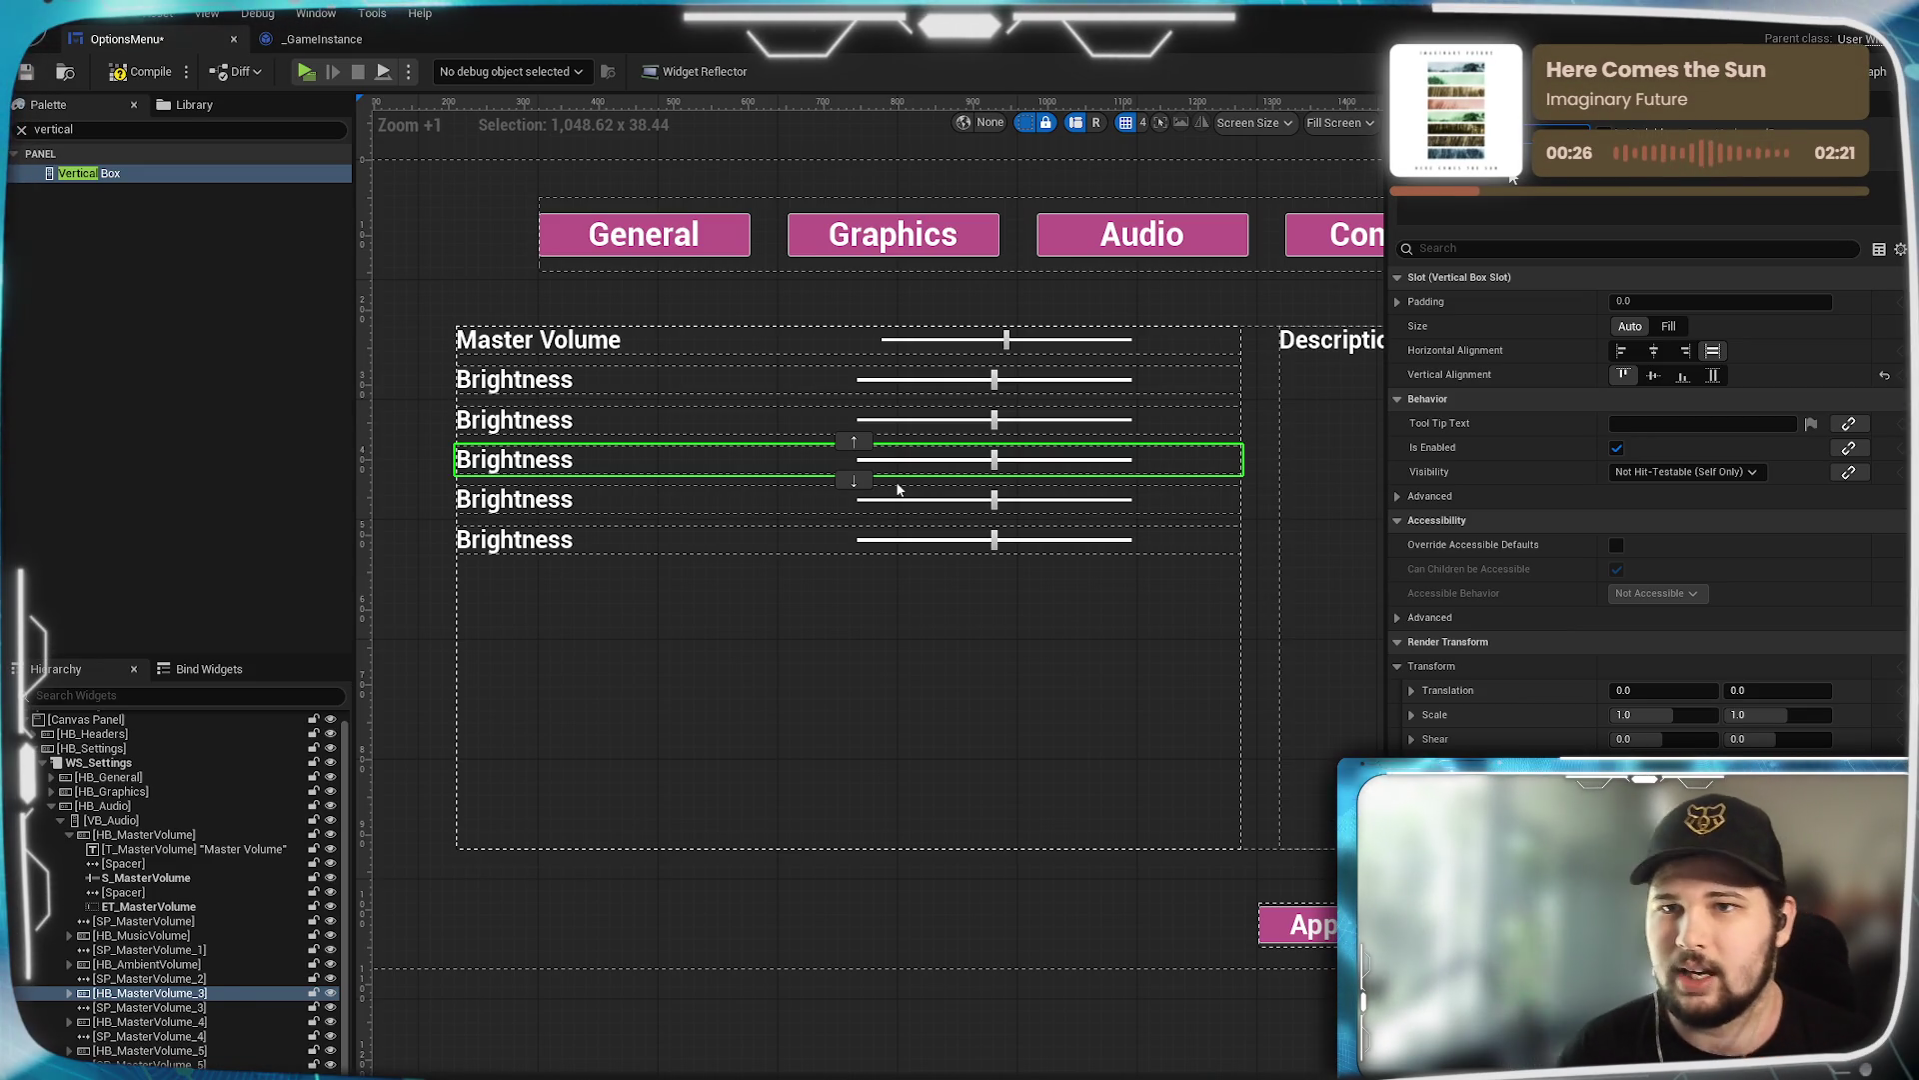
Rename the fifth audio row's box HB_MasterVolume_4 to HB_DialogueVolume.
click(147, 1027)
text(HB_Volume)
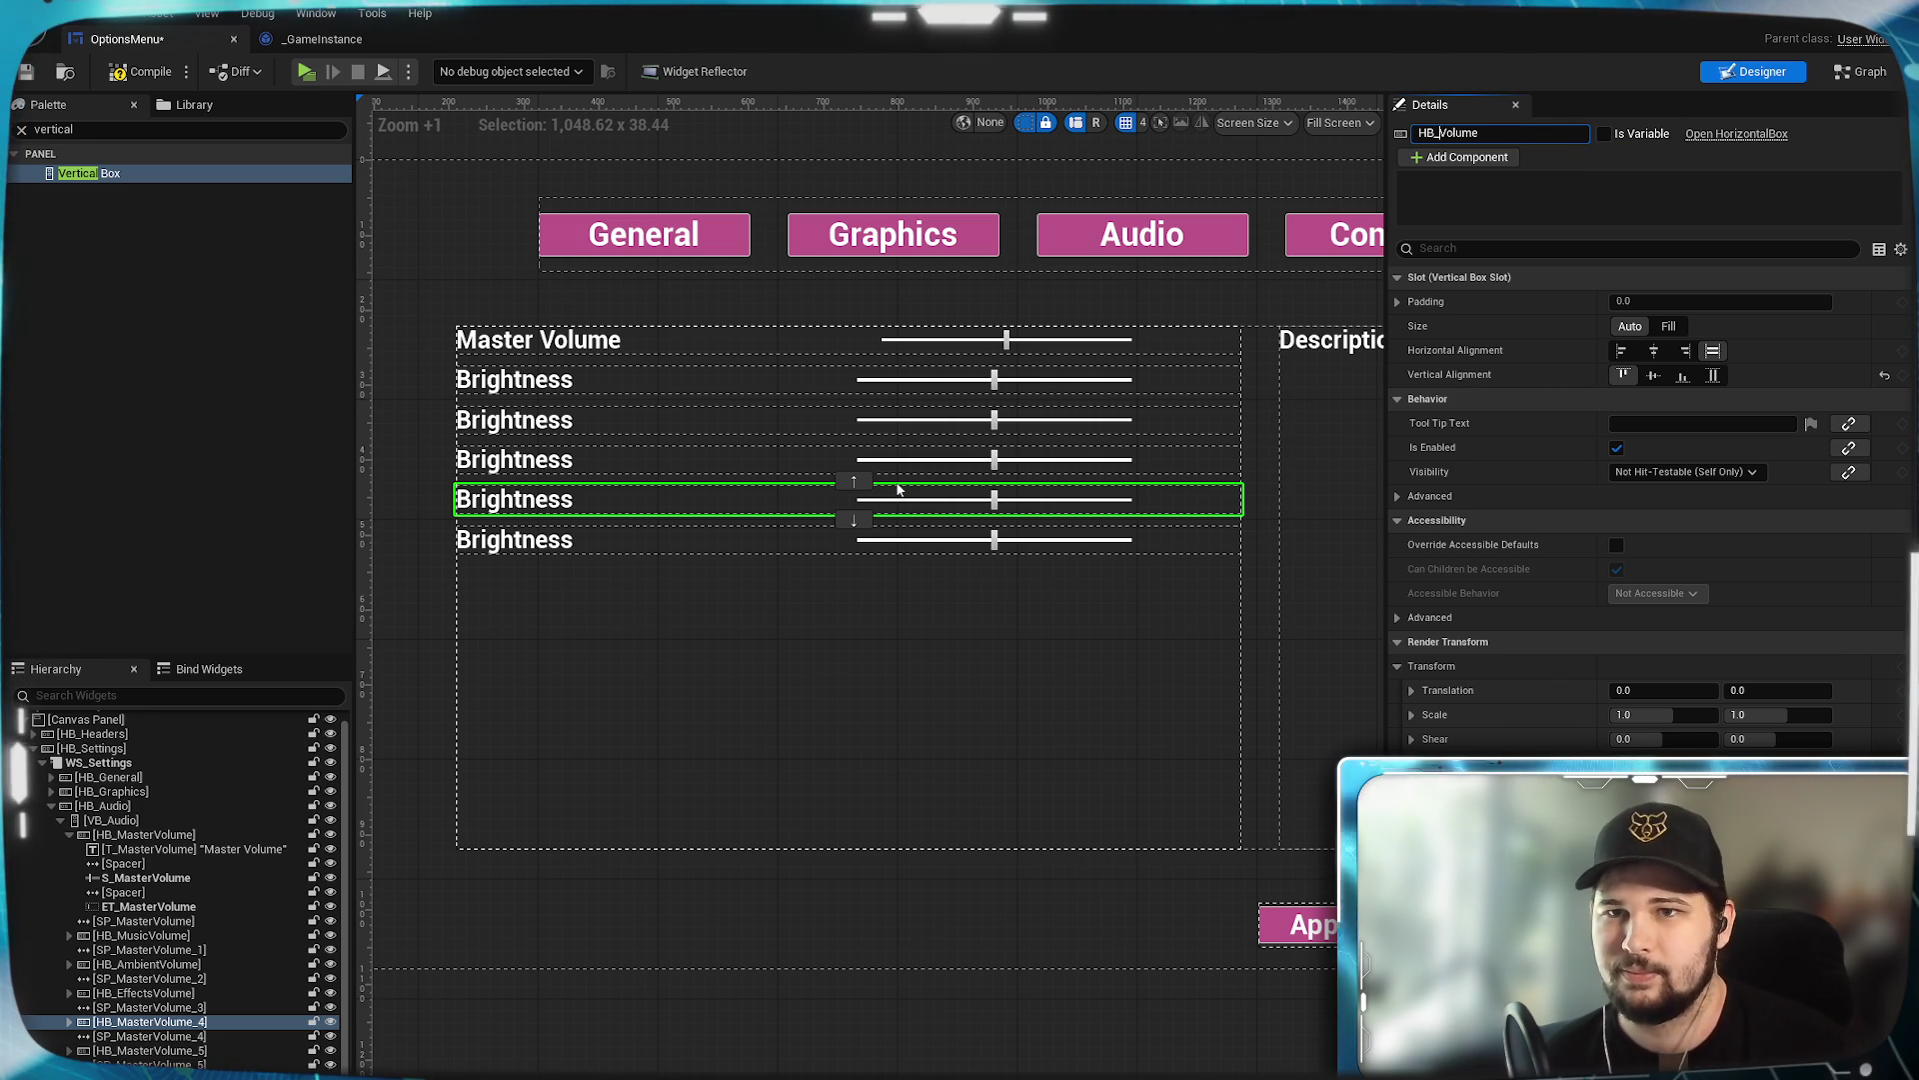
text(Dialo)
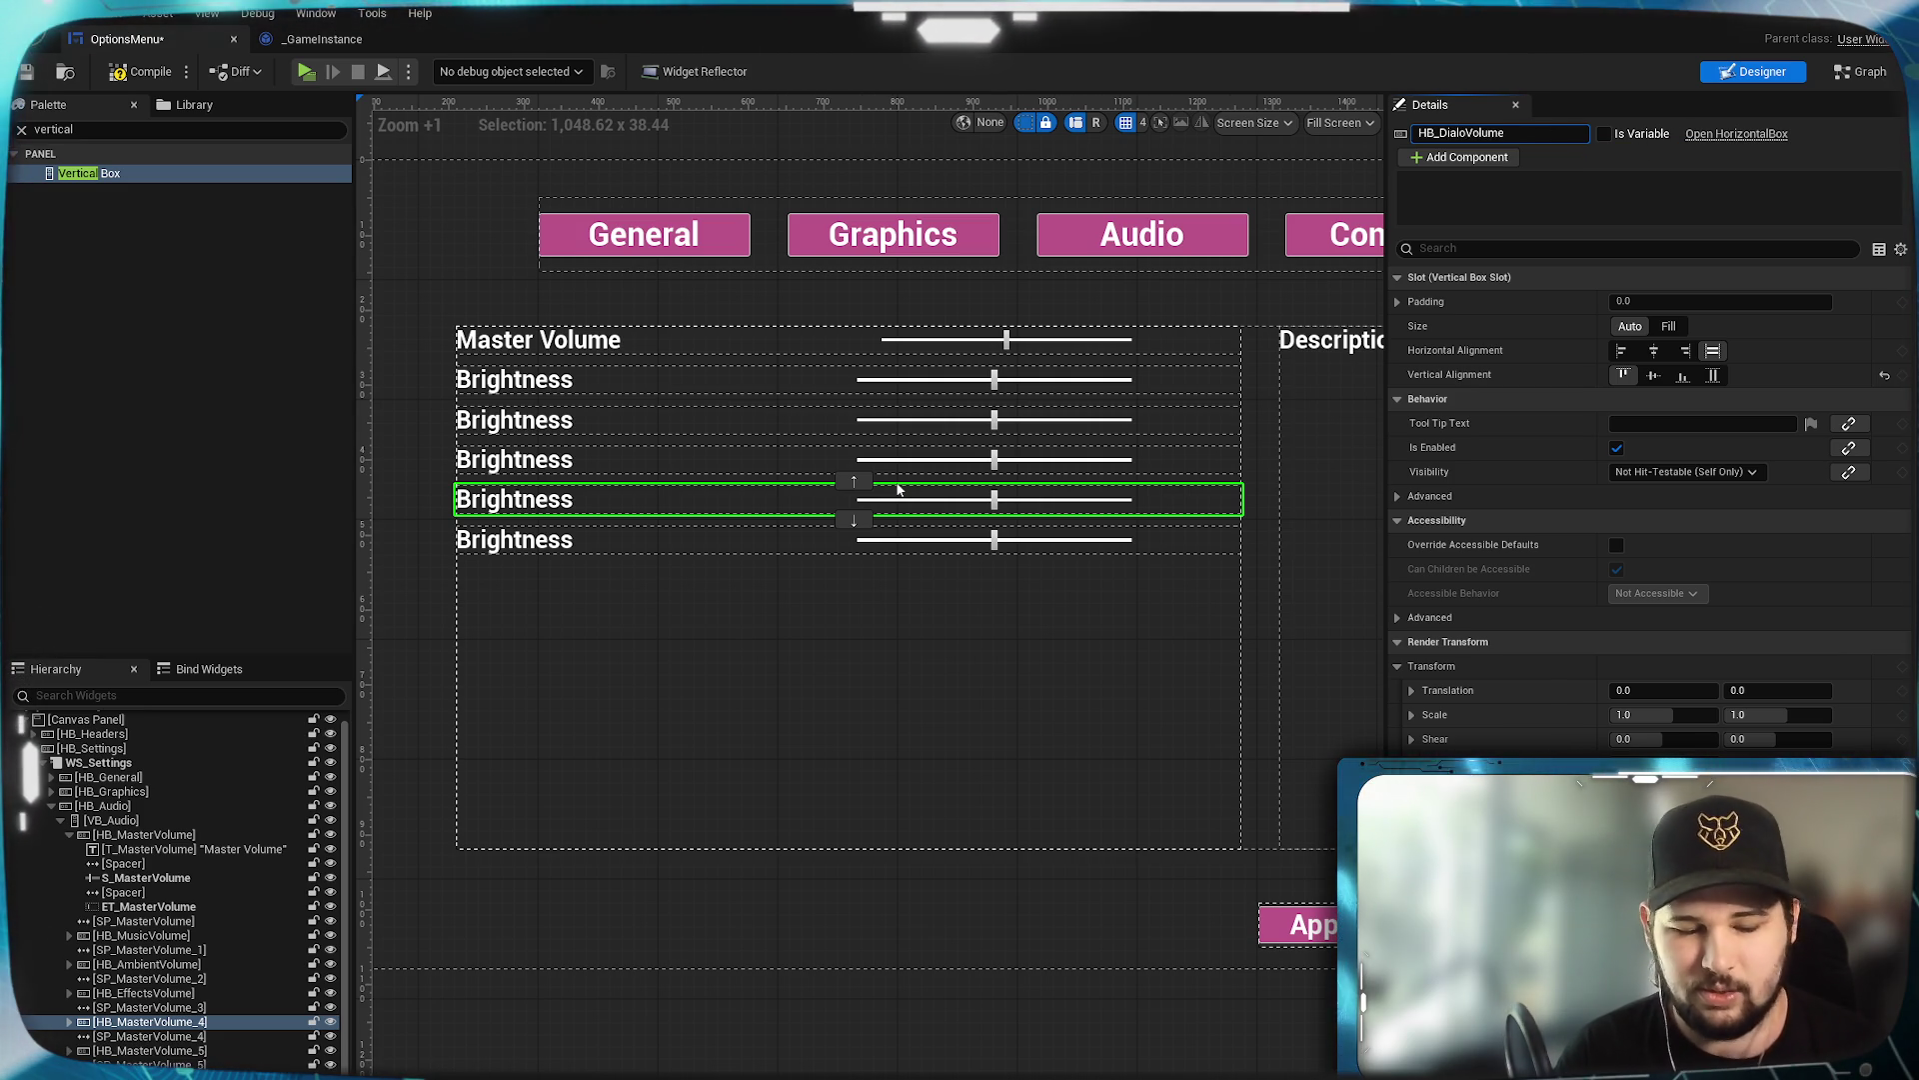
text(gue)
key(Return)
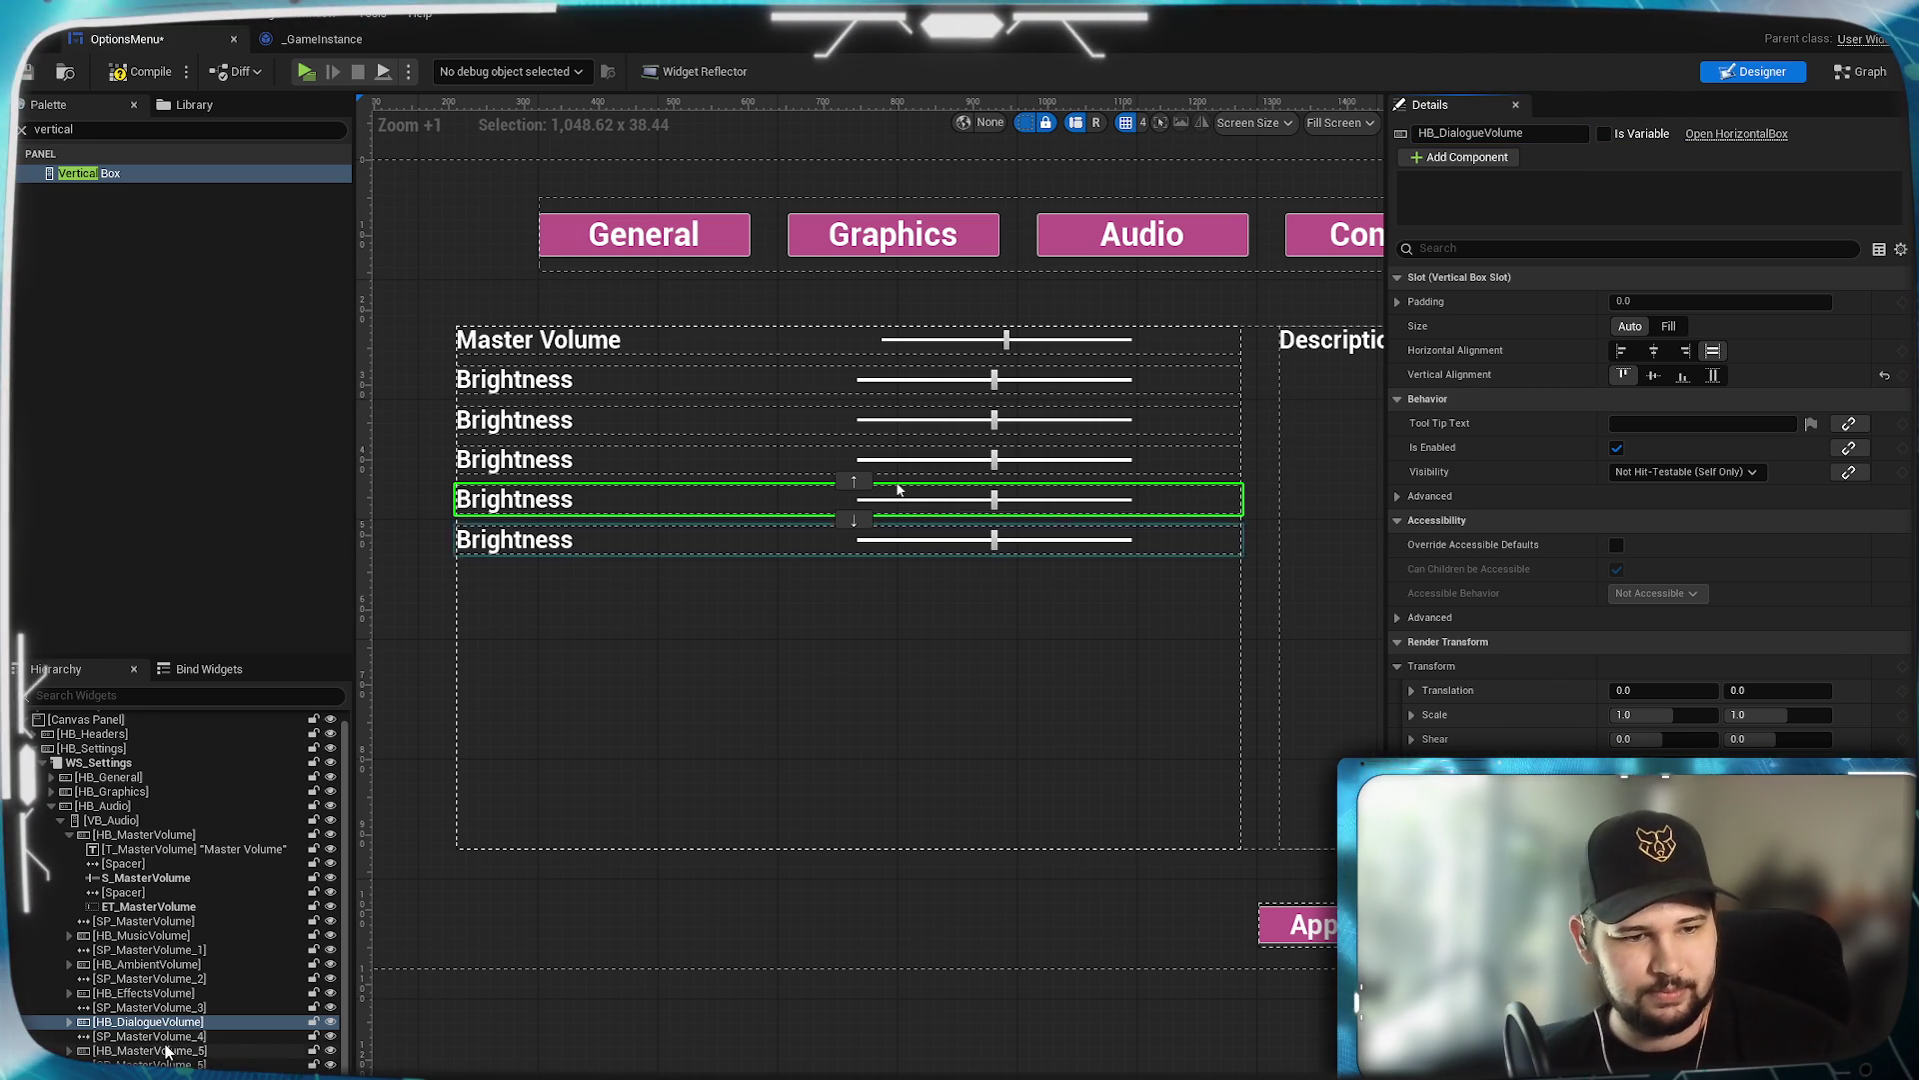
Rename the sixth audio row's box HB_MasterVolume_5 to HB_CinematicsVolume.
click(168, 1051)
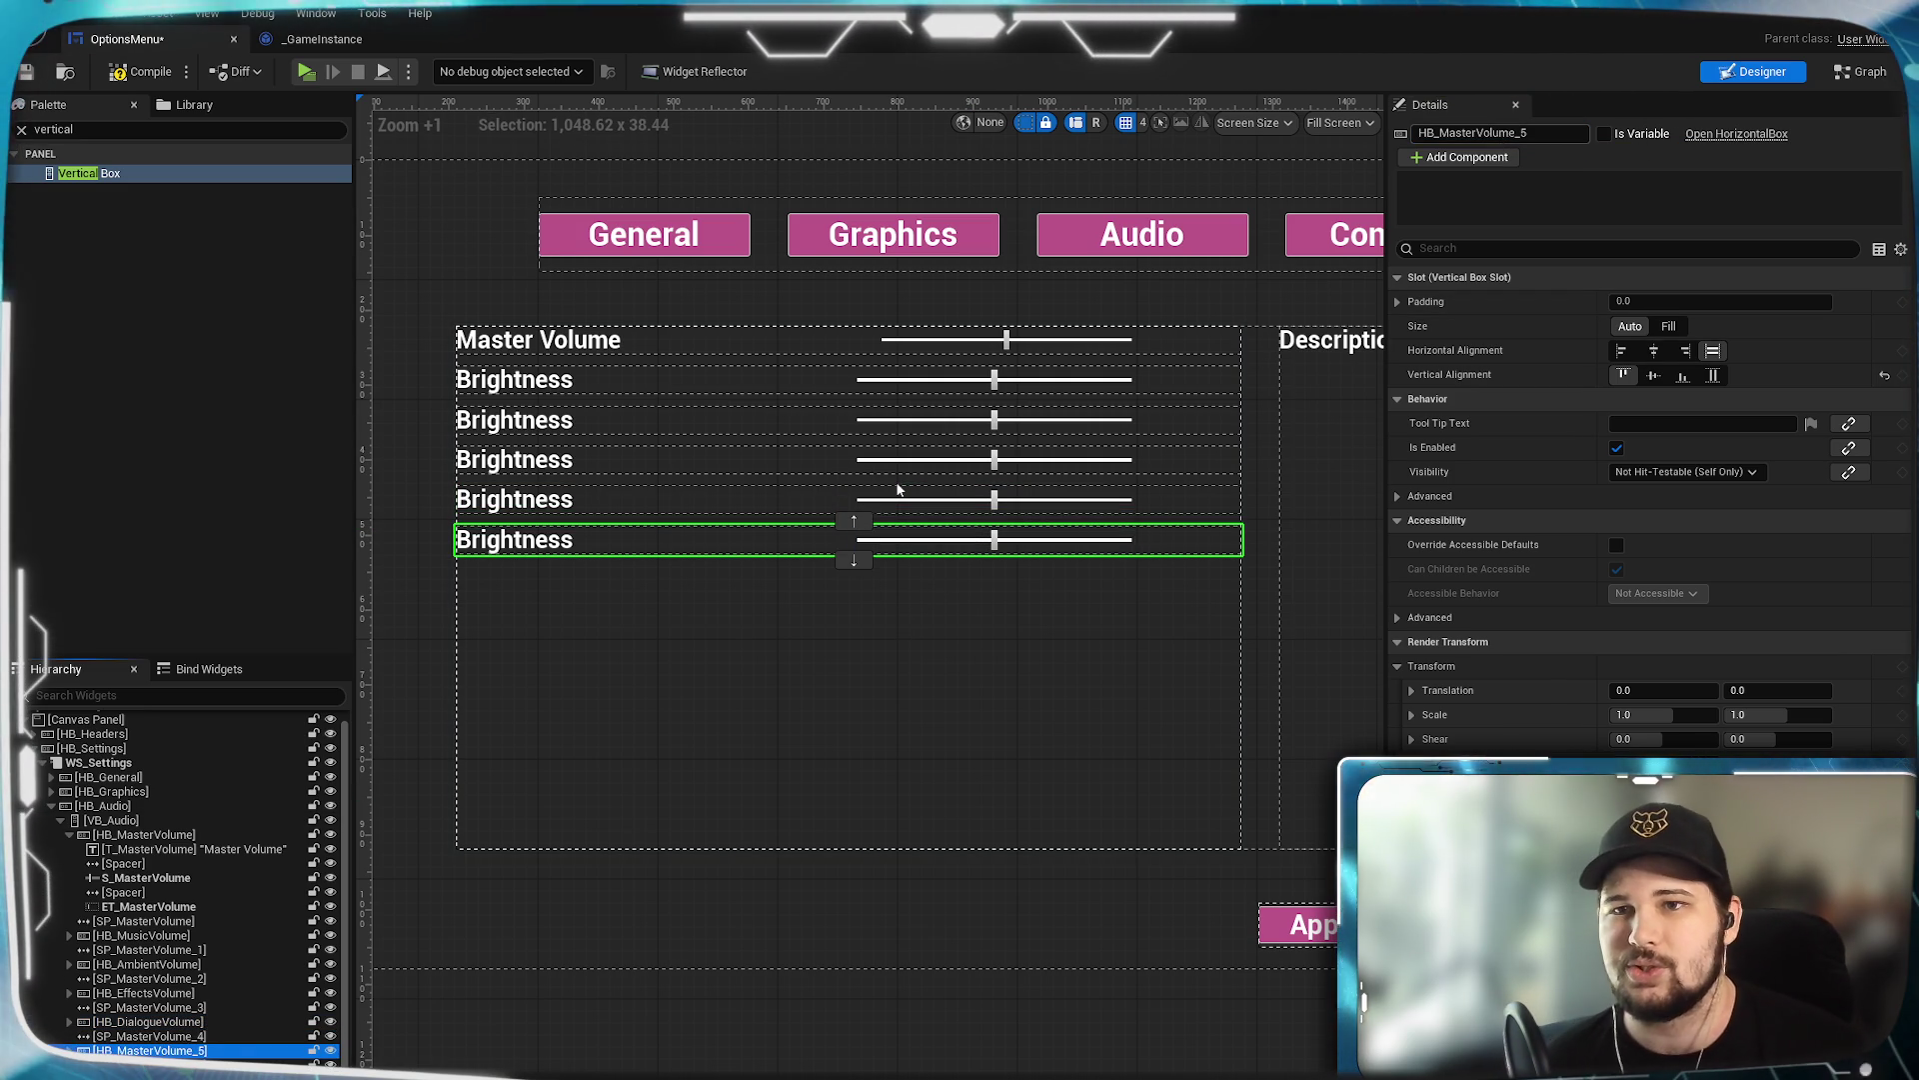
key(F2)
key(BackSpace)
key(BackSpace)
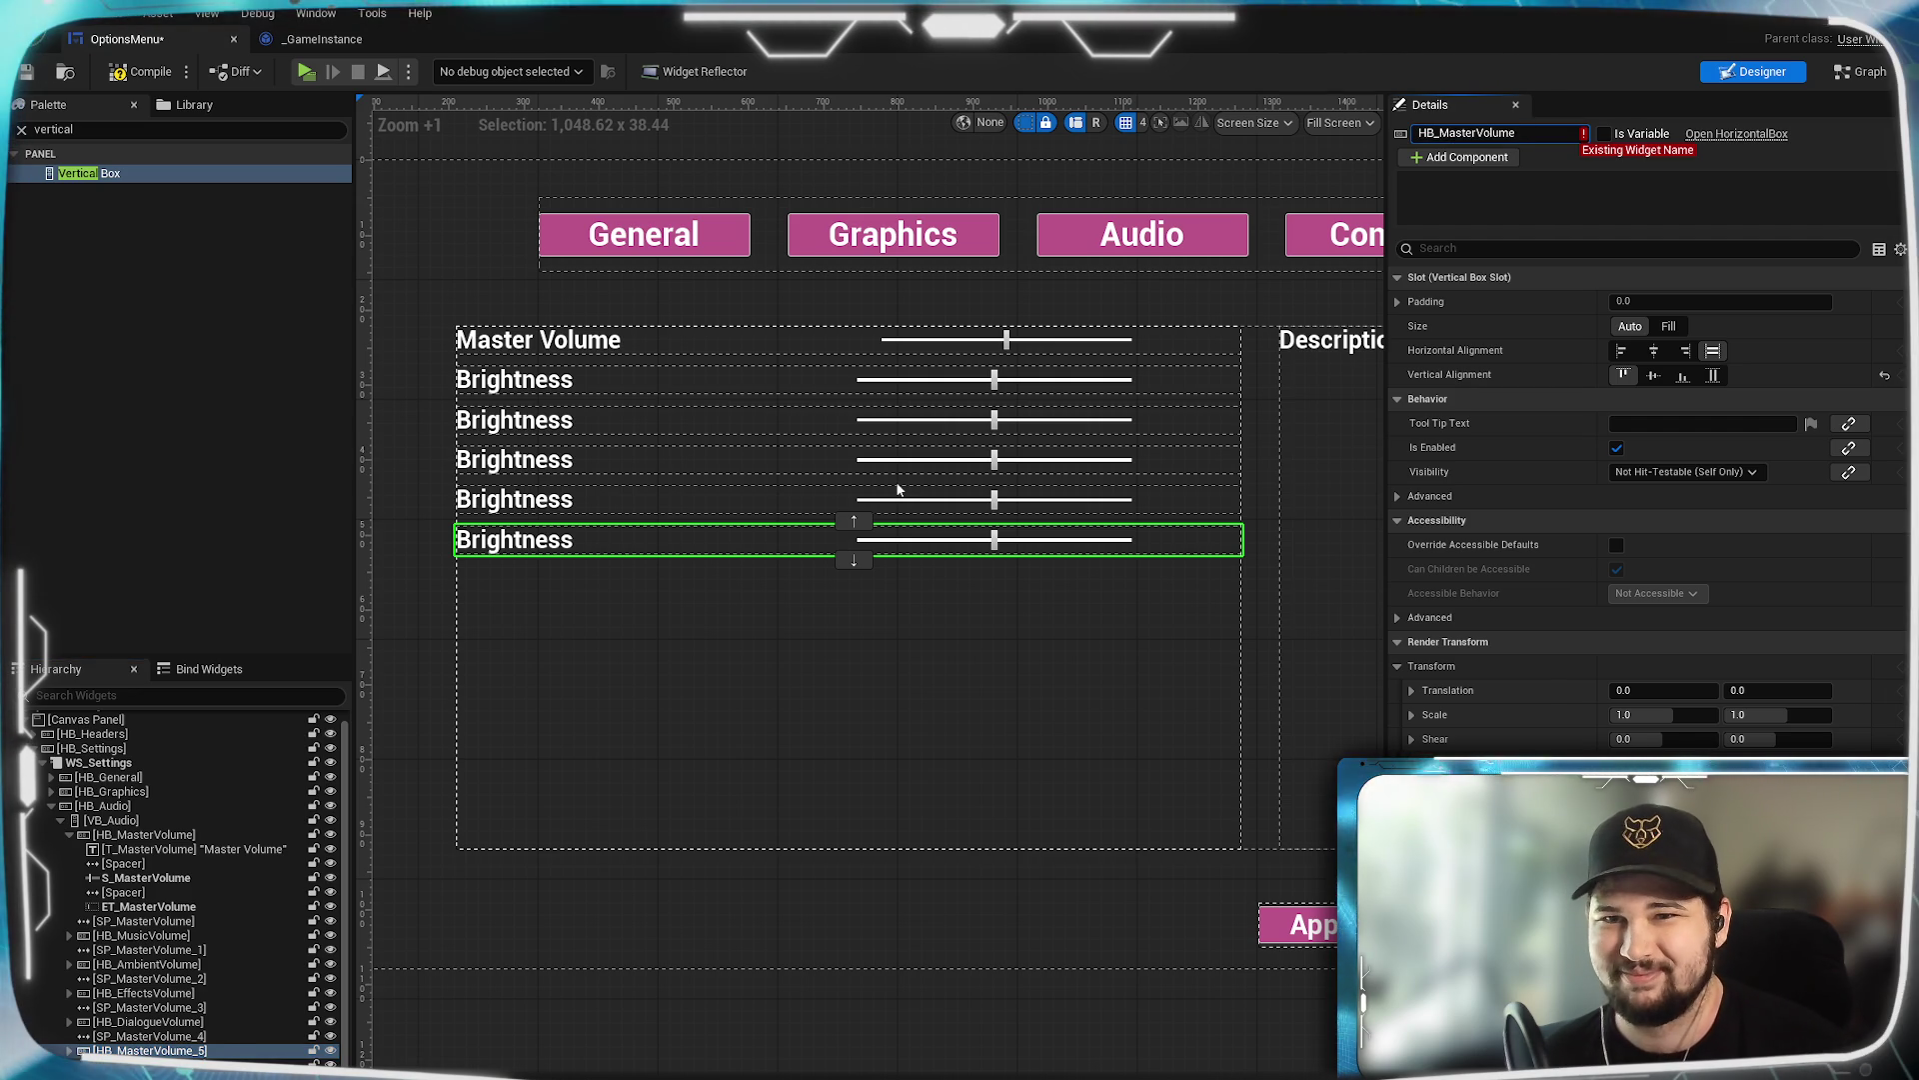
key(Left)
key(Left)
key(Left)
key(BackSpace)
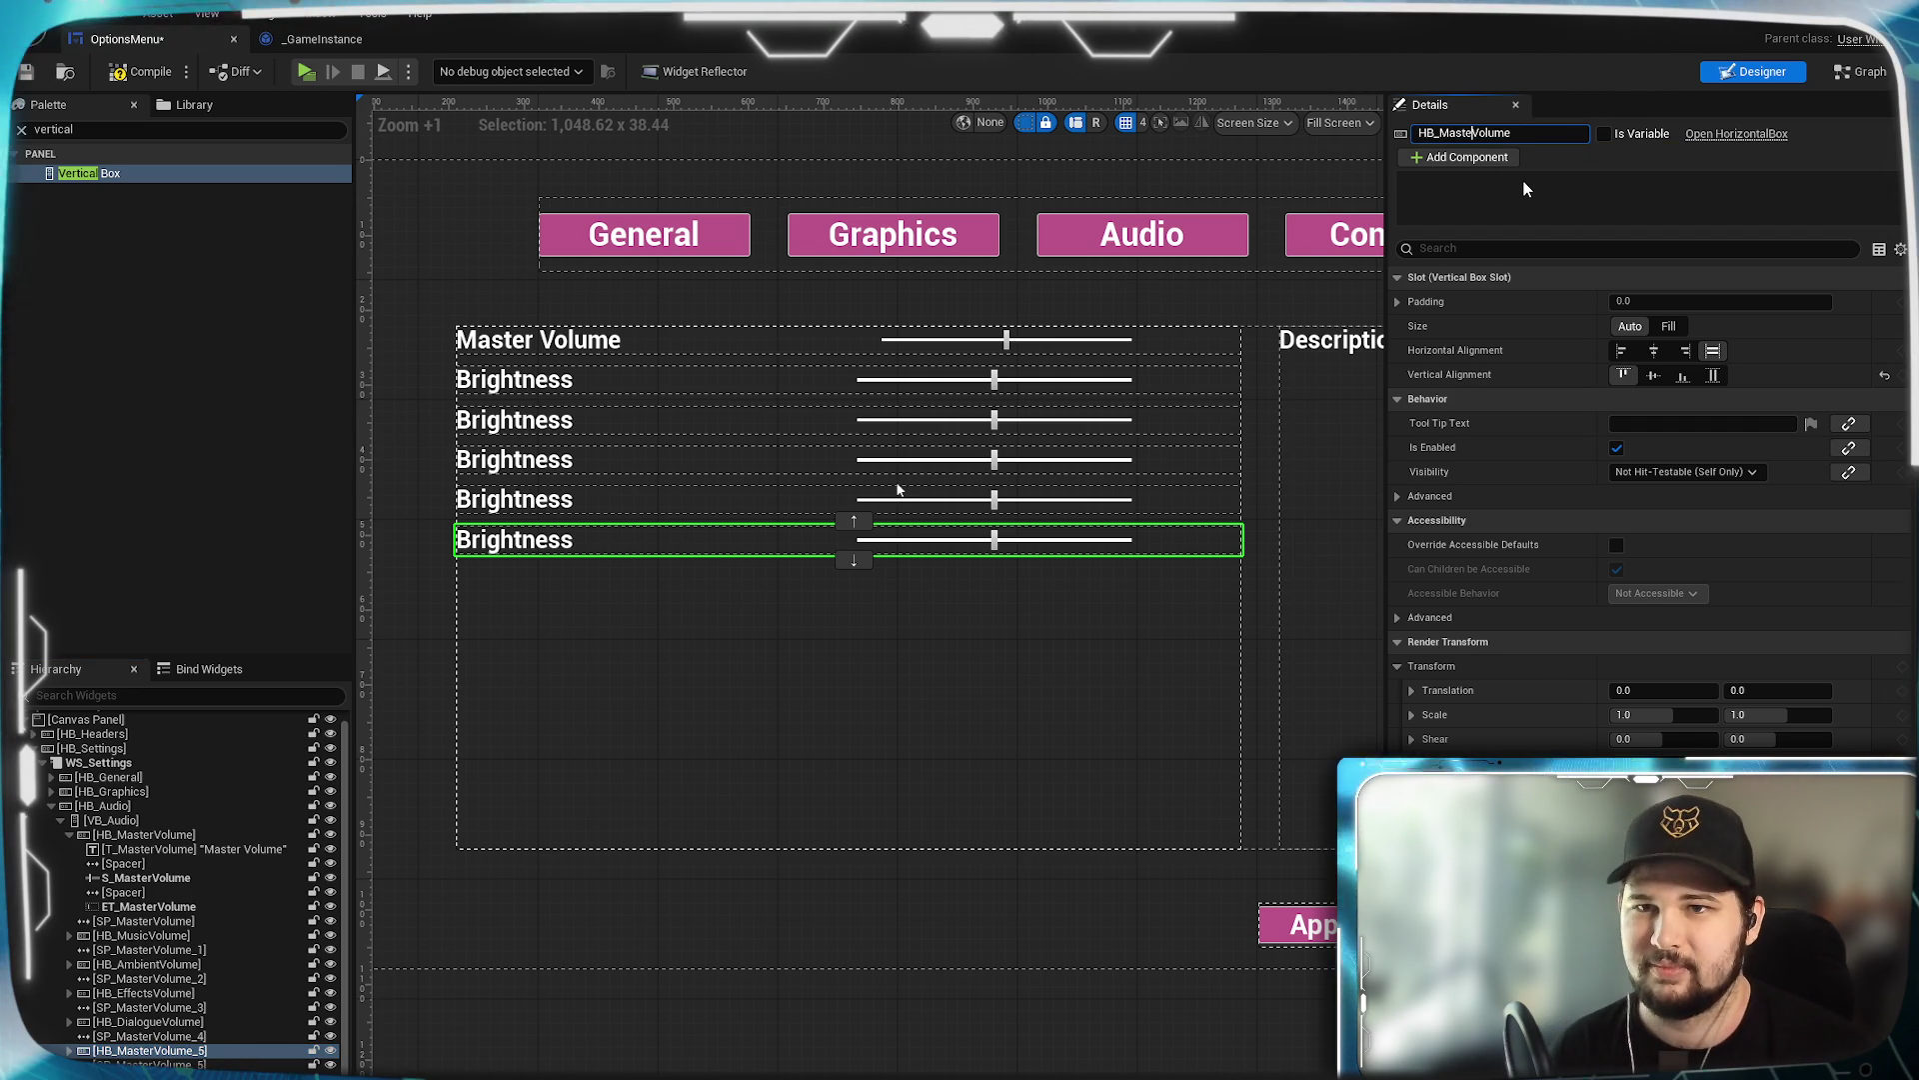
key(BackSpace)
key(BackSpace)
key(BackSpace)
text(C)
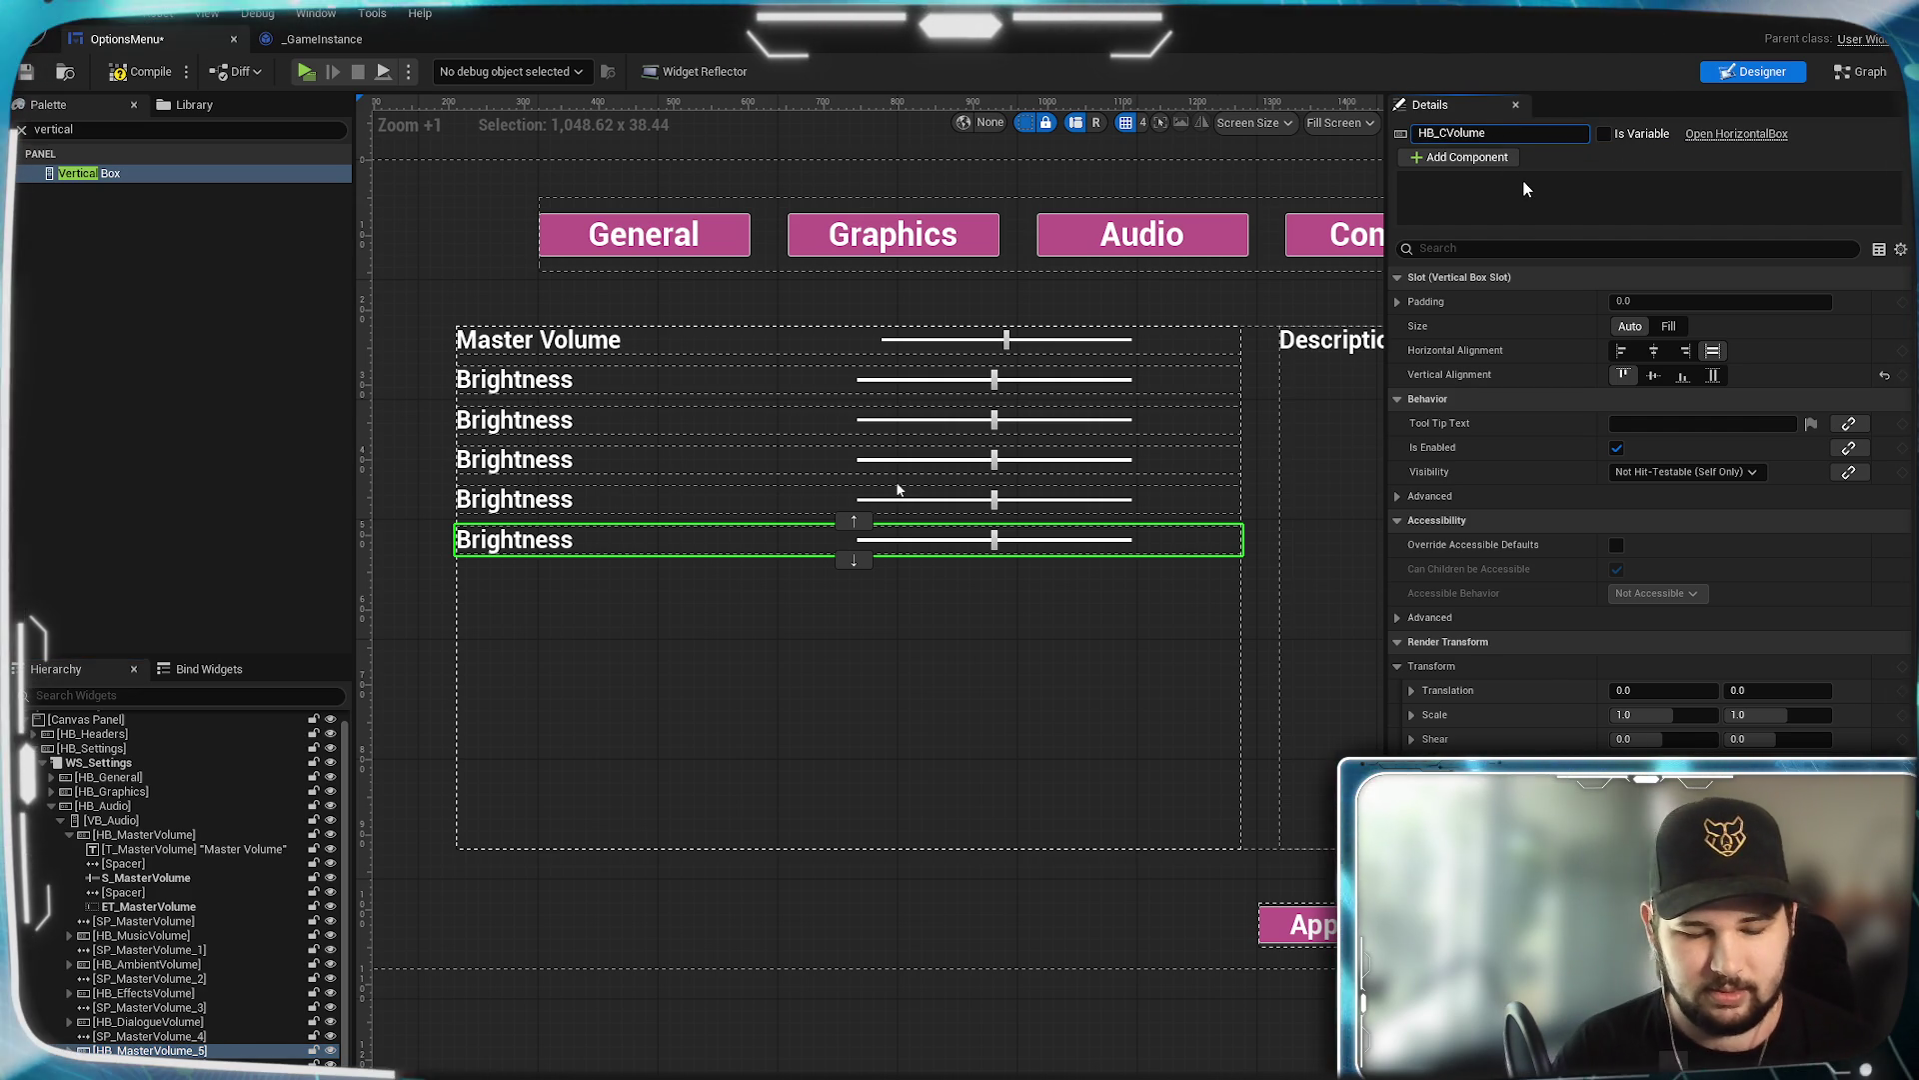
text(inematics)
key(Return)
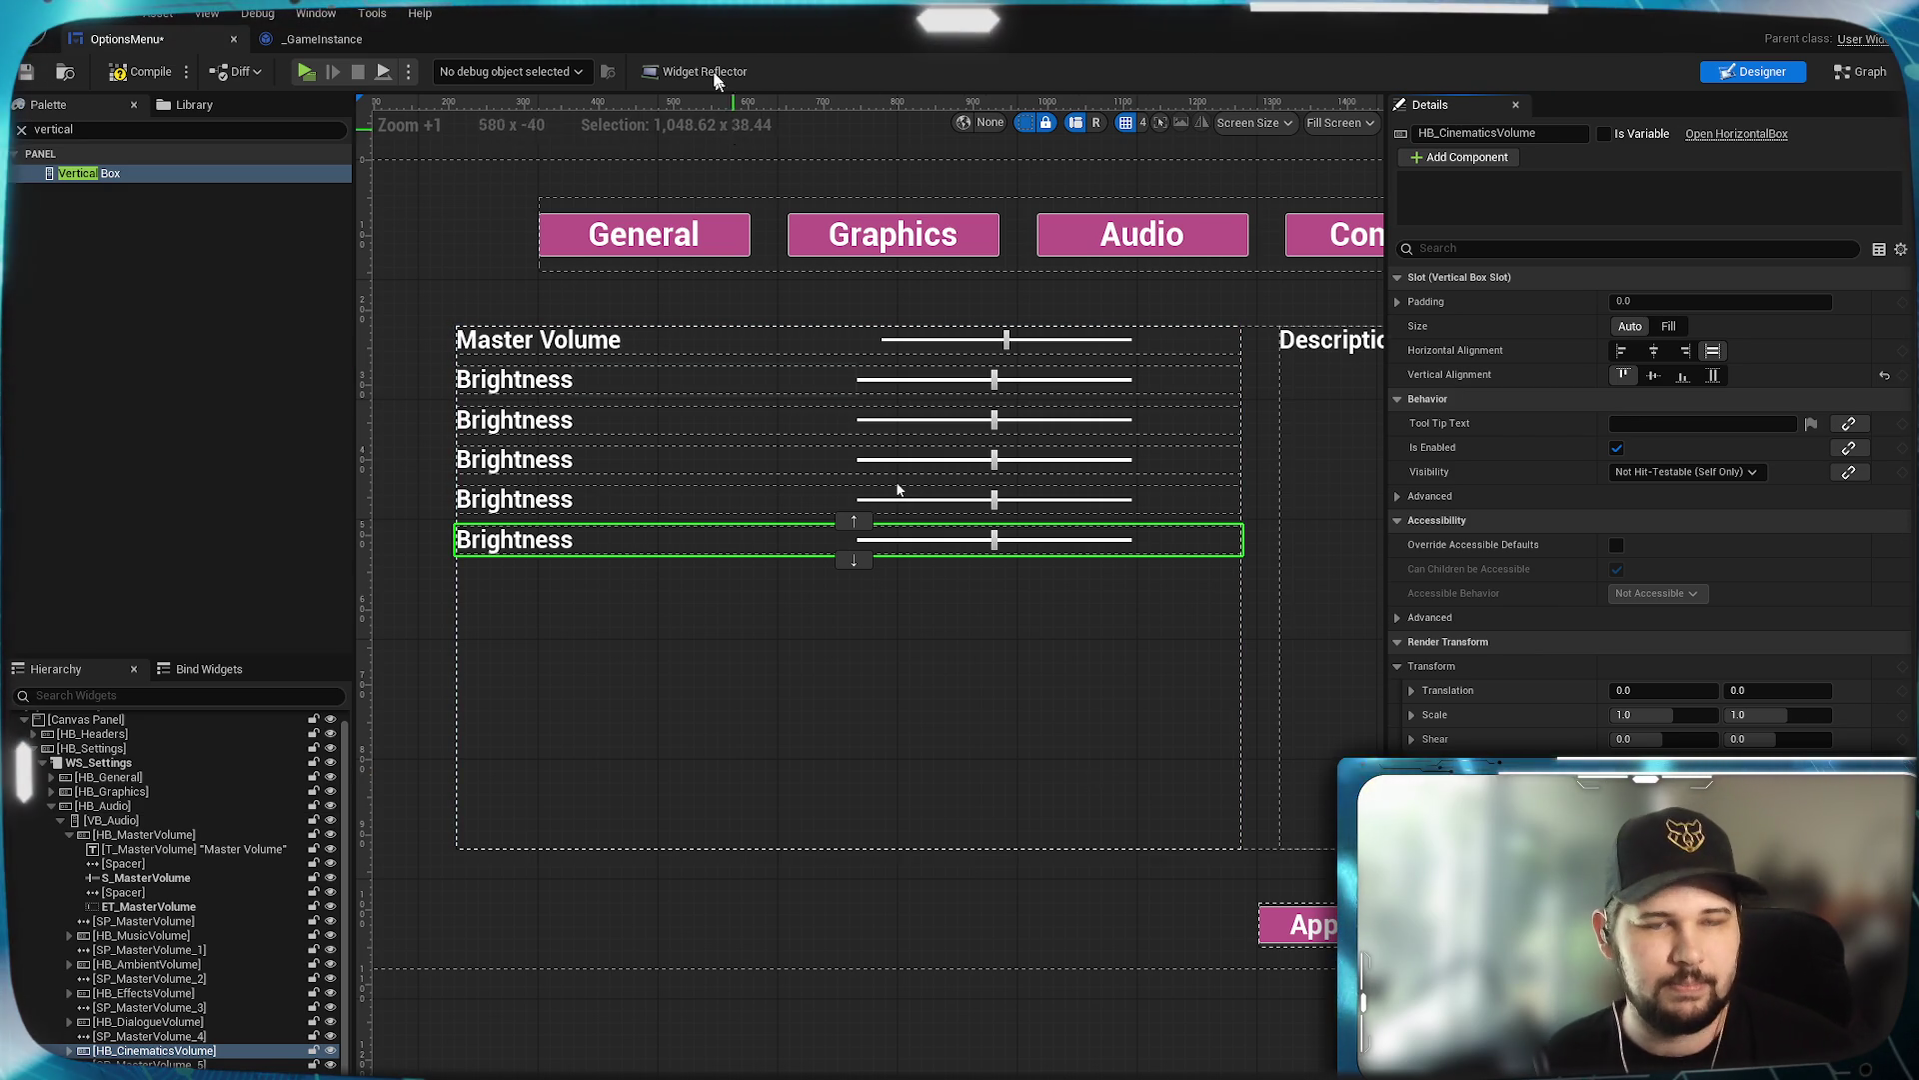
click(340, 38)
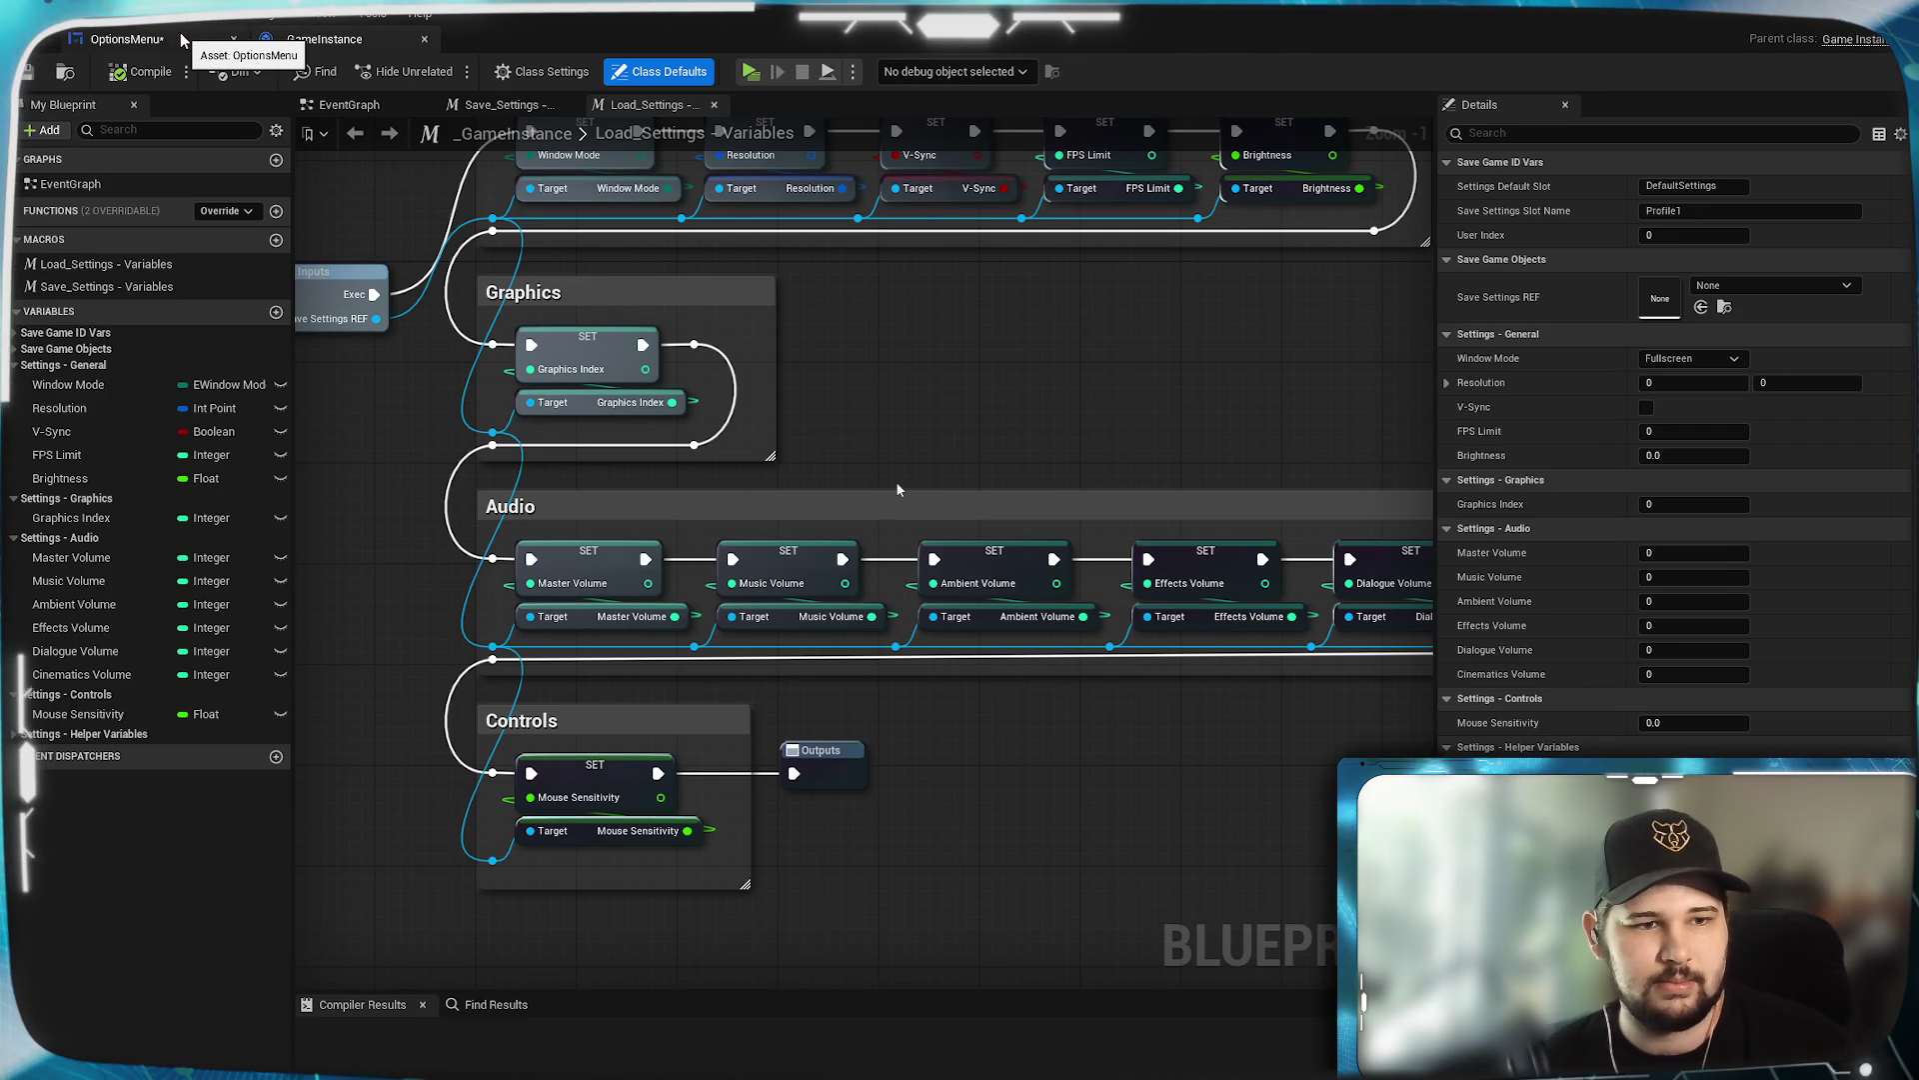
Return to the OptionsMenu designer and collapse HB_MasterVolume in the Hierarchy.
click(181, 38)
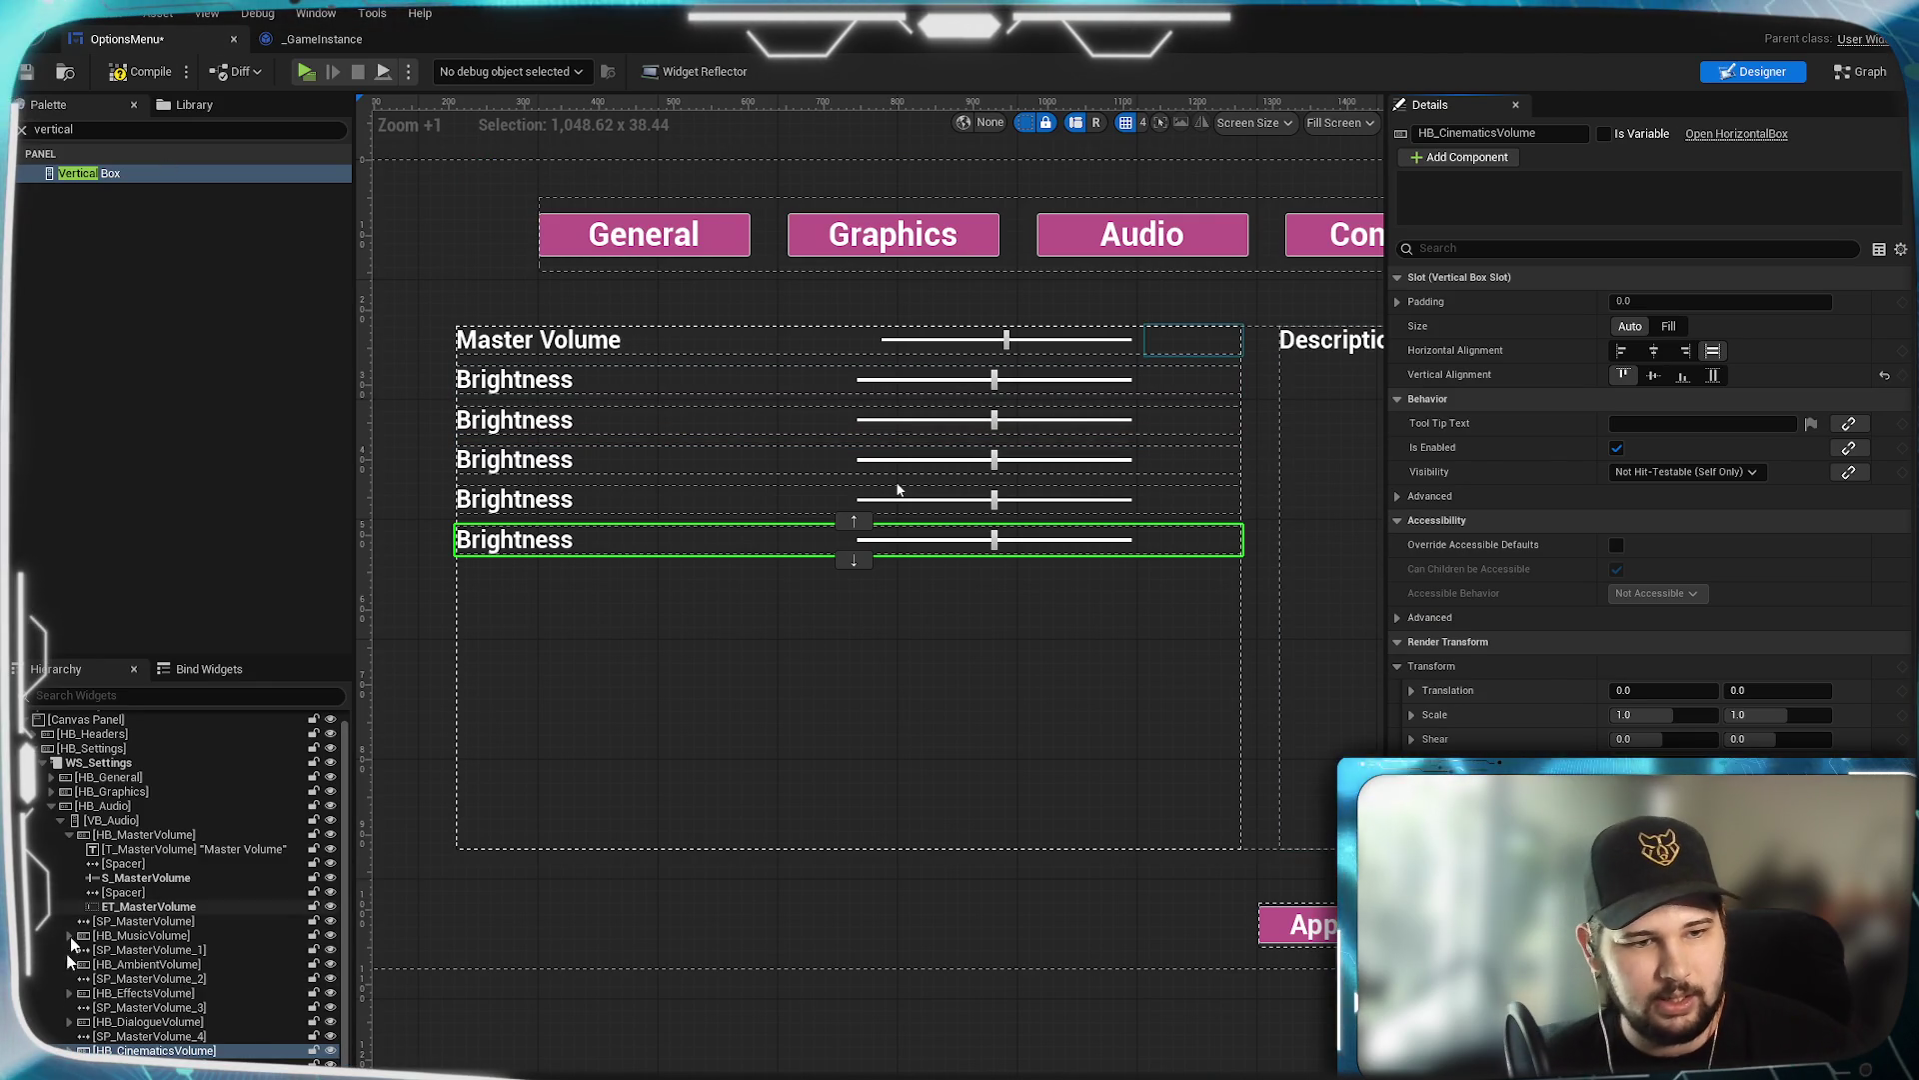
scroll(81, 904, down, 1)
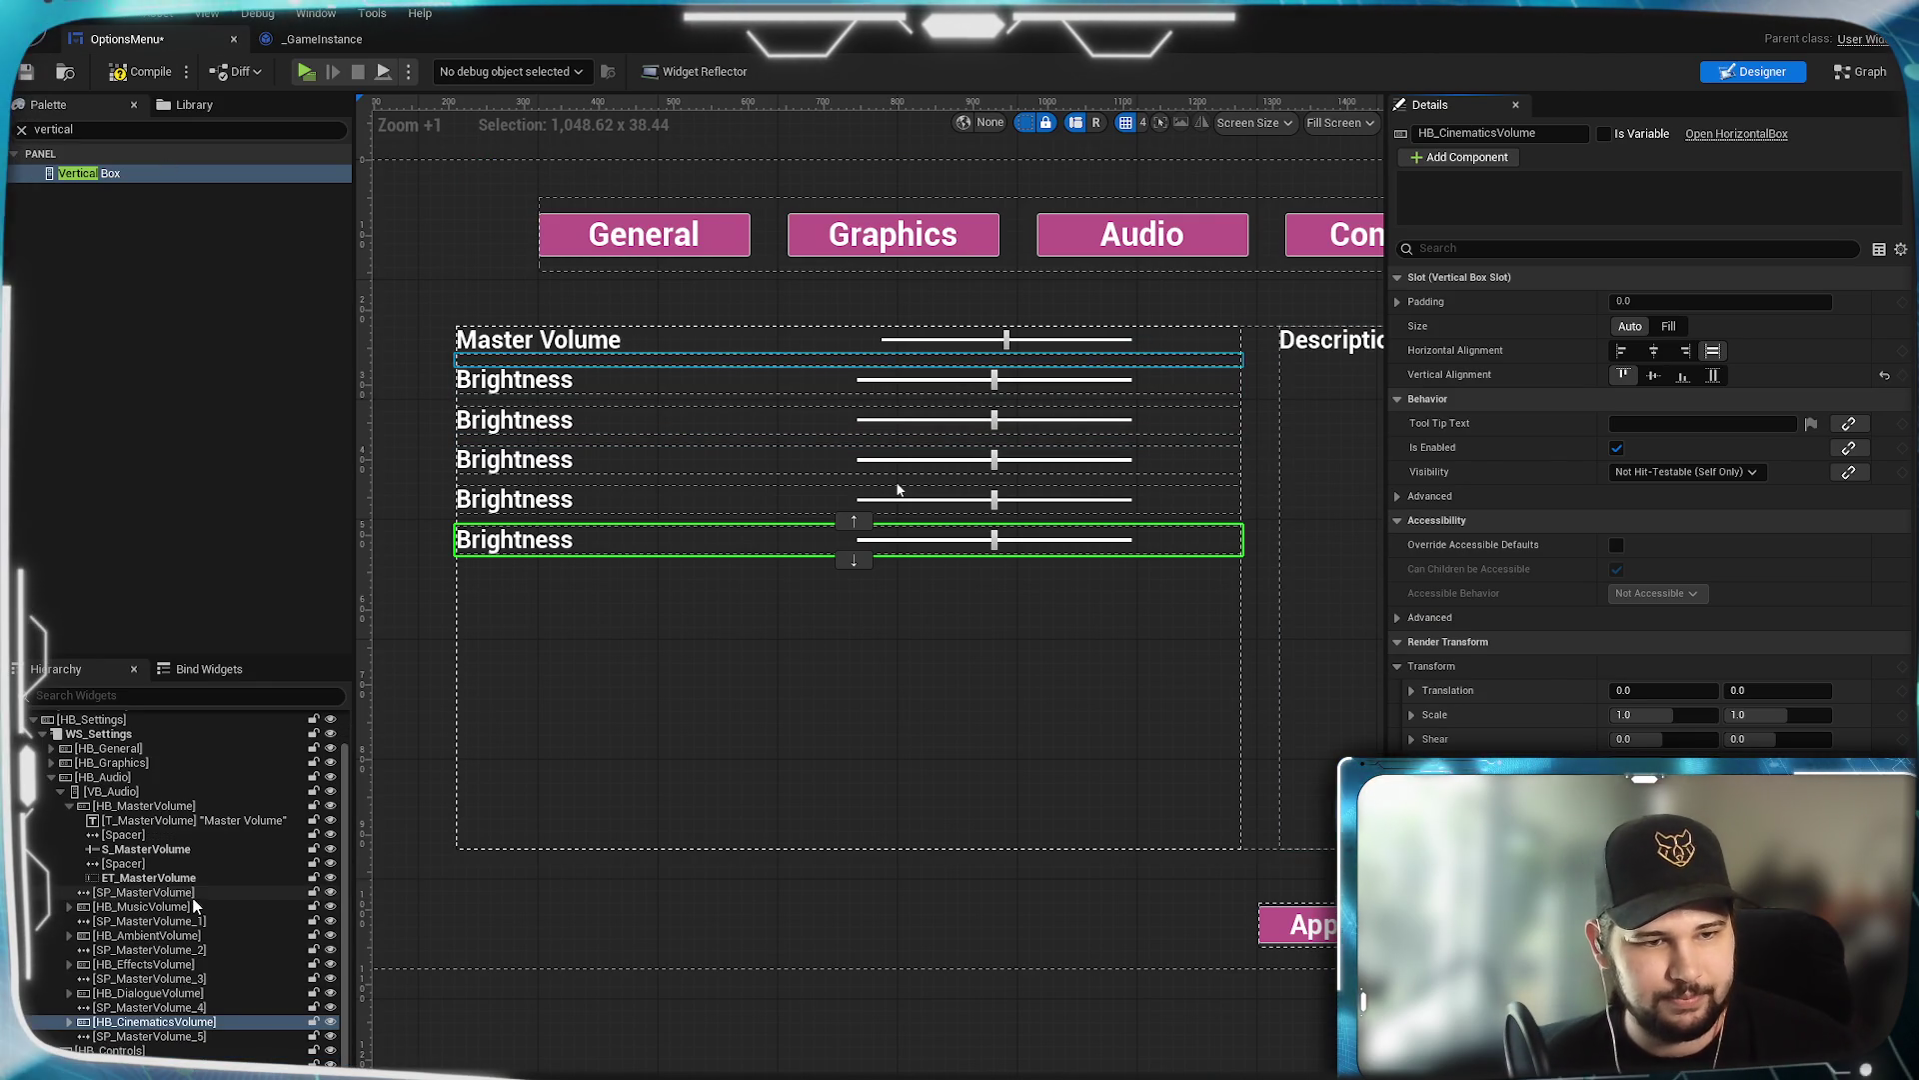
click(68, 805)
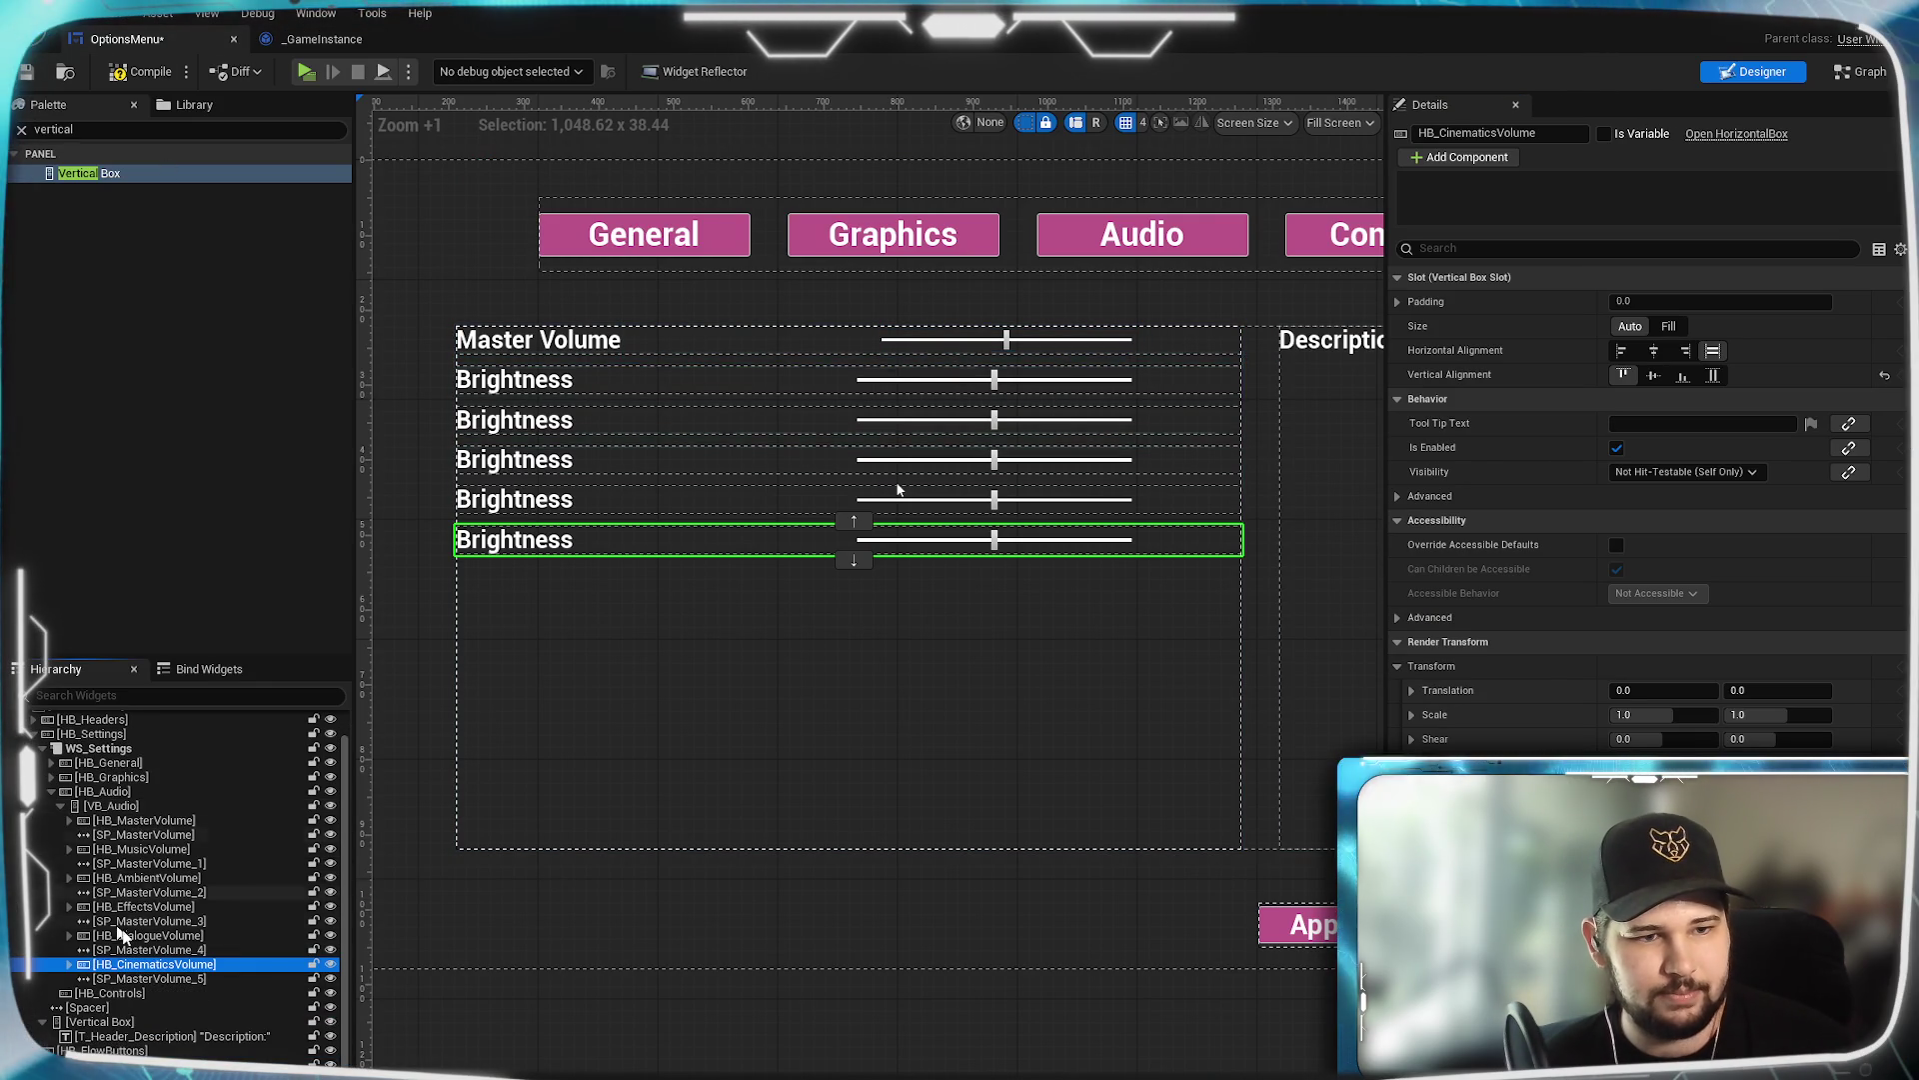
Rename the spacer SP_MasterVolume_1 to SP_MusicVolume.
click(133, 863)
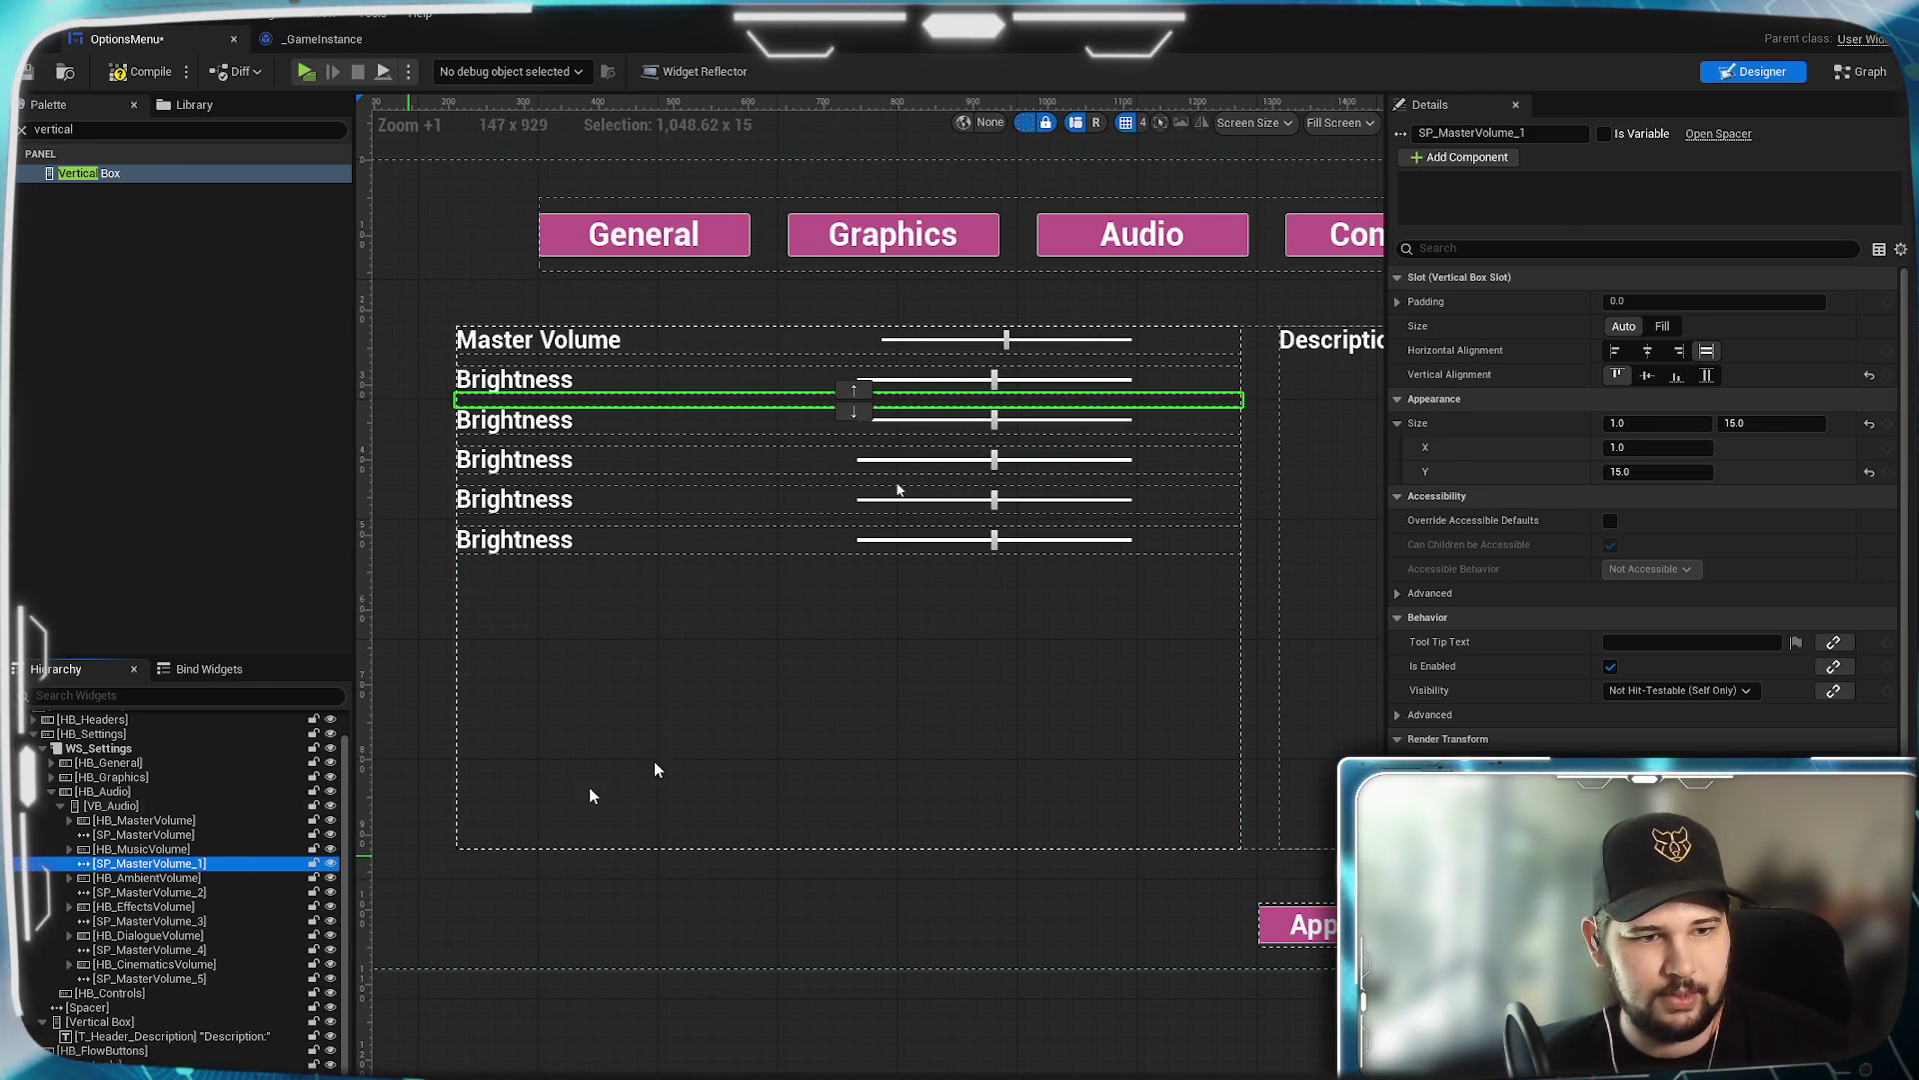
key(F2)
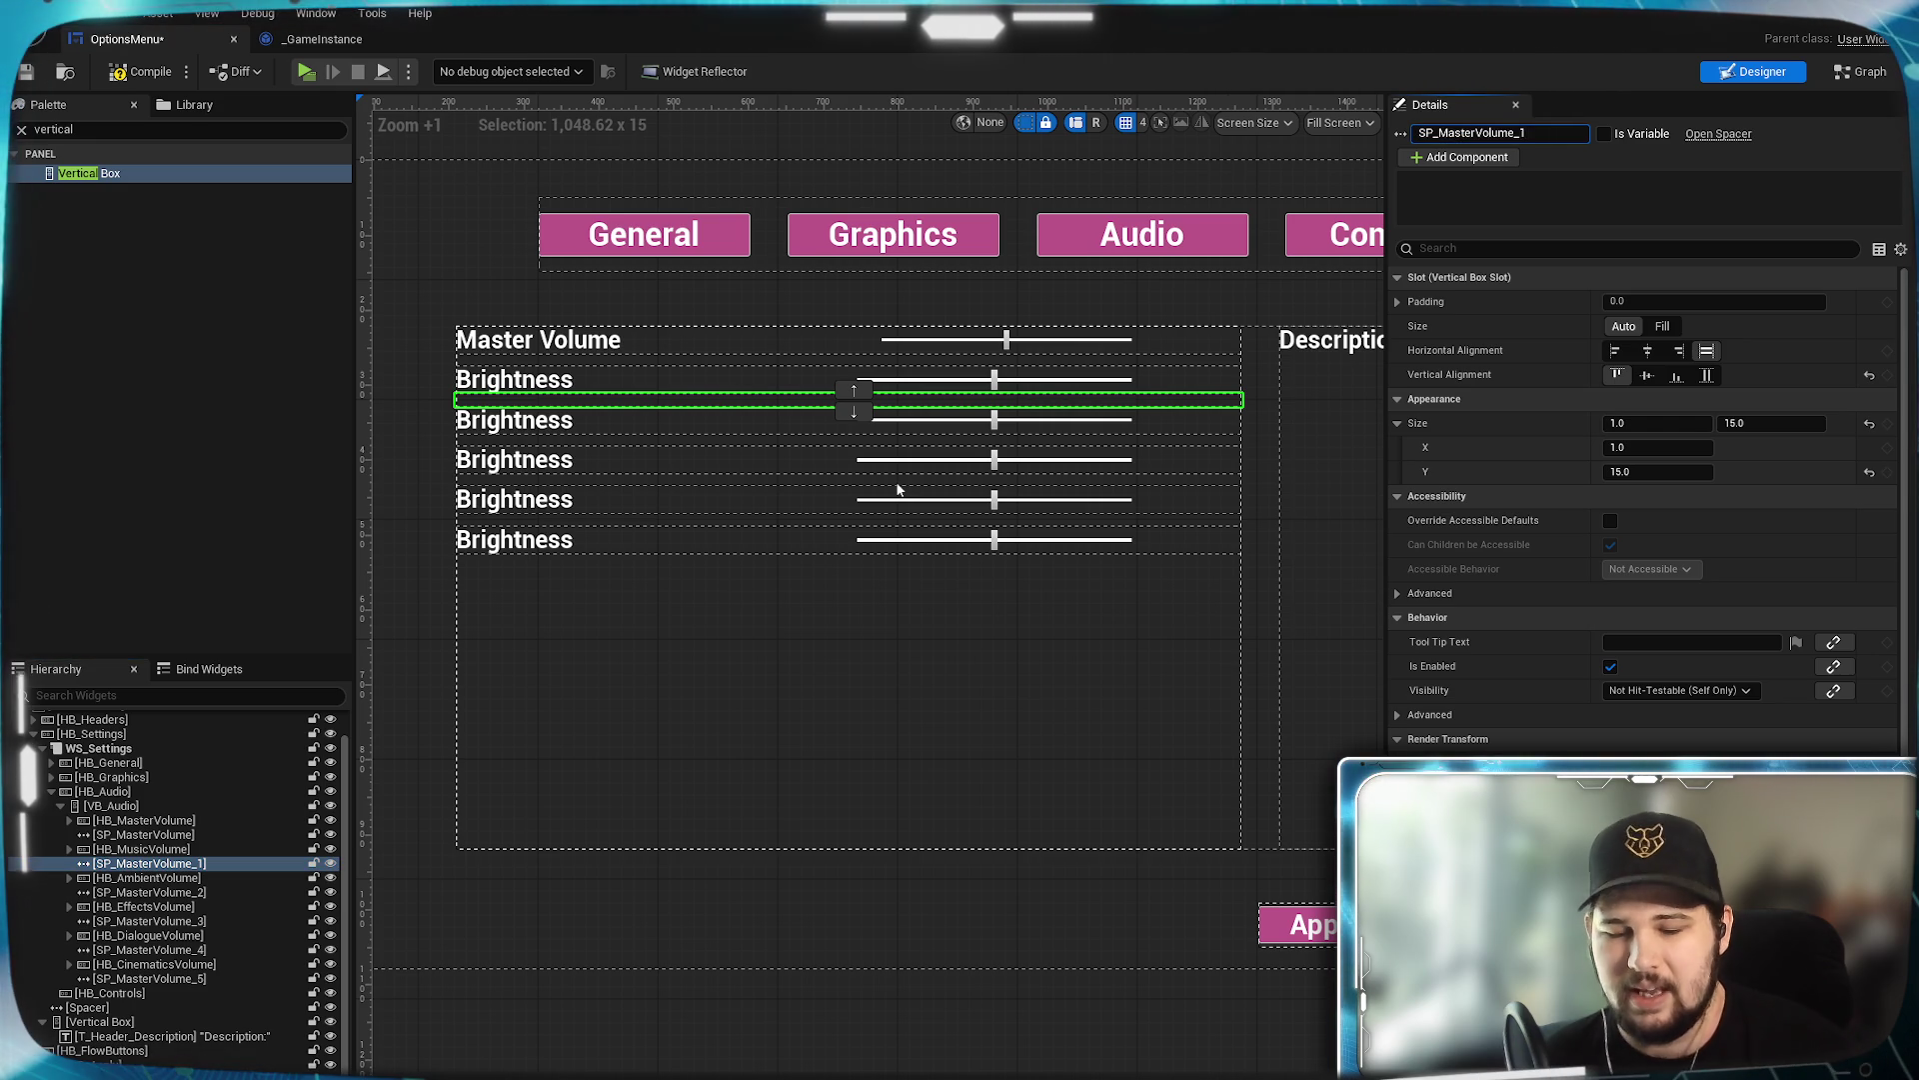
key(BackSpace)
key(BackSpace)
drag(1472, 133, 1450, 133)
key(BackSpace)
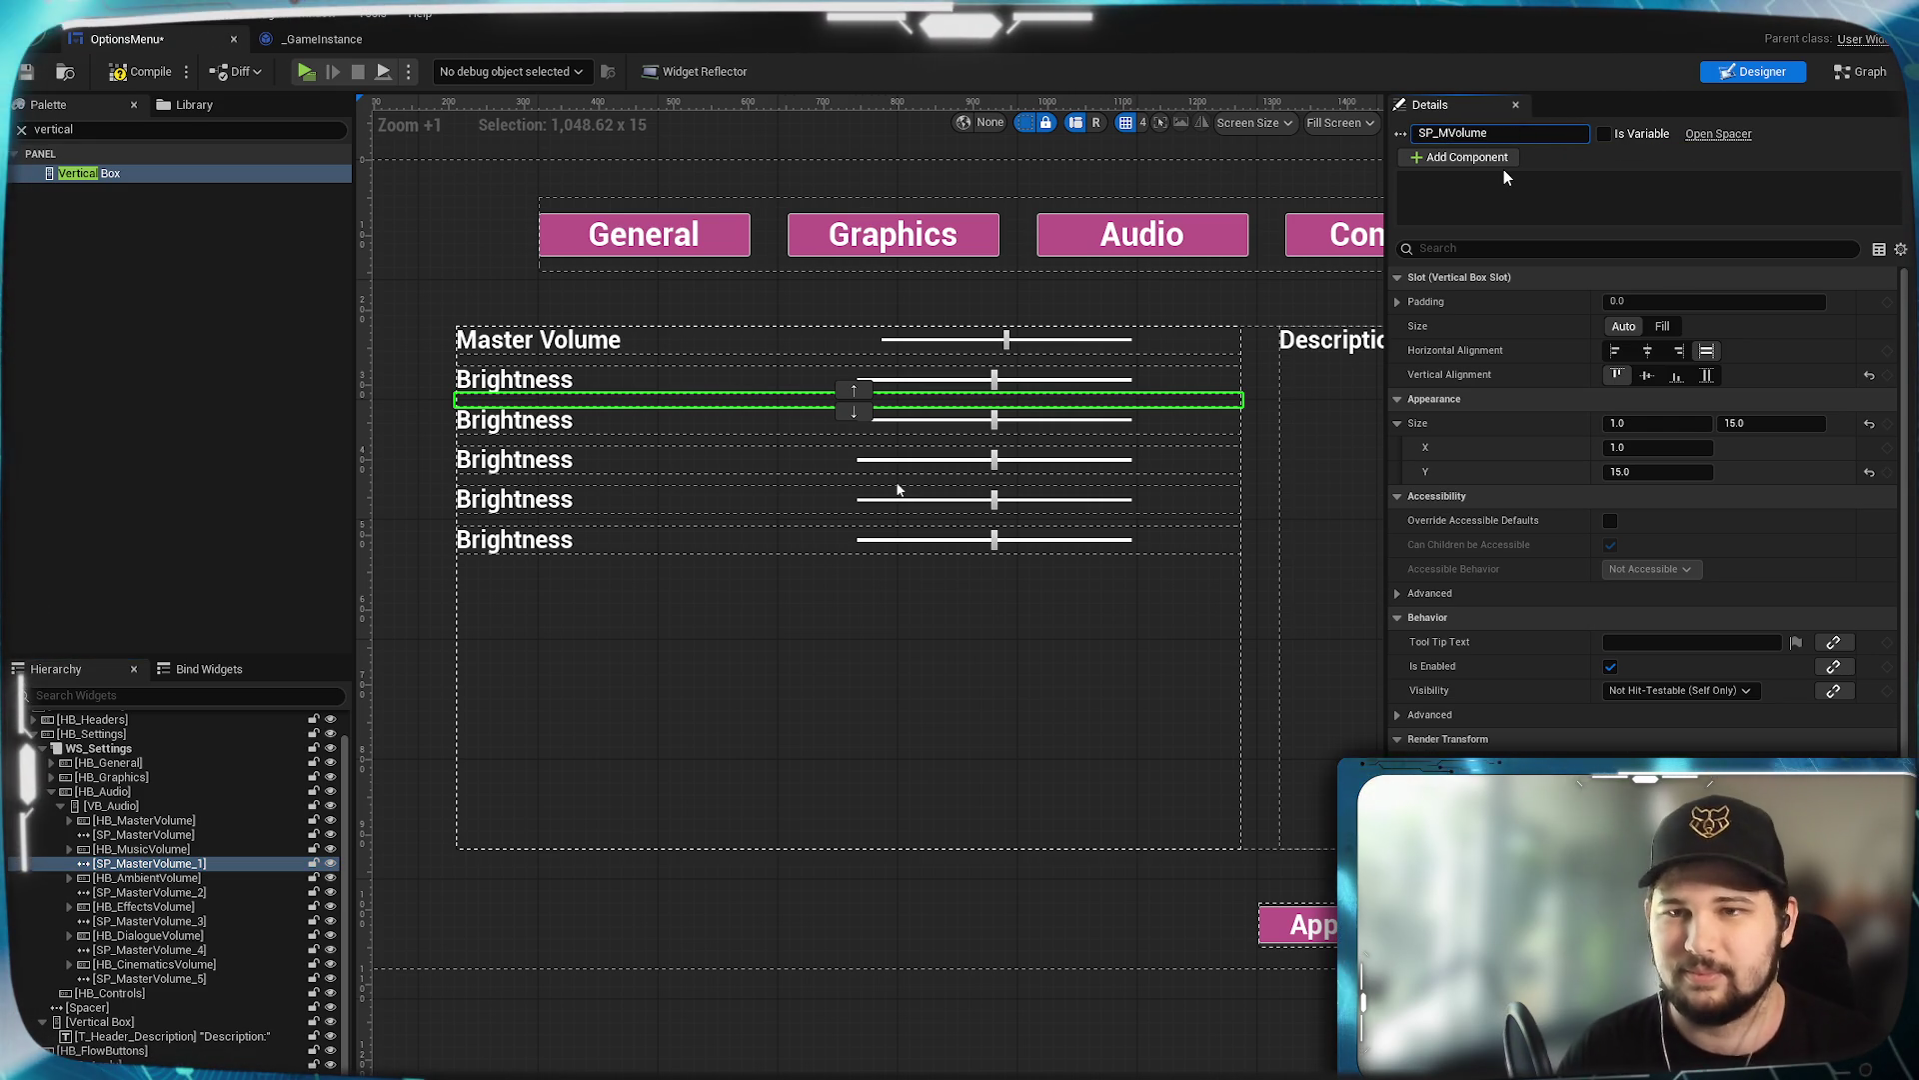
text(usic)
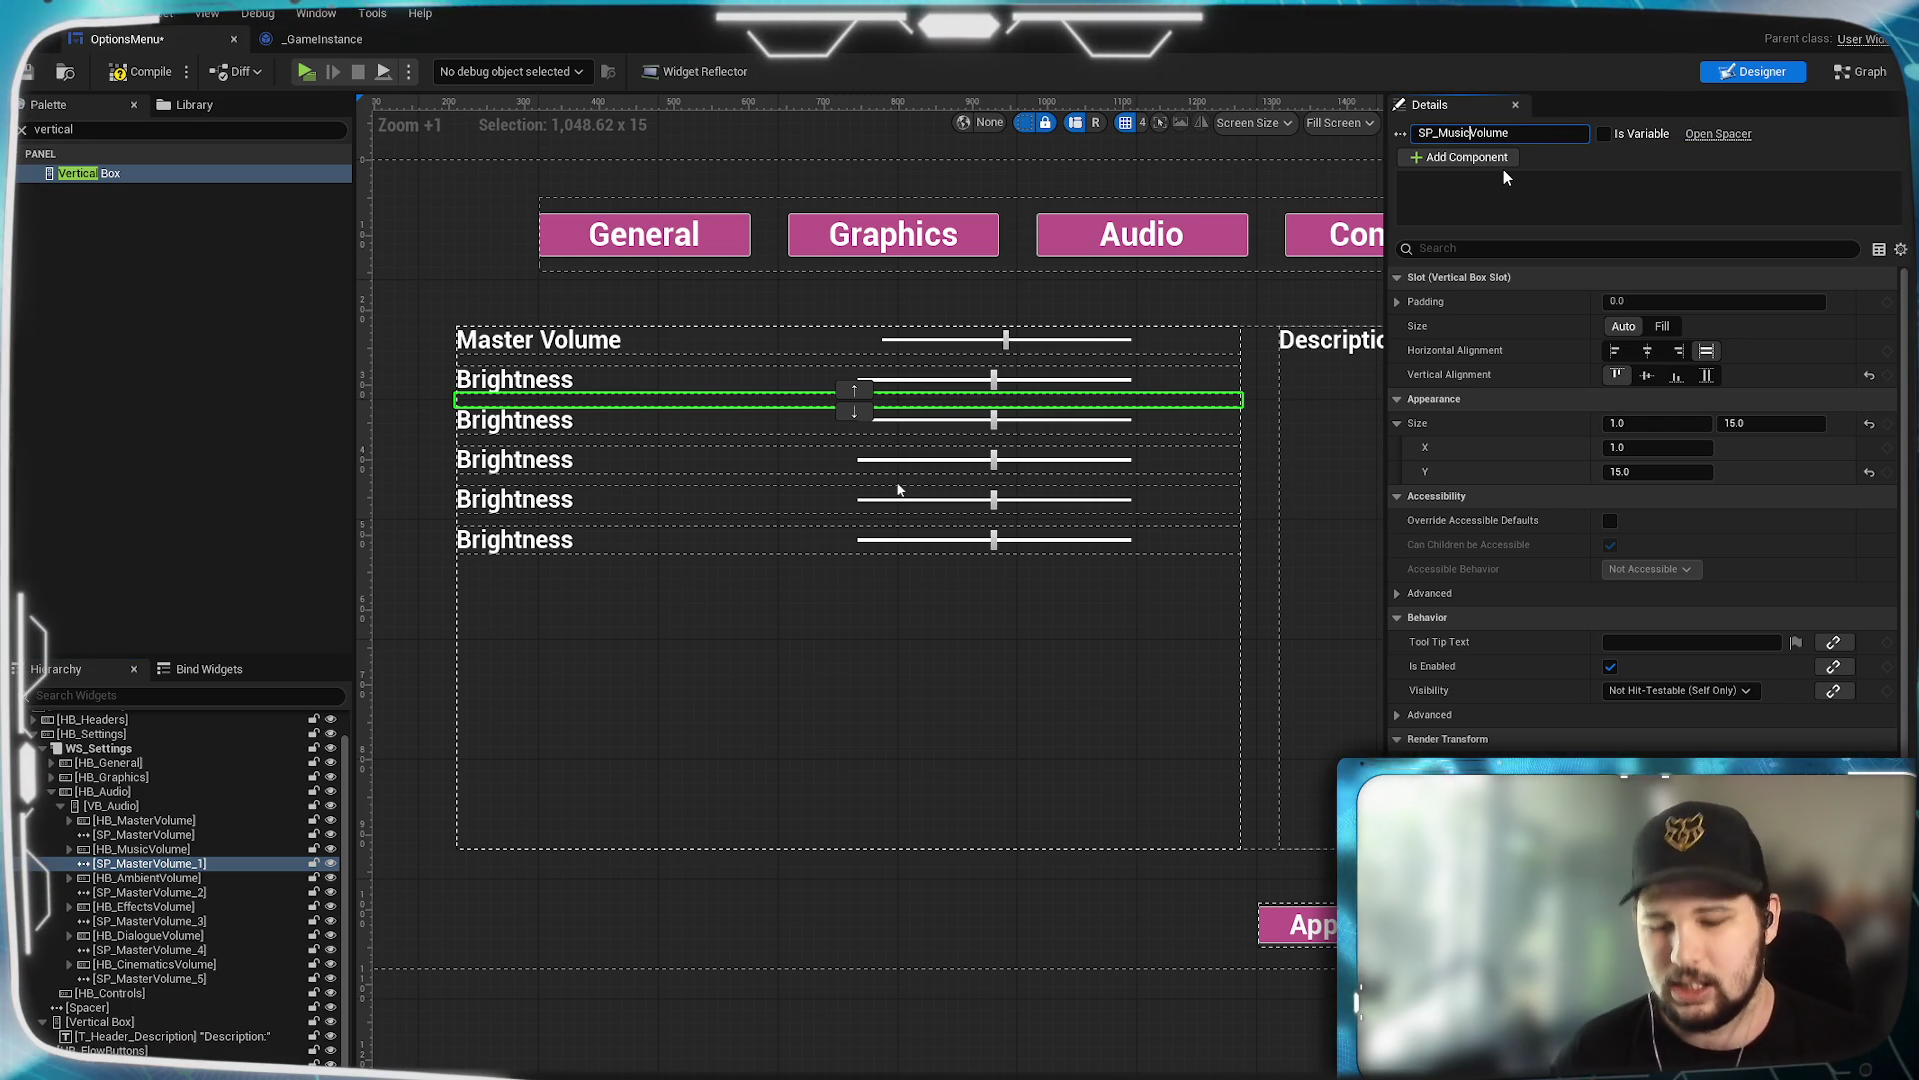
key(ctrl+shift+Left)
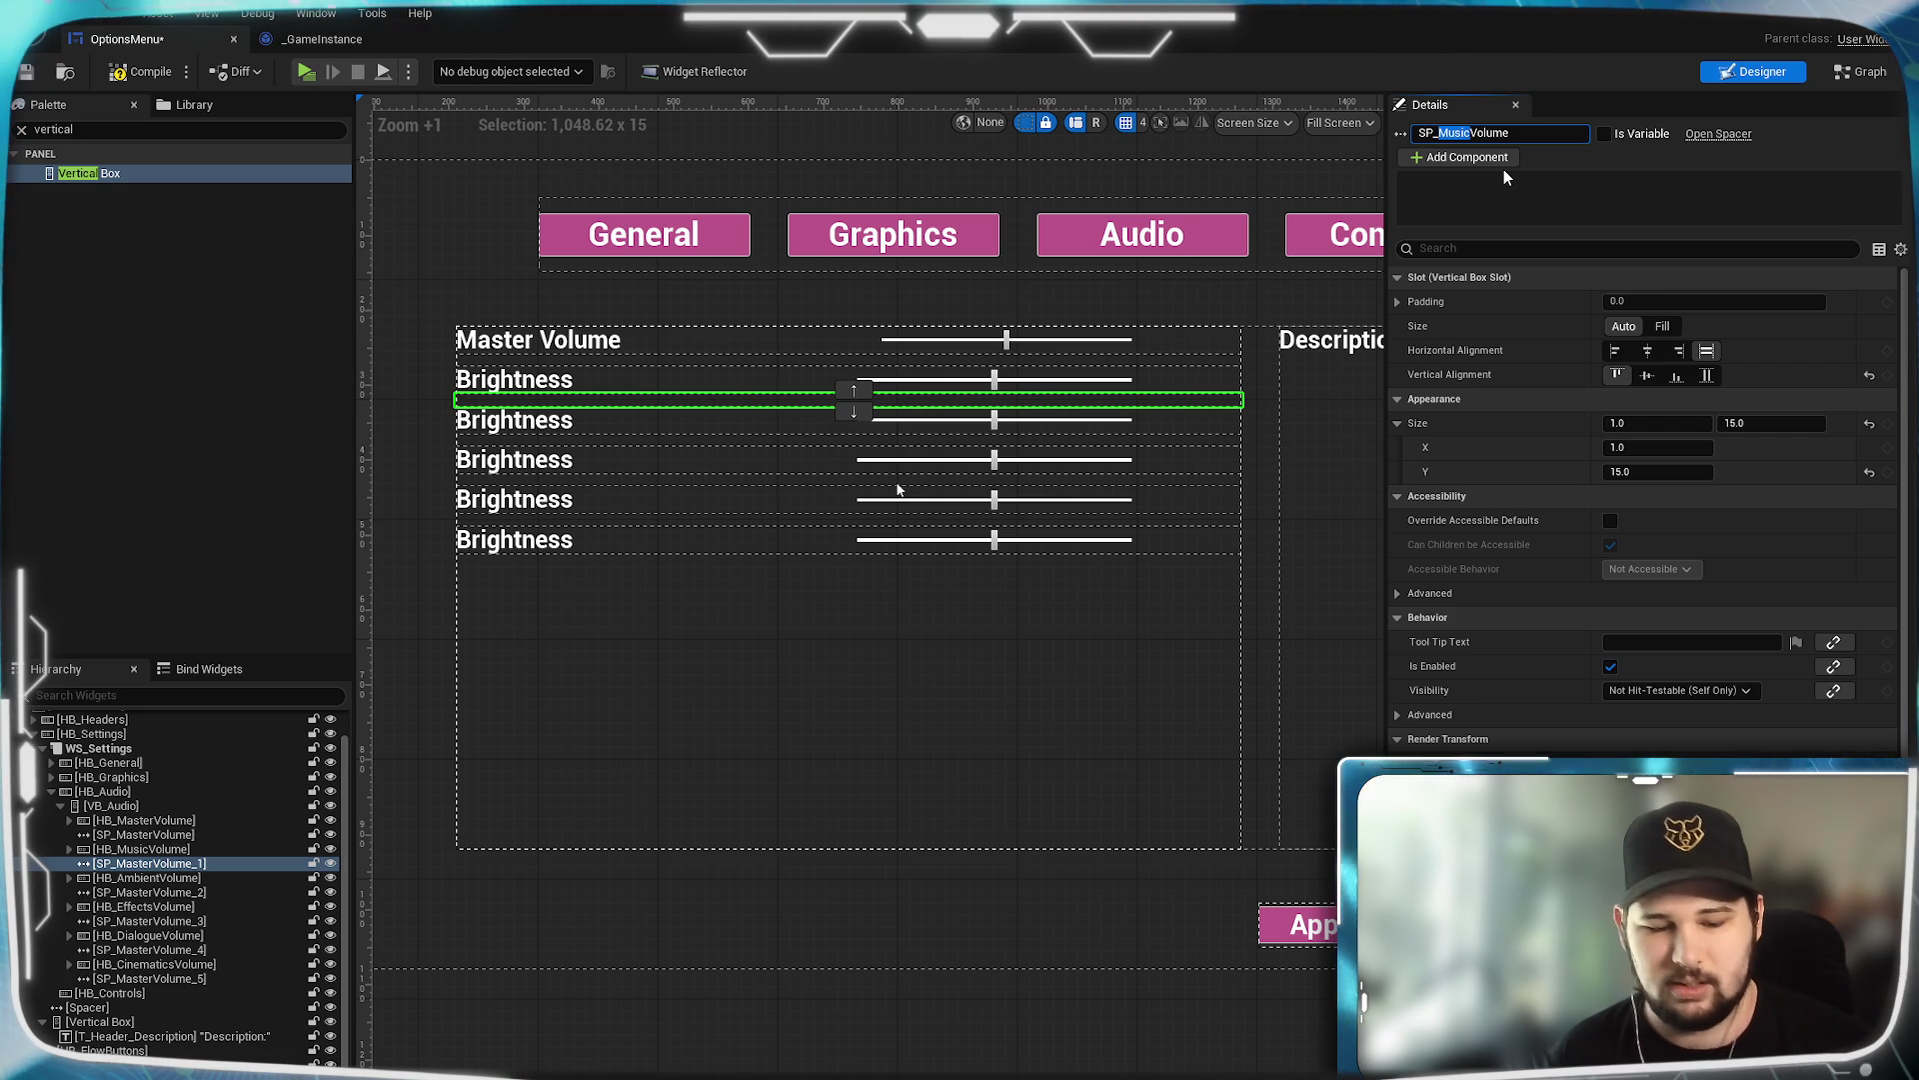
key(ctrl+v)
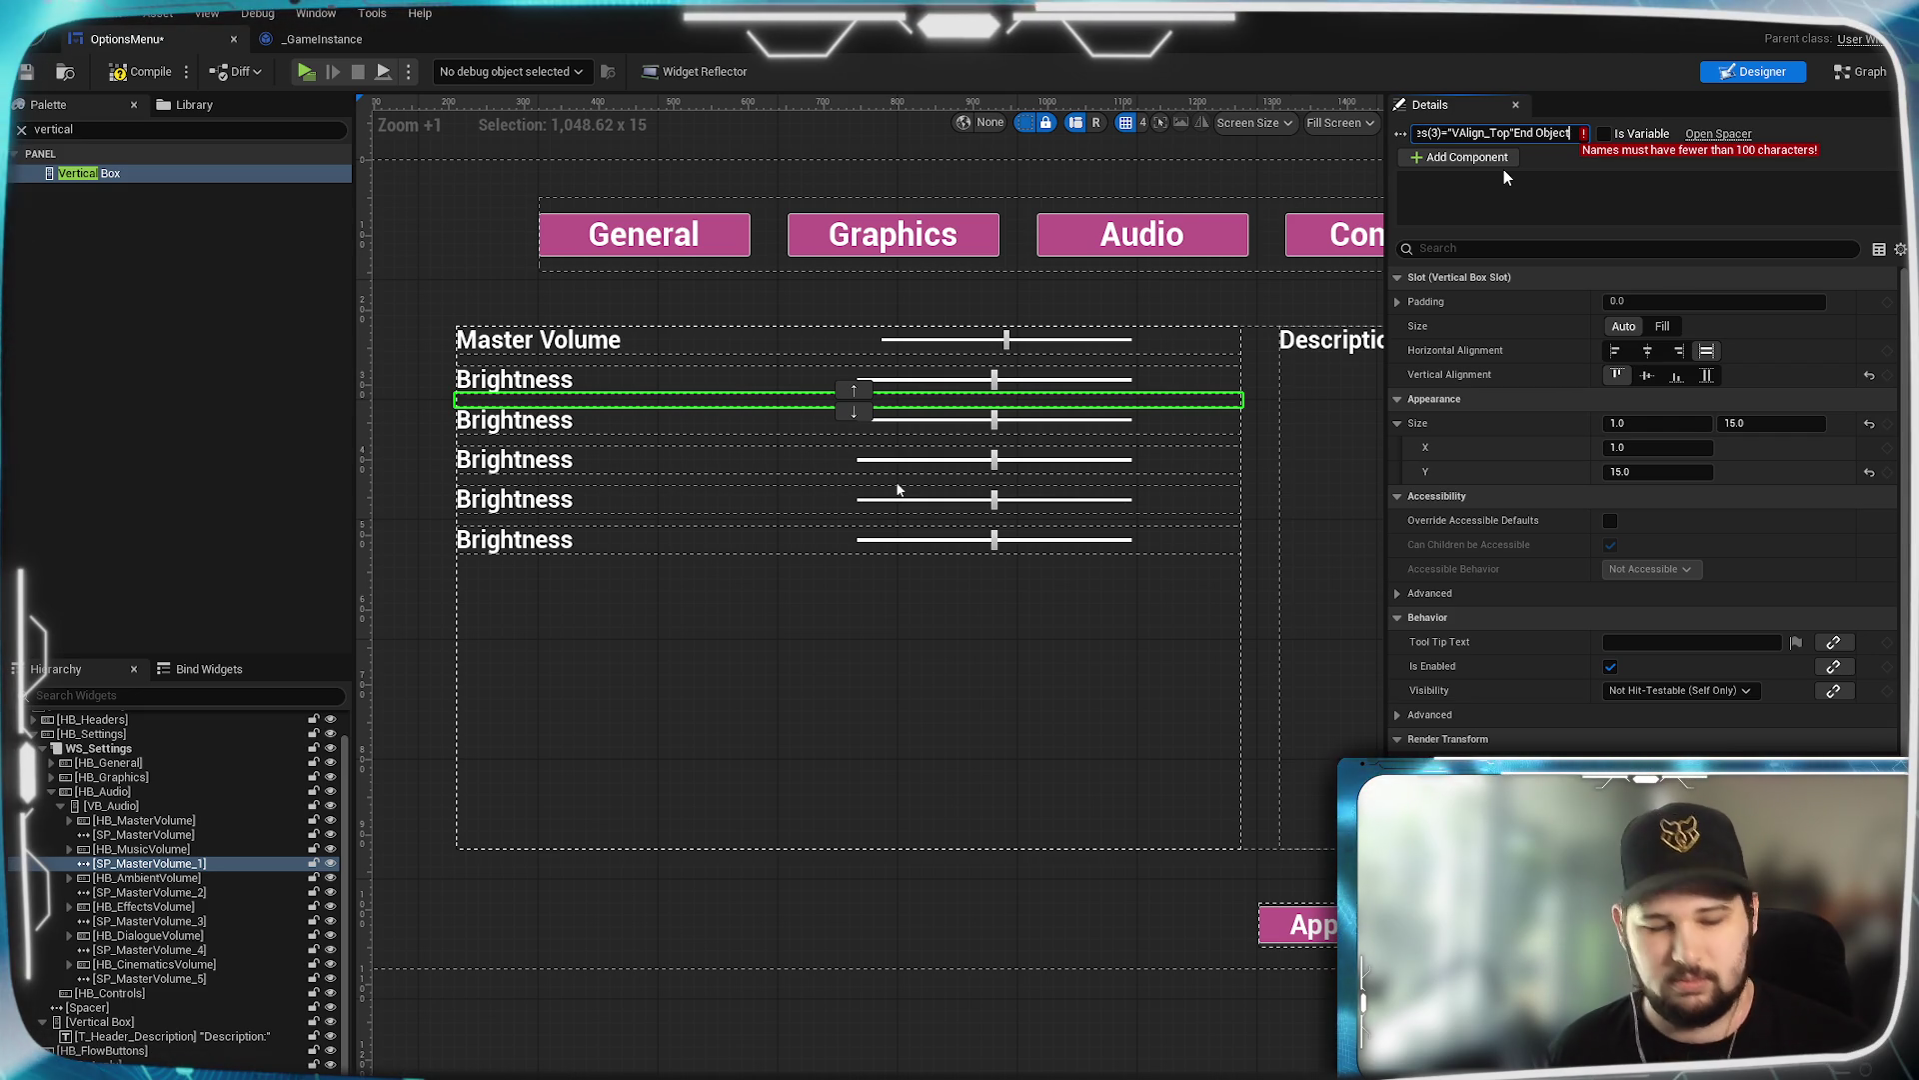
key(ctrl+z)
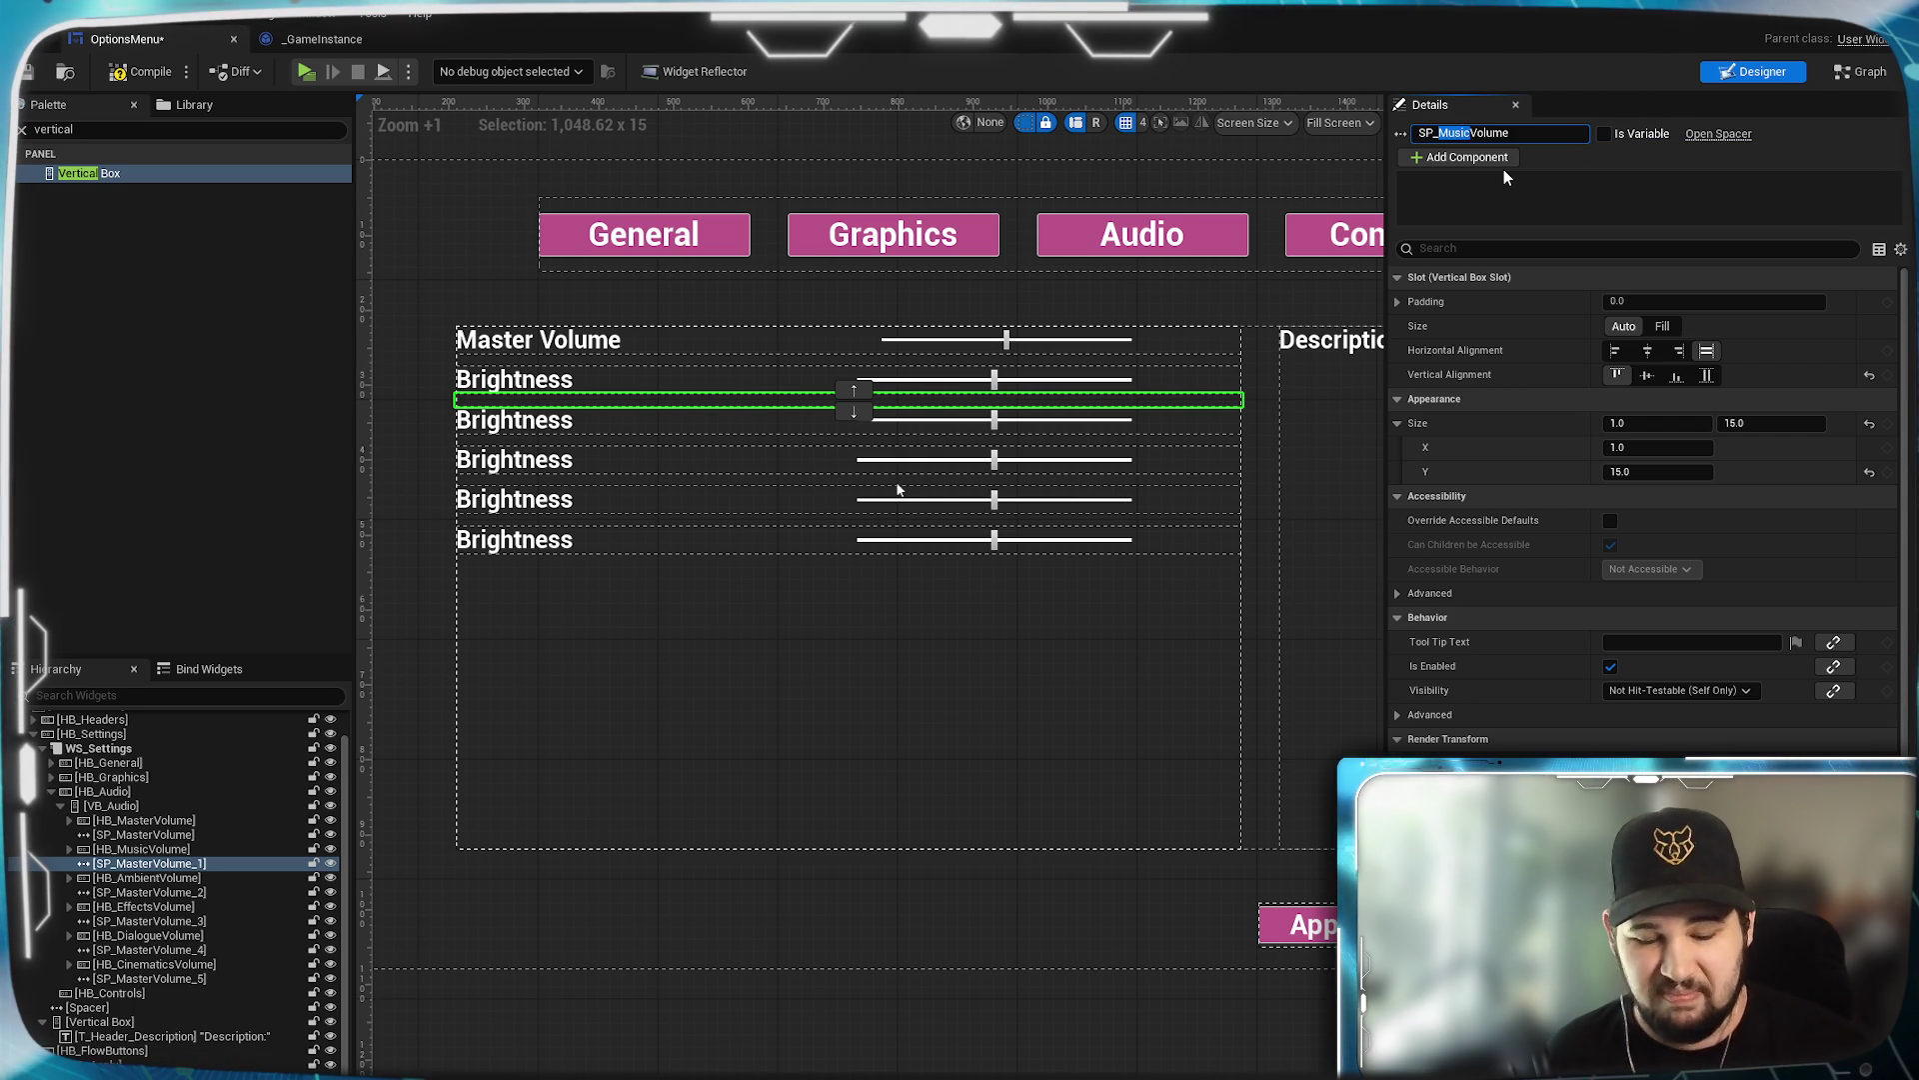
key(Return)
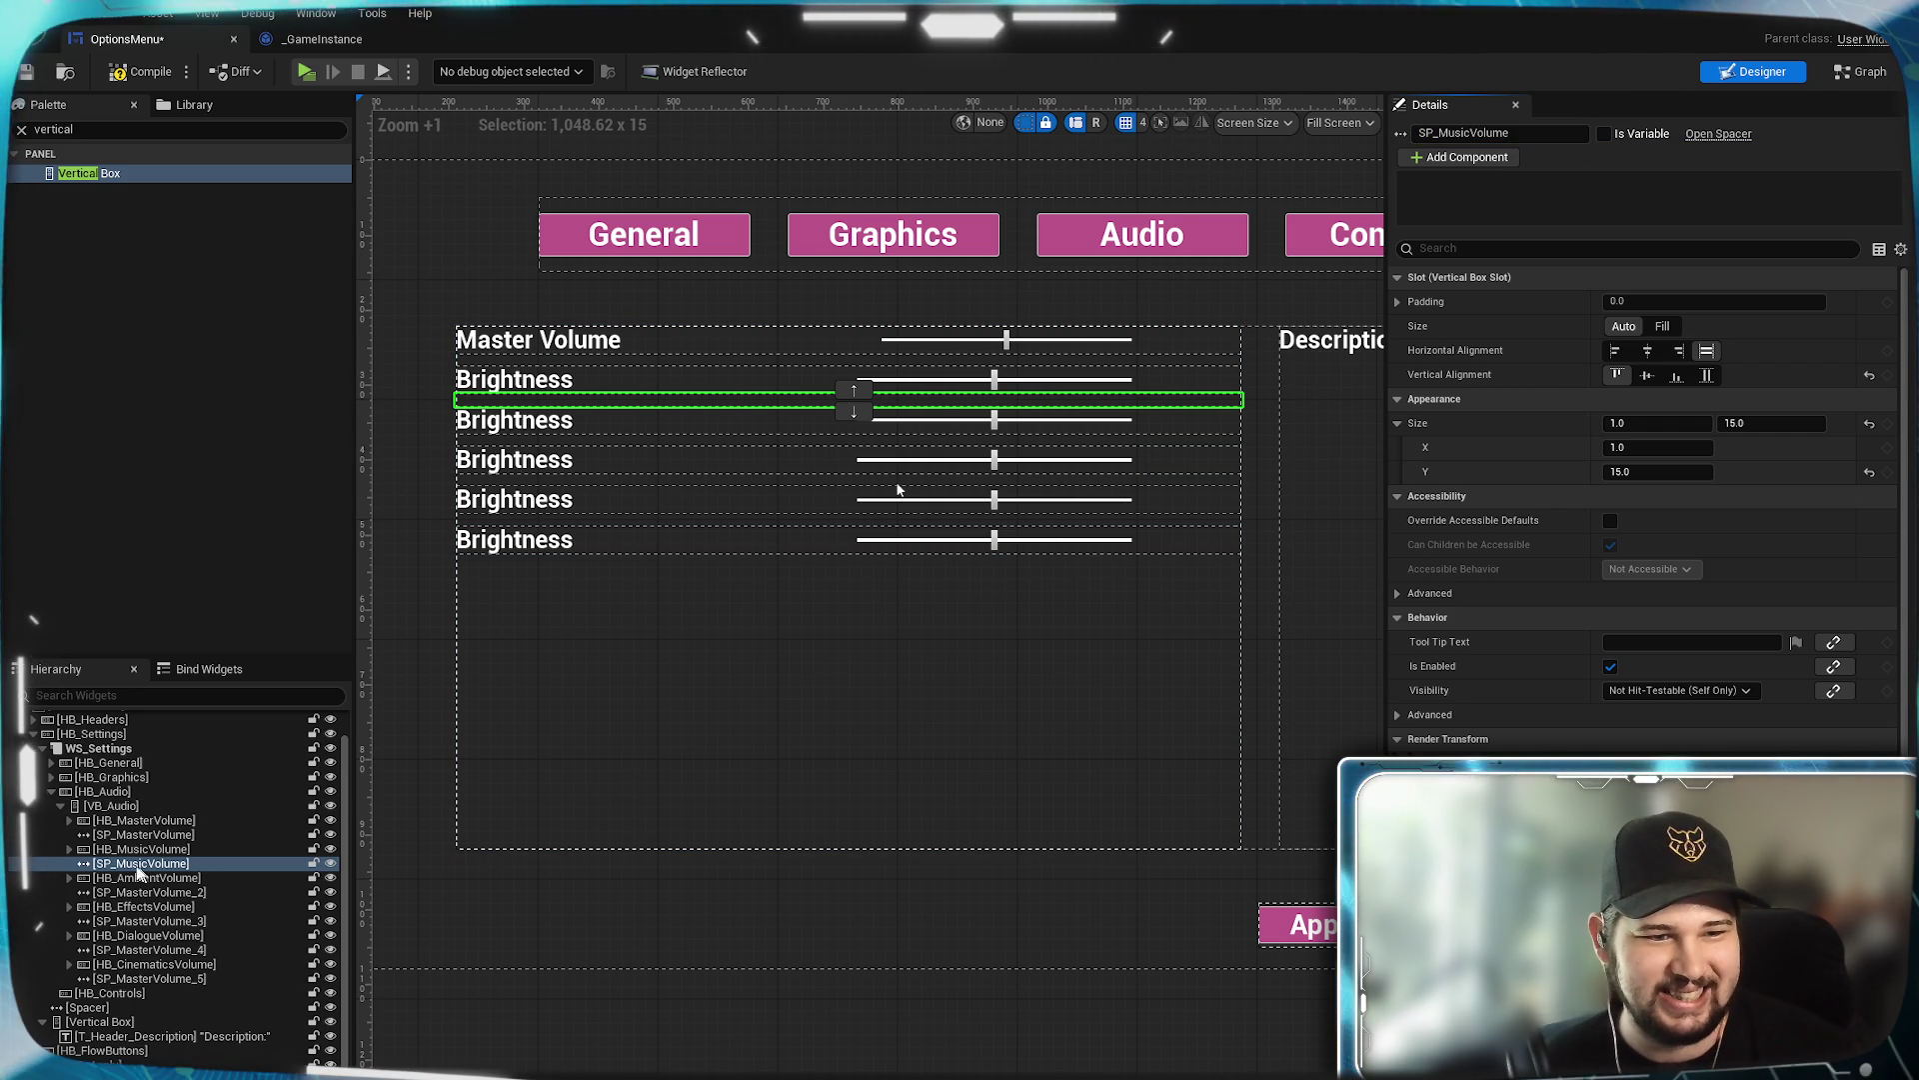
click(70, 848)
Rename the music row's label, slider and input to T_MusicVolume, S_MusicVolume and ET_MusicVolume.
click(150, 862)
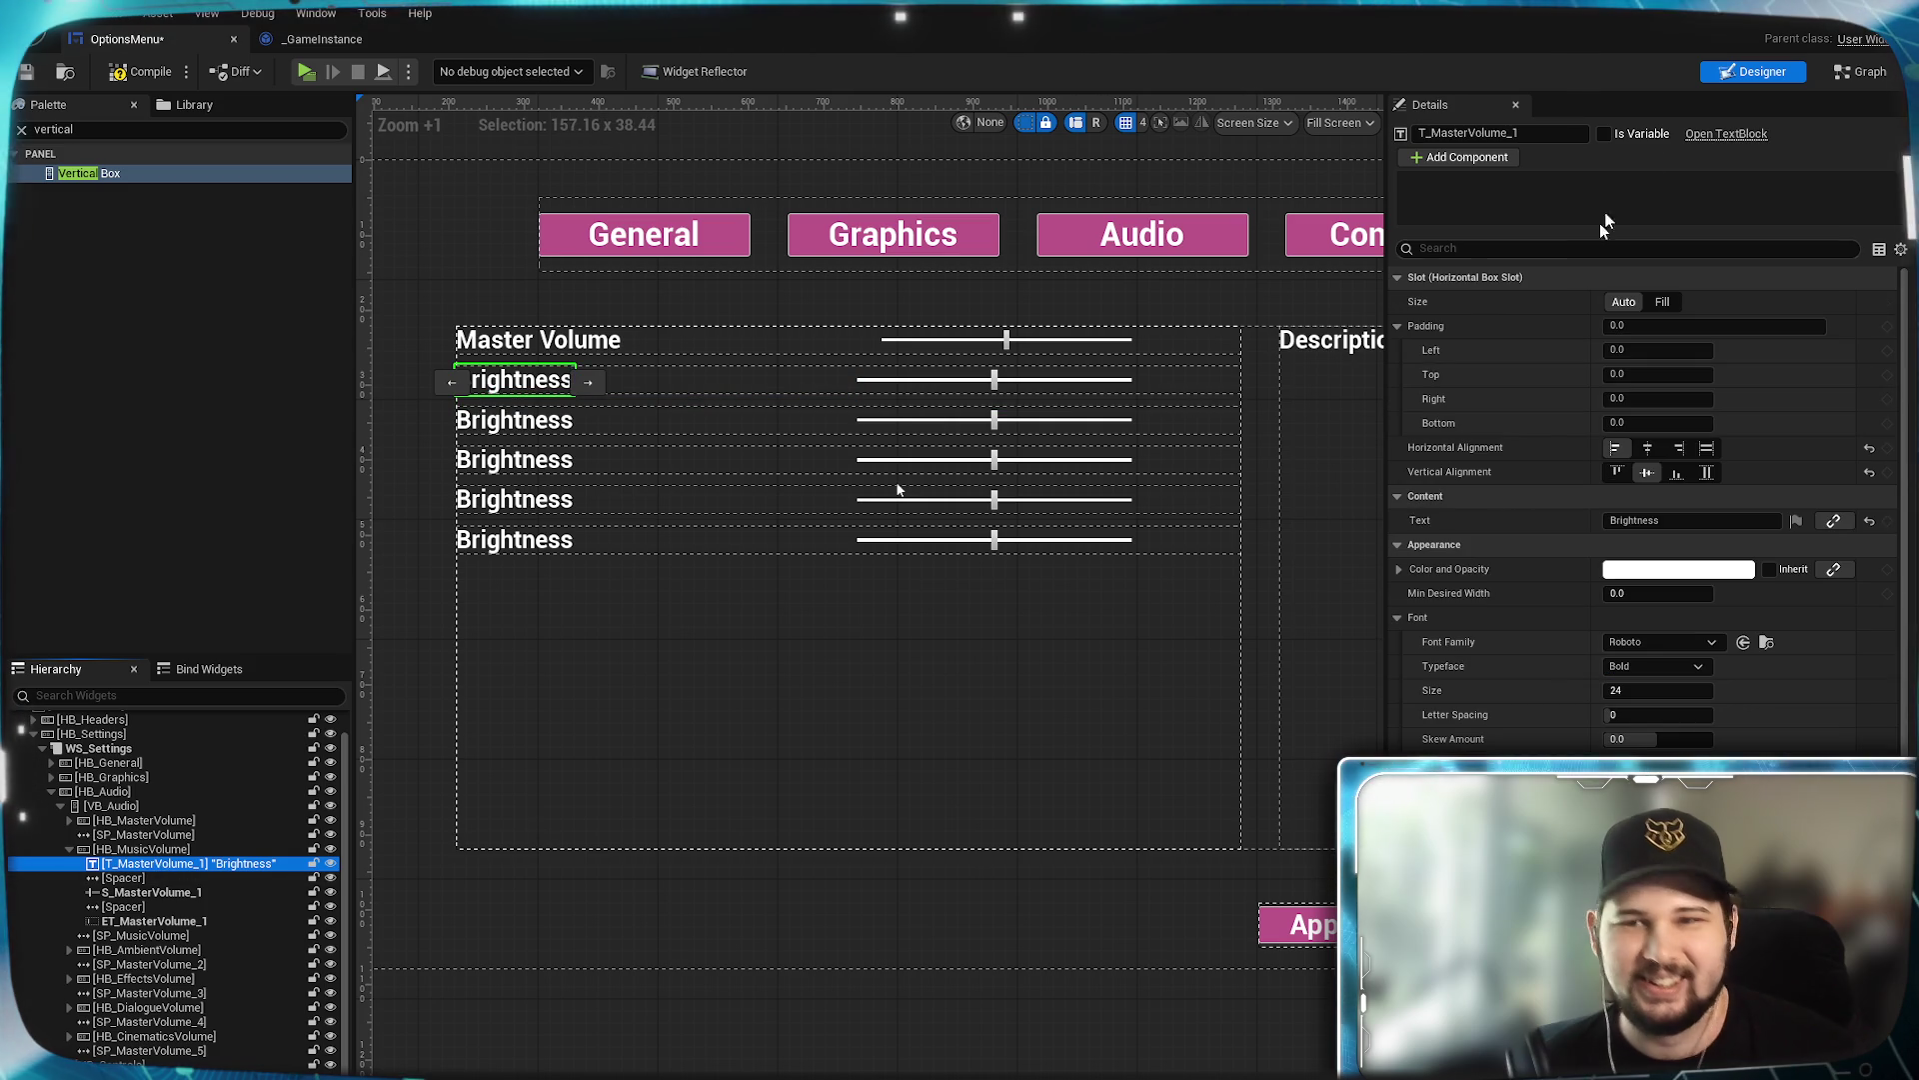
click(1466, 133)
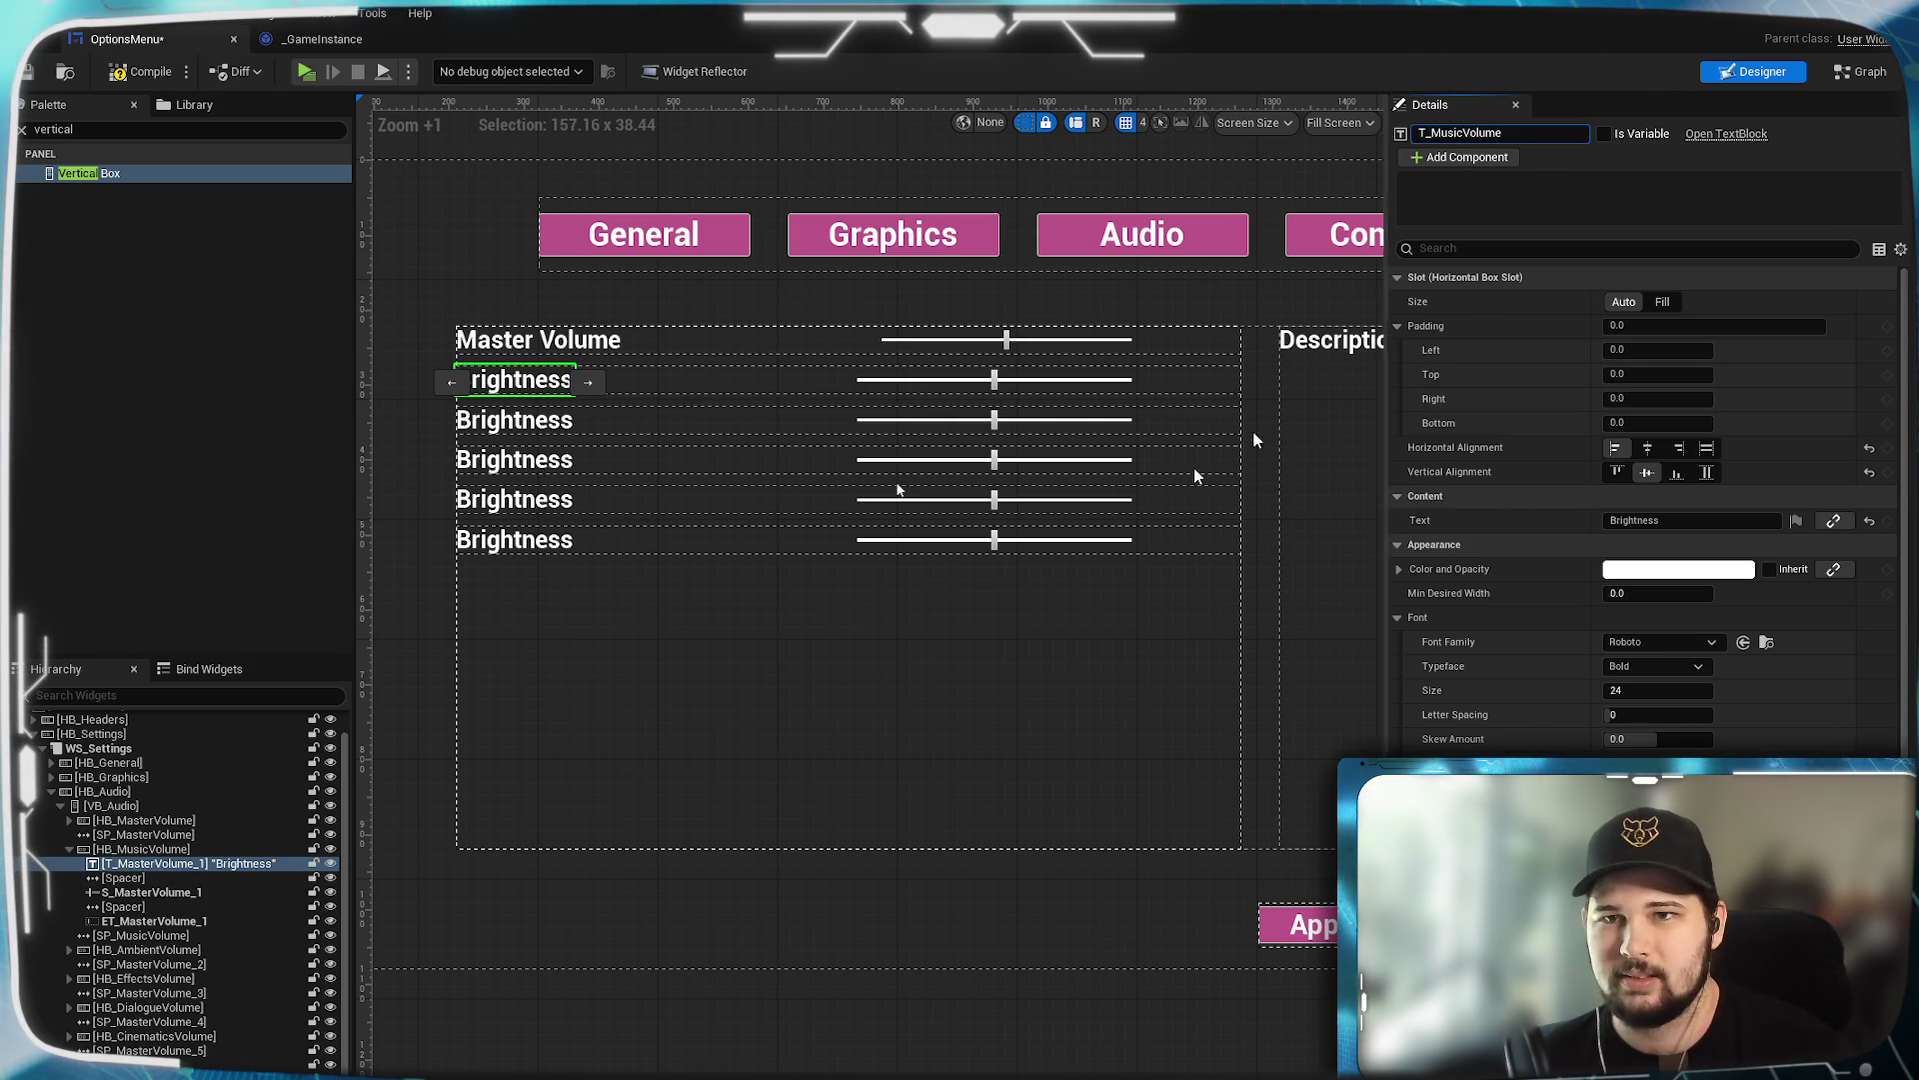
click(200, 863)
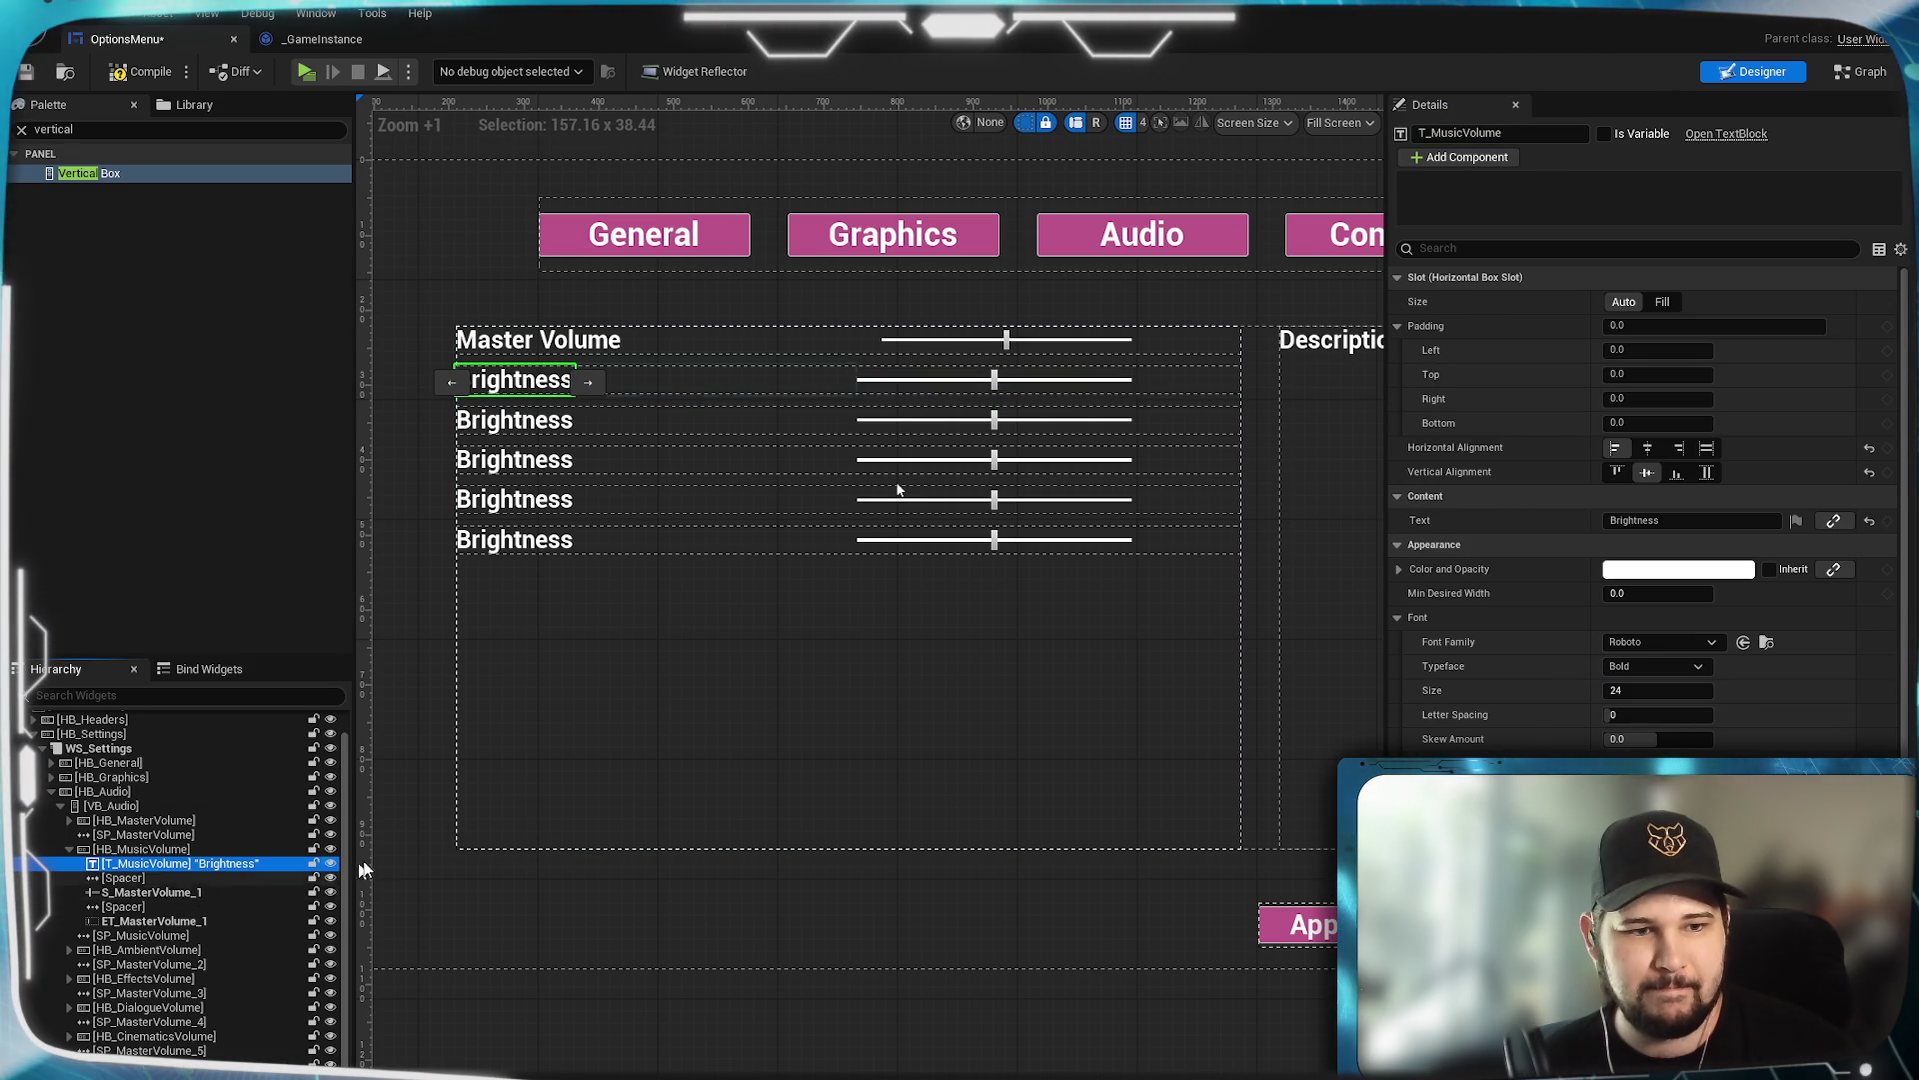
click(182, 893)
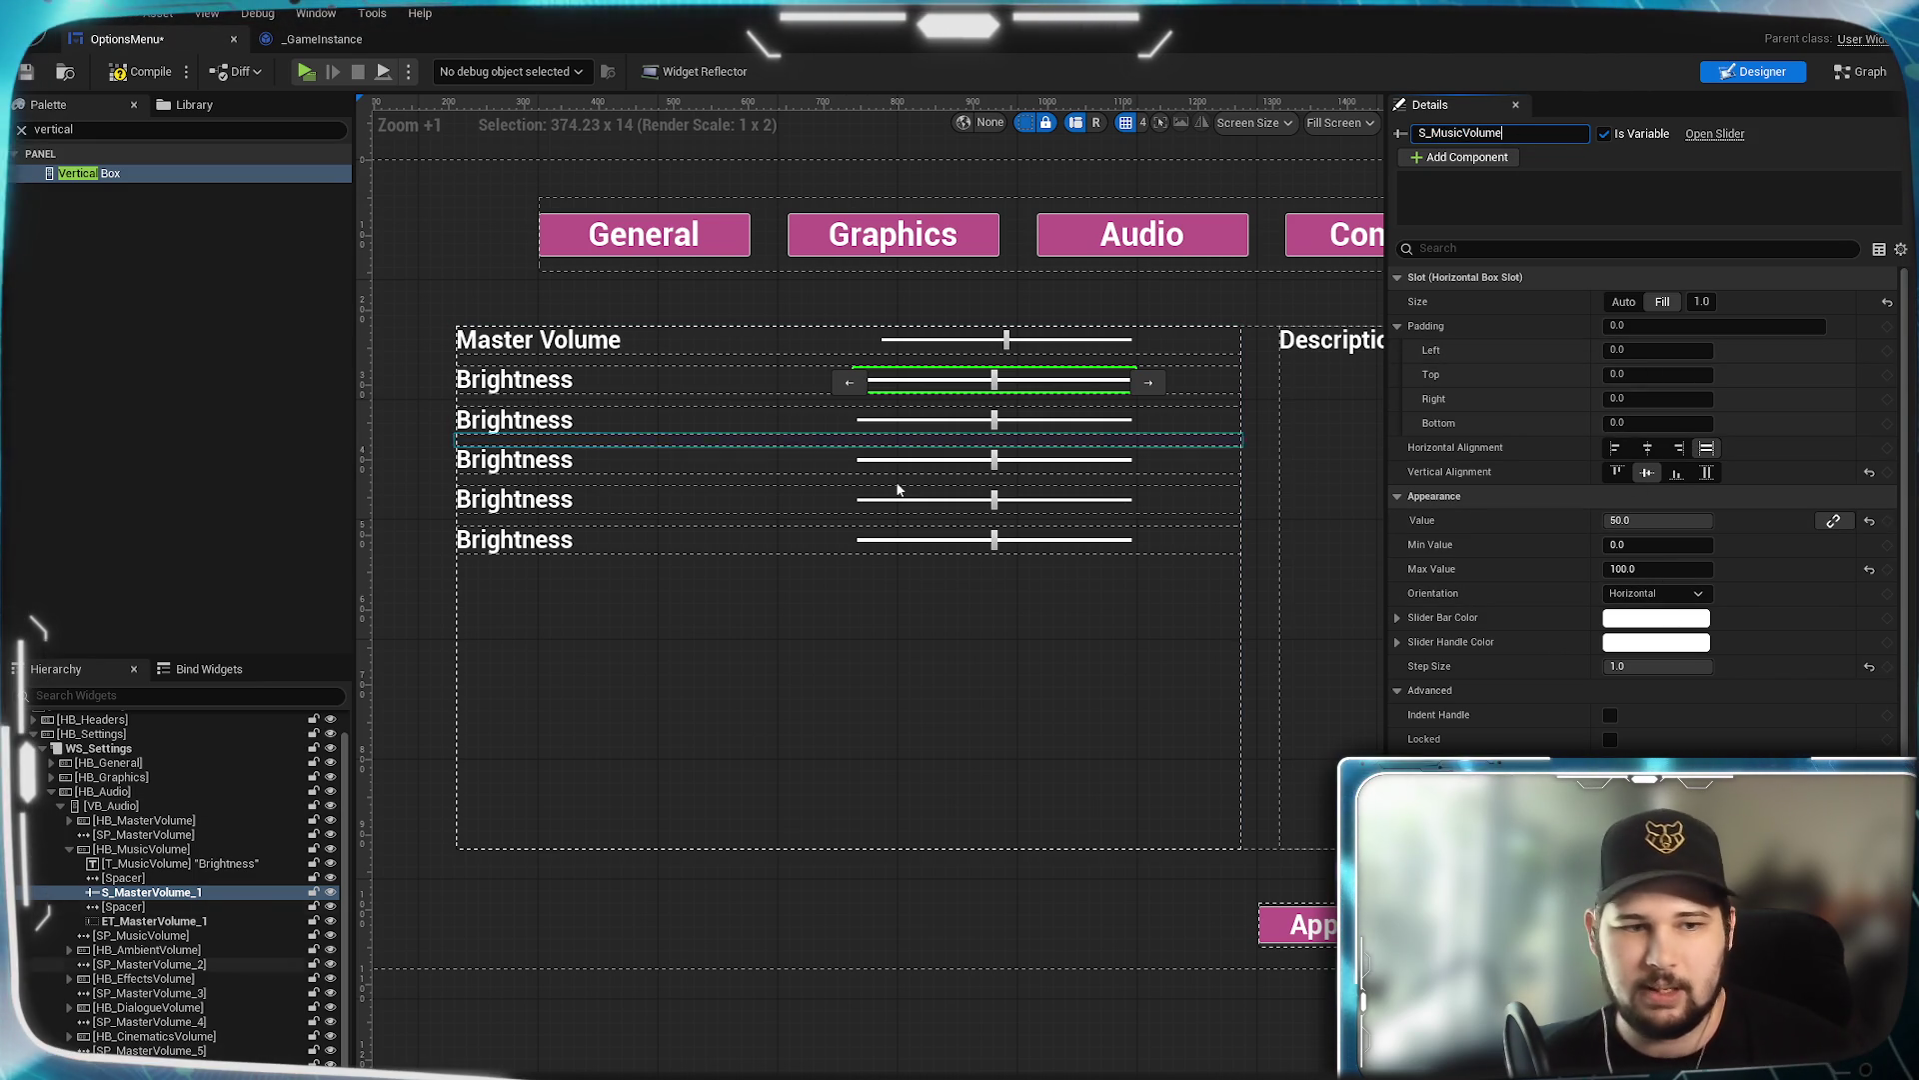
click(214, 922)
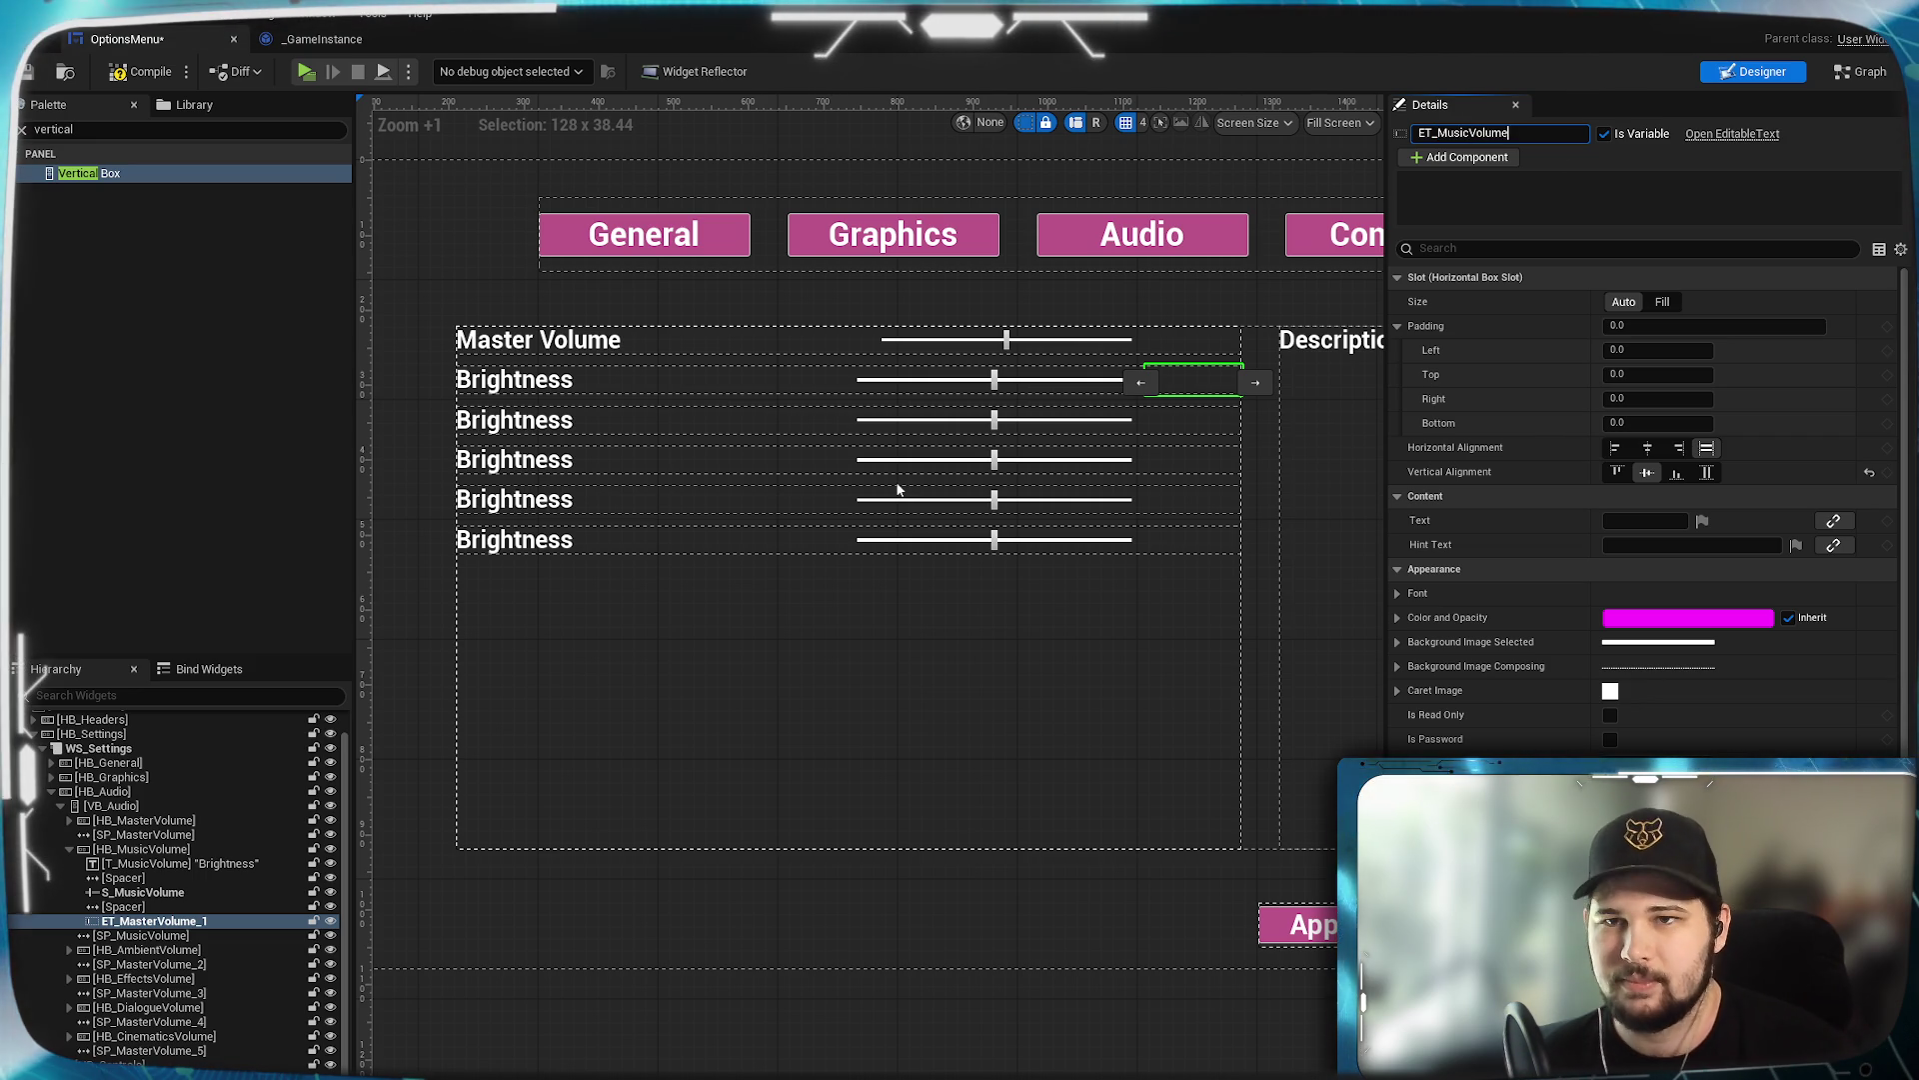
key(BackSpace)
key(Return)
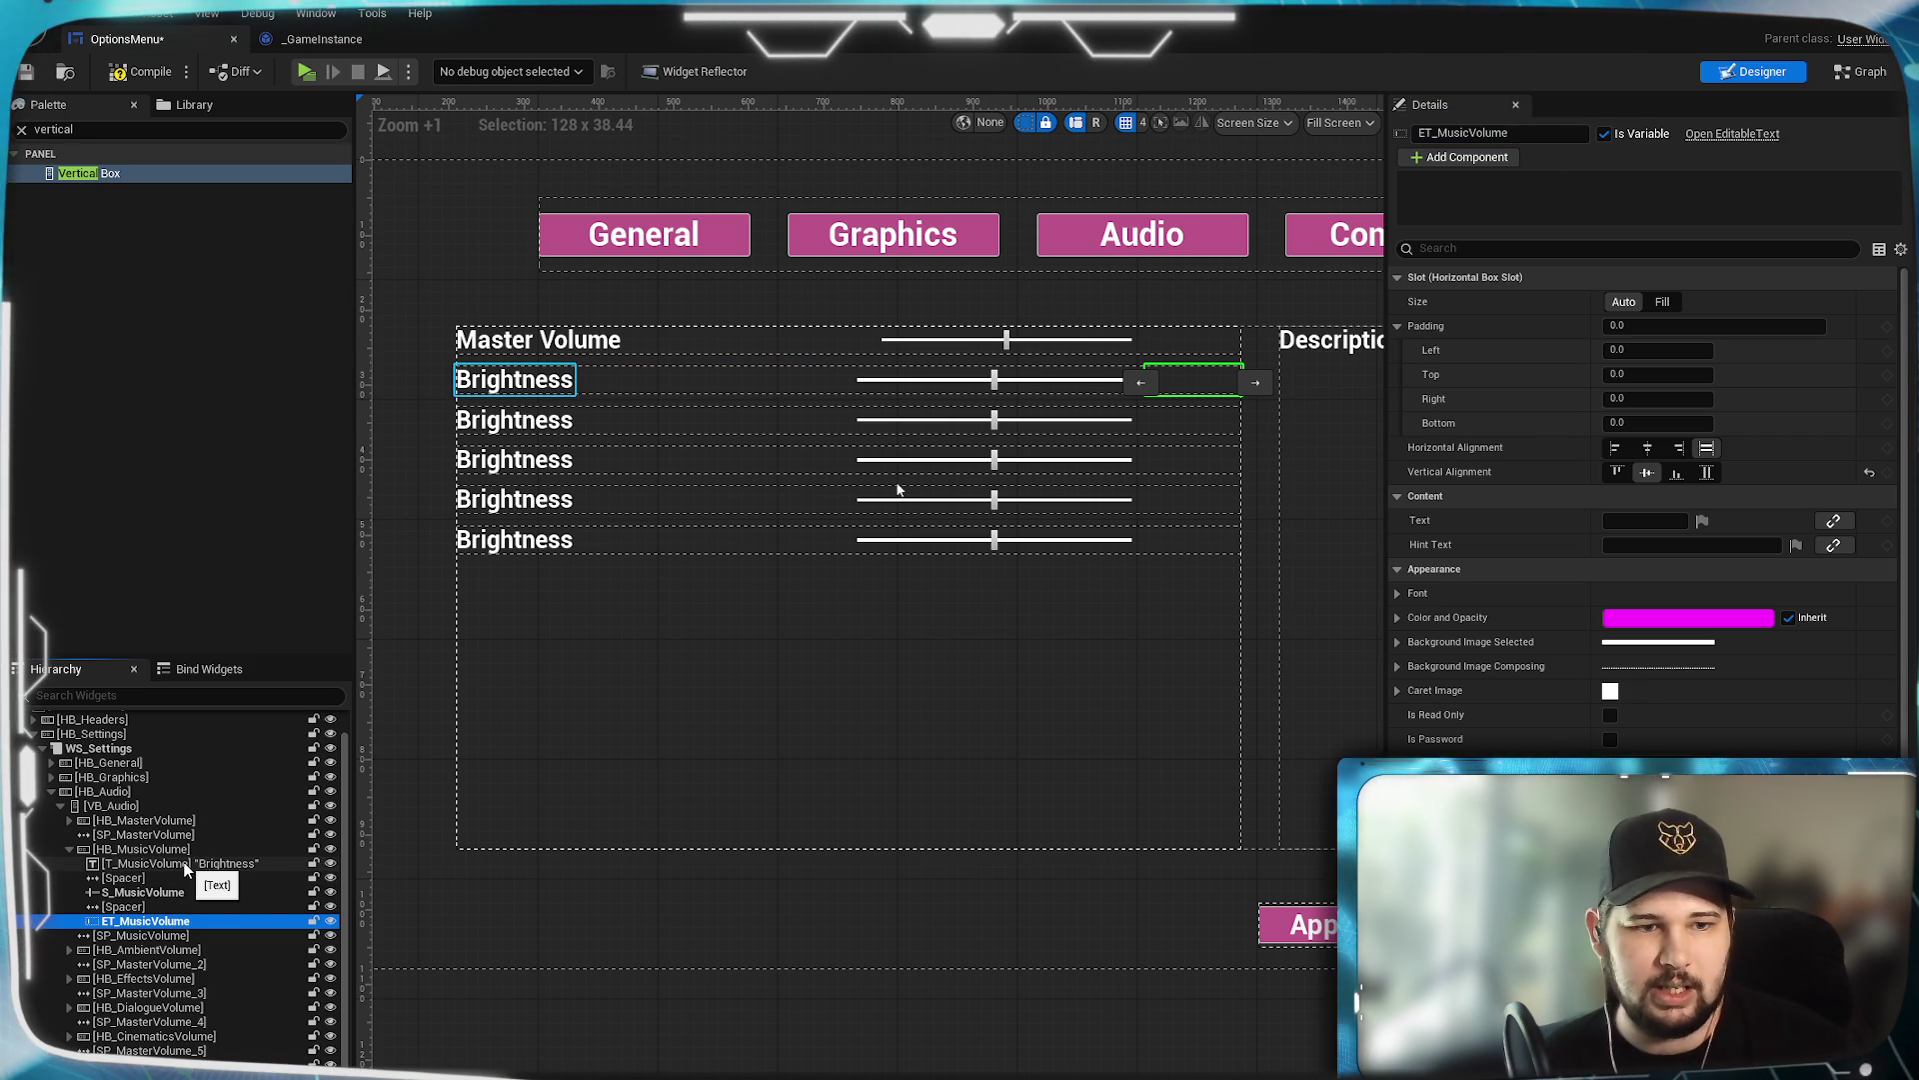
Set the music row label's Text to 'Music Volume'.
click(222, 863)
click(1690, 520)
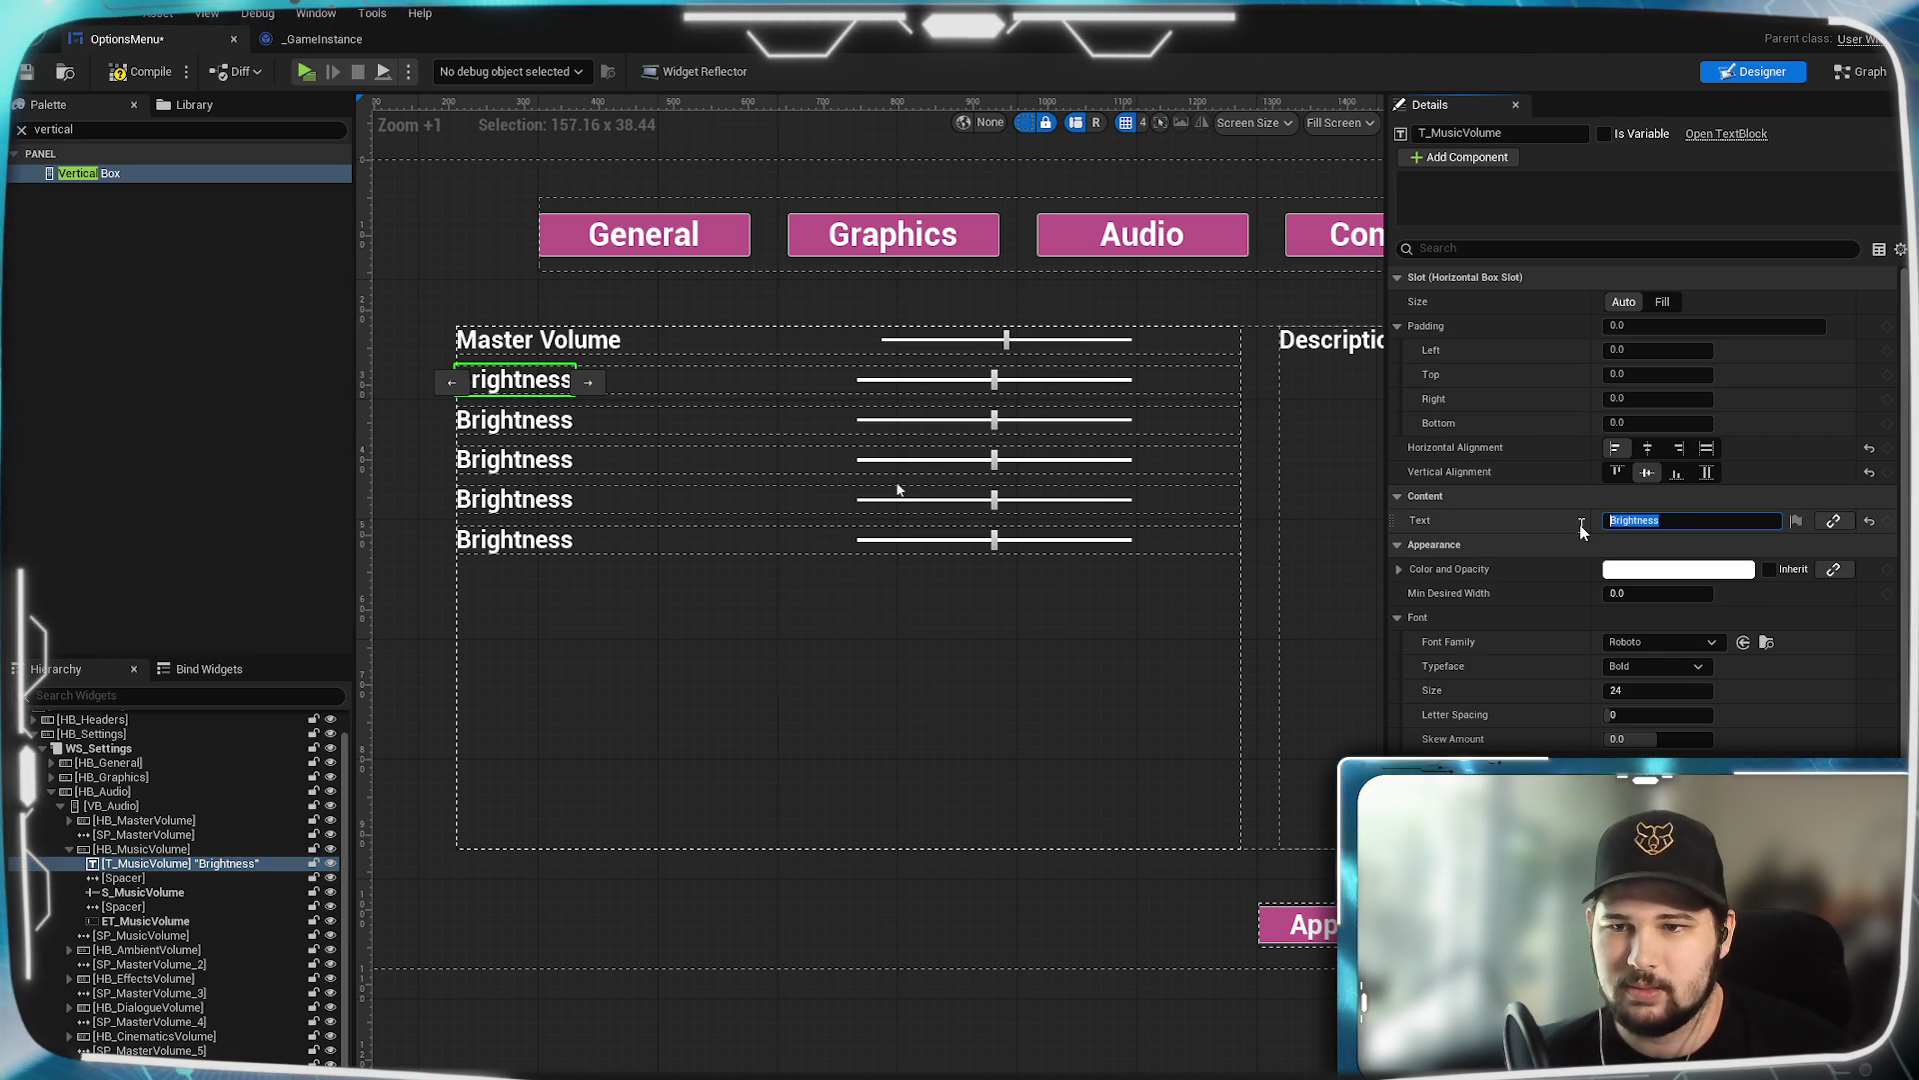
text(Music V)
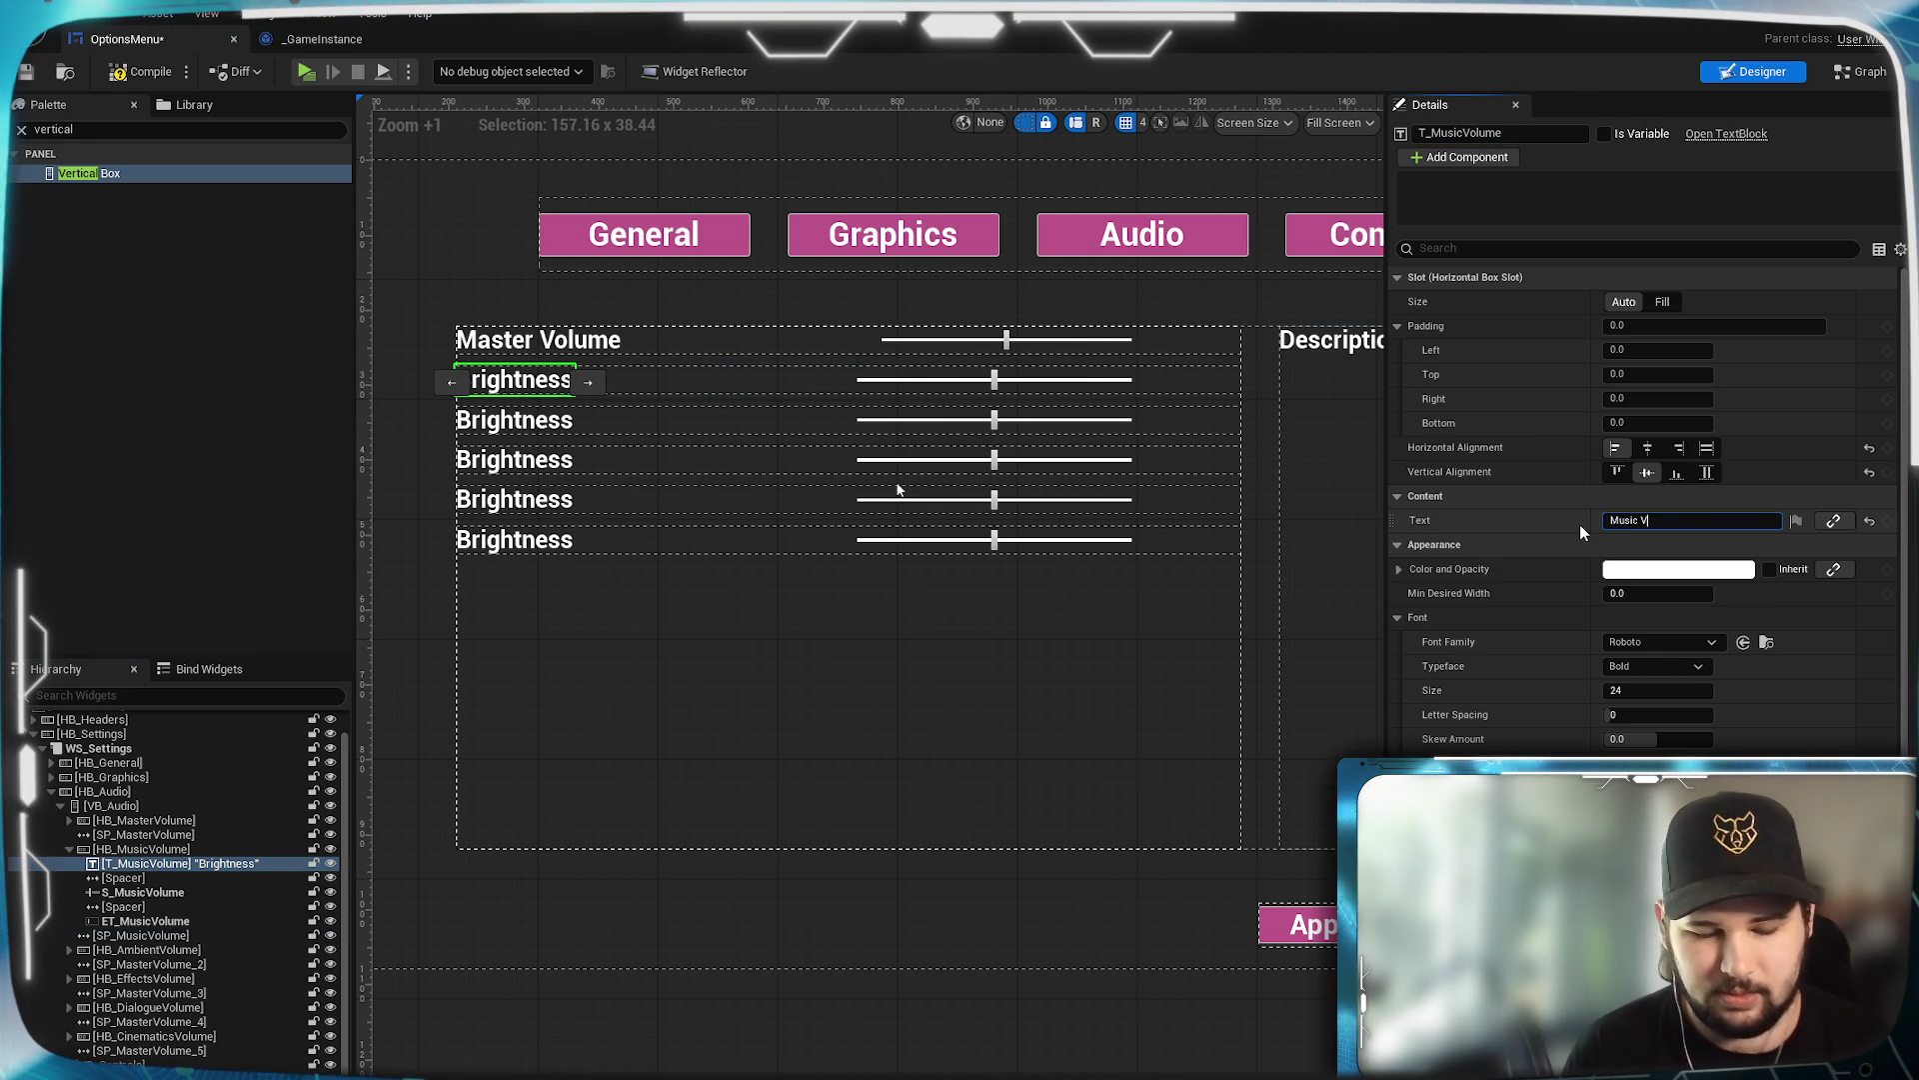
text(olume)
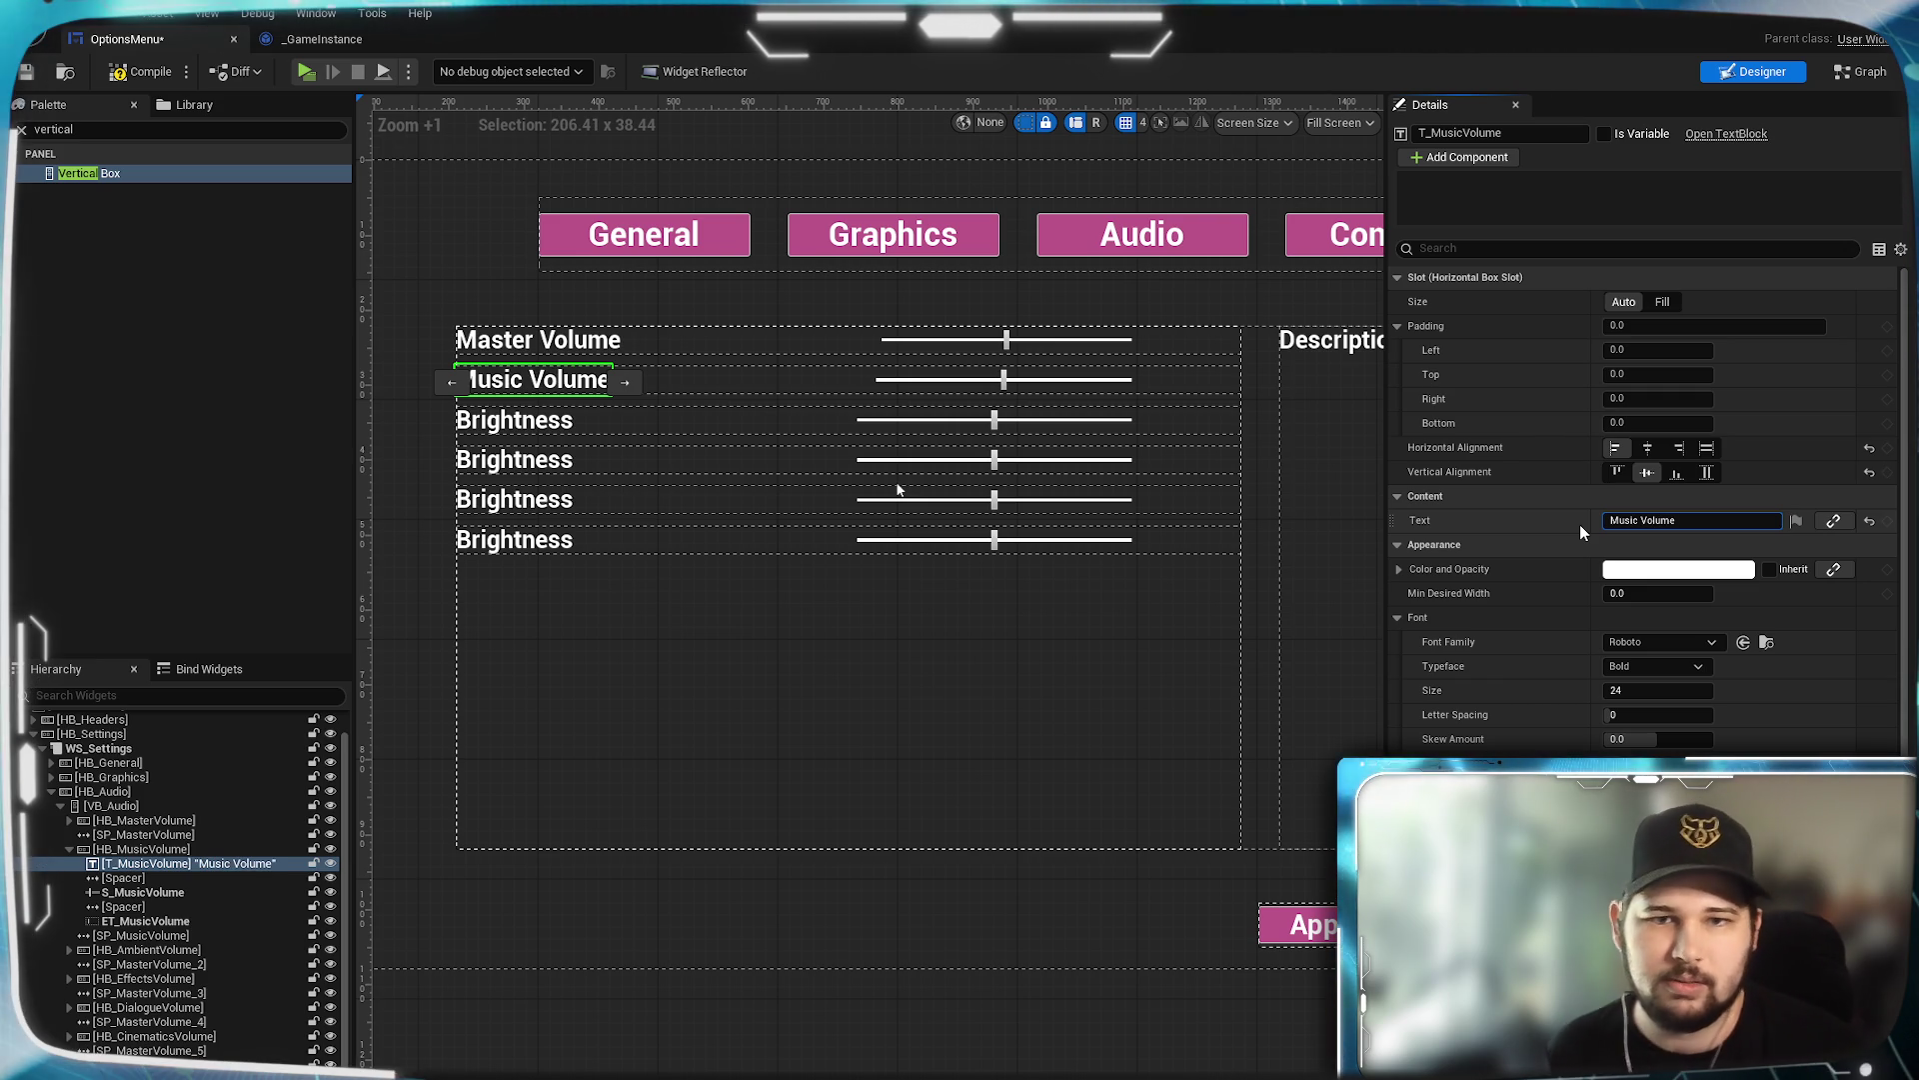
click(155, 953)
Rename the third row's box and spacer for AmbientVolume.
click(1481, 133)
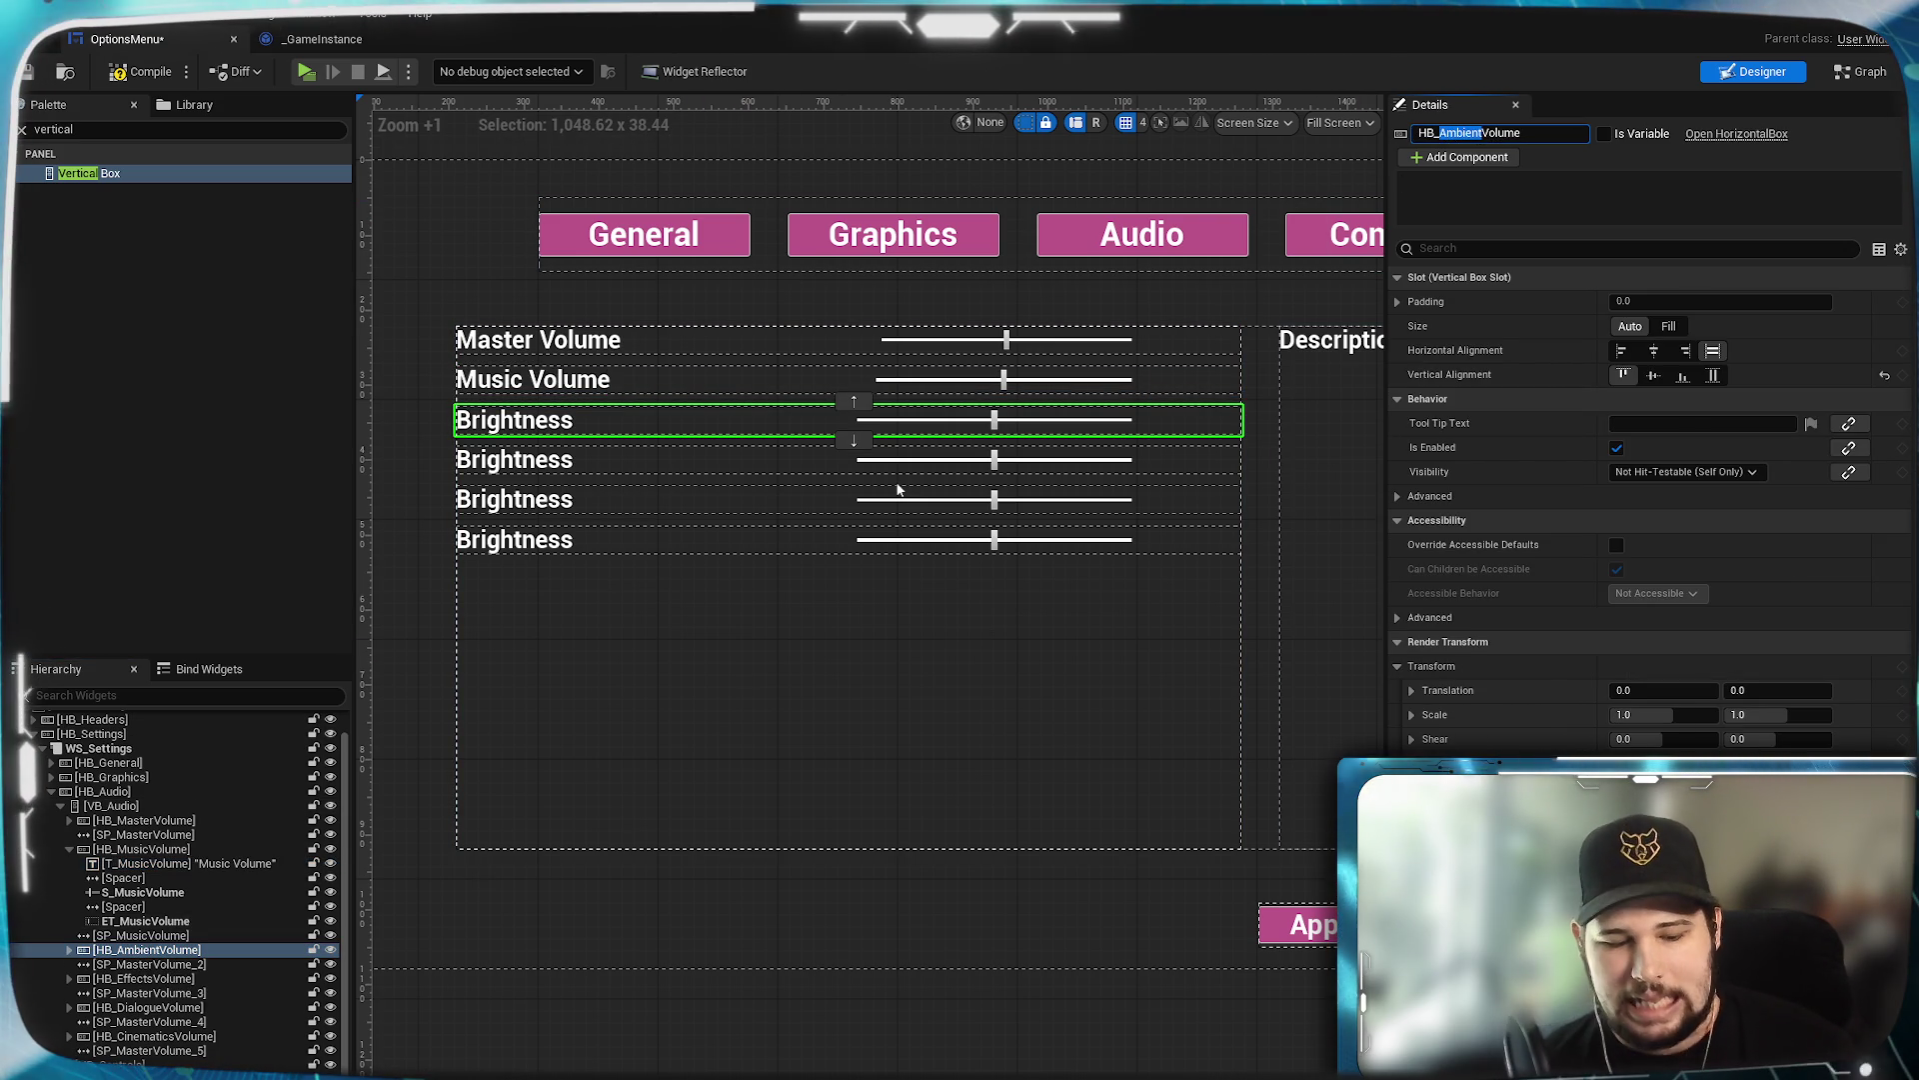
click(206, 965)
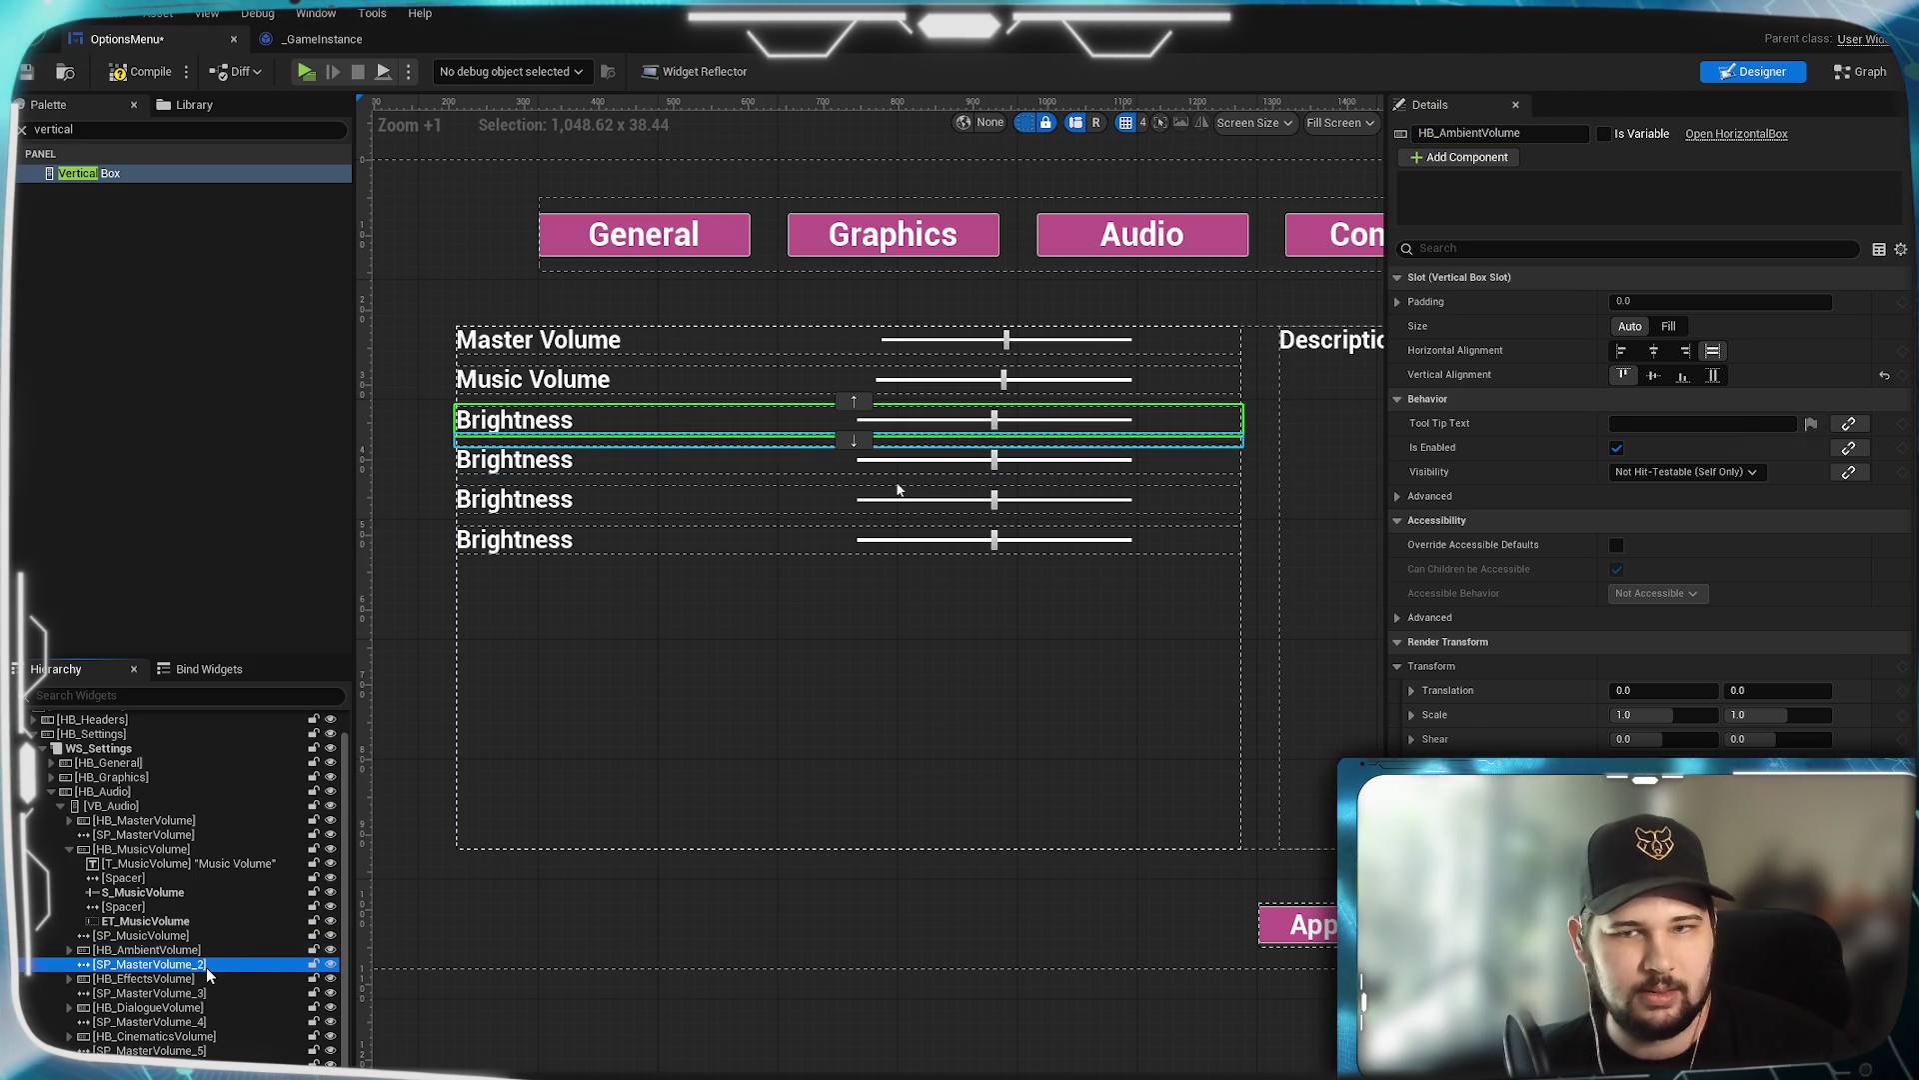
drag(1449, 133, 1474, 133)
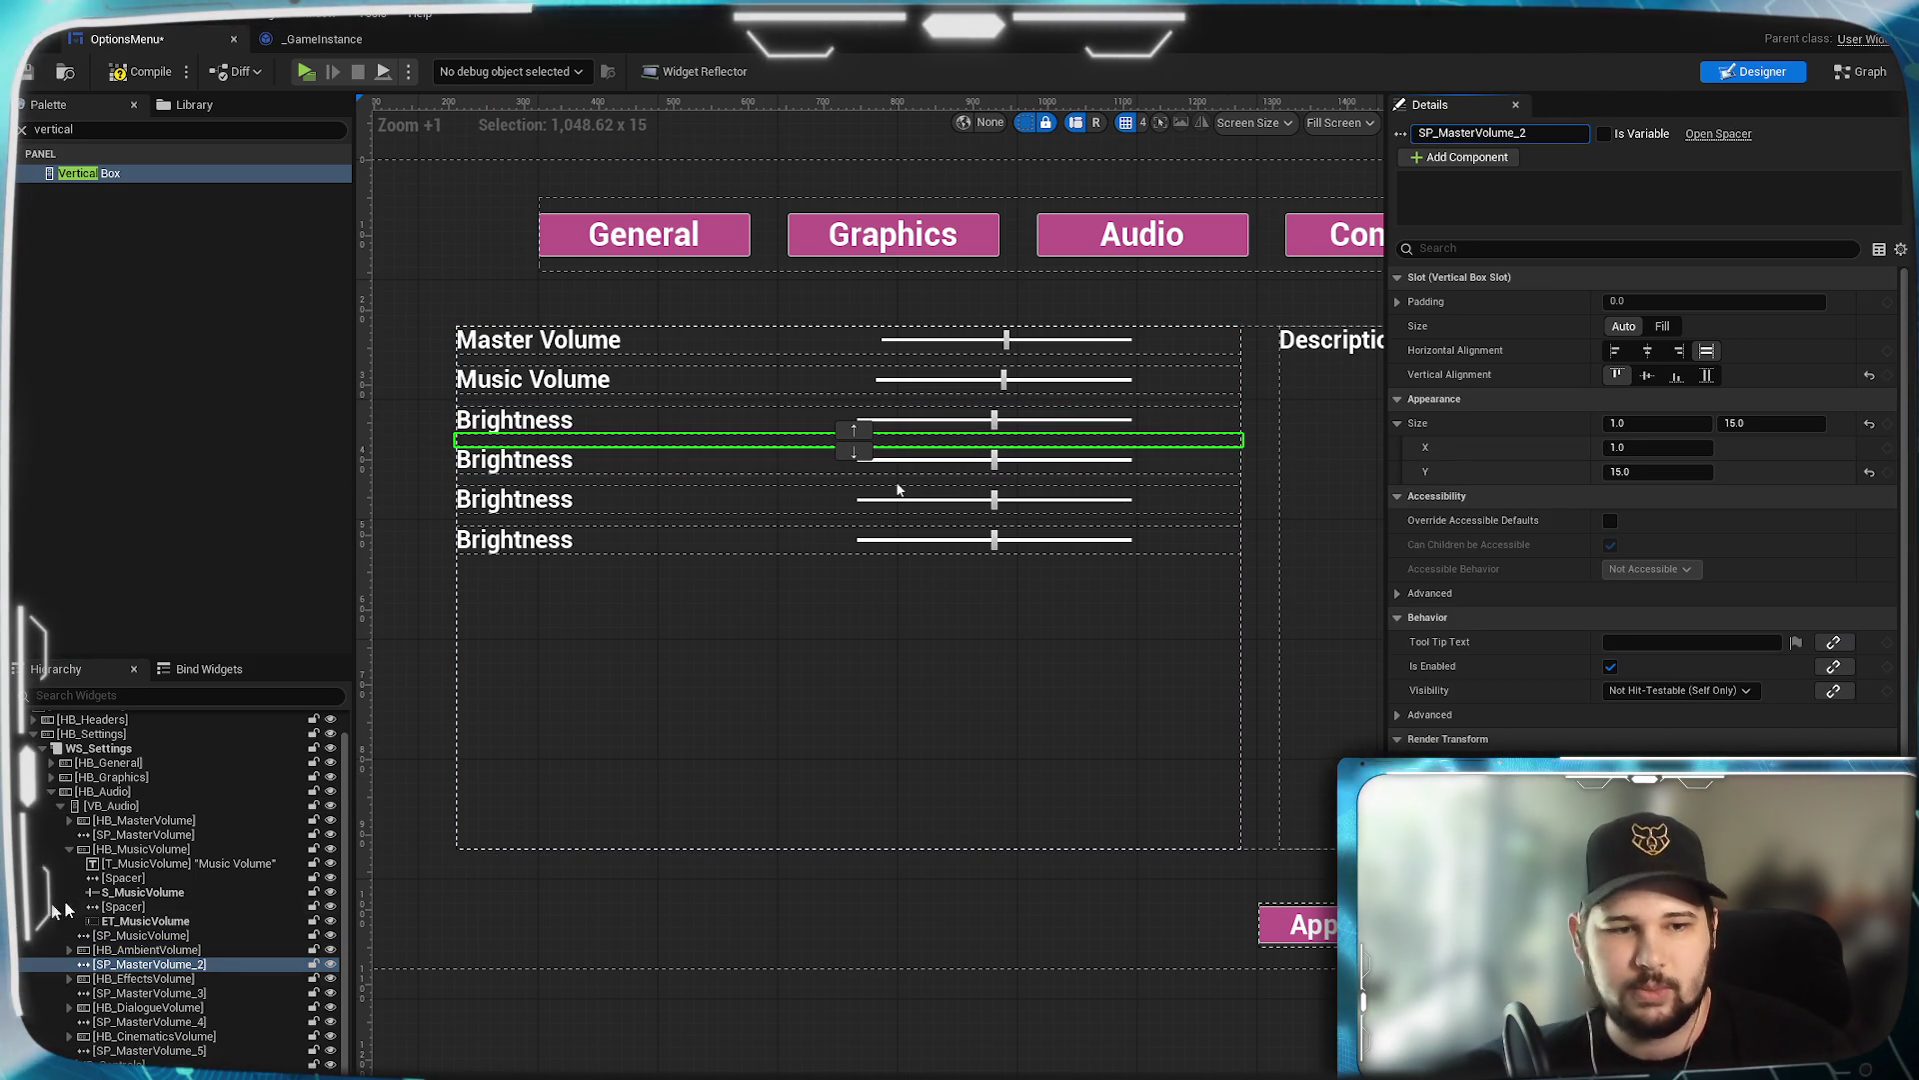
click(154, 948)
key(F2)
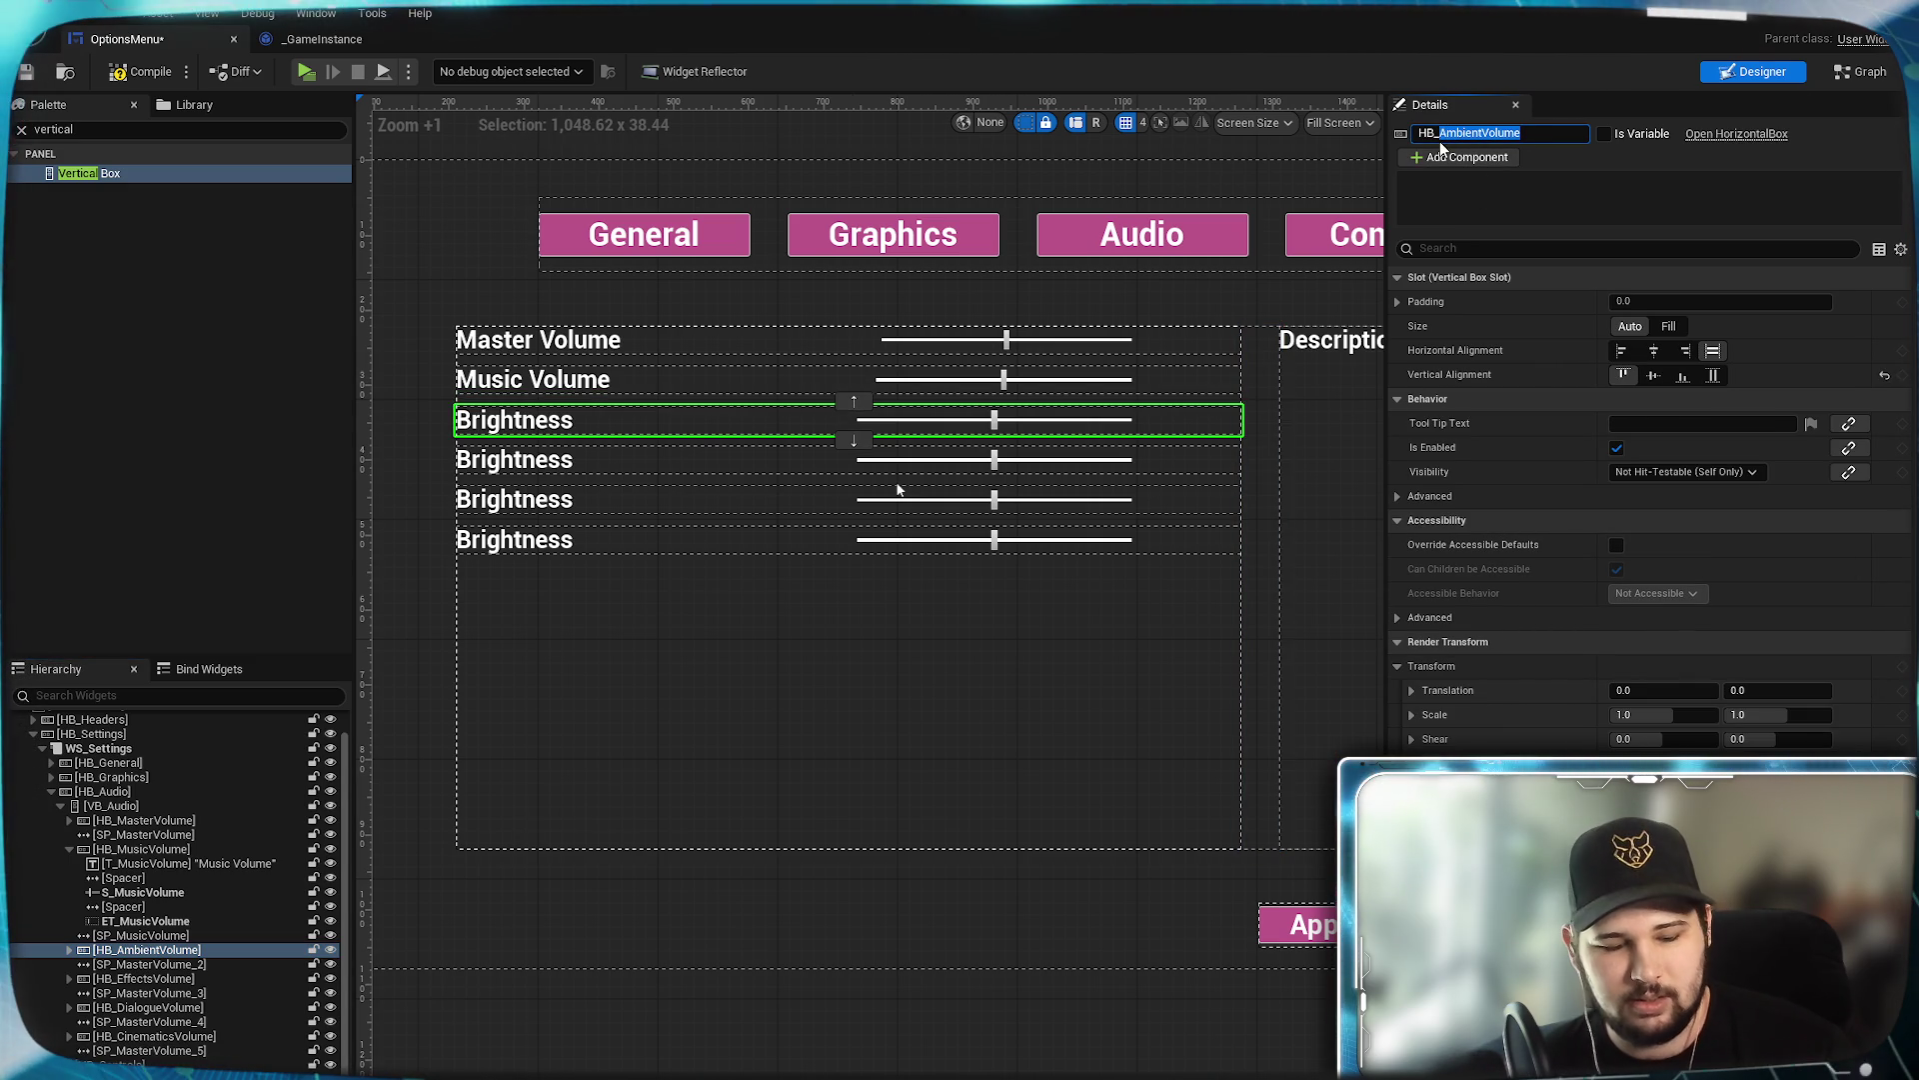
click(160, 964)
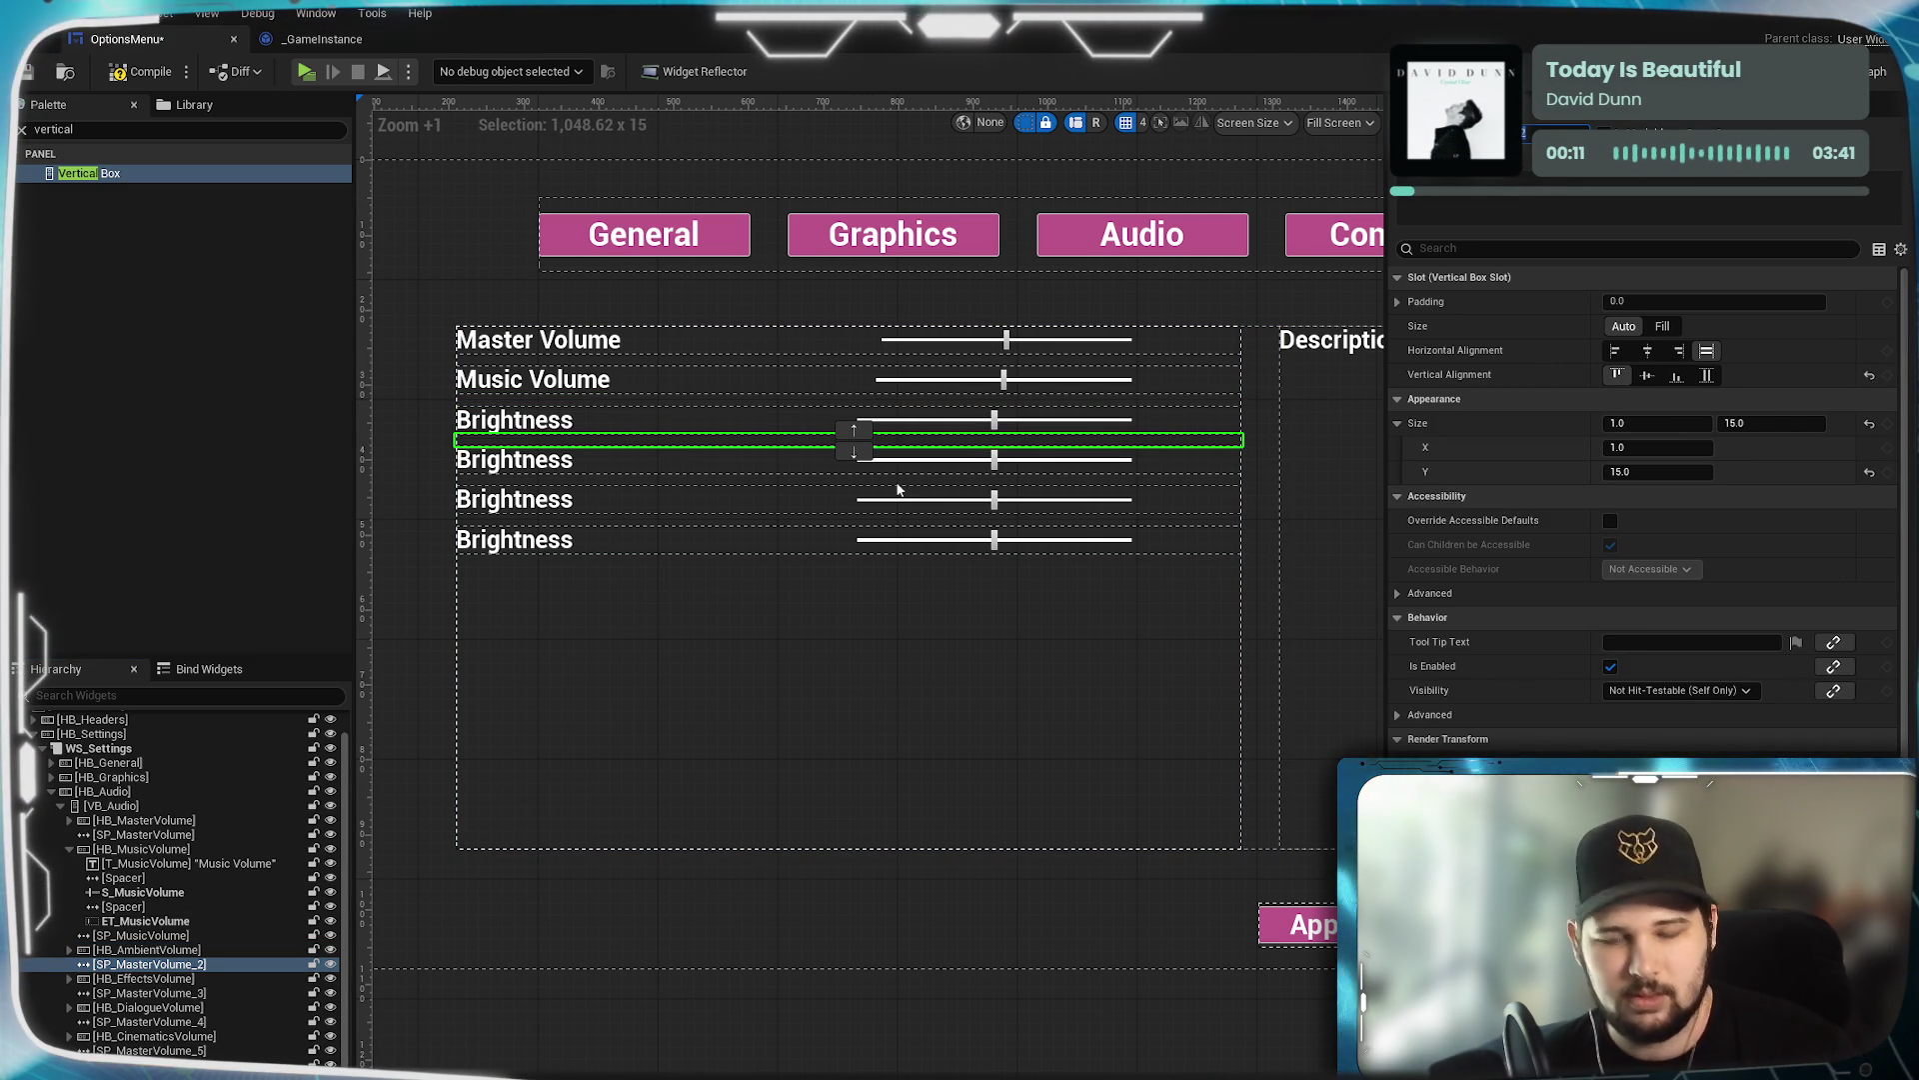
Rename the third row's label to T_AmbientVolume and set its Text to 'Ambient Volume'.
click(69, 950)
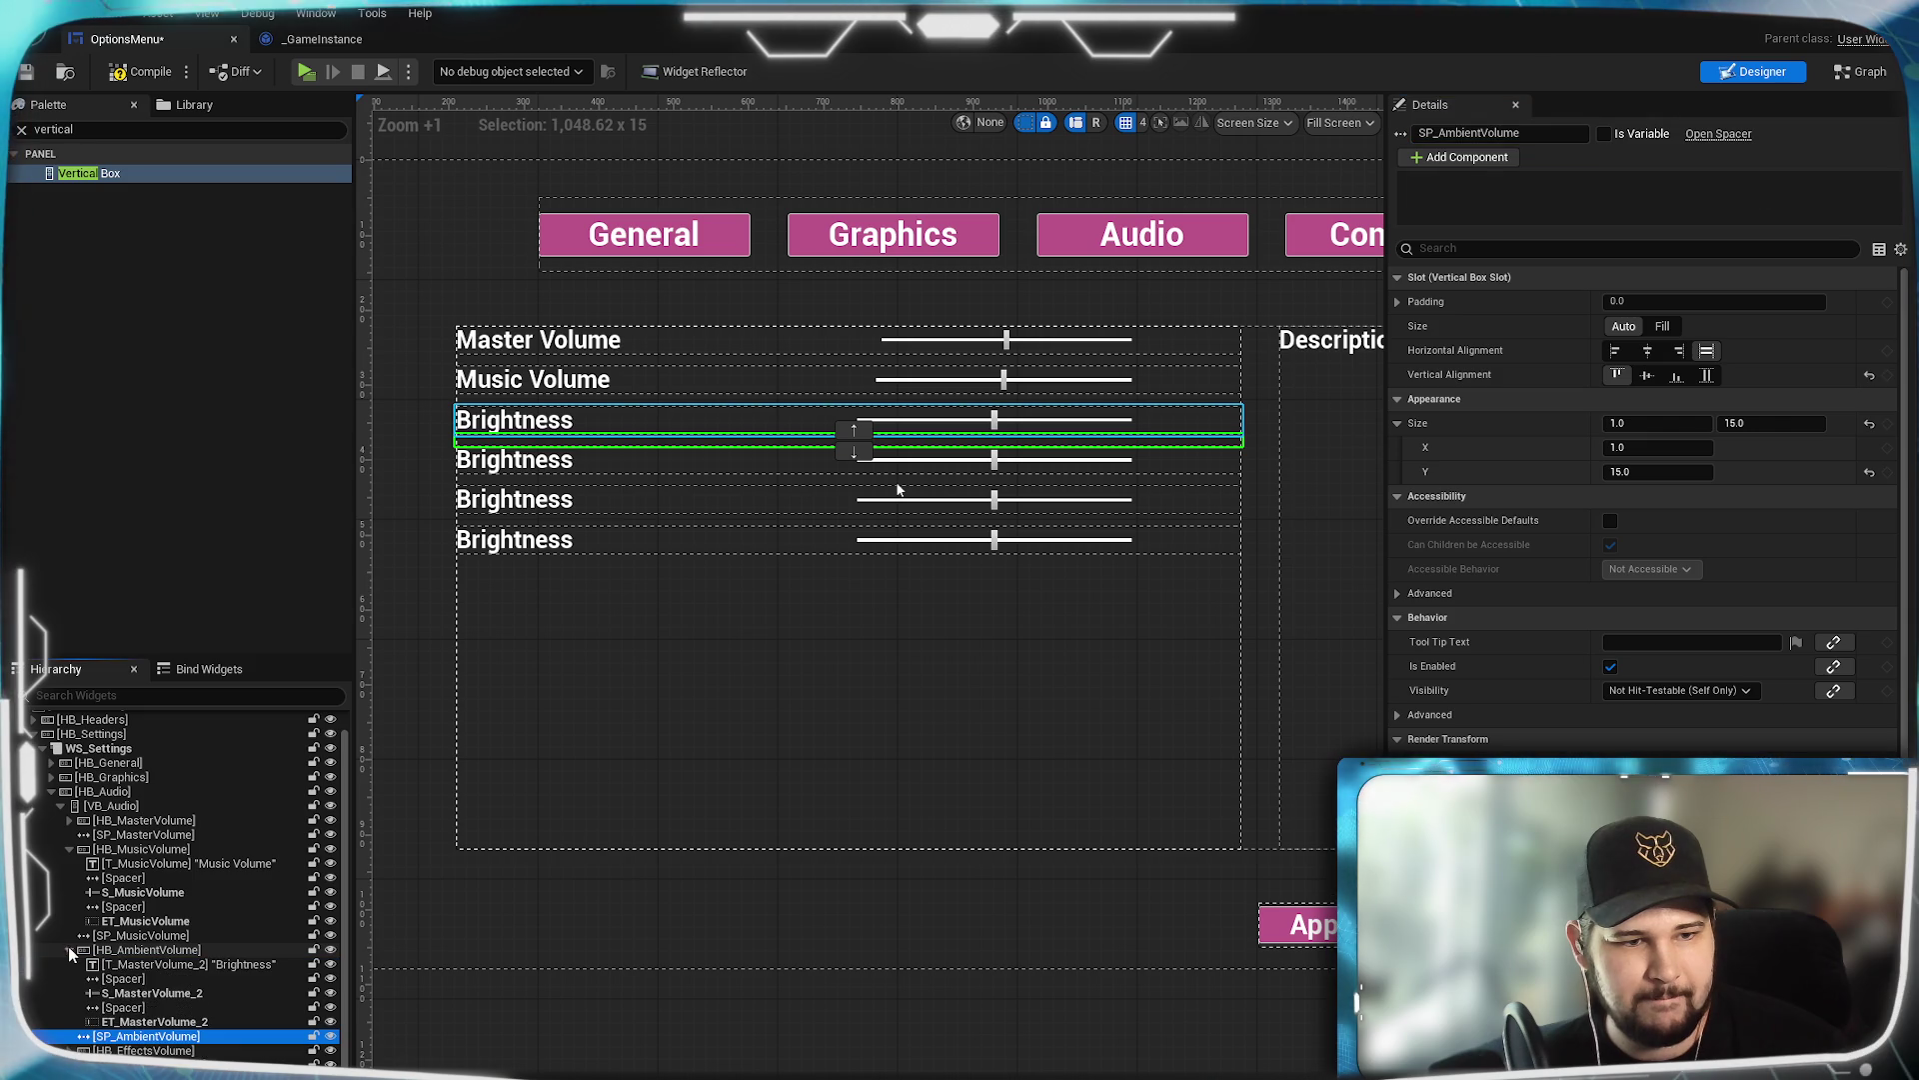
click(220, 966)
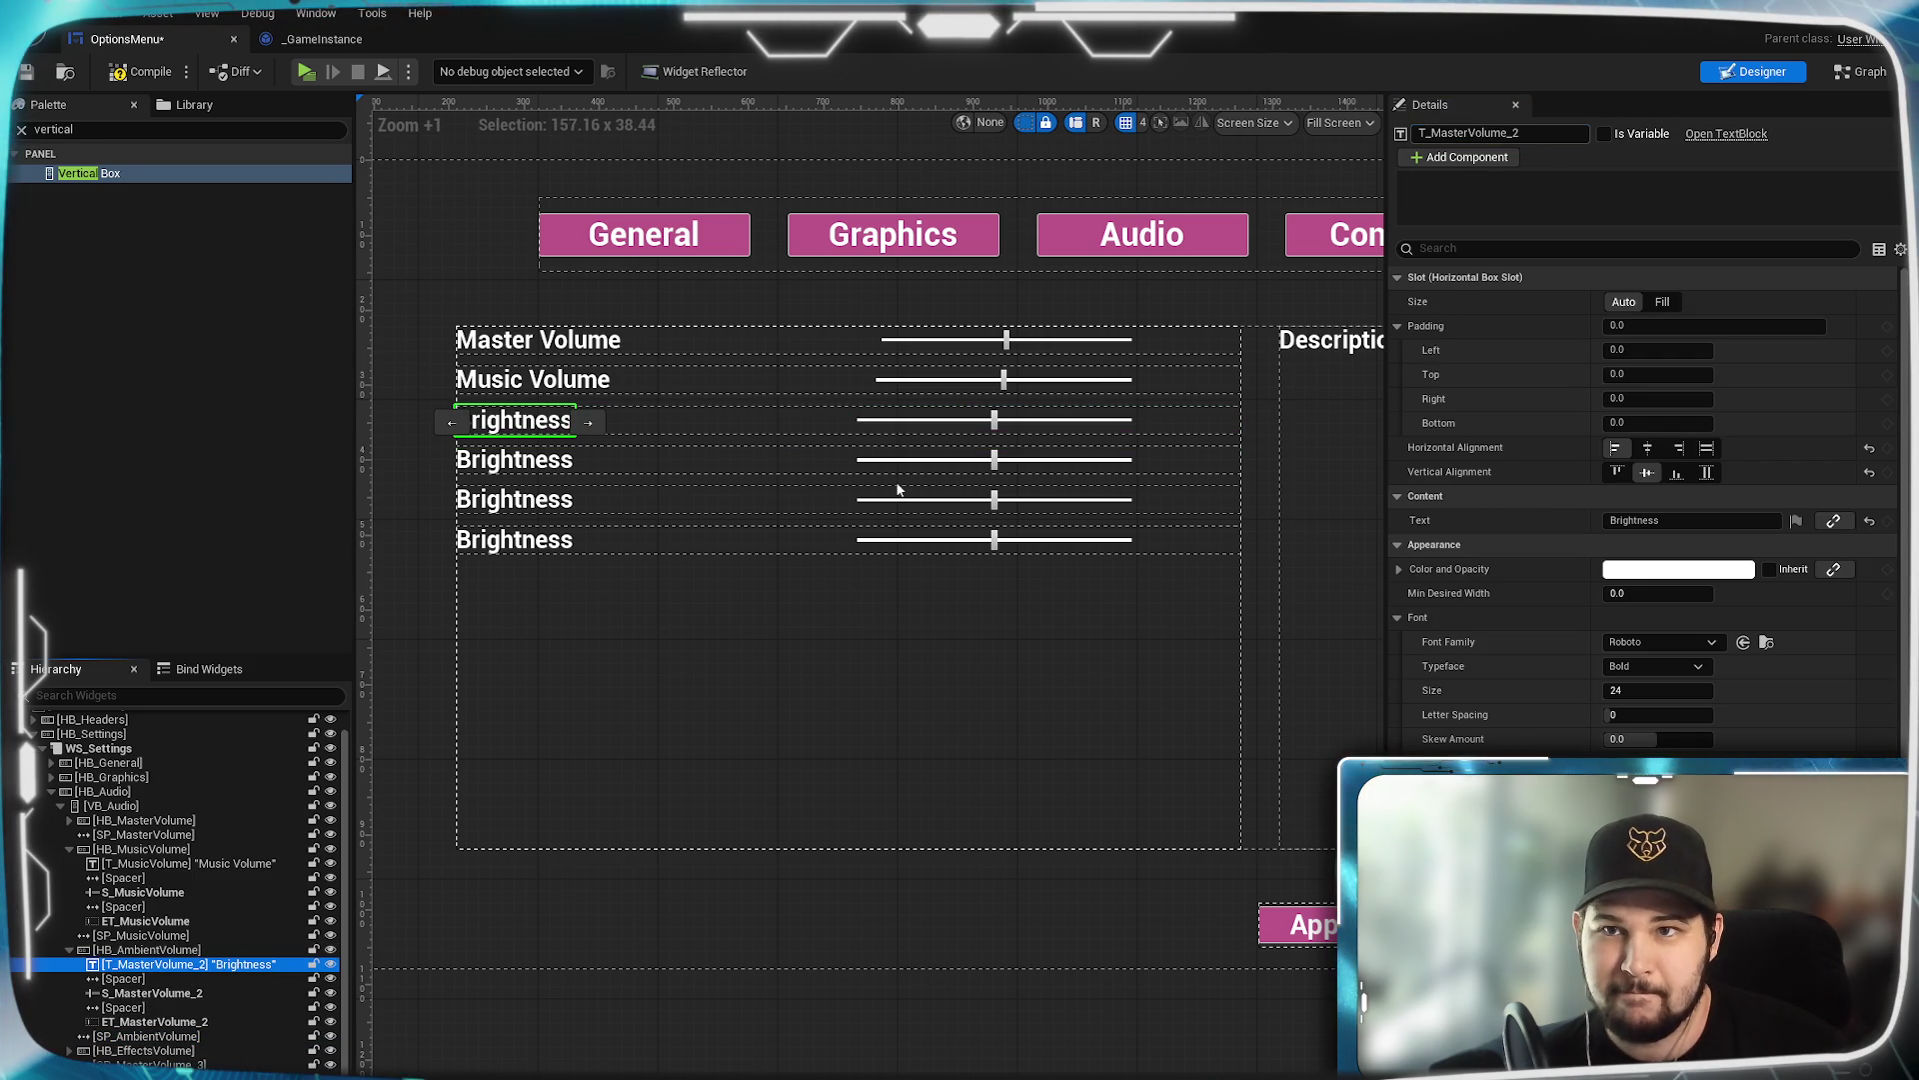
click(1443, 134)
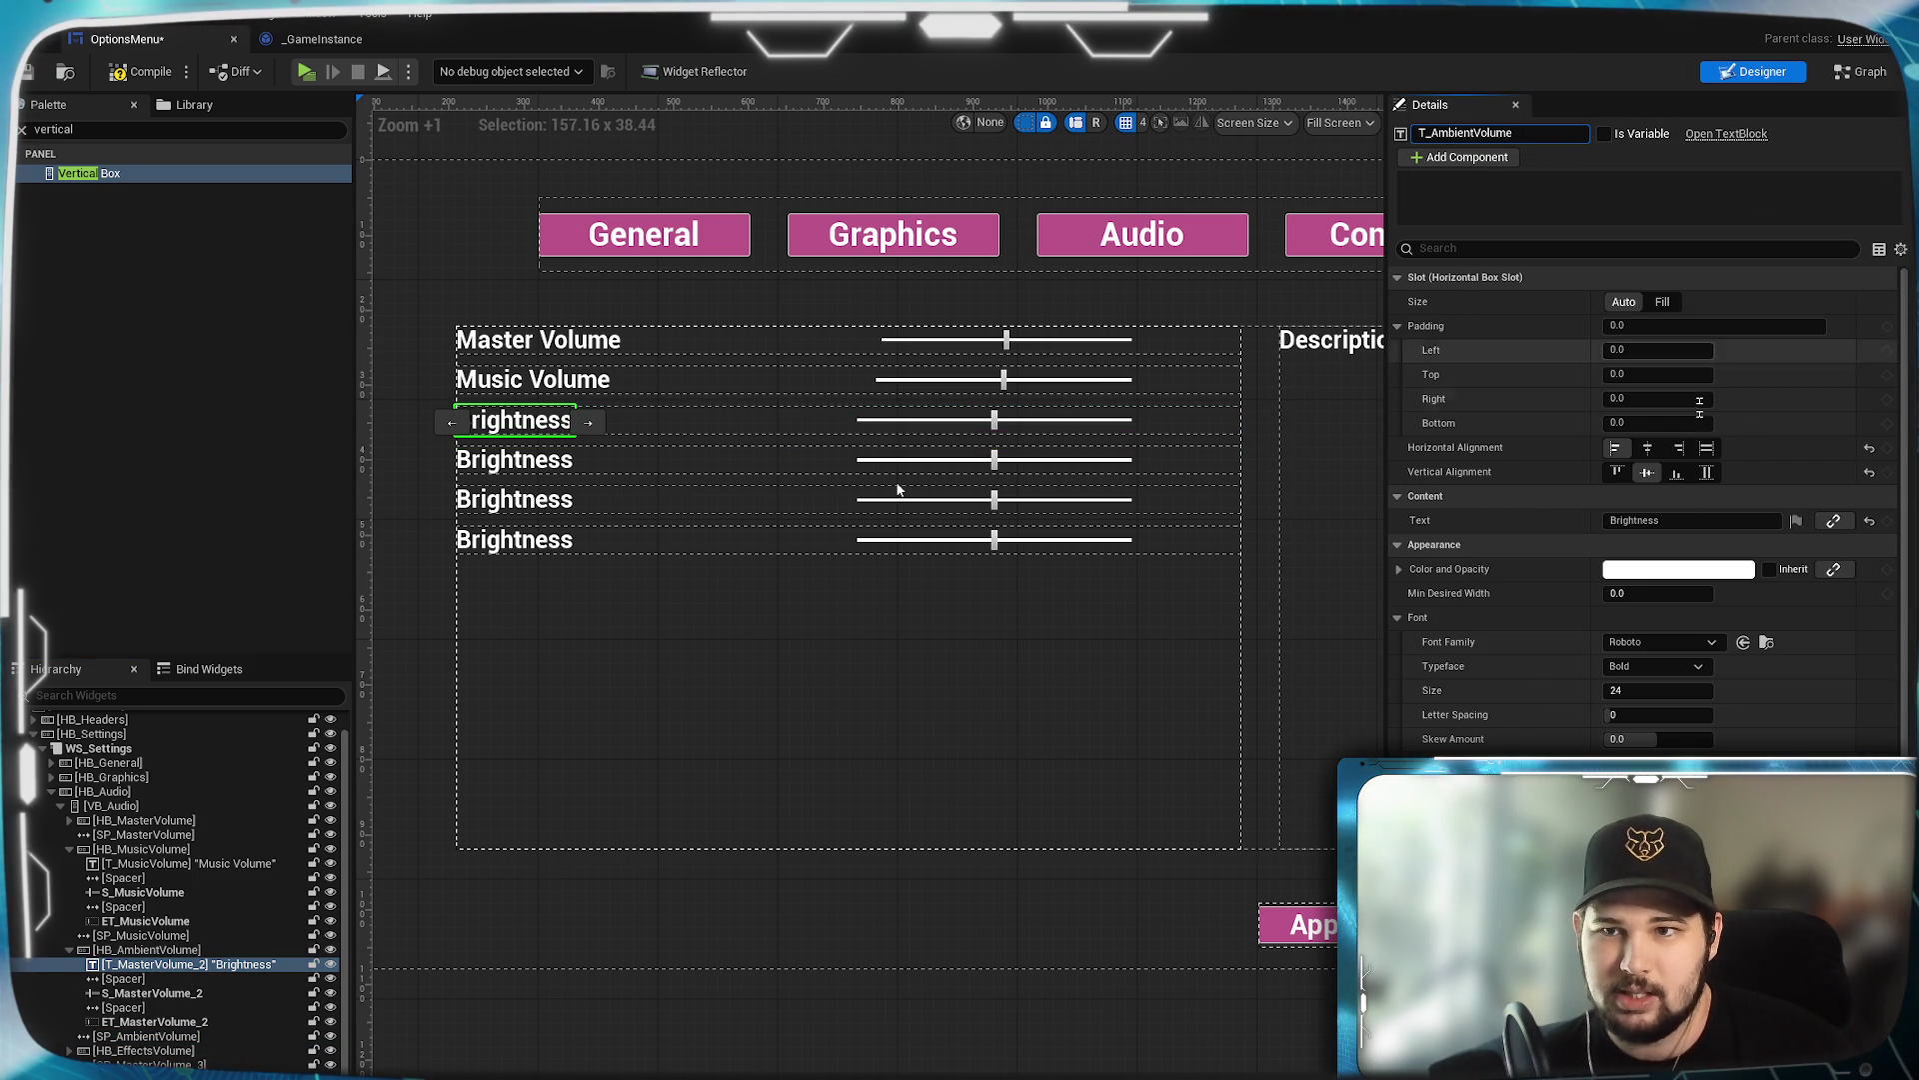
click(1660, 521)
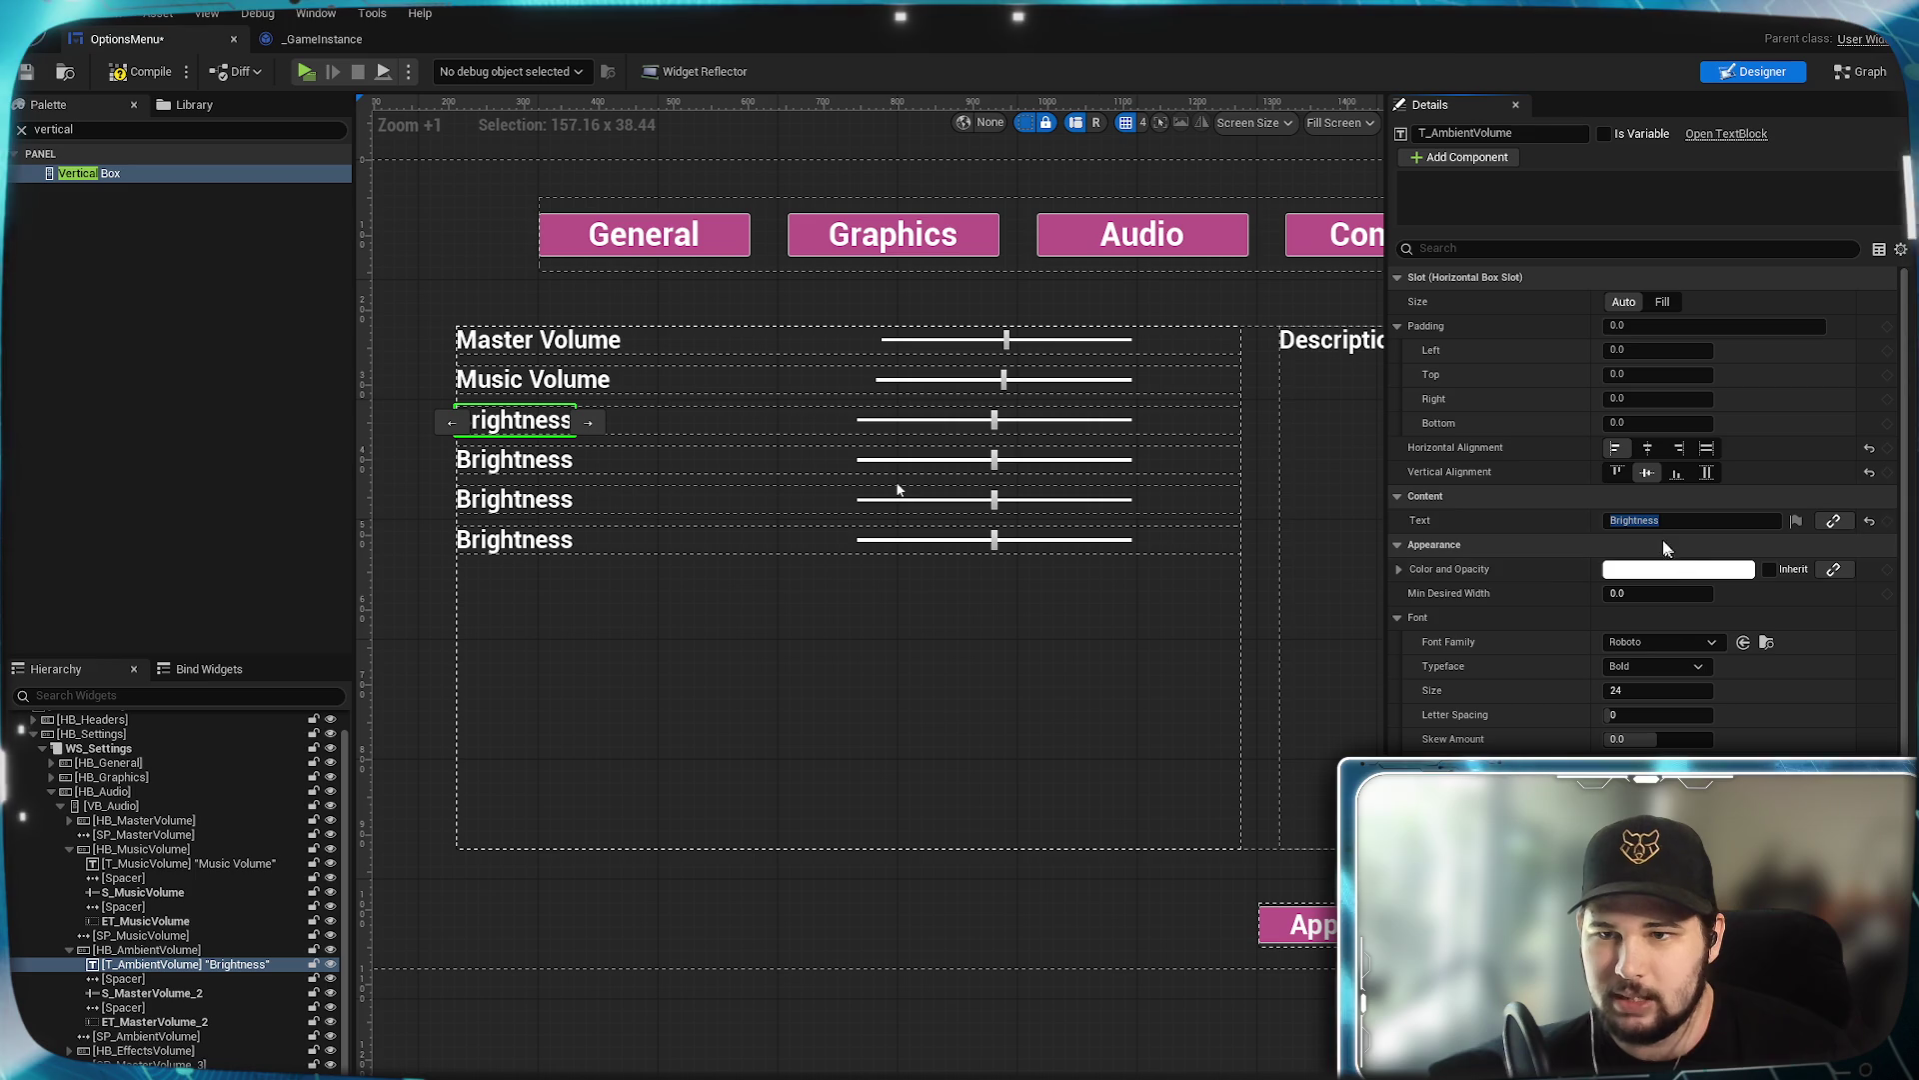
text(Ambient Volume)
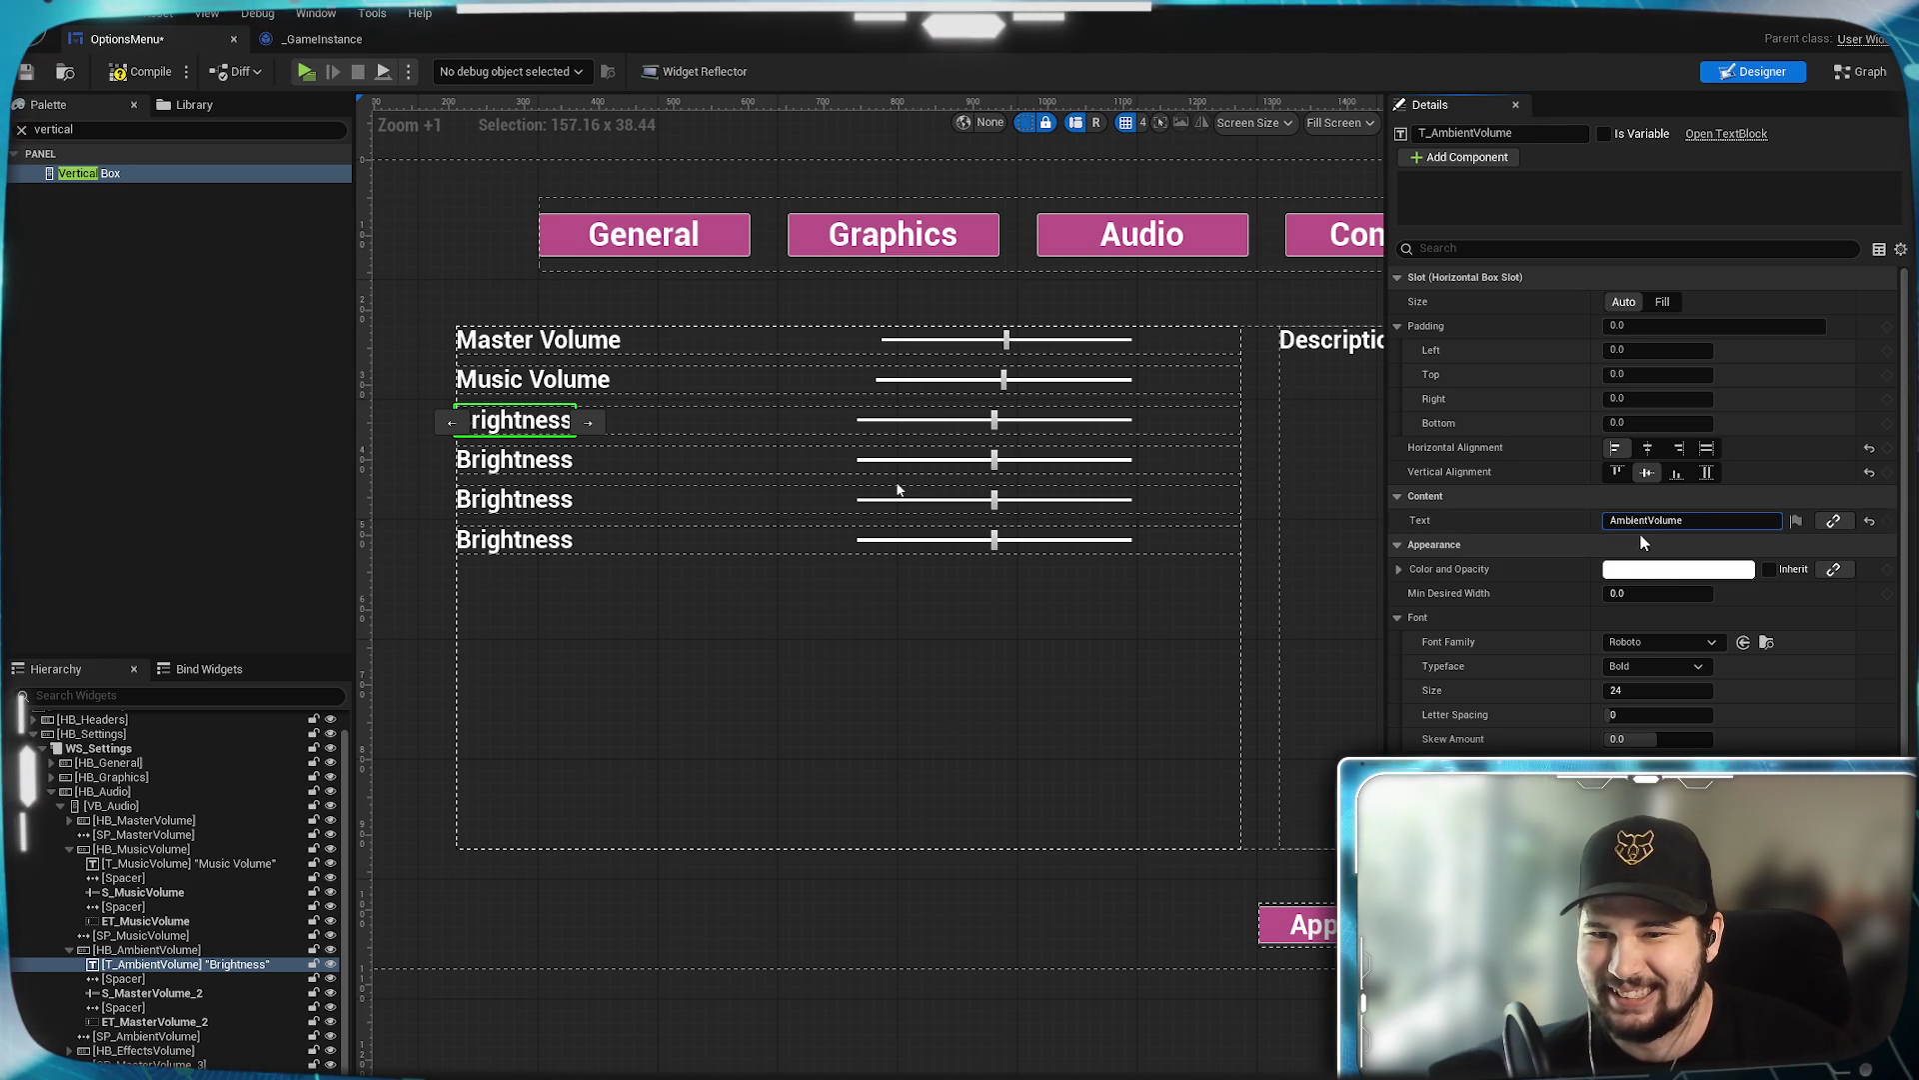
Rename the third row's slider and editable text to S_AmbientVolume and ET_AmbientVolume.
click(152, 993)
drag(1520, 133, 1494, 133)
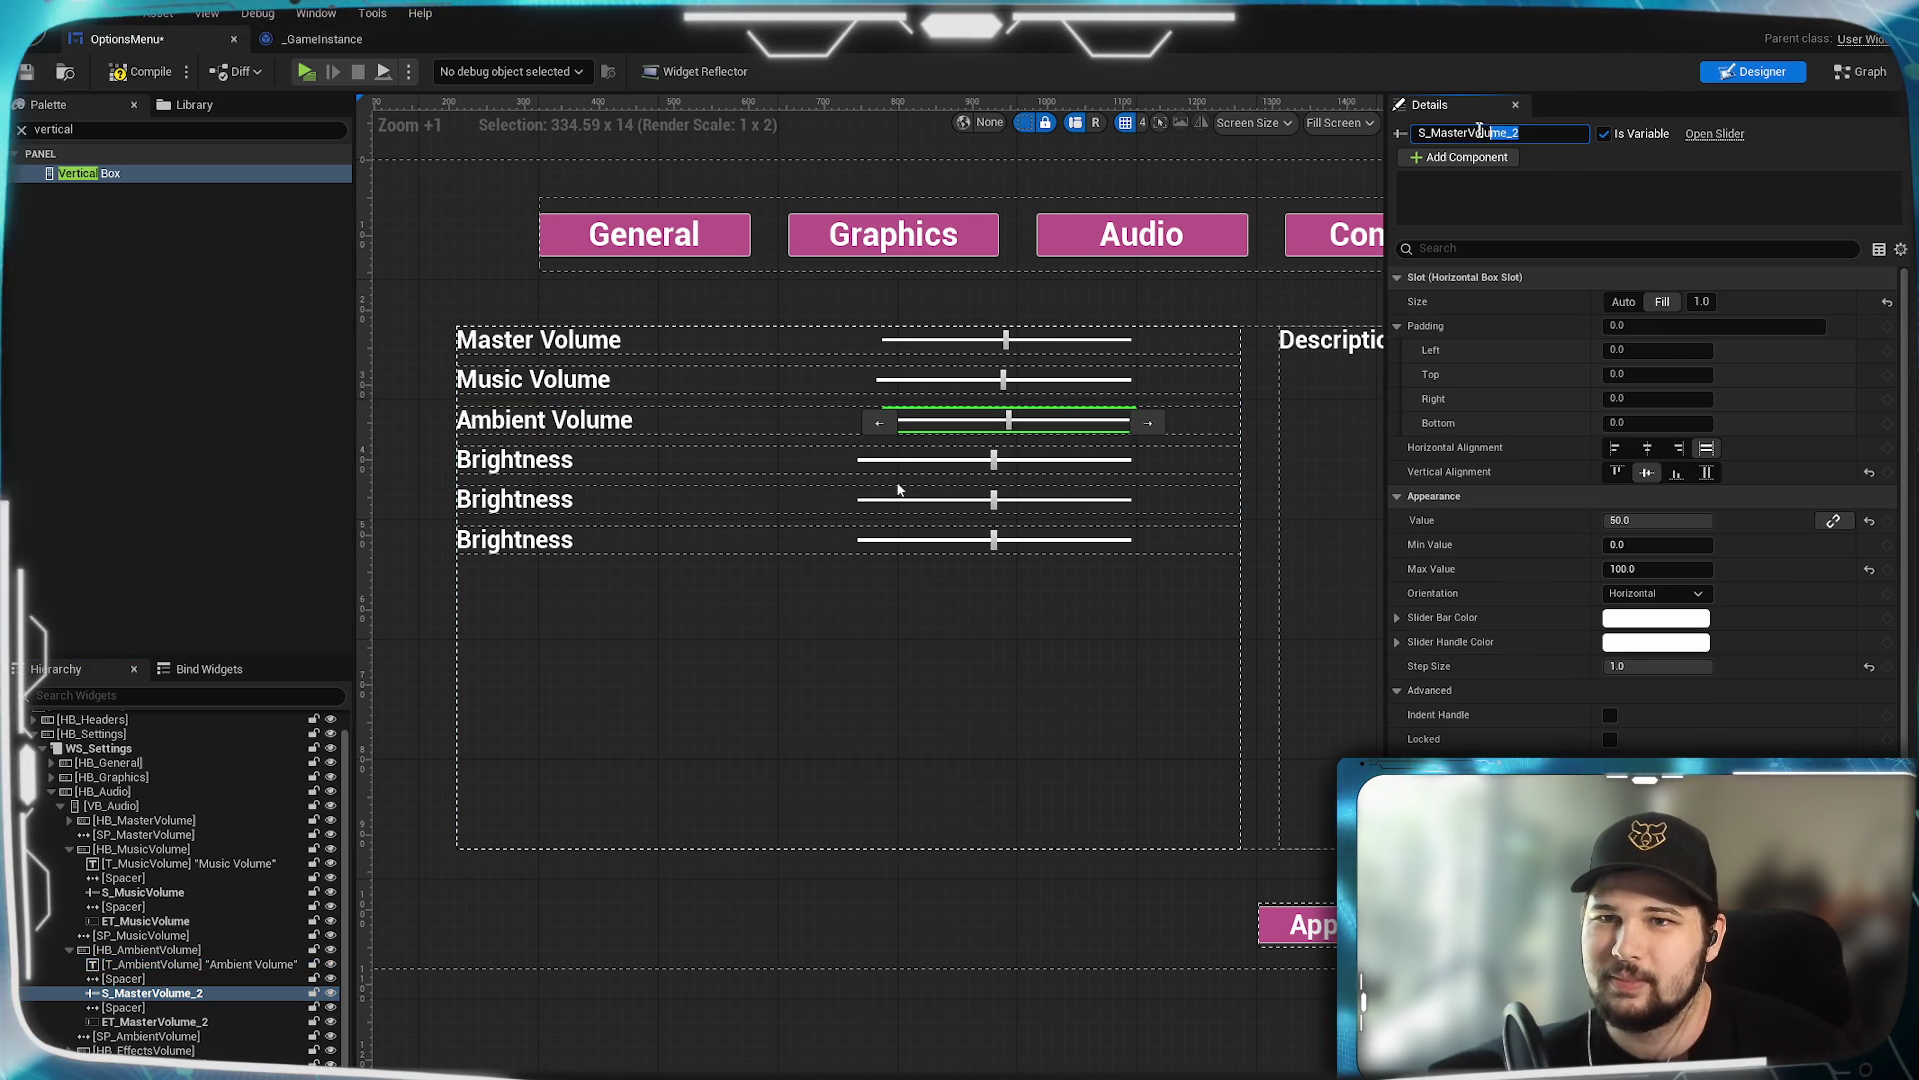
text(AmbientVolume)
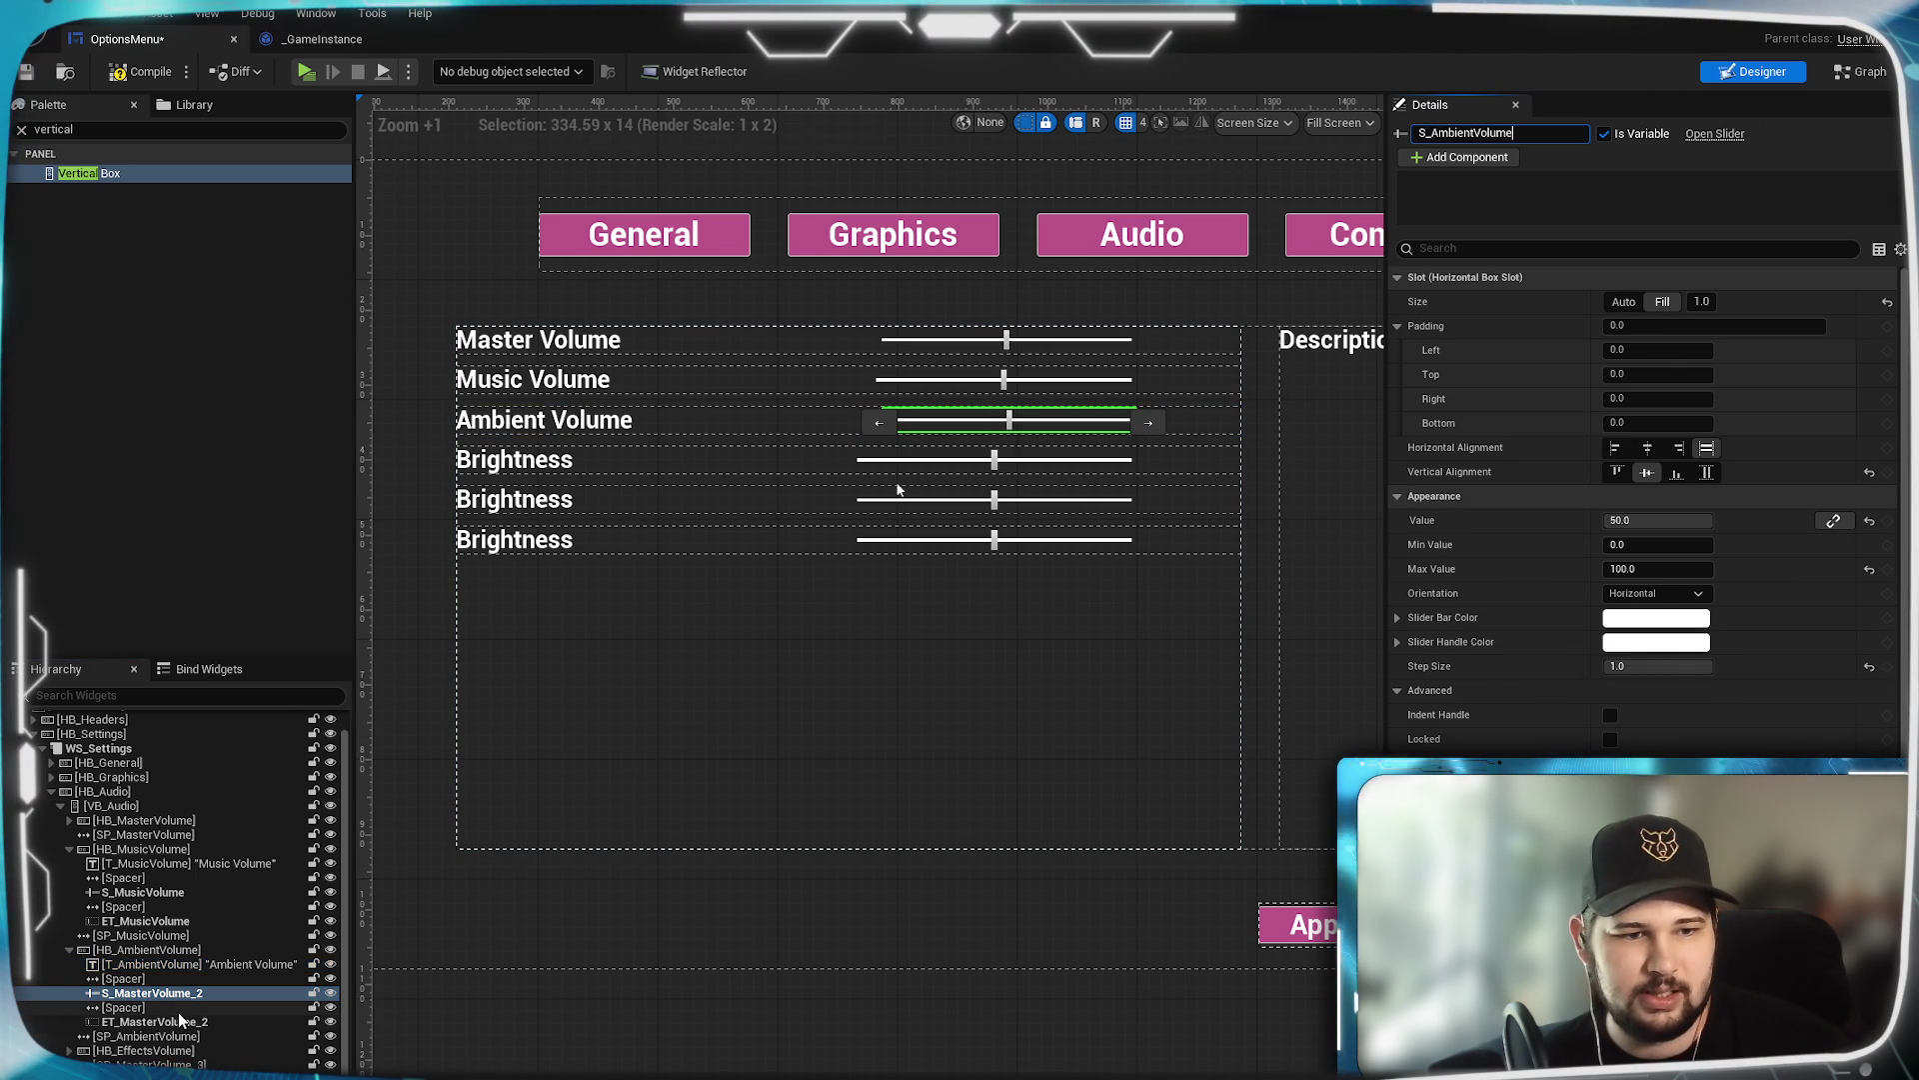
key(Return)
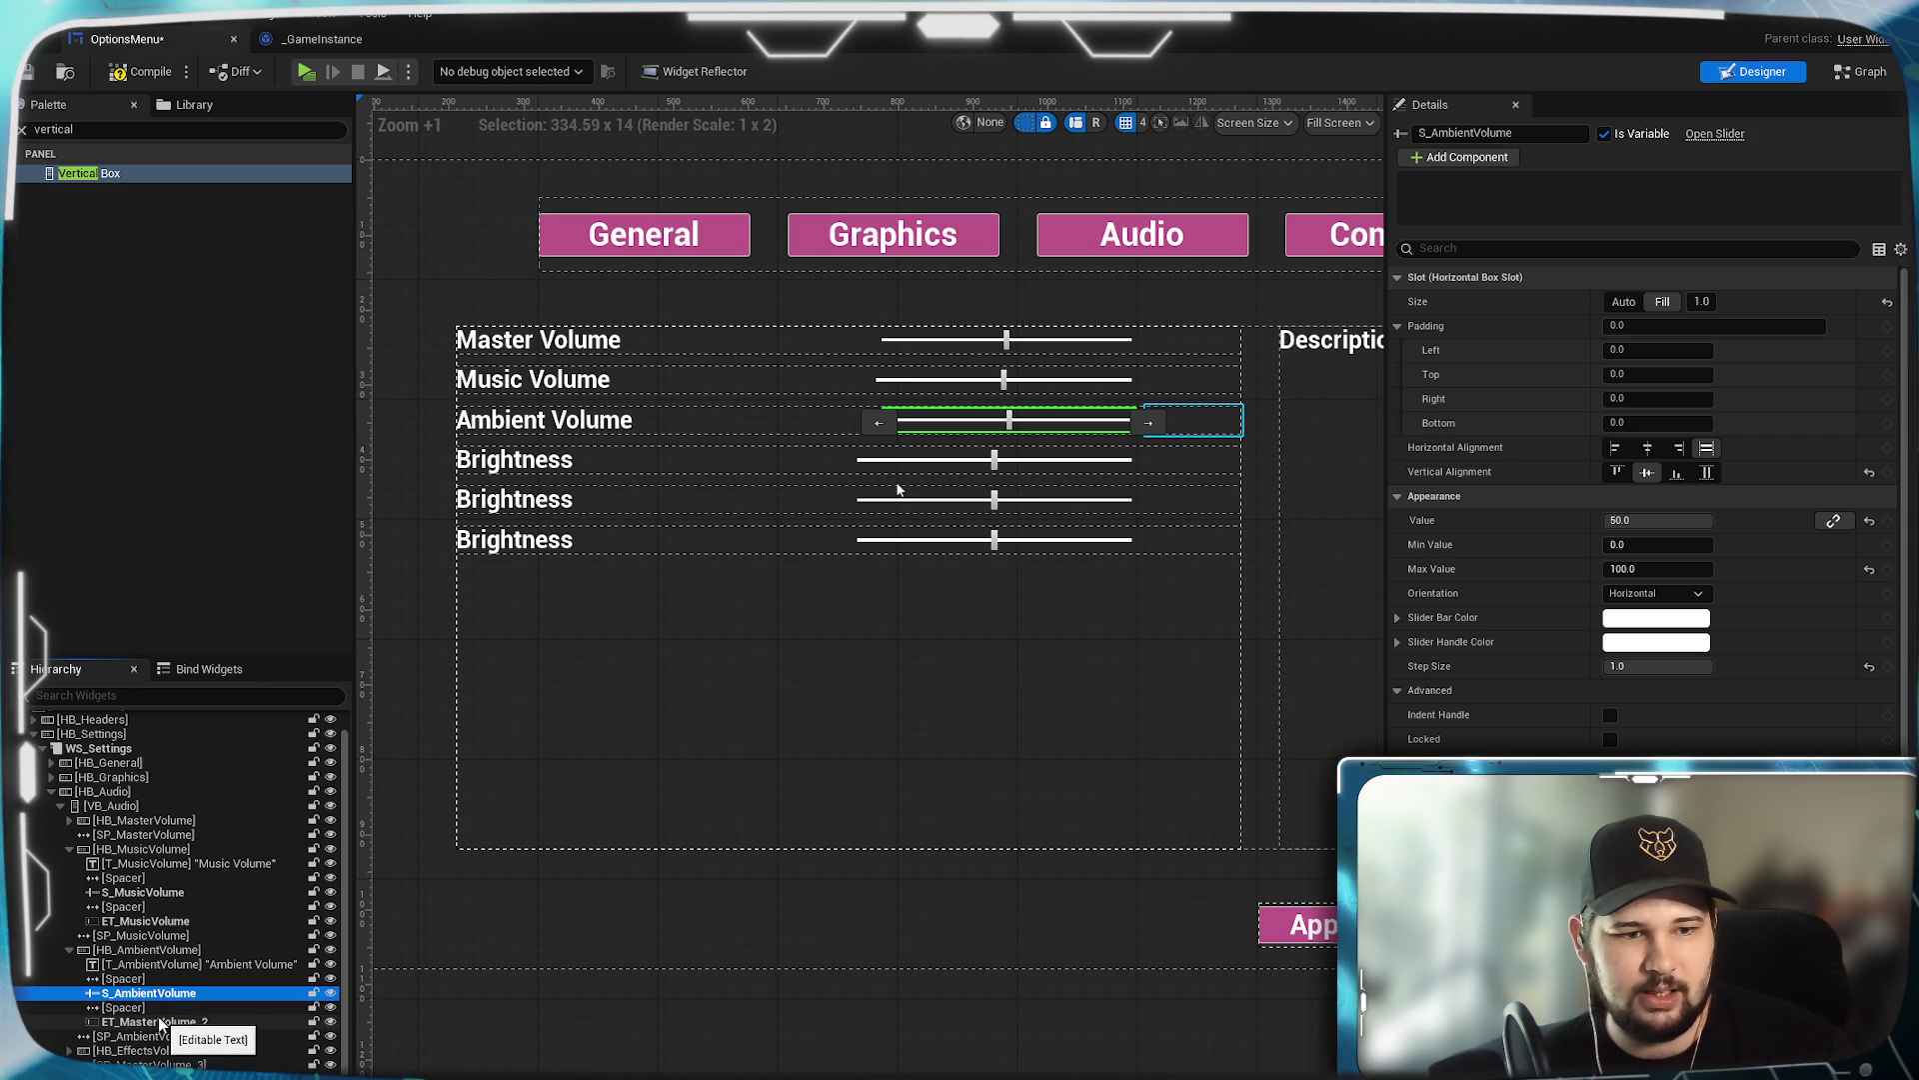
click(160, 1021)
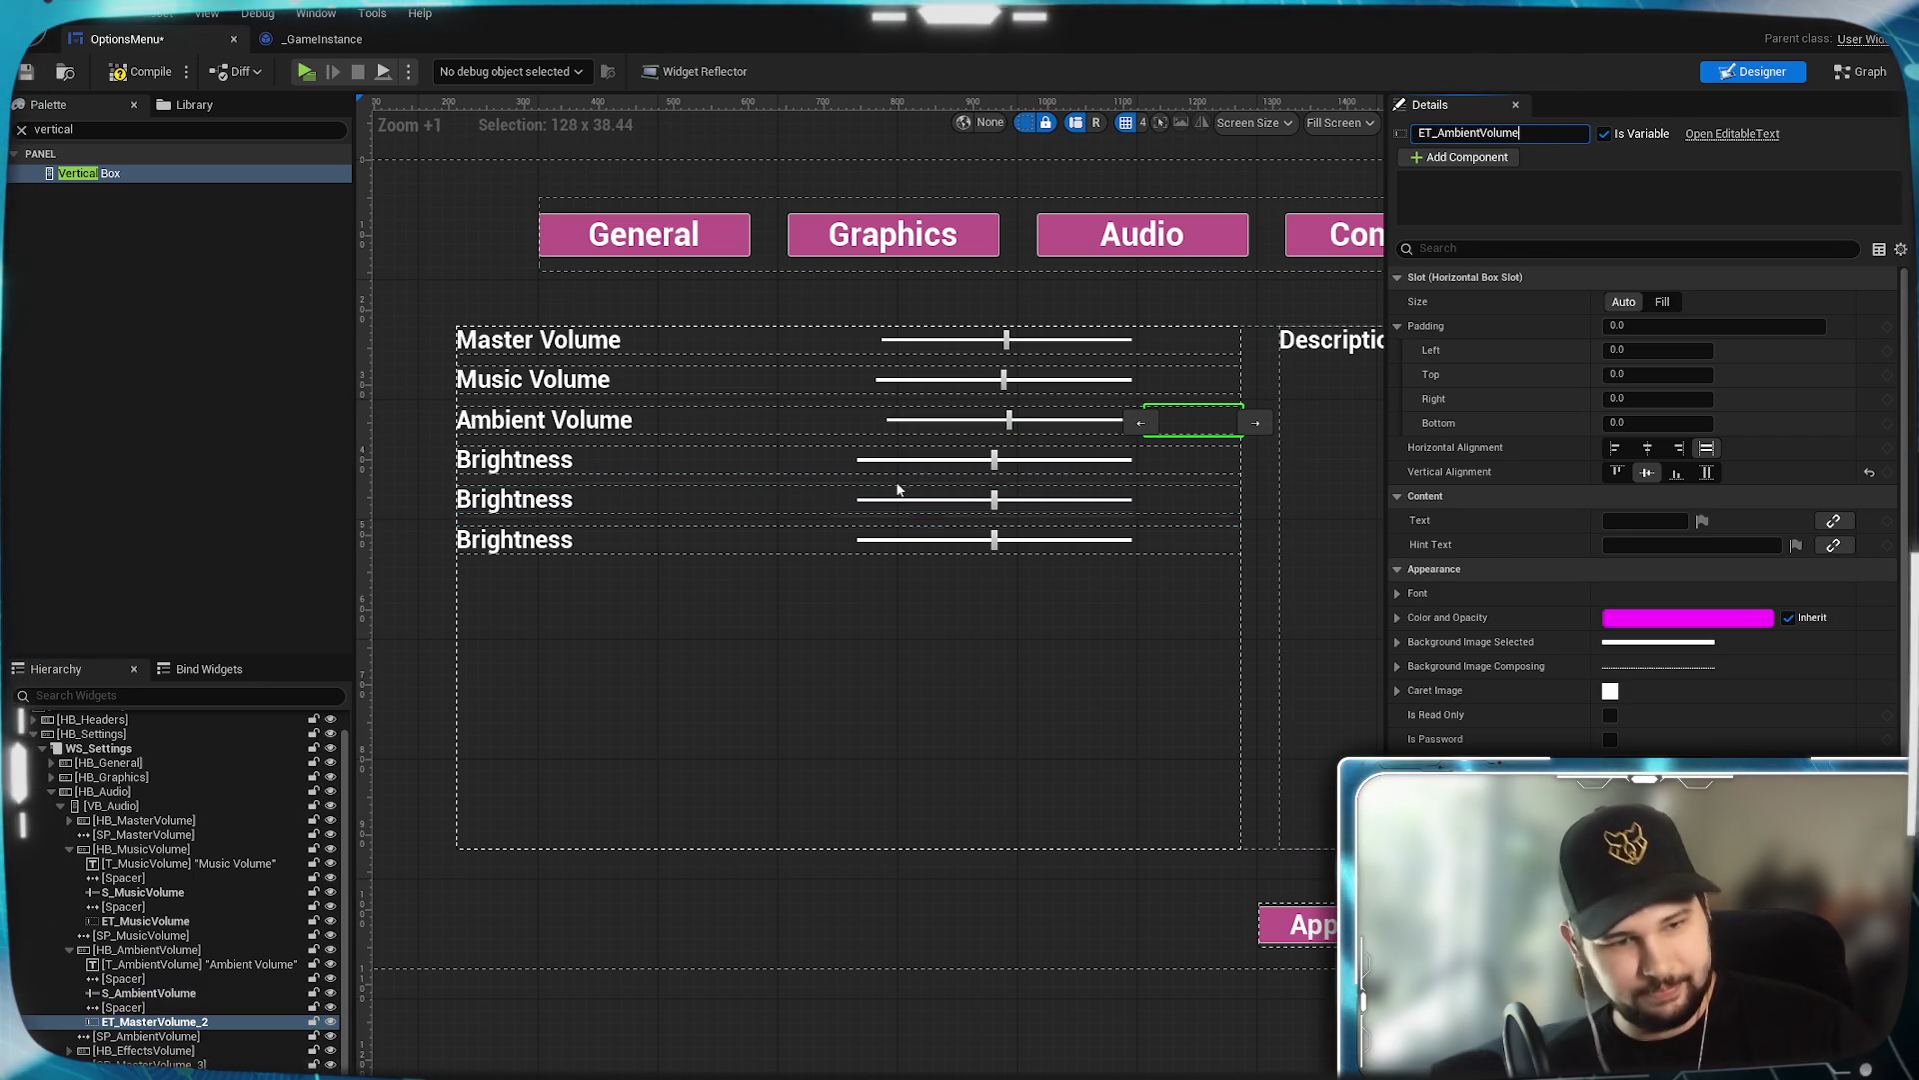
click(150, 1051)
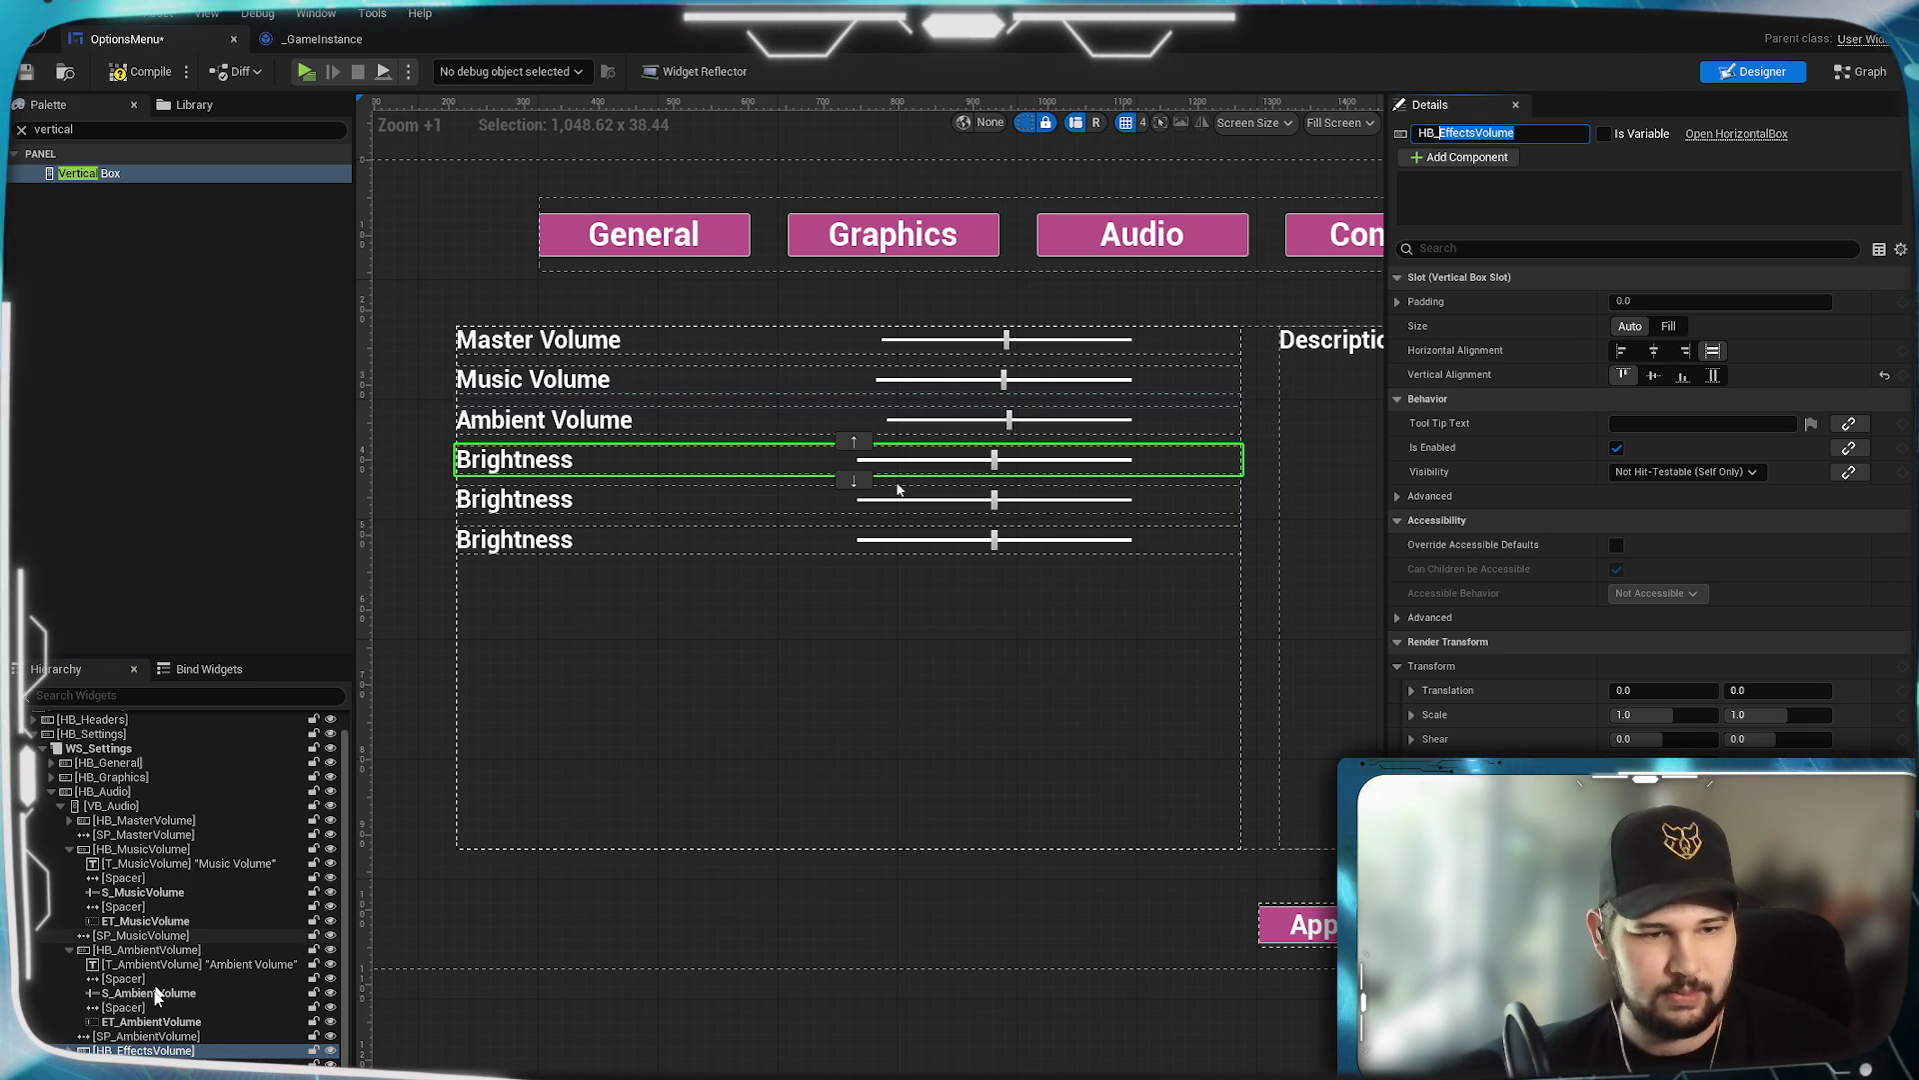
Rename the fourth row's spacer and set its label Text to 'Effects Volume'.
click(897, 482)
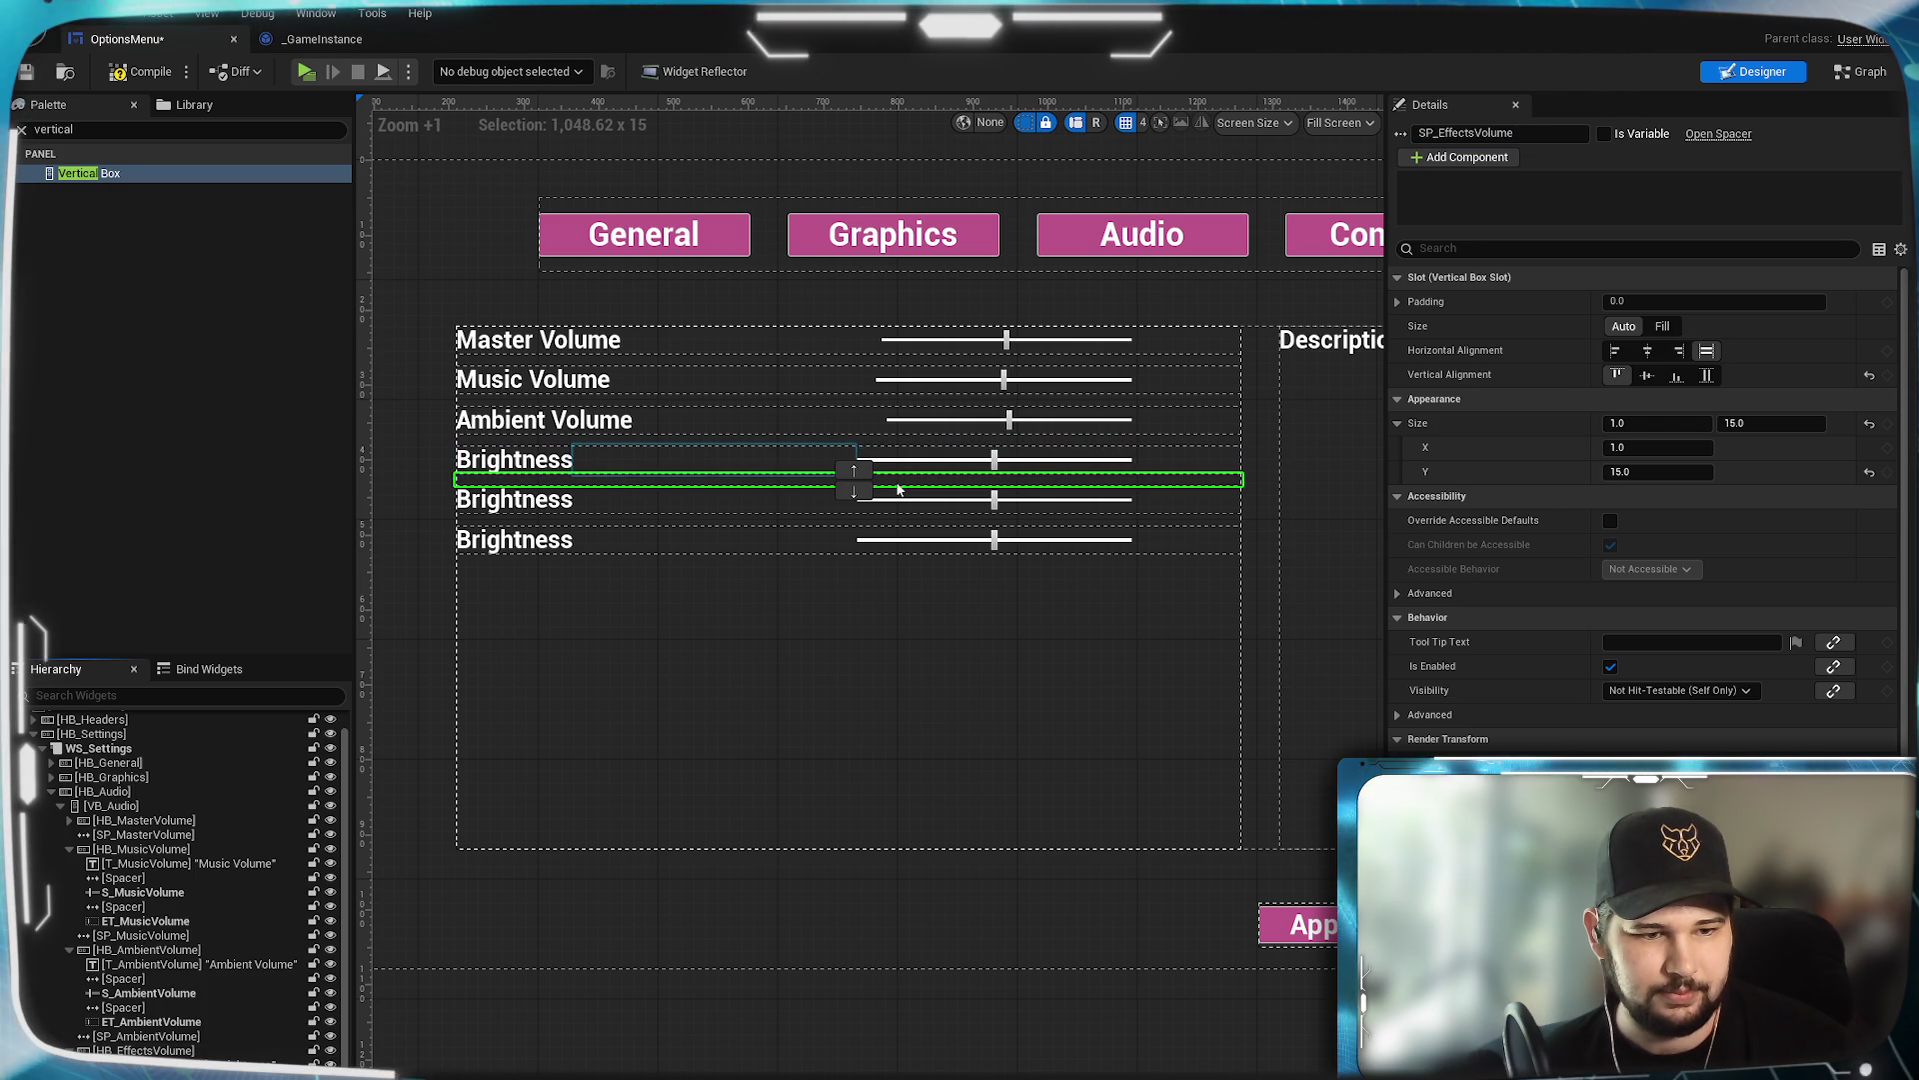
click(180, 1064)
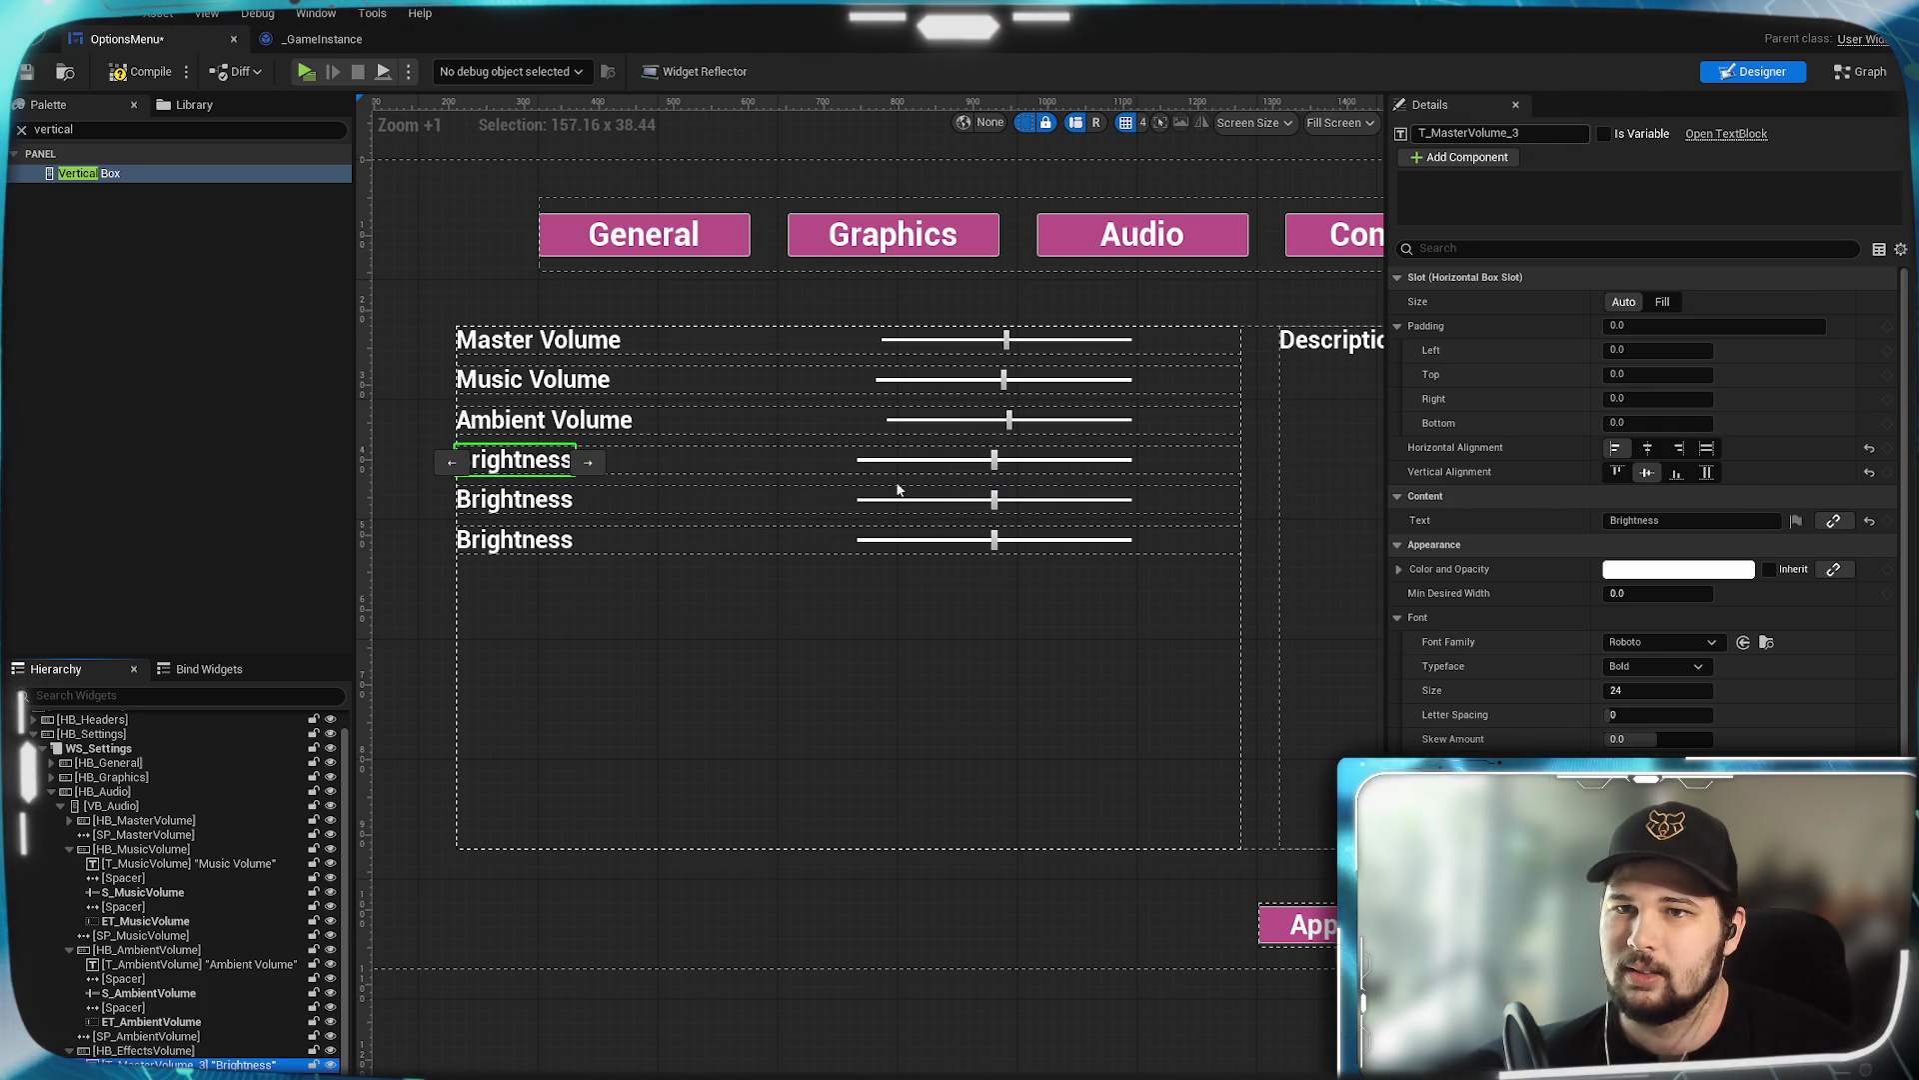
click(1665, 522)
text(Effects Volume)
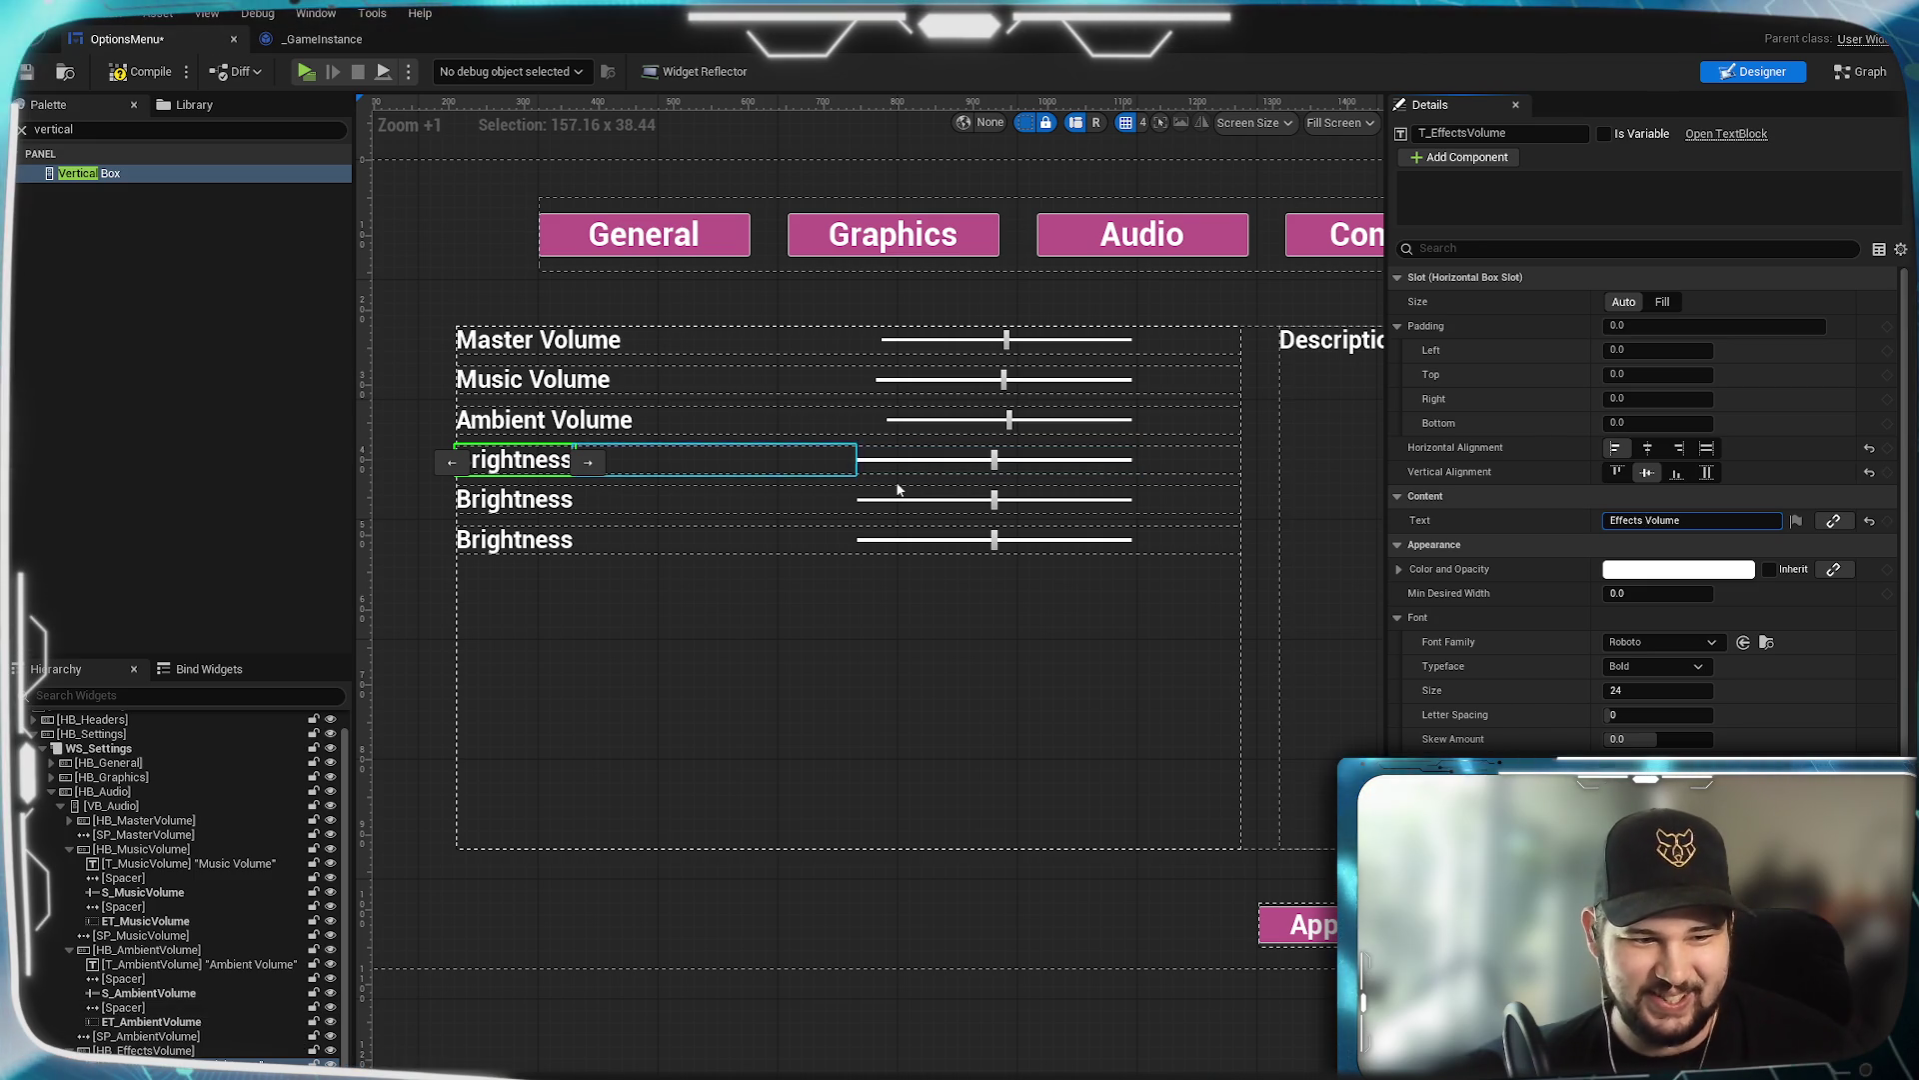
Rename the fourth row's slider and editable text to S_EffectsVolume and ET_EffectsVolume.
click(897, 486)
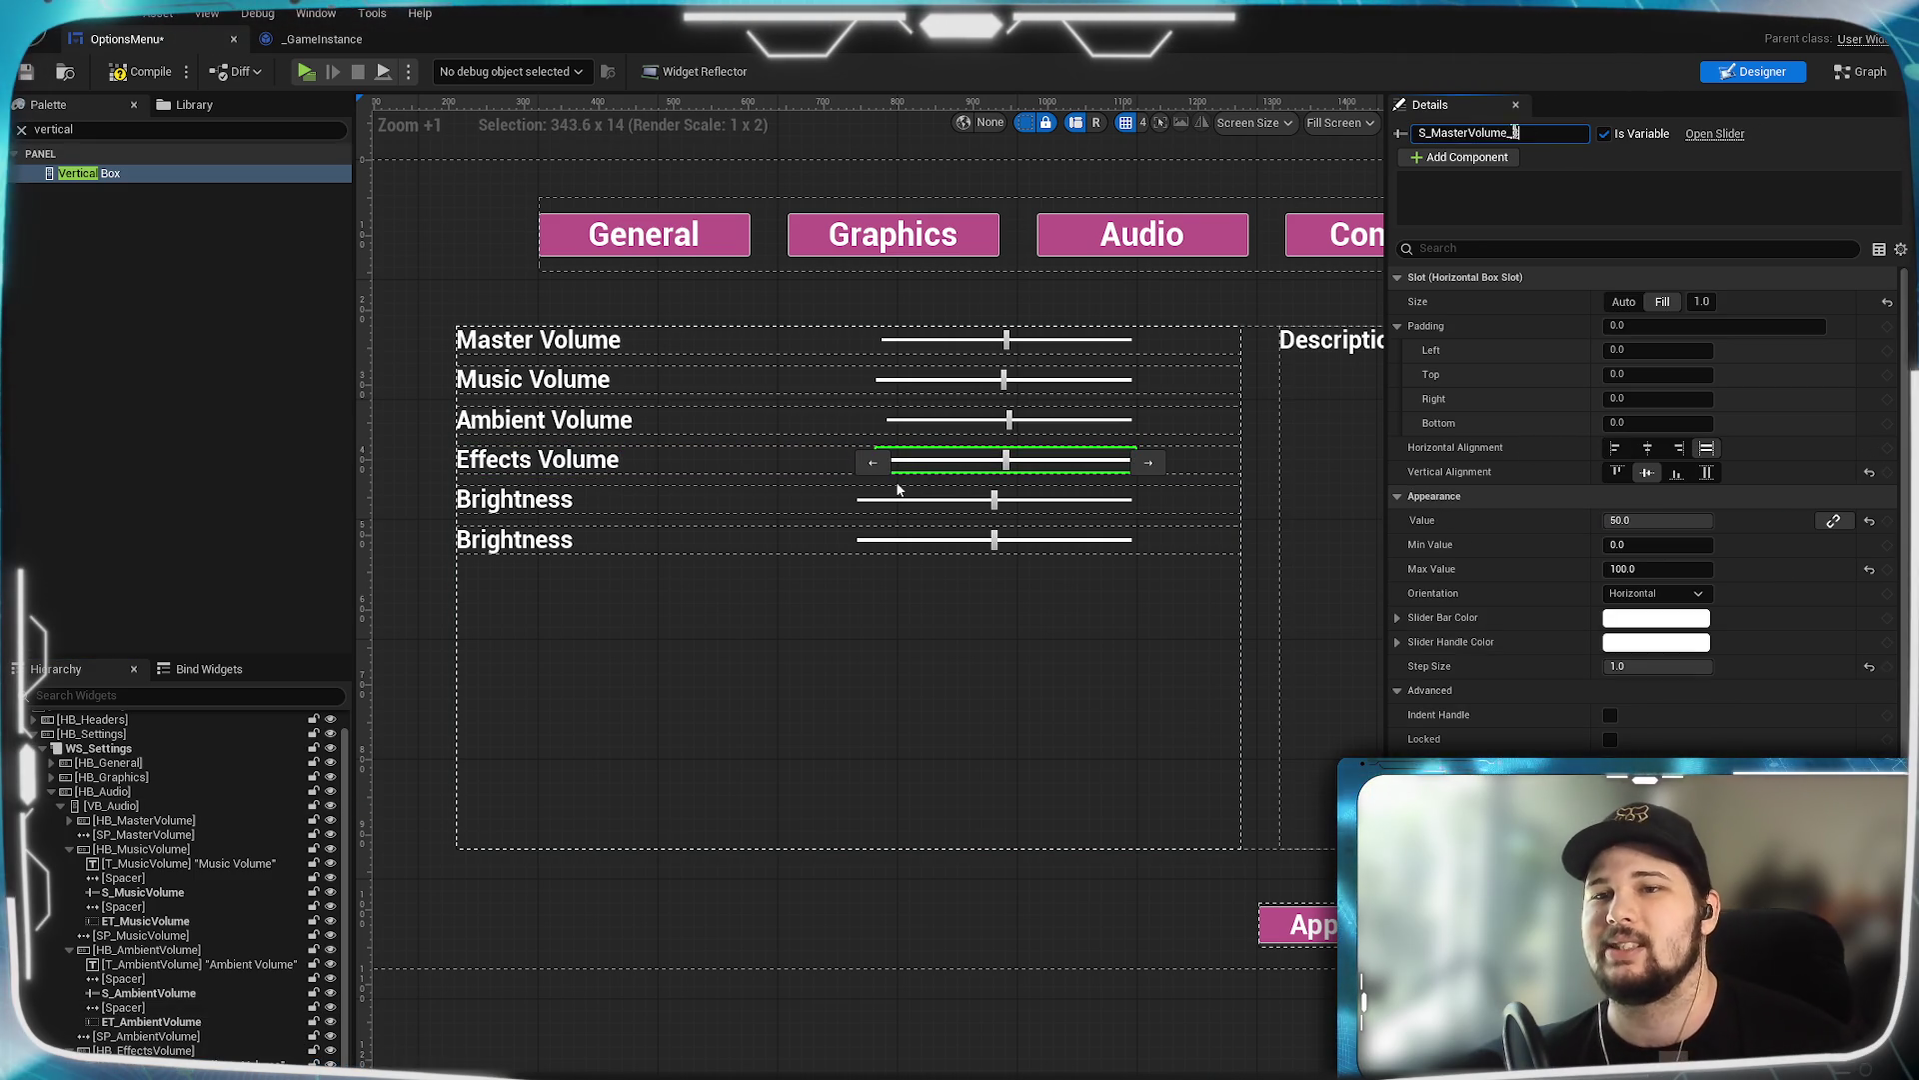
text(EffectsVolume)
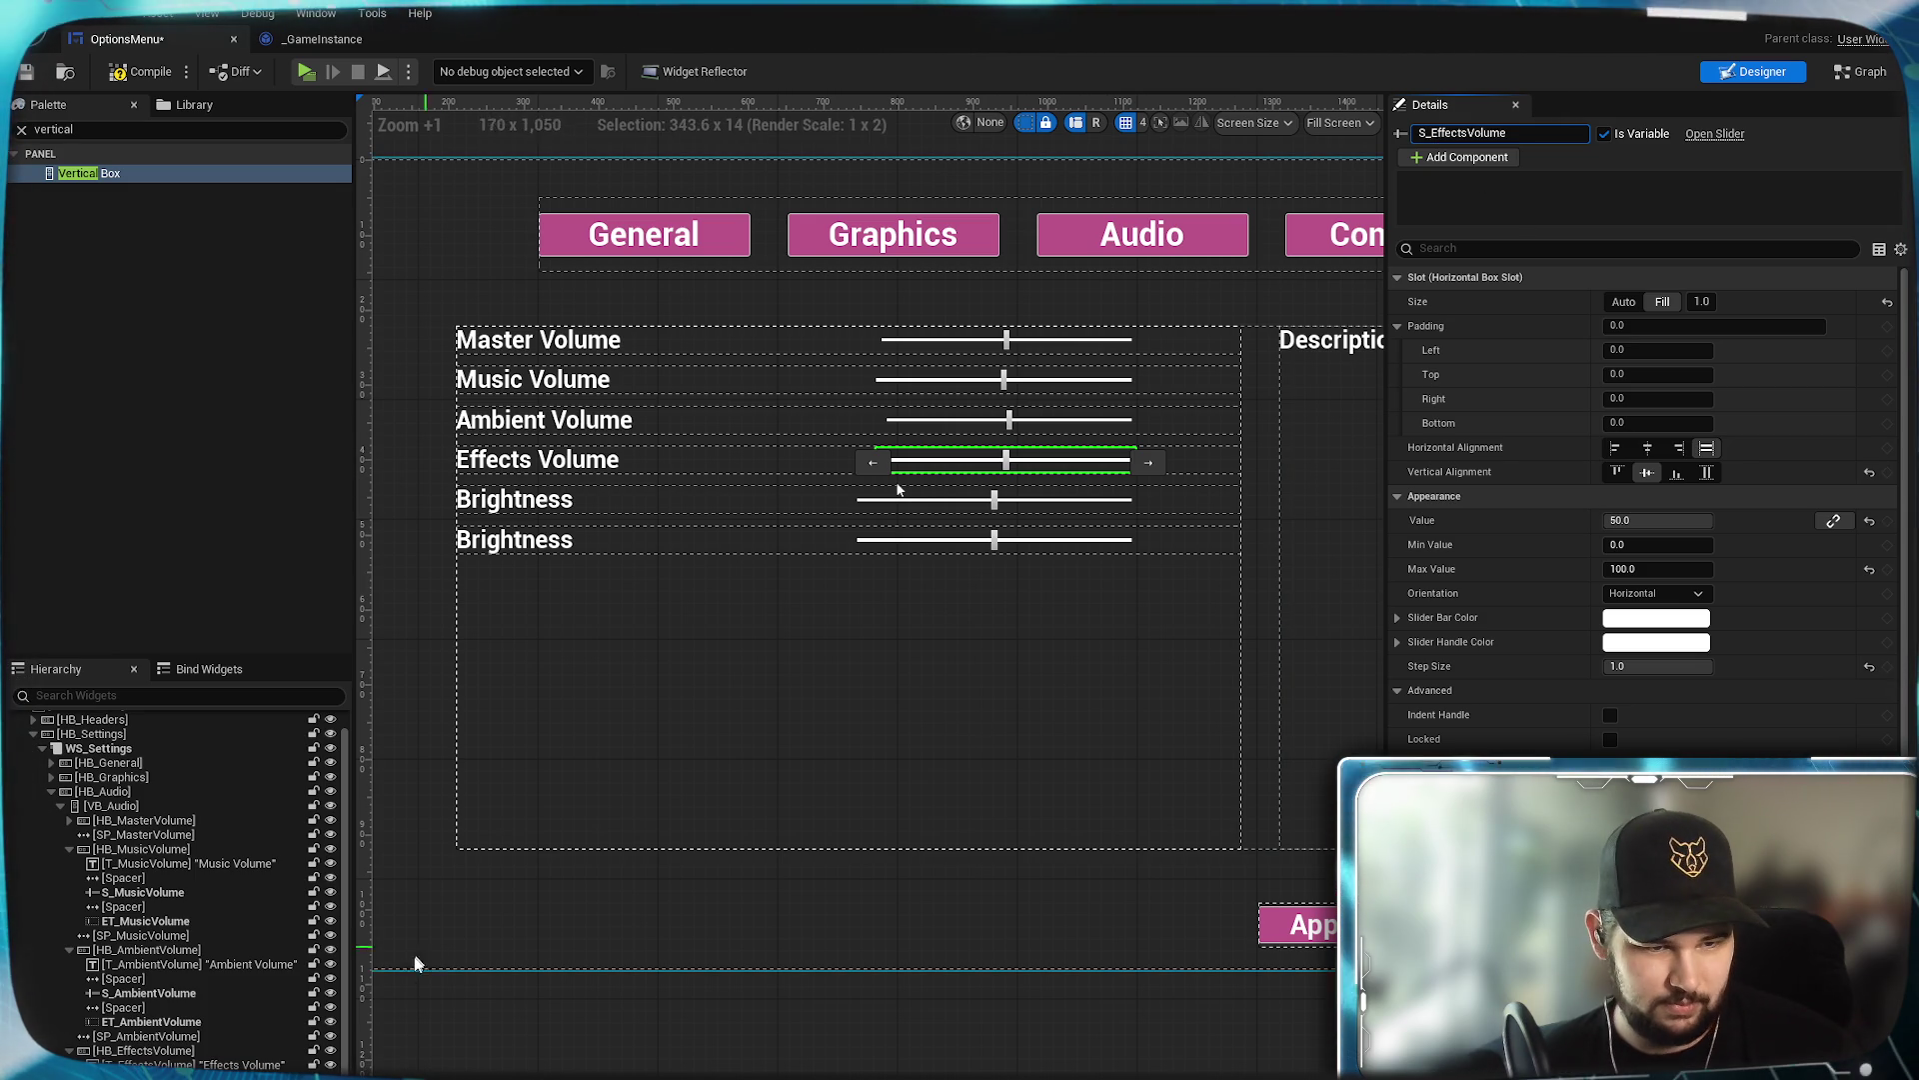
click(1192, 460)
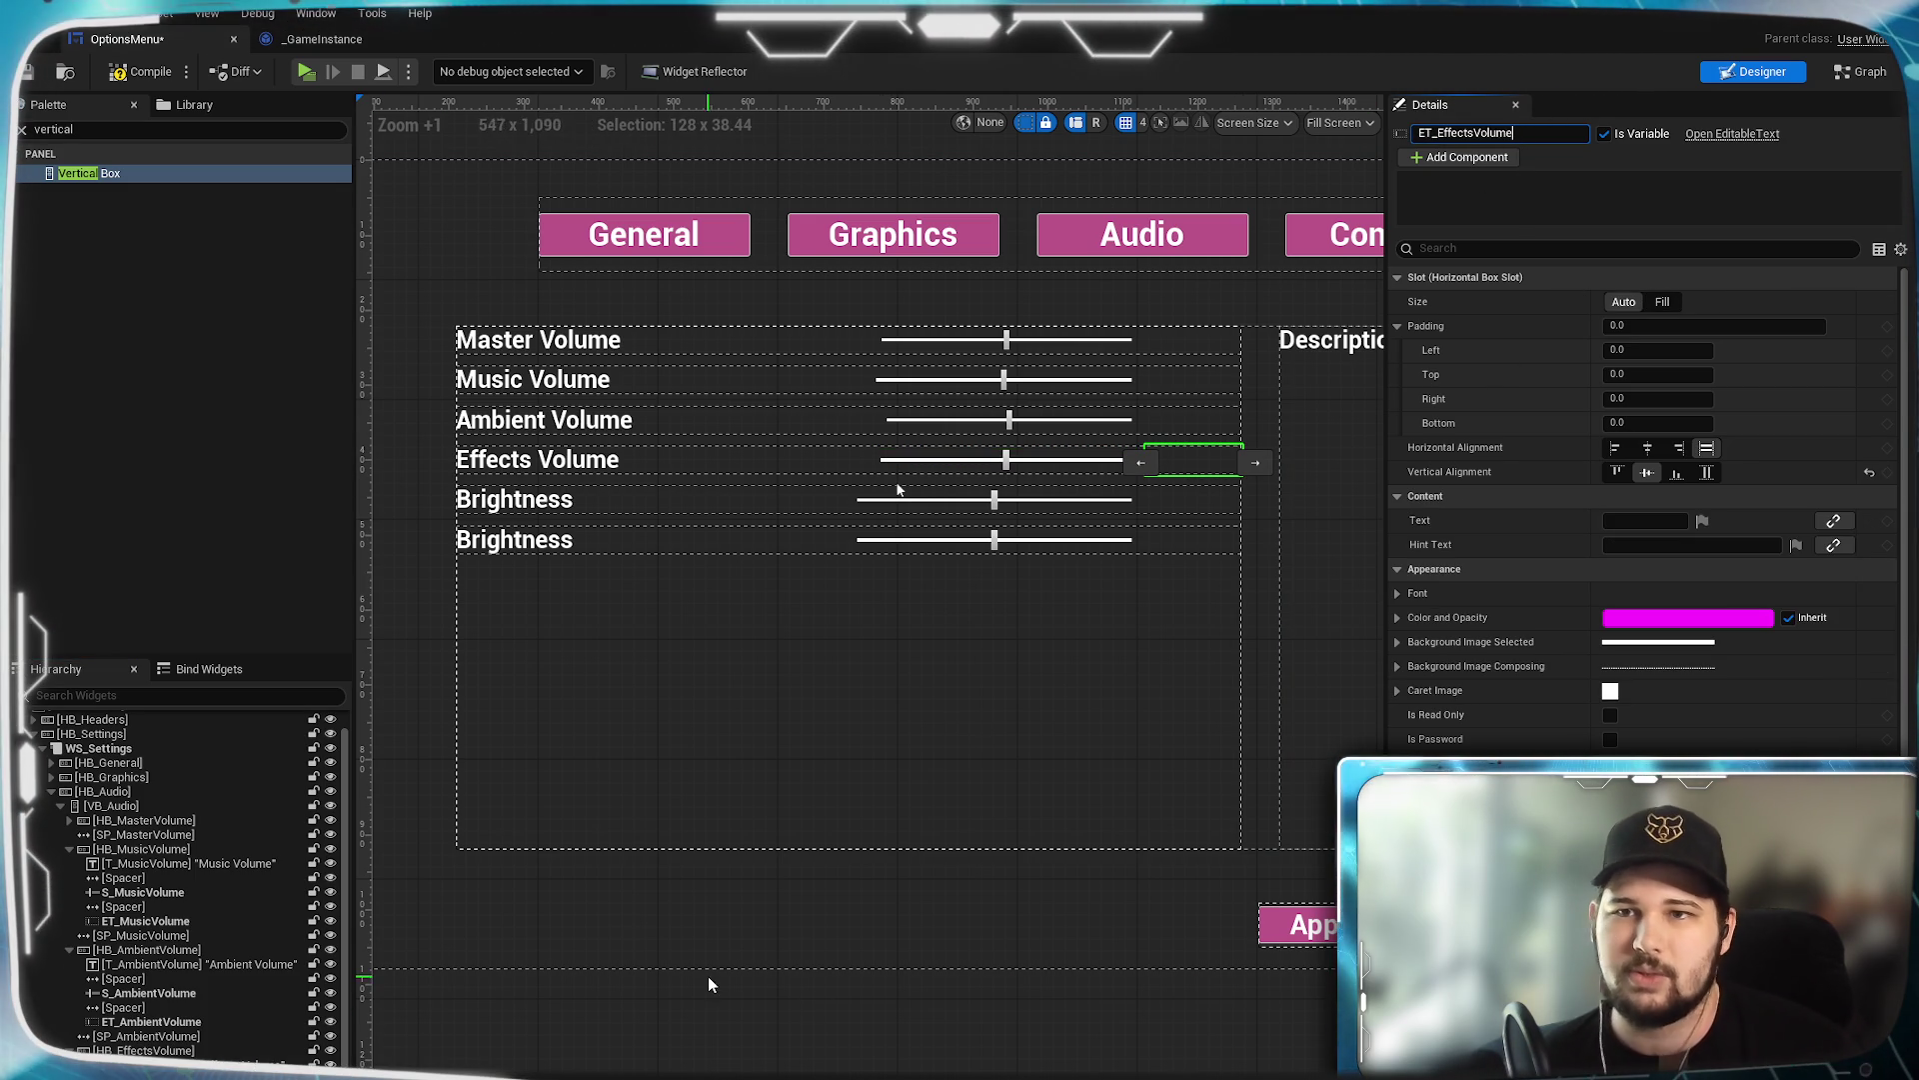
scroll(180, 899, down, 3)
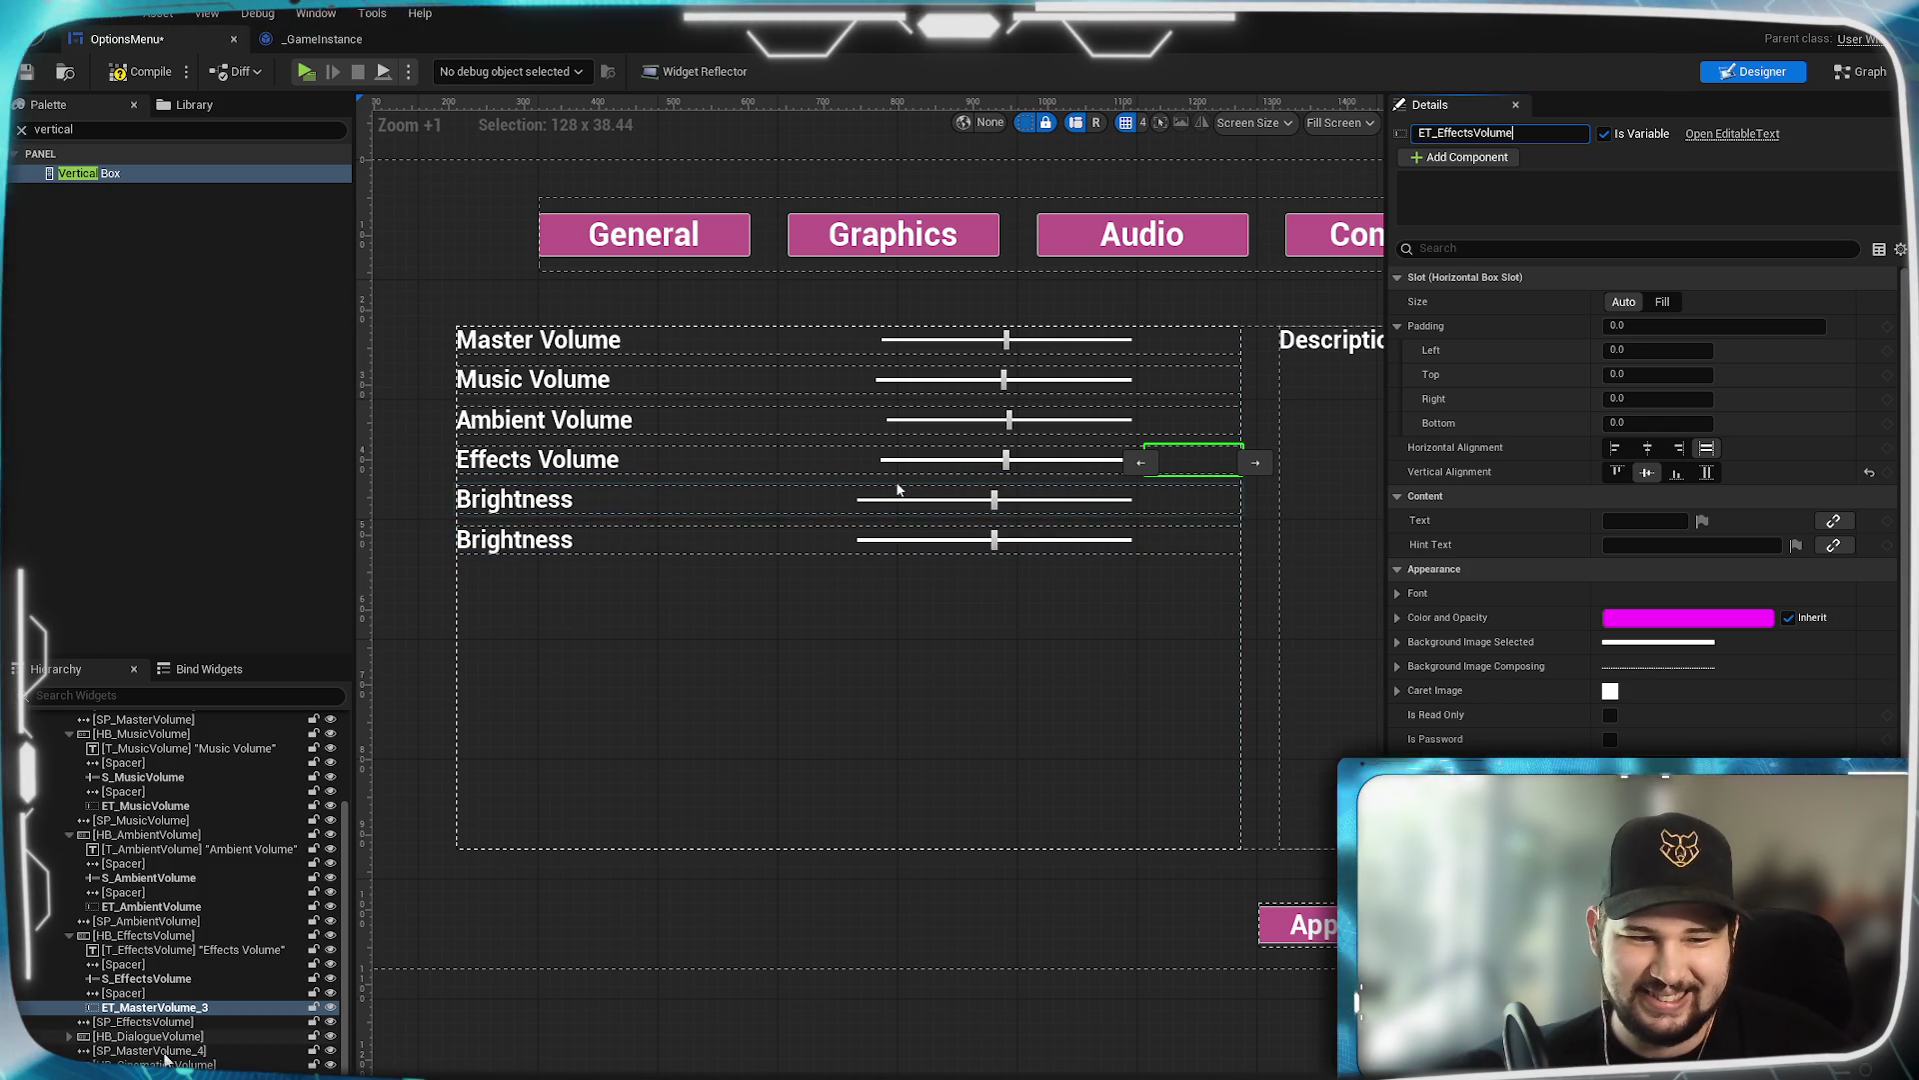
click(68, 1037)
scroll(210, 1002, down, 3)
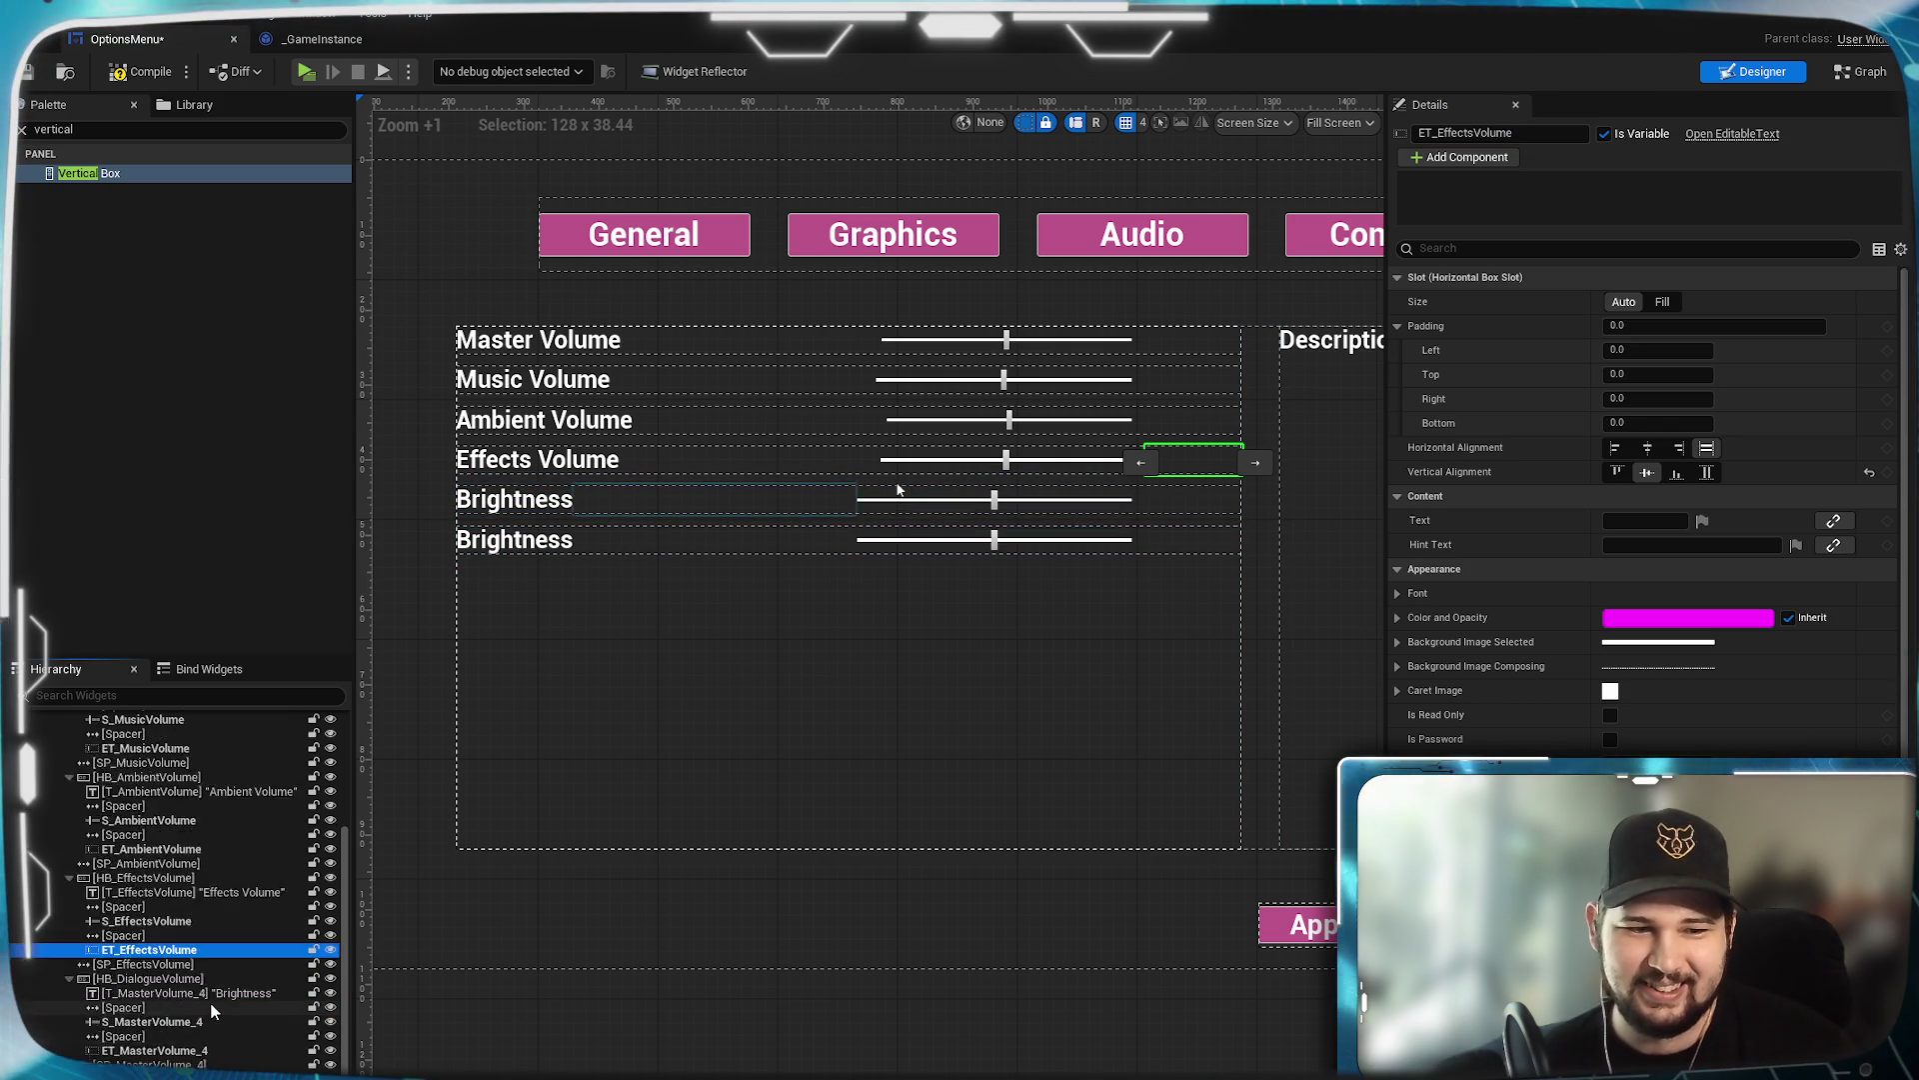
click(175, 895)
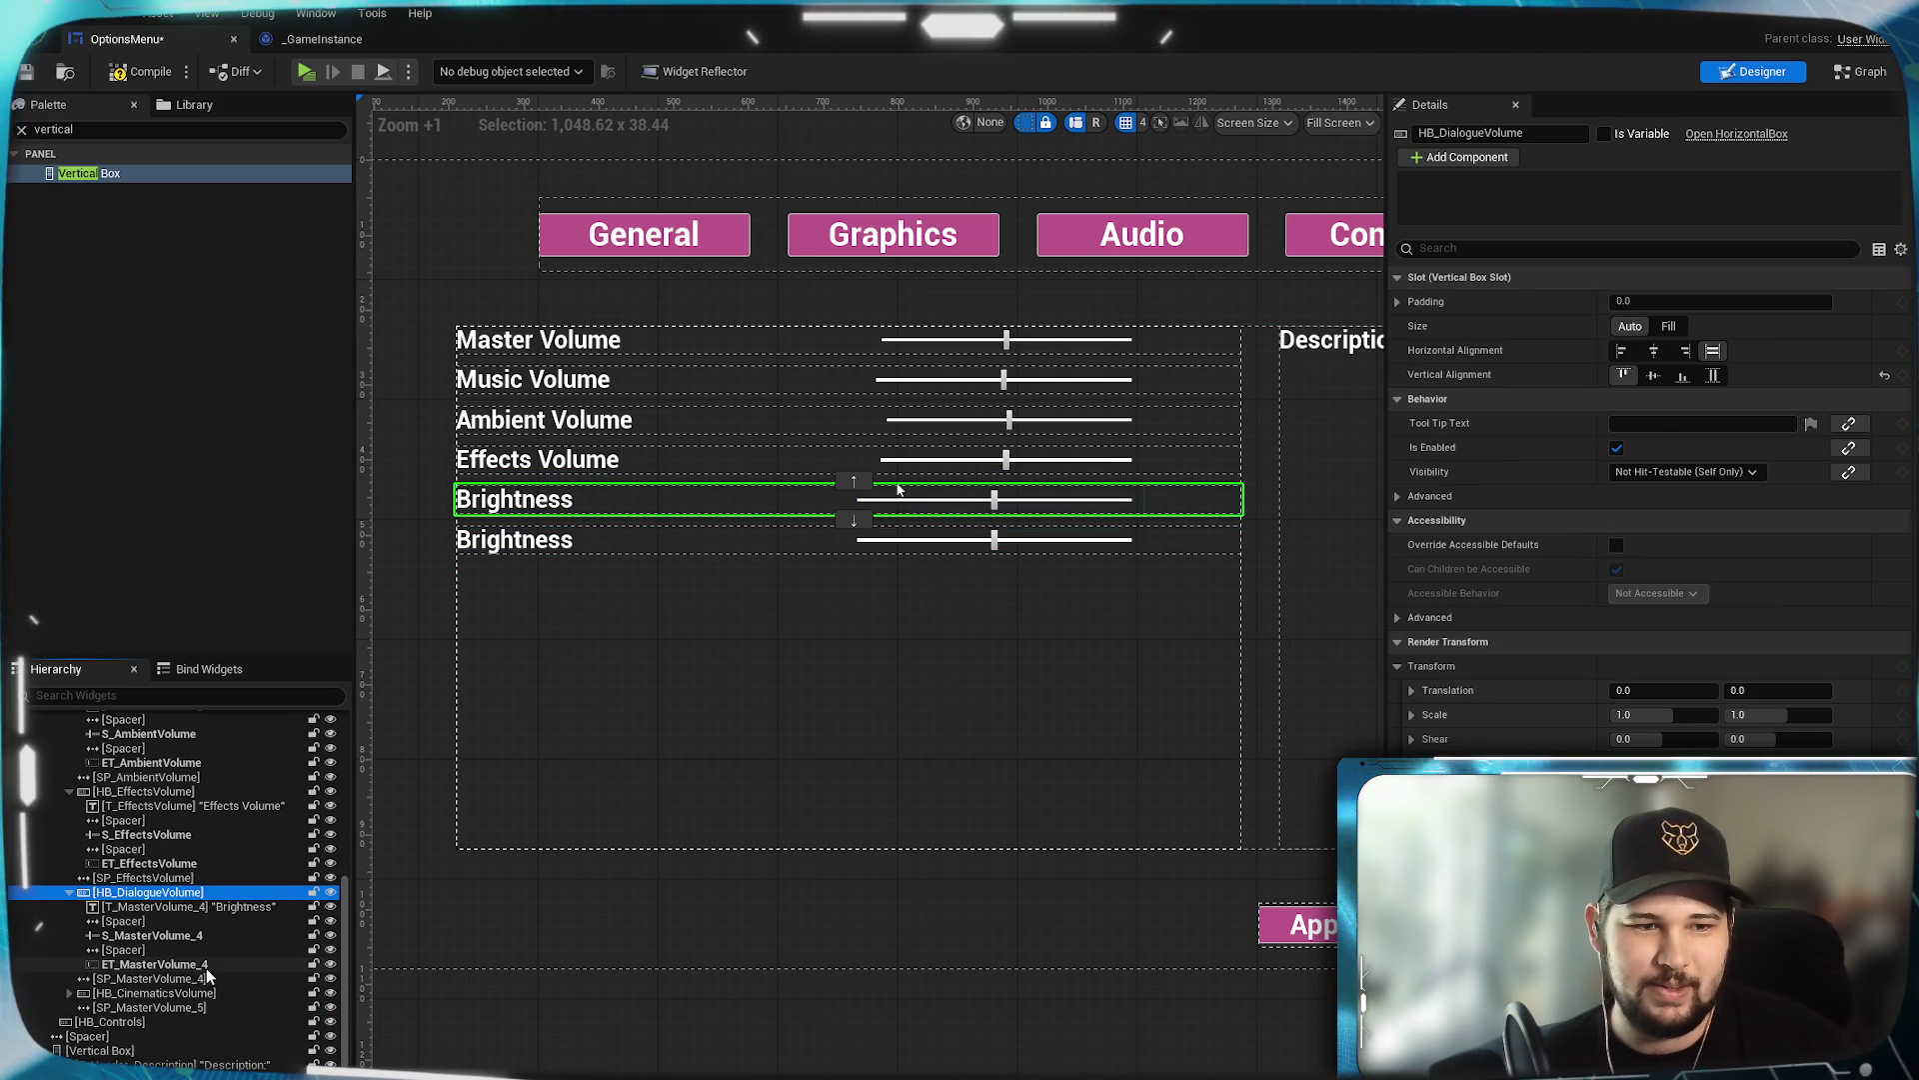
Rename the fifth row's label to T_DialogueVolume and set its Text to 'Dialogue Volume'.
click(1524, 133)
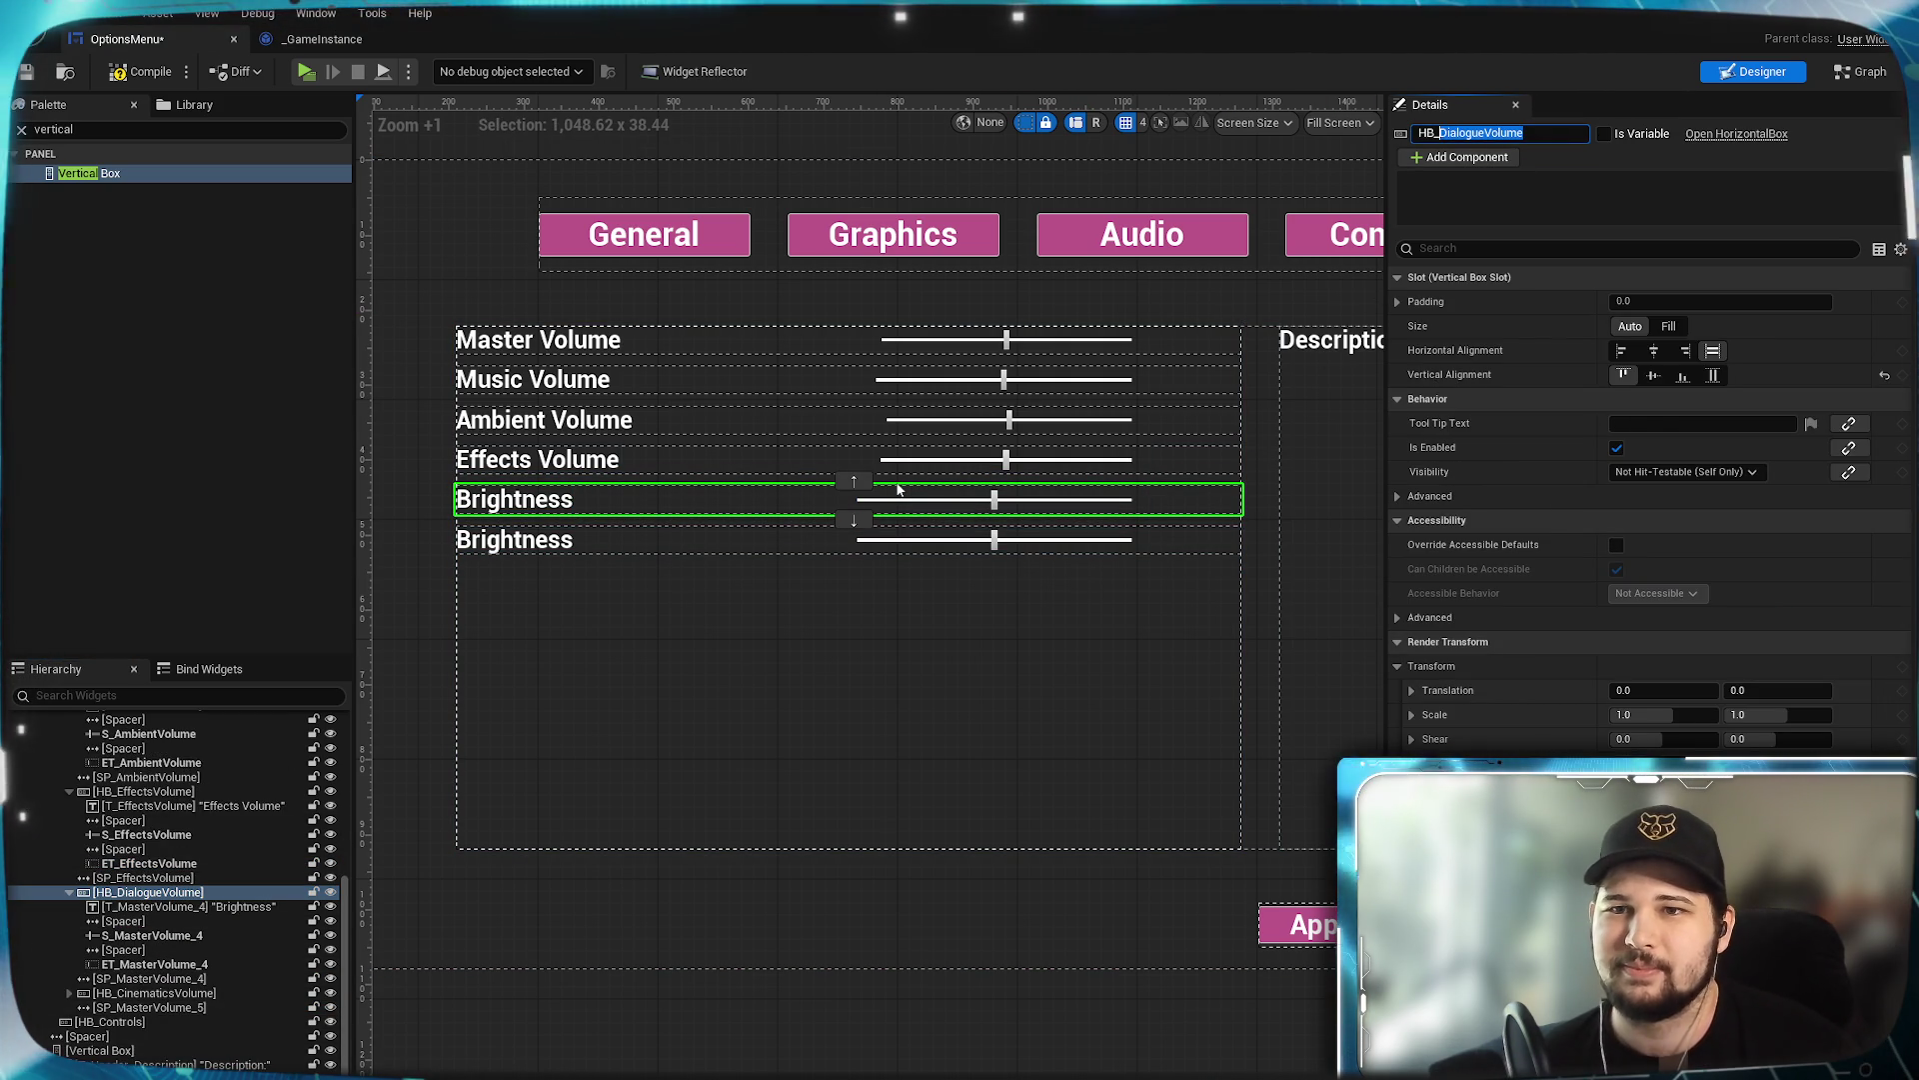
click(220, 908)
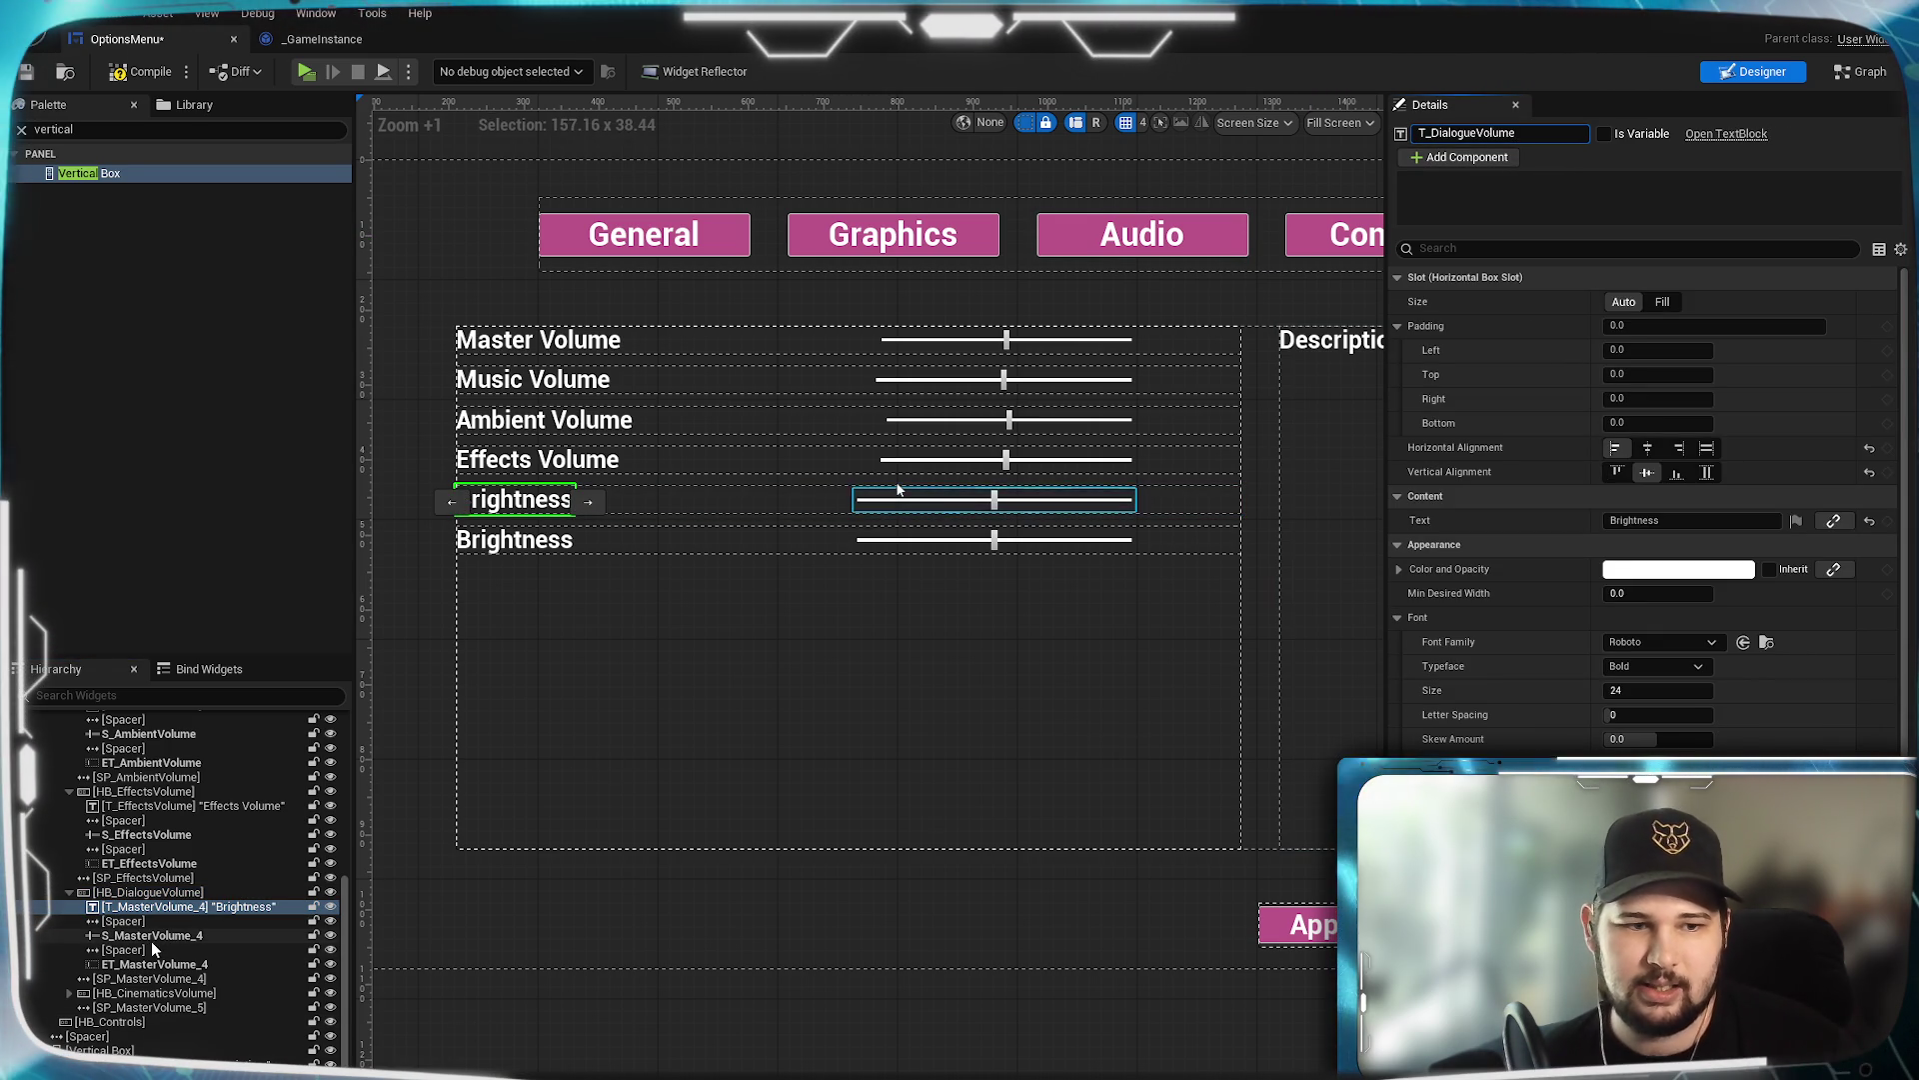
key(Return)
click(1521, 141)
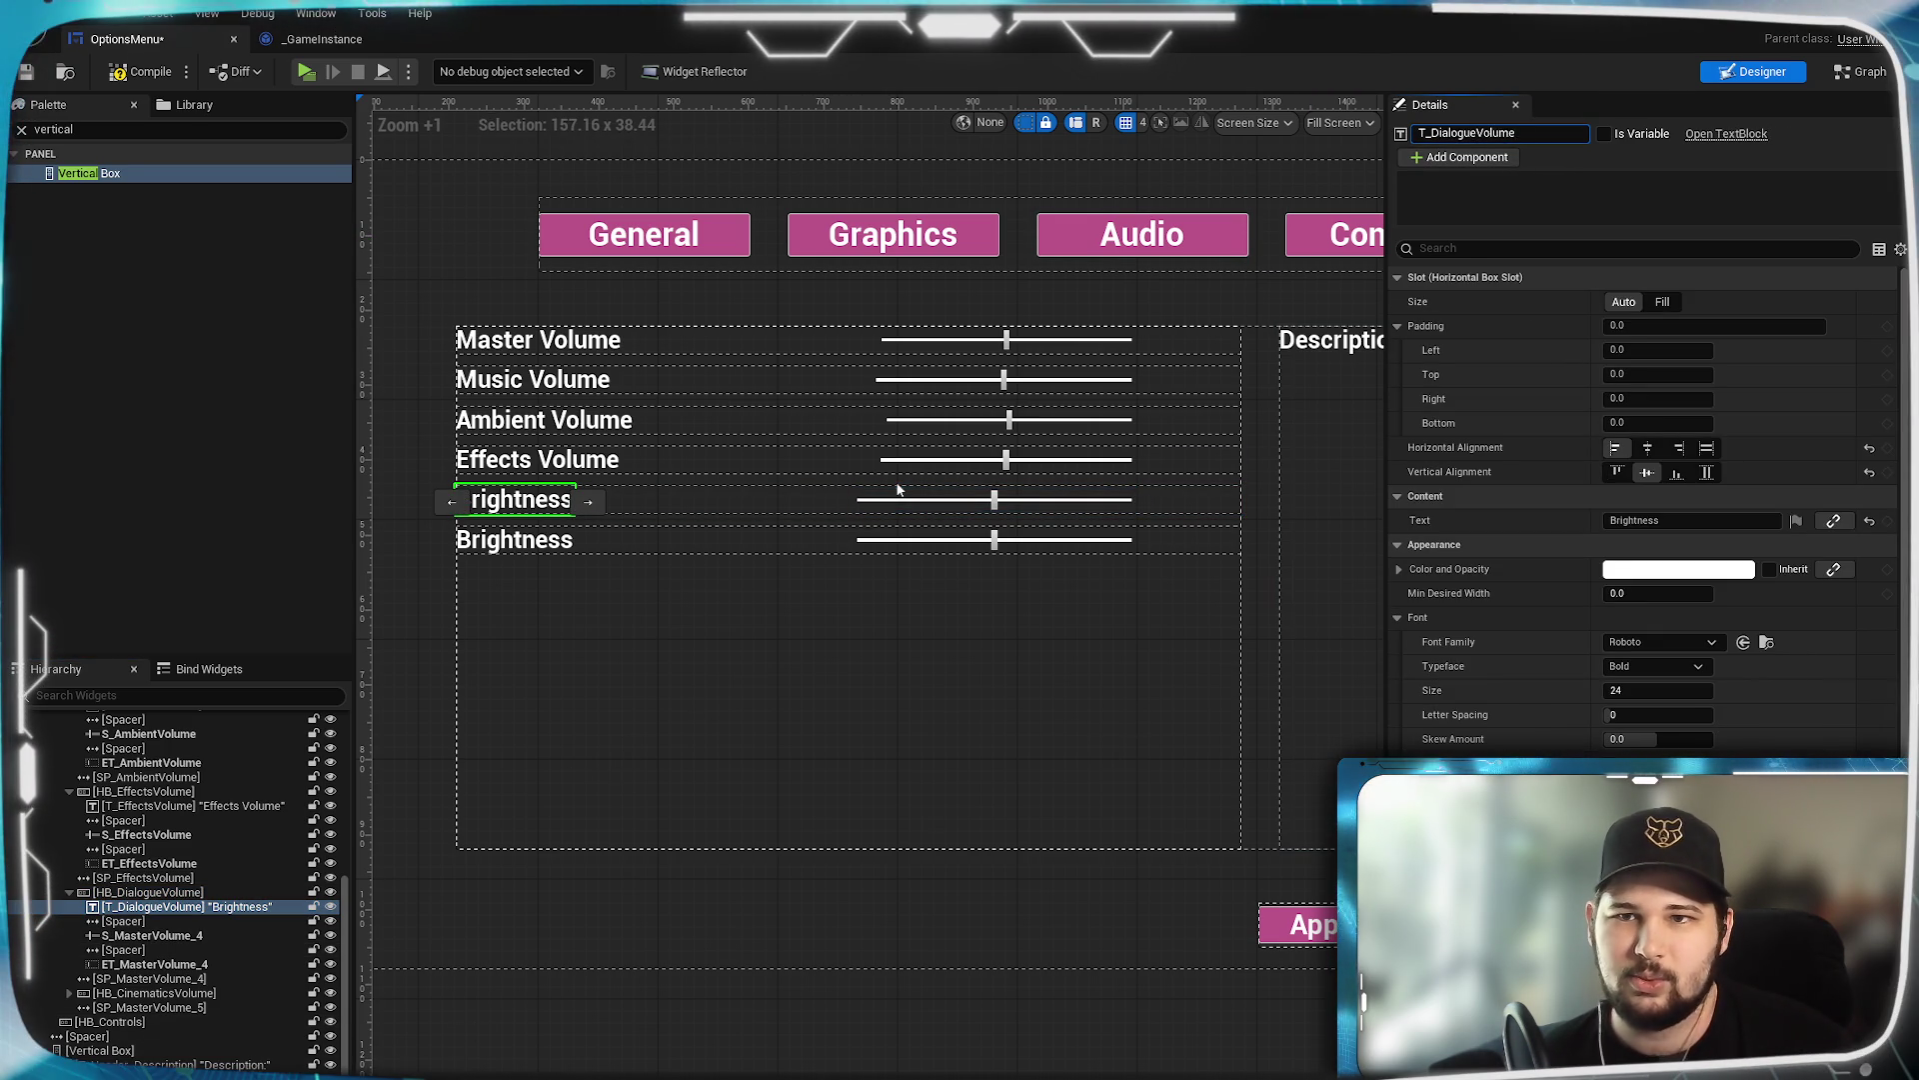
click(1636, 521)
key(ctrl+a)
text(DialogueVolume)
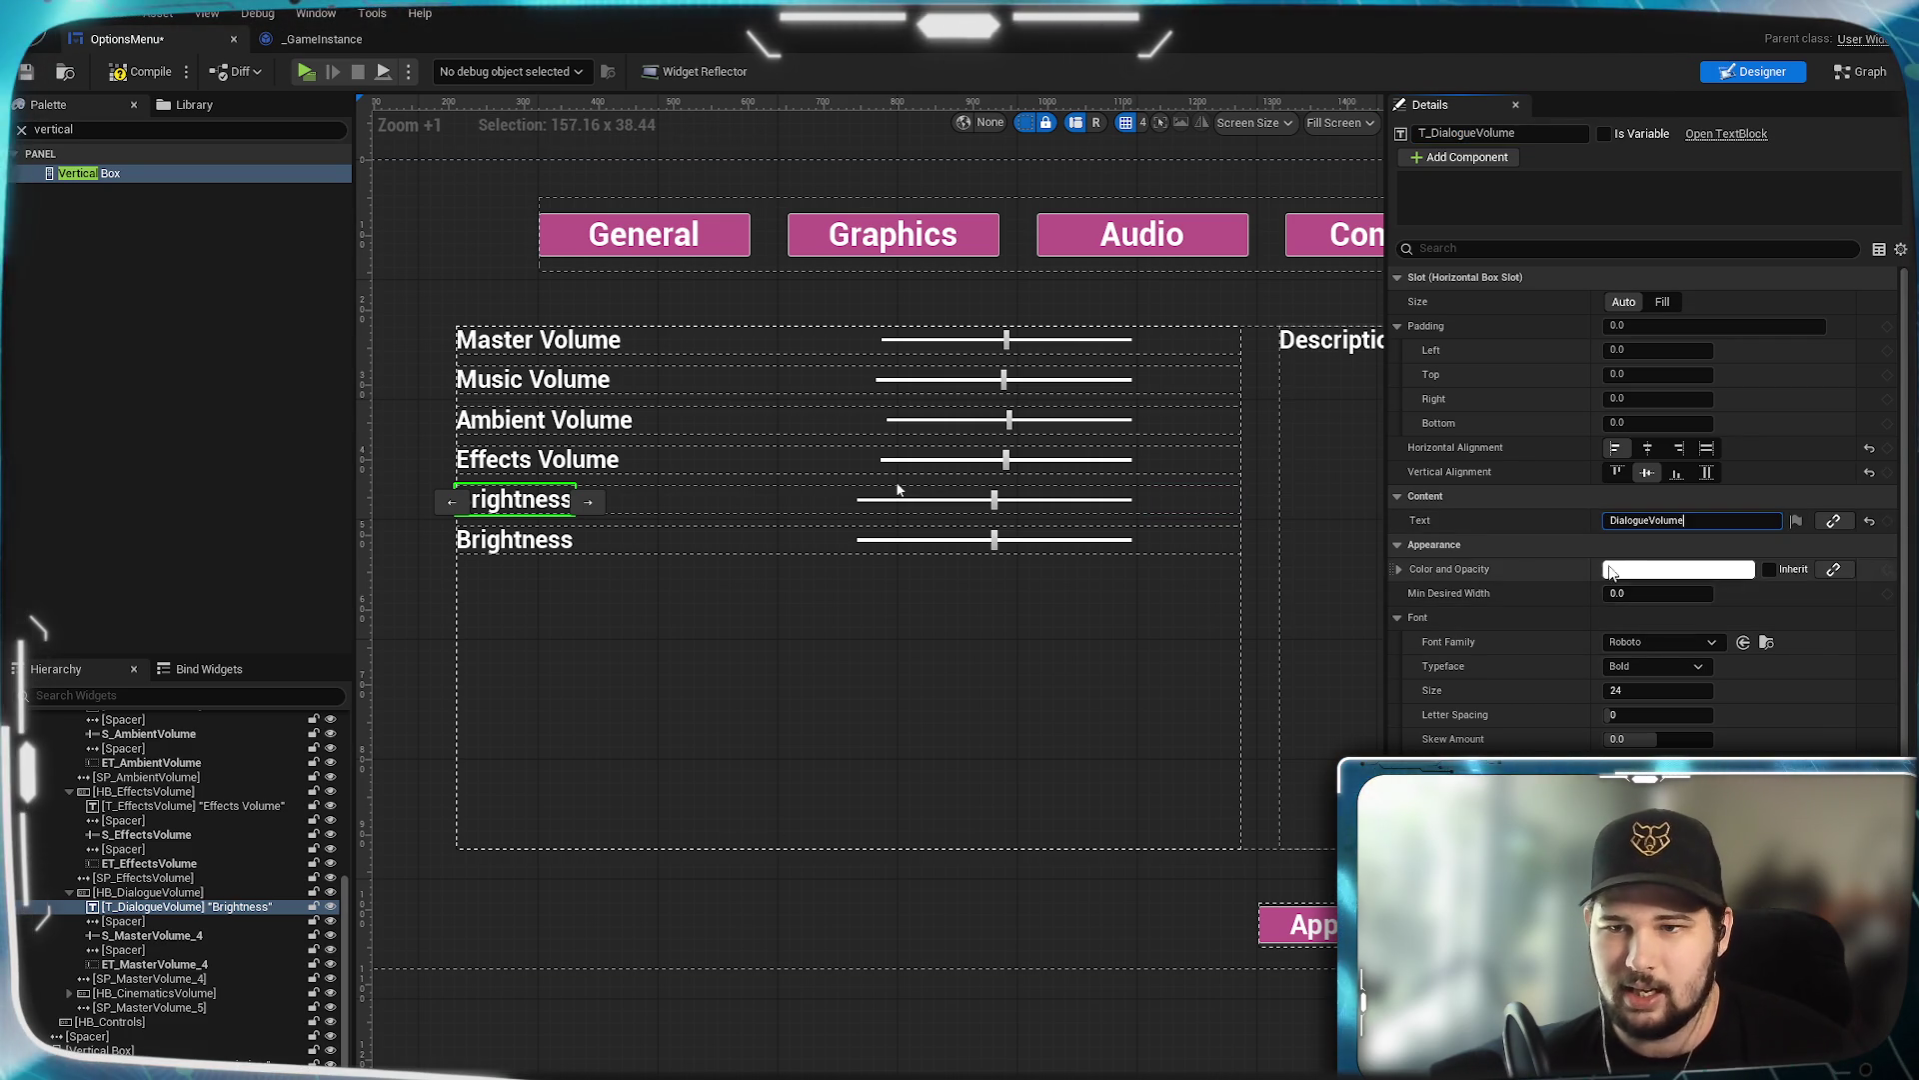
click(1650, 520)
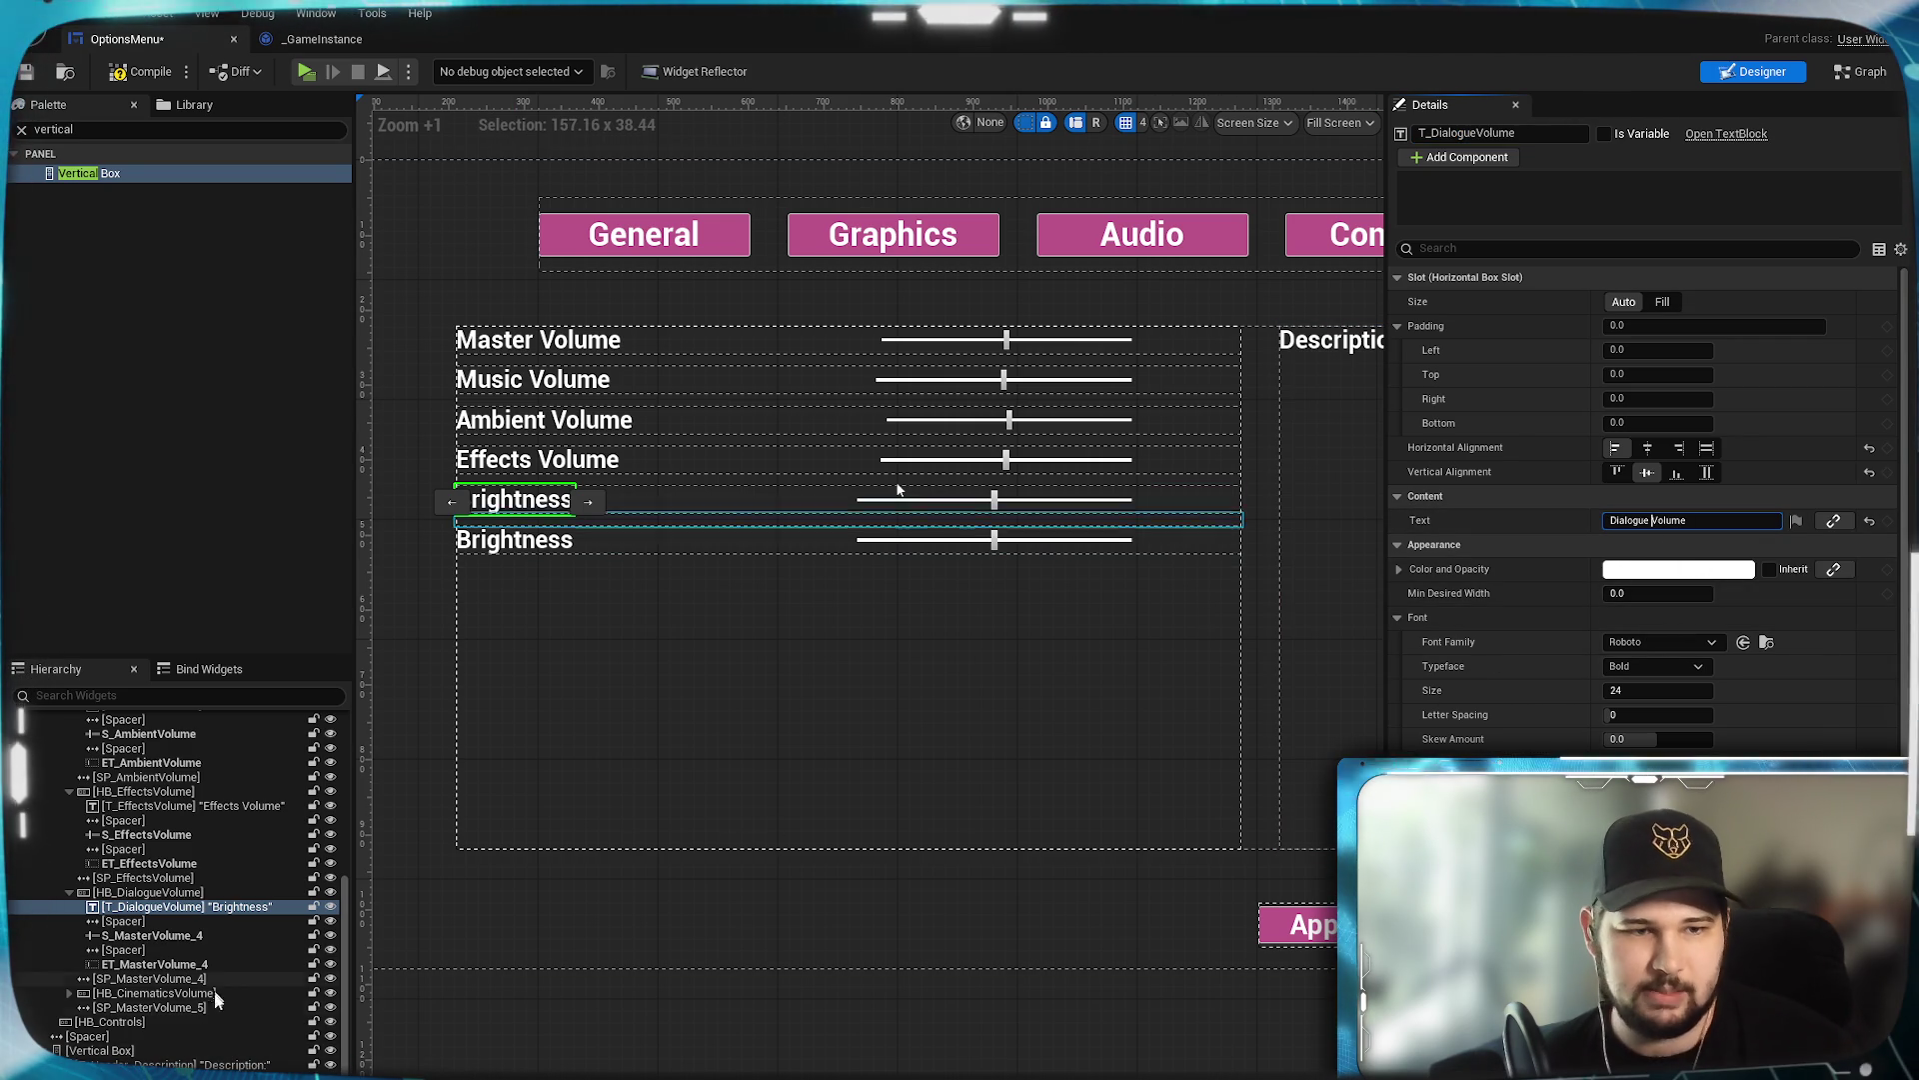
Rename the slider, value box and spacer to S_DialogueVolume, ET_DialogueVolume and SP_DialogueVolume.
click(152, 935)
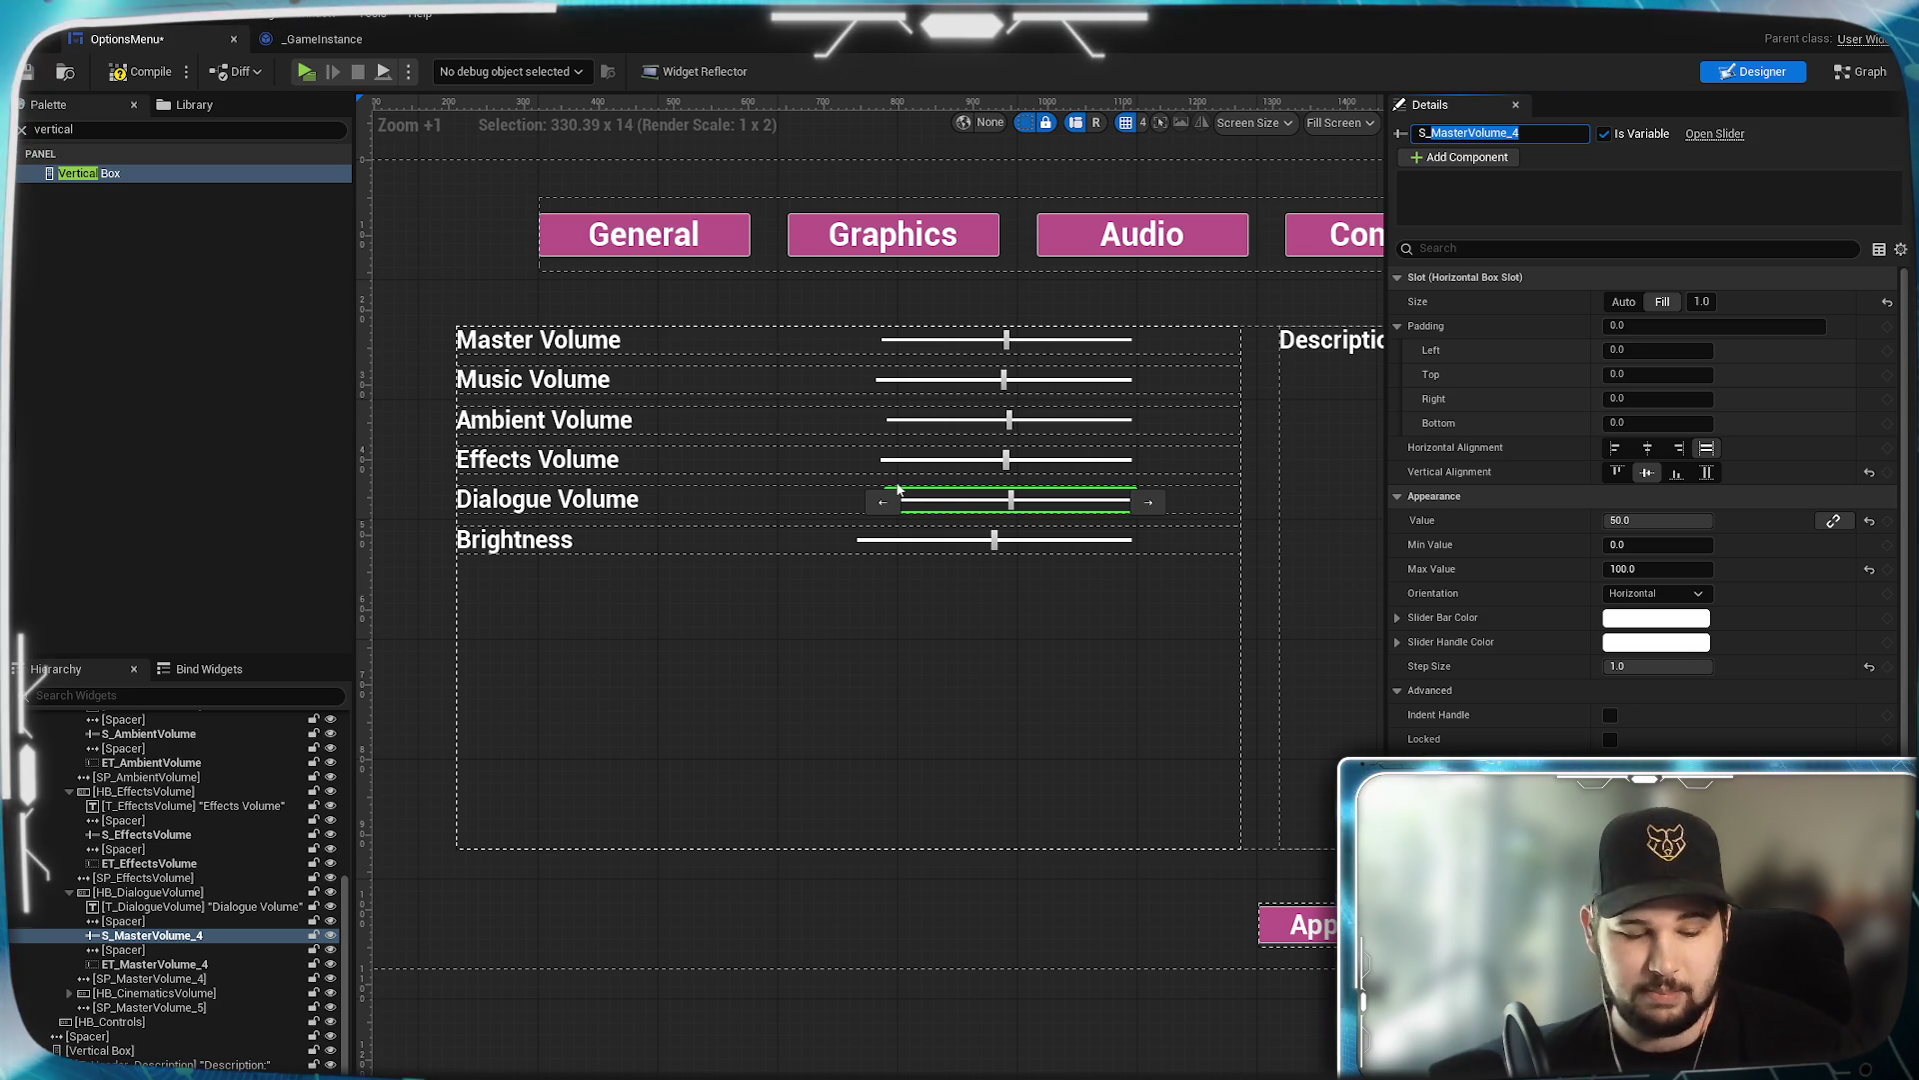
text(DialogueVolume)
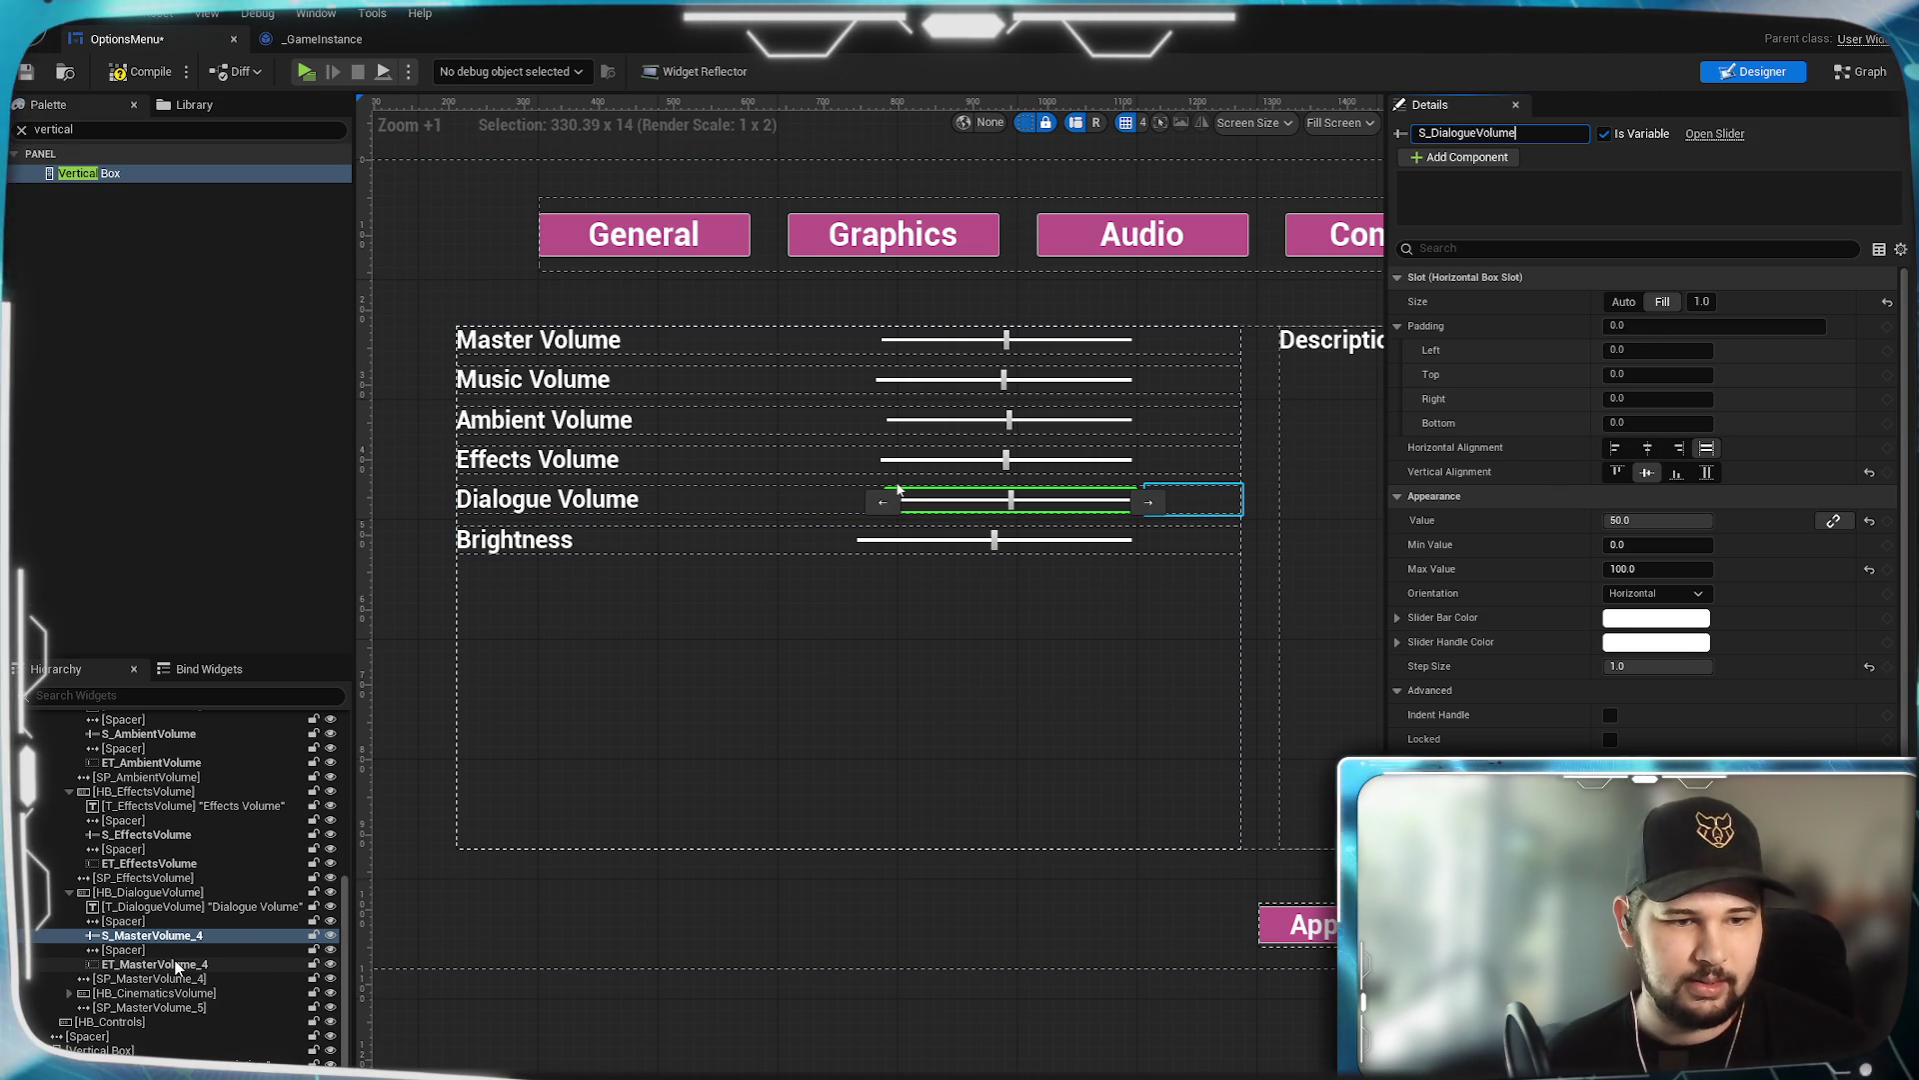
click(176, 965)
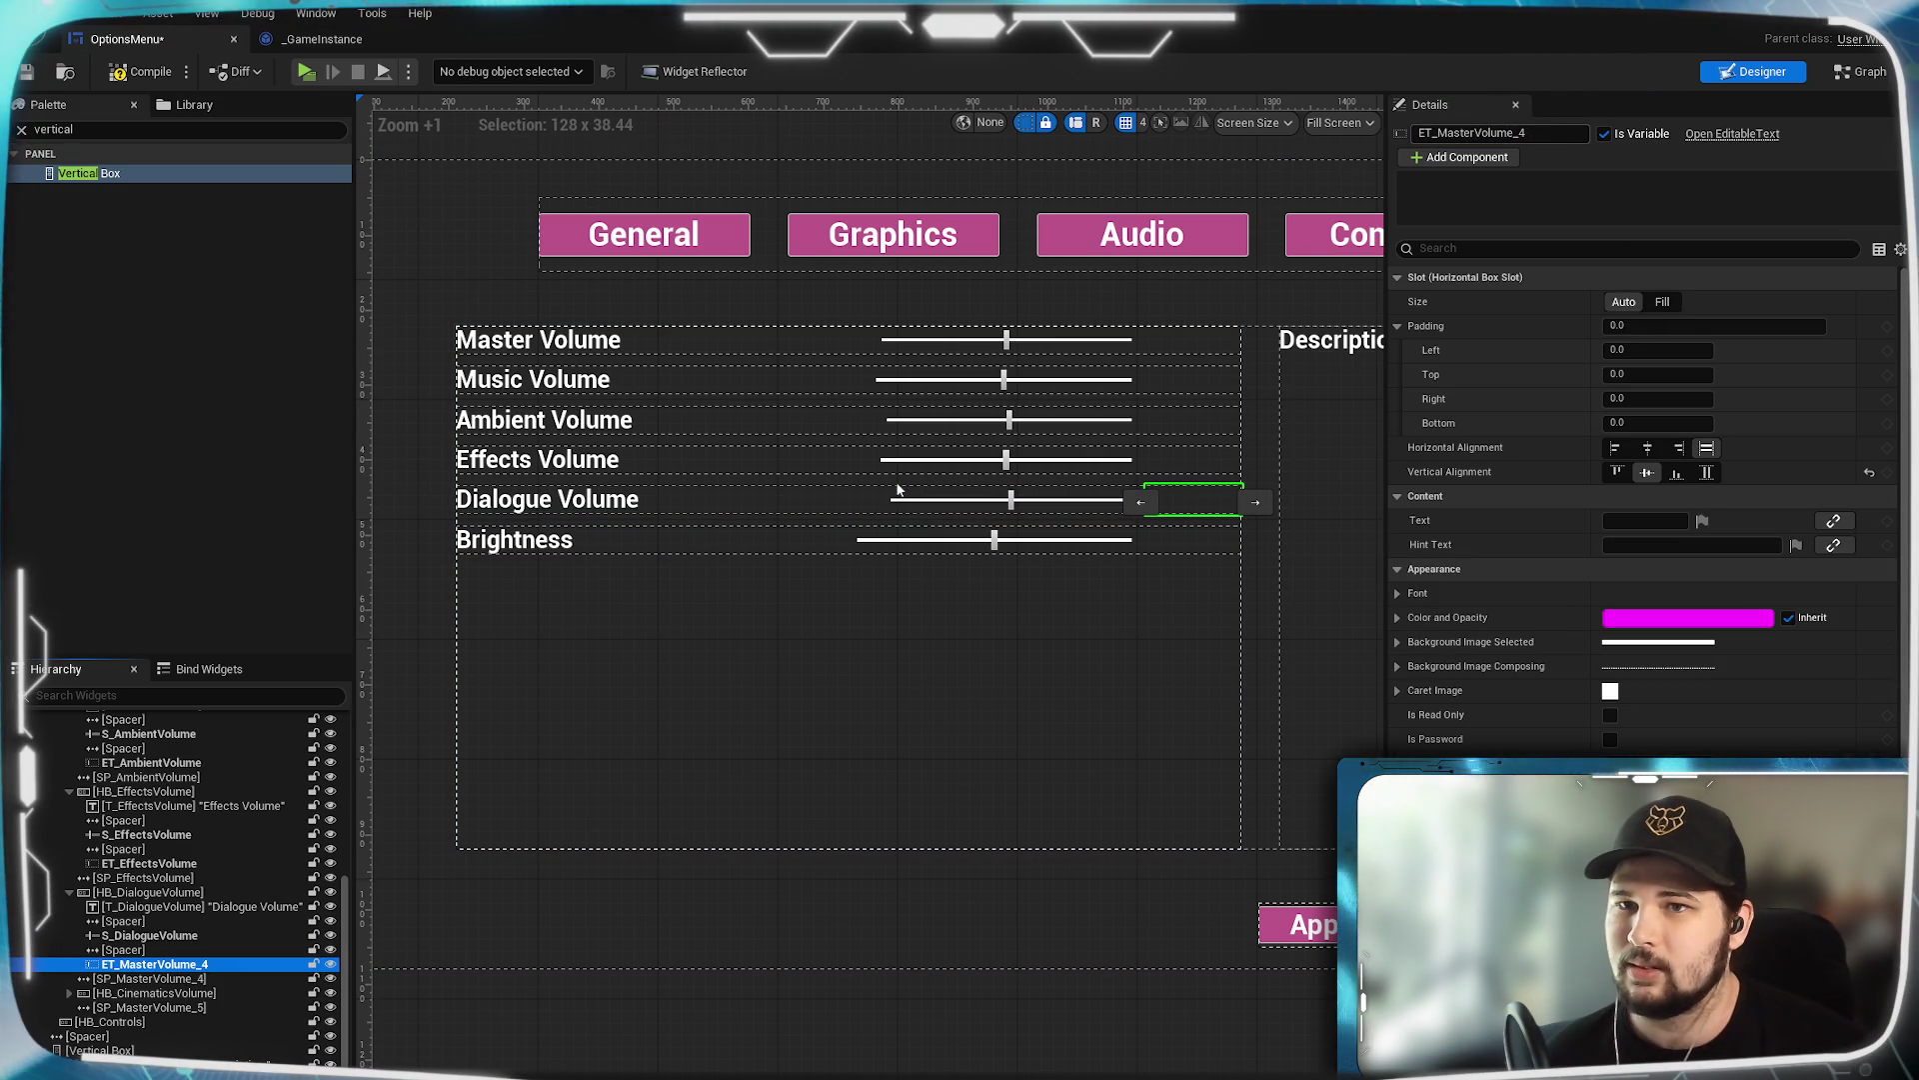
drag(1525, 133, 1445, 133)
key(Return)
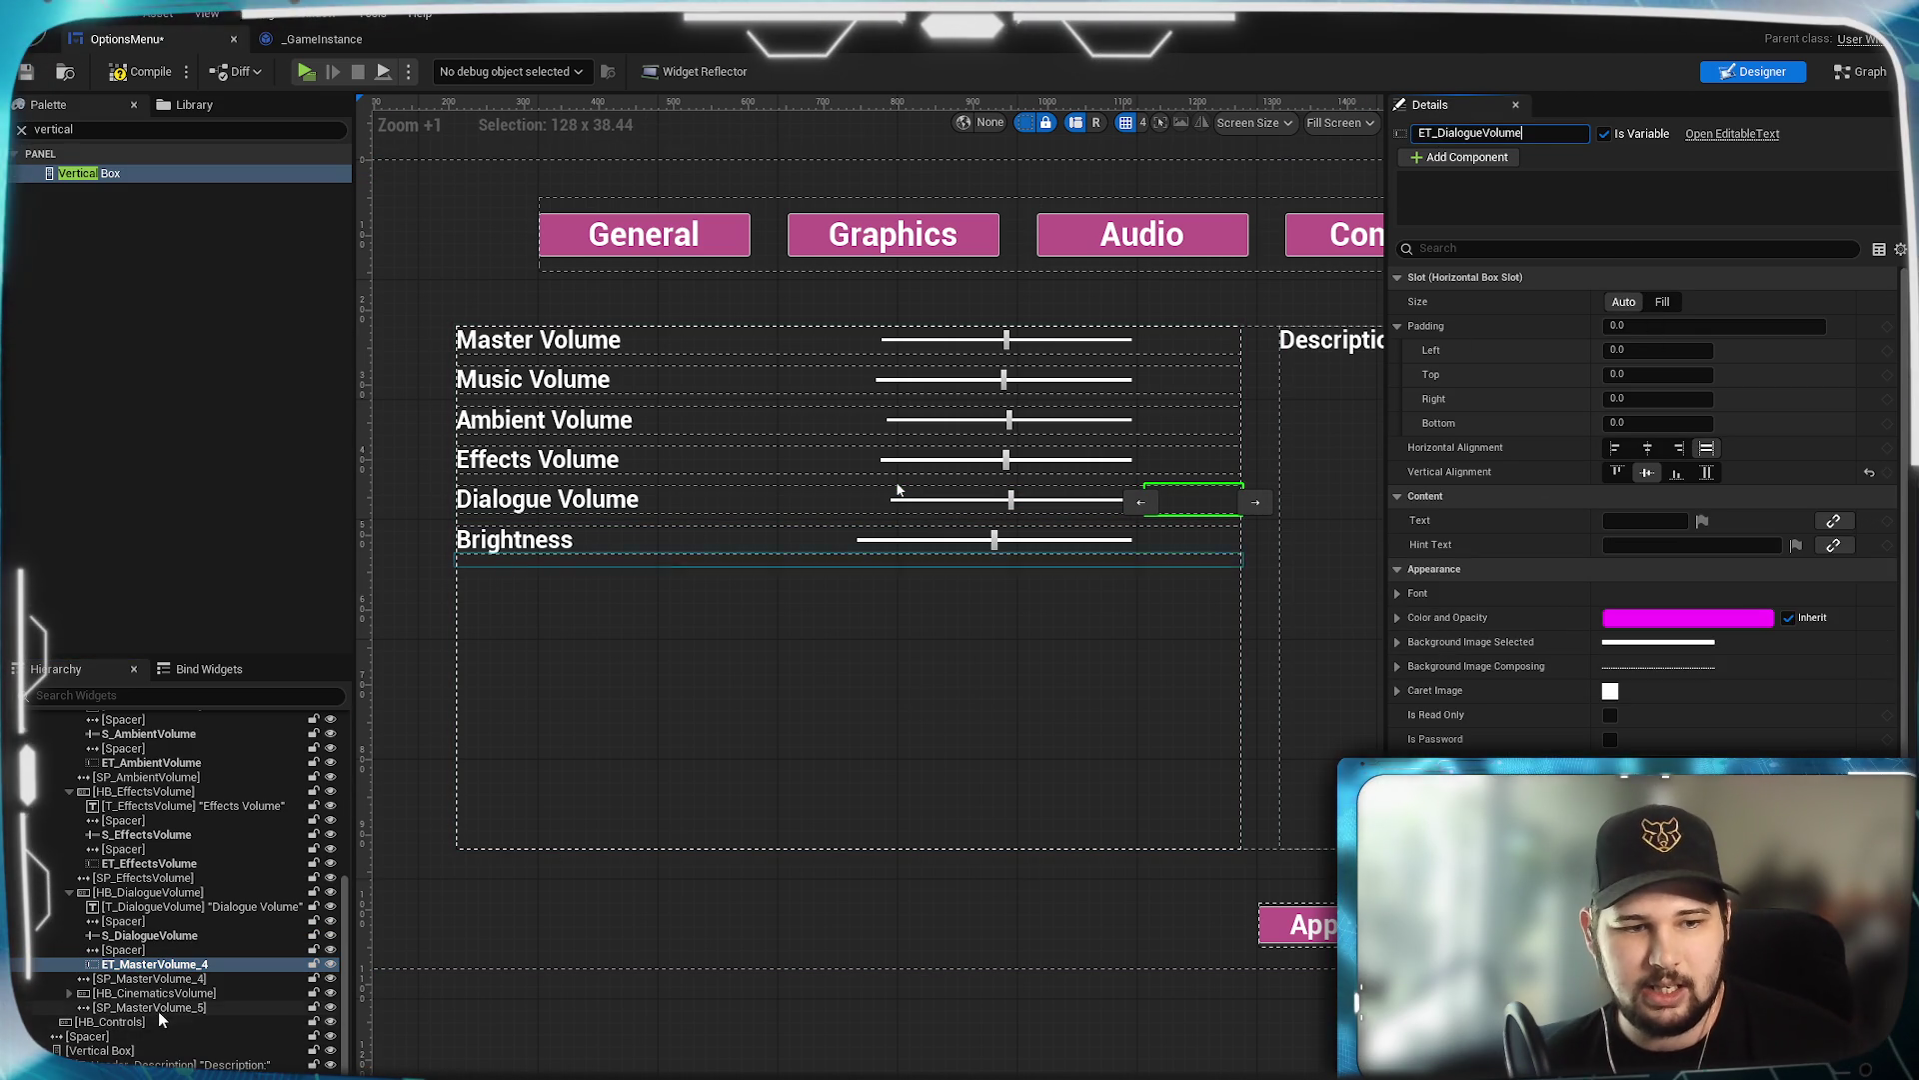
click(144, 978)
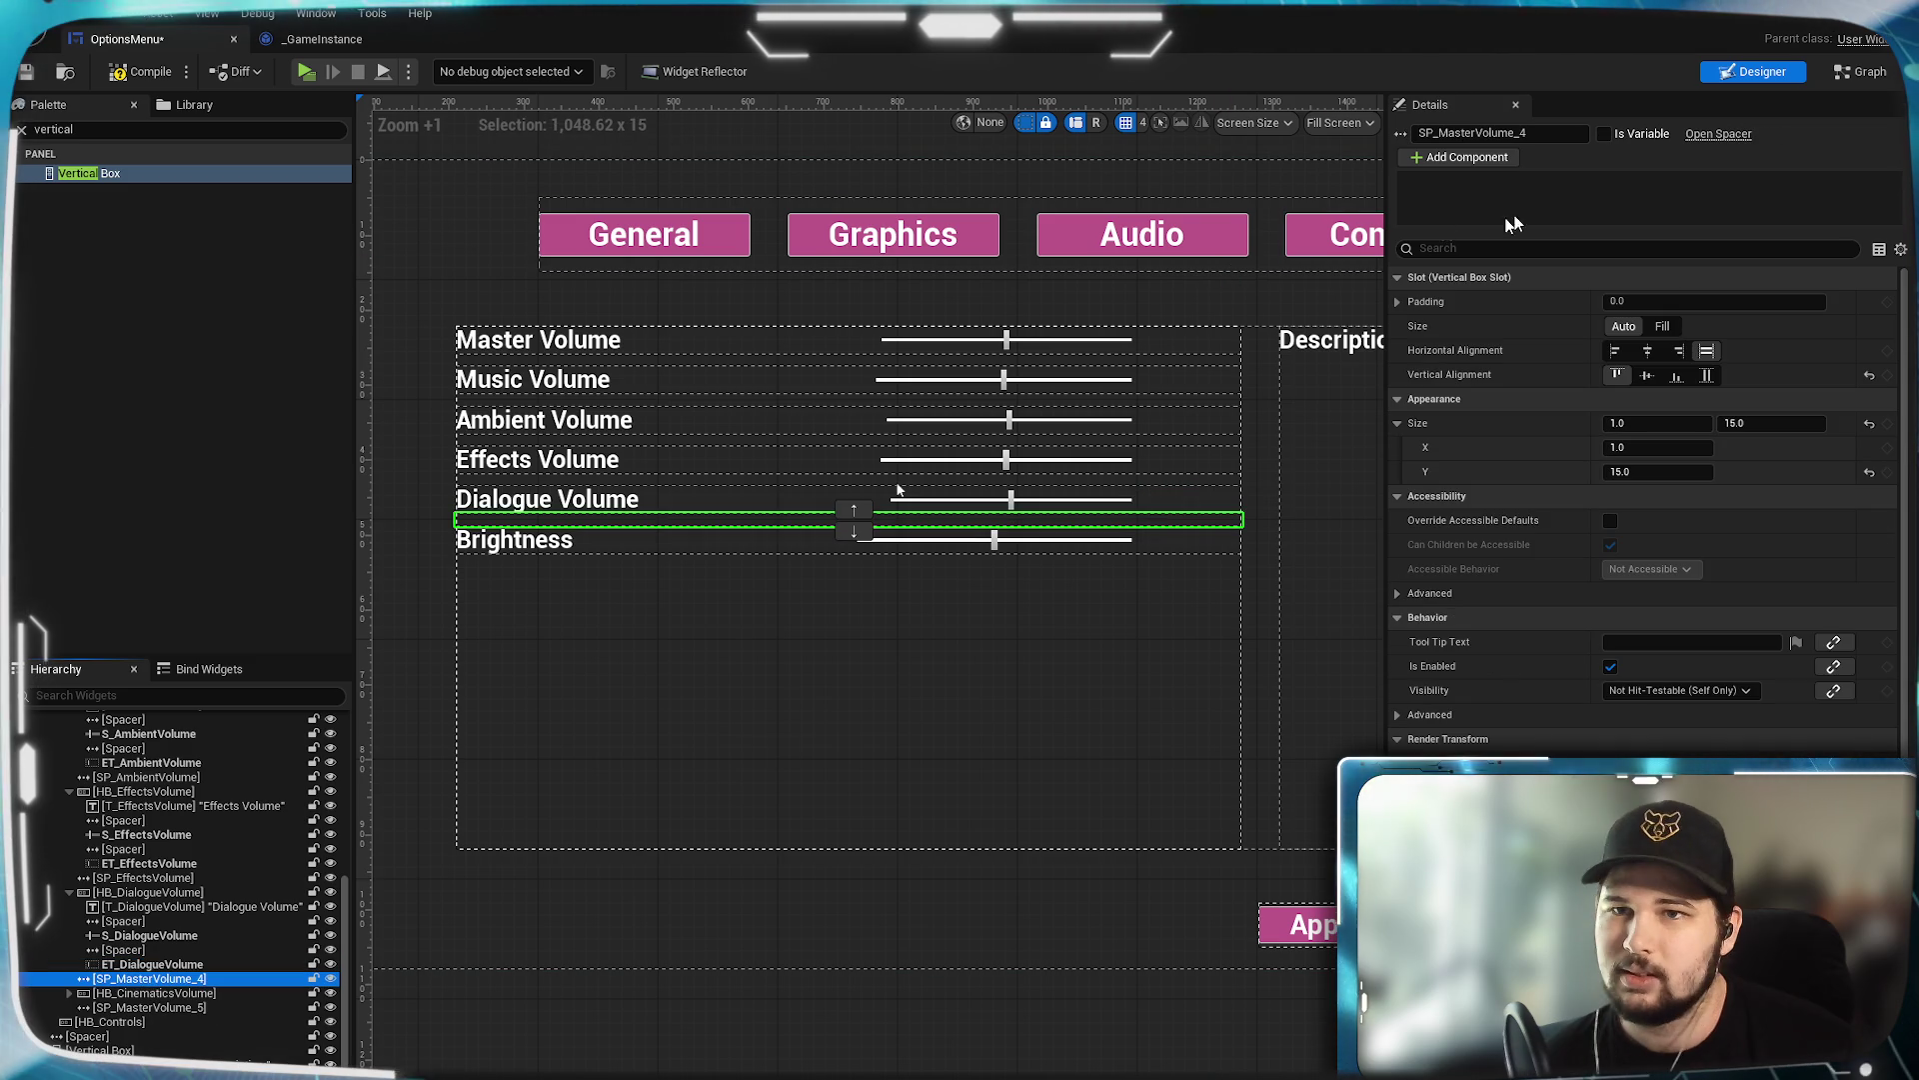
drag(1521, 133, 1438, 133)
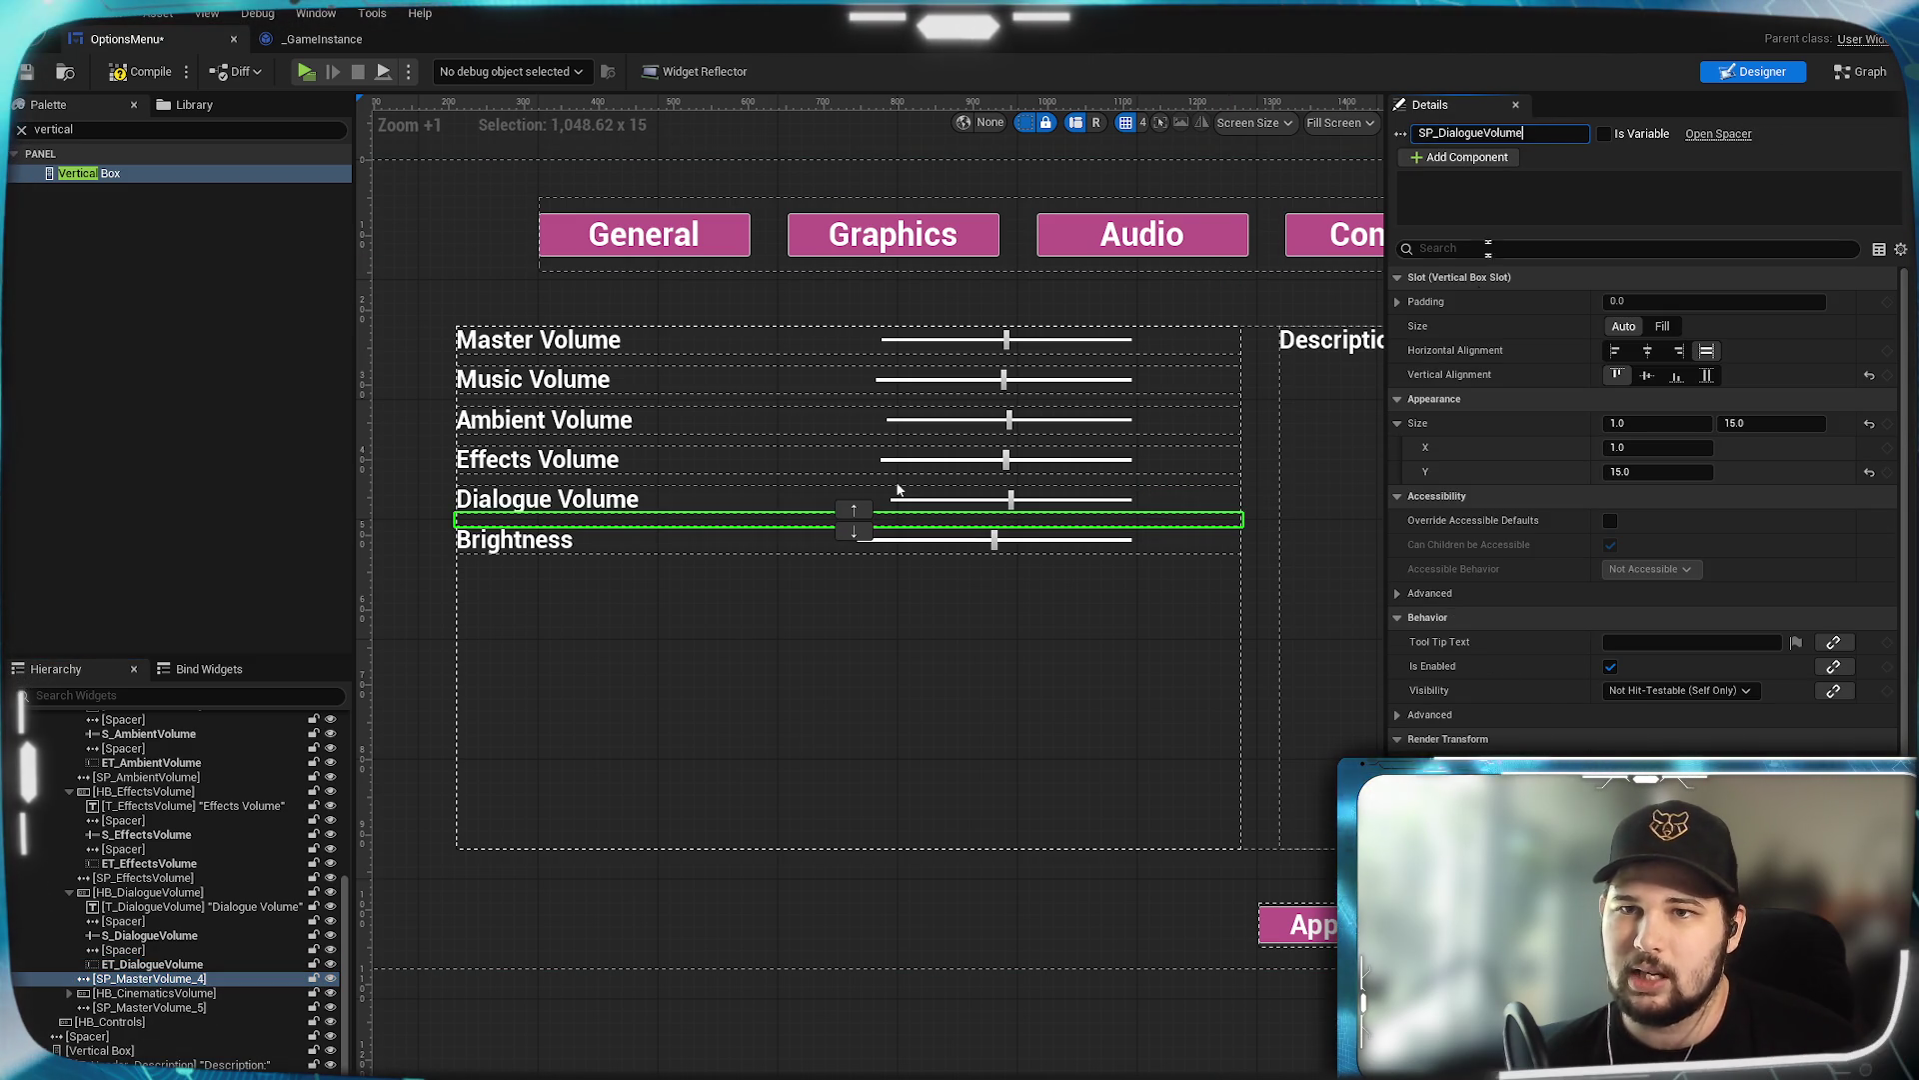
click(140, 995)
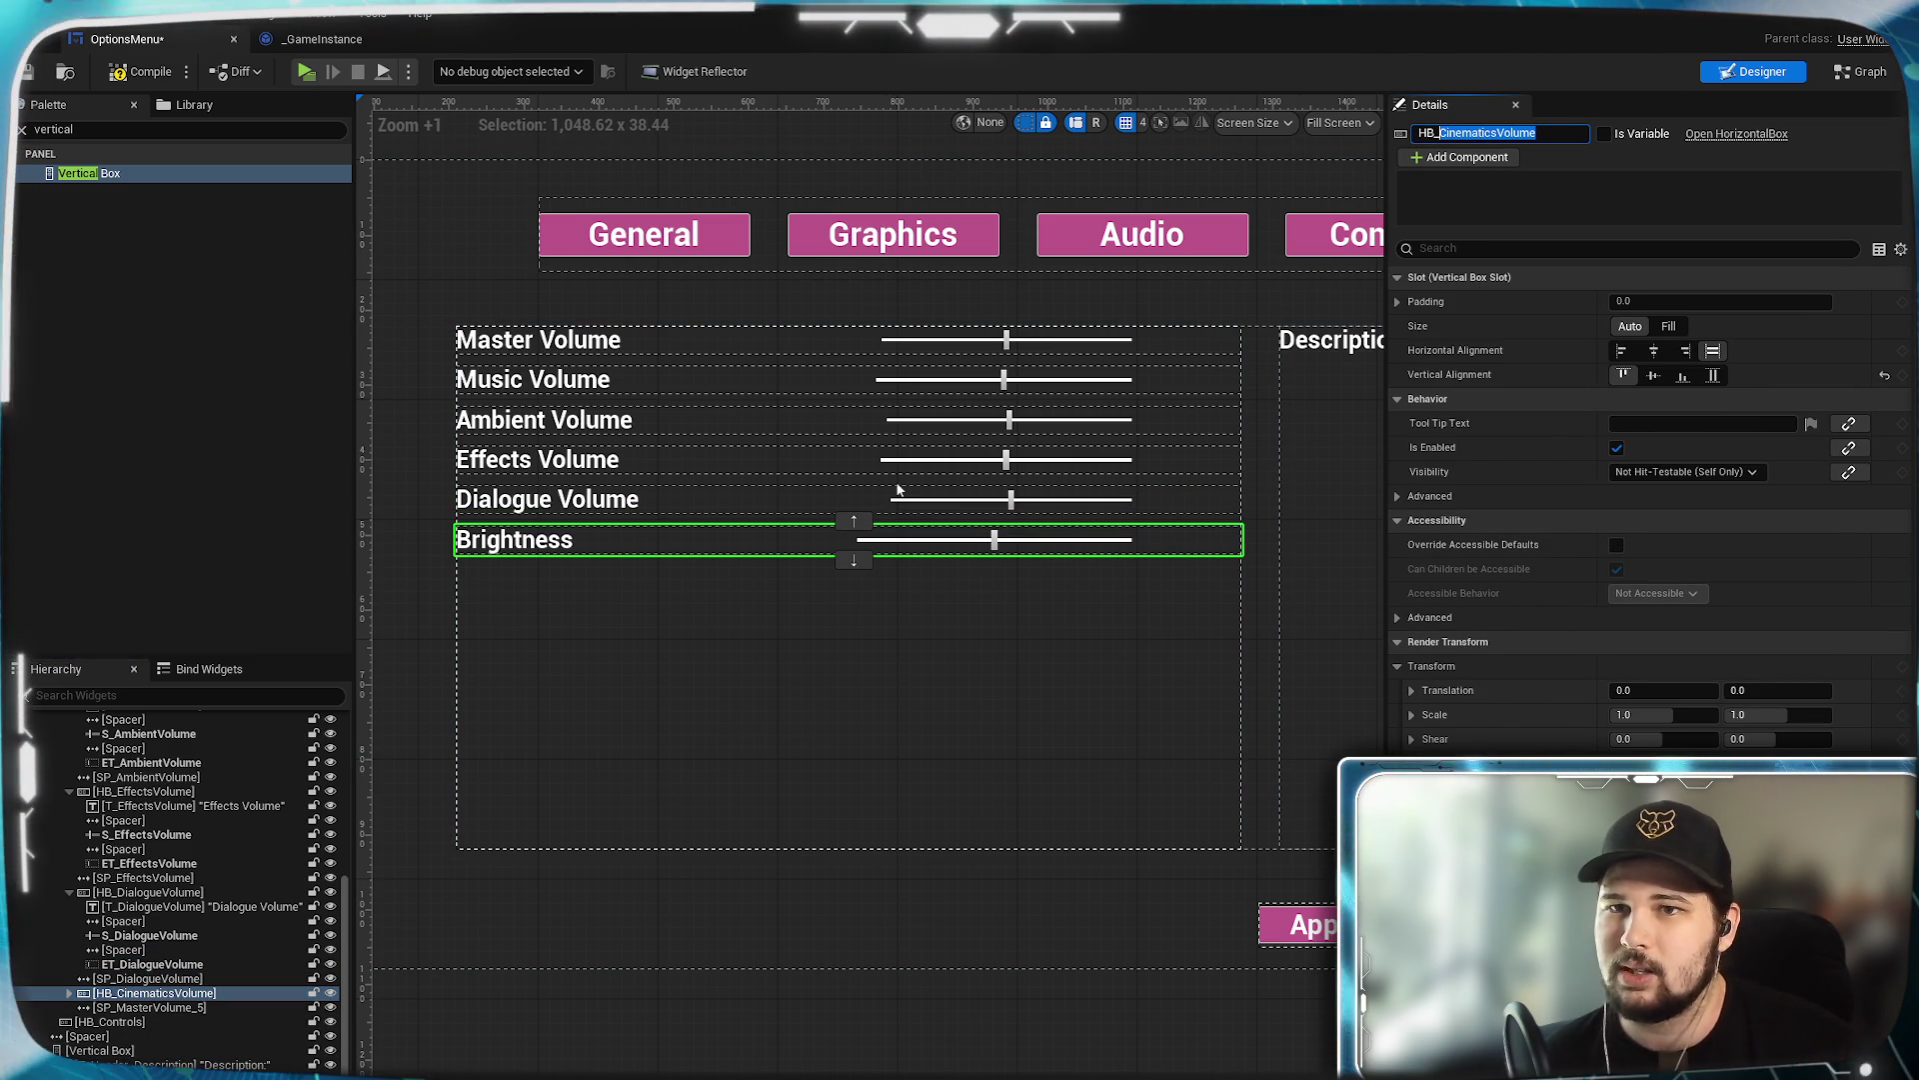
Set the last row's label Text to 'Cinematics Volume' and rename it T_CinematicsVolume.
click(69, 993)
click(150, 1010)
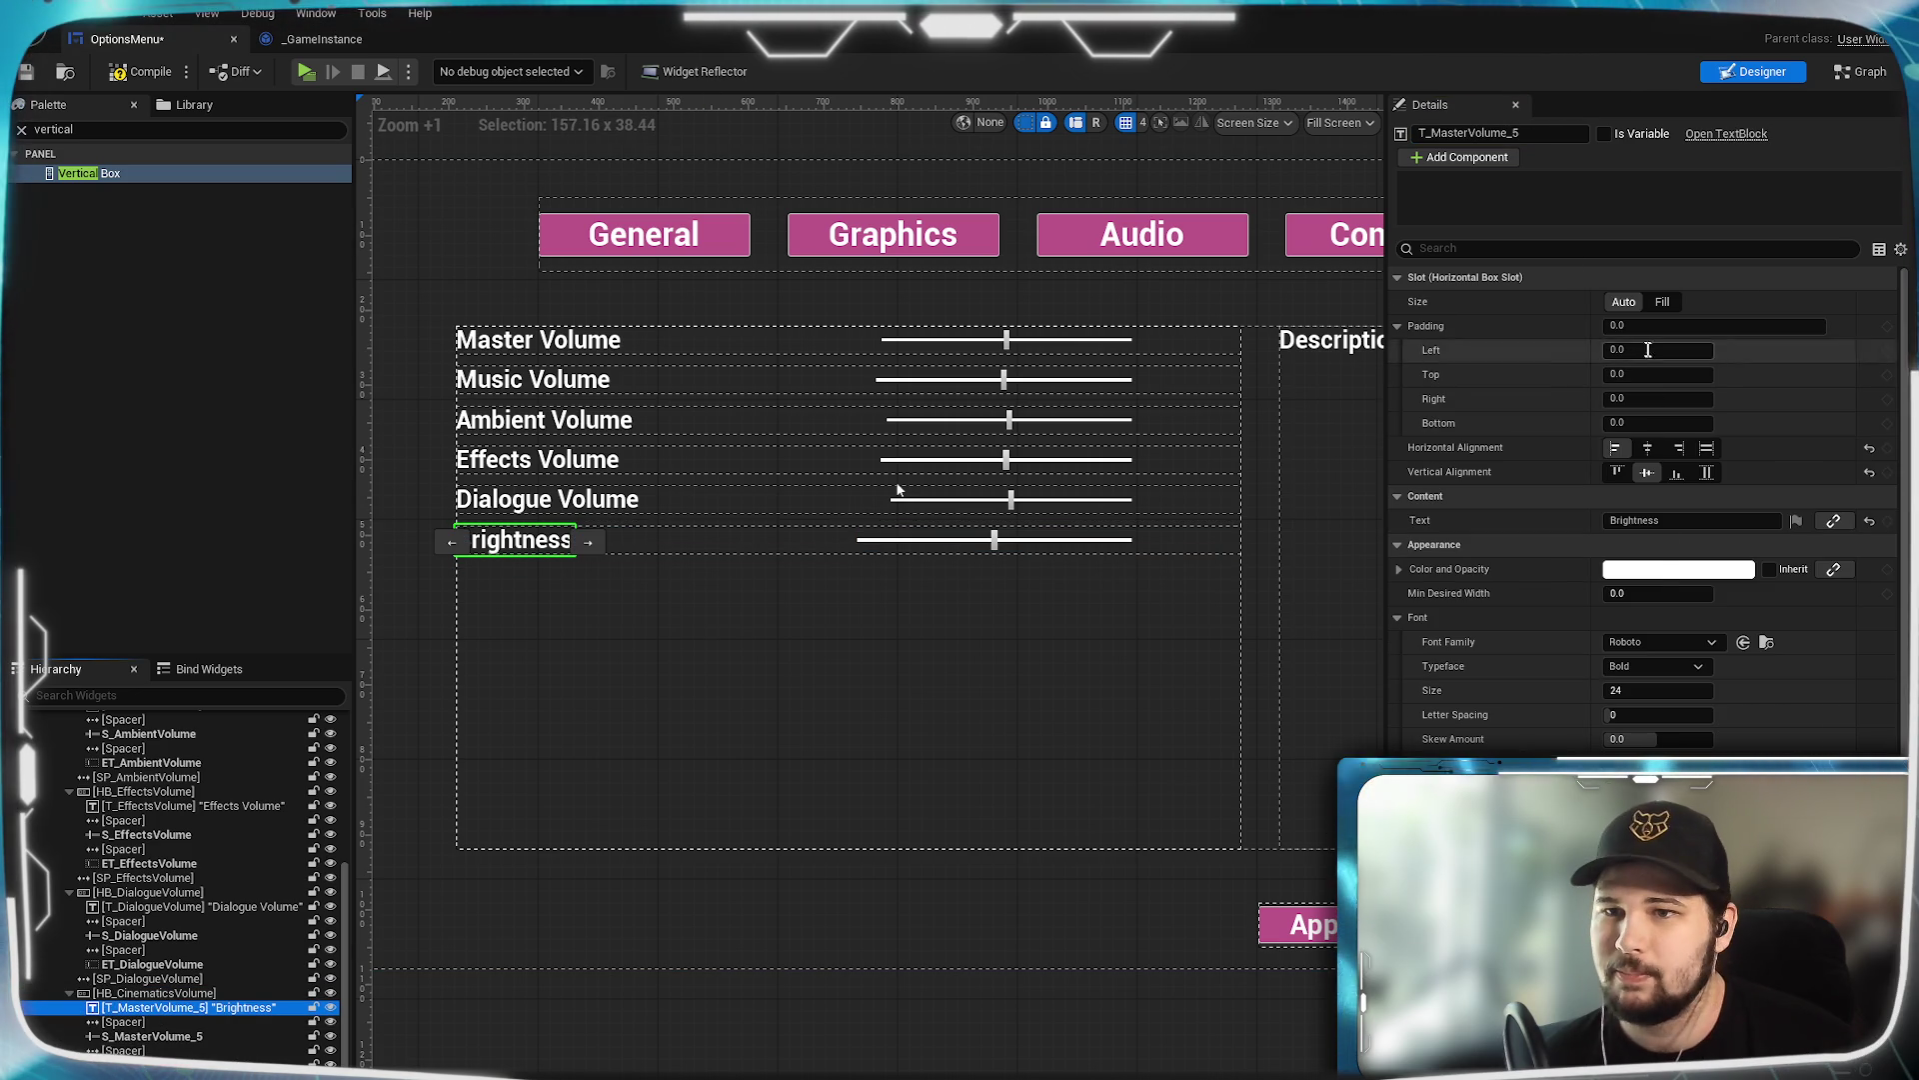
click(1645, 520)
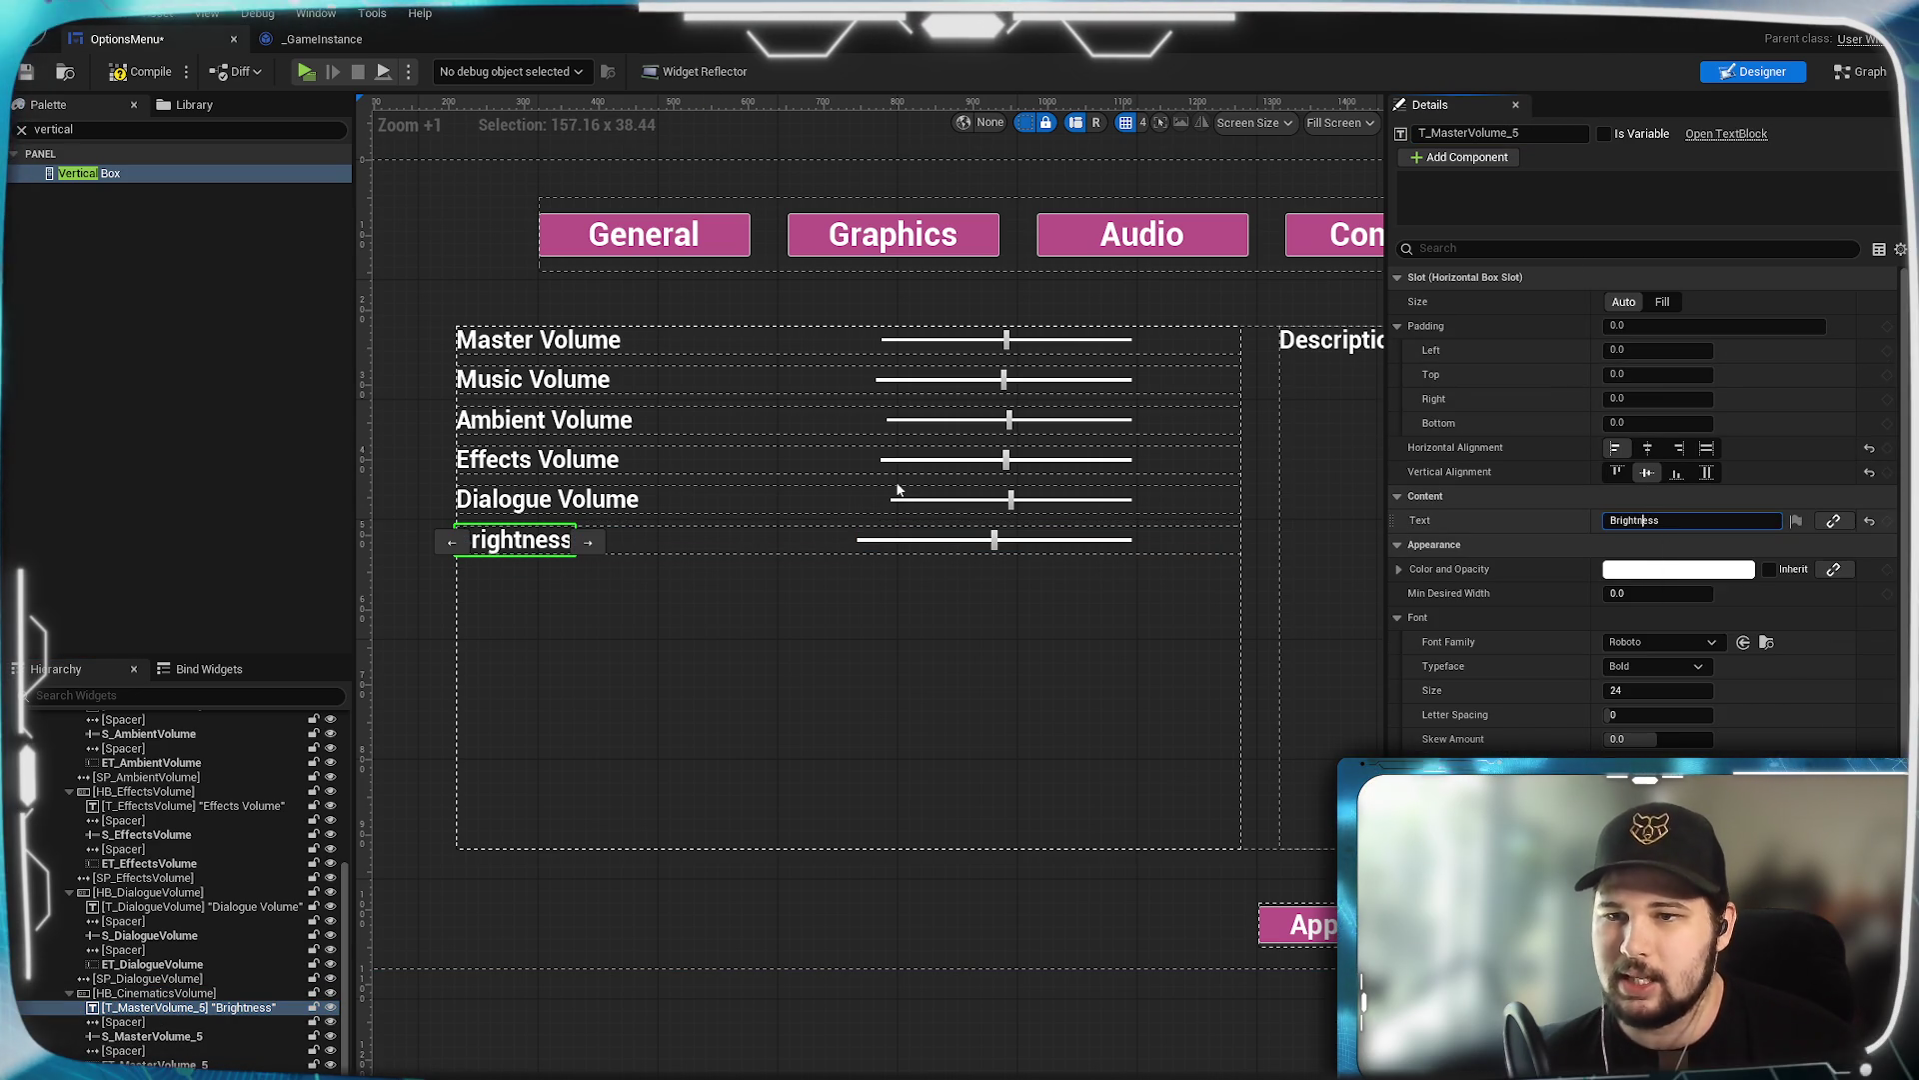
text(CinematicsVolume)
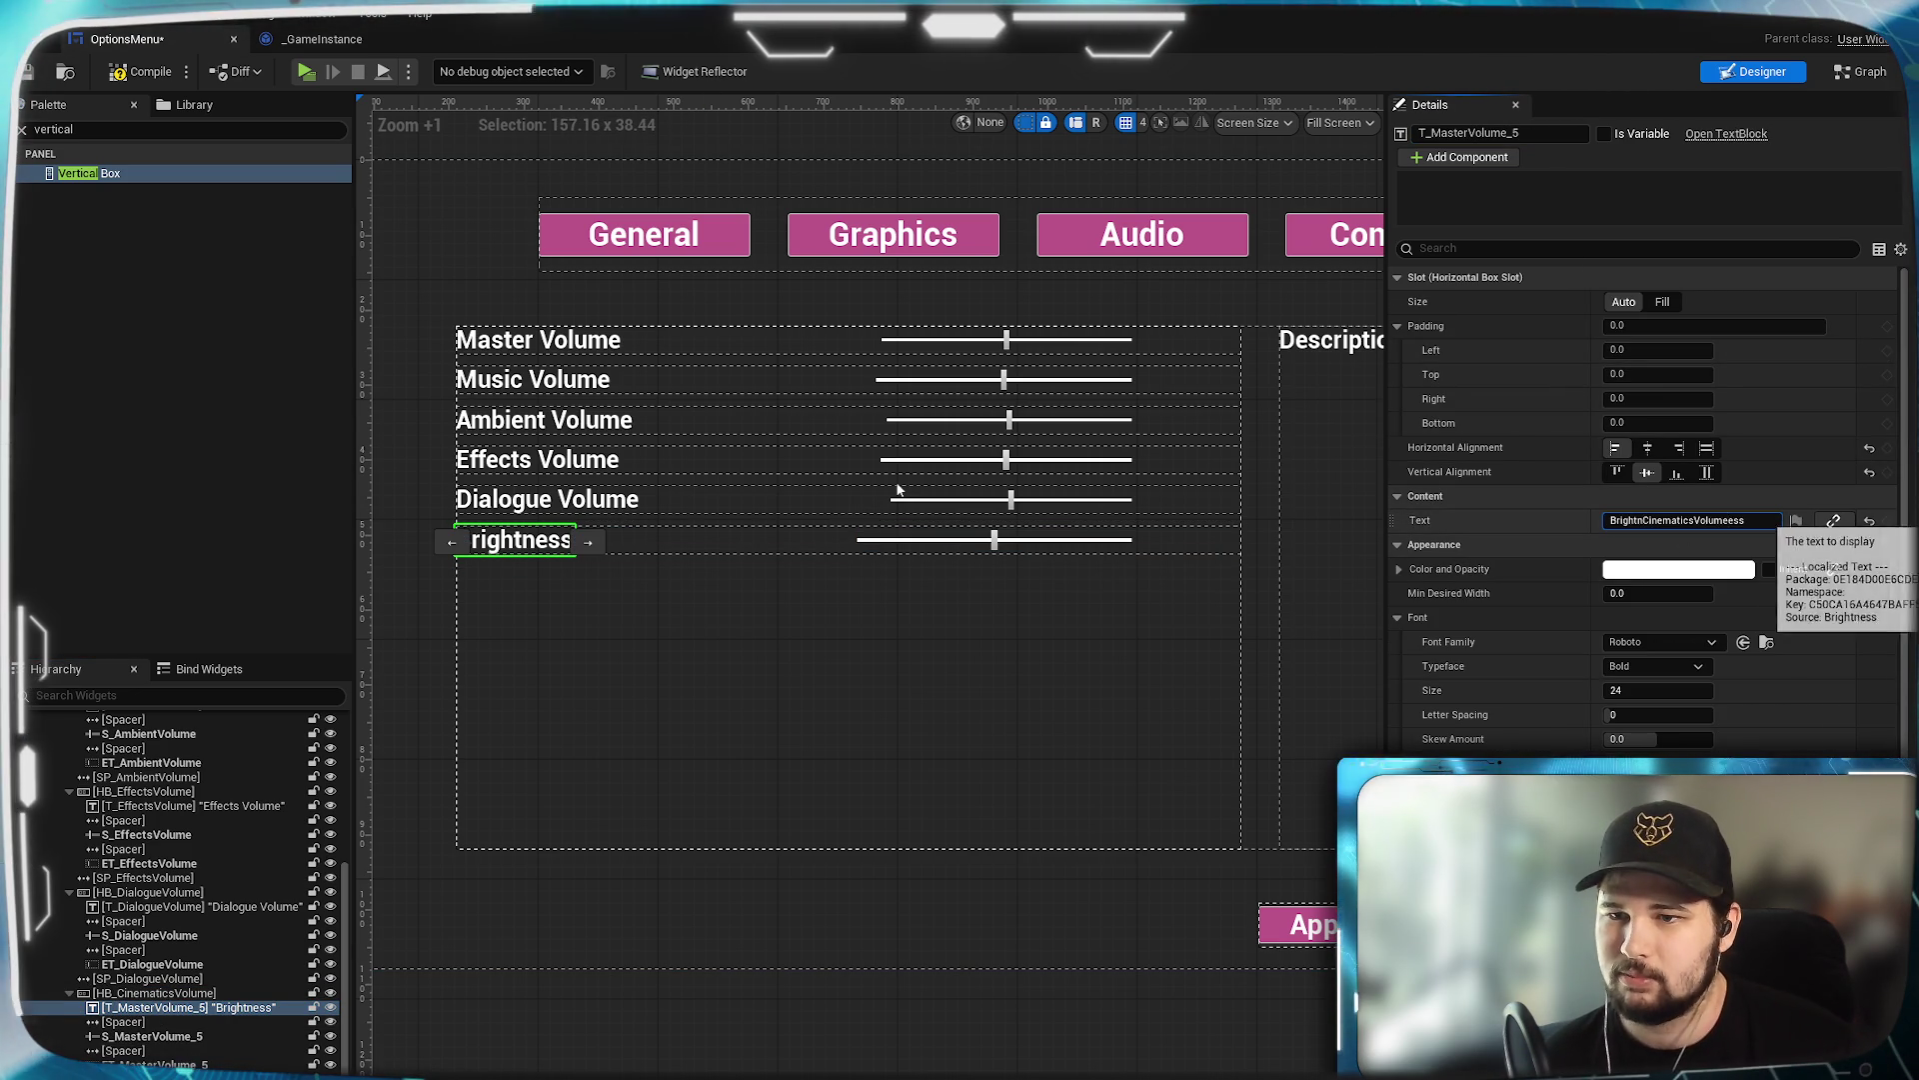
double_click(1733, 520)
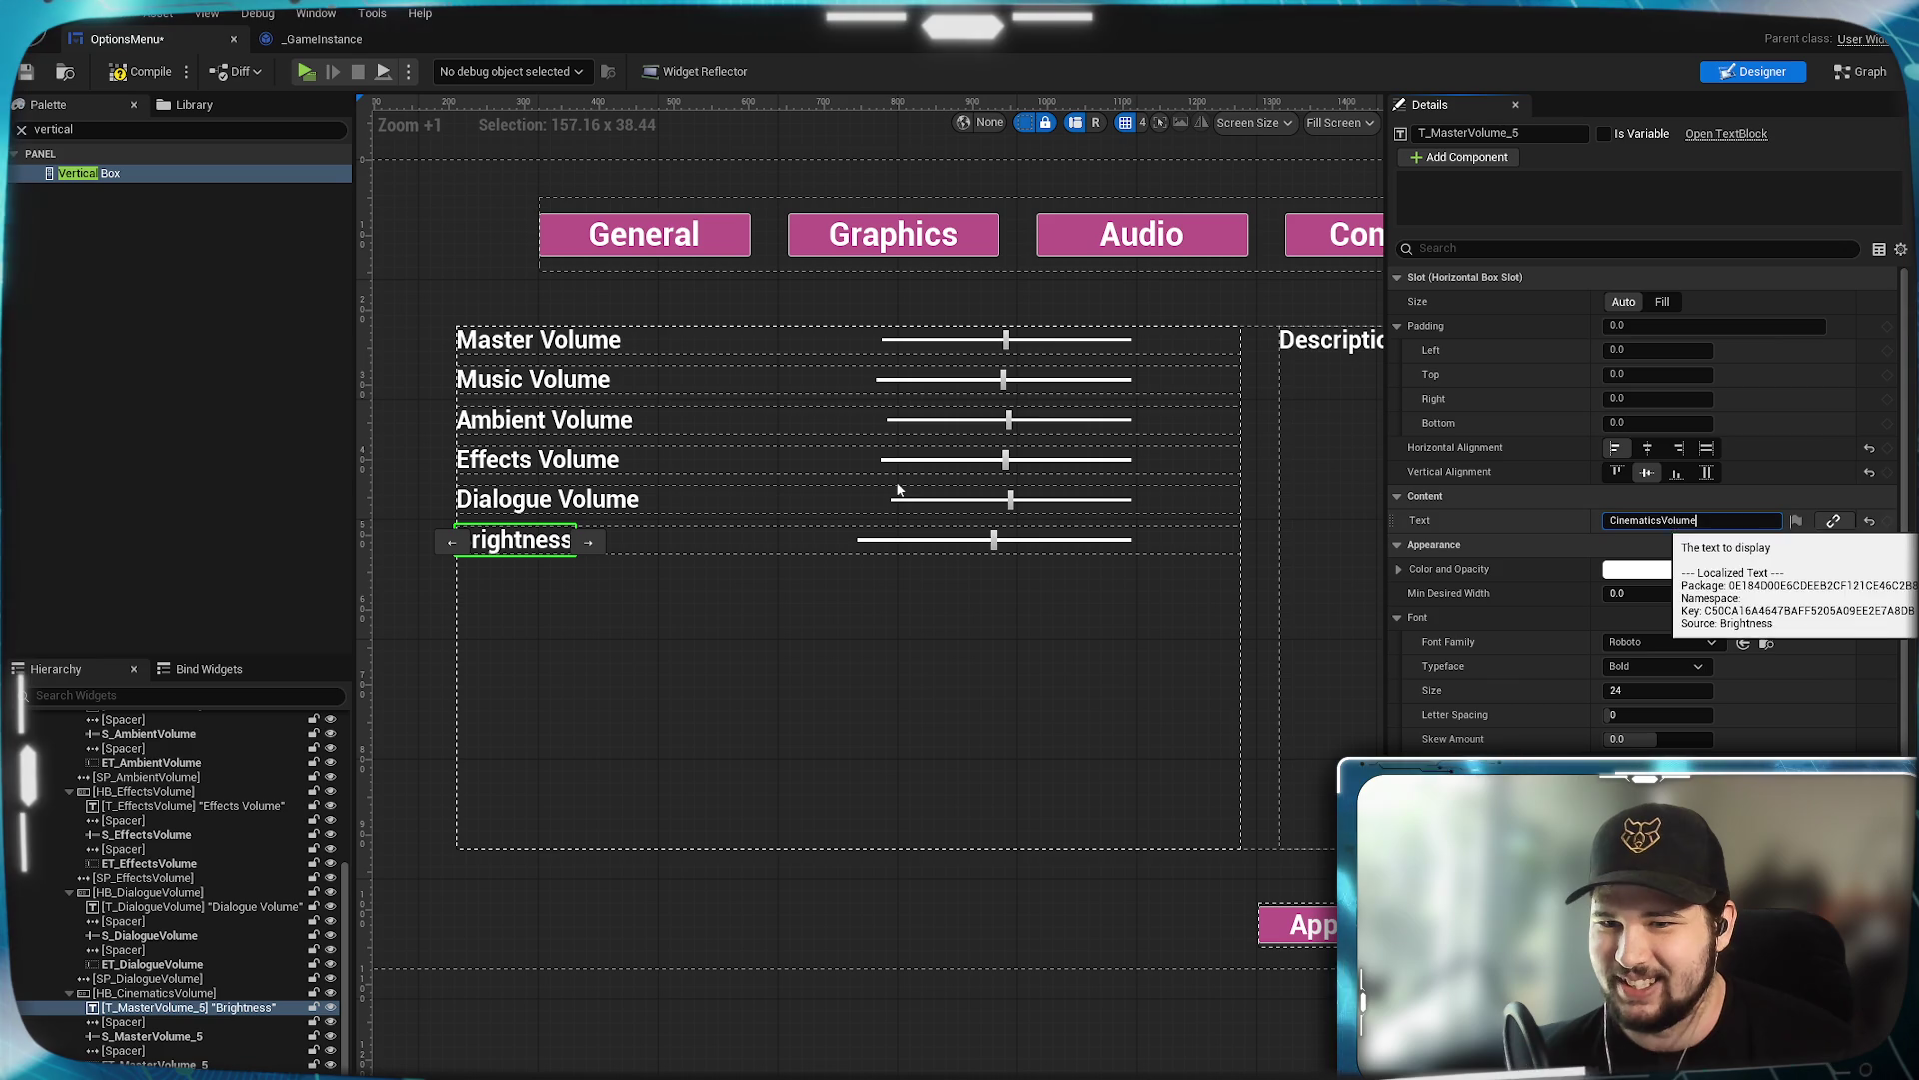
click(1500, 133)
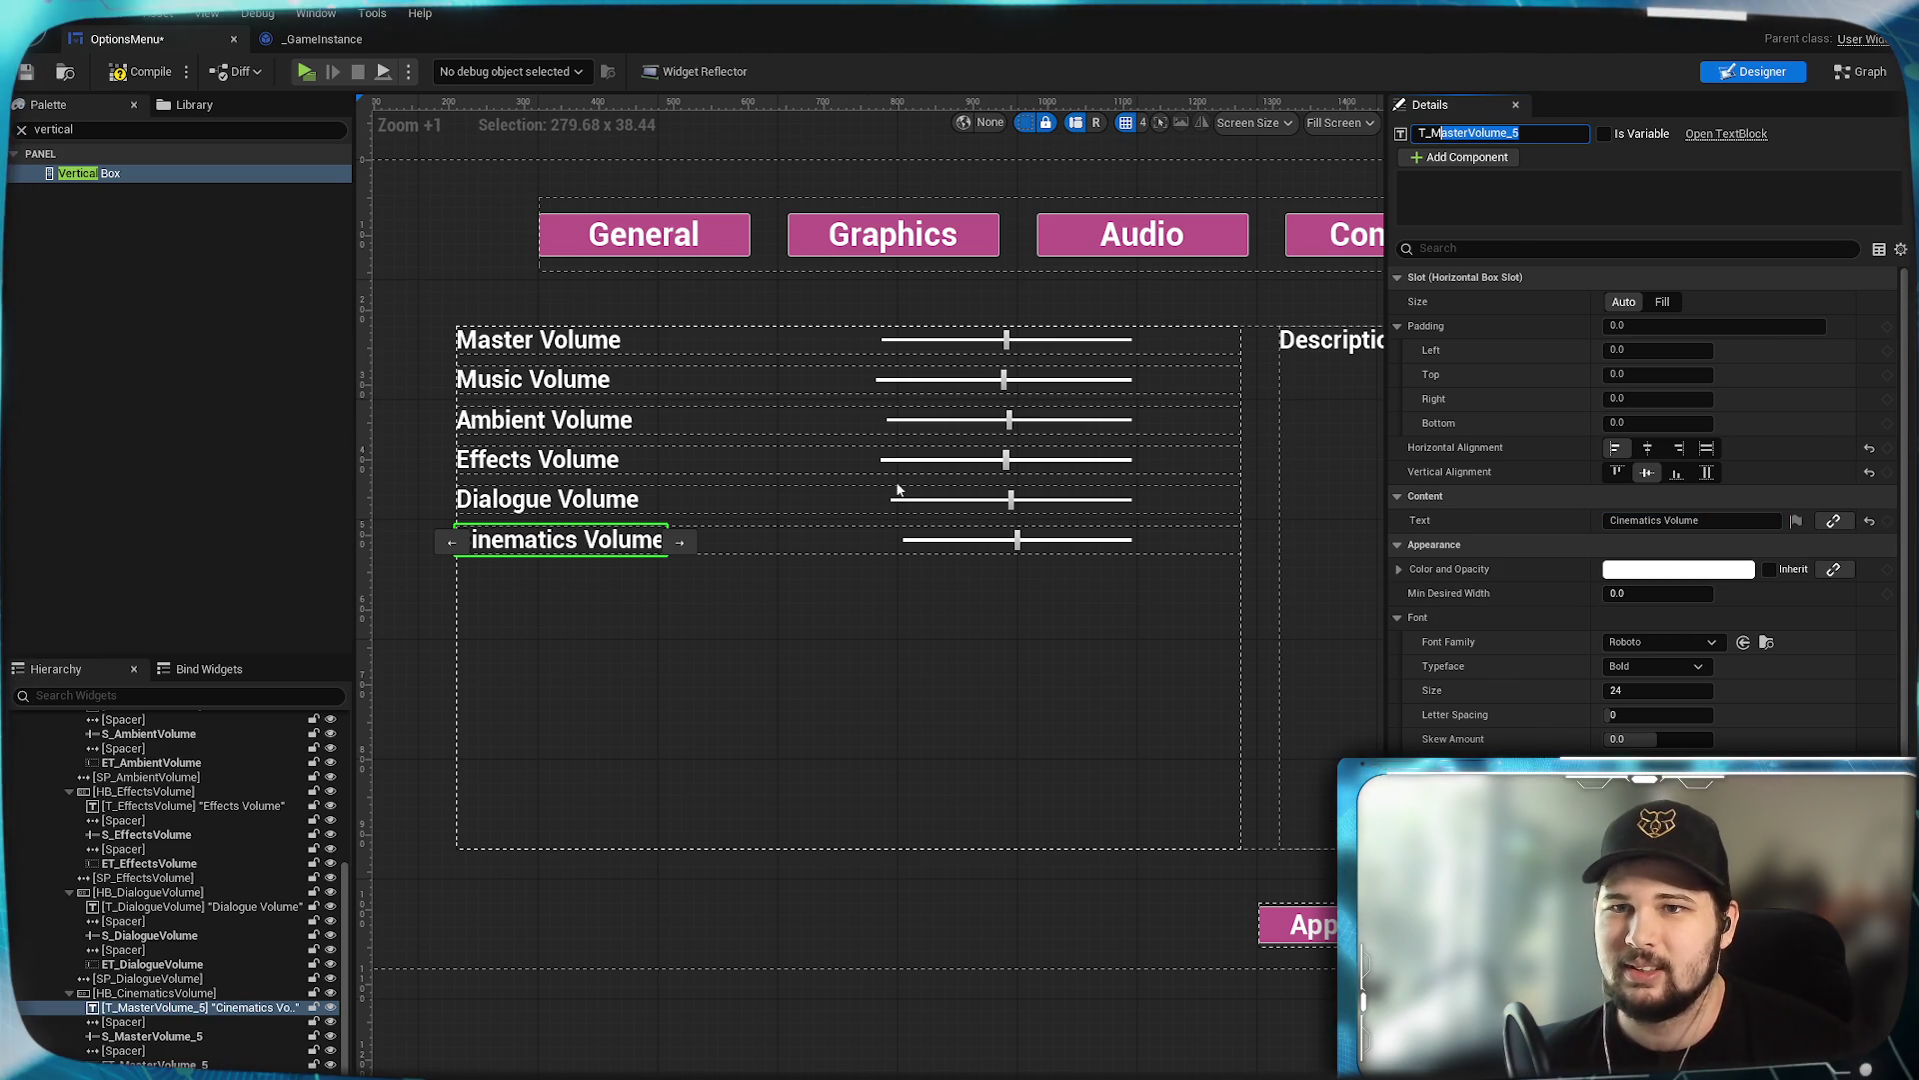
text(CinematicsVolume)
key(Return)
Rename the slider, value box and spacer to CinematicsVolume names, then compile and save OptionsMenu.
click(133, 1037)
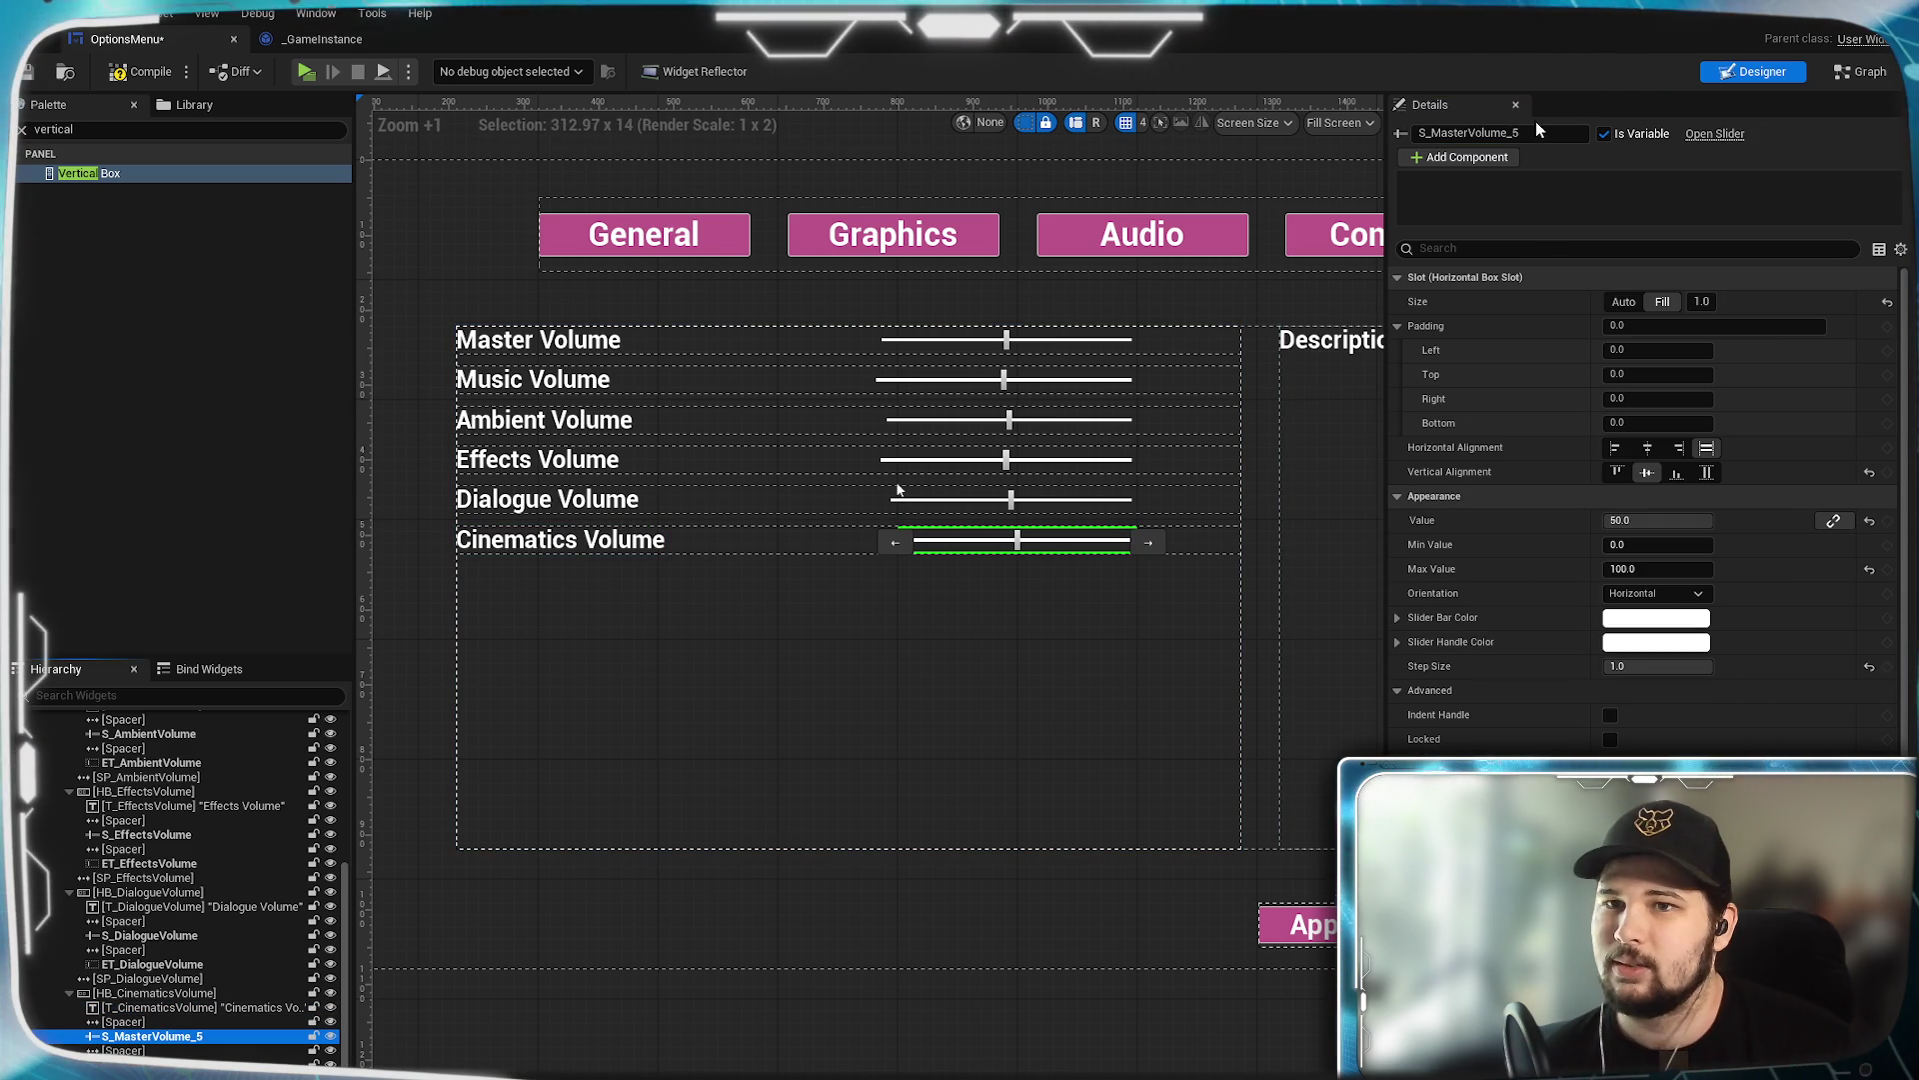
text(CinematicsVolume)
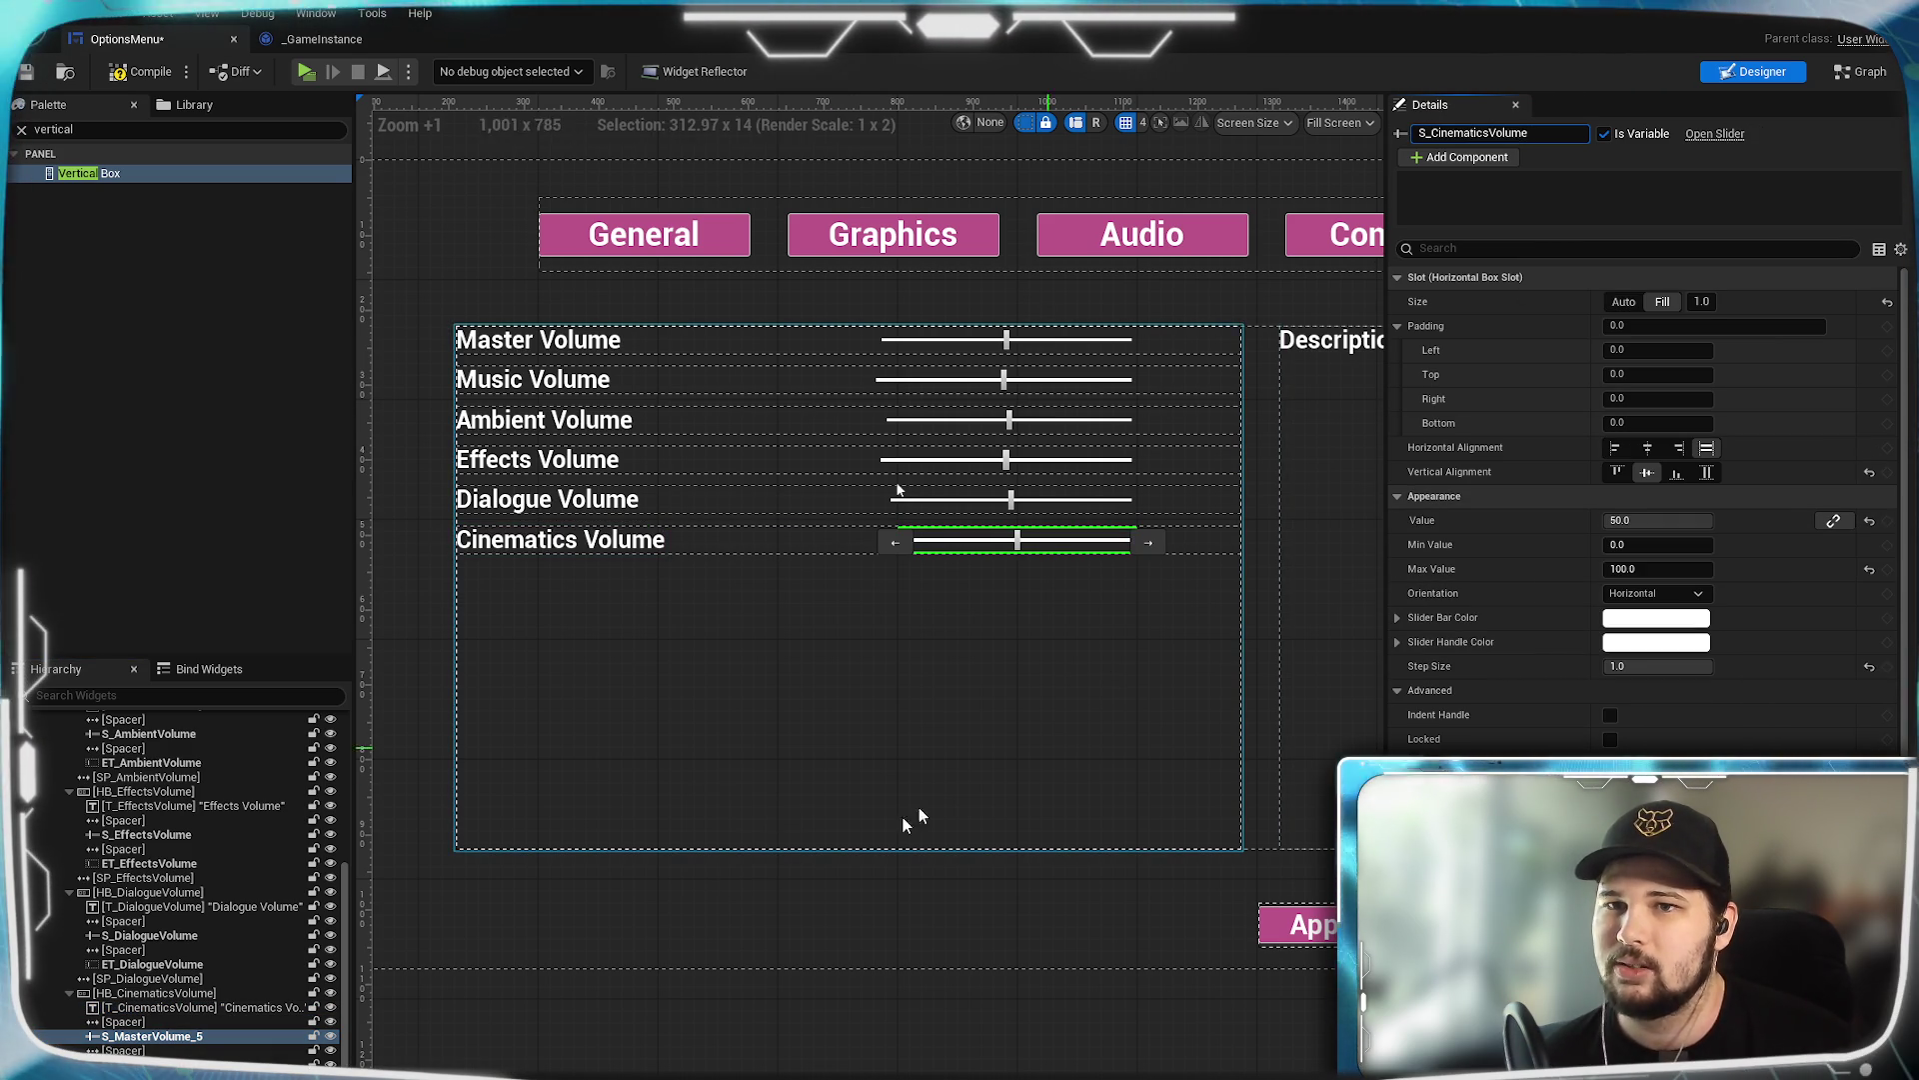
click(1192, 539)
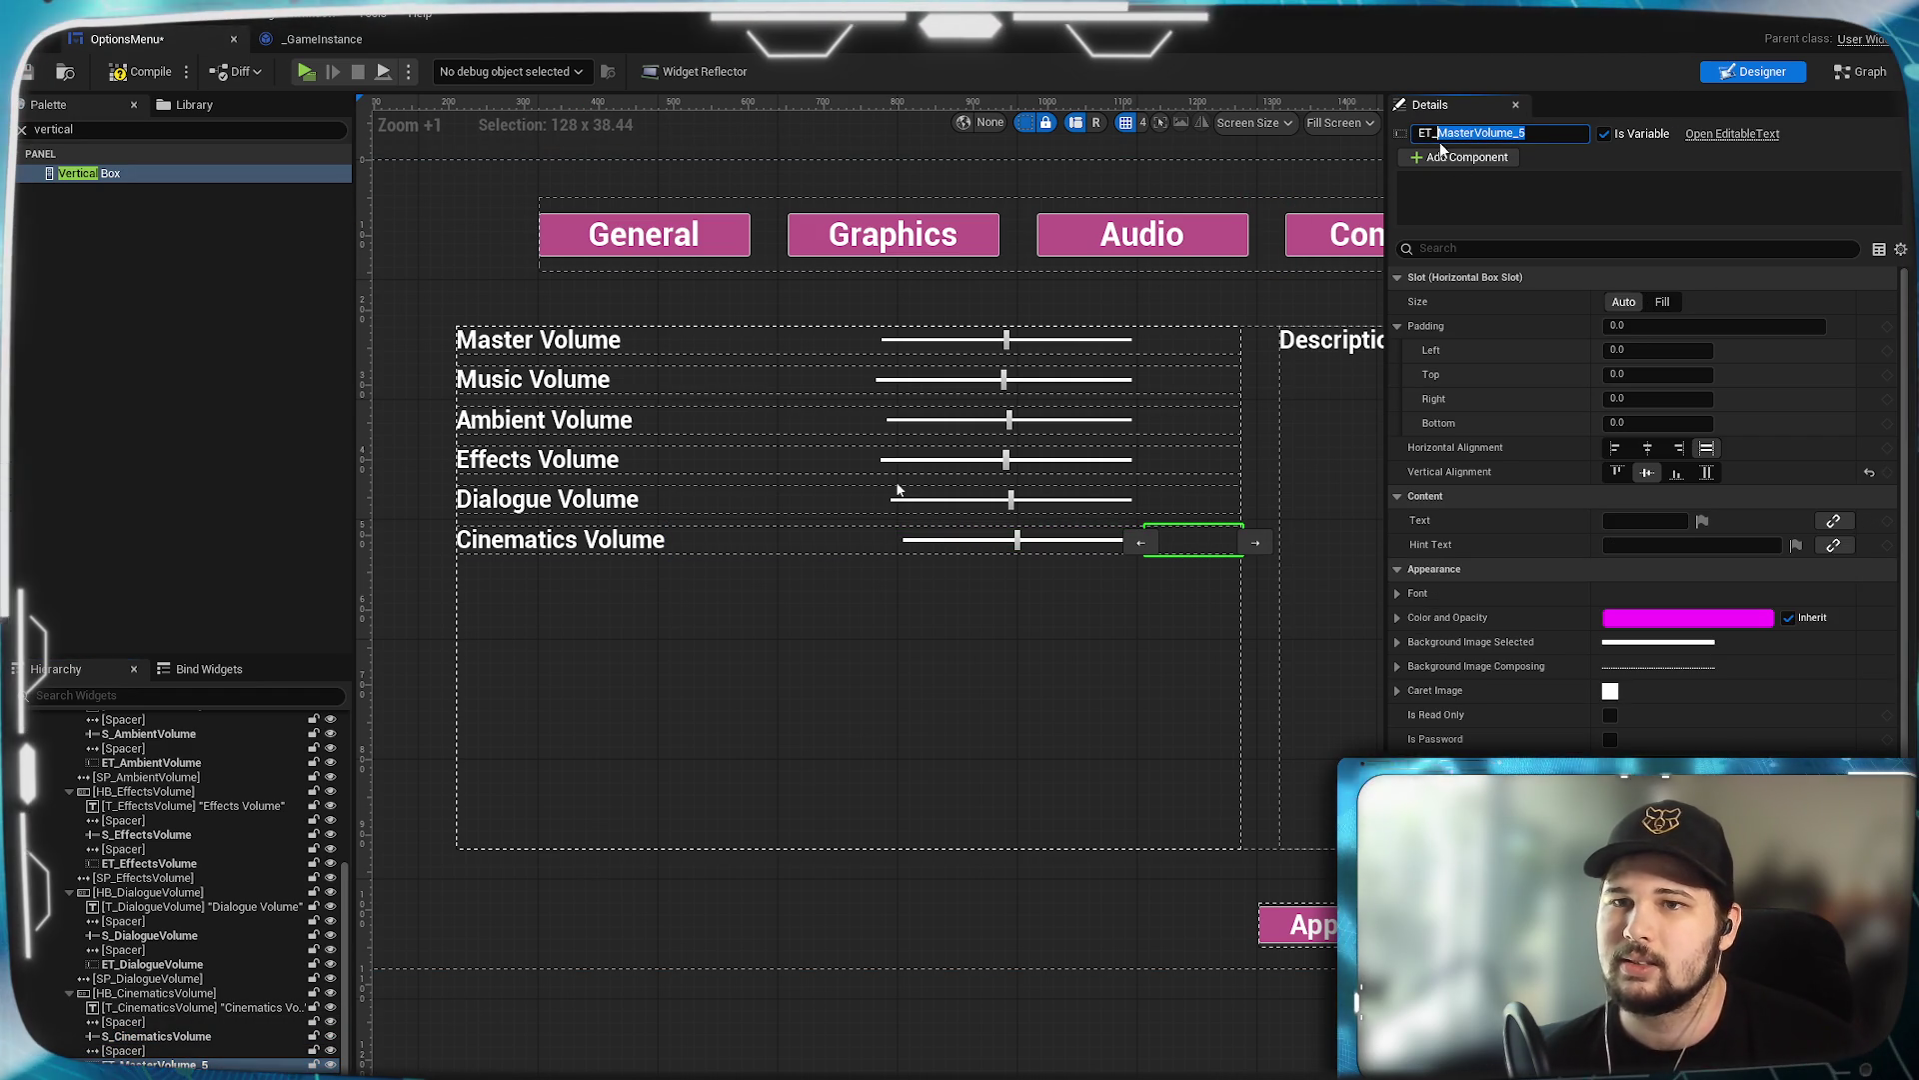
text(CinematicsVolume)
key(Return)
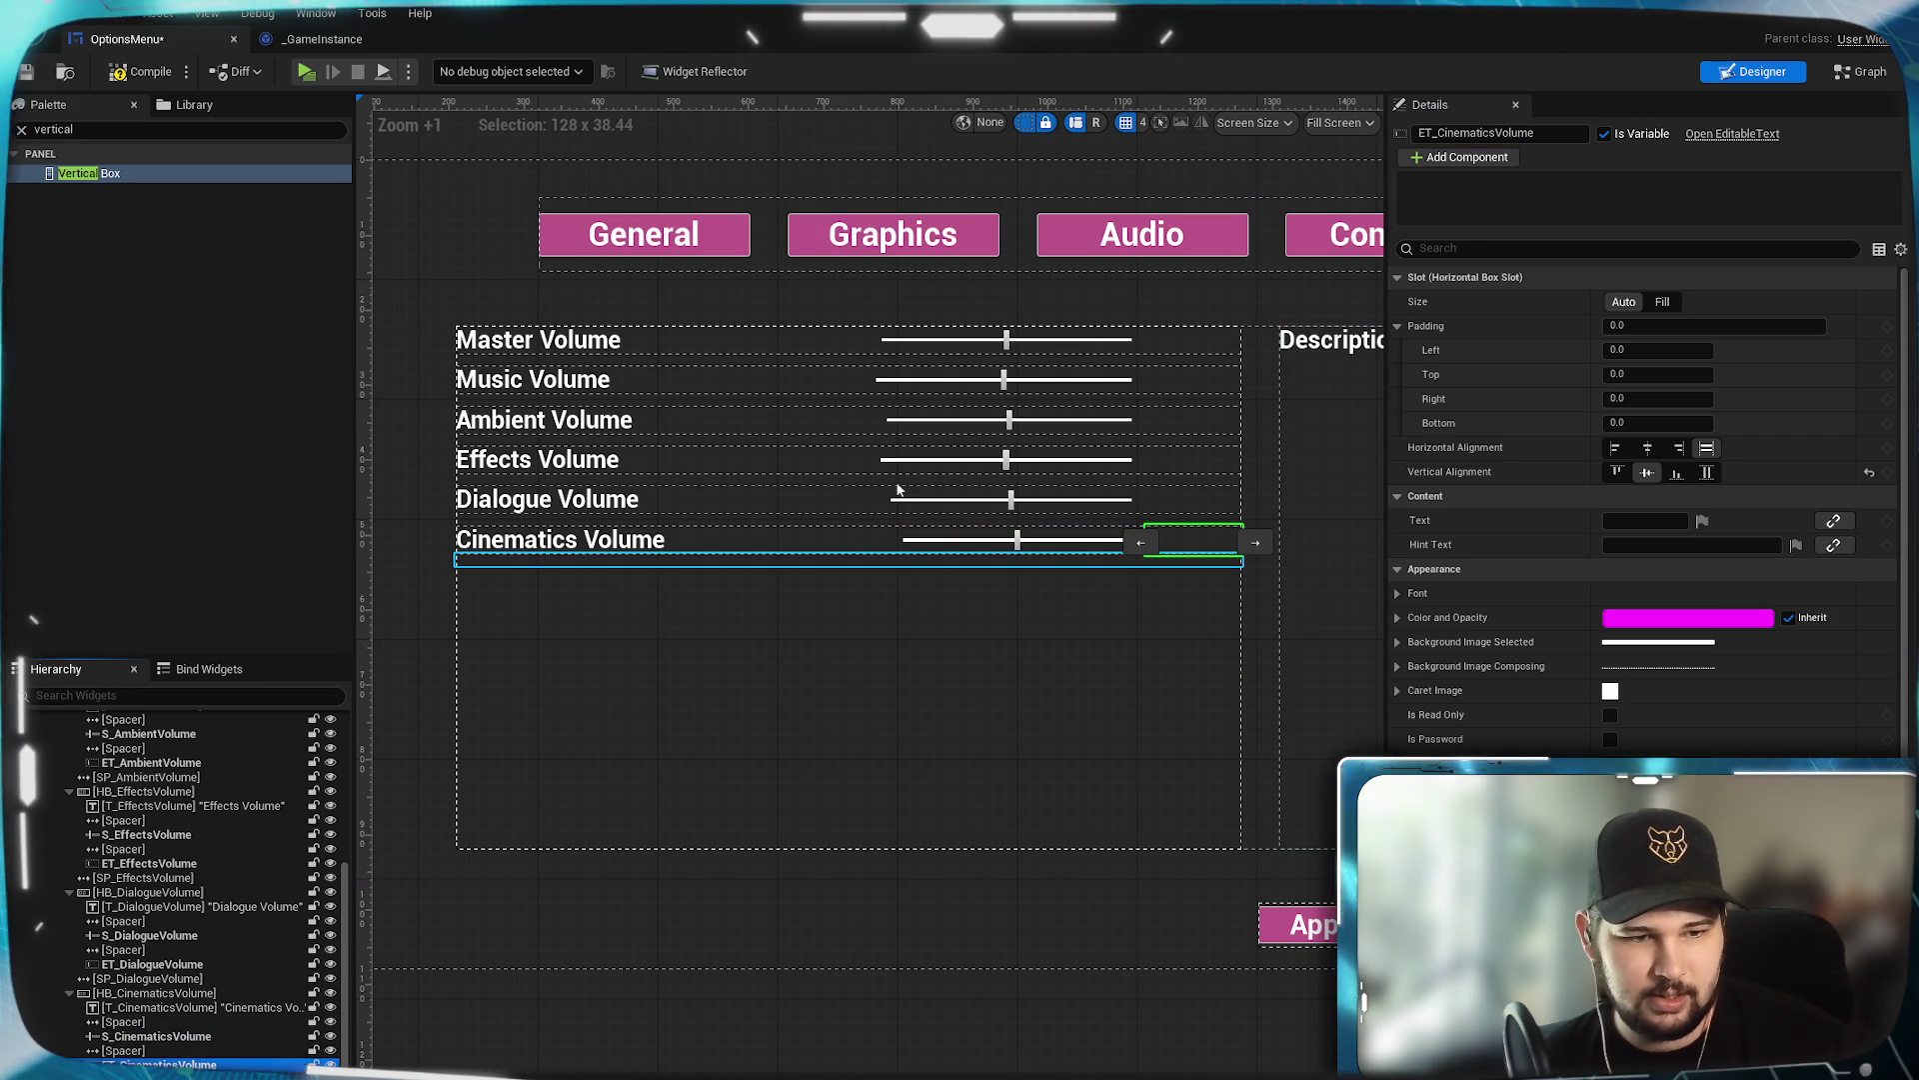
click(850, 559)
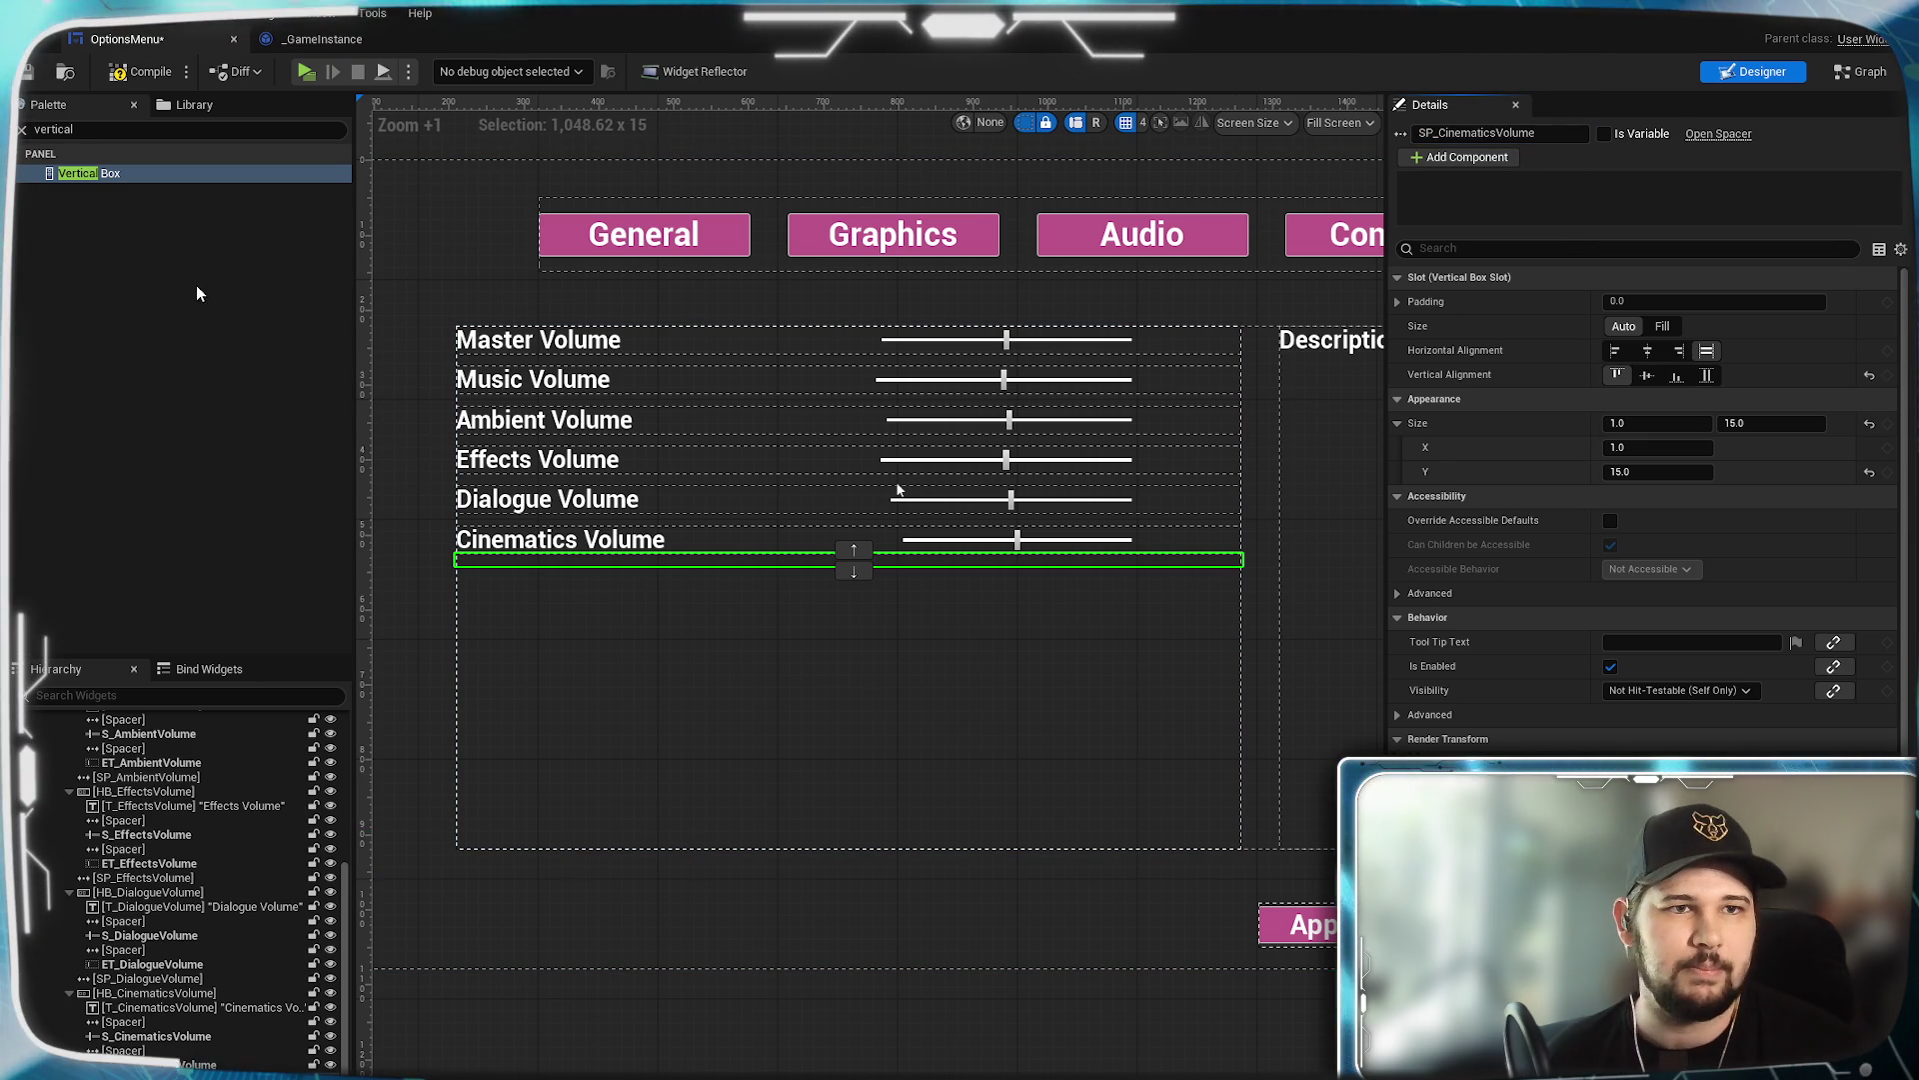
click(26, 72)
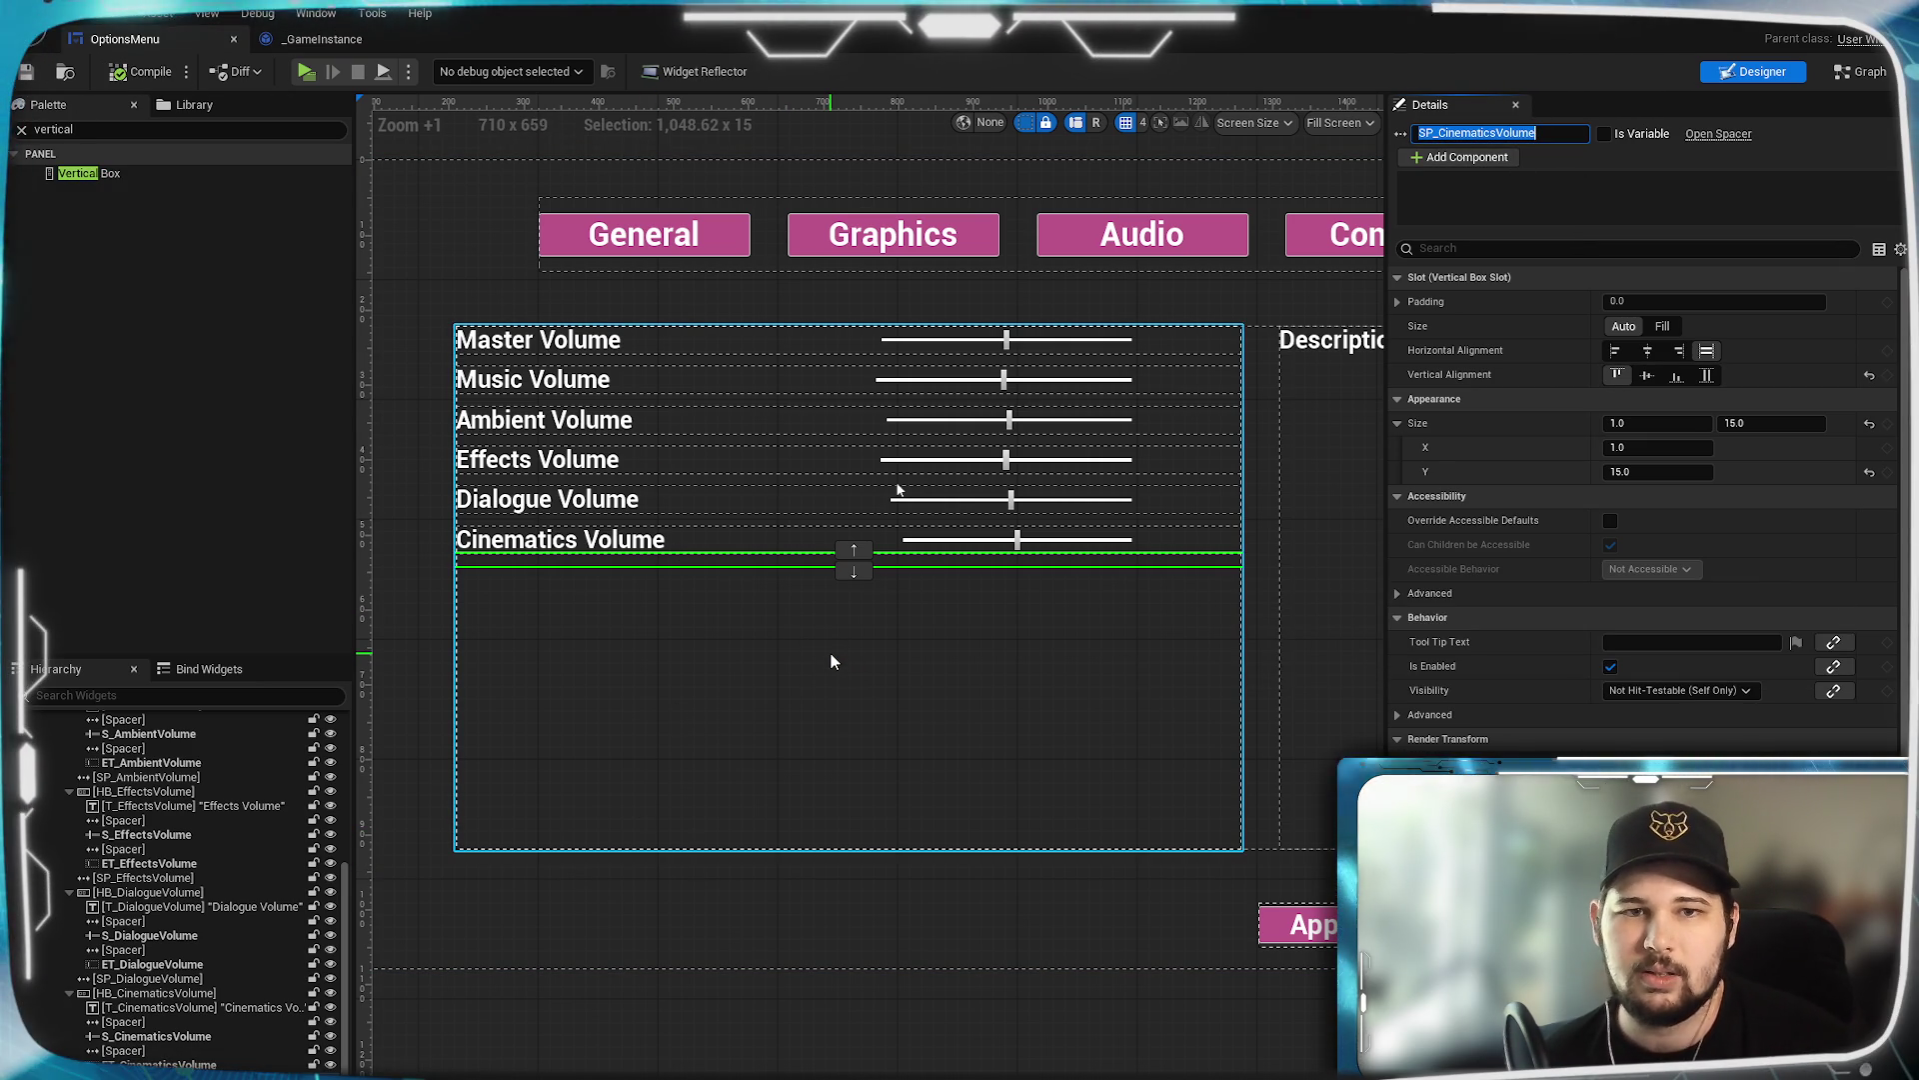
key(F2)
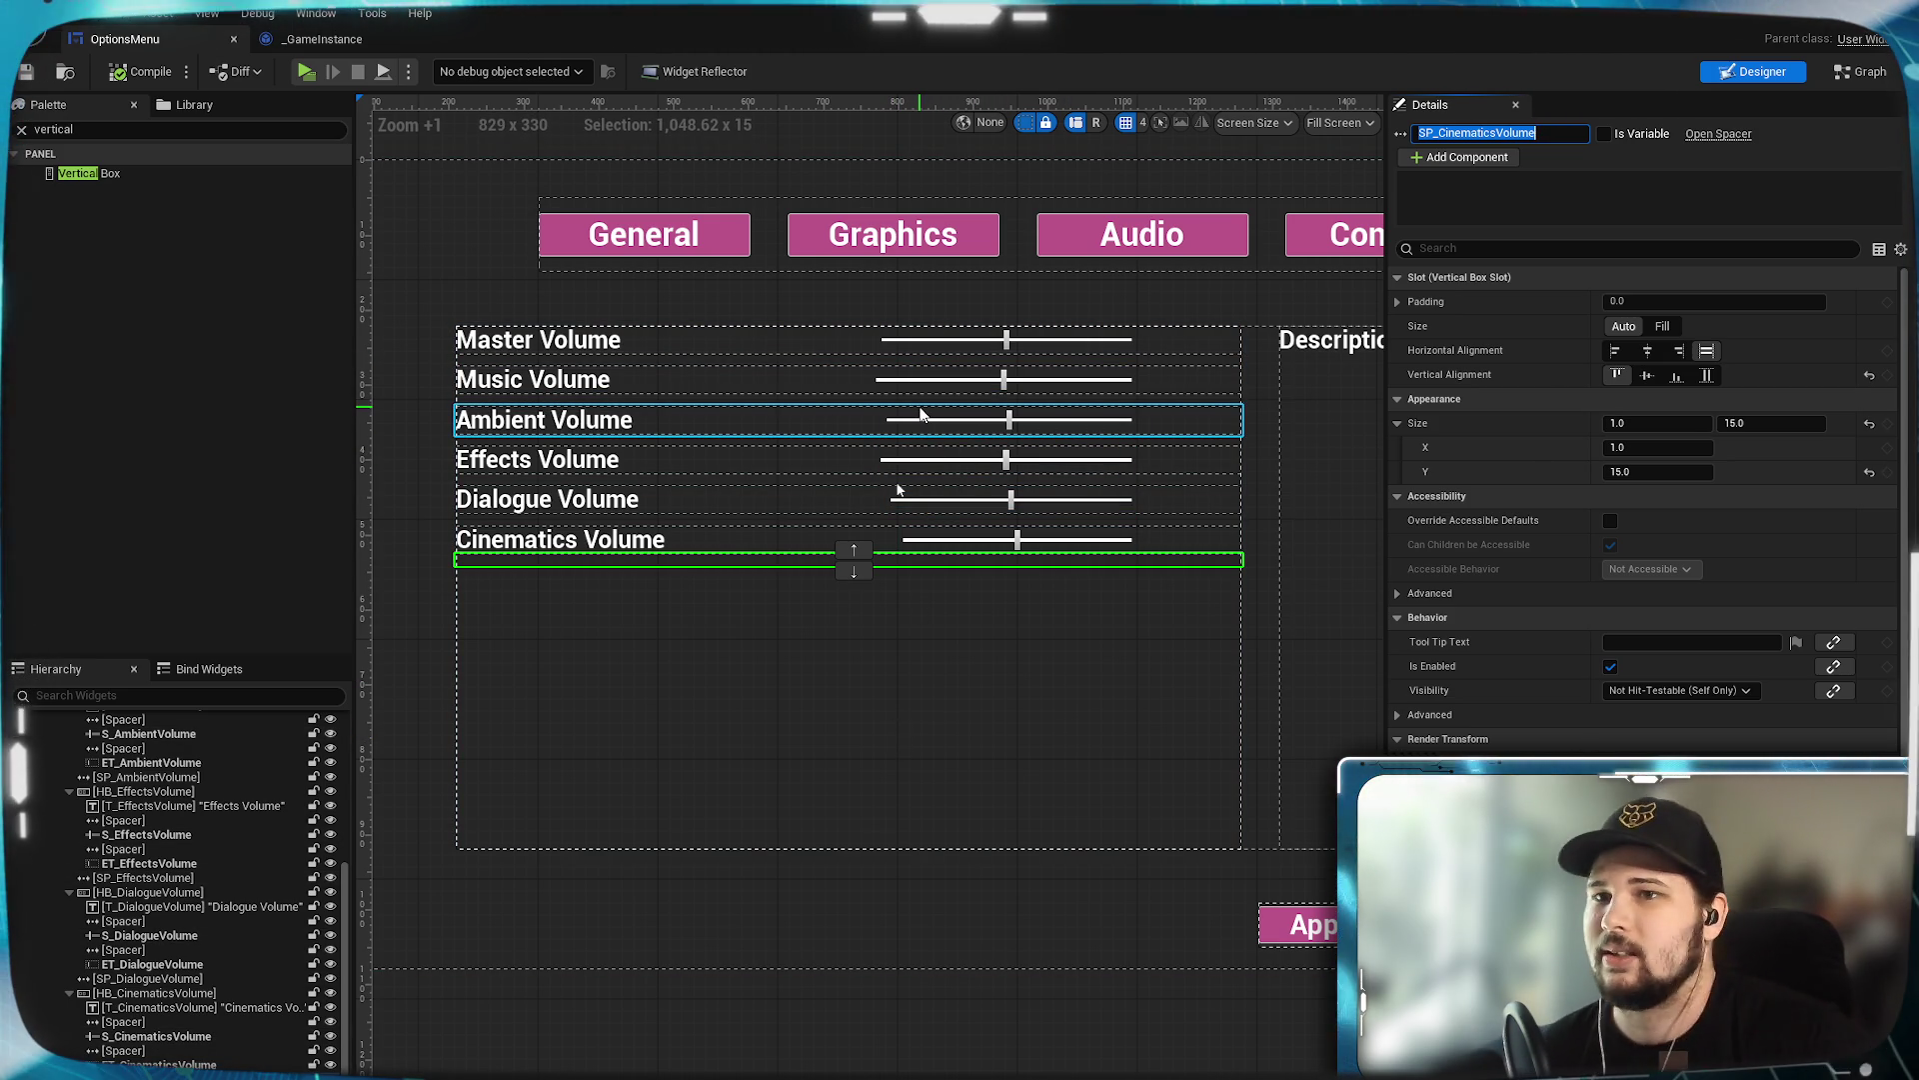
Collapse the Music, Ambient, Effects and Dialogue volume rows, then switch to the Graph view.
scroll(68, 909, up, 5)
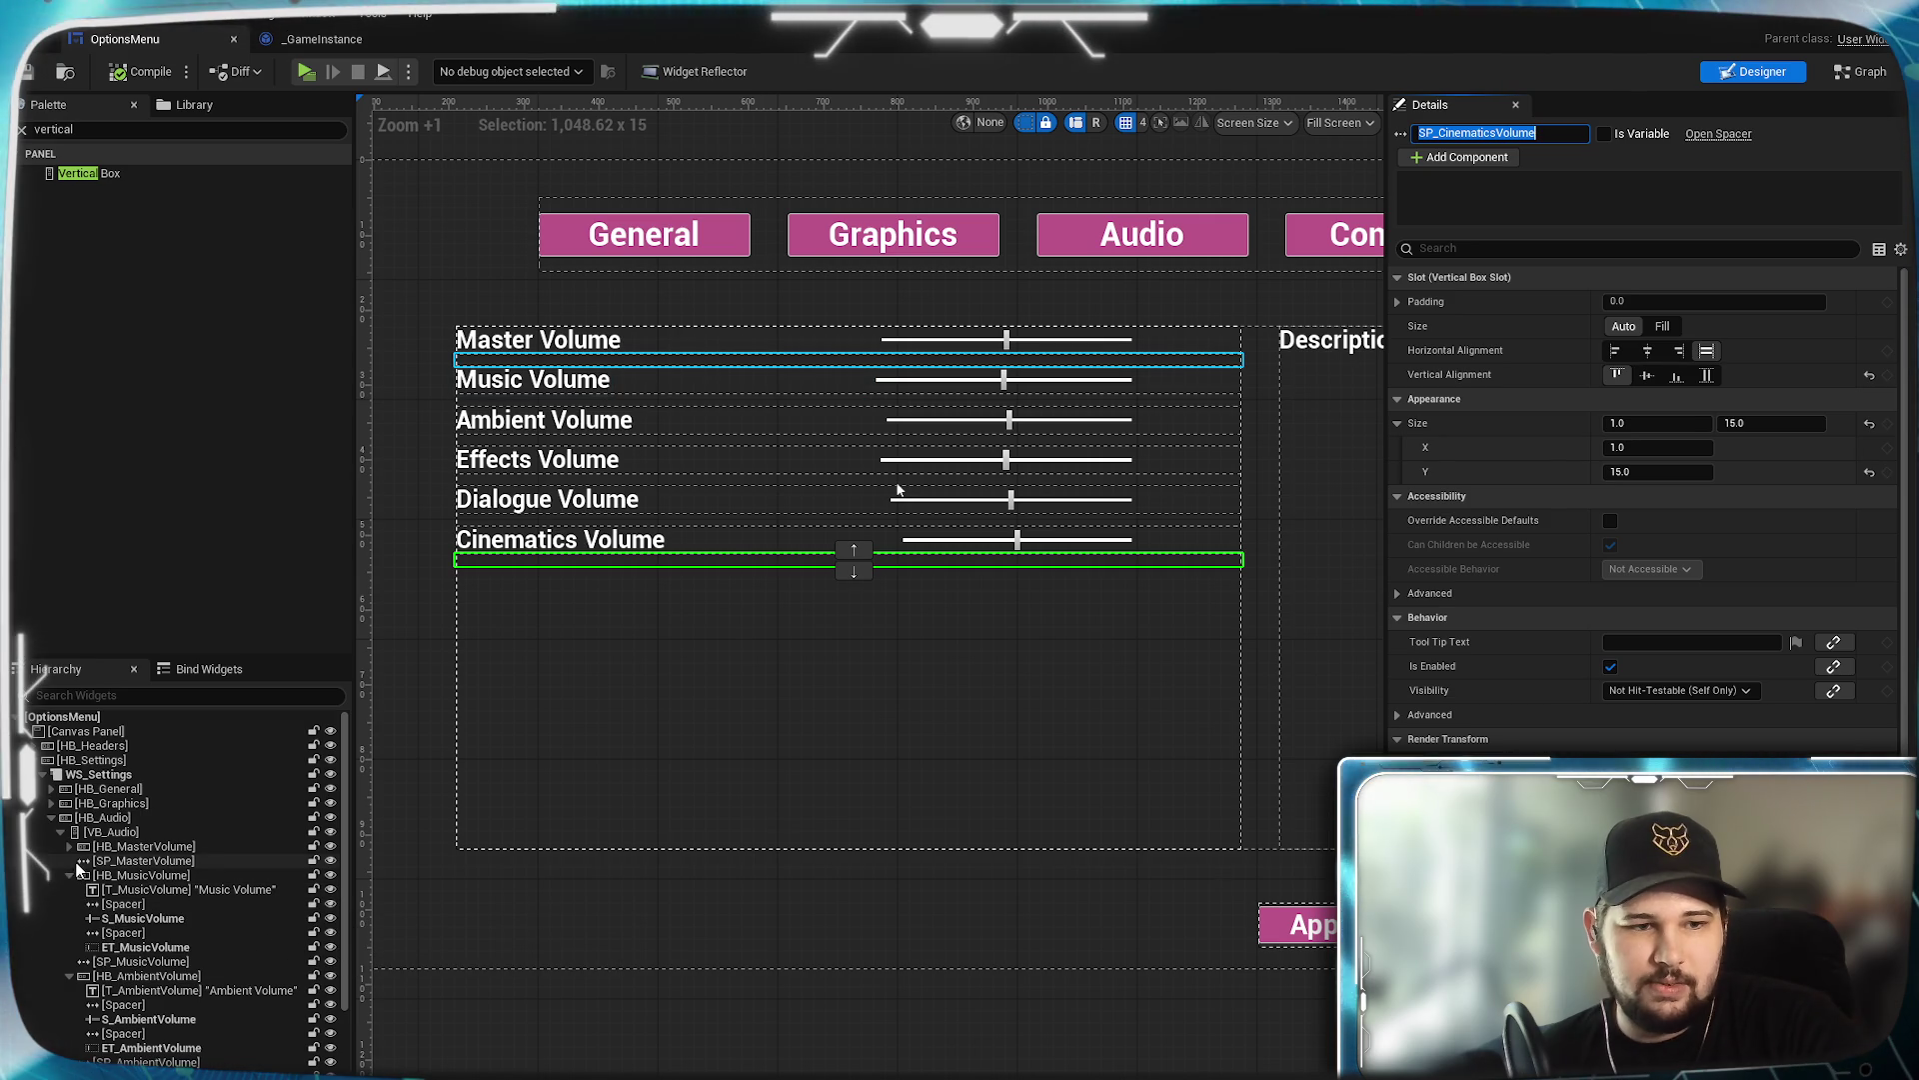
click(70, 875)
click(69, 904)
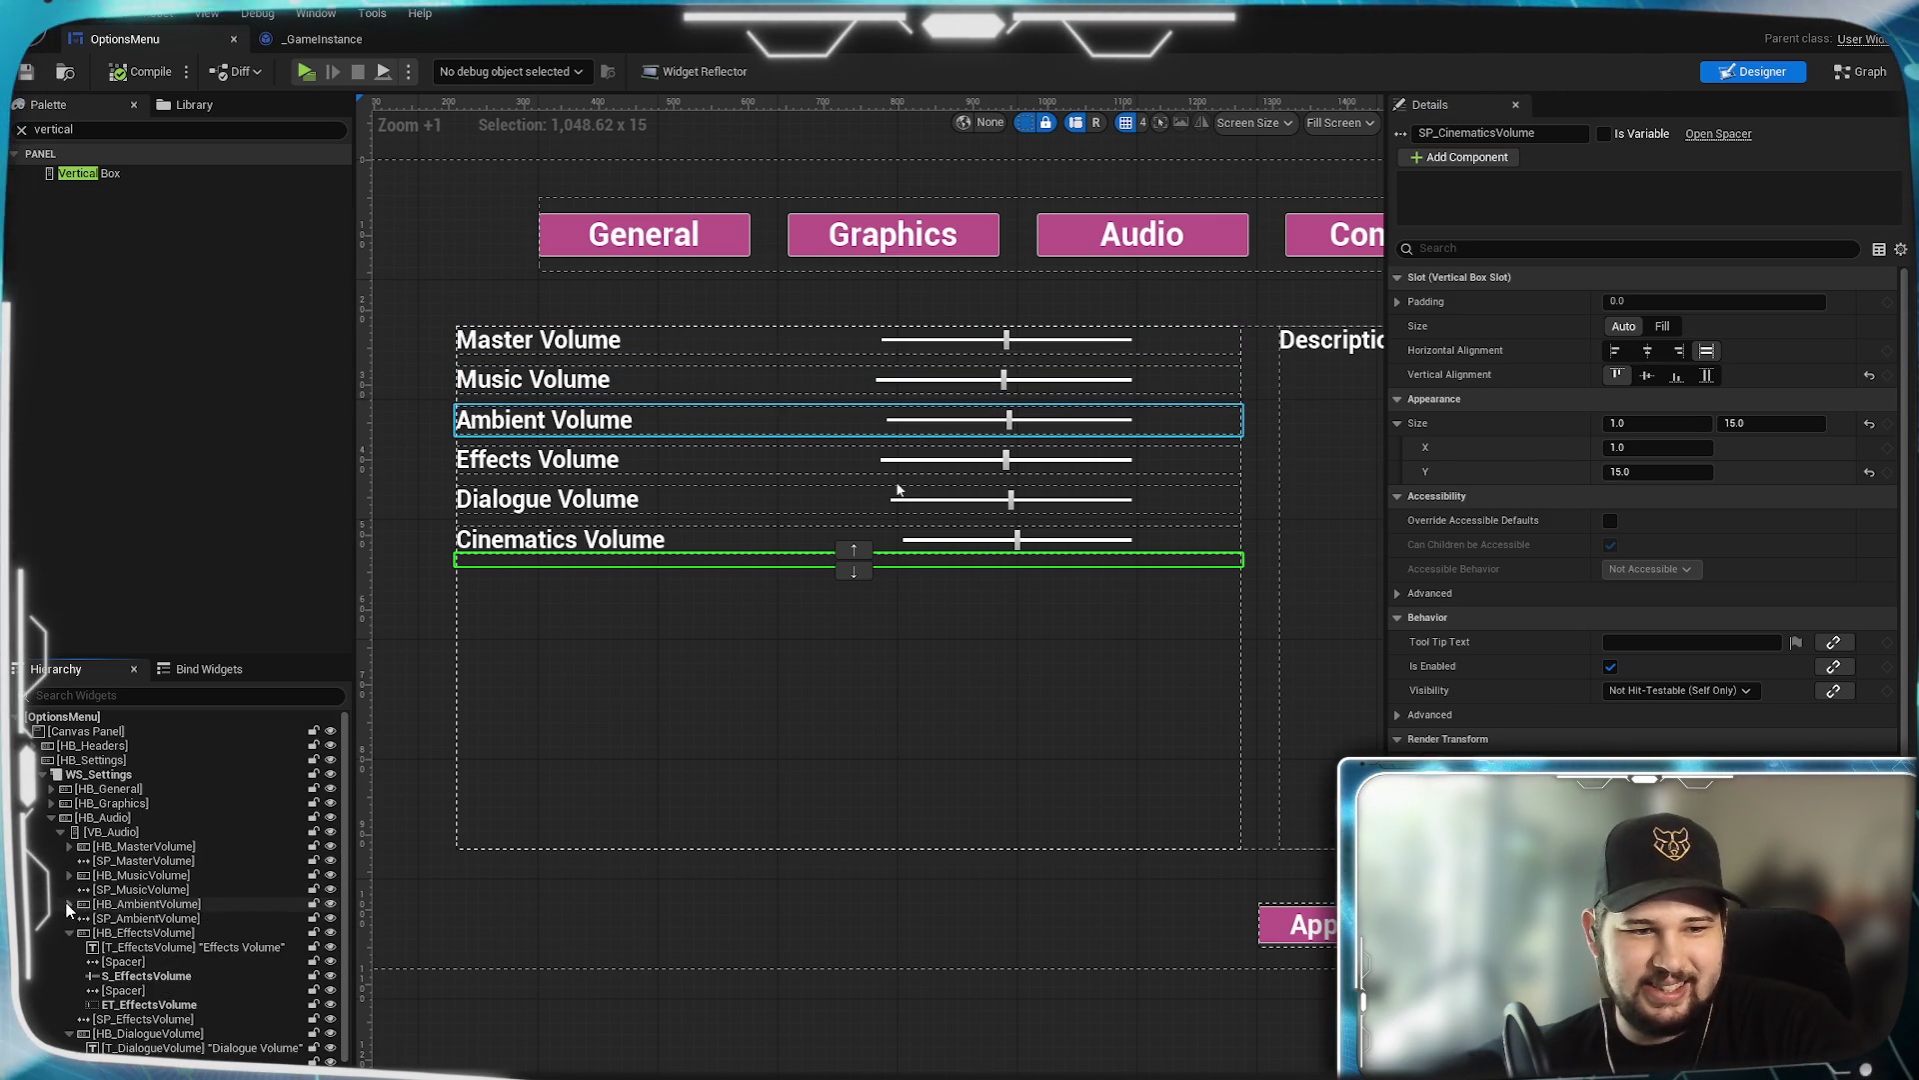
click(68, 931)
click(68, 961)
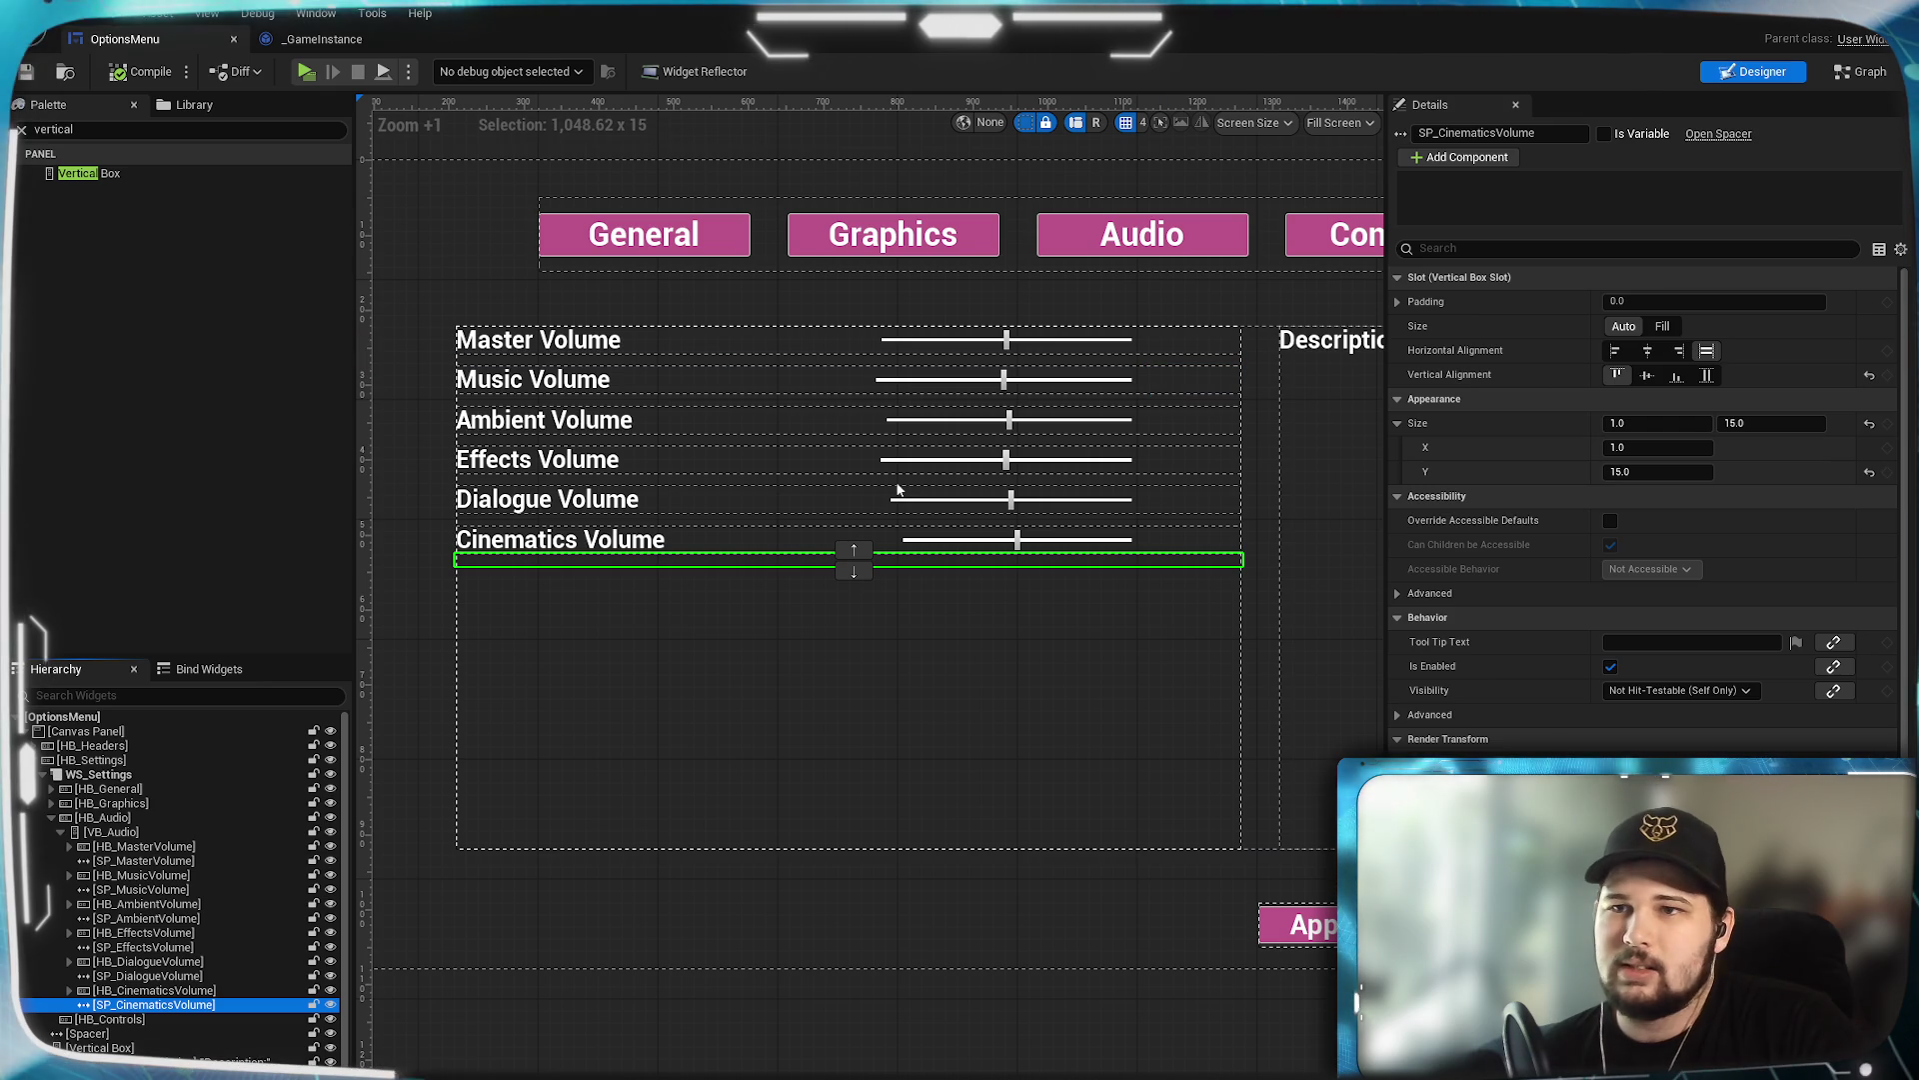
click(1859, 71)
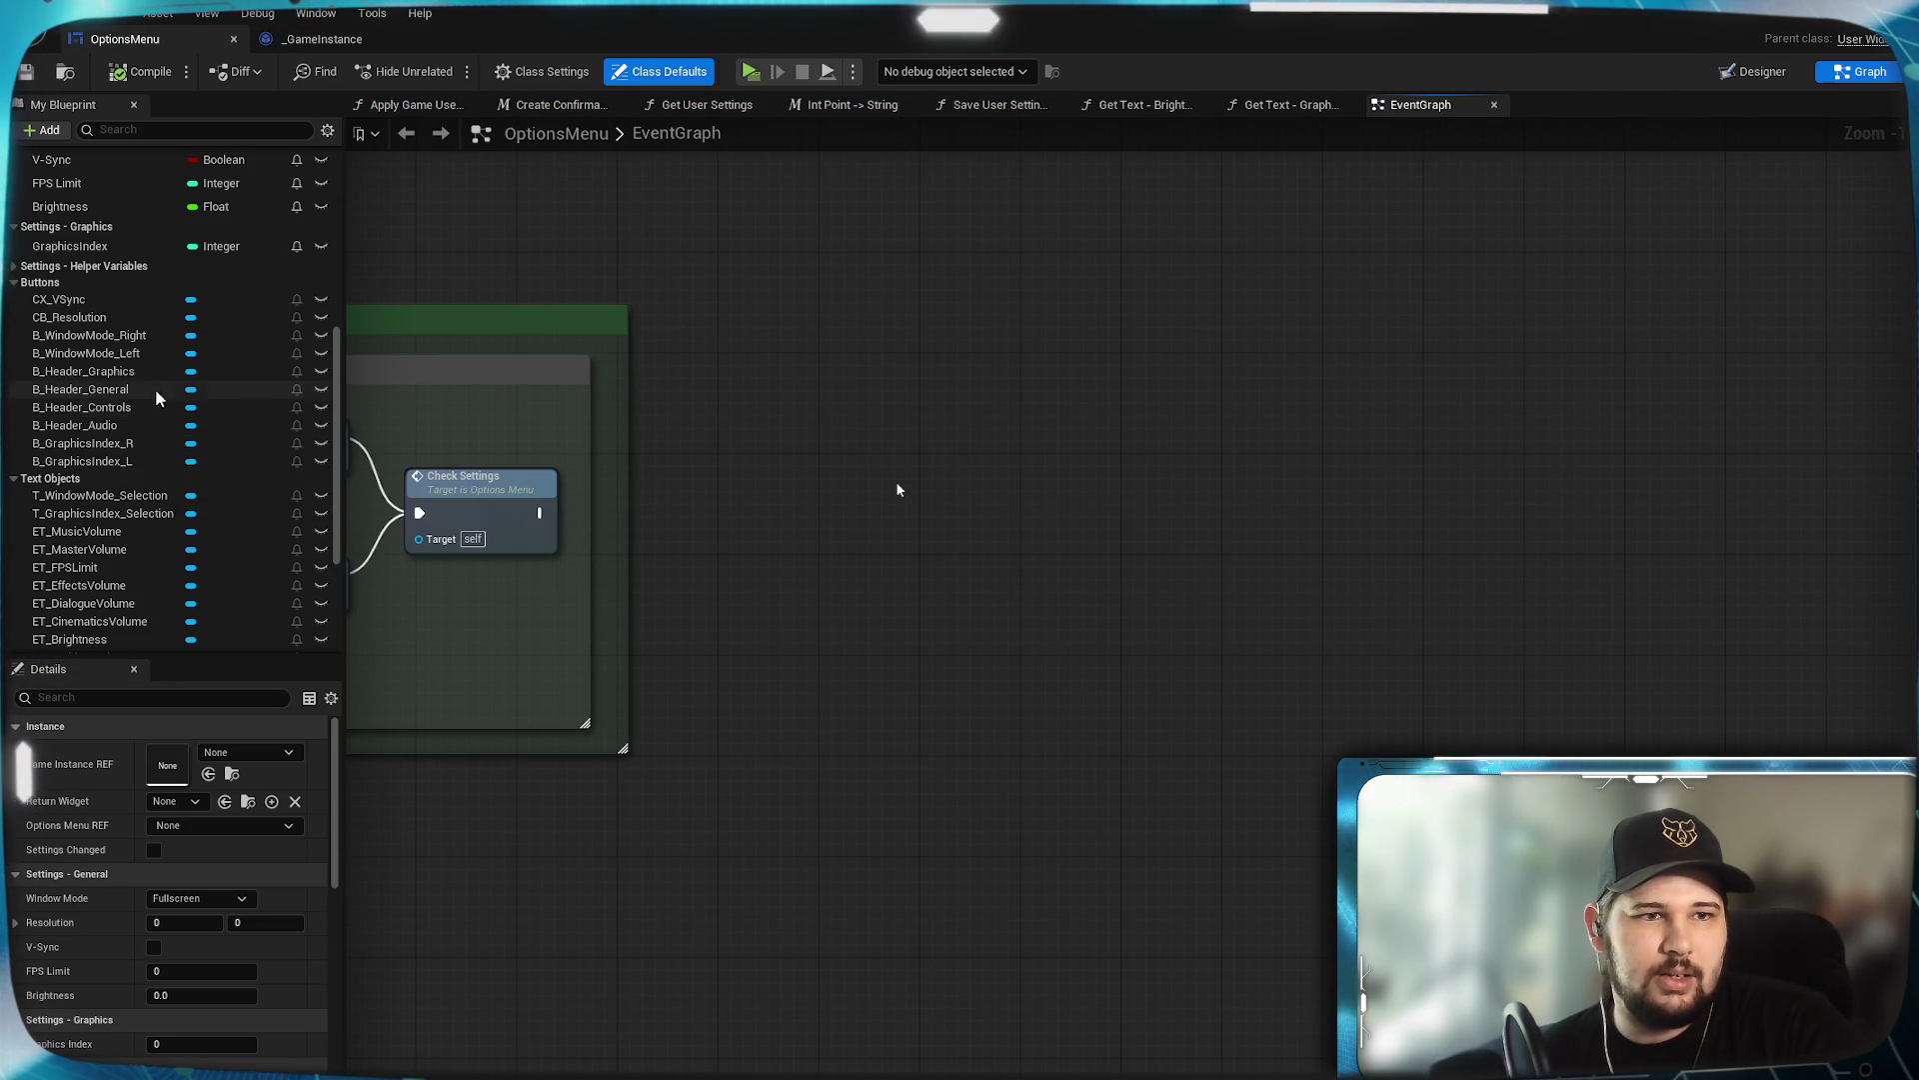
Collapse the Buttons group and name the new integer variable MasterVolume.
click(12, 285)
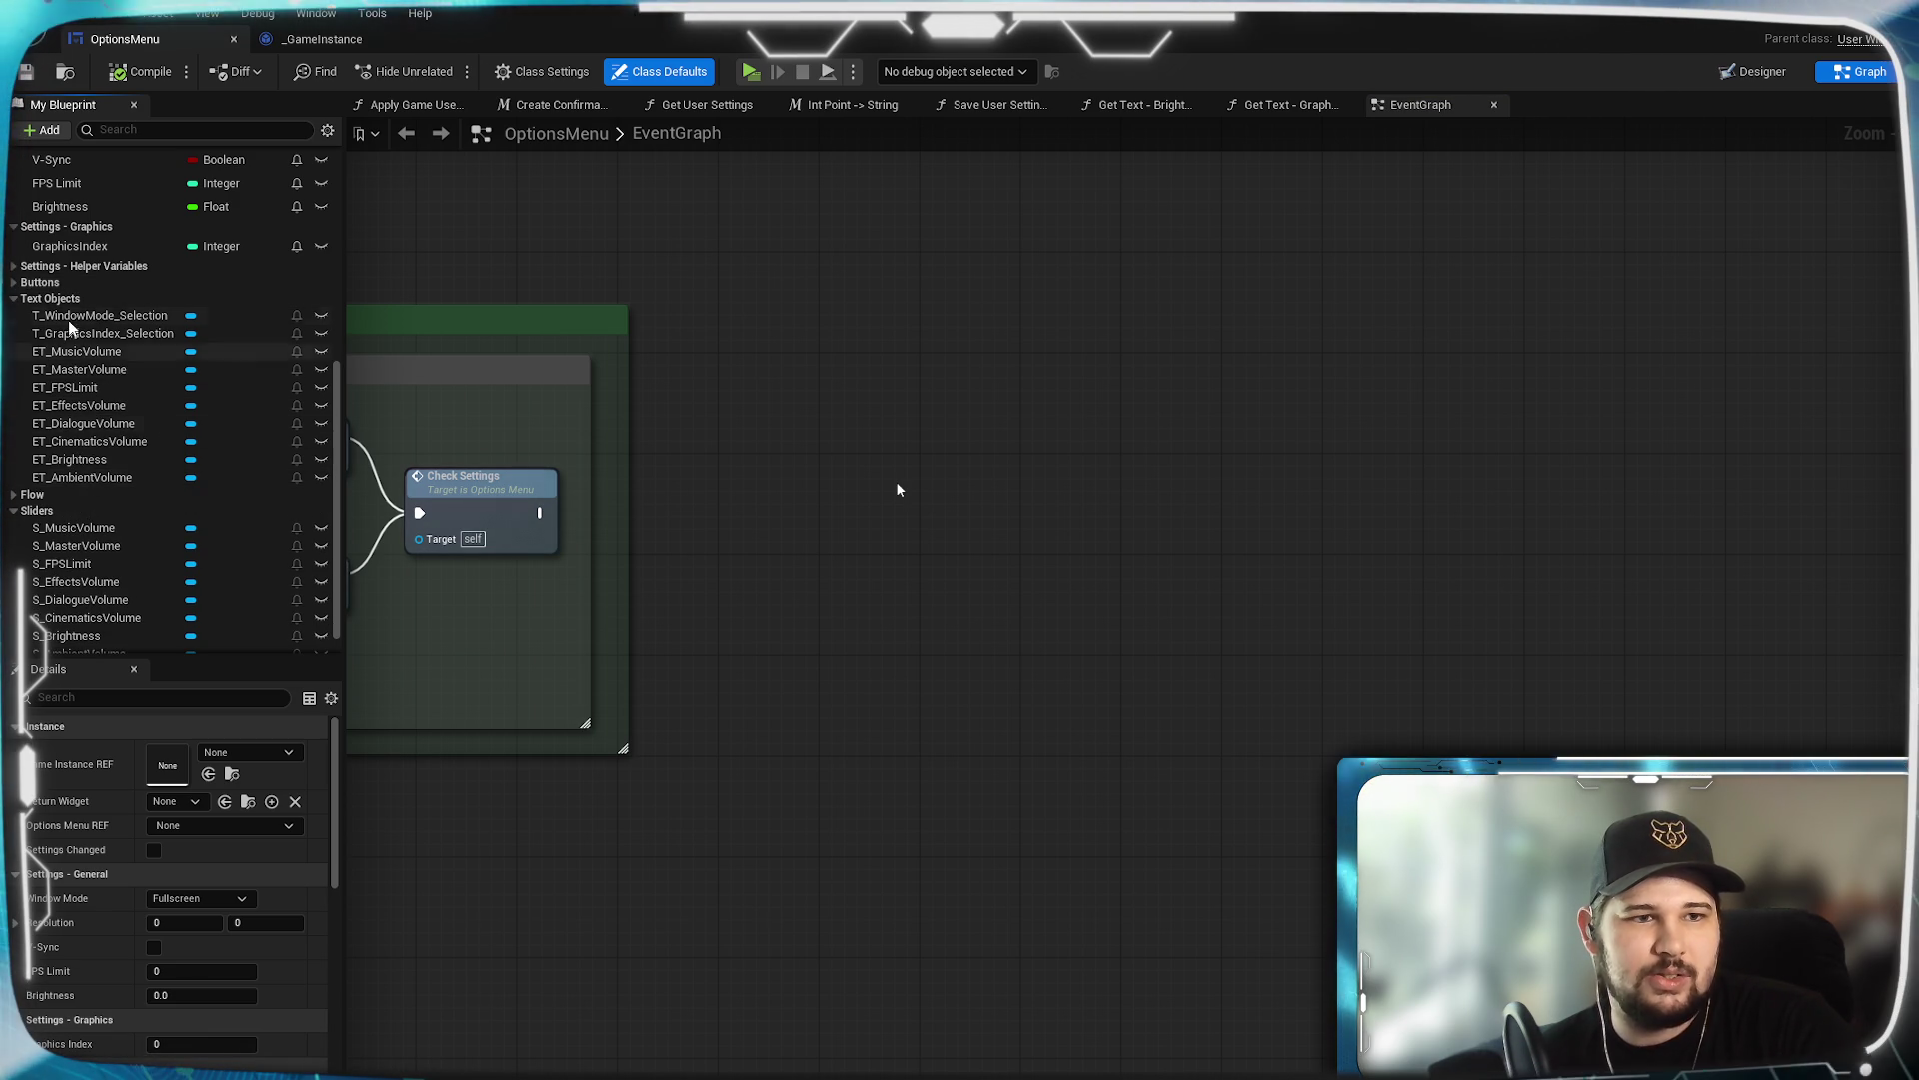
scroll(83, 490, down, 1)
scroll(106, 422, up, 10)
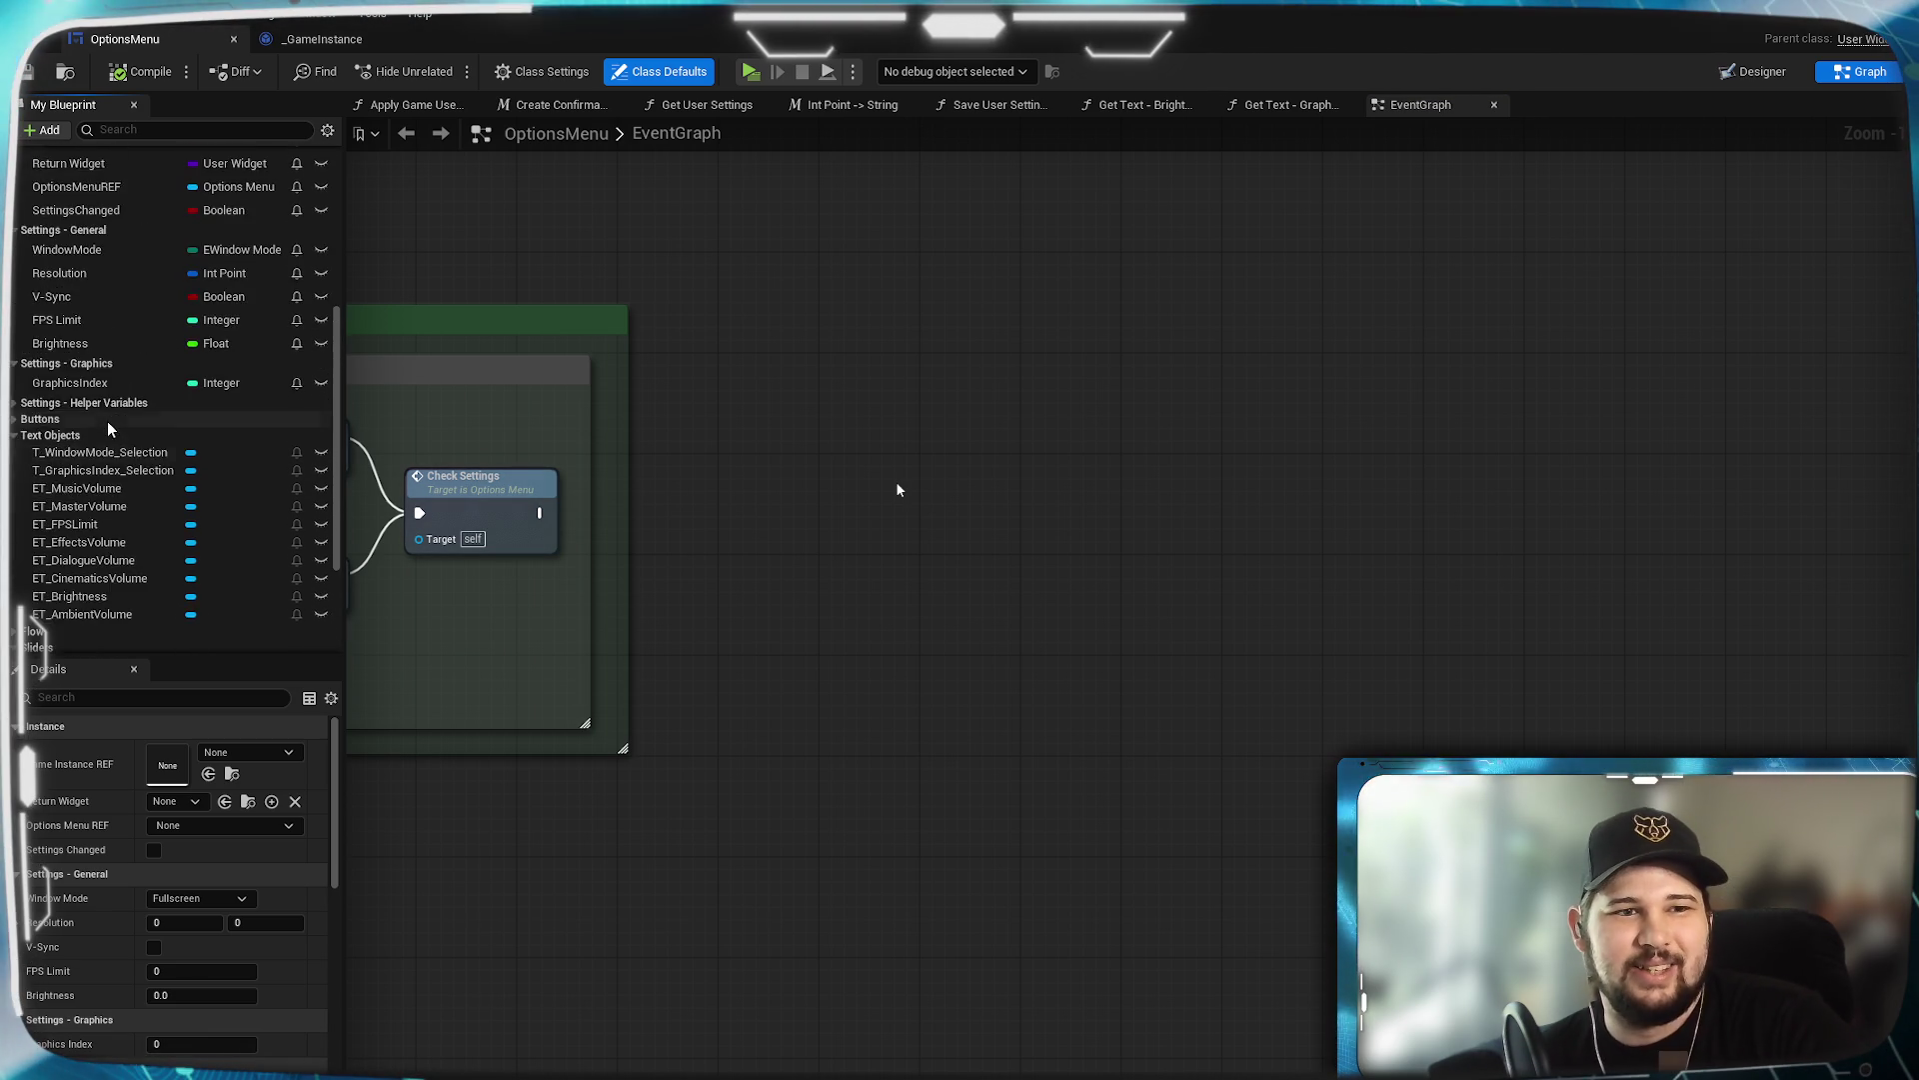
scroll(106, 422, down, 6)
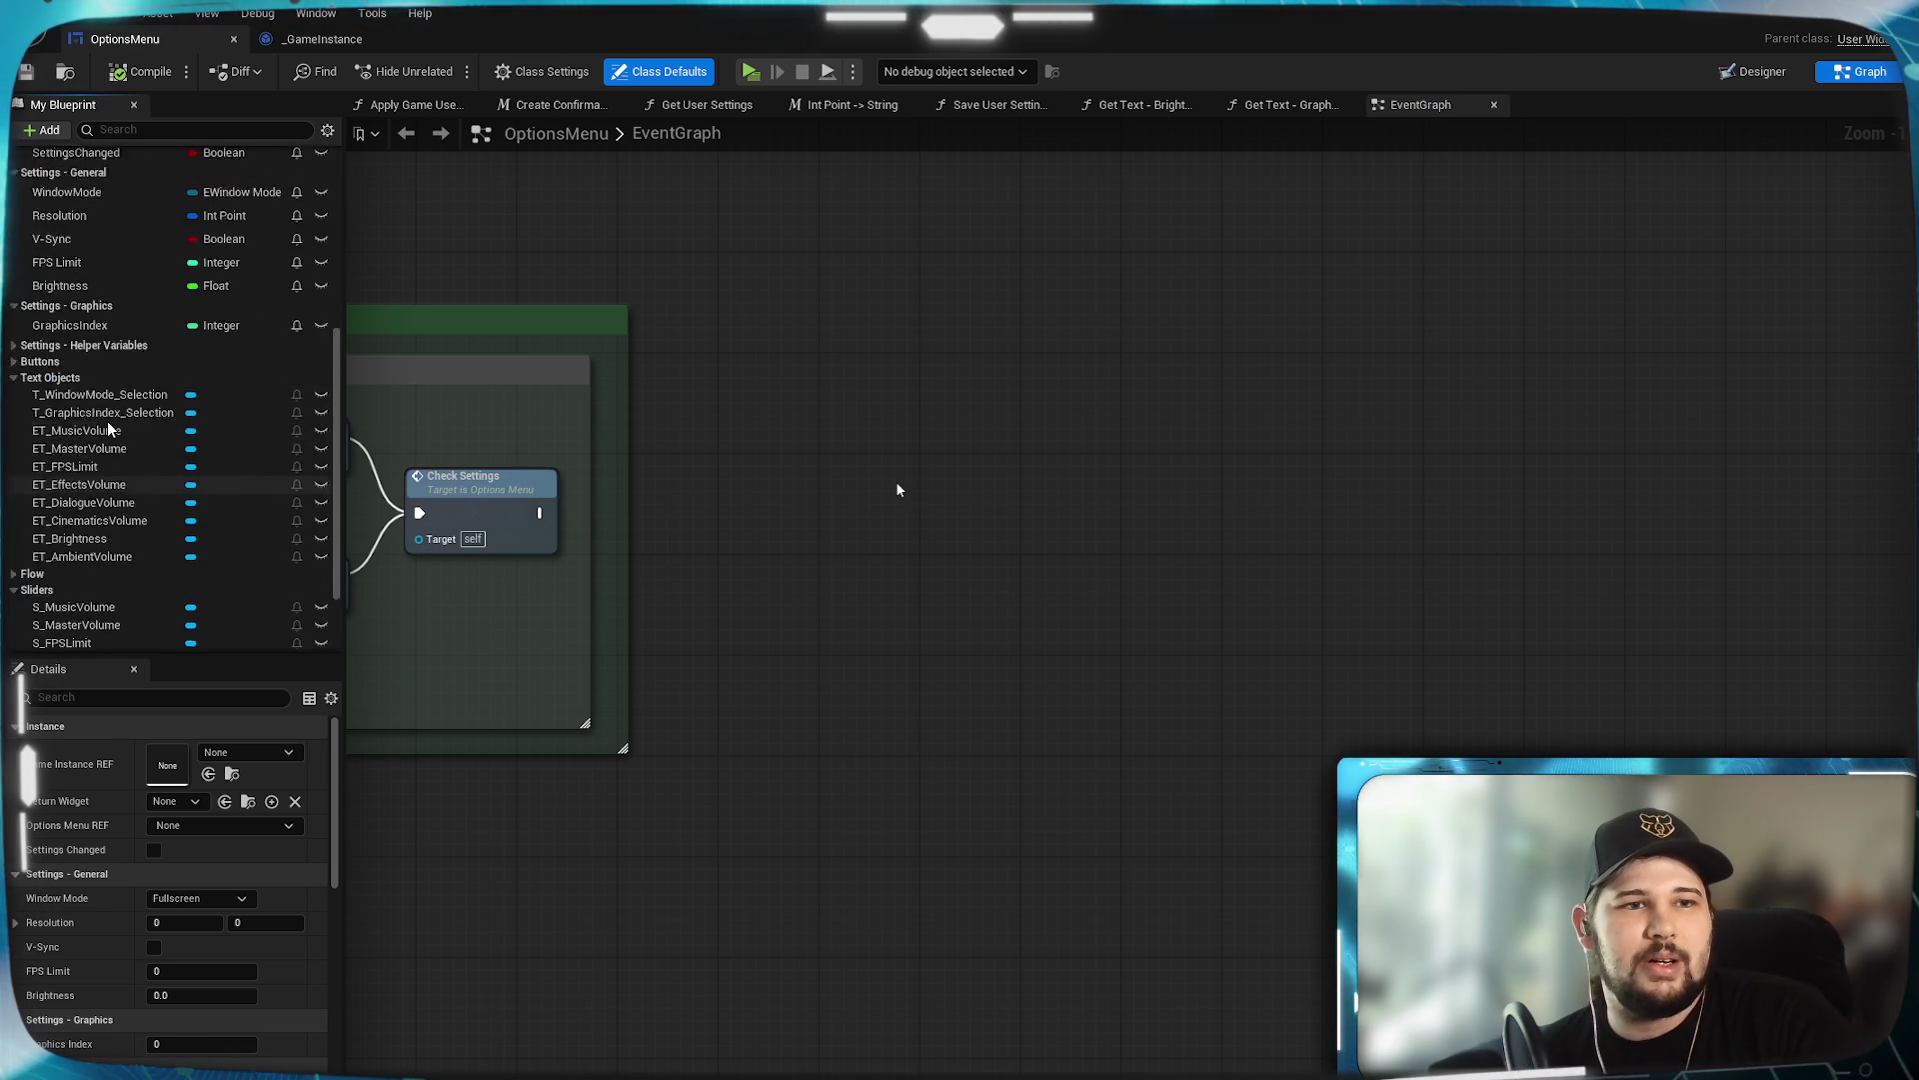
scroll(279, 266, up, 4)
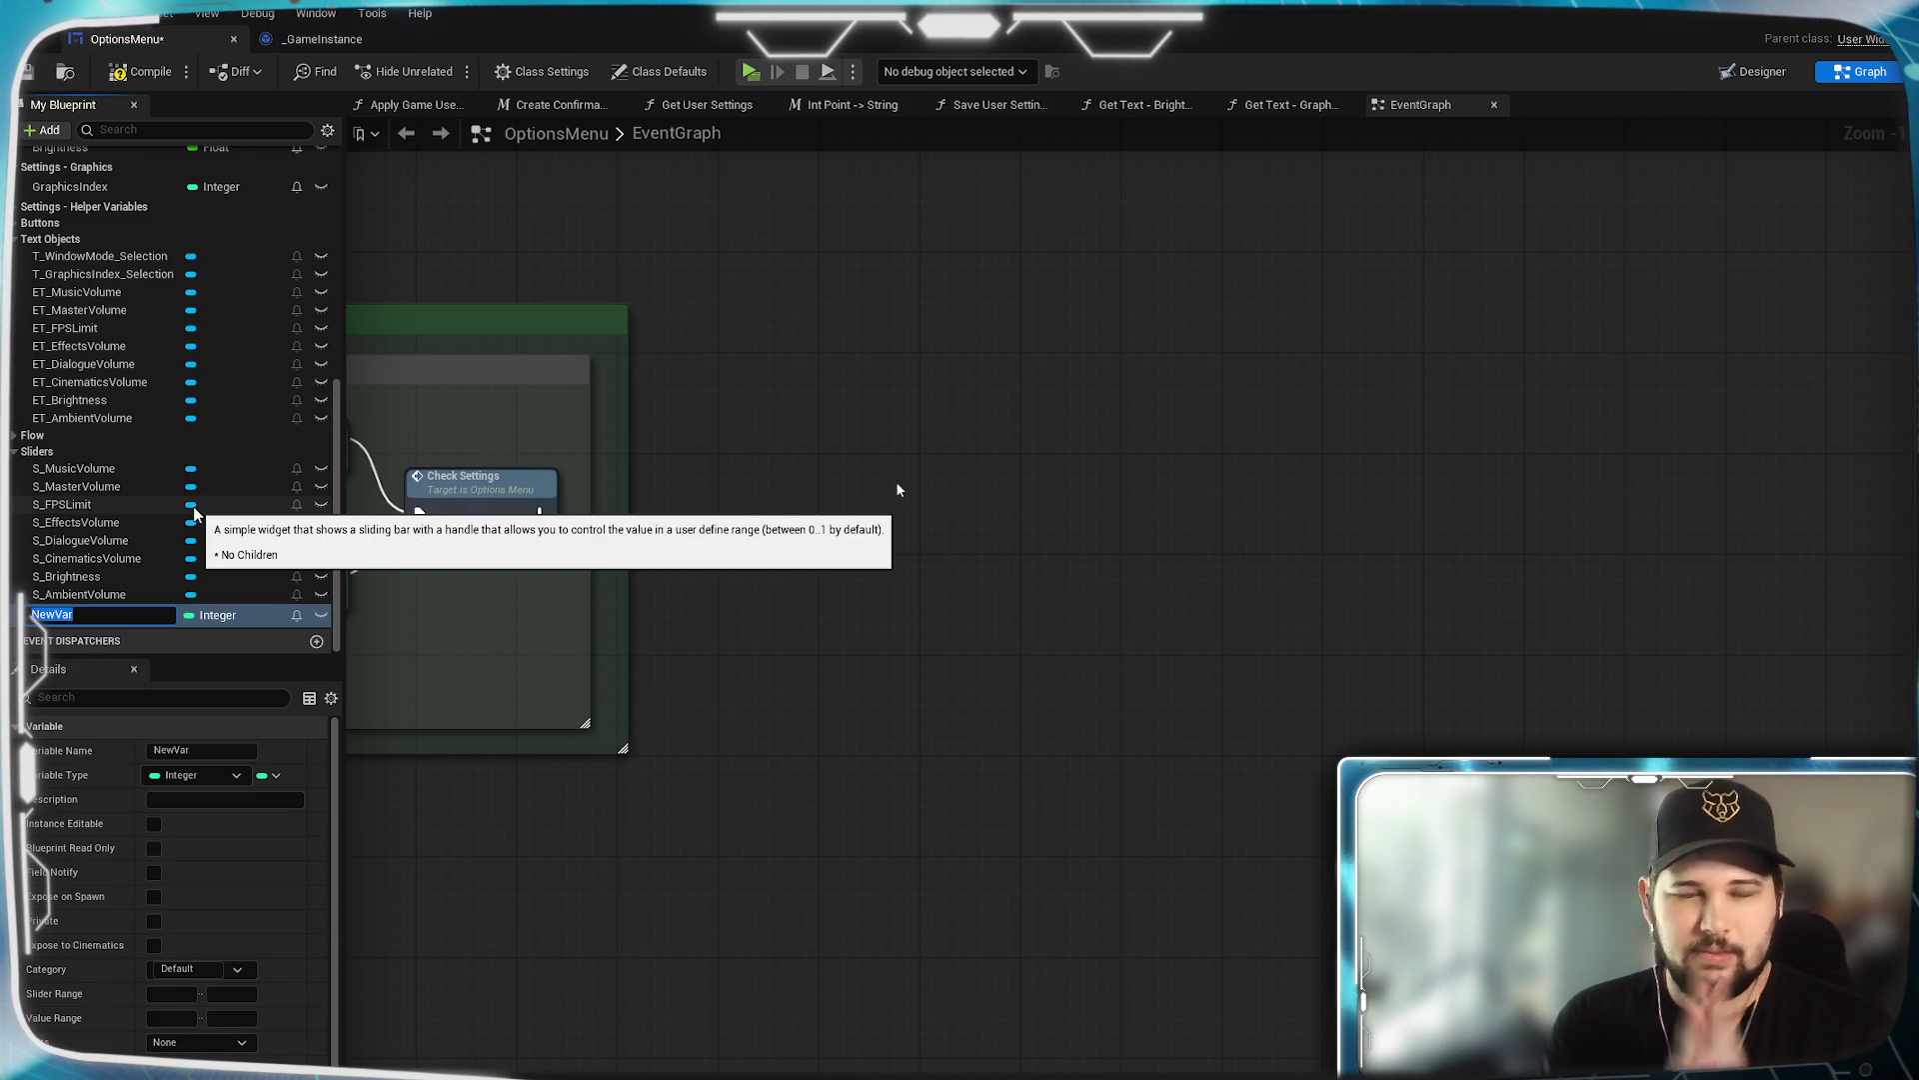
text(MasterVolume)
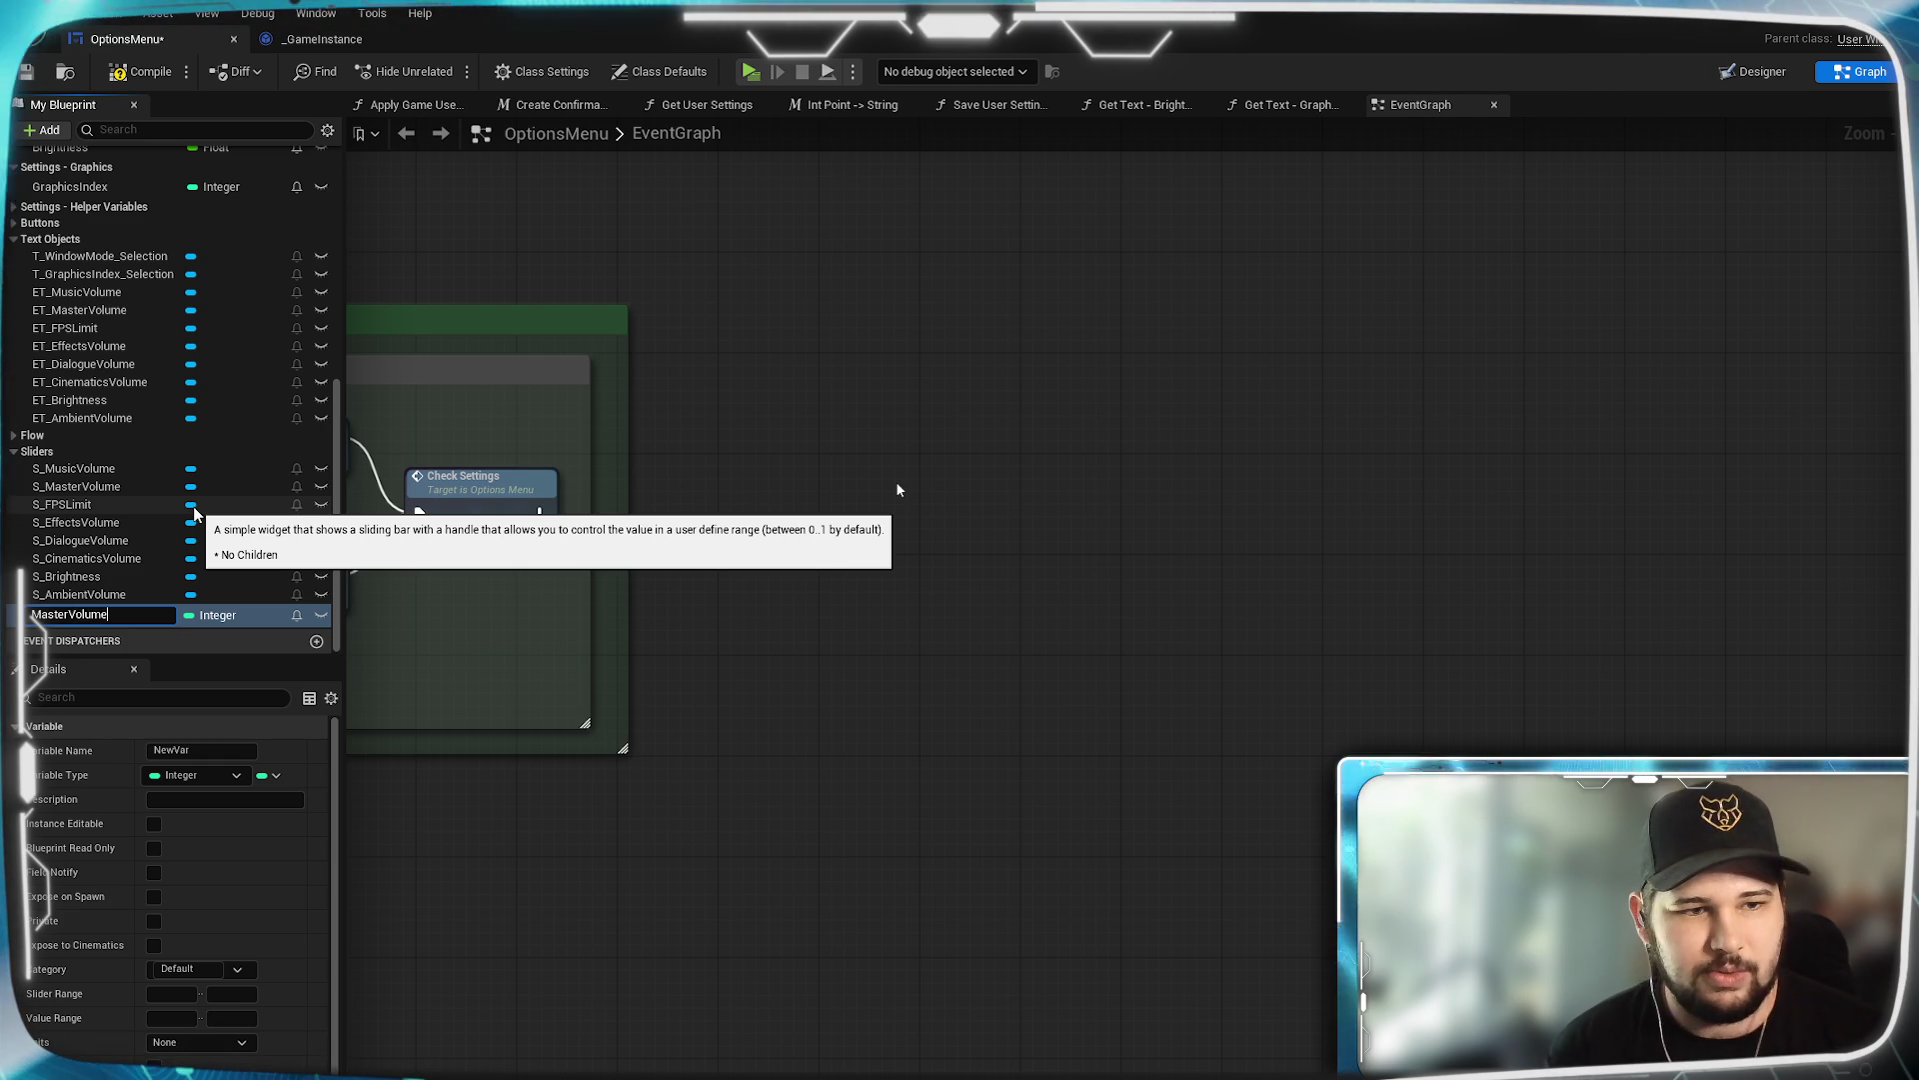
key(Return)
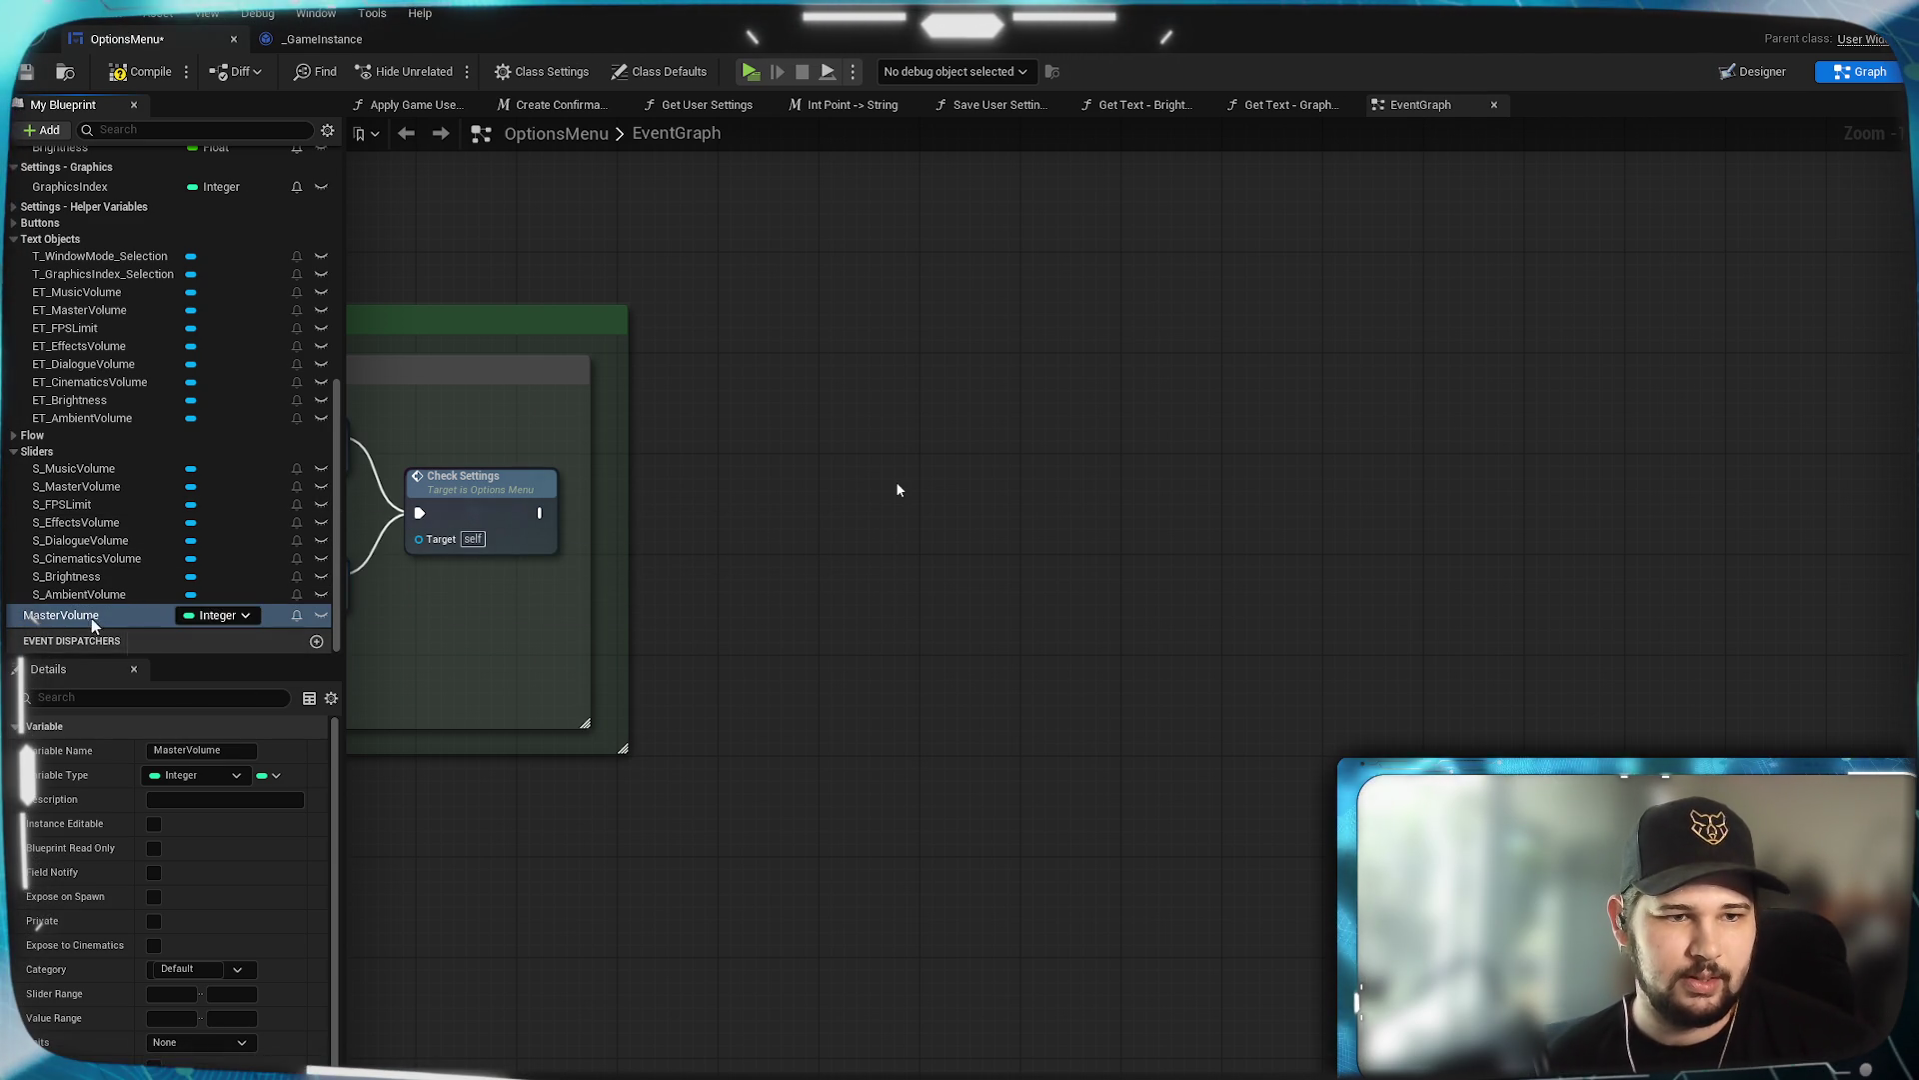
Put MasterVolume in a new 'Settings - Audio' category placed above Settings - Helper Variables.
click(236, 969)
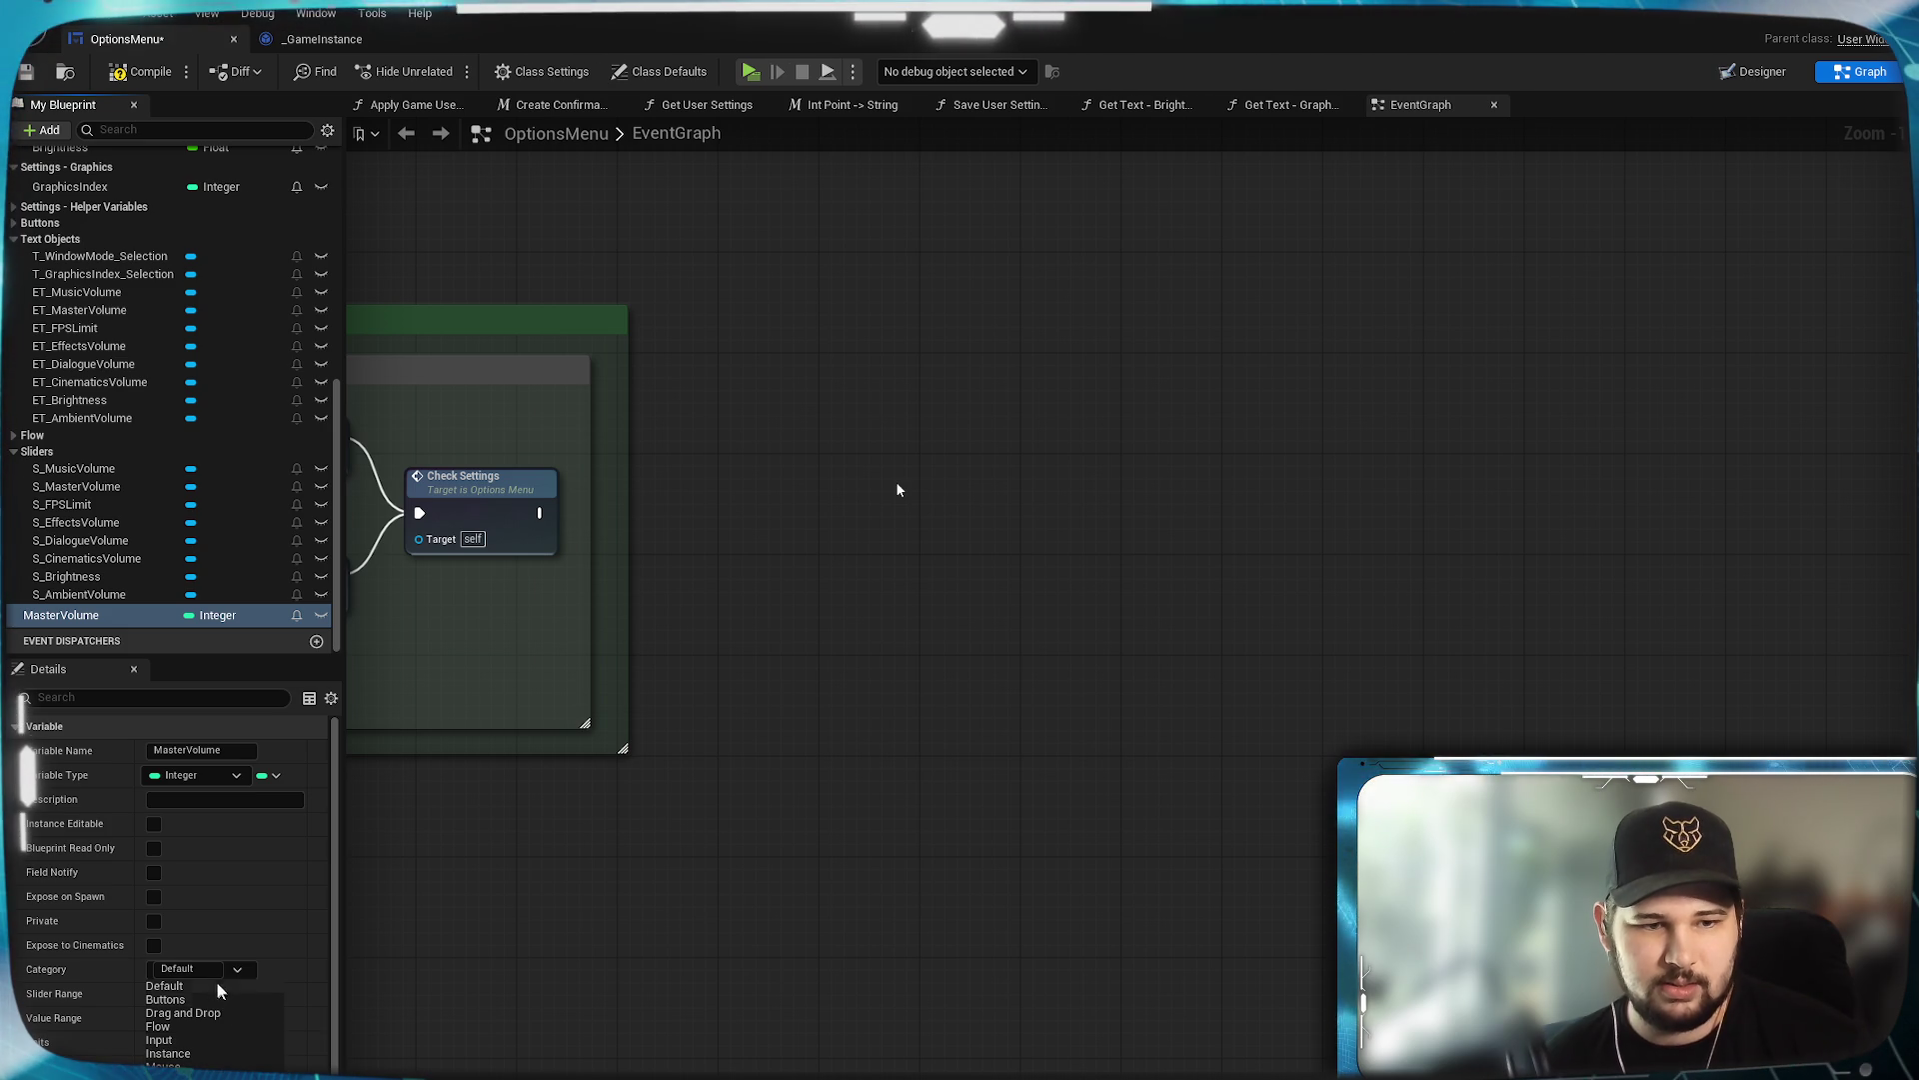
click(145, 970)
text(Sett)
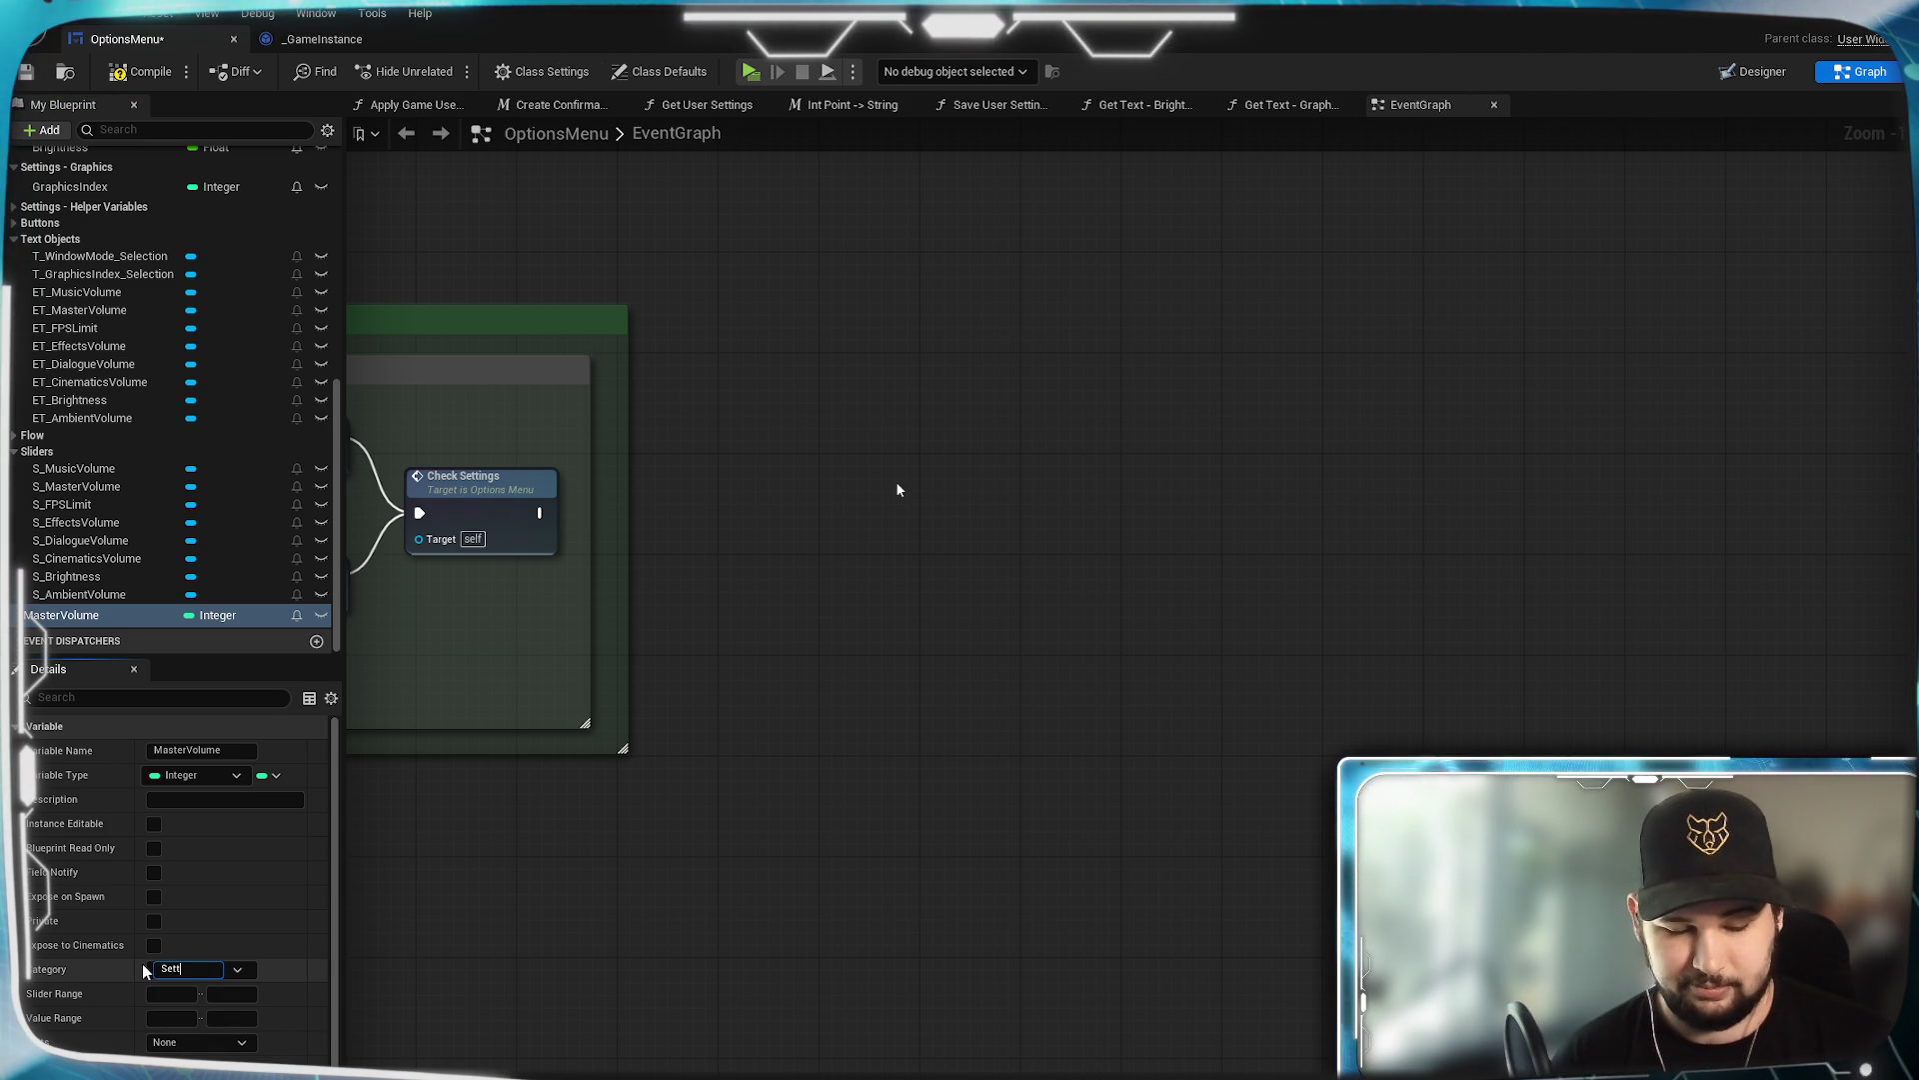
text(ings)
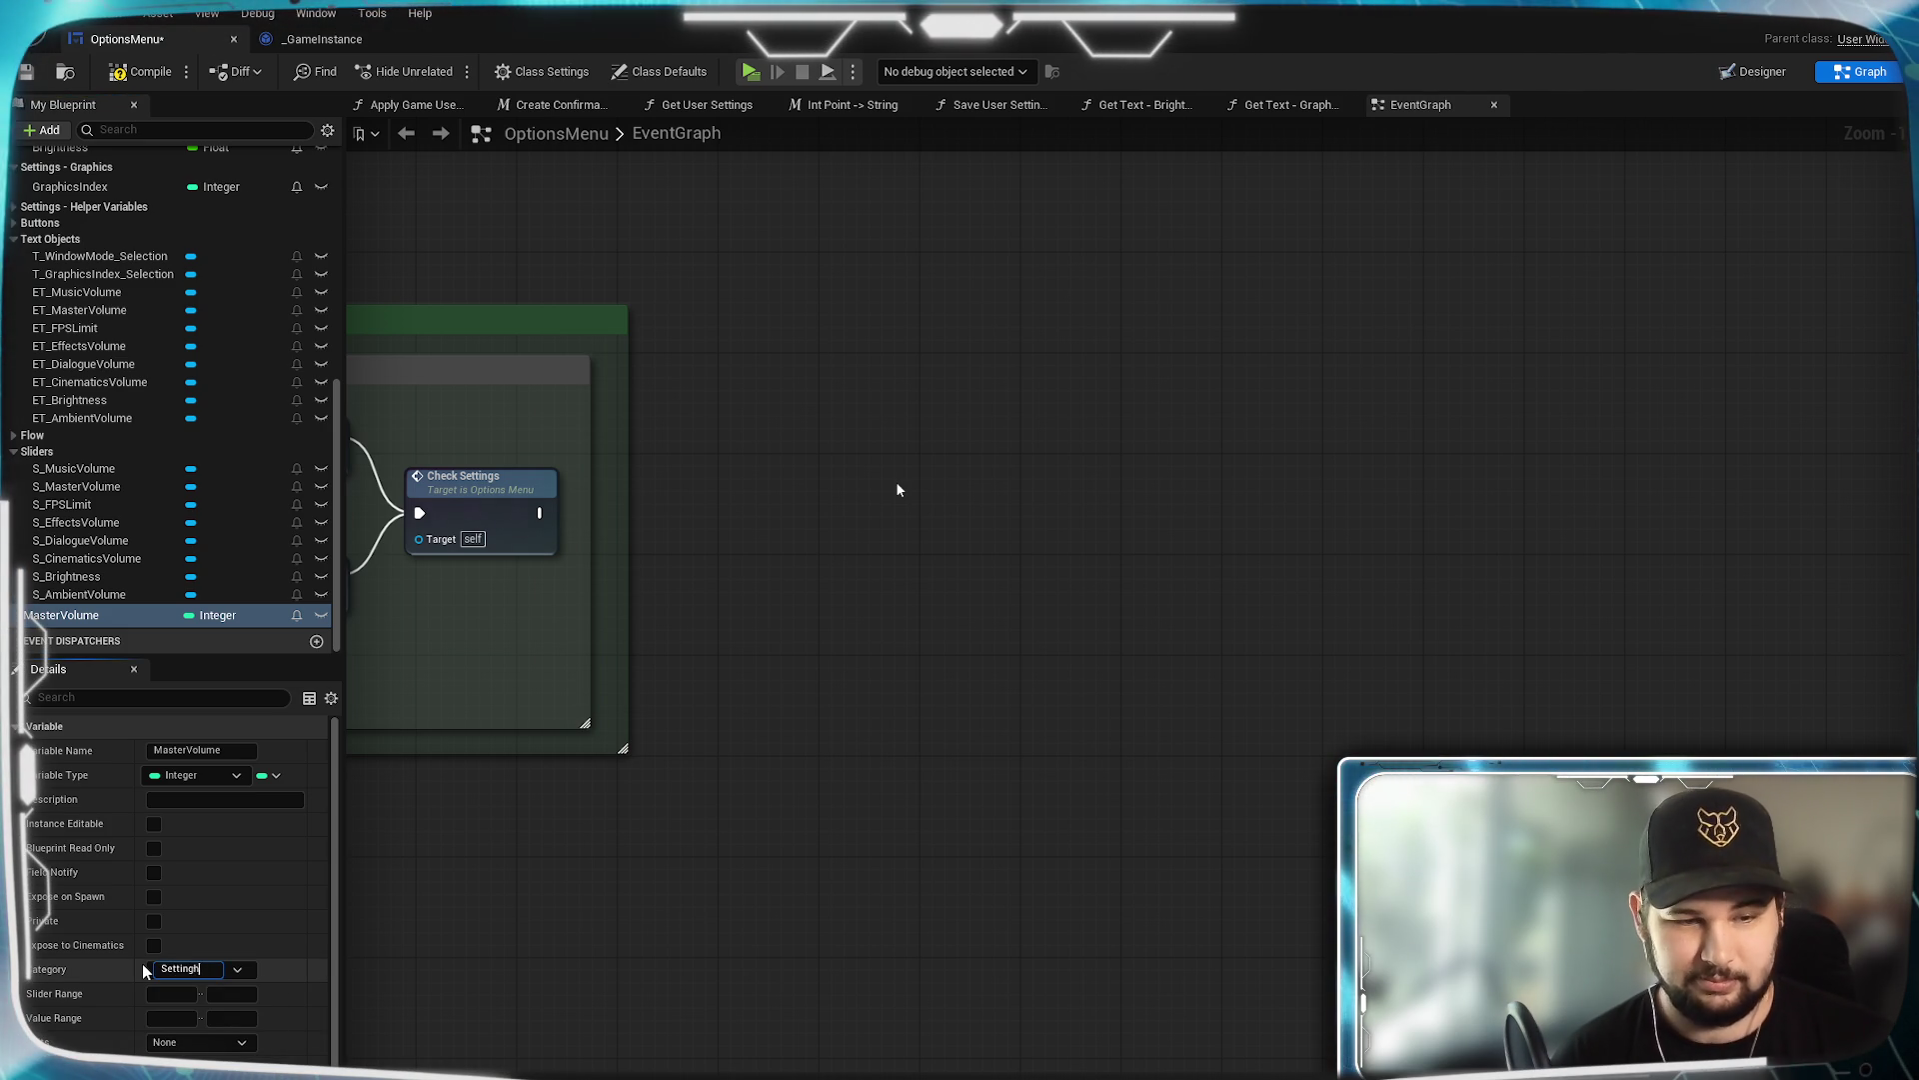
text( -)
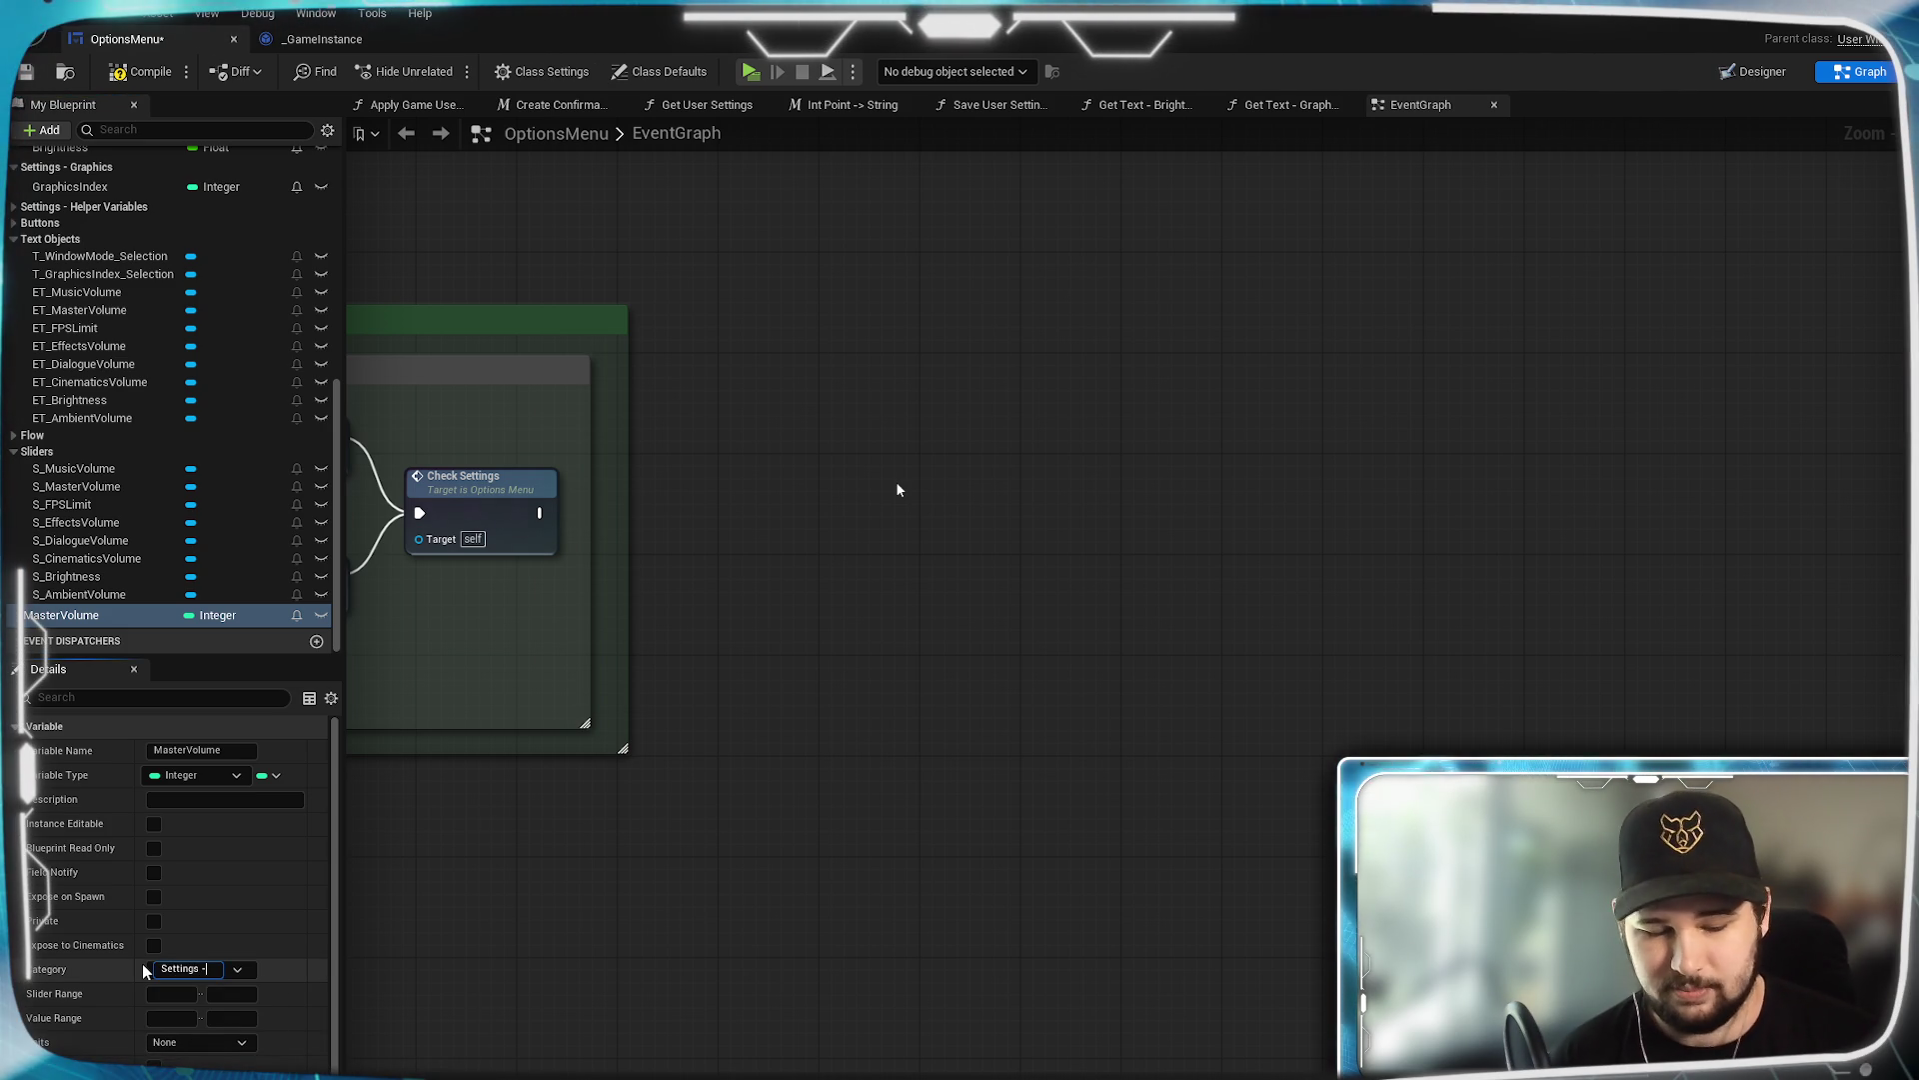
text( Audio)
key(Return)
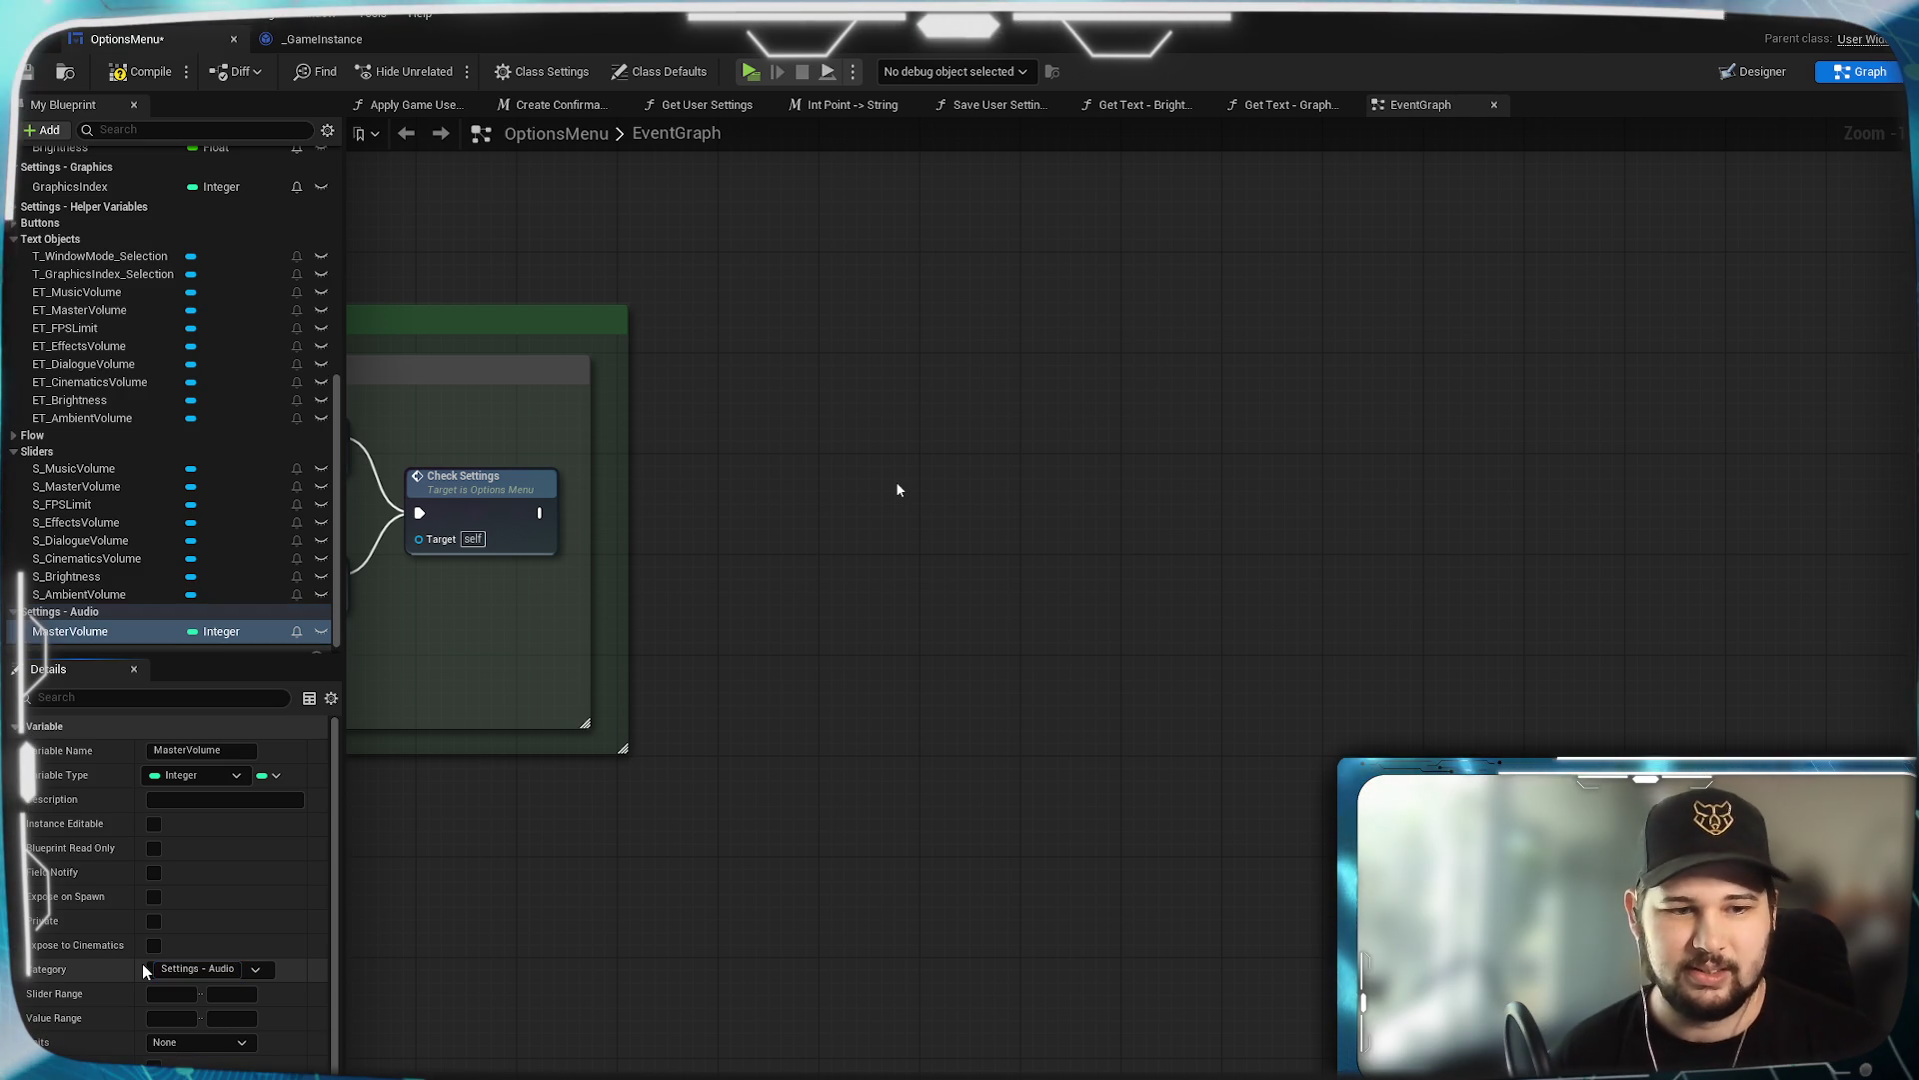
drag(100, 615, 106, 206)
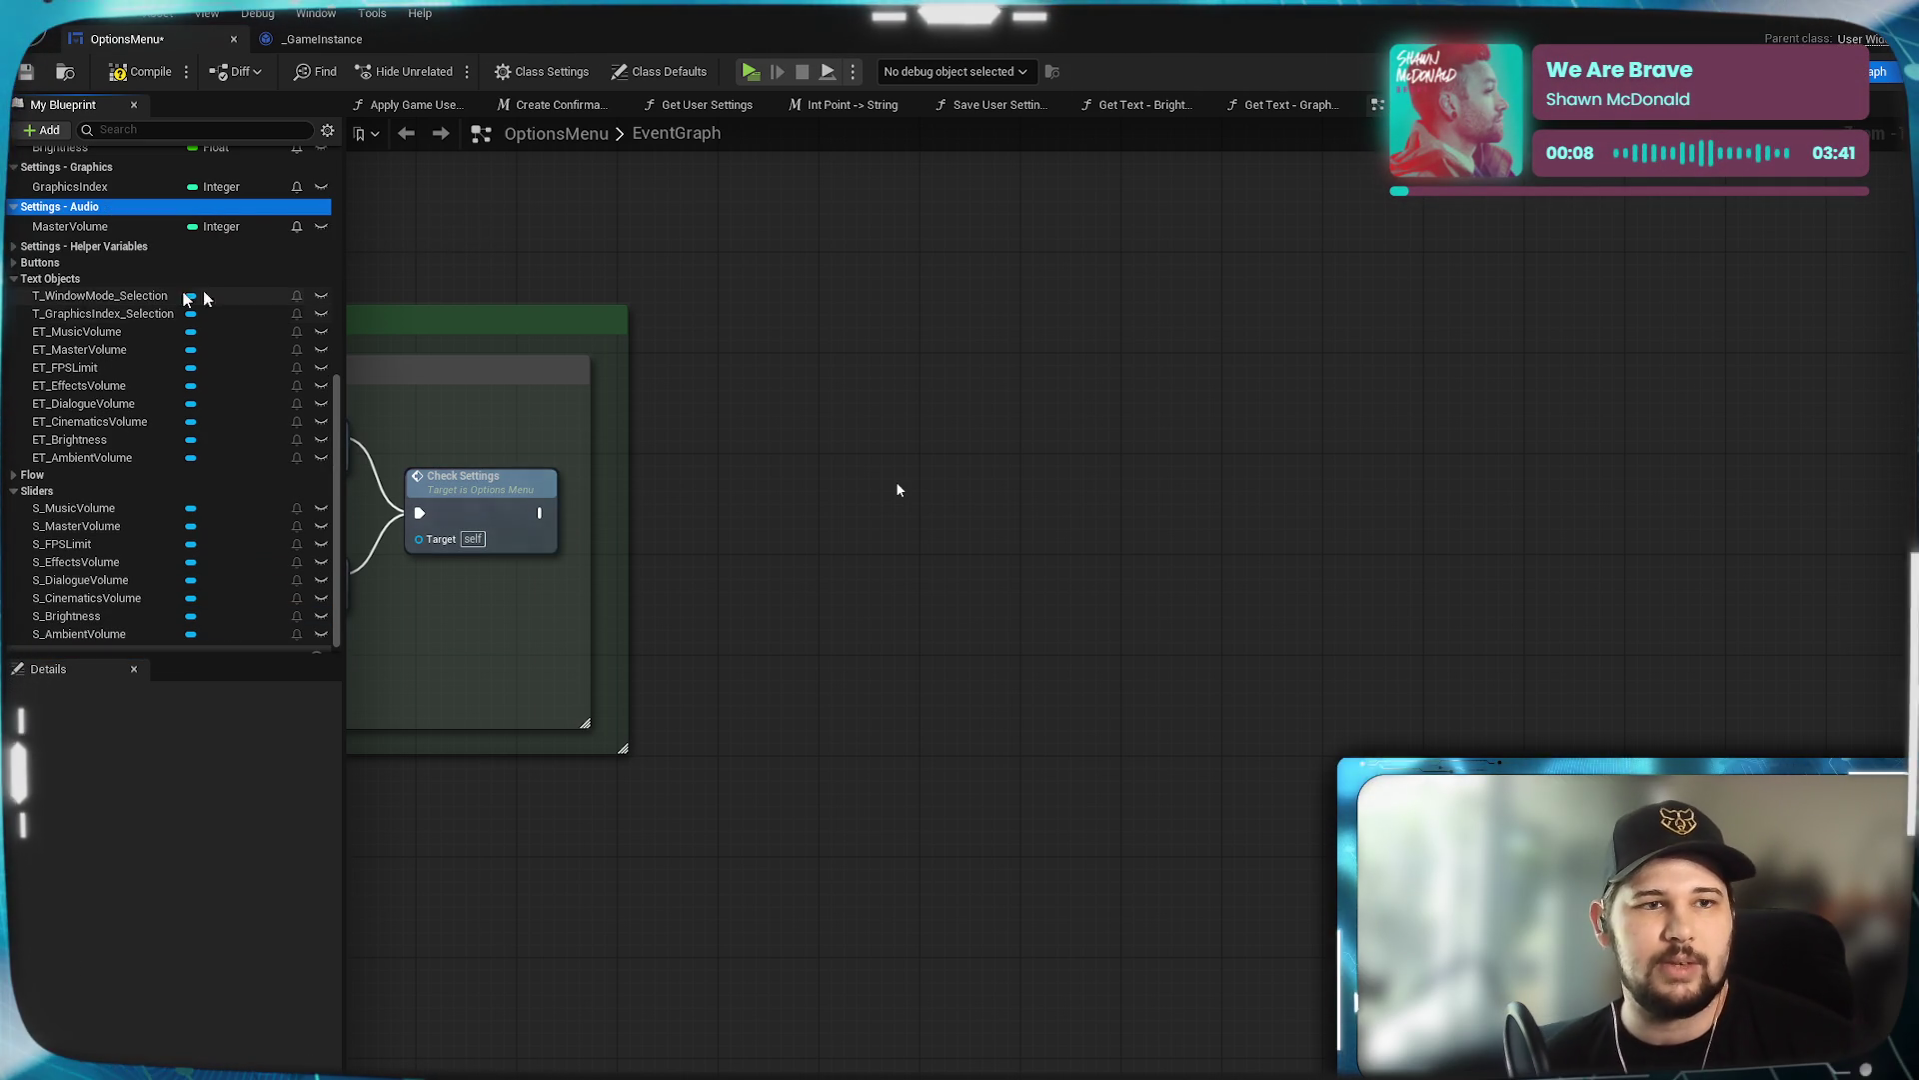
mouse_move(858, 552)
mouse_down()
mouse_move(1057, 643)
mouse_move(938, 721)
mouse_up()
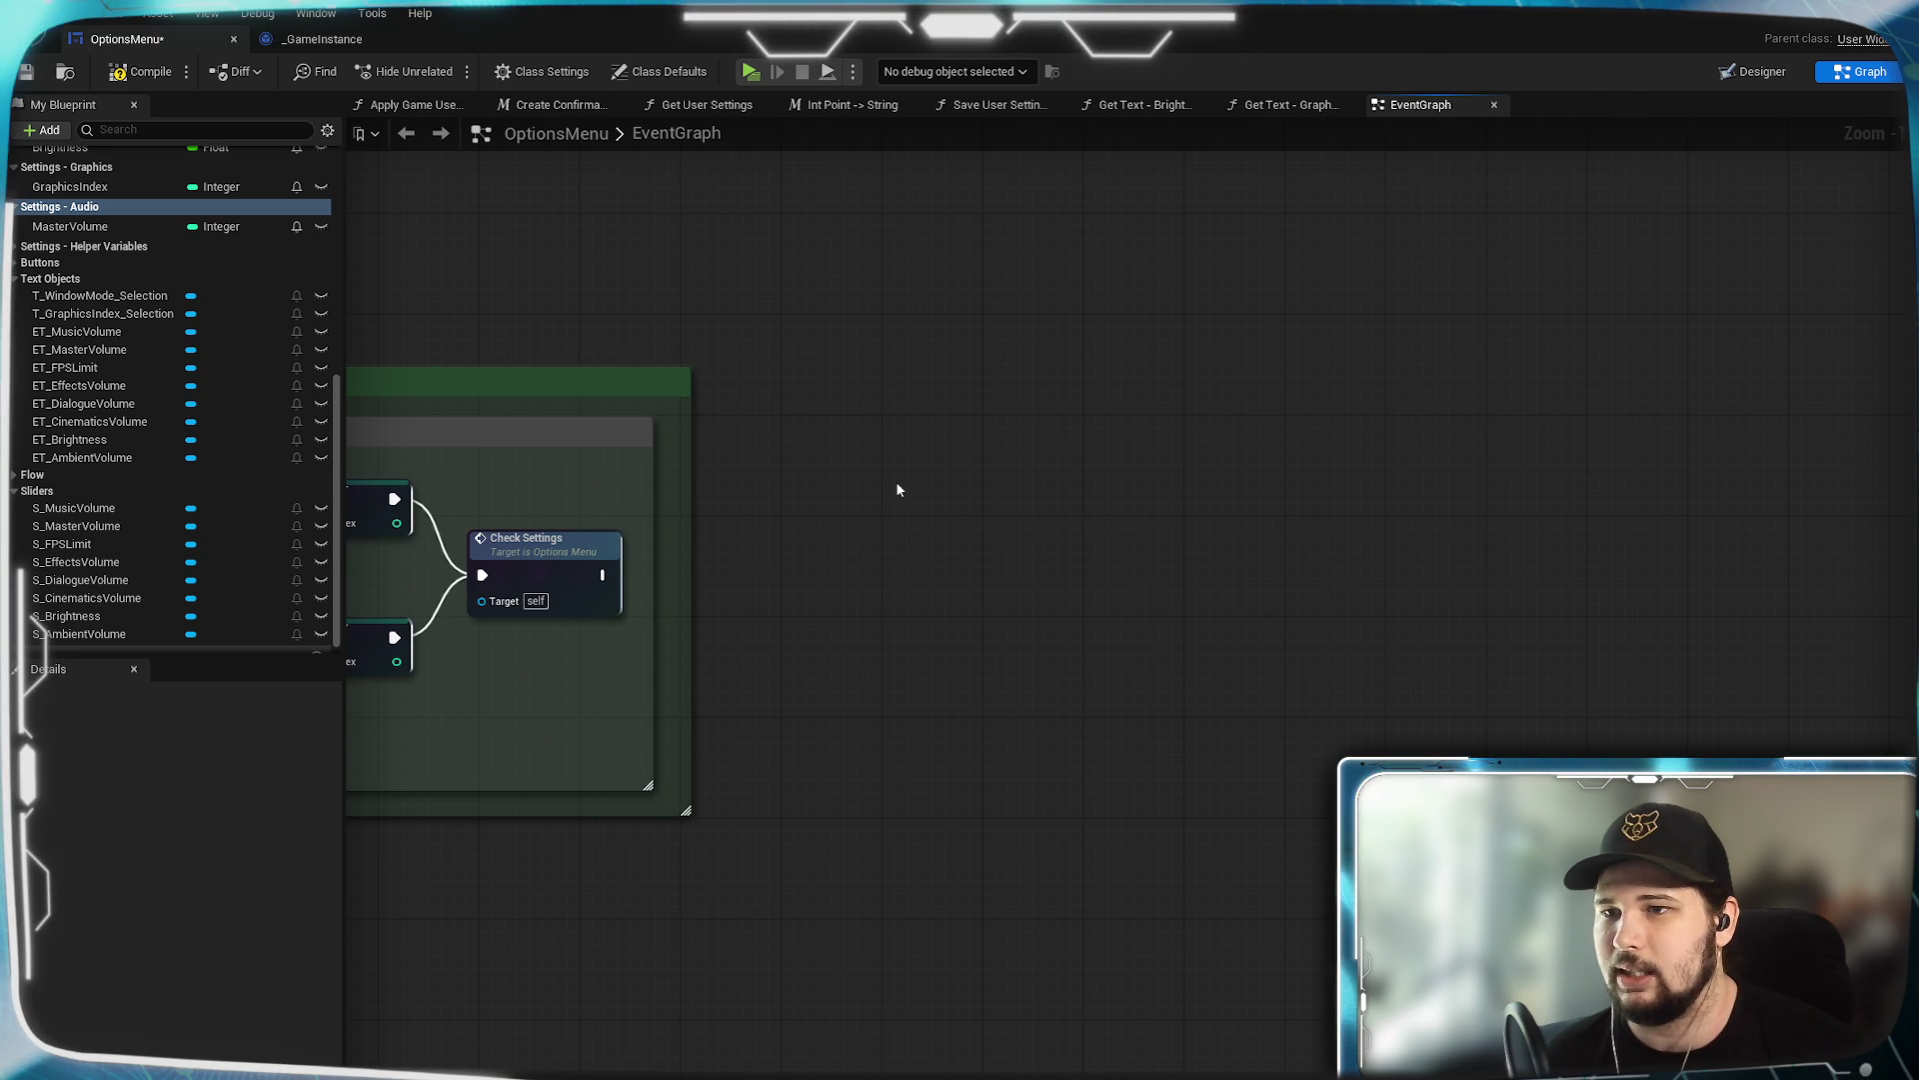
click(44, 228)
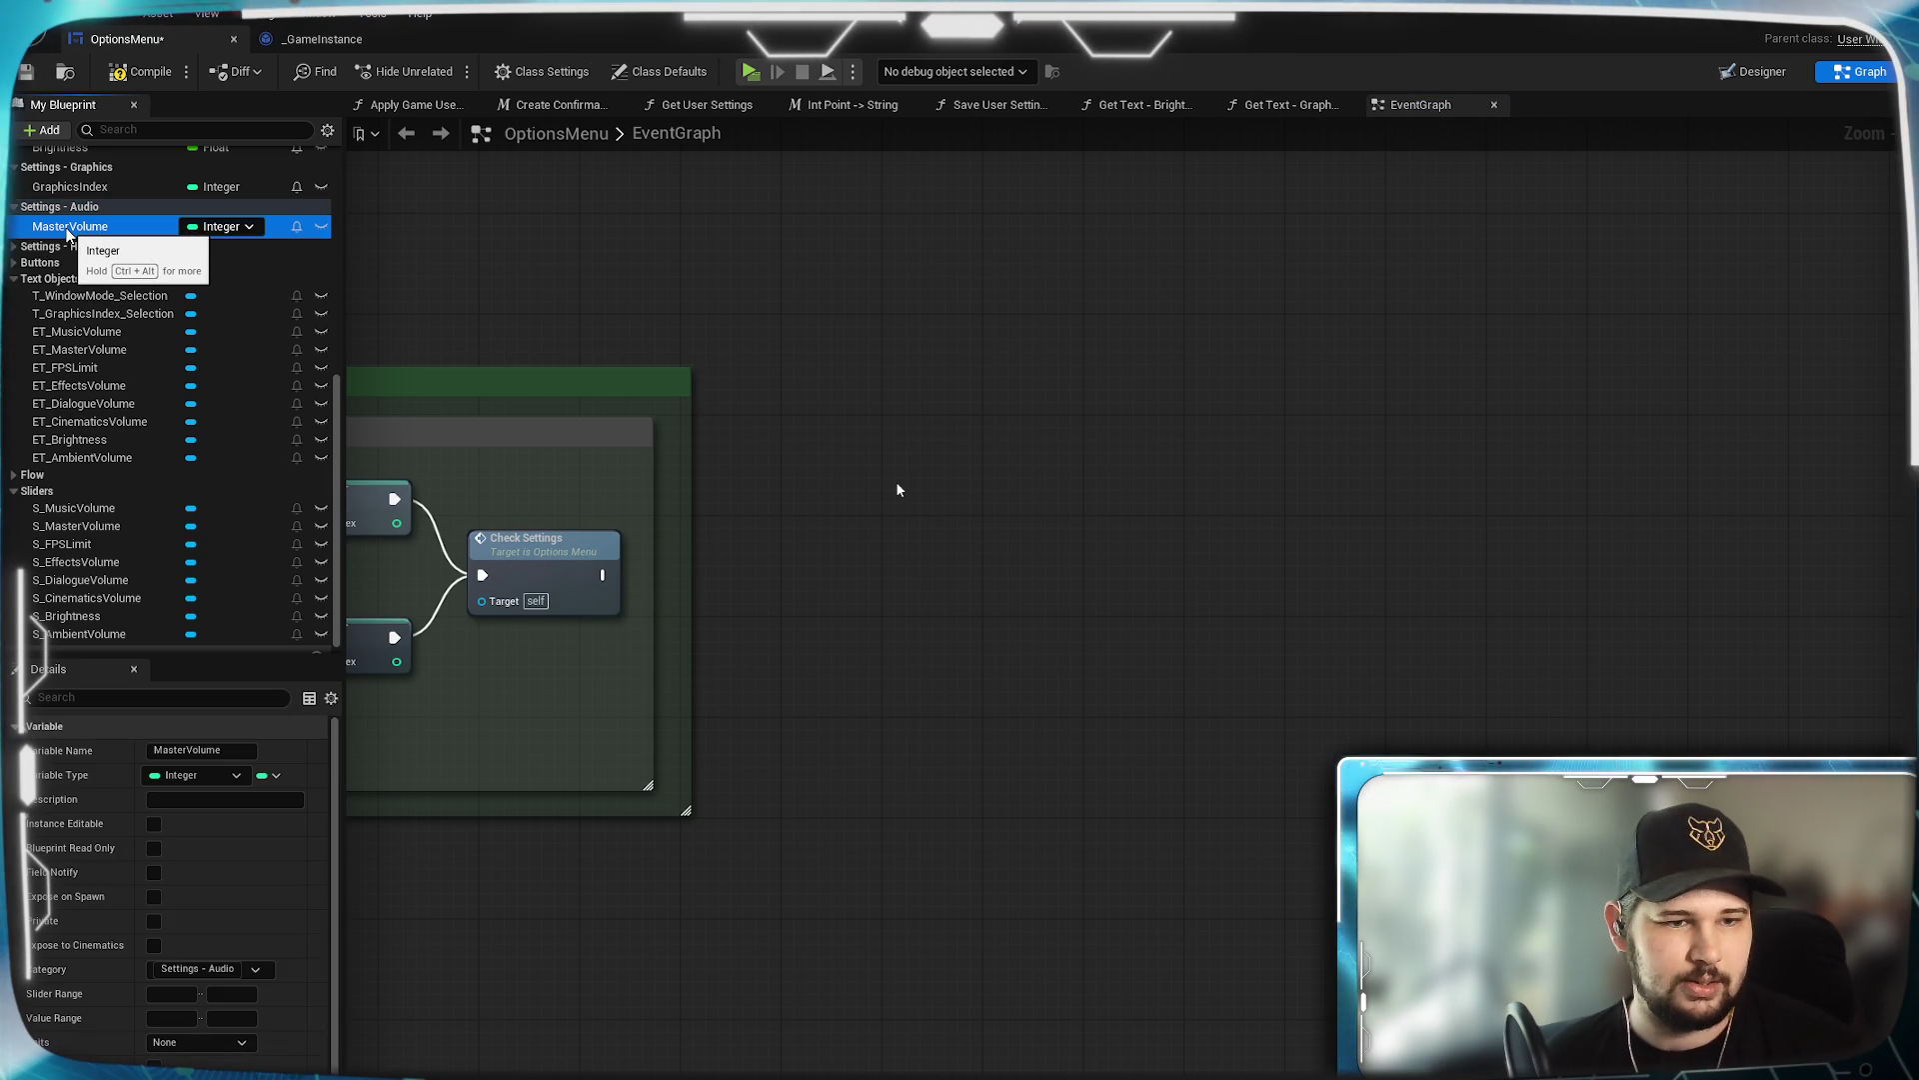
click(195, 750)
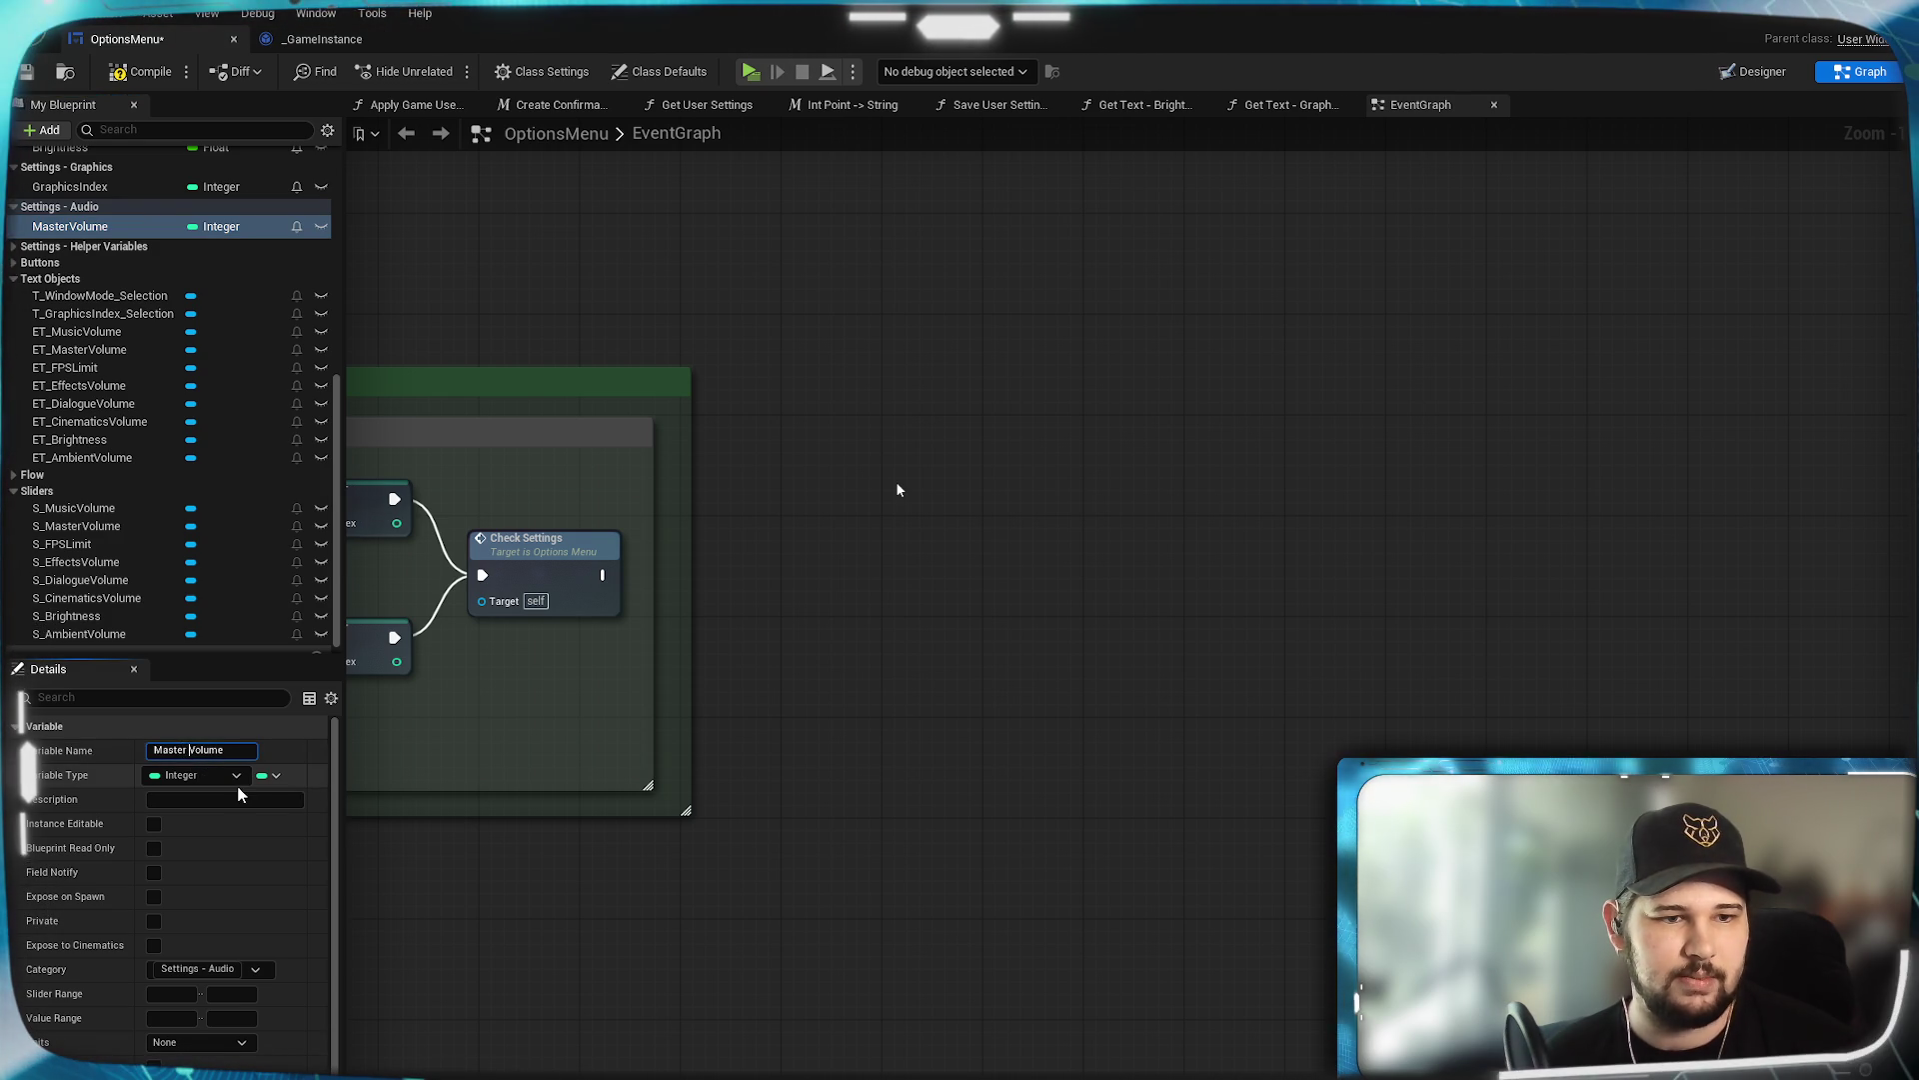
Duplicate Master Volume into a new integer variable named 'Music Volume'.
right_click(69, 230)
mouse_move(135, 293)
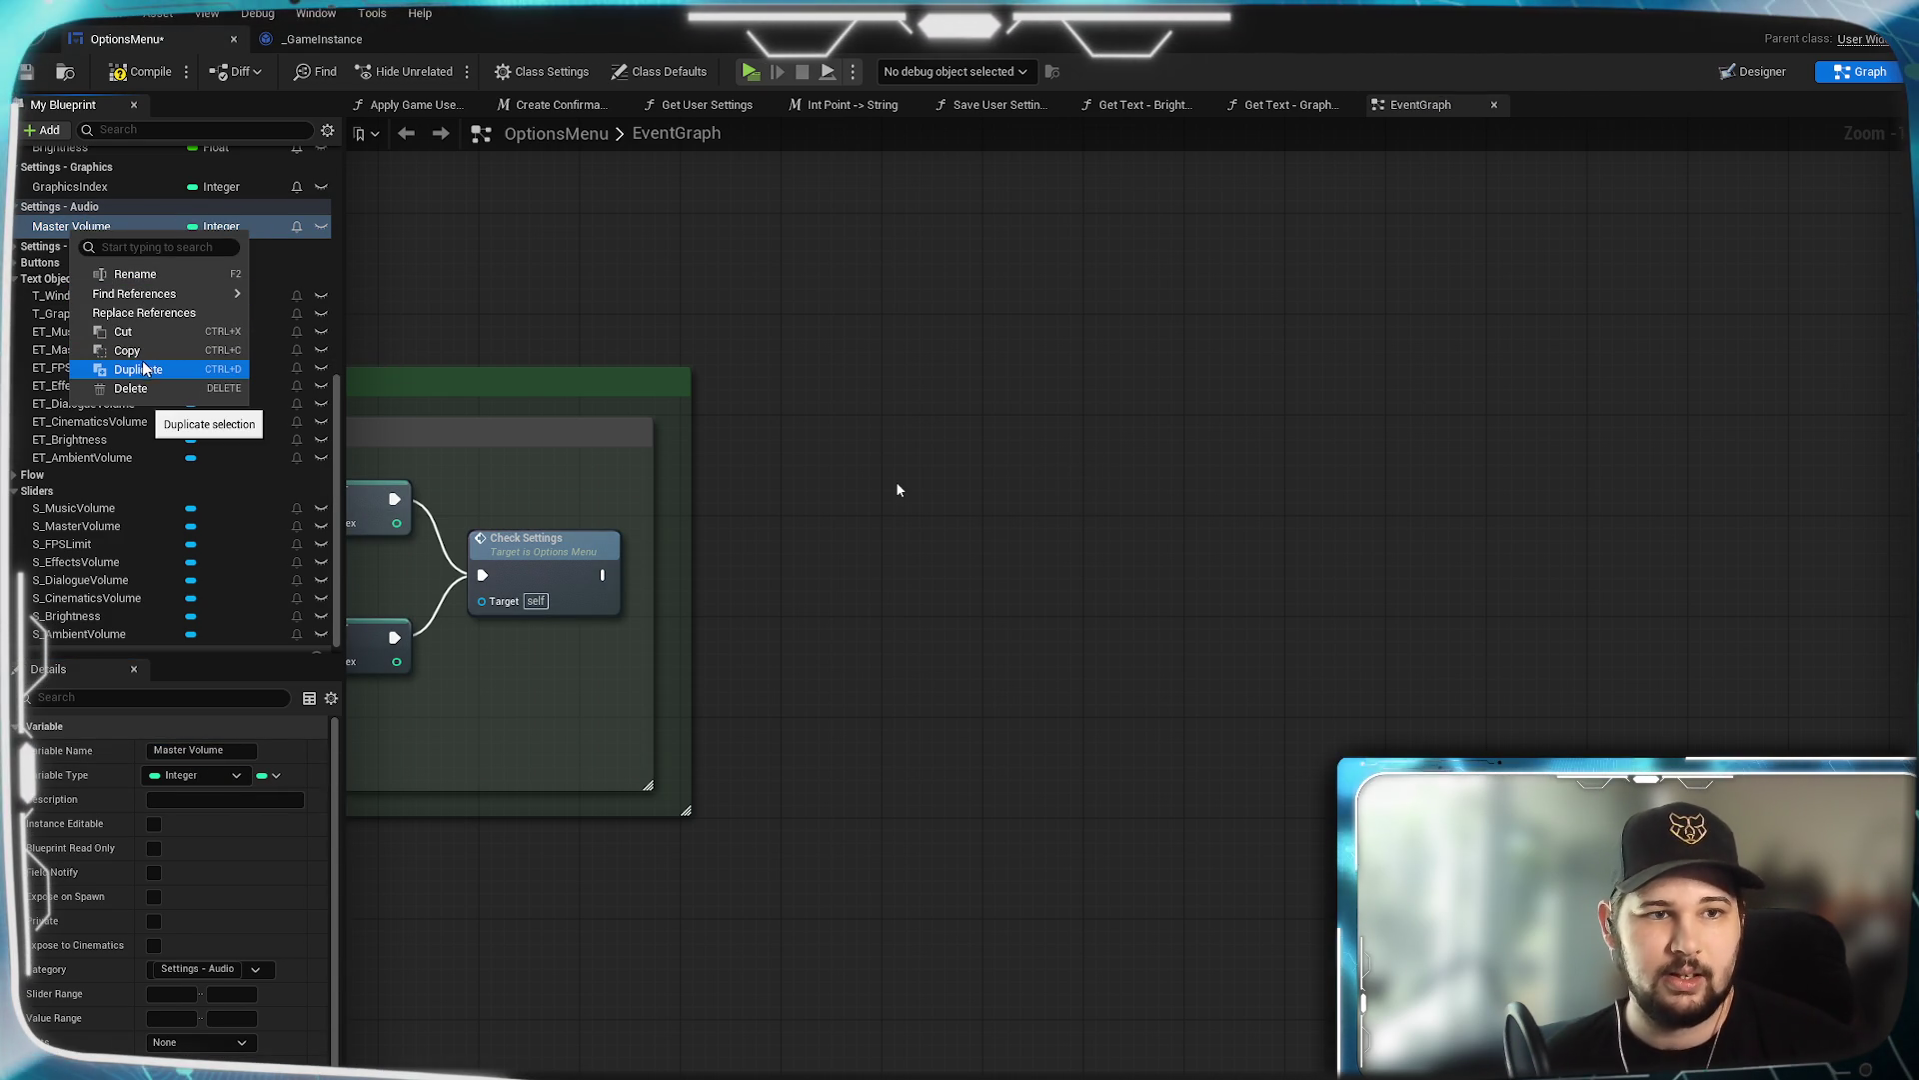
click(93, 226)
key(ctrl+w)
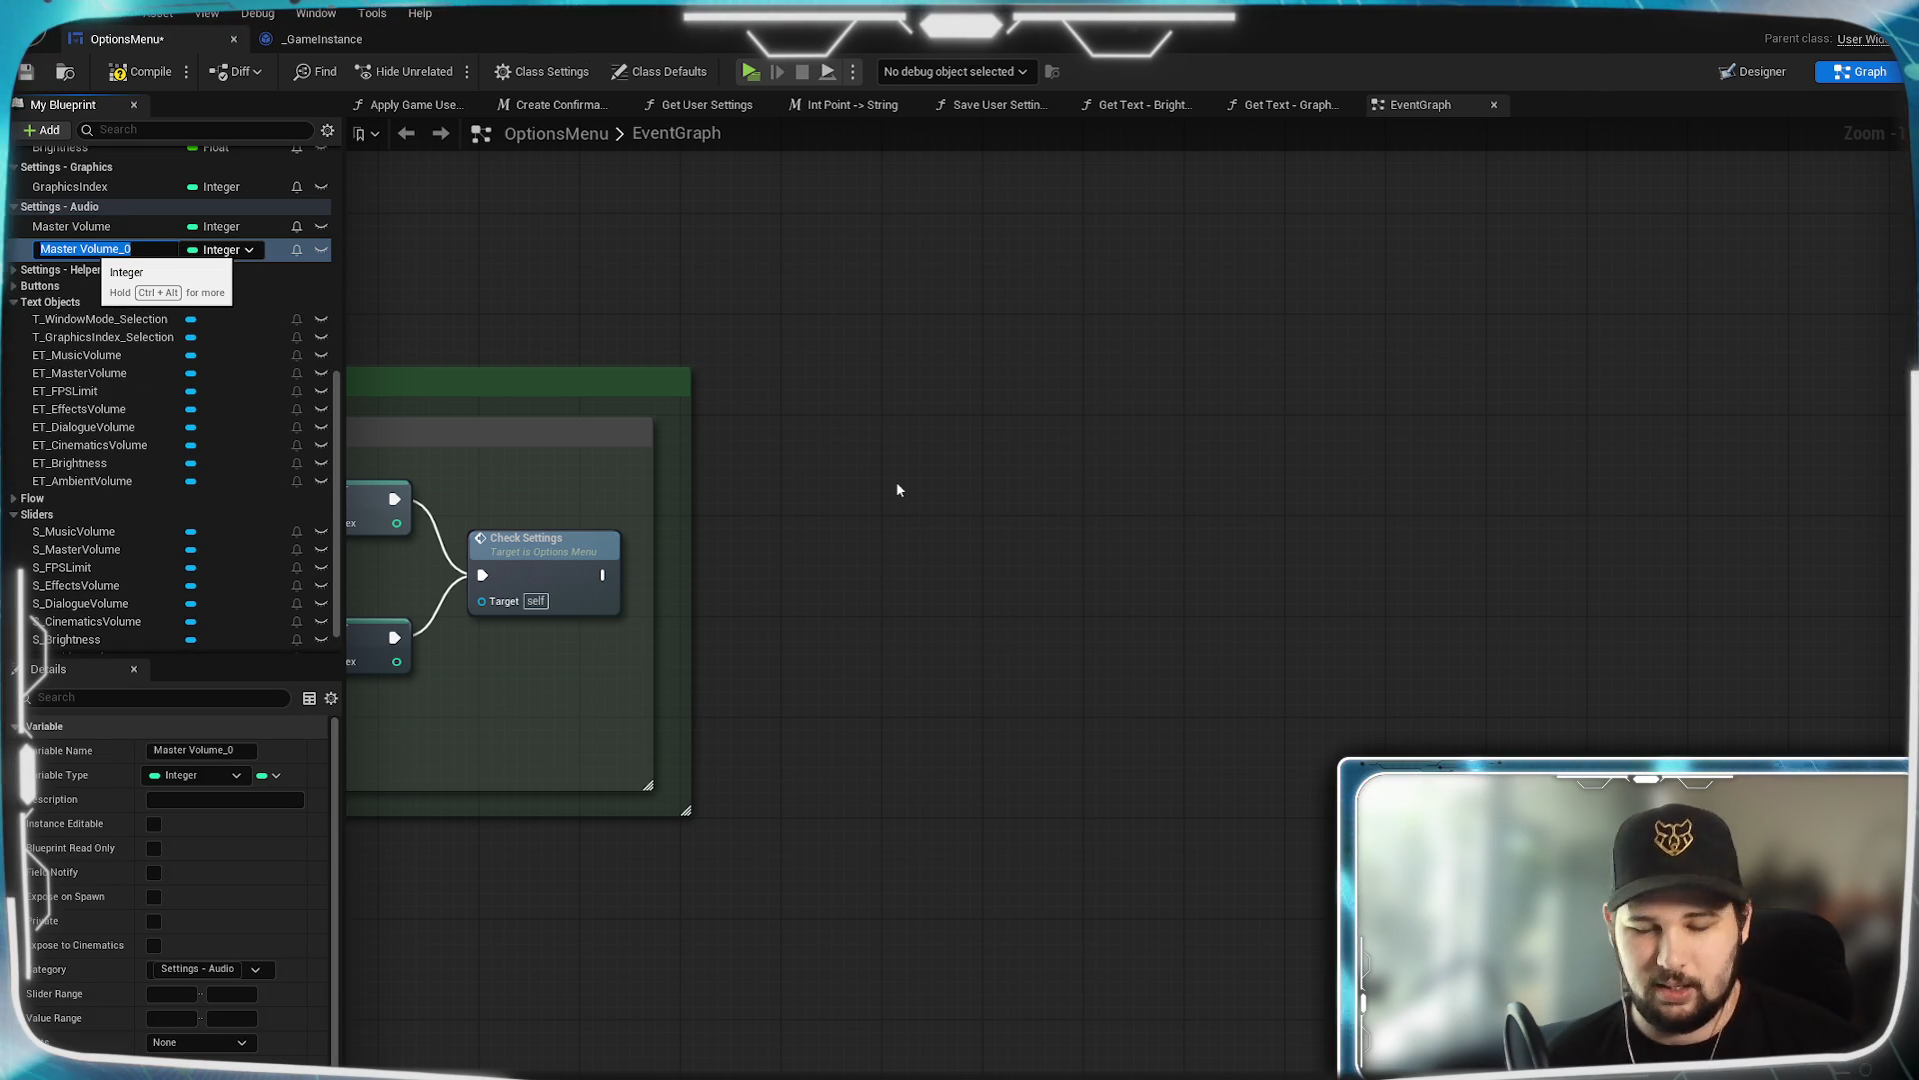
text(Music Volume)
key(Return)
Duplicate the volume variables to add 'Ambient Volume' and 'Effects Volume'.
right_click(90, 252)
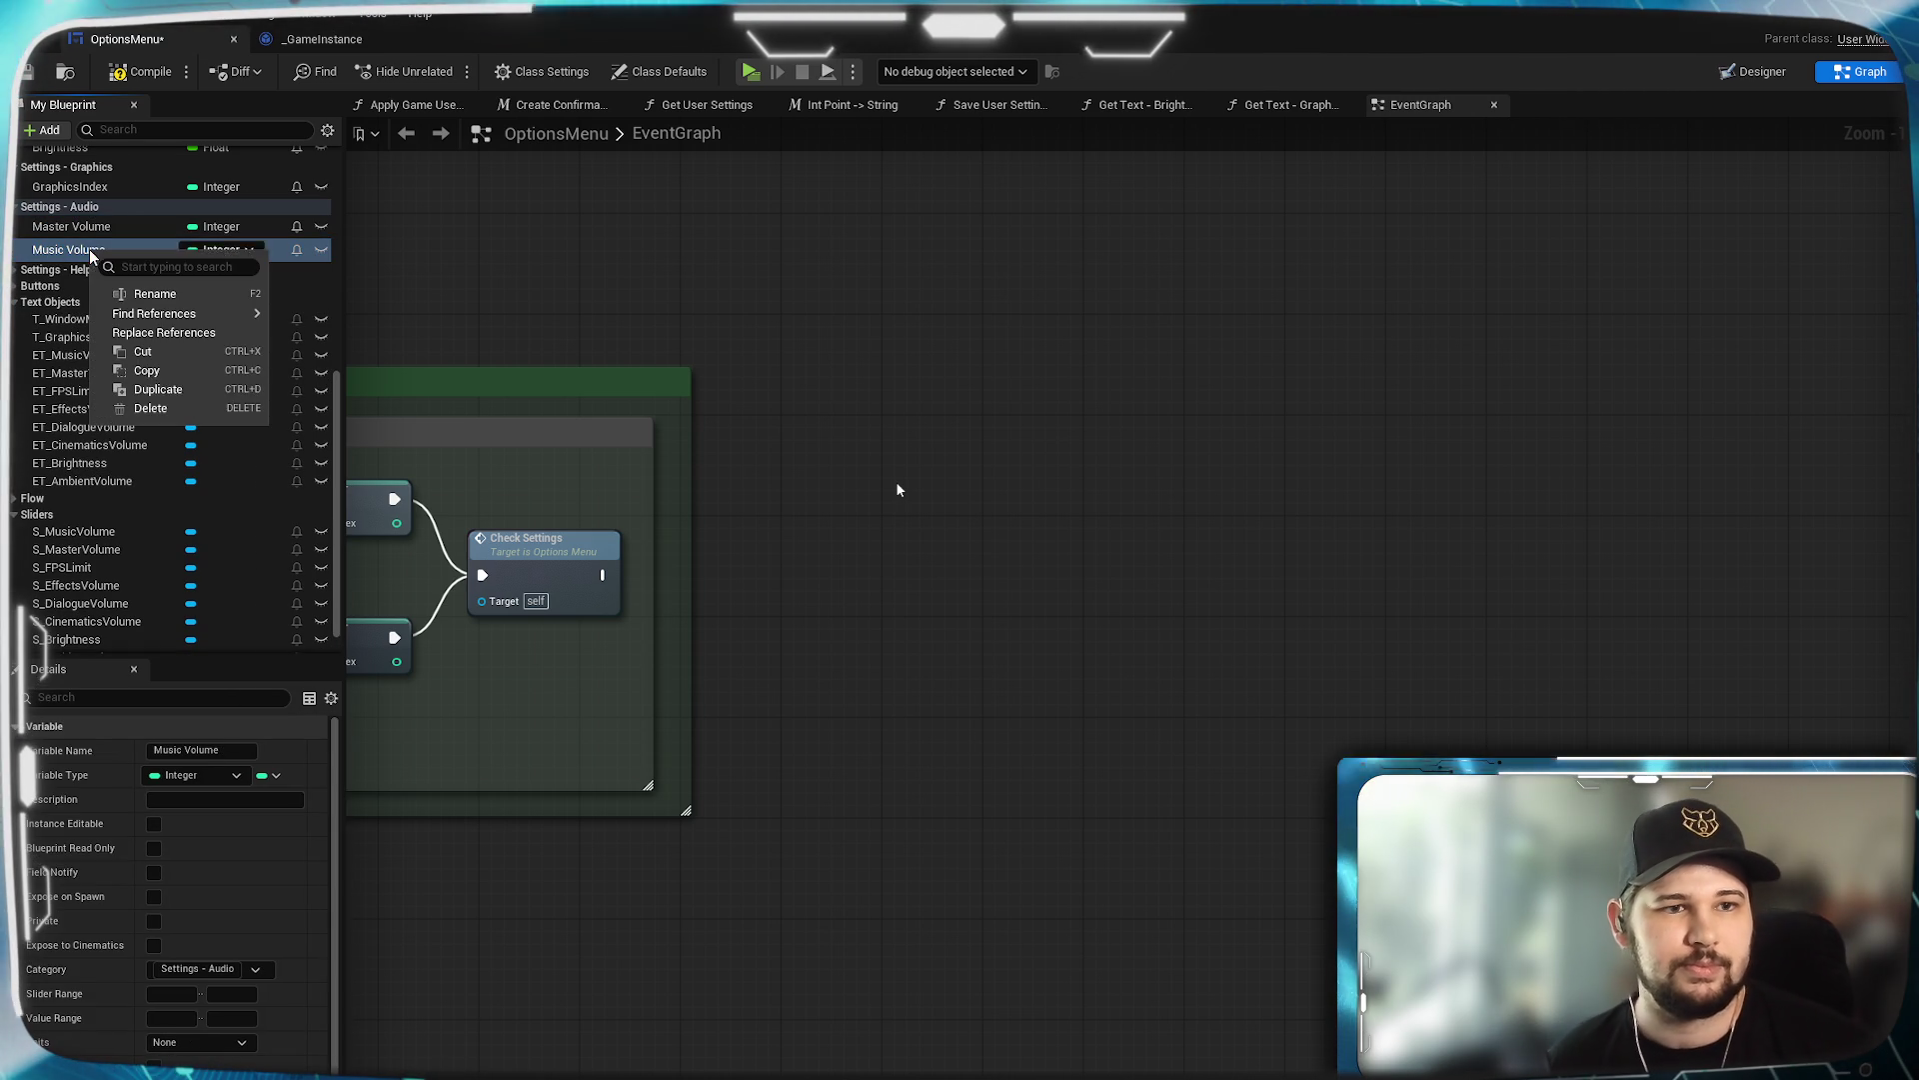
click(158, 389)
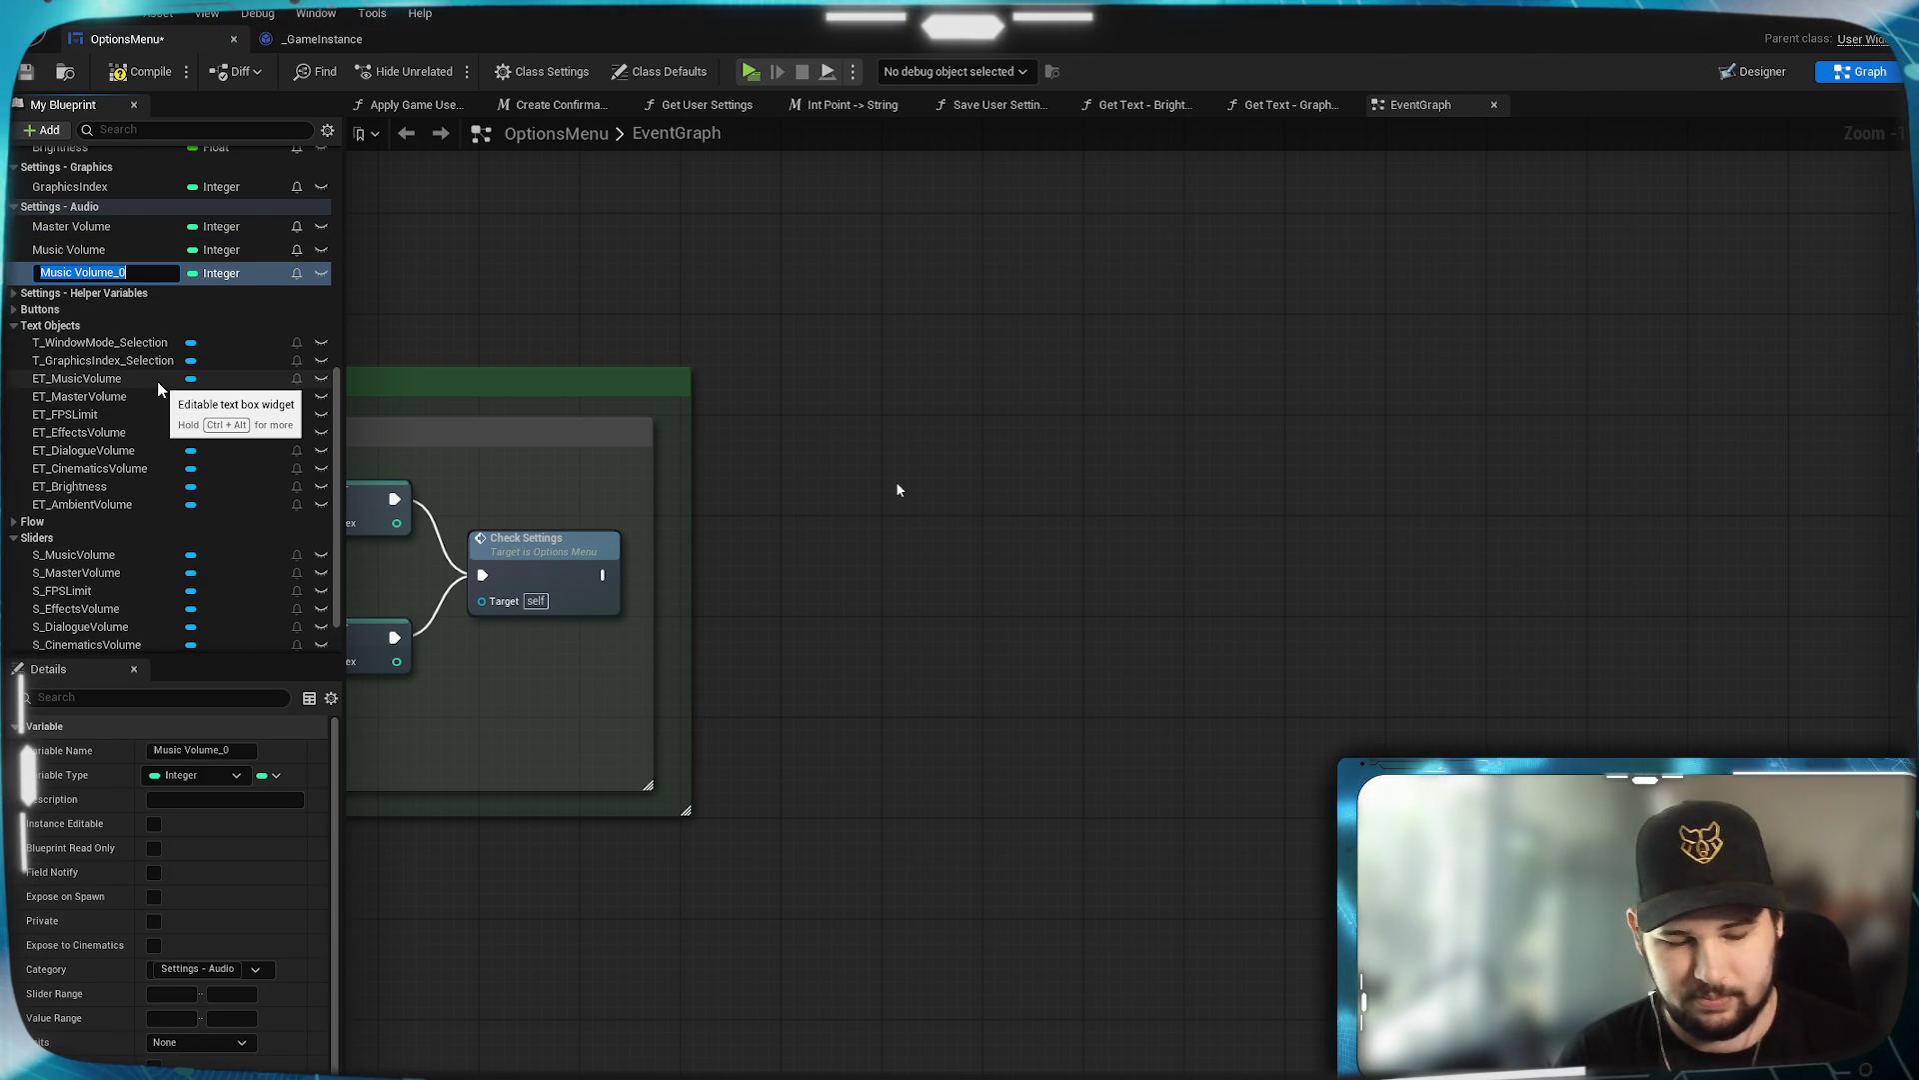
text(Ambient Vol)
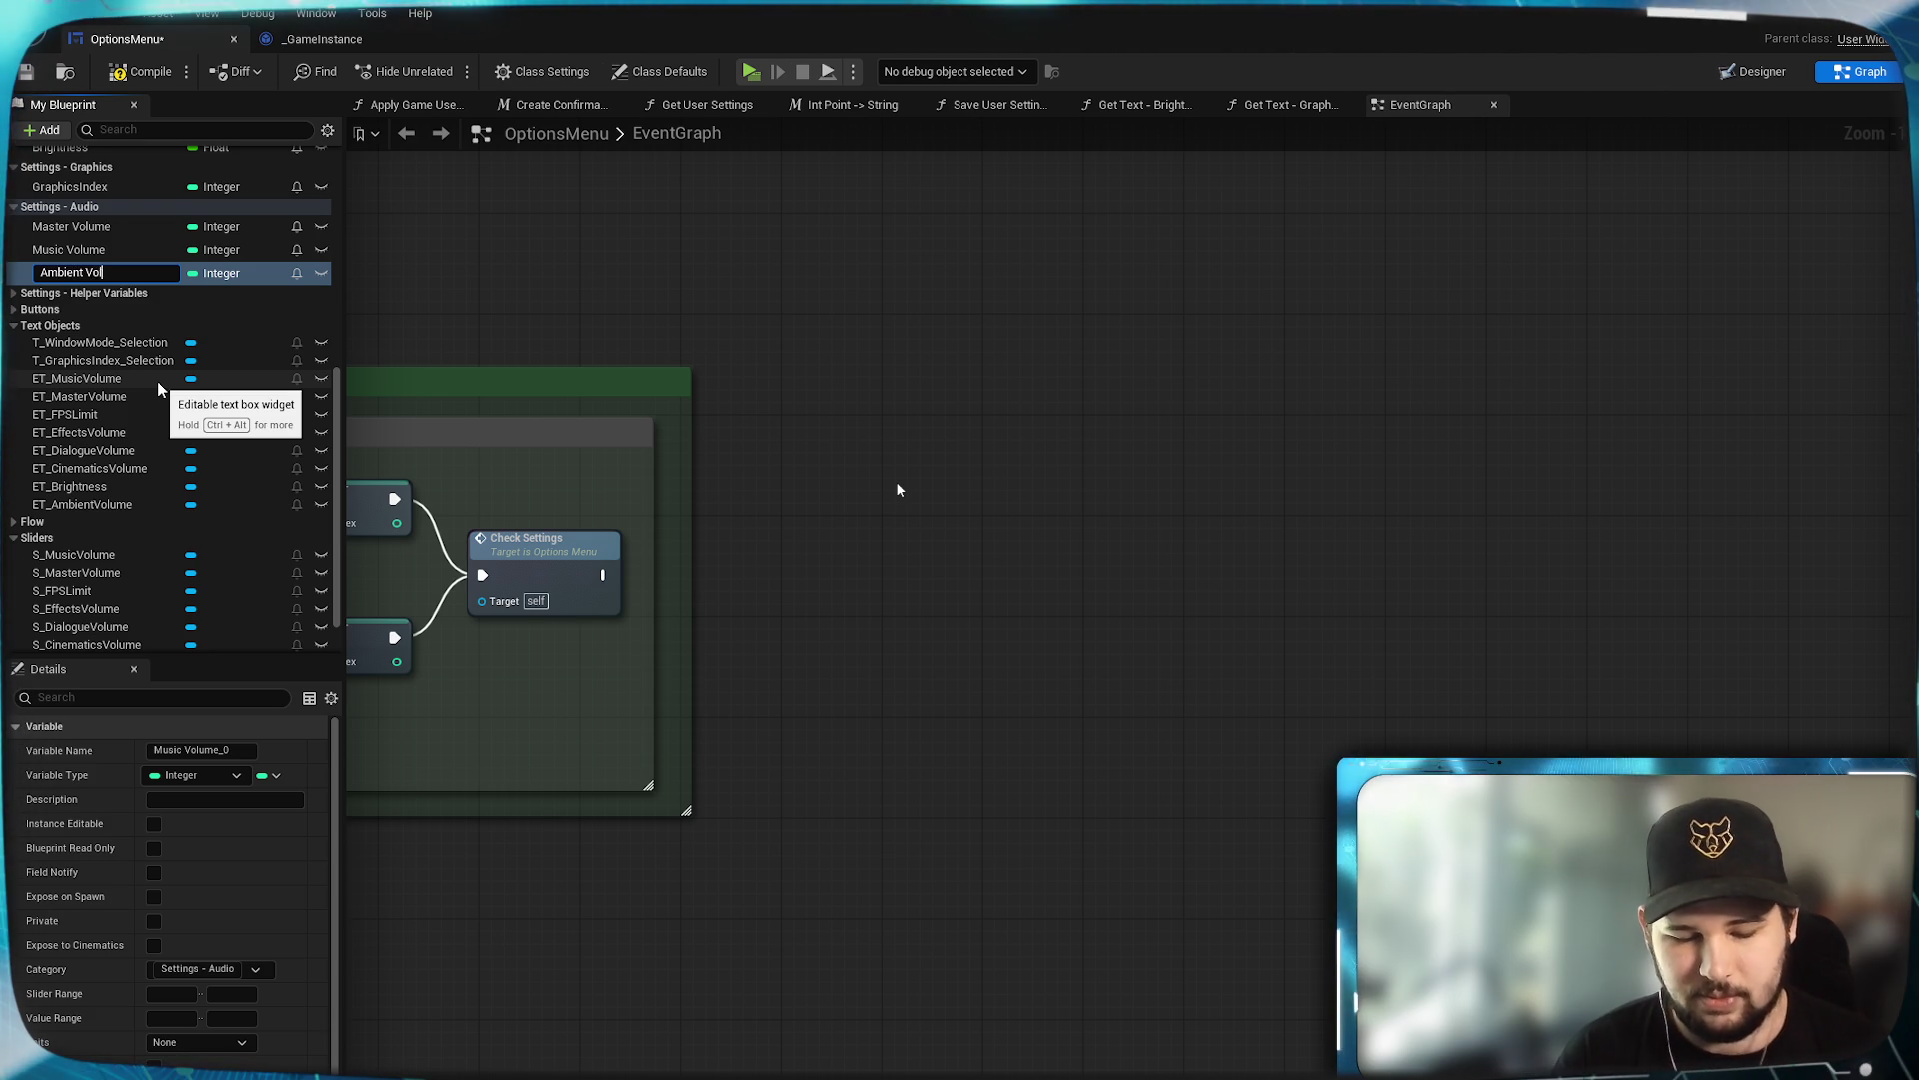
text(ume)
key(Return)
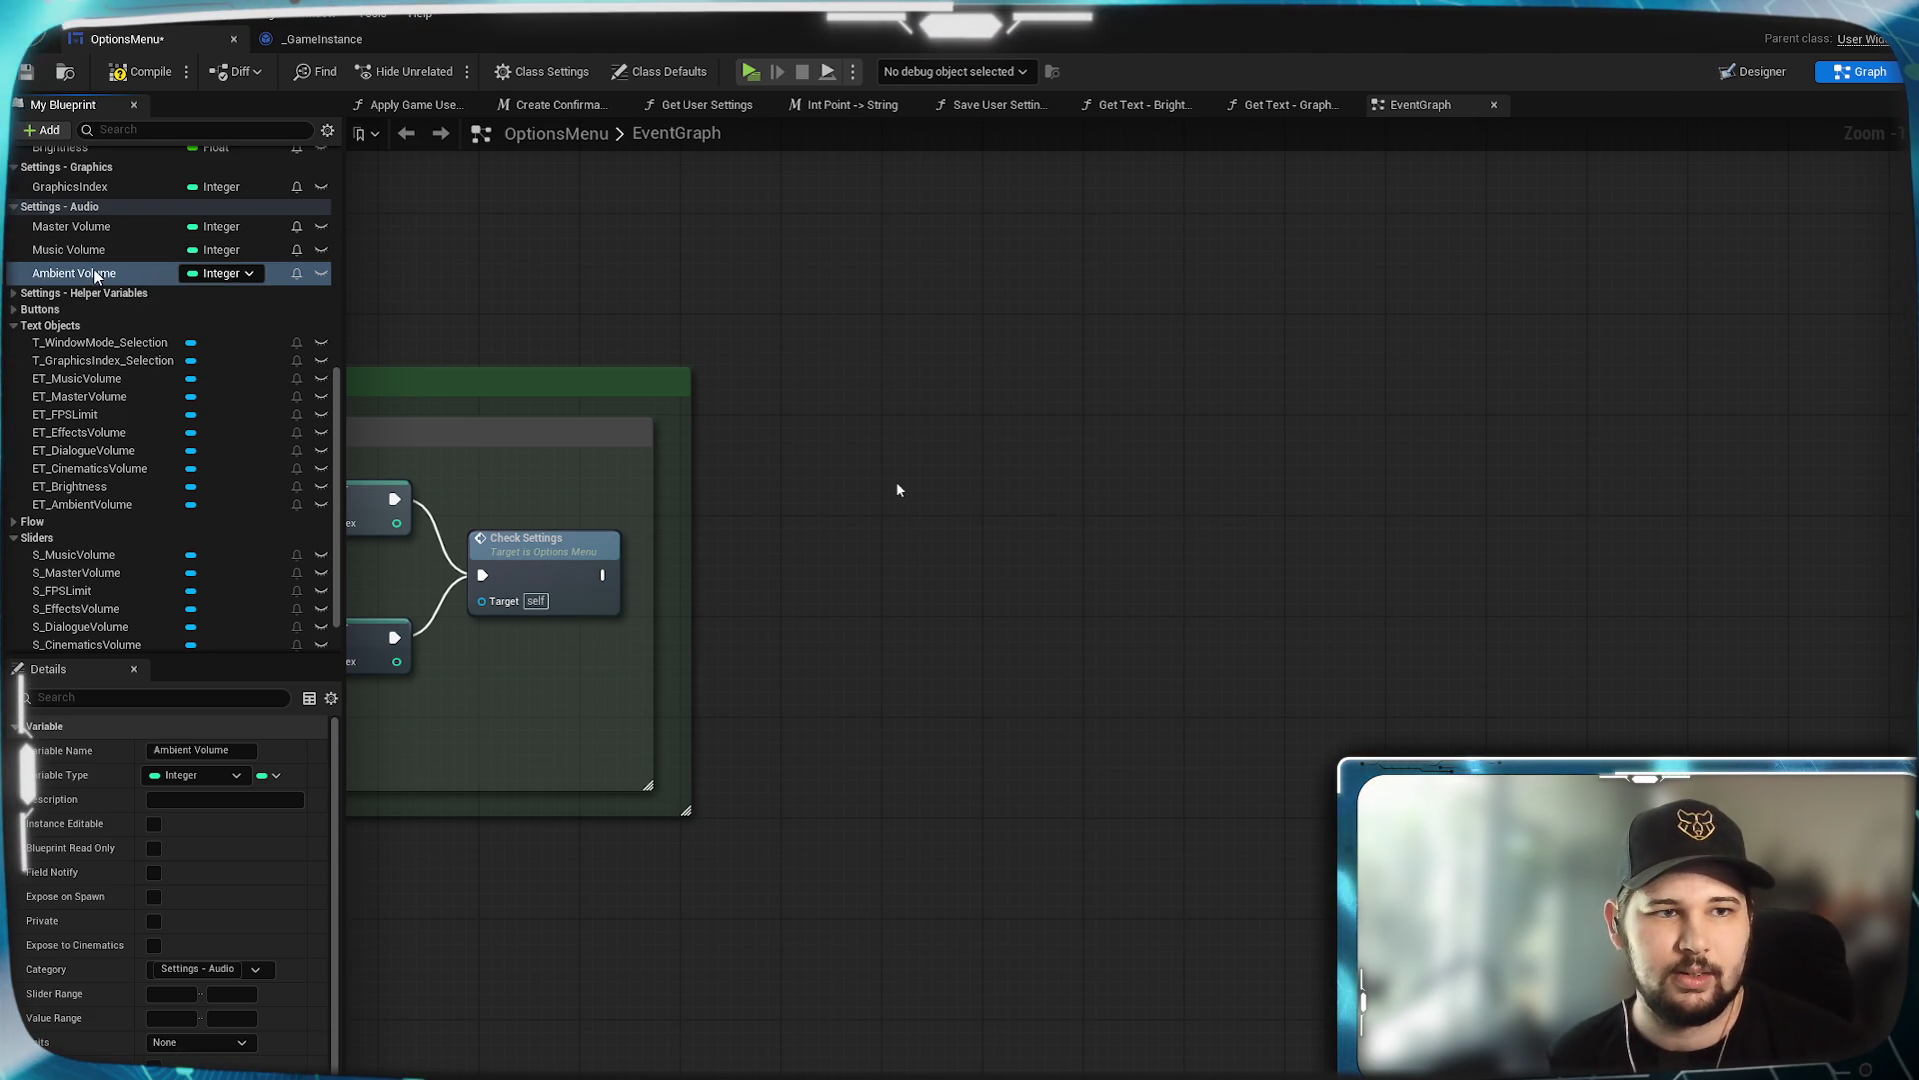
right_click(95, 277)
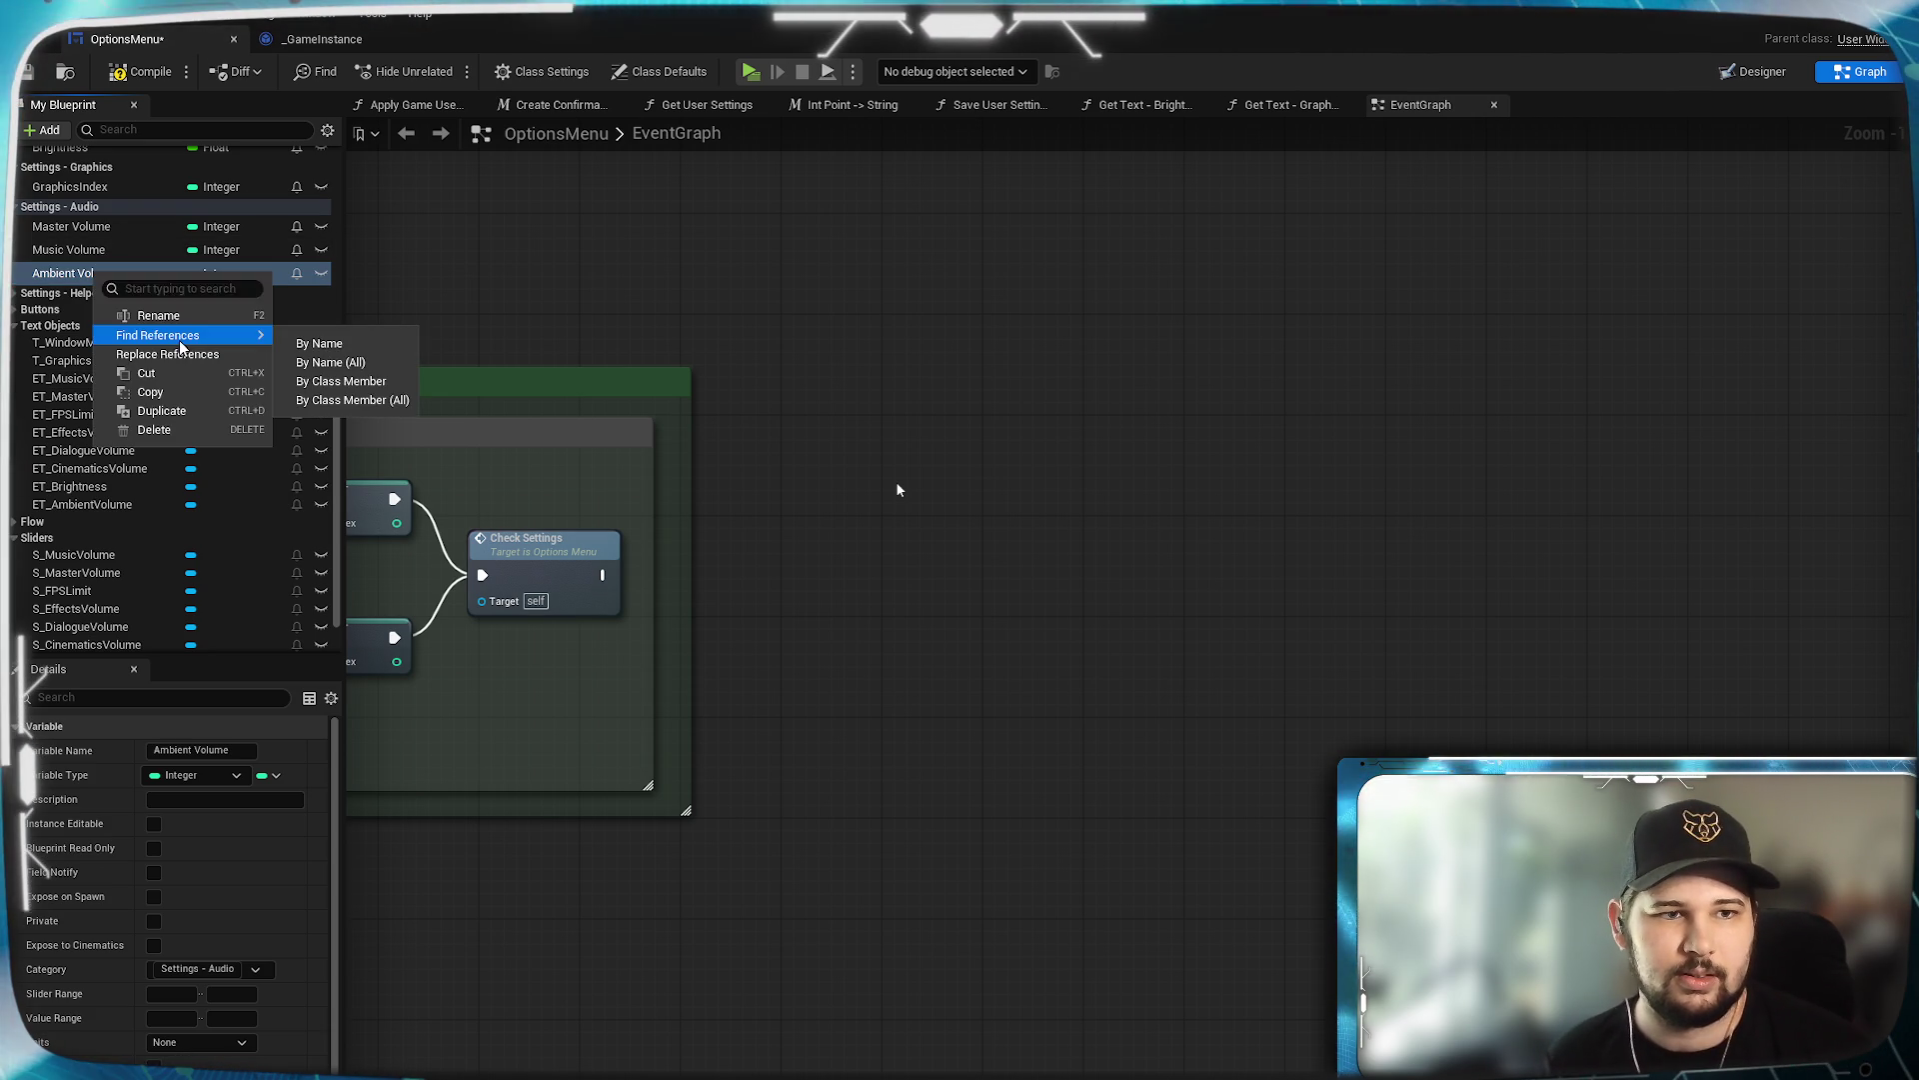
click(173, 413)
text(Effects V)
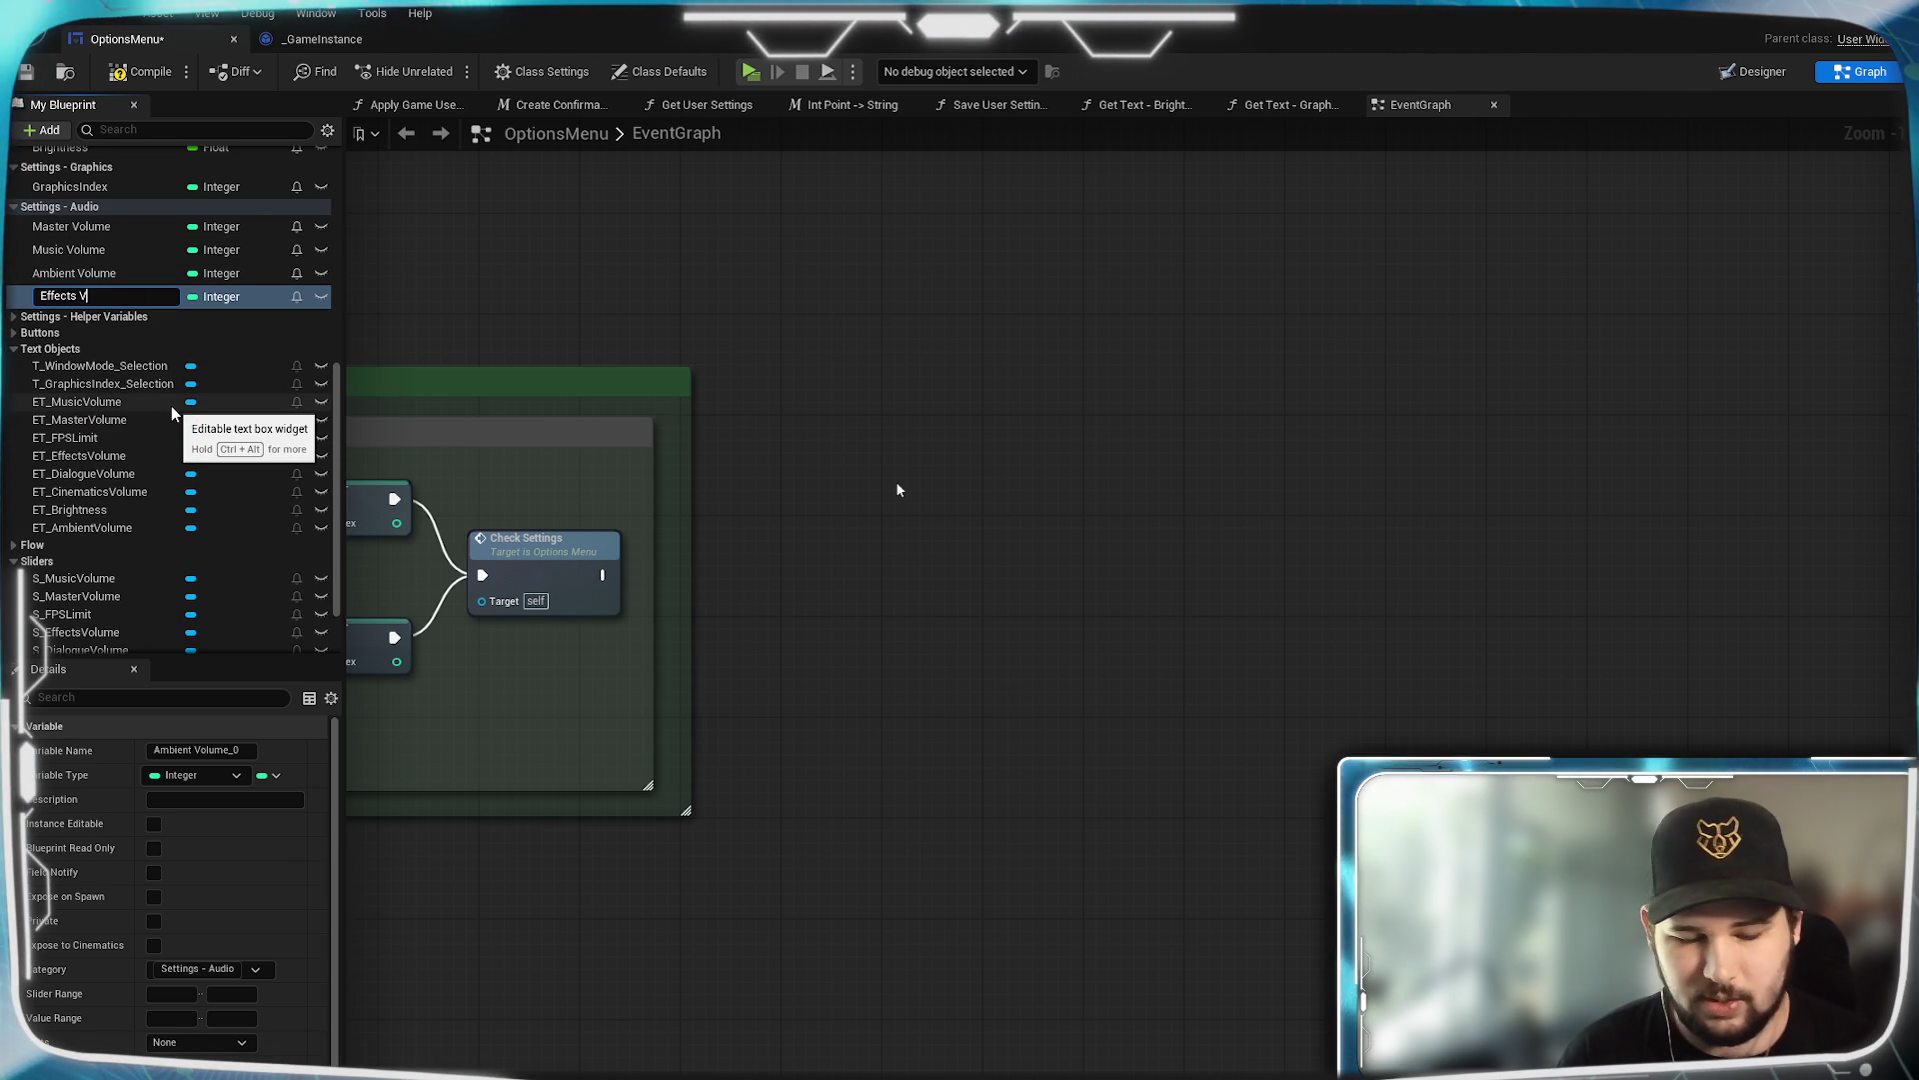
text(olume)
key(Return)
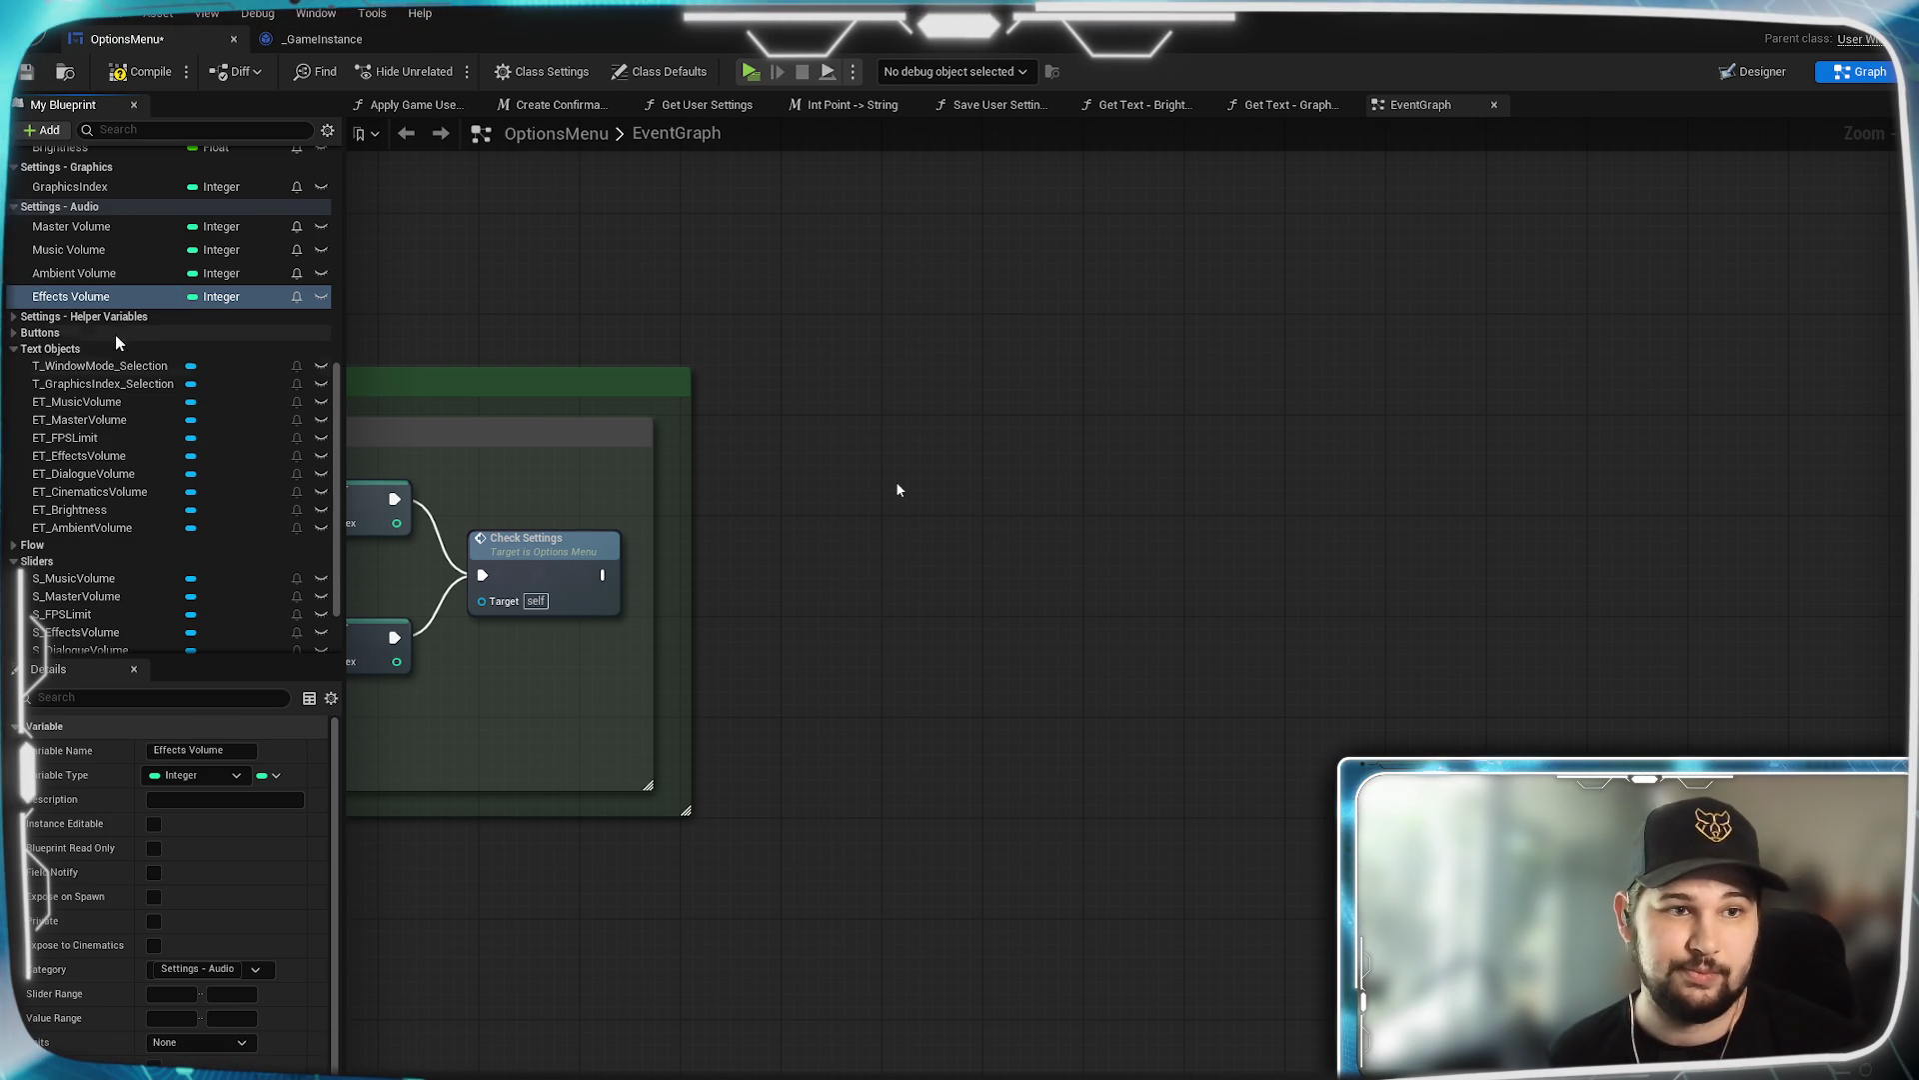
Add 'Dialogue Volume' and 'Cinematics Volume' copies, then save the OptionsMenu blueprint.
right_click(115, 298)
click(158, 429)
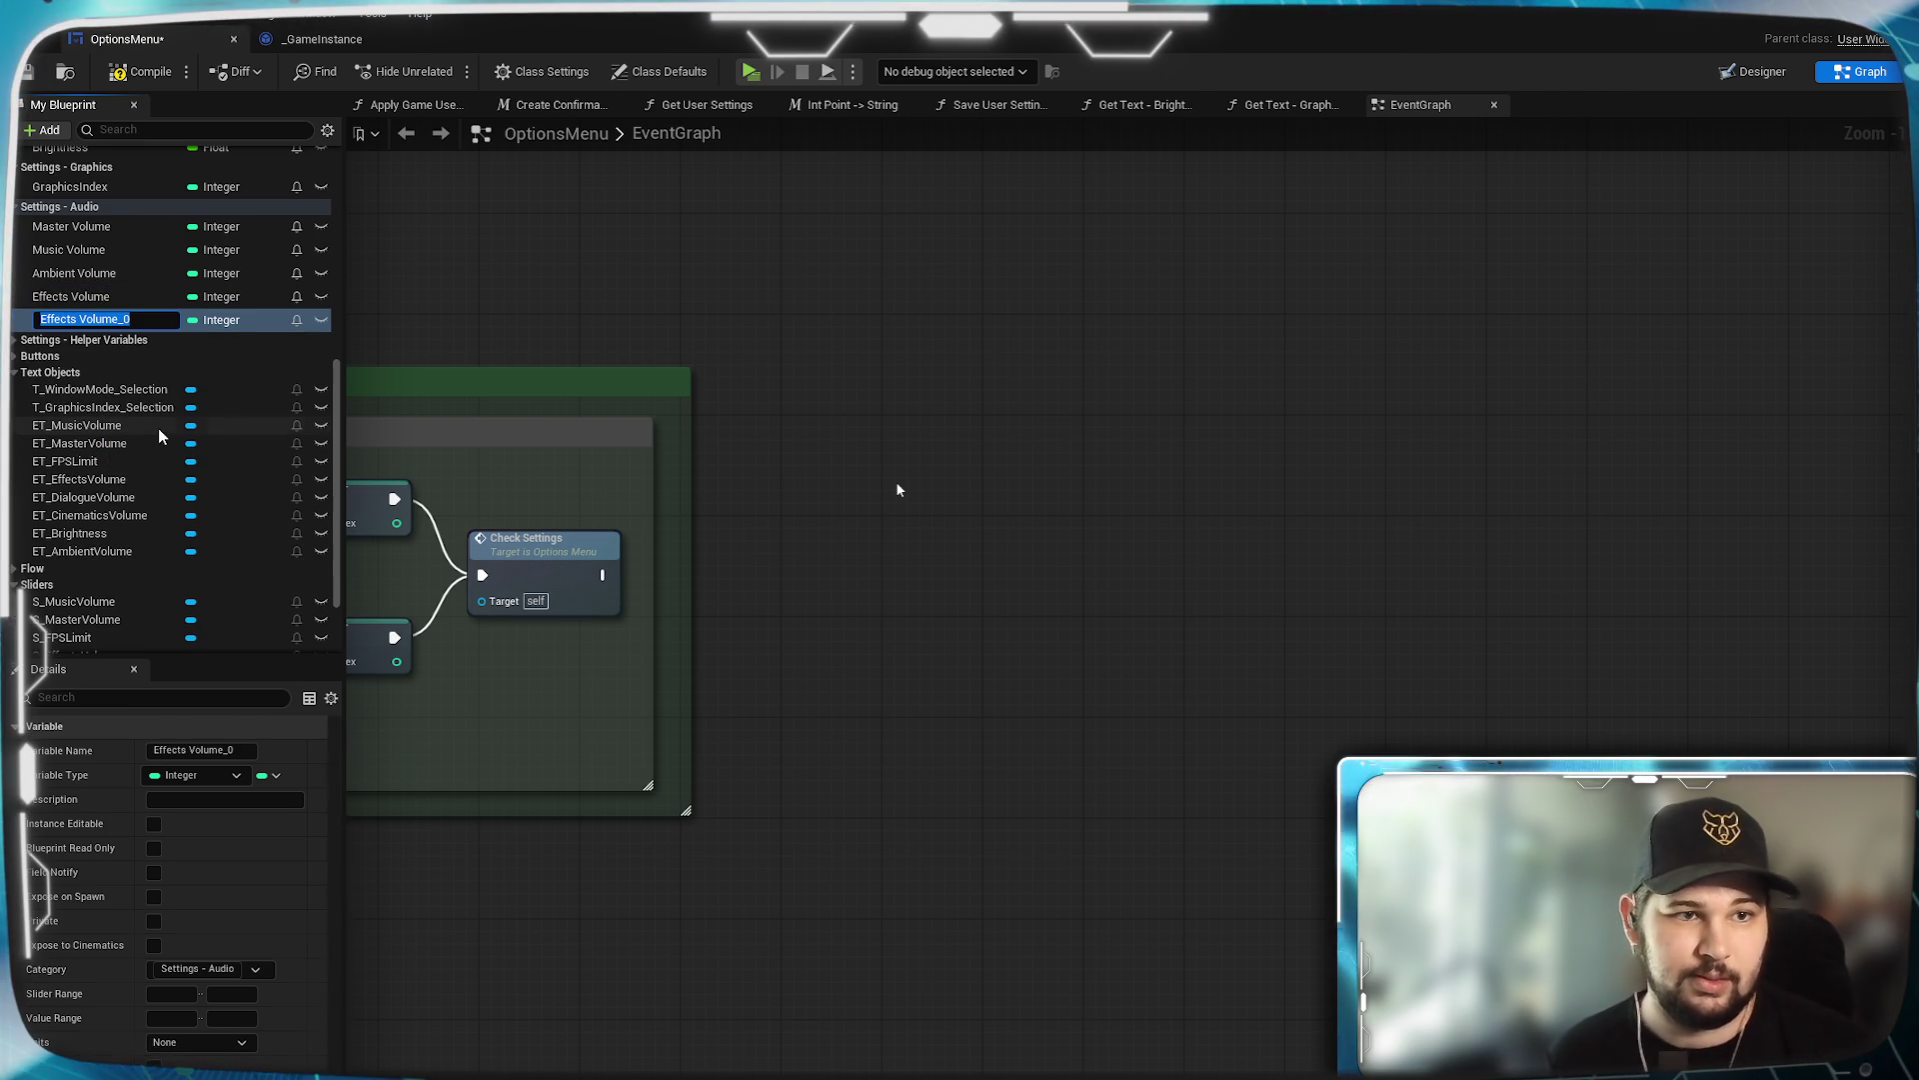
text(Dialogue Volume)
key(Return)
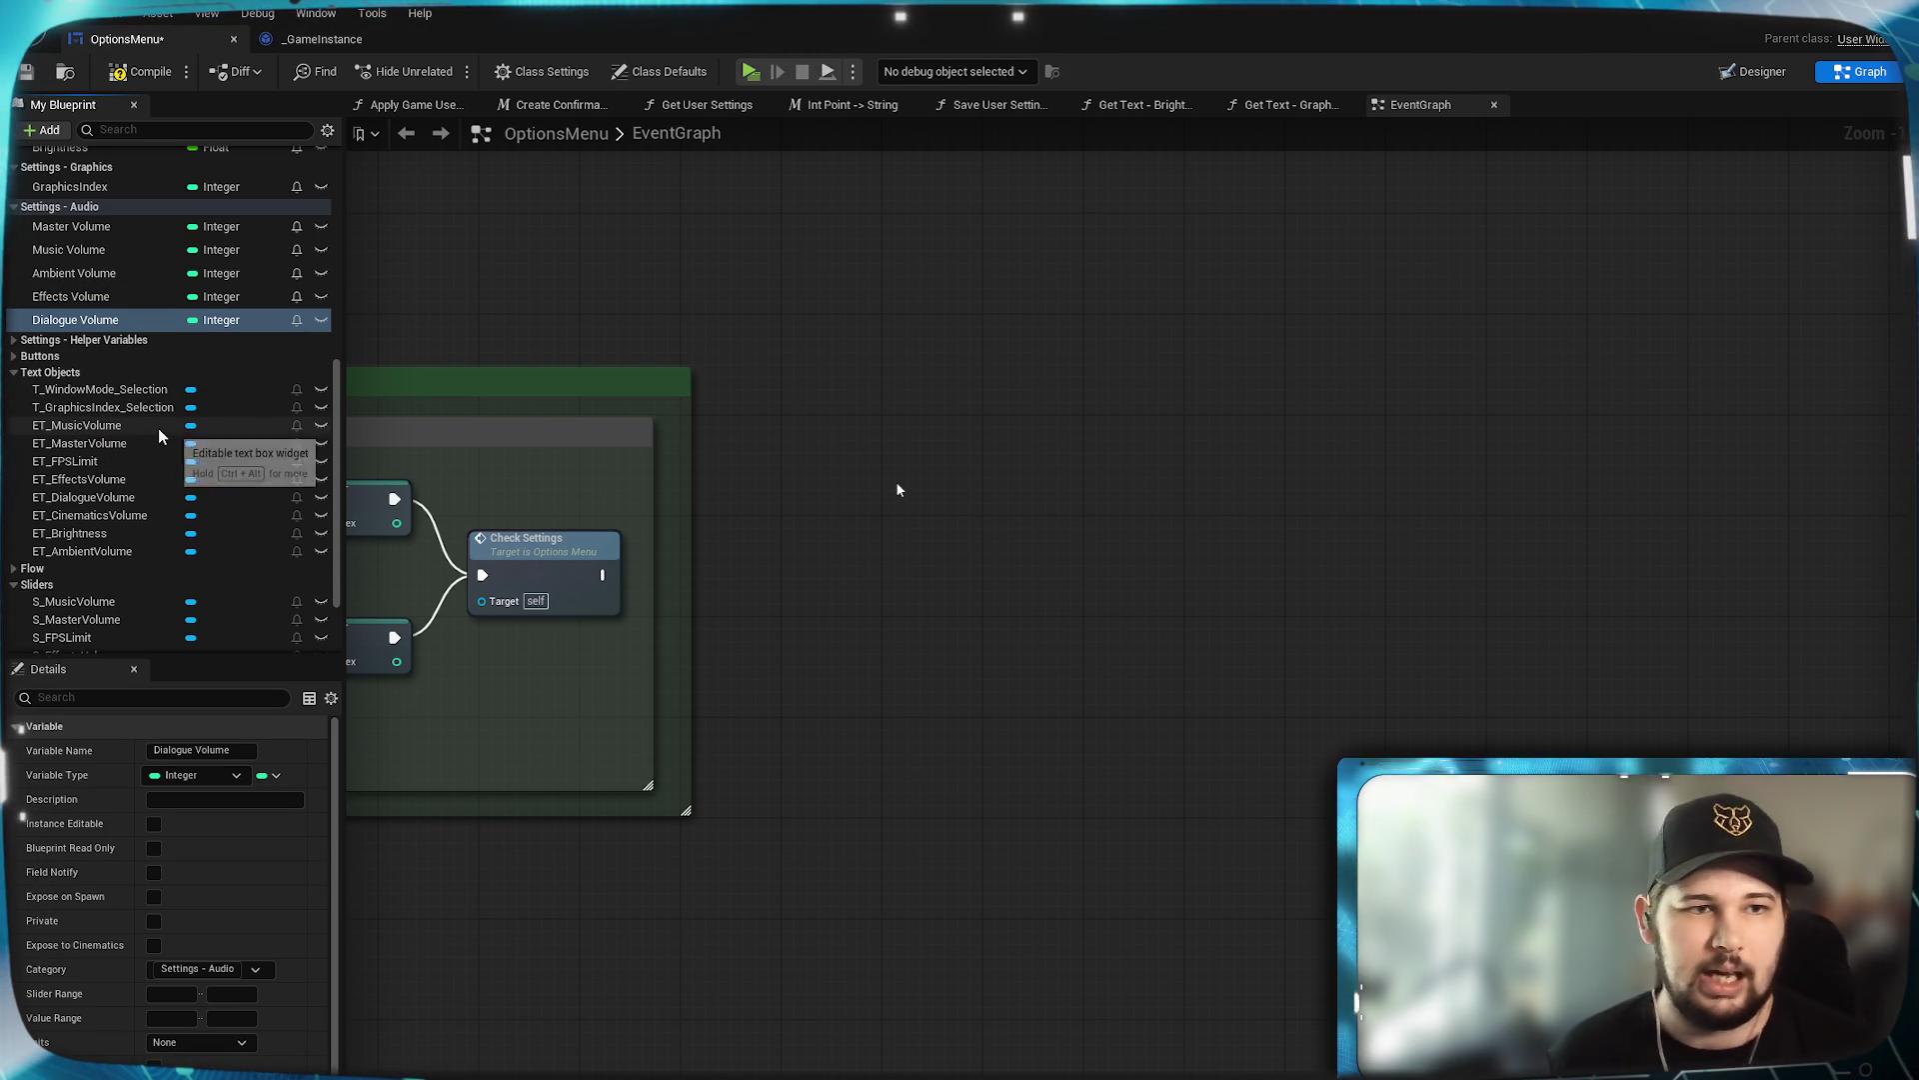
click(60, 320)
right_click(85, 320)
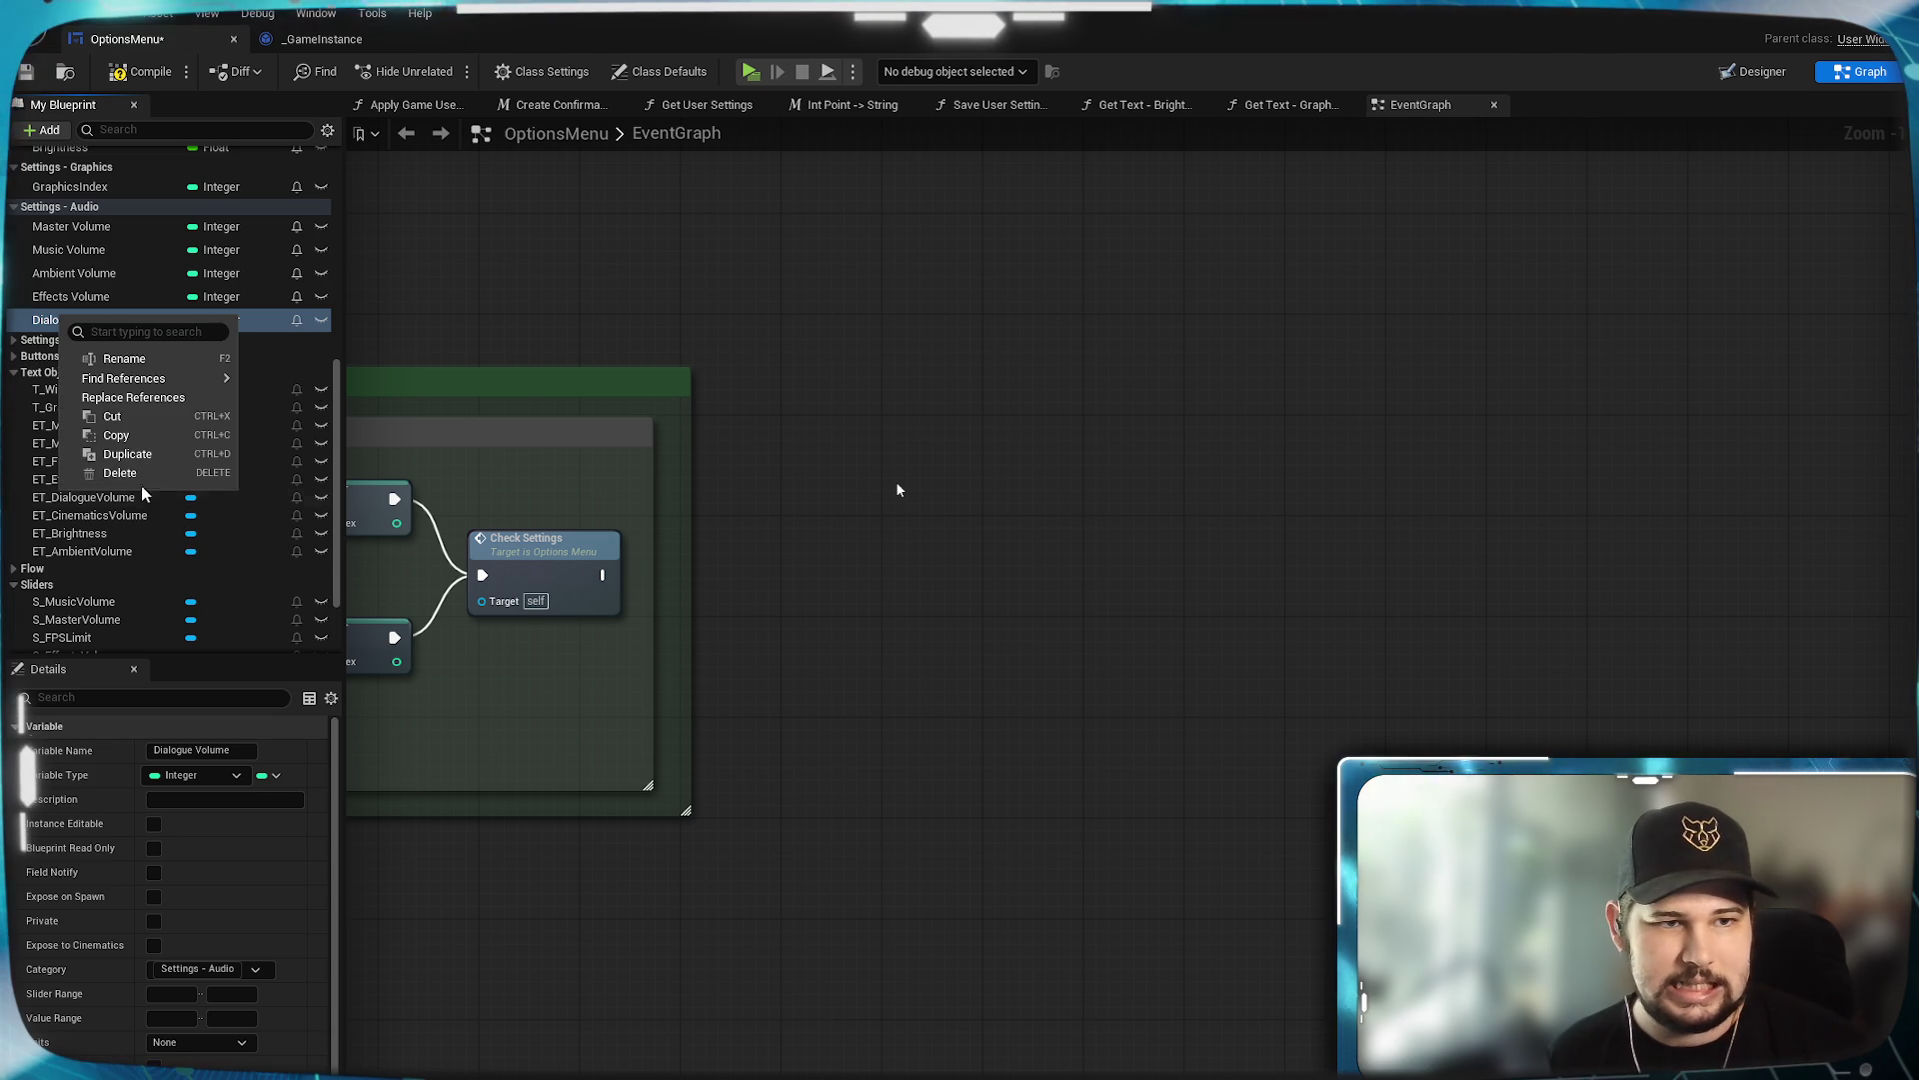
click(134, 455)
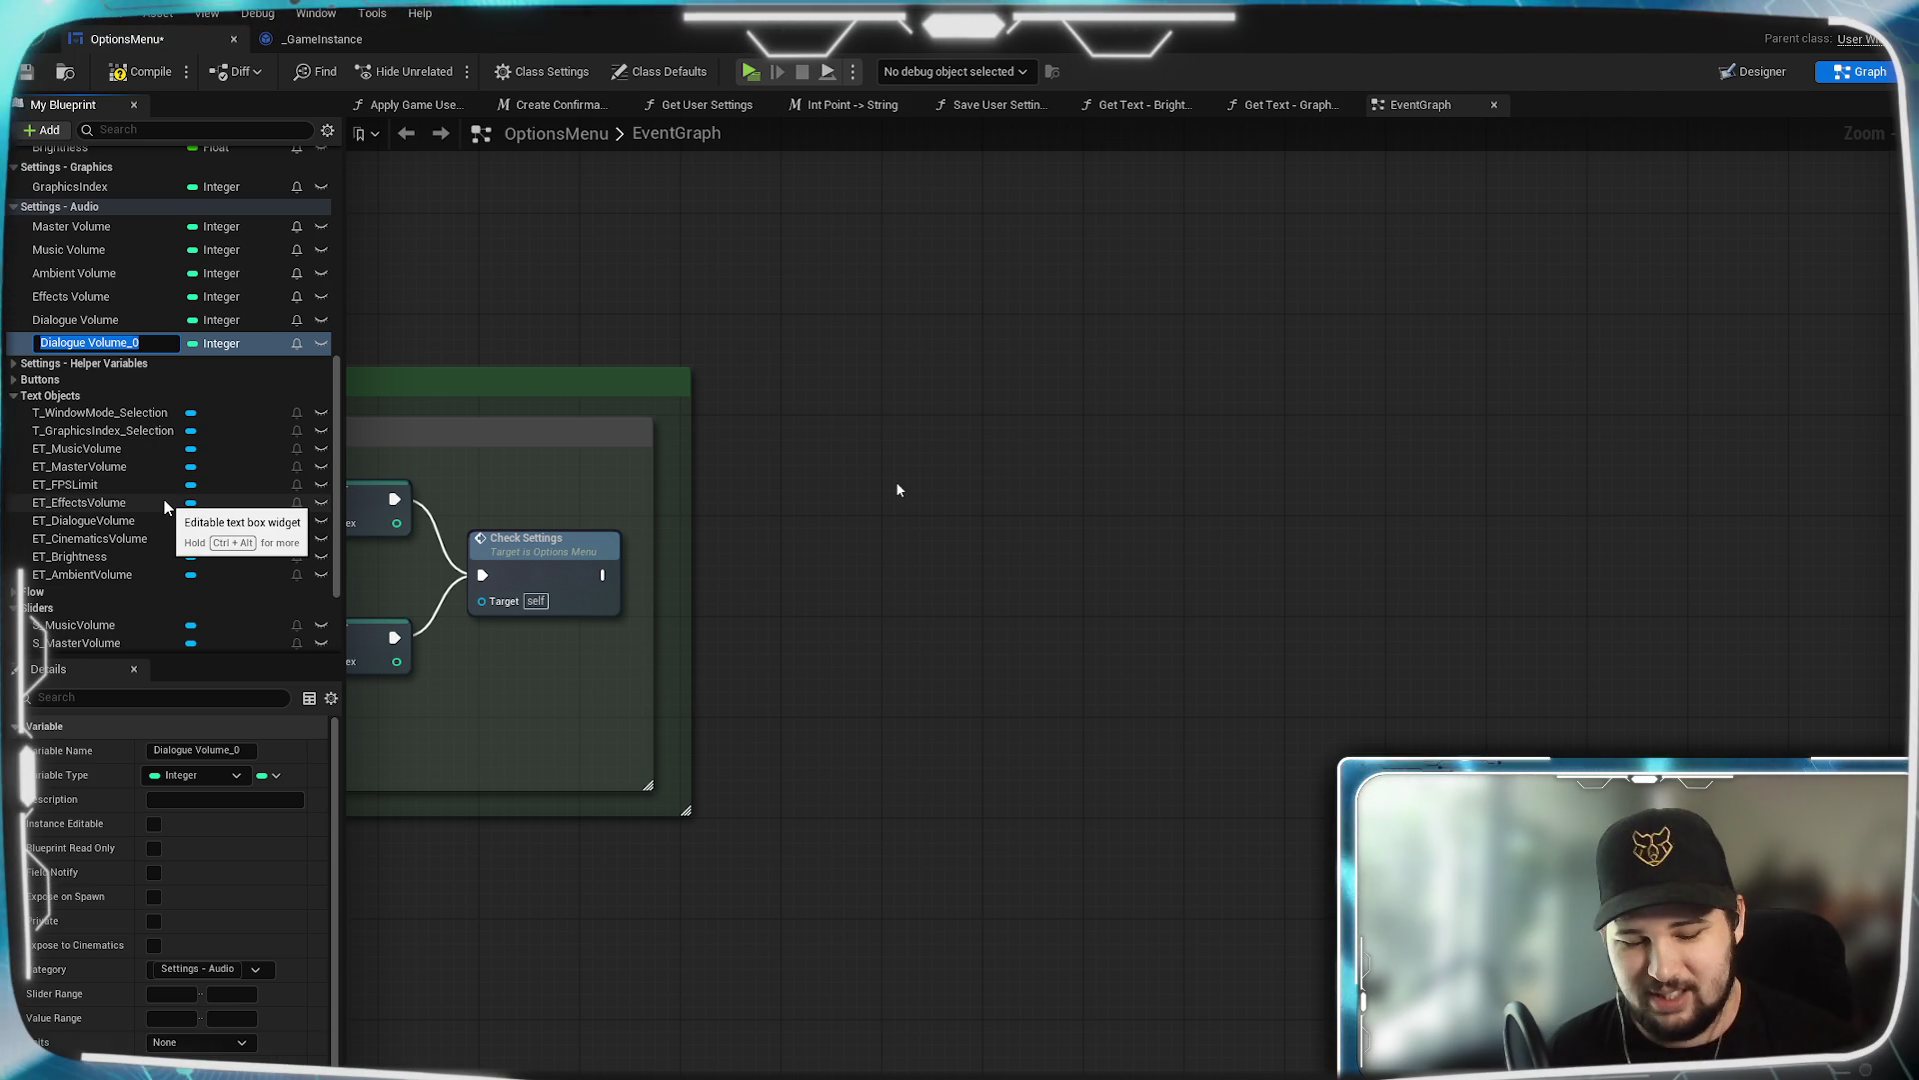
text(Cinematics )
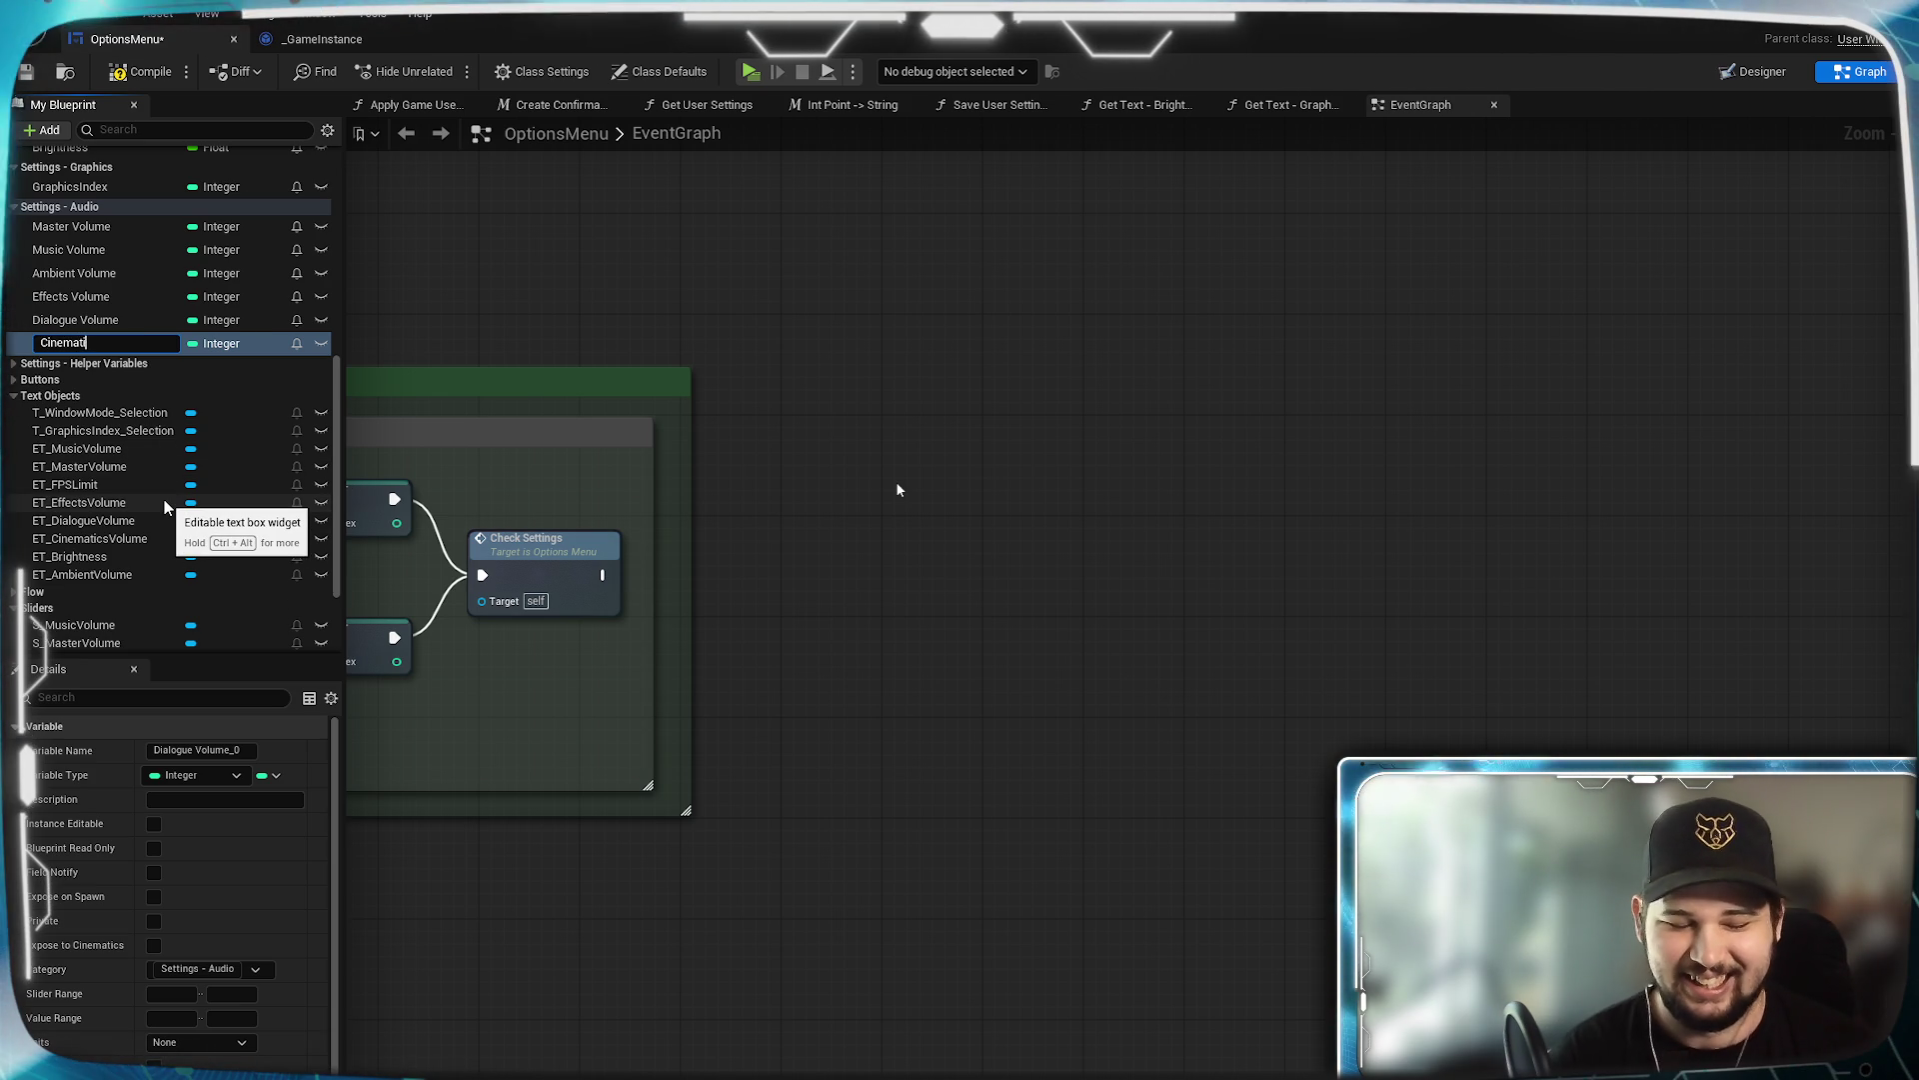
text(Volume)
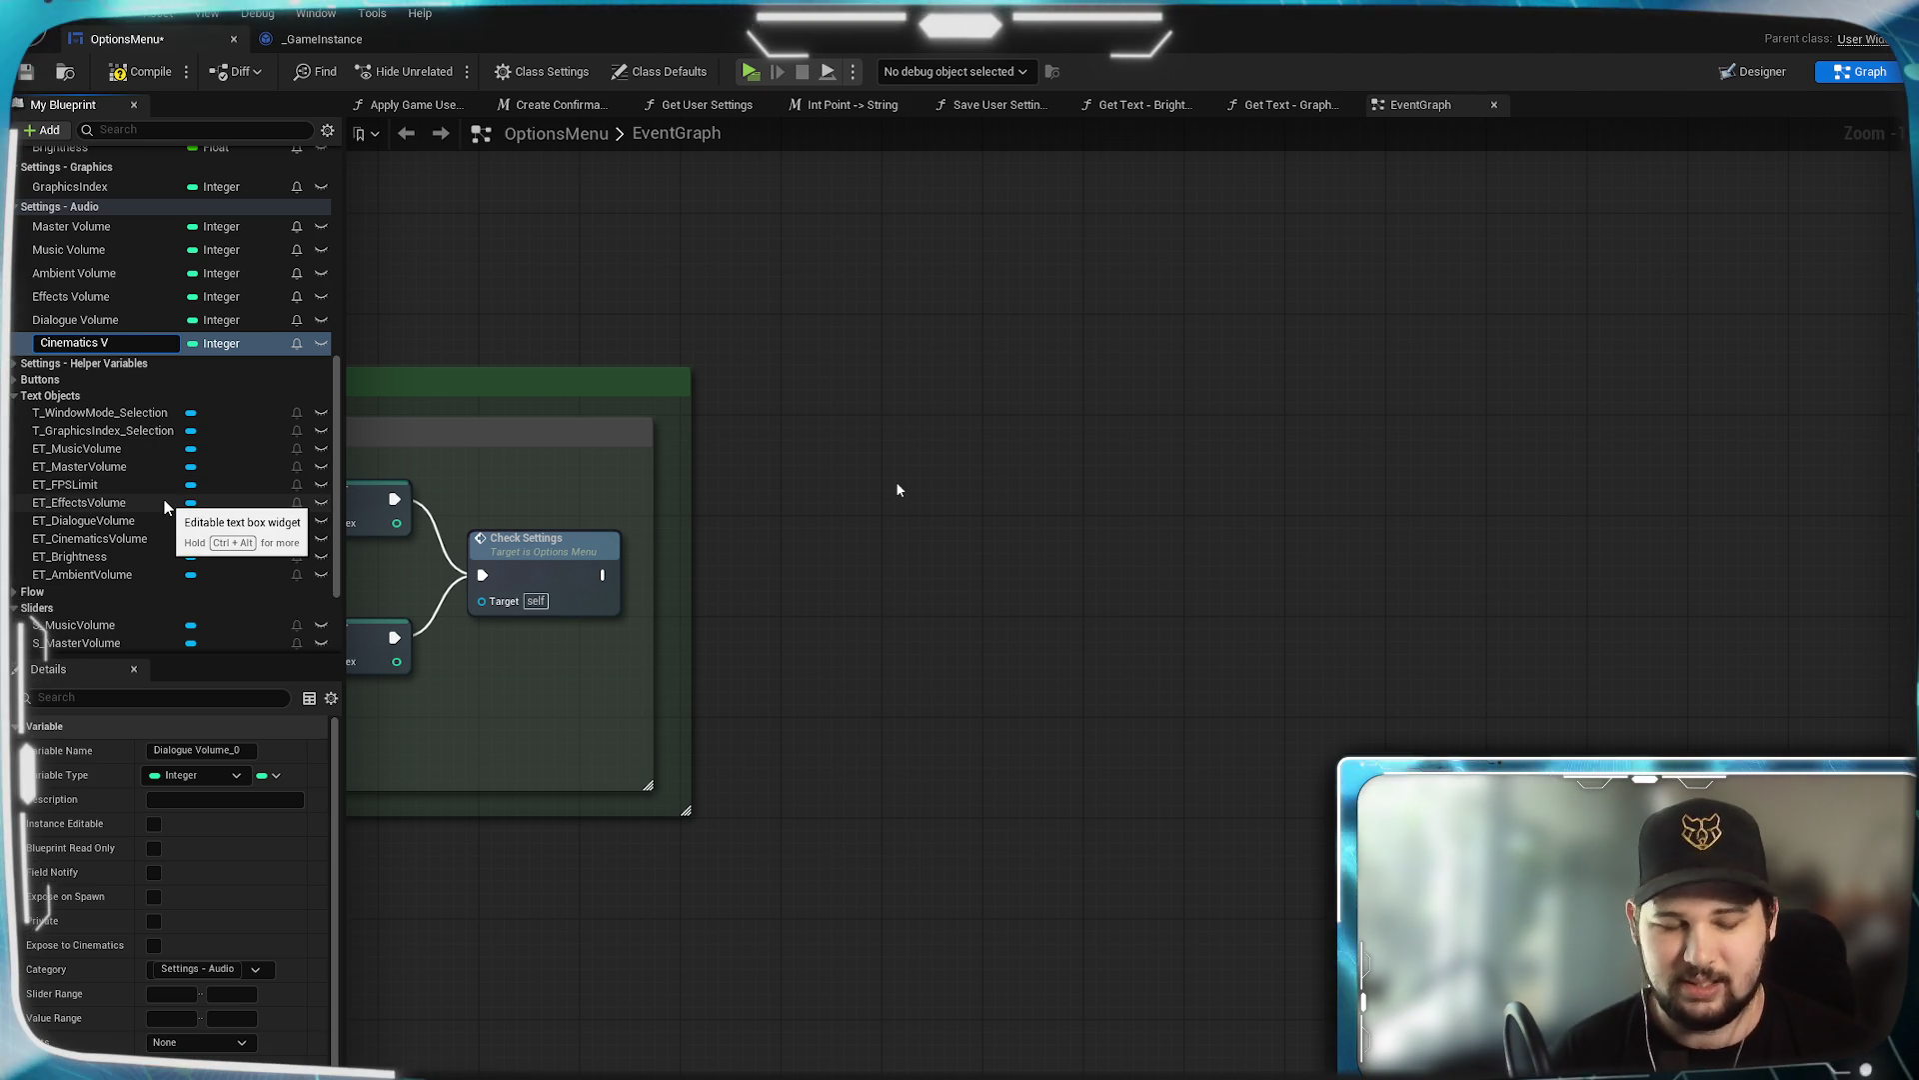
key(Return)
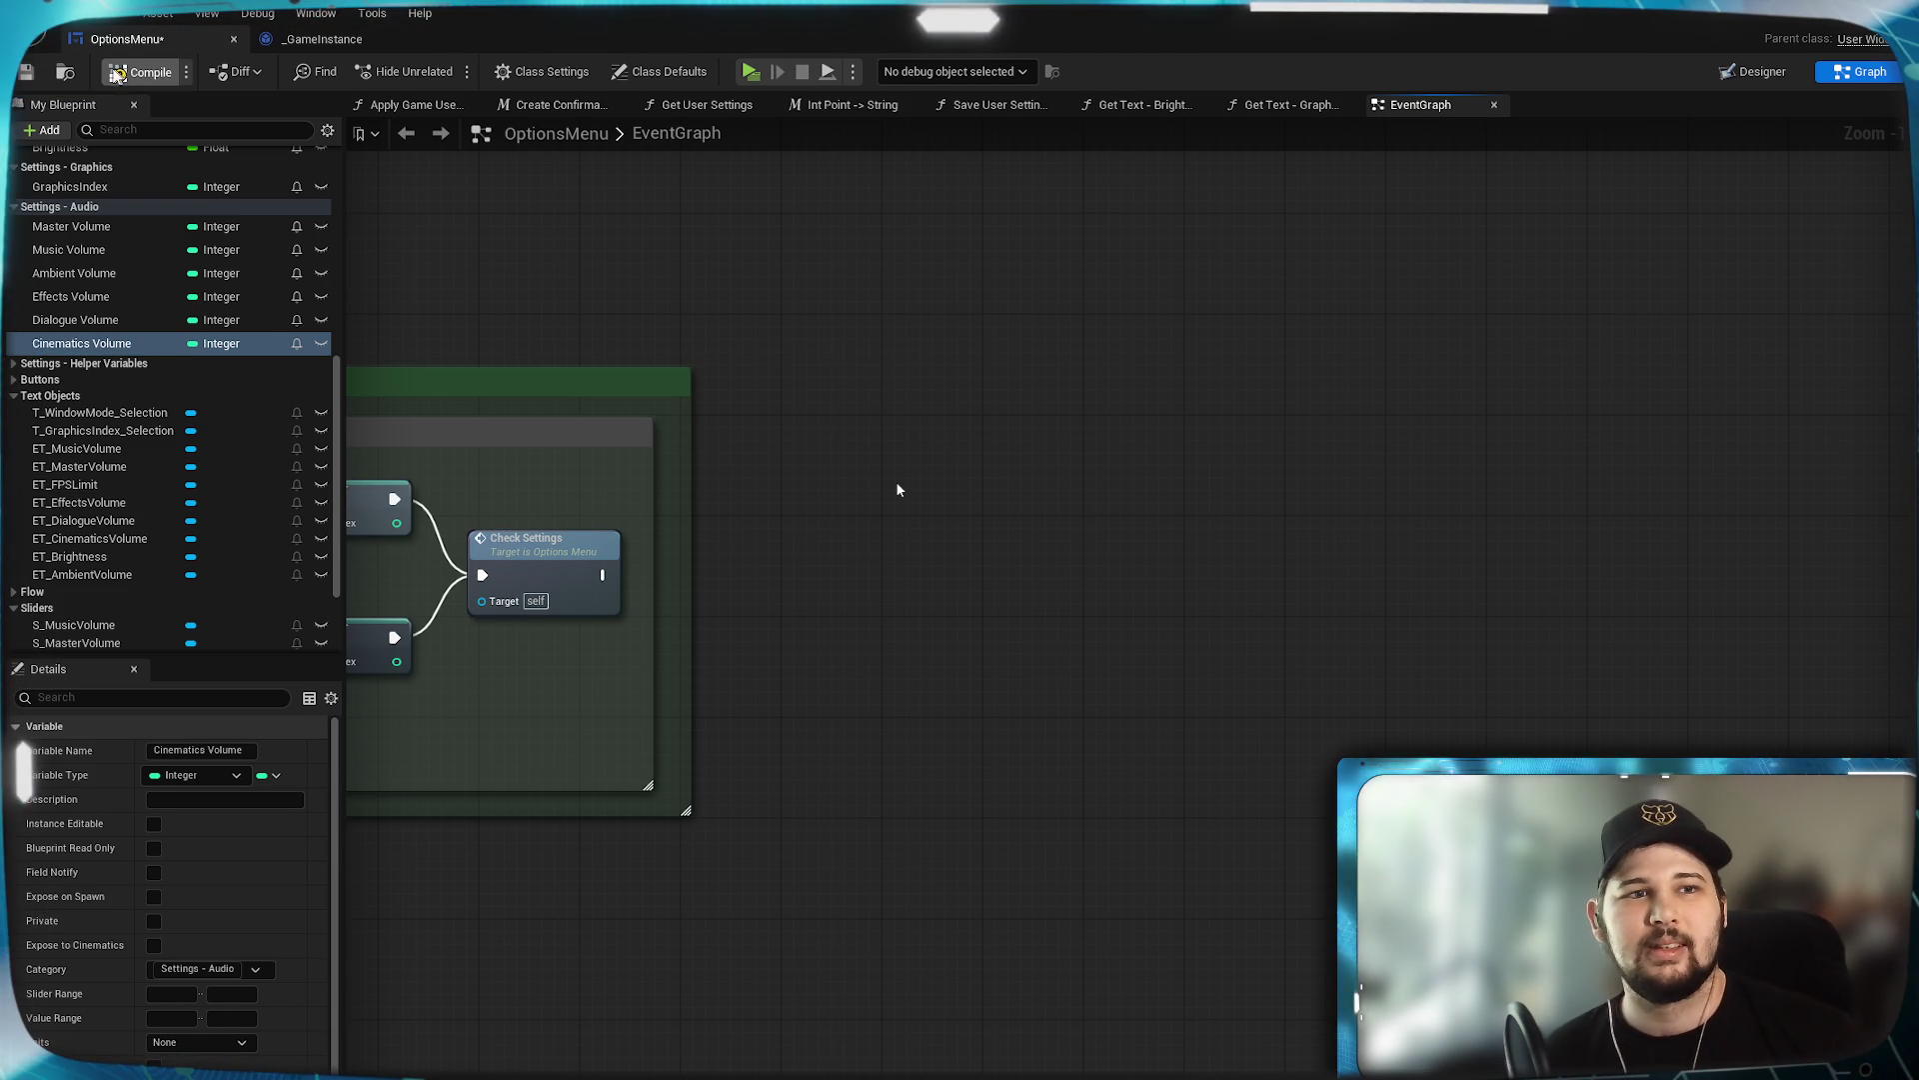
click(28, 74)
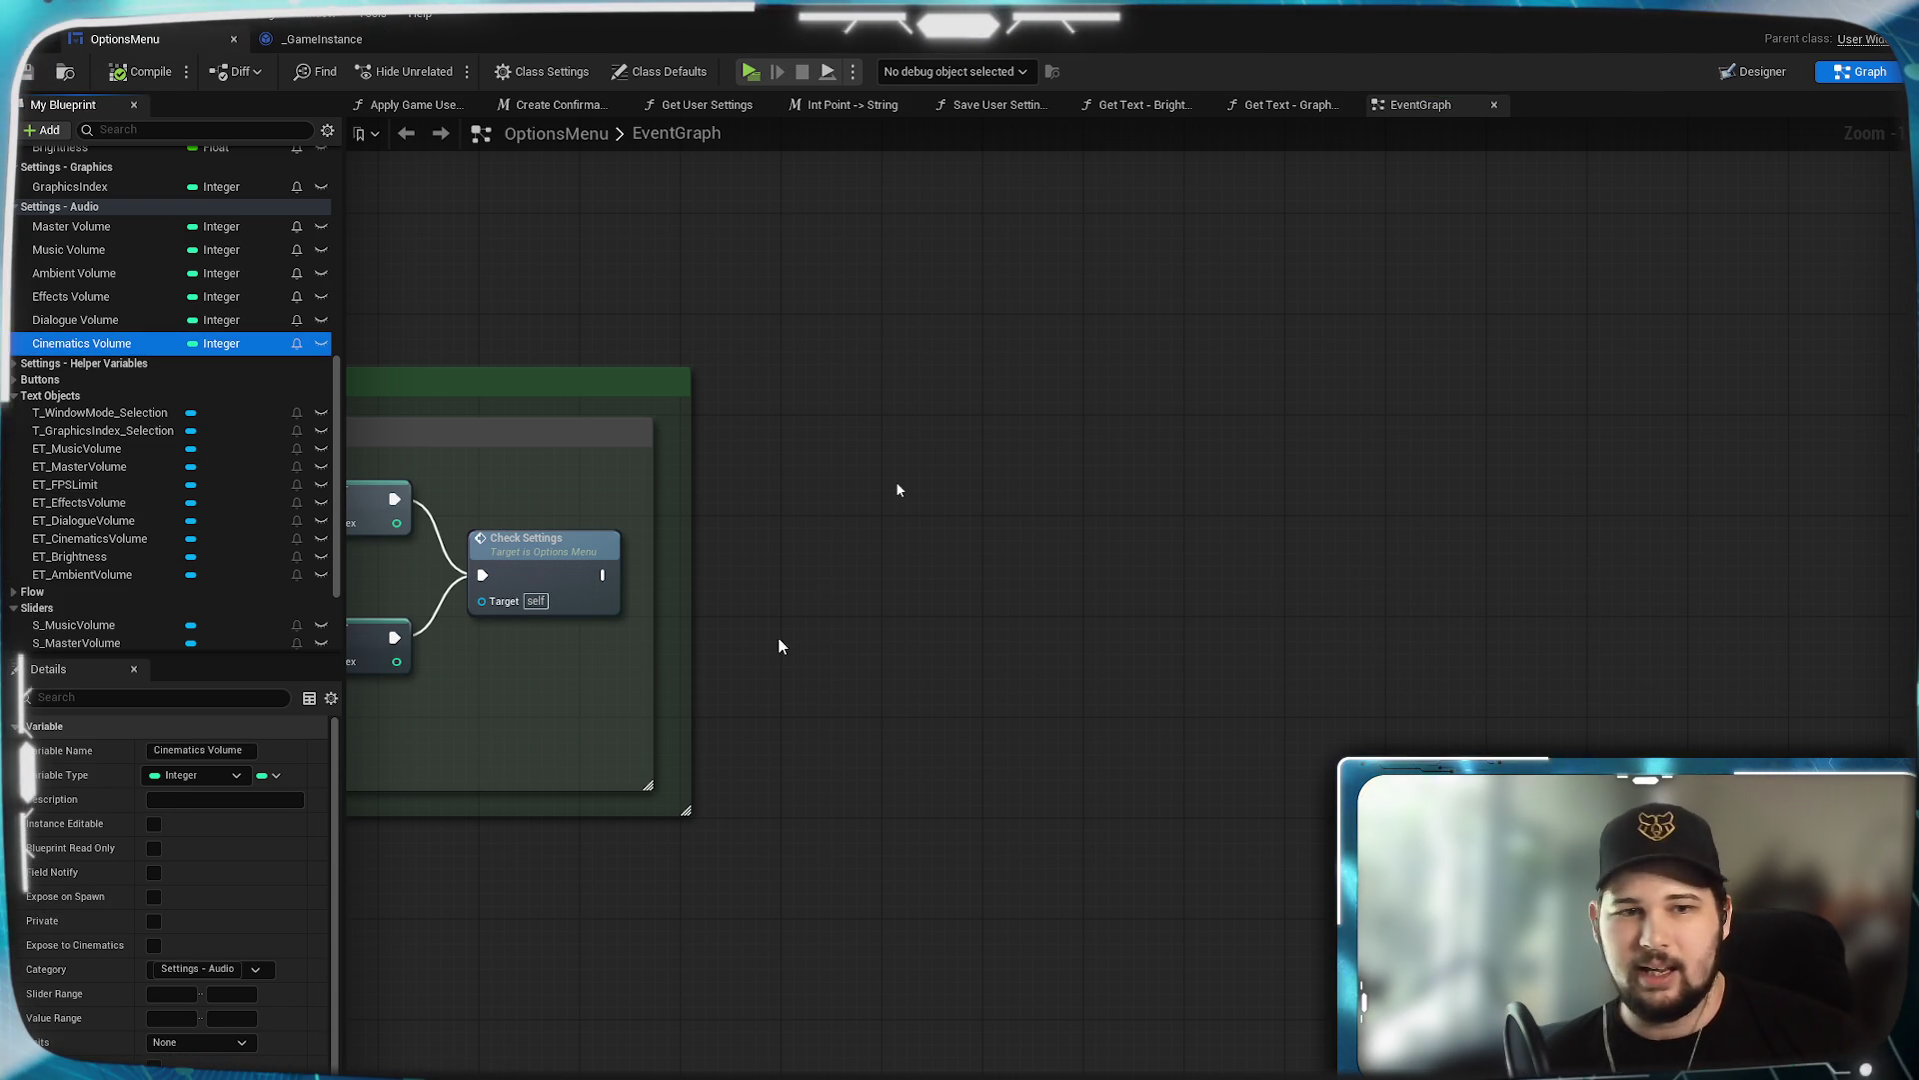
Pan the EventGraph to recentre the Check Settings comment box.
mouse_move(814, 853)
mouse_down()
mouse_move(890, 771)
mouse_move(888, 720)
mouse_up()
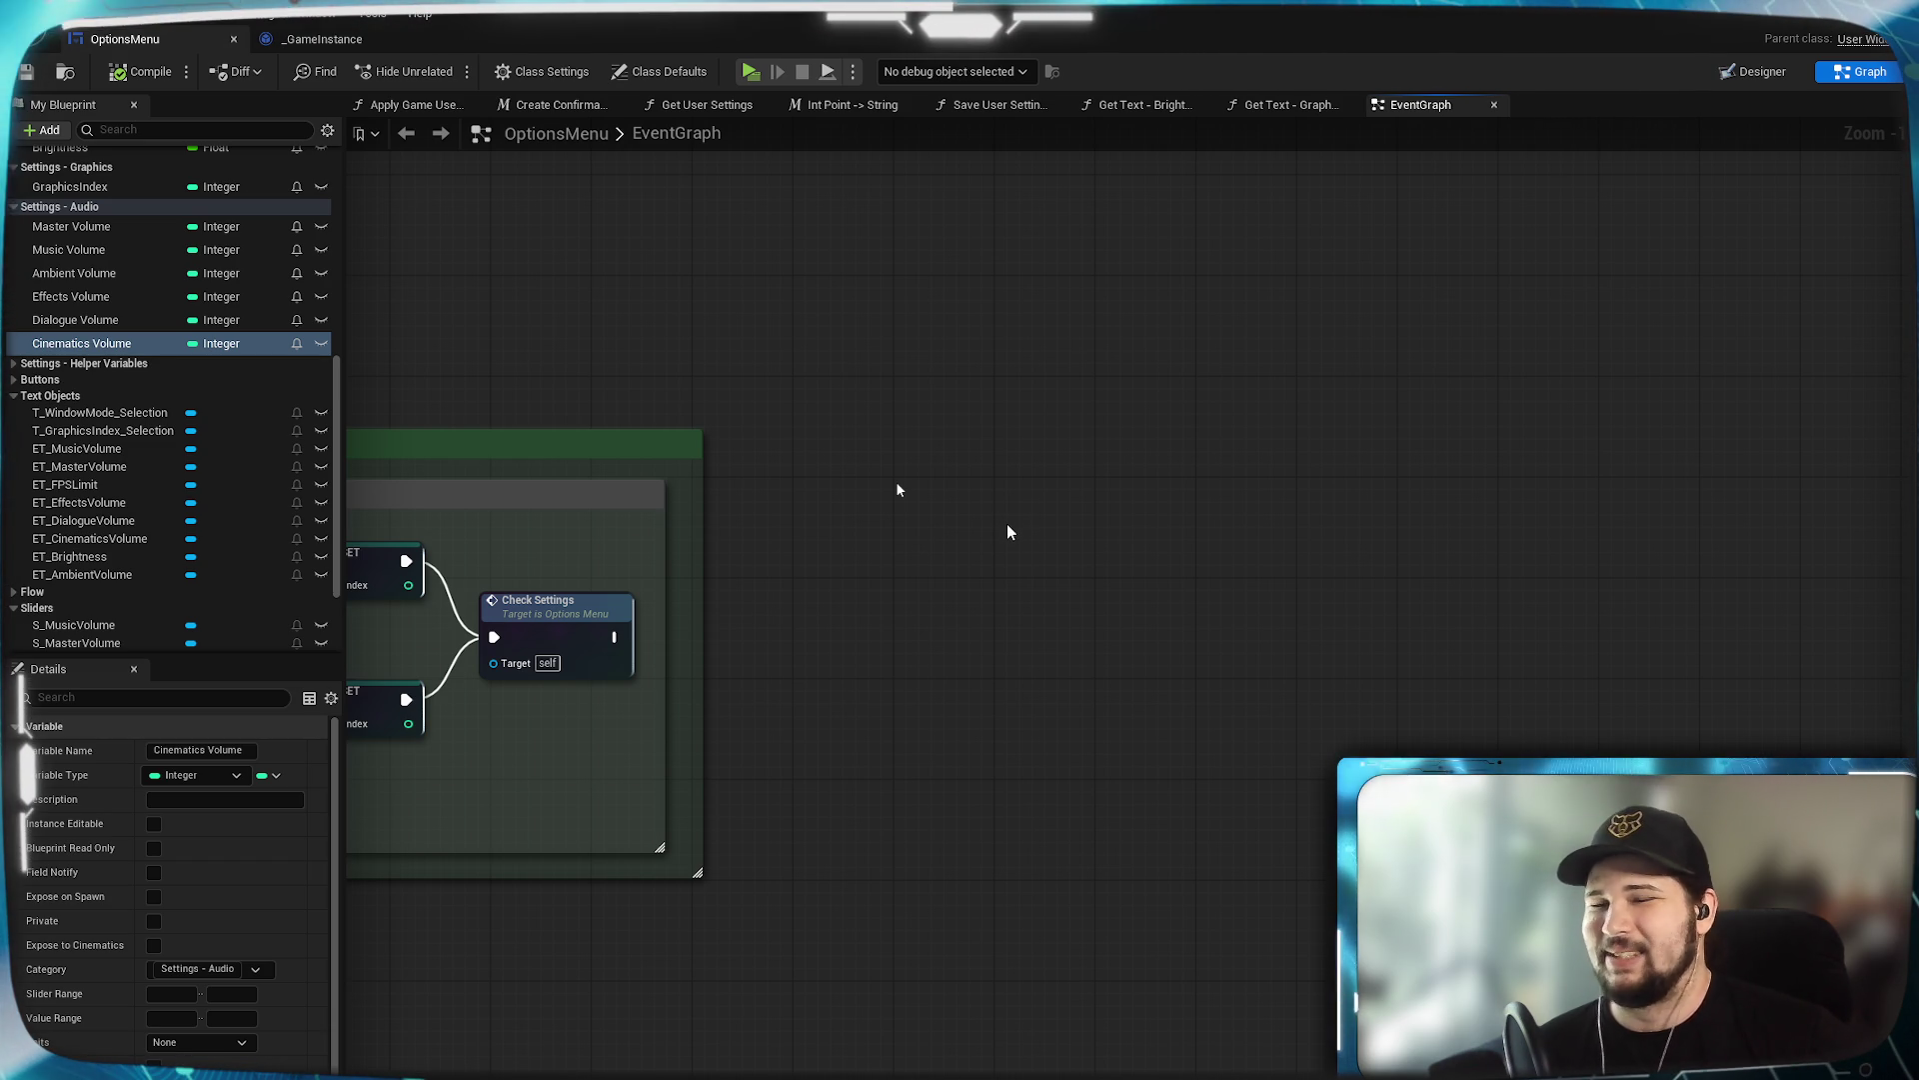
mouse_move(912, 642)
mouse_down()
mouse_move(961, 518)
mouse_move(1009, 535)
mouse_up()
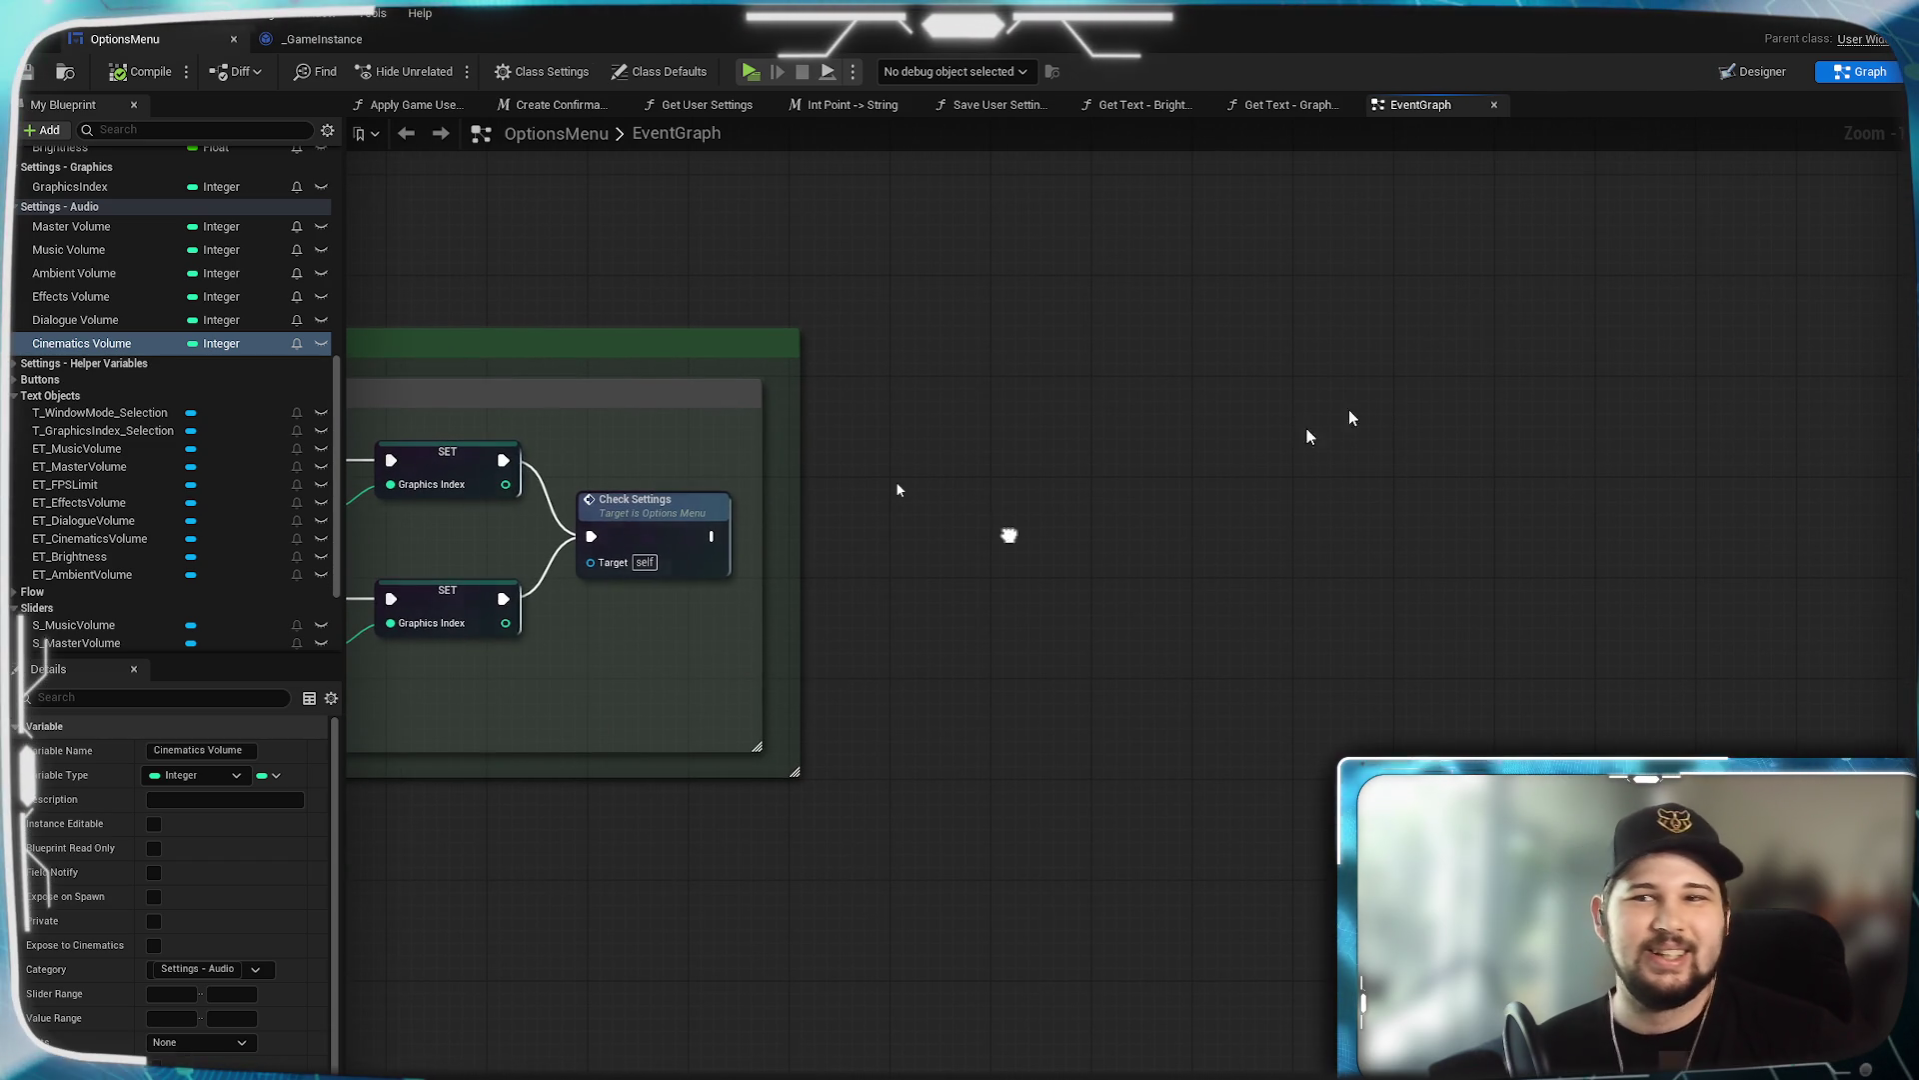
Add an On Value Changed event for the S_MasterVolume slider from the Designer.
click(1757, 73)
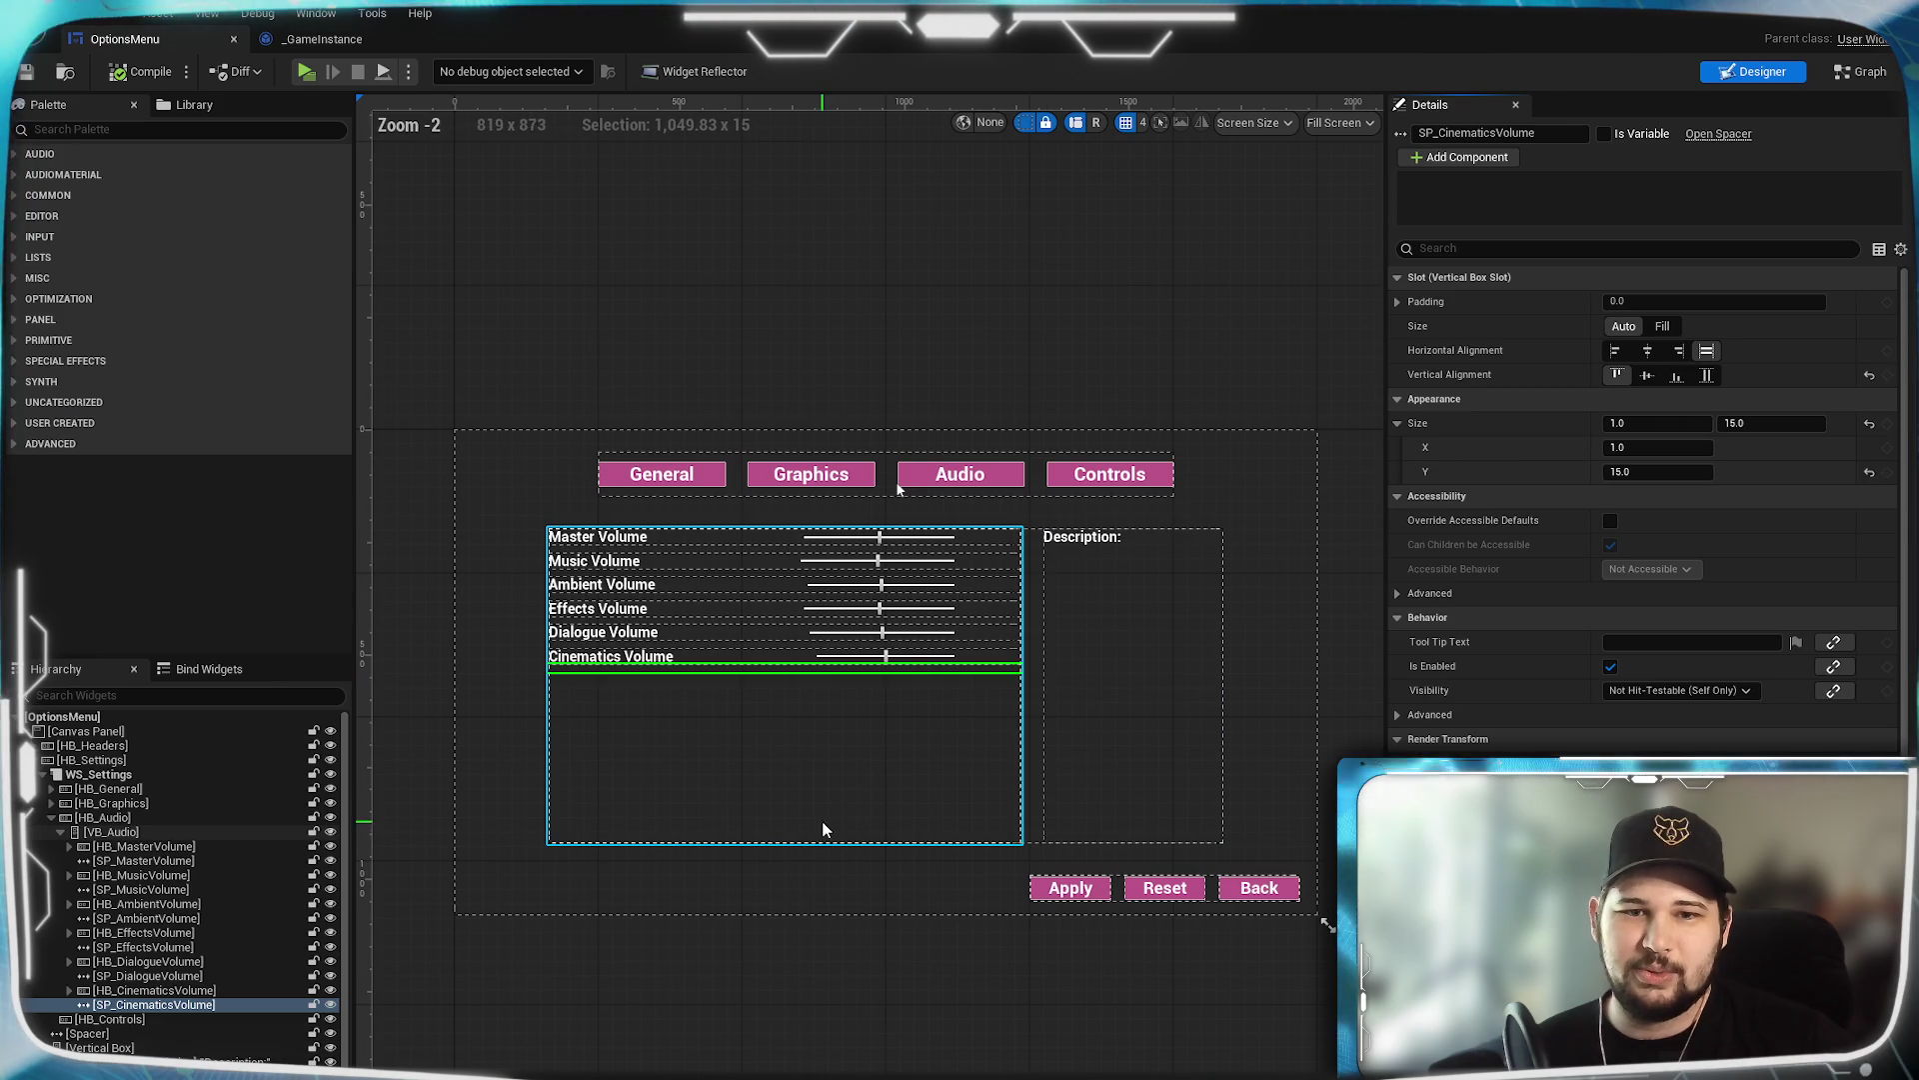
scroll(803, 737, up, 2)
scroll(803, 737, up, 1)
scroll(820, 755, down, 1)
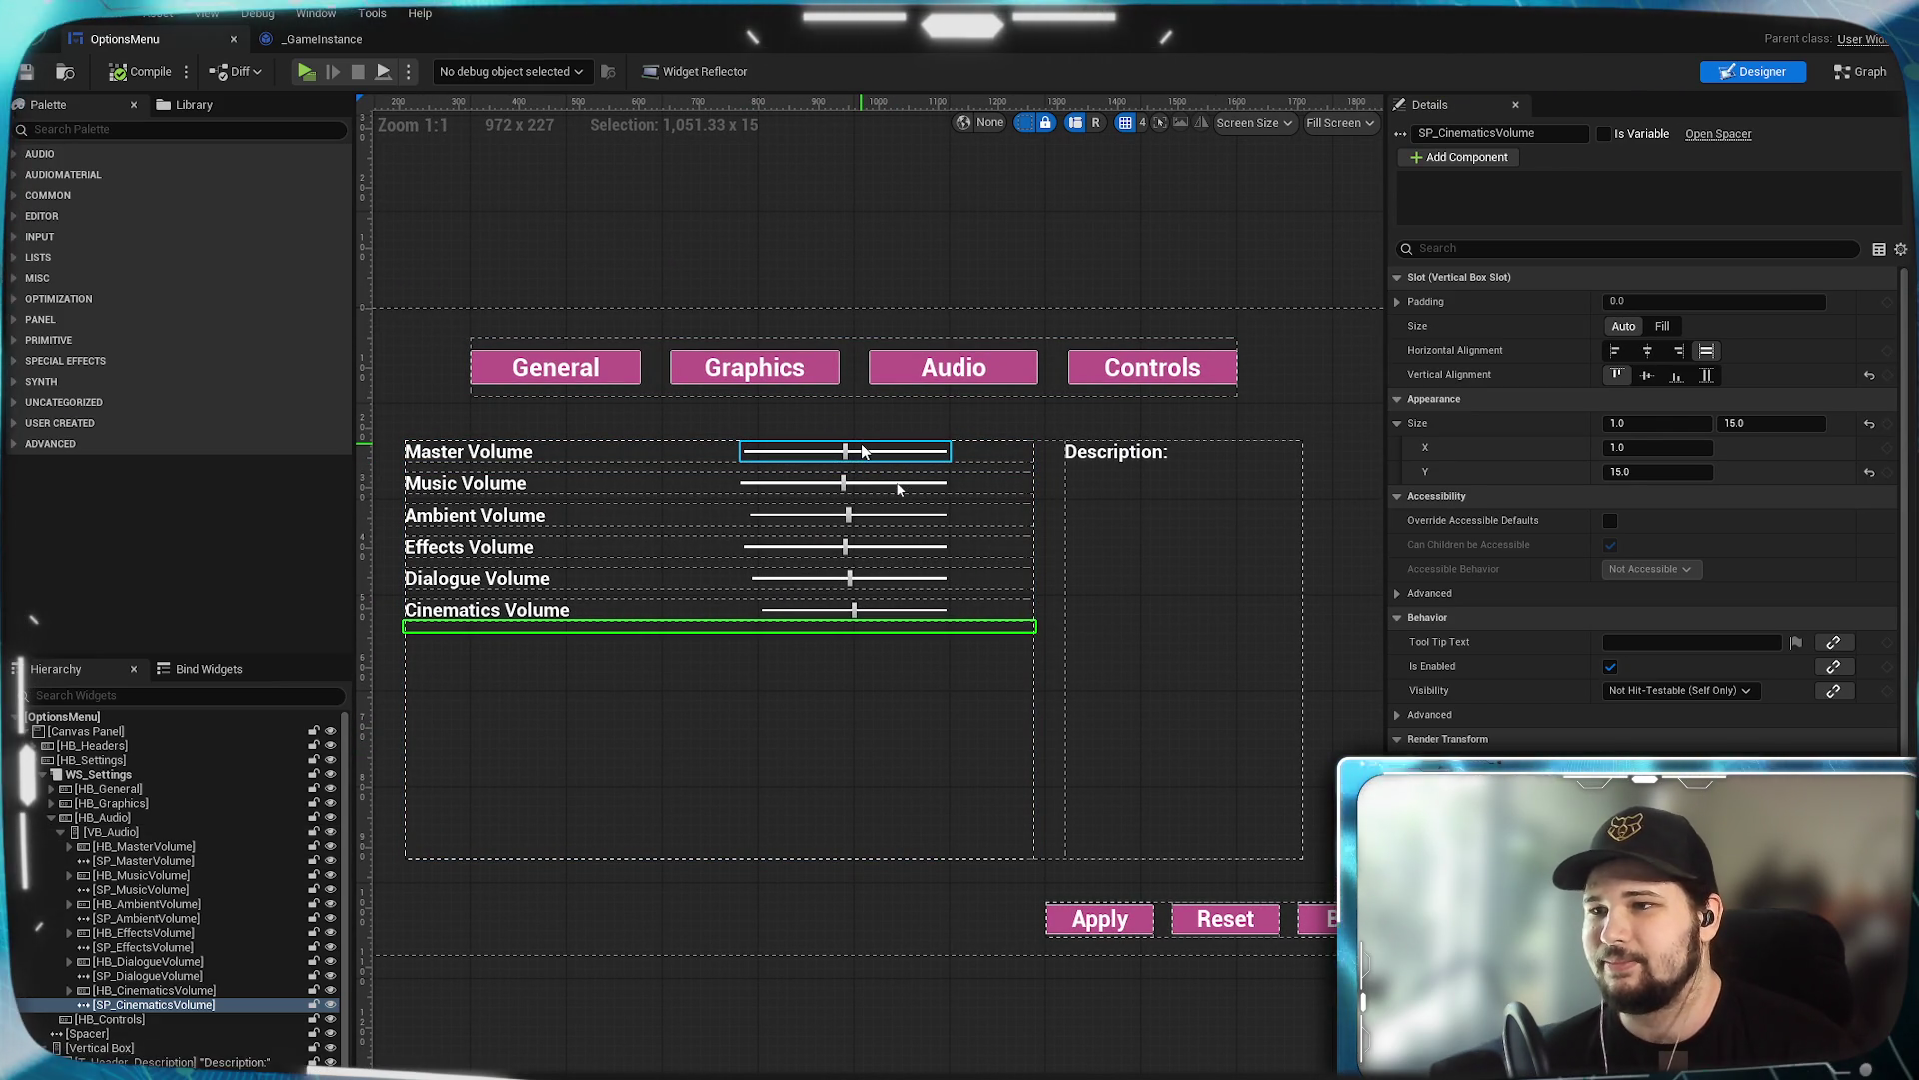
click(862, 451)
scroll(1474, 718, down, 5)
scroll(1473, 718, down, 4)
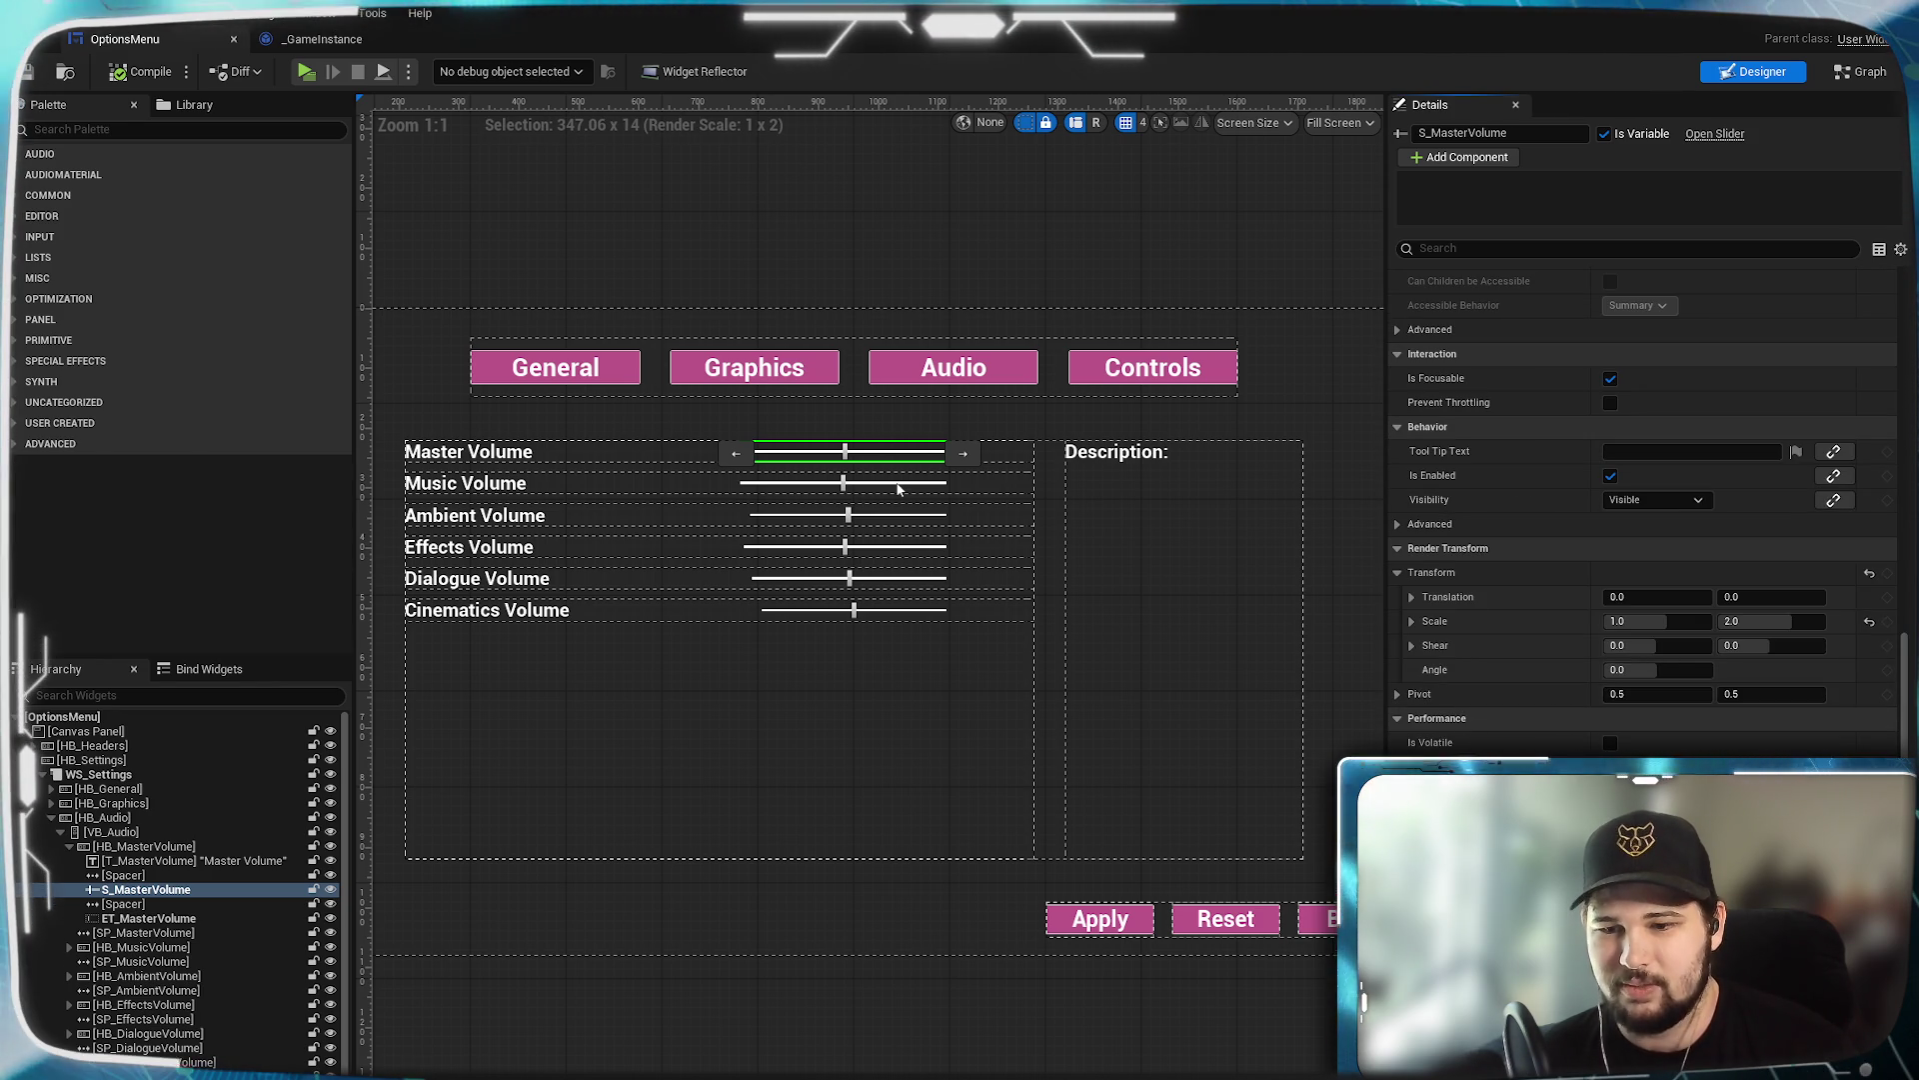
double_click(898, 489)
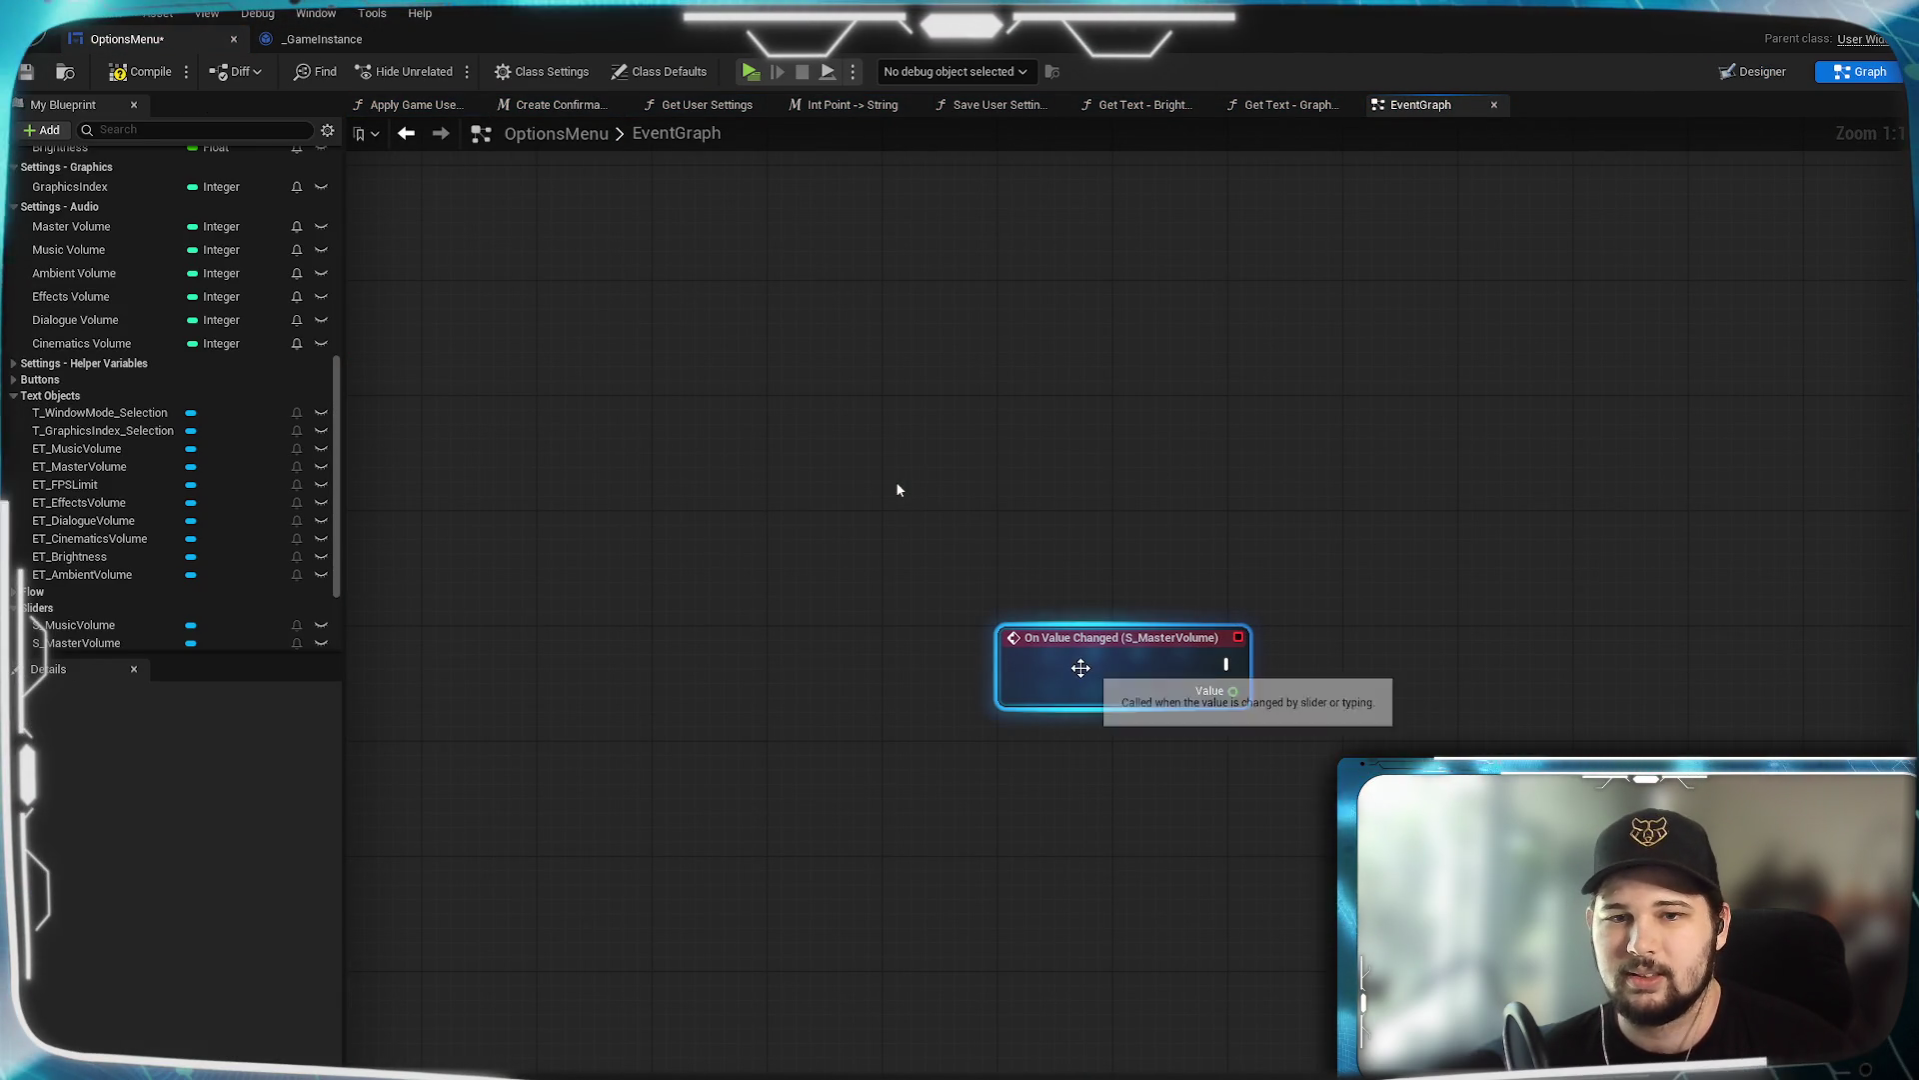
right_click(1081, 671)
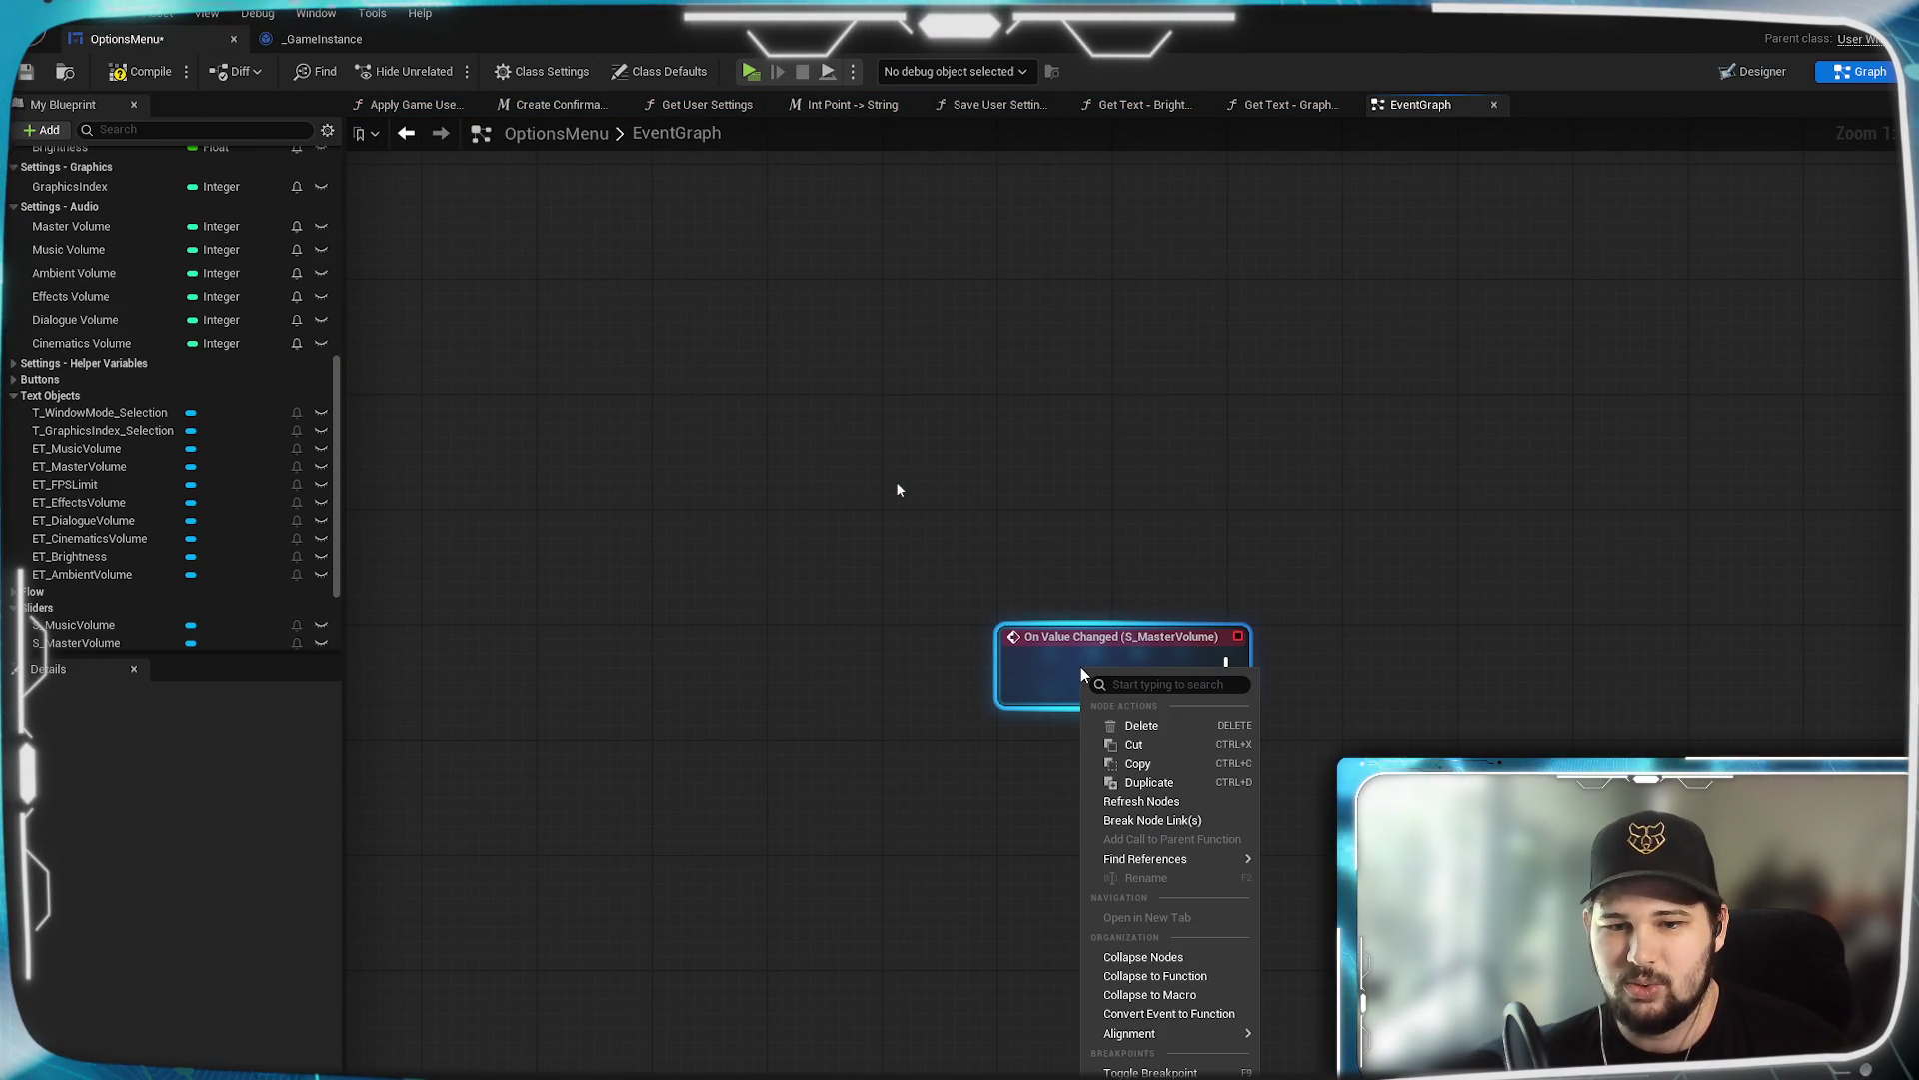
click(957, 759)
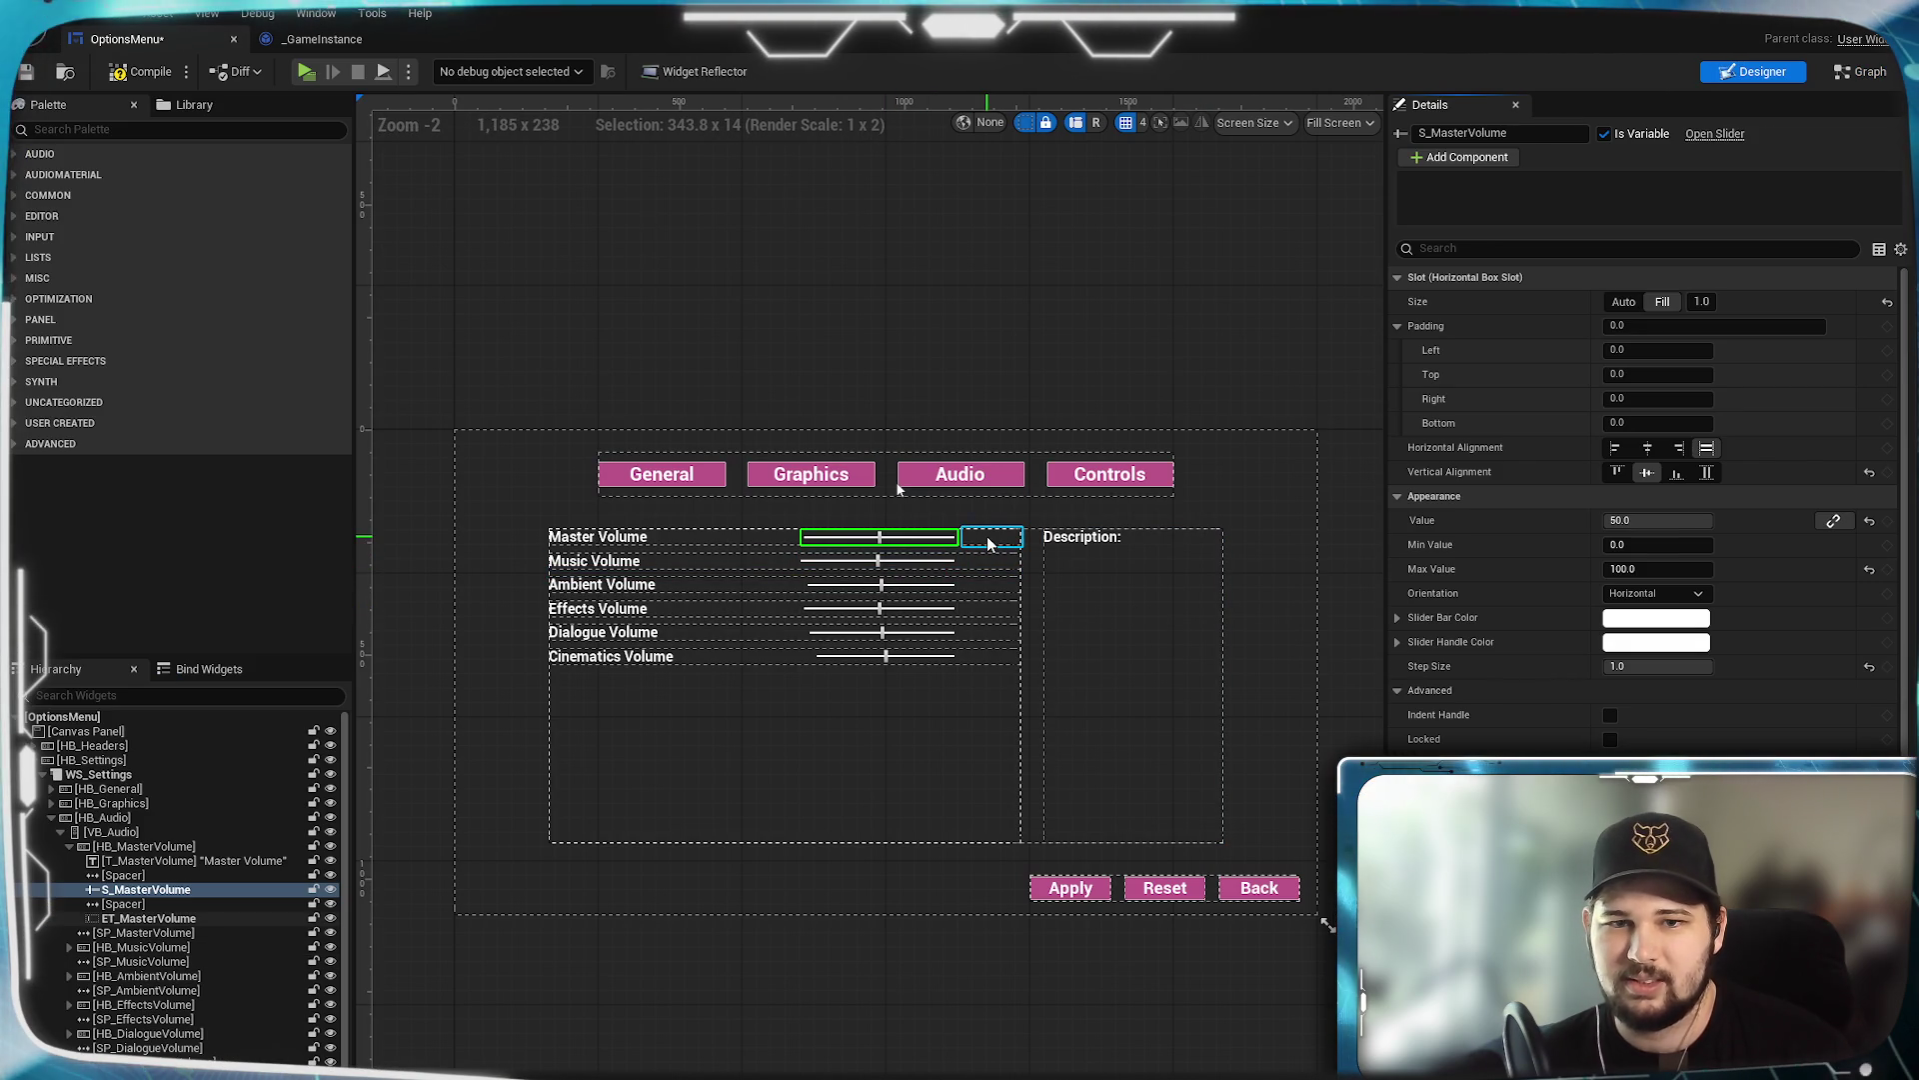
Select the ET_MasterVolume text box and check the new events in the EventGraph.
click(995, 539)
scroll(1644, 500, down, 5)
scroll(1644, 450, down, 5)
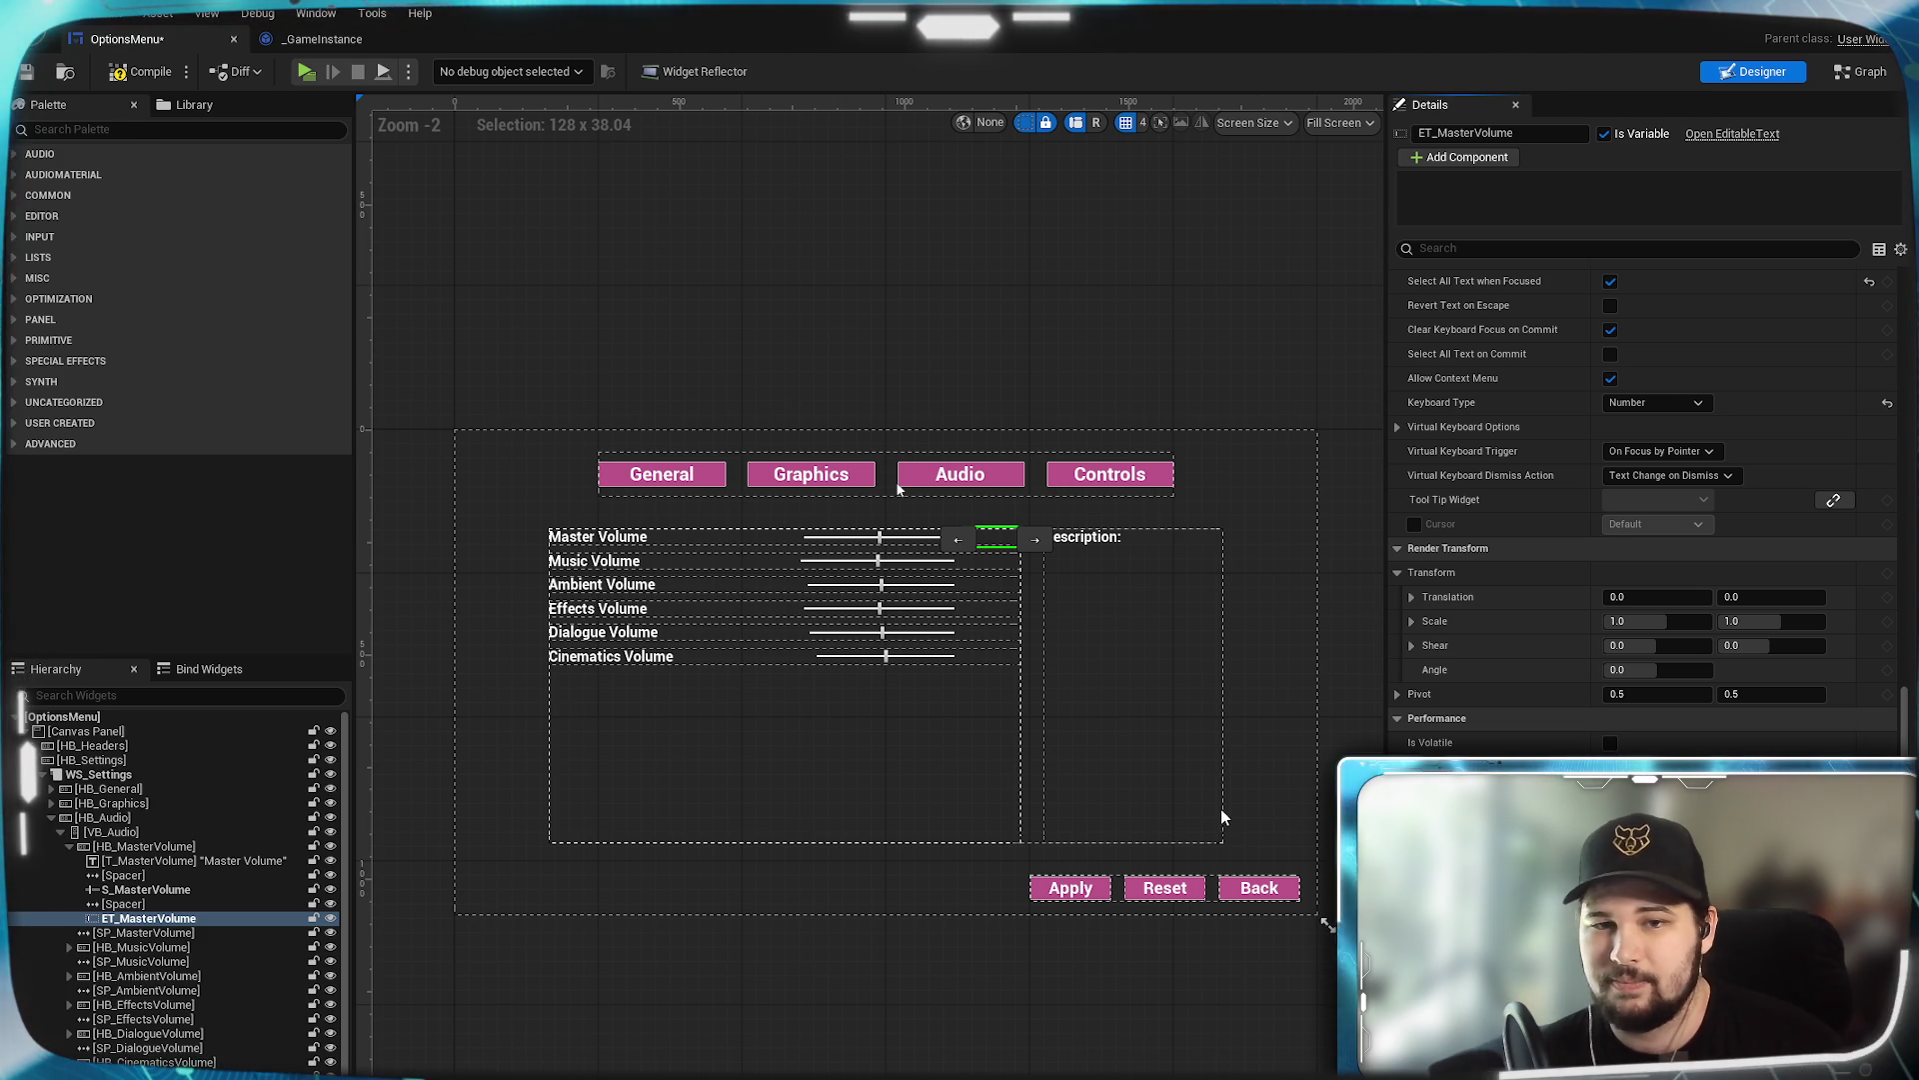
click(1759, 72)
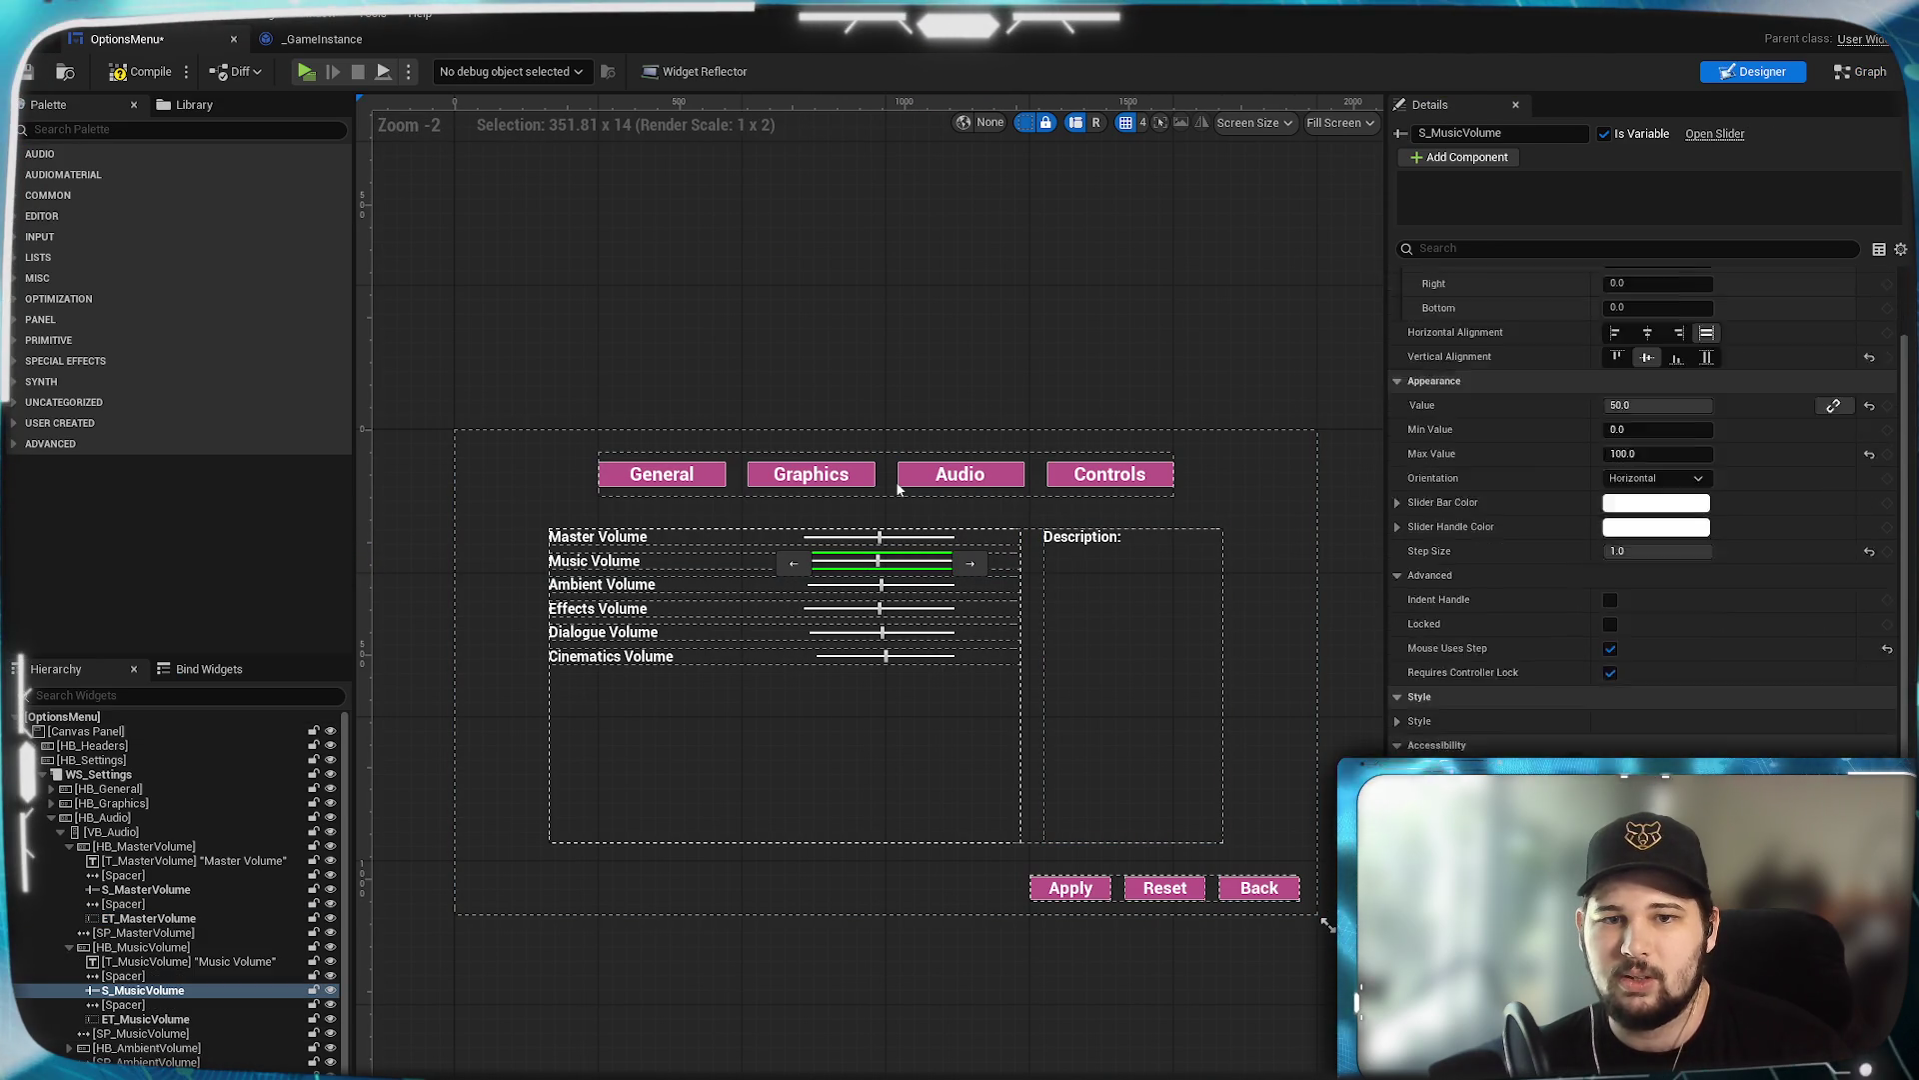
scroll(1644, 500, down, 10)
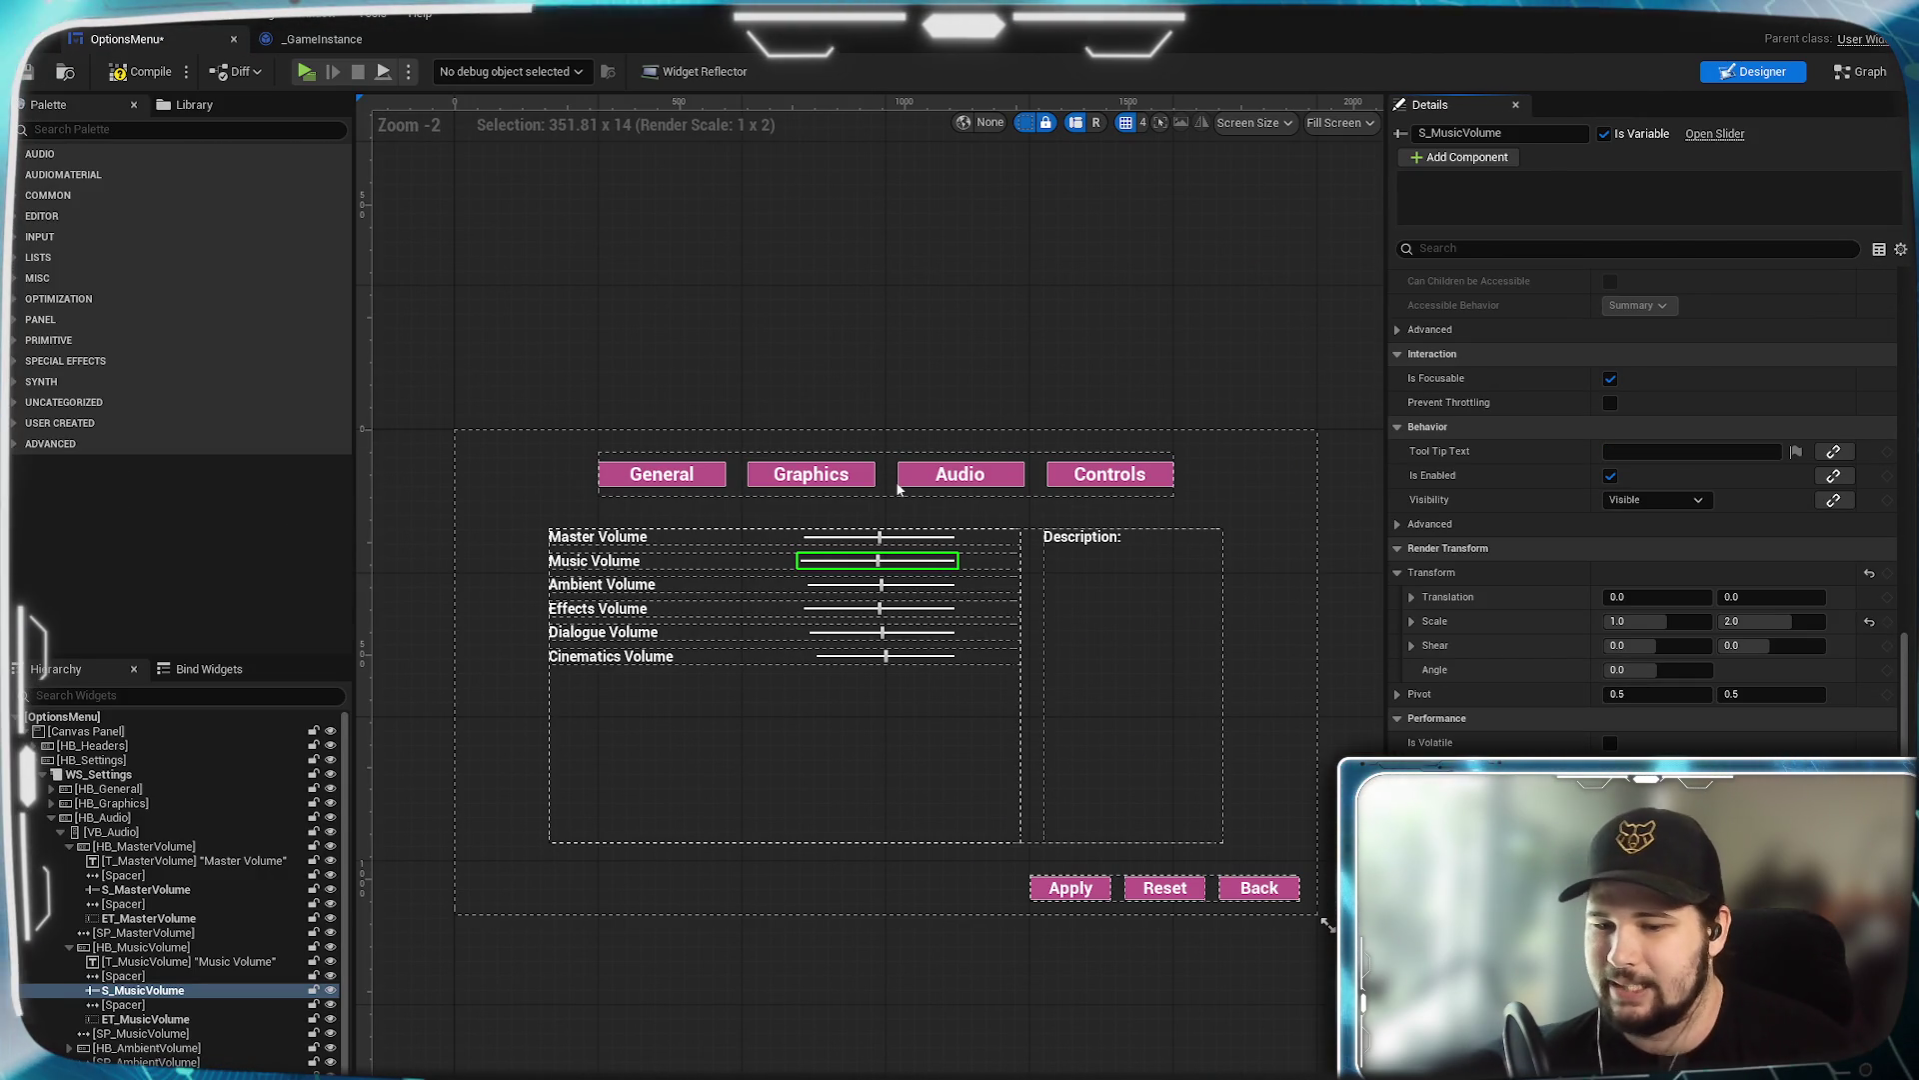
click(1859, 72)
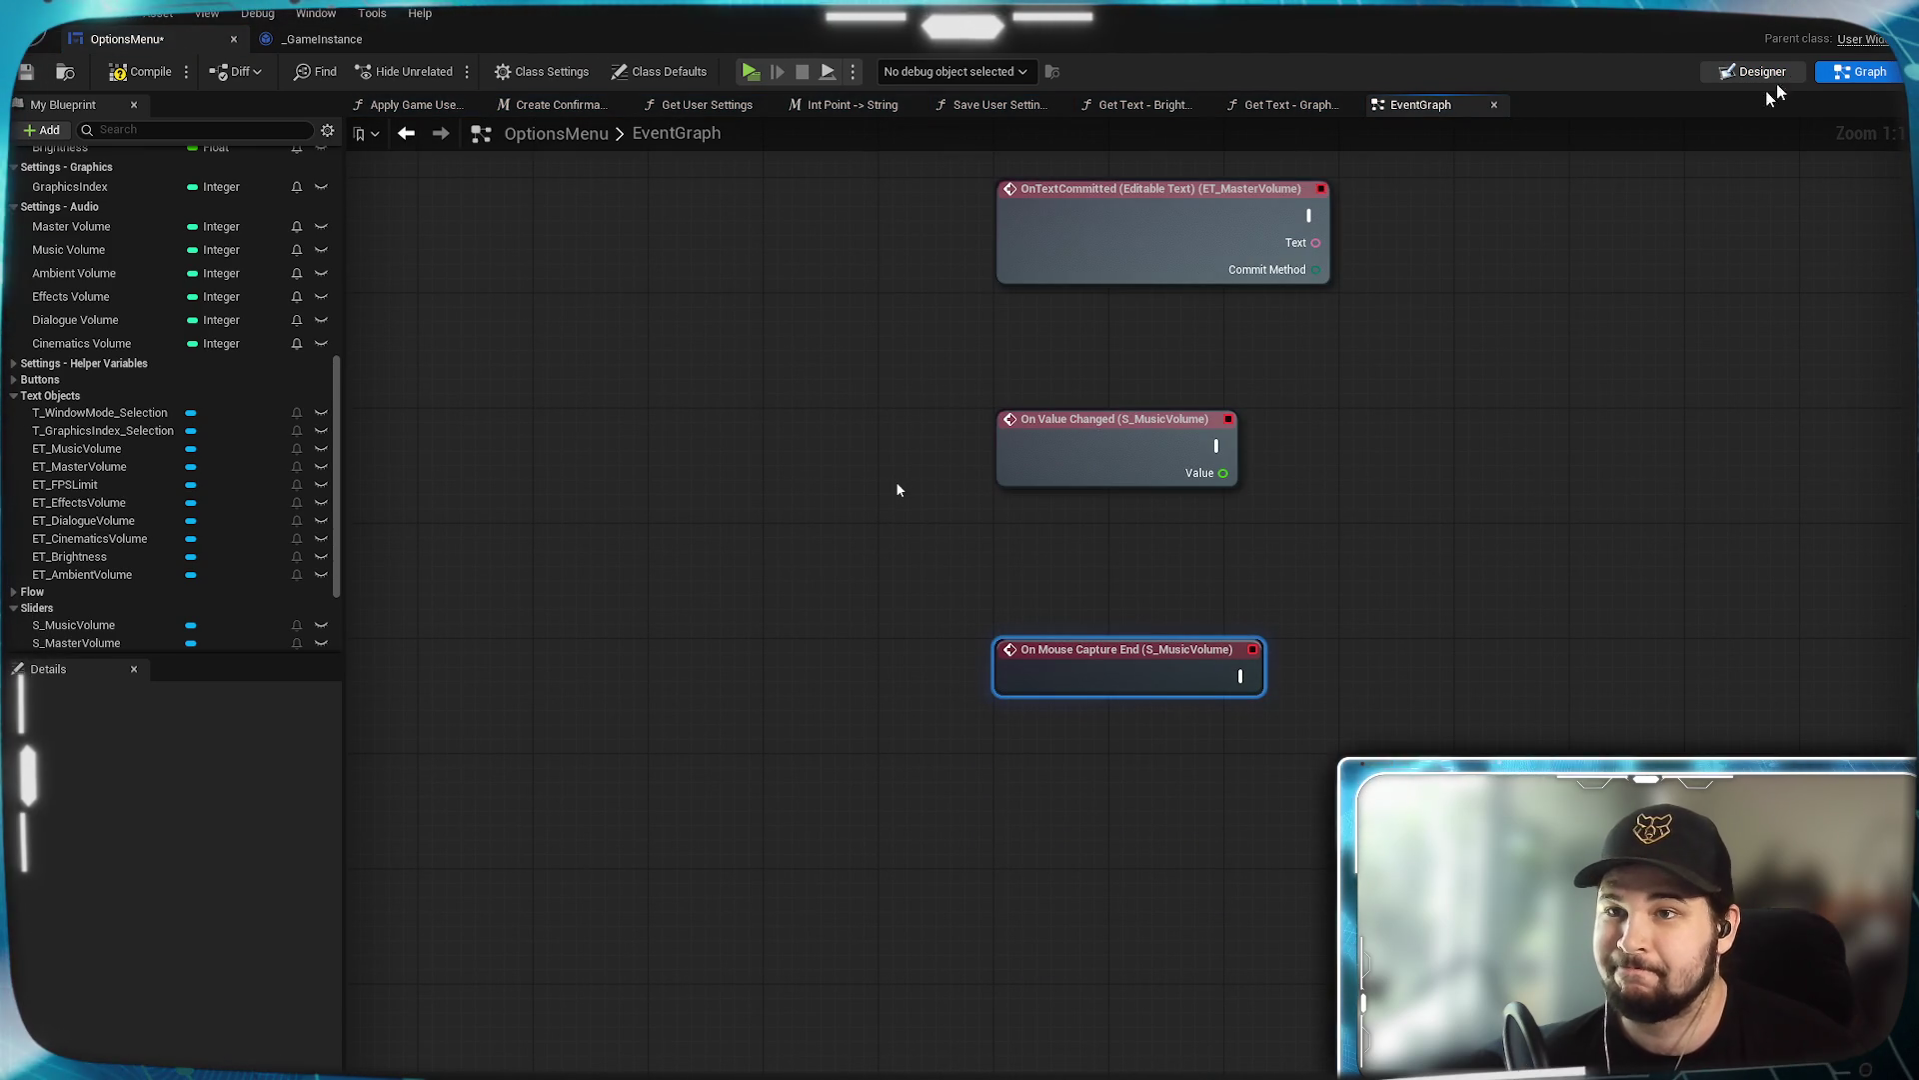
Select the ET_MusicVolume text box, then the S_AmbientVolume slider, in the Designer.
click(1784, 72)
scroll(1304, 351, down, 2)
click(995, 566)
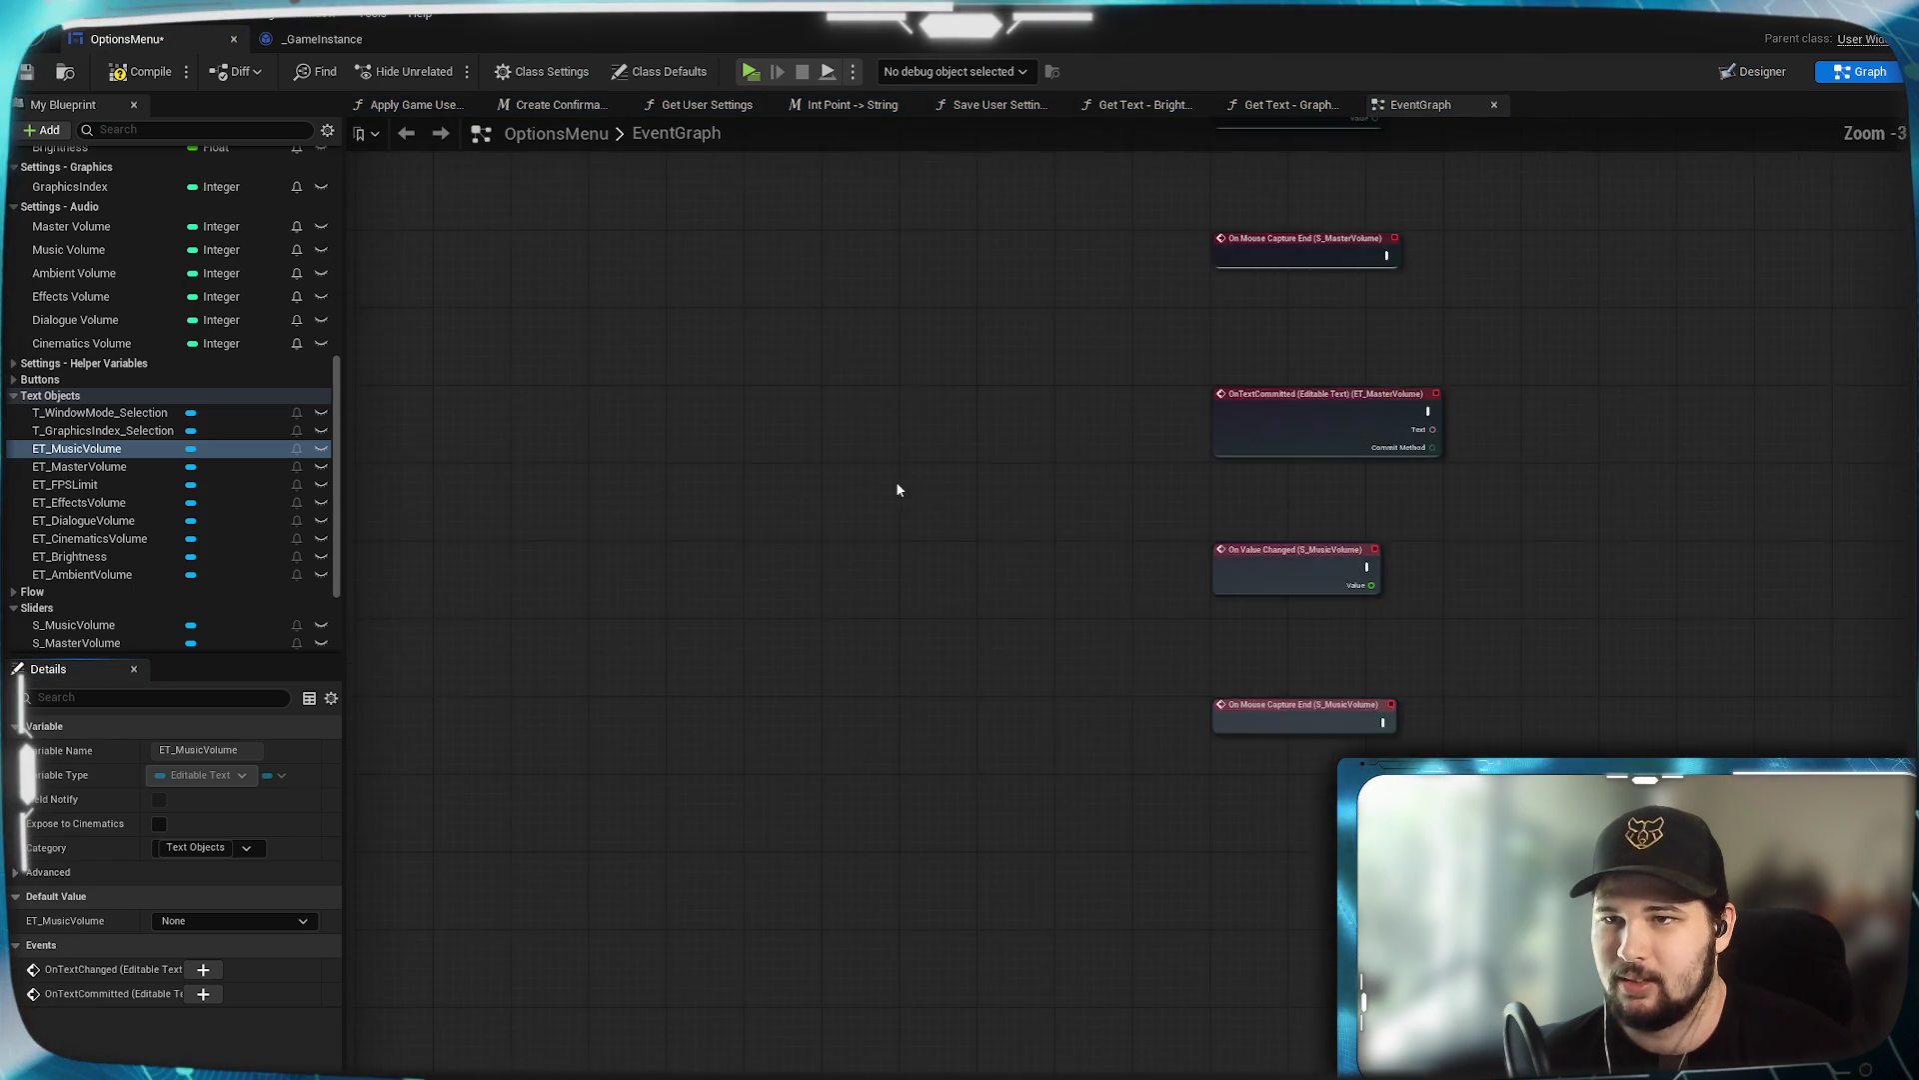
scroll(1762, 351, up, 1)
mouse_move(1761, 351)
mouse_down()
mouse_move(1523, 565)
mouse_move(1581, 582)
mouse_up()
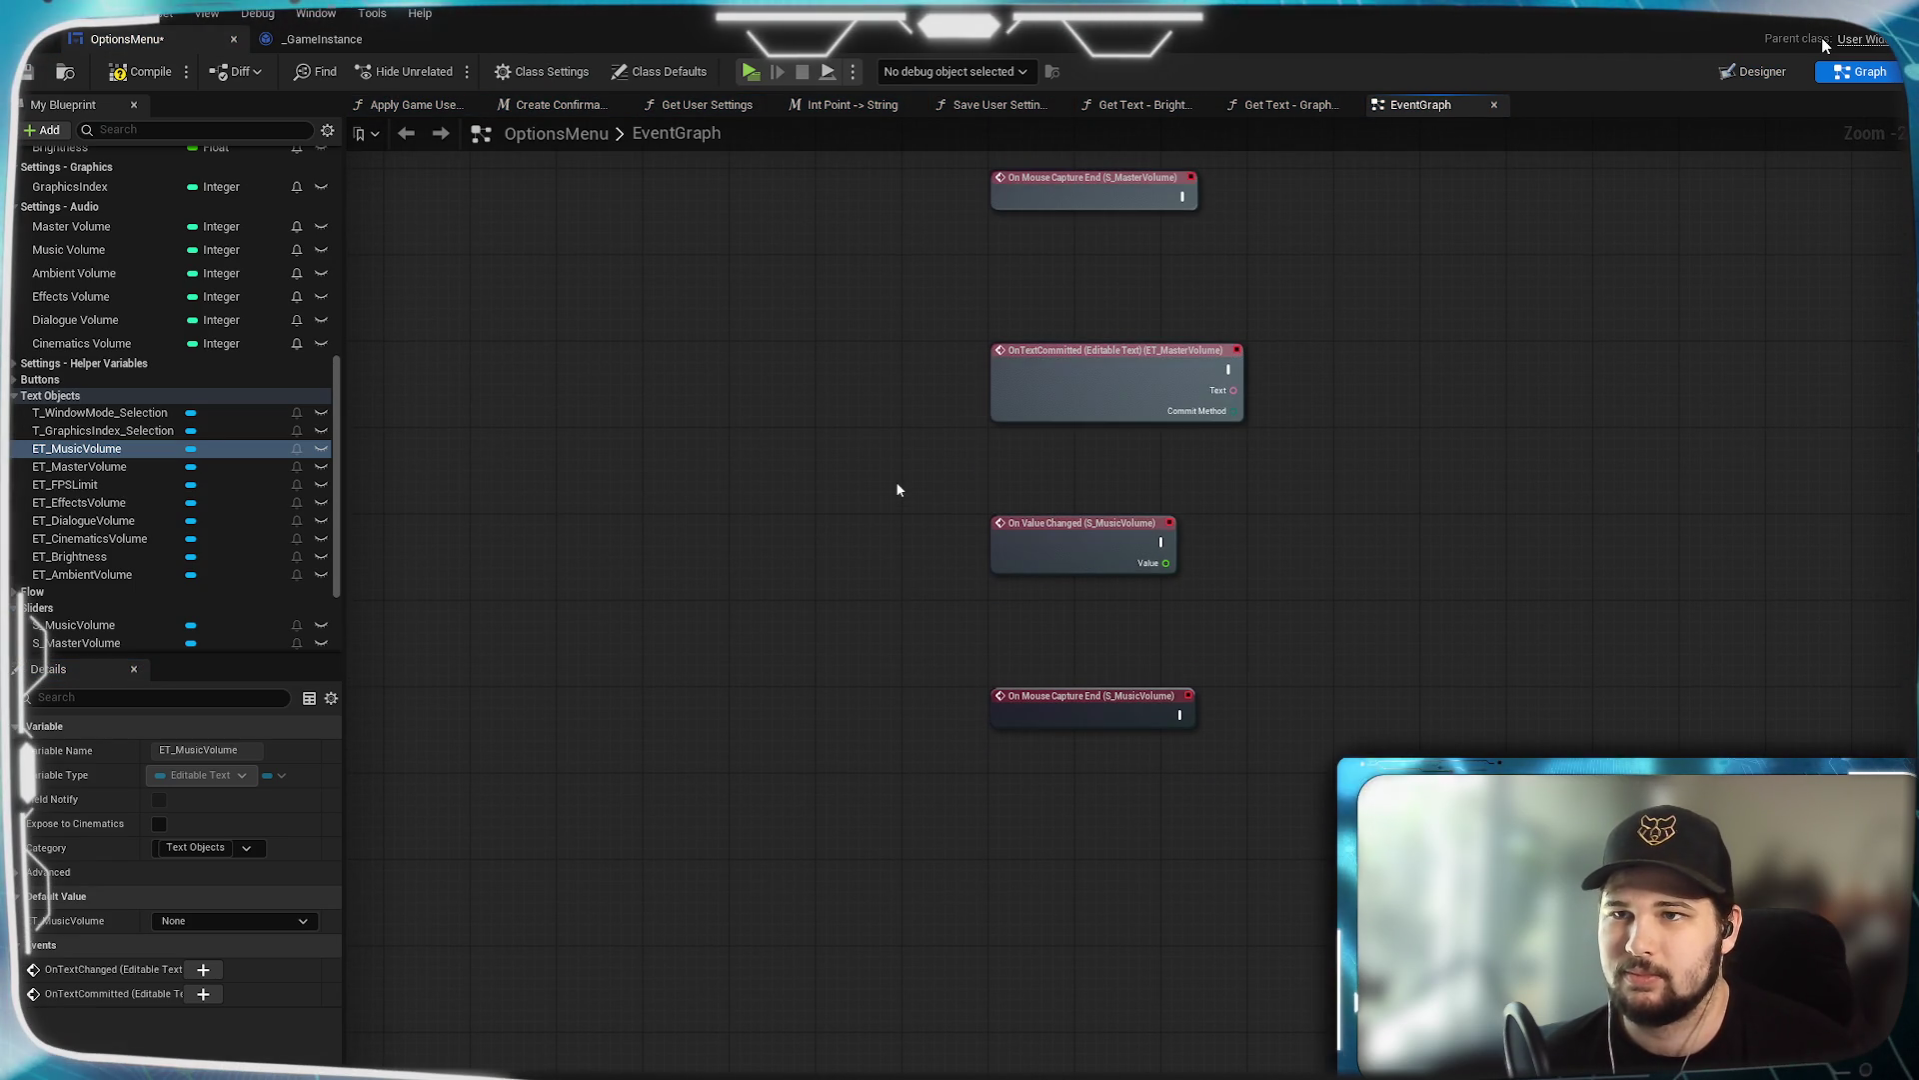
click(1755, 72)
scroll(1699, 450, down, 10)
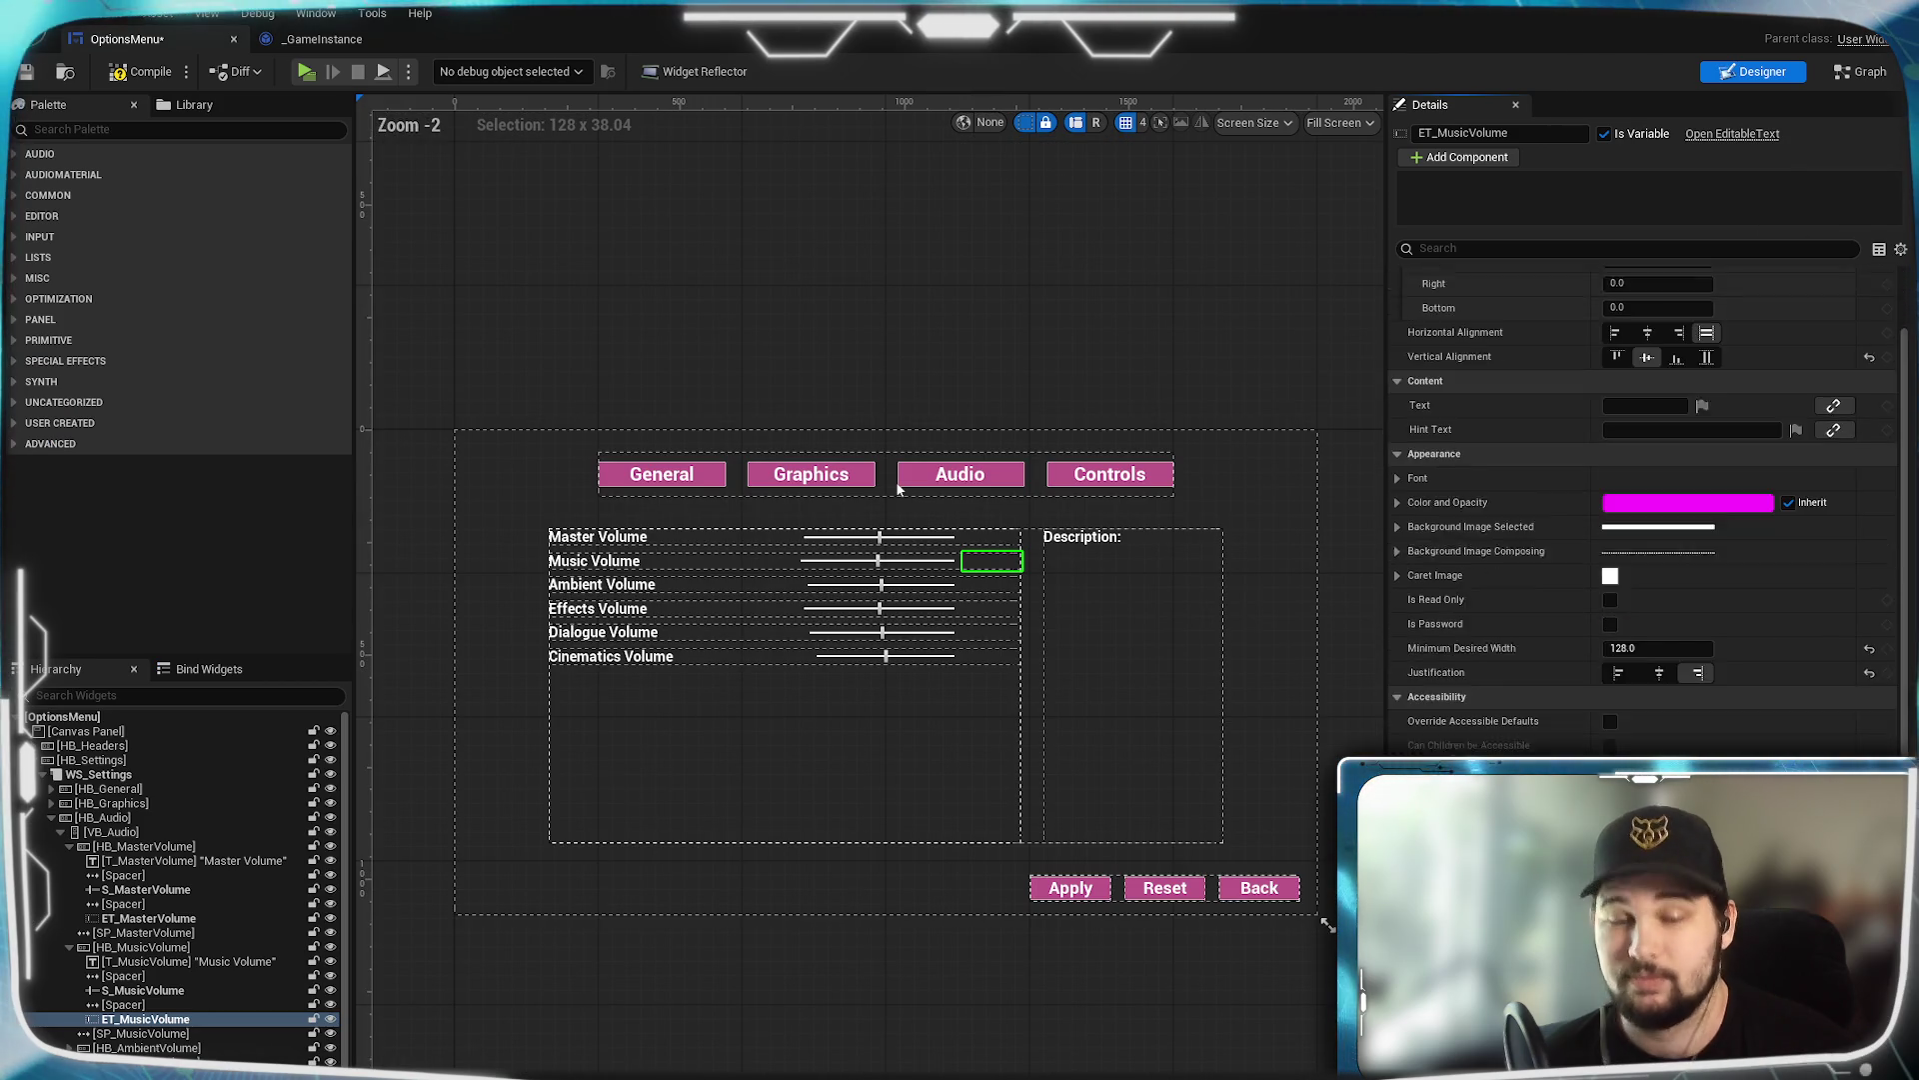
scroll(1674, 398, down, 1)
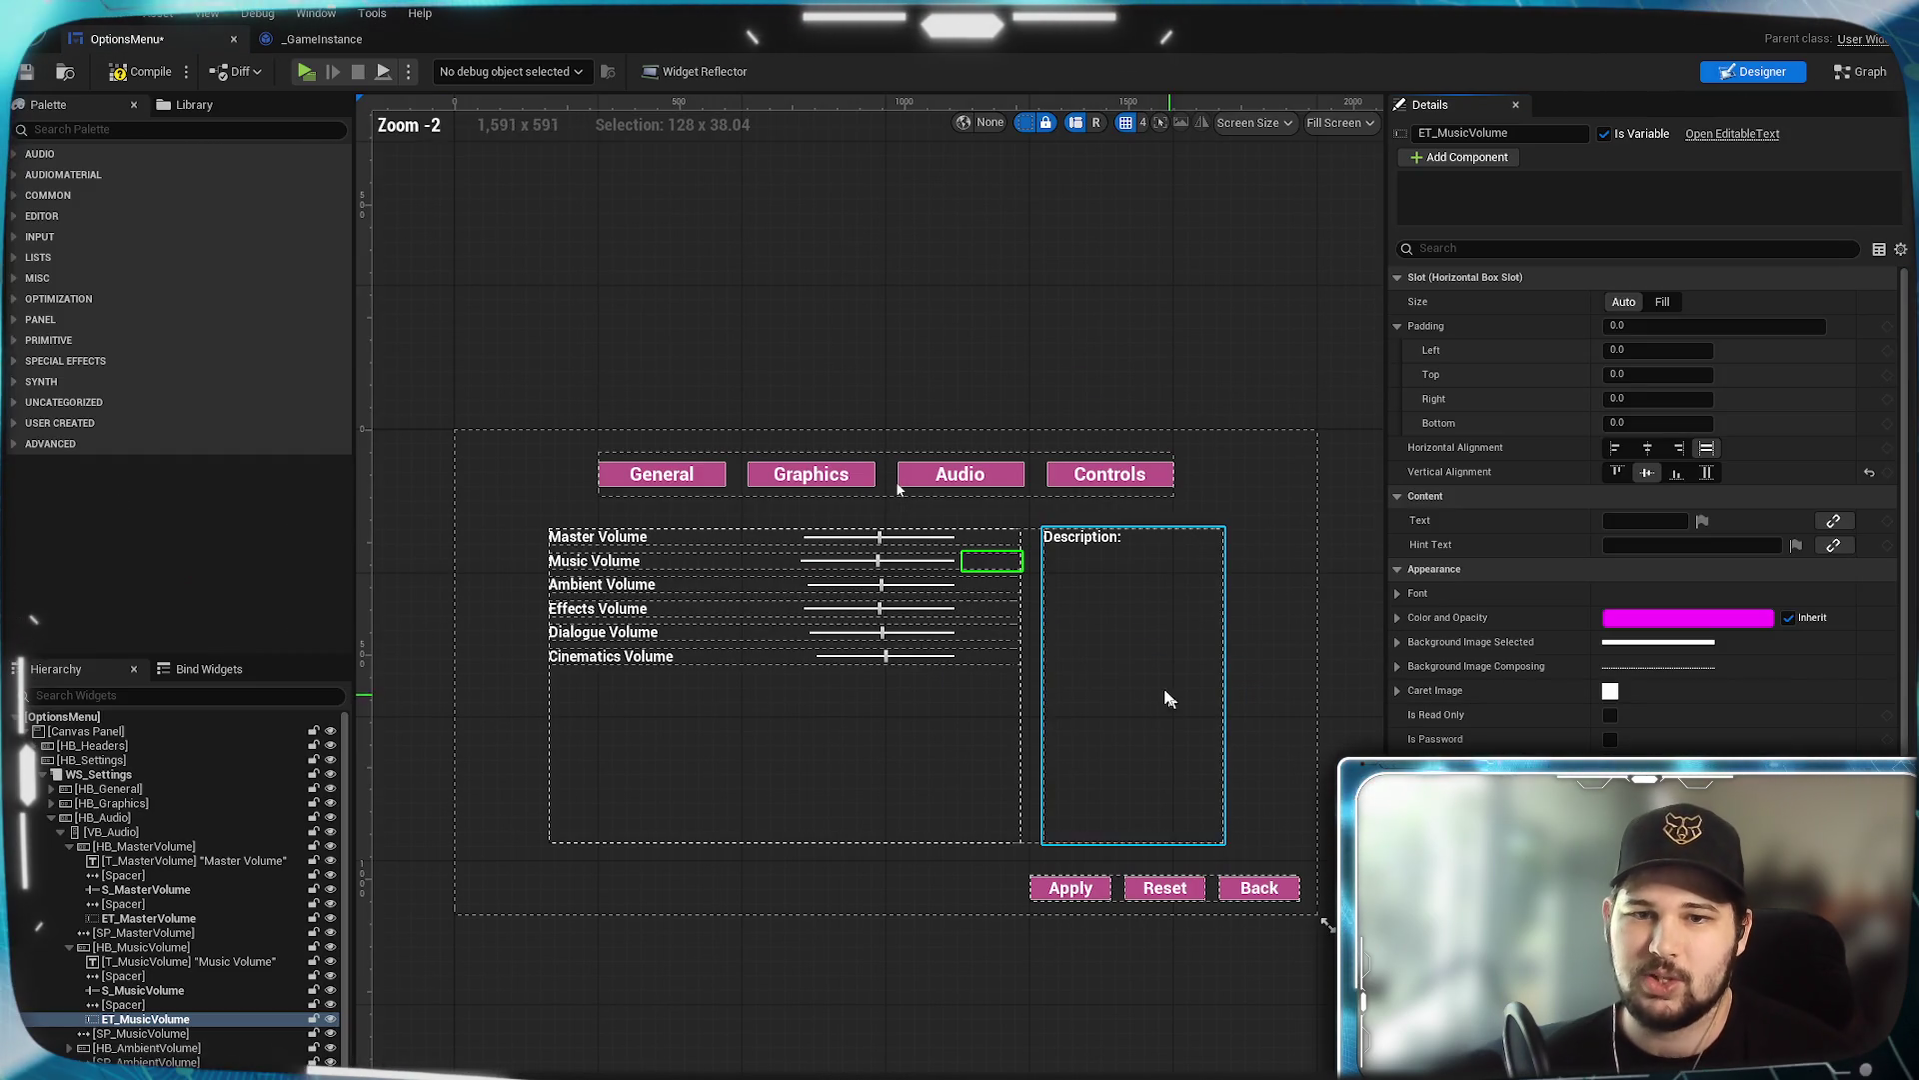
click(882, 585)
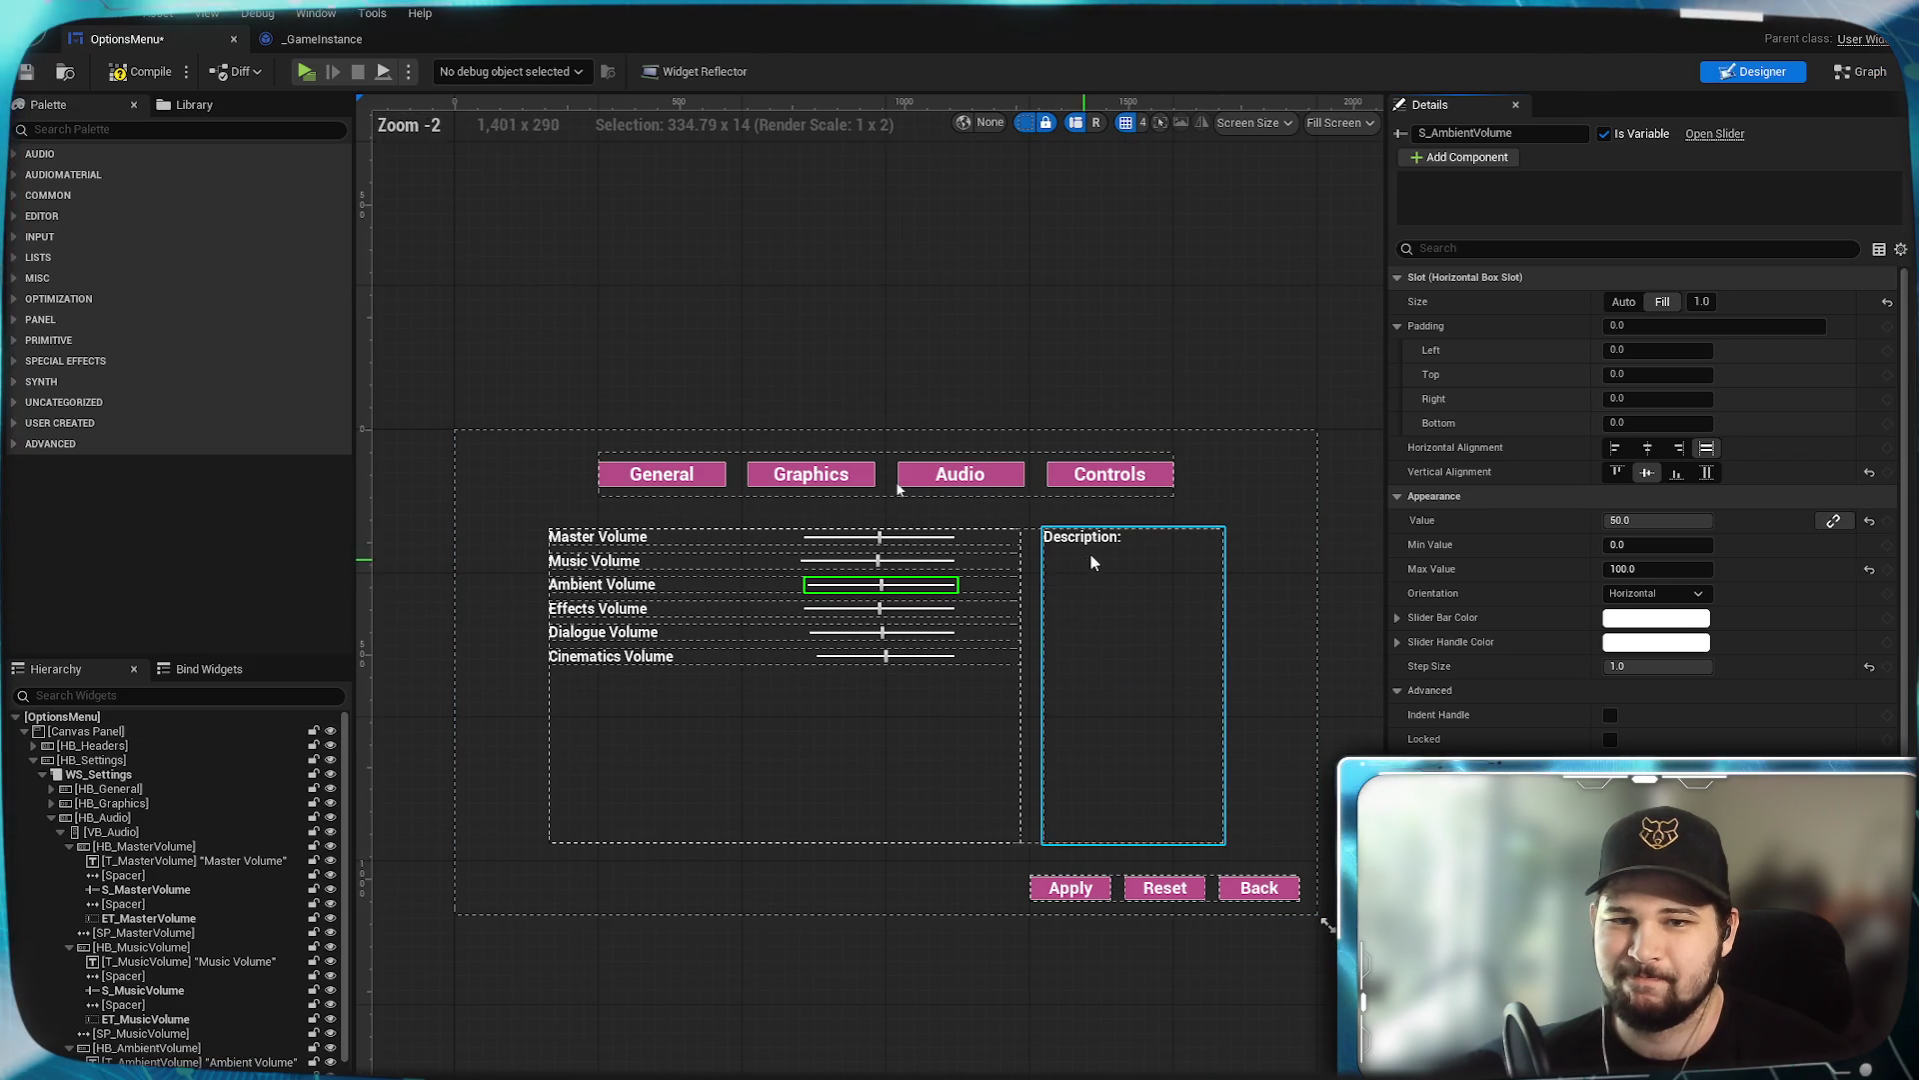
Select the Ambient Volume text box and search Editor Preferences for 'shortcuts'.
click(990, 586)
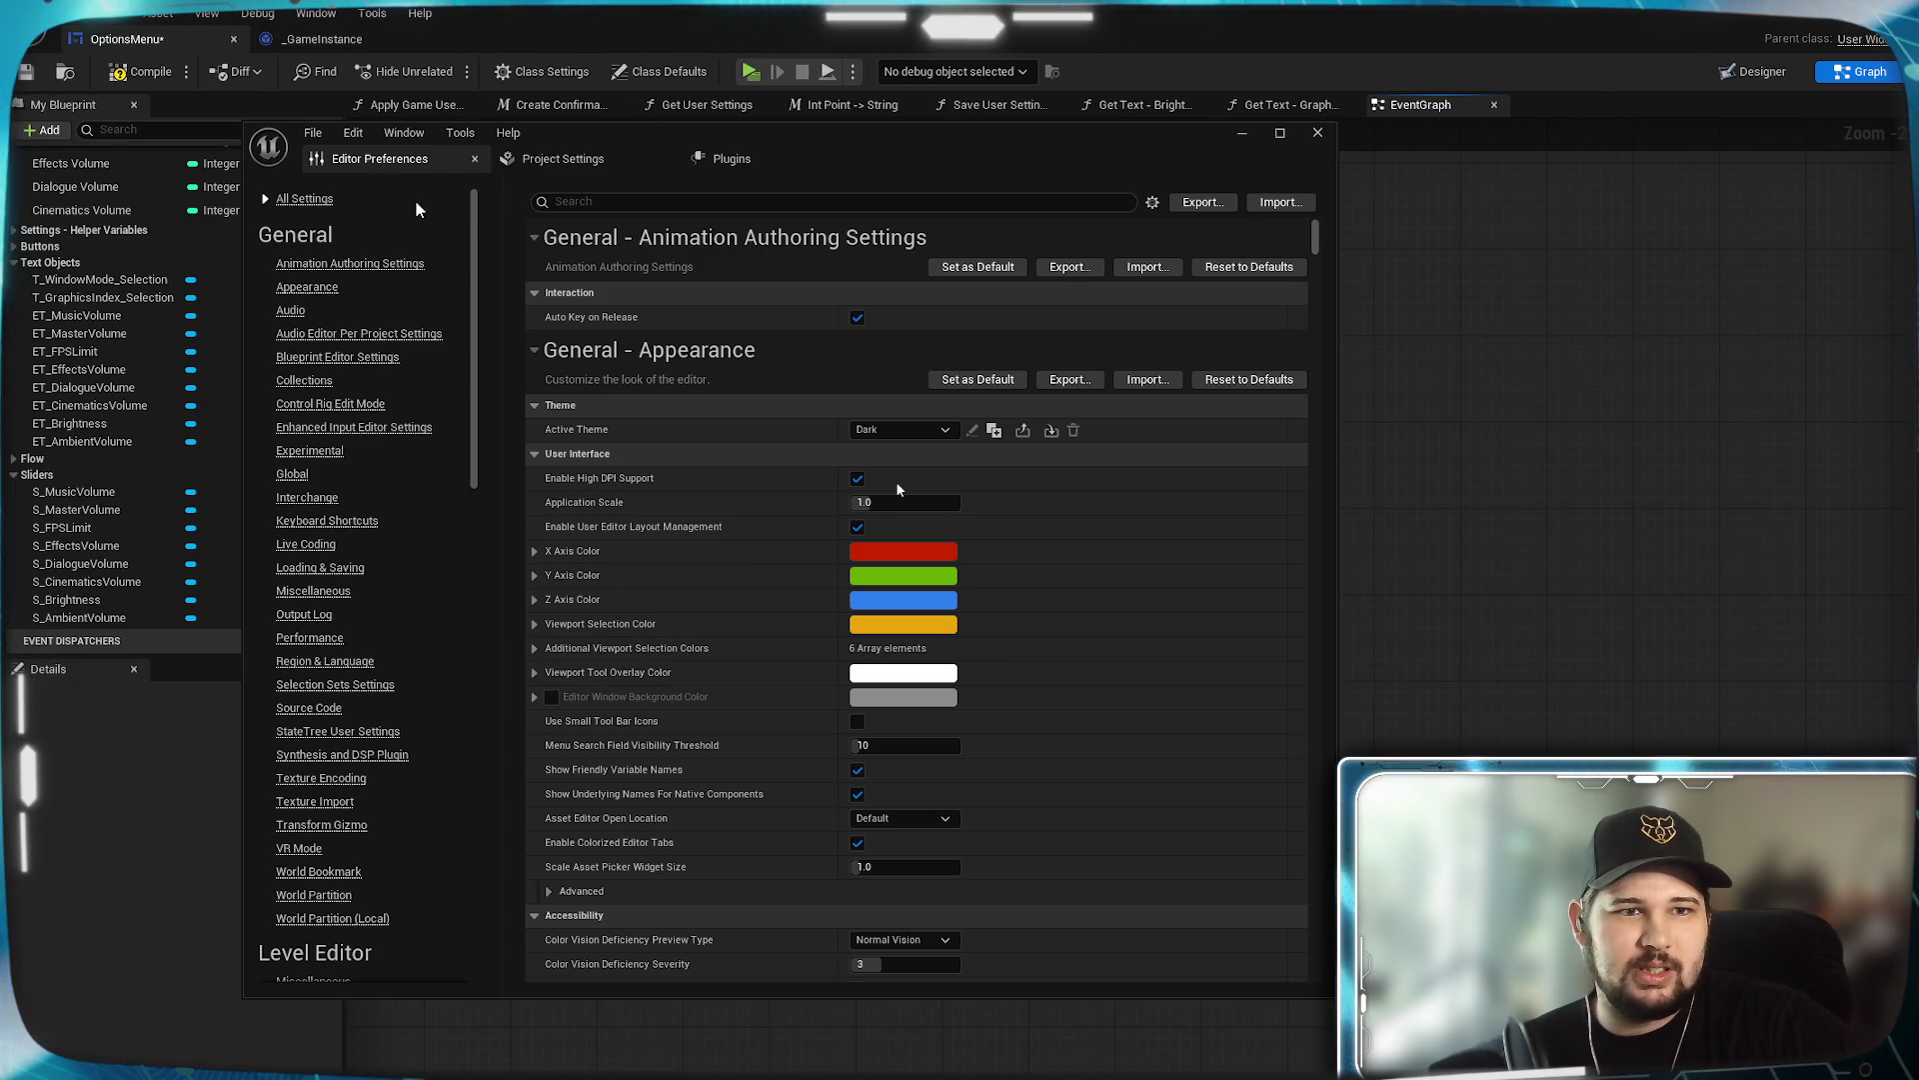
click(676, 200)
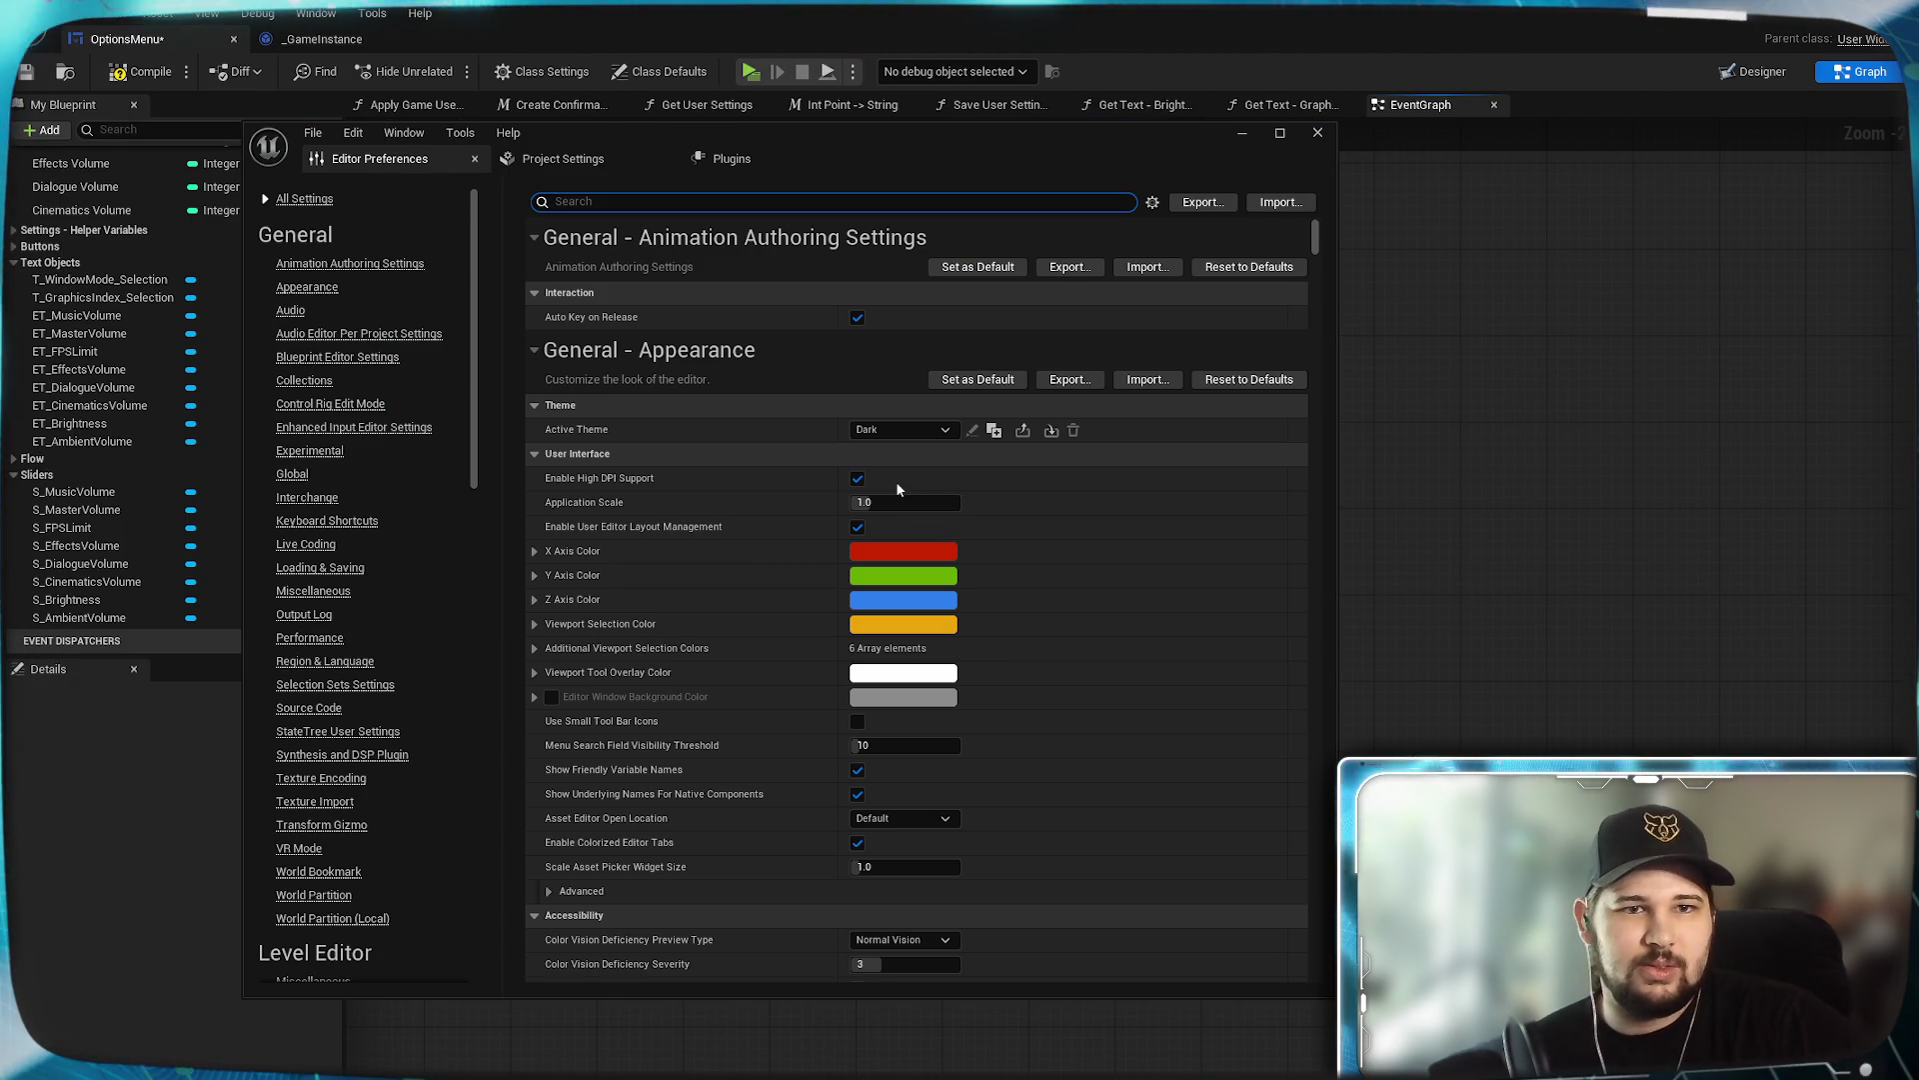
text(short)
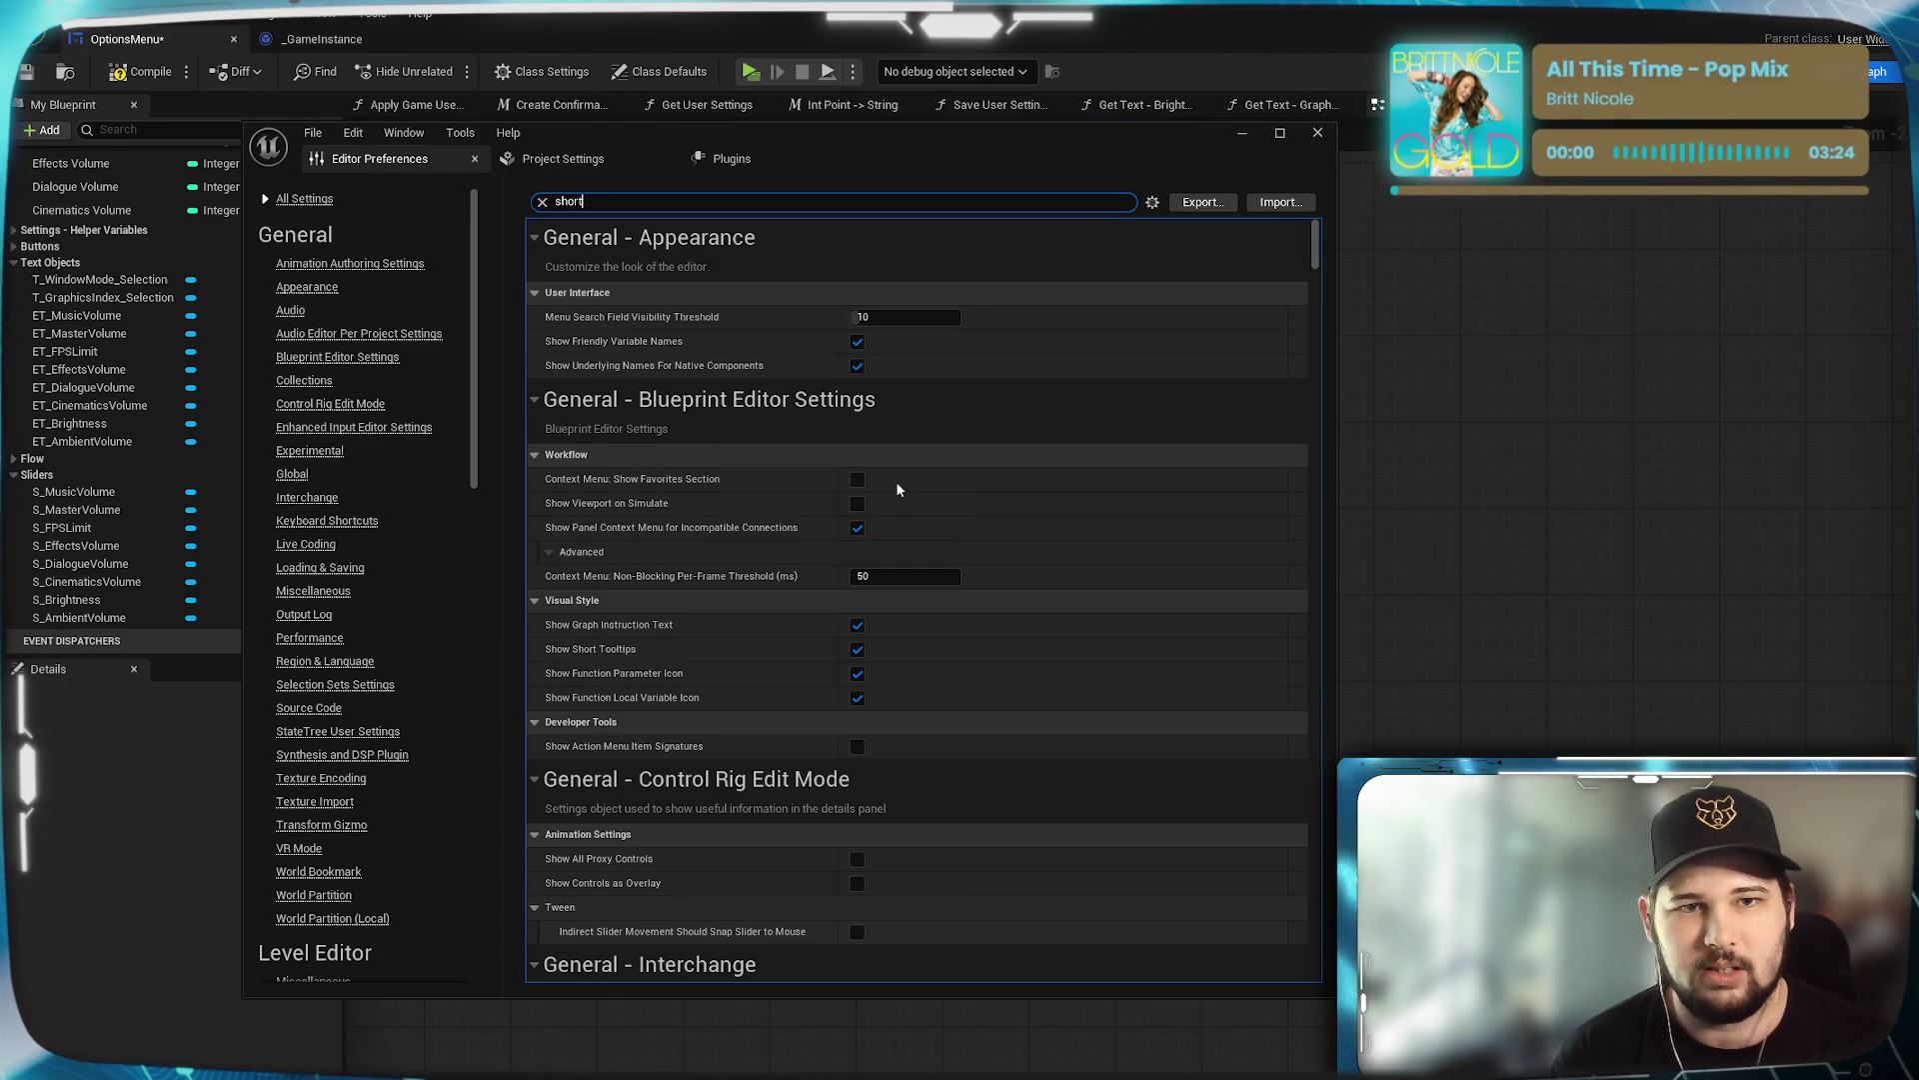
text(cuts)
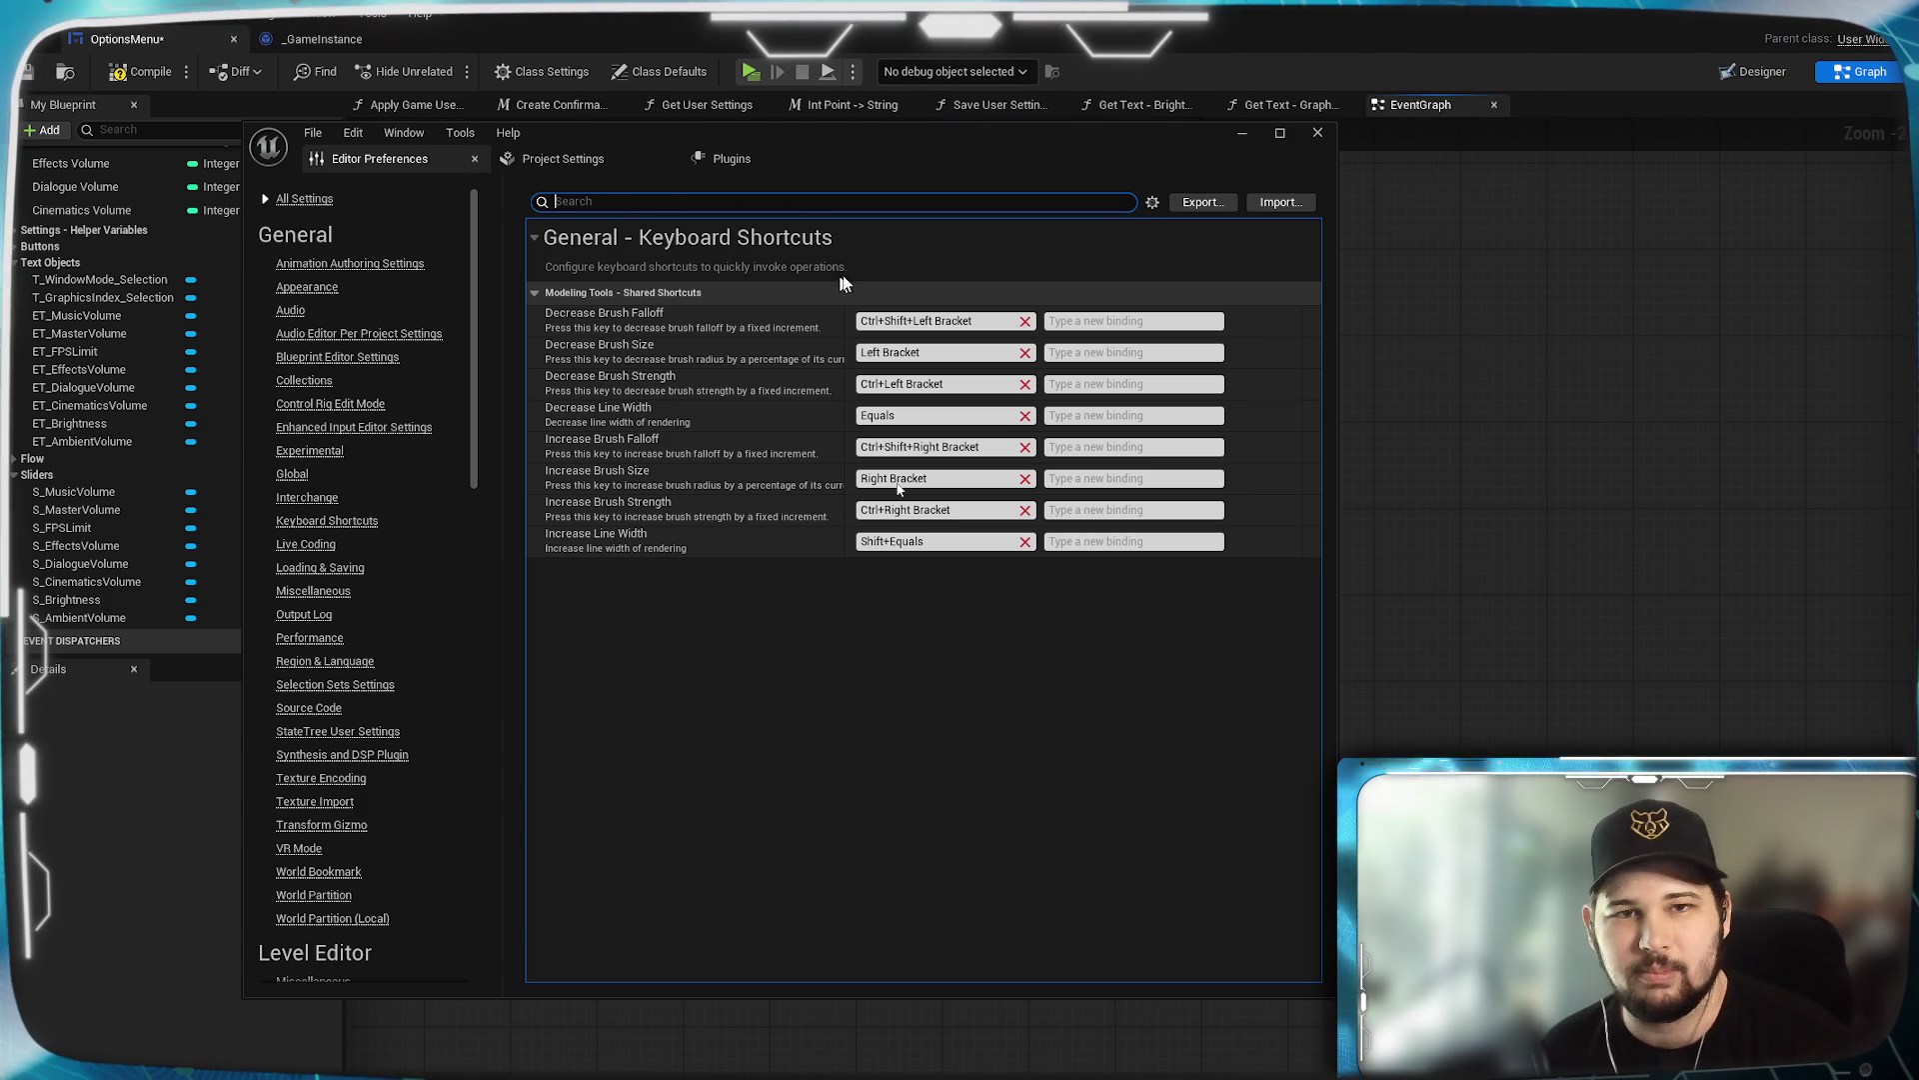
Check the preferences display options and browse the window's command lists.
click(1151, 203)
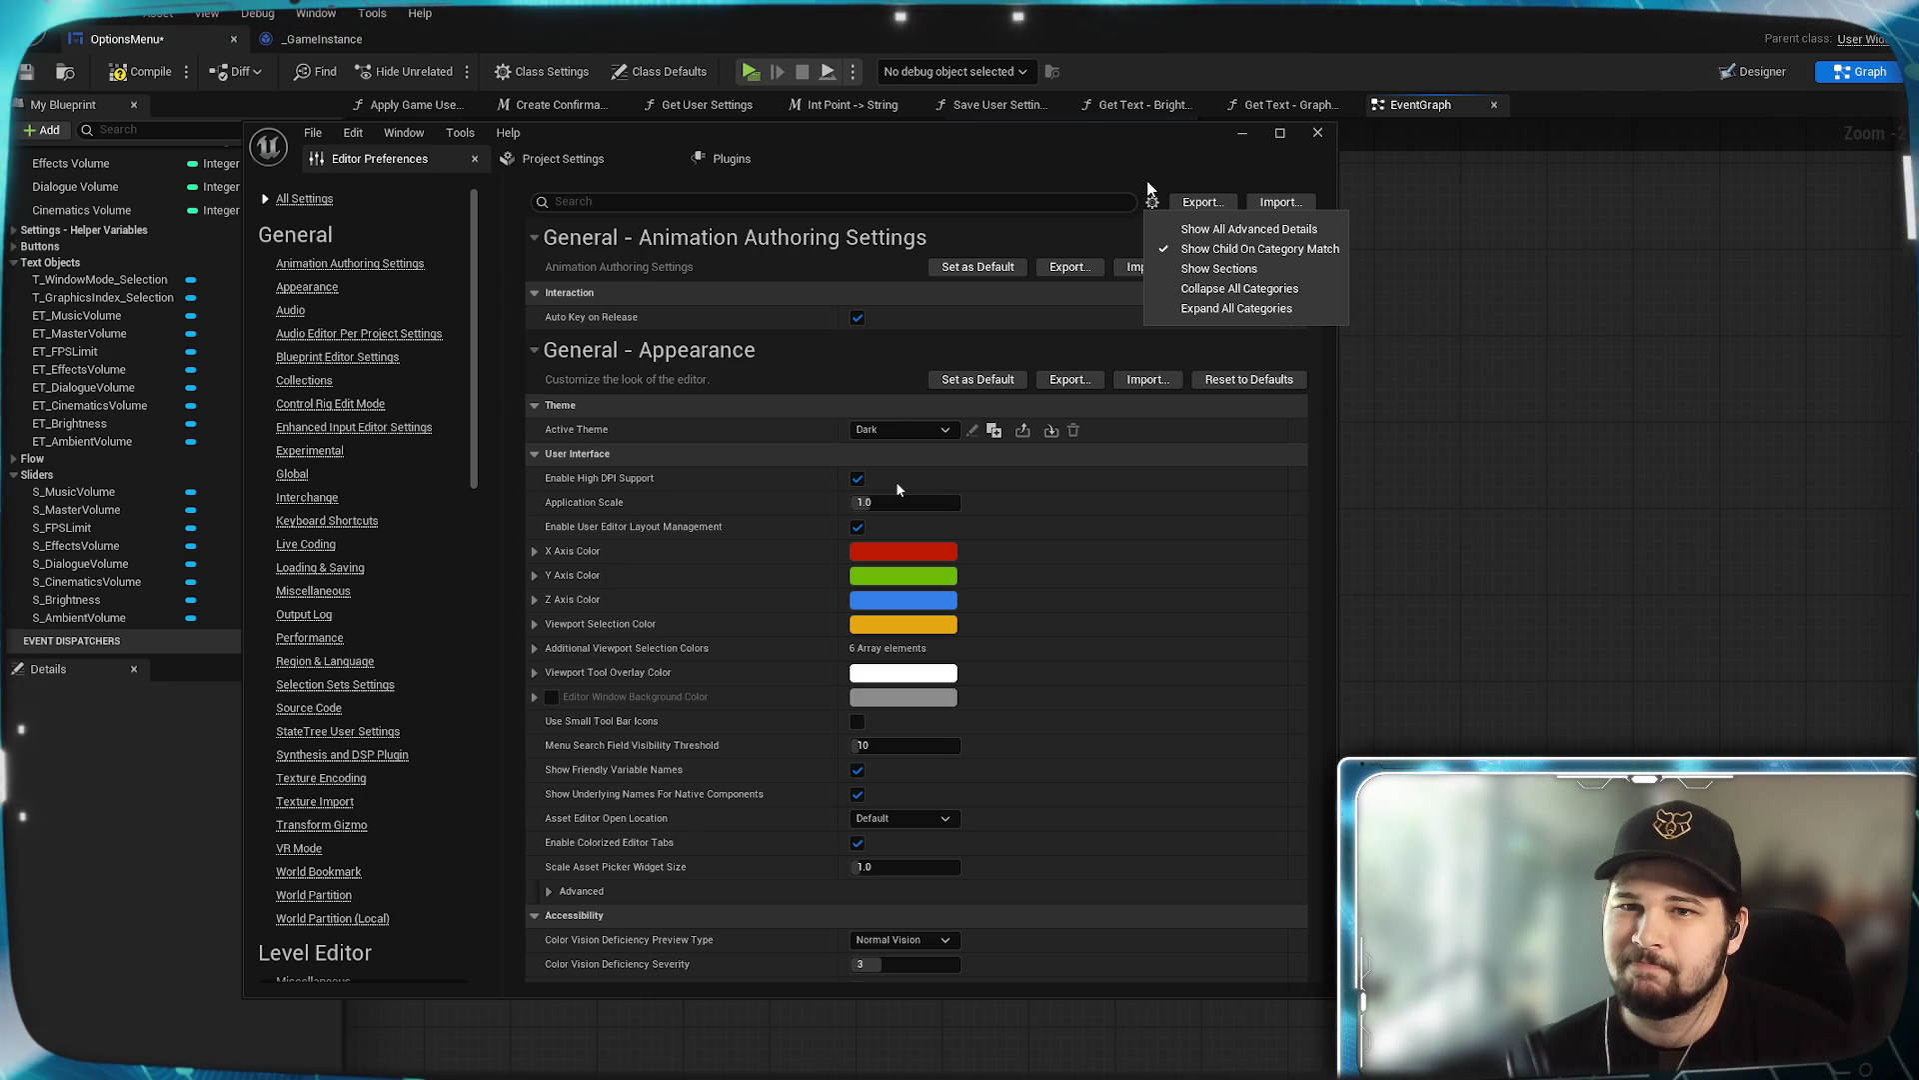
click(1145, 174)
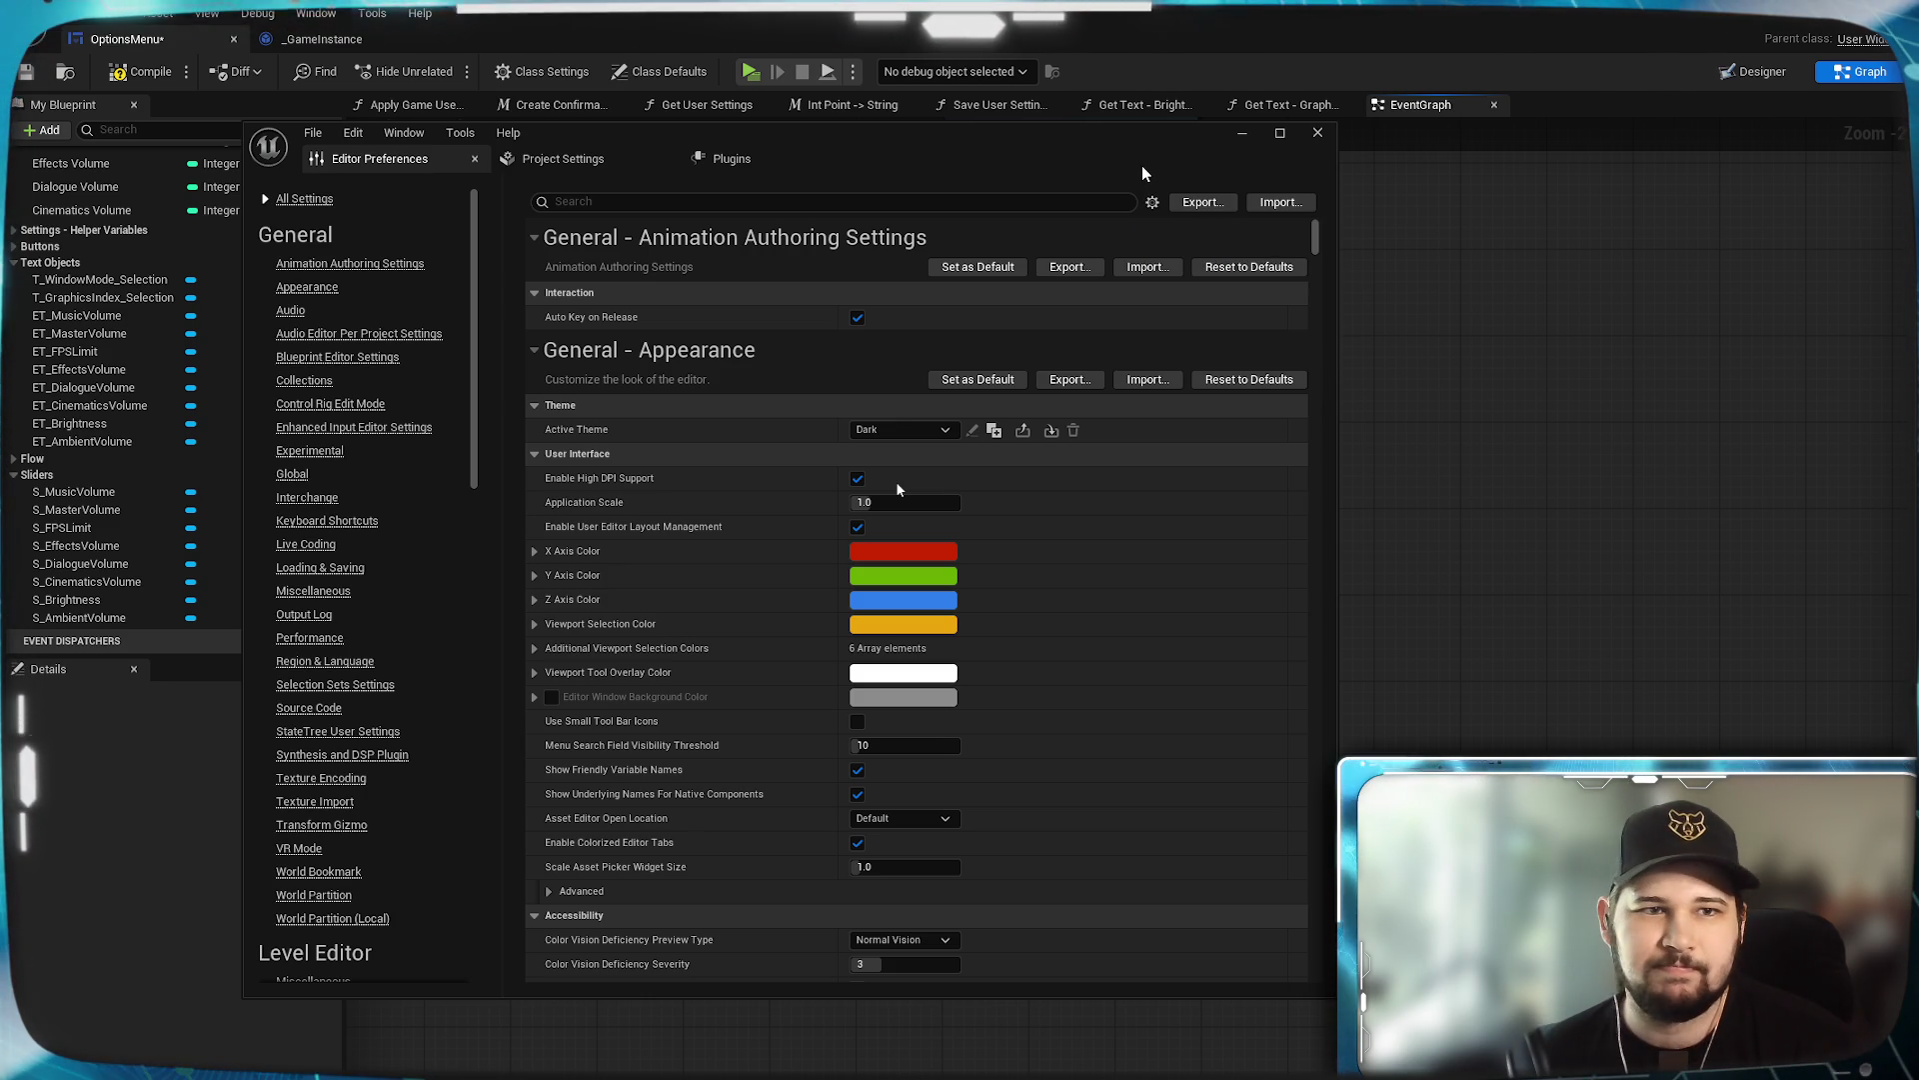
click(312, 133)
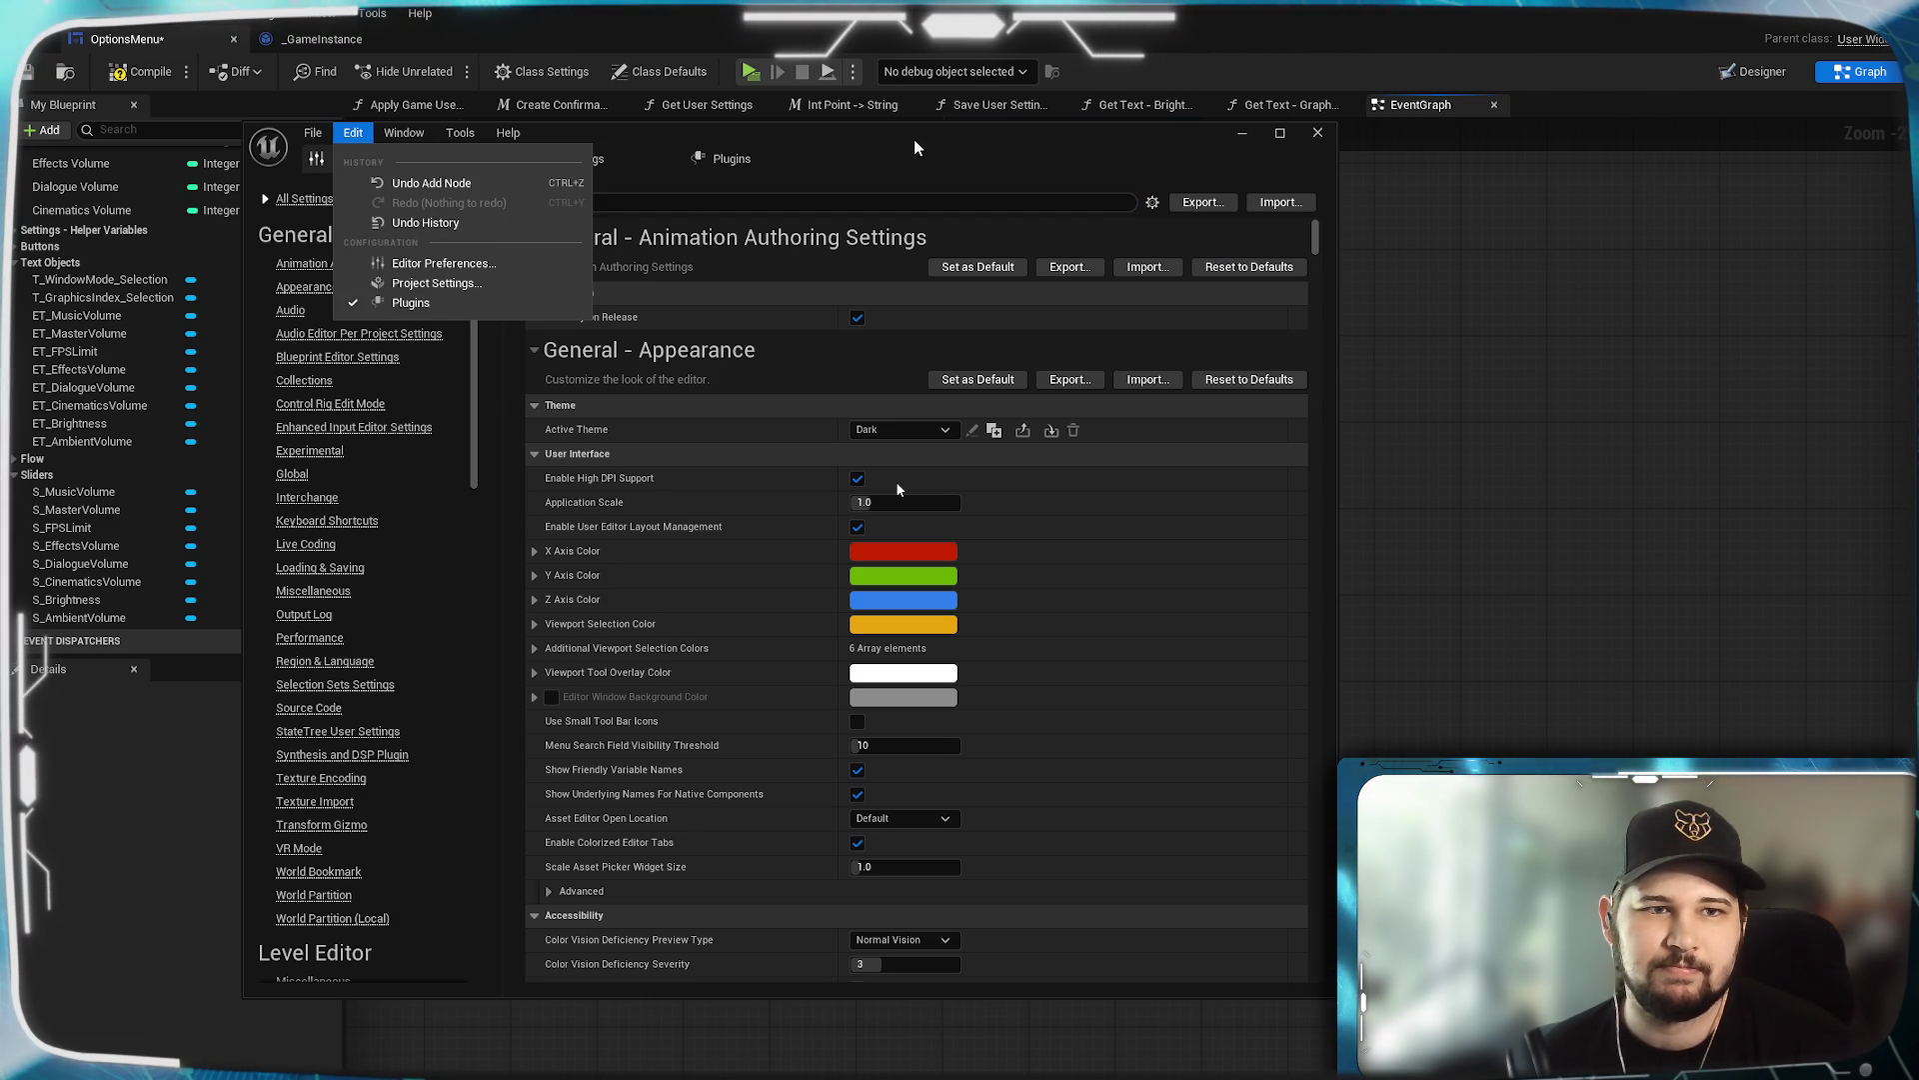
click(1188, 136)
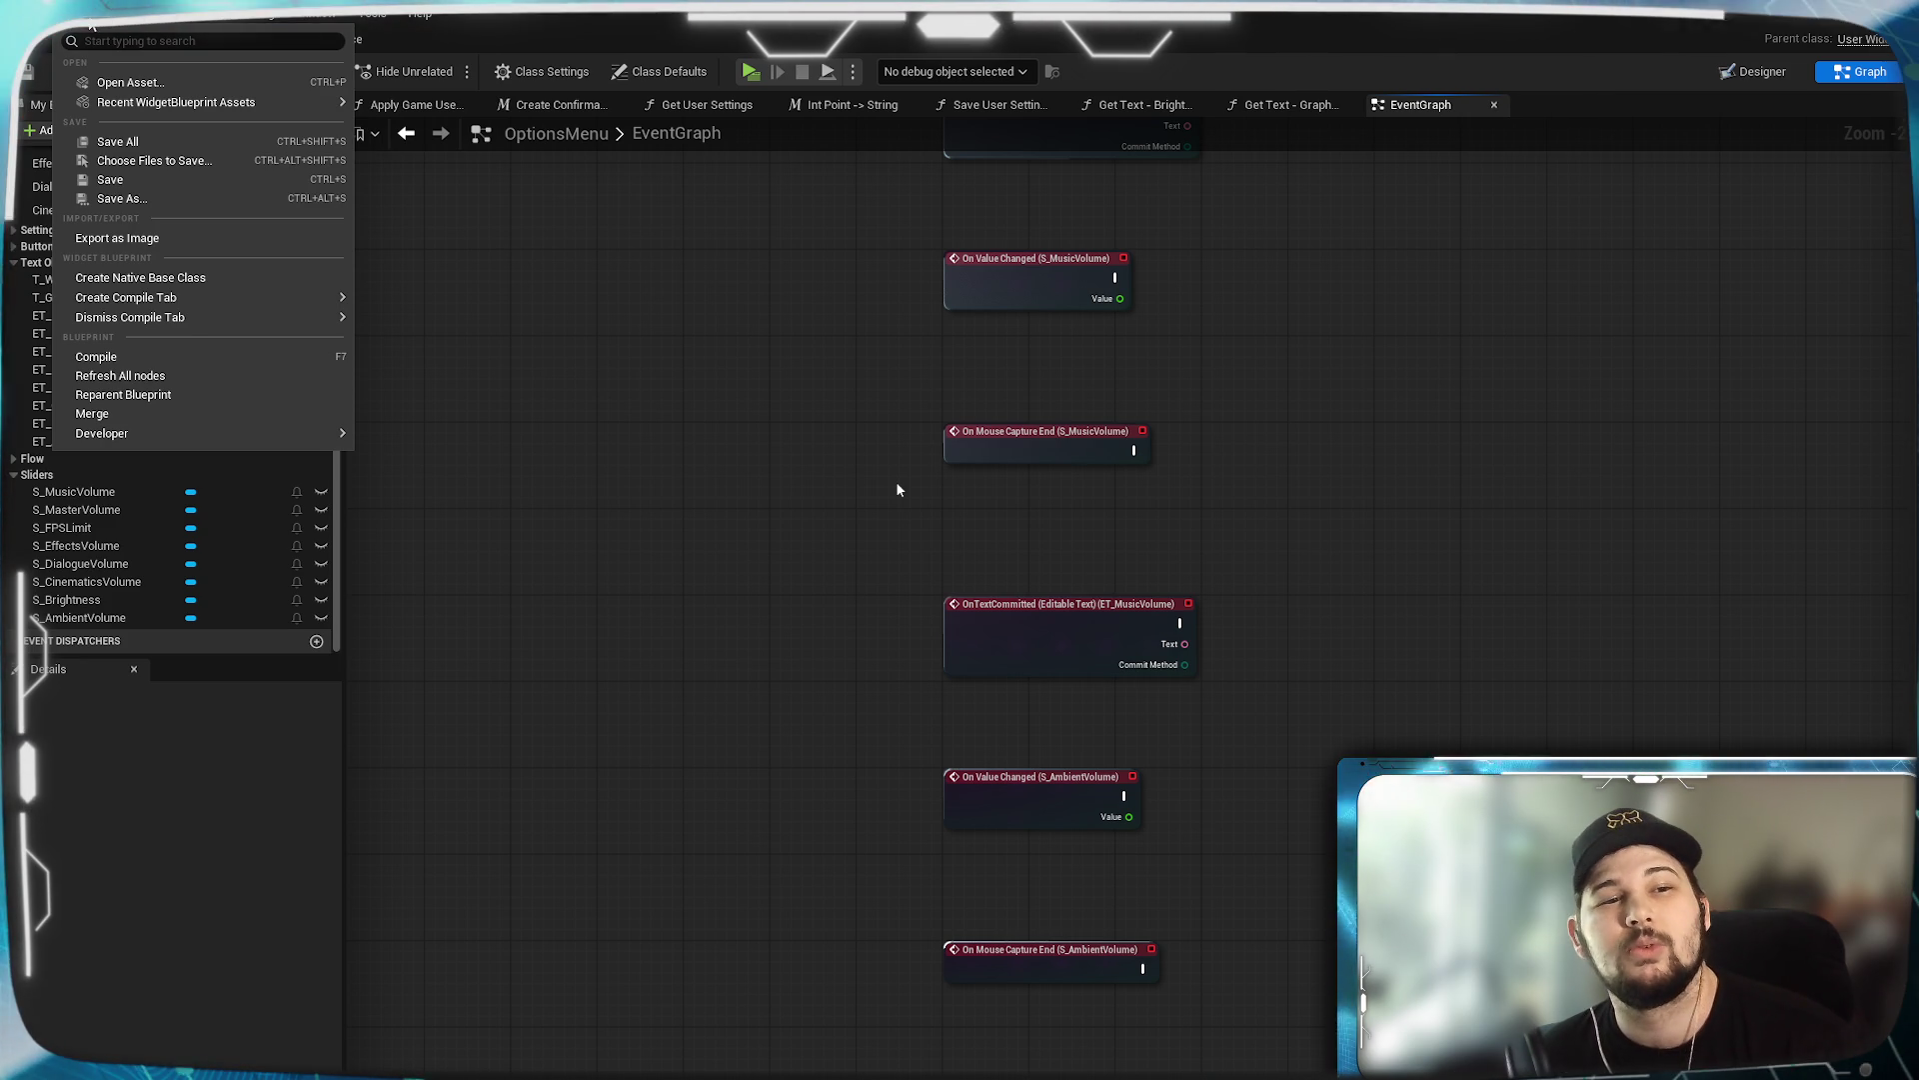
Browse the File, Edit, Debug, Window and Help menus, then save the OptionsMenu blueprint.
mouse_move(272, 433)
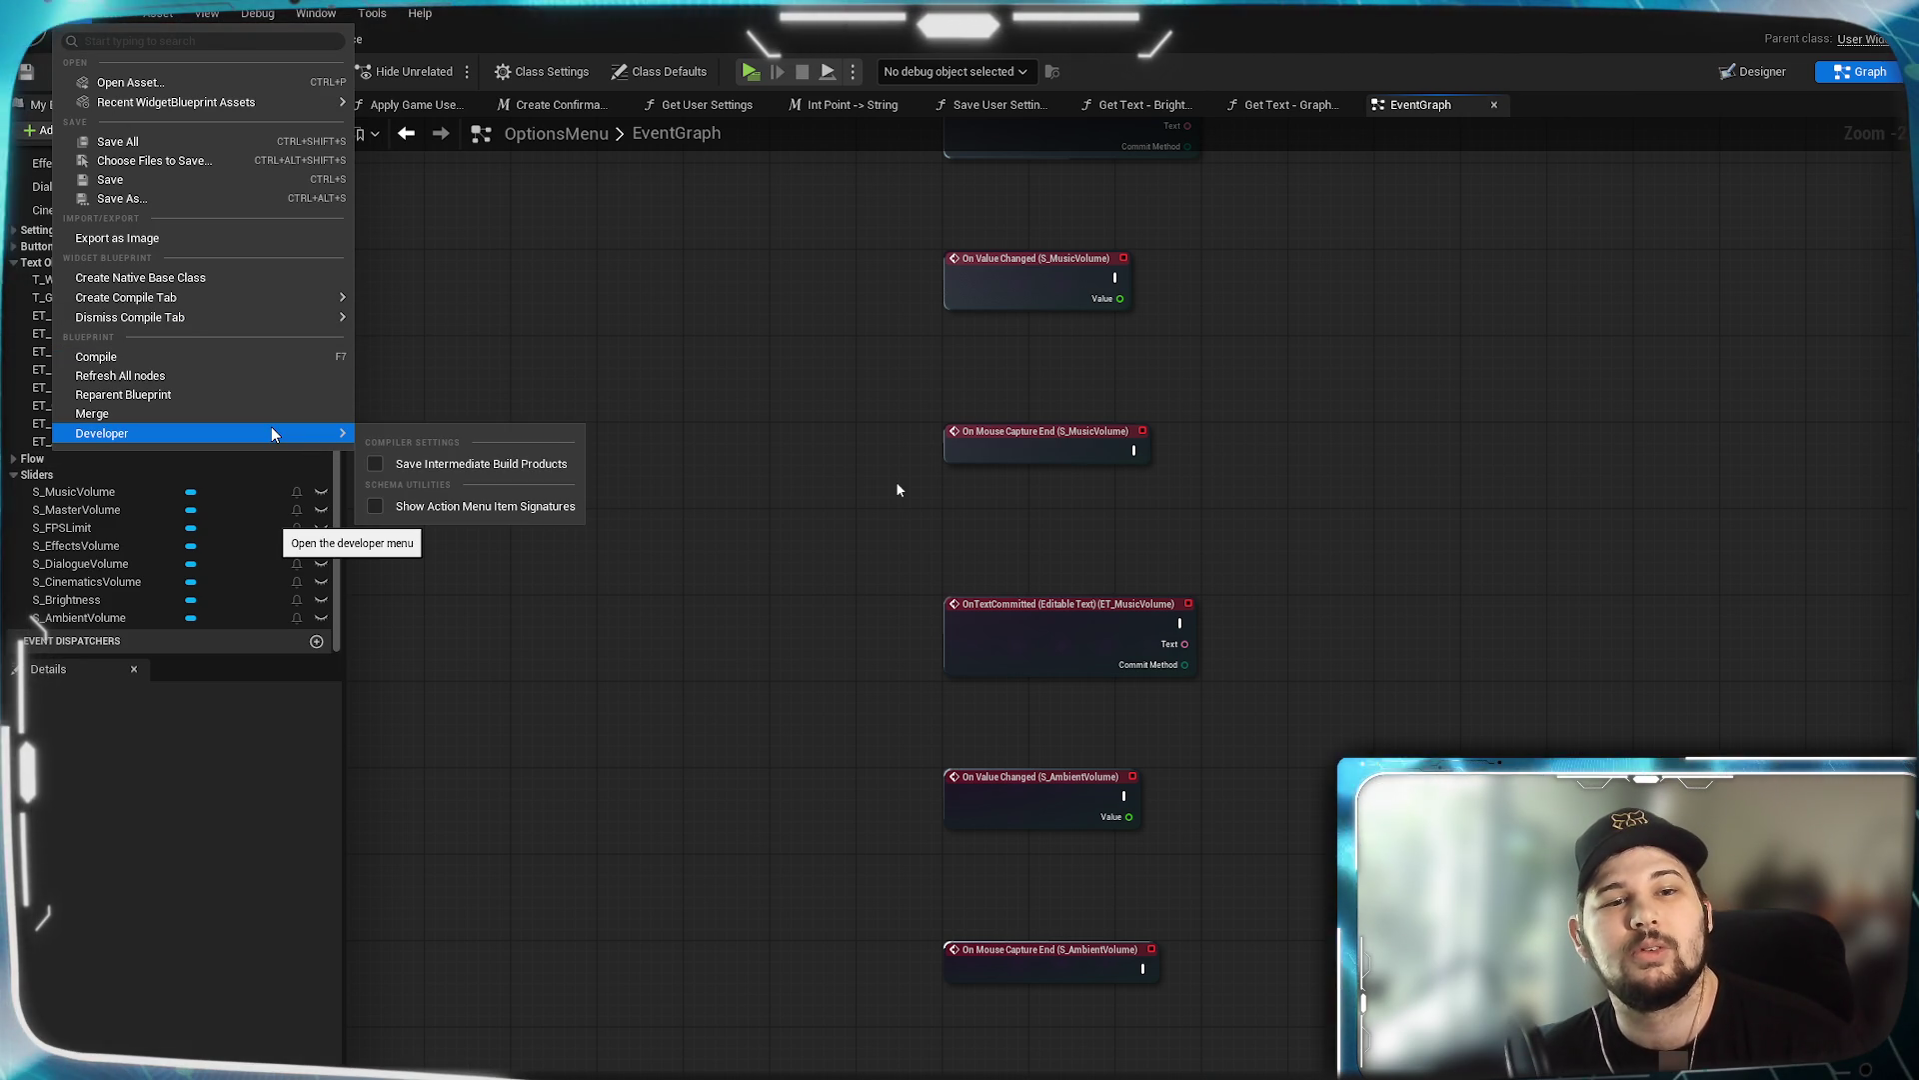
click(115, 18)
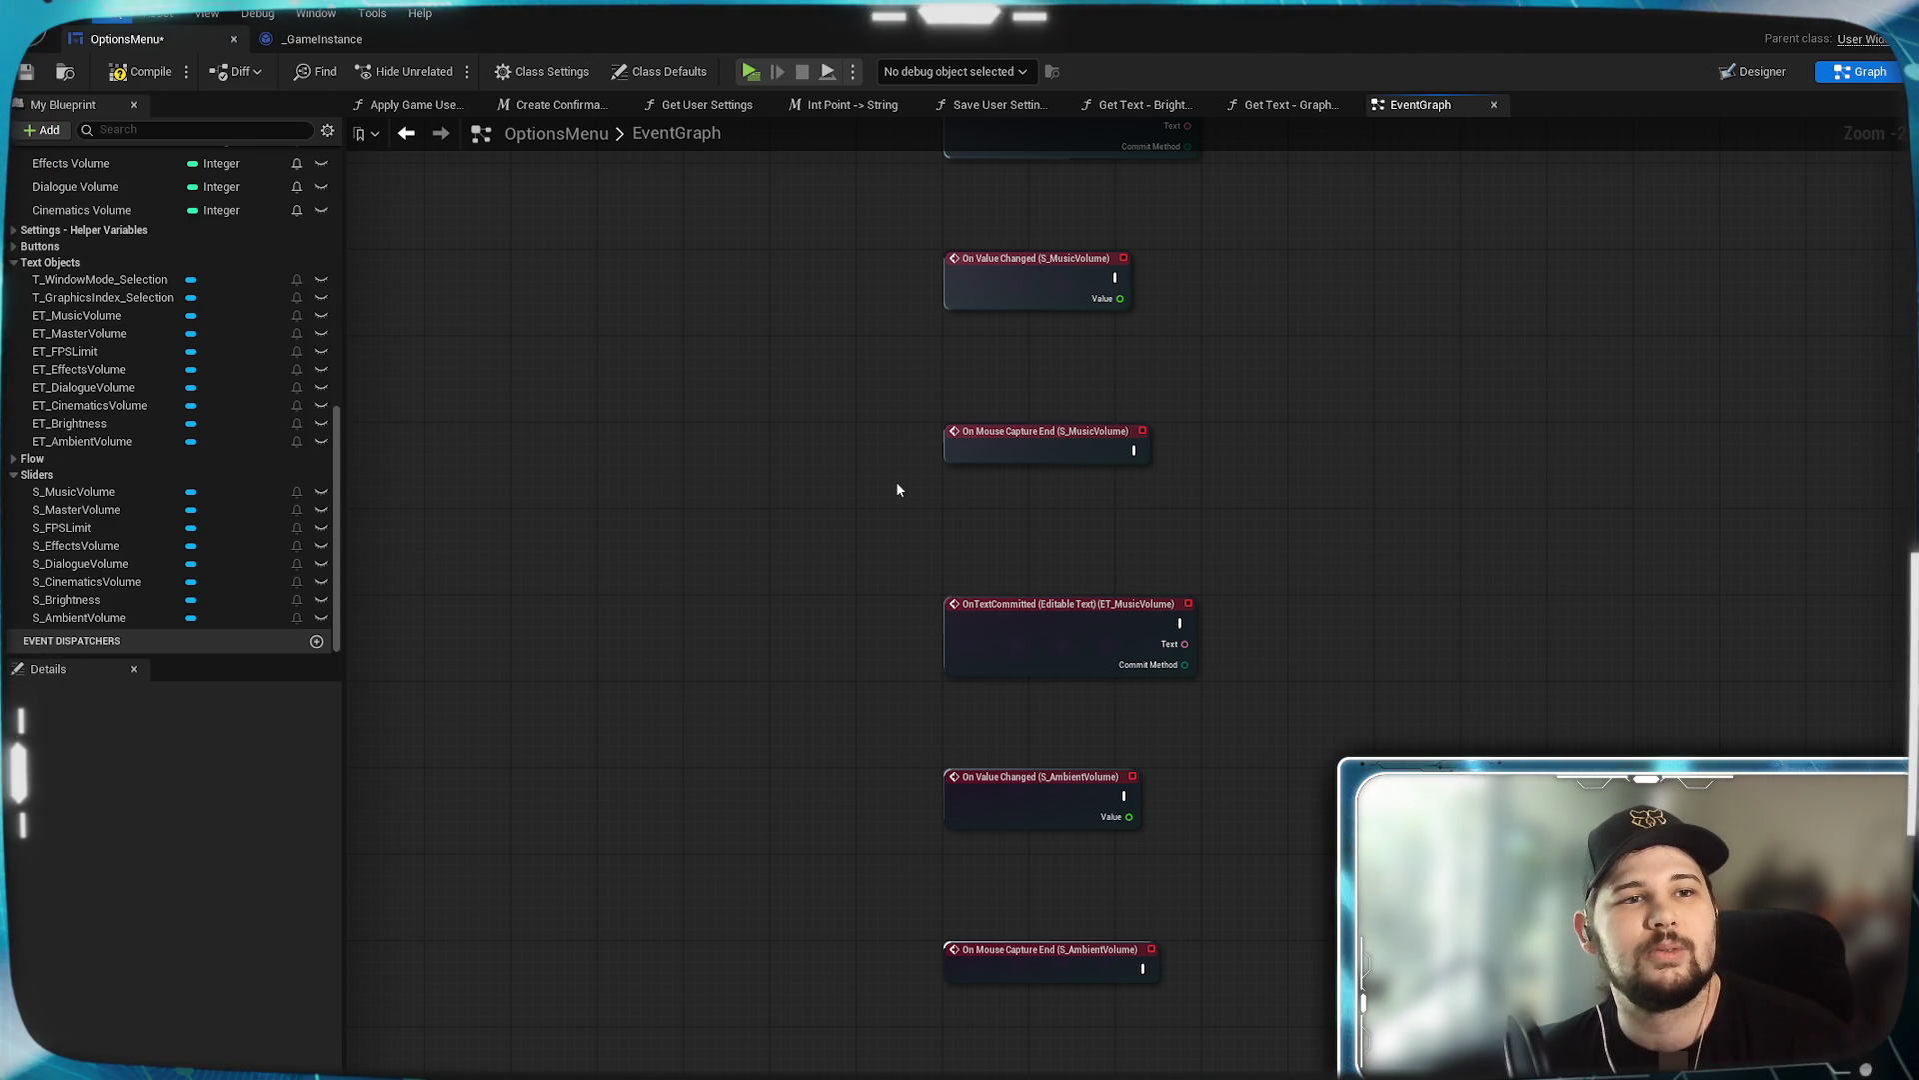
click(115, 18)
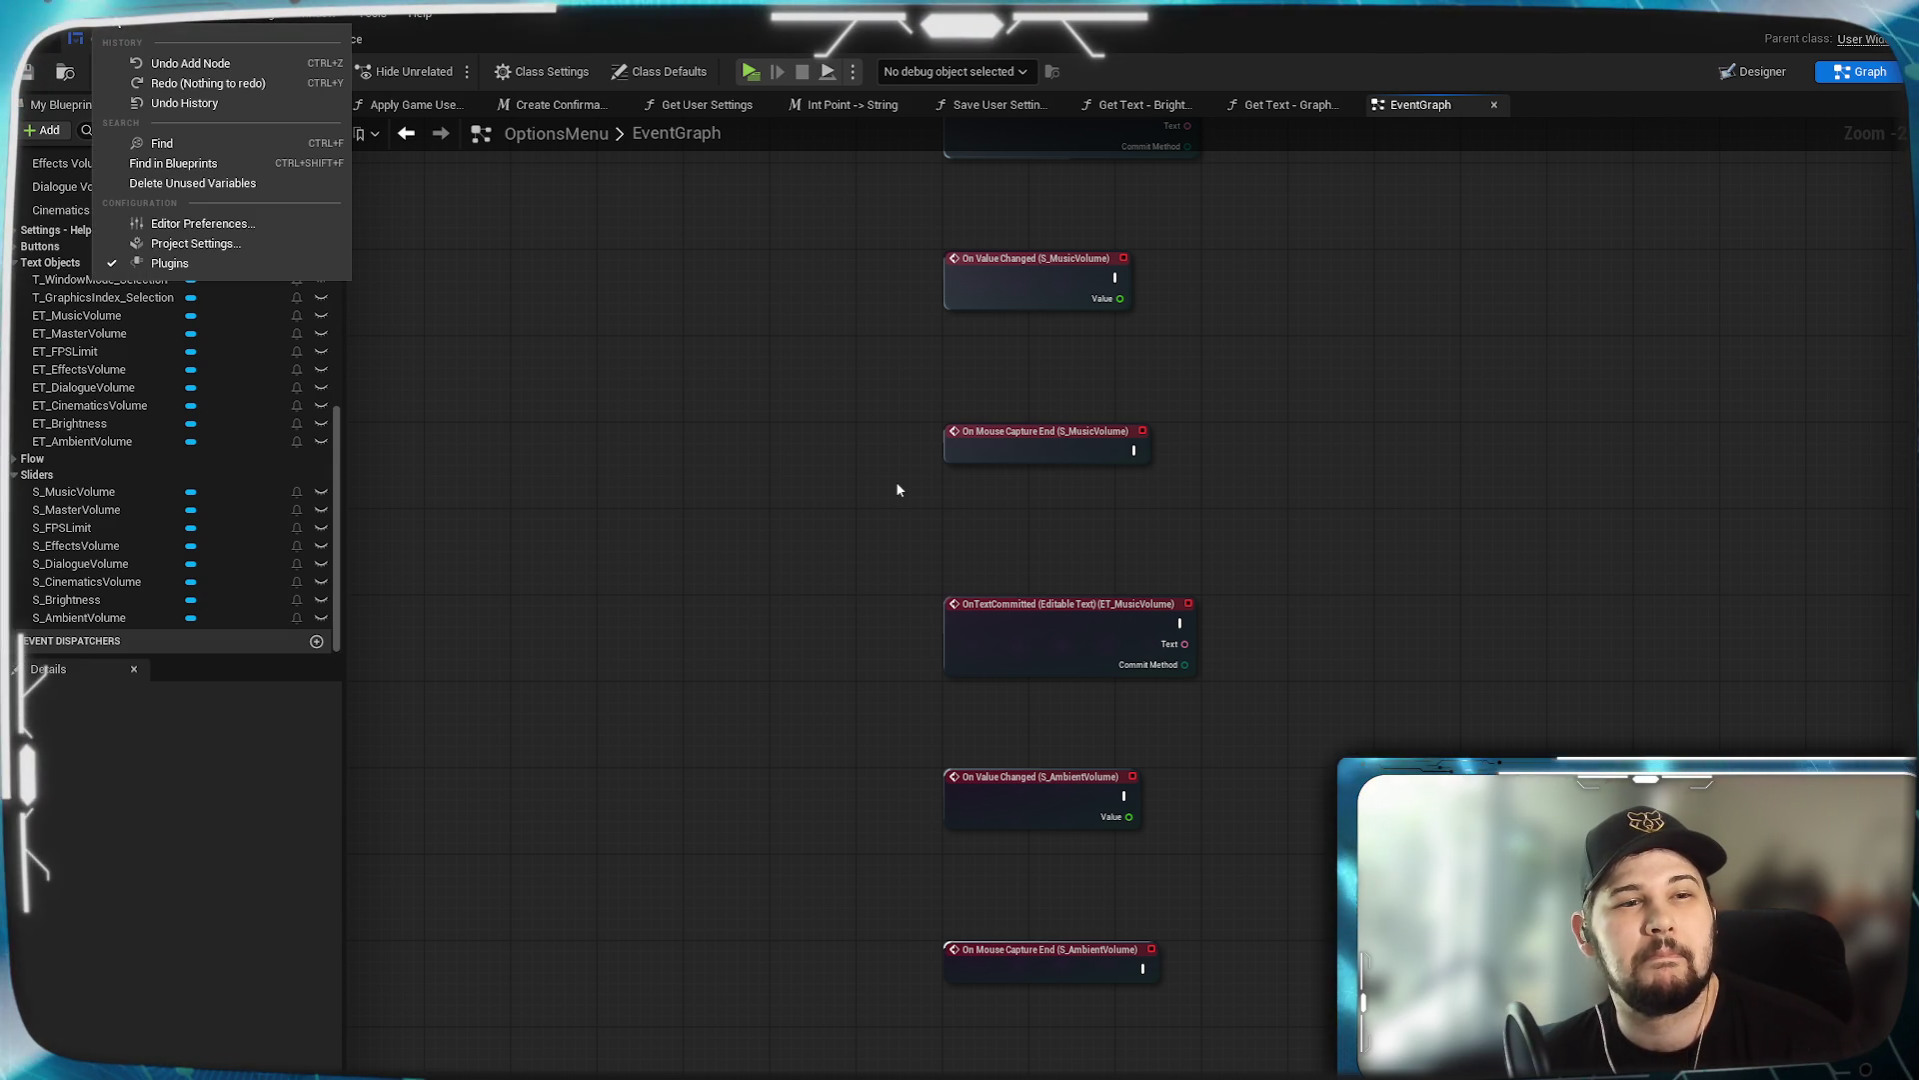
mouse_move(72, 15)
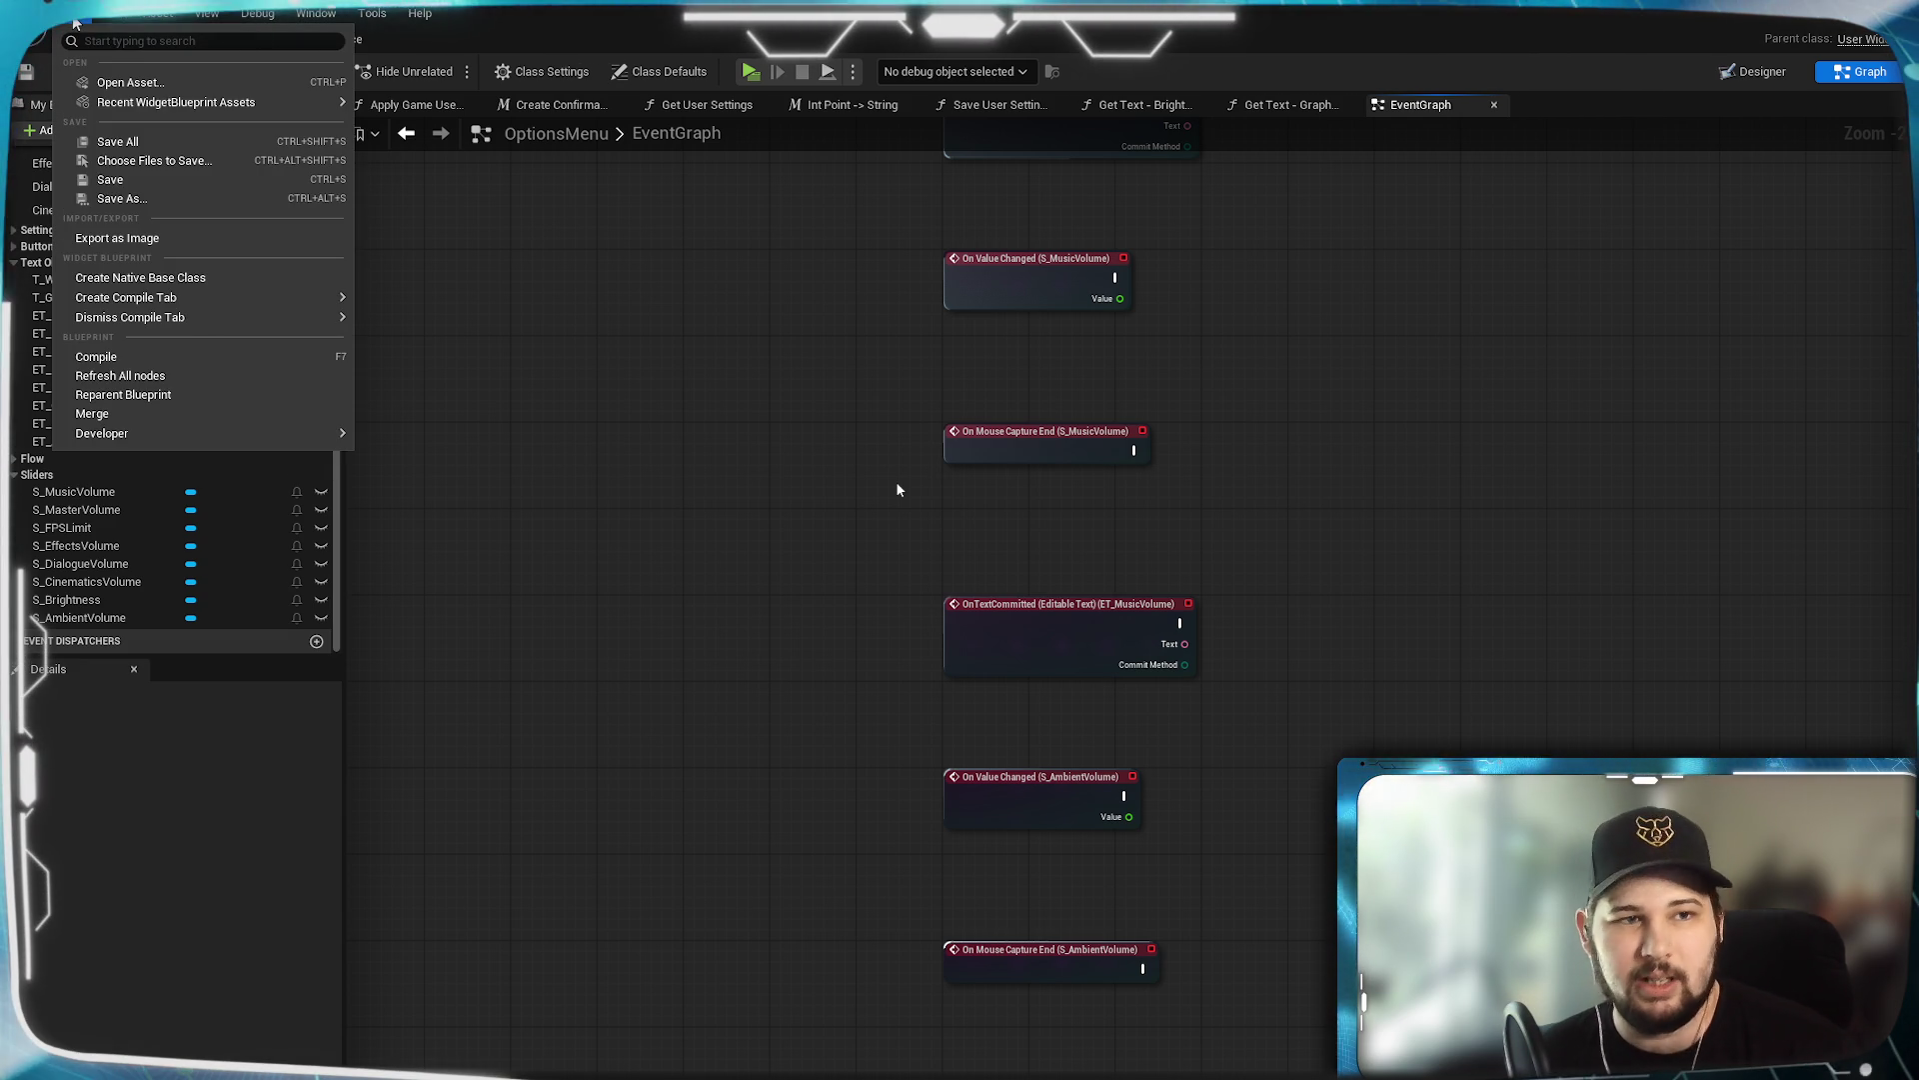
click(262, 14)
click(315, 14)
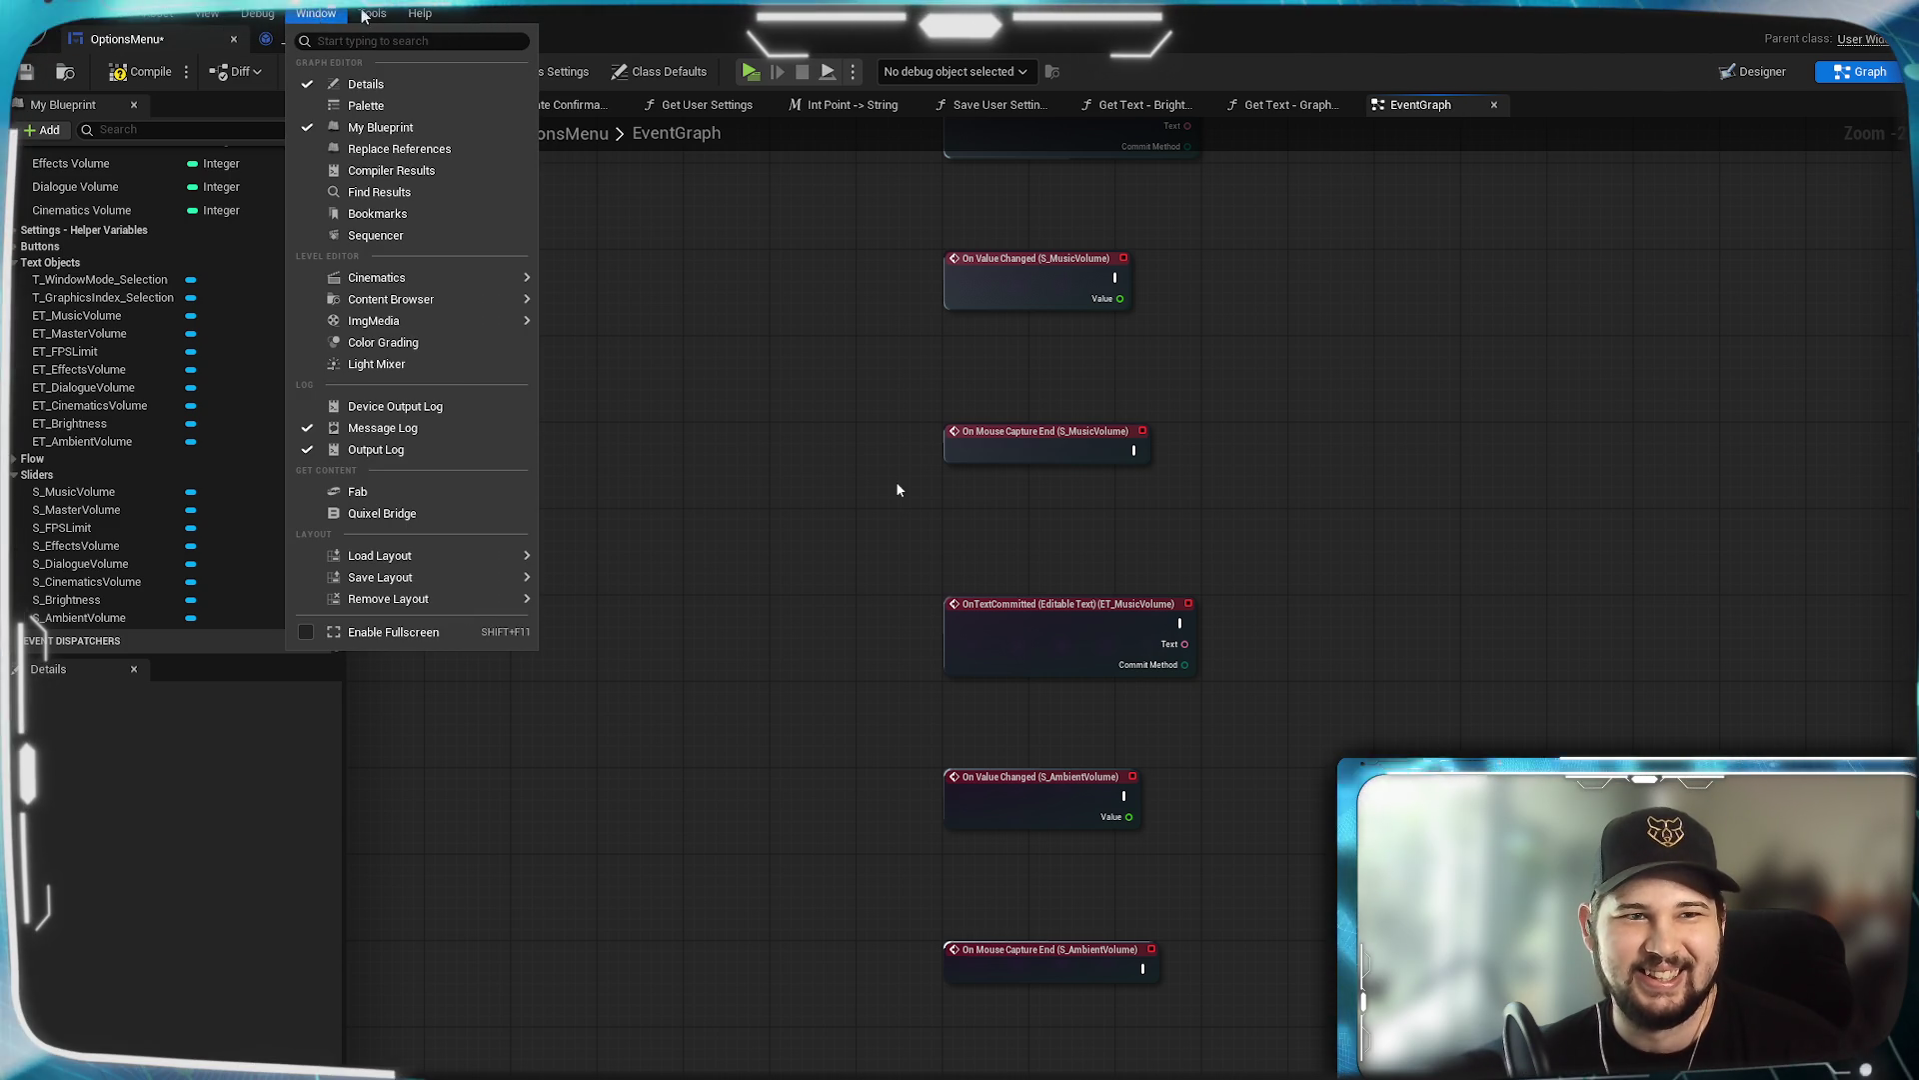
mouse_move(366, 14)
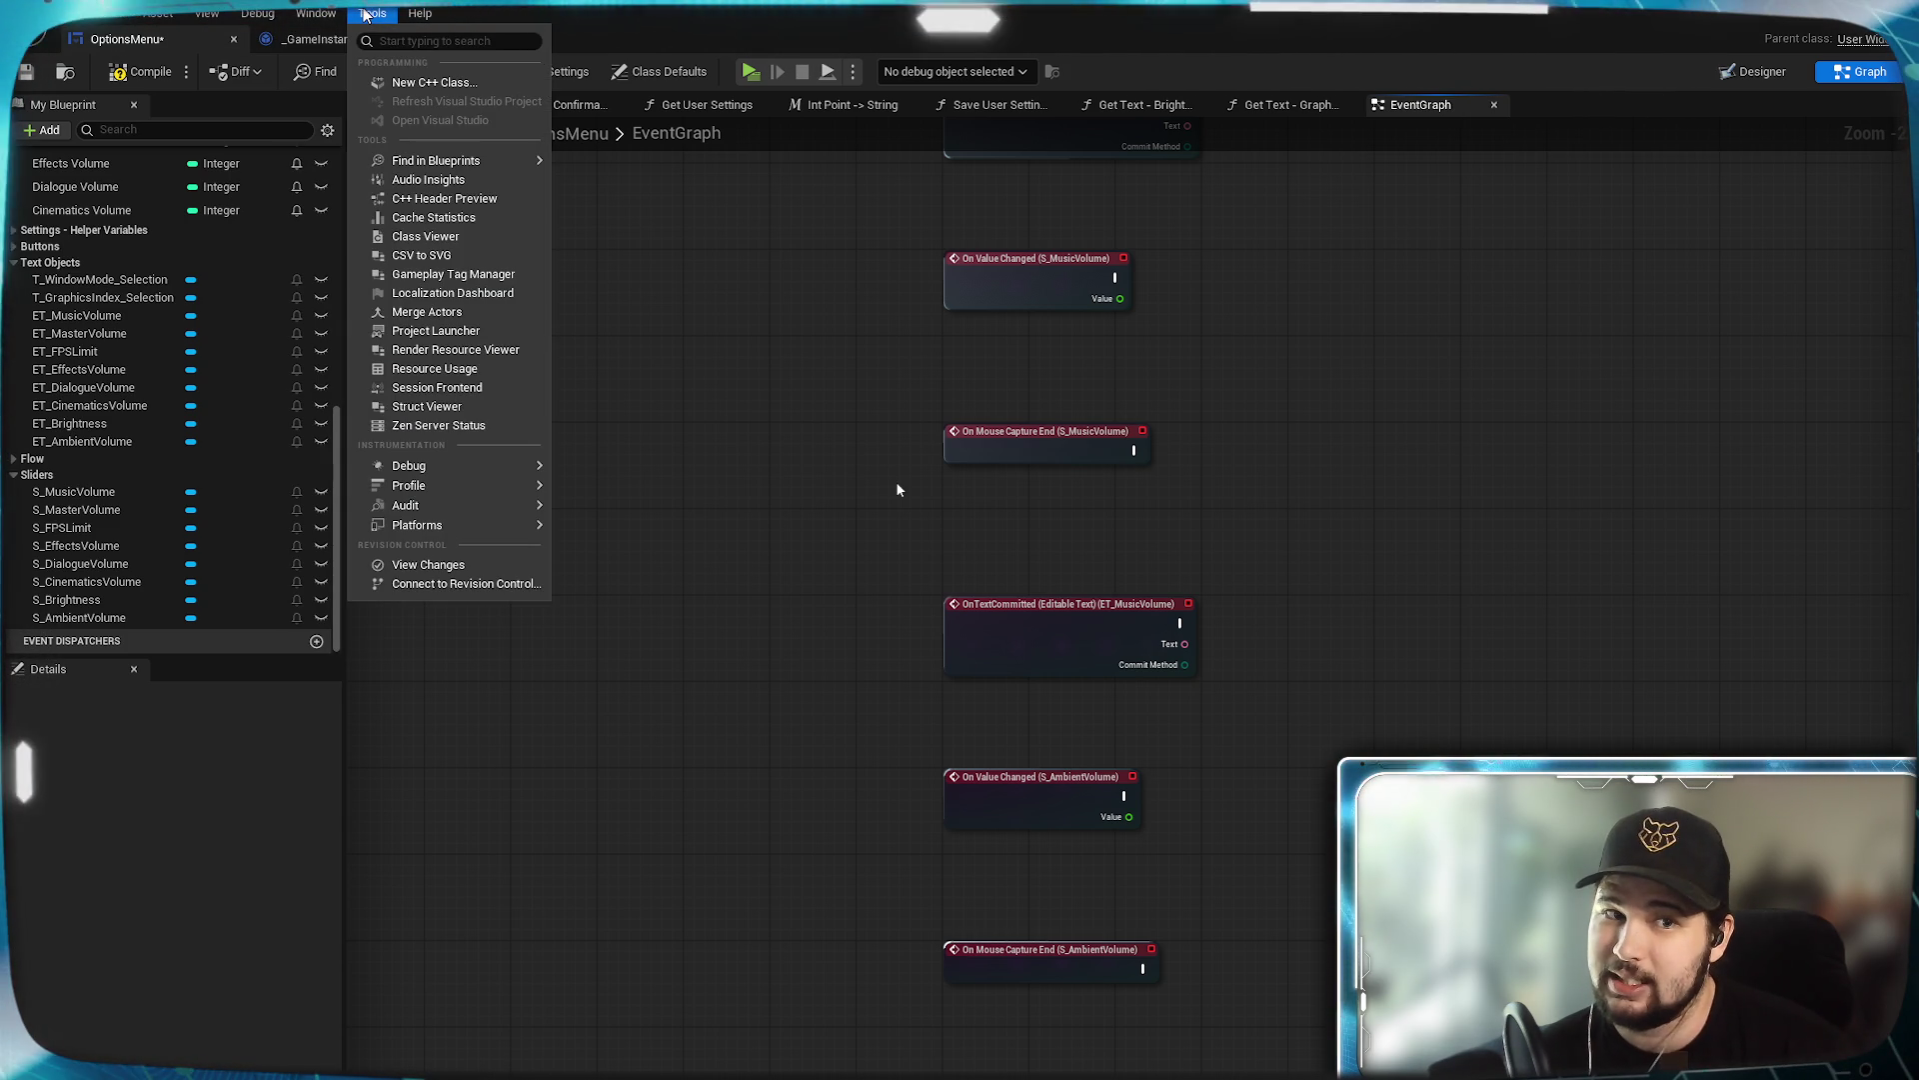
key(Left)
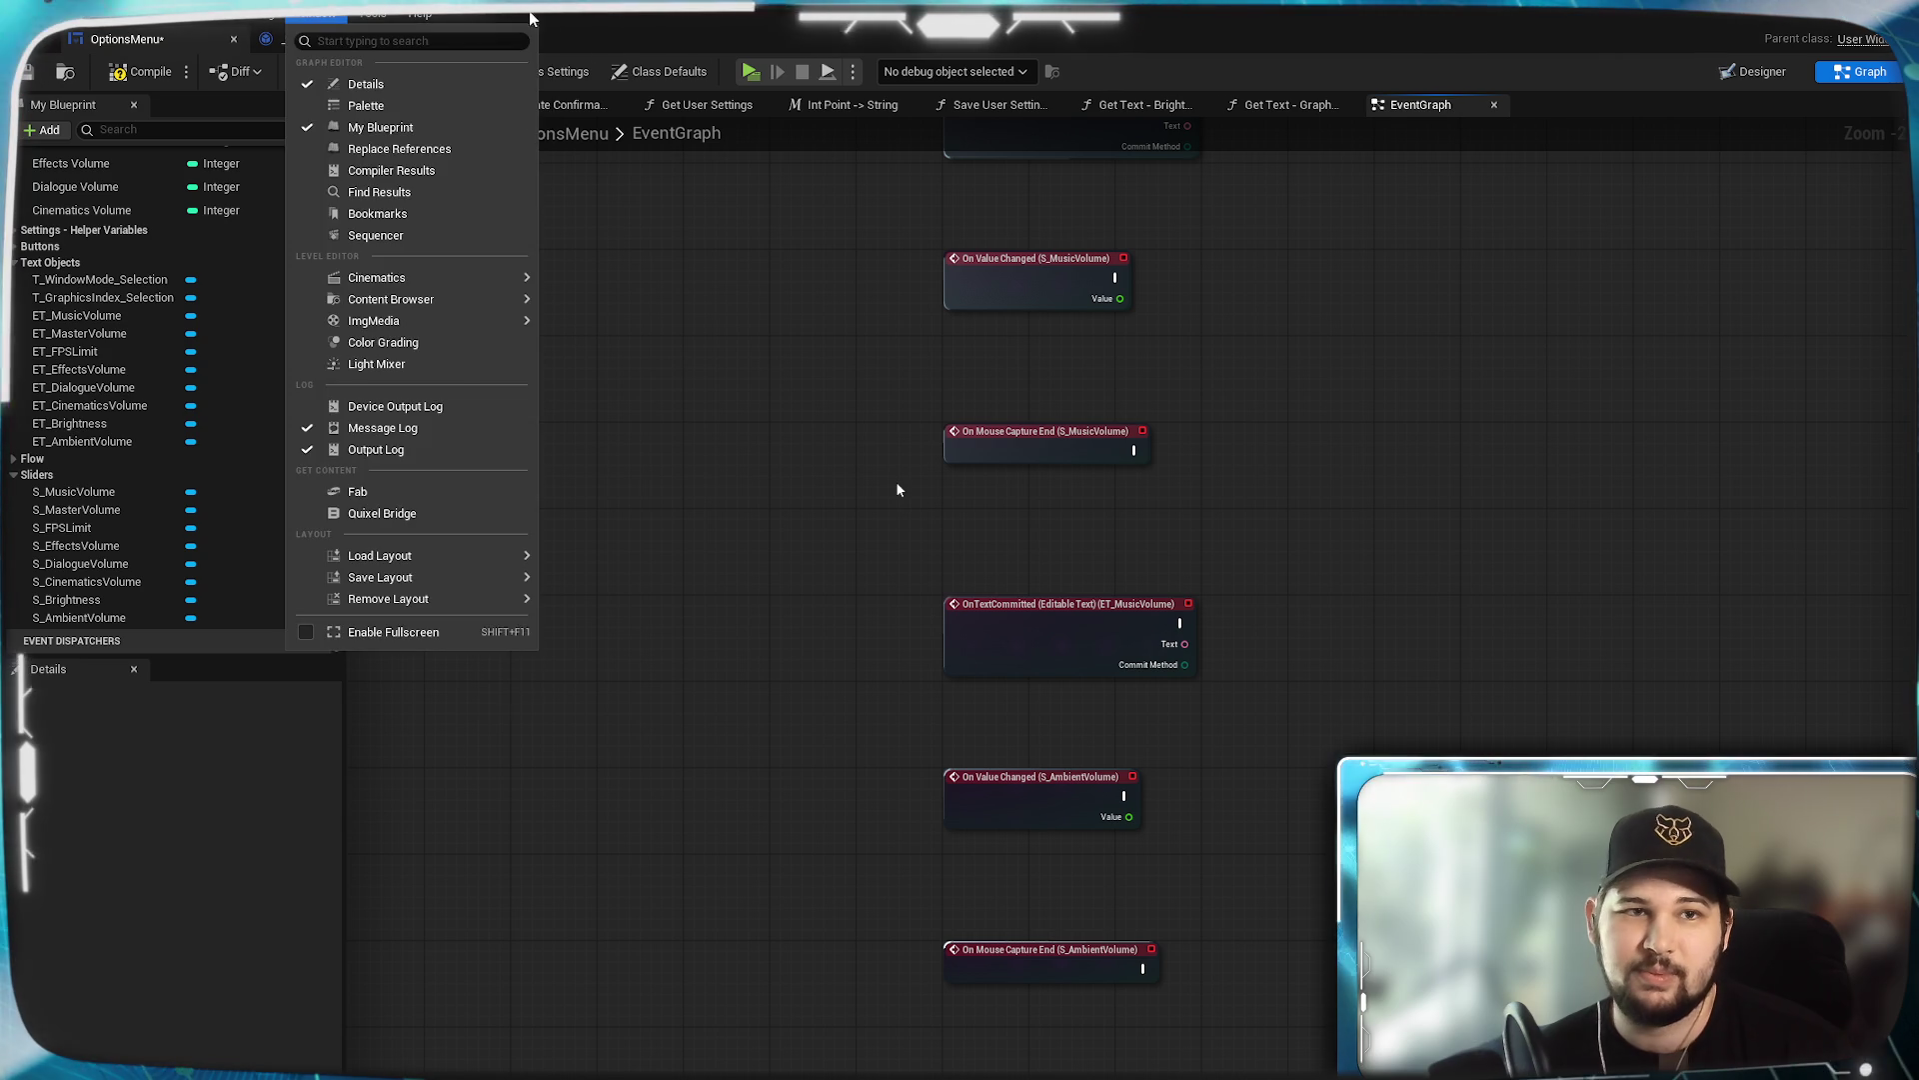
click(489, 16)
click(423, 14)
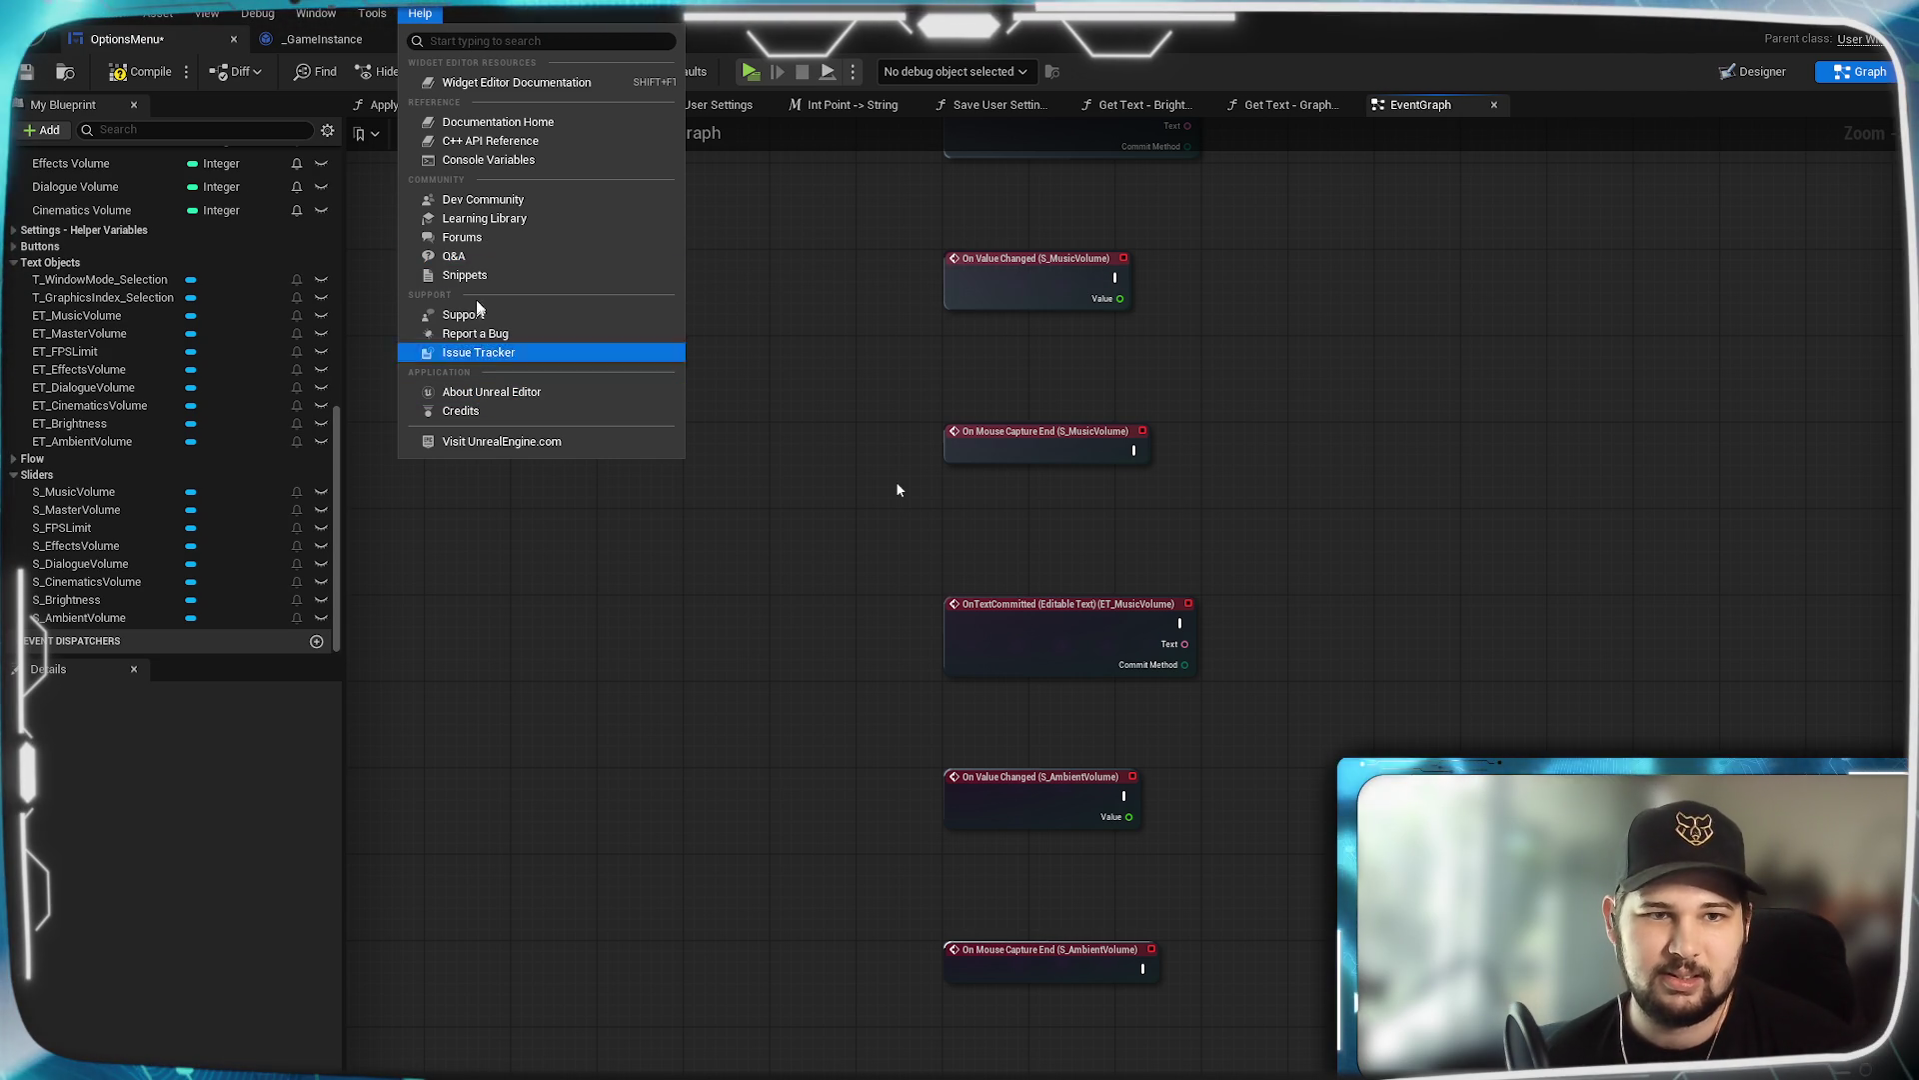
click(794, 500)
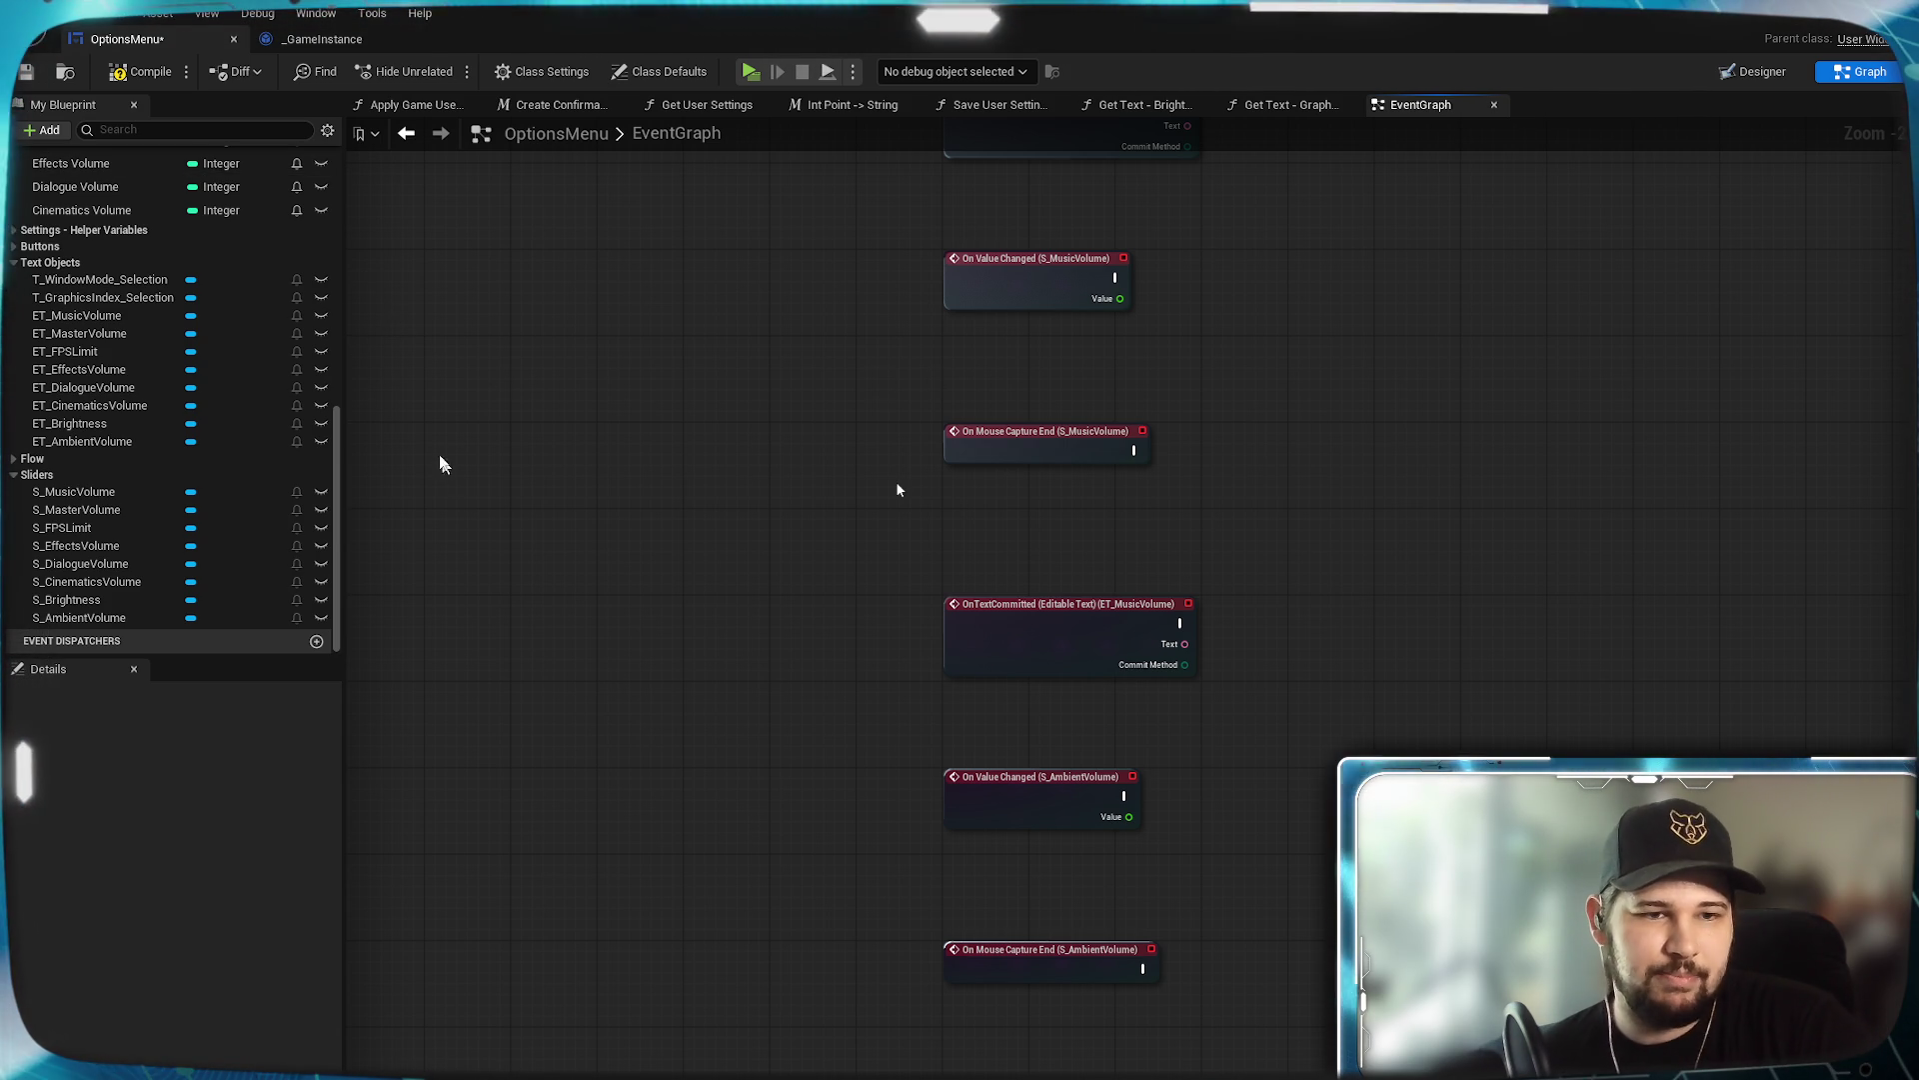
key(ctrl+s)
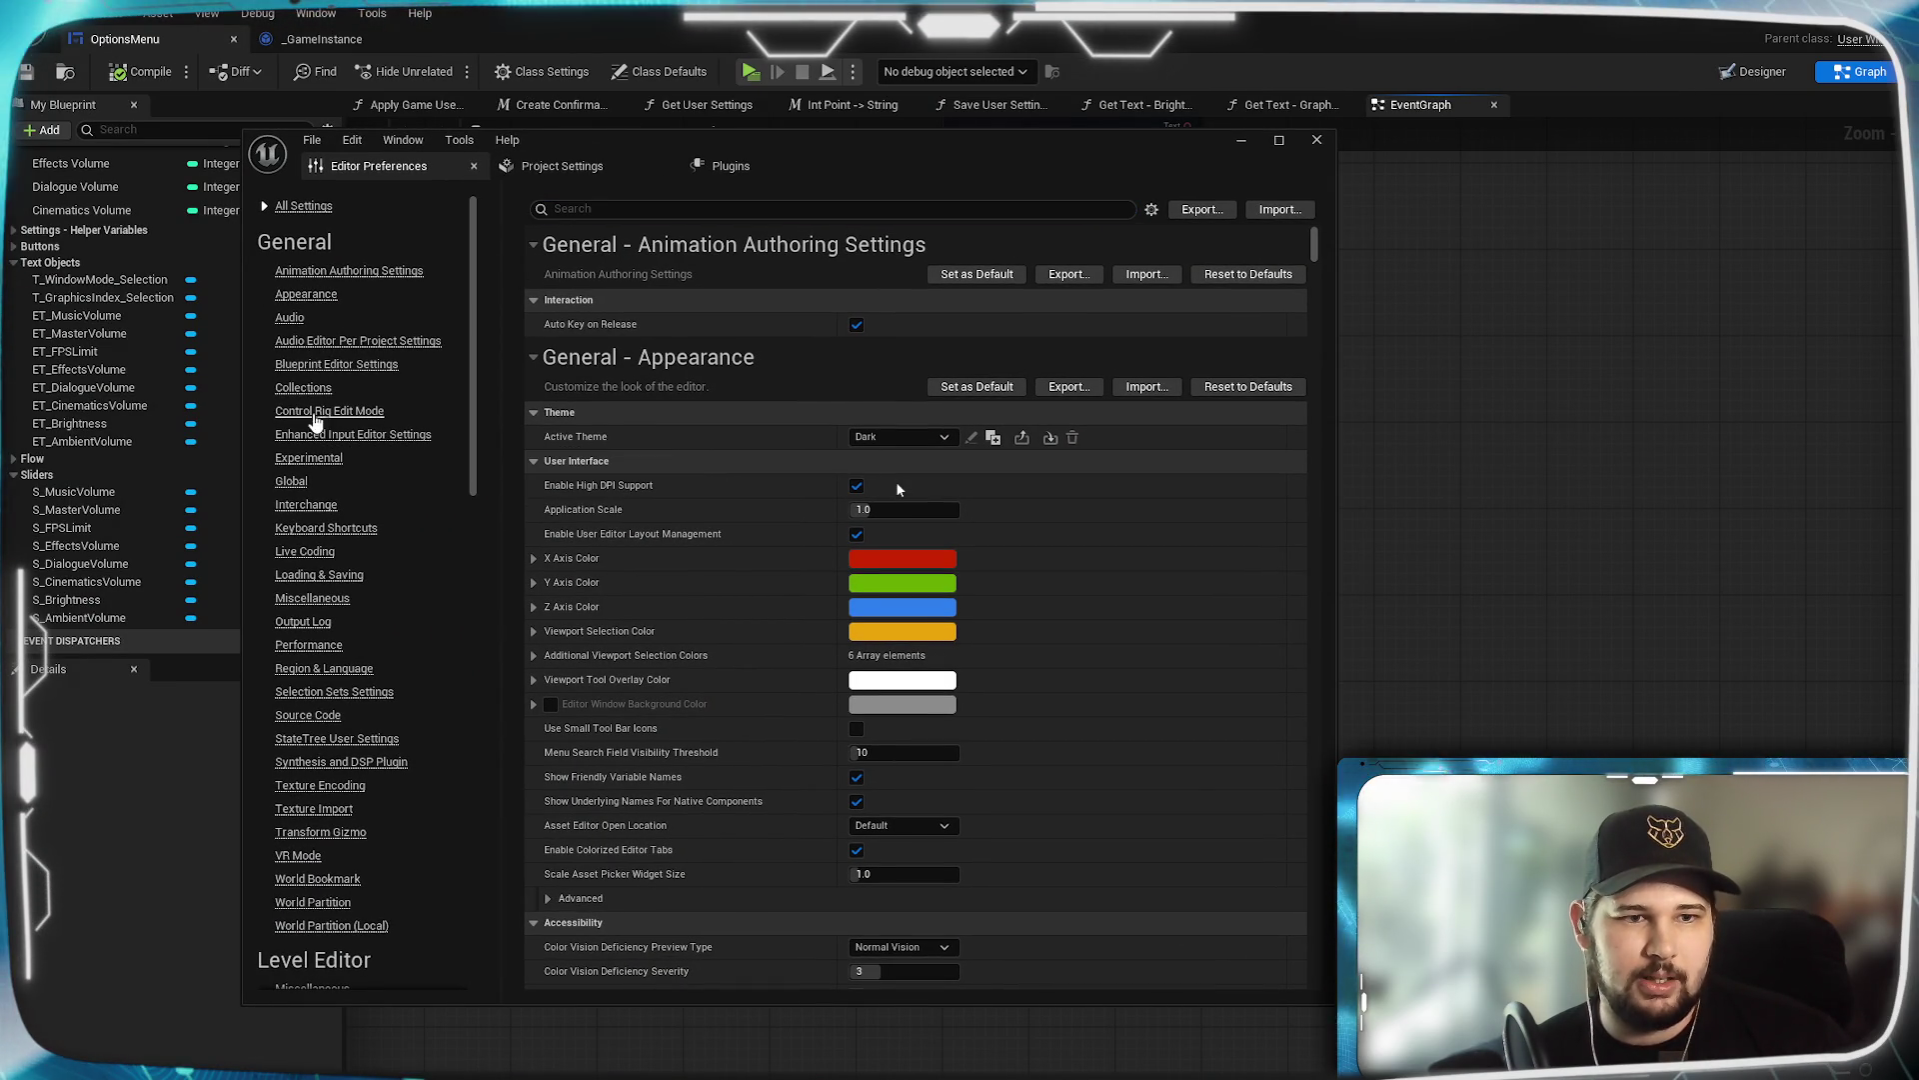
click(321, 528)
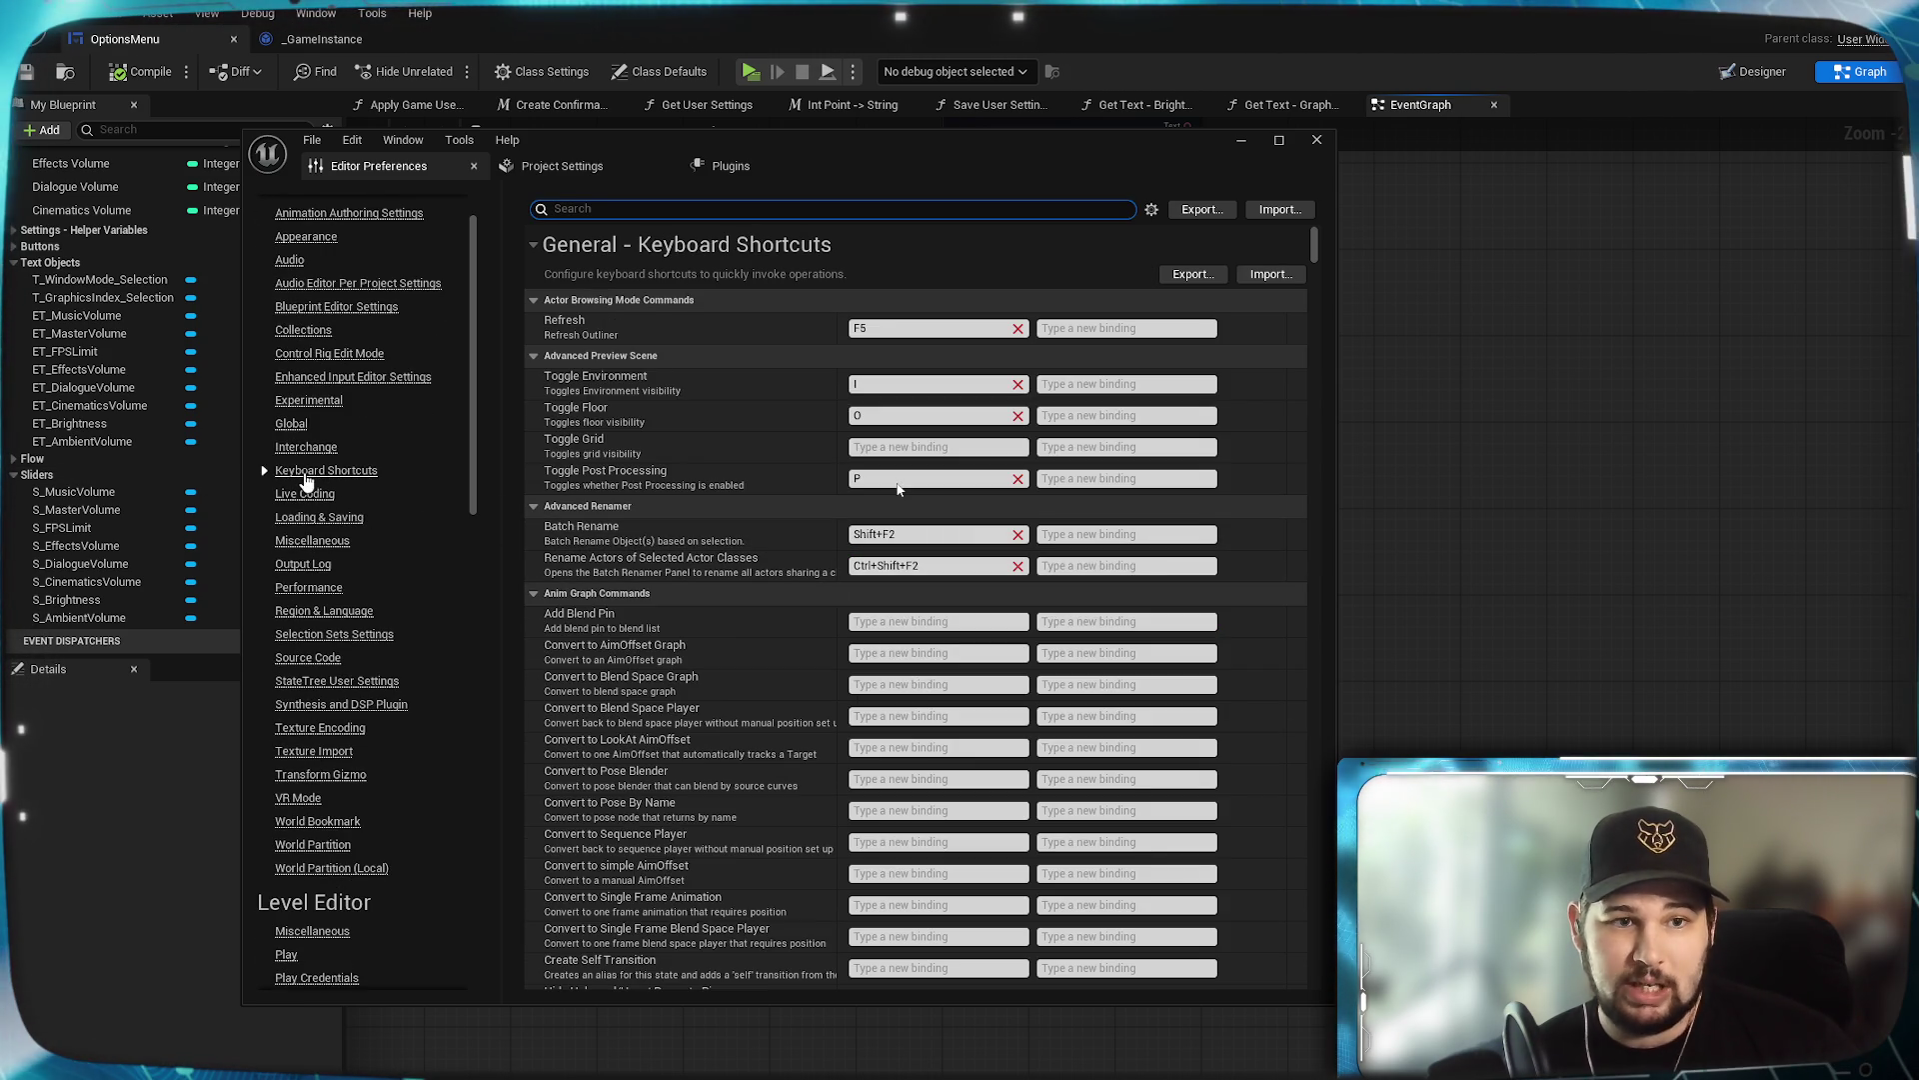
scroll(710, 448, down, 1)
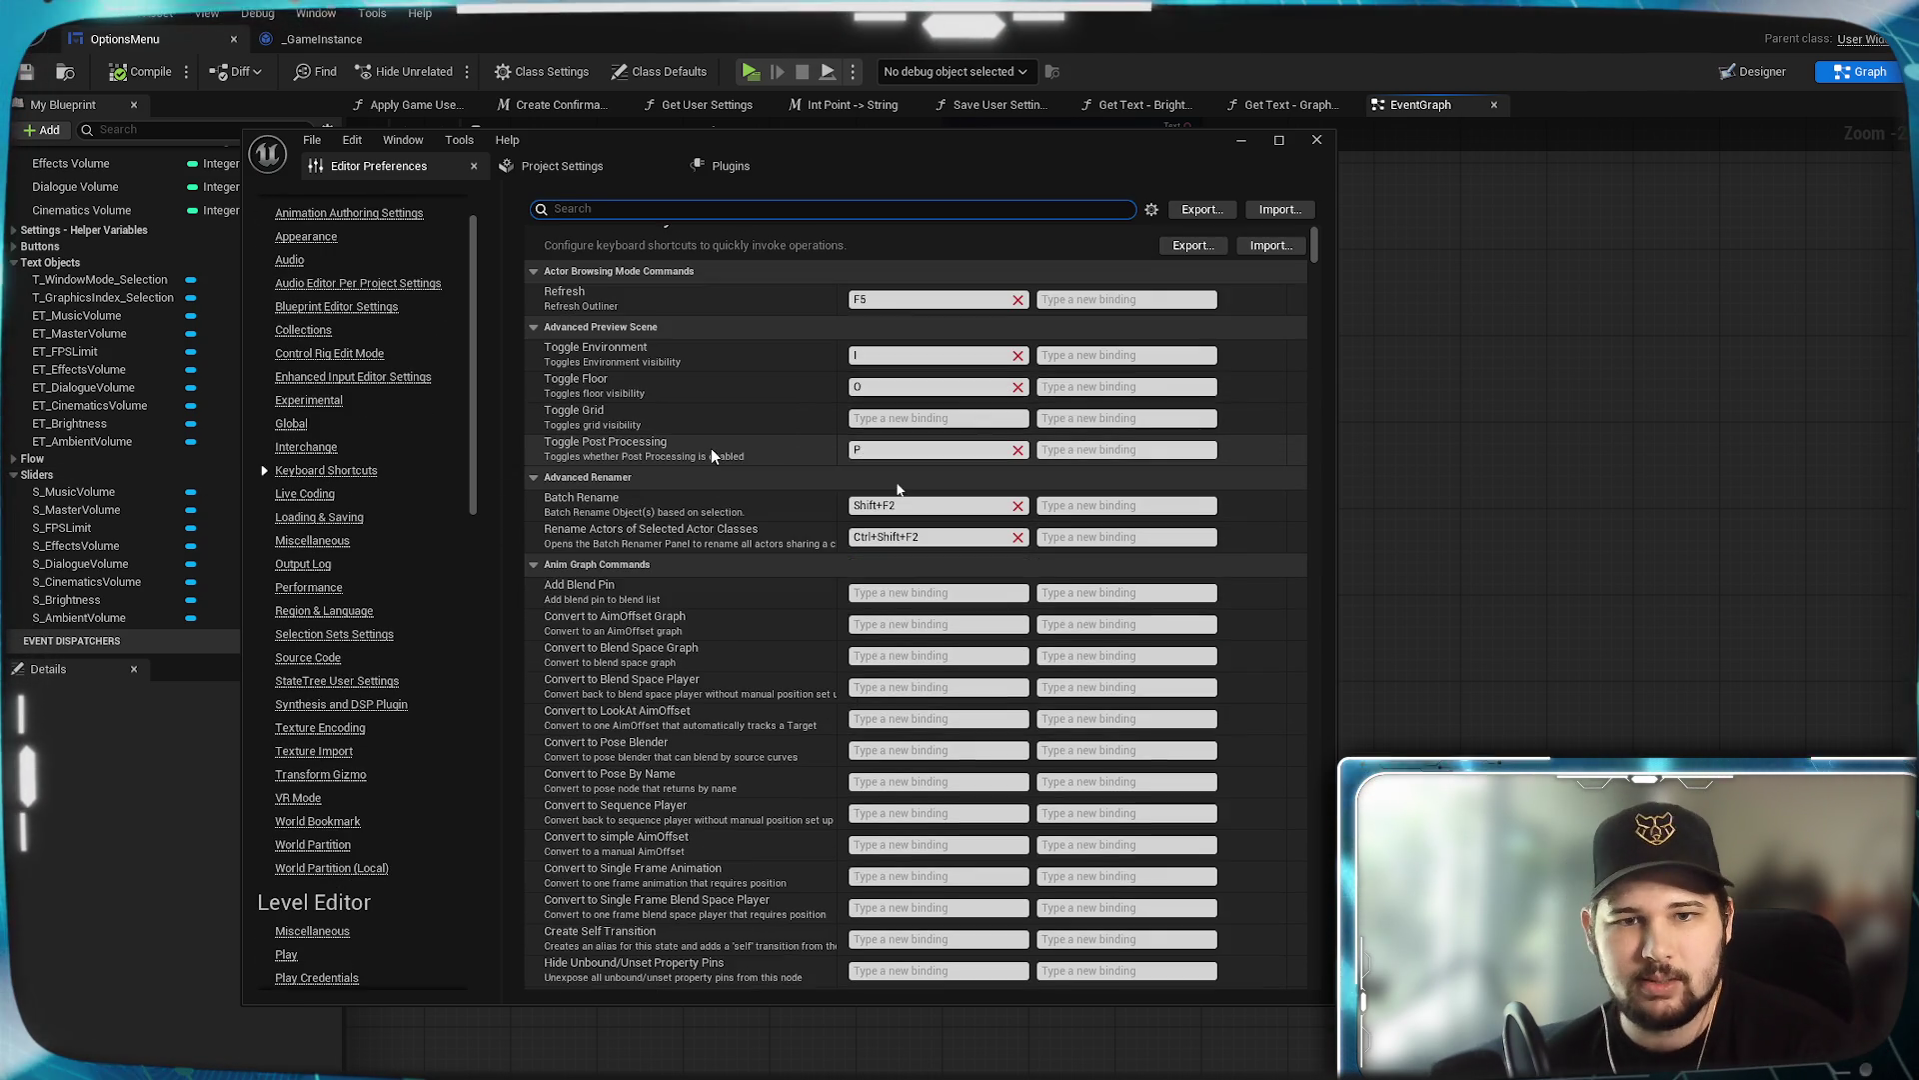
scroll(710, 448, down, 10)
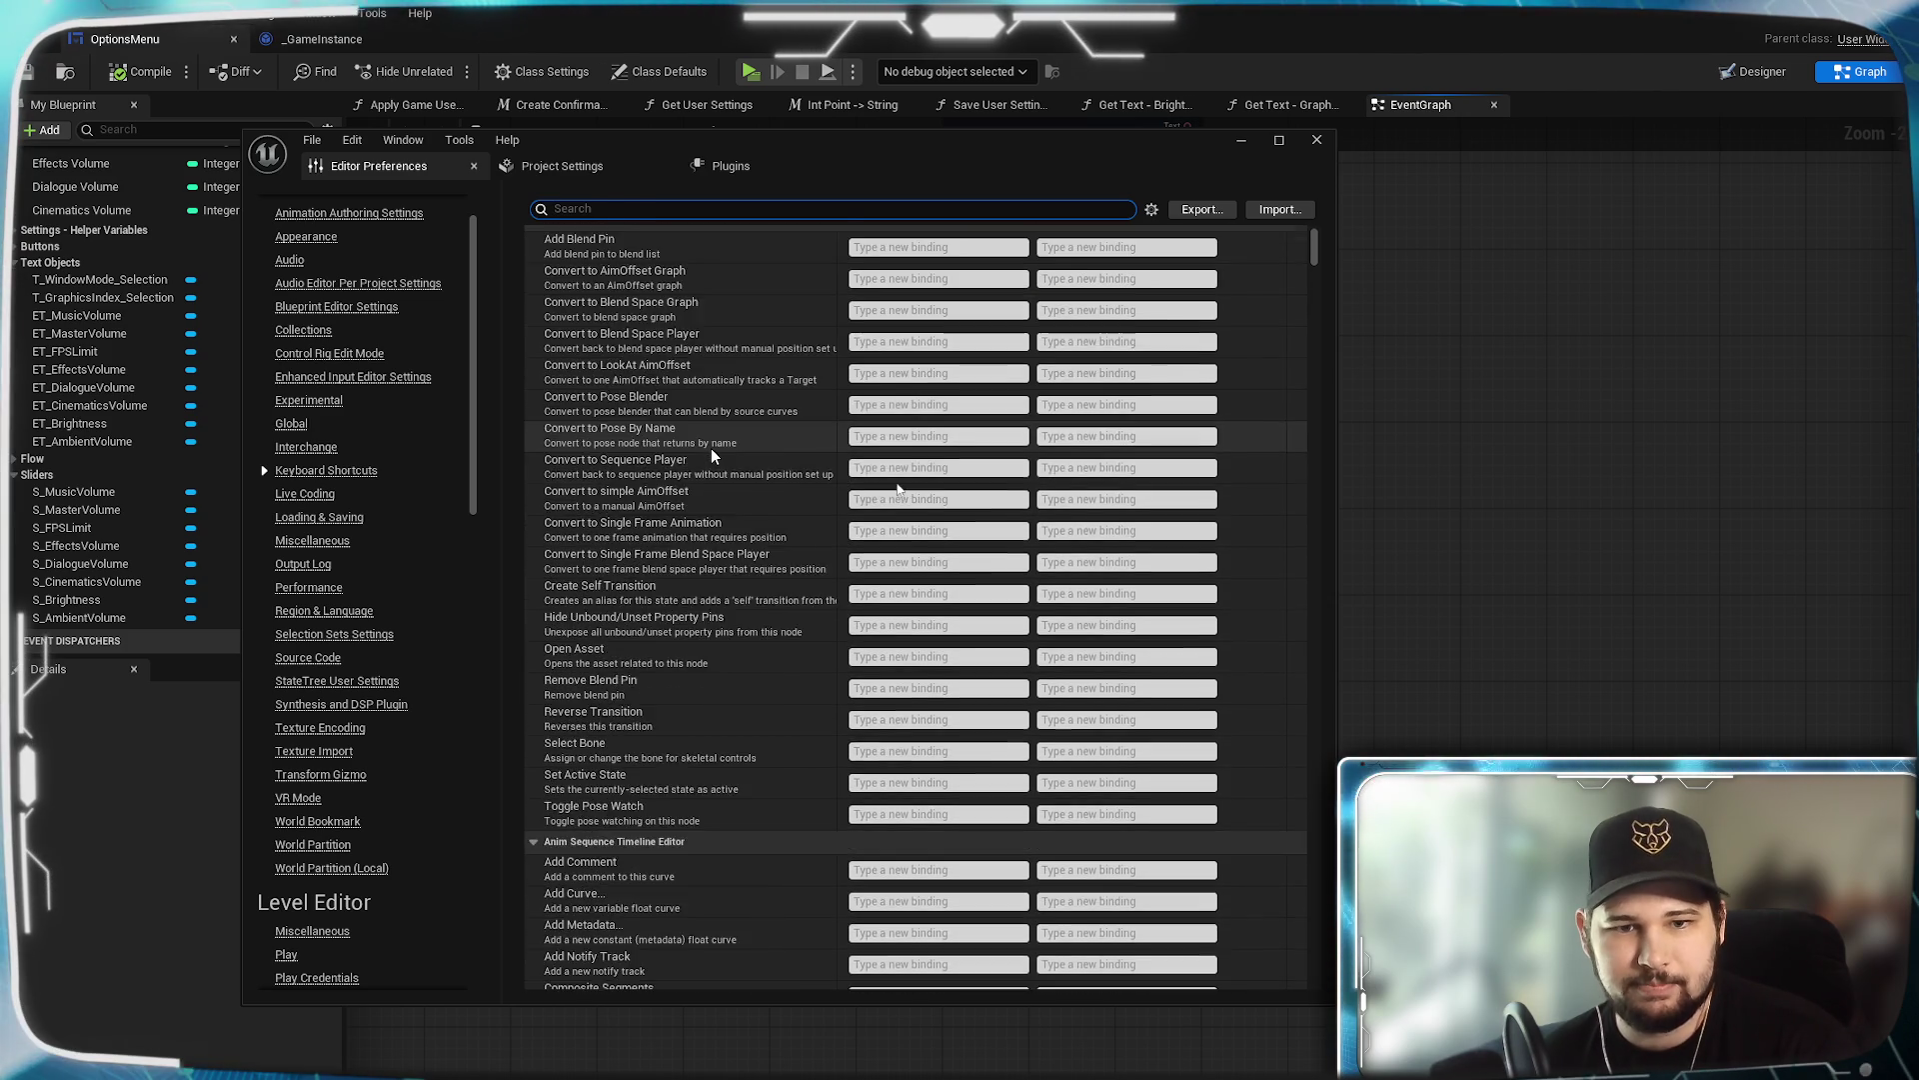
scroll(711, 452, down, 10)
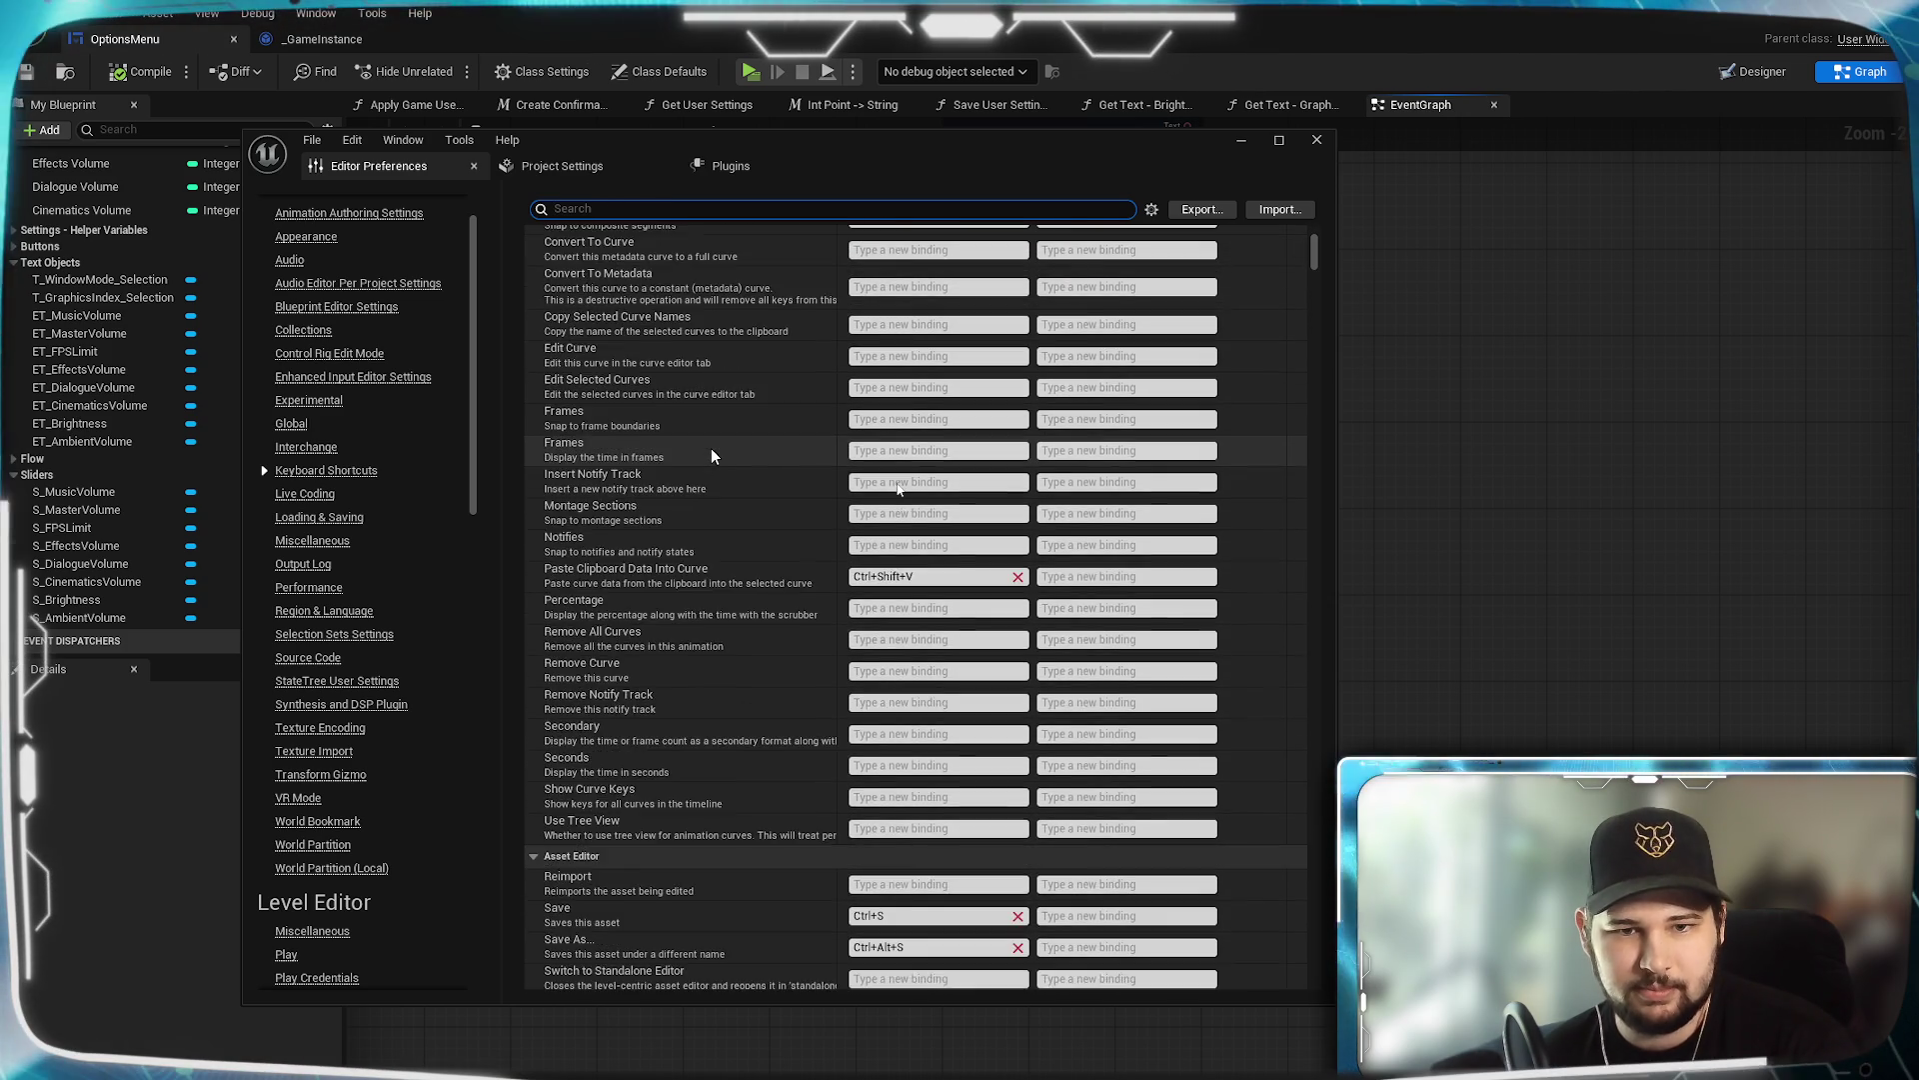
scroll(711, 448, down, 4)
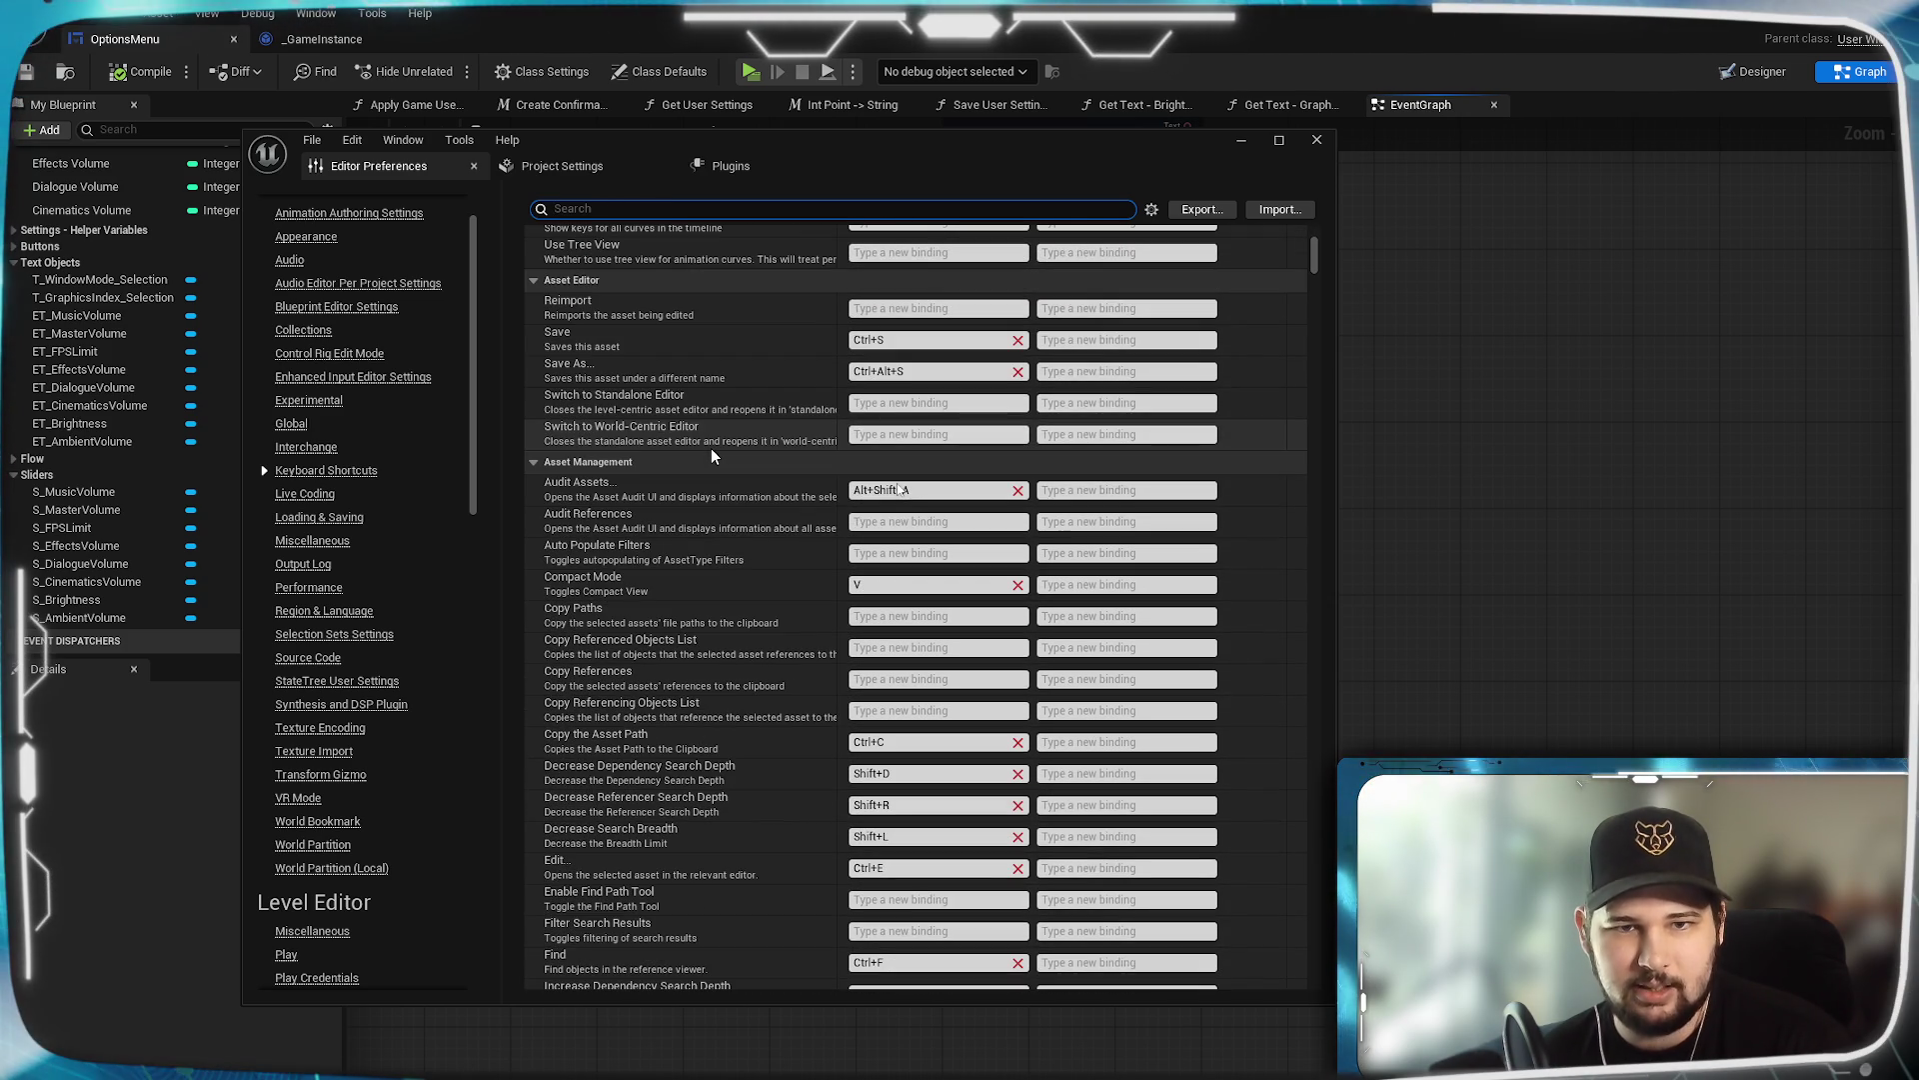
scroll(746, 504, down, 2)
scroll(747, 510, down, 6)
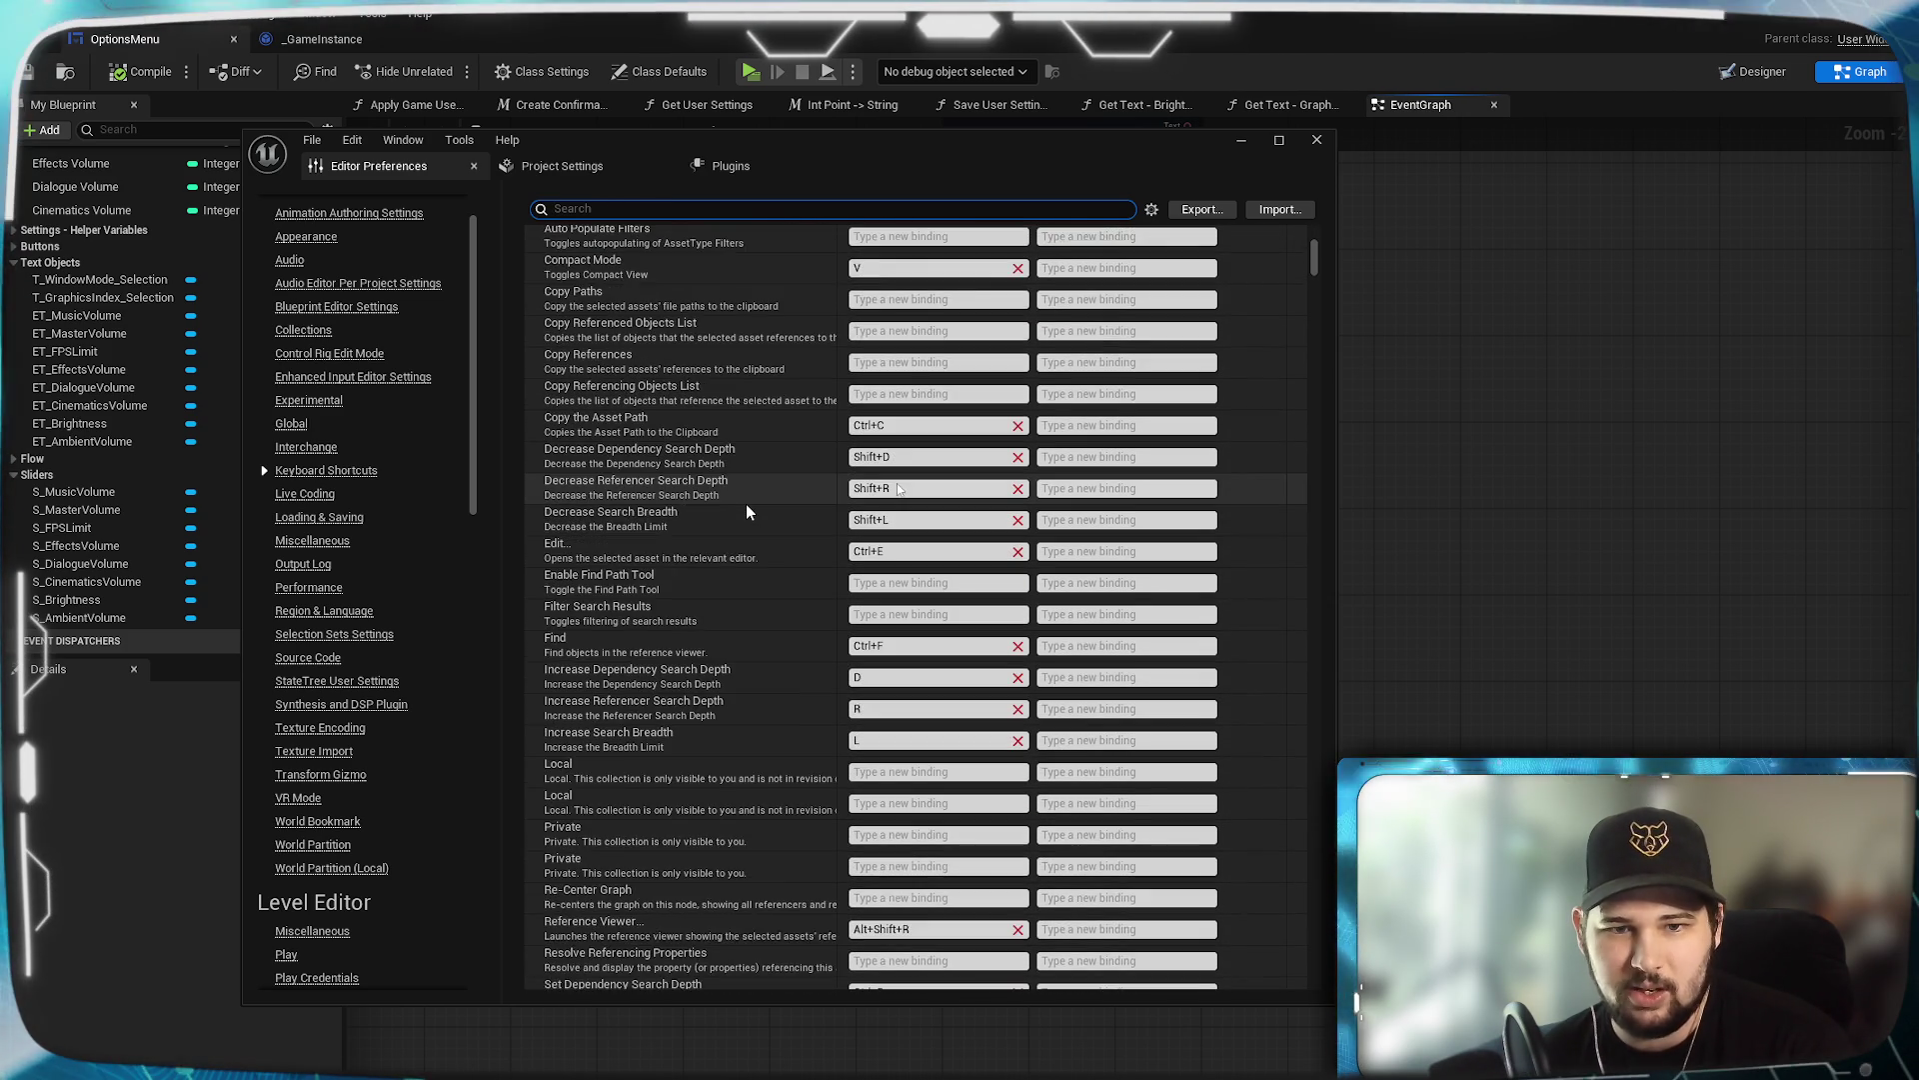
scroll(745, 504, down, 7)
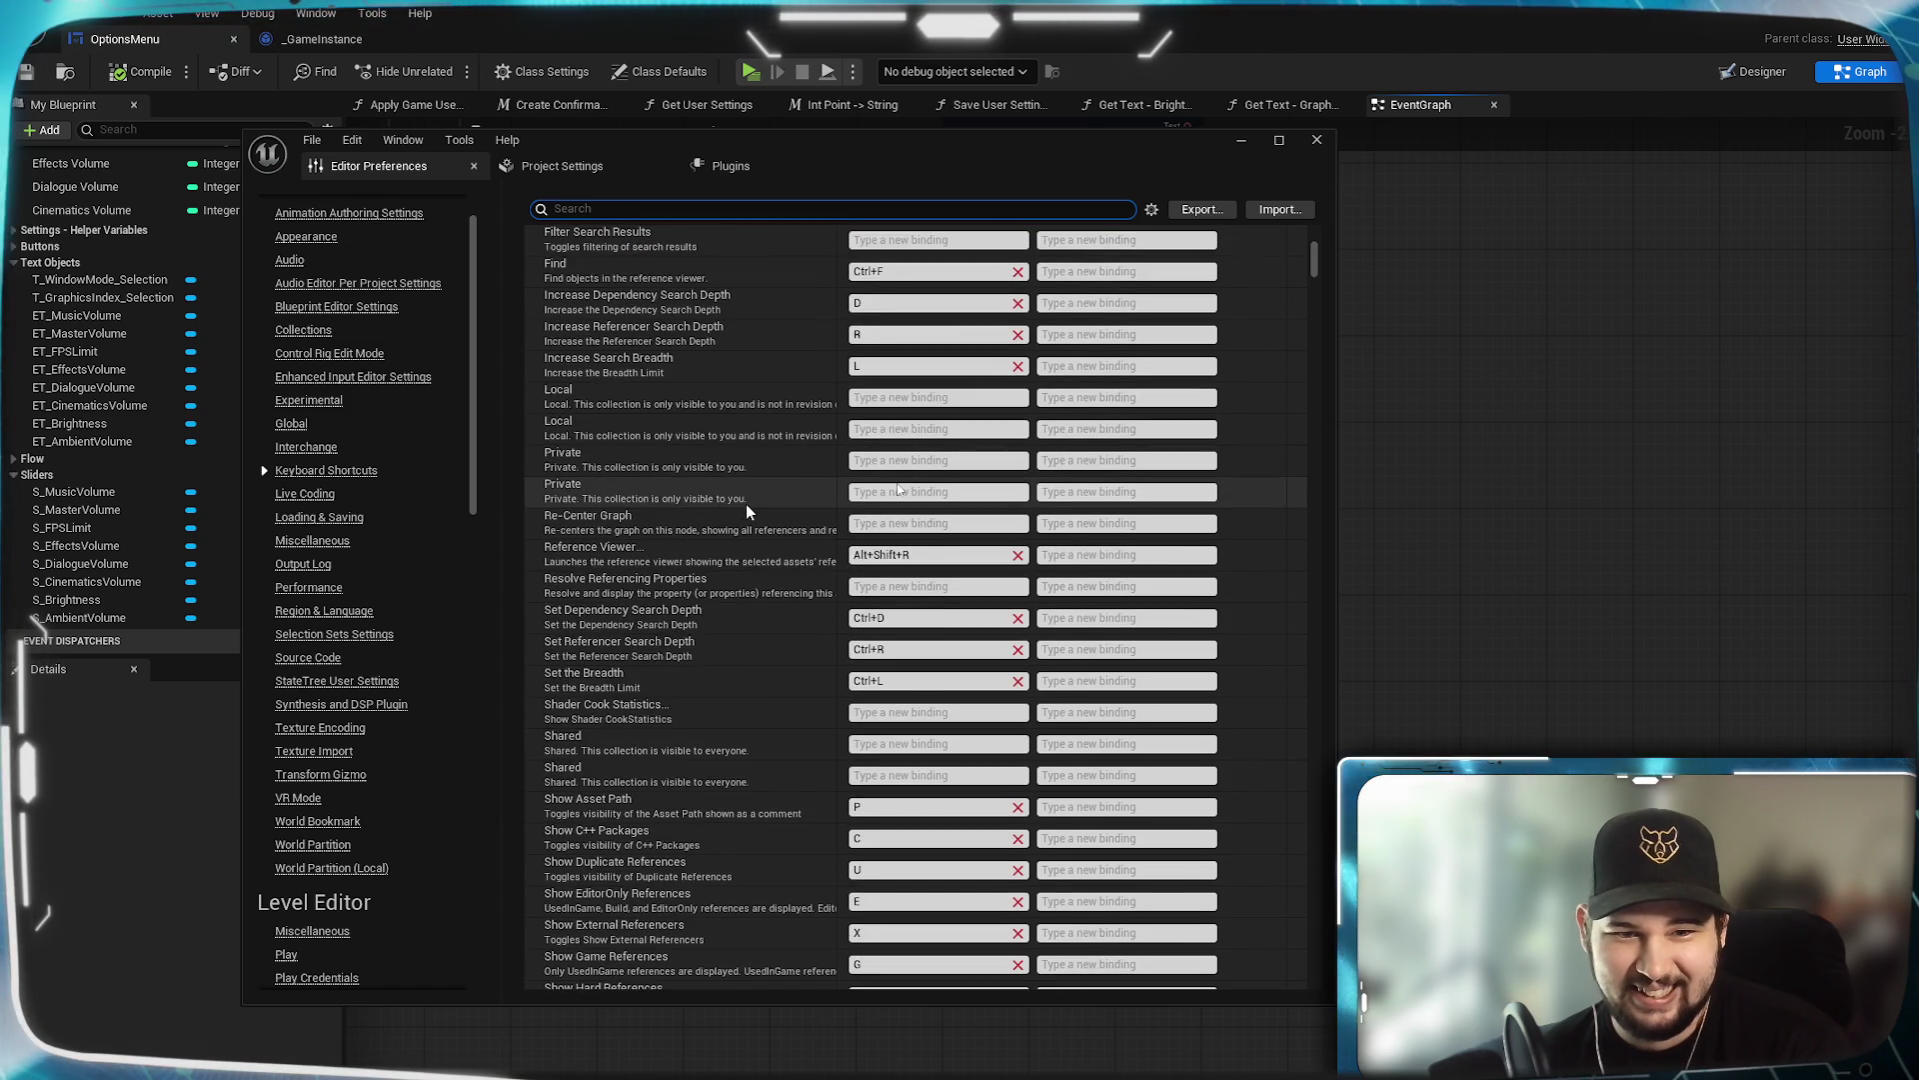
scroll(745, 504, down, 7)
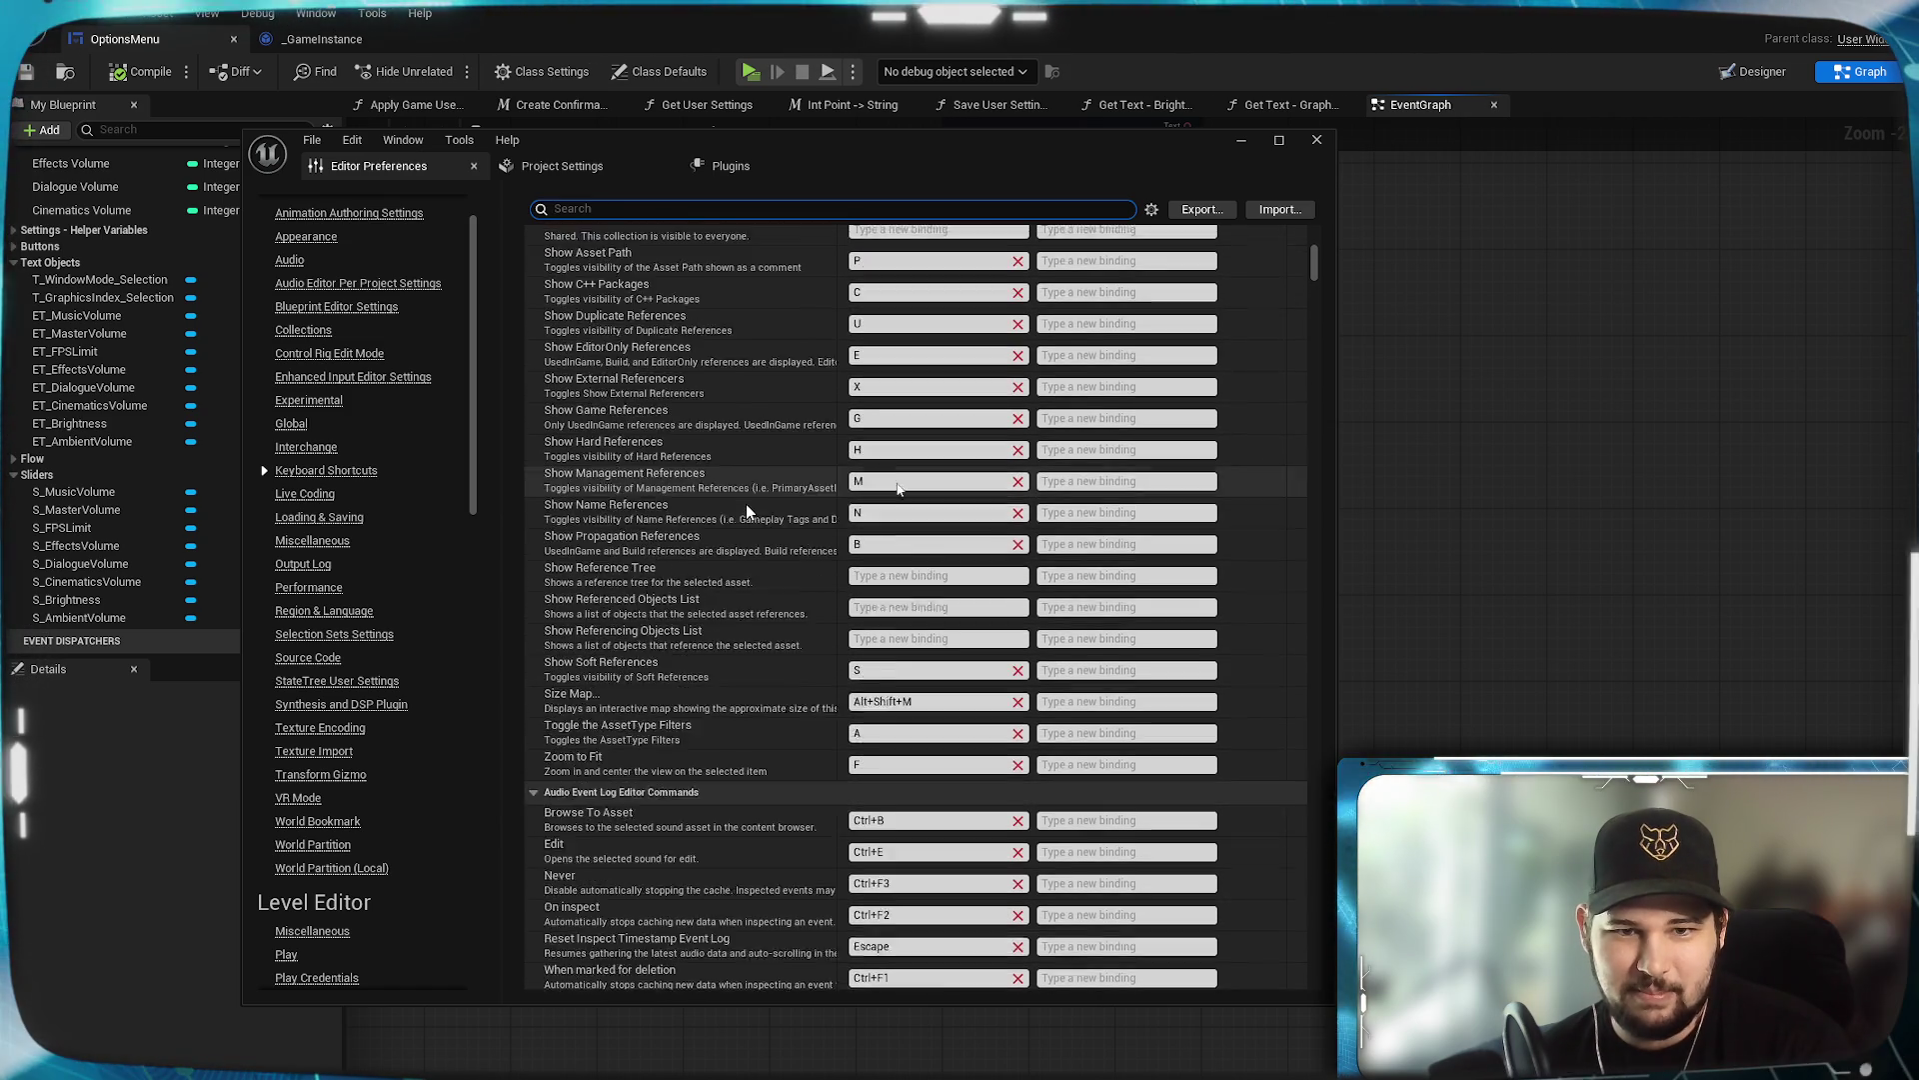
scroll(746, 504, down, 9)
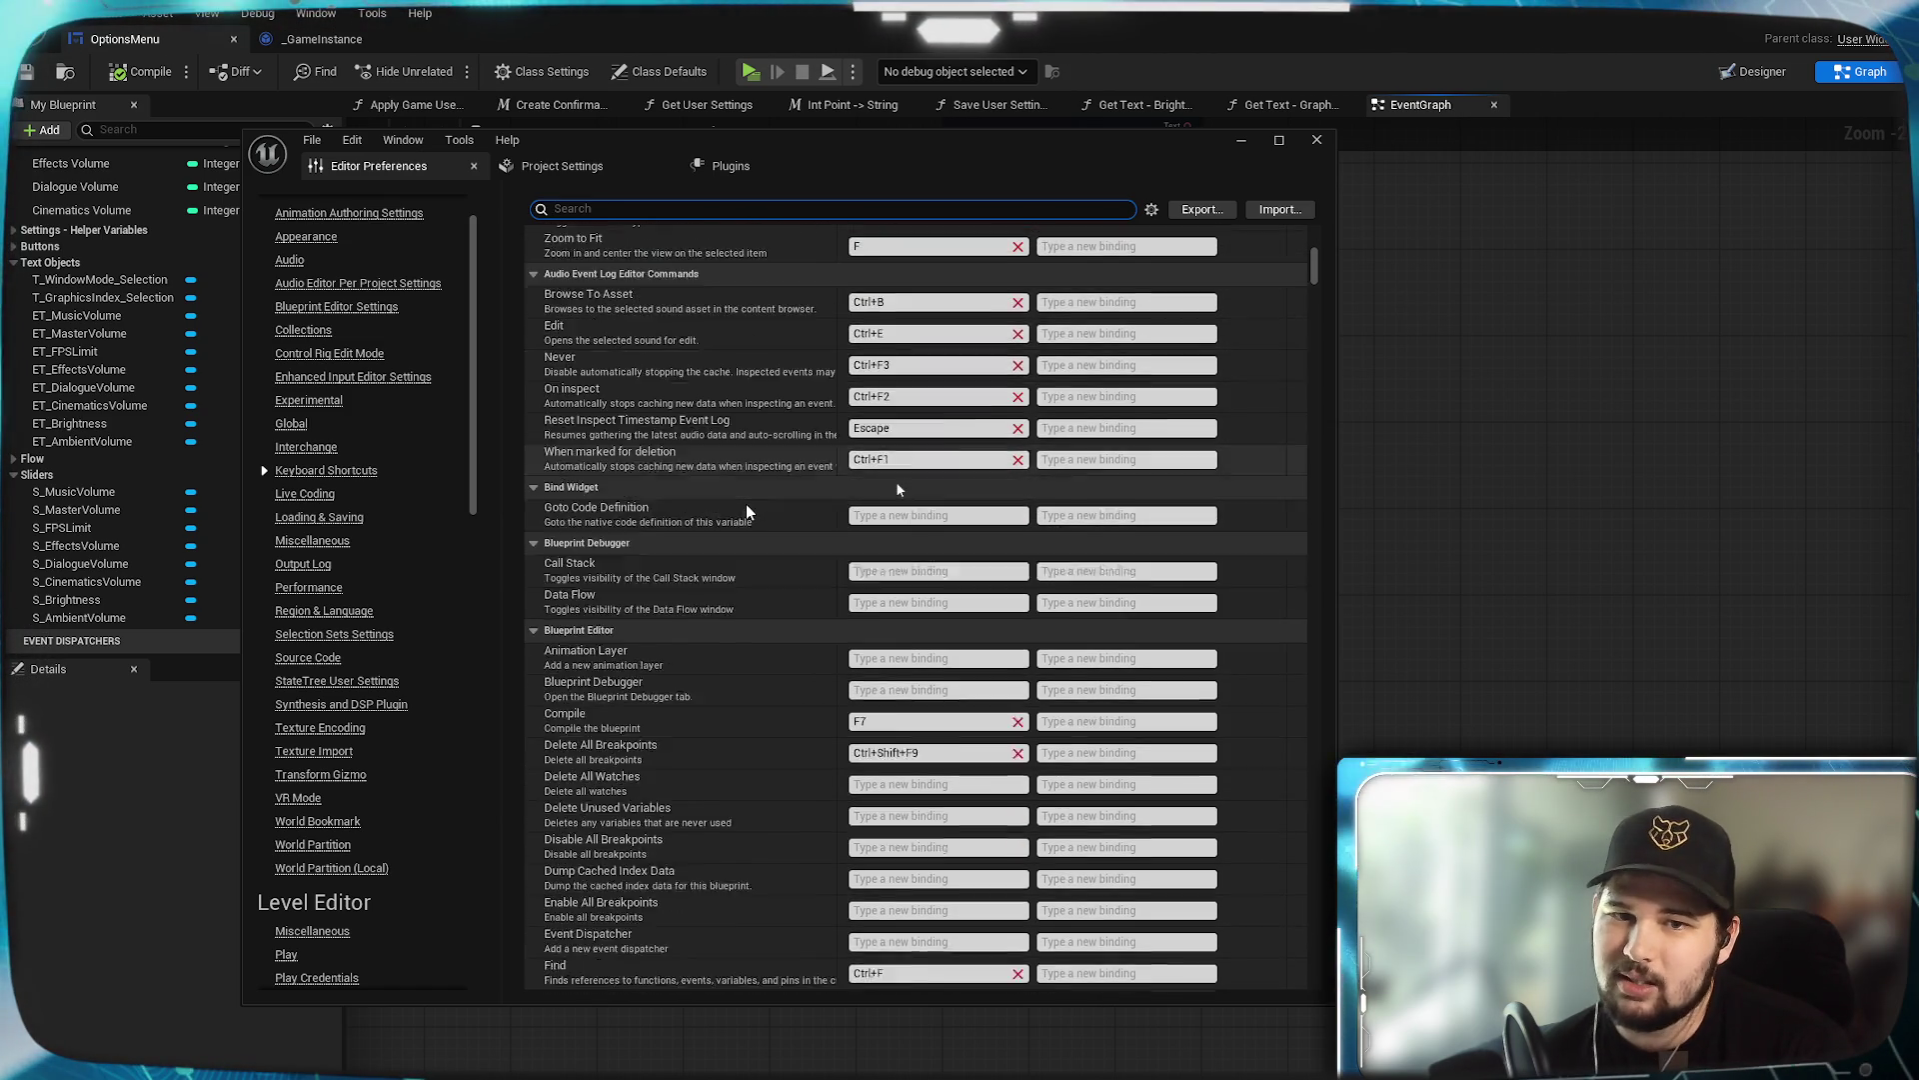
scroll(745, 504, down, 7)
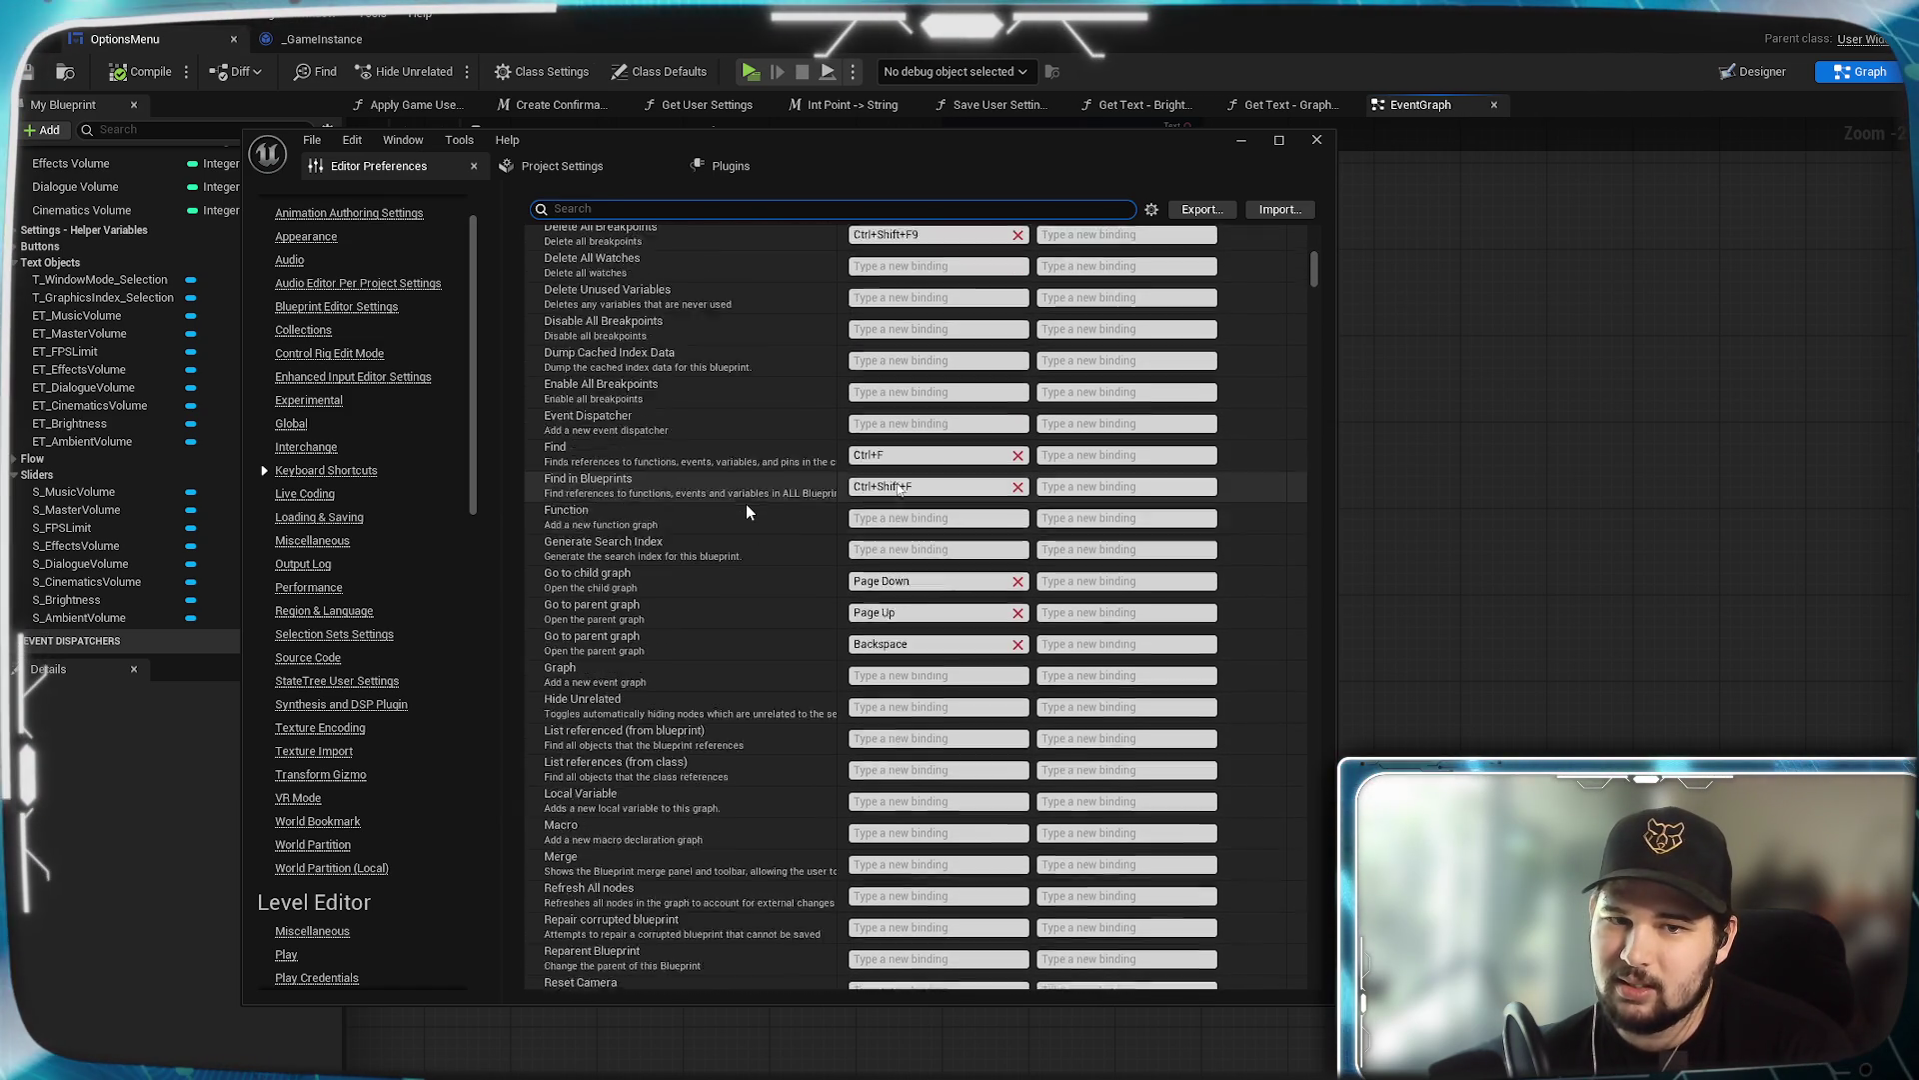
scroll(746, 504, down, 8)
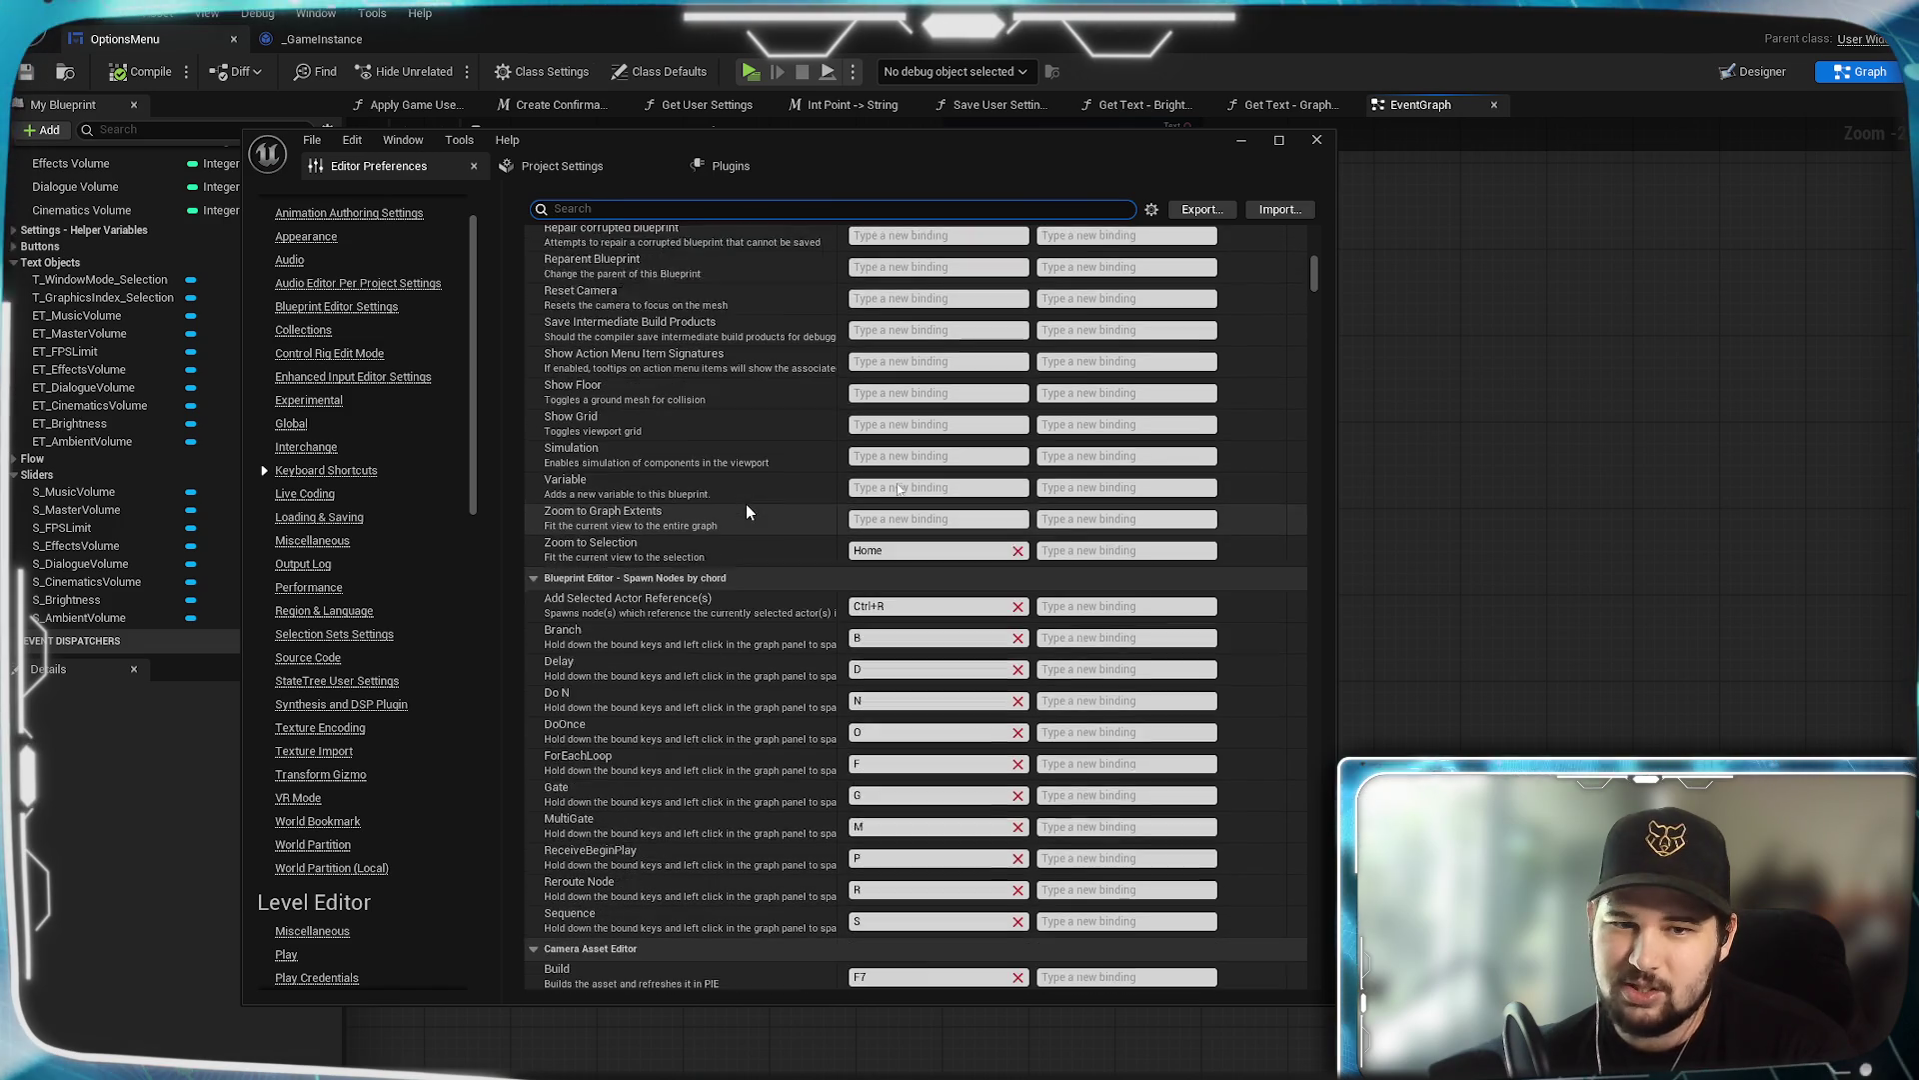
scroll(745, 504, up, 10)
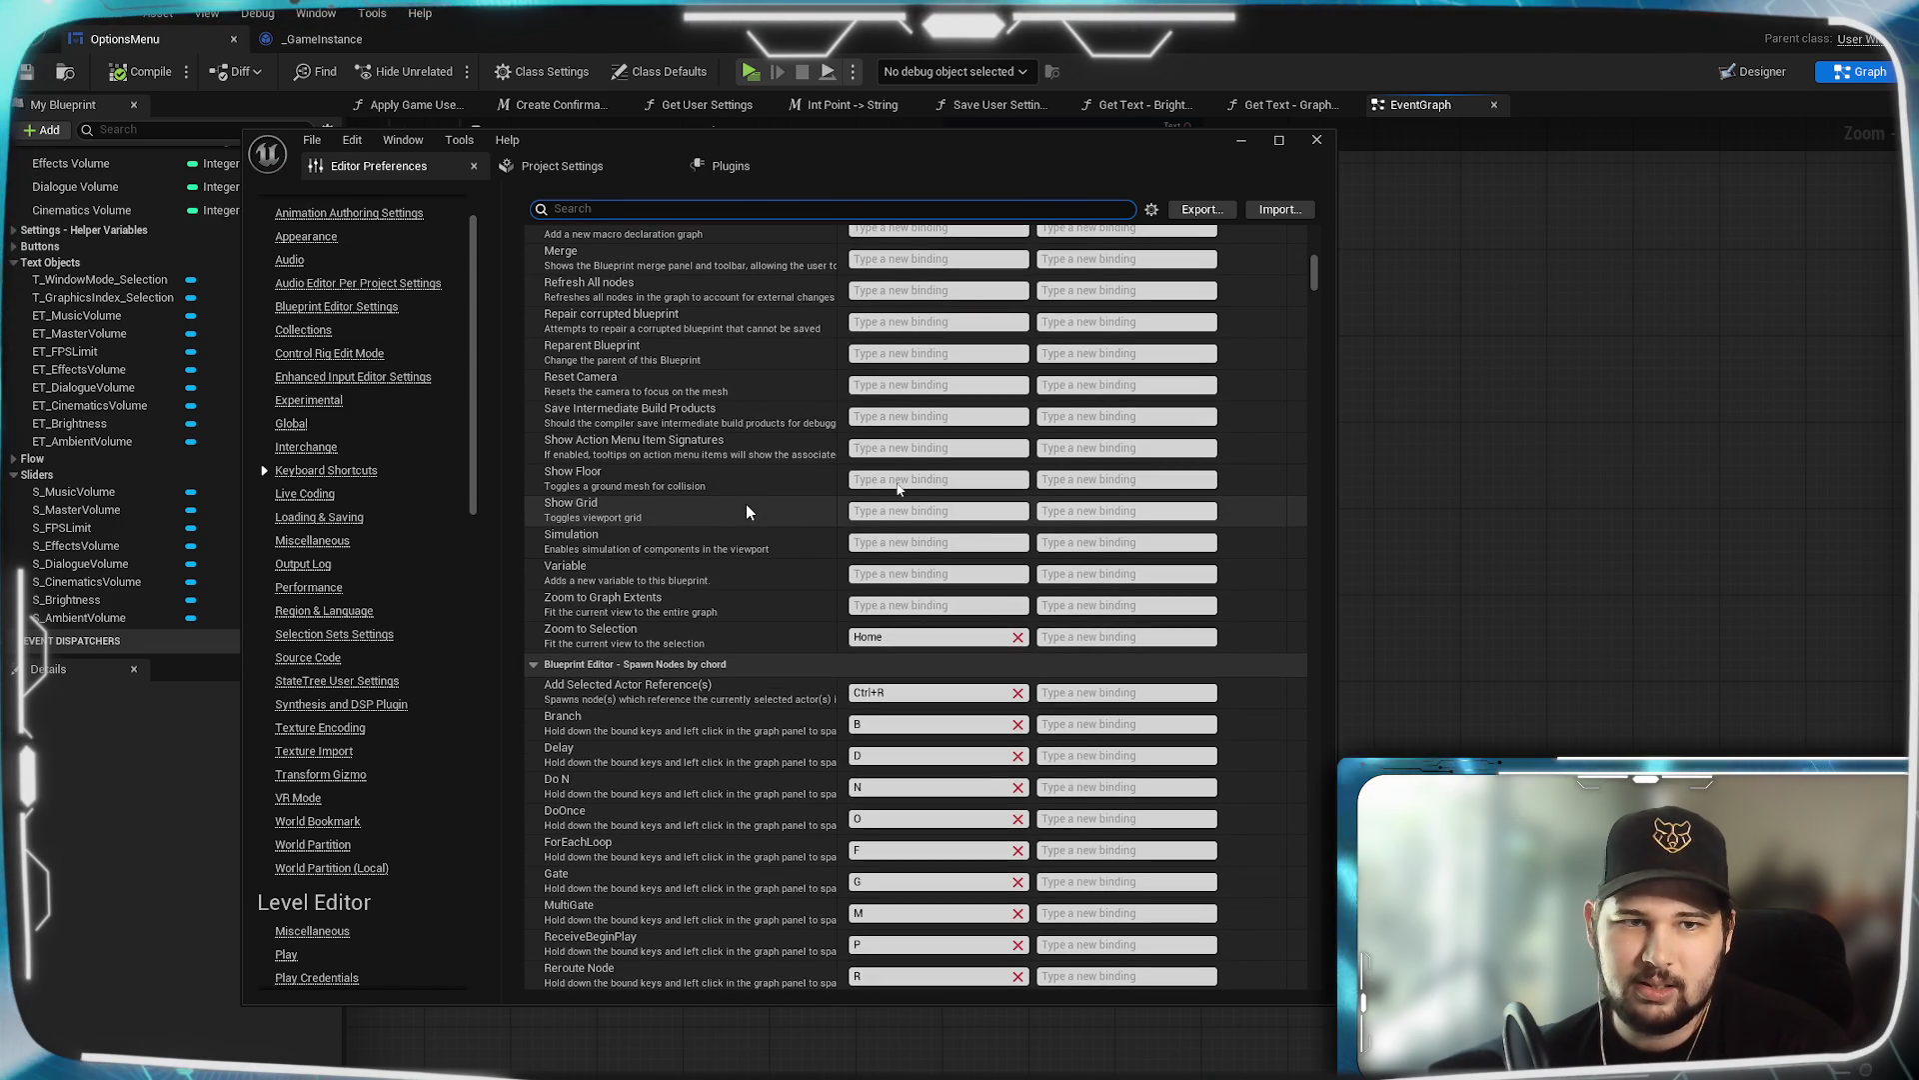
scroll(745, 504, up, 10)
scroll(746, 512, up, 10)
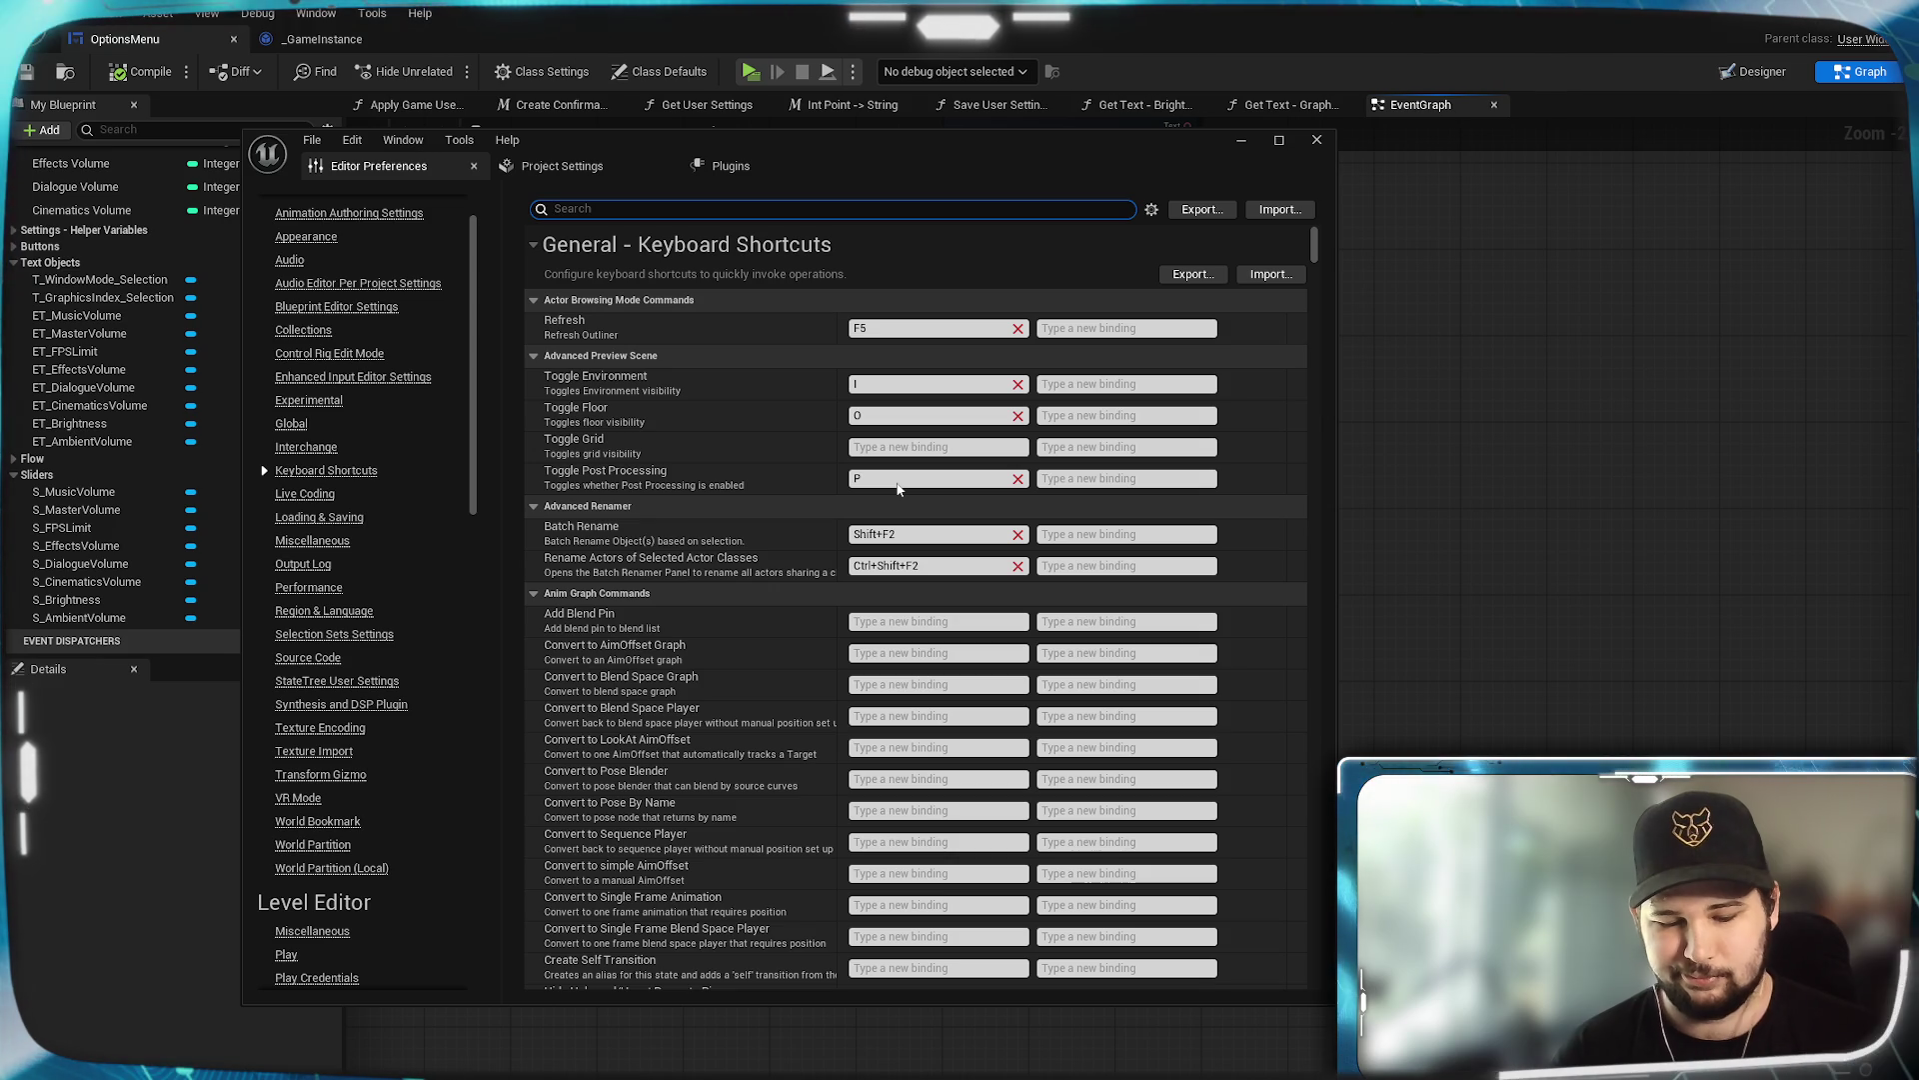
text(Play)
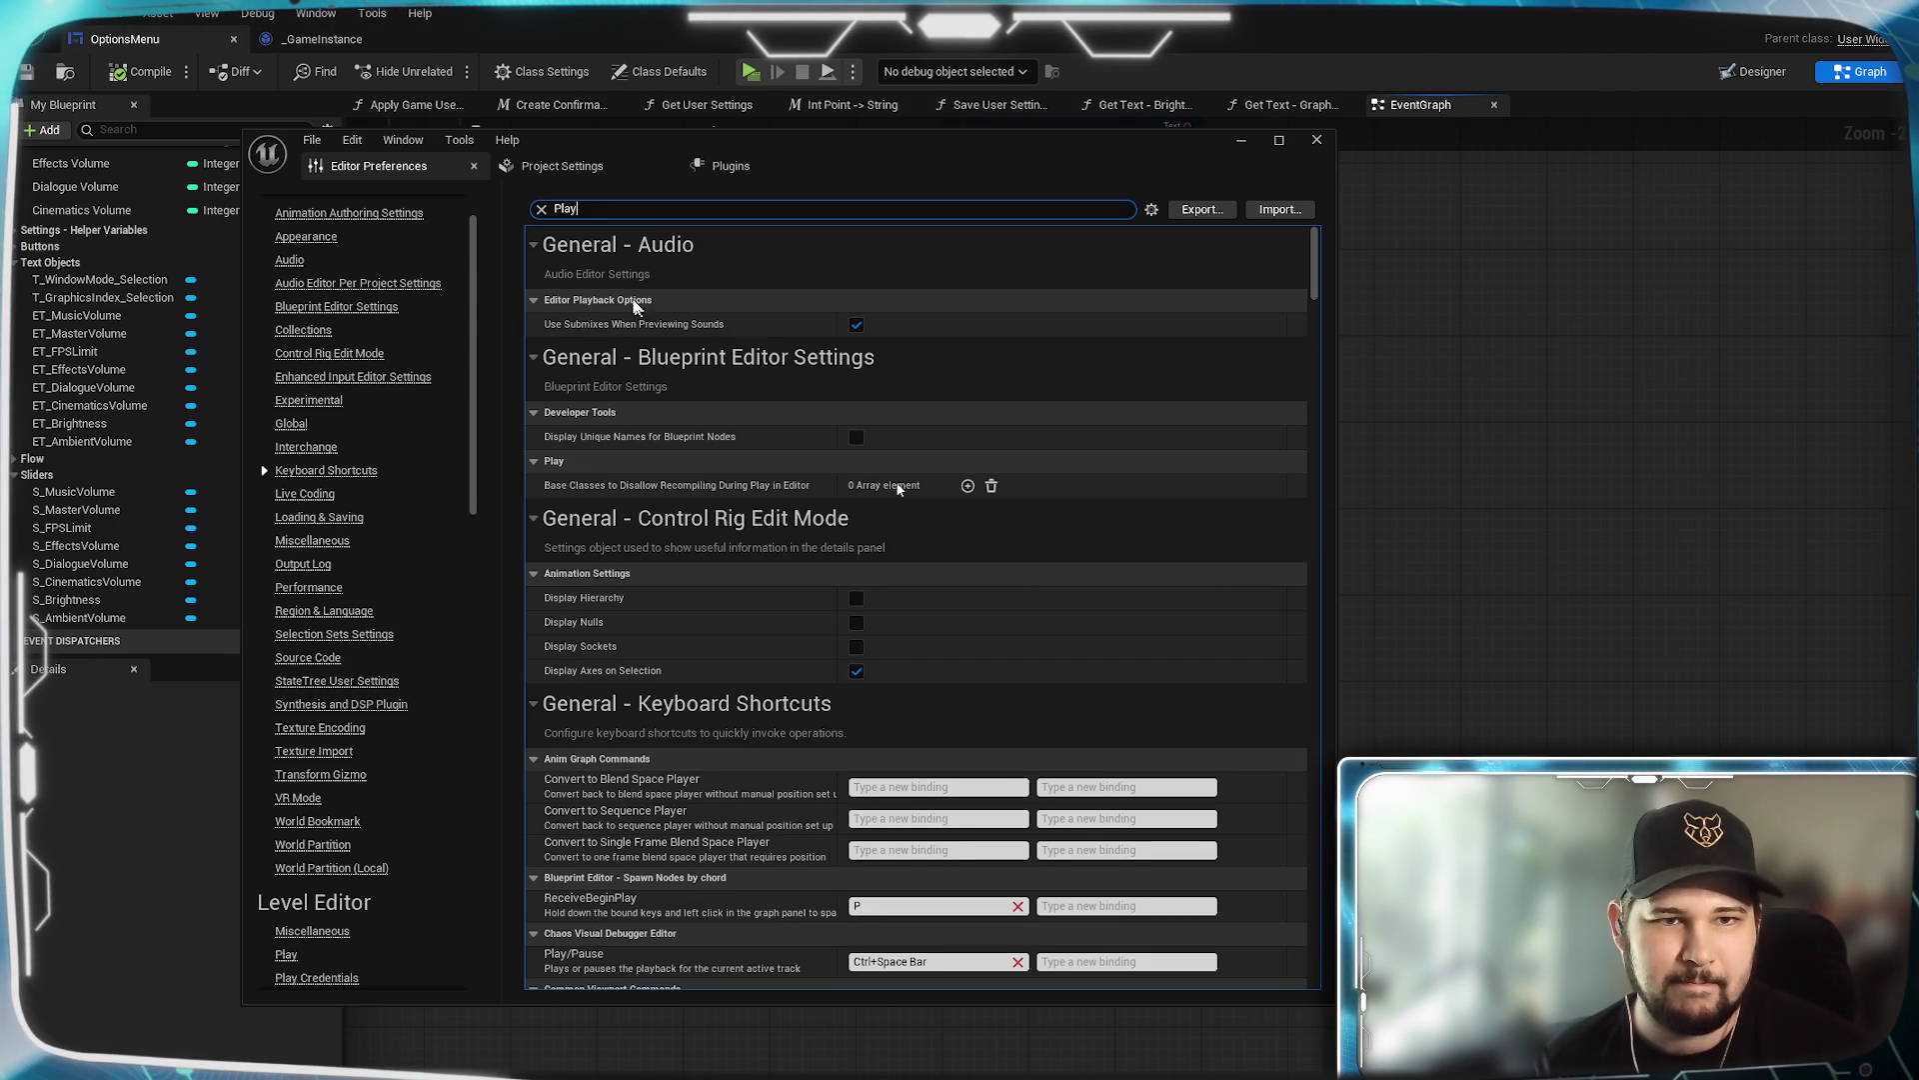
Scroll through the Play-filtered preferences results, then search for 'Alt+P'.
scroll(734, 490, down, 5)
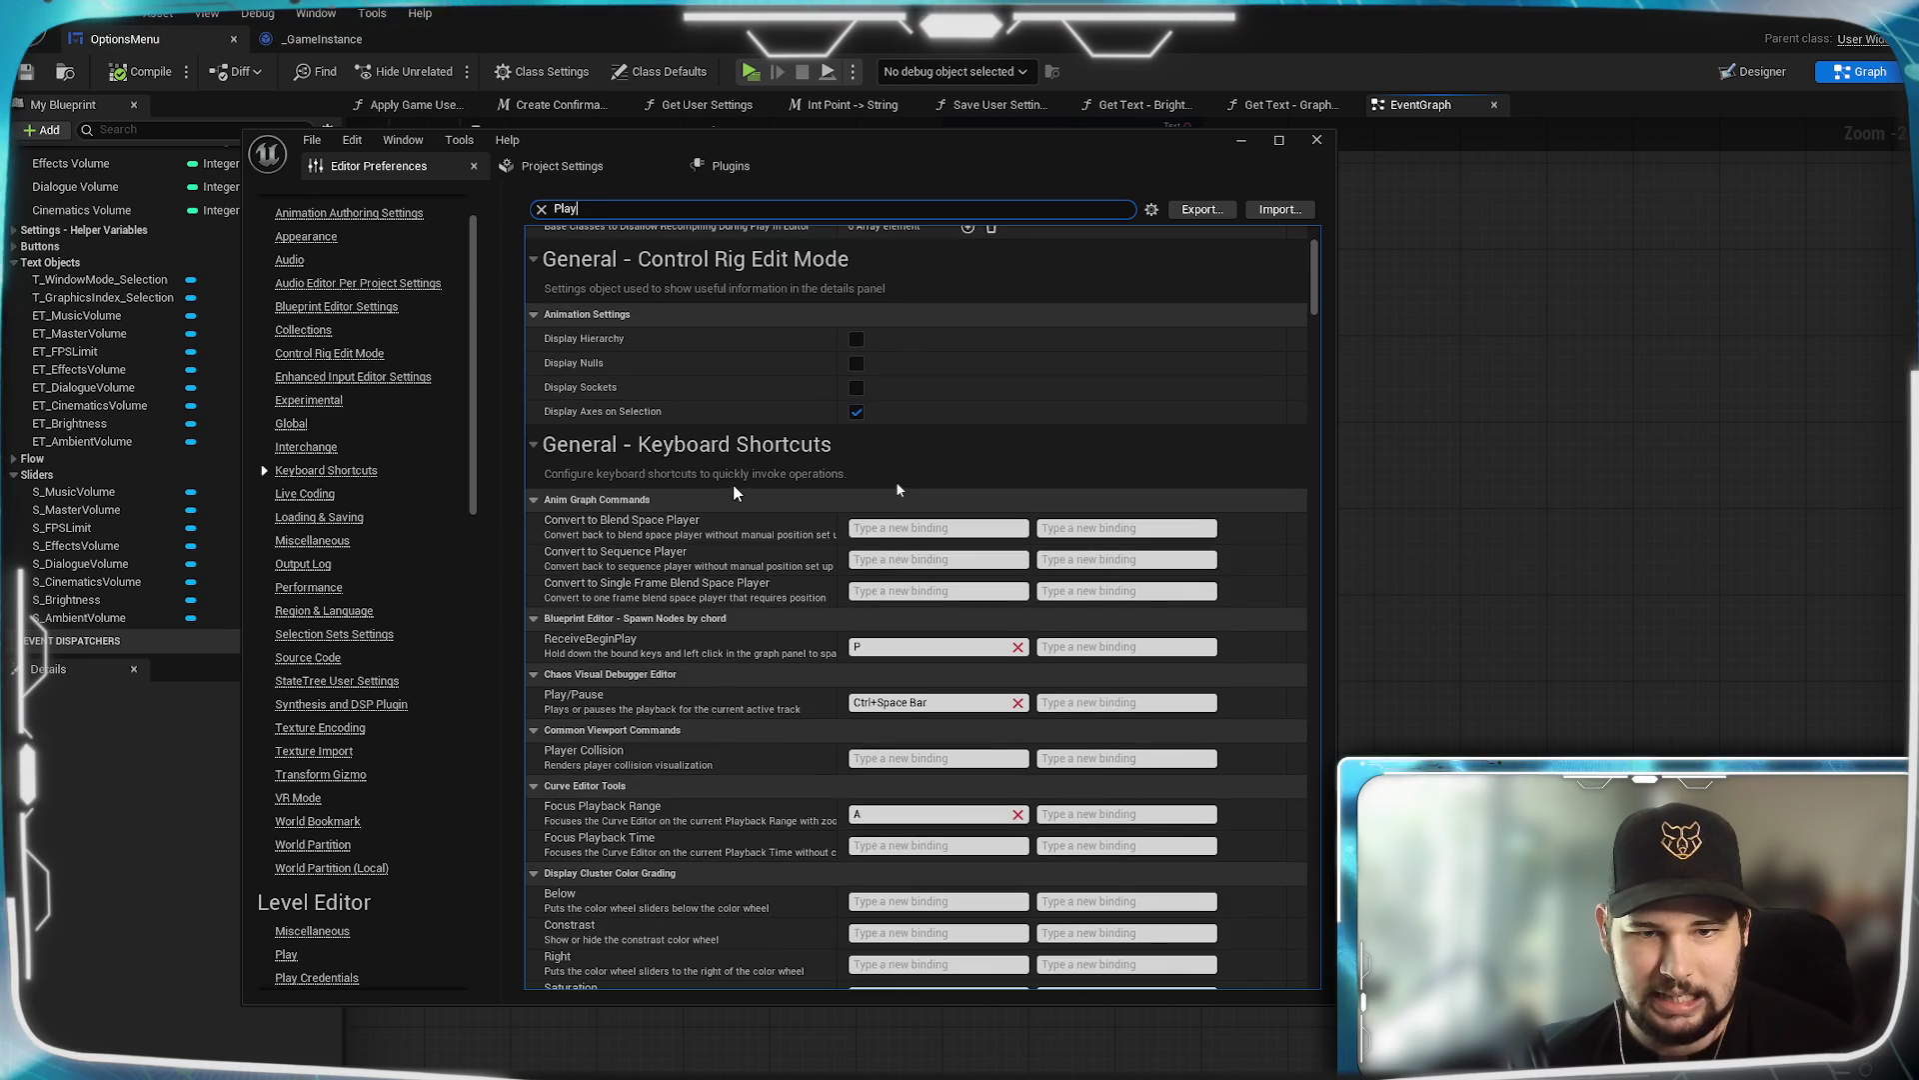
scroll(734, 490, down, 10)
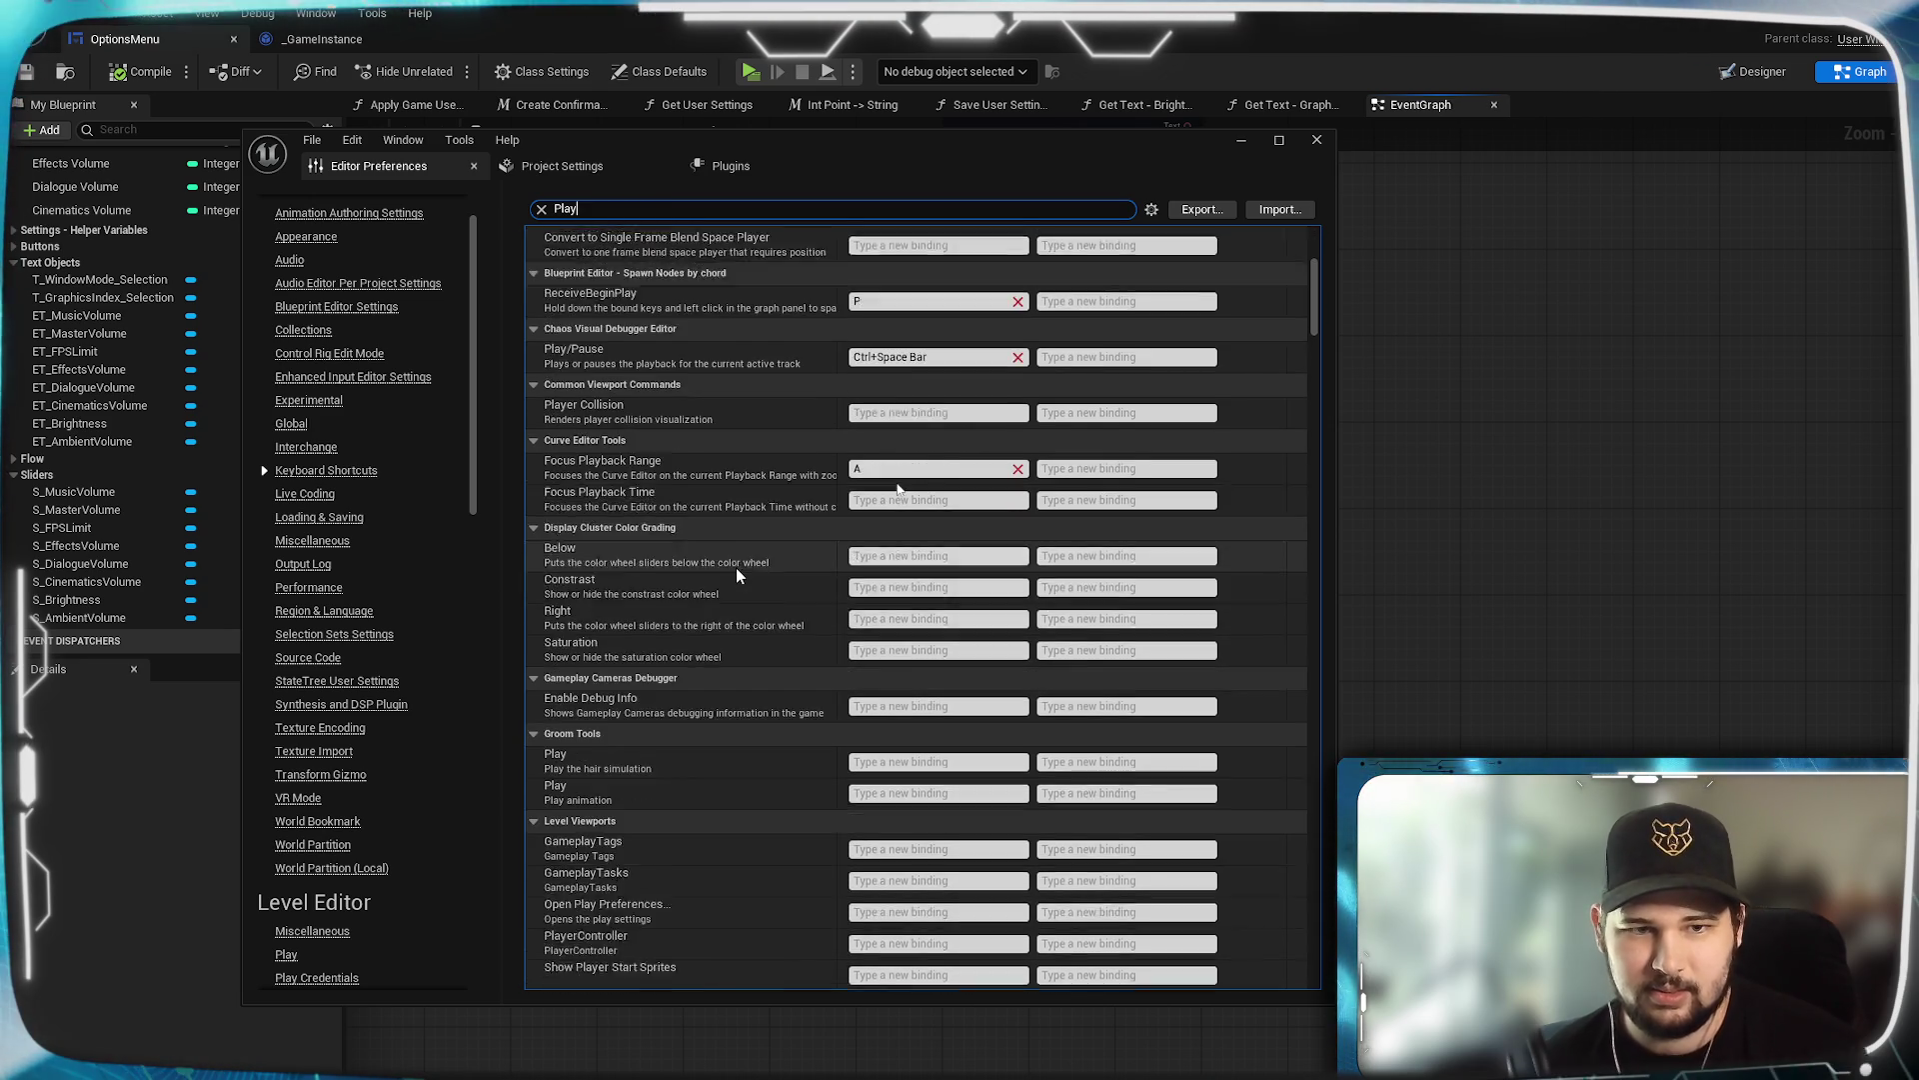
scroll(735, 575, down, 3)
drag(1314, 325, 1307, 451)
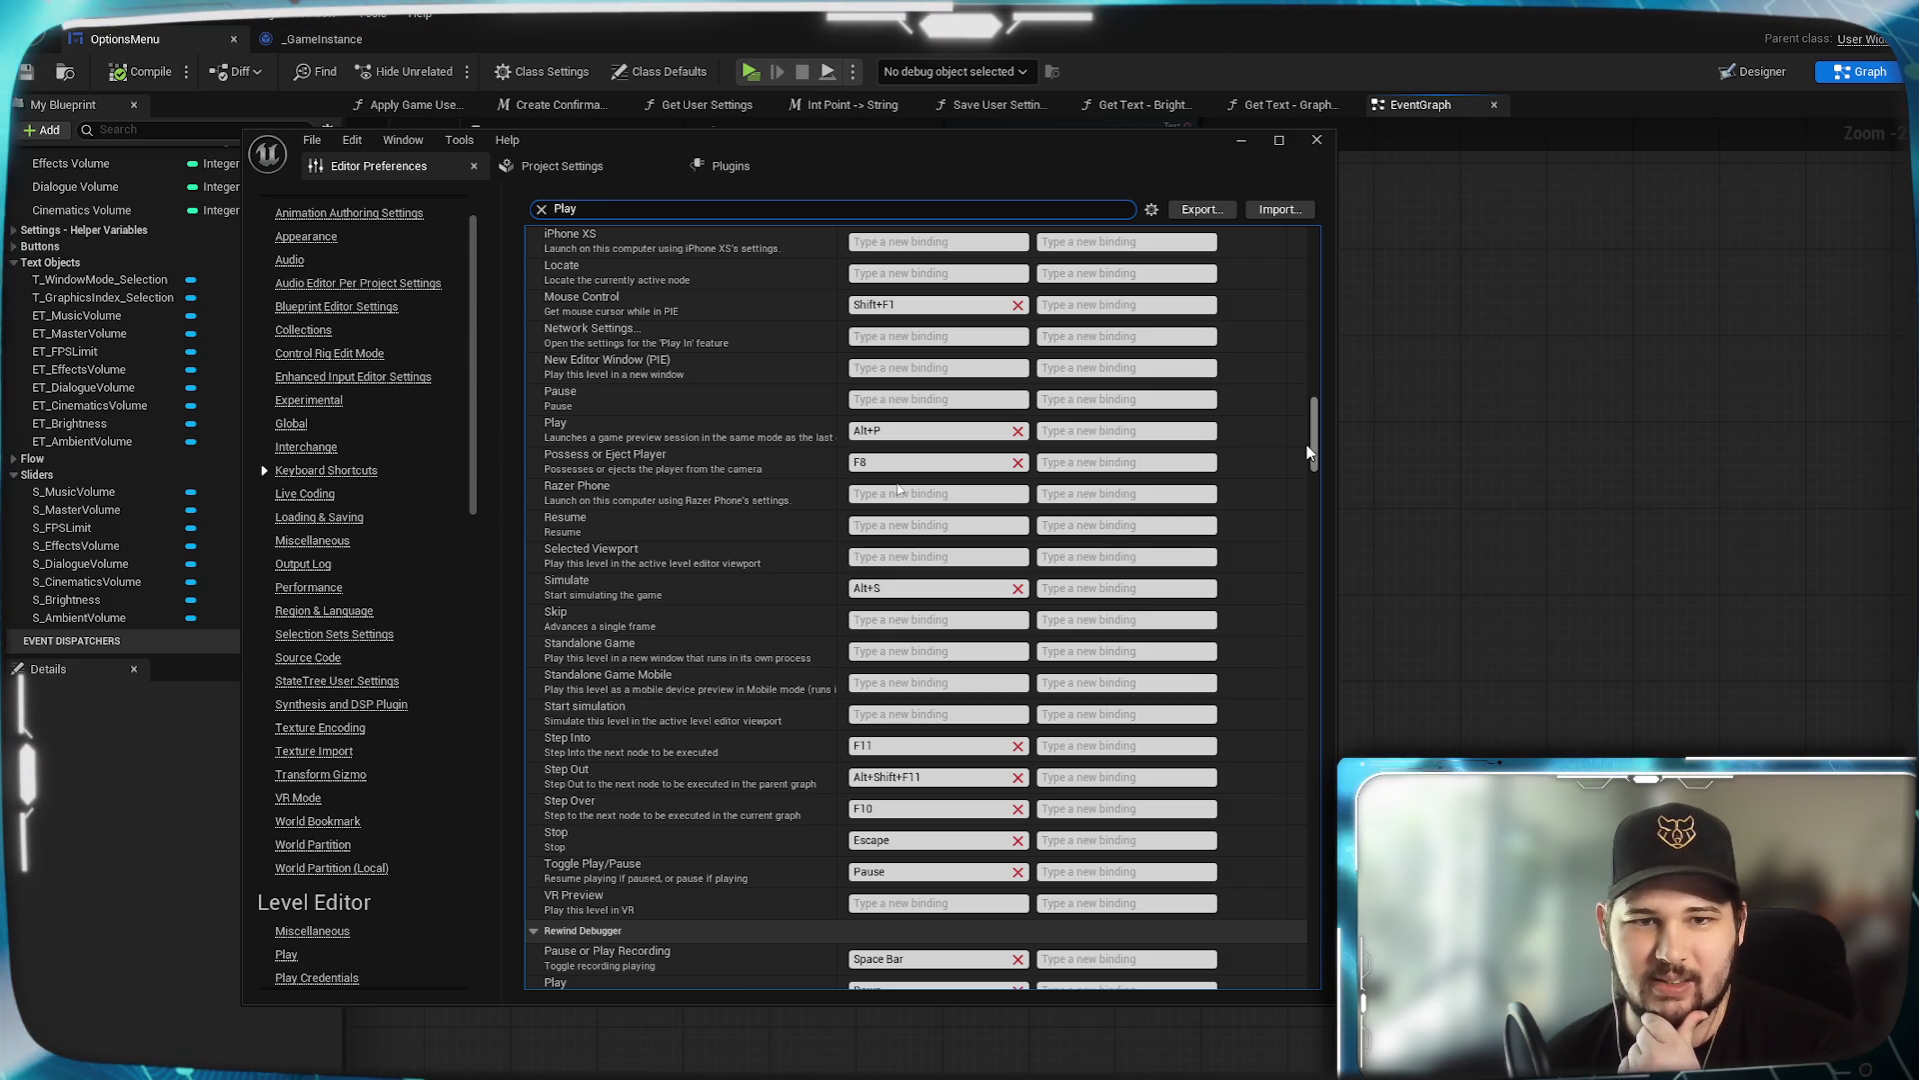
mouse_move(1308, 453)
mouse_down()
mouse_move(1309, 536)
mouse_move(1320, 273)
mouse_move(781, 243)
mouse_up()
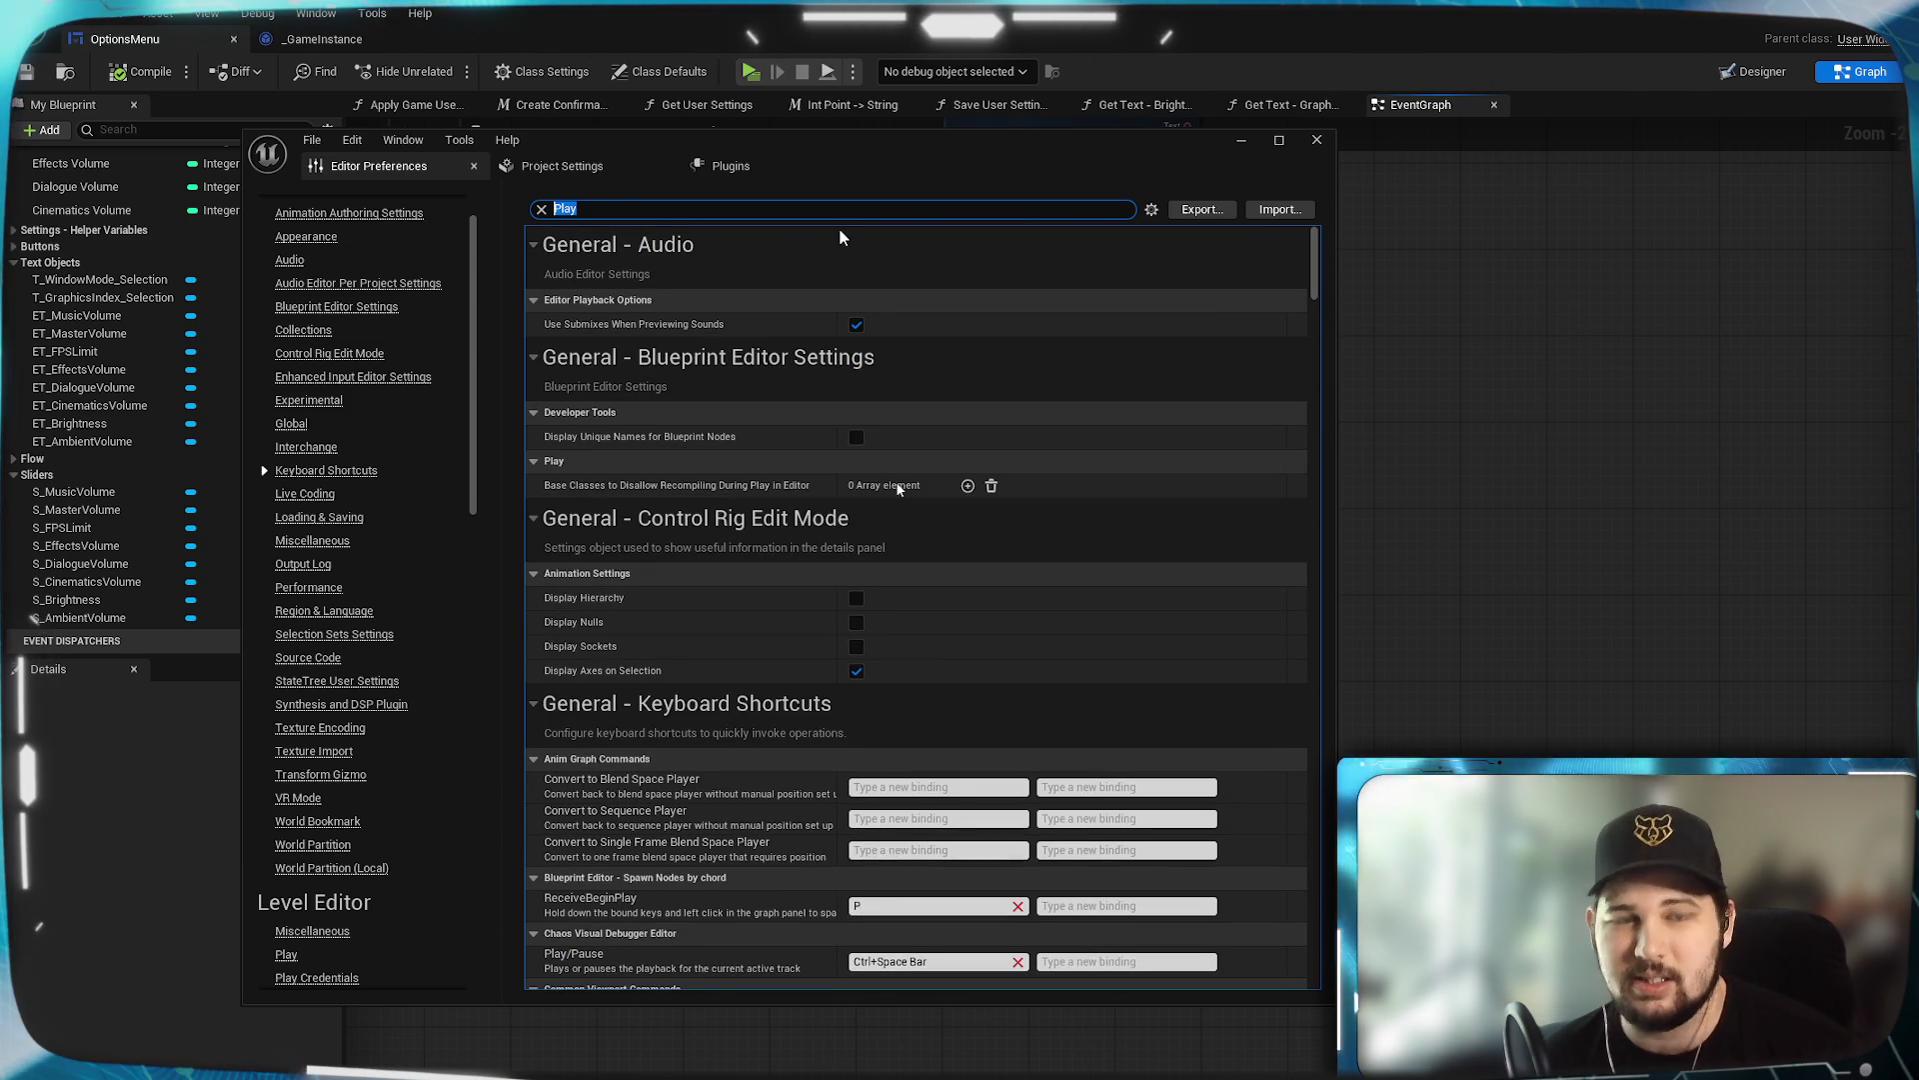
text(Al)
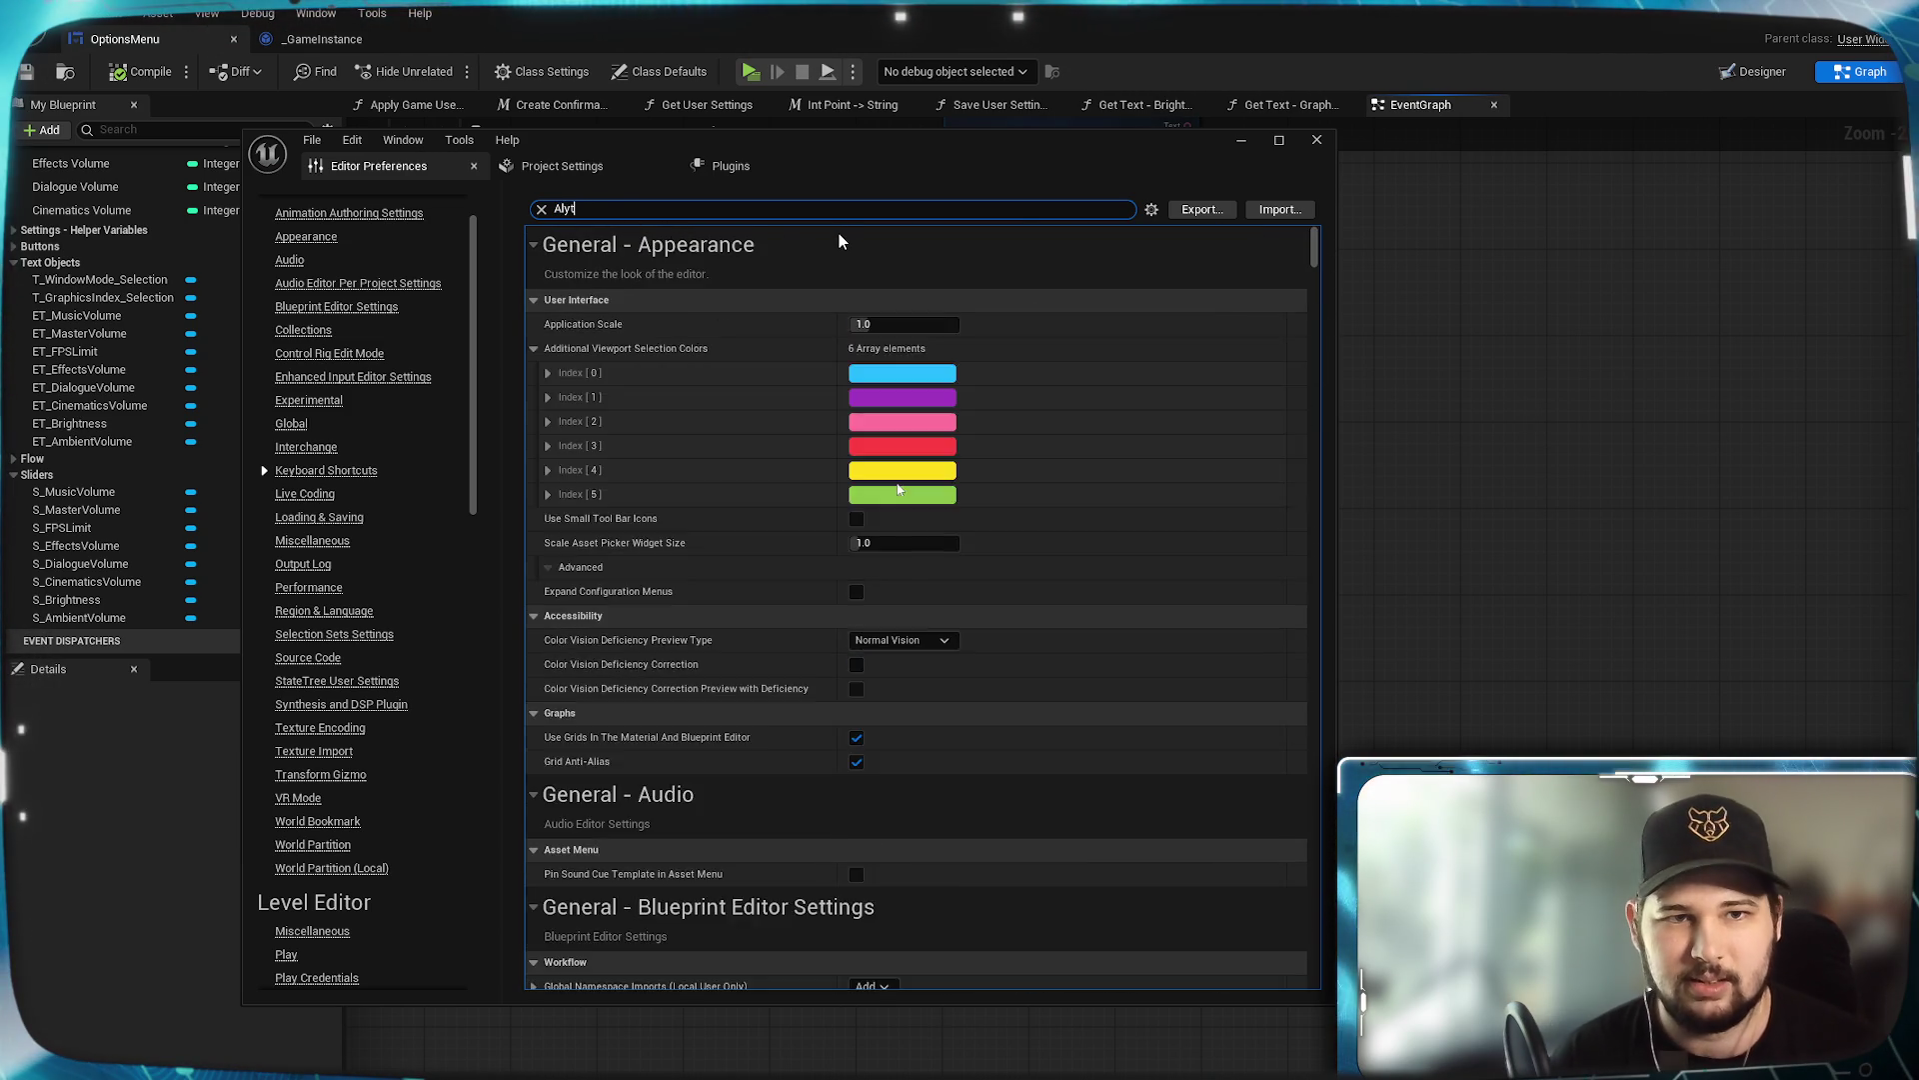
text(t+)
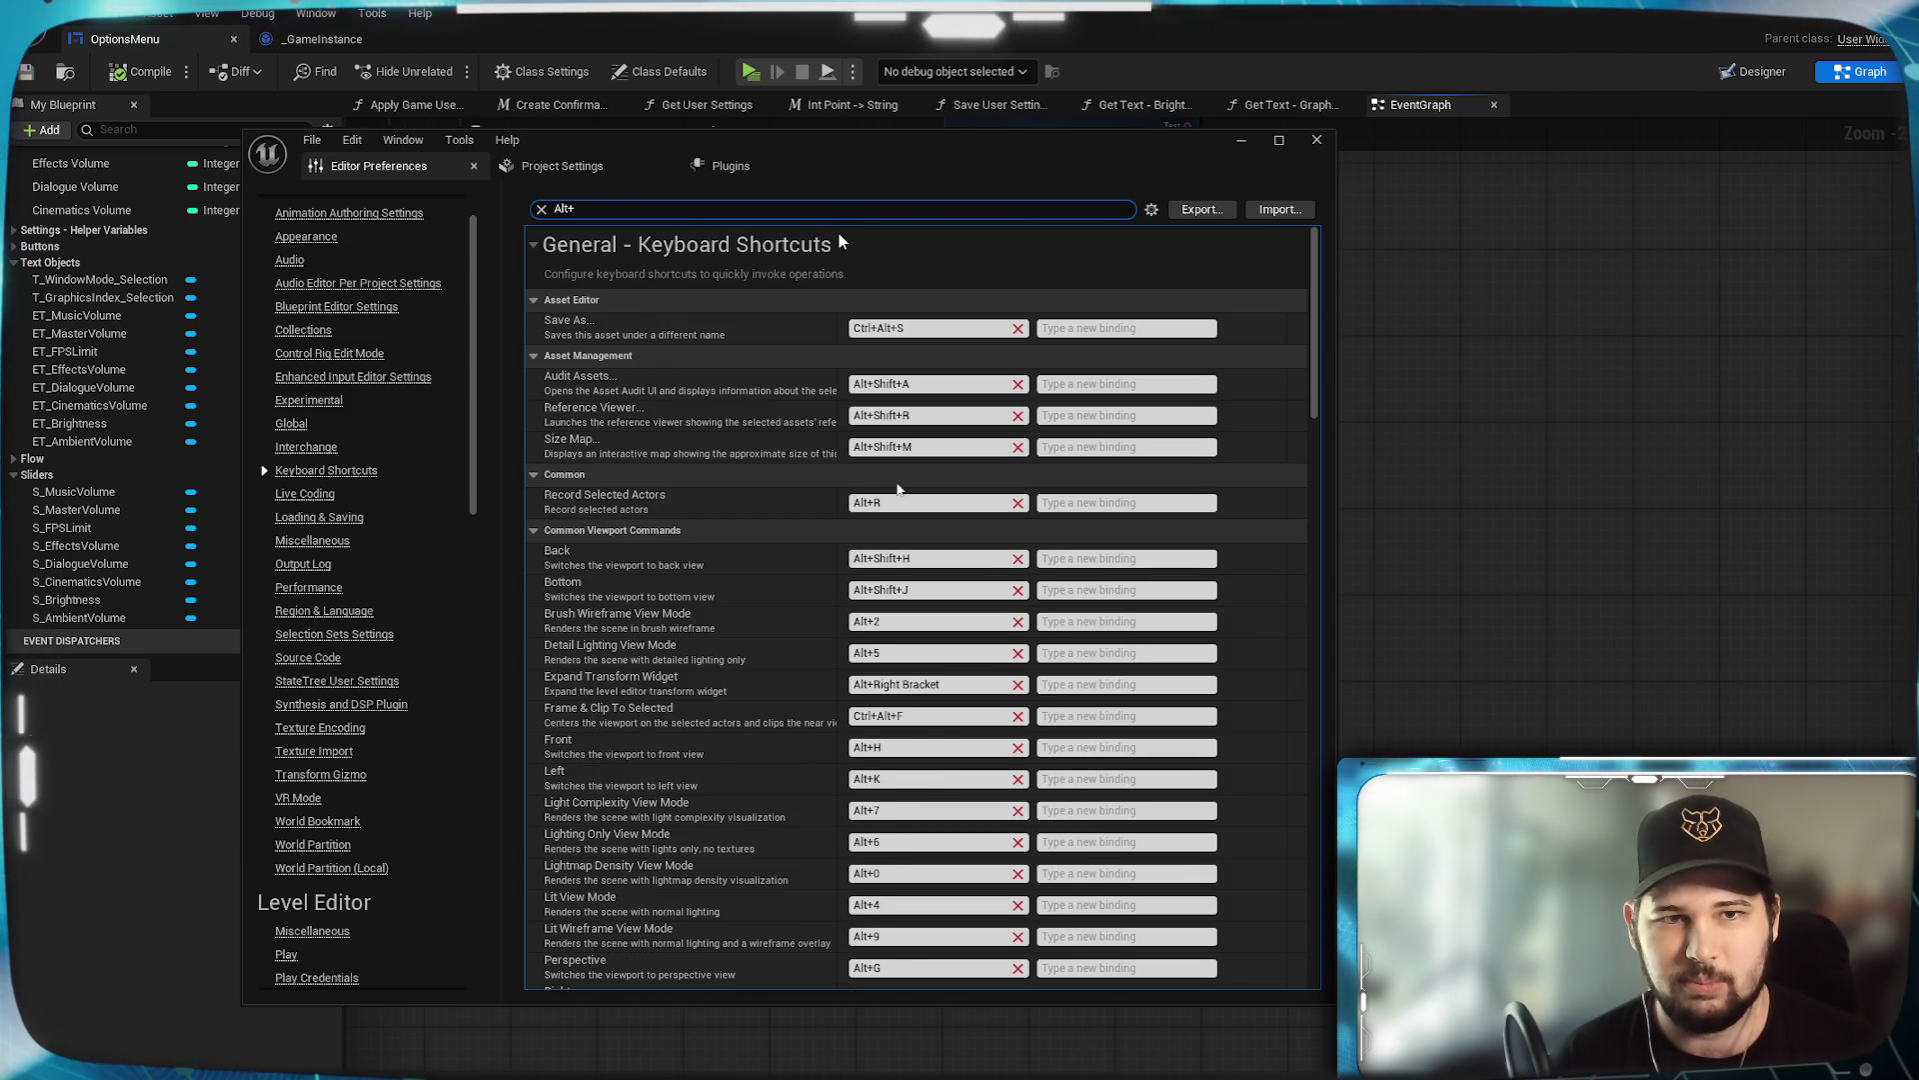
text(P)
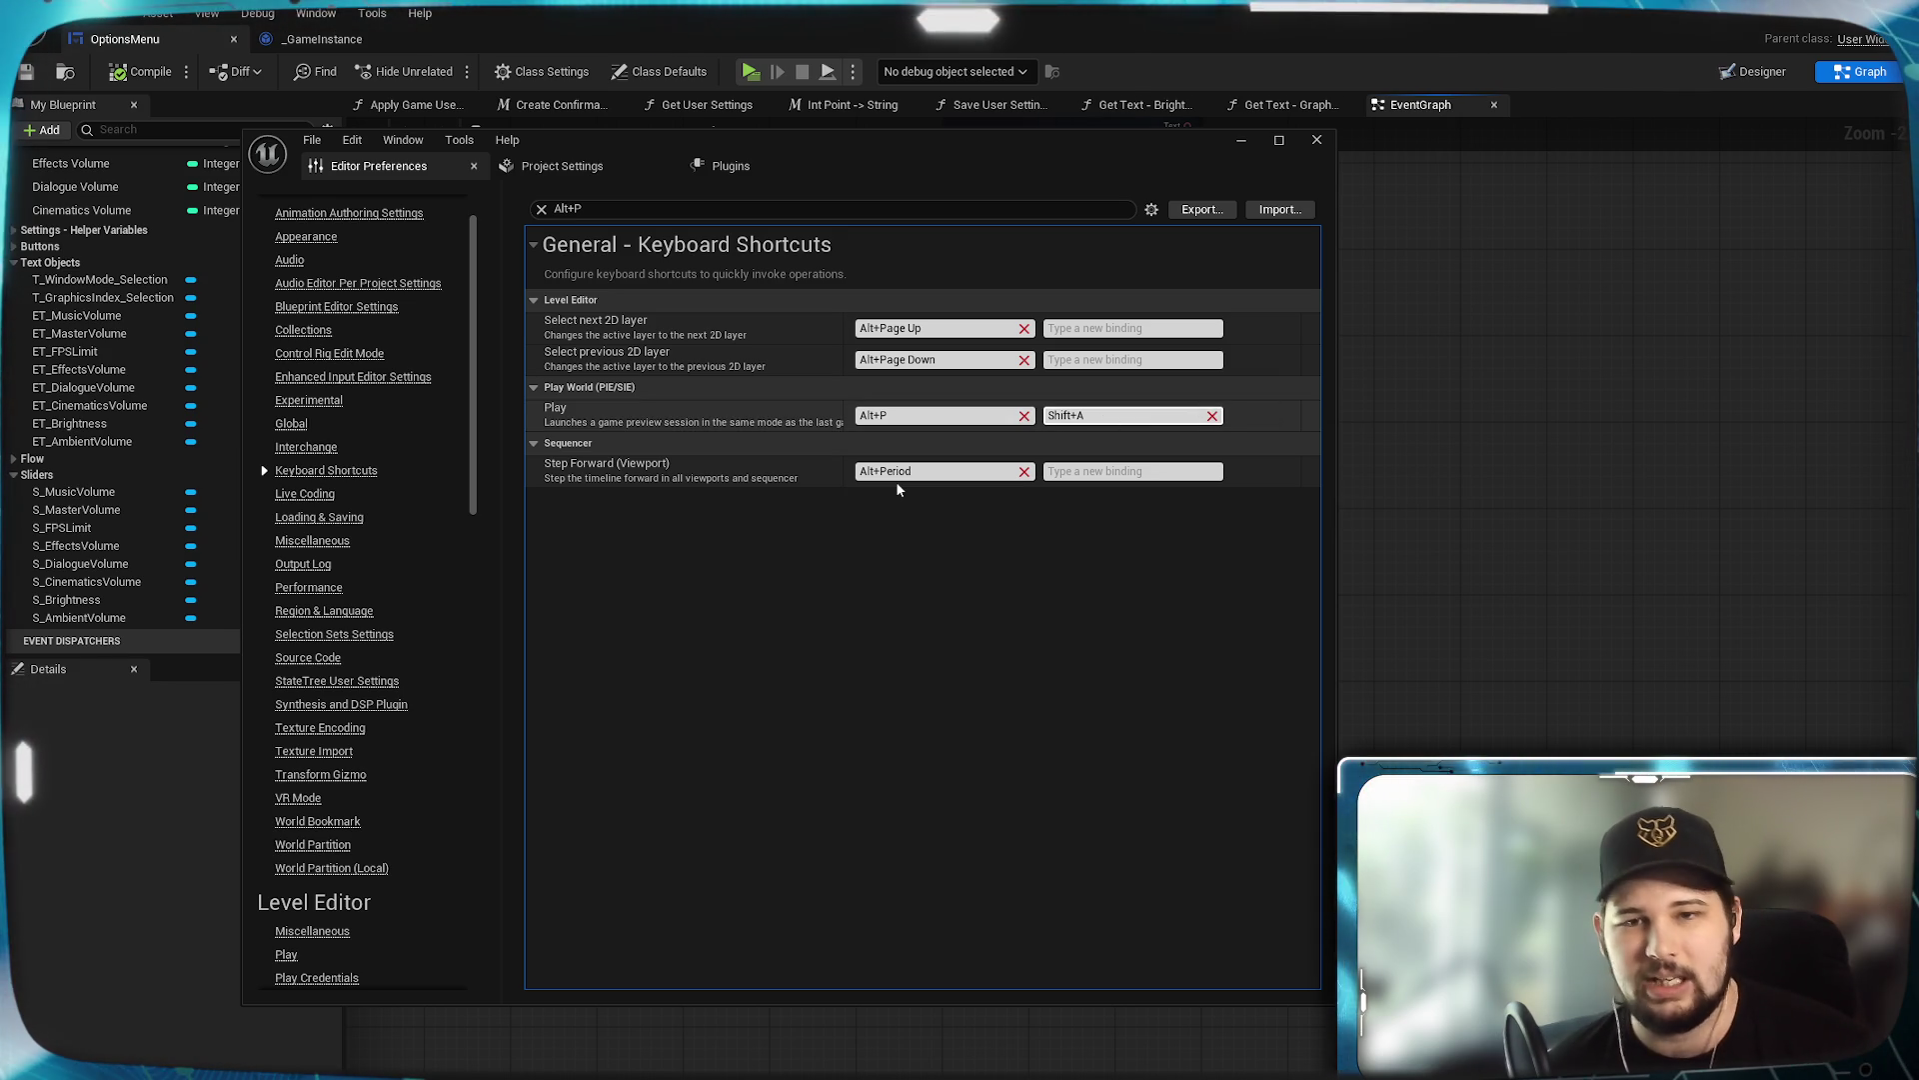
Remove Play's Shift+A secondary binding and re-set its primary shortcut to Alt+P.
click(1213, 416)
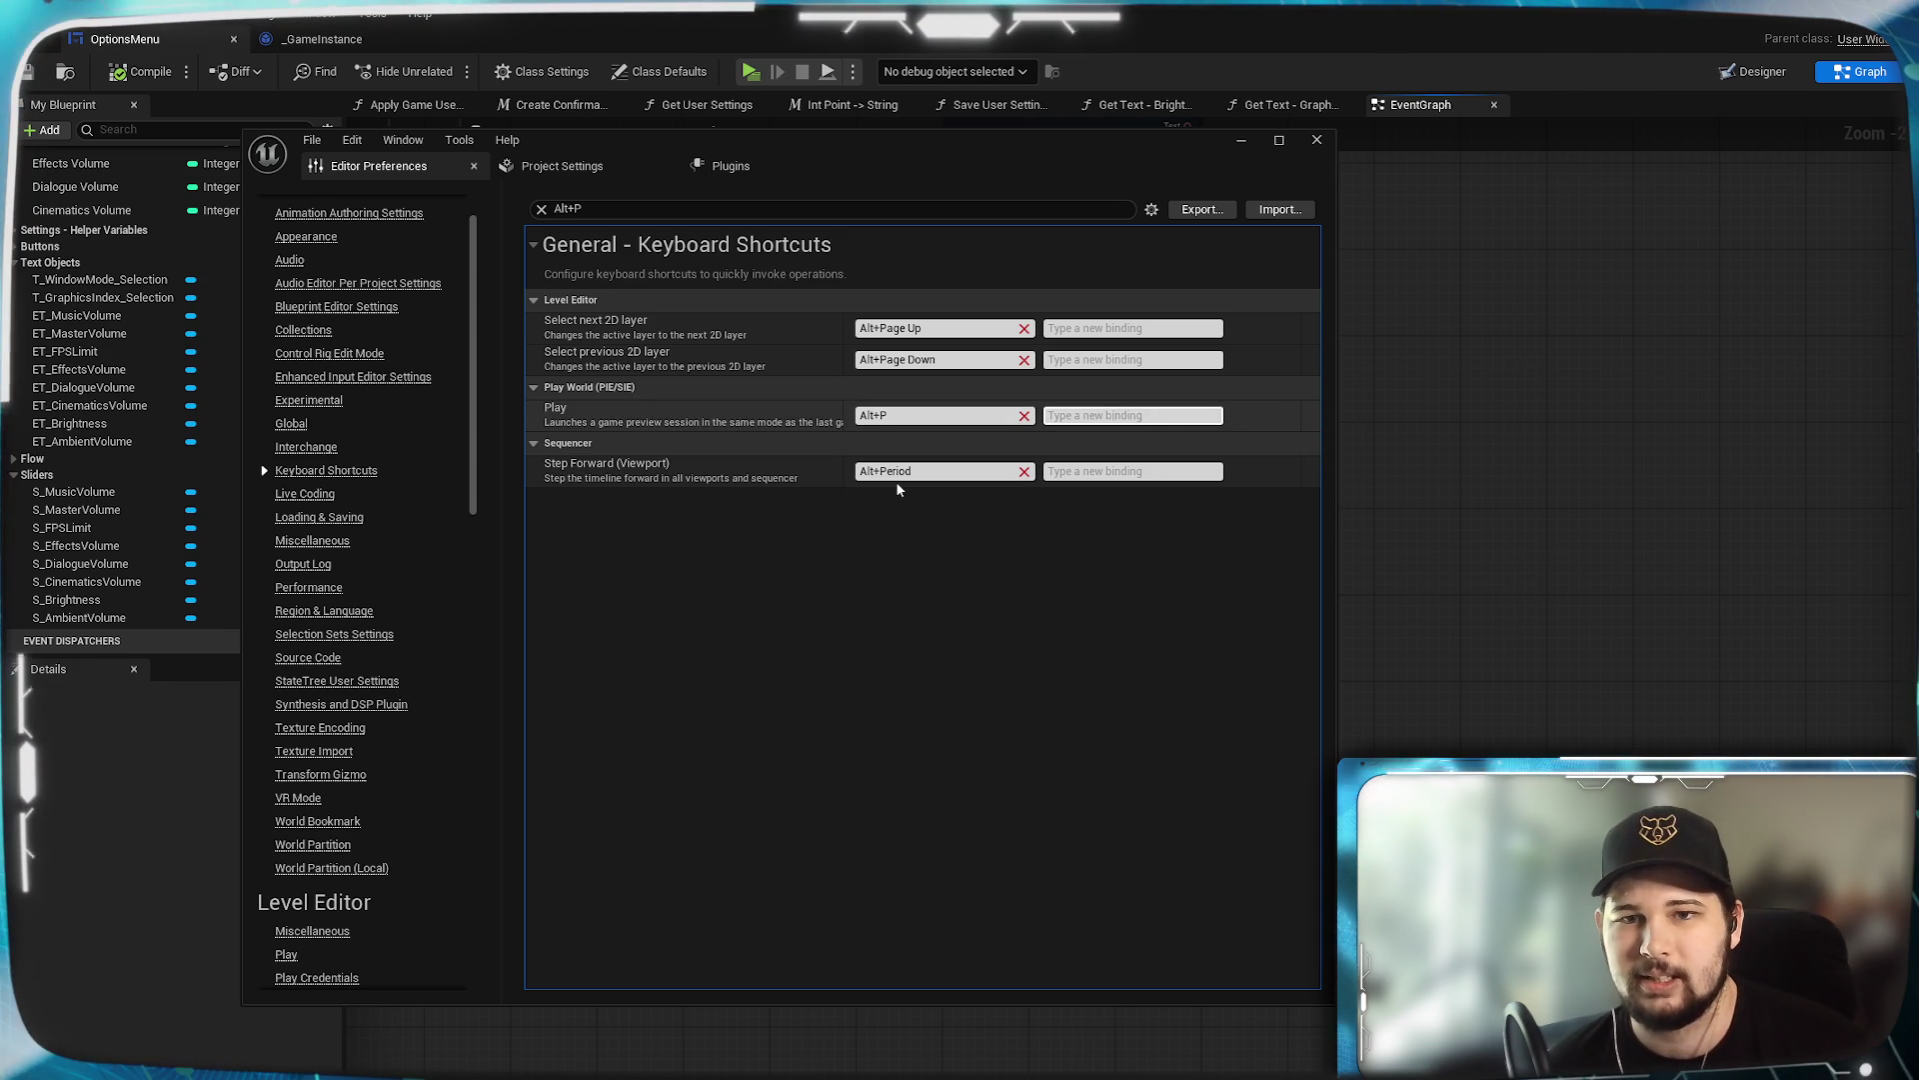
click(1024, 416)
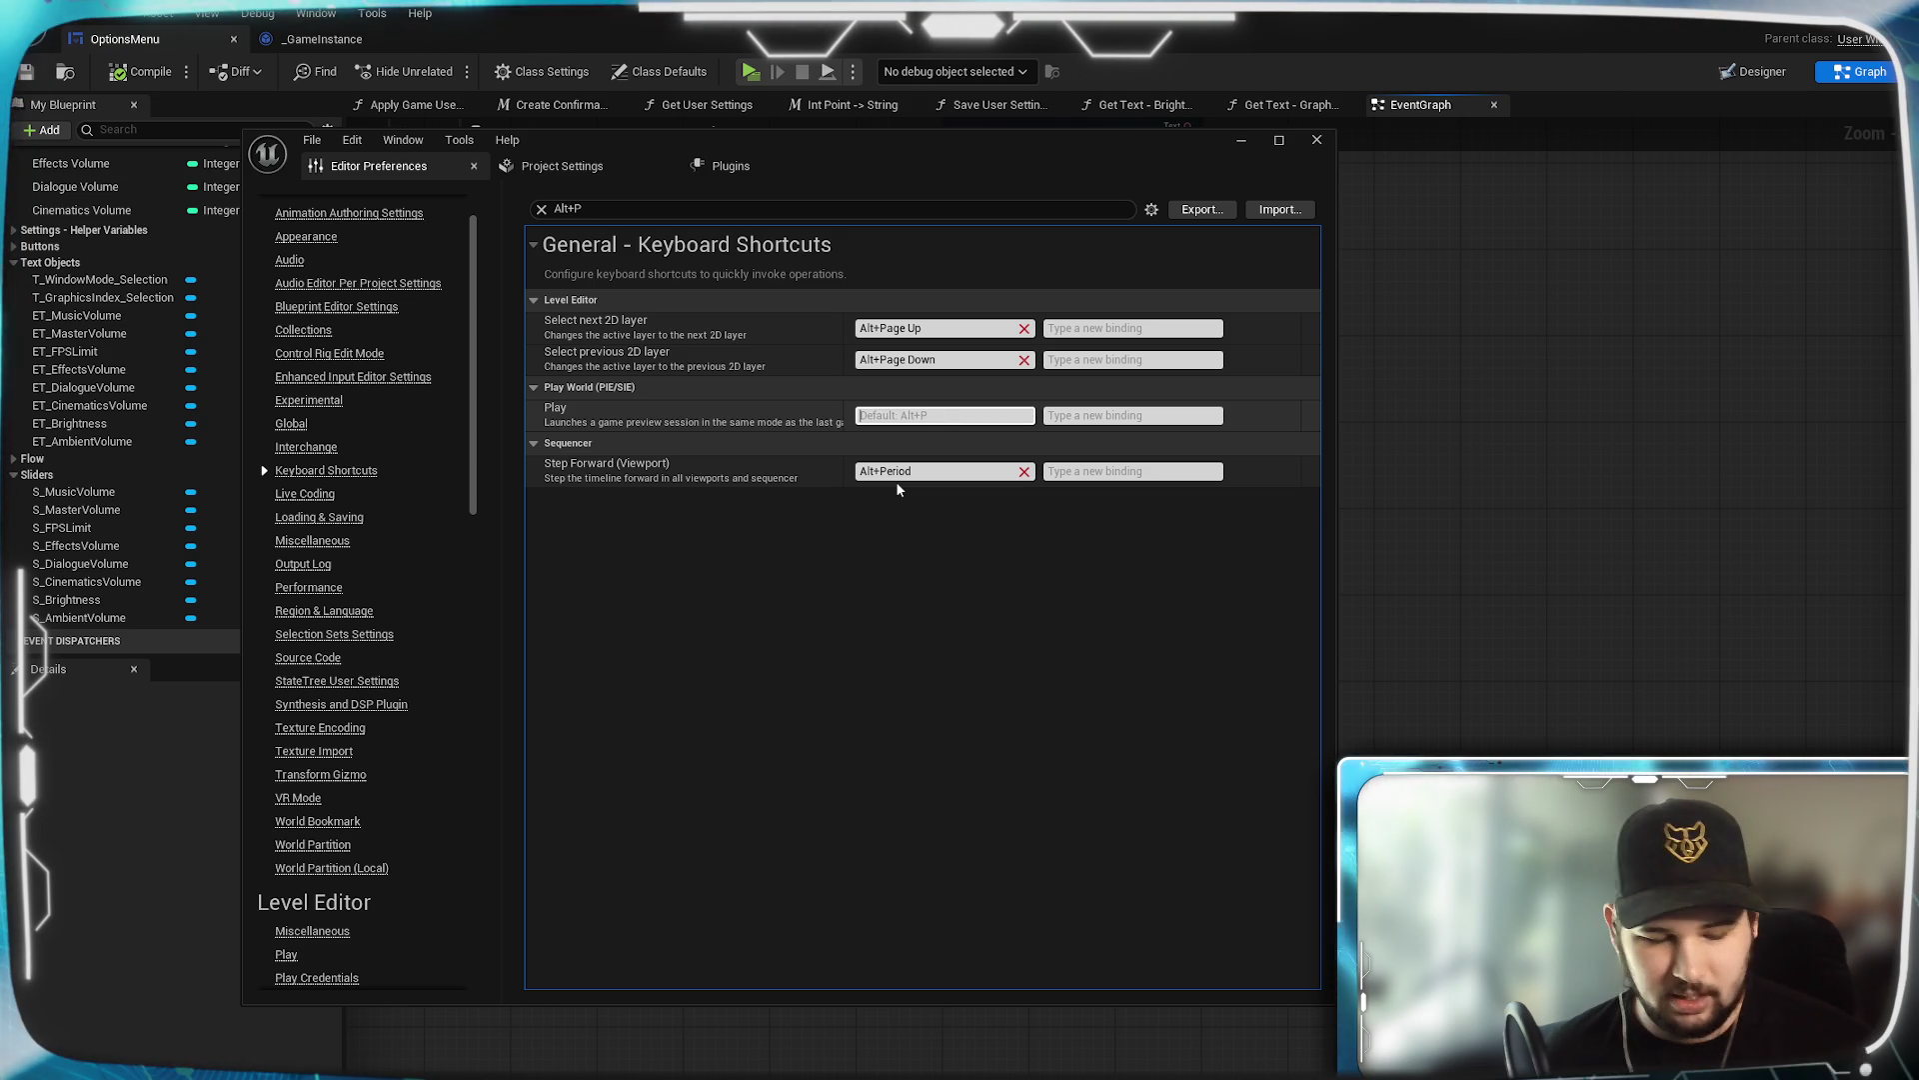
key(alt+p)
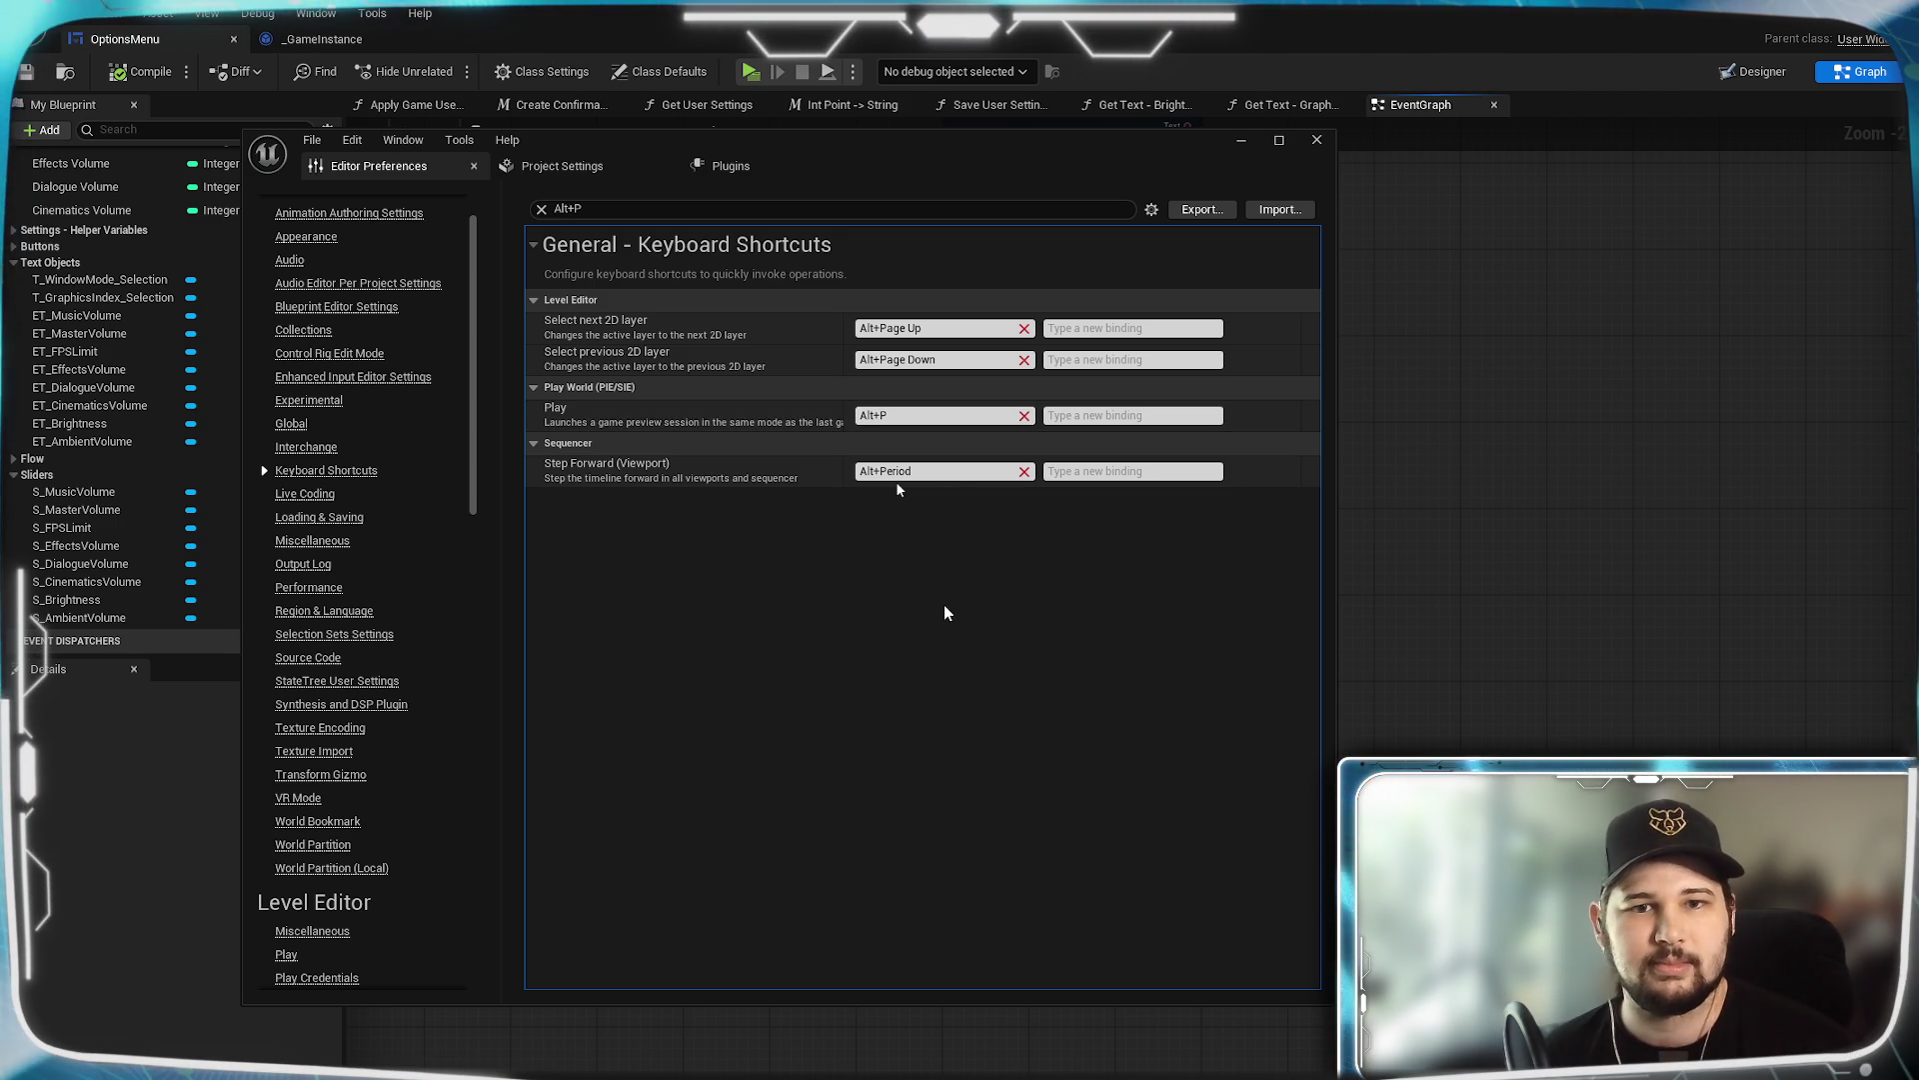
mouse_move(759, 138)
mouse_down()
mouse_move(704, 154)
mouse_move(863, 137)
mouse_up()
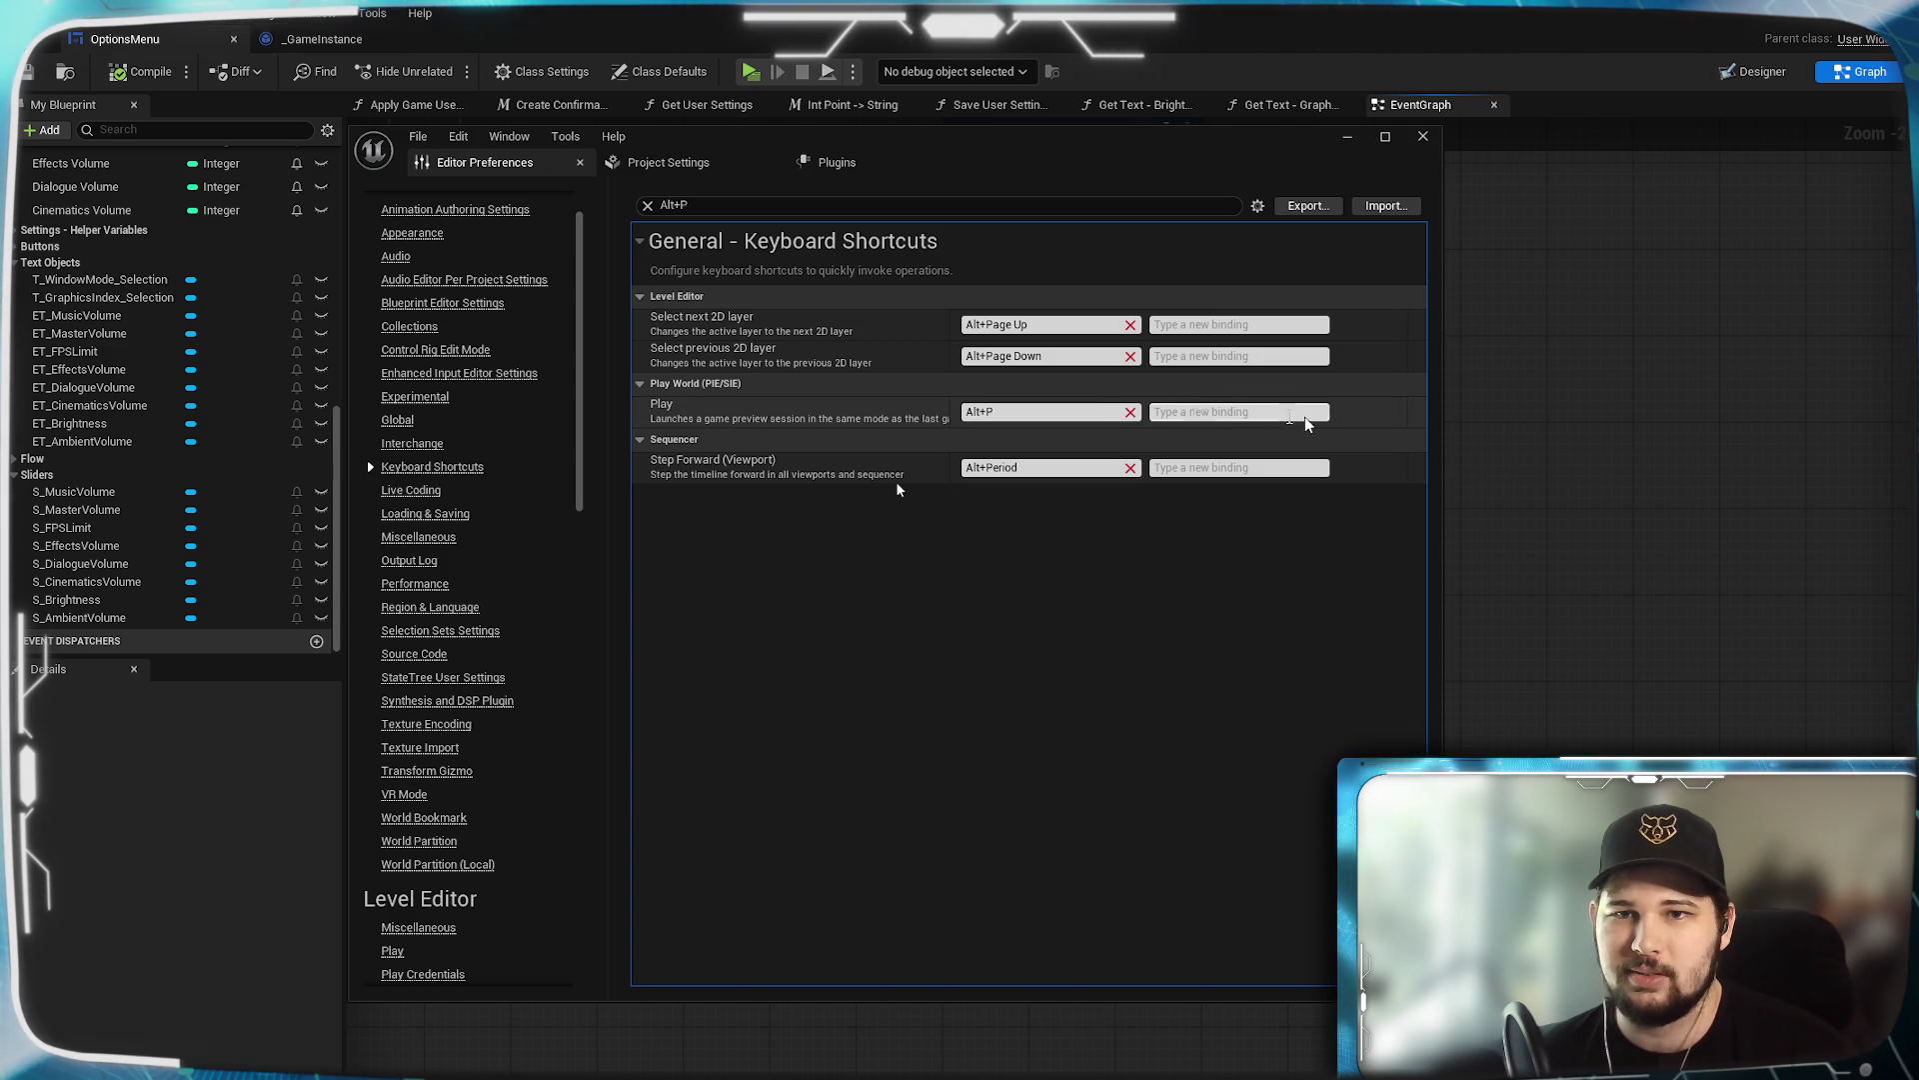
click(1257, 206)
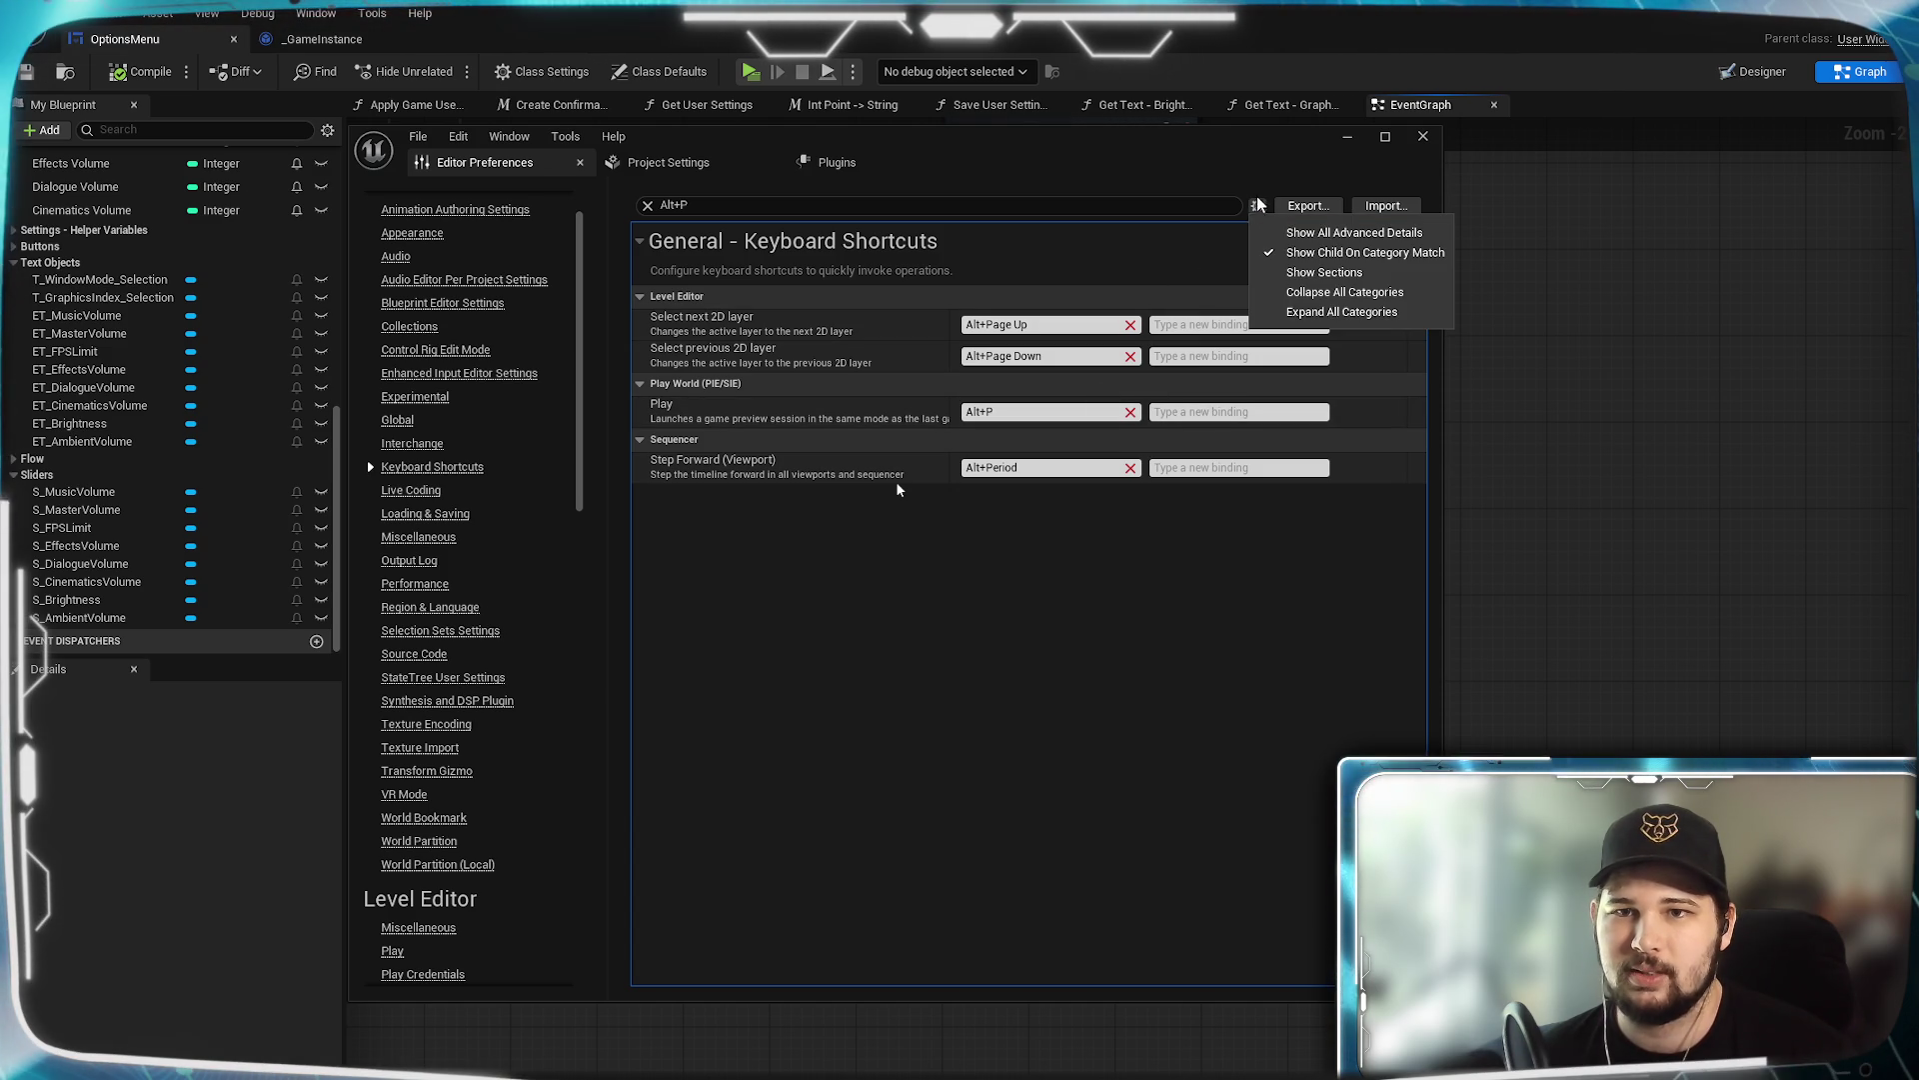
click(1257, 204)
right_click(862, 410)
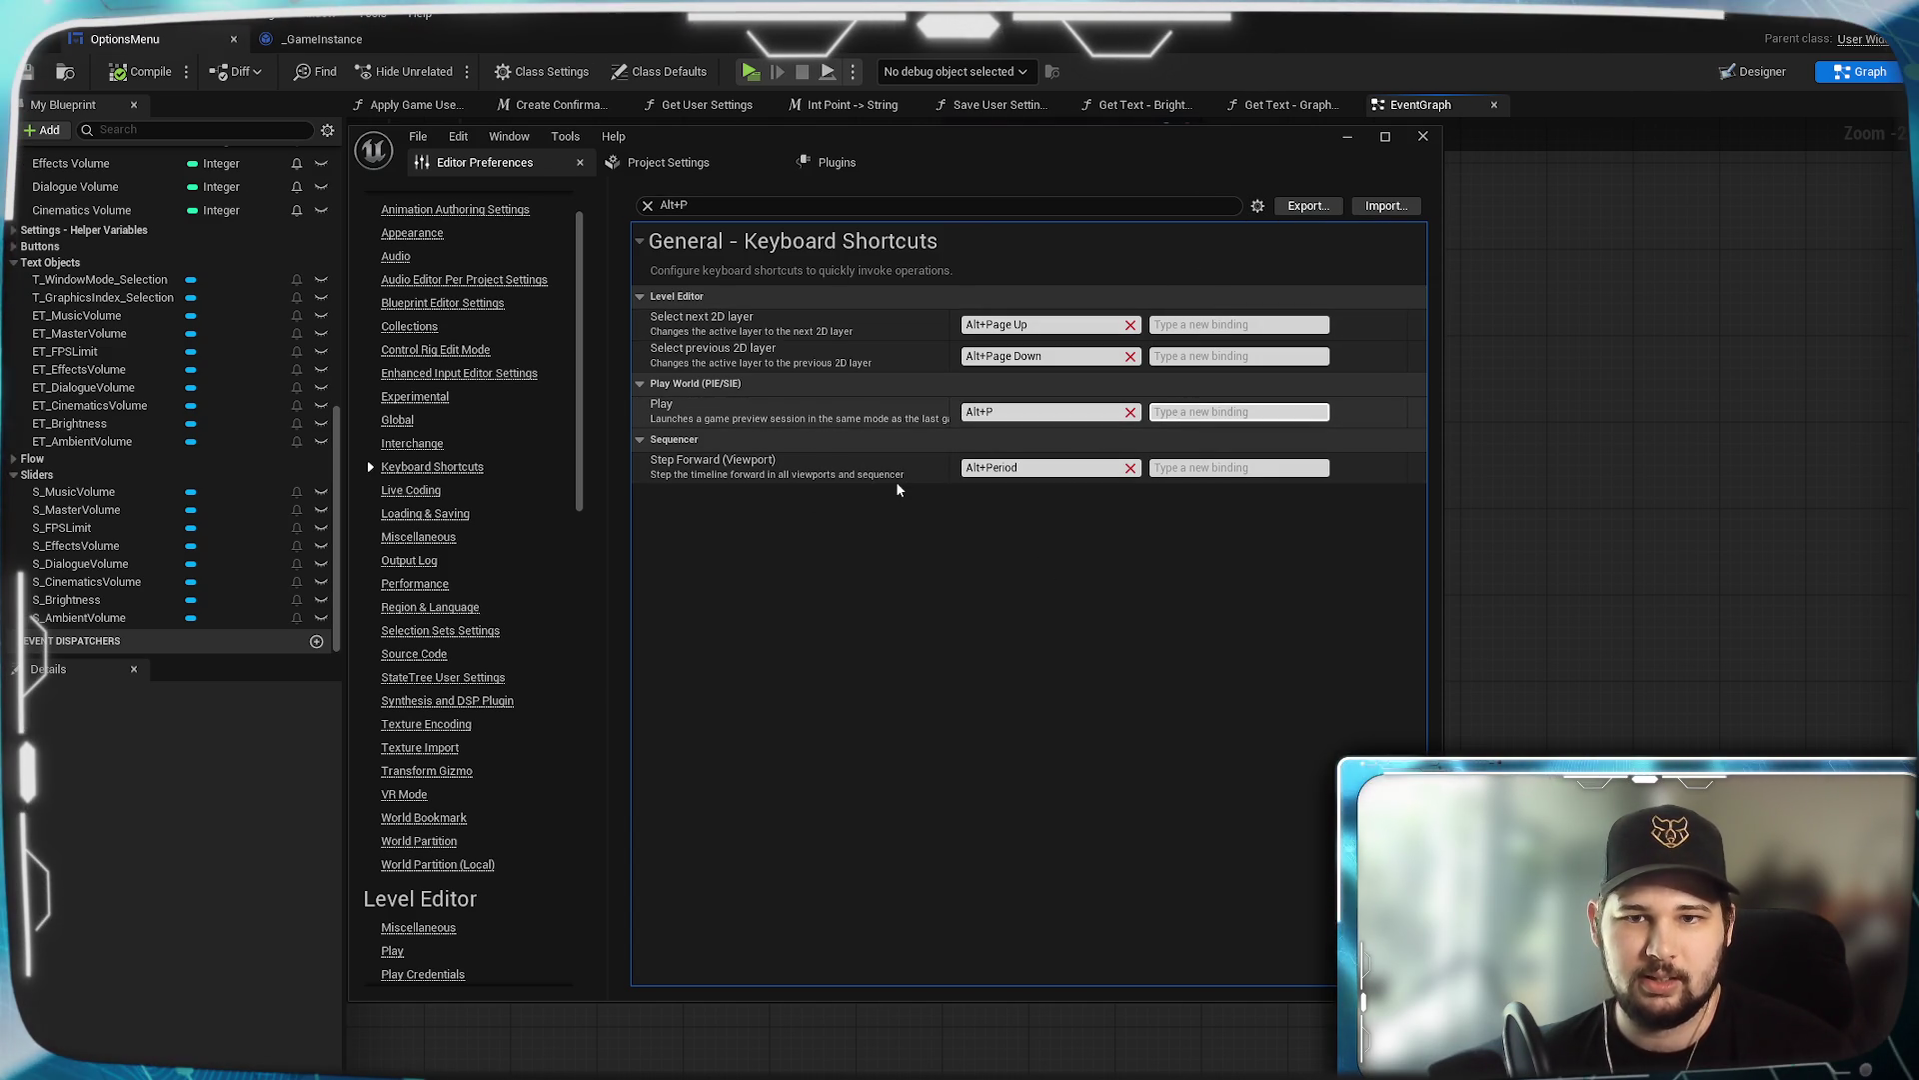
right_click(1195, 415)
click(1129, 411)
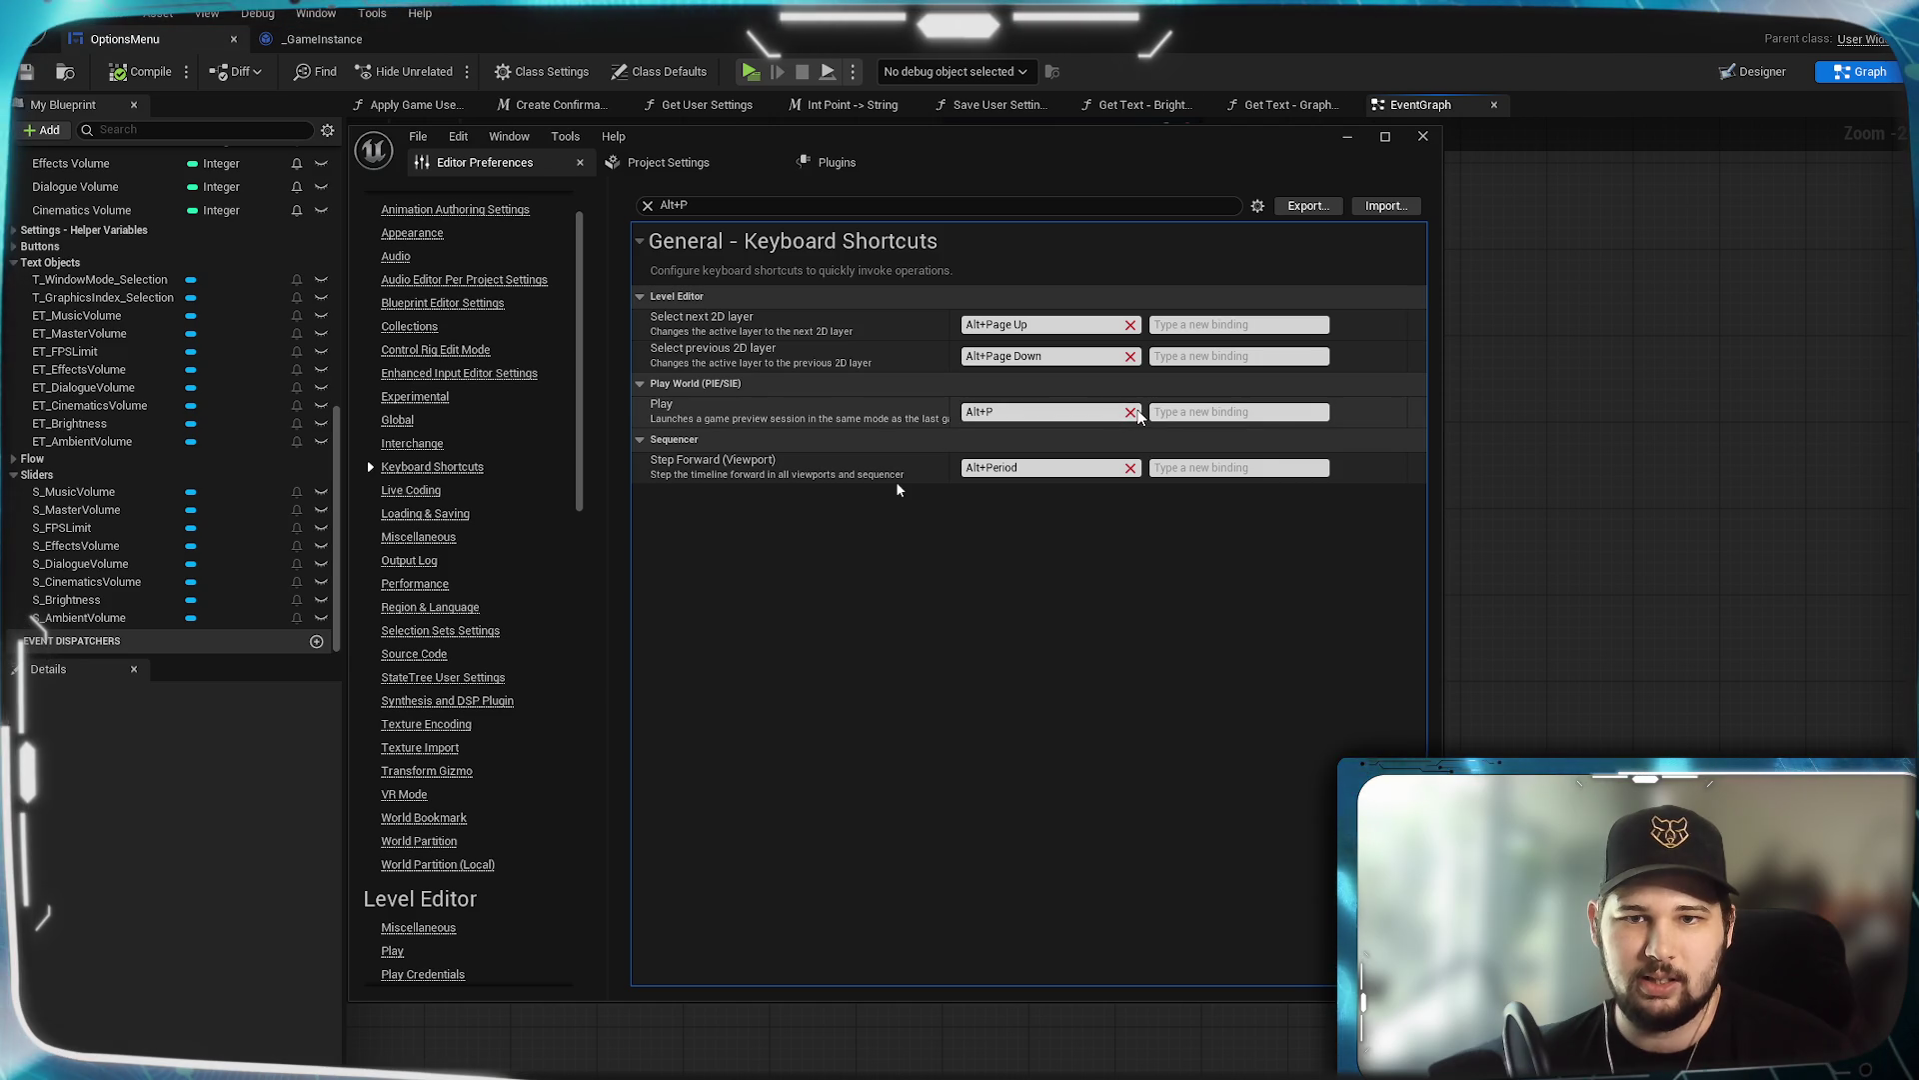
click(1130, 411)
right_click(1080, 414)
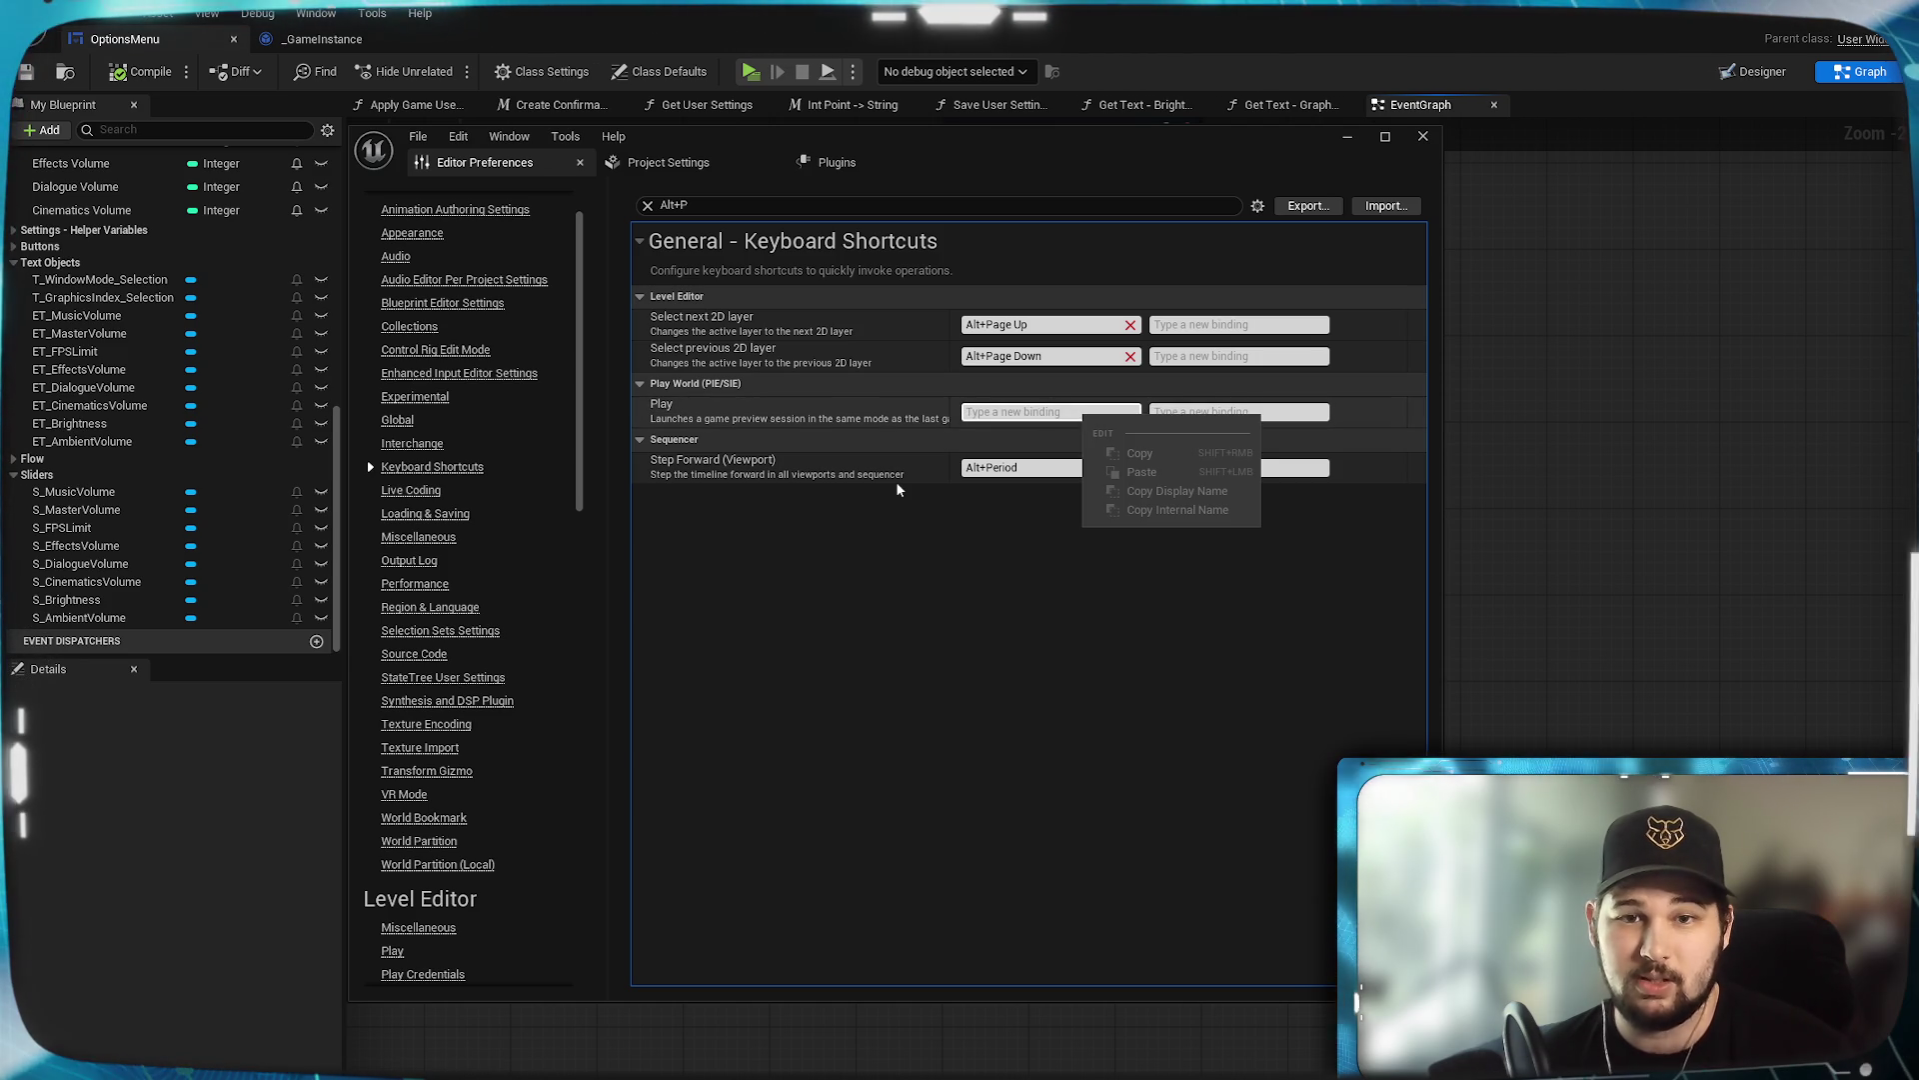
click(1039, 414)
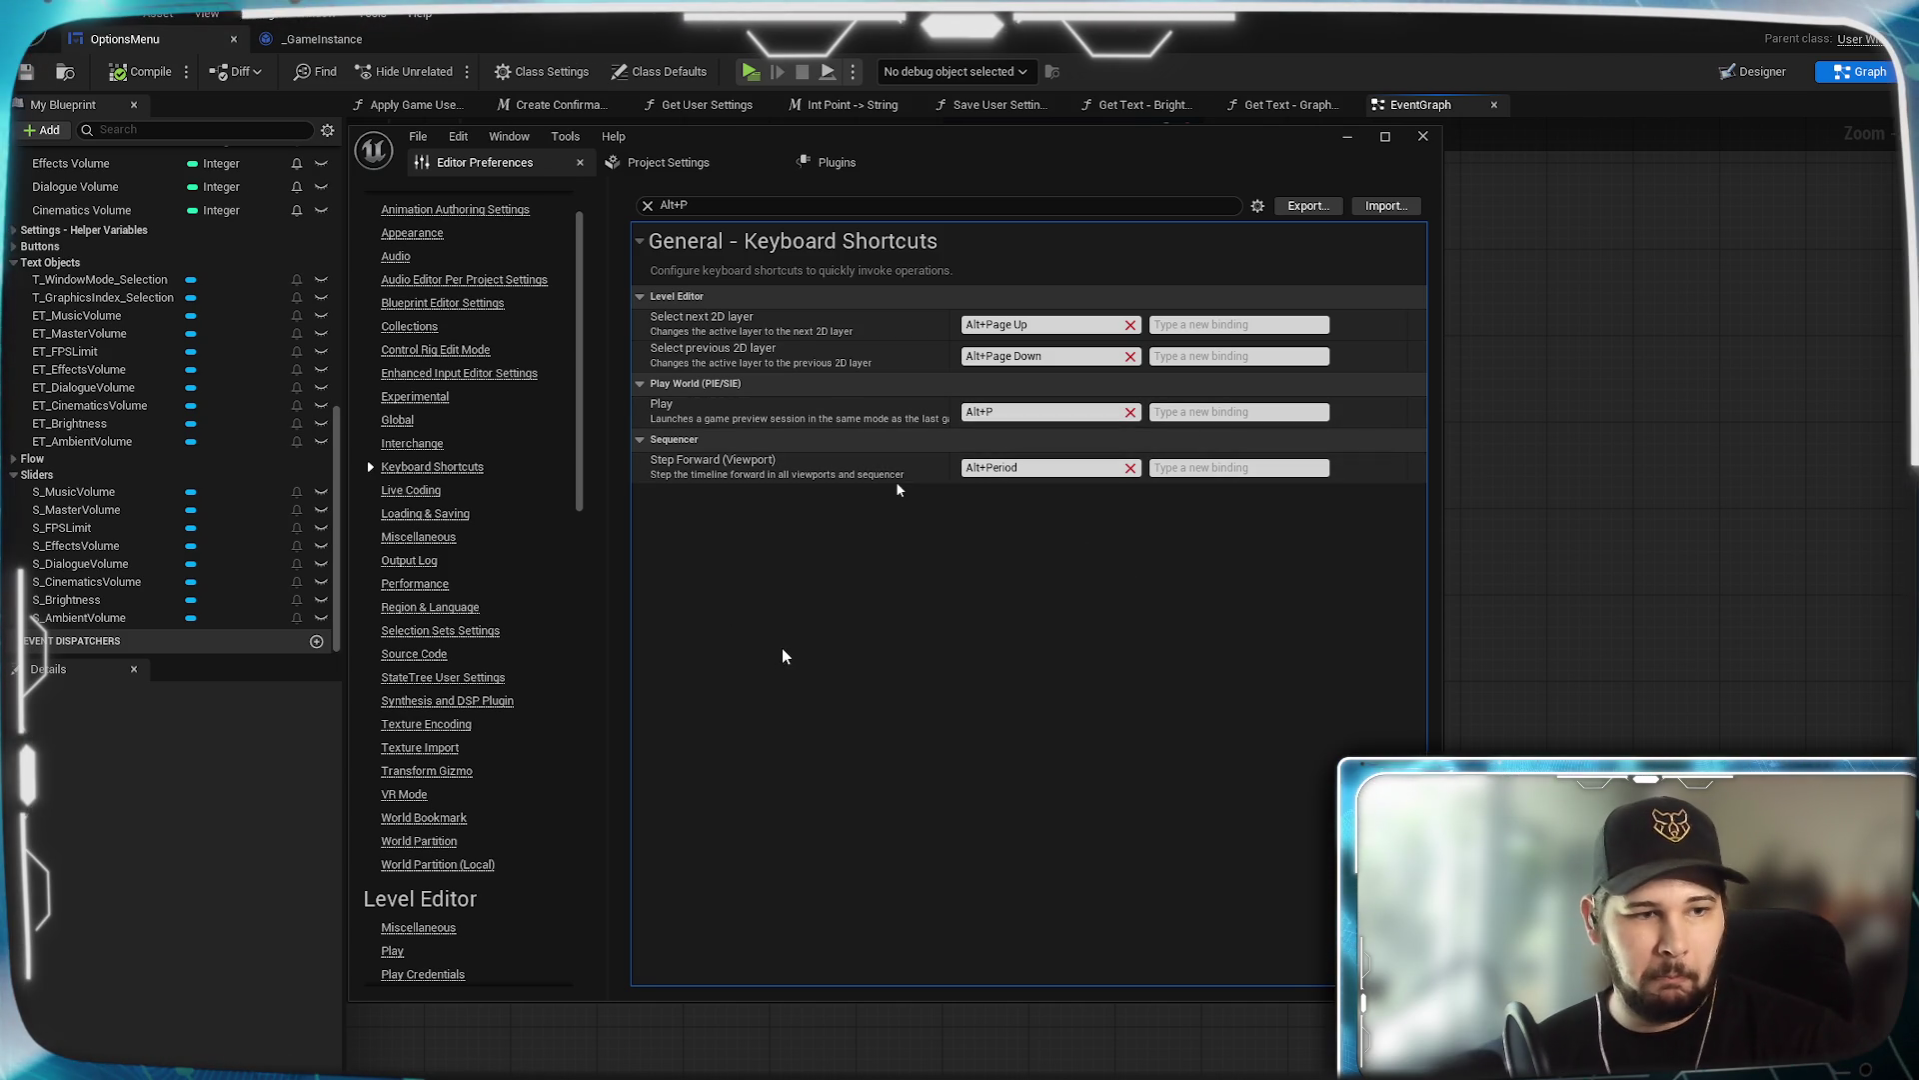
click(1347, 138)
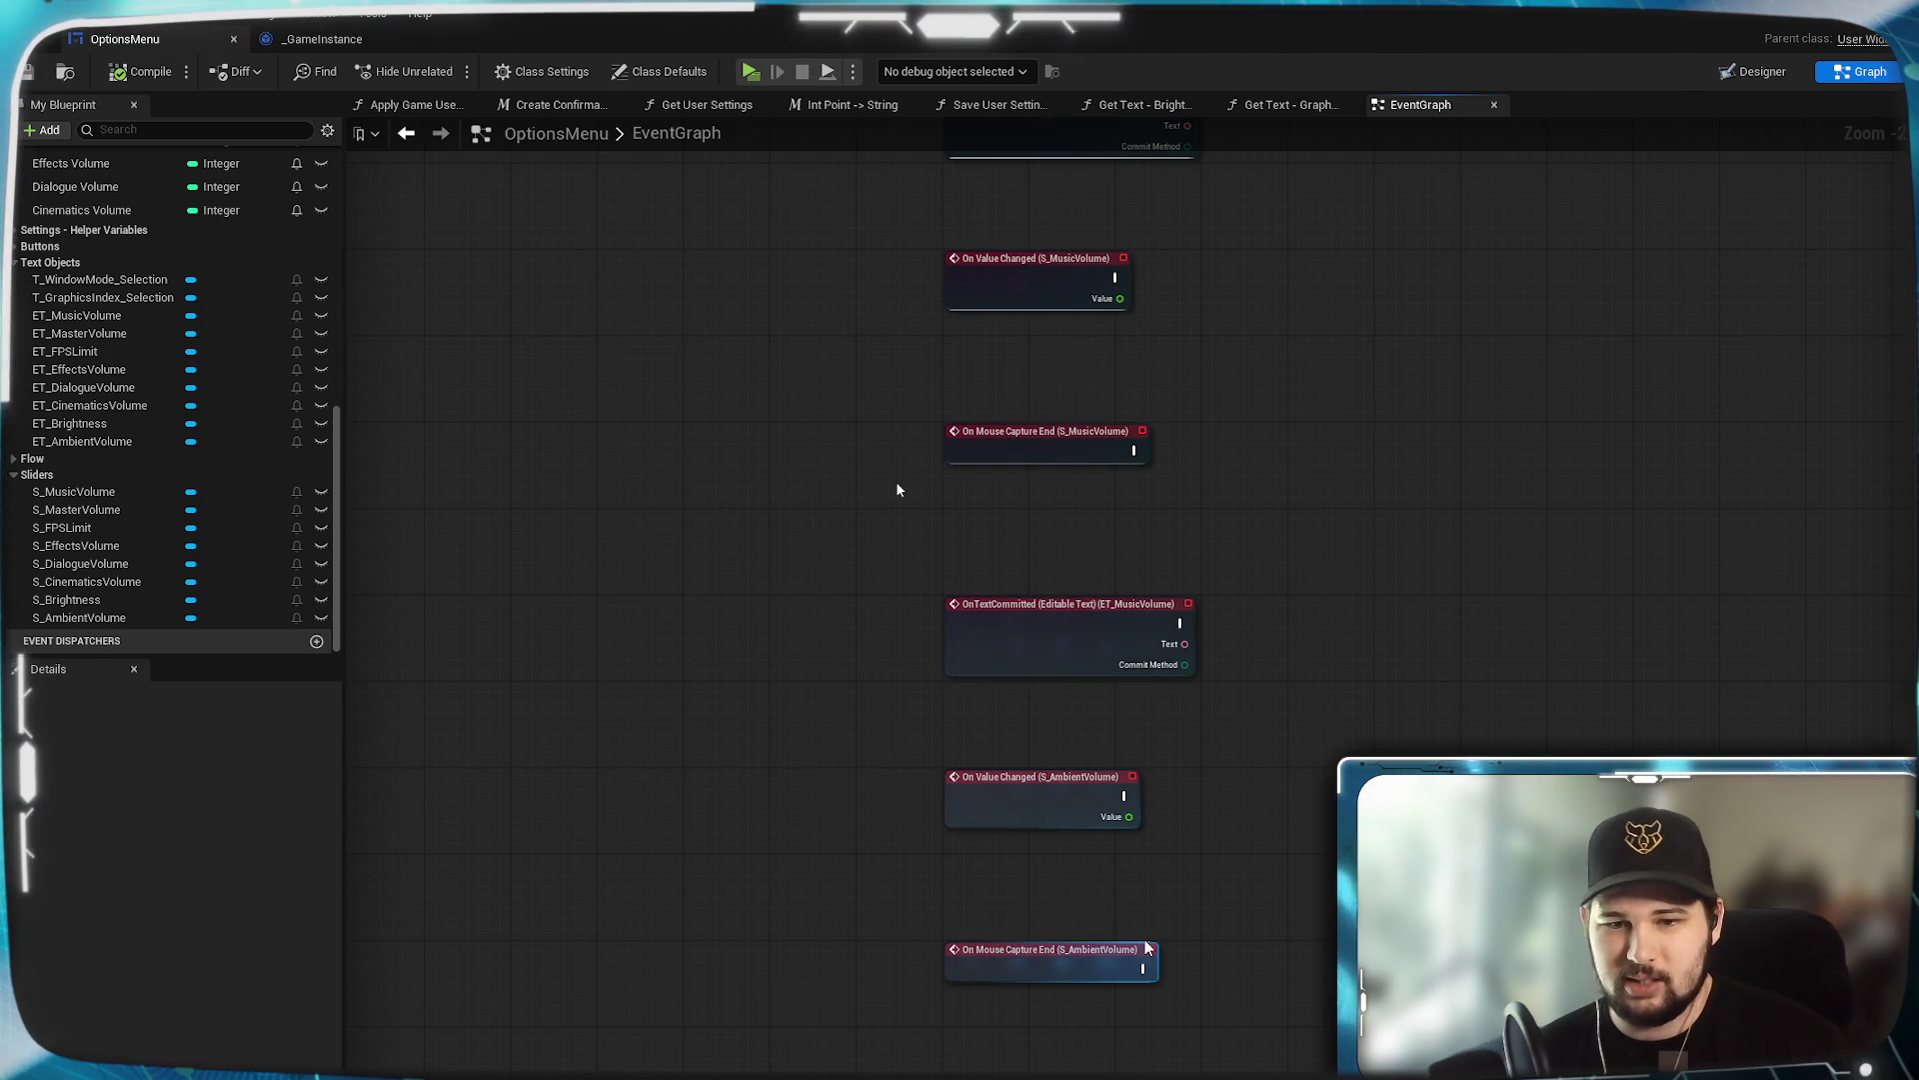
Pan the EventGraph to bring the Ambient Volume slider events into view.
mouse_move(1475, 940)
mouse_down()
mouse_move(1382, 800)
mouse_move(1310, 891)
mouse_move(1179, 857)
mouse_move(1212, 906)
mouse_move(1160, 893)
mouse_move(1290, 999)
mouse_move(1280, 844)
mouse_move(1246, 1037)
mouse_move(1202, 655)
mouse_up()
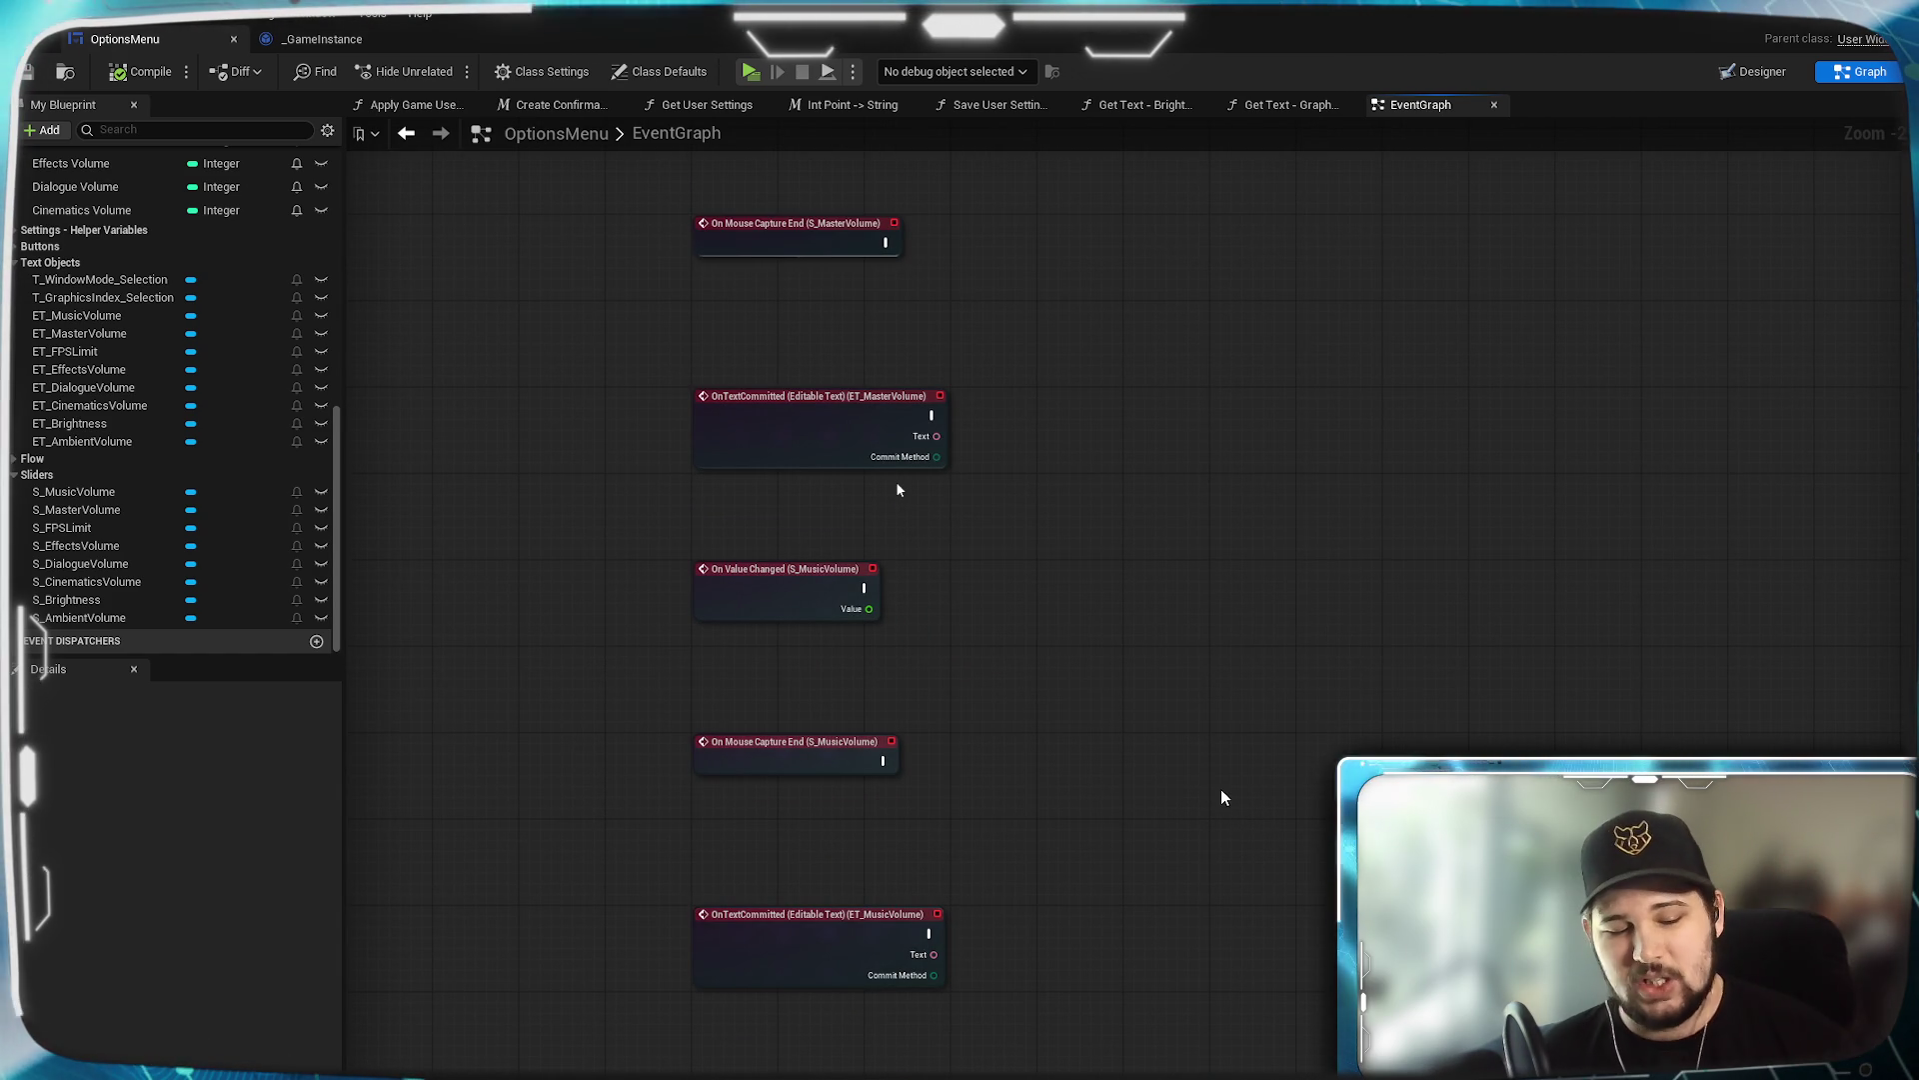
mouse_move(1221, 788)
mouse_down()
mouse_move(1114, 634)
mouse_move(1142, 728)
mouse_up()
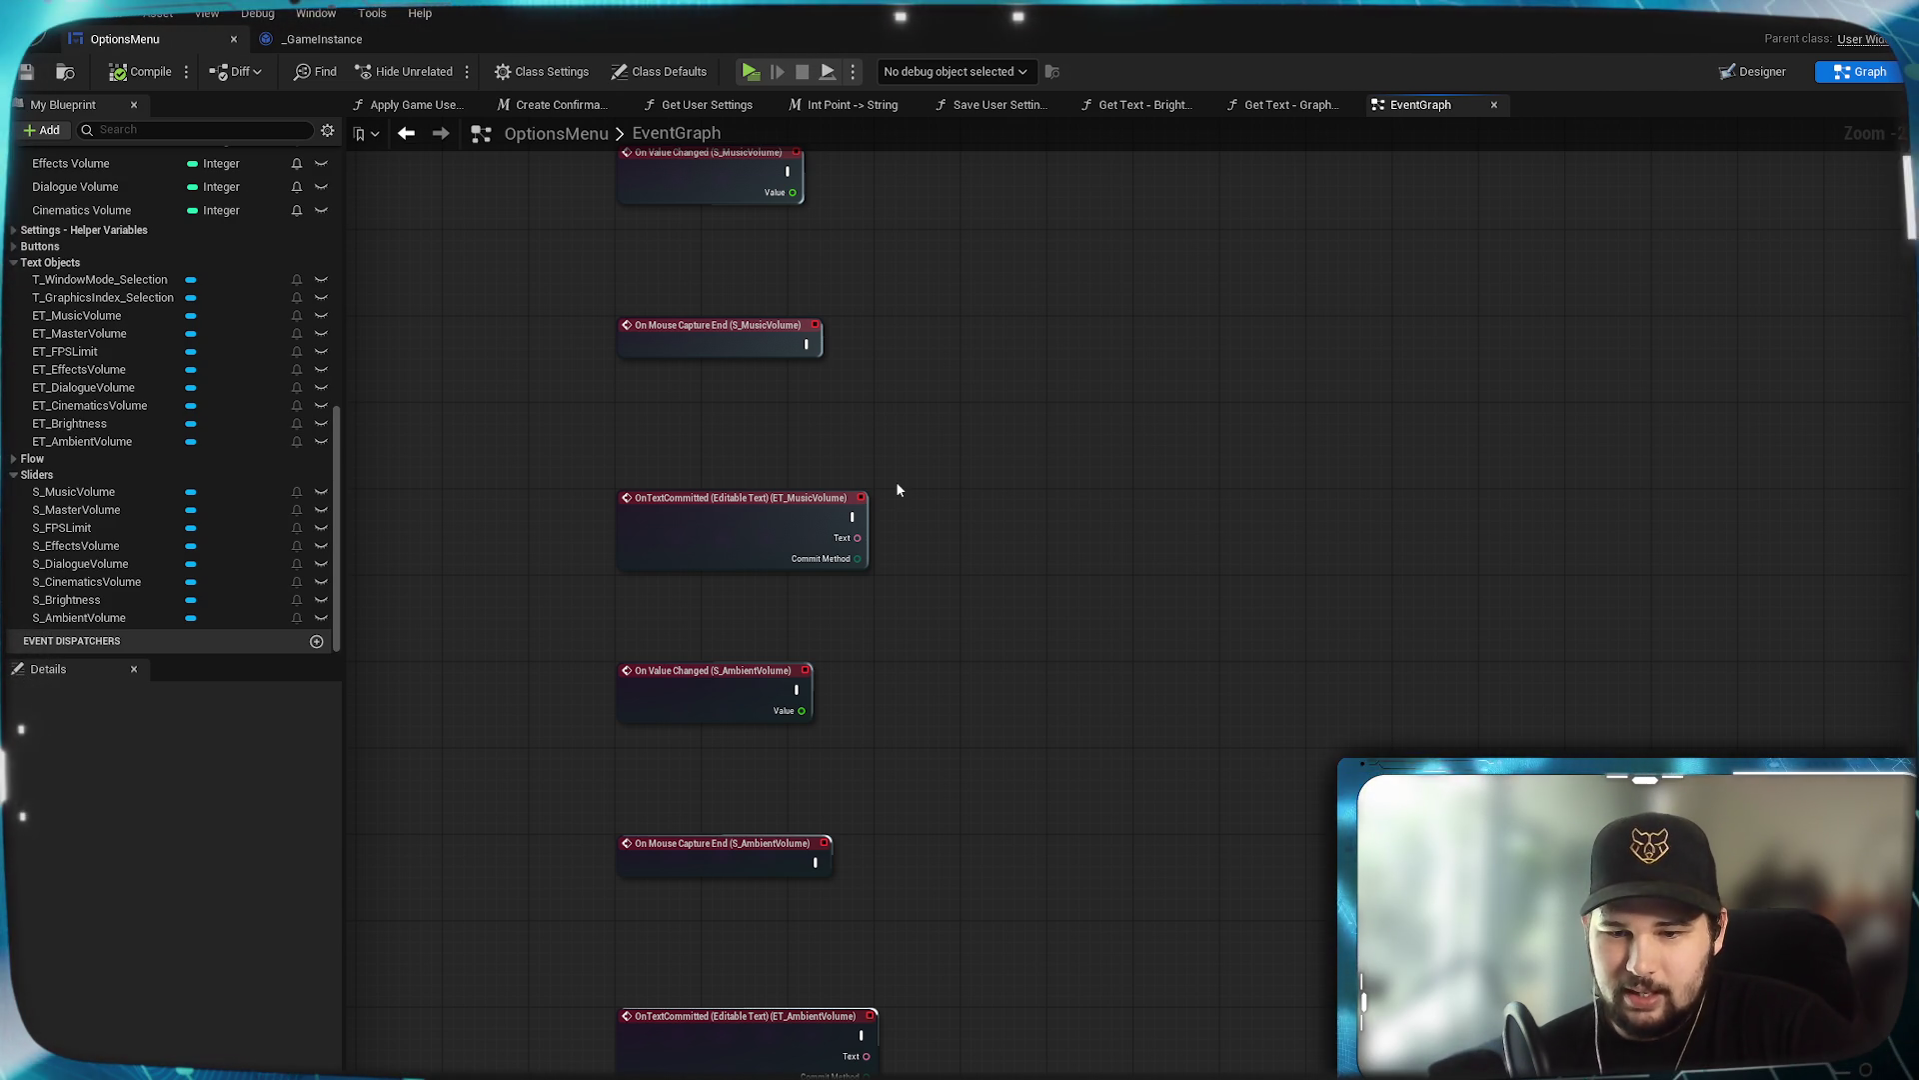
key(alt+F4)
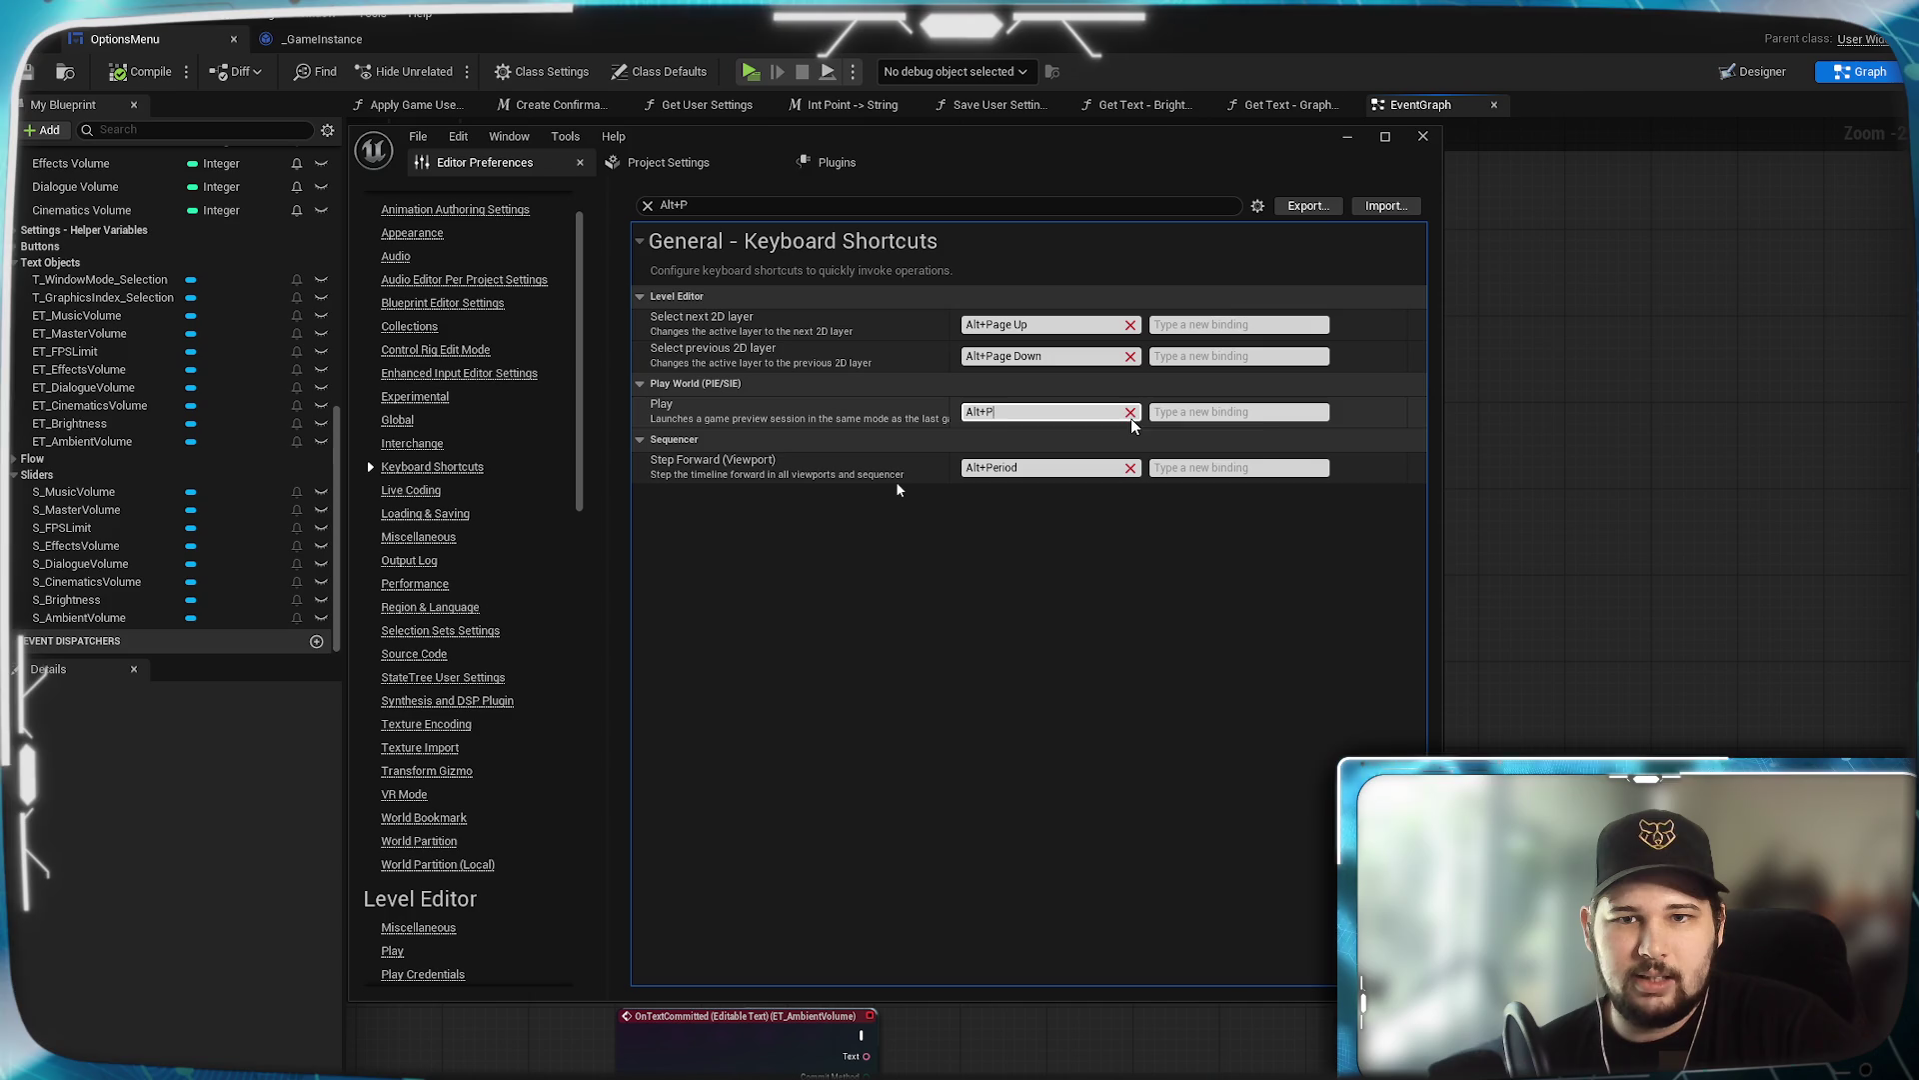
Clear Play's shortcut, try Alt+Page Up, then restore the Alt+P binding.
click(1131, 413)
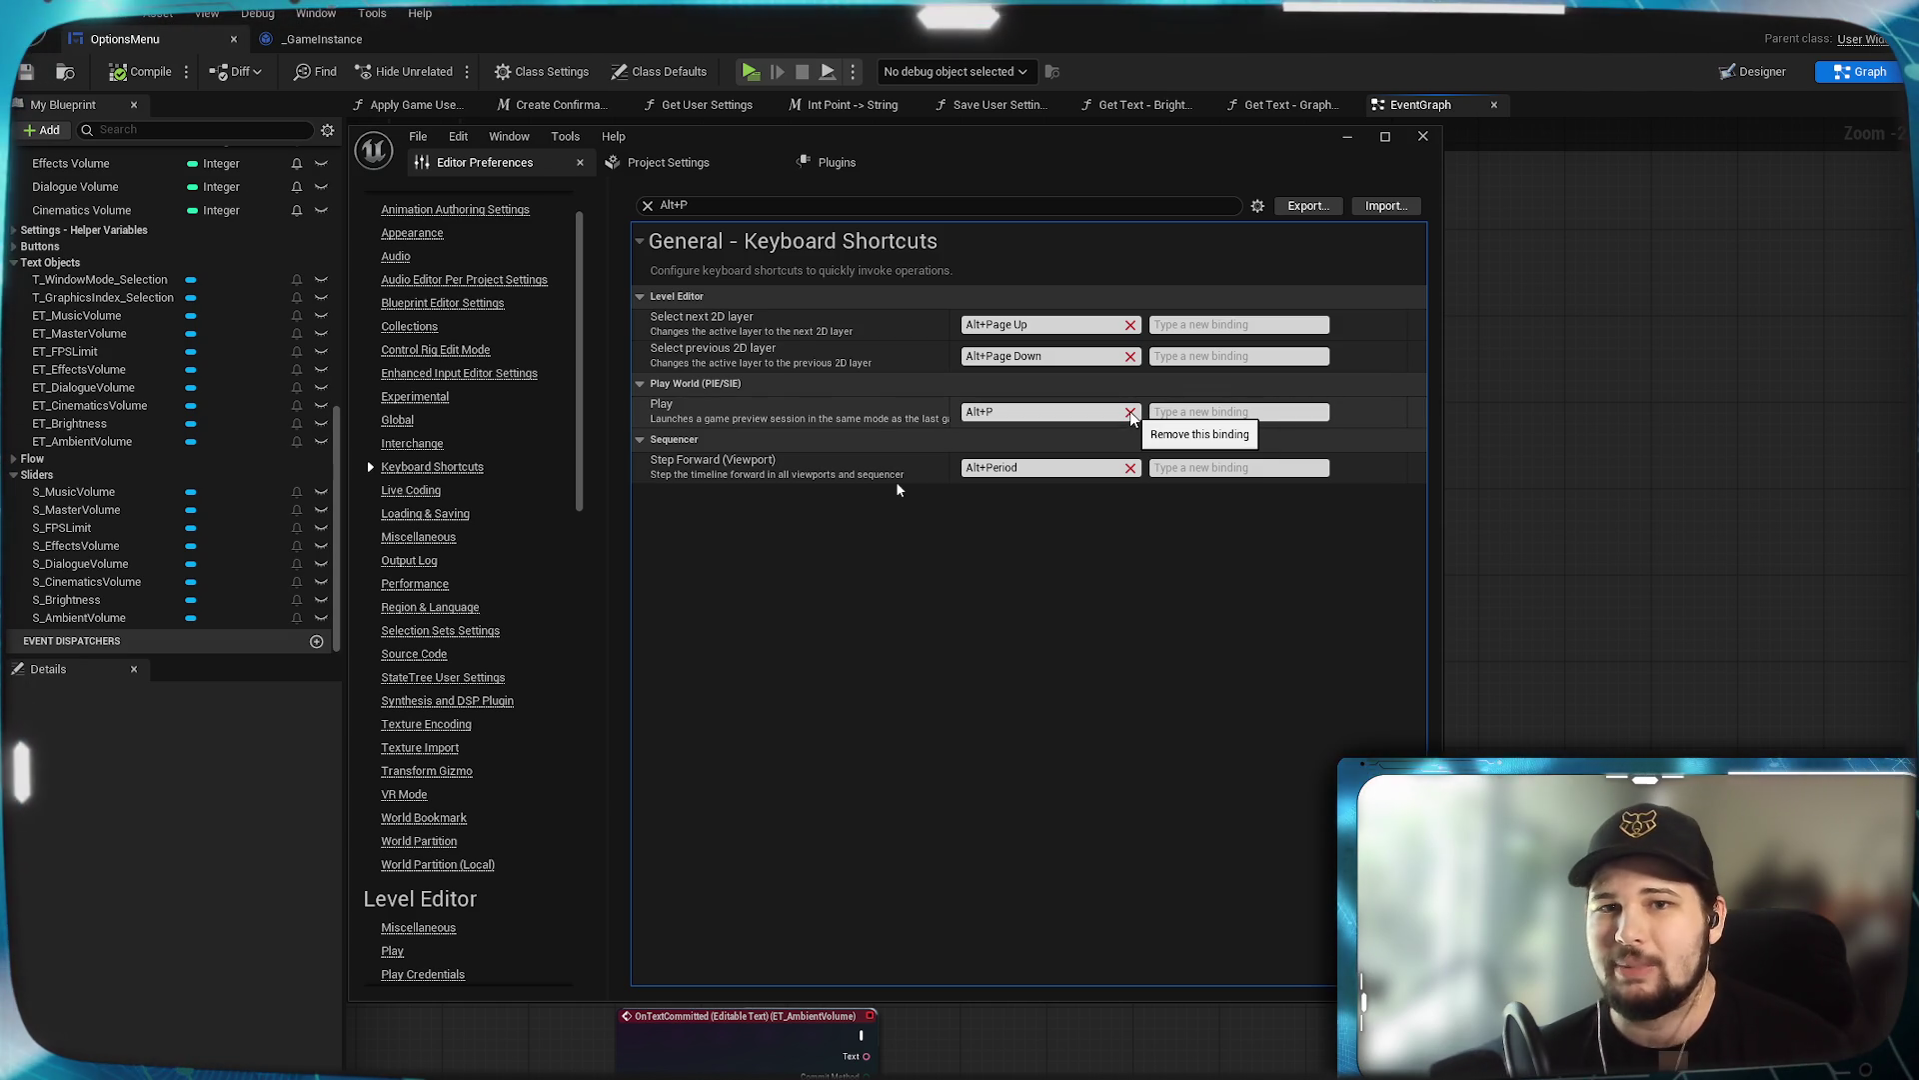
click(1131, 413)
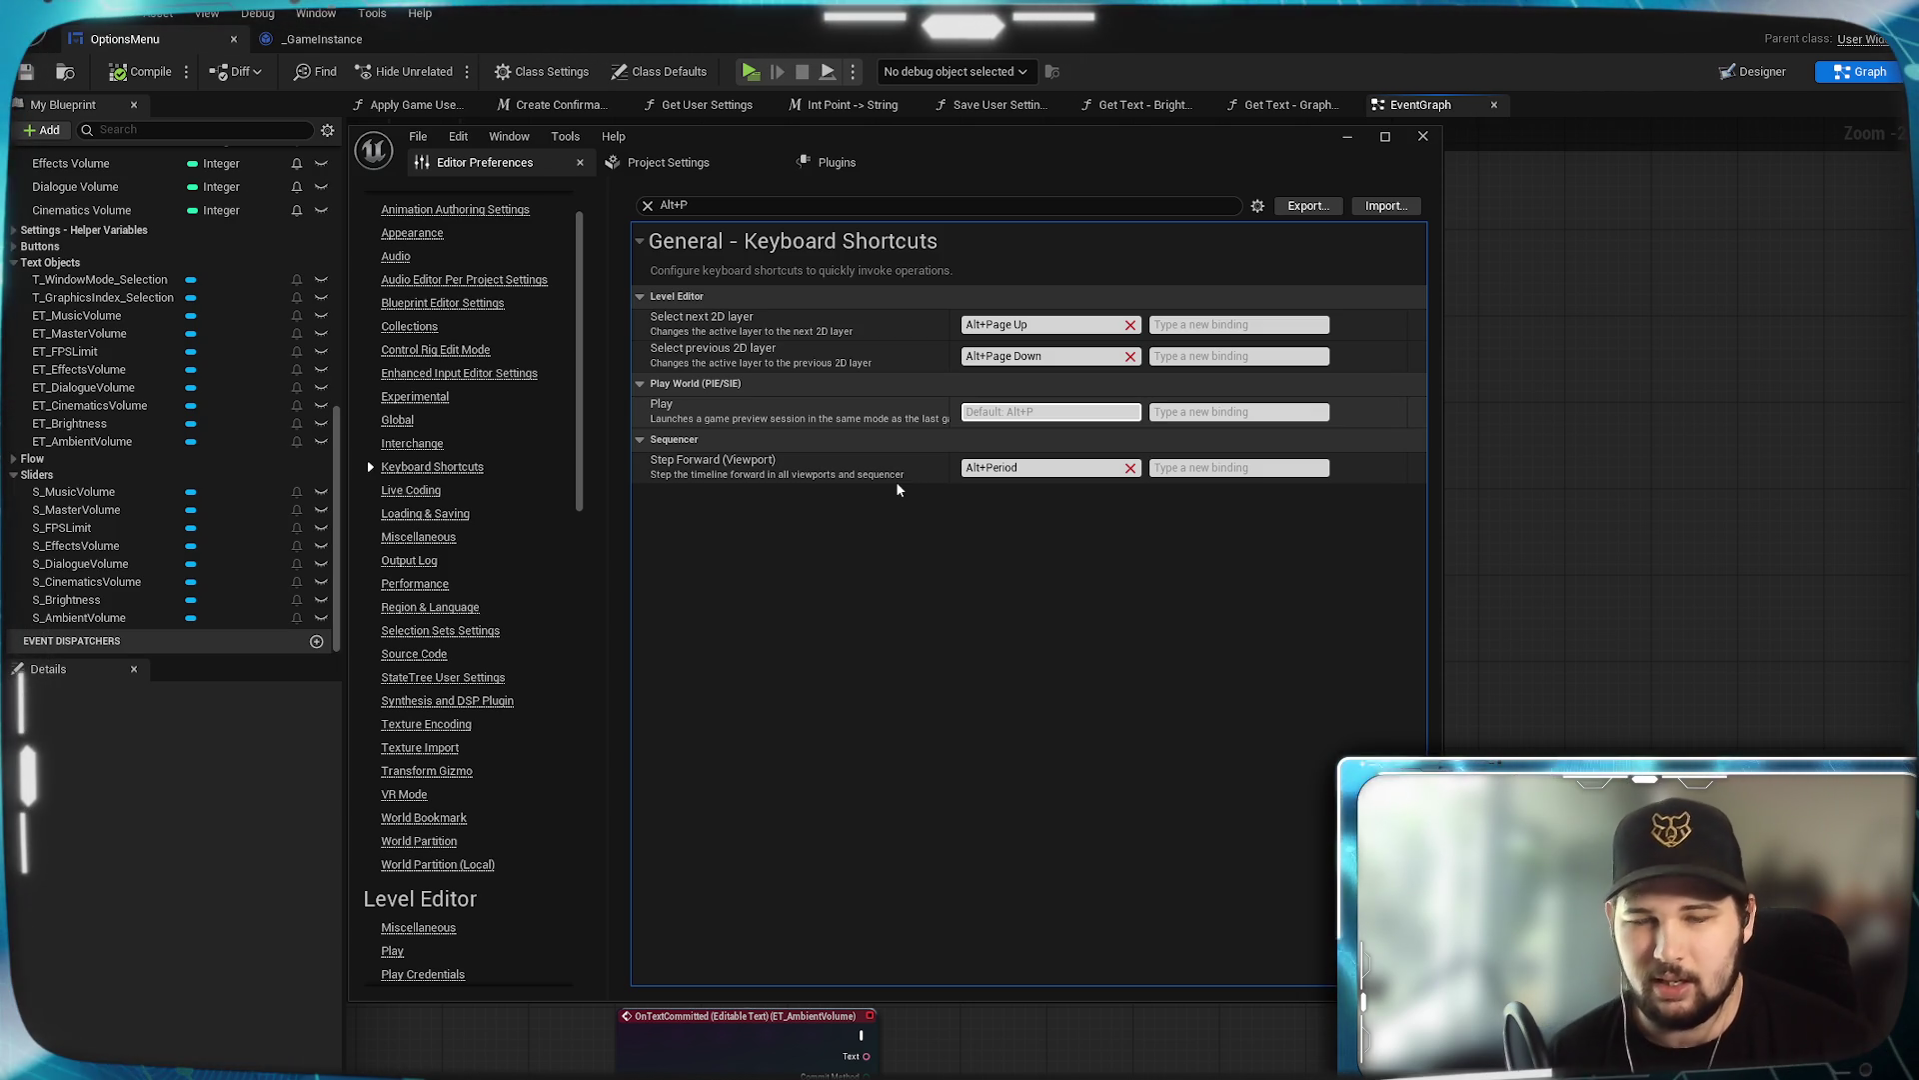
key(alt+Page_Up)
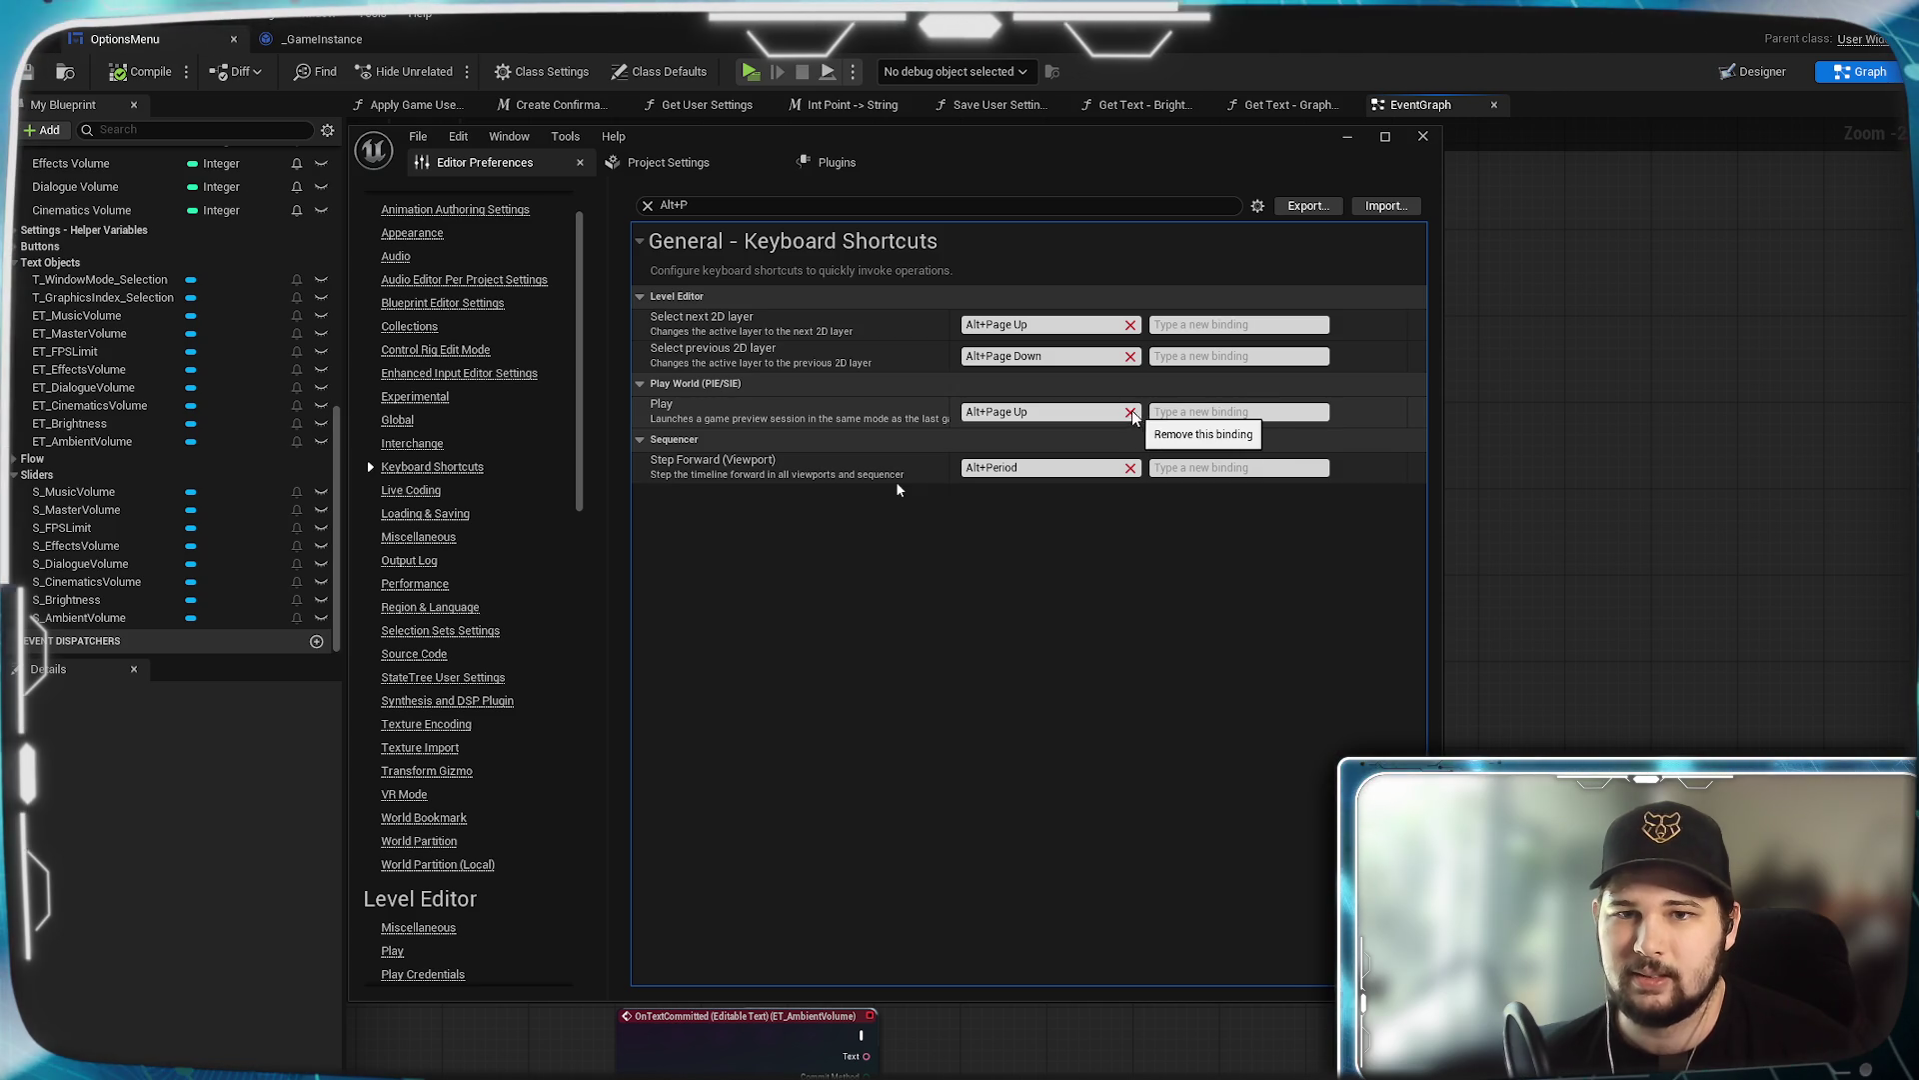
key(alt+p)
text(Play World)
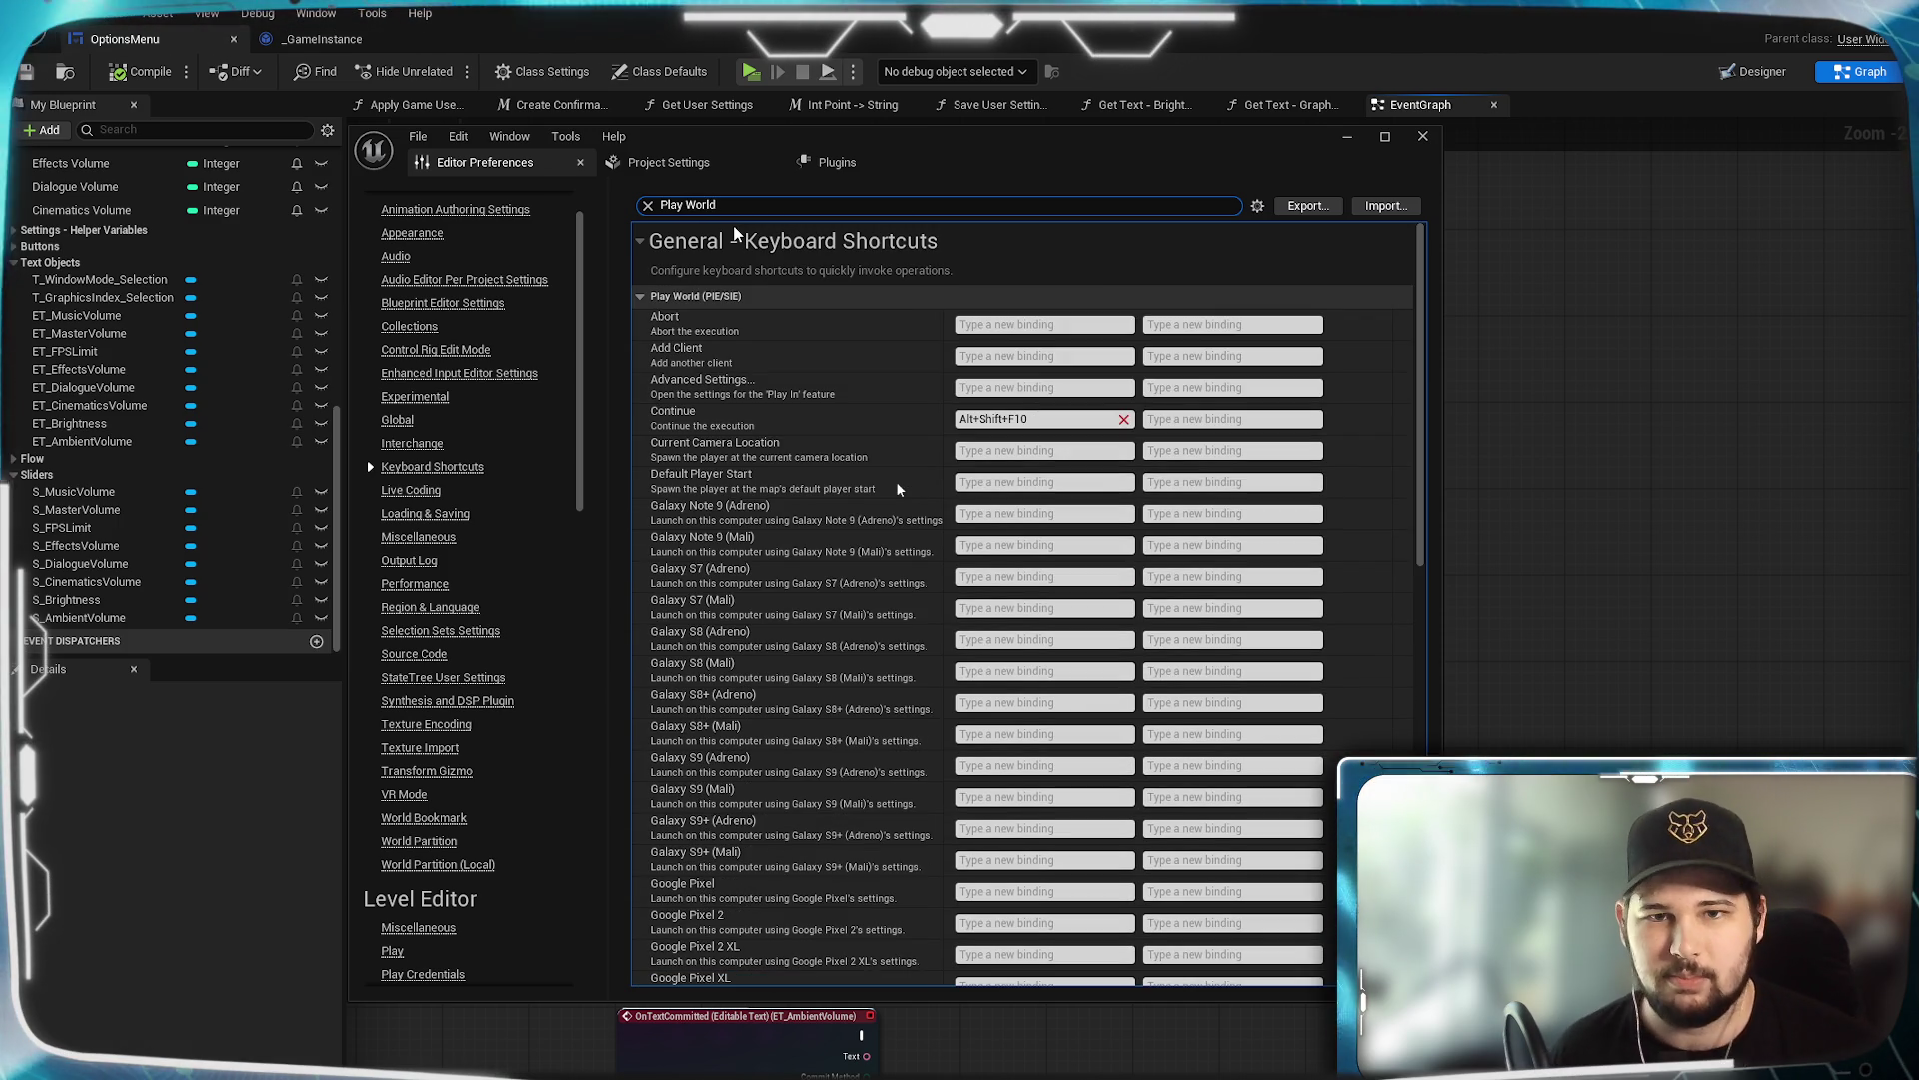
scroll(859, 460, down, 3)
scroll(860, 460, down, 15)
scroll(860, 460, down, 2)
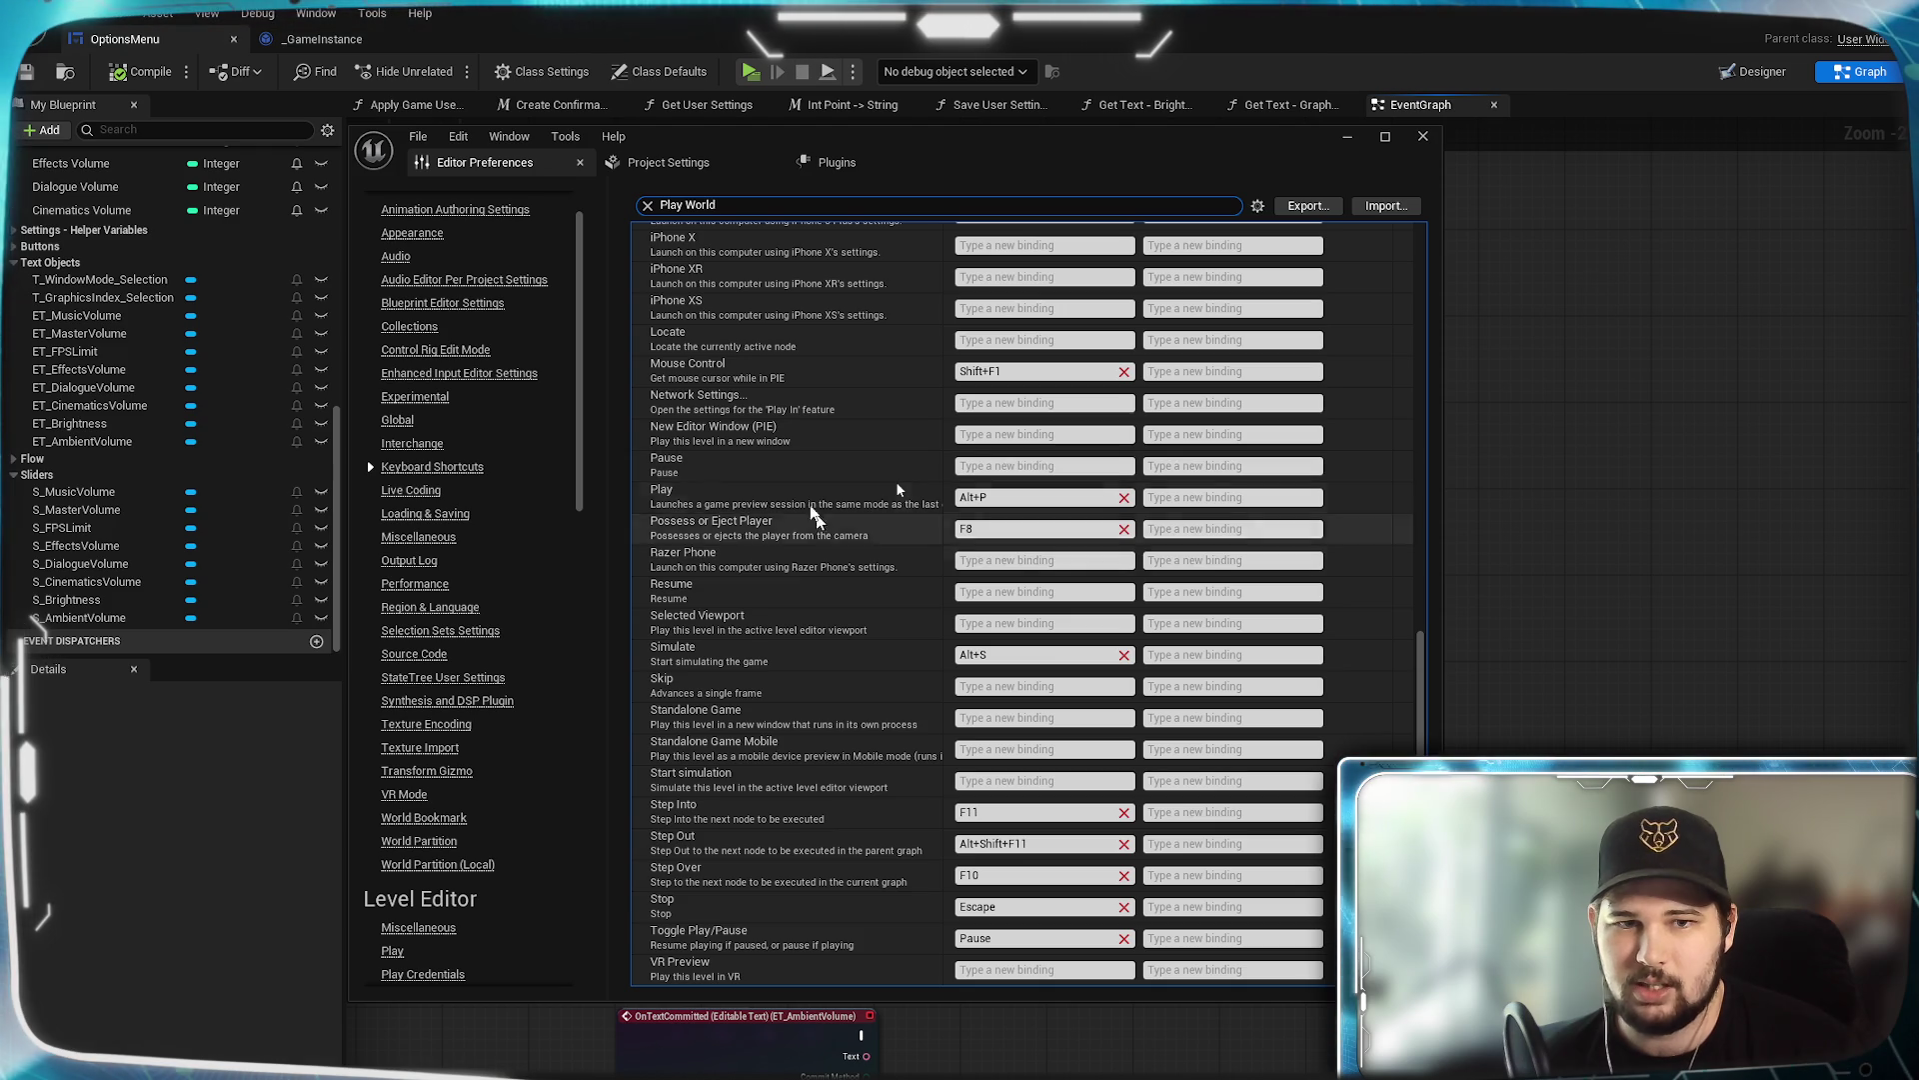
click(1124, 498)
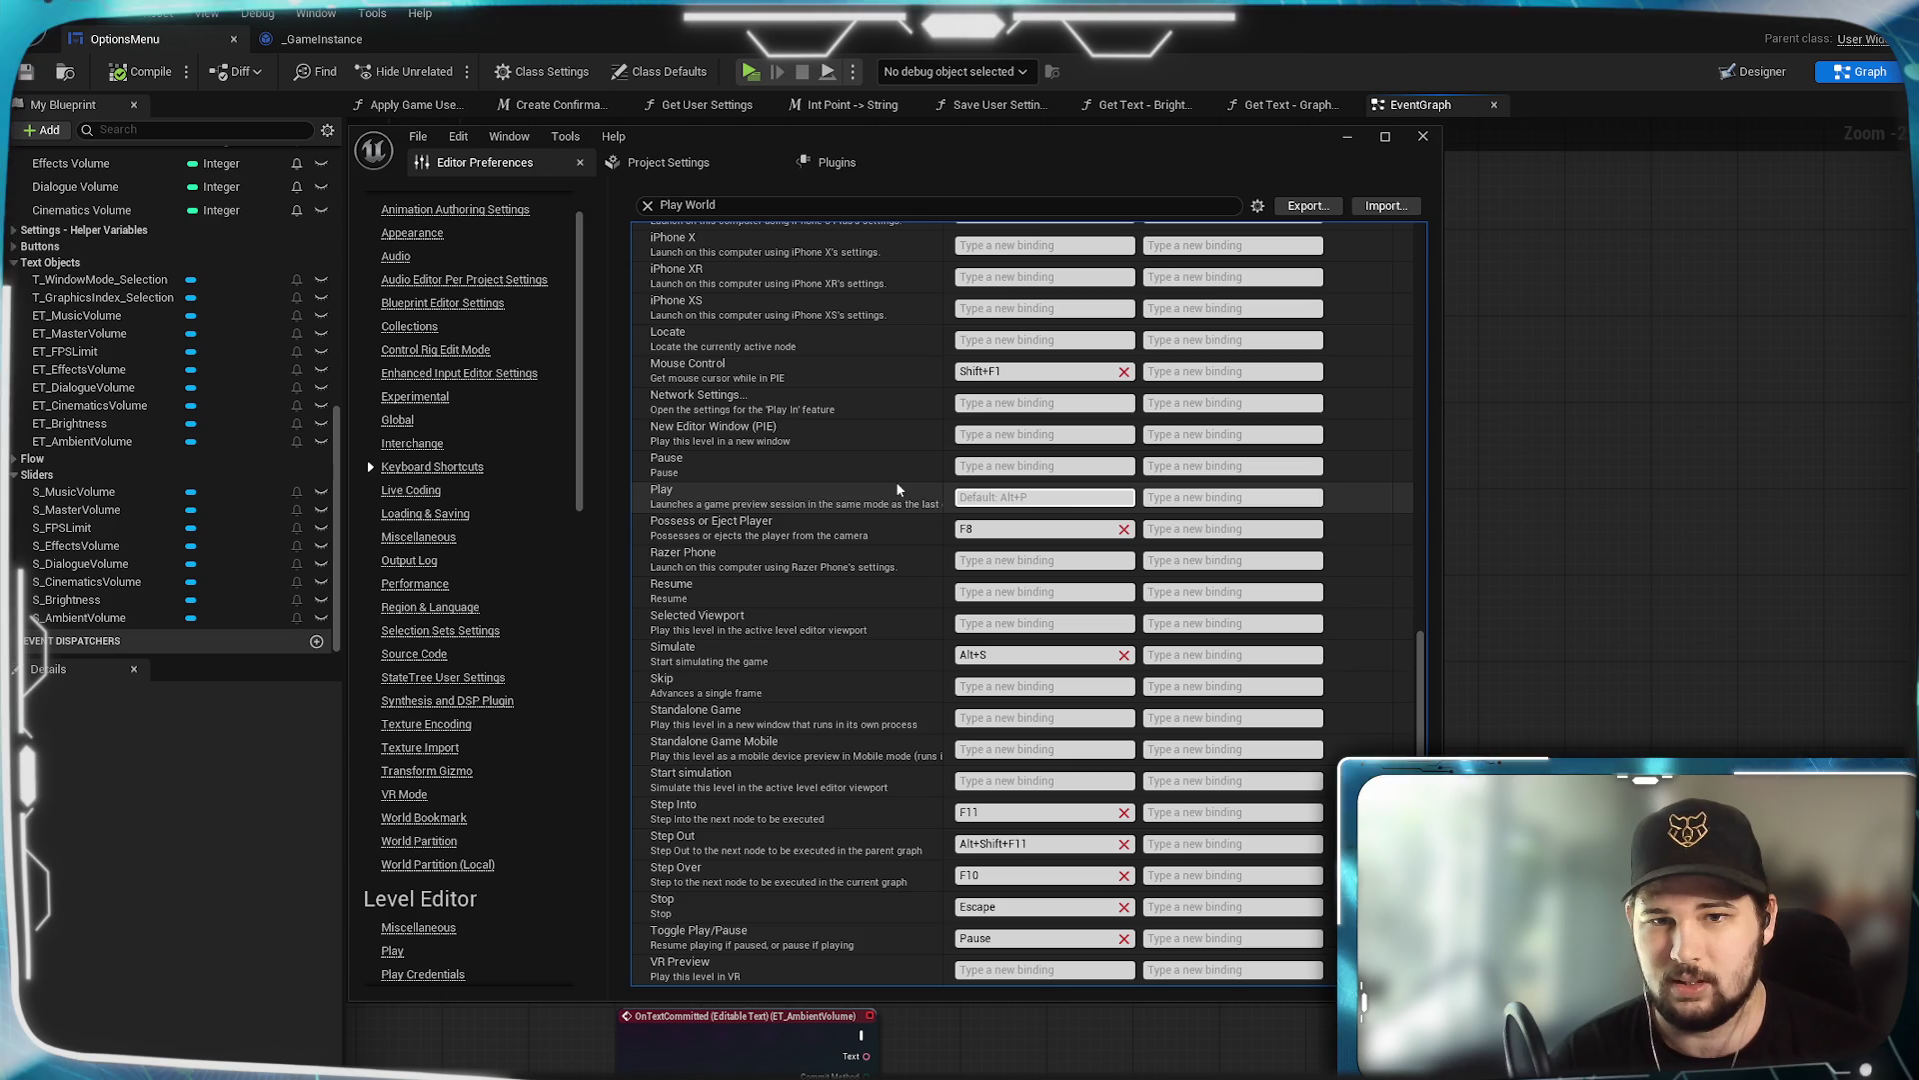
key(F8)
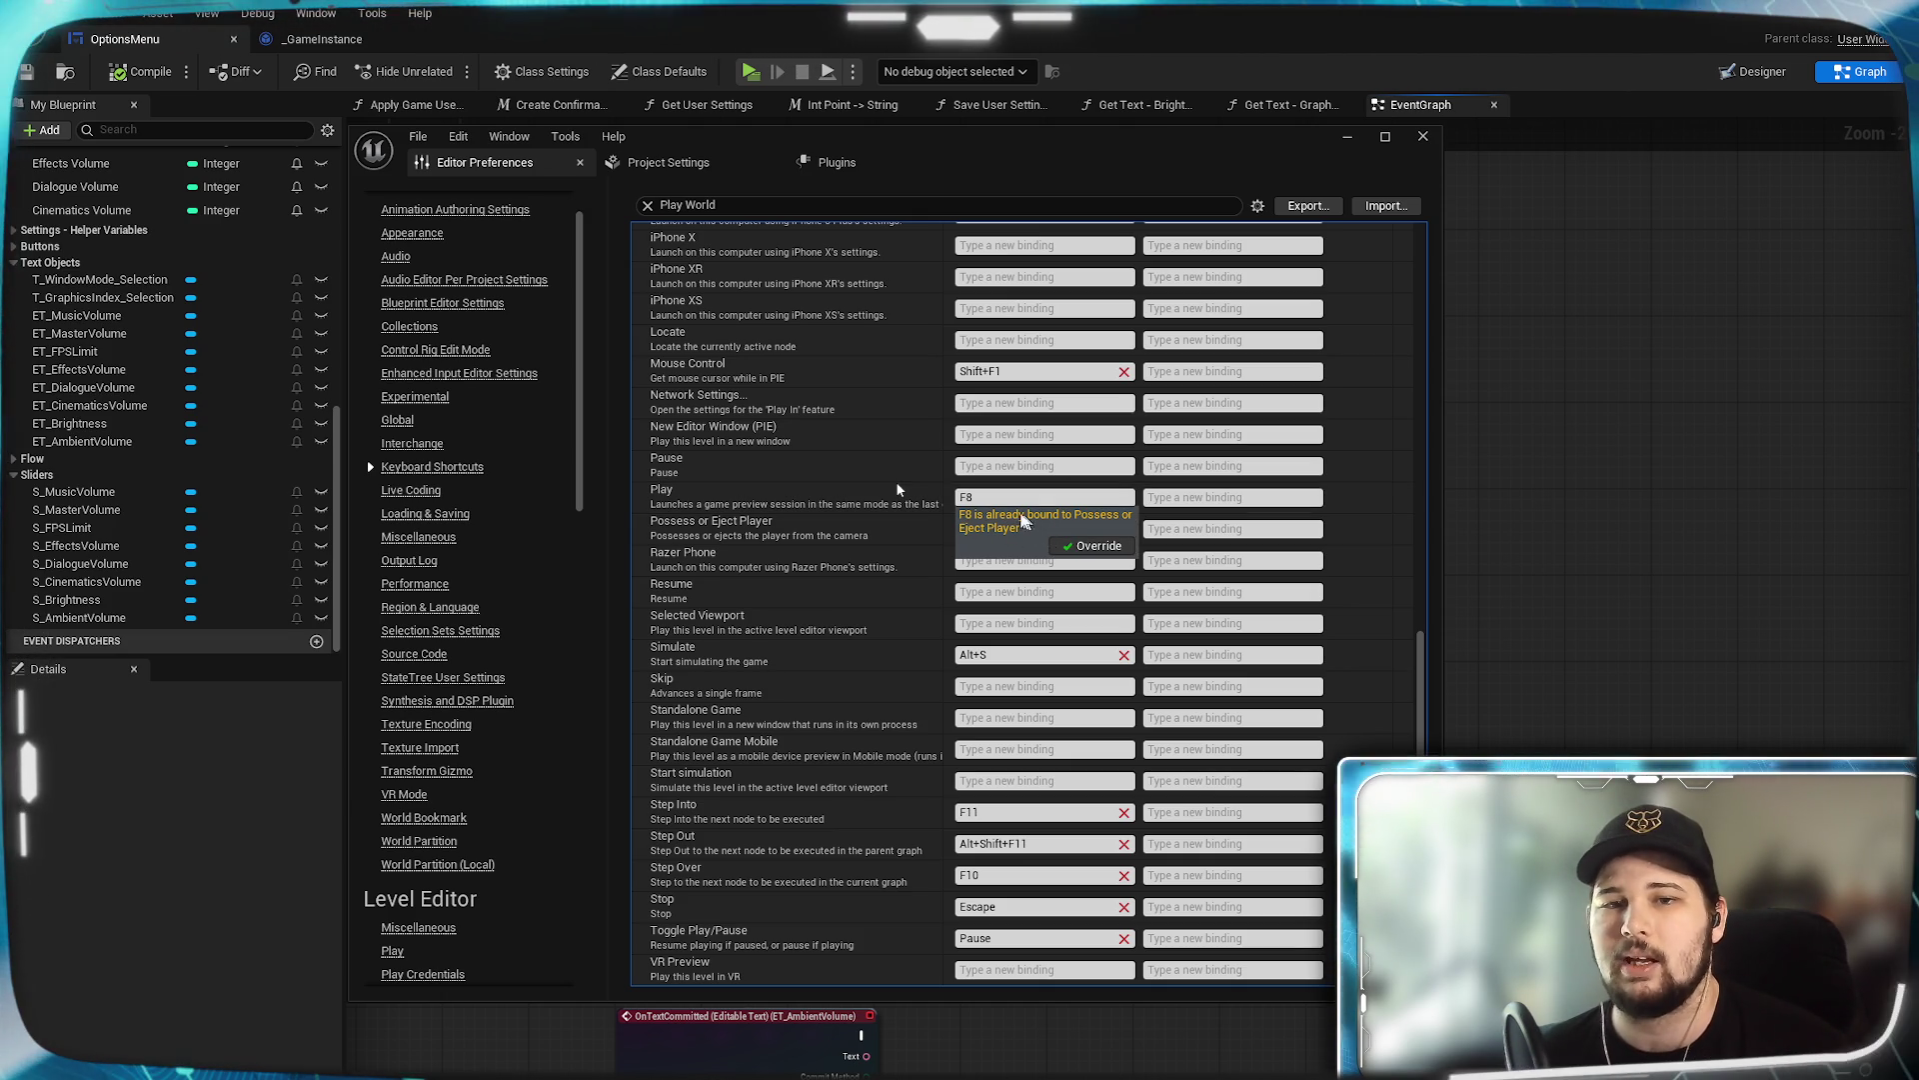
click(1093, 546)
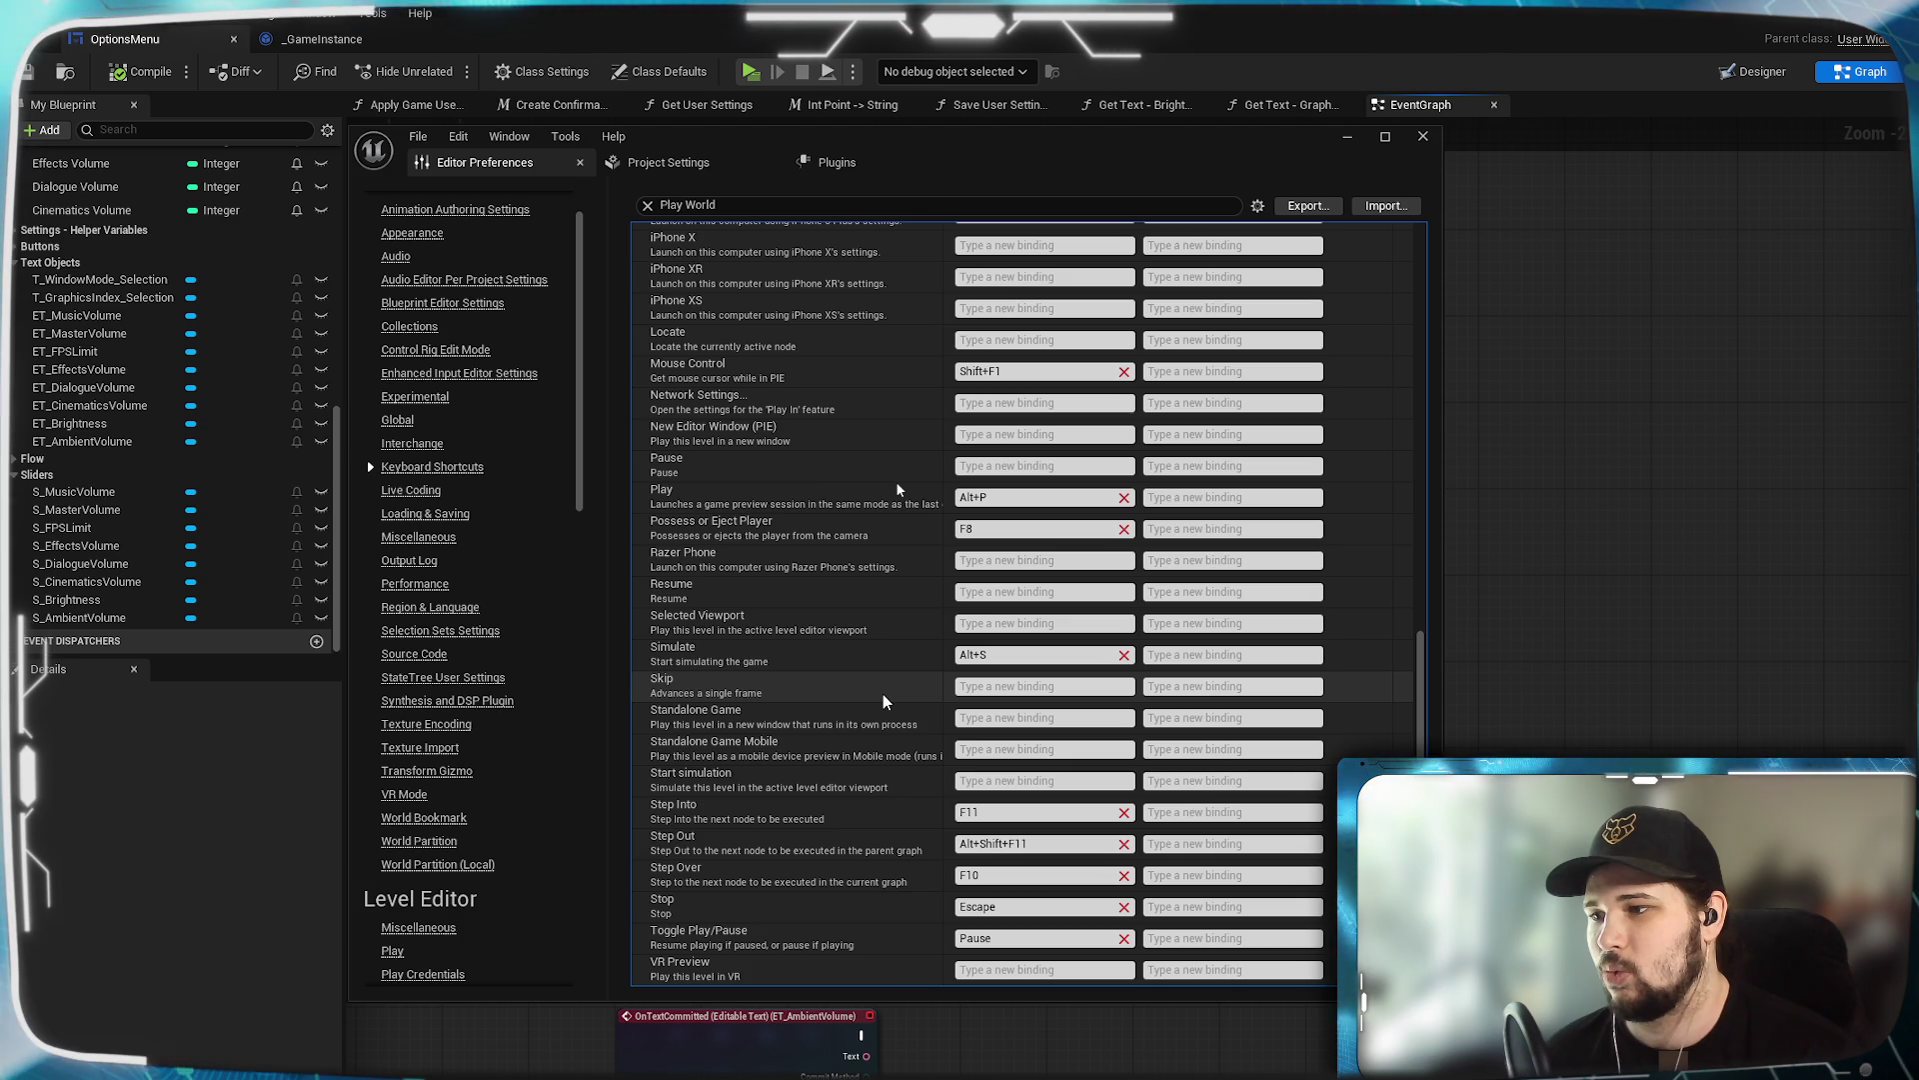
scroll(845, 693, up, 10)
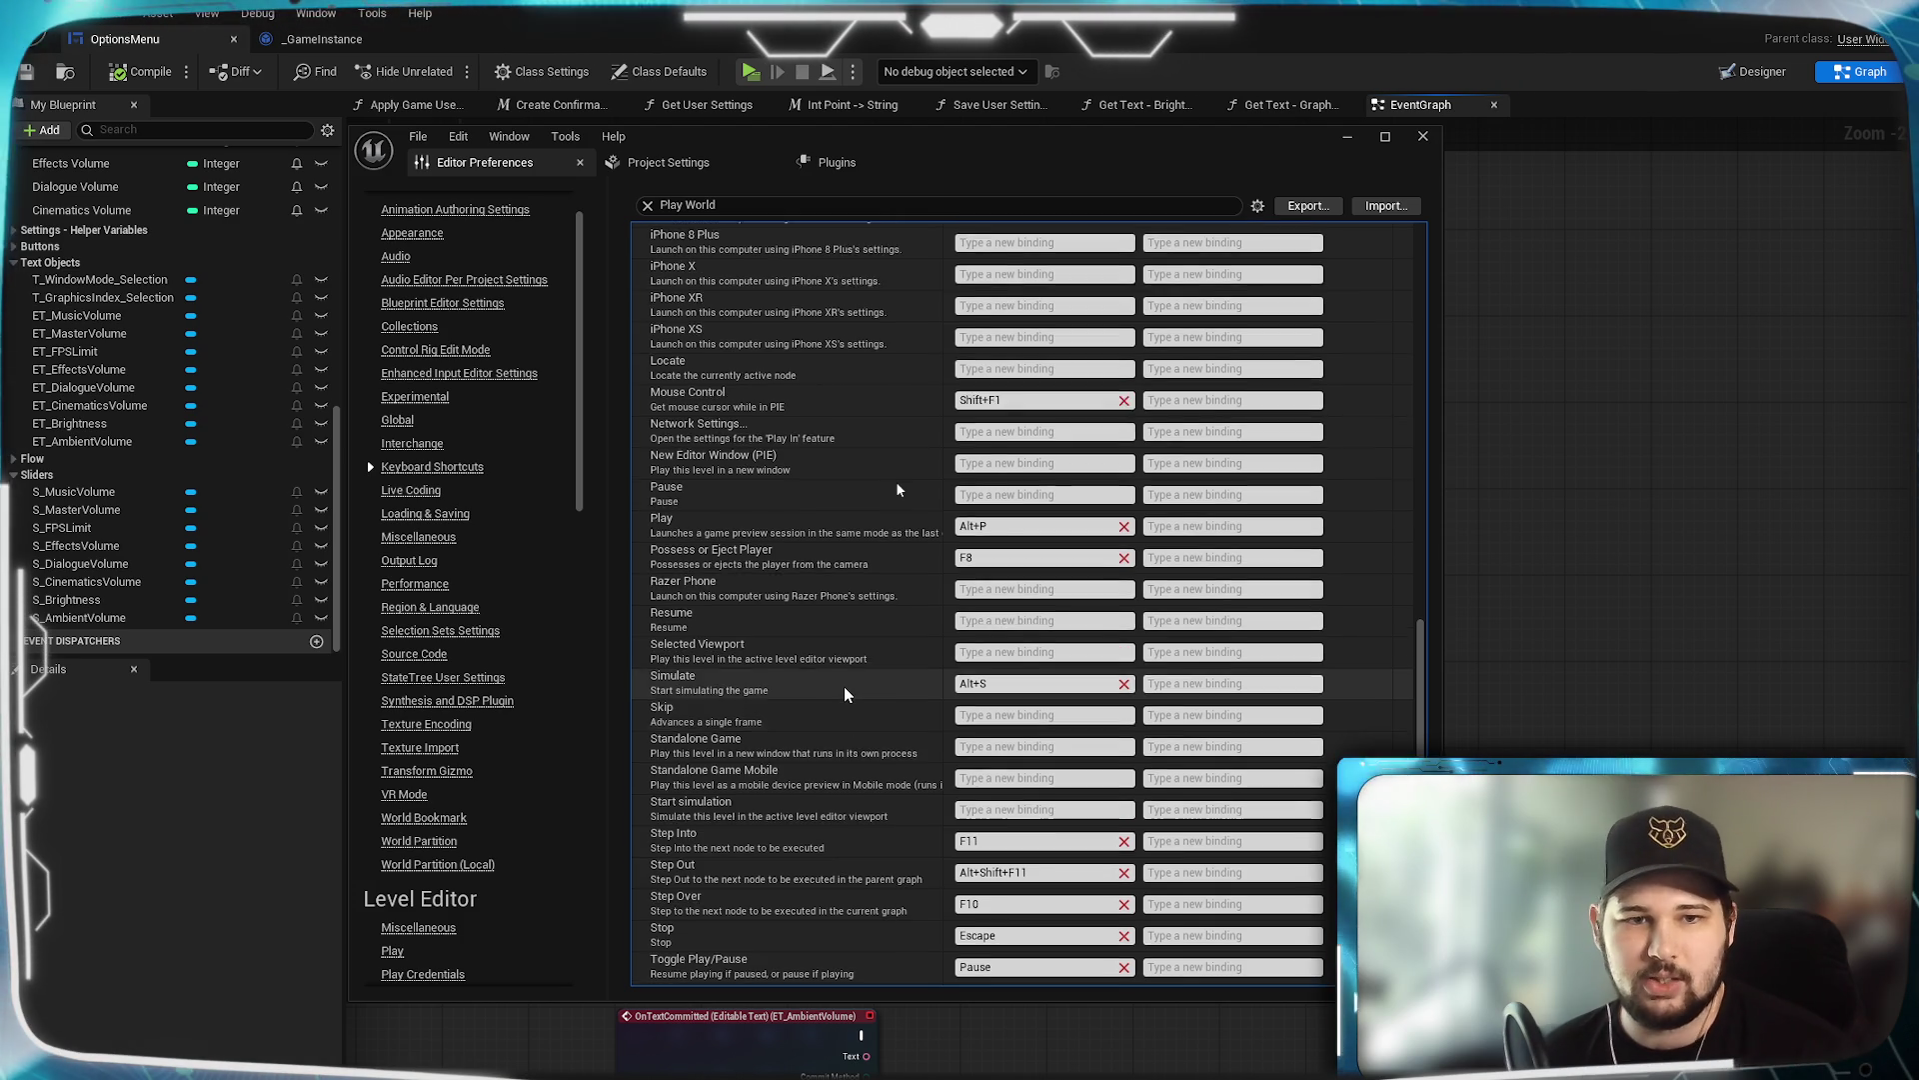
scroll(845, 692, up, 10)
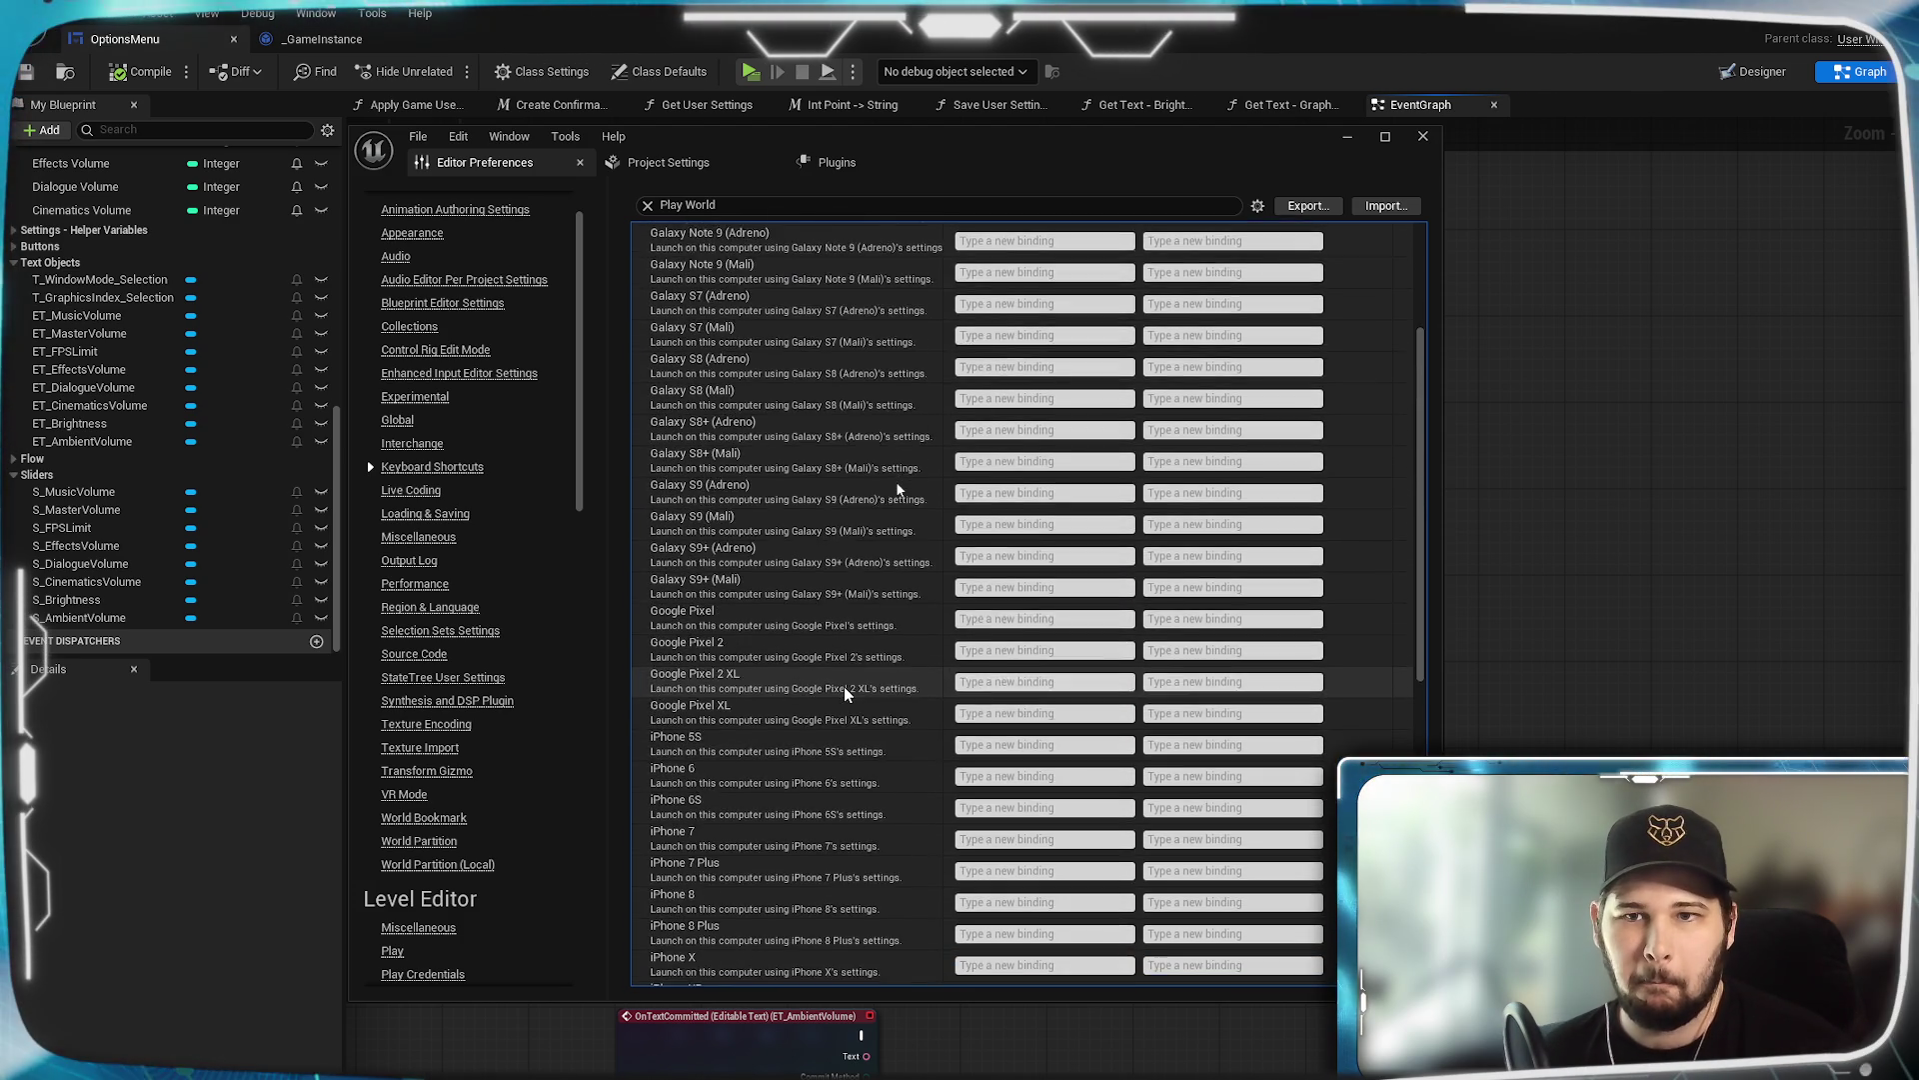
scroll(844, 692, down, 1)
scroll(843, 687, down, 10)
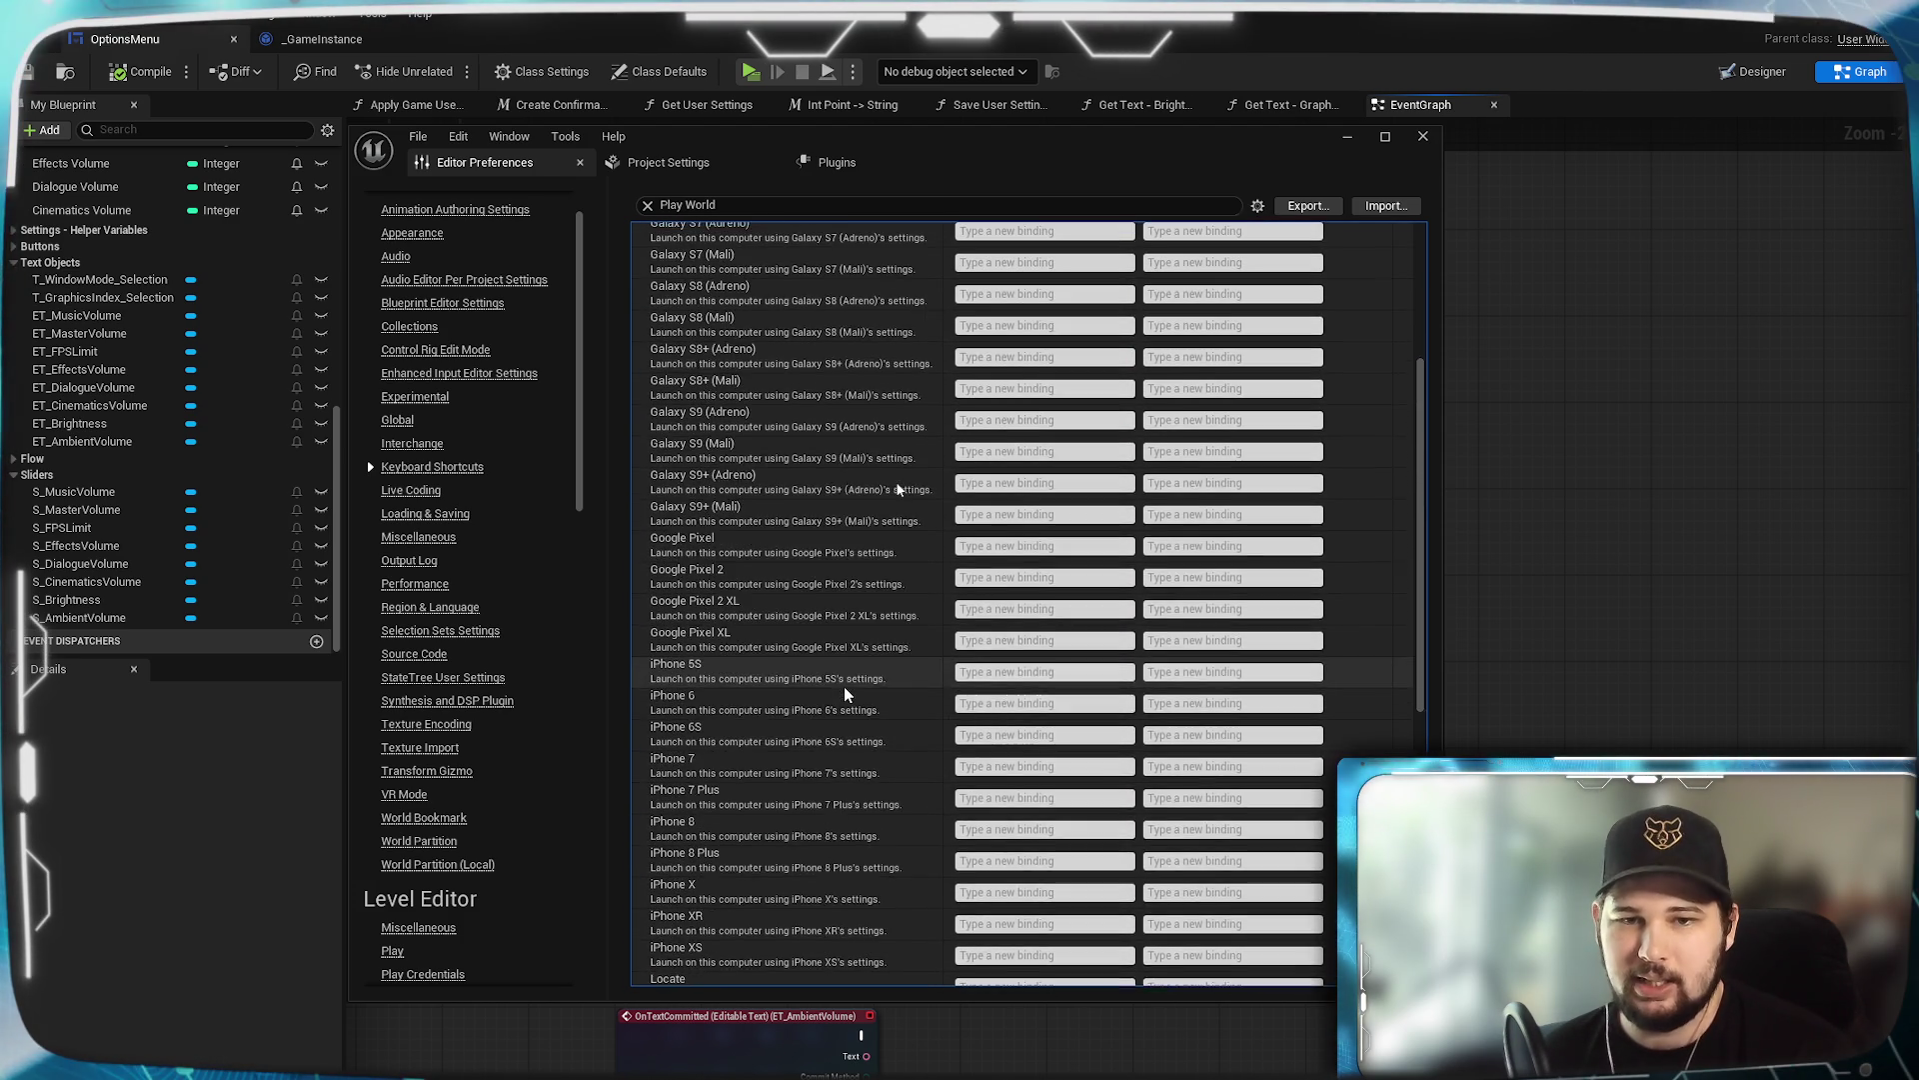
scroll(843, 690, down, 1)
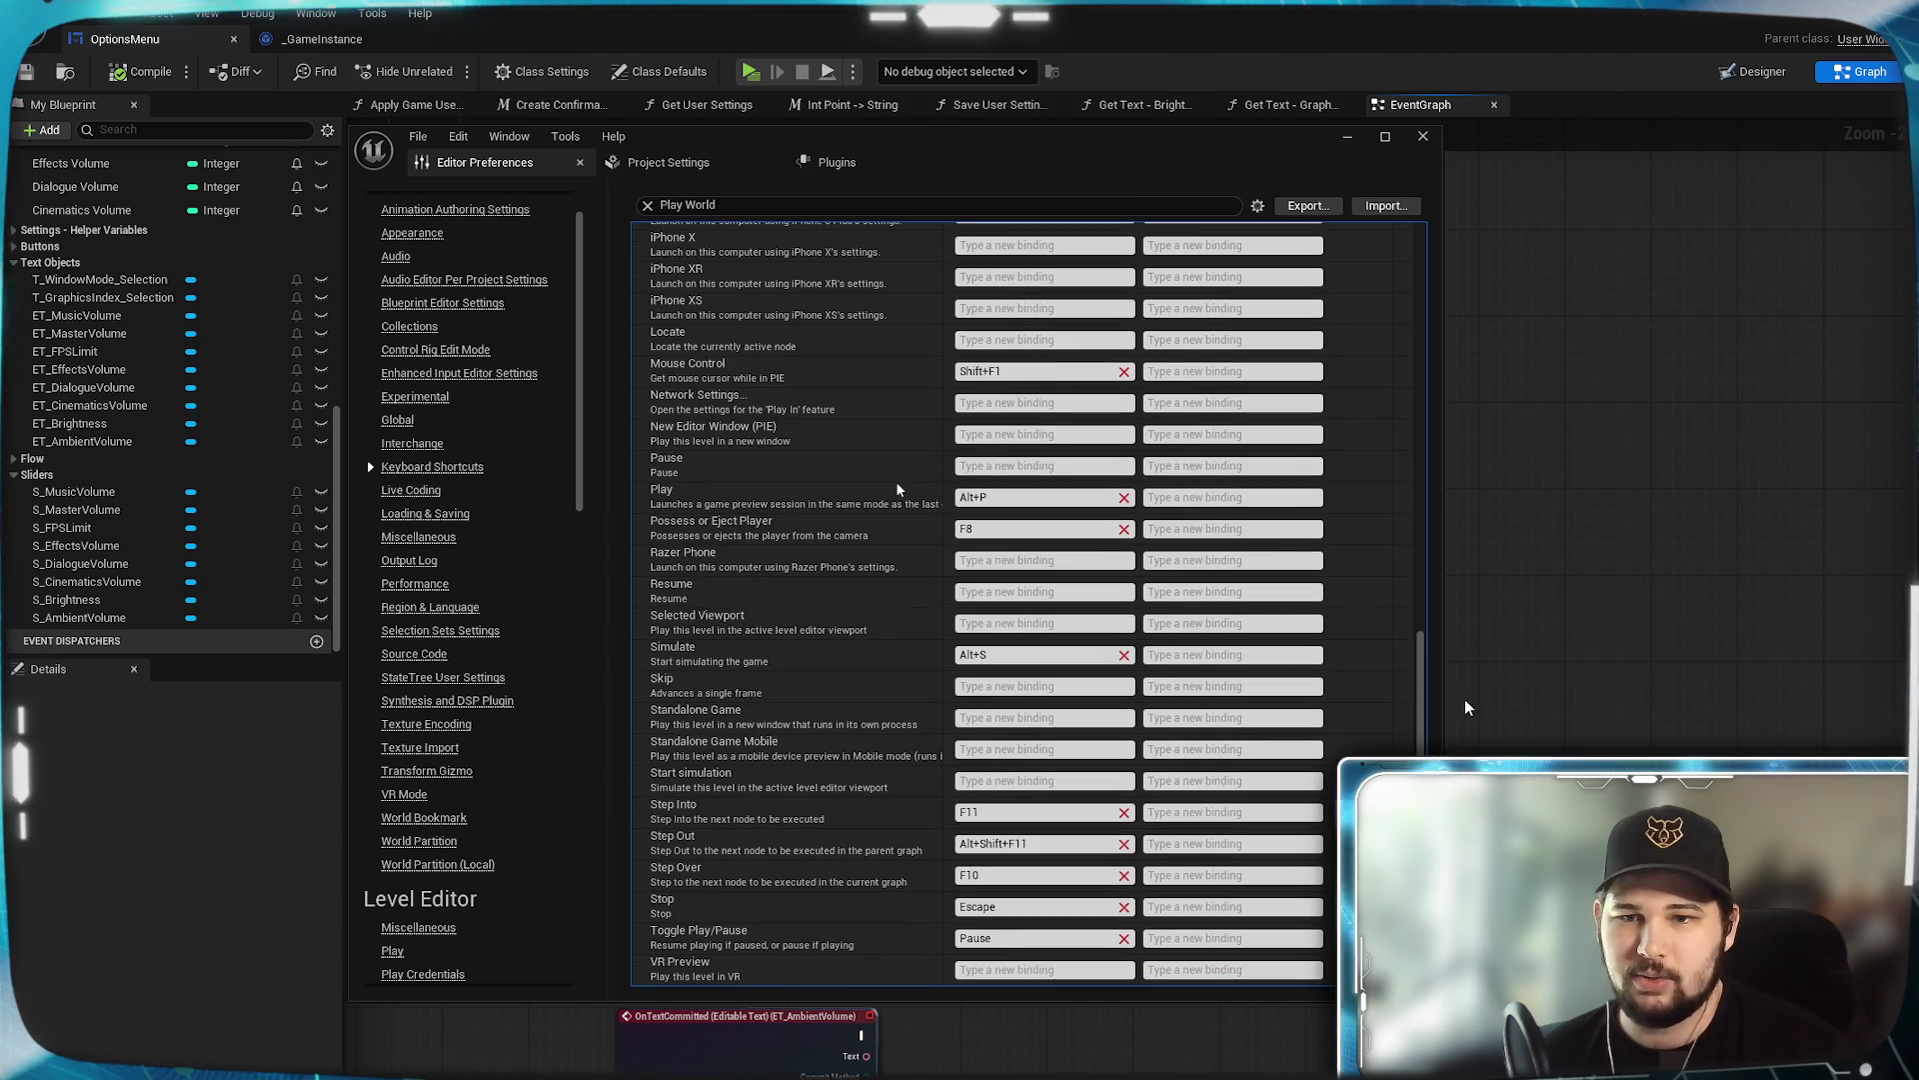
drag(1420, 656, 1428, 257)
scroll(1420, 640, down, 1)
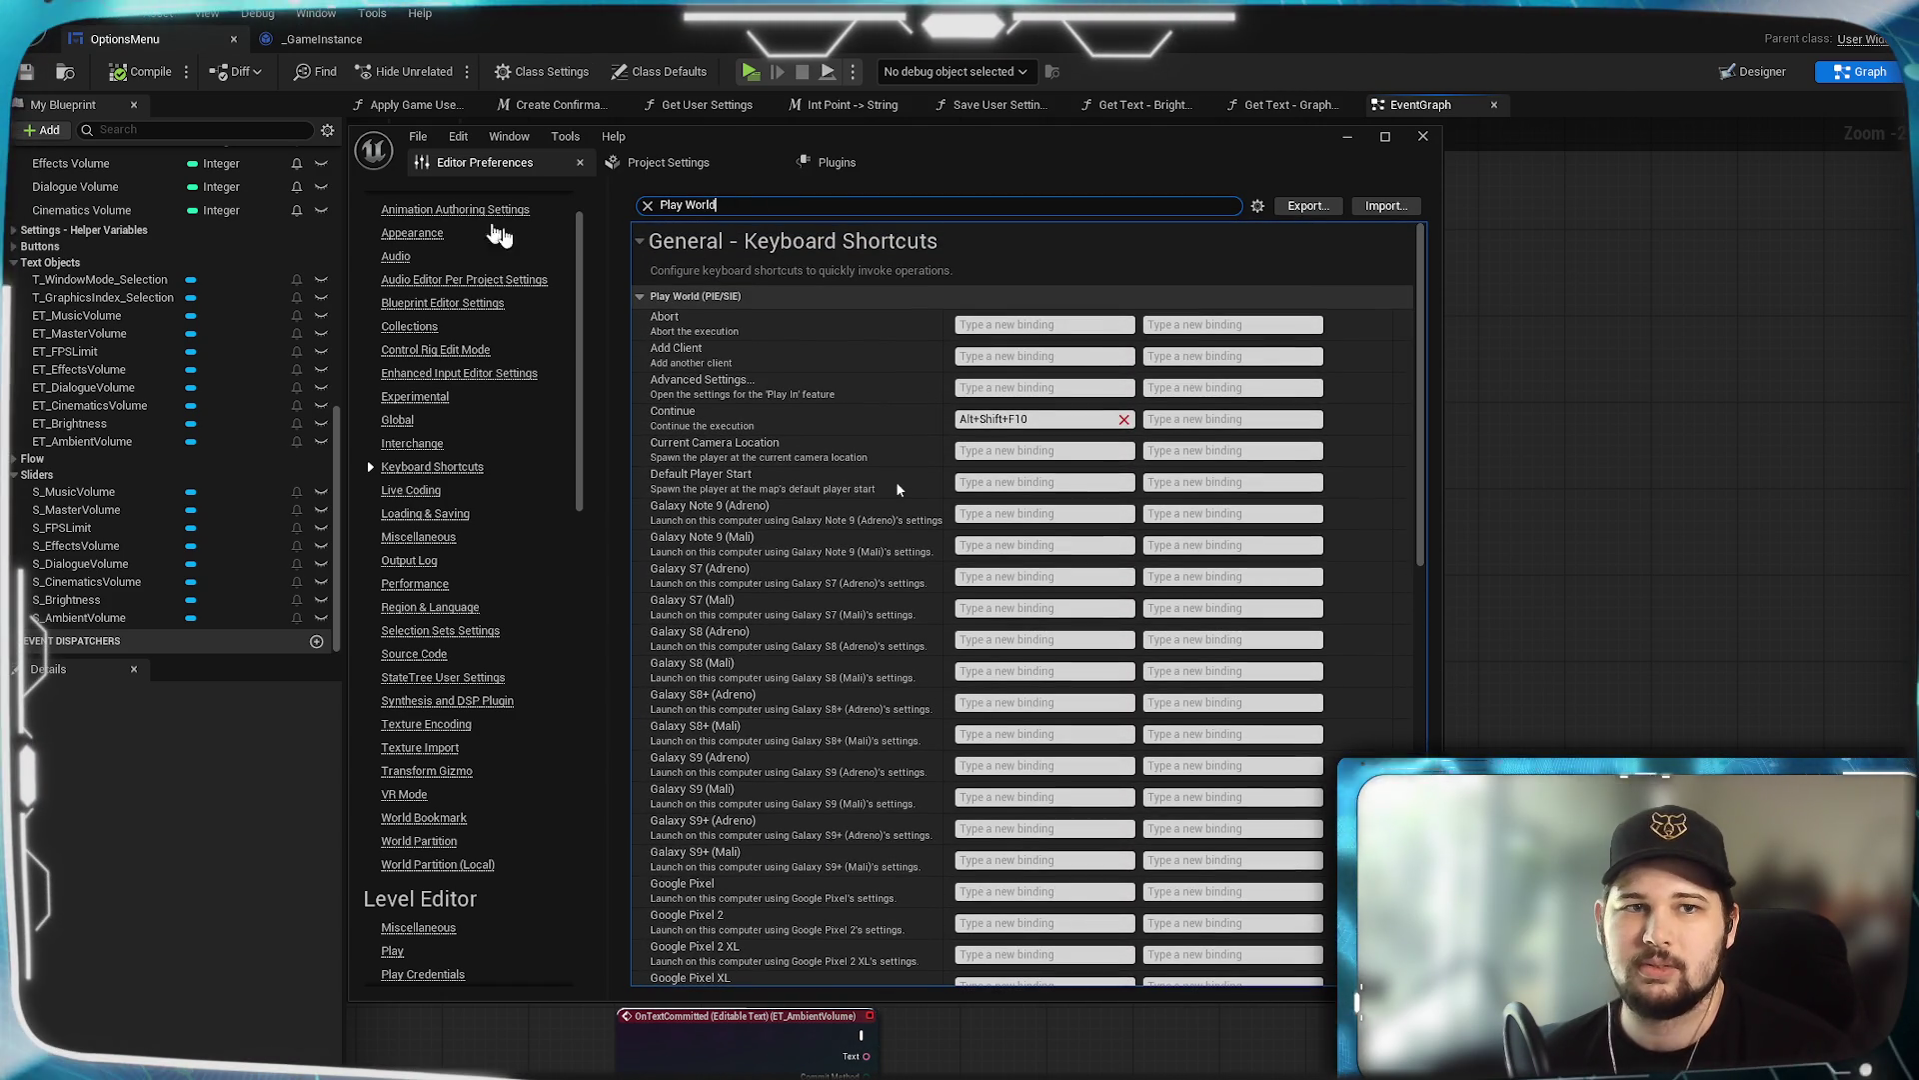
mouse_move(930, 143)
mouse_down()
mouse_move(1025, 170)
mouse_move(861, 168)
mouse_move(933, 136)
mouse_up()
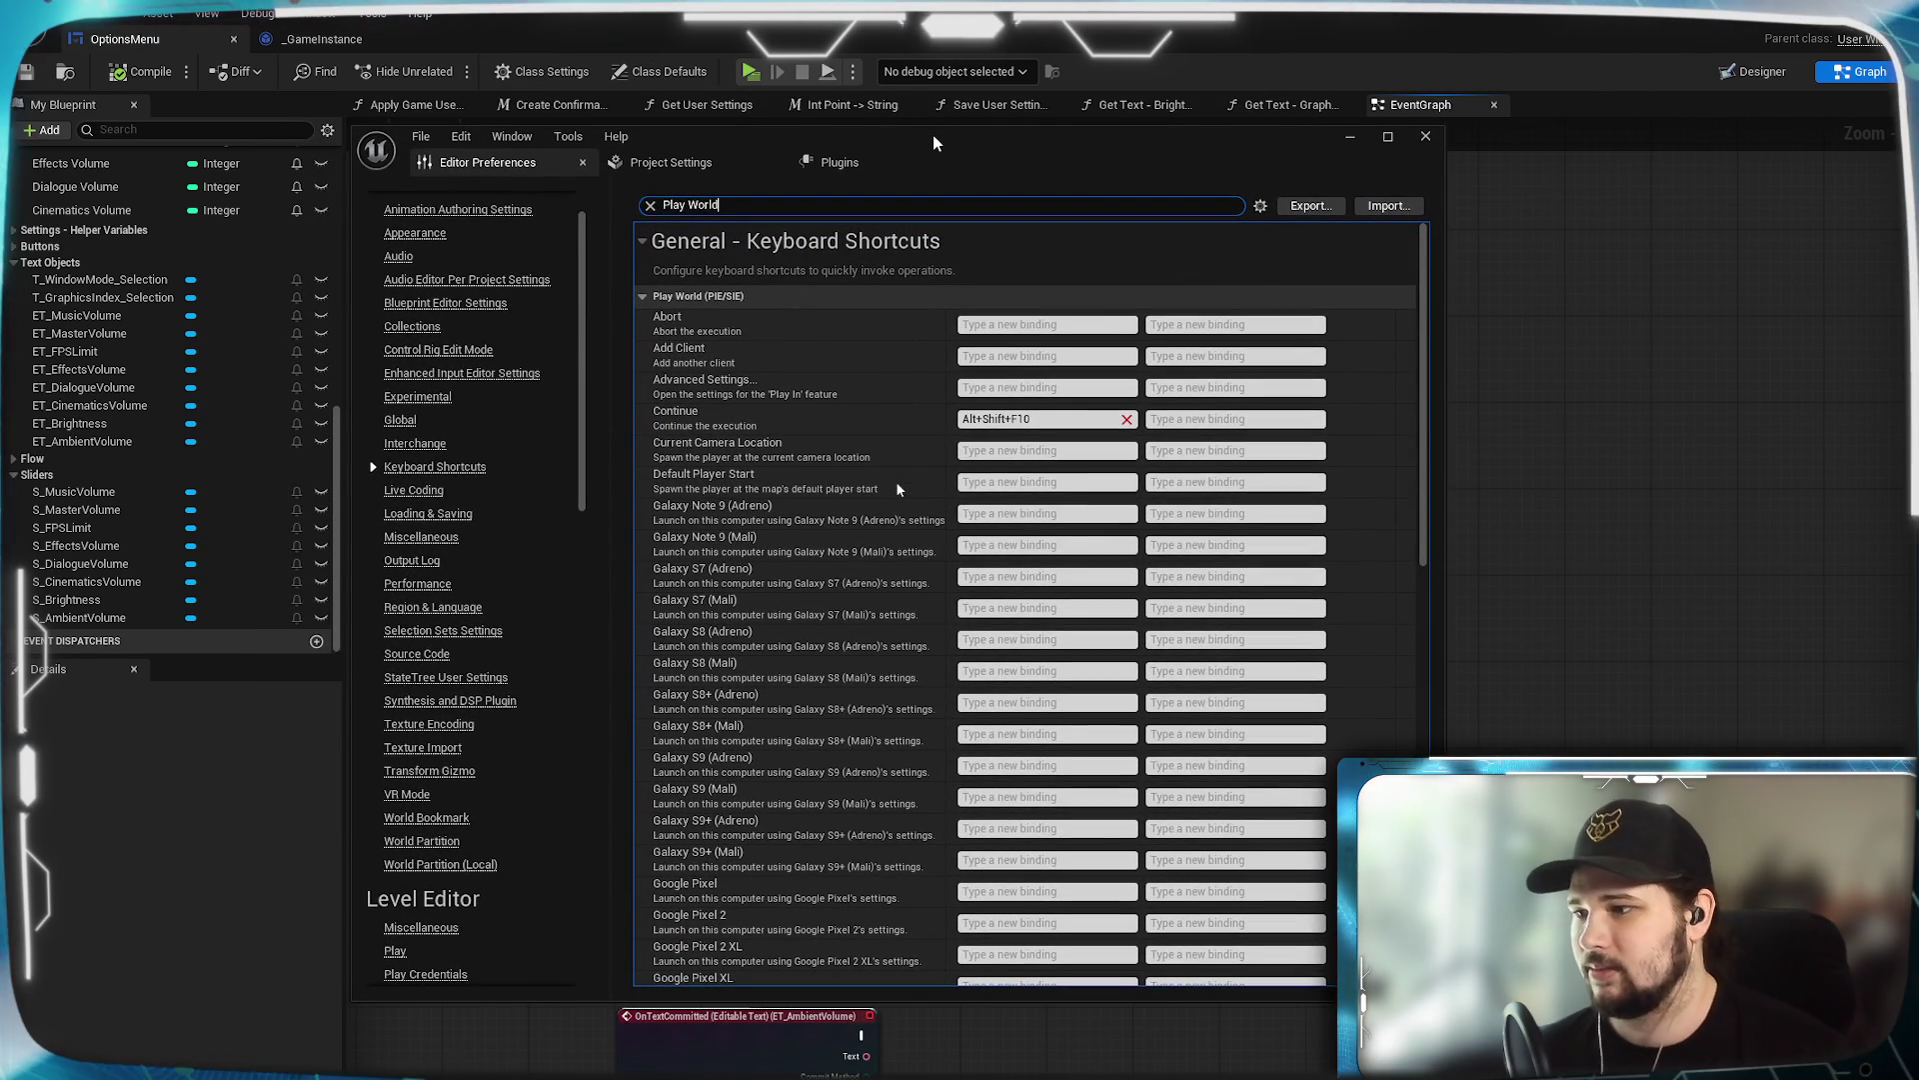
drag(1126, 140, 1125, 138)
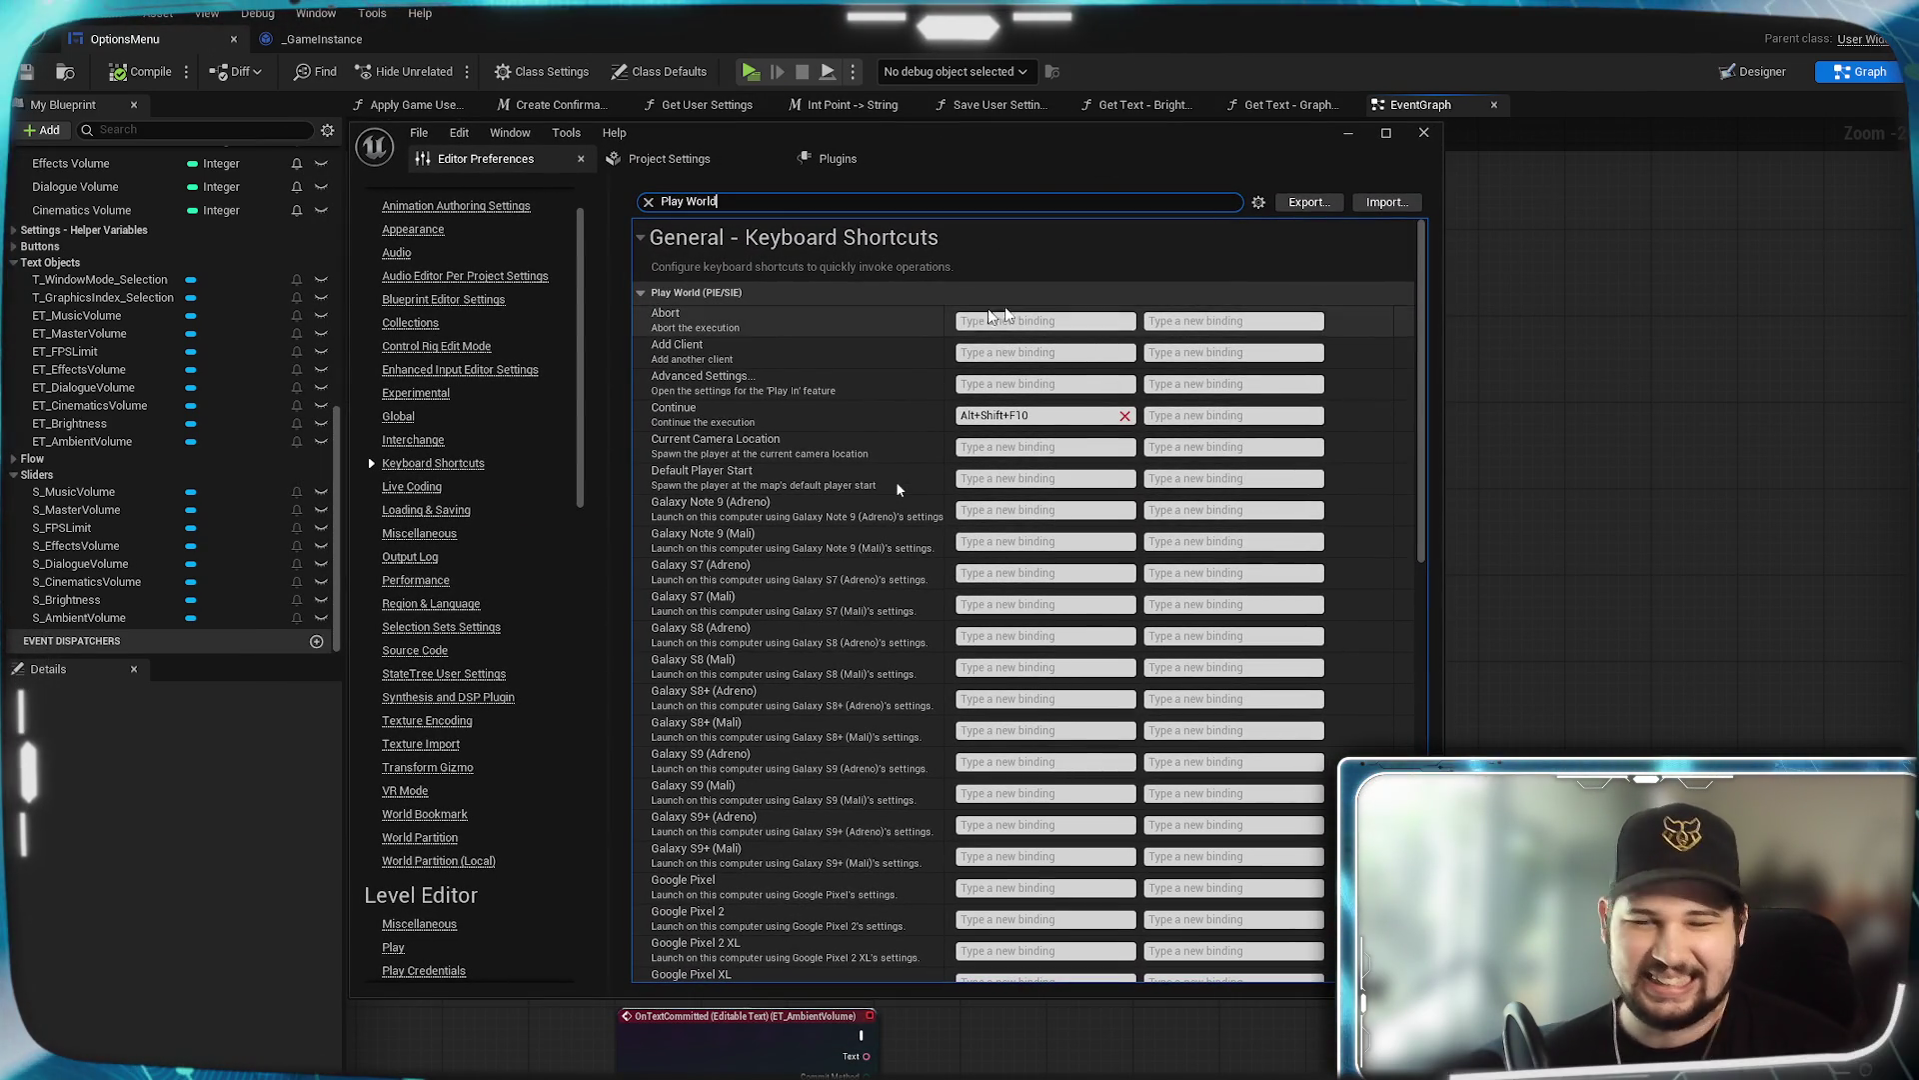
scroll(897, 489, down, 5)
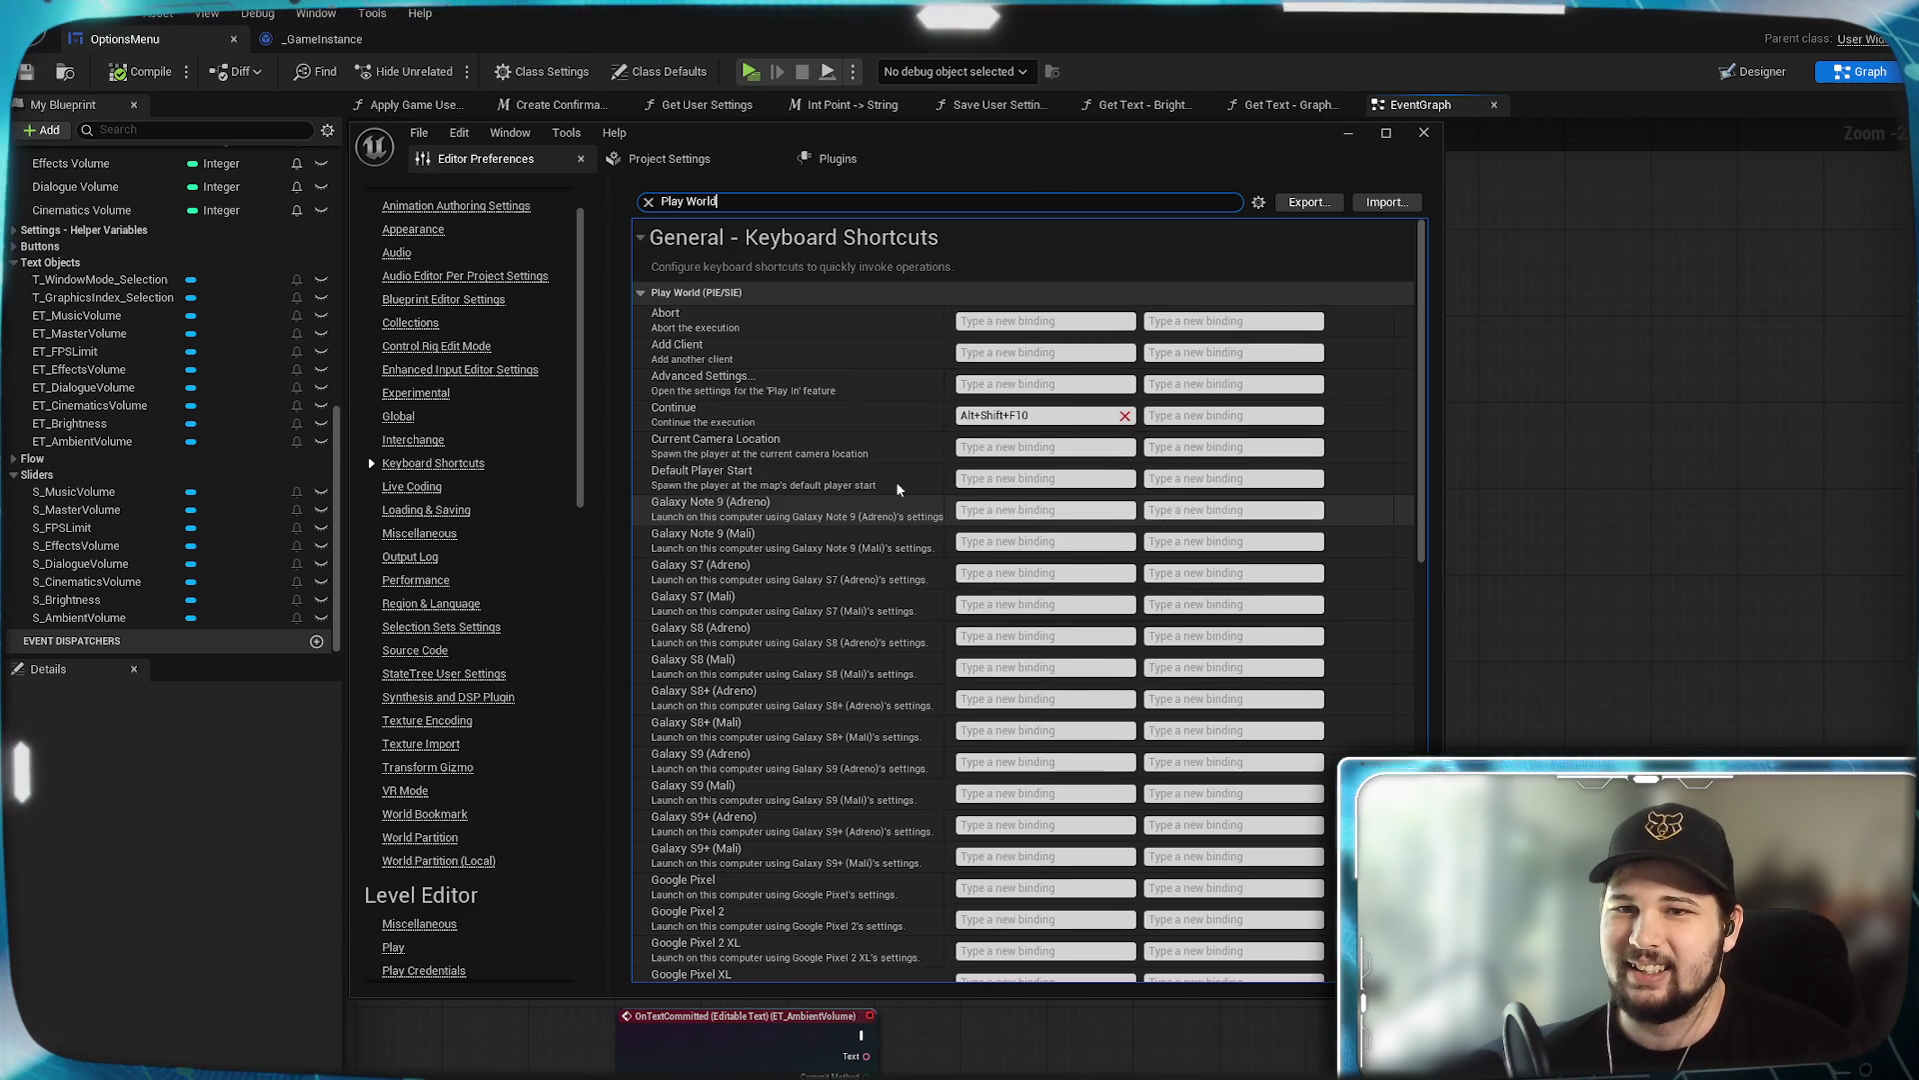
scroll(896, 489, down, 5)
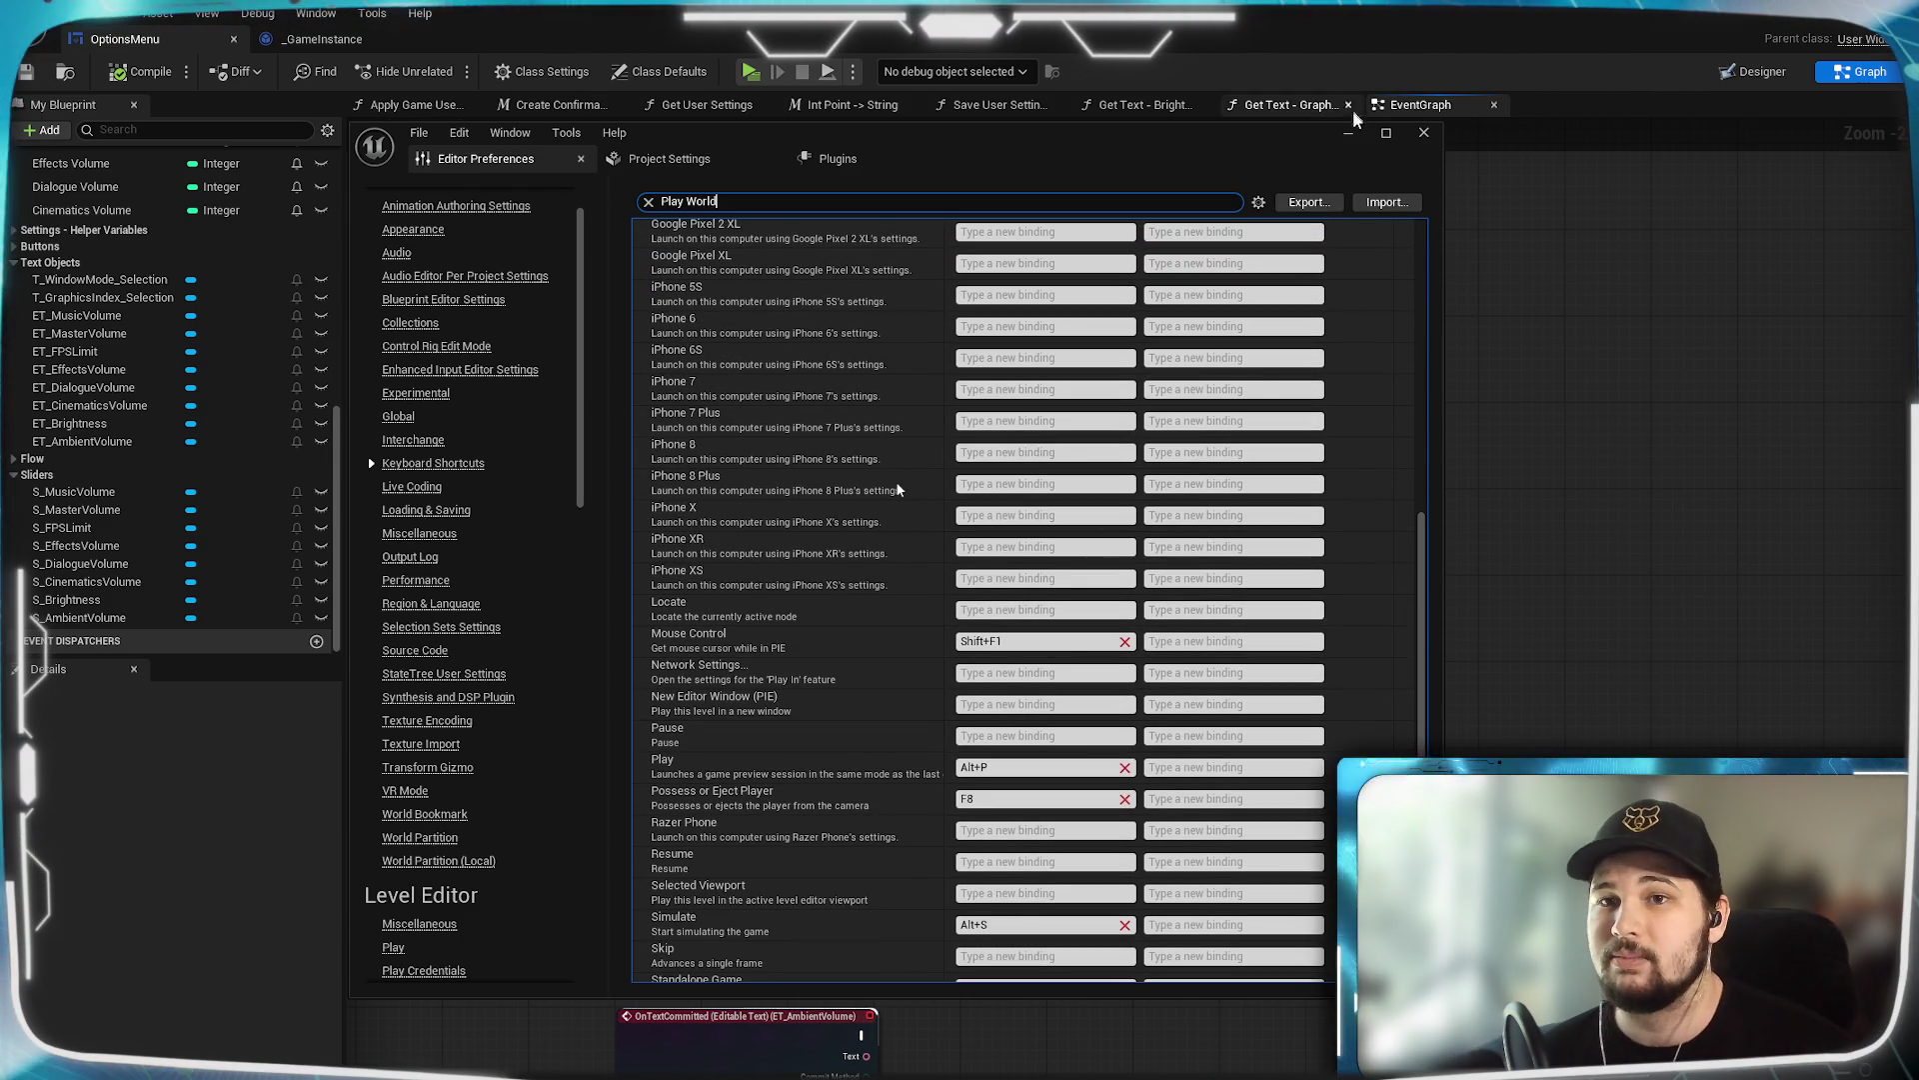
click(1349, 136)
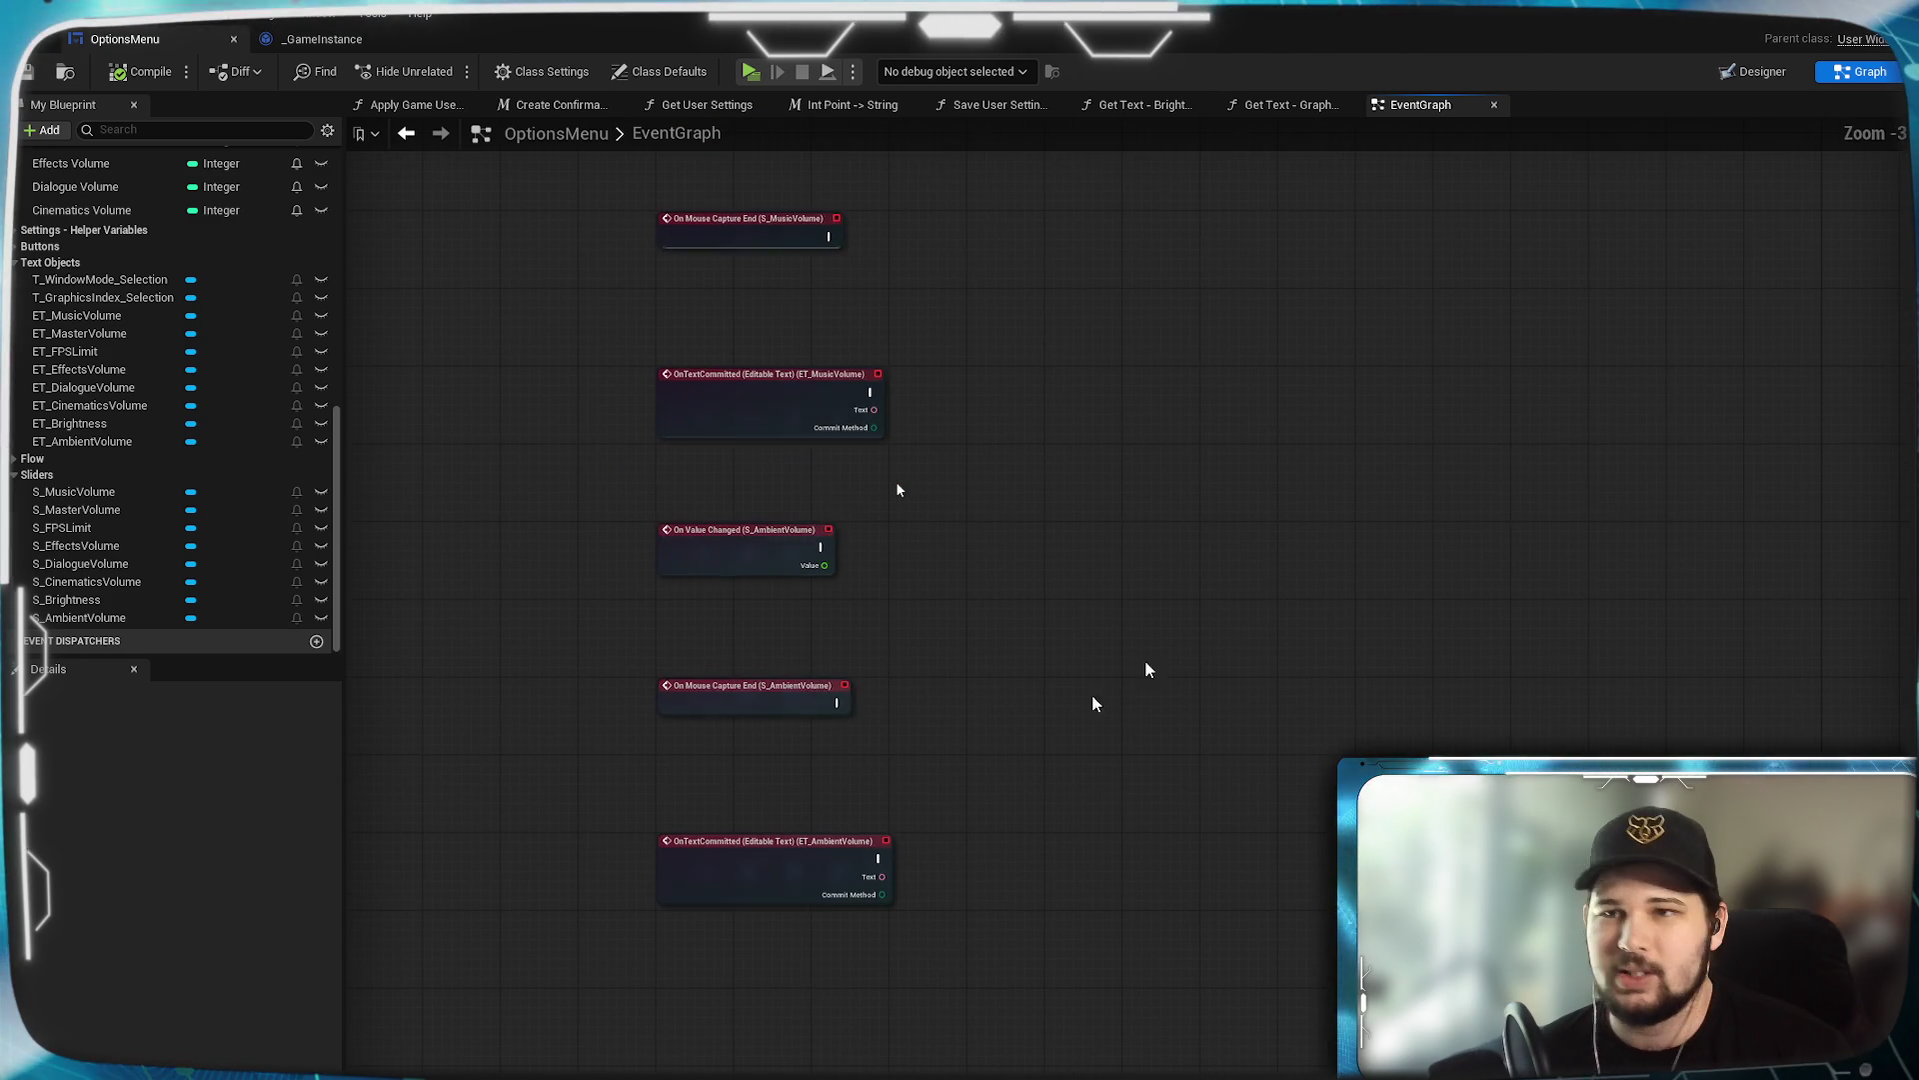
Select the Effects Volume slider in the OptionsMenu designer layout.
click(930, 610)
scroll(1644, 510, down, 10)
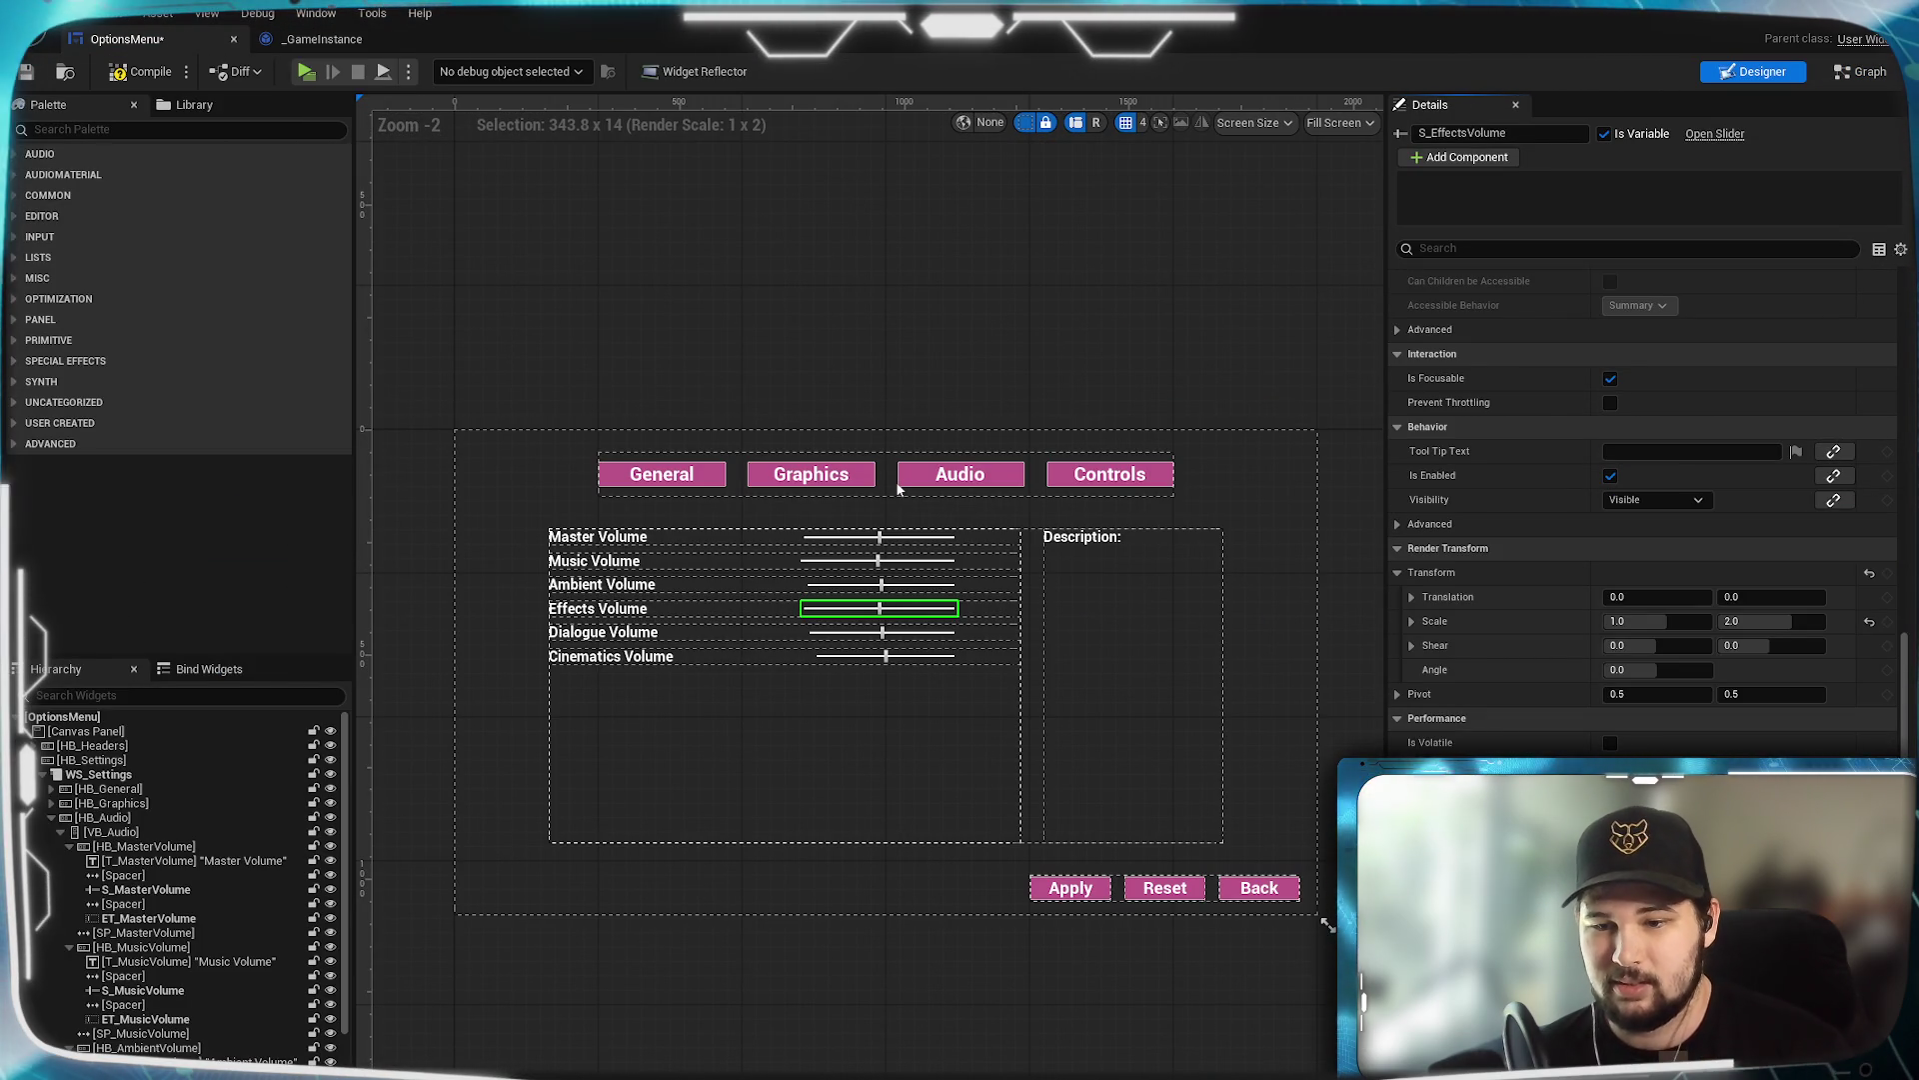
Add events for the Effects Volume text box and the Dialogue Volume slider and text box.
click(1857, 71)
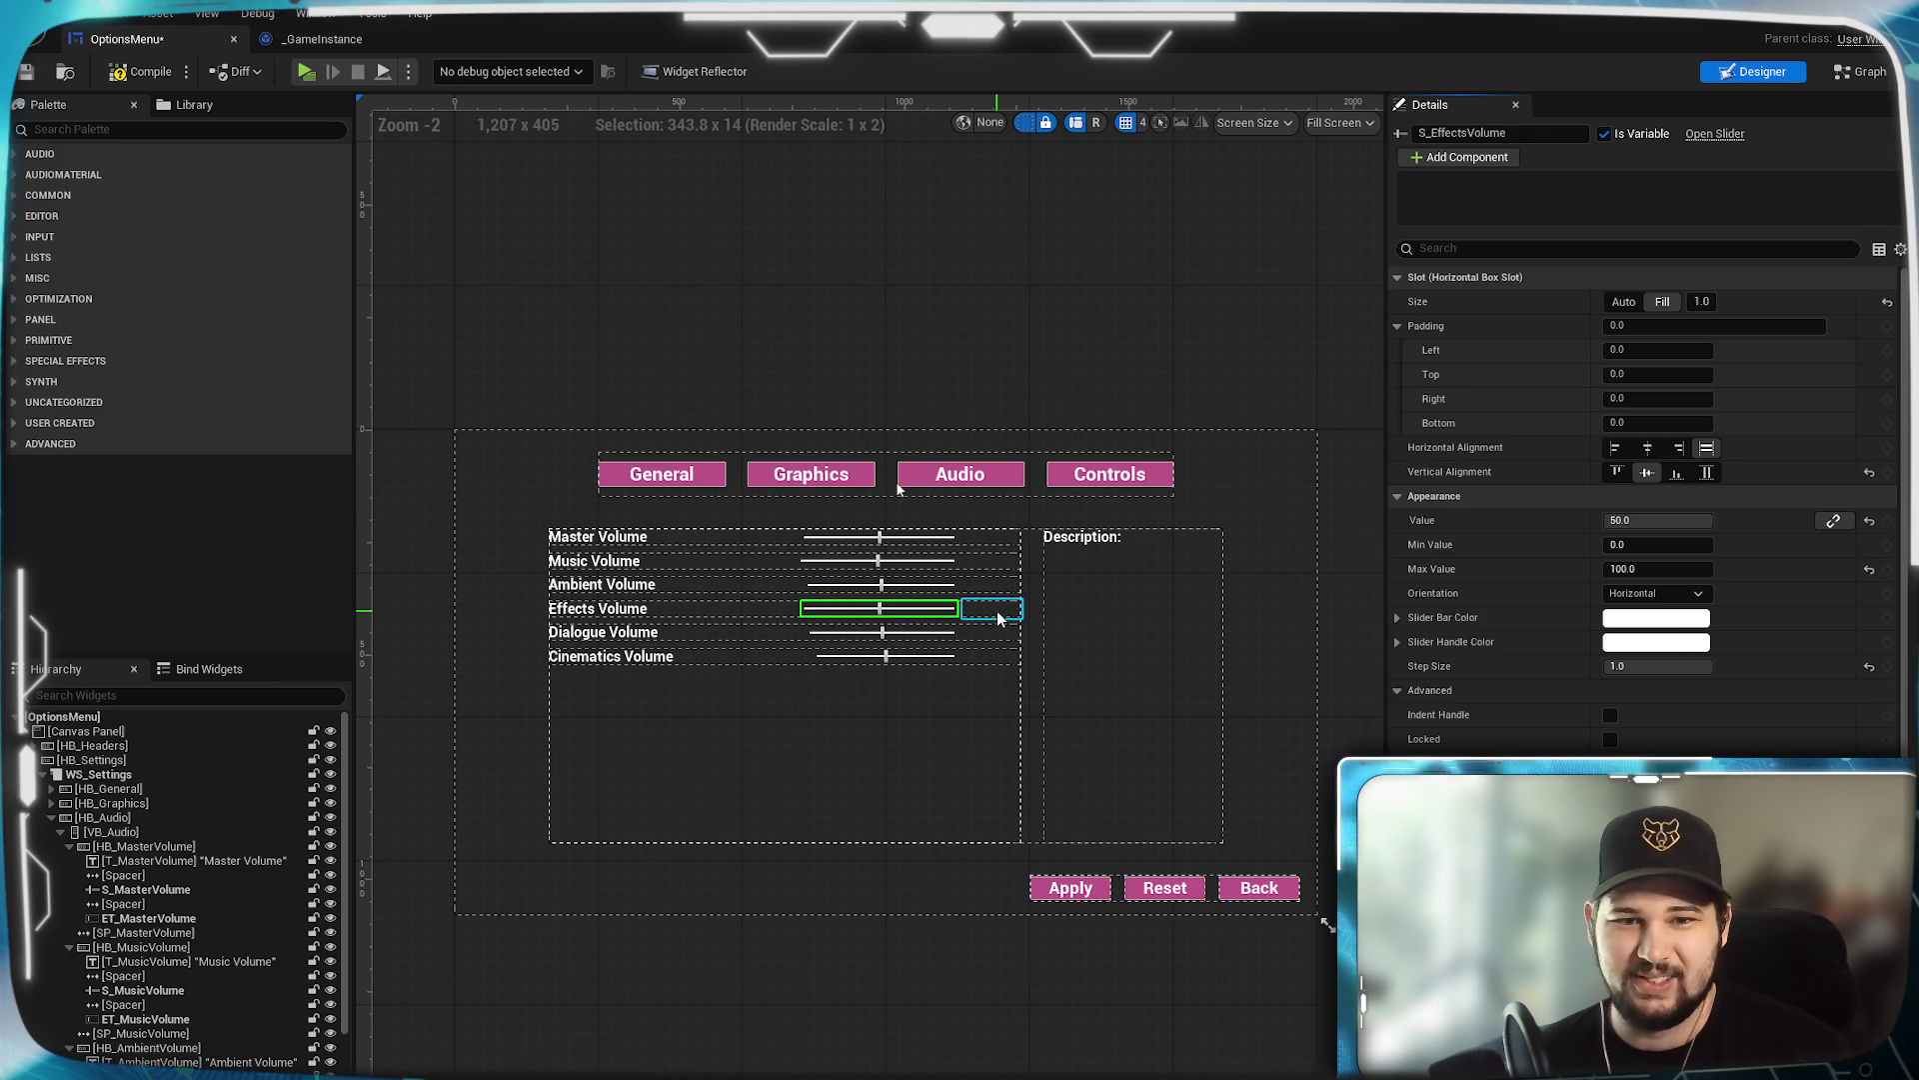
click(999, 617)
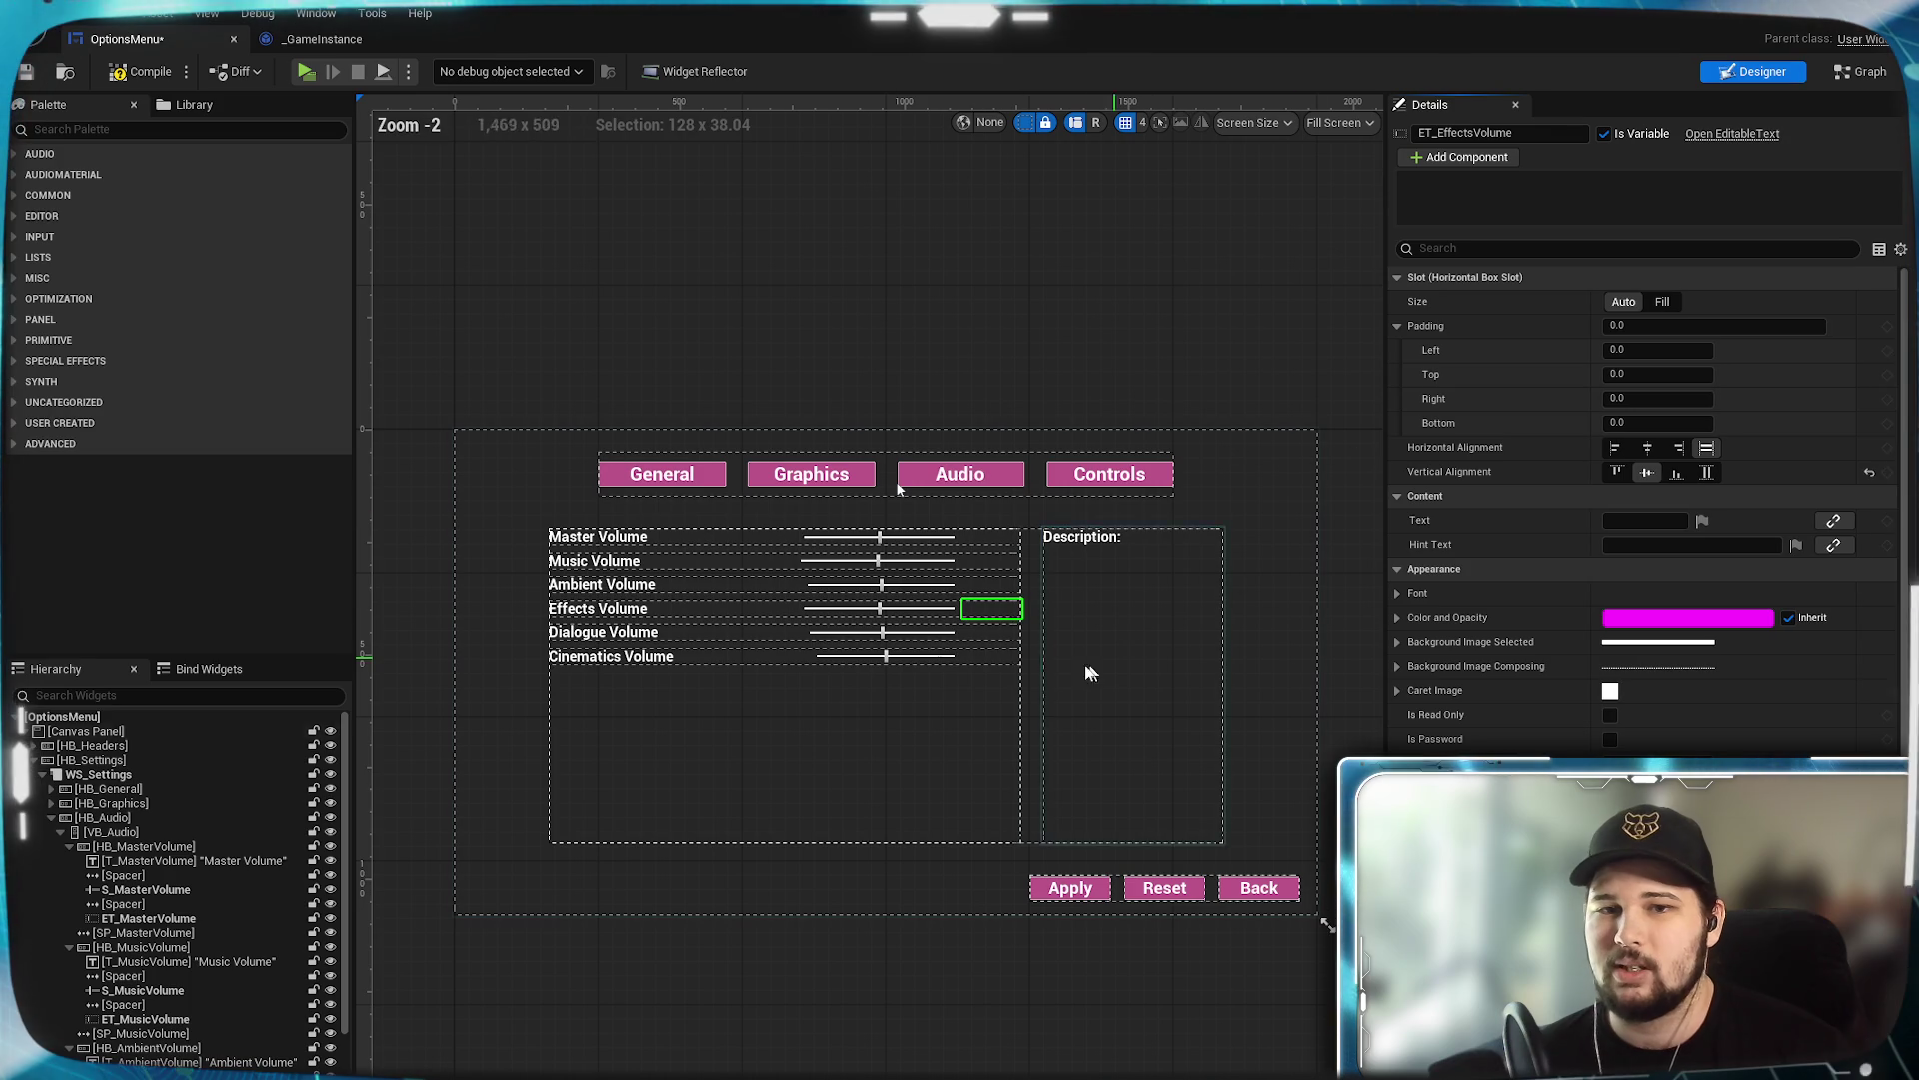
click(883, 632)
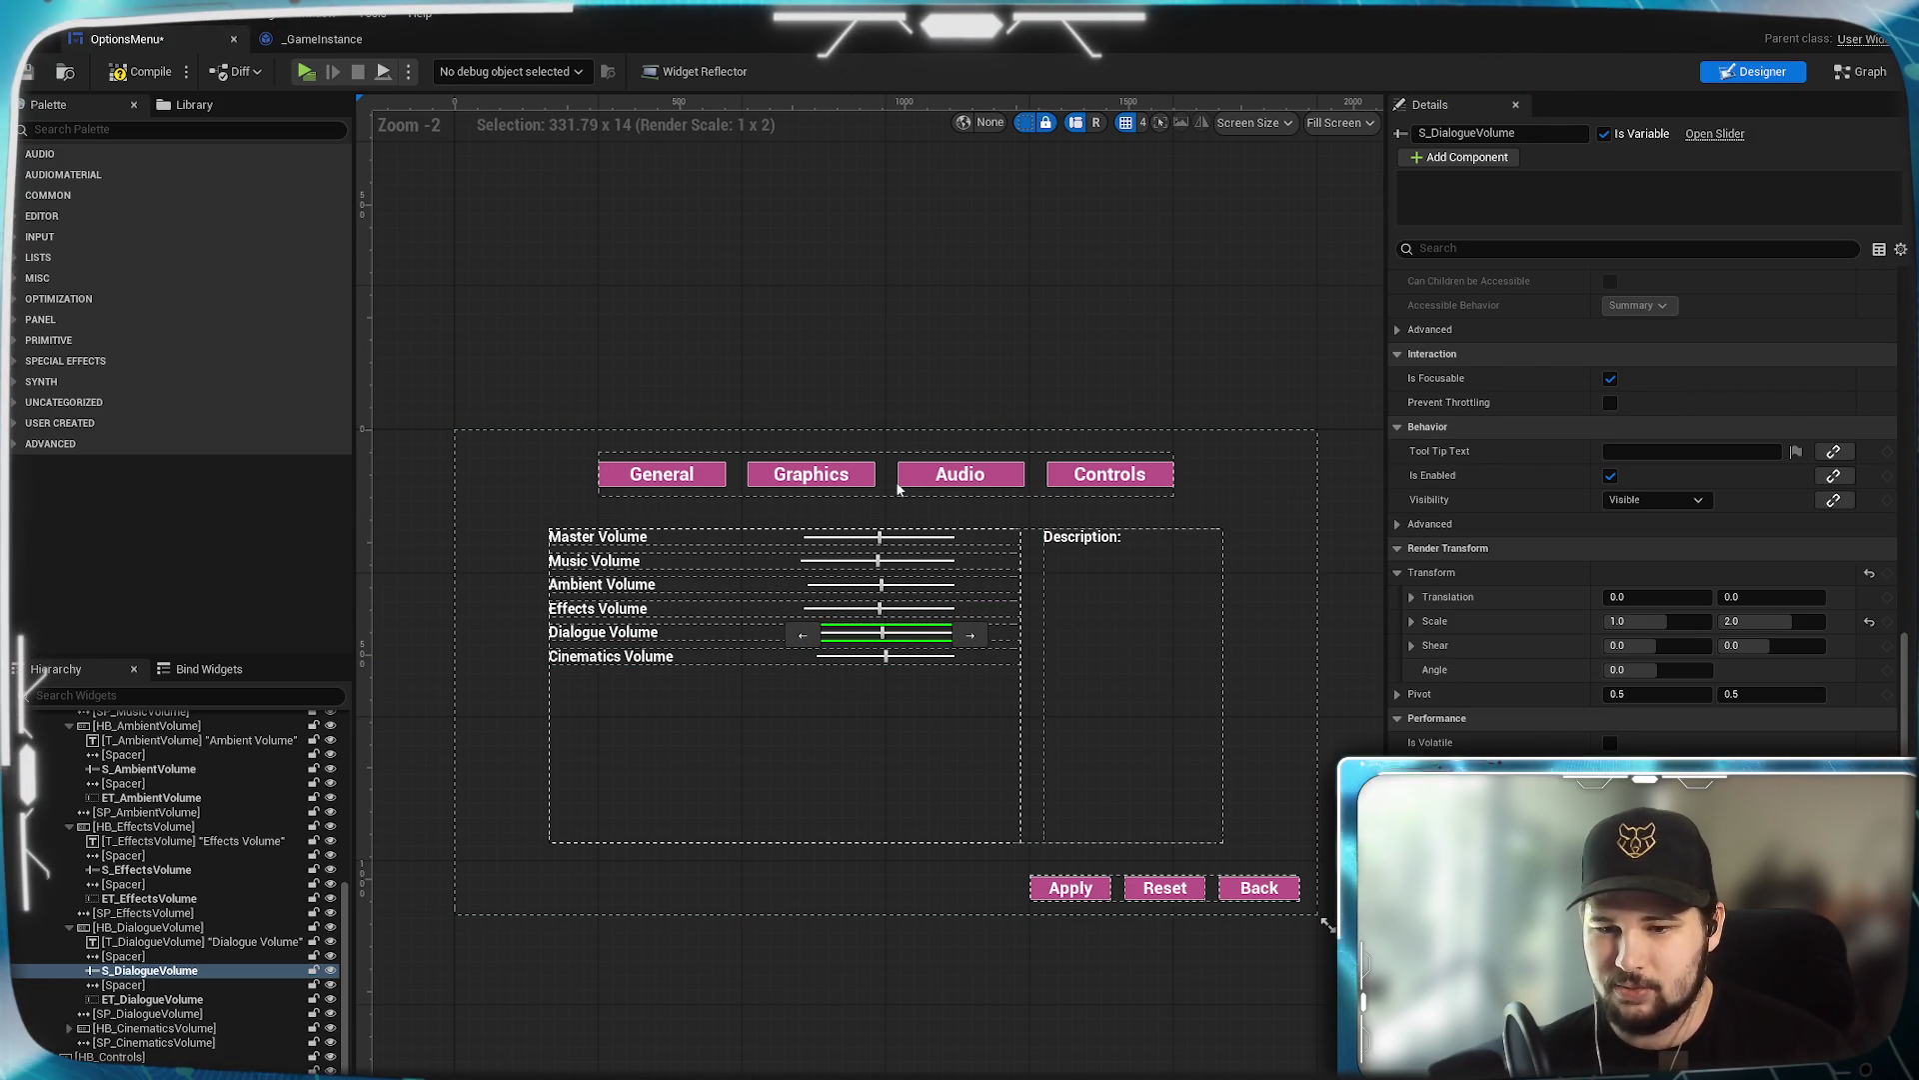
click(1862, 71)
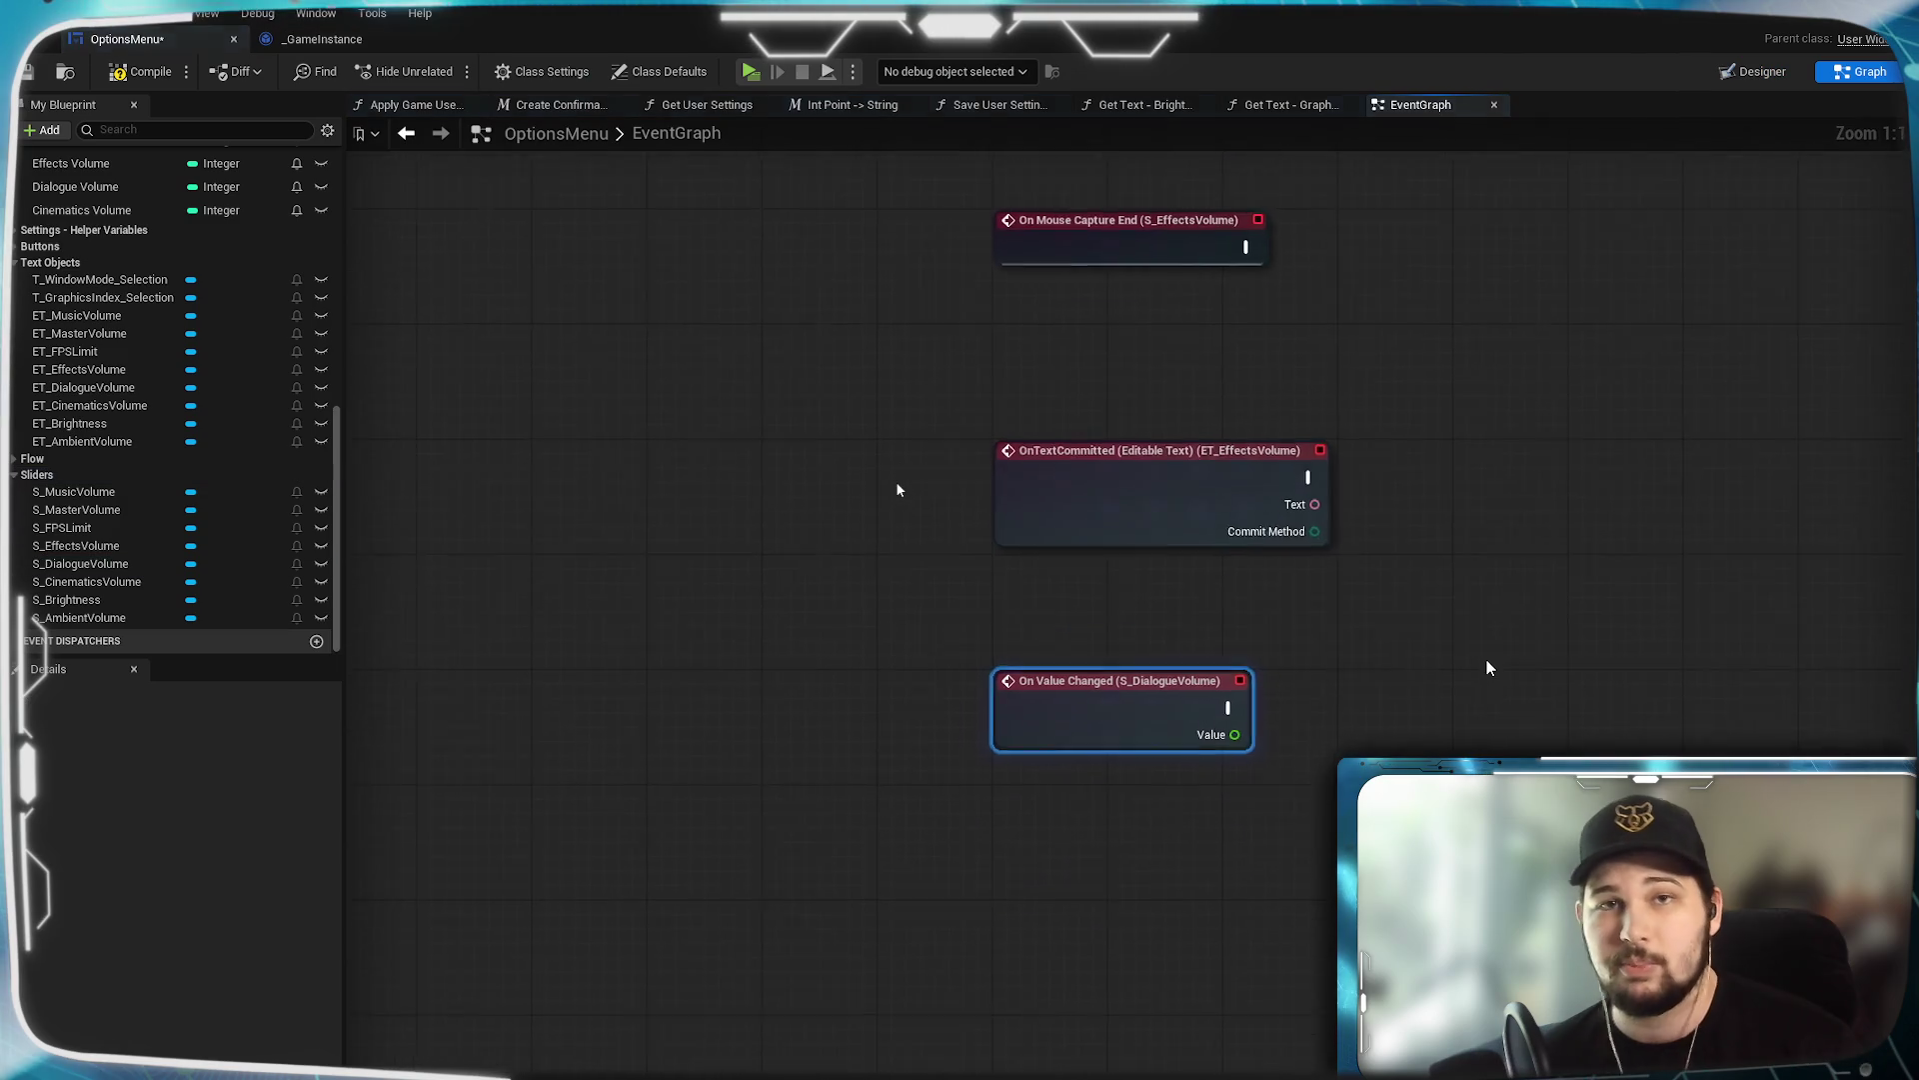
click(1766, 71)
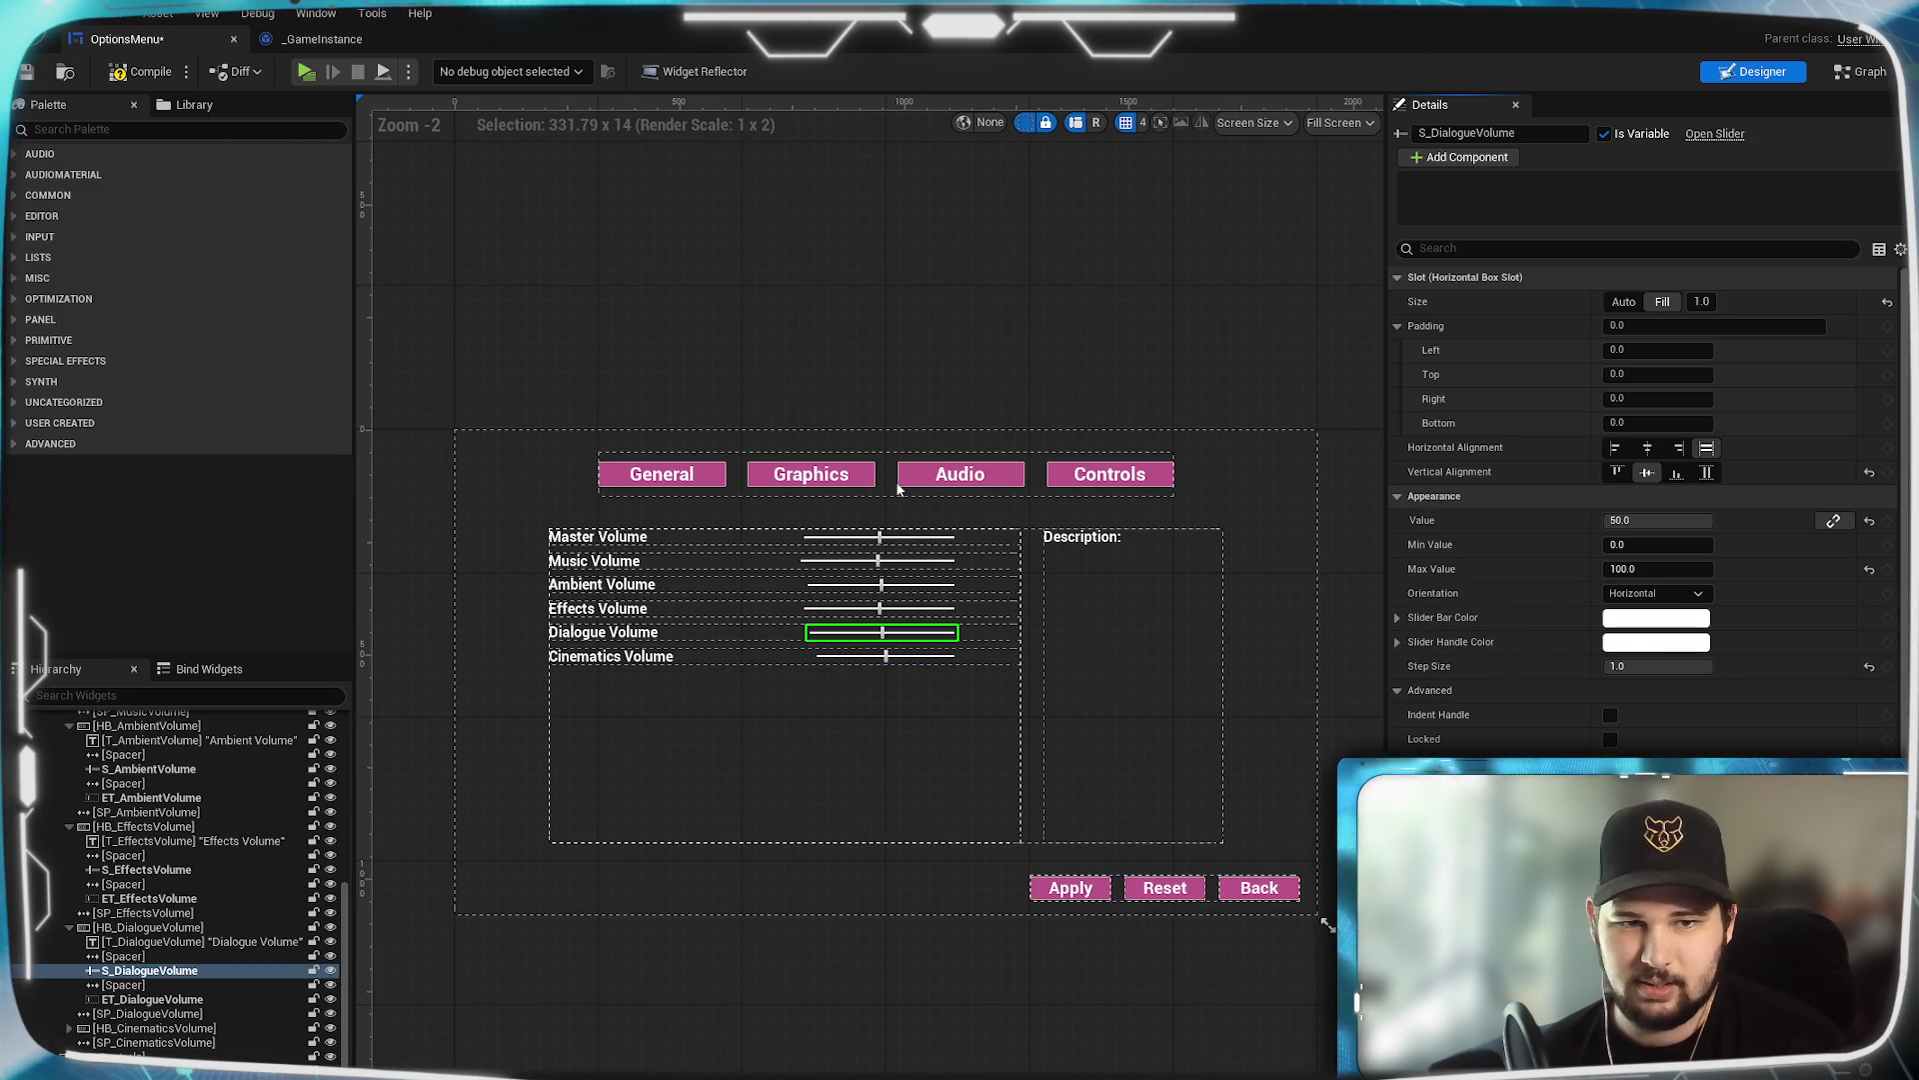
scroll(1640, 500, down, 5)
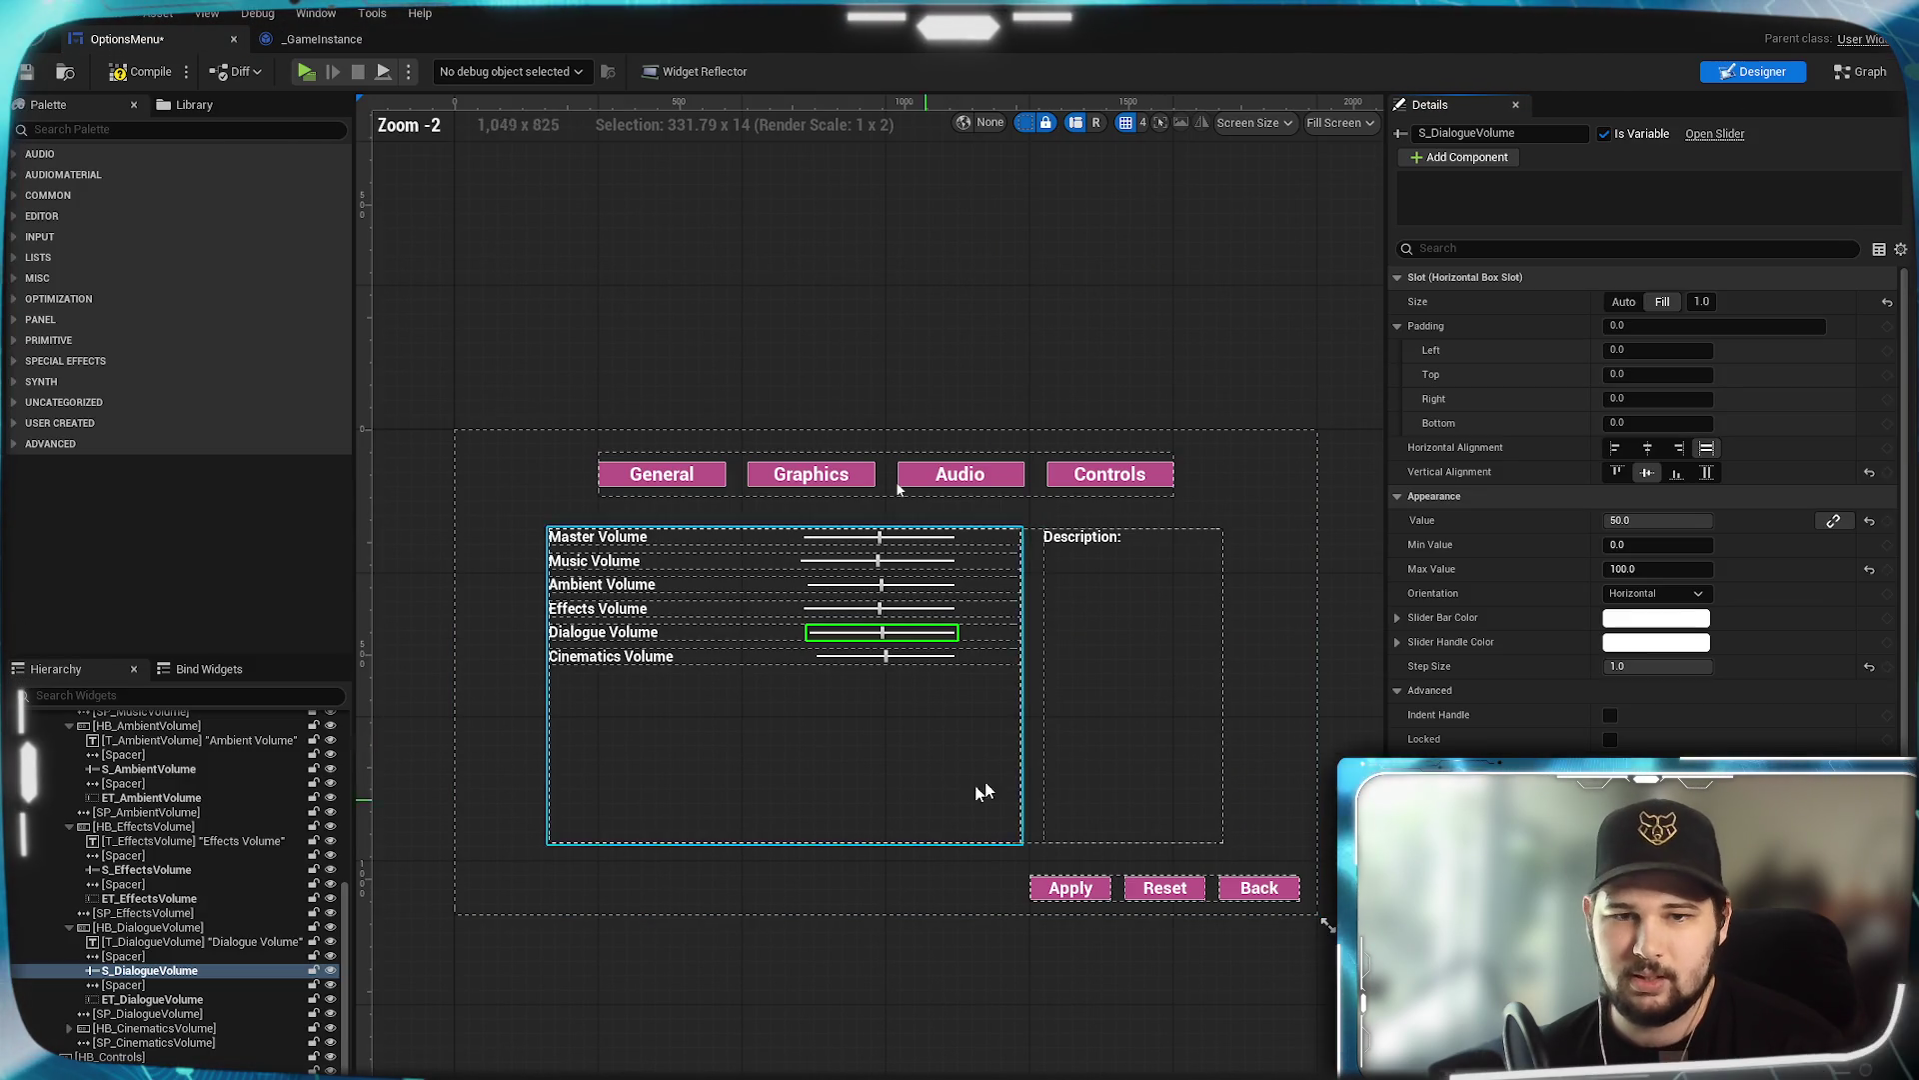
click(993, 634)
scroll(1640, 500, down, 10)
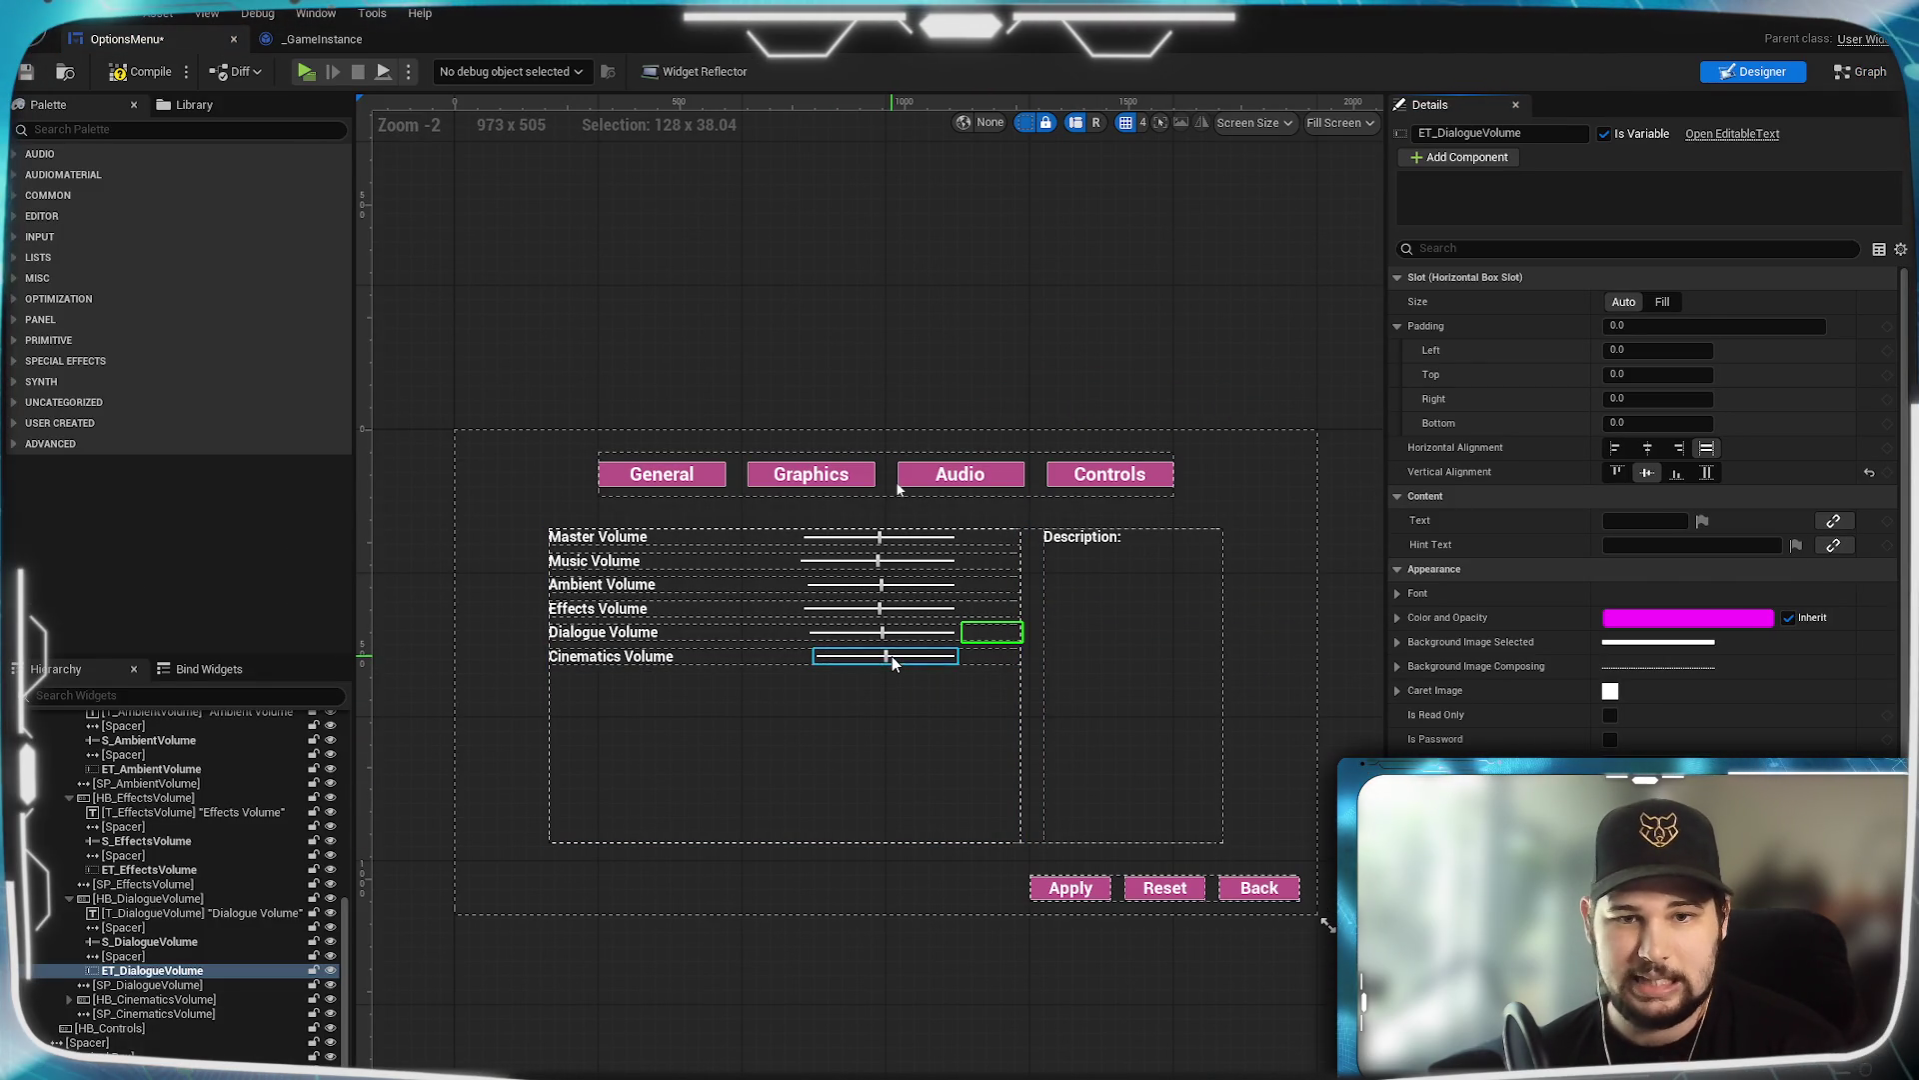
Add S_CinematicsVolume value-change and mouse-capture-end events and the ET_CinematicsVolume text-commit event.
click(886, 656)
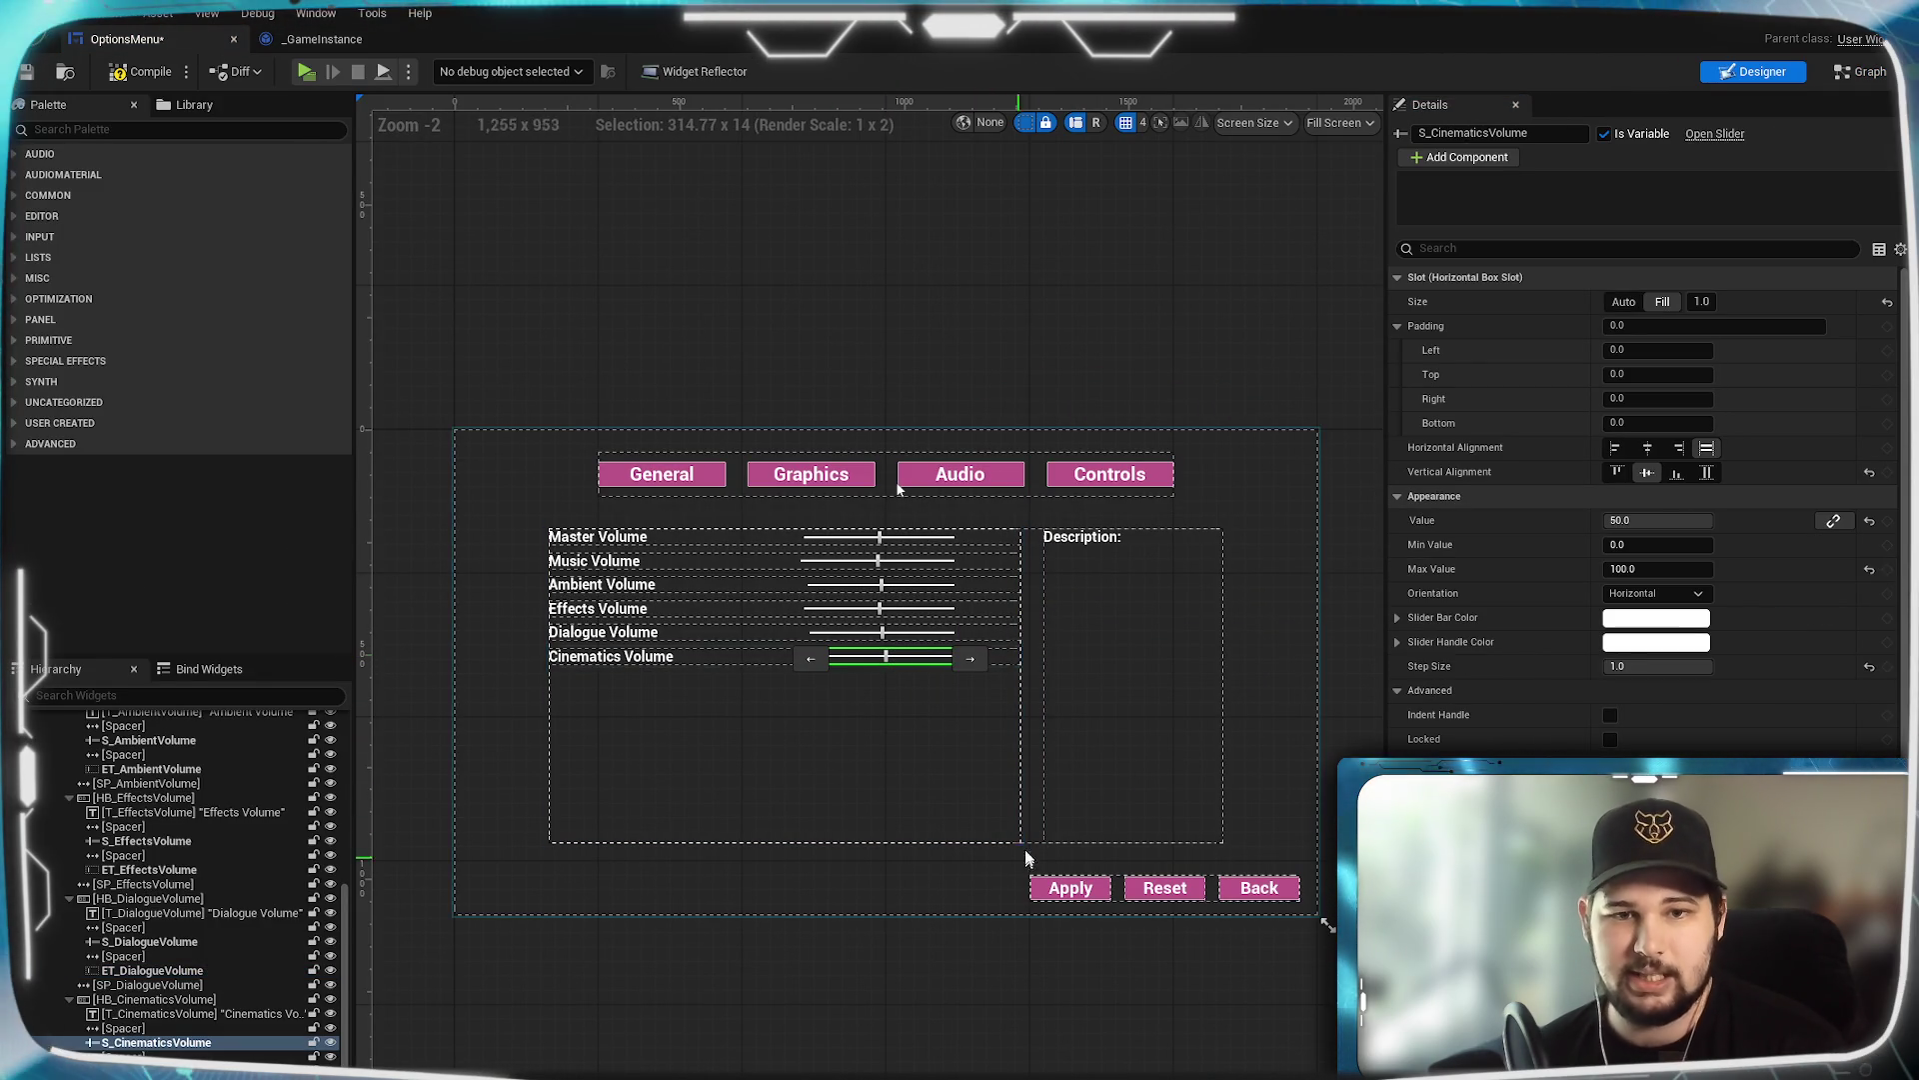
click(1840, 77)
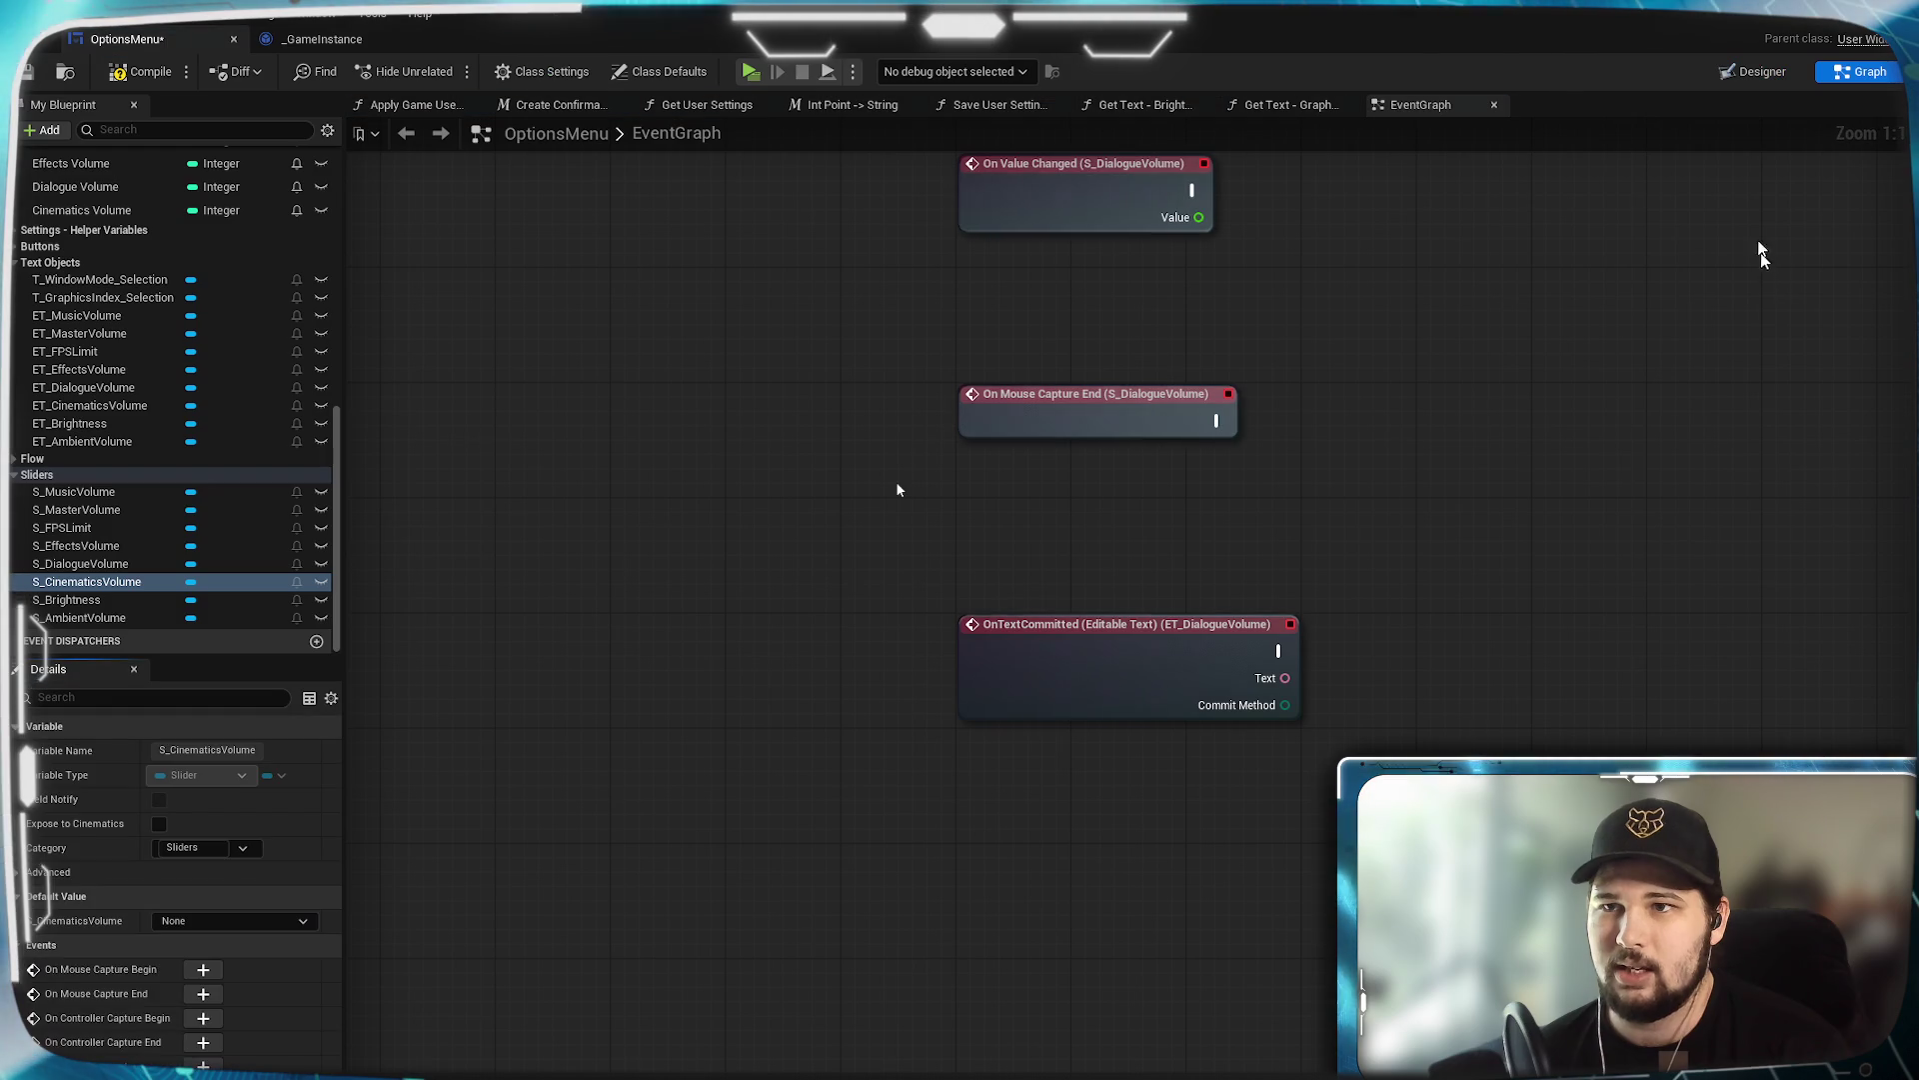
click(1750, 73)
scroll(1679, 722, down, 5)
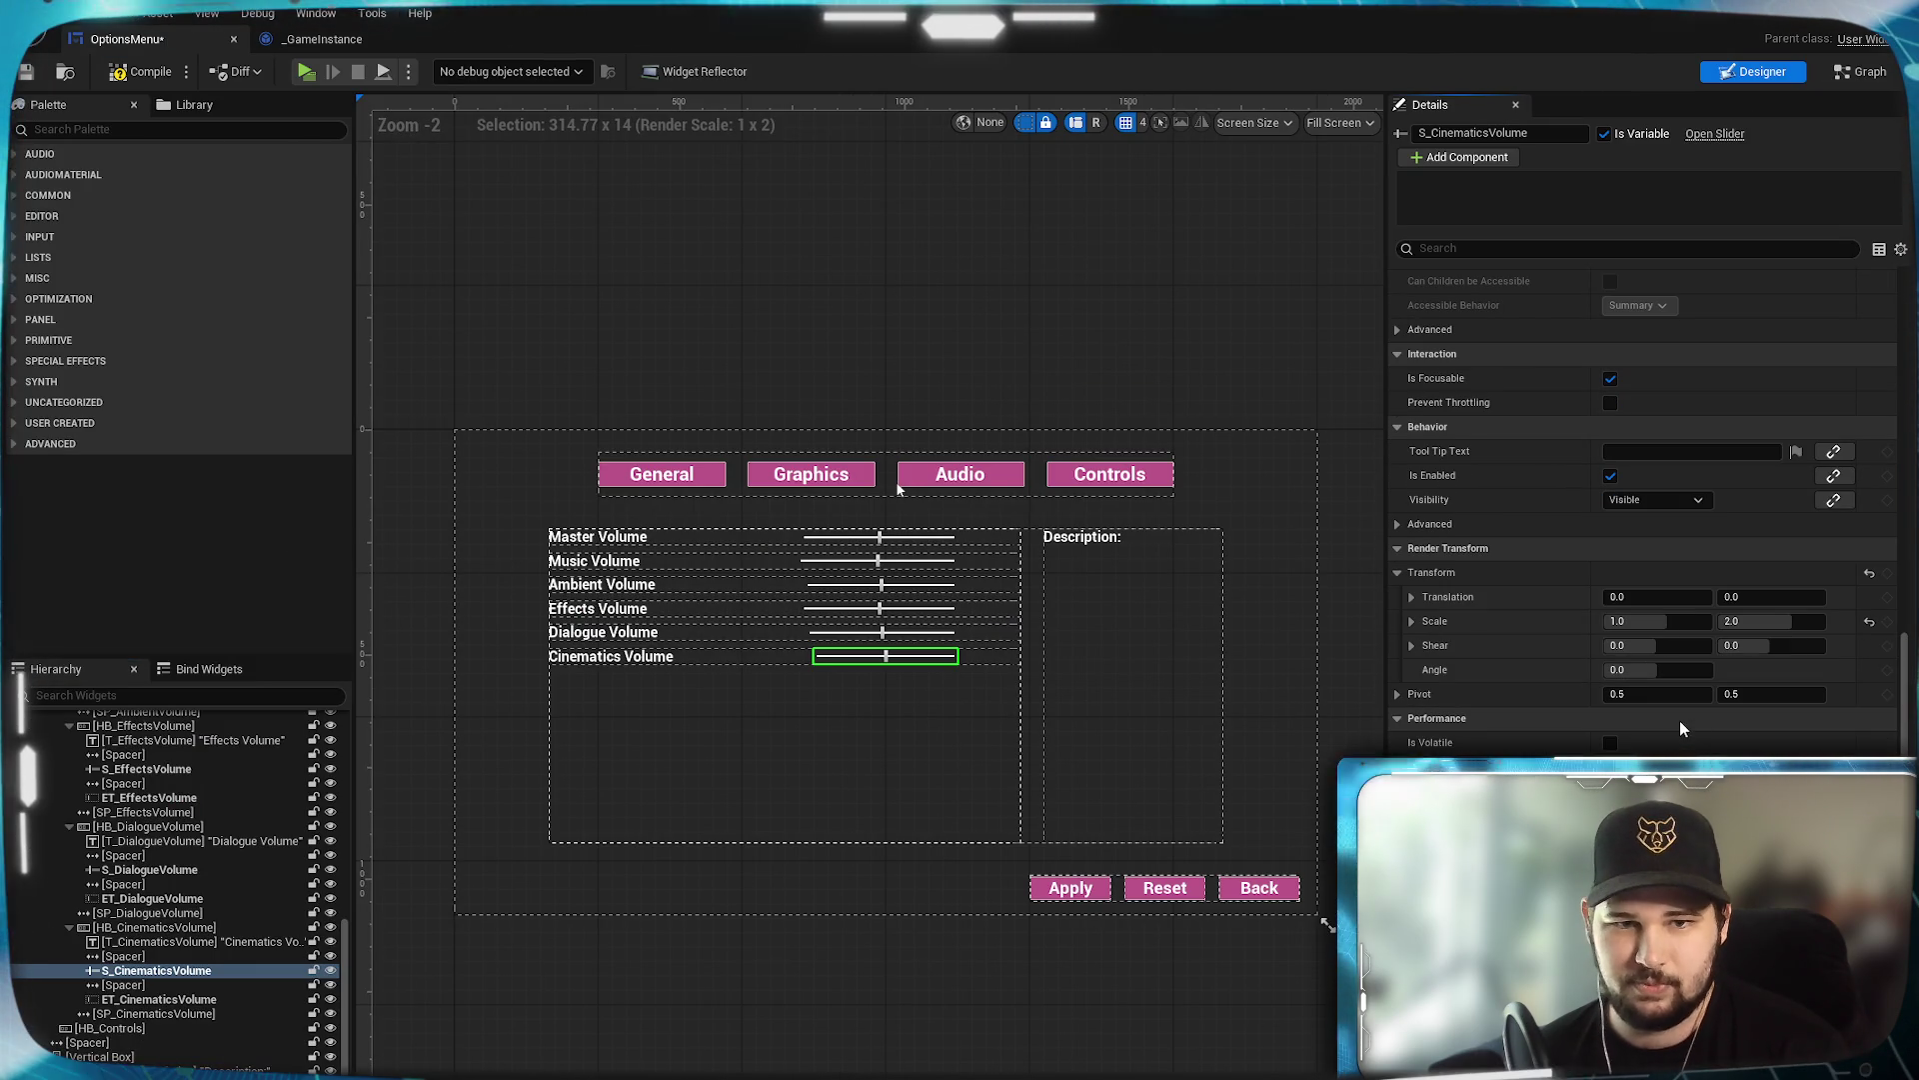
click(1861, 74)
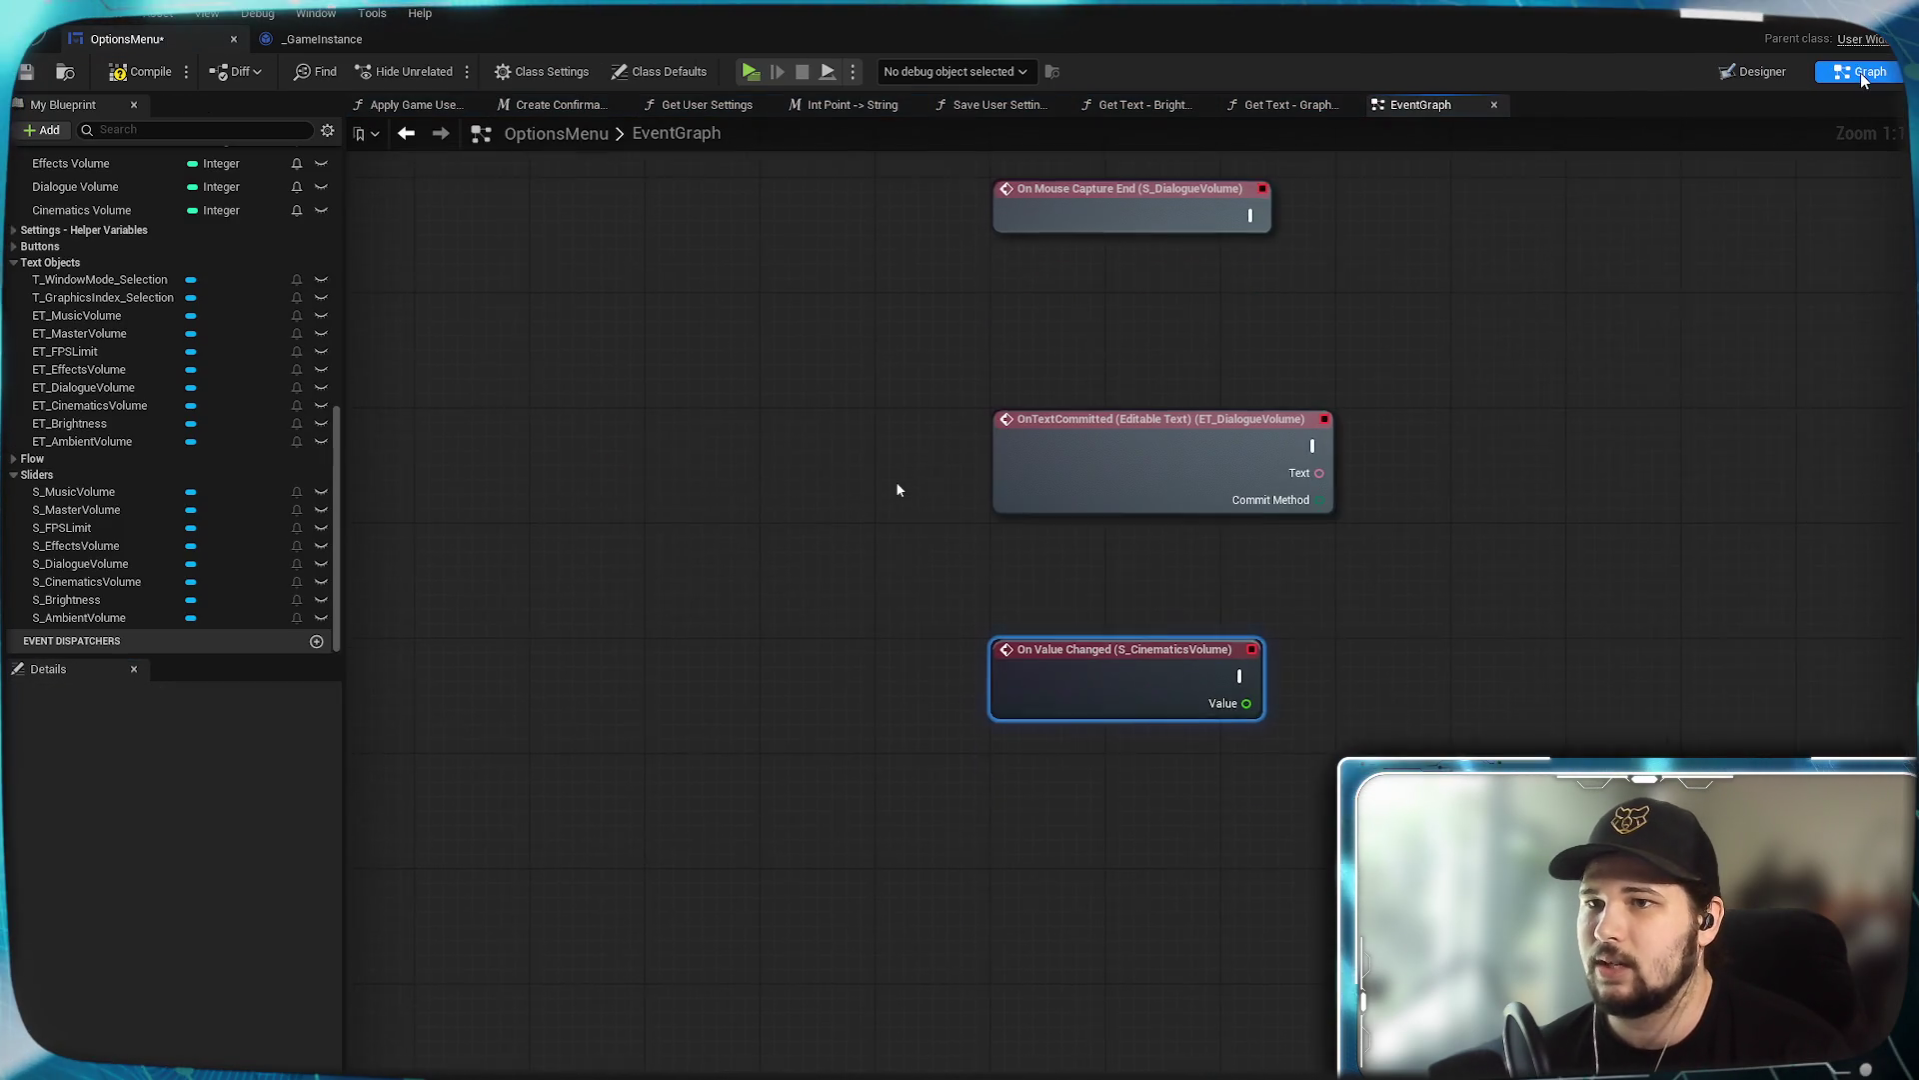
click(1752, 71)
scroll(1650, 600, down, 5)
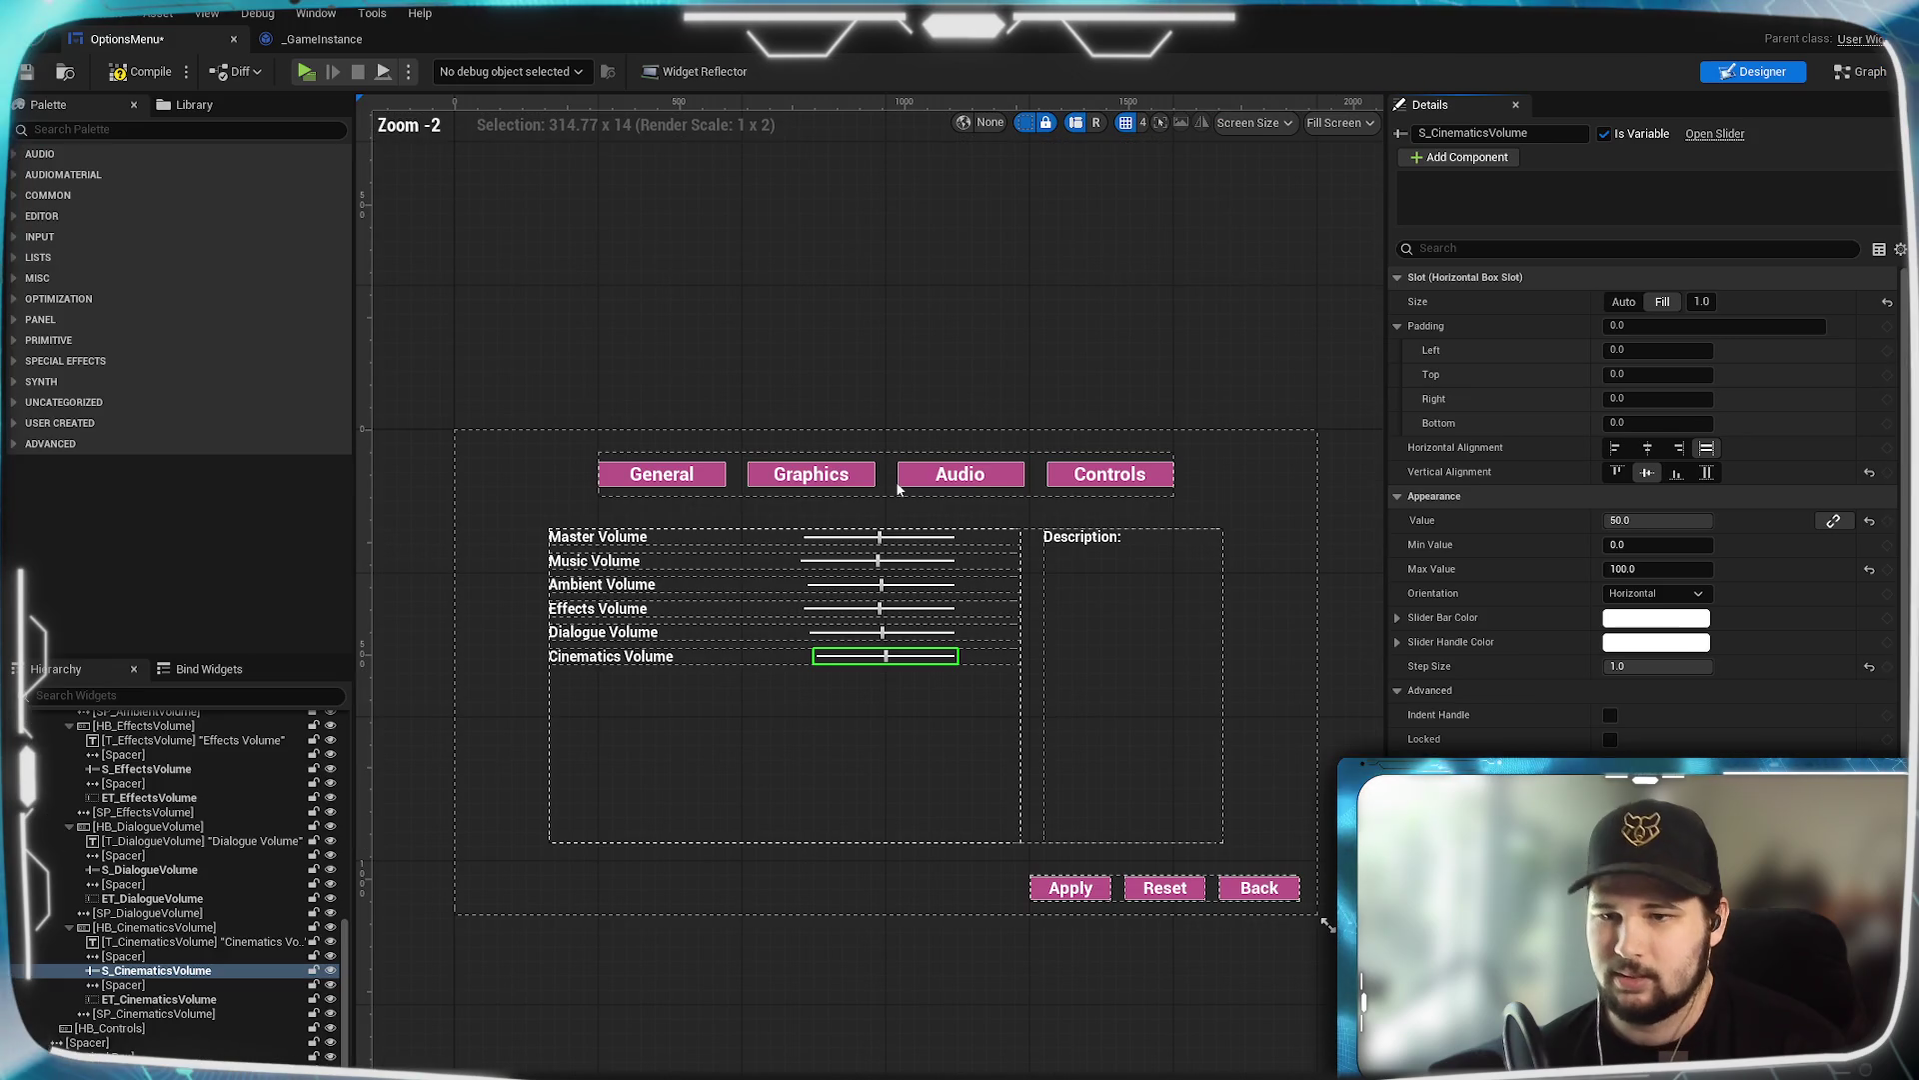
click(997, 657)
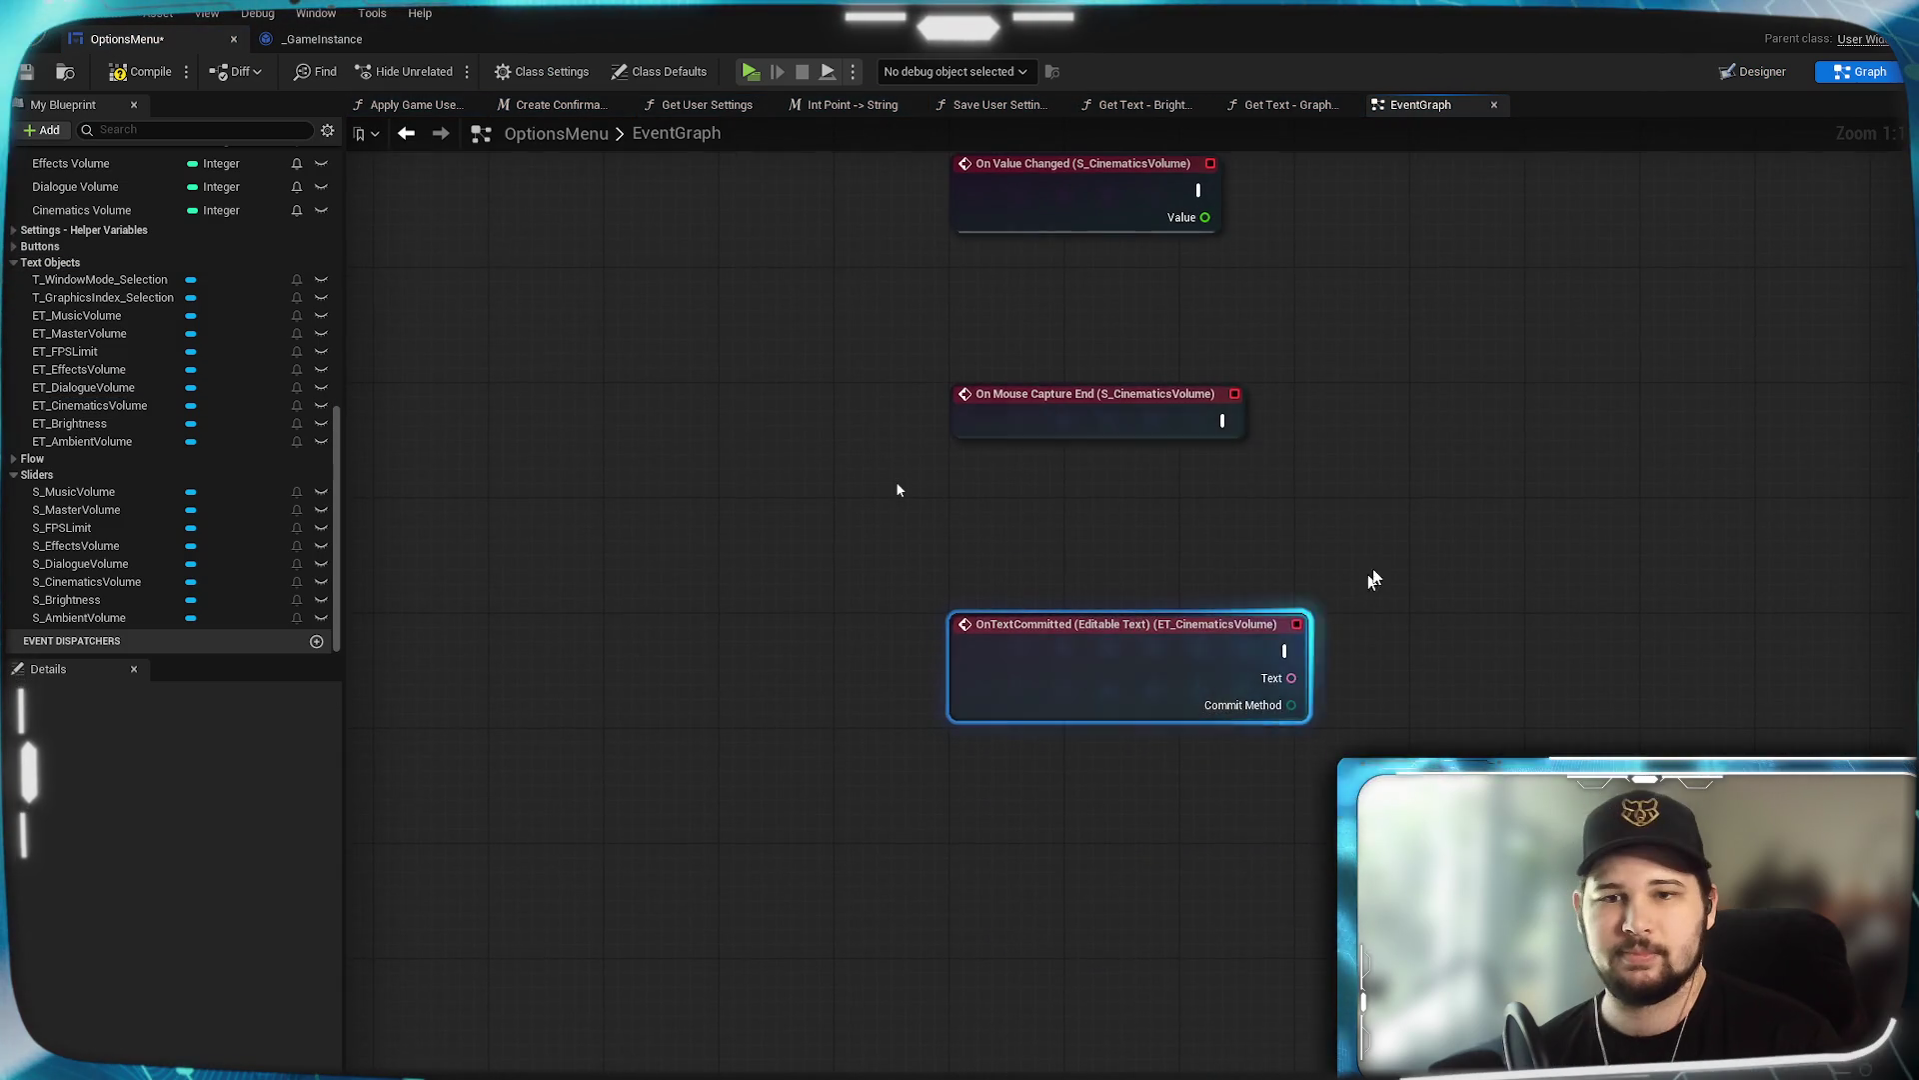
scroll(1213, 851, down, 5)
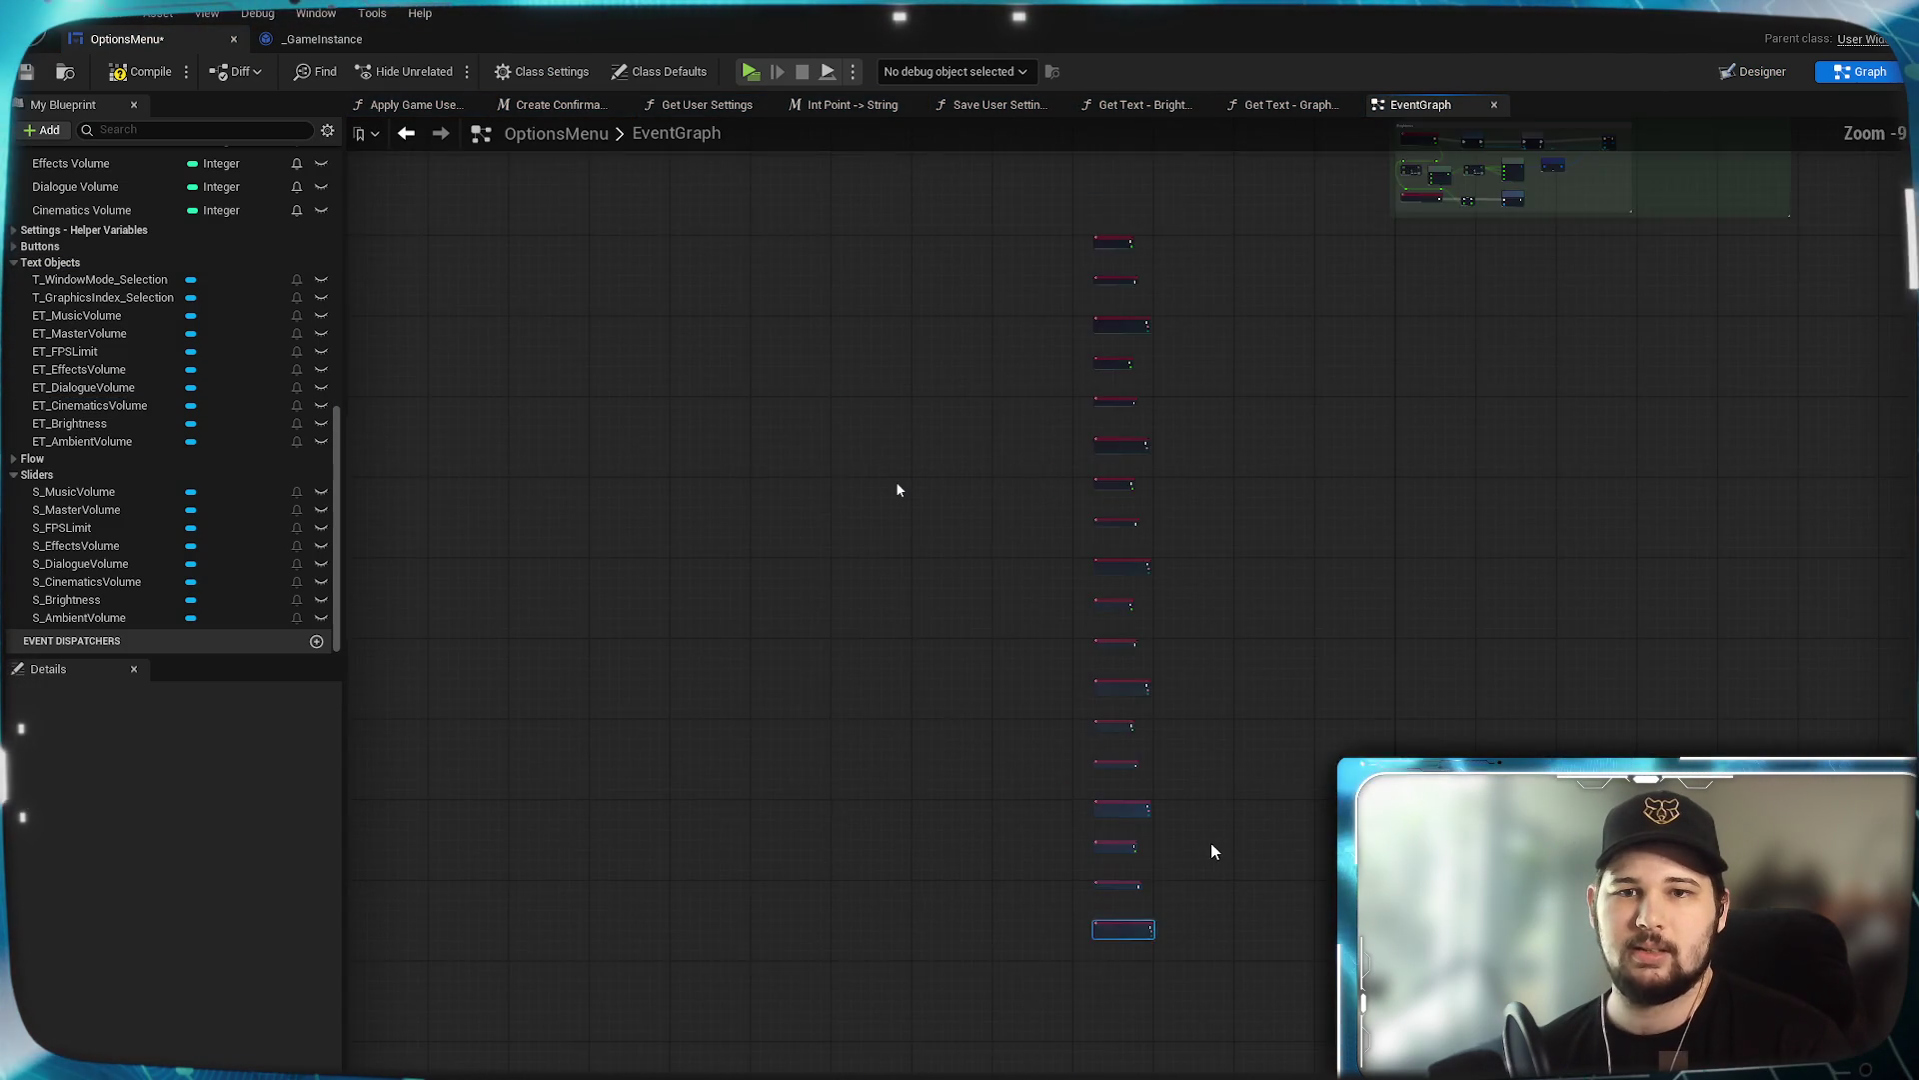
Marquee-select the column of new volume event nodes, move it beside the comment groups, and frame it.
drag(1277, 921, 921, 270)
scroll(830, 637, down, 1)
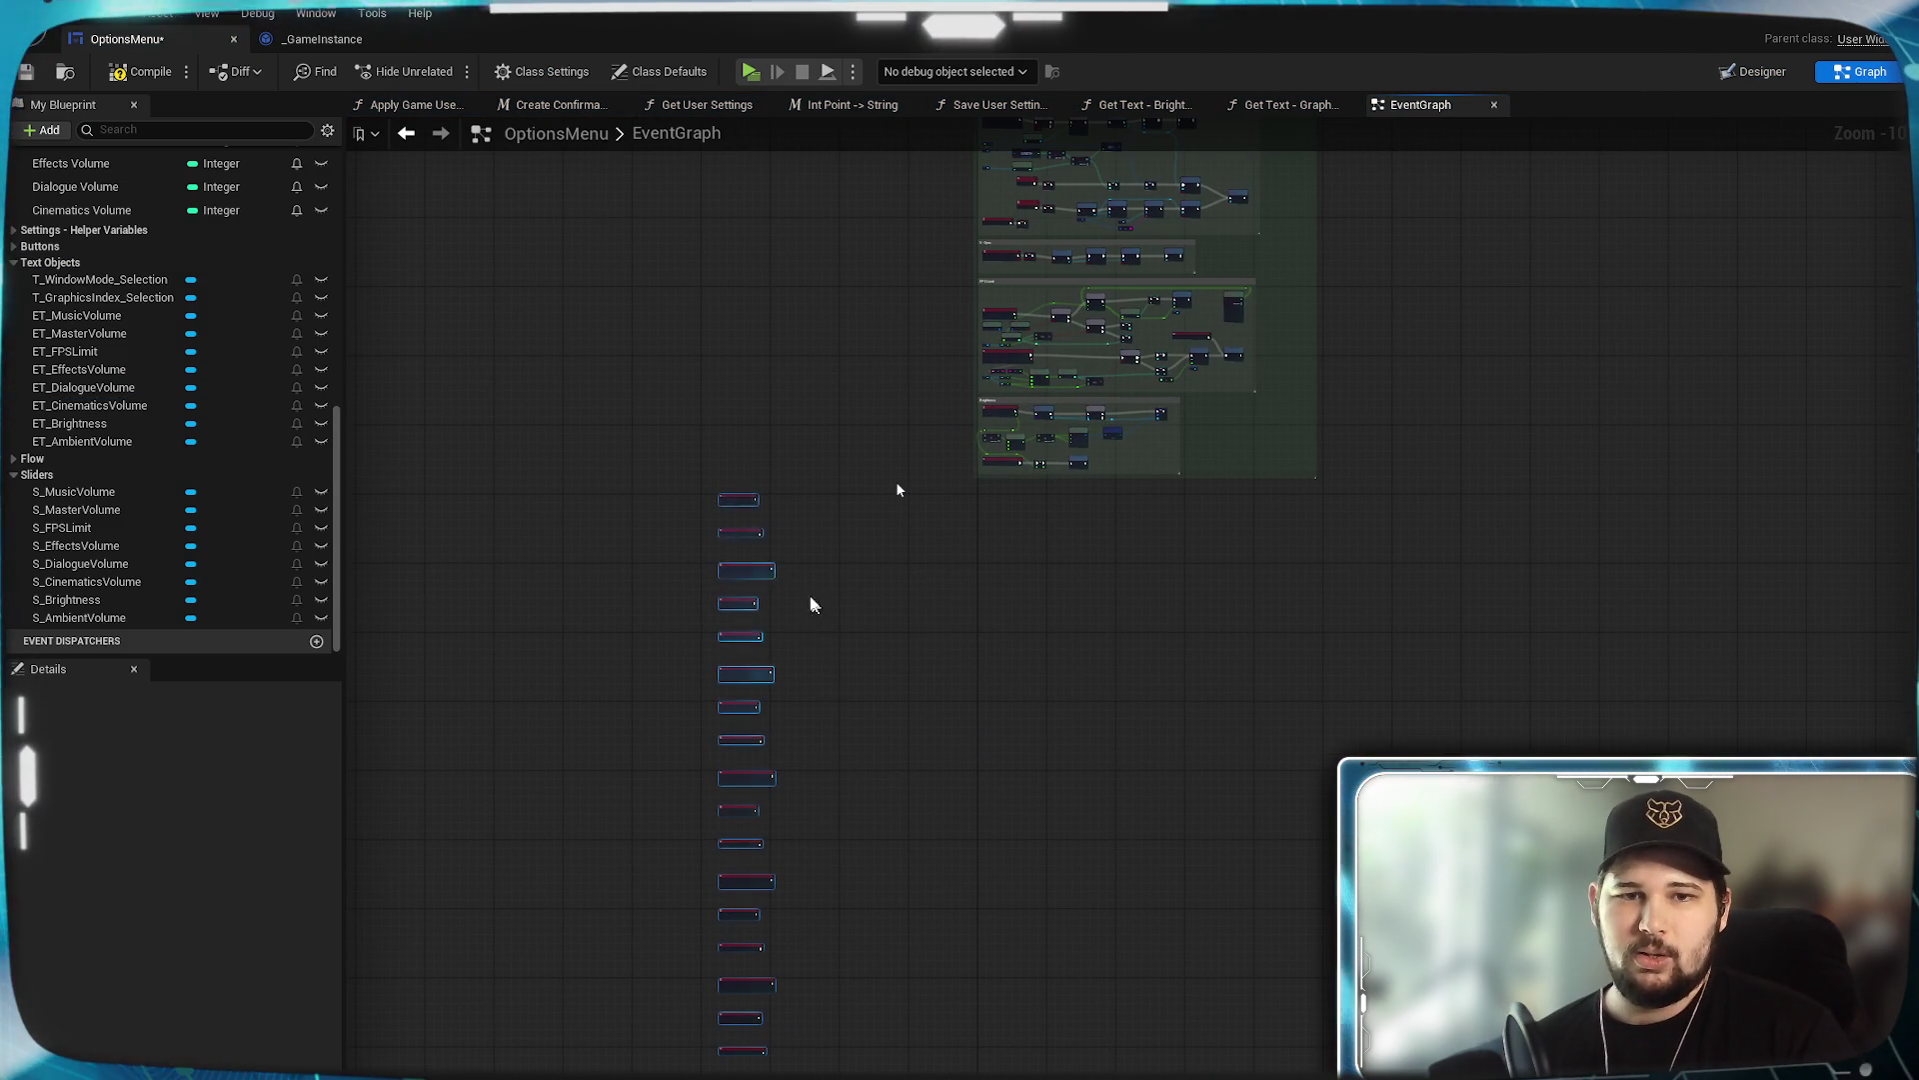
mouse_move(748, 570)
mouse_down()
mouse_move(1622, 369)
mouse_move(1544, 349)
mouse_up()
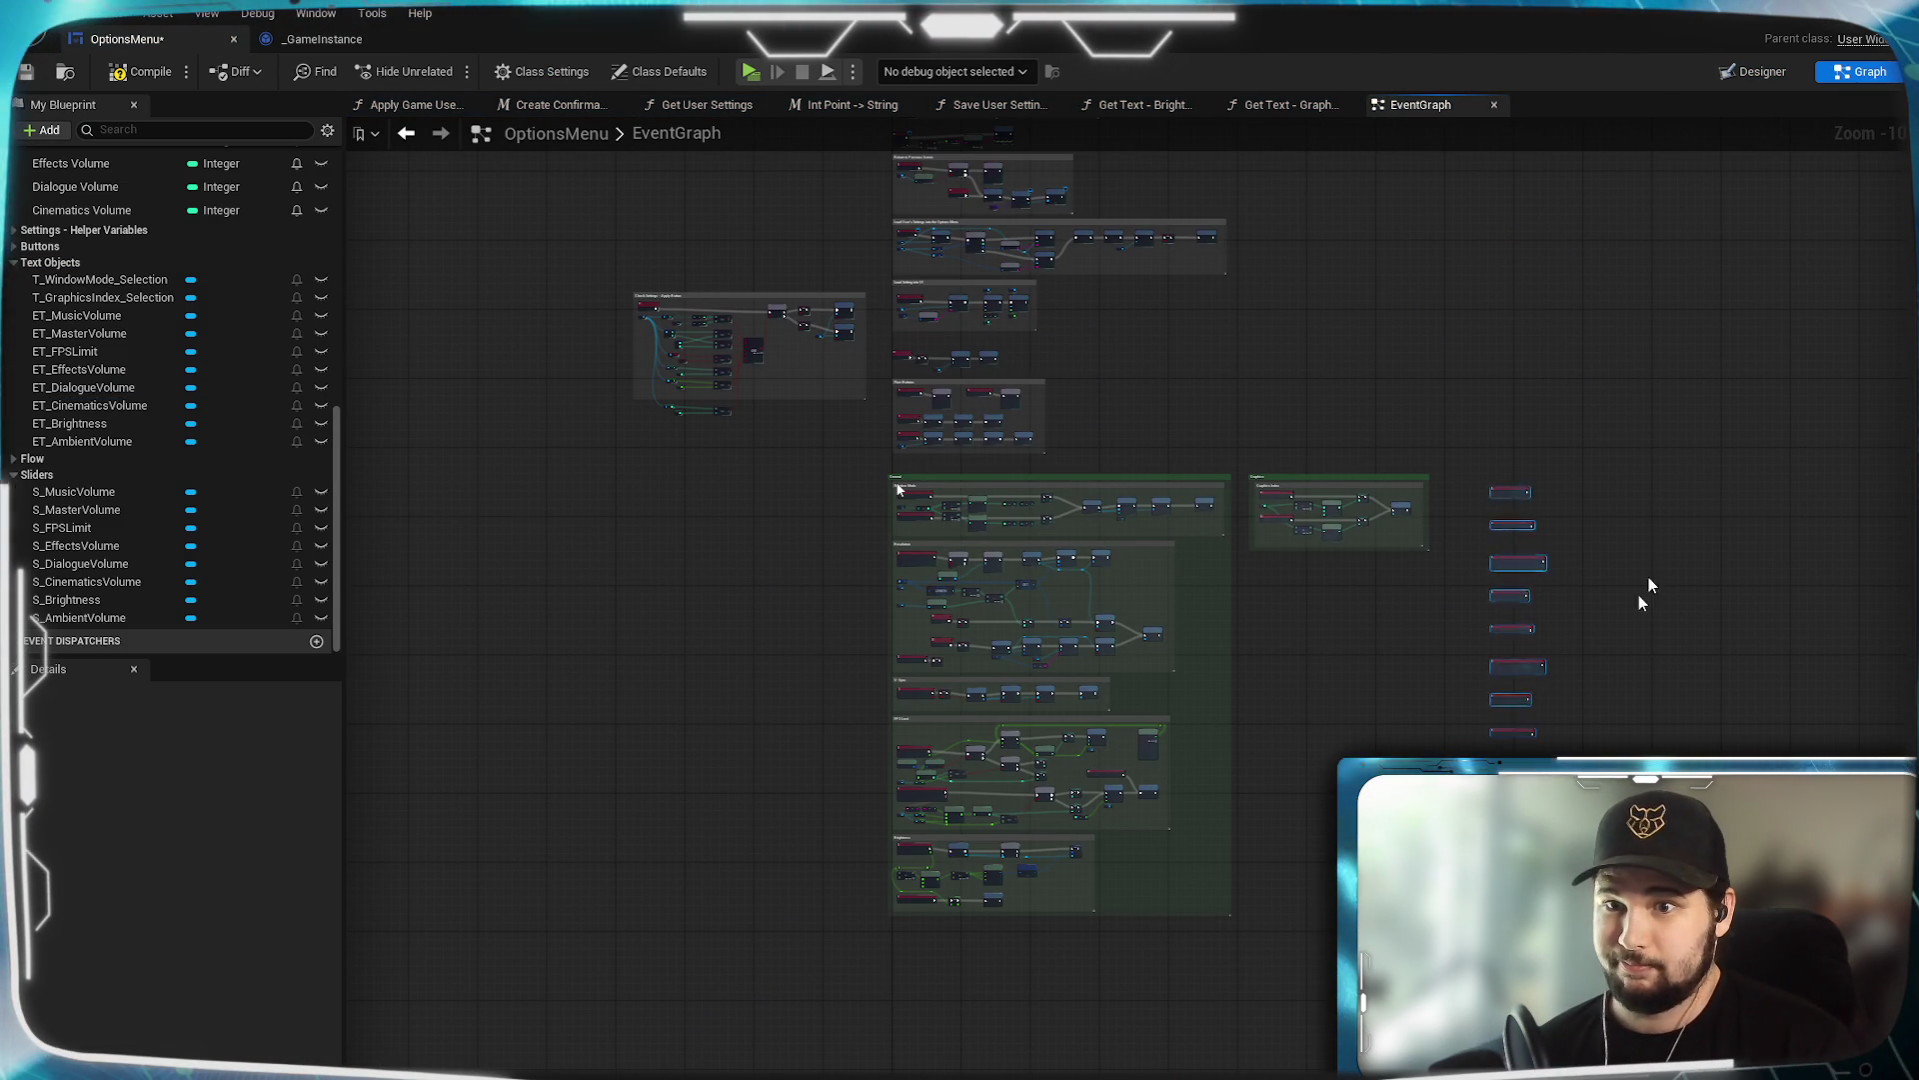
scroll(1647, 598, up, 5)
key(f)
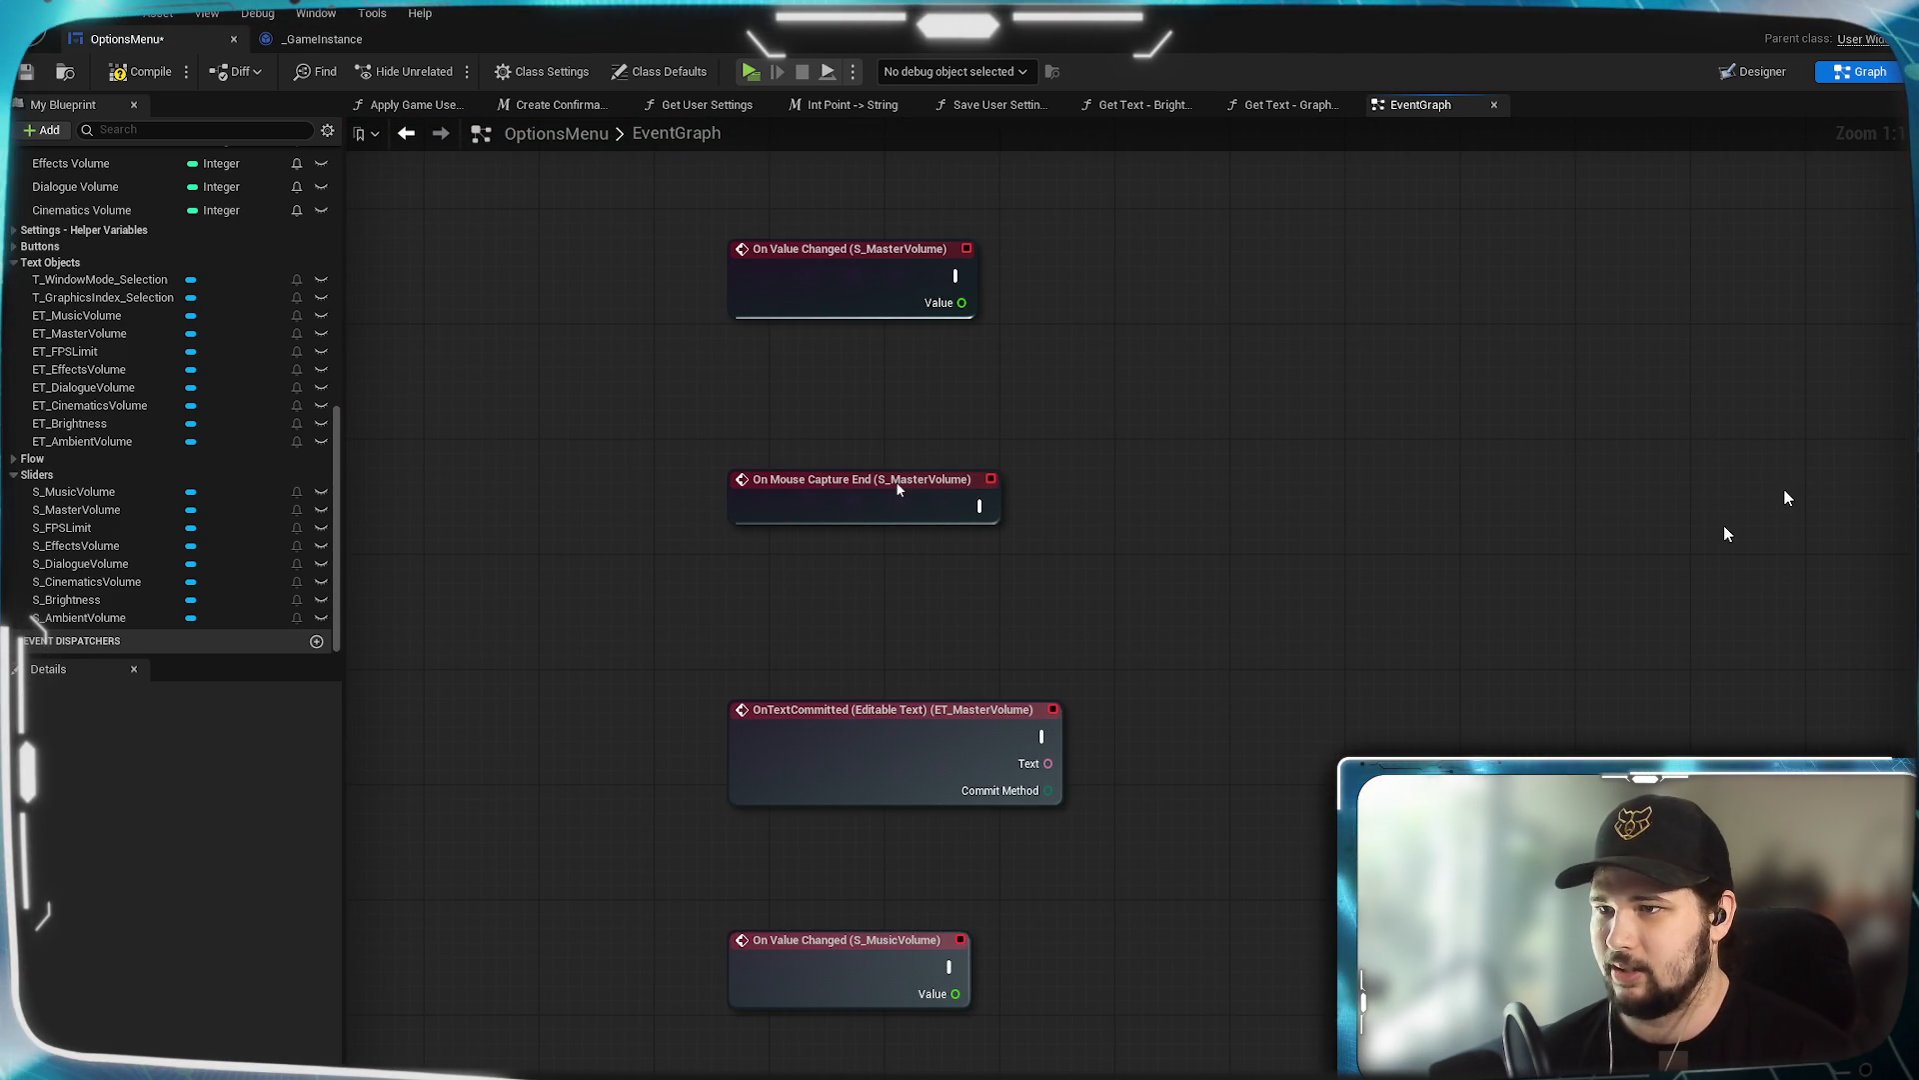
drag(897, 488, 1036, 829)
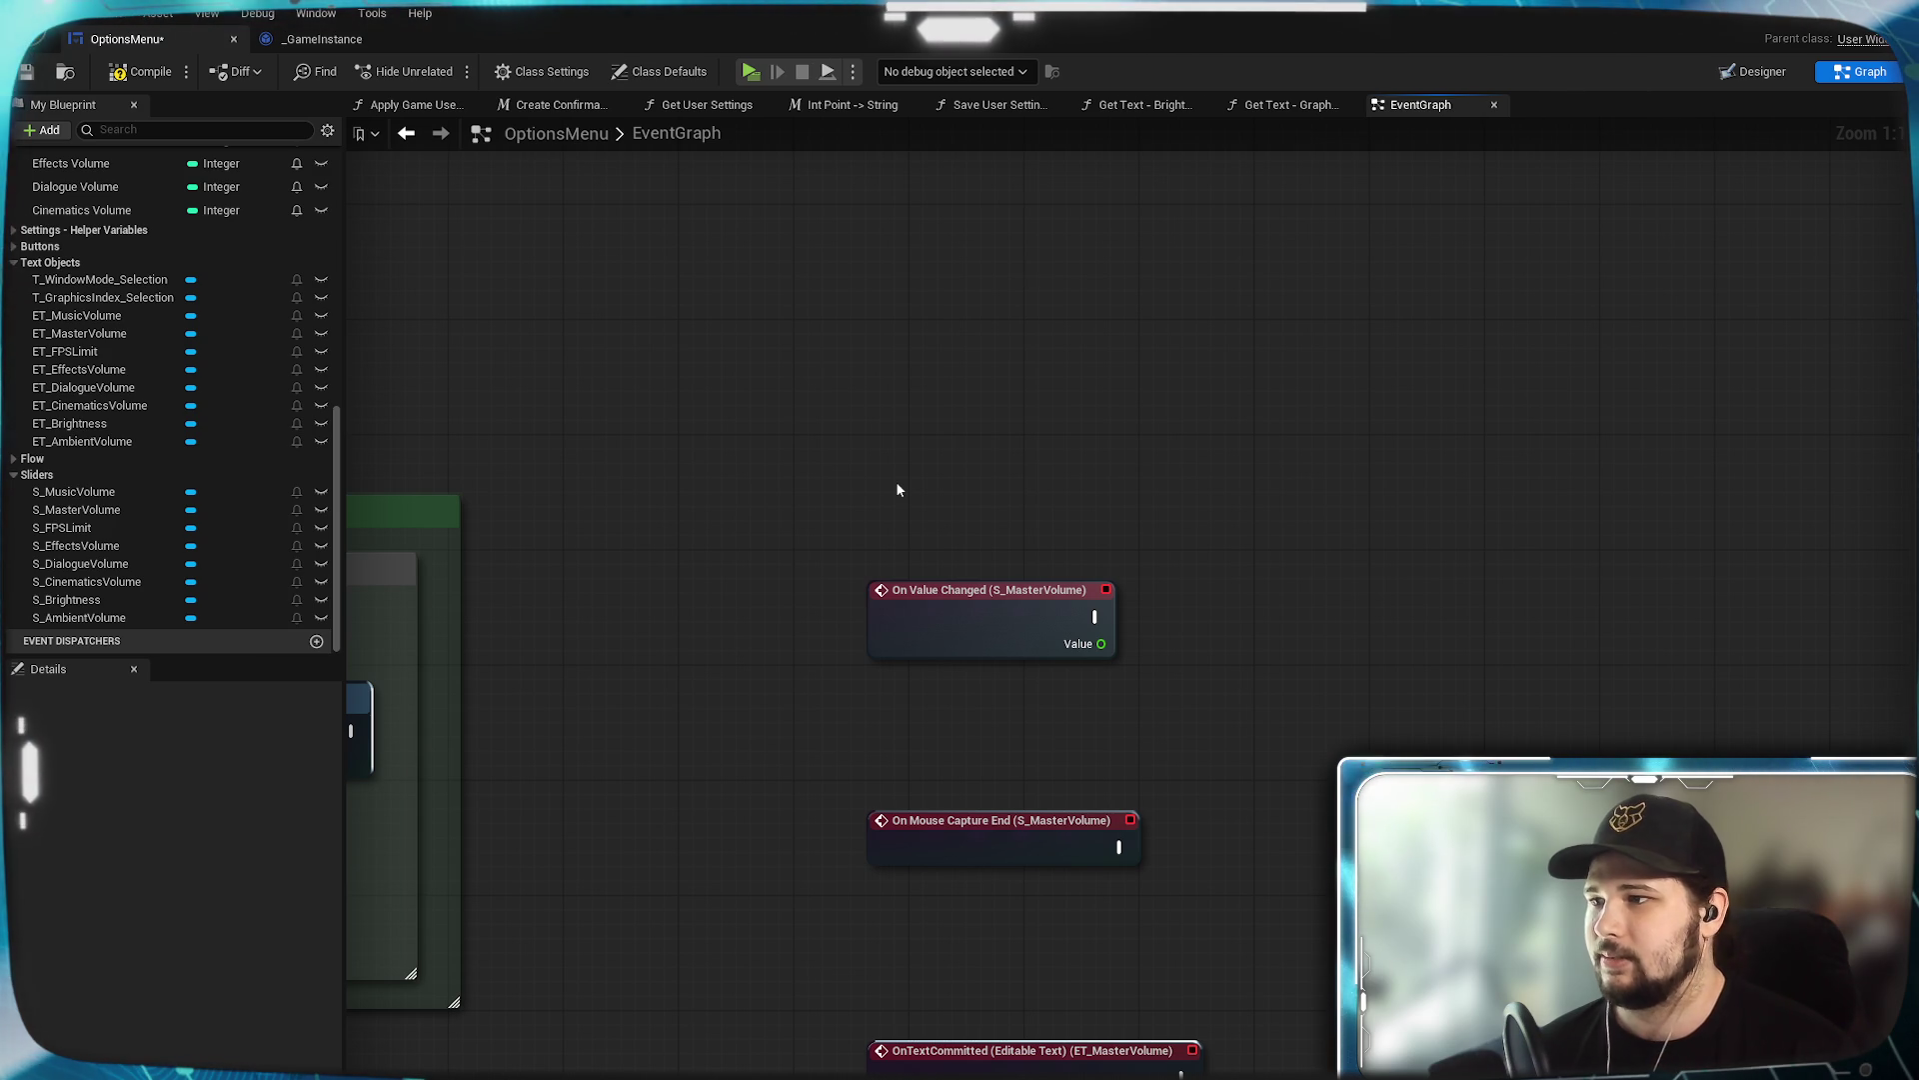
Arrange the Master Volume row: value event left, text-commit and mouse-capture-end stacked right.
mouse_move(1230, 682)
mouse_down()
mouse_move(1488, 545)
mouse_move(1508, 505)
mouse_up()
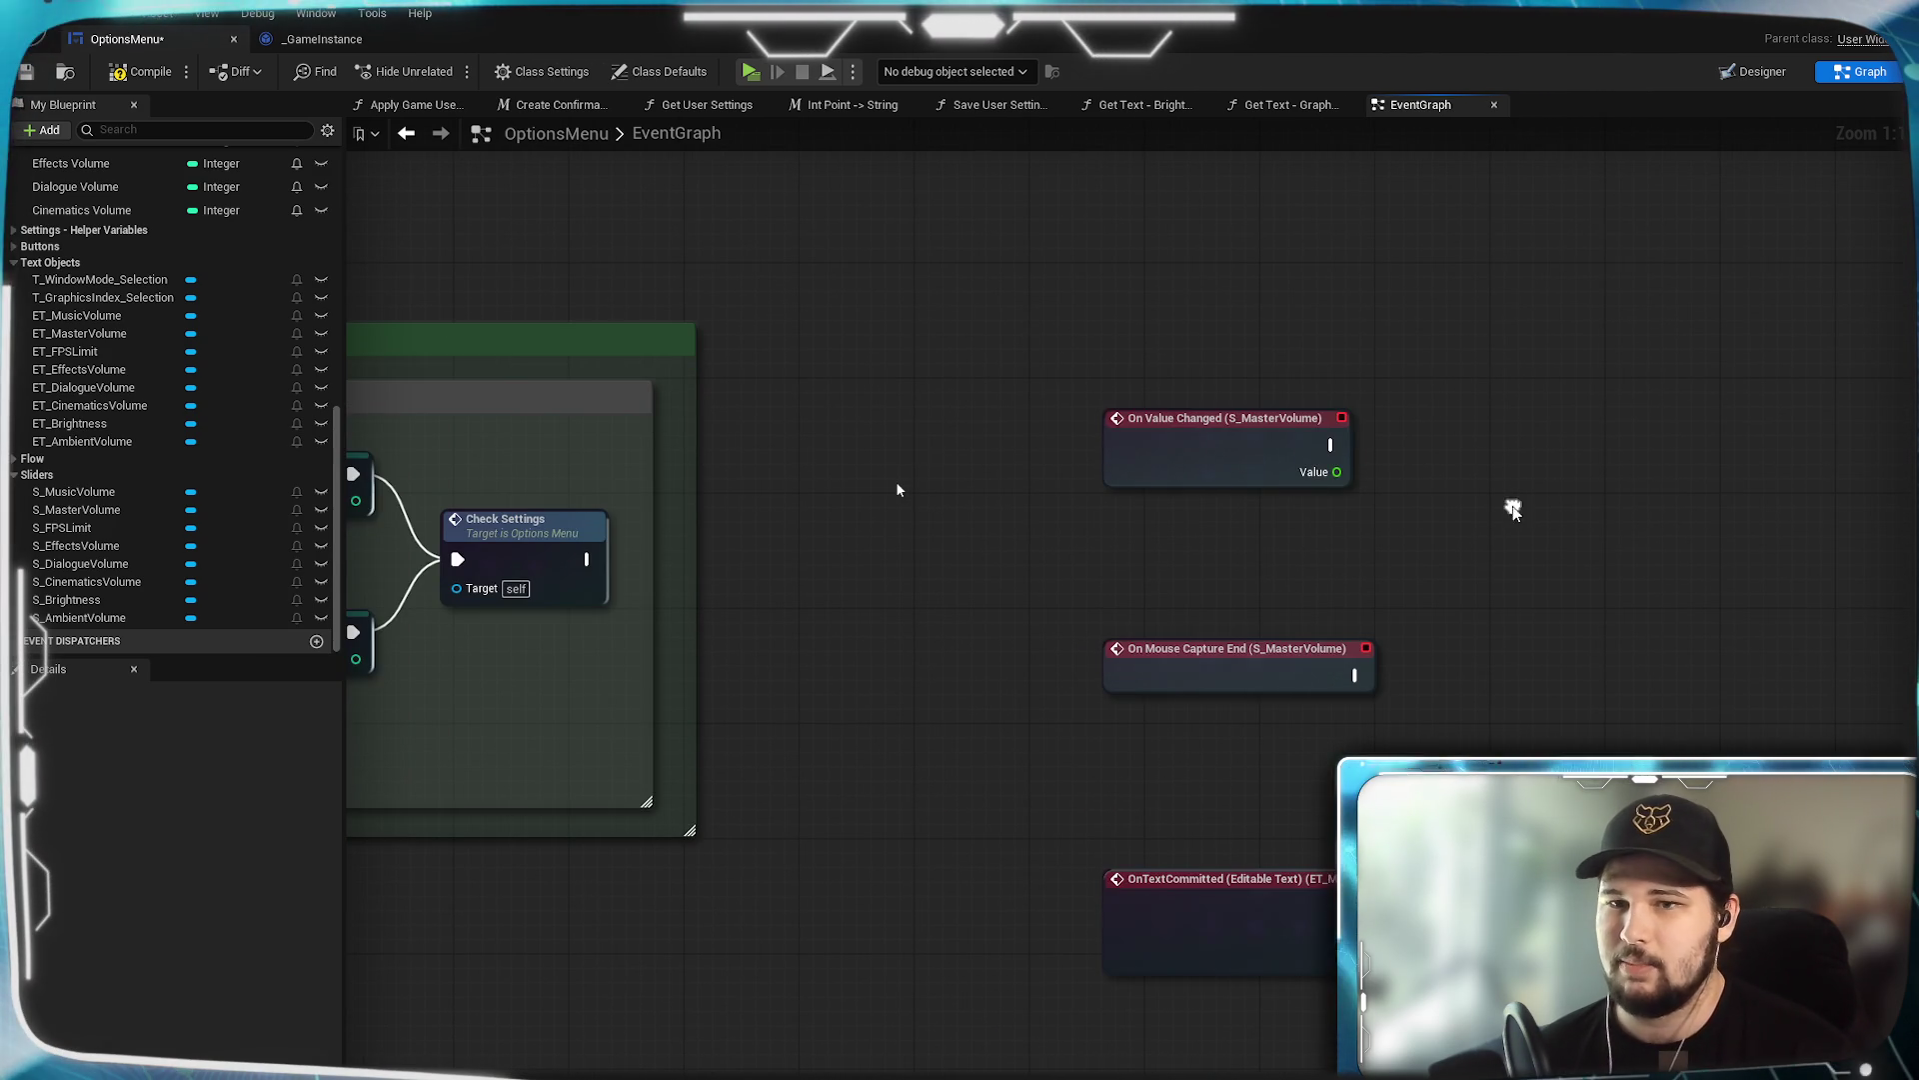
mouse_move(1220, 463)
mouse_down()
mouse_move(1160, 410)
mouse_move(1159, 452)
mouse_up()
mouse_move(1466, 663)
mouse_down()
mouse_move(1414, 608)
mouse_move(1322, 595)
mouse_up()
mouse_move(1050, 599)
mouse_down()
mouse_move(1635, 585)
mouse_move(1577, 574)
mouse_up()
mouse_move(1068, 889)
mouse_down()
mouse_move(1540, 412)
mouse_move(1452, 395)
mouse_move(1569, 394)
mouse_up()
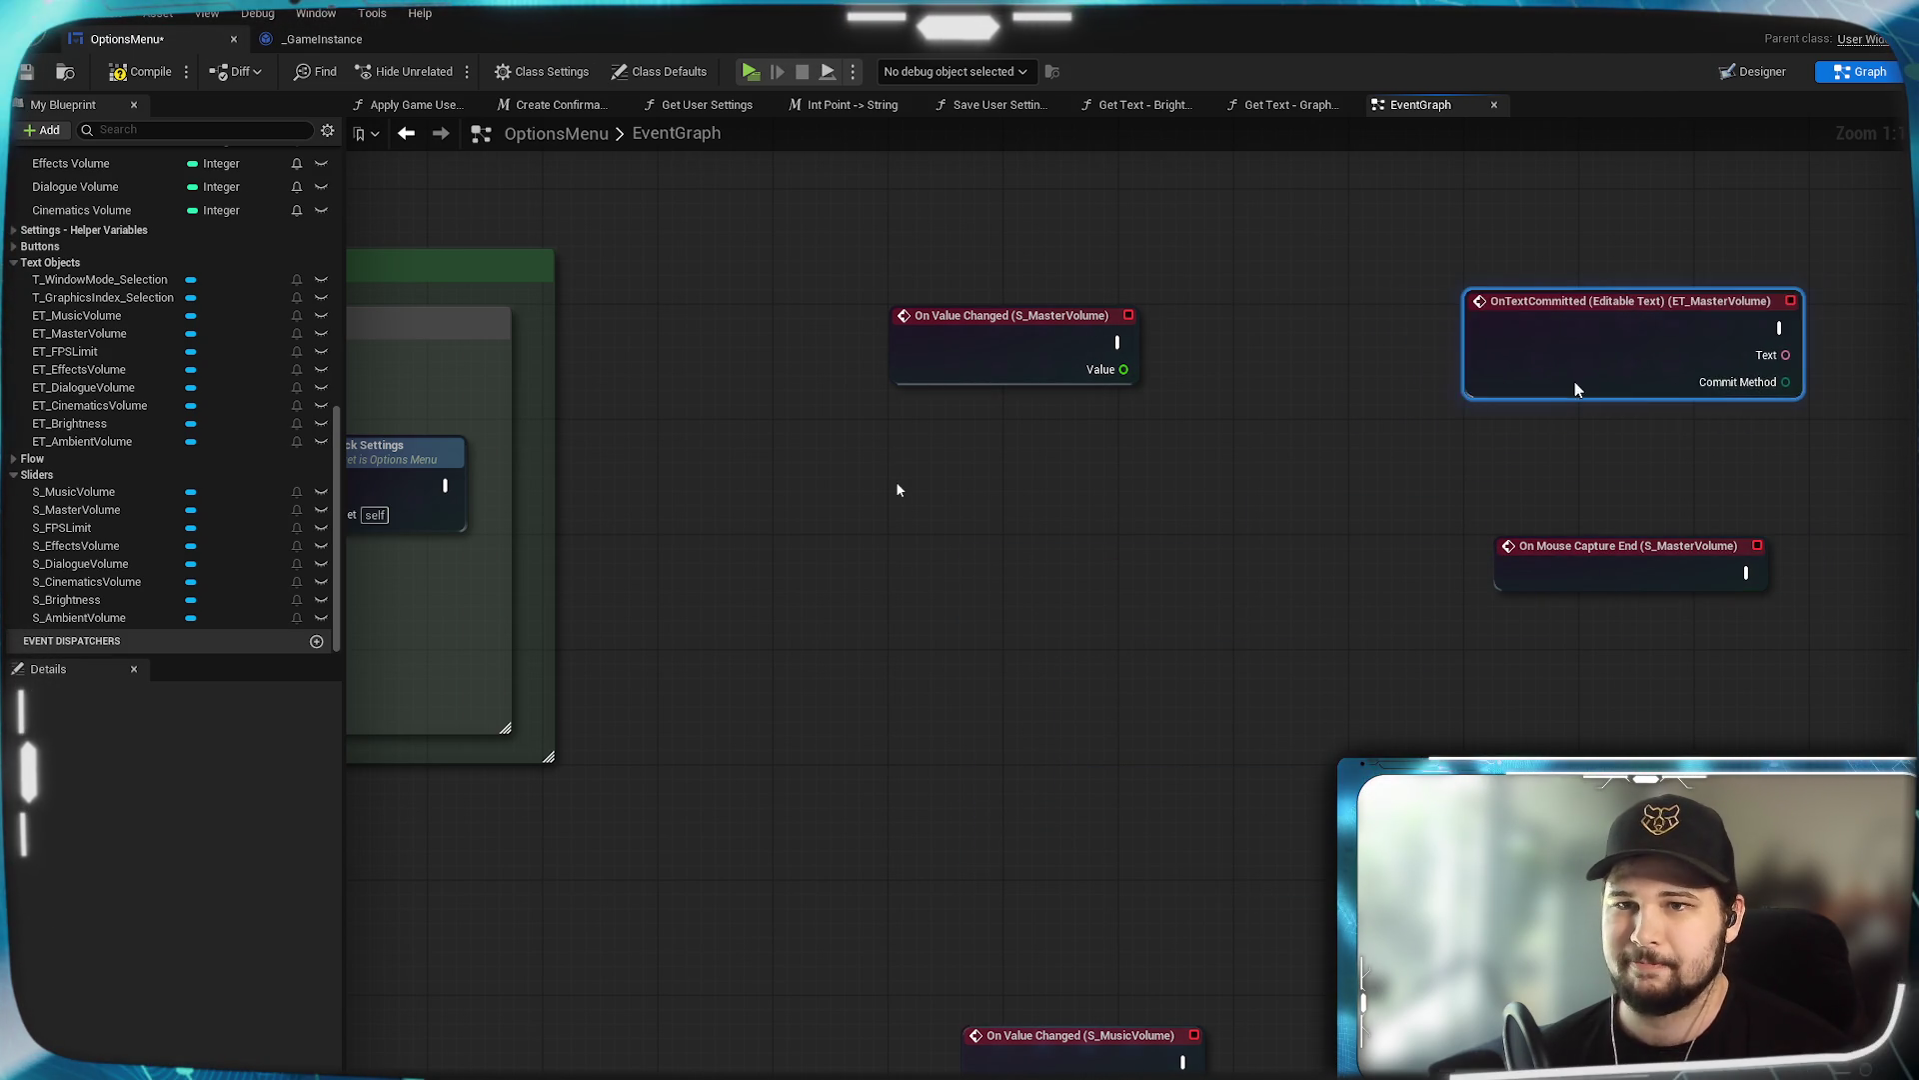
drag(1598, 574, 1580, 587)
Arrange the Music and Ambient Volume event rows below the Master row.
mouse_move(1080, 1070)
mouse_down()
mouse_move(1133, 914)
mouse_move(1194, 955)
mouse_move(1125, 708)
mouse_up()
mouse_move(1201, 922)
mouse_down()
mouse_move(1420, 780)
mouse_move(1691, 665)
mouse_up()
mouse_move(1522, 525)
mouse_down()
mouse_move(1584, 455)
mouse_move(1648, 445)
mouse_up()
click(1312, 789)
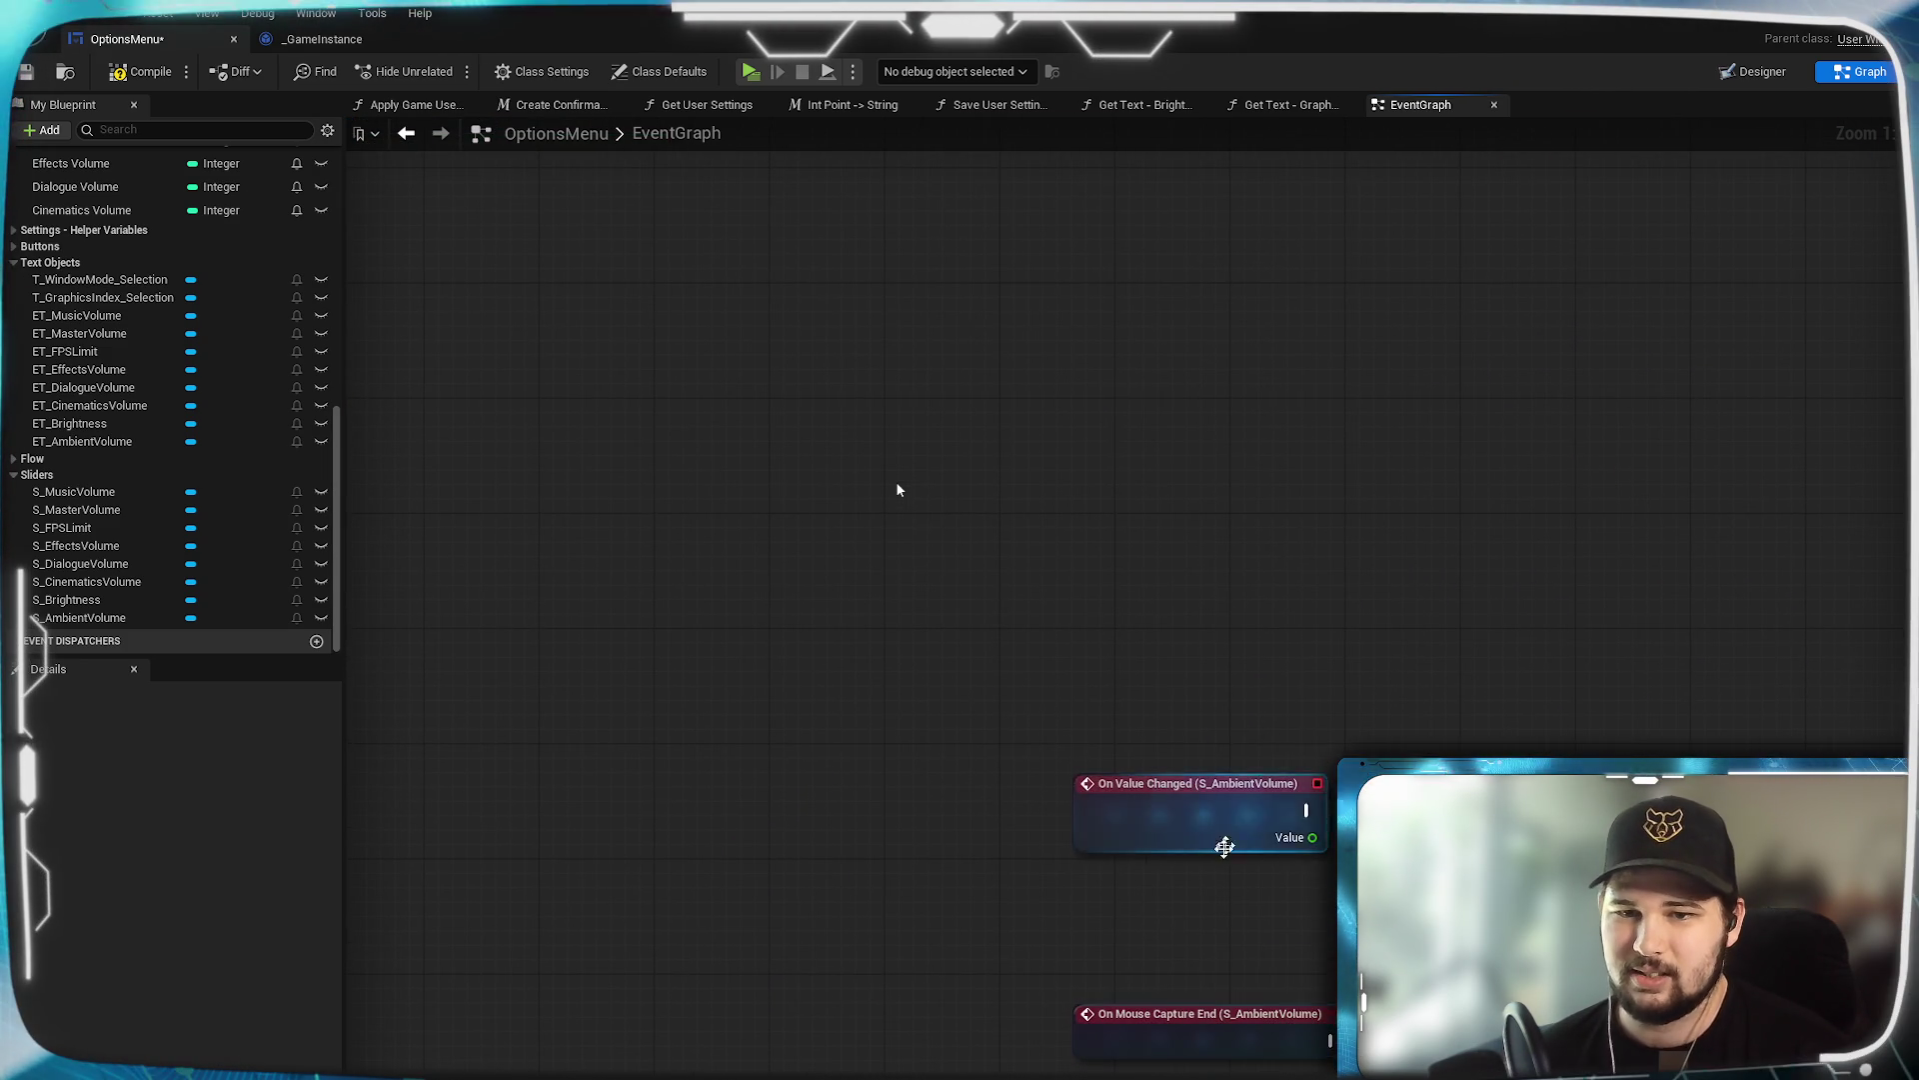
mouse_move(1179, 778)
mouse_down()
mouse_move(1263, 570)
mouse_move(1129, 878)
mouse_move(1108, 822)
mouse_move(1107, 874)
mouse_up()
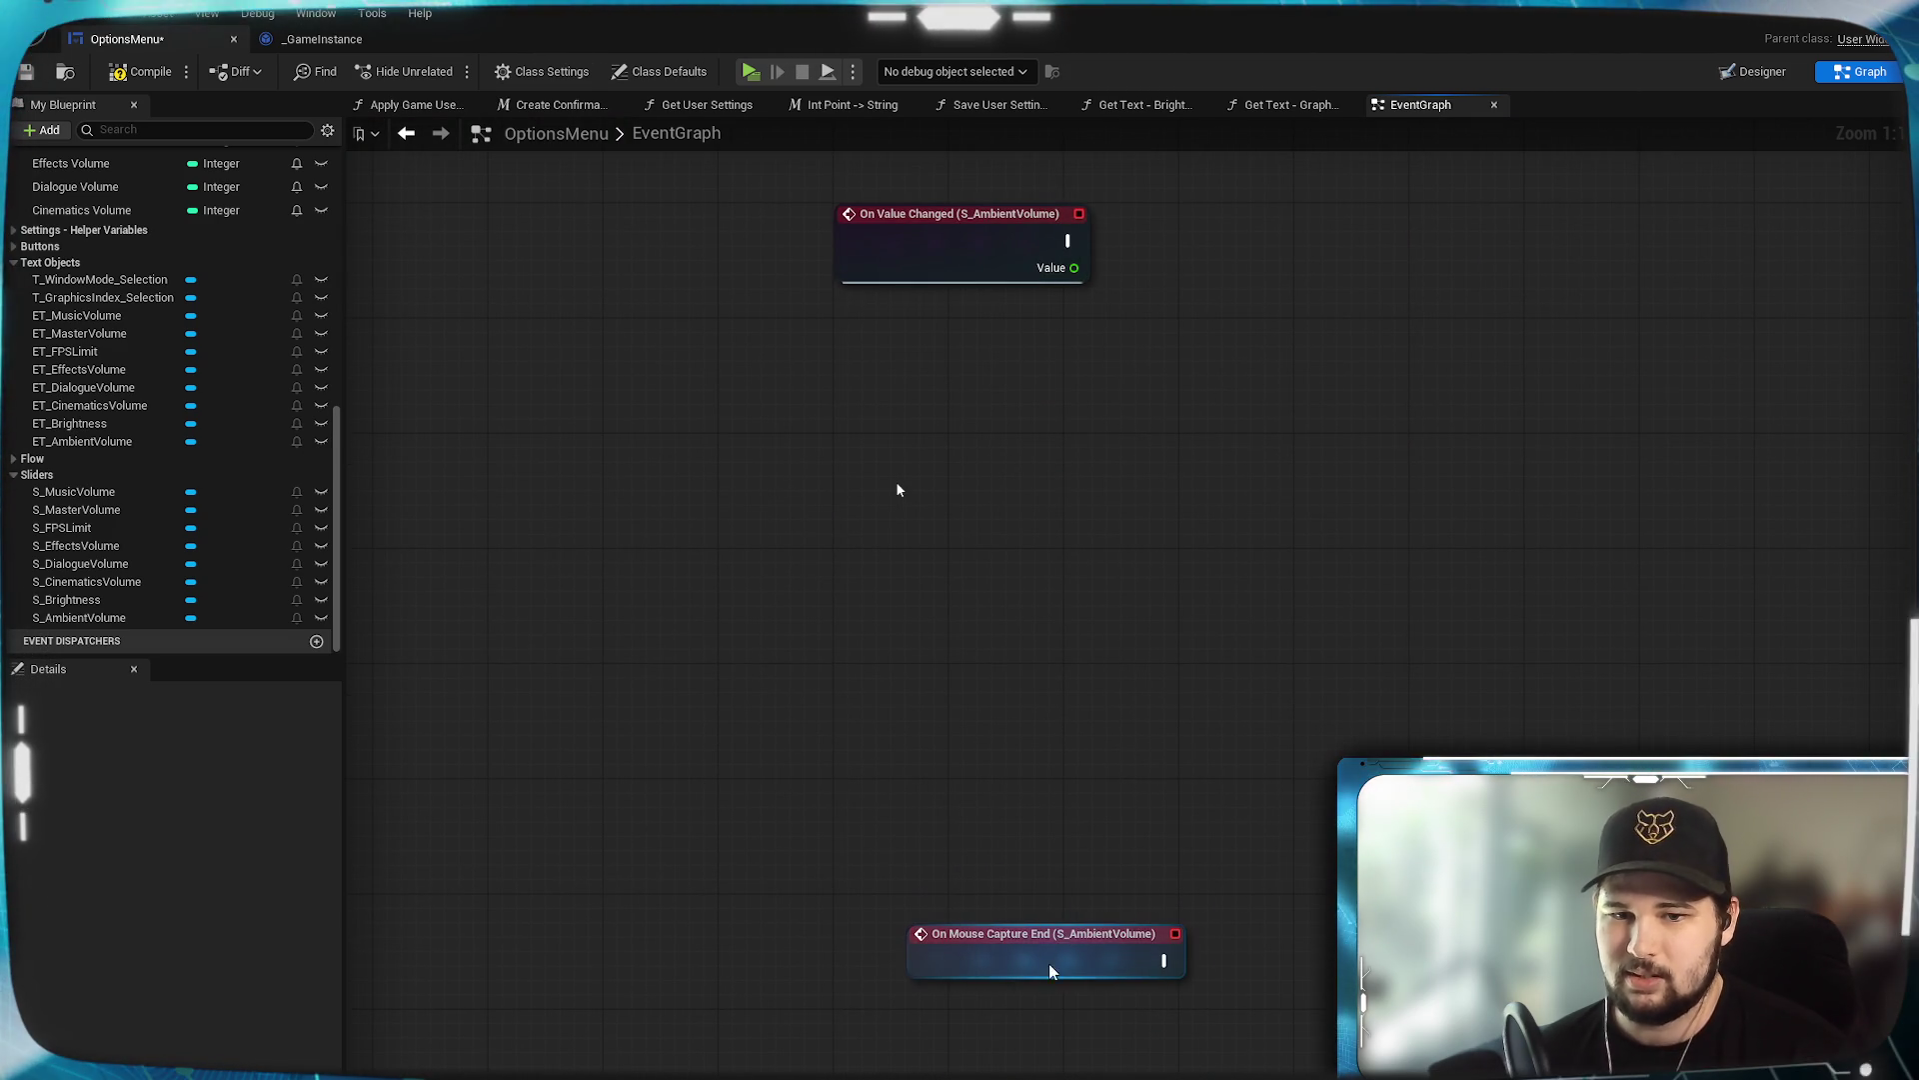
mouse_move(1047, 963)
mouse_down()
mouse_move(1503, 445)
mouse_move(1578, 488)
mouse_up()
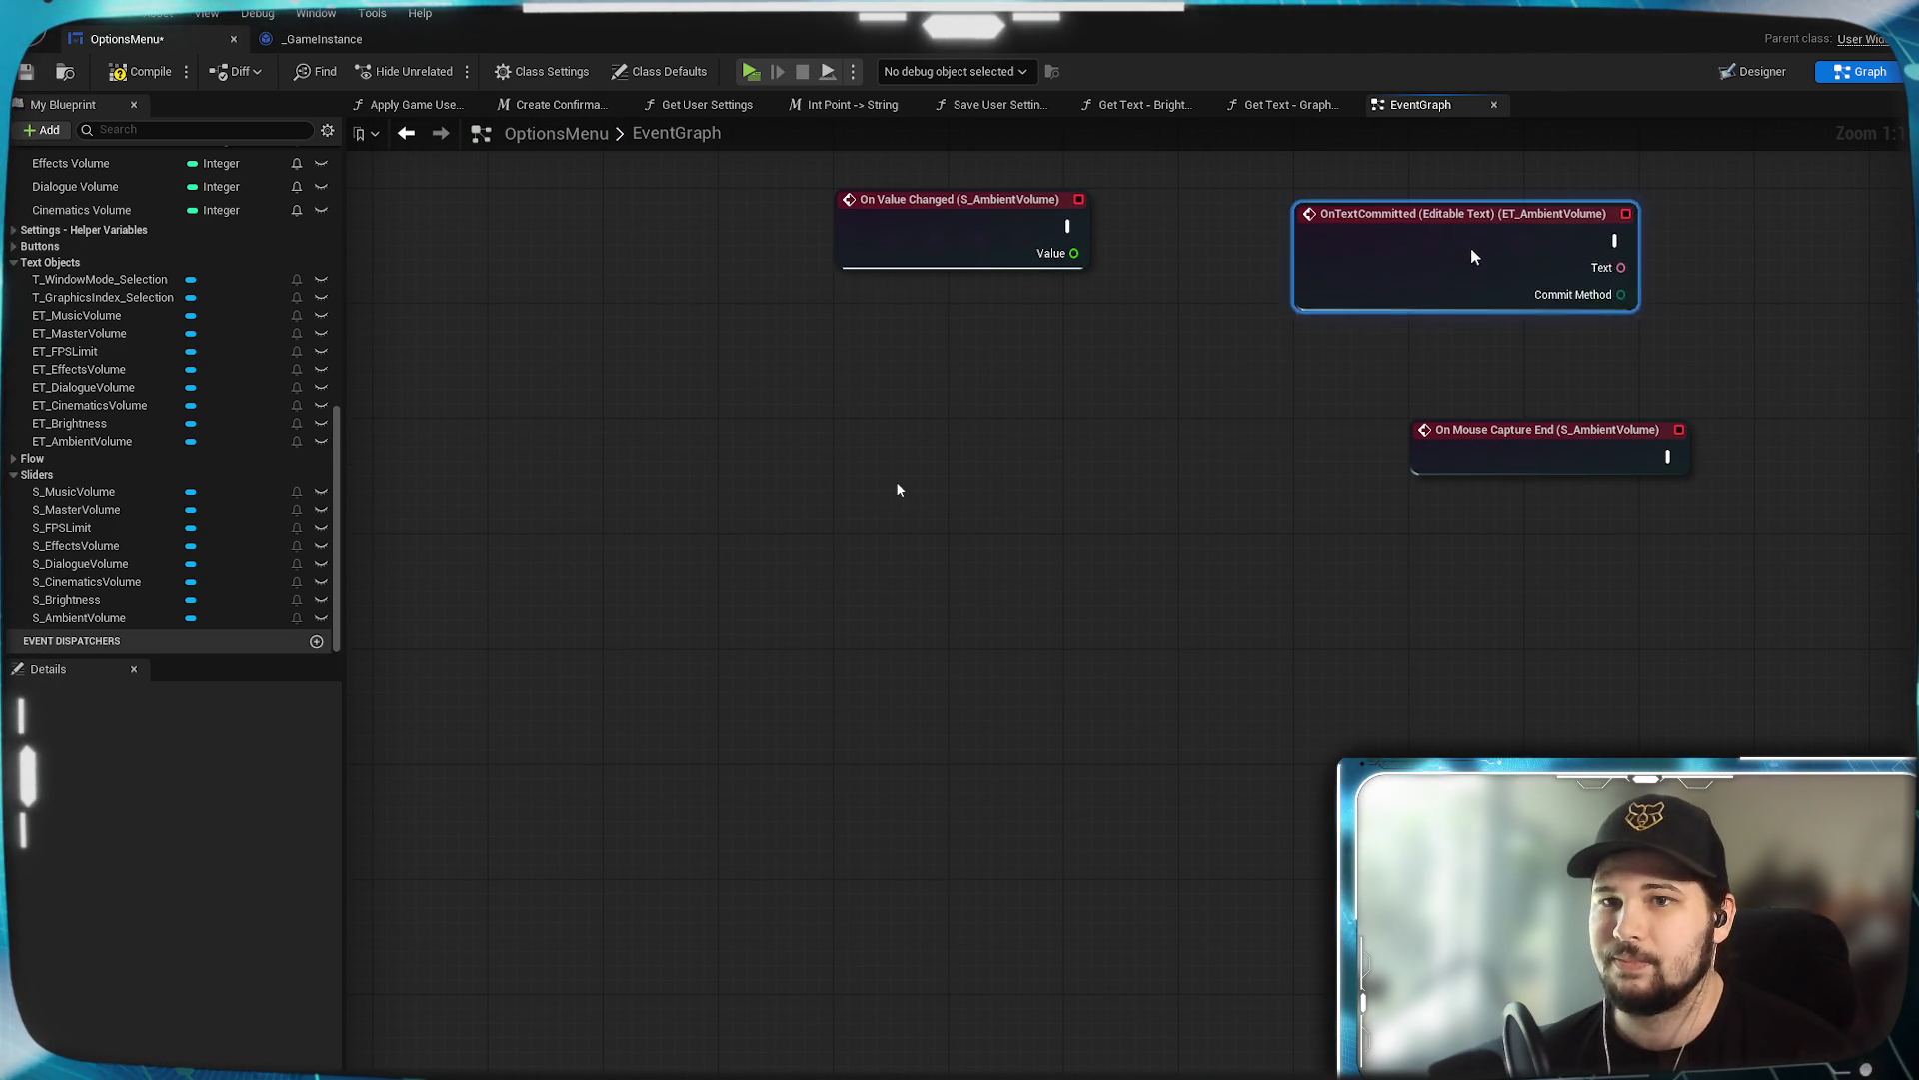
drag(1471, 257, 1585, 238)
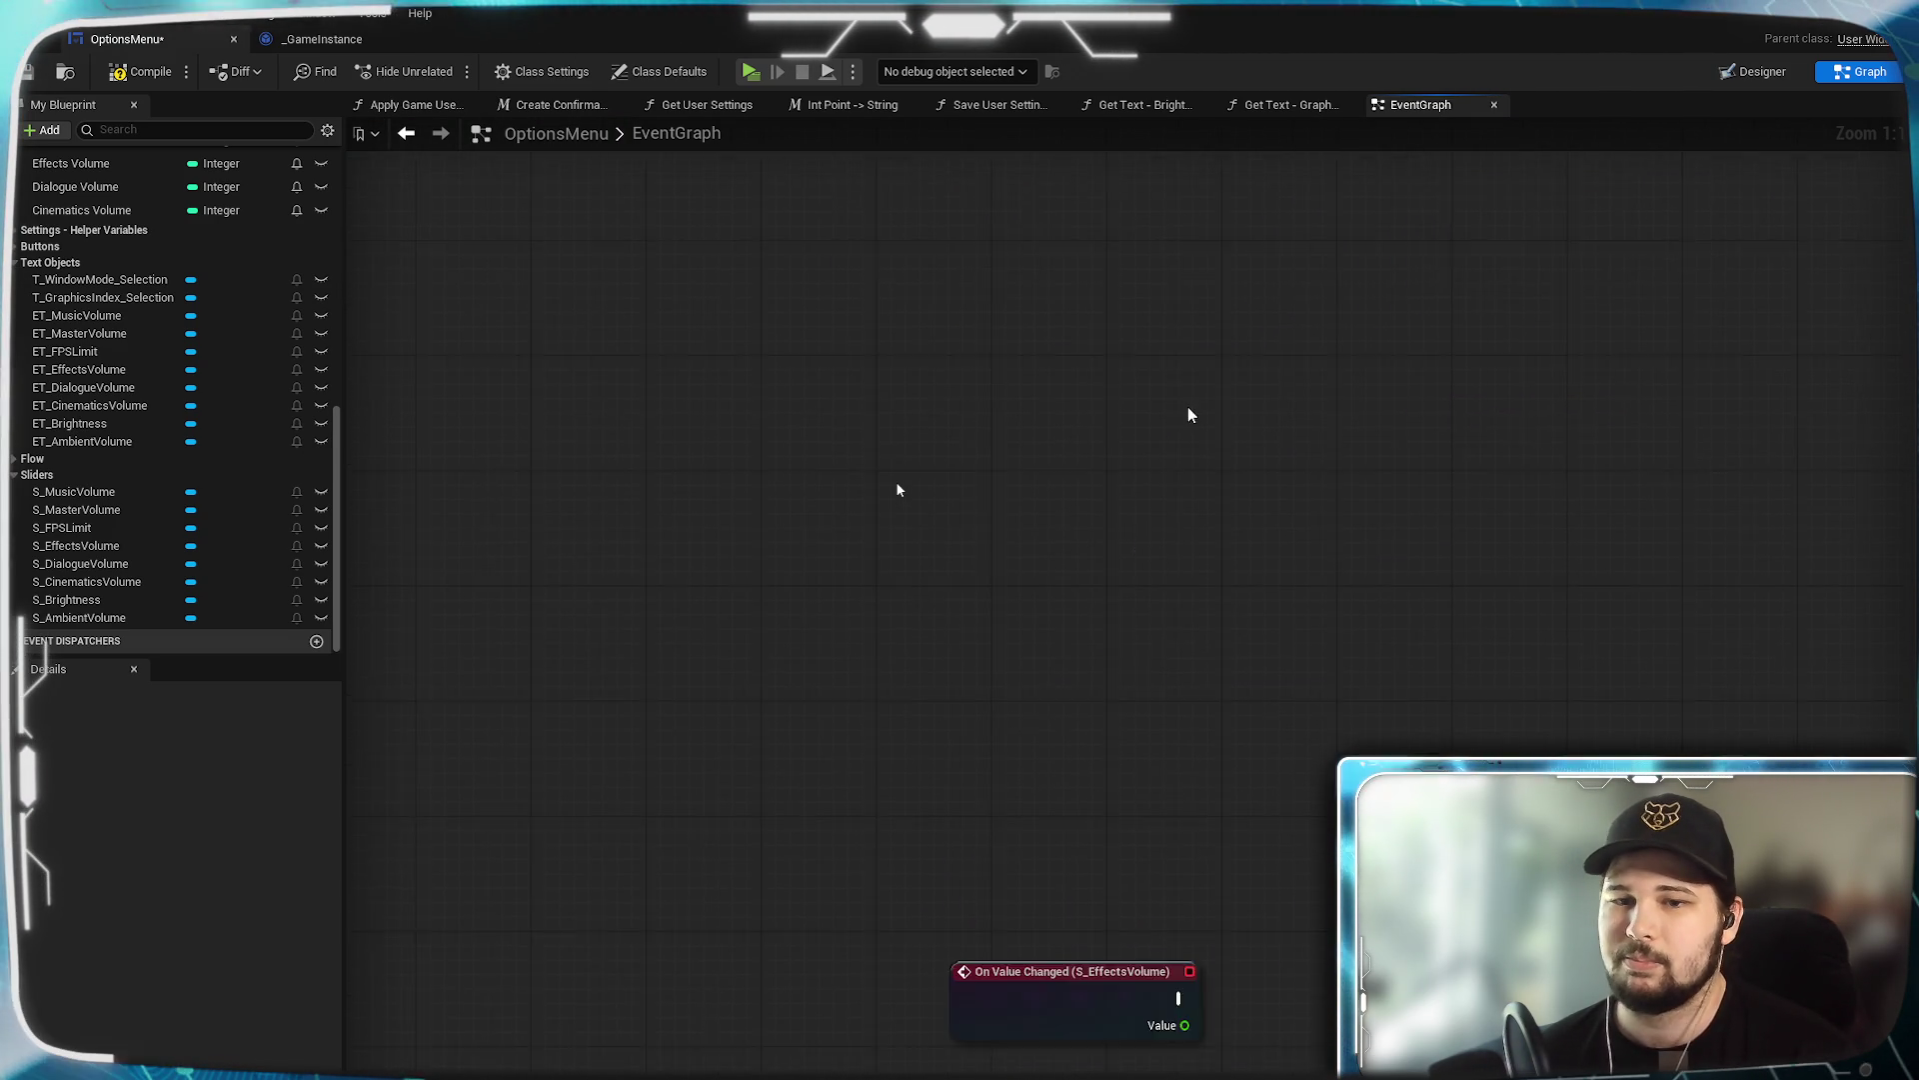
scroll(898, 490, down, 5)
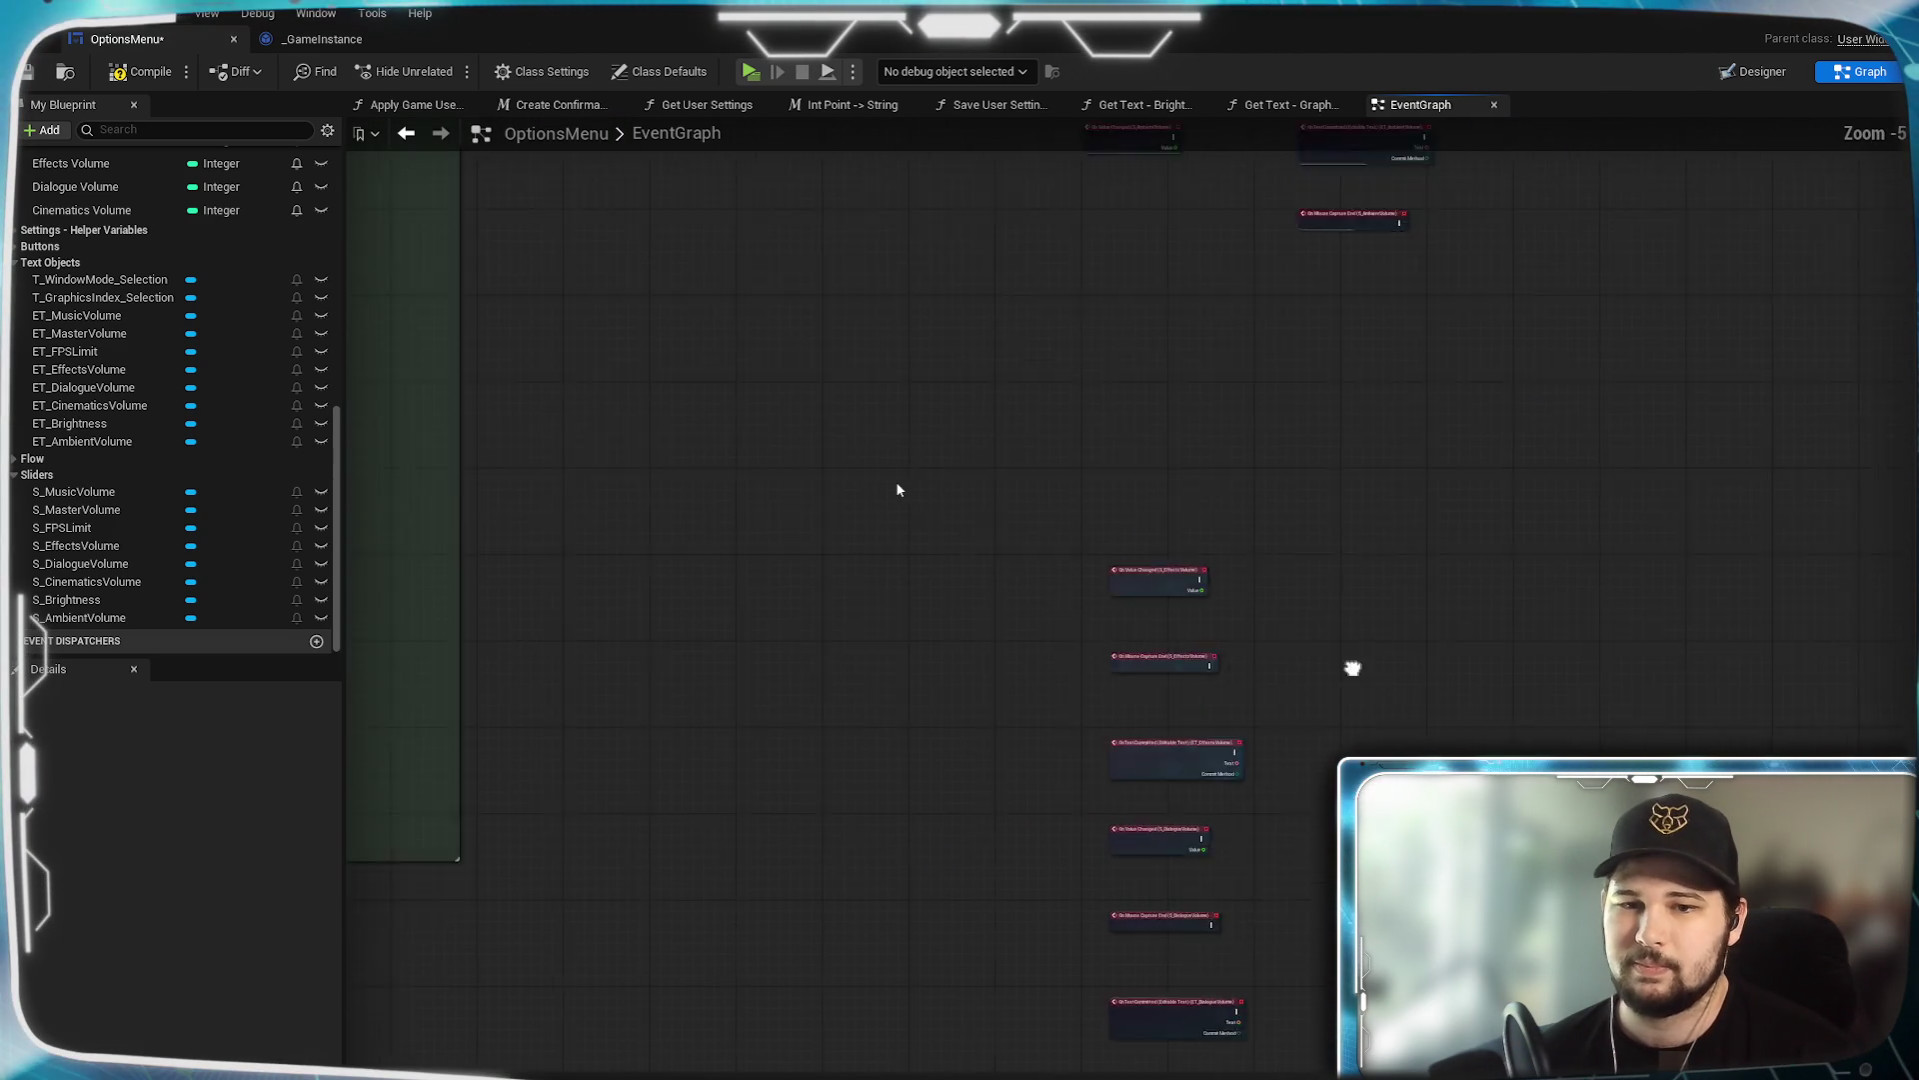
Arrange the Effects and Dialogue Volume event rows in the same layout.
drag(1140, 299, 1414, 1075)
key(f)
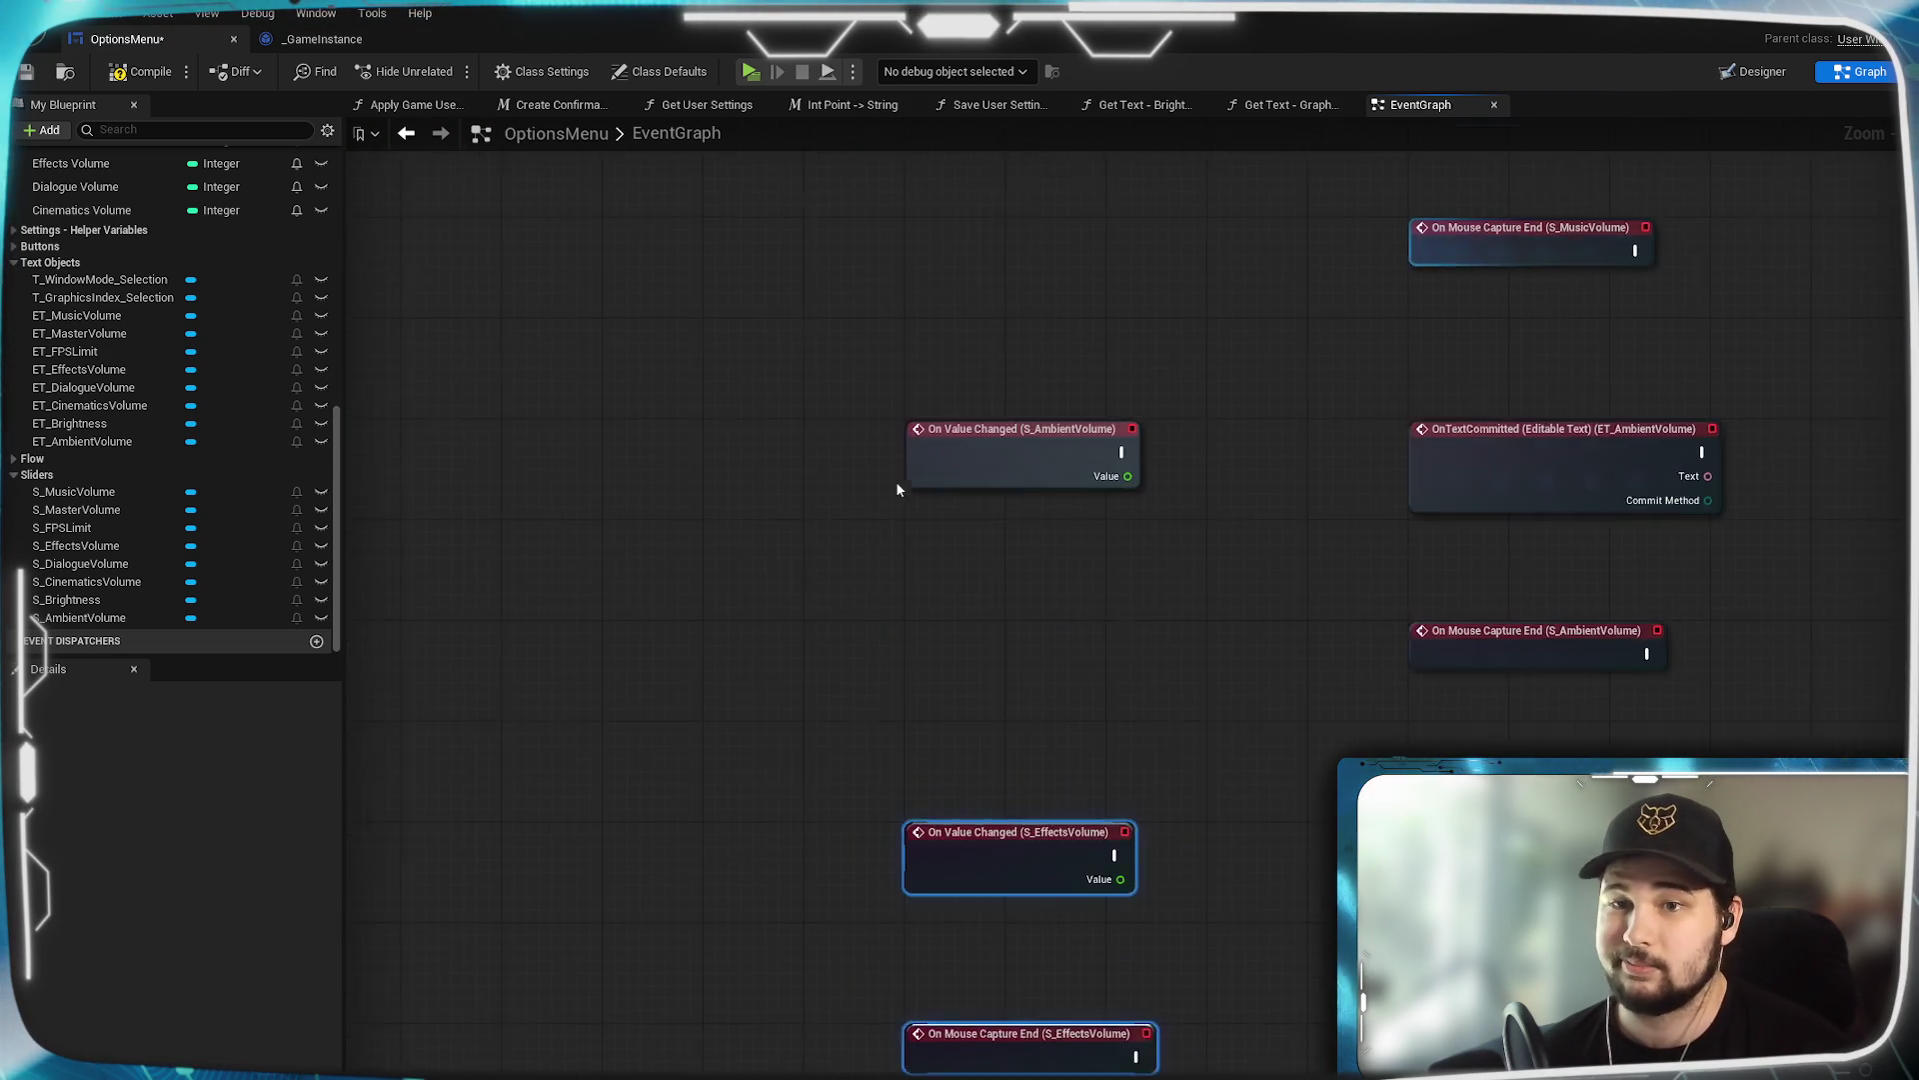
click(1142, 685)
mouse_move(1142, 686)
mouse_down()
mouse_move(1189, 706)
mouse_move(1646, 668)
mouse_move(1655, 684)
mouse_up()
drag(1124, 876, 1601, 490)
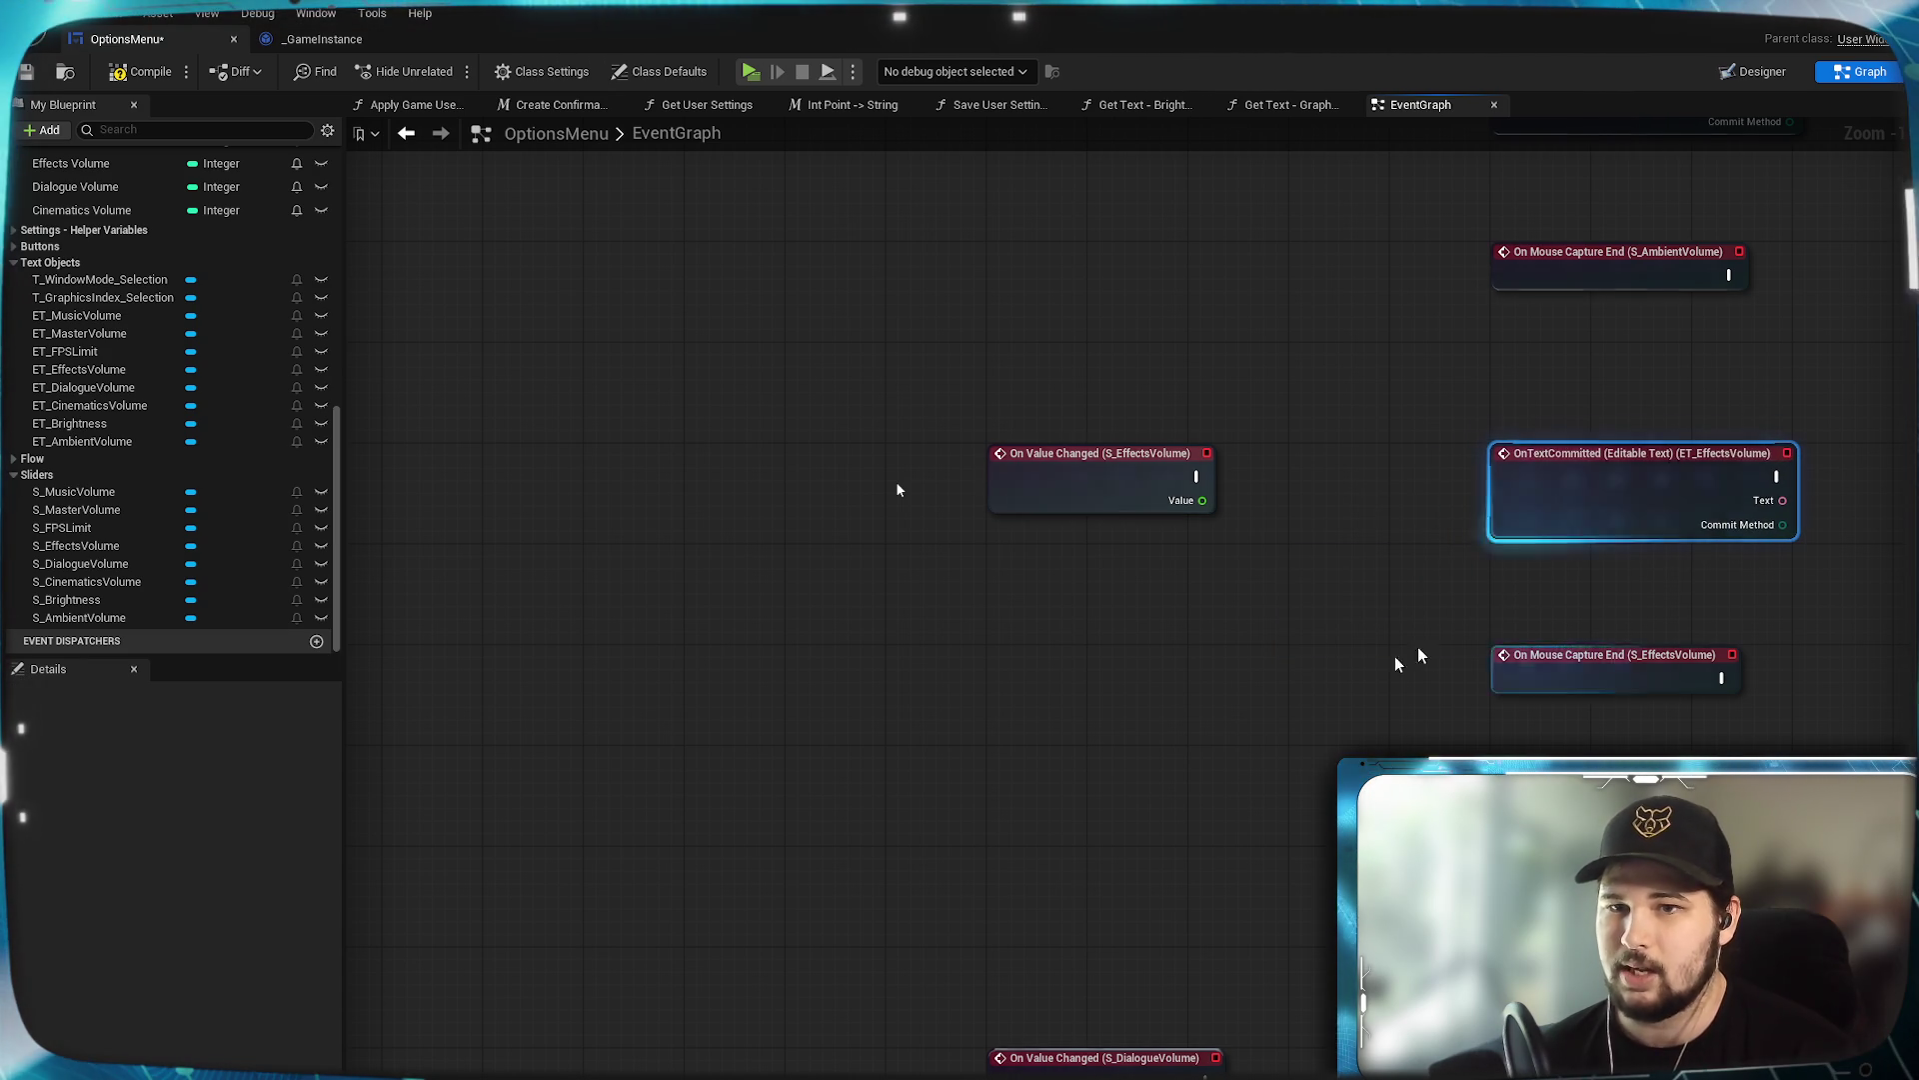
mouse_move(1146, 768)
mouse_down()
mouse_move(1152, 560)
mouse_move(1139, 572)
mouse_up()
mouse_move(1189, 949)
mouse_down()
mouse_move(1435, 834)
mouse_move(1689, 748)
mouse_up()
mouse_move(1559, 820)
mouse_down()
mouse_move(1585, 556)
mouse_move(1512, 583)
mouse_up()
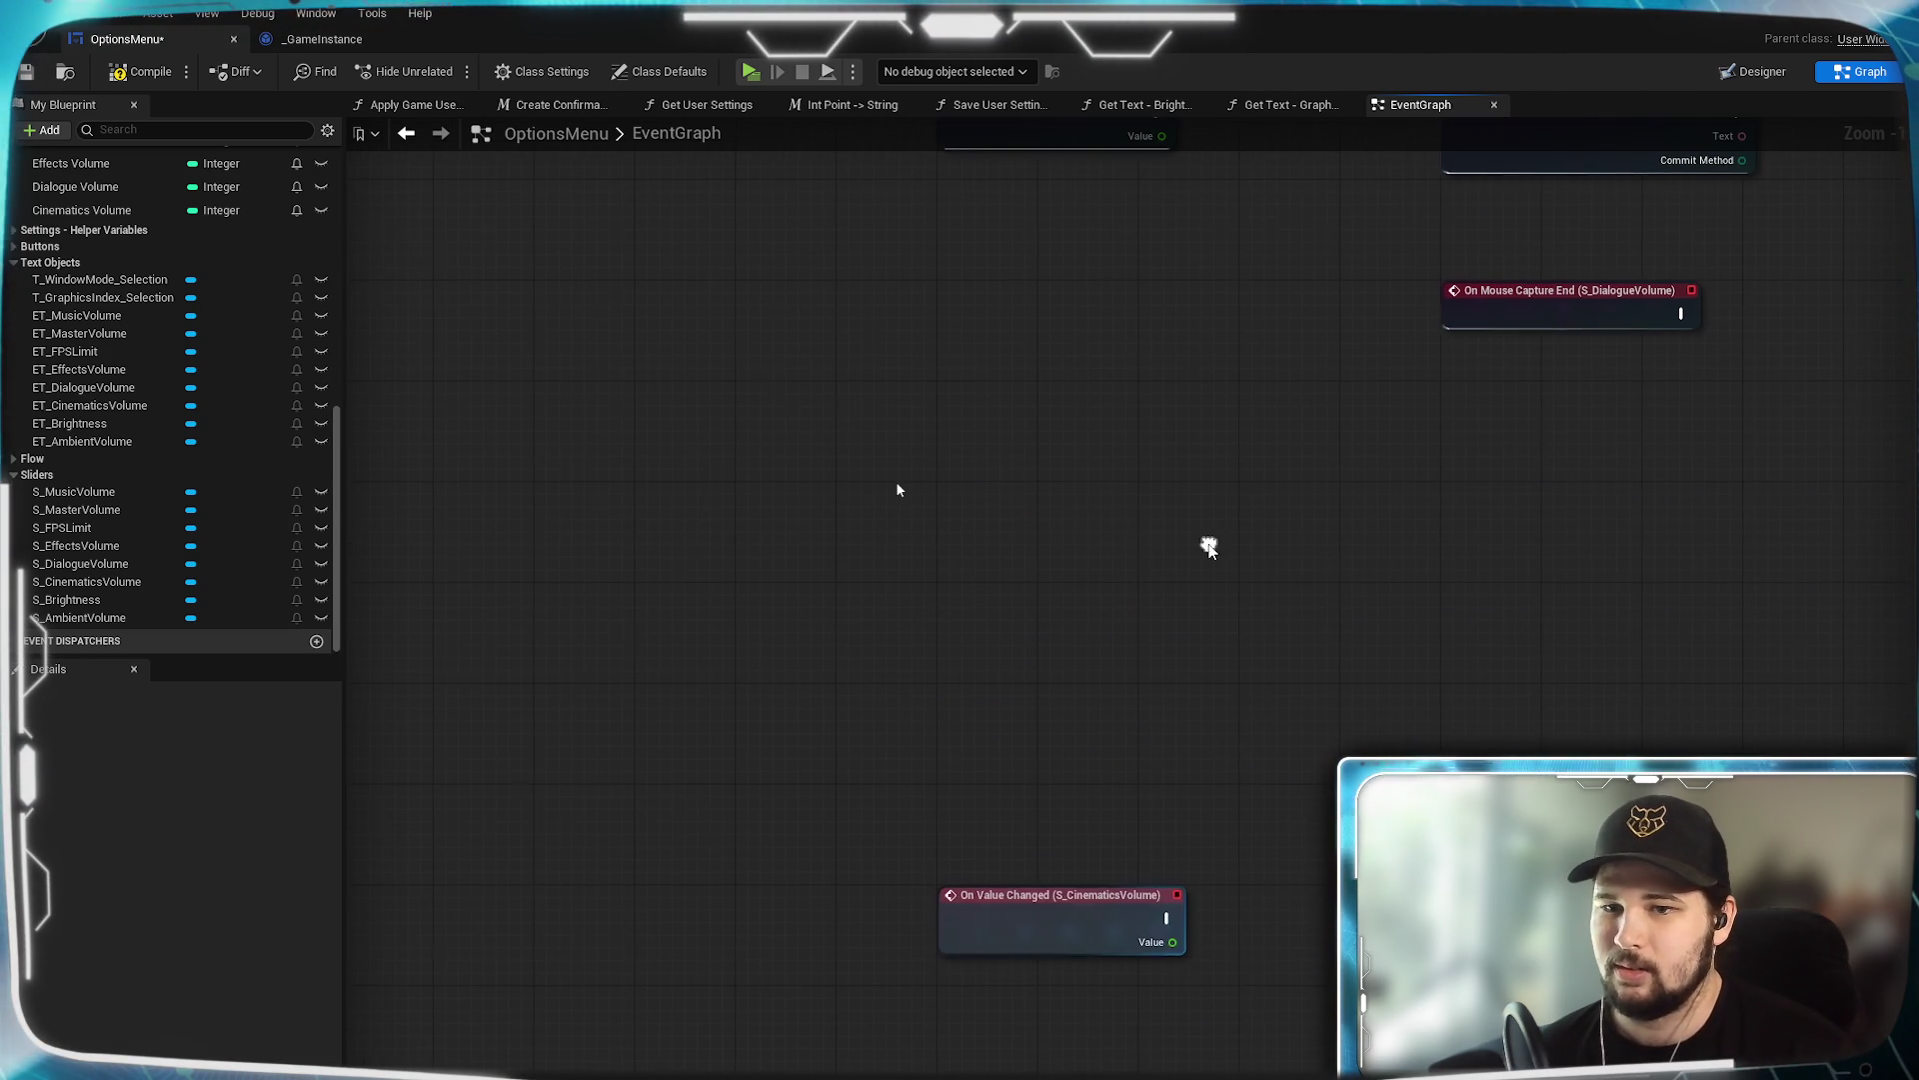
Arrange the Cinematics Volume event row and return the view to the top rows.
mouse_move(1058, 940)
mouse_down()
mouse_move(1076, 518)
mouse_move(1051, 540)
mouse_up()
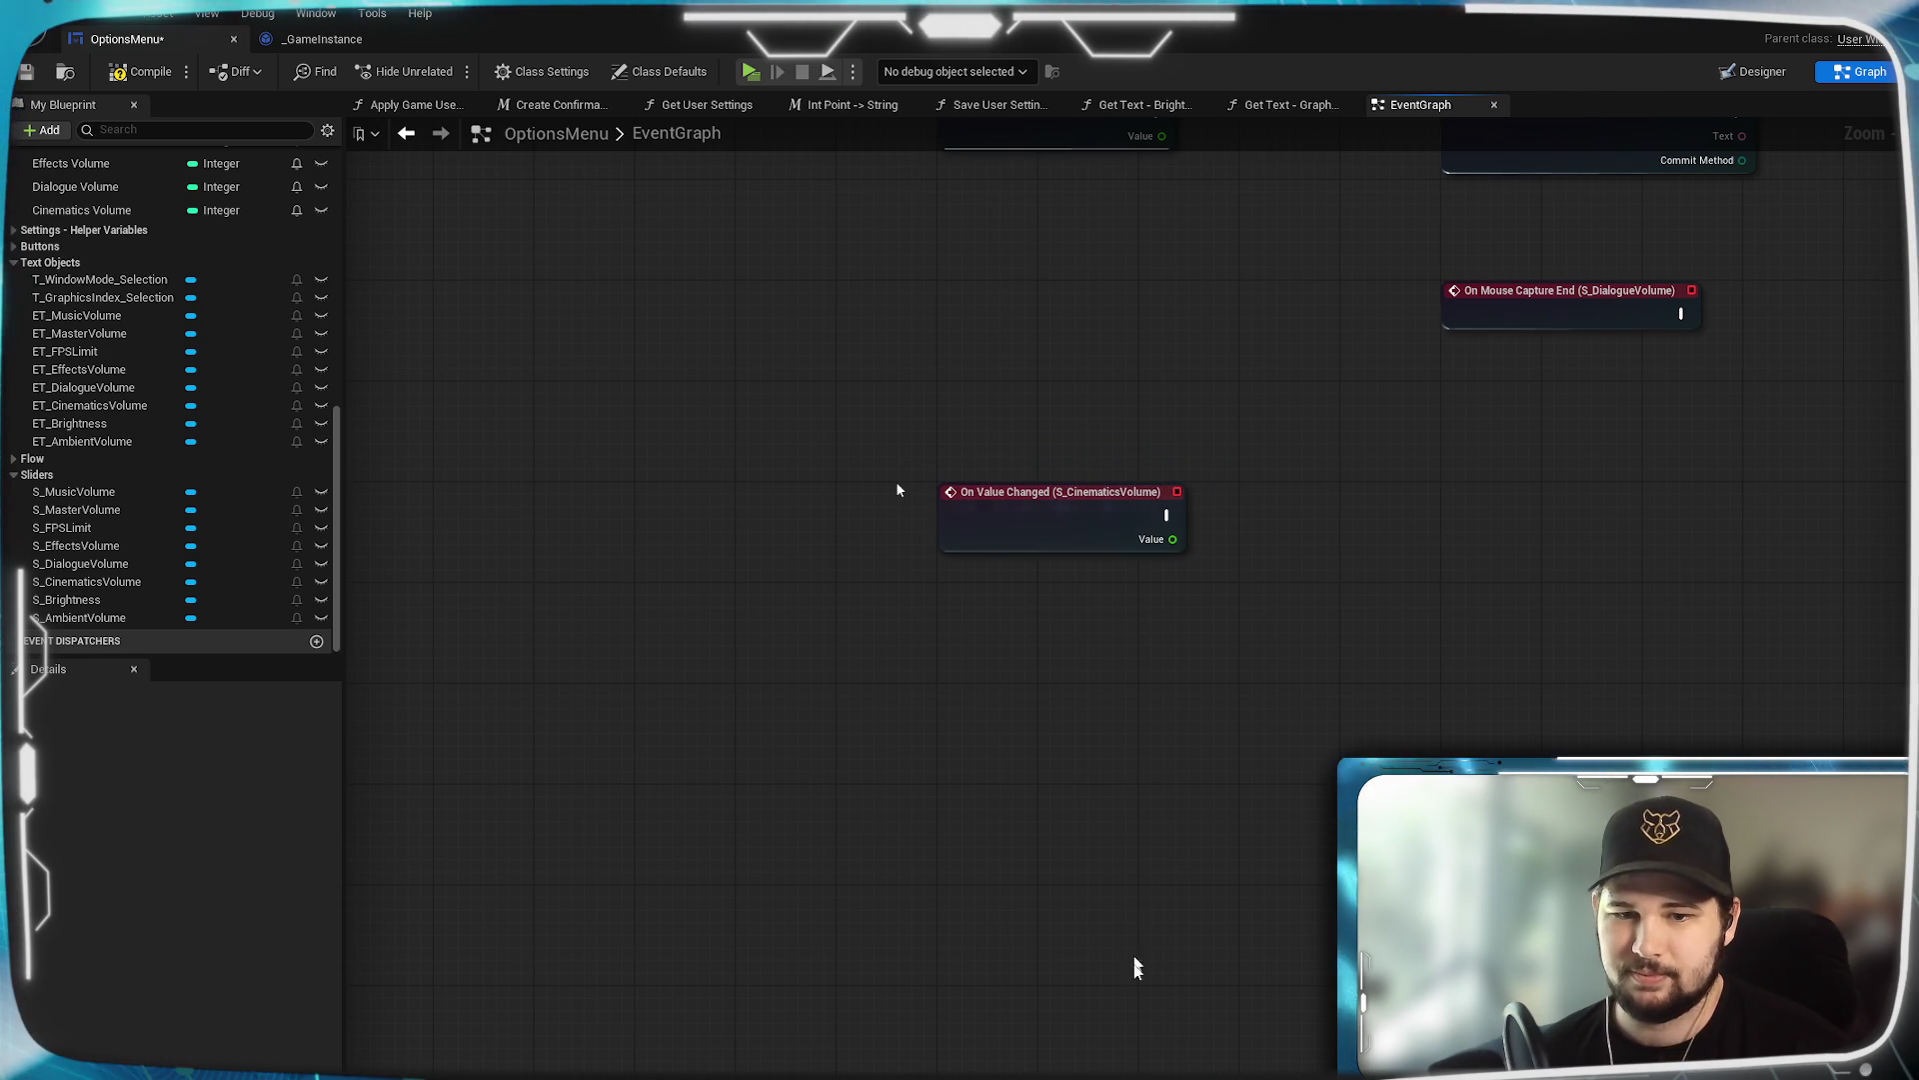
mouse_move(1330, 830)
mouse_down()
mouse_move(1530, 728)
mouse_move(1620, 733)
mouse_up()
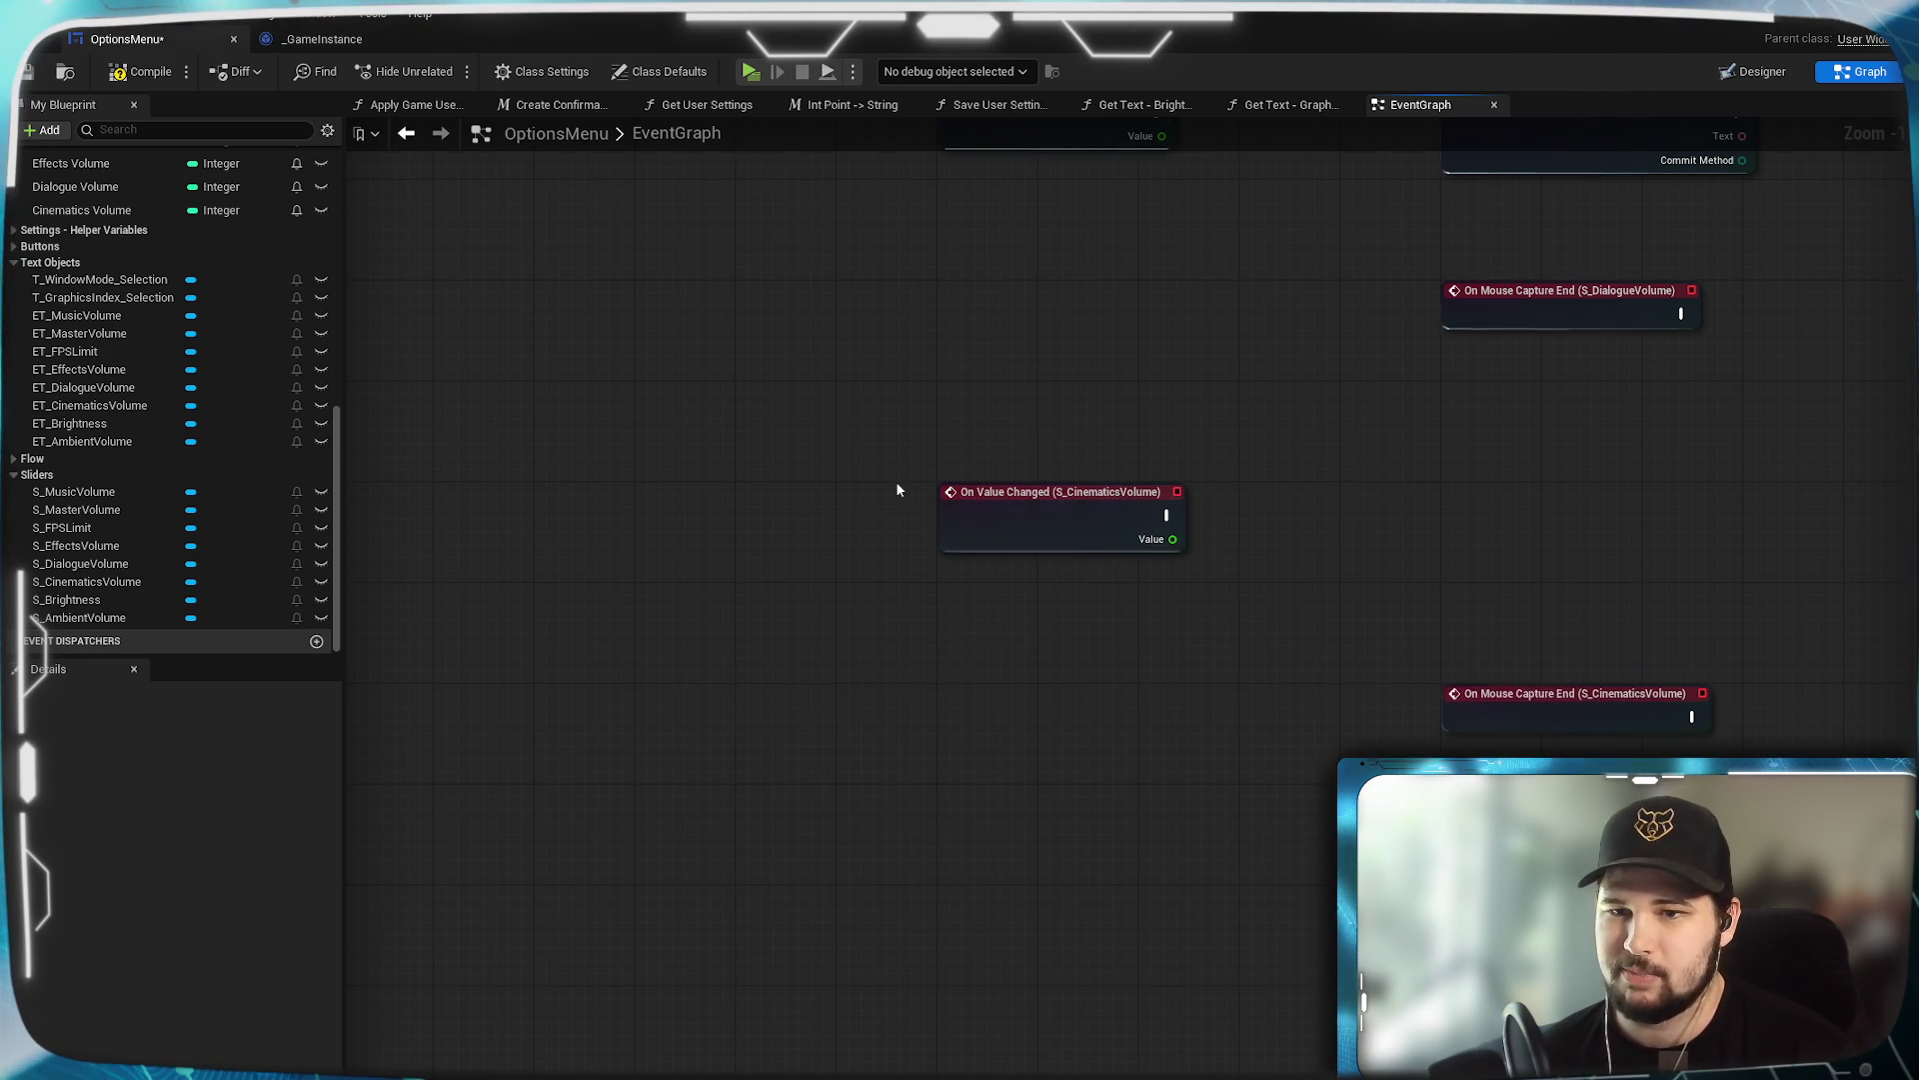
mouse_move(1102, 888)
mouse_down()
mouse_move(1671, 534)
mouse_move(1471, 935)
mouse_move(1308, 455)
mouse_move(1434, 465)
mouse_up()
drag(1144, 337, 1242, 894)
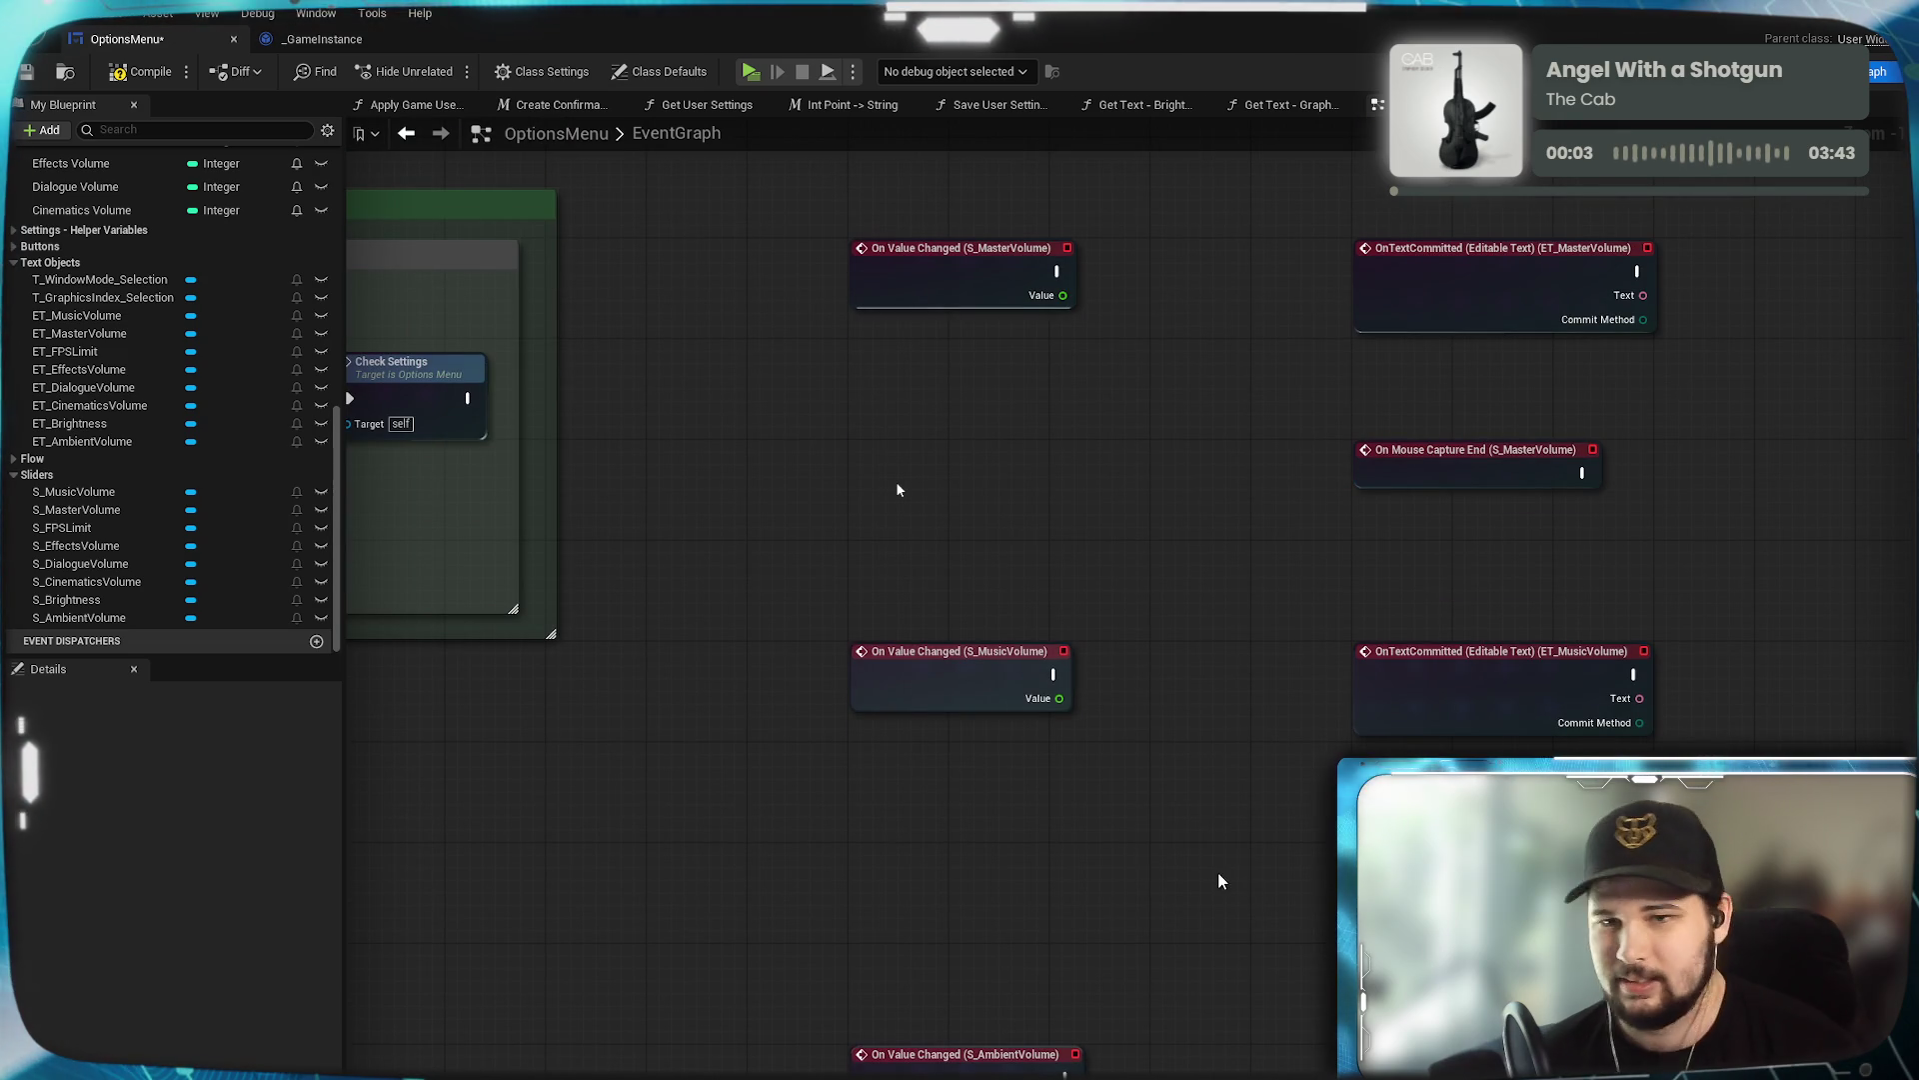
mouse_move(1206, 716)
mouse_down()
mouse_move(1212, 805)
mouse_move(1173, 752)
mouse_move(1088, 776)
mouse_up()
scroll(1212, 795, up, 1)
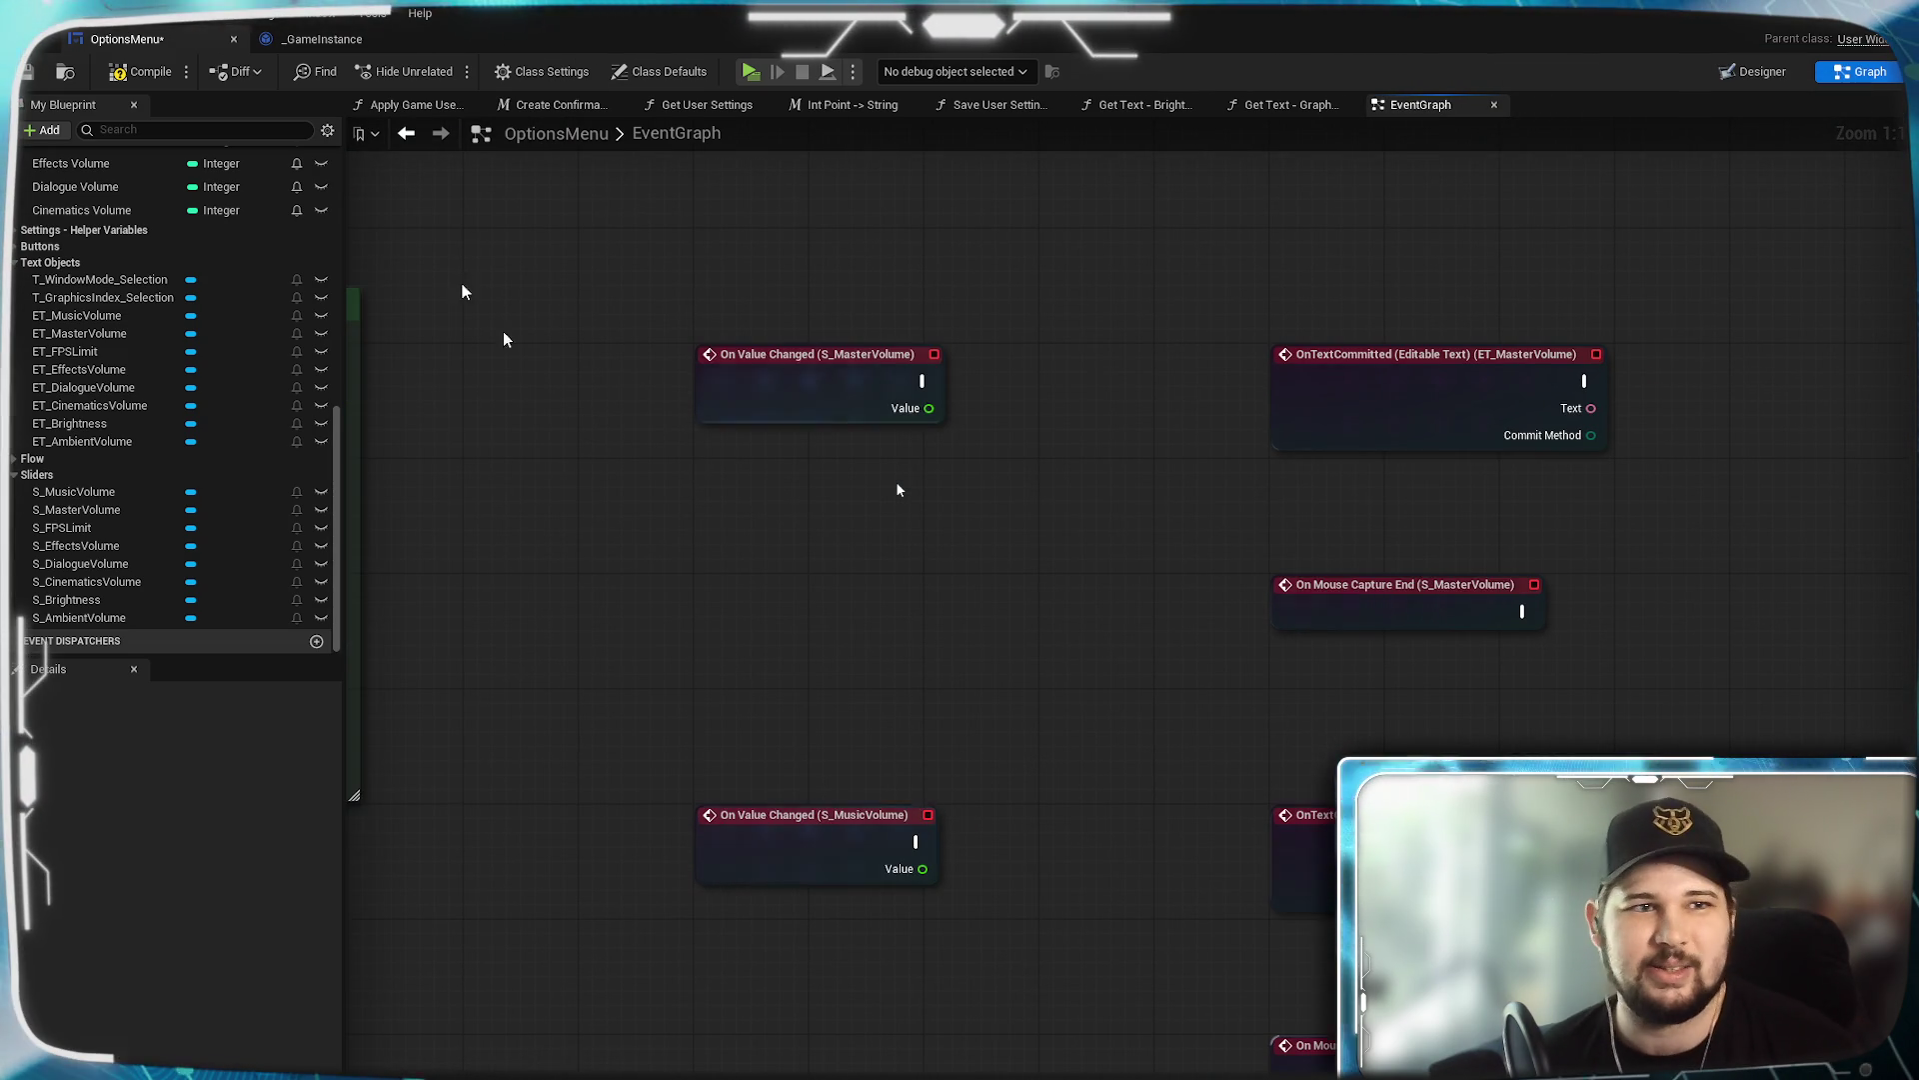
Save the OptionsMenu blueprint and bring the Master Volume event nodes into view.
click(27, 76)
mouse_move(1064, 642)
mouse_down()
mouse_move(1116, 737)
mouse_move(1240, 697)
mouse_move(1104, 637)
mouse_up()
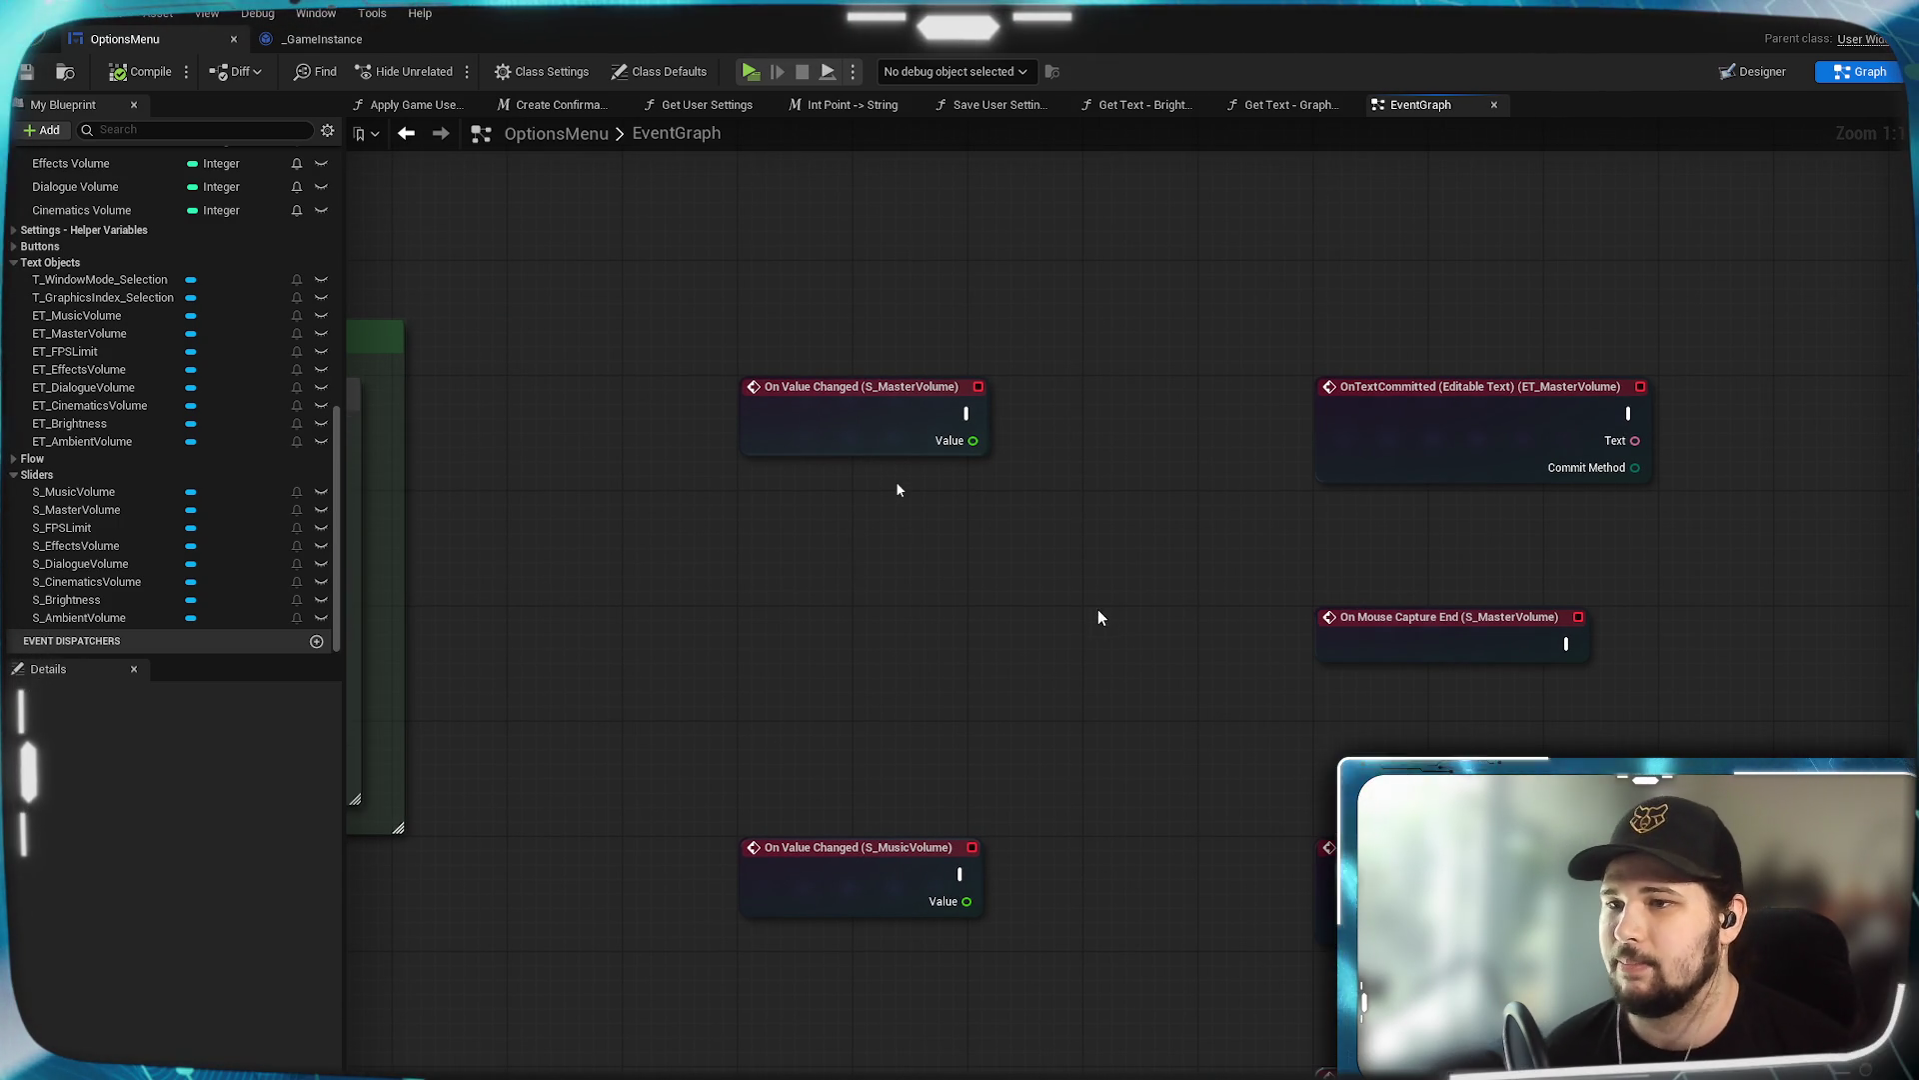
drag(1101, 621, 1093, 658)
drag(885, 660, 844, 566)
drag(590, 313, 1722, 783)
click(990, 689)
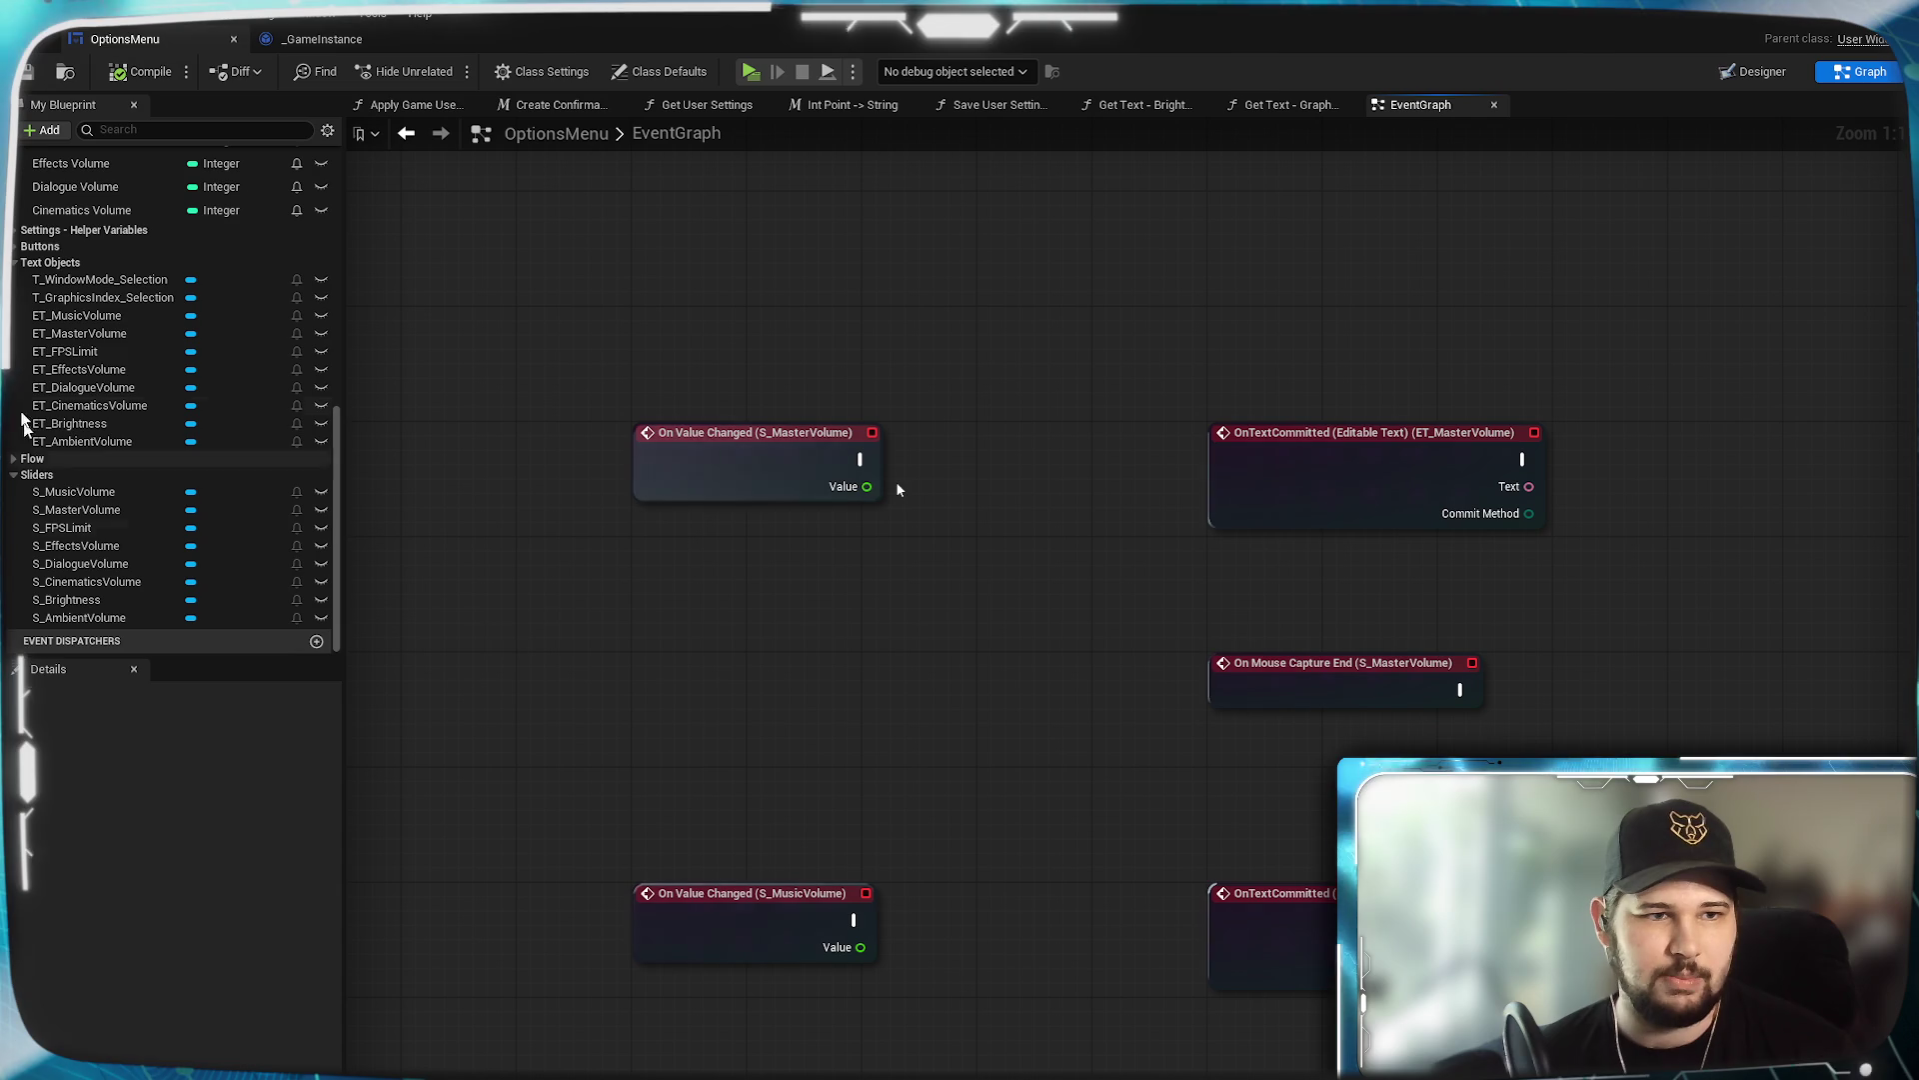
Add S_MasterVolume and Master Volume getters to the graph and align them.
mouse_move(76, 510)
mouse_down()
mouse_move(595, 598)
mouse_move(684, 562)
mouse_up()
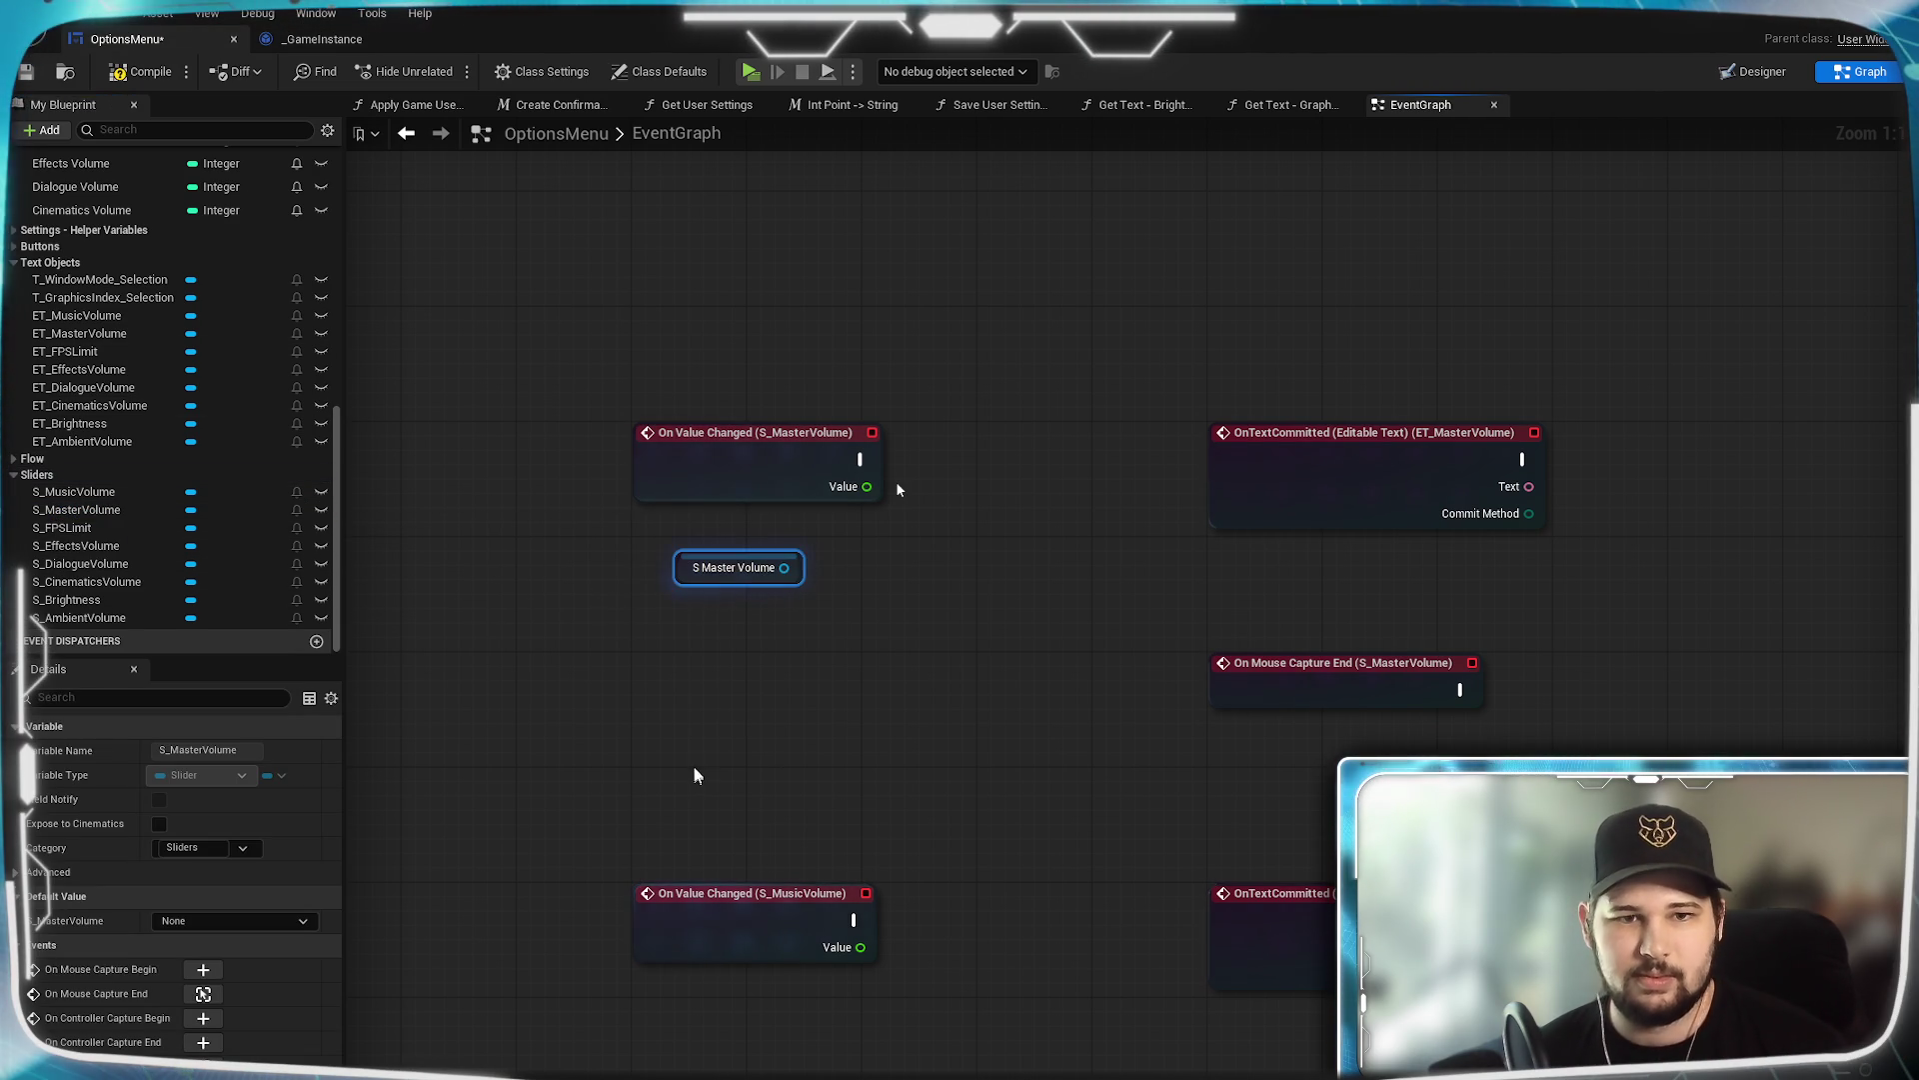
scroll(128, 309, up, 5)
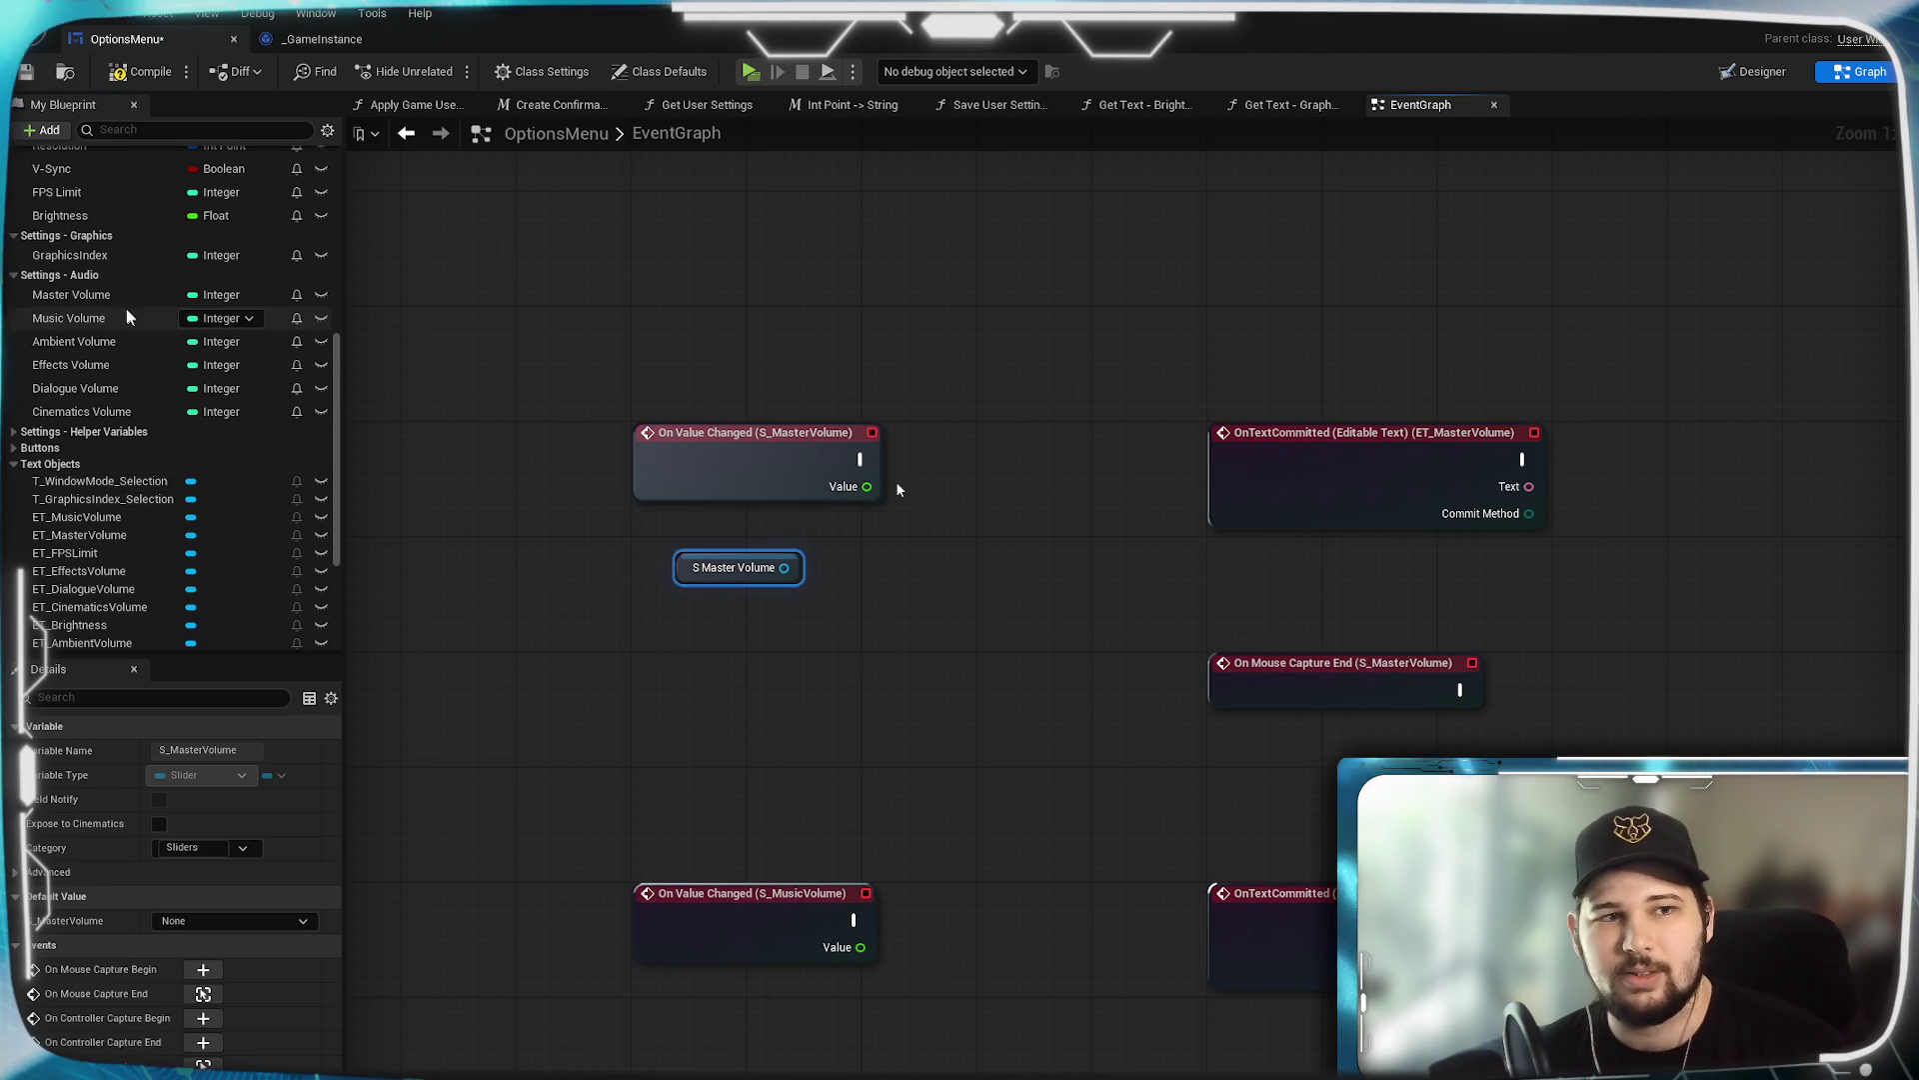
mouse_move(79, 296)
mouse_down()
mouse_move(682, 664)
mouse_move(684, 624)
mouse_up()
click(848, 663)
mouse_move(859, 659)
mouse_down()
mouse_move(770, 673)
mouse_move(969, 726)
mouse_move(958, 649)
mouse_move(946, 674)
mouse_up()
click(1191, 634)
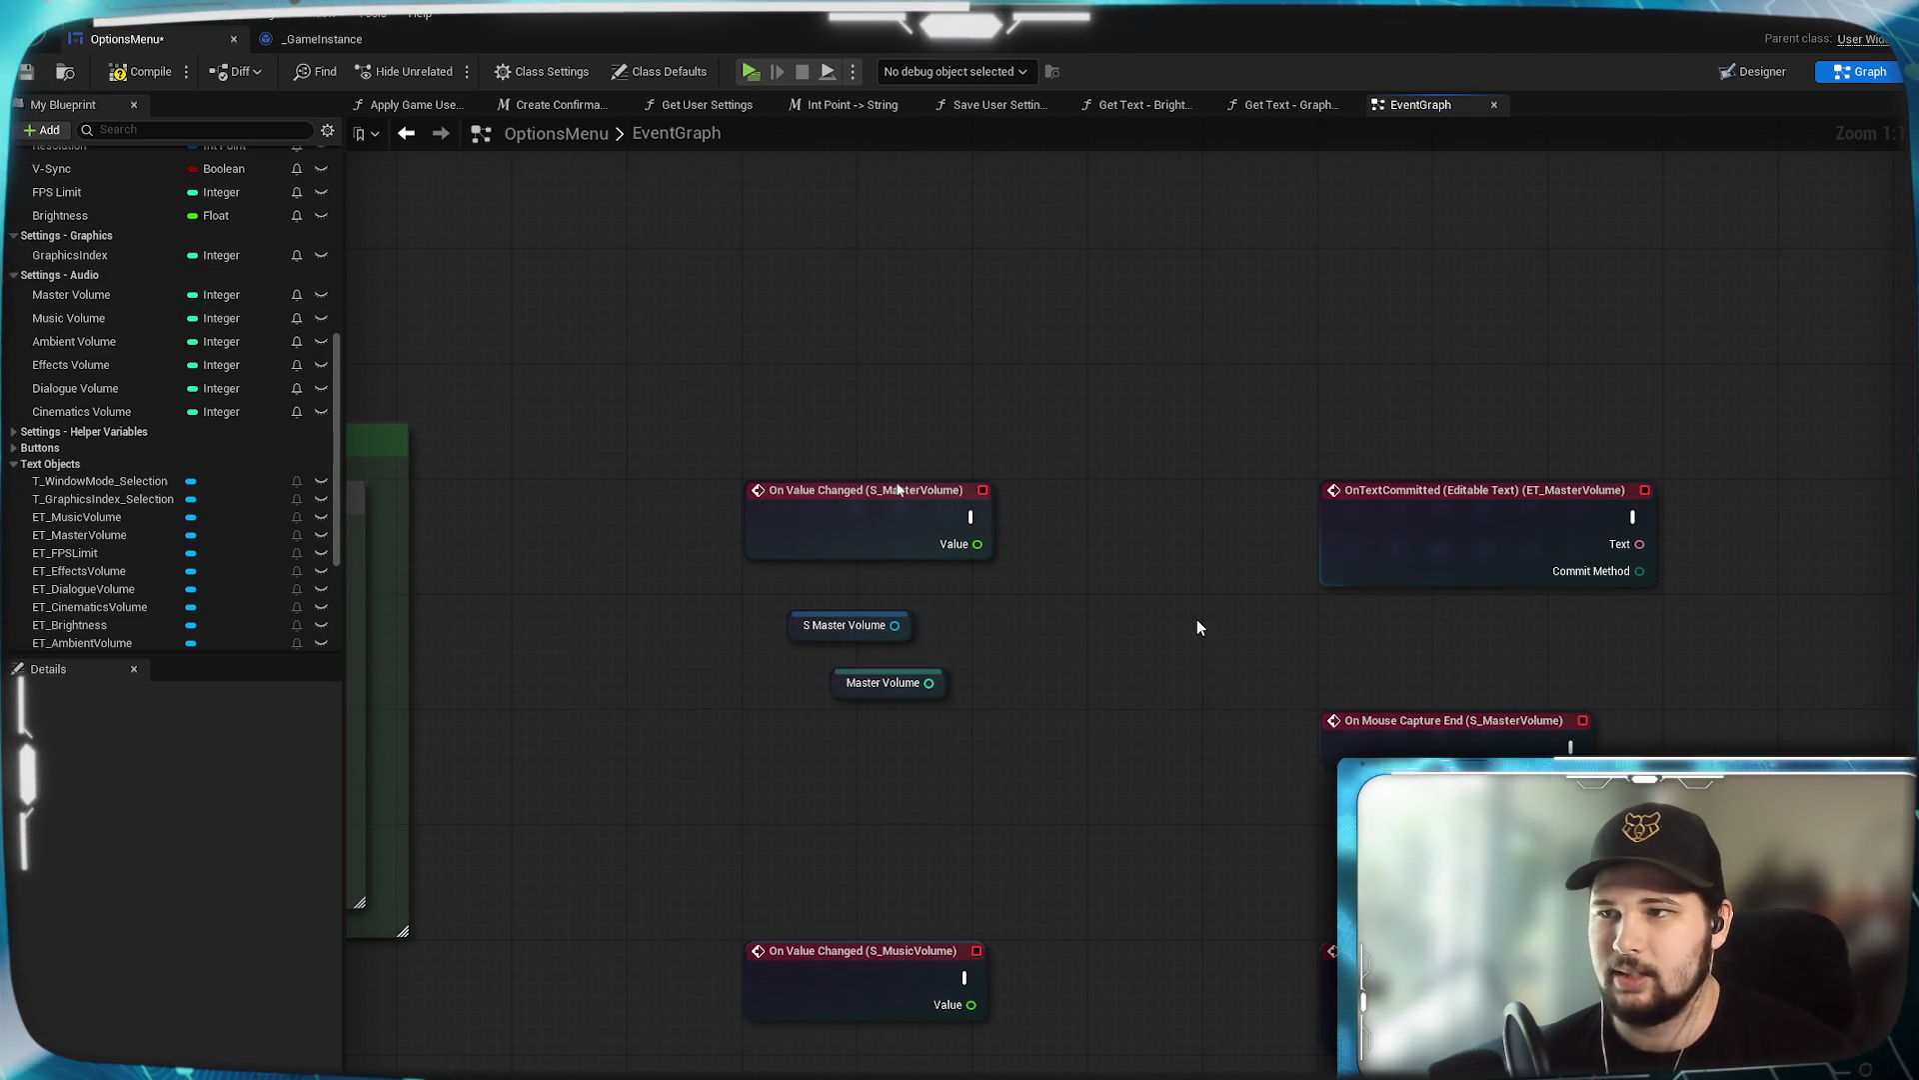
drag(1191, 633, 1087, 643)
drag(790, 643, 834, 643)
click(1010, 693)
mouse_move(1009, 694)
mouse_down()
mouse_move(940, 696)
mouse_move(969, 630)
mouse_up()
Wire a Check Settings call from Master's On Mouse Capture End event.
mouse_move(1107, 620)
mouse_down()
mouse_move(950, 503)
mouse_move(897, 490)
mouse_up()
click(1203, 638)
drag(1393, 750, 1576, 735)
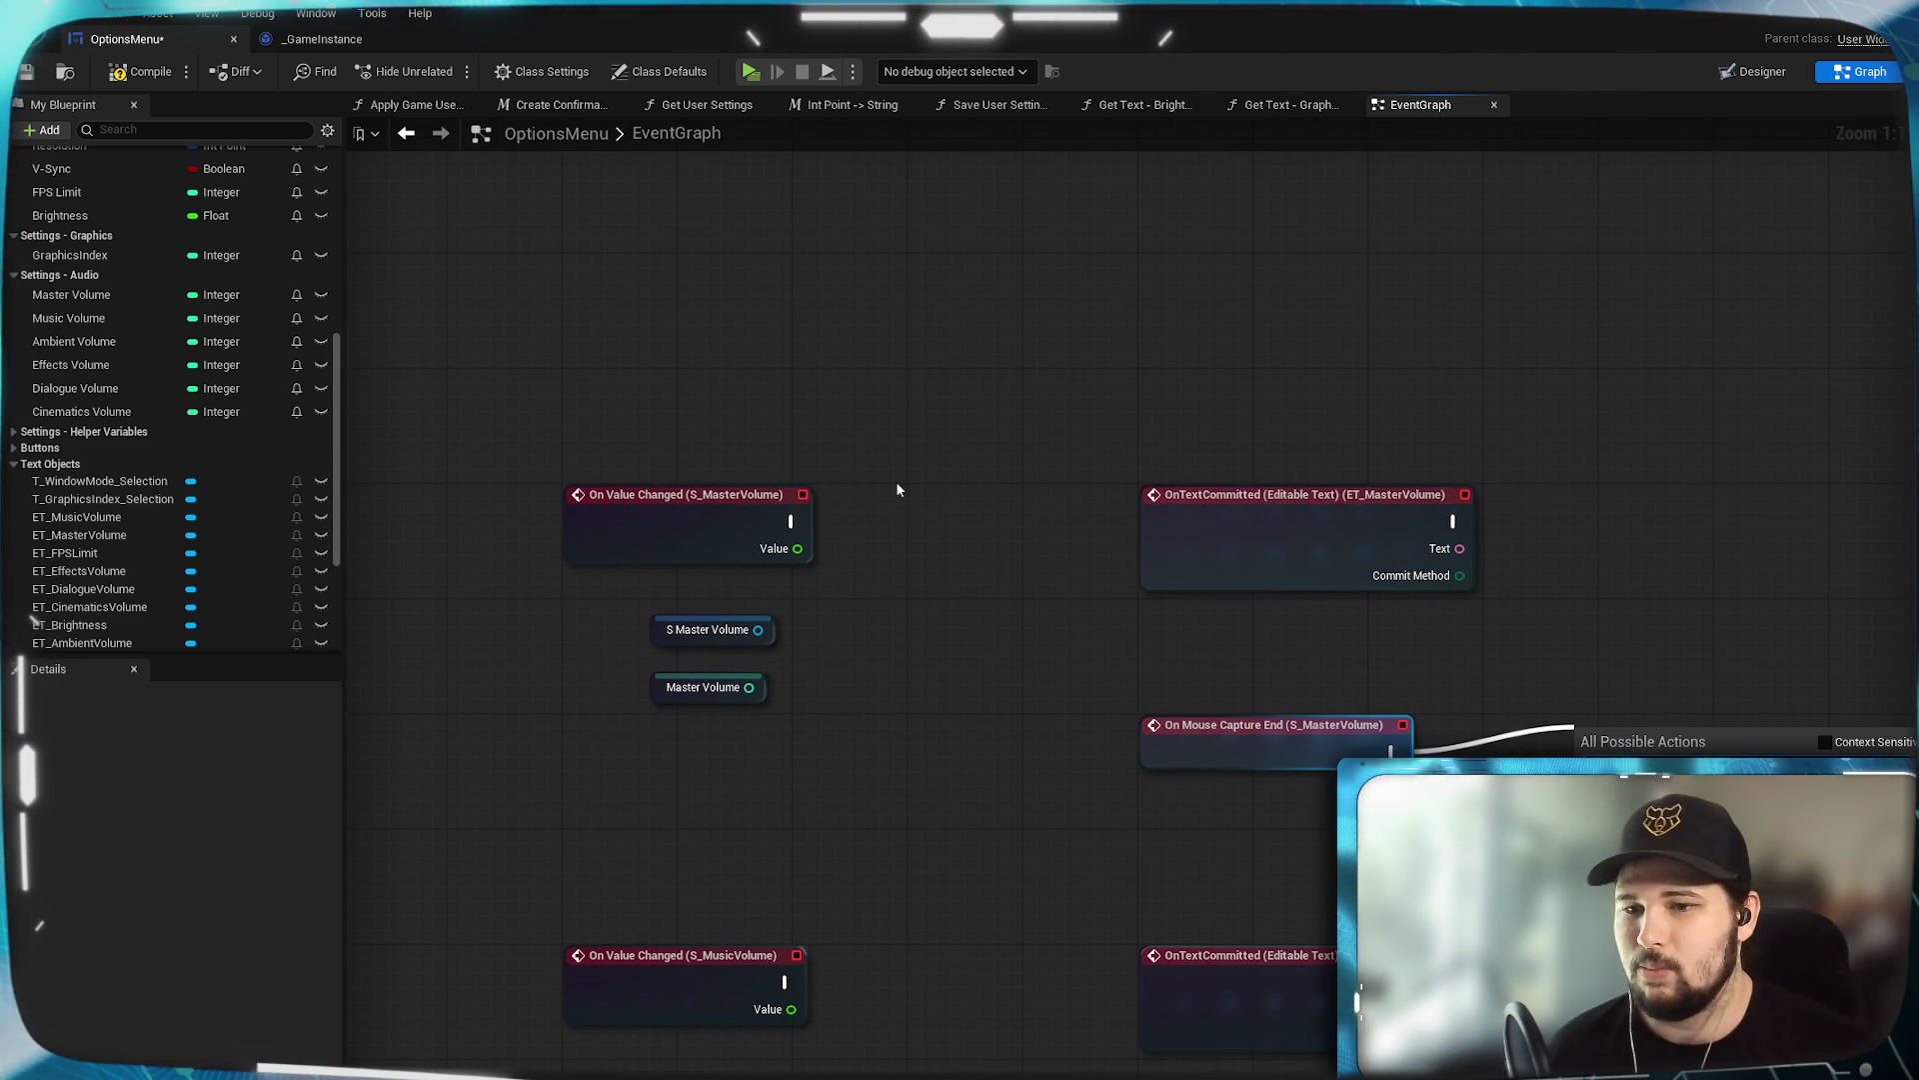
key(Return)
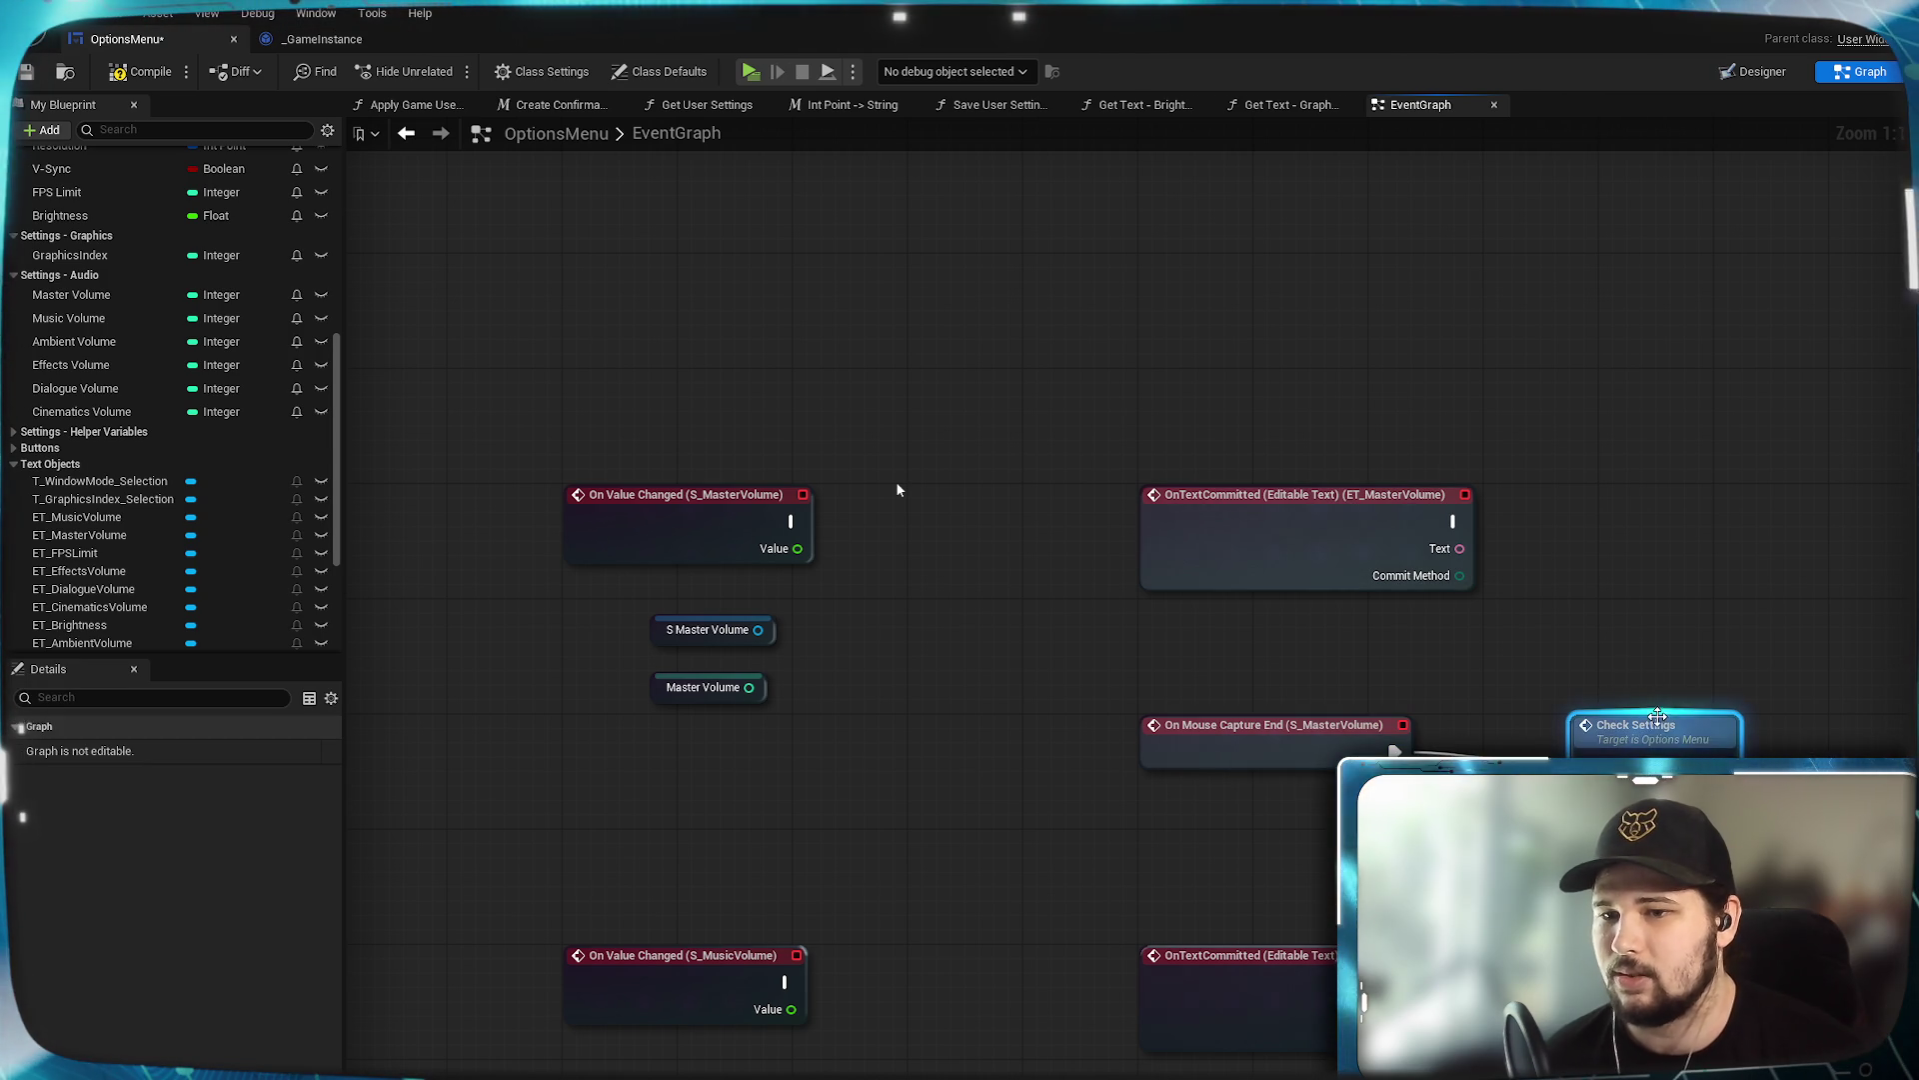
drag(1655, 699, 1748, 699)
mouse_move(1613, 588)
mouse_down()
mouse_move(1384, 694)
mouse_move(1217, 680)
mouse_up()
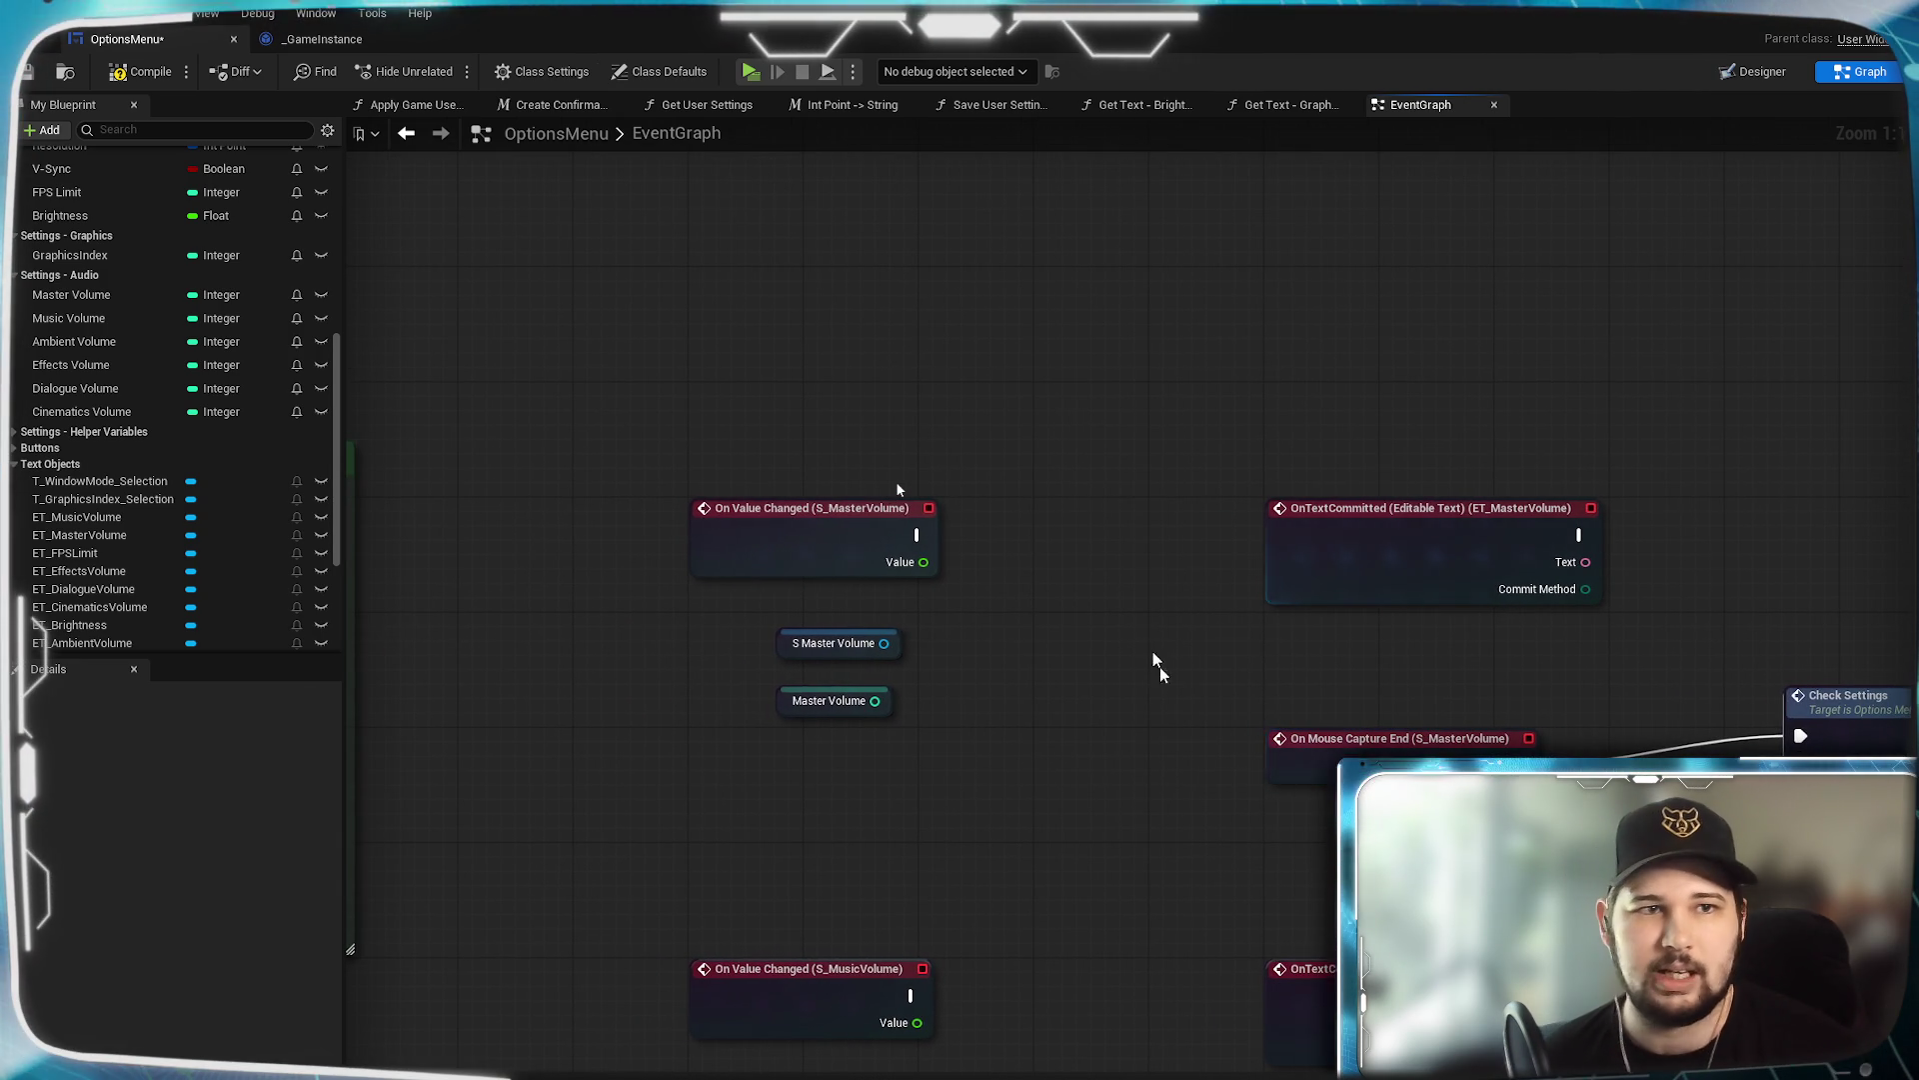
Save the OptionsMenu blueprint again.
click(26, 78)
mouse_move(1041, 402)
mouse_down()
mouse_move(1155, 441)
mouse_move(1069, 428)
mouse_up()
drag(1055, 532, 978, 508)
scroll(298, 375, up, 10)
scroll(298, 376, up, 3)
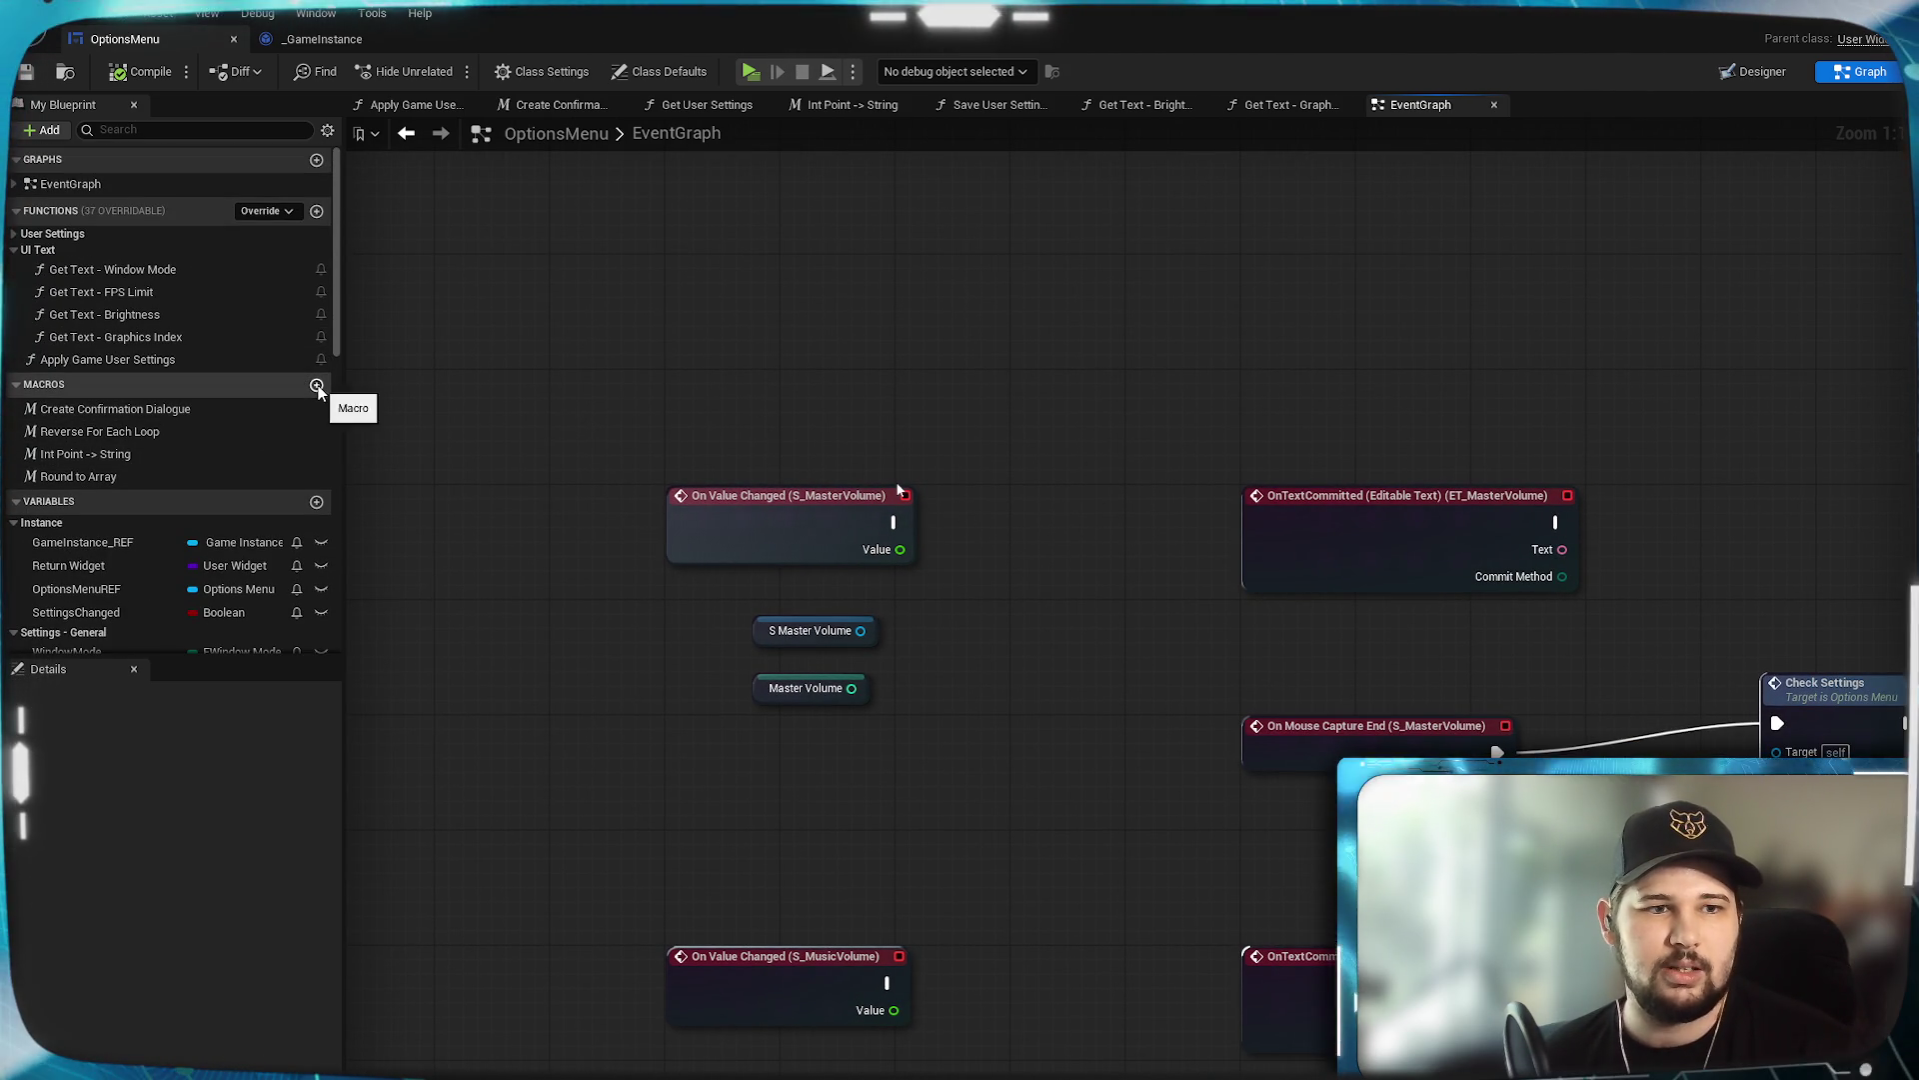
click(317, 385)
text(On Slider)
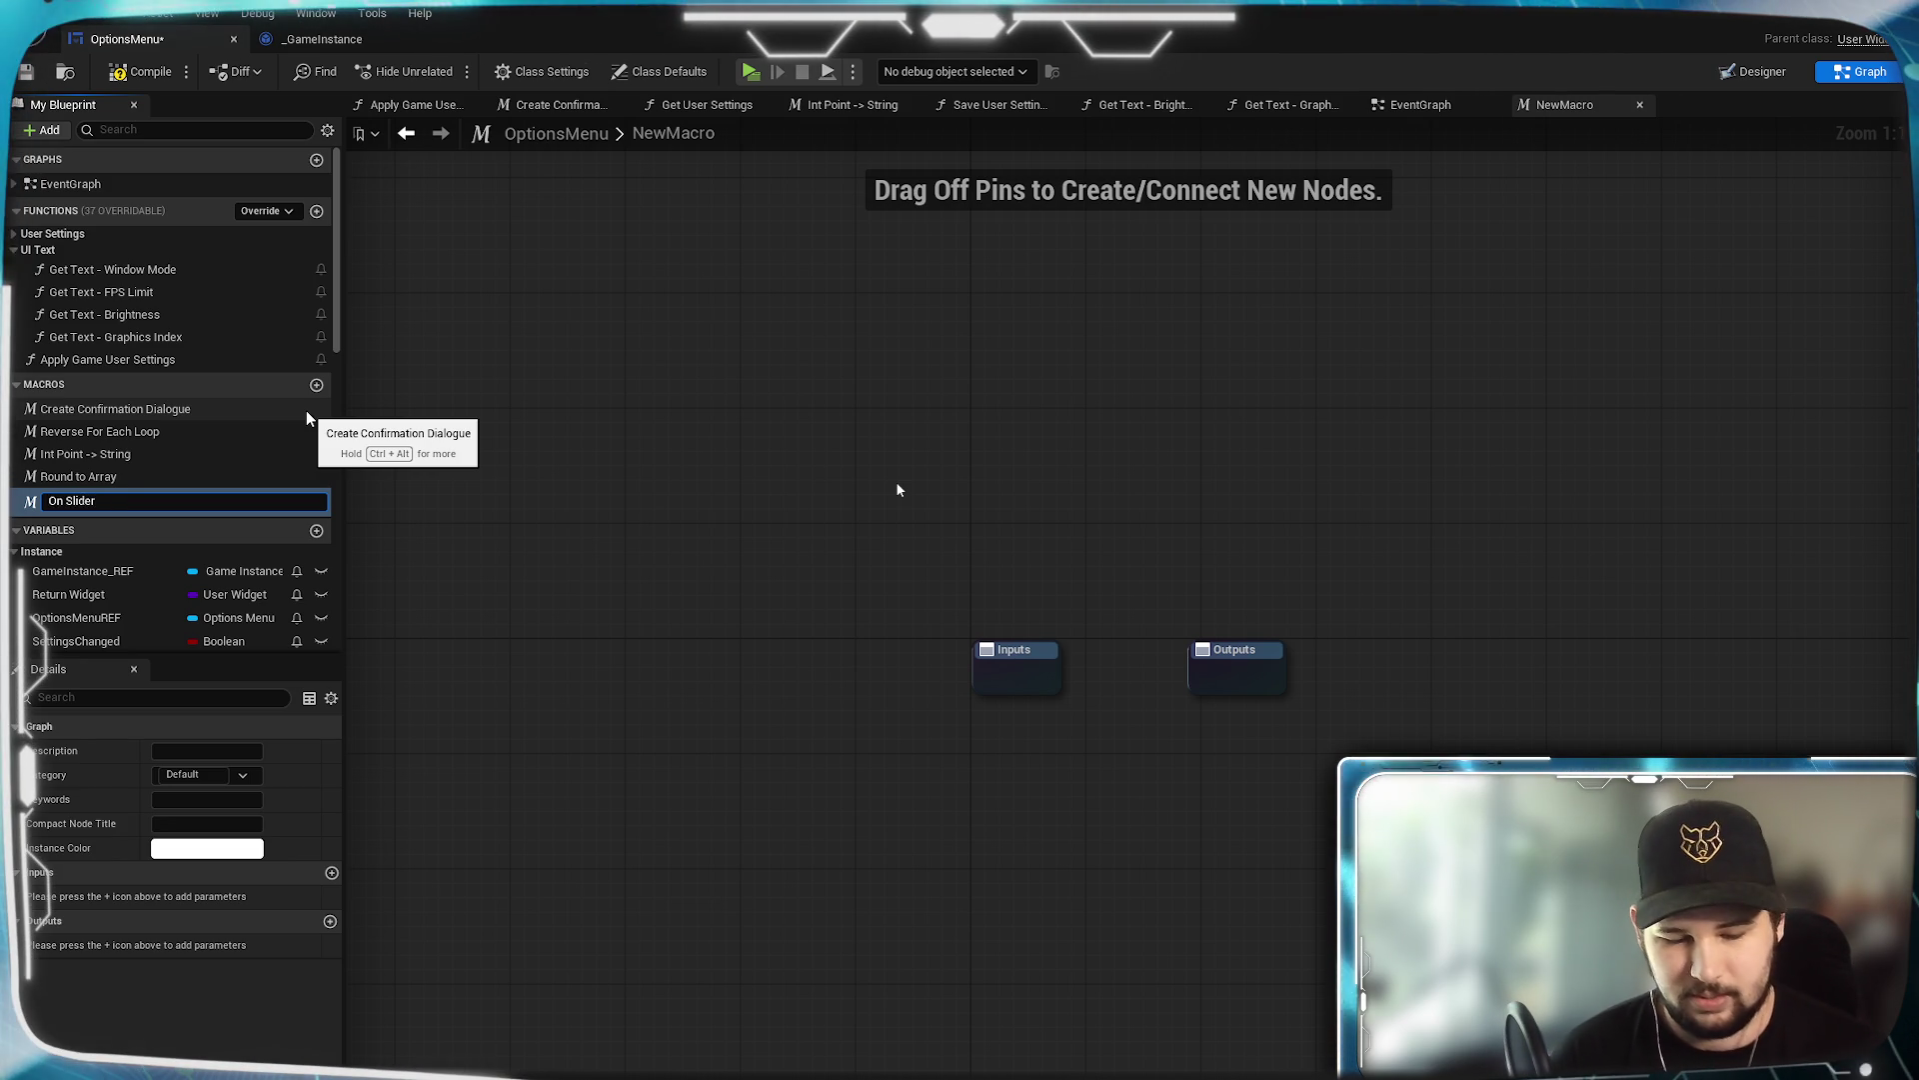
text( Pip Moved)
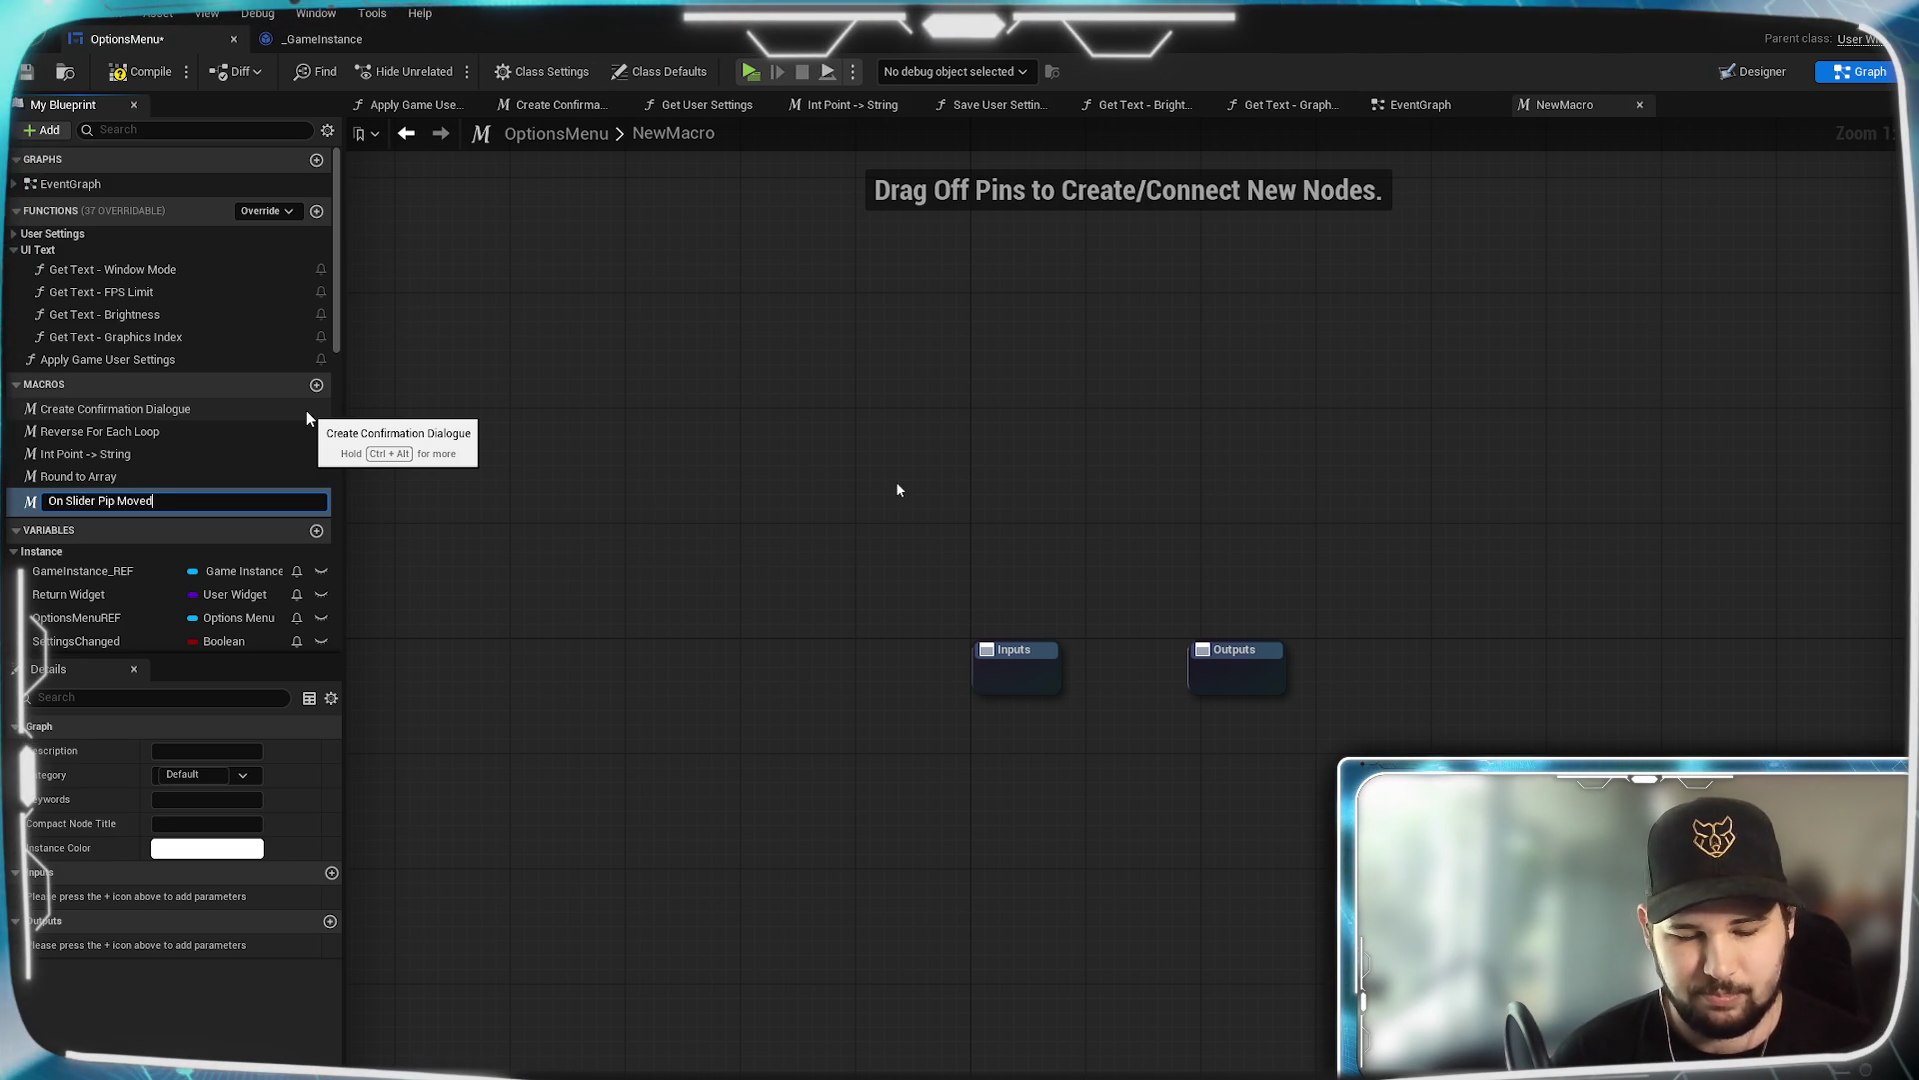
text( (Int))
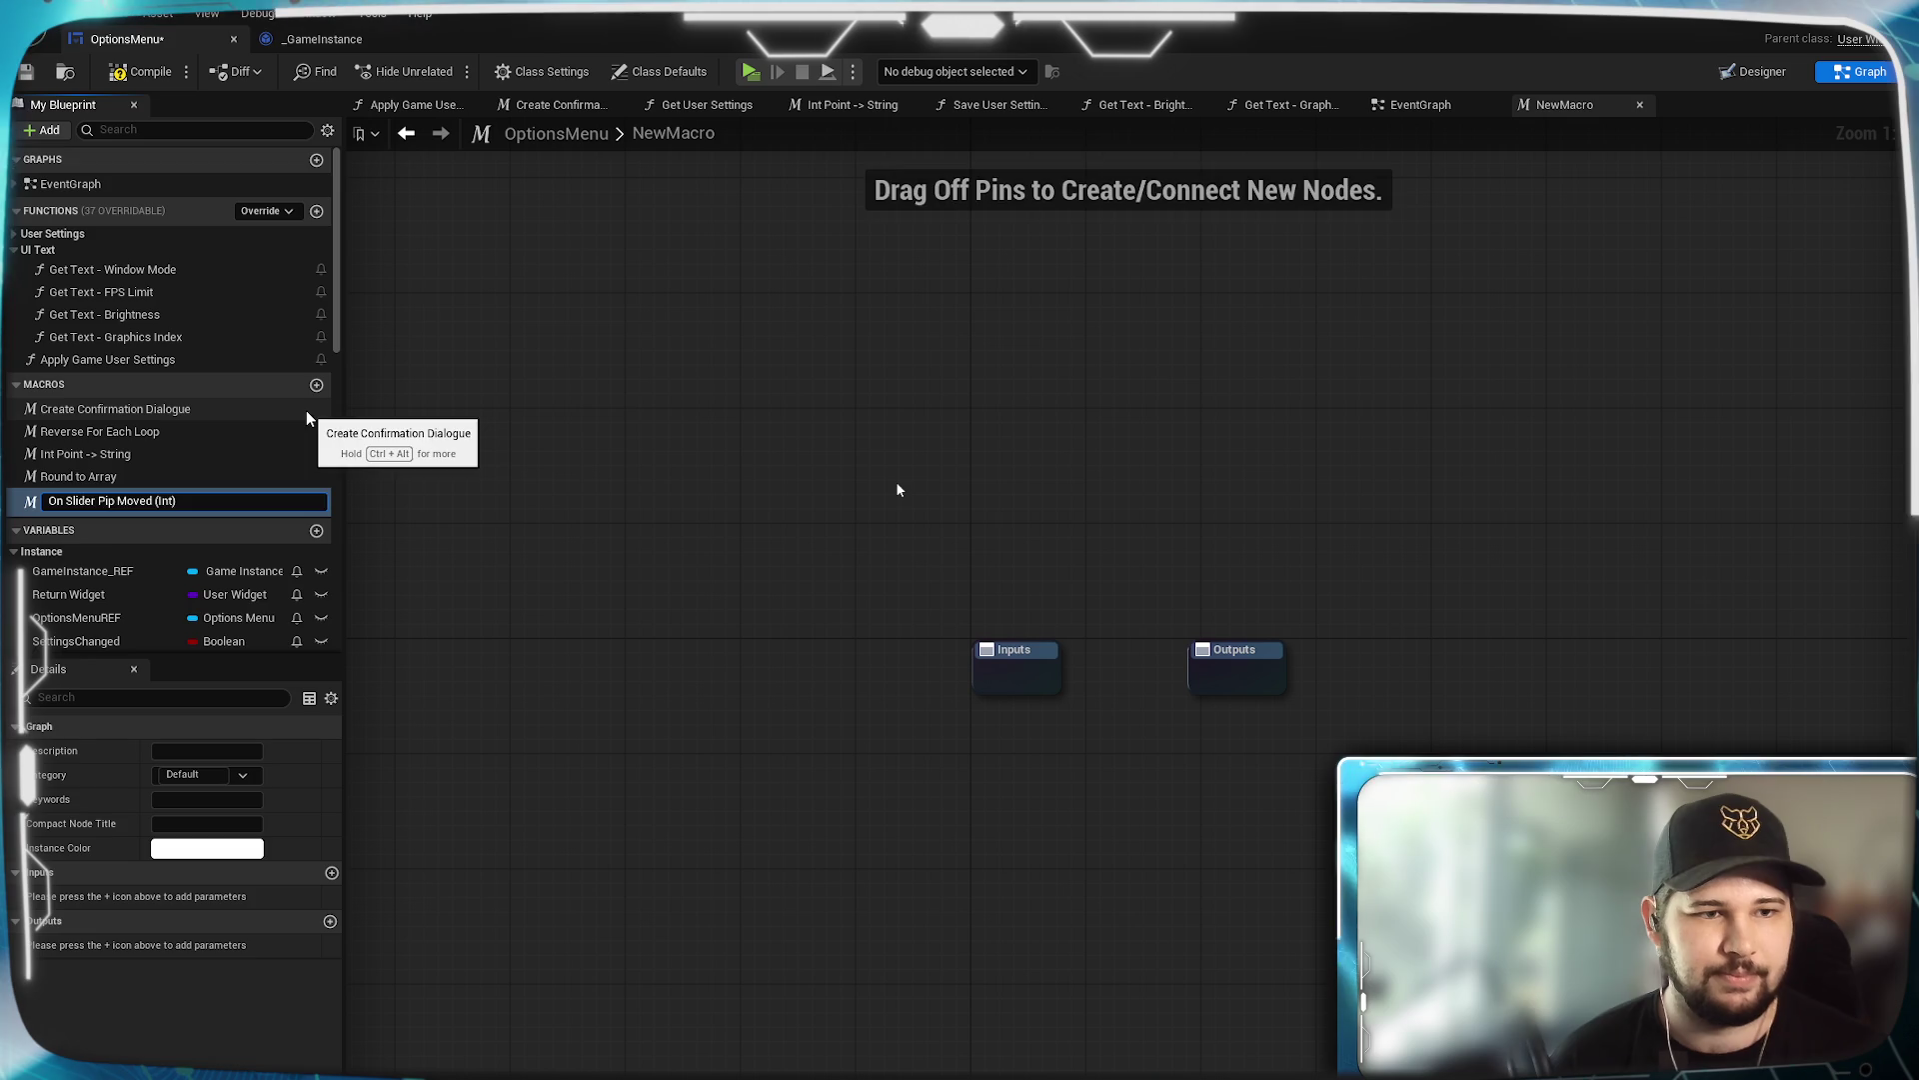
key(Return)
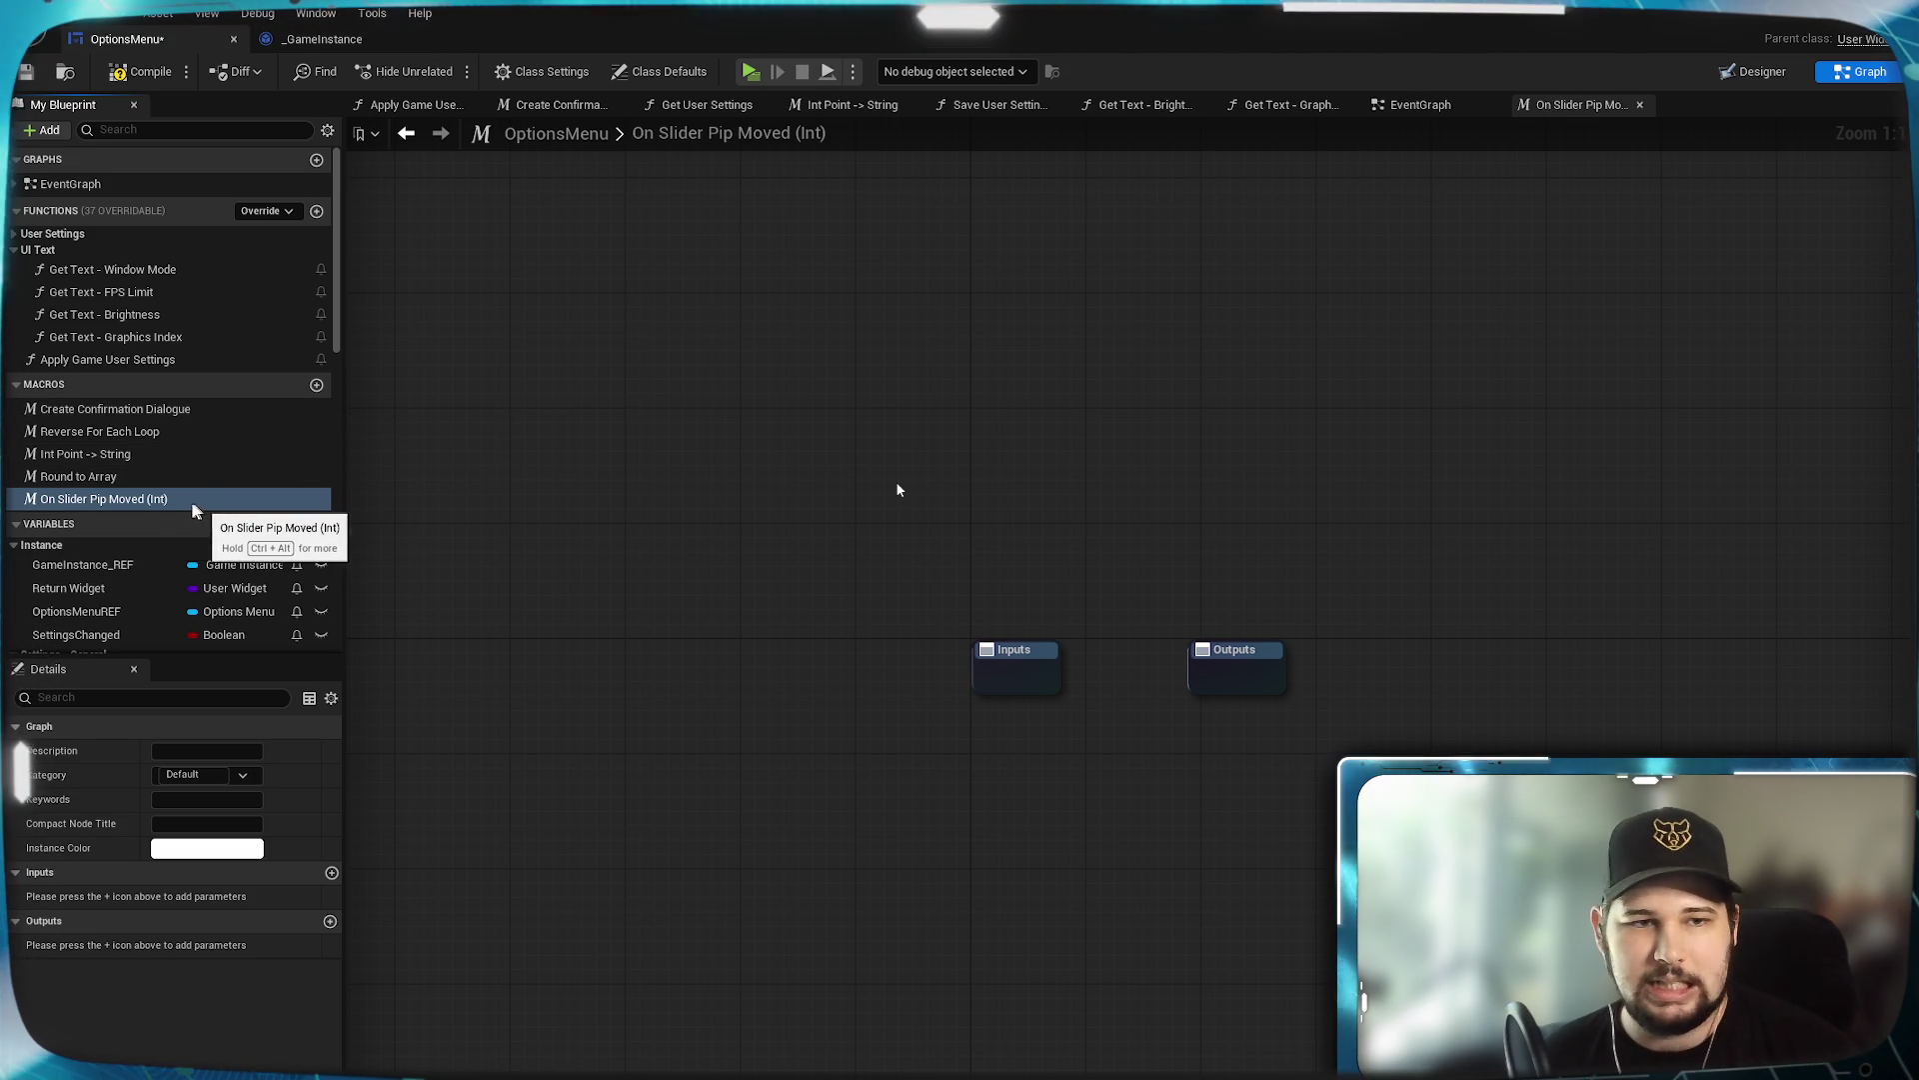
drag(1187, 757, 430, 693)
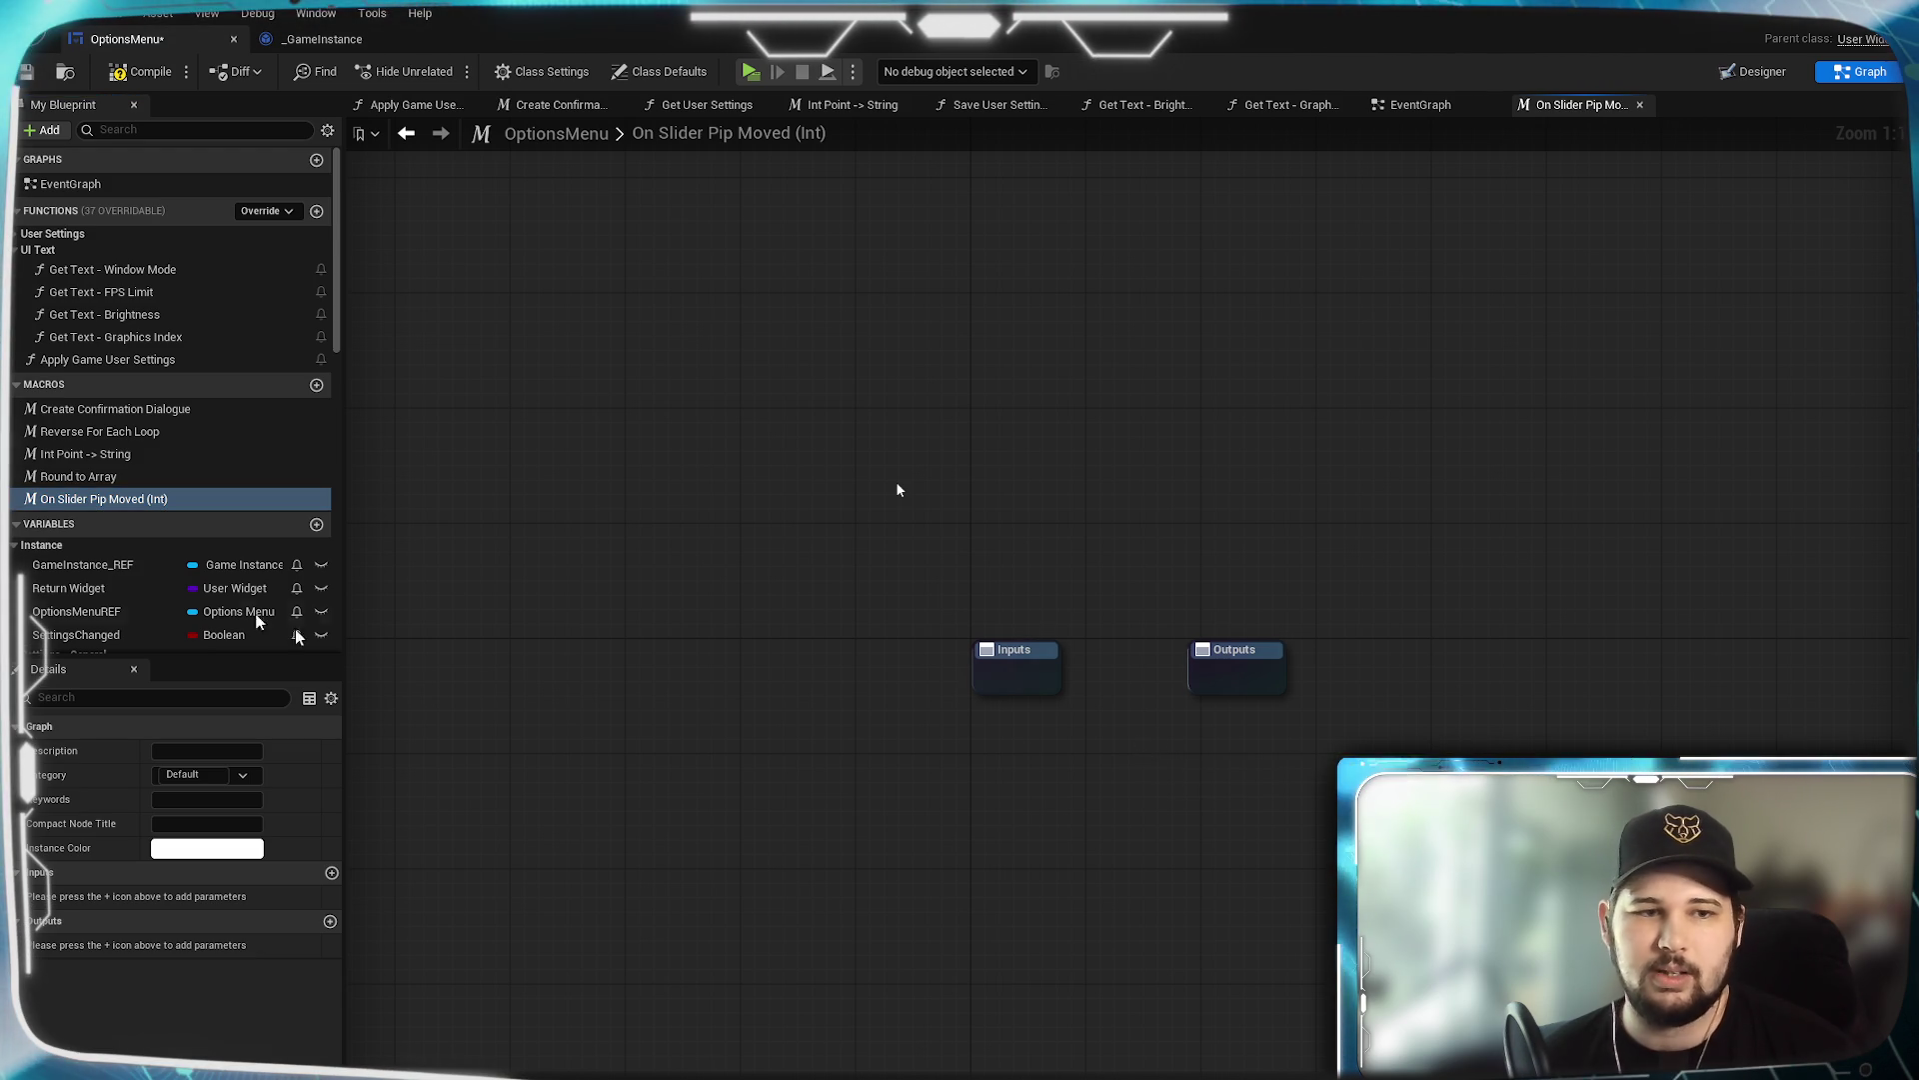
mouse_move(979, 831)
mouse_down()
mouse_move(897, 693)
mouse_move(945, 775)
mouse_up()
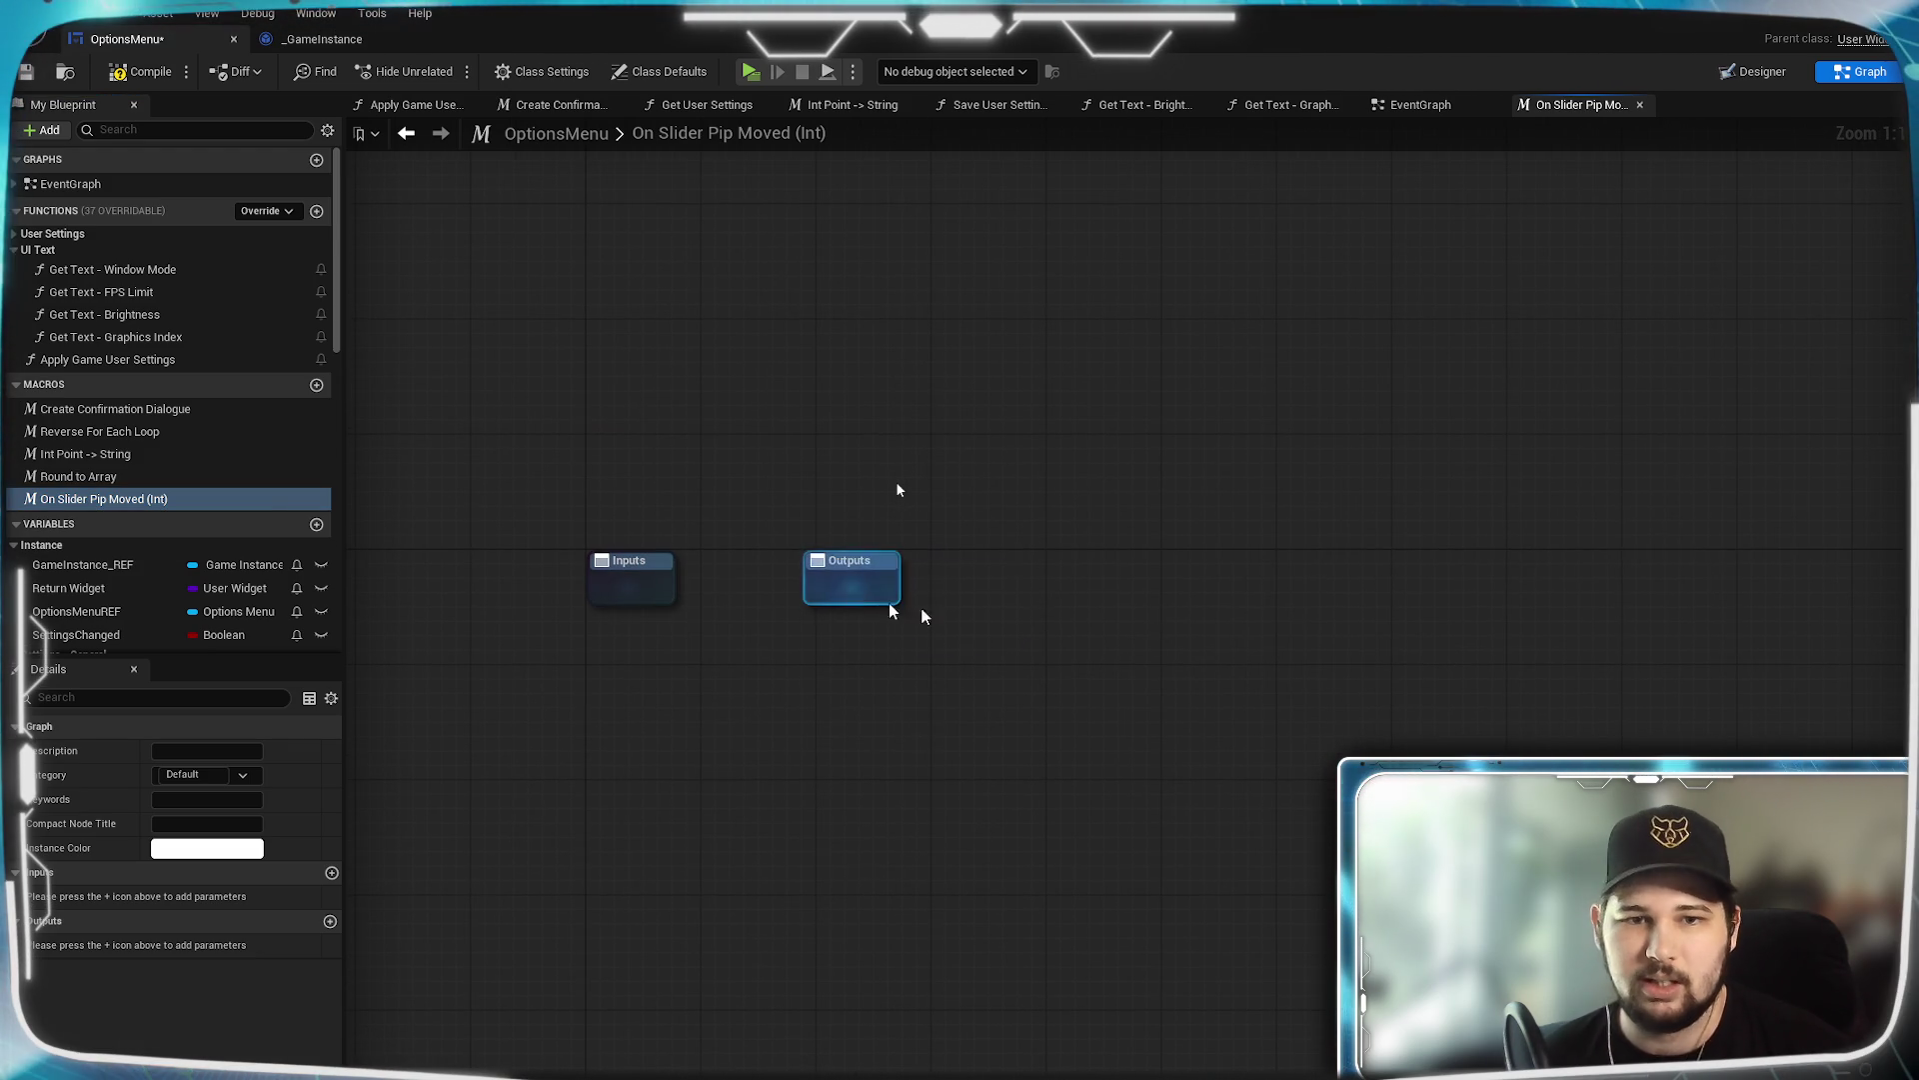
drag(849, 599, 1574, 611)
click(1248, 818)
mouse_move(1248, 818)
mouse_down()
mouse_move(1236, 746)
mouse_move(1300, 761)
mouse_up()
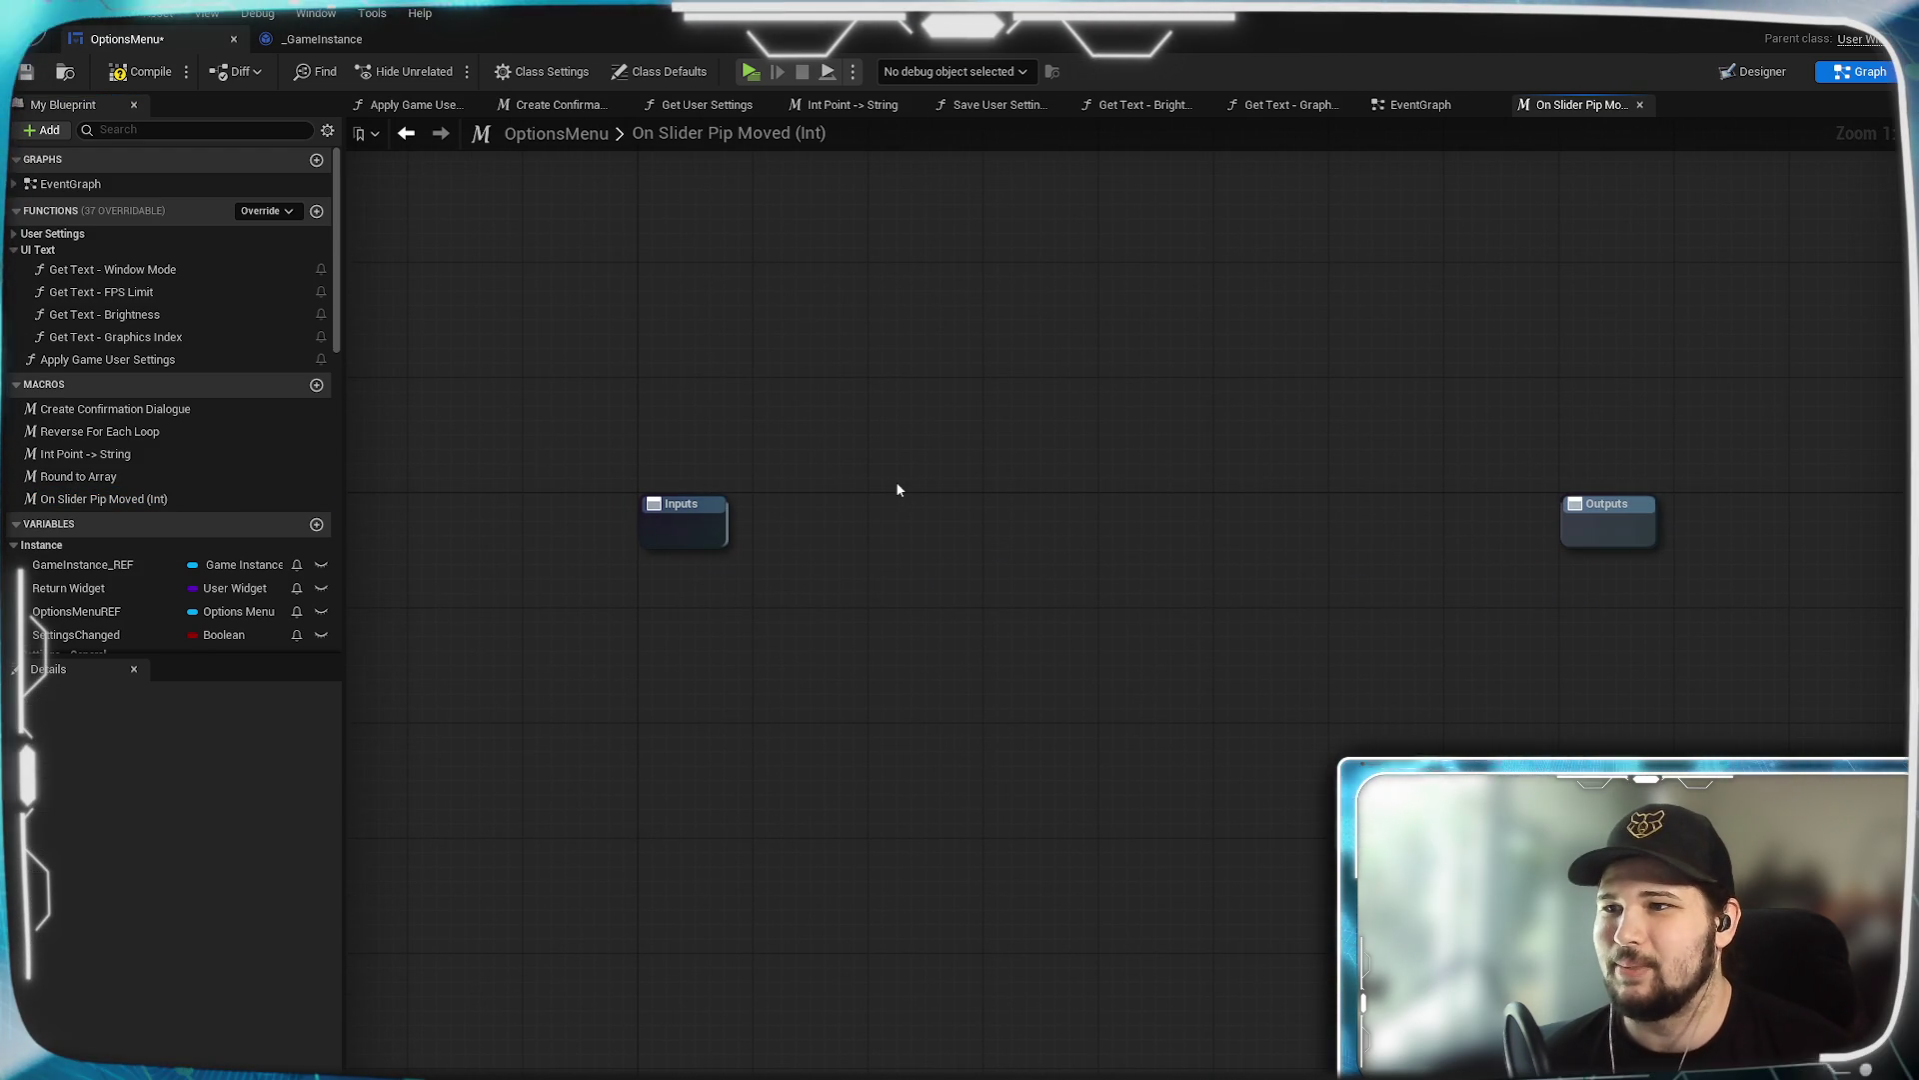
mouse_move(1063, 677)
mouse_down()
mouse_move(1020, 690)
mouse_move(1113, 677)
mouse_move(1073, 740)
mouse_up()
mouse_move(1172, 641)
mouse_down()
mouse_move(1192, 603)
mouse_move(1161, 573)
mouse_move(1201, 565)
mouse_up()
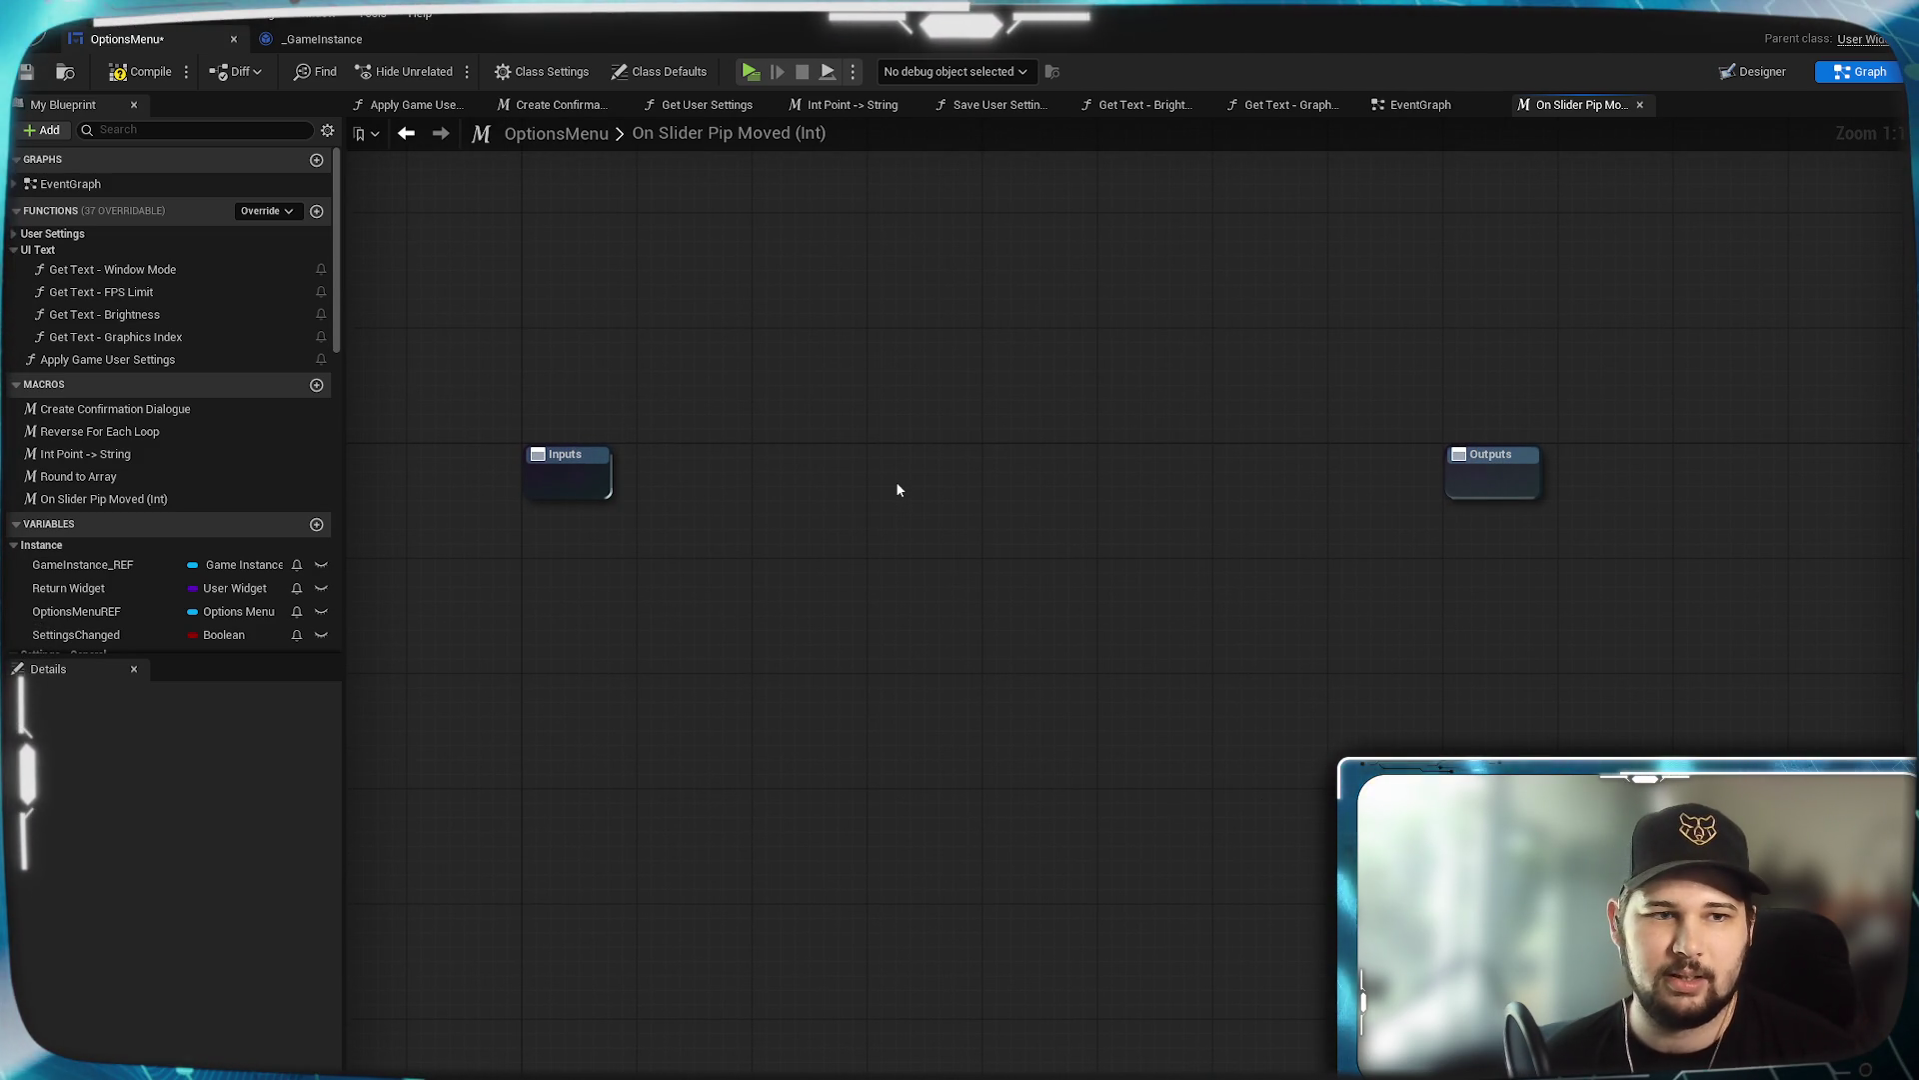
drag(1308, 741, 1307, 700)
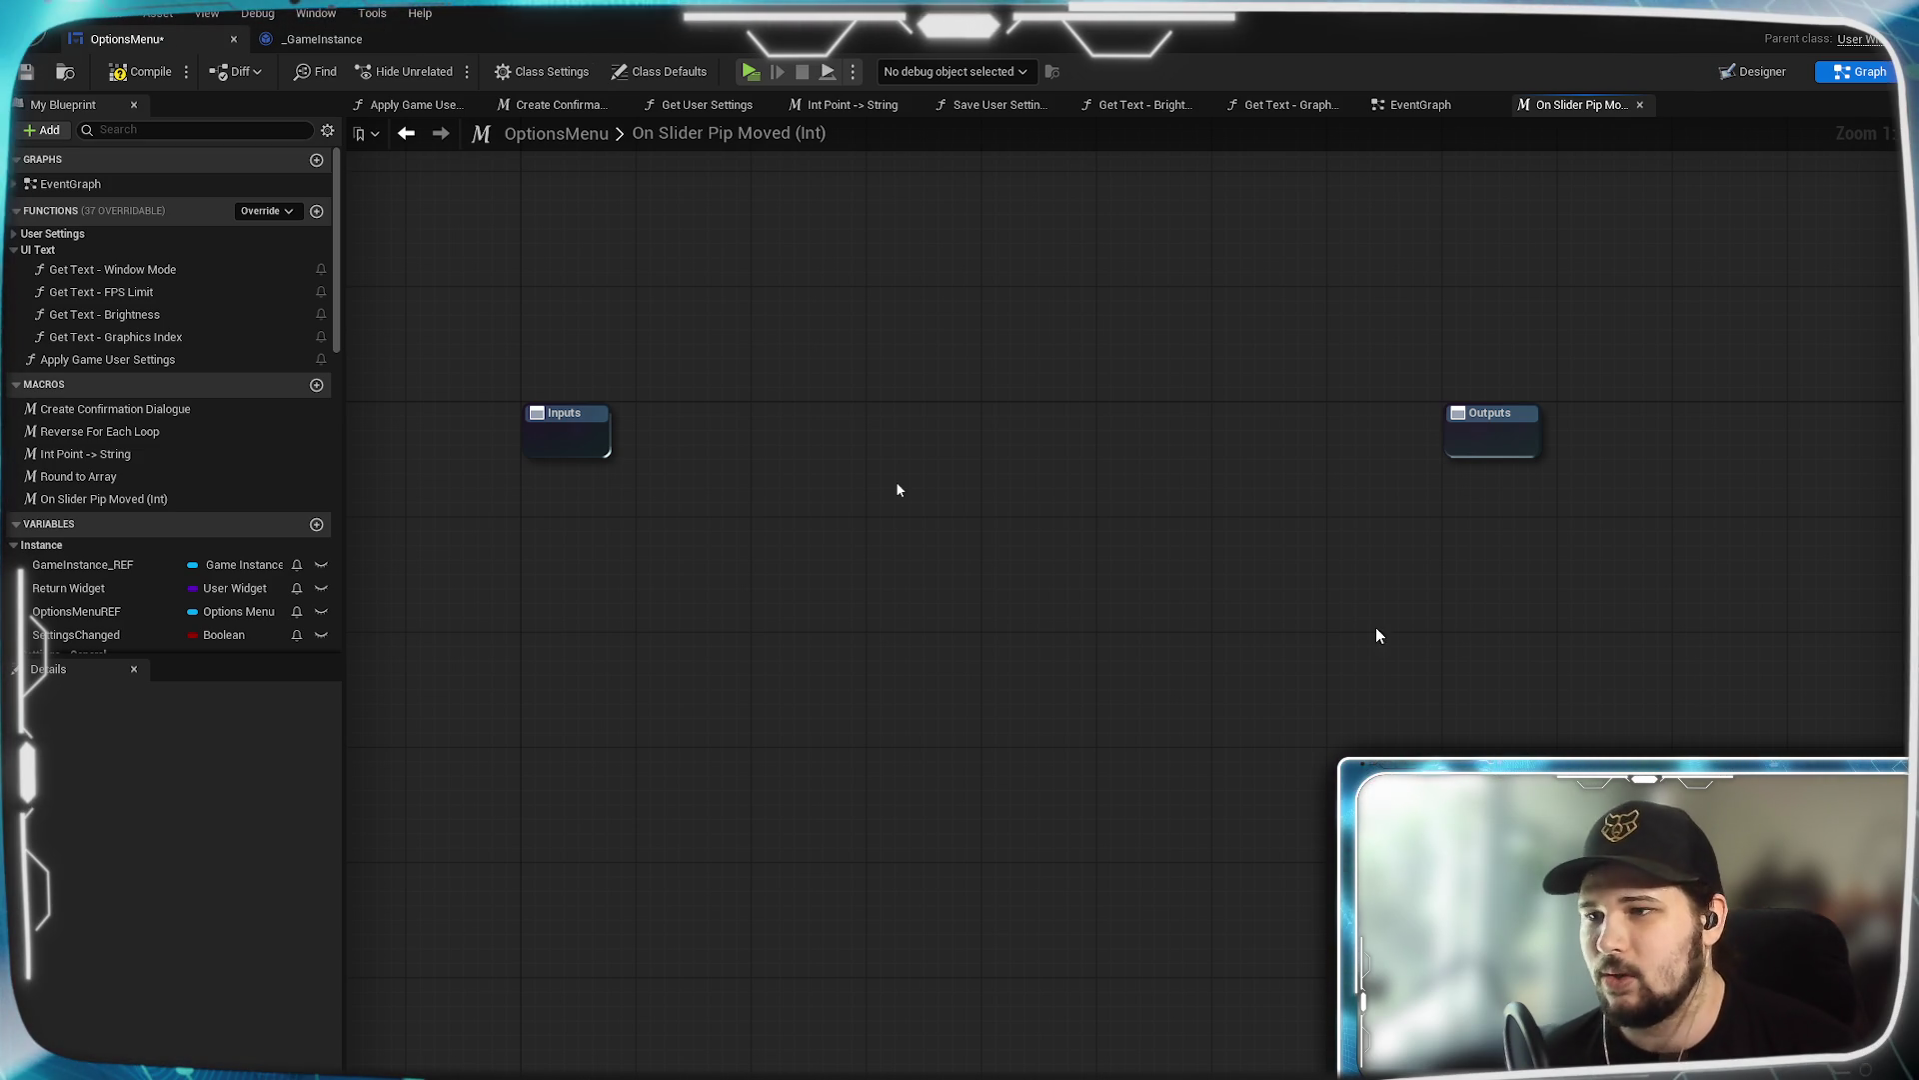
drag(894, 557, 927, 569)
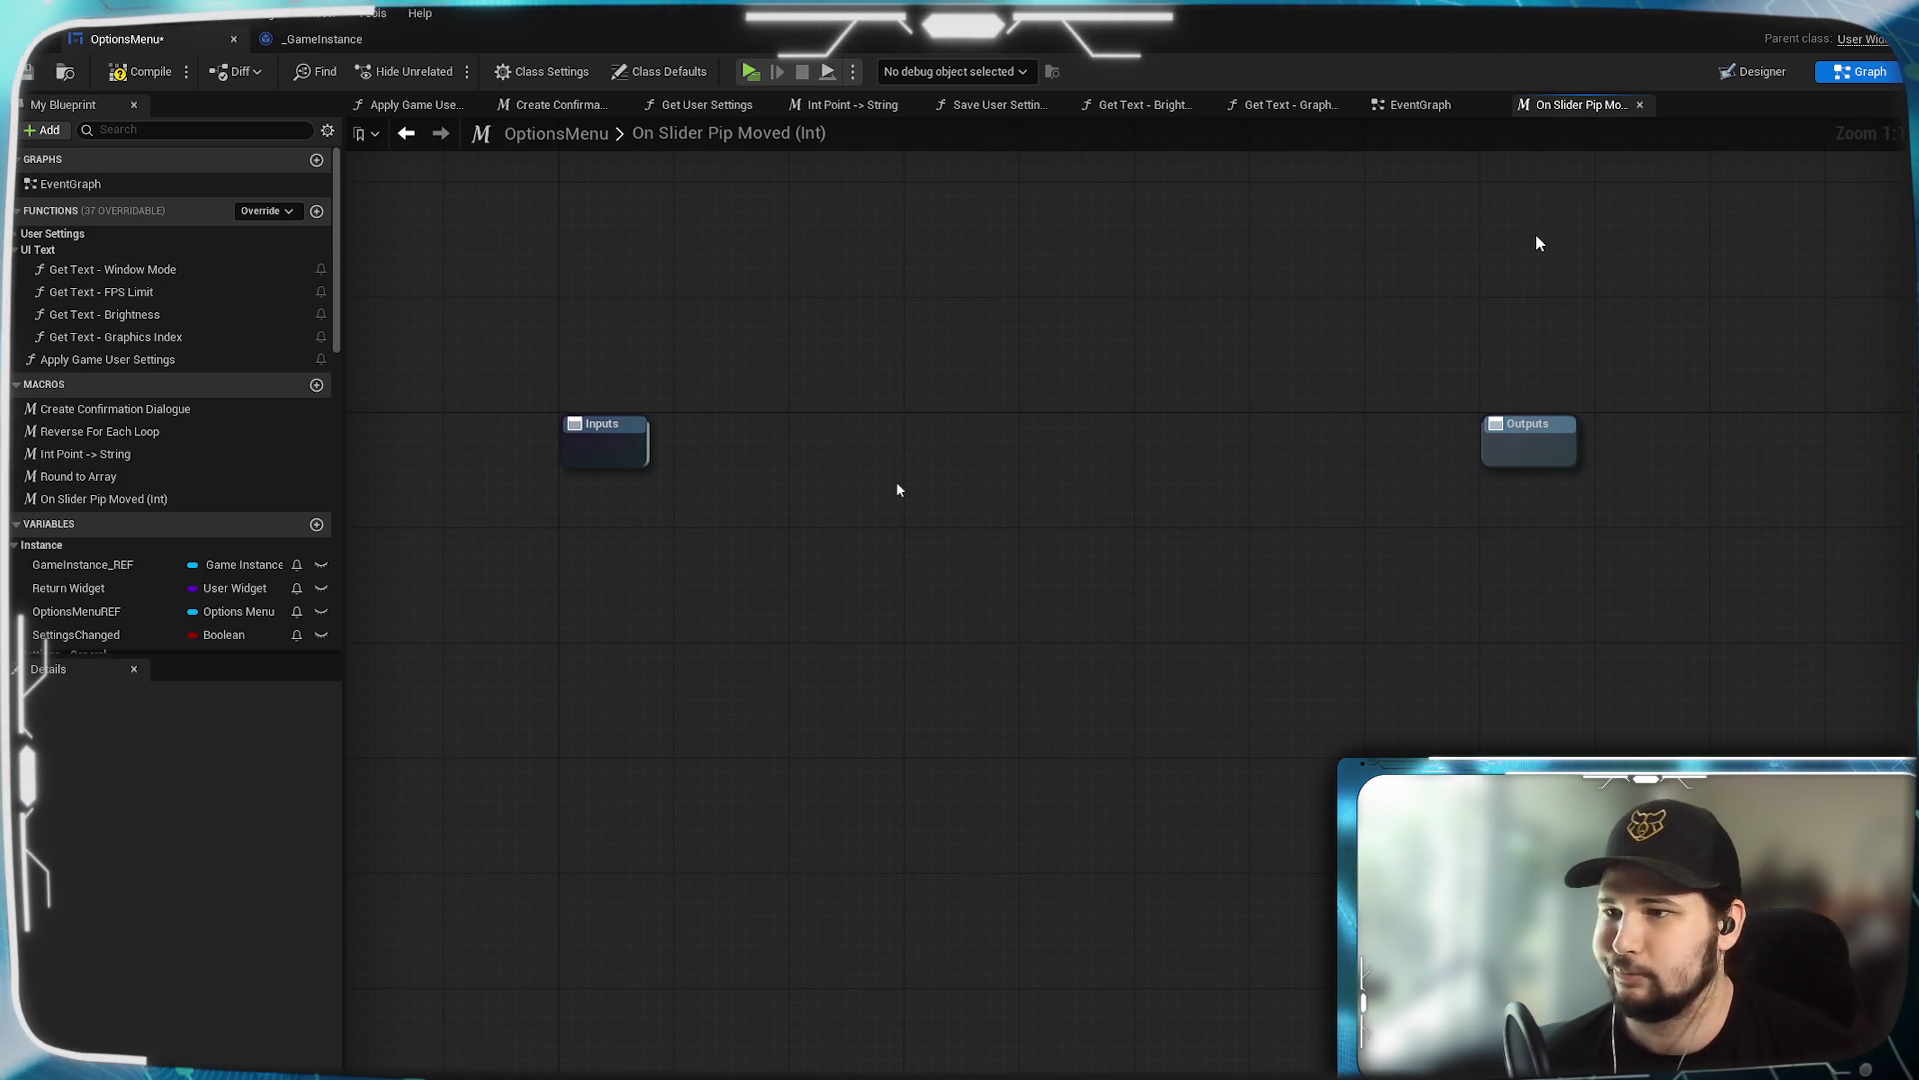
click(1639, 105)
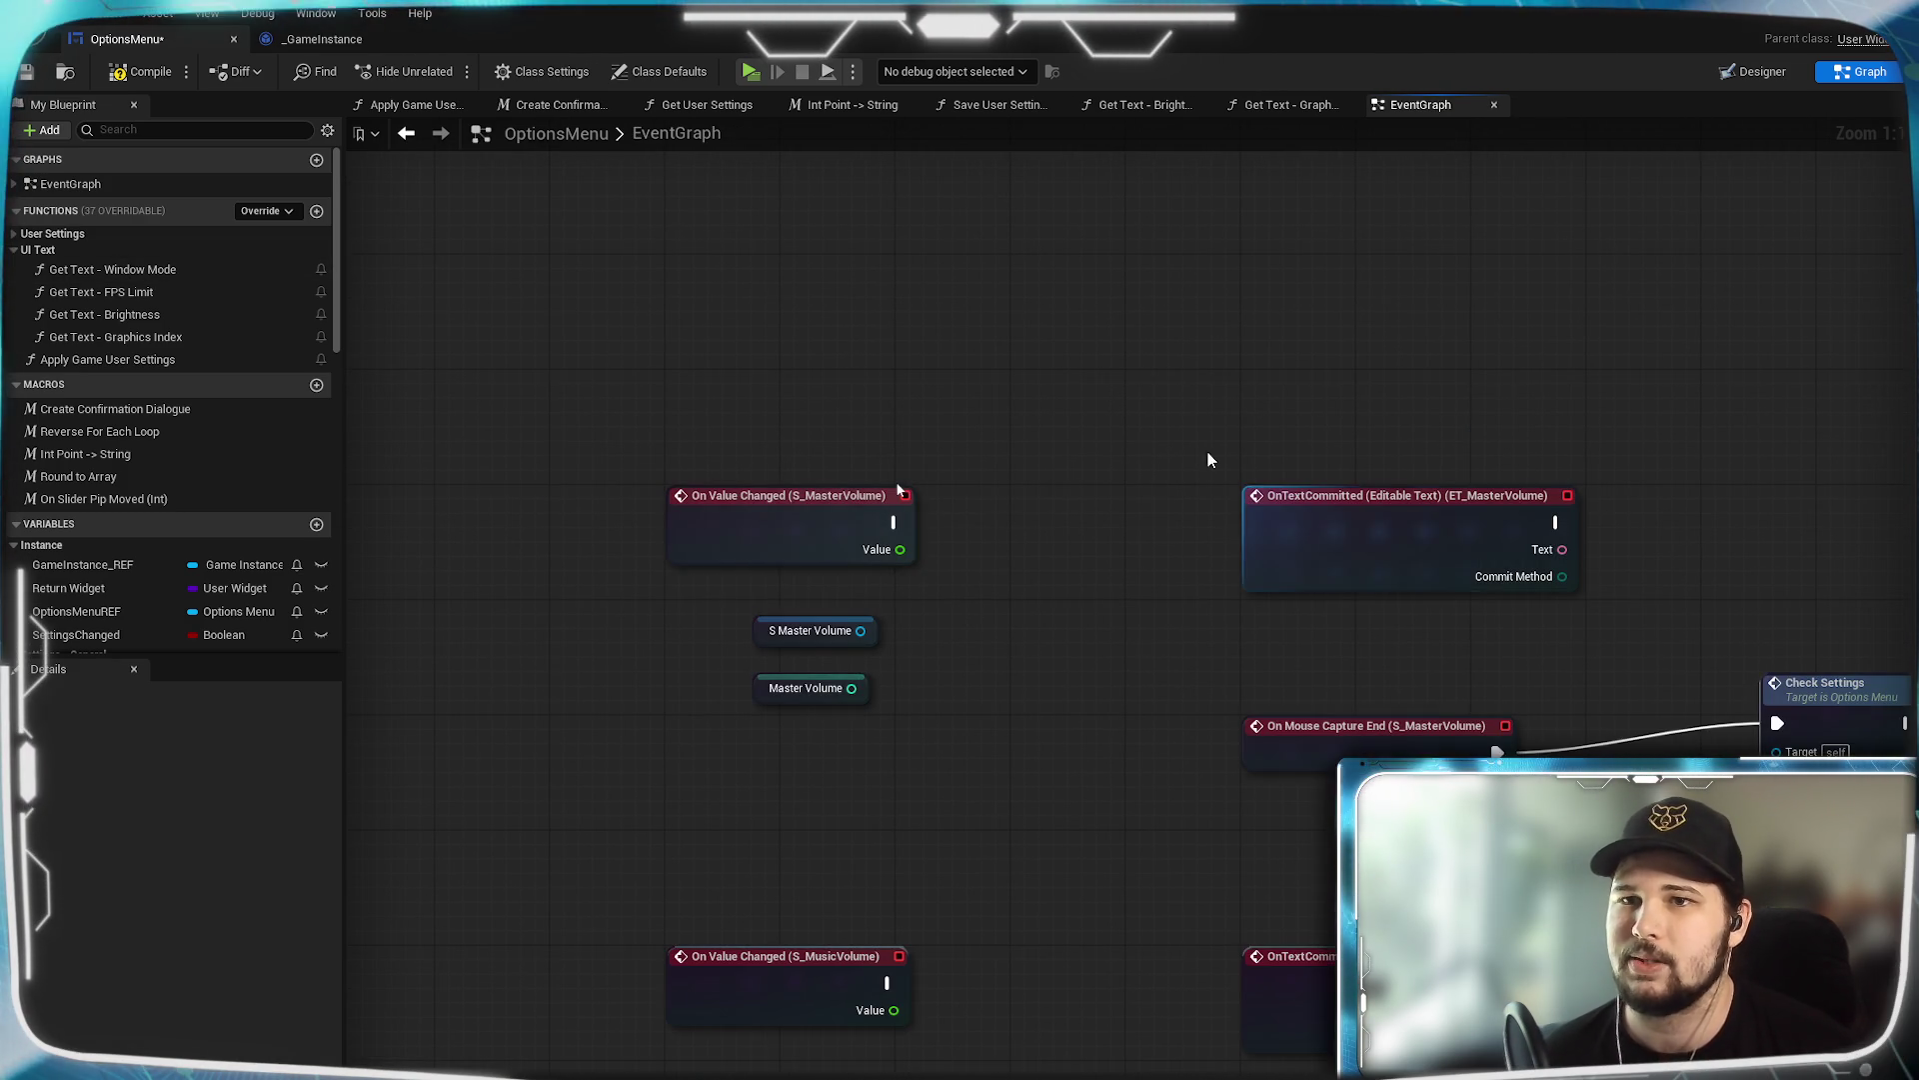
click(105, 500)
click(105, 500)
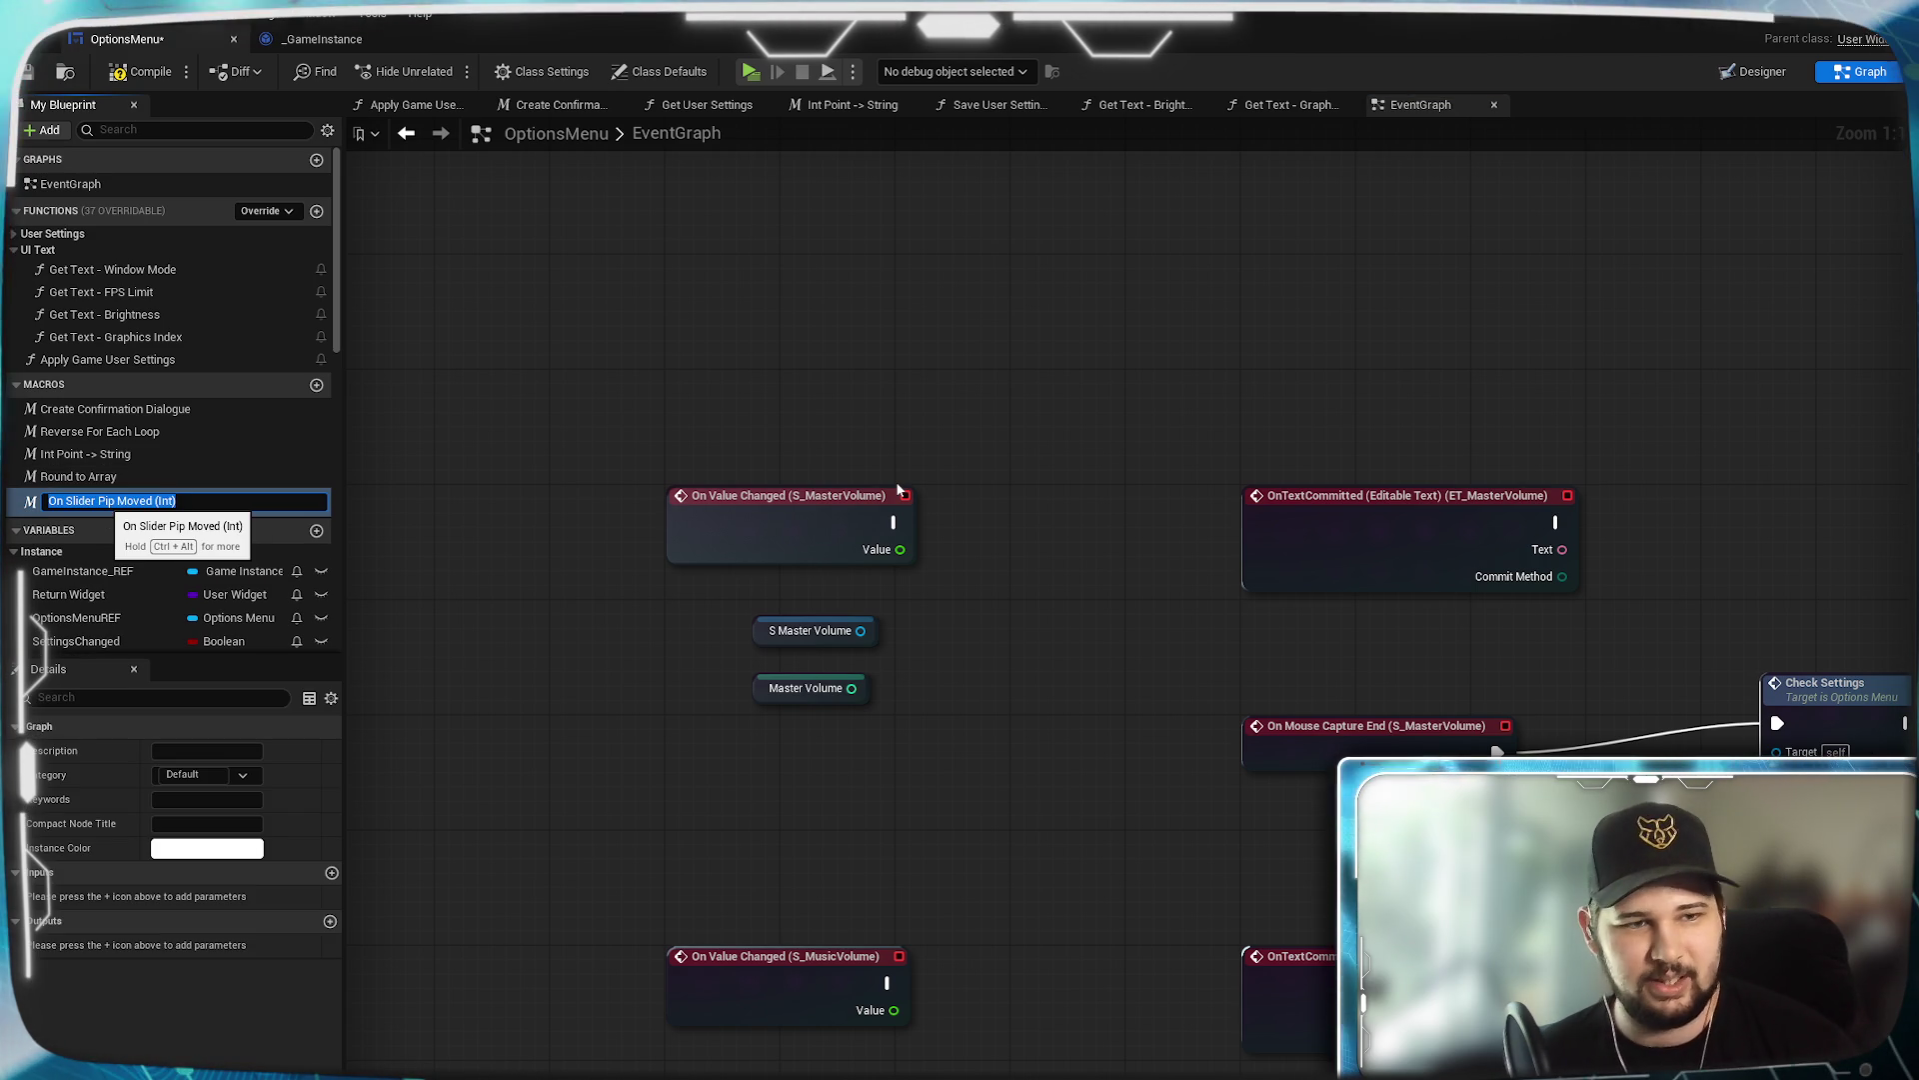
key(Return)
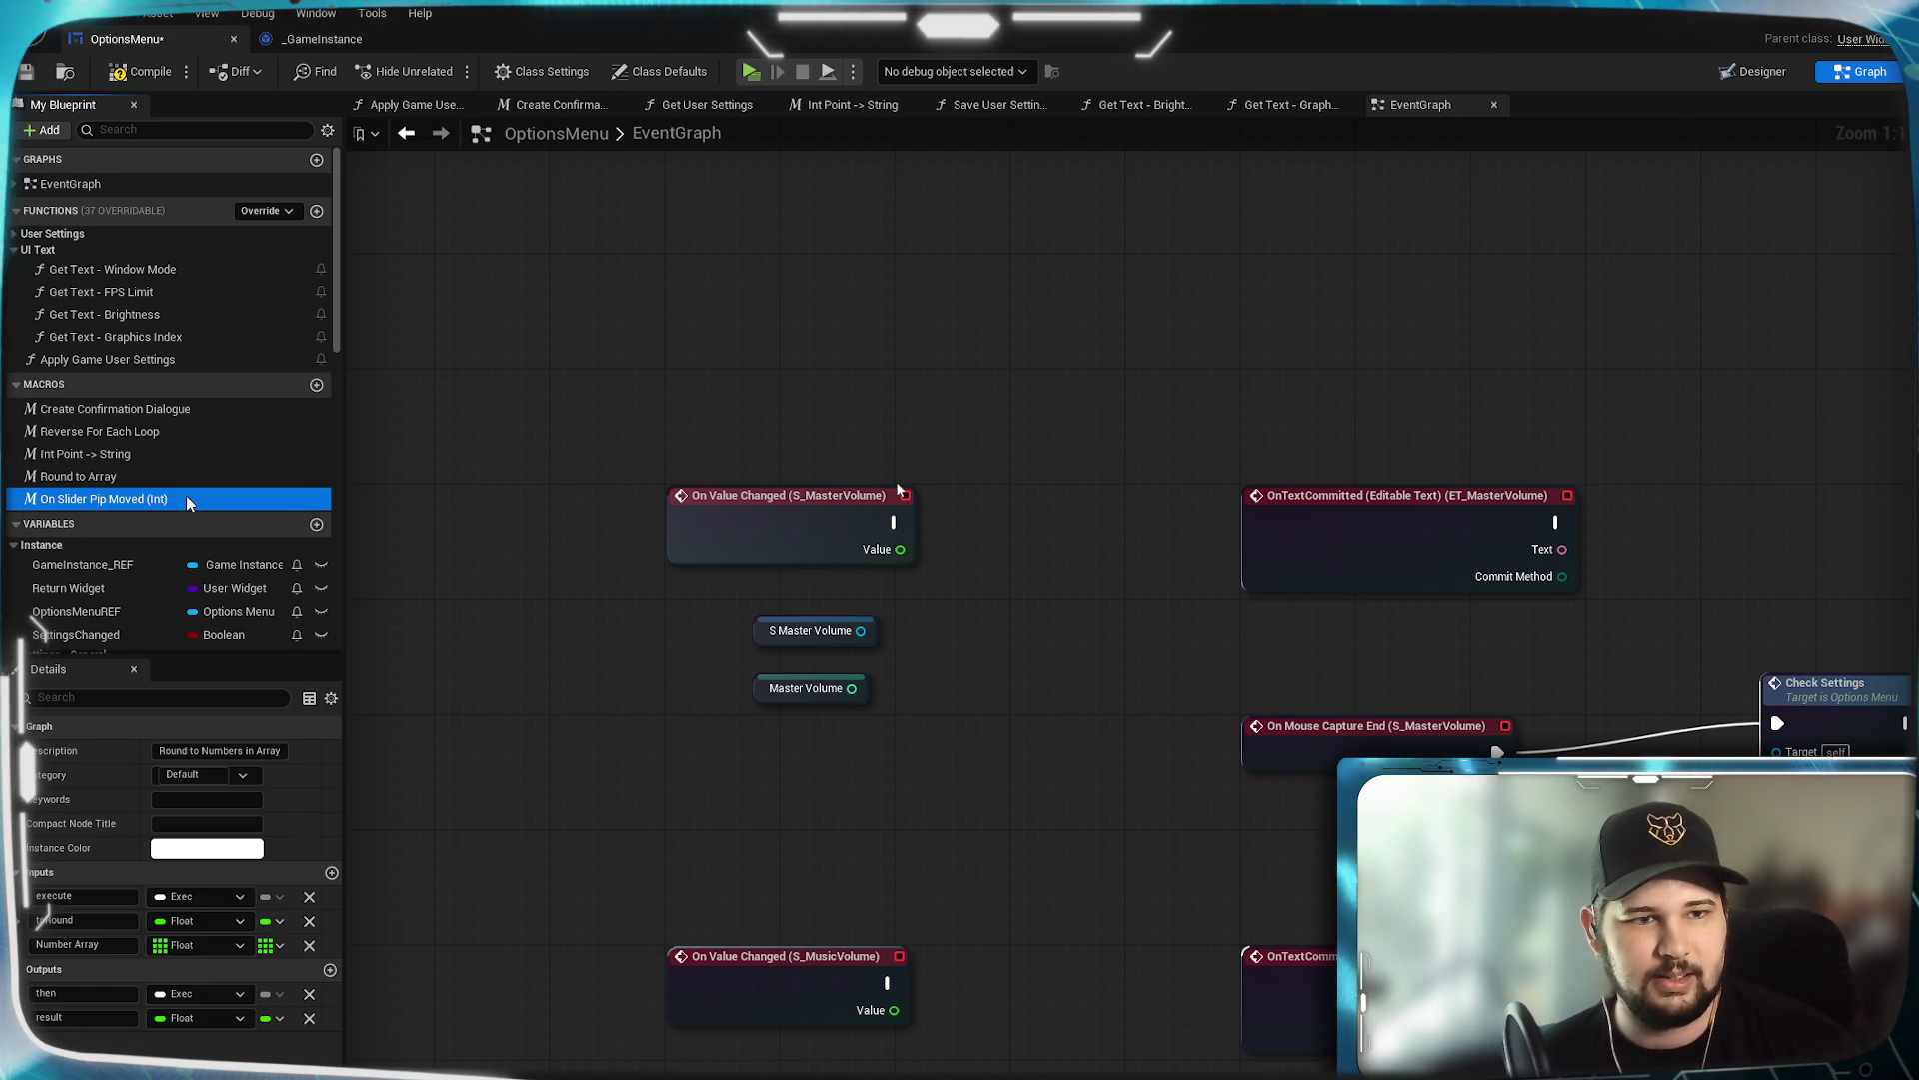
key(Delete)
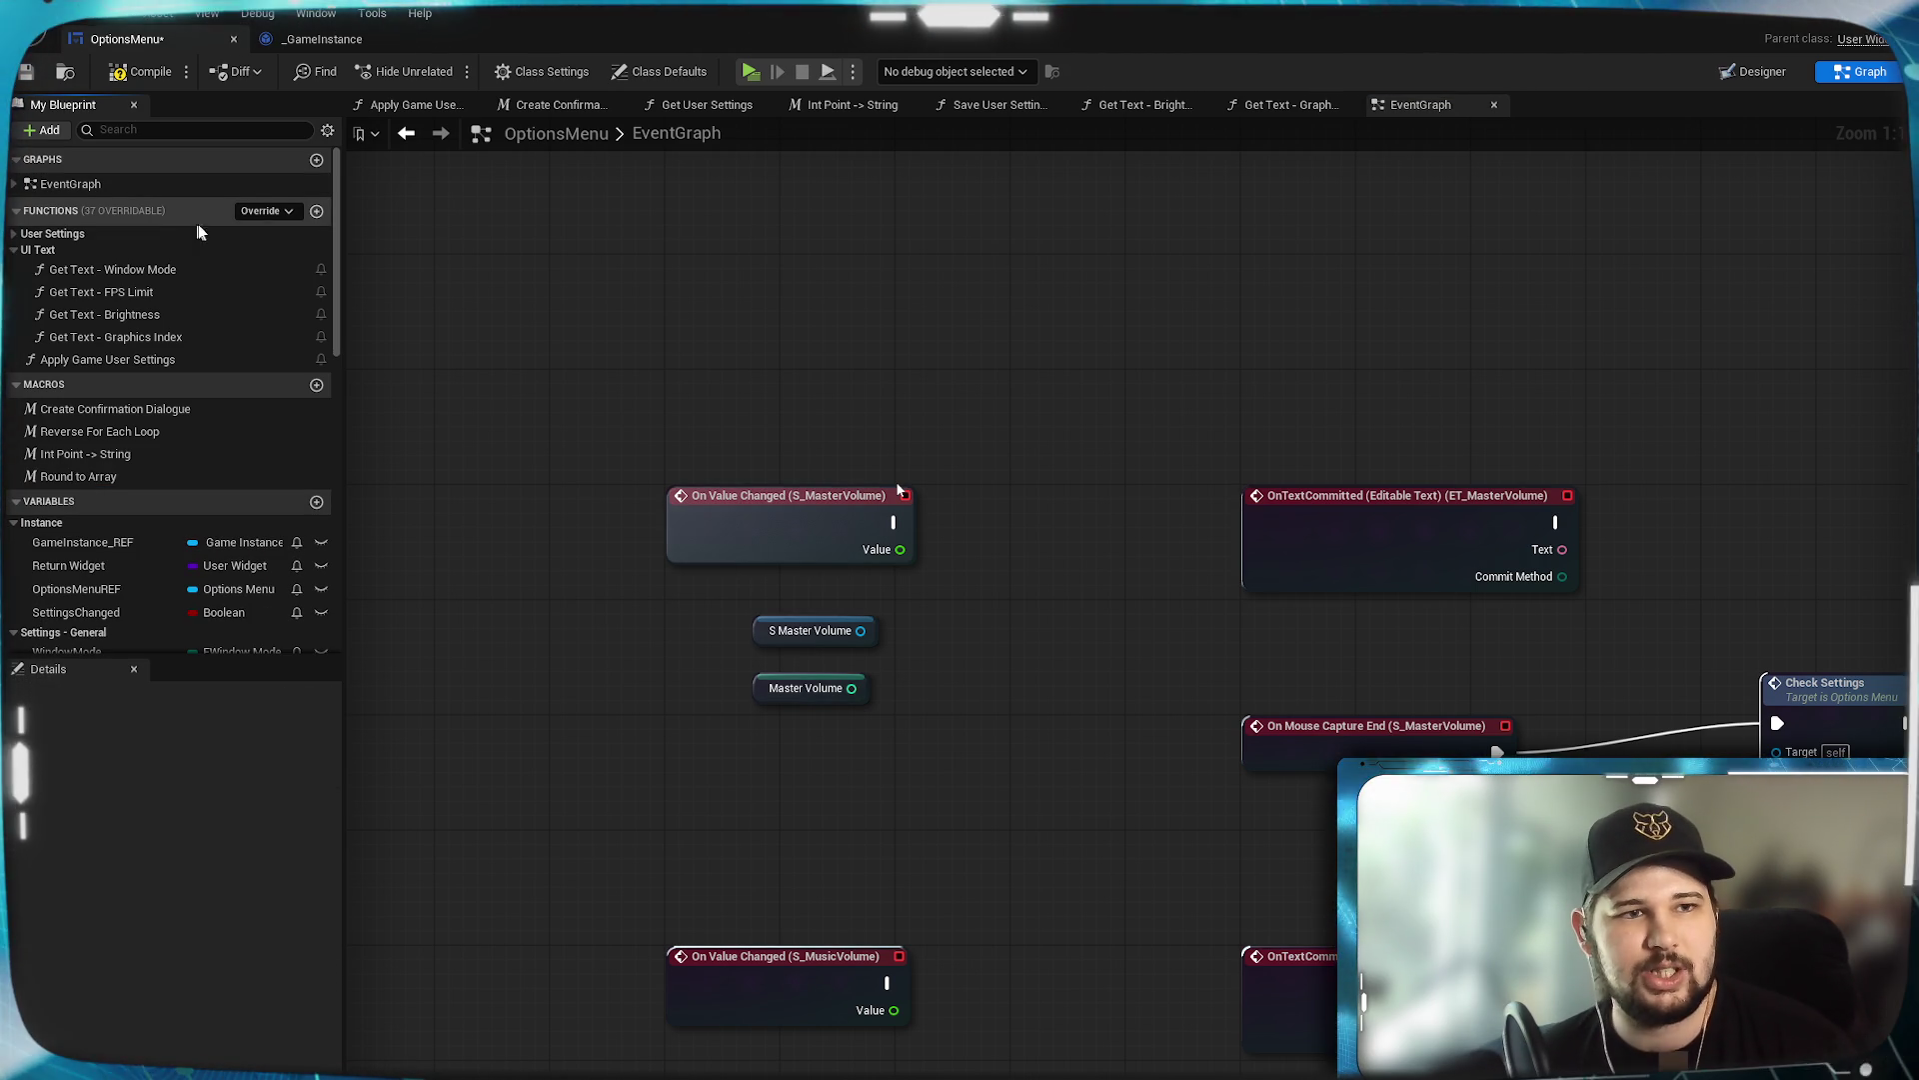
Create a function named 'On Slider Pip Moved (Int)' with category Sliders.
click(316, 210)
key(ctrl+v)
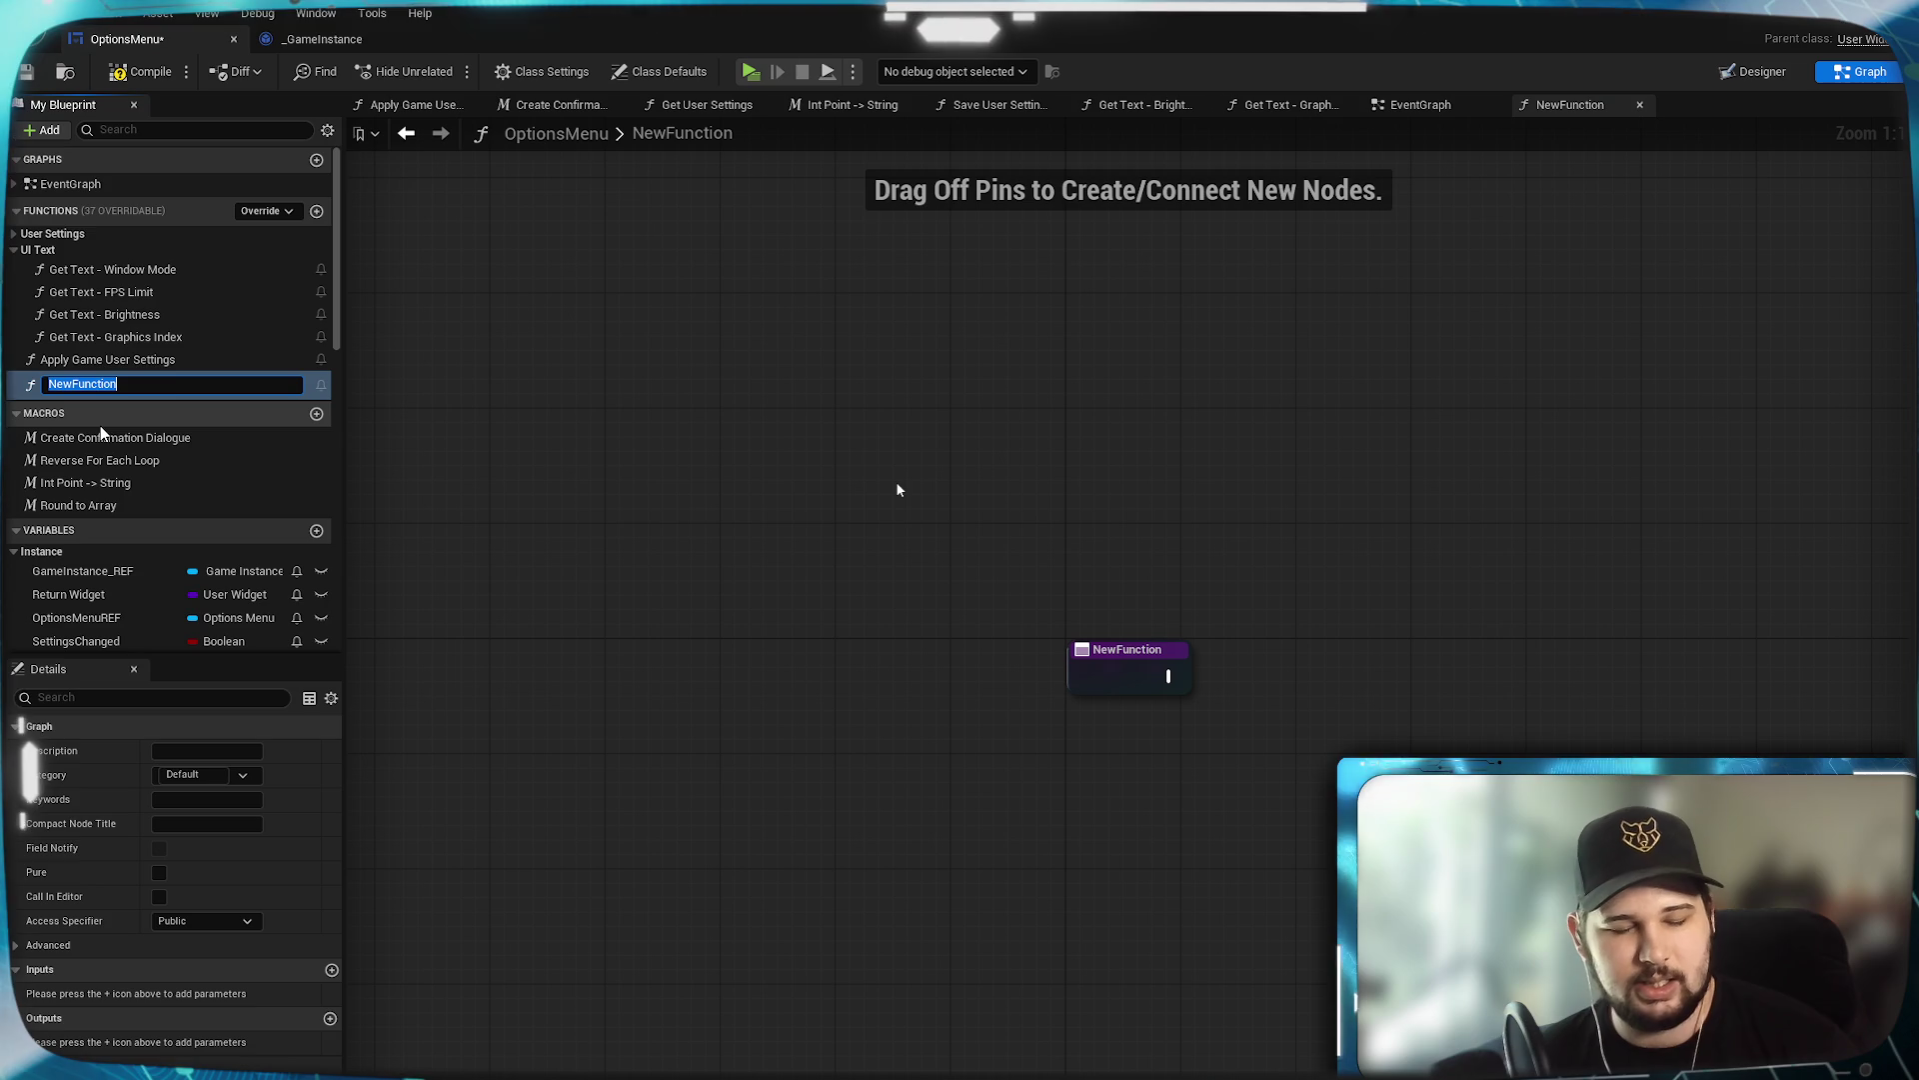
text(On Slider Pip Moved (Int))
key(Return)
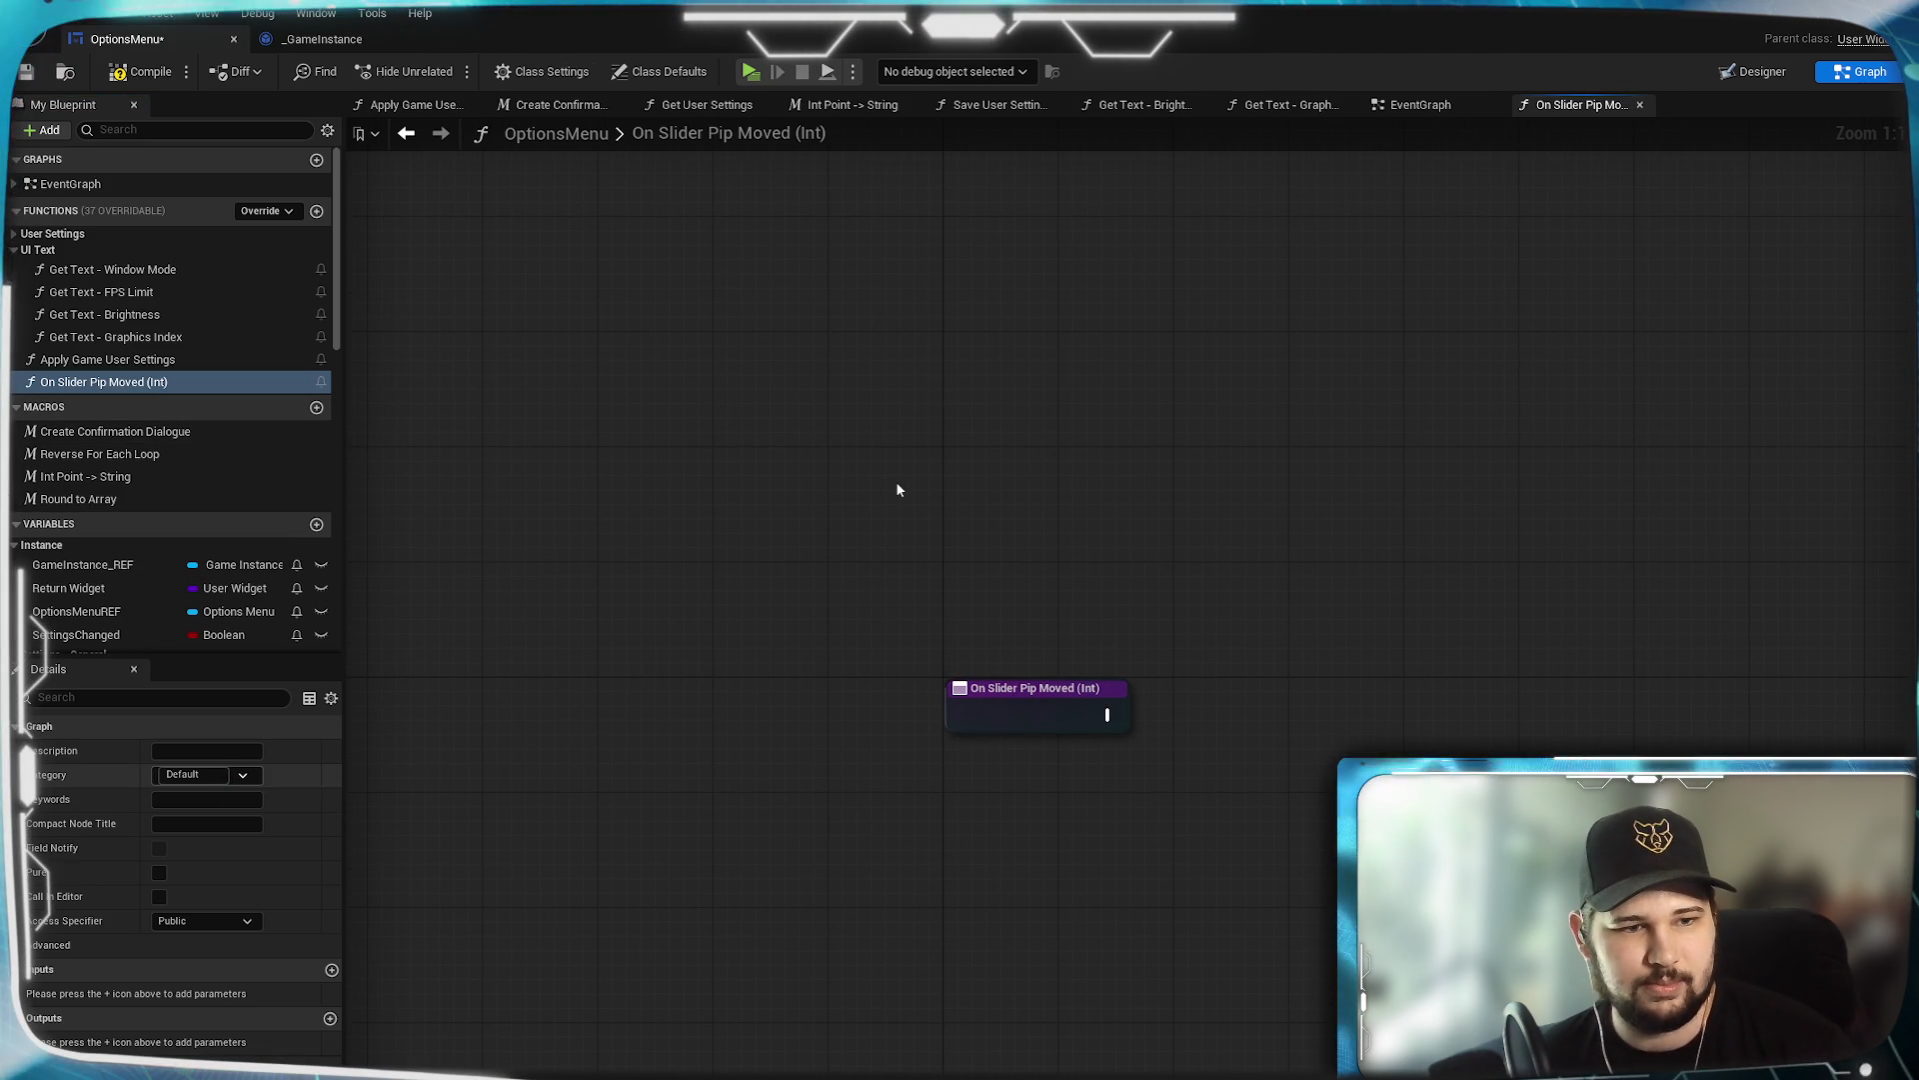
click(193, 773)
text(Sliders)
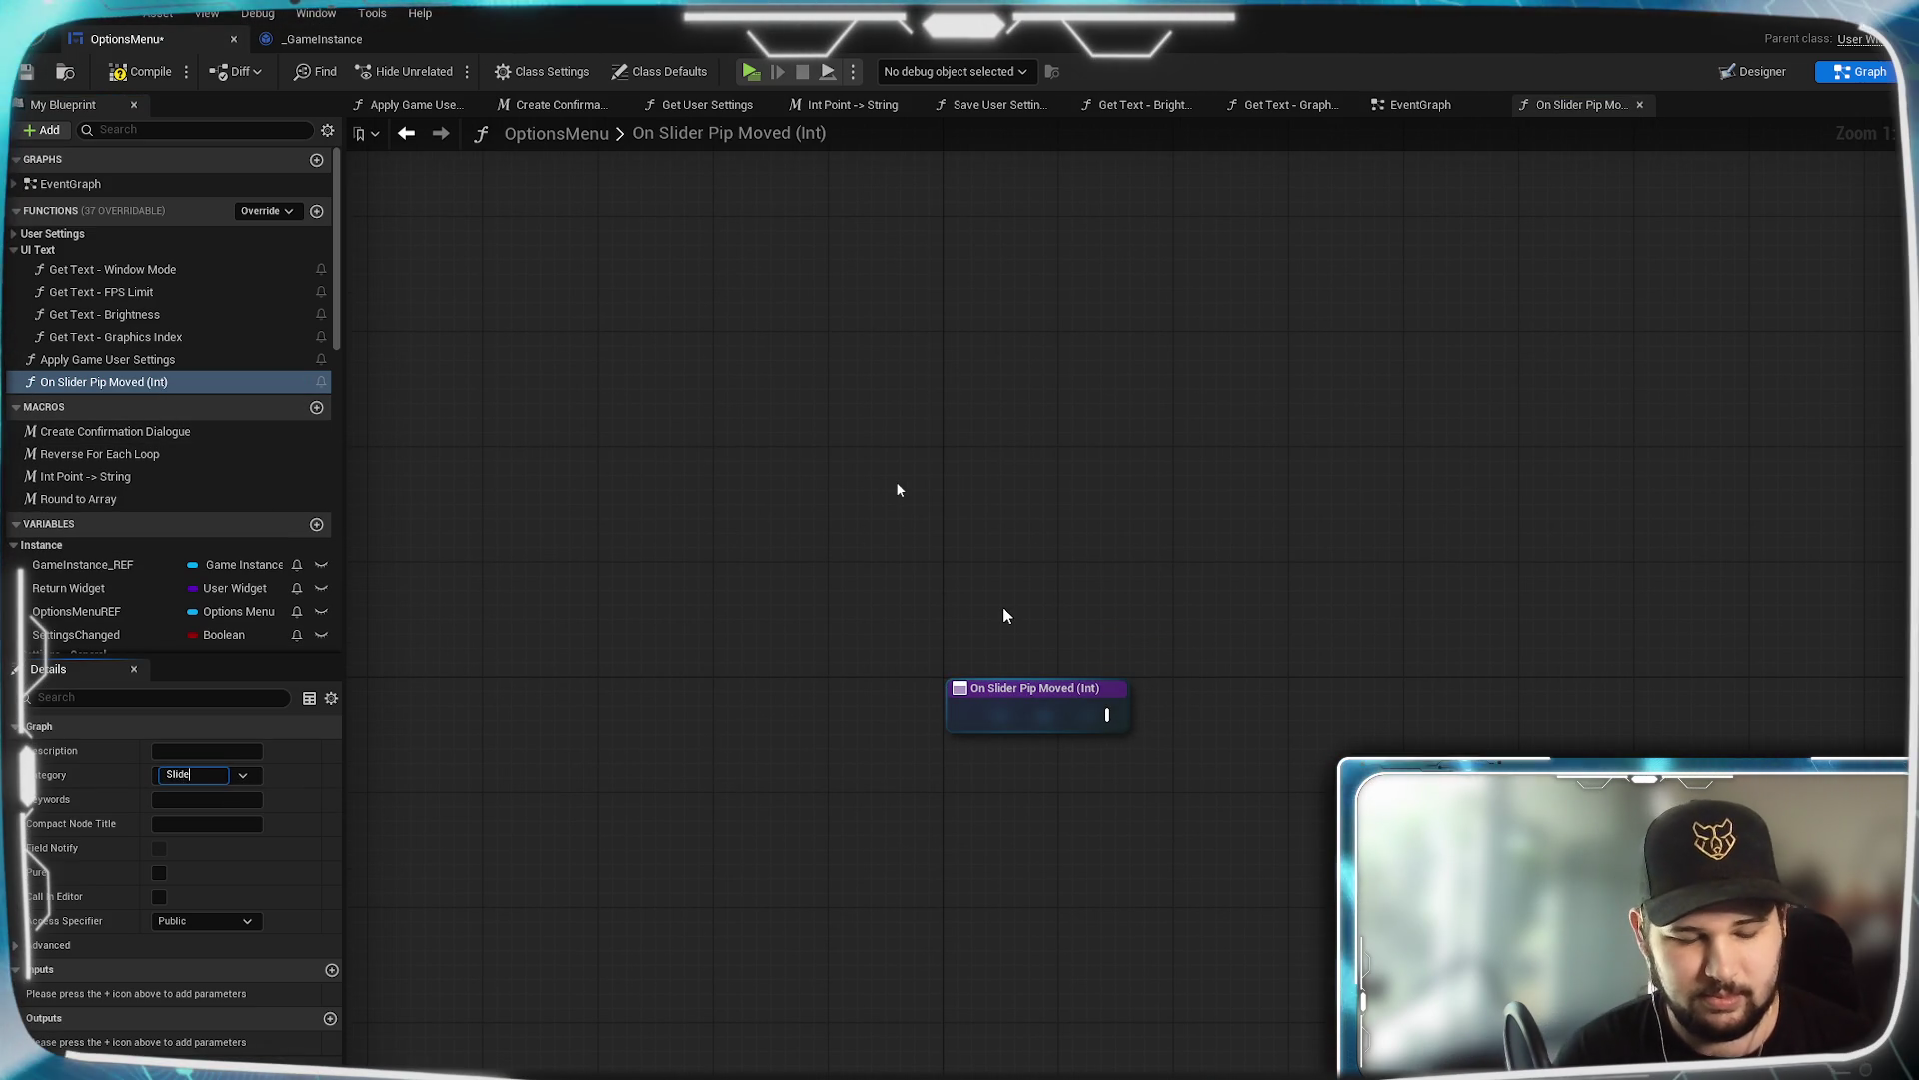
key(Return)
Reposition the function graph view and save the OptionsMenu blueprint.
mouse_move(1011, 598)
mouse_down()
mouse_move(790, 498)
mouse_move(742, 438)
mouse_move(903, 619)
mouse_move(940, 585)
mouse_up()
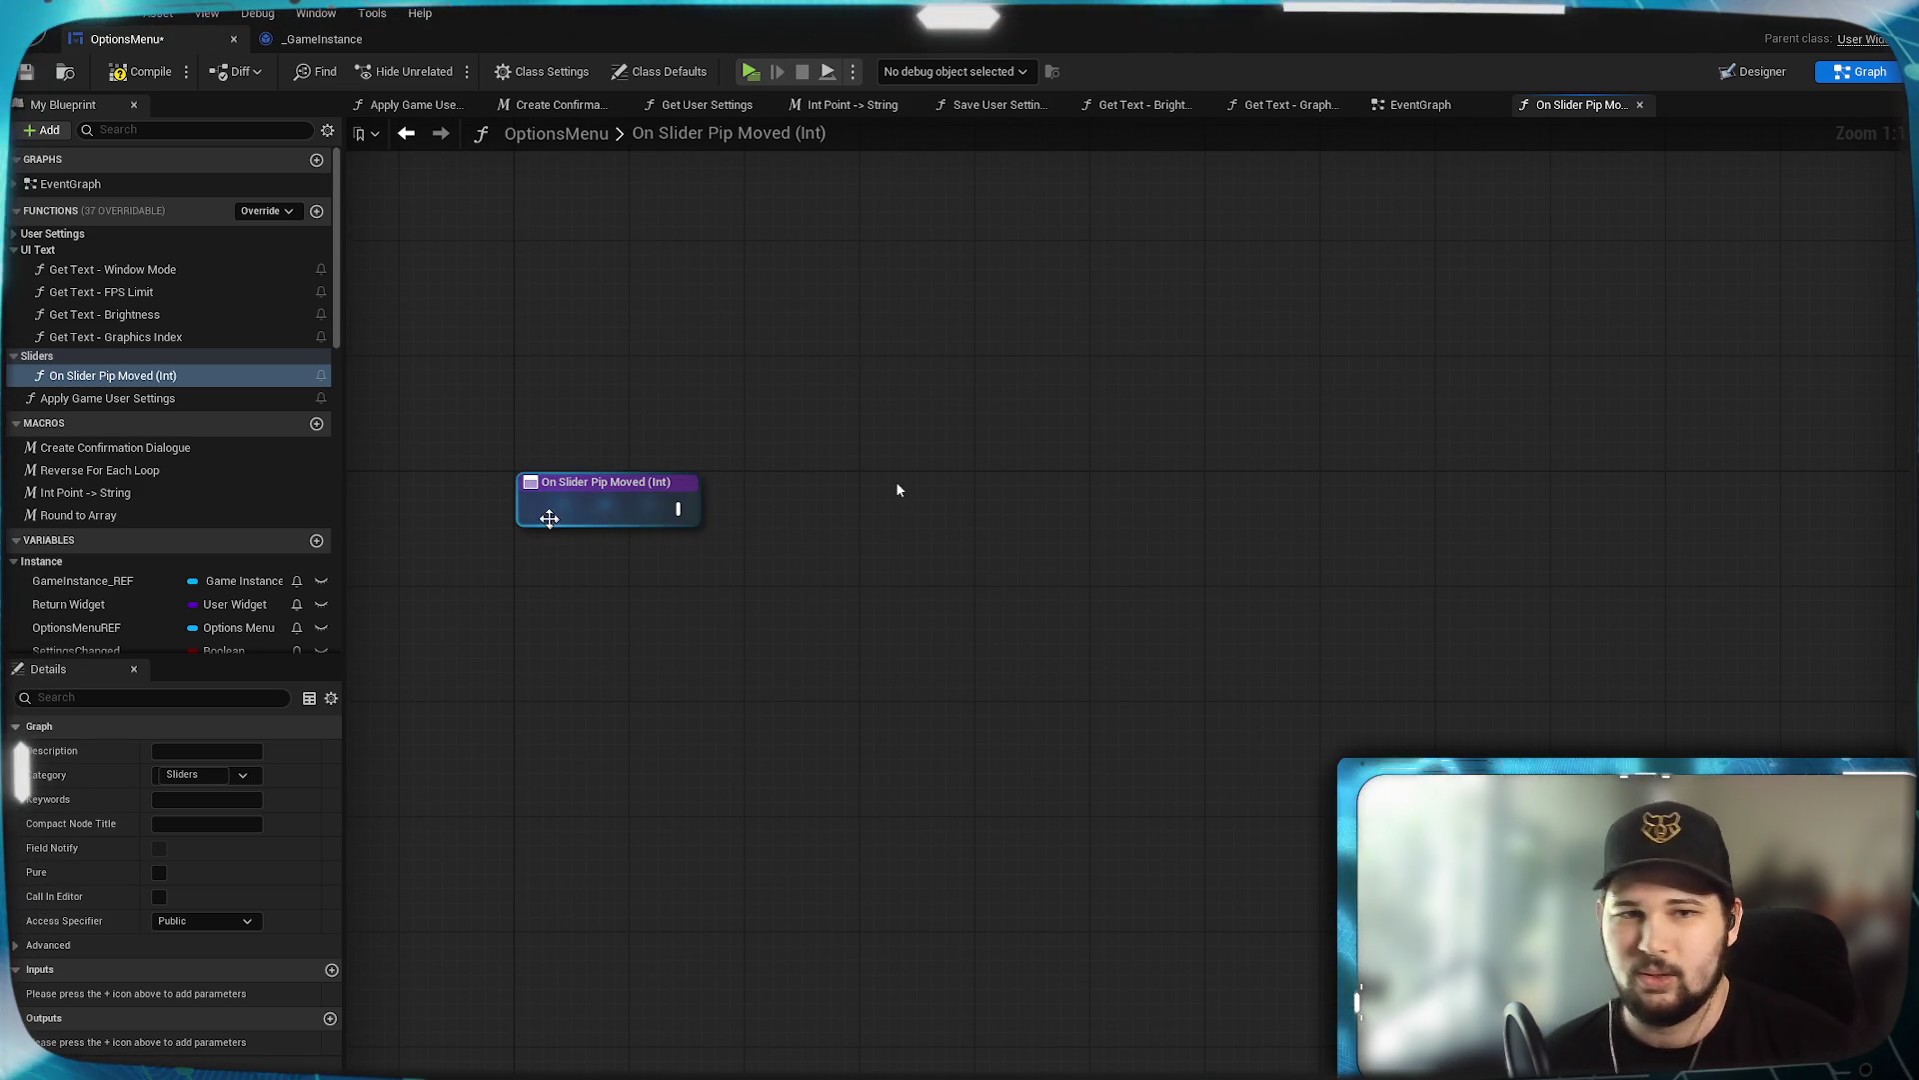
click(592, 518)
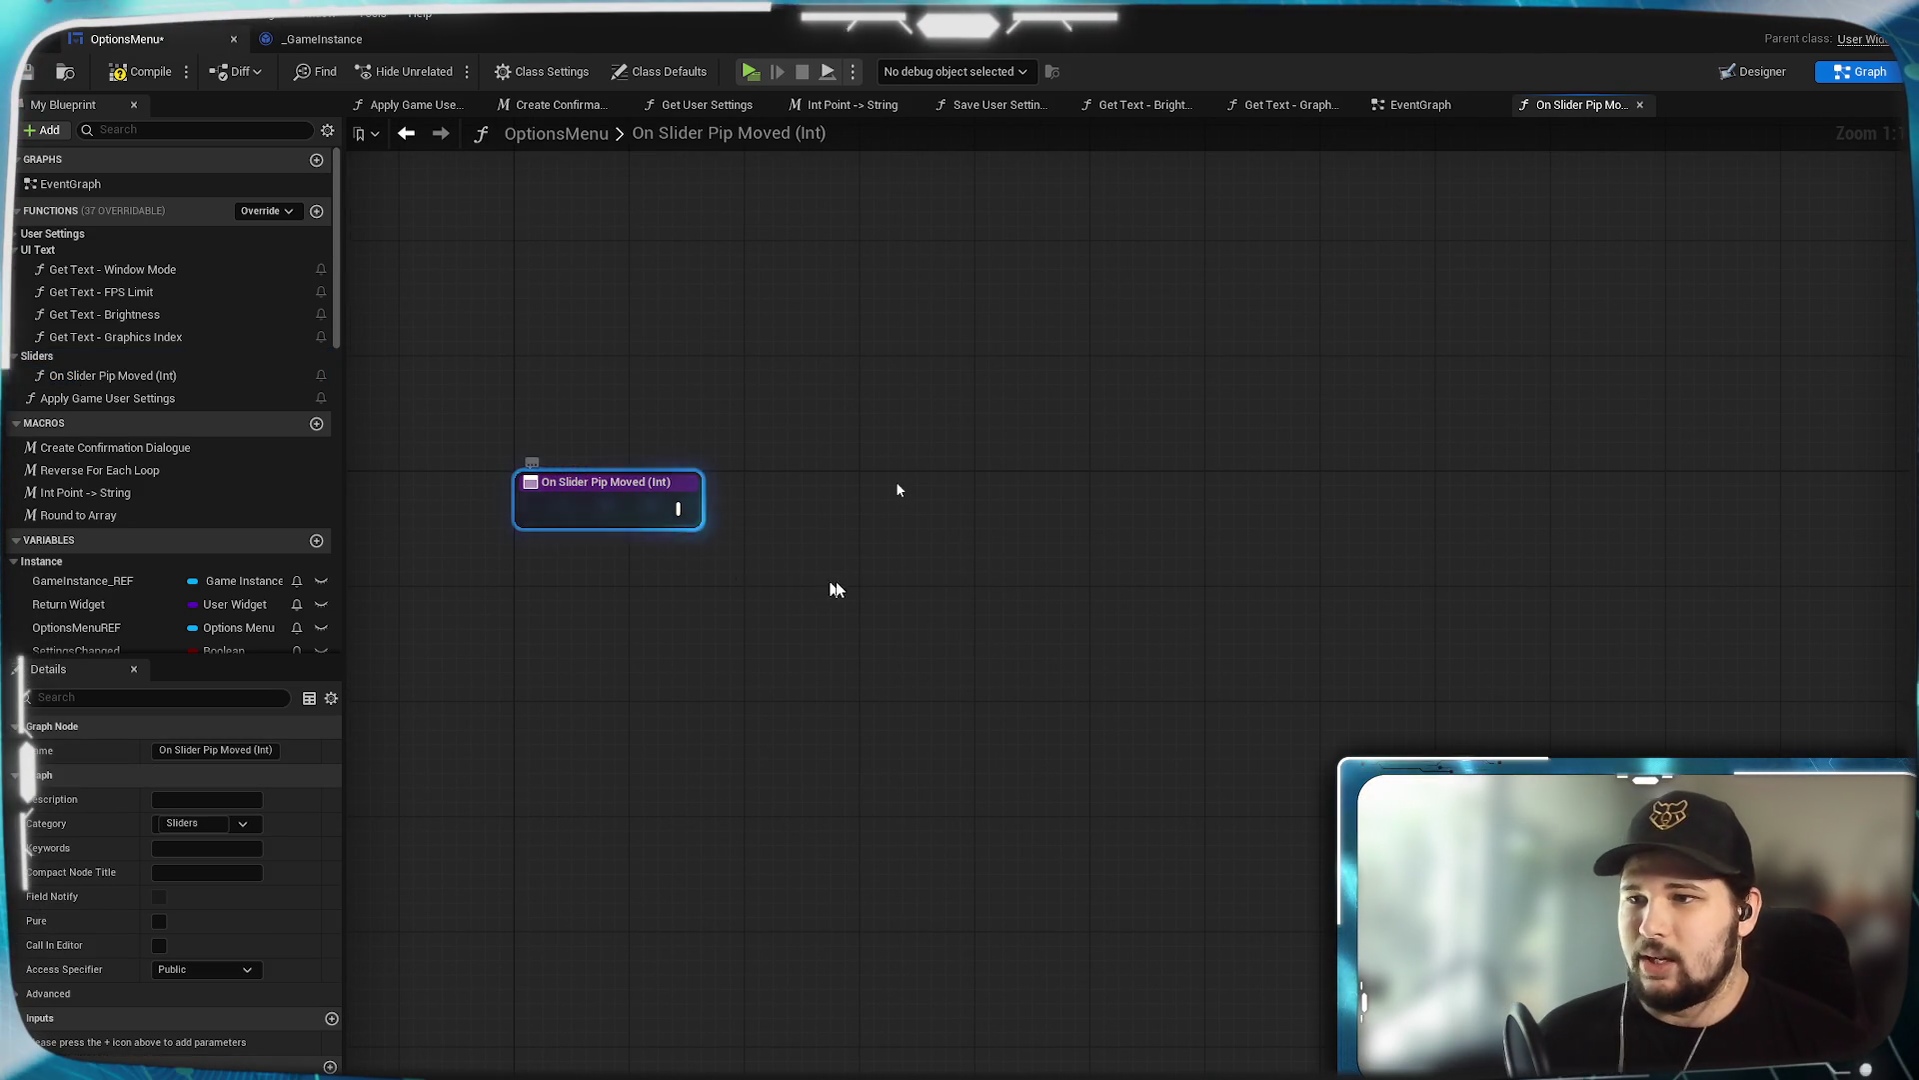
click(832, 520)
drag(832, 519, 772, 593)
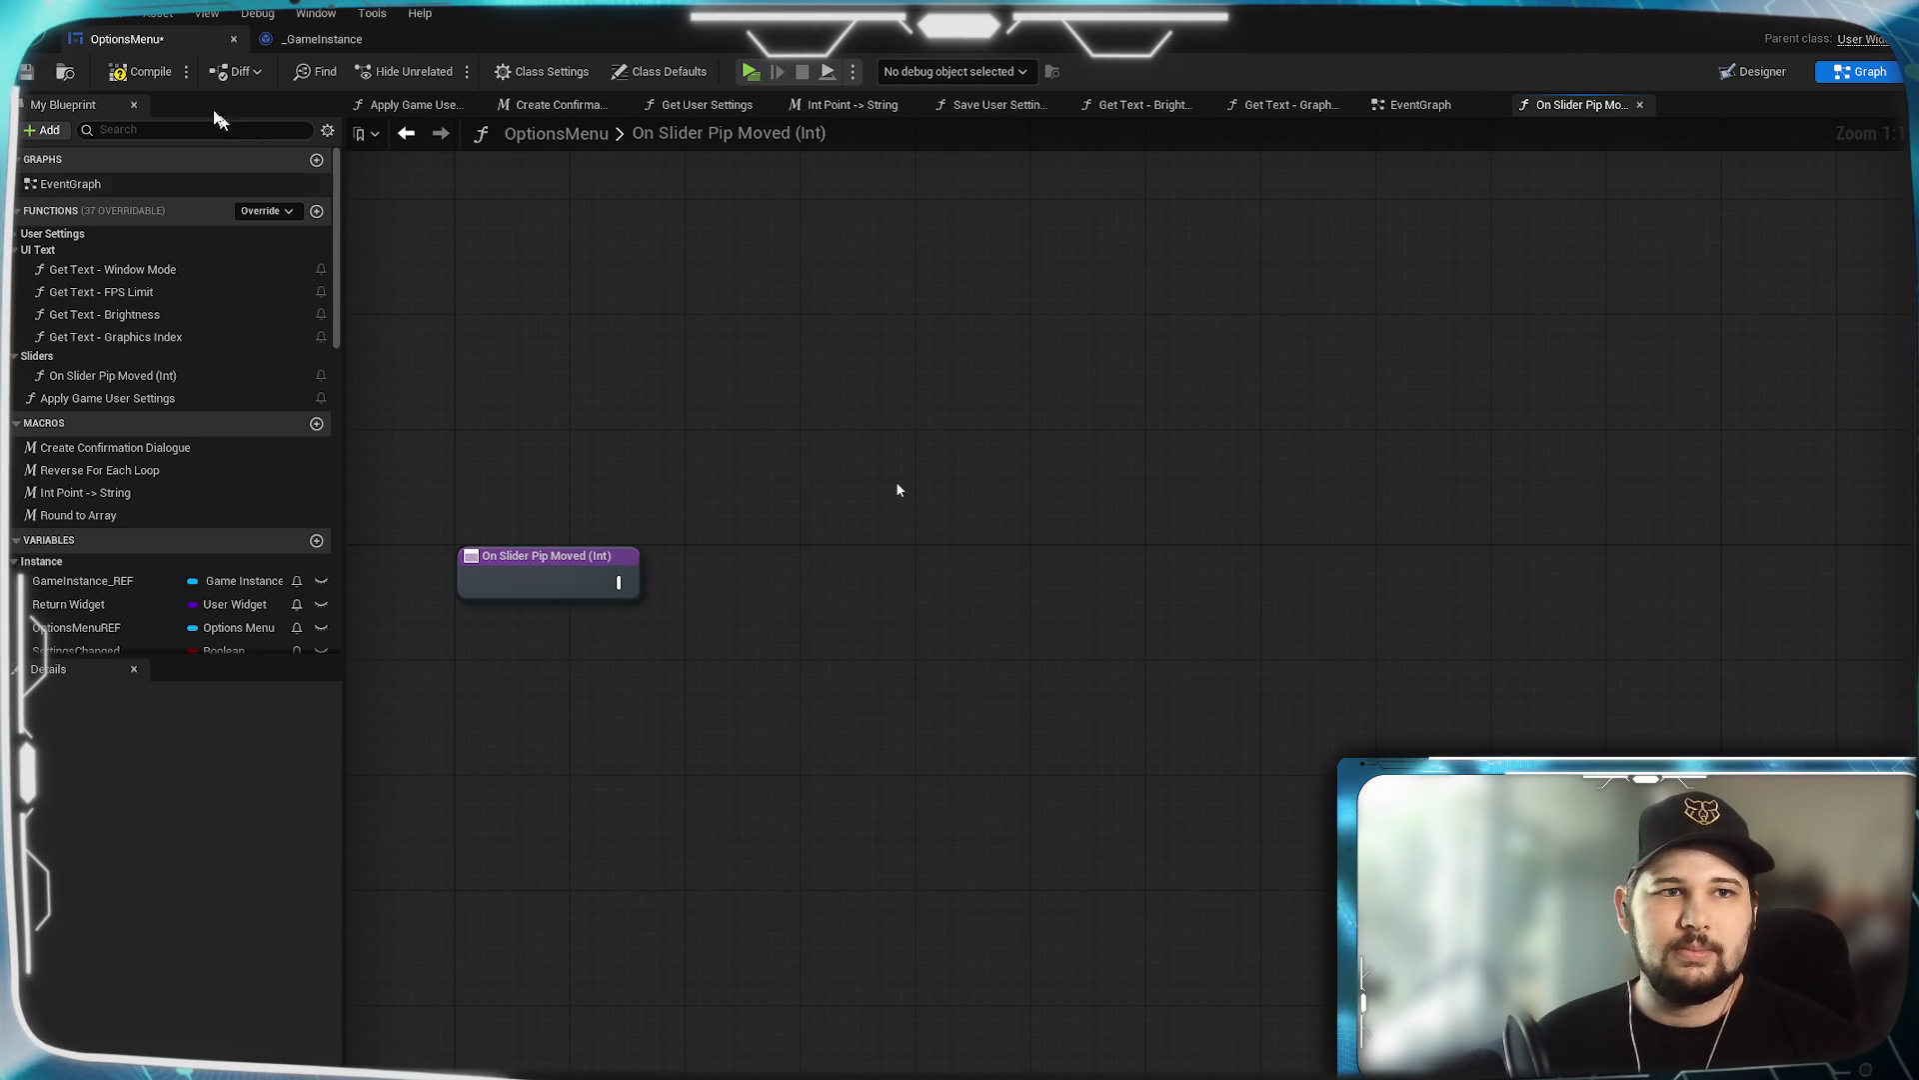
key(ctrl+s)
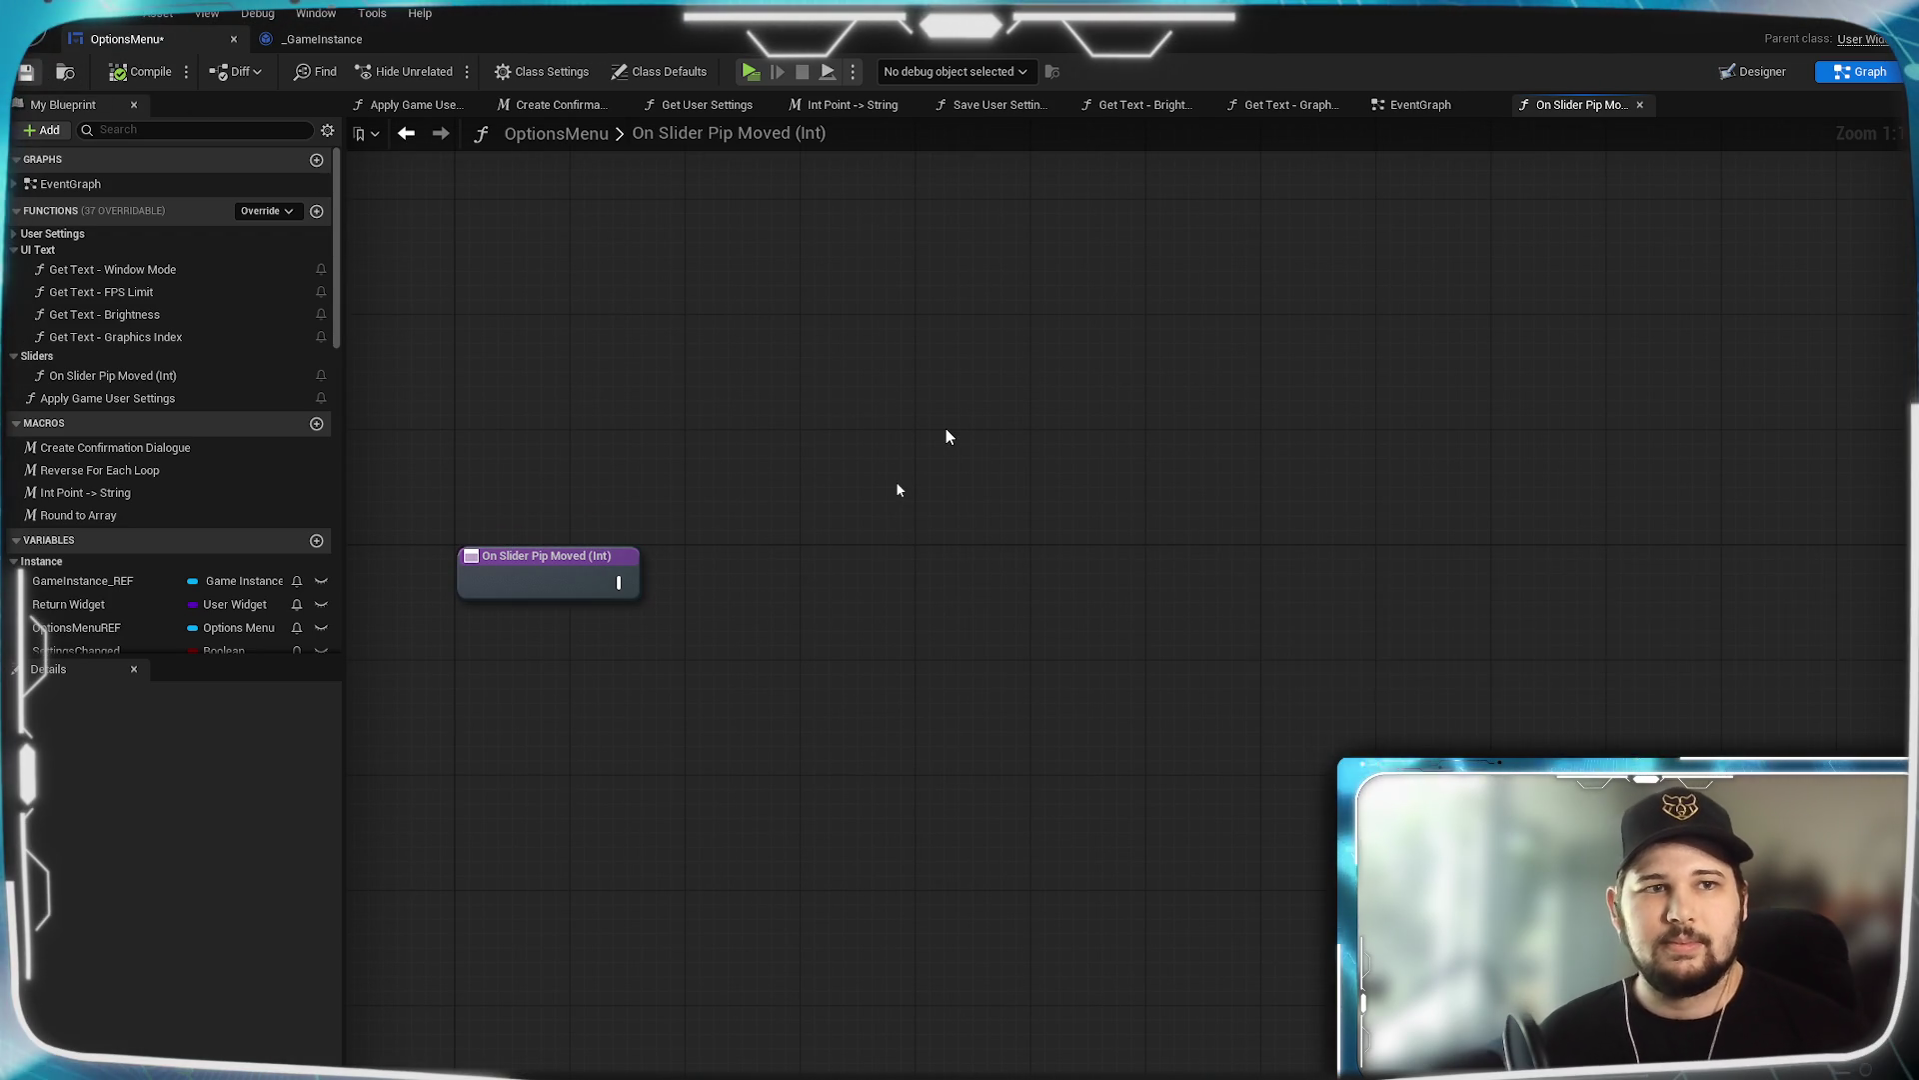
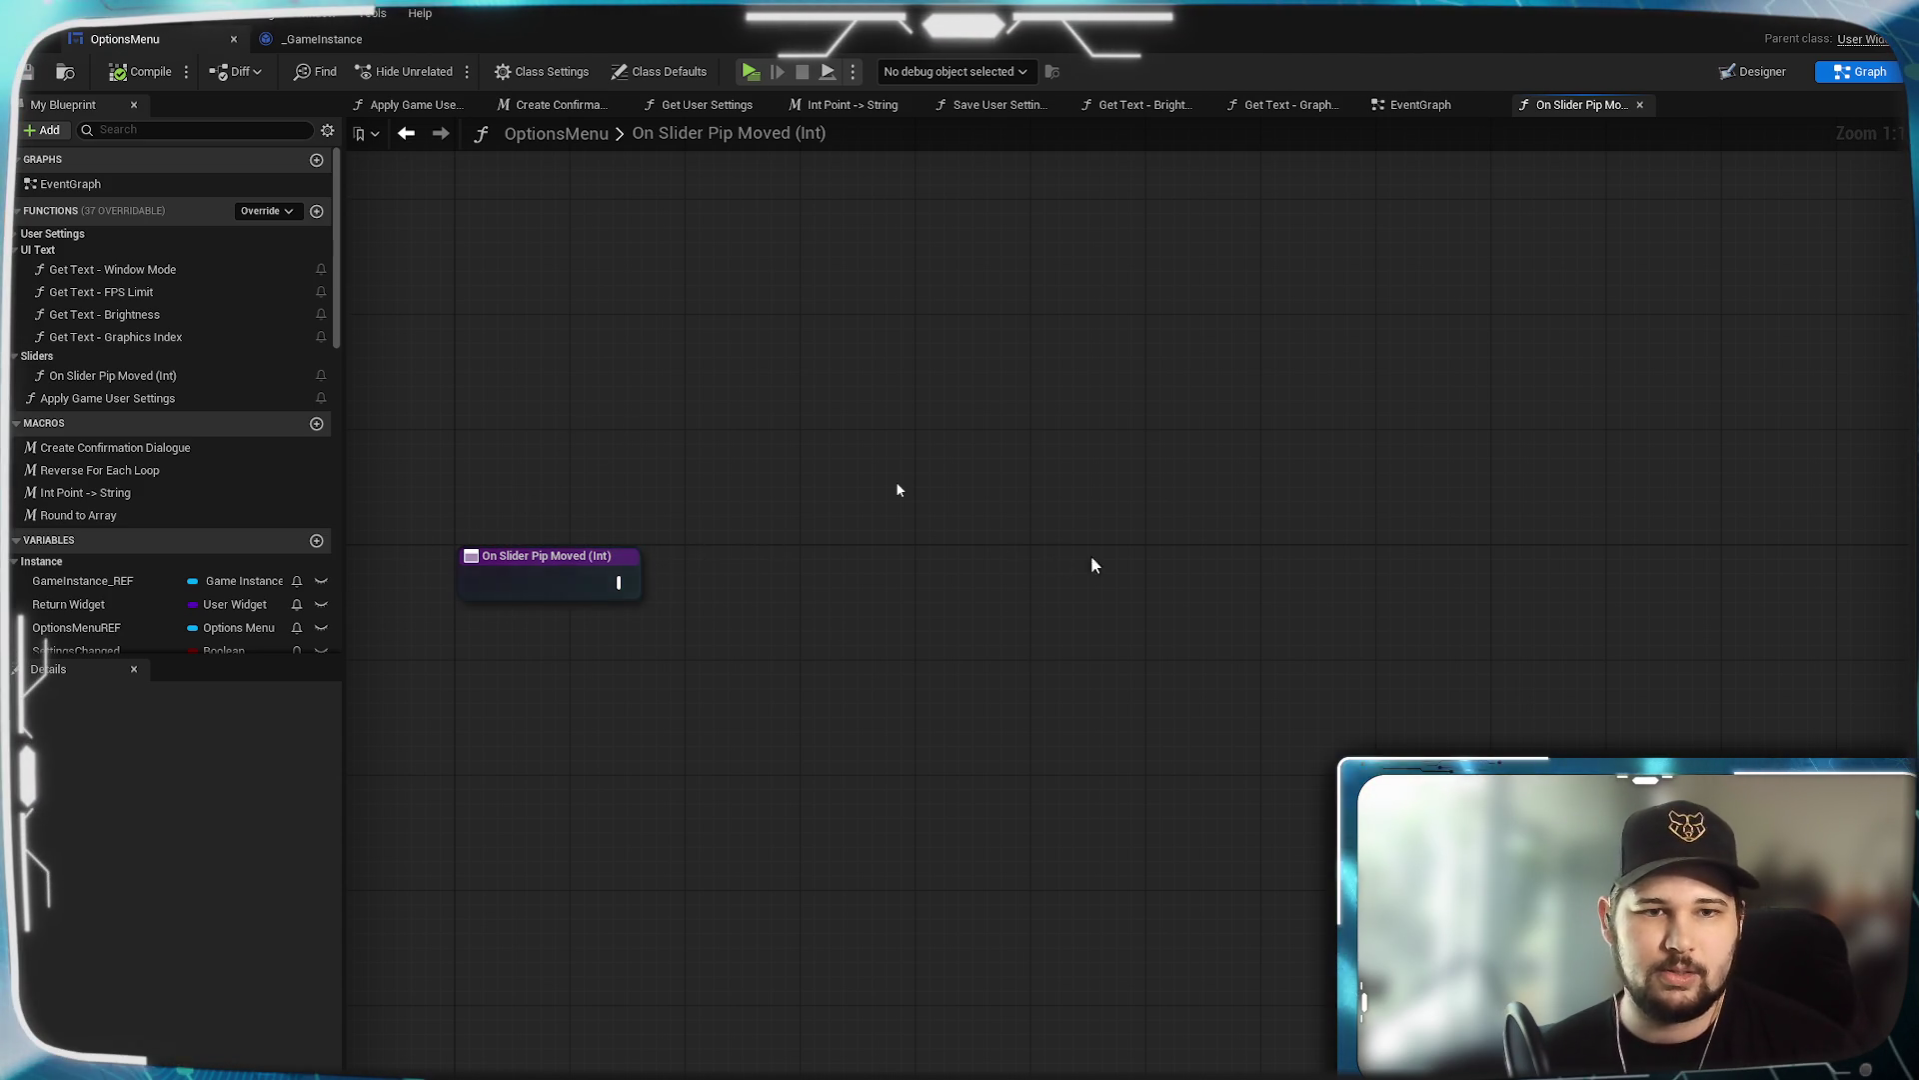
Add Get Modifier Keys State and Is Shift Down nodes above On Slider Pip Moved.
right_click(826, 518)
text(get modif)
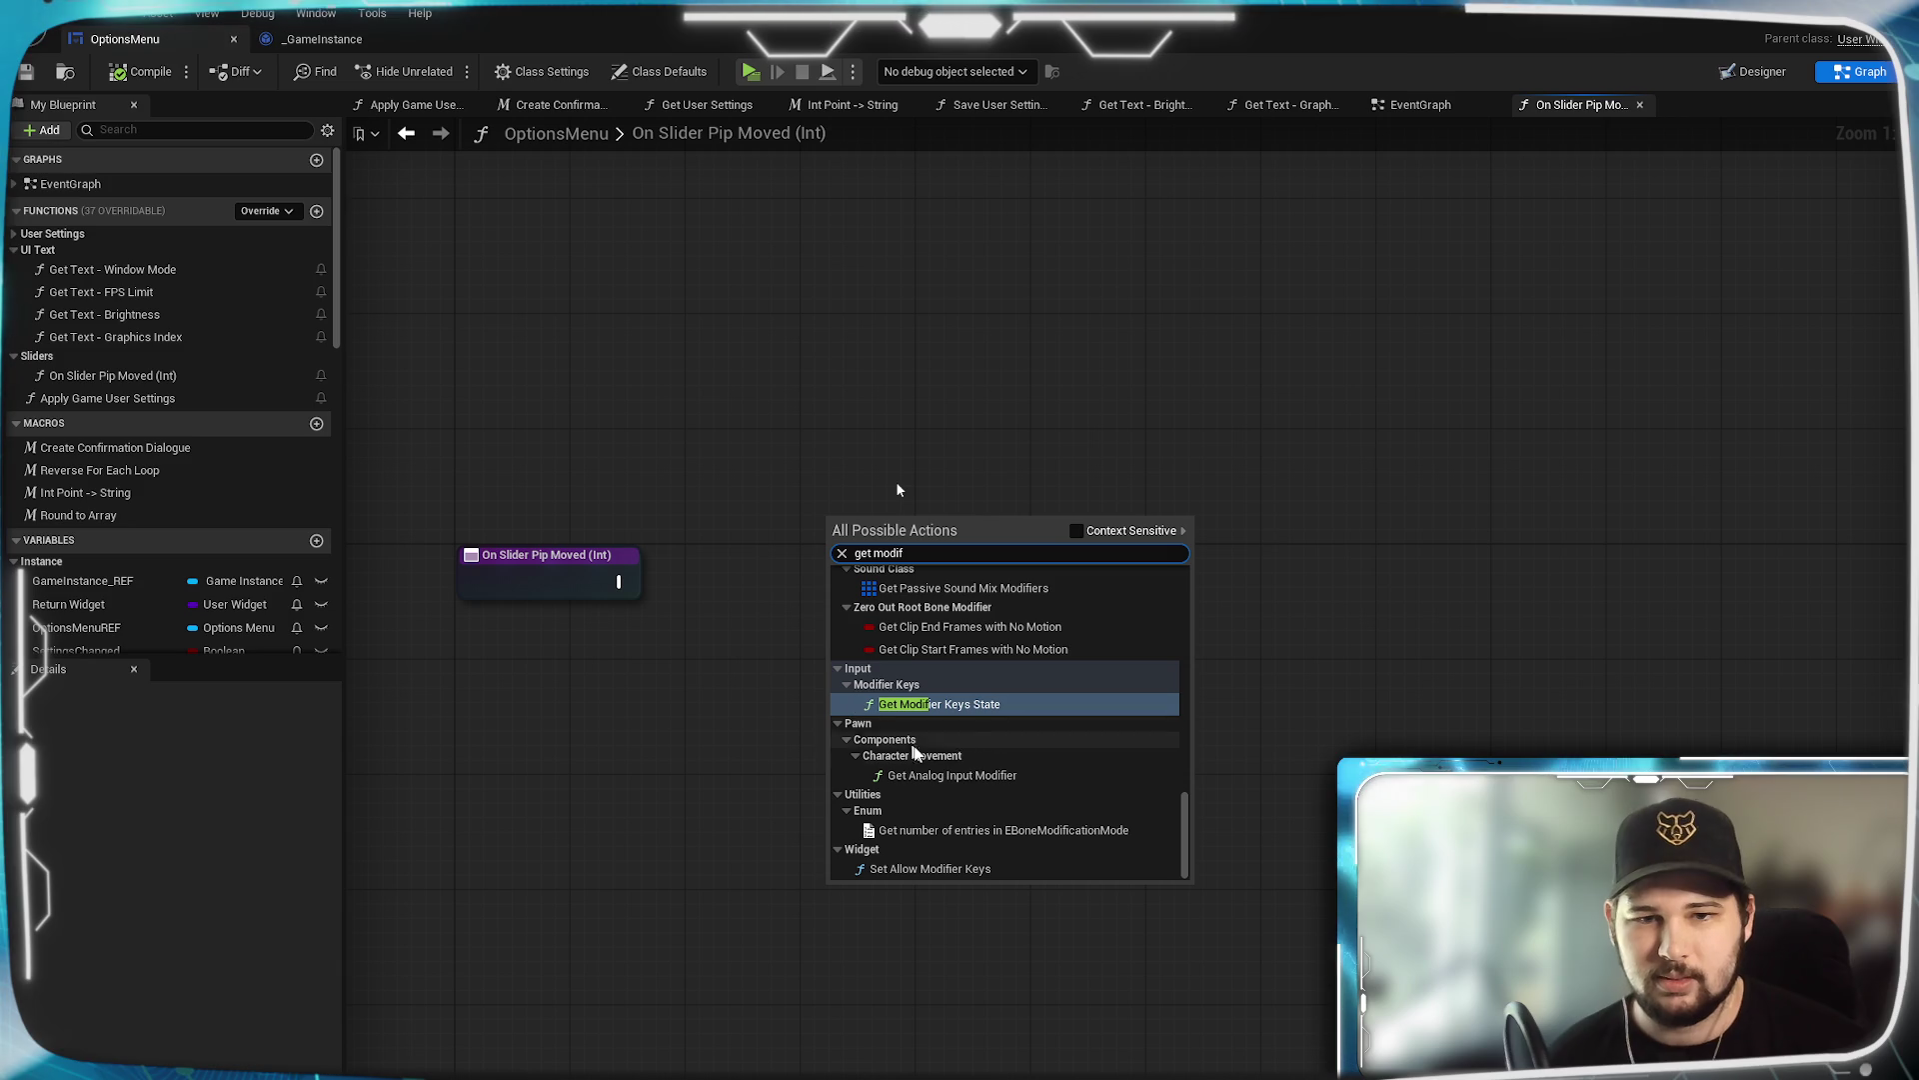
click(983, 704)
mouse_move(948, 523)
mouse_down()
mouse_move(584, 488)
mouse_move(634, 520)
mouse_move(726, 497)
mouse_up()
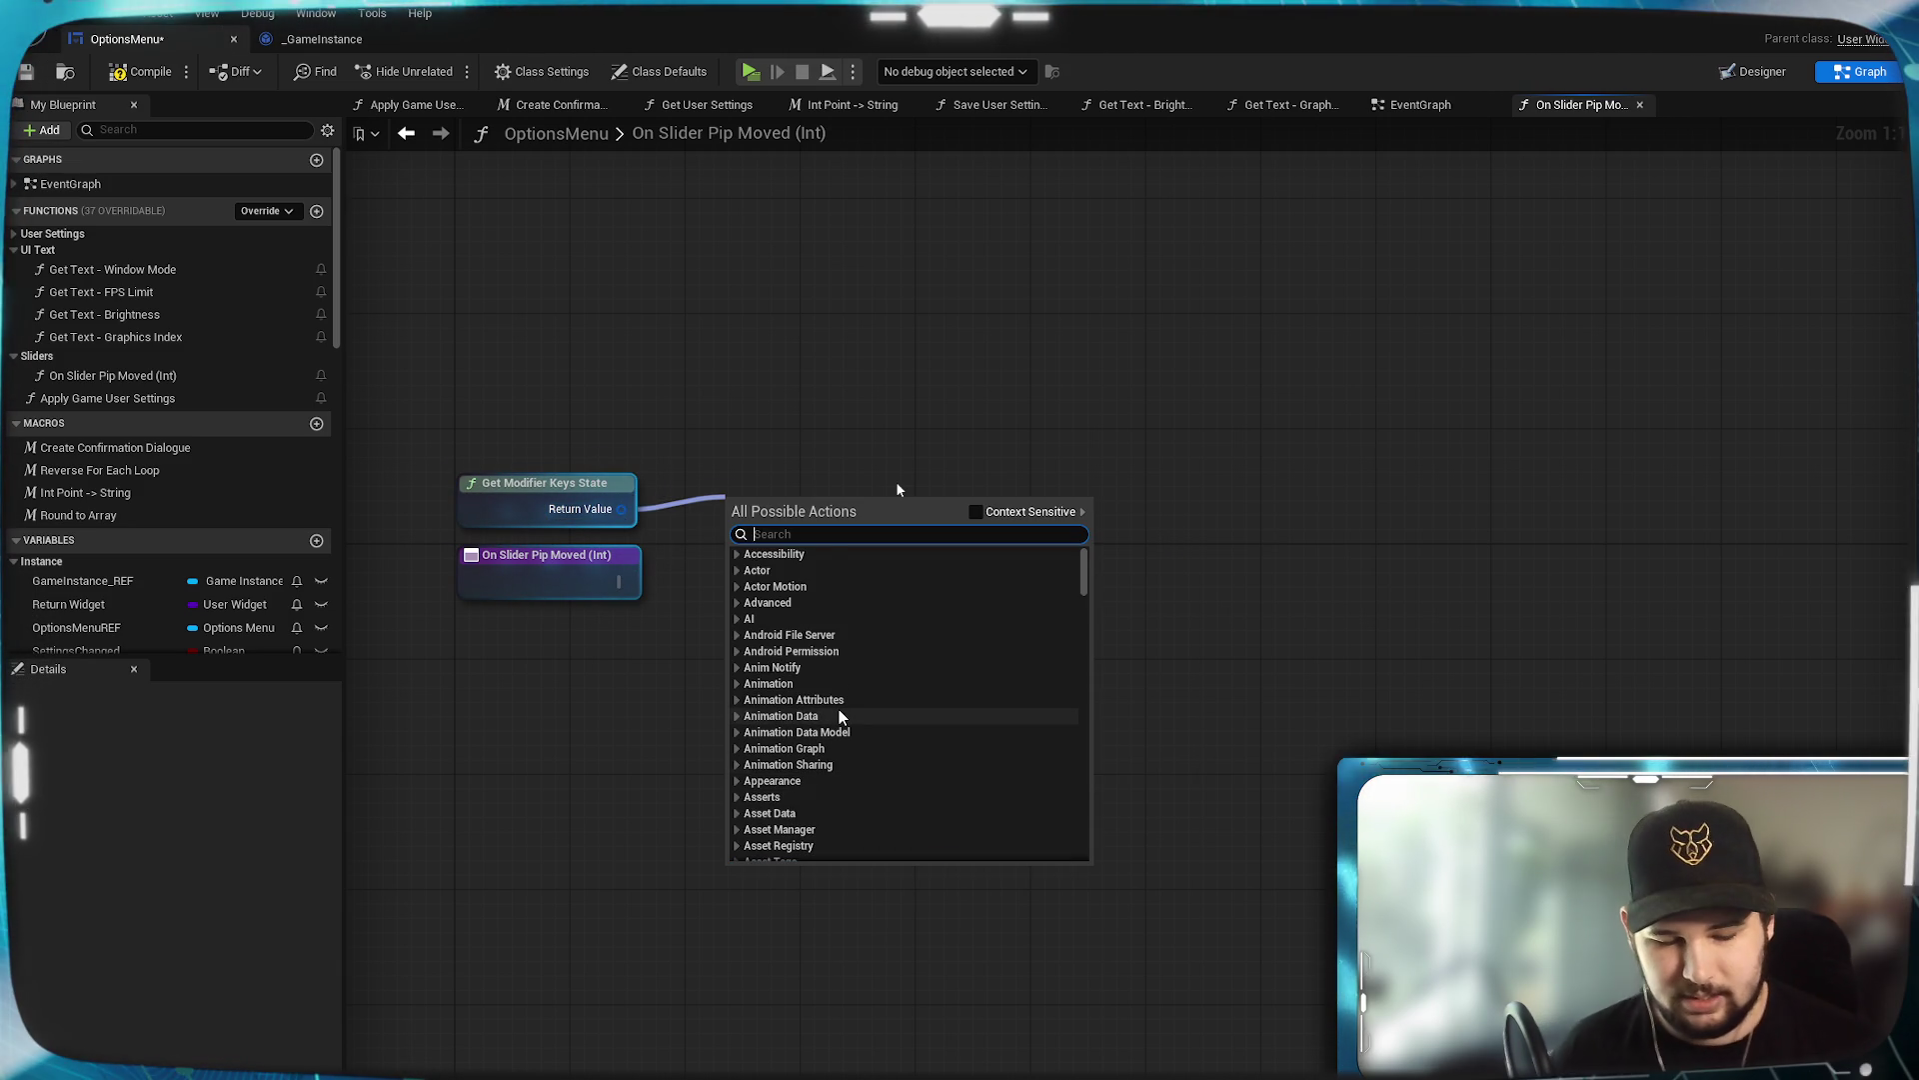
text(is fhift)
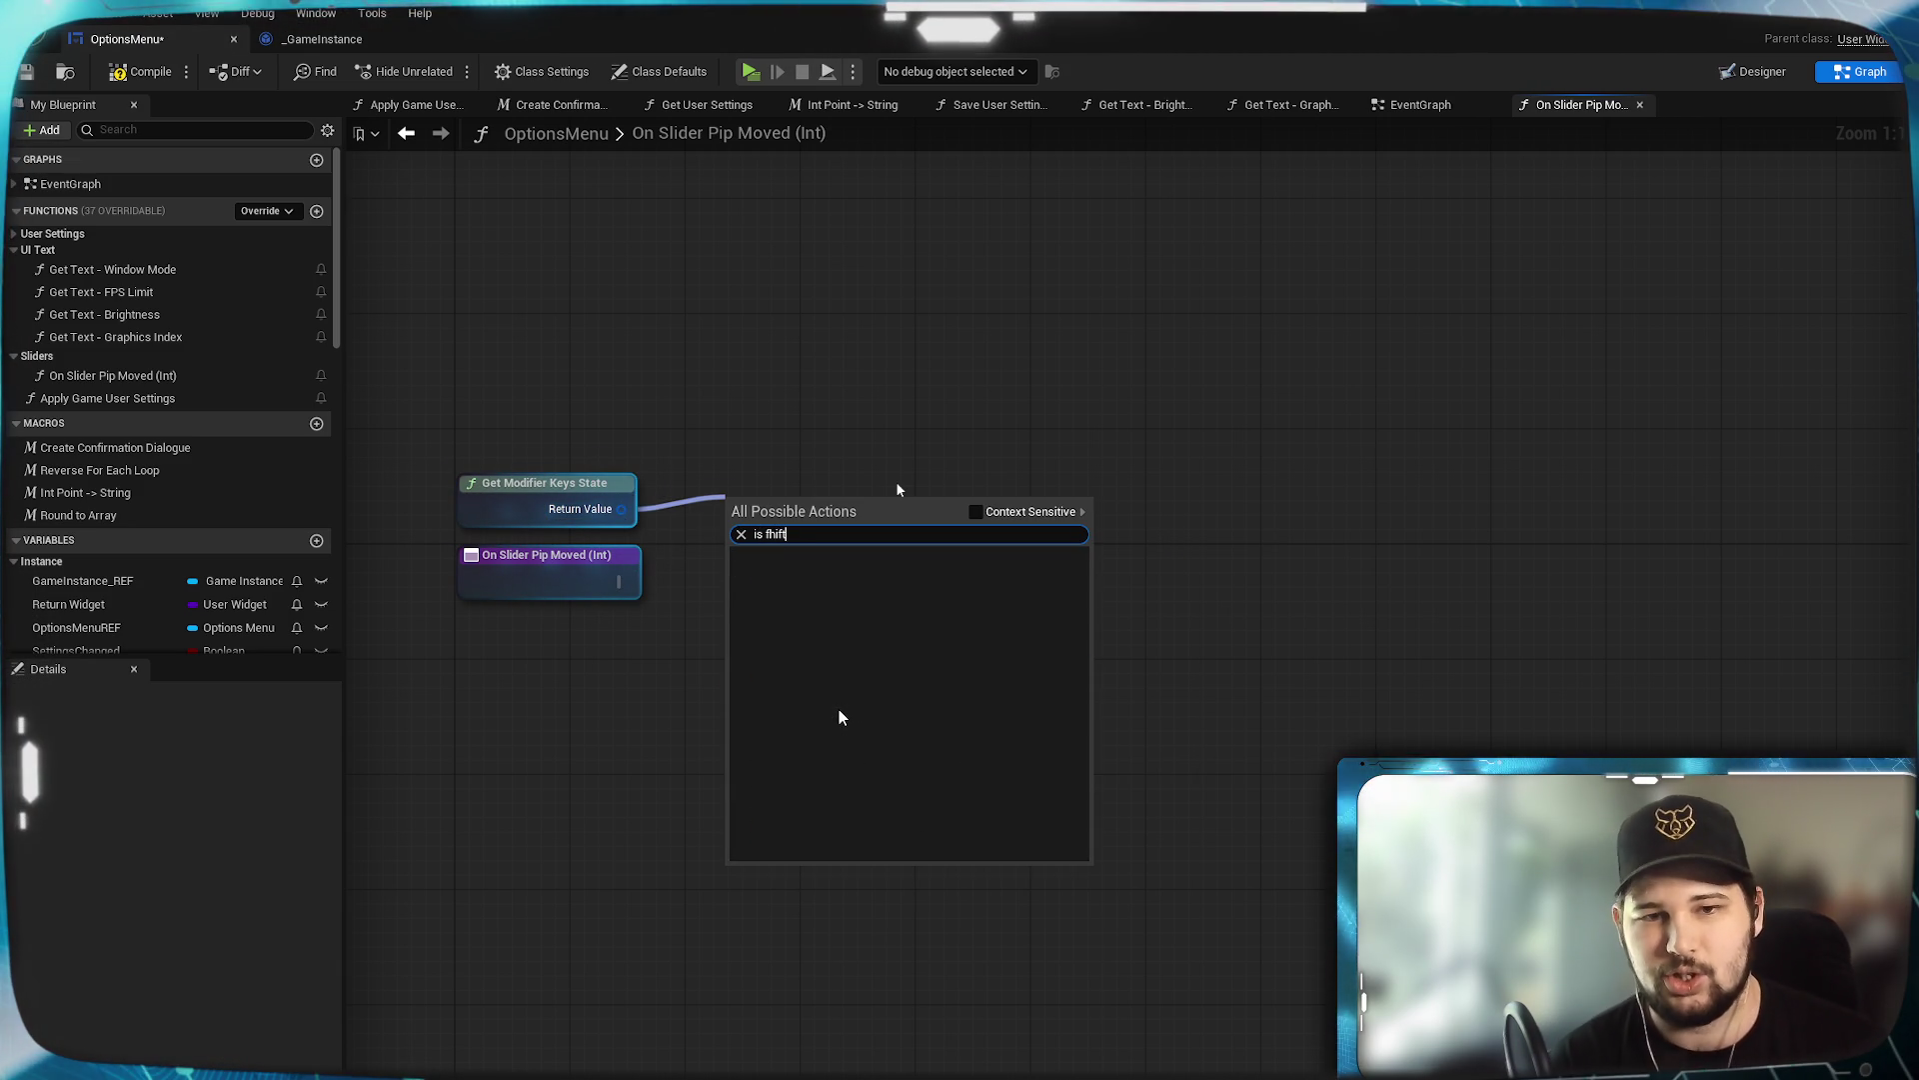
key(BackSpace)
key(BackSpace)
key(BackSpace)
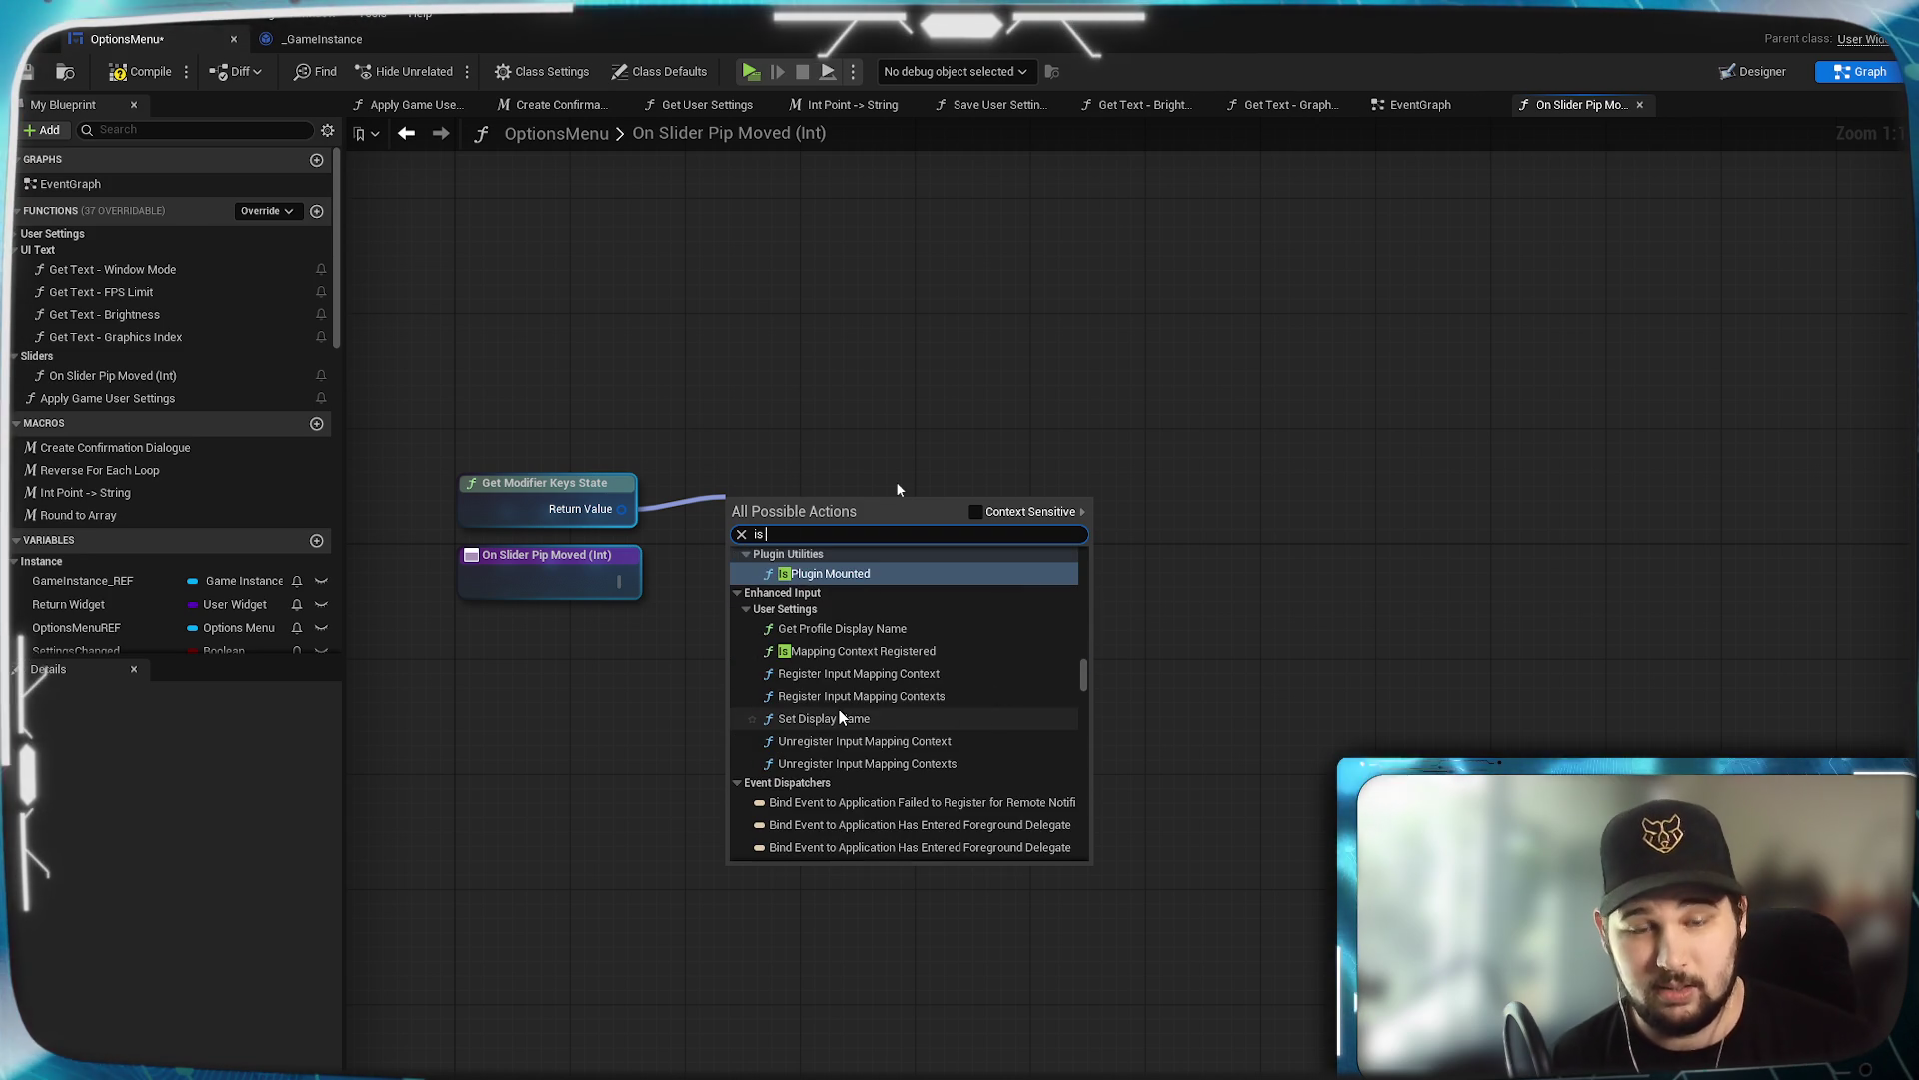
text(shift)
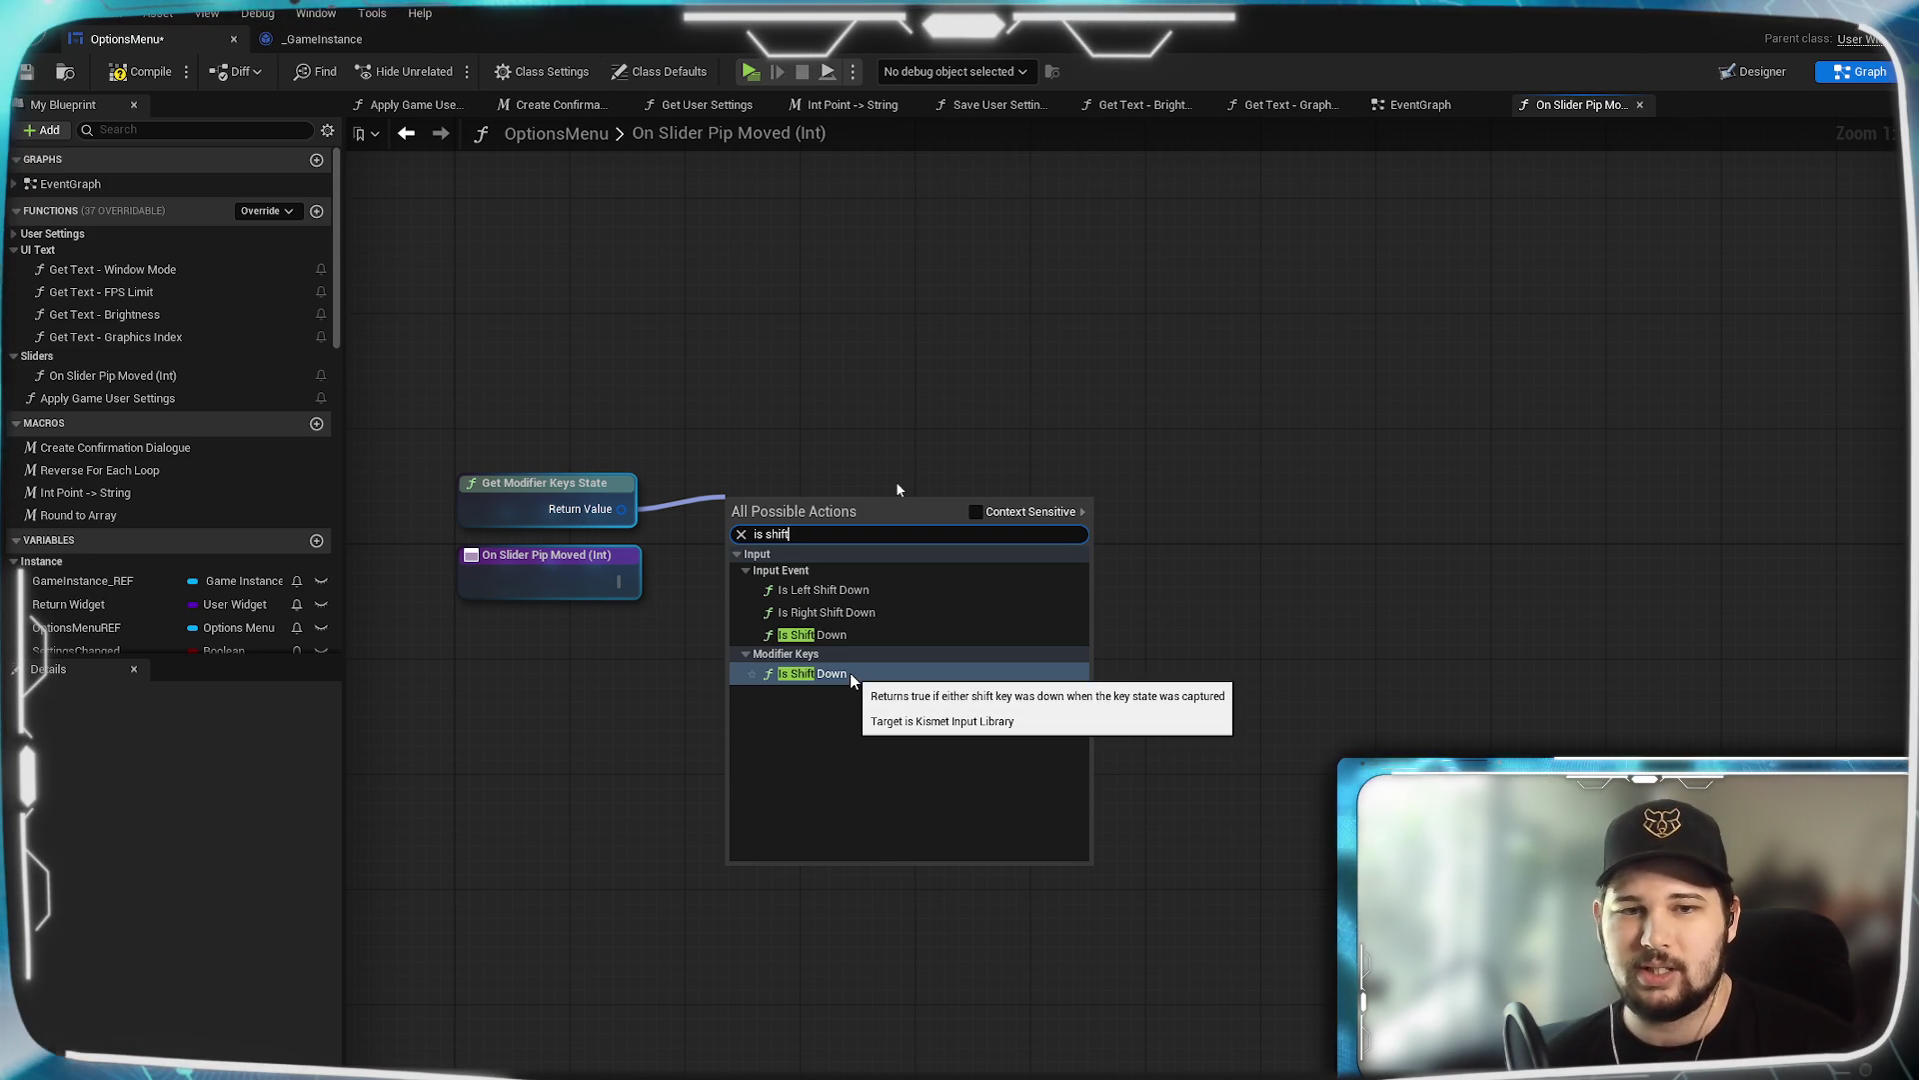
click(850, 674)
drag(807, 494, 736, 479)
click(703, 578)
drag(809, 646, 698, 615)
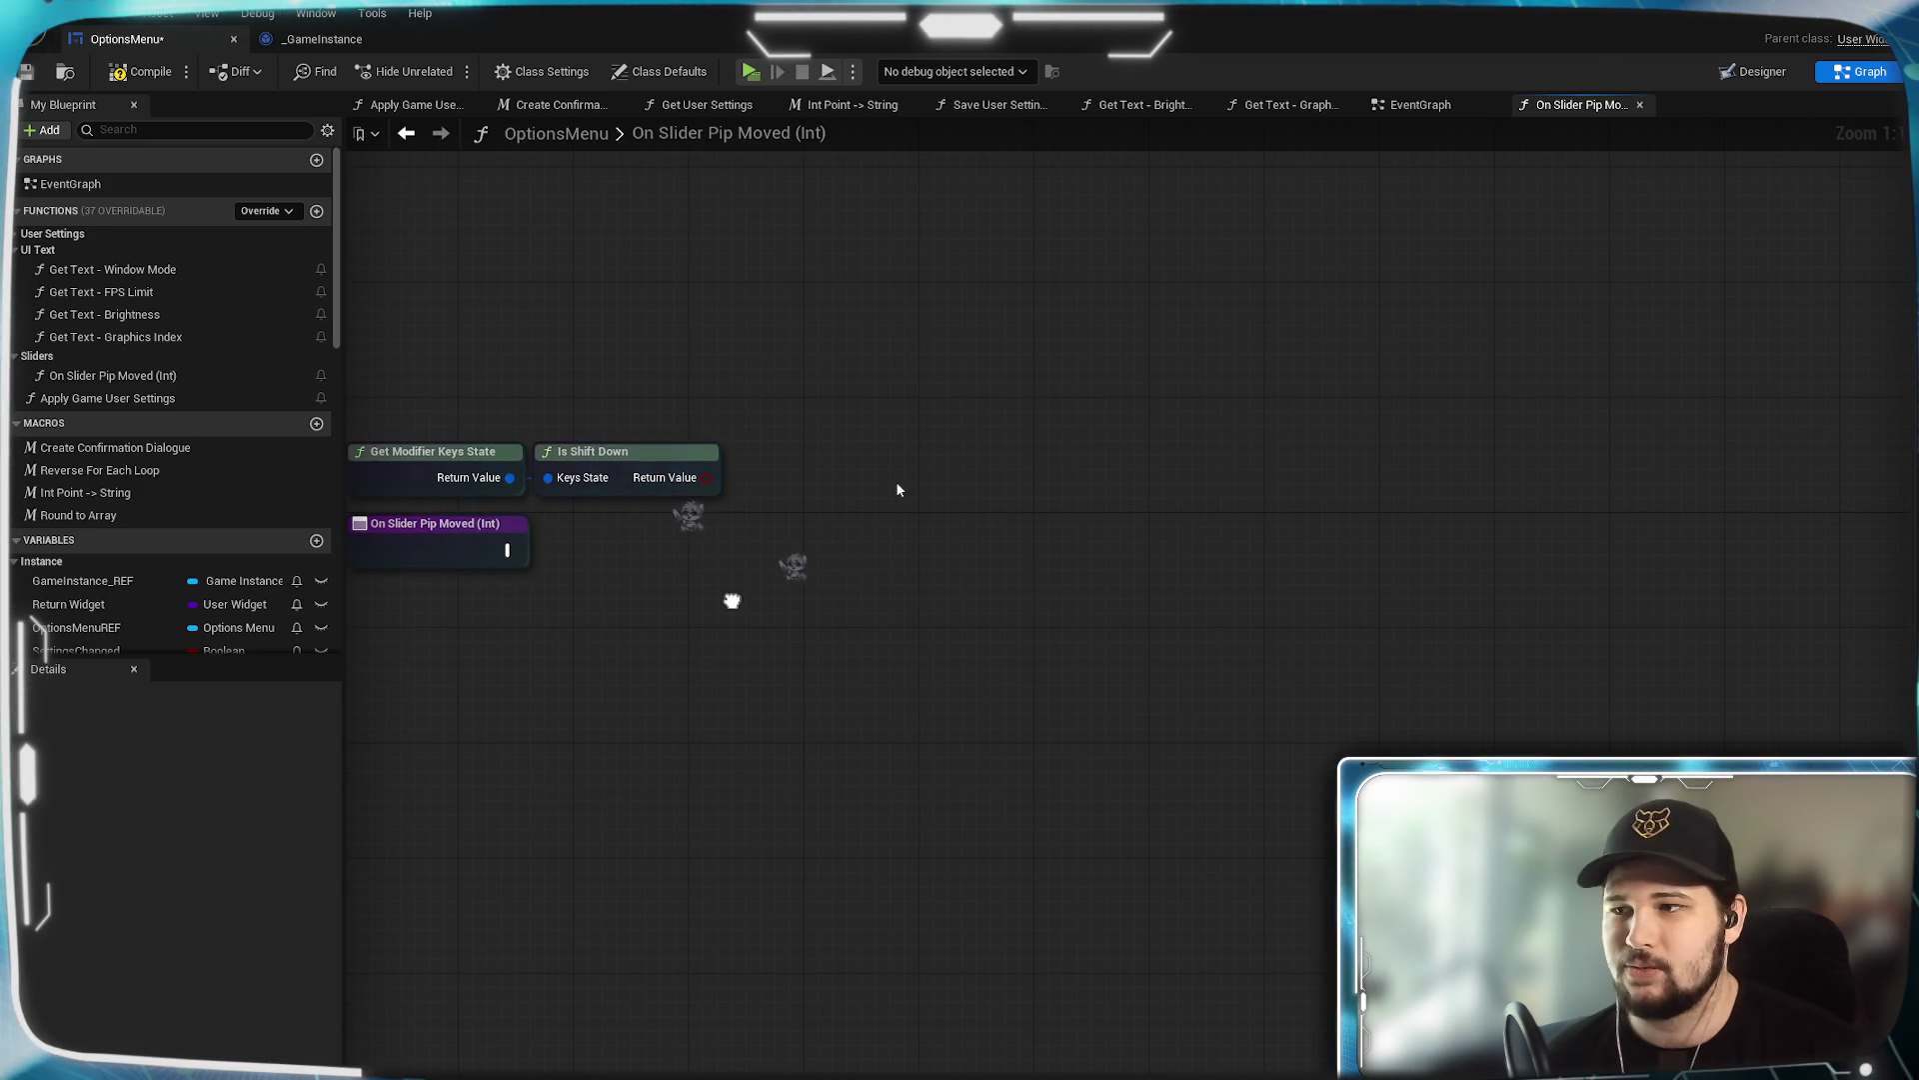
Run the event into a new Branch whose Condition is the Is Shift Down result.
mouse_move(519, 549)
mouse_down()
mouse_move(827, 549)
mouse_move(790, 560)
mouse_up()
text(bra)
key(Return)
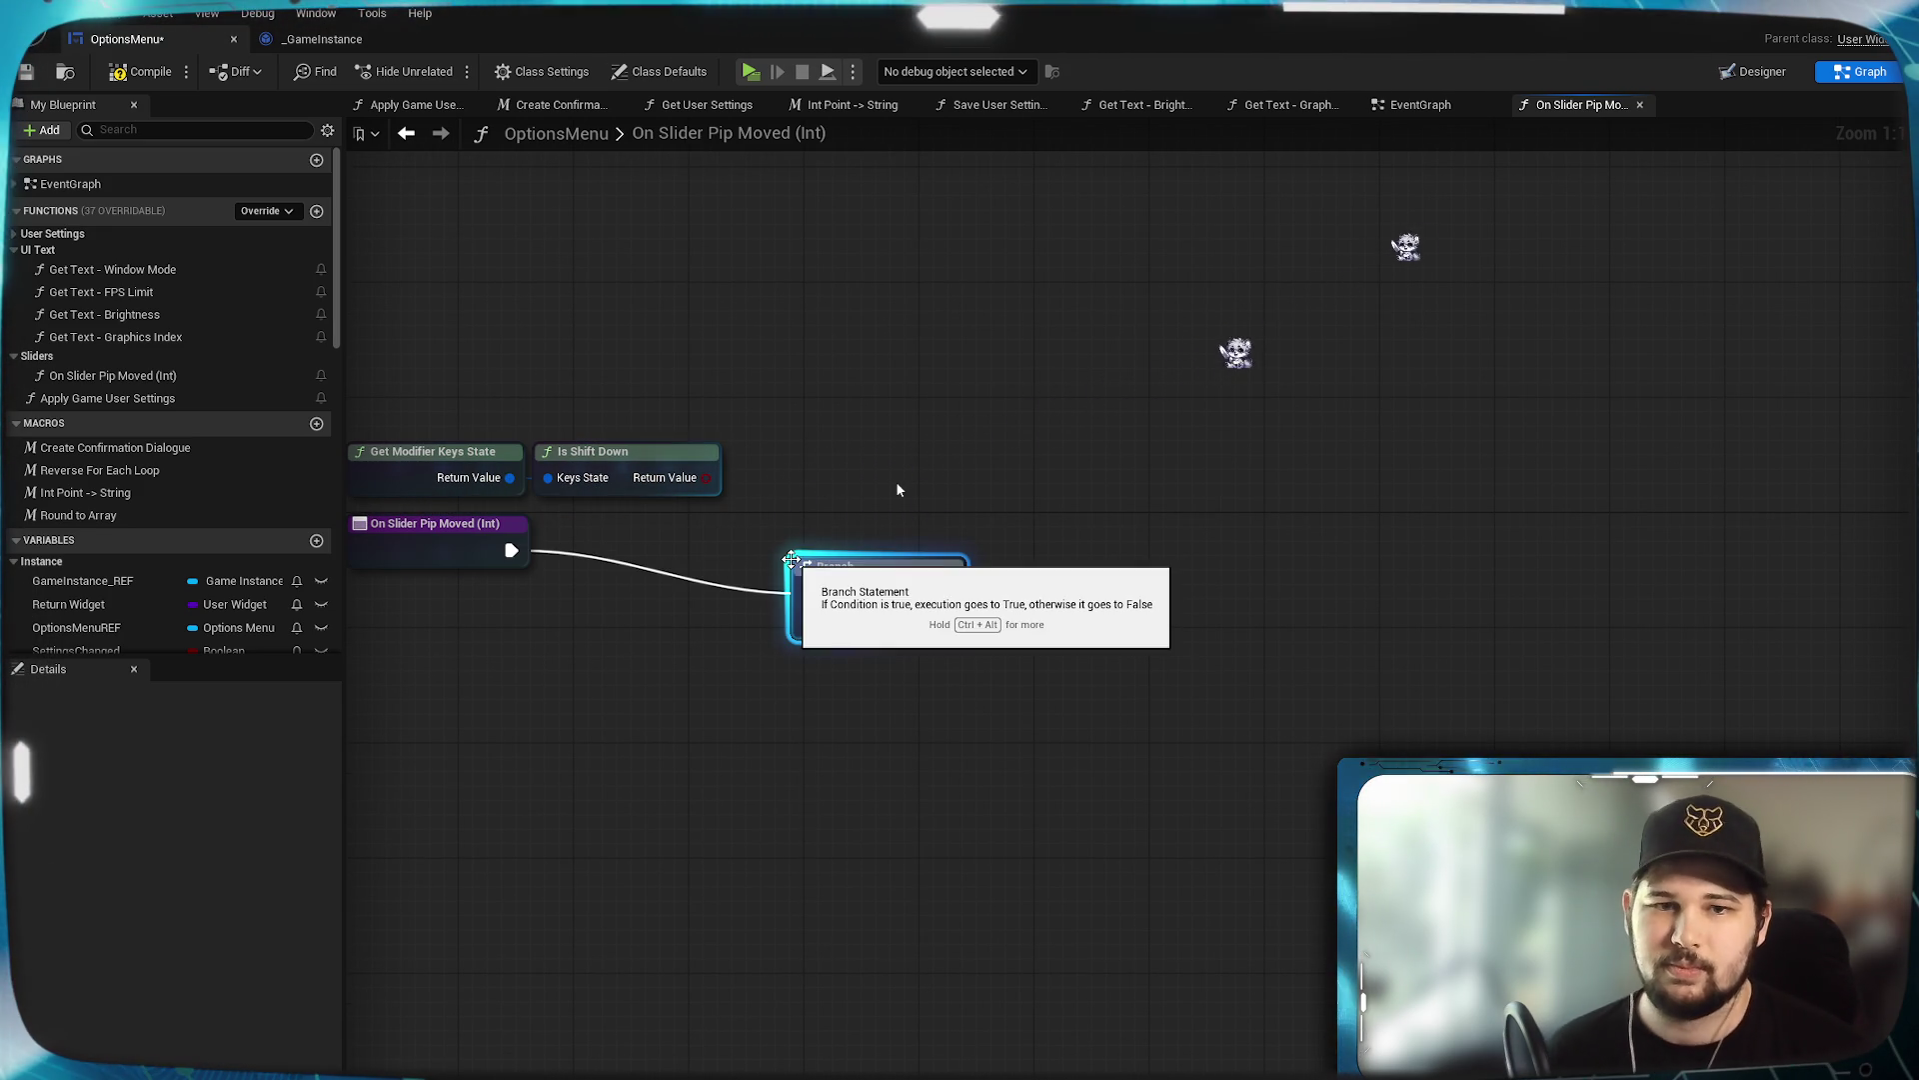
drag(706, 477, 705, 480)
drag(808, 636, 808, 636)
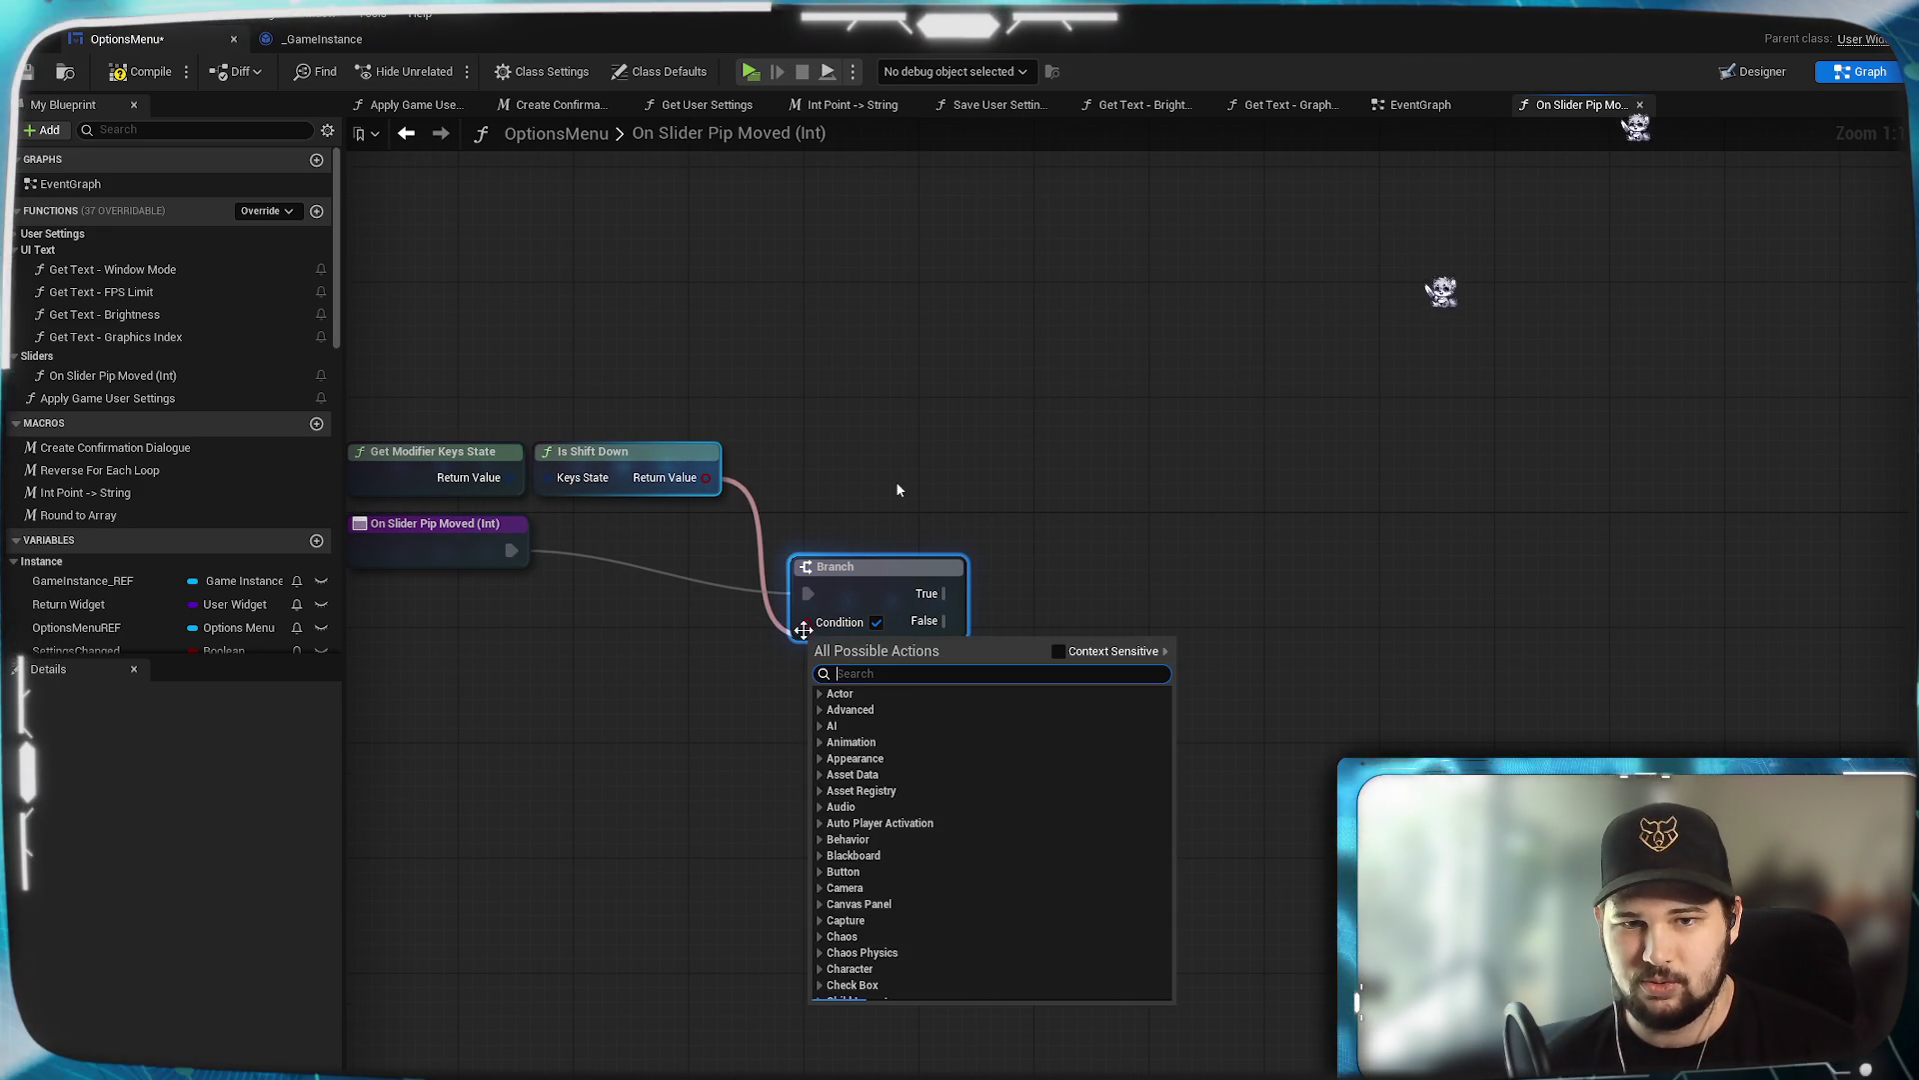
mouse_move(706, 478)
mouse_down()
mouse_move(808, 628)
mouse_move(860, 536)
mouse_move(1127, 437)
mouse_move(1046, 630)
mouse_move(932, 670)
mouse_up()
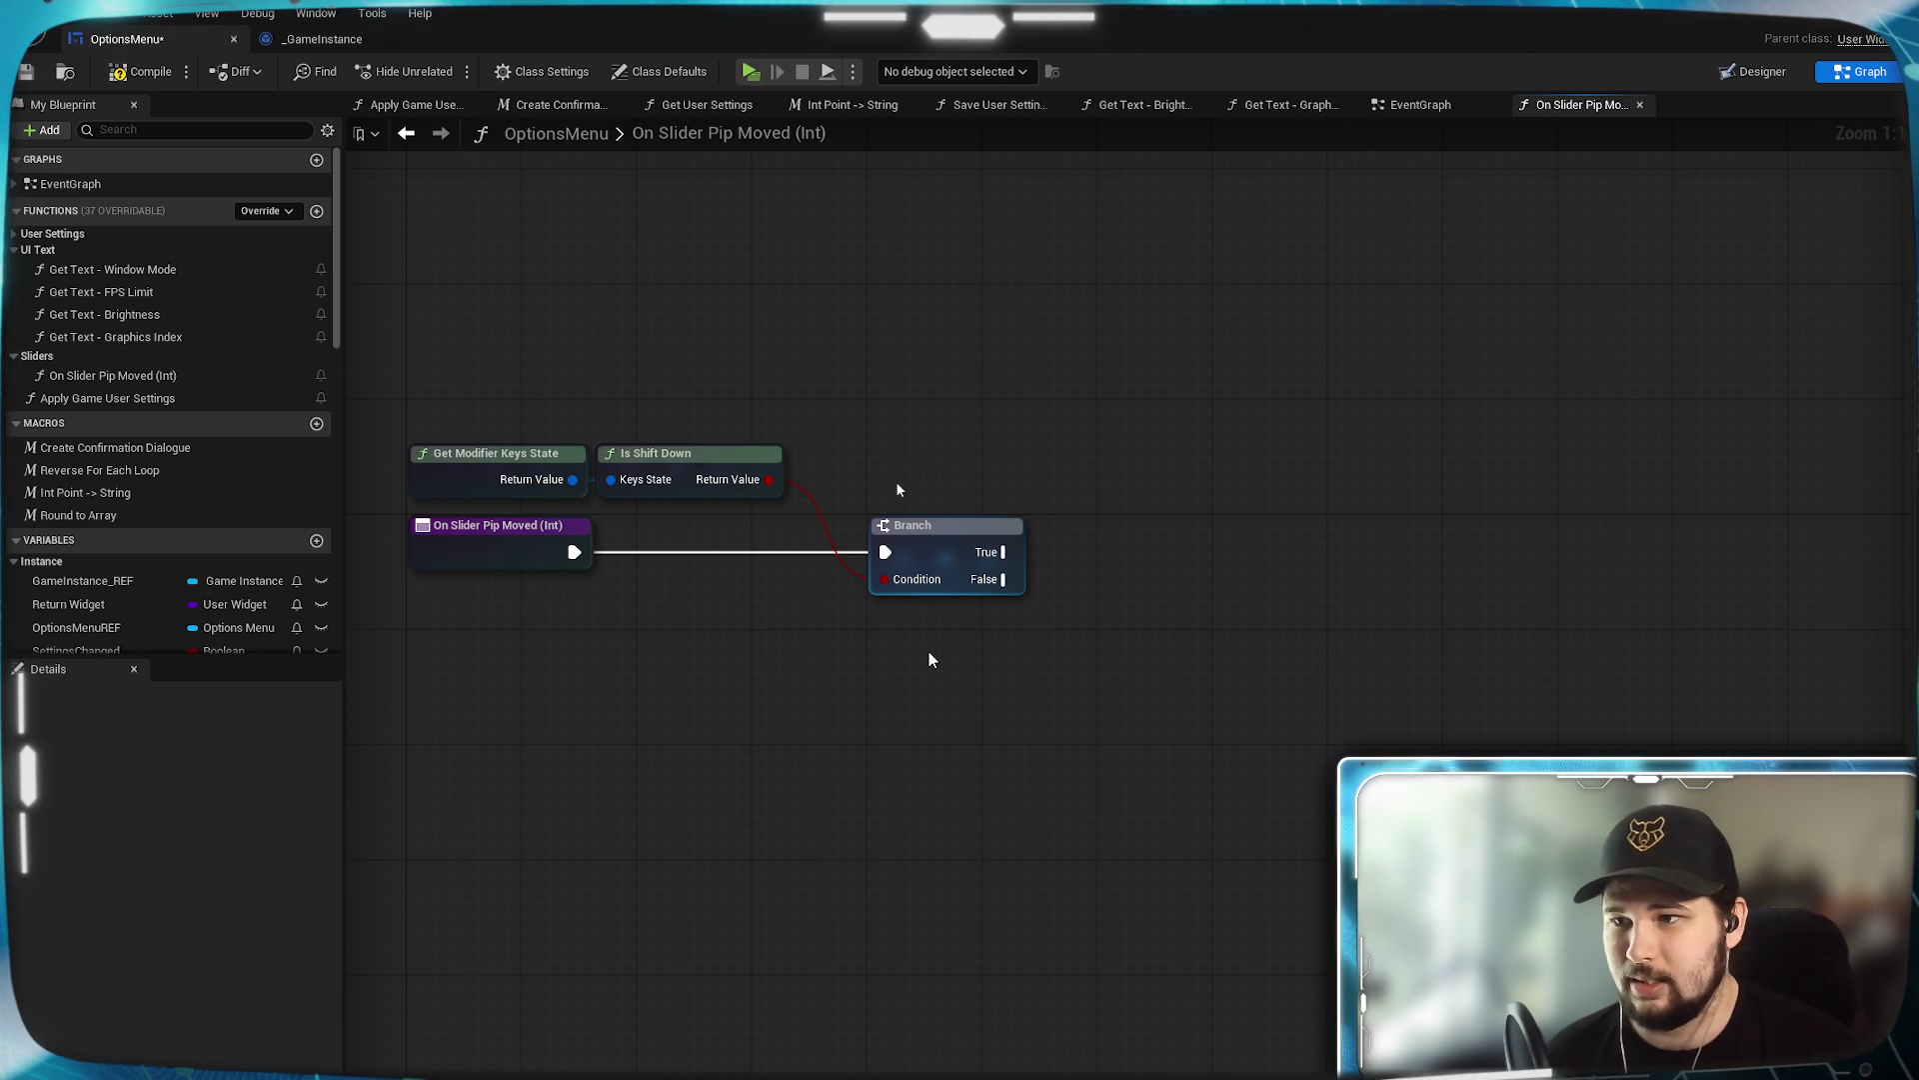
Save OptionsMenu, then add a macro from the Macros list in My Blueprint.
mouse_move(929, 651)
mouse_down()
mouse_move(862, 693)
mouse_move(995, 712)
mouse_move(889, 716)
mouse_up()
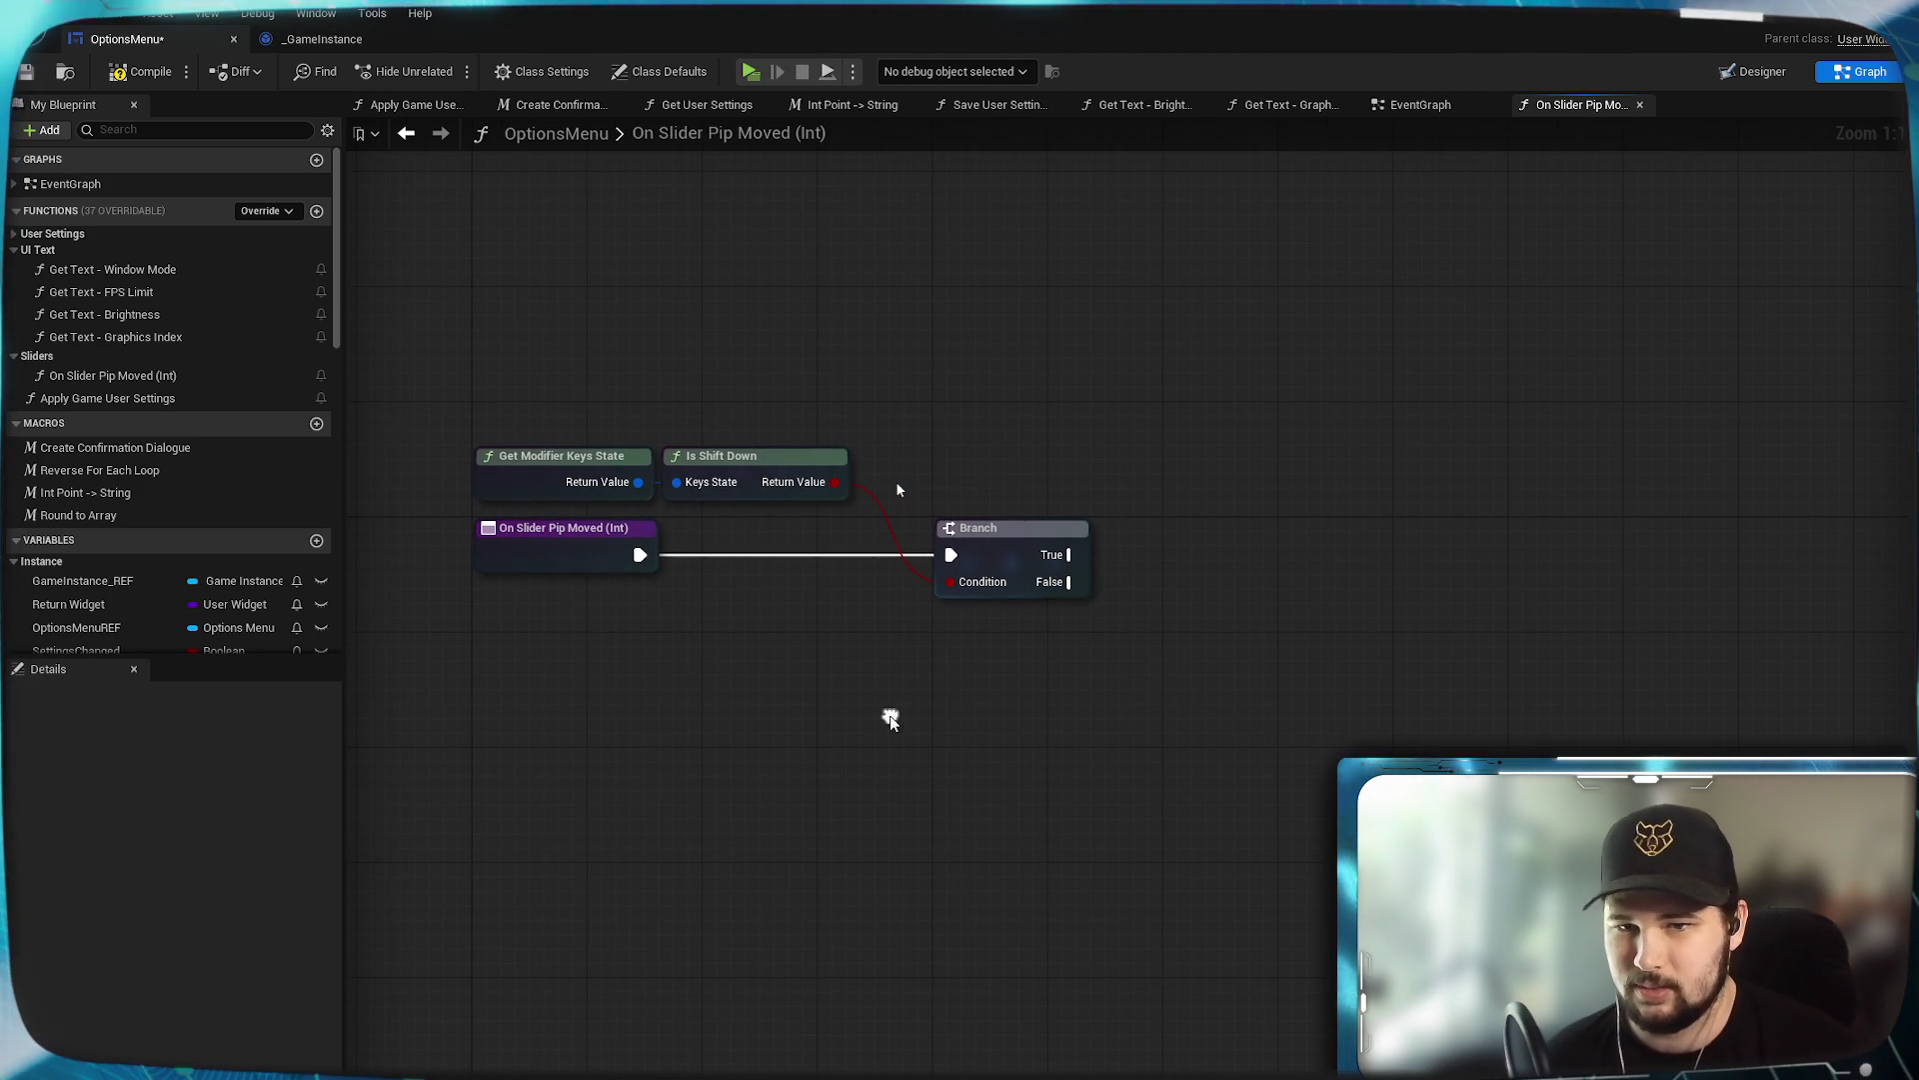
drag(1262, 650, 1084, 706)
click(30, 73)
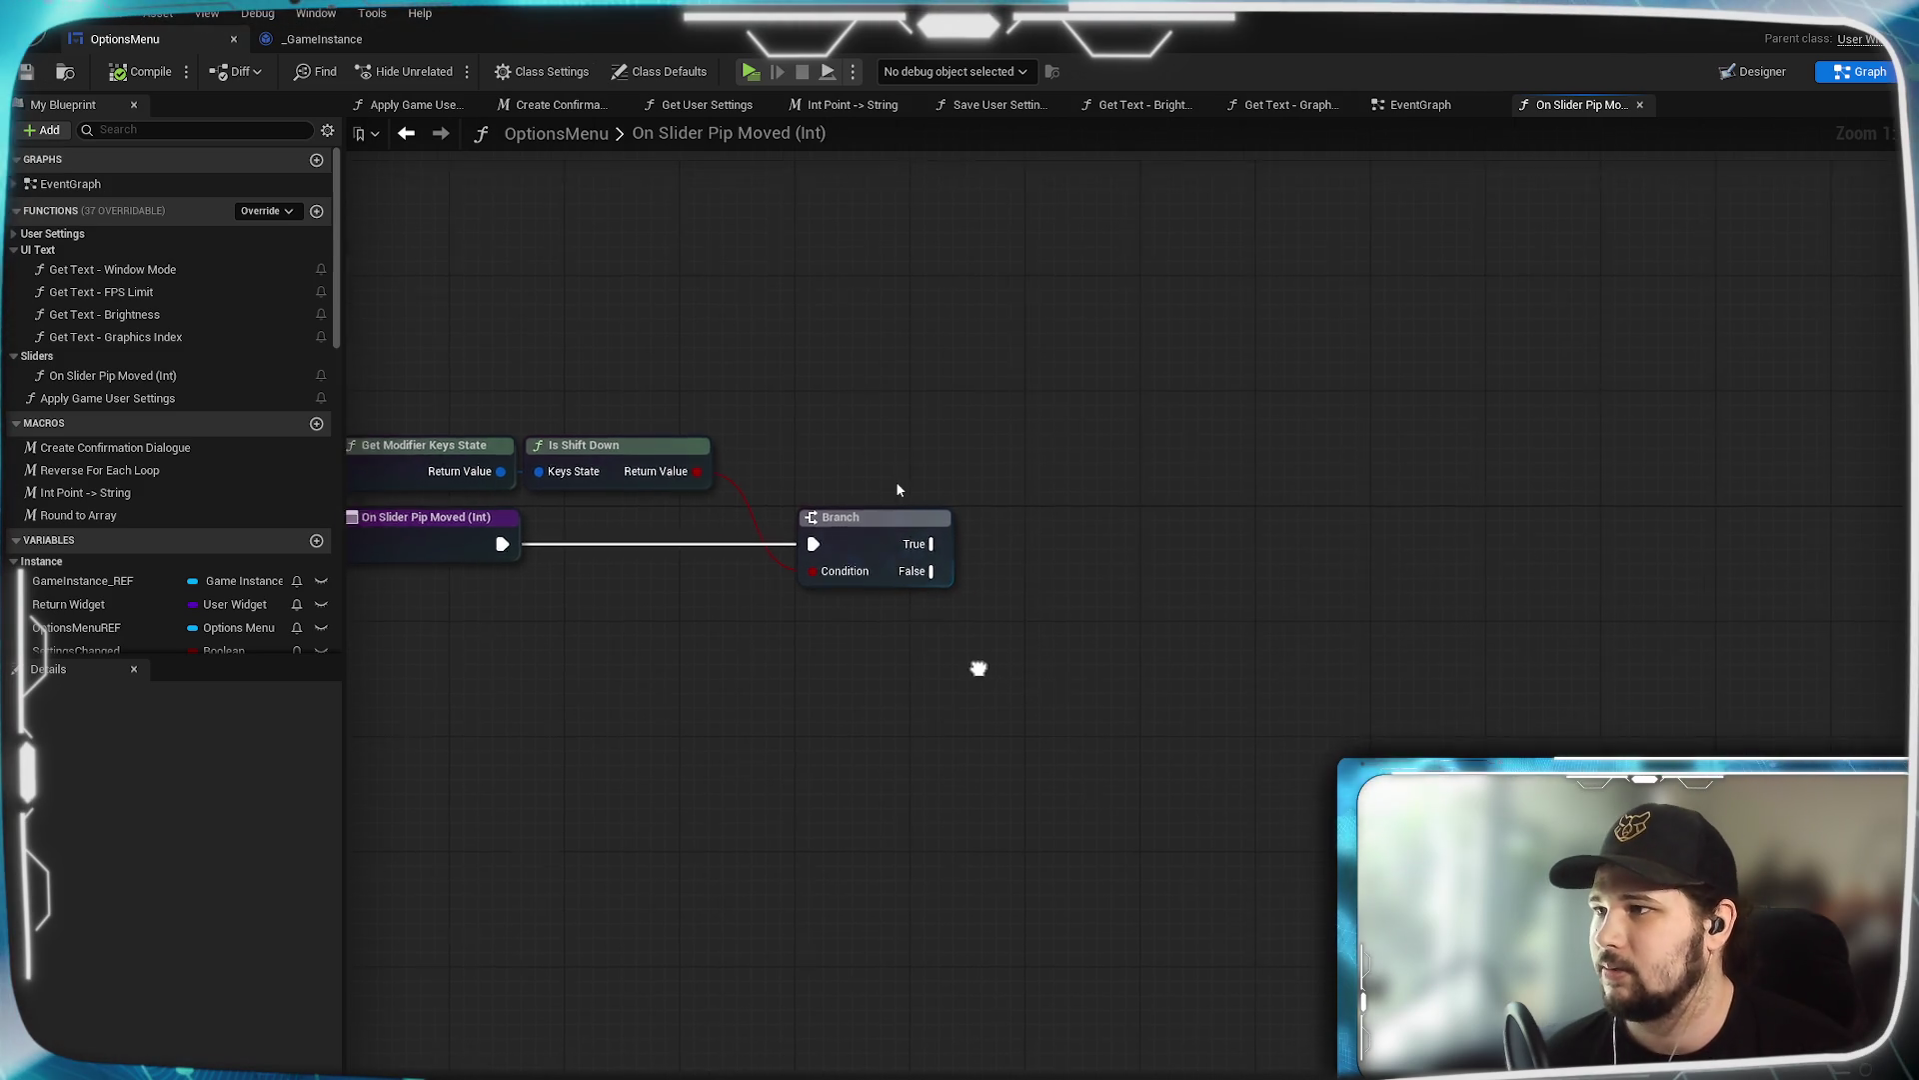
drag(967, 677, 1127, 686)
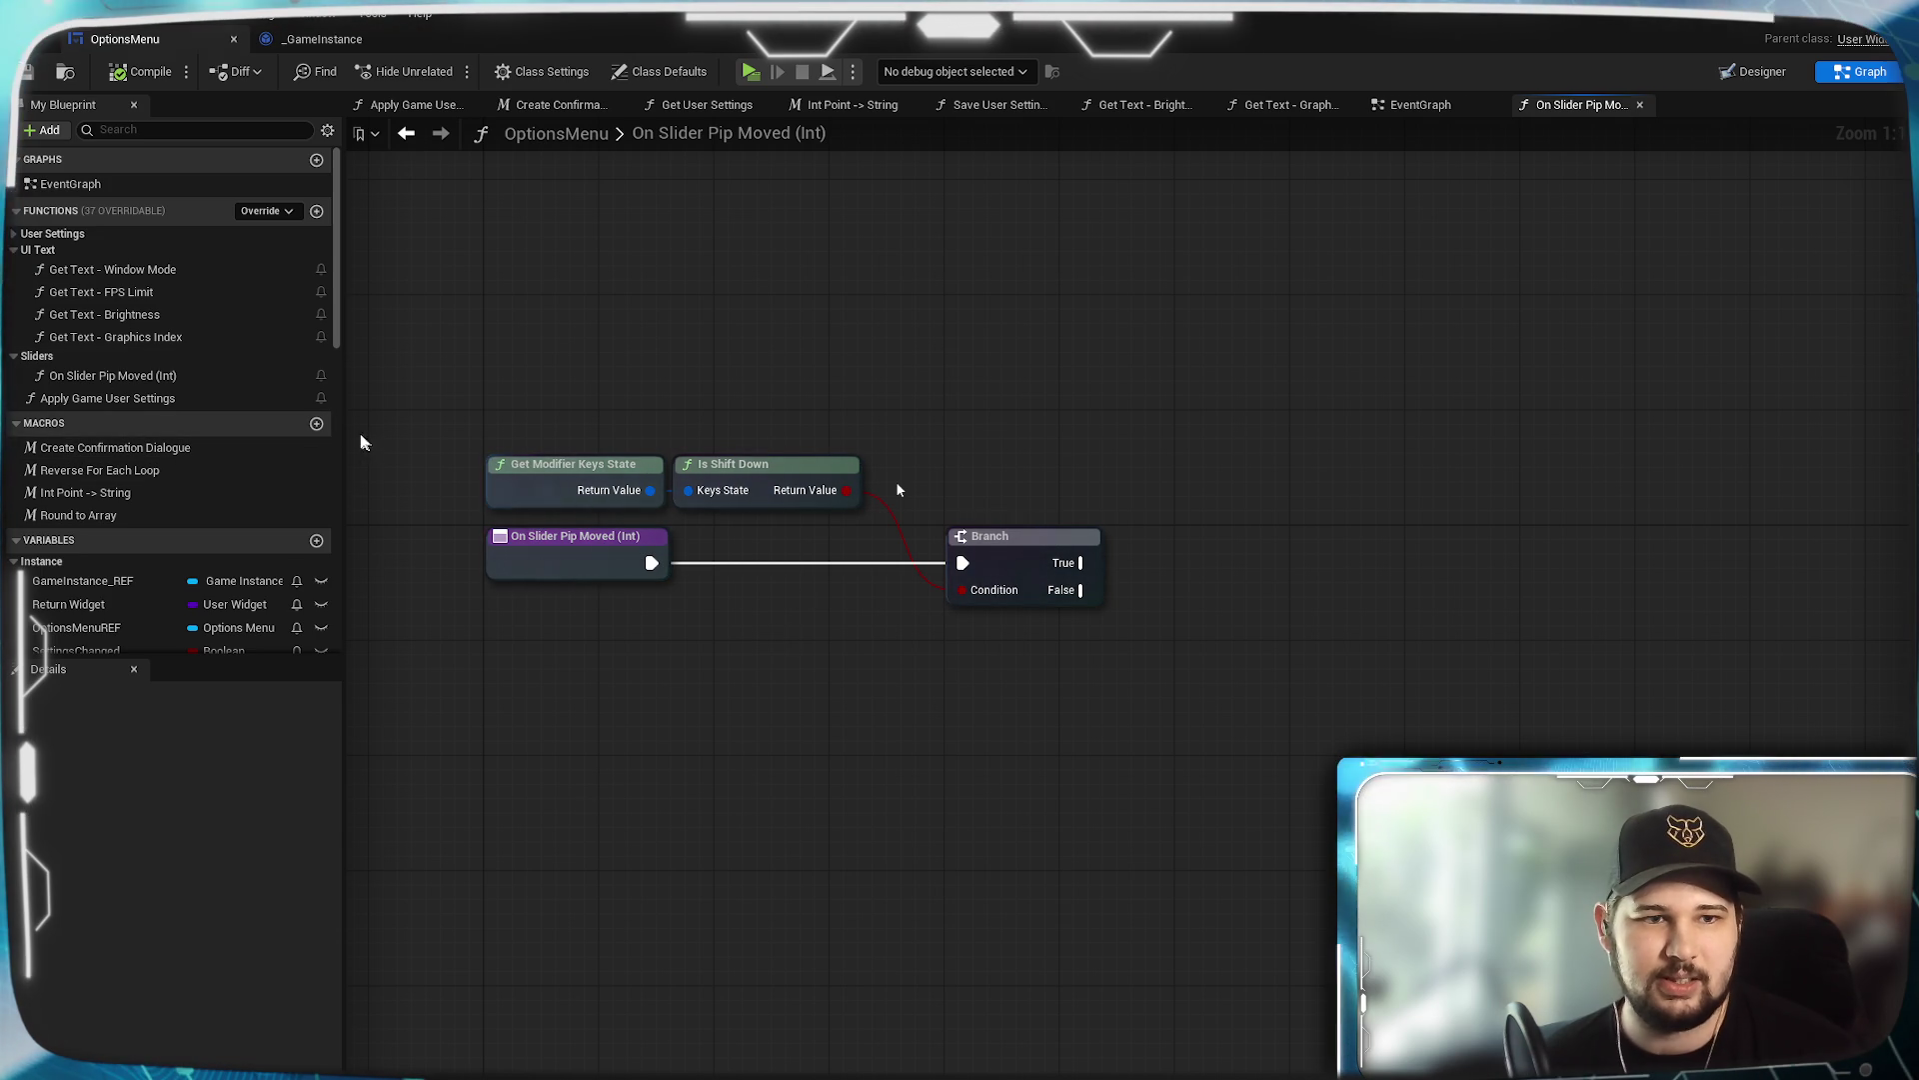
click(317, 424)
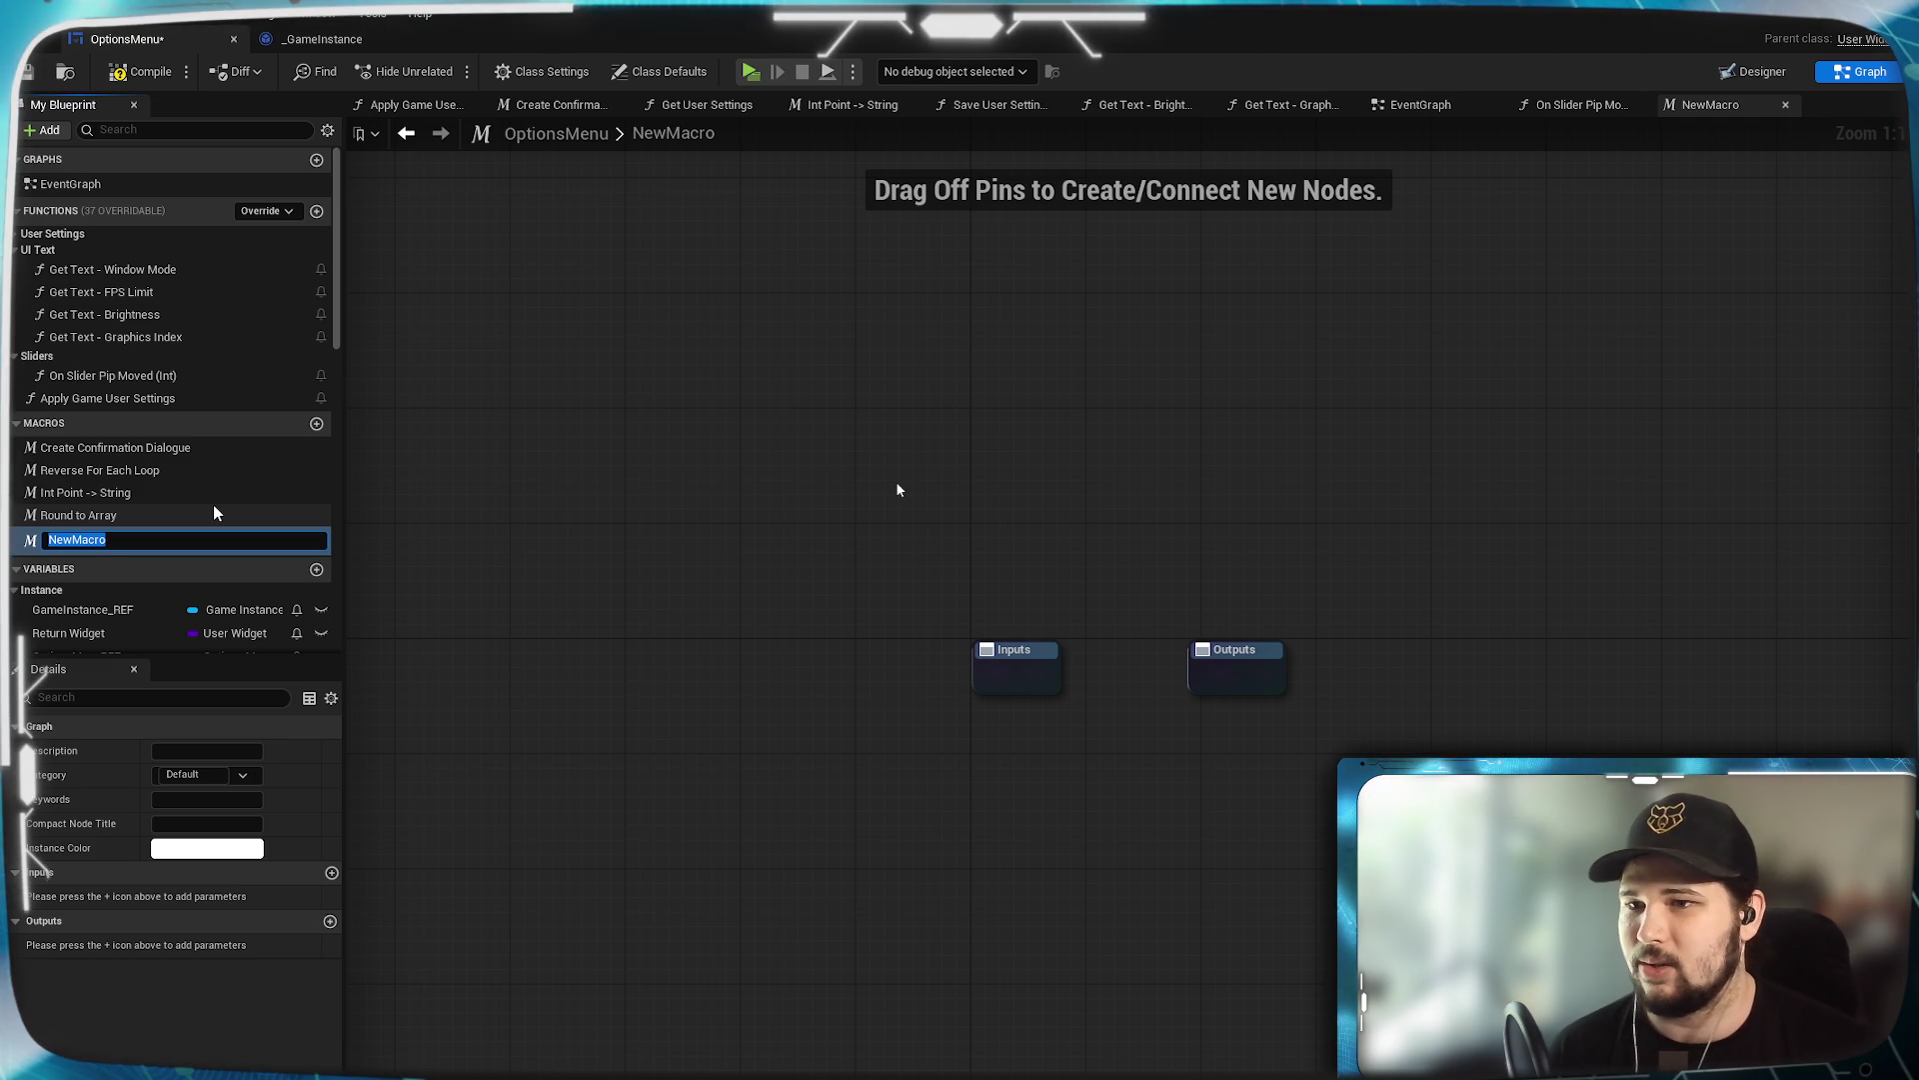
Rename the macro to 'Round to Integer' and move its Outputs node to the right.
text(Rou)
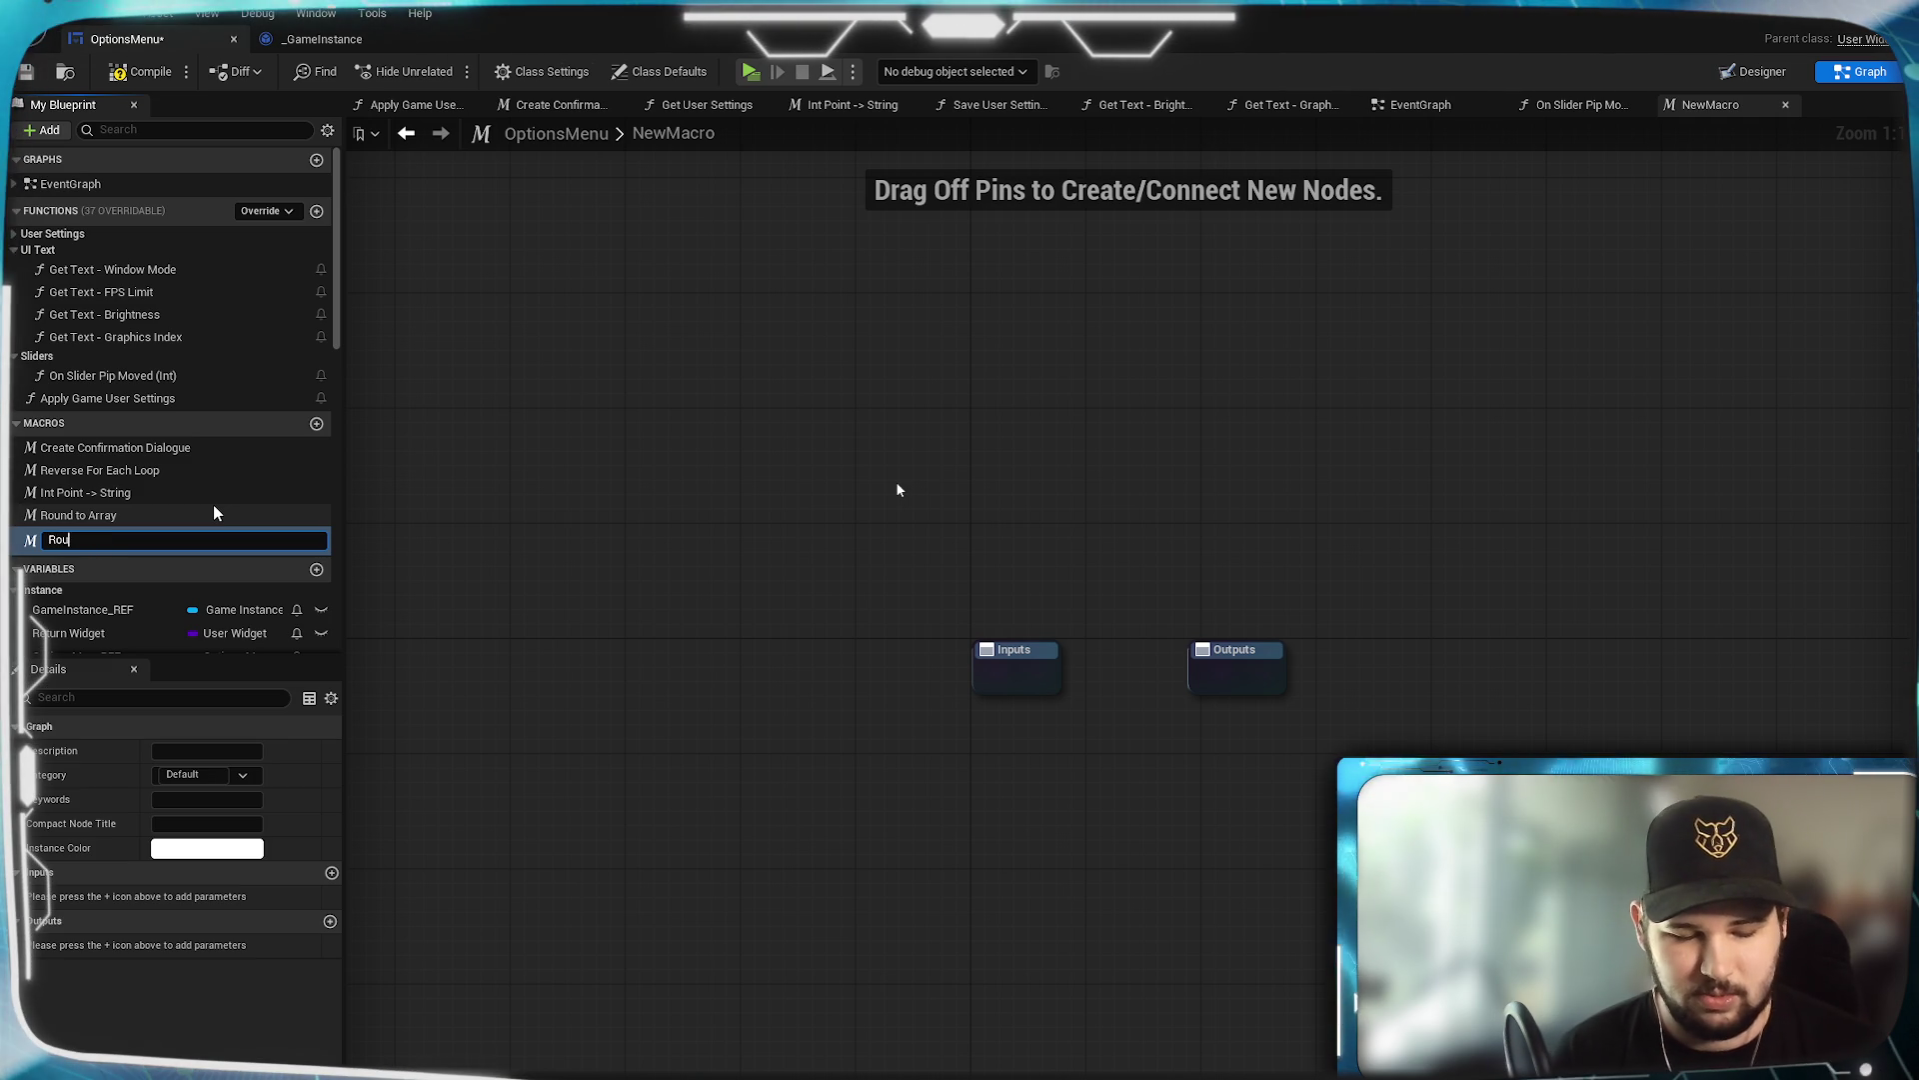
text(nd to Integer)
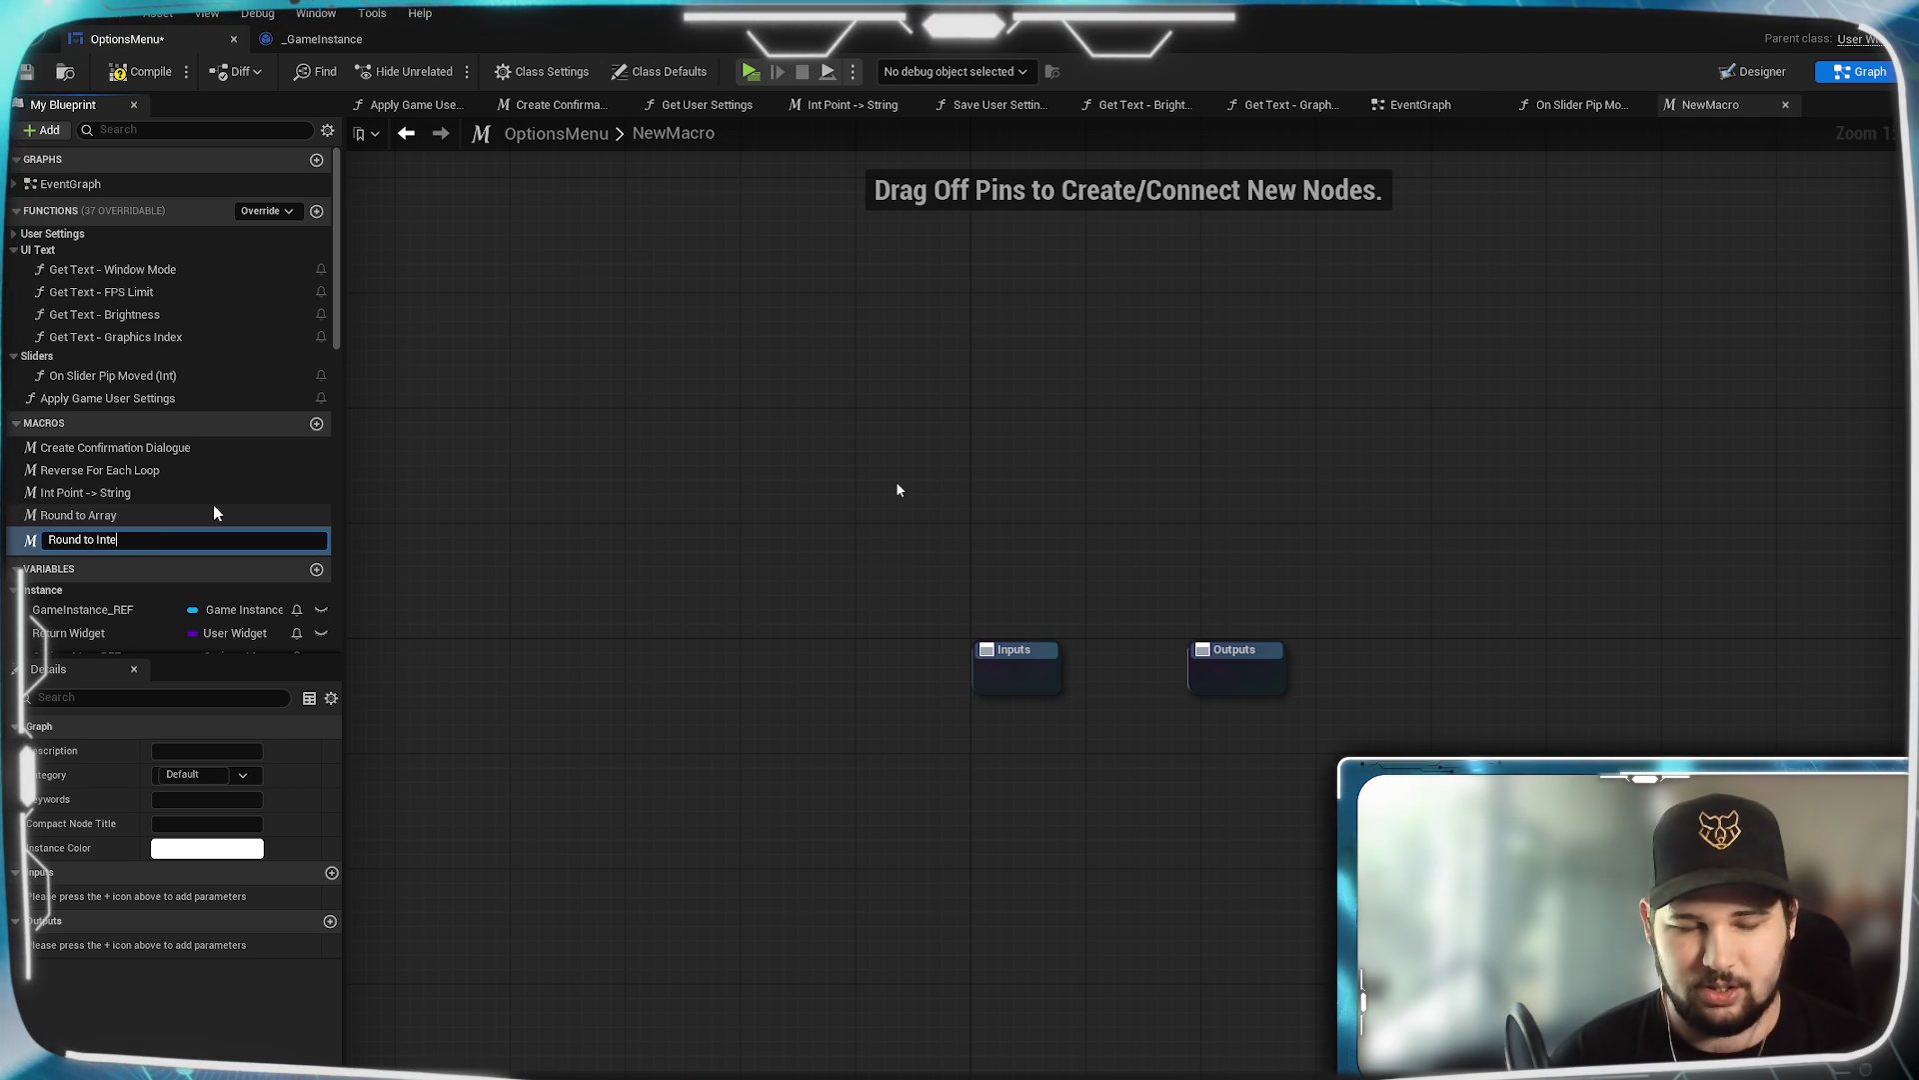
key(Return)
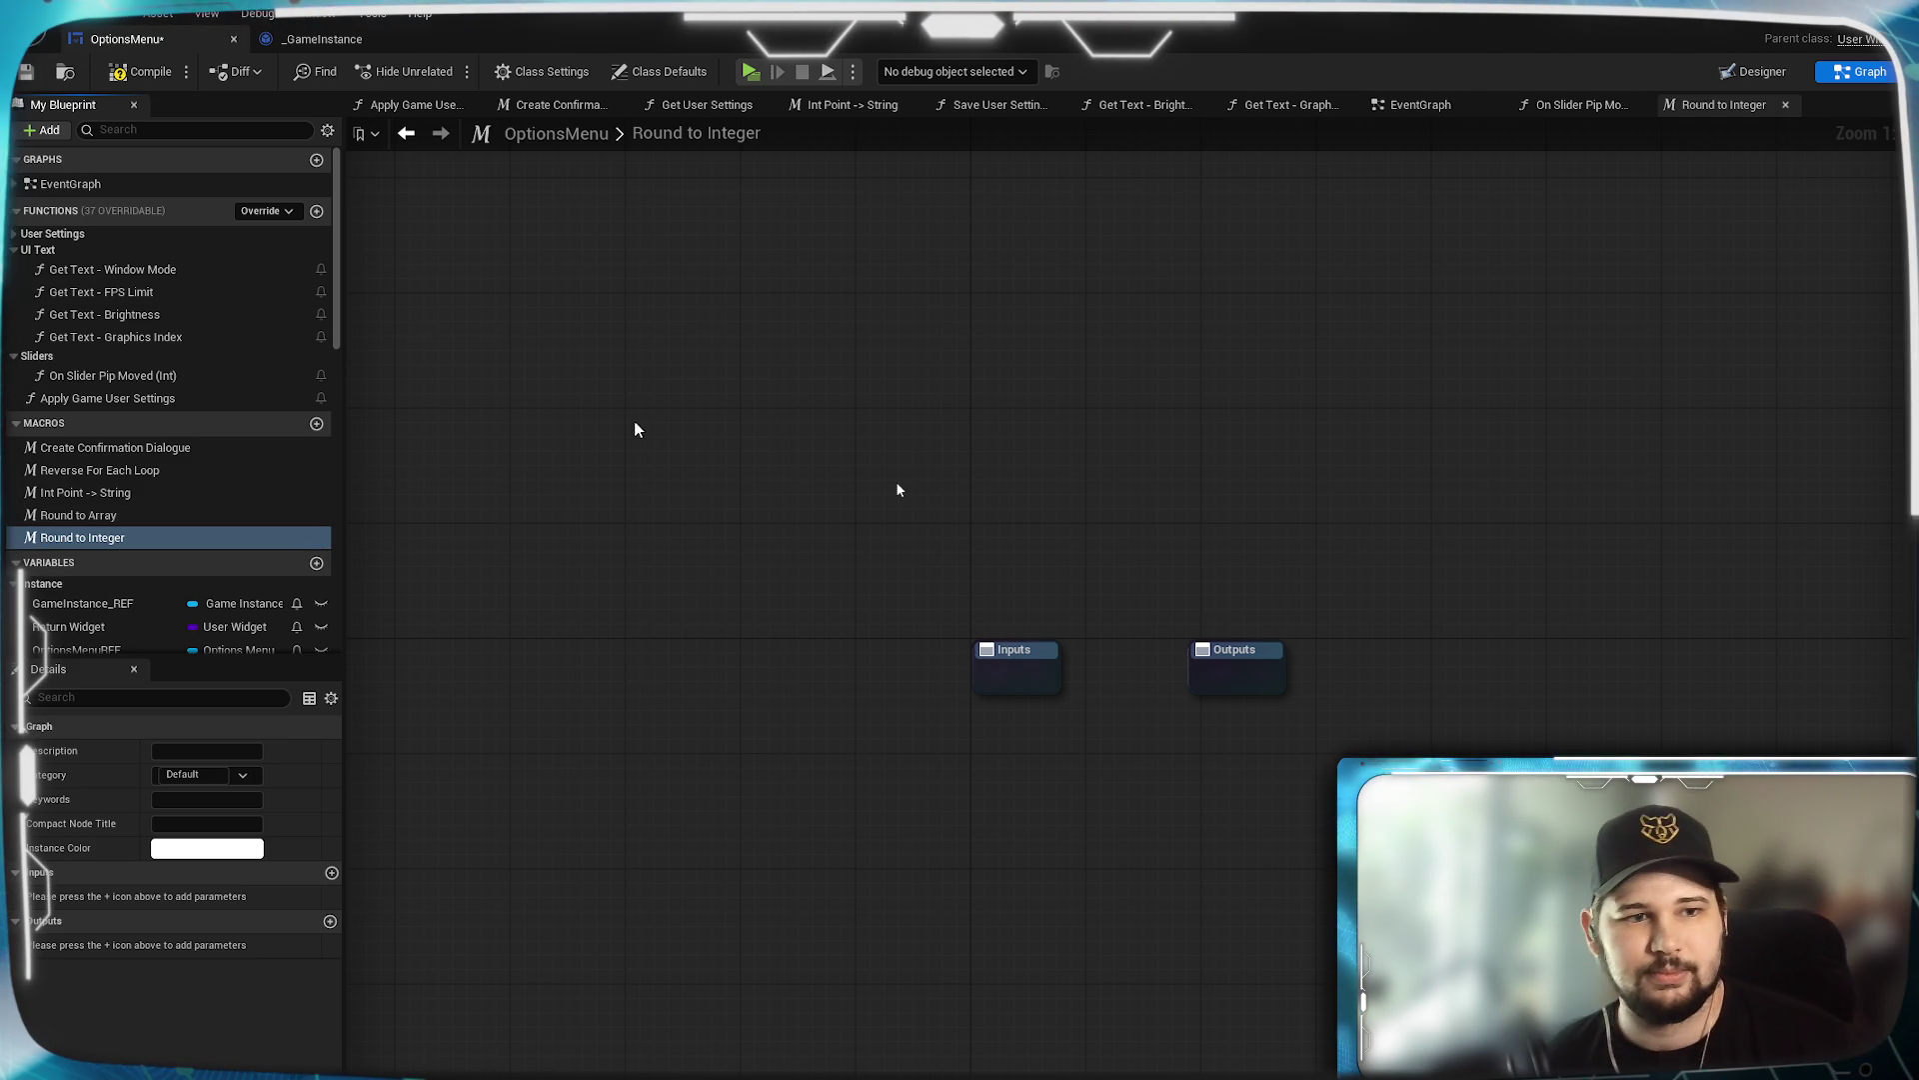
mouse_move(1170, 778)
mouse_down()
mouse_move(1040, 655)
mouse_move(782, 686)
mouse_up()
drag(864, 589, 1342, 596)
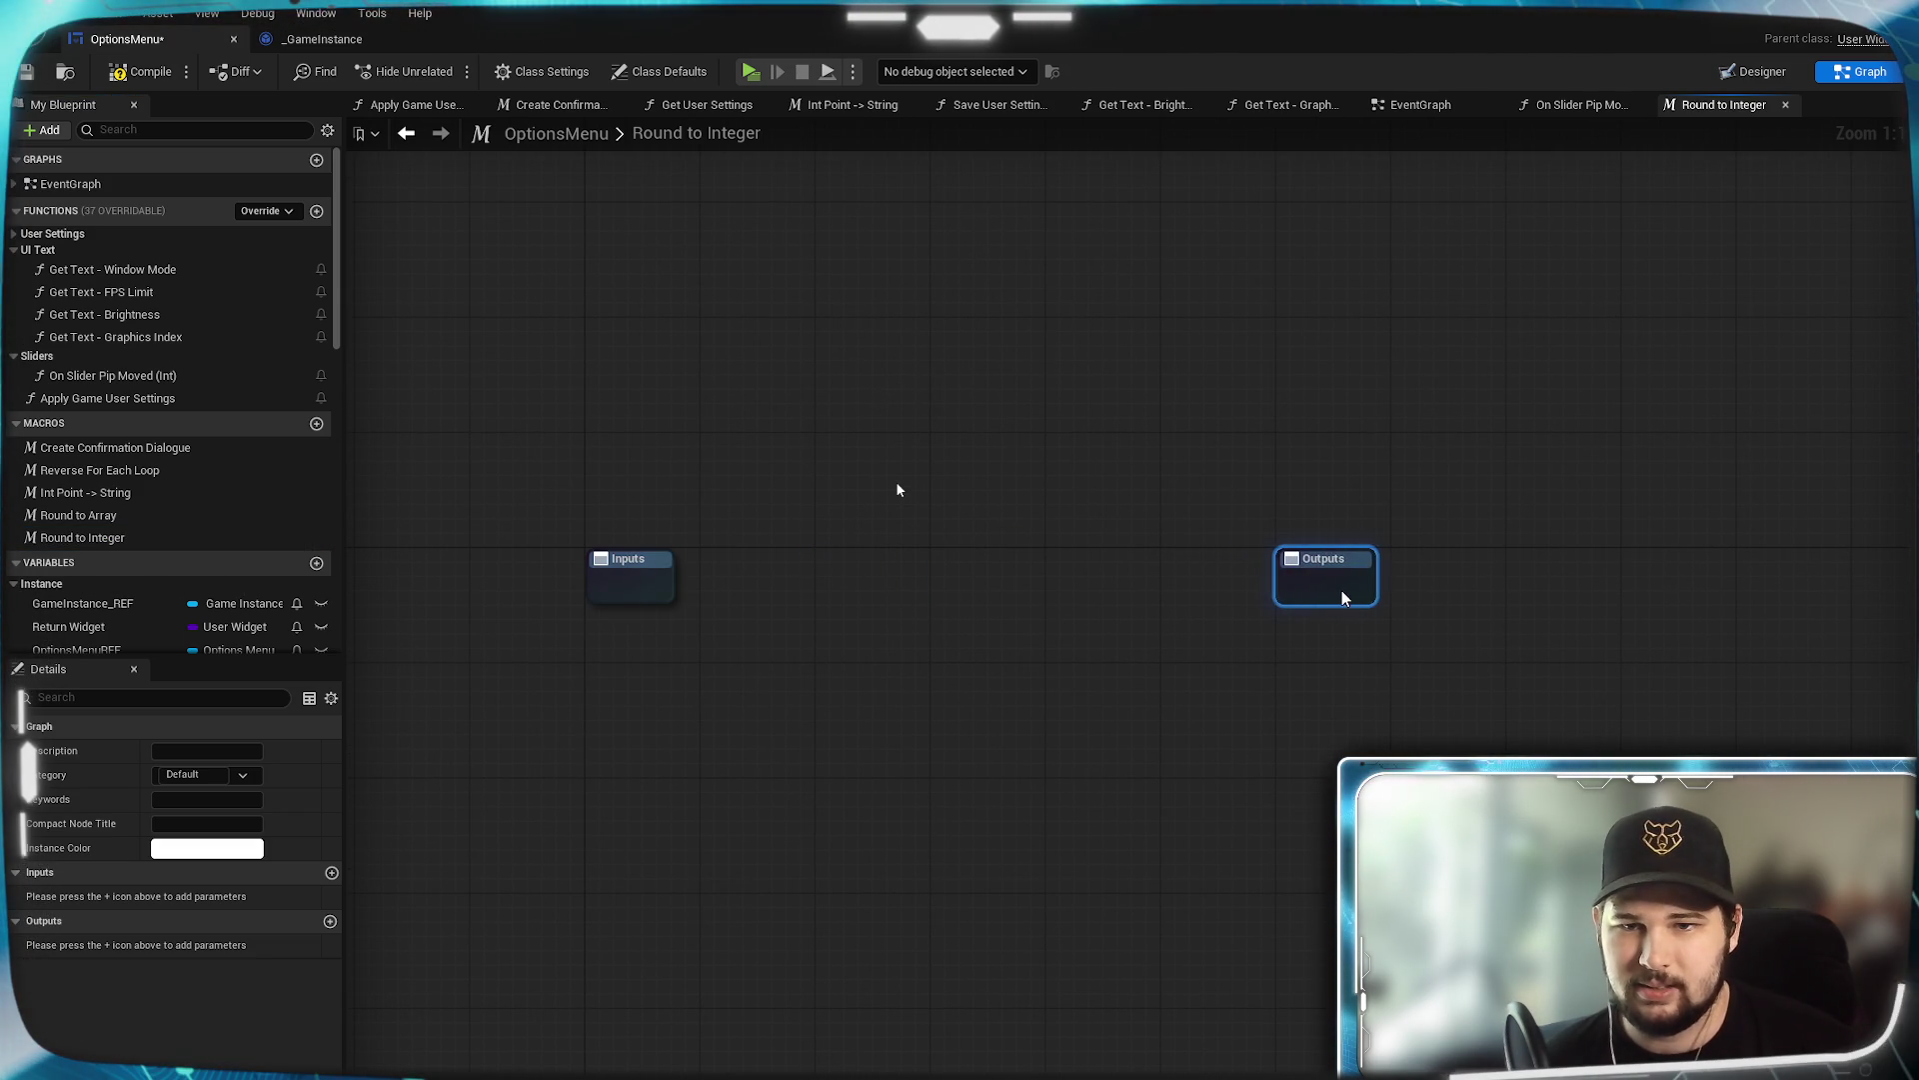
click(768, 688)
mouse_move(769, 687)
mouse_down()
mouse_move(759, 642)
mouse_move(769, 670)
mouse_up()
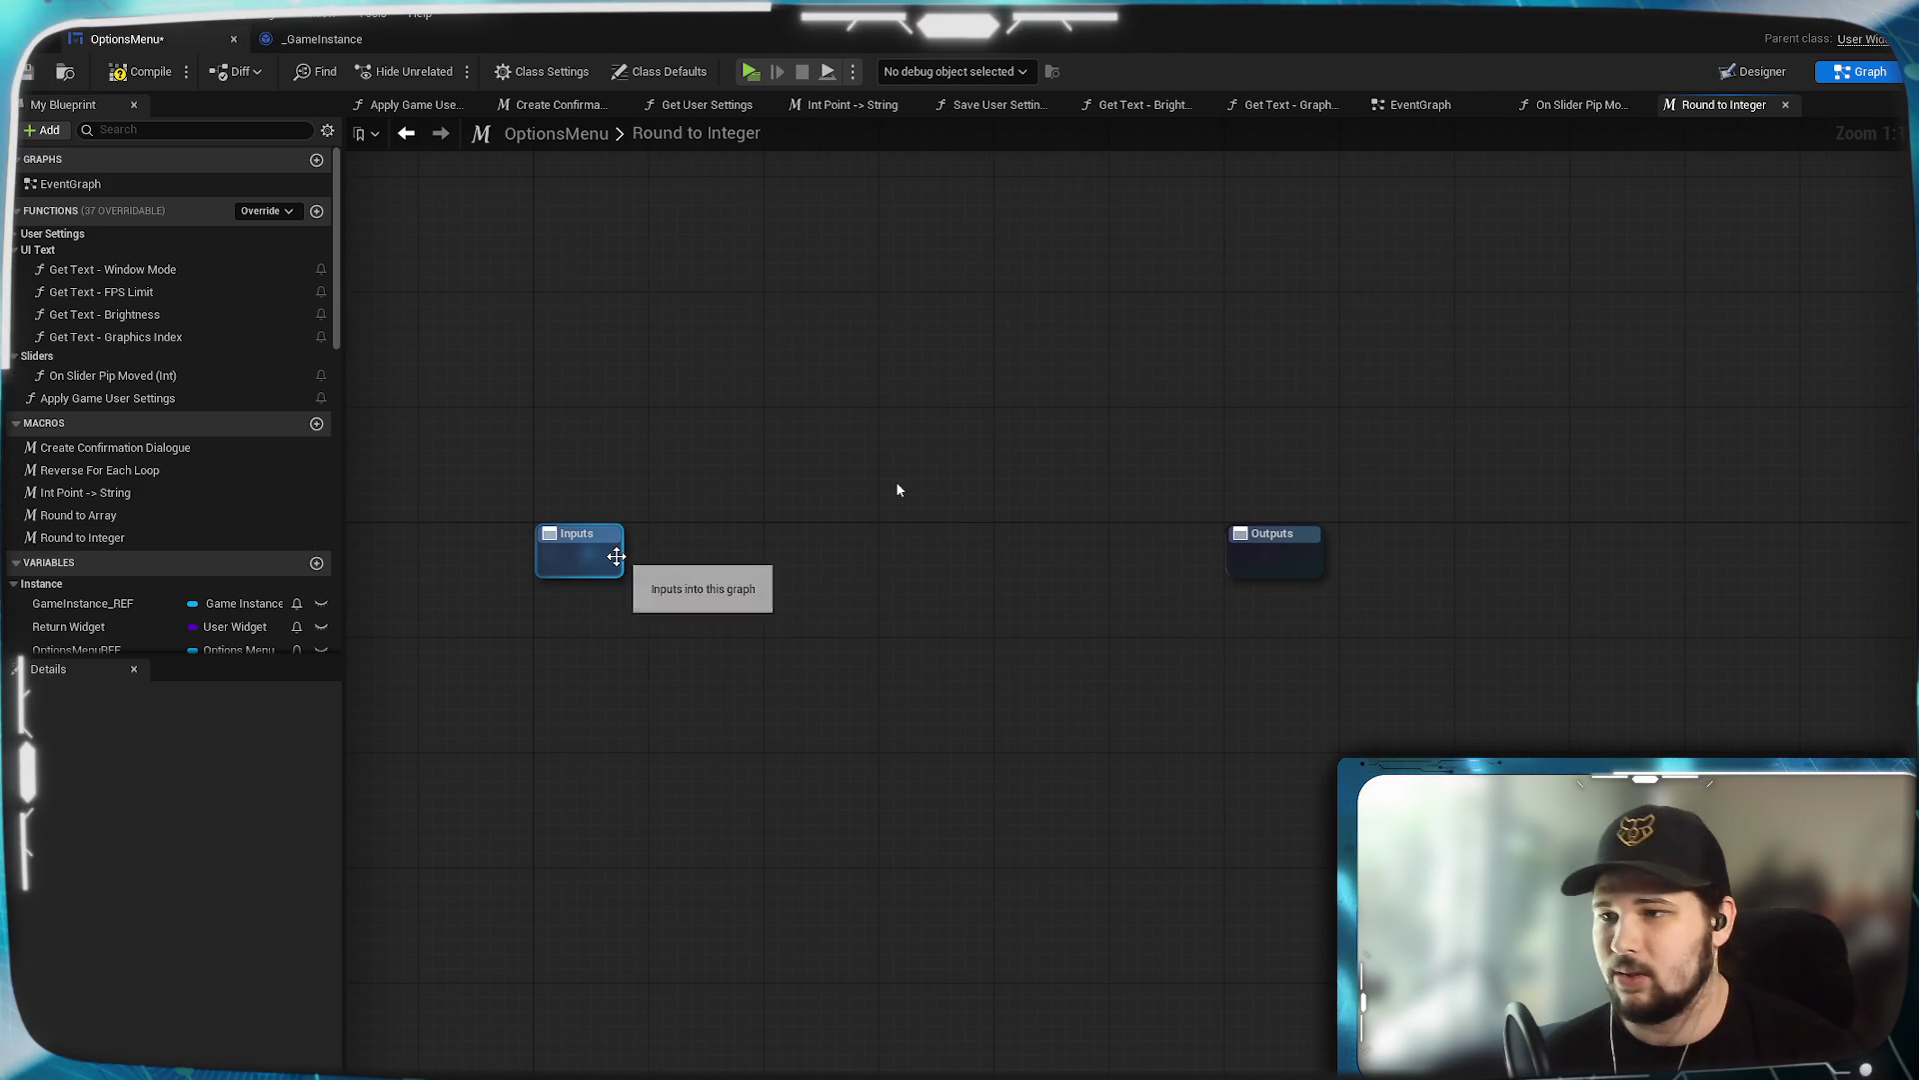
Give the macro two inputs: Input as a Float and Interval as an Integer.
click(570, 556)
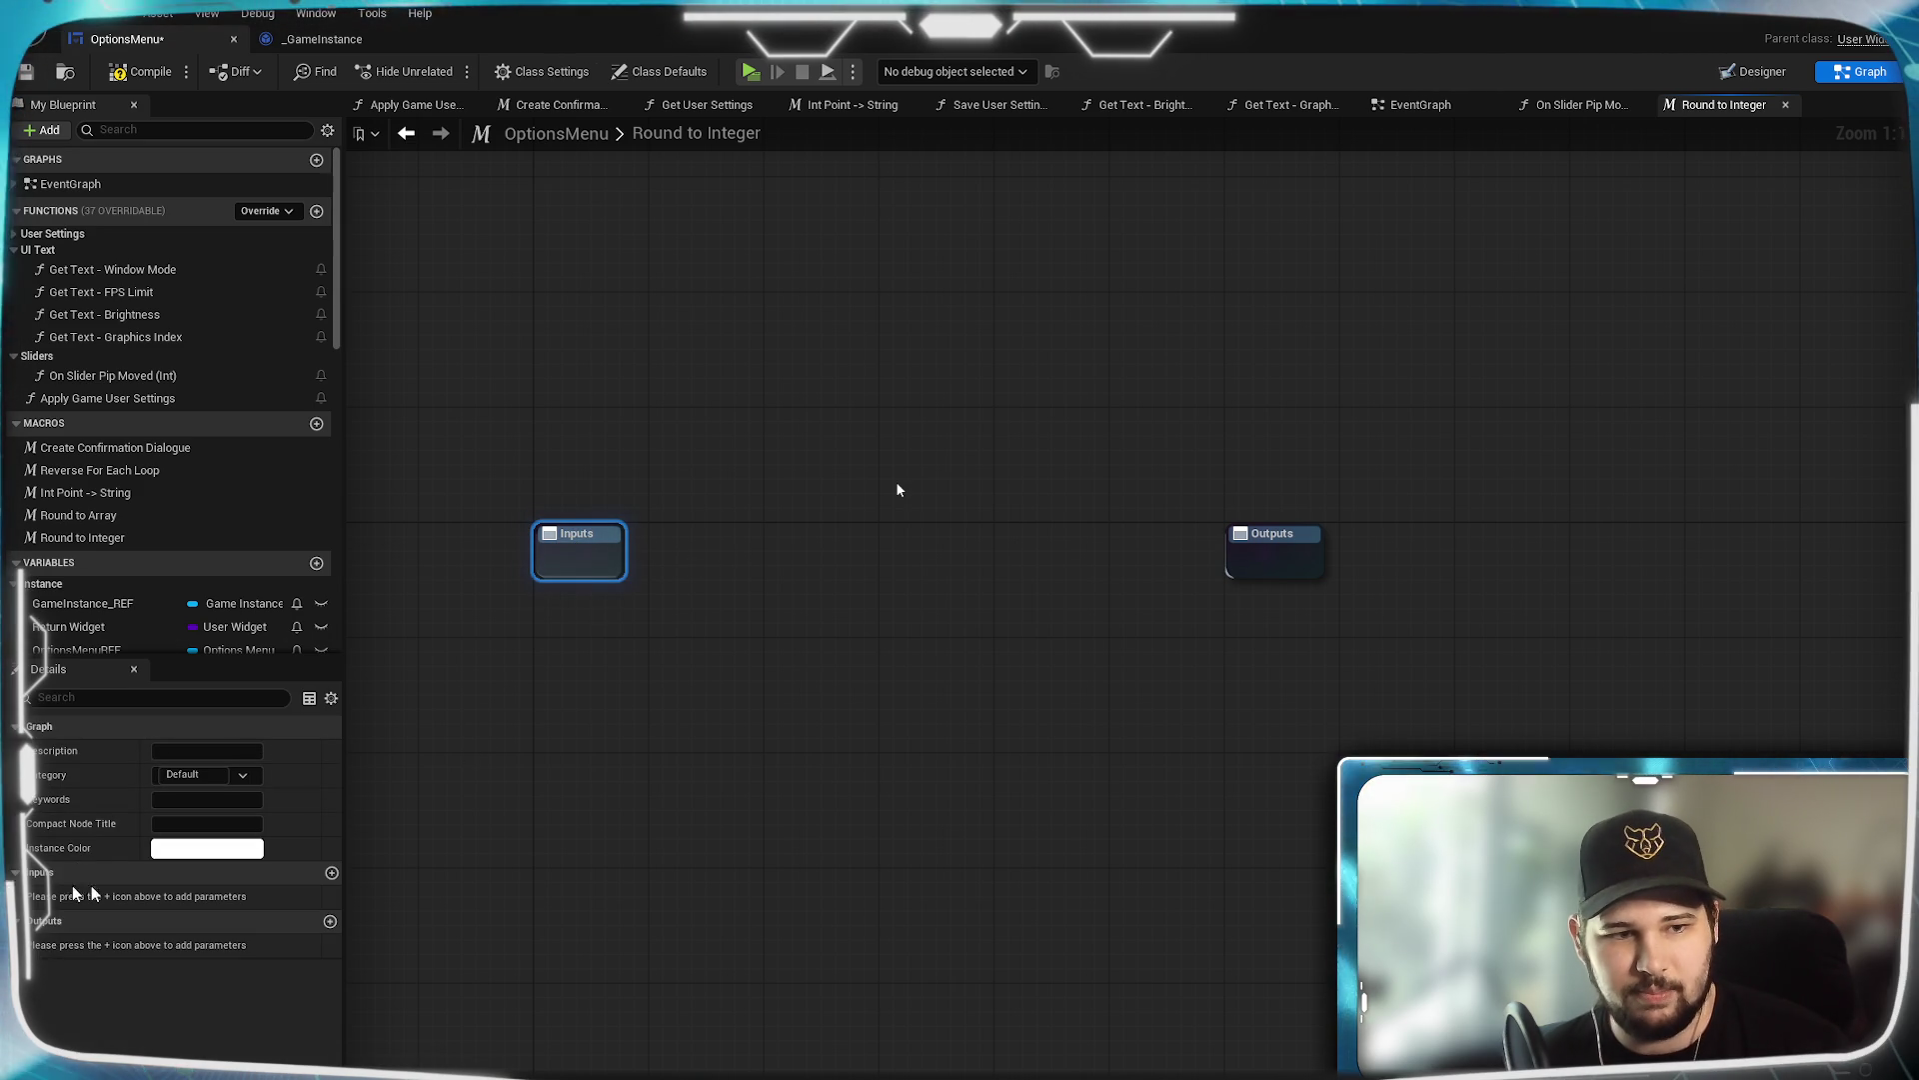
click(331, 873)
click(333, 875)
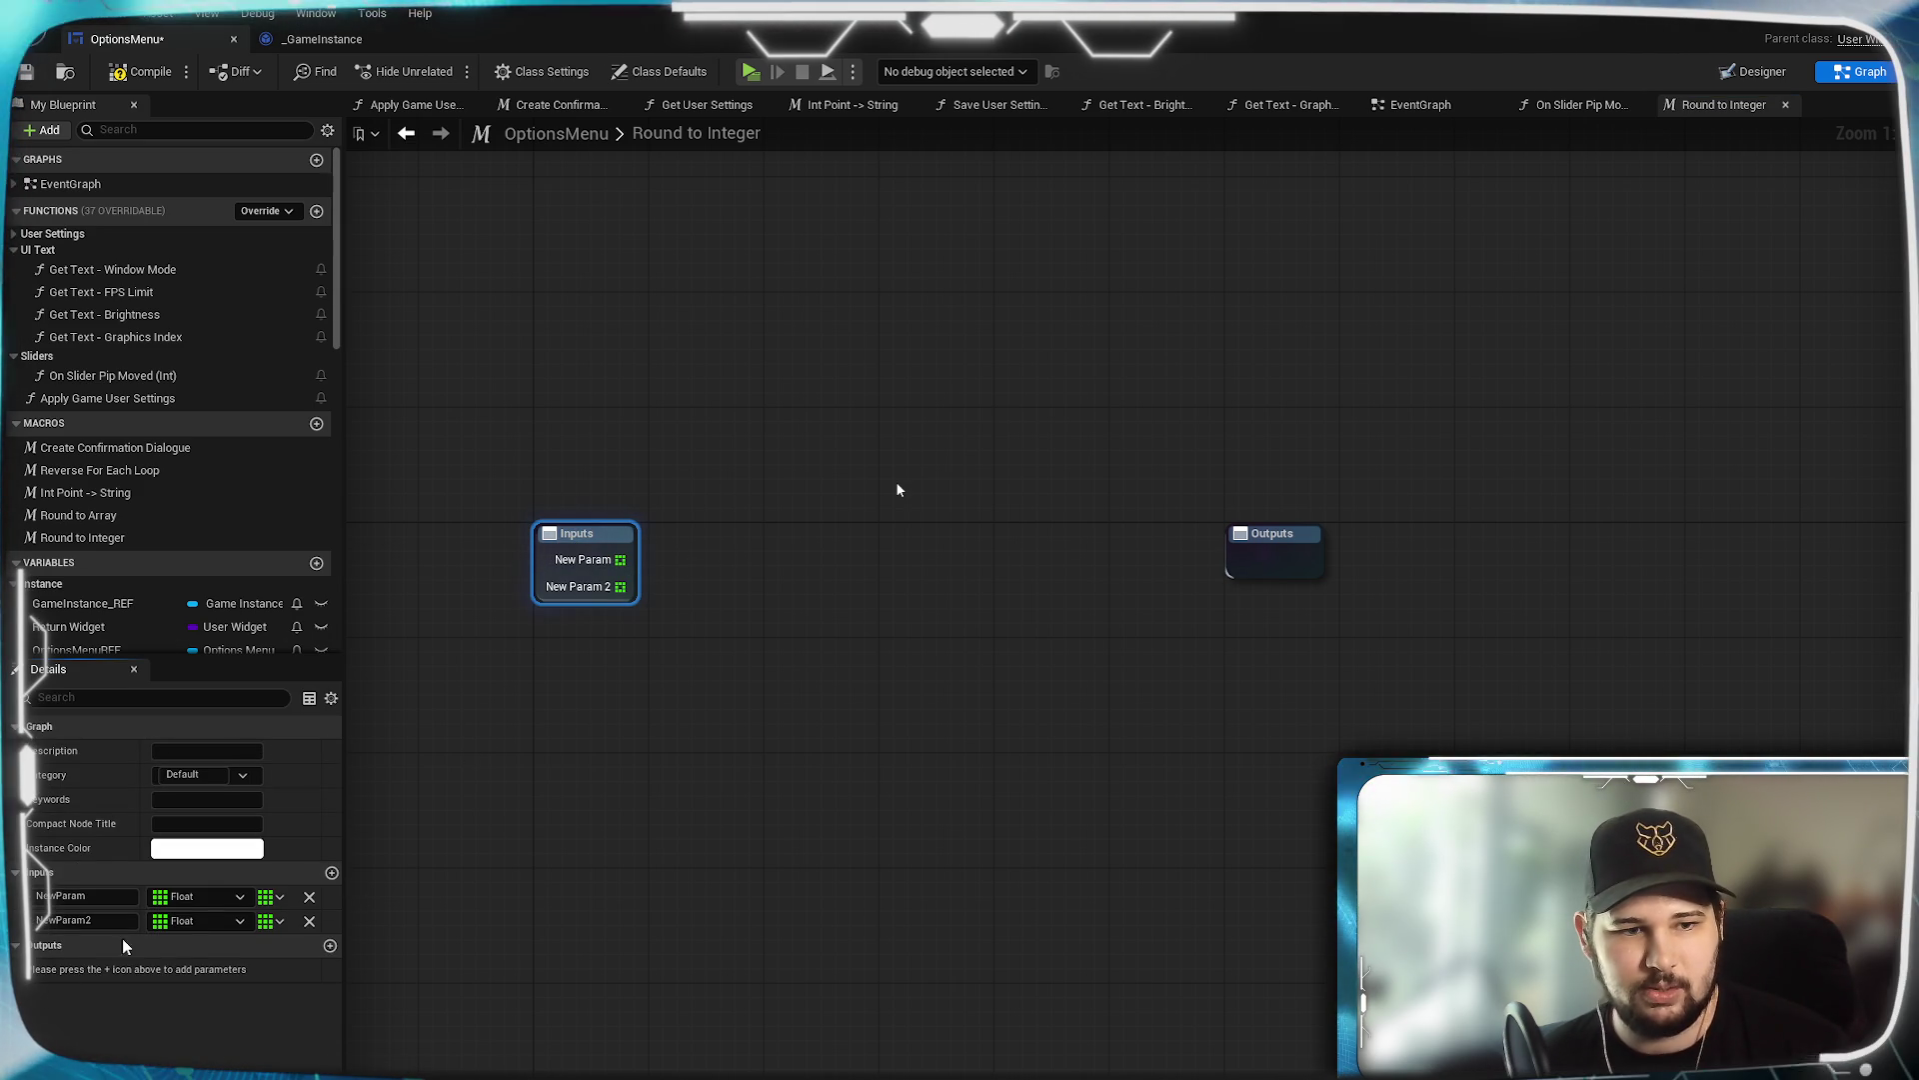
click(270, 920)
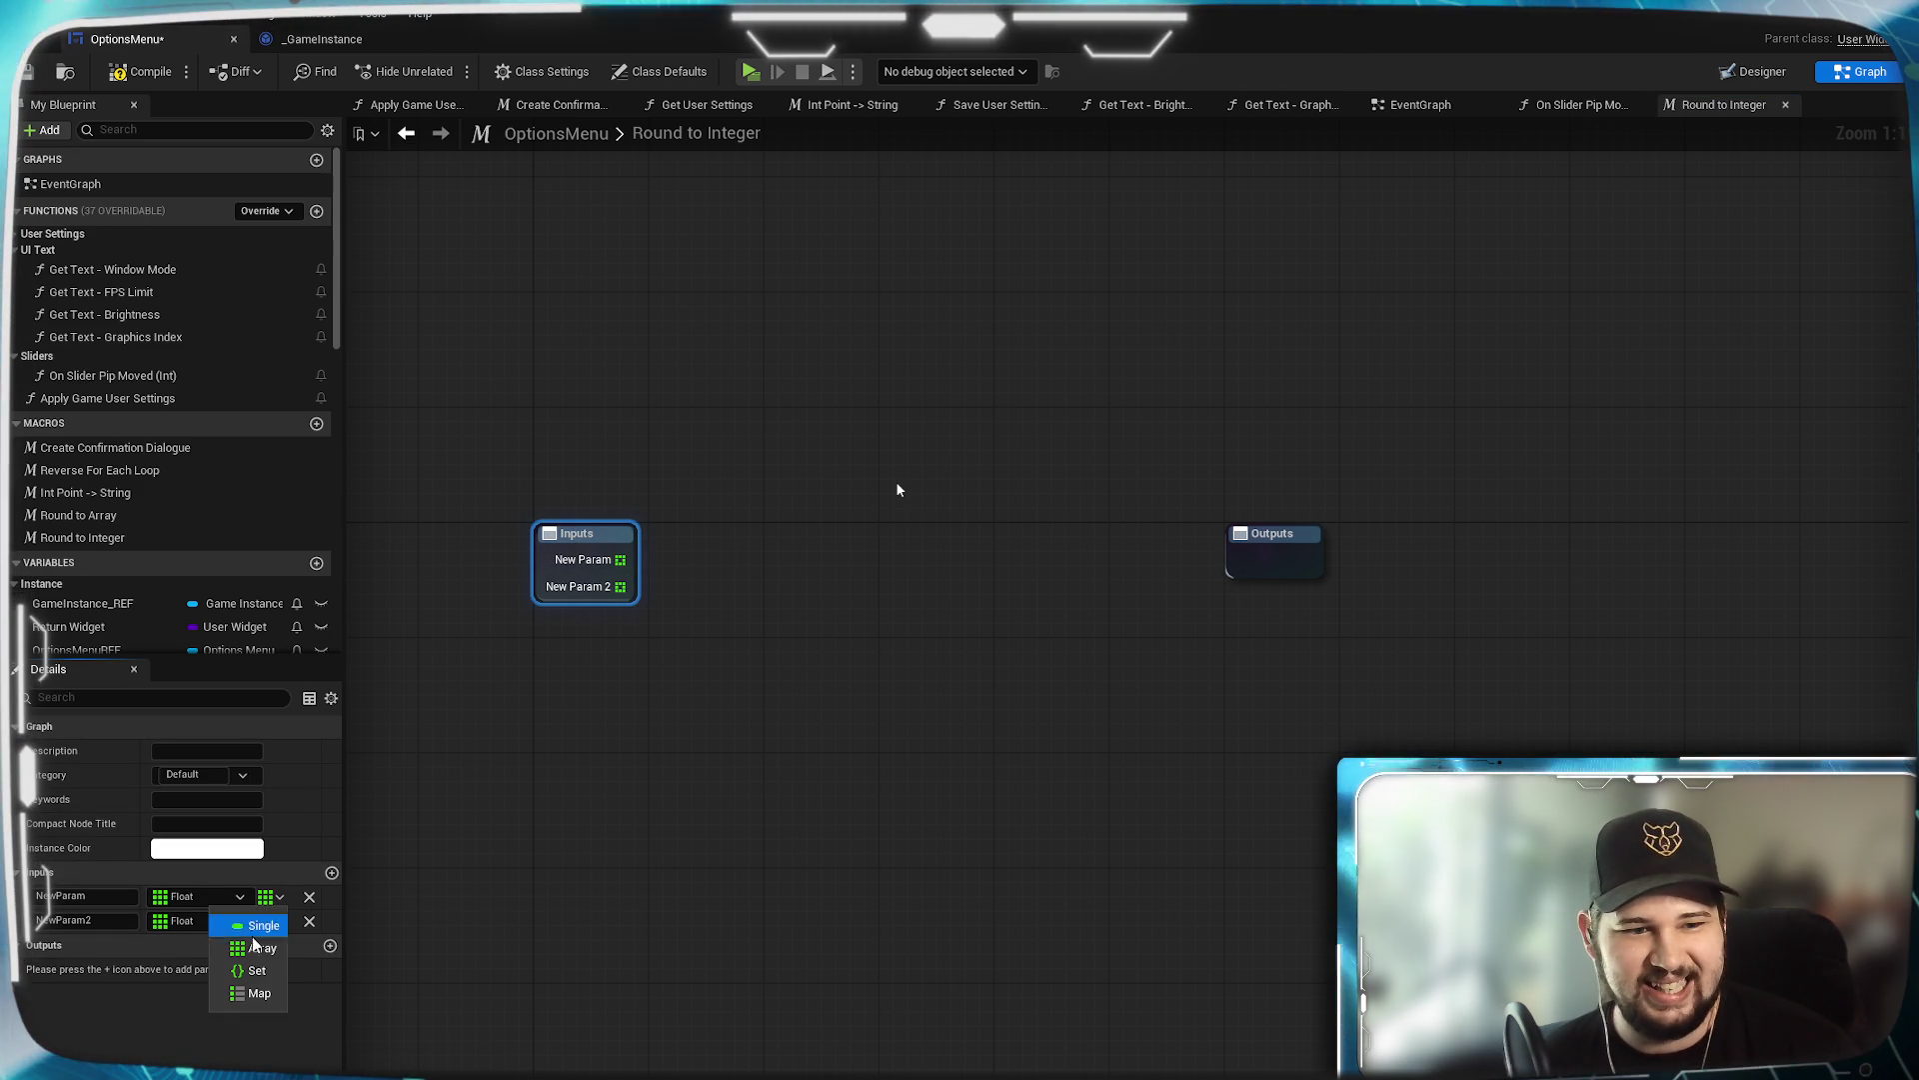
click(272, 921)
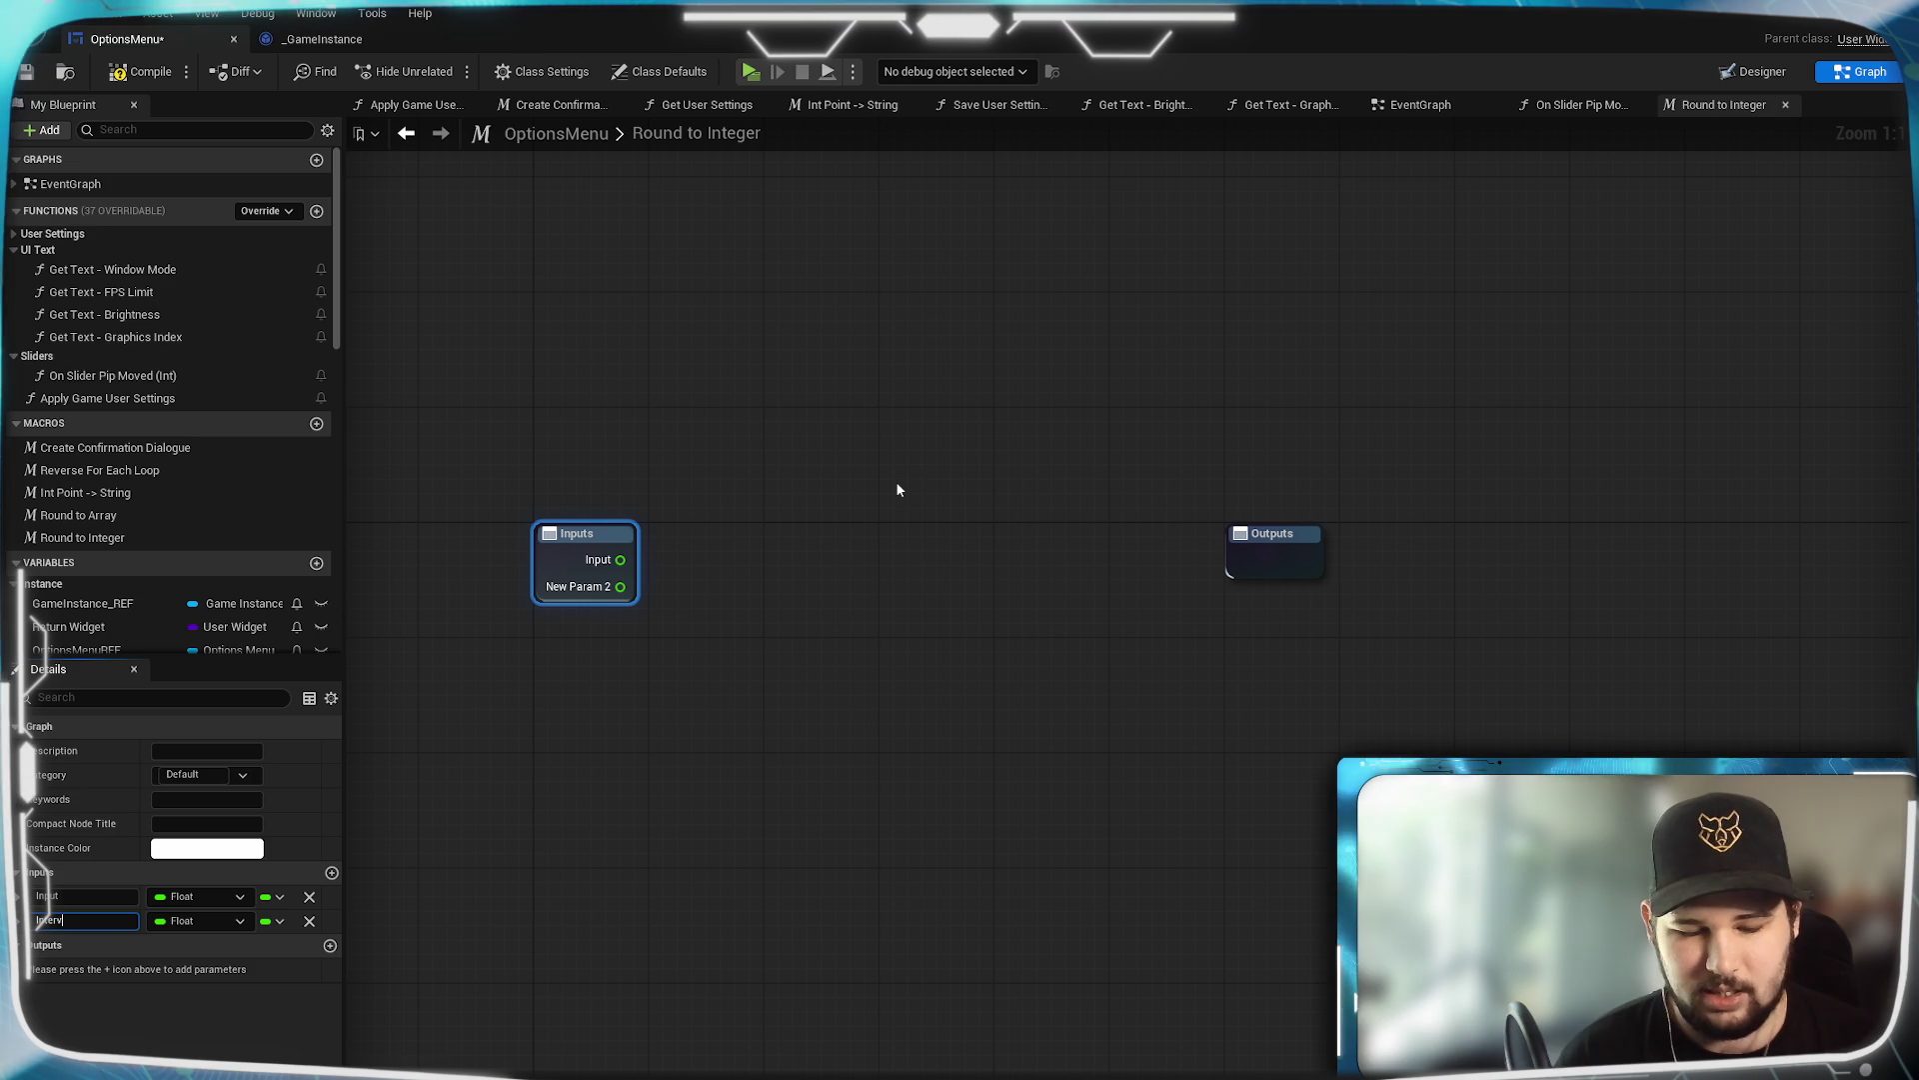
key(Return)
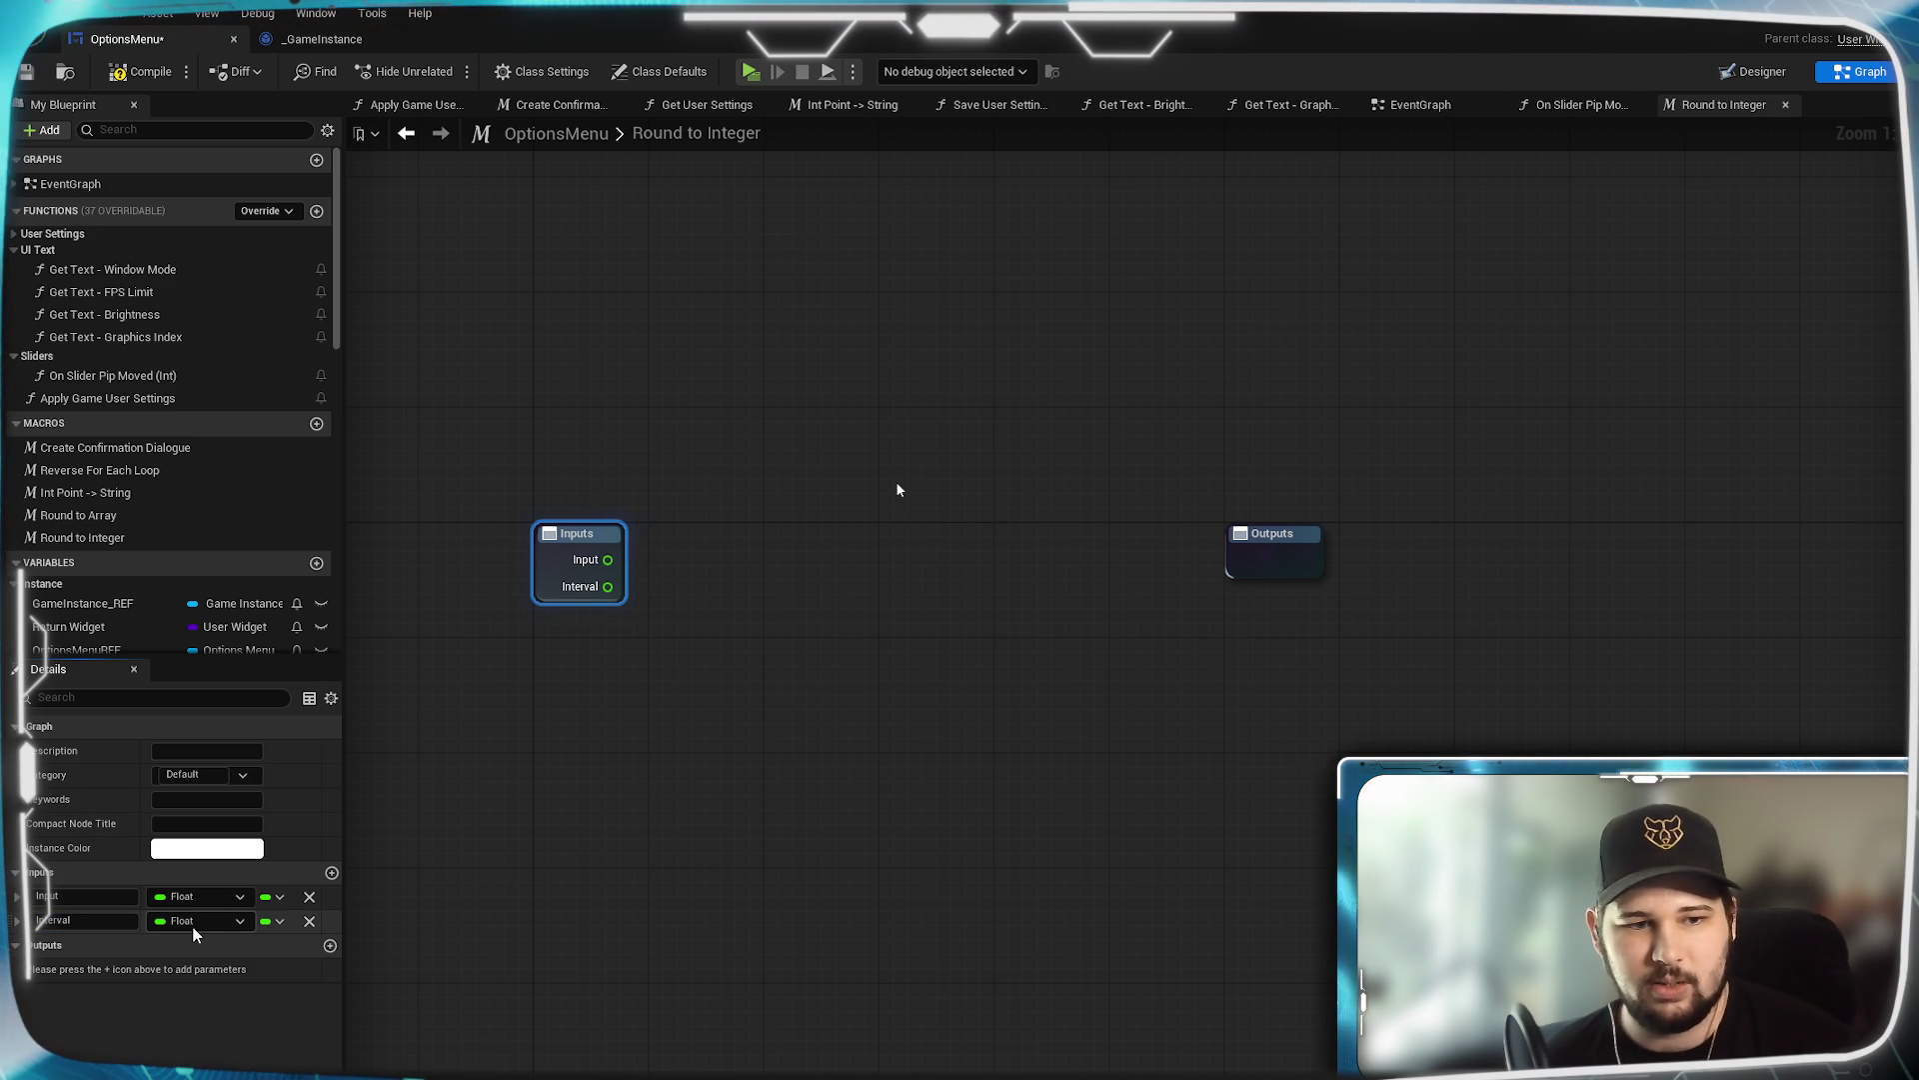
click(195, 922)
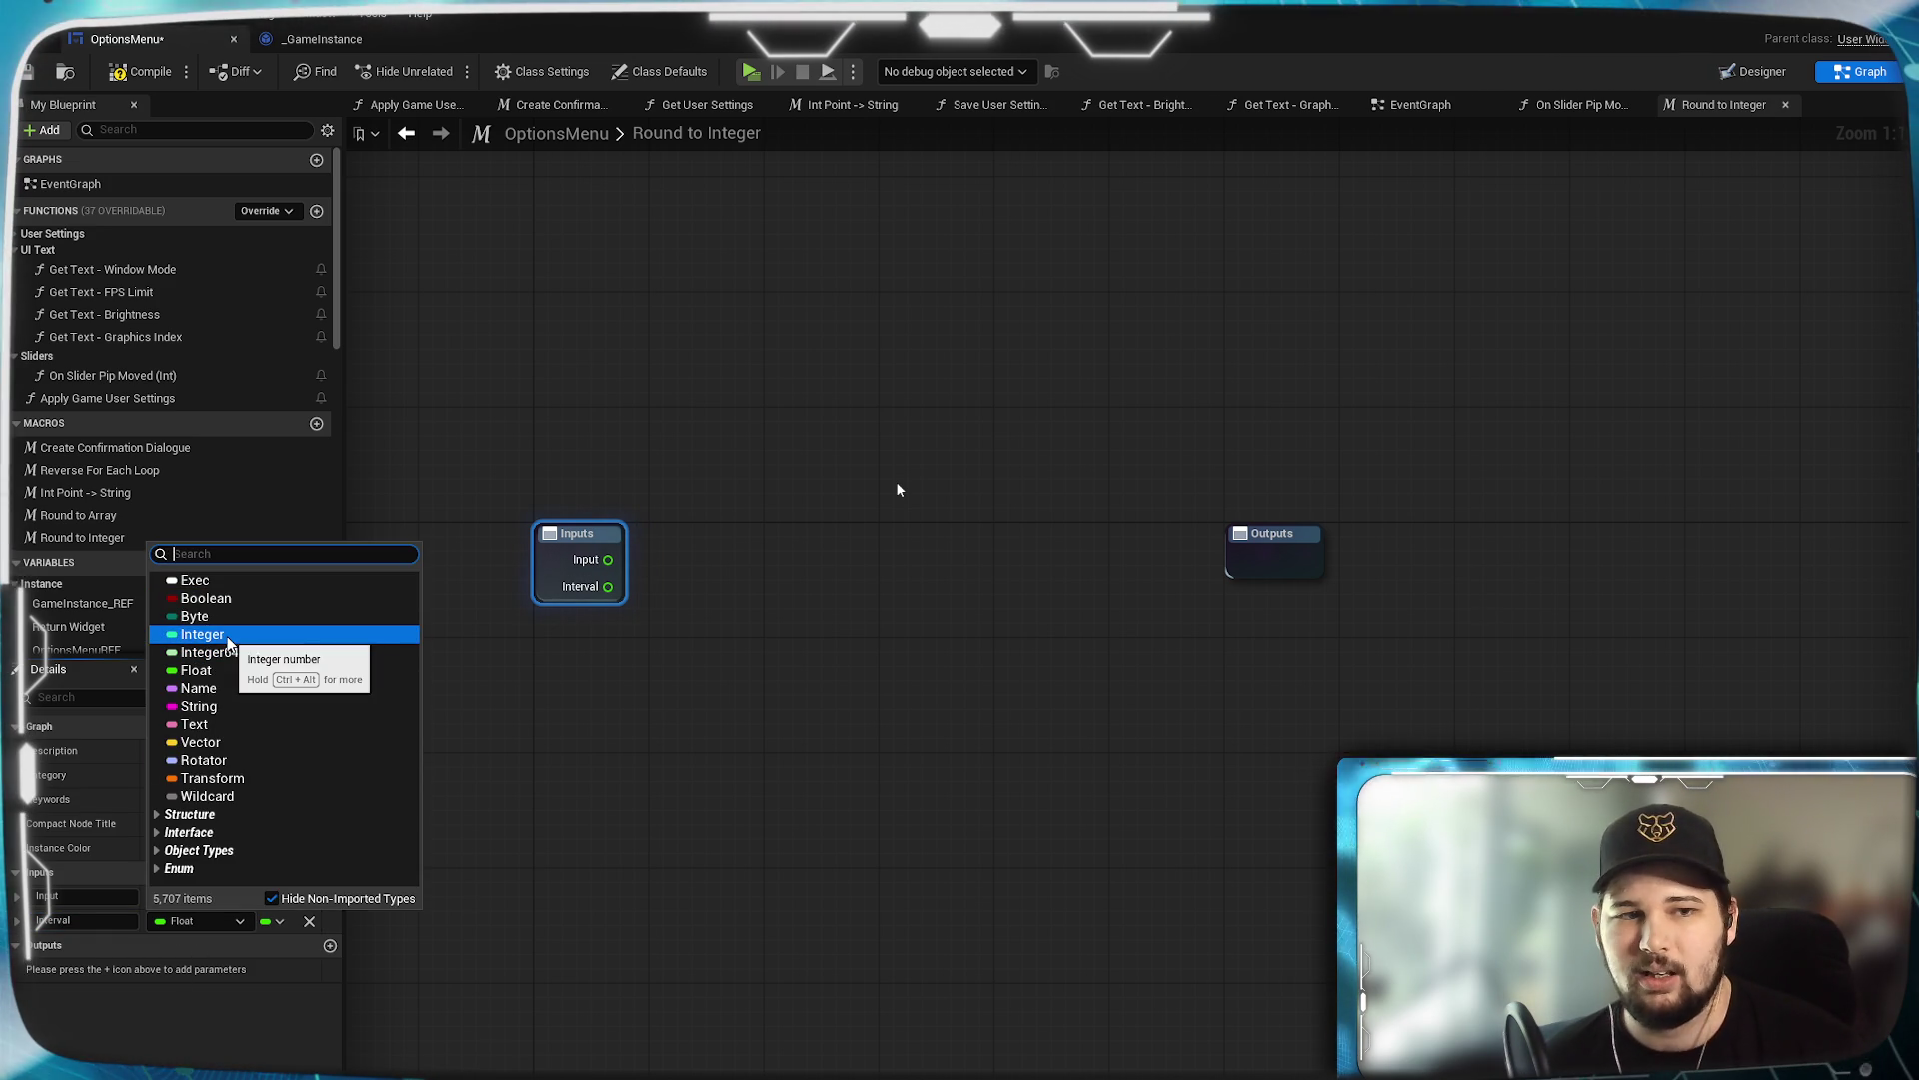
click(321, 635)
mouse_move(637, 839)
mouse_down()
mouse_move(639, 929)
mouse_move(708, 957)
mouse_up()
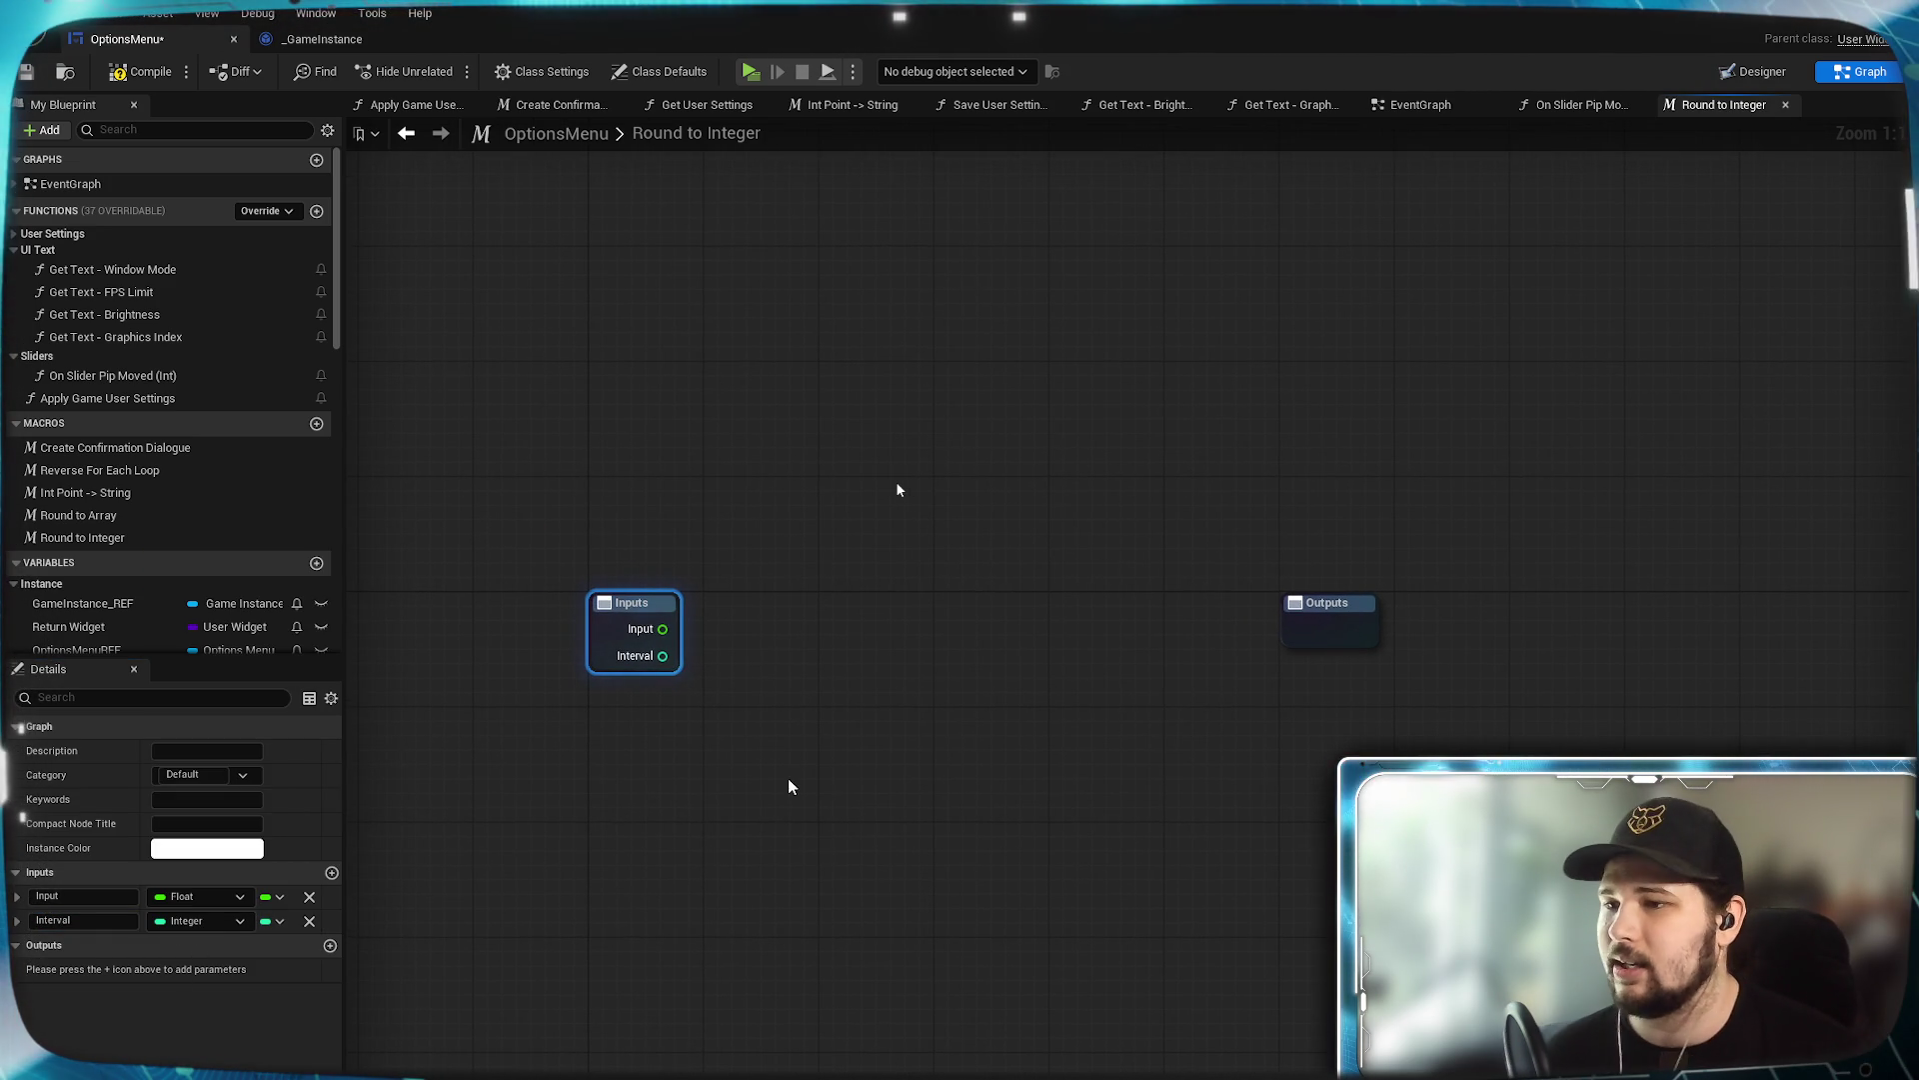
drag(758, 783, 705, 682)
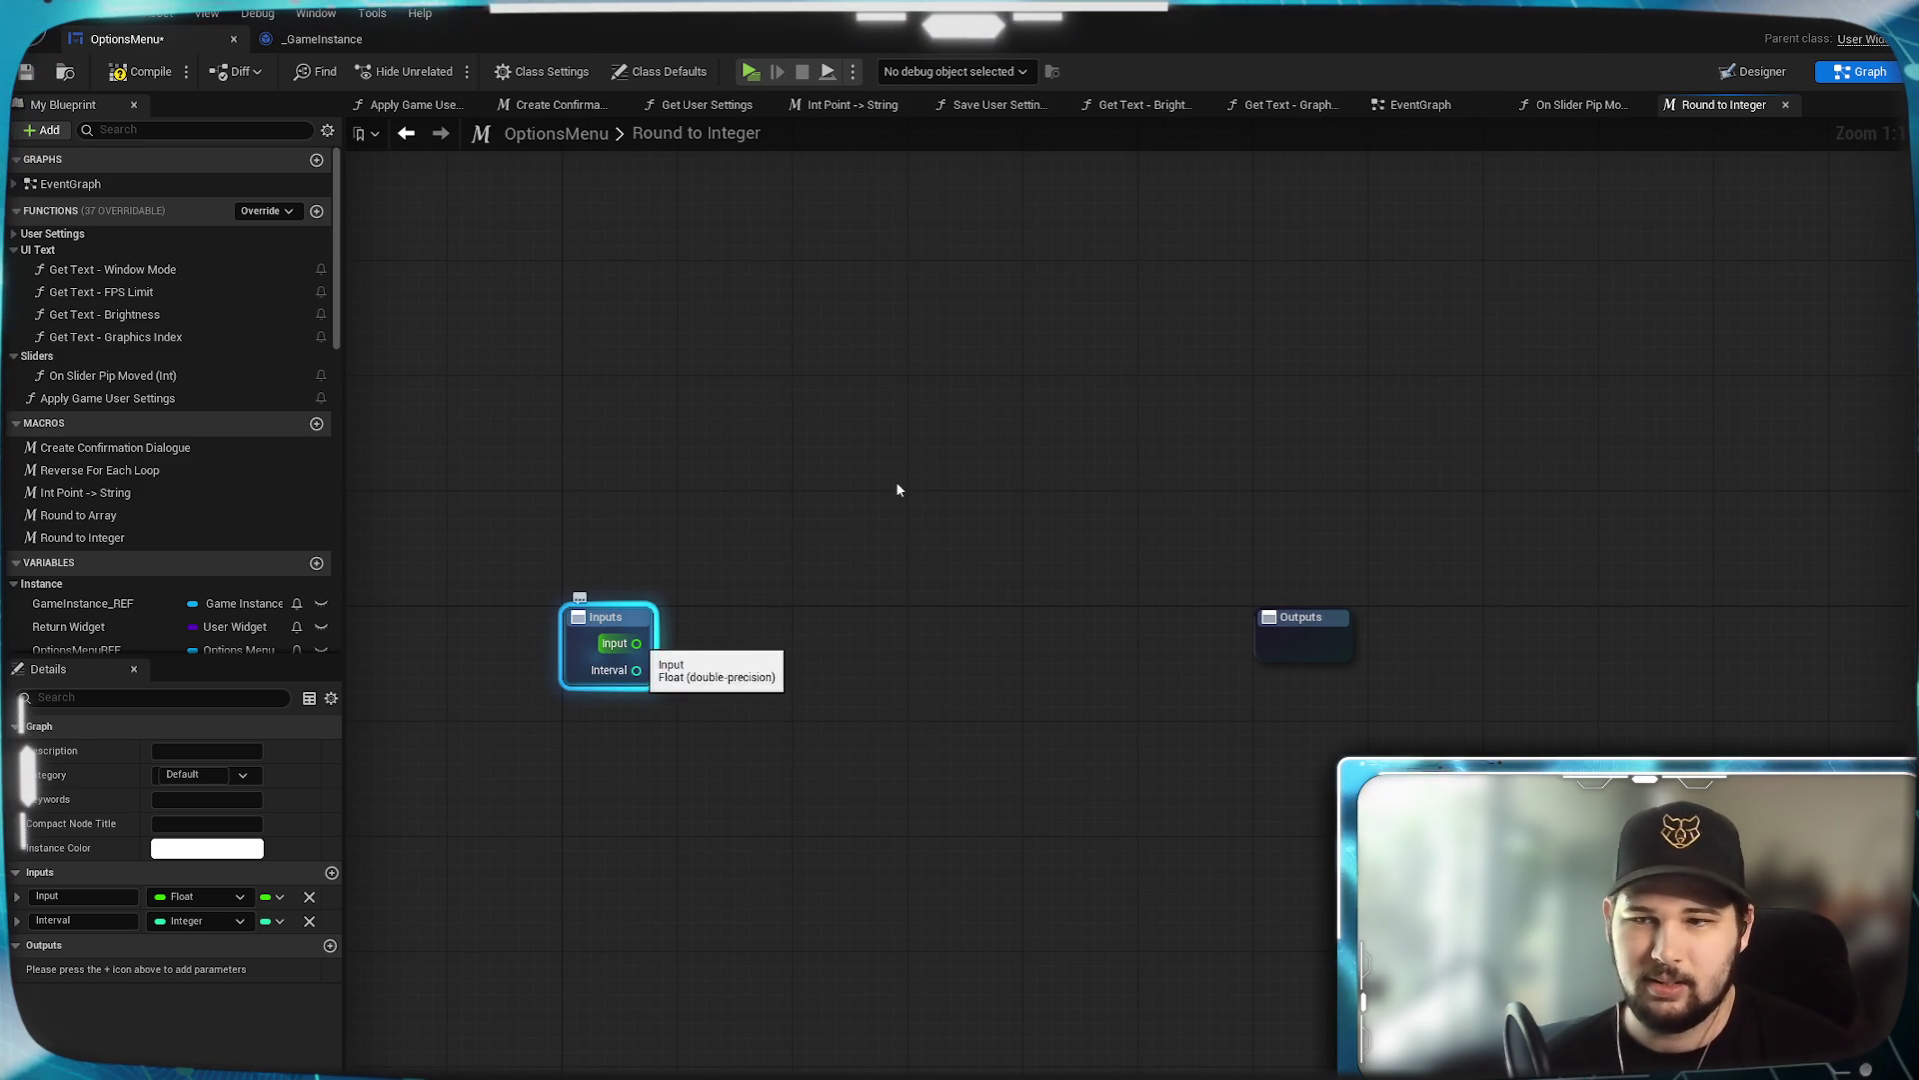
Divide Input by Interval and pass the result into a Round node.
drag(776, 620, 776, 620)
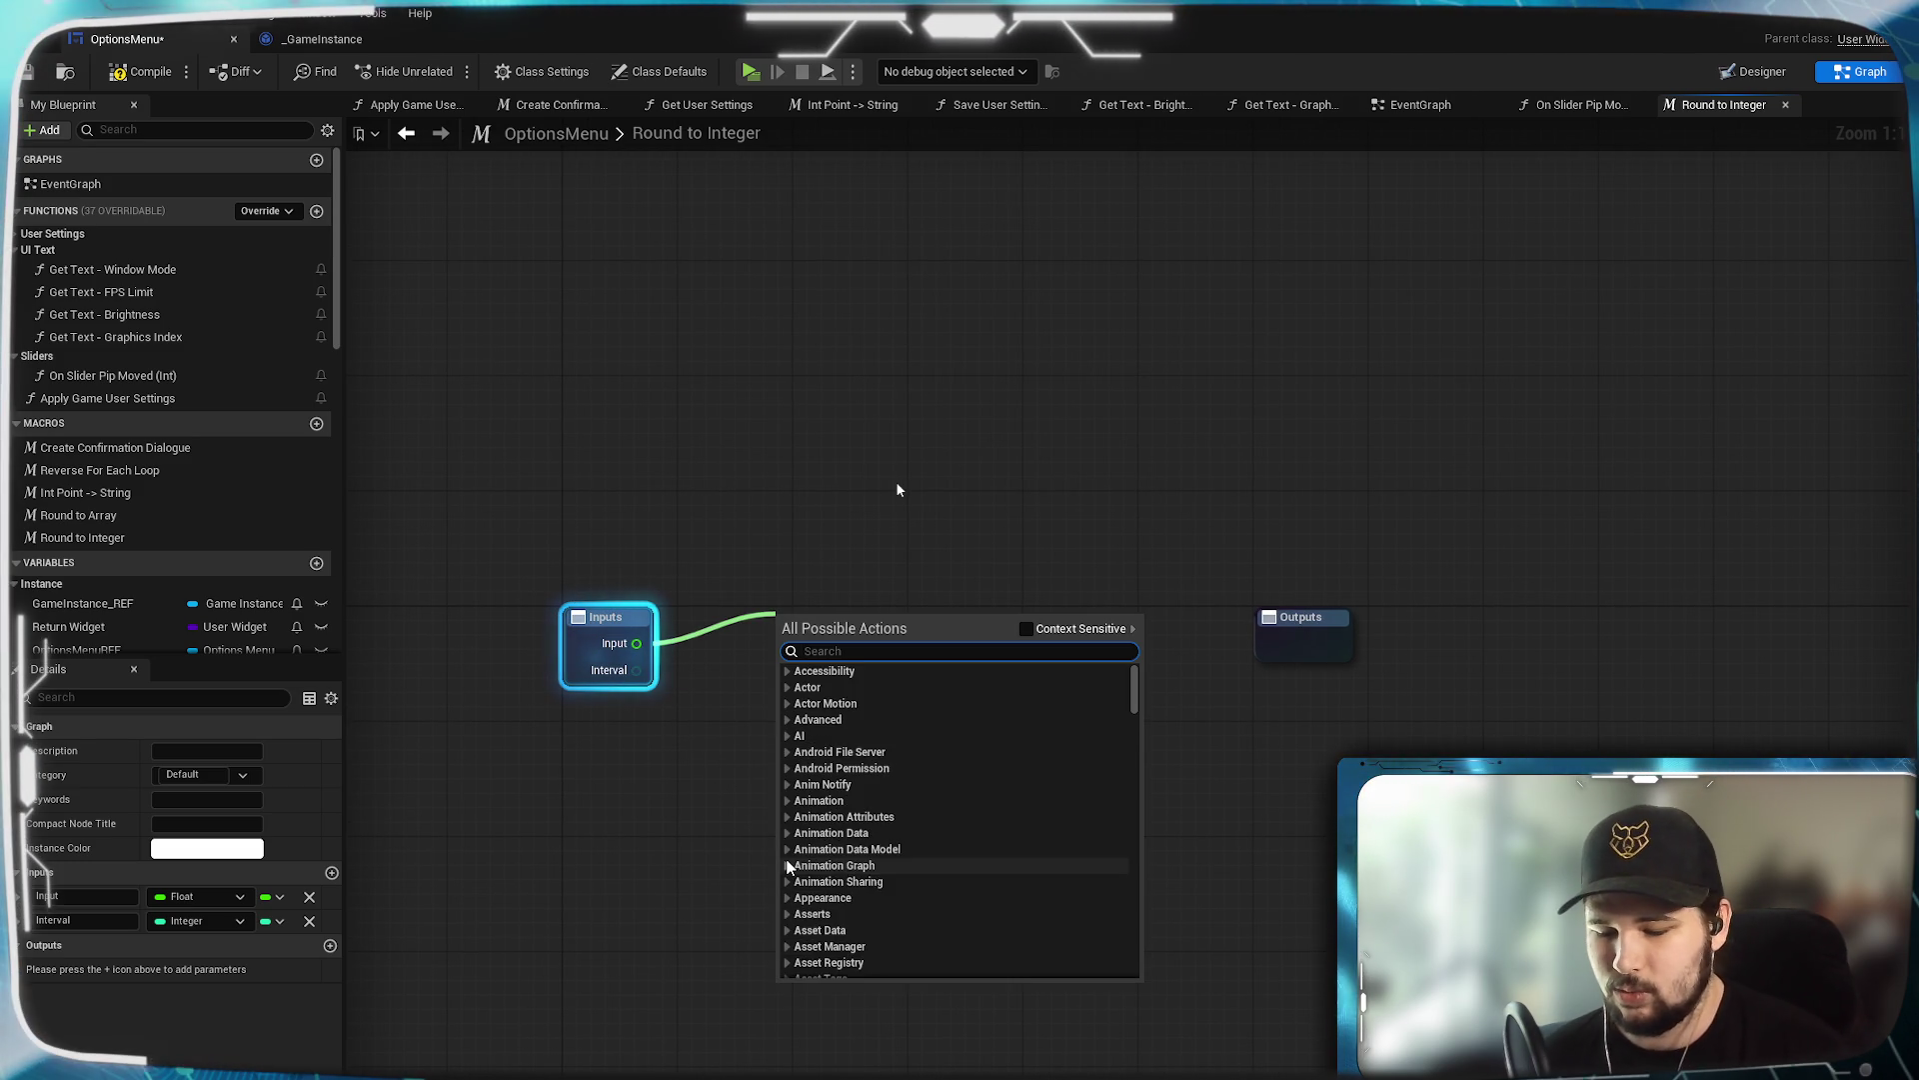
key(Escape)
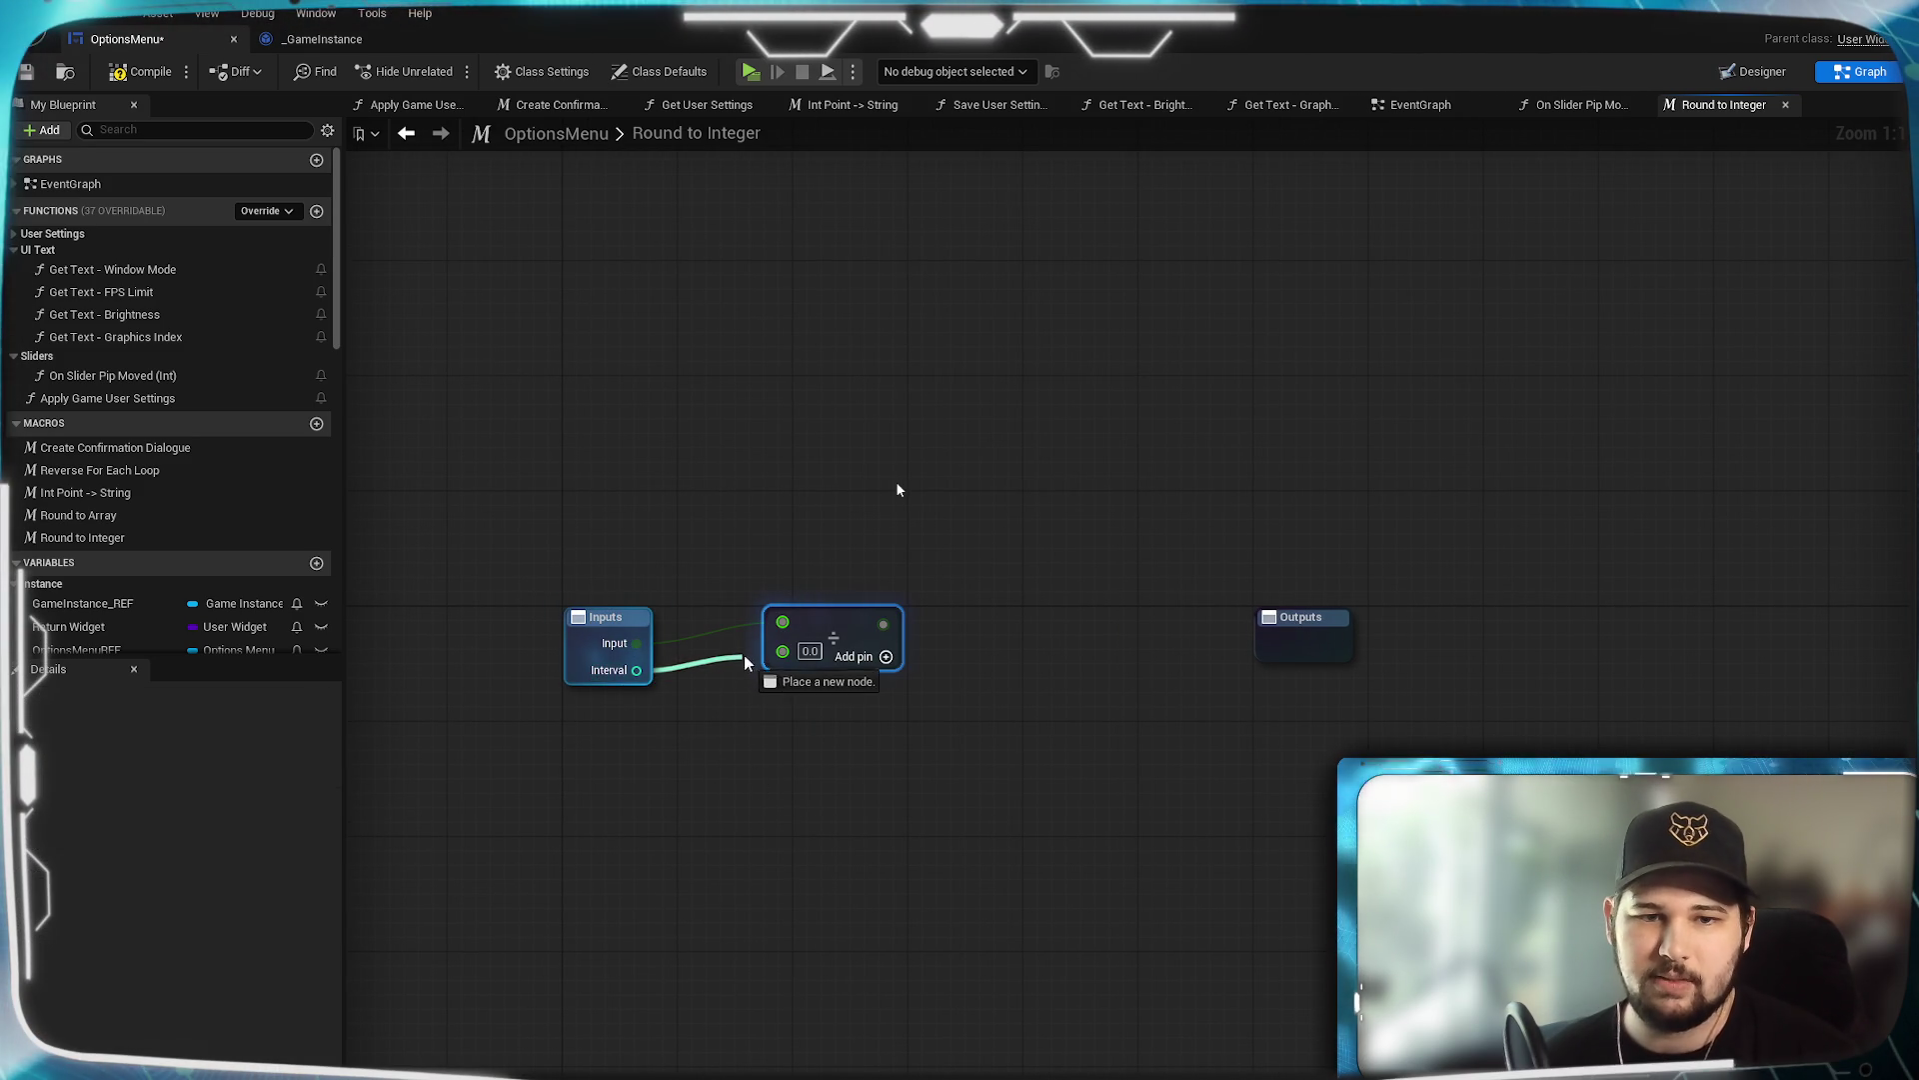
drag(785, 656, 784, 652)
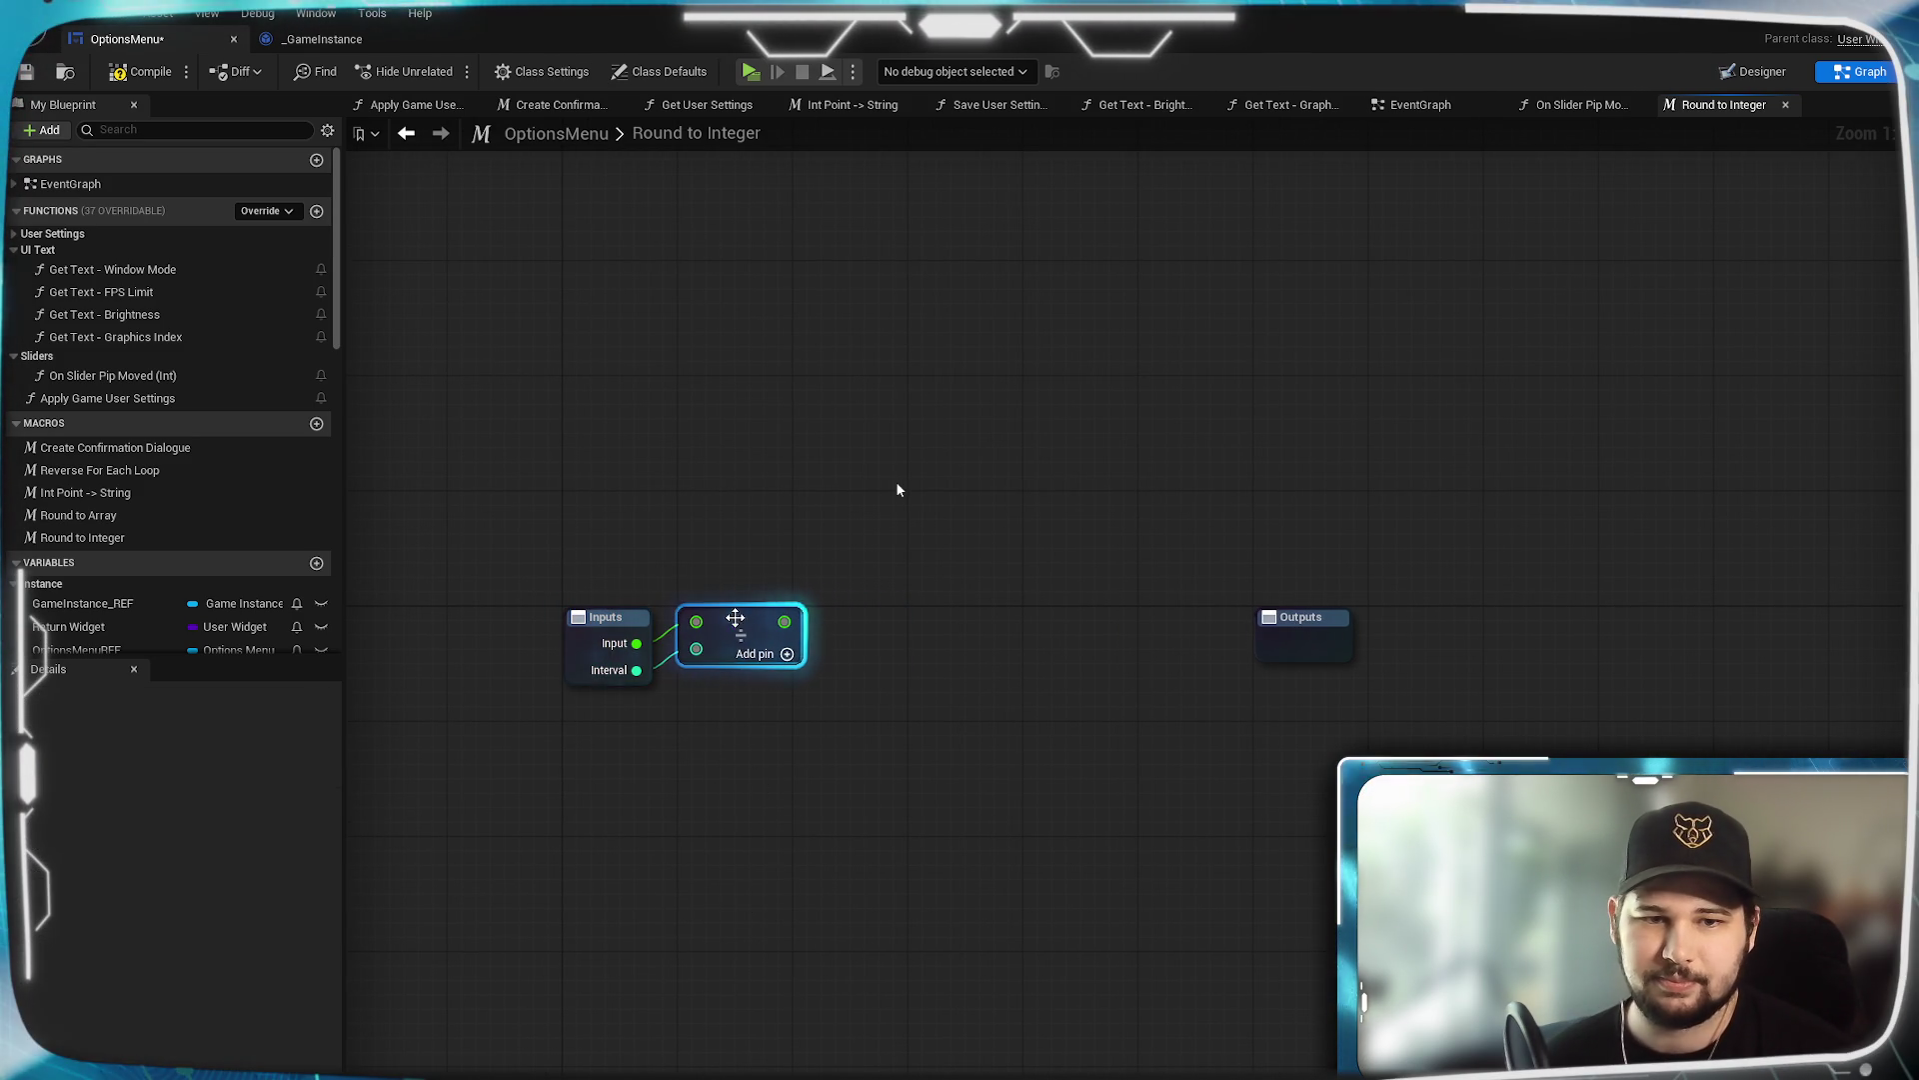
drag(880, 656, 879, 656)
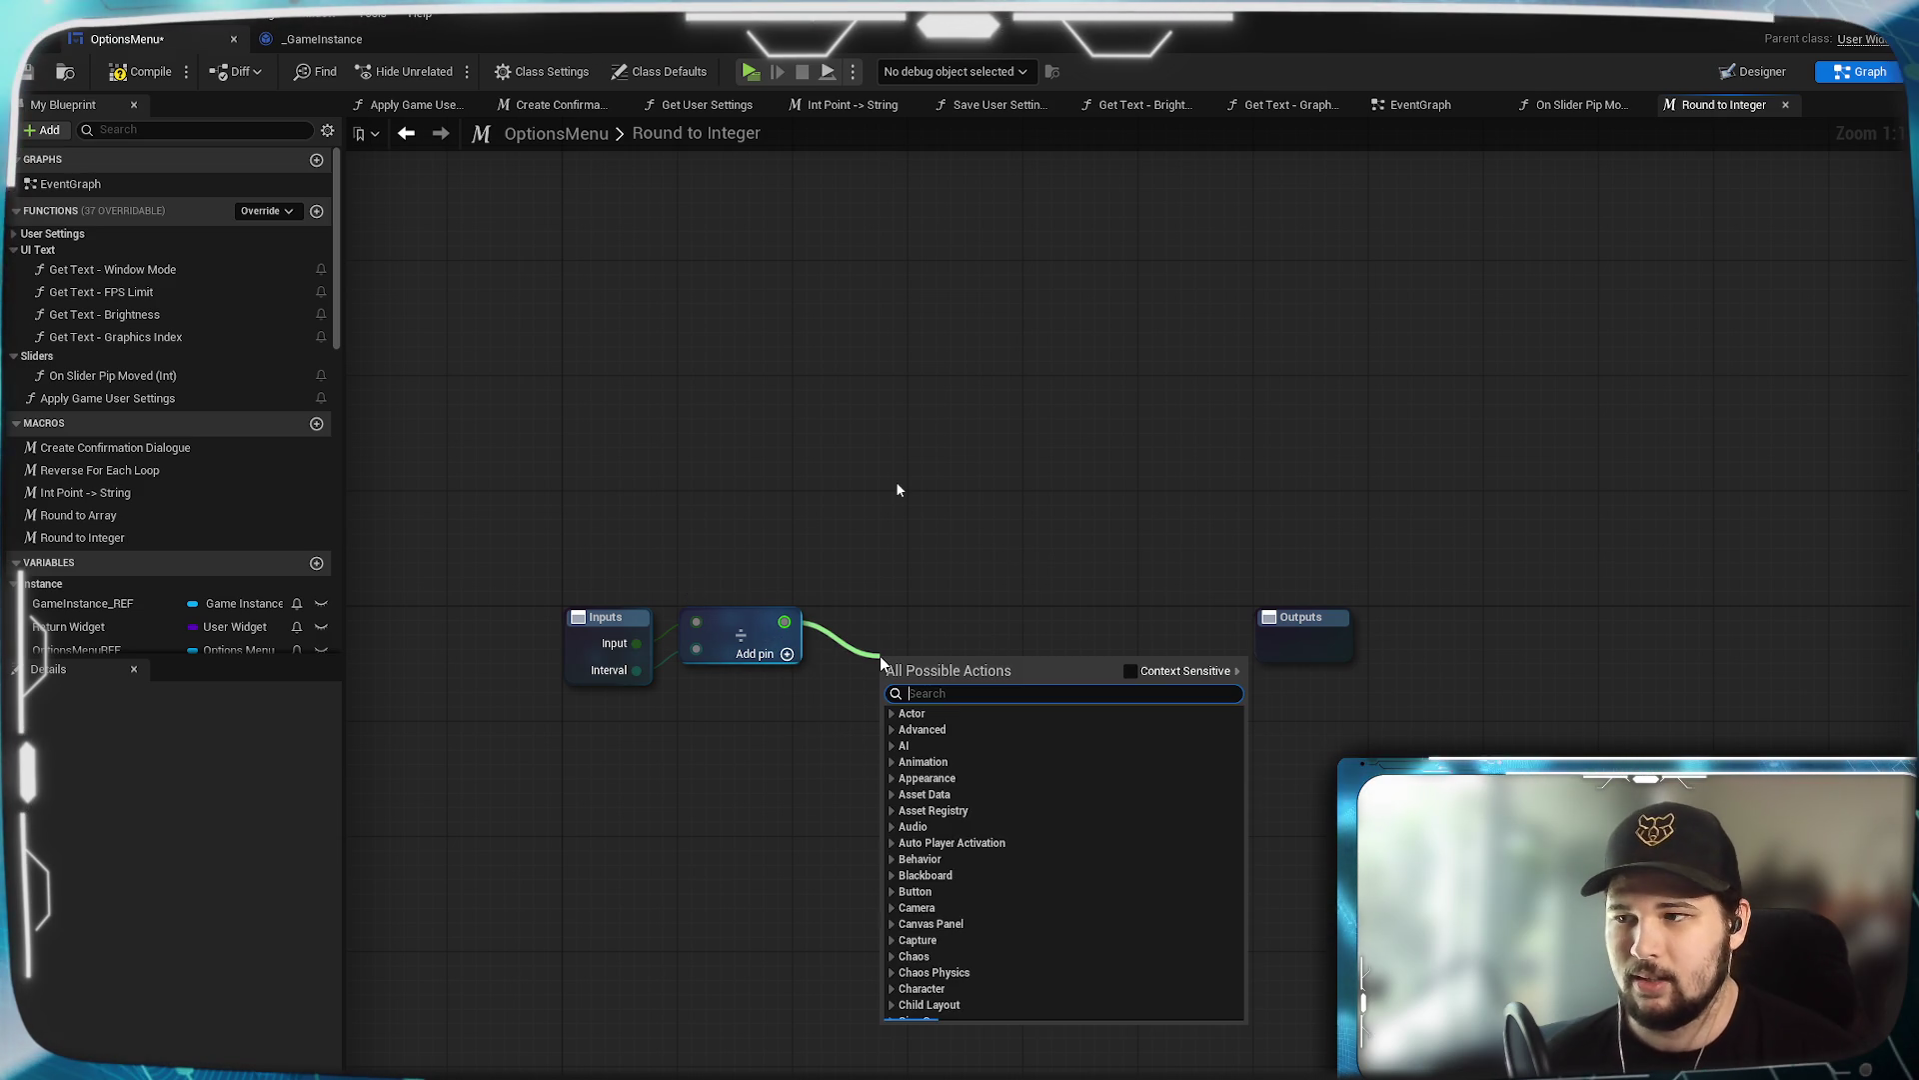
text(round)
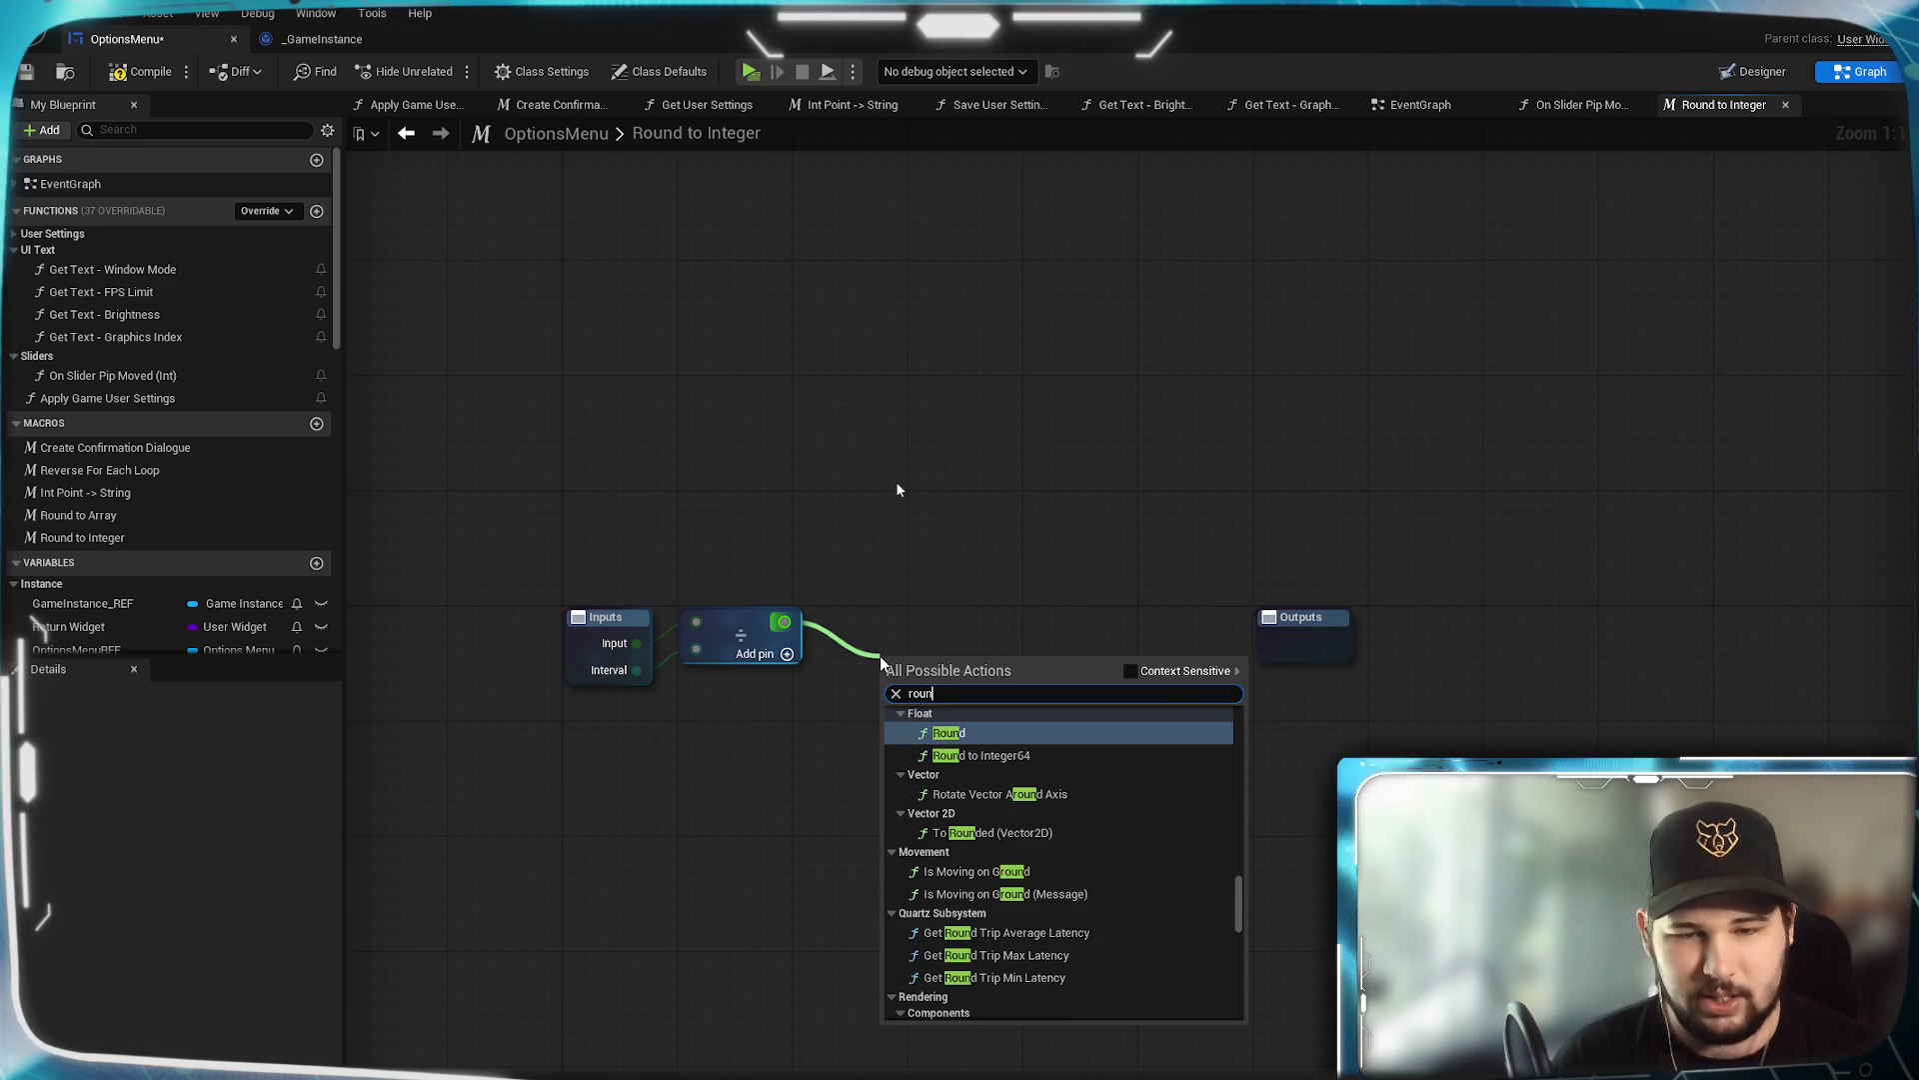
click(997, 732)
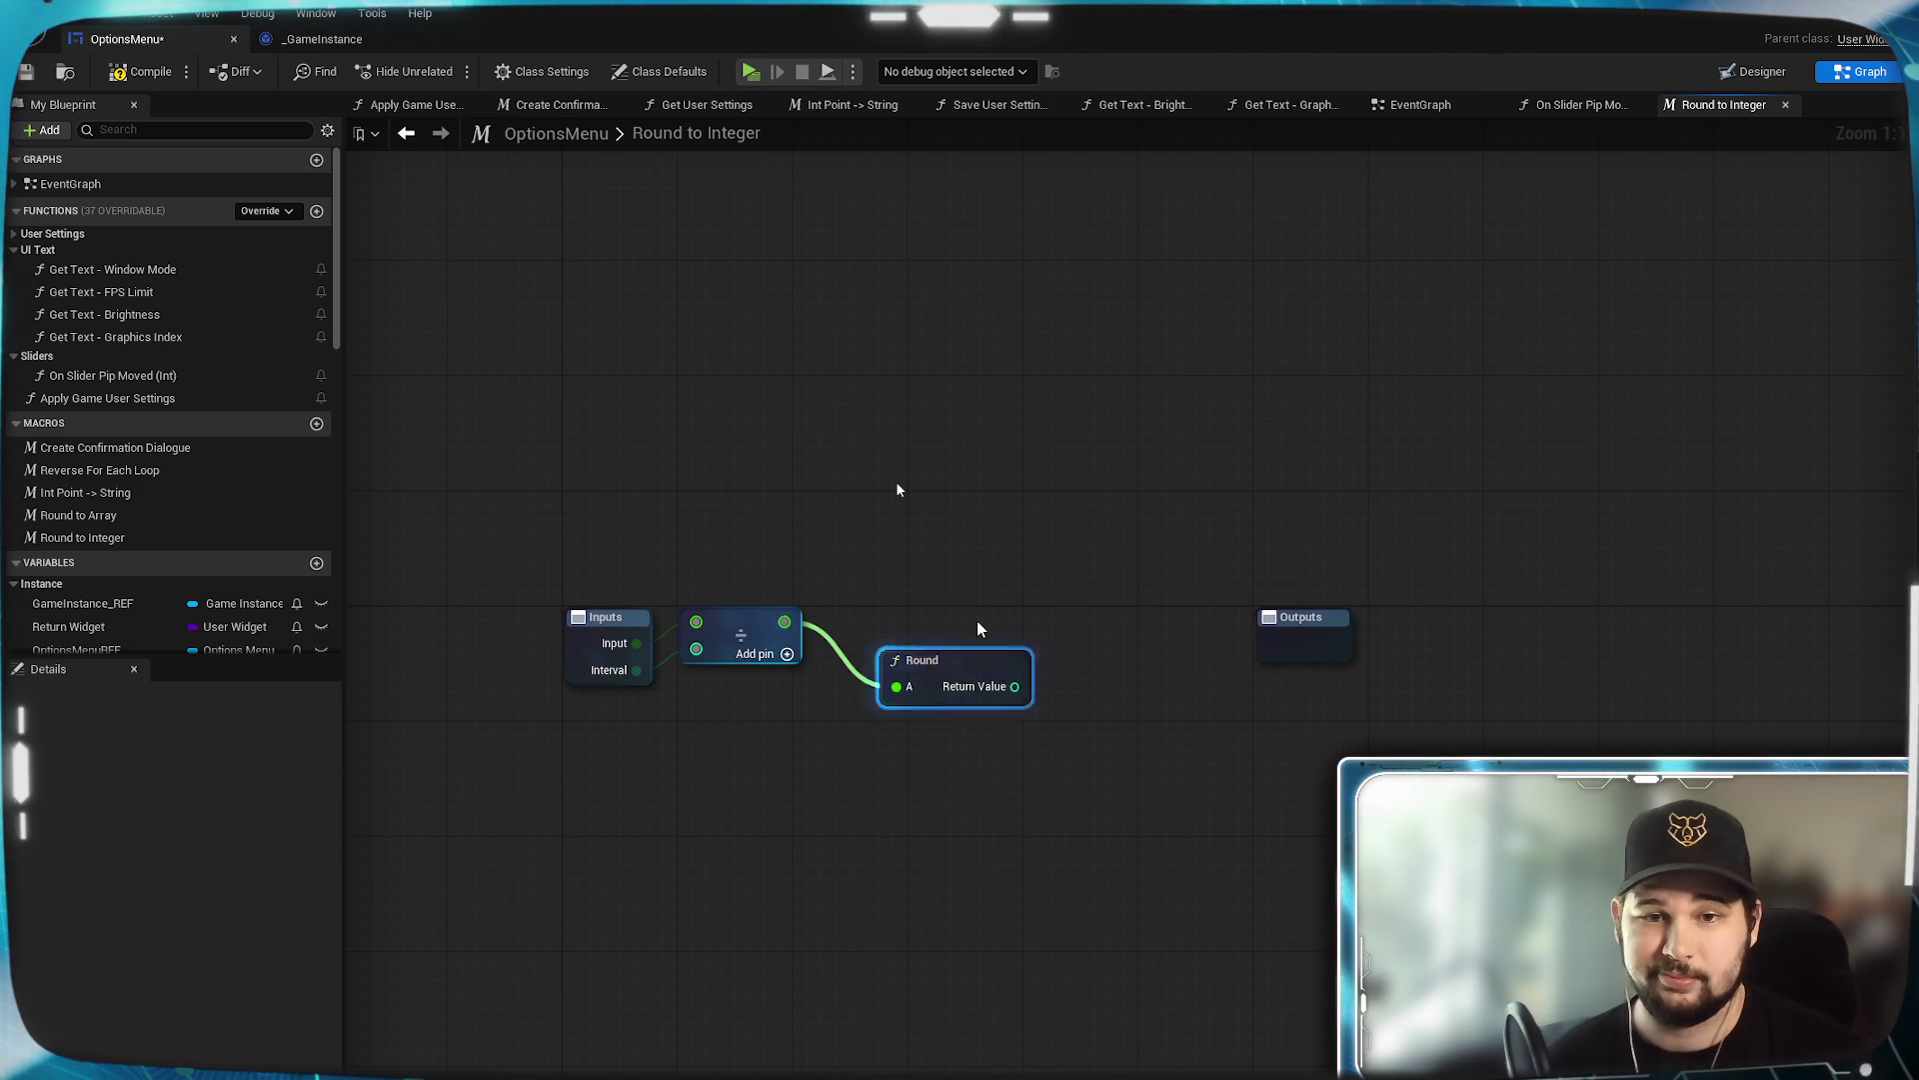
drag(937, 662, 897, 614)
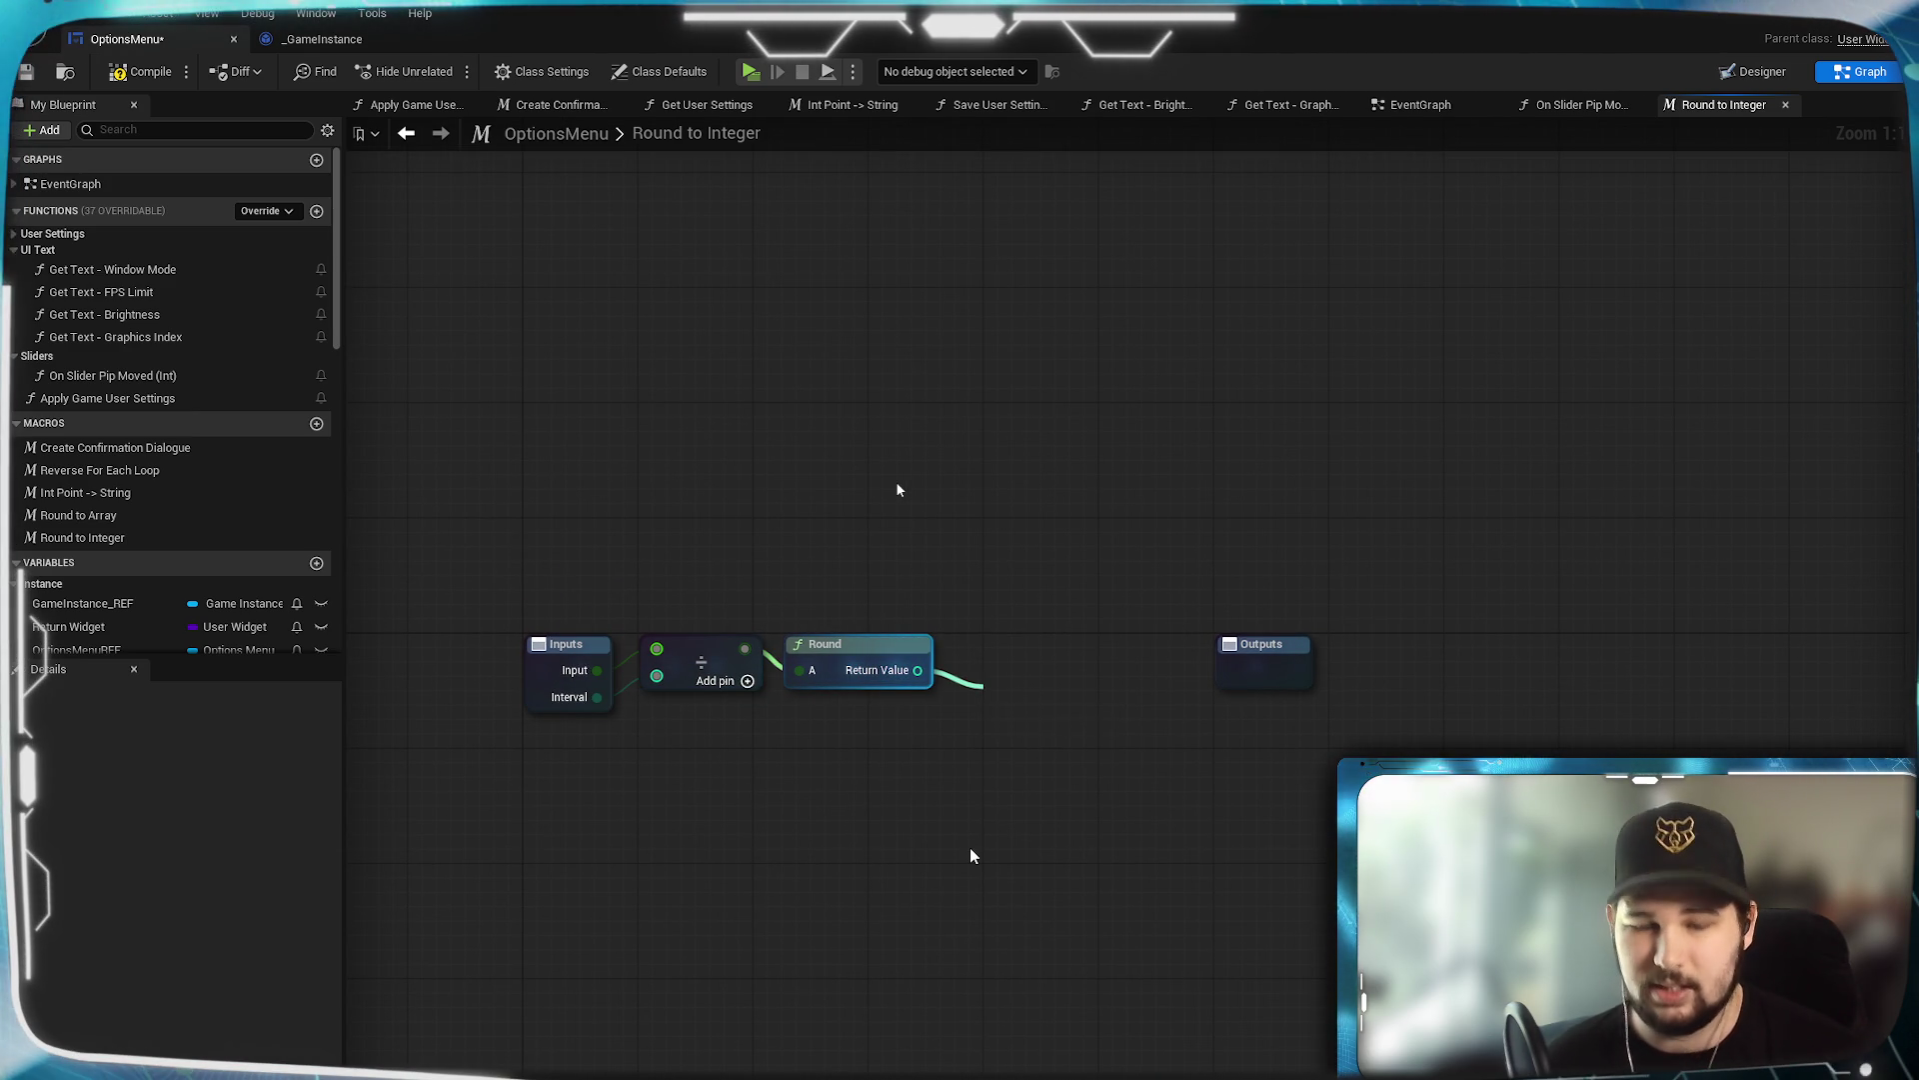
Multiply the rounded result by Interval with a Multiply node.
drag(984, 686, 984, 688)
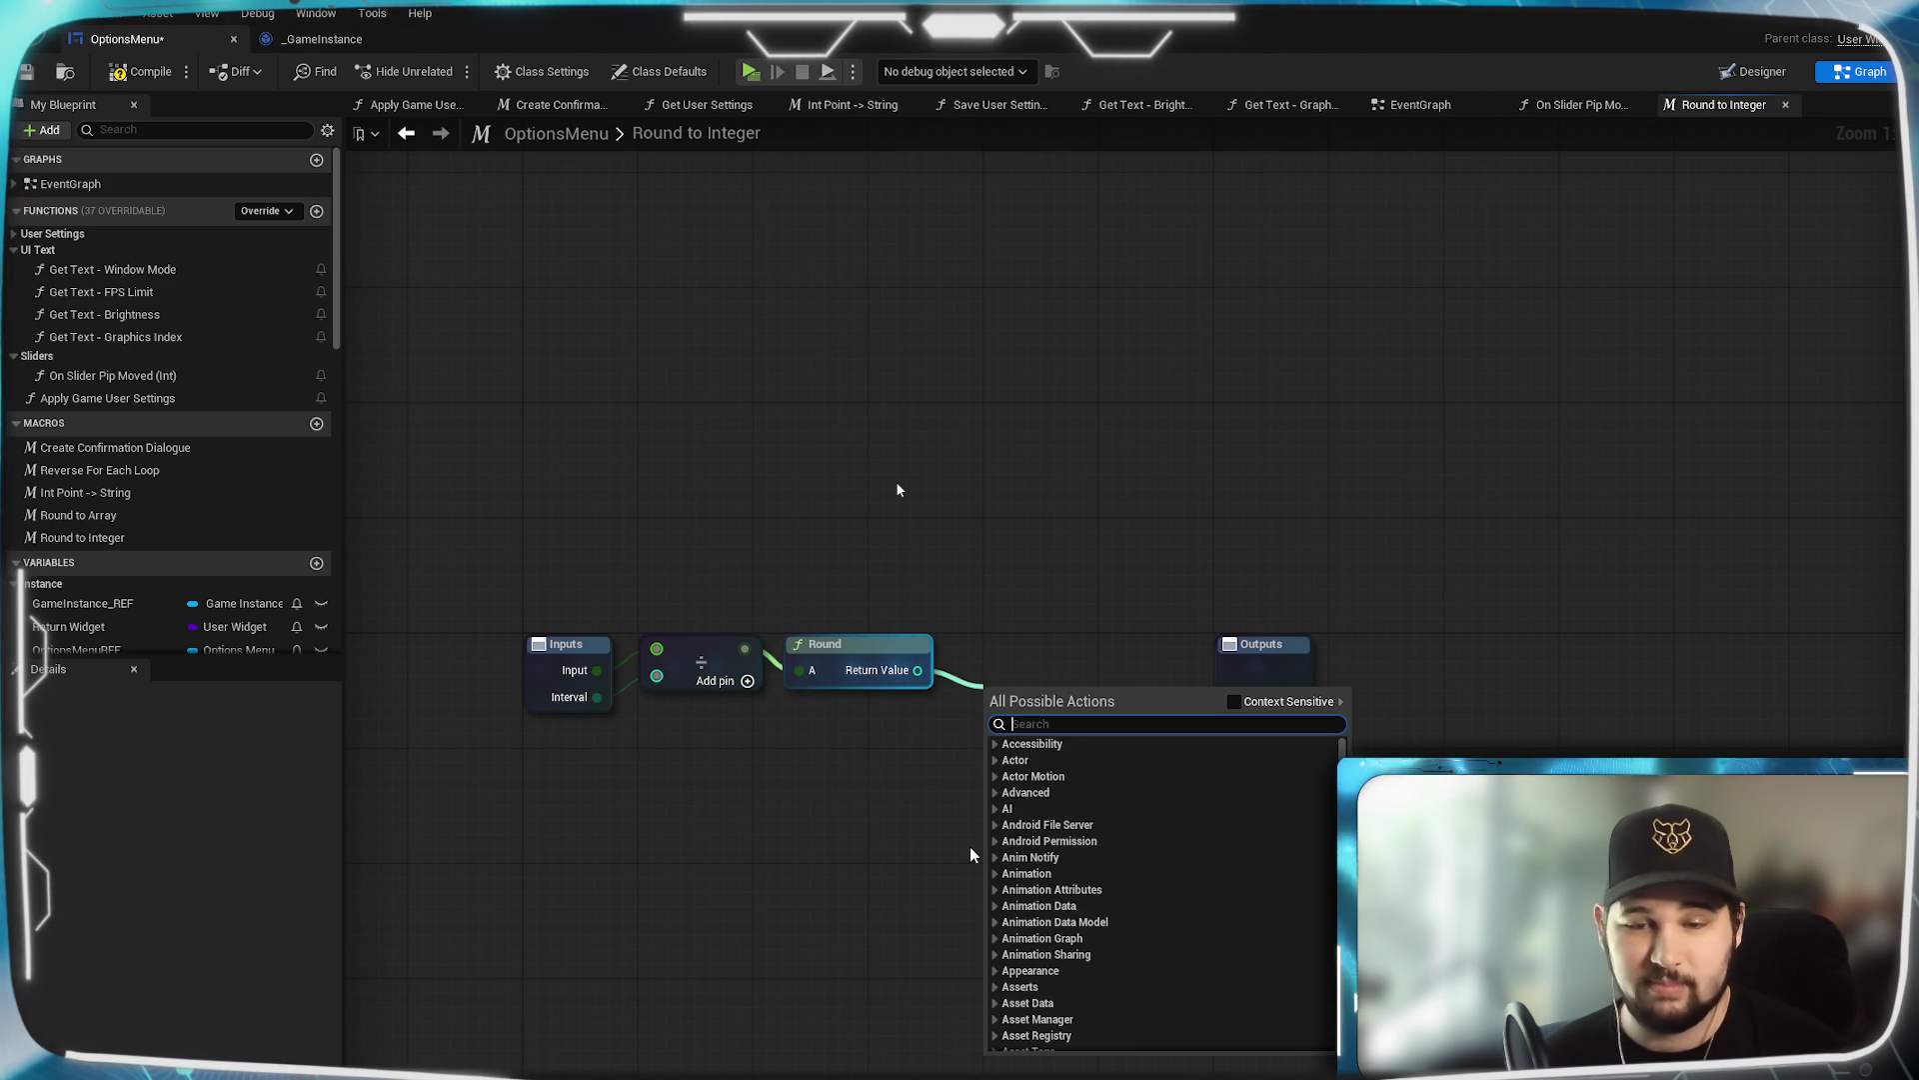
text(multiply)
key(Return)
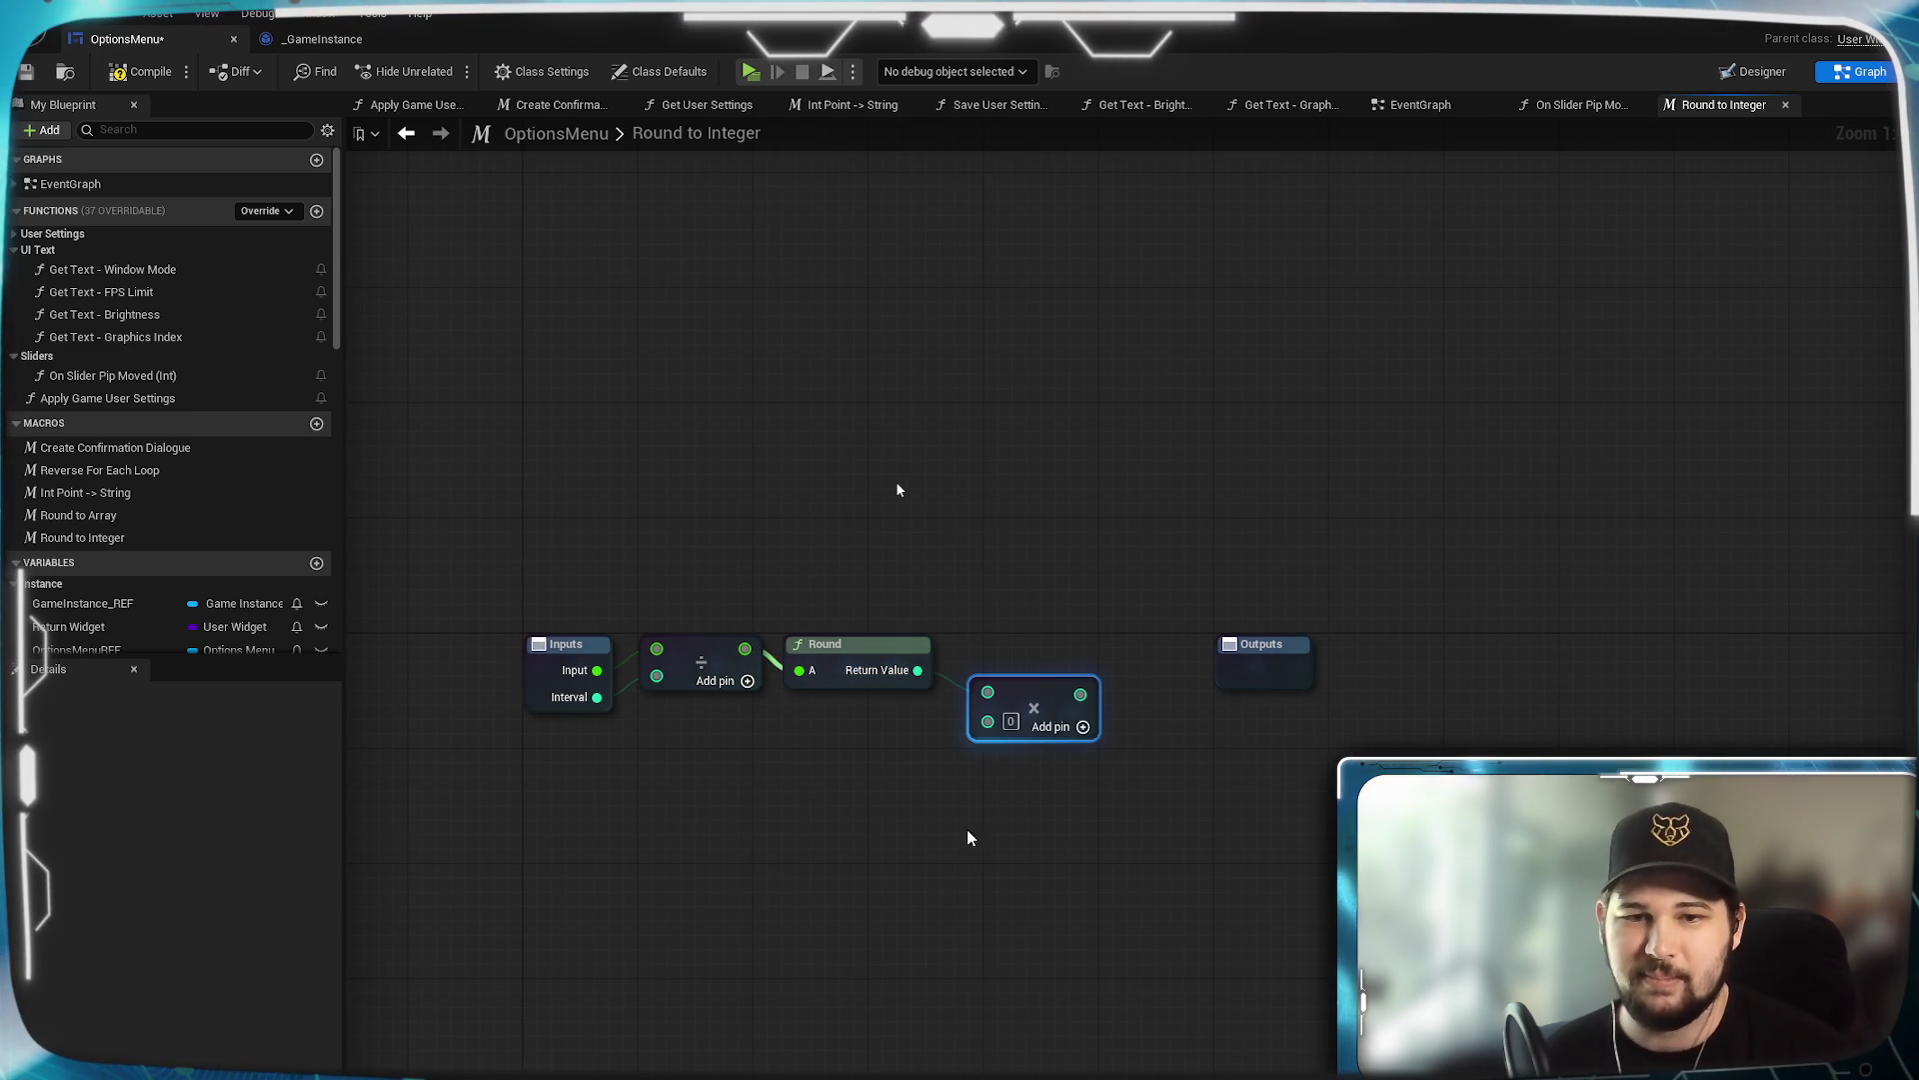
right_click(907, 841)
click(668, 849)
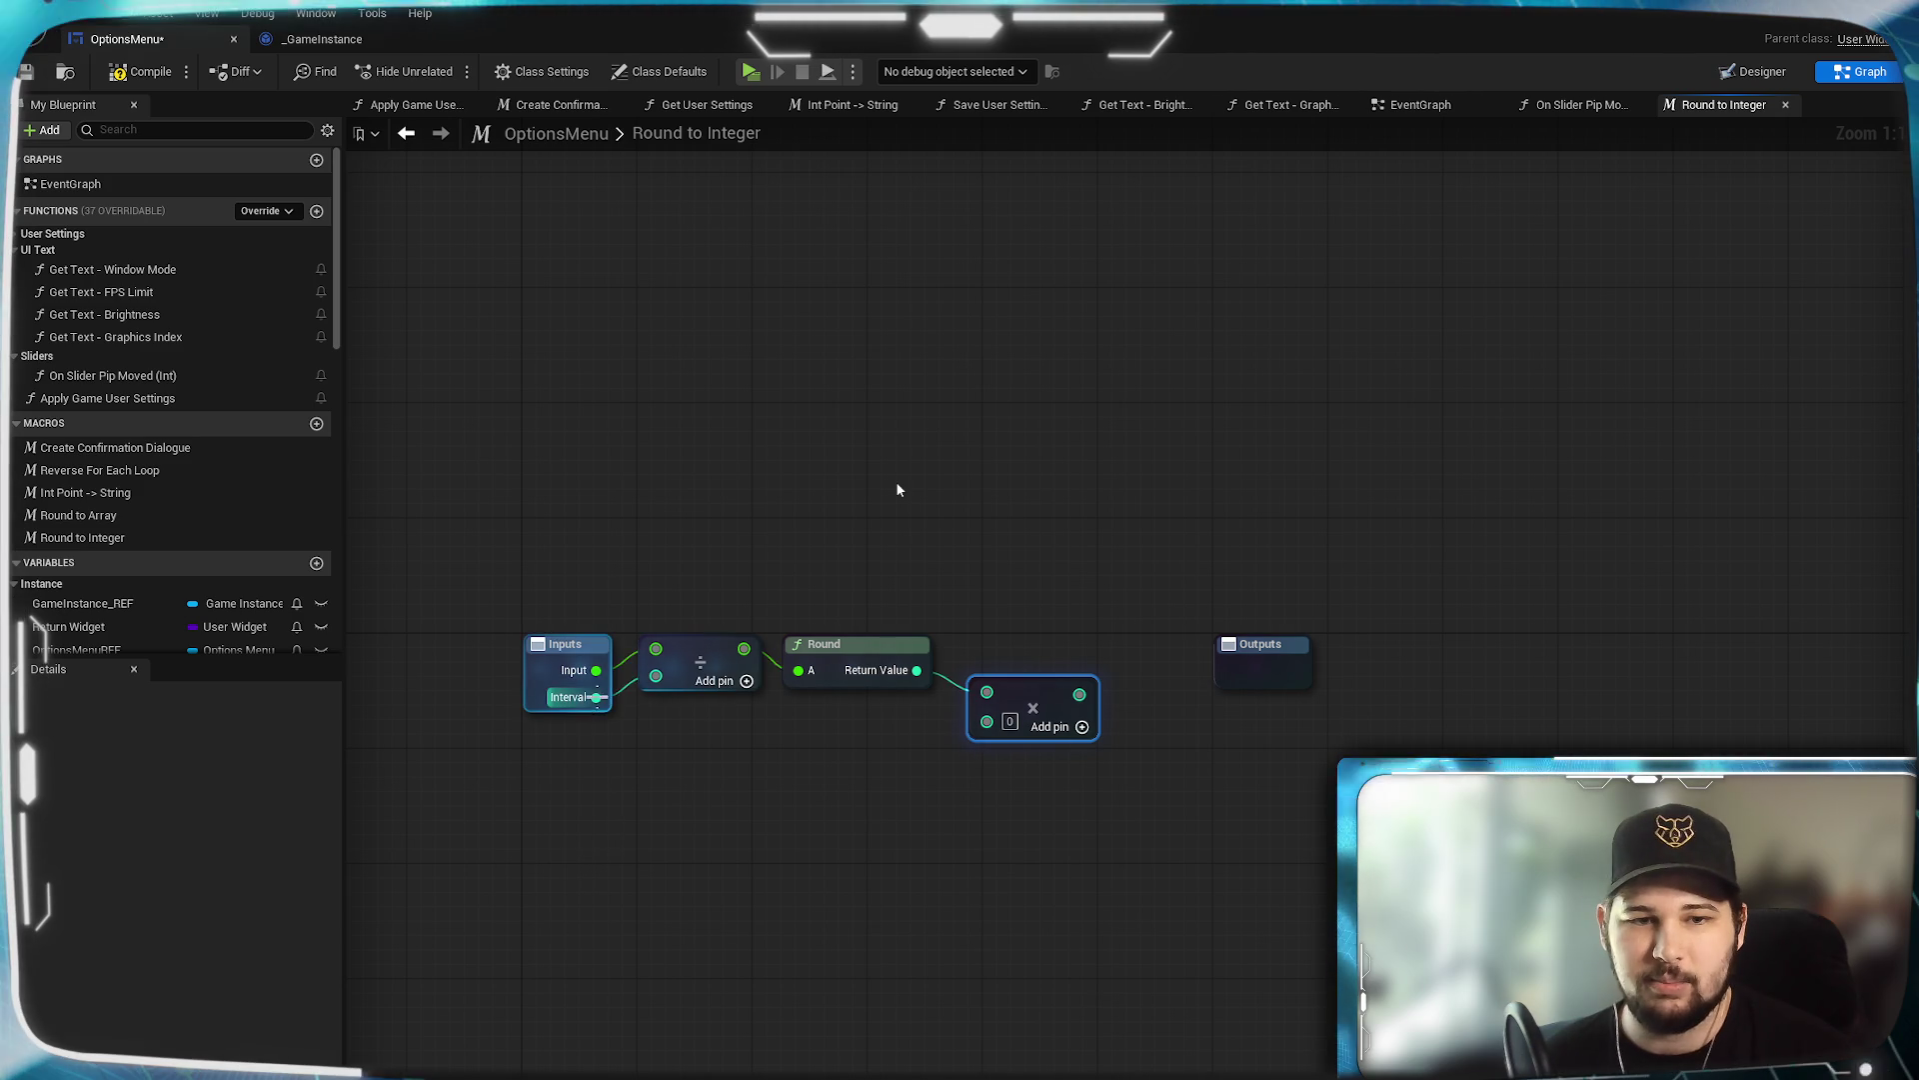
mouse_move(983, 774)
mouse_down()
mouse_move(975, 742)
mouse_move(1047, 686)
mouse_move(1034, 673)
mouse_up()
click(912, 844)
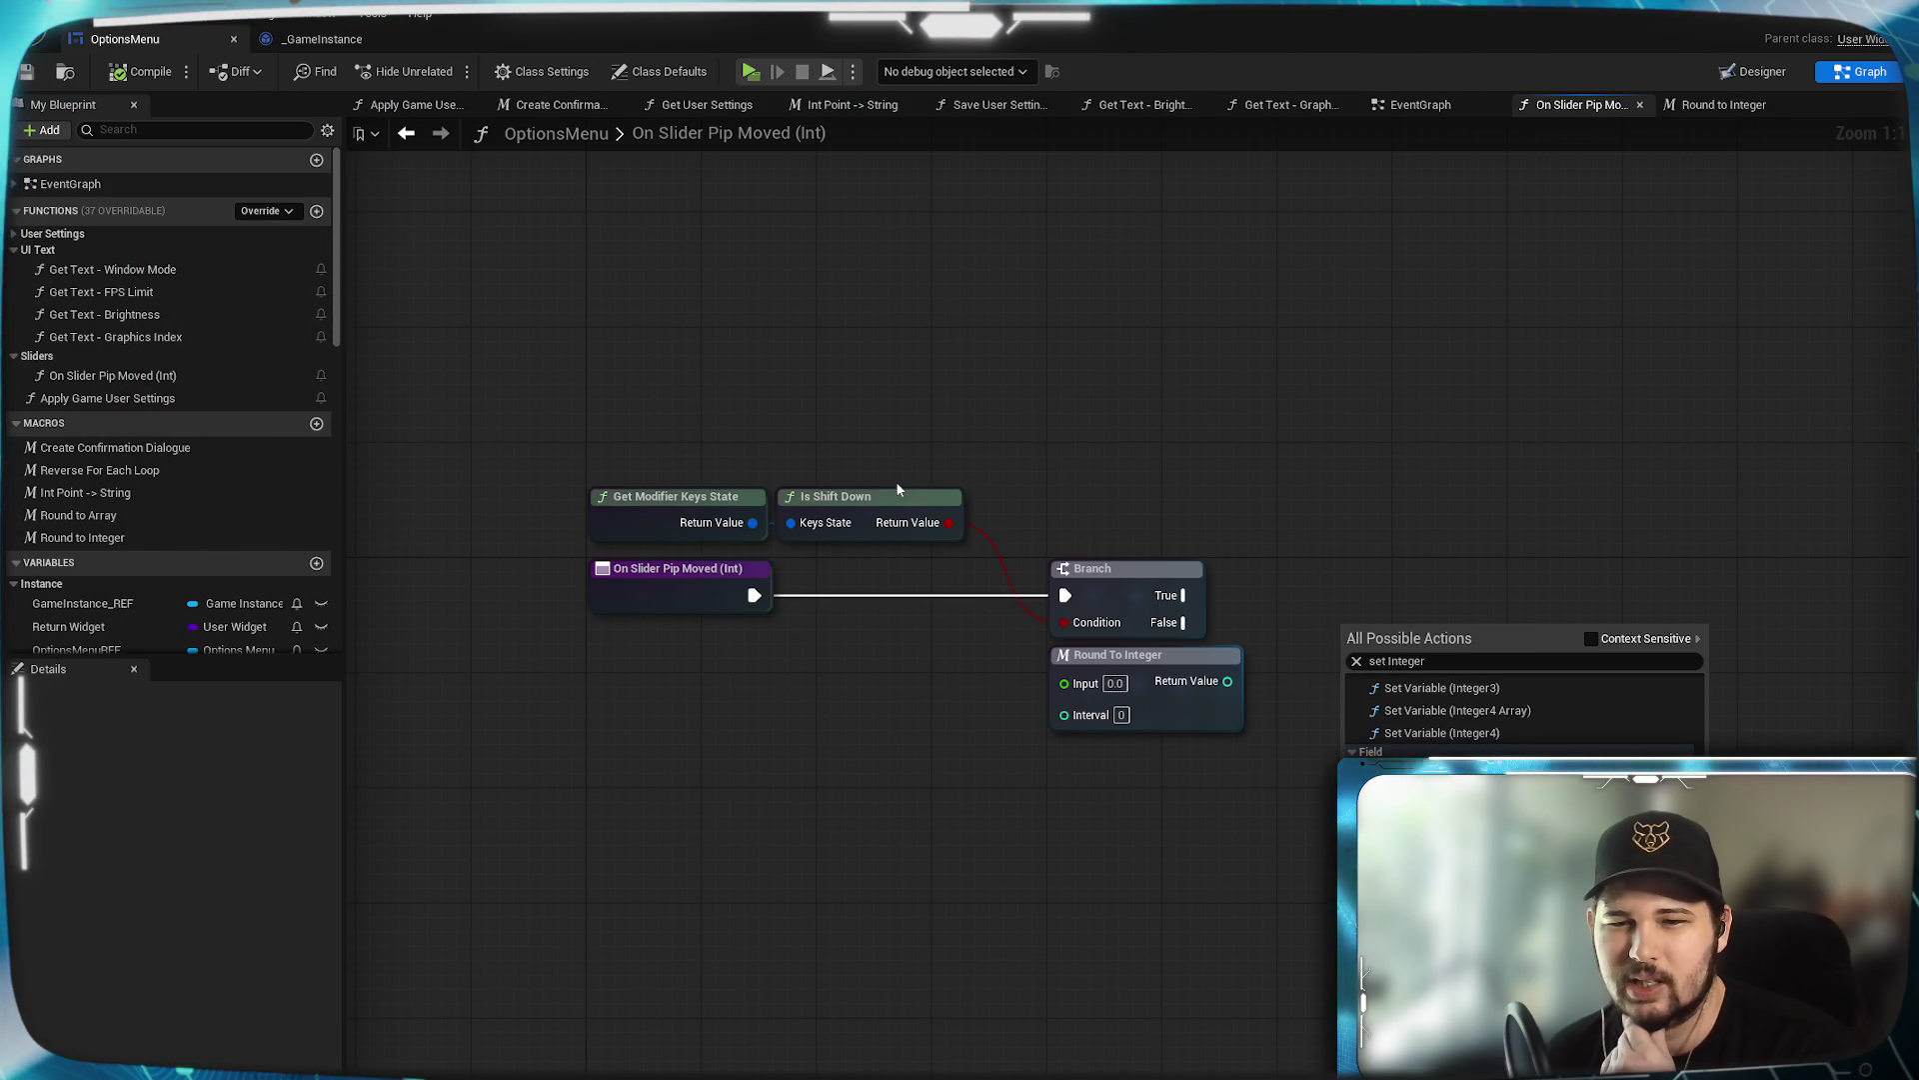
Browse the 'set integer' search results and close the search without adding a node.
key(Down)
key(Down)
key(Down)
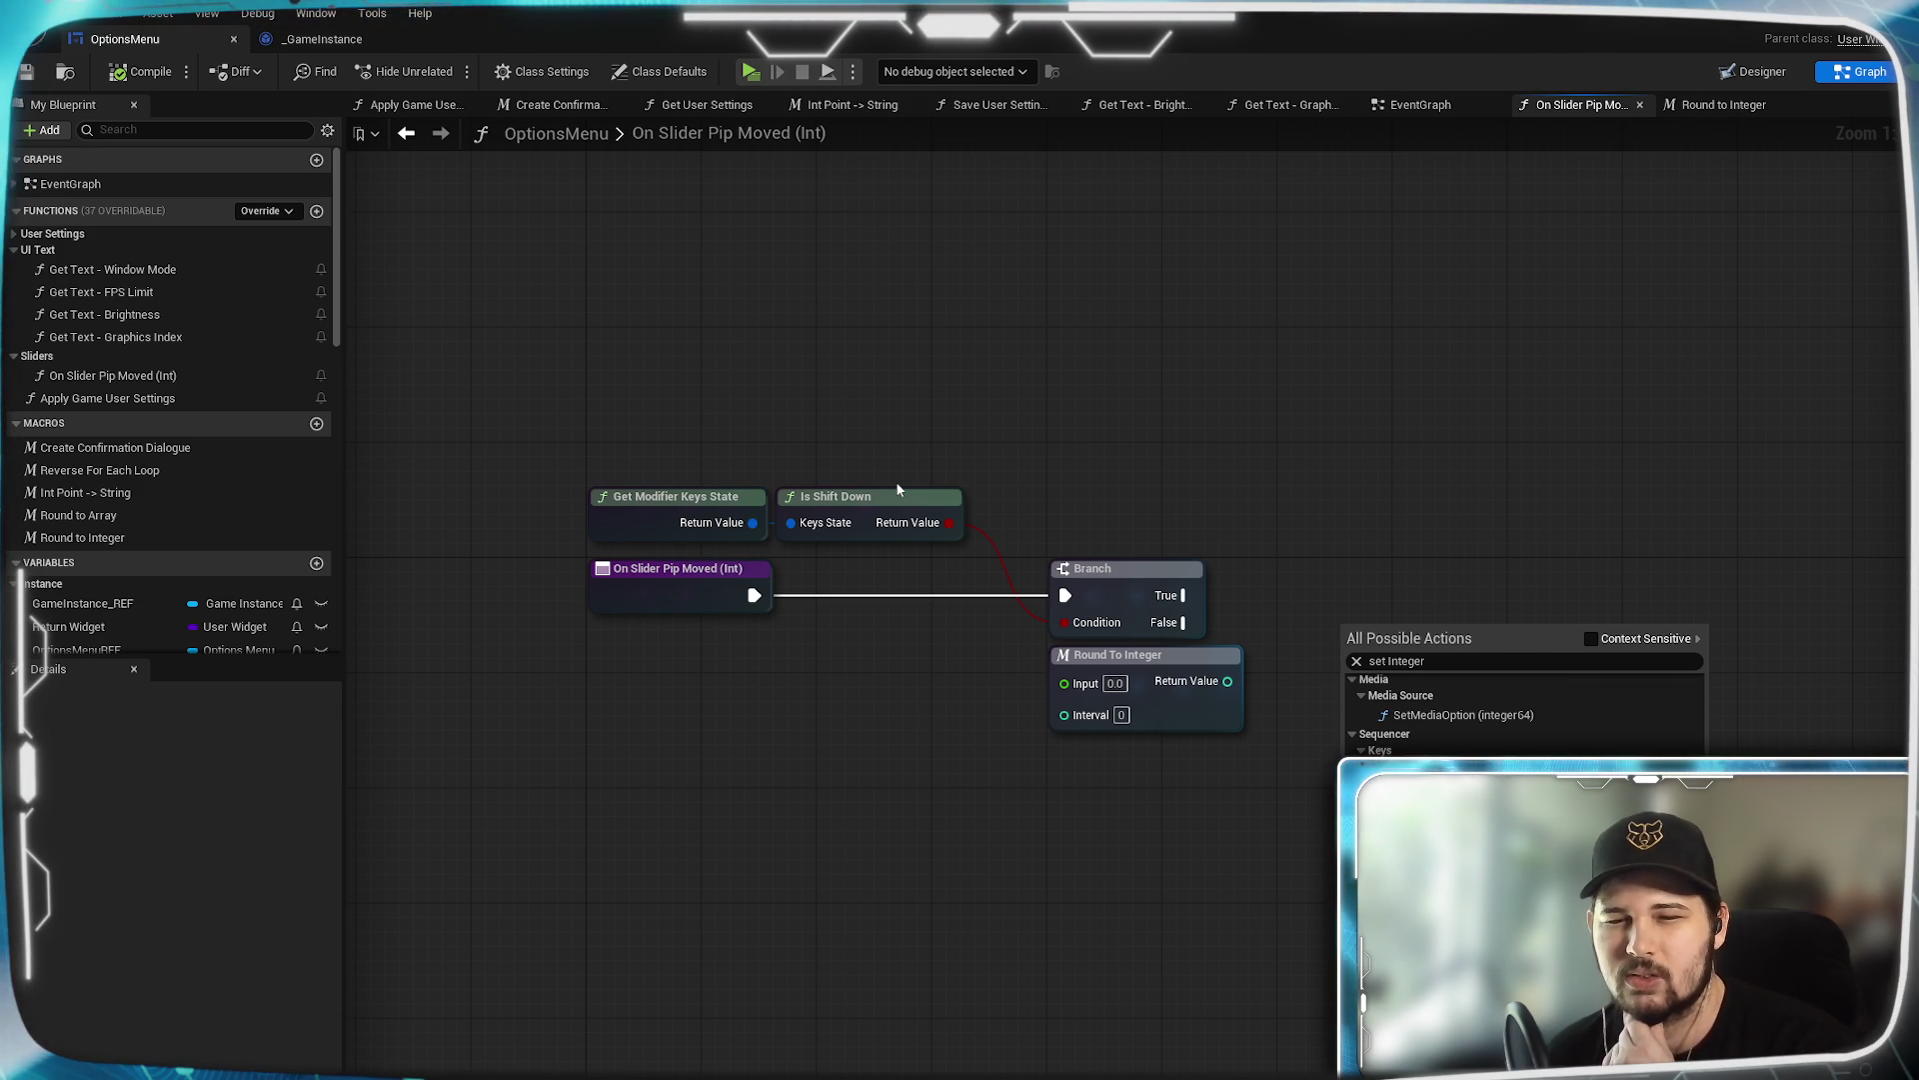
key(Down)
key(Down)
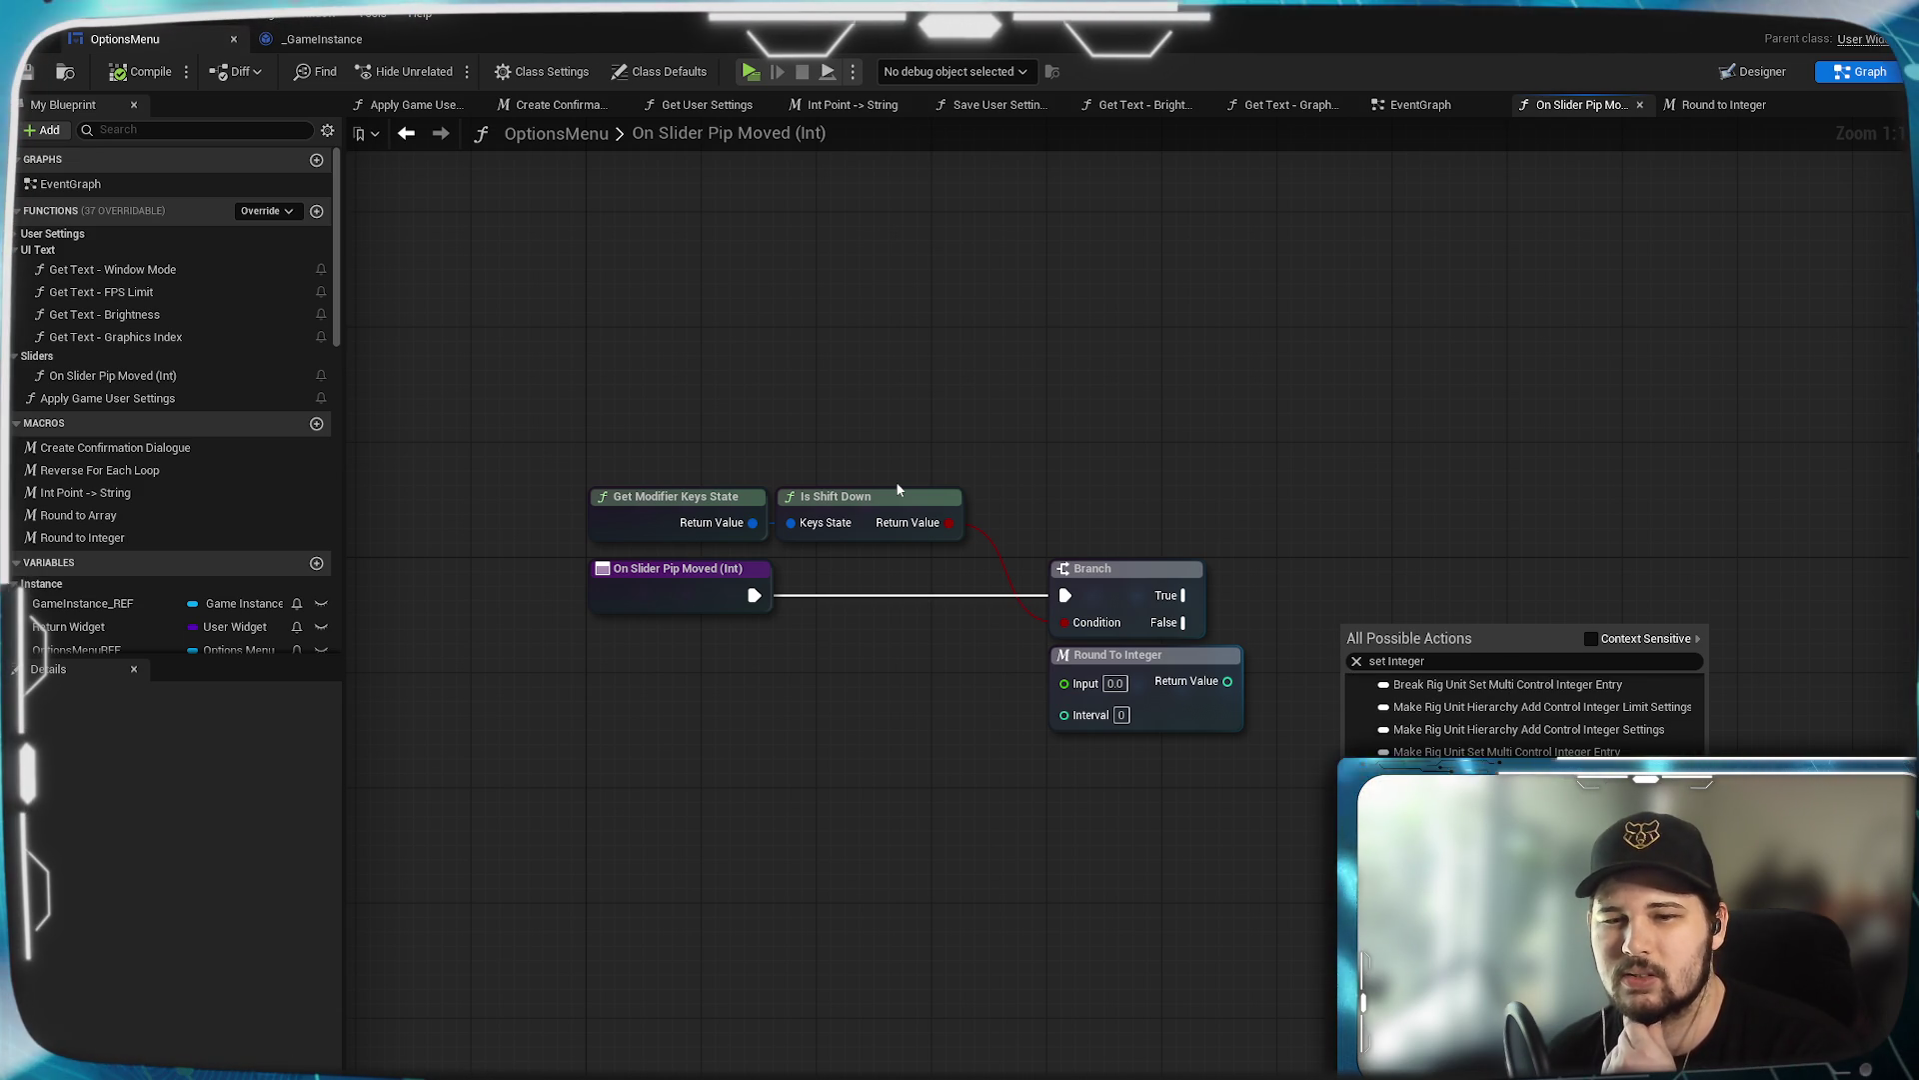
key(Escape)
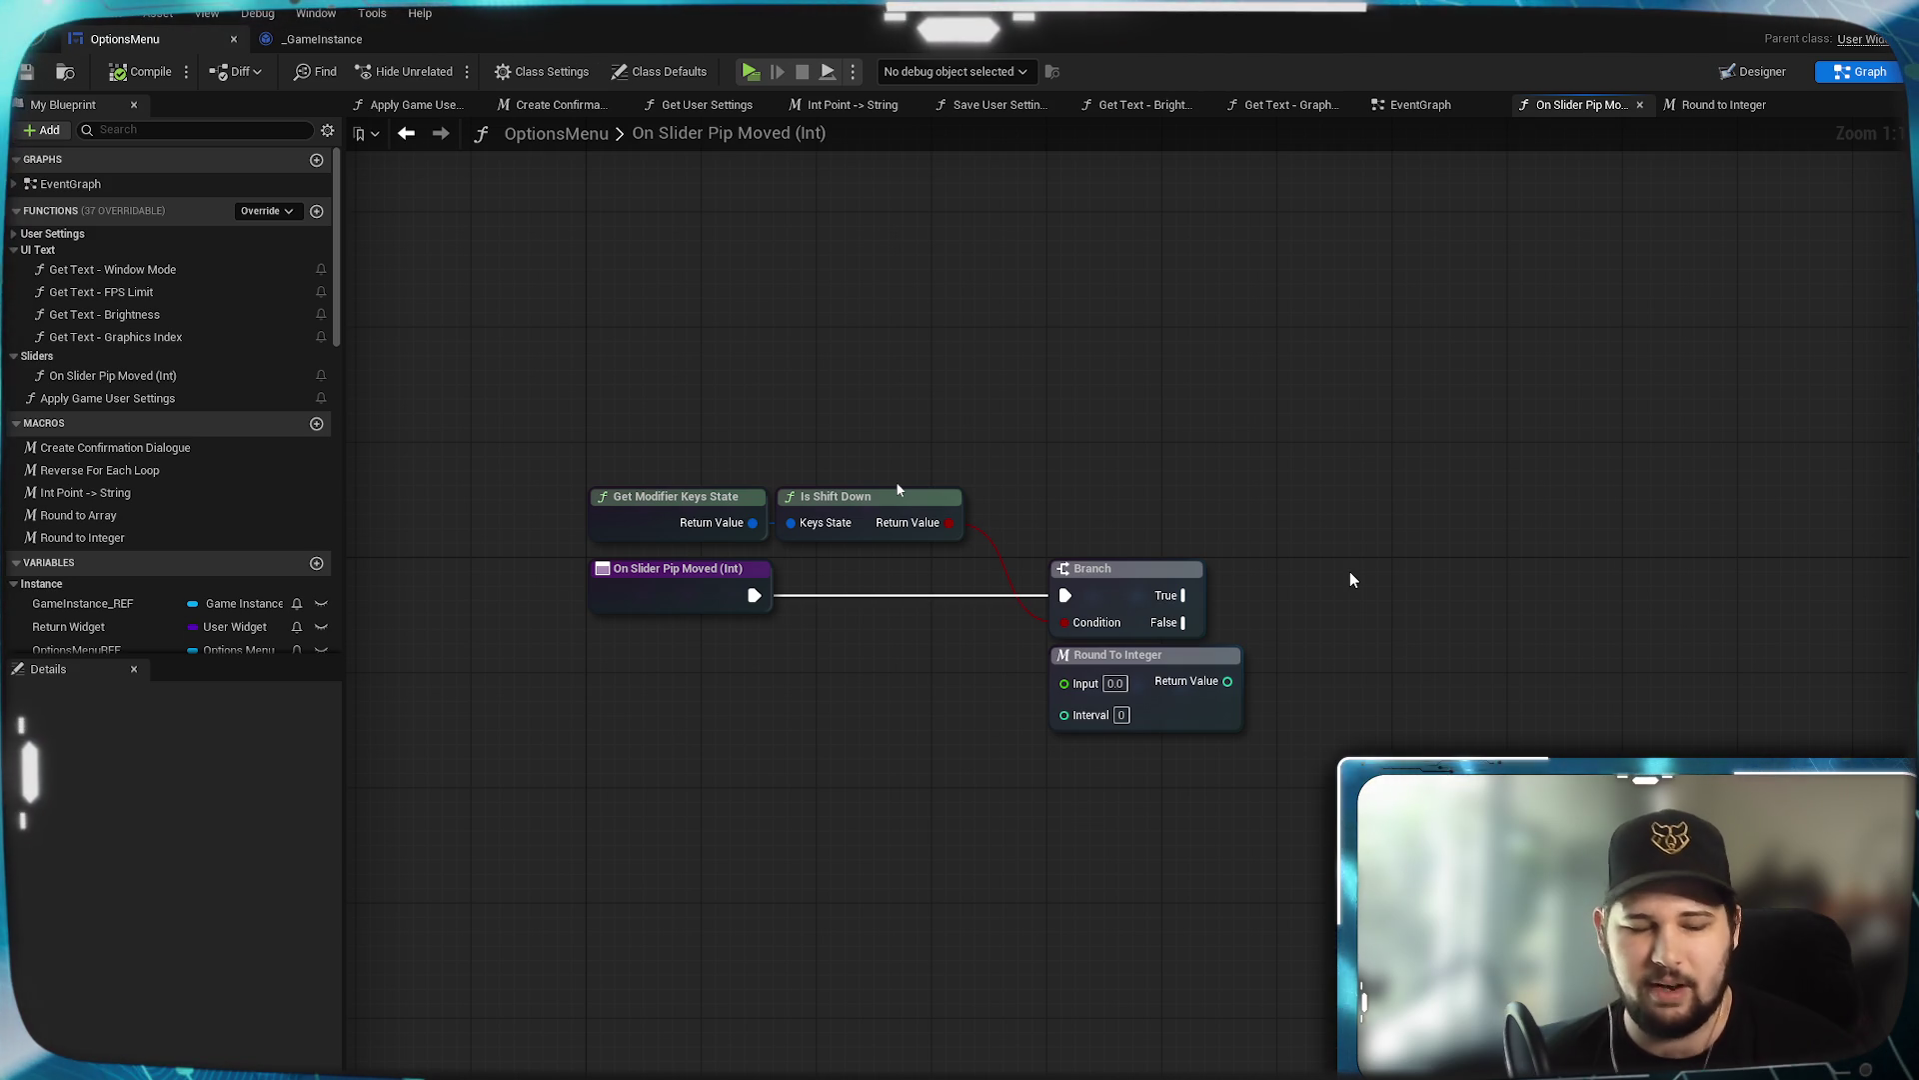
Paste a Set Integer (by ref) node and position it right of the Branch.
key(ctrl+v)
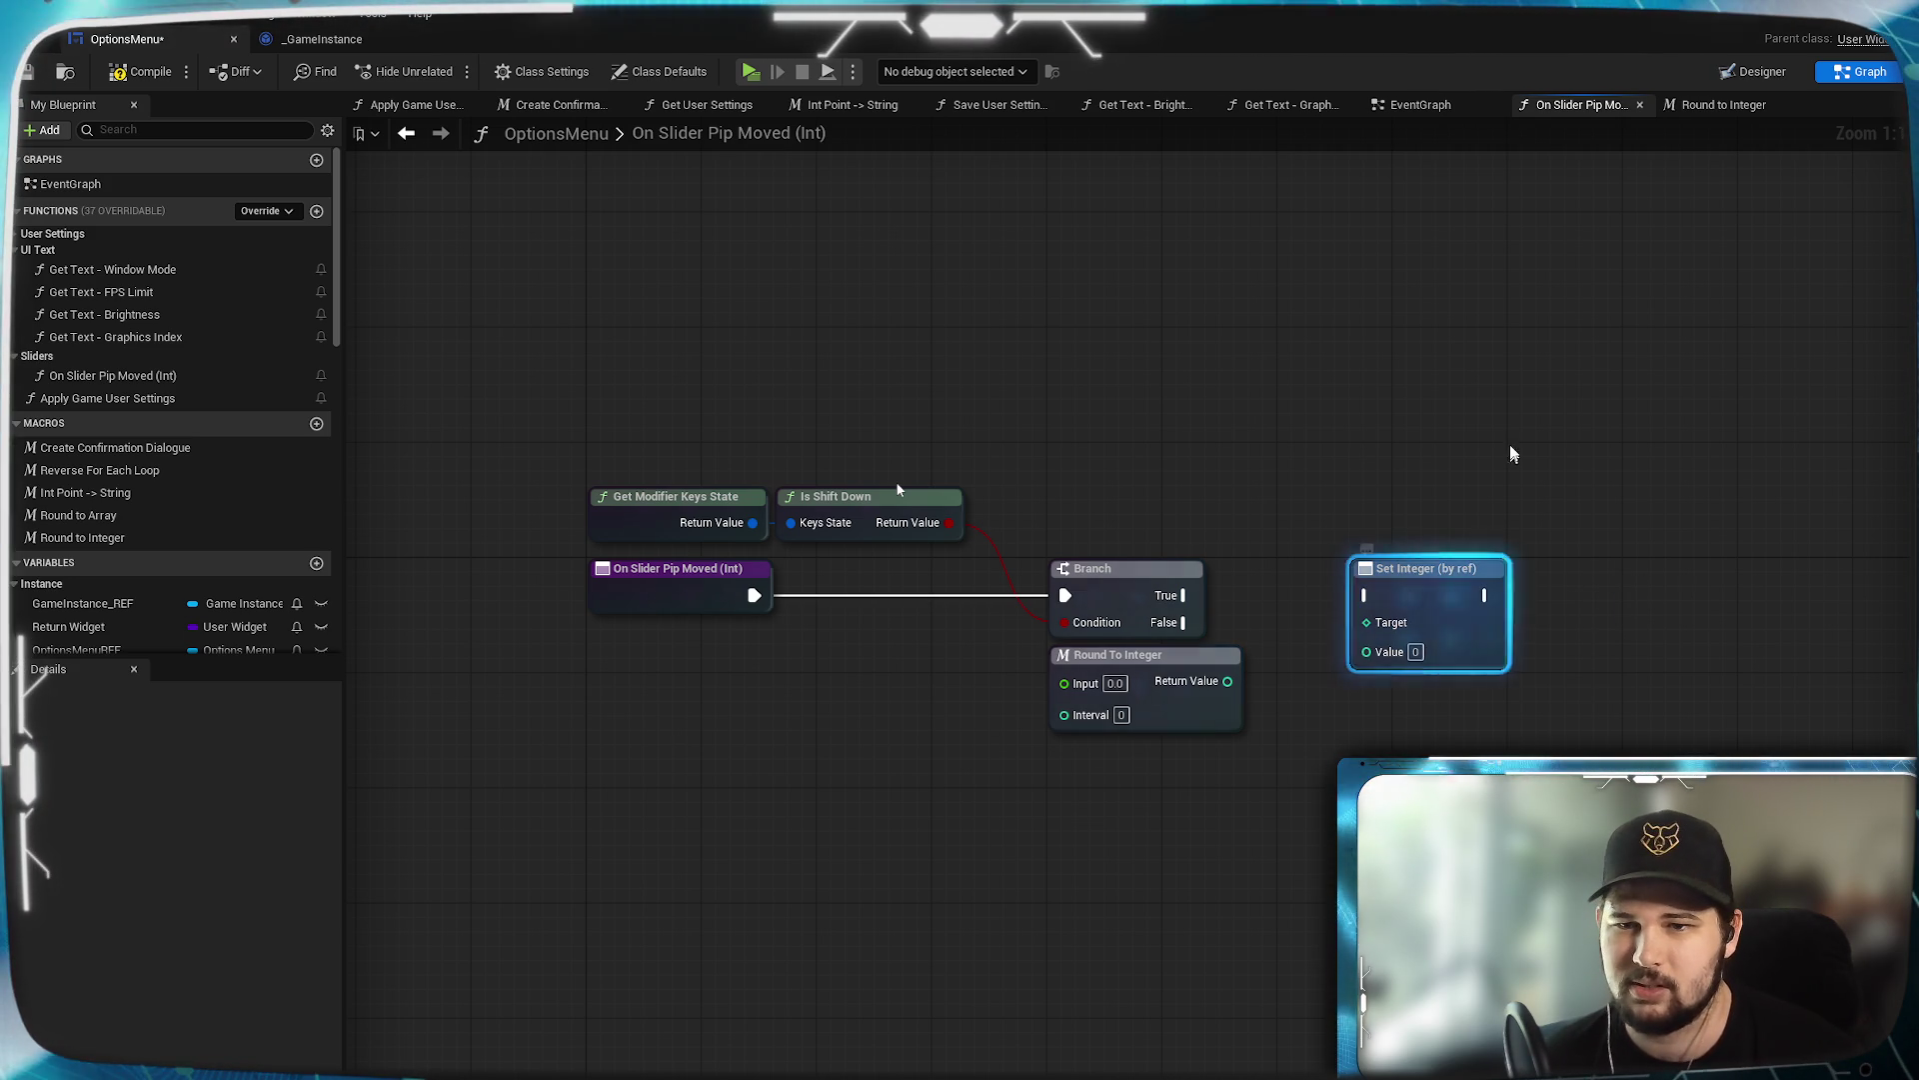
drag(1410, 586, 1453, 585)
click(1454, 480)
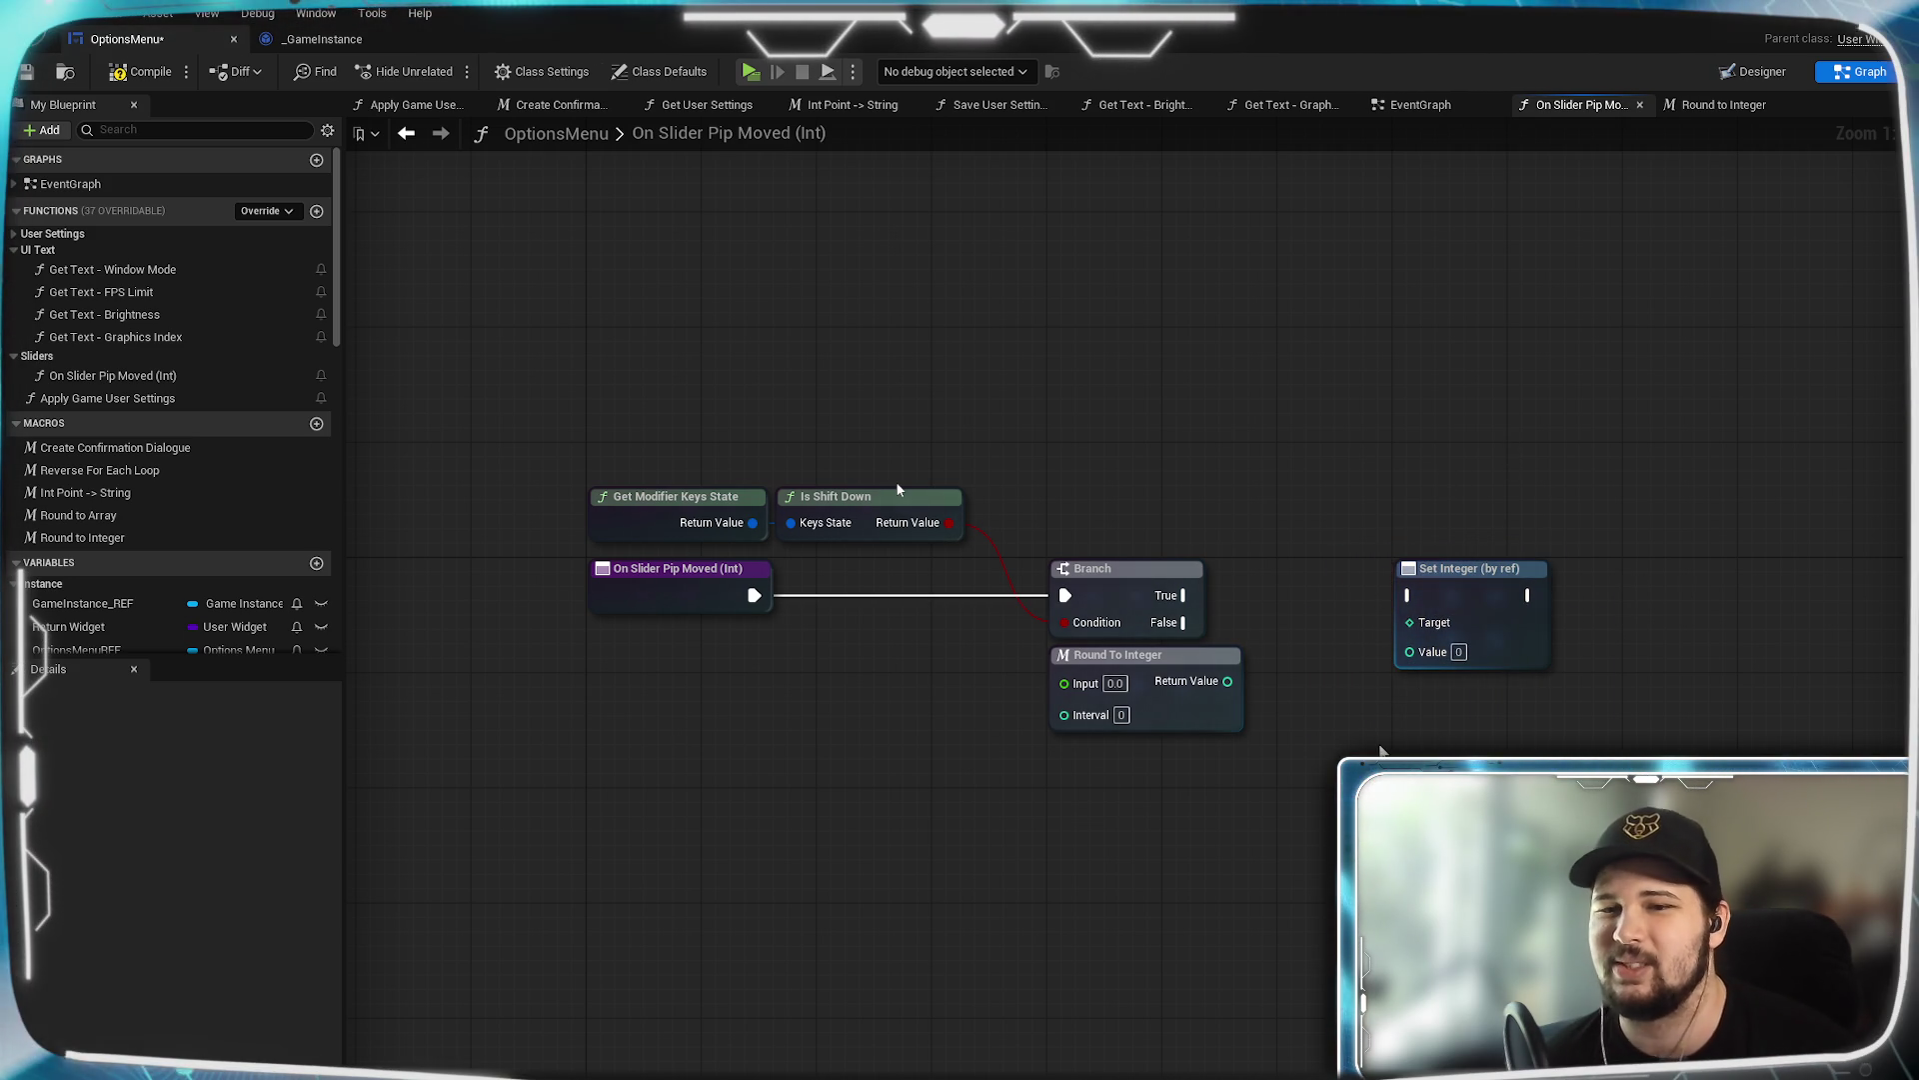
right_click(1380, 749)
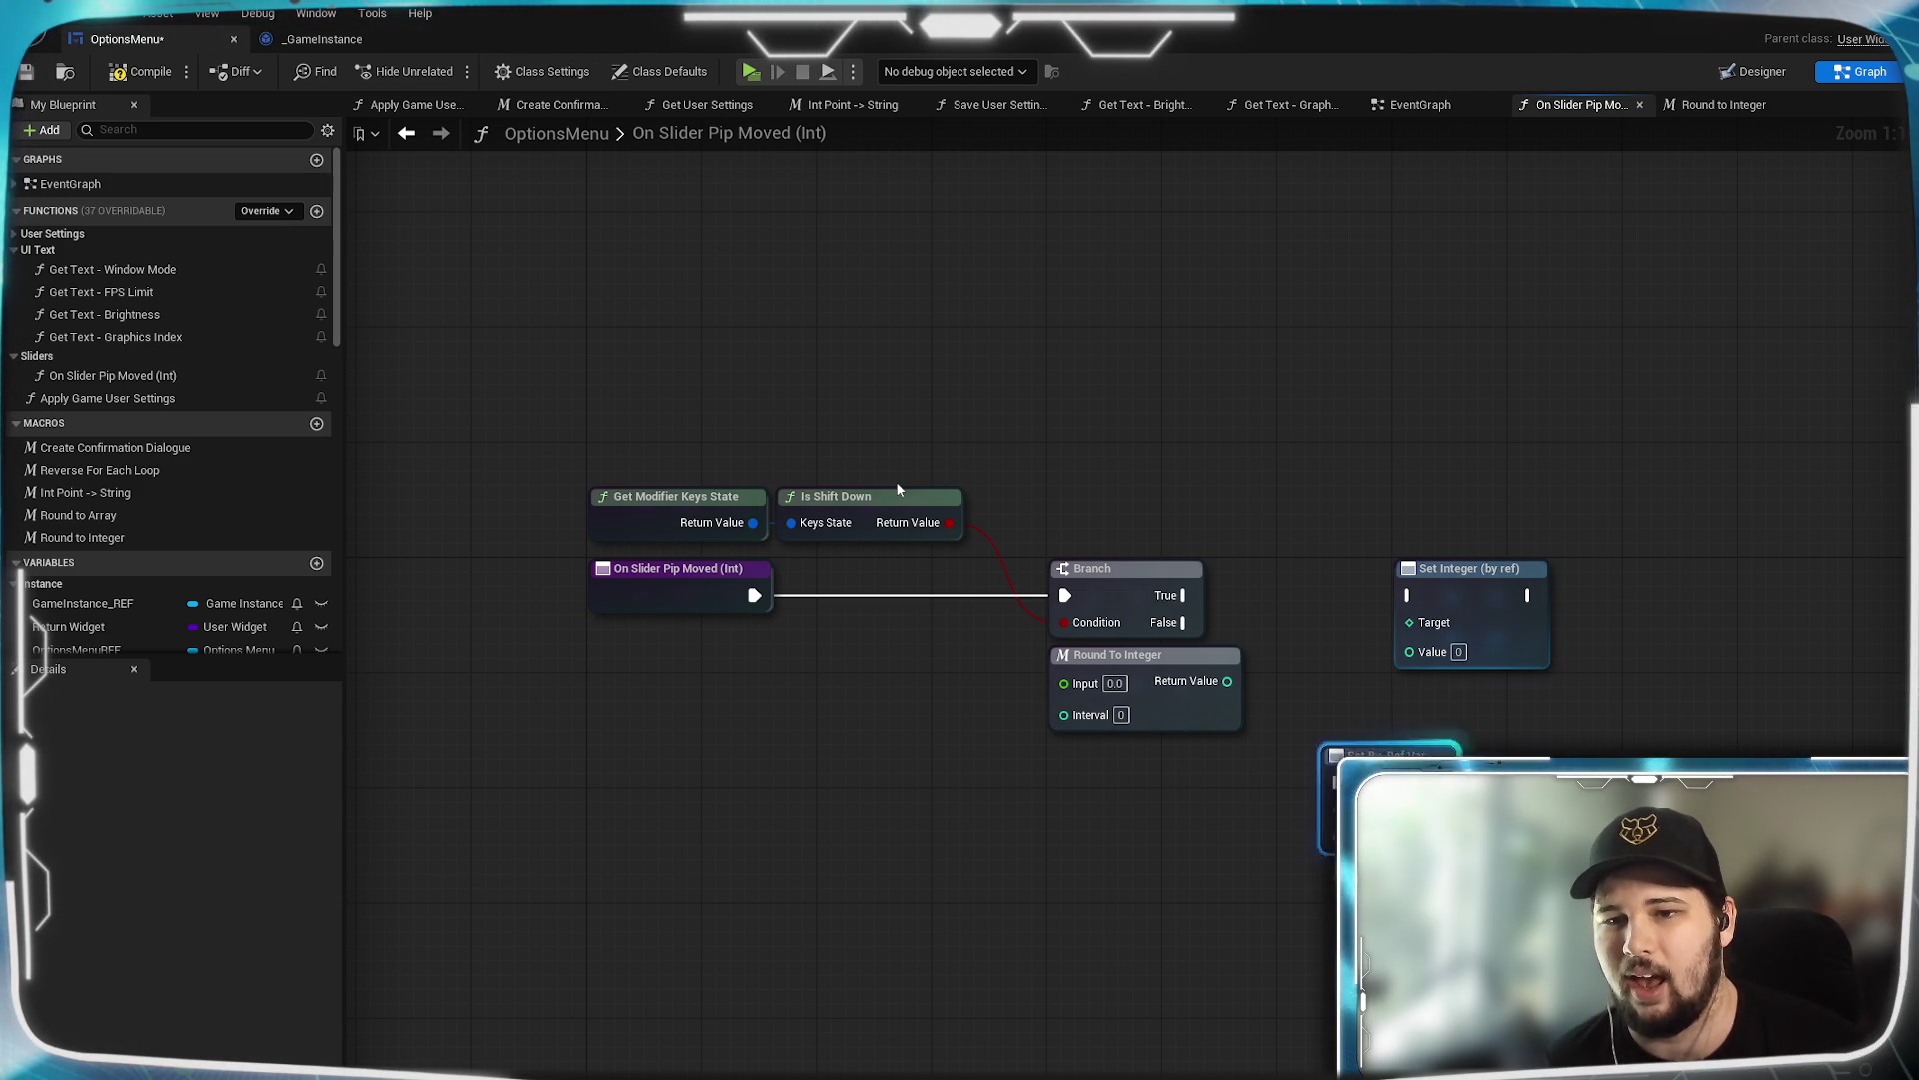
drag(1430, 596, 1494, 605)
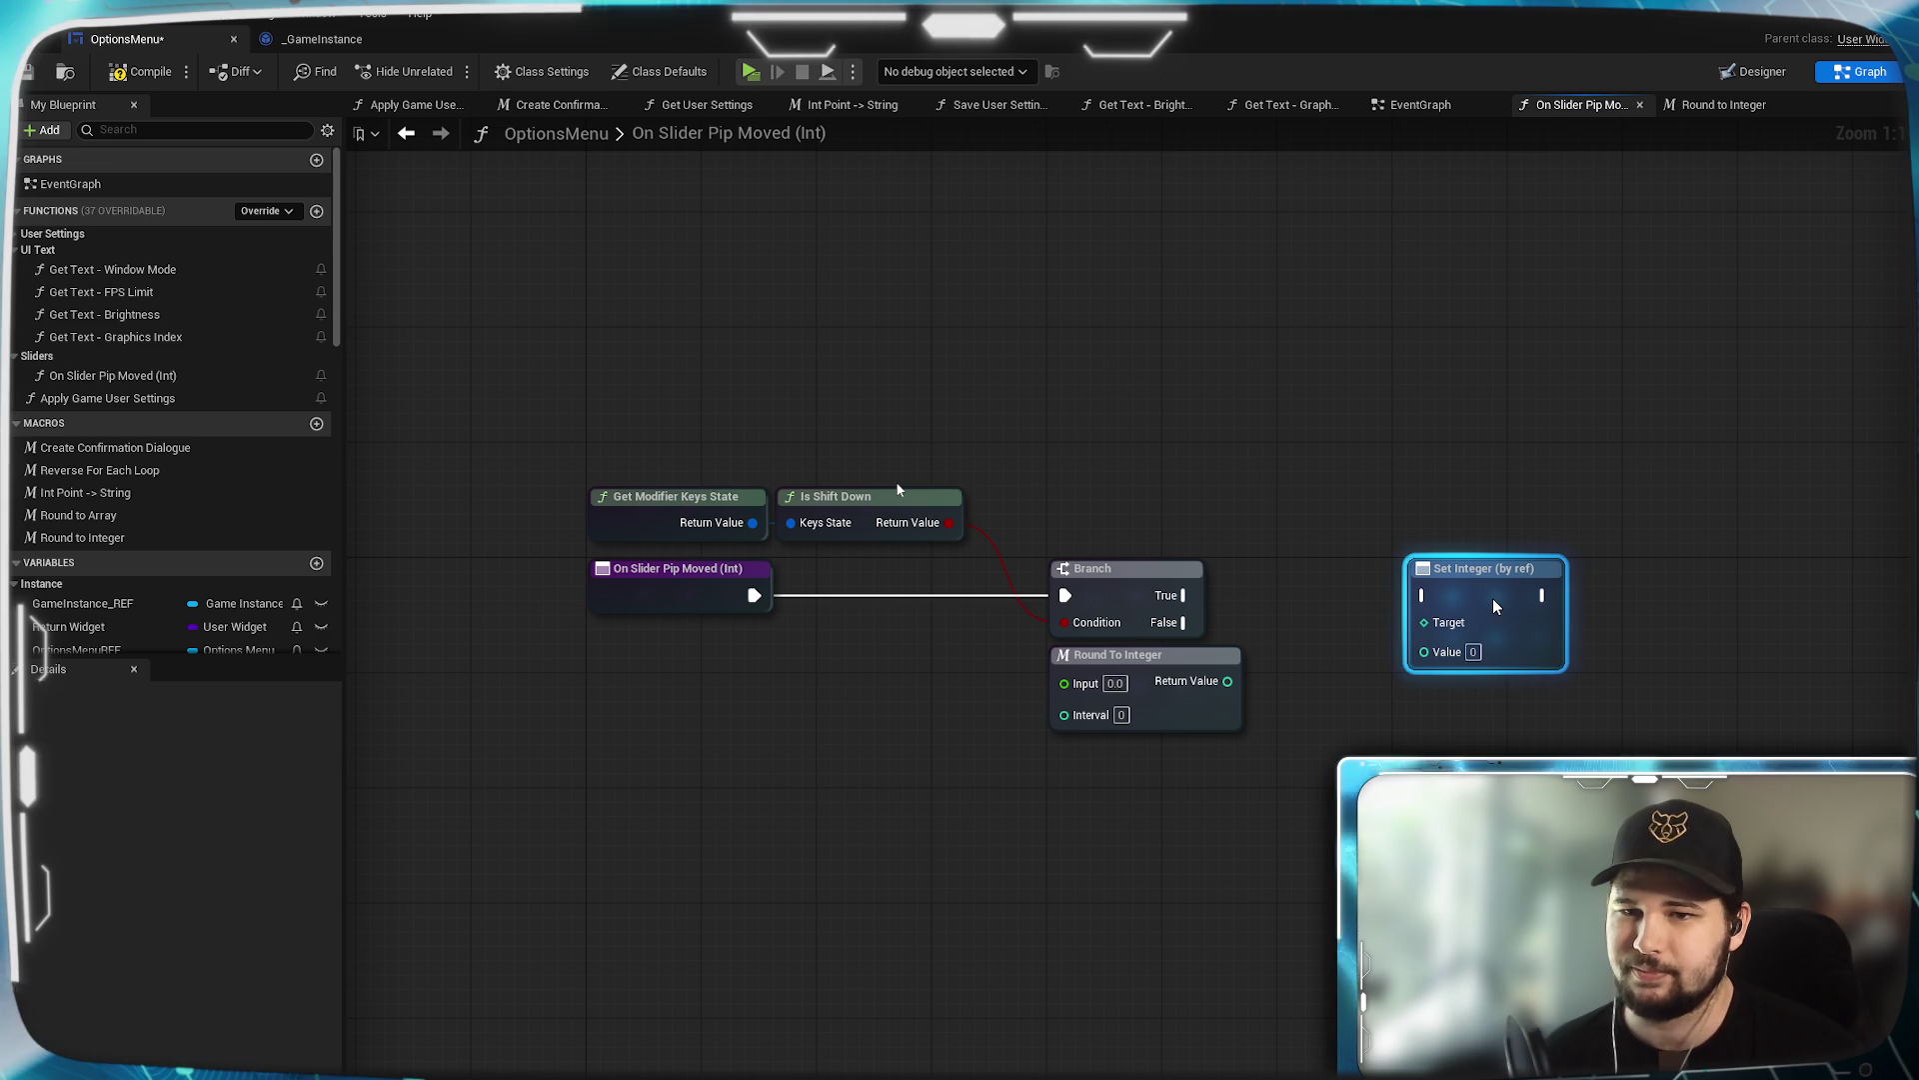
key(ctrl+z)
Promote Round To Integer's Input and Interval and Set Integer's Target to function inputs.
drag(898, 490, 973, 398)
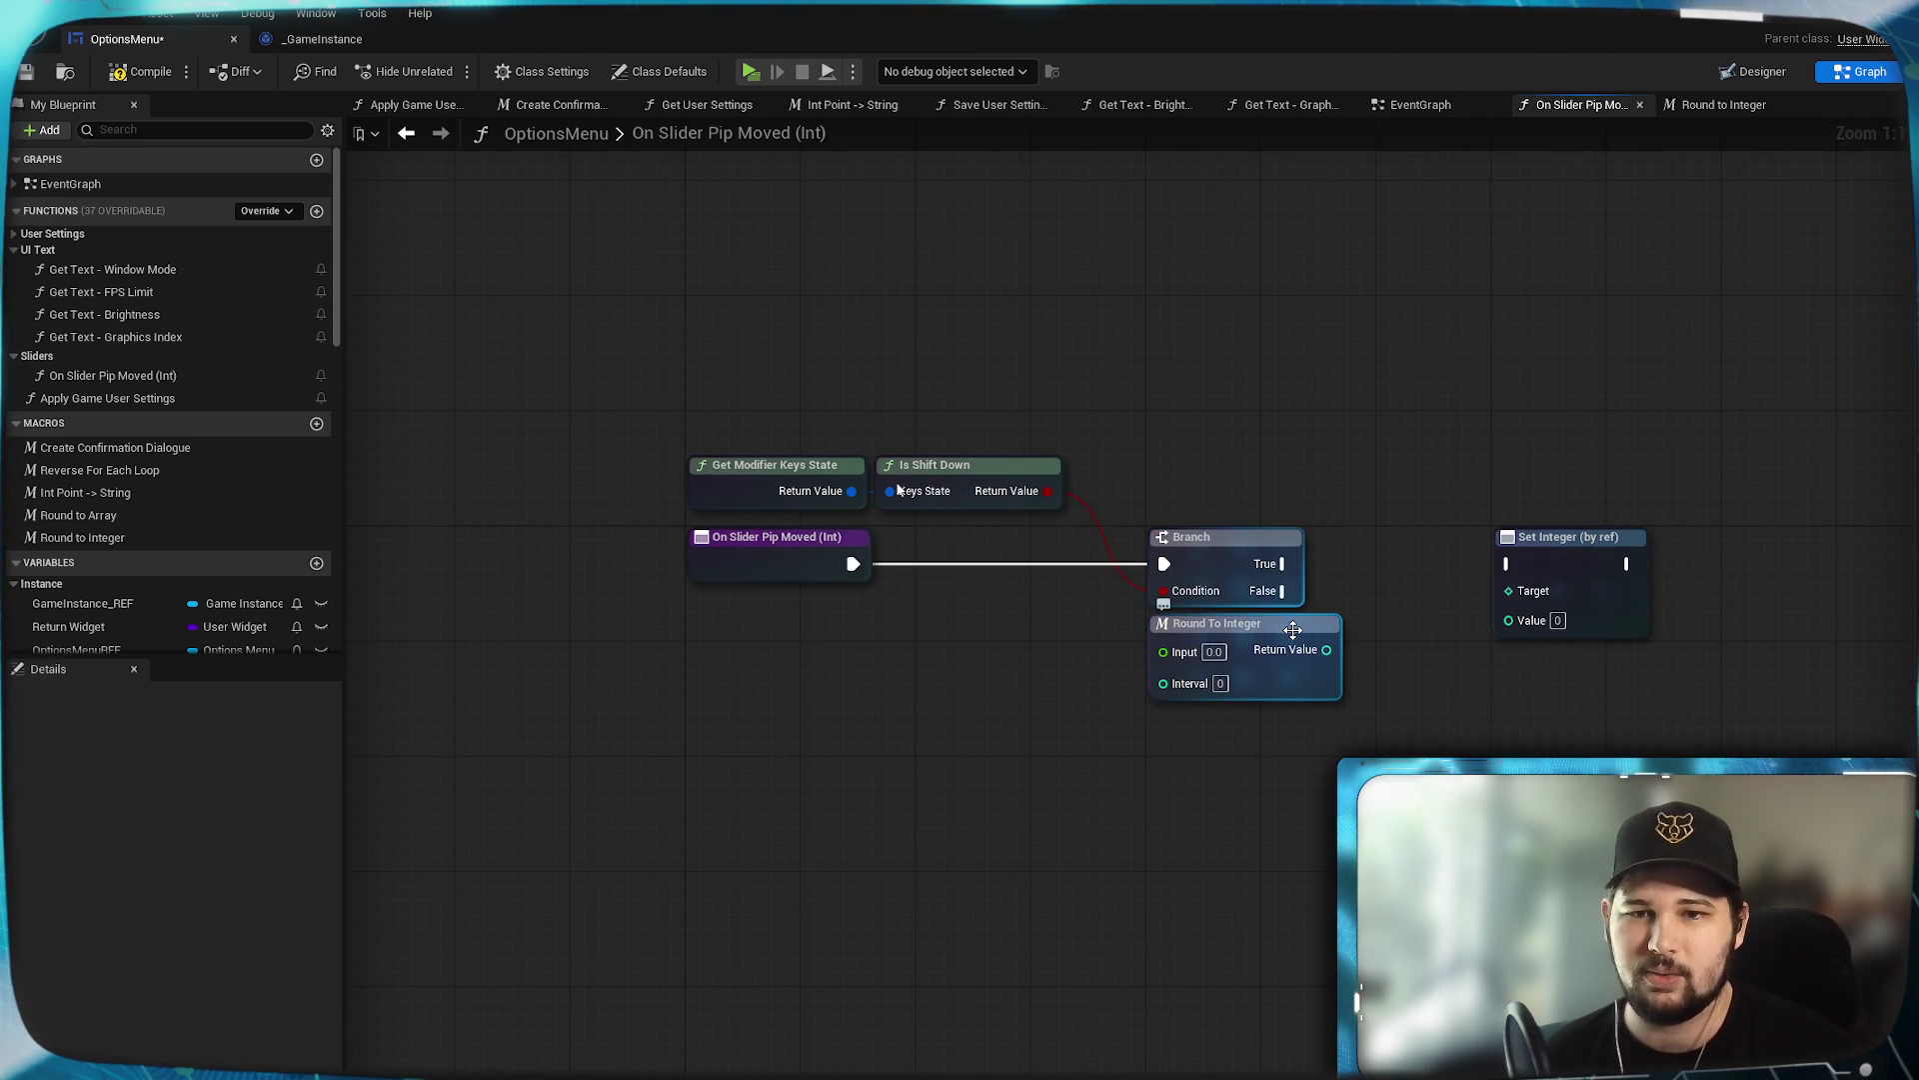
drag(1294, 630, 1509, 669)
drag(1379, 691, 961, 590)
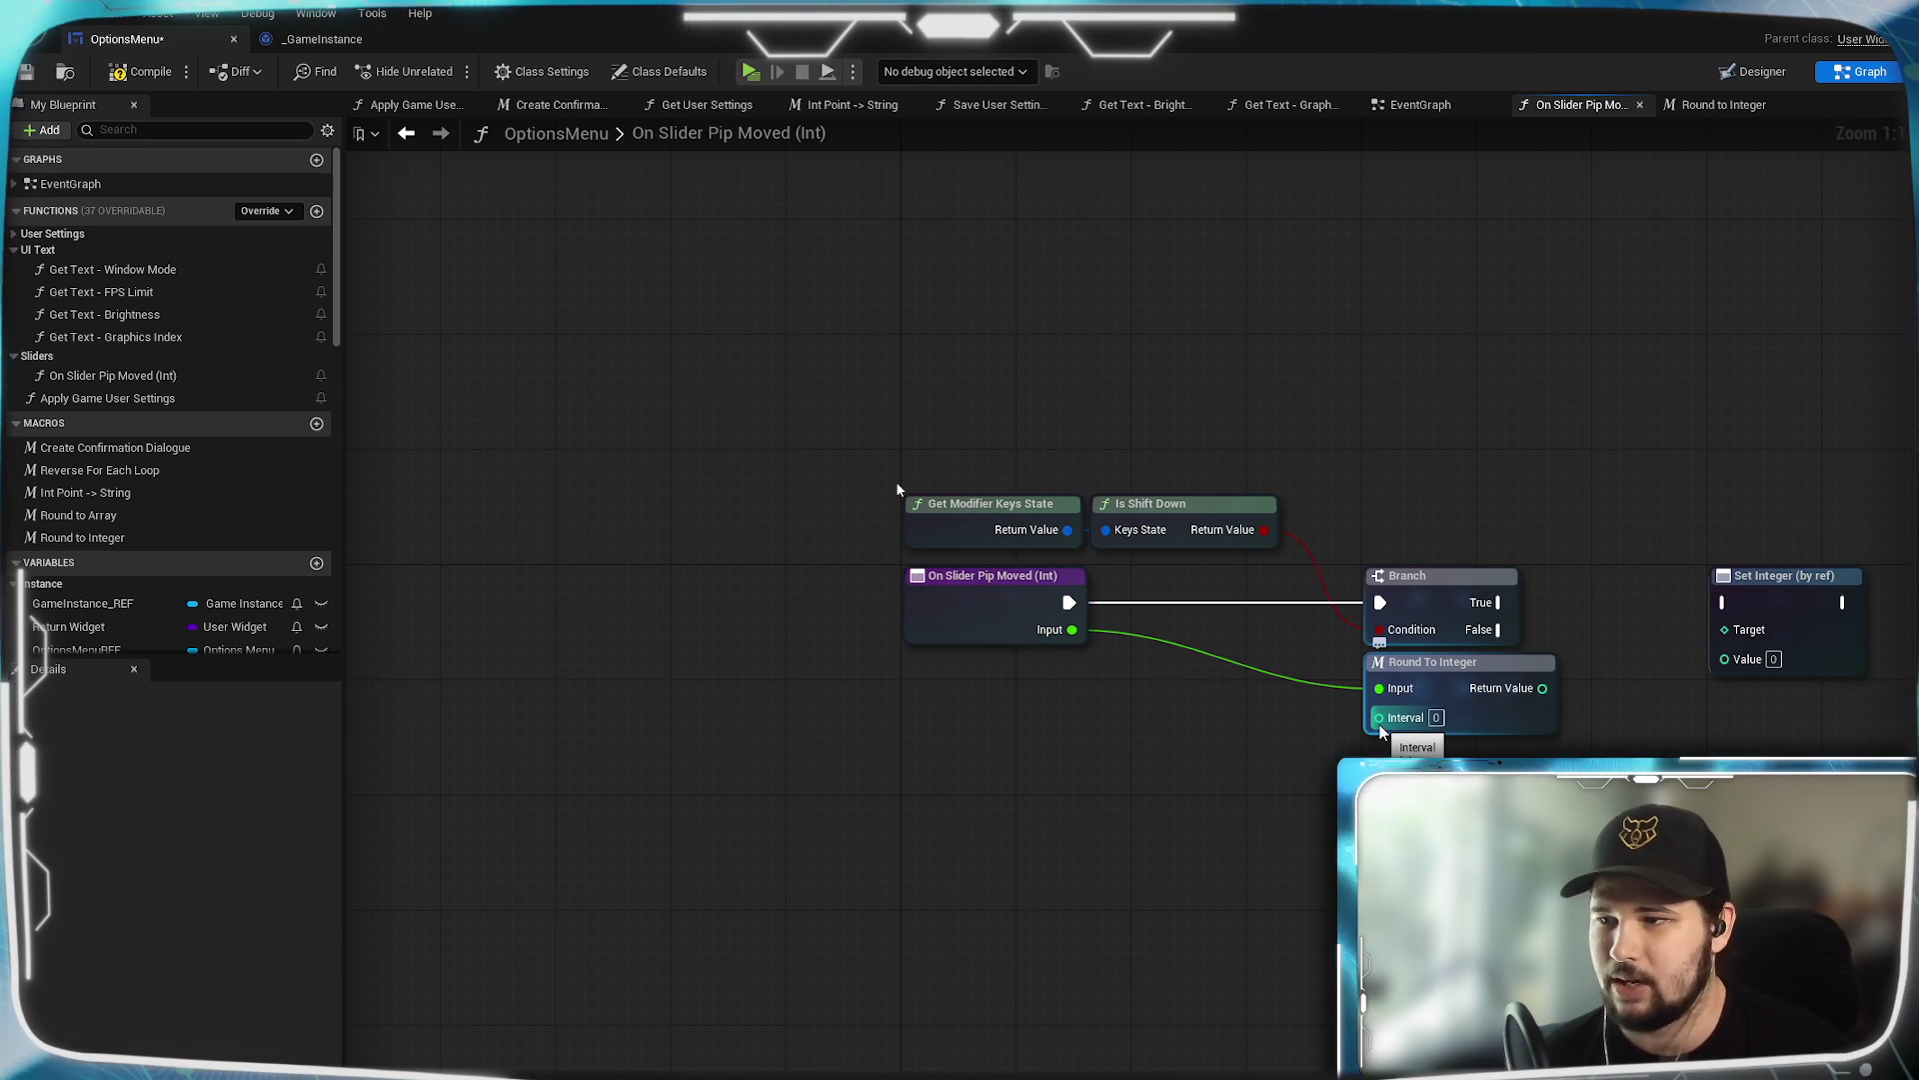
drag(1380, 719, 983, 636)
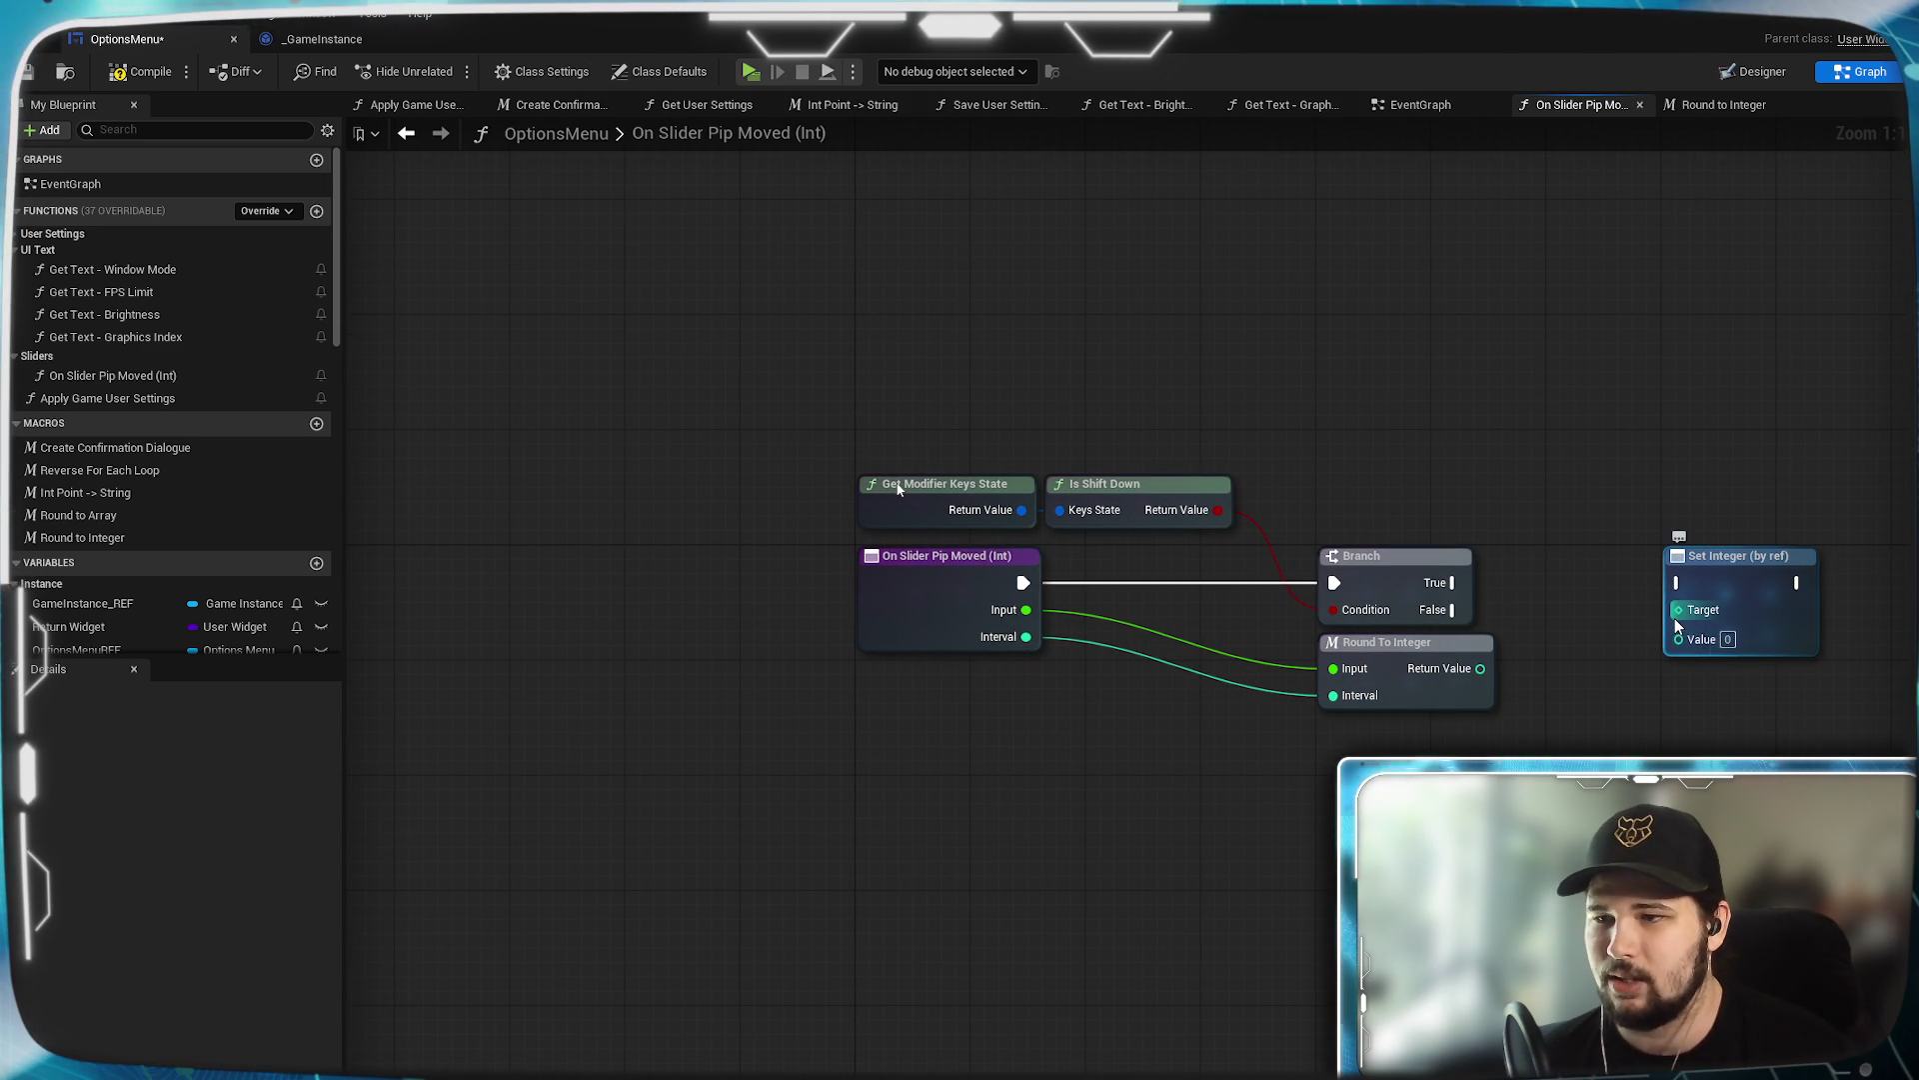
mouse_move(1678, 610)
mouse_down()
mouse_move(1559, 690)
mouse_move(1035, 770)
mouse_move(914, 616)
mouse_up()
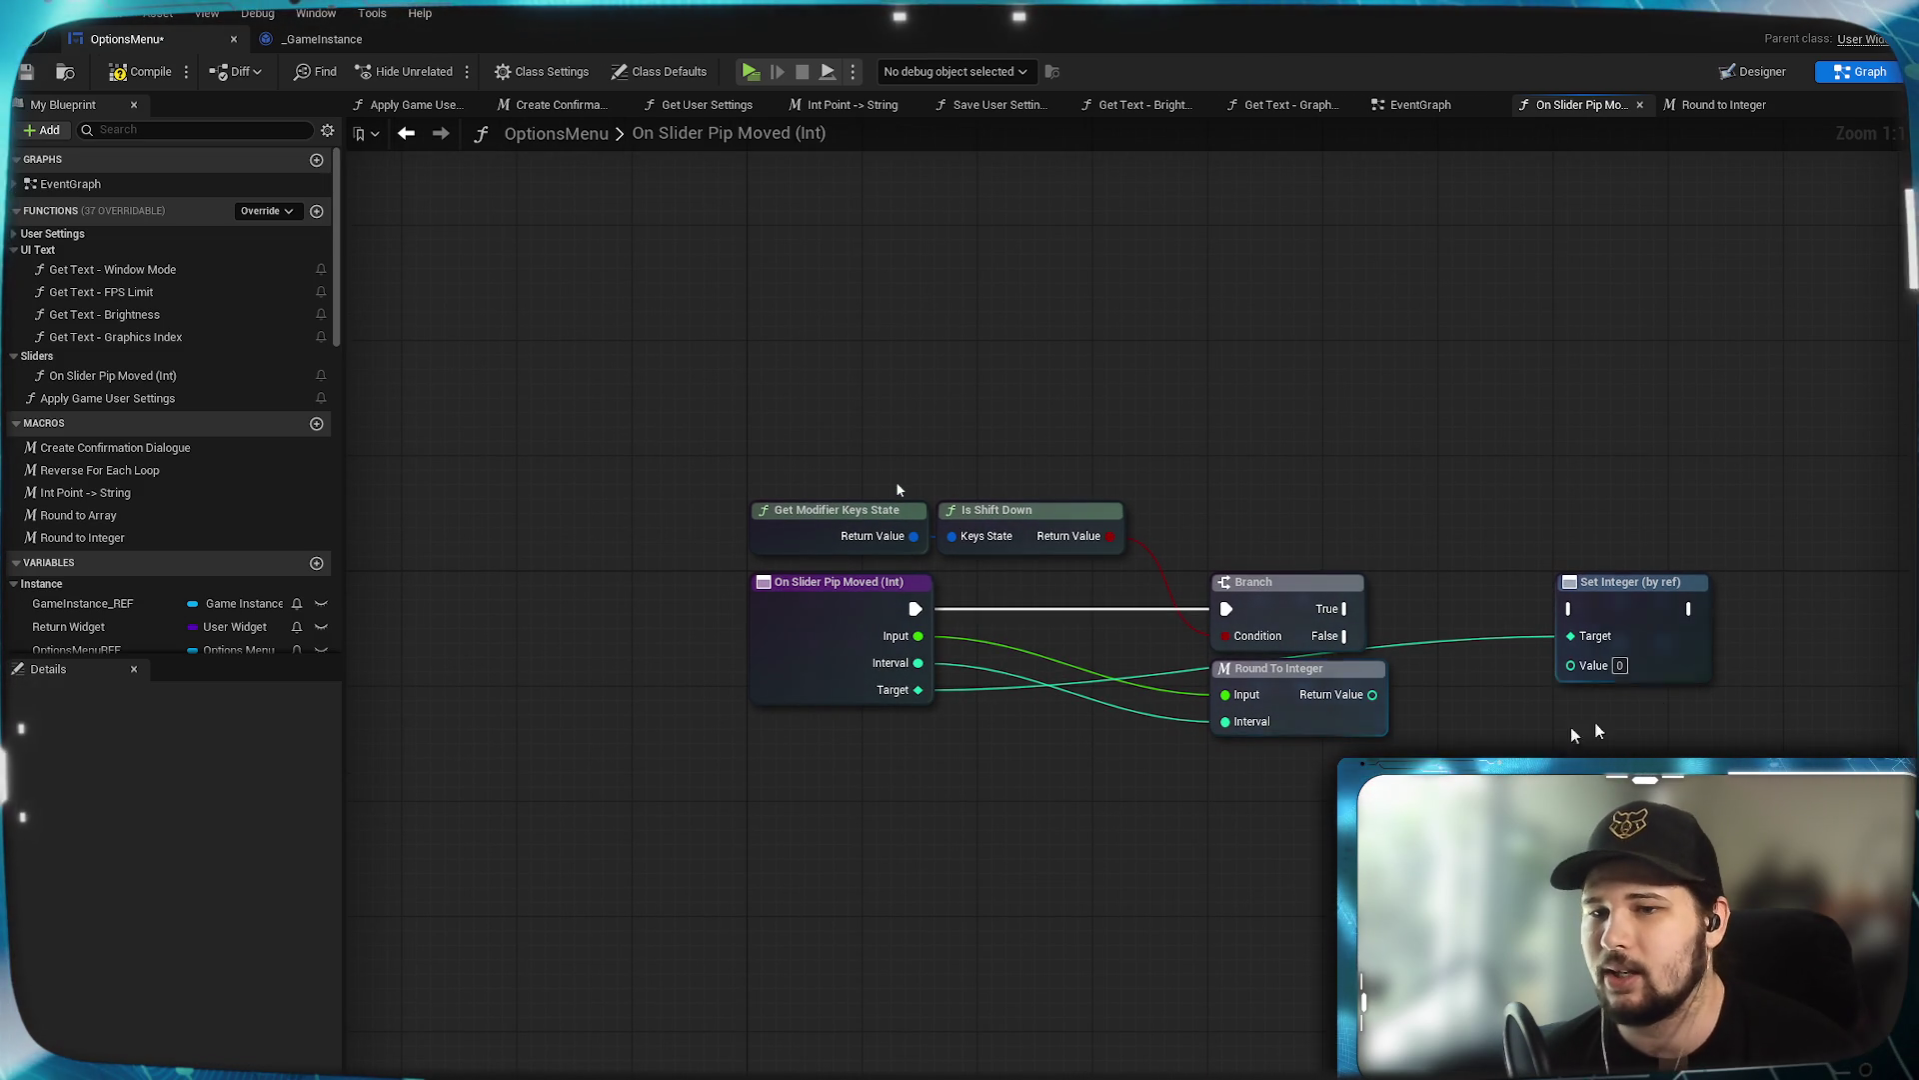
Shift Set Integer slightly left and add a reroute point on the Target wire.
drag(1654, 627, 1537, 617)
click(1384, 636)
mouse_move(1352, 625)
mouse_down()
mouse_move(1446, 562)
mouse_move(1450, 613)
mouse_up()
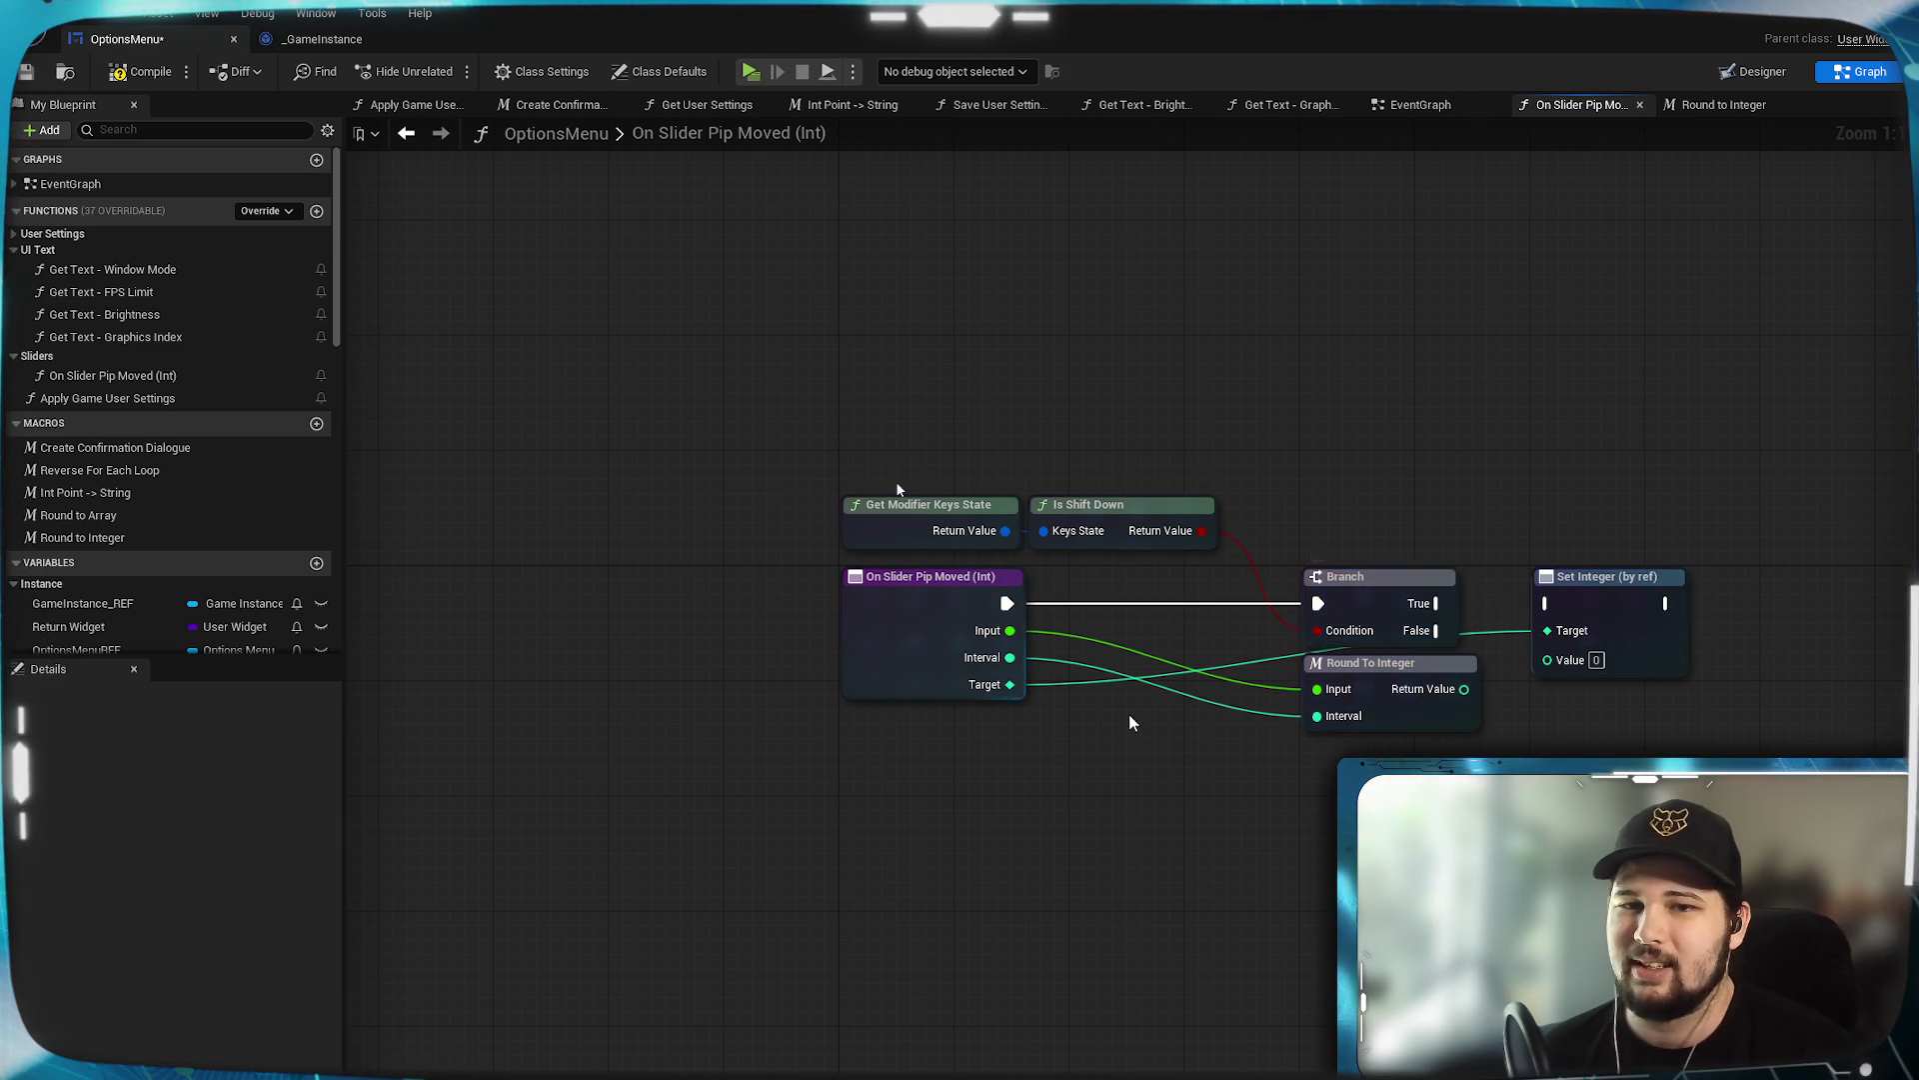
double_click(1492, 629)
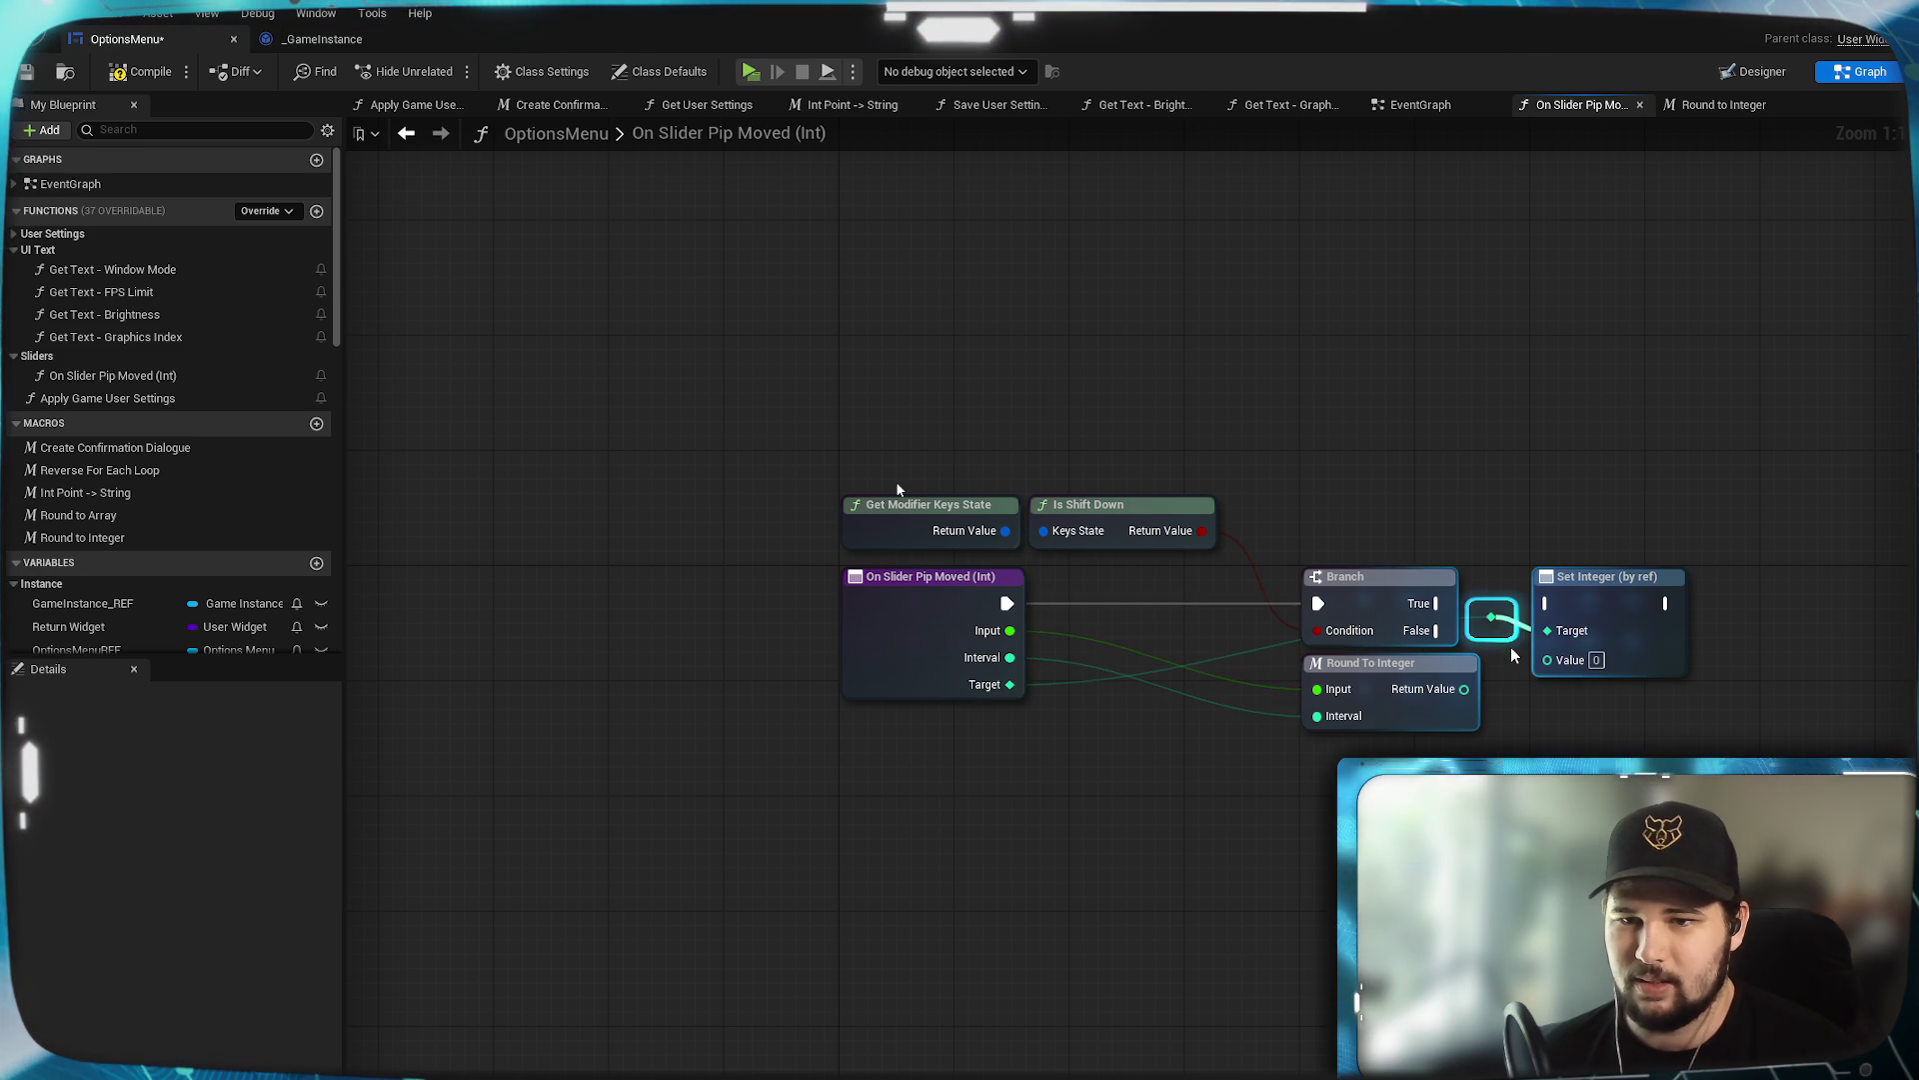
Route the Target wire below via two reroutes; wire Branch True and the rounded result into Set Integer.
mouse_move(1491, 628)
mouse_down()
mouse_move(1492, 800)
mouse_move(1462, 746)
mouse_up()
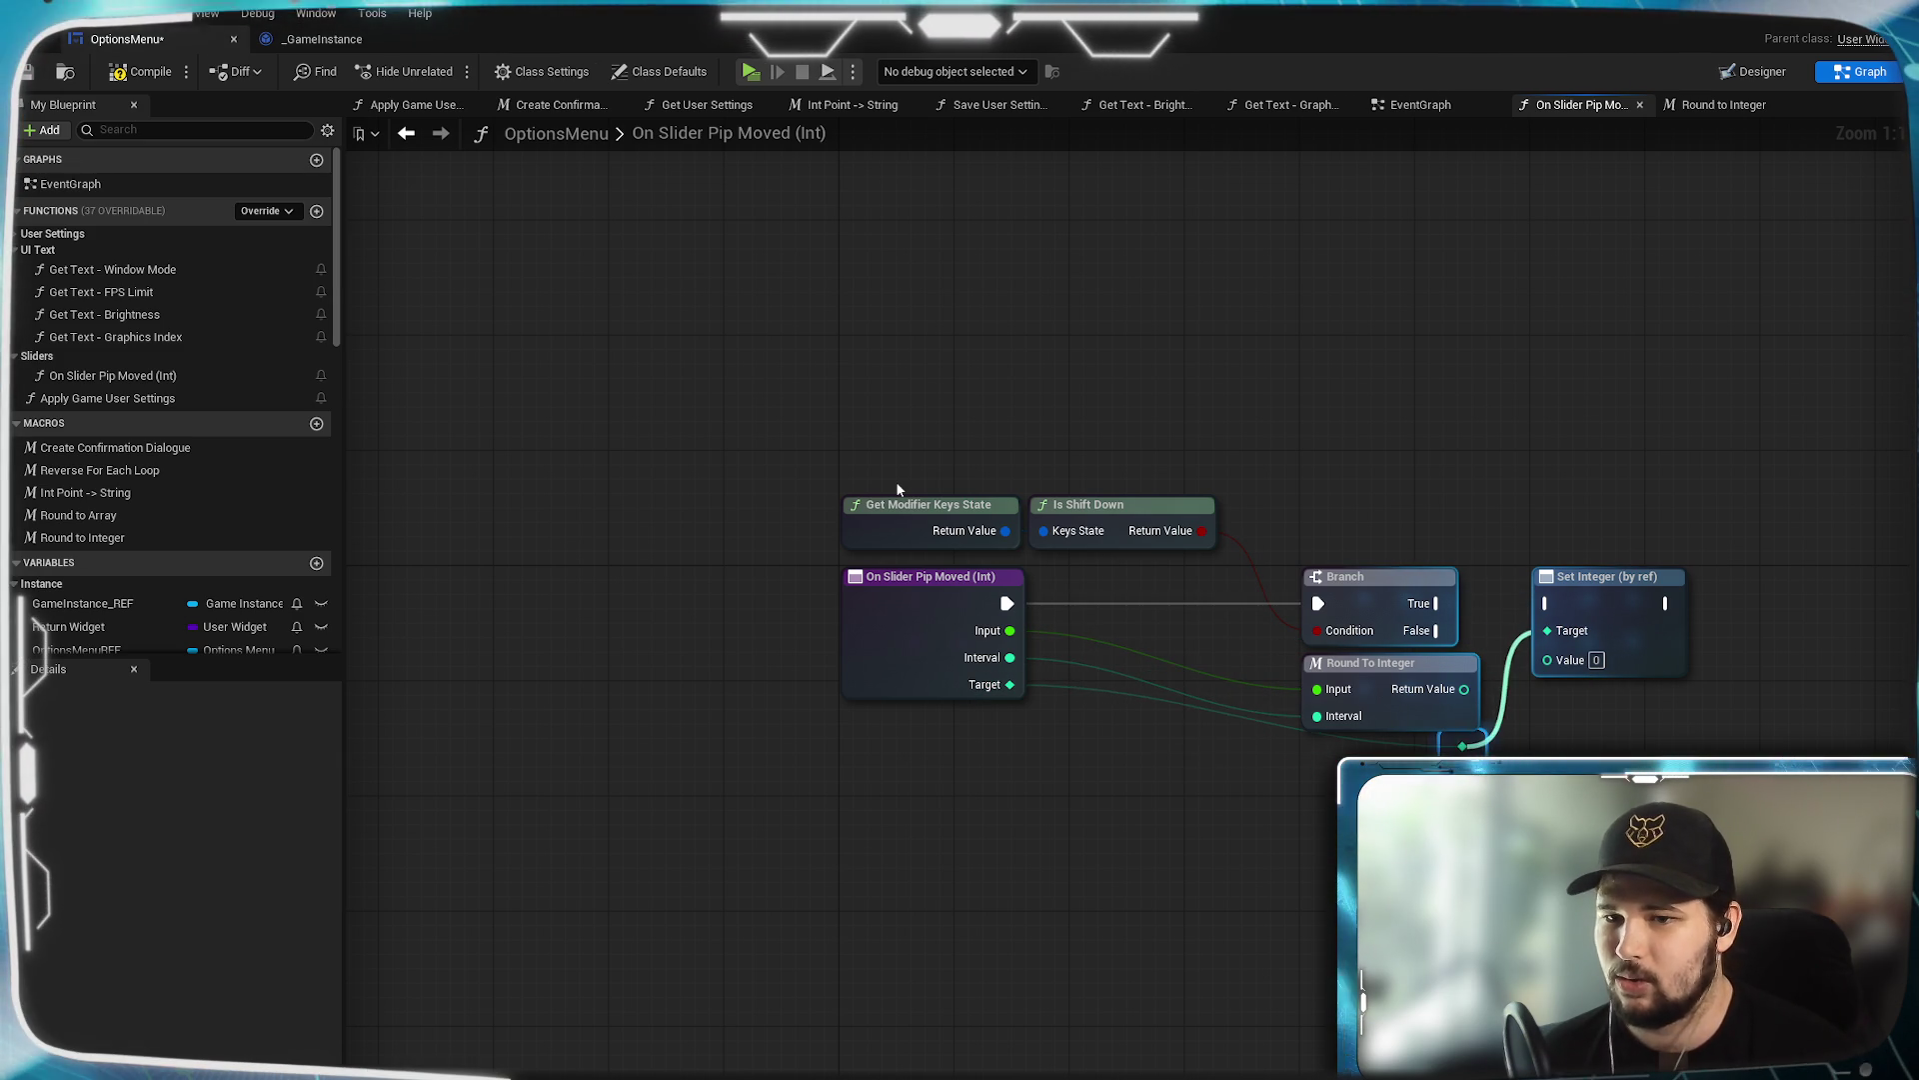
double_click(1285, 729)
mouse_move(1285, 729)
mouse_down()
mouse_move(1285, 762)
mouse_move(1330, 758)
mouse_up()
drag(1435, 603, 1547, 603)
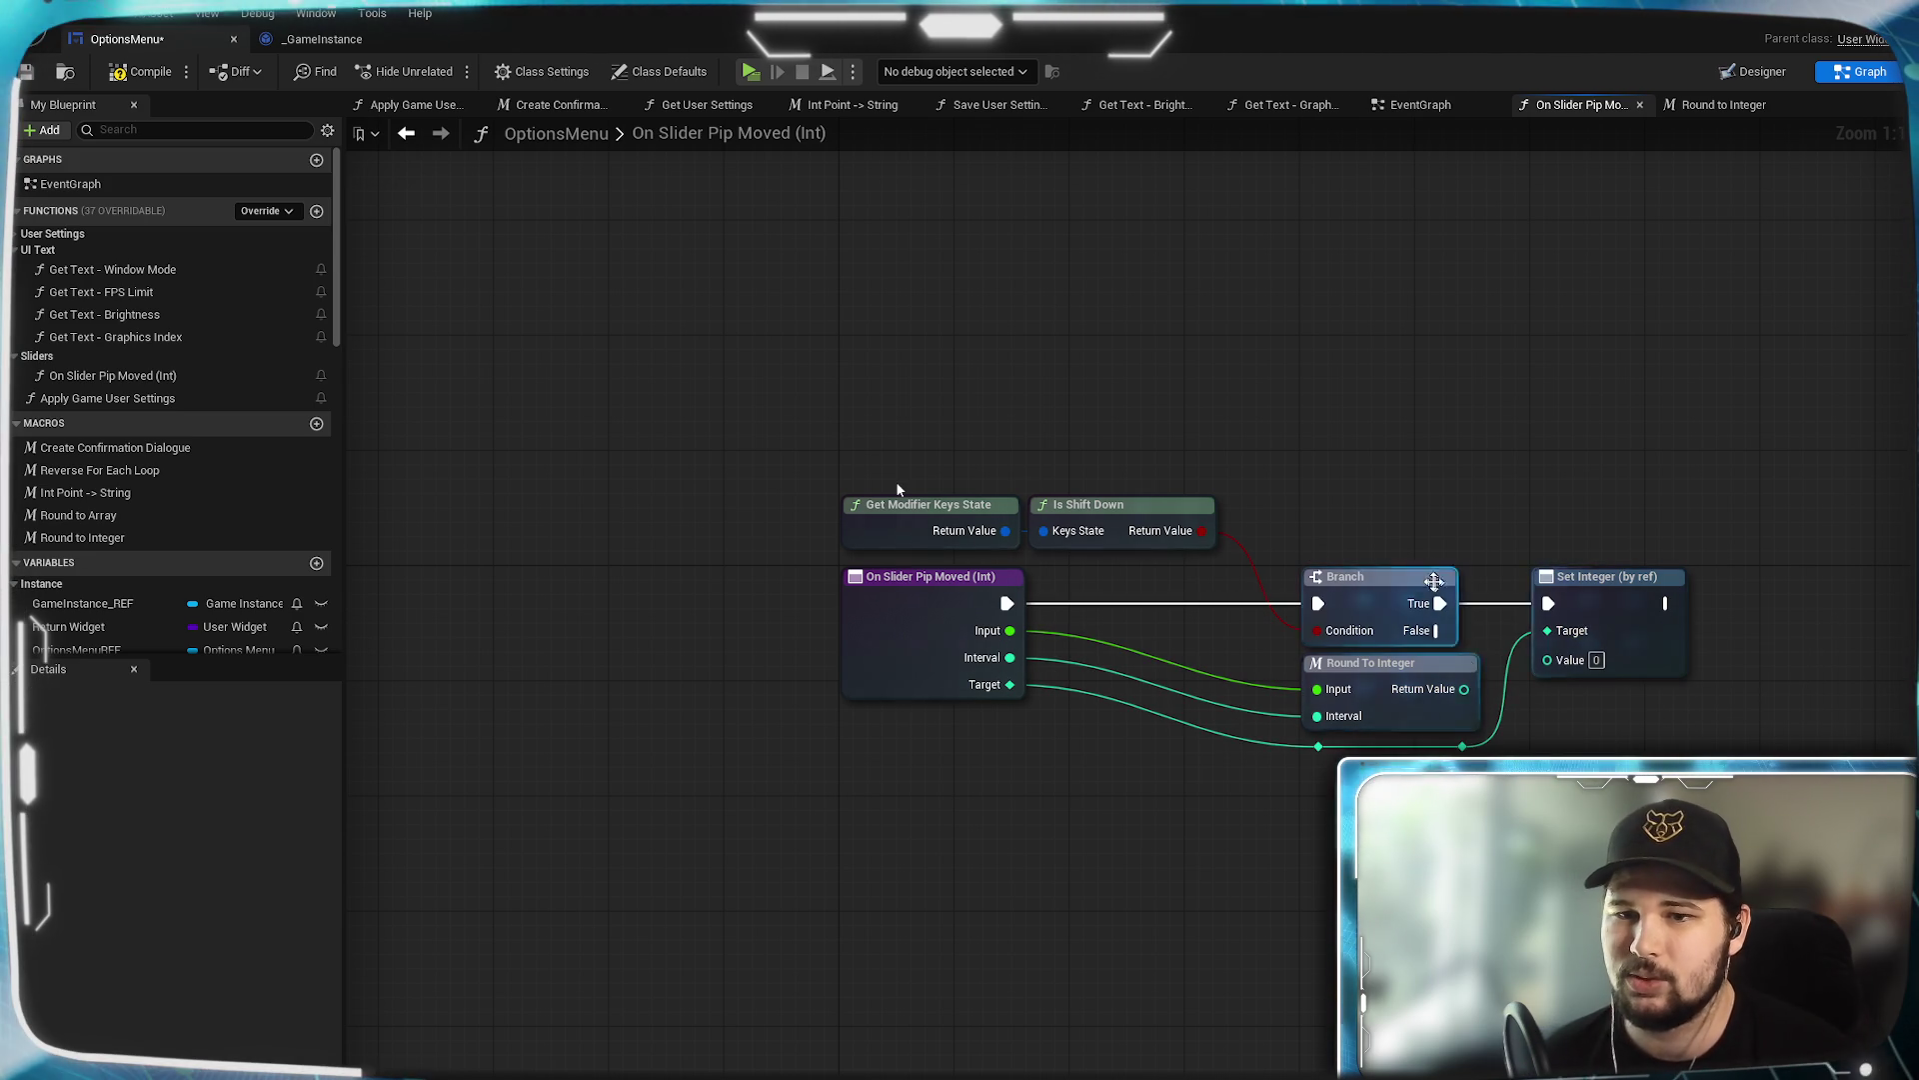
mouse_move(1465, 690)
mouse_down()
mouse_move(1570, 664)
mouse_move(1549, 659)
mouse_up()
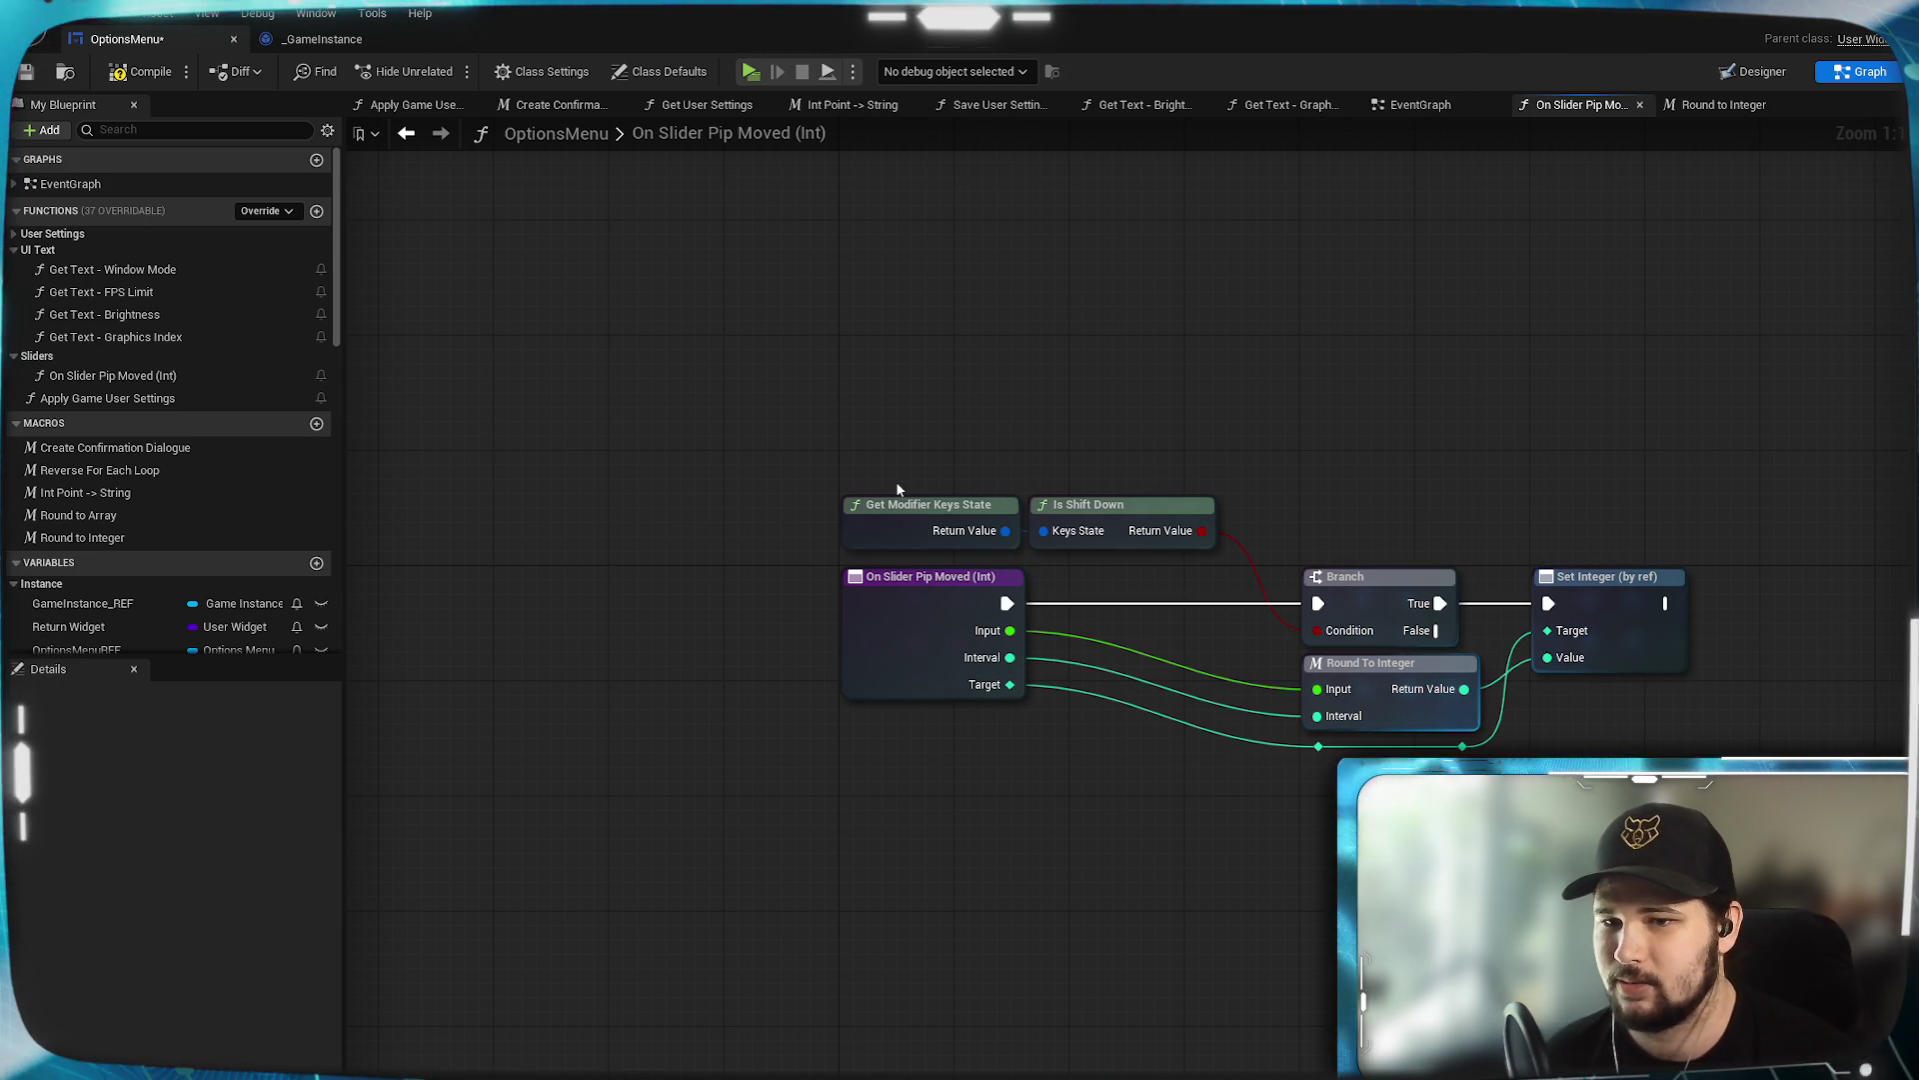
click(950, 640)
text(Value)
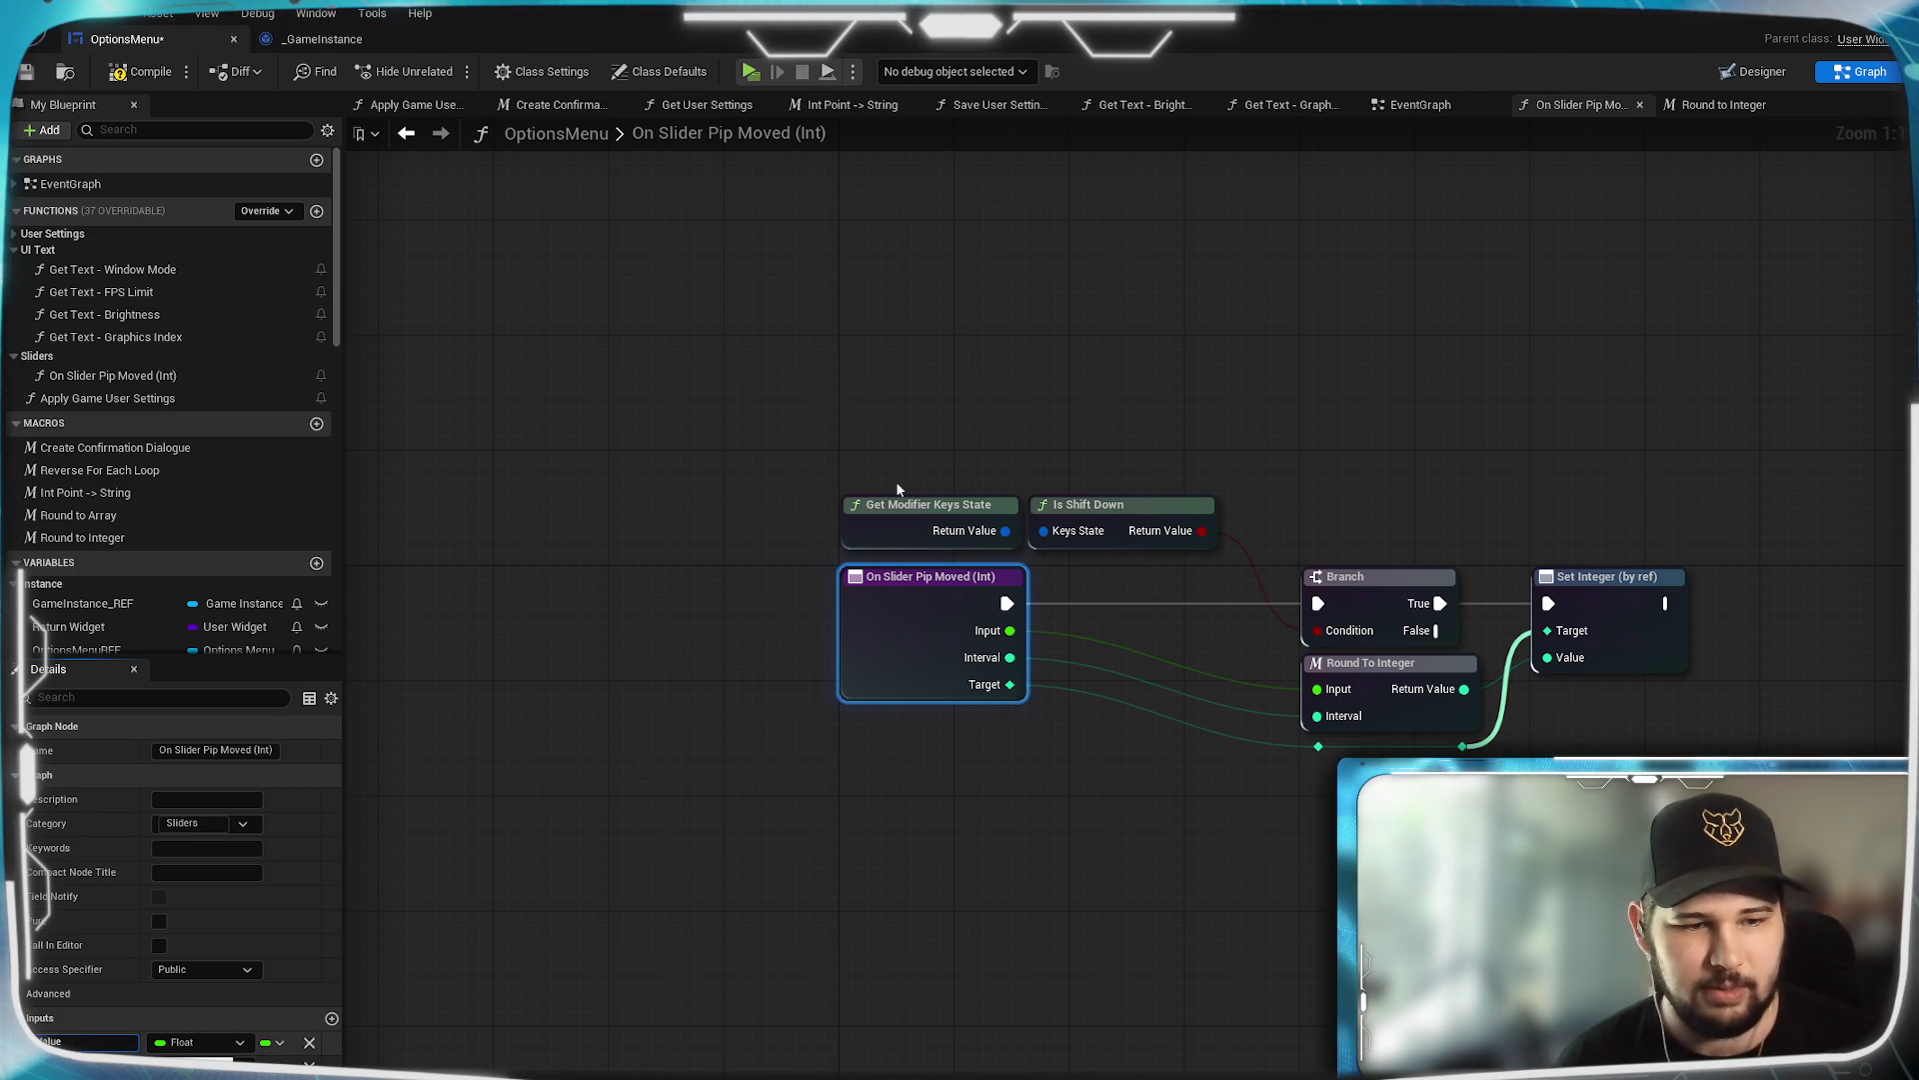
Rename the entry inputs to Value and Target Var, keeping Value as Float.
key(Return)
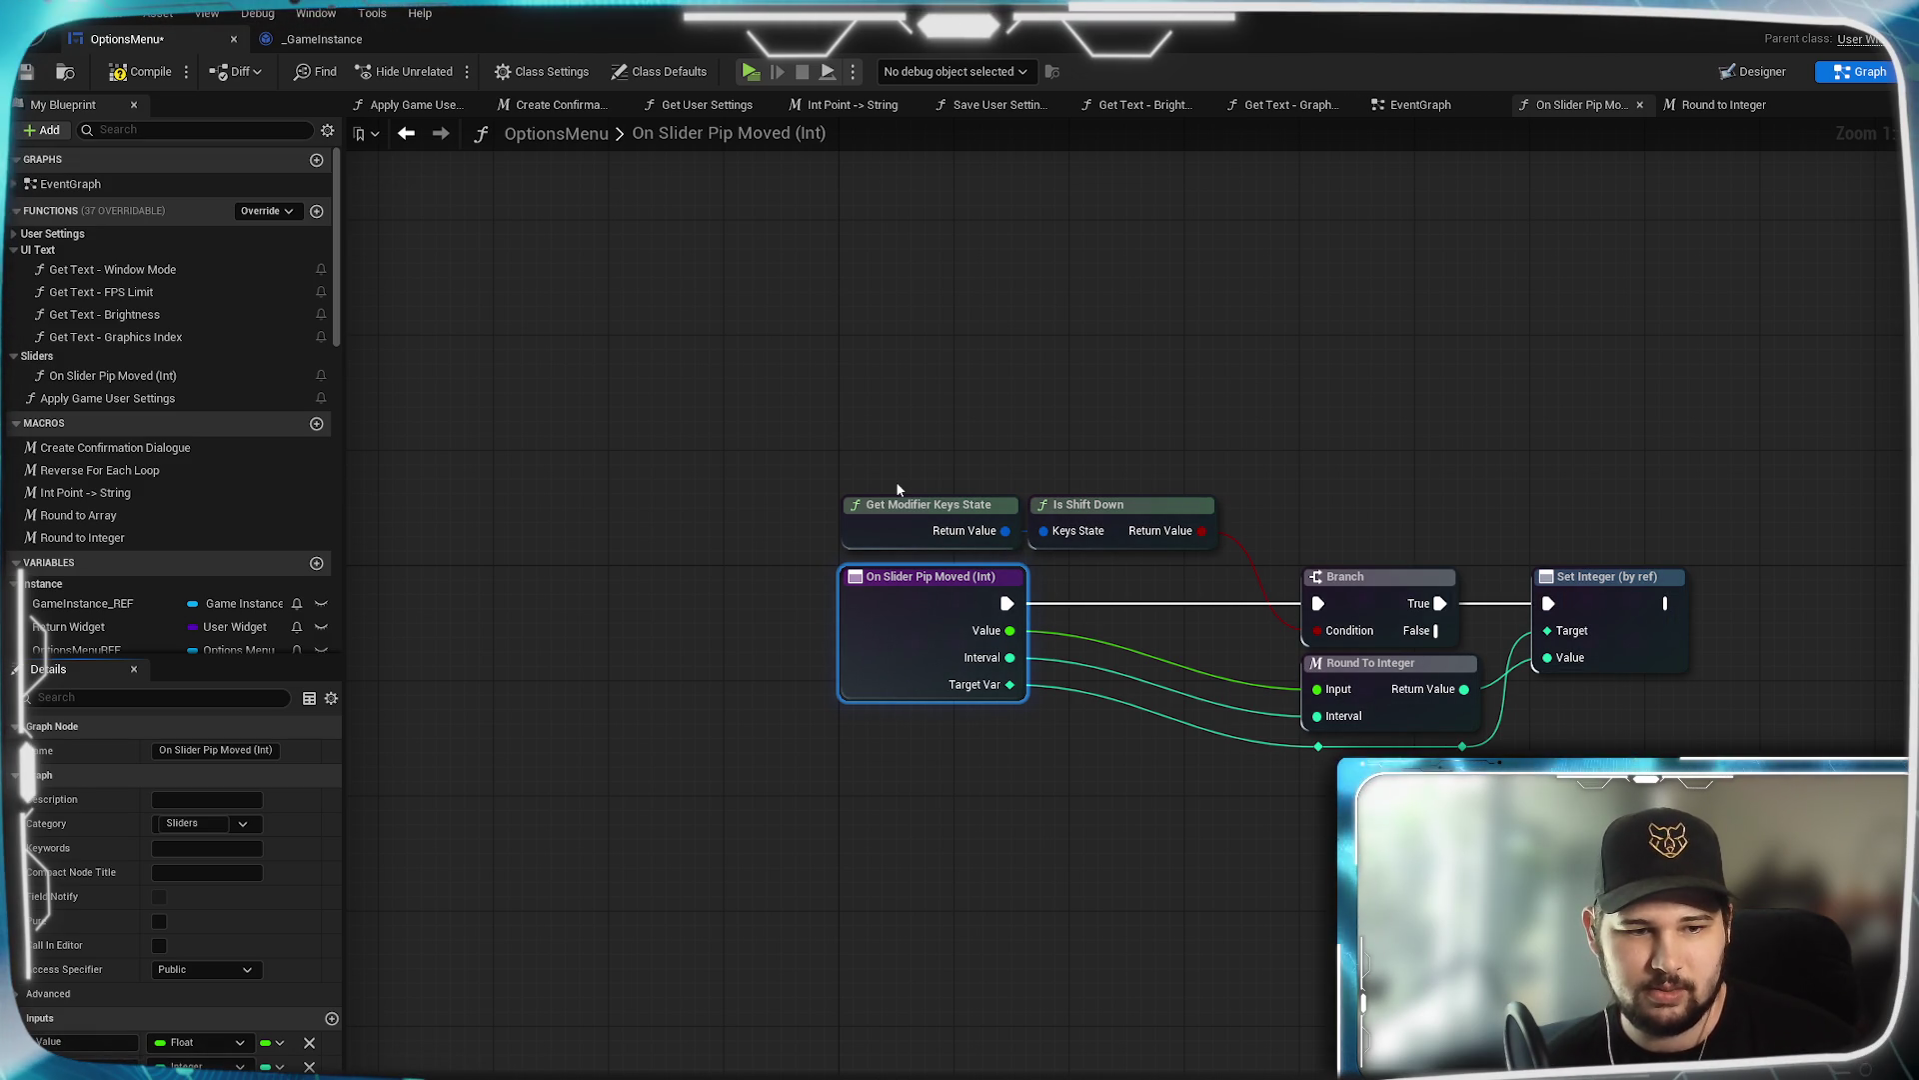
click(197, 1042)
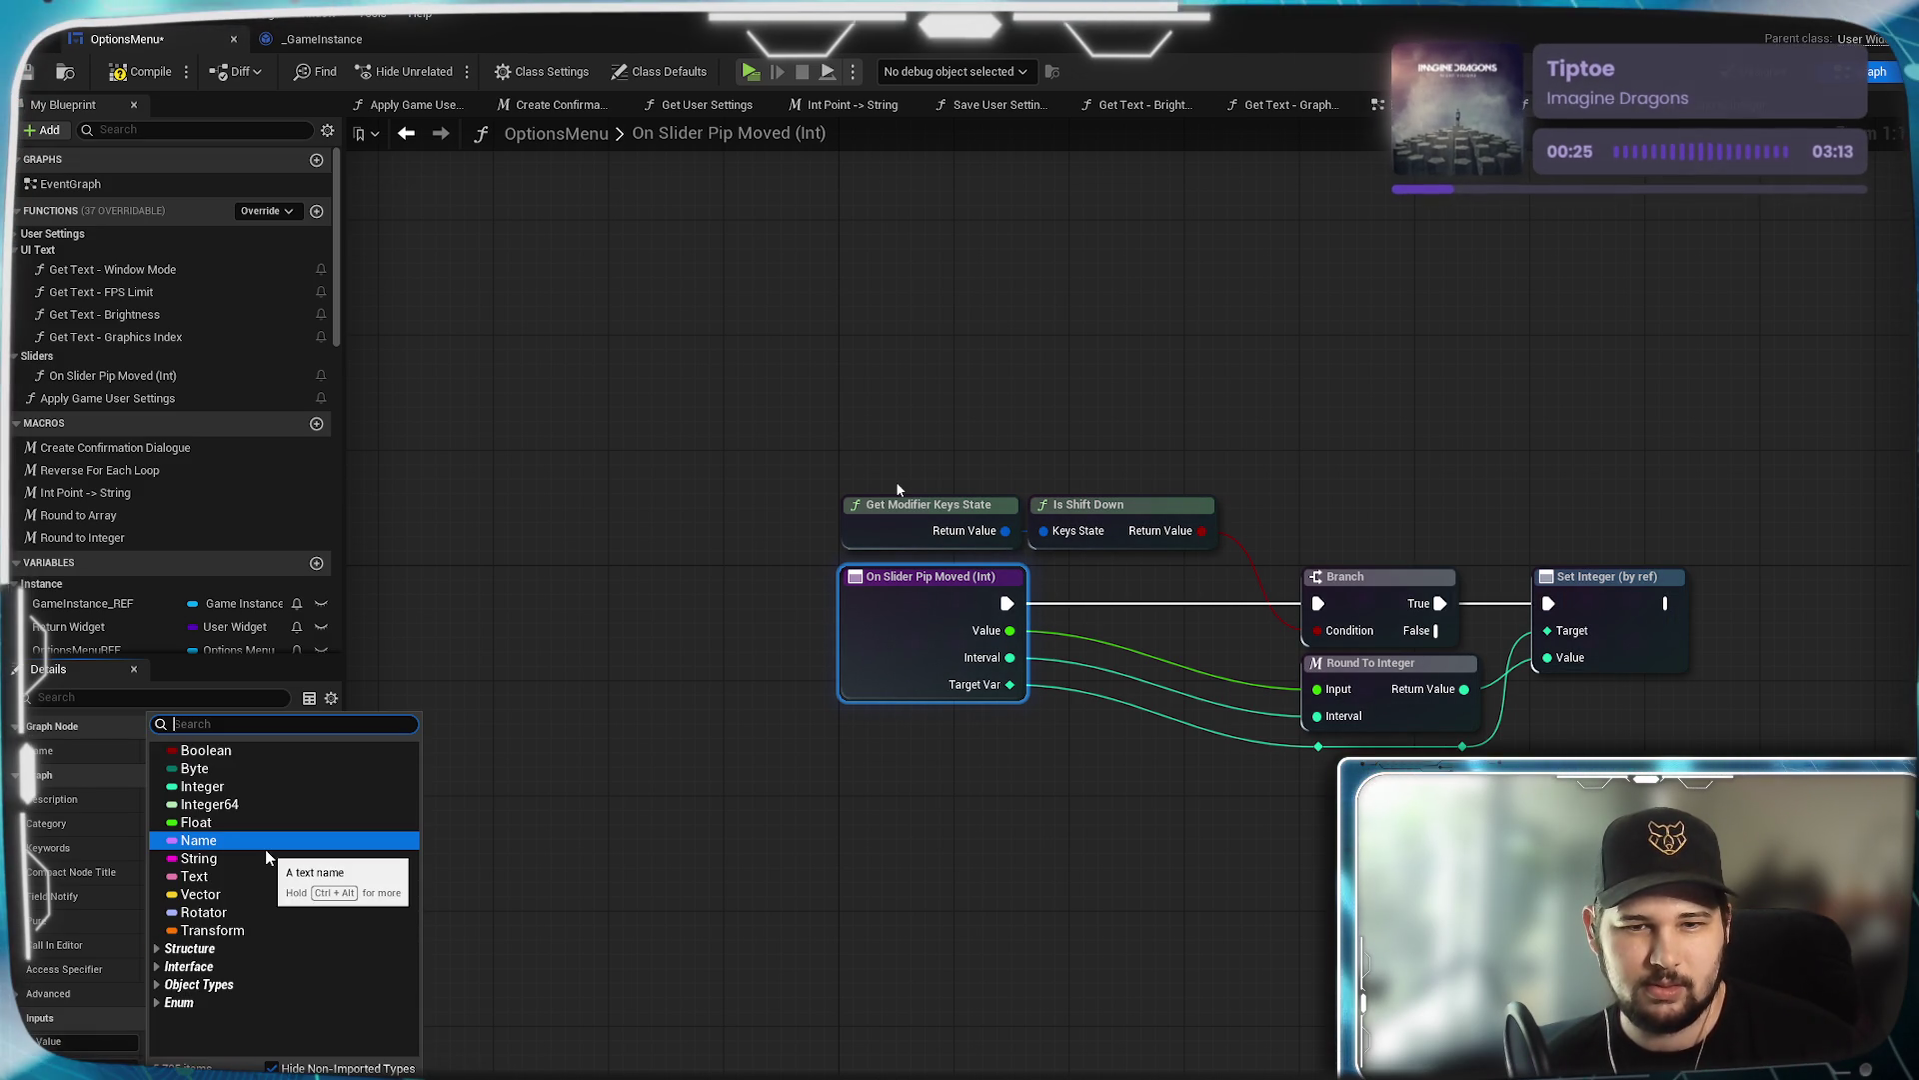
click(896, 489)
click(896, 489)
click(884, 632)
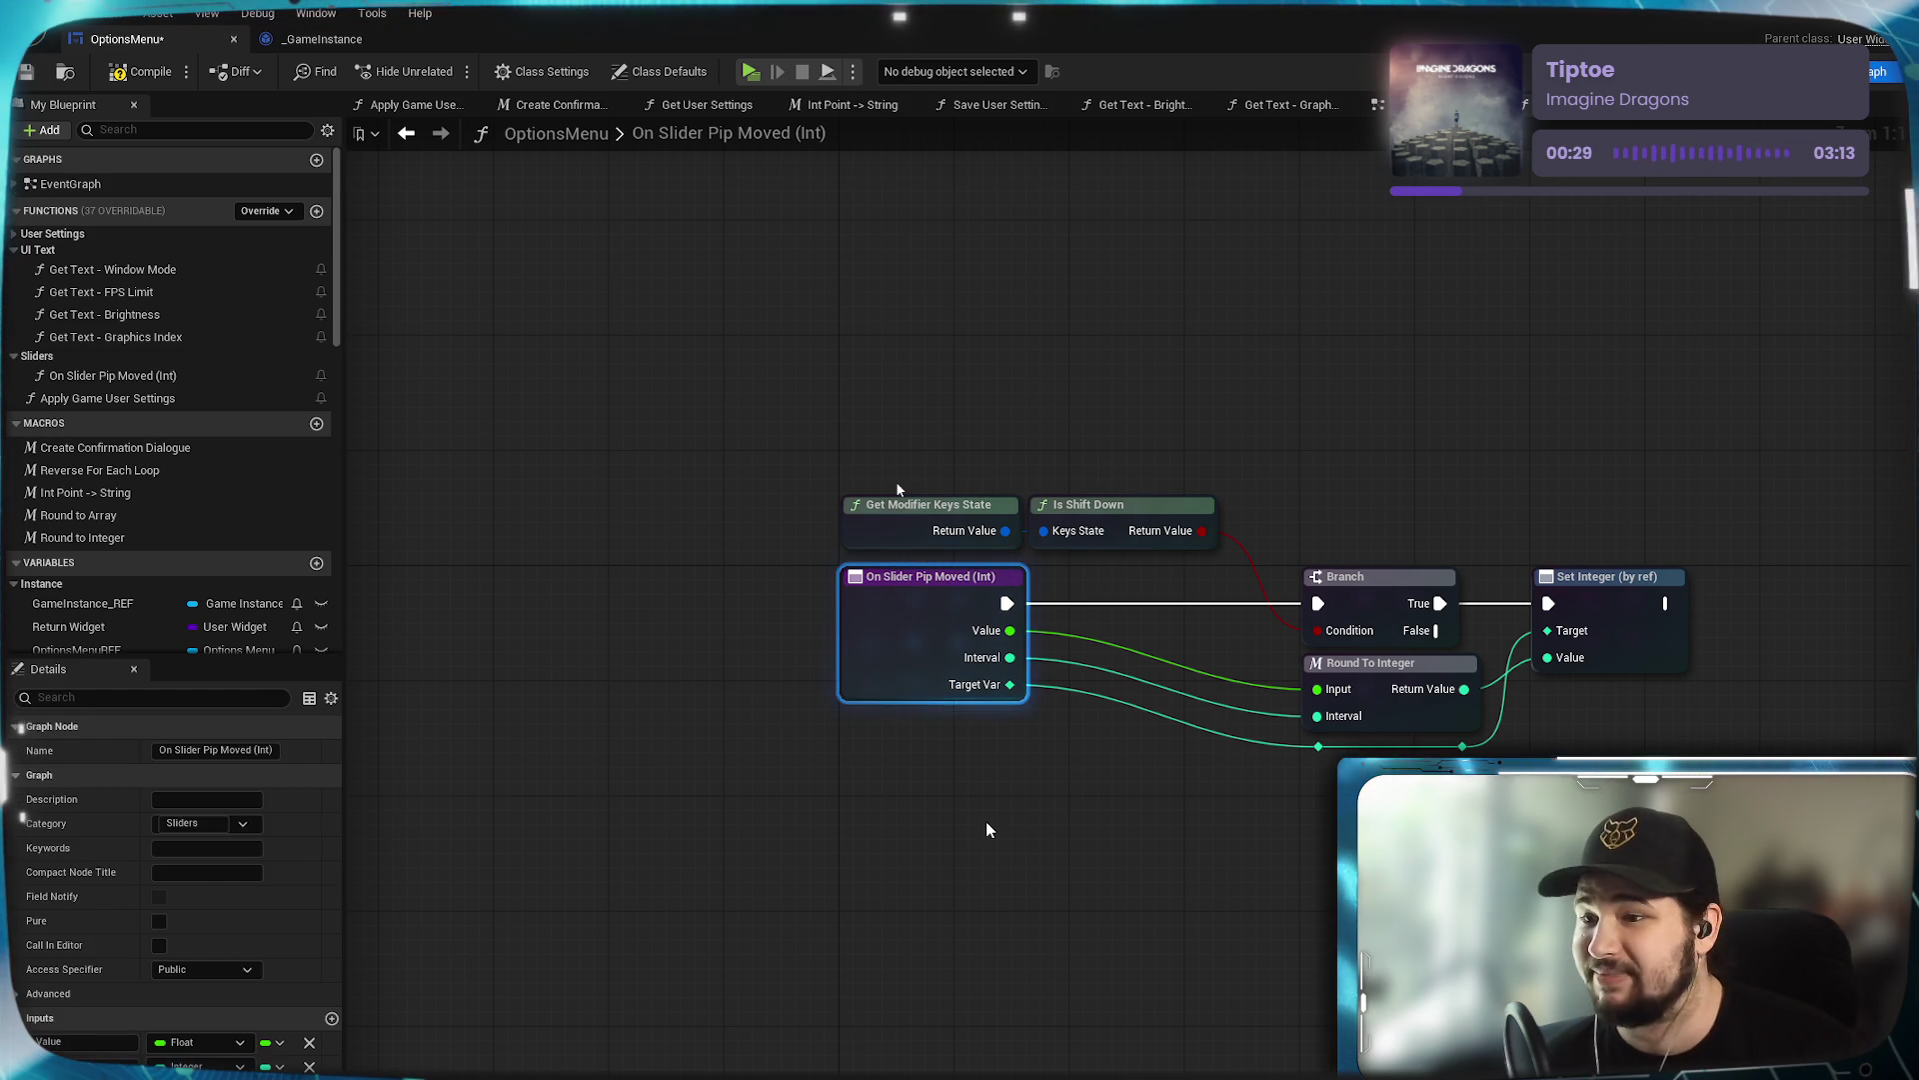
drag(913, 894, 586, 917)
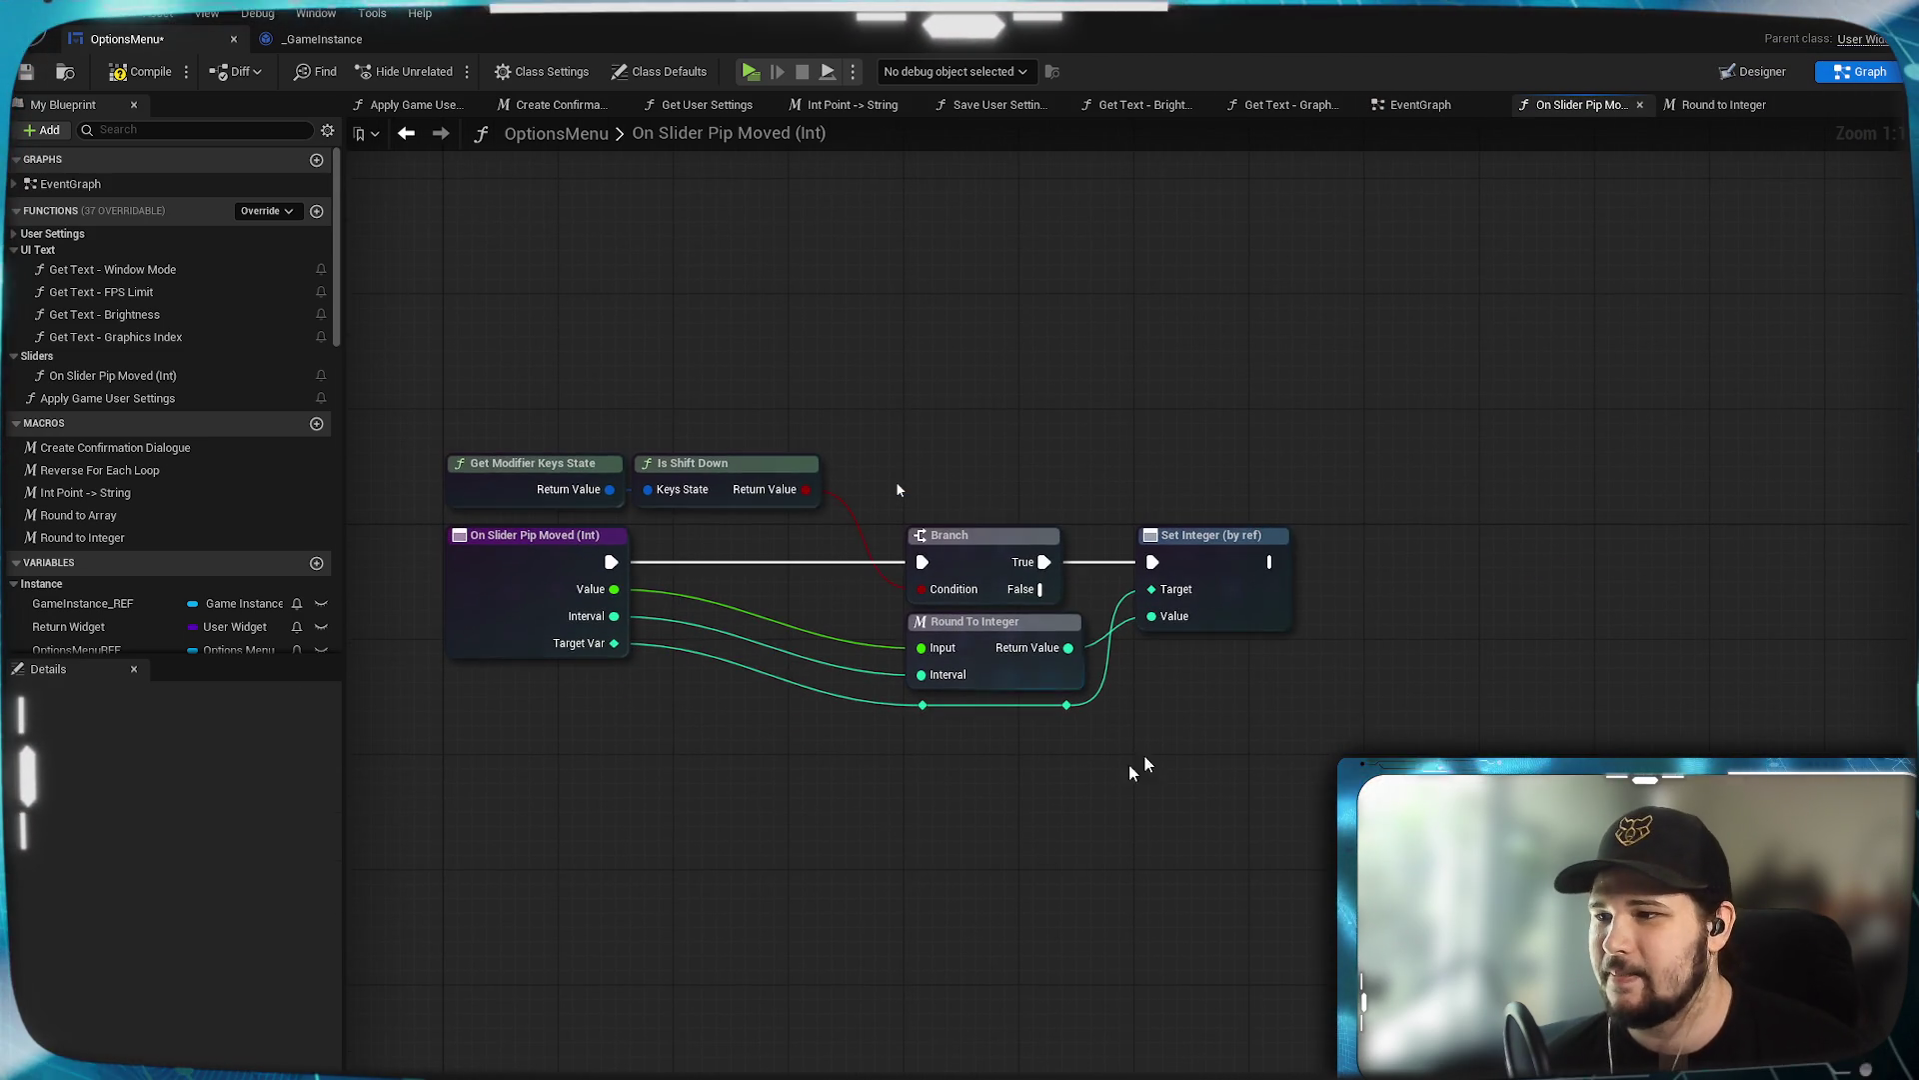
Duplicate Set Integer (by ref) below, driven by Branch False with Target Var as its Target.
drag(1155, 781, 1123, 687)
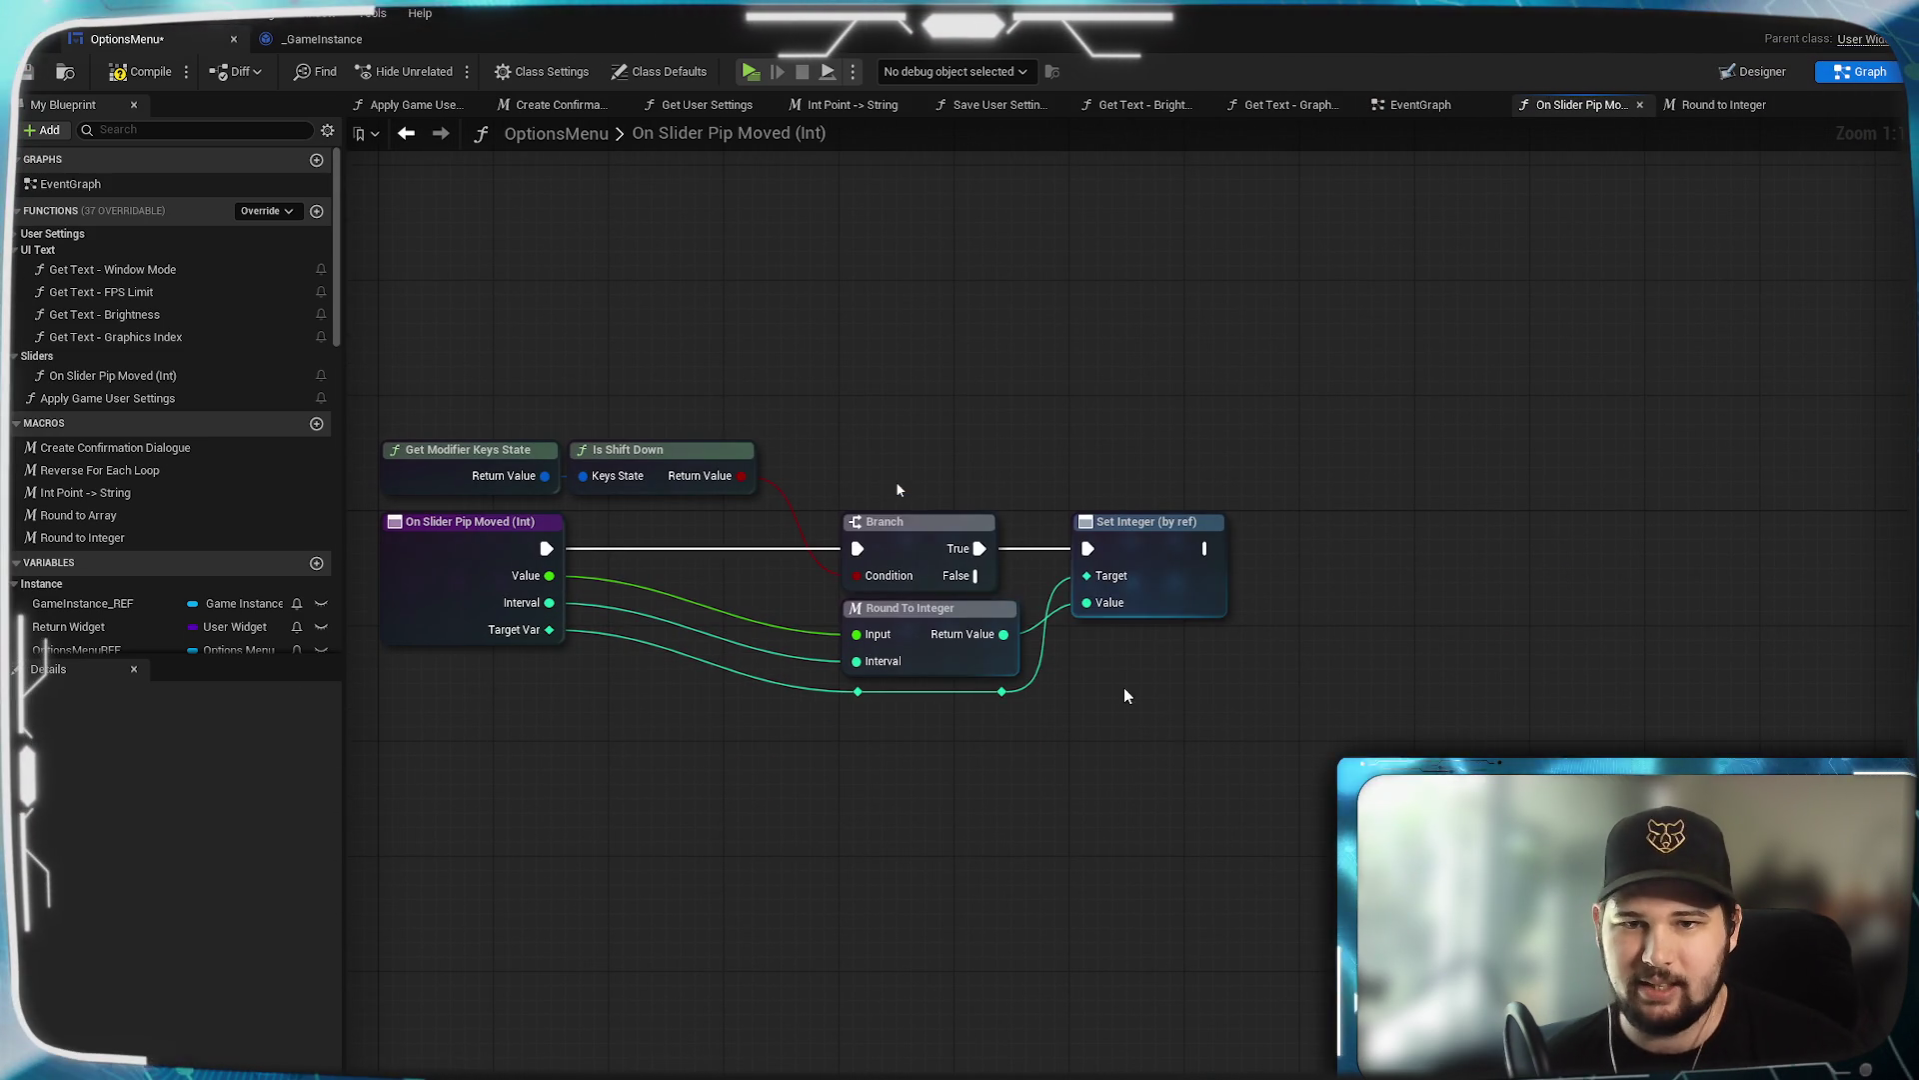
drag(978, 576, 1080, 679)
key(Escape)
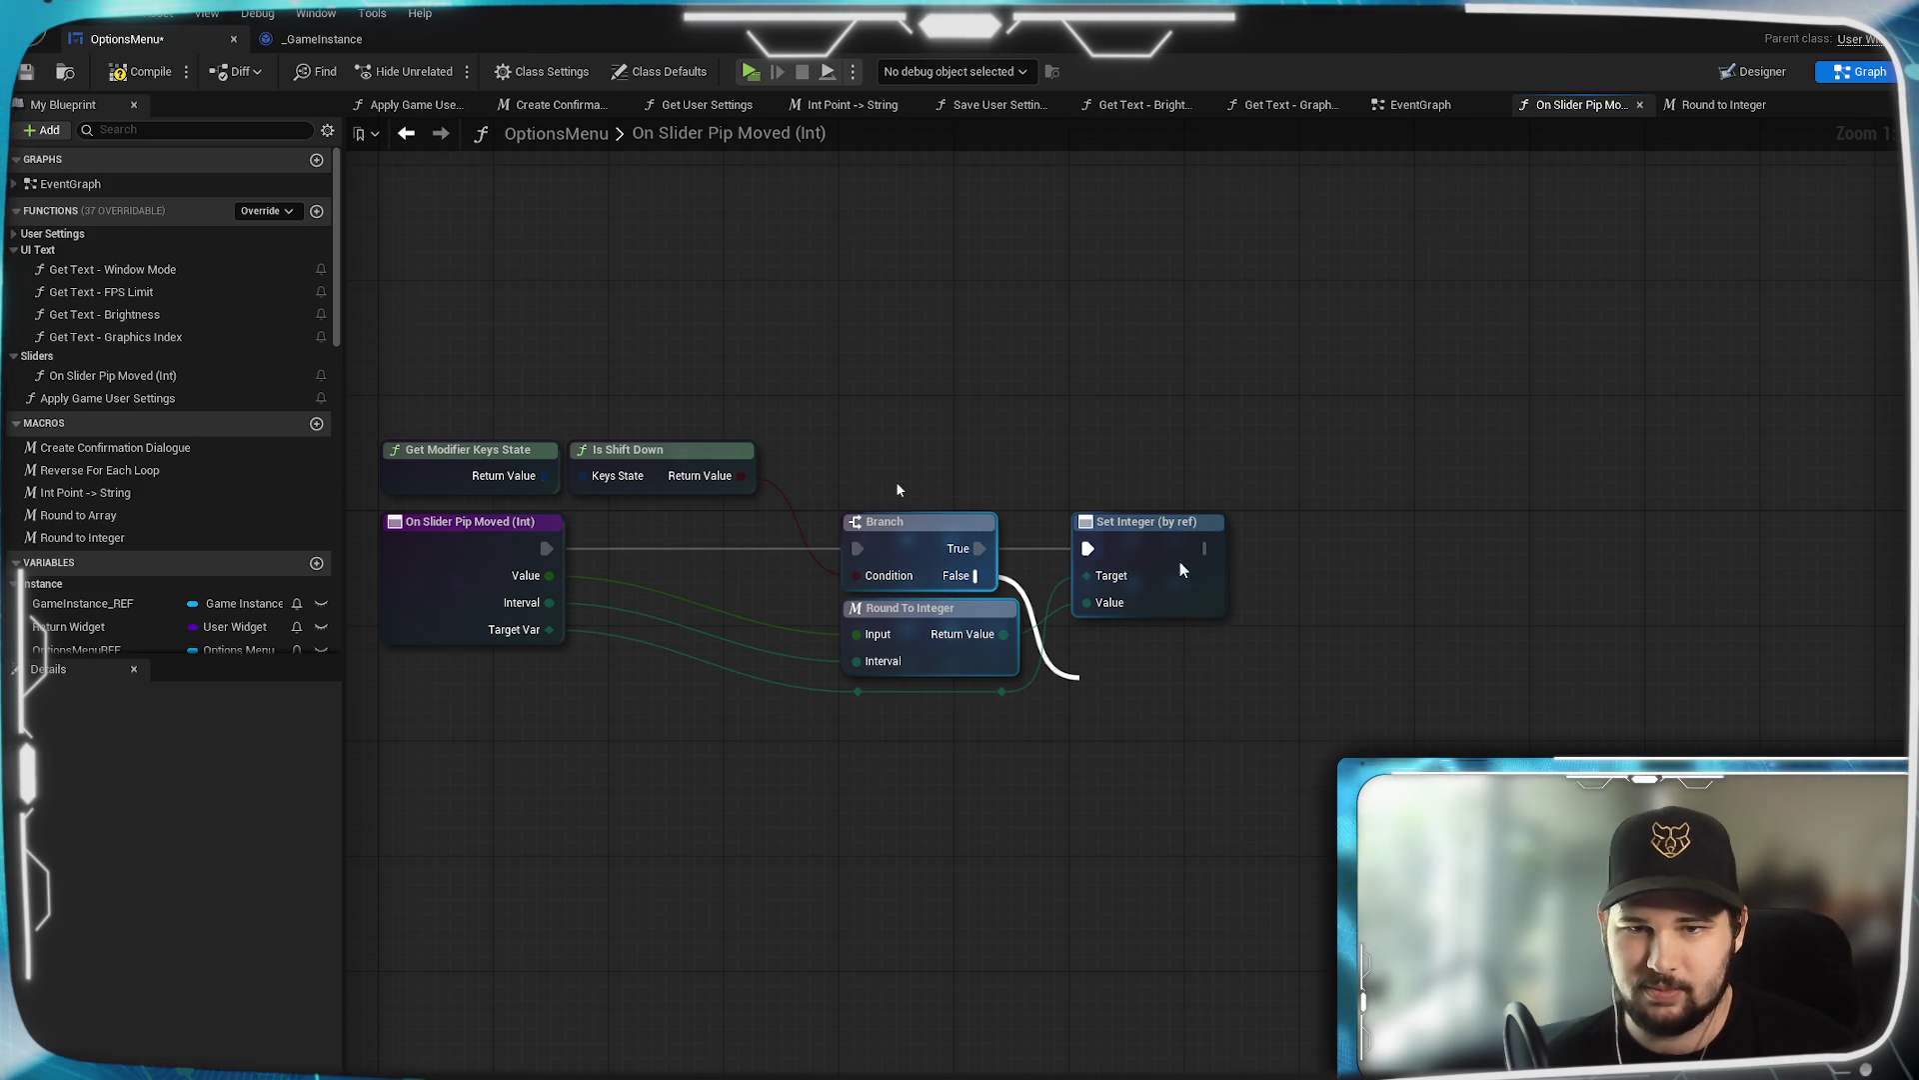
click(1180, 611)
key(ctrl+c)
key(ctrl+v)
drag(1242, 693, 1136, 693)
drag(978, 576, 1083, 692)
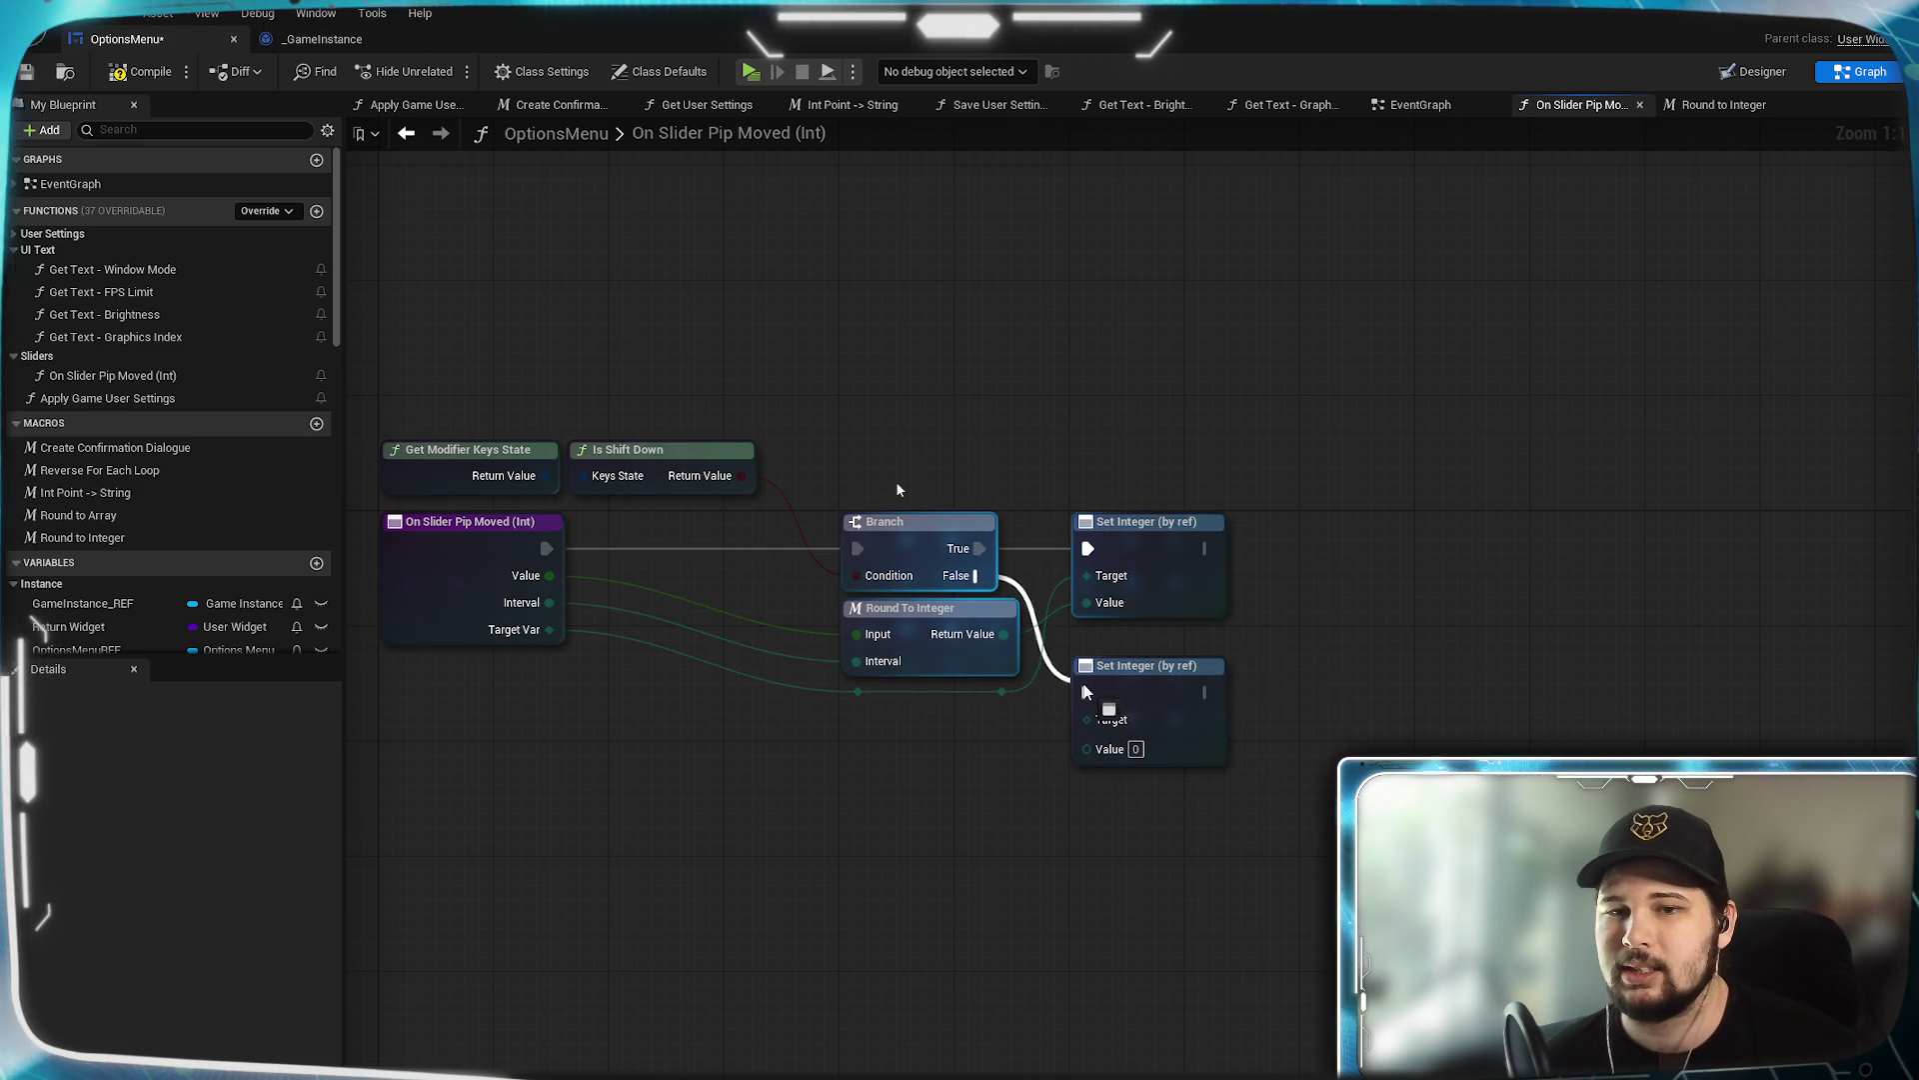
mouse_move(925, 852)
mouse_down()
mouse_move(1179, 845)
mouse_move(1022, 797)
mouse_up()
drag(1173, 665, 1268, 694)
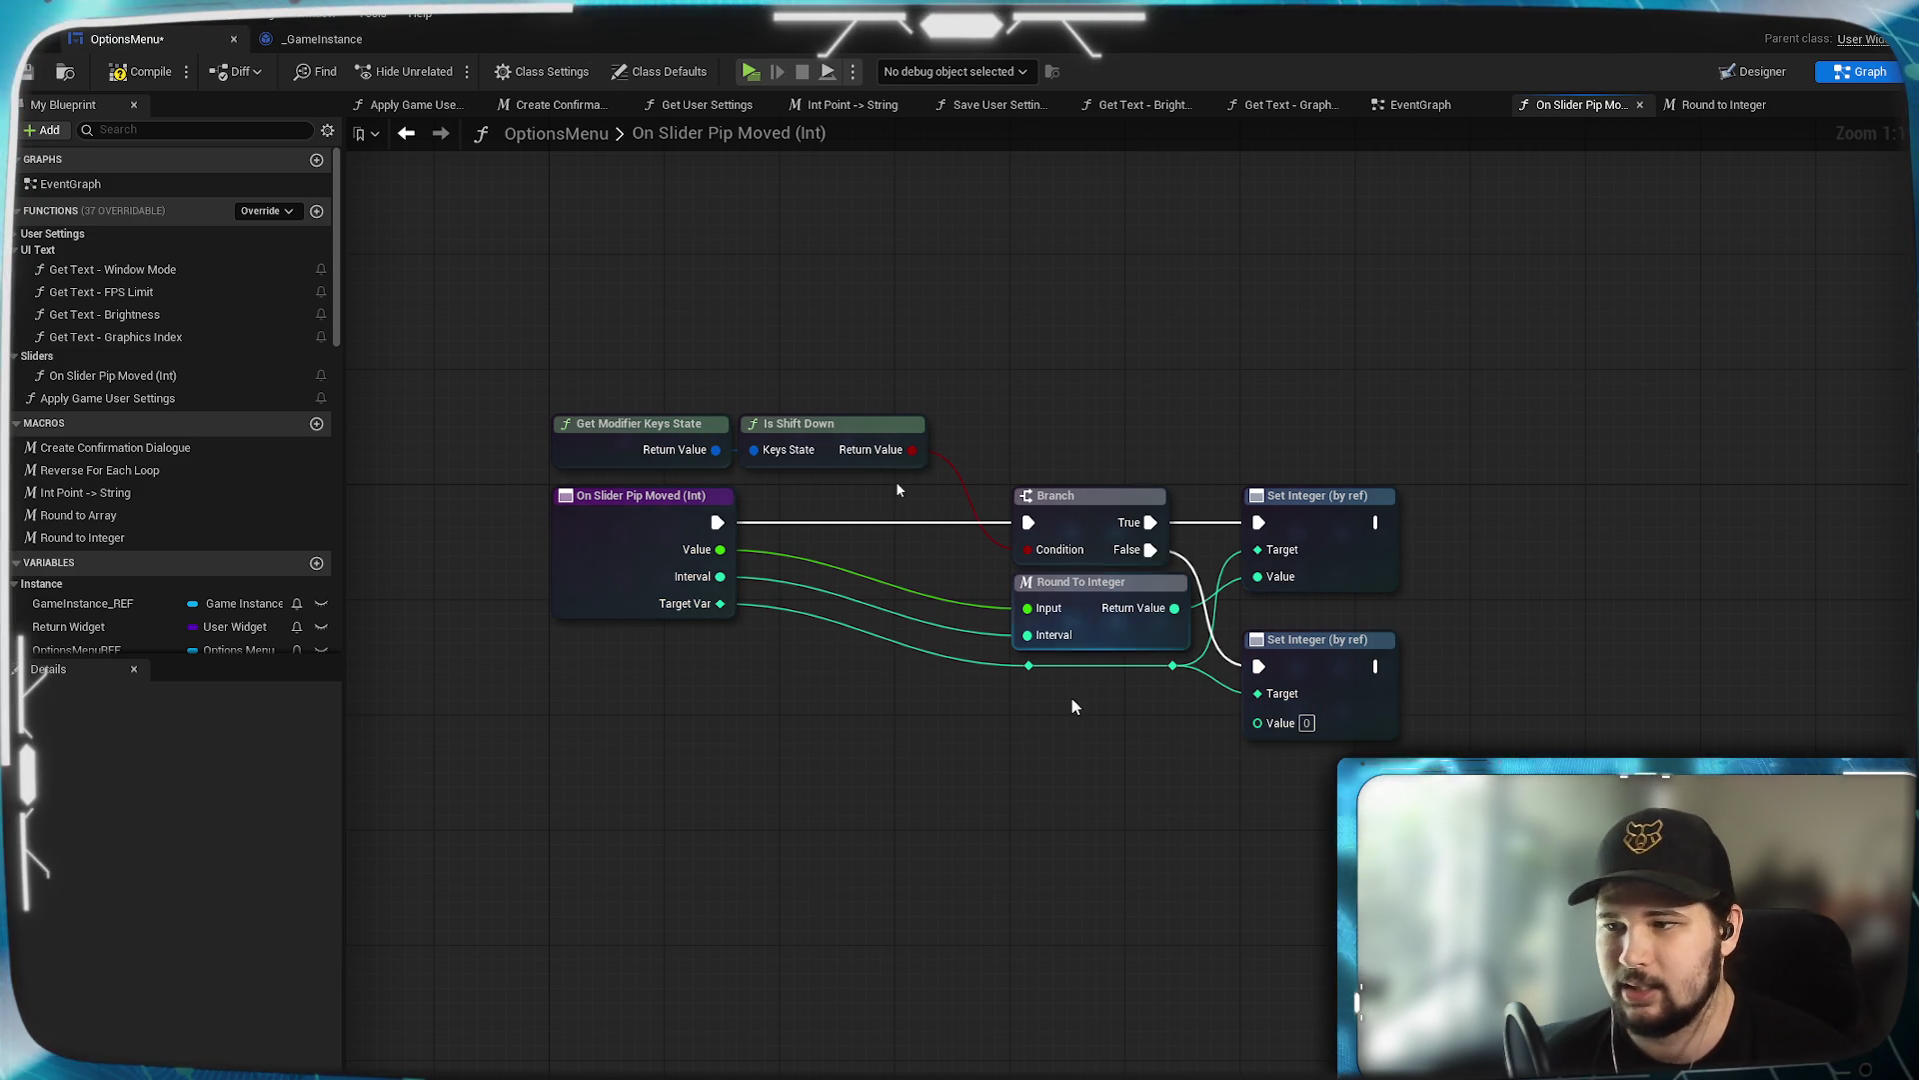
Feed the slider Value through an auto-inserted Truncate into the lower Set Integer's Value.
mouse_move(720, 549)
mouse_down()
mouse_move(1017, 816)
mouse_move(1243, 749)
mouse_move(1257, 721)
mouse_up()
drag(938, 568, 1057, 698)
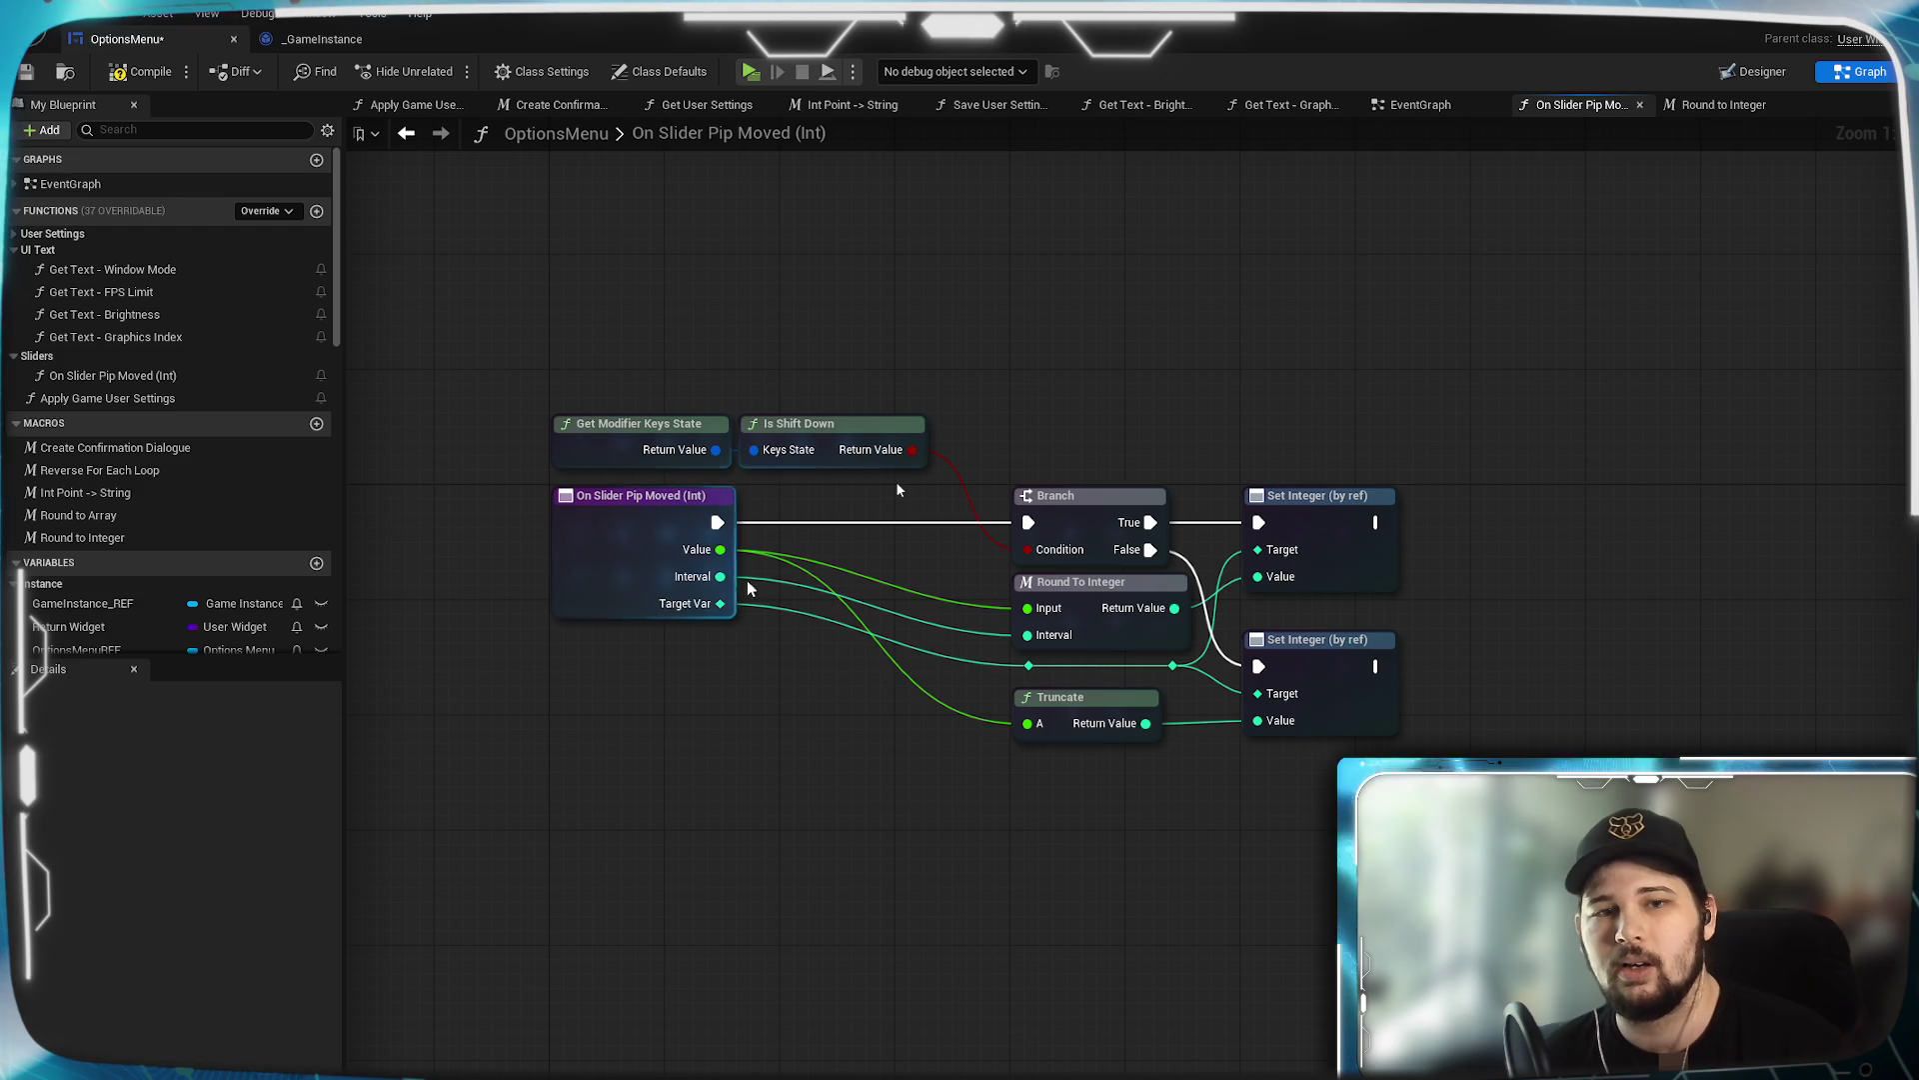
drag(1100, 777, 1037, 746)
click(1032, 668)
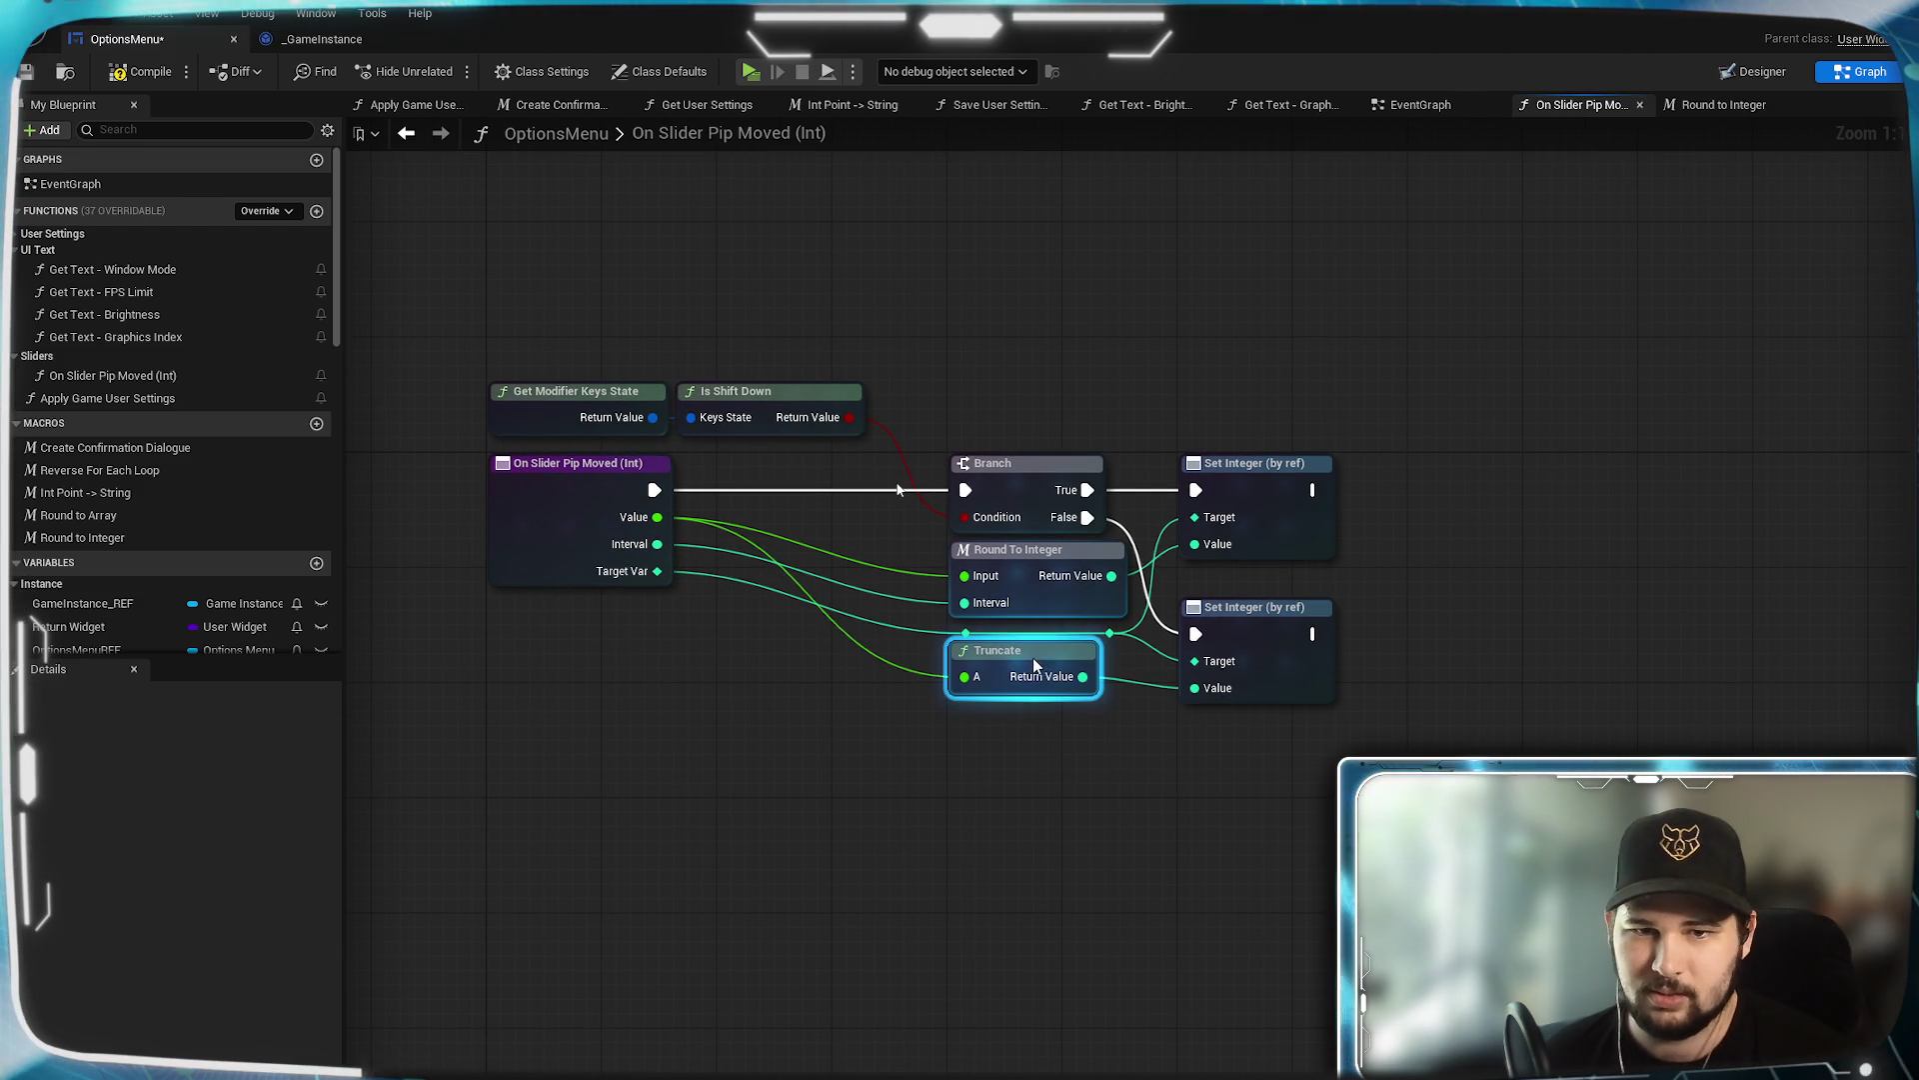
click(1033, 724)
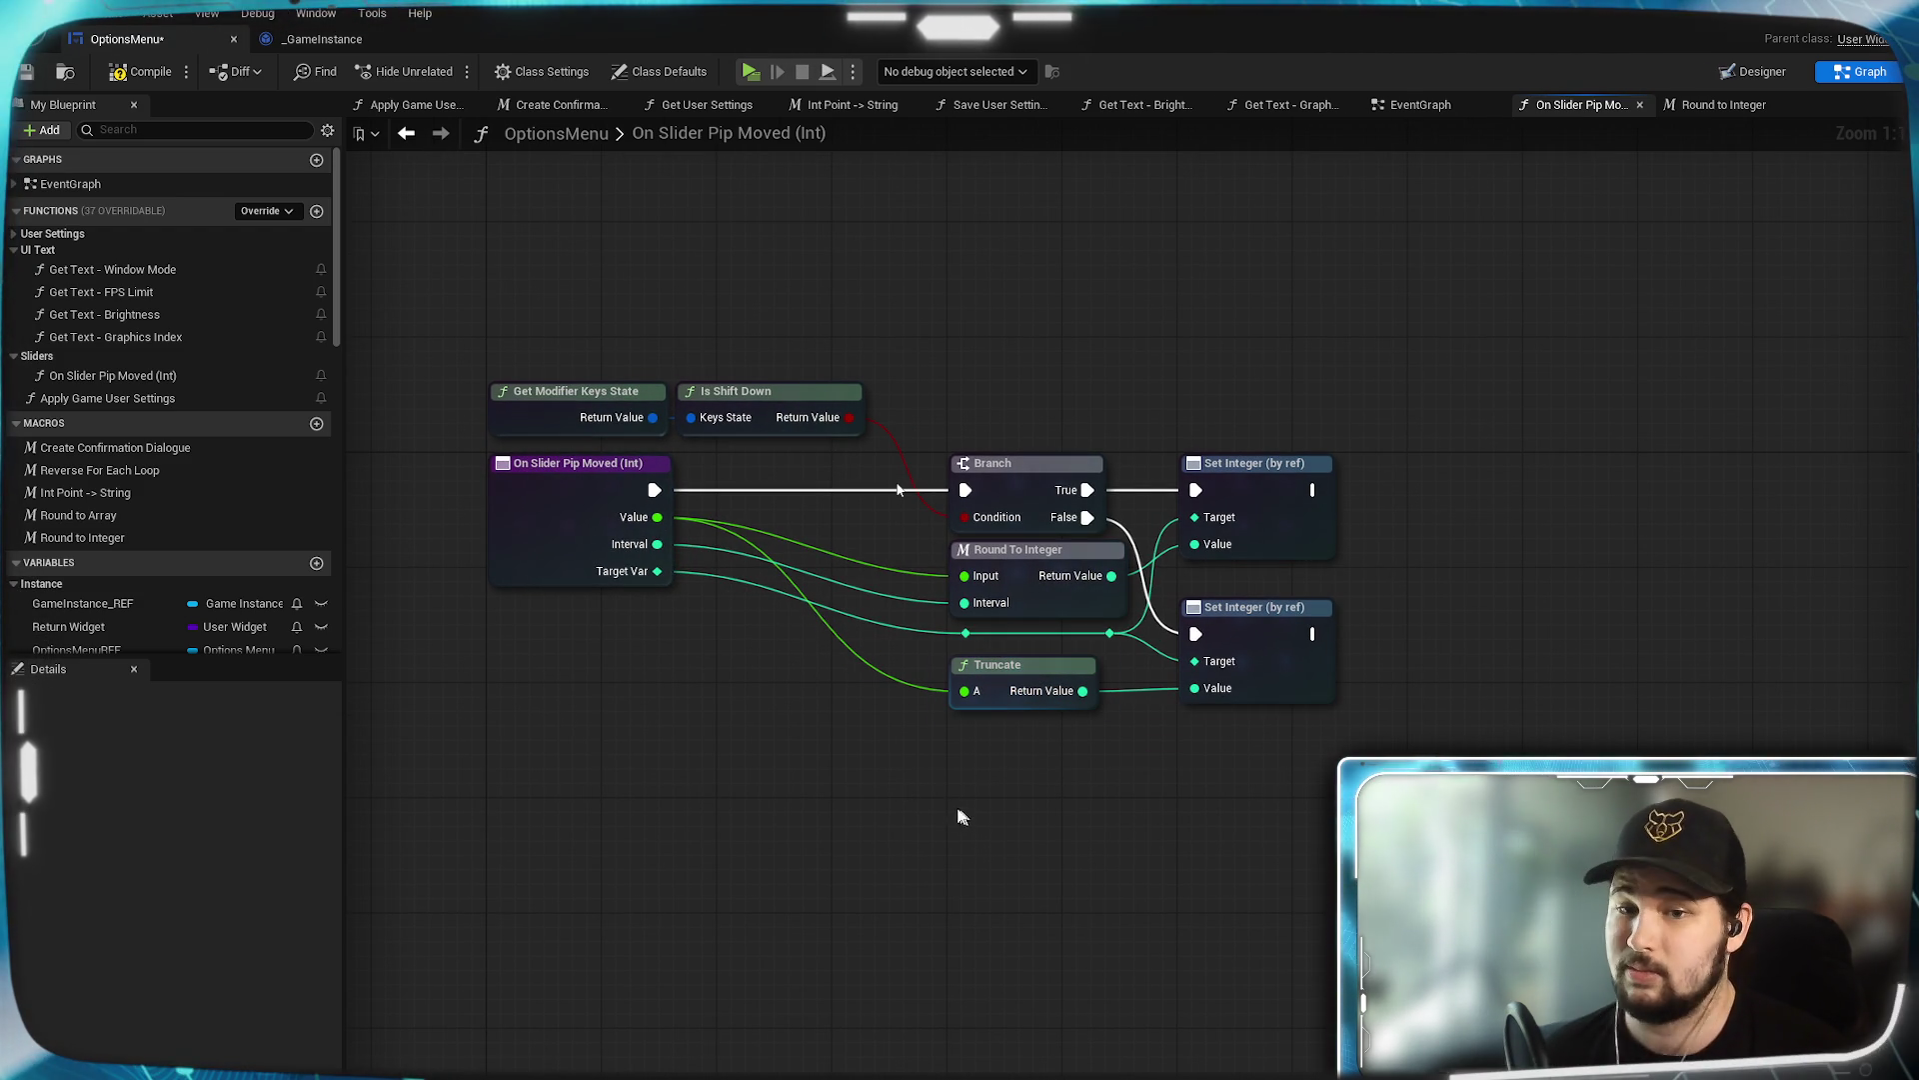
mouse_move(1040, 793)
mouse_down()
mouse_move(1015, 903)
mouse_move(1080, 943)
mouse_up()
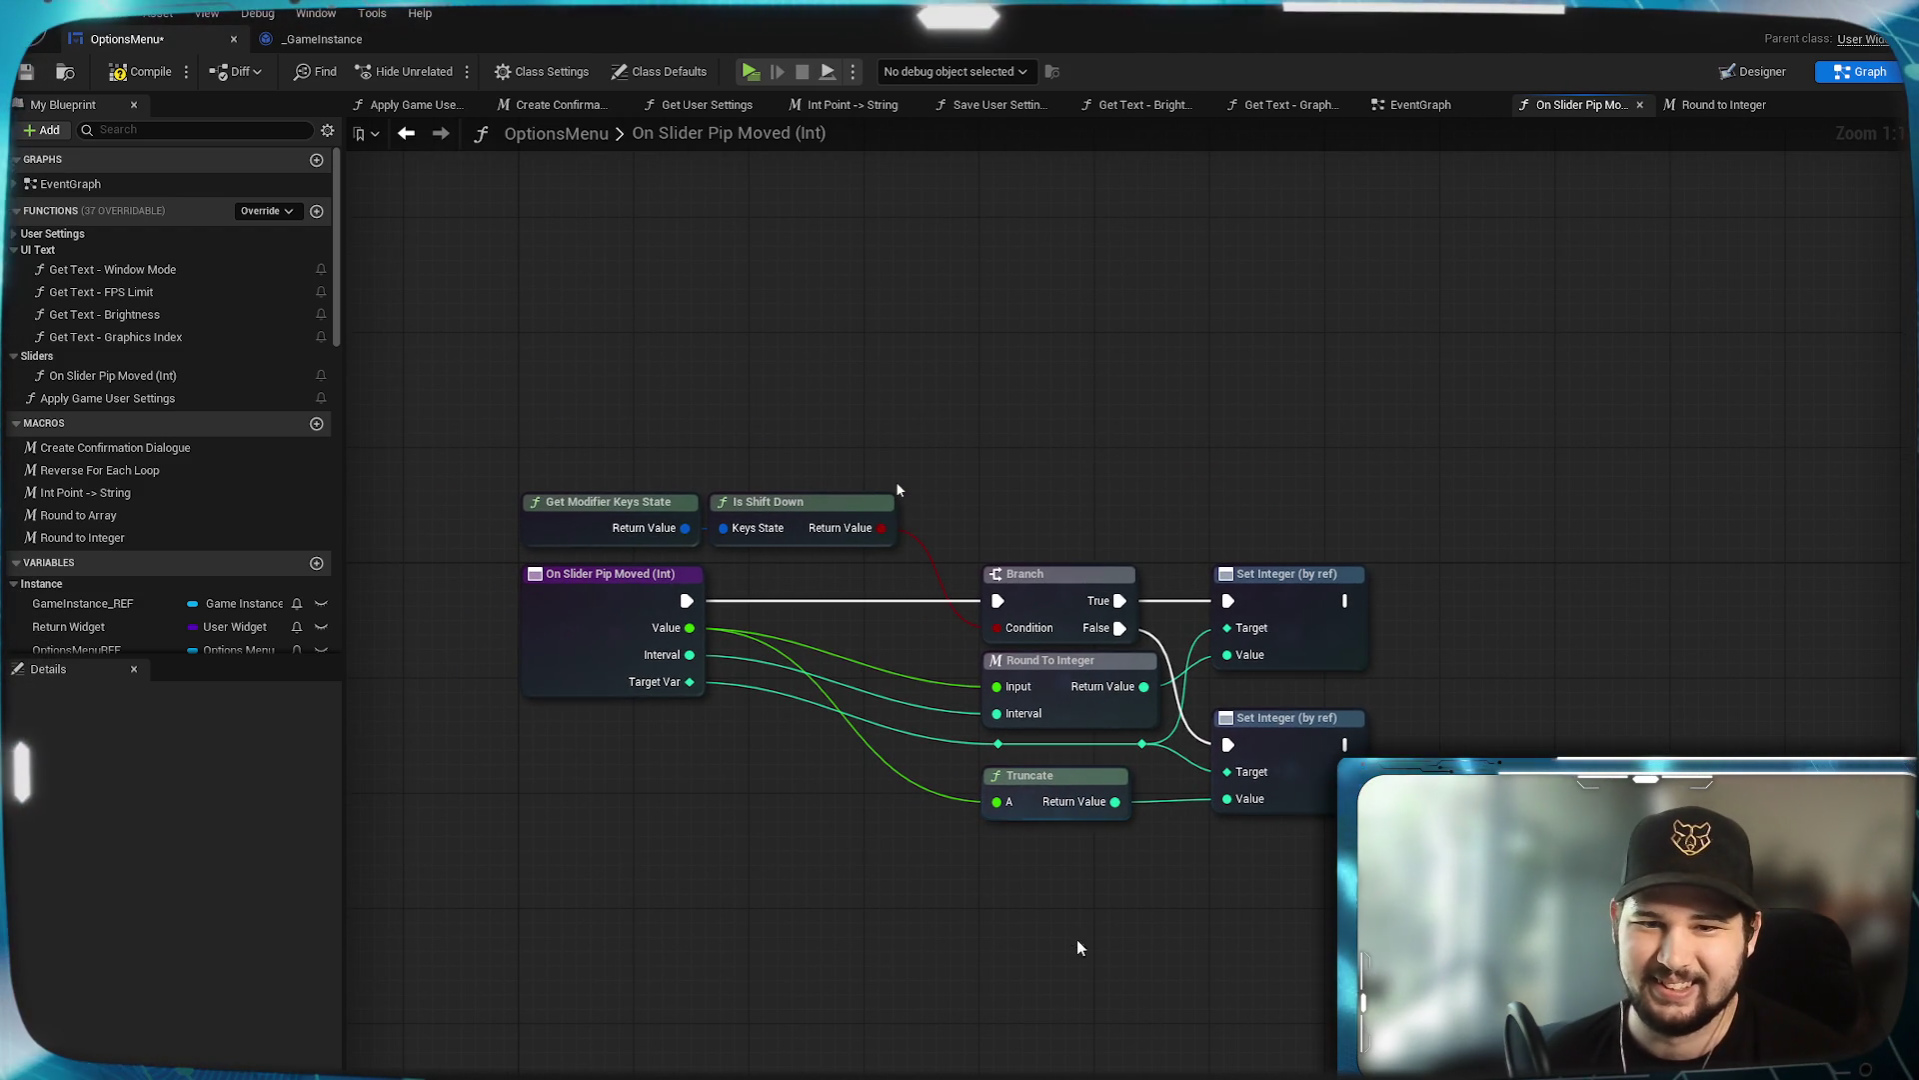
drag(1391, 838, 1202, 816)
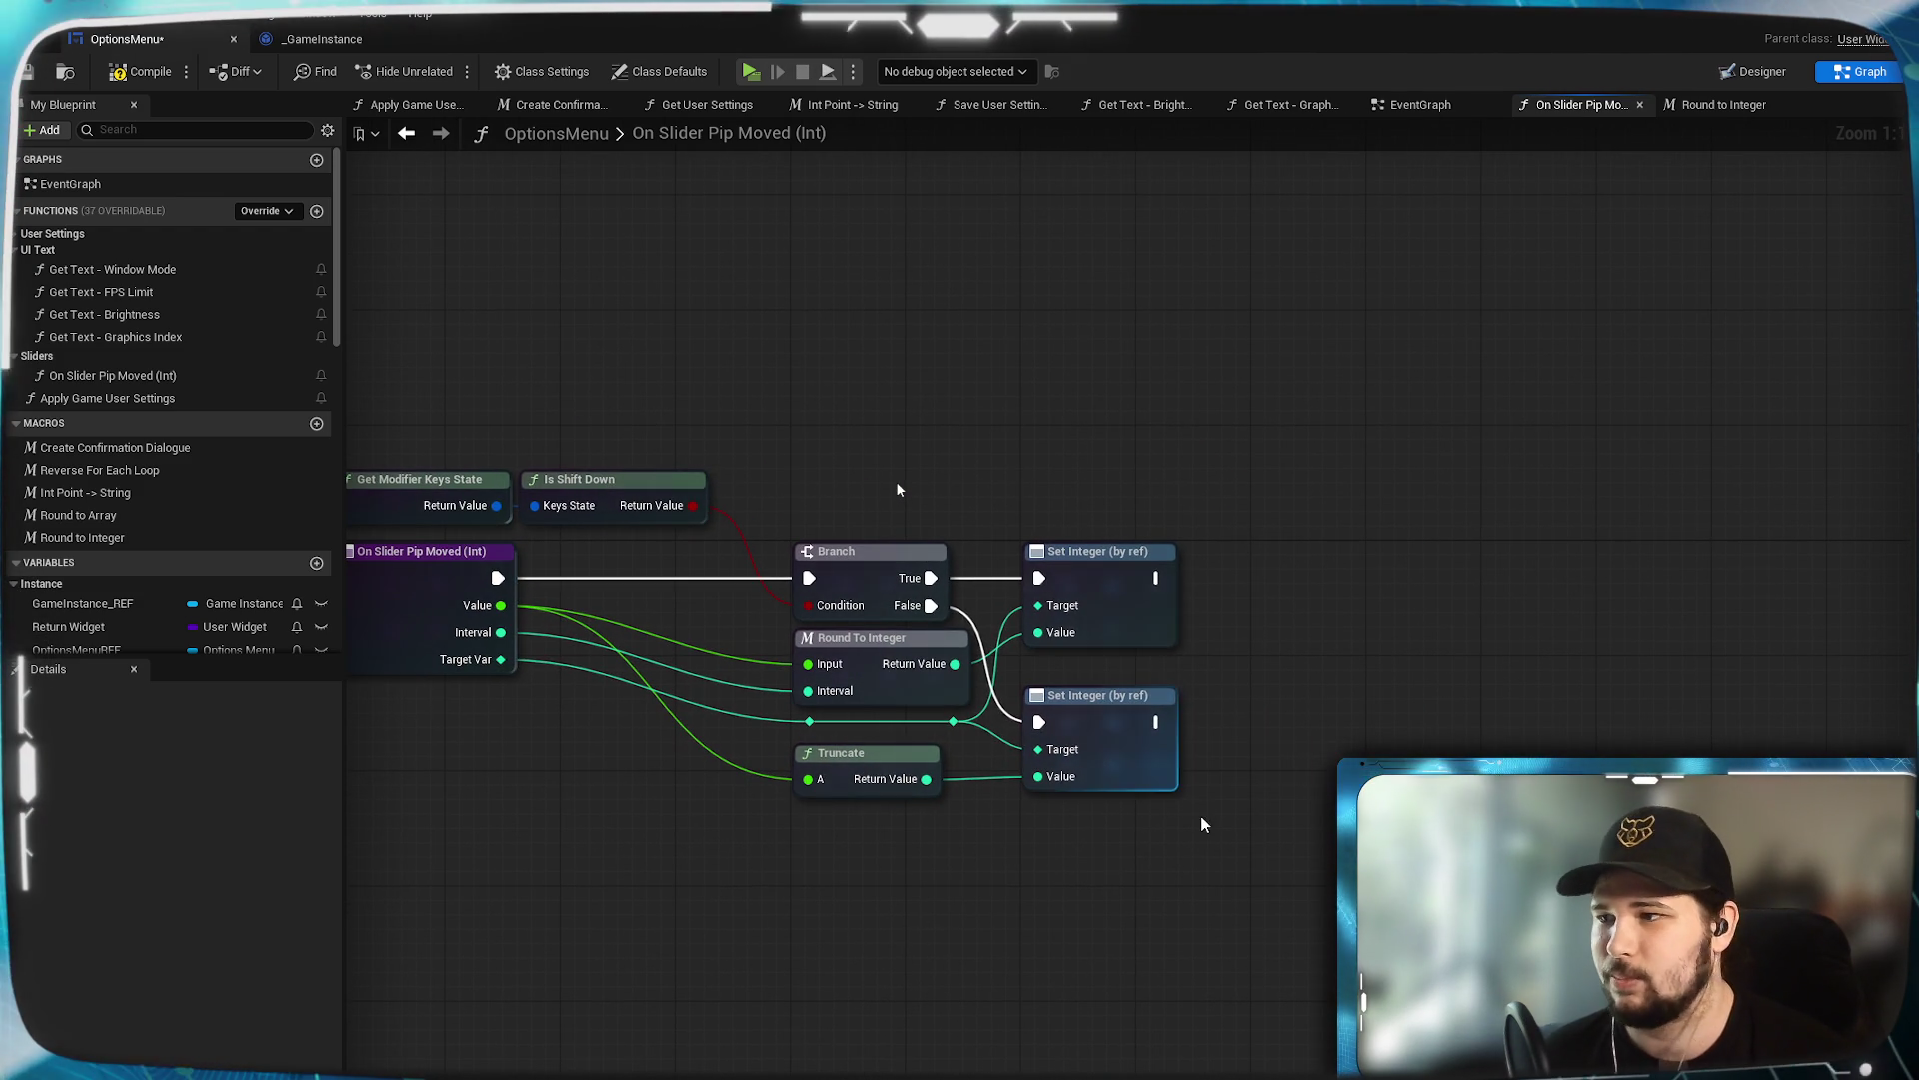
click(1169, 577)
mouse_move(1167, 578)
mouse_down()
mouse_move(1327, 651)
mouse_move(1275, 634)
mouse_up()
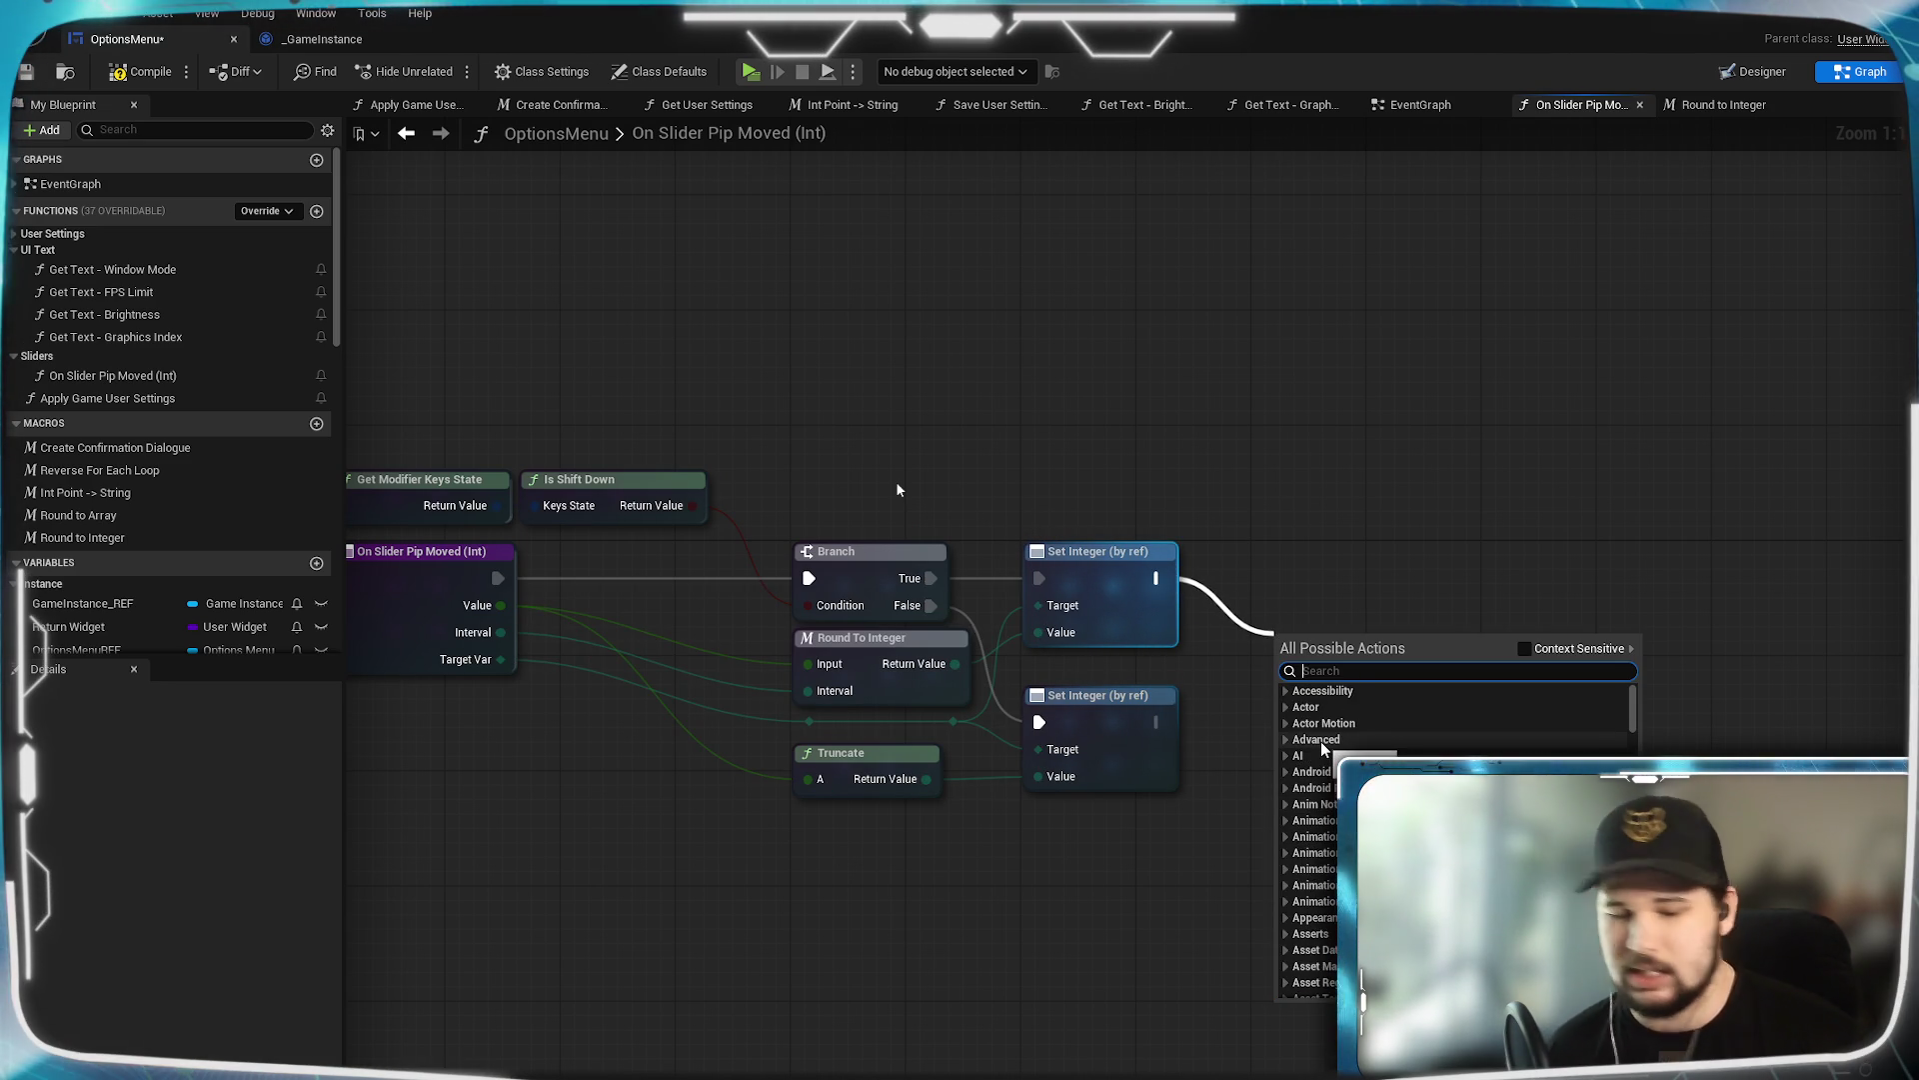
Add a Set Value (Slider) node after the upper Set Integer, found by searching 'set value' with Context Sensitive off.
text(set value)
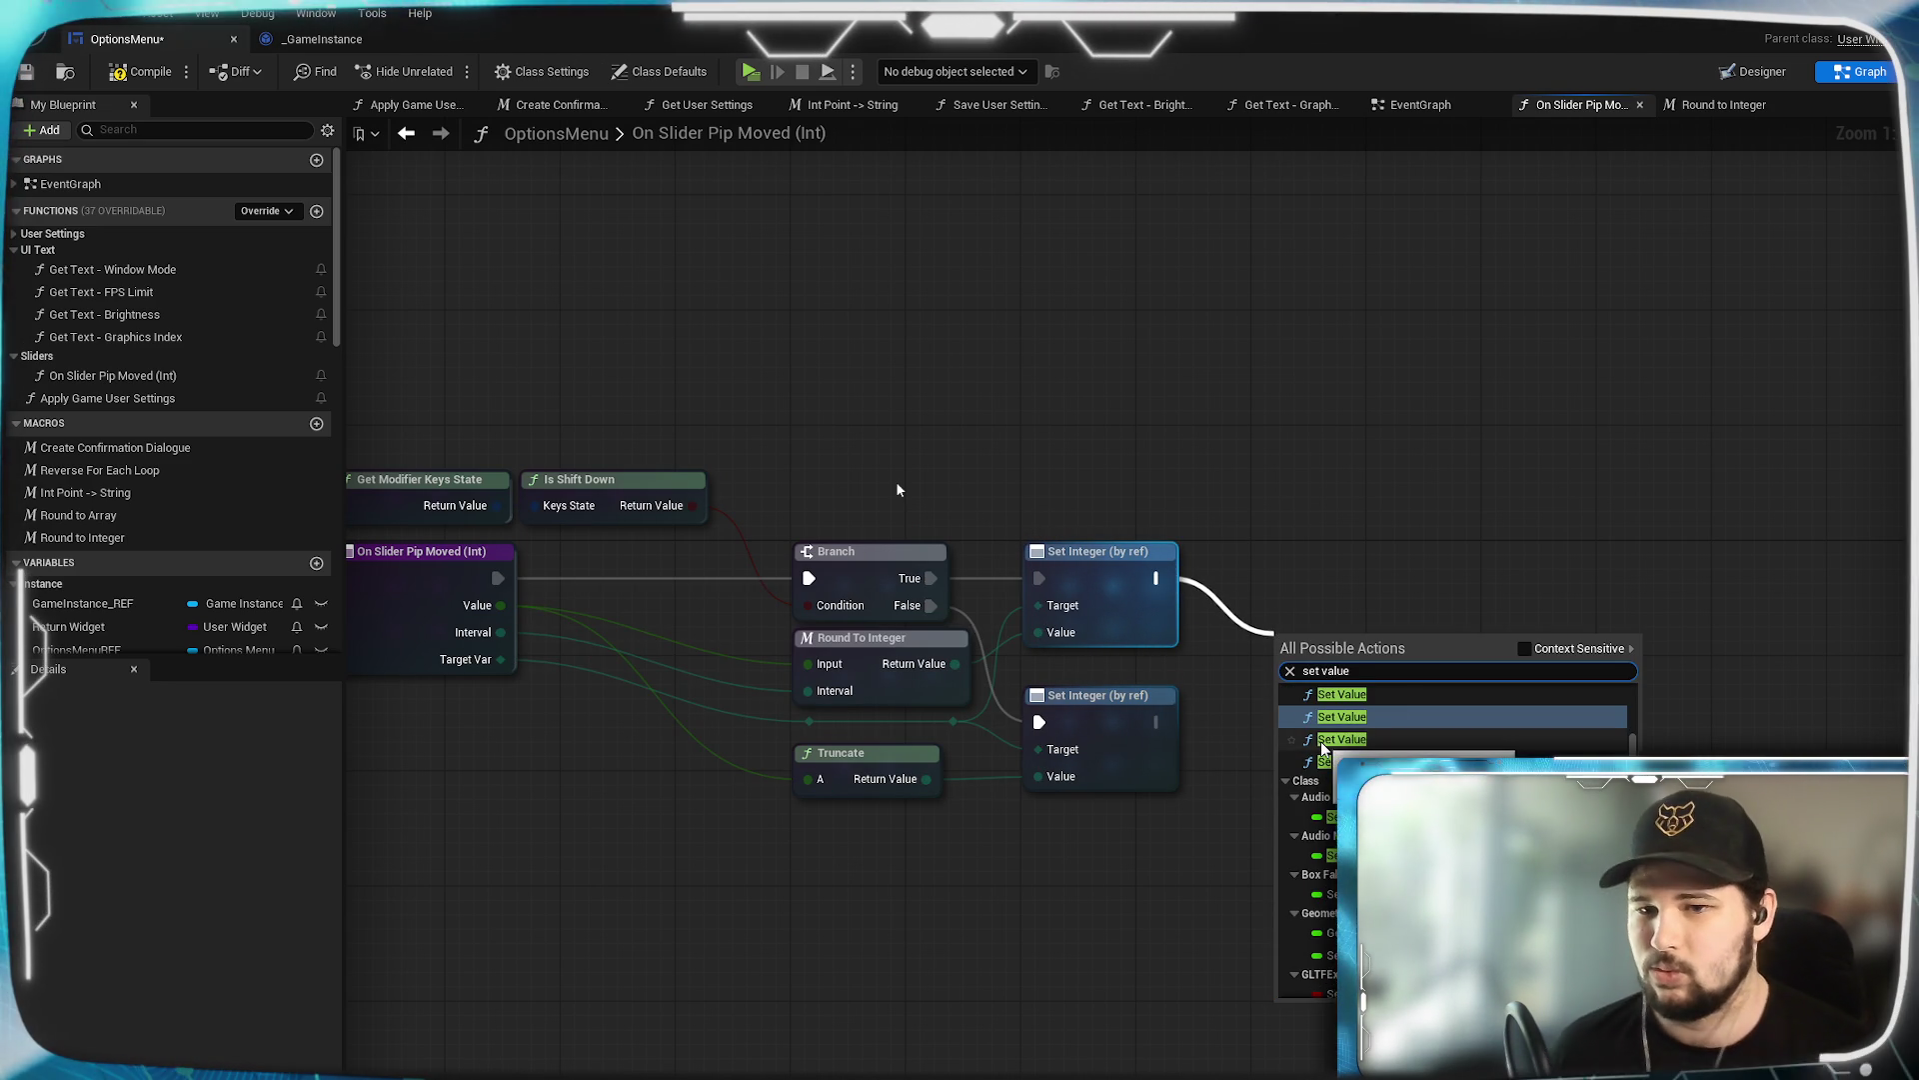
click(1525, 649)
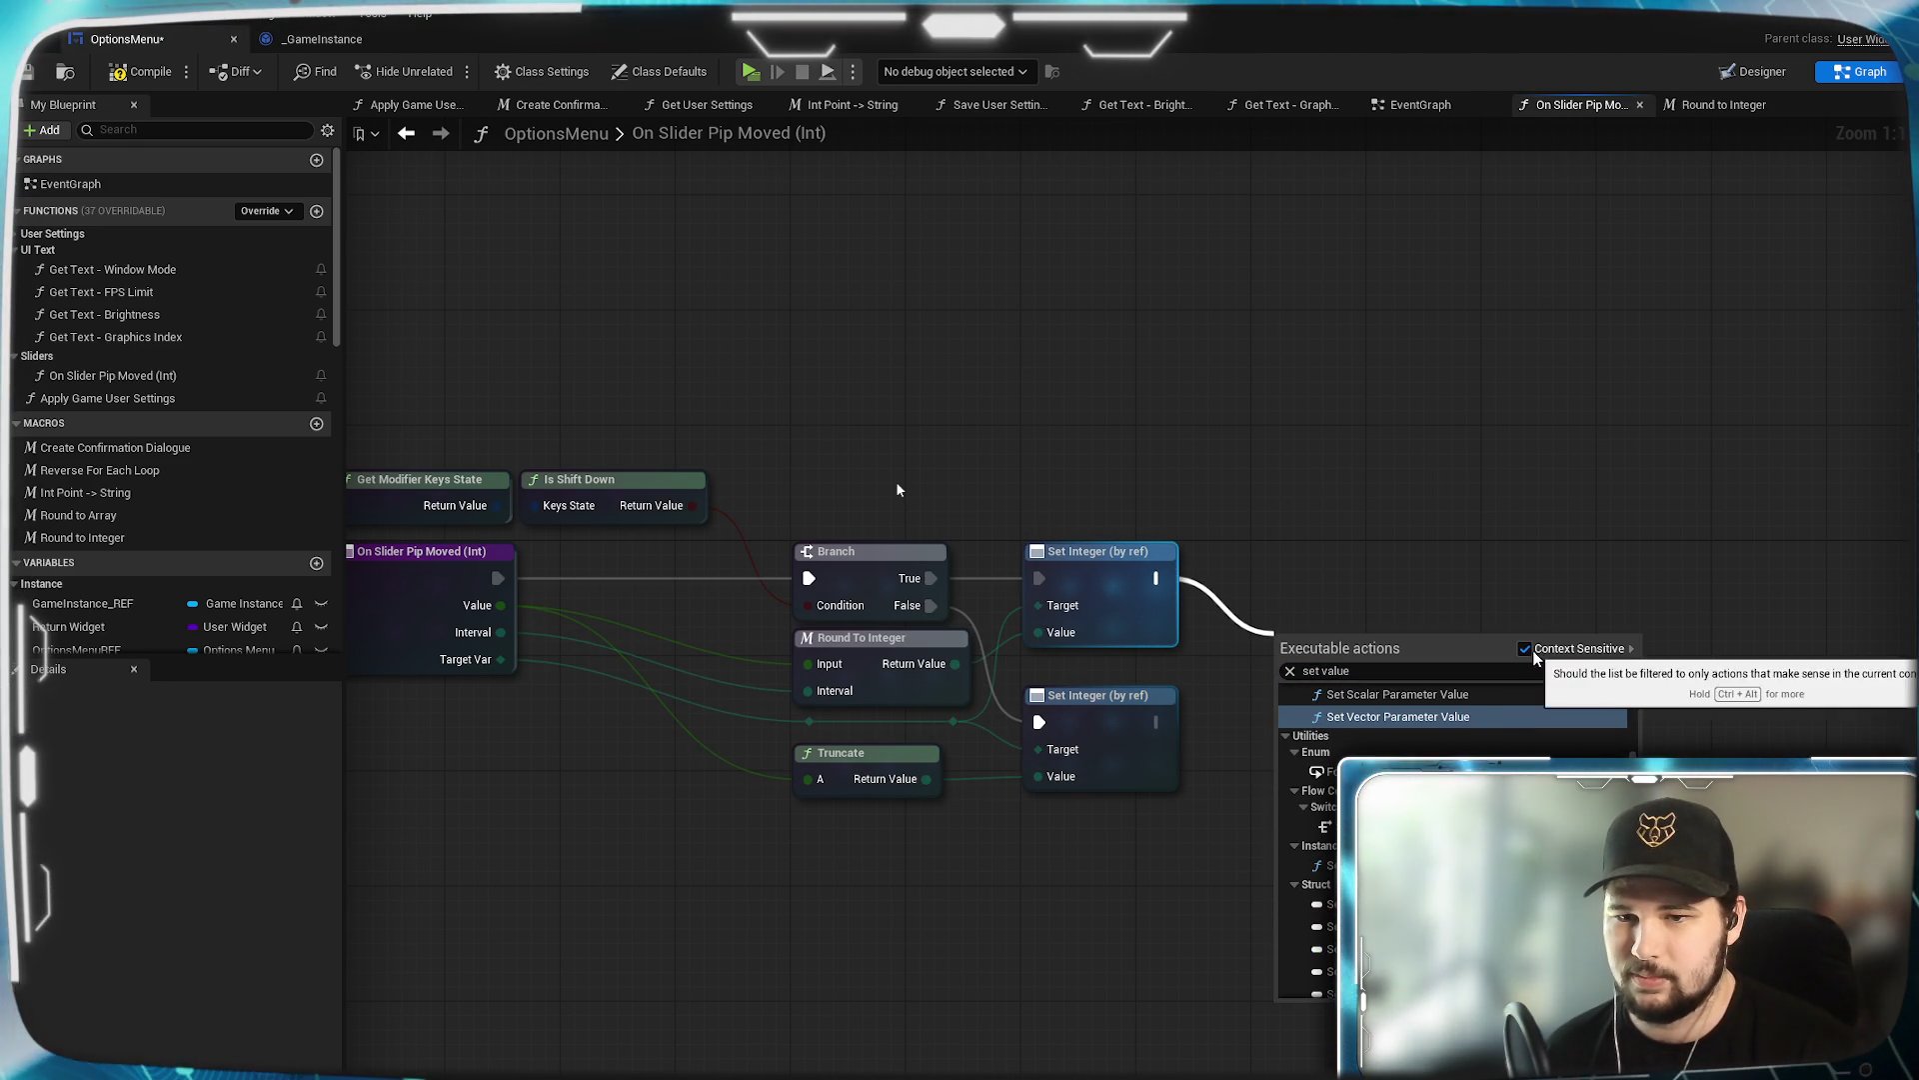
click(1526, 649)
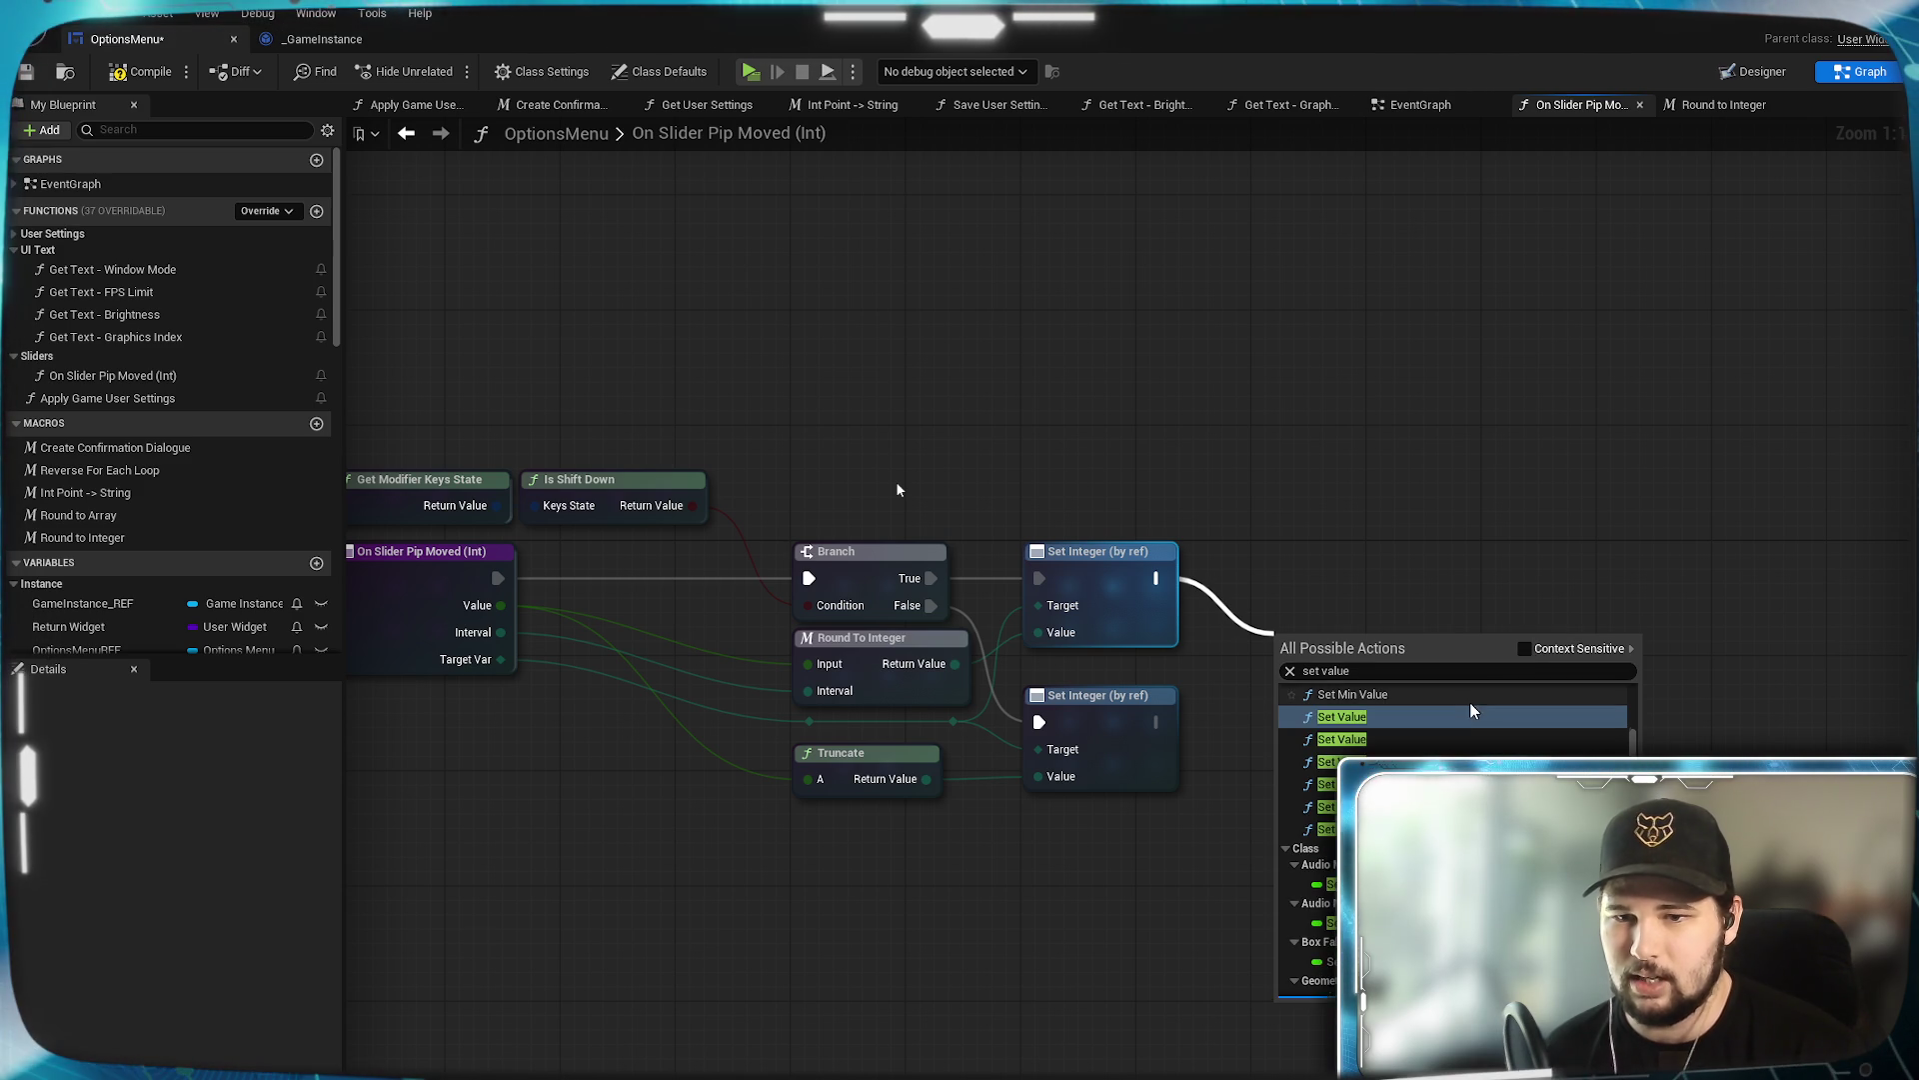
click(1385, 741)
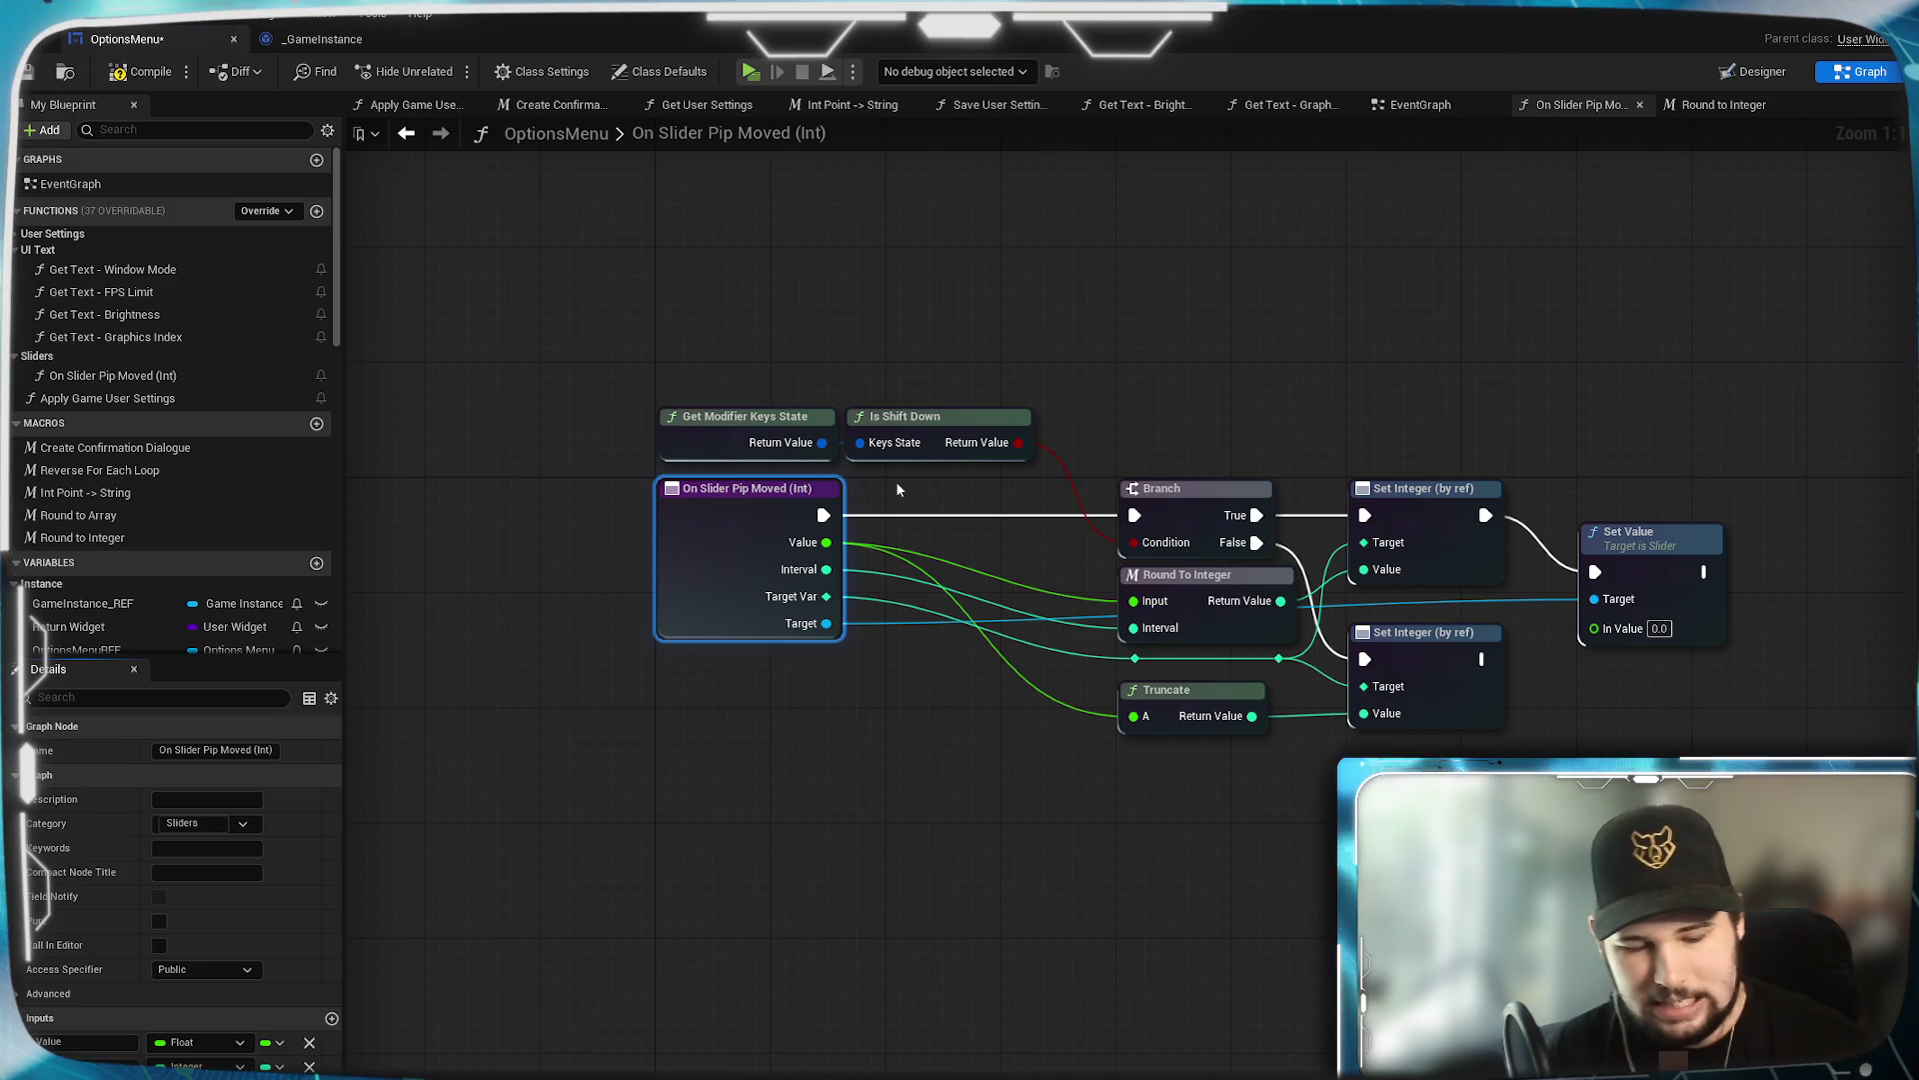
click(974, 765)
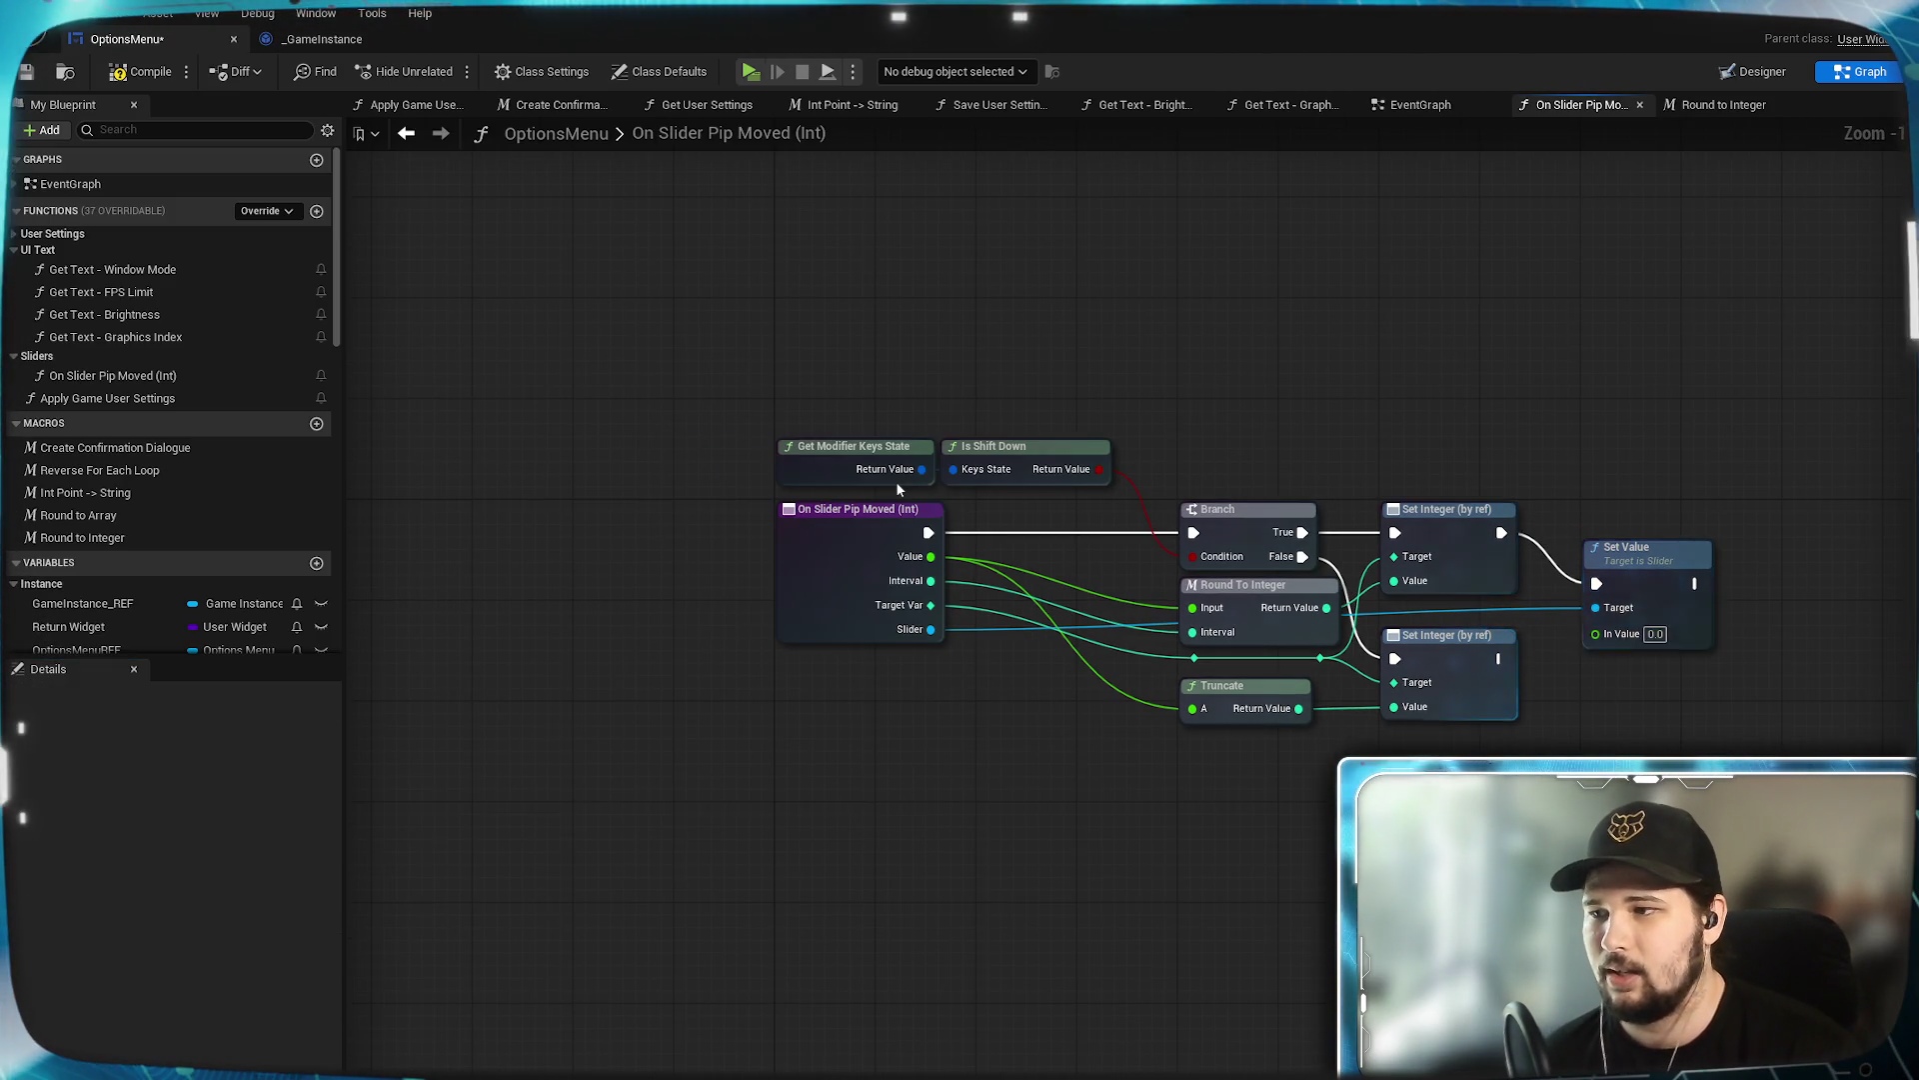
Reposition the upper Set Integer node and lower the reroute point on its wire.
scroll(1178, 849, up, 1)
drag(955, 615, 1285, 643)
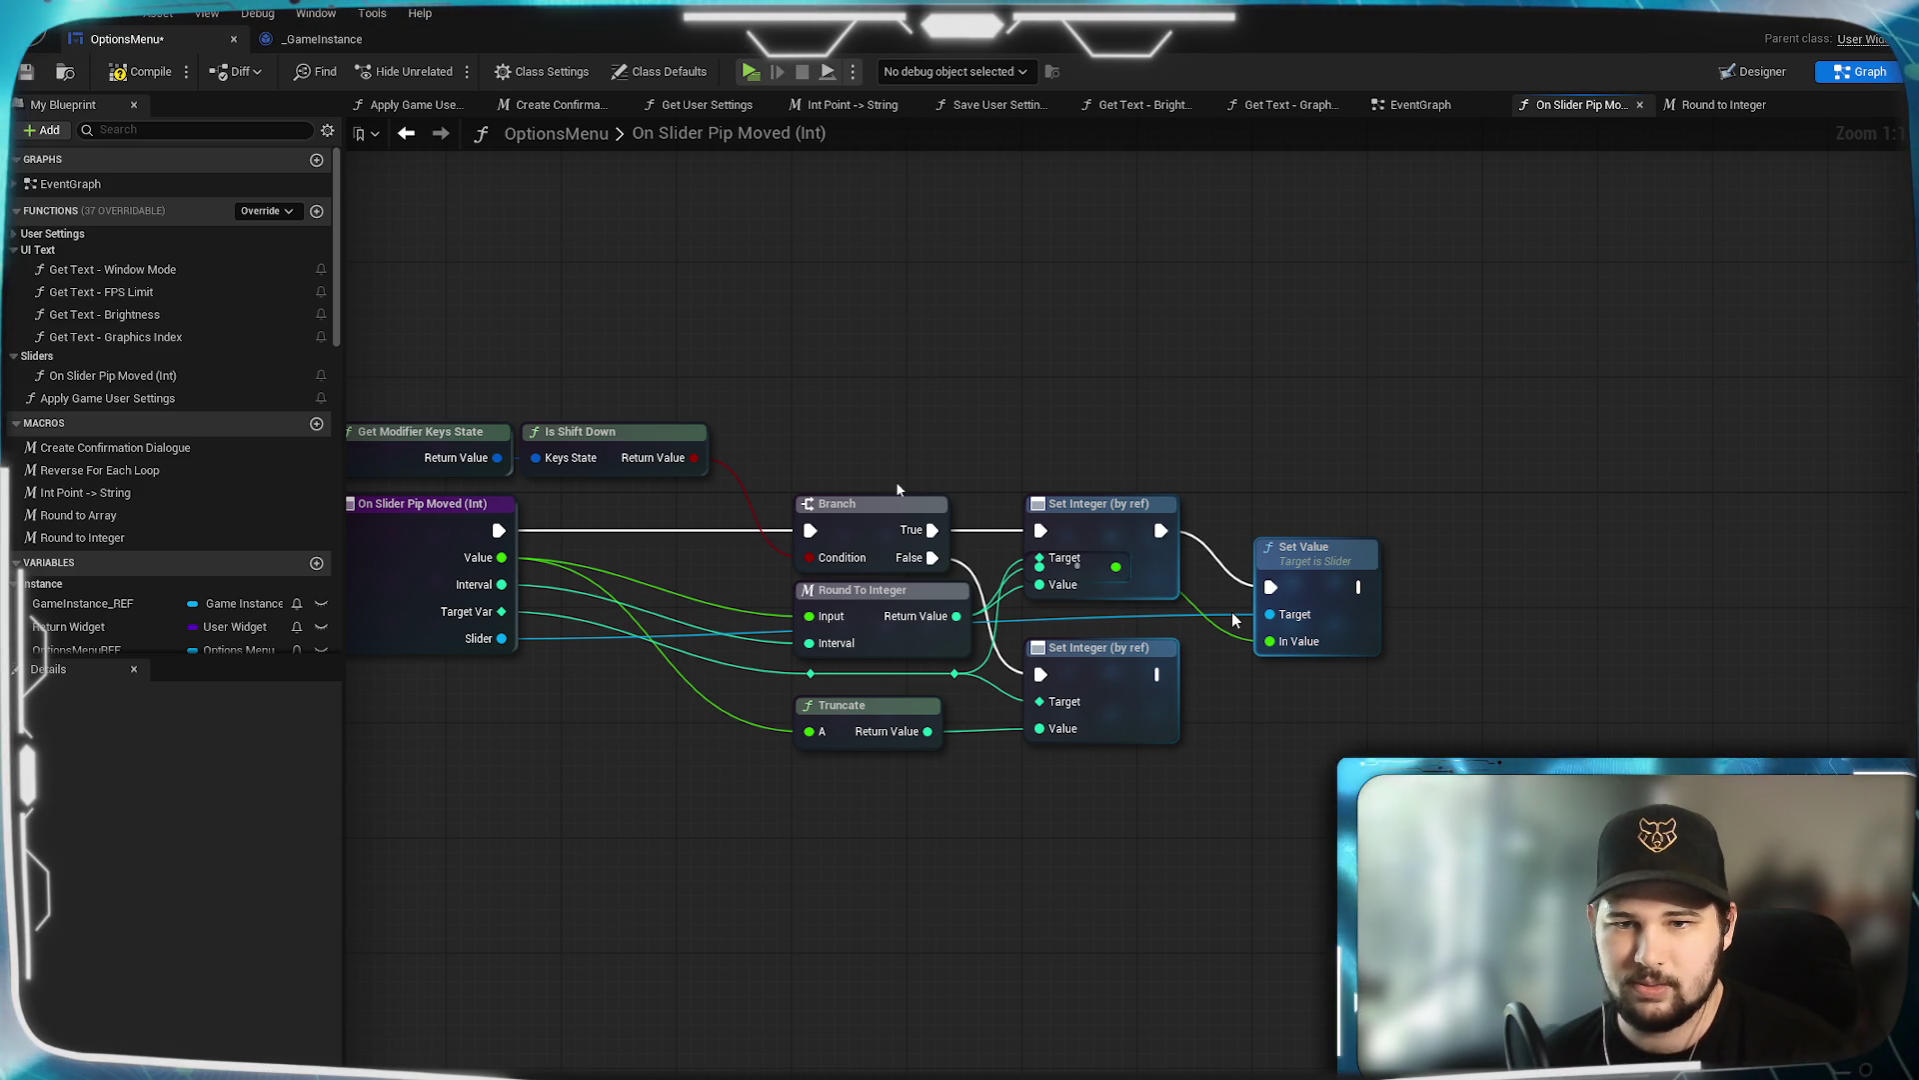
drag(1135, 512, 1116, 425)
drag(1101, 583, 1108, 626)
drag(1119, 450, 1122, 513)
mouse_move(1005, 700)
mouse_down()
mouse_move(1190, 842)
mouse_move(1111, 536)
mouse_move(1114, 556)
mouse_up()
click(1304, 484)
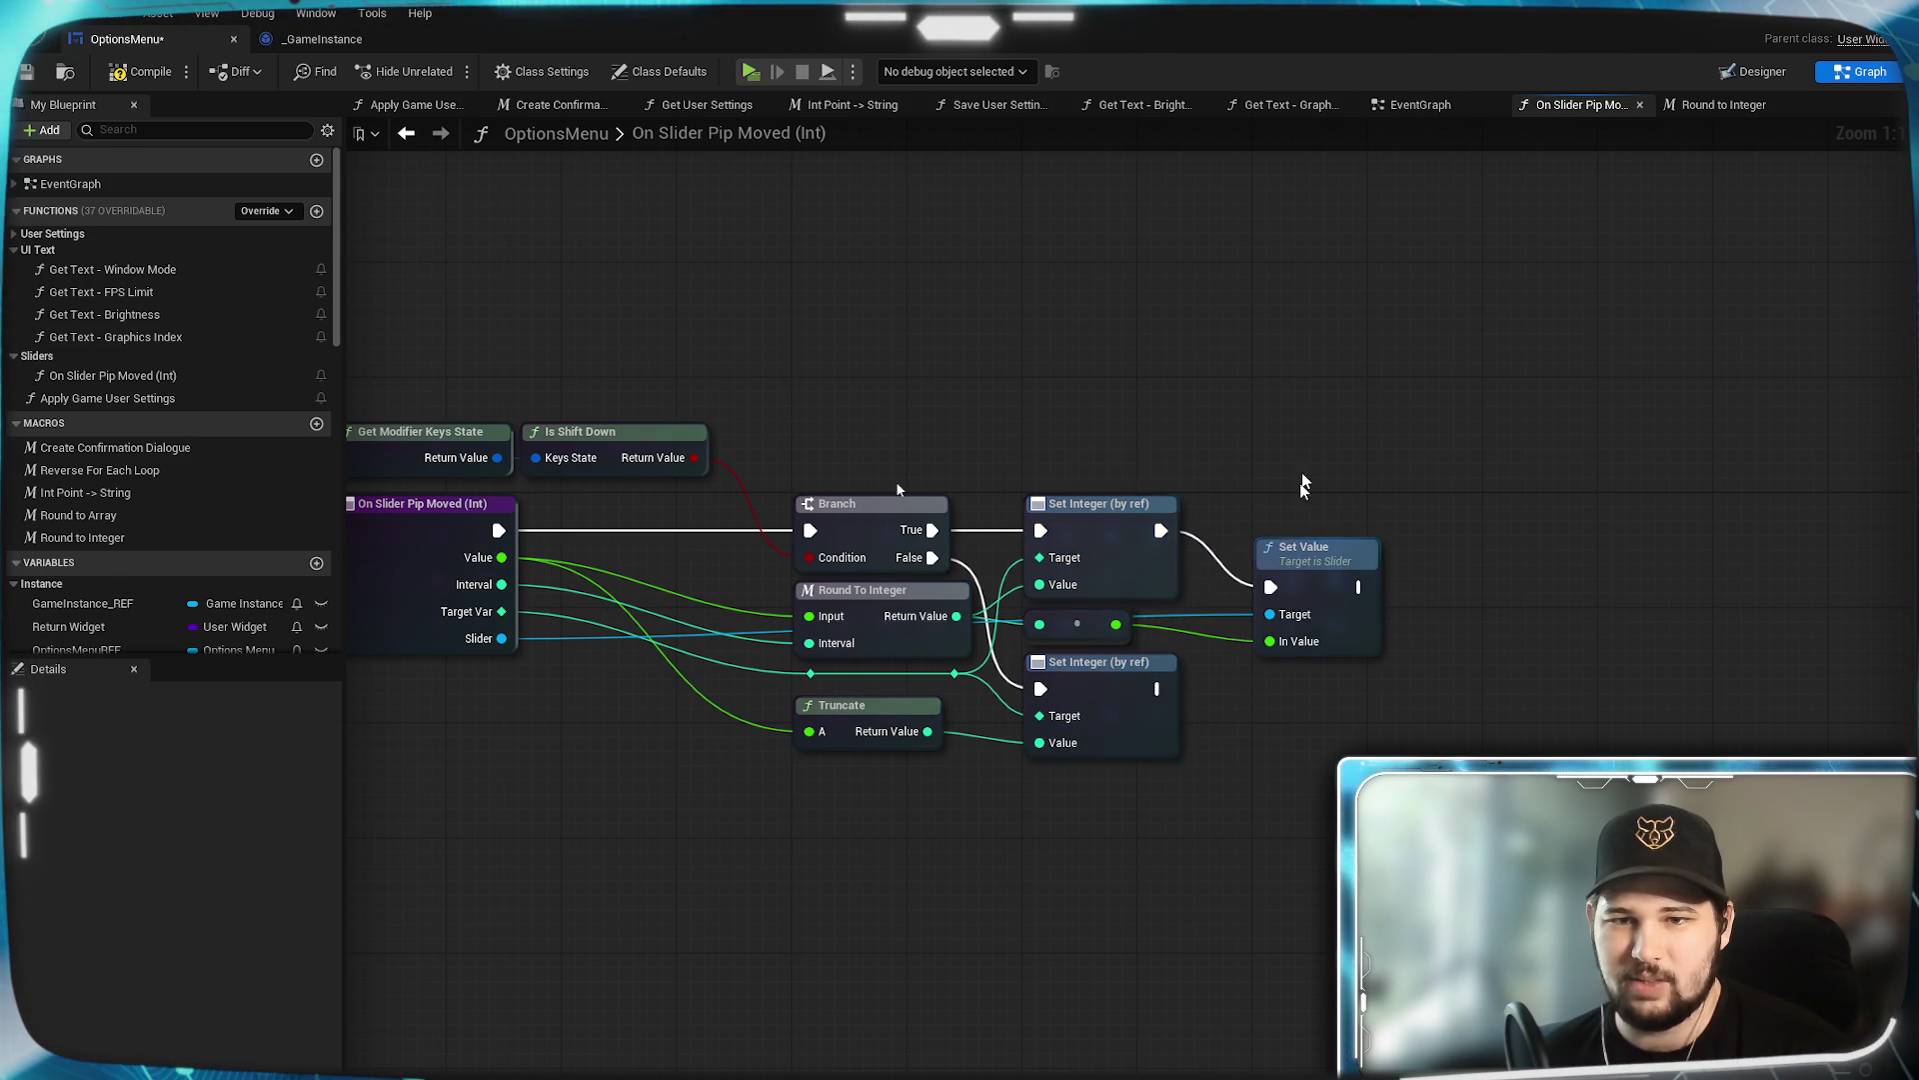
Add reroute points routing the Target and Slider wires beneath the nodes and Truncate.
double_click(1220, 612)
drag(1227, 621, 1241, 760)
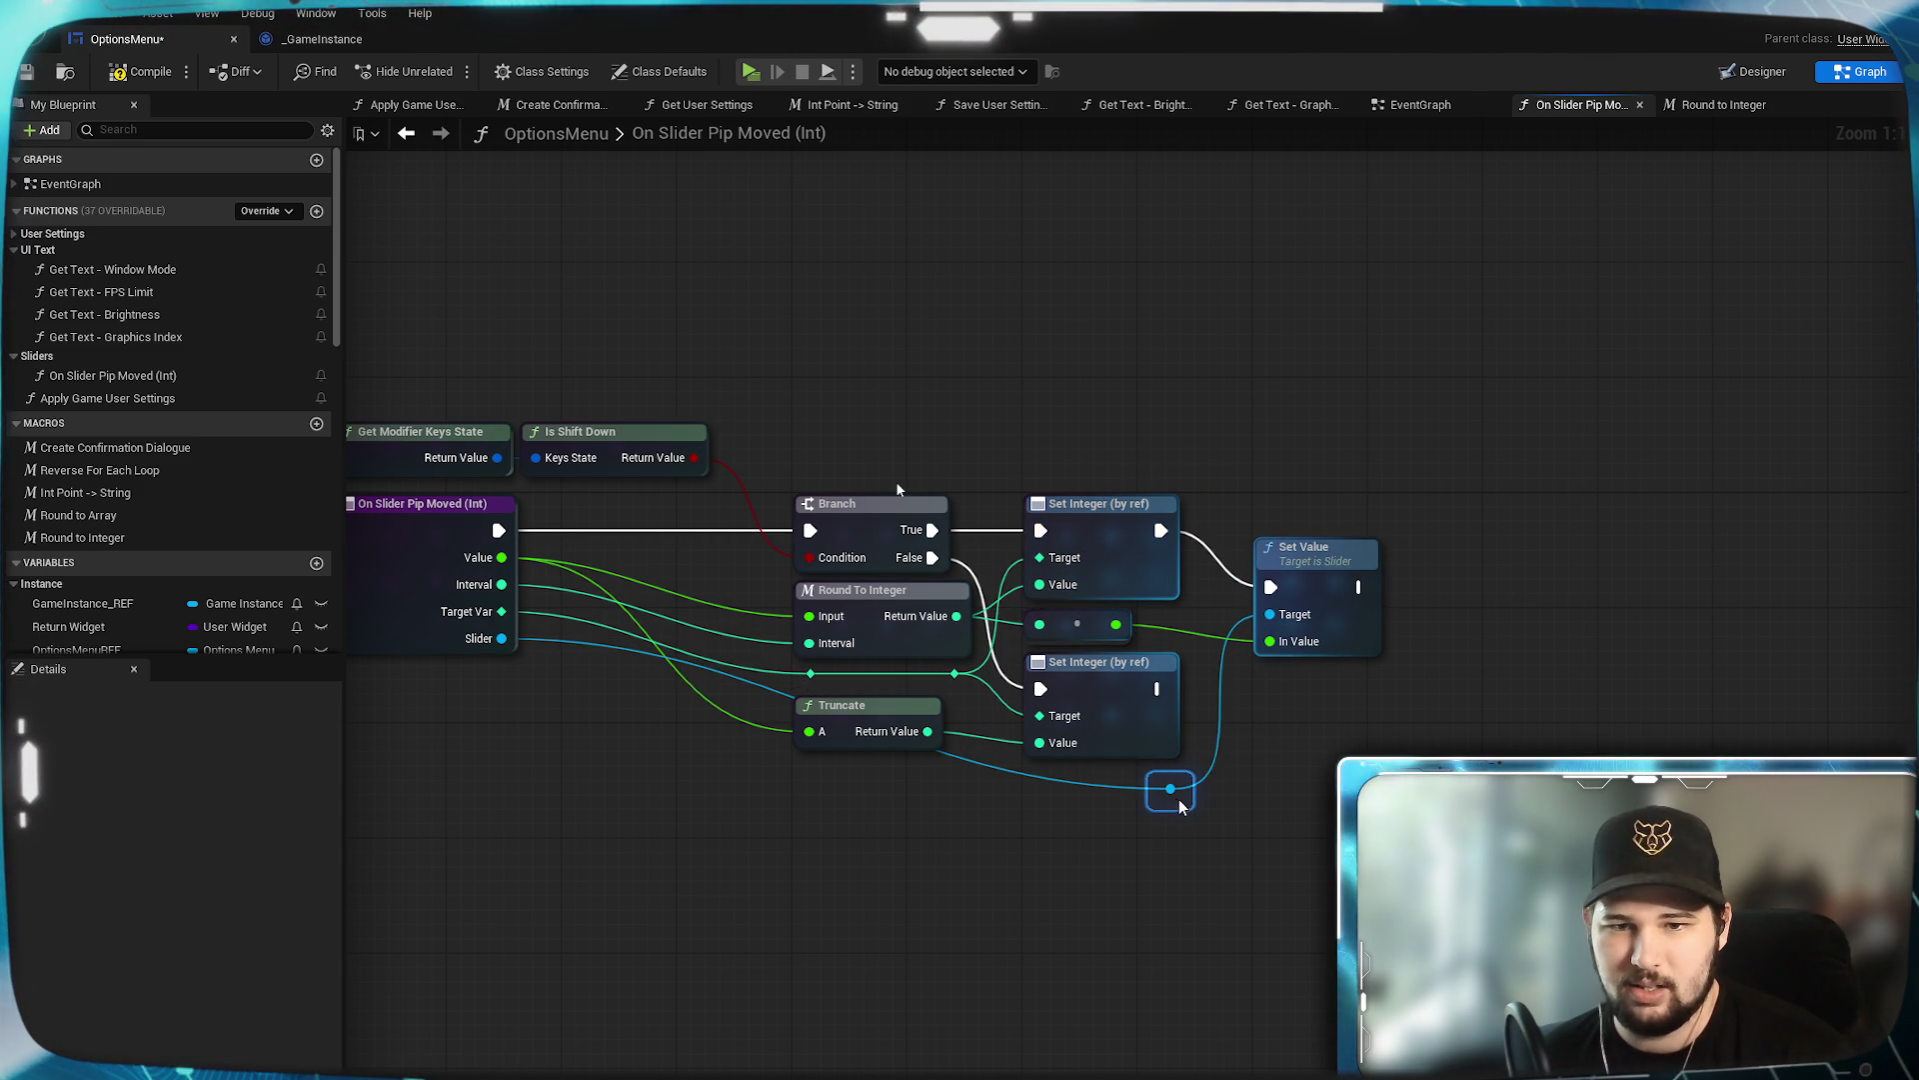
click(959, 786)
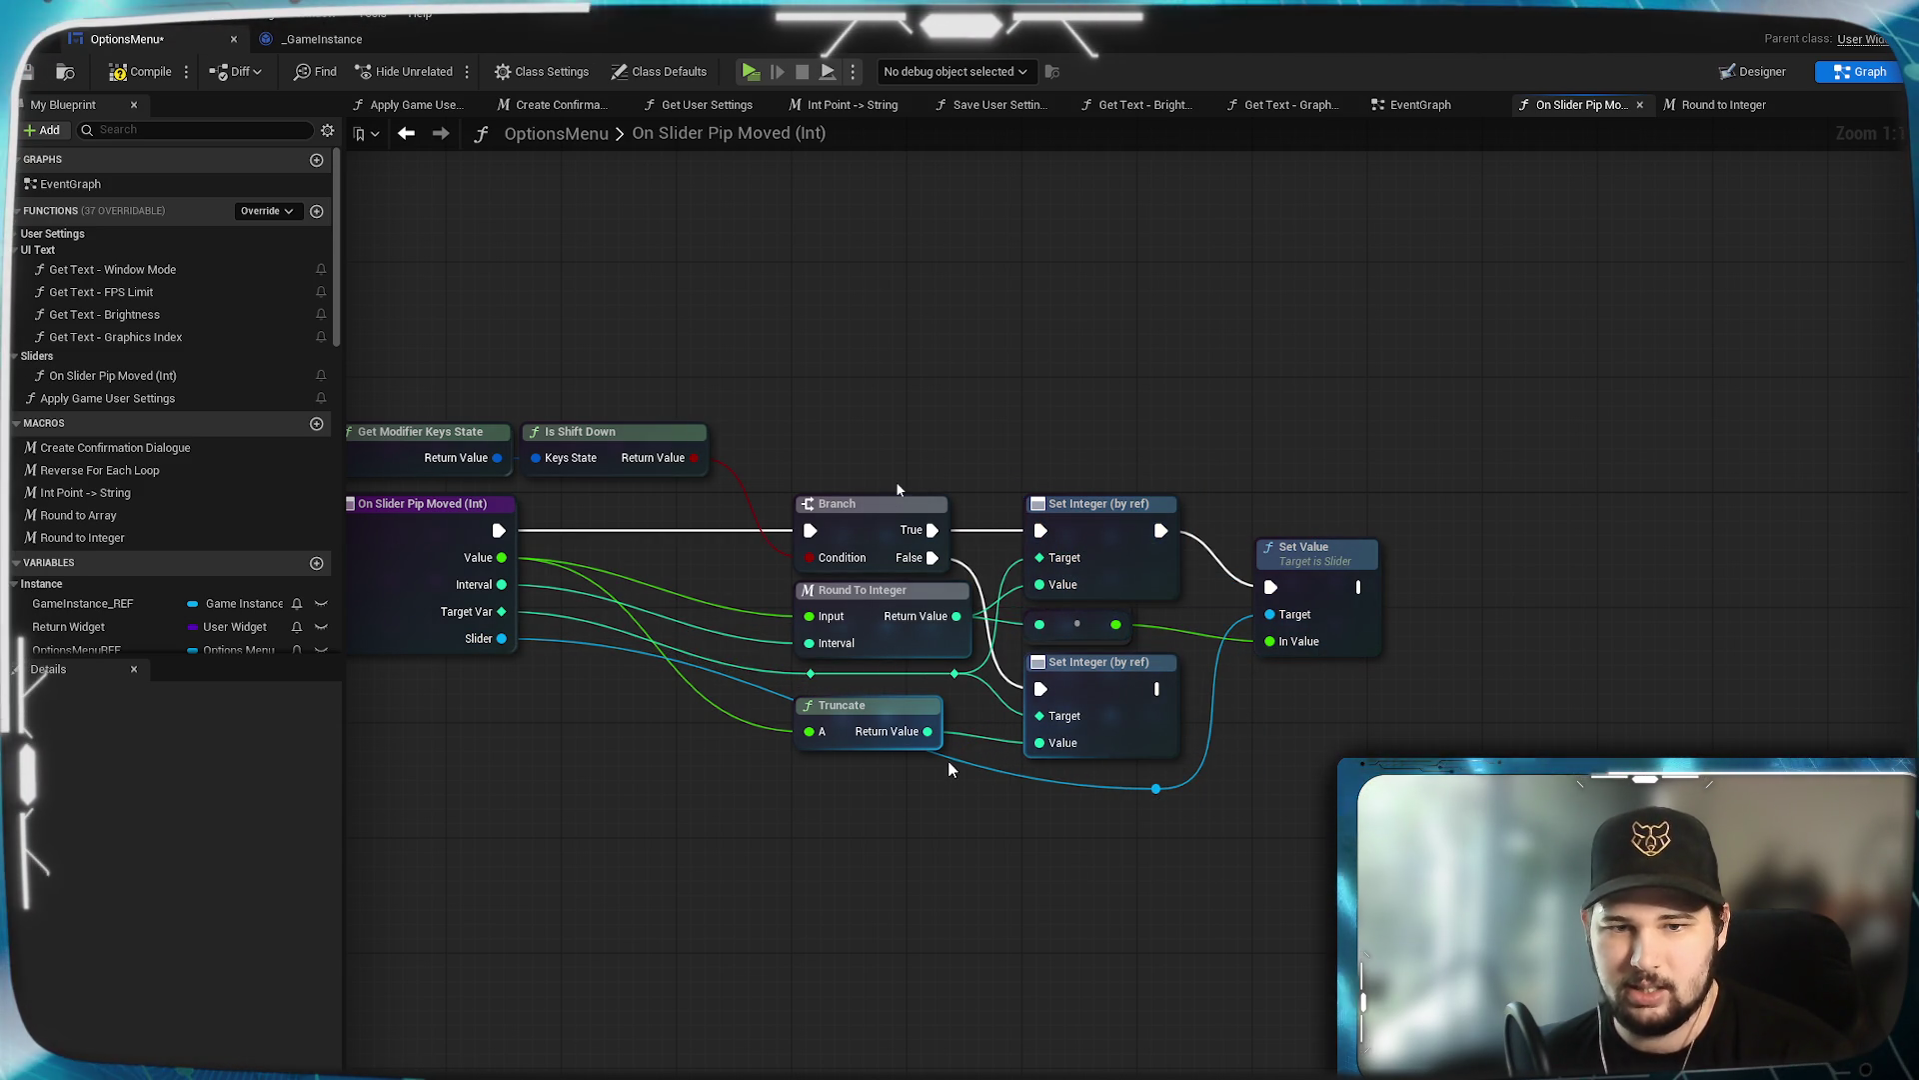
double_click(950, 760)
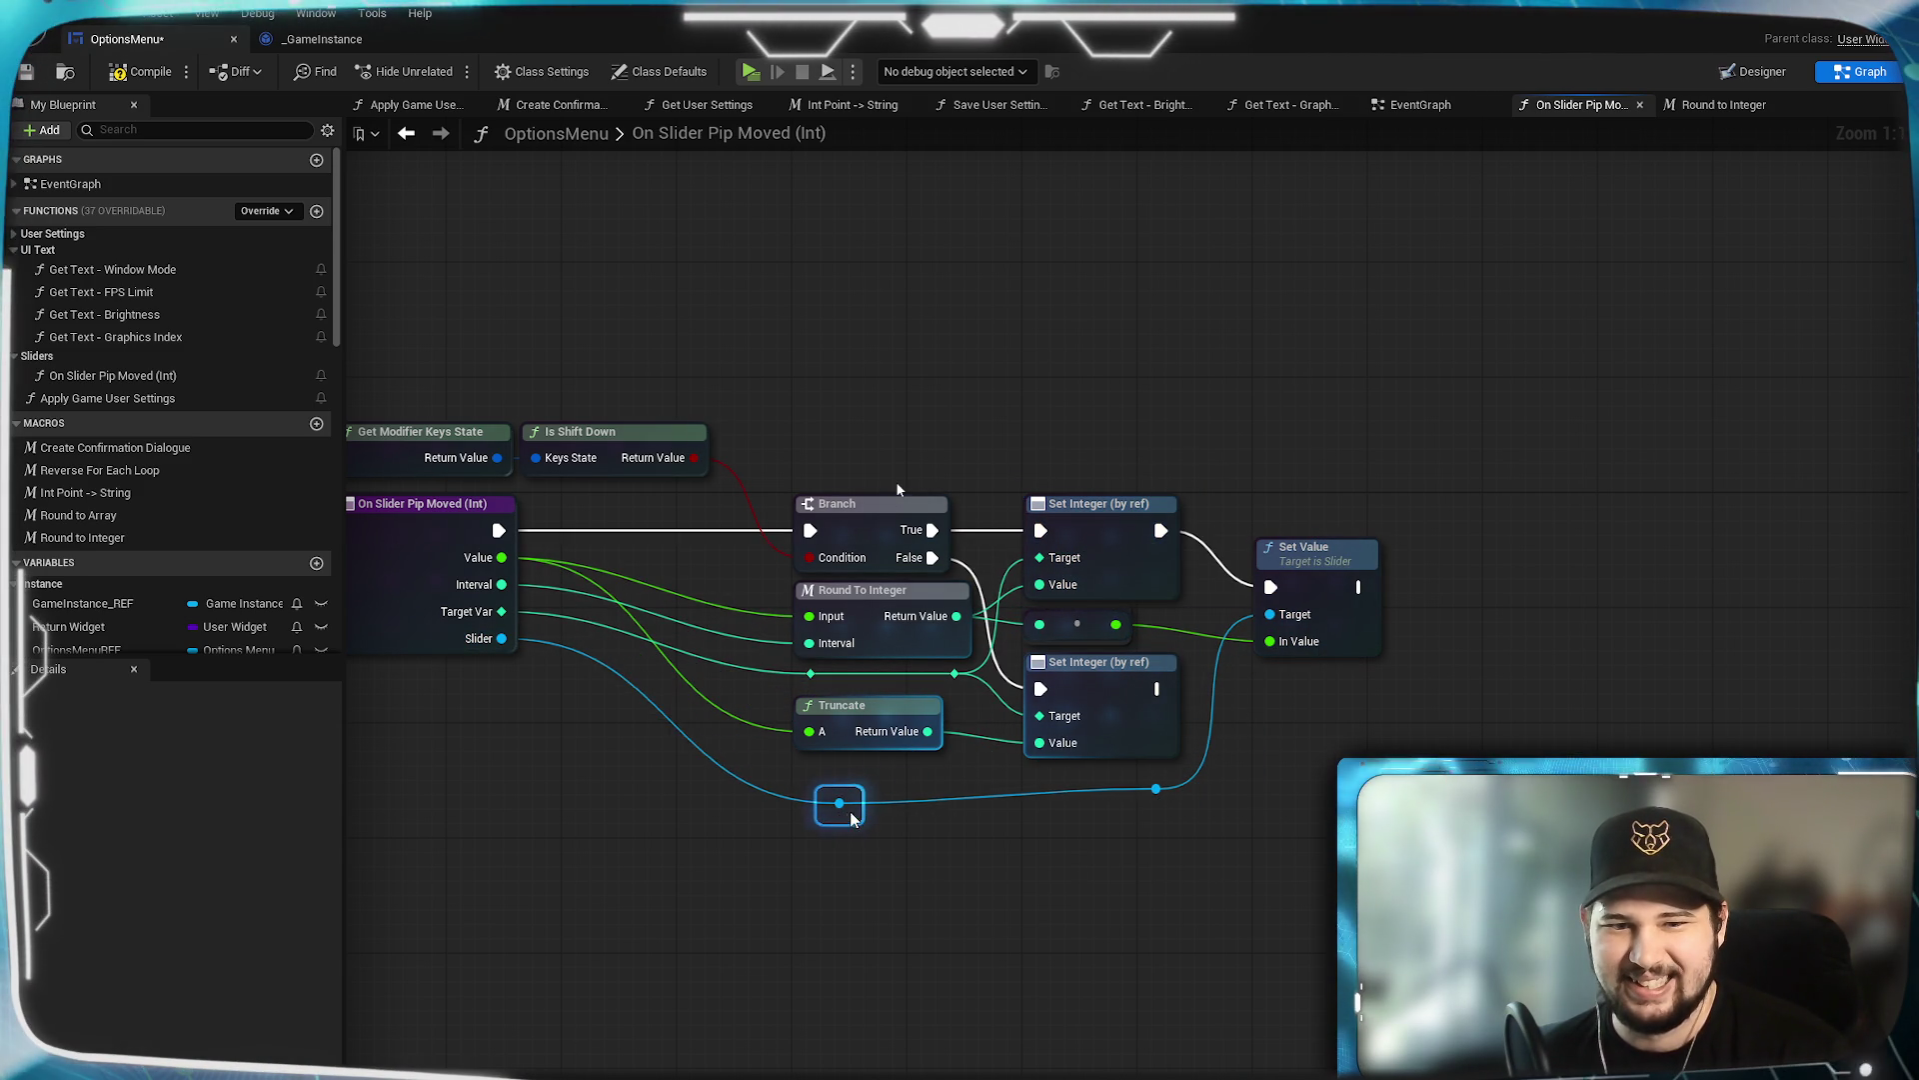
drag(851, 819, 789, 806)
click(955, 765)
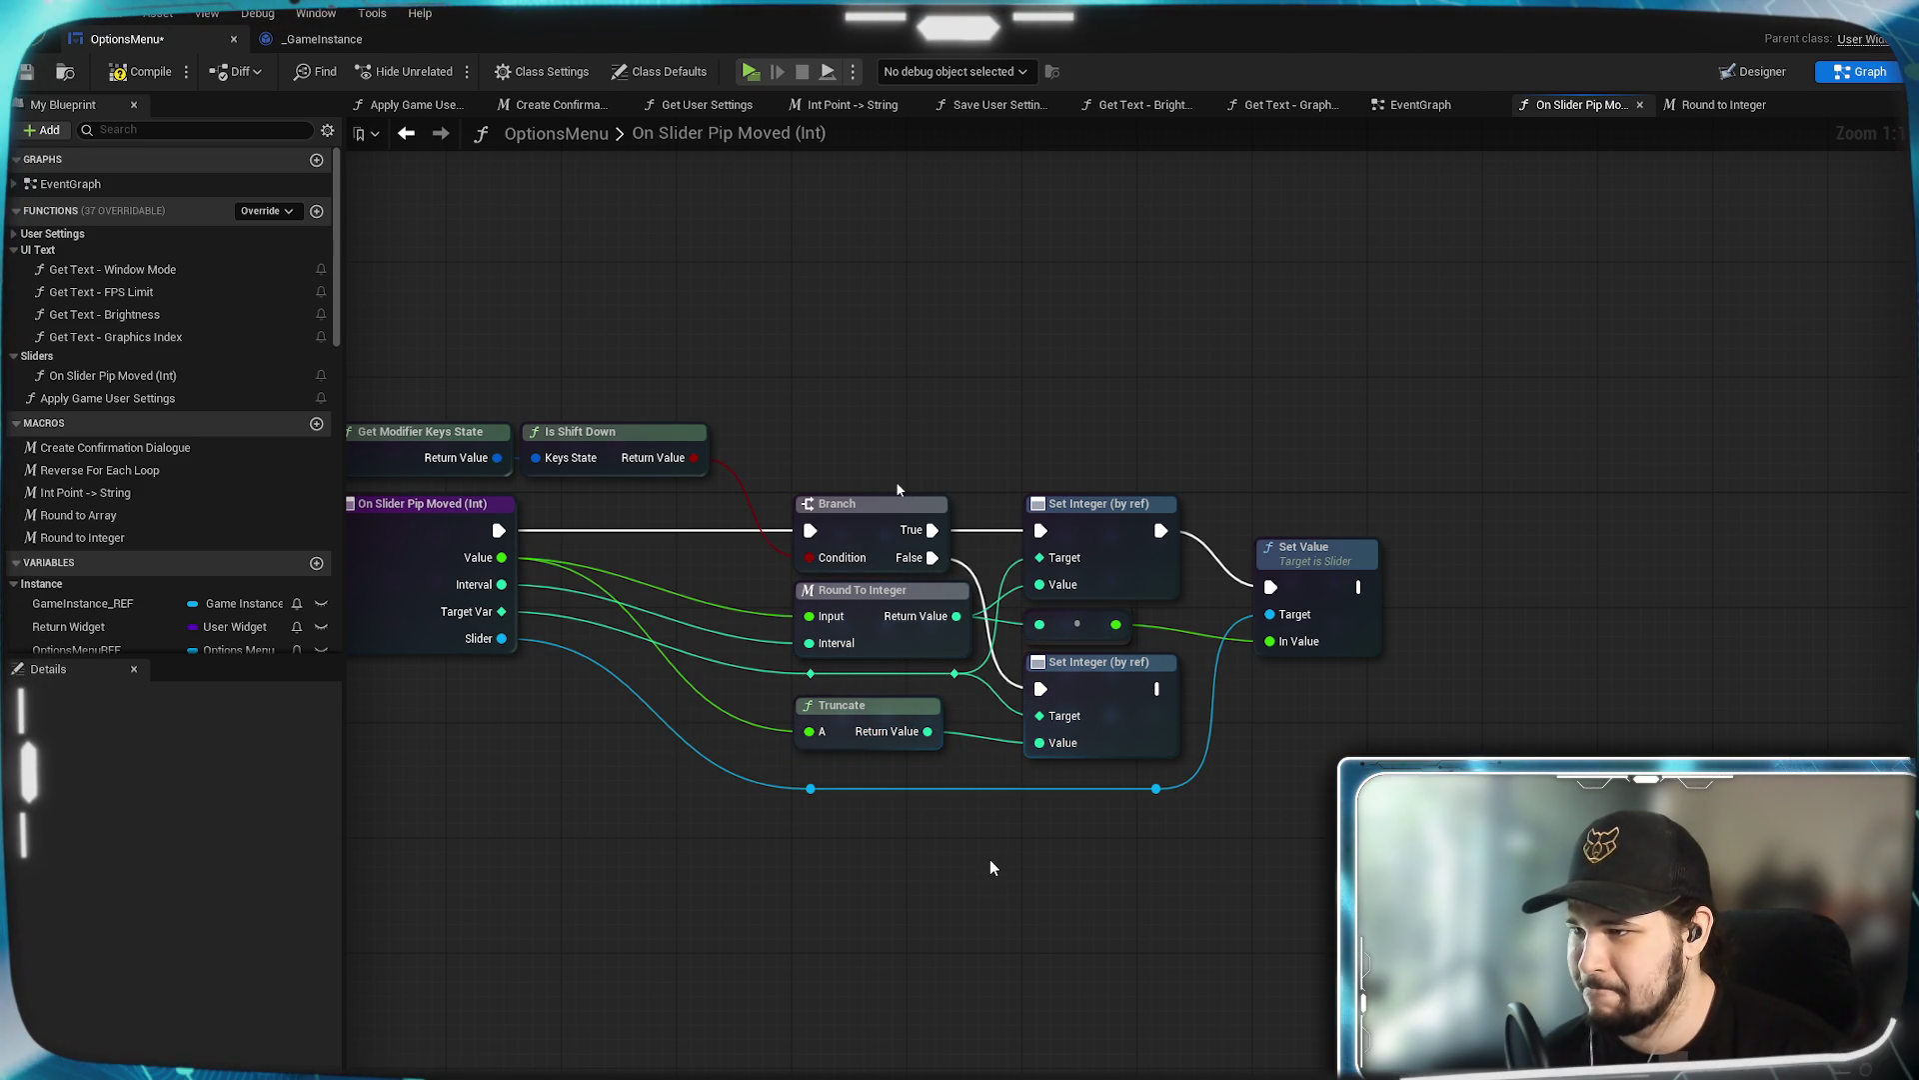
Align Set Value with the Set Integer row and add reroutes on the Target Var and Round To Integer wires.
mouse_move(992, 867)
mouse_down()
mouse_move(879, 938)
mouse_move(1284, 905)
mouse_up()
drag(1606, 620, 1609, 562)
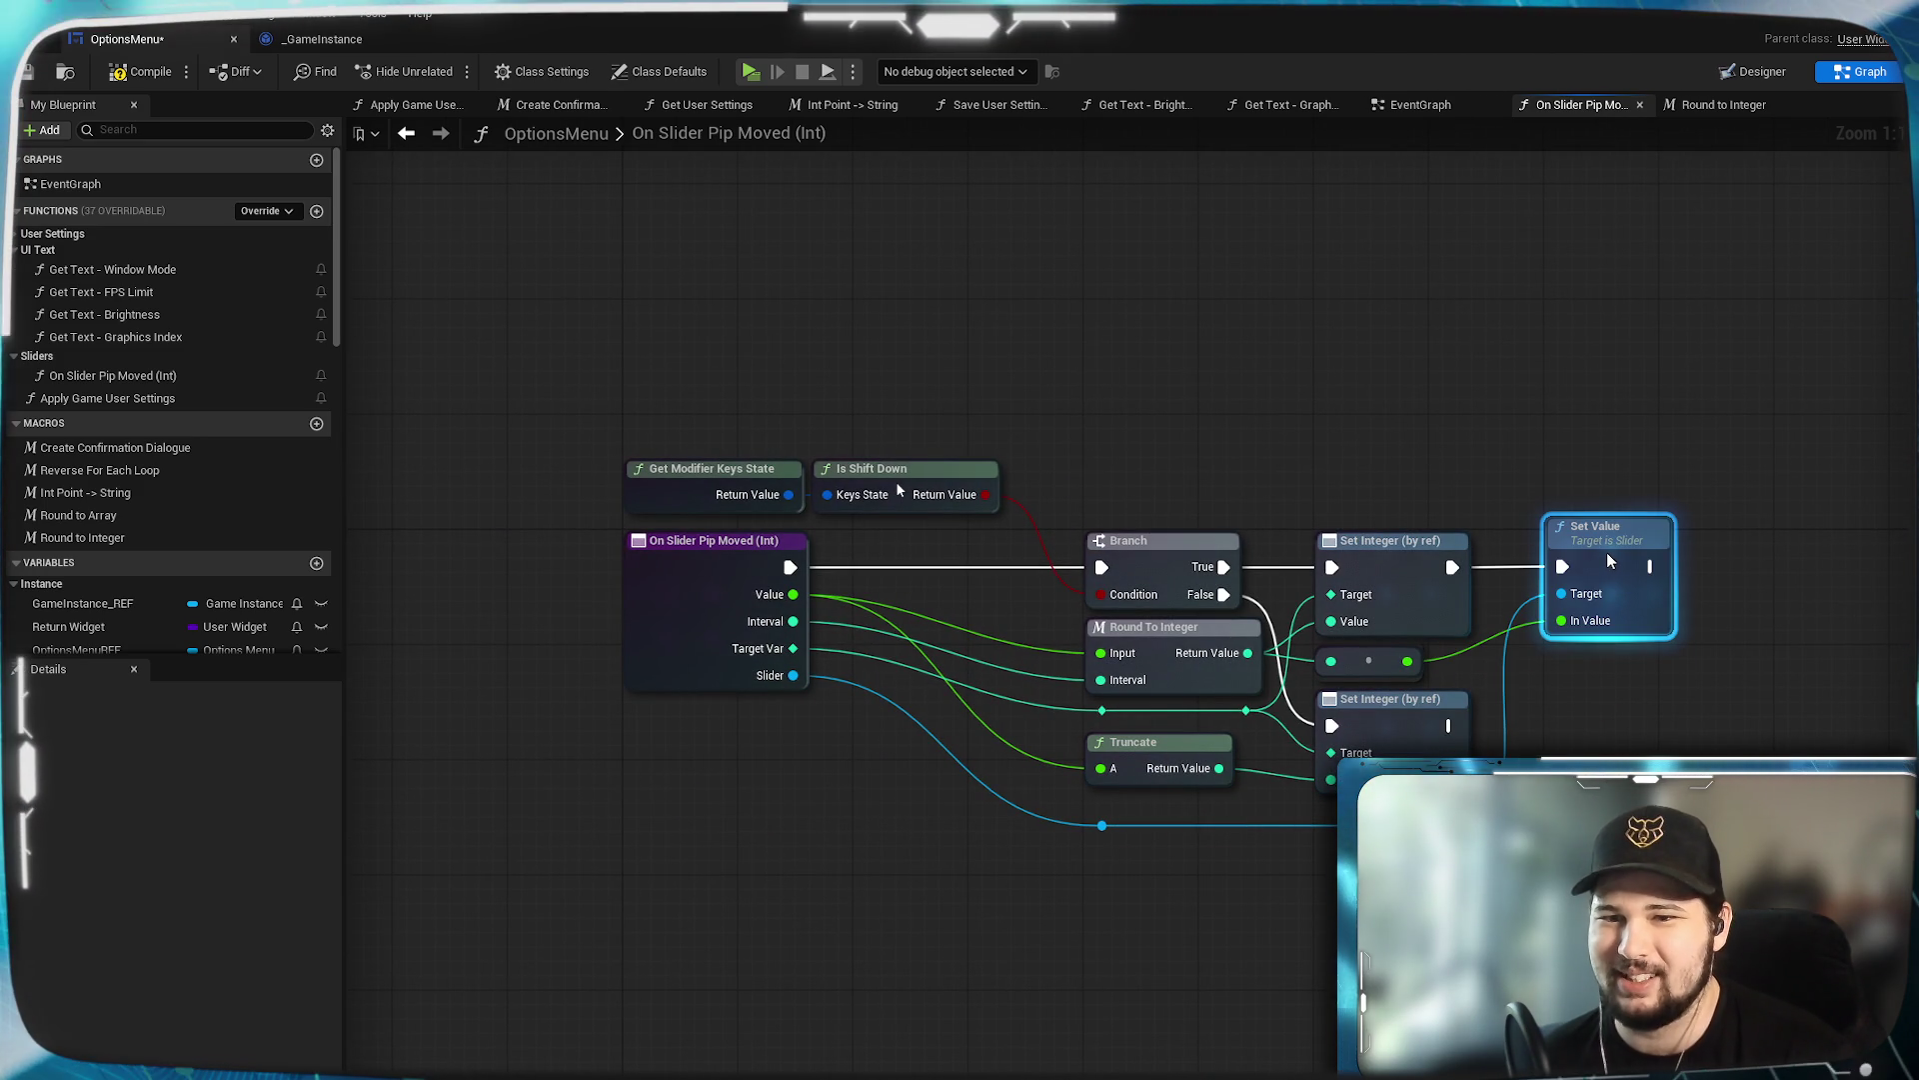
click(1699, 450)
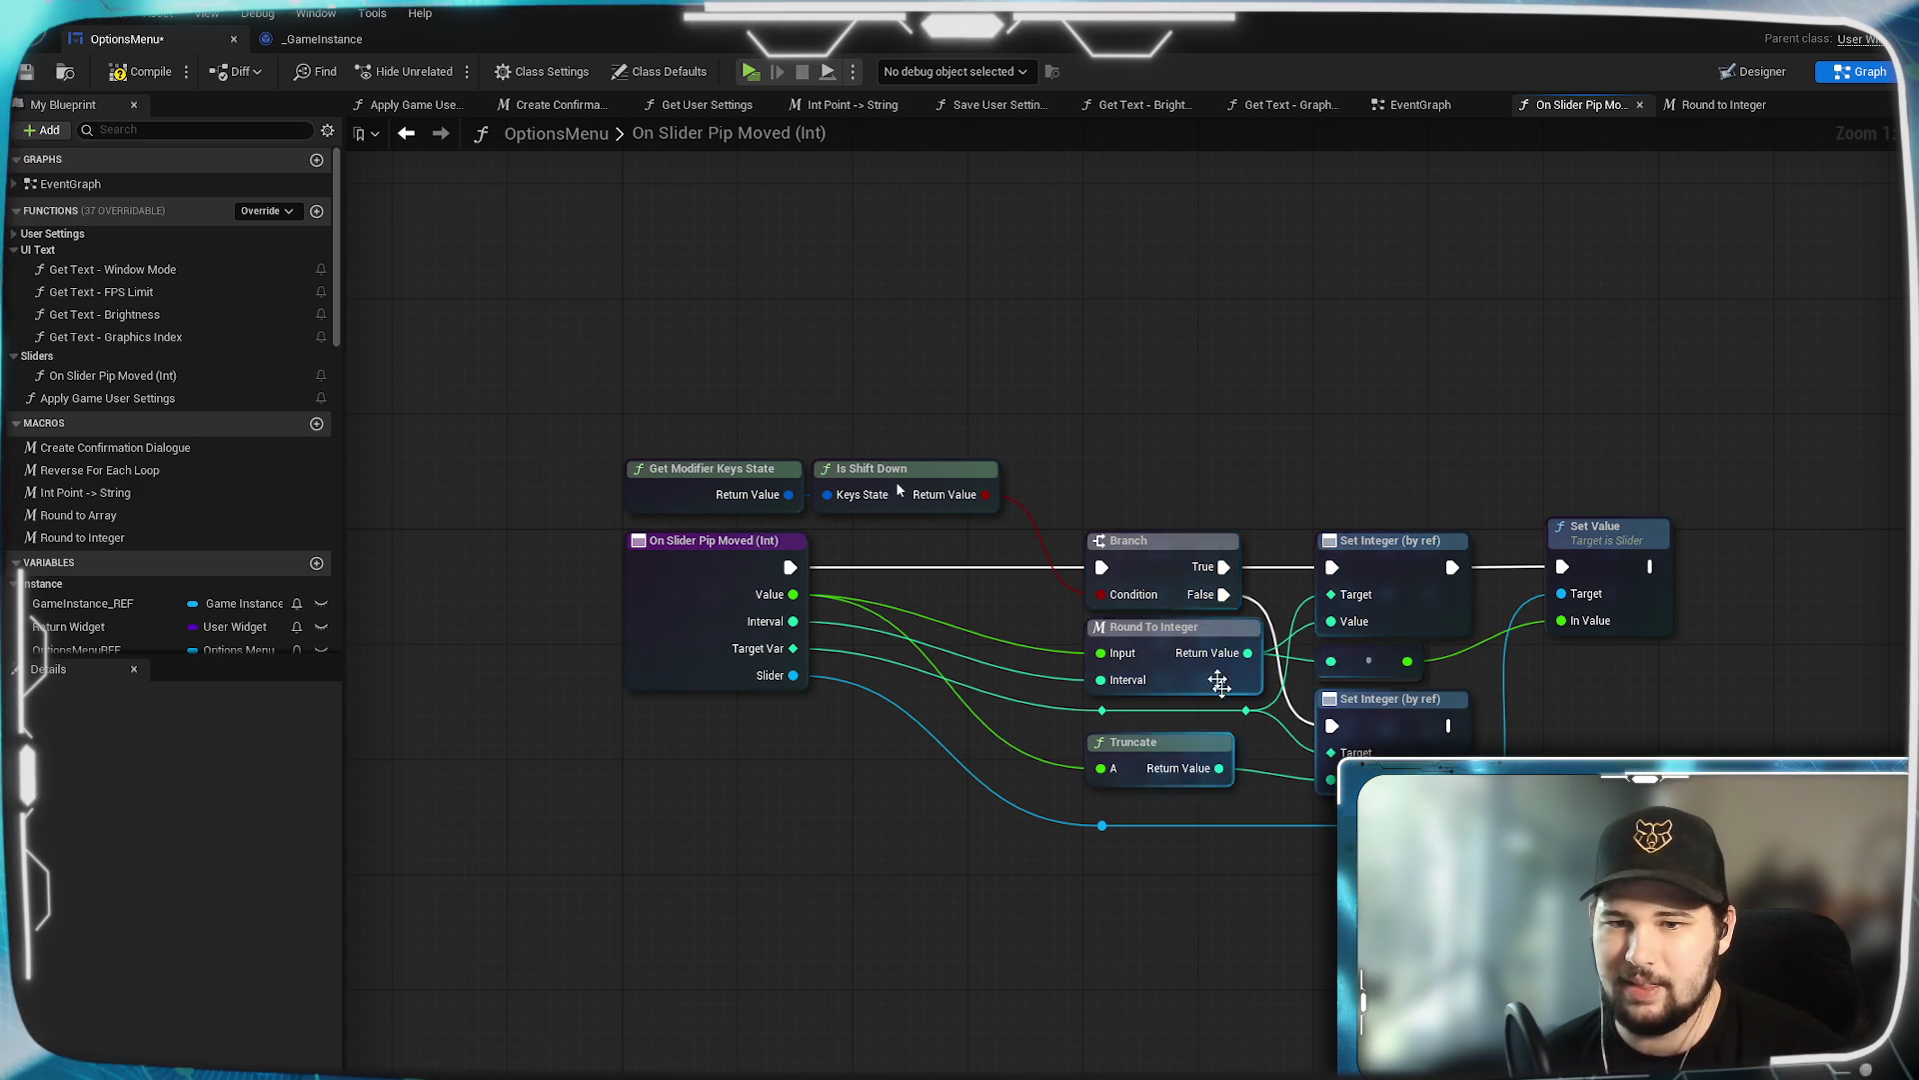
double_click(1023, 703)
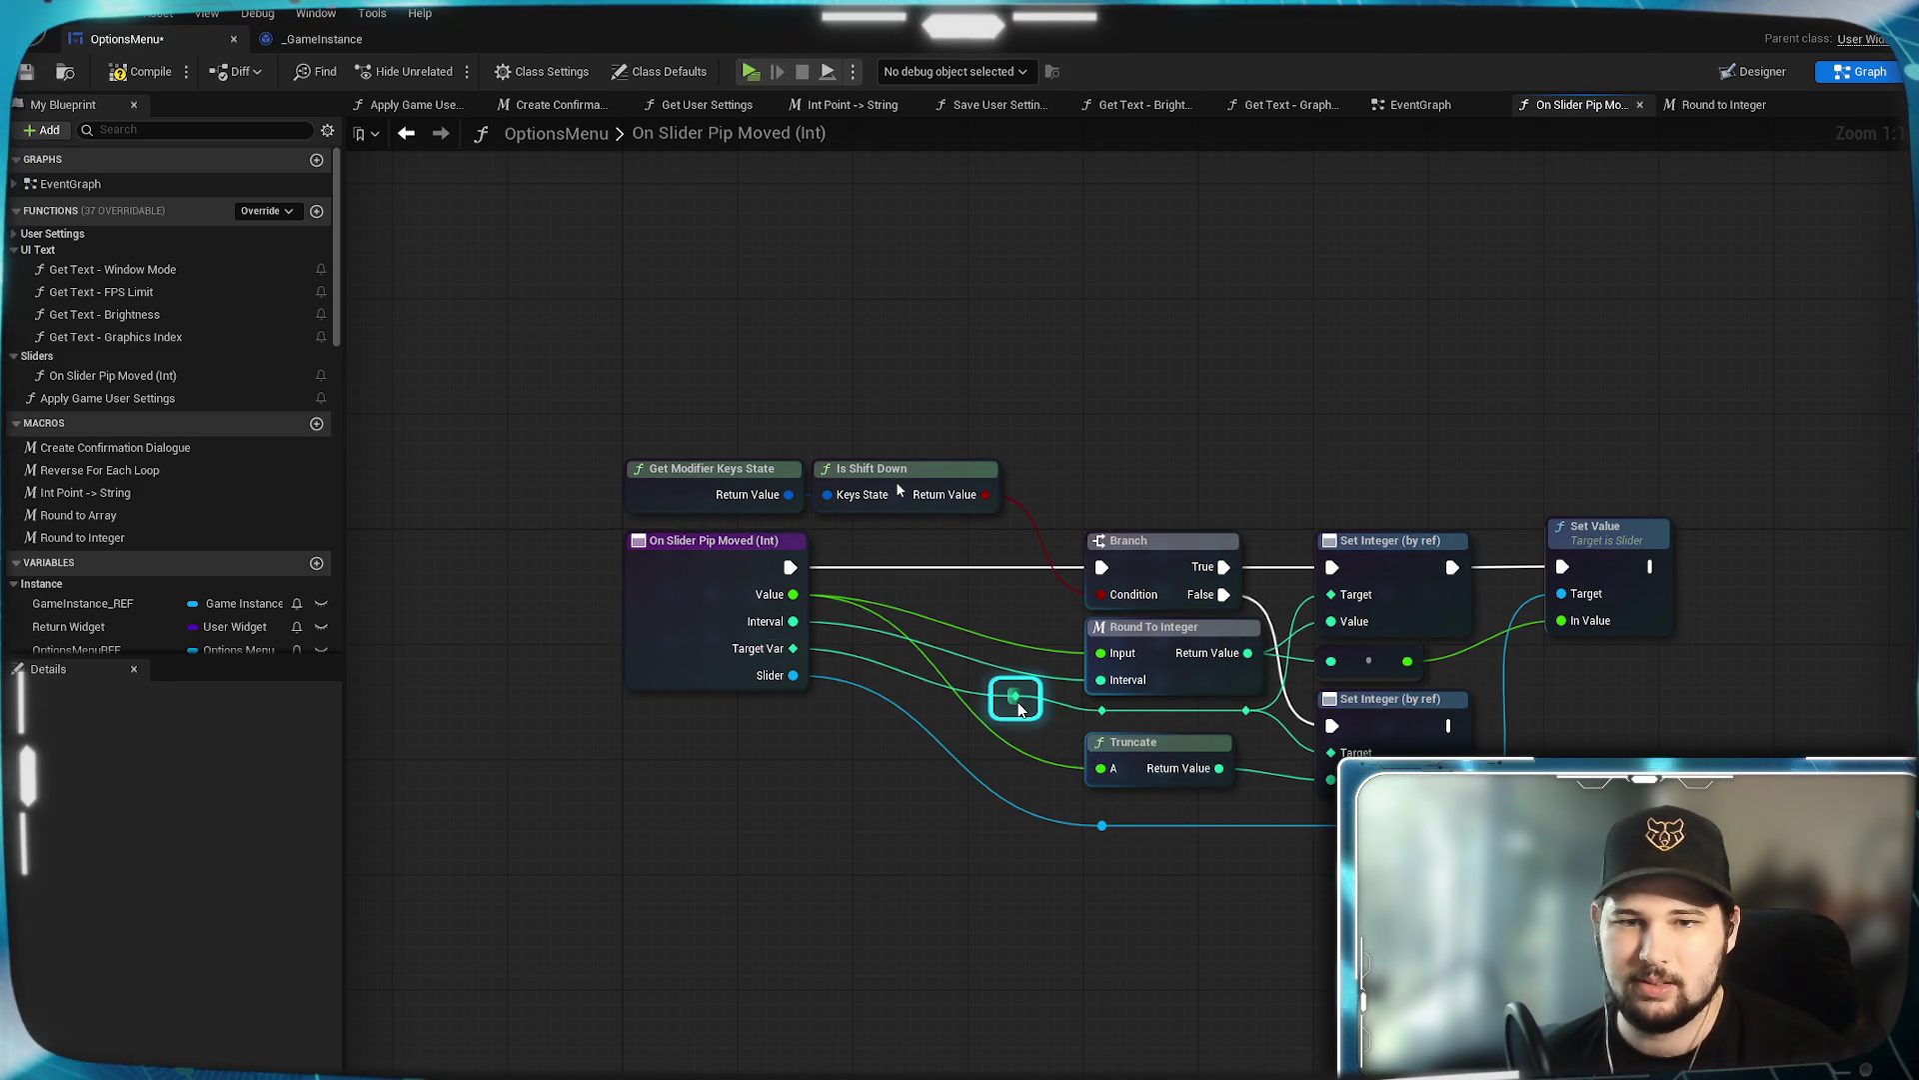
drag(1021, 715, 1007, 722)
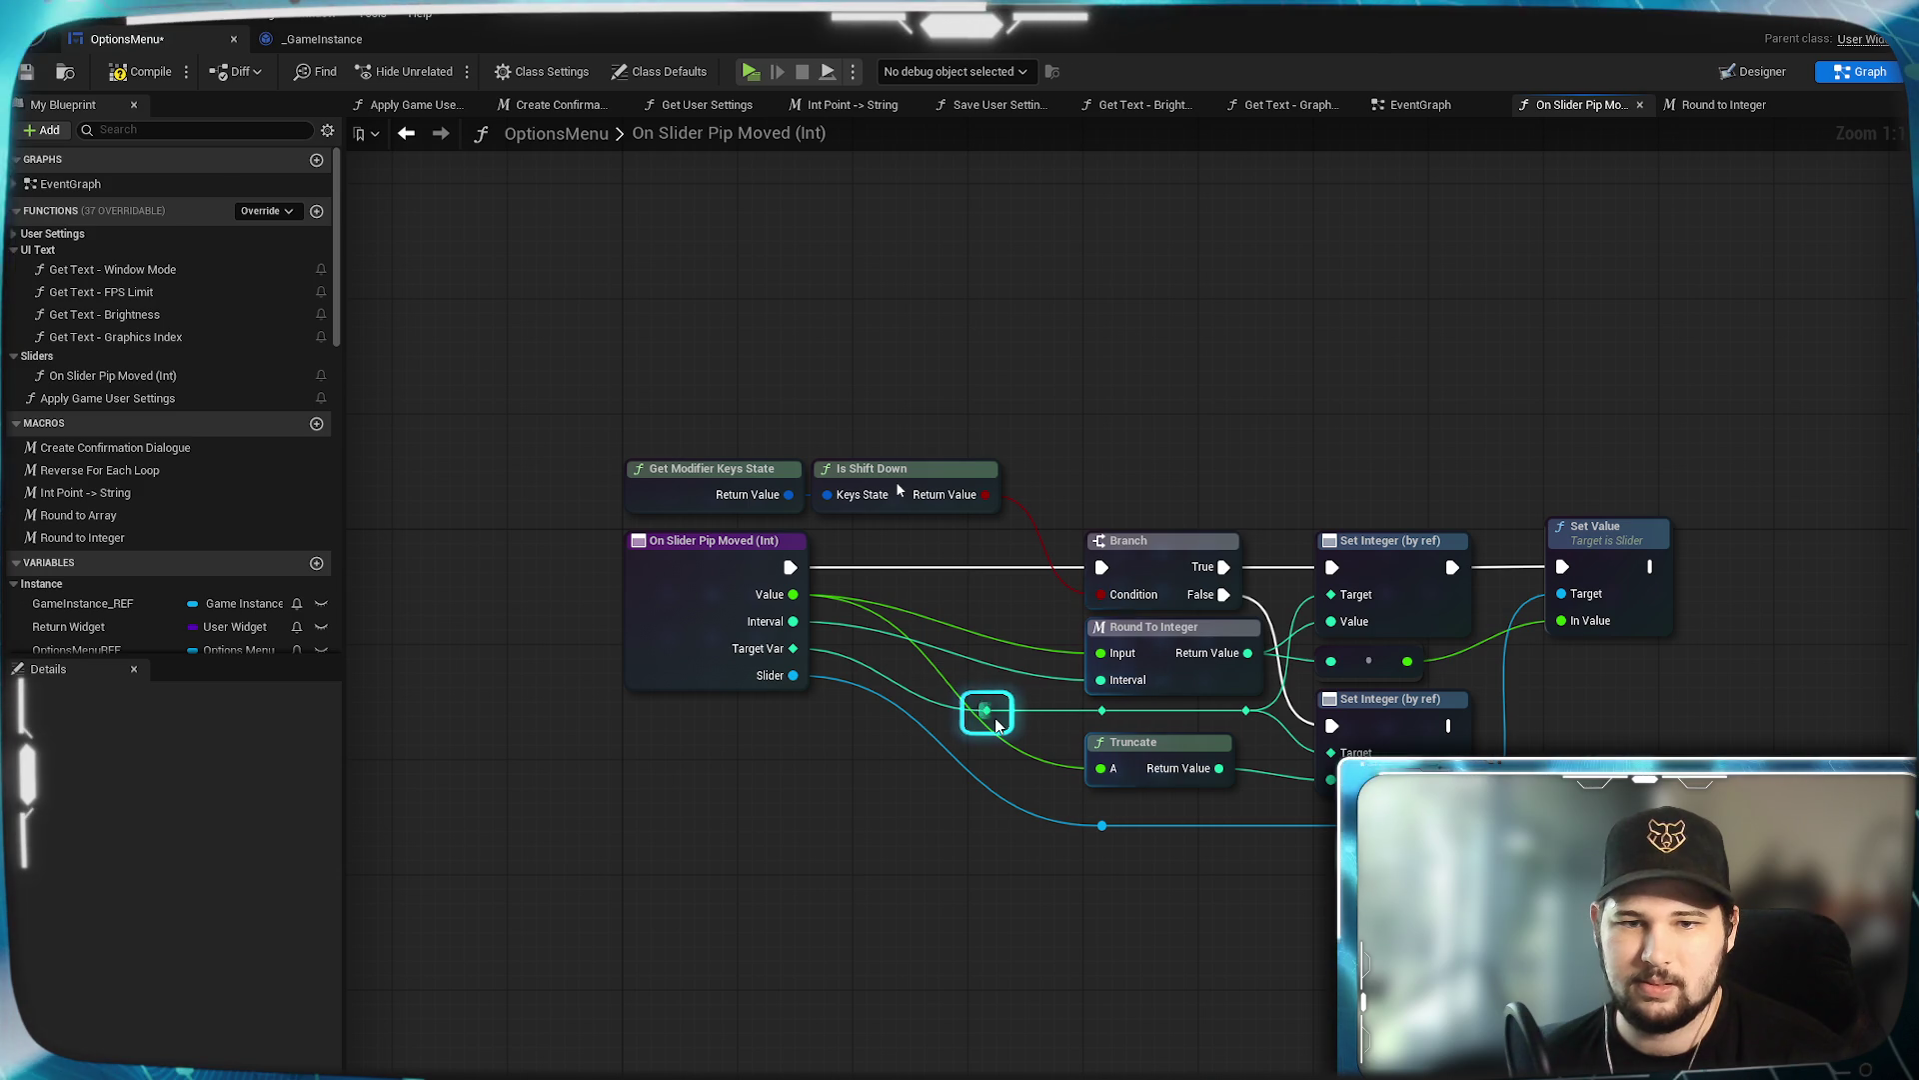
double_click(1002, 658)
click(1009, 672)
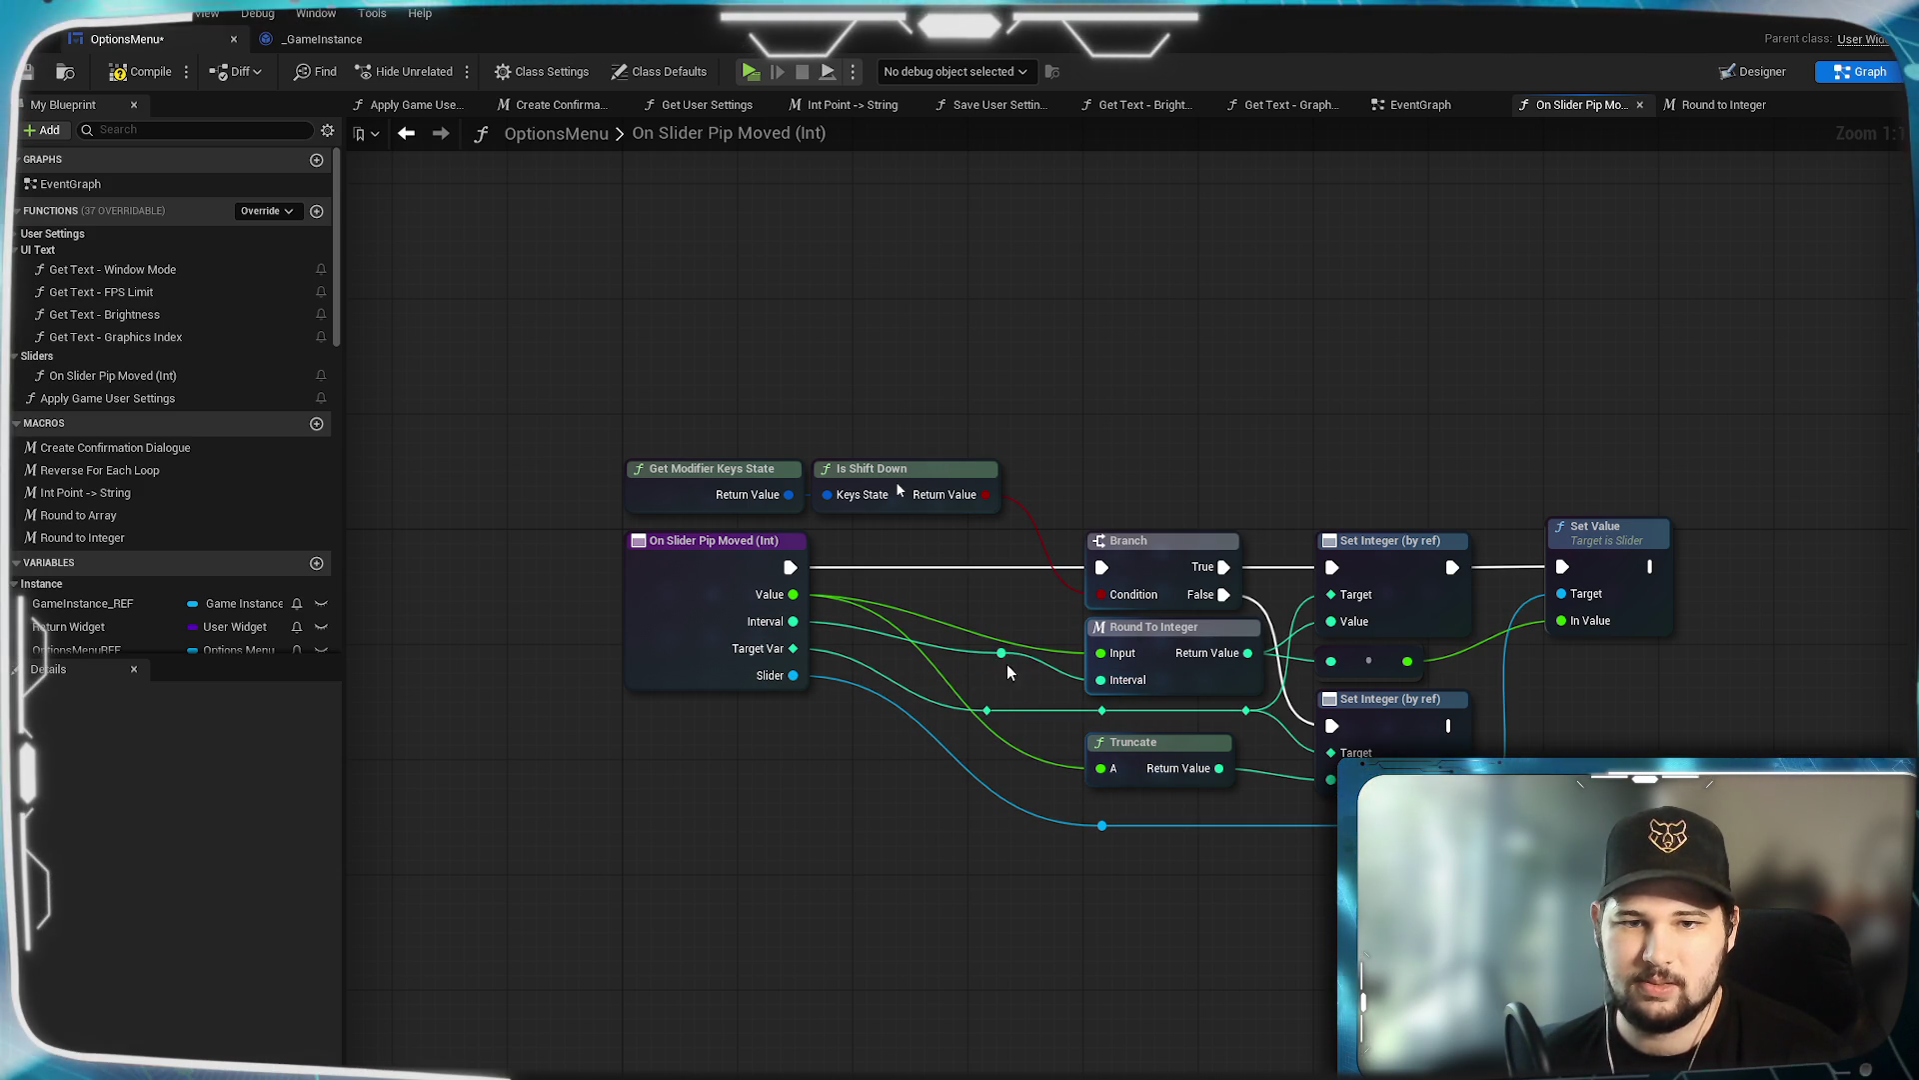
drag(991, 697, 988, 692)
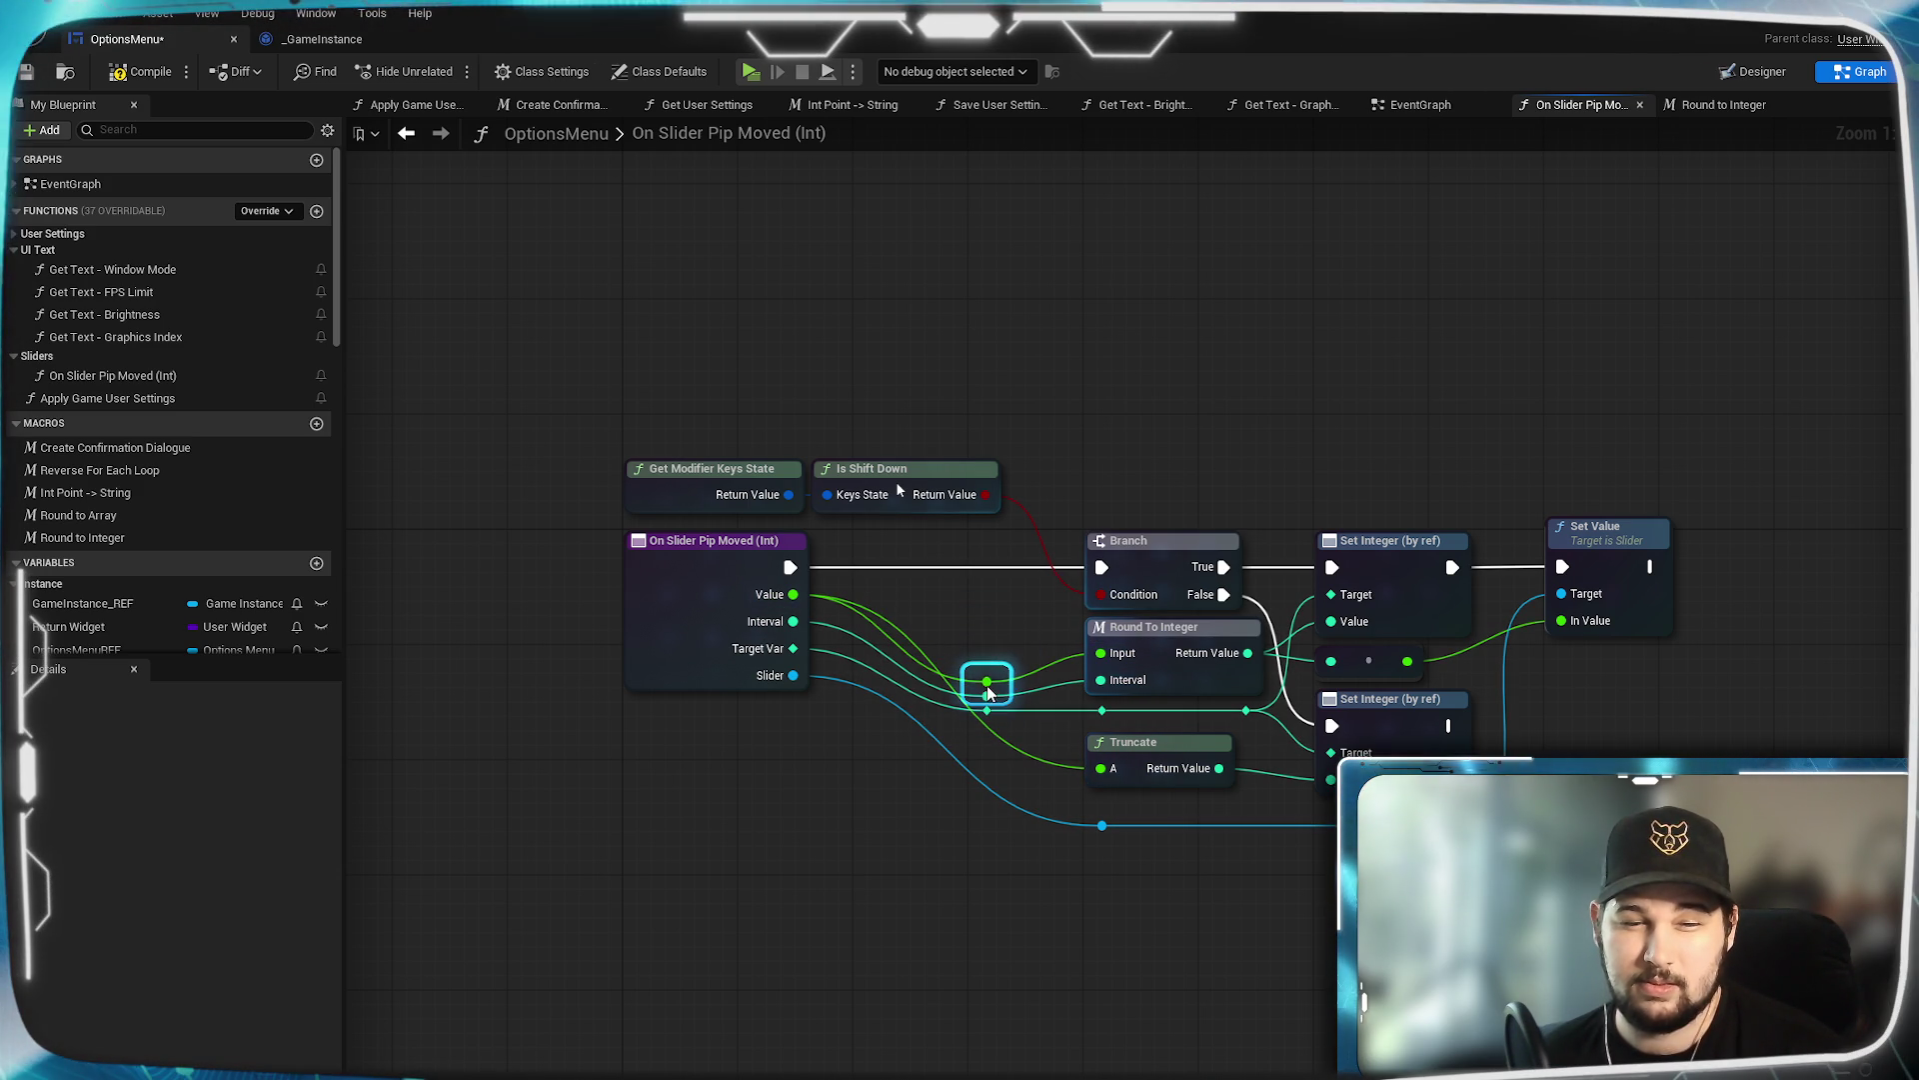
click(1000, 820)
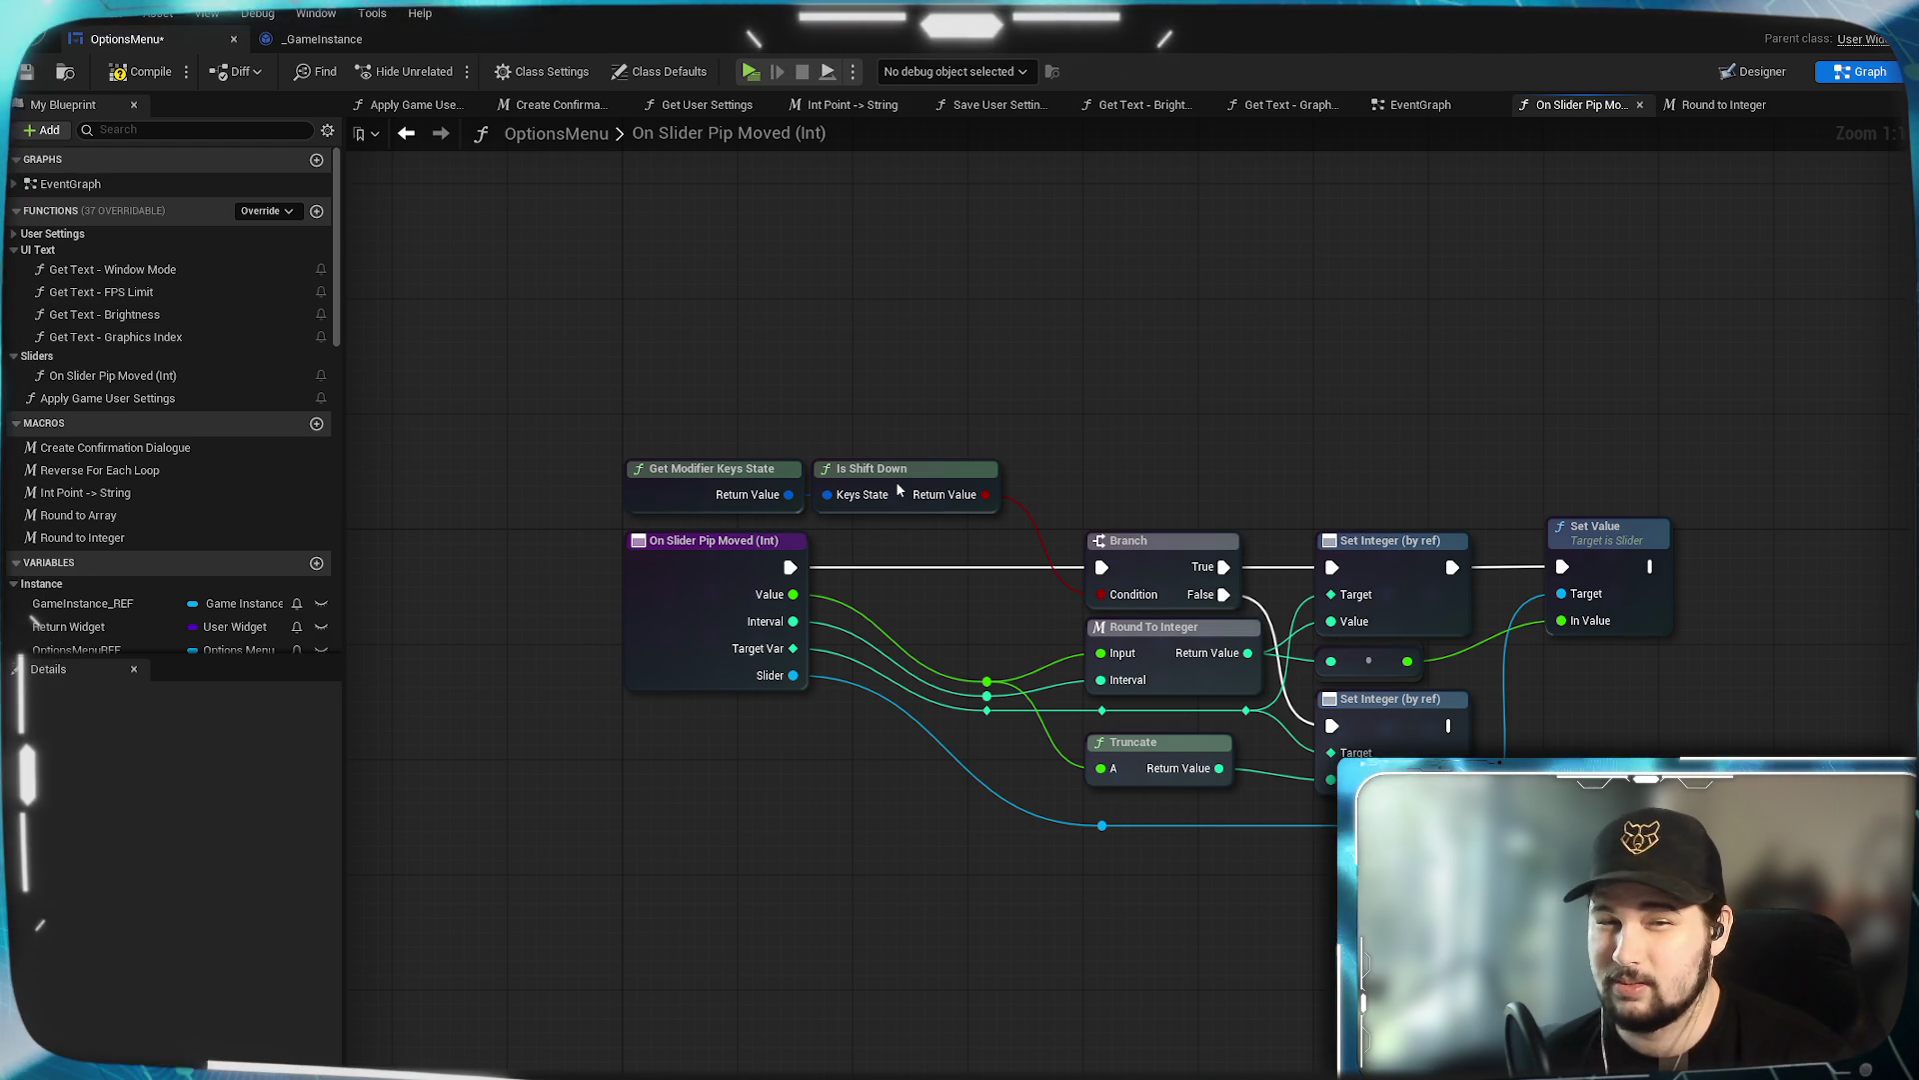
Move the Set Value node into line and nudge the value wire's reroute point right.
drag(1239, 903, 1160, 912)
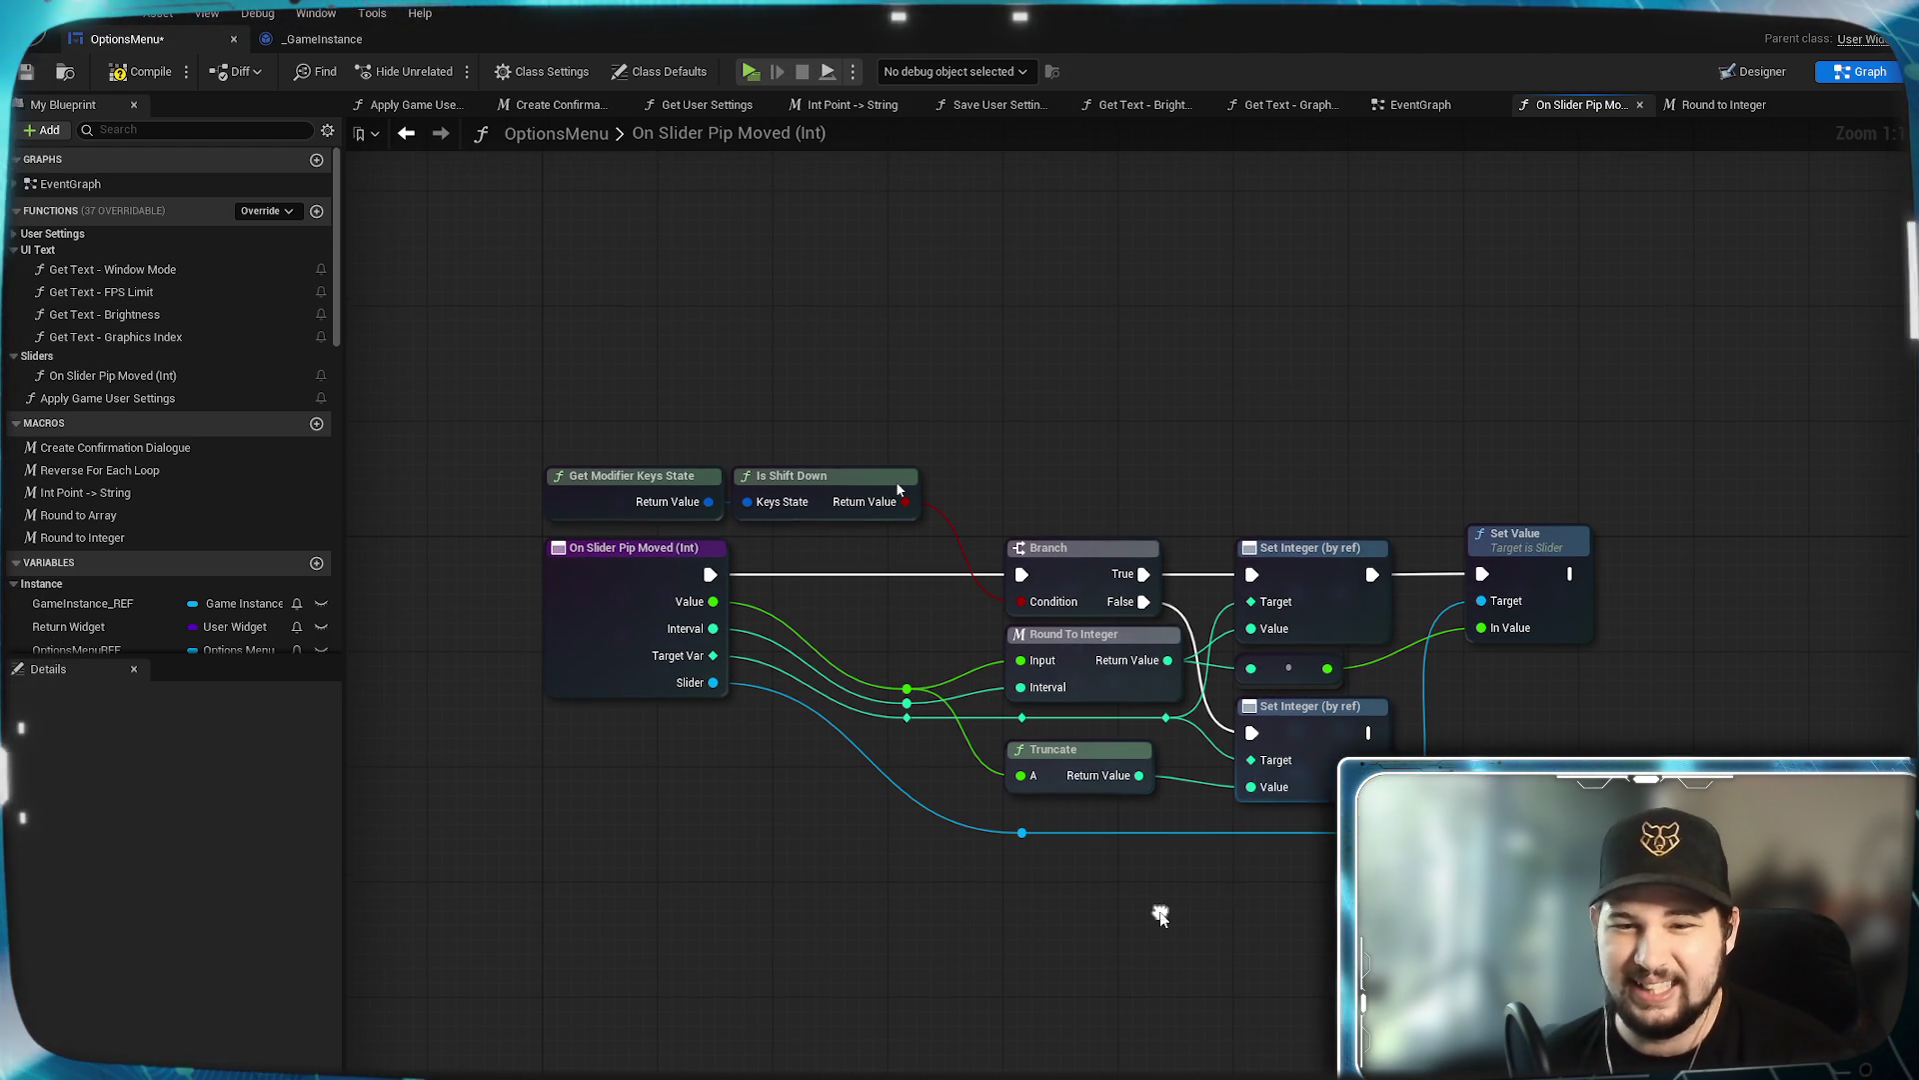
mouse_move(1549, 582)
mouse_down()
mouse_move(1526, 643)
mouse_move(1542, 680)
mouse_up()
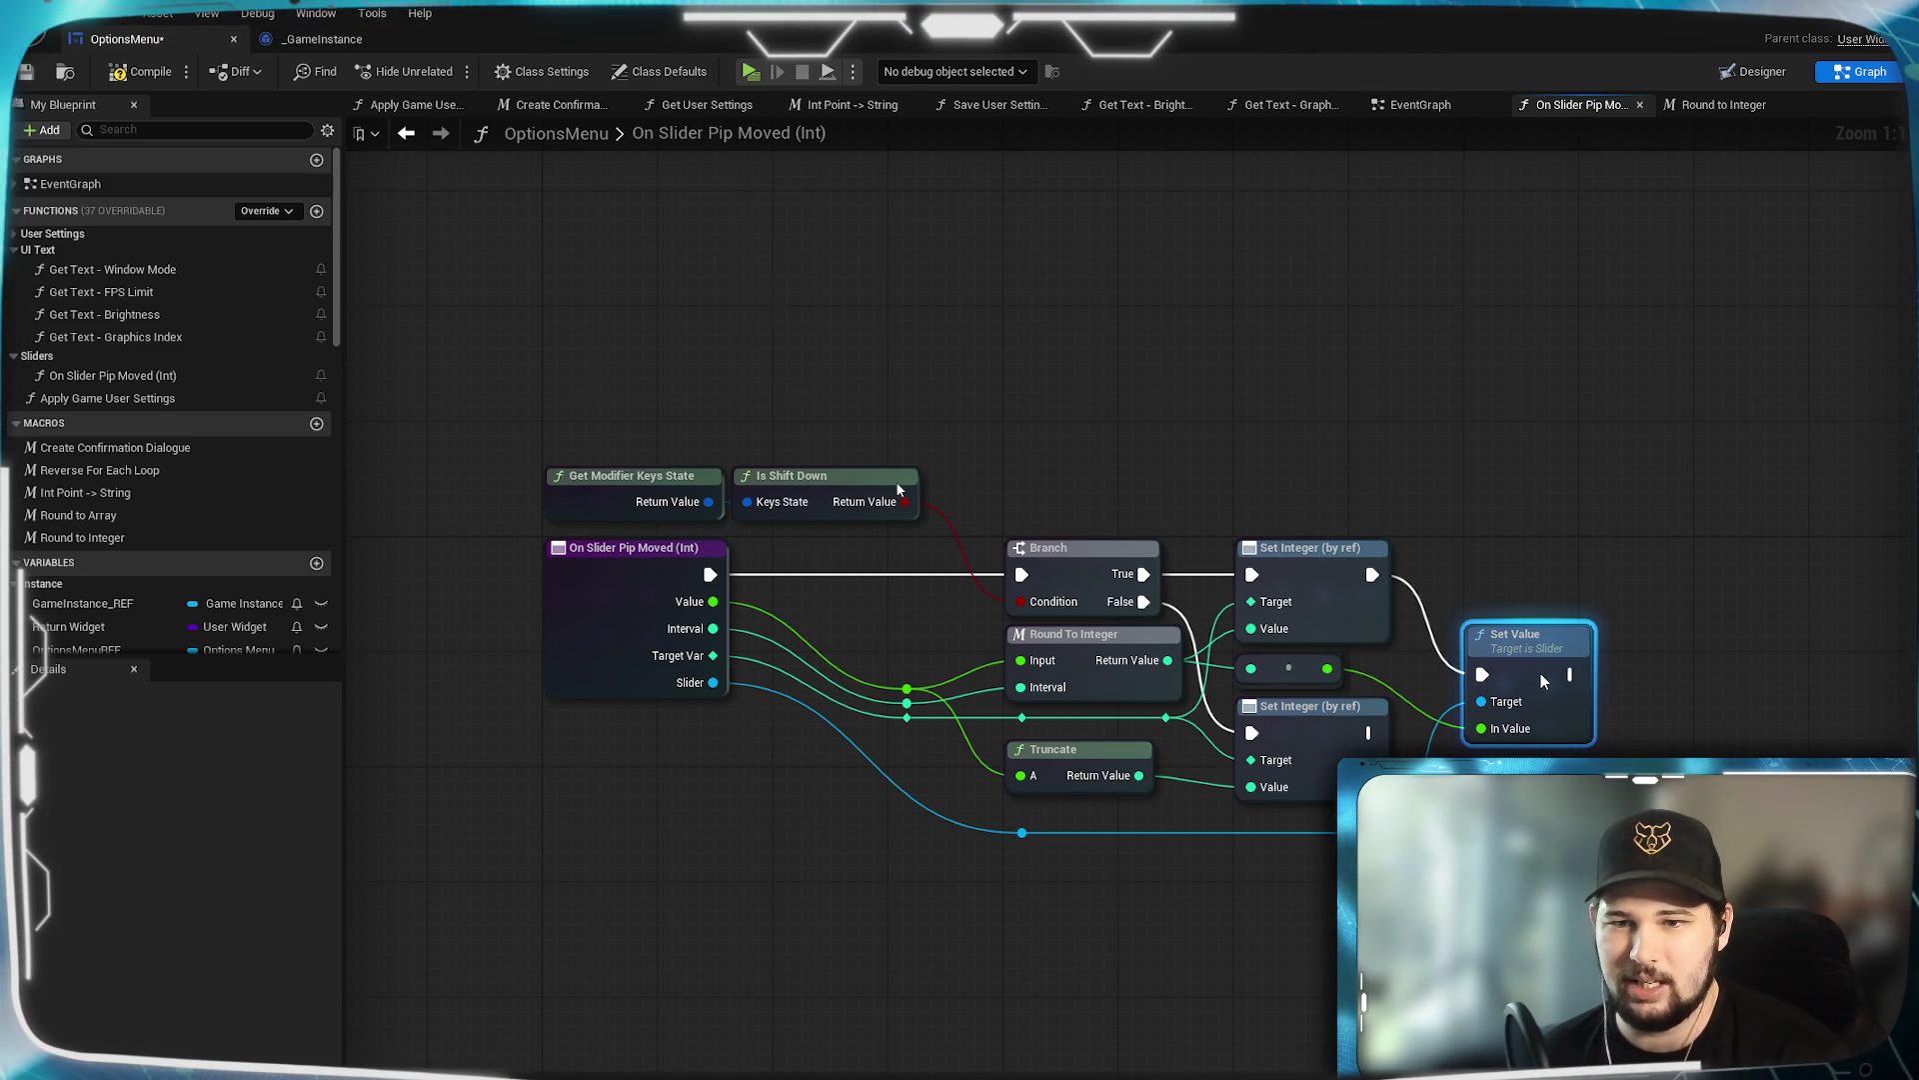
click(1338, 682)
drag(1337, 684, 1352, 684)
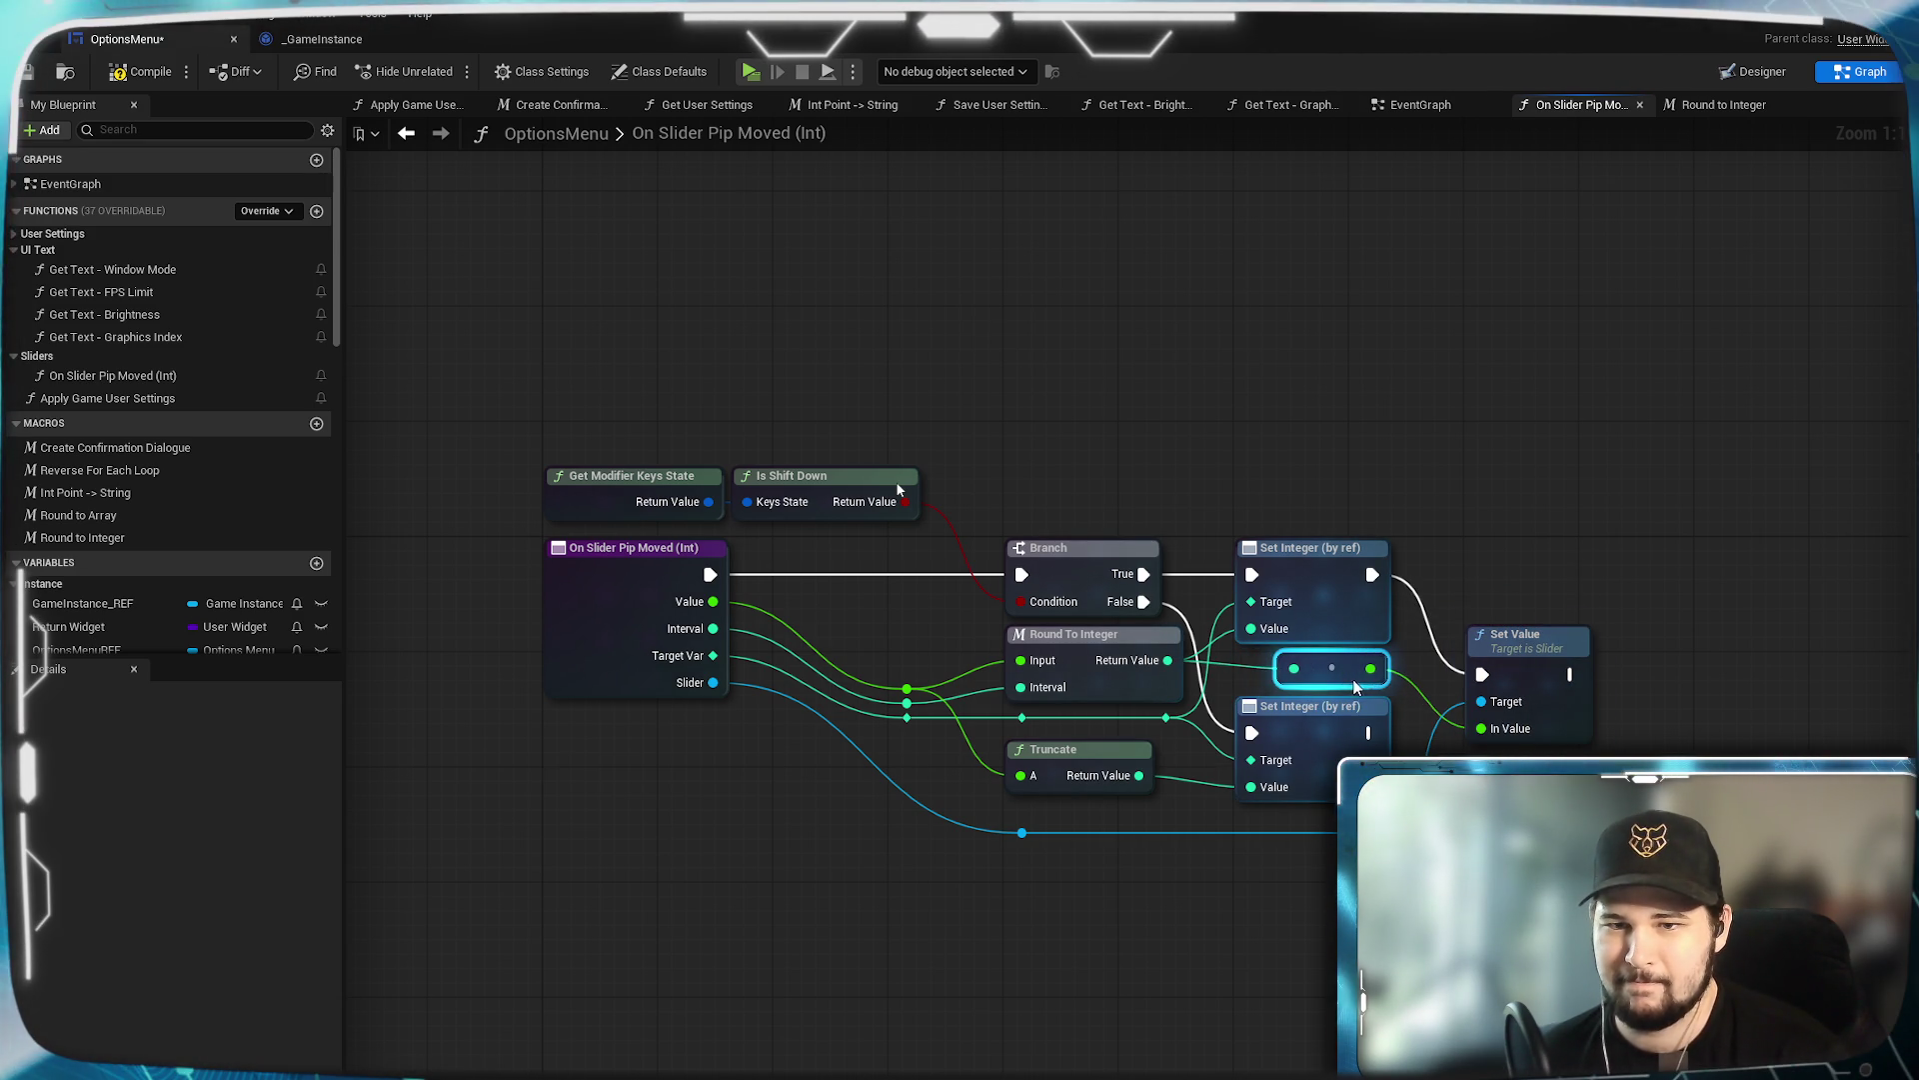
click(1516, 673)
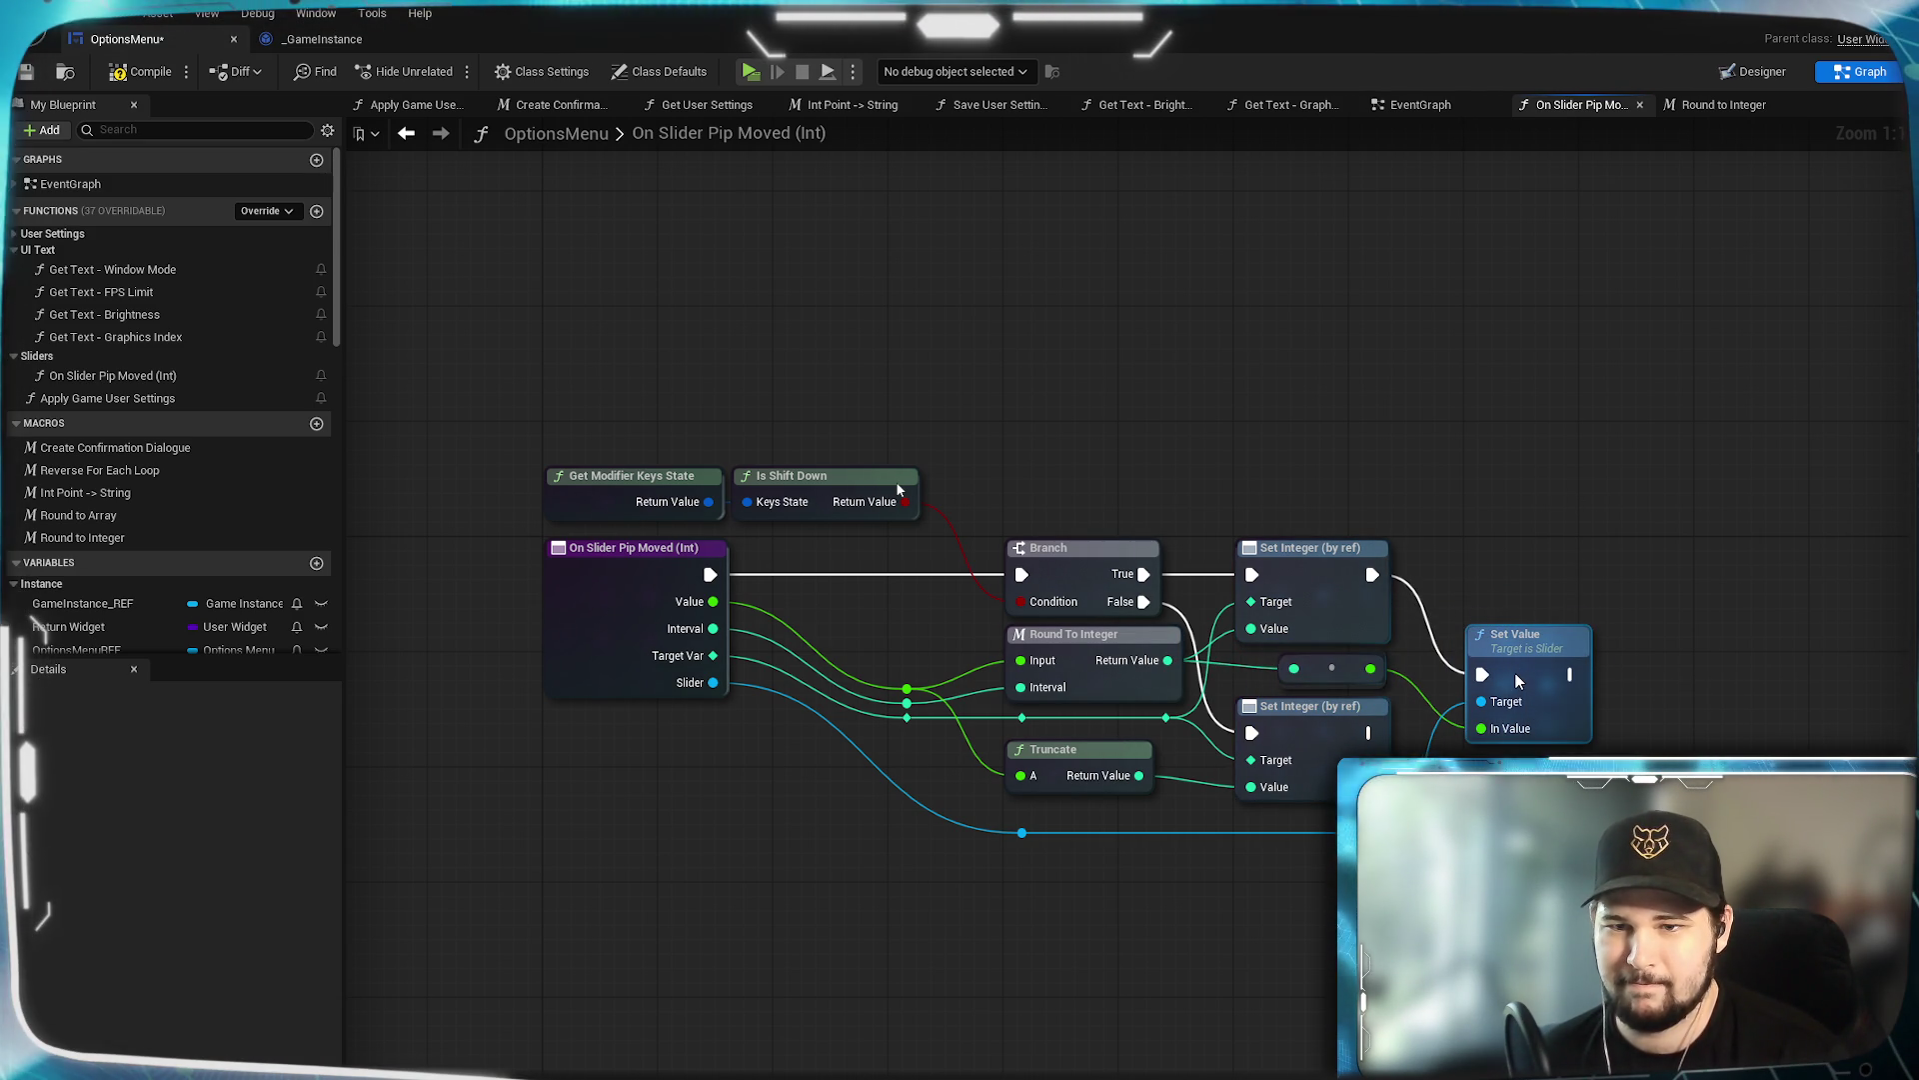
mouse_move(1516, 674)
mouse_down()
mouse_move(1513, 615)
mouse_move(1515, 675)
mouse_up()
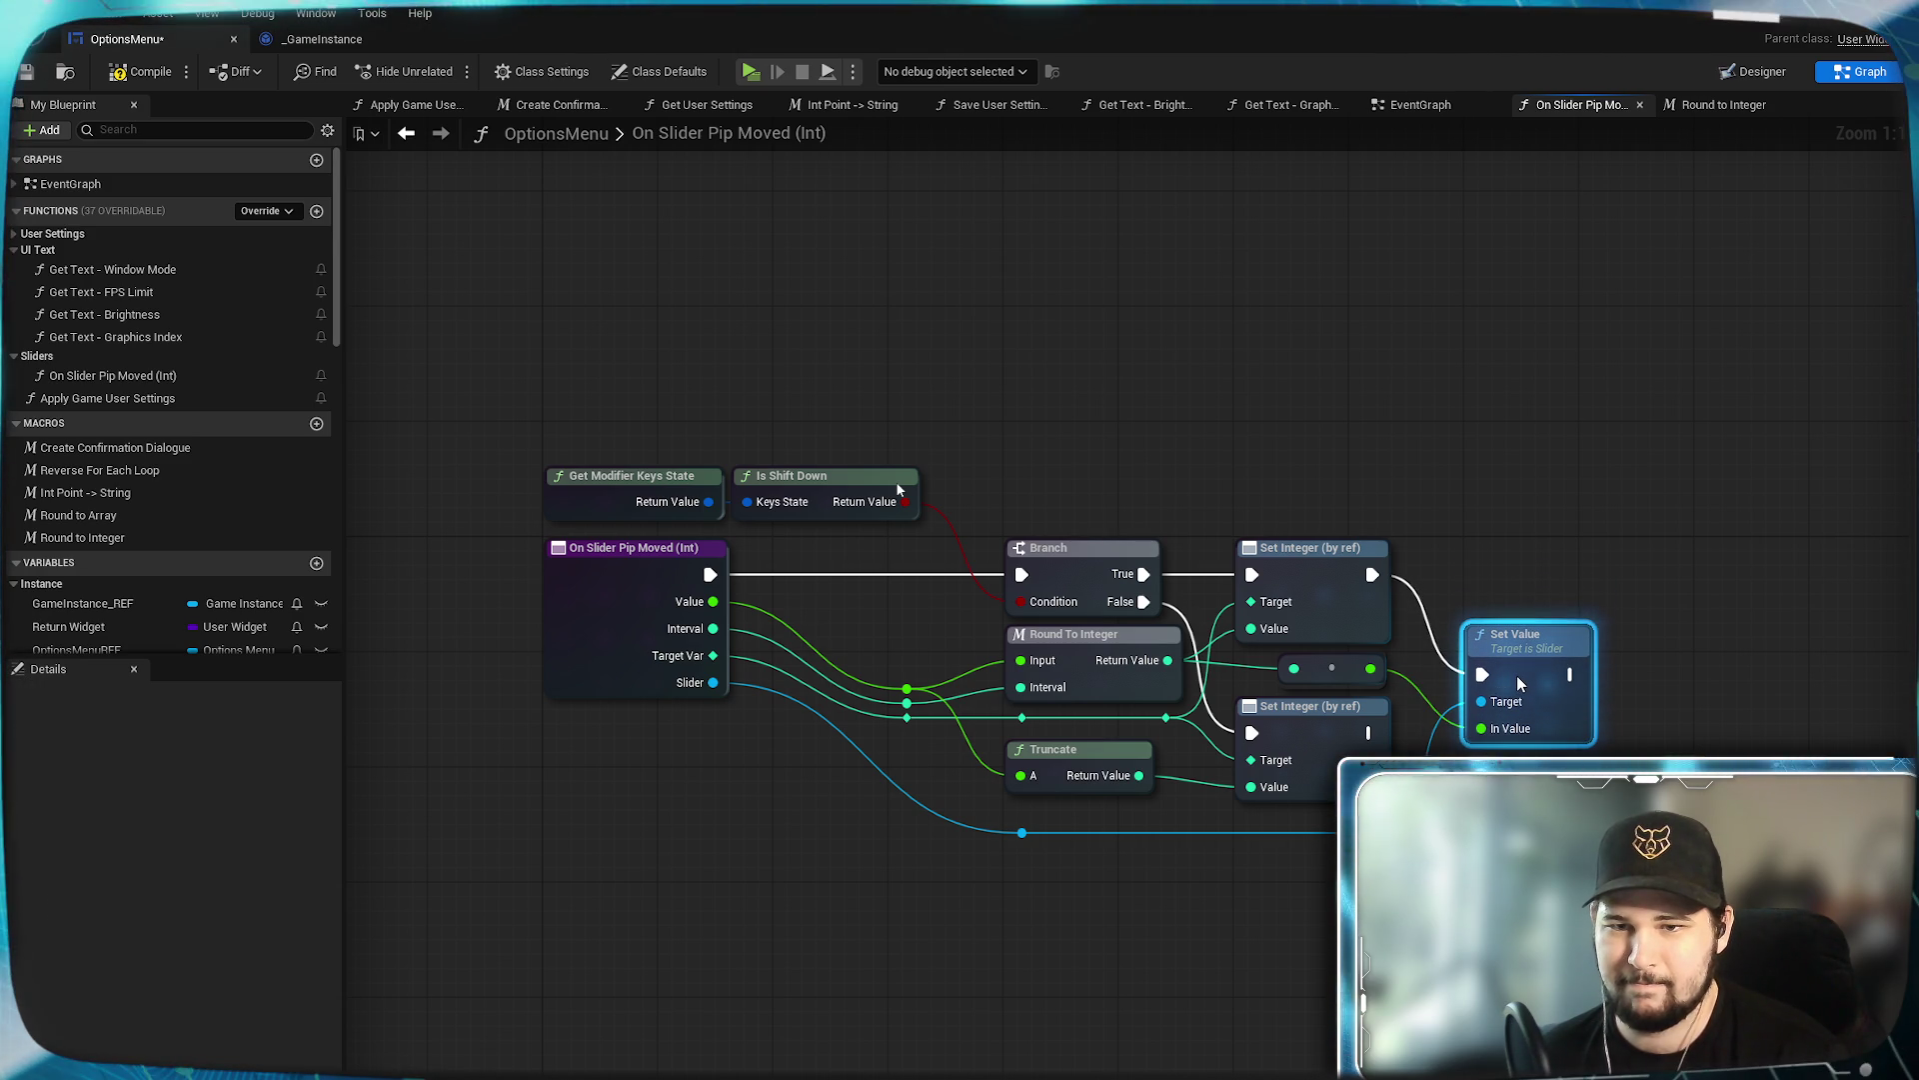
click(1473, 500)
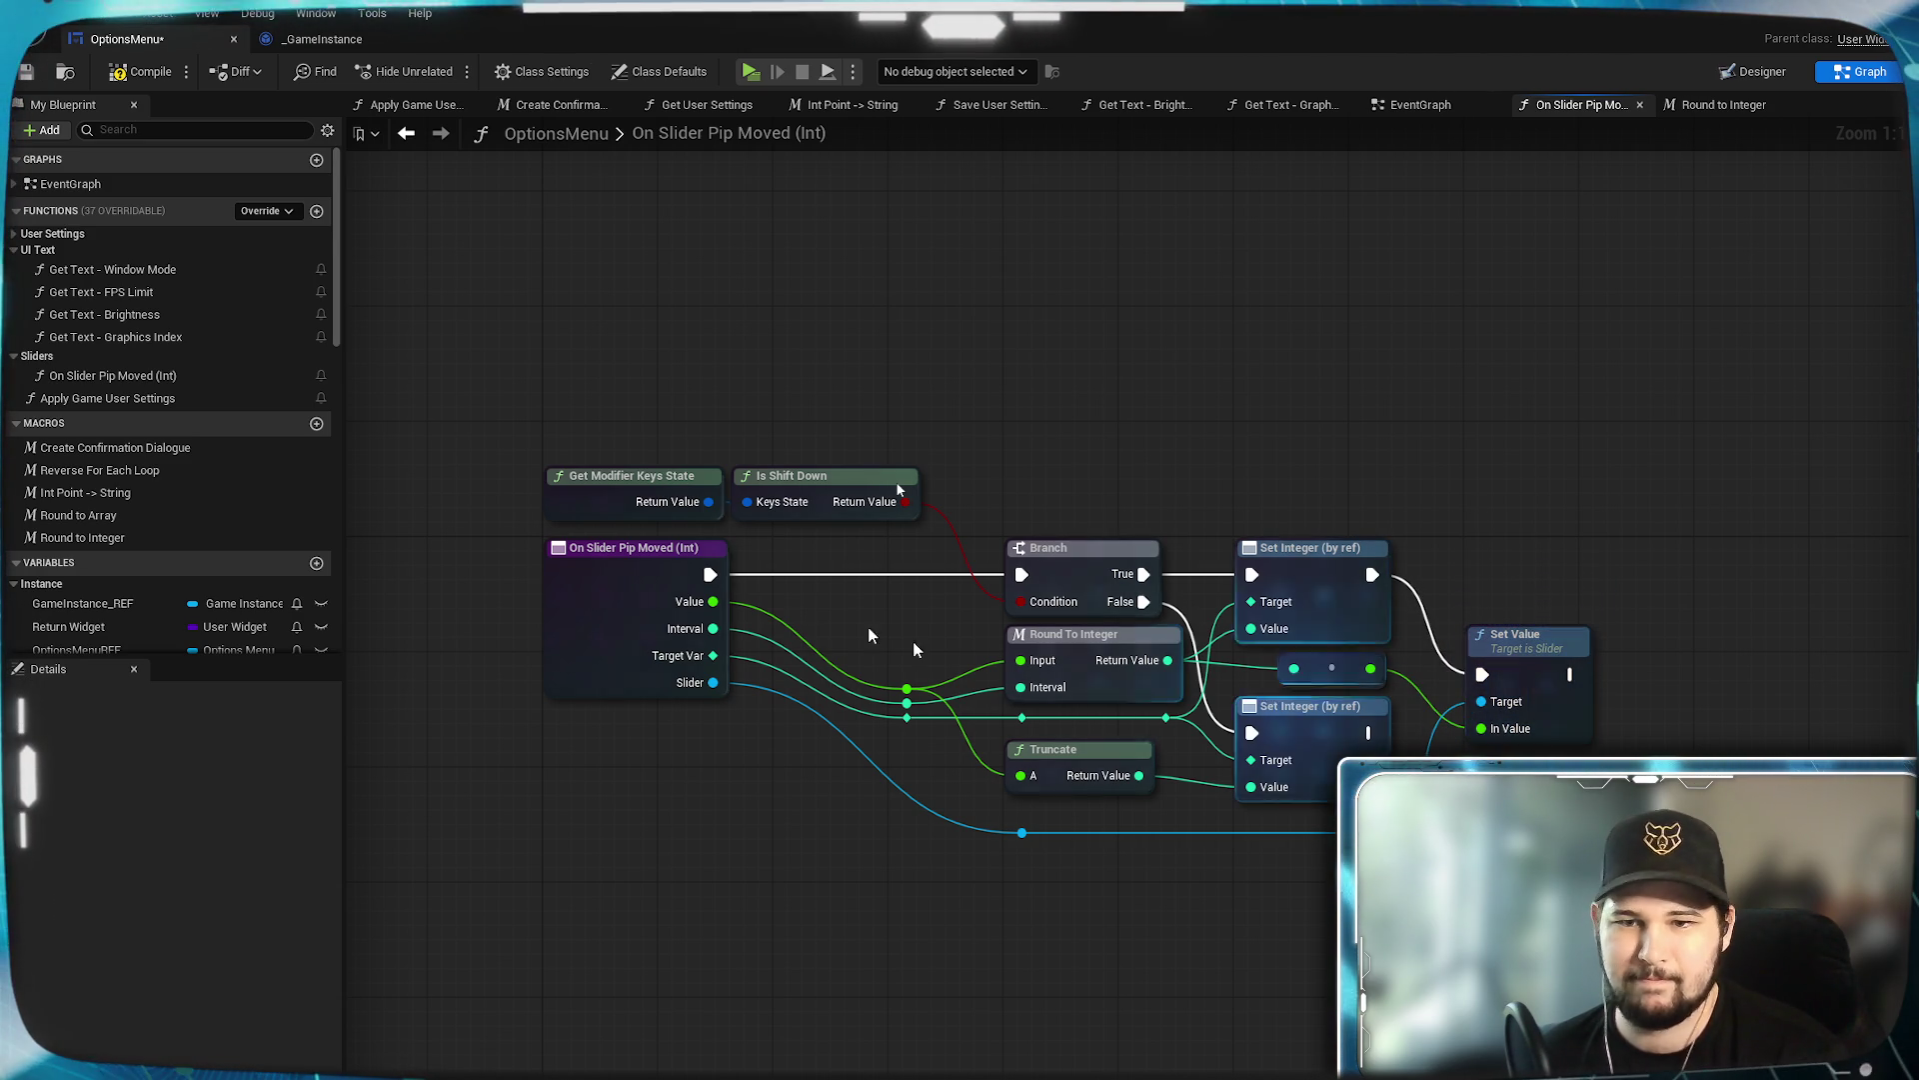
Save the OptionsMenu blueprint and recenter the tidied graph.
click(26, 74)
right_click(714, 829)
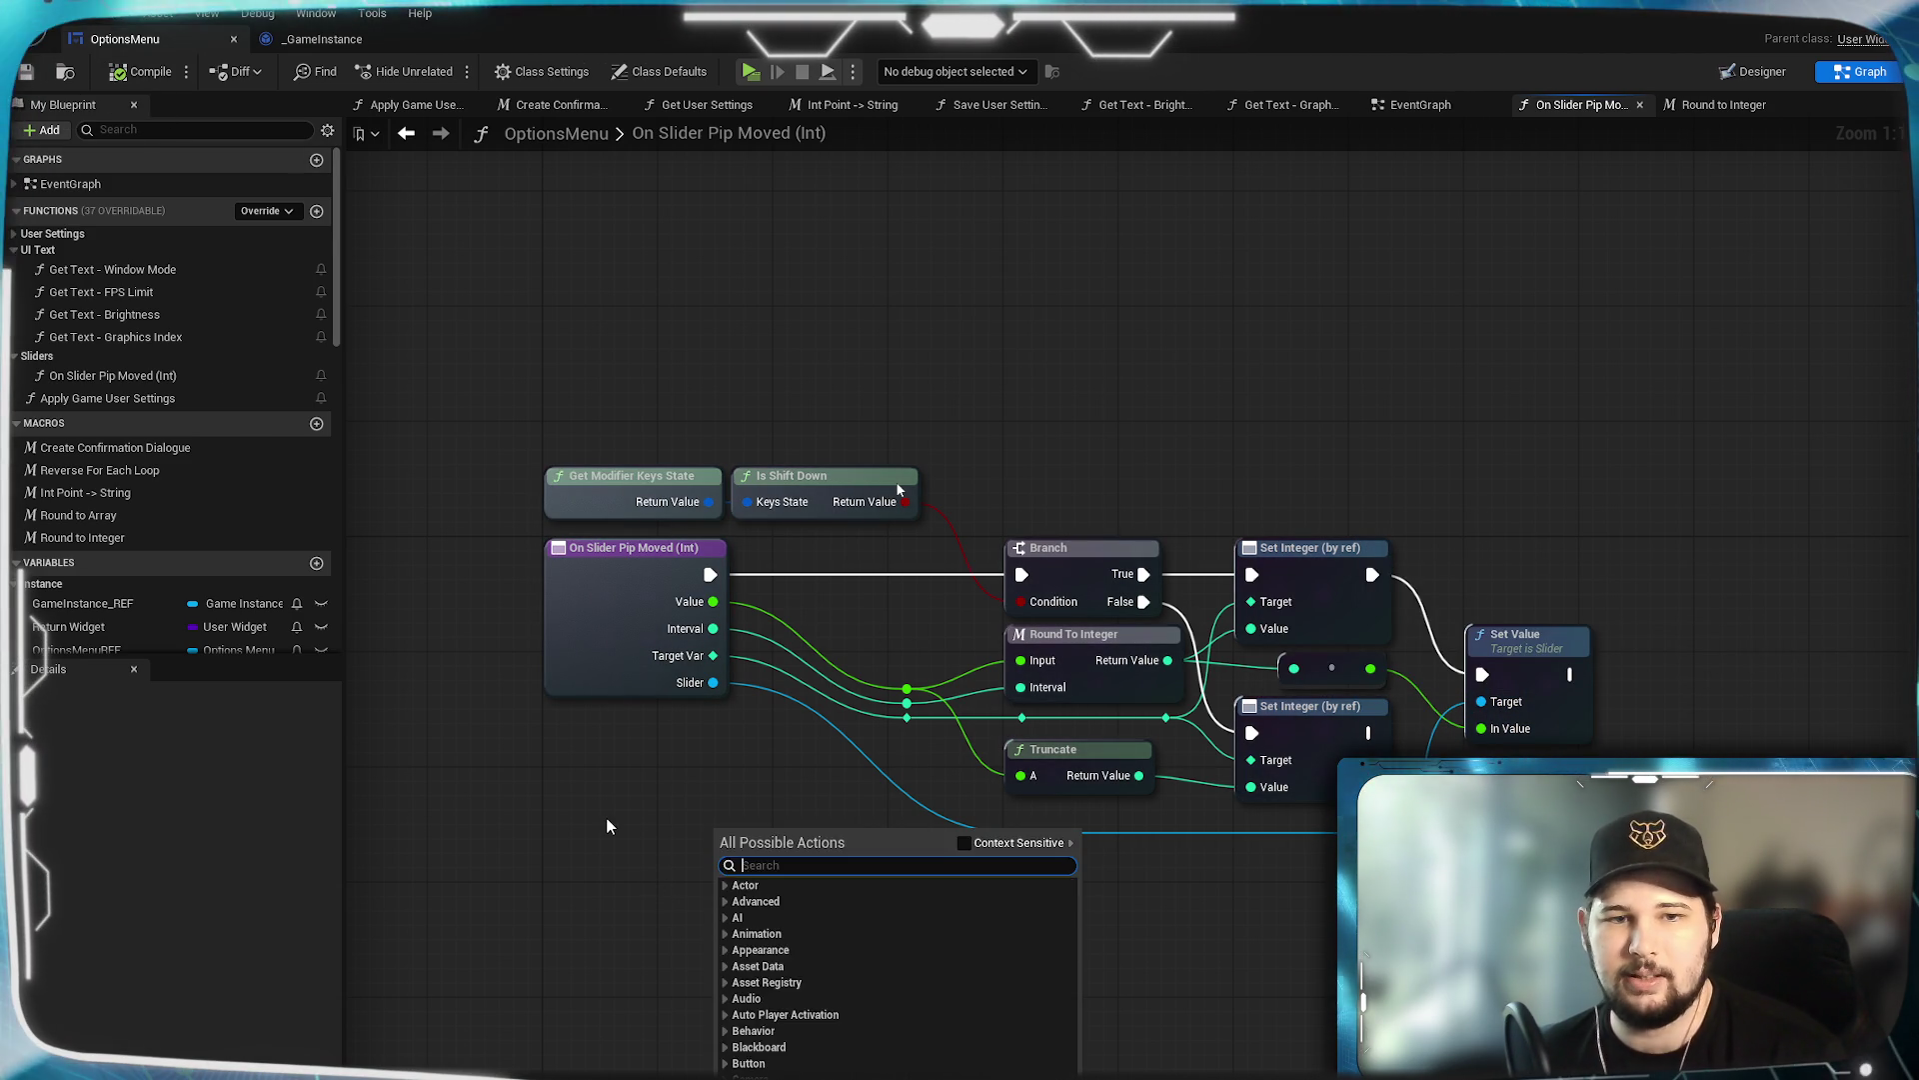
click(607, 826)
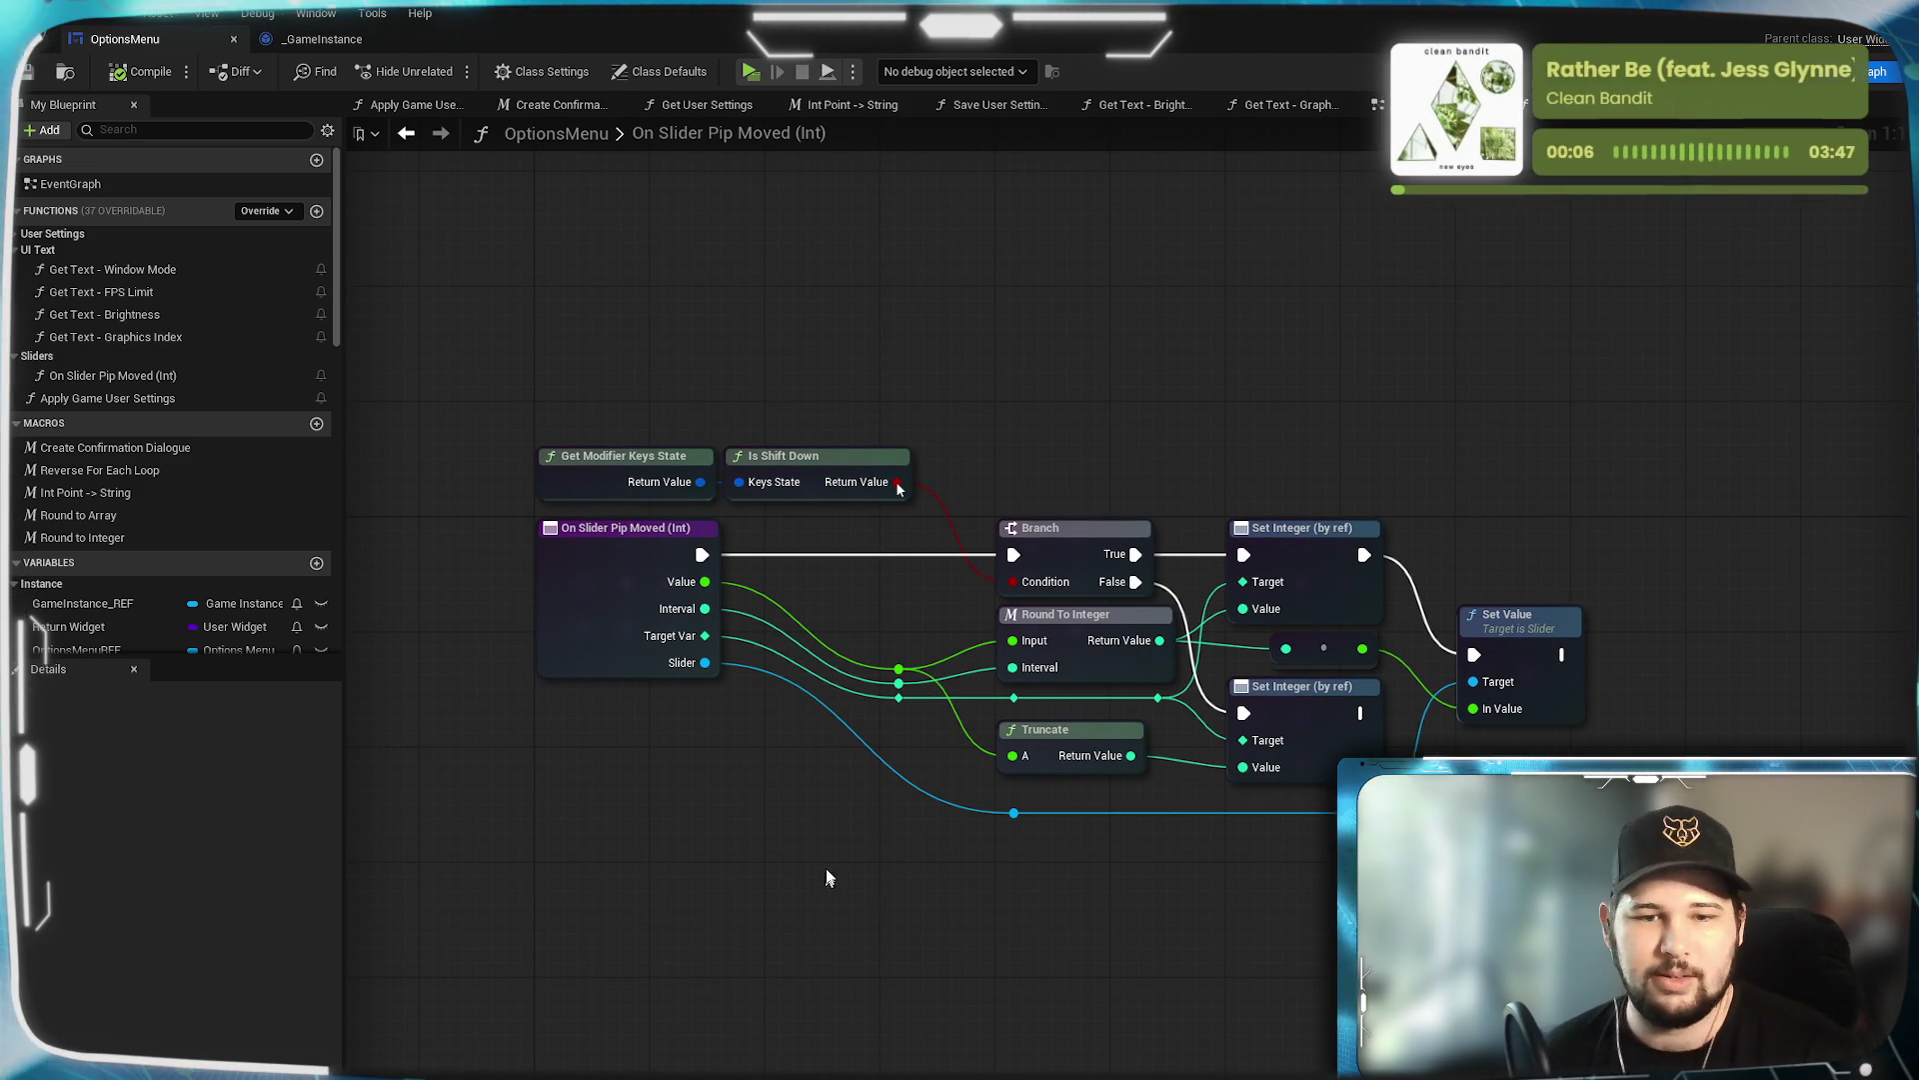
mouse_move(881, 932)
mouse_down()
mouse_move(927, 883)
mouse_move(932, 914)
mouse_up()
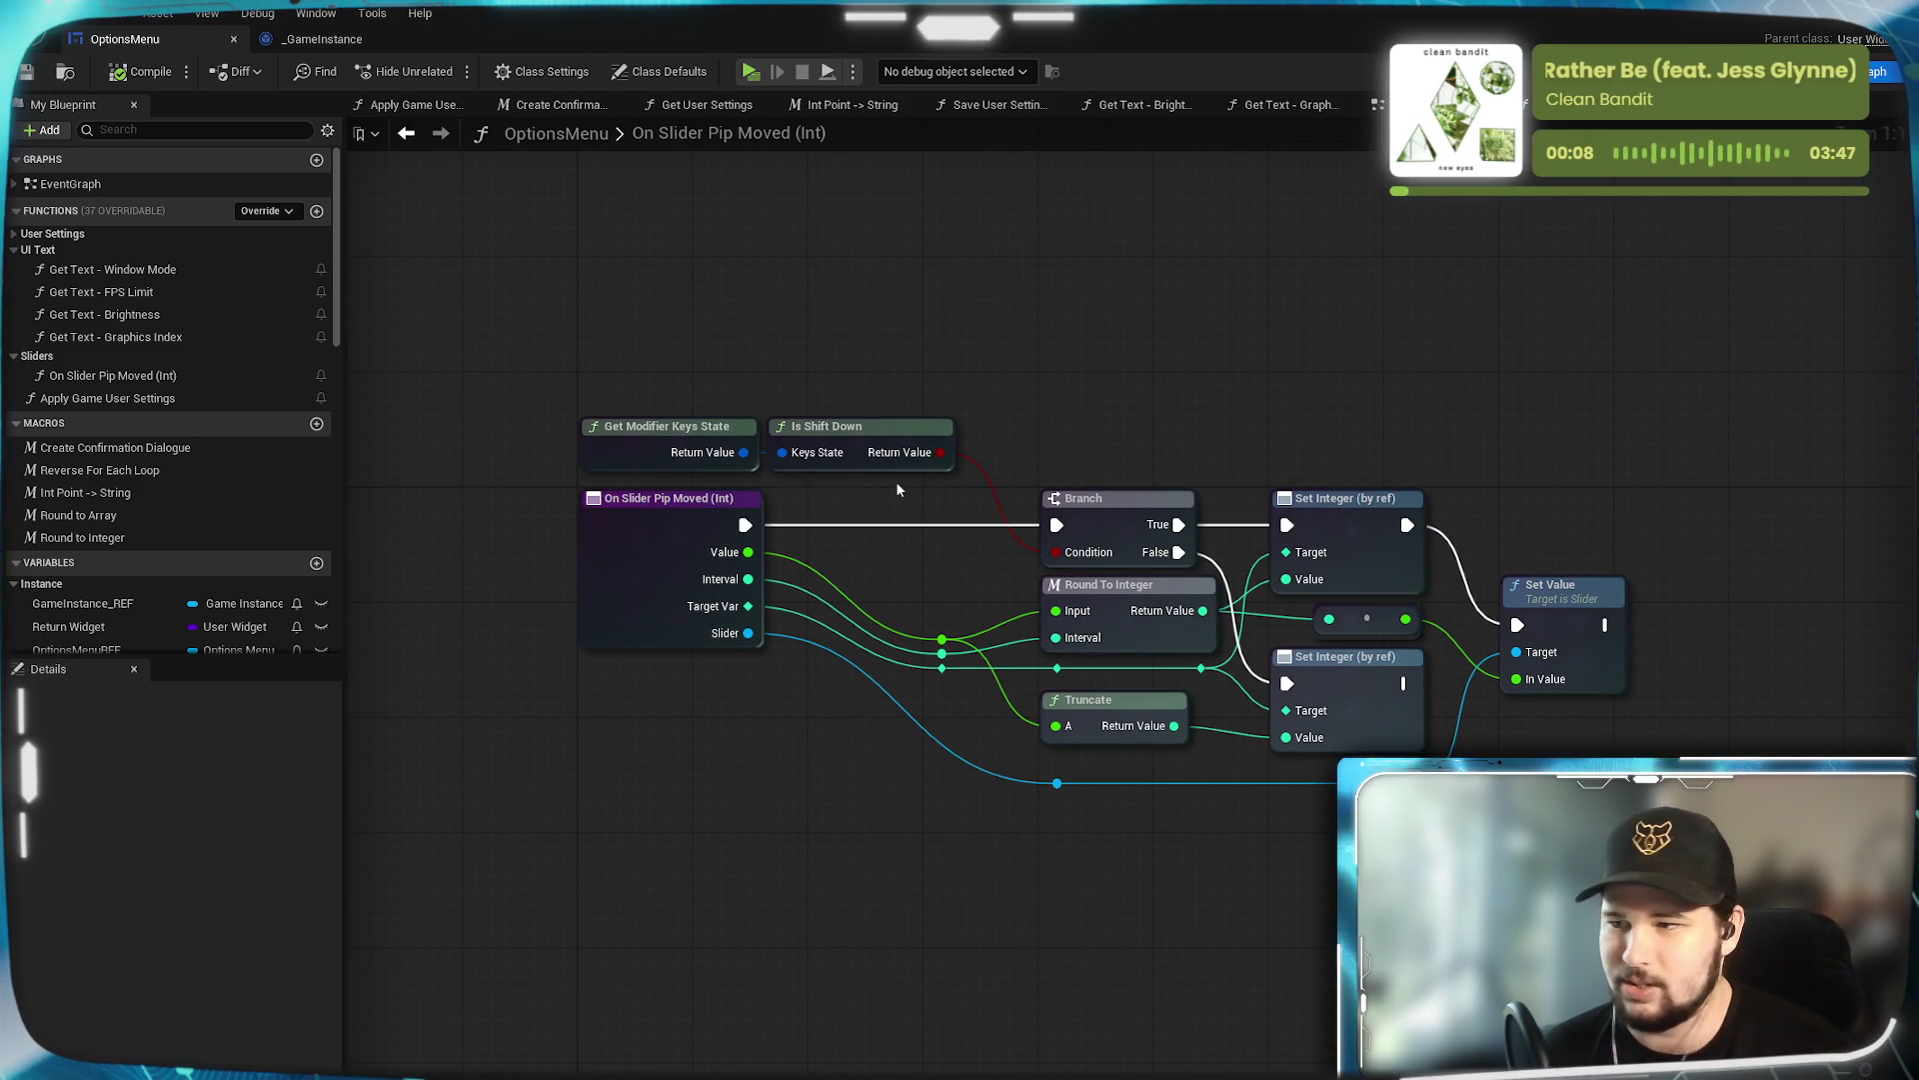
drag(1060, 845, 1045, 771)
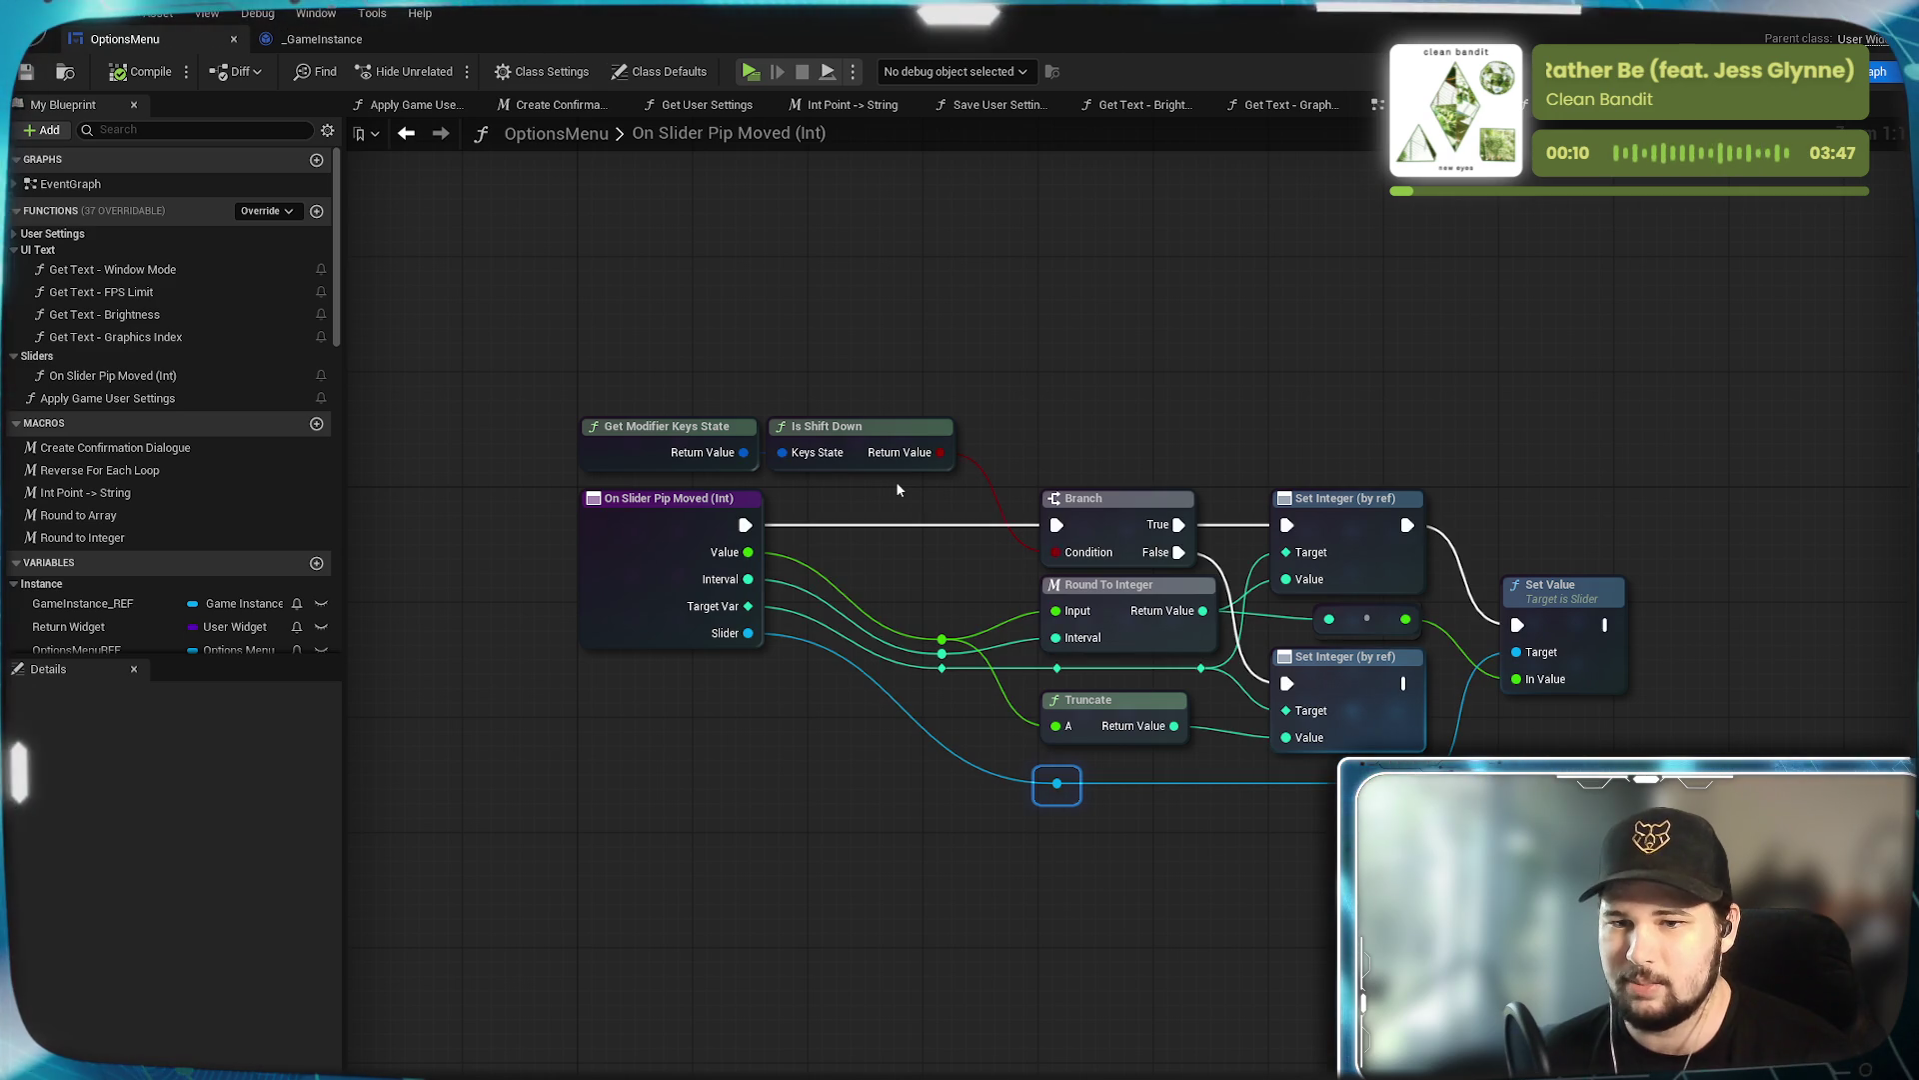
click(1132, 937)
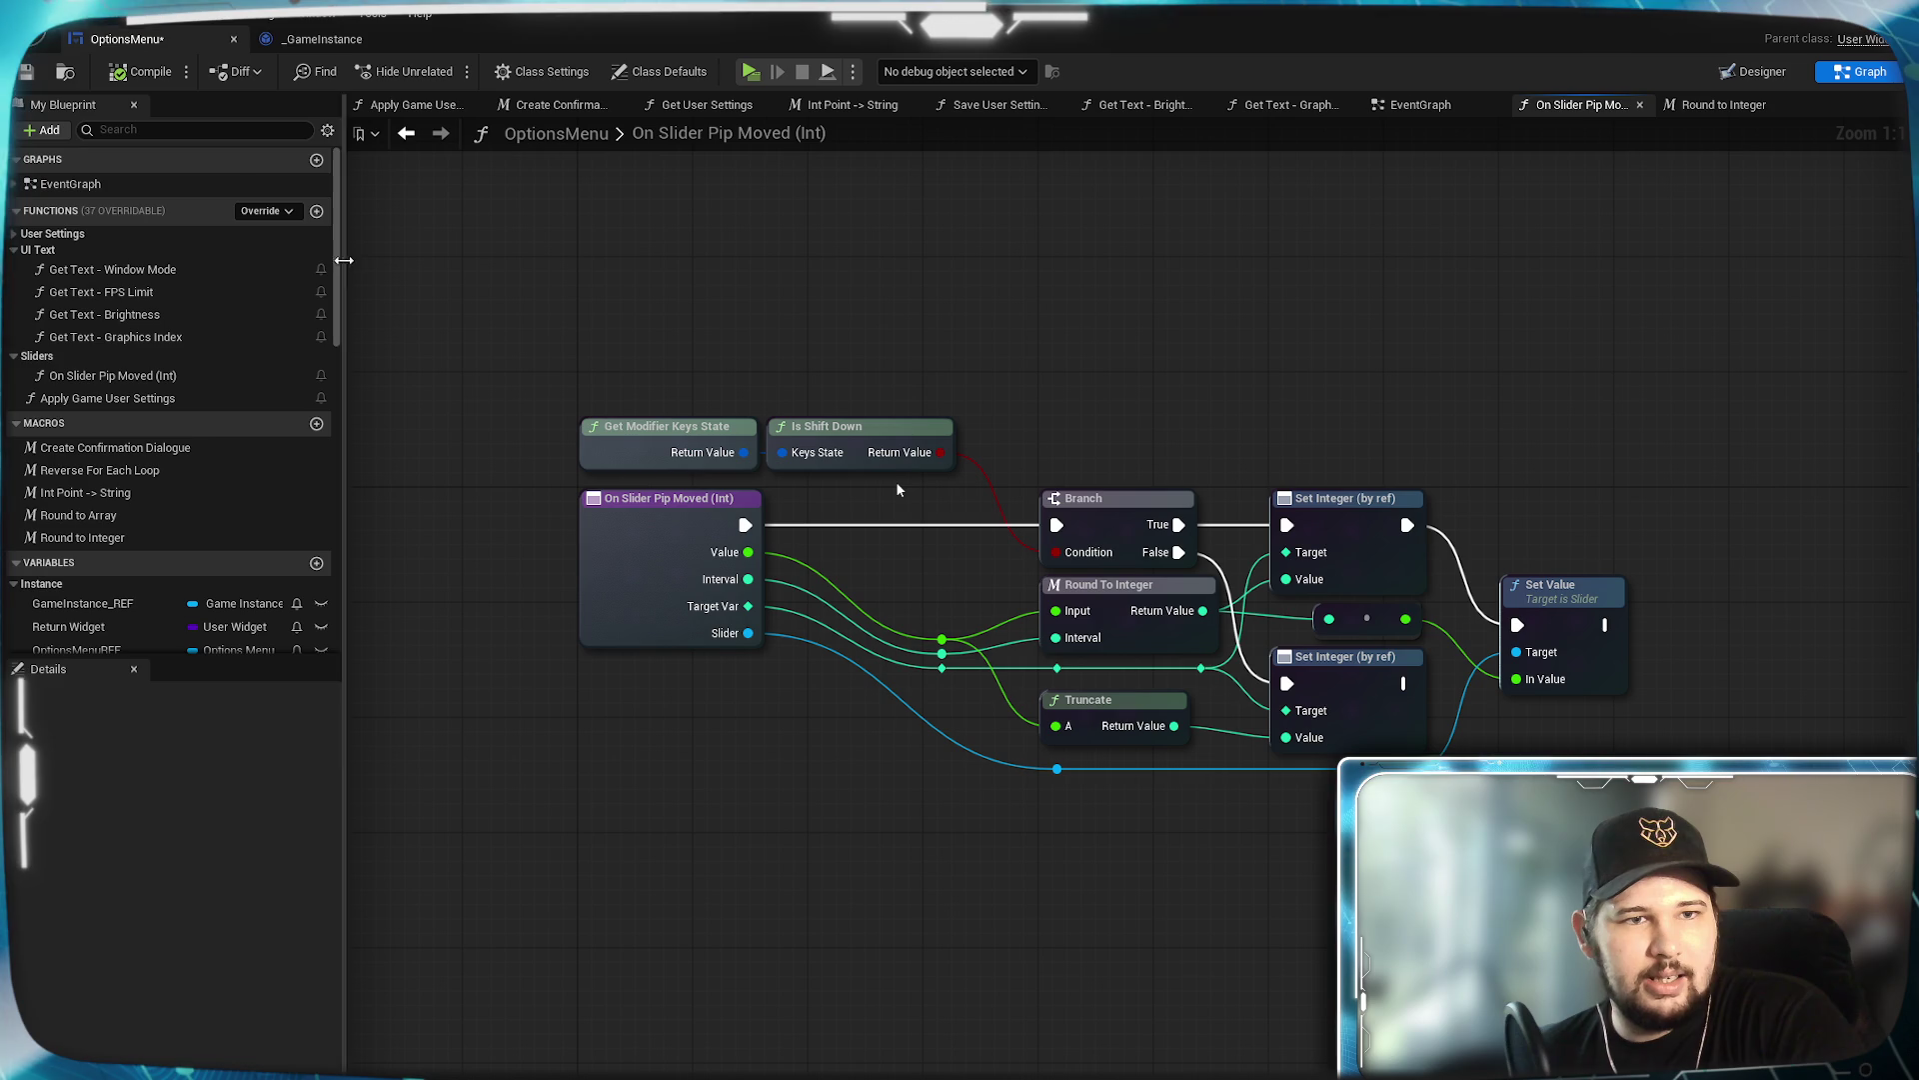
drag(334, 250, 320, 406)
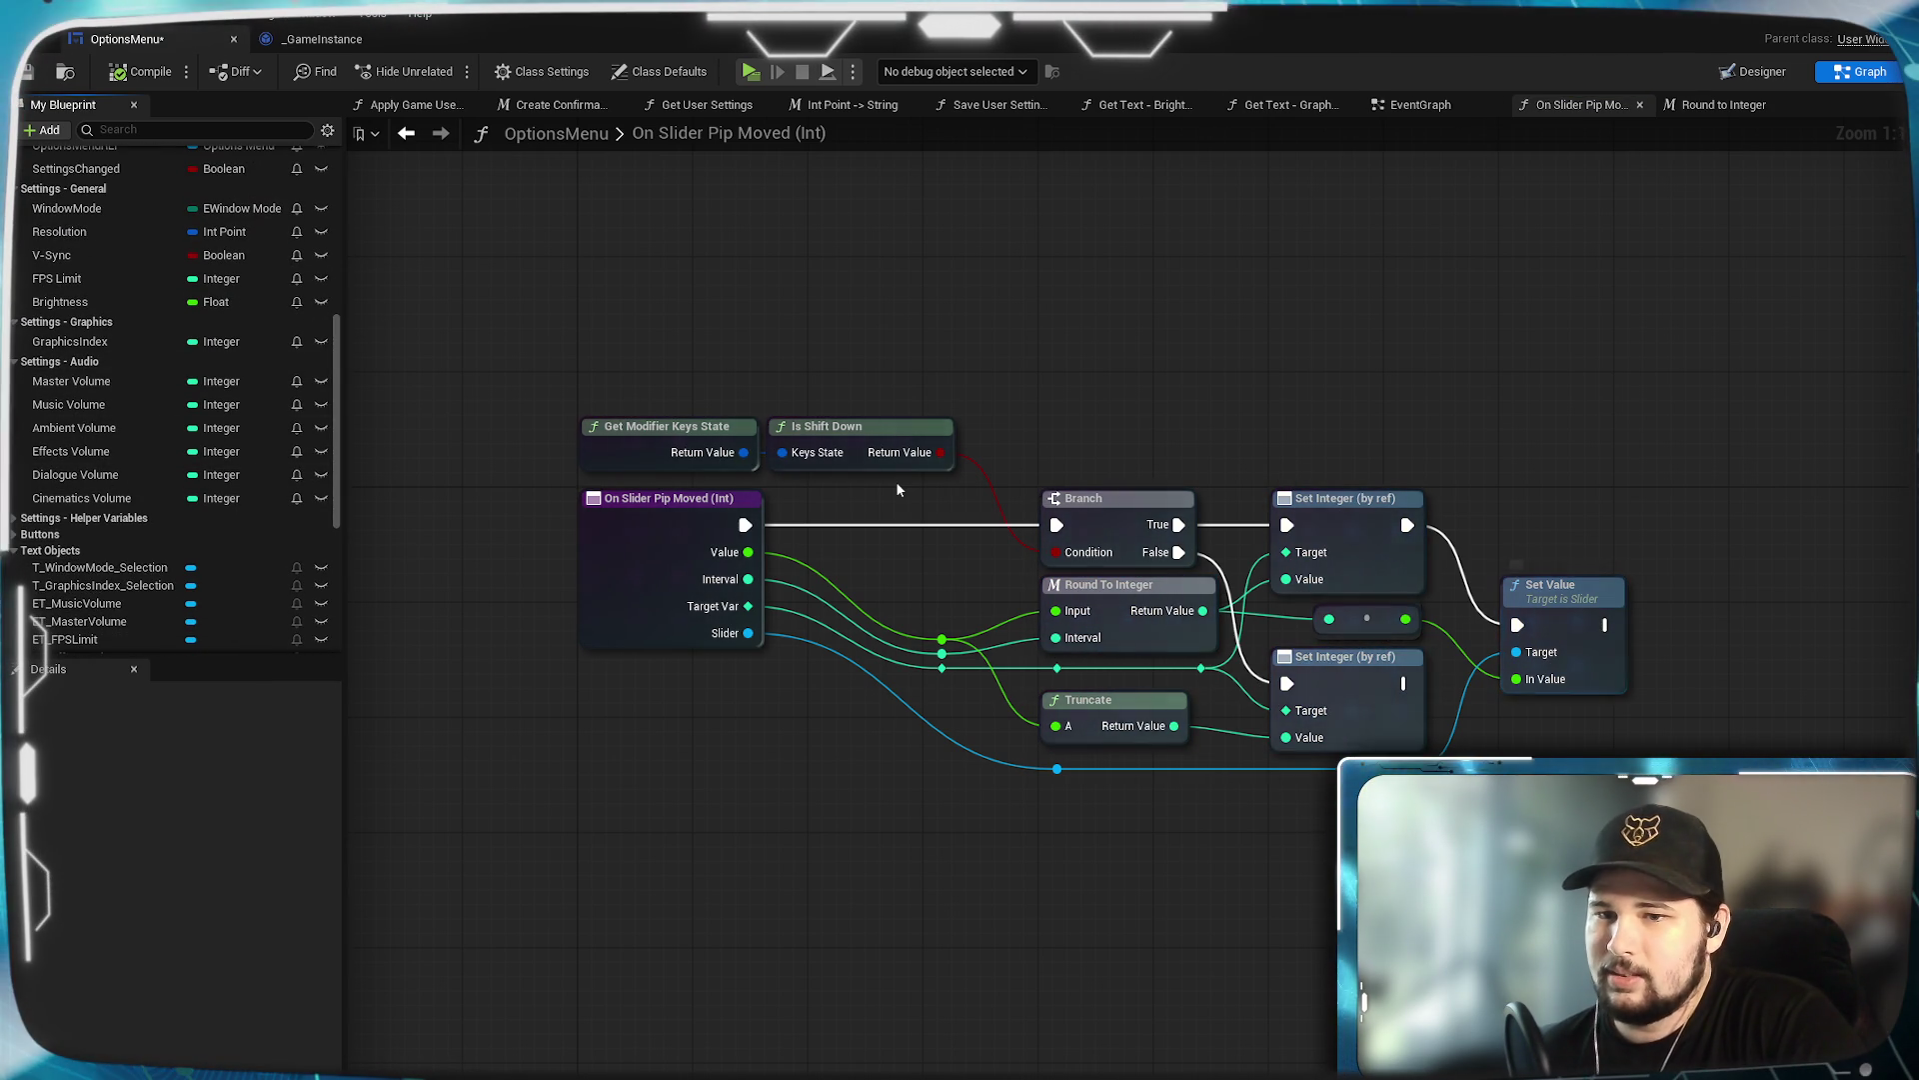
drag(1237, 492, 1183, 488)
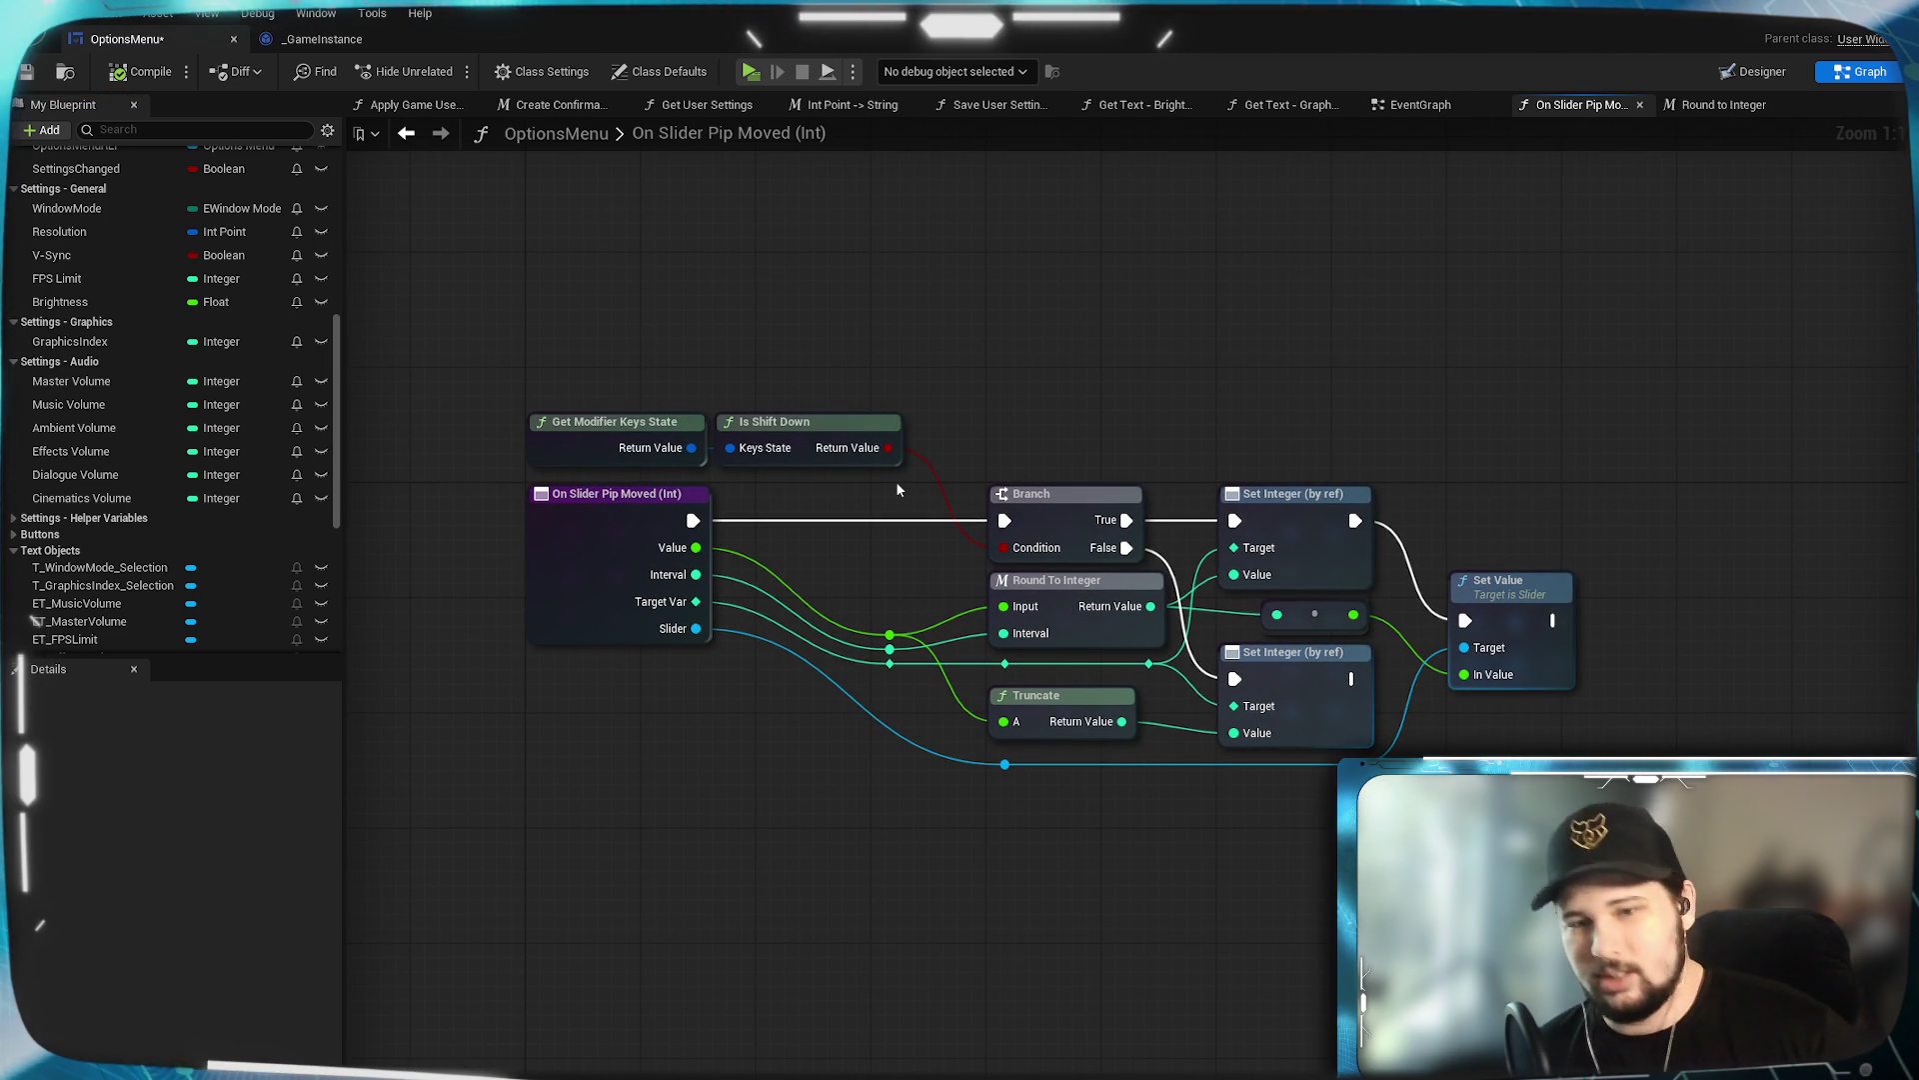
drag(1028, 362, 1011, 416)
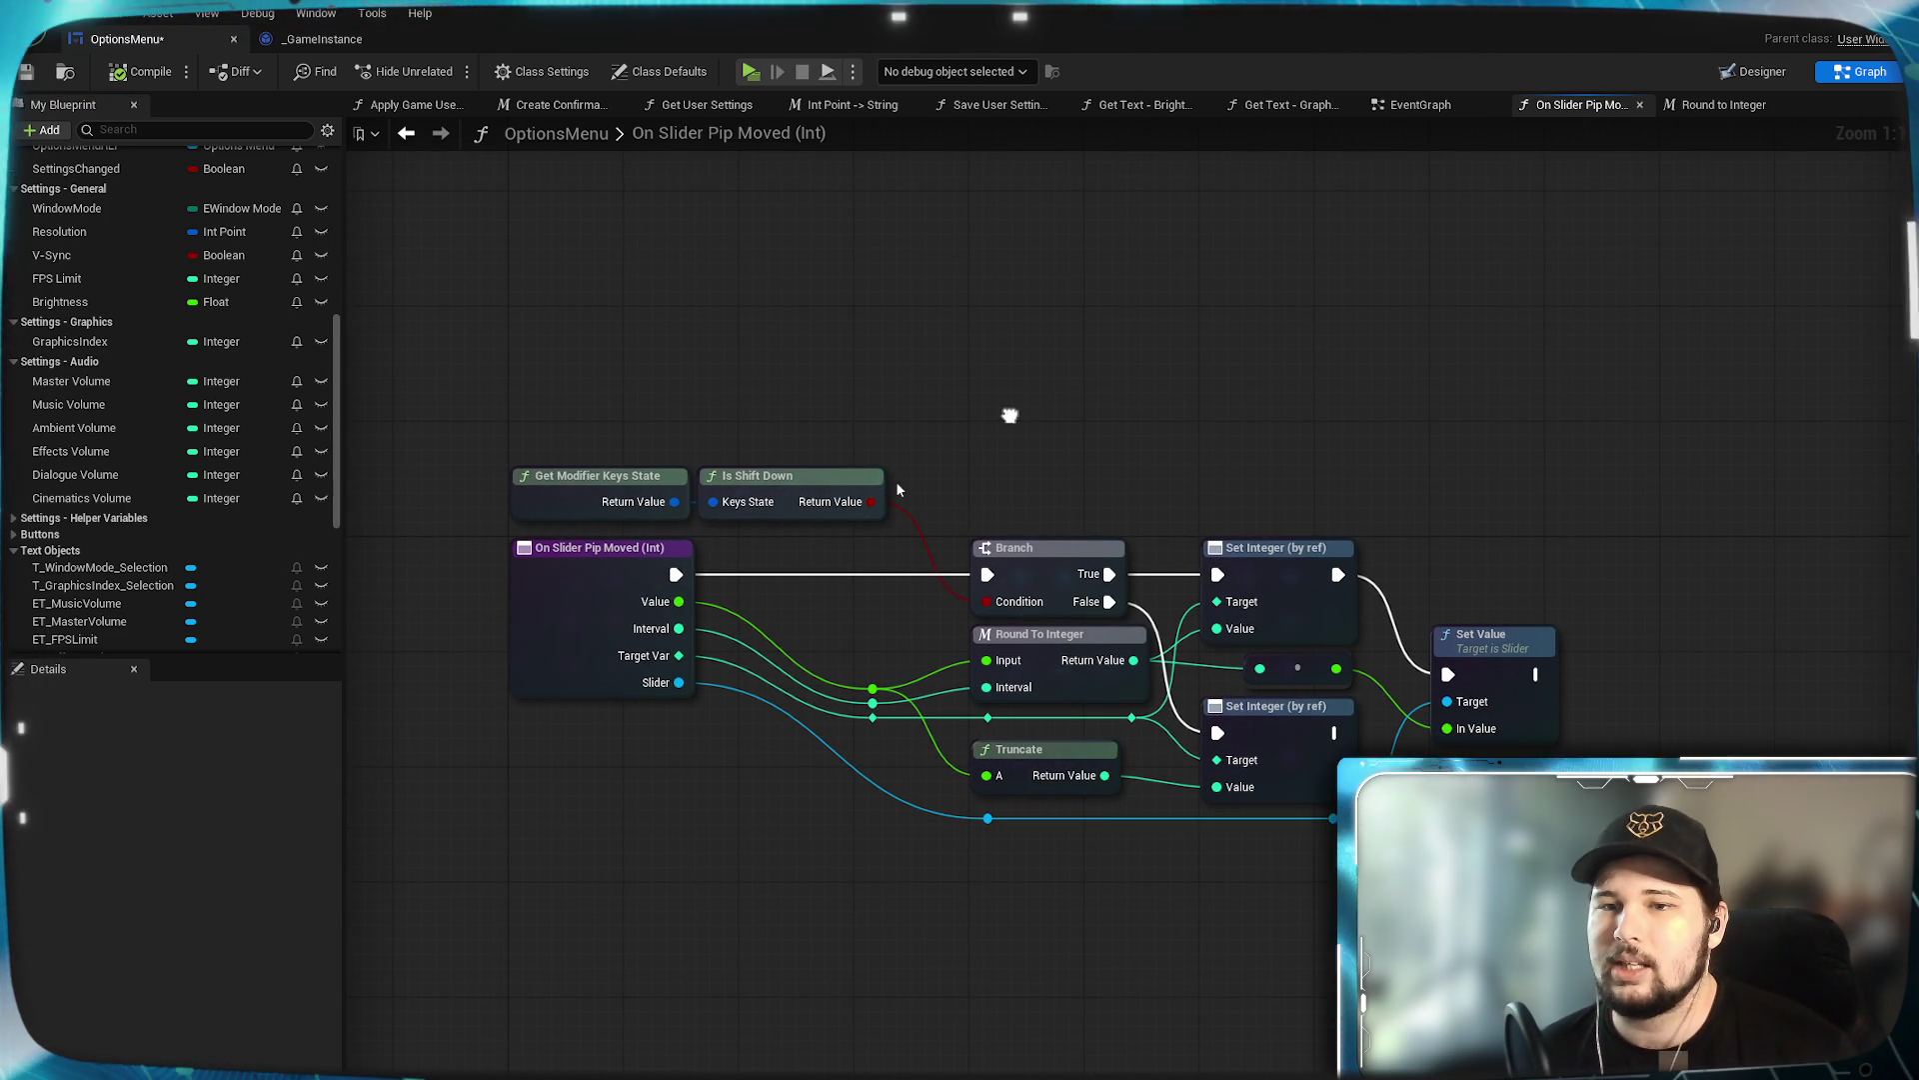
click(27, 77)
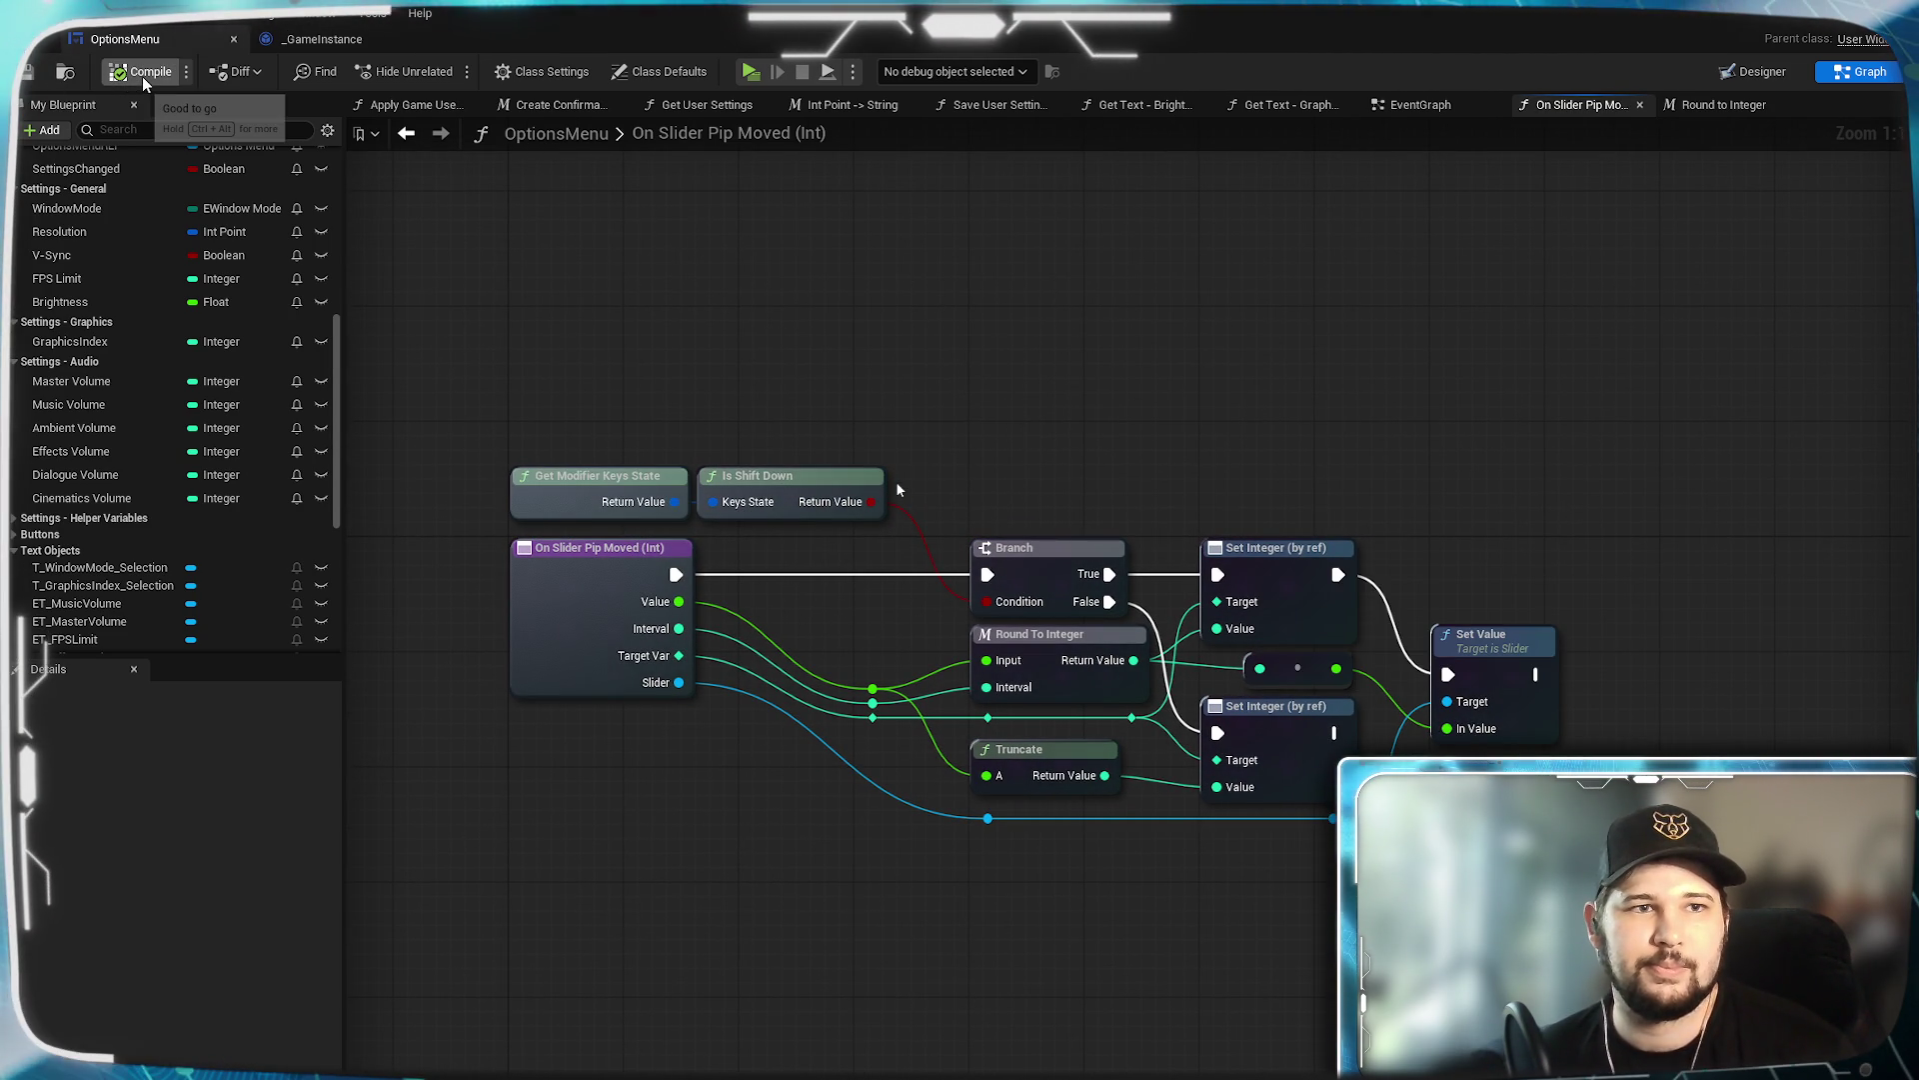
mouse_move(760, 290)
mouse_down()
mouse_move(1006, 266)
mouse_move(806, 261)
mouse_move(849, 274)
mouse_move(824, 281)
mouse_up()
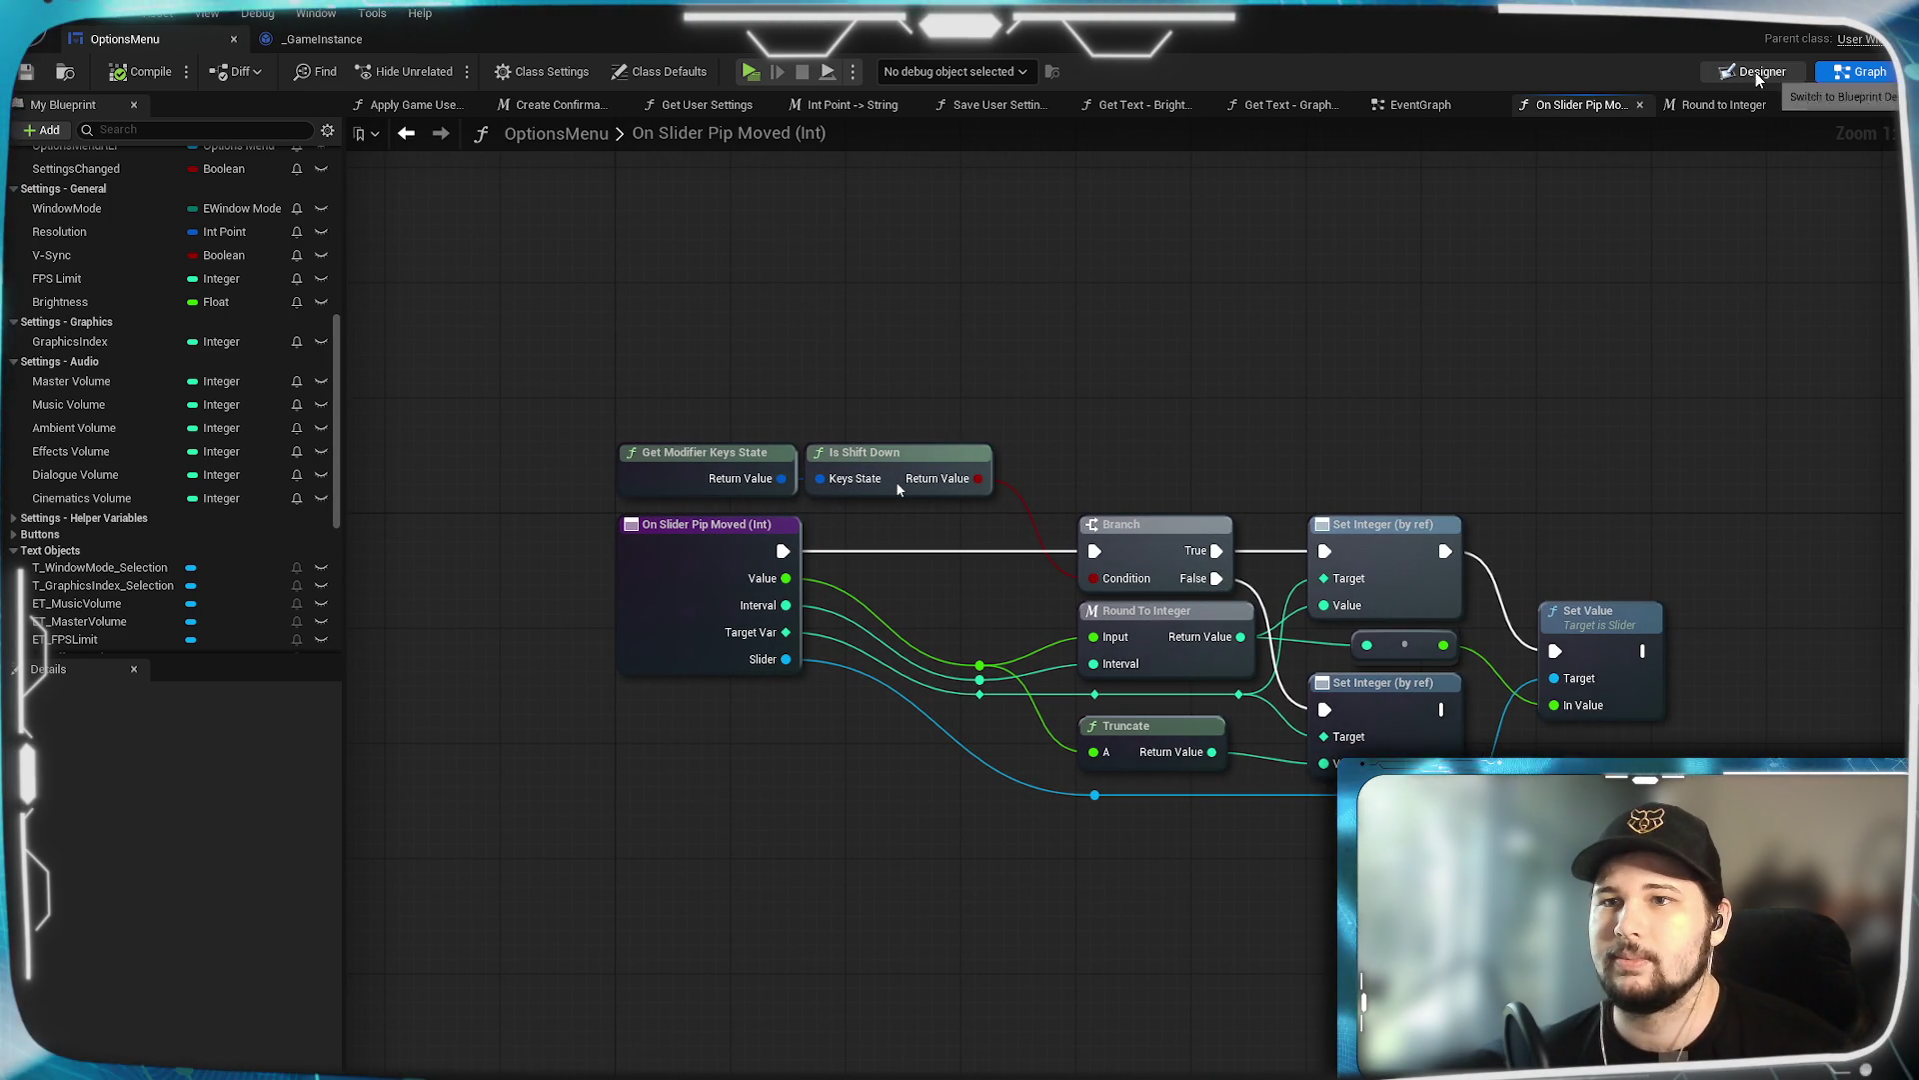
Close the Round to Integer macro graph and switch to the EventGraph.
click(1757, 71)
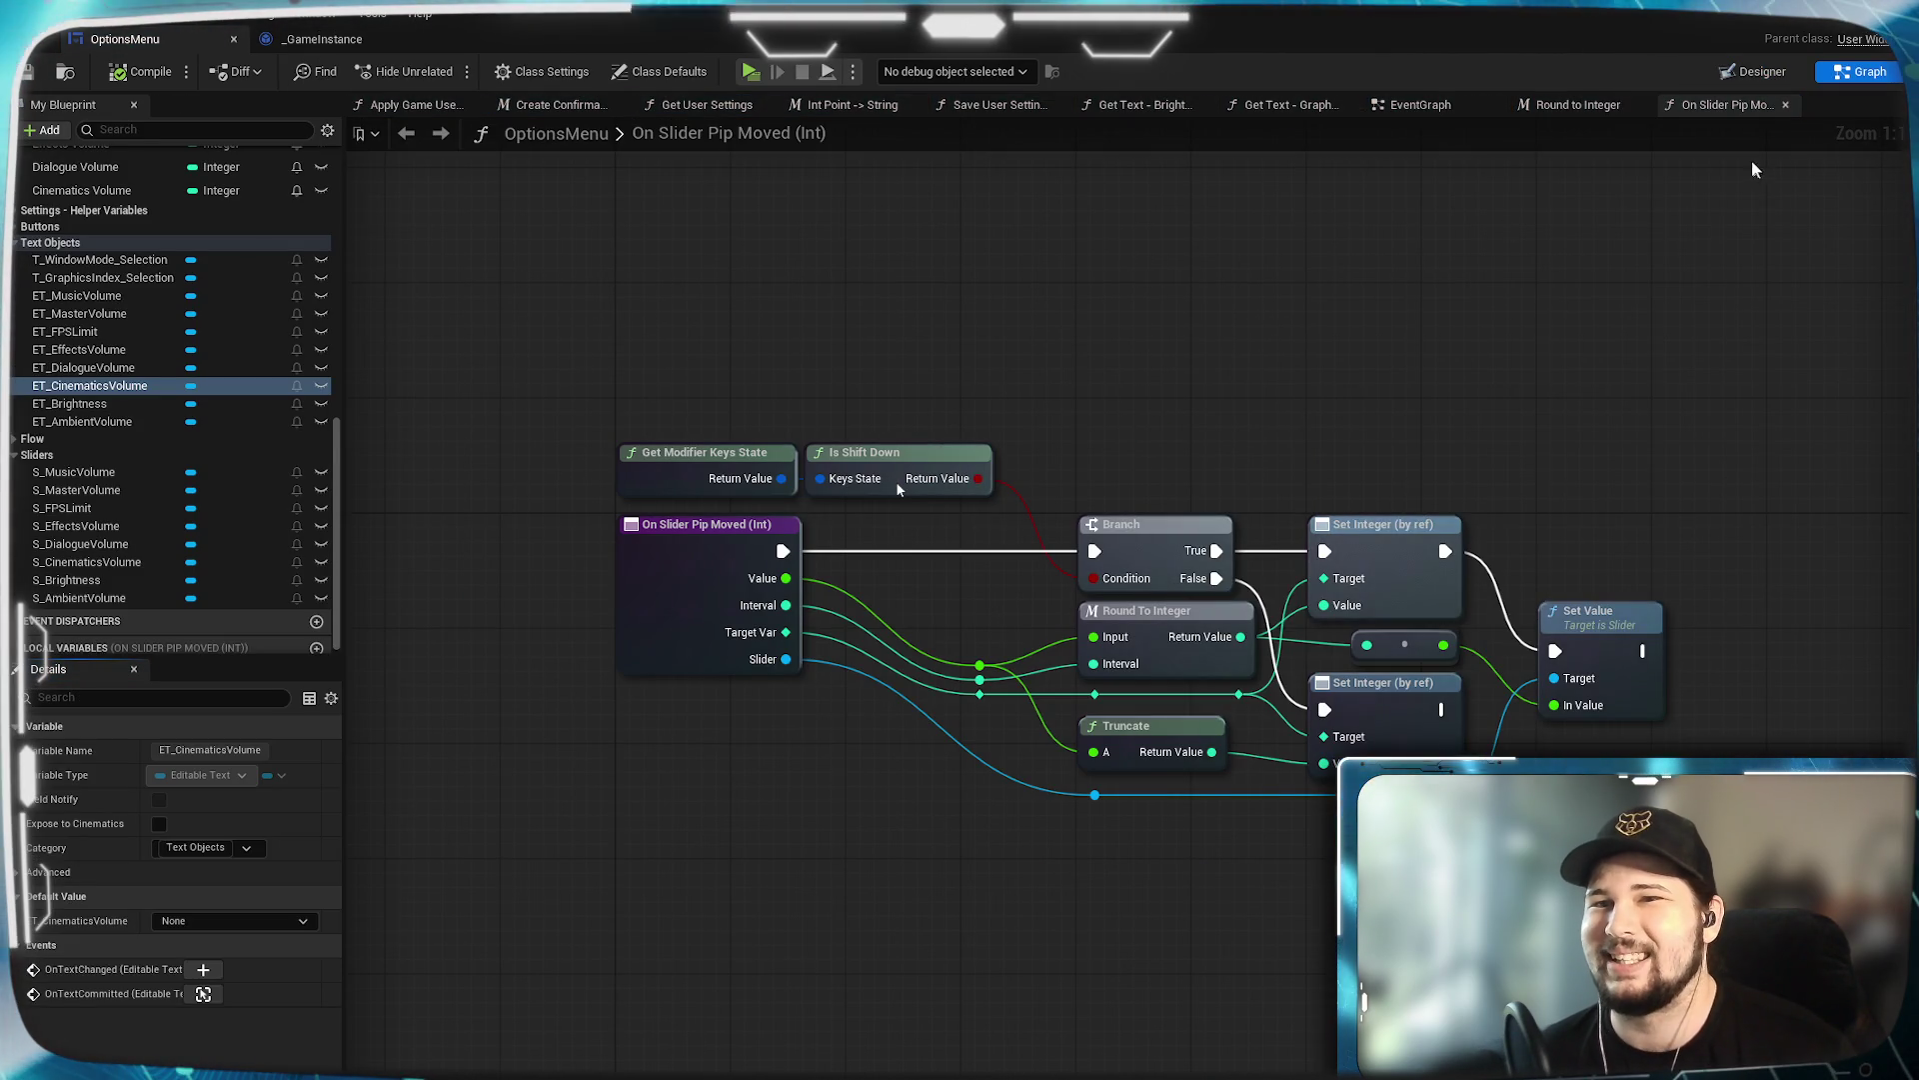
click(1575, 105)
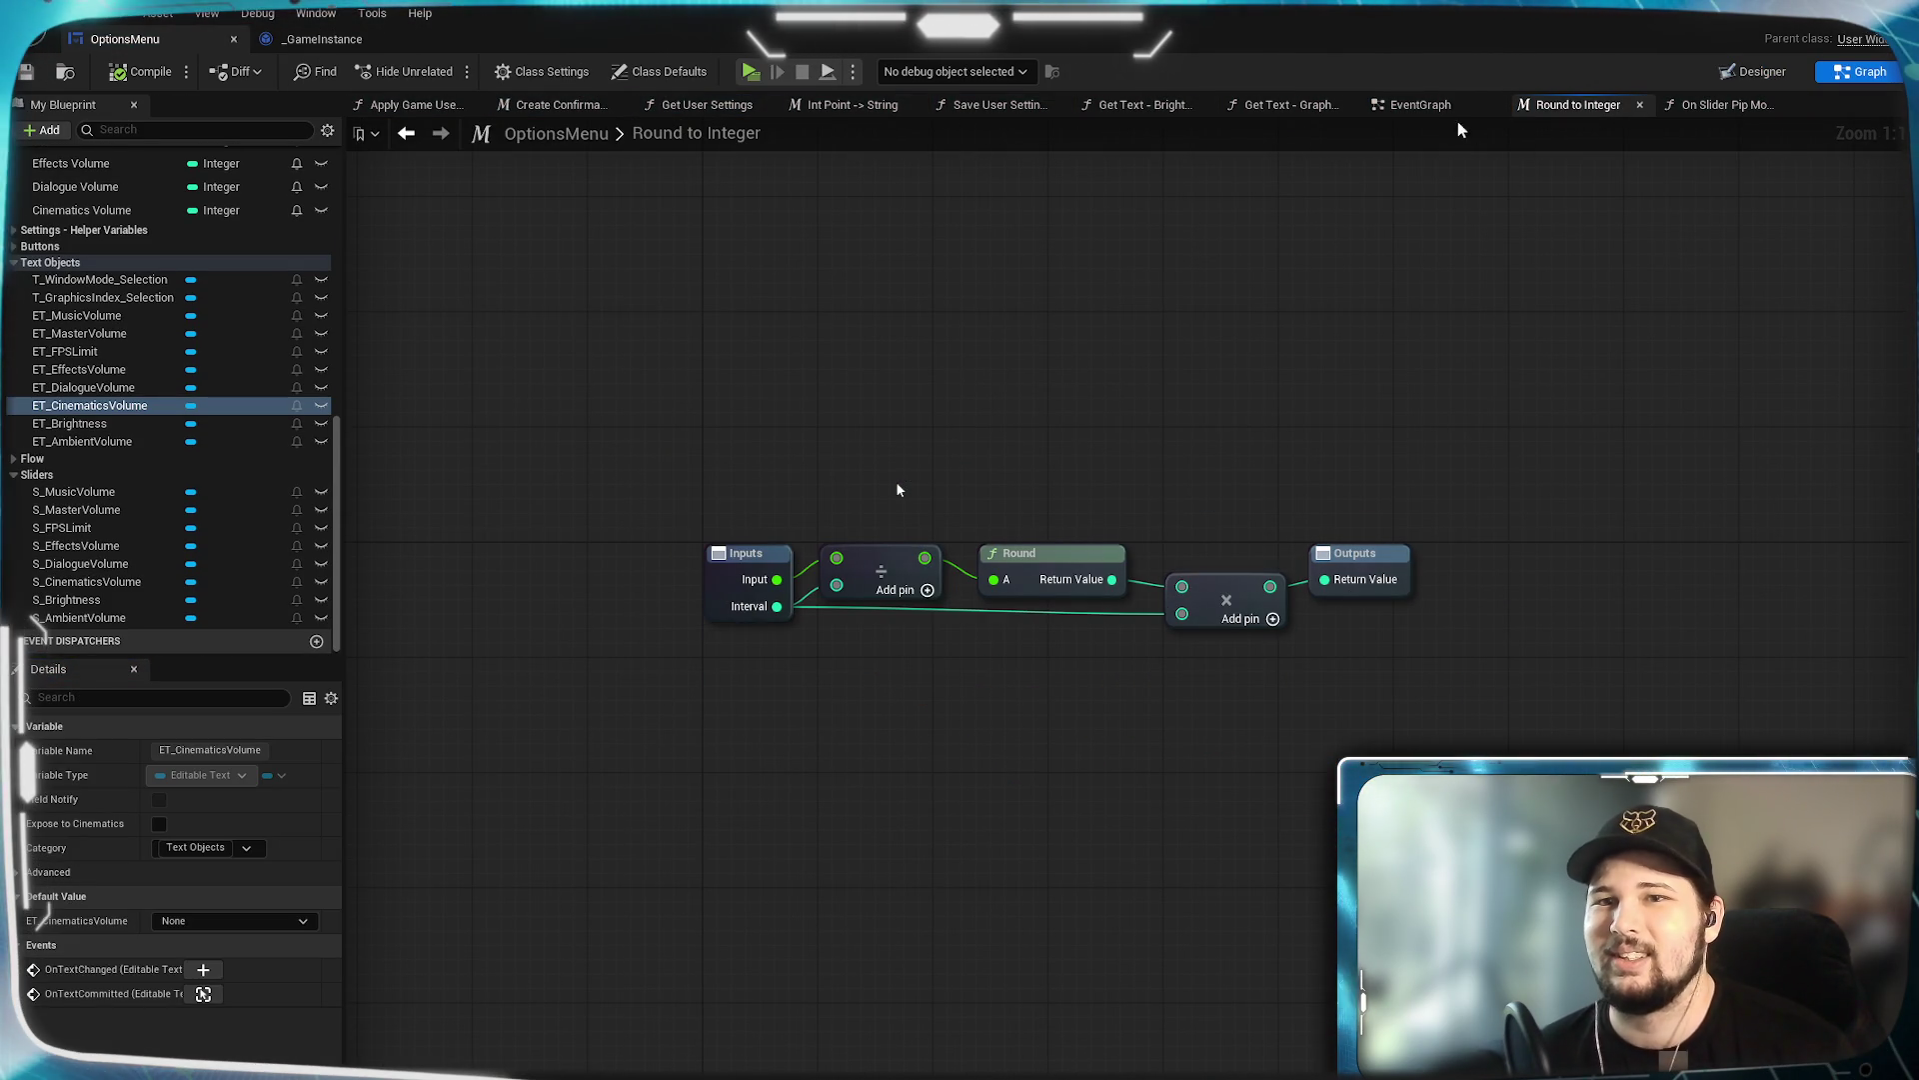
click(1639, 104)
click(1421, 104)
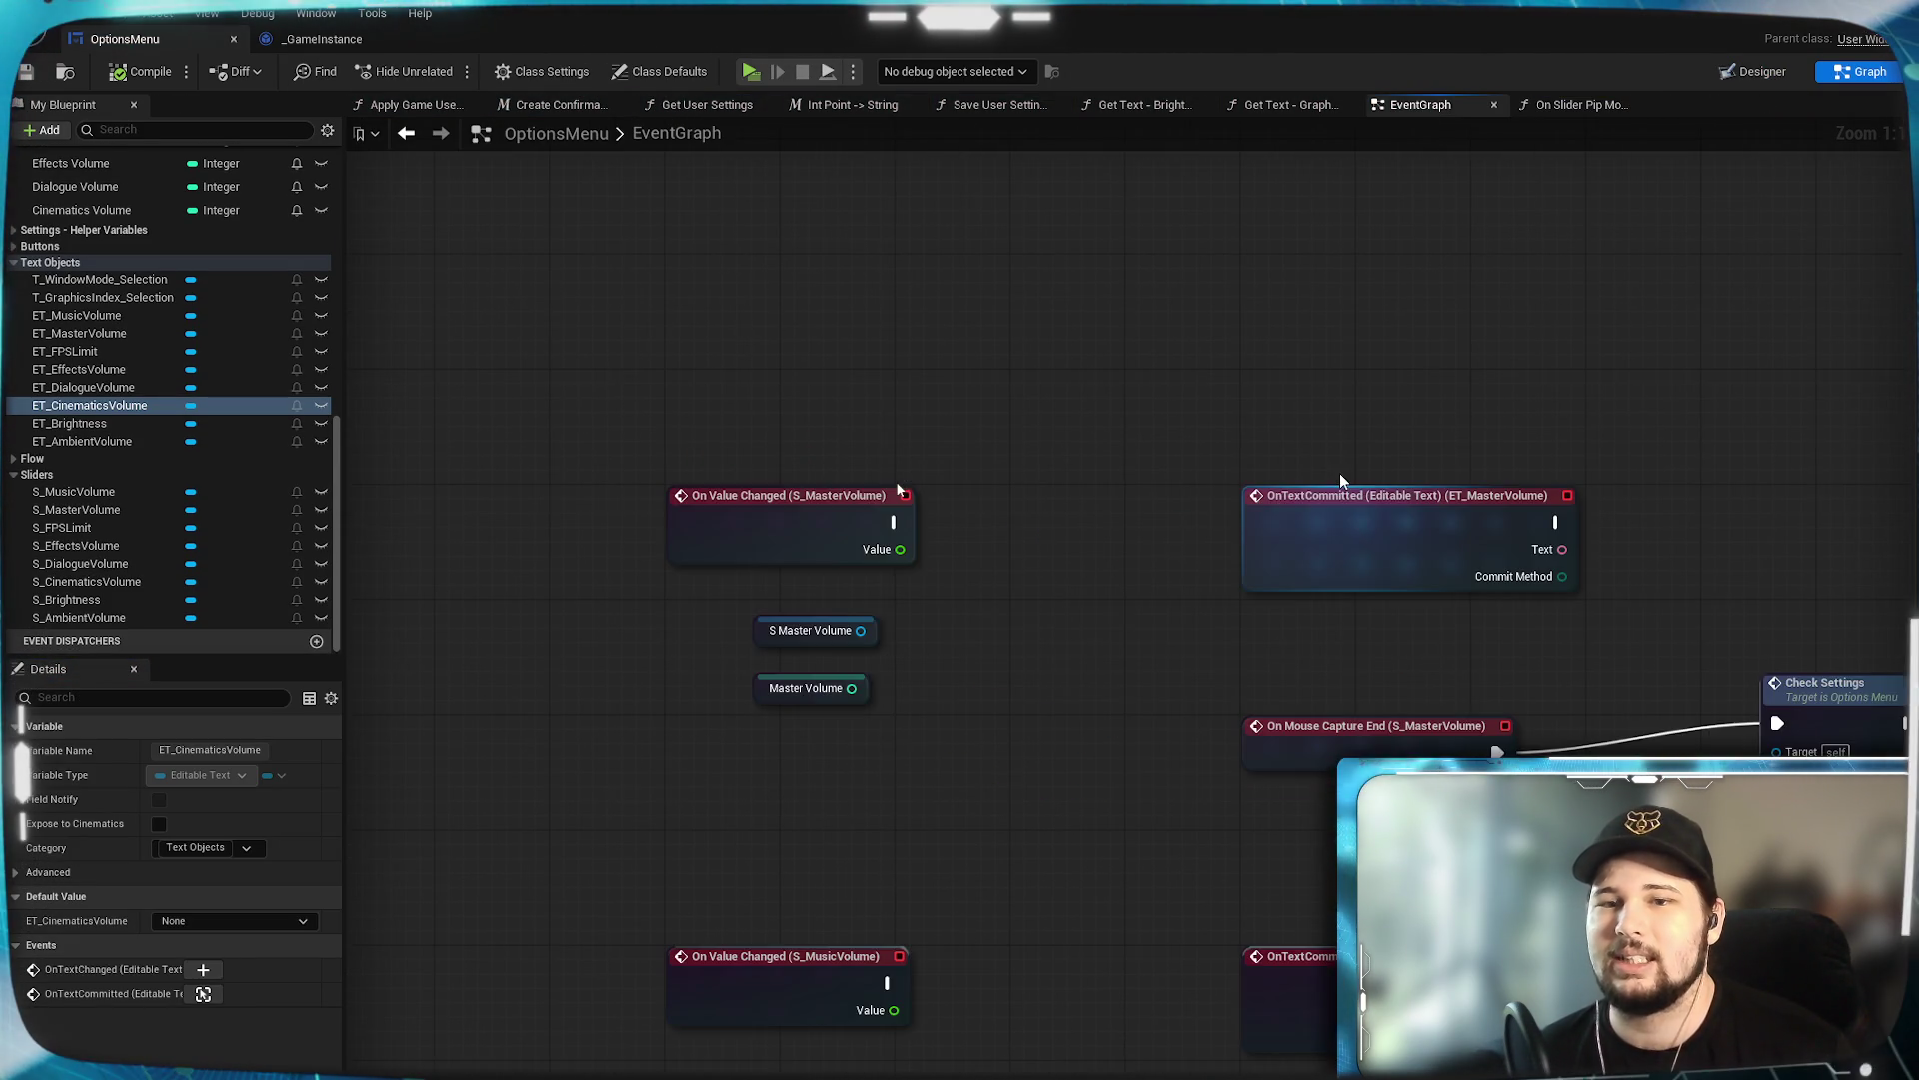
Place an On Slider Pip Moved (Int) call beside On Value Changed (S_MasterVolume).
drag(1069, 525, 1060, 567)
scroll(146, 432, up, 5)
scroll(146, 432, up, 8)
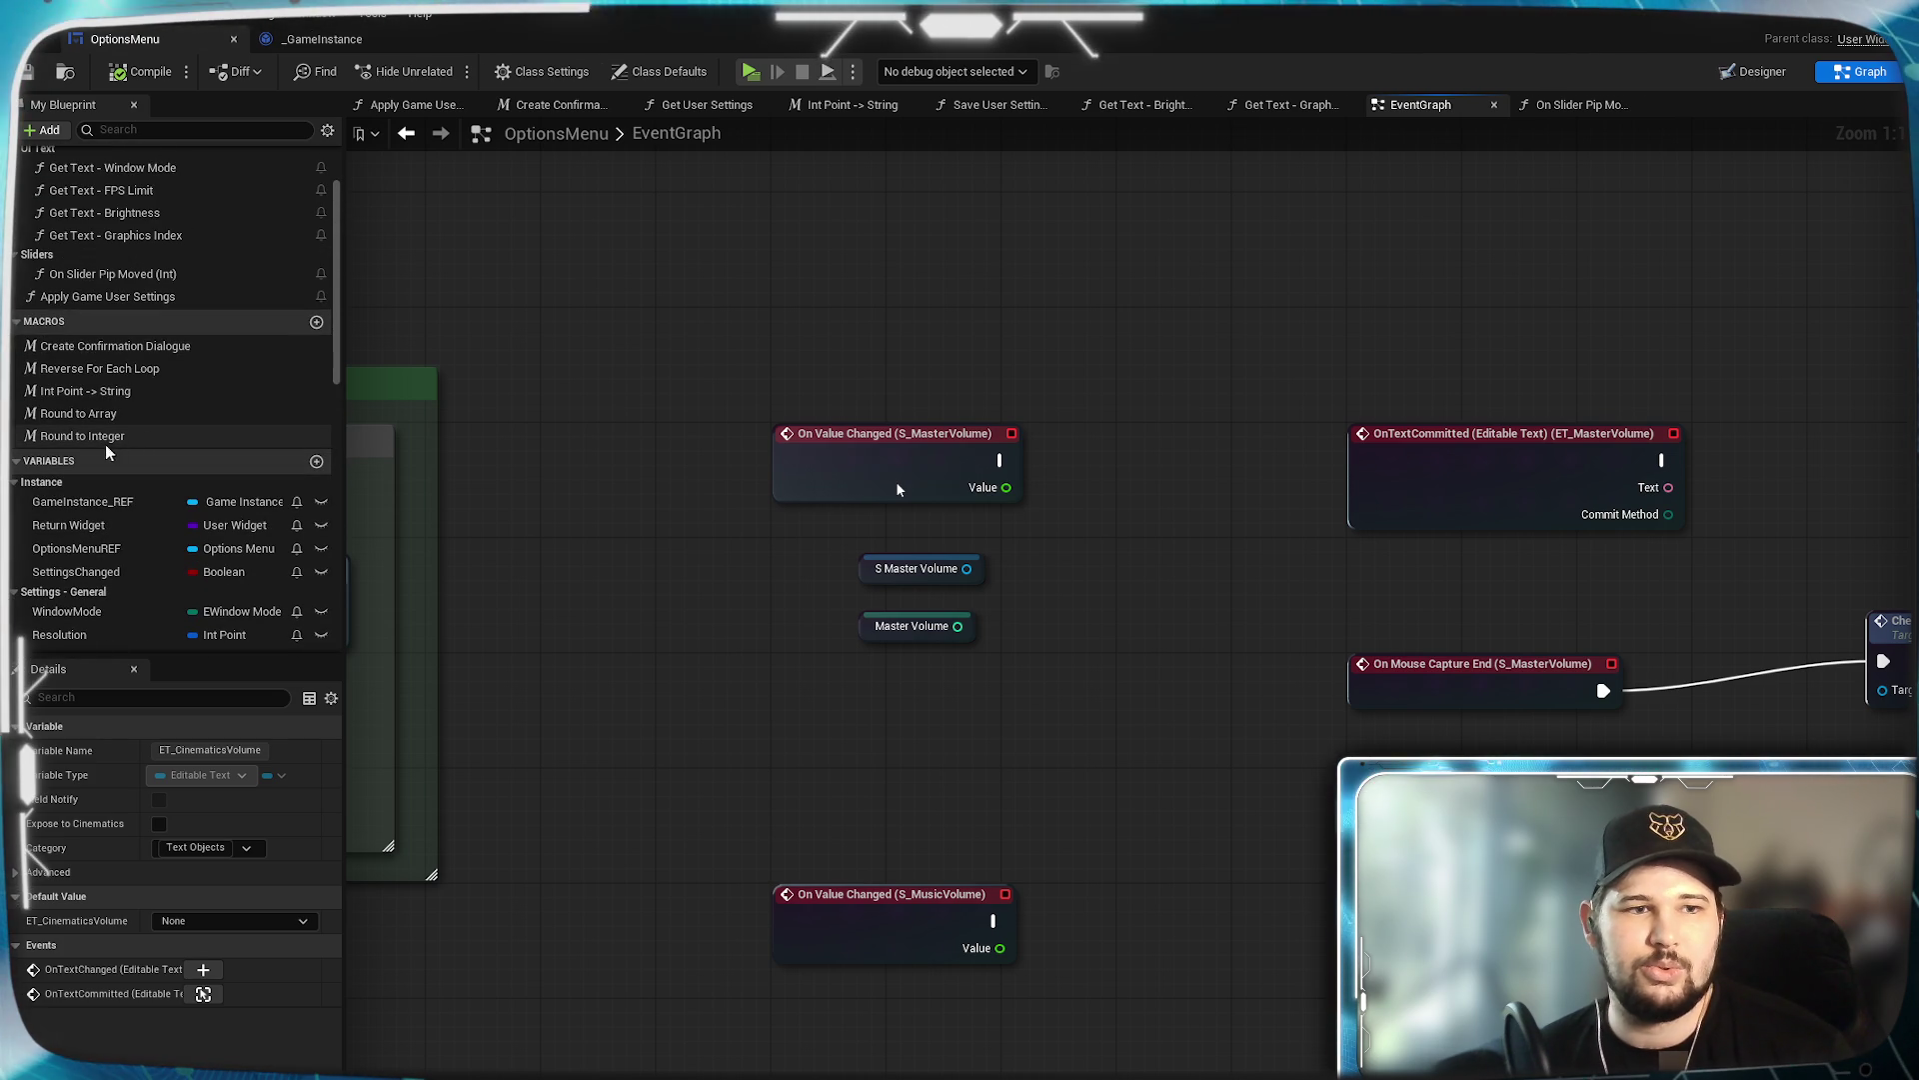
scroll(72, 387, up, 3)
mouse_move(60, 362)
mouse_down()
mouse_move(814, 614)
mouse_move(1030, 440)
mouse_up()
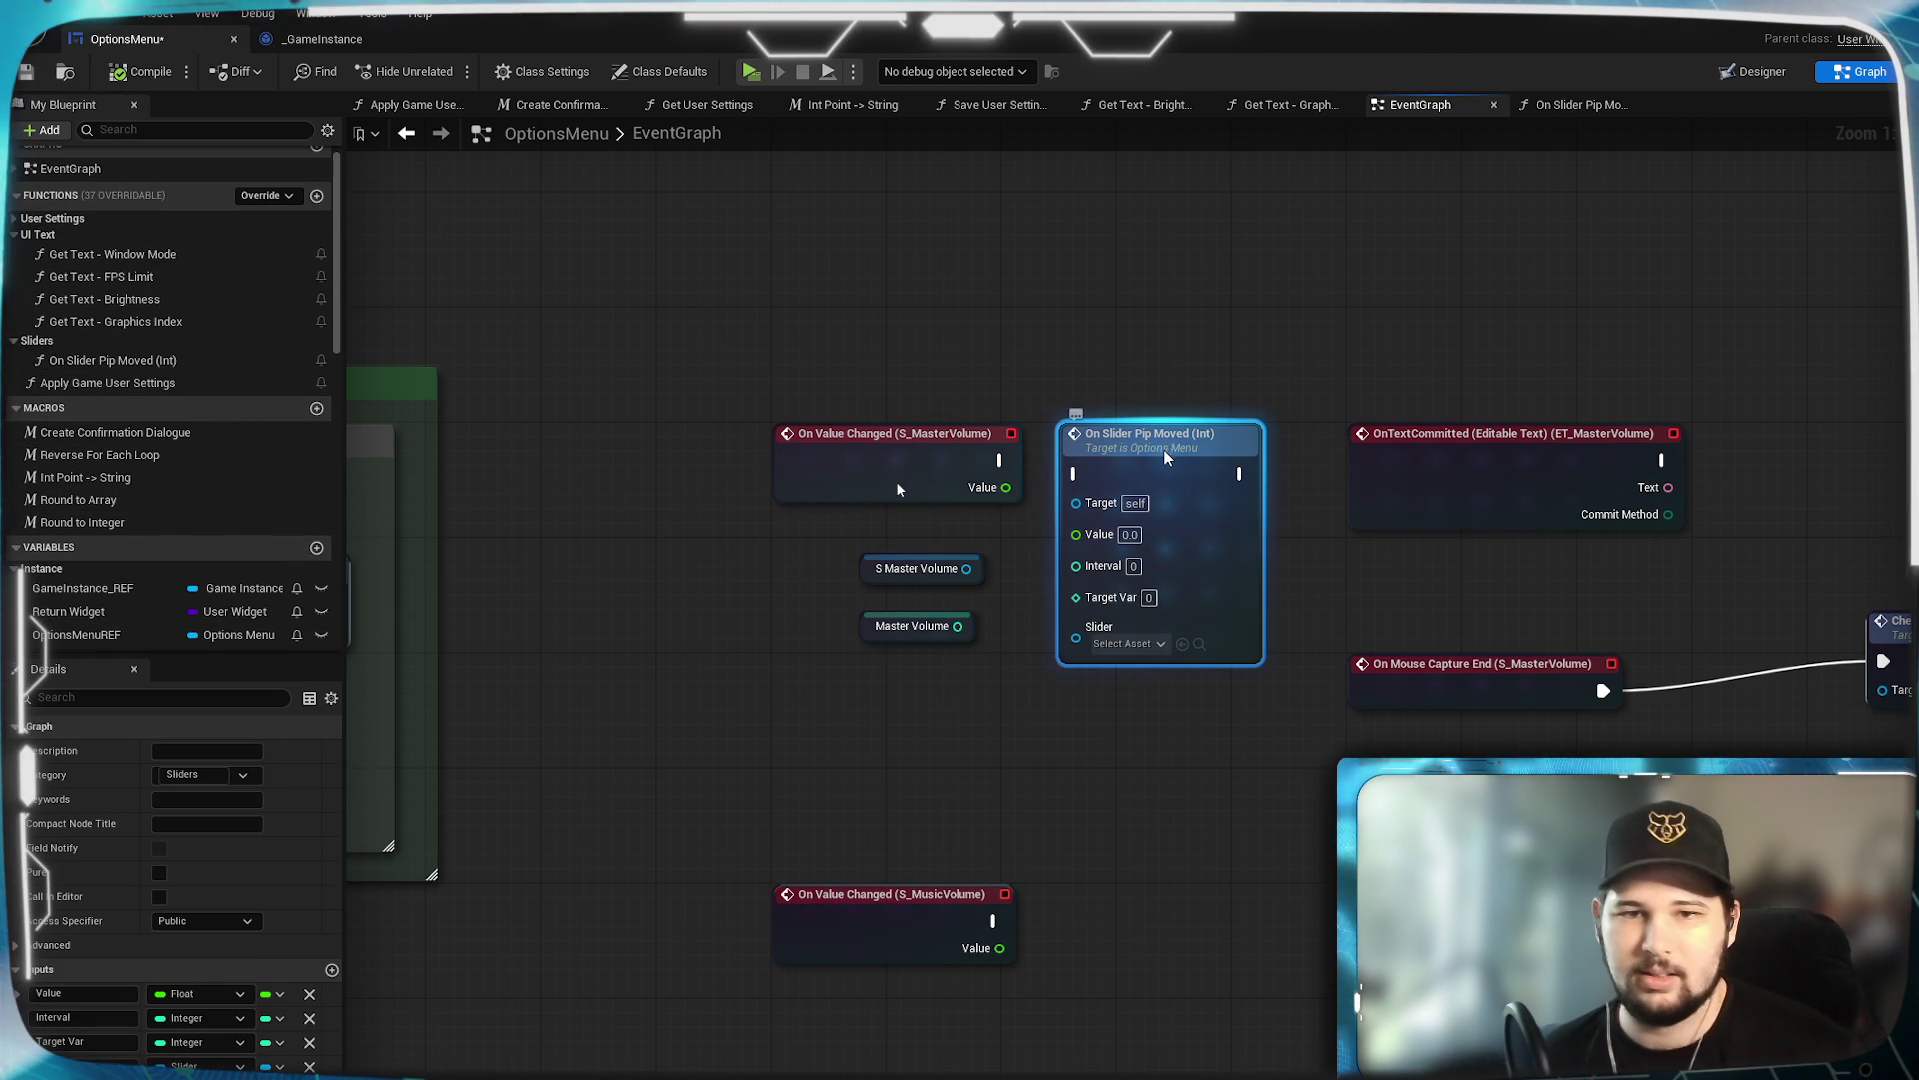
drag(1165, 447, 1165, 433)
click(977, 495)
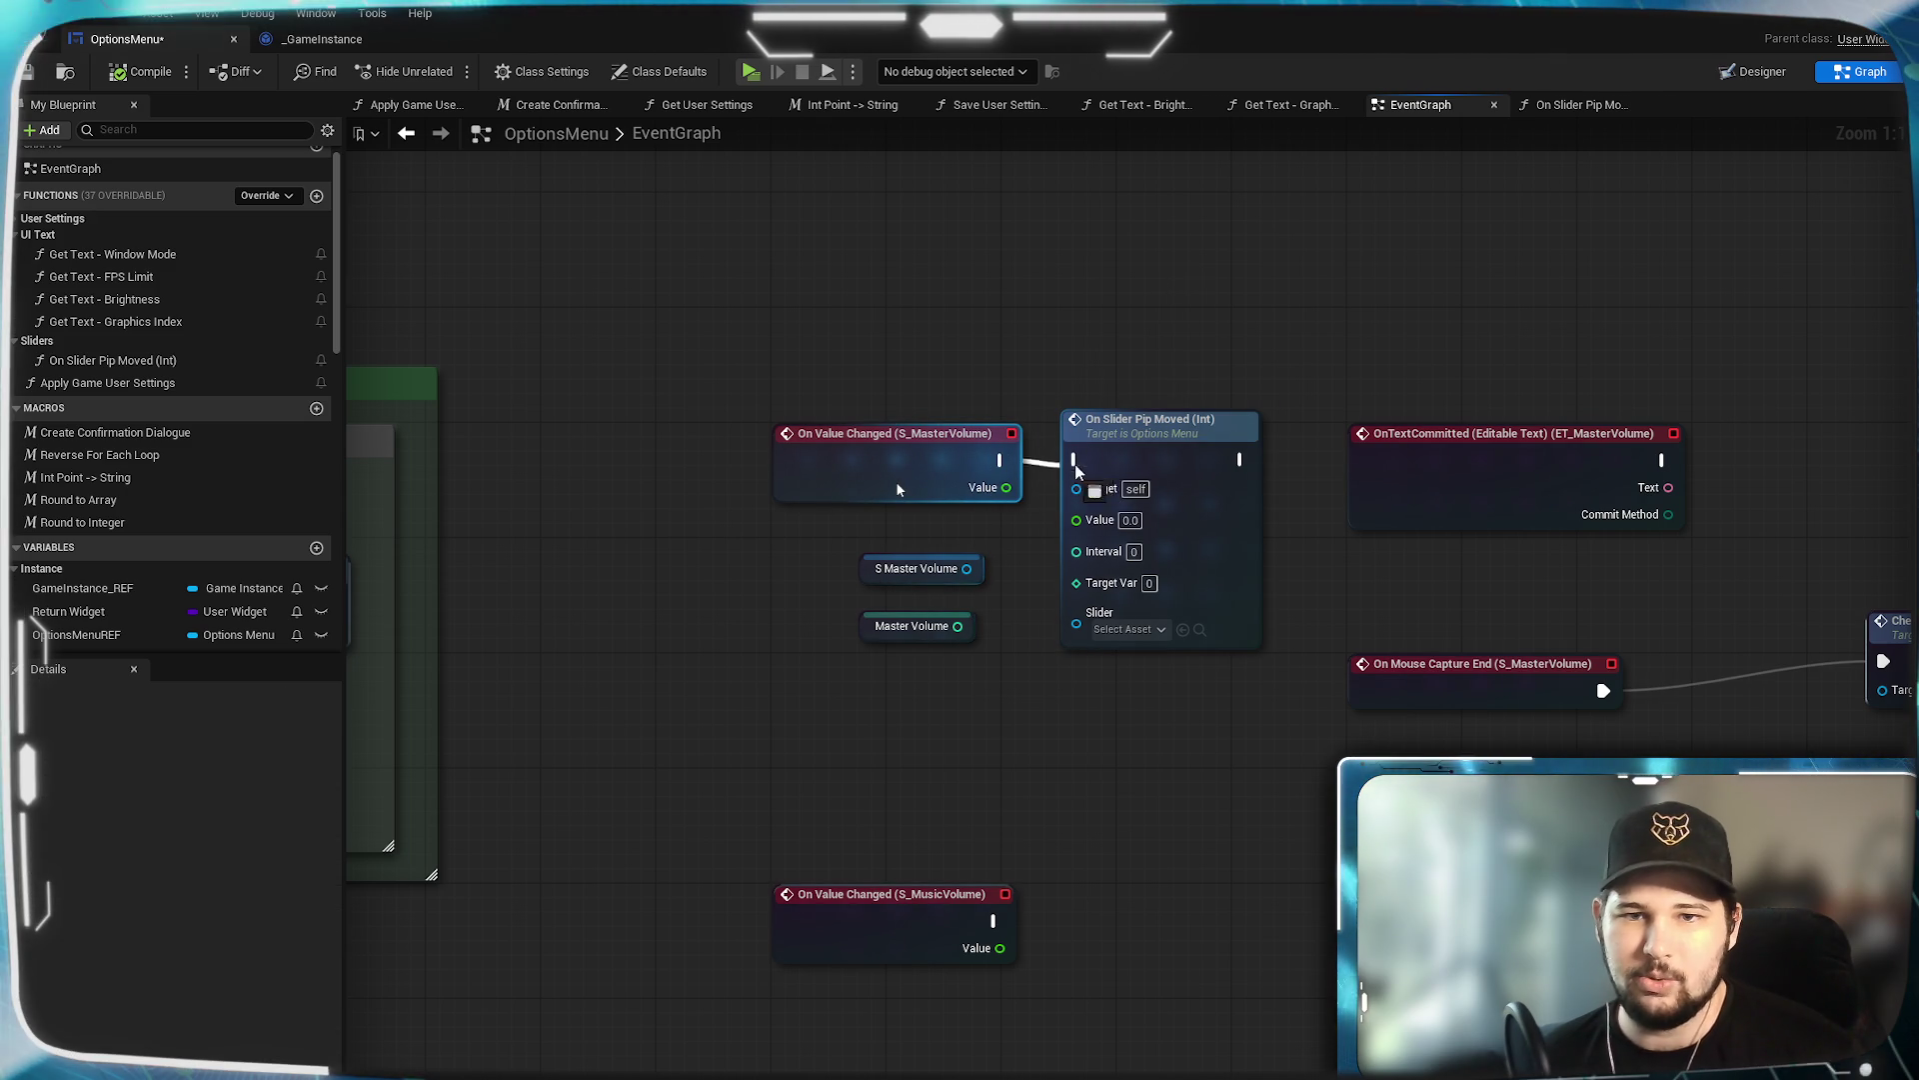
drag(1065, 470, 1076, 461)
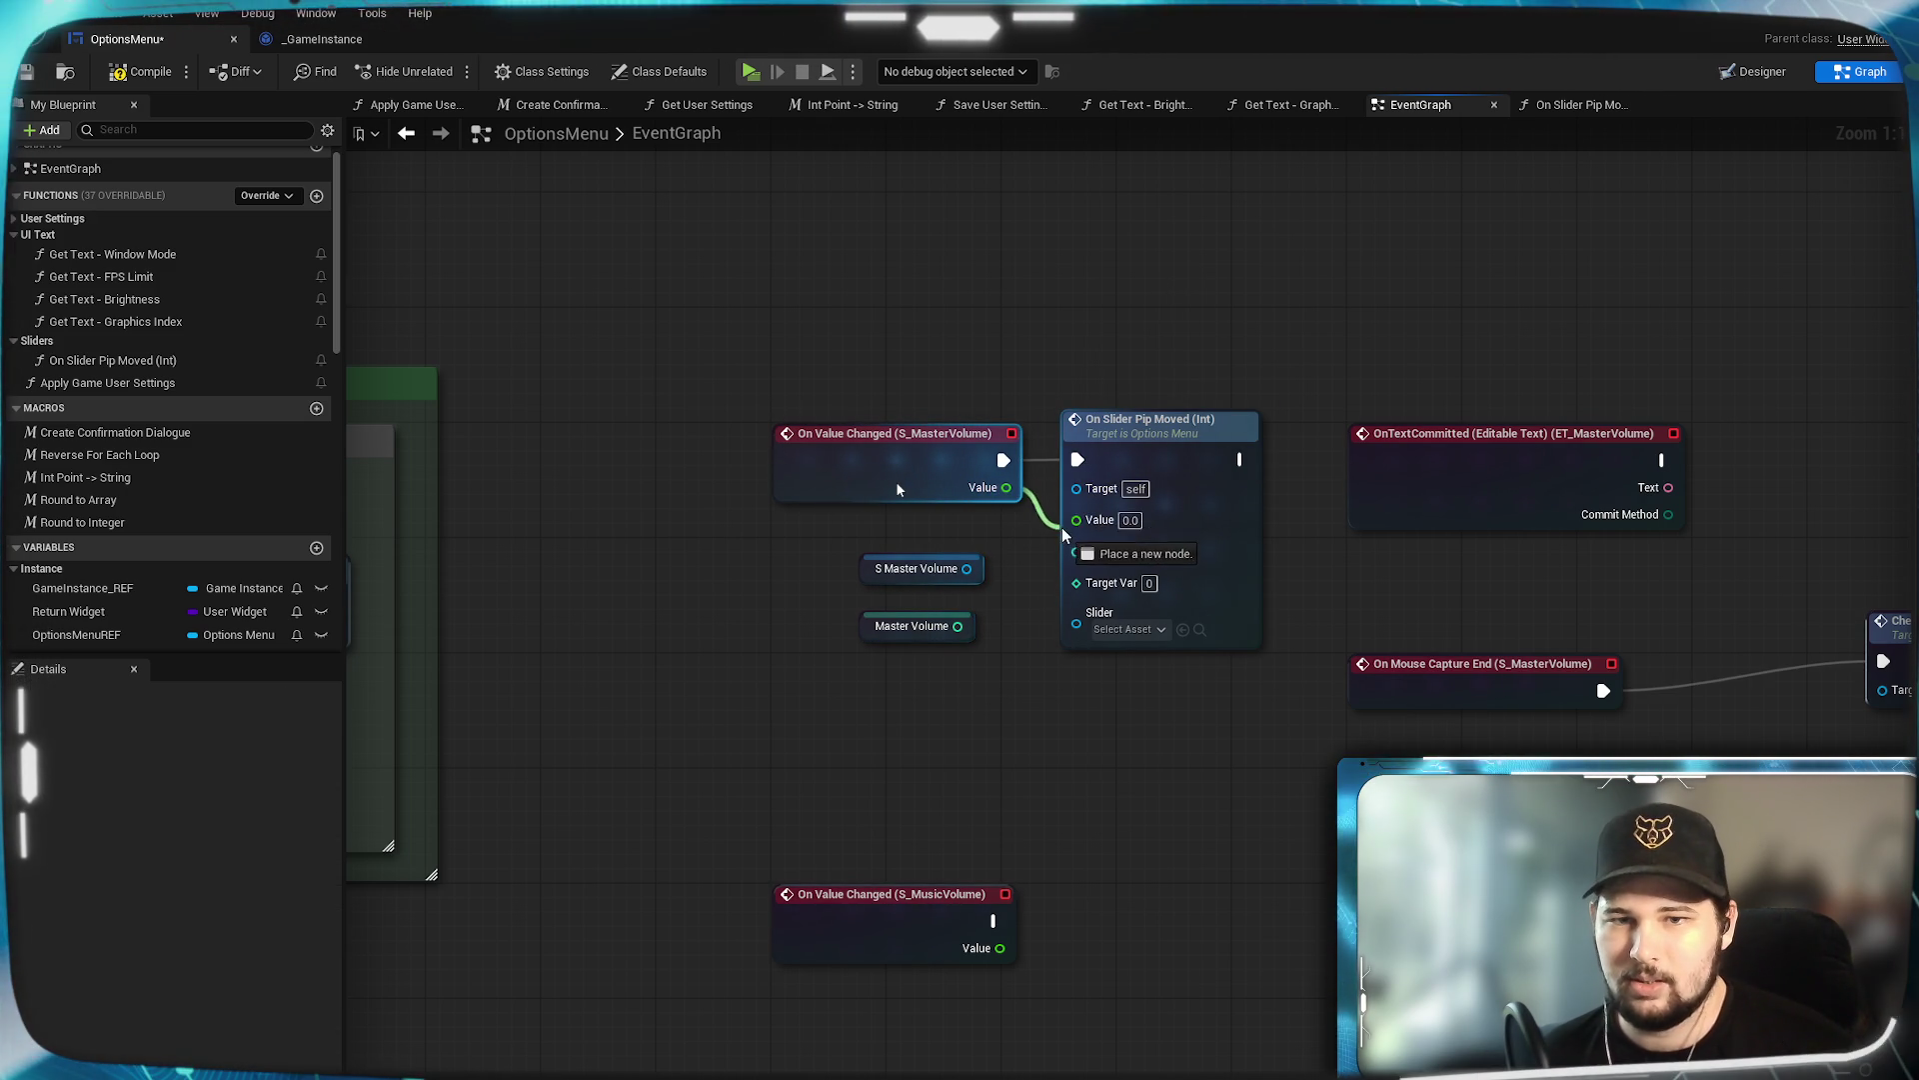
drag(1061, 536, 1077, 520)
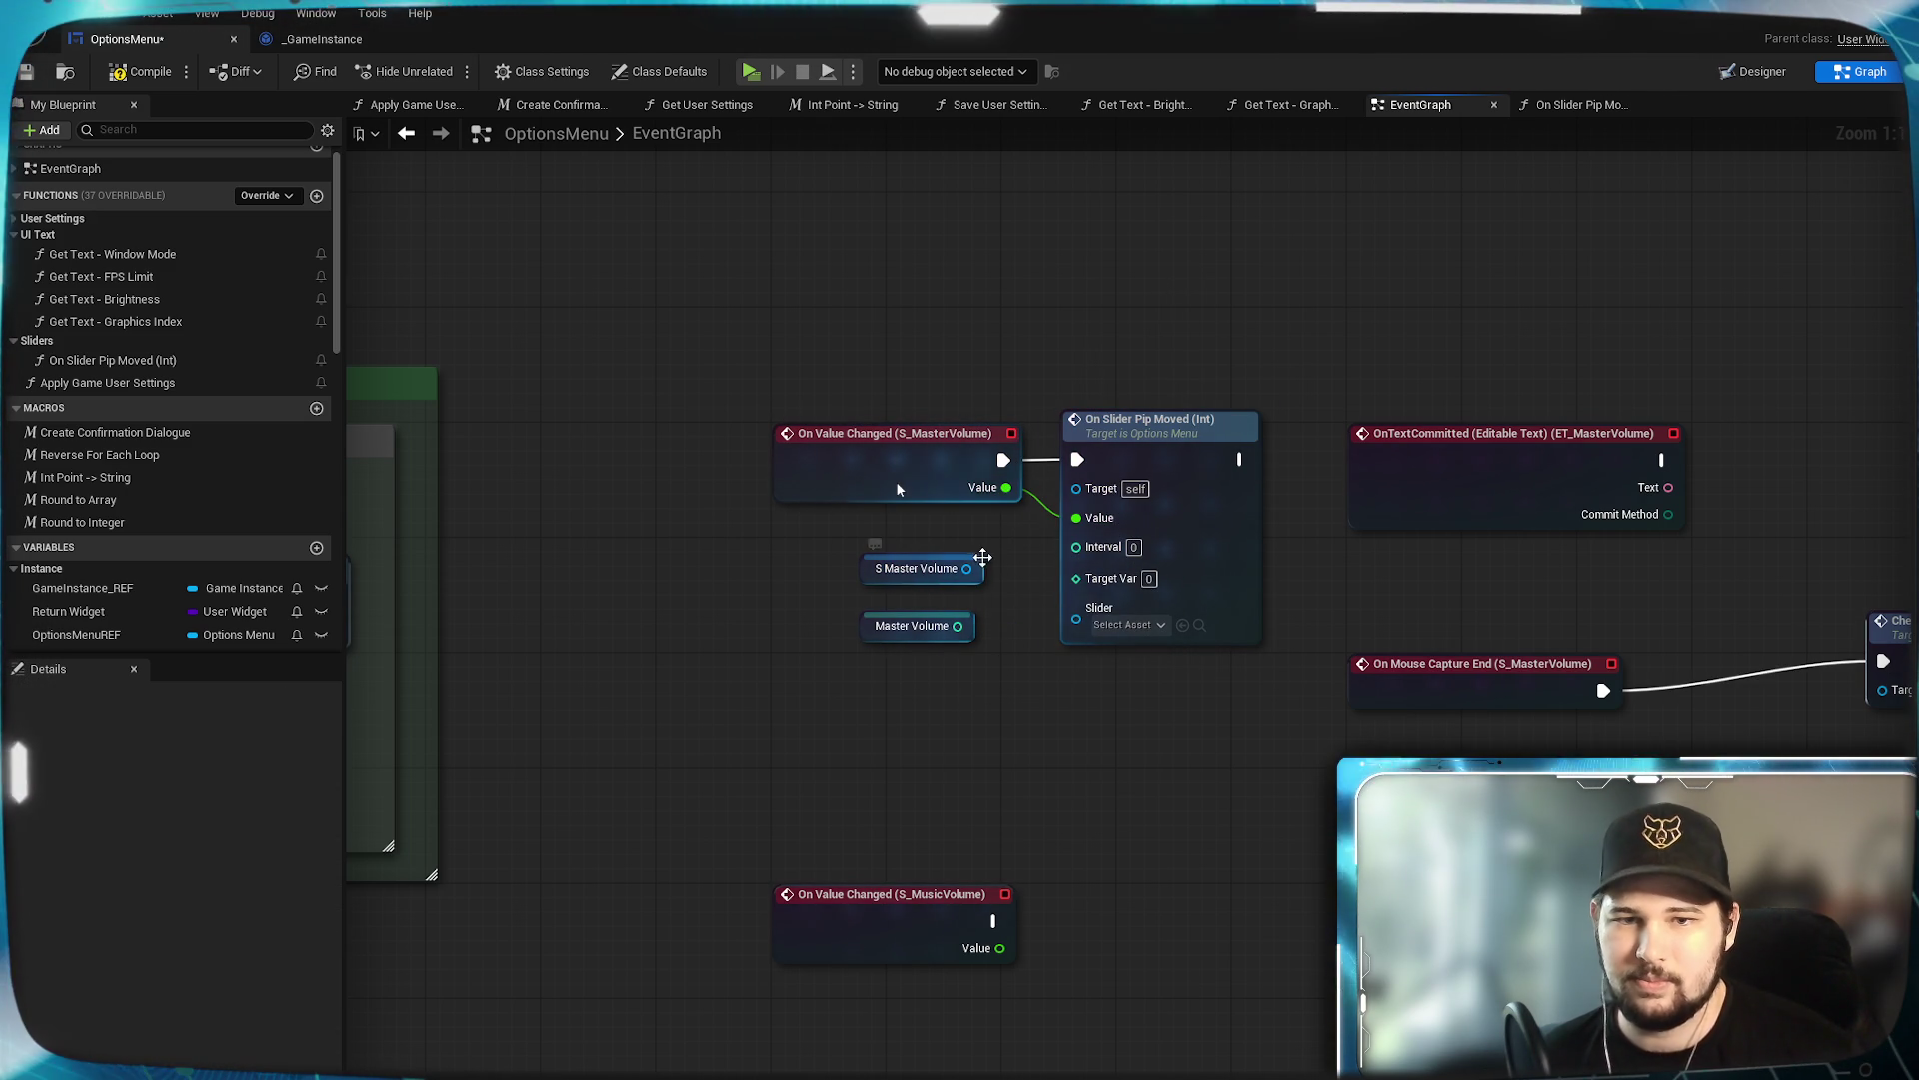
mouse_move(977, 572)
mouse_down()
mouse_move(1045, 627)
mouse_move(995, 555)
mouse_up()
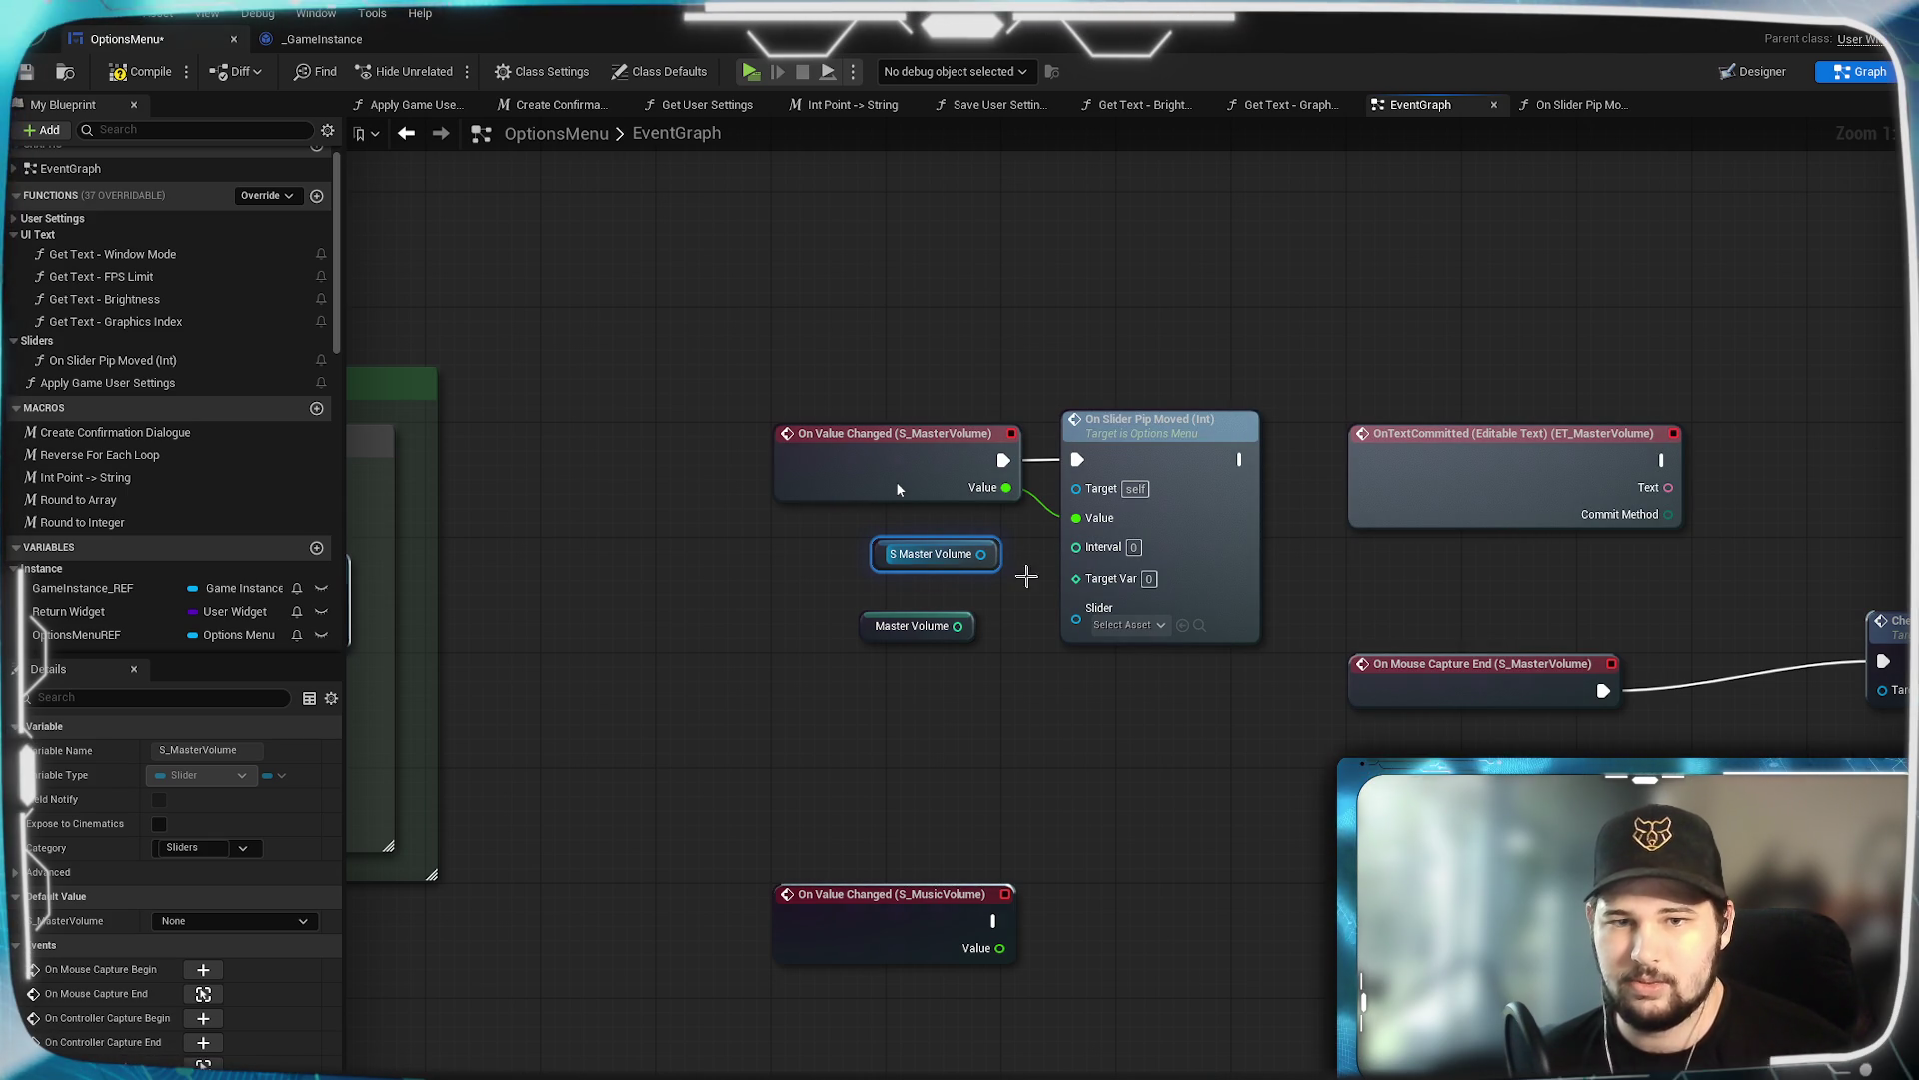
drag(1078, 630, 1084, 584)
mouse_move(930, 554)
mouse_down()
mouse_move(914, 669)
mouse_move(849, 591)
mouse_move(913, 603)
mouse_move(925, 535)
mouse_move(823, 521)
mouse_up()
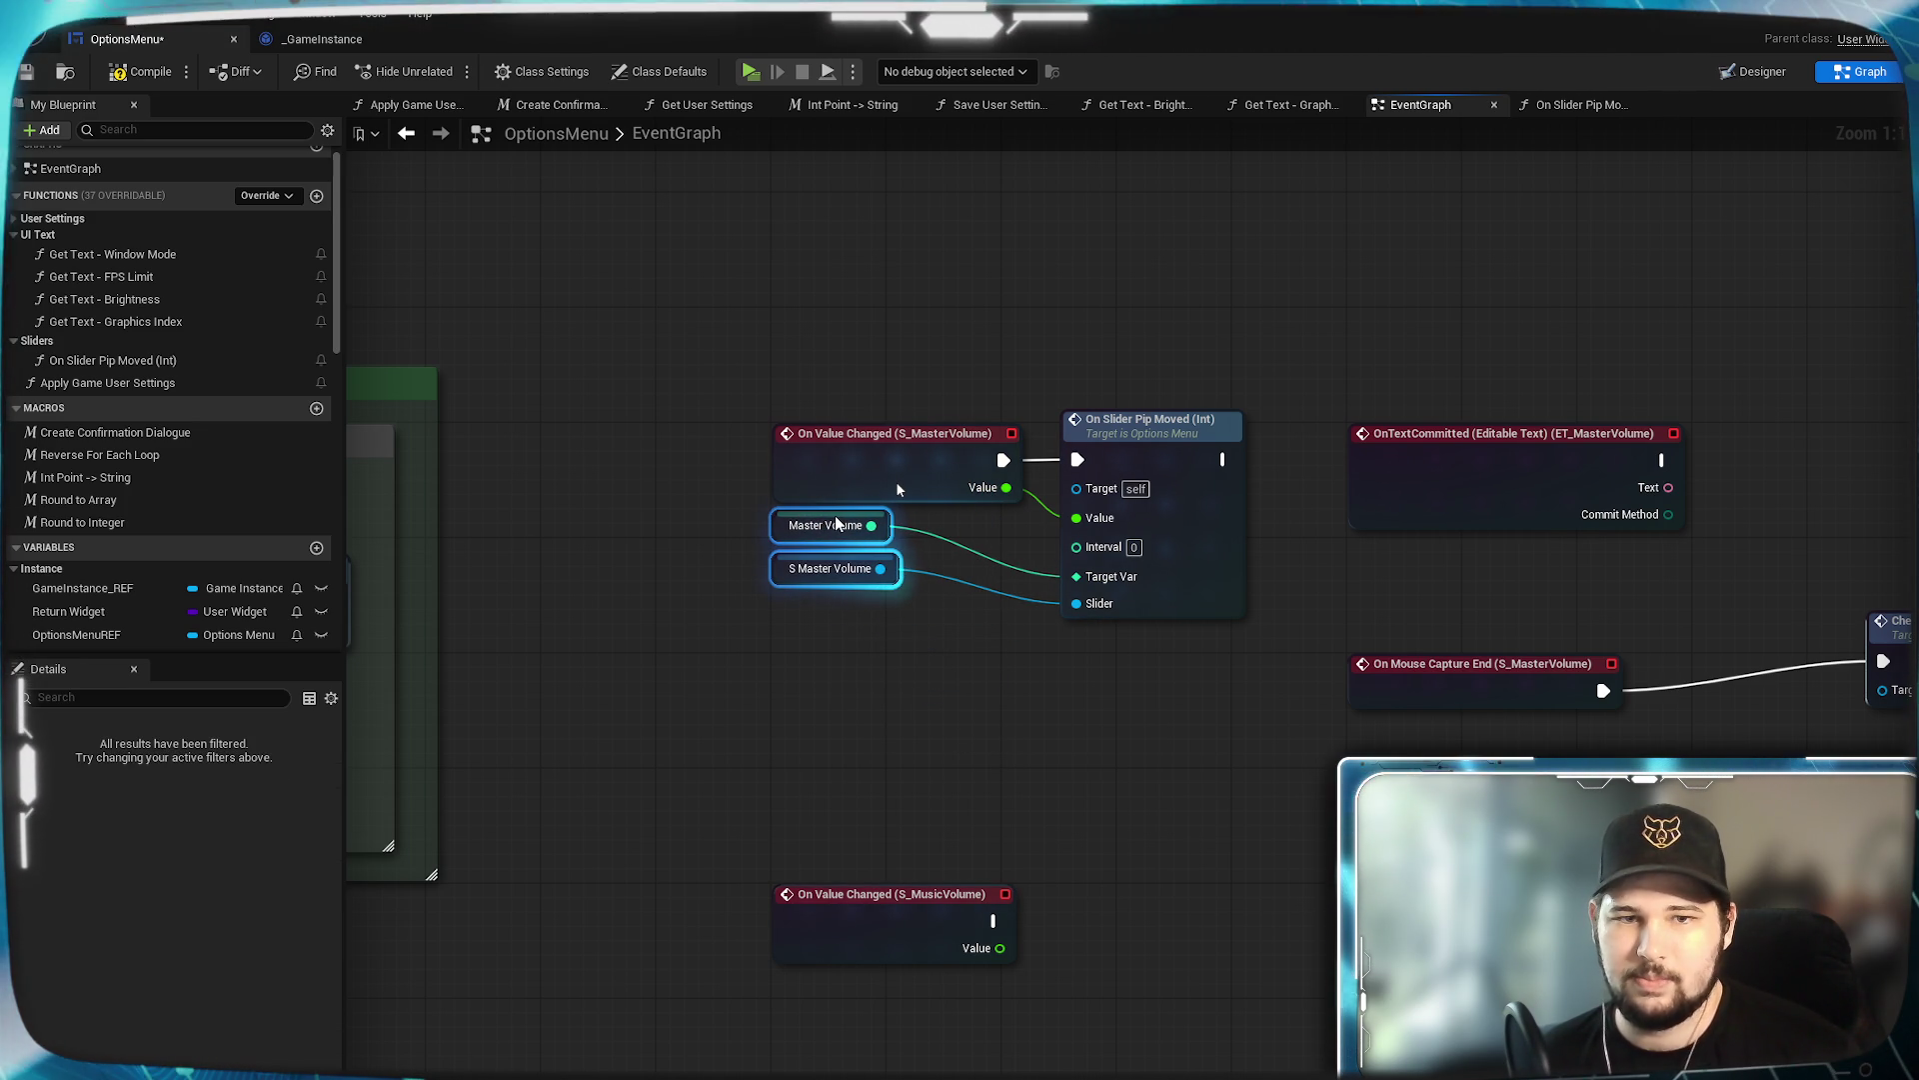
click(1060, 650)
click(1134, 547)
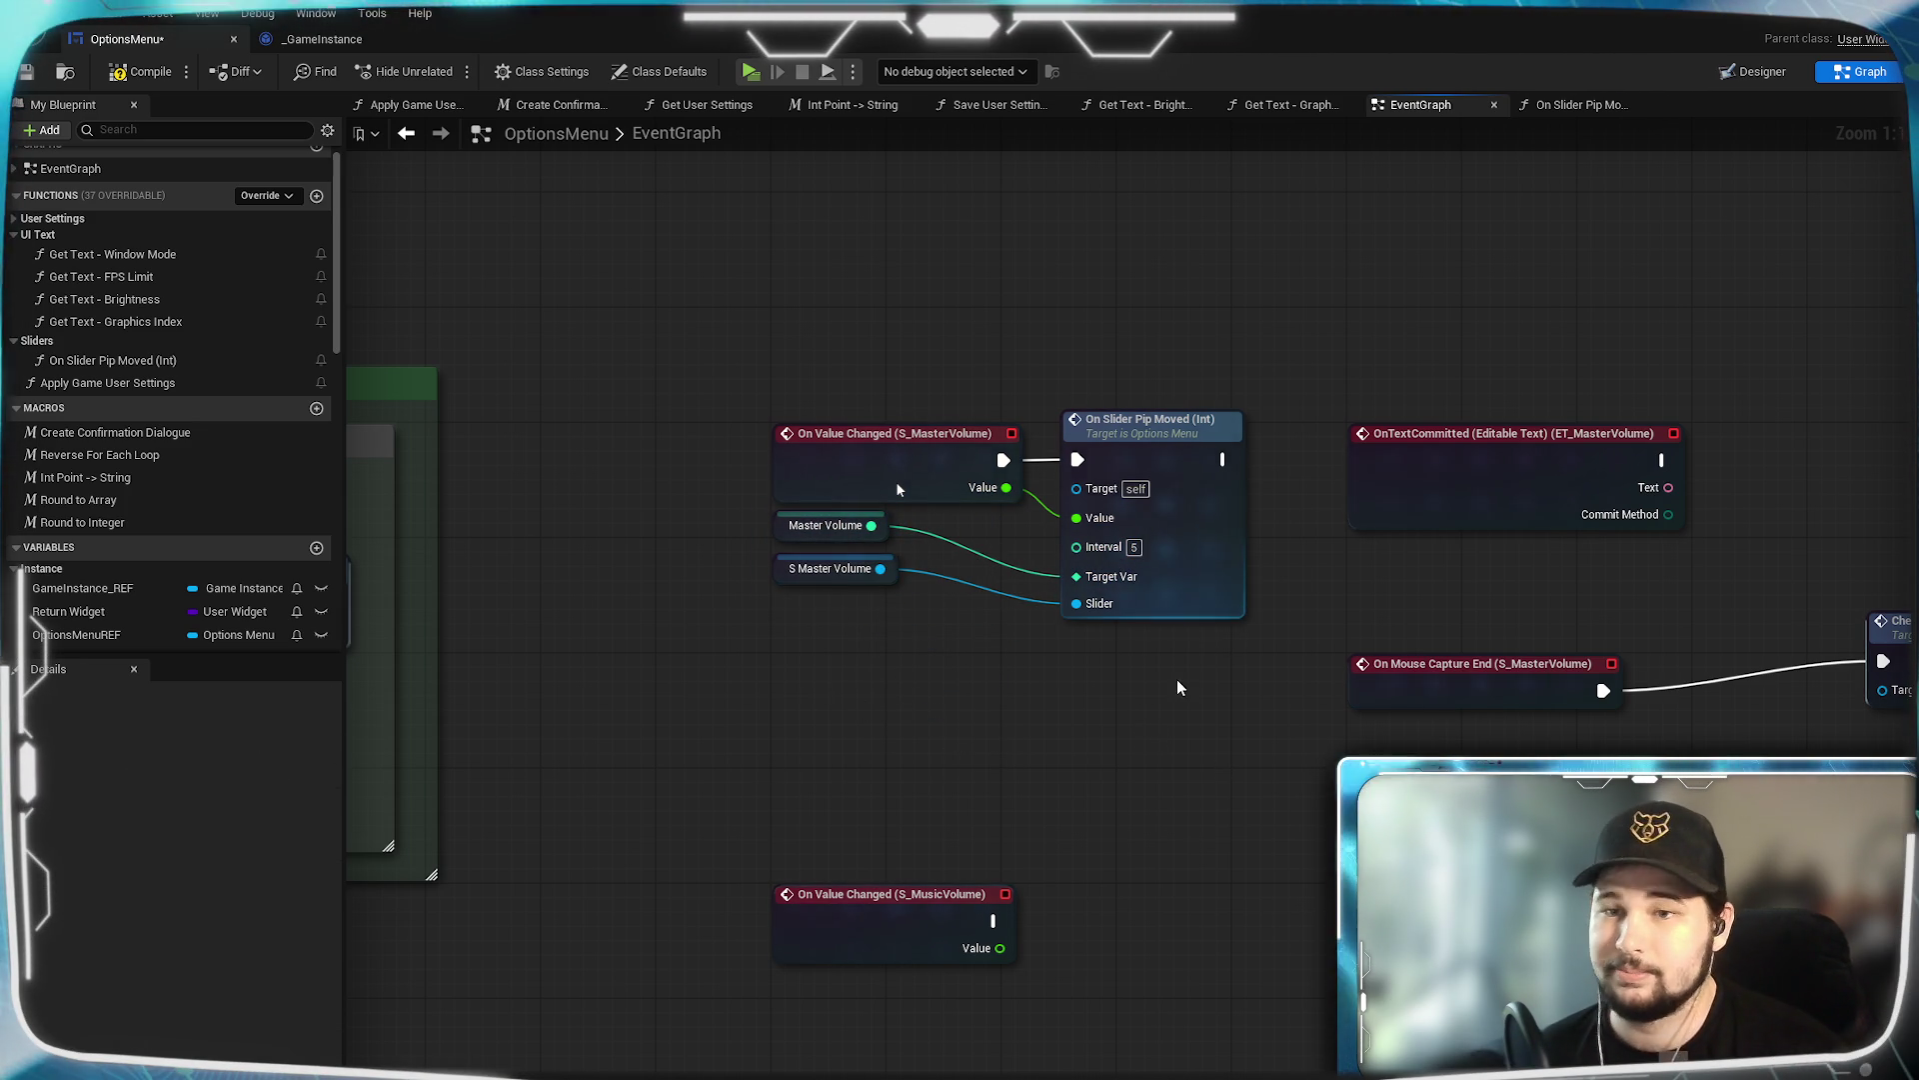
drag(1178, 680, 1148, 773)
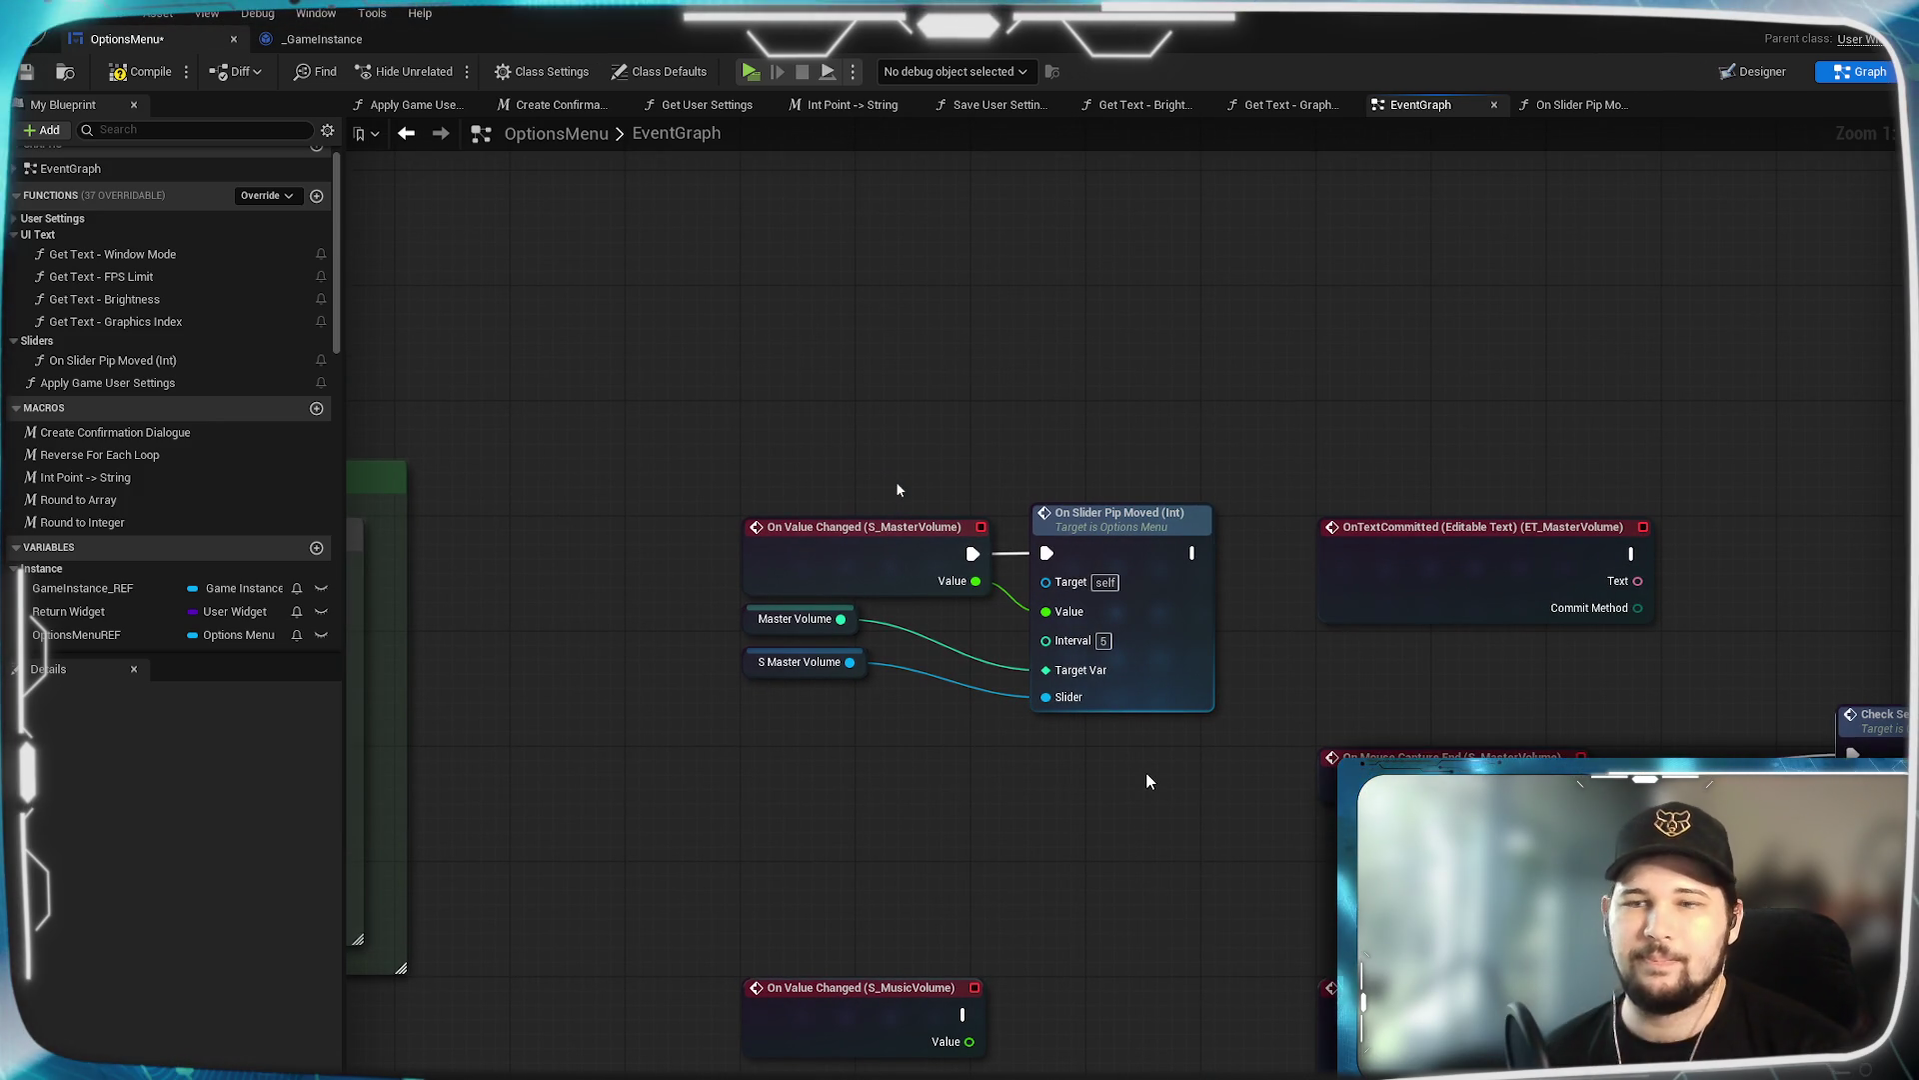
drag(1108, 550, 1092, 550)
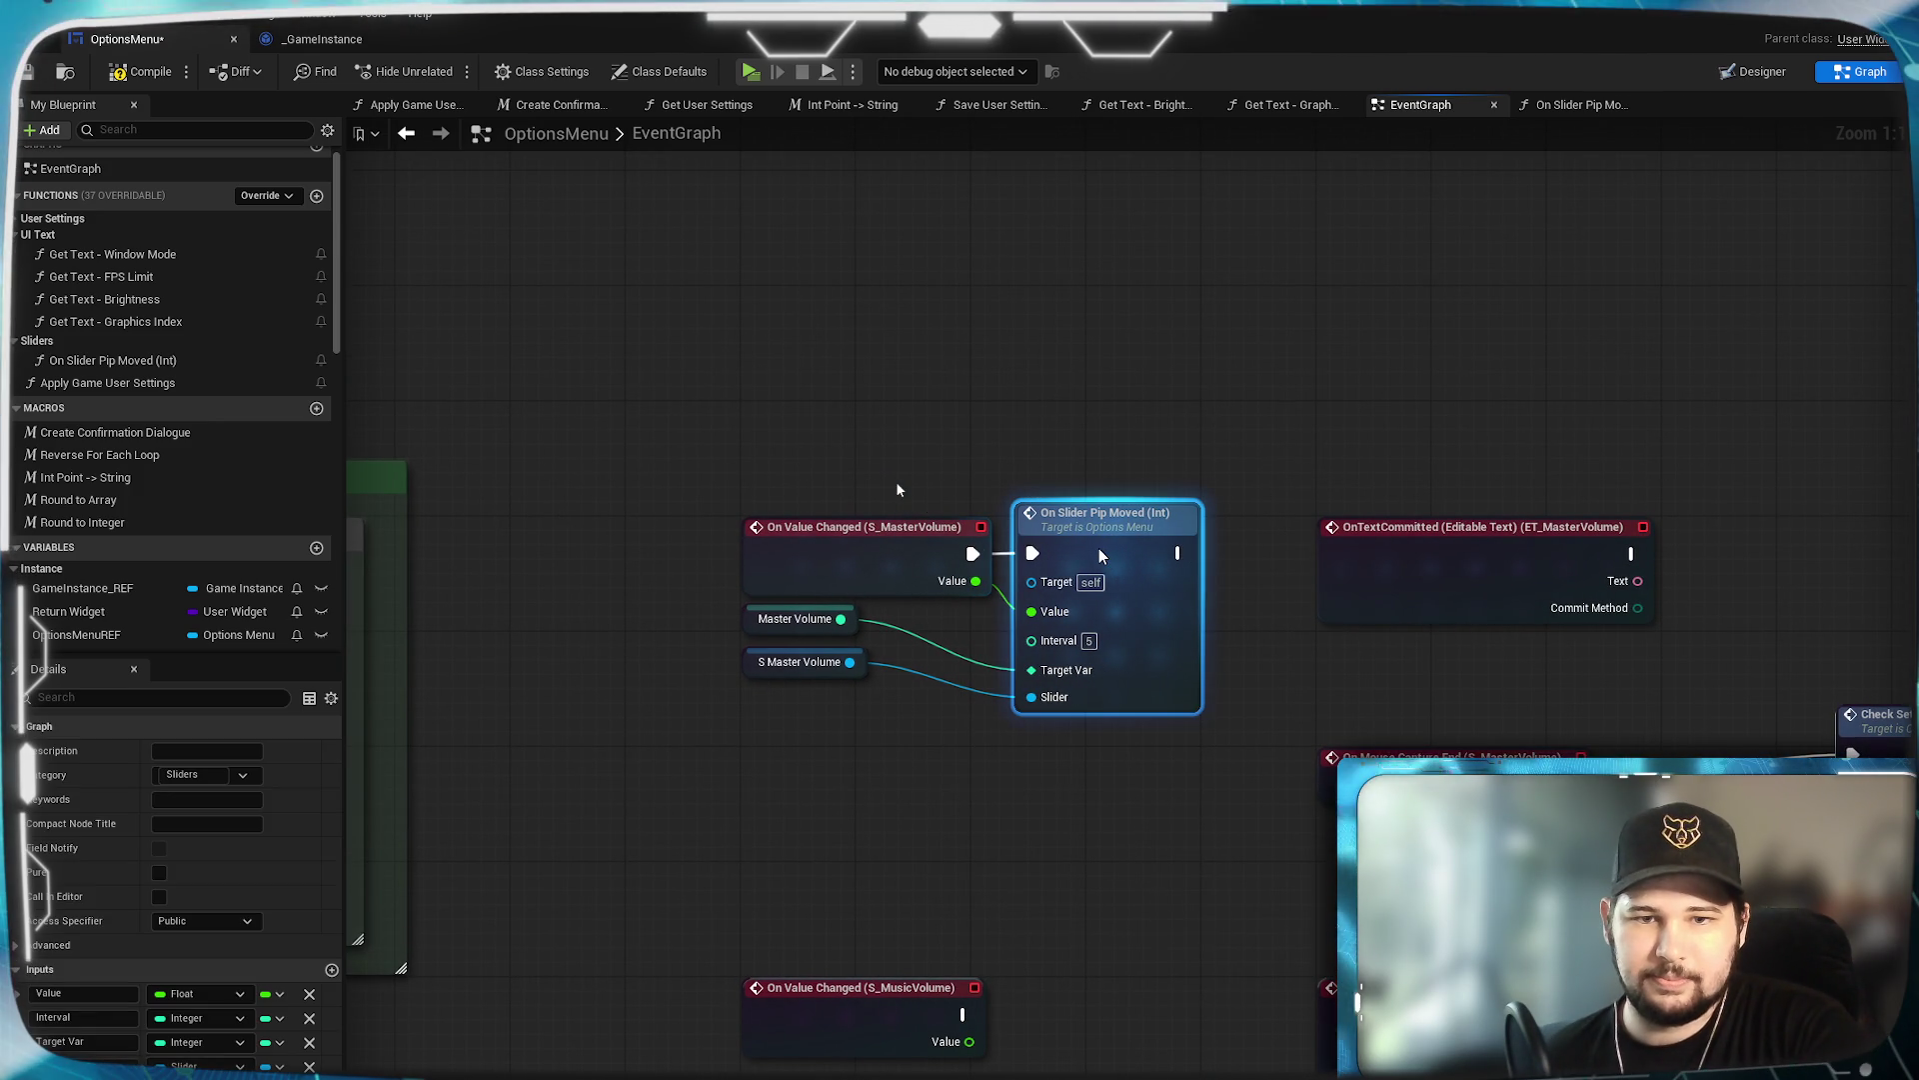
click(1007, 800)
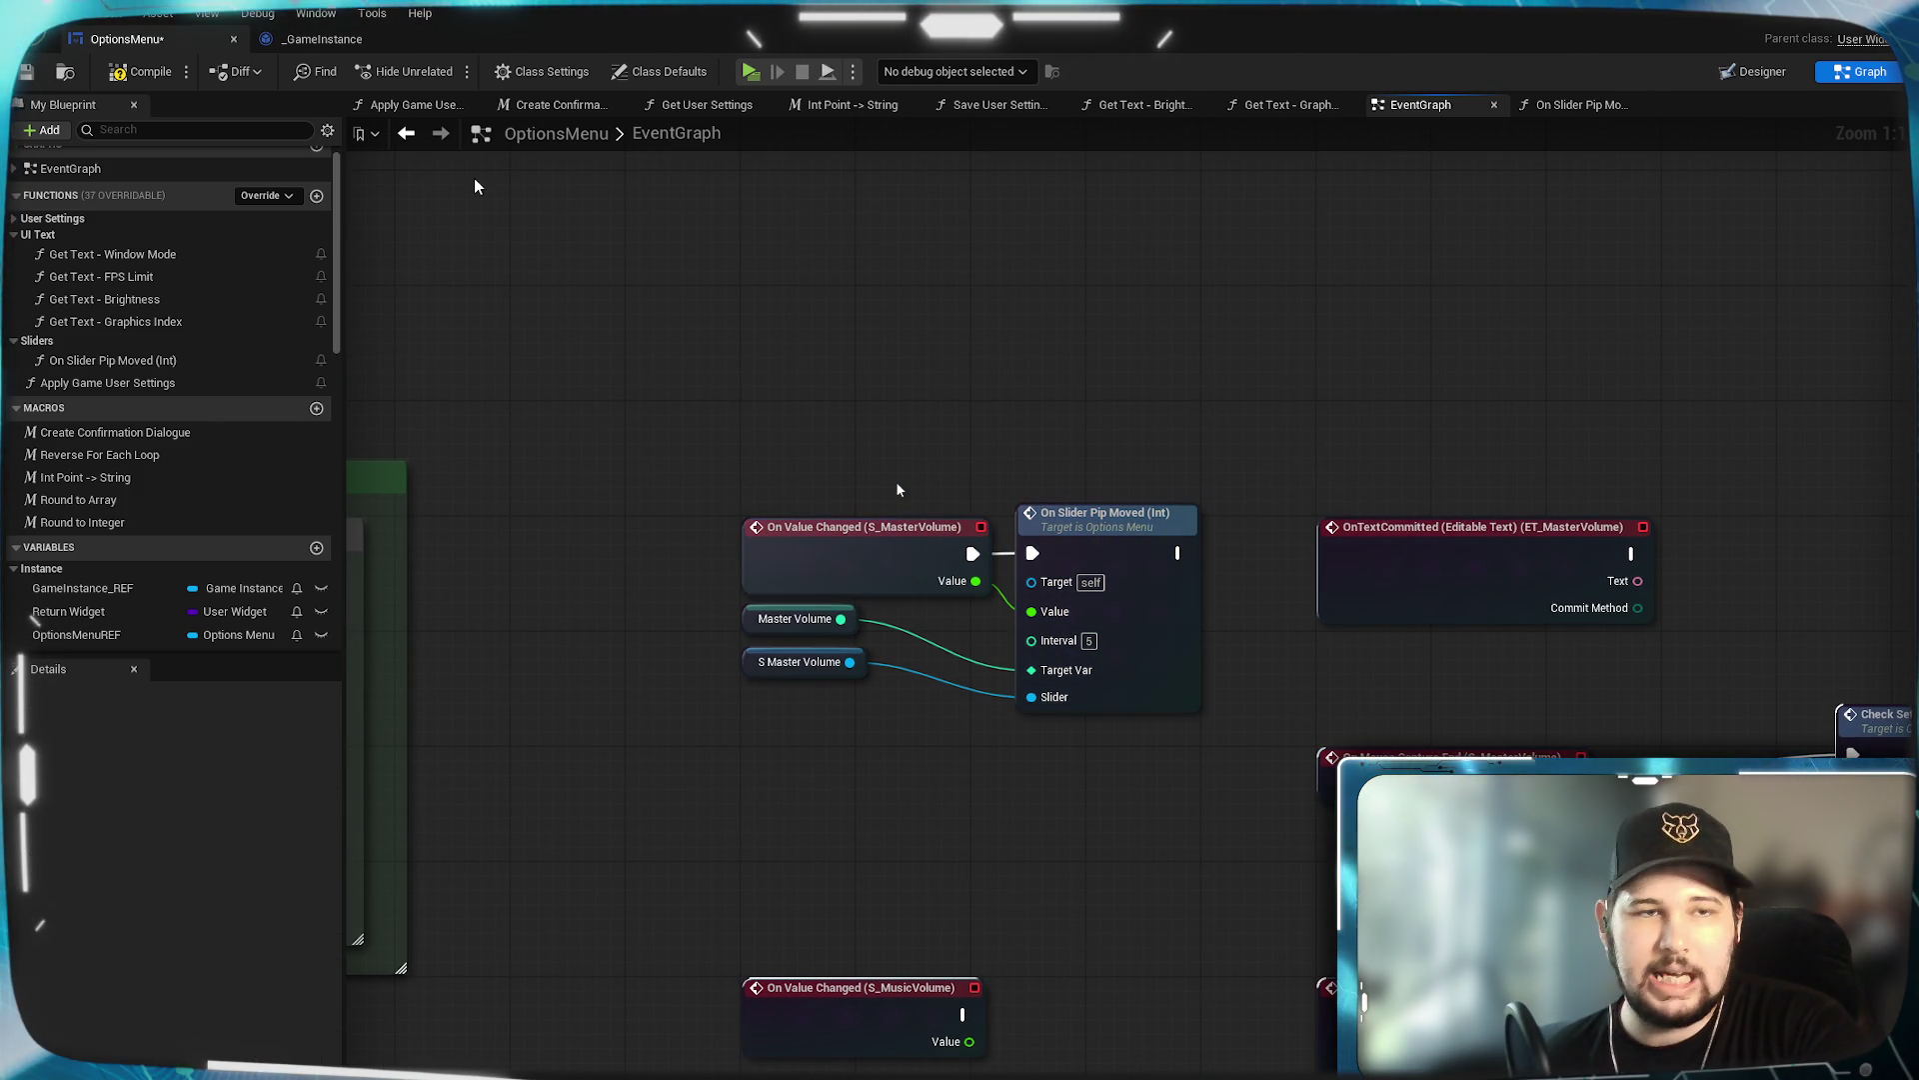
click(142, 72)
click(22, 72)
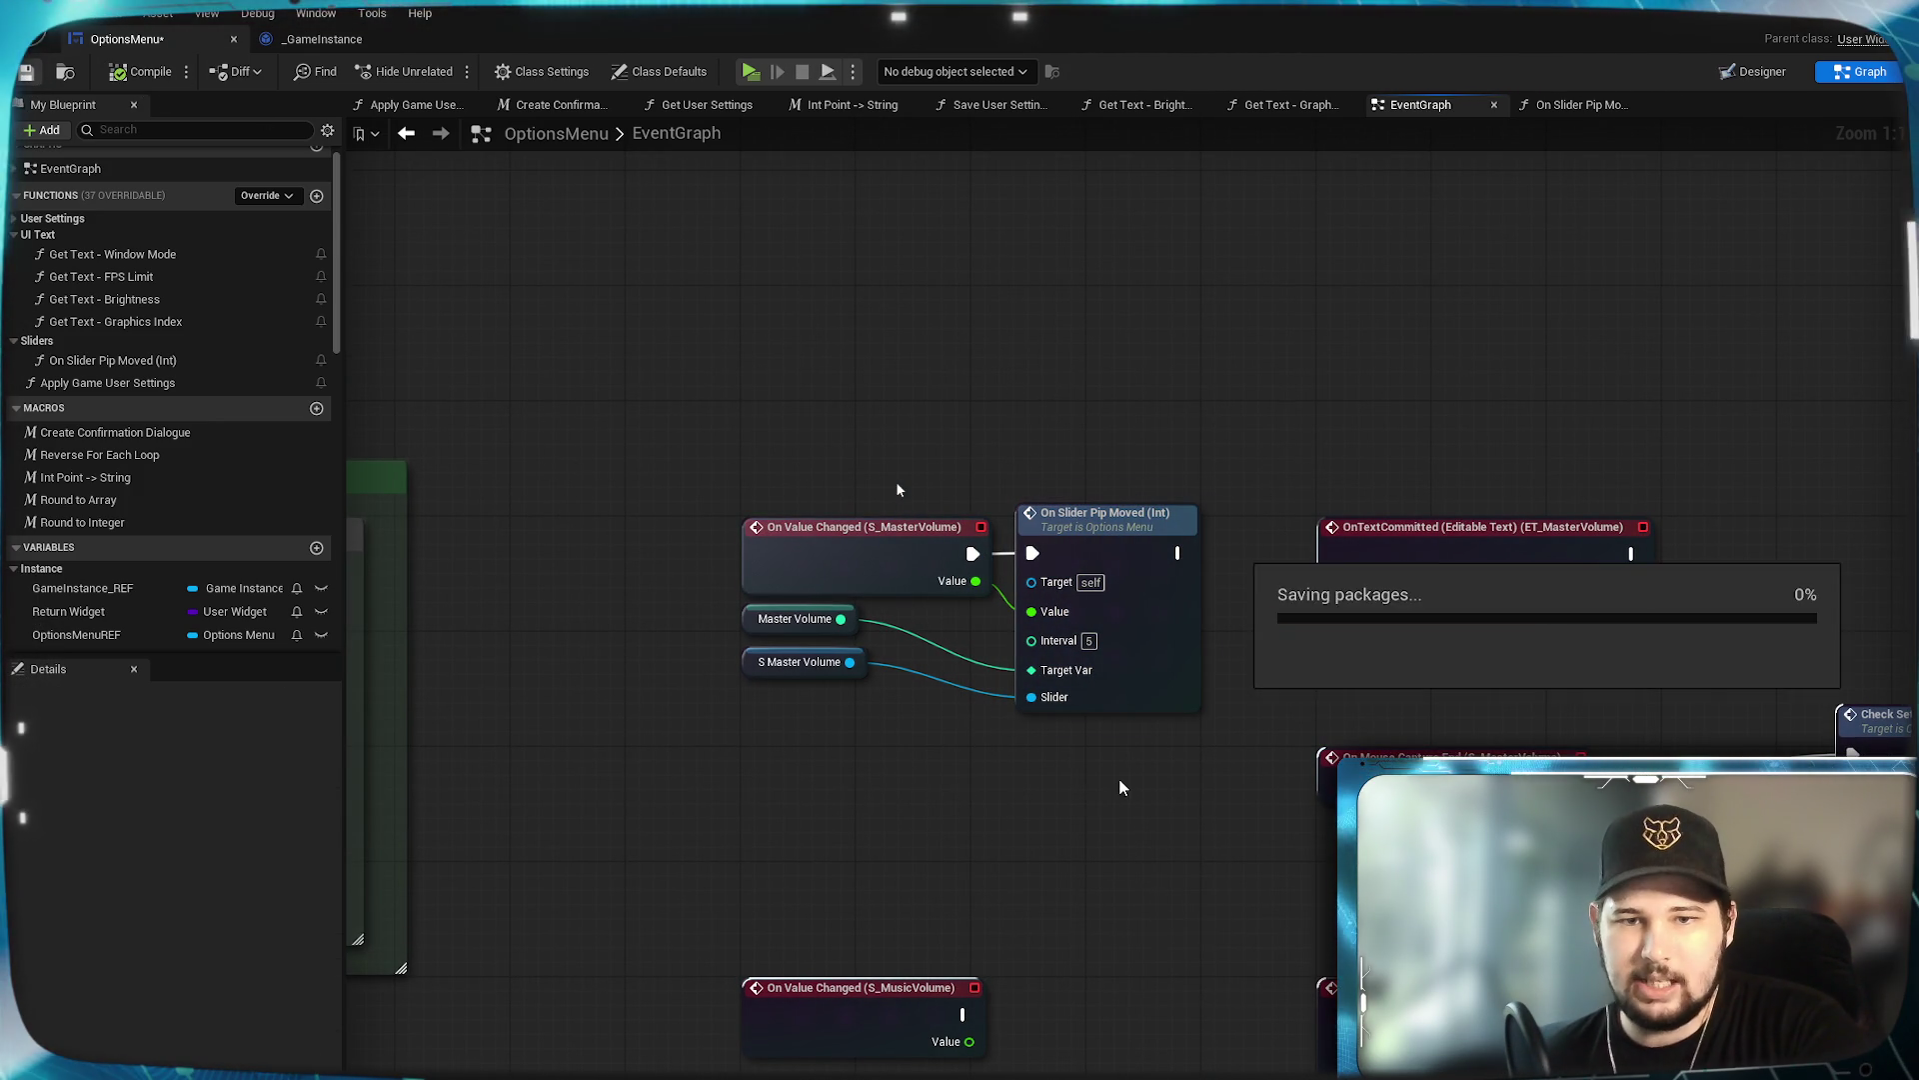
mouse_move(1125, 823)
mouse_down()
mouse_move(1067, 810)
mouse_move(982, 858)
mouse_up()
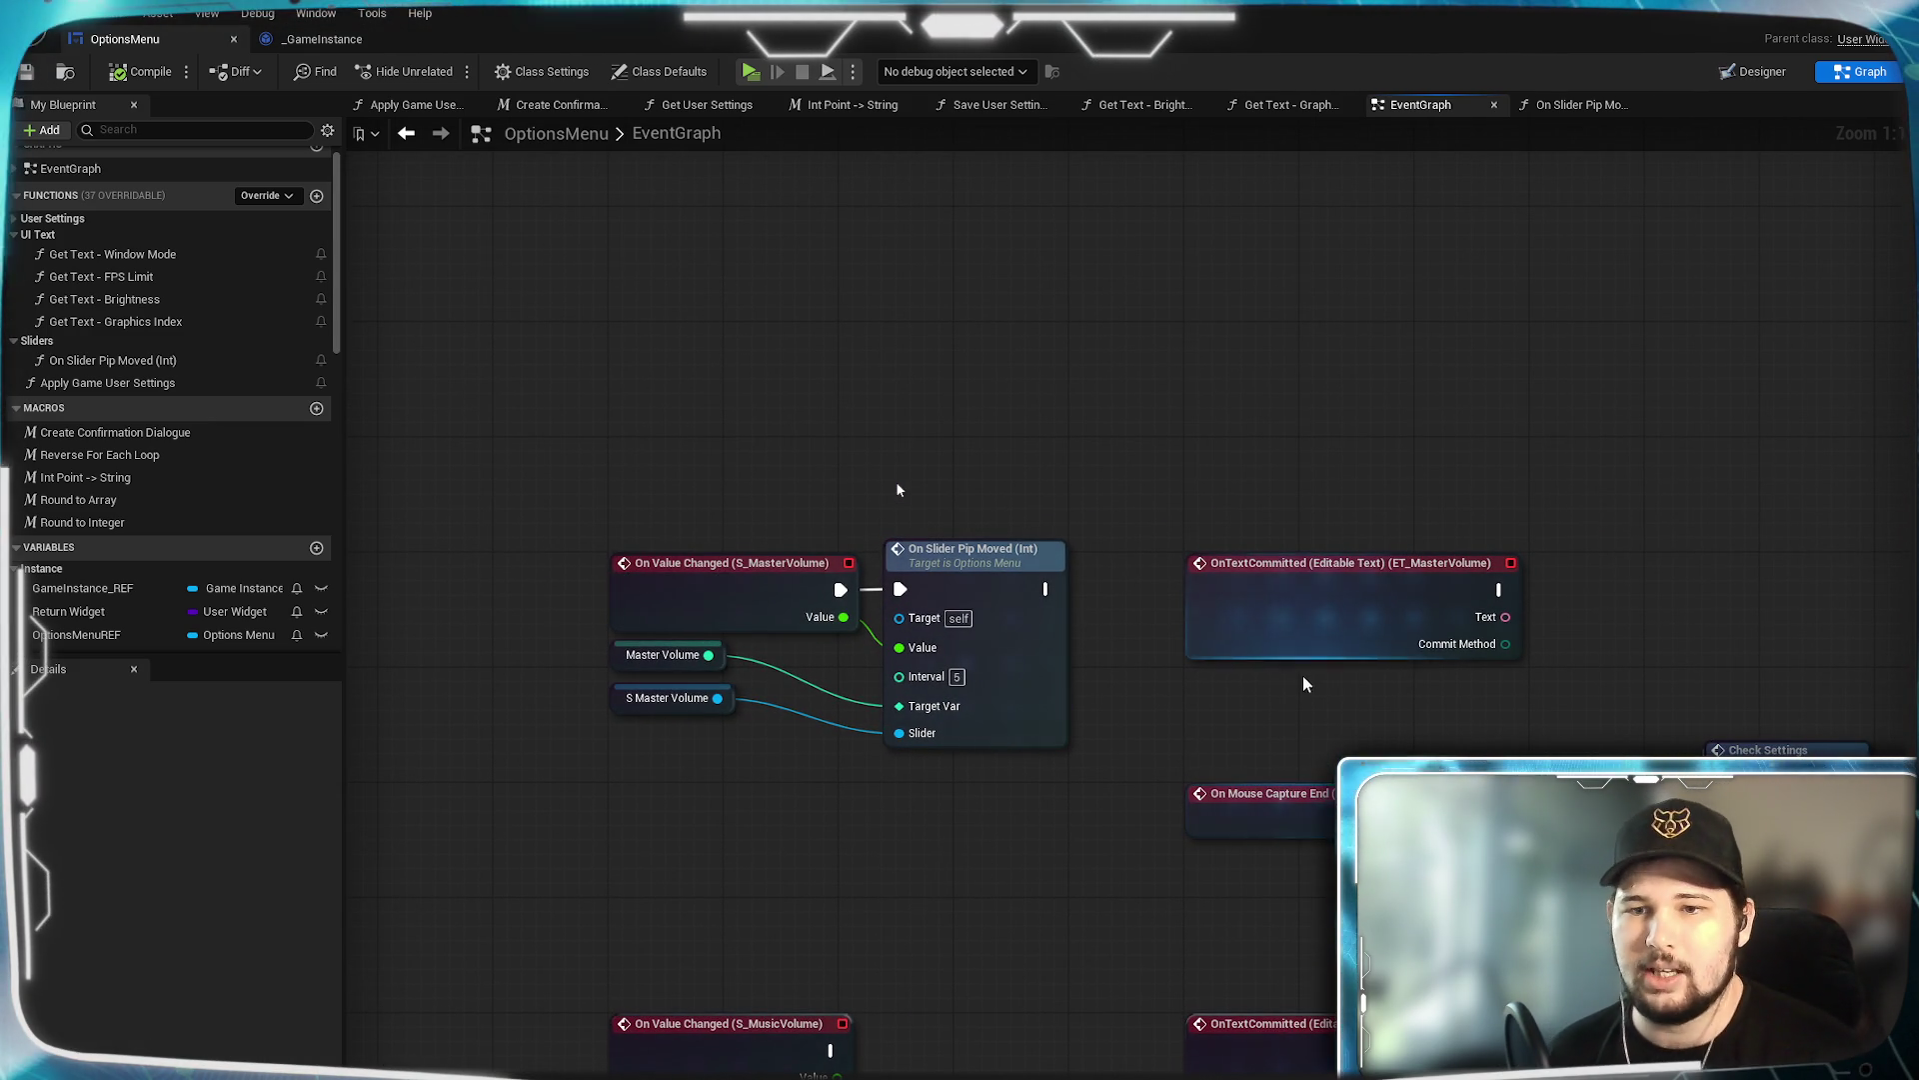
mouse_move(1569, 720)
mouse_down()
mouse_move(1405, 673)
mouse_move(1381, 603)
mouse_up()
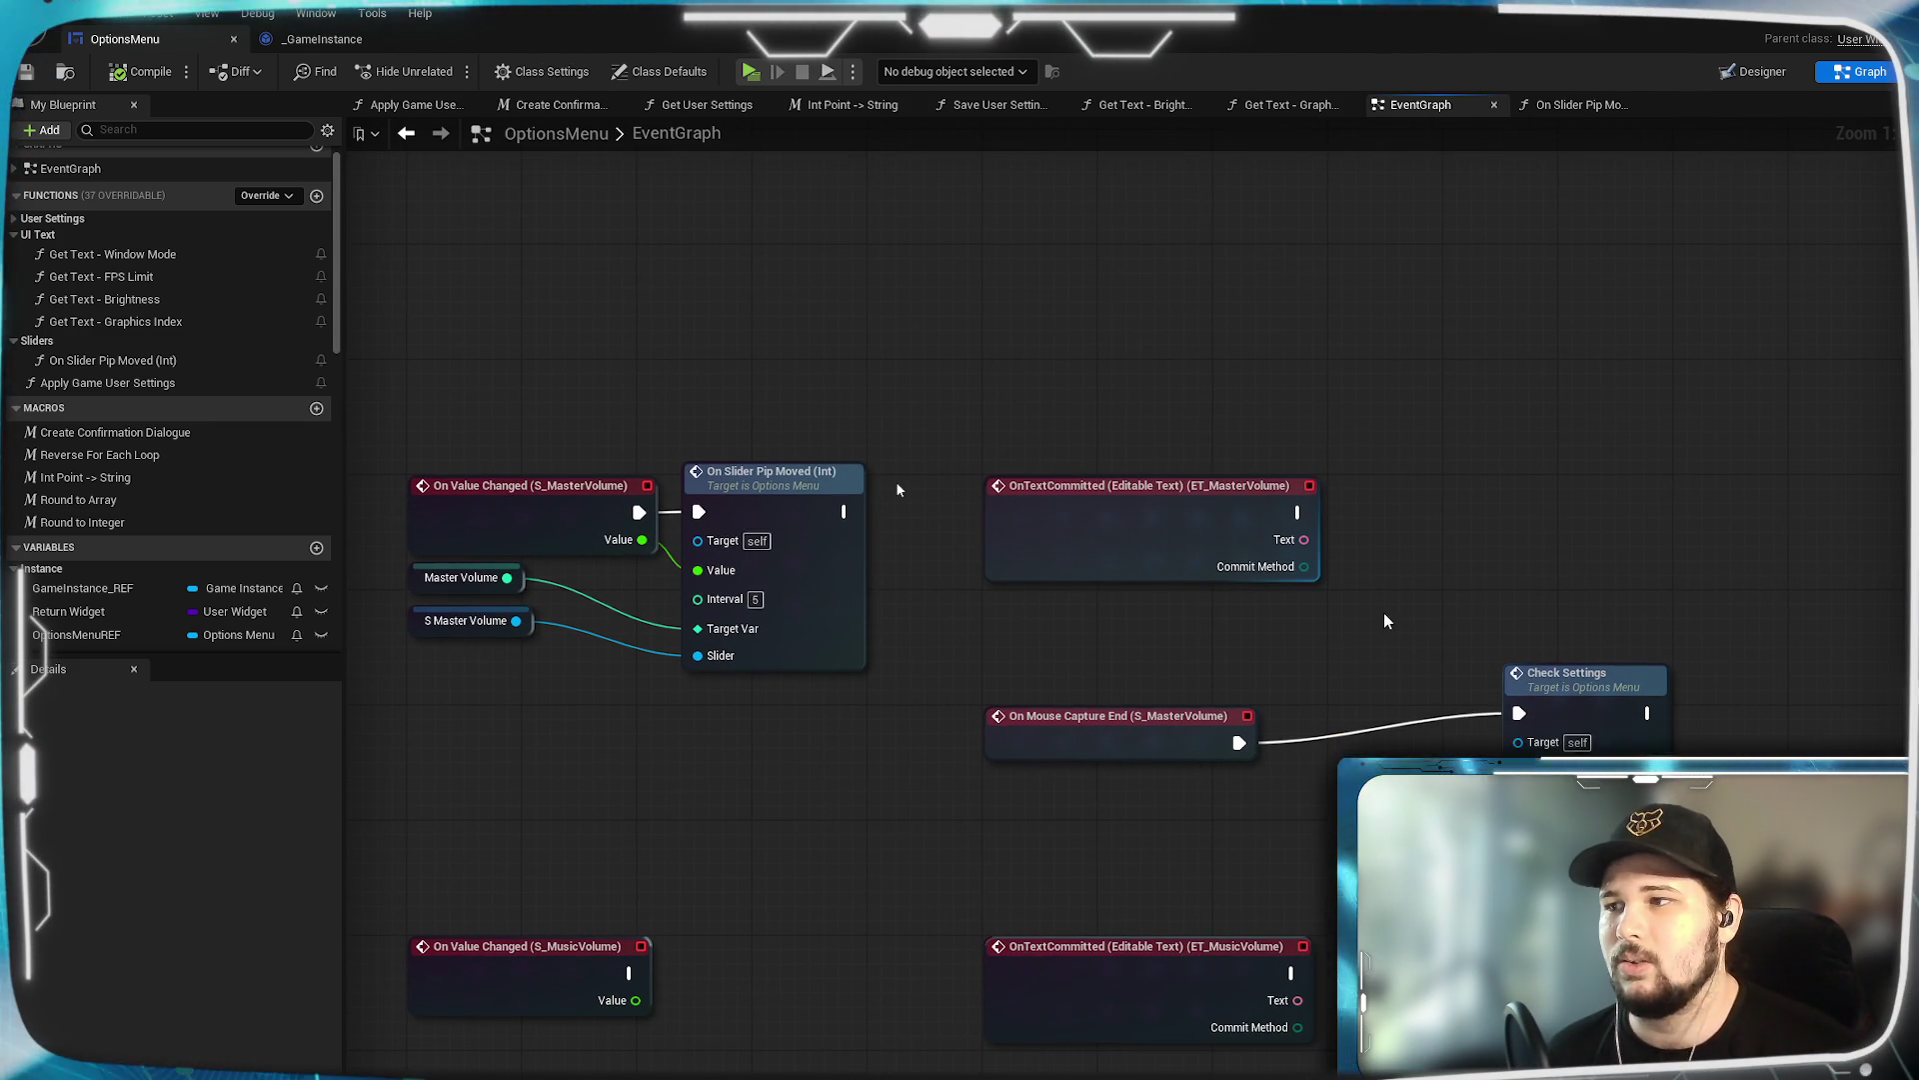
drag(1280, 634, 1180, 646)
scroll(131, 468, up, 1)
scroll(131, 468, down, 1)
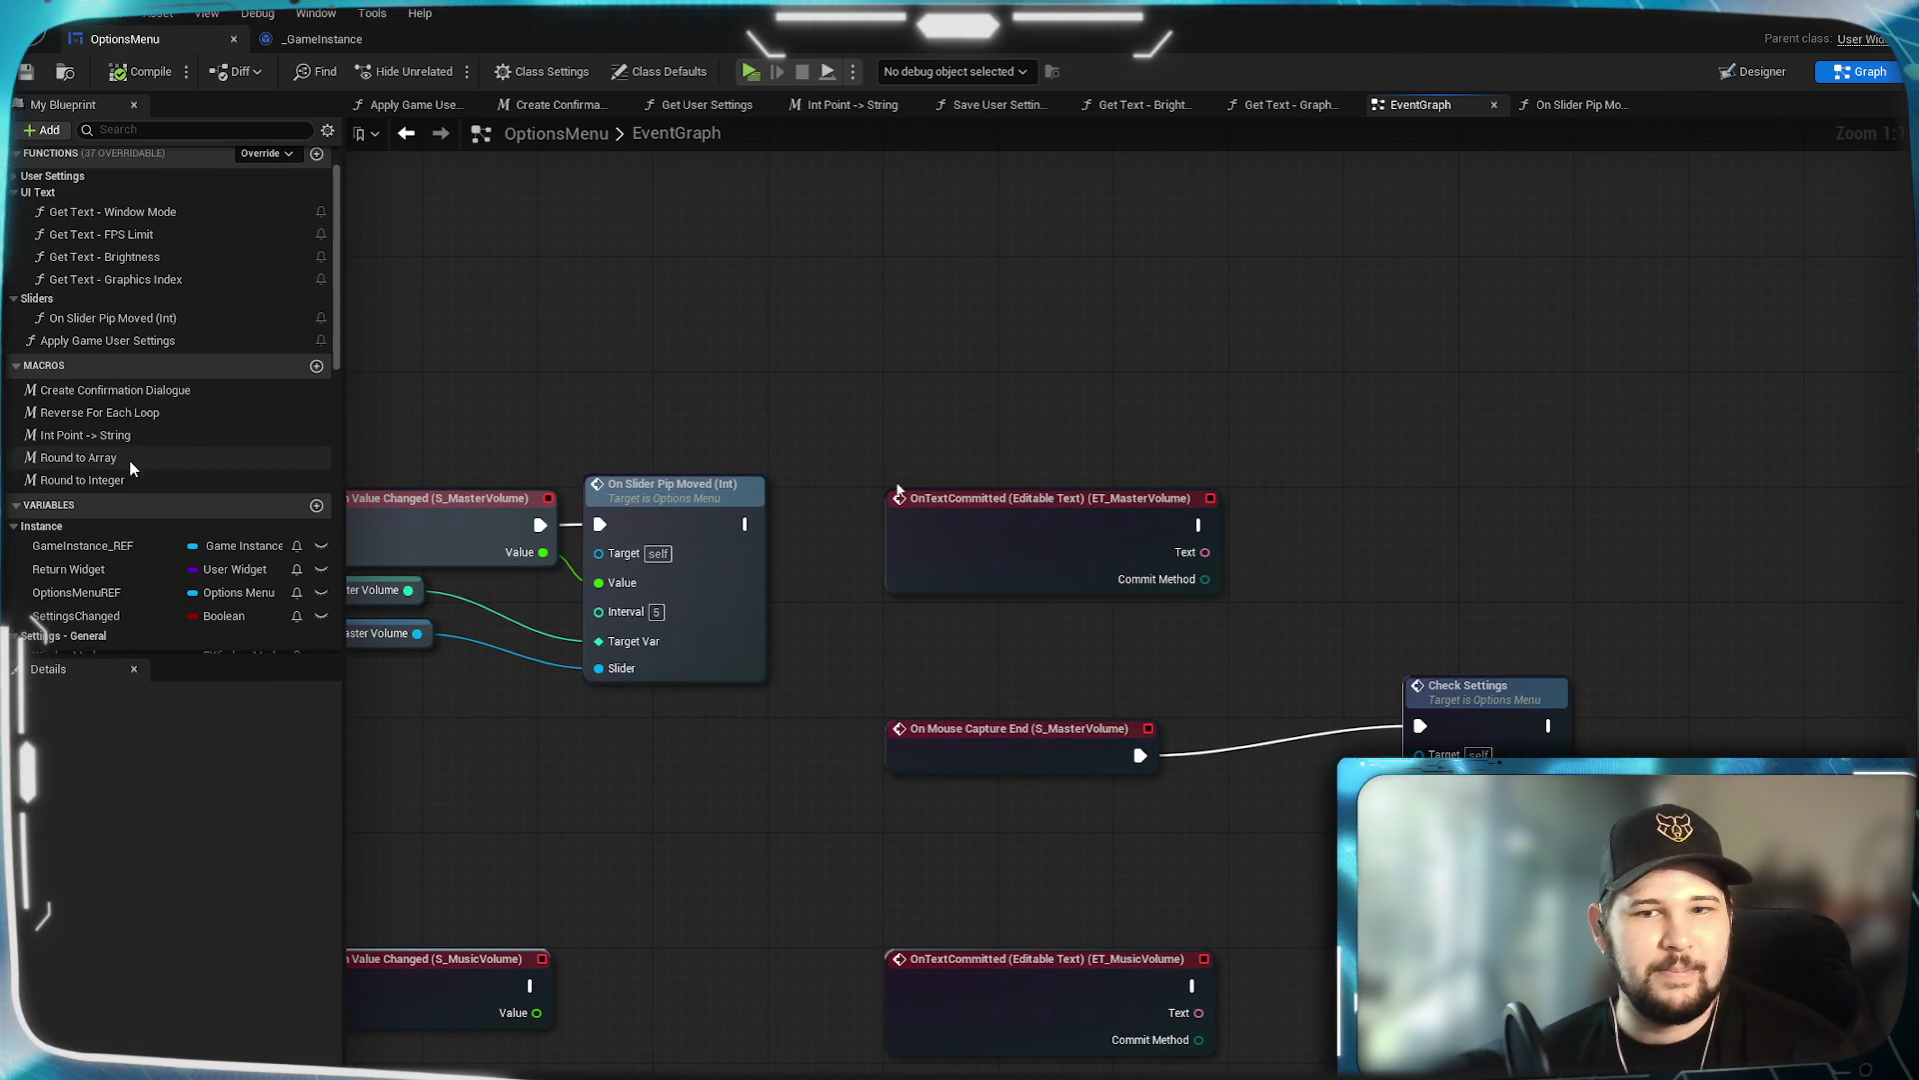
drag(974, 487, 896, 490)
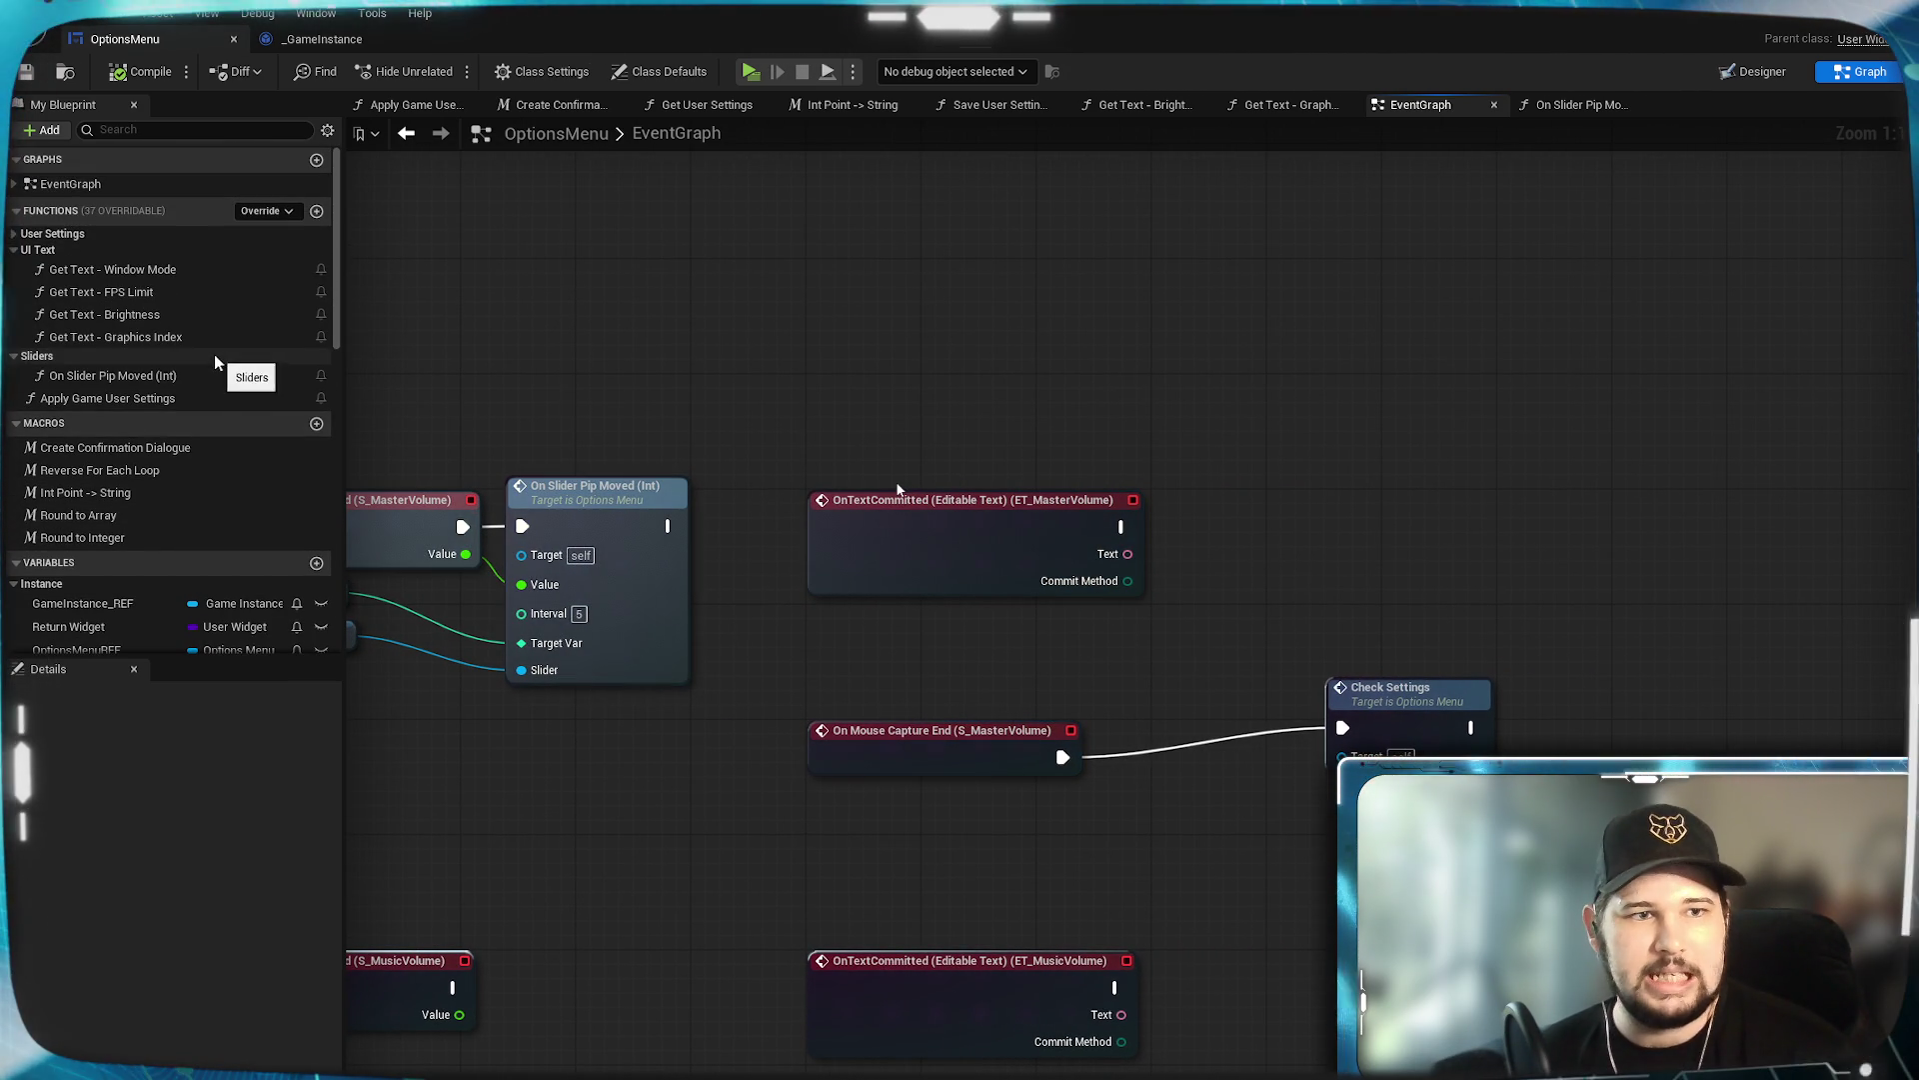
scroll(270, 300, up, 1)
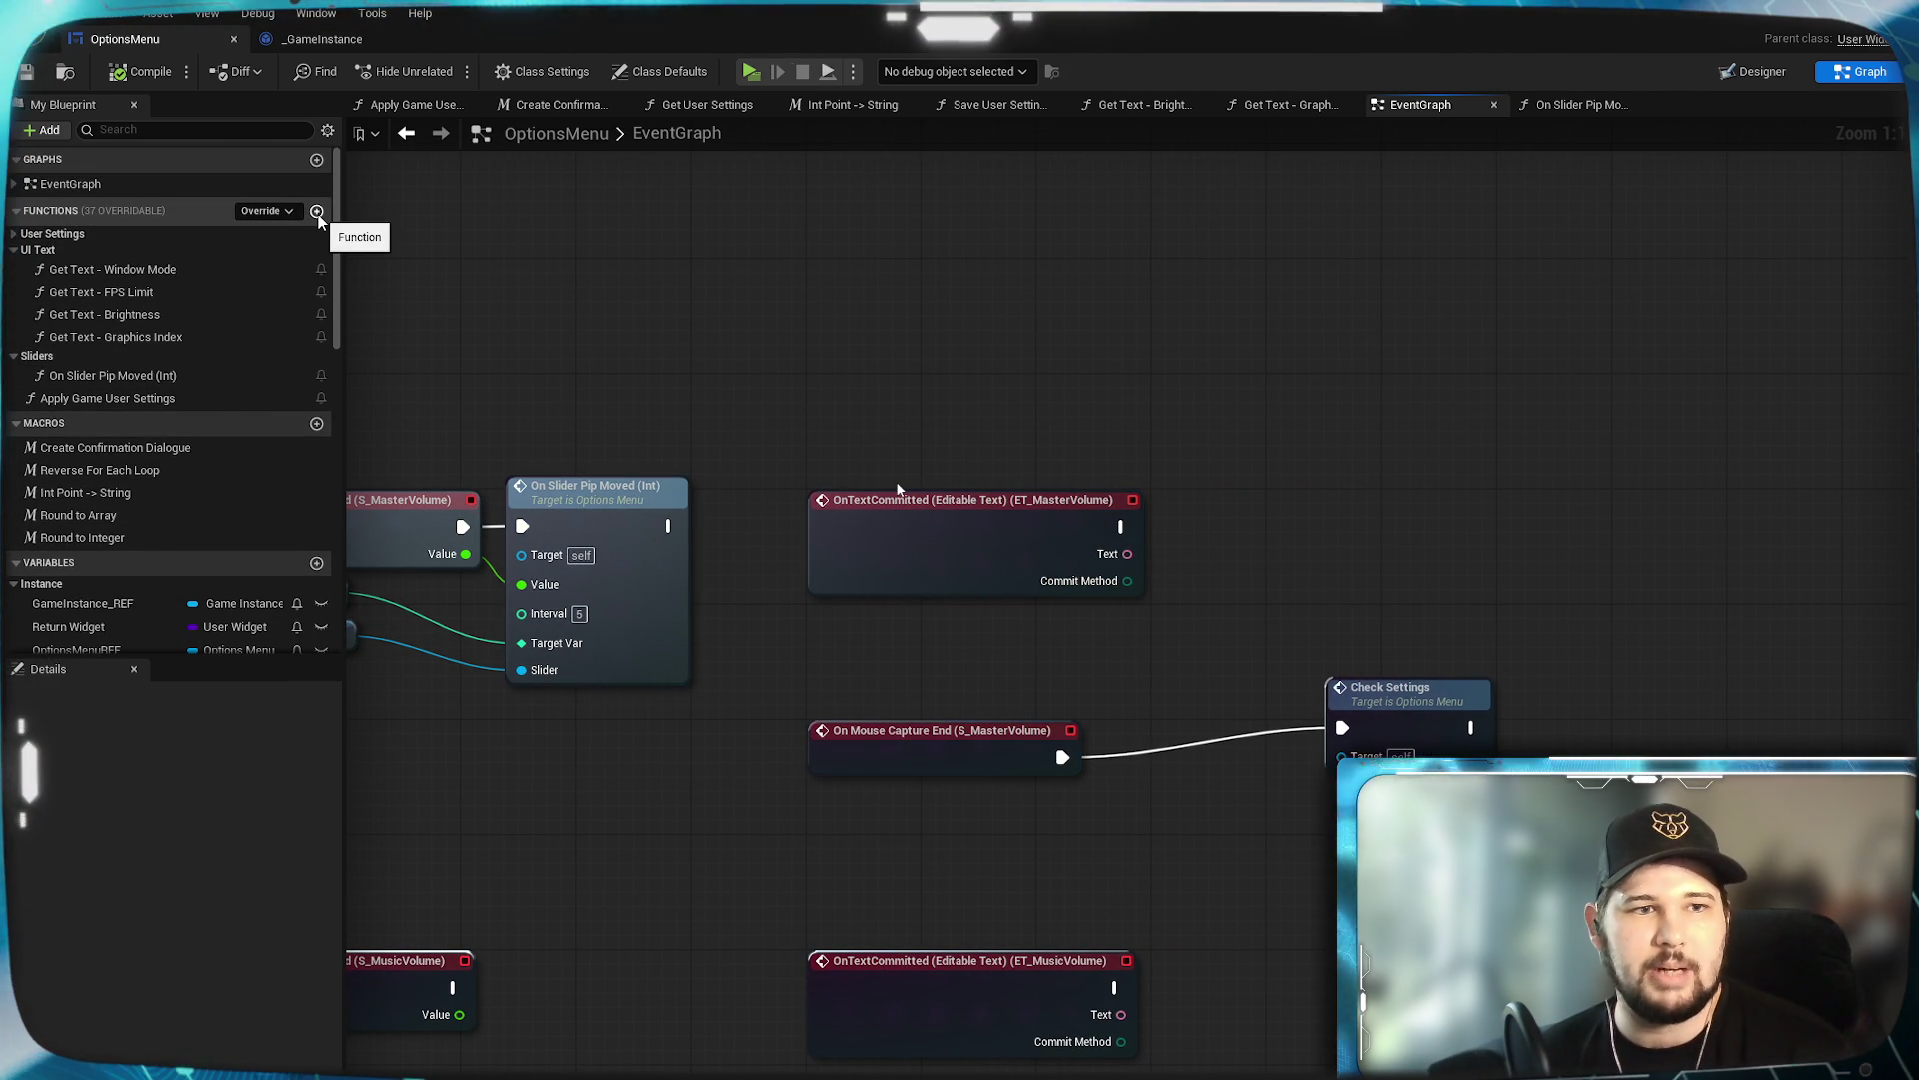
Create an On Slider Text Committed function, file it under Sliders, and save the blueprint.
click(316, 212)
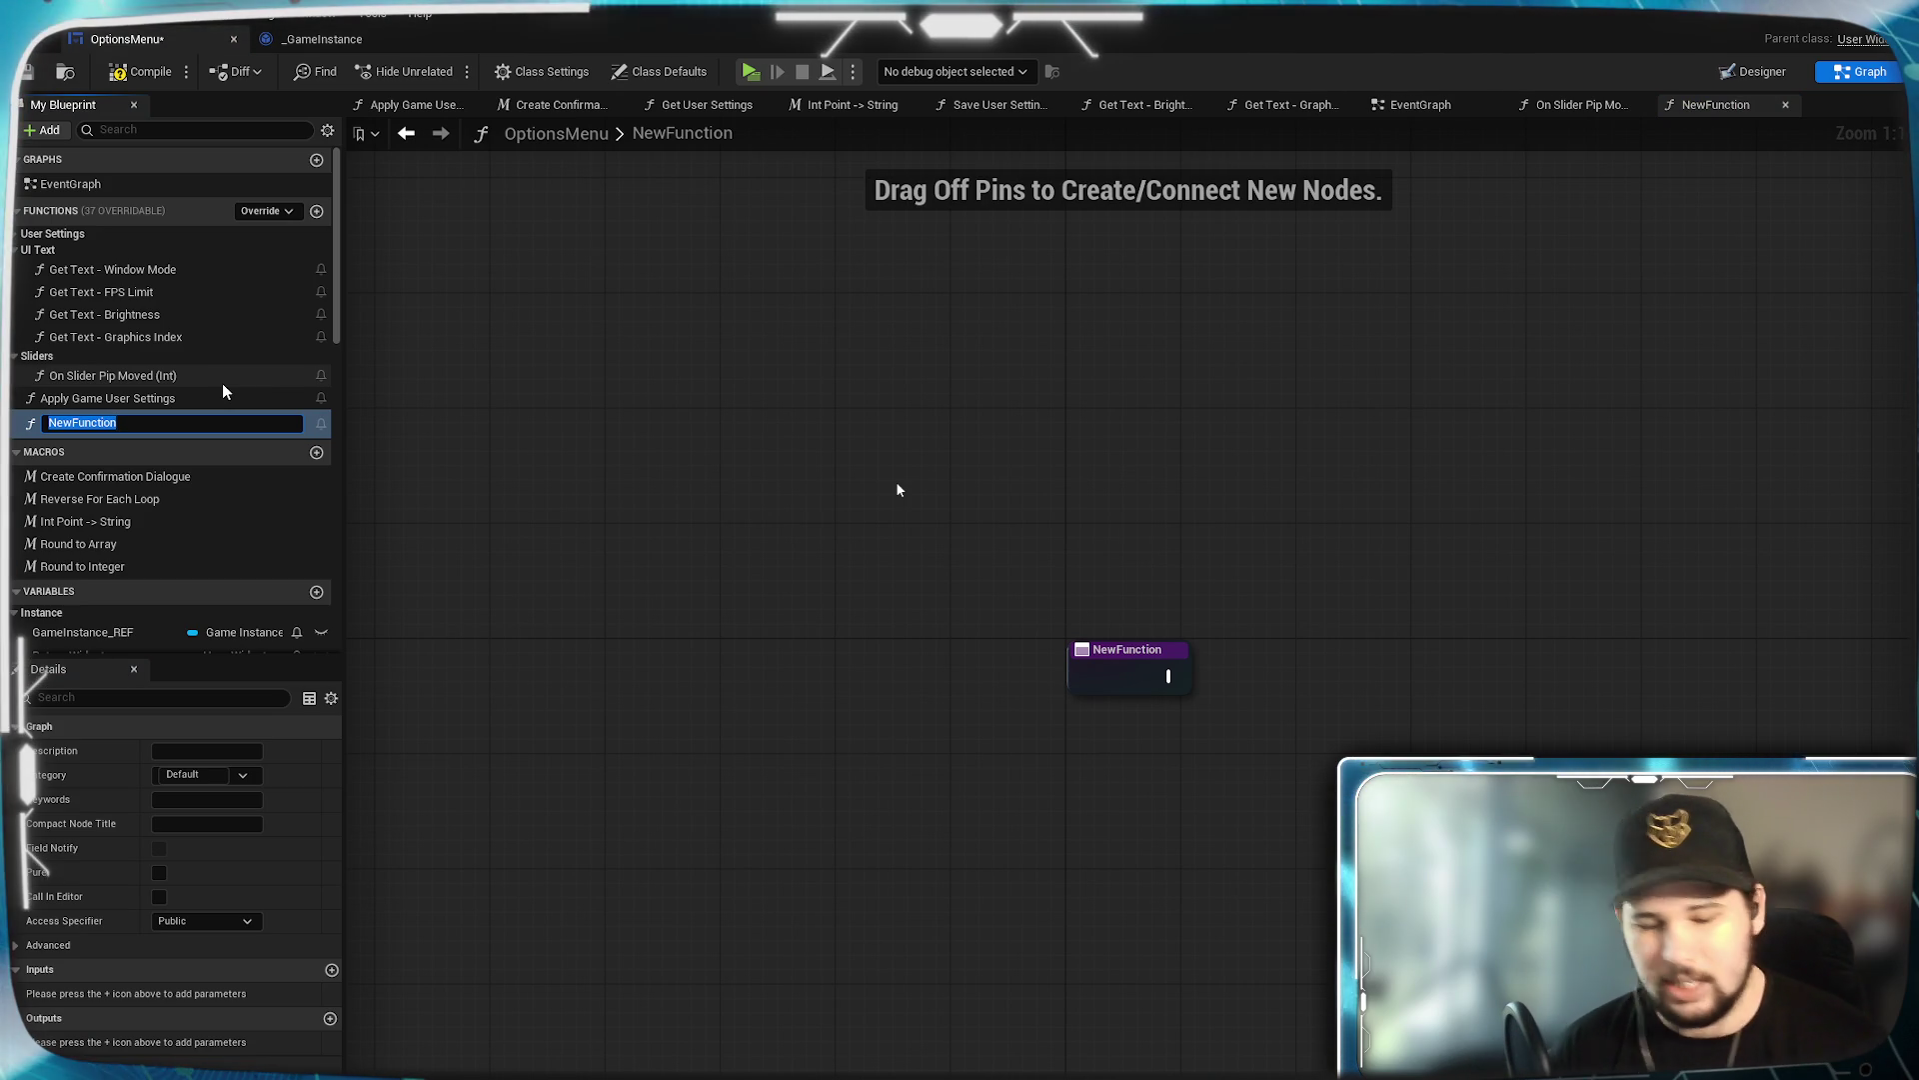
text(On Slider )
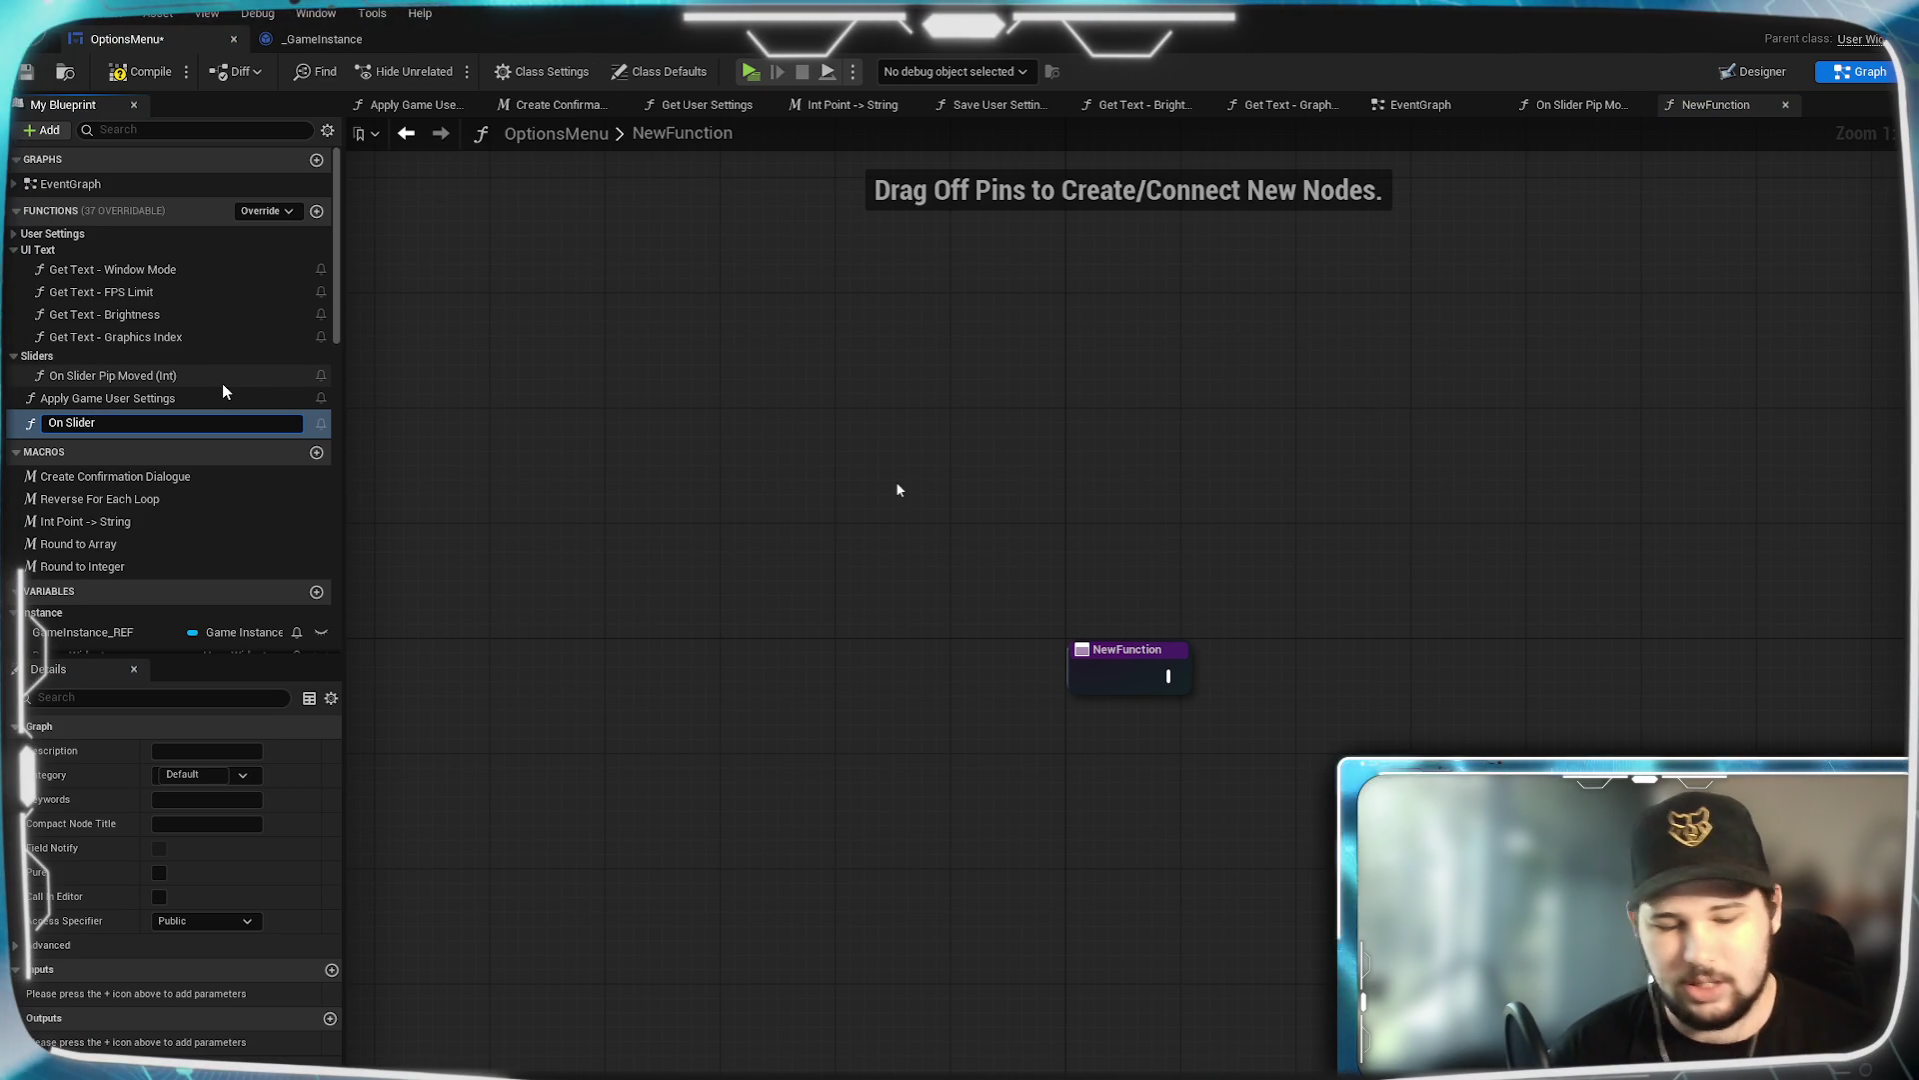
text(Text Committe)
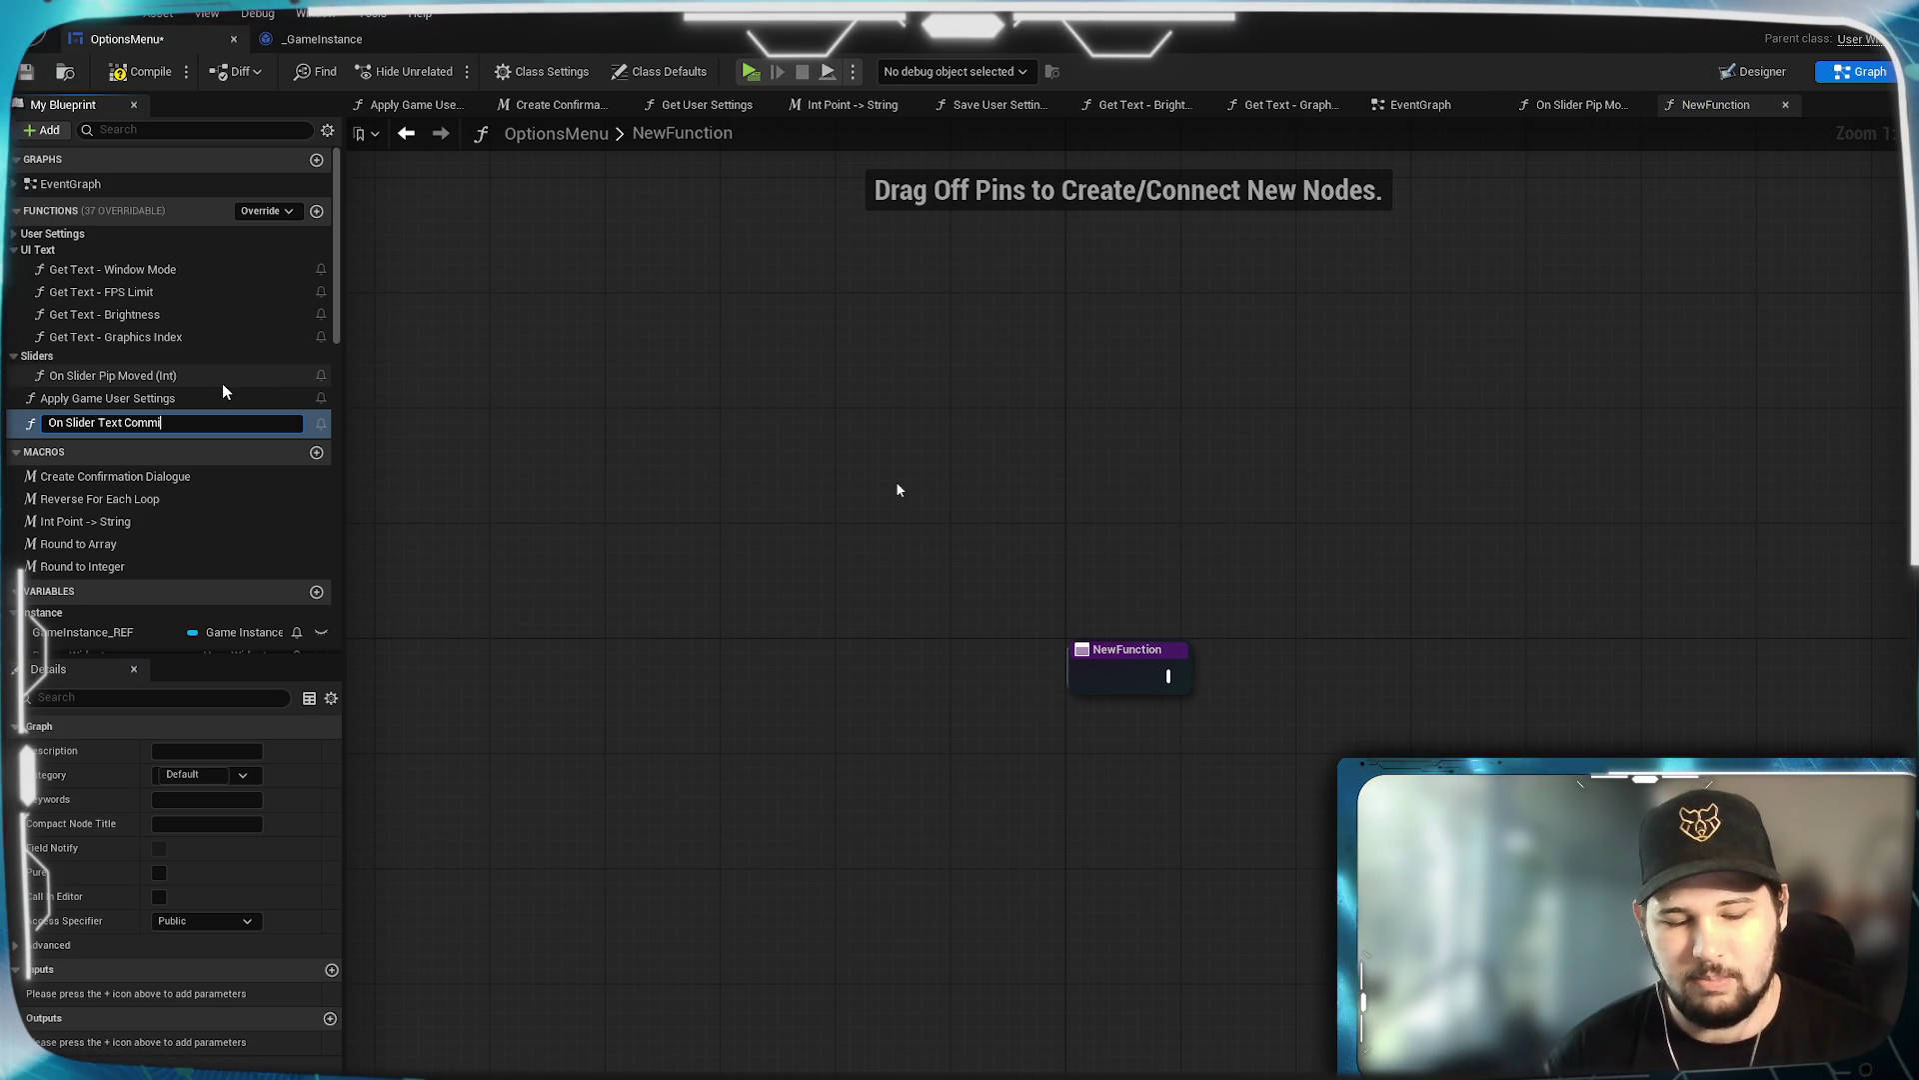
text(d)
key(Return)
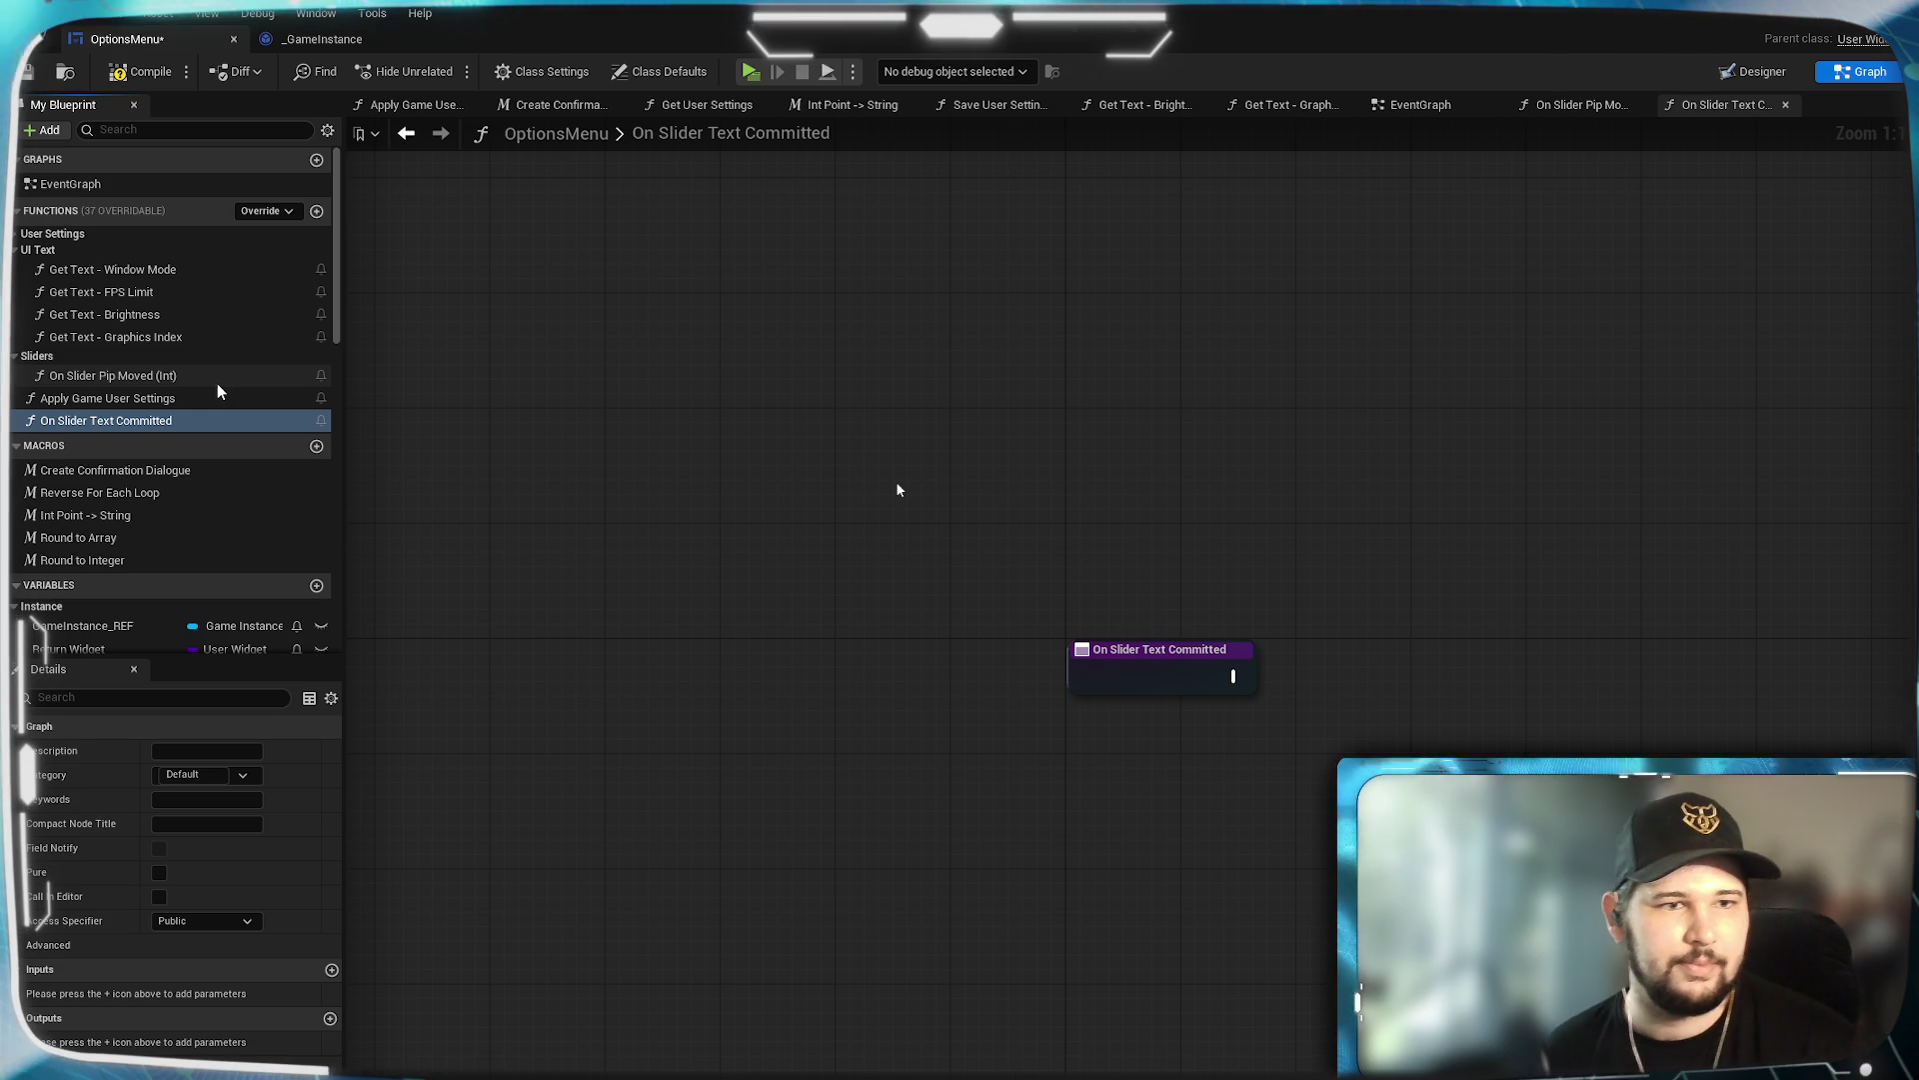
click(243, 778)
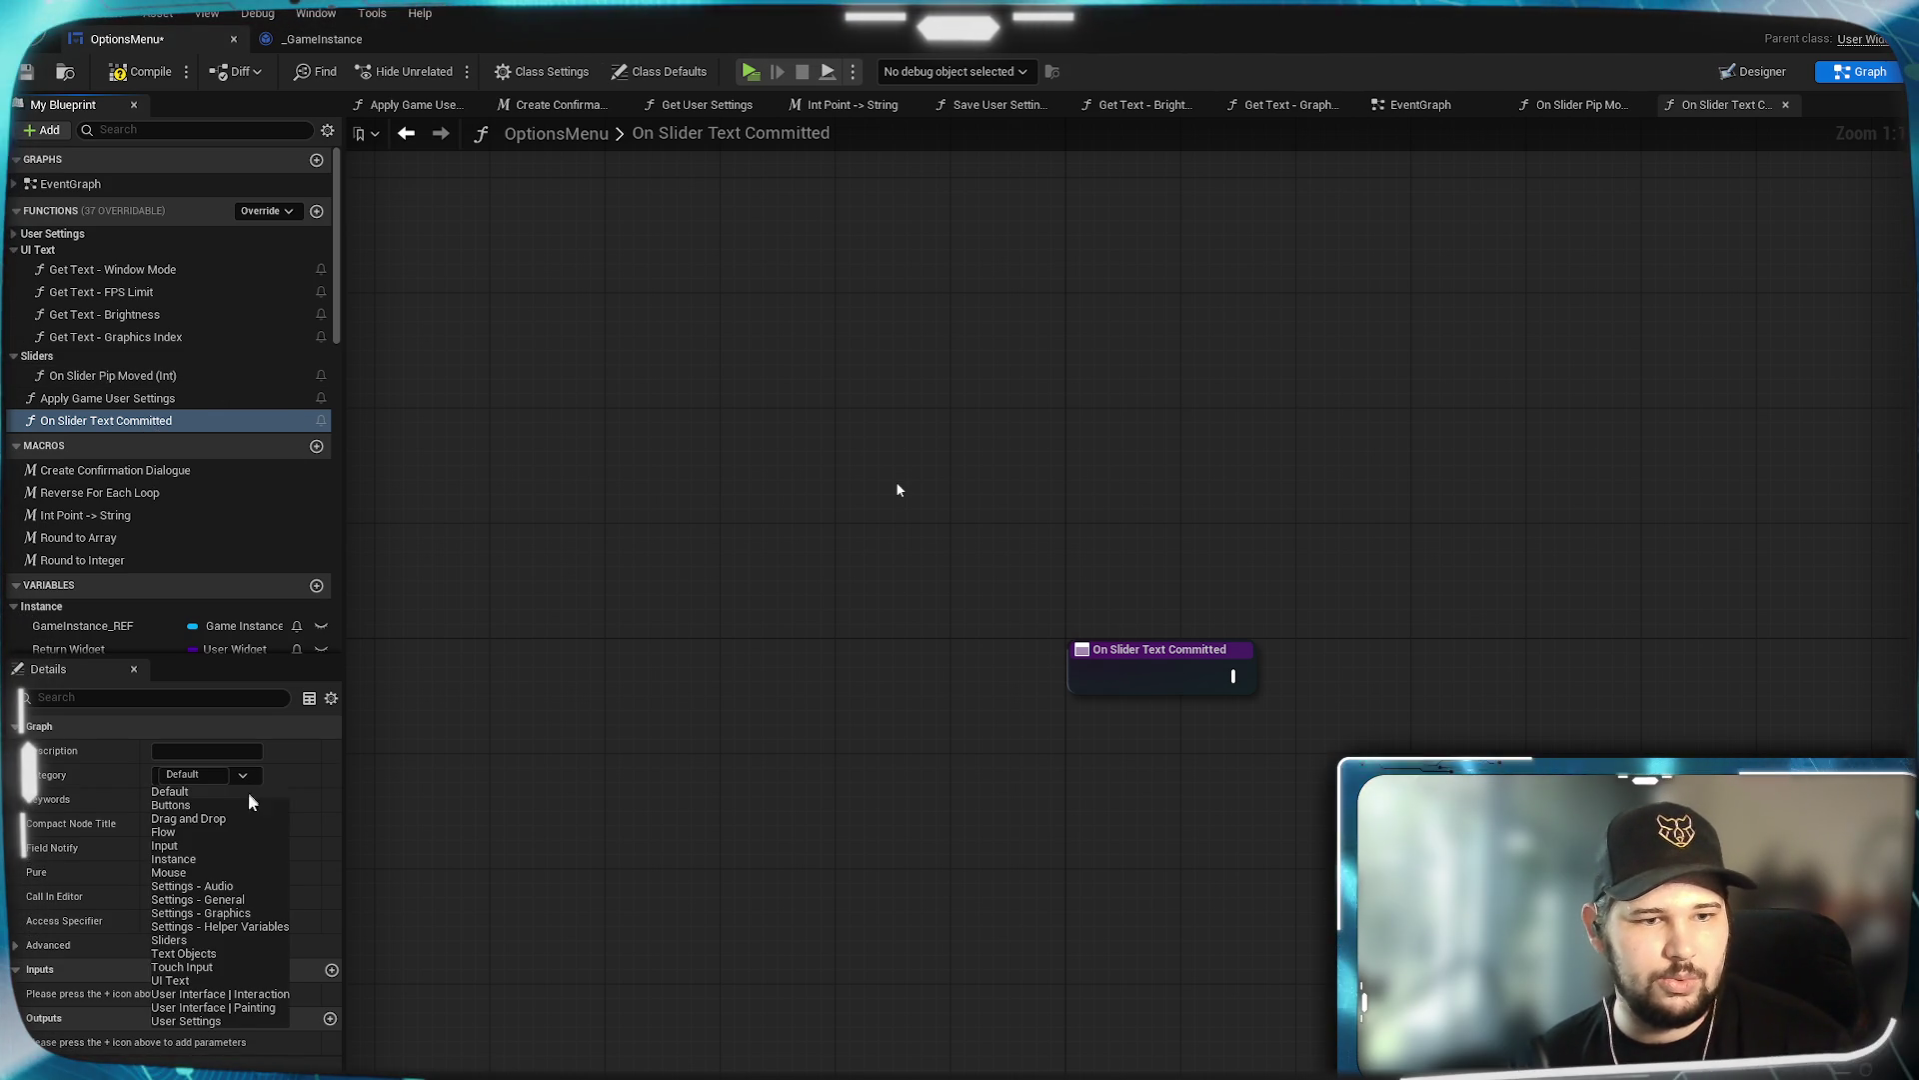
click(195, 940)
mouse_move(897, 490)
mouse_down()
mouse_move(401, 282)
mouse_move(343, 300)
mouse_up()
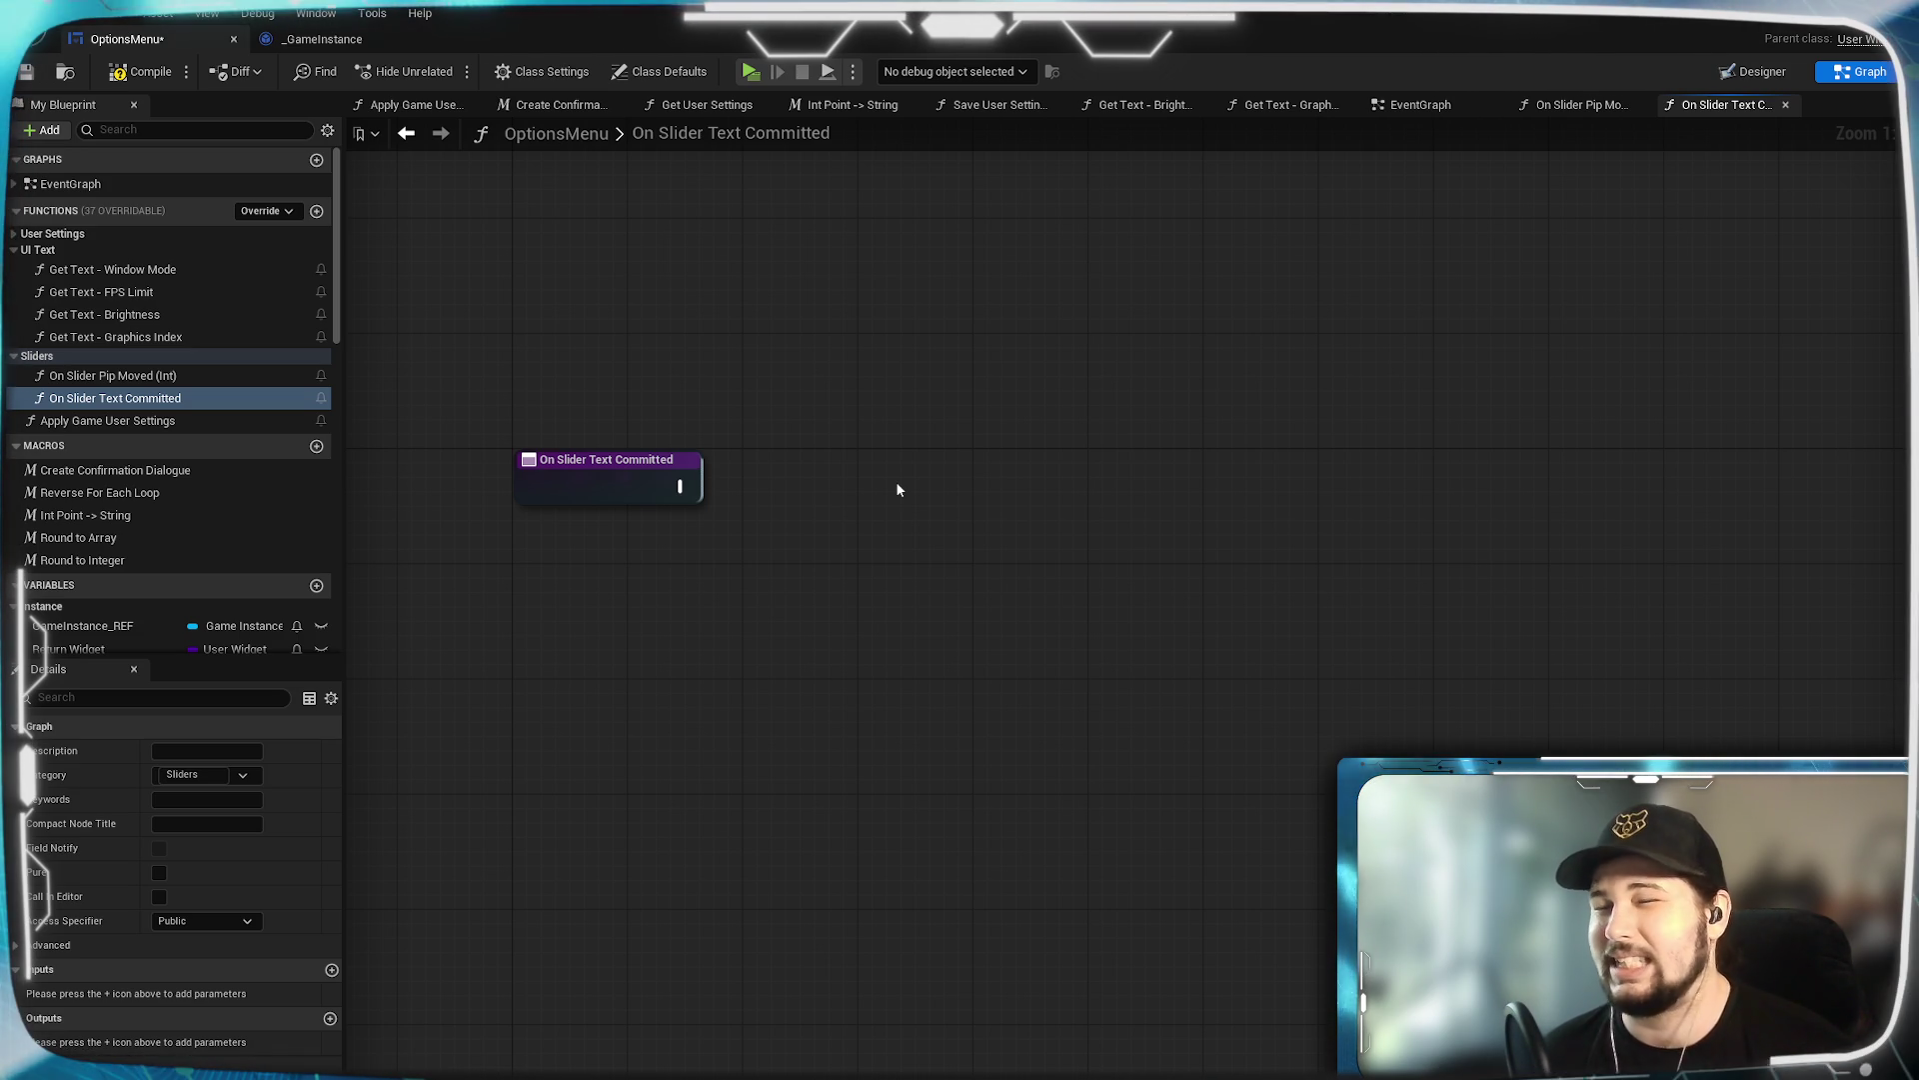
drag(1027, 627, 1036, 676)
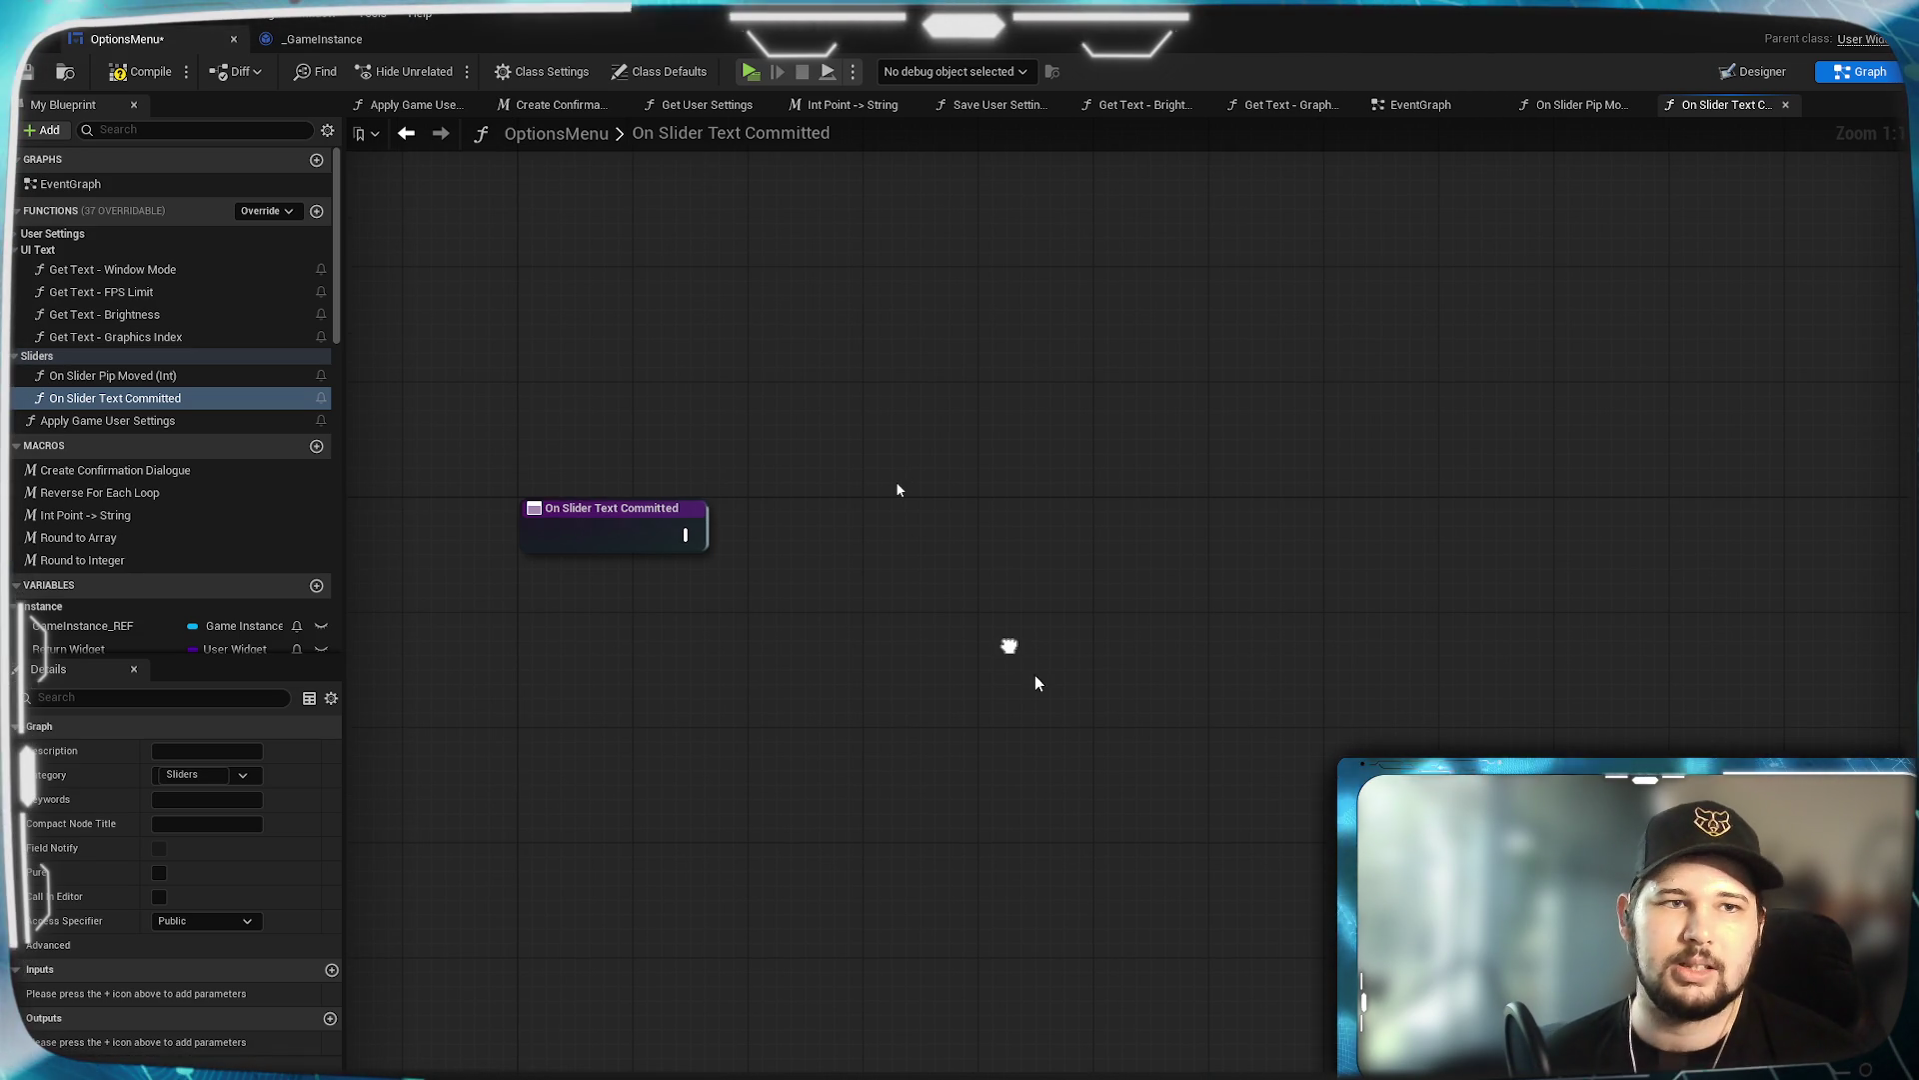
click(24, 74)
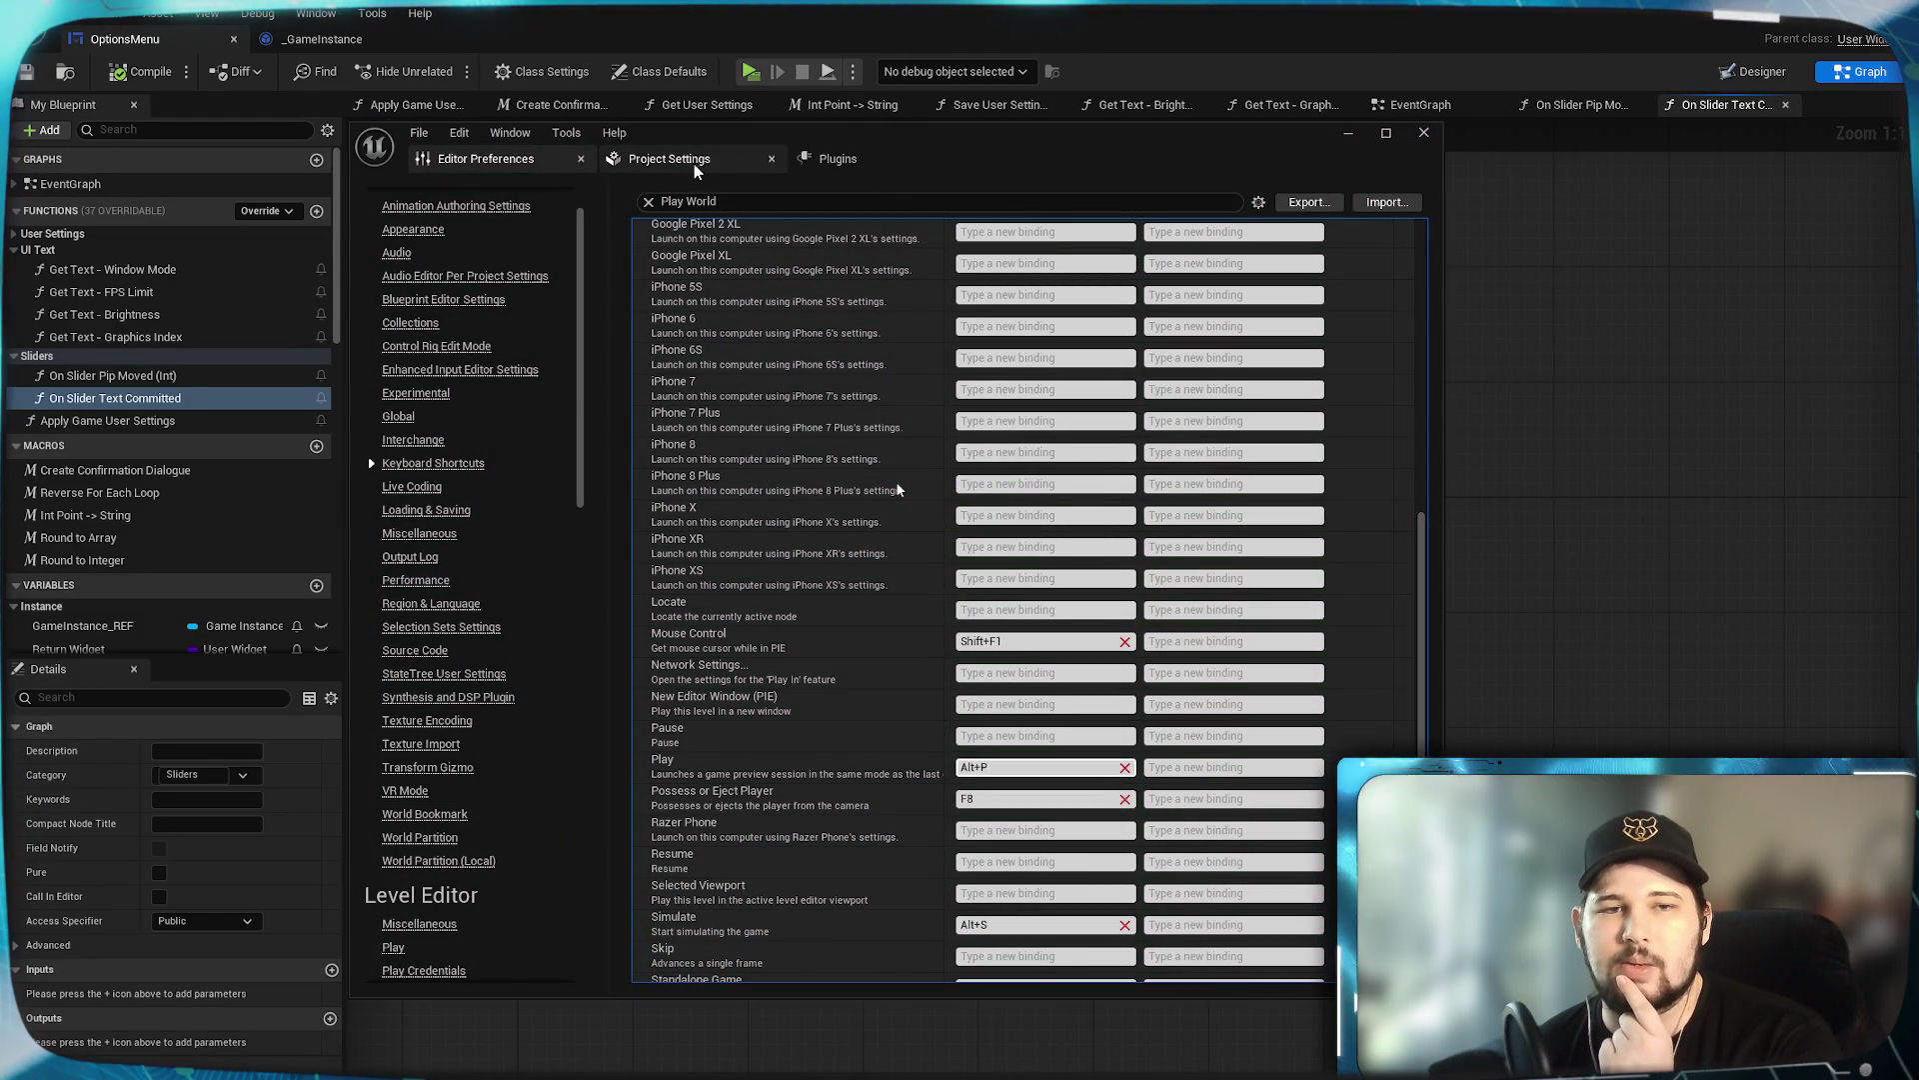
Close Project Settings and the blueprint editor, then open Lvl_ThirdPerson from the ThirdPerson_Template folder.
click(660, 161)
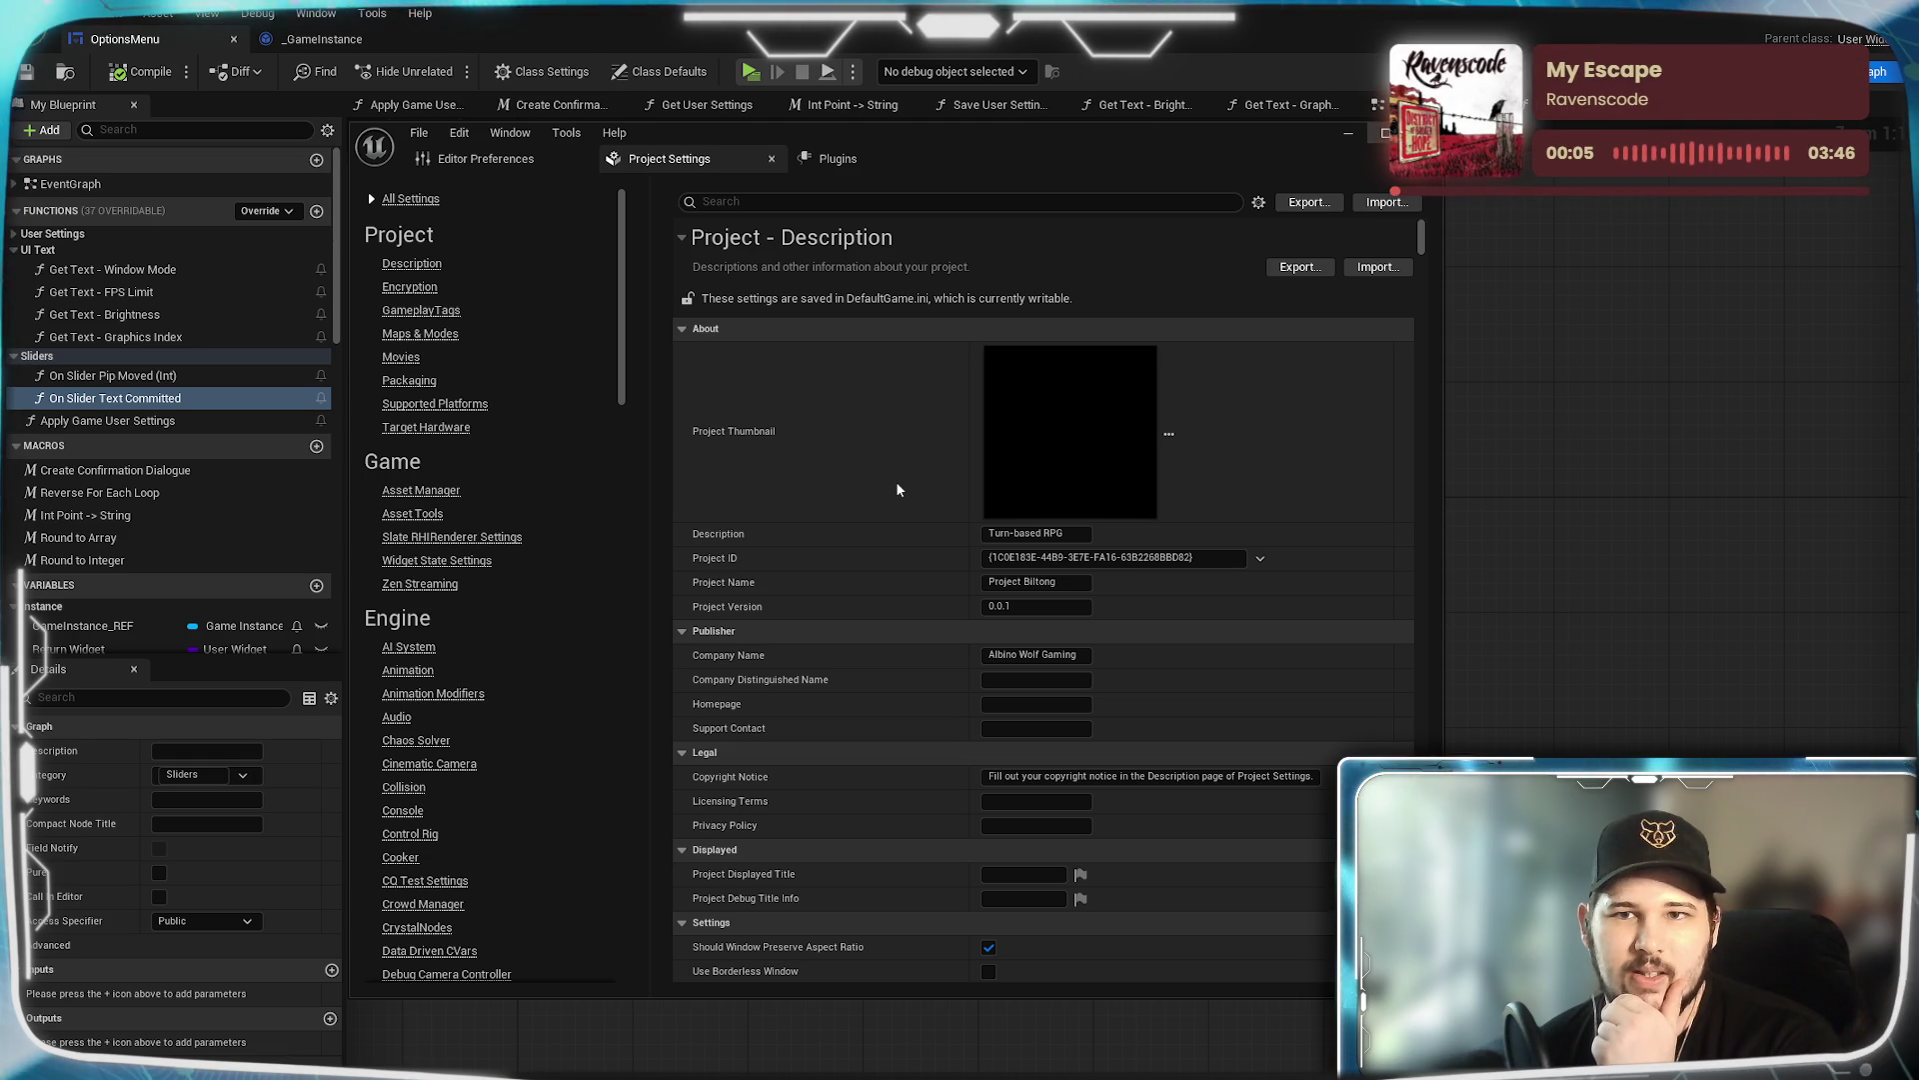
key(alt+F4)
key(alt+F4)
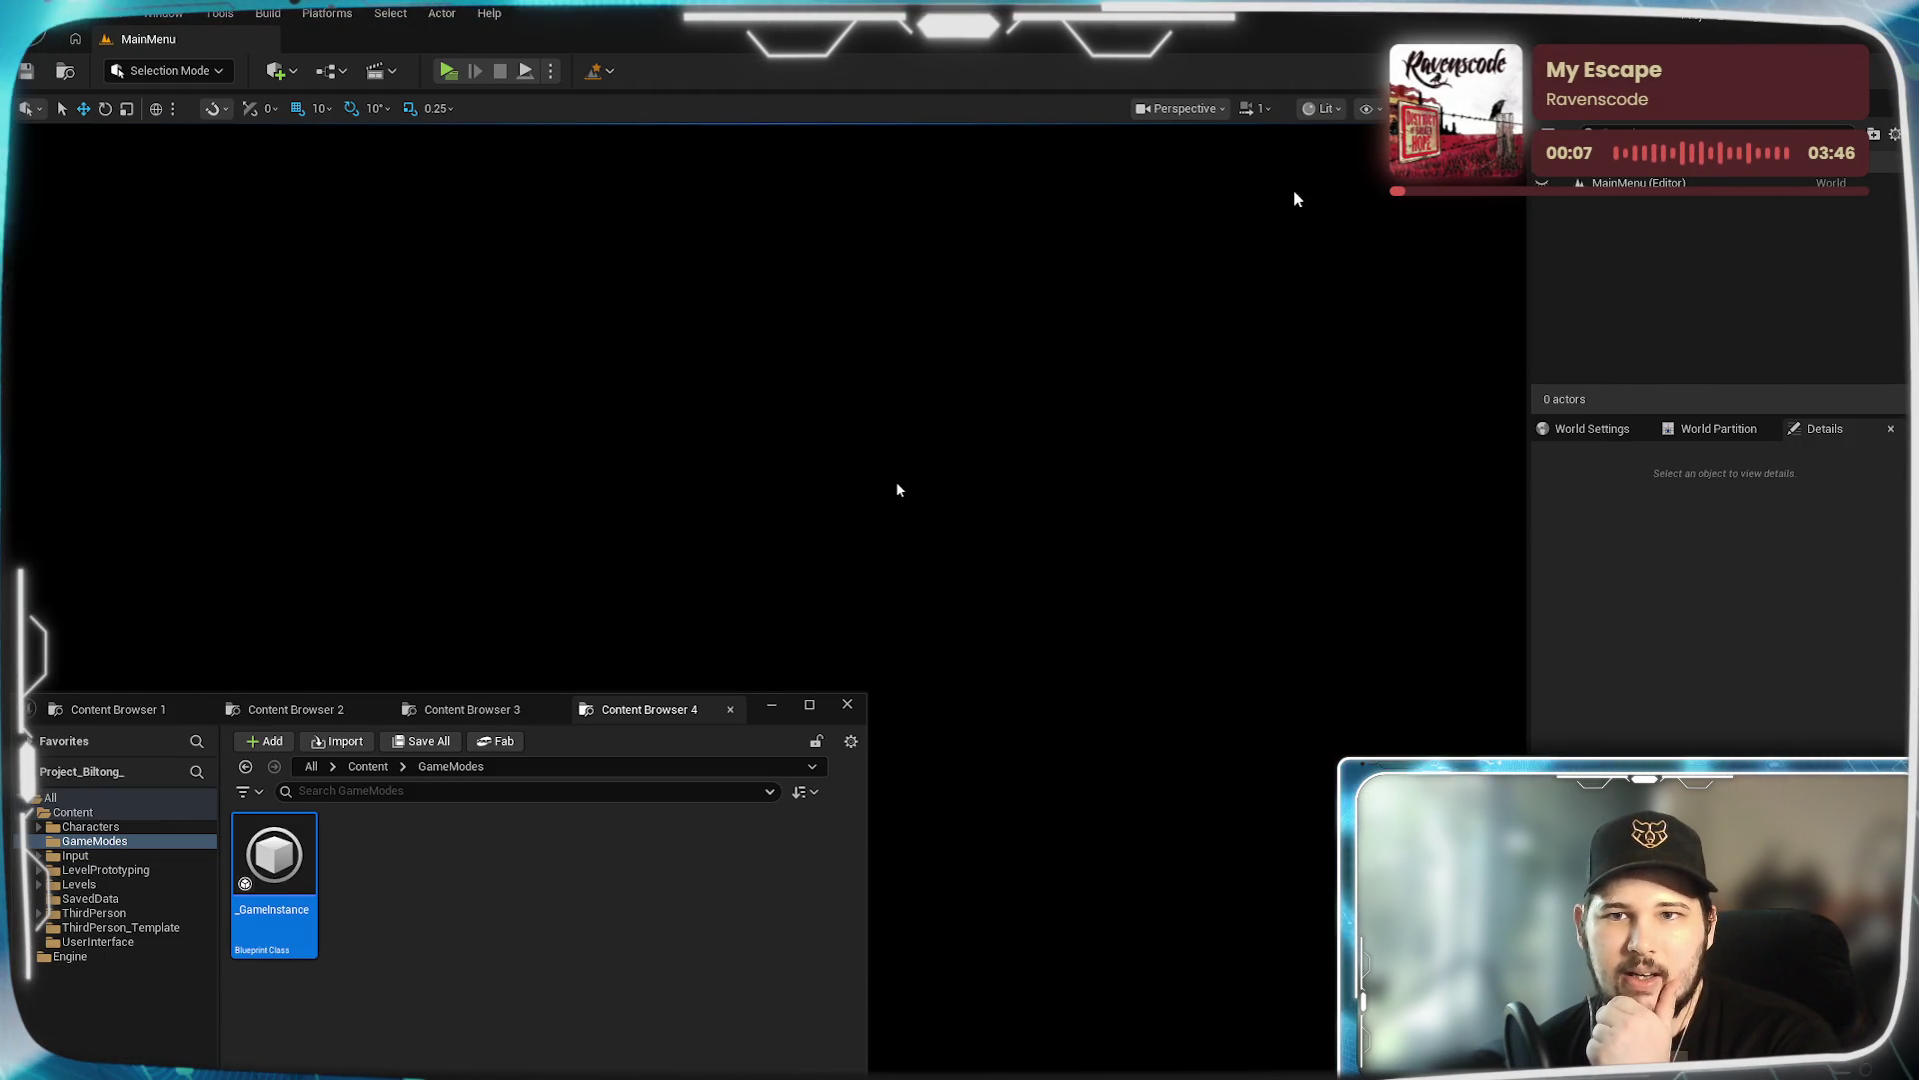
click(296, 709)
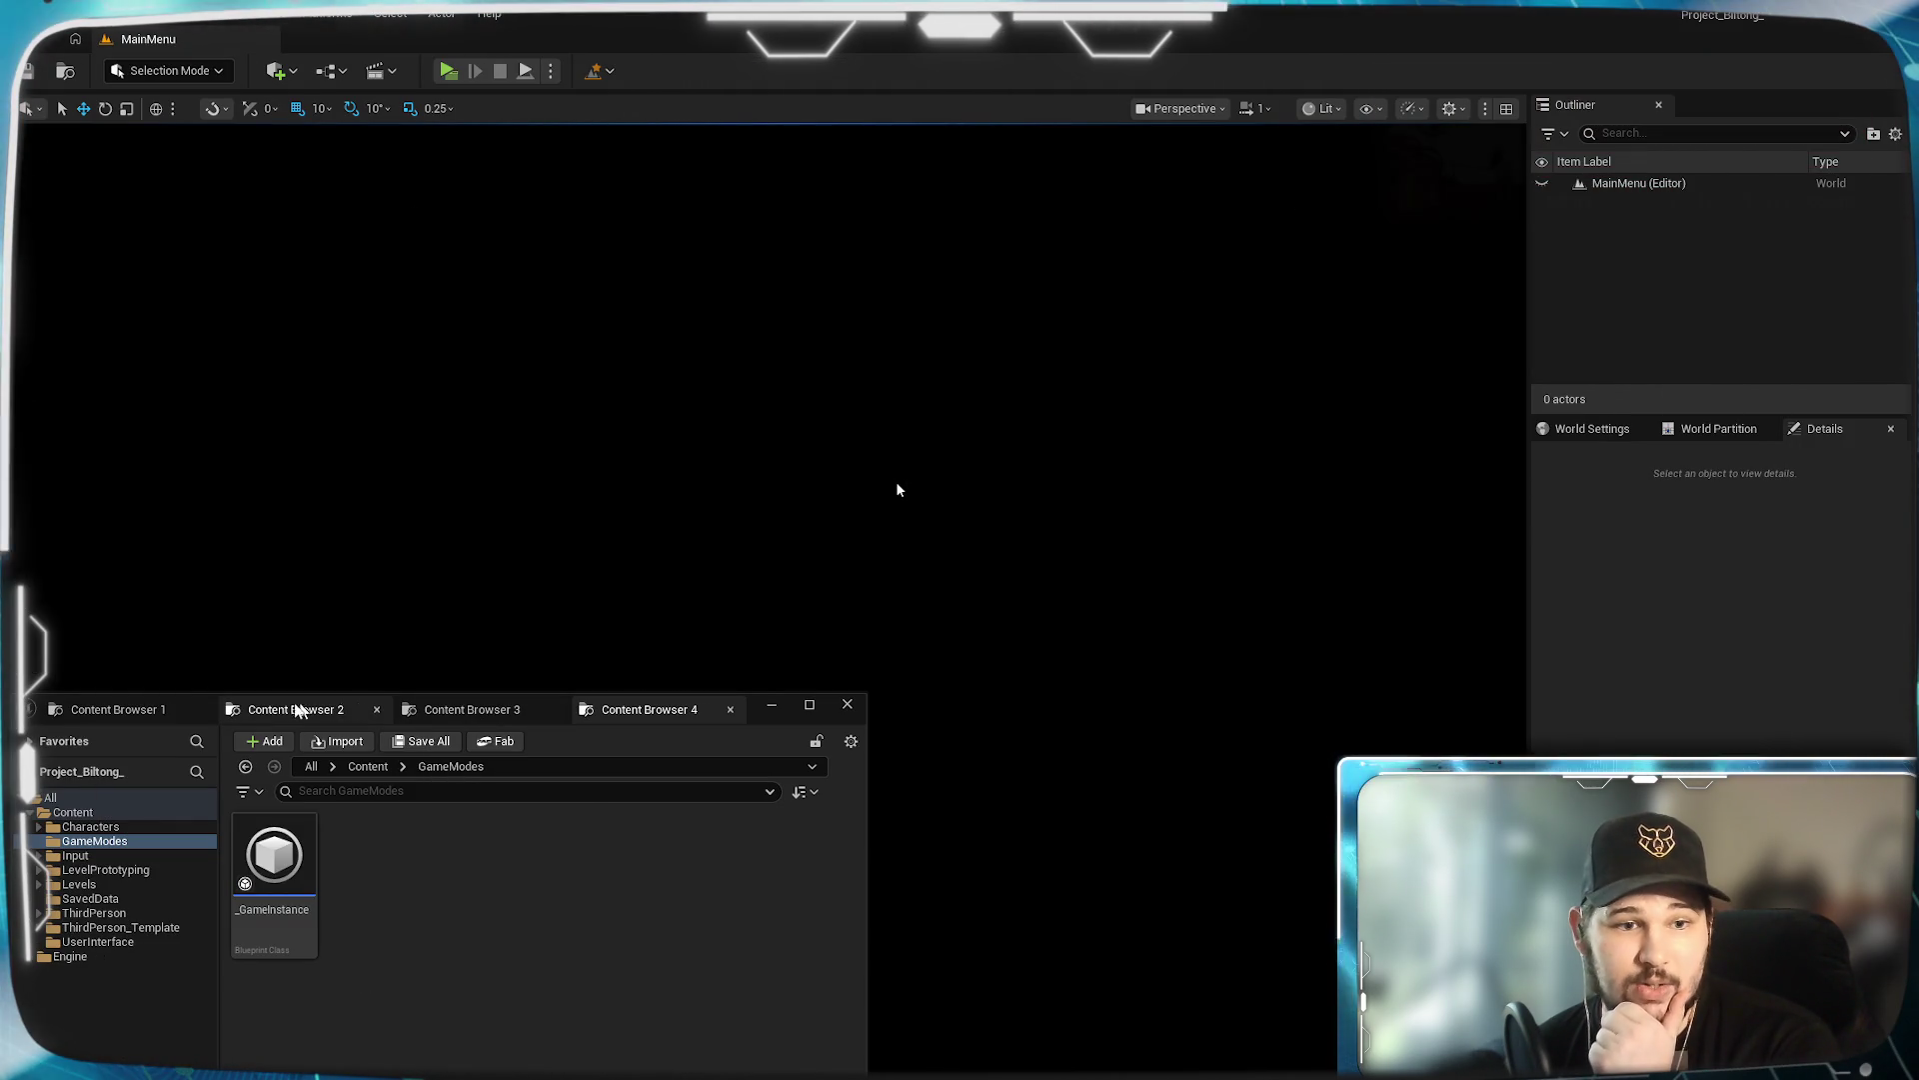
click(472, 709)
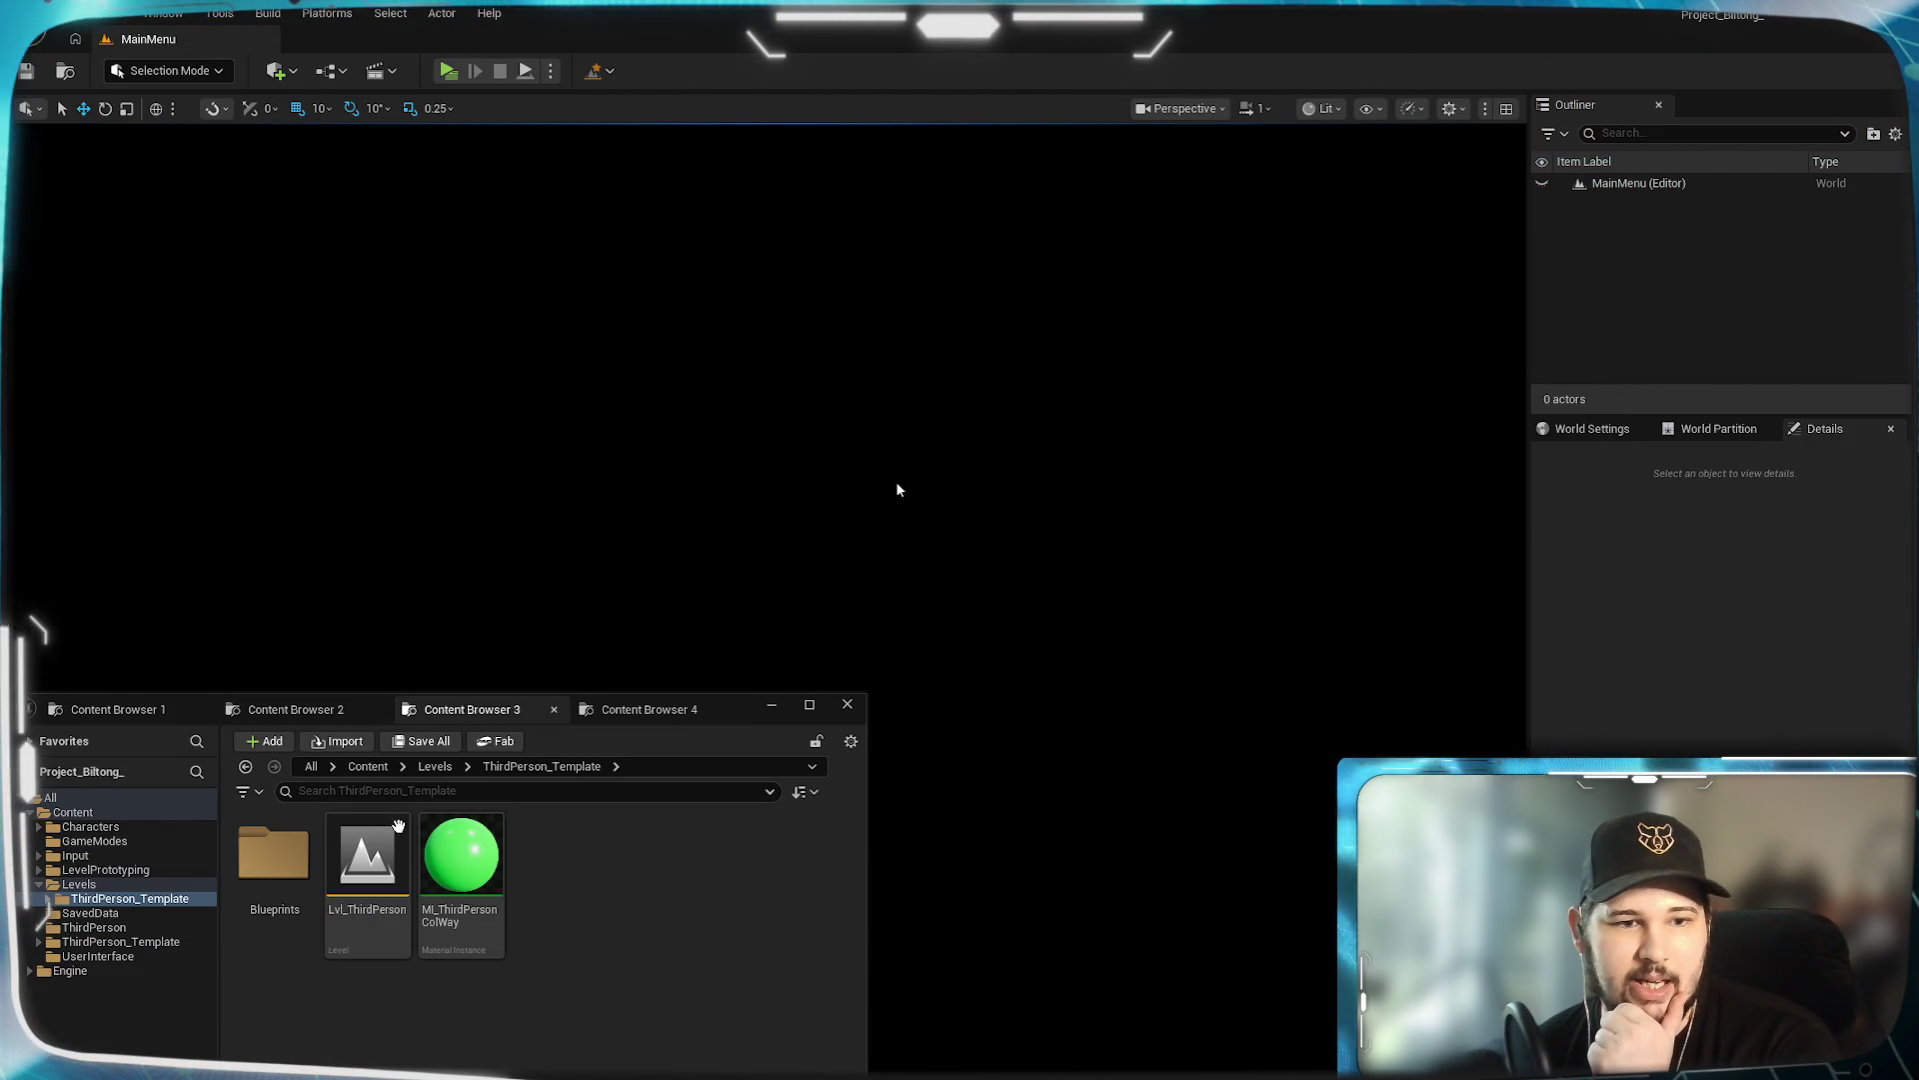
double_click(367, 865)
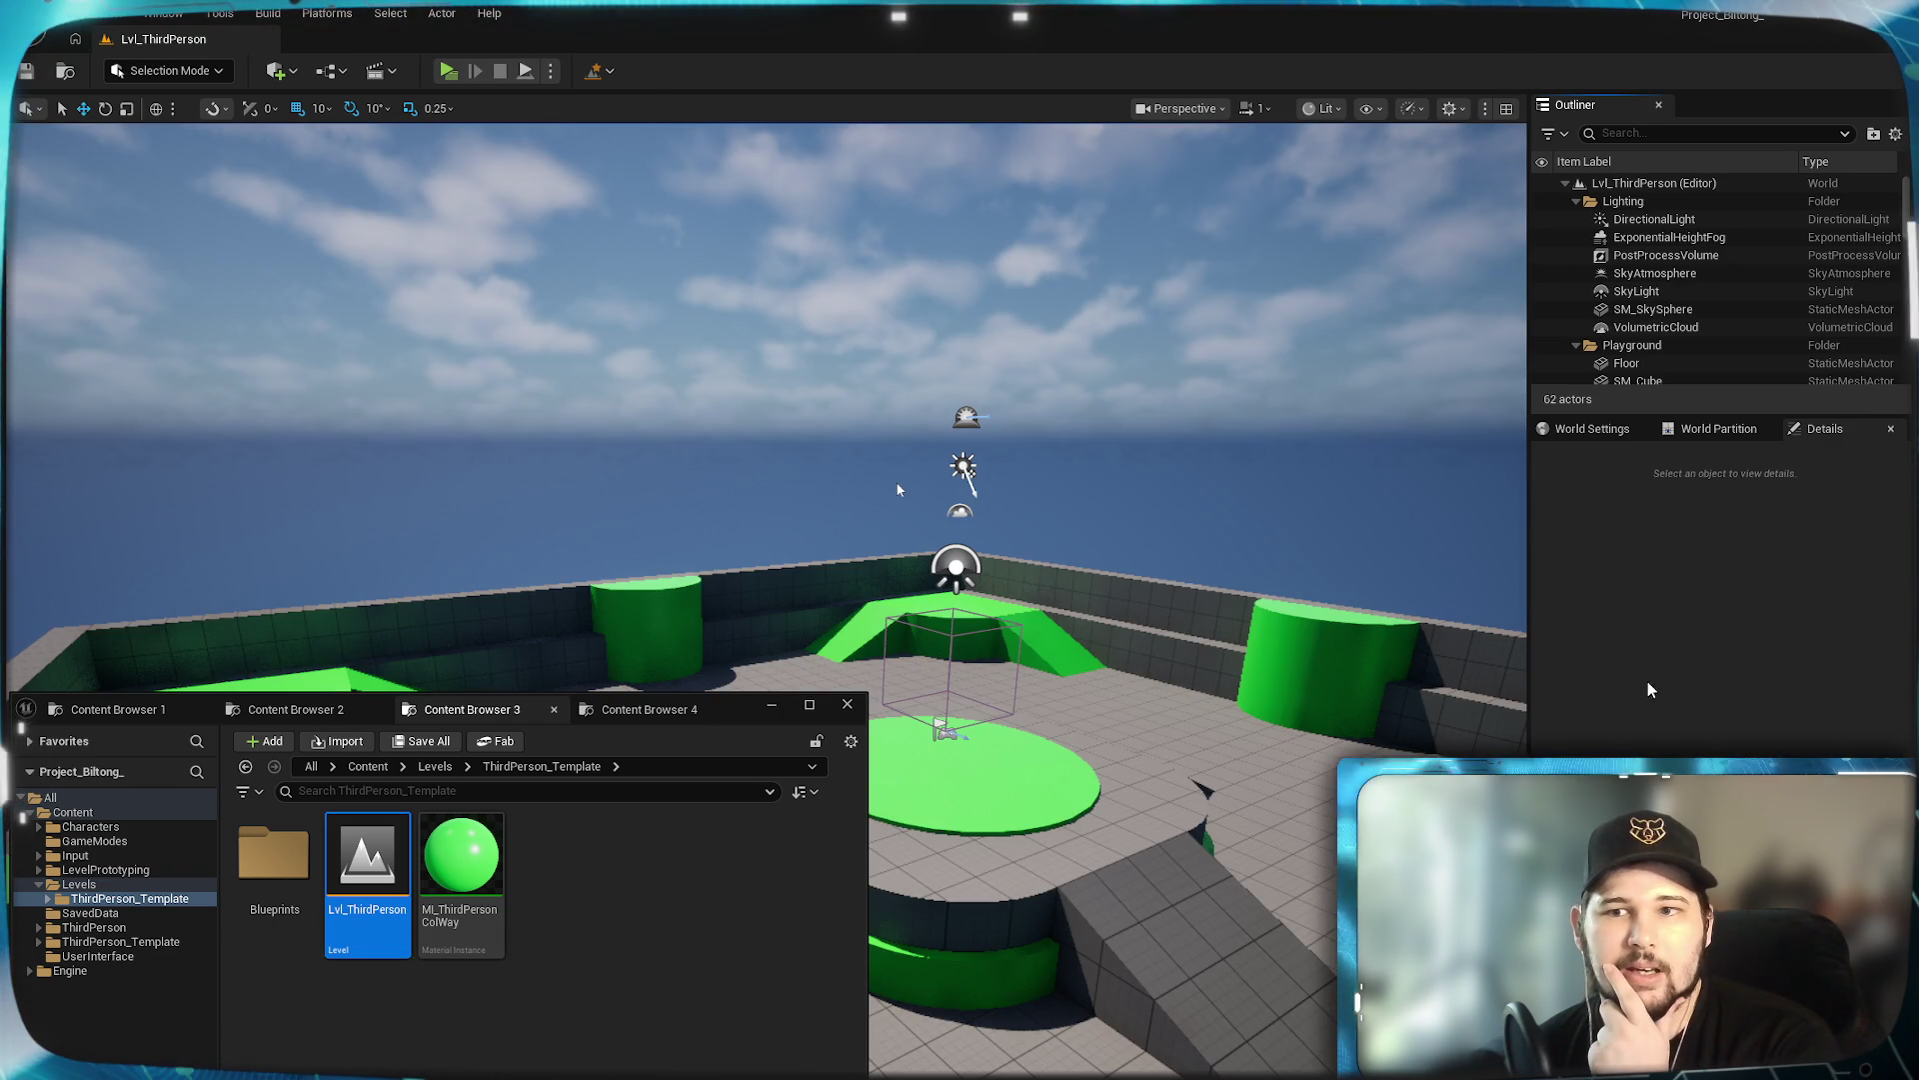
Inspect the GameMode Override options in World Settings and close a standalone game preview.
click(1604, 429)
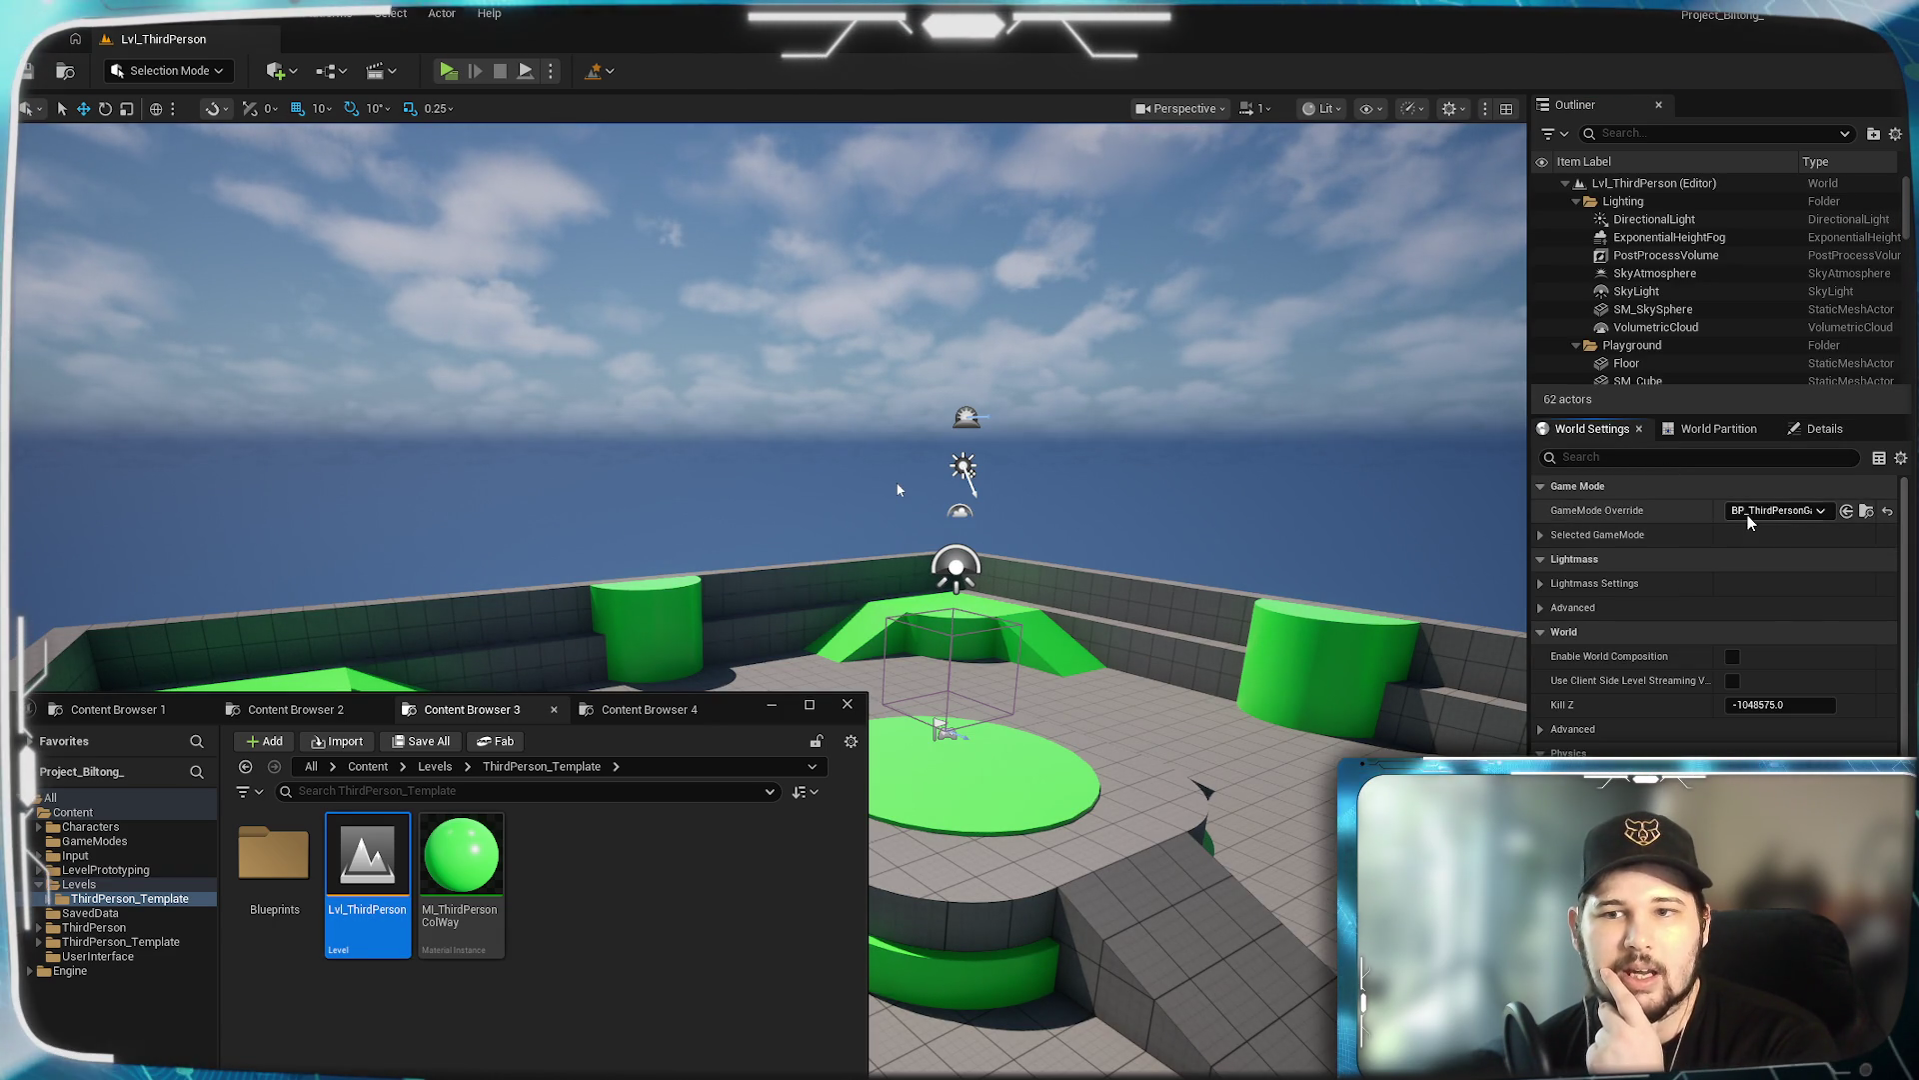
click(1775, 513)
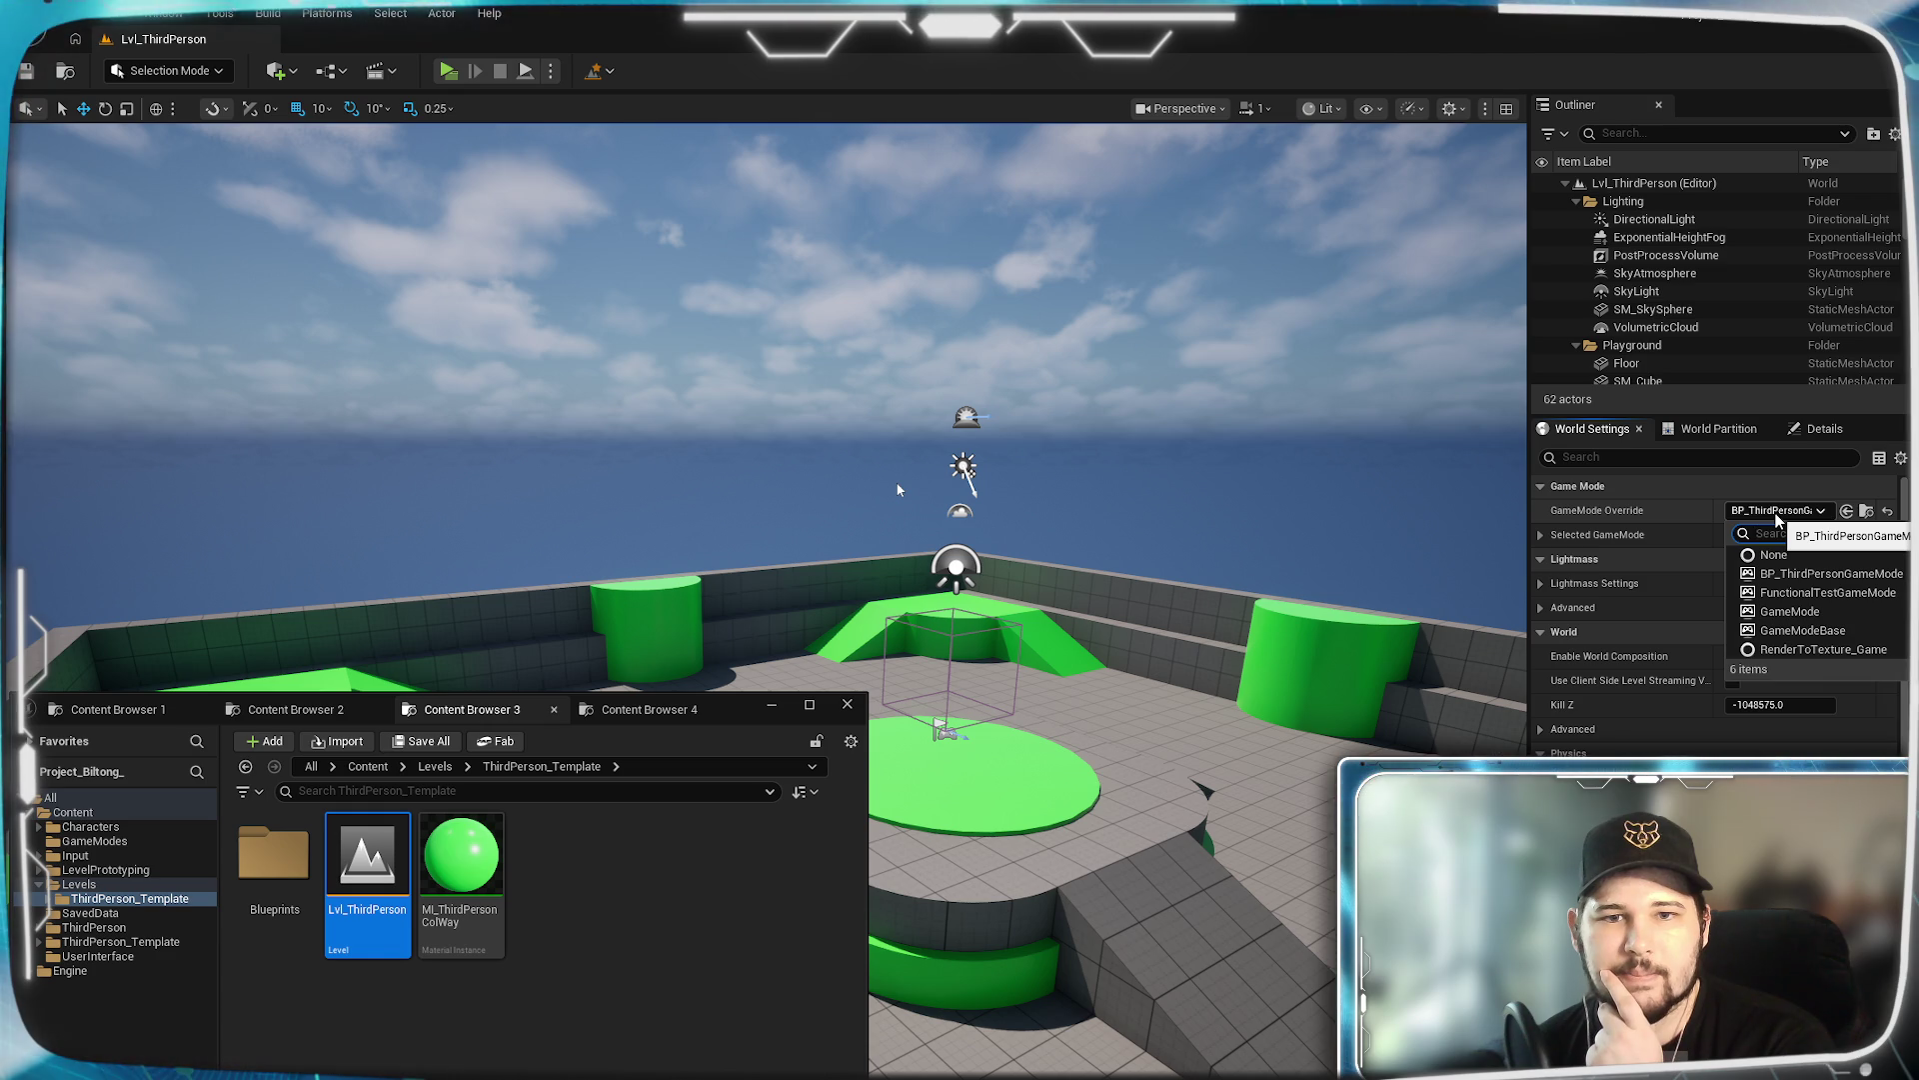
click(1778, 508)
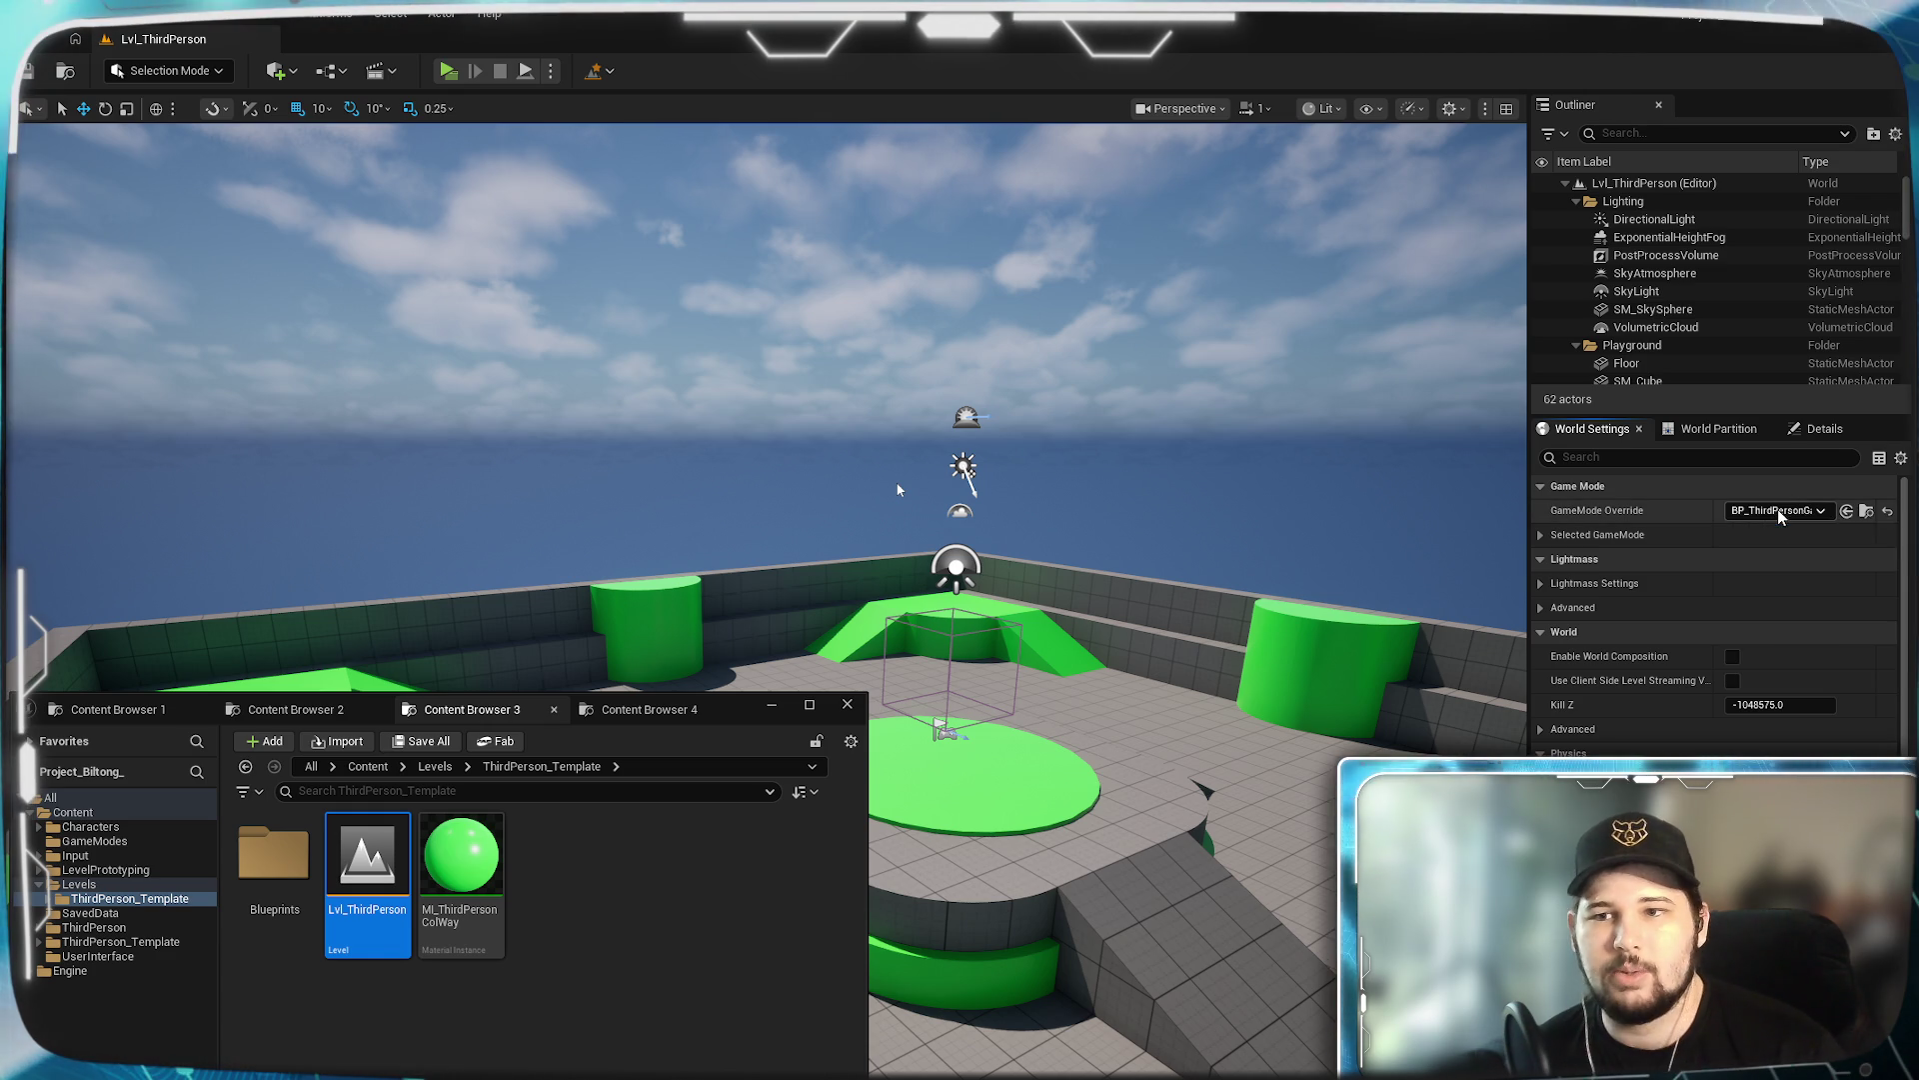
click(1817, 510)
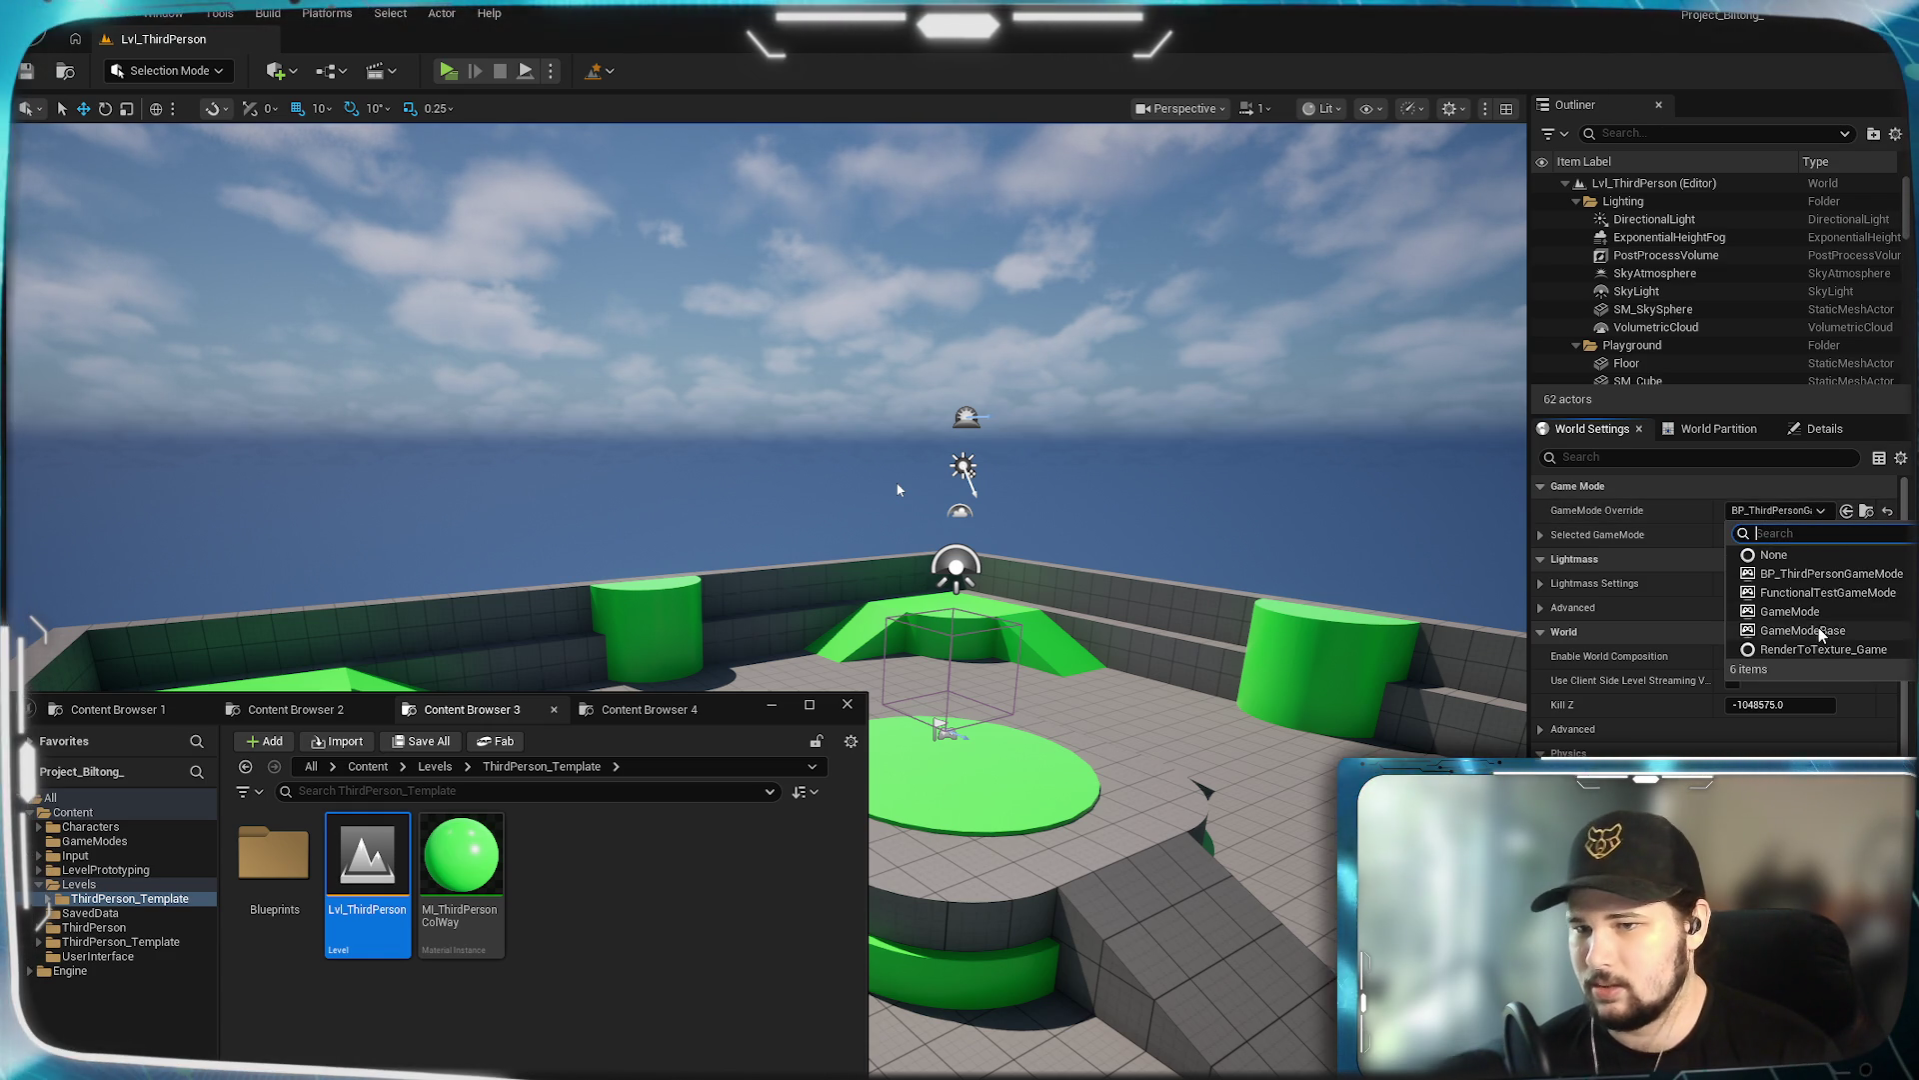
click(1783, 514)
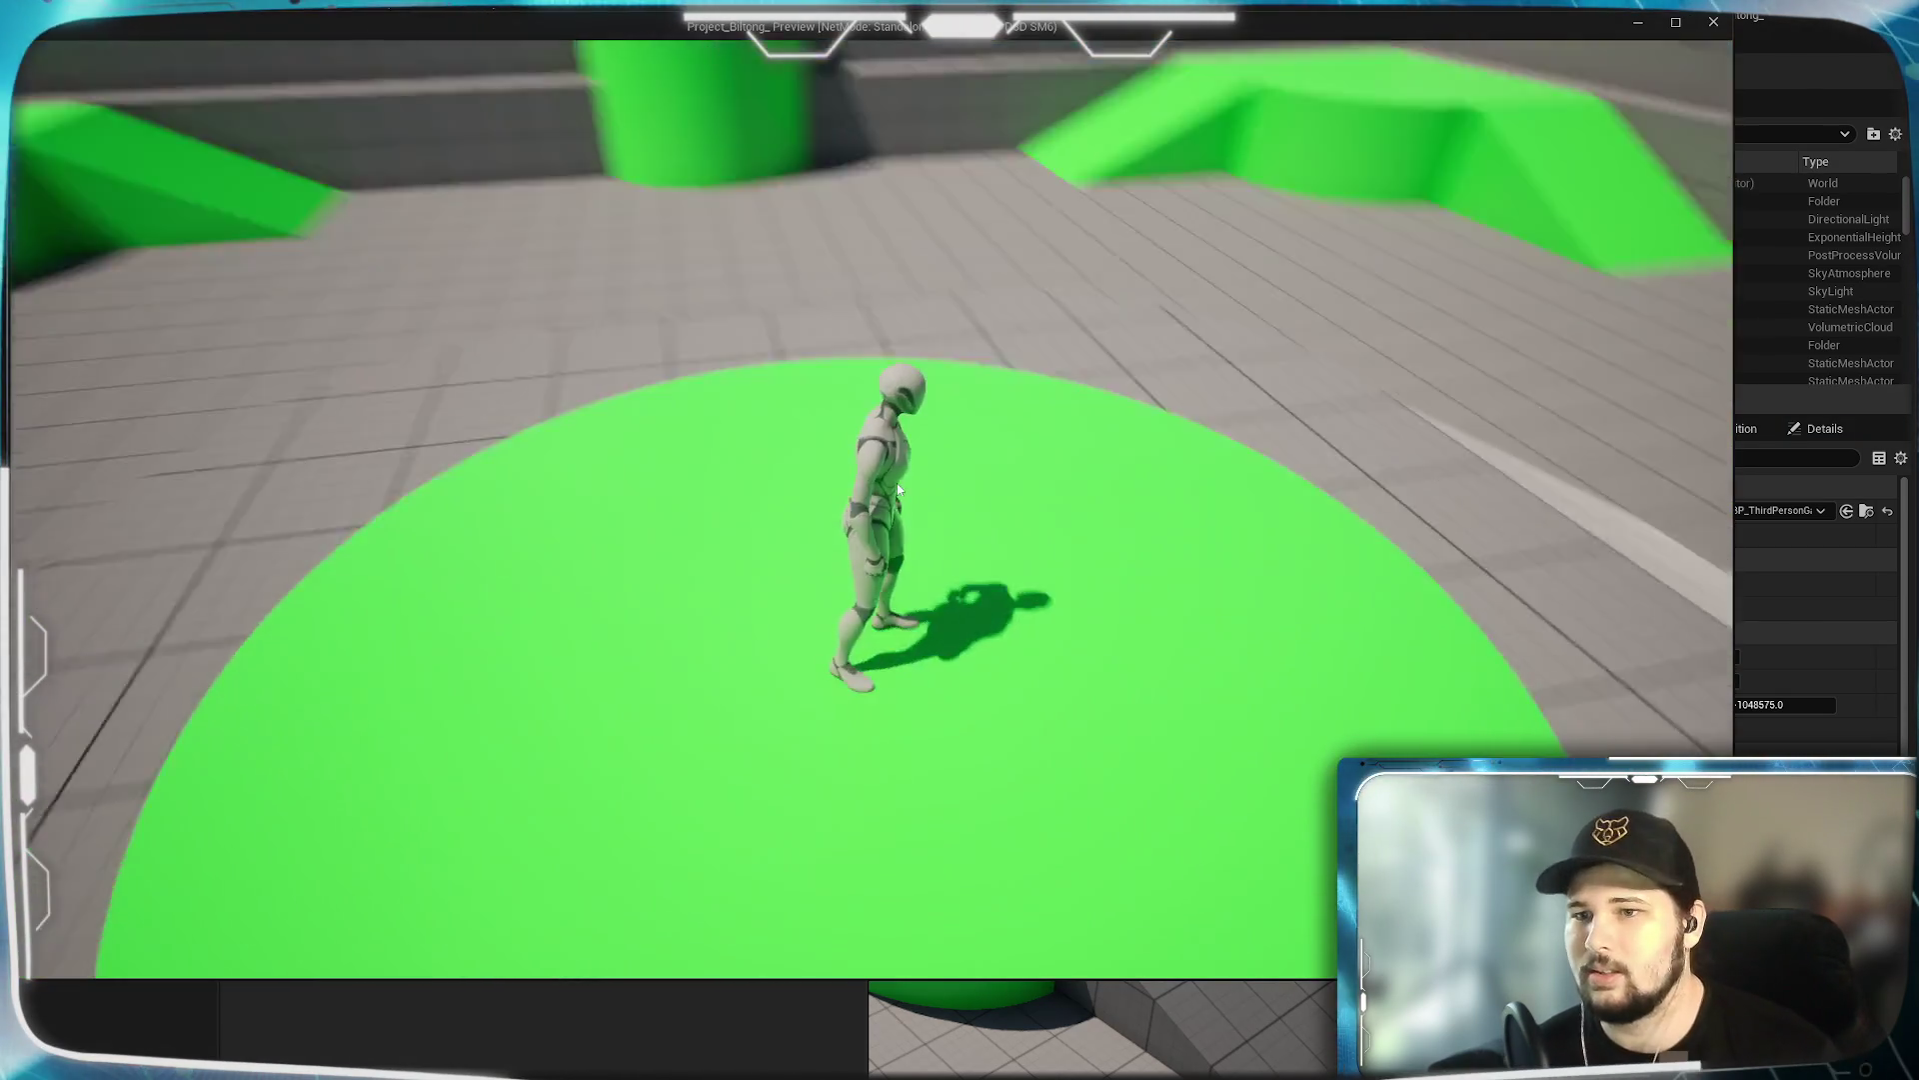
key(Escape)
Set GameMode Override to GameModeBase and close the standalone game preview.
click(1777, 510)
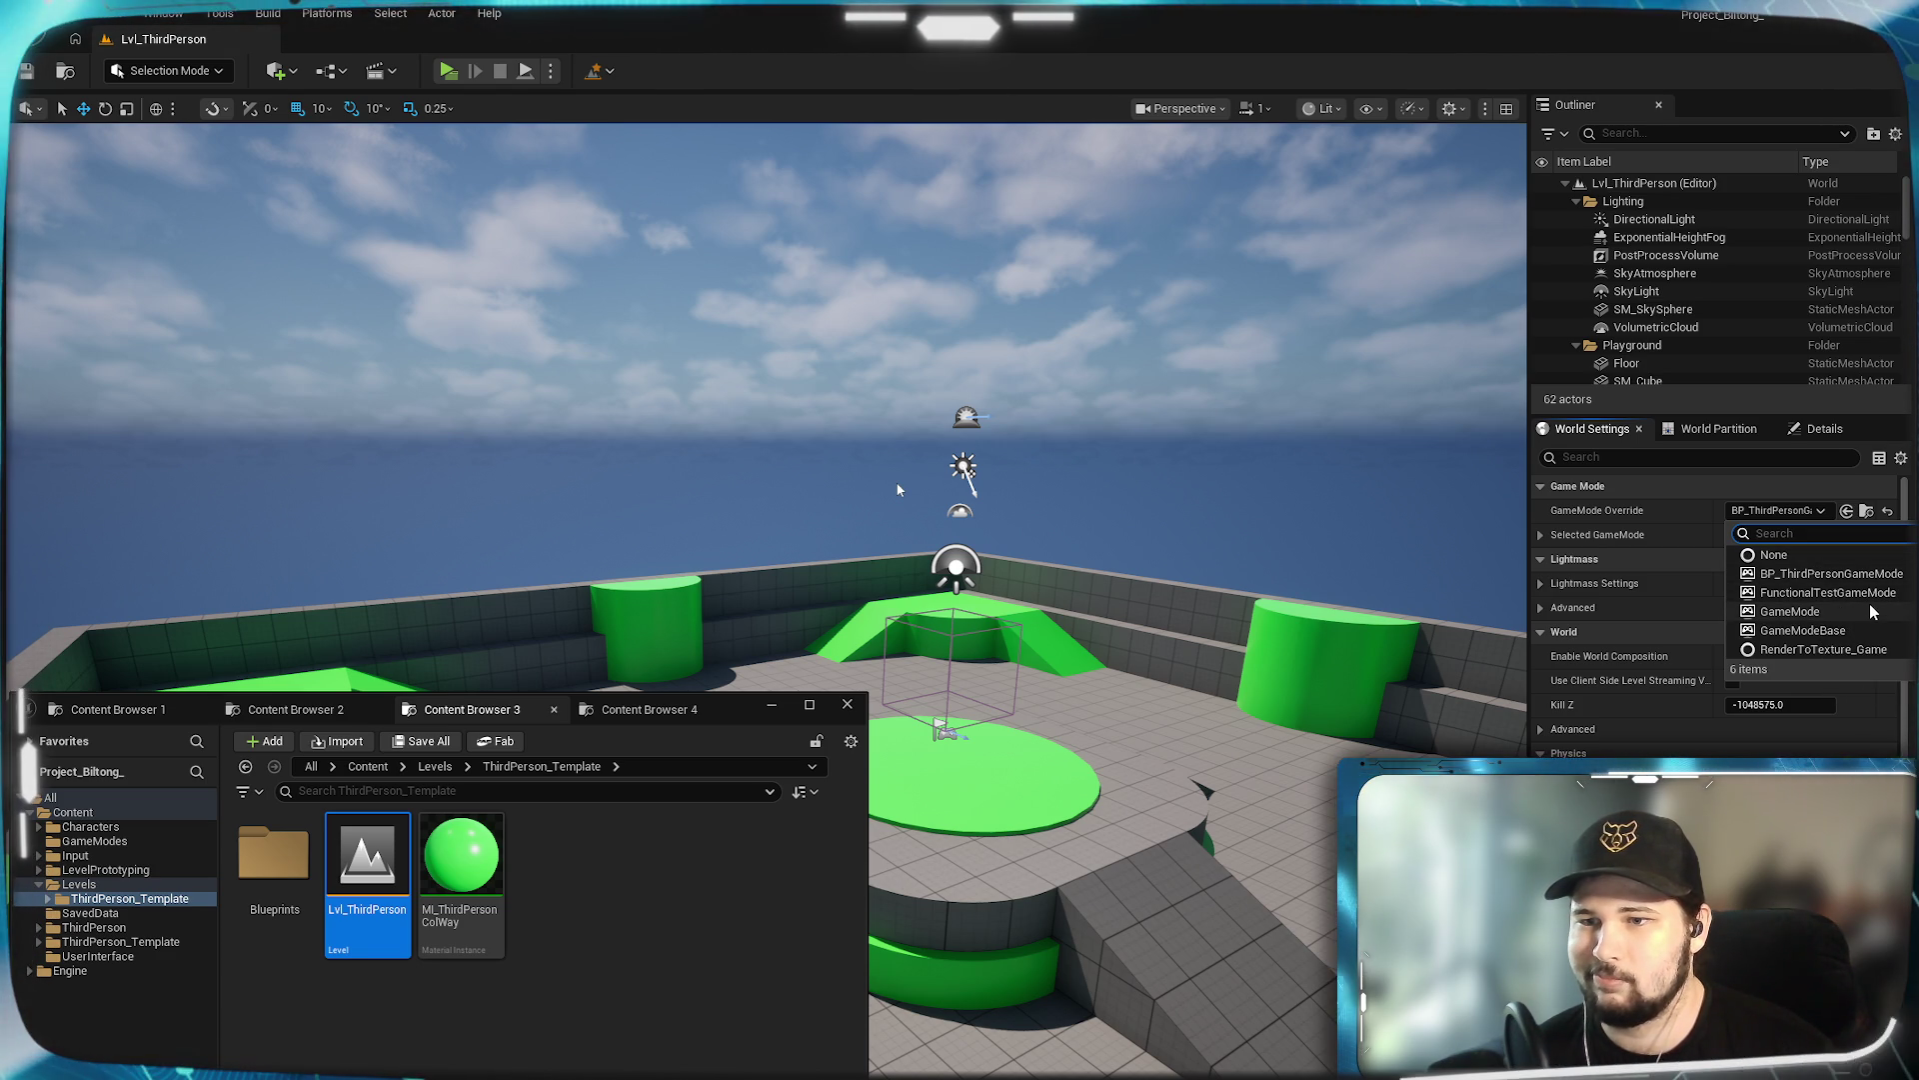
click(1831, 632)
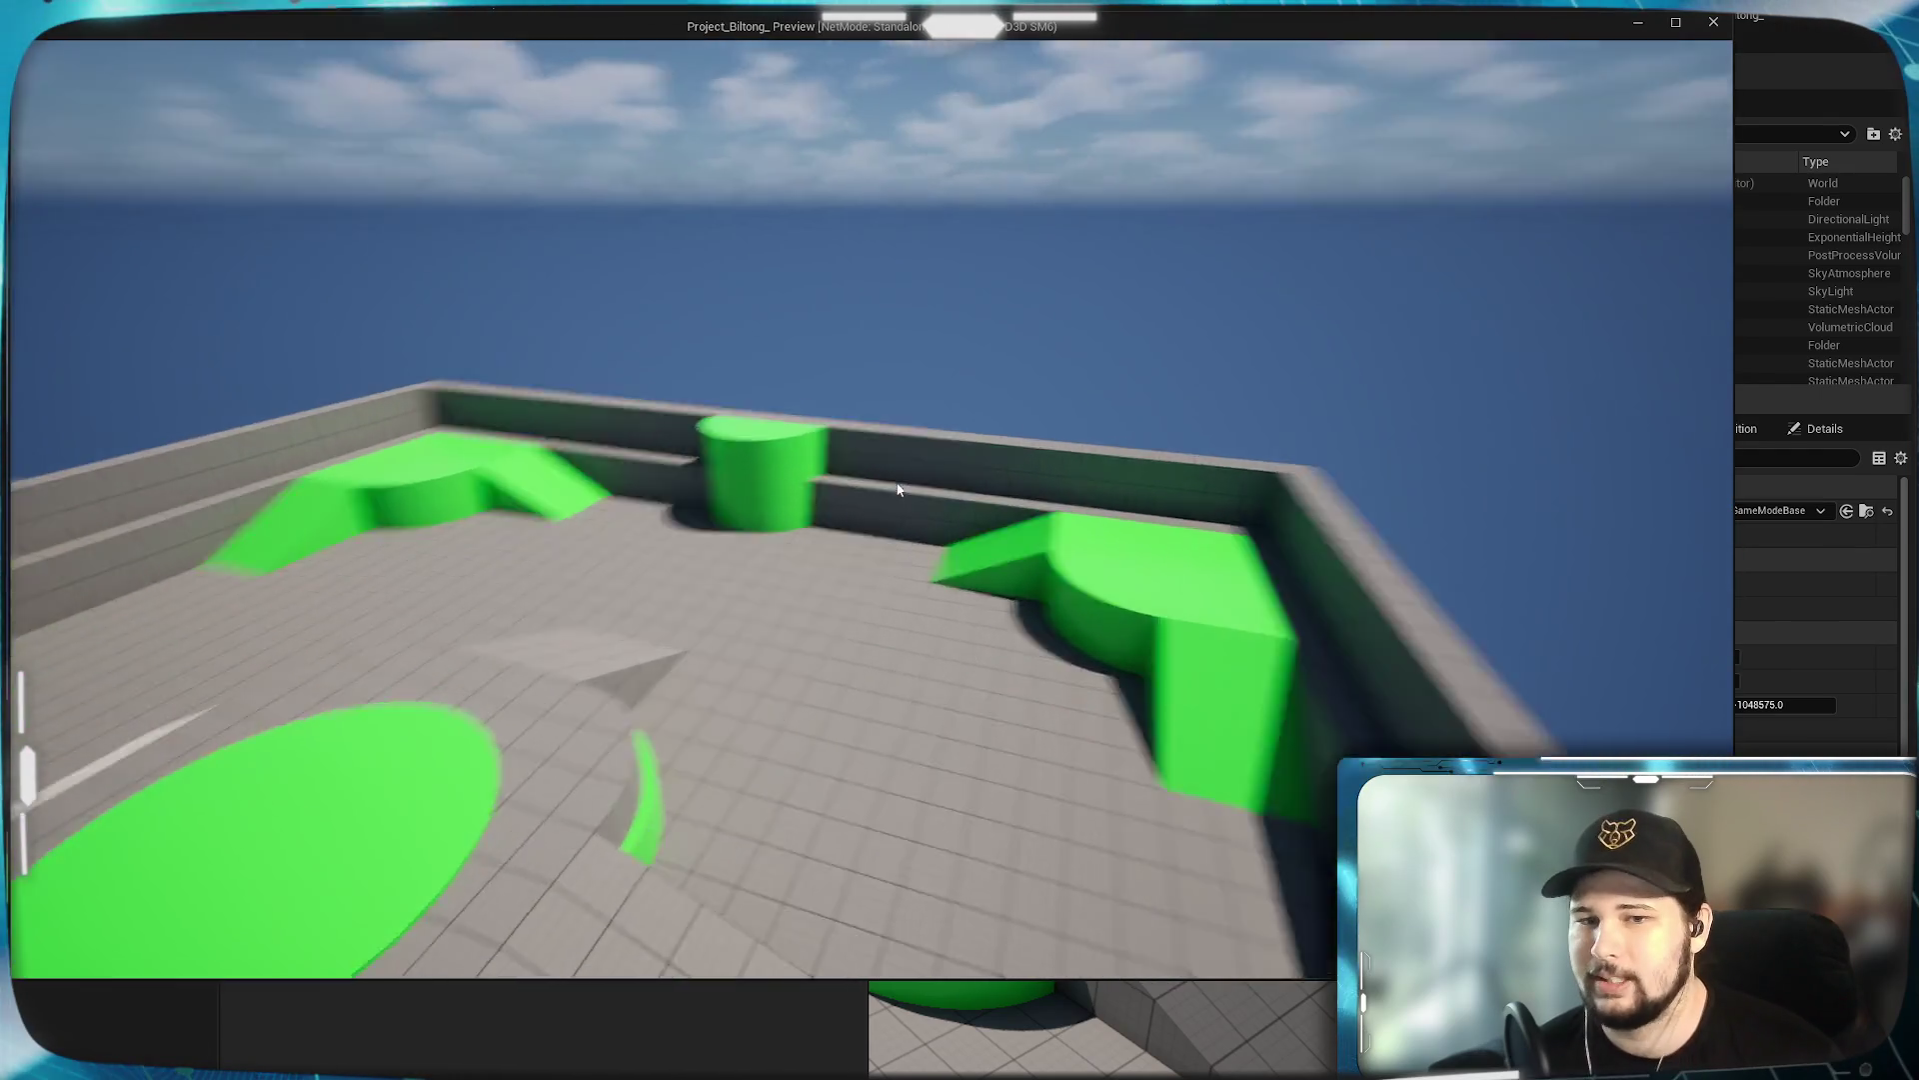
key(Escape)
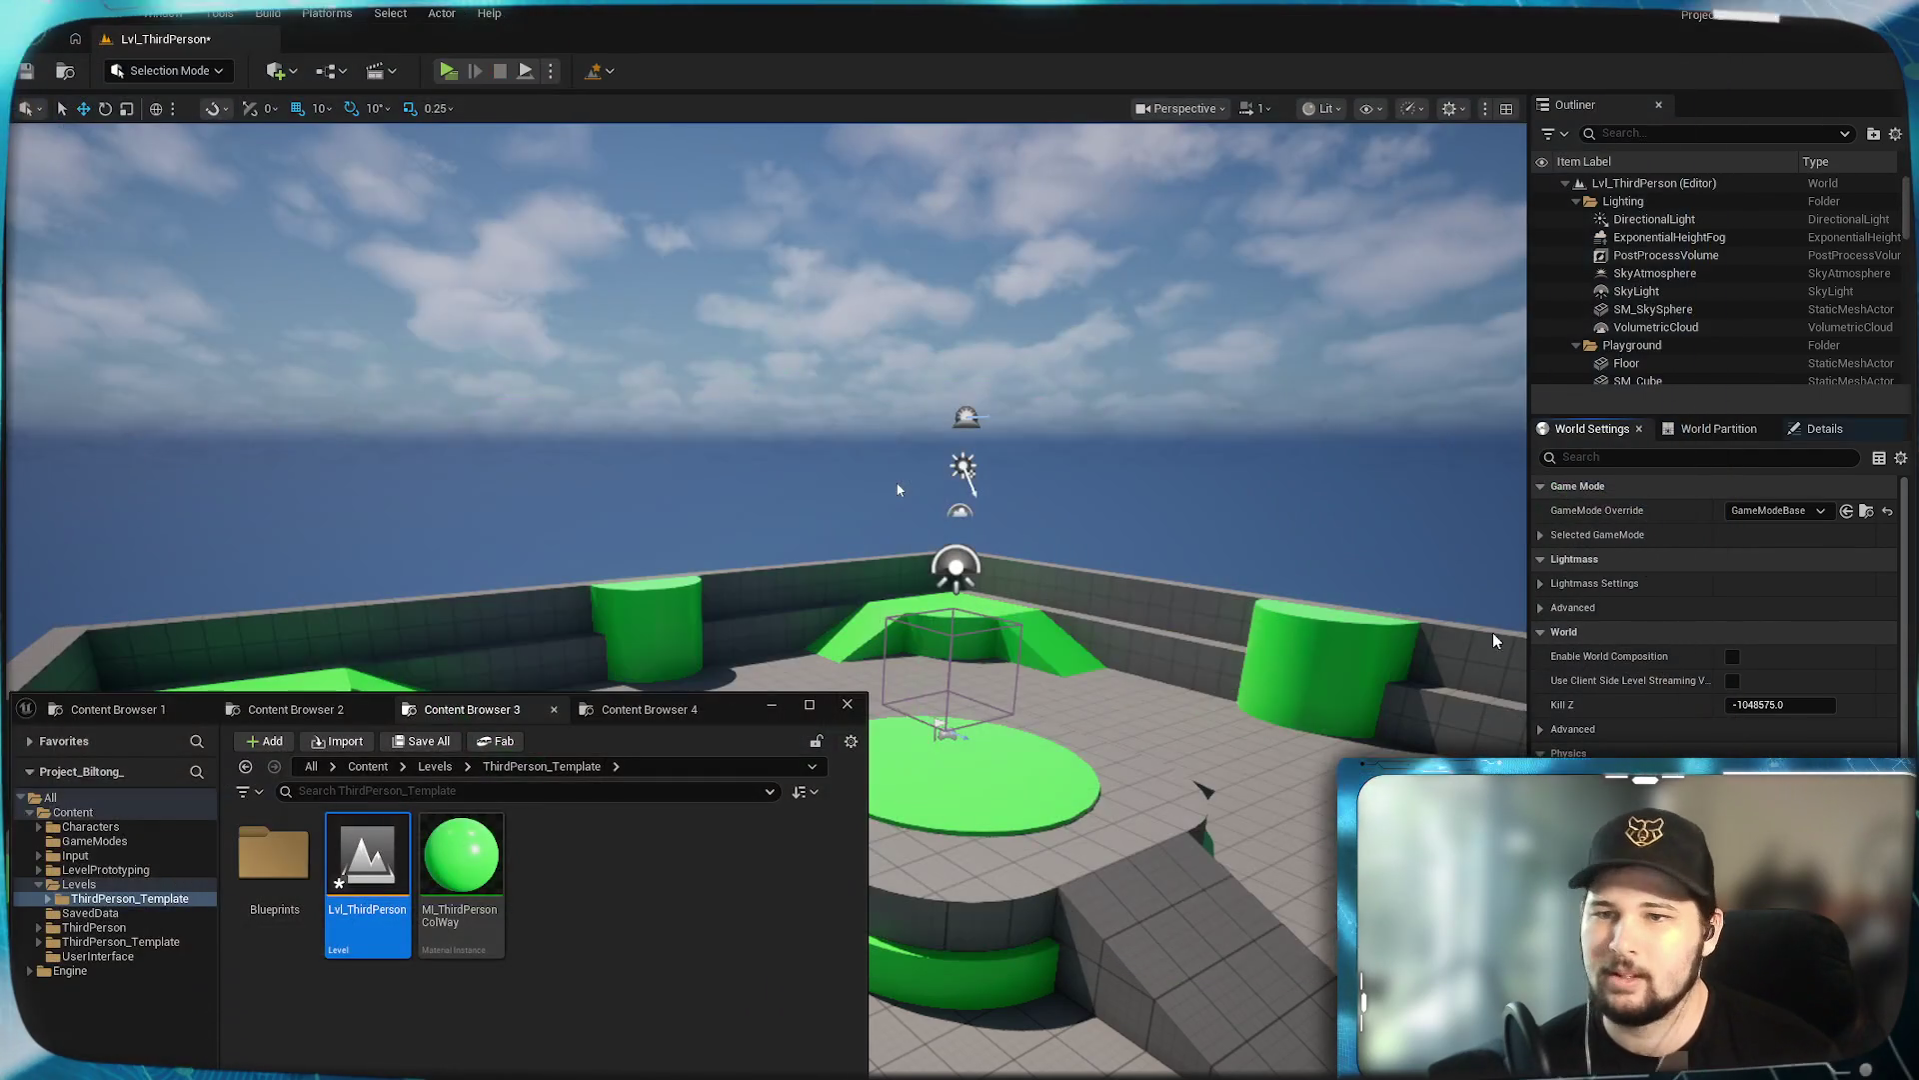
Restore GameMode Override to BP_ThirdPersonGameMode and save the level.
click(1768, 510)
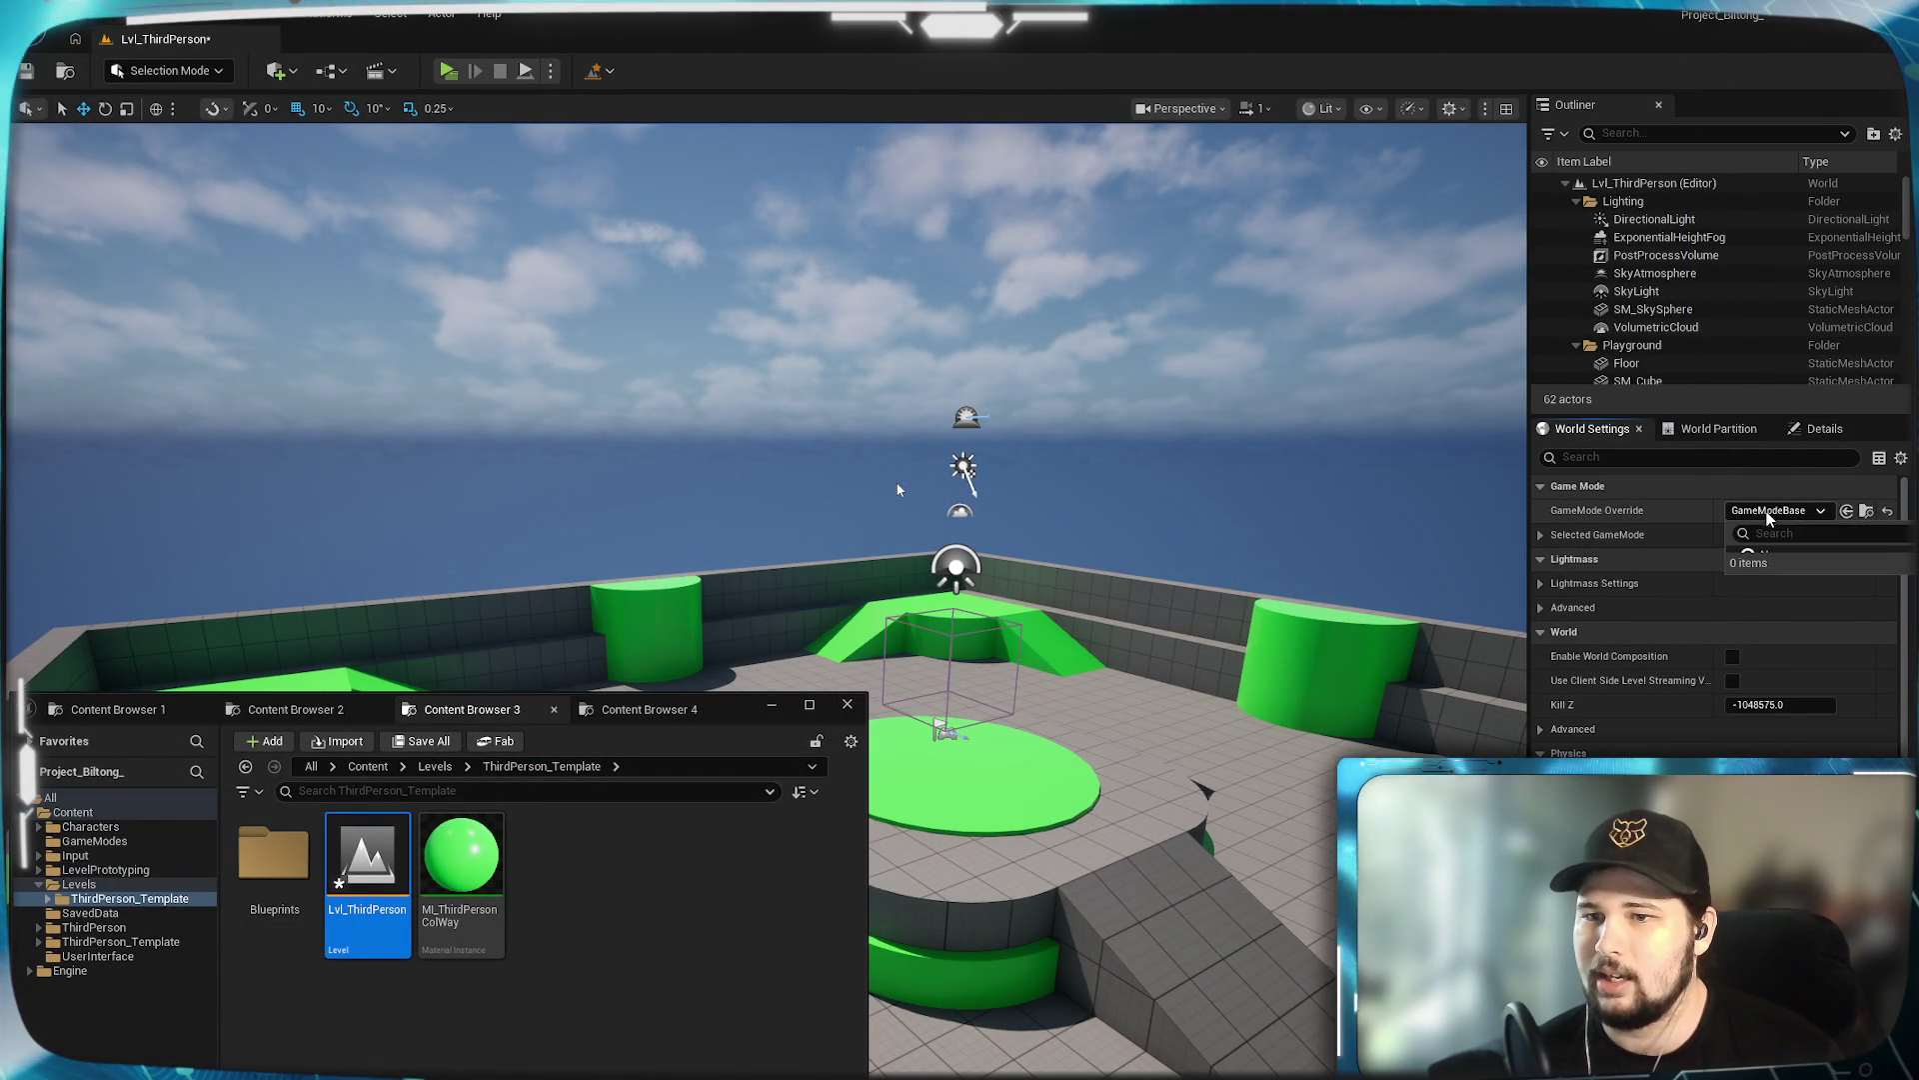
click(1840, 576)
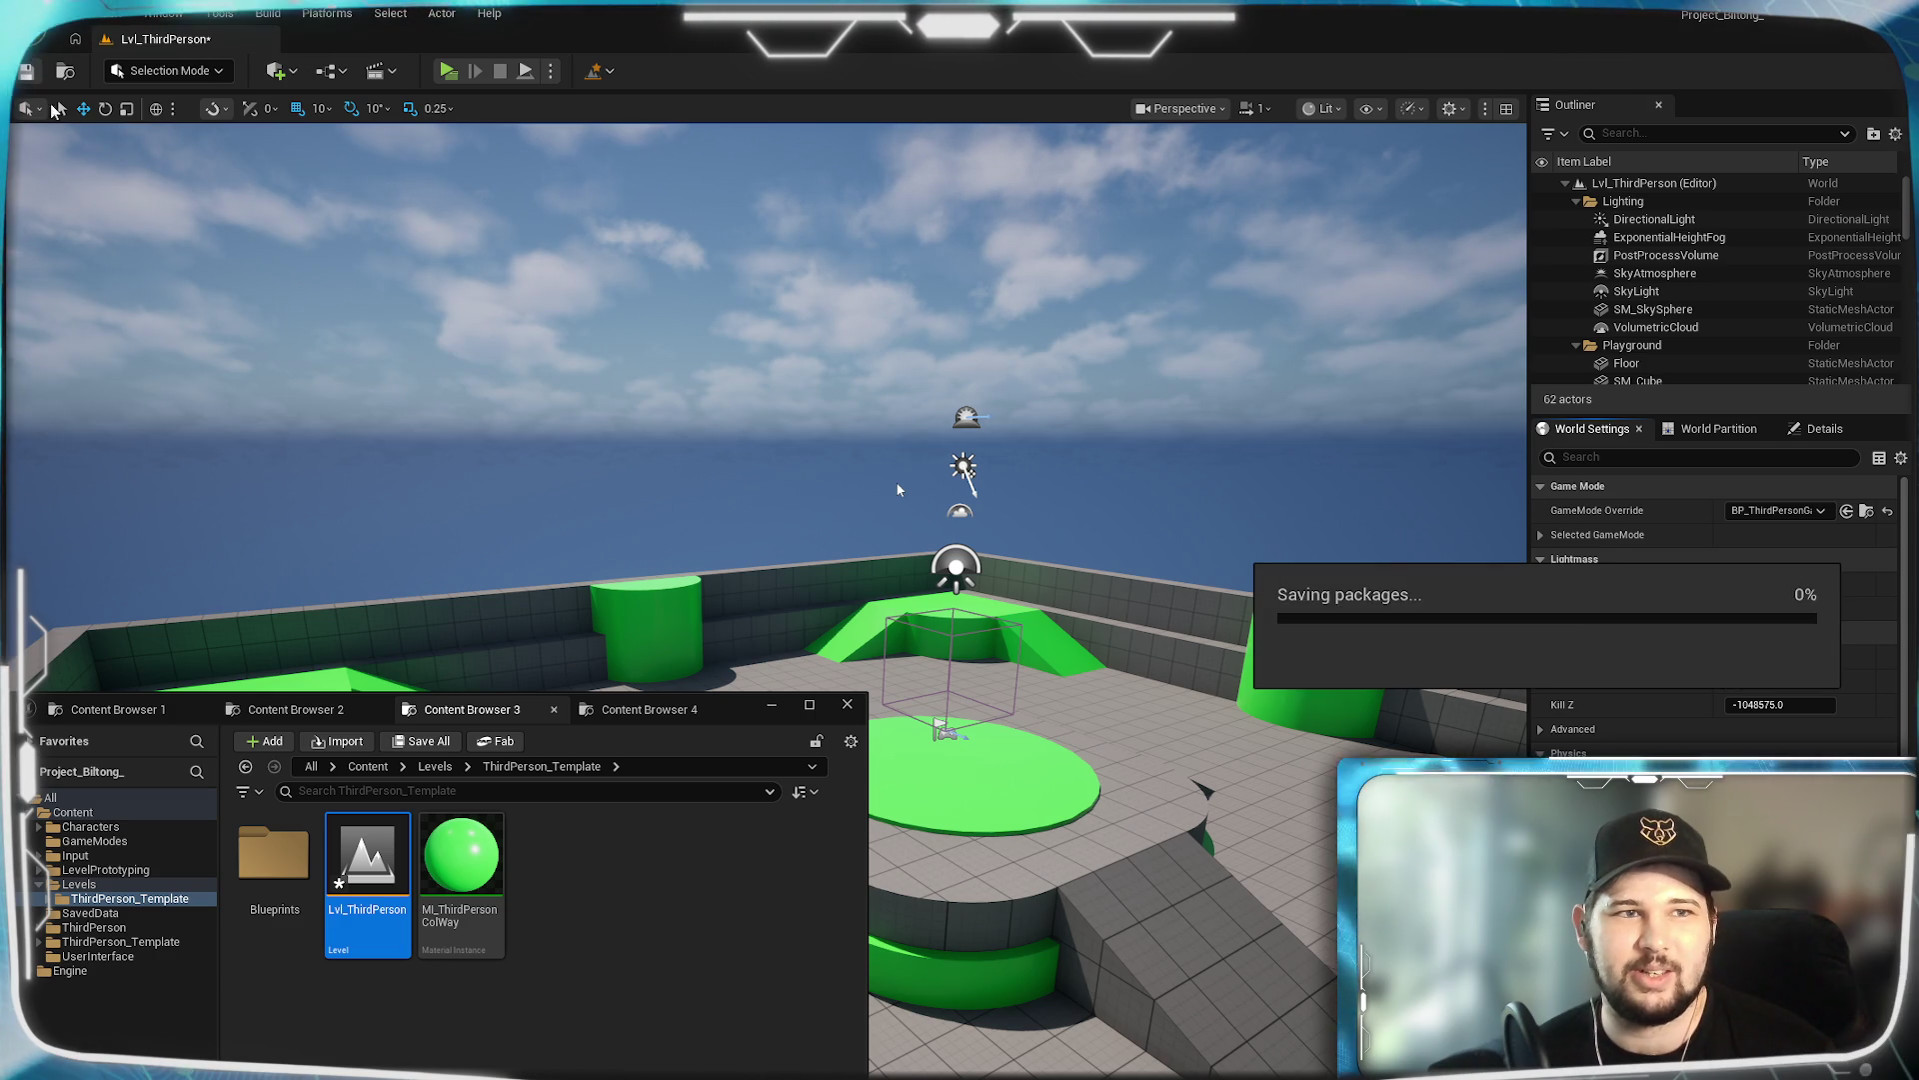
key(ctrl+s)
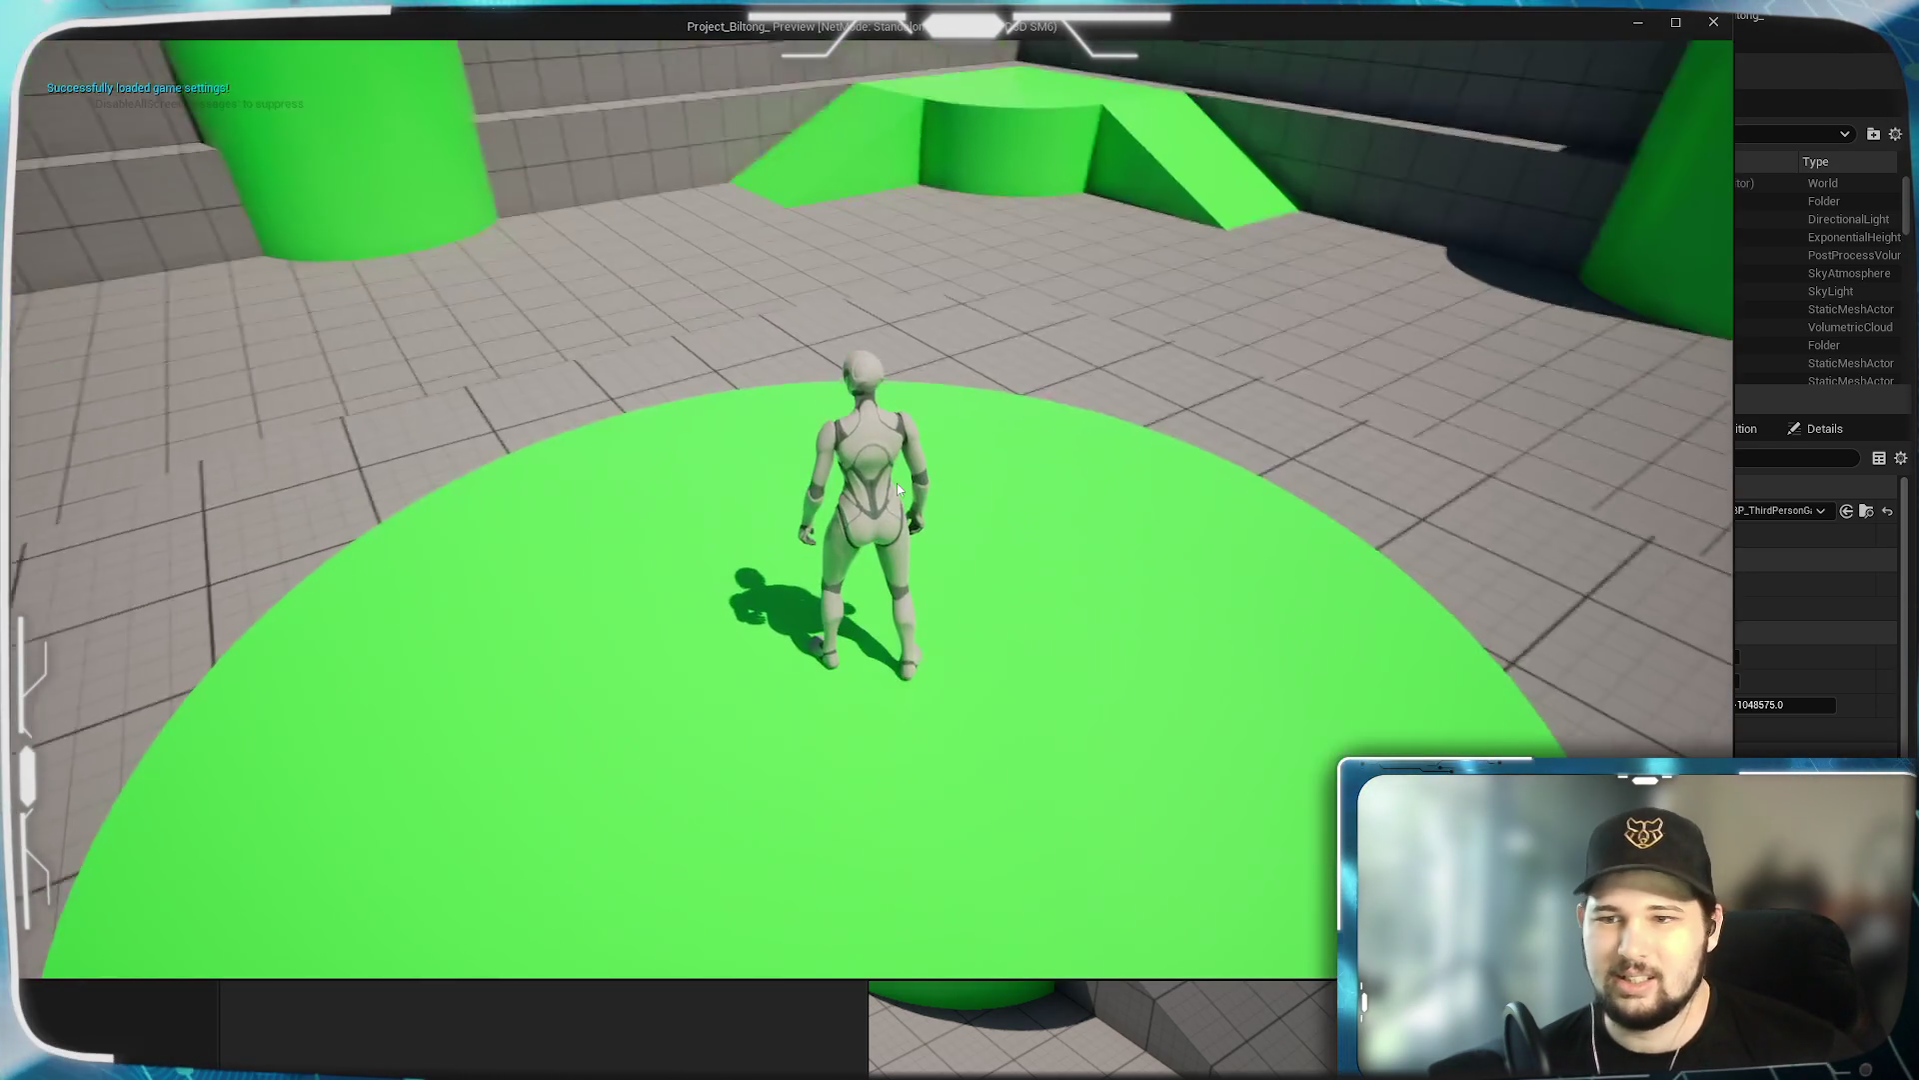
Play-test the level, running forward and jumping onto the raised platform, then stop.
key(w)
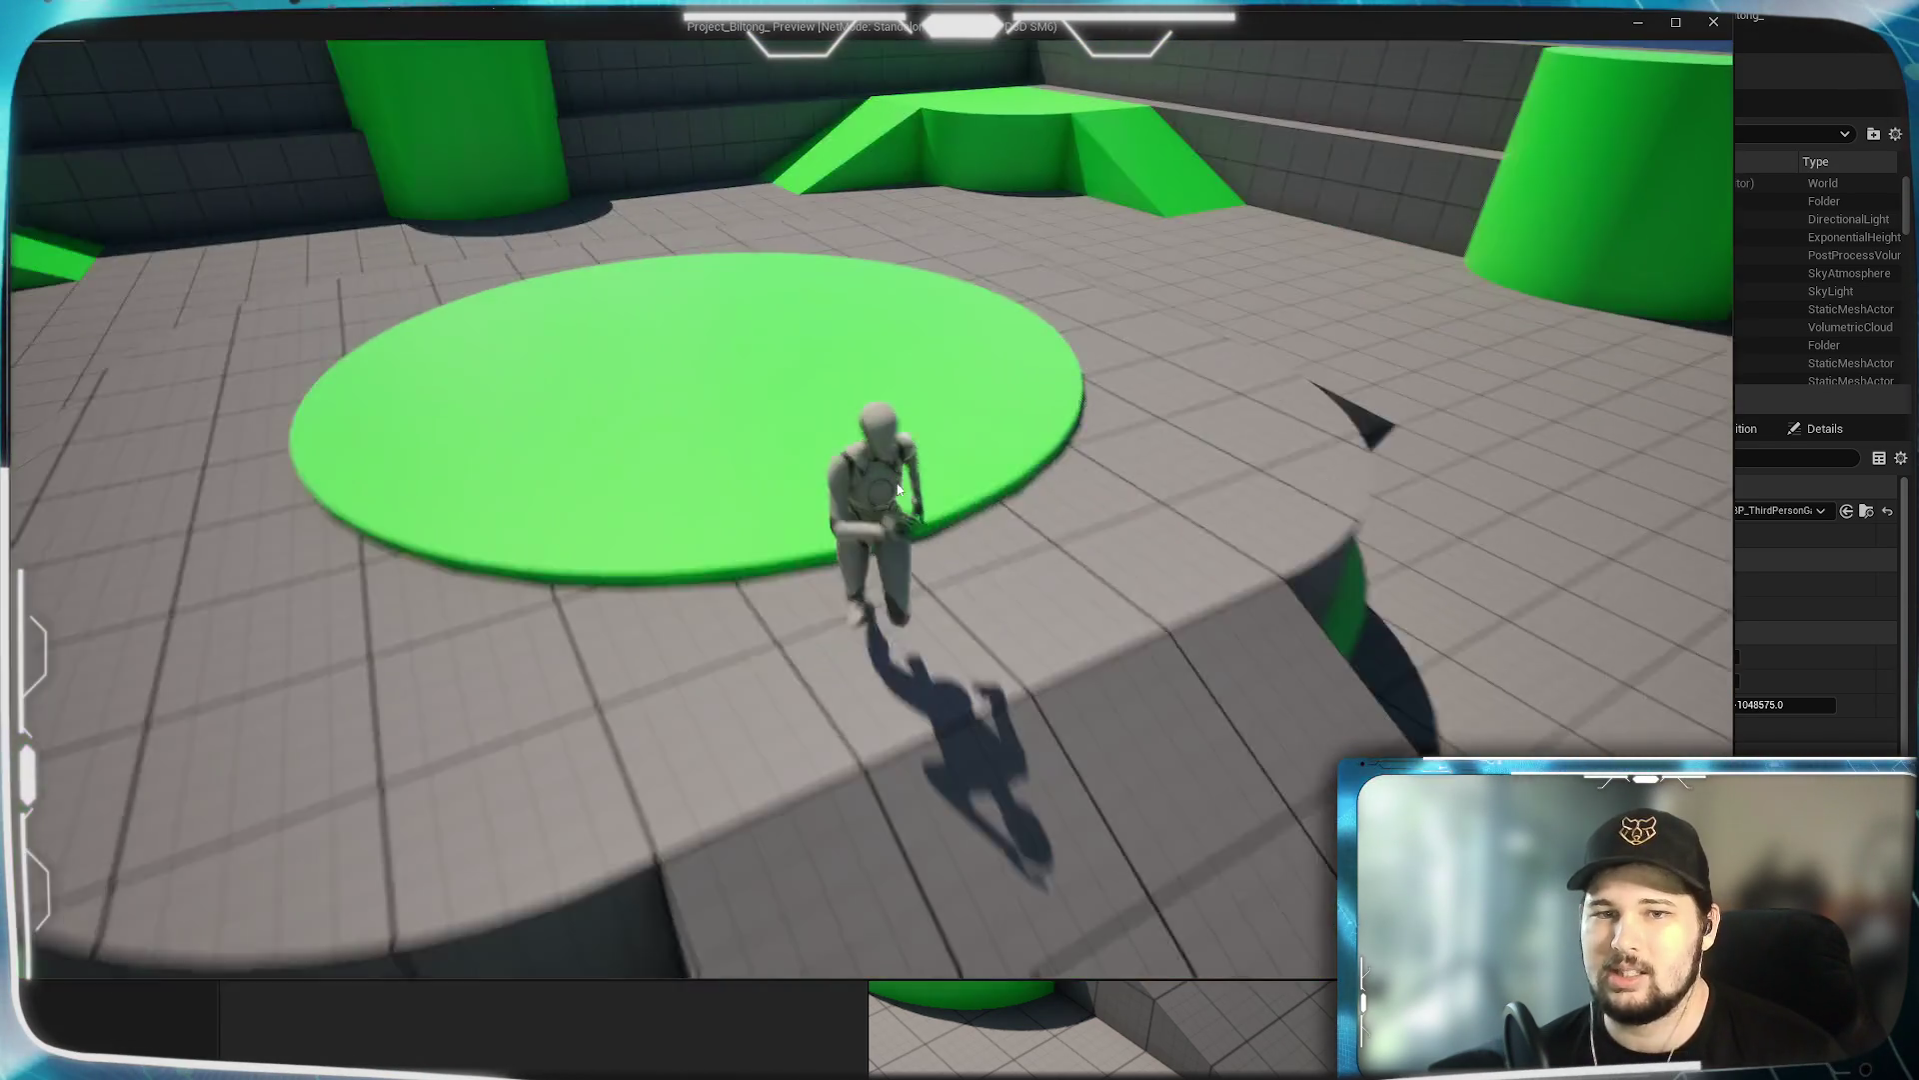
key(space)
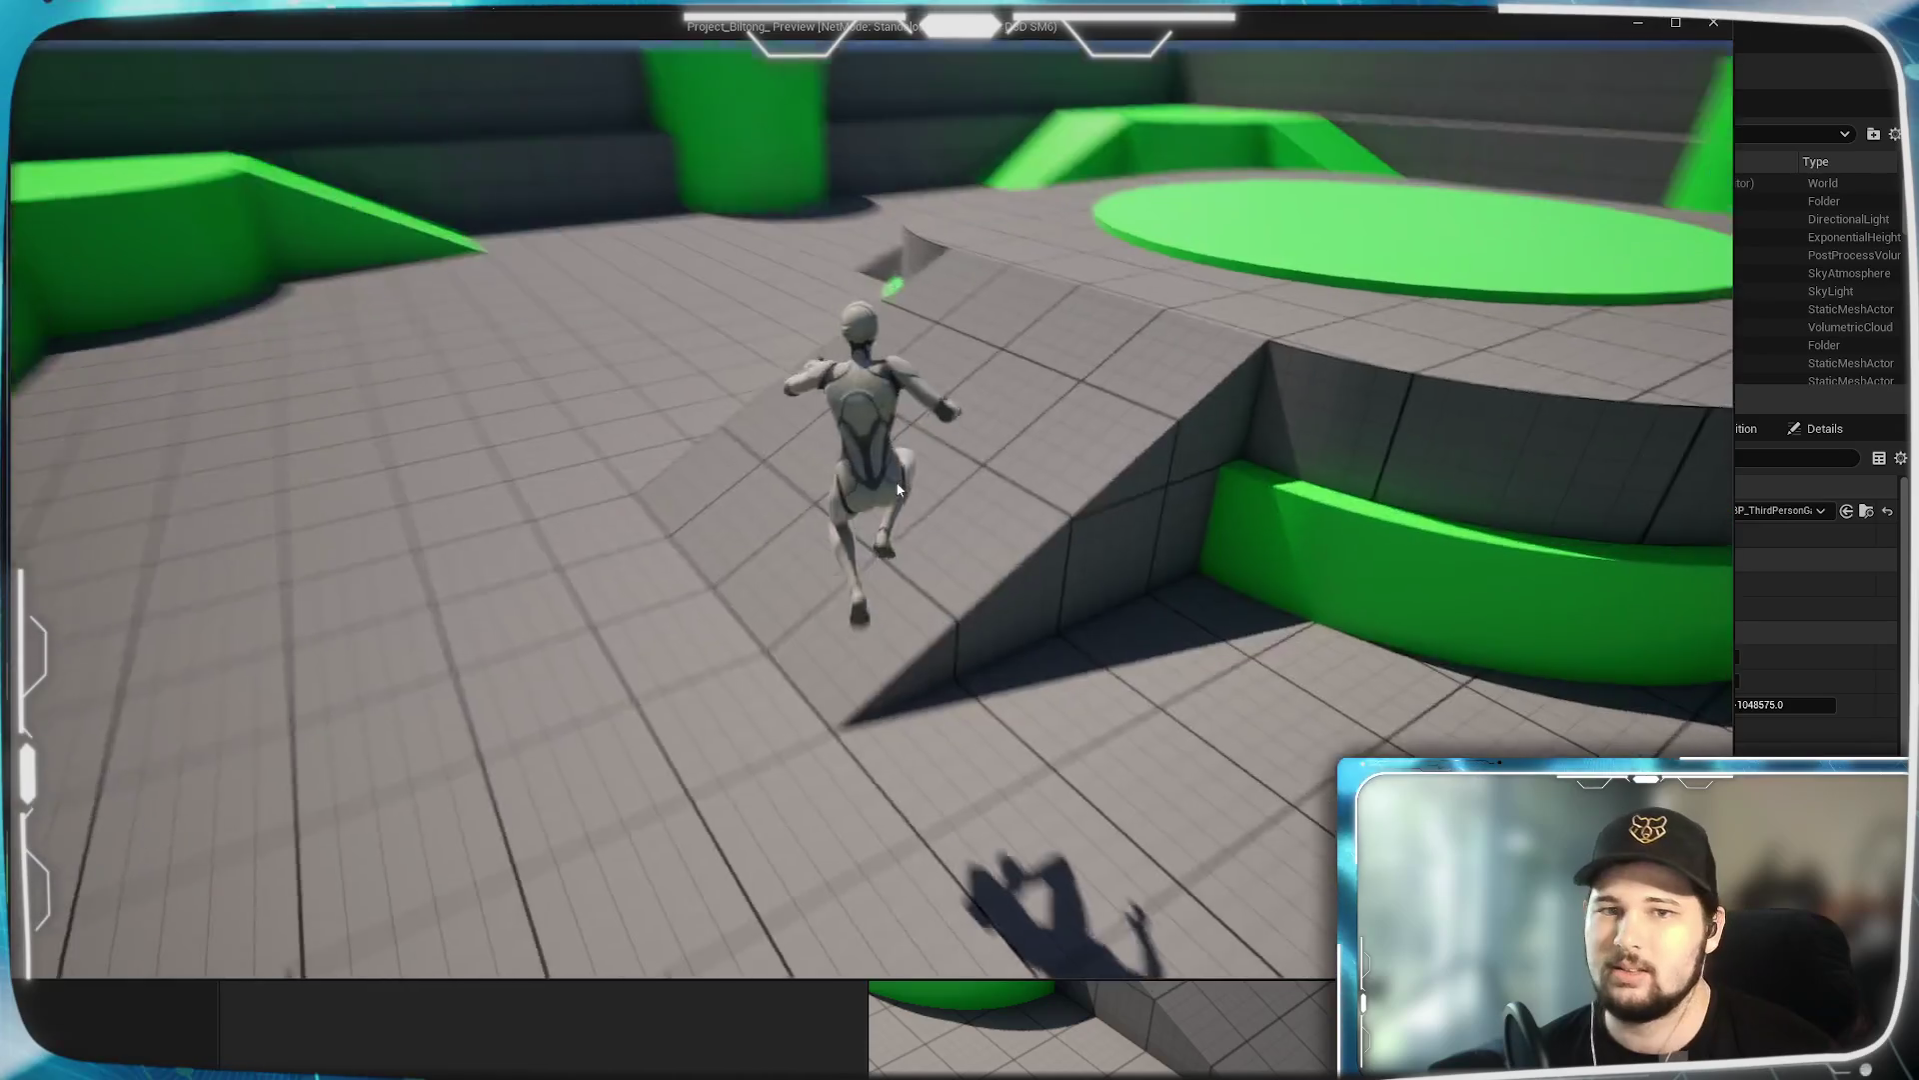
key(alt+Tab)
key(Escape)
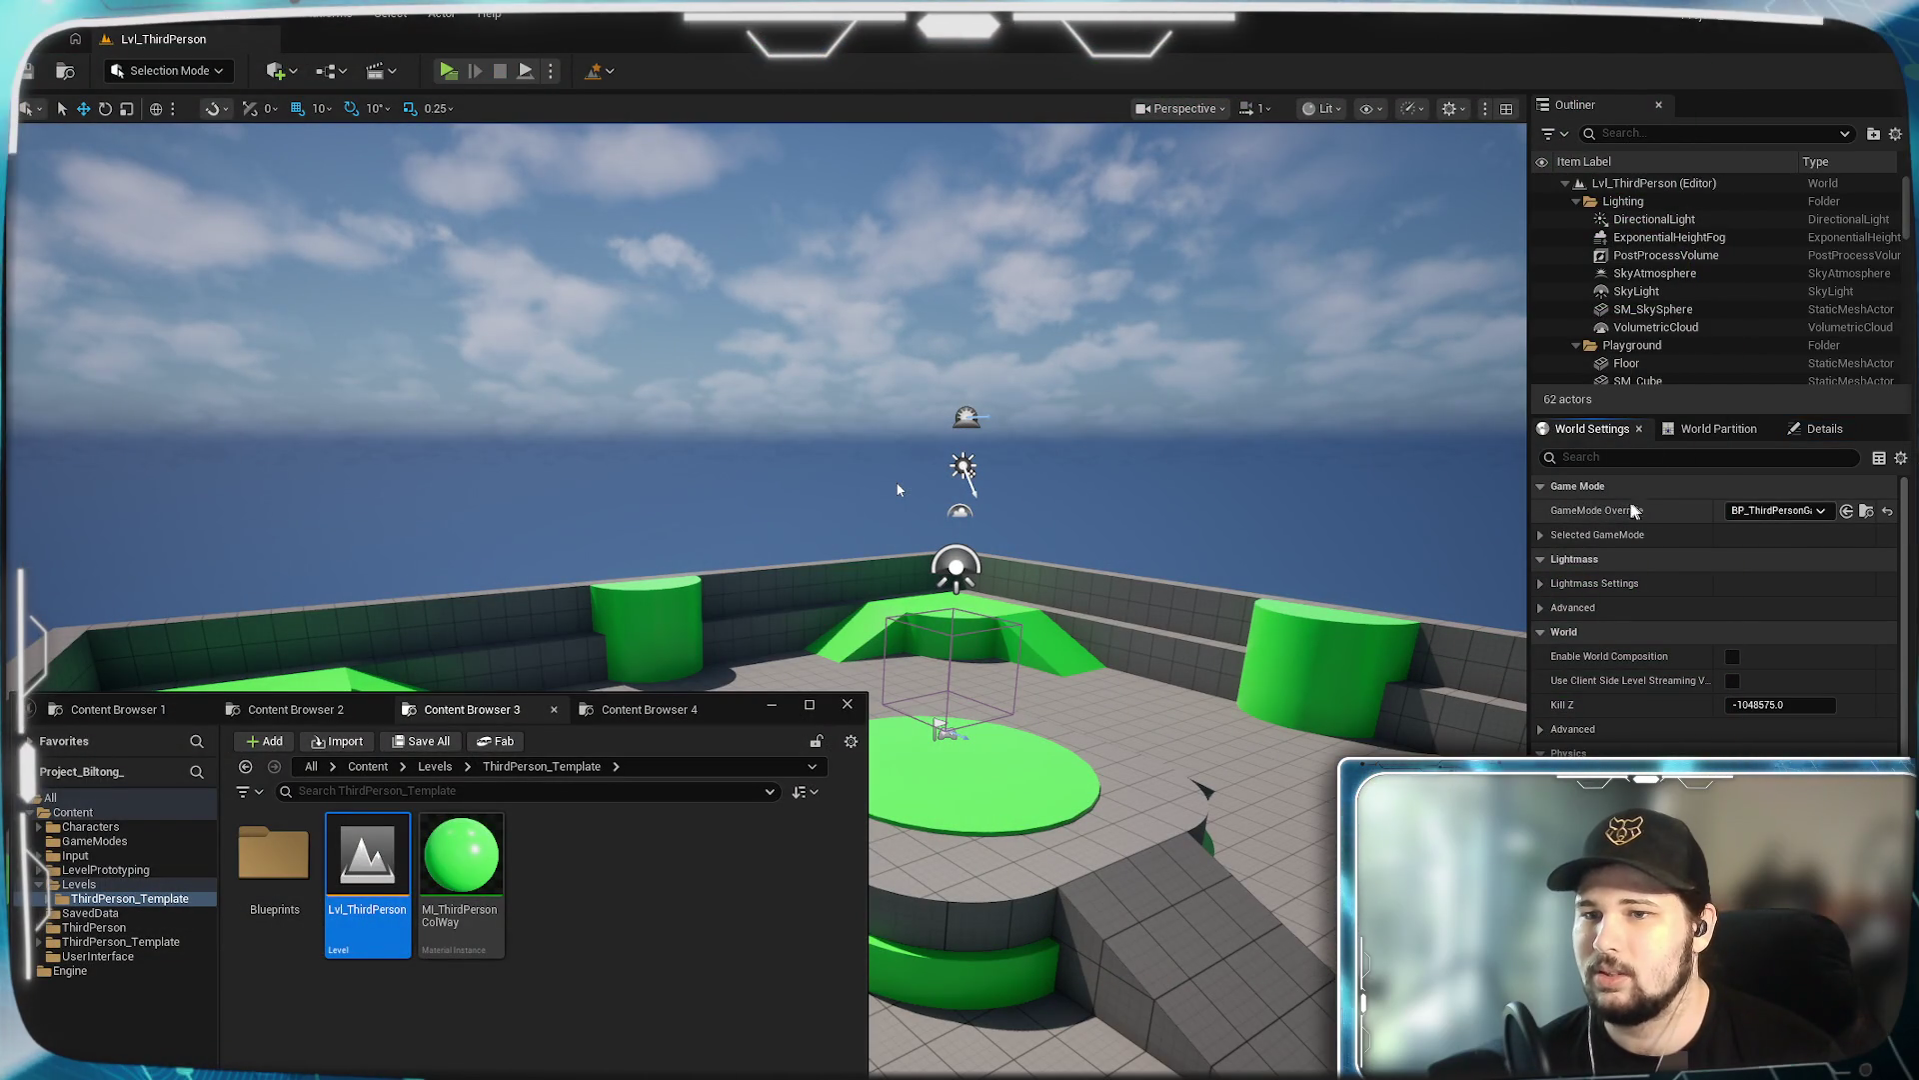
Recheck the GameMode Override choices without changing them and open the Play modes menu.
click(1786, 512)
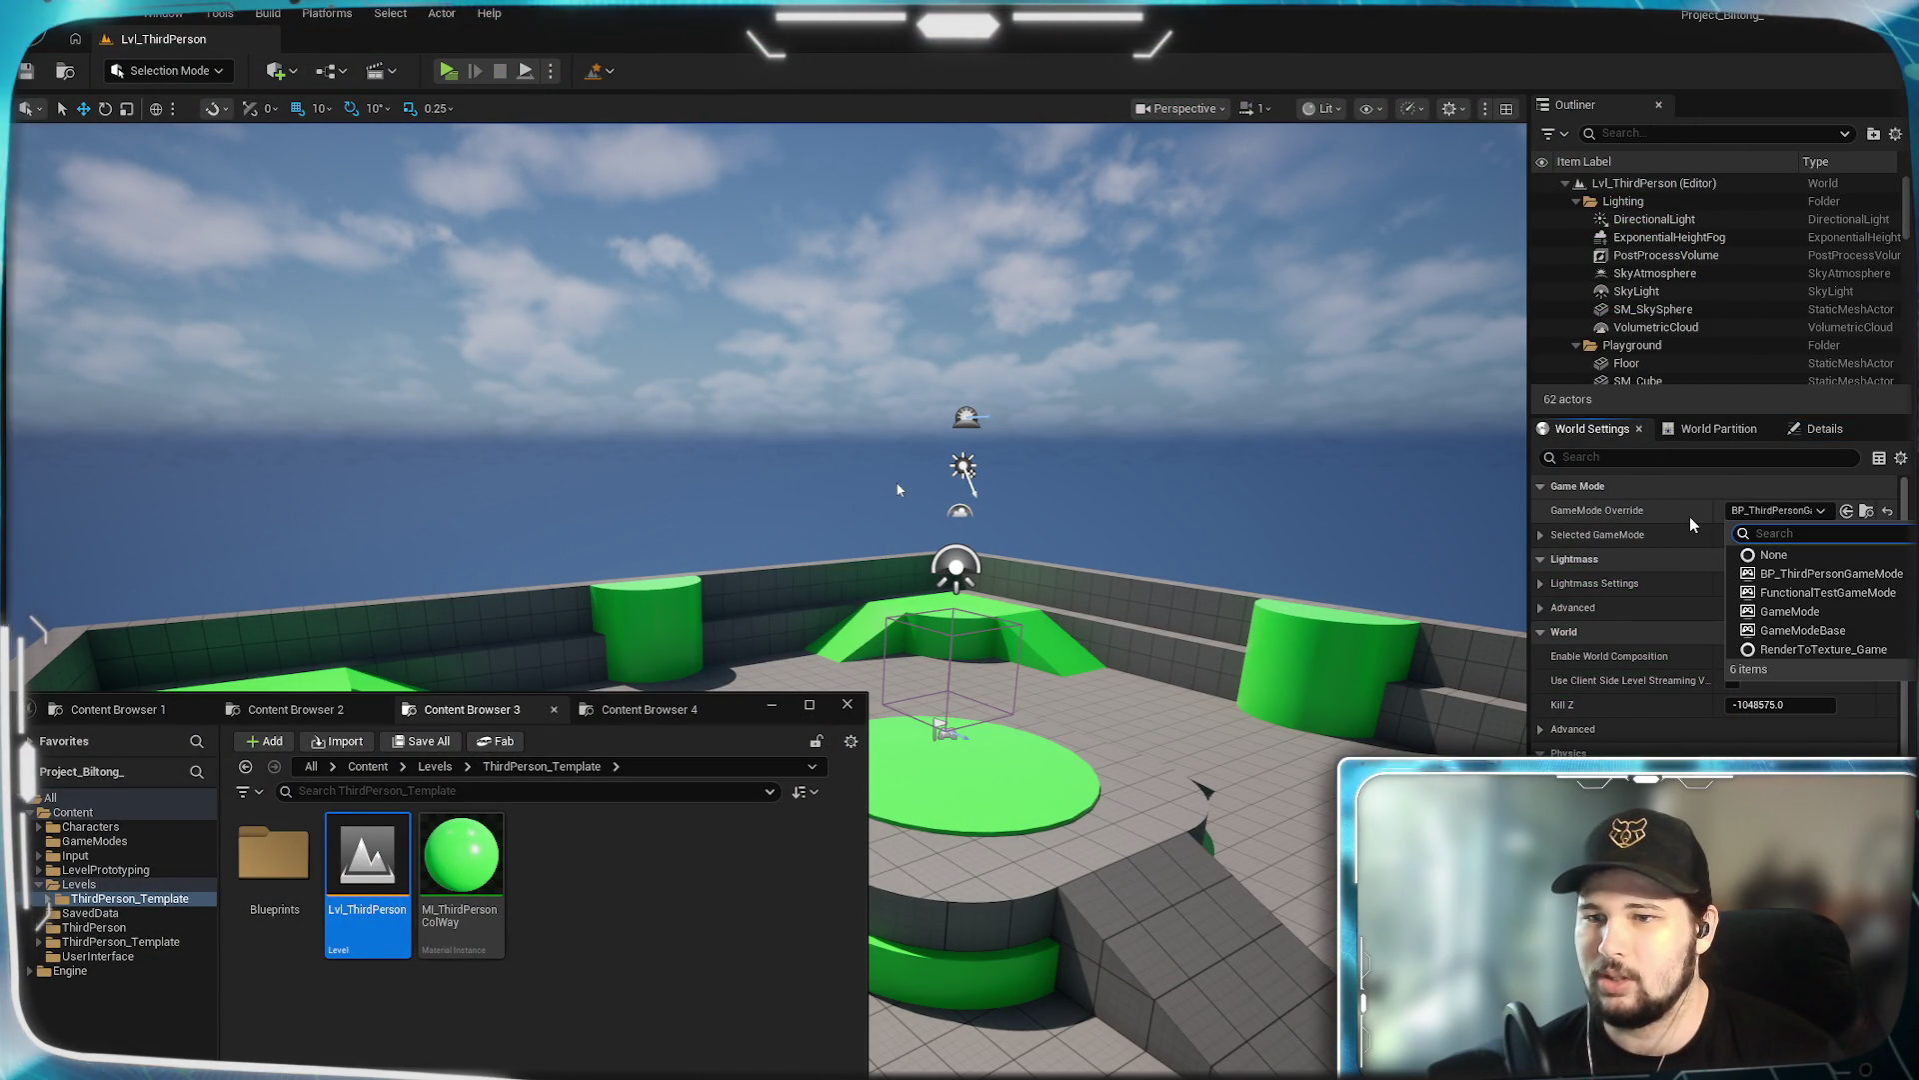
click(1796, 509)
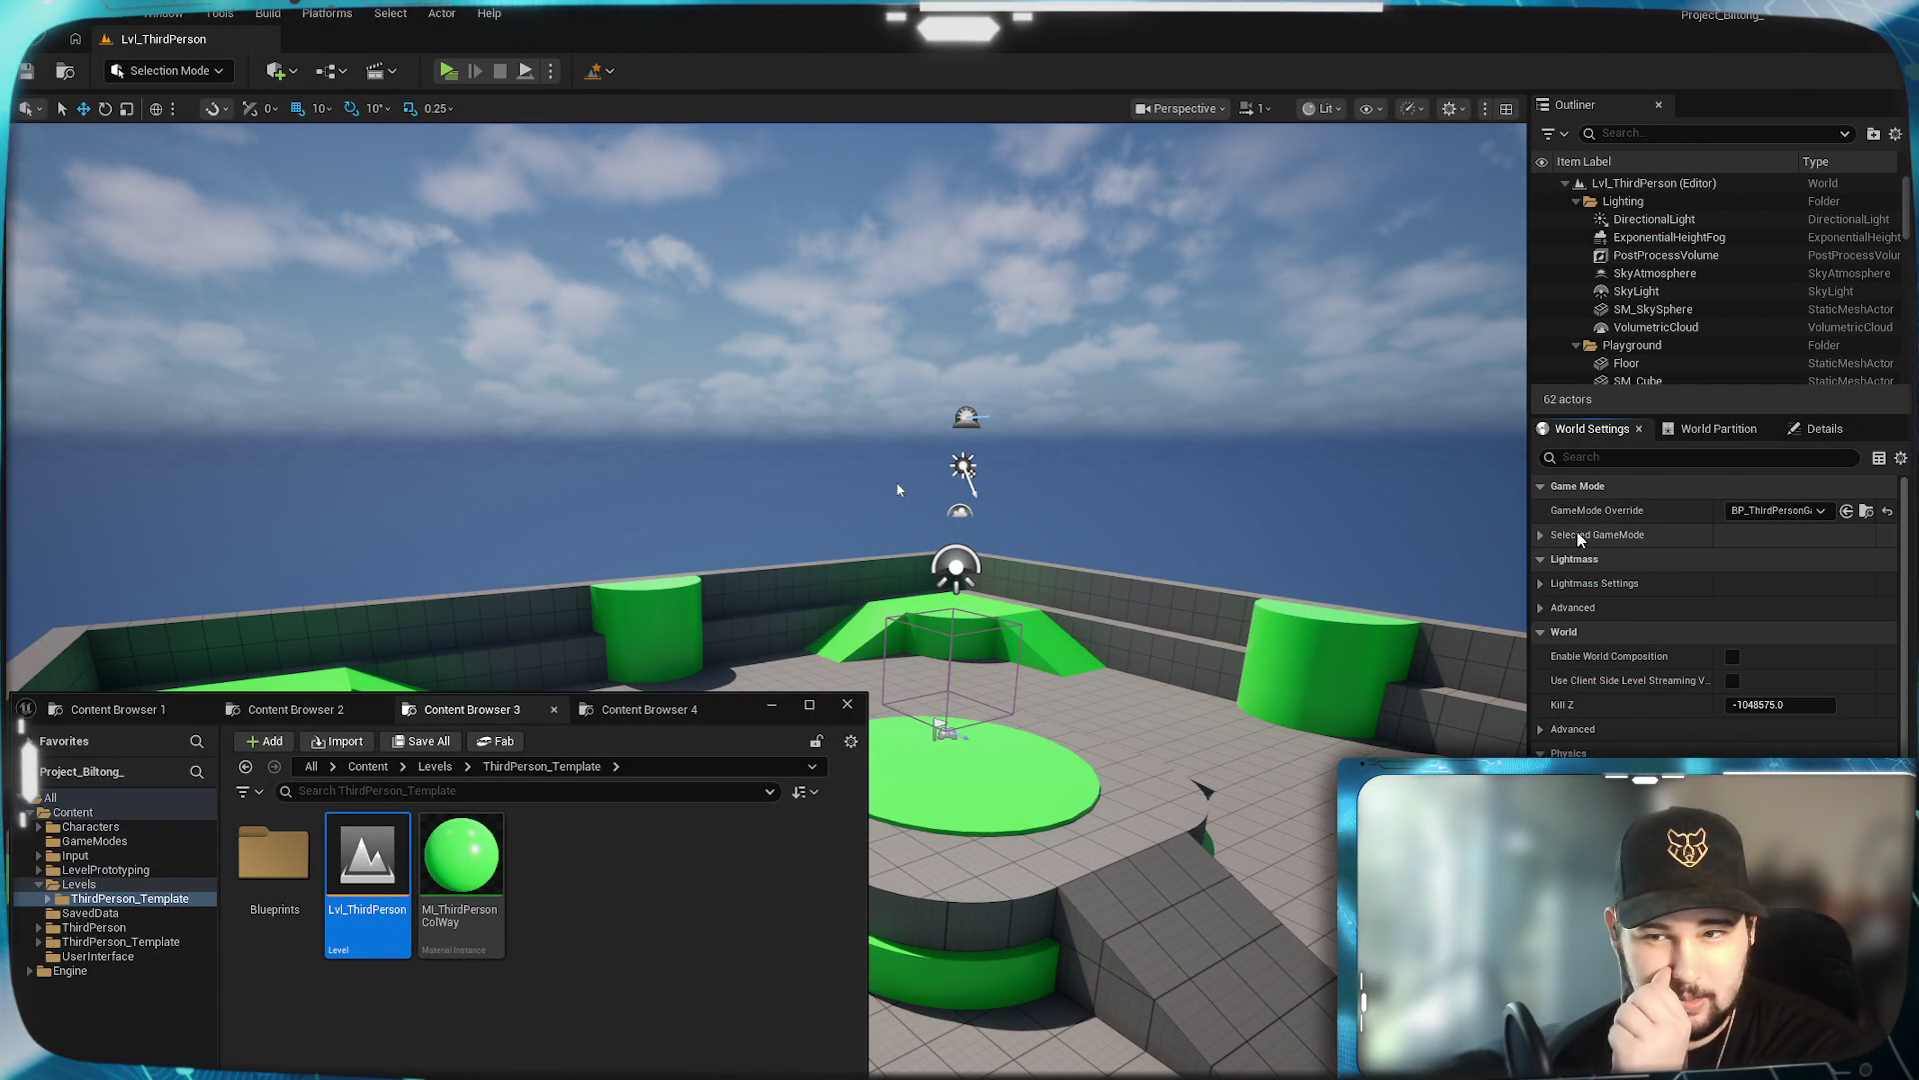
click(556, 72)
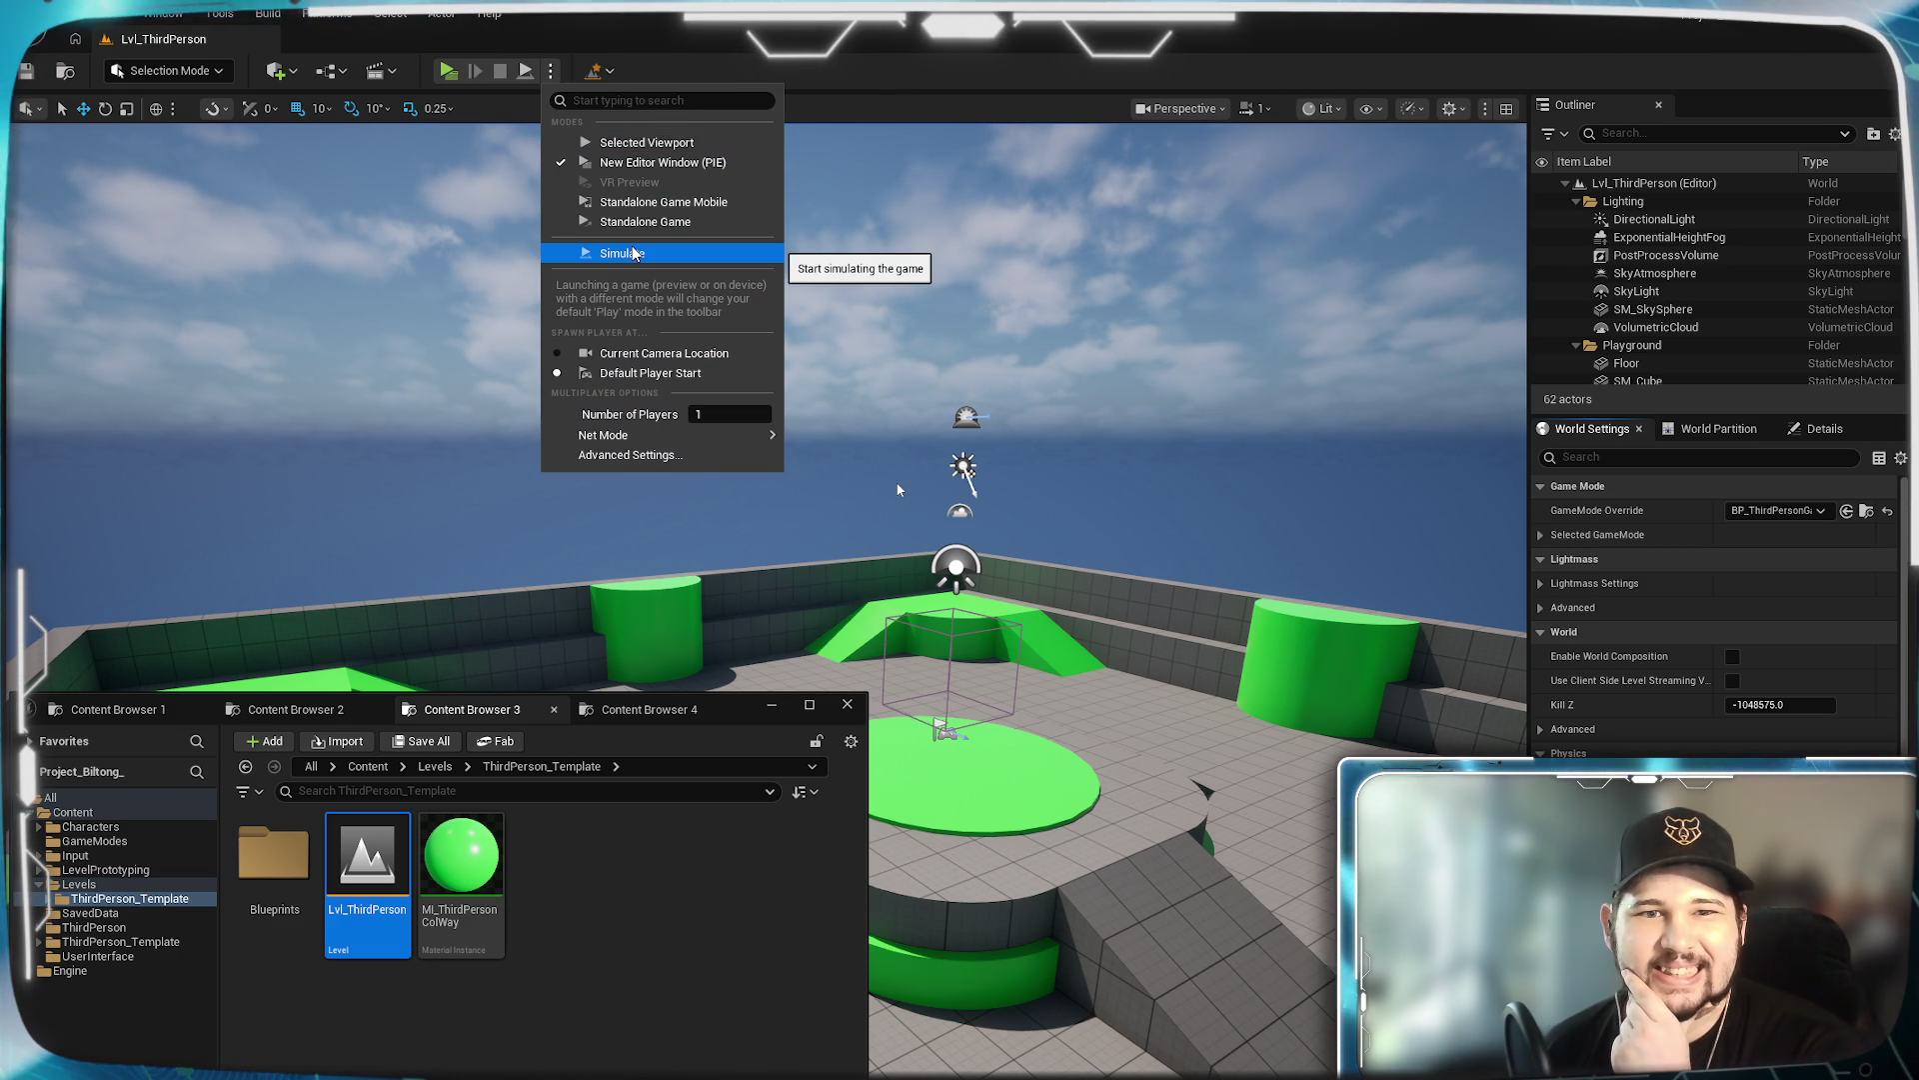
Simulate the level, look around the scene, and stop the simulation.
click(603, 254)
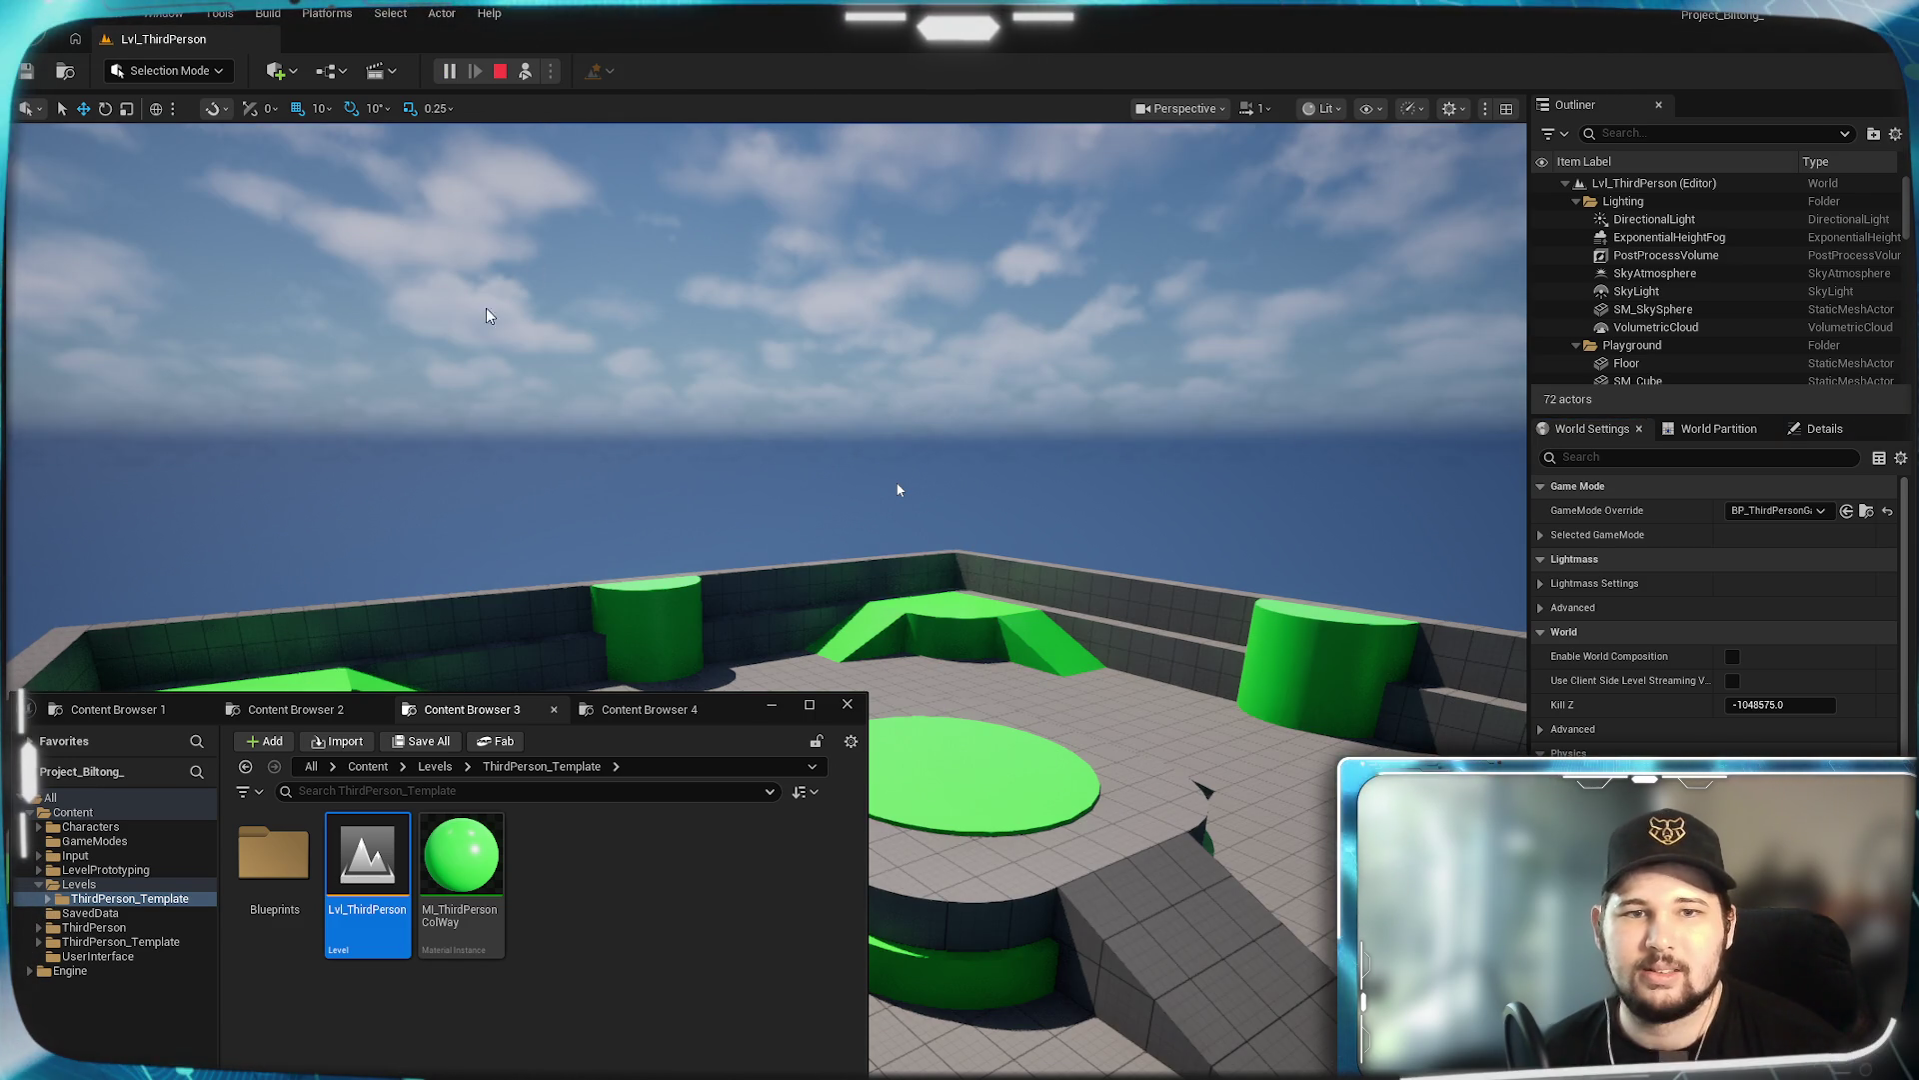
right_click(597, 254)
click(609, 350)
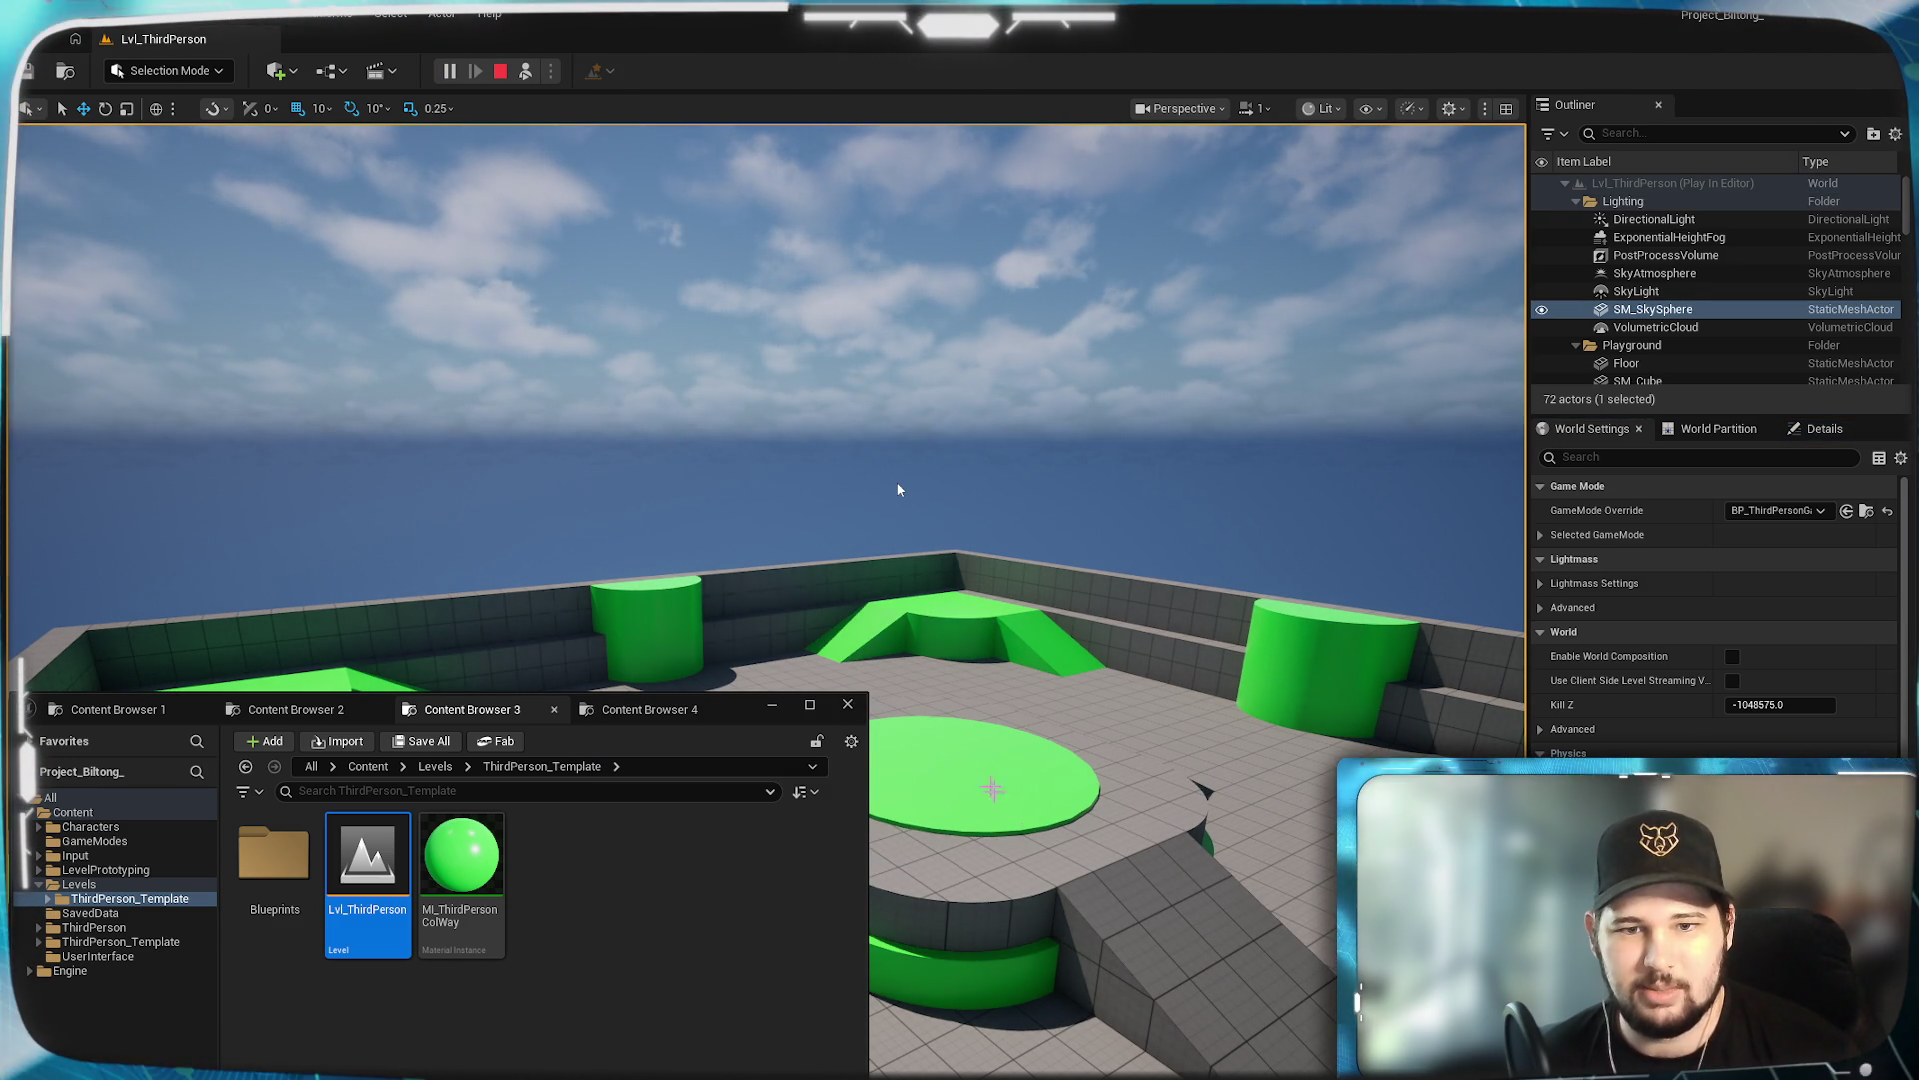
drag(898, 490, 898, 489)
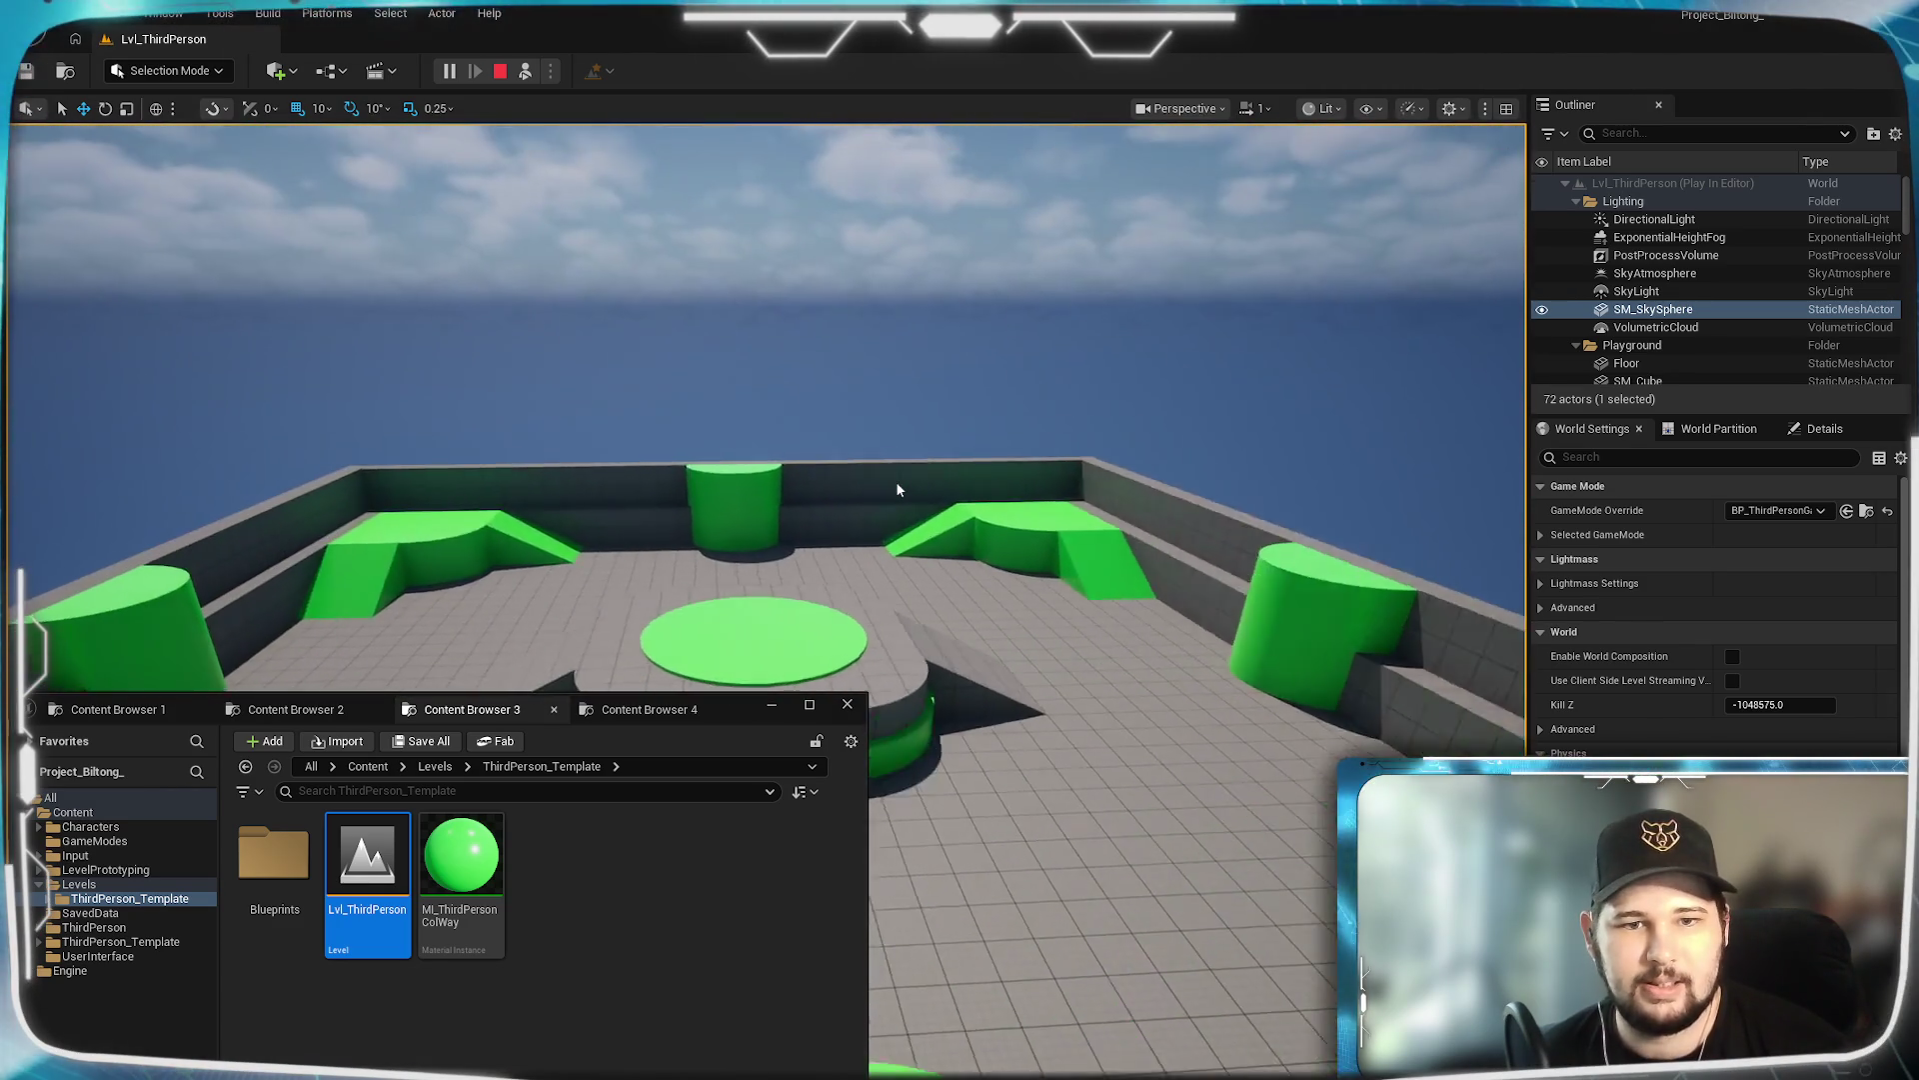
click(898, 490)
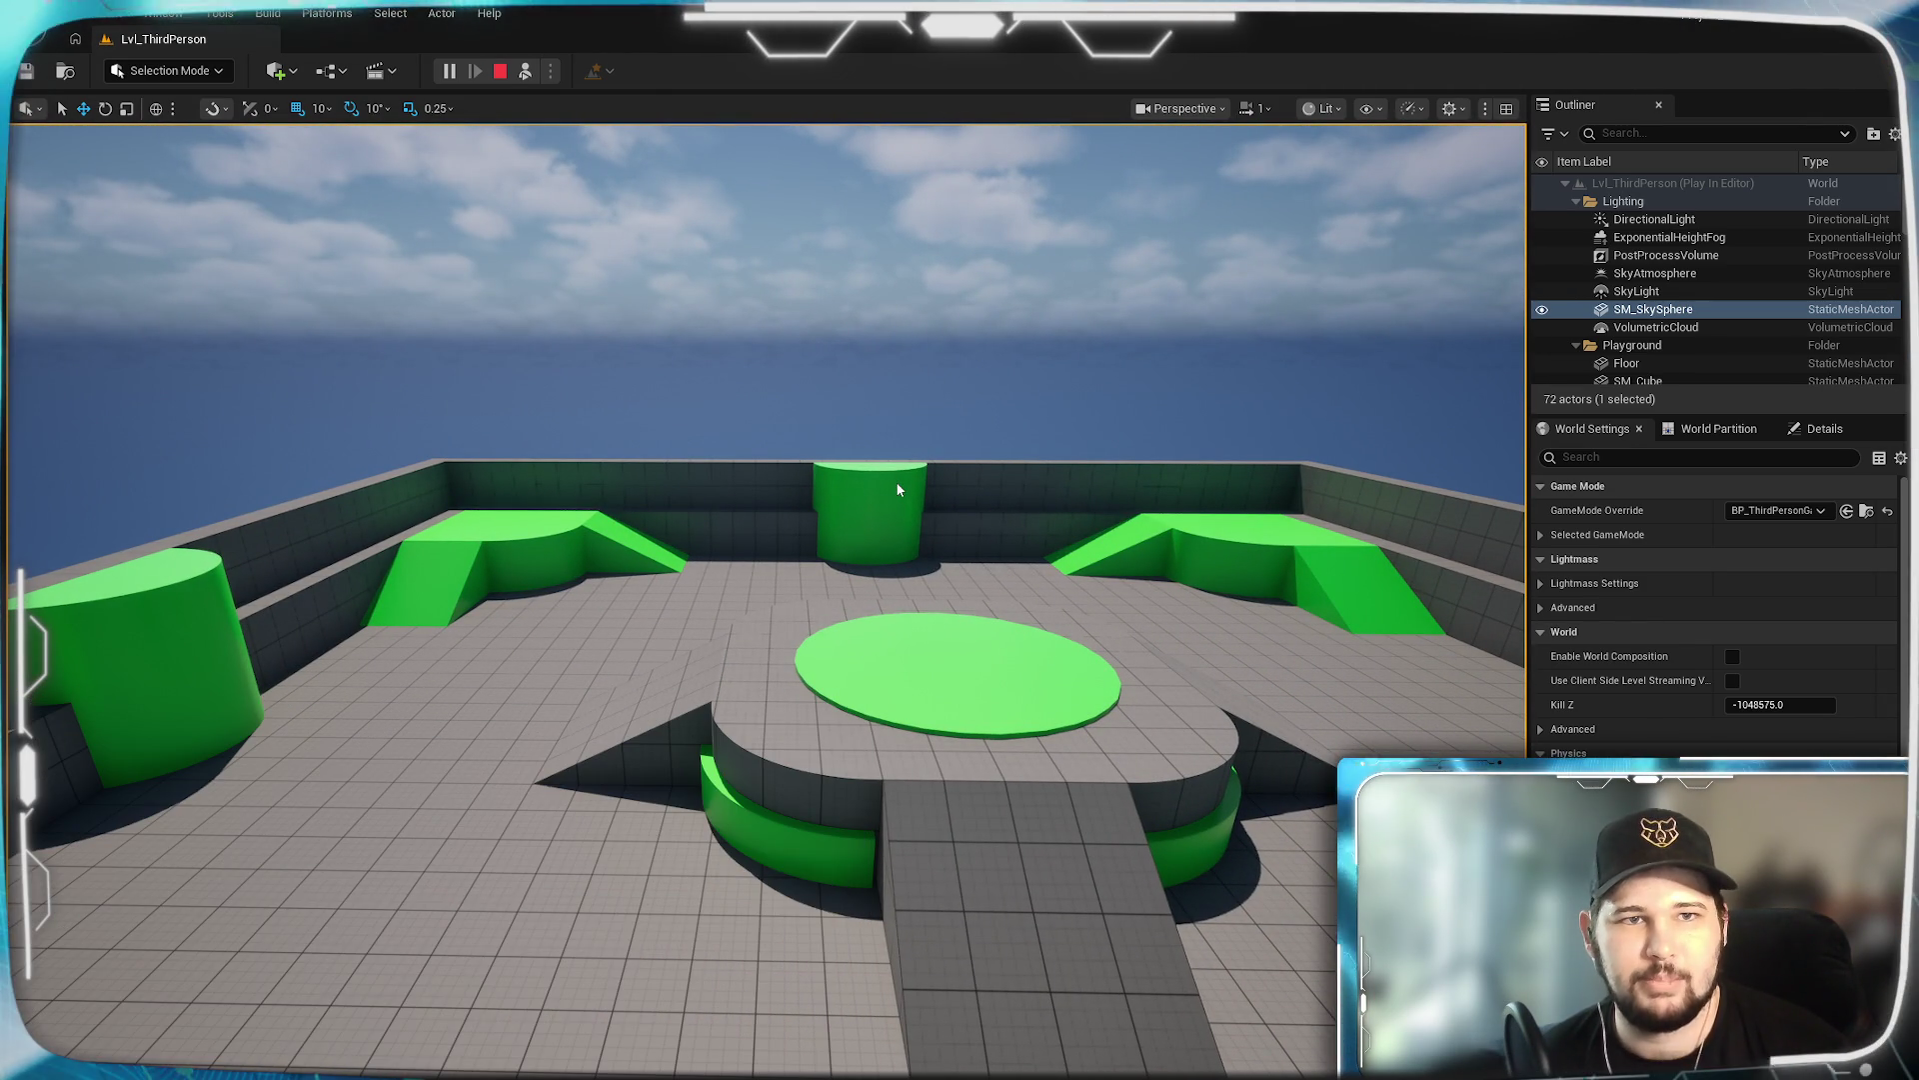
click(503, 72)
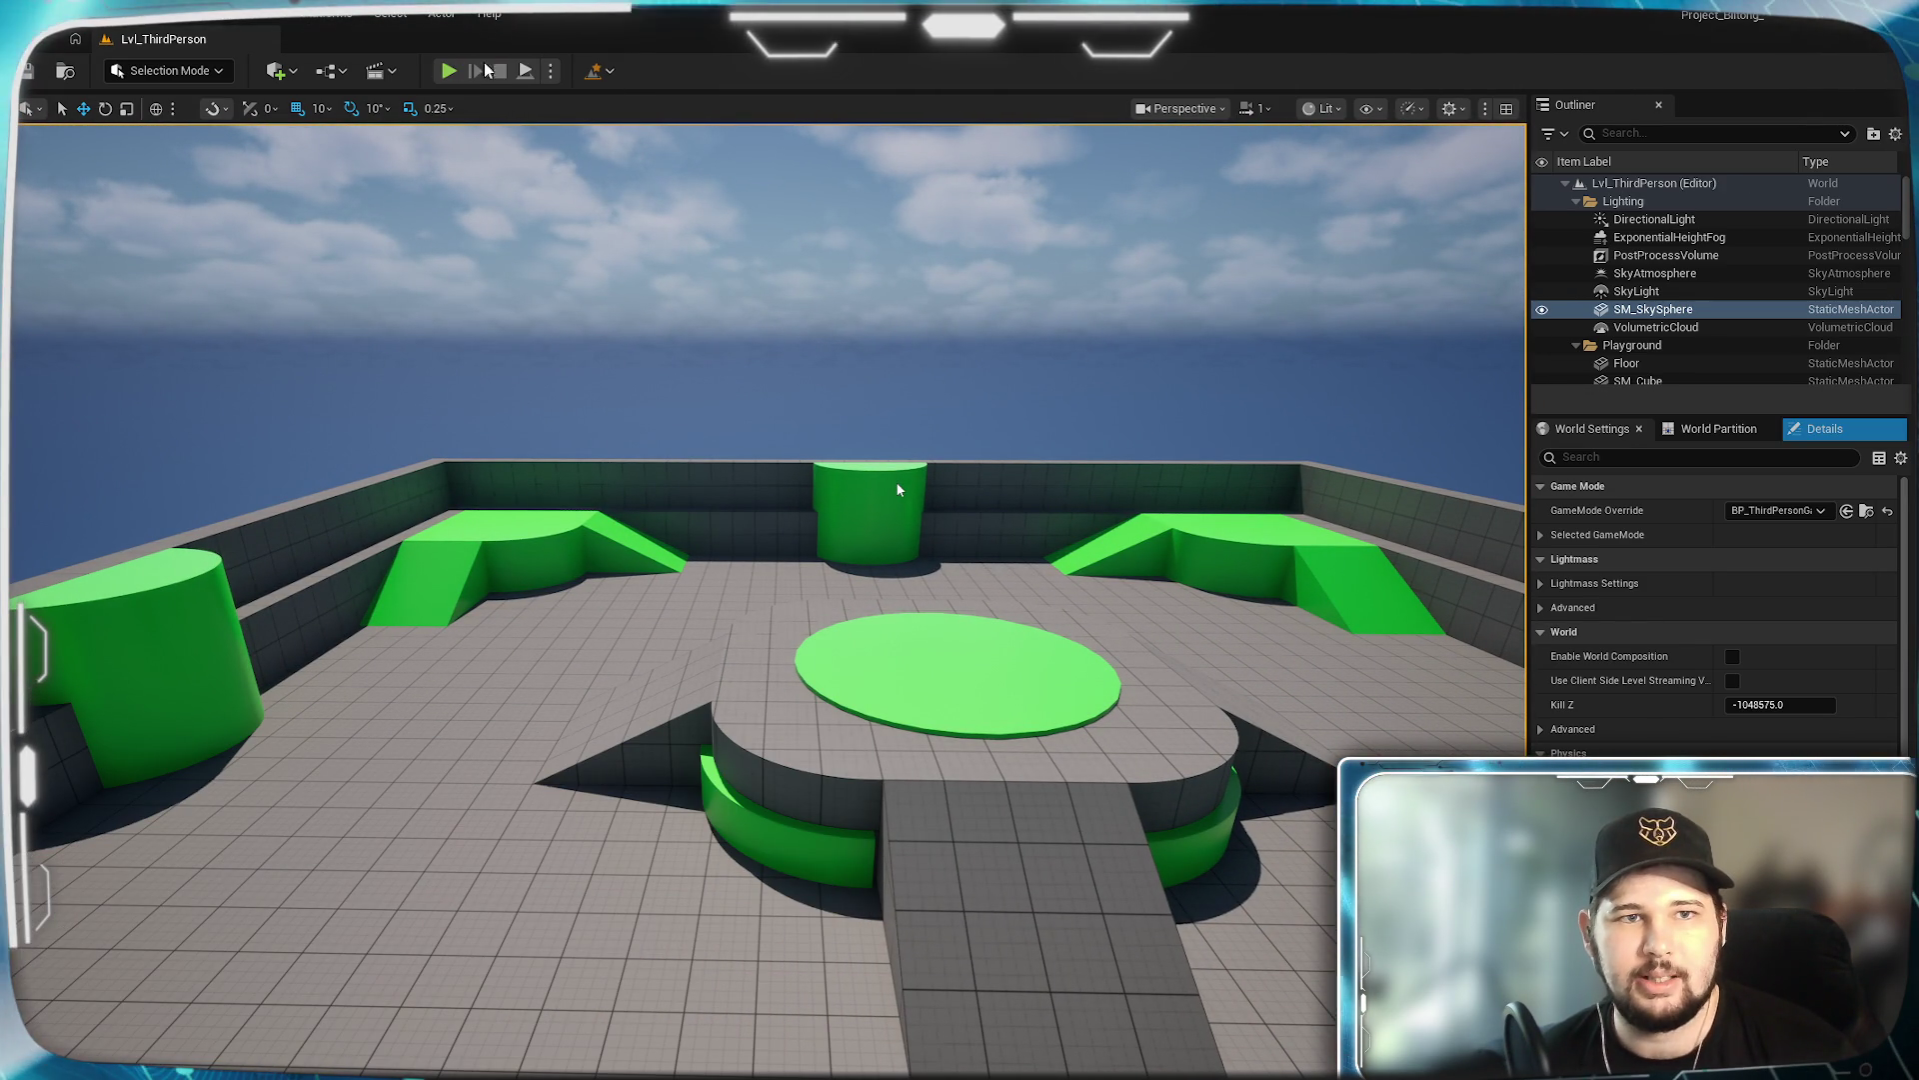
Play the level in a New Editor Window (PIE), run onto the platform, then close the preview.
click(554, 72)
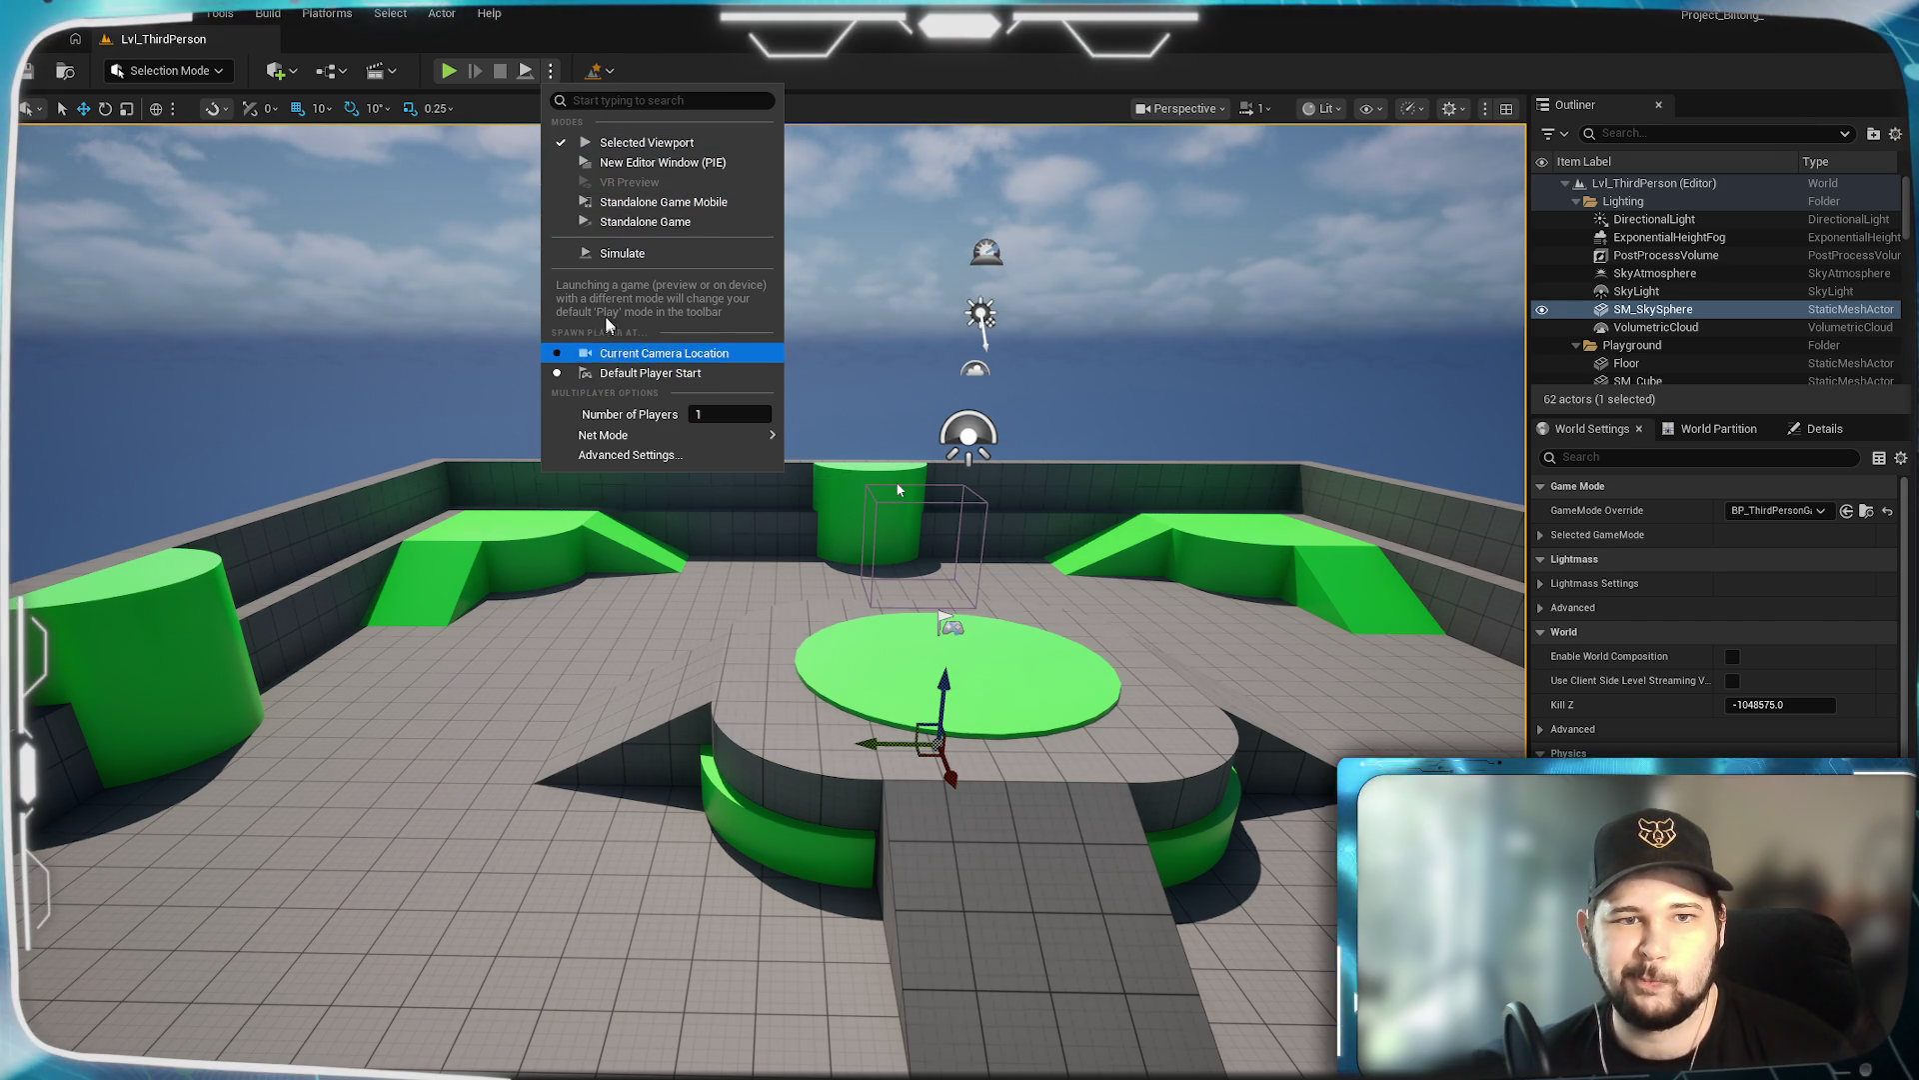
click(636, 165)
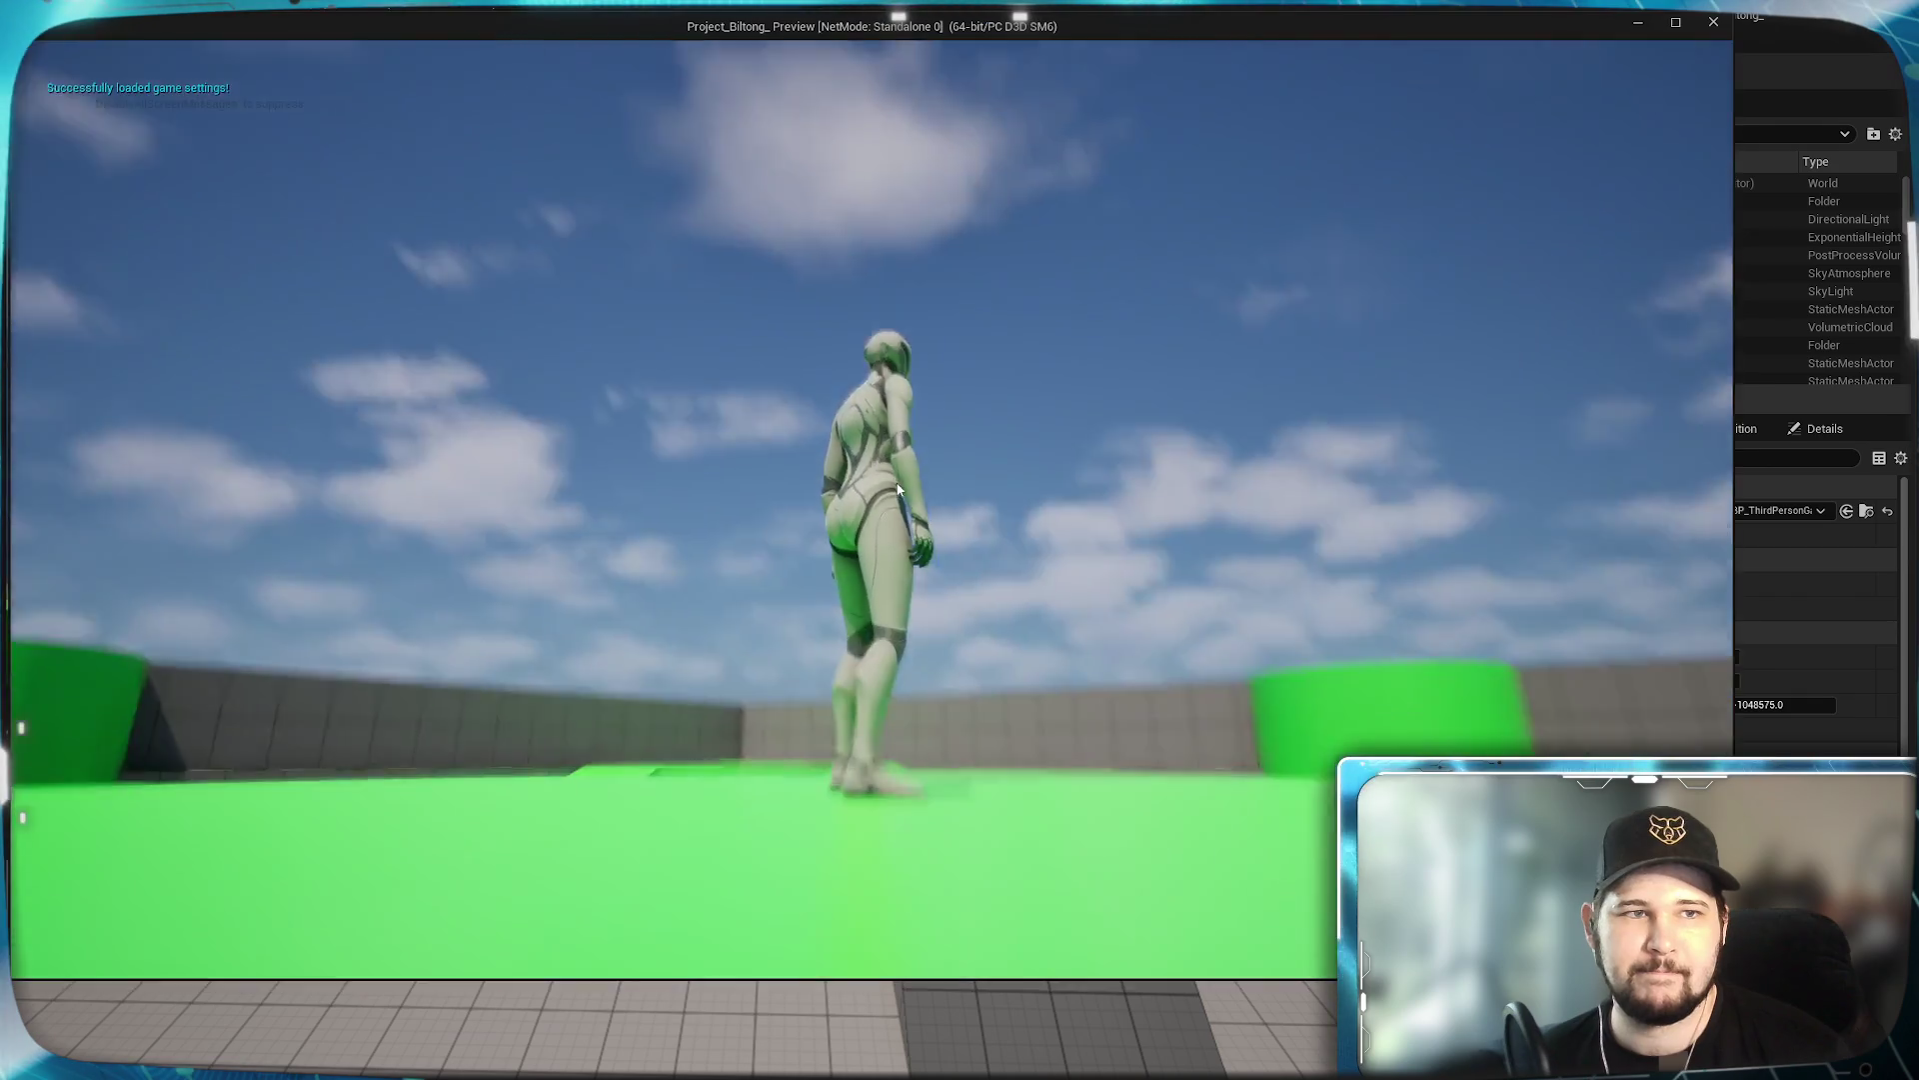
key(w)
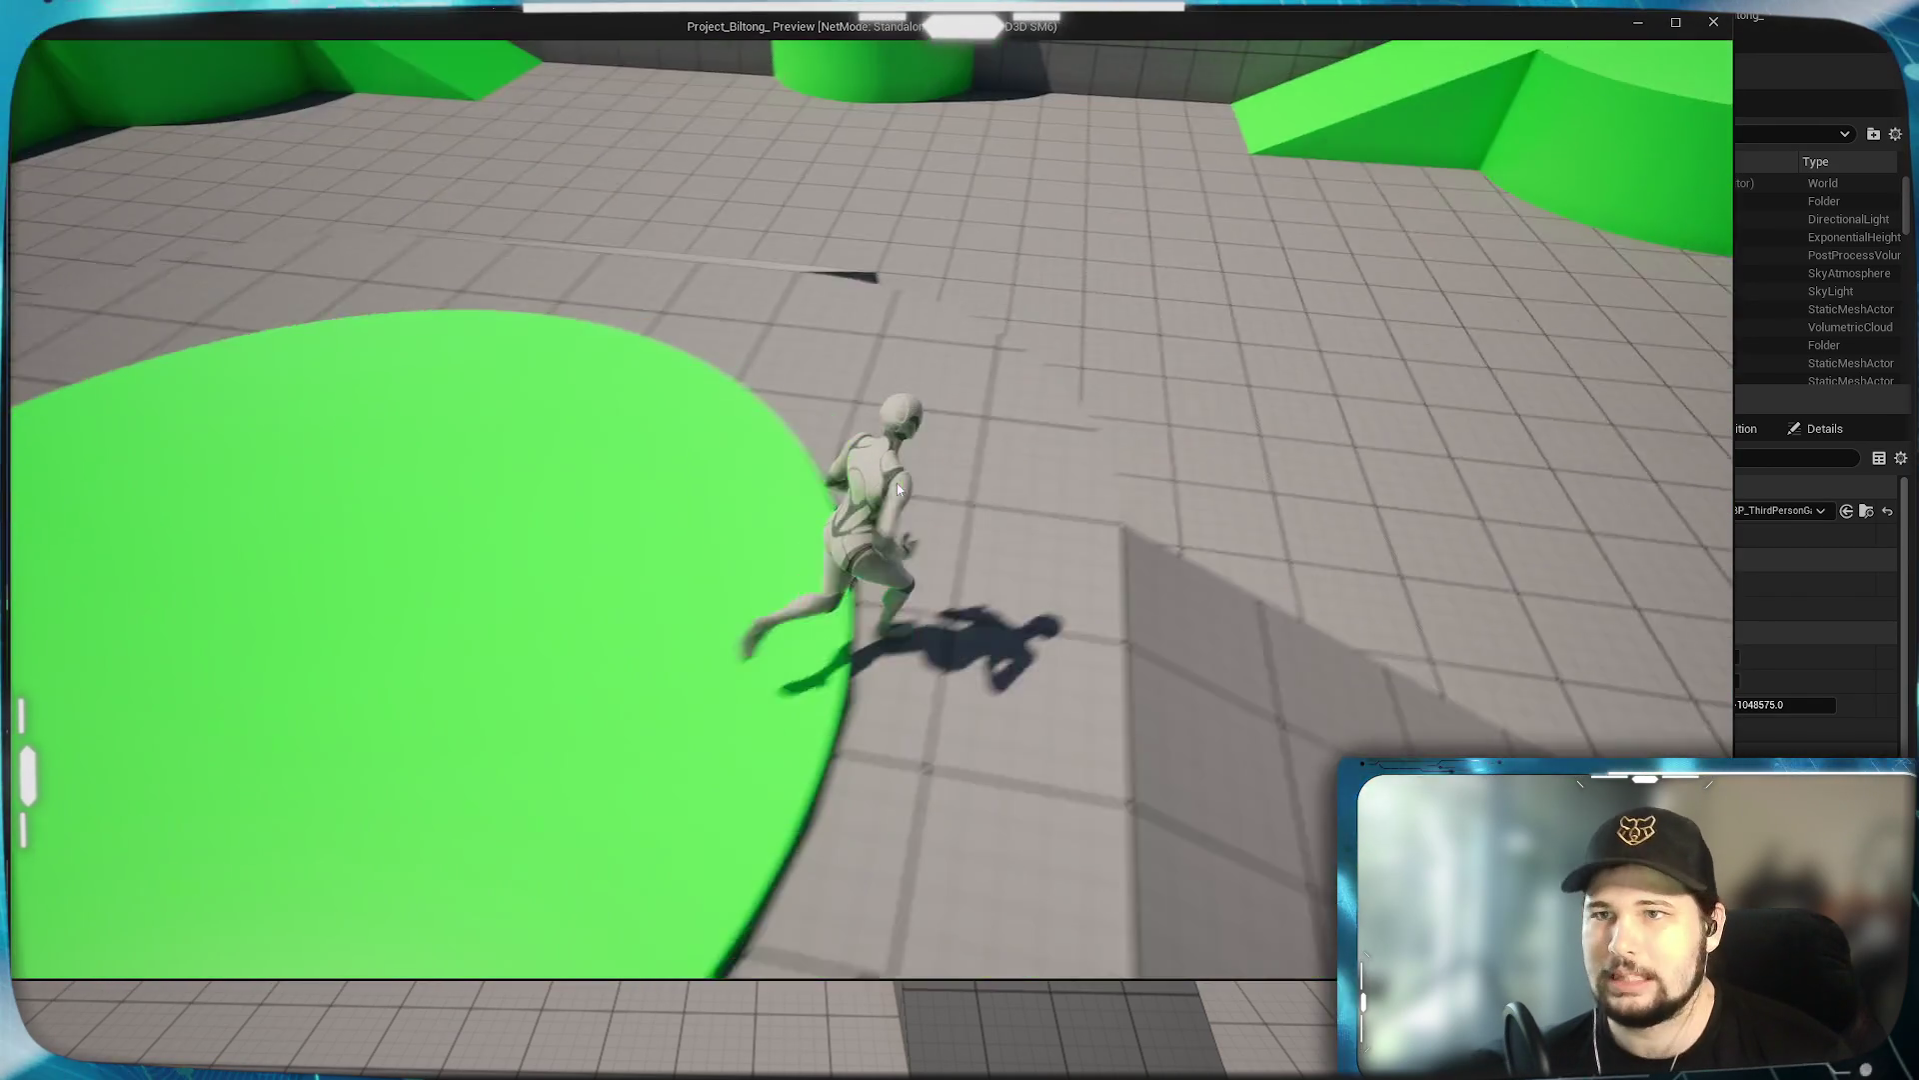
key(w)
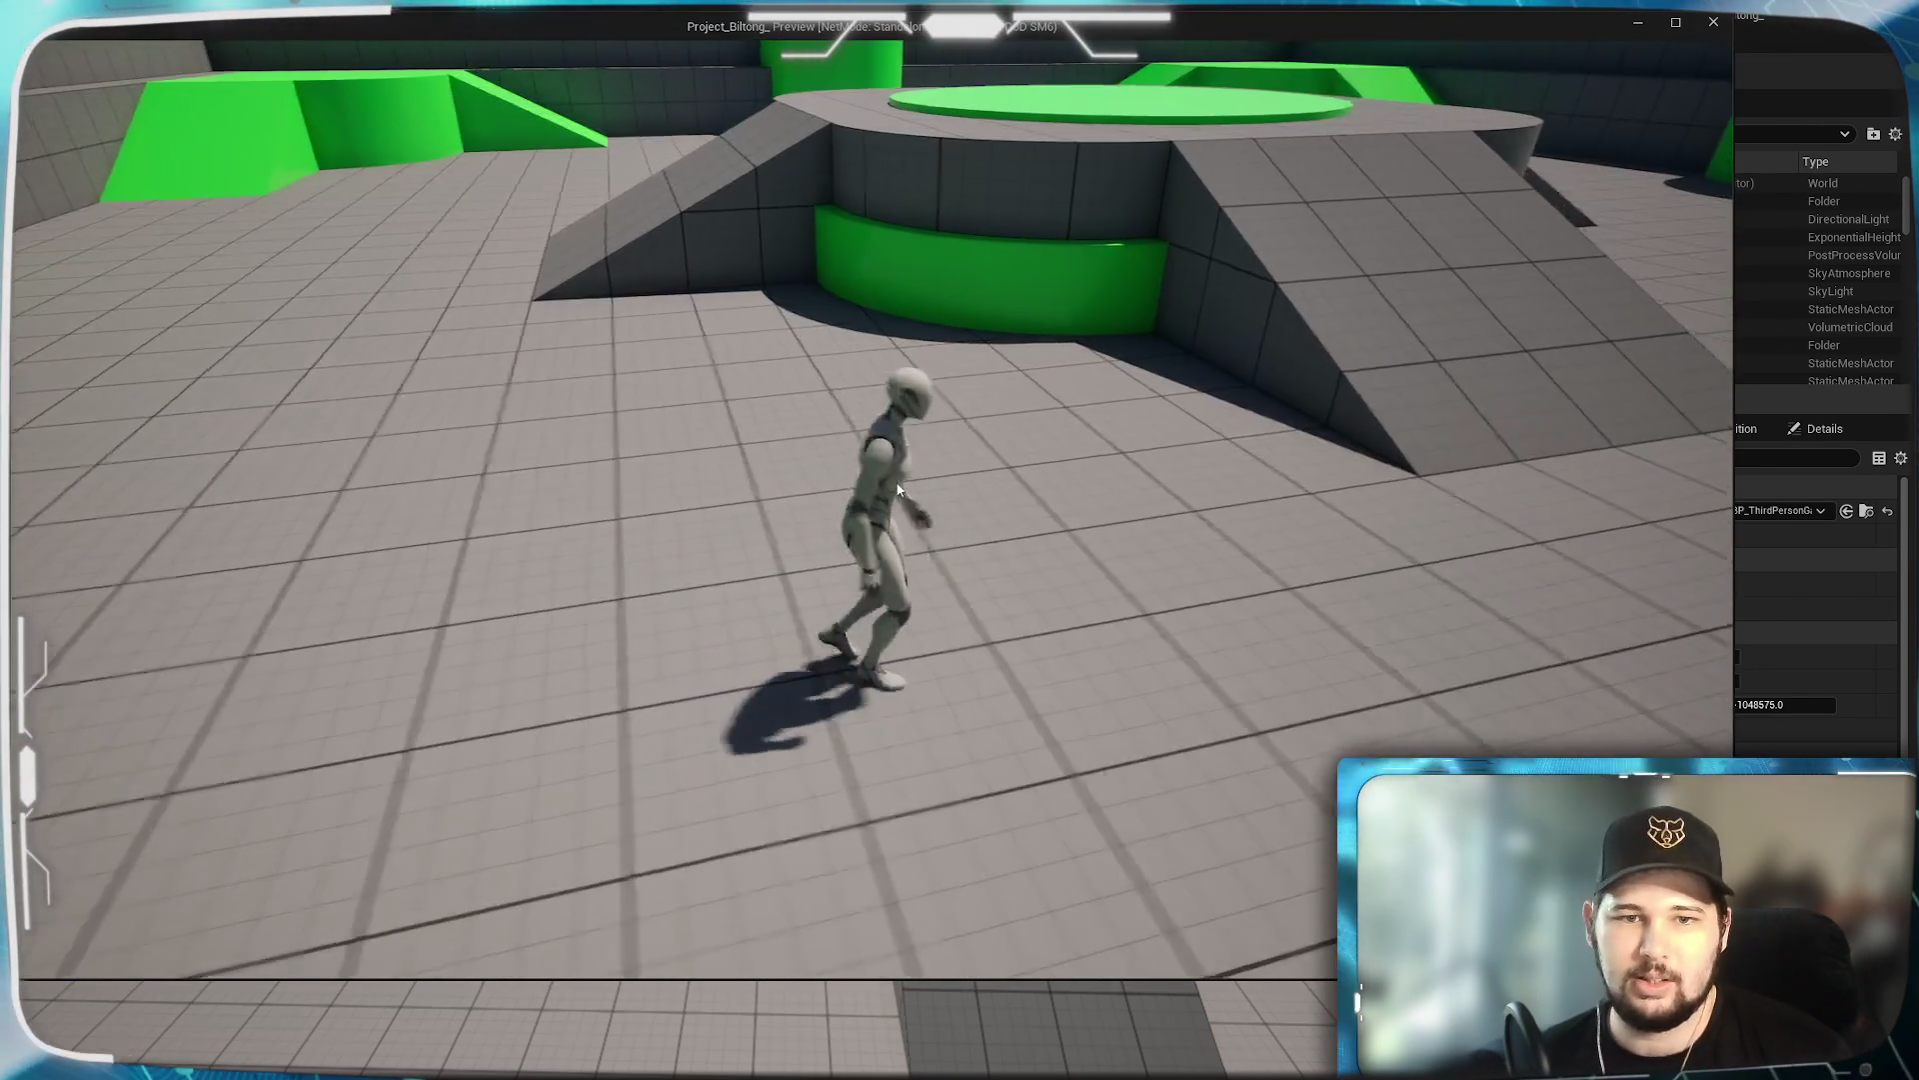
key(w)
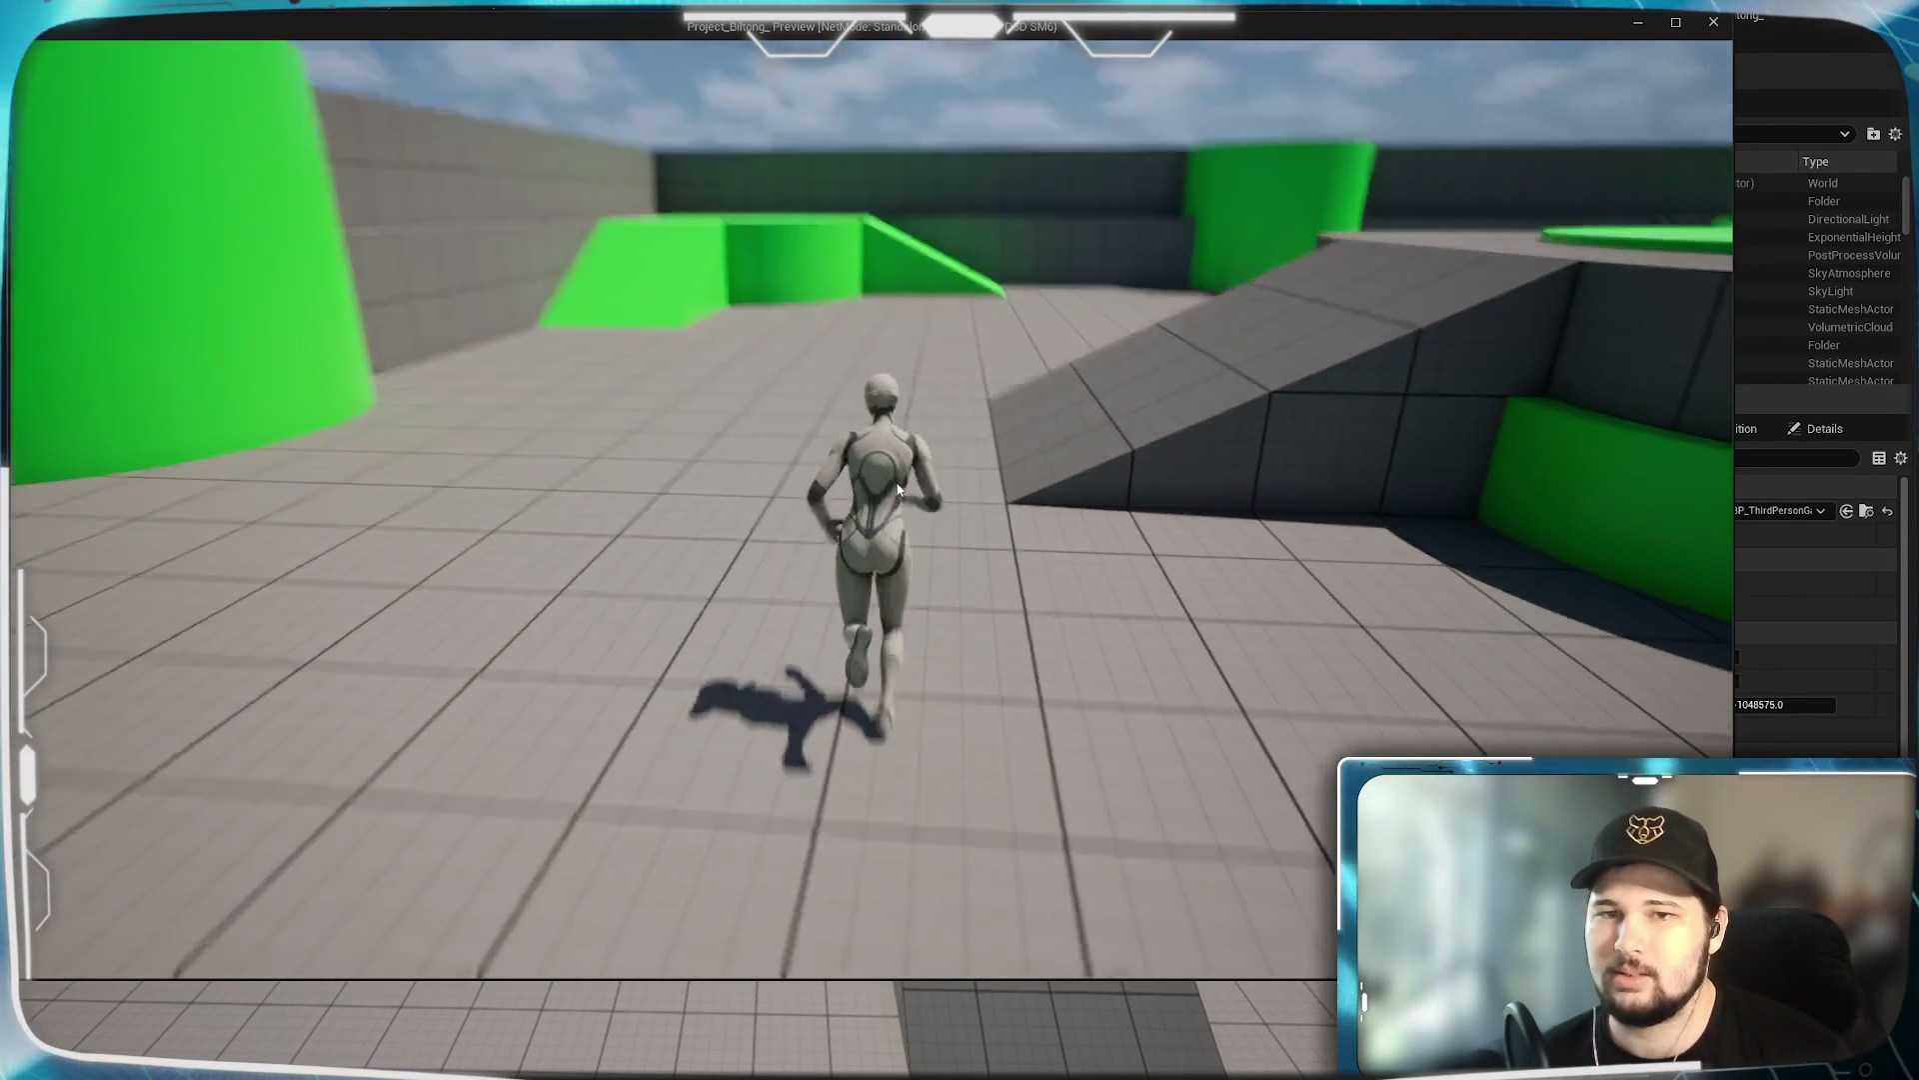
key(w)
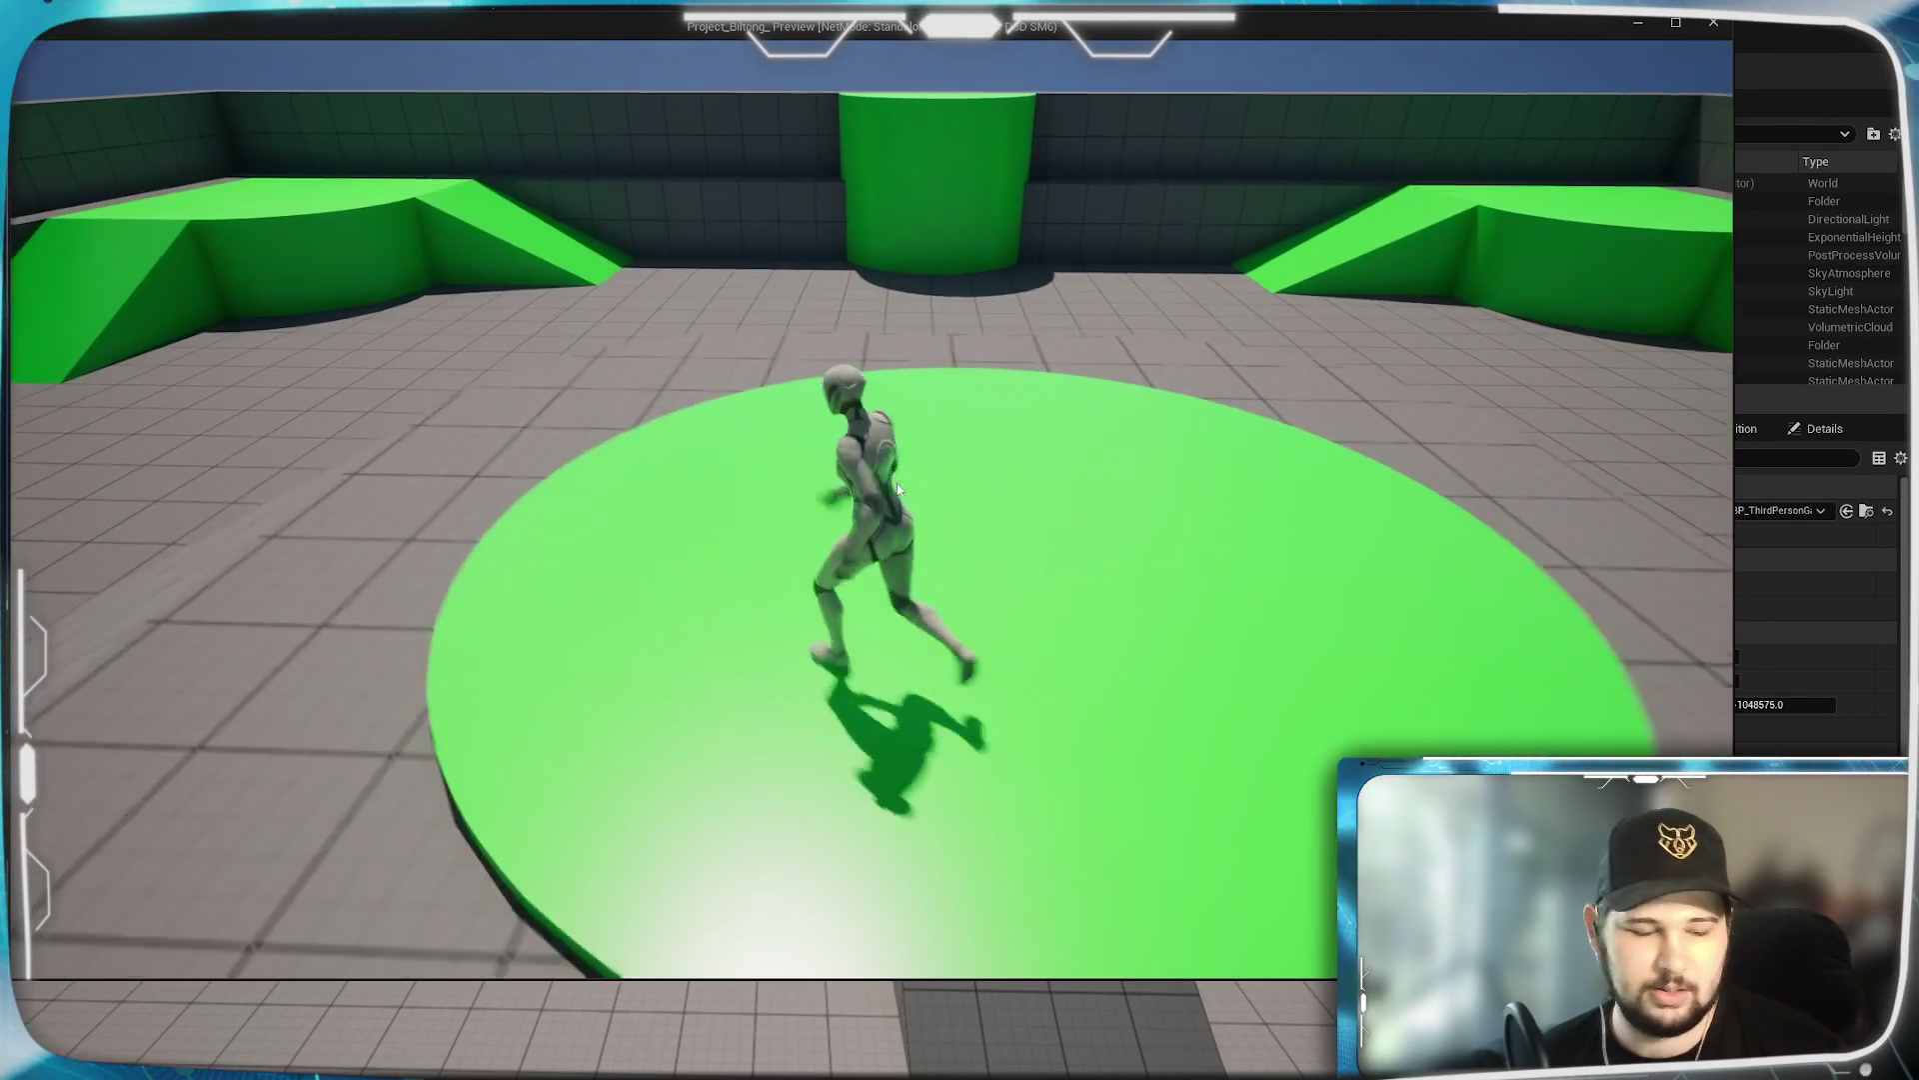
key(super)
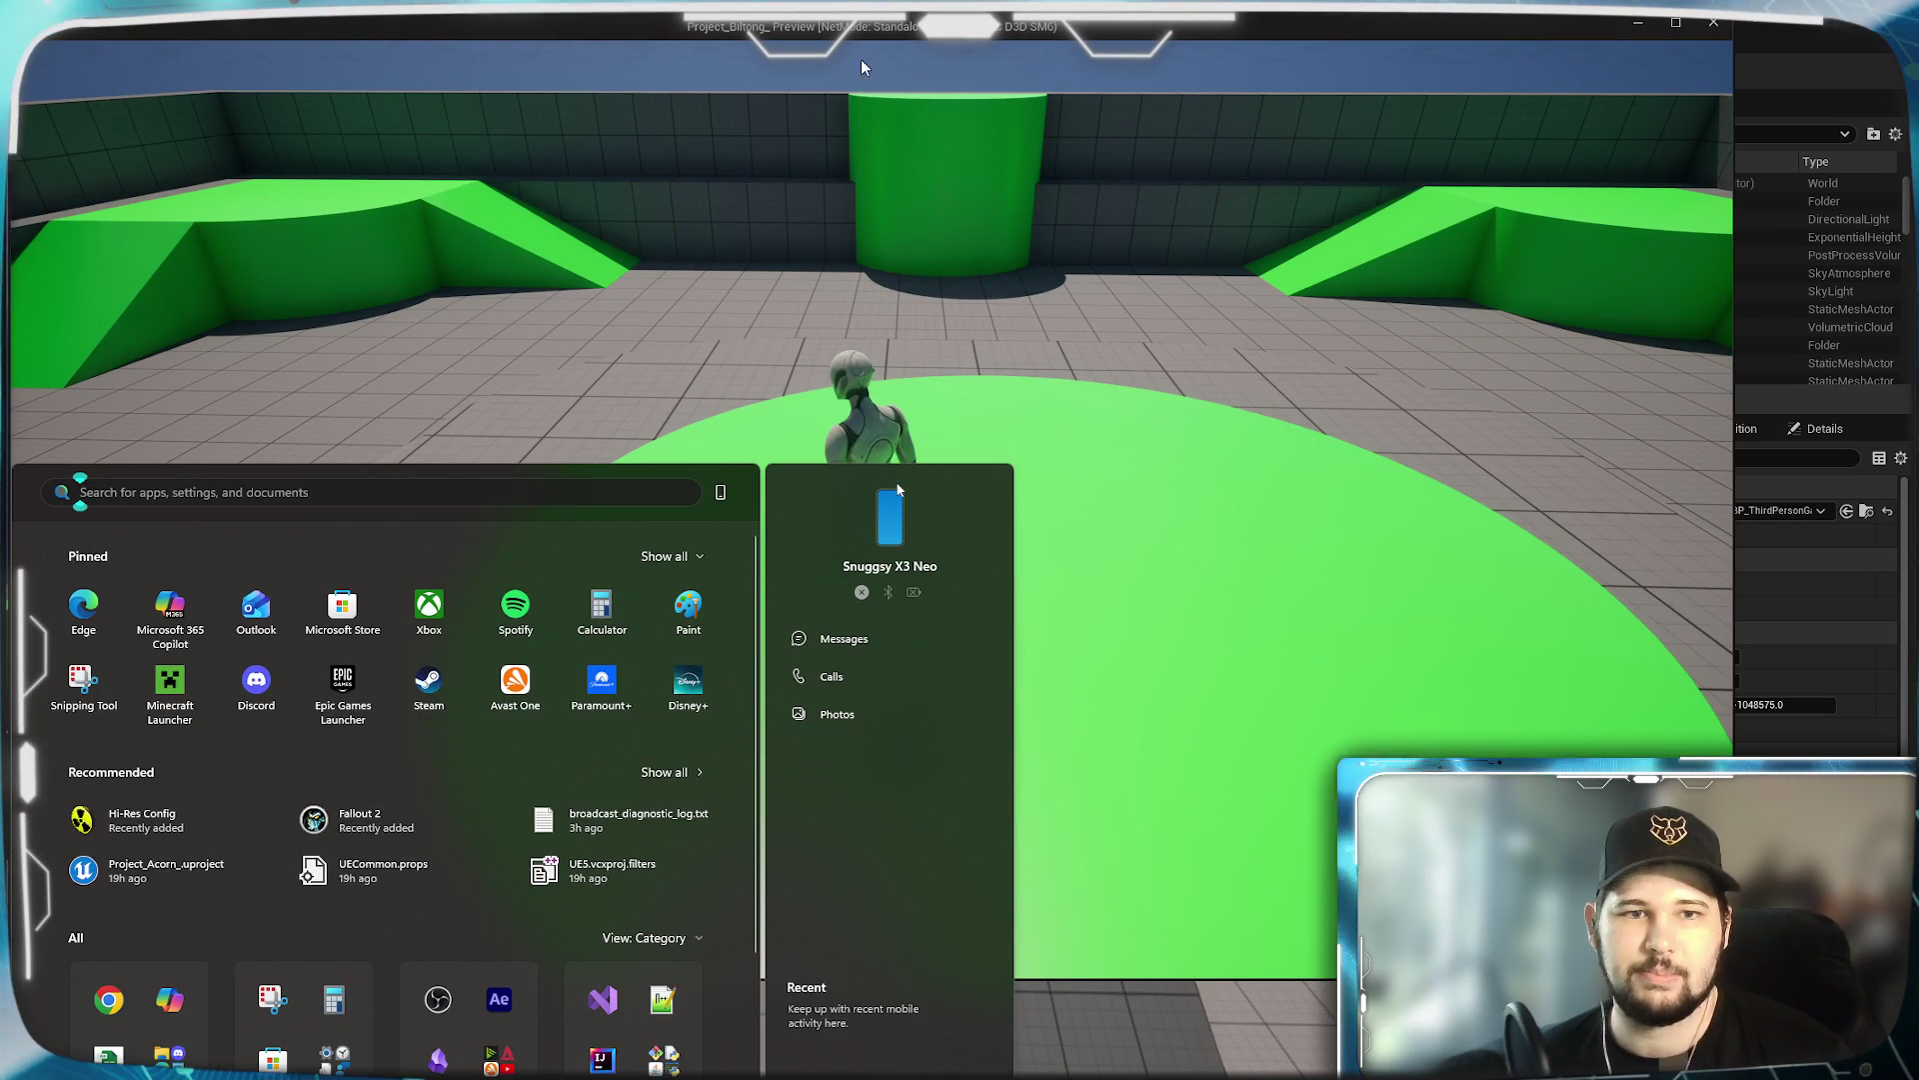
click(1148, 43)
mouse_move(1149, 43)
mouse_down()
mouse_move(1165, 70)
mouse_move(1347, 102)
mouse_move(1106, 72)
mouse_move(1130, 50)
mouse_move(1108, 70)
mouse_up()
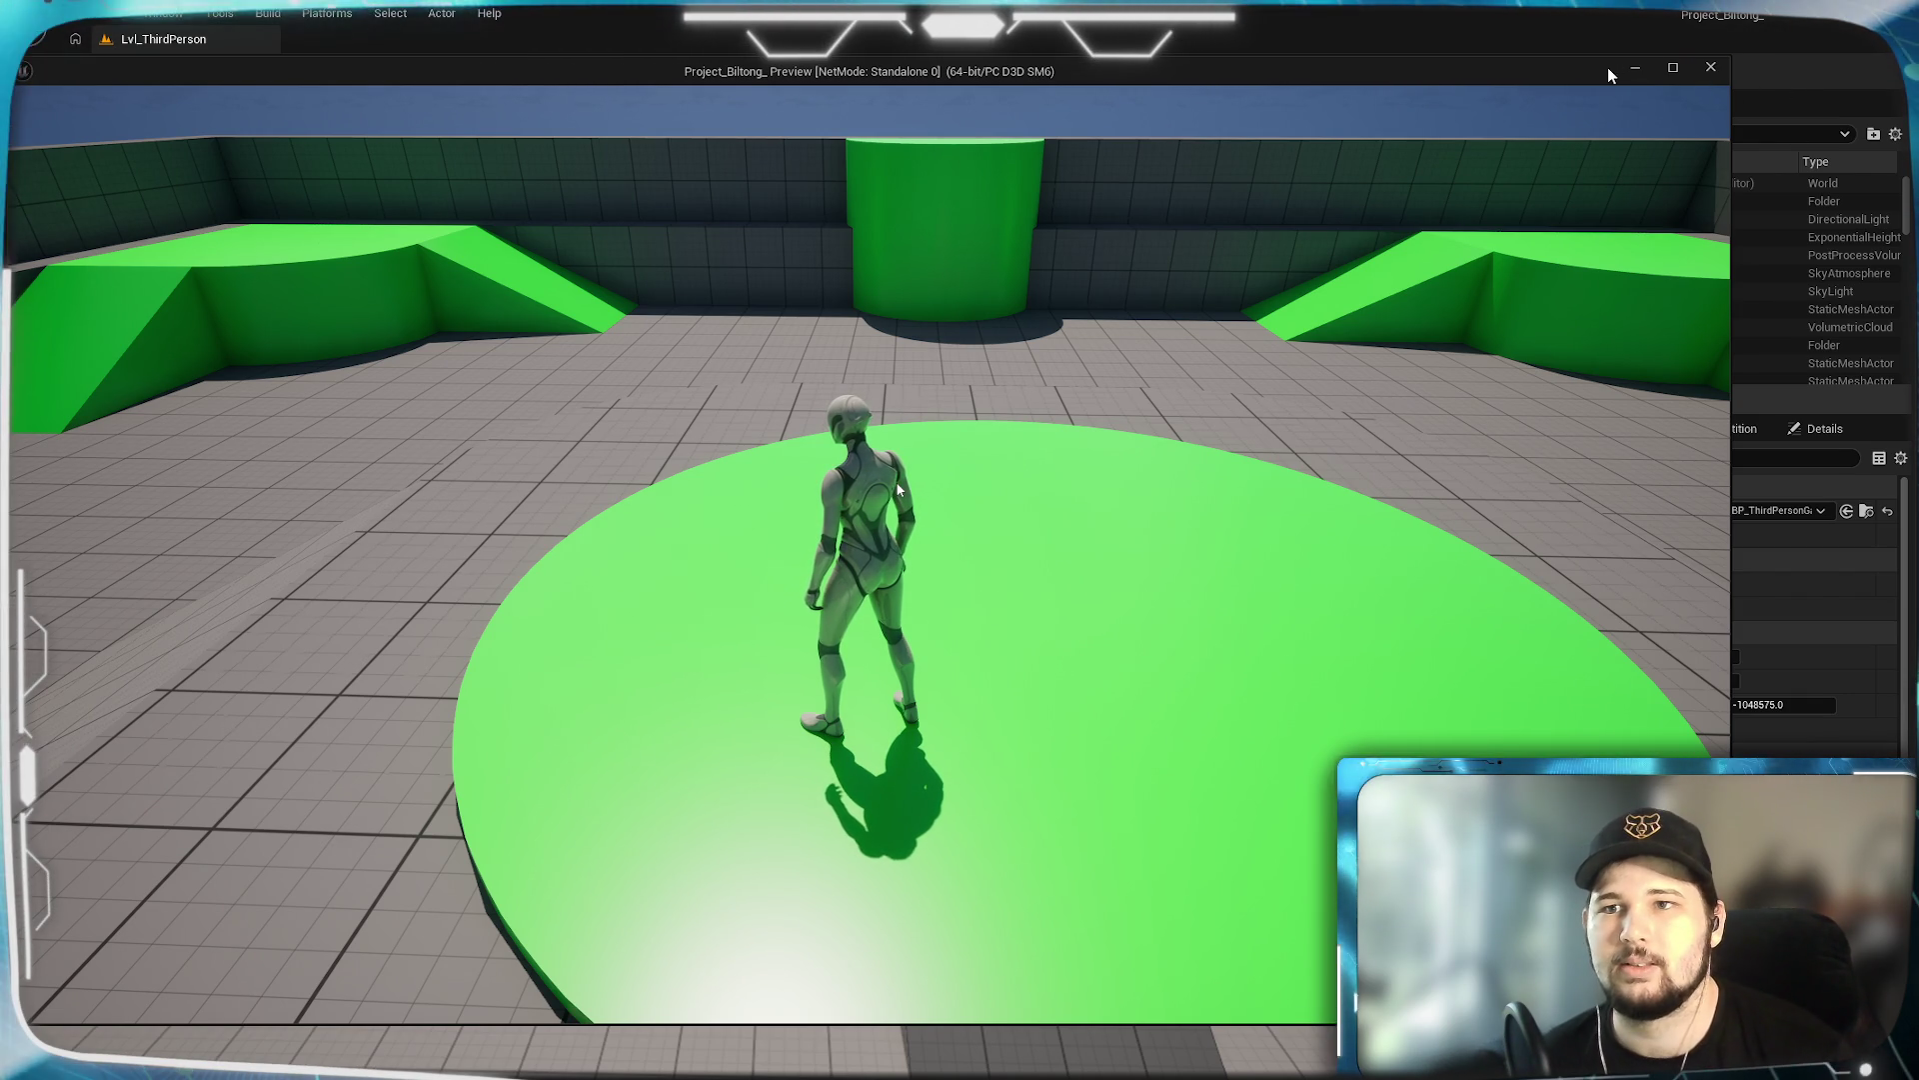
click(1710, 67)
Reframe the viewport, return to World Settings, and open the MainMenu level from favourites.
mouse_move(898, 489)
mouse_down()
mouse_move(897, 520)
mouse_move(939, 510)
mouse_move(897, 489)
mouse_move(898, 445)
mouse_move(898, 489)
mouse_up()
scroll(898, 488, down, 10)
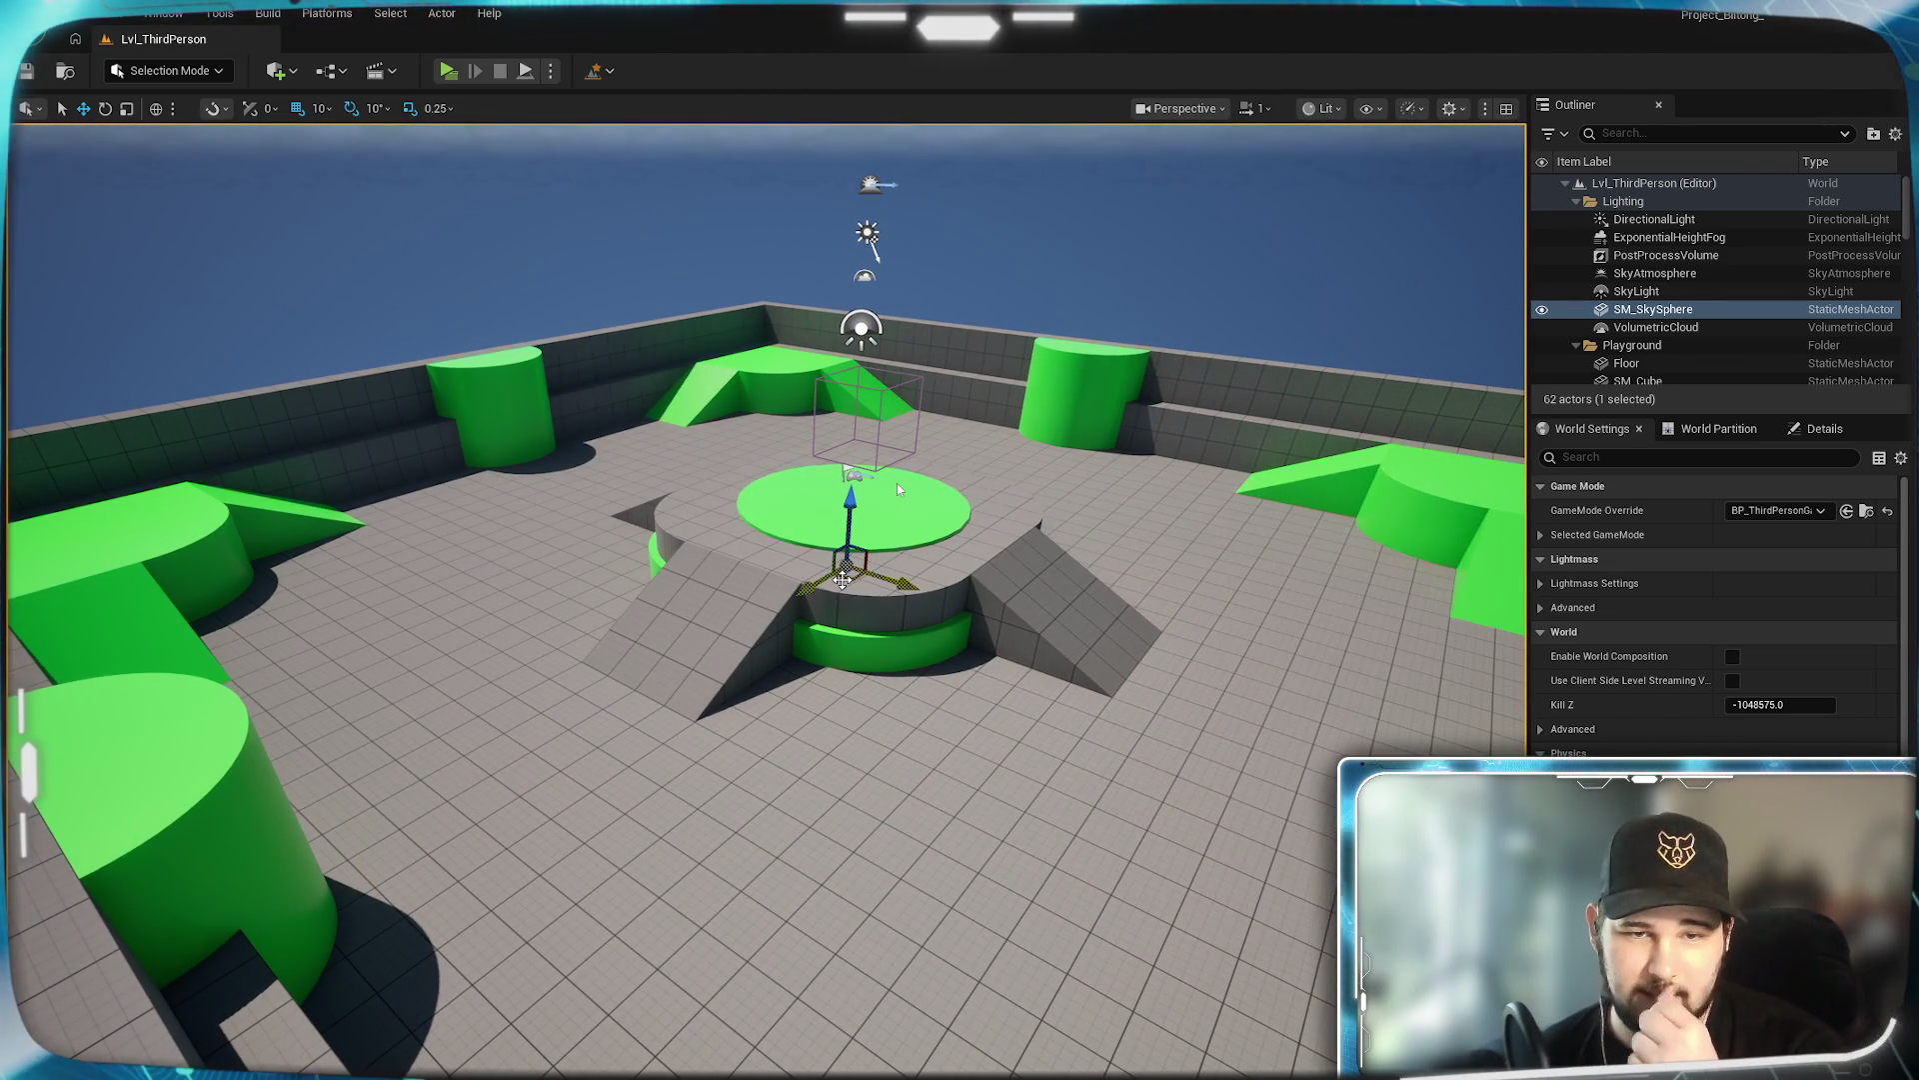
drag(897, 489, 898, 519)
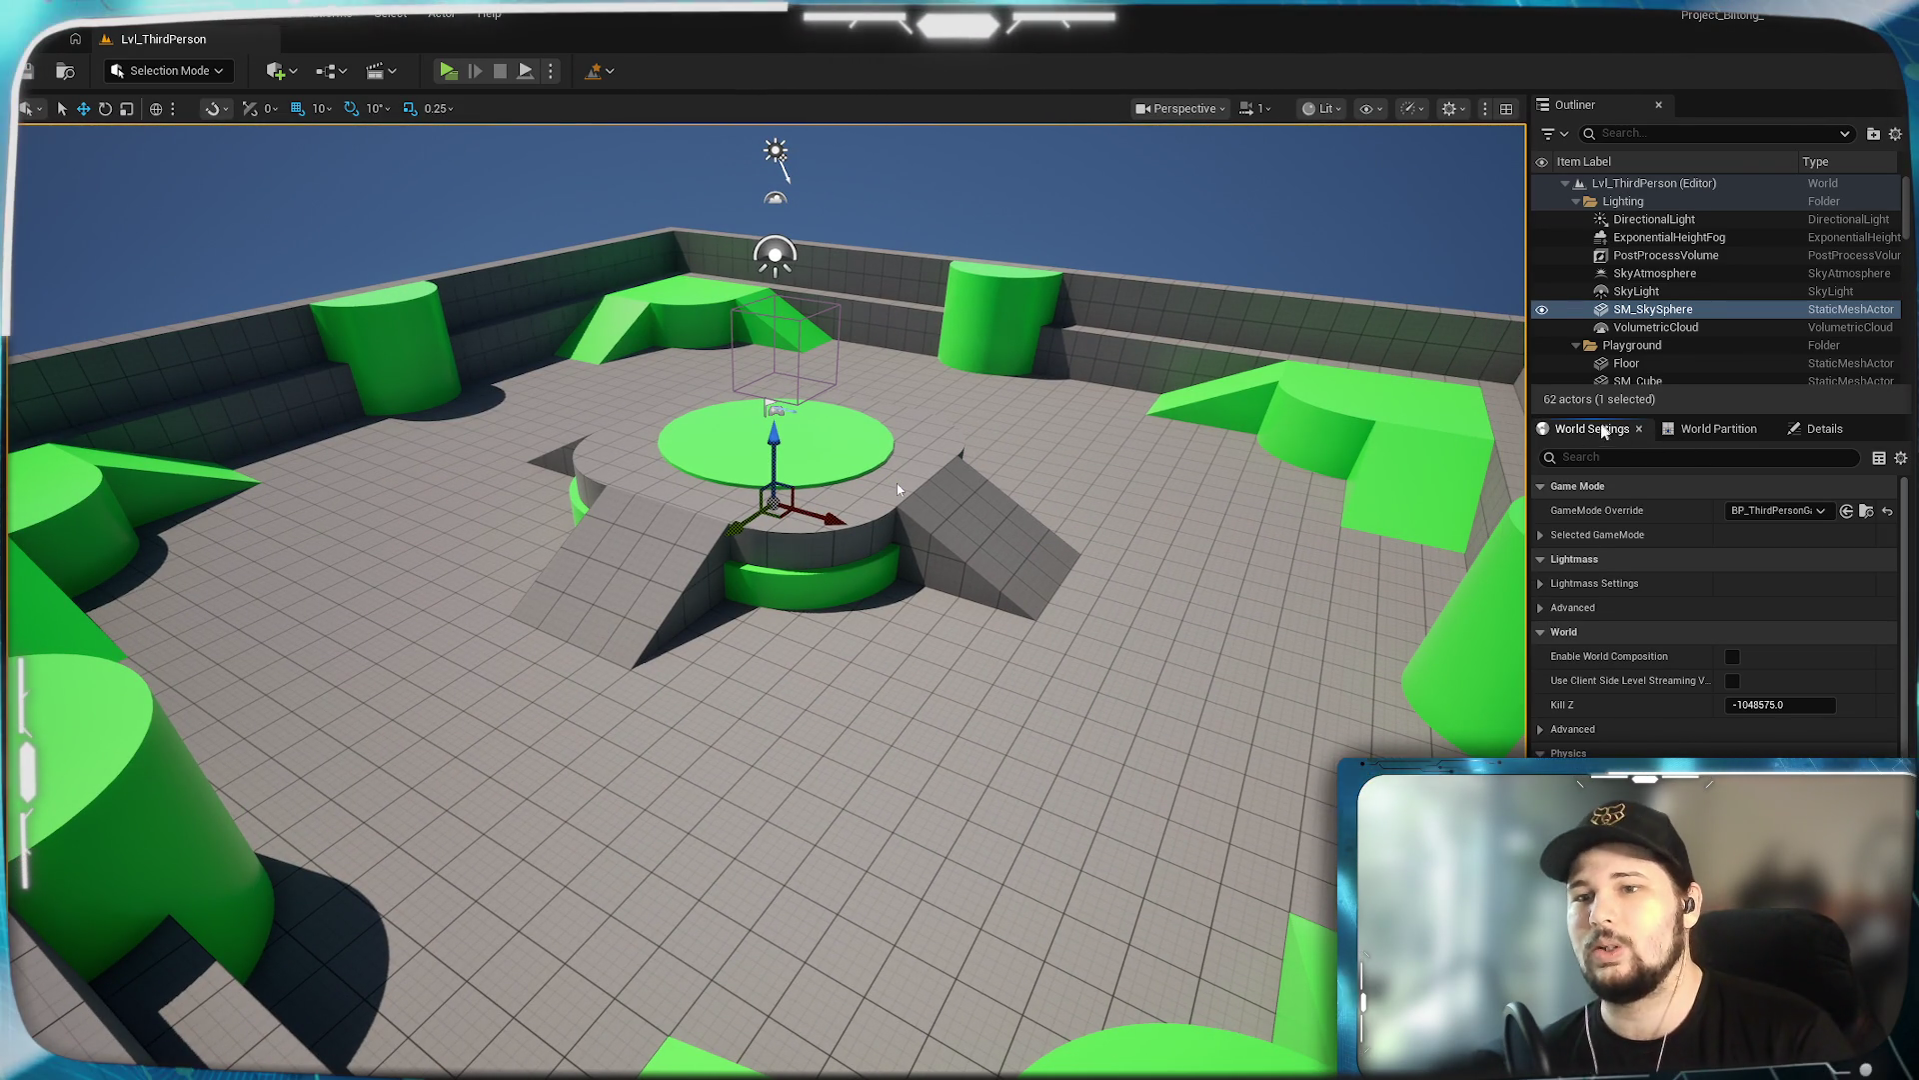
click(1837, 430)
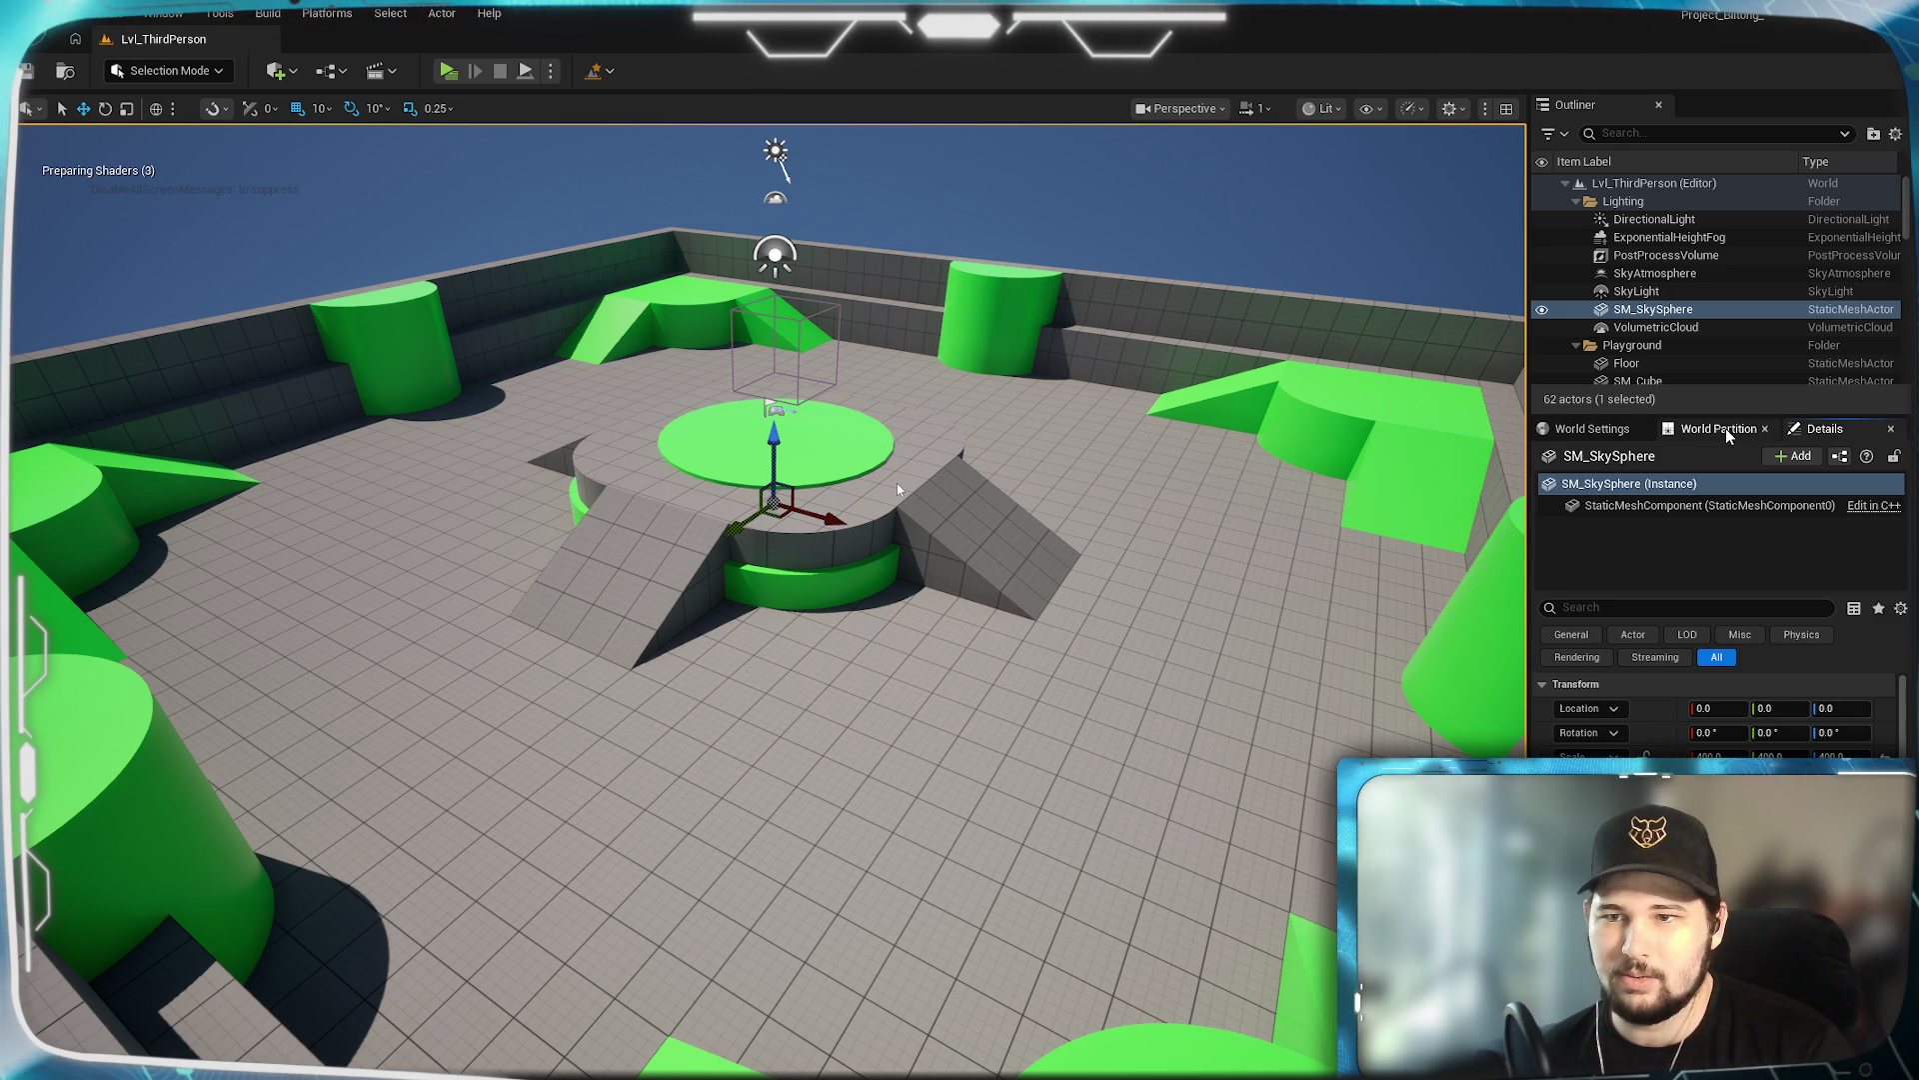
click(1718, 430)
click(1581, 429)
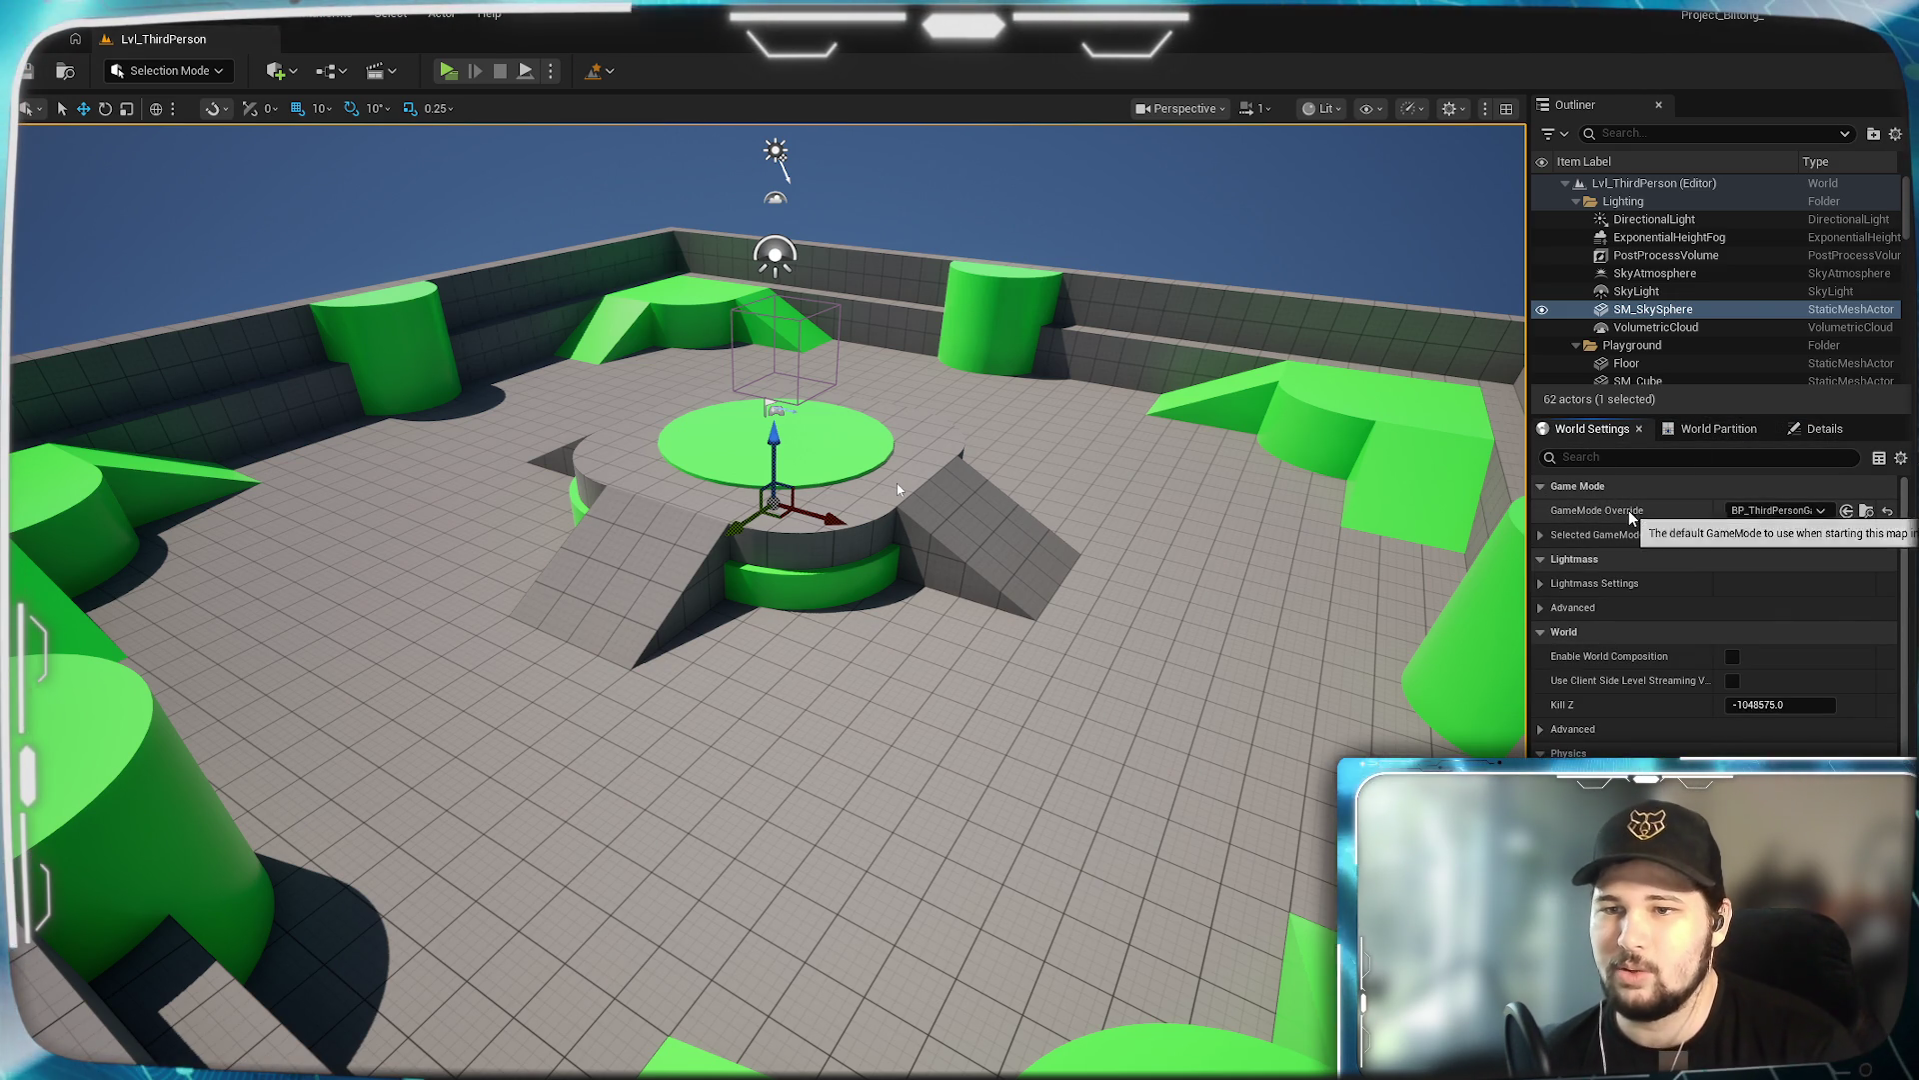
click(612, 71)
click(650, 157)
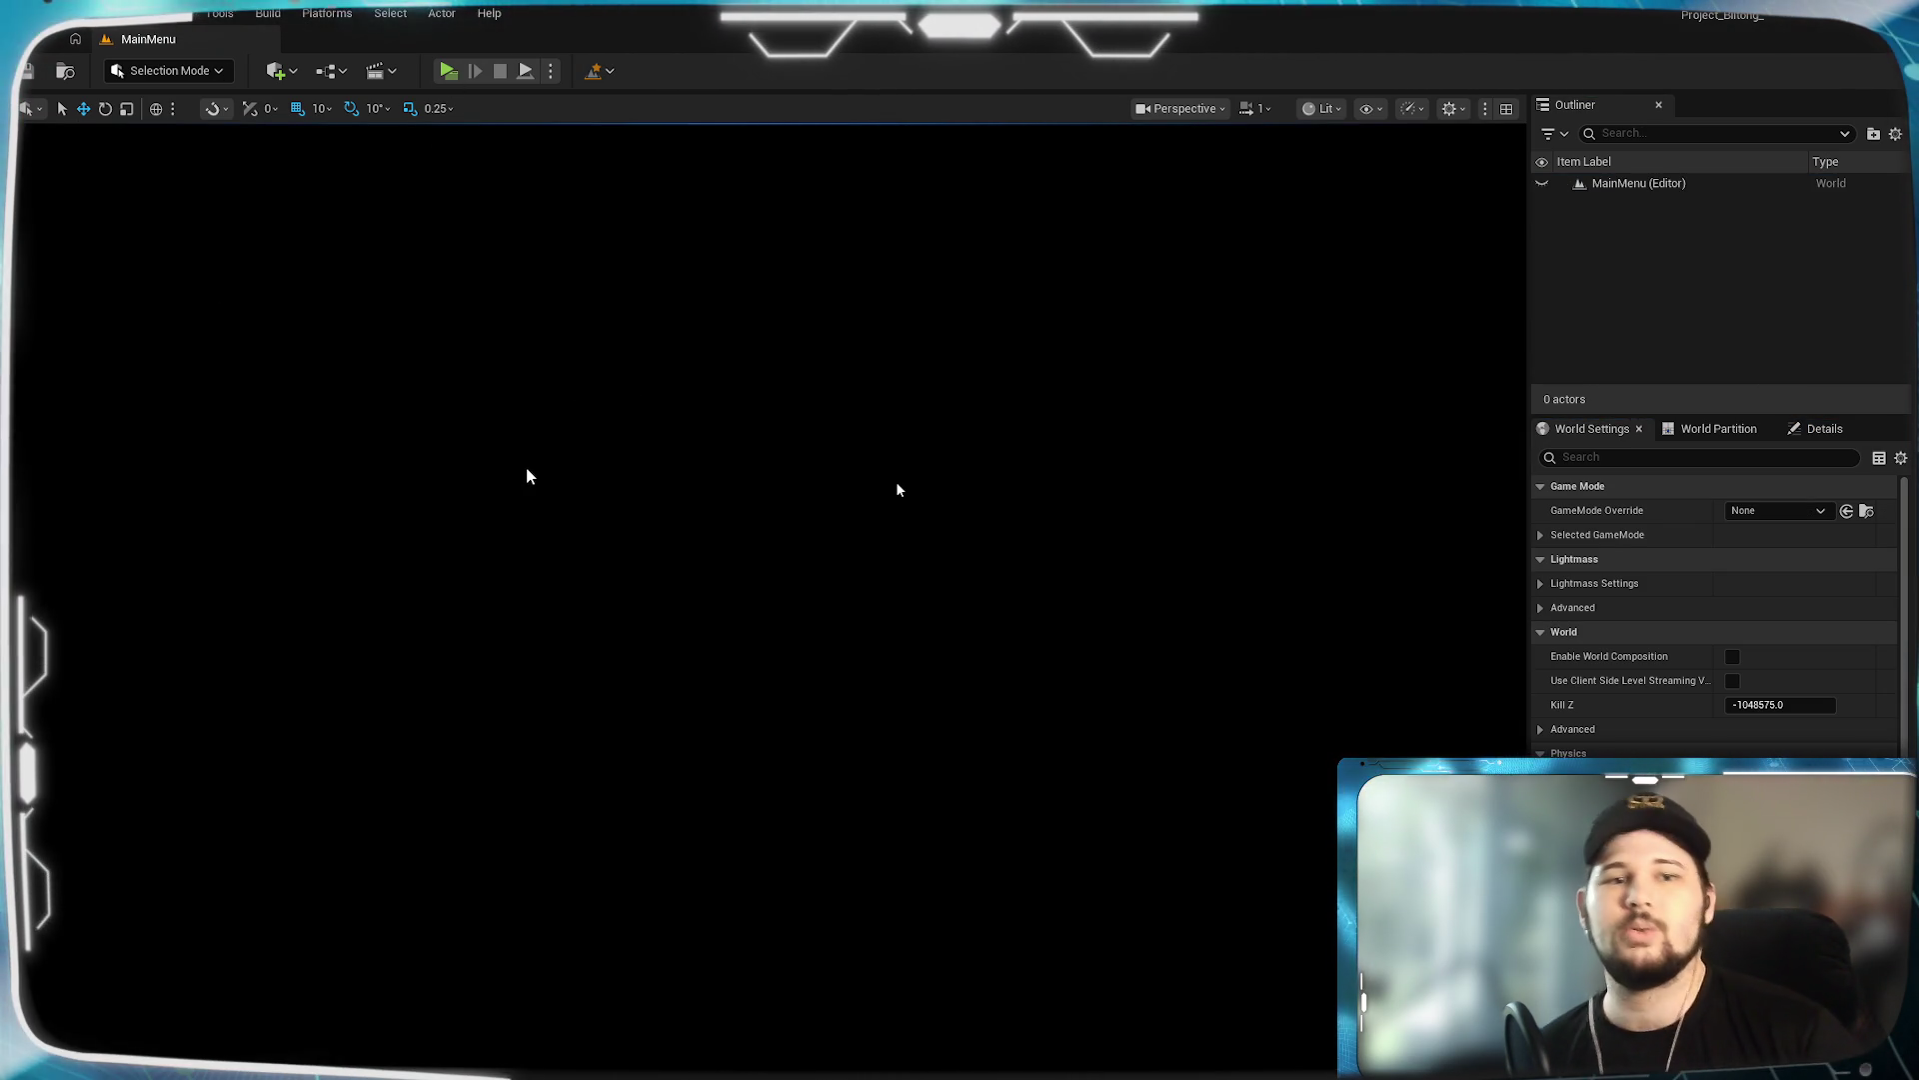
click(1719, 428)
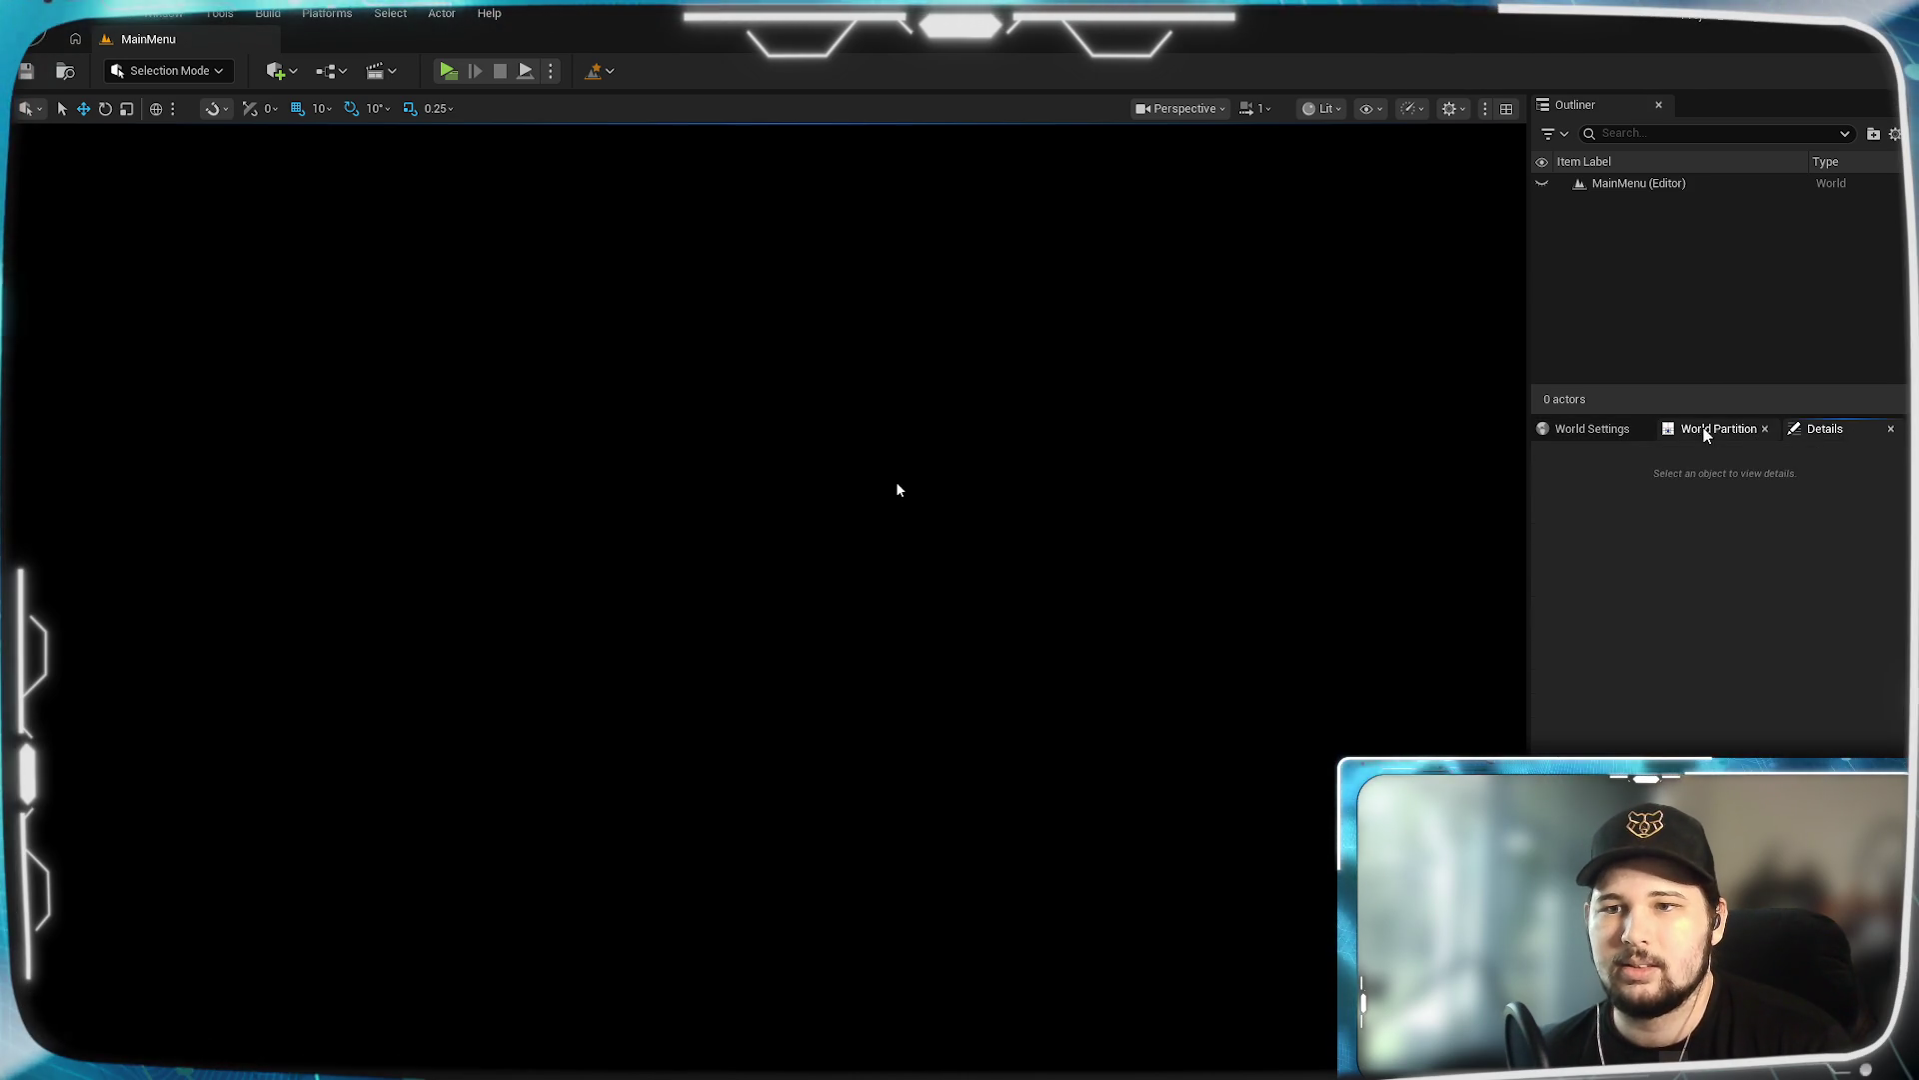
click(1582, 430)
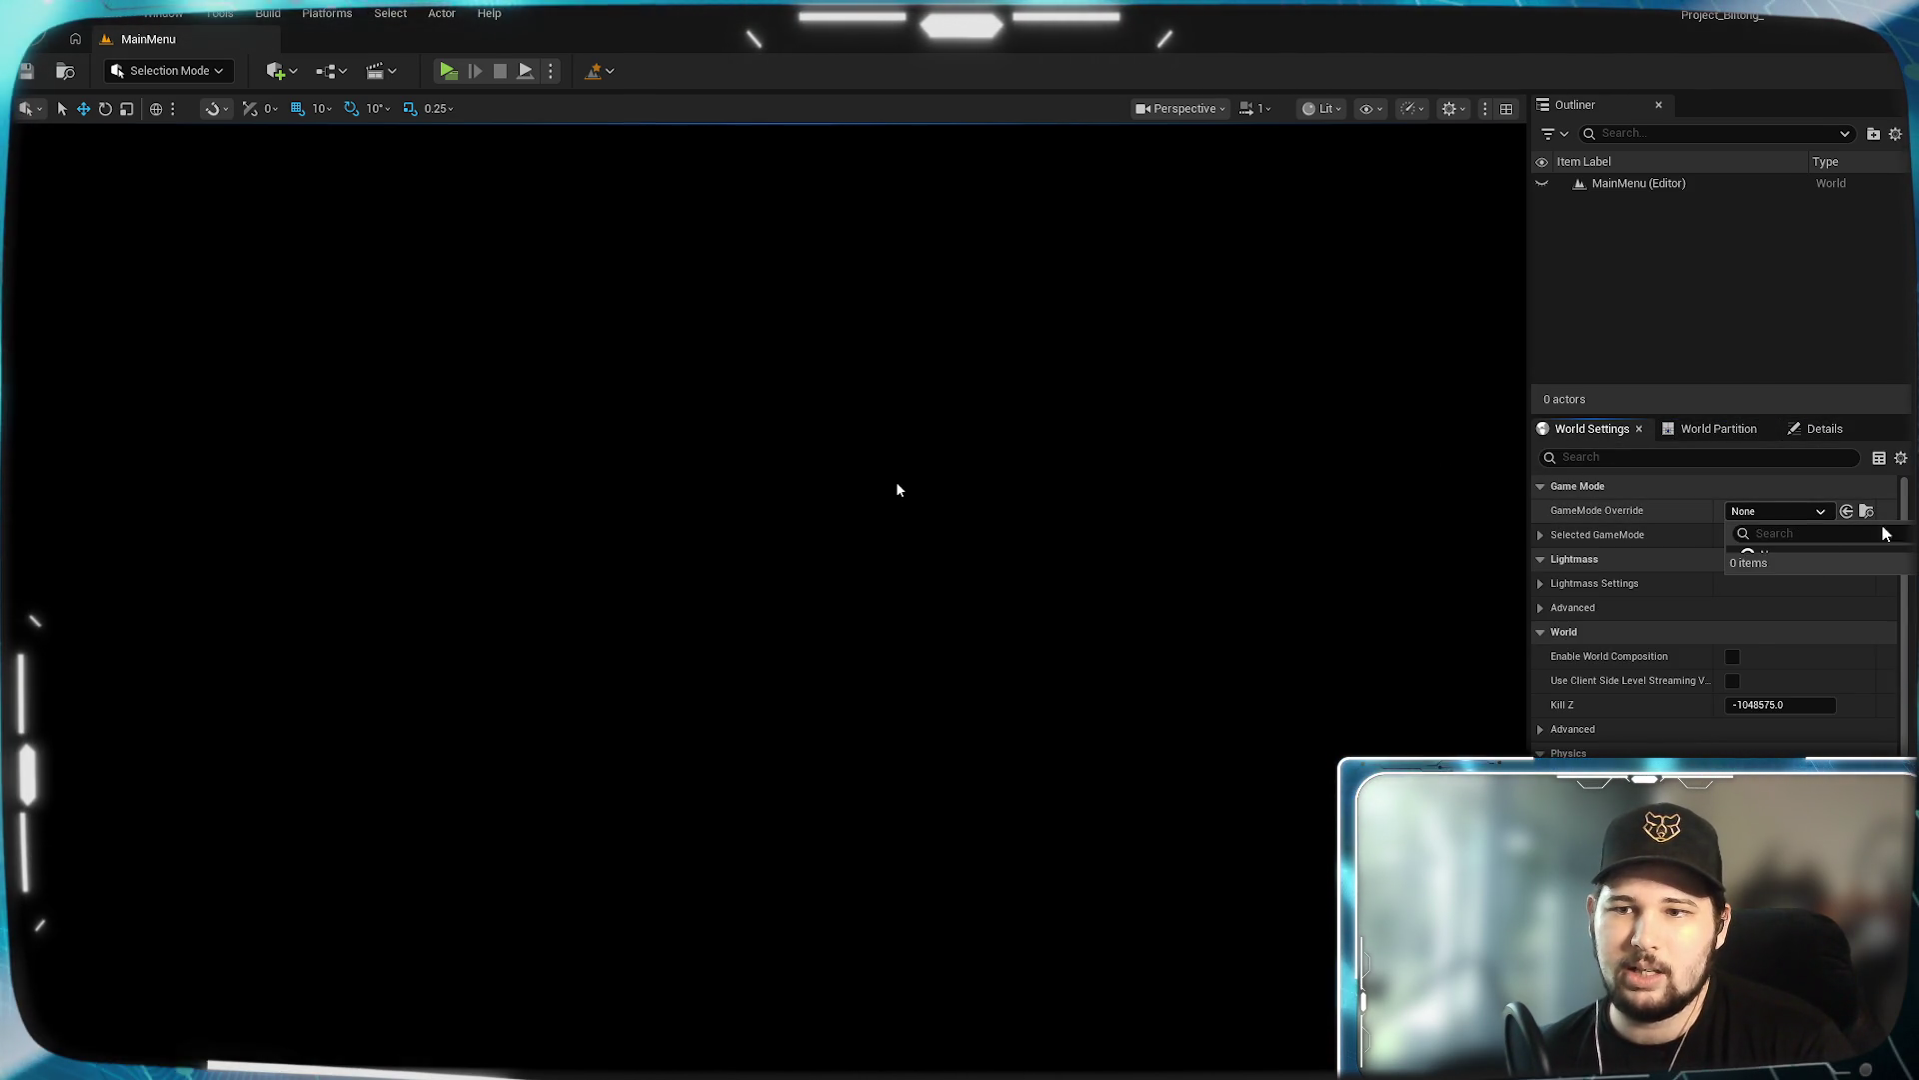
click(1794, 512)
click(1787, 512)
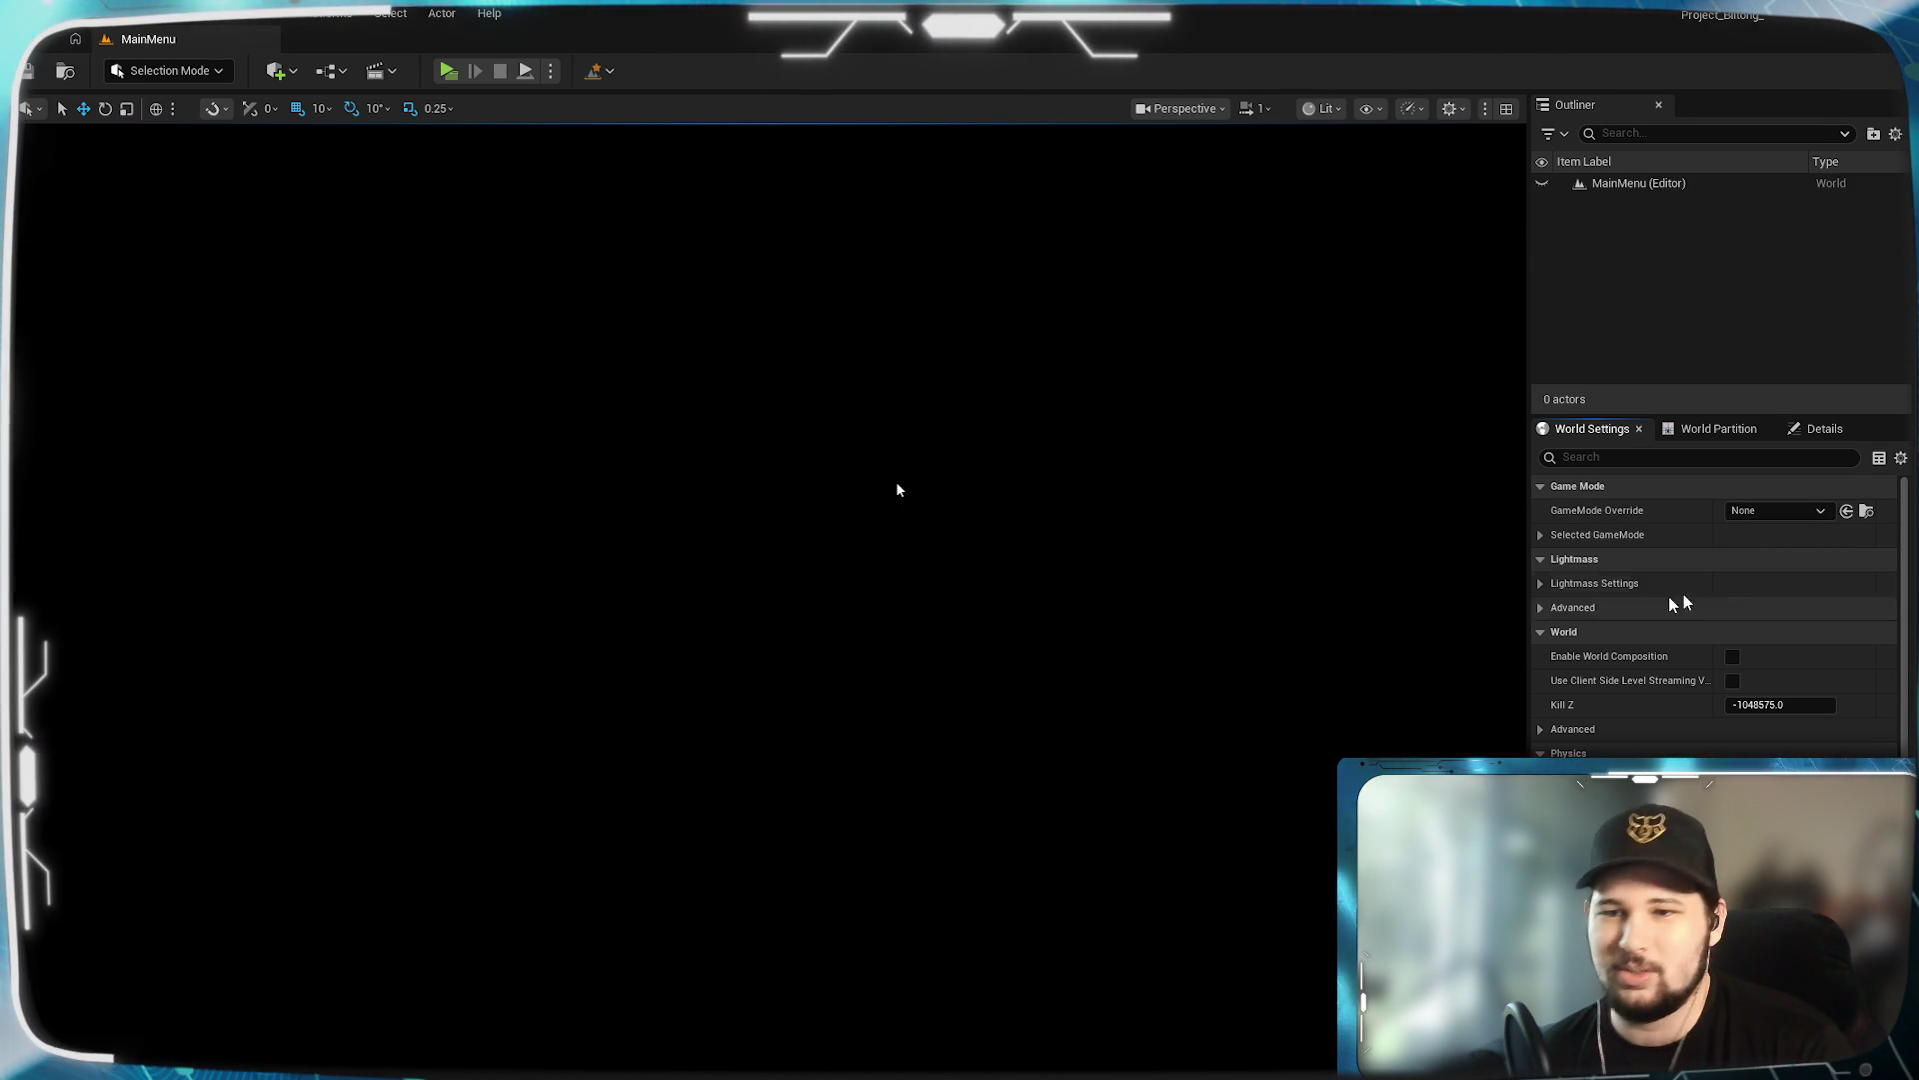
click(598, 71)
click(654, 170)
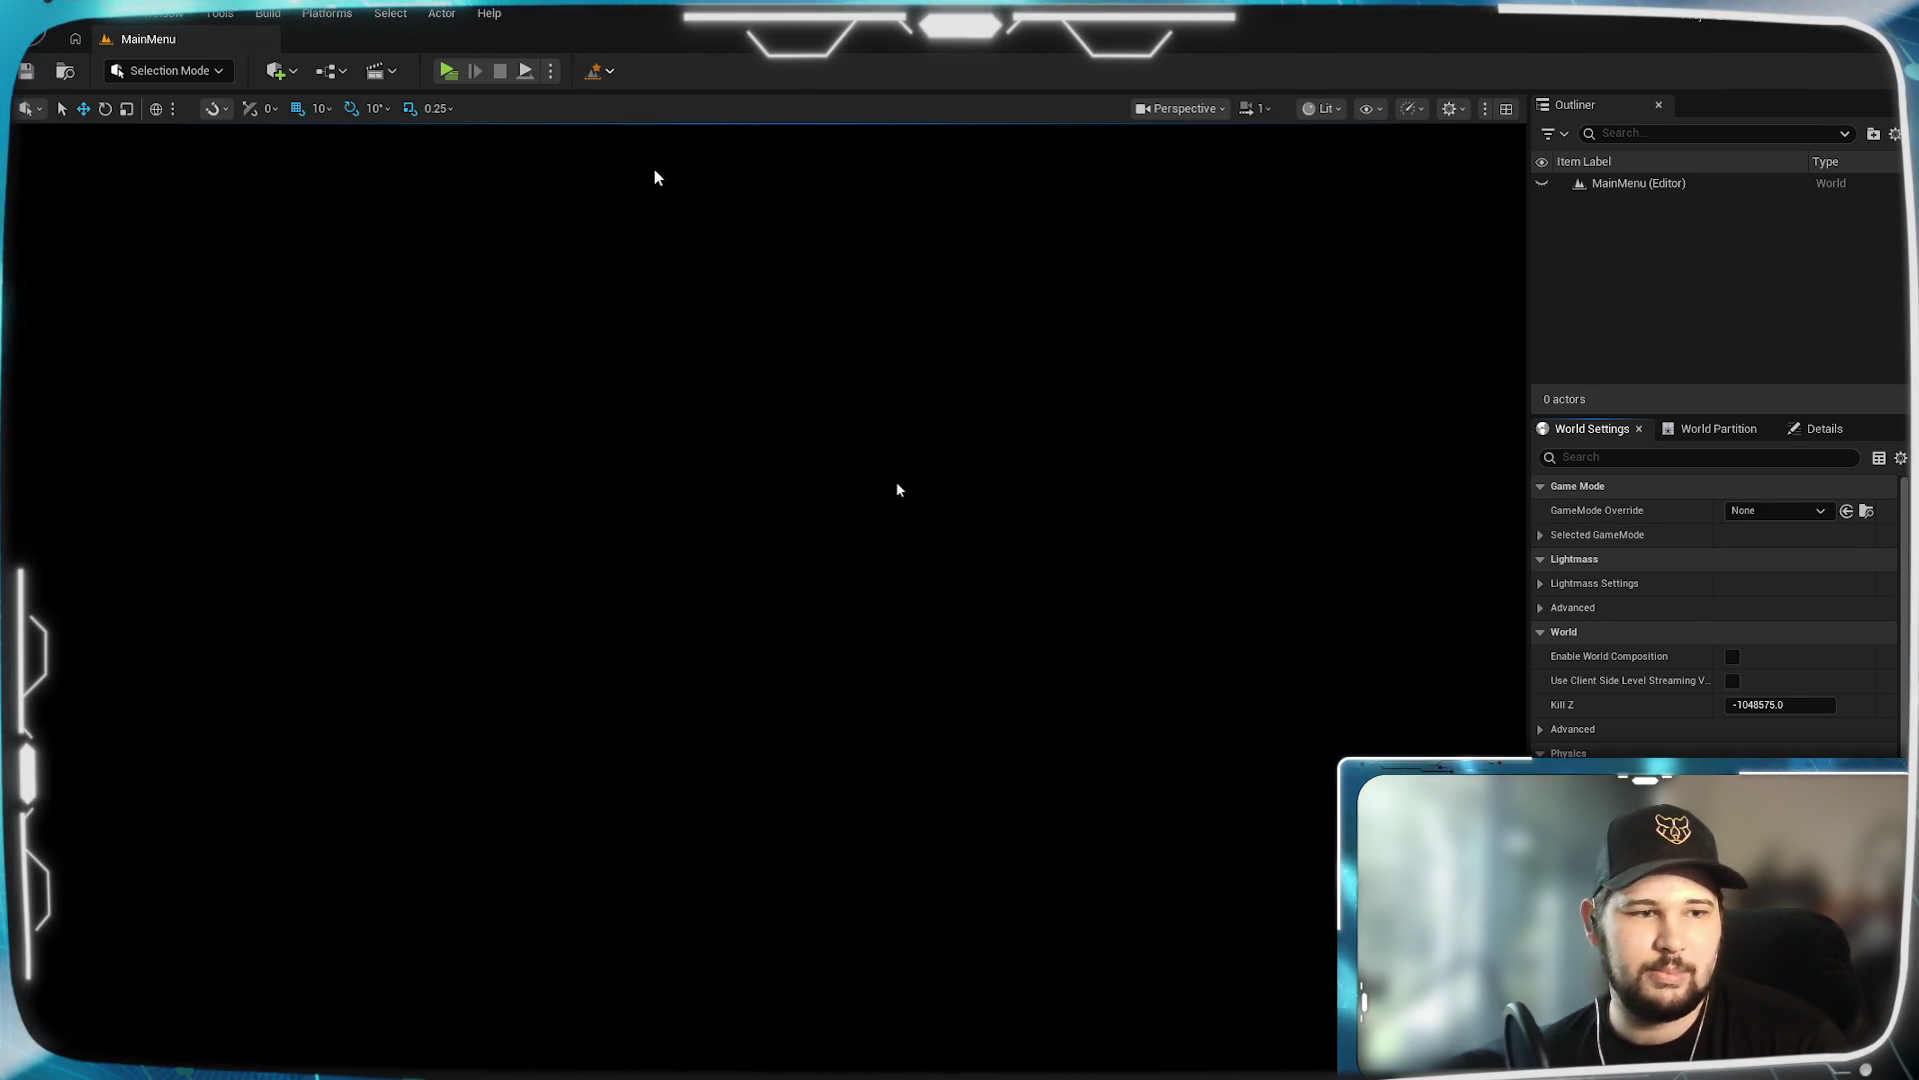
mouse_move(898, 490)
mouse_down()
mouse_move(898, 470)
mouse_move(898, 490)
mouse_up()
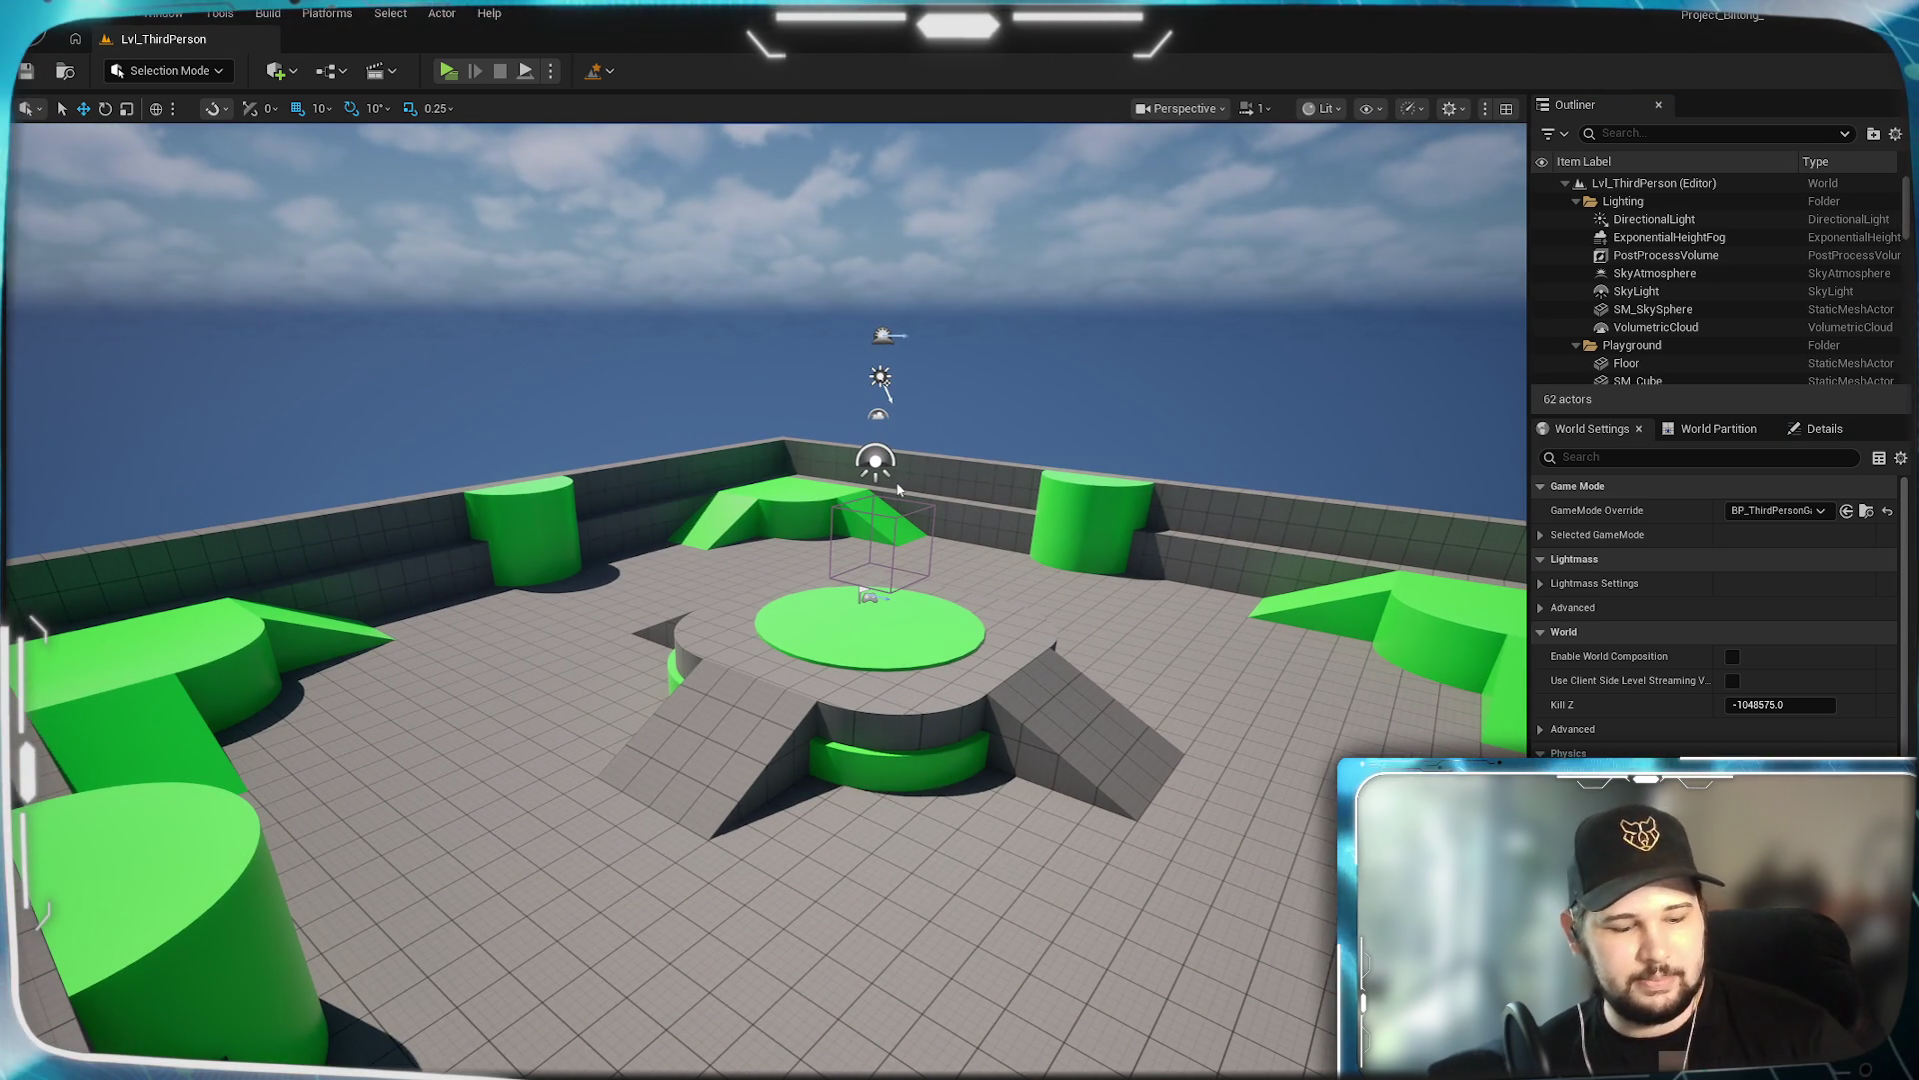
Create a new empty level in the Levels folder and save it as Test.
key(super)
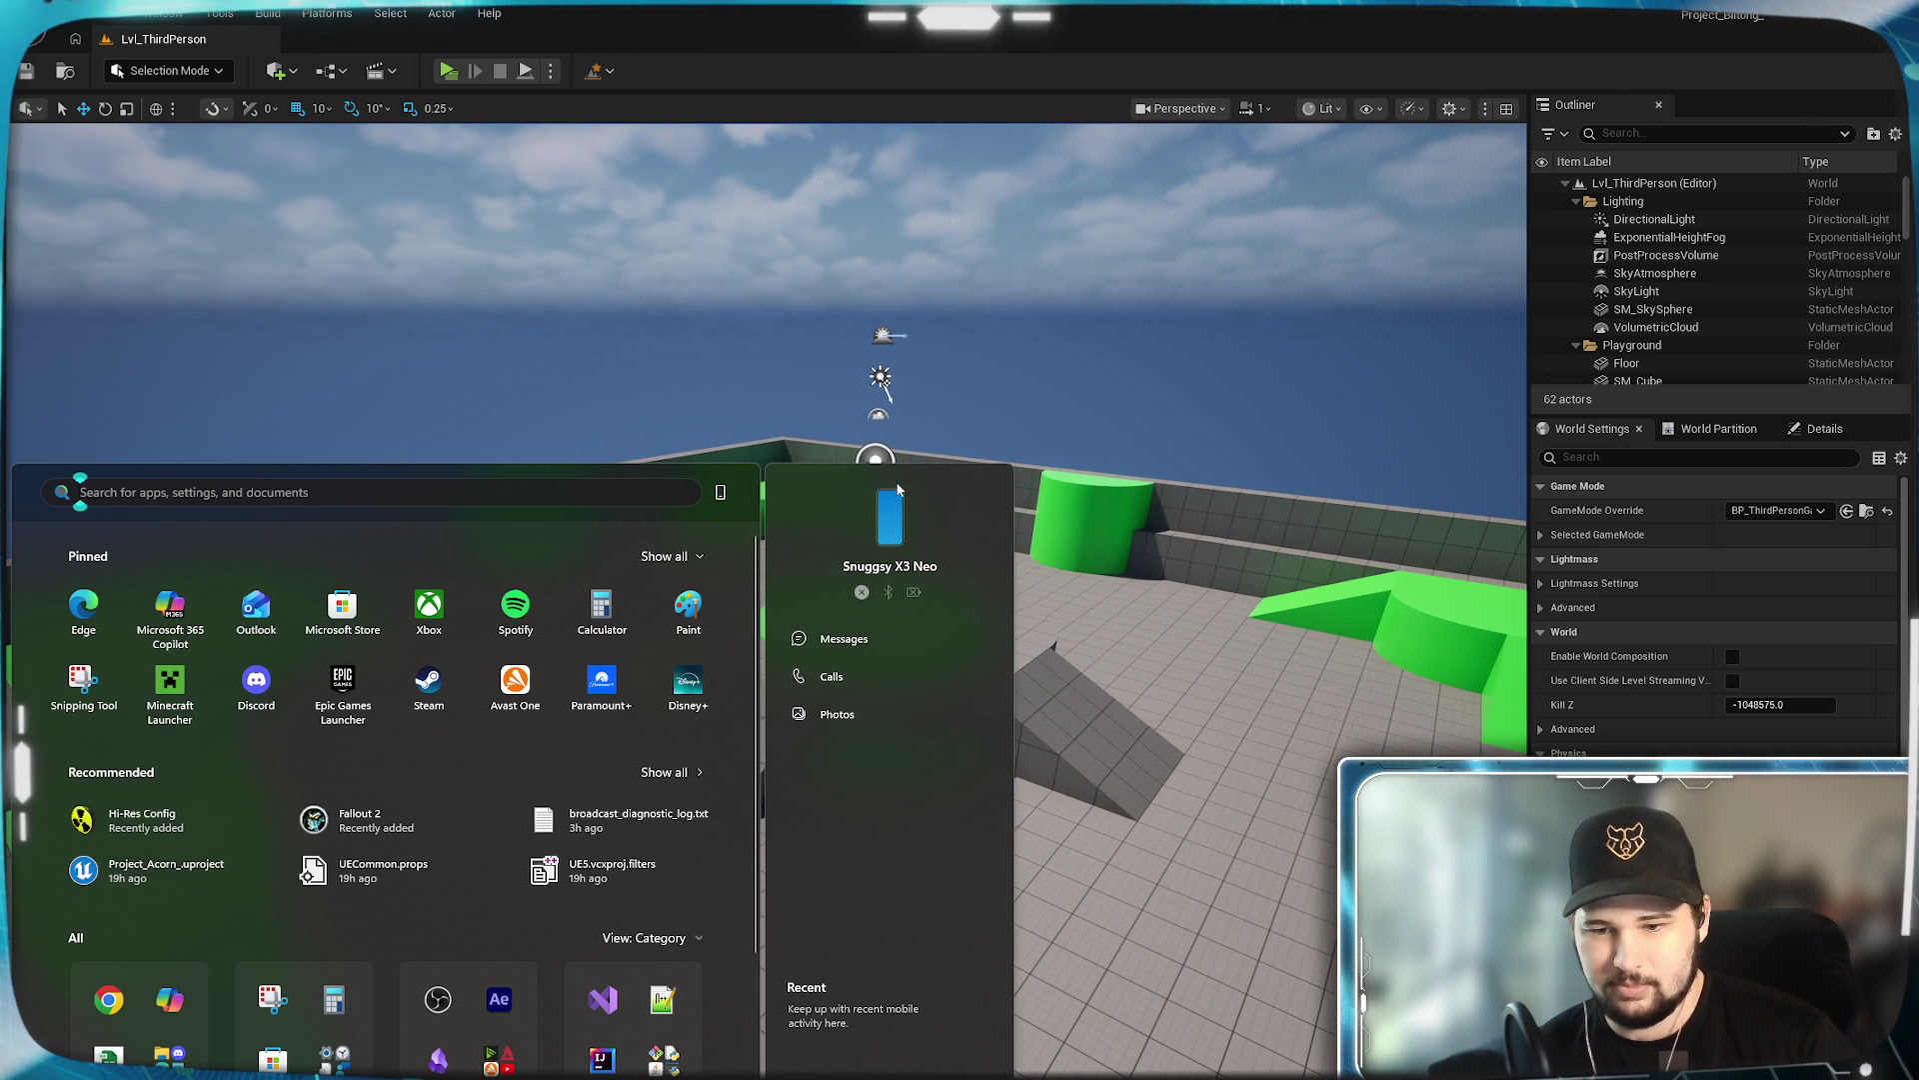
key(Escape)
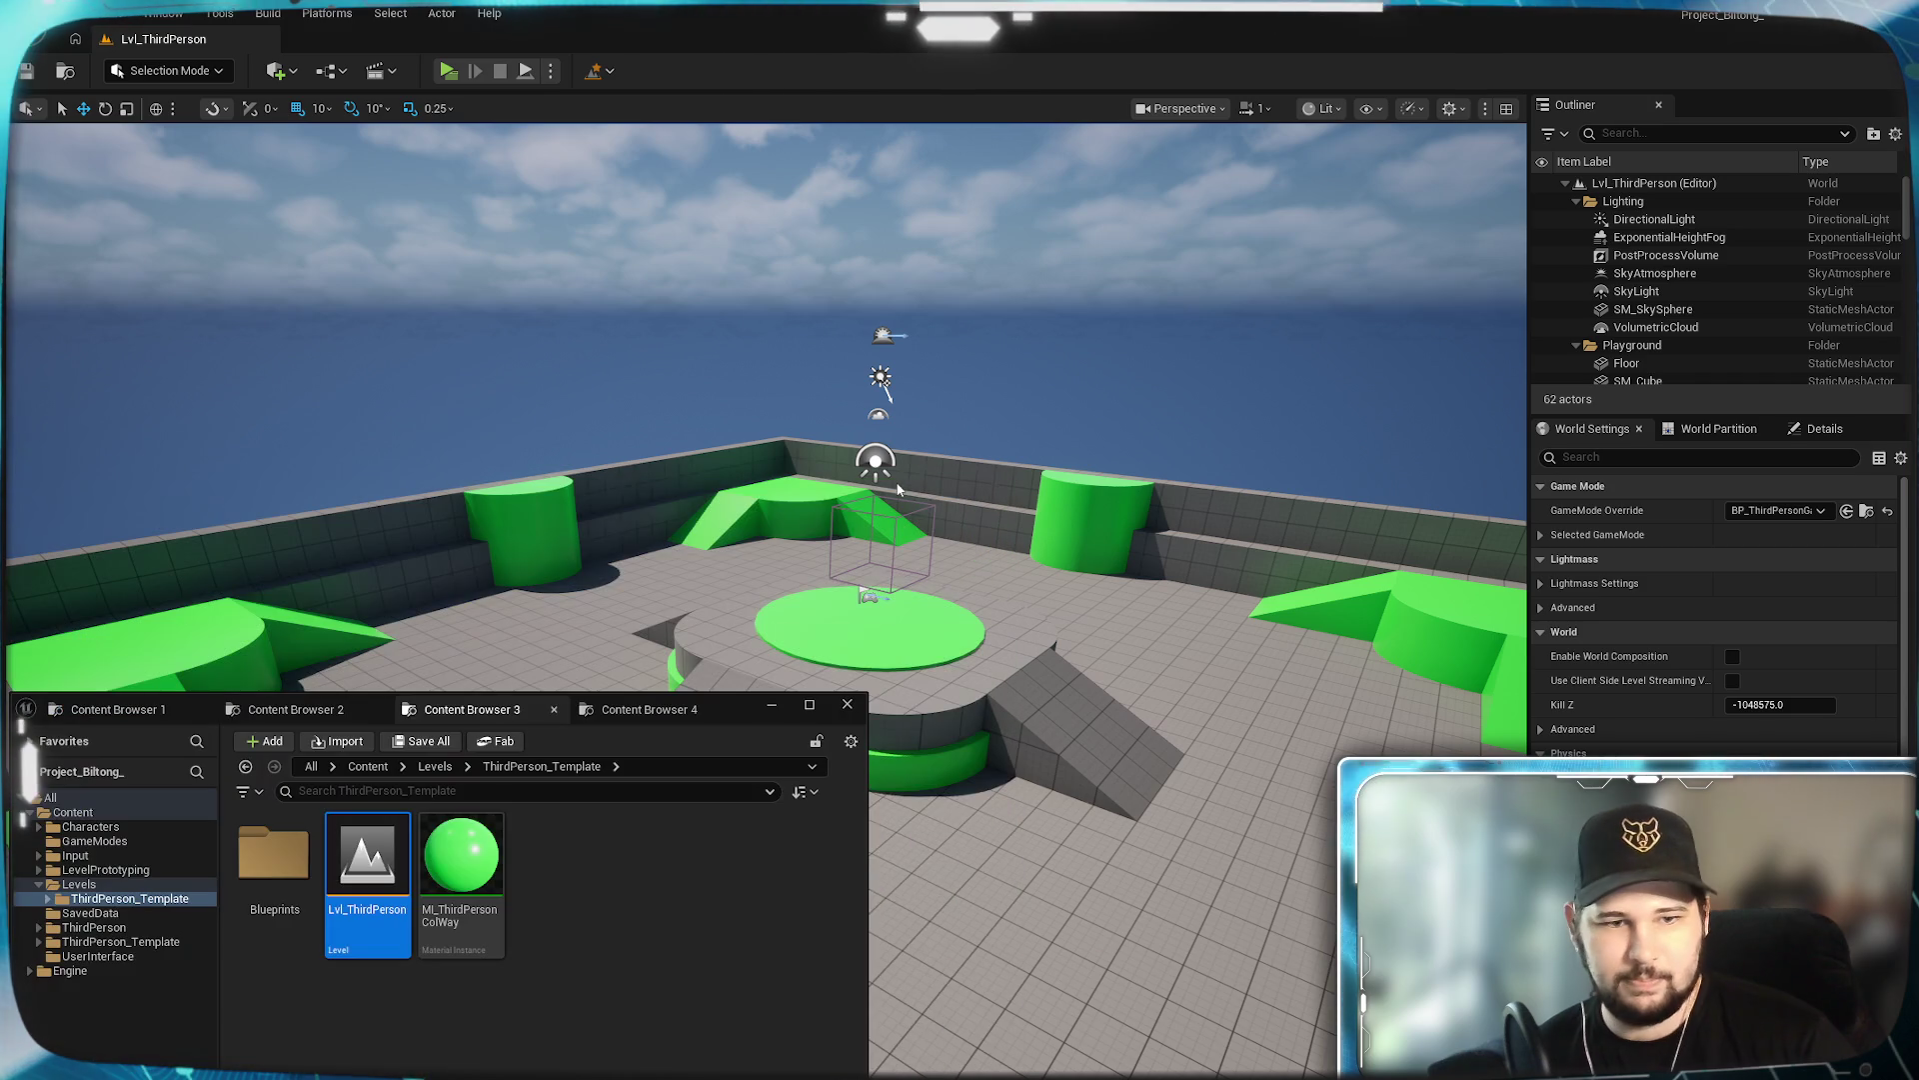
click(434, 766)
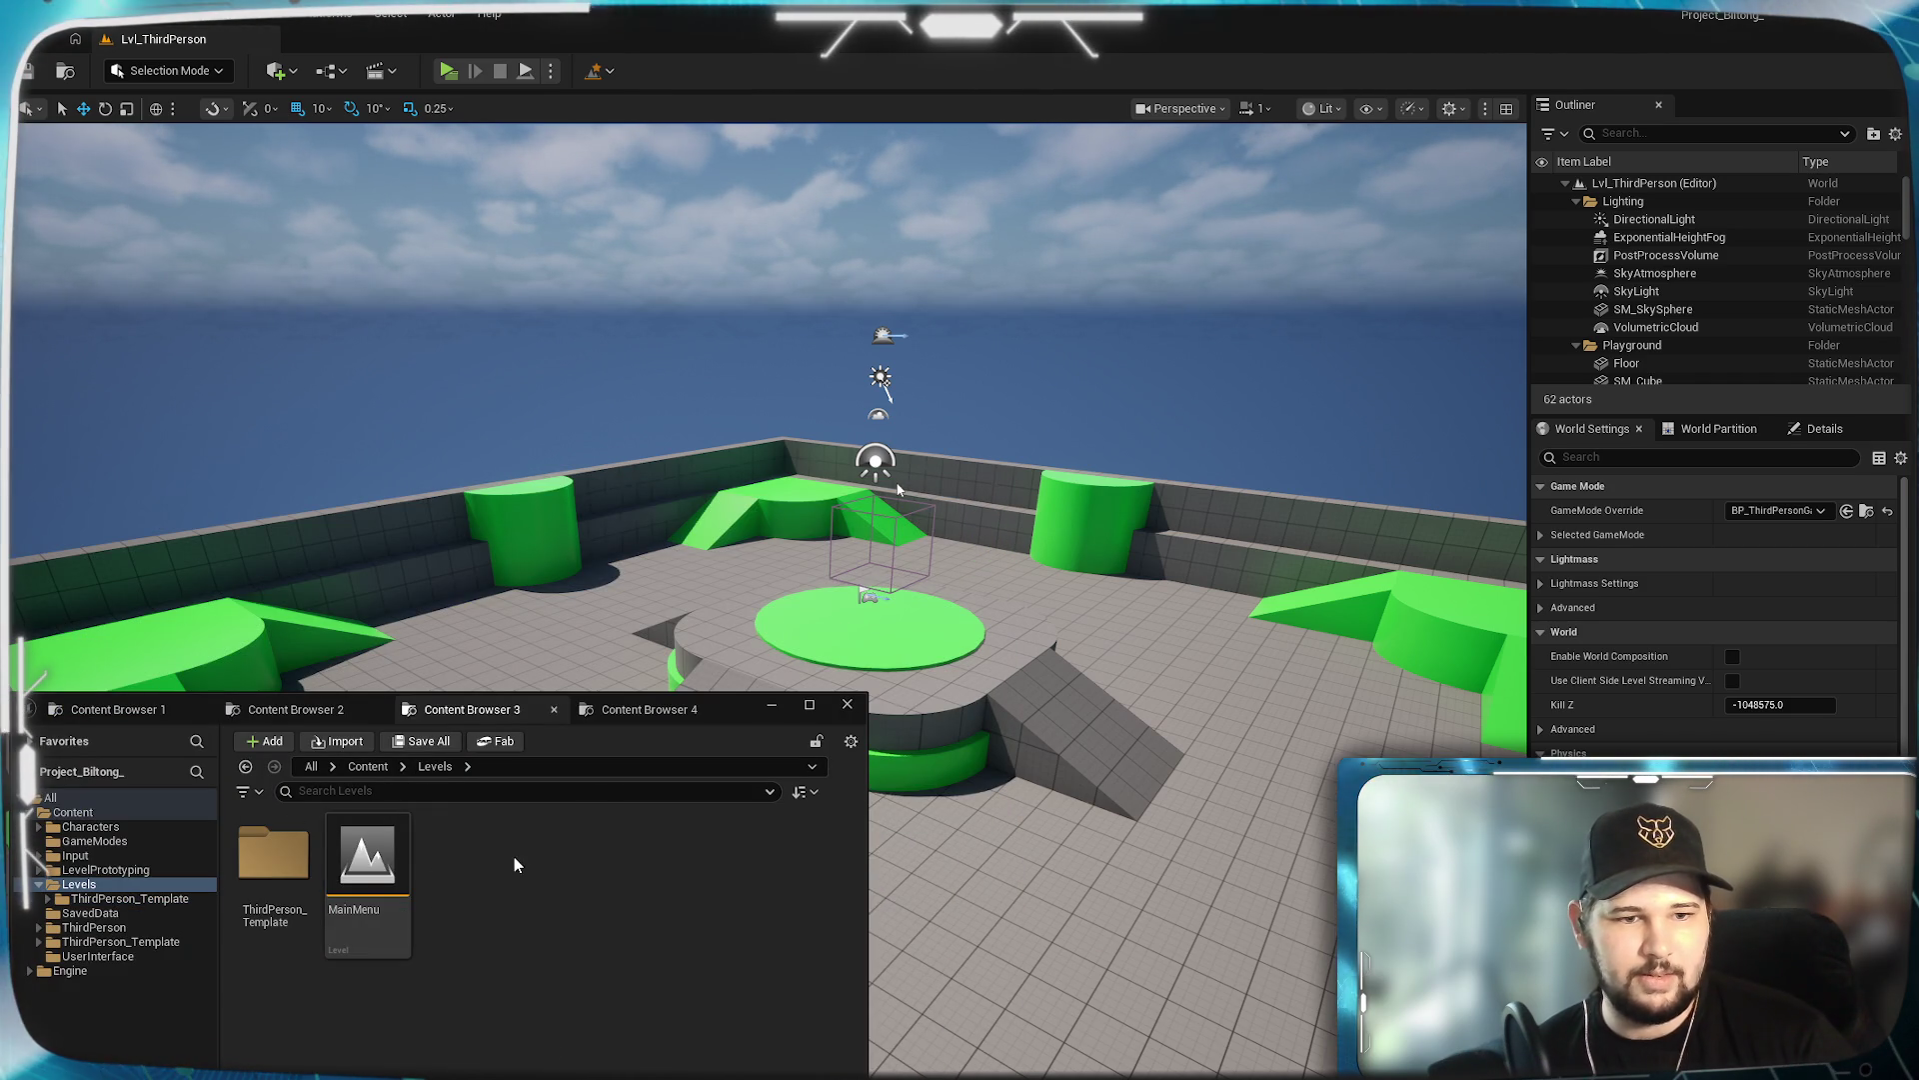
right_click(513, 937)
click(603, 345)
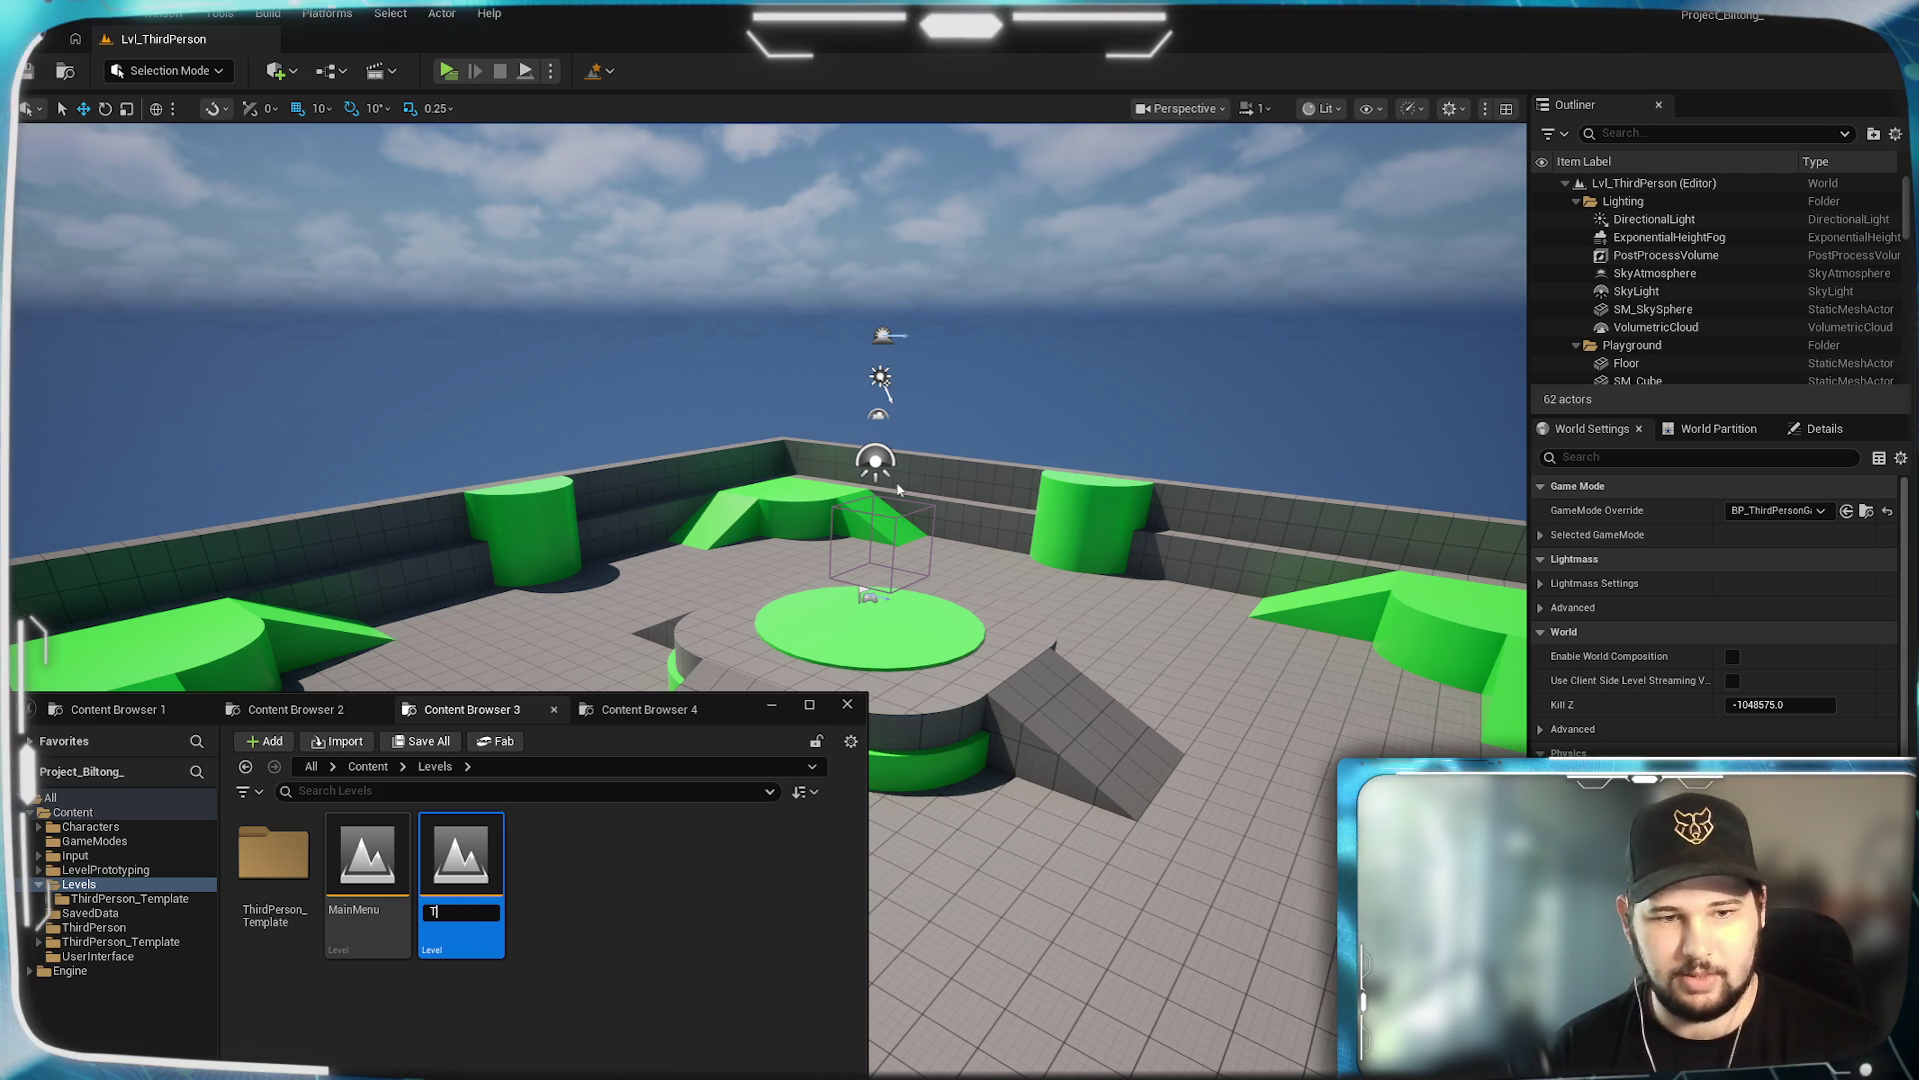
key(ctrl+shift+s)
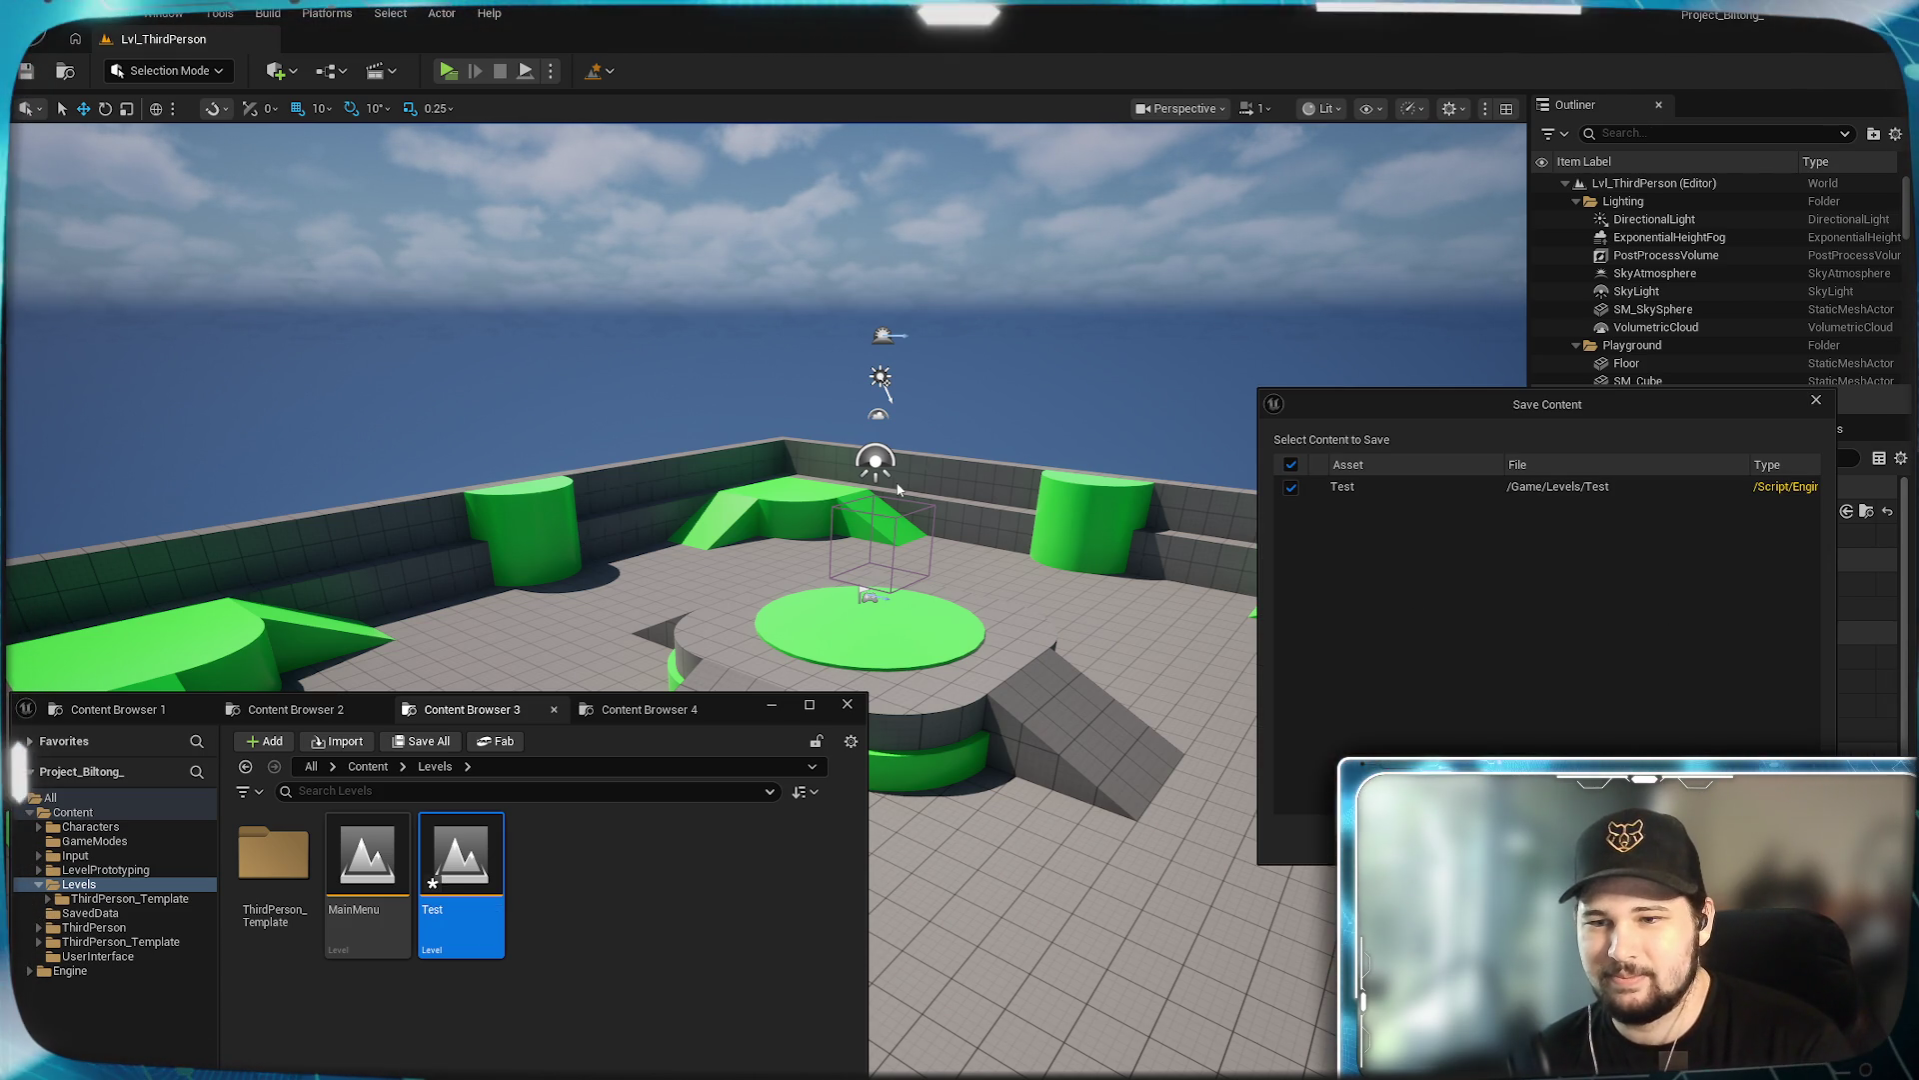
click(1689, 840)
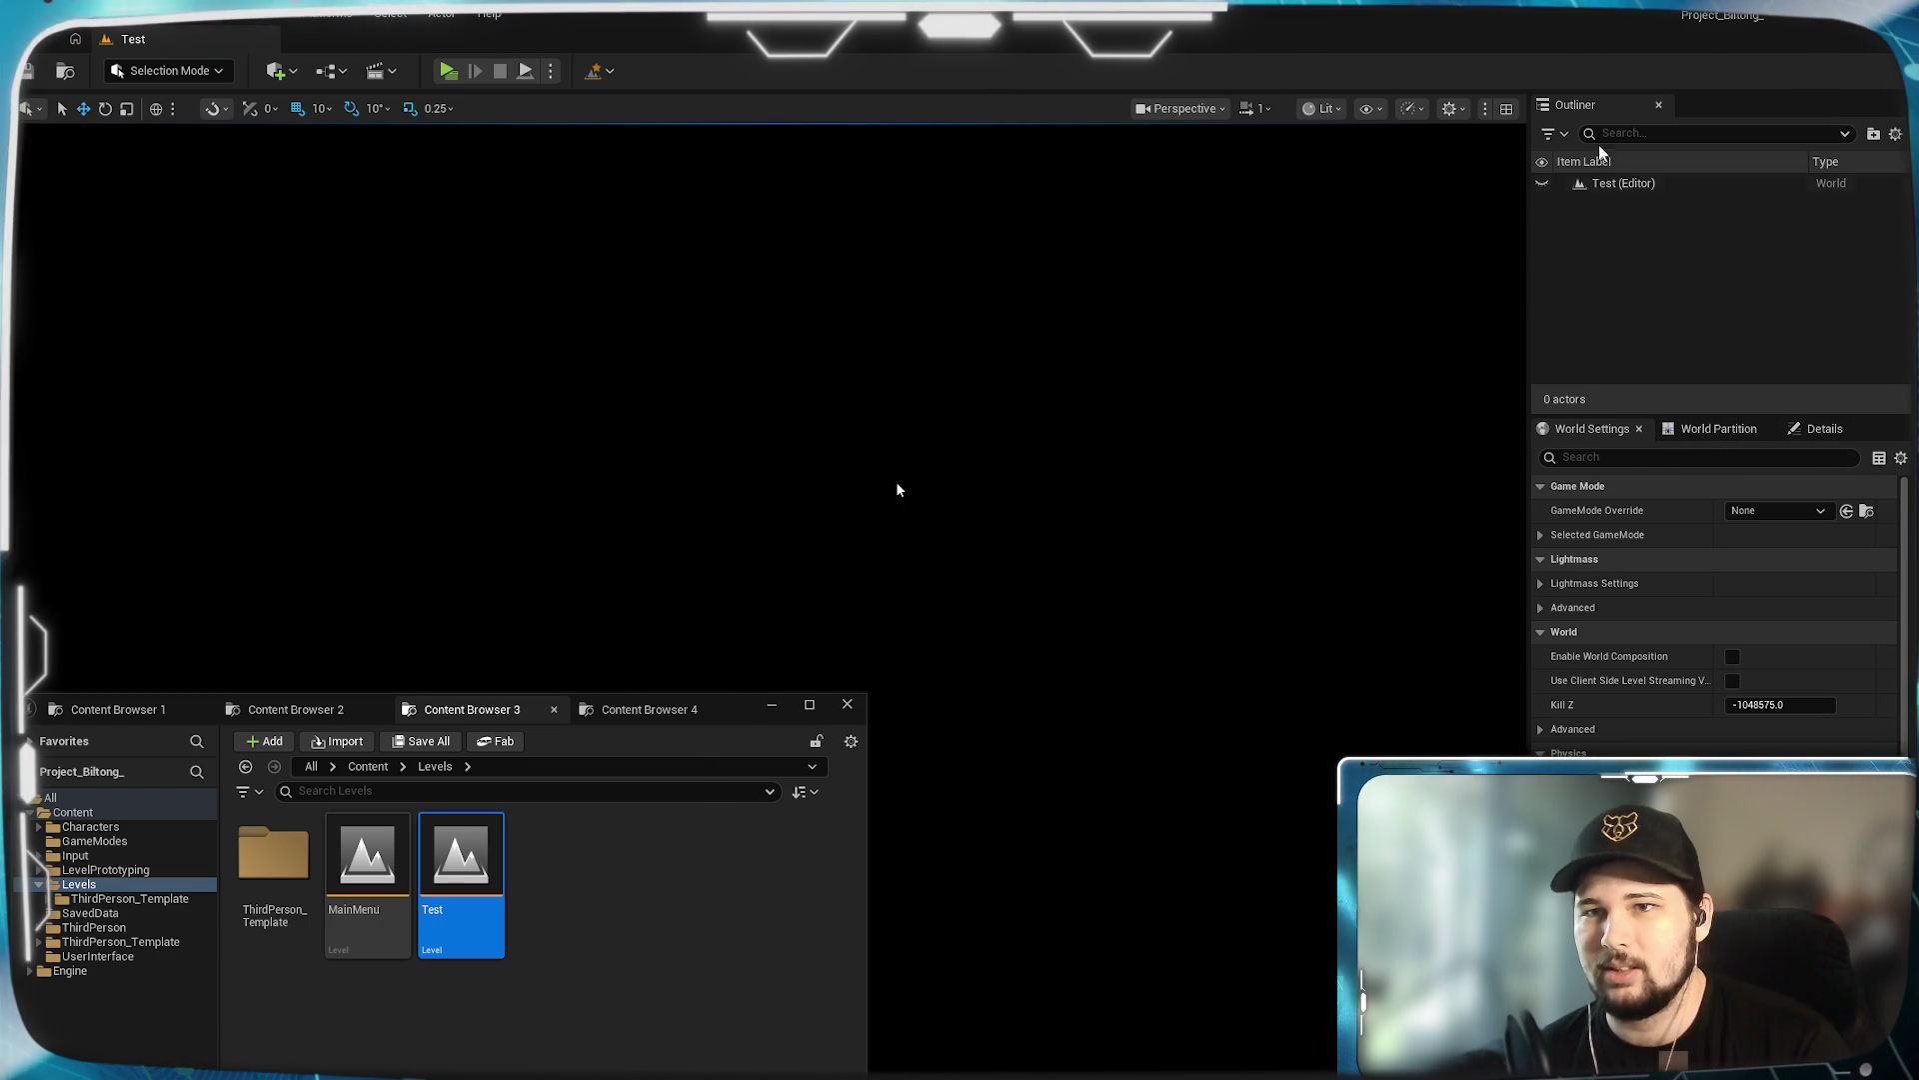
Check the Test level's Details and World Settings, visit the Home page and back, then open File.
click(1855, 430)
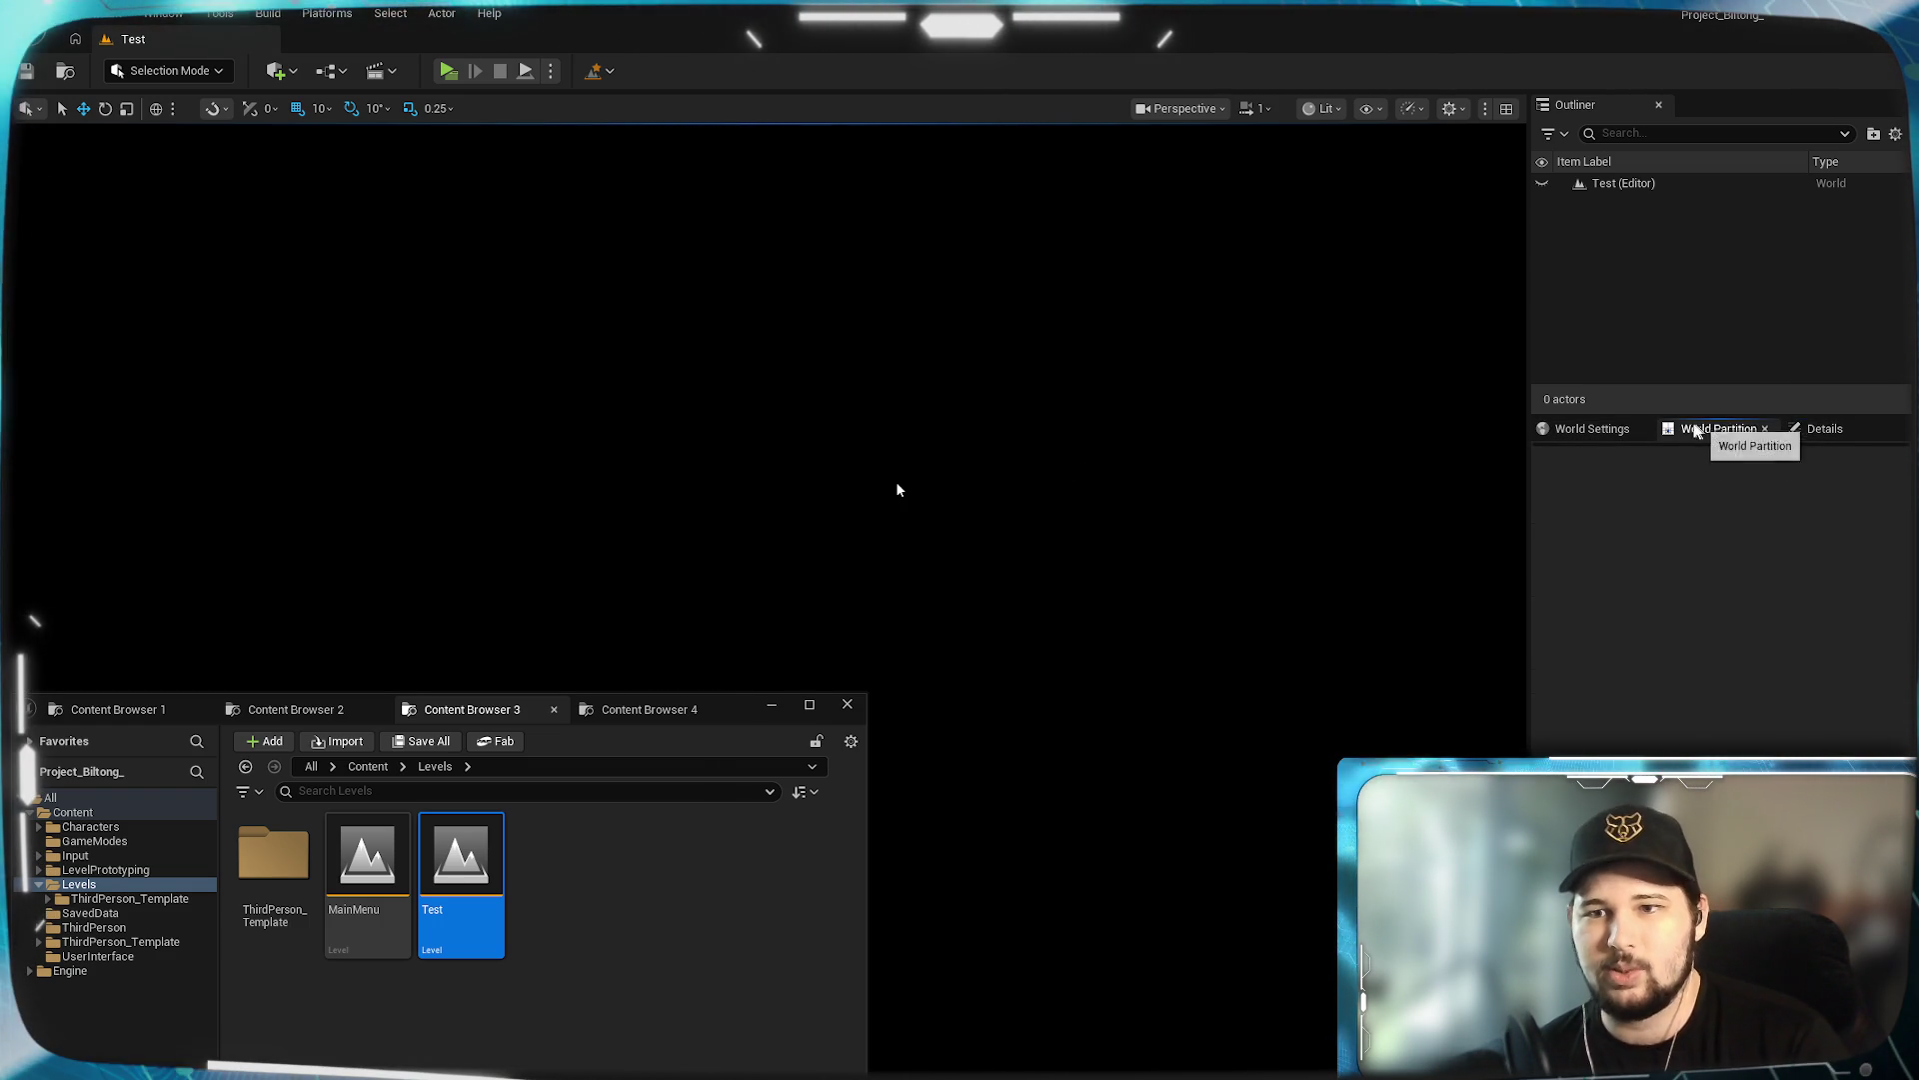
click(1598, 426)
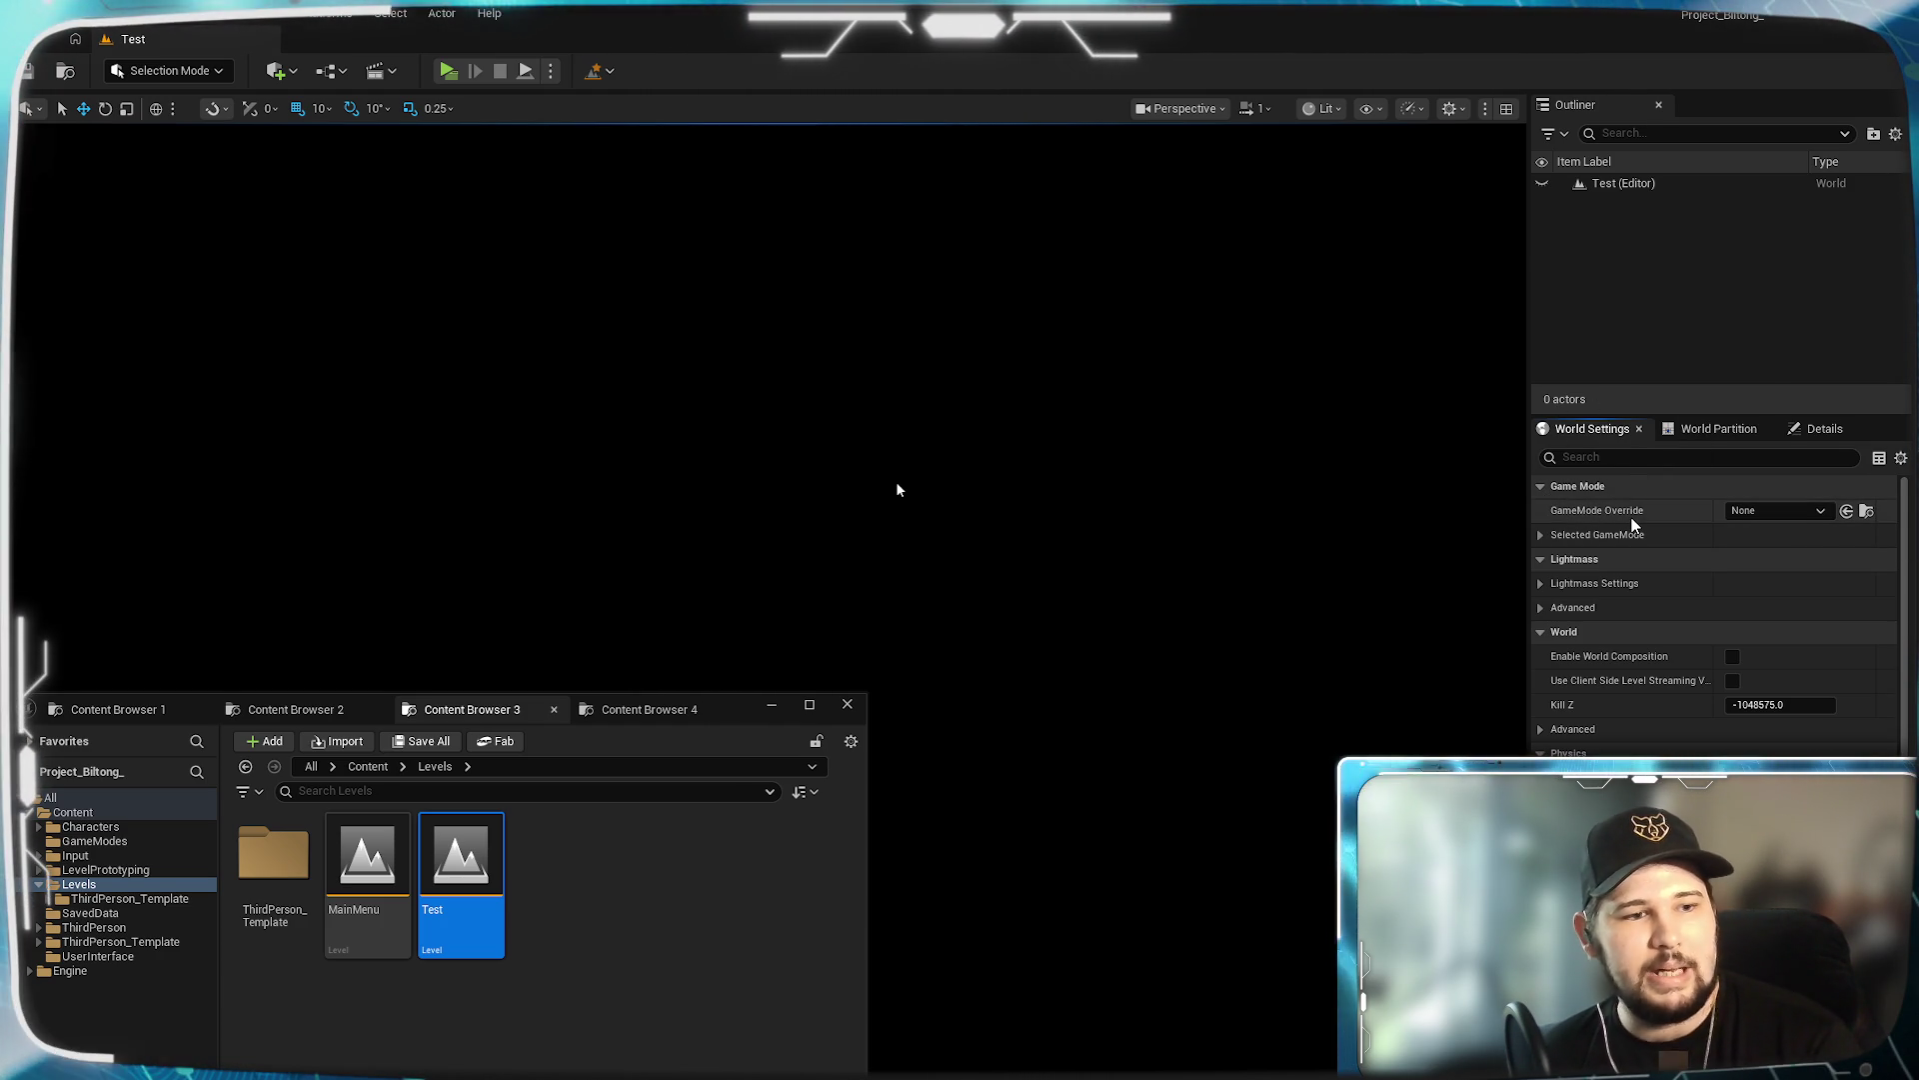
click(76, 40)
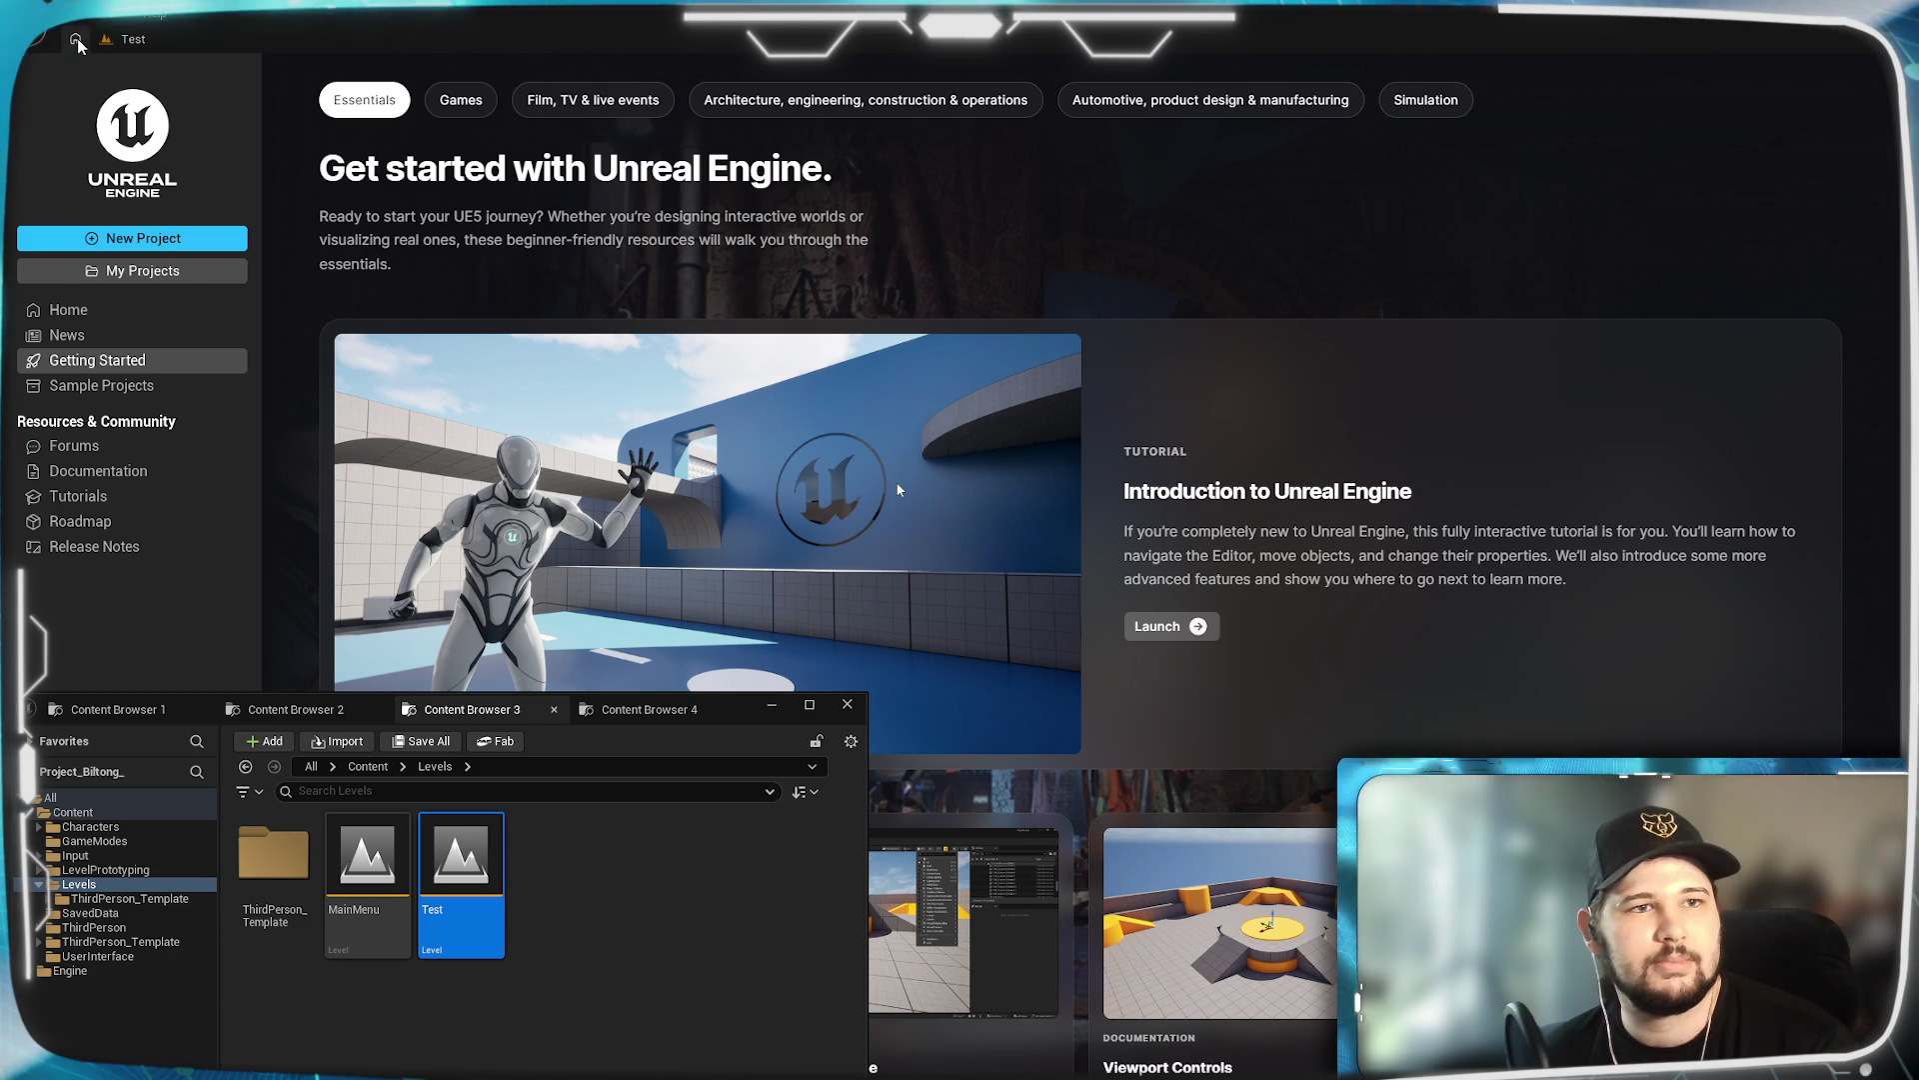
click(120, 39)
click(72, 13)
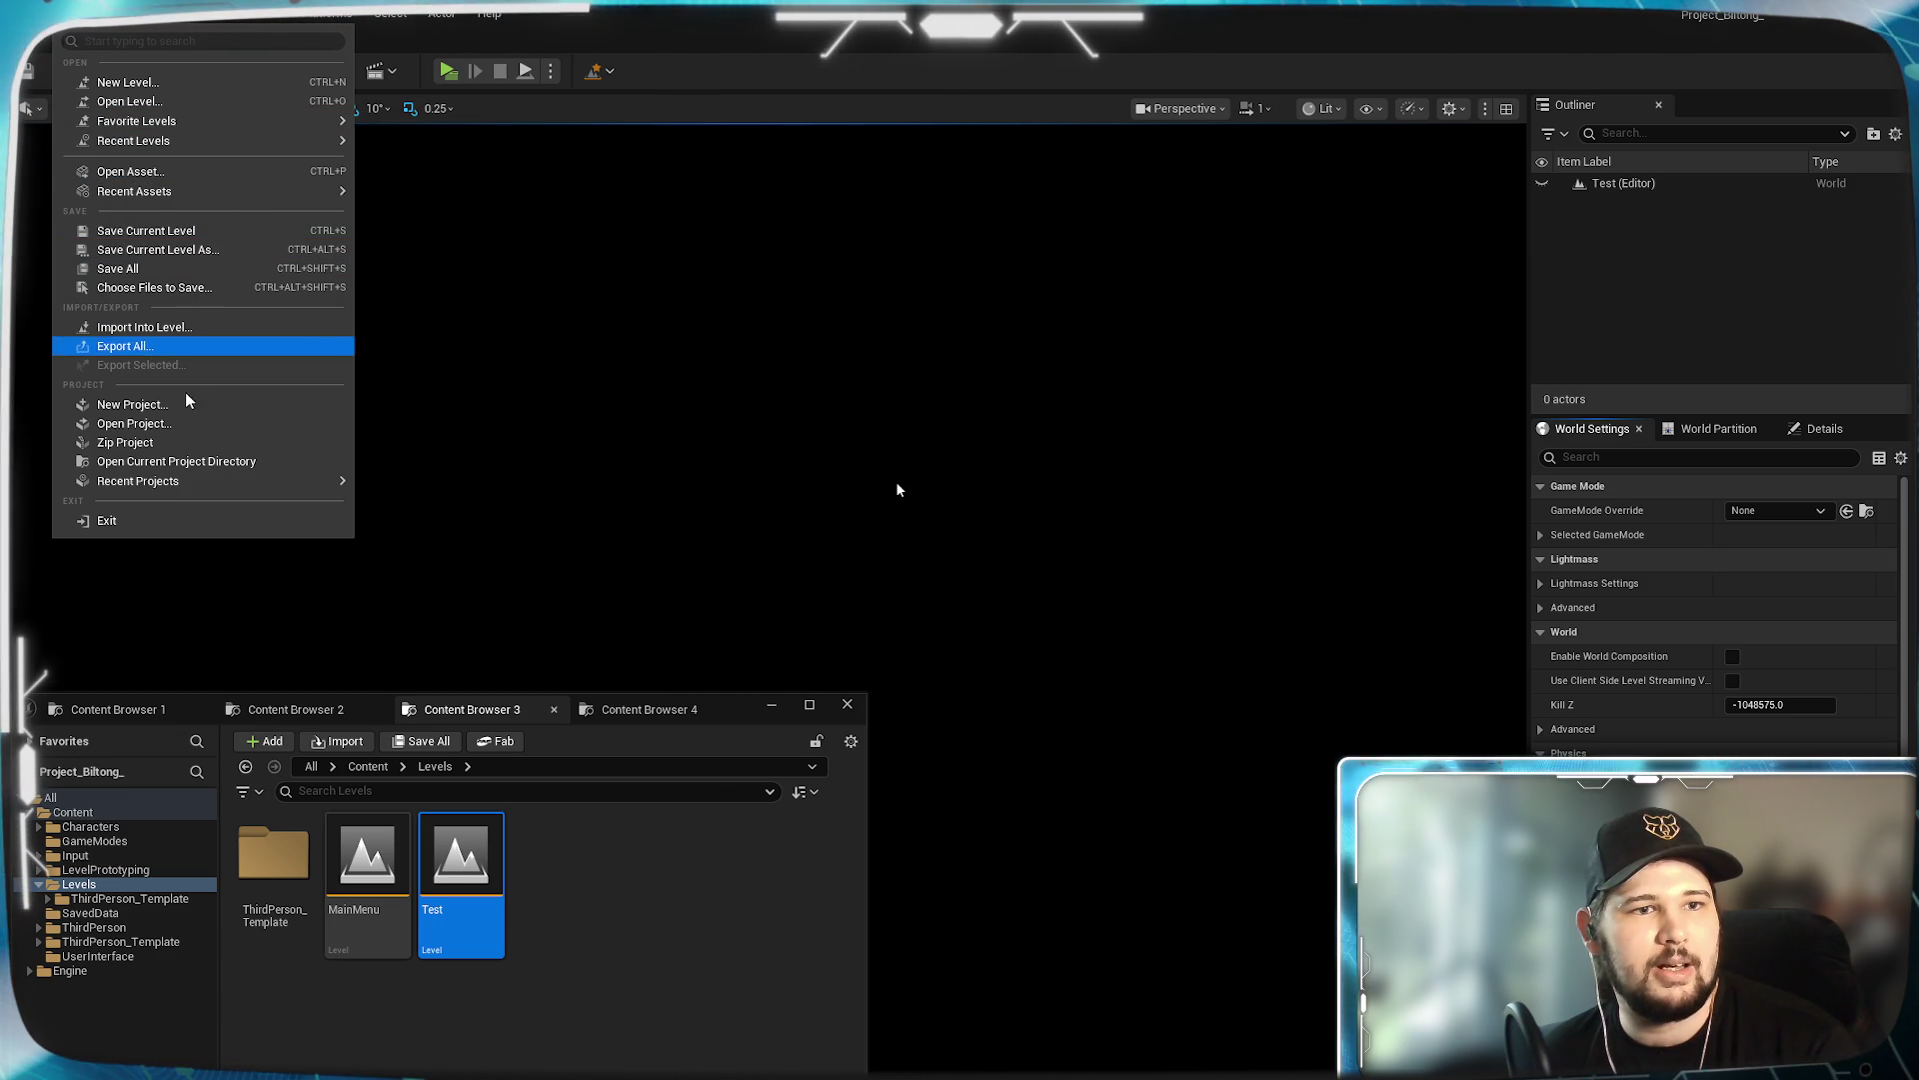
Create a new level from the Basic template.
mouse_move(140, 191)
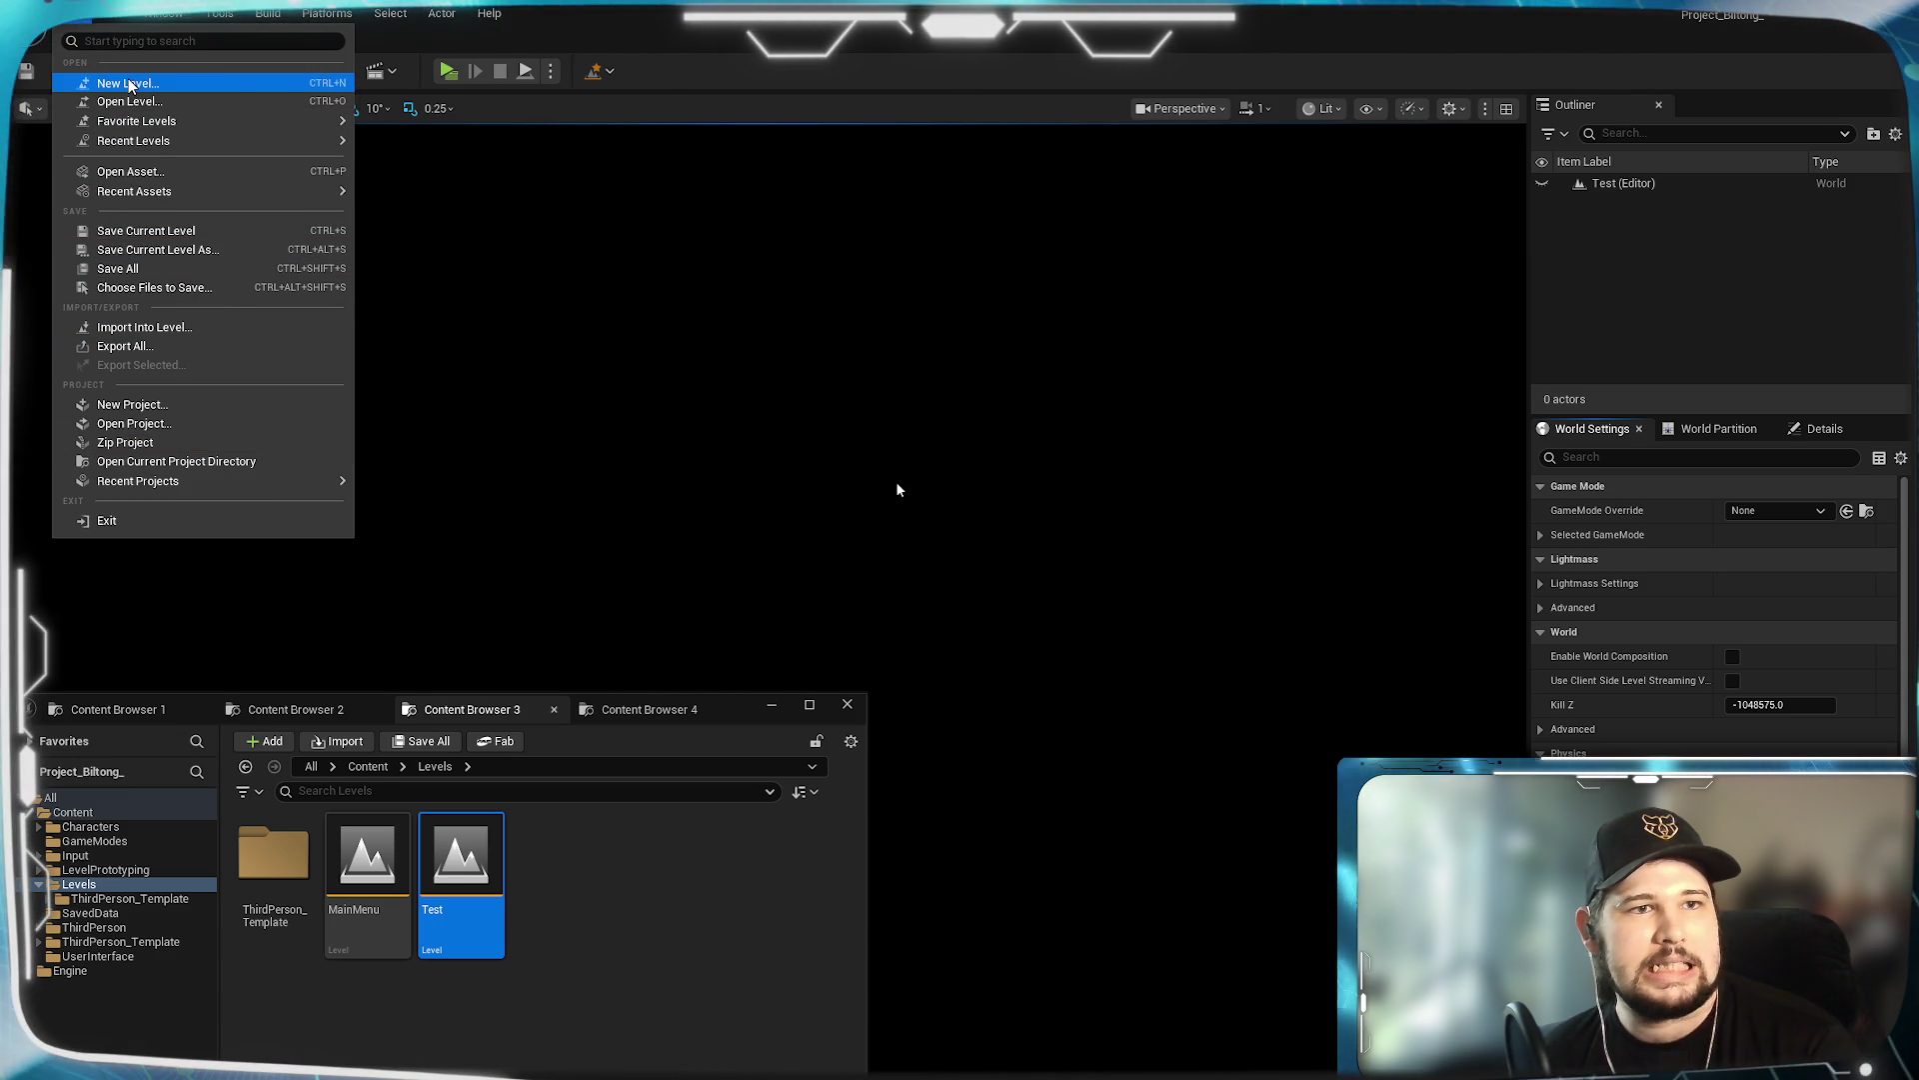
click(128, 80)
click(1558, 534)
click(1680, 805)
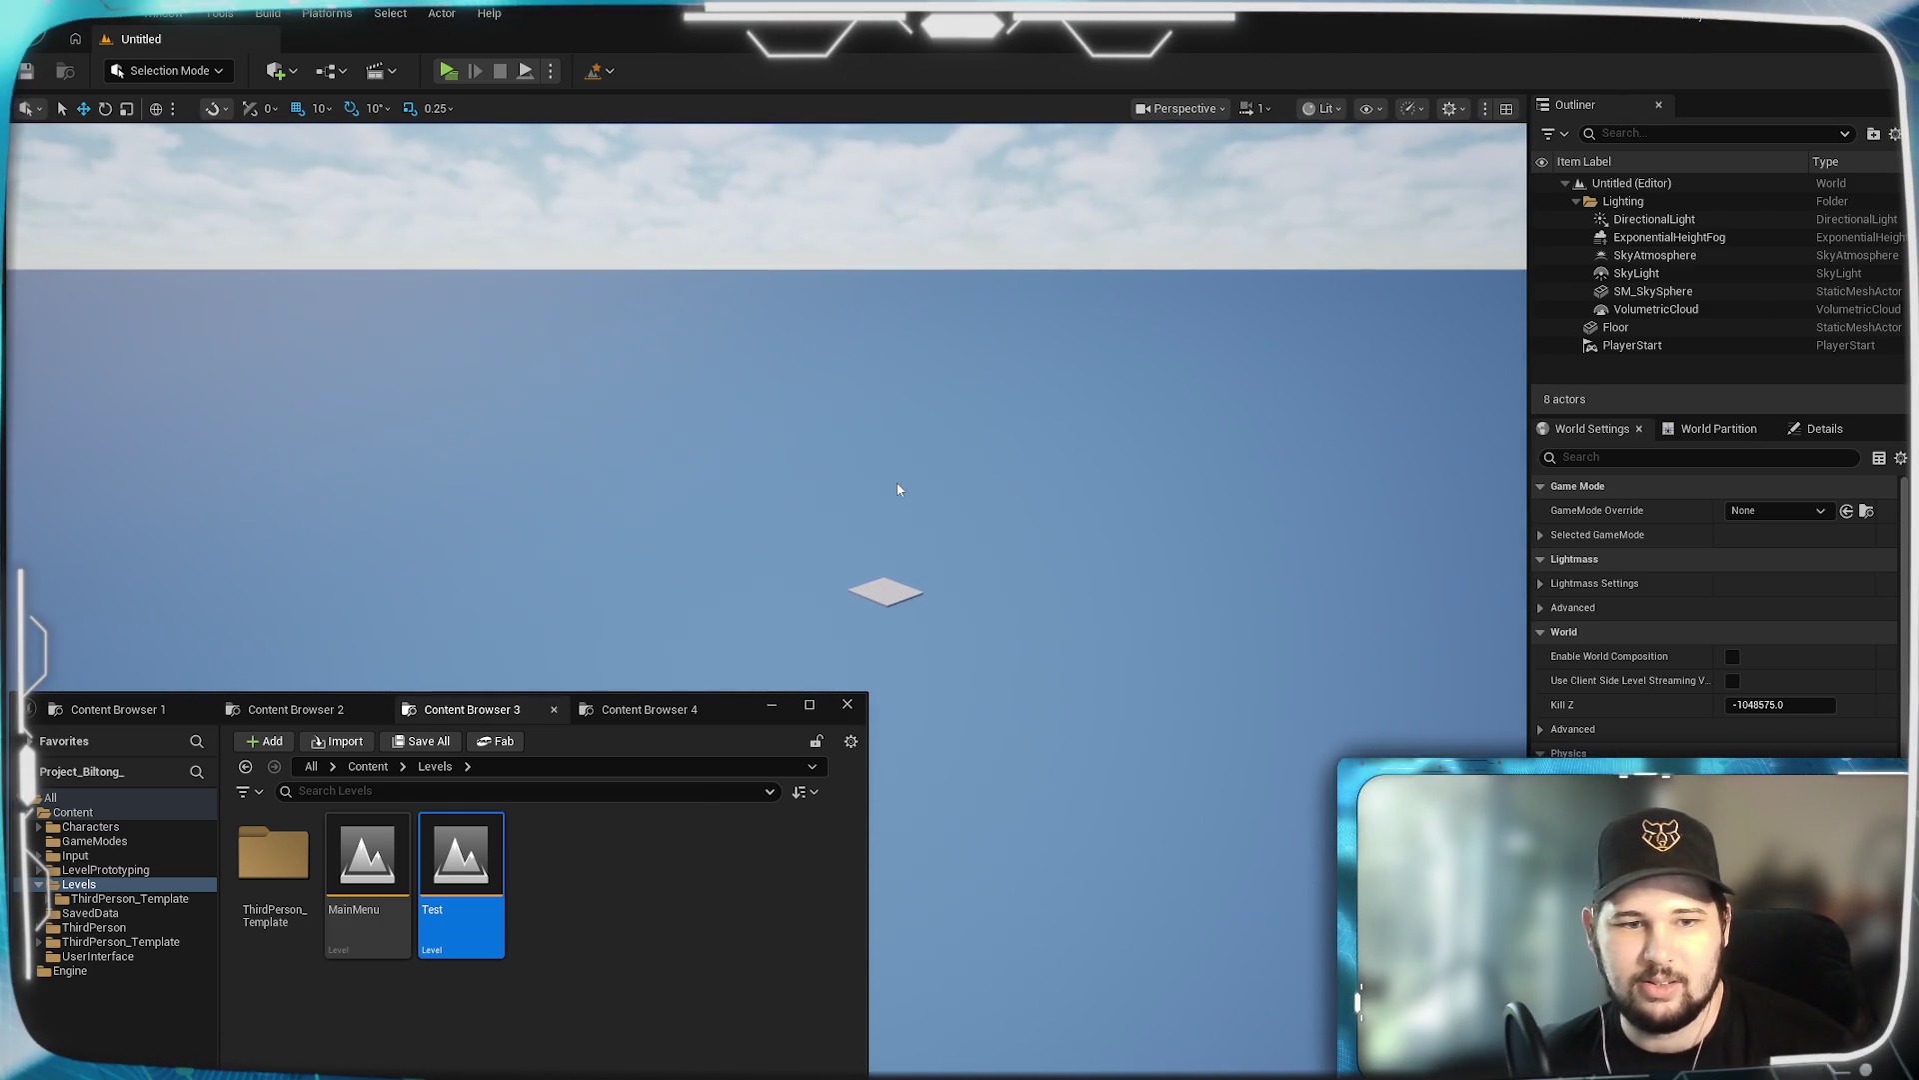
Hide the floating Content Browser, then inspect SM_SkySphere, World Settings and the PlayerStart.
click(768, 707)
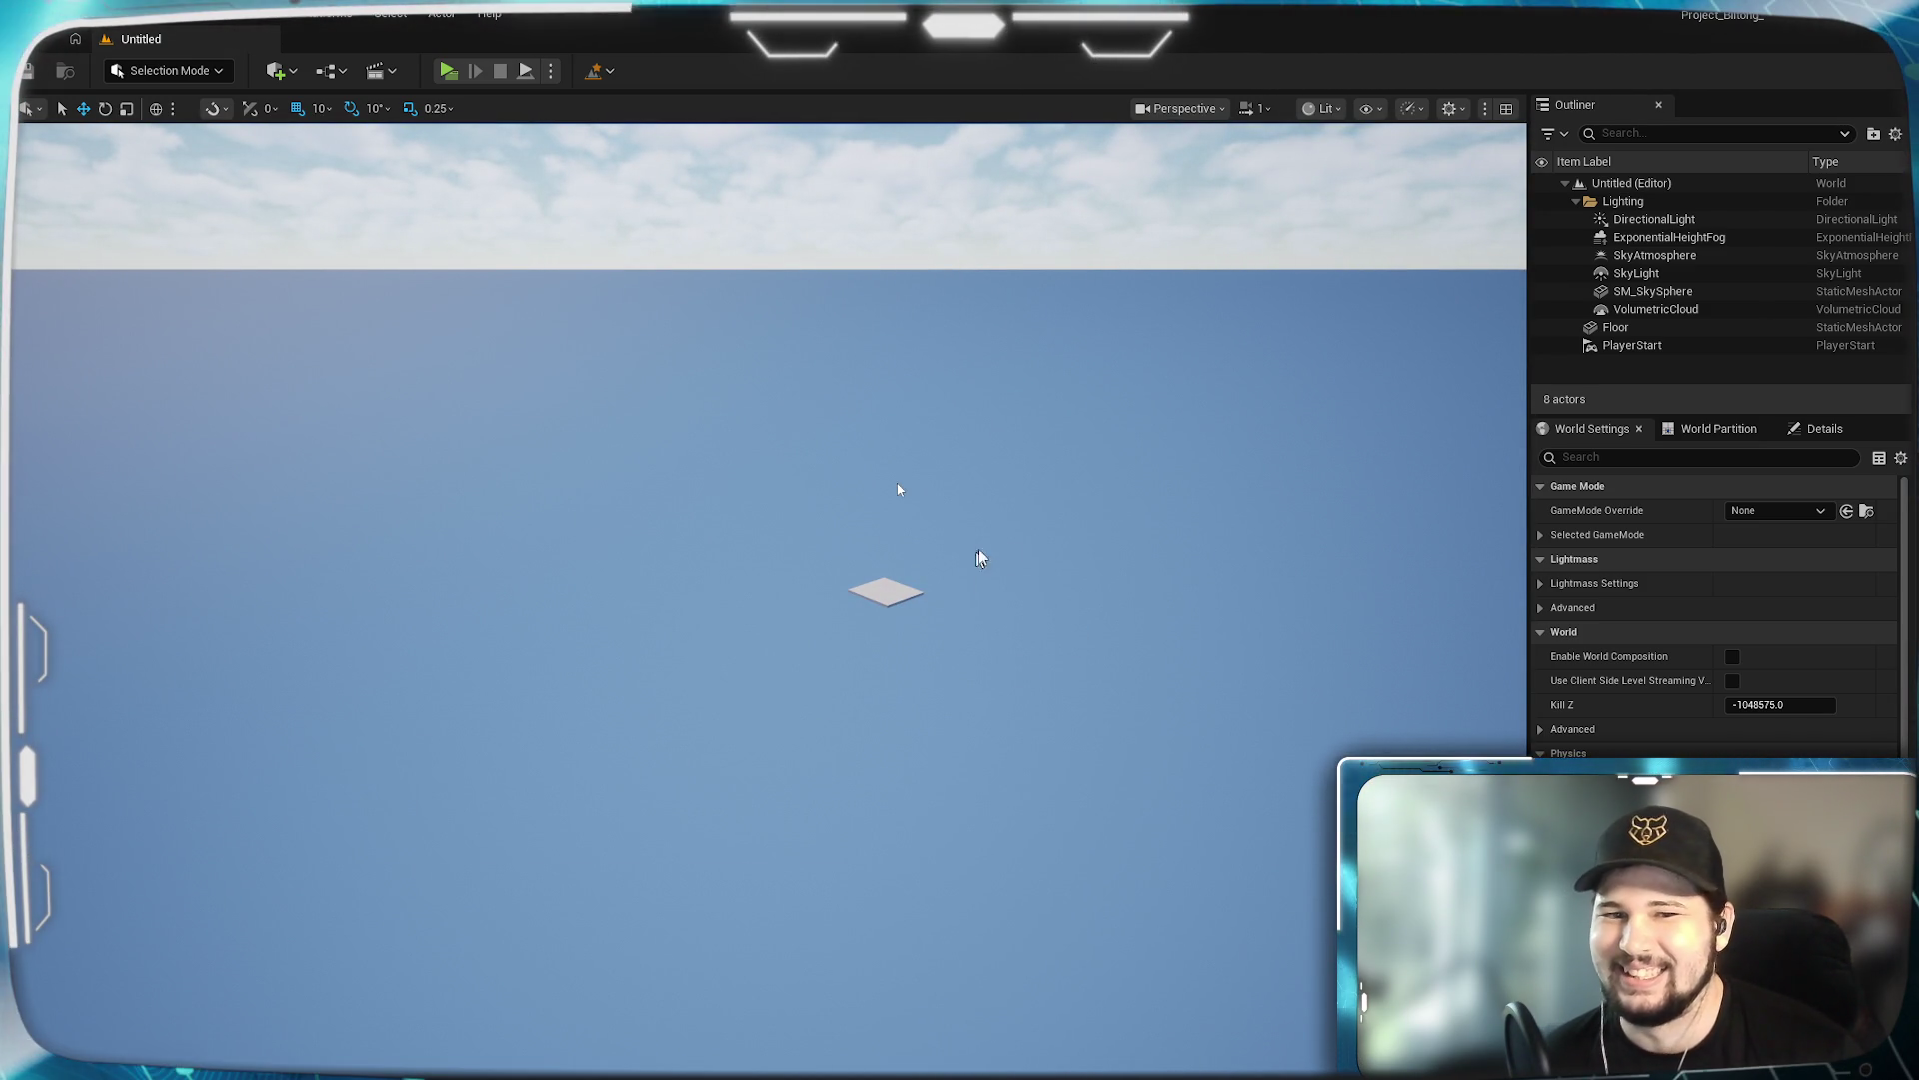
click(897, 489)
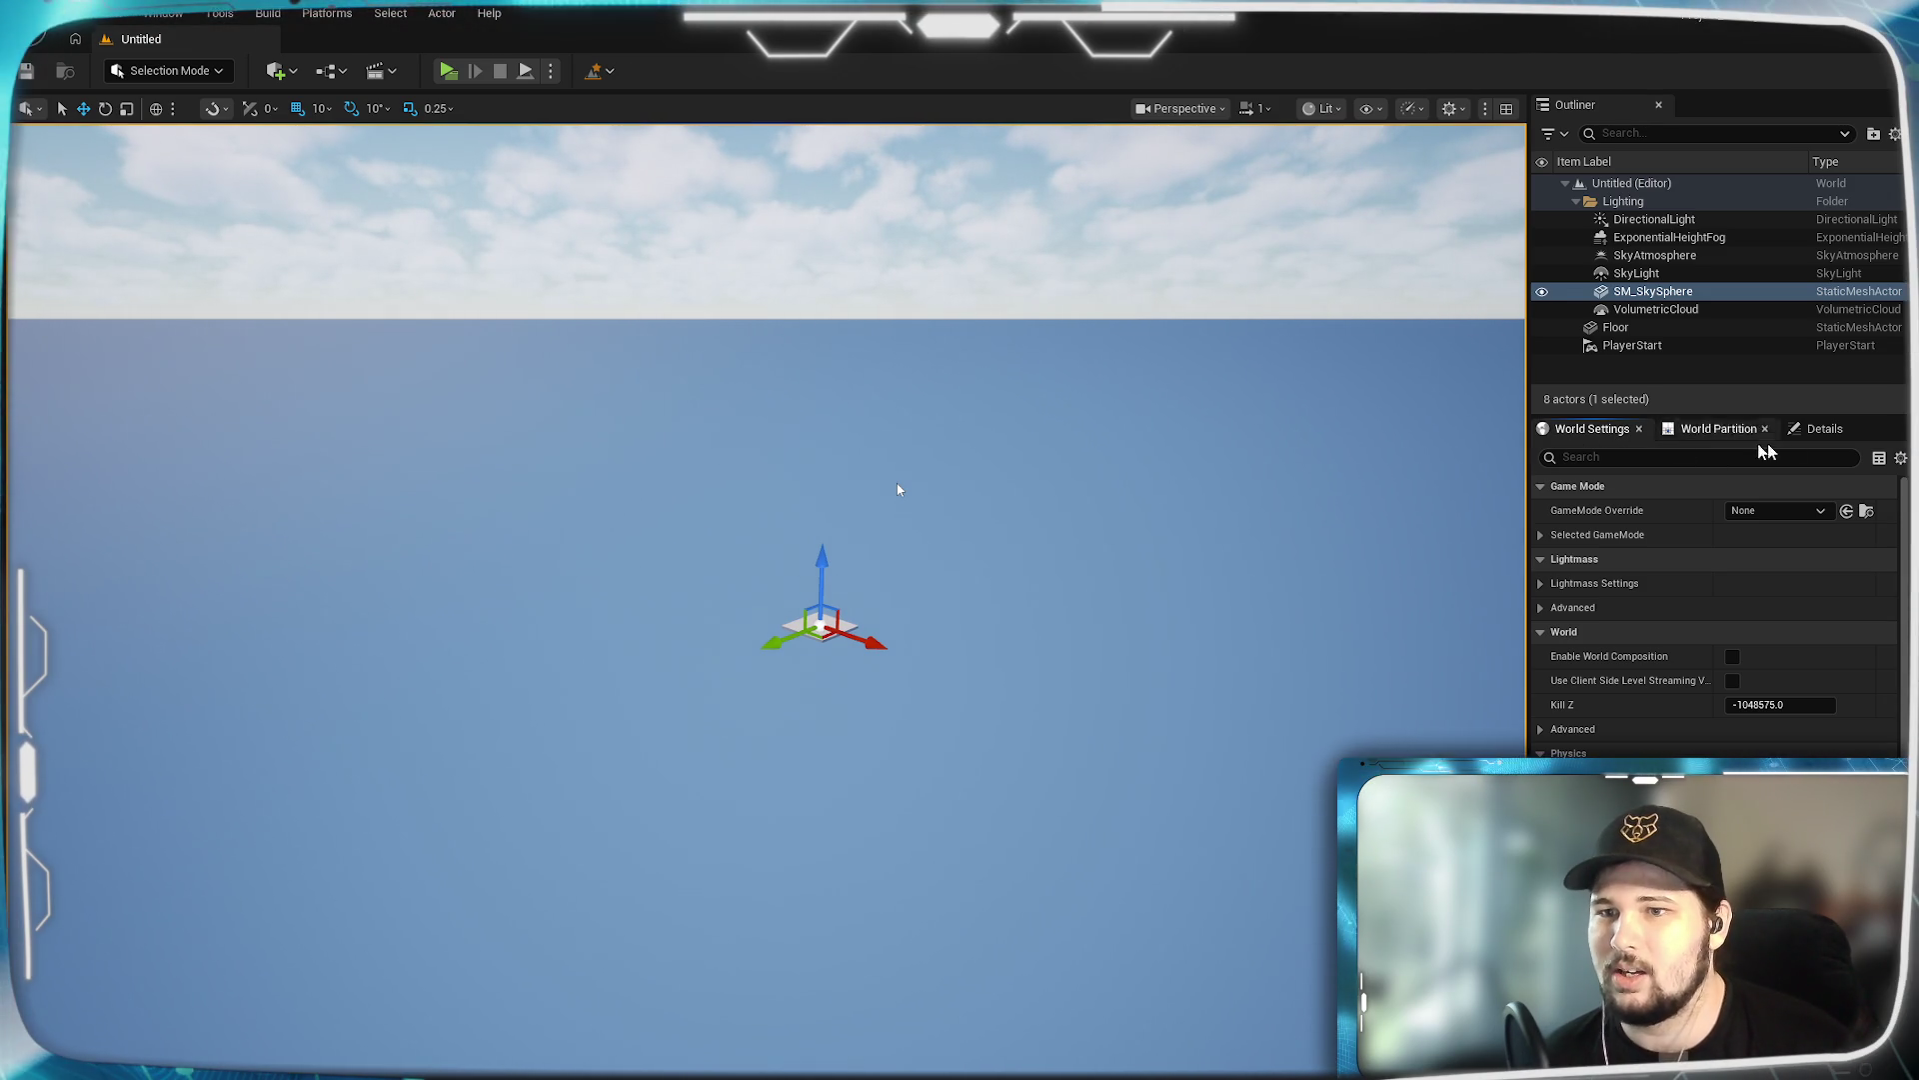
click(1824, 428)
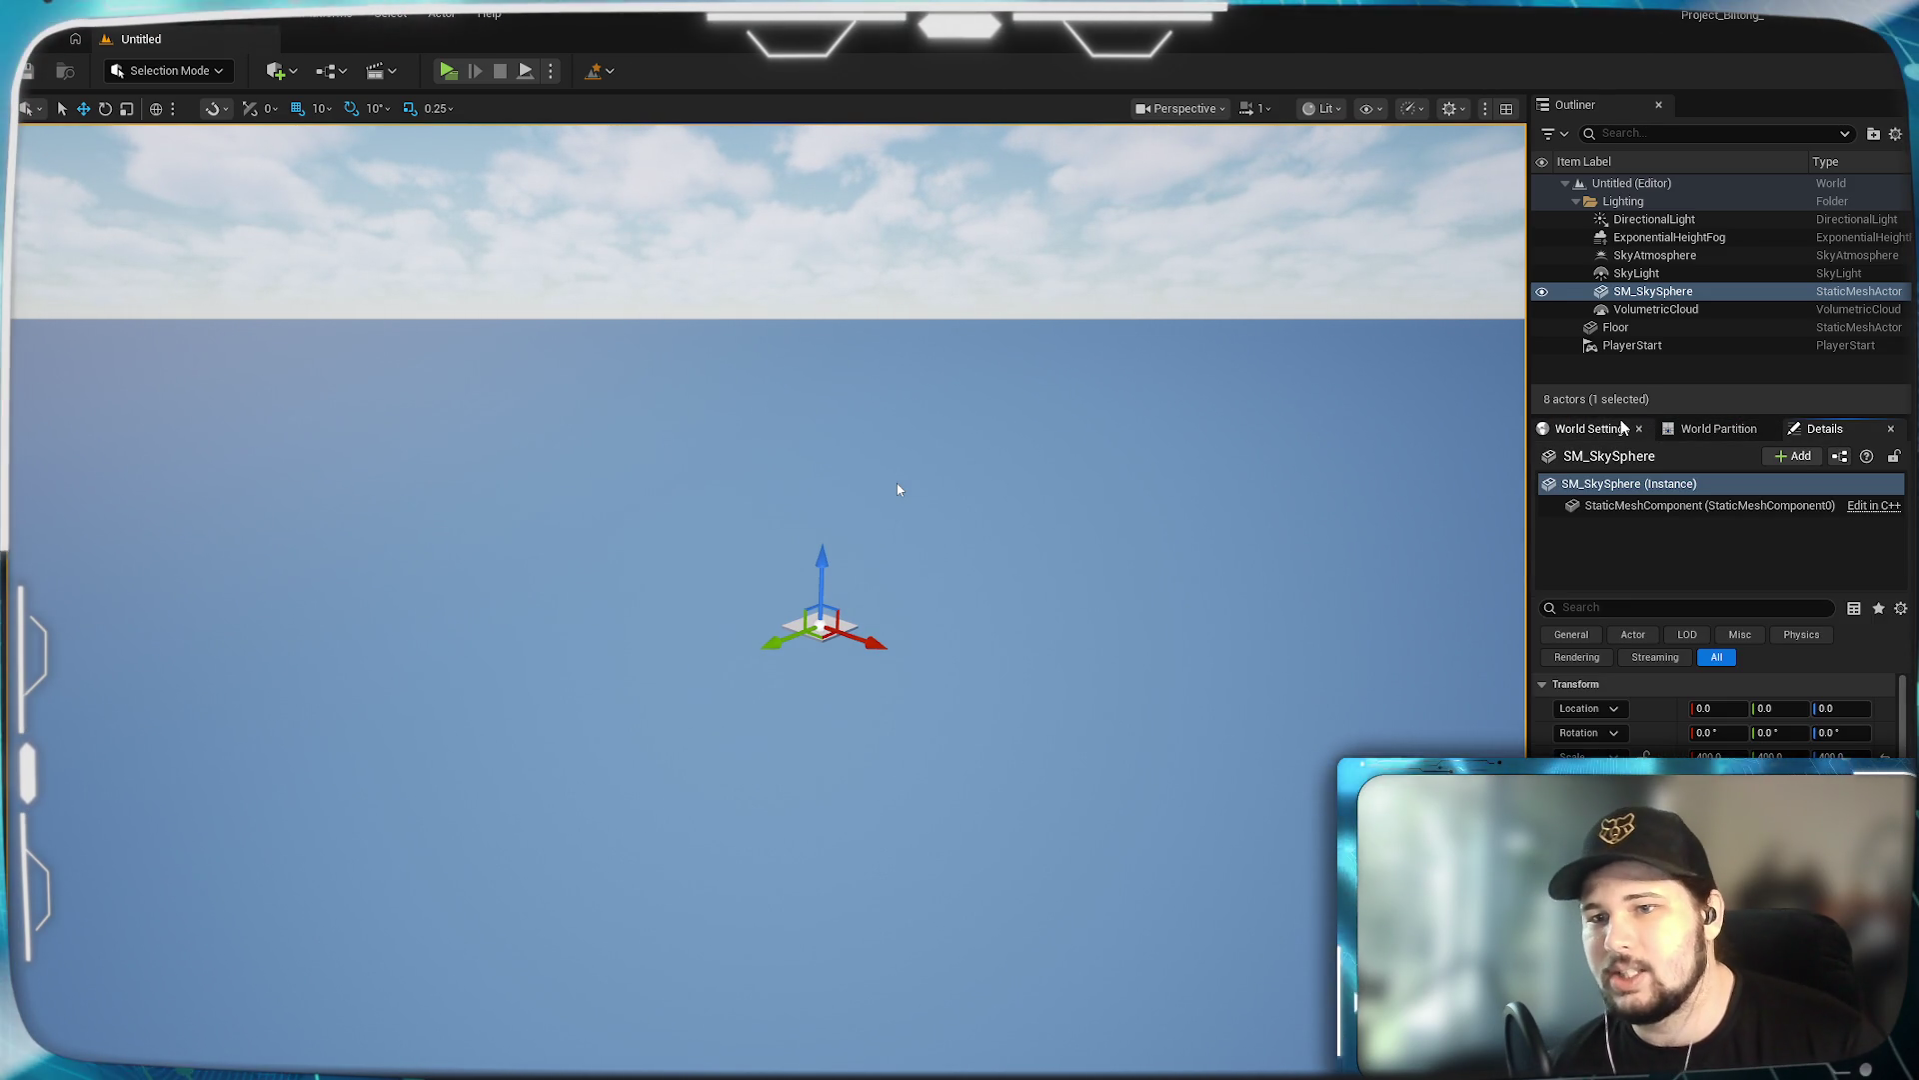
click(1596, 430)
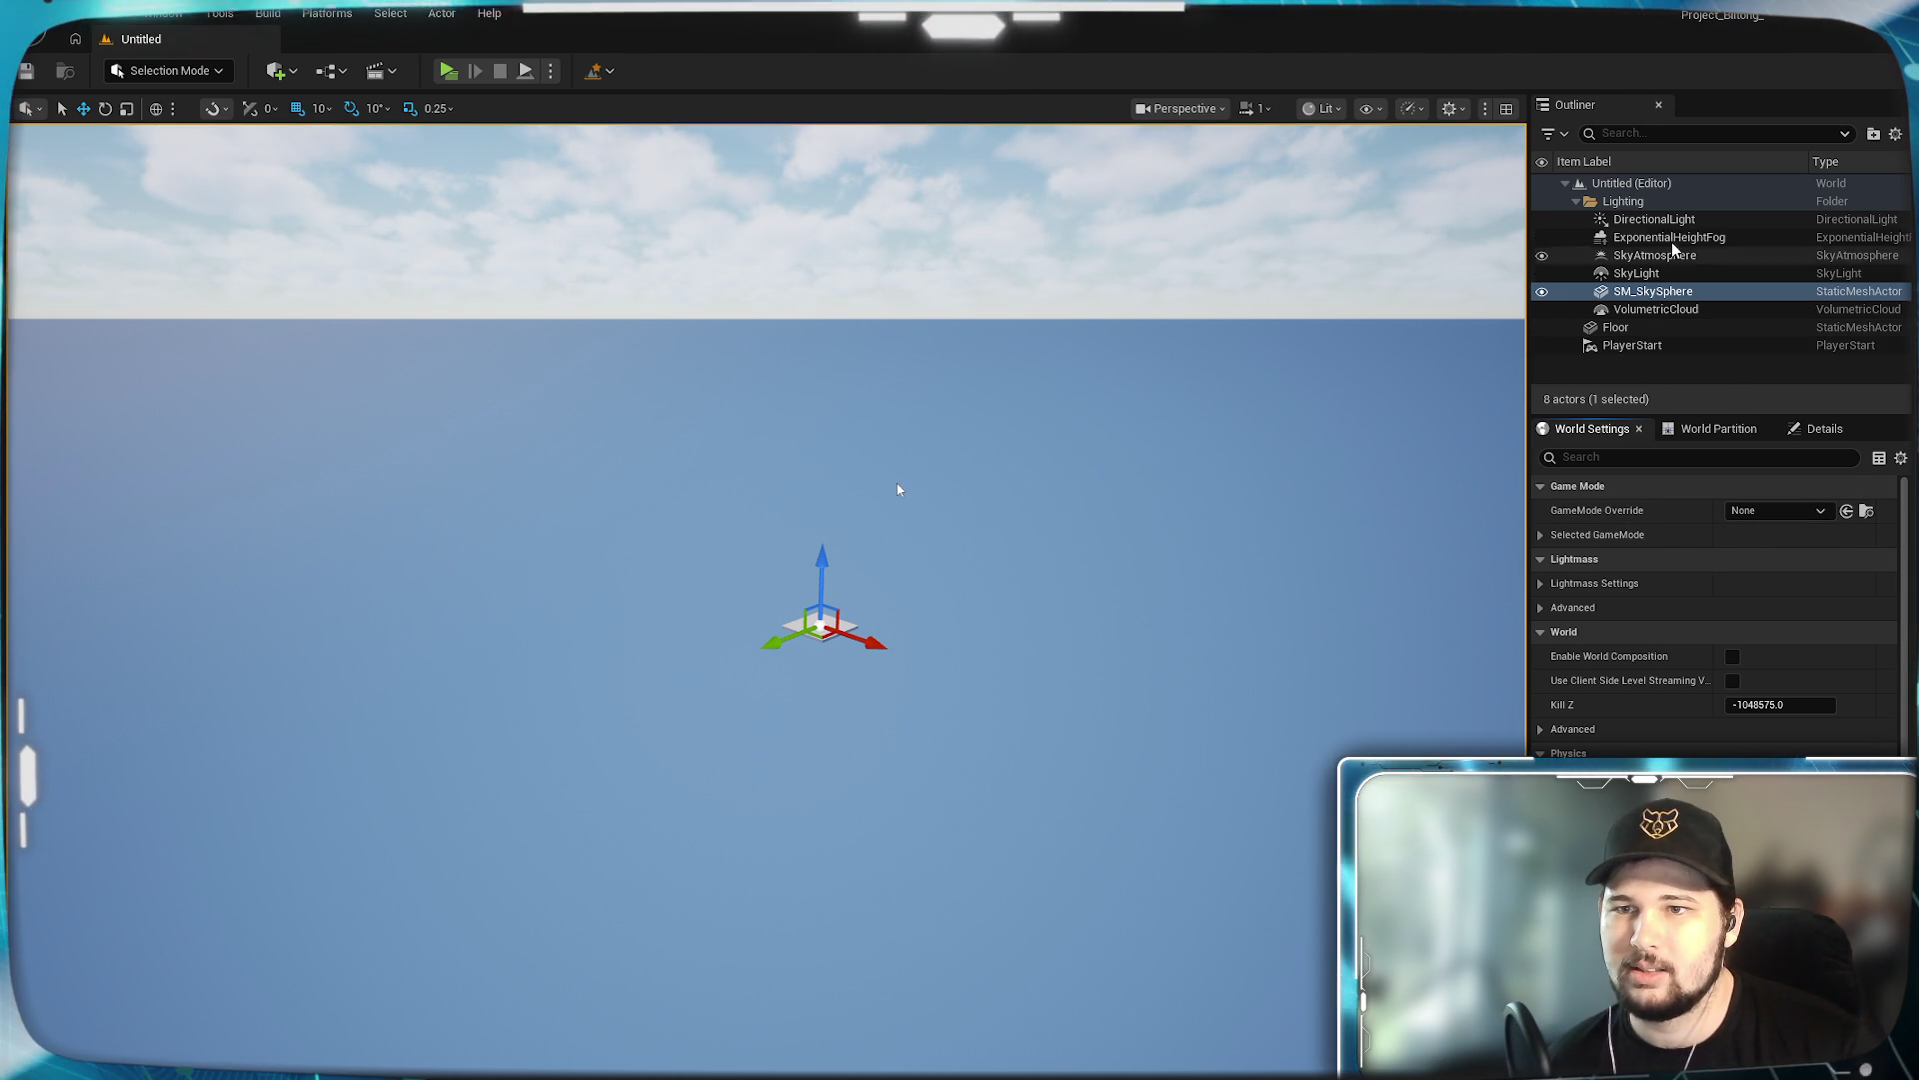
click(1640, 345)
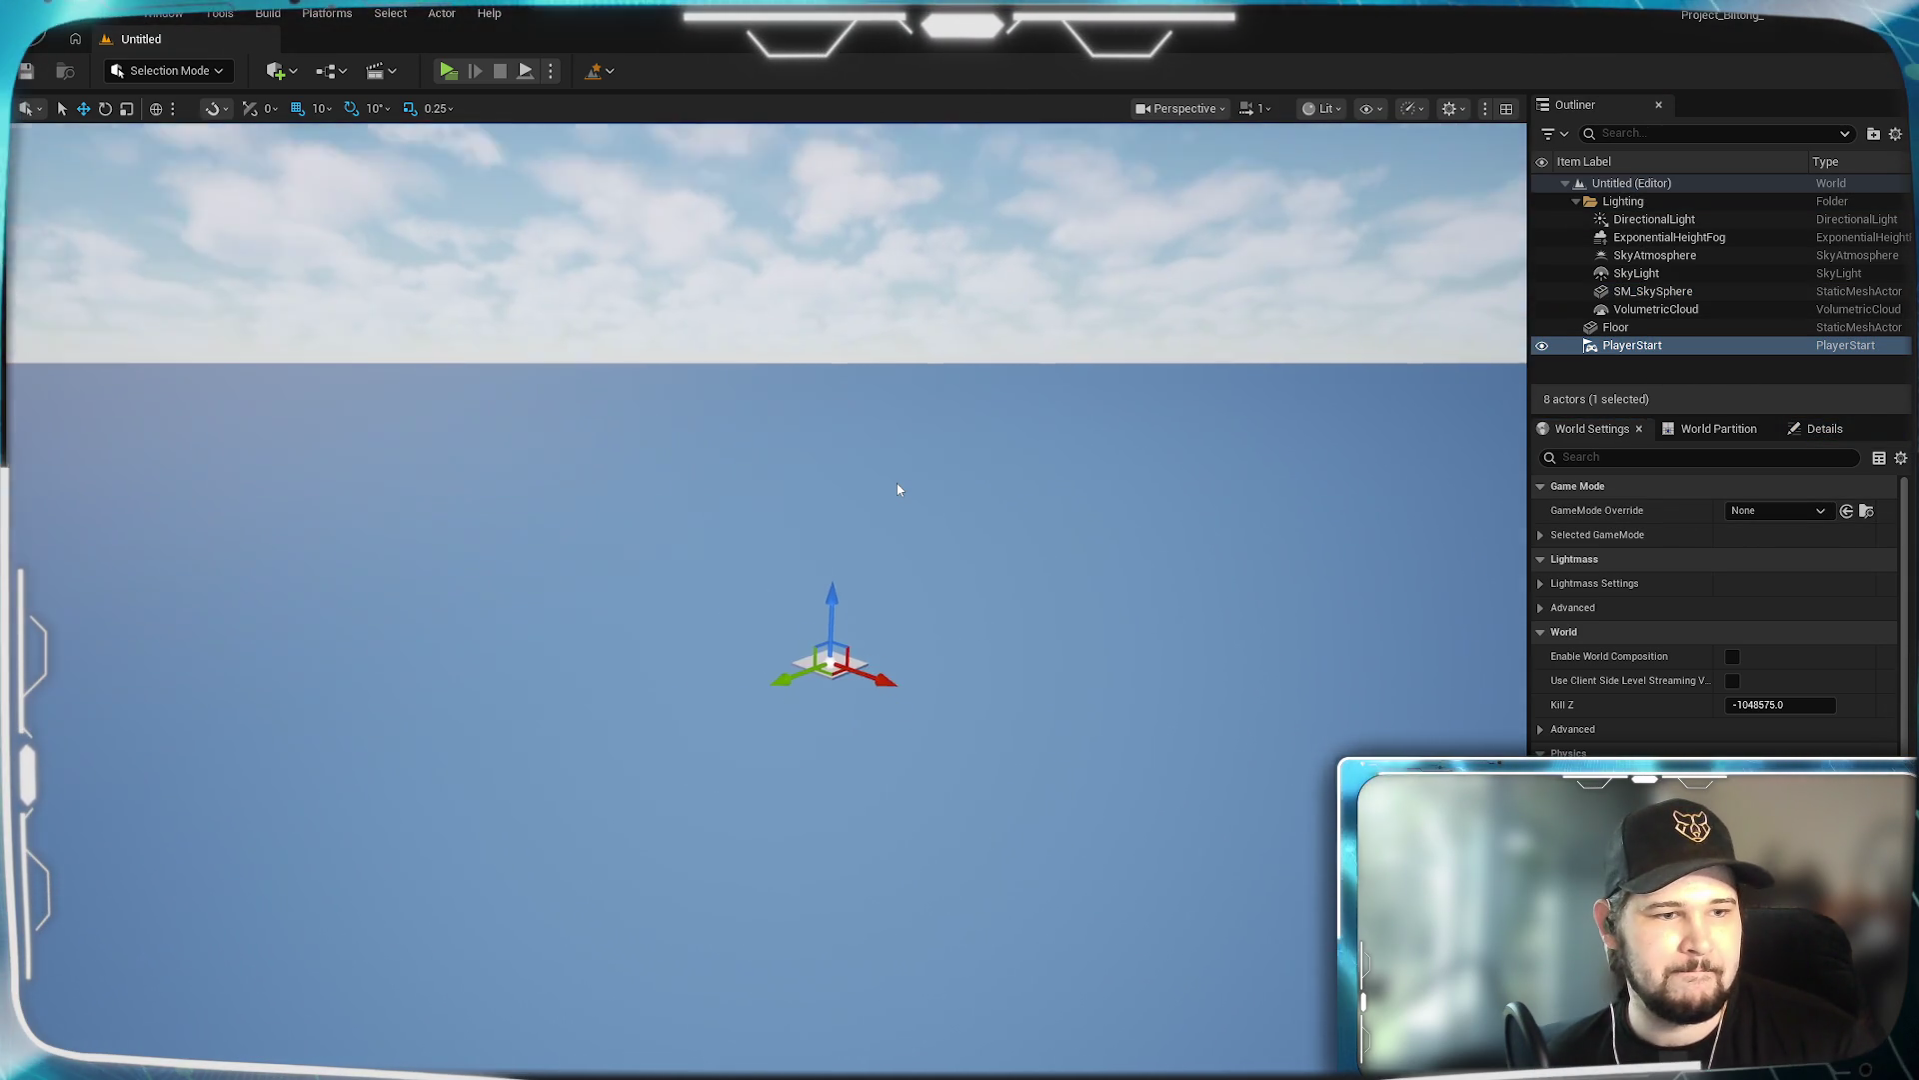
click(1754, 513)
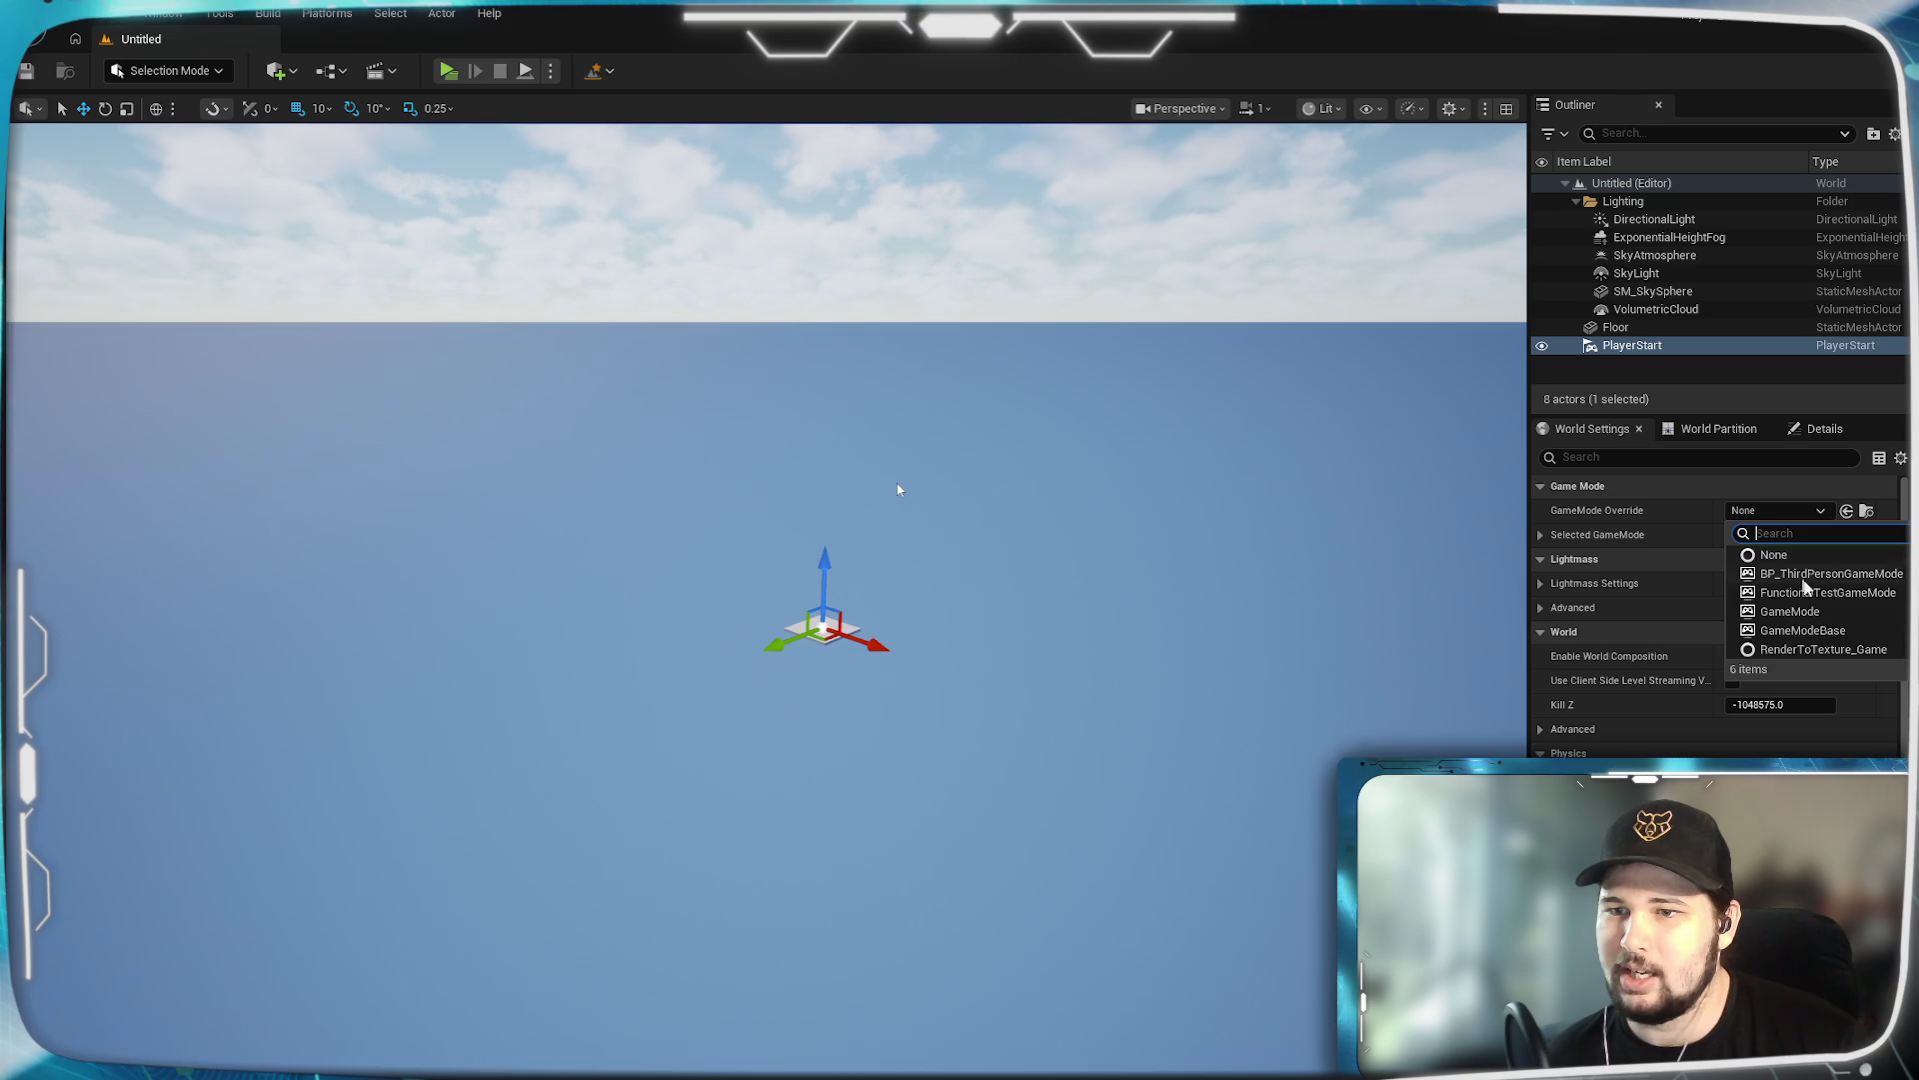
Set GameMode Override to BP_ThirdPersonGameMode and launch the level as a standalone game.
click(1844, 574)
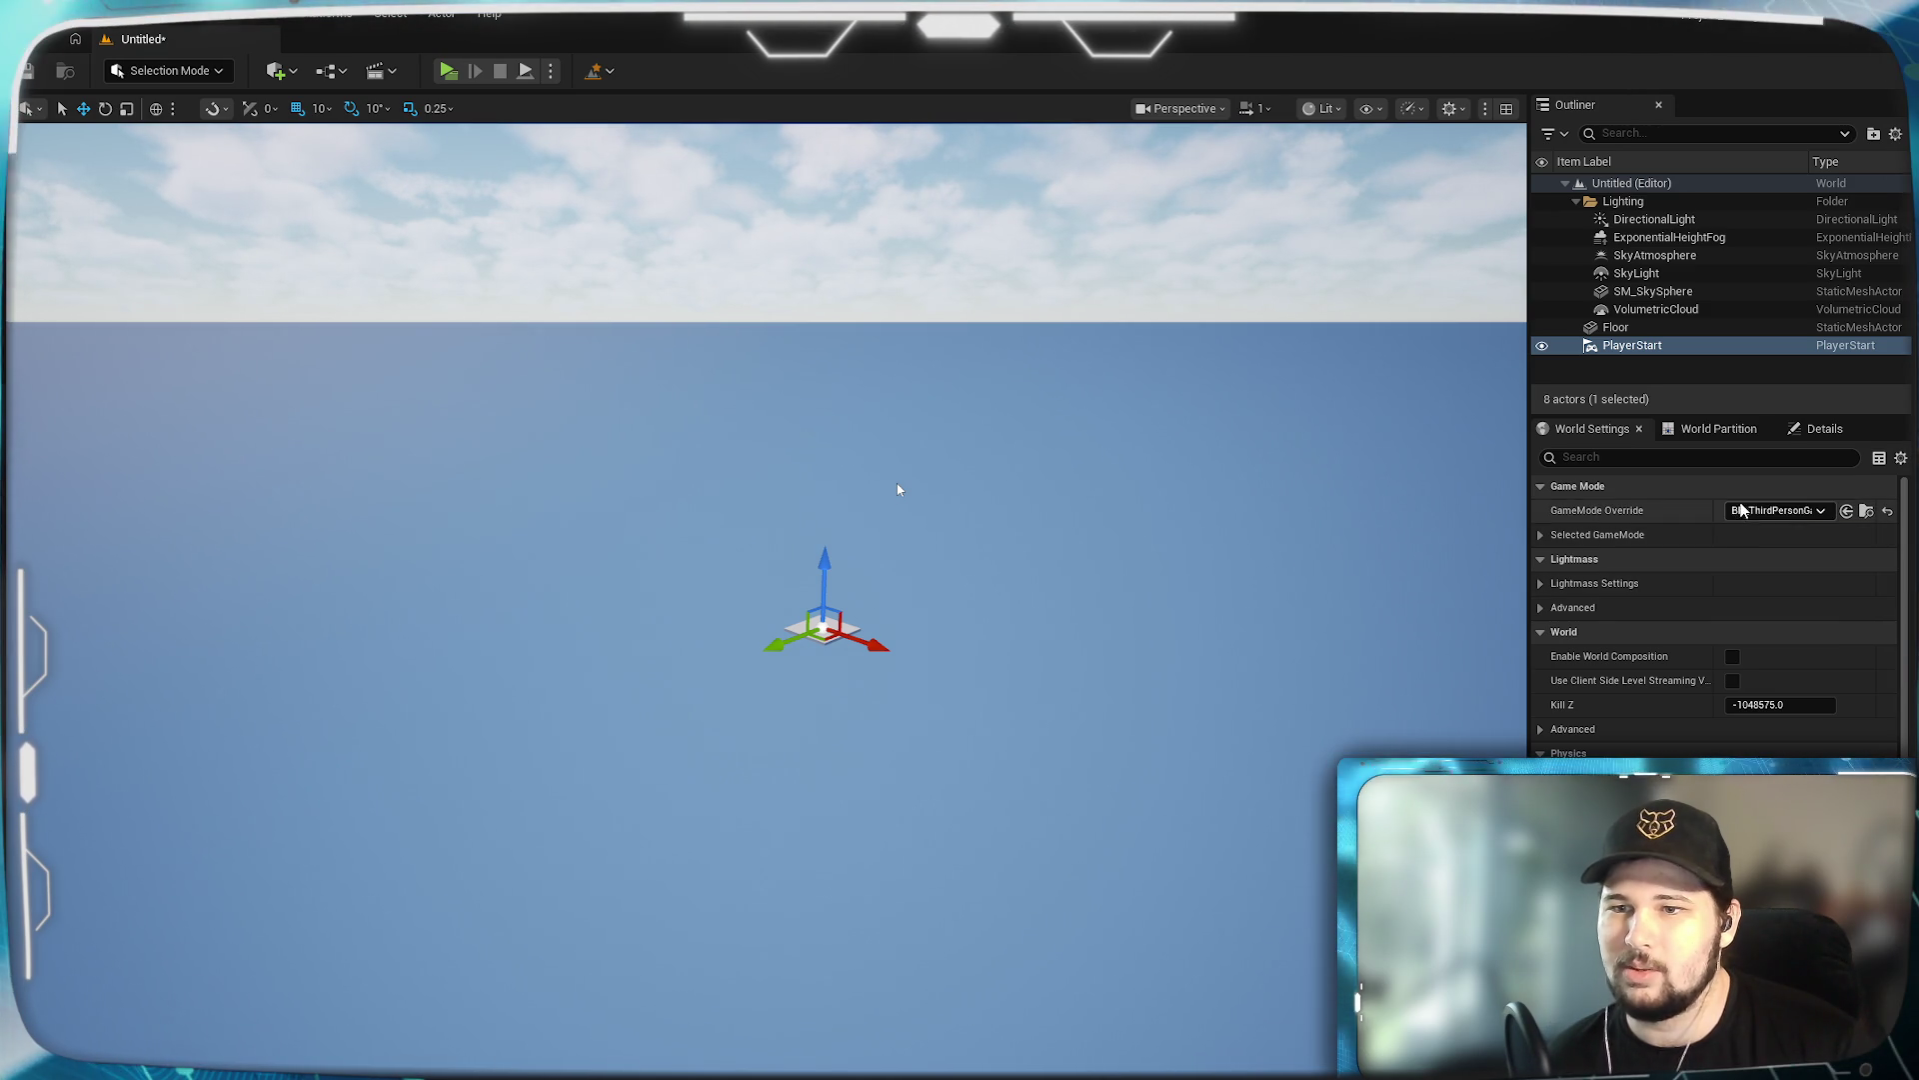
drag(897, 489, 898, 489)
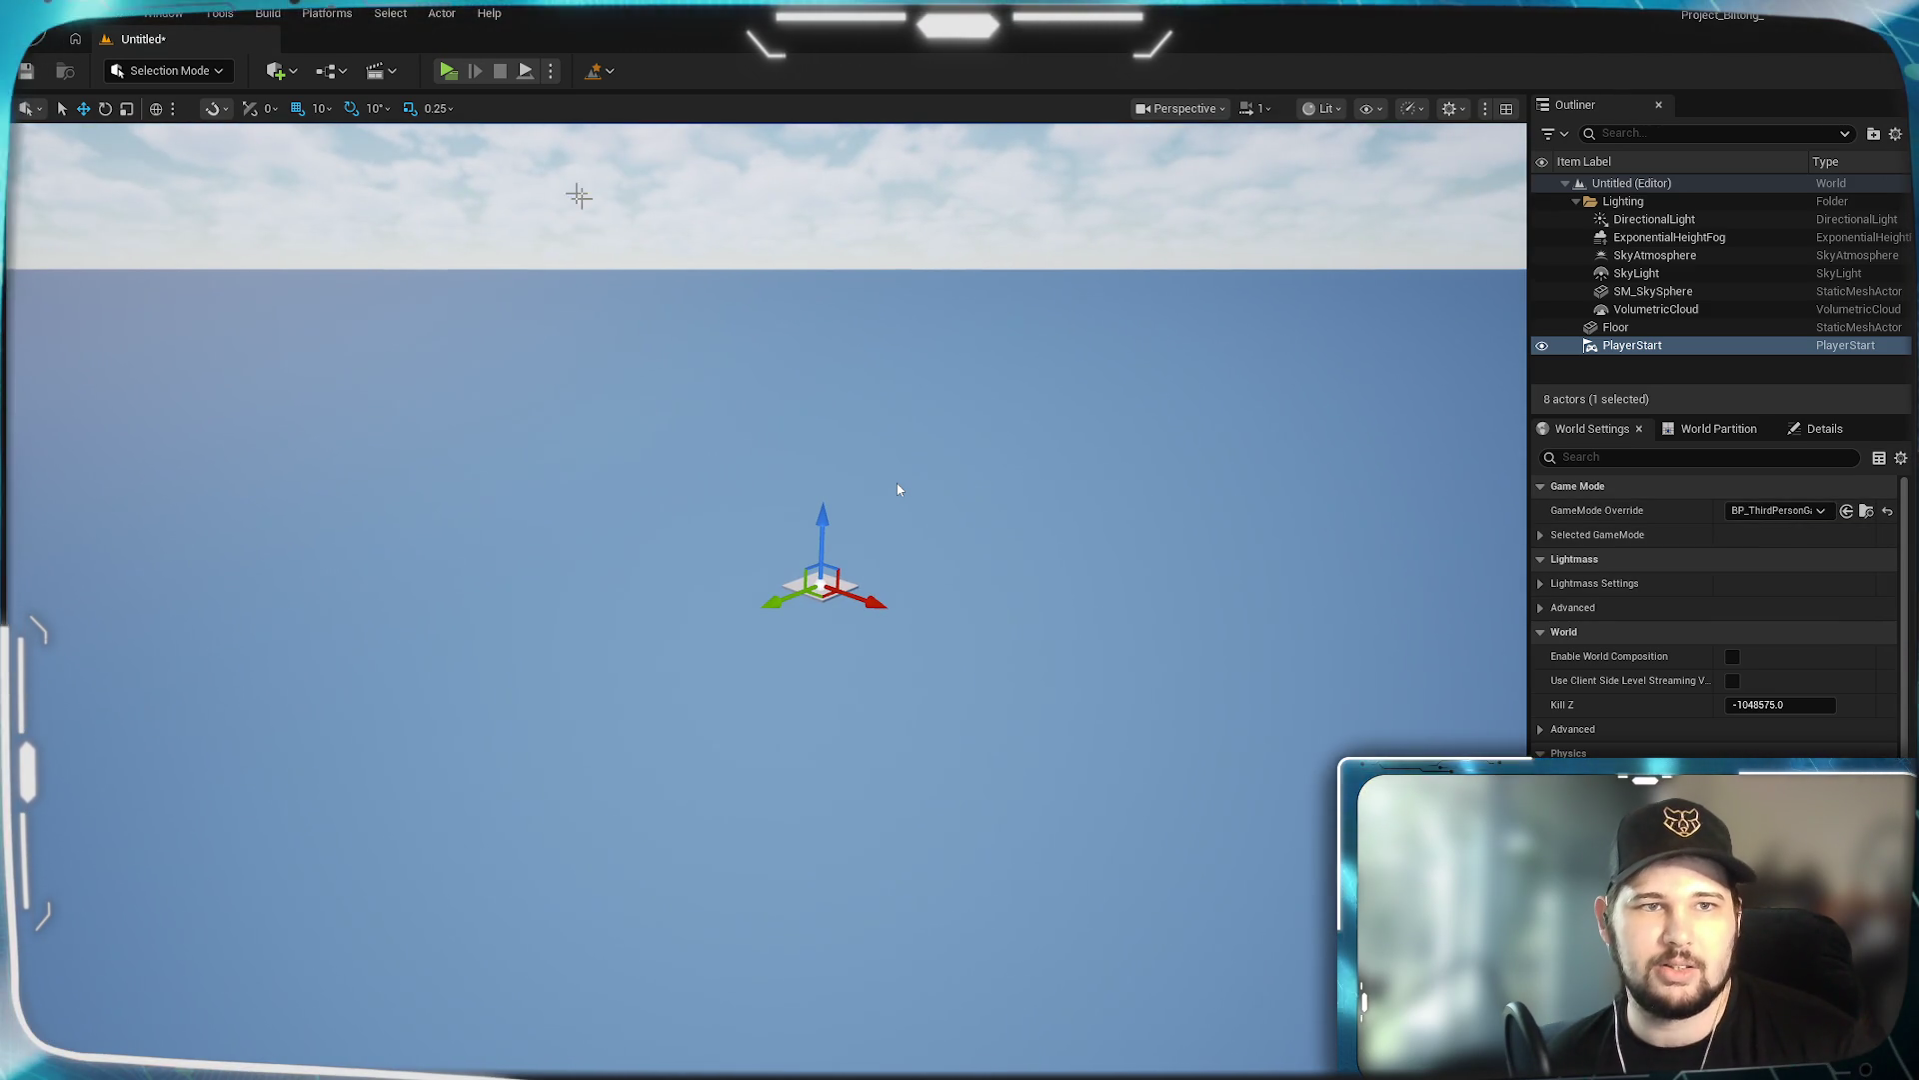
click(450, 70)
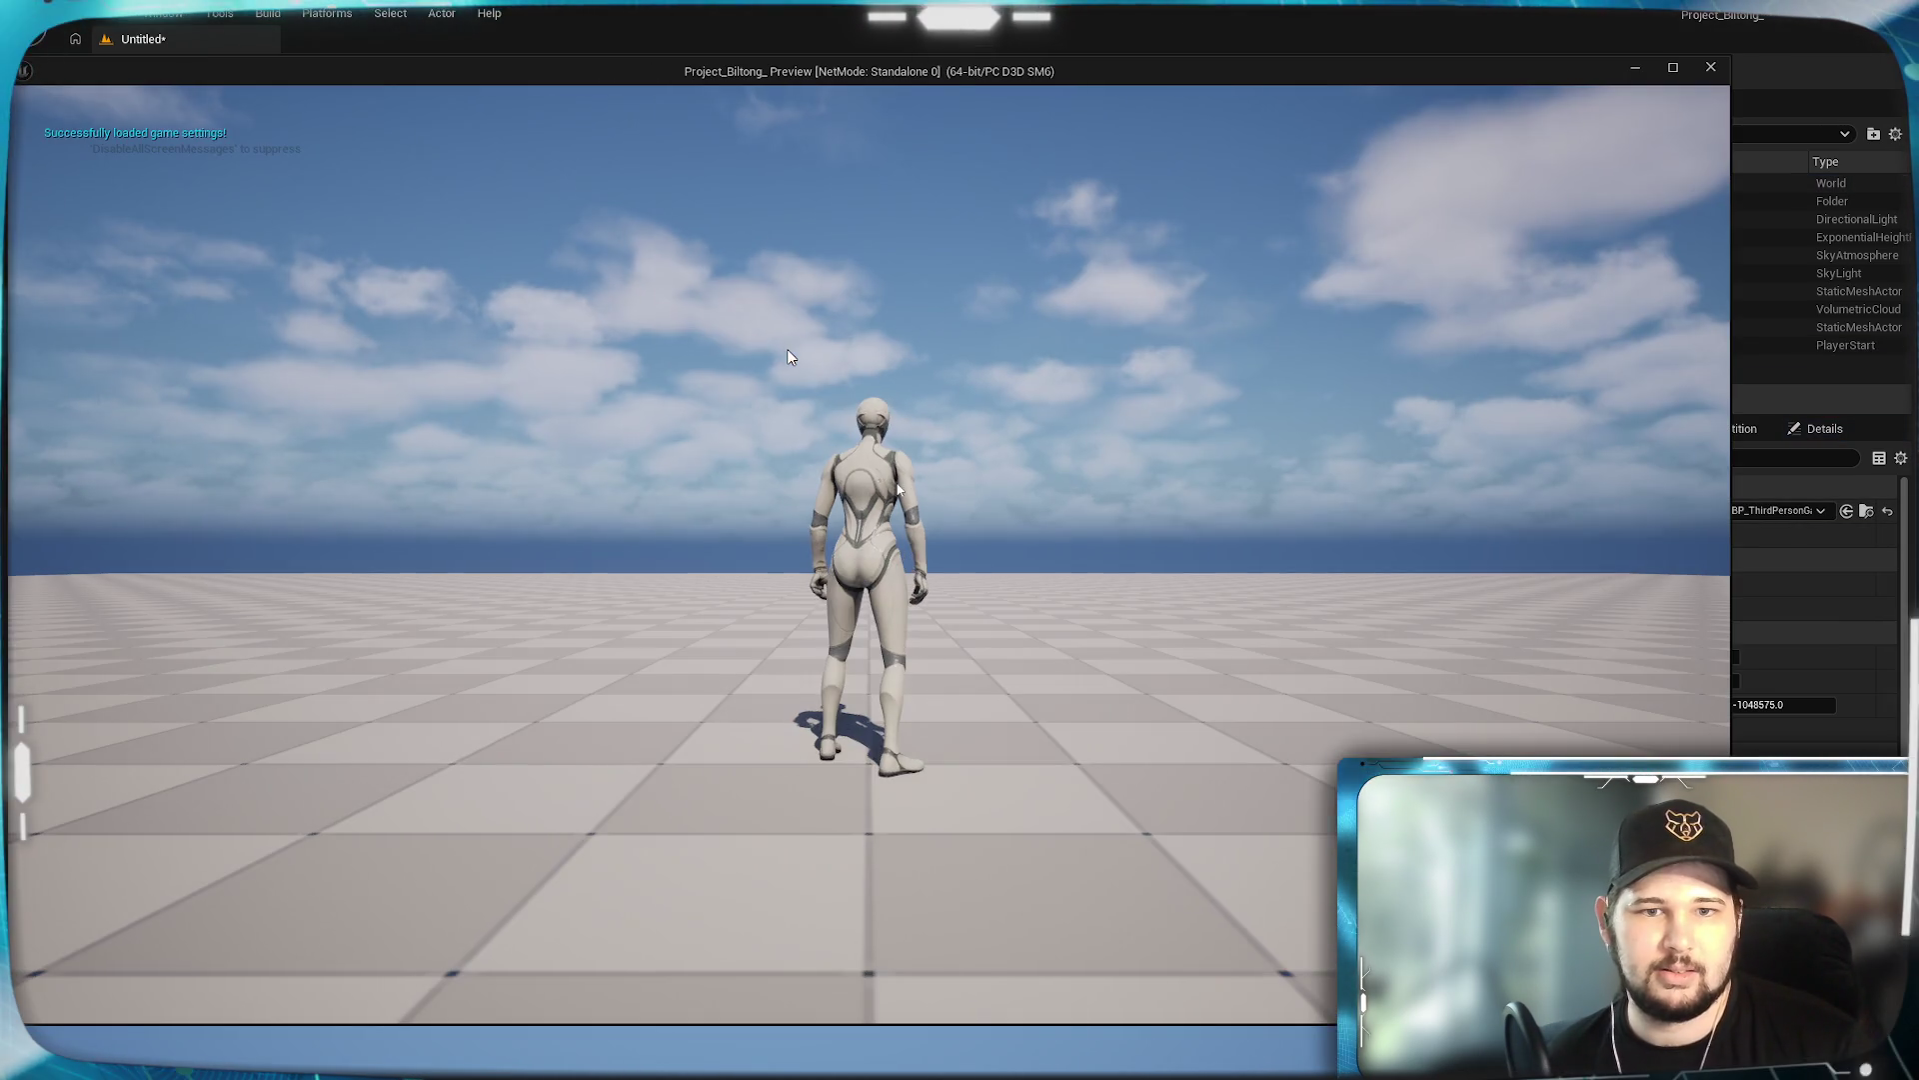
Run and jump the character, exit with Esc, then relaunch with Alt+P and exit again.
key(w)
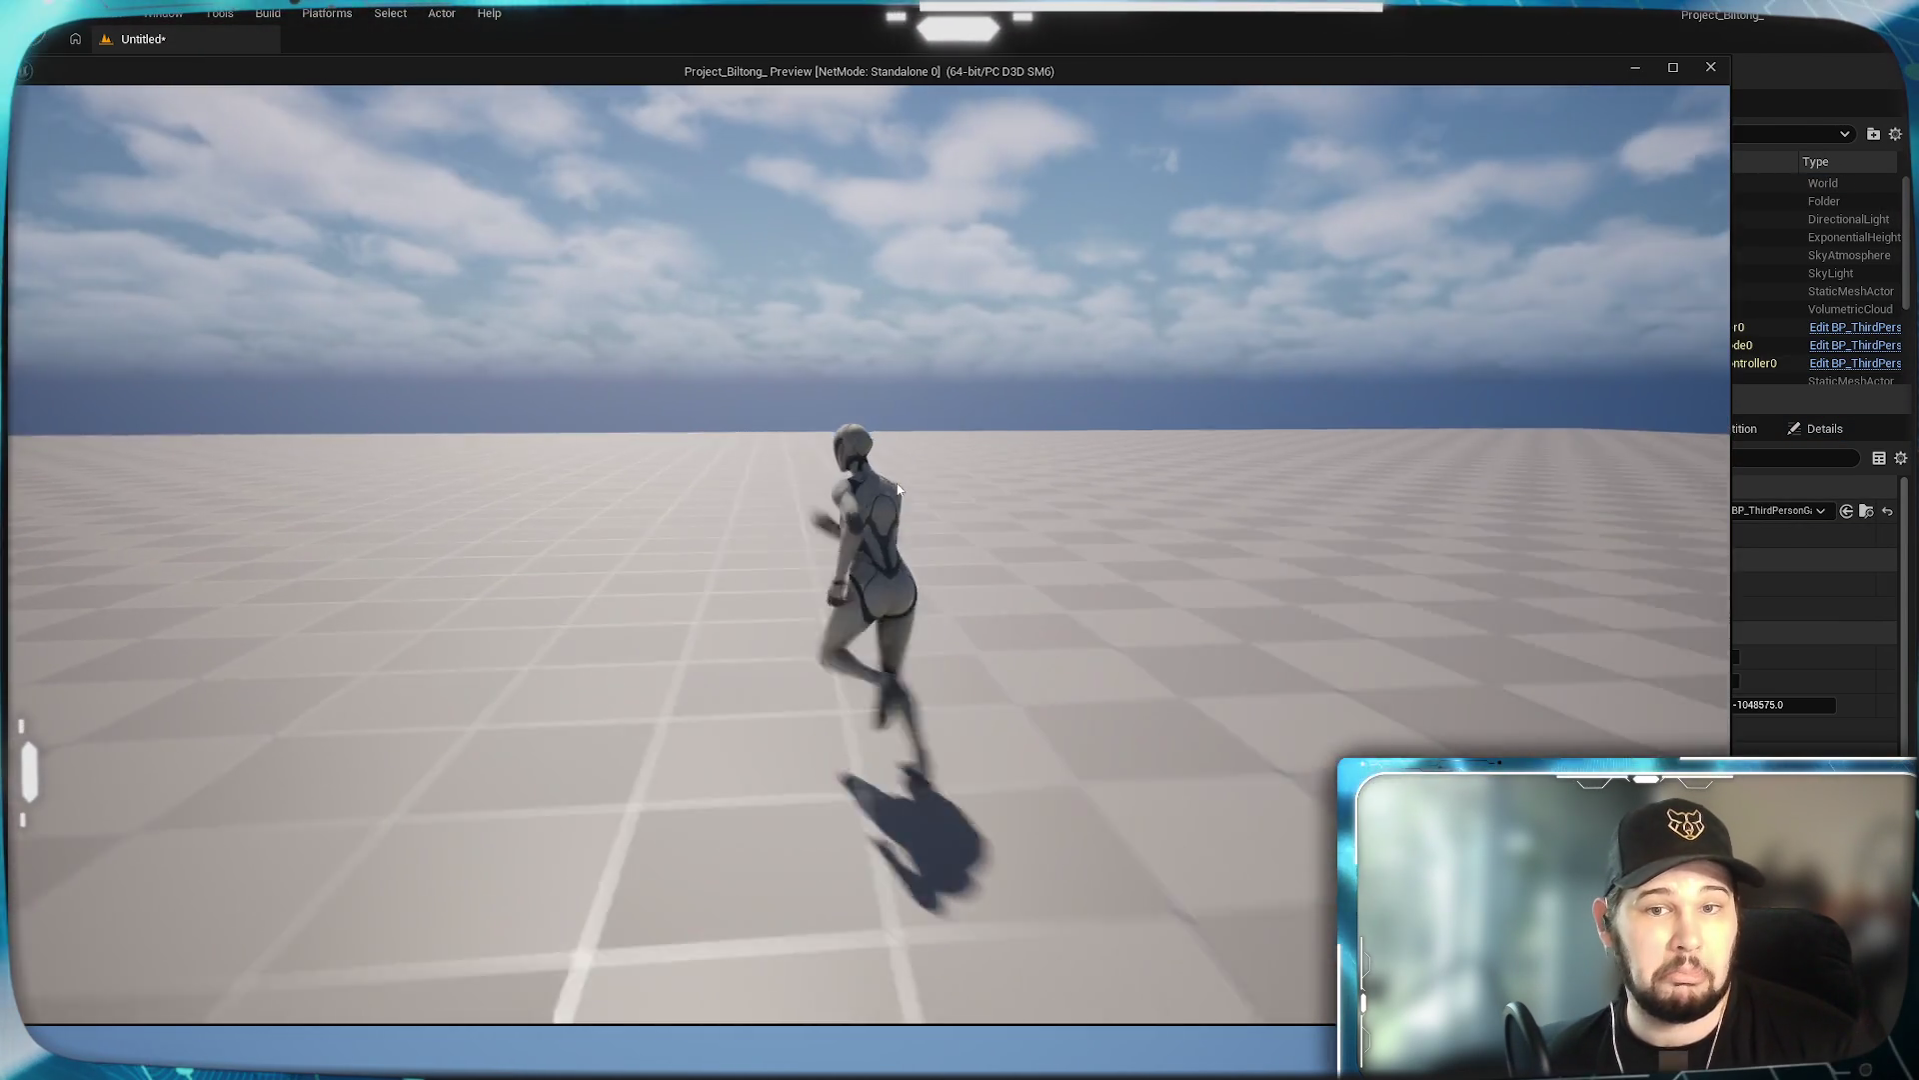
key(space)
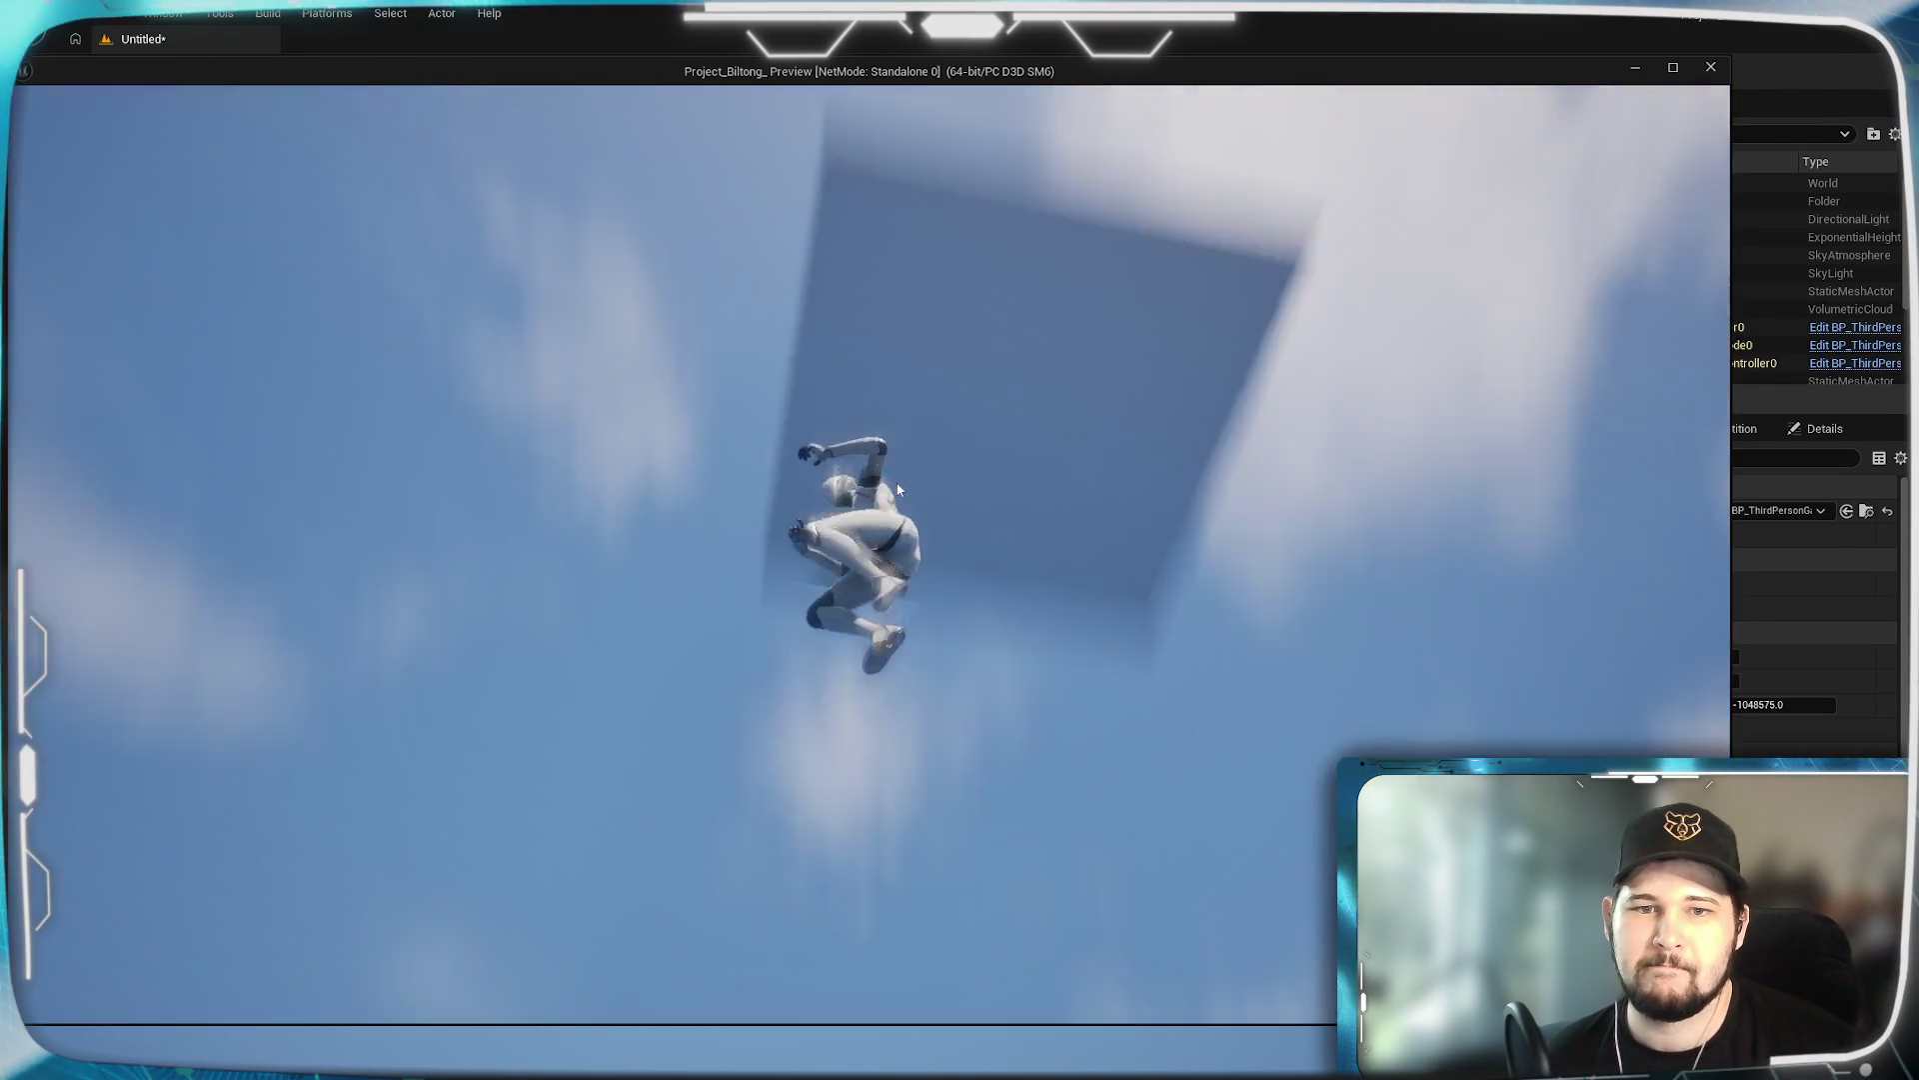
key(Escape)
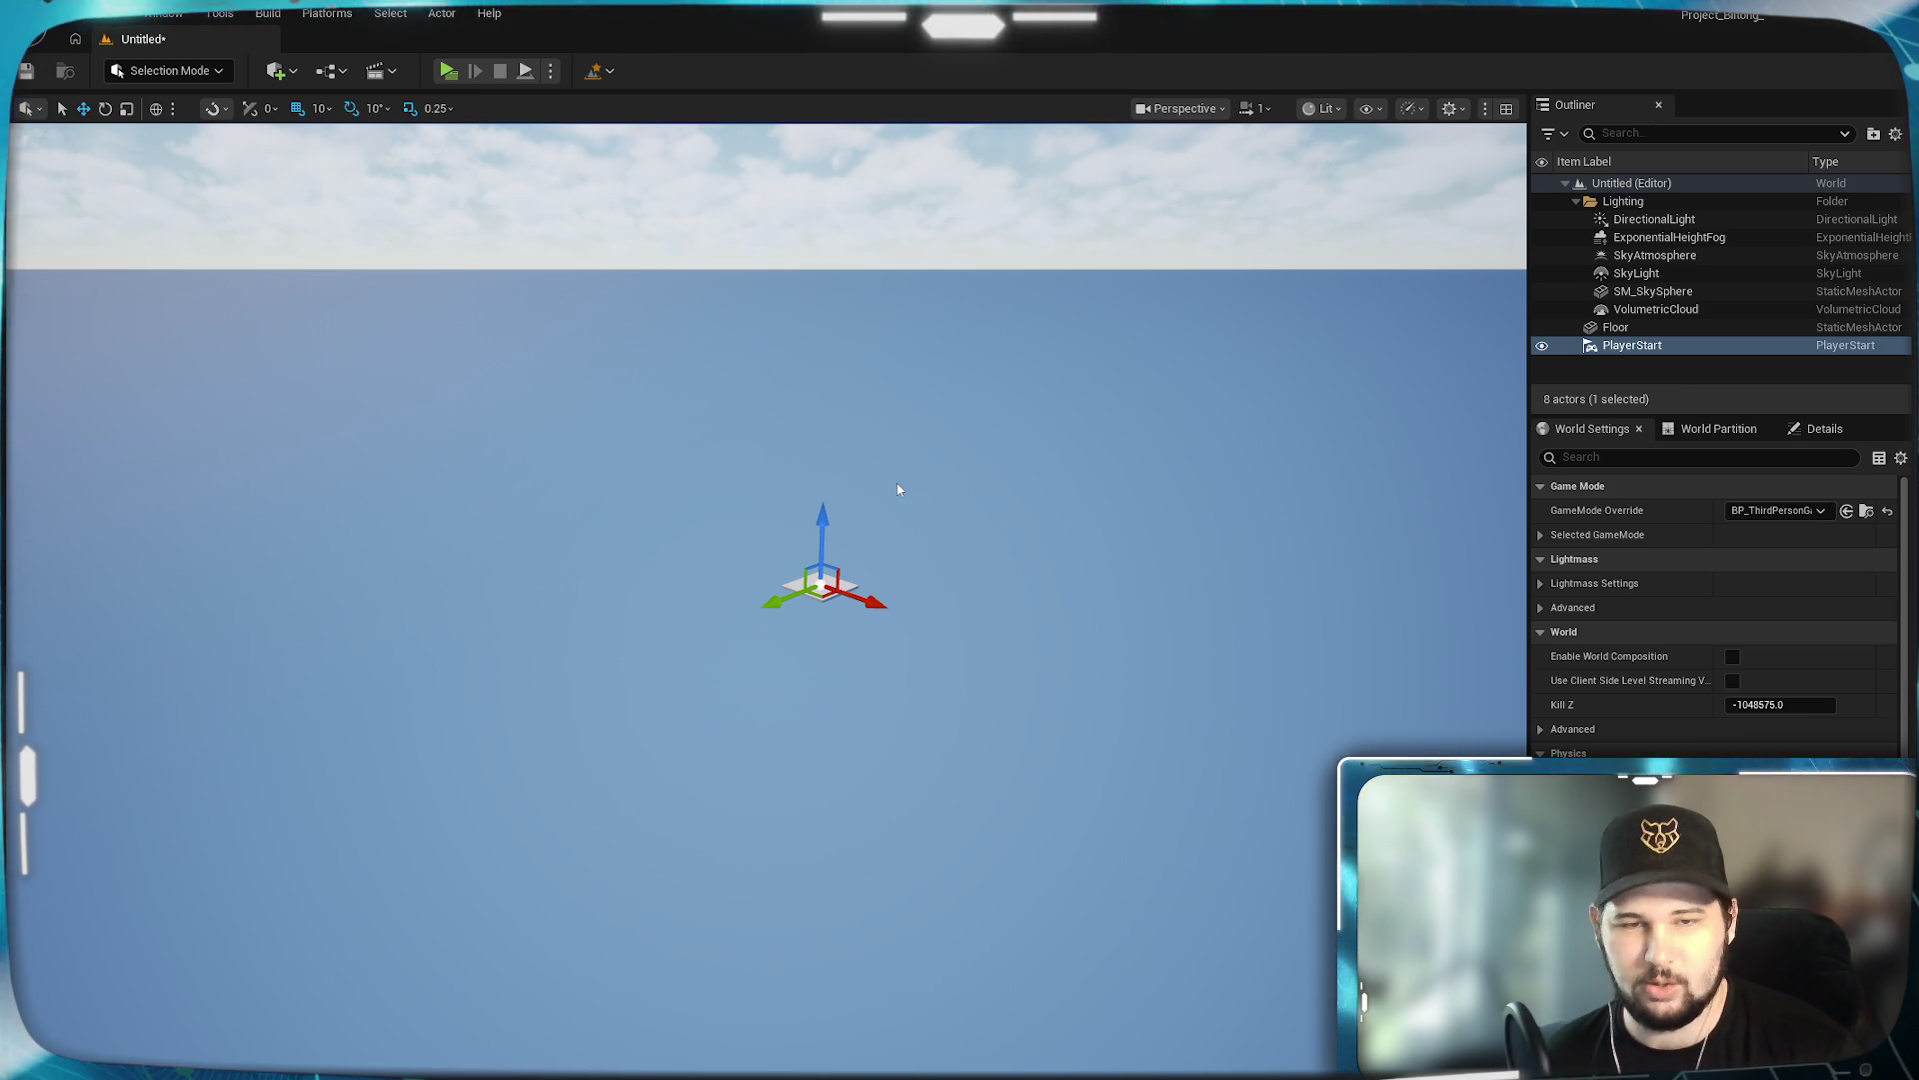
key(alt+p)
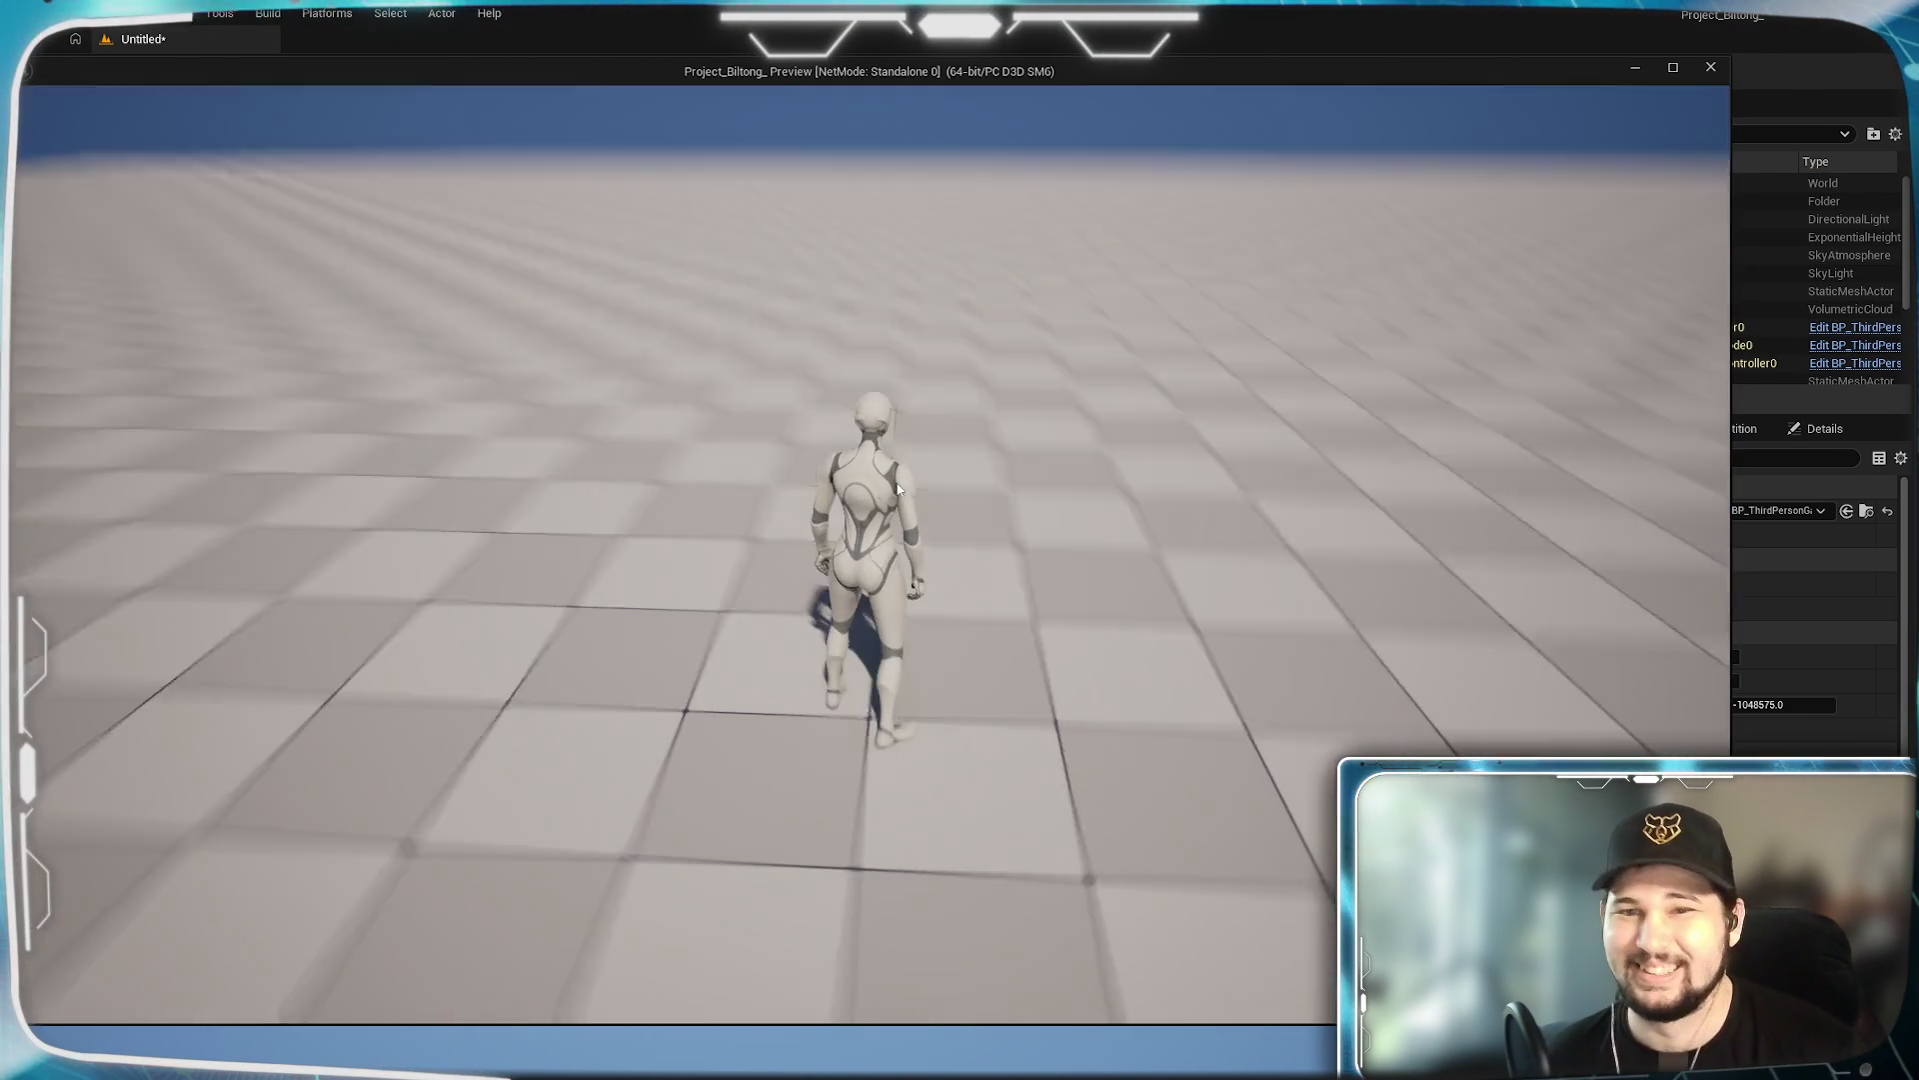
key(Escape)
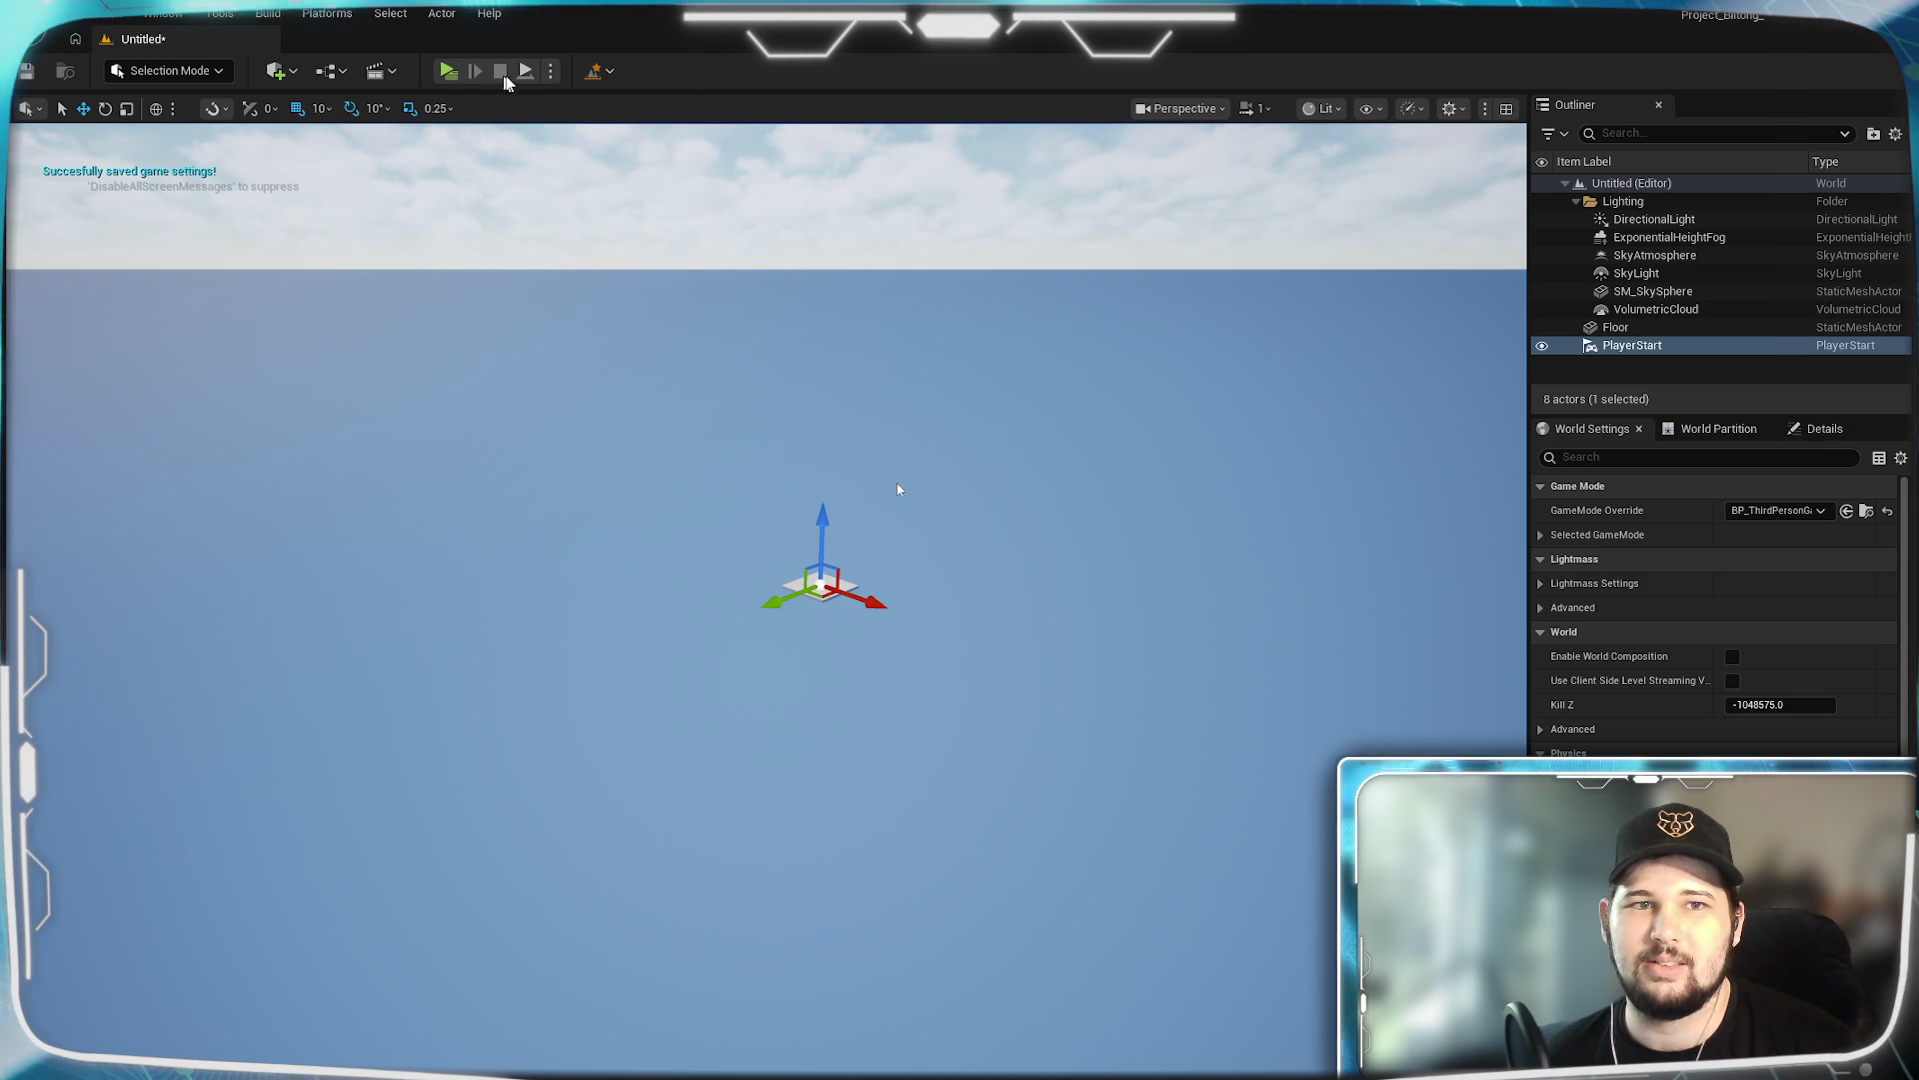
click(553, 72)
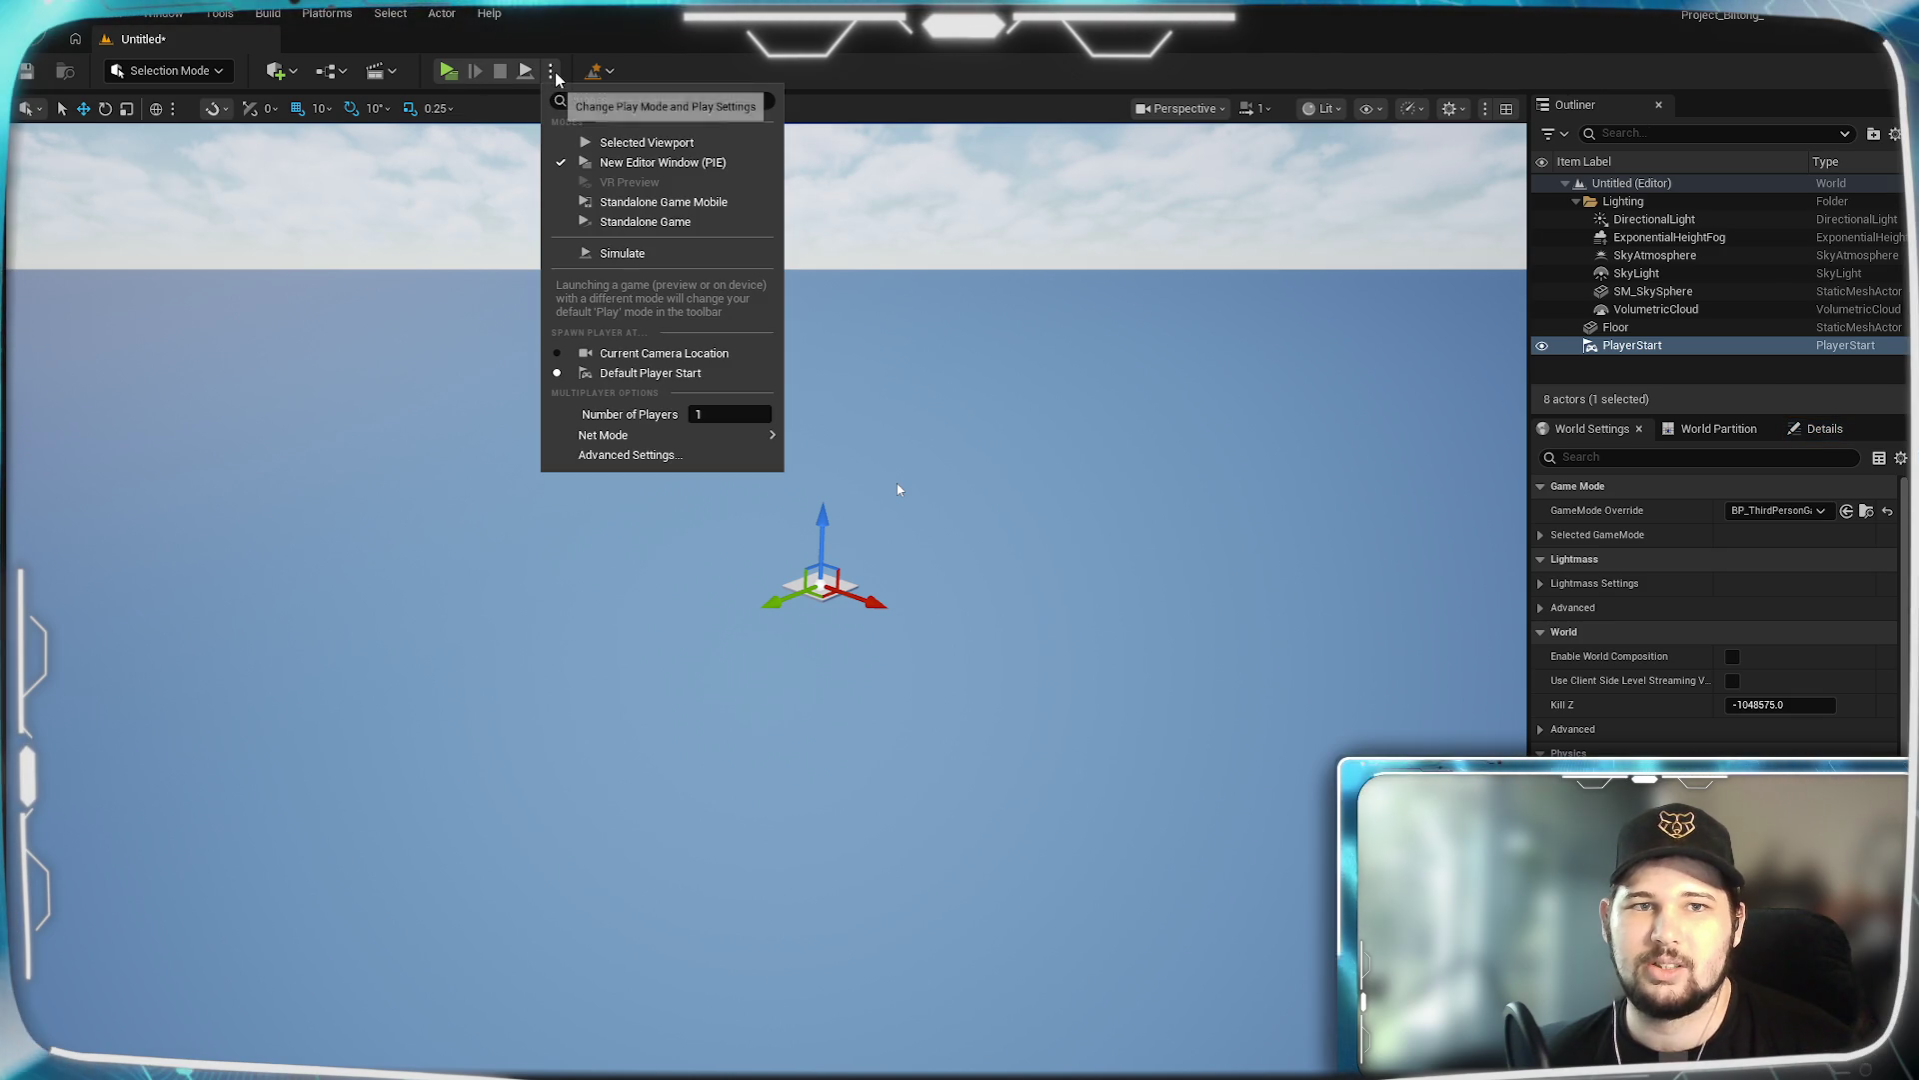
Play in the viewport, stop with Escape, and reset GameMode Override to None.
click(616, 143)
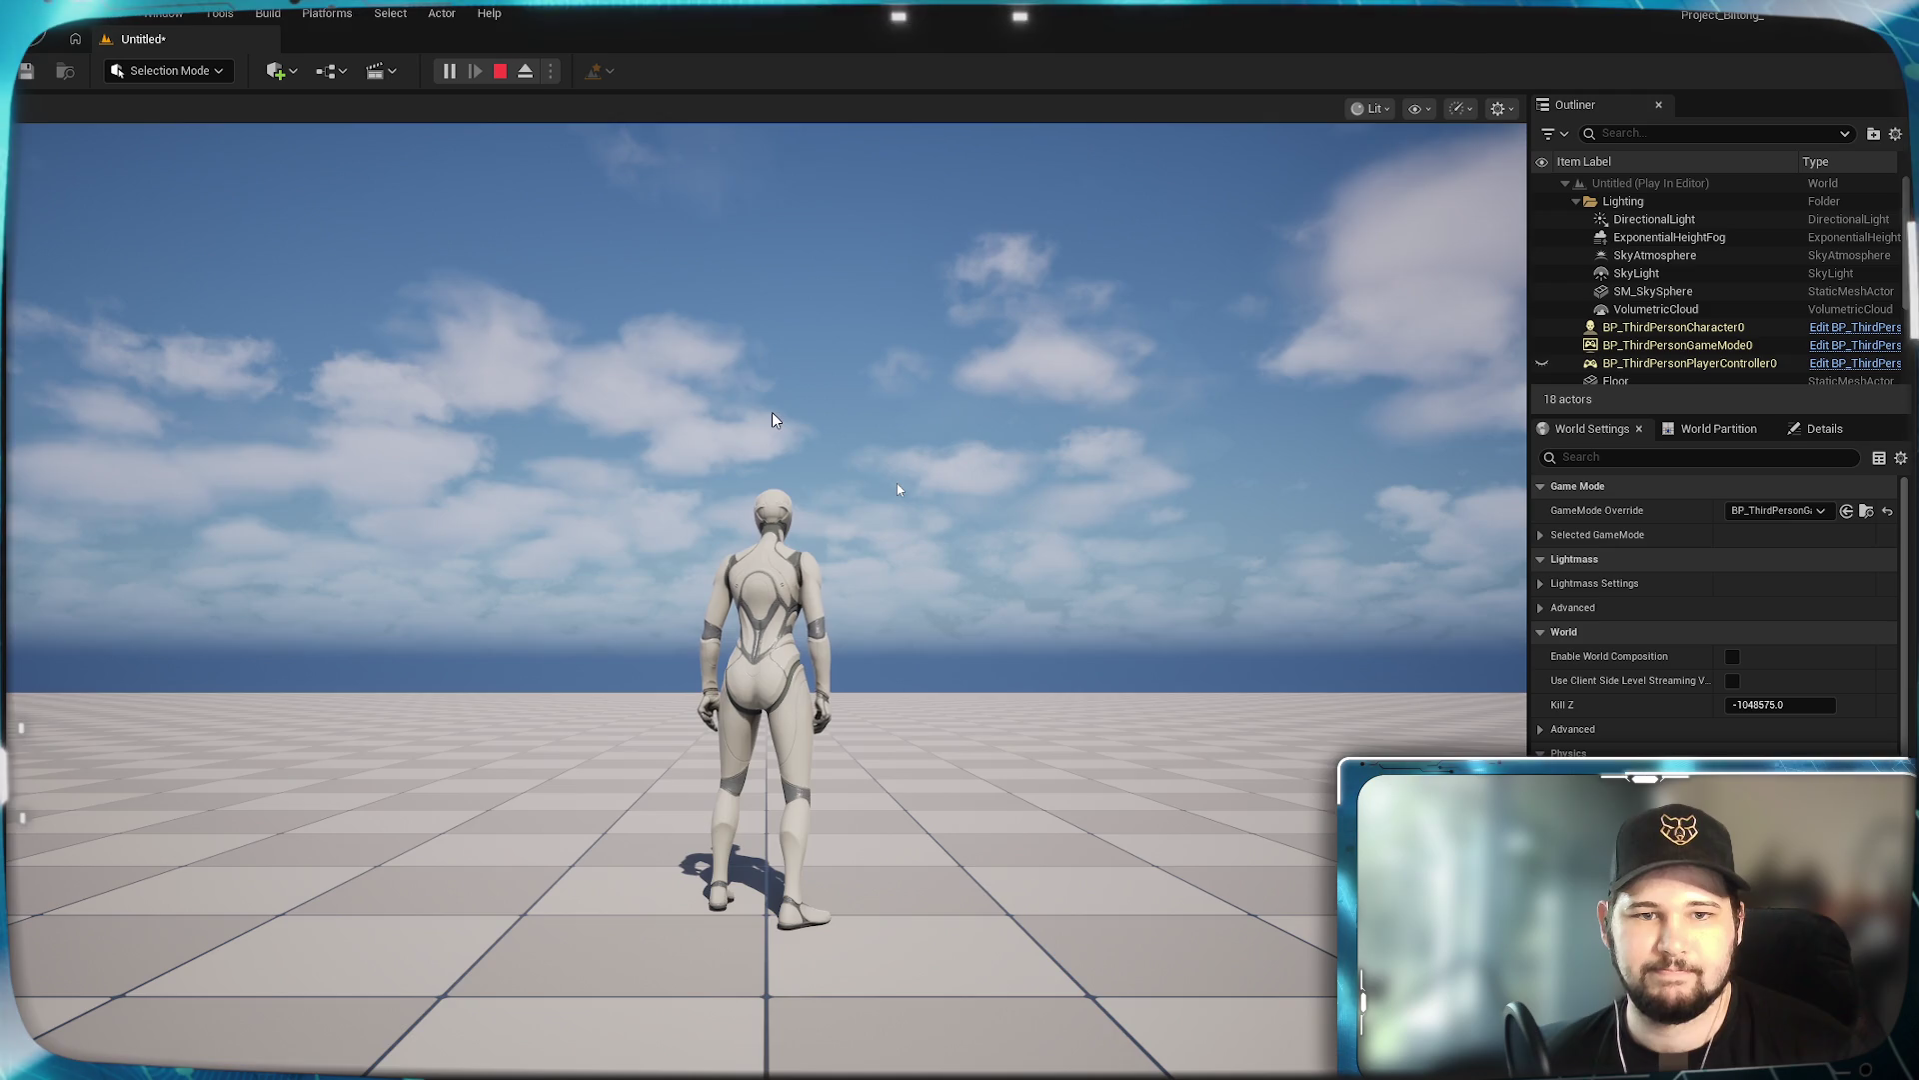
click(772, 412)
key(Escape)
click(1767, 514)
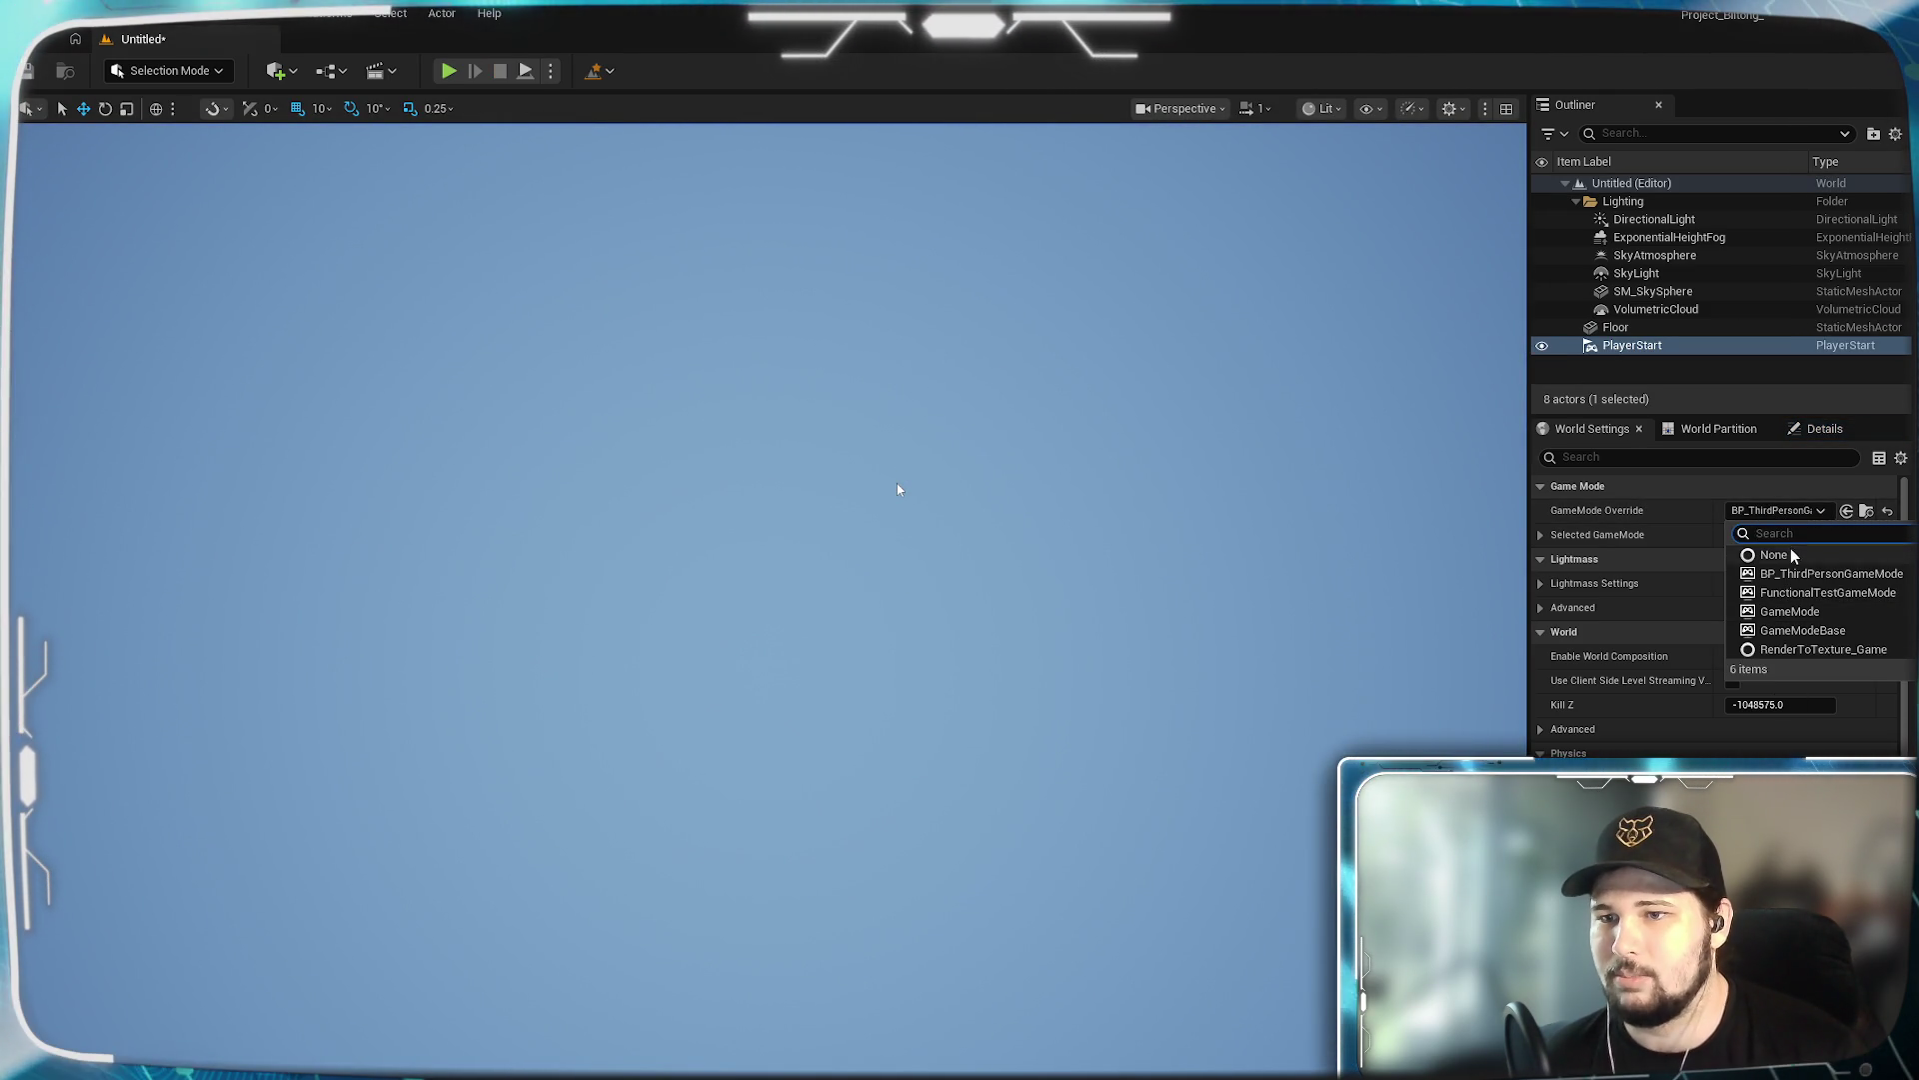
click(1786, 550)
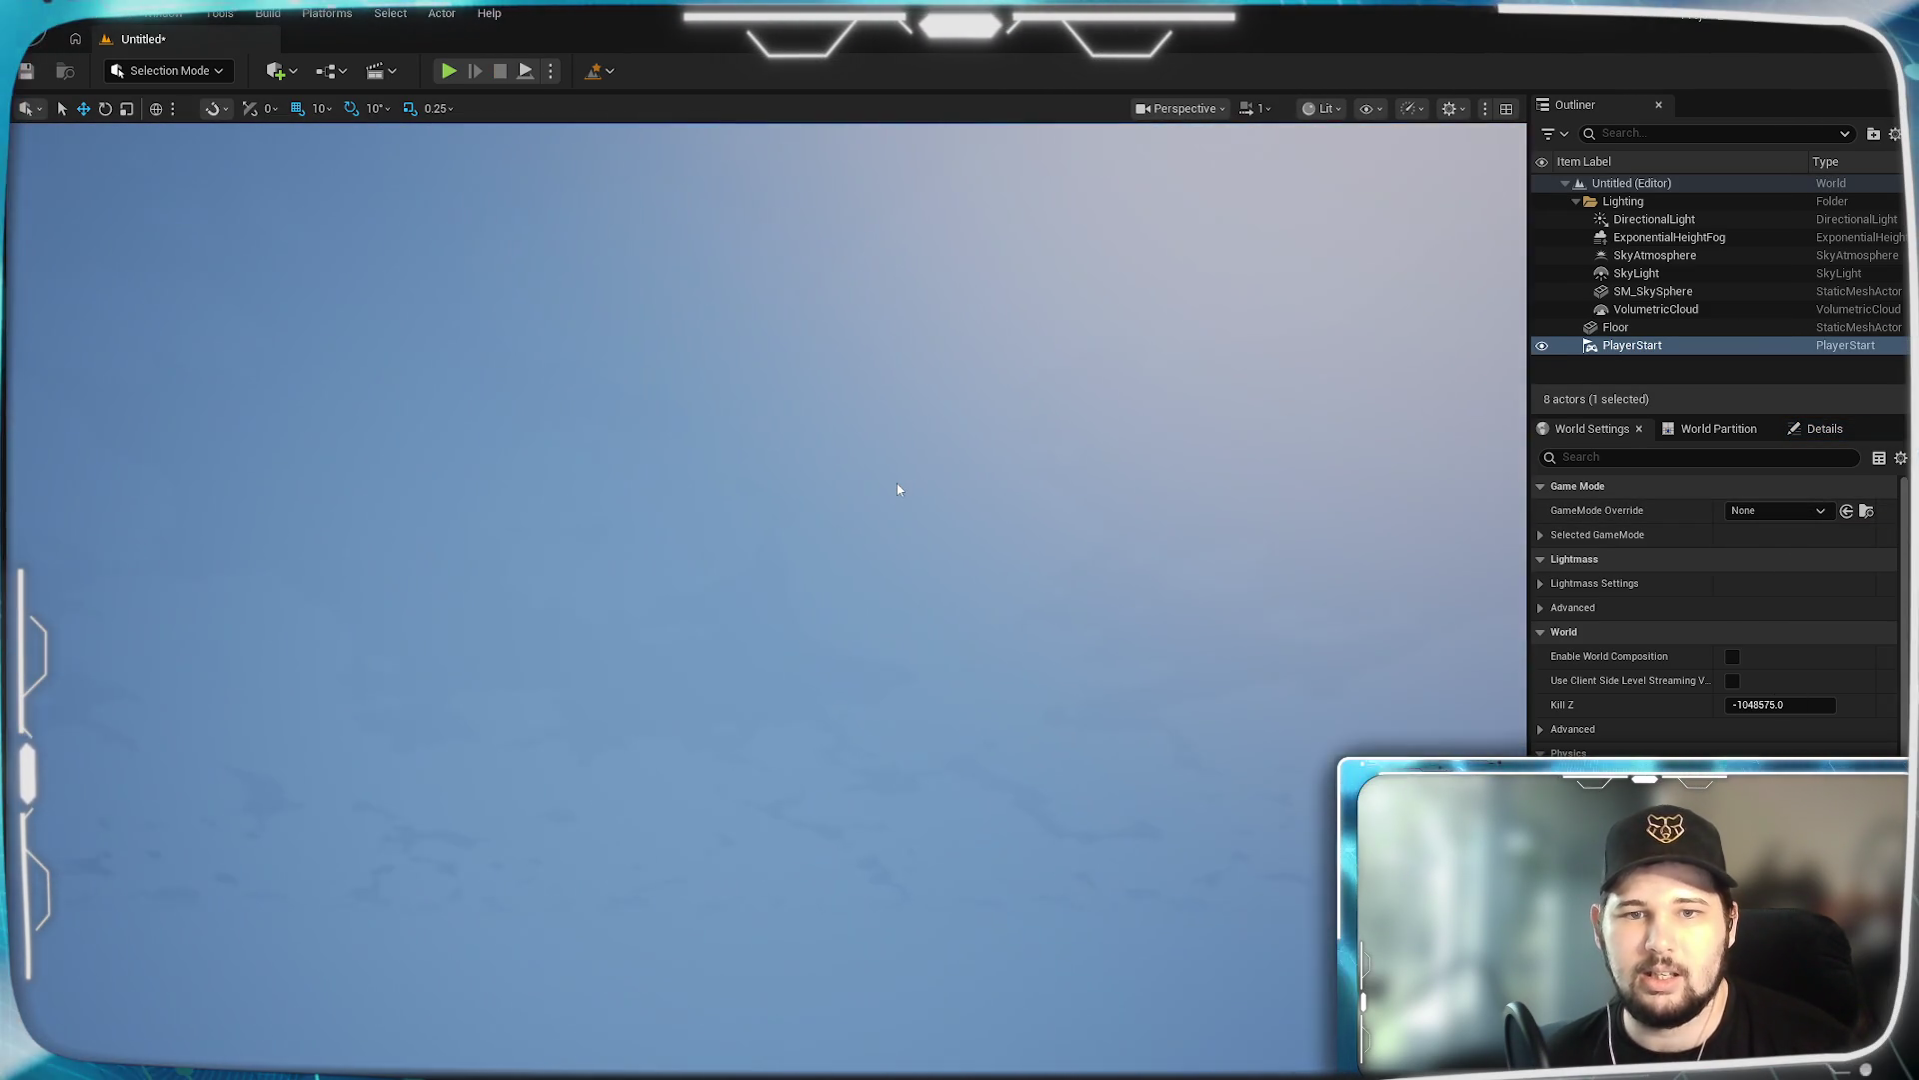
Frame the PlayerStart, launch a play mode from the Play options, then stop it.
key(f)
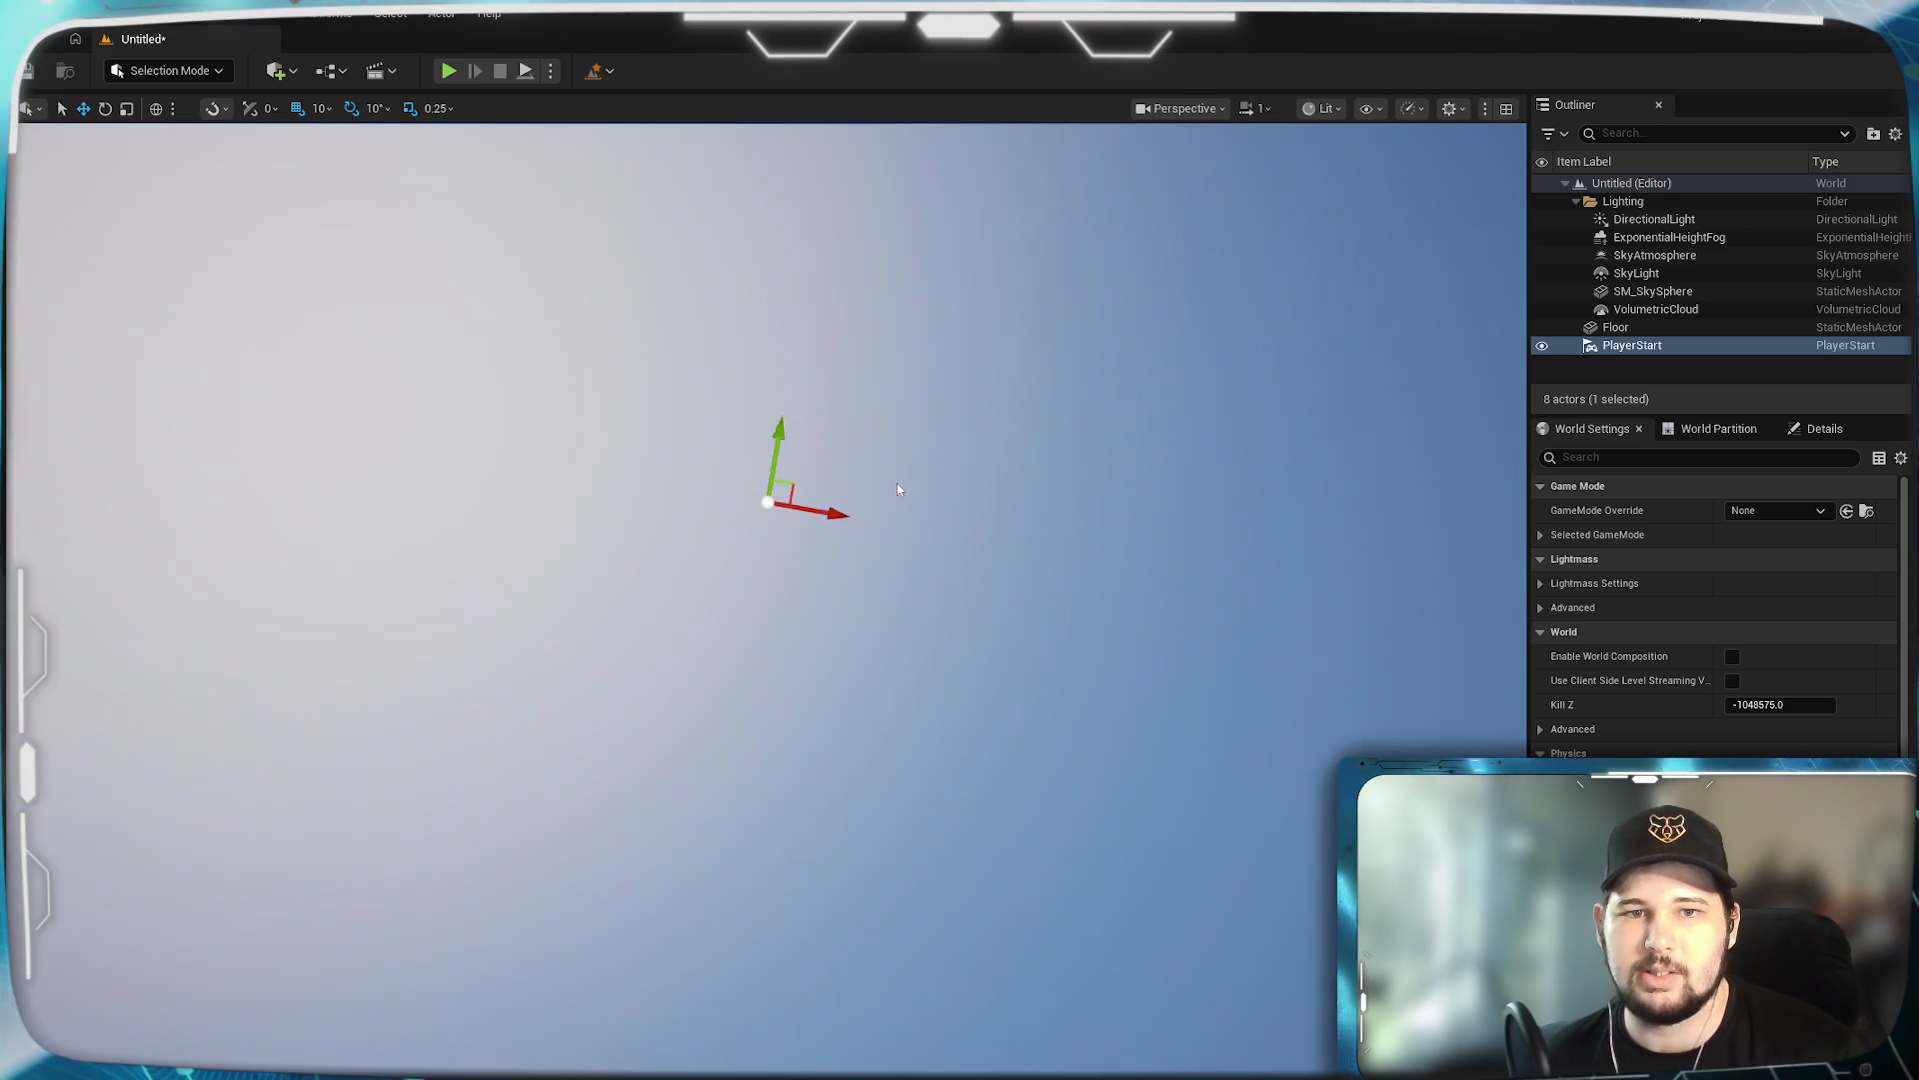
drag(898, 489, 898, 488)
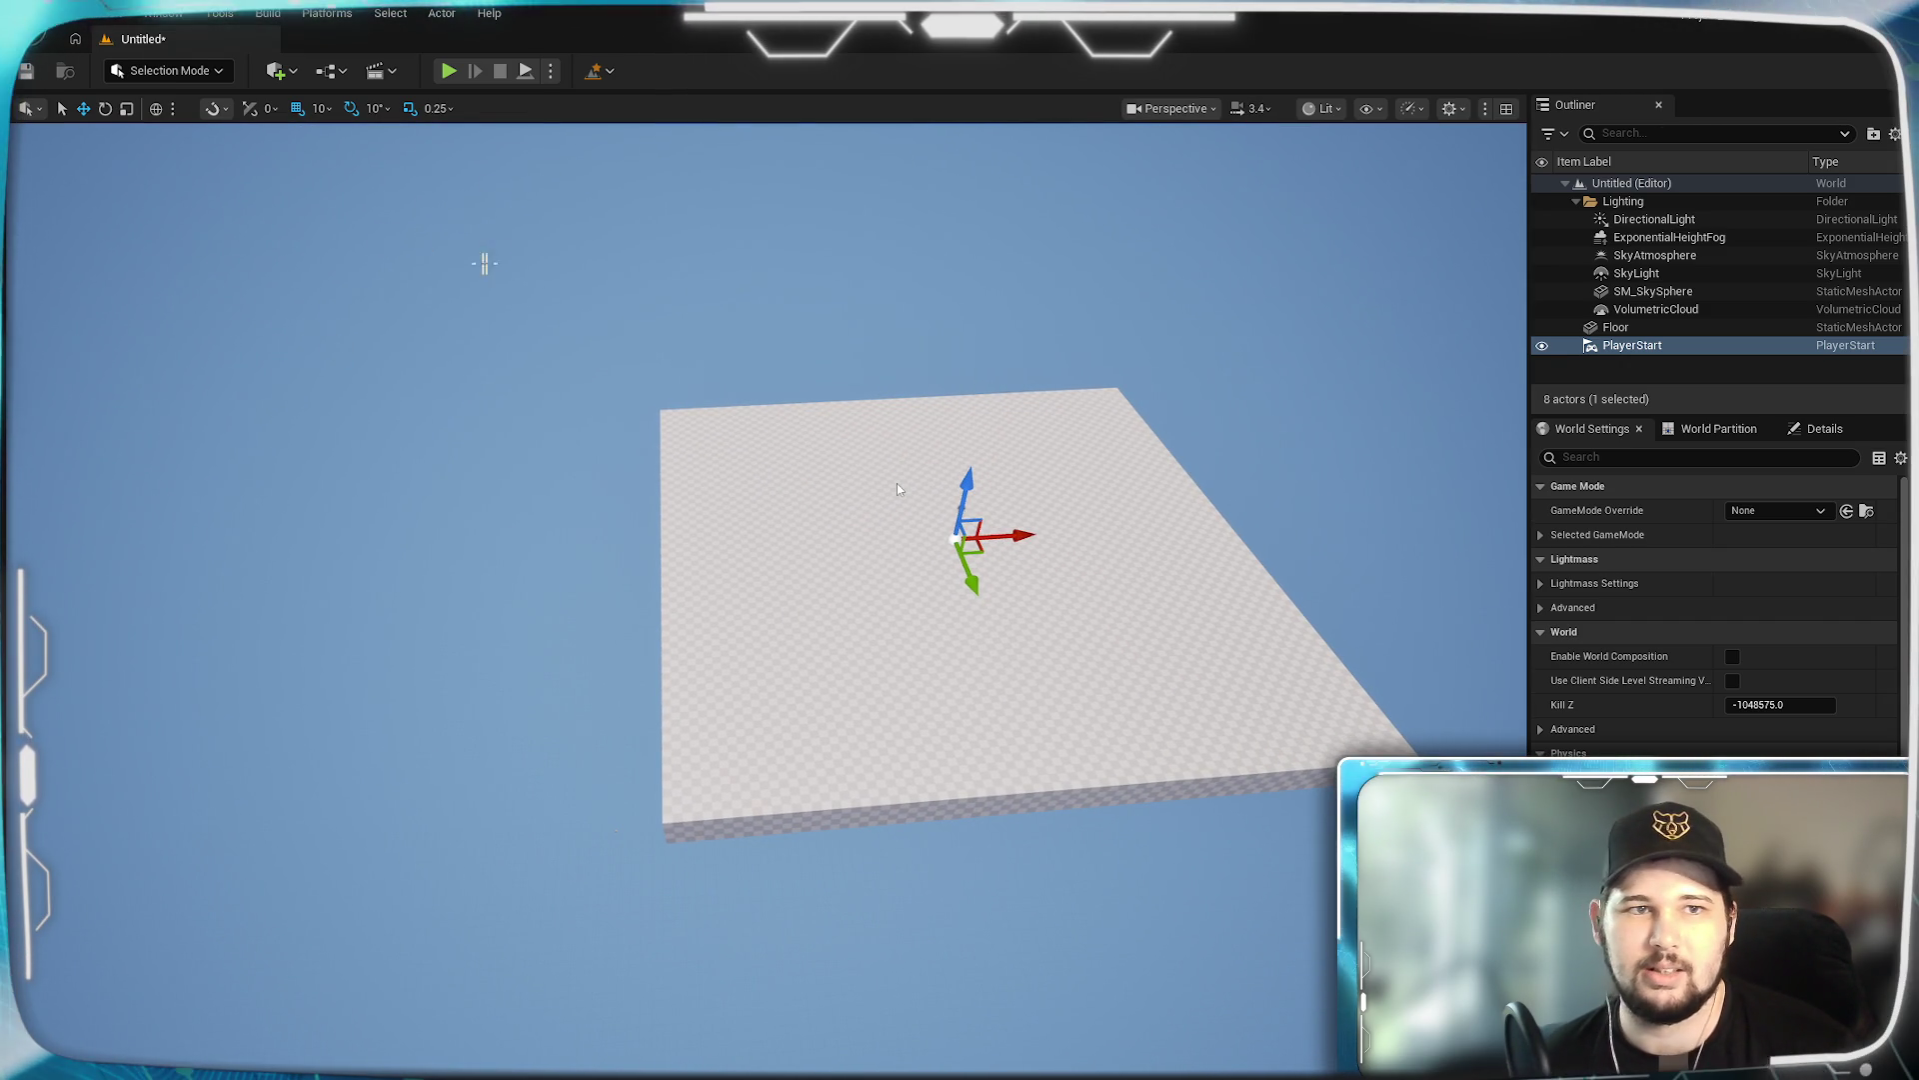
click(550, 70)
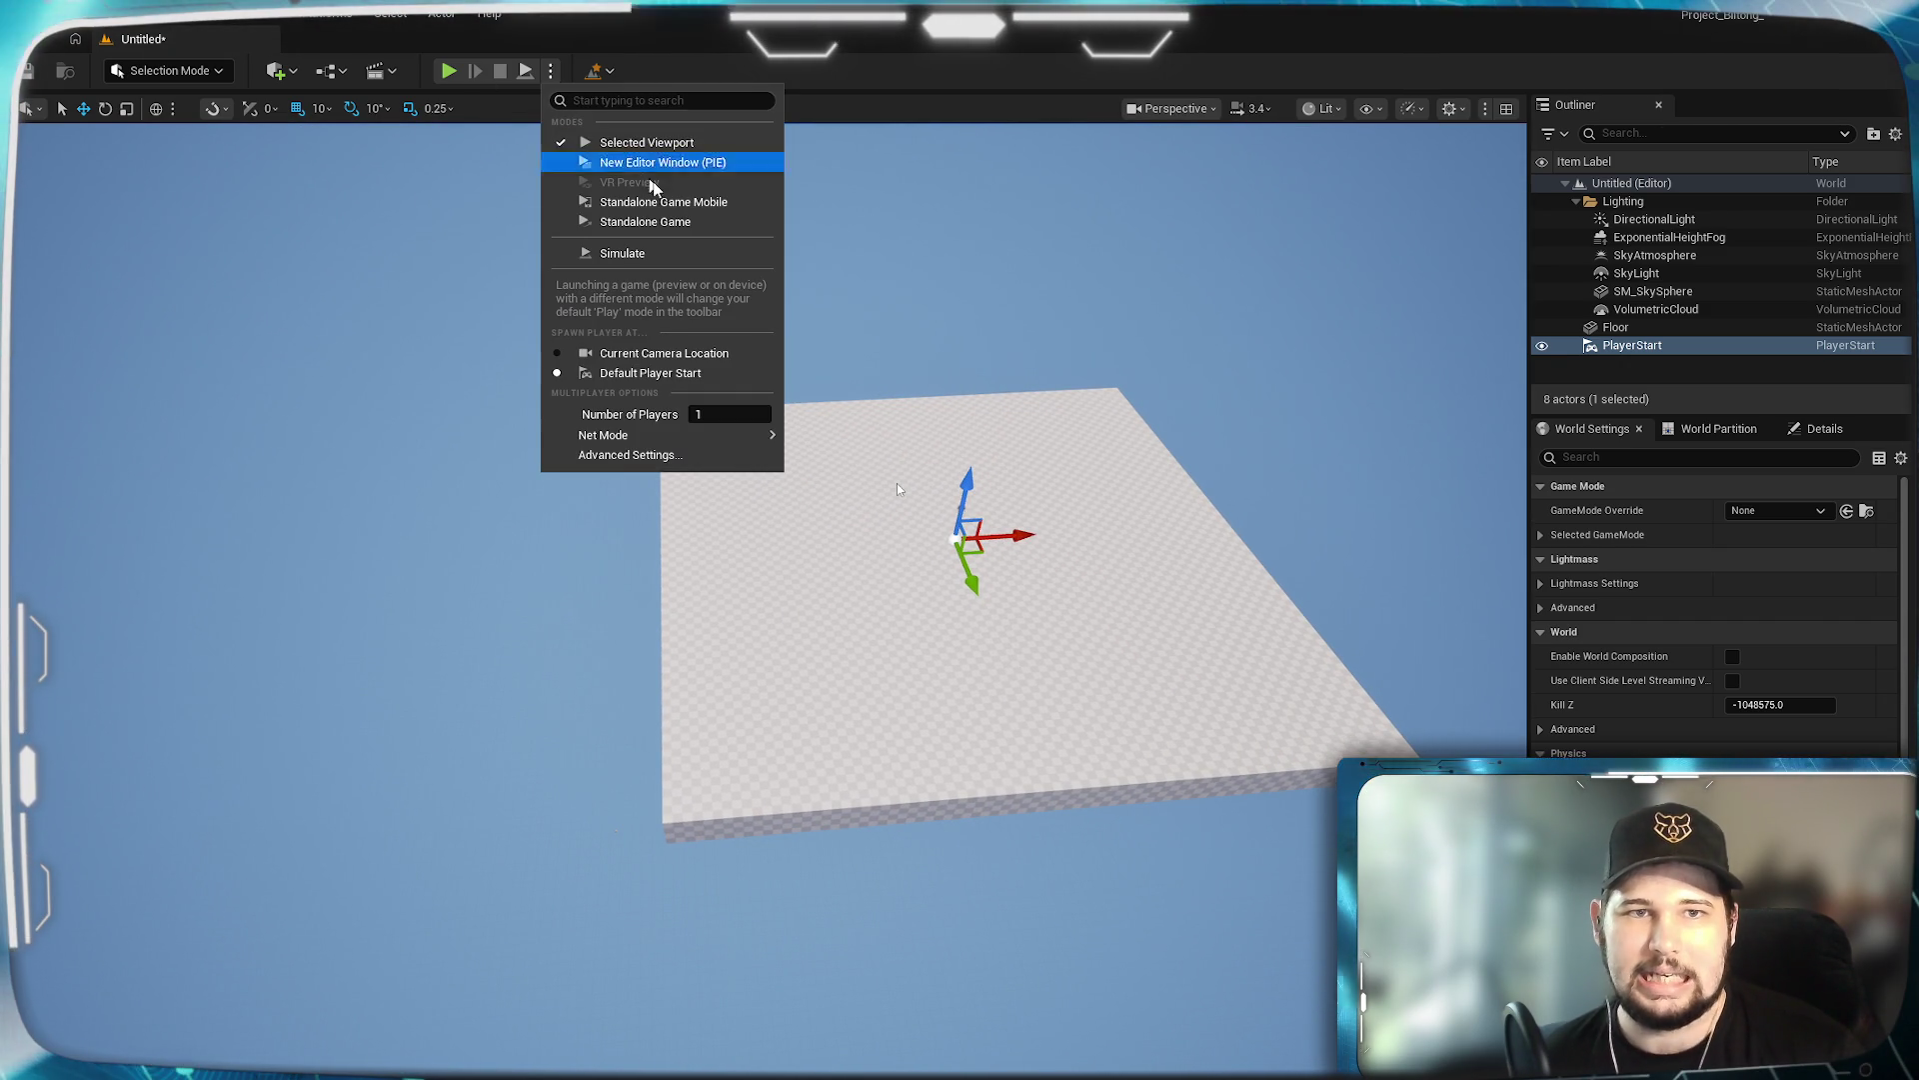
click(682, 146)
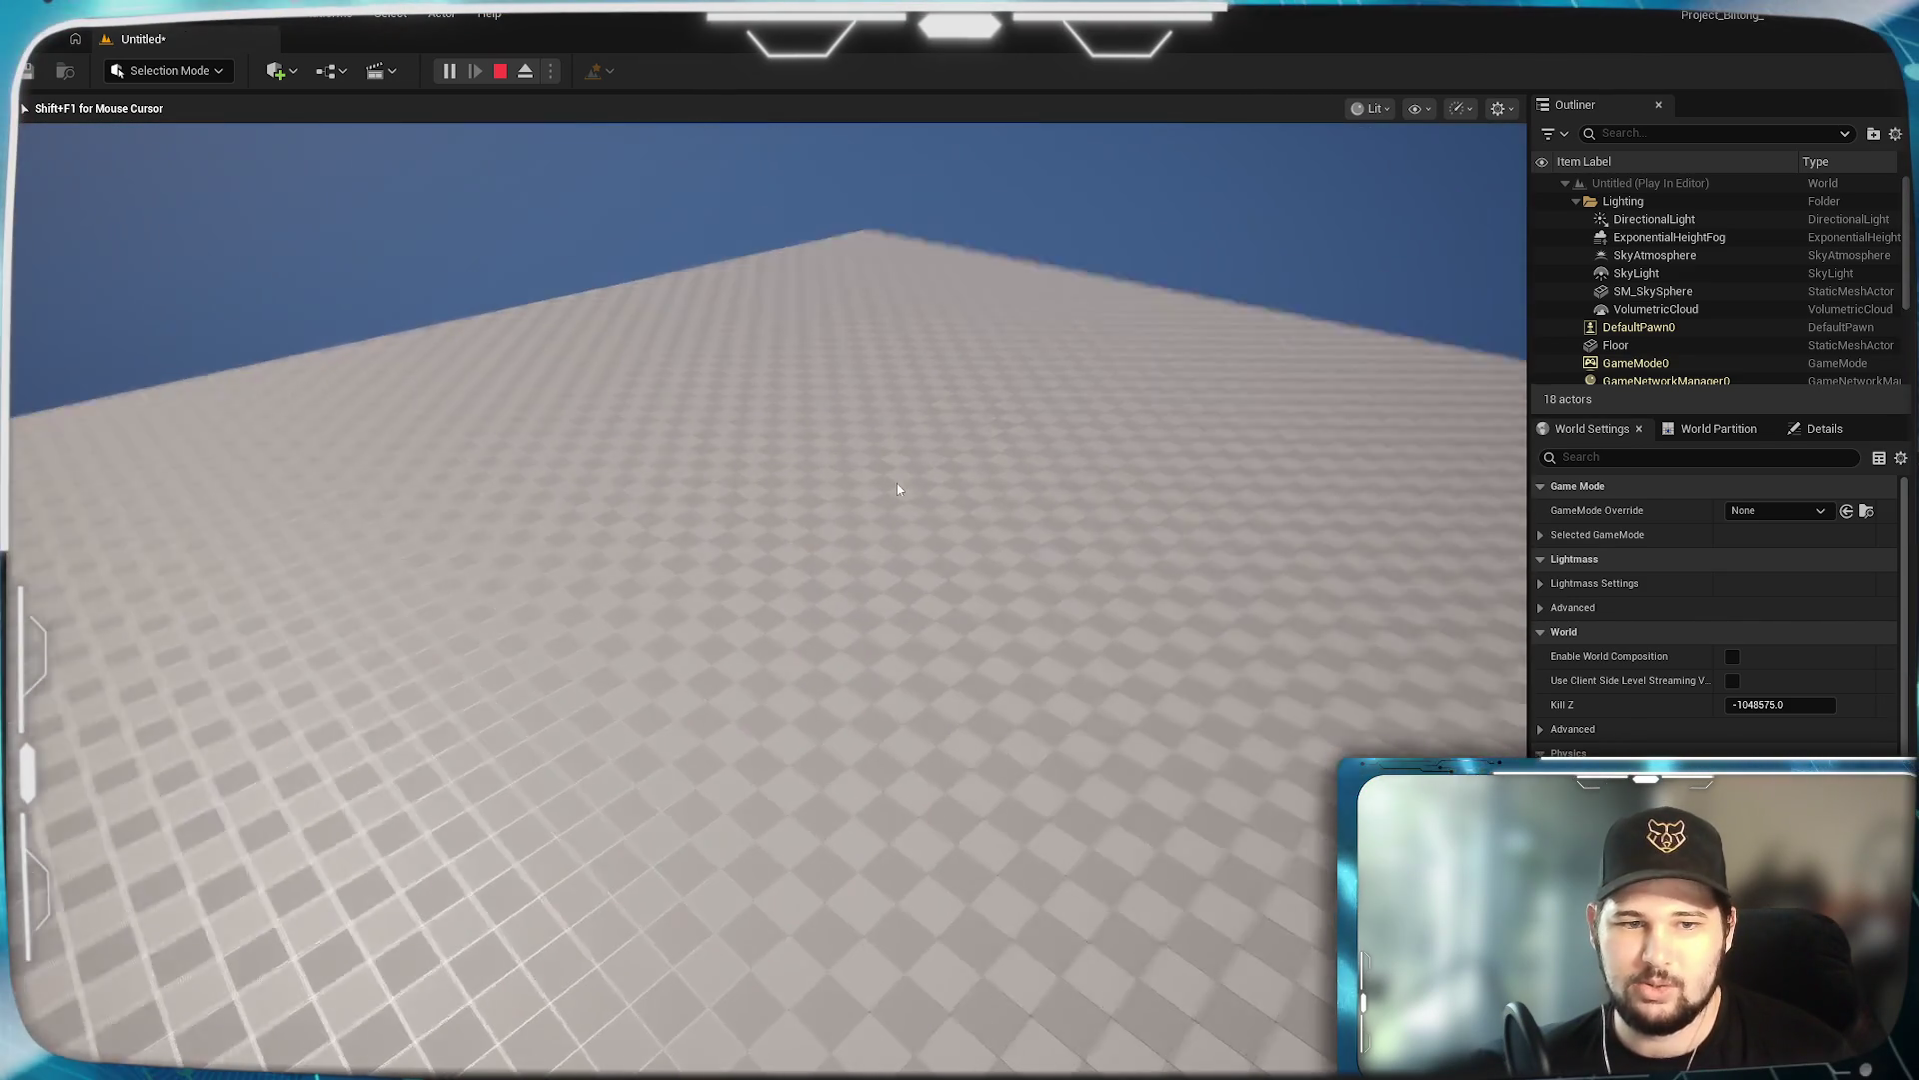
key(Escape)
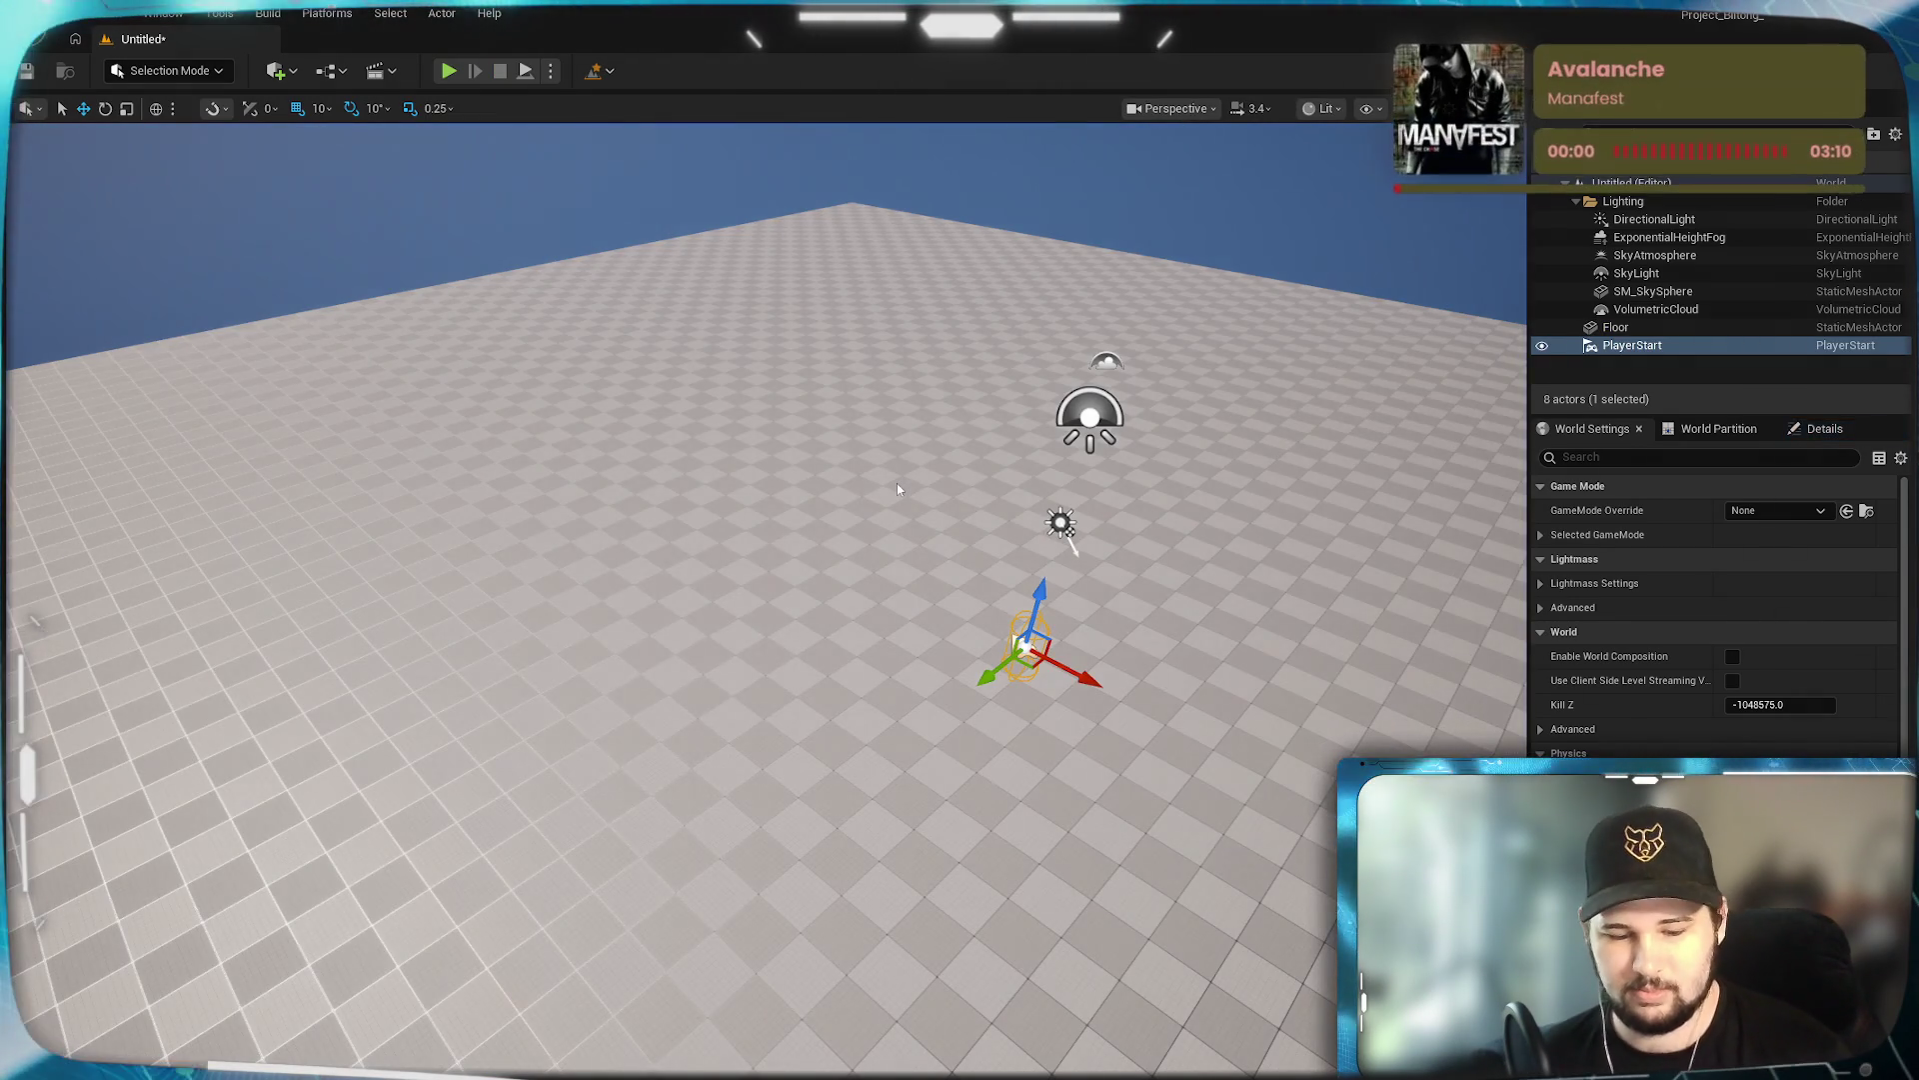
Play again with Alt+P, stop the session, and reopen the GameMode Override choices.
key(alt+p)
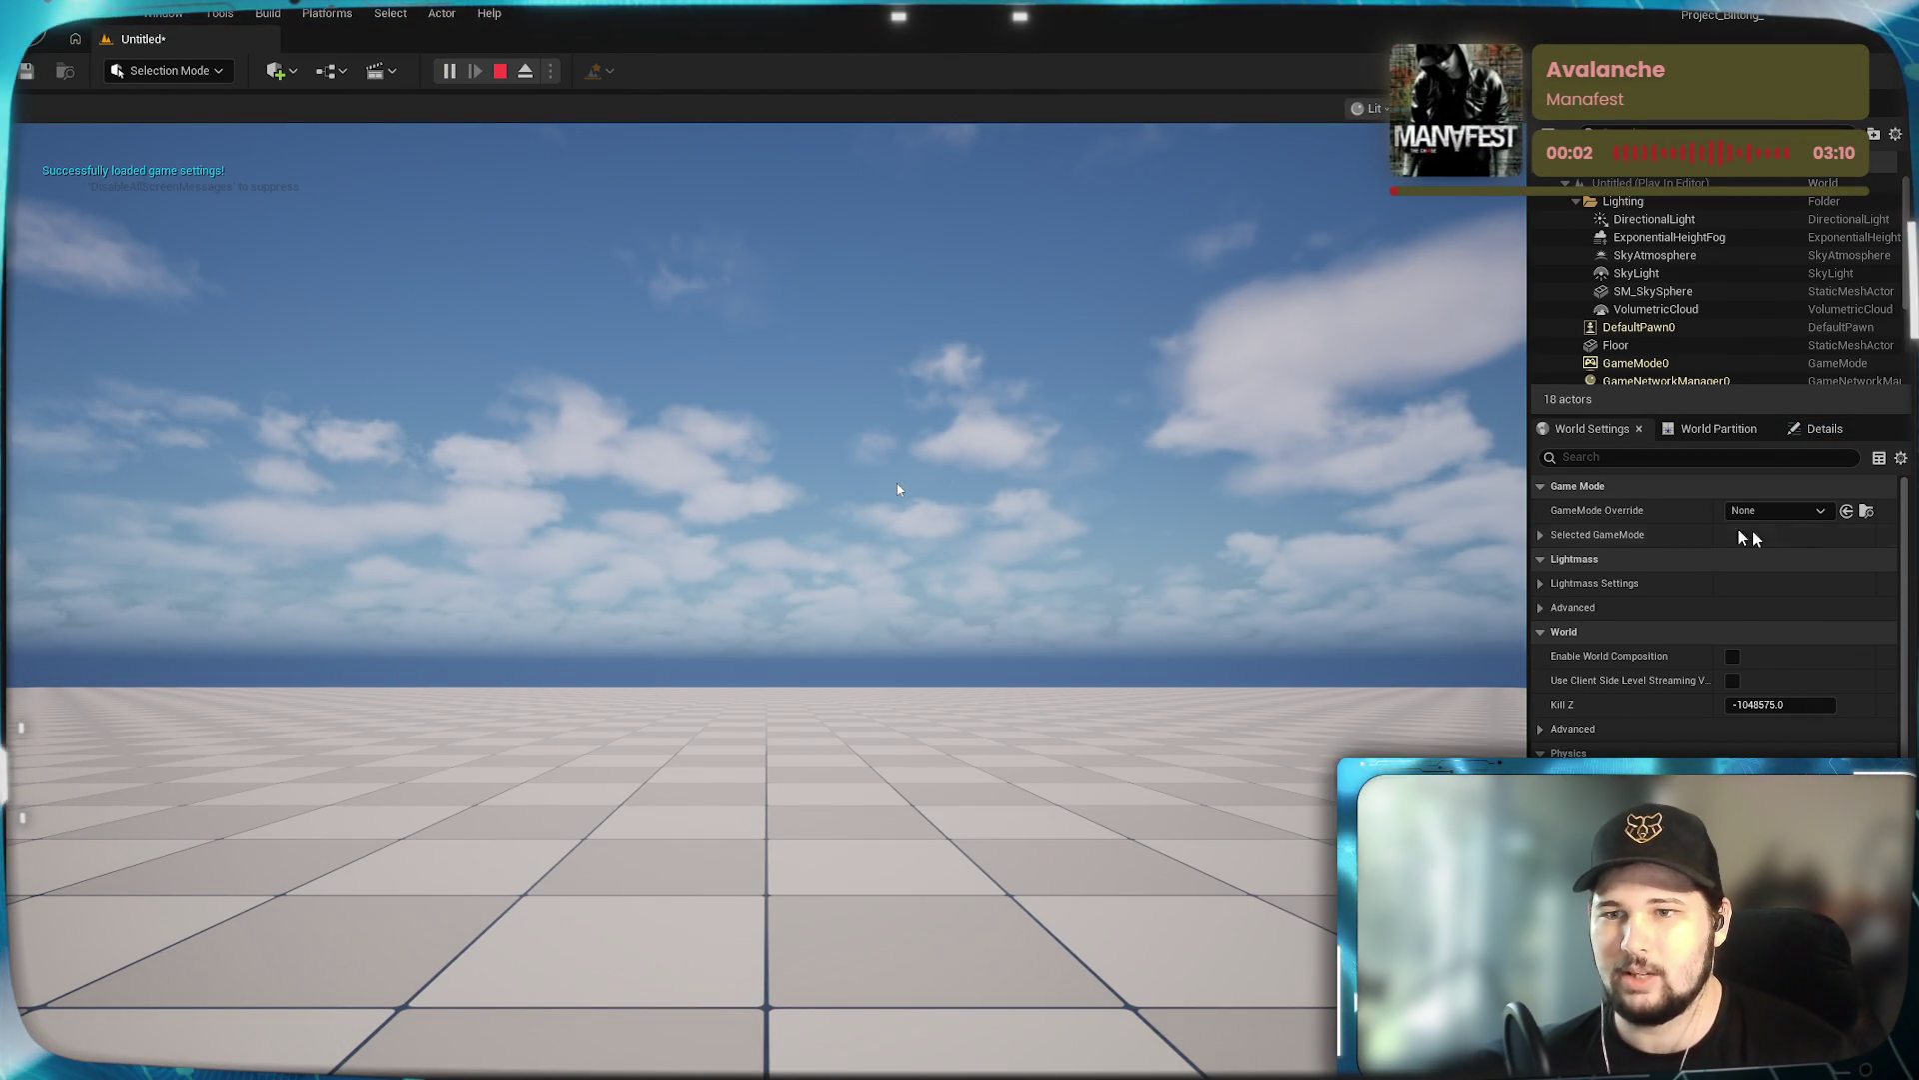
click(1760, 511)
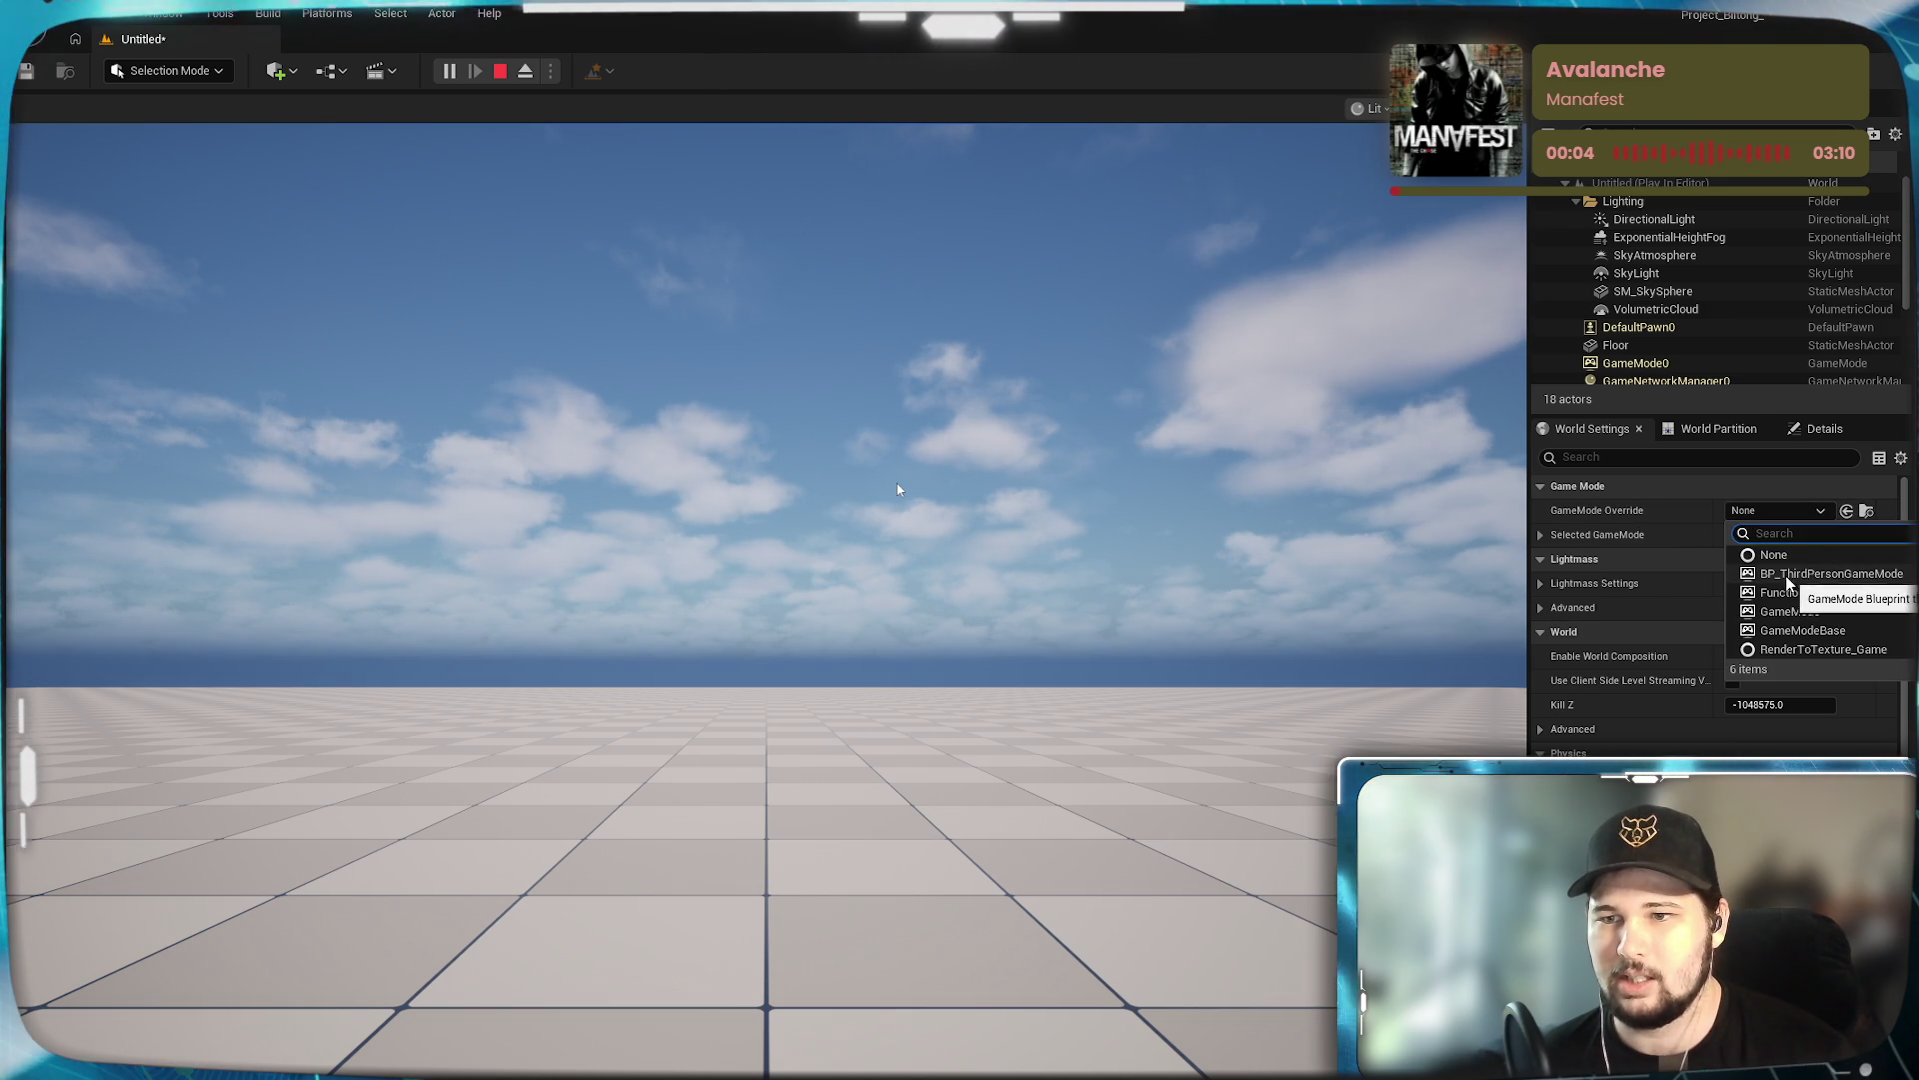
click(503, 79)
click(1774, 514)
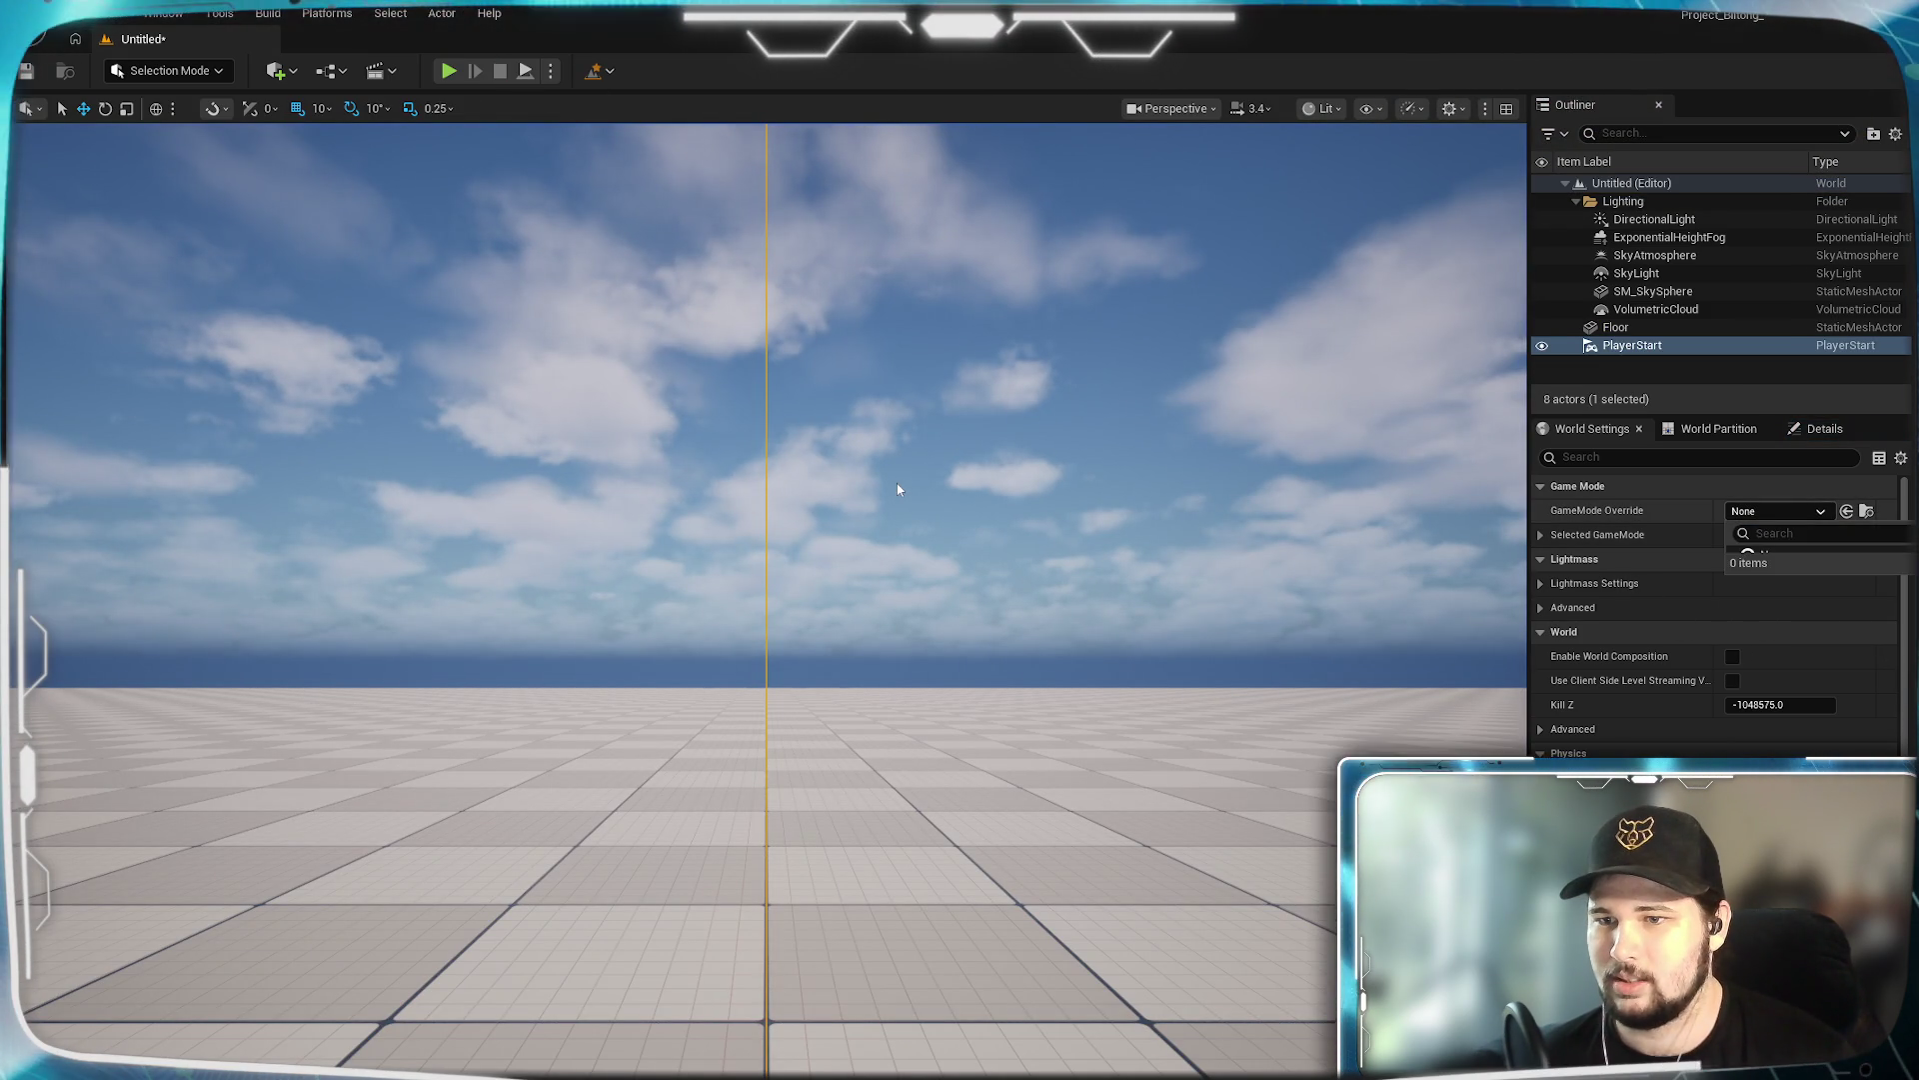
Set GameMode Override to BP_ThirdPersonGameMode, play with Alt+P, run the character, then stop.
click(1800, 578)
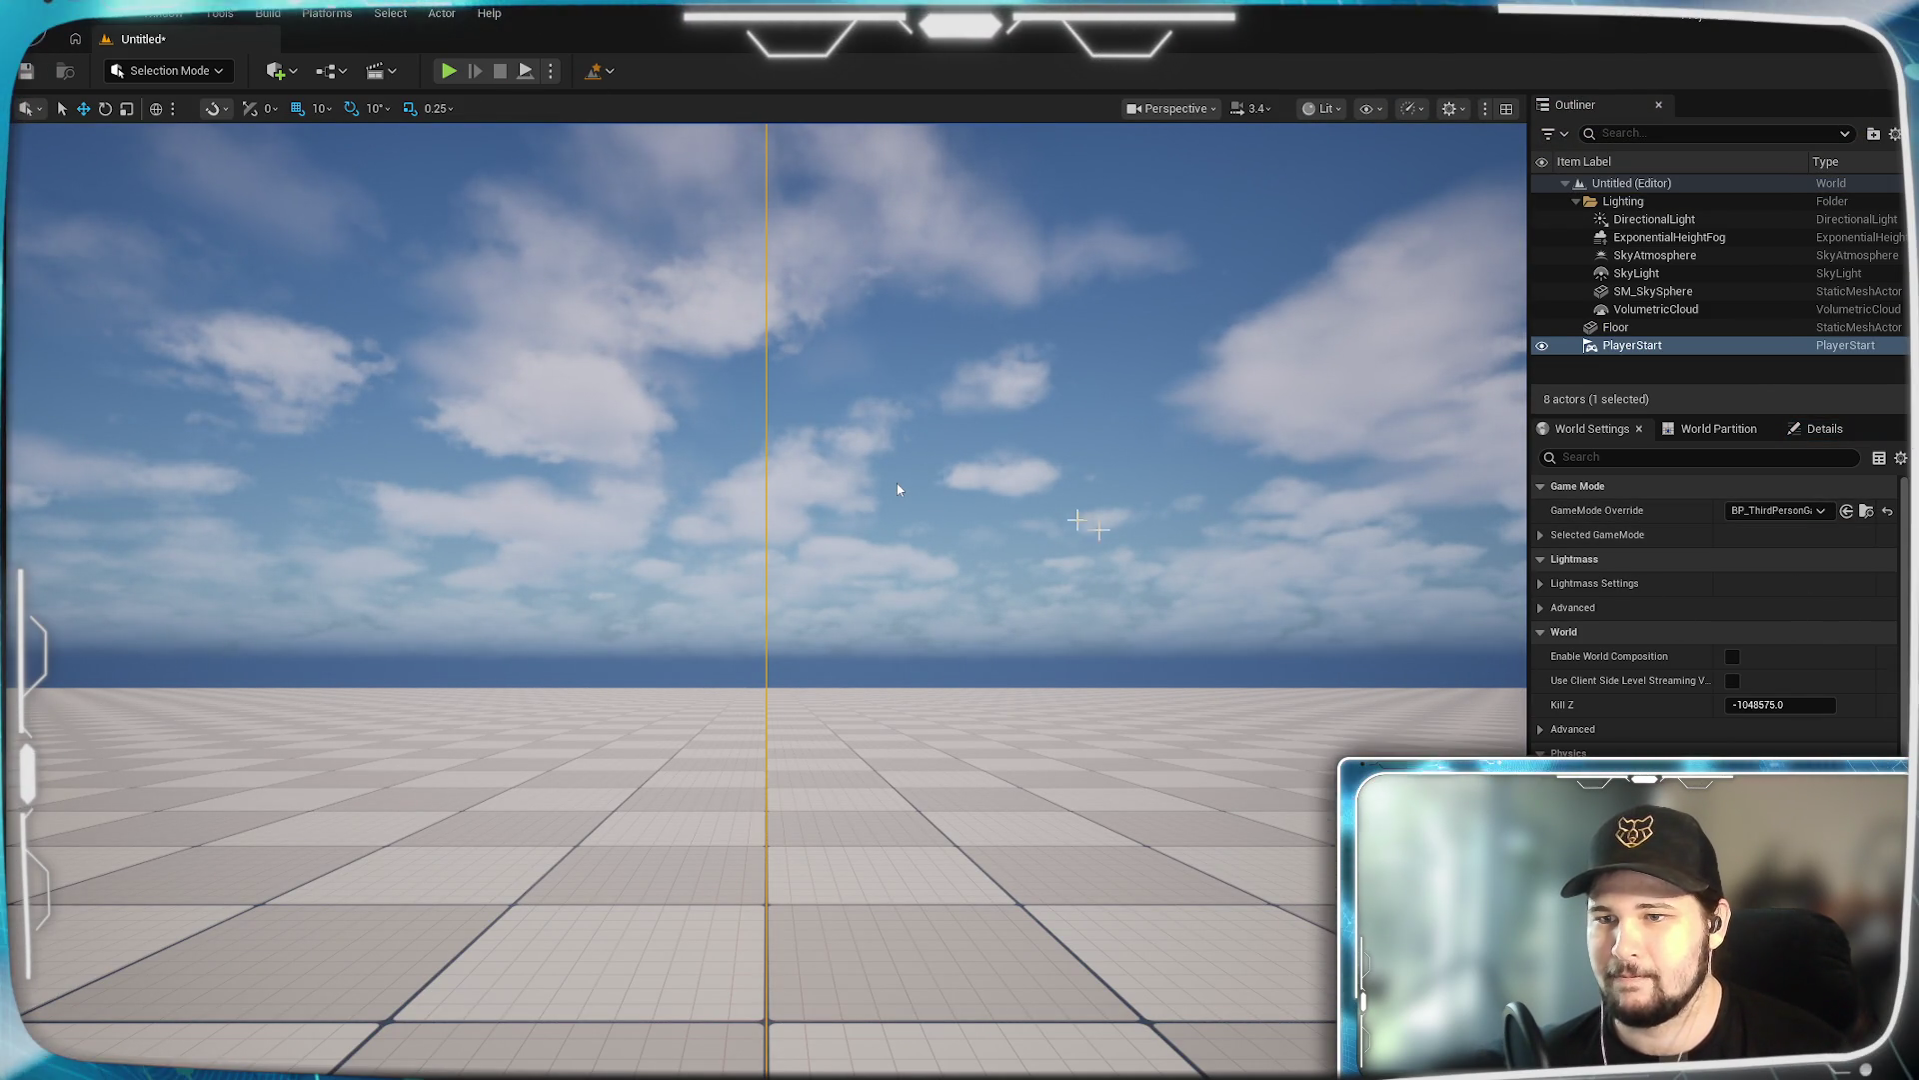
key(f)
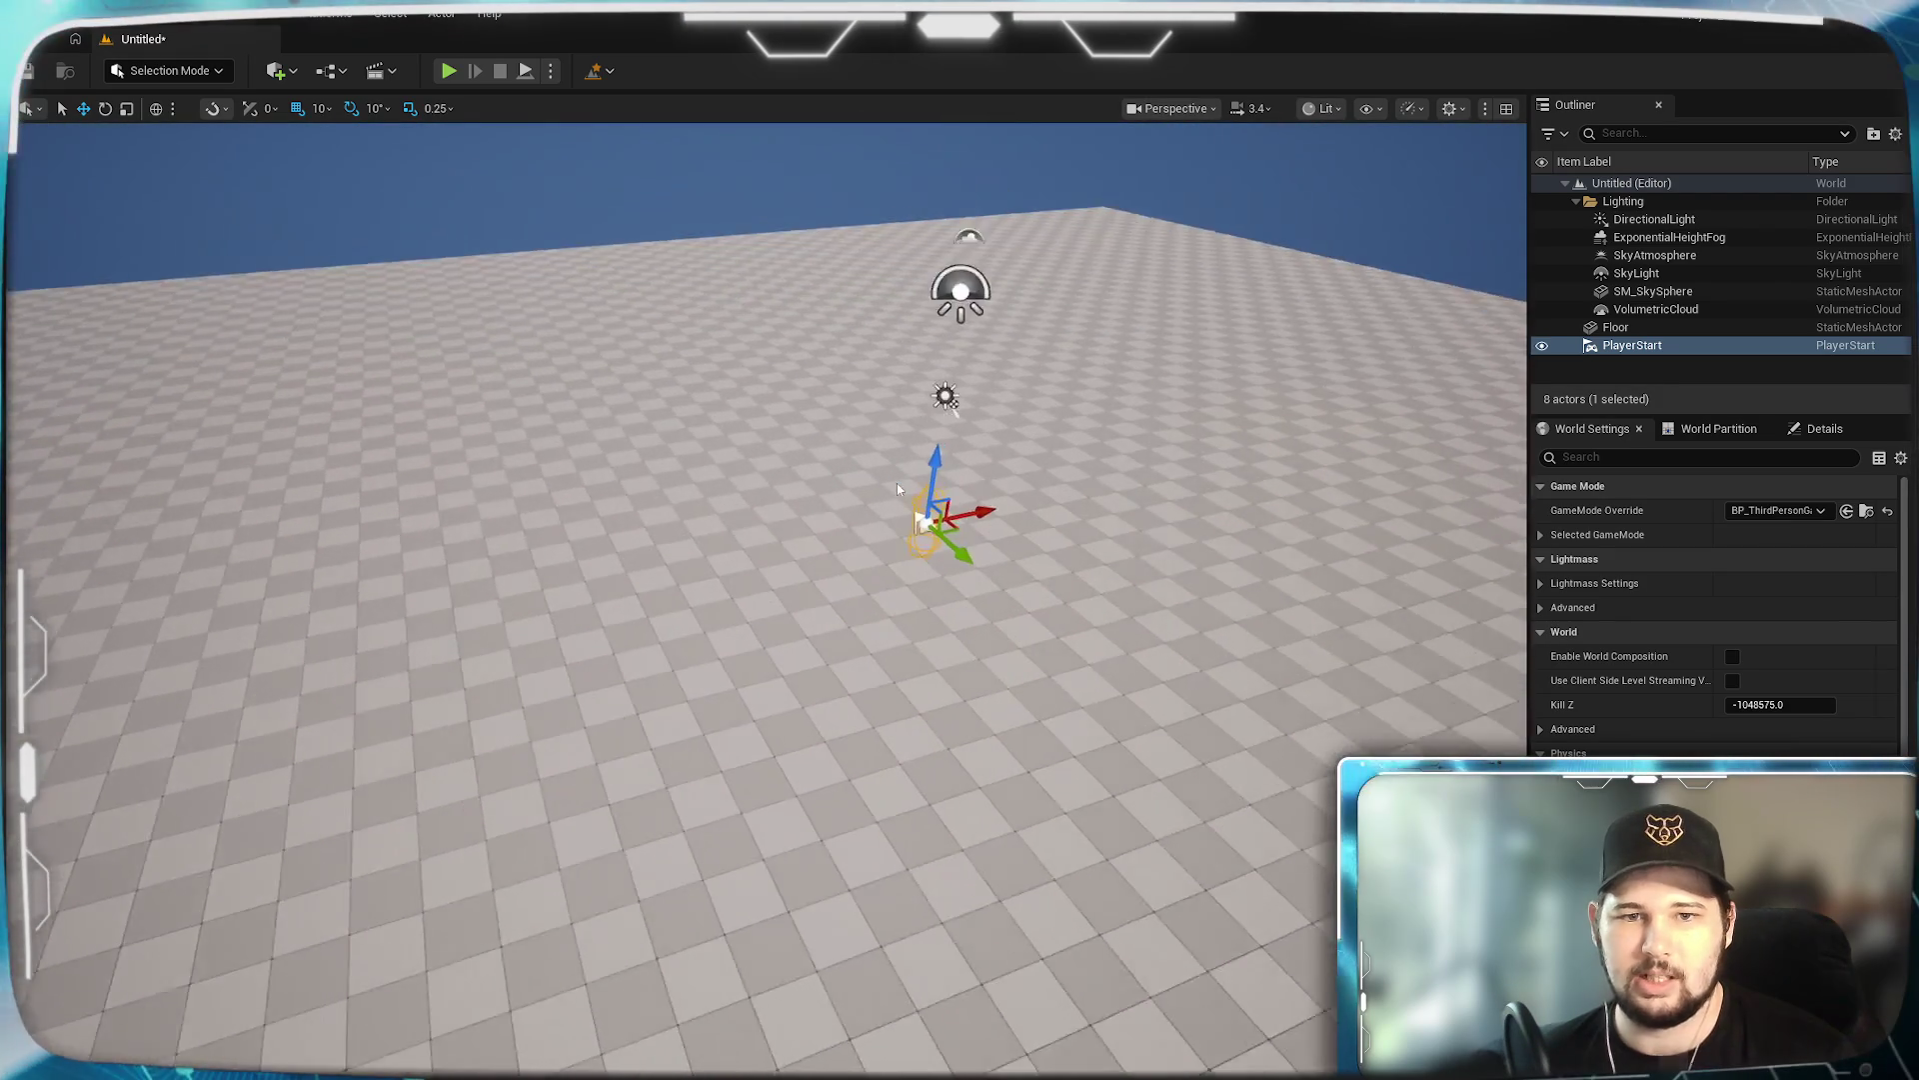
key(alt+p)
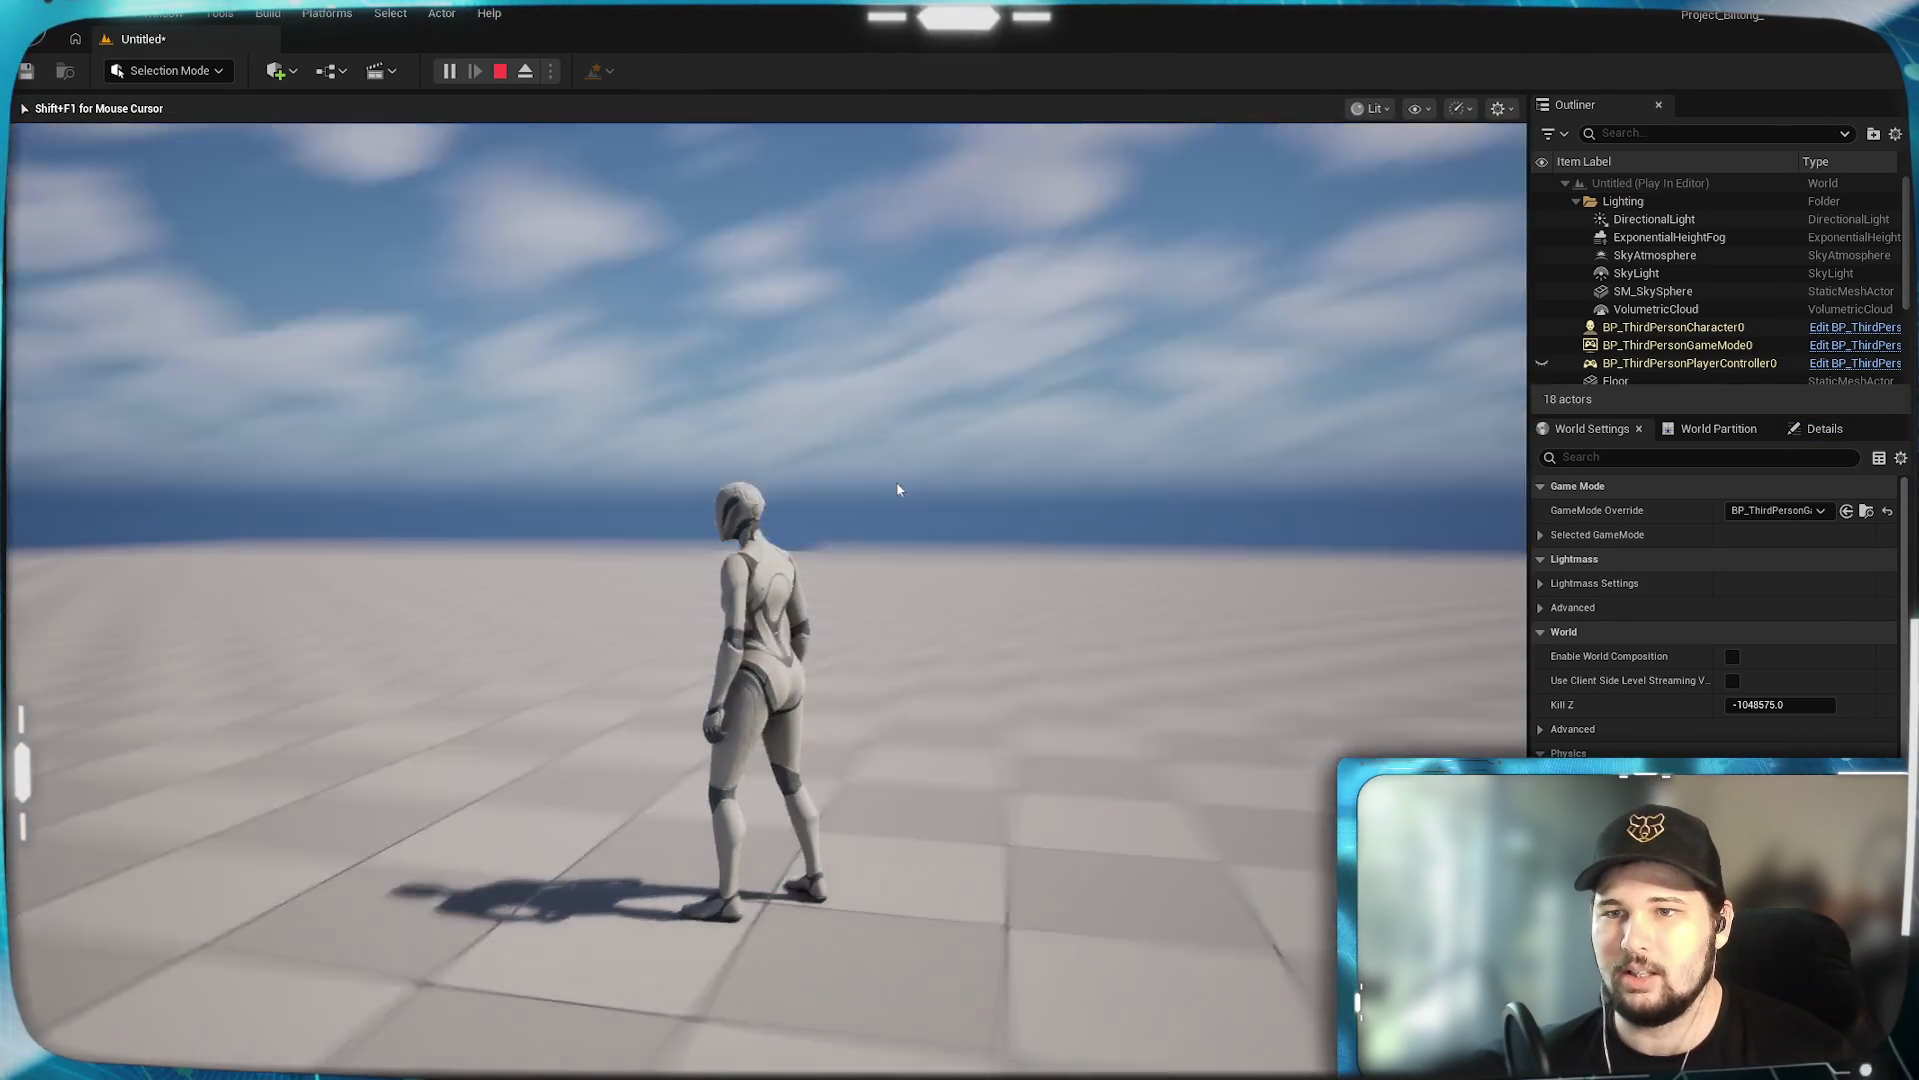
key(a)
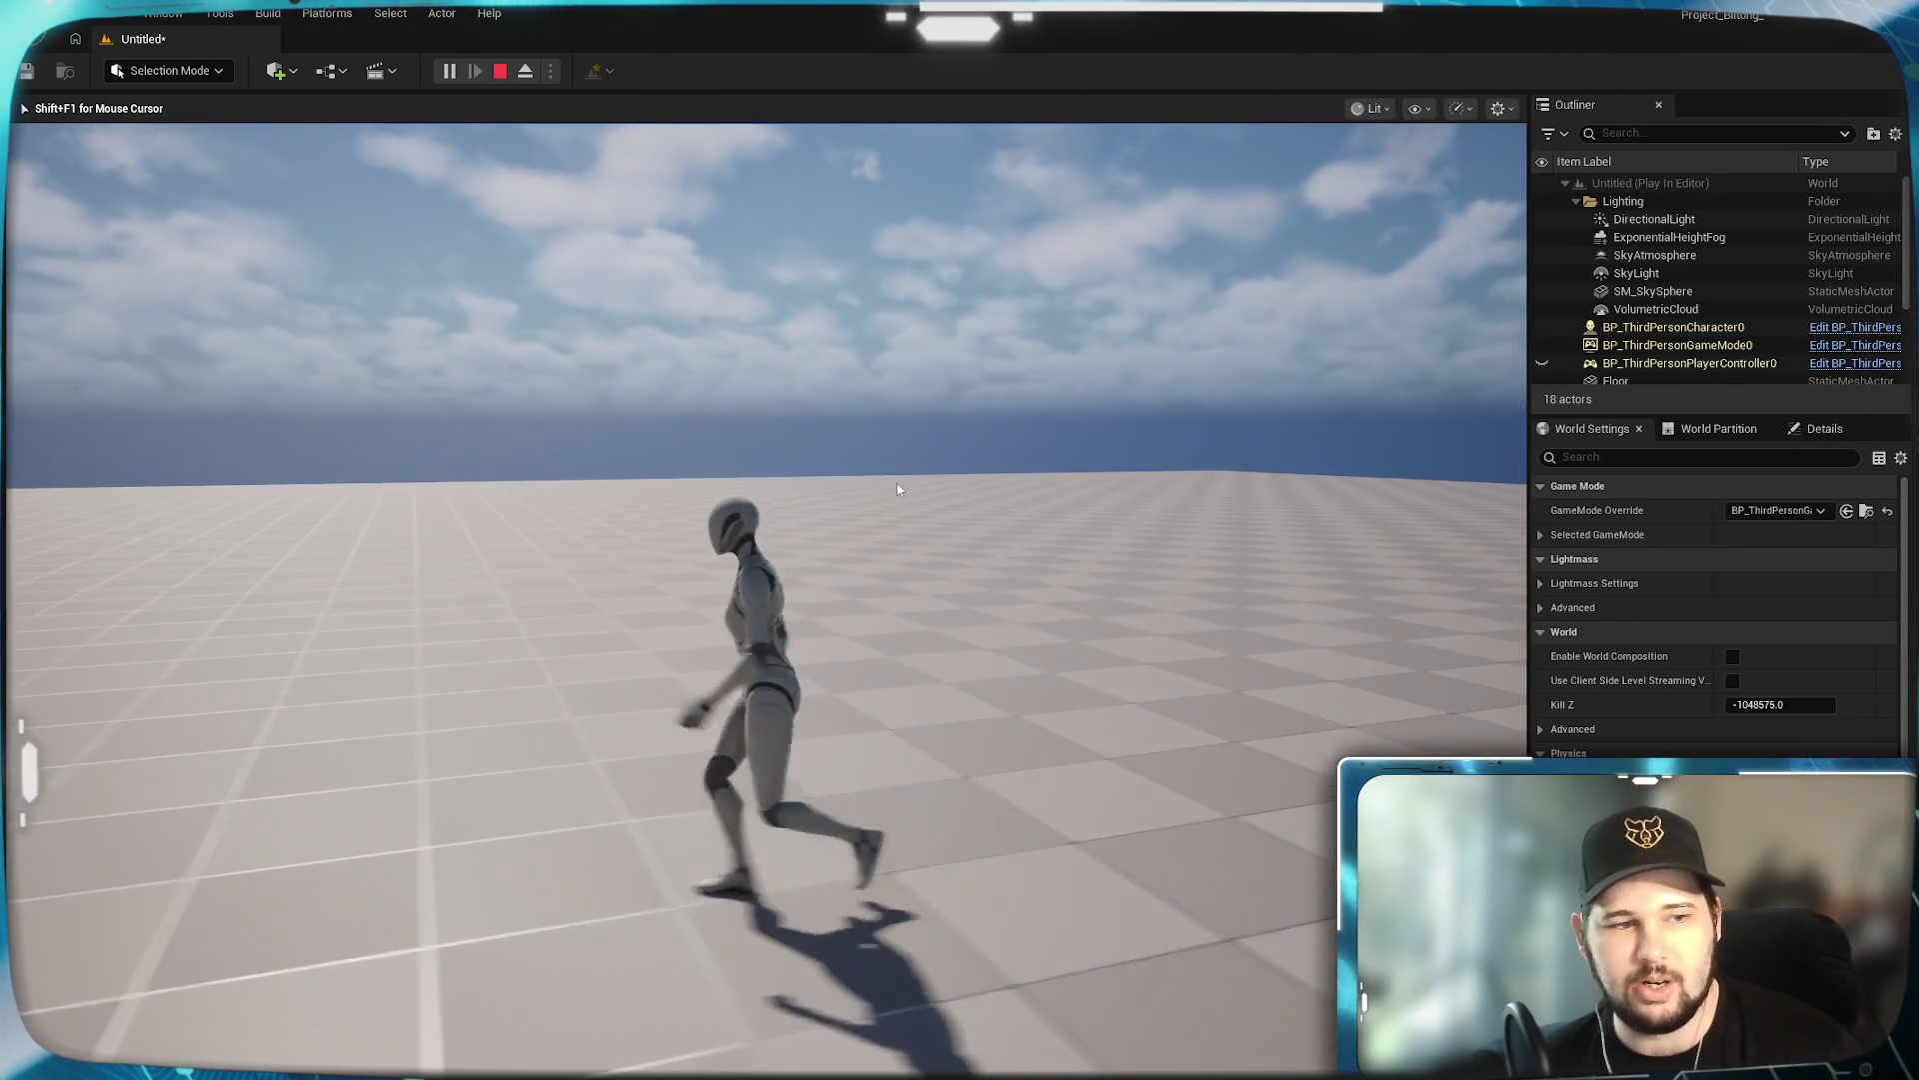
key(w)
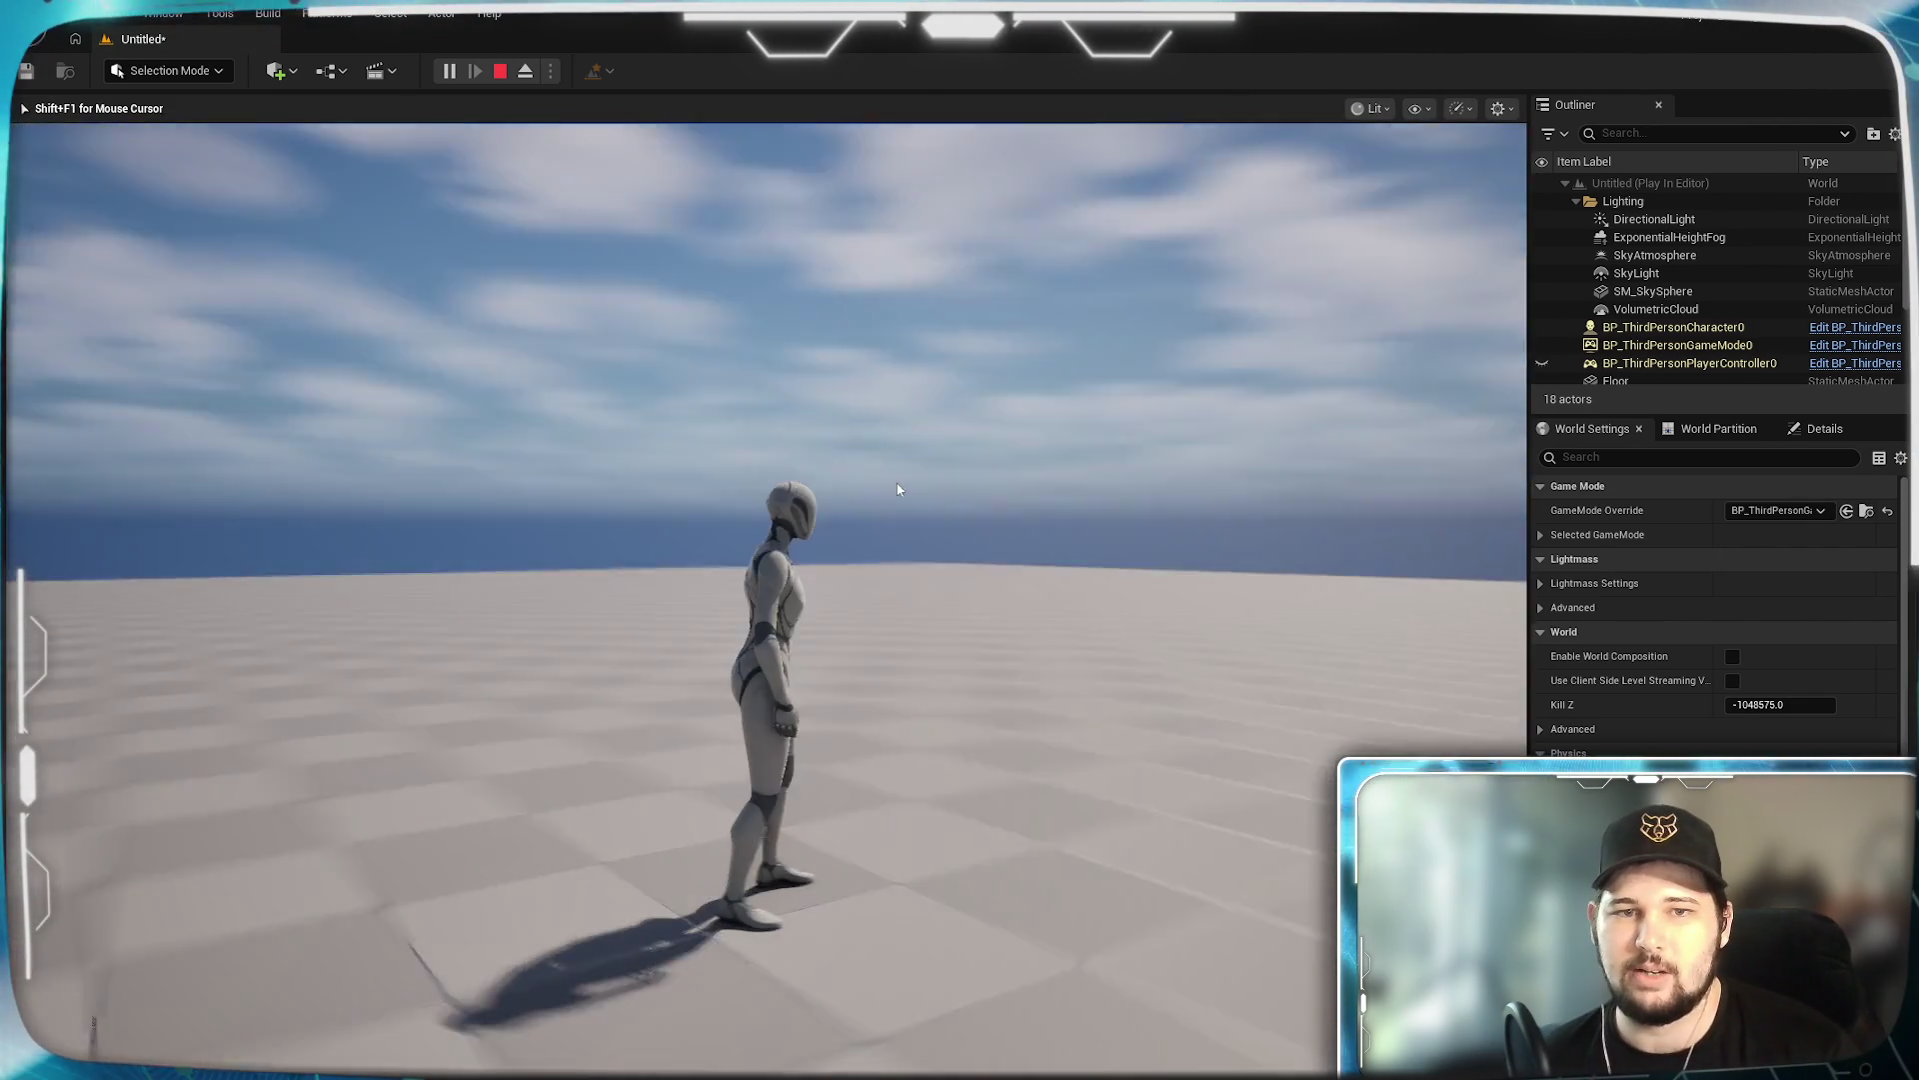
key(Escape)
key(f)
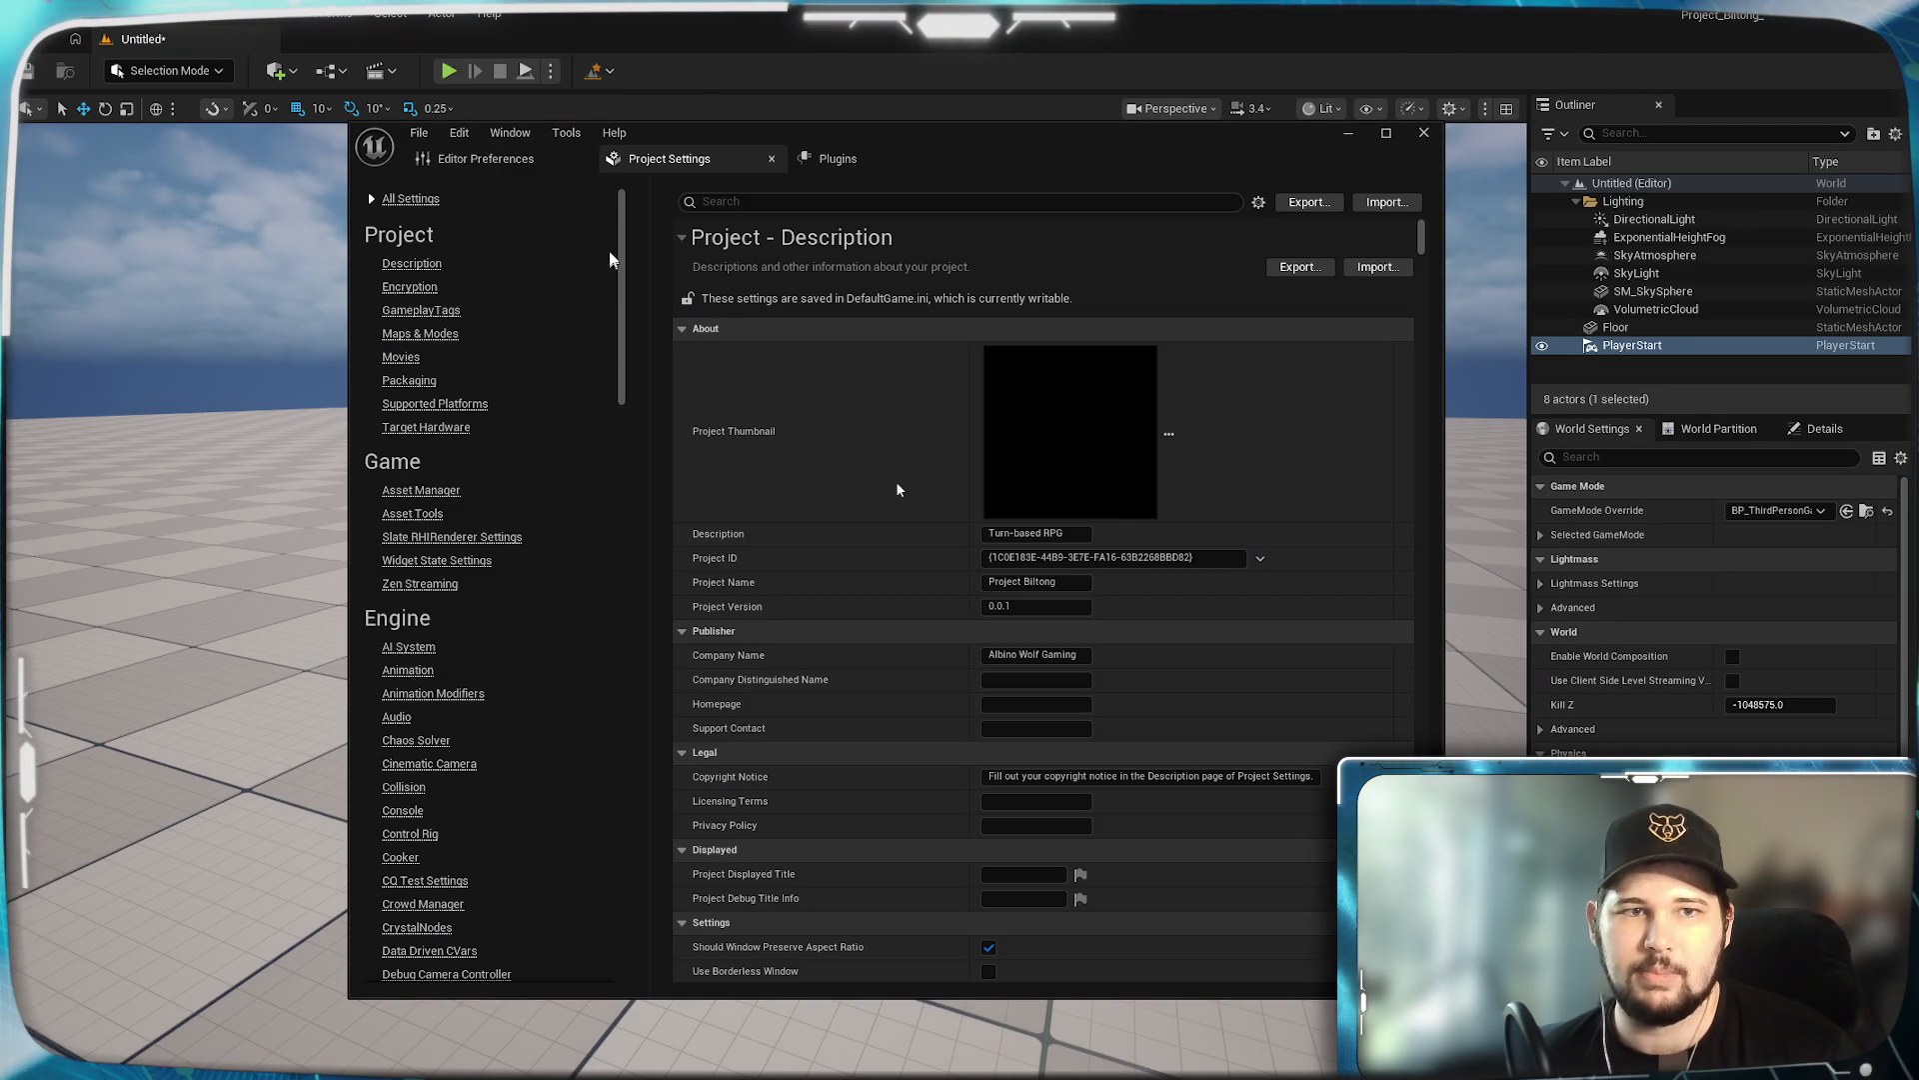
In Editor Preferences, search 'p wd' and scroll through the Play World shortcut bindings.
click(494, 164)
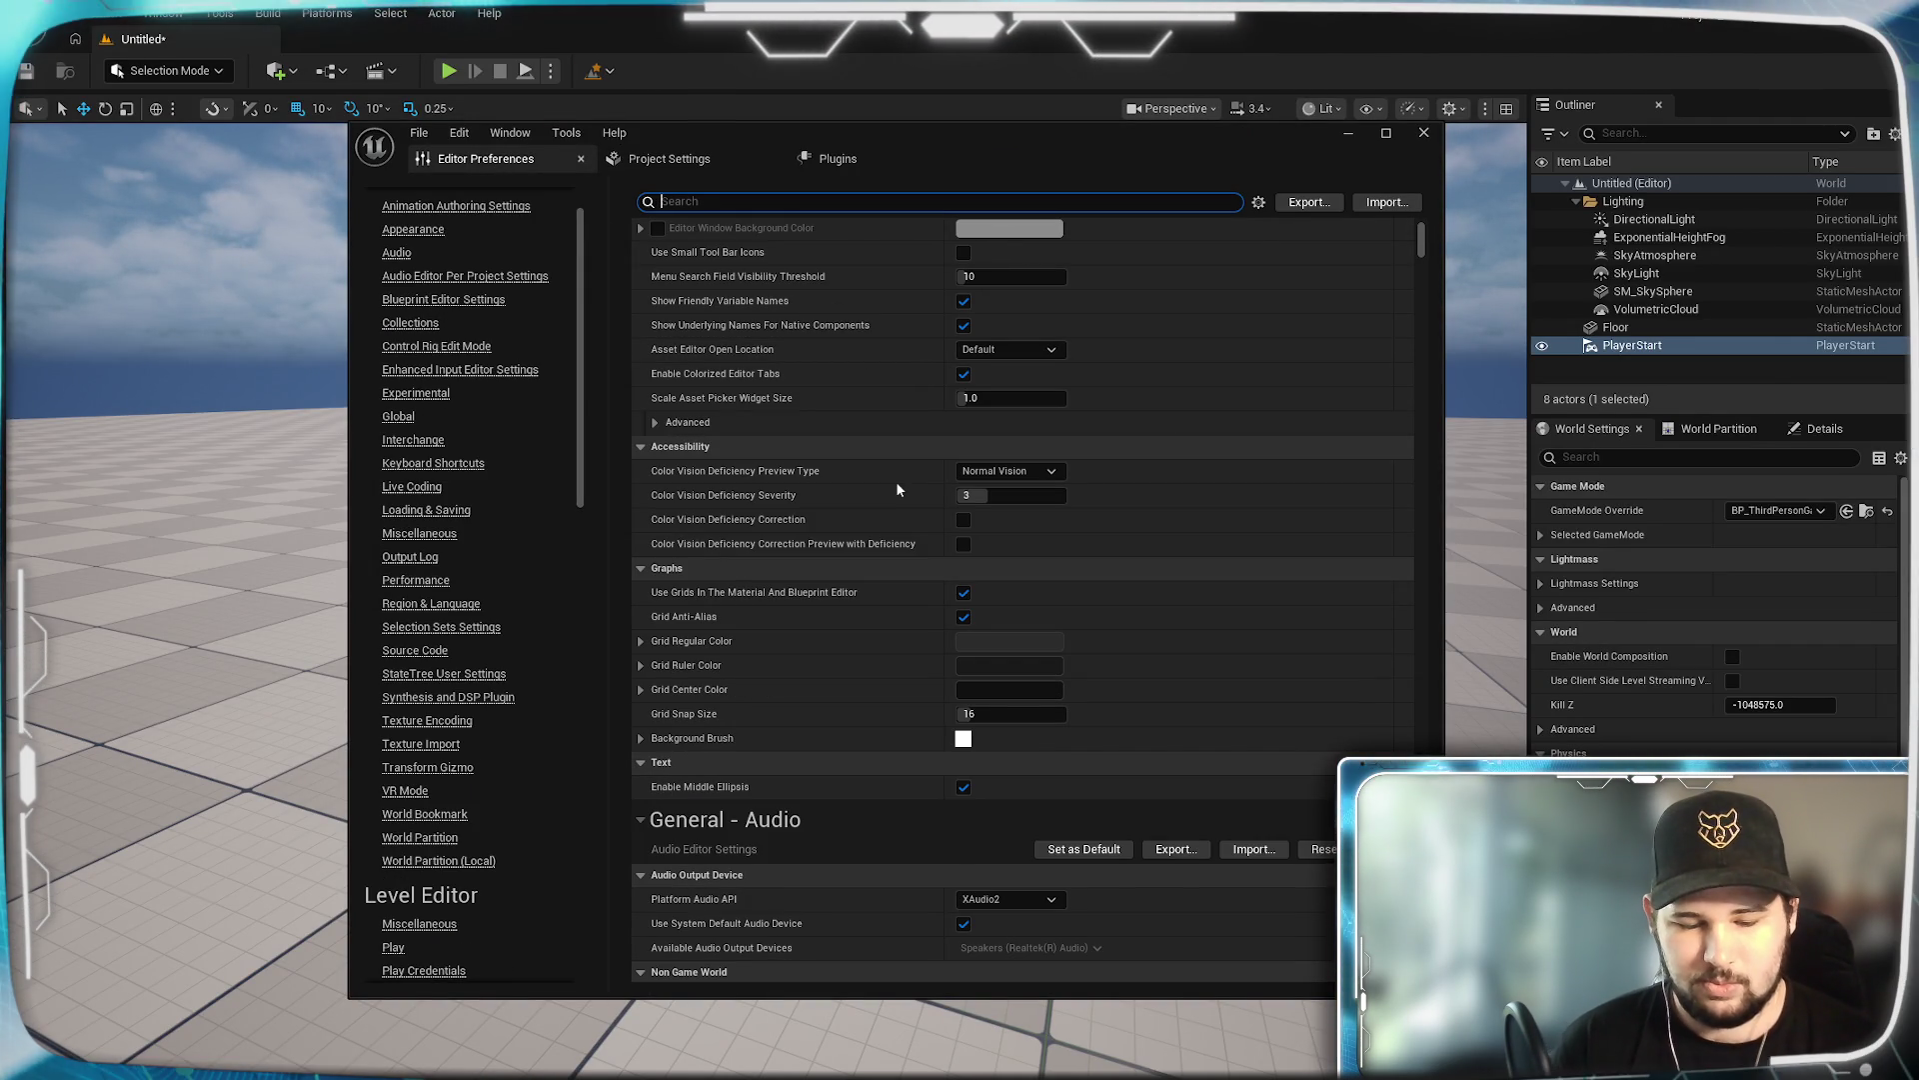
text(w)
key(BackSpace)
text(play)
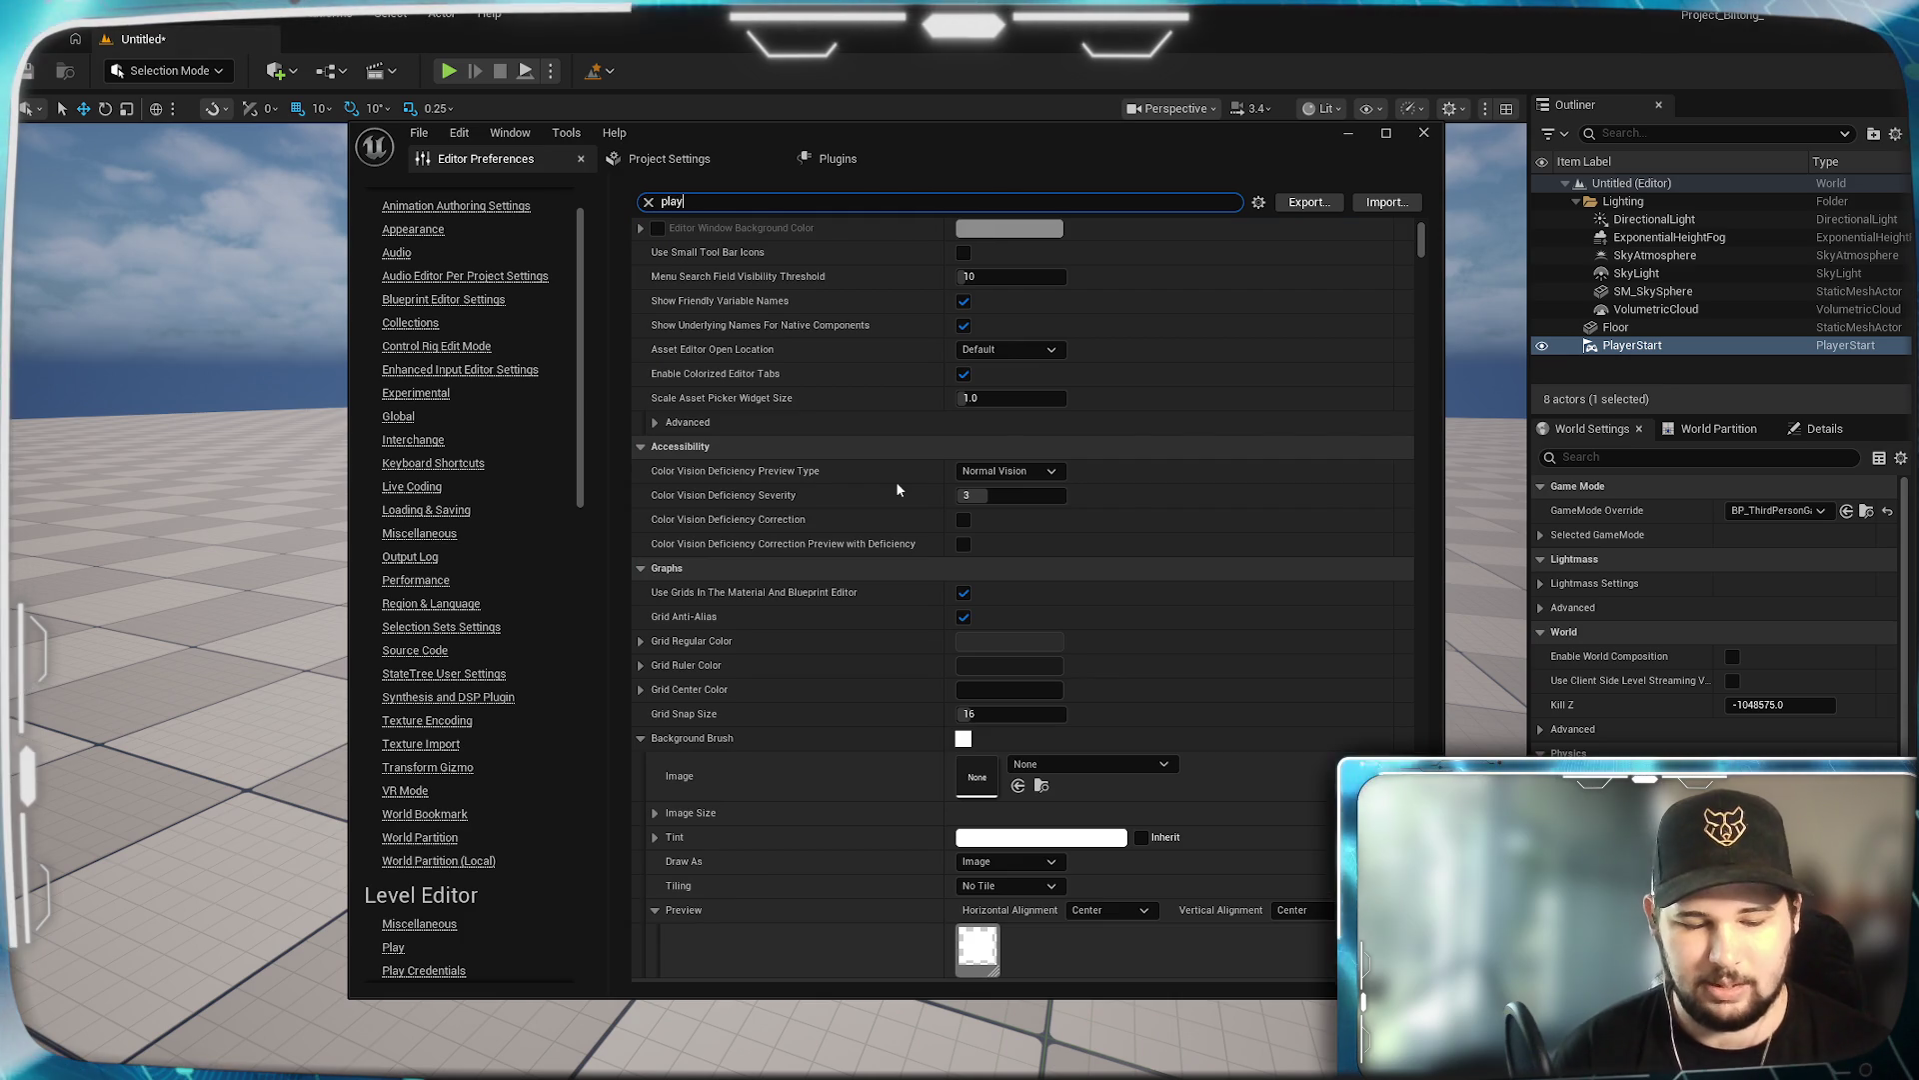
text( world)
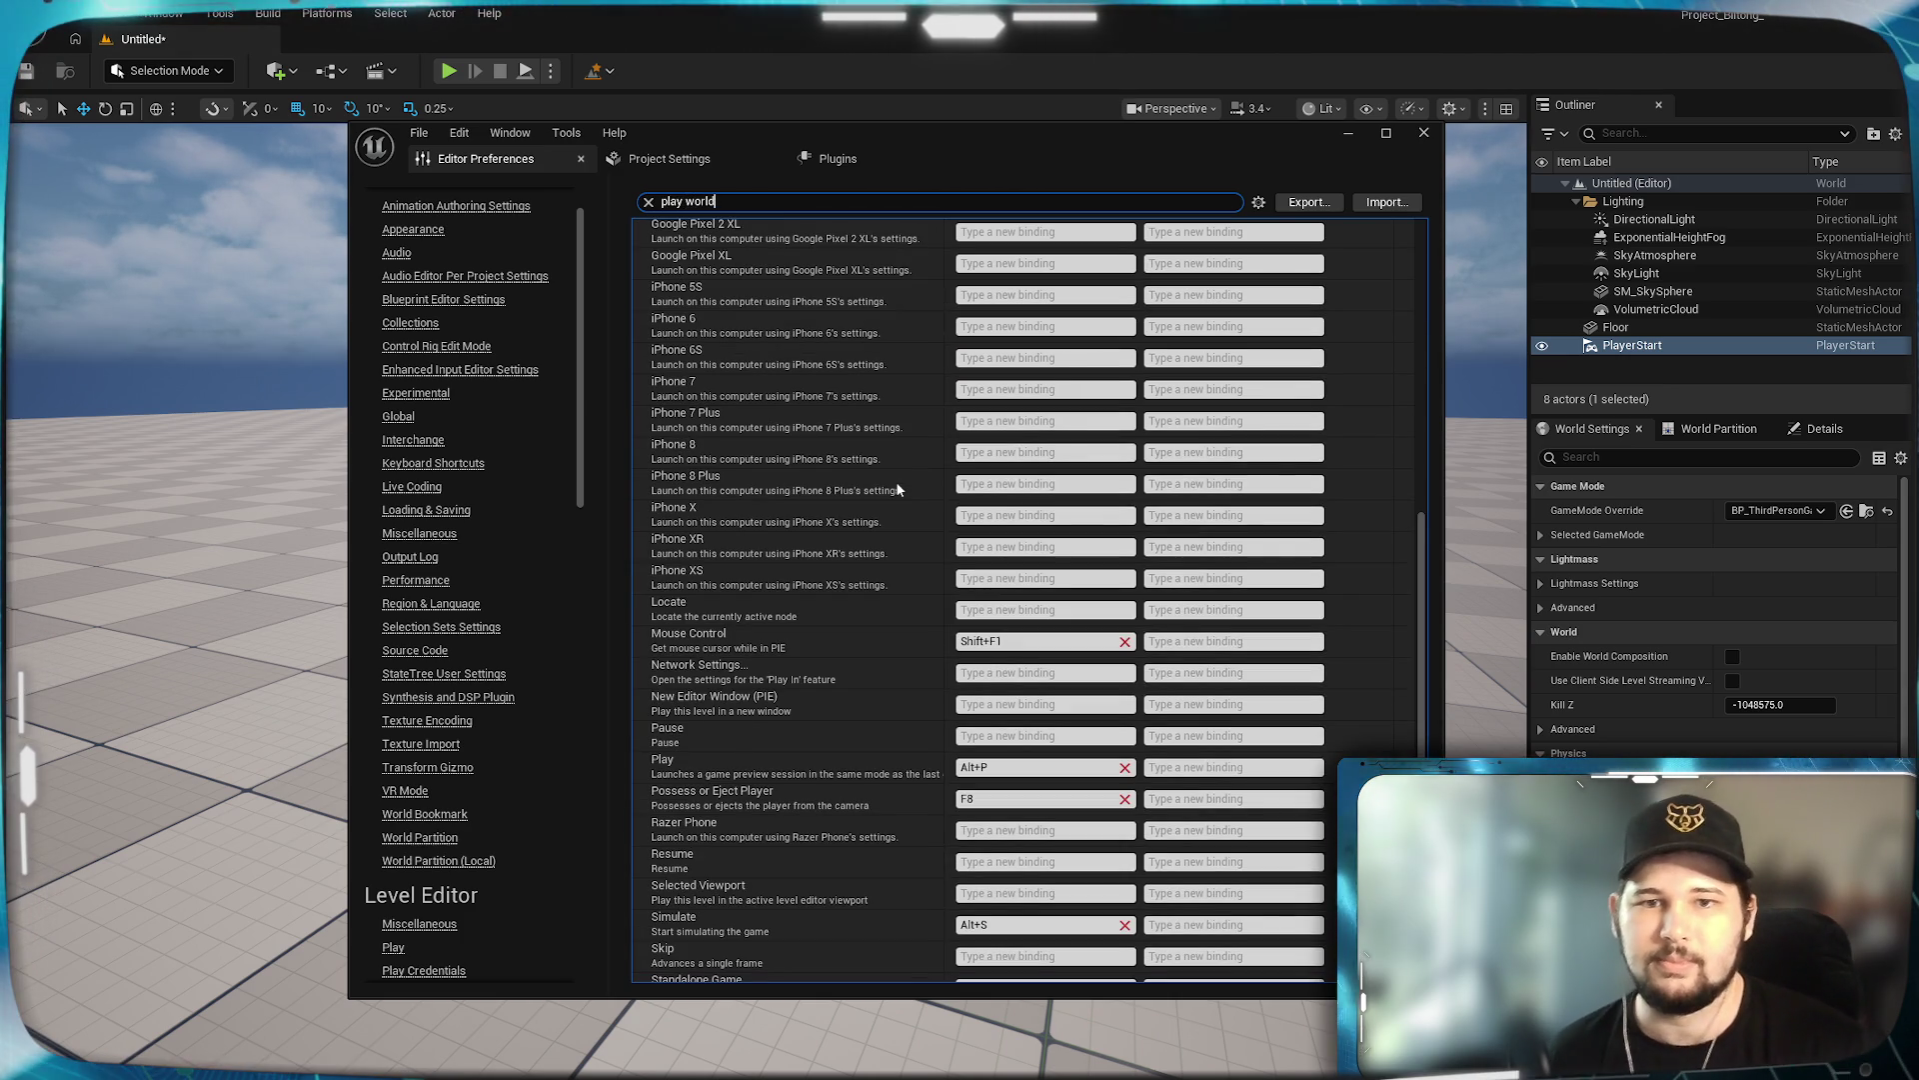
scroll(889, 519, down, 2)
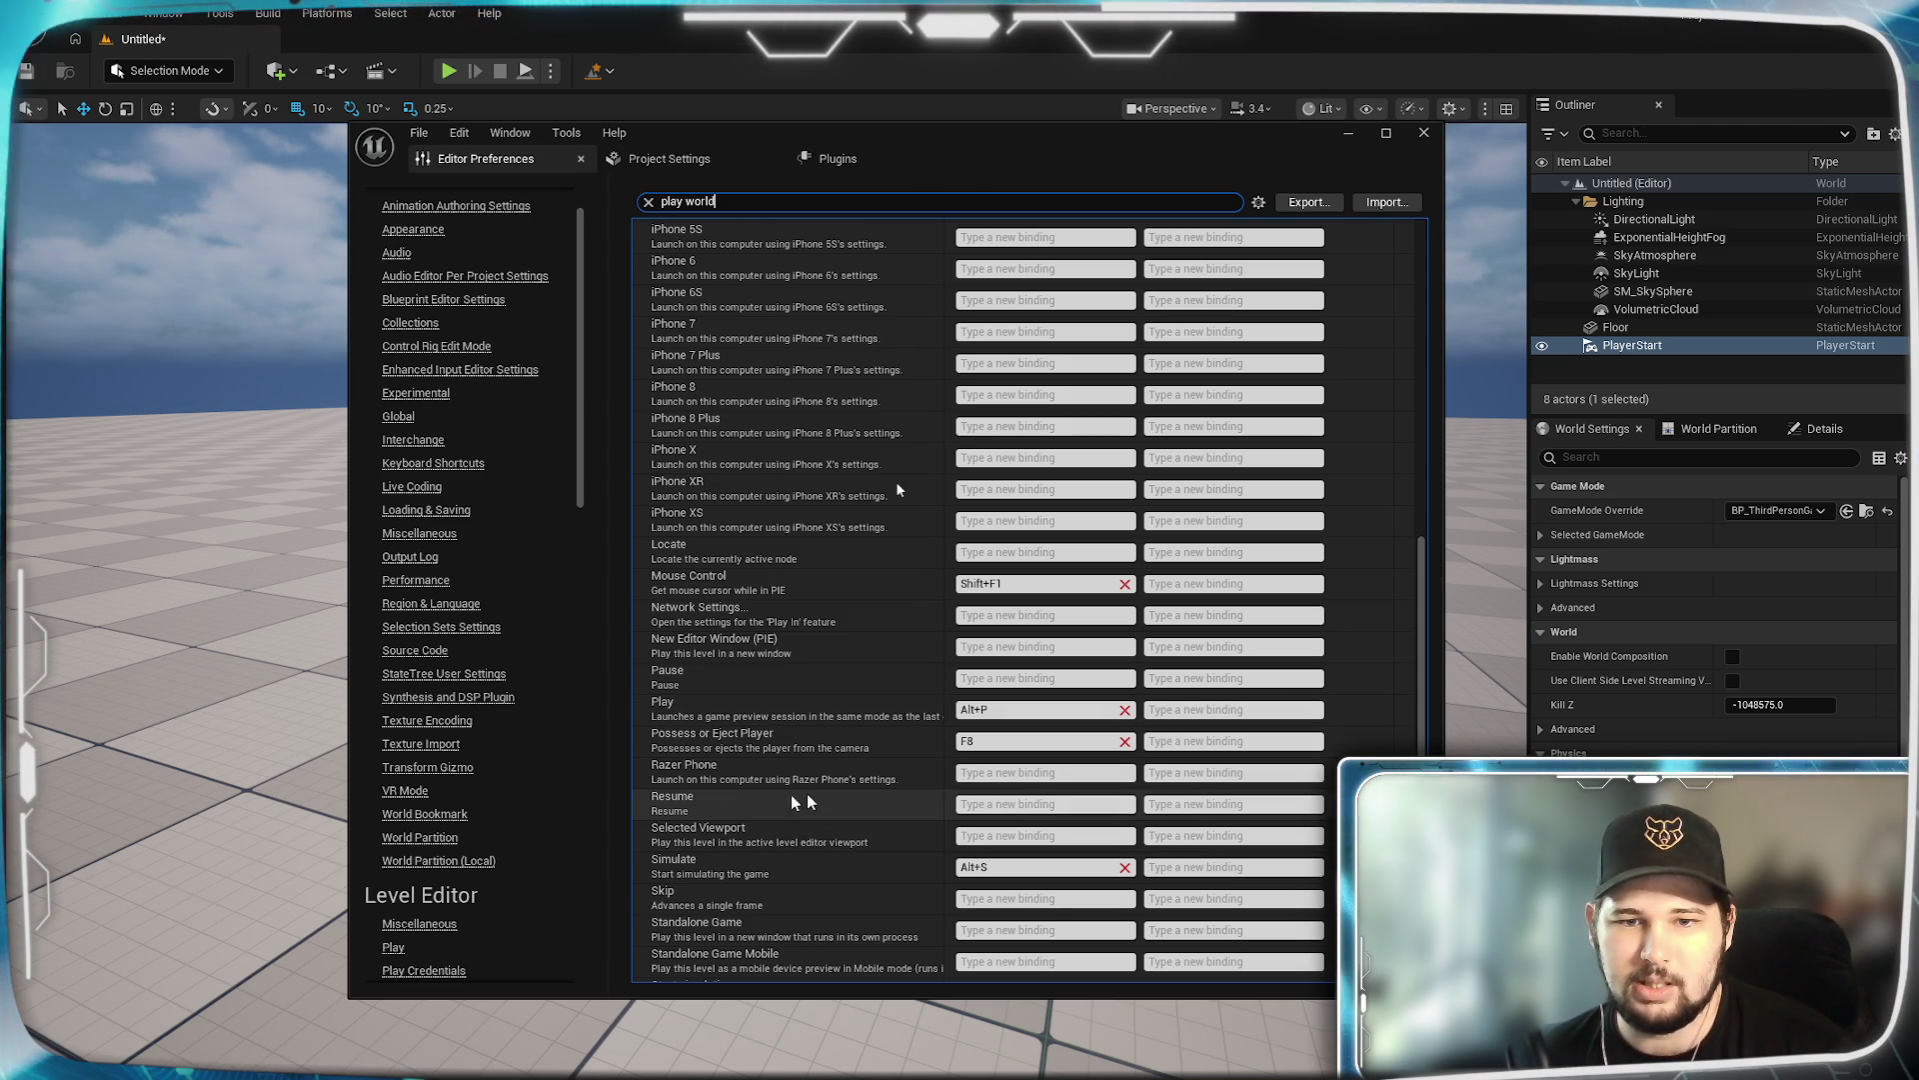
scroll(868, 609, down, 3)
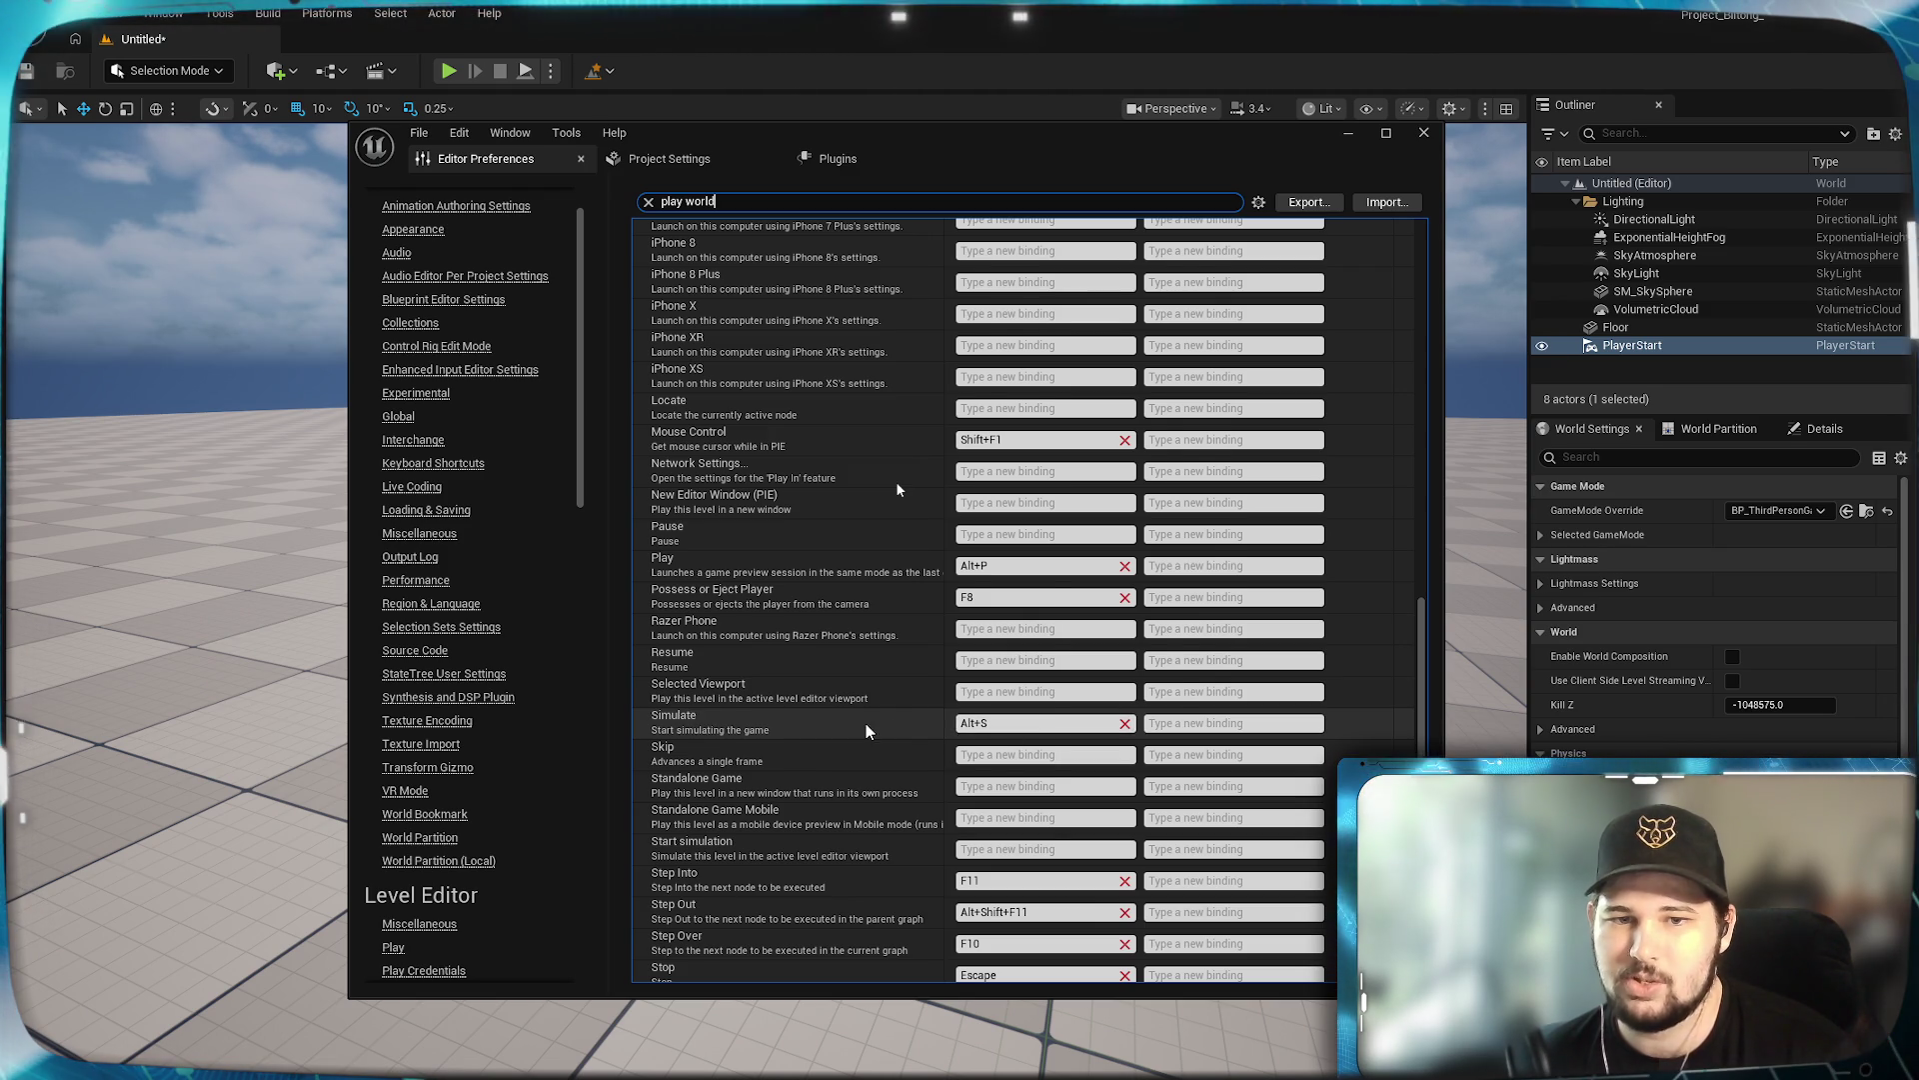
scroll(866, 724, down, 2)
scroll(814, 724, up, 5)
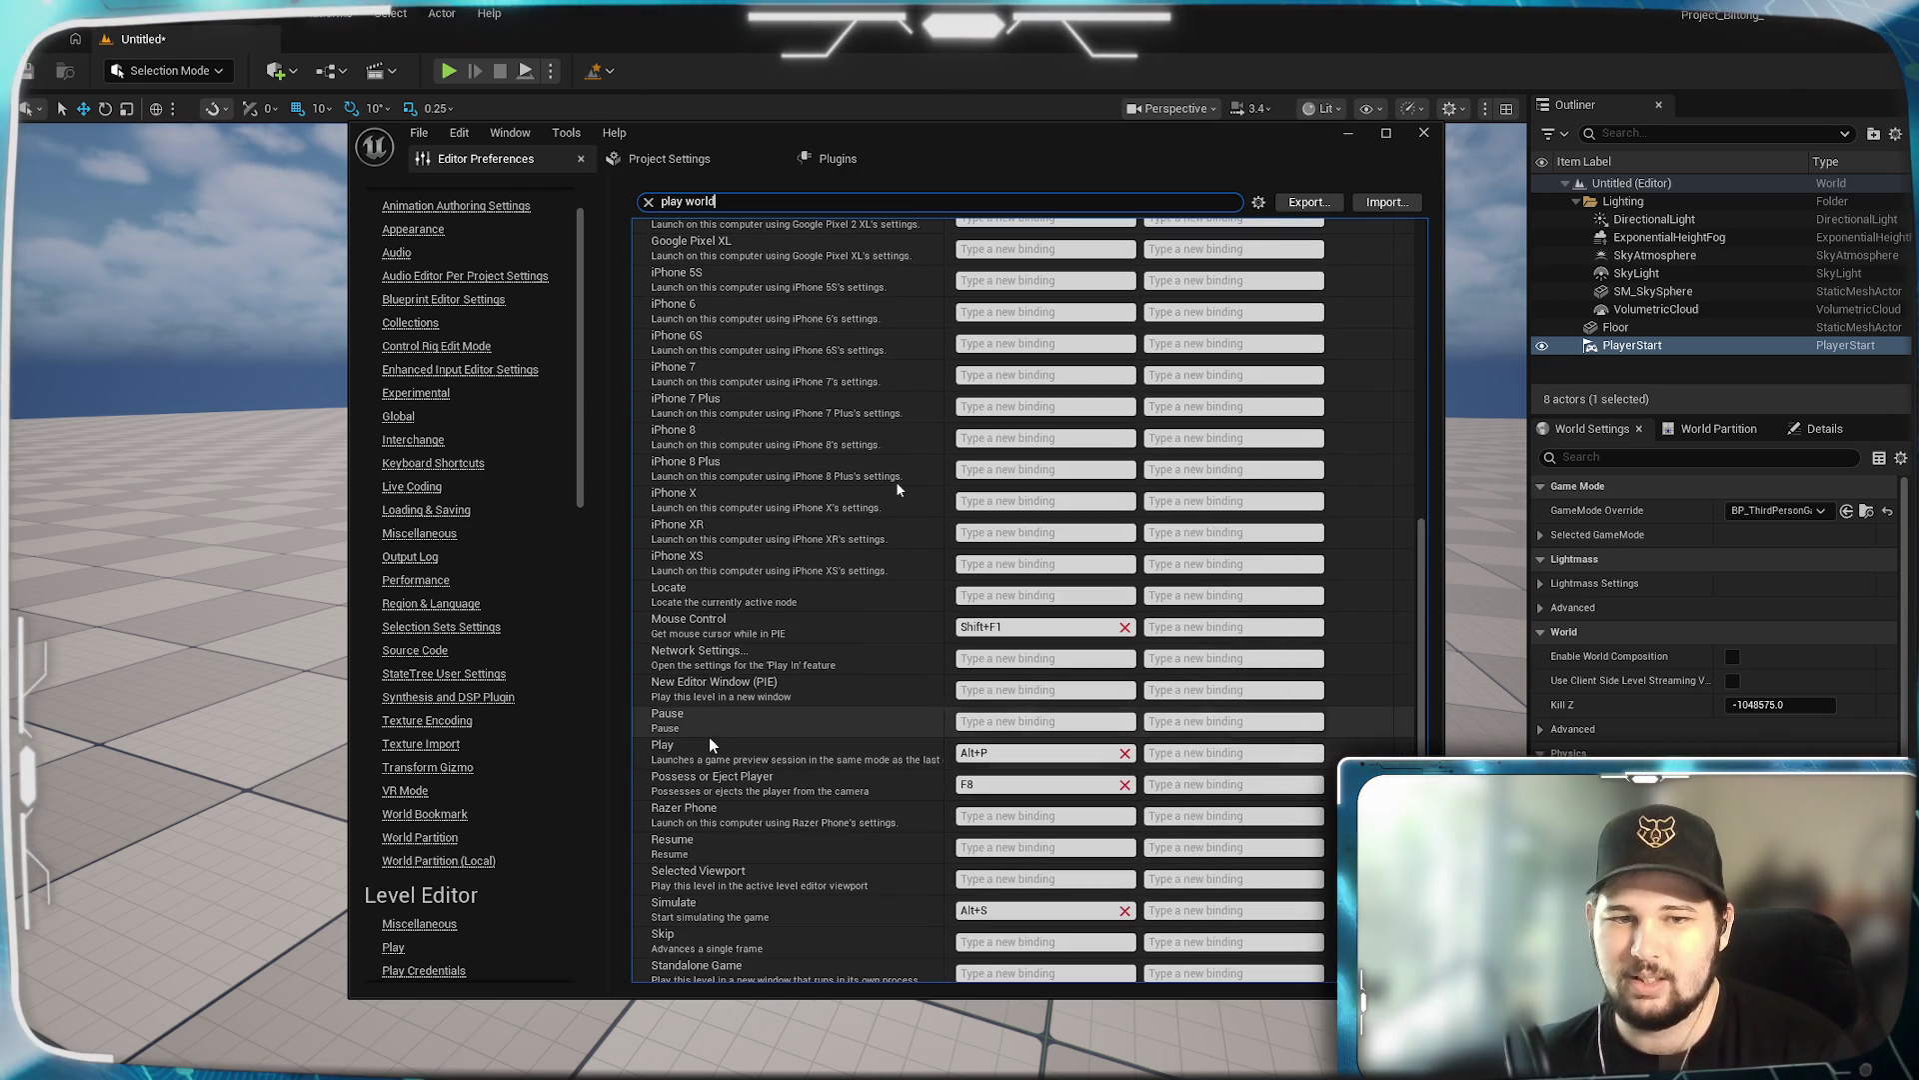
click(767, 761)
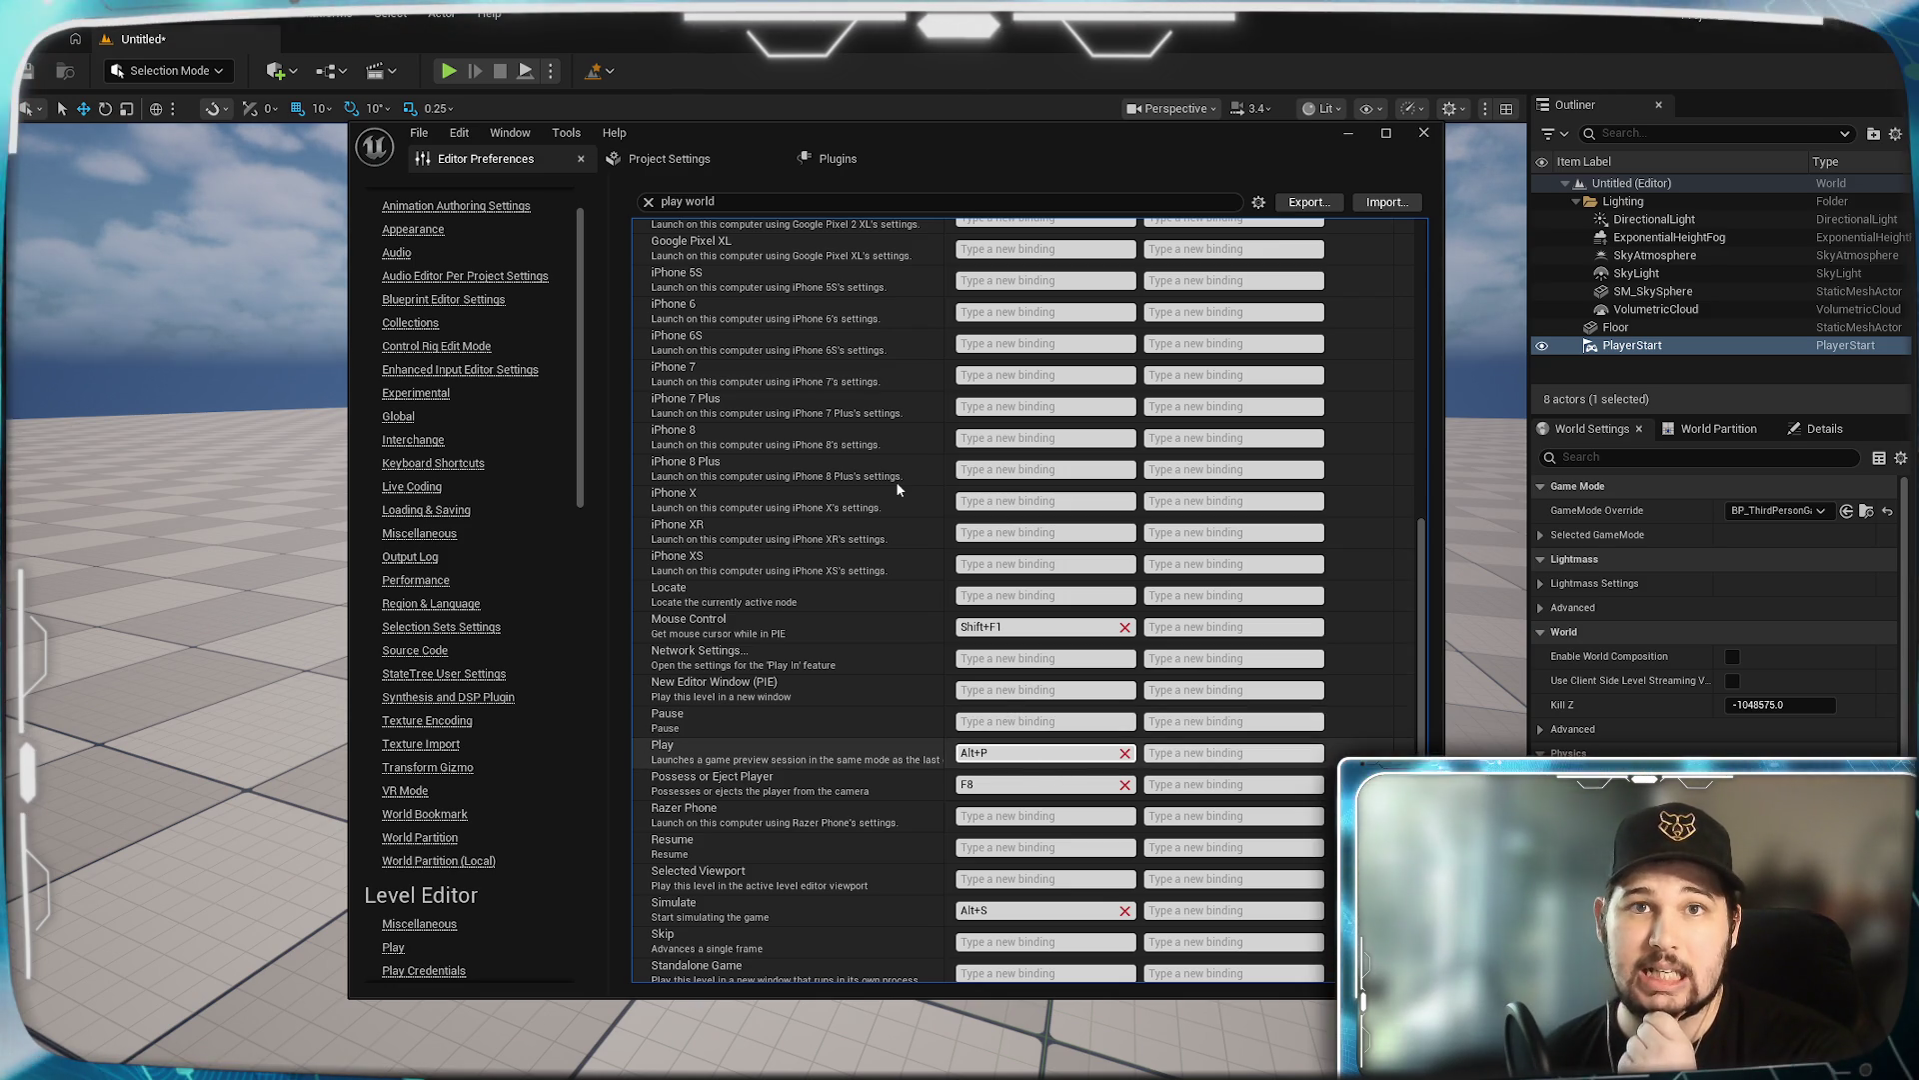
Reposition the preferences window, review the bindings again, then minimize it.
drag(1291, 136, 1238, 243)
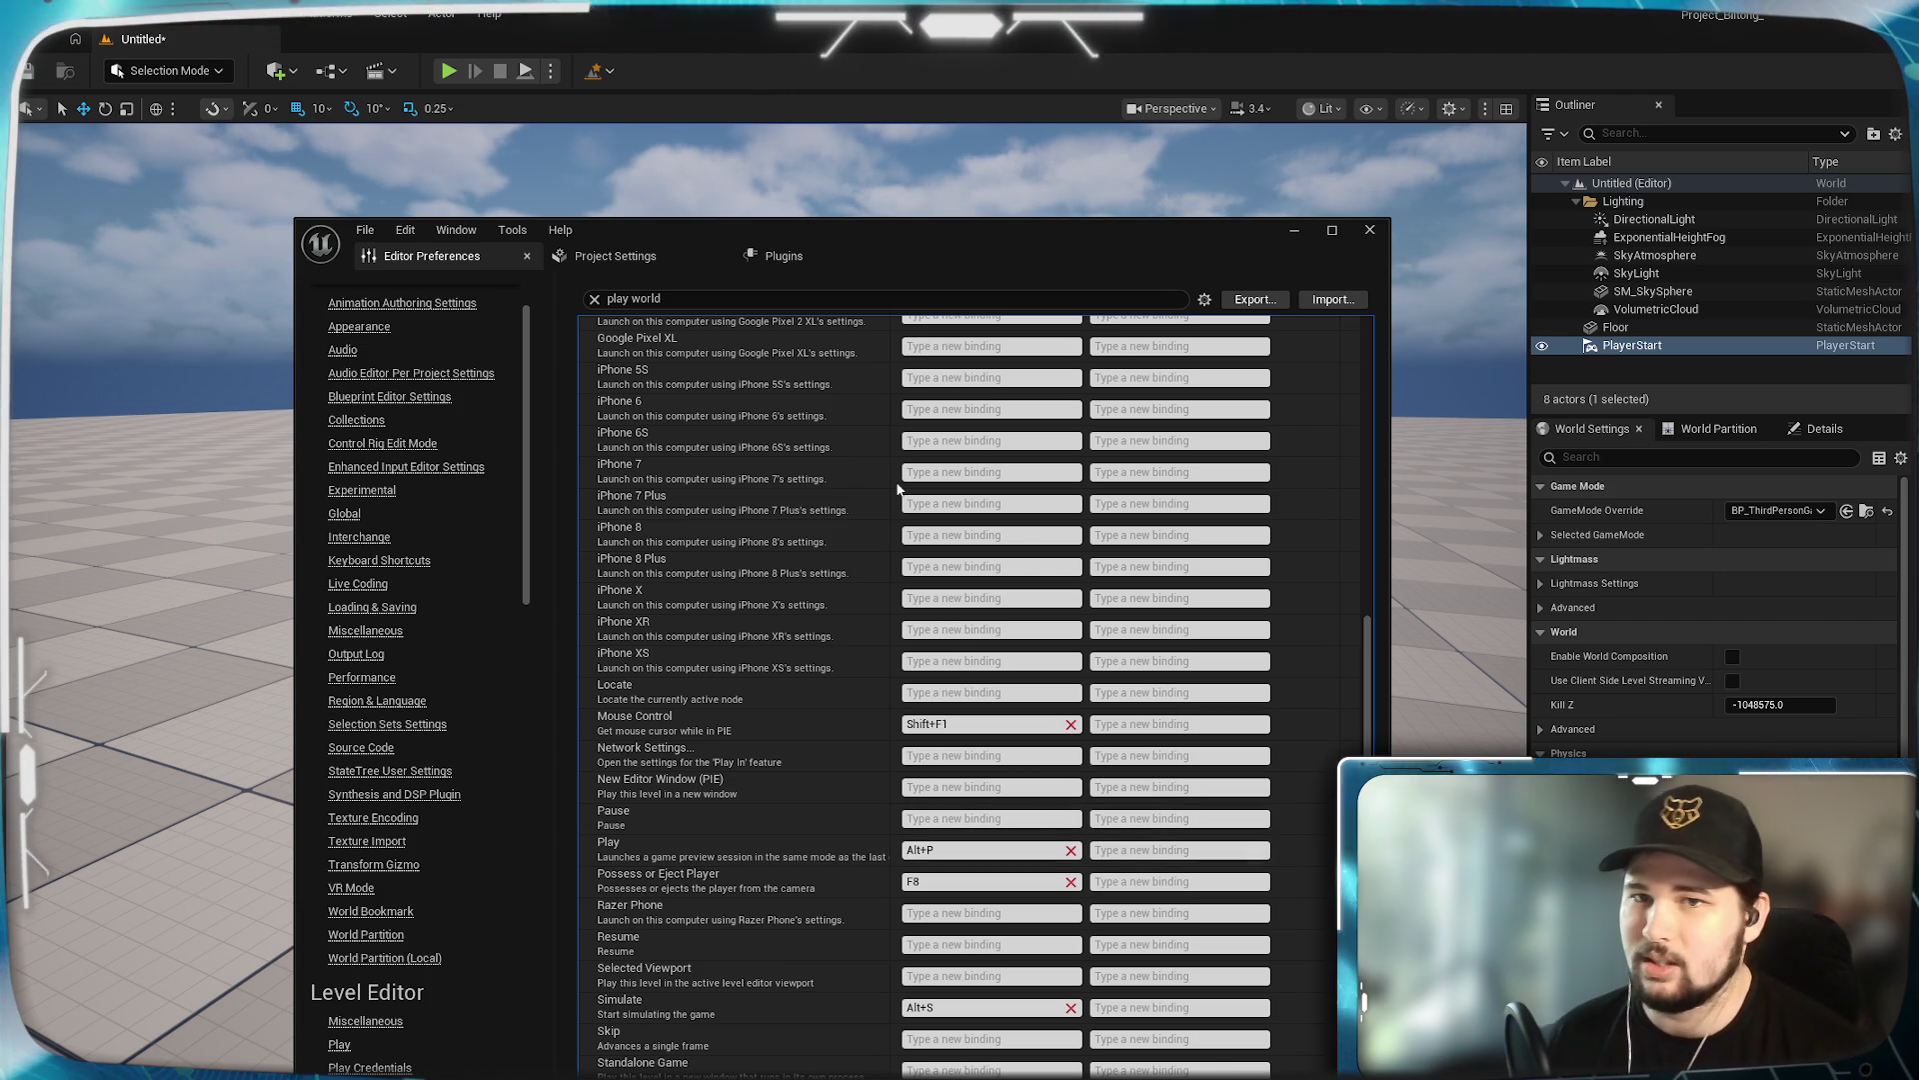
drag(1037, 237, 977, 216)
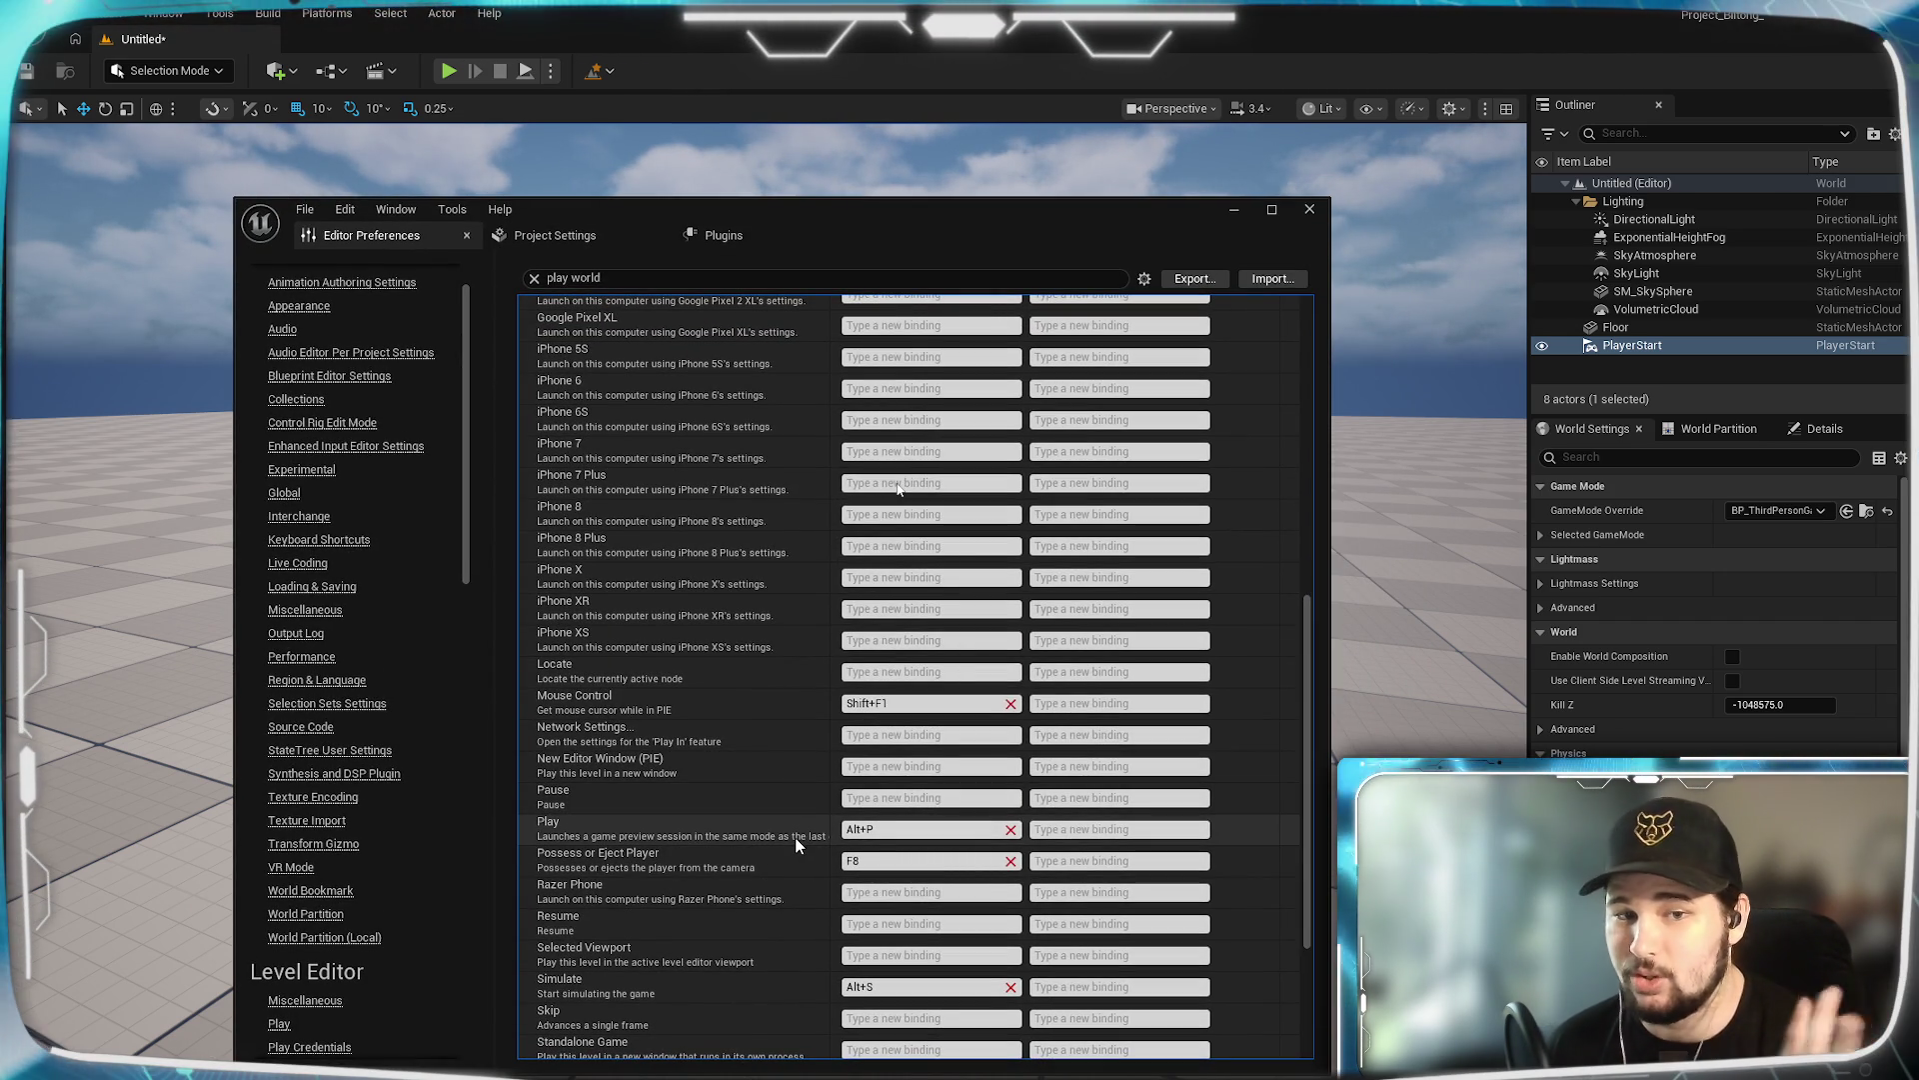
scroll(756, 826, up, 5)
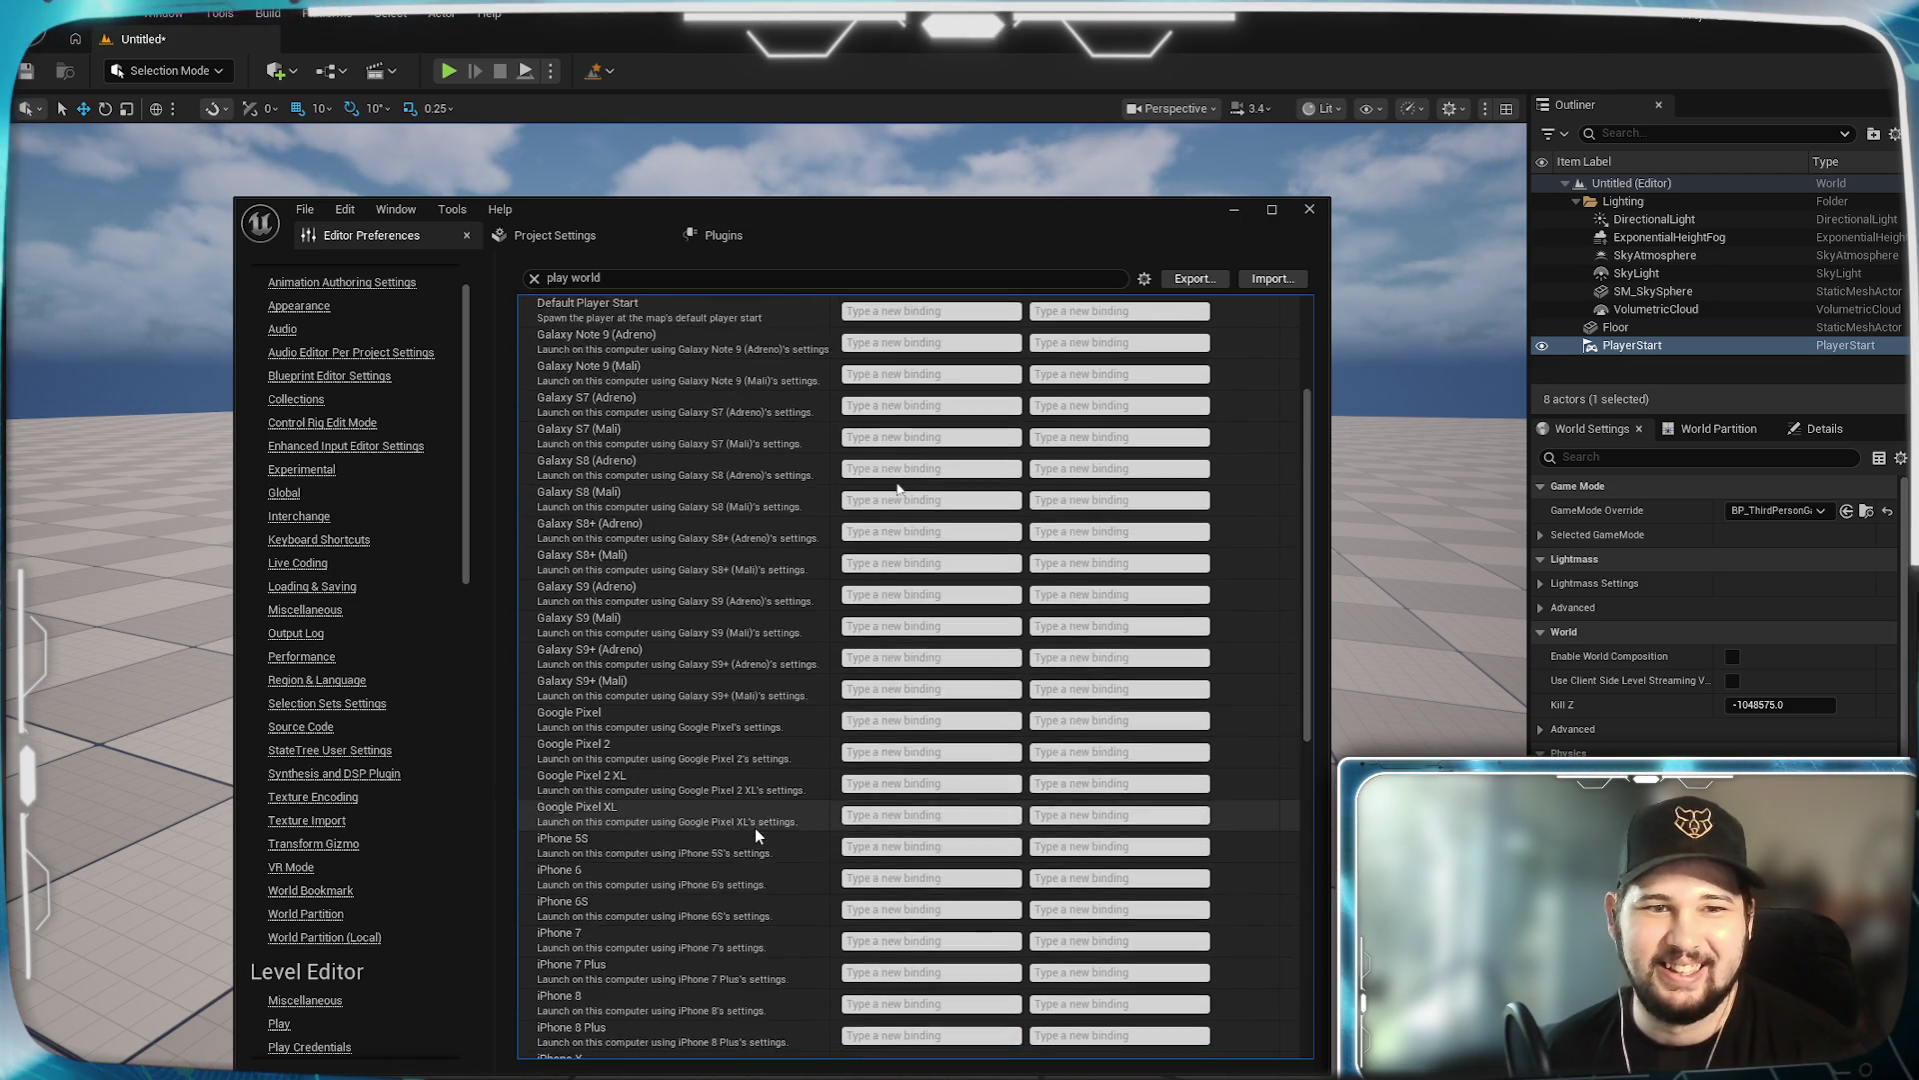
scroll(754, 827, up, 5)
scroll(660, 467, down, 2)
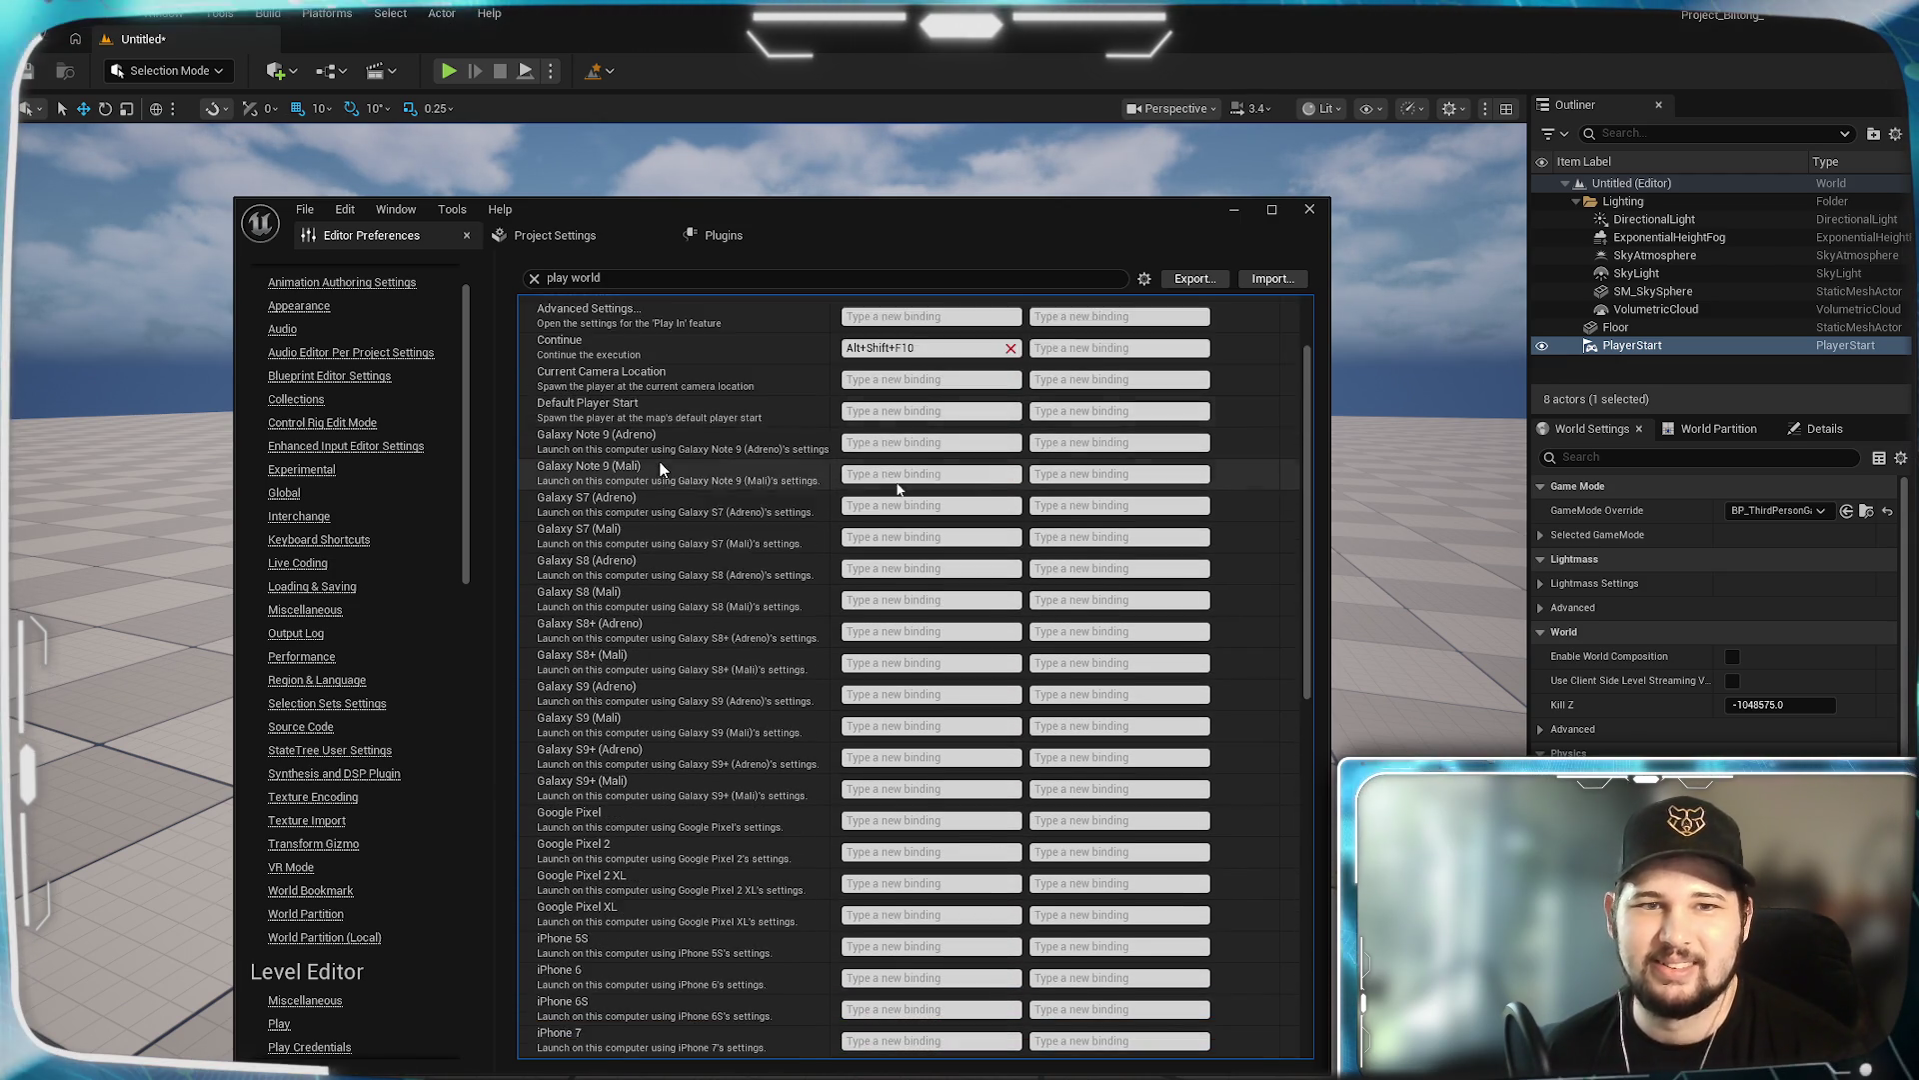
scroll(660, 468, down, 6)
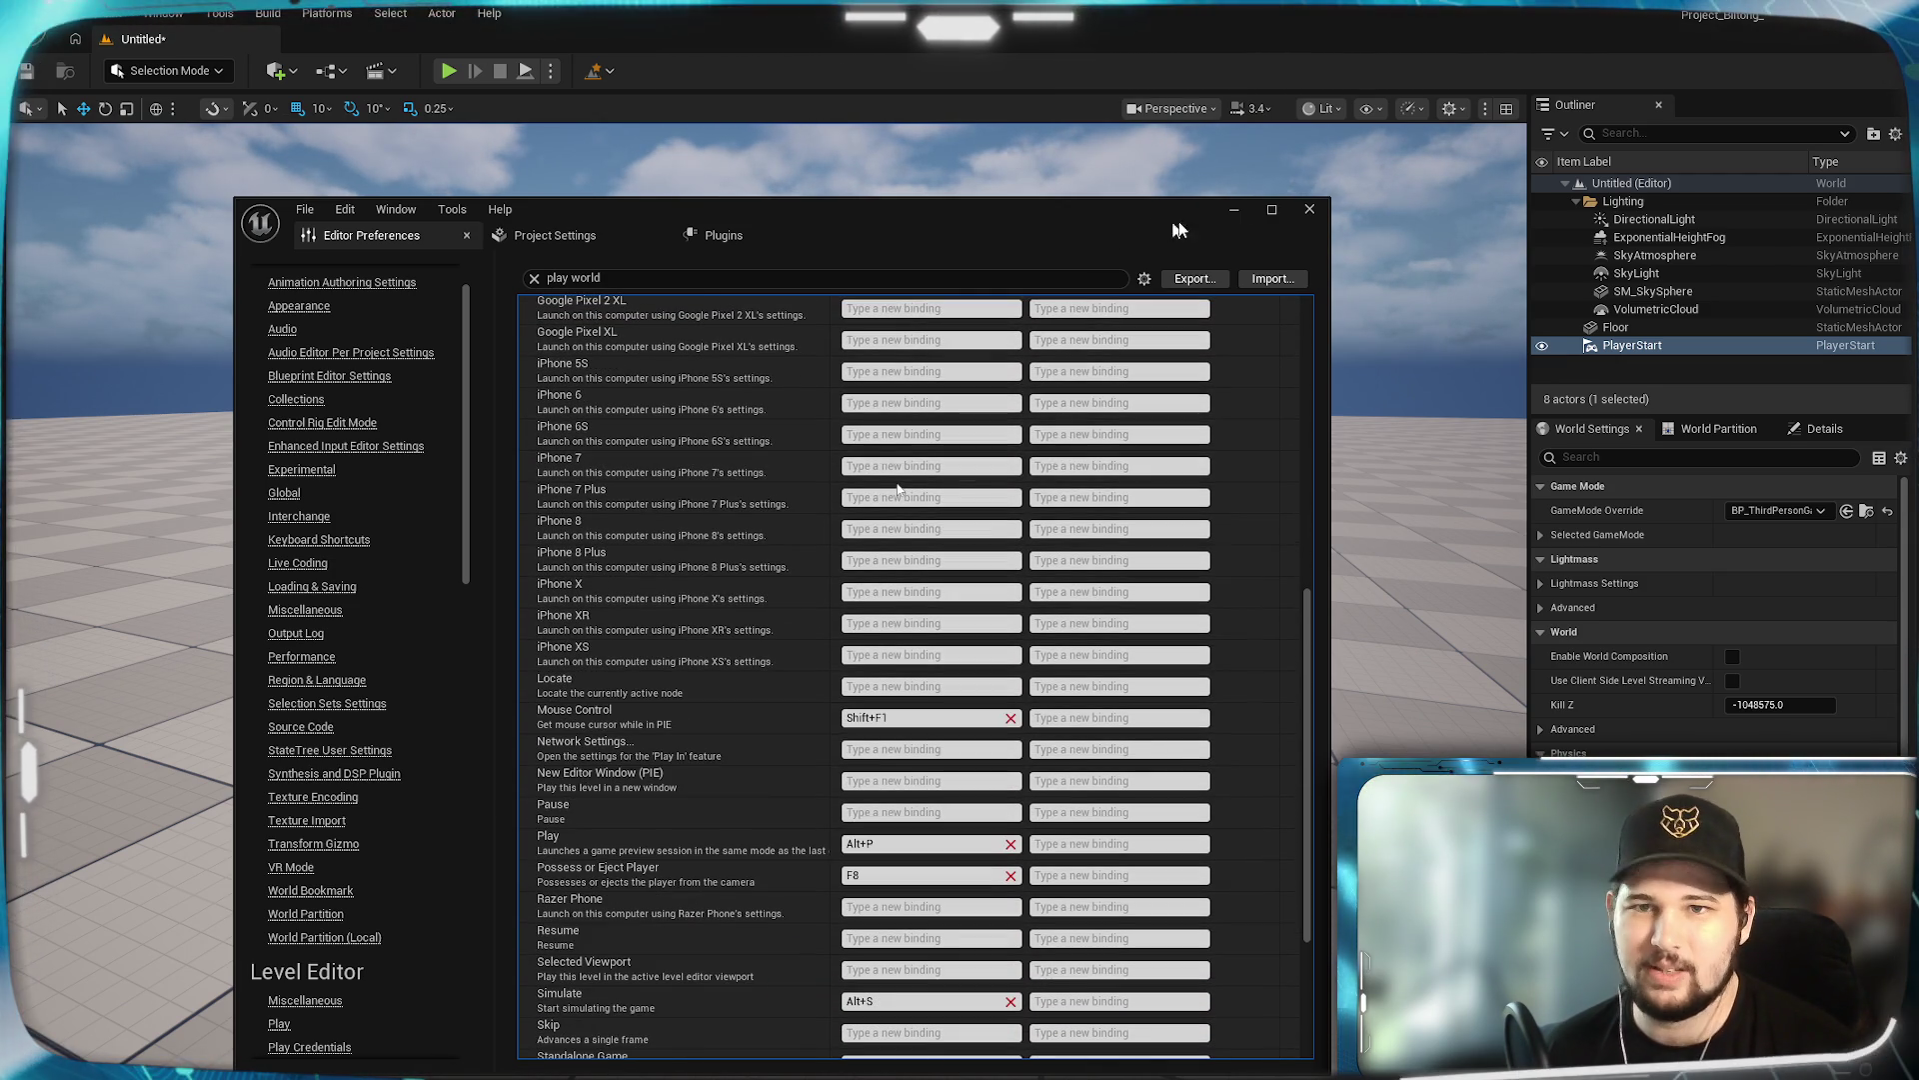
click(1233, 210)
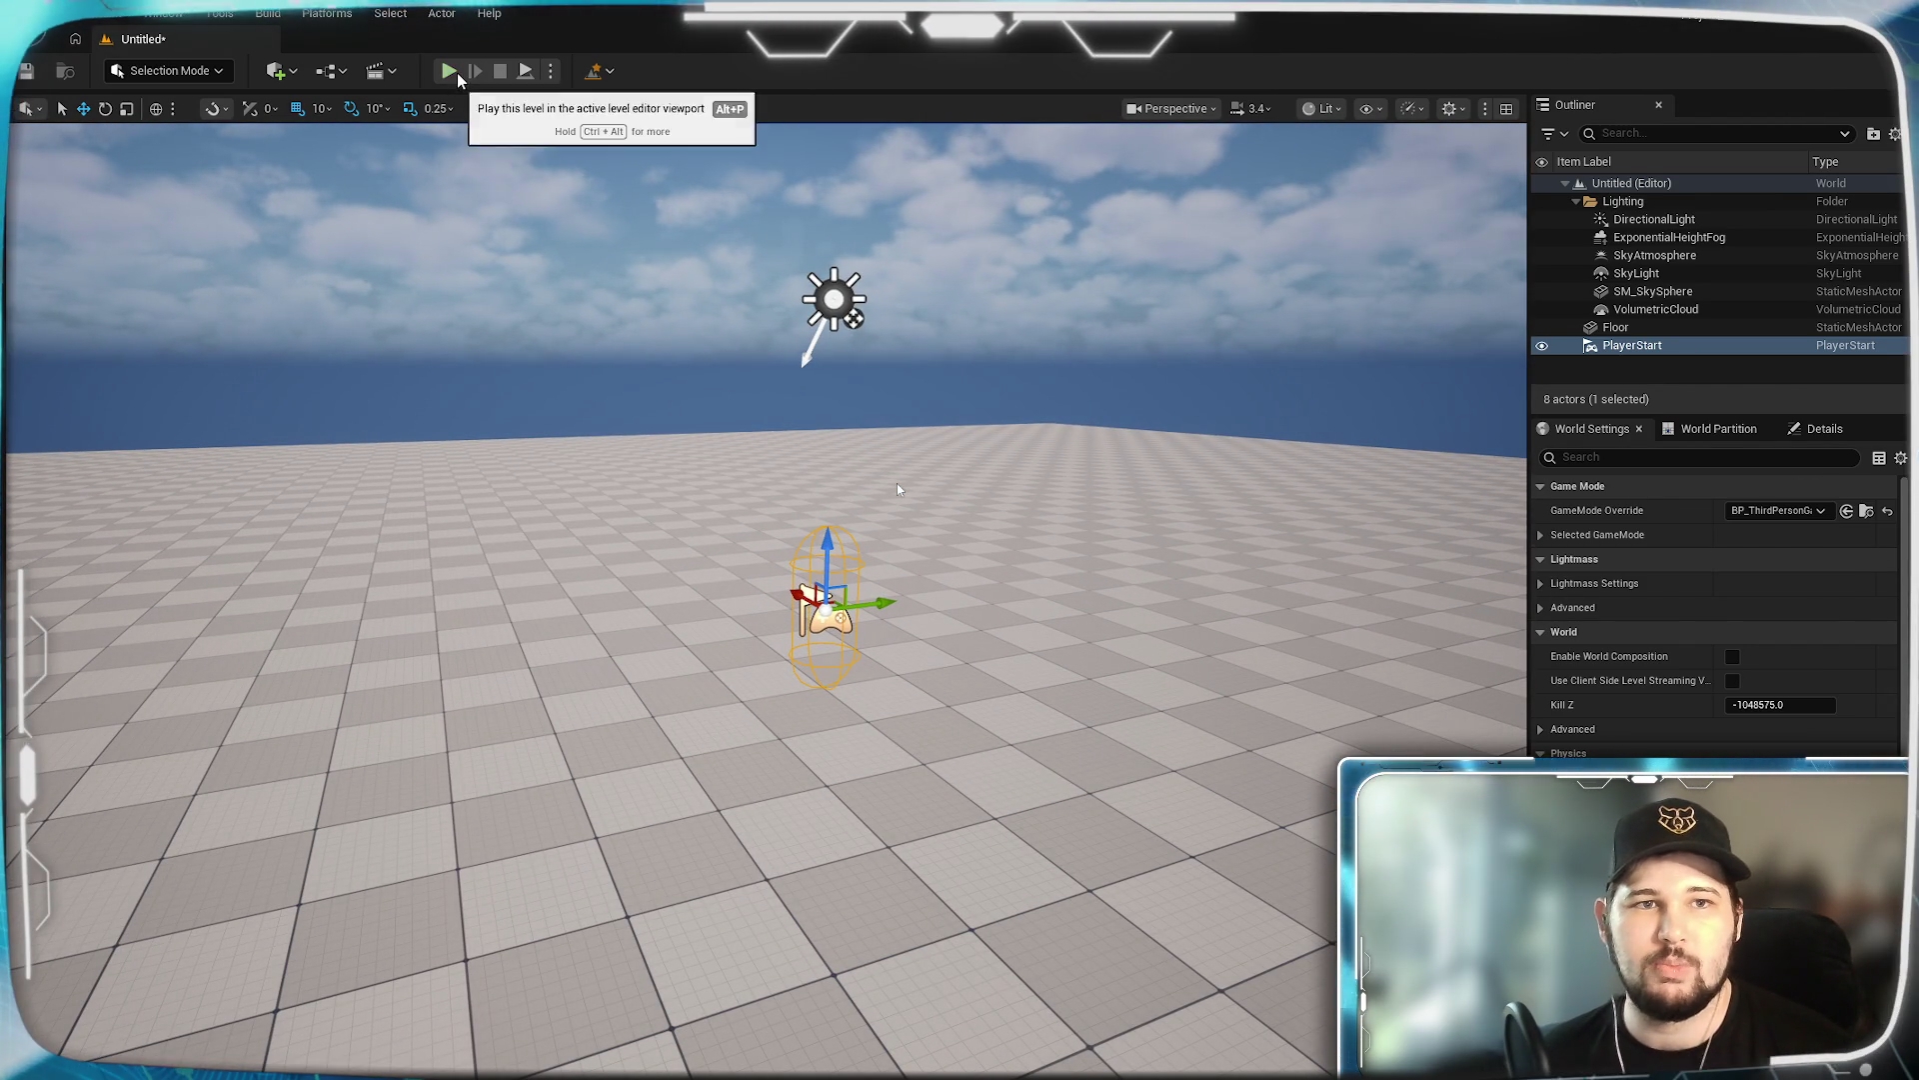
Start Simulate mode and right-click the floor and SM_SkySphere to view their actions.
click(552, 71)
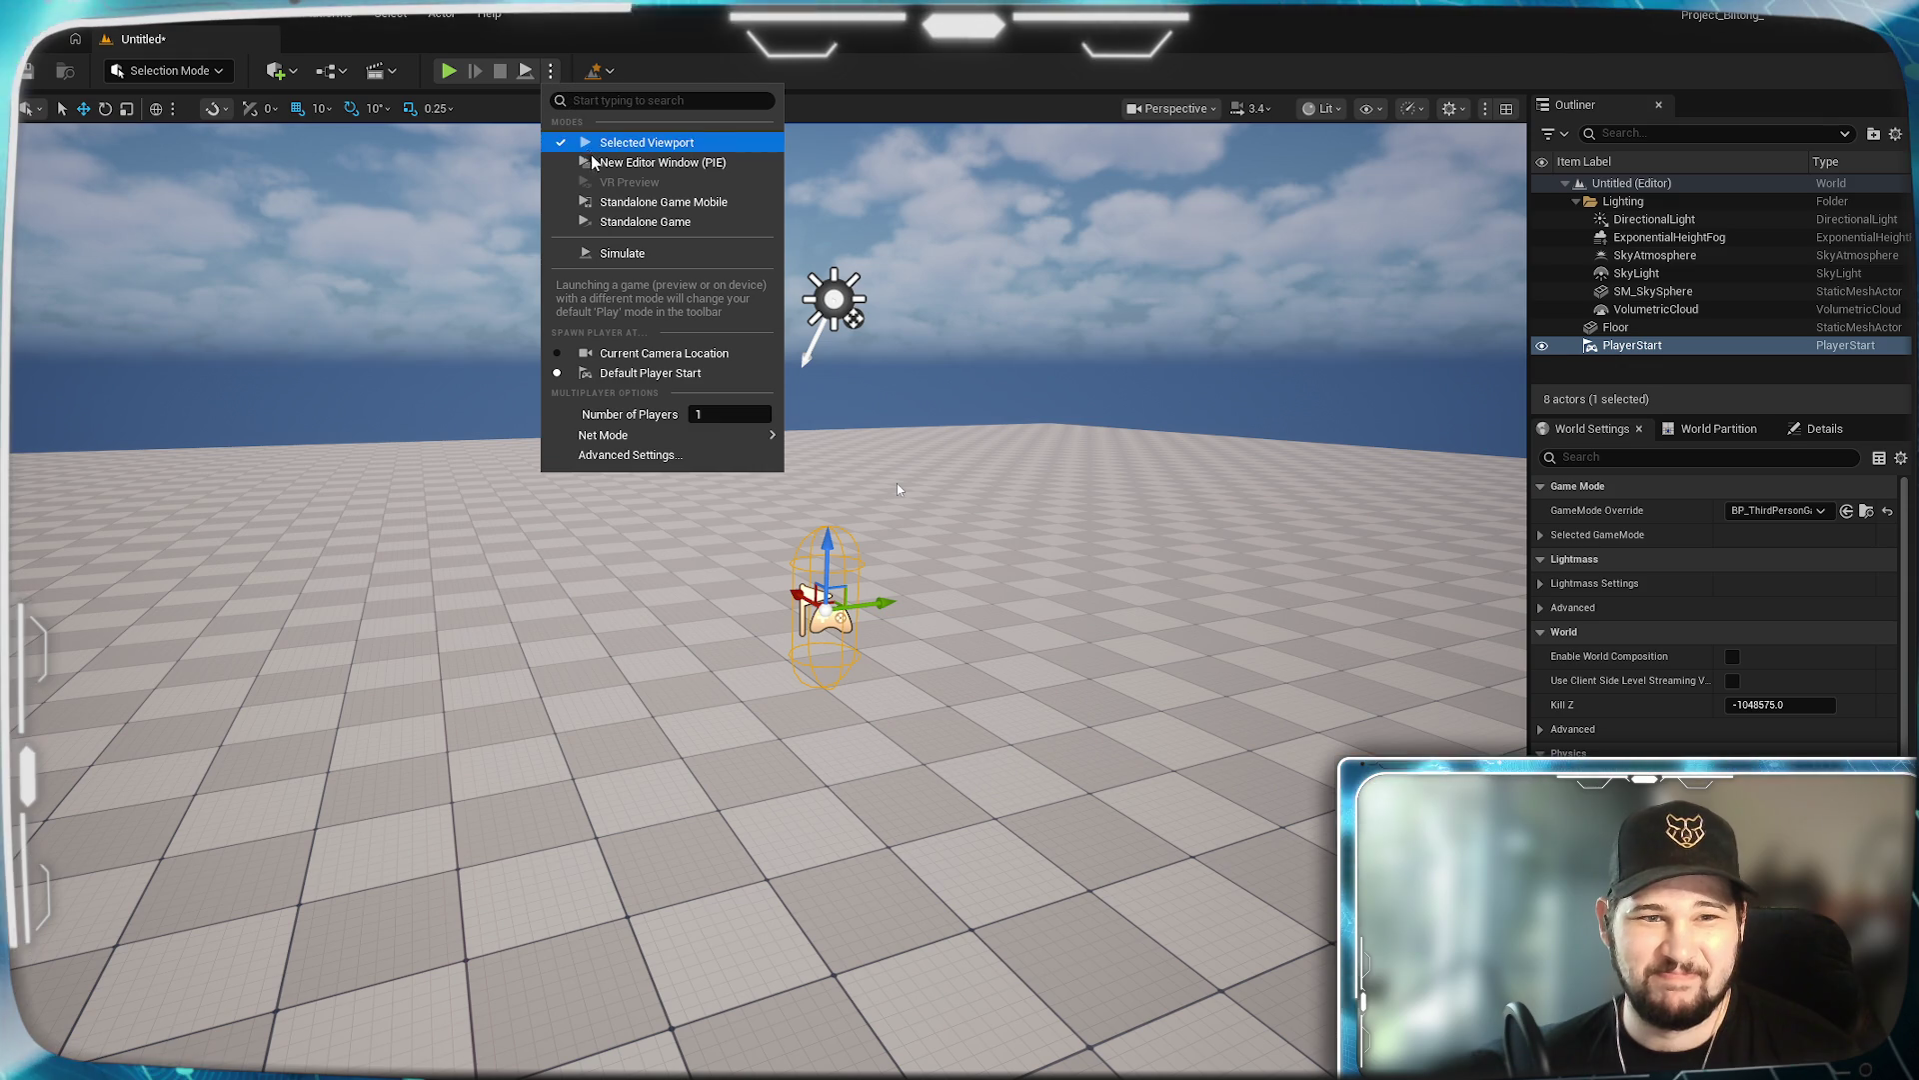
click(626, 256)
right_click(898, 489)
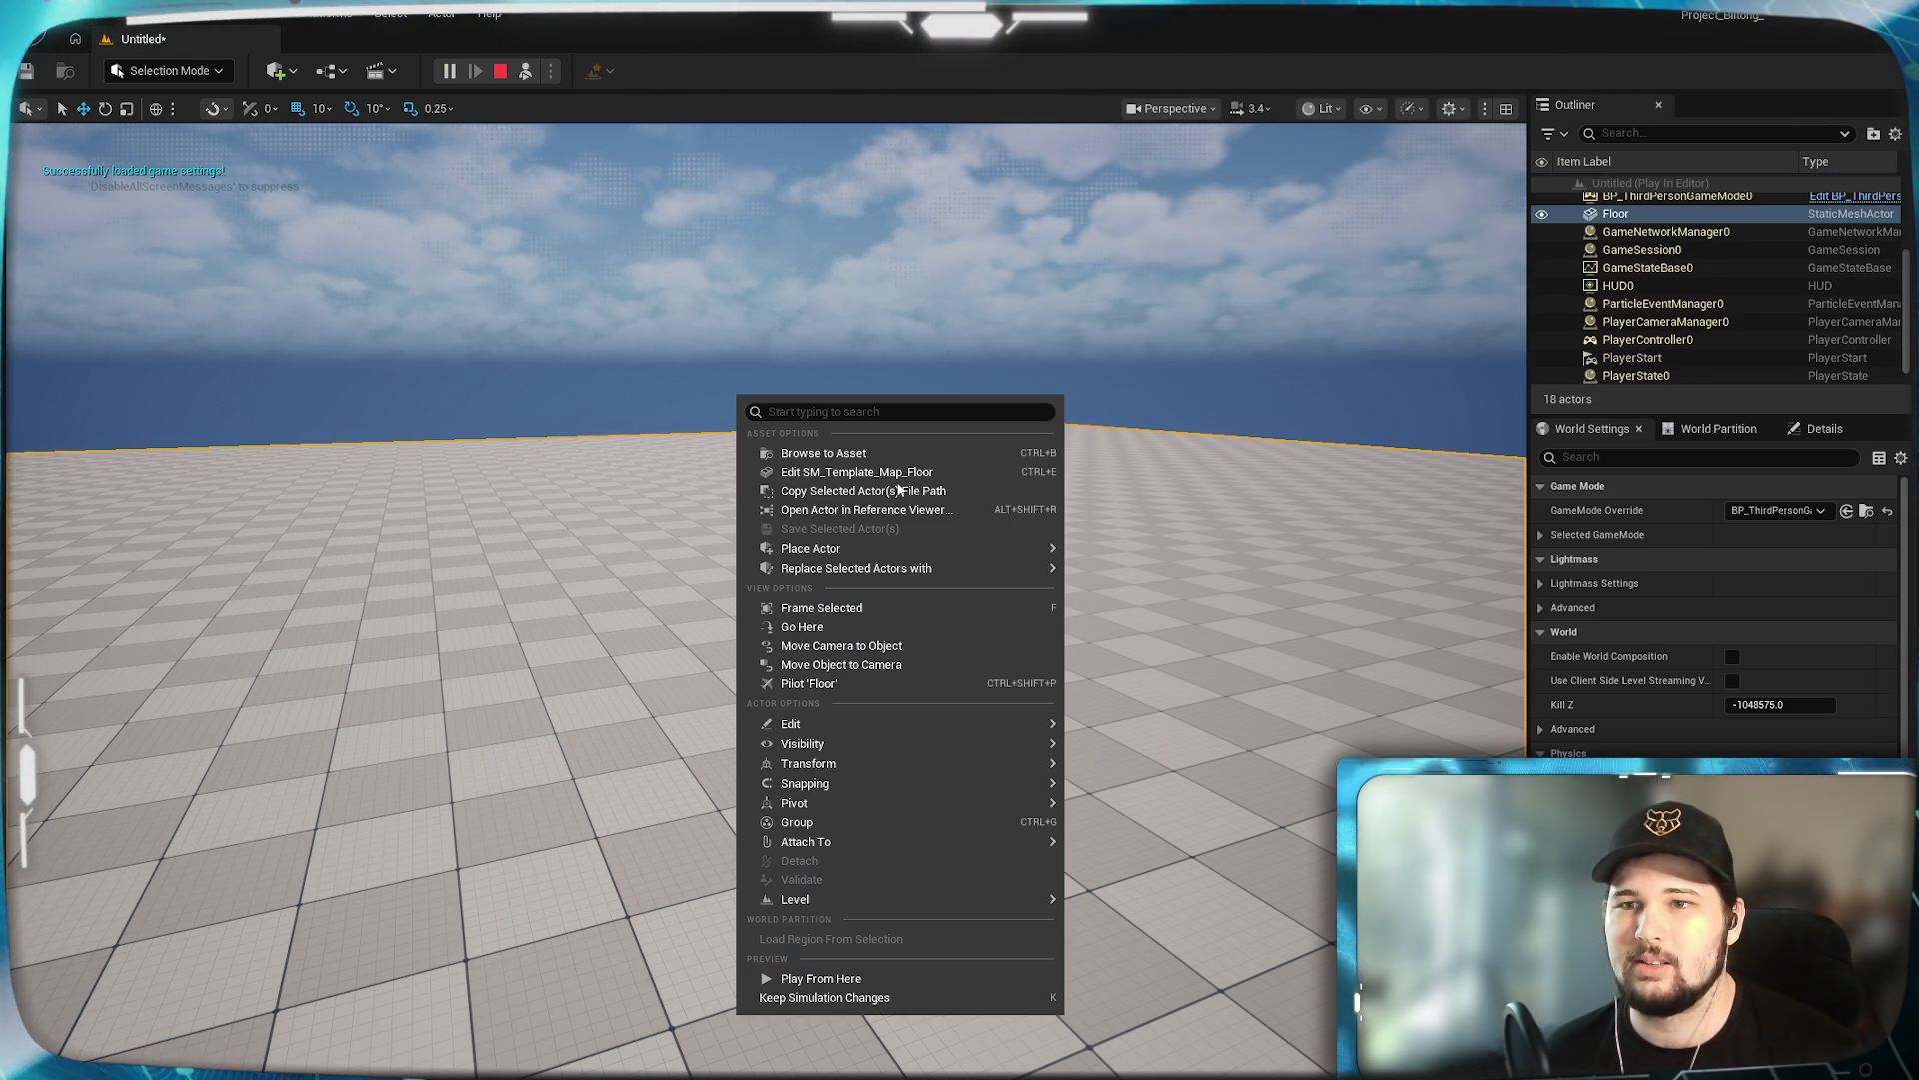
key(Escape)
right_click(898, 489)
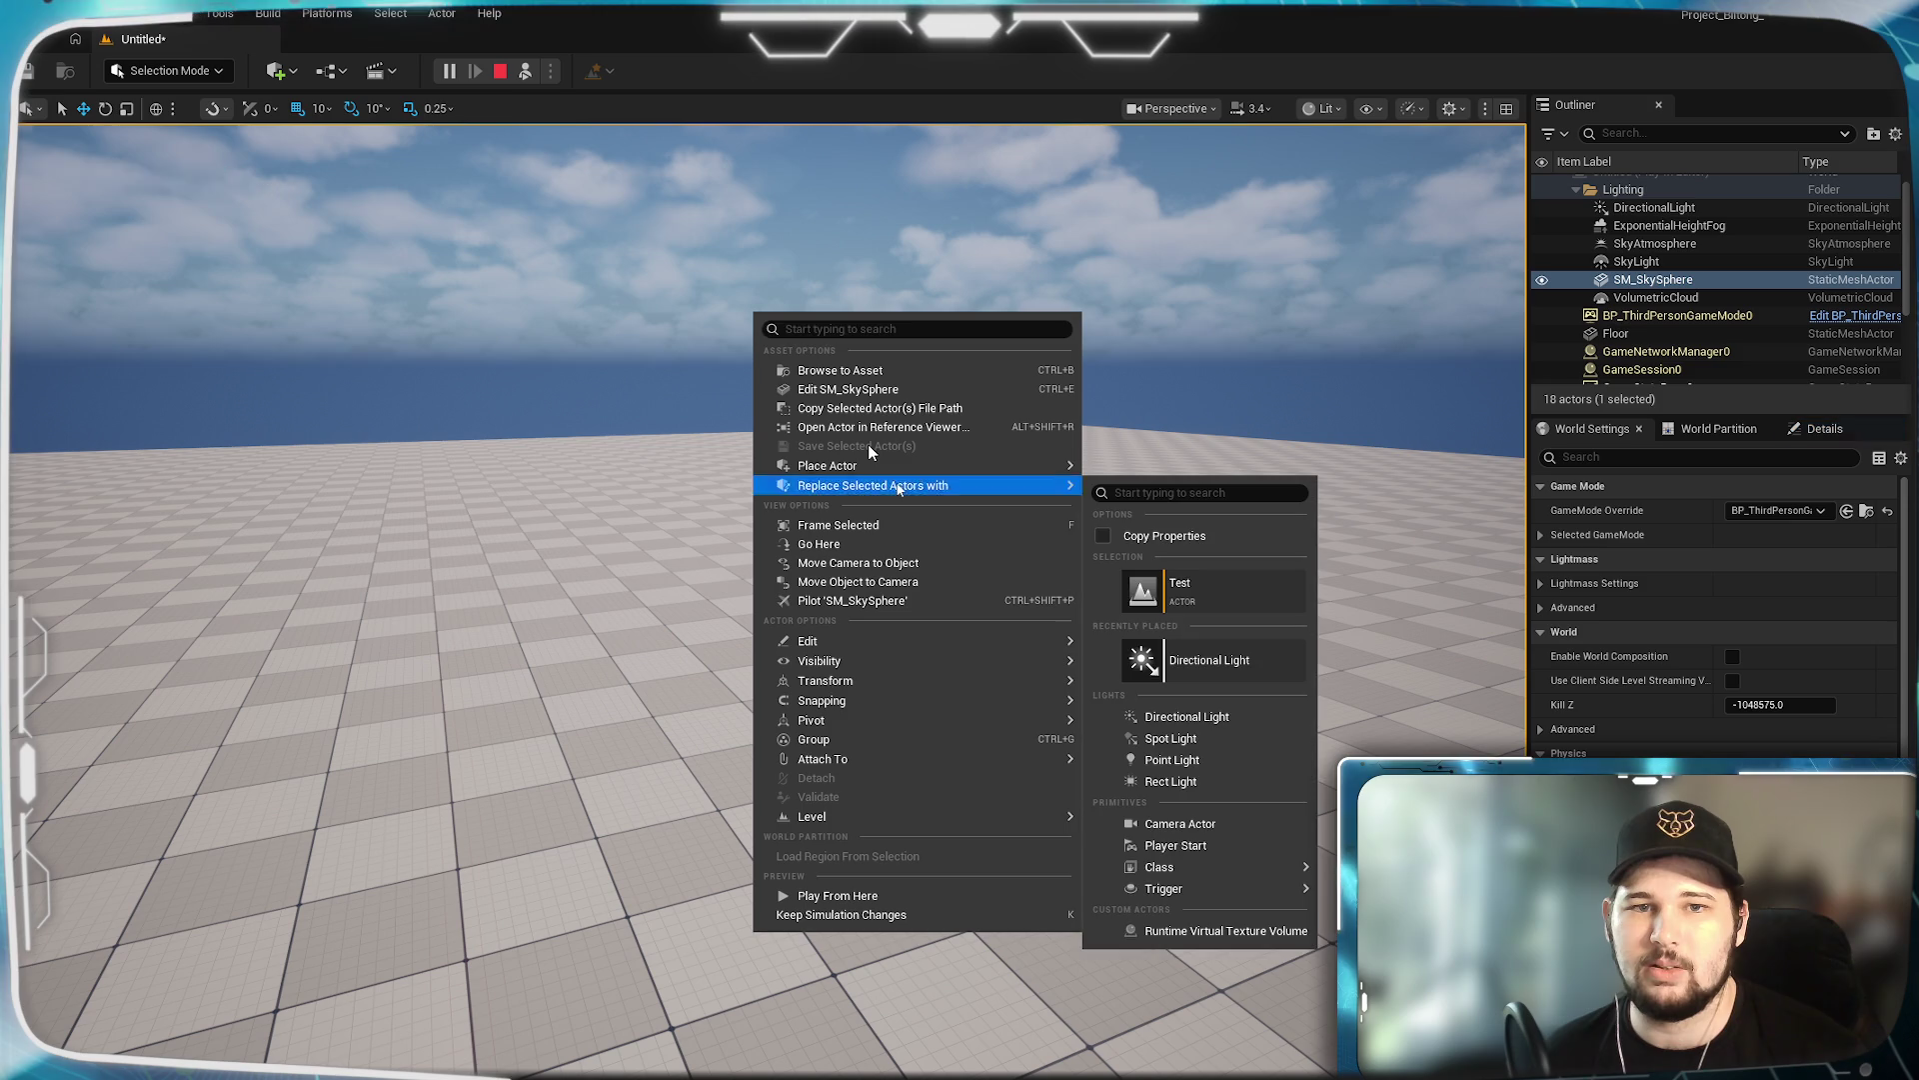
key(Escape)
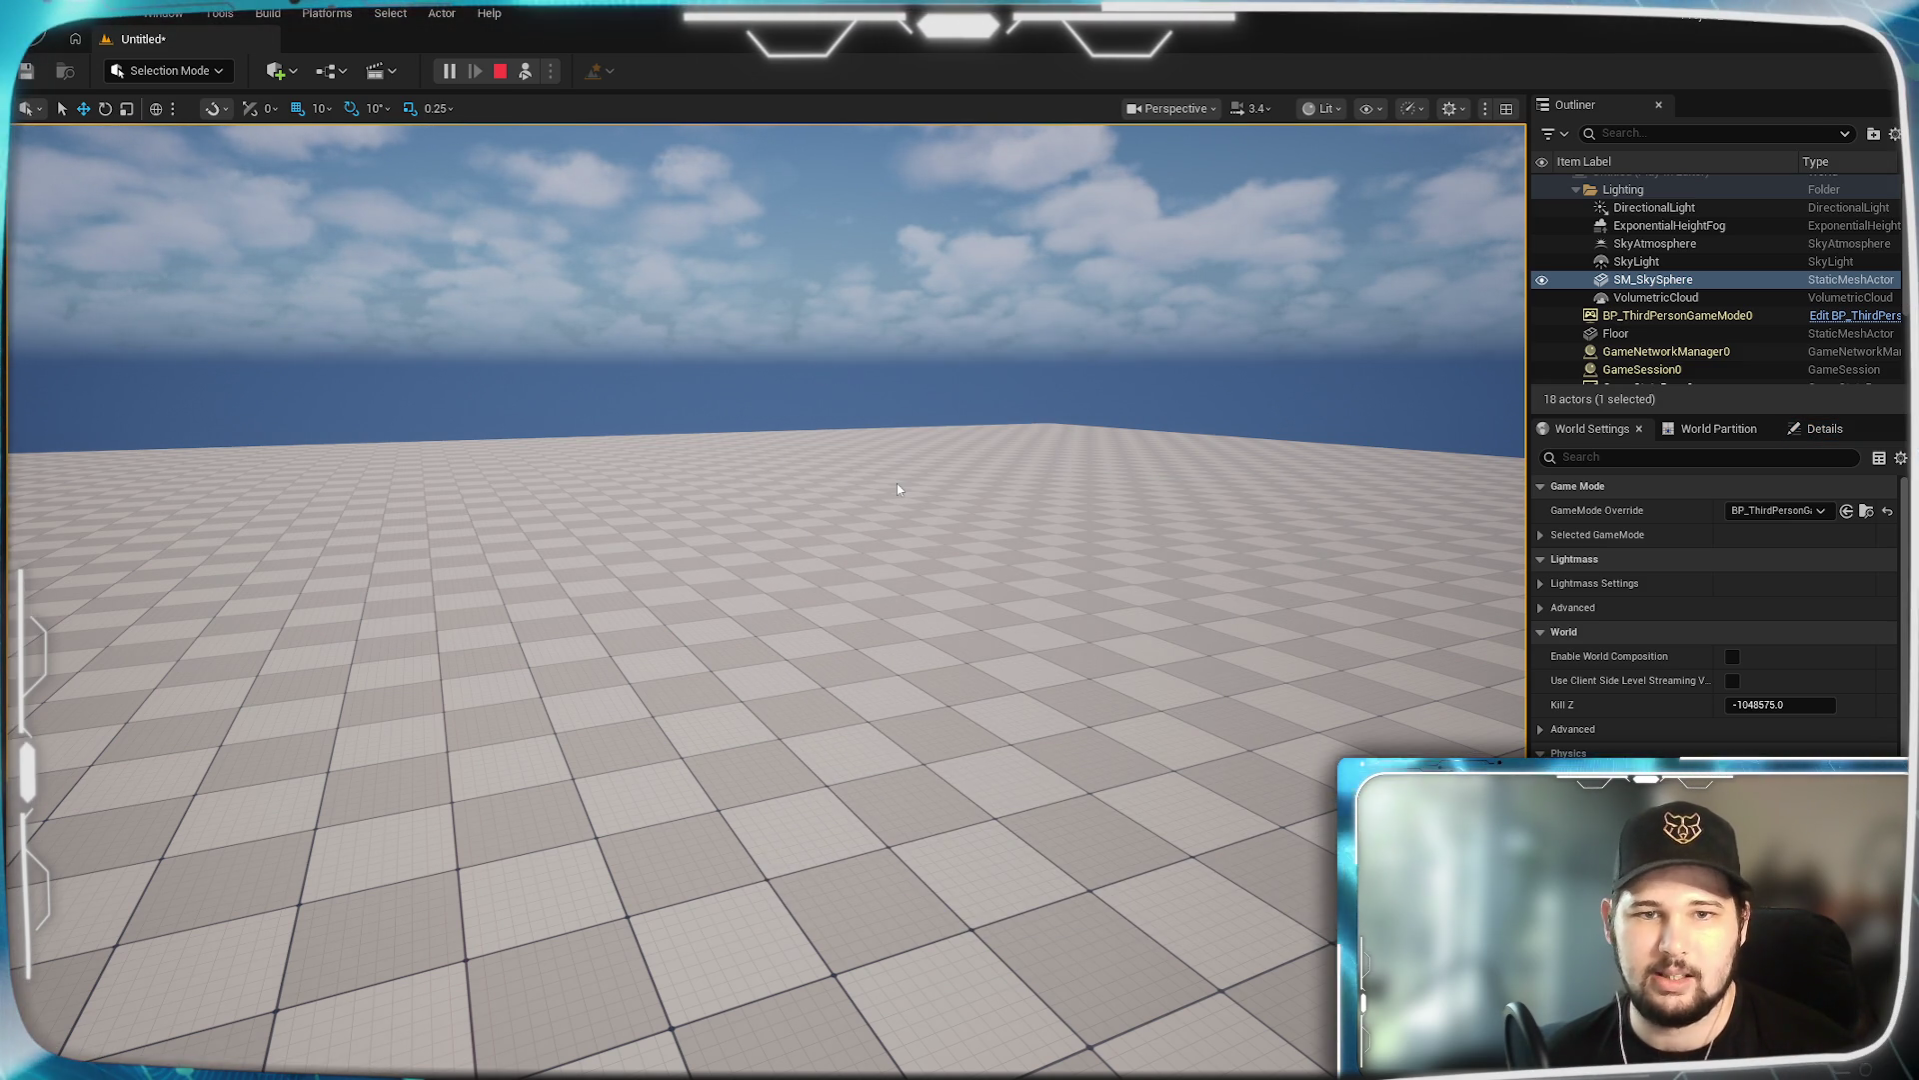
Fly the camera up and down over the floor with Page Up/Down, then stop simulating.
key(Page_Up)
key(Page_Up)
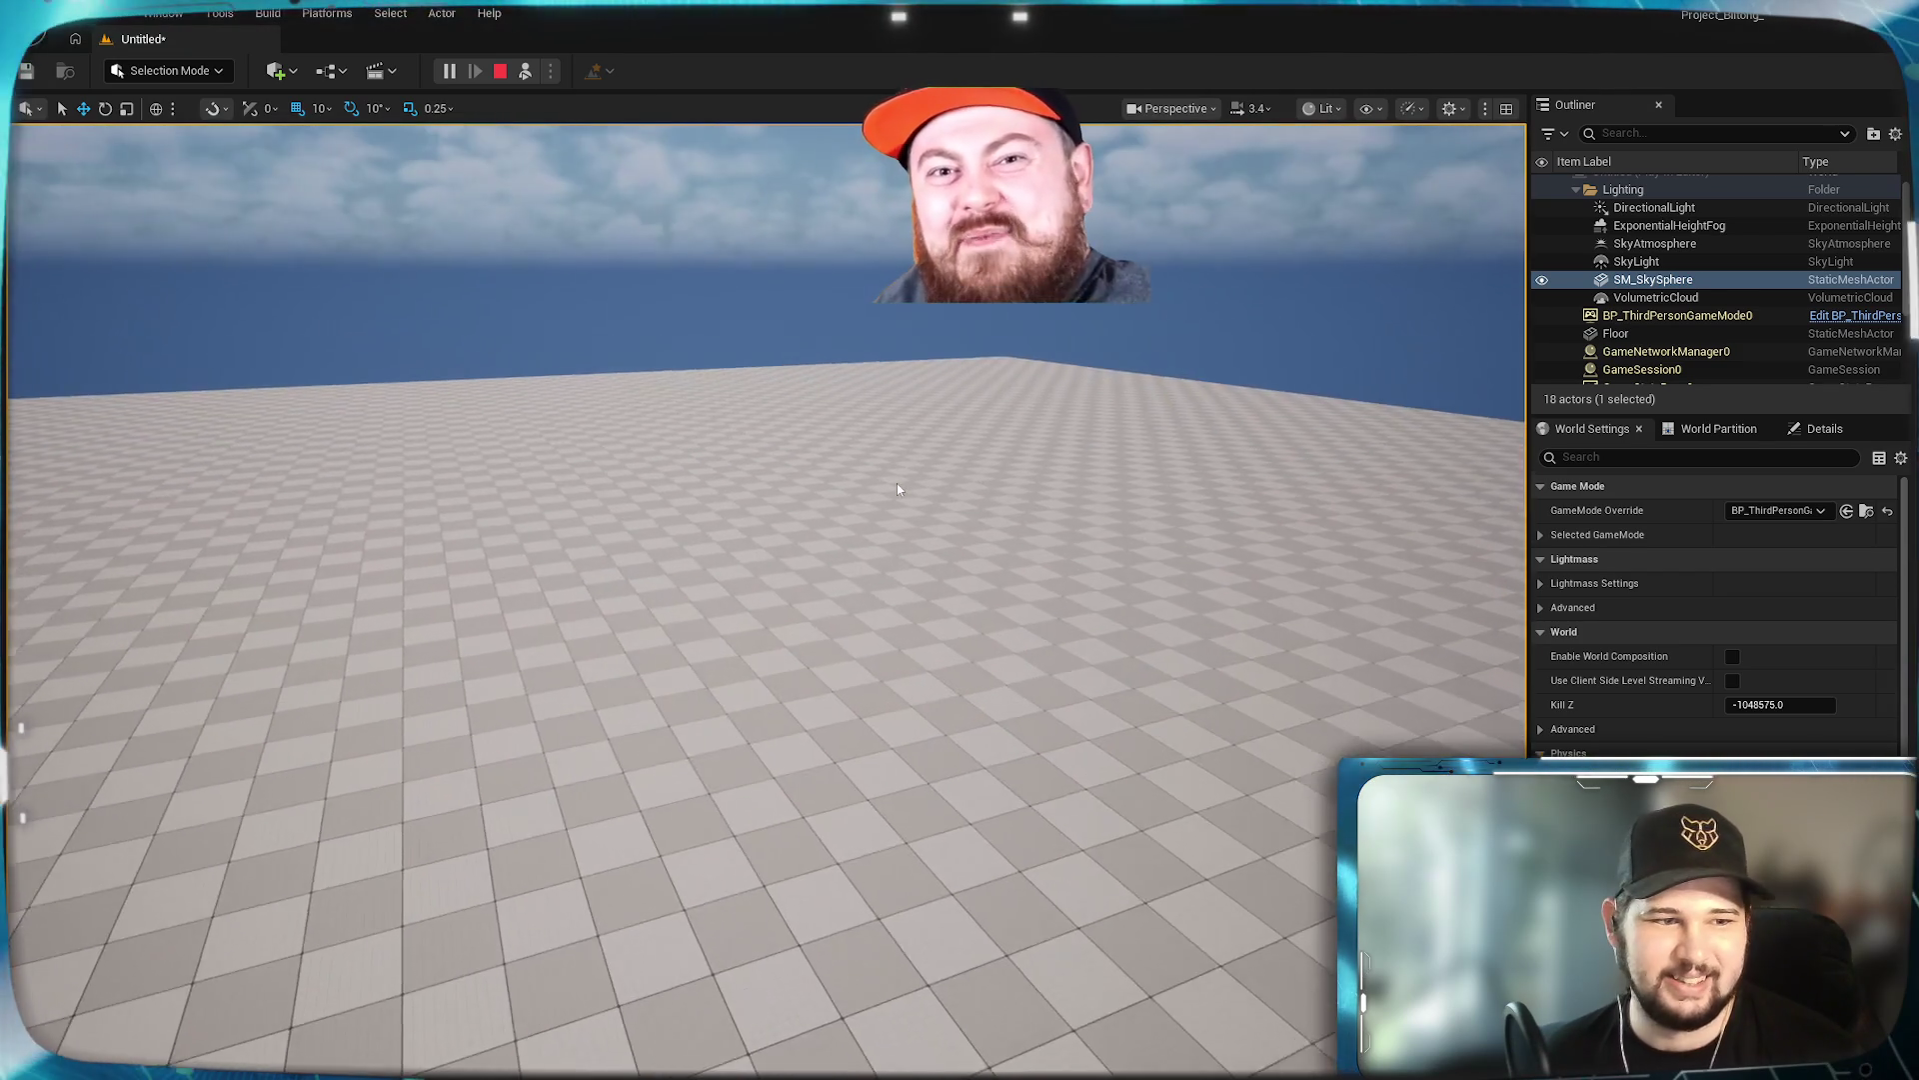
key(Page_Up)
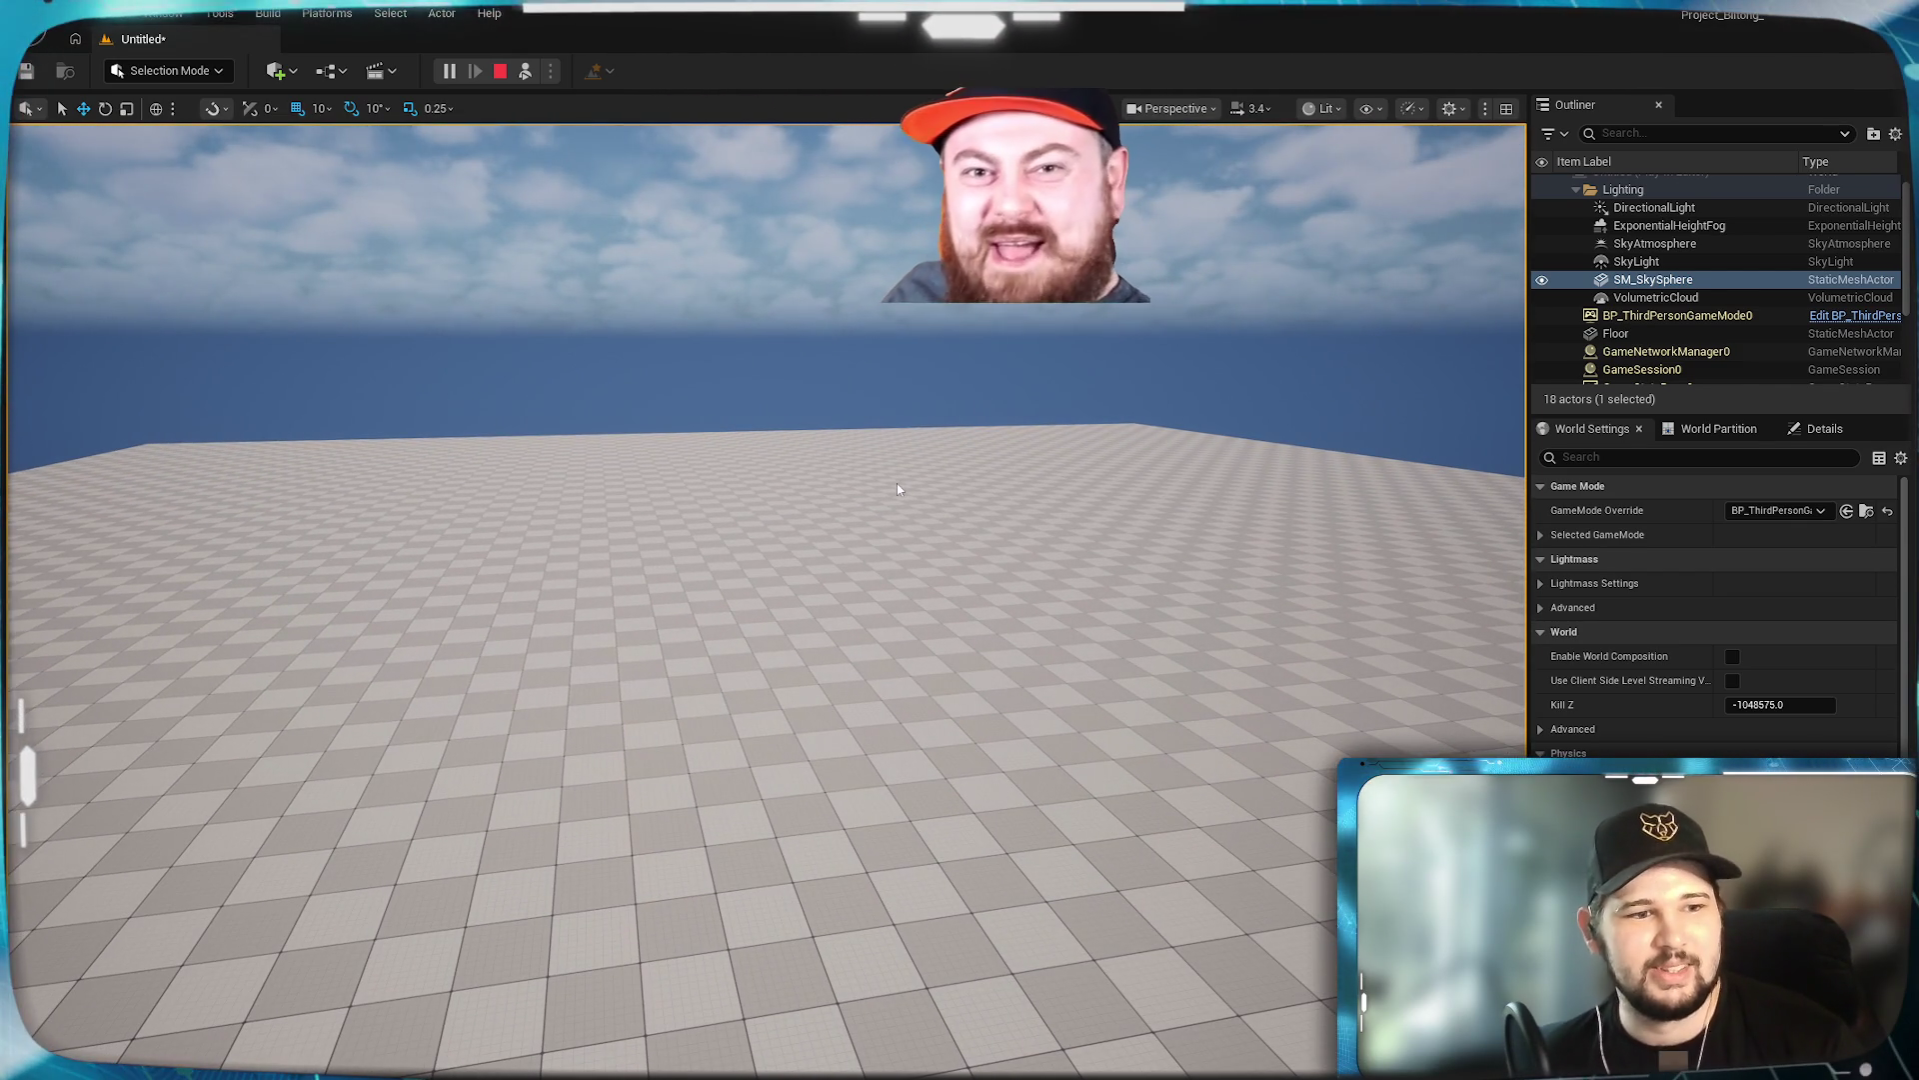
key(Page_Down)
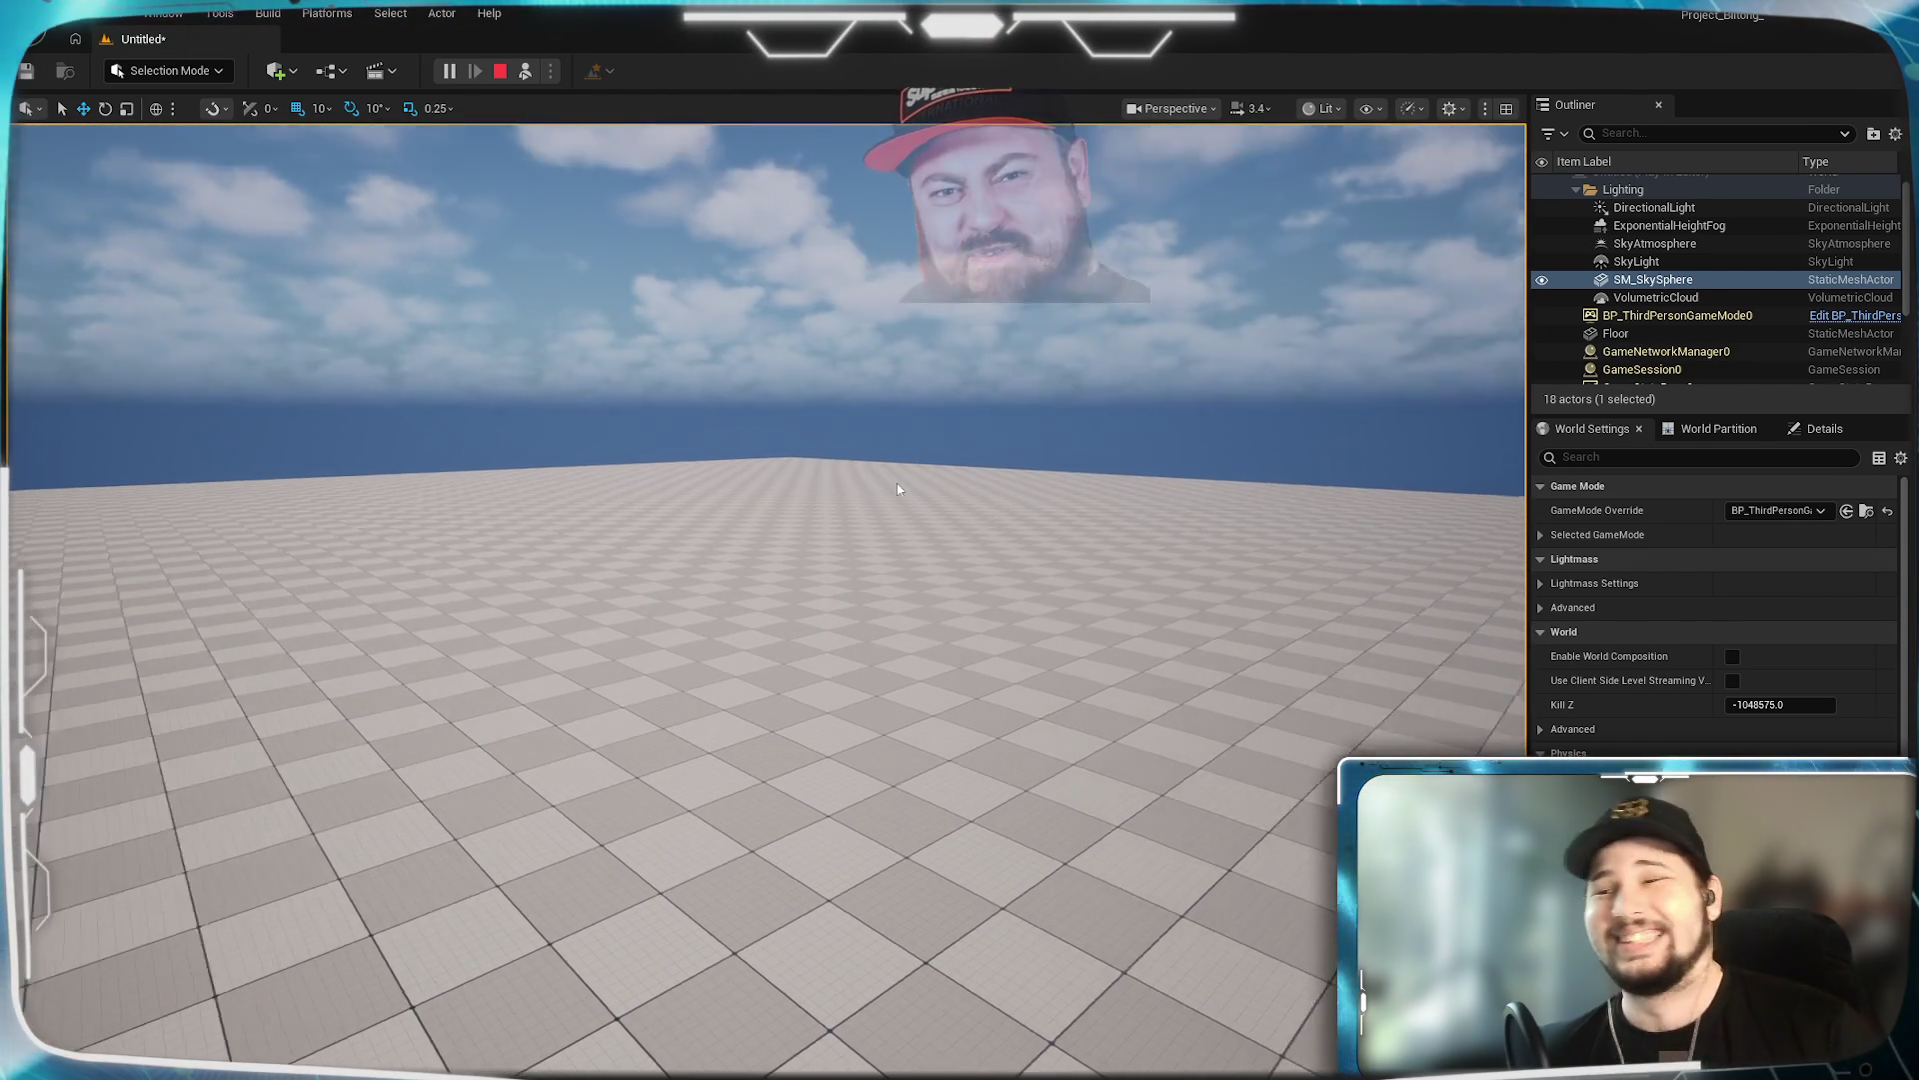
key(Page_Down)
key(Escape)
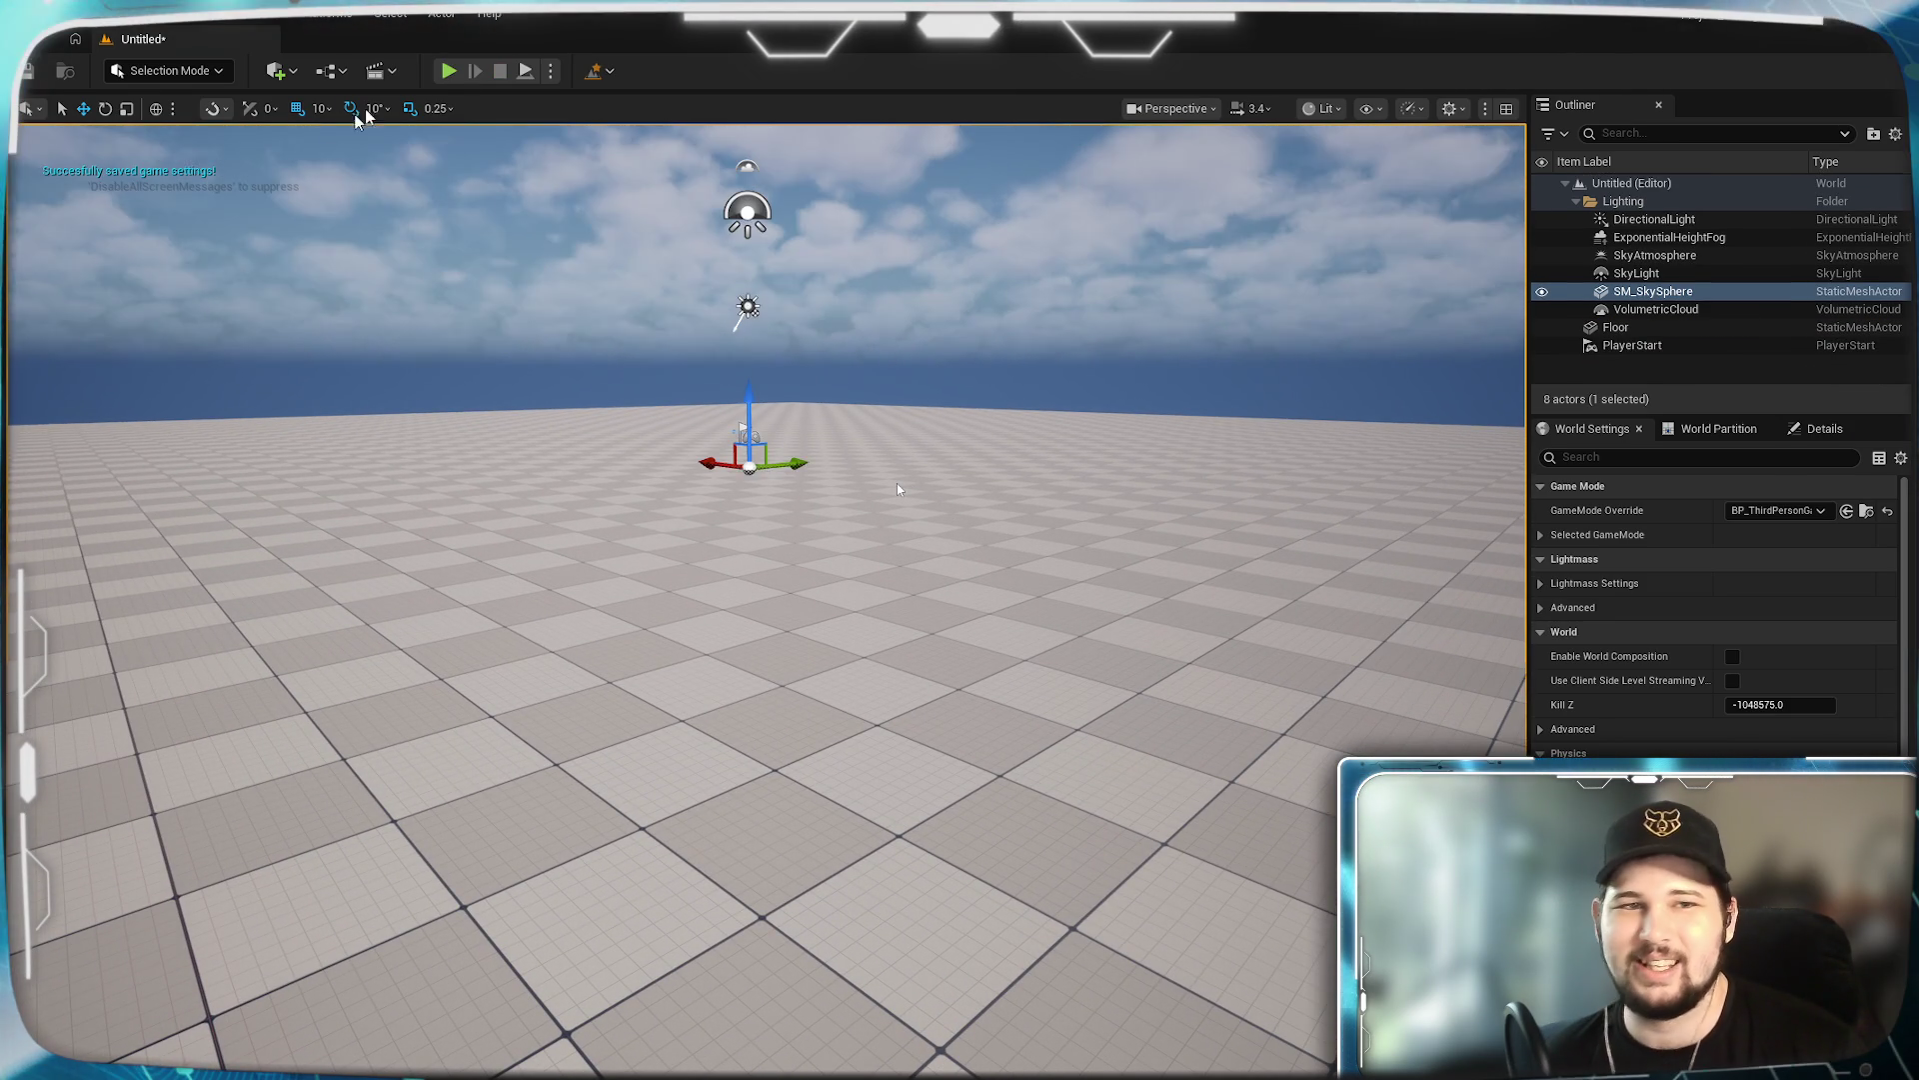
Choose Standalone Game and save the level as Untitled in Content/Levels.
click(553, 72)
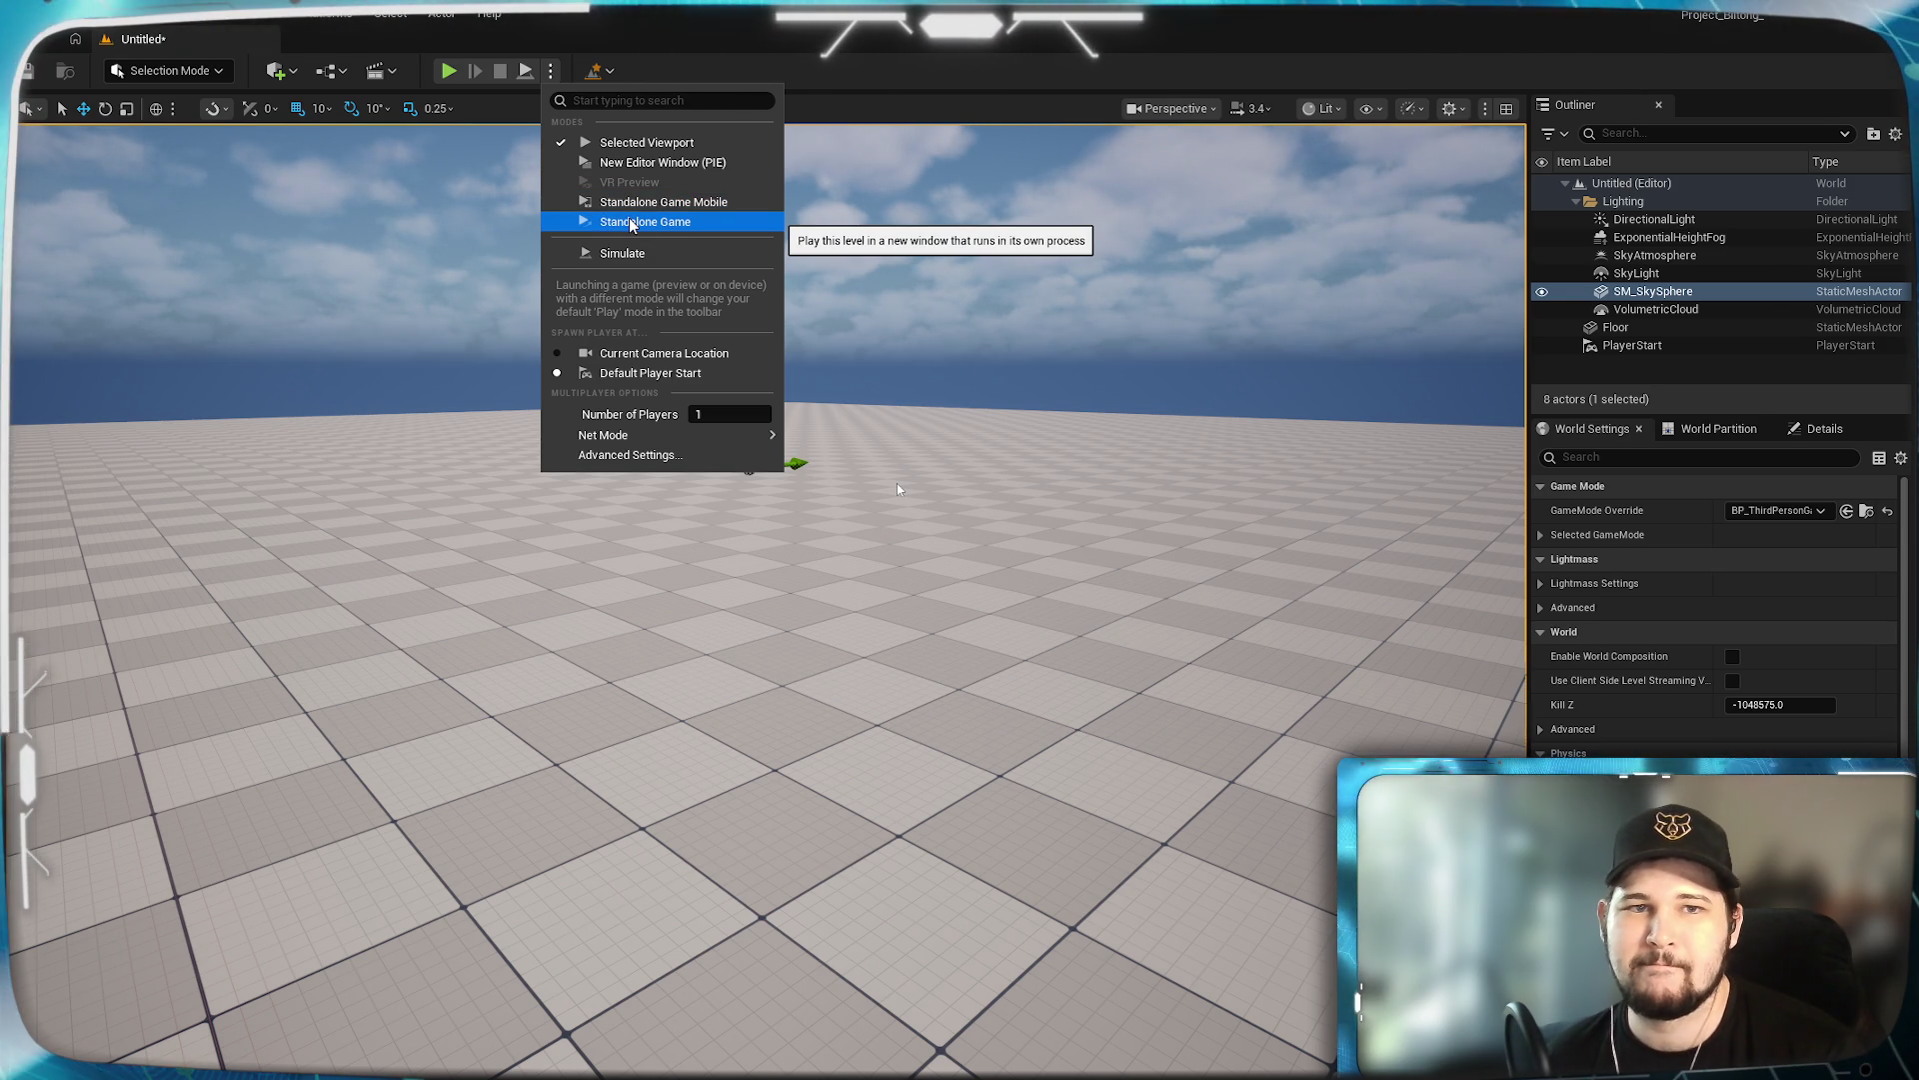
click(624, 223)
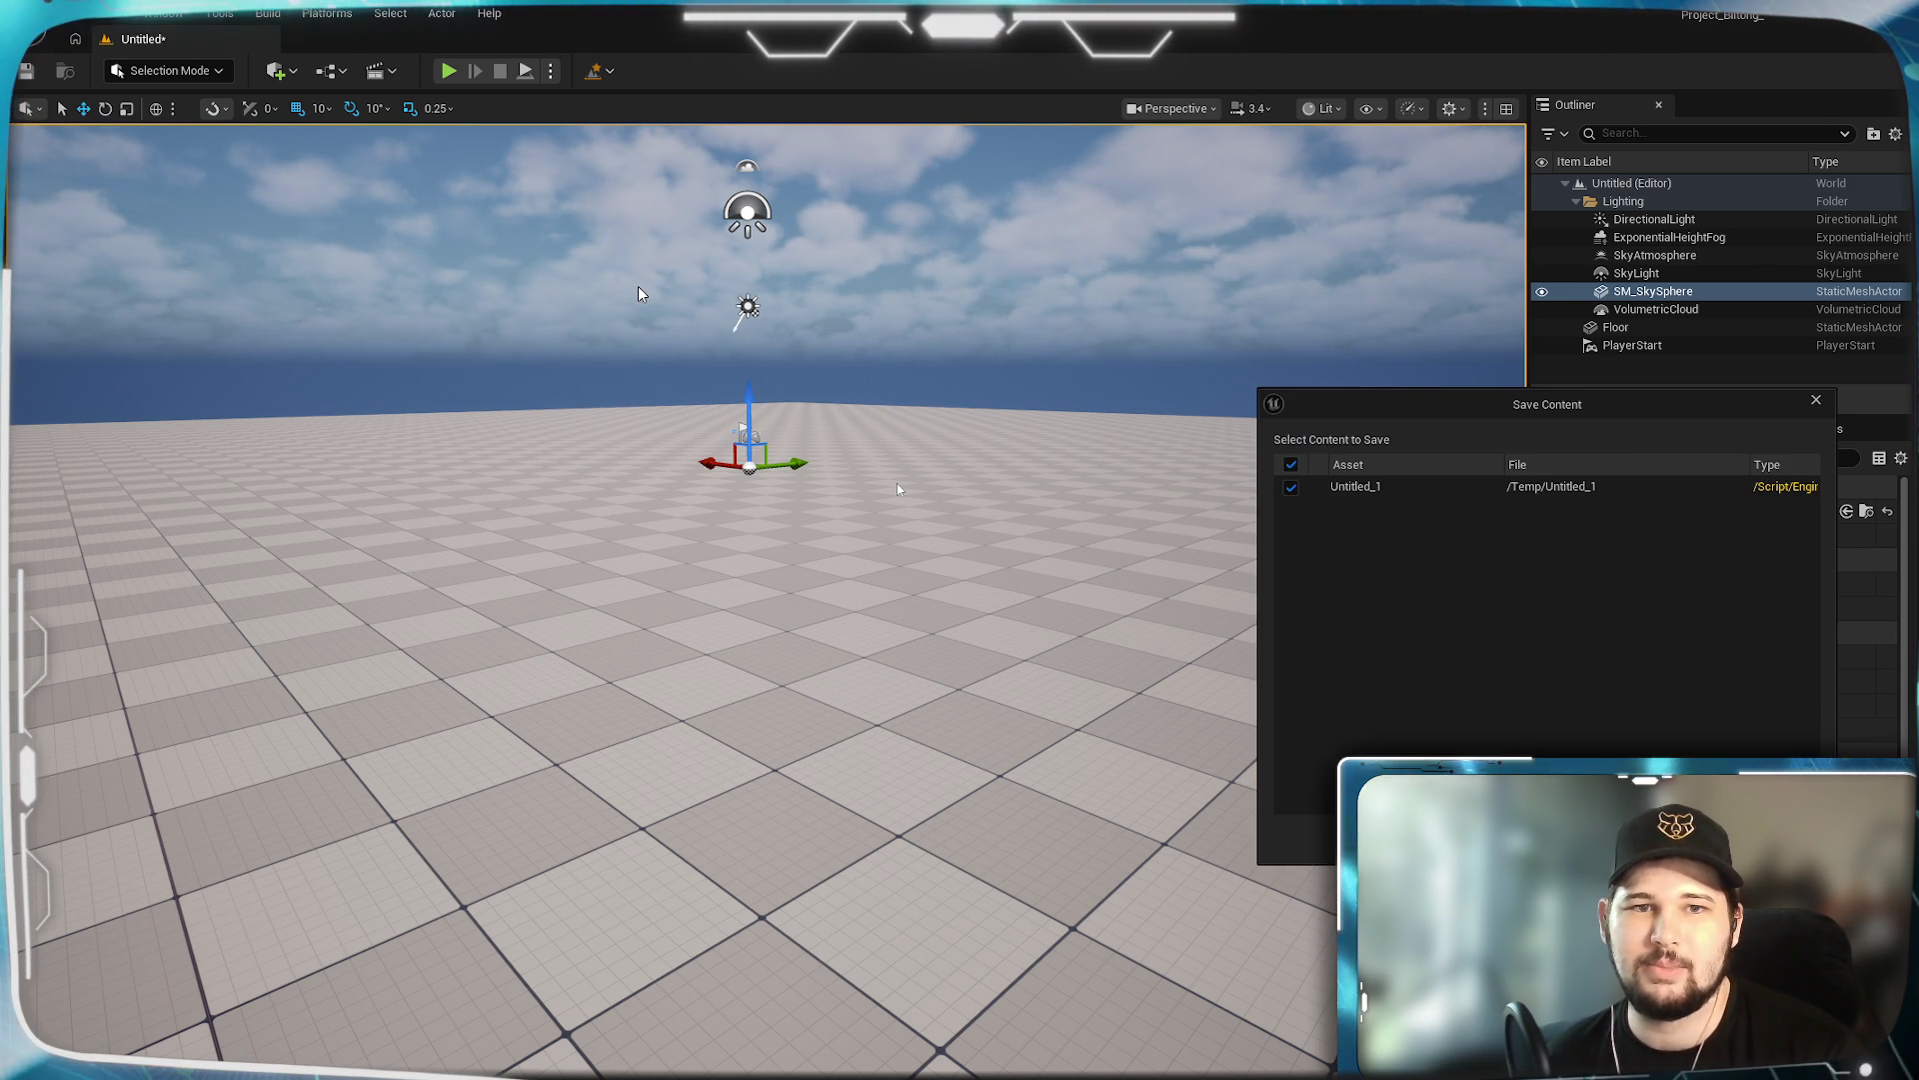
key(Escape)
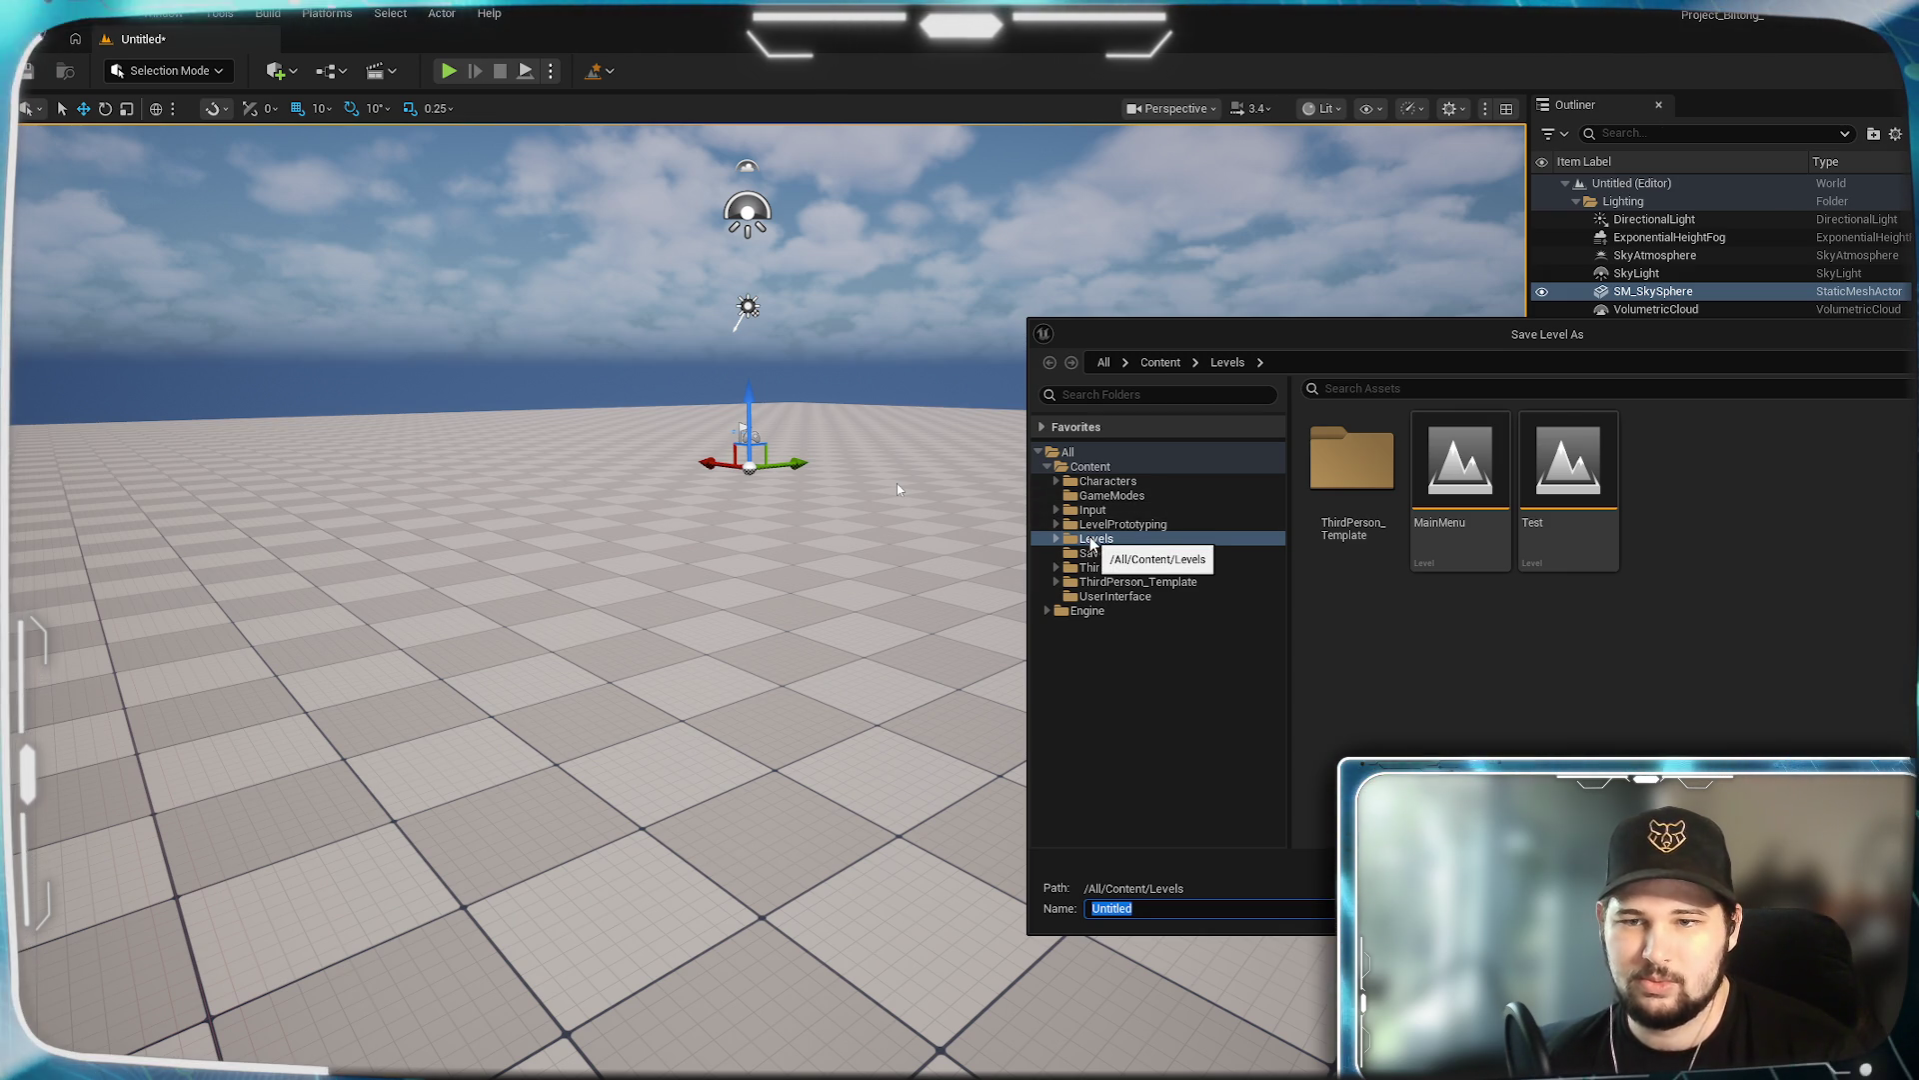
key(Return)
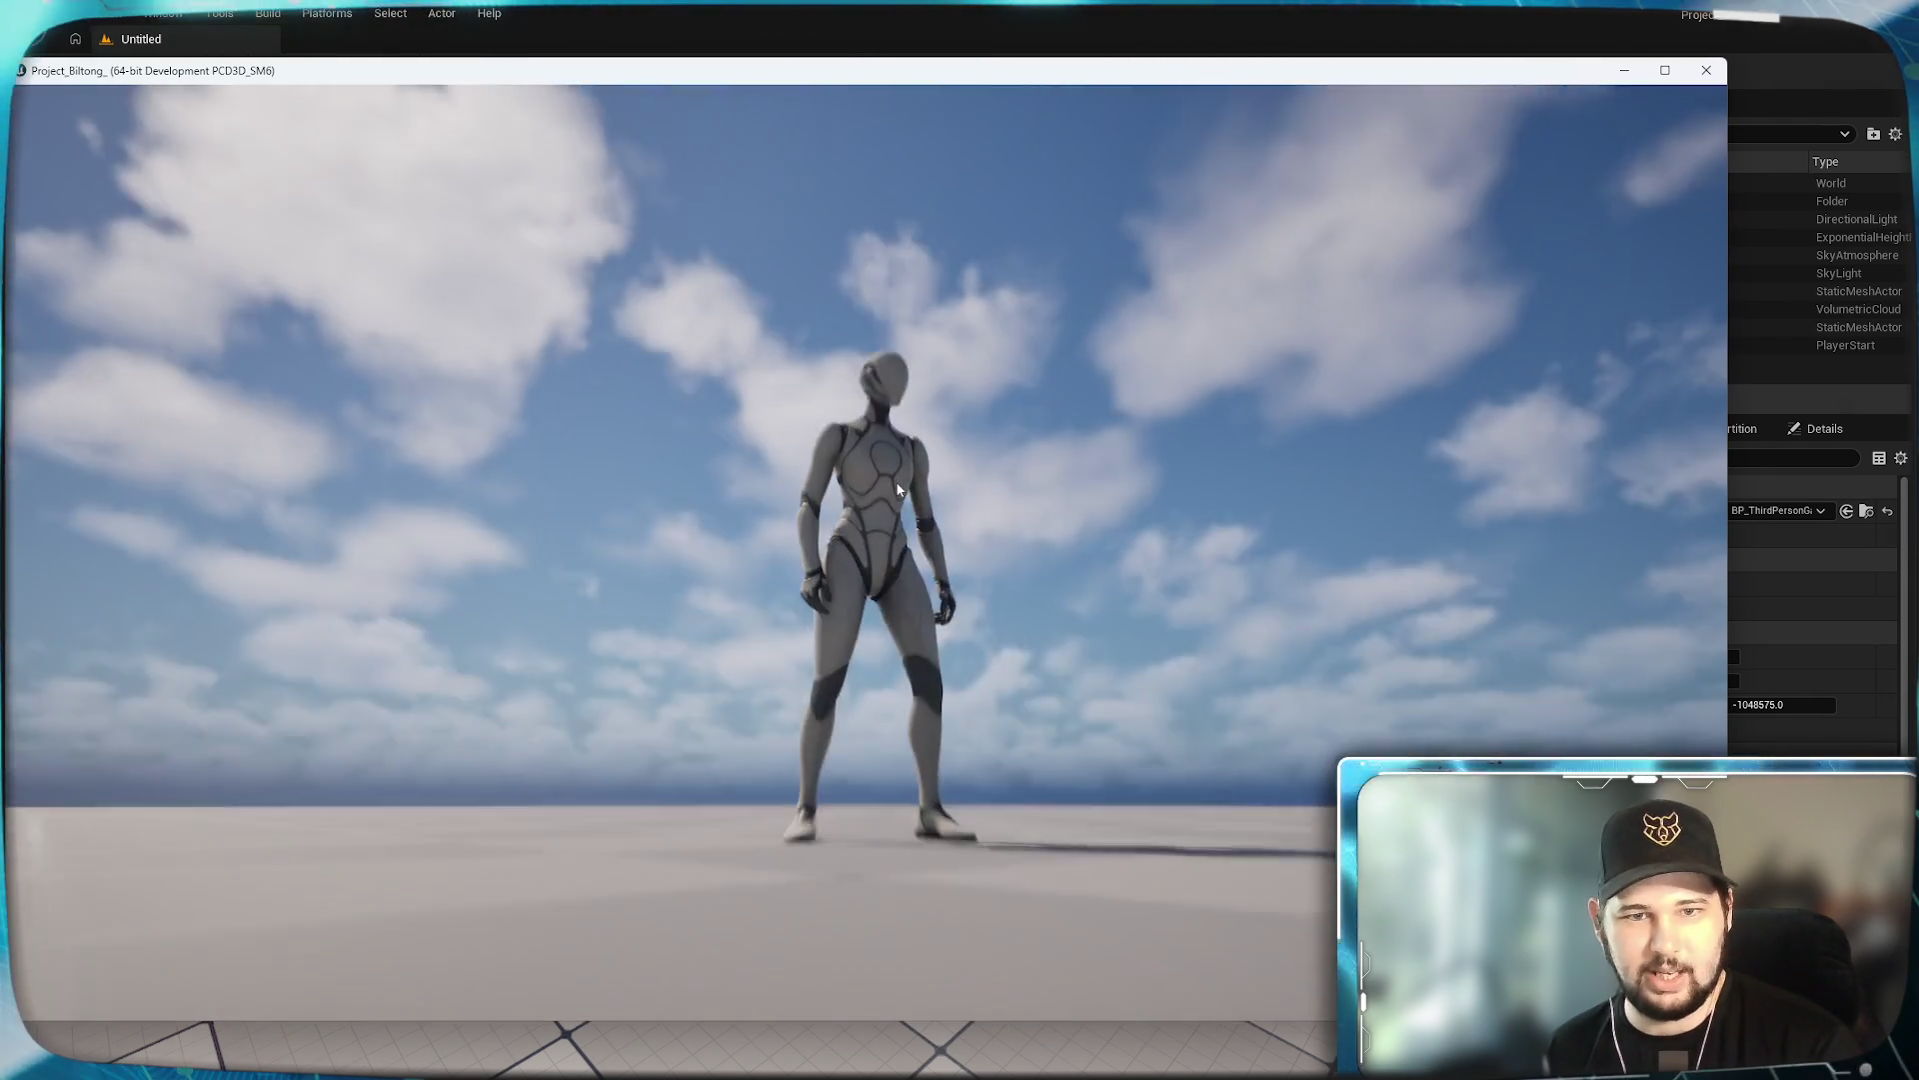
Run and jump the character in the standalone game, then close its window.
key(s)
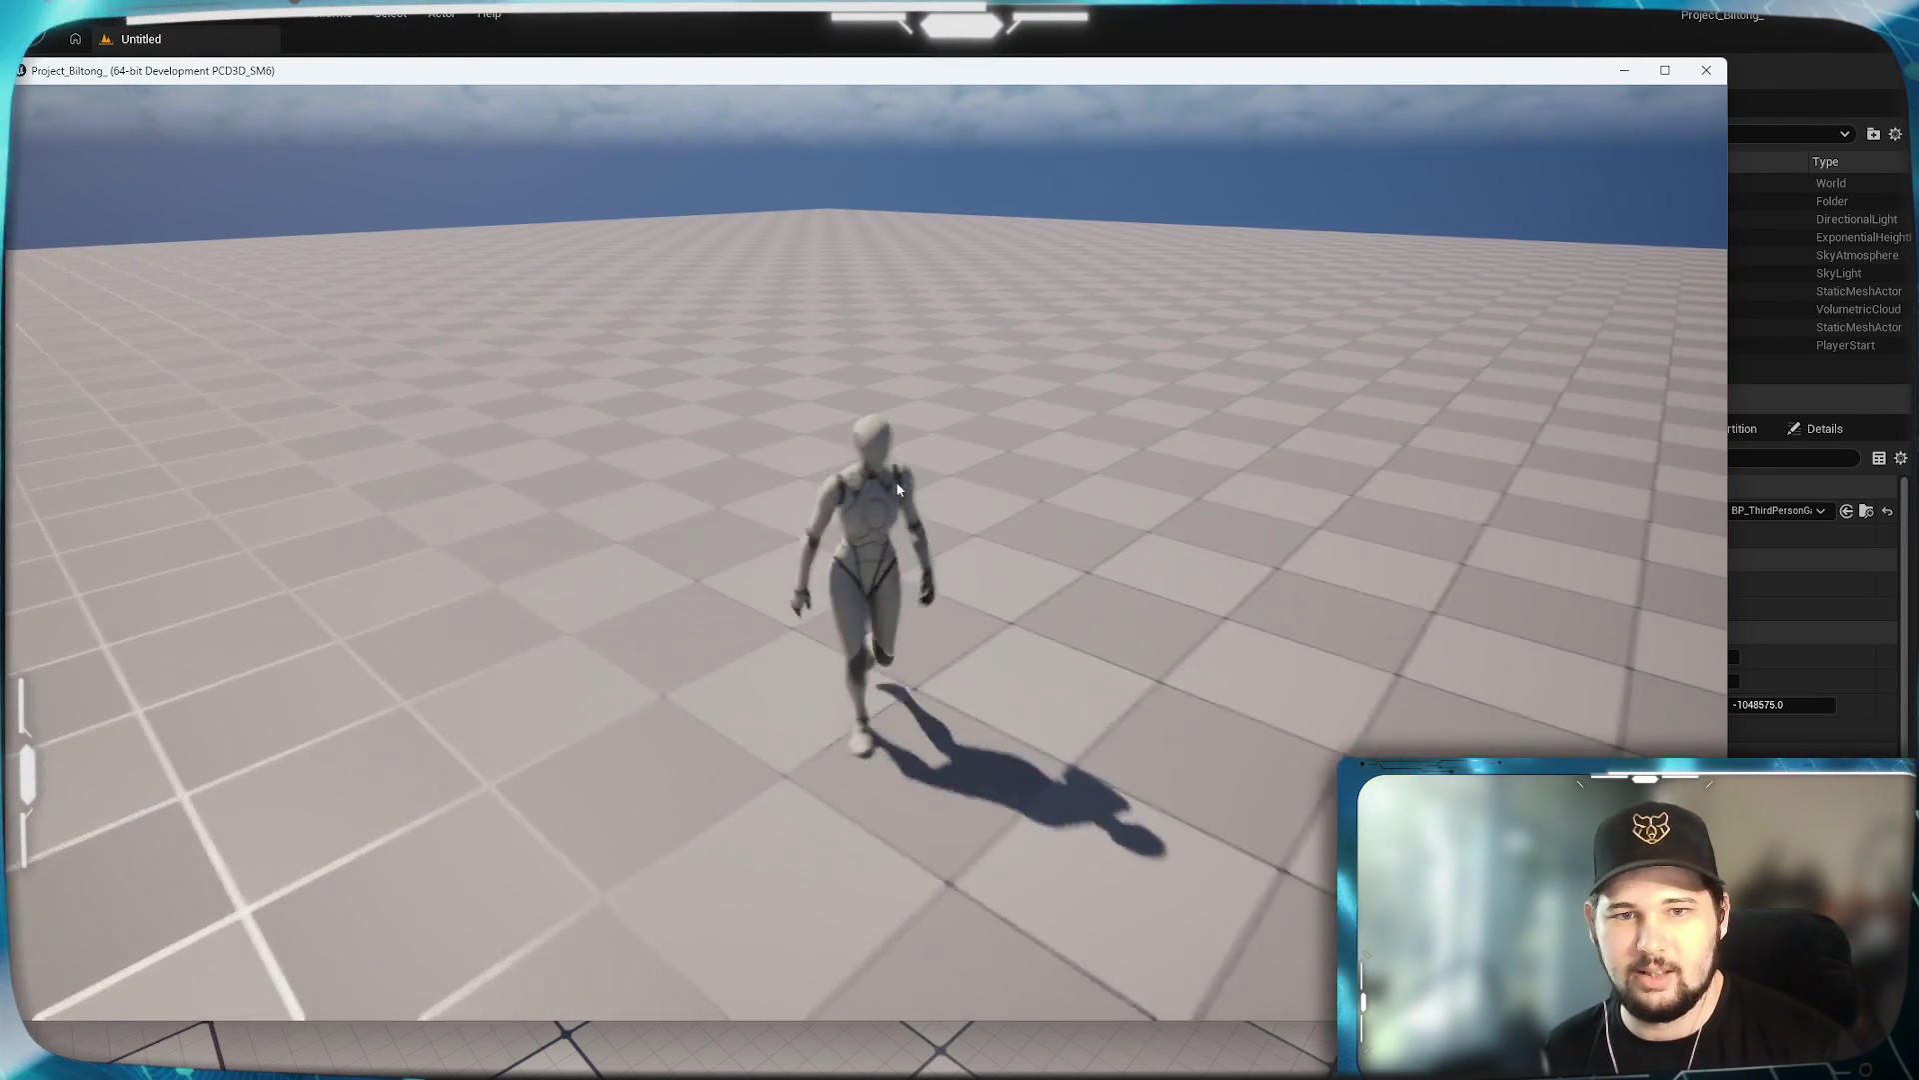
key(space)
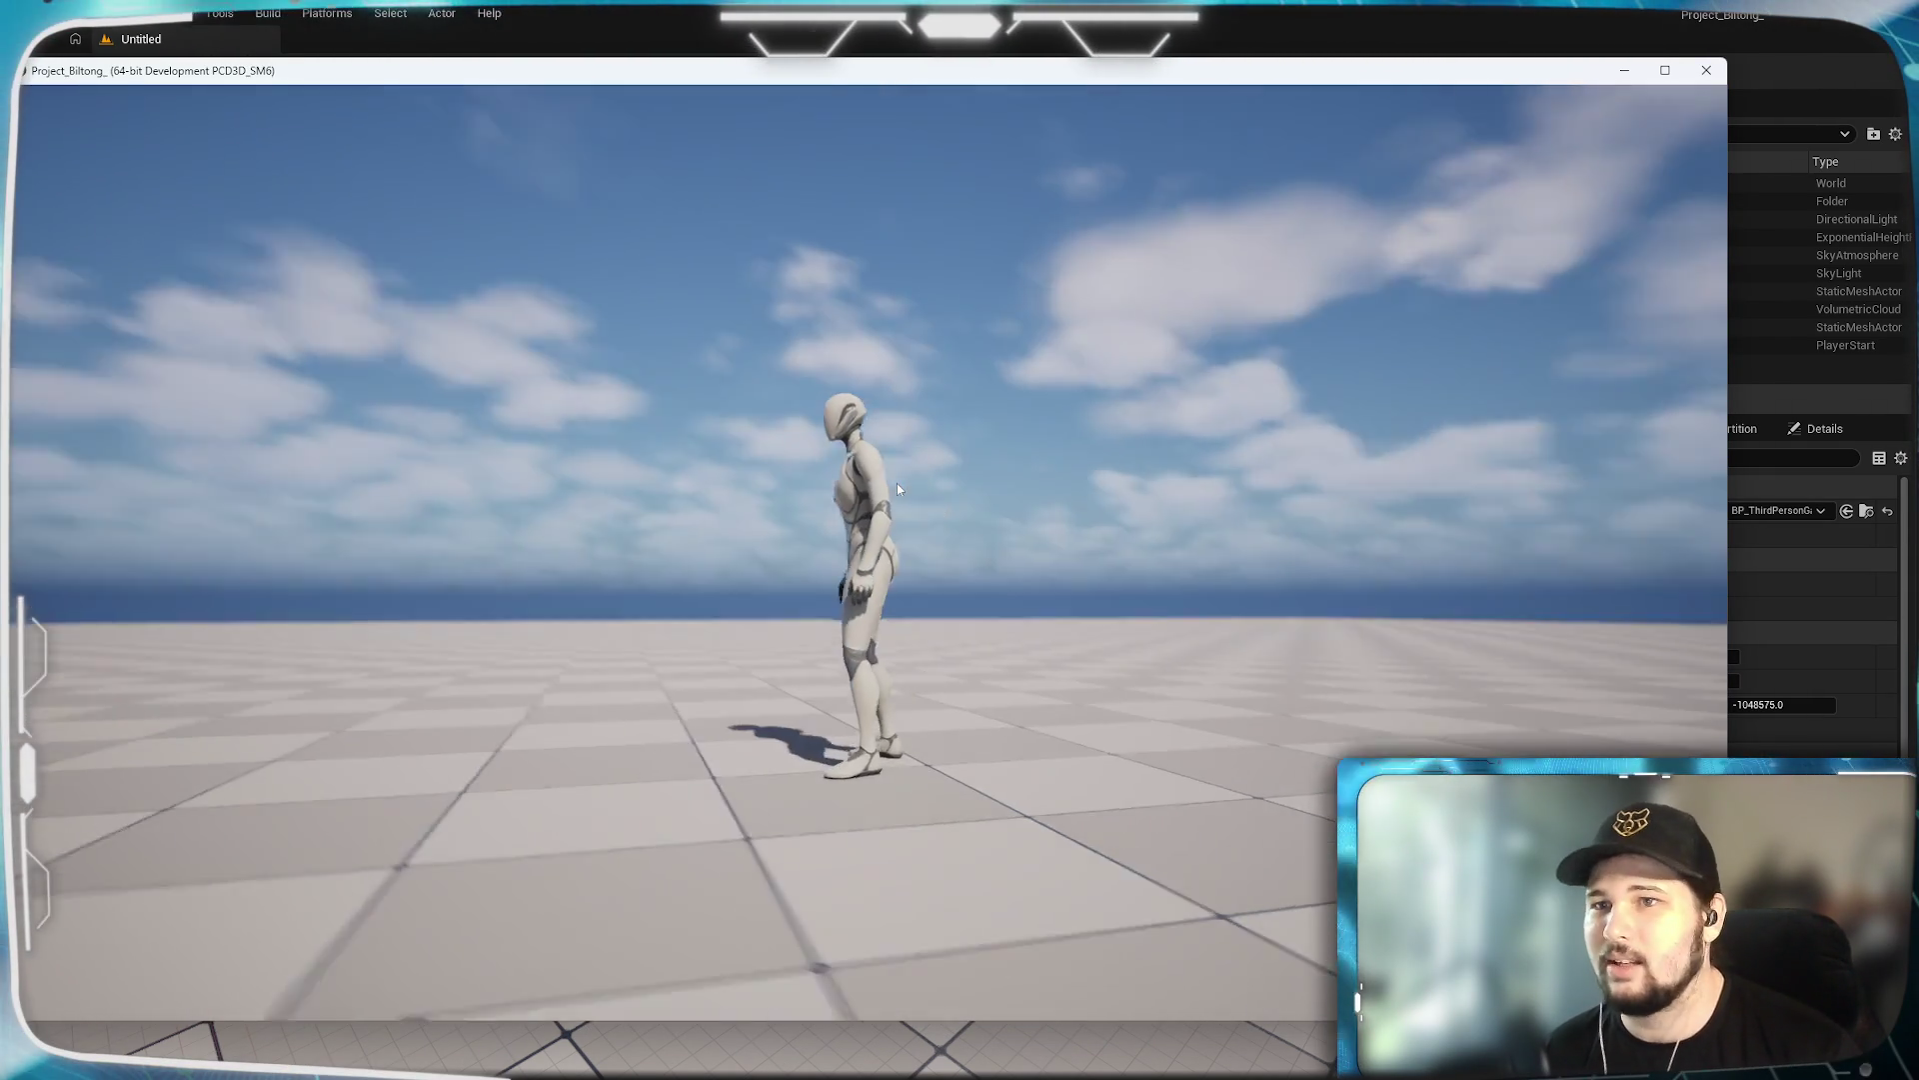
key(a)
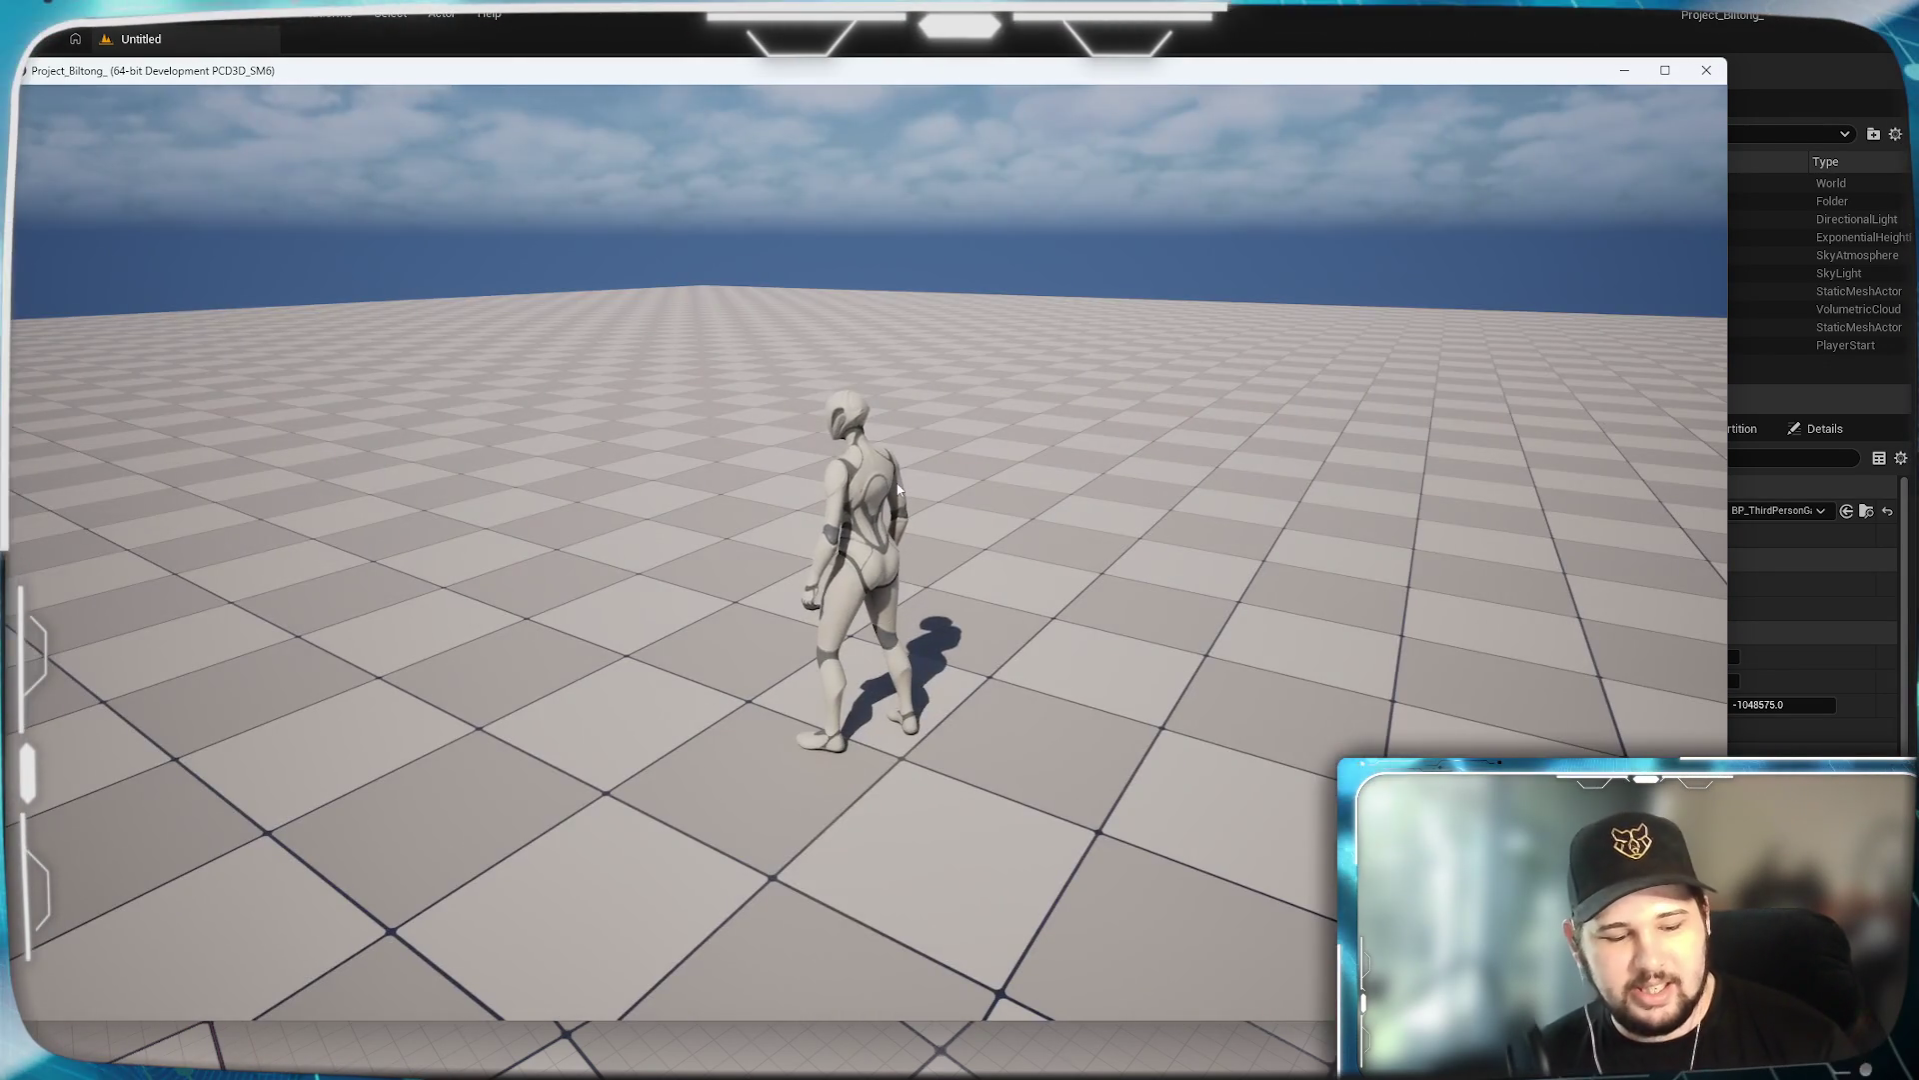
key(super)
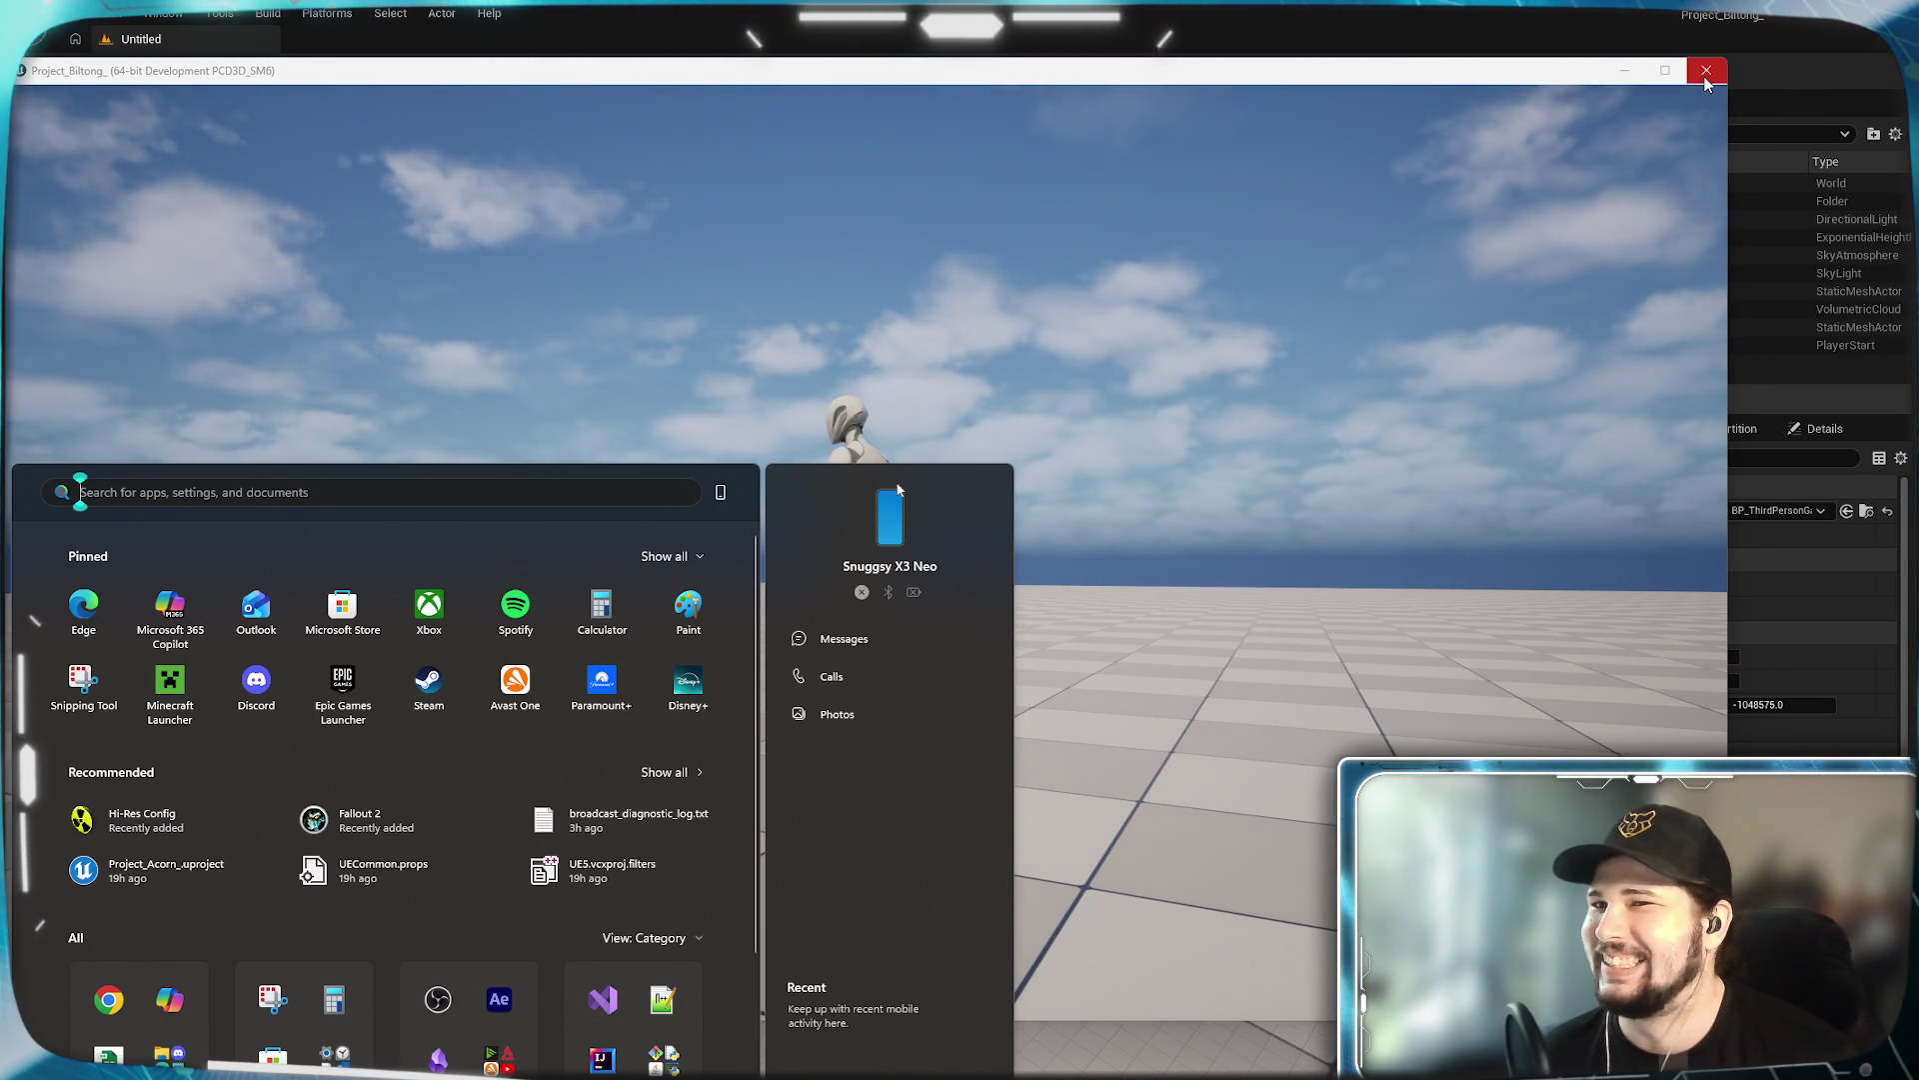
click(1706, 71)
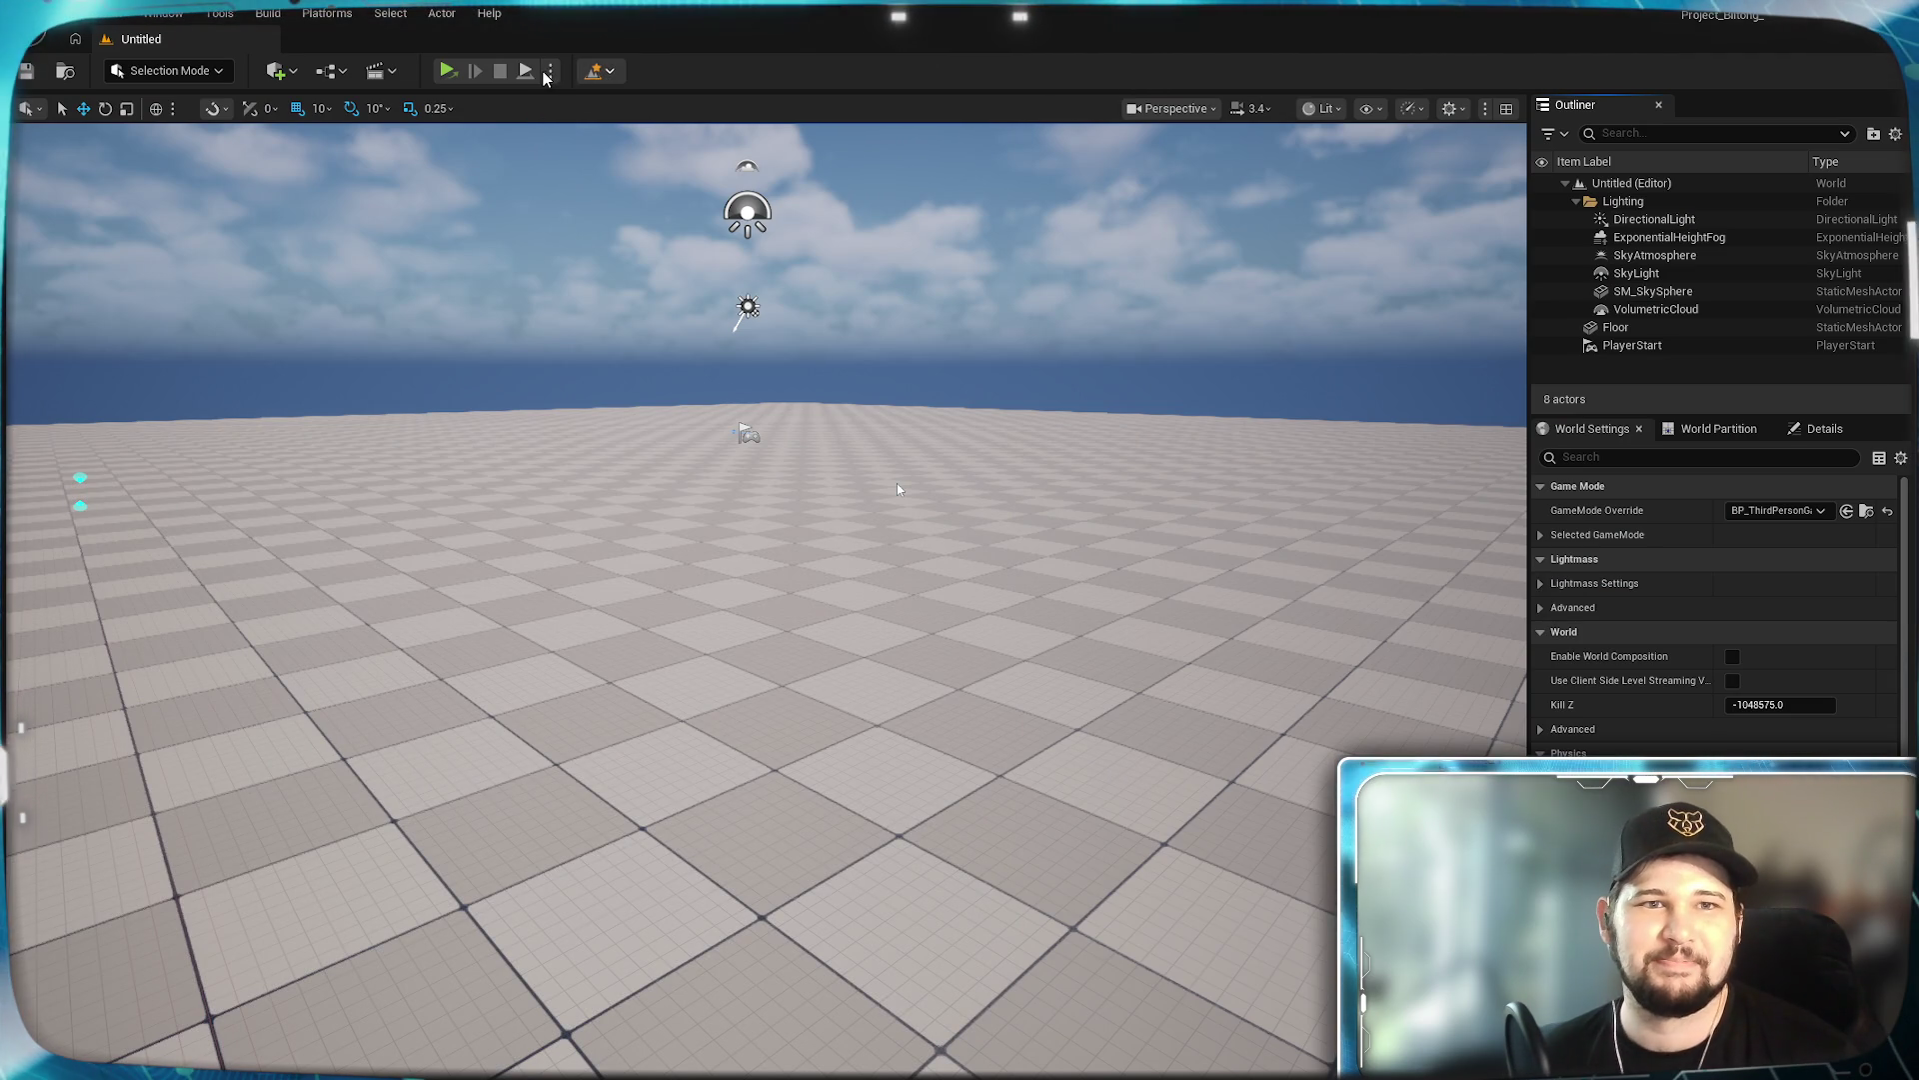
Open the advanced Play settings and keep Play Net Mode as Play Standalone.
click(550, 72)
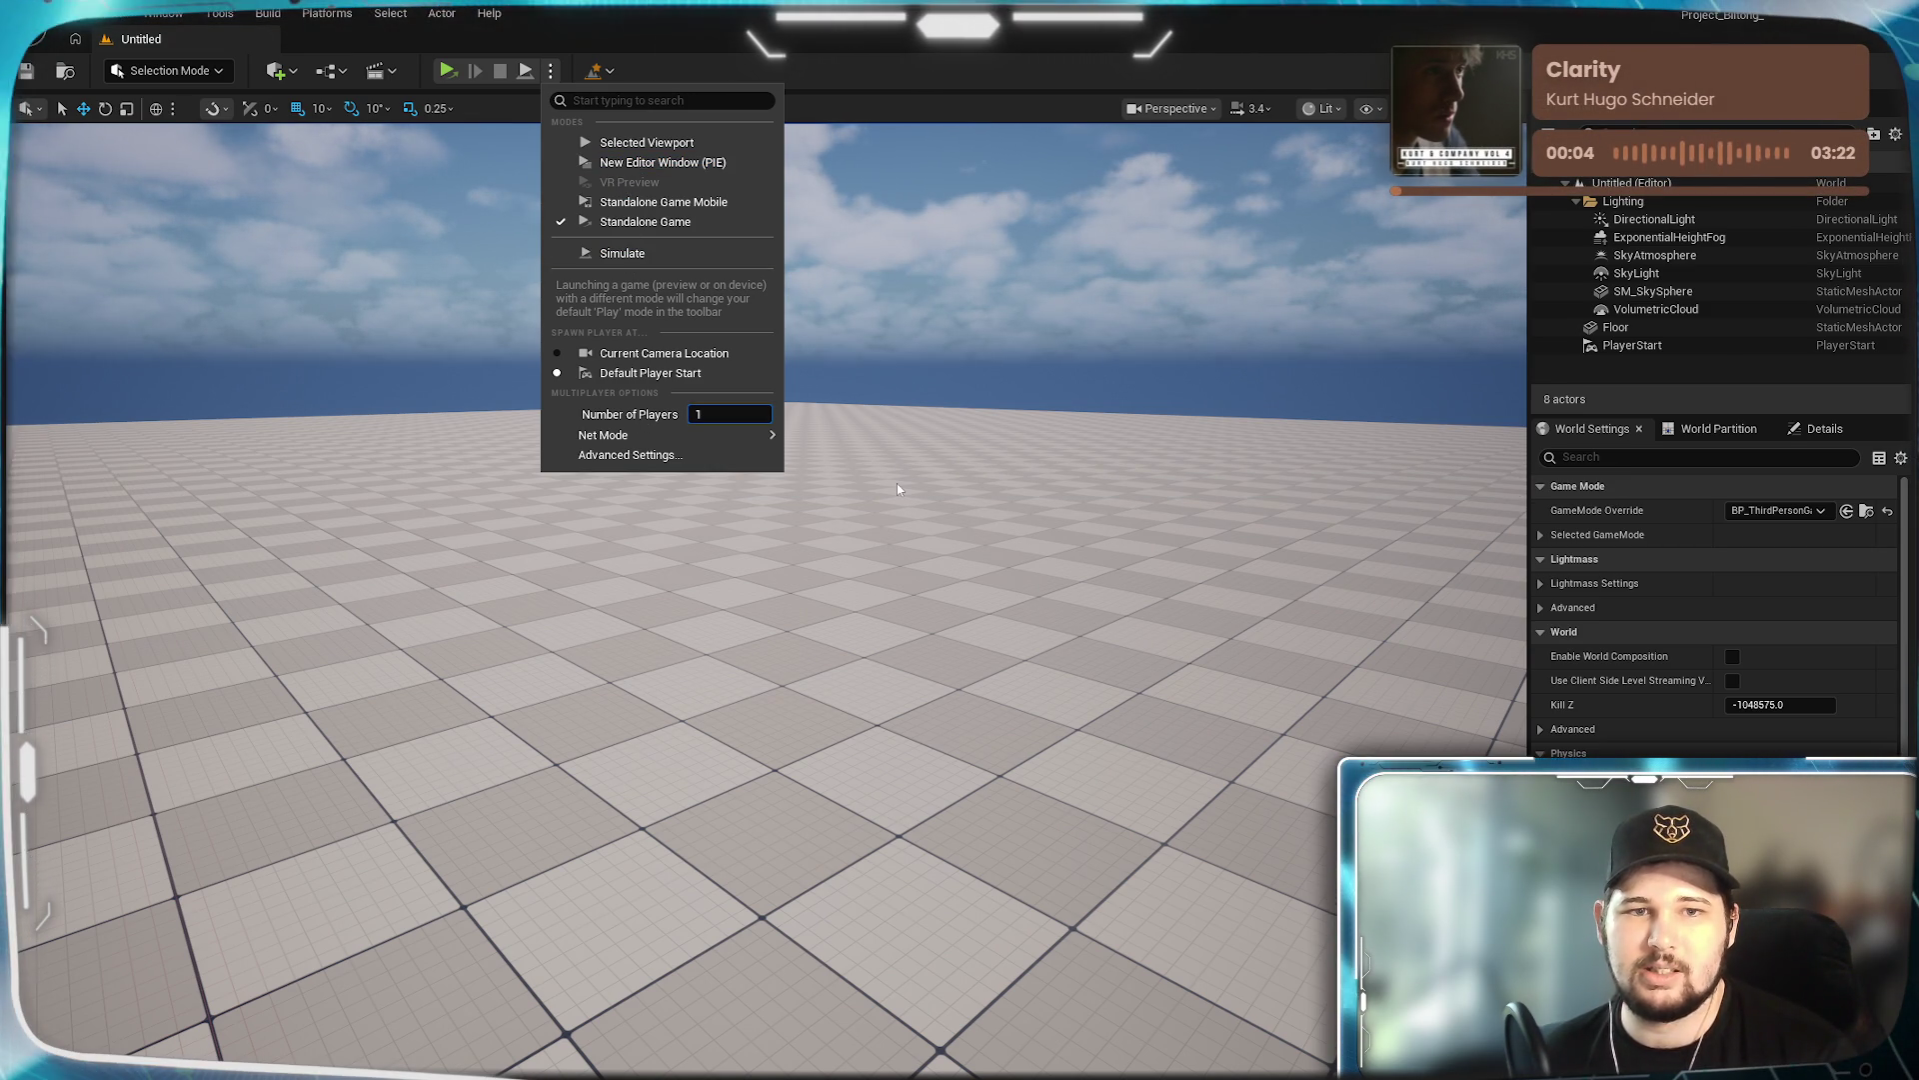
click(718, 413)
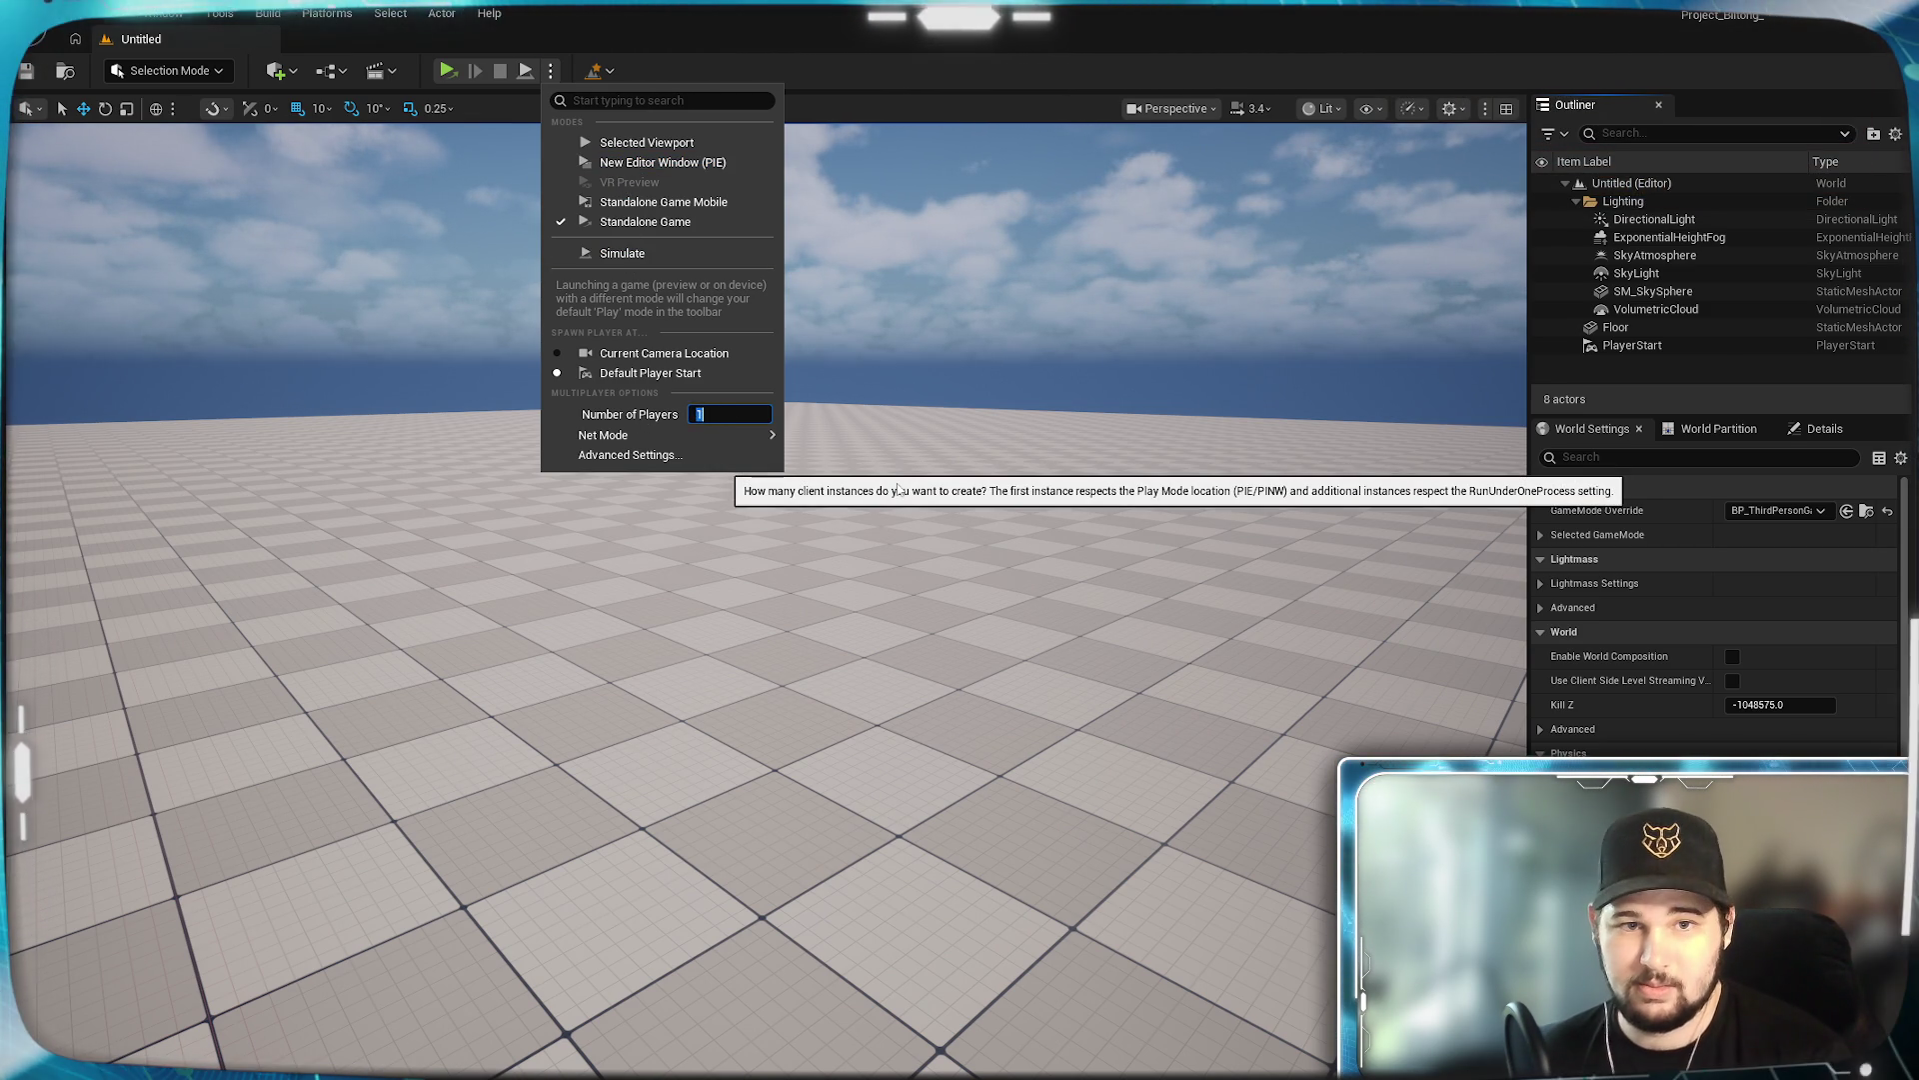
mouse_move(758, 434)
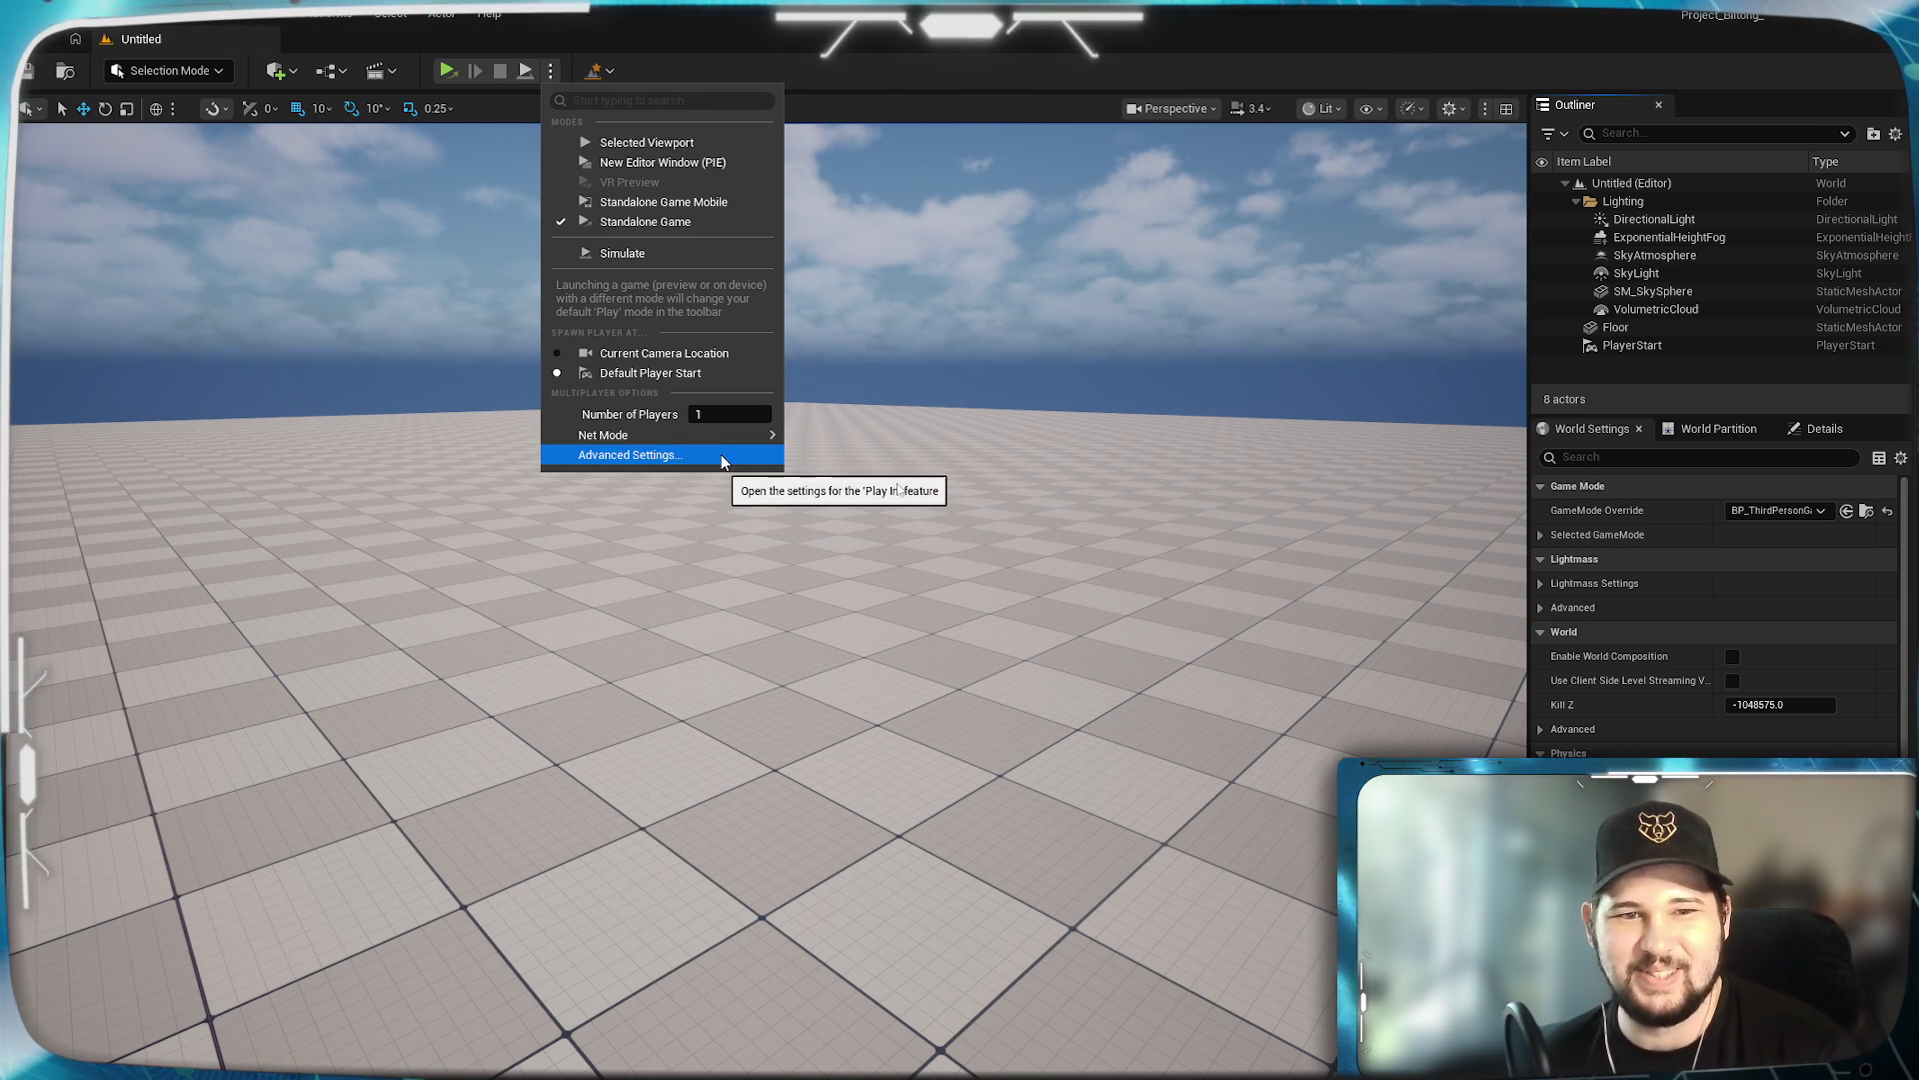
click(722, 454)
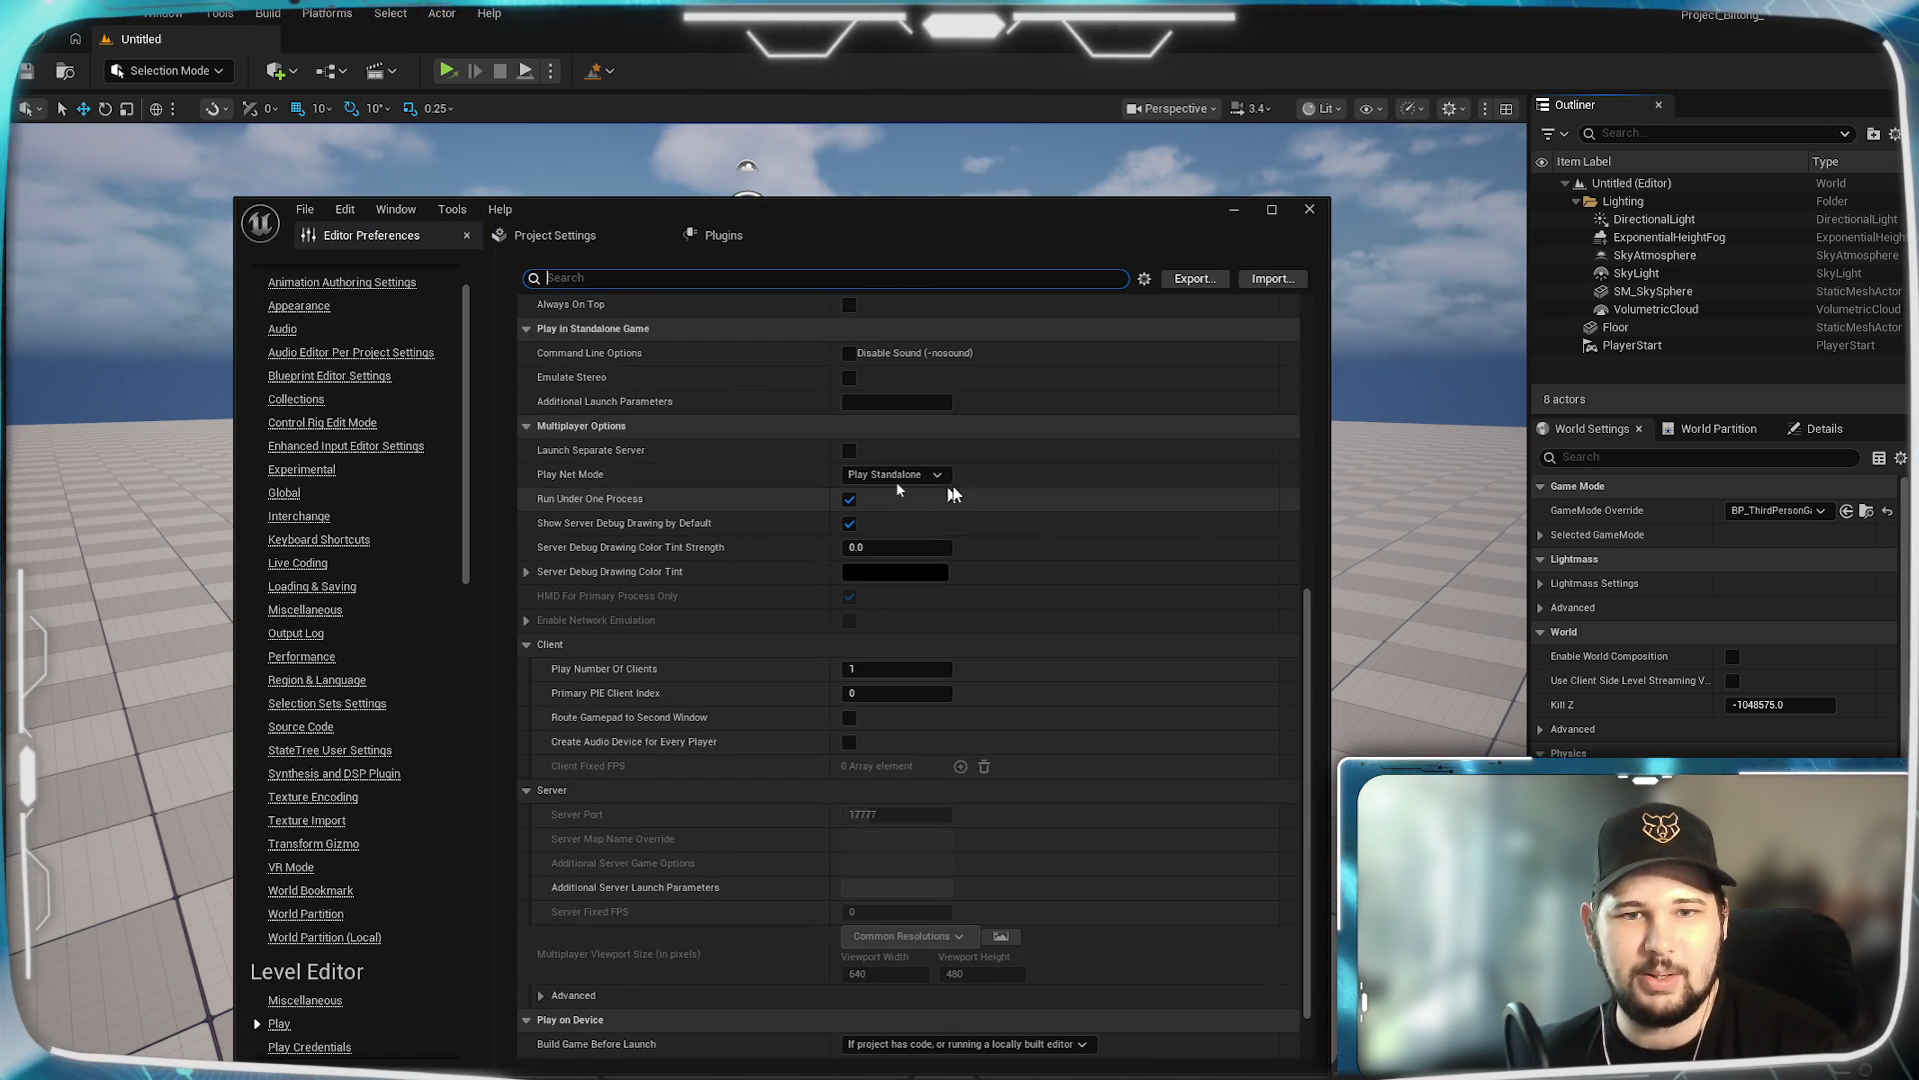
click(904, 476)
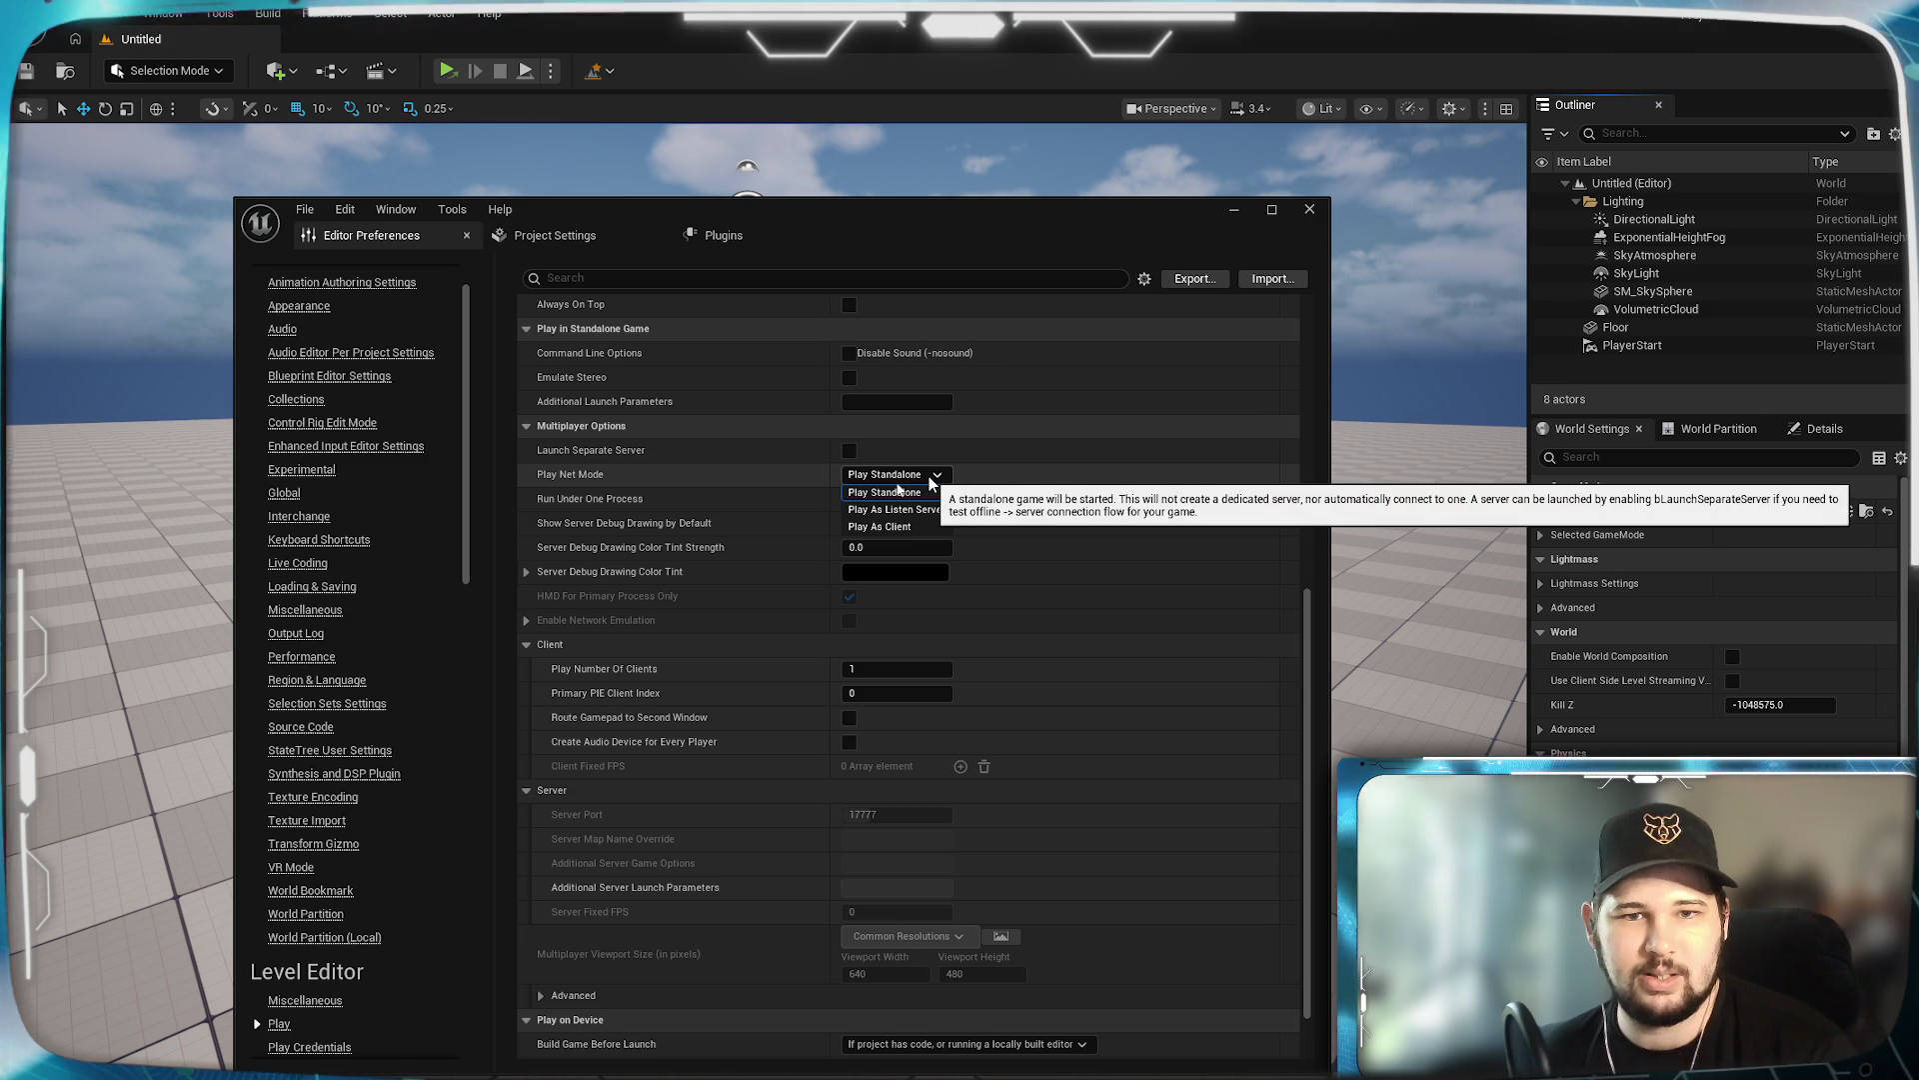
click(898, 490)
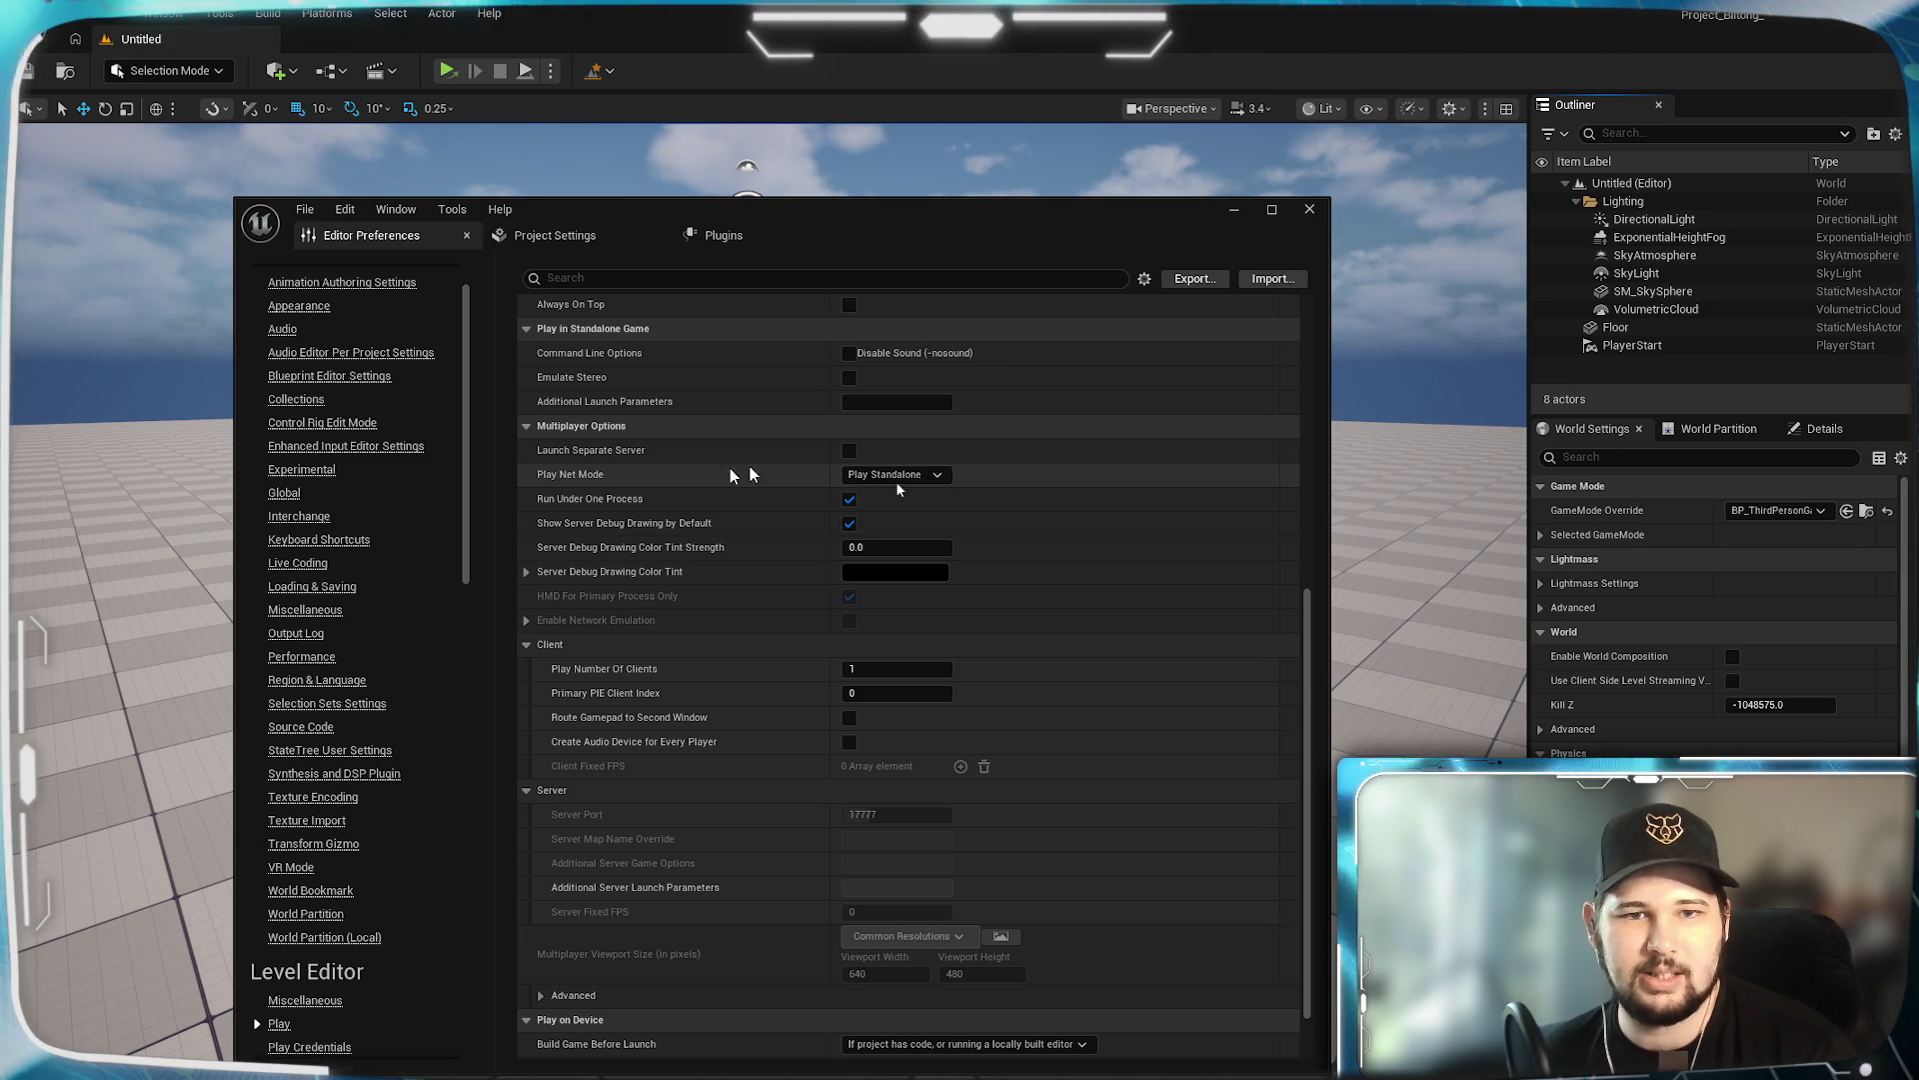
Enable Always On Top for Play in New Window, then close Editor Preferences.
scroll(735, 459, up, 1)
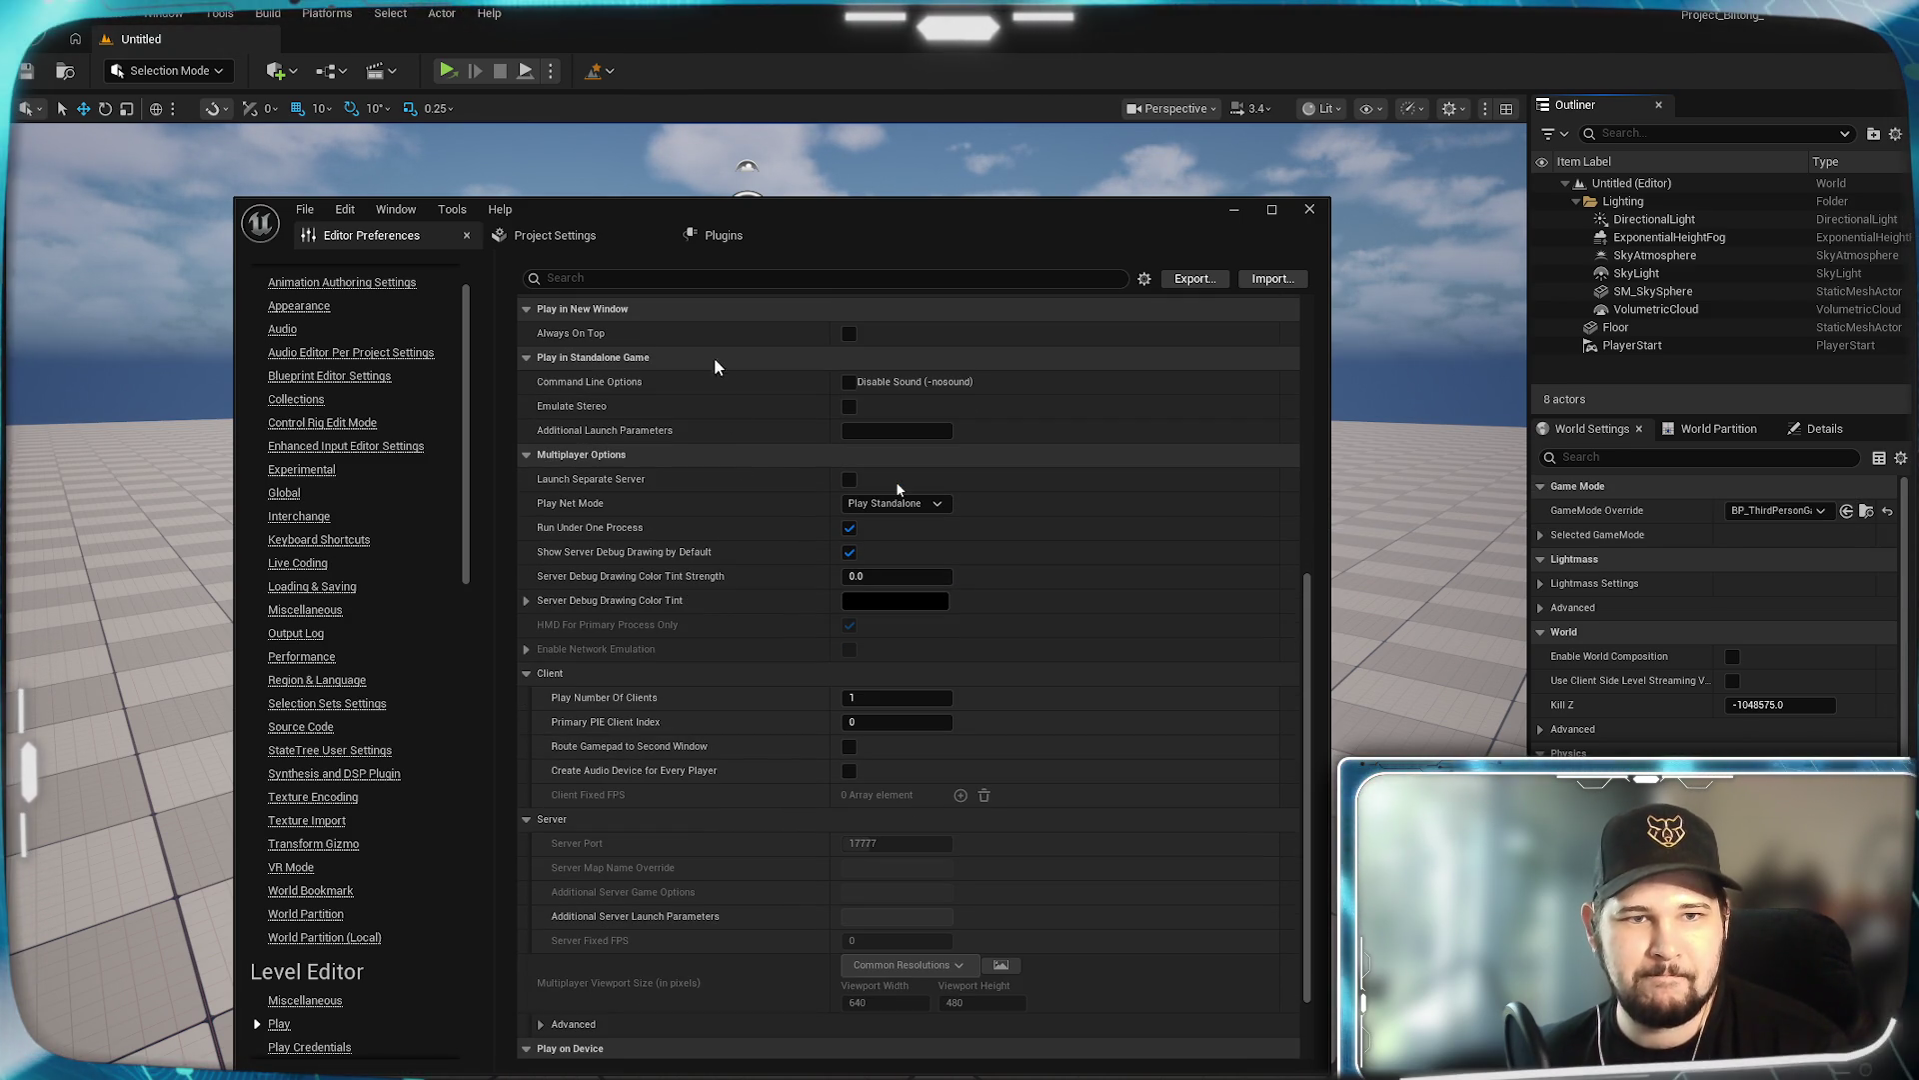
click(849, 333)
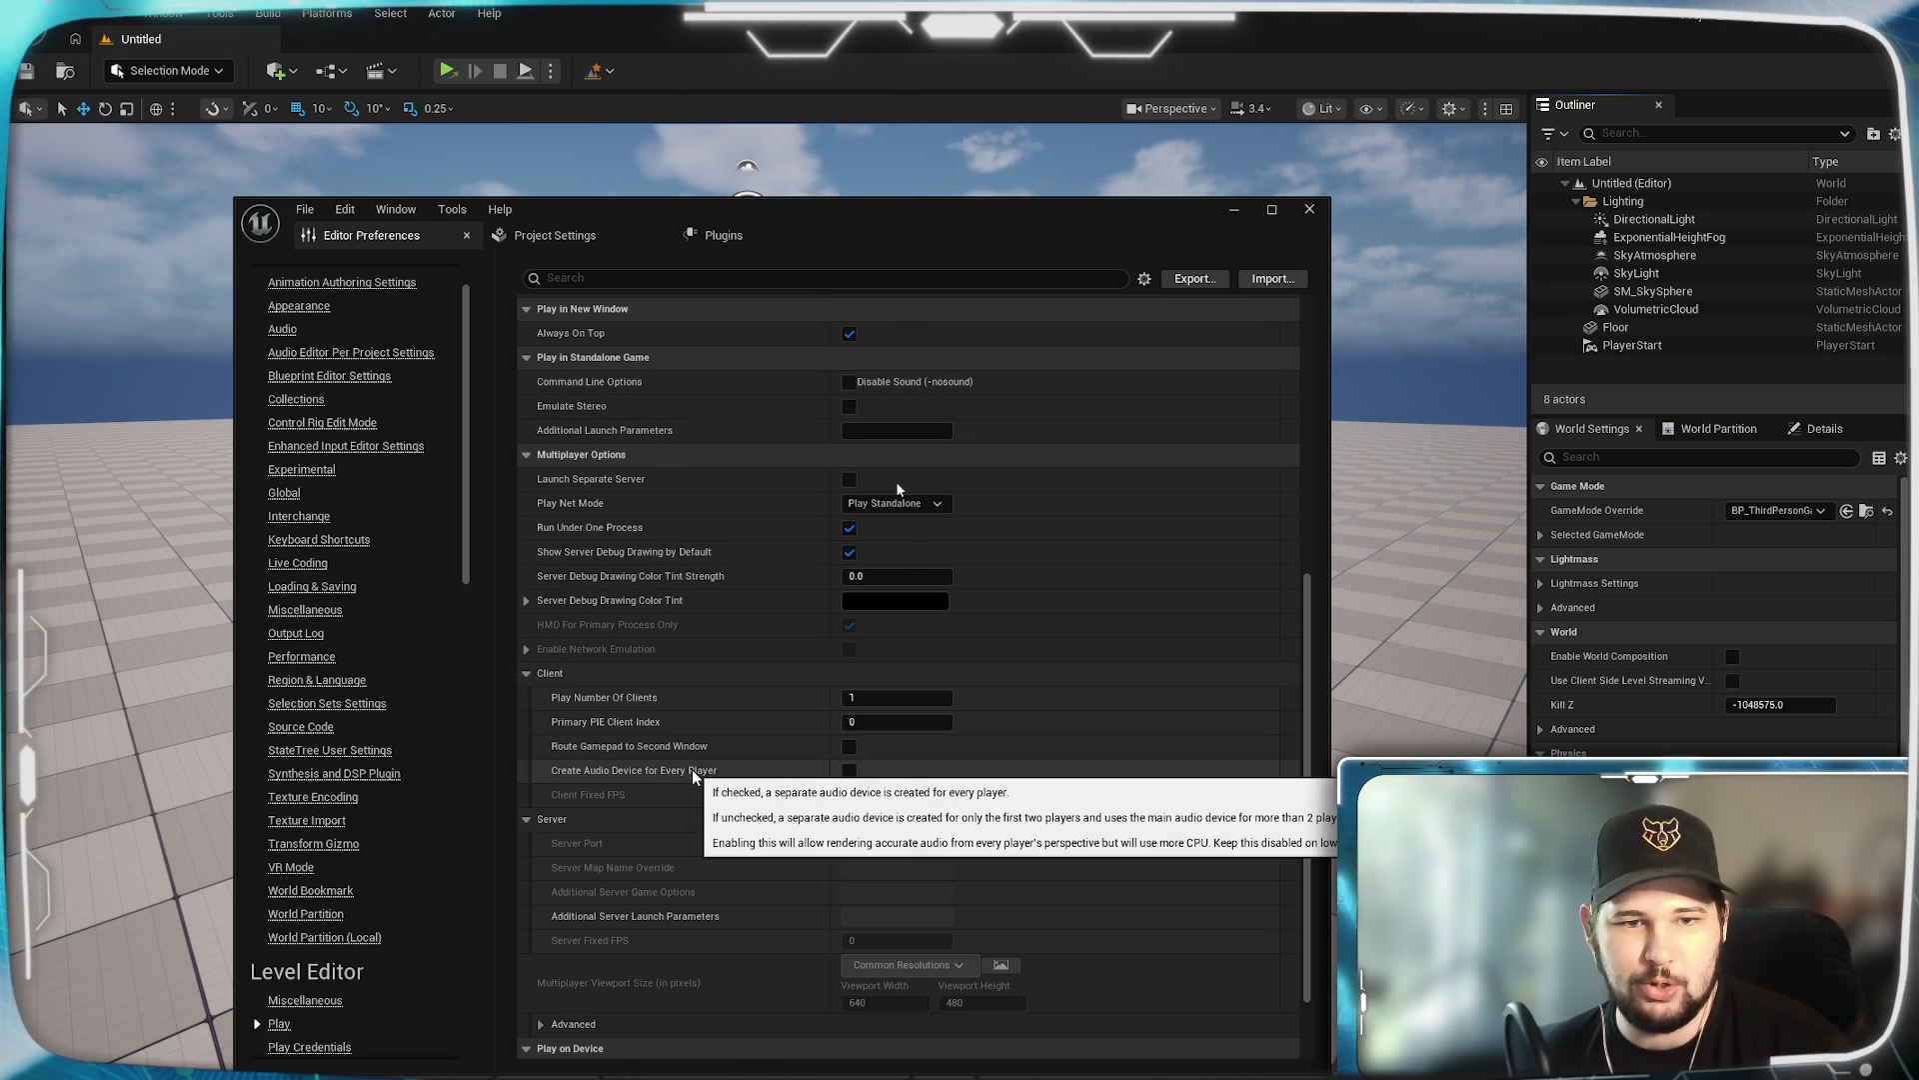
scroll(770, 895, down, 2)
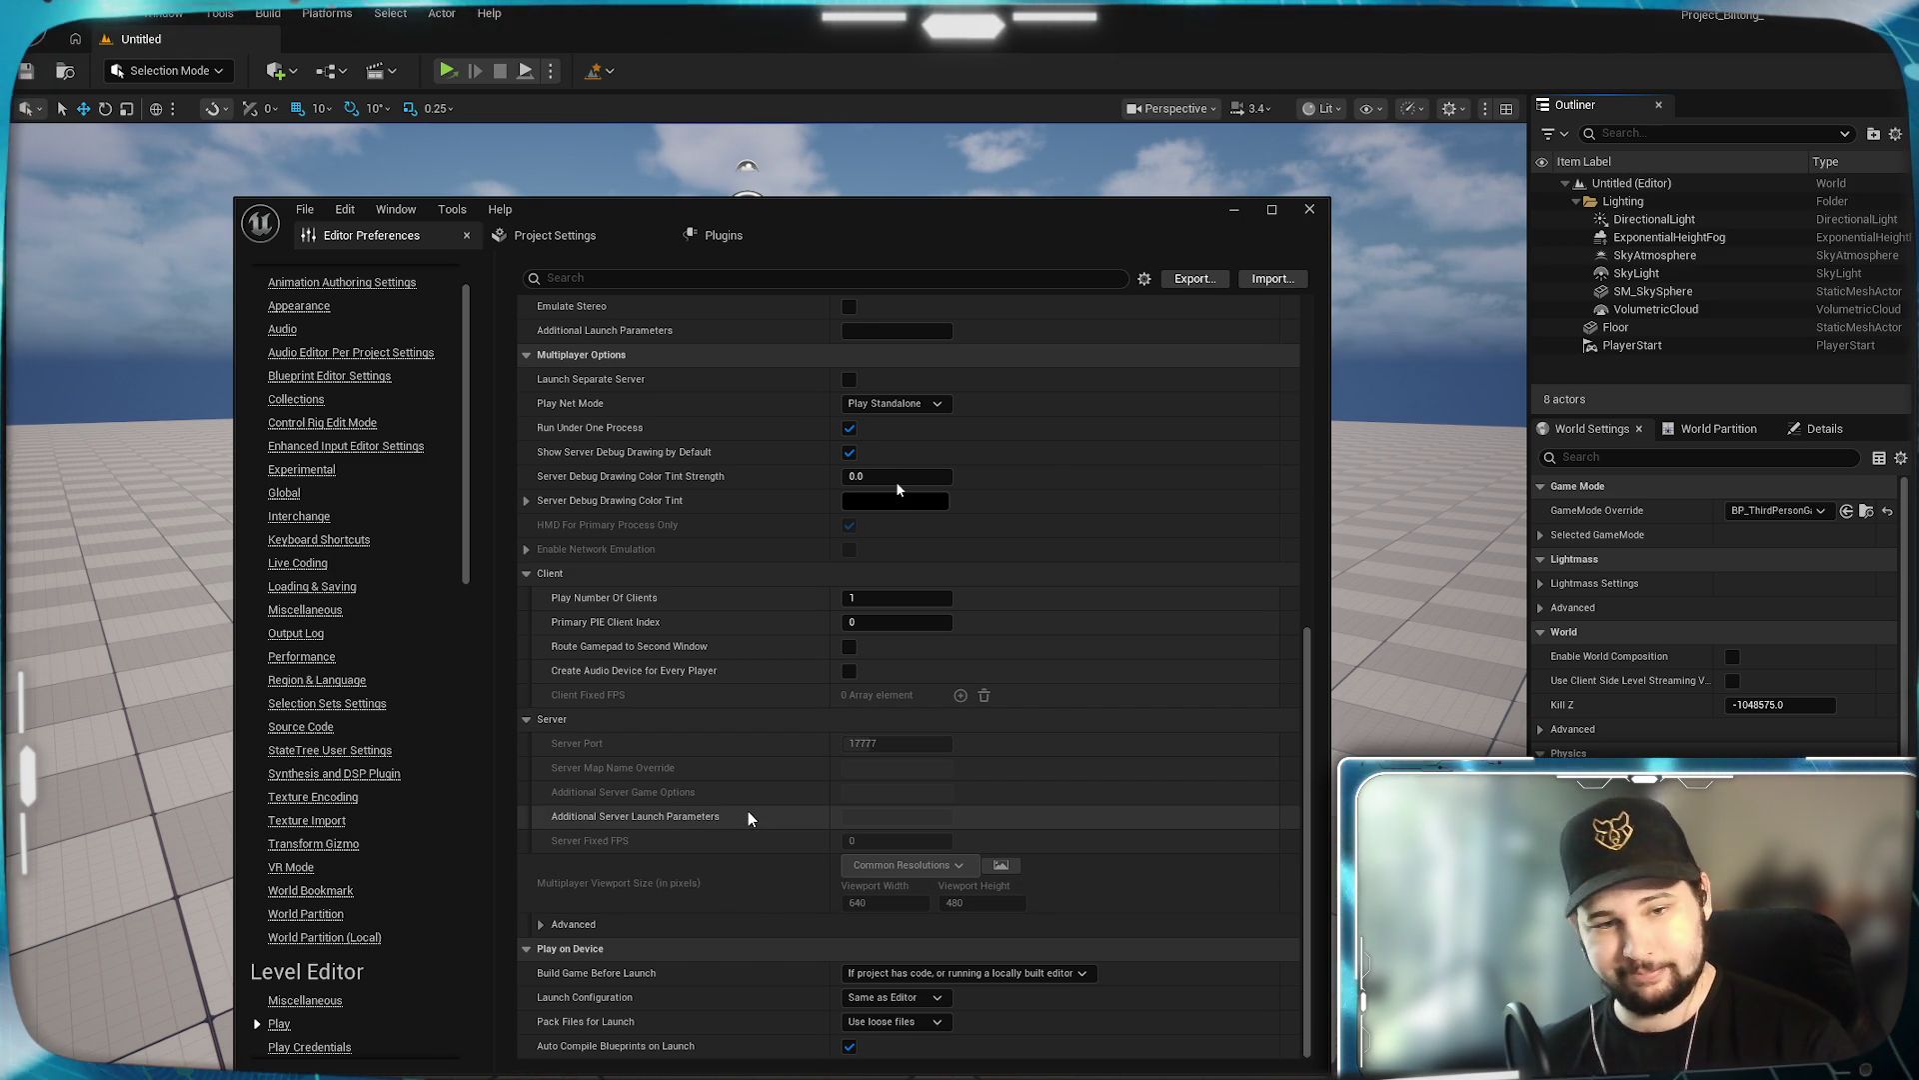
scroll(748, 818, up, 3)
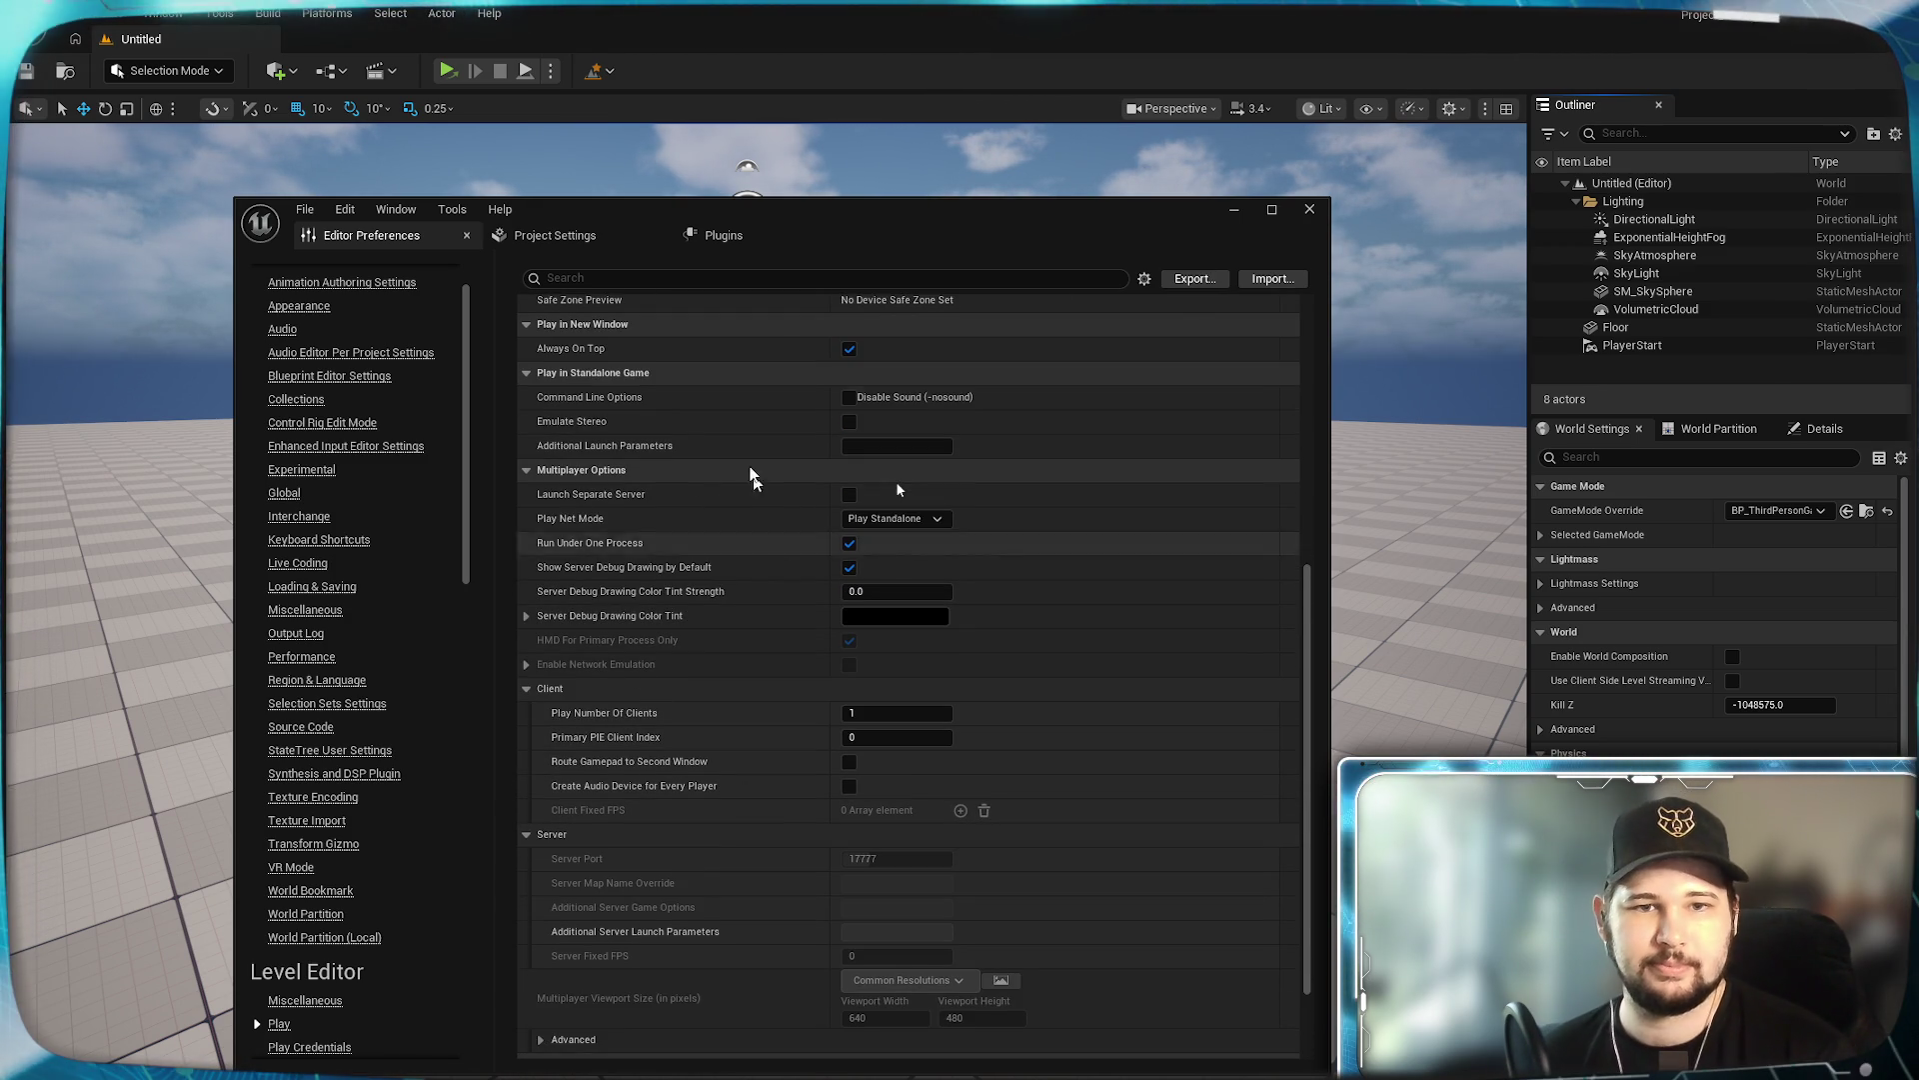
scroll(798, 404, up, 1)
click(1309, 209)
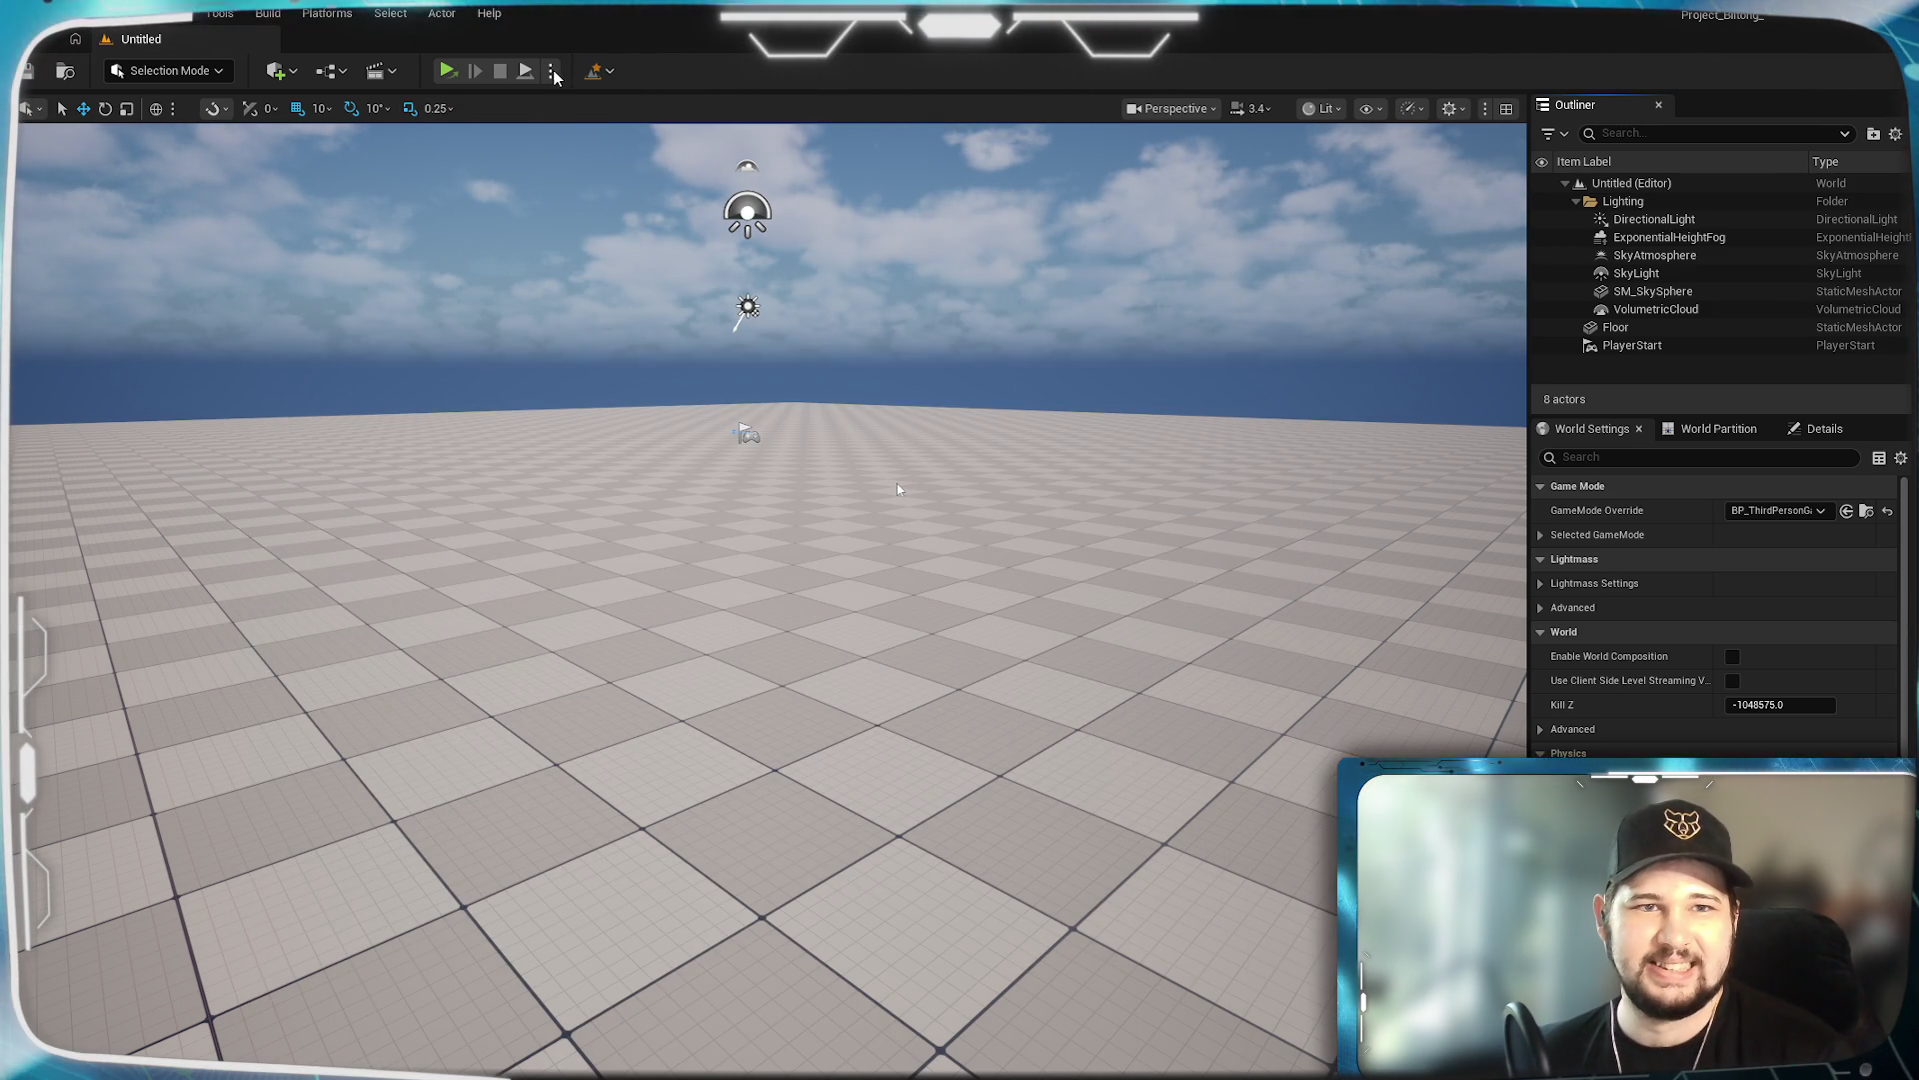
Play the level in a New Editor Window, run the character, then stop with Esc.
click(552, 72)
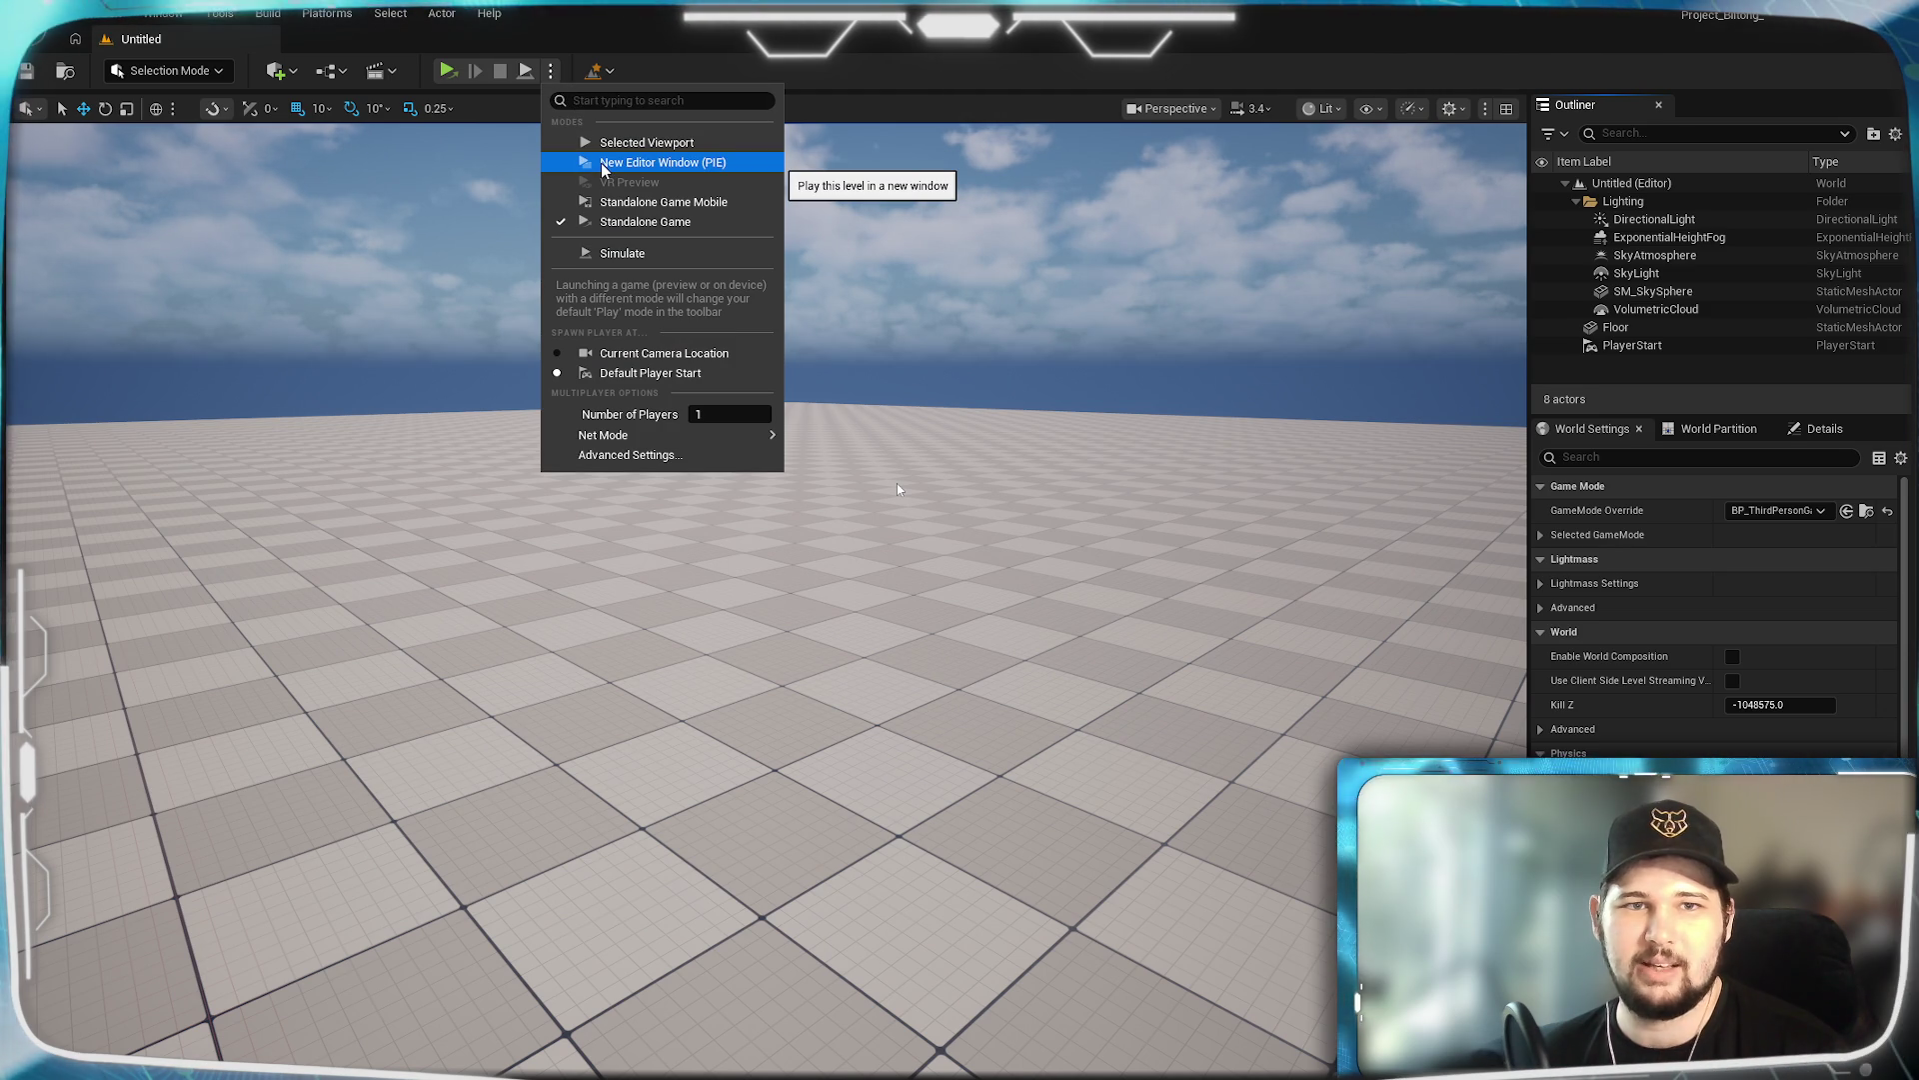
click(603, 170)
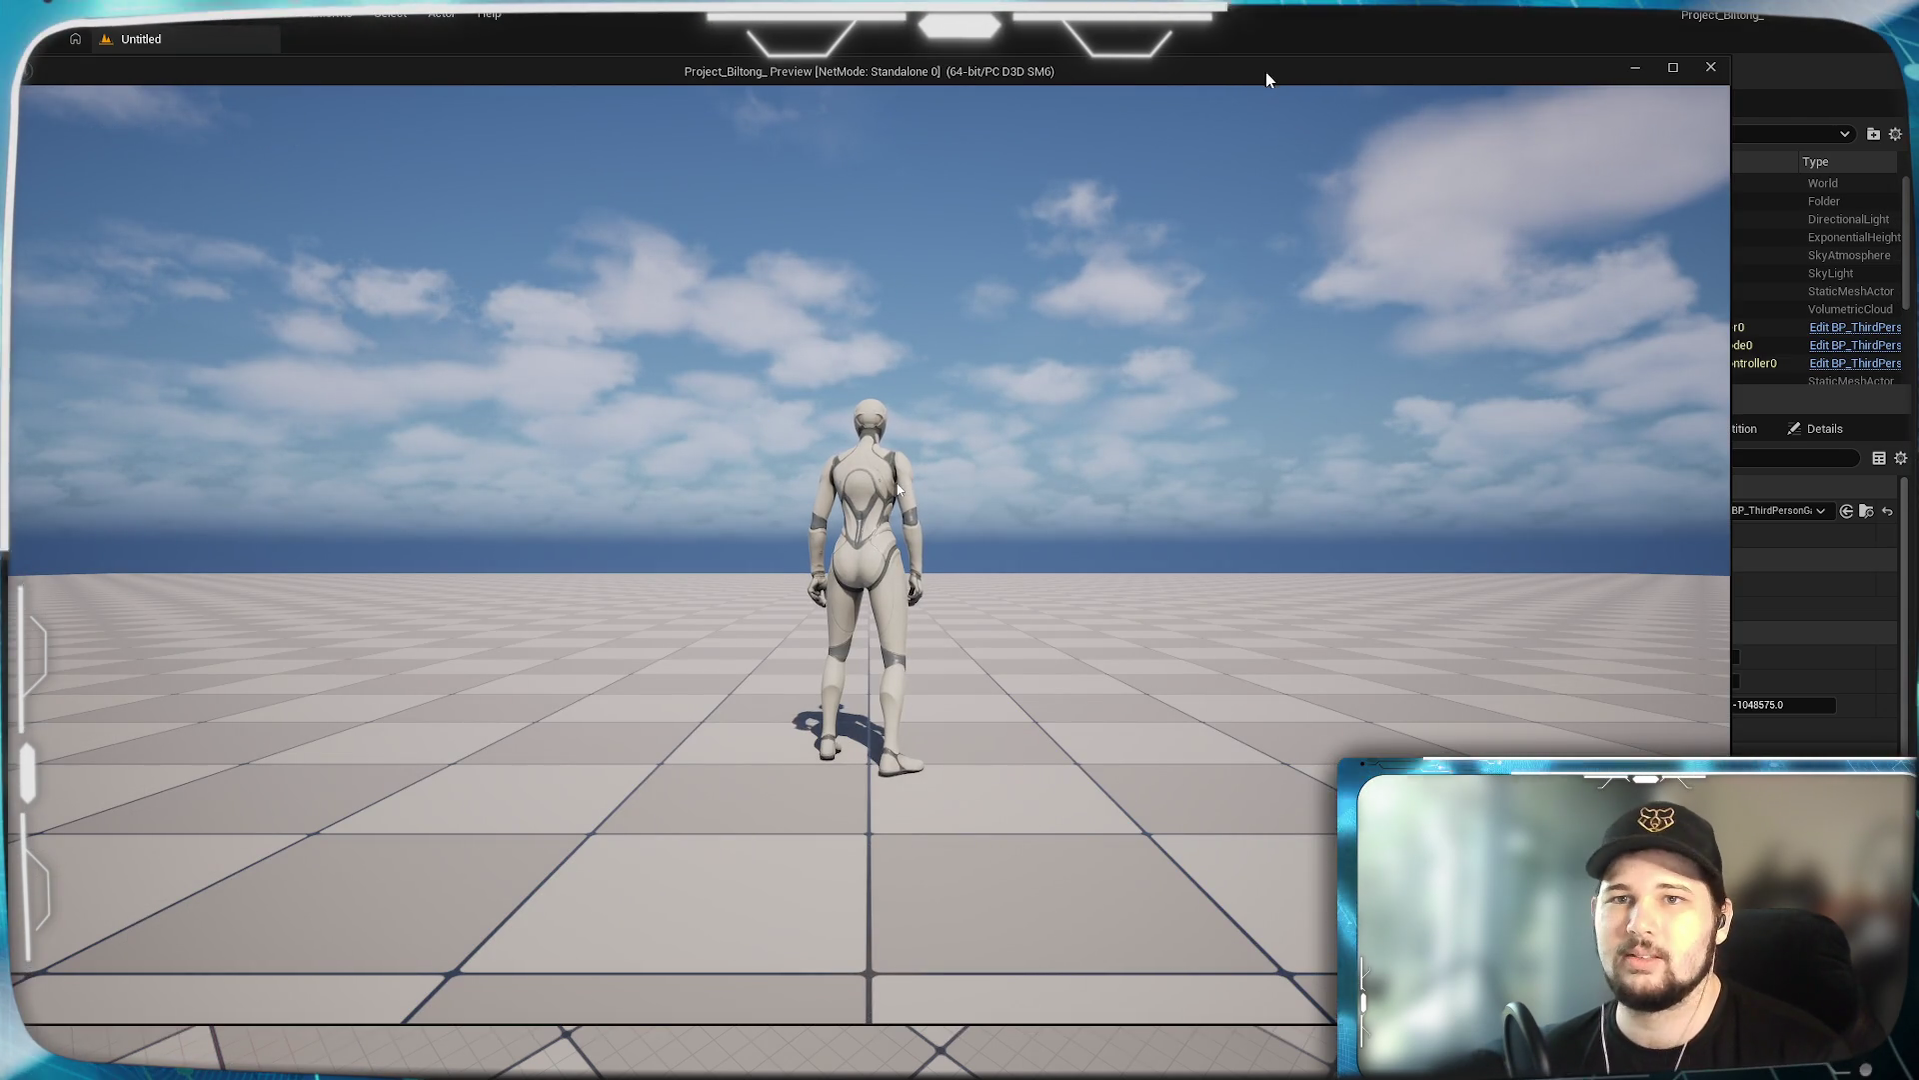
drag(1265, 78, 1321, 78)
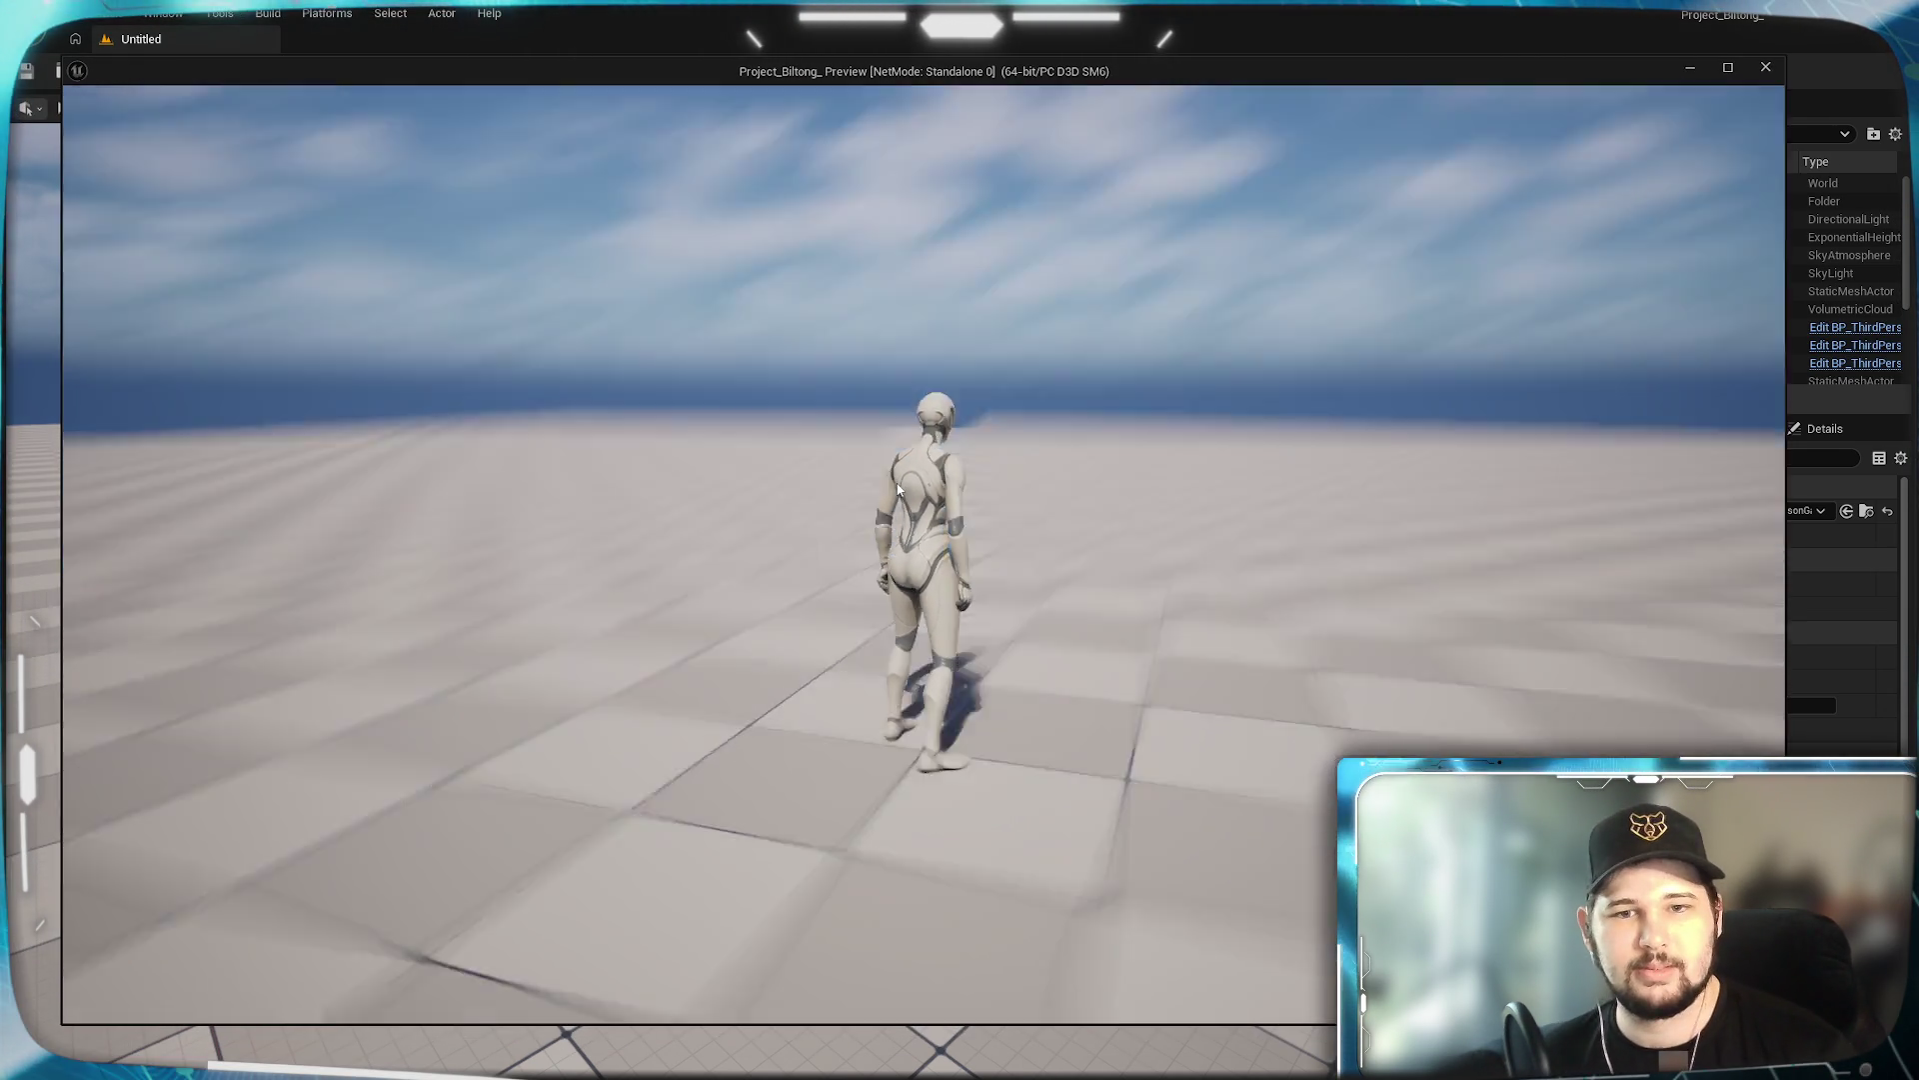
key(w)
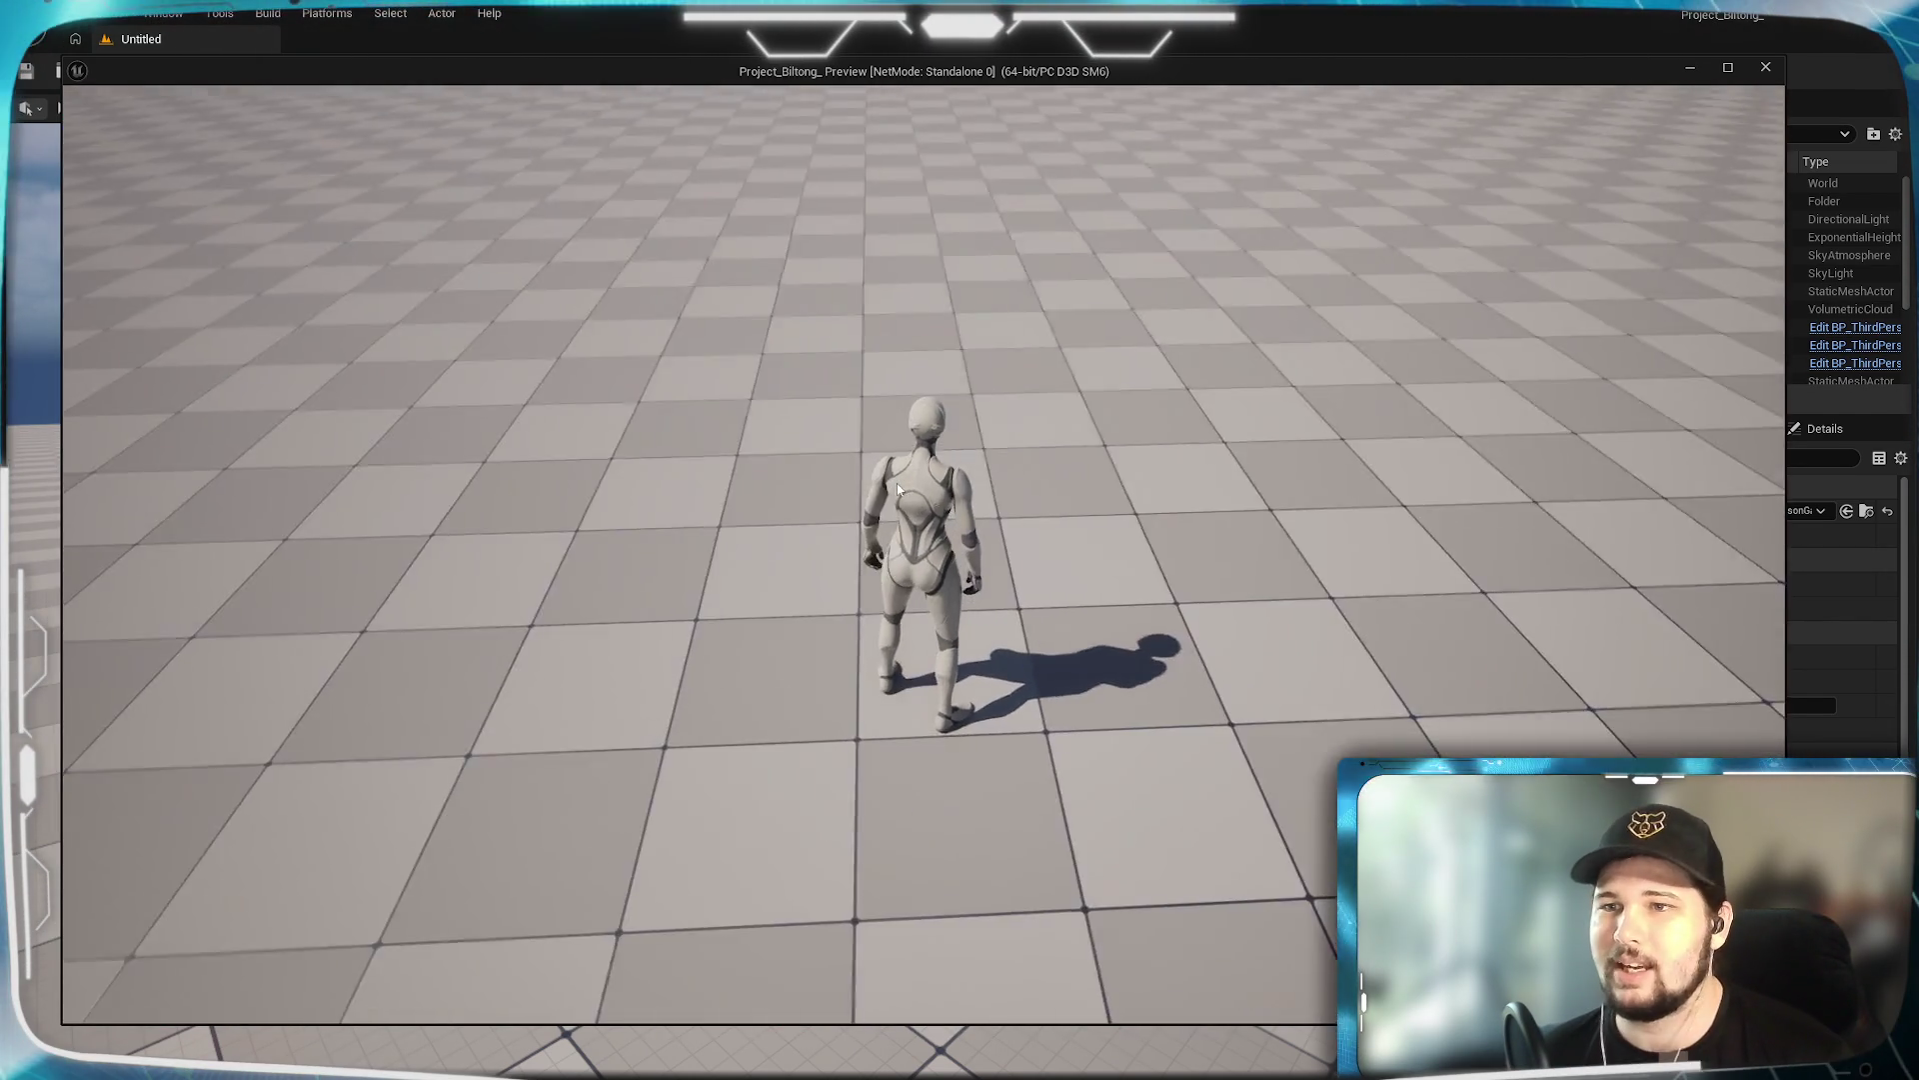
key(Escape)
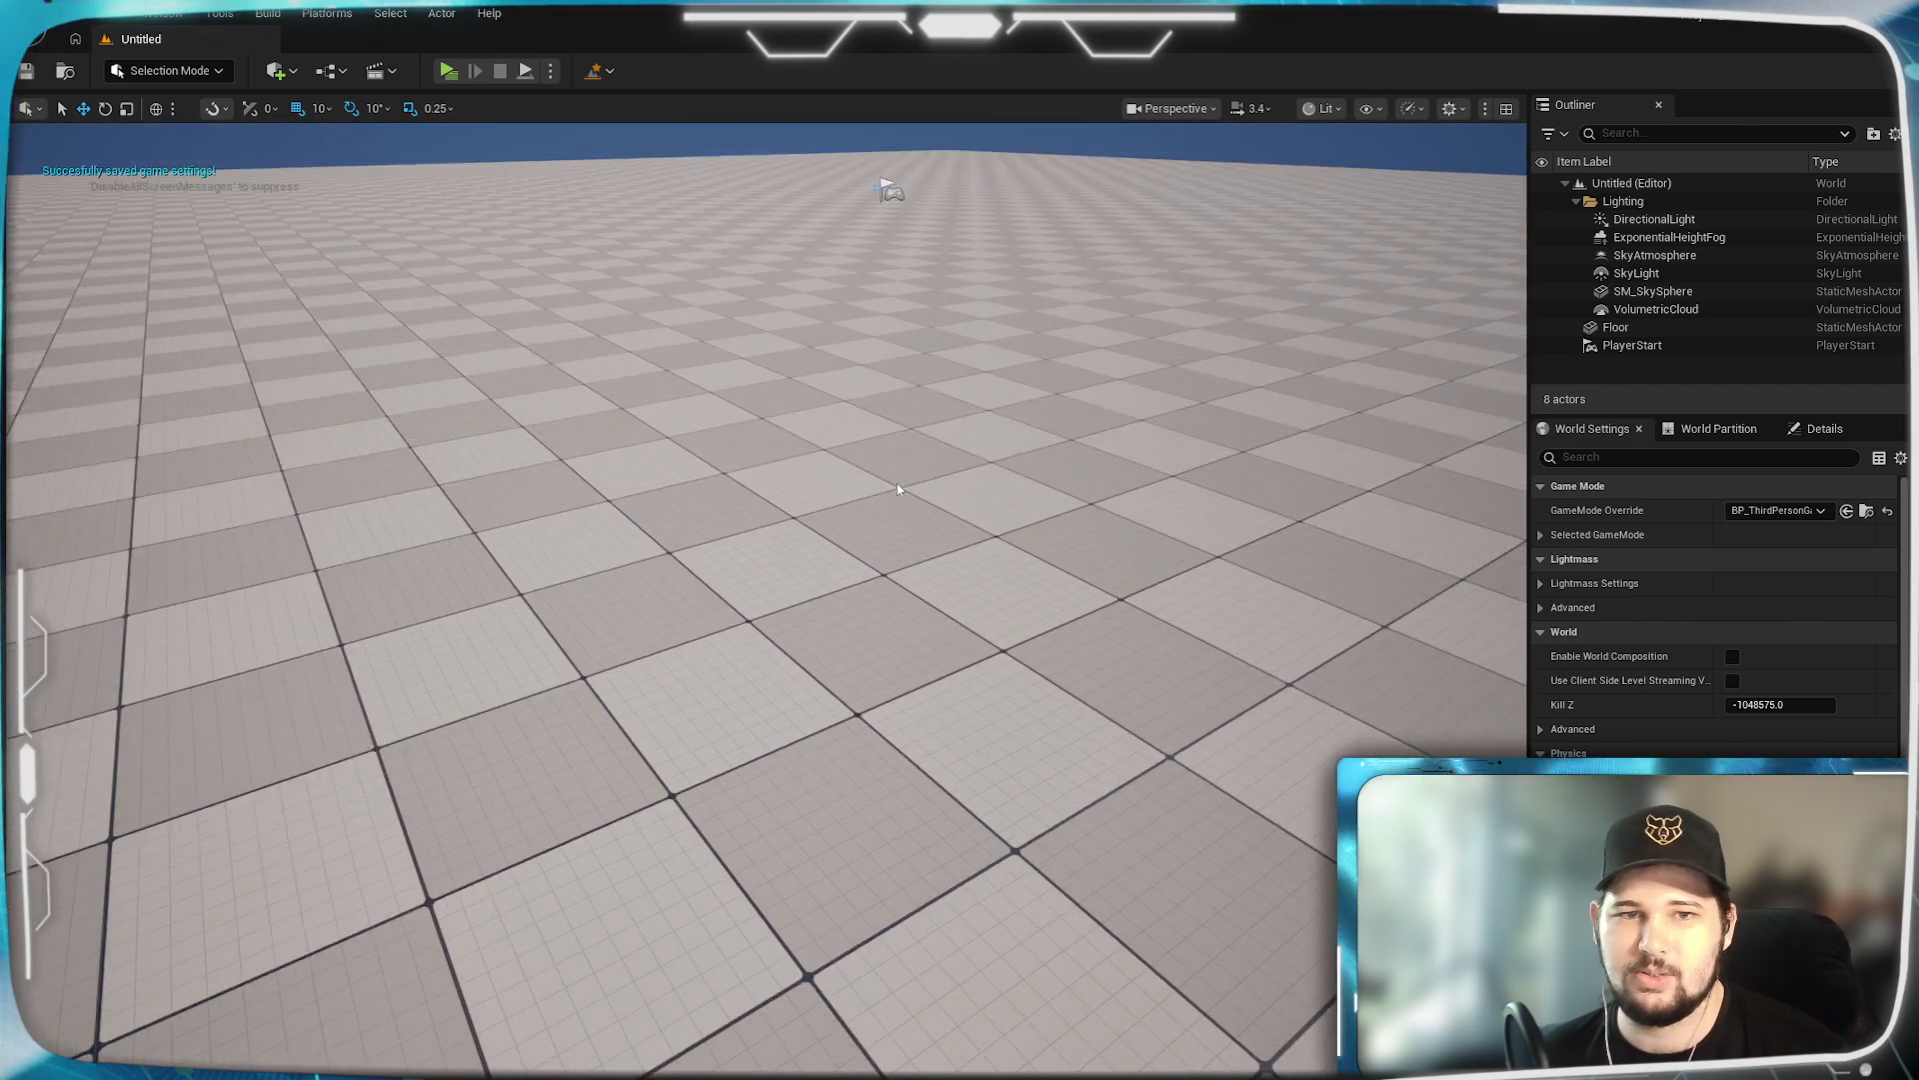
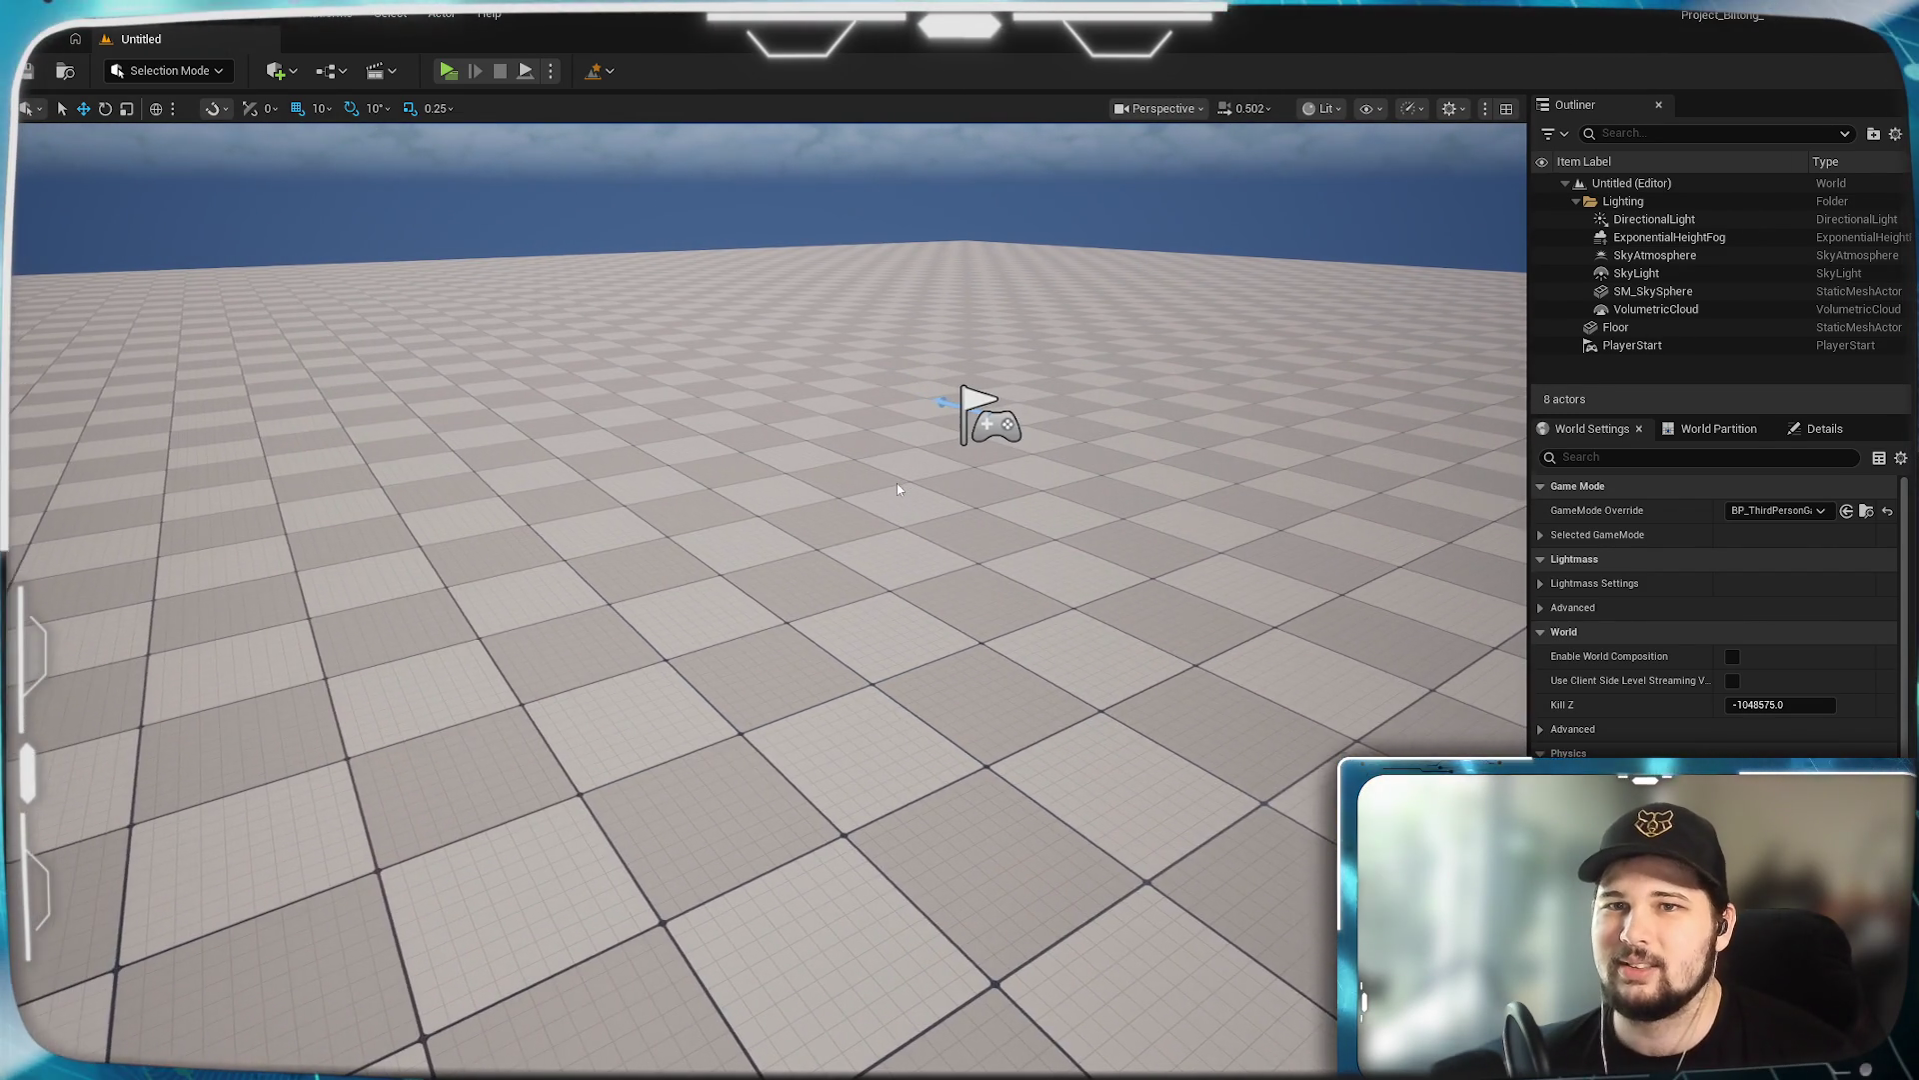
Zoom in and tilt the view upward toward the sky.
scroll(898, 489, up, 2)
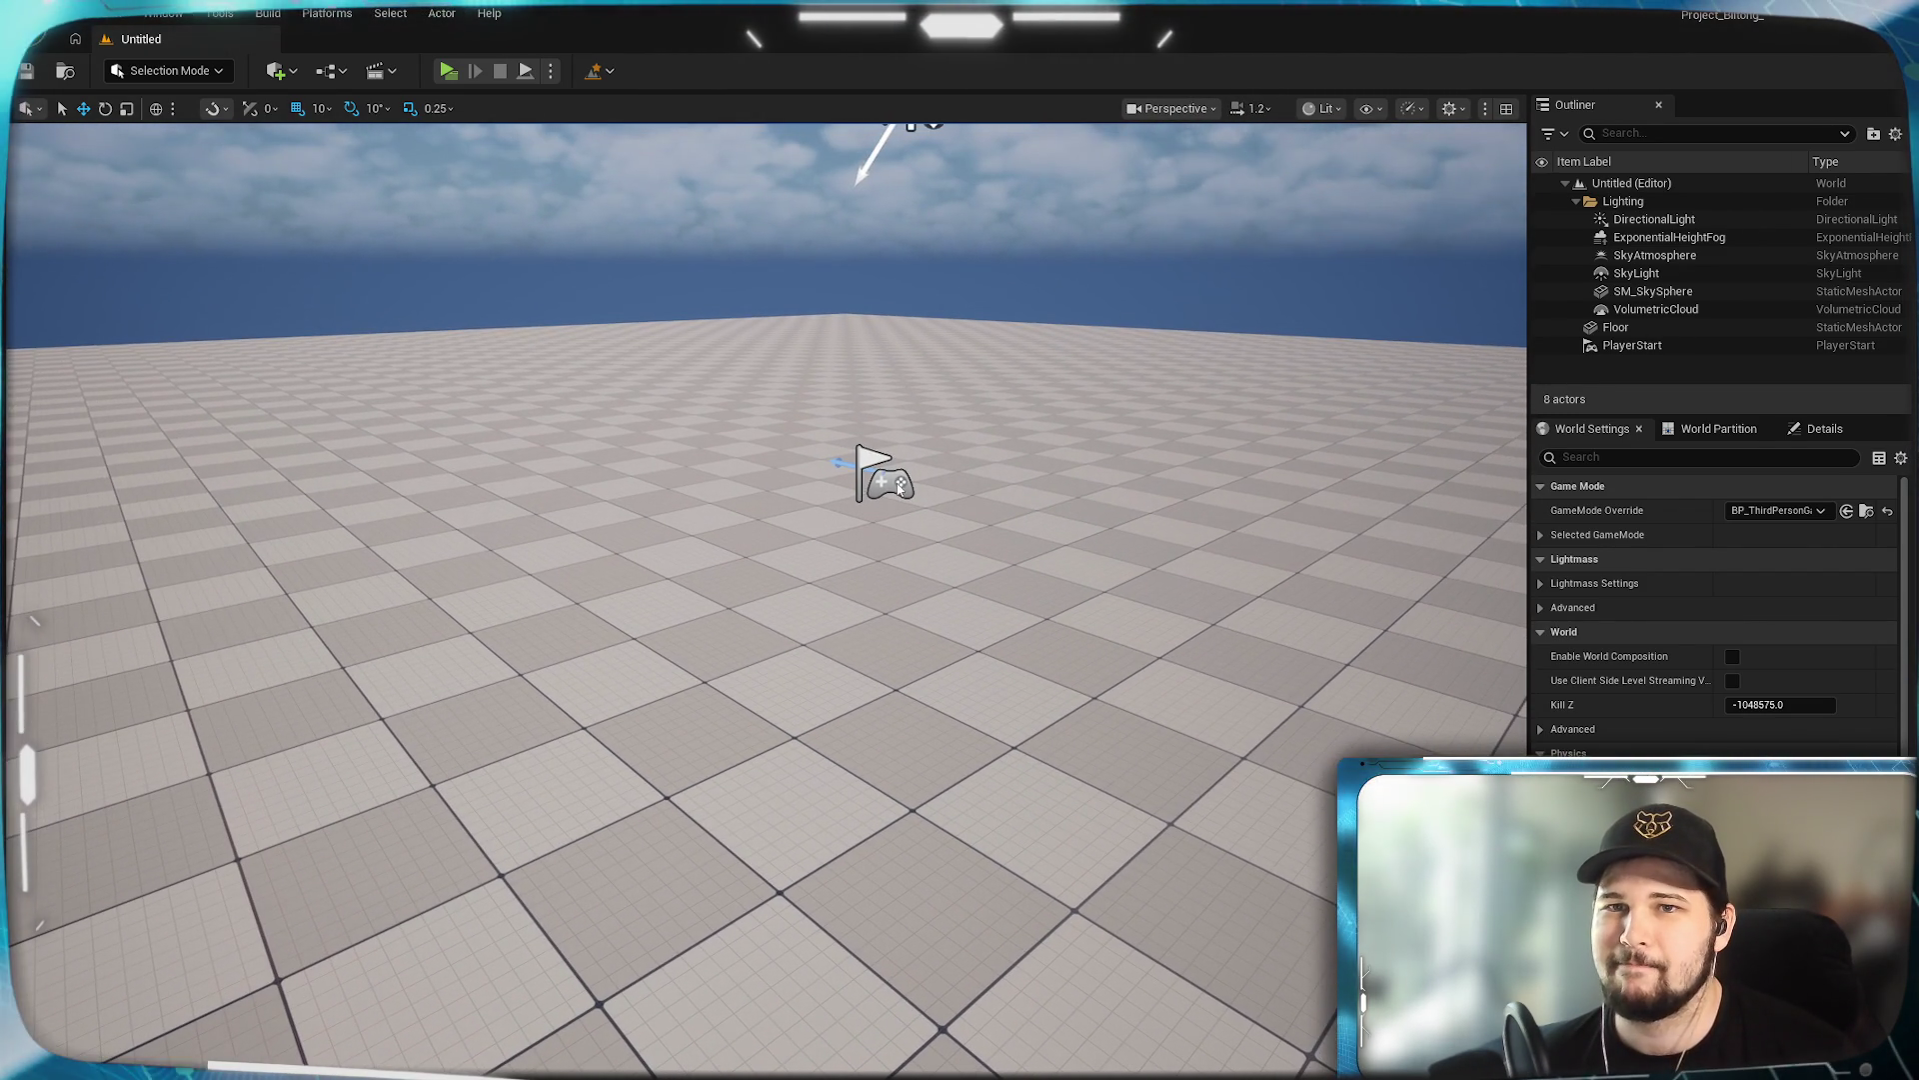
drag(898, 489, 898, 489)
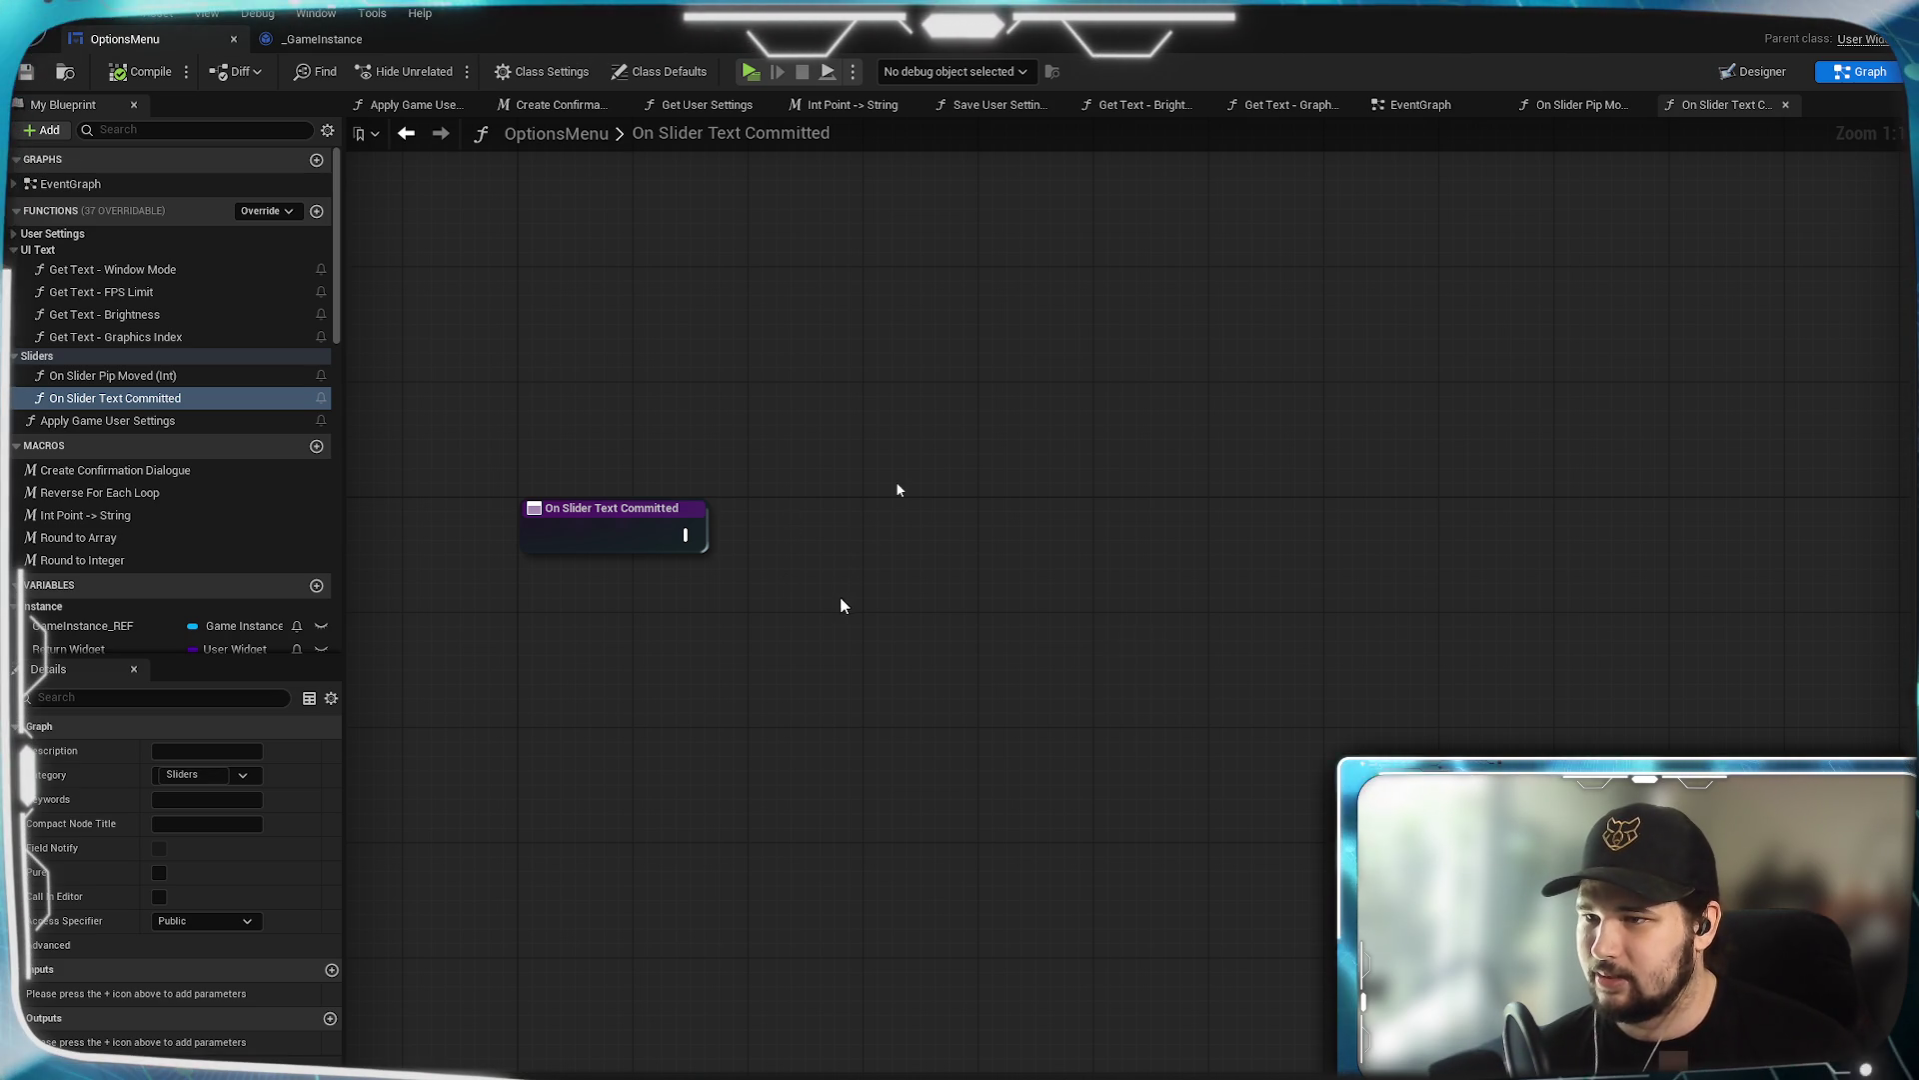
Add a Text-type input named Text to the On Slider Text Committed entry node.
mouse_move(826, 585)
mouse_down()
mouse_move(1007, 539)
mouse_move(960, 616)
mouse_up()
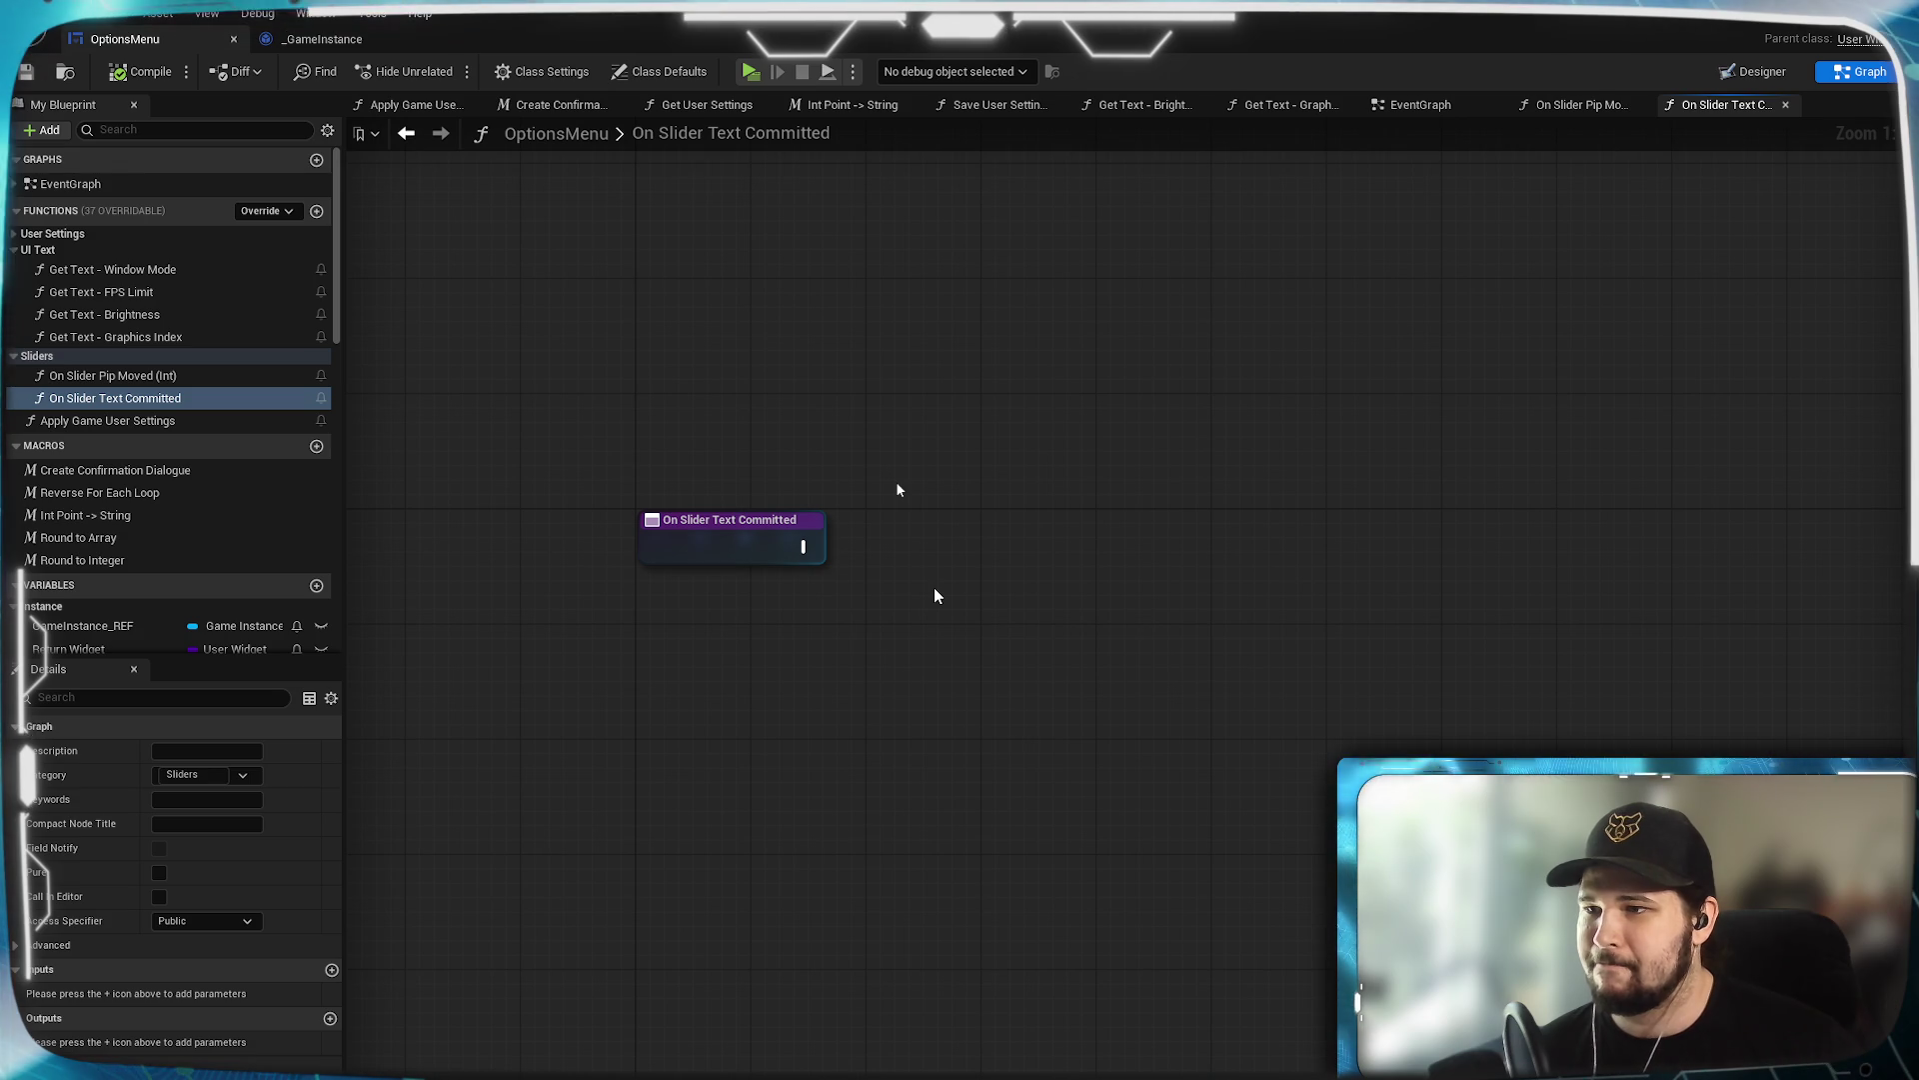
click(706, 545)
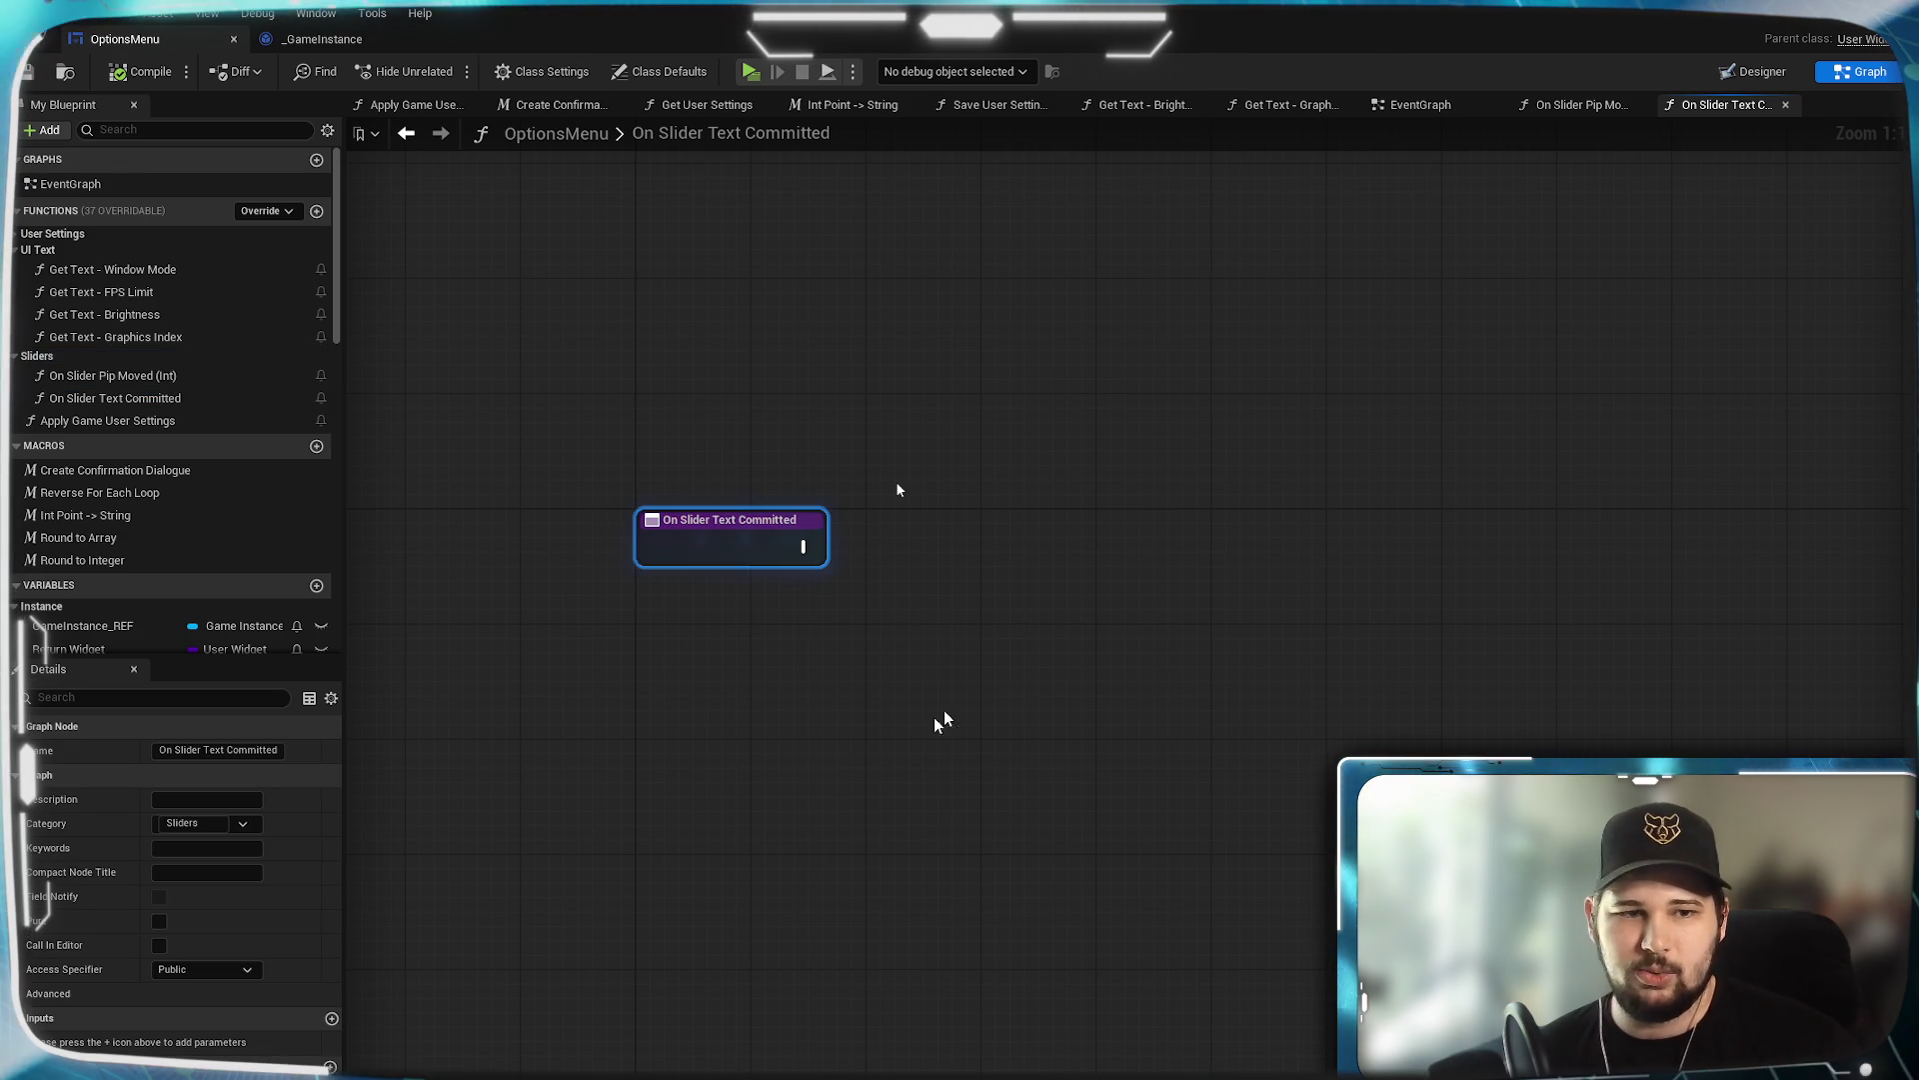
click(331, 1019)
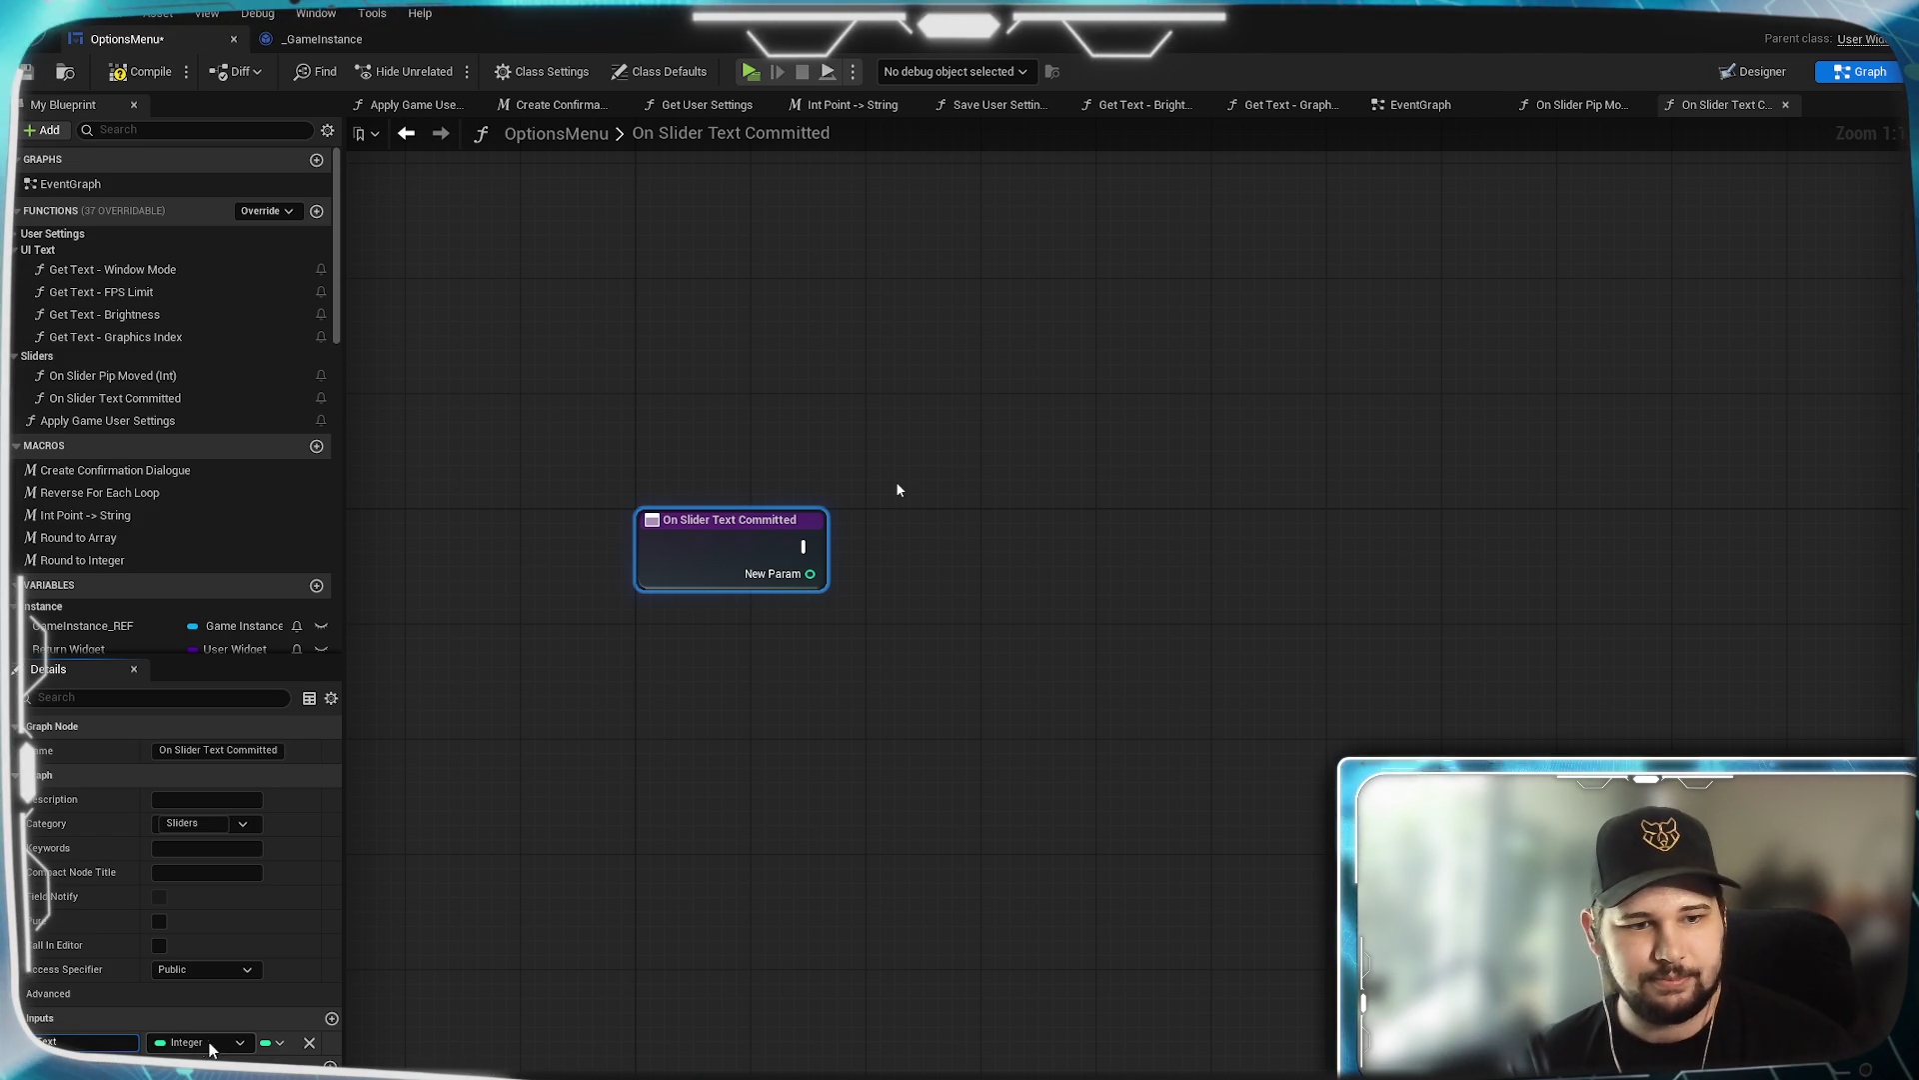
key(Return)
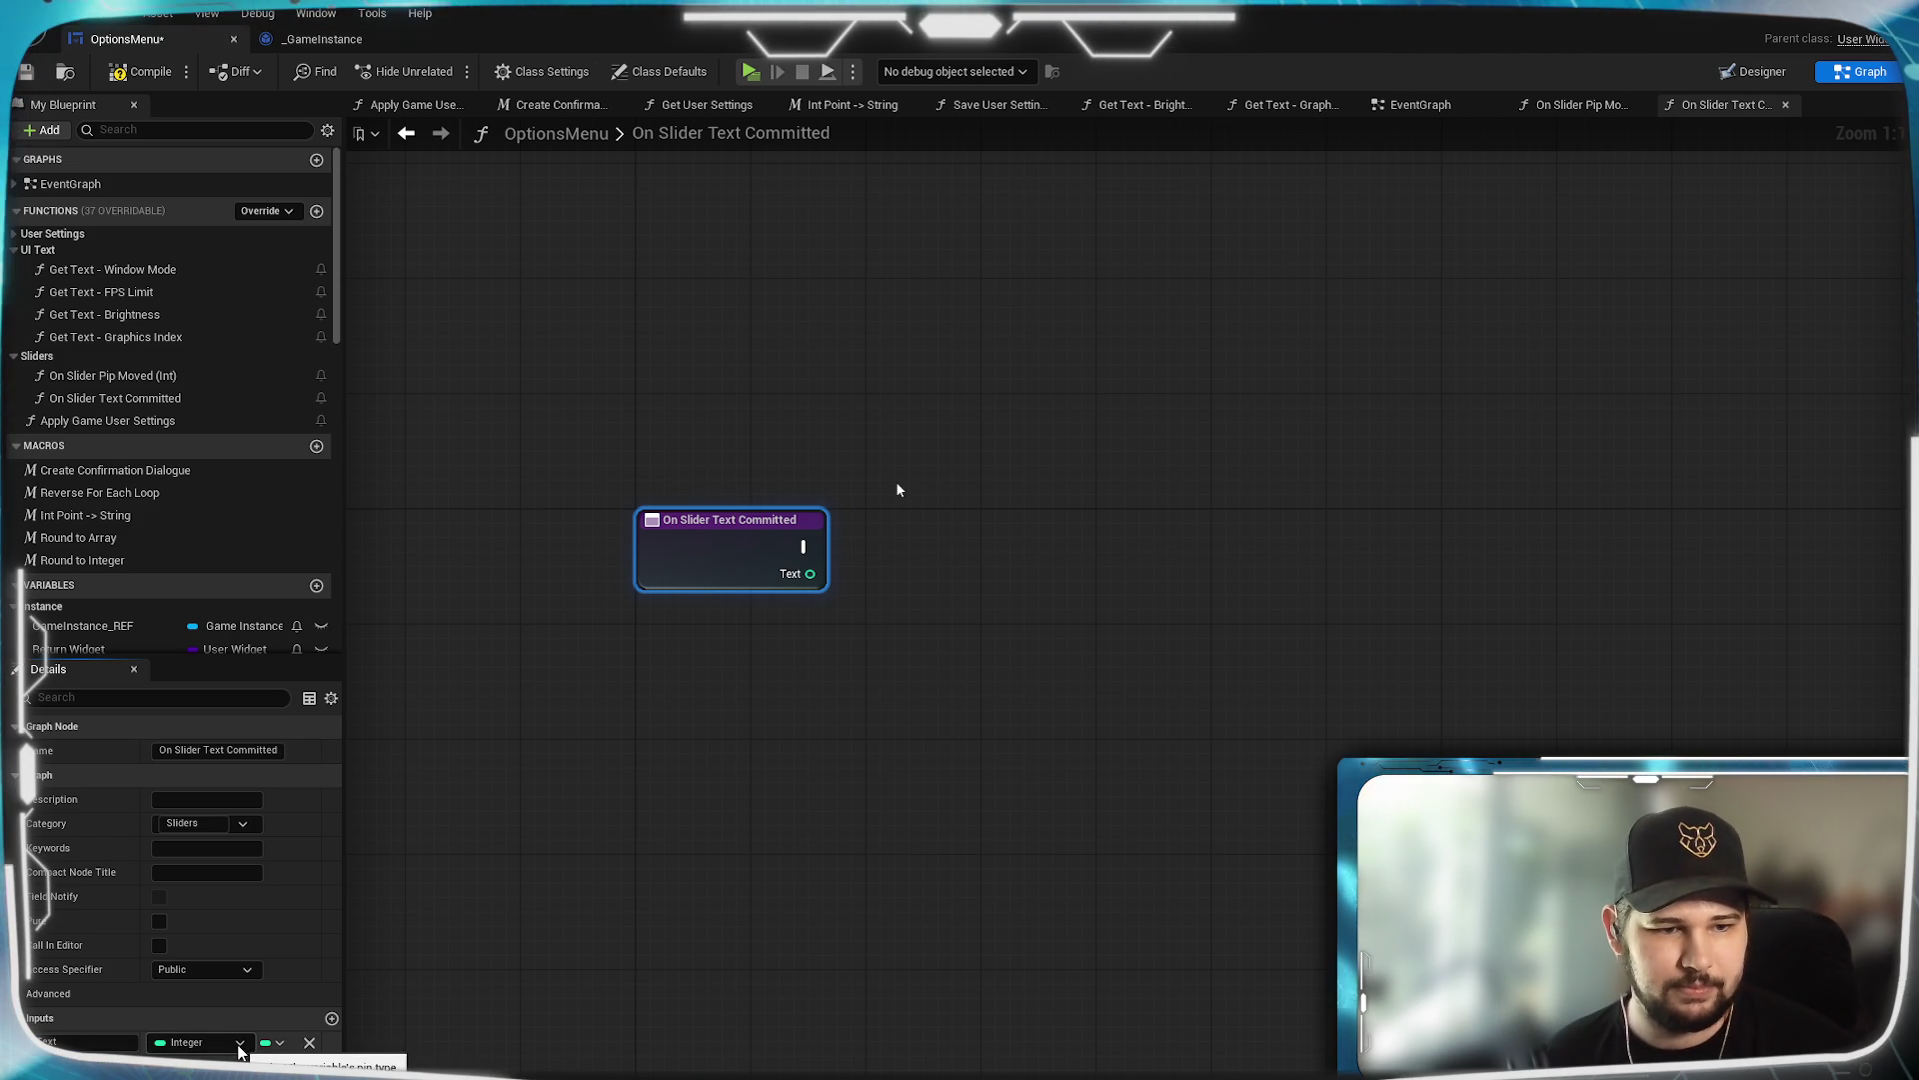
click(239, 1042)
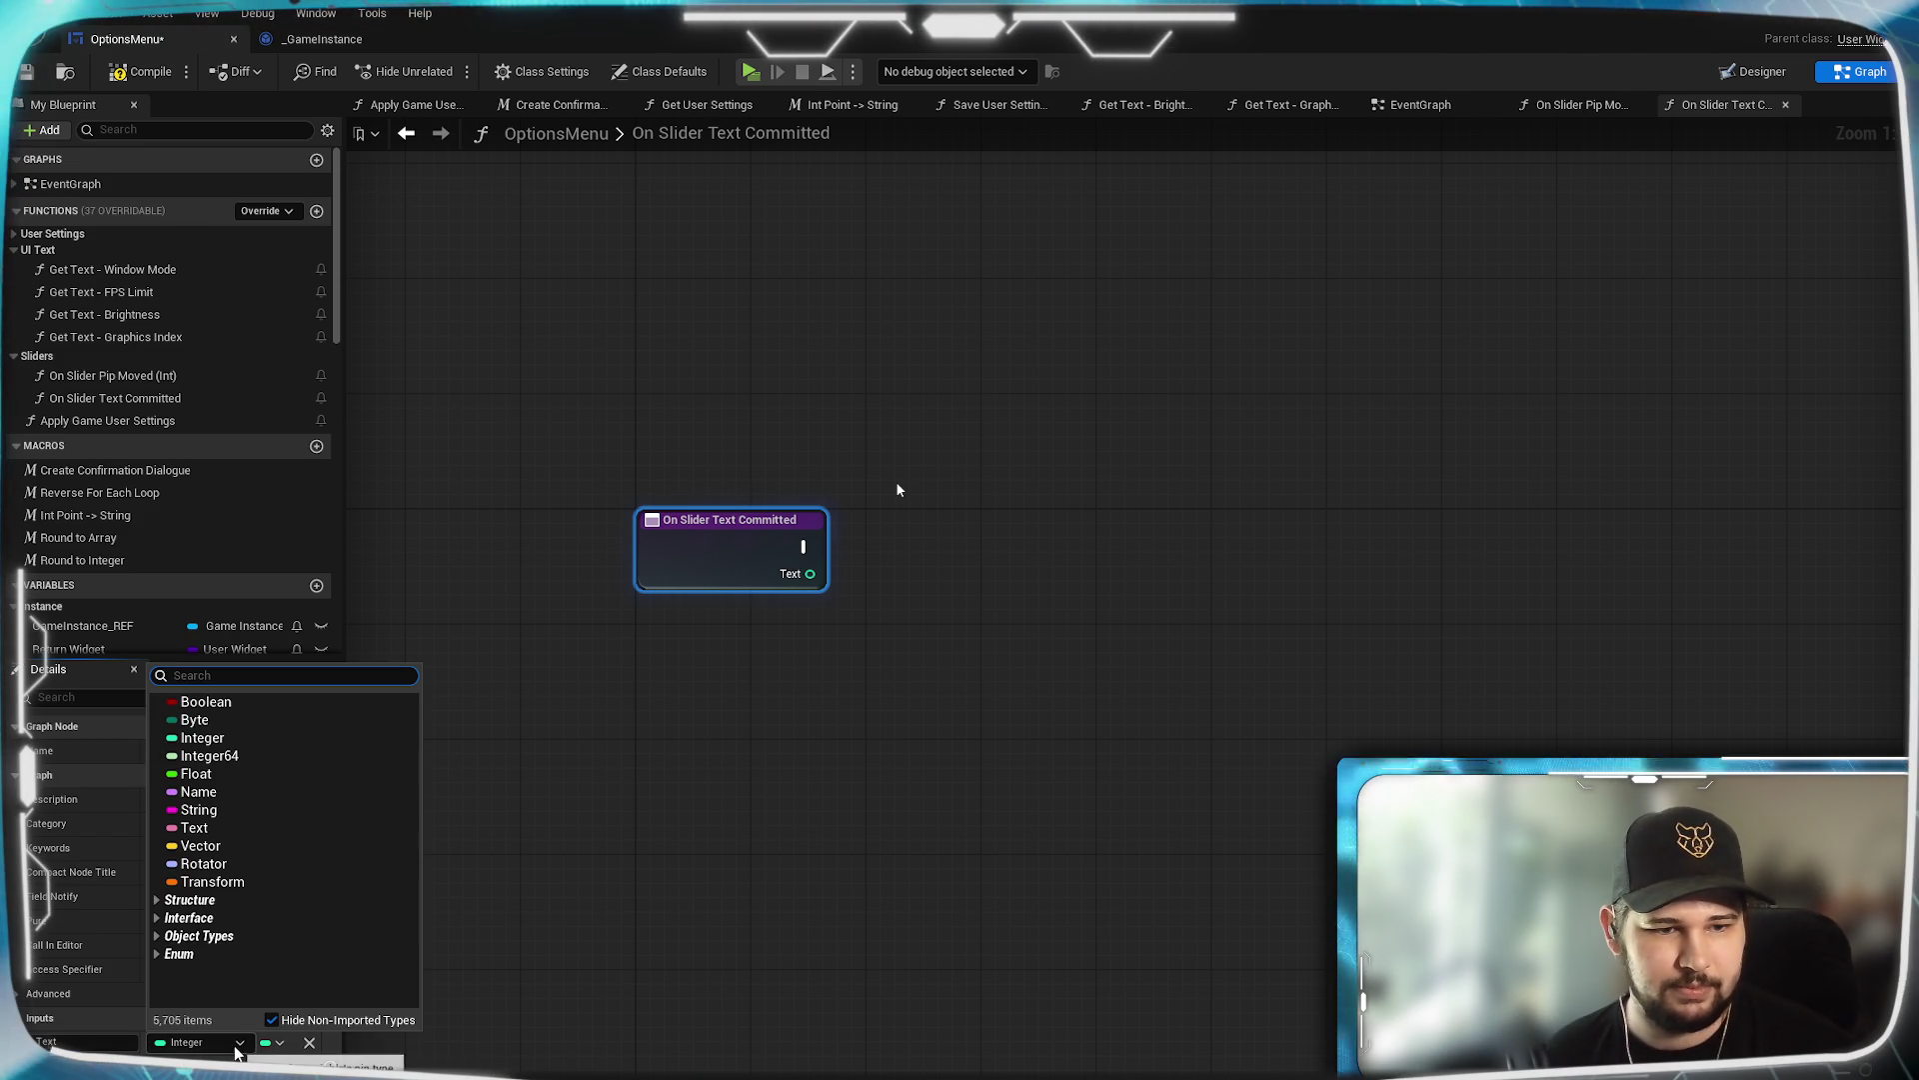
click(212, 829)
Wire the entry node's execution output into a new Branch node.
click(950, 851)
mouse_move(861, 772)
mouse_down()
mouse_move(878, 871)
mouse_move(924, 720)
mouse_move(741, 558)
mouse_up()
mouse_move(559, 485)
mouse_down()
mouse_move(878, 495)
mouse_move(1014, 417)
mouse_up()
text(branch)
key(Return)
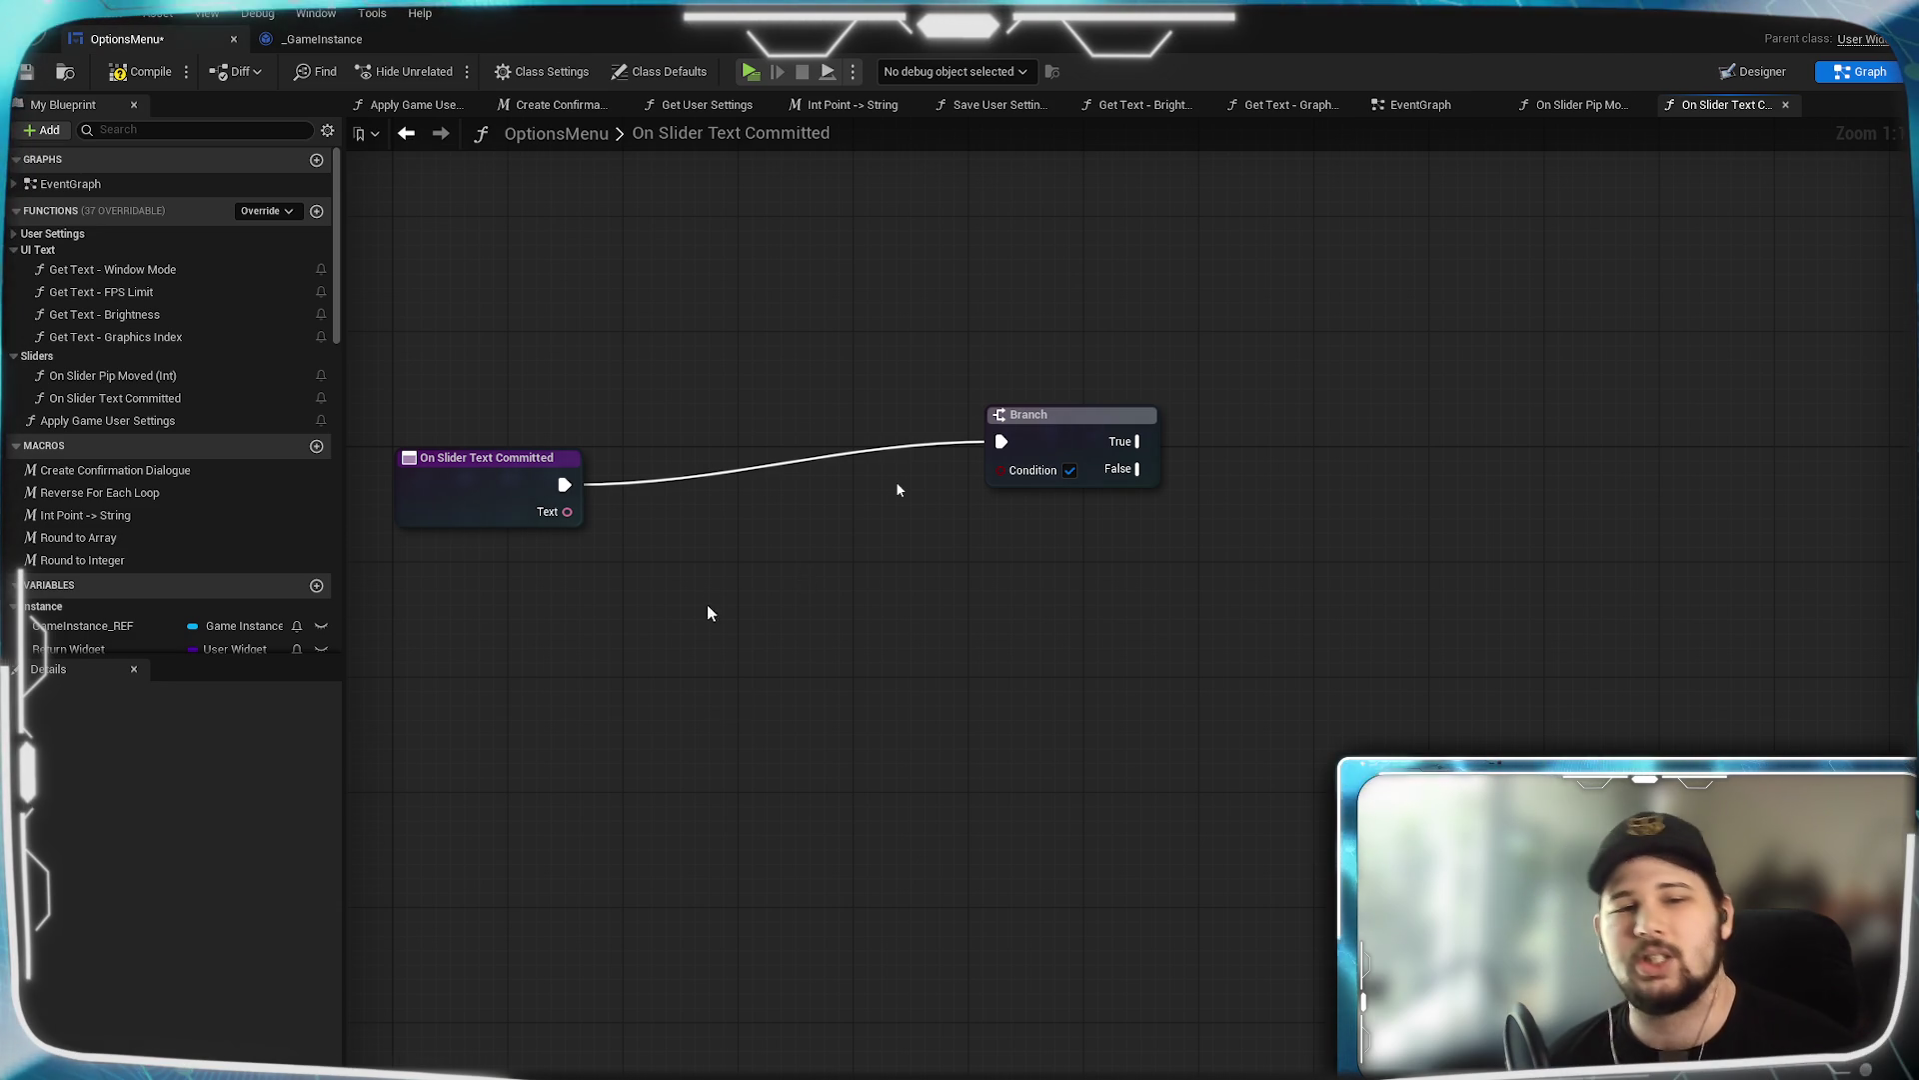
Save the OptionsMenu blueprint with Ctrl+S.
drag(709, 614, 930, 643)
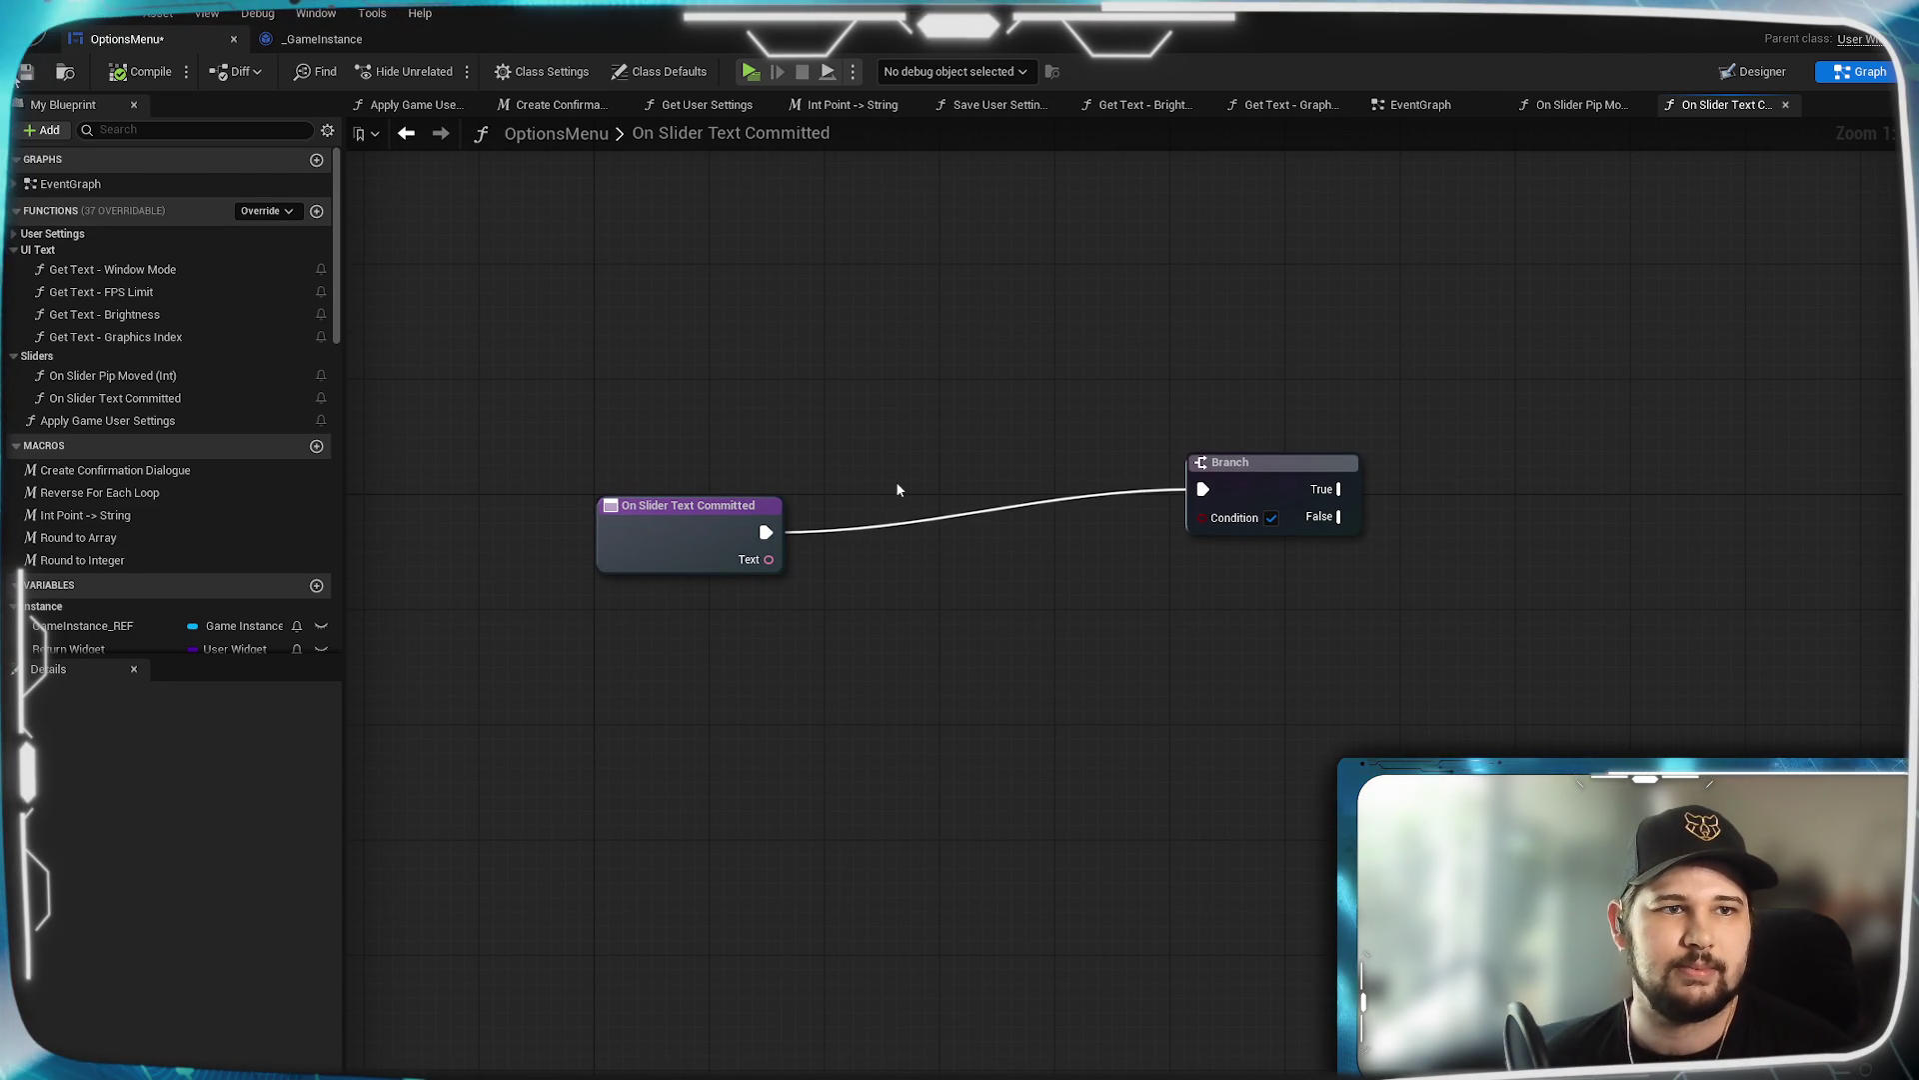
key(ctrl+s)
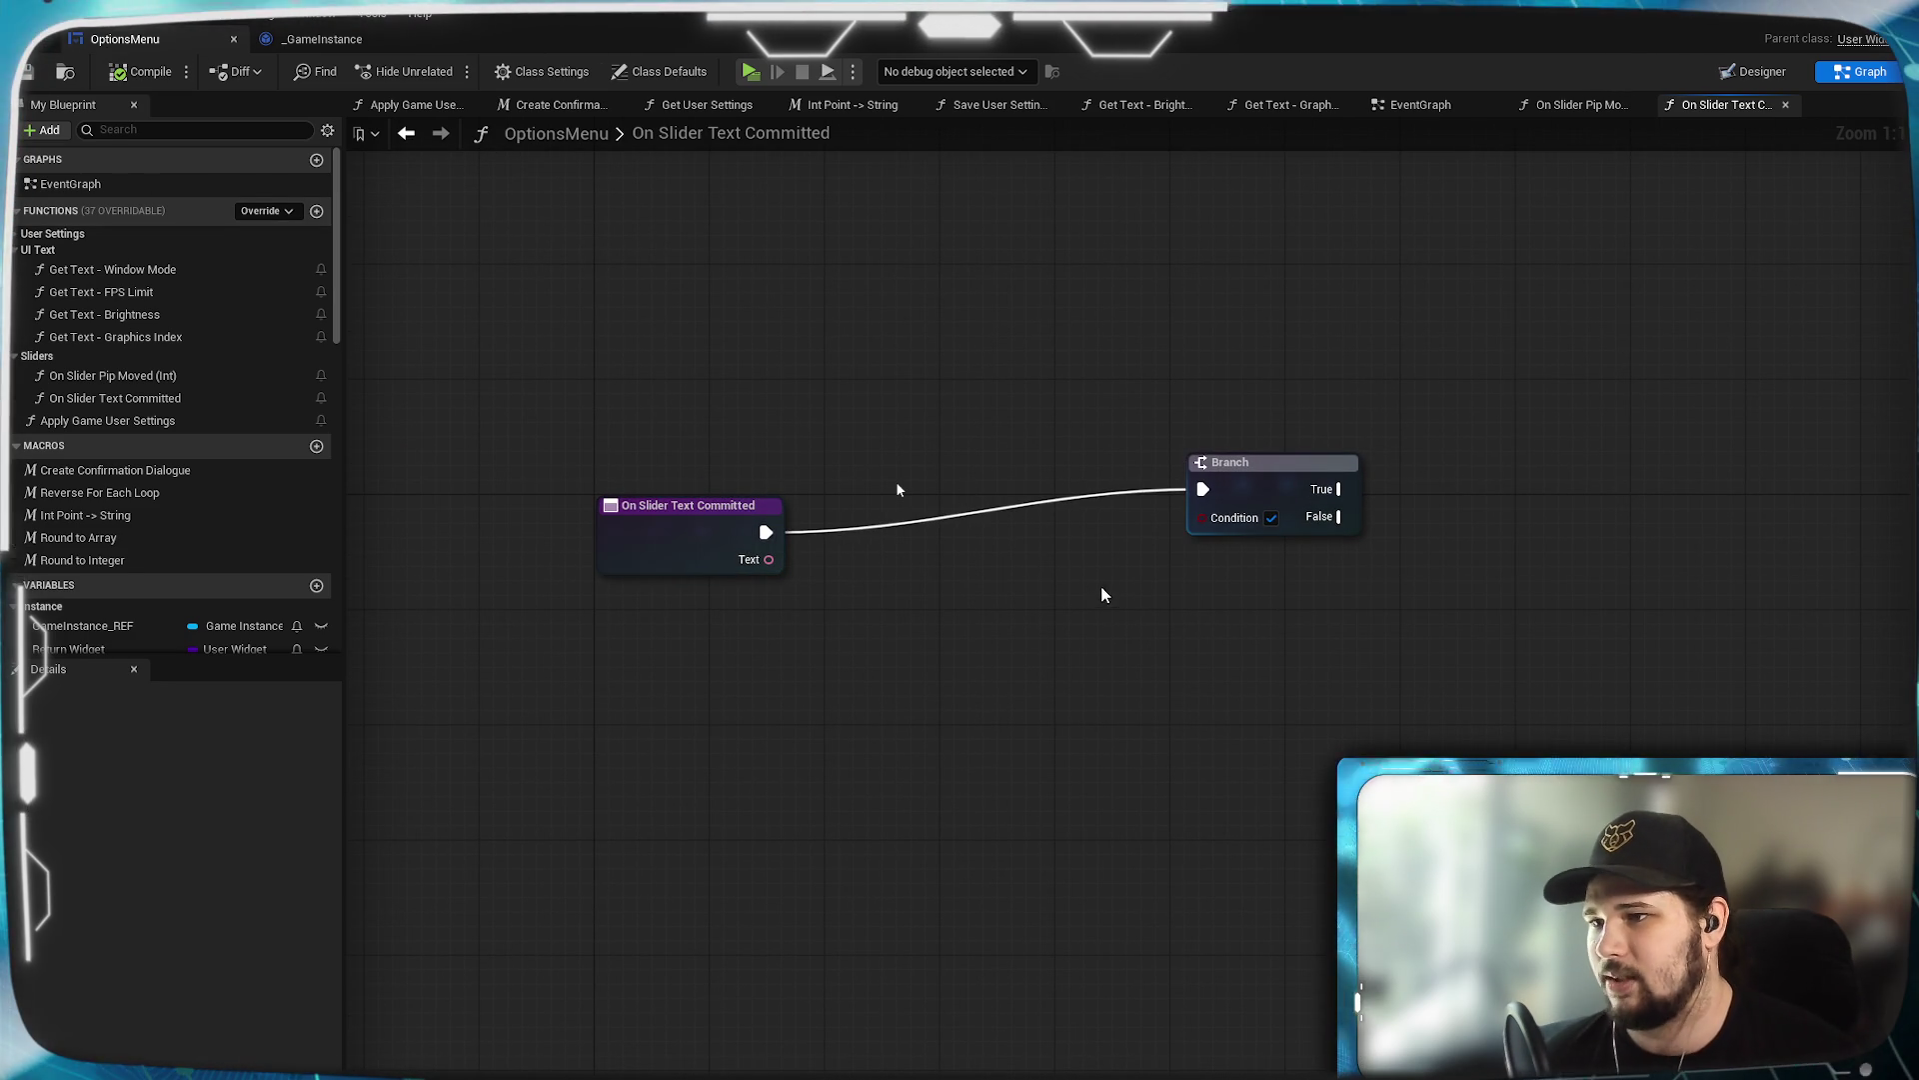
mouse_move(1098, 636)
mouse_down()
mouse_move(1071, 759)
mouse_move(977, 780)
mouse_move(946, 764)
mouse_up()
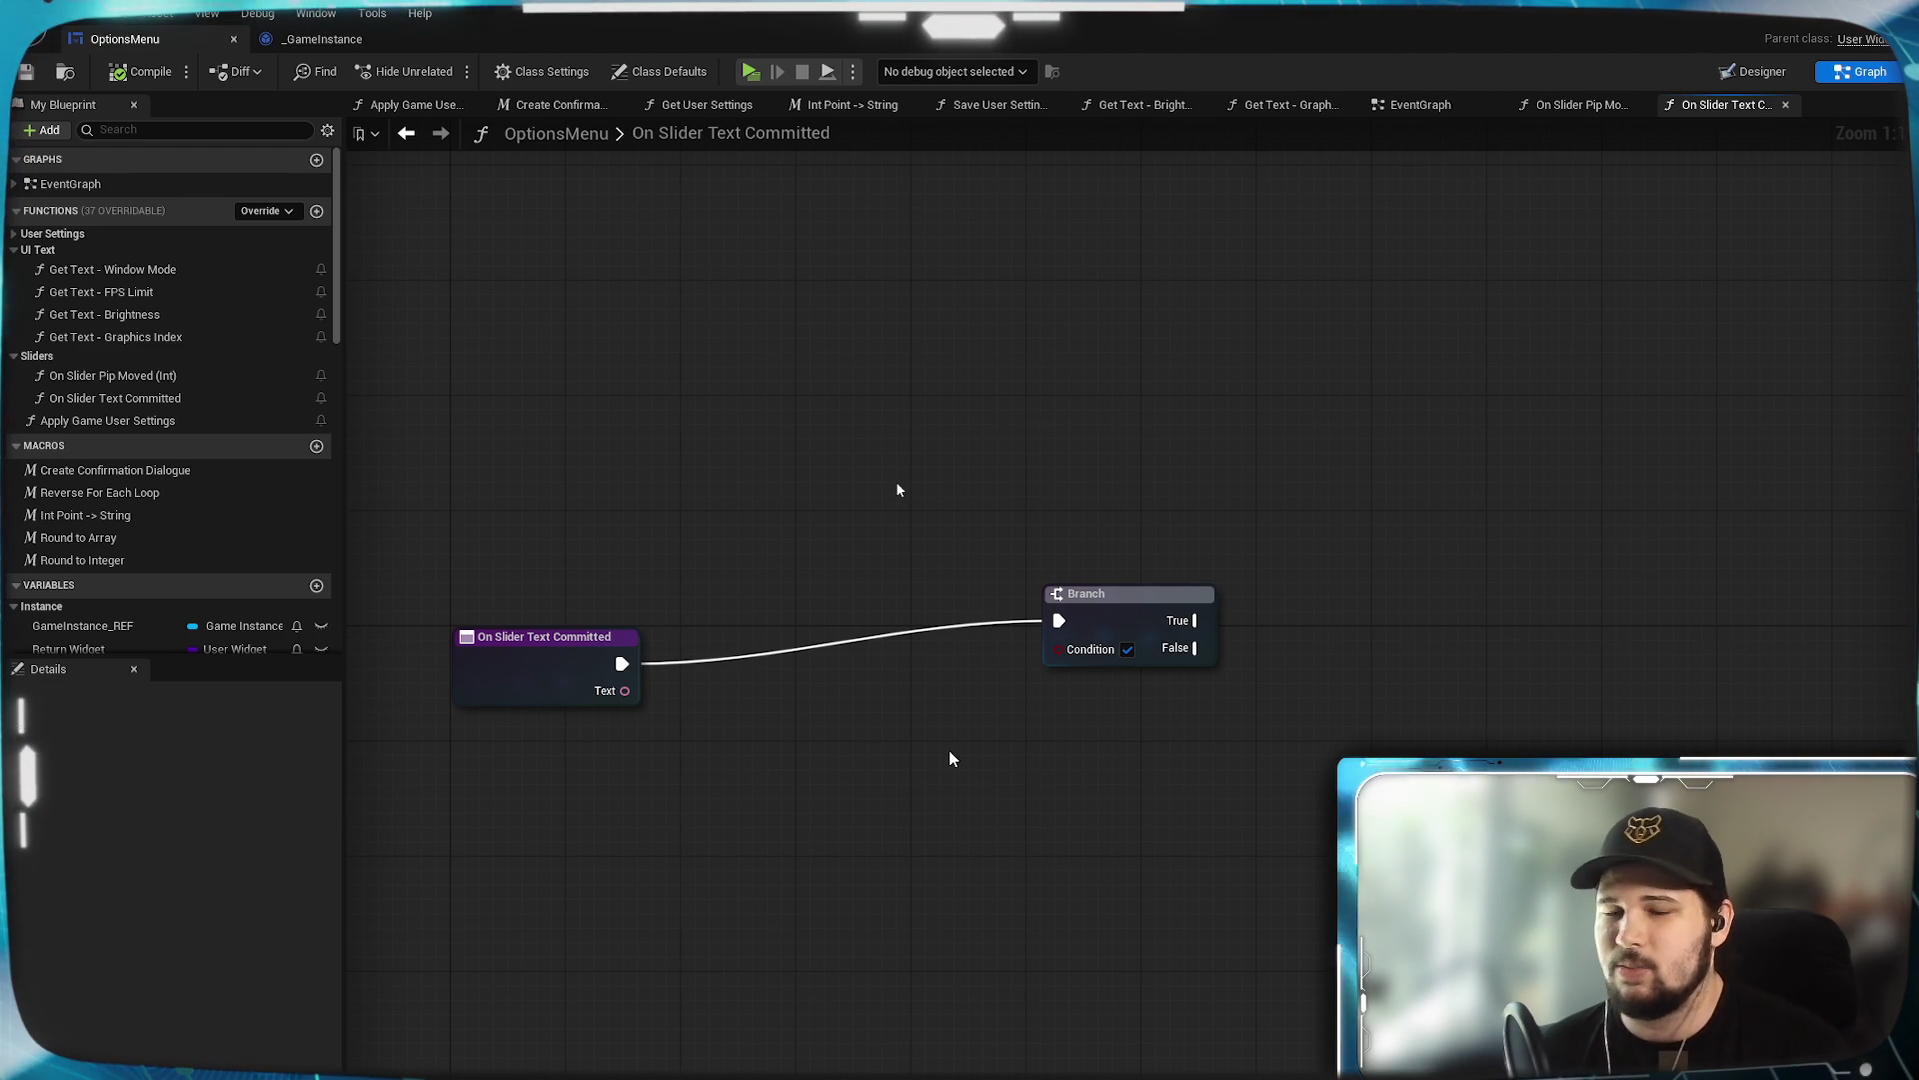
drag(764, 750, 738, 736)
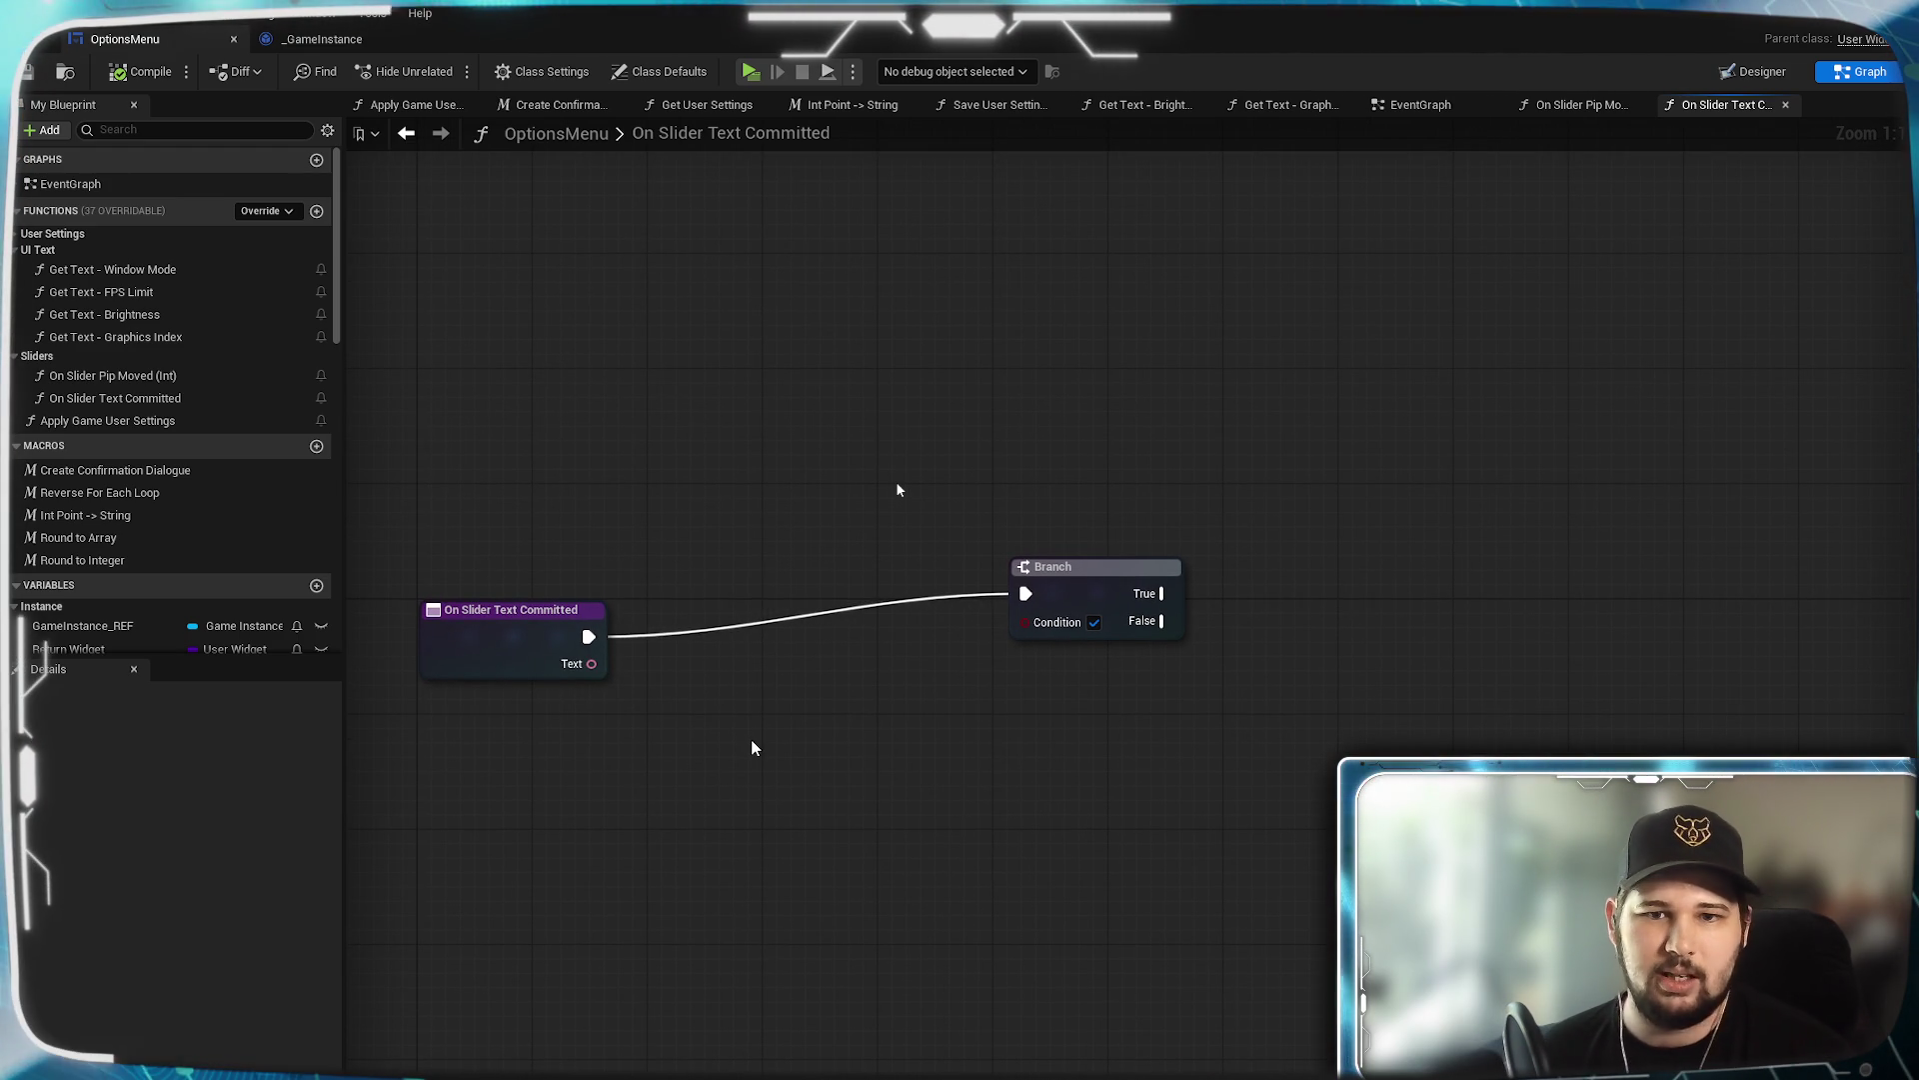
drag(903, 784, 983, 786)
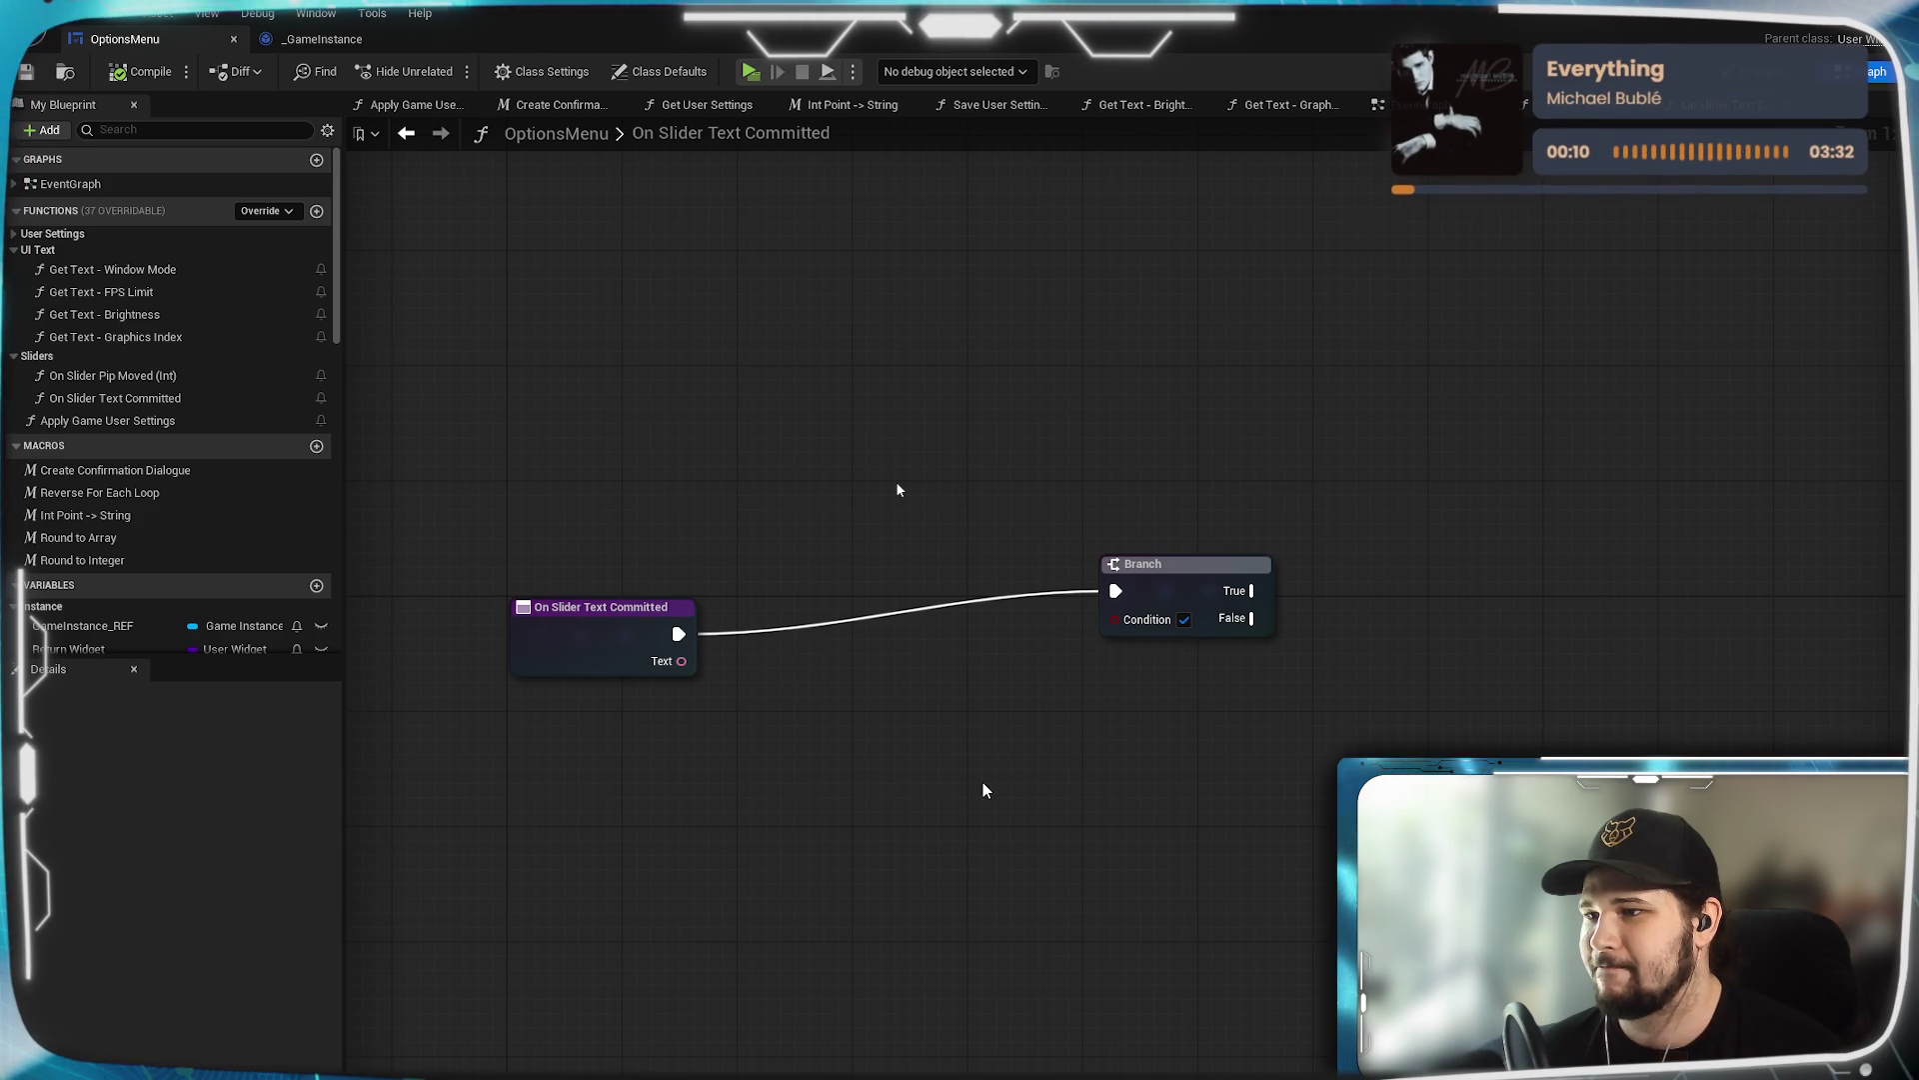
Move the Branch node further right, then search 'to string' from the Text output.
mouse_move(1185, 591)
mouse_down()
mouse_move(893, 619)
mouse_move(936, 606)
mouse_up()
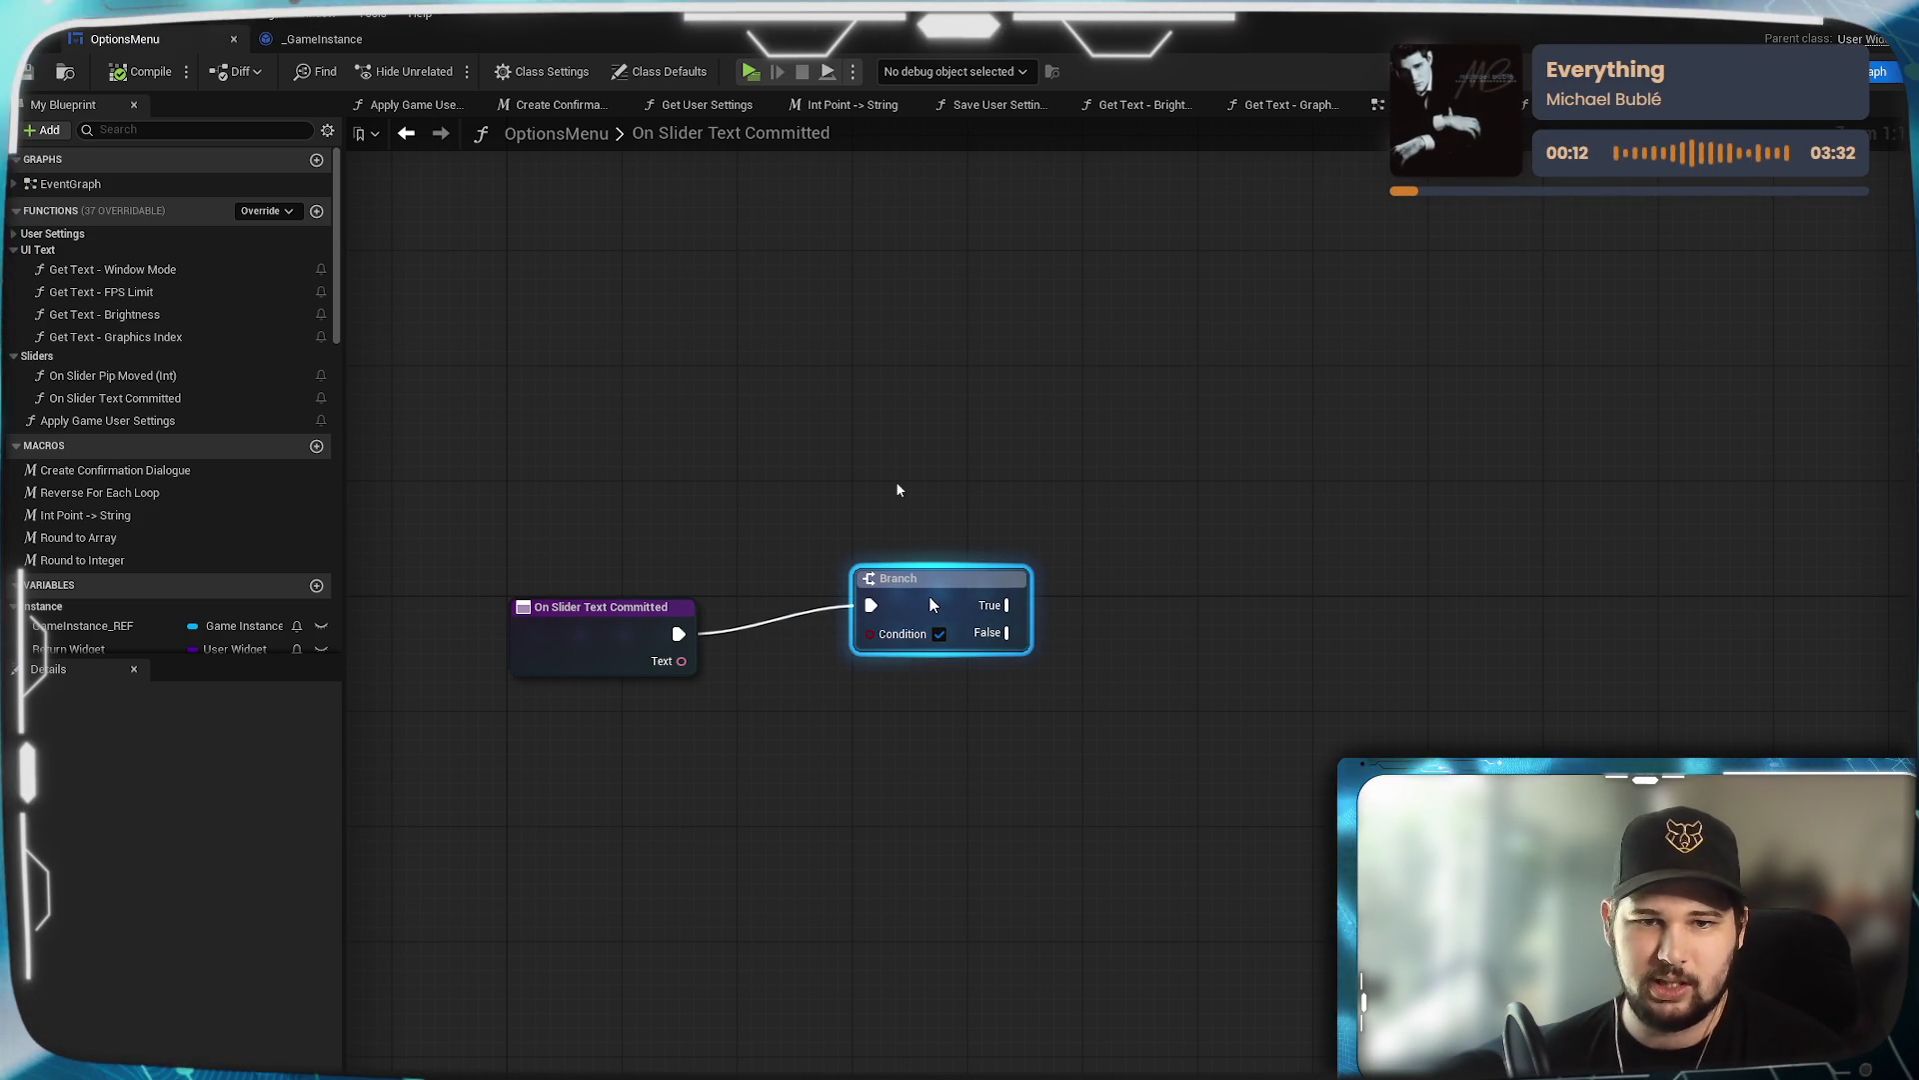
drag(990, 797, 1187, 709)
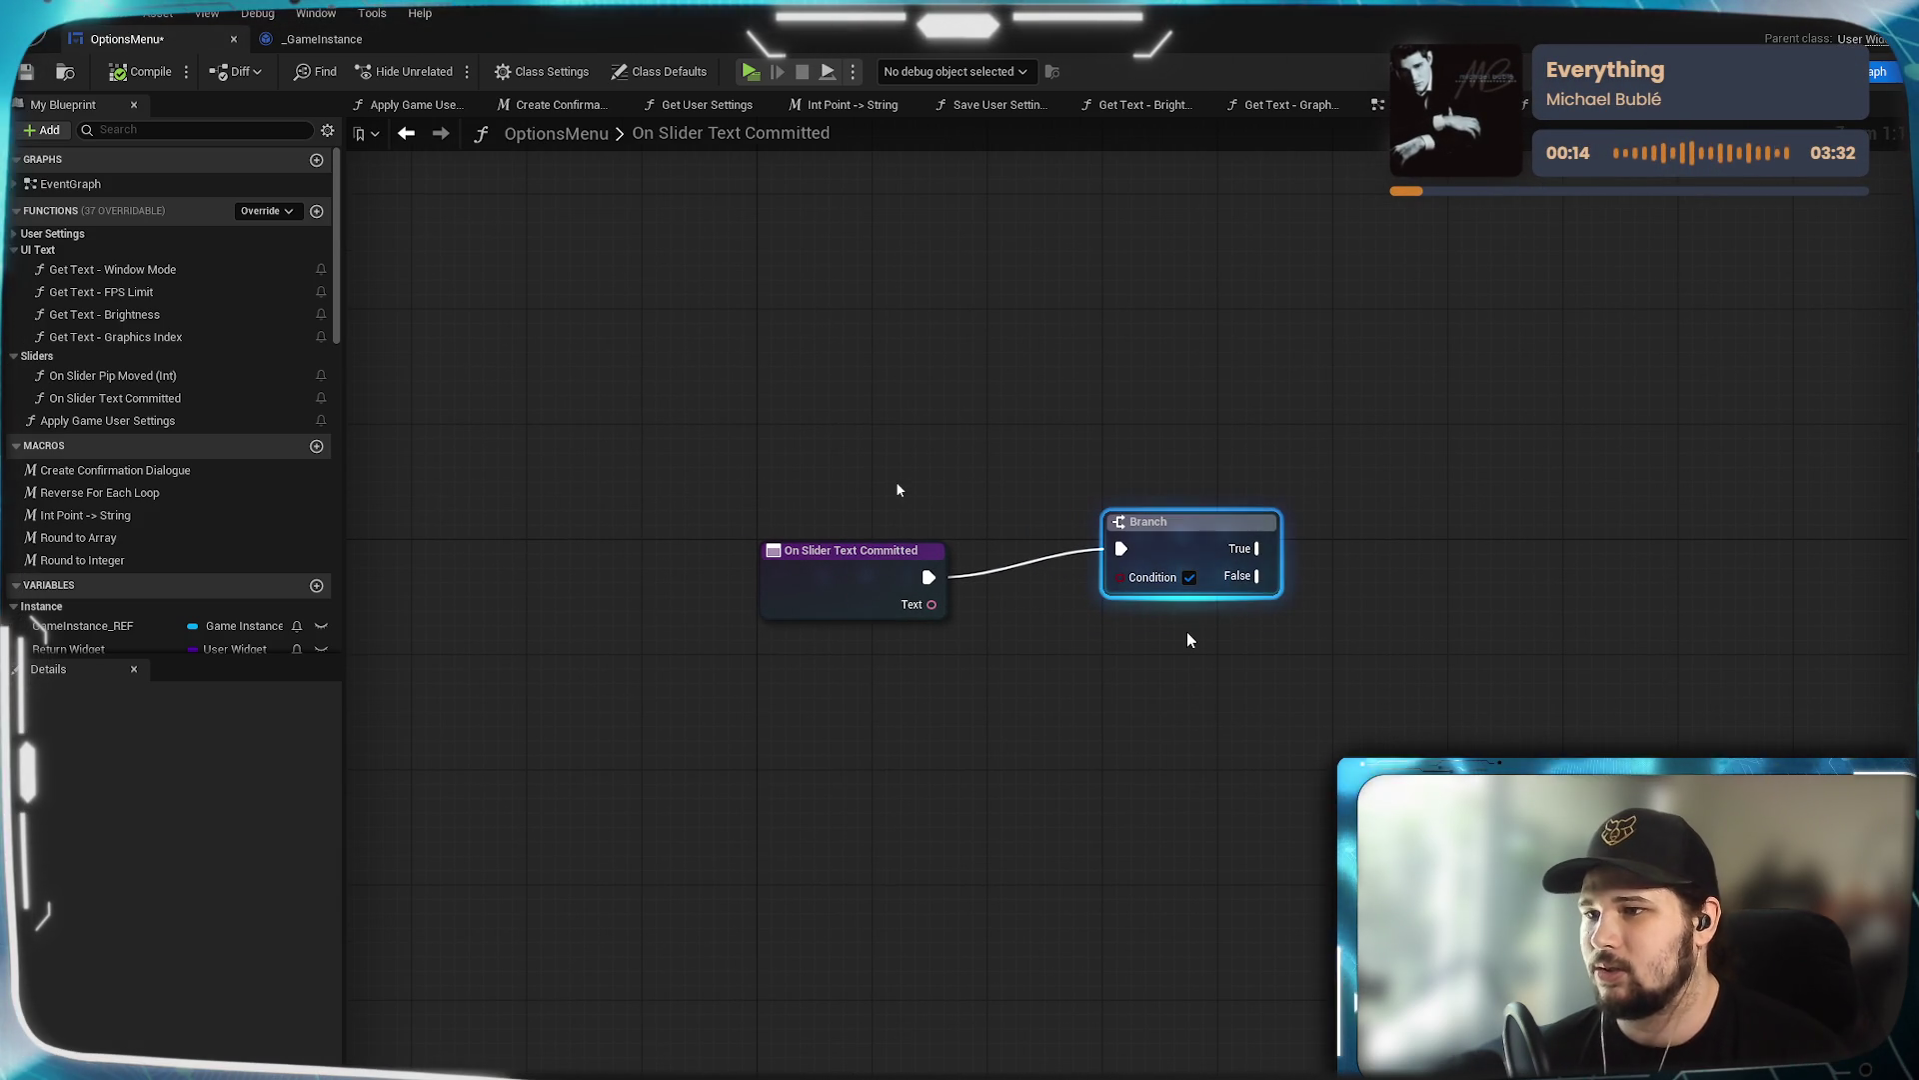
mouse_move(1164, 558)
mouse_down()
mouse_move(1492, 543)
mouse_move(1277, 586)
mouse_up()
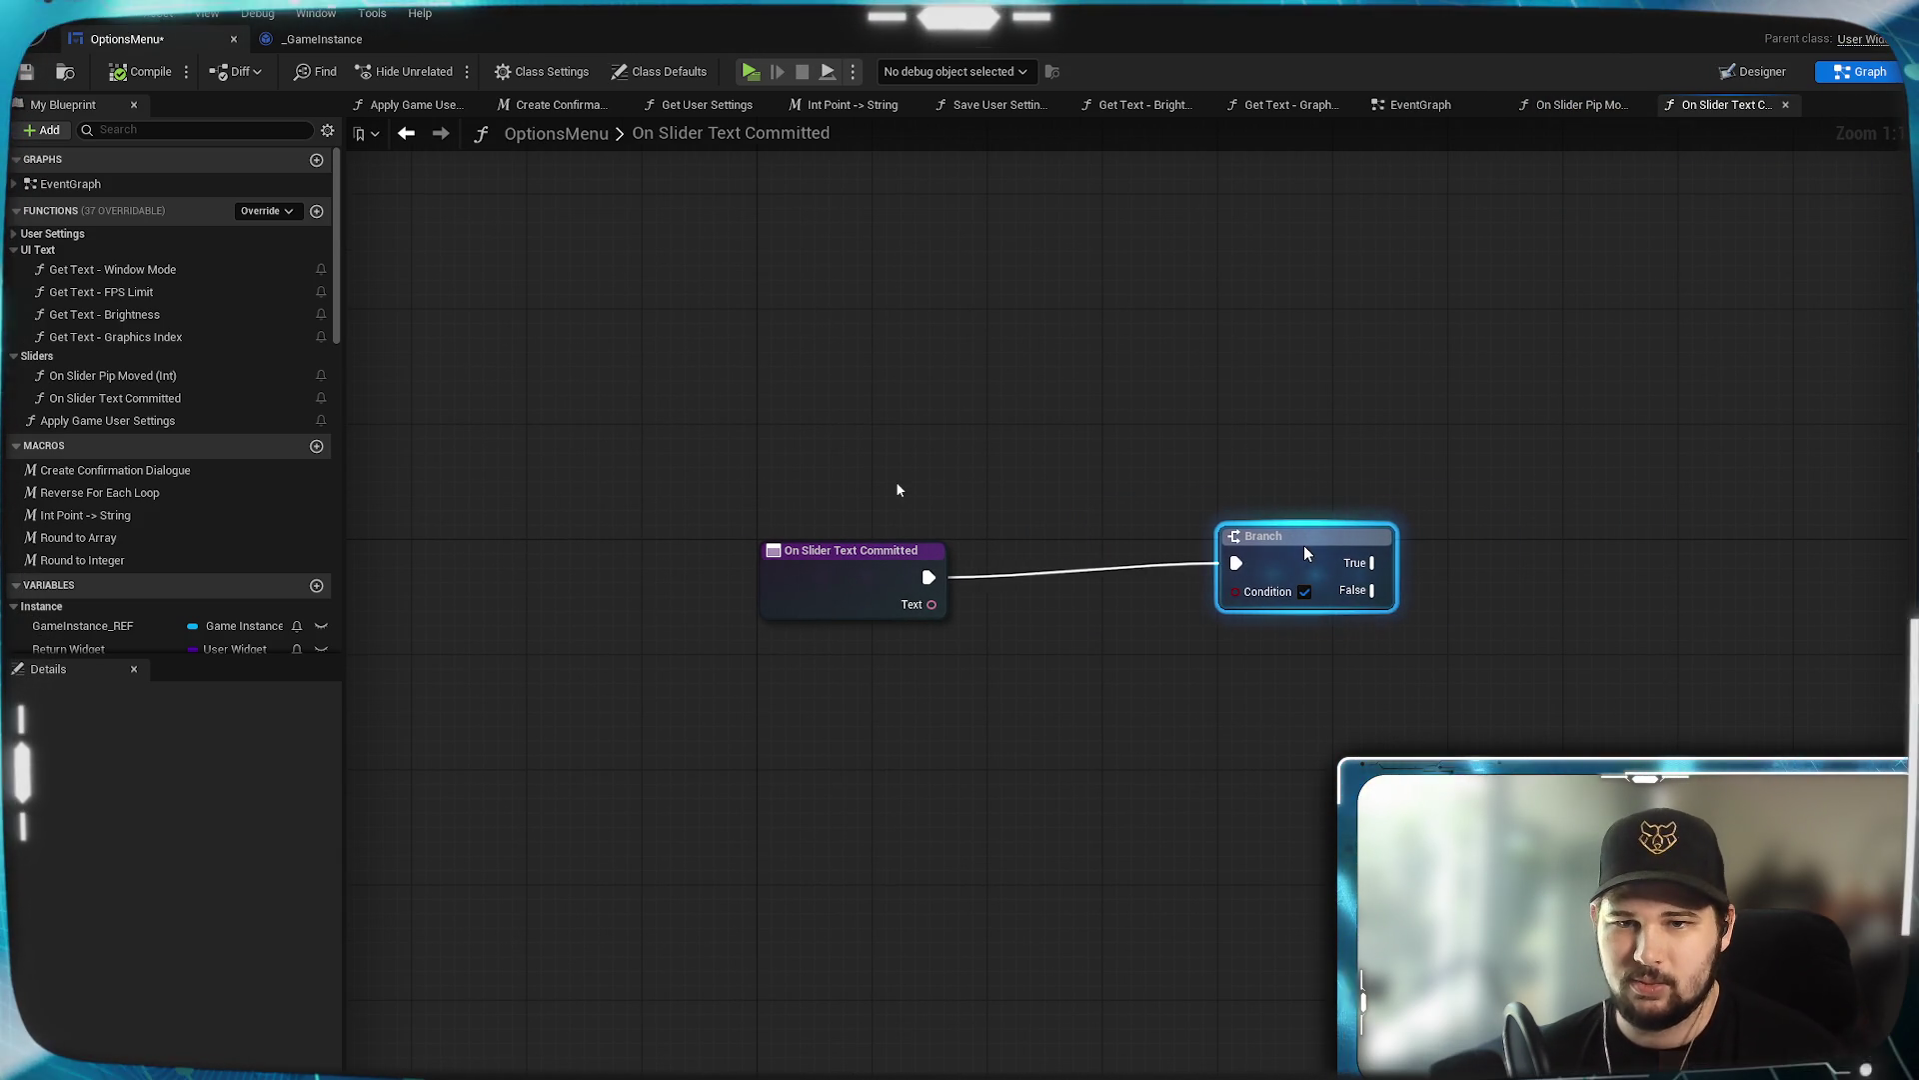
drag(932, 605, 987, 639)
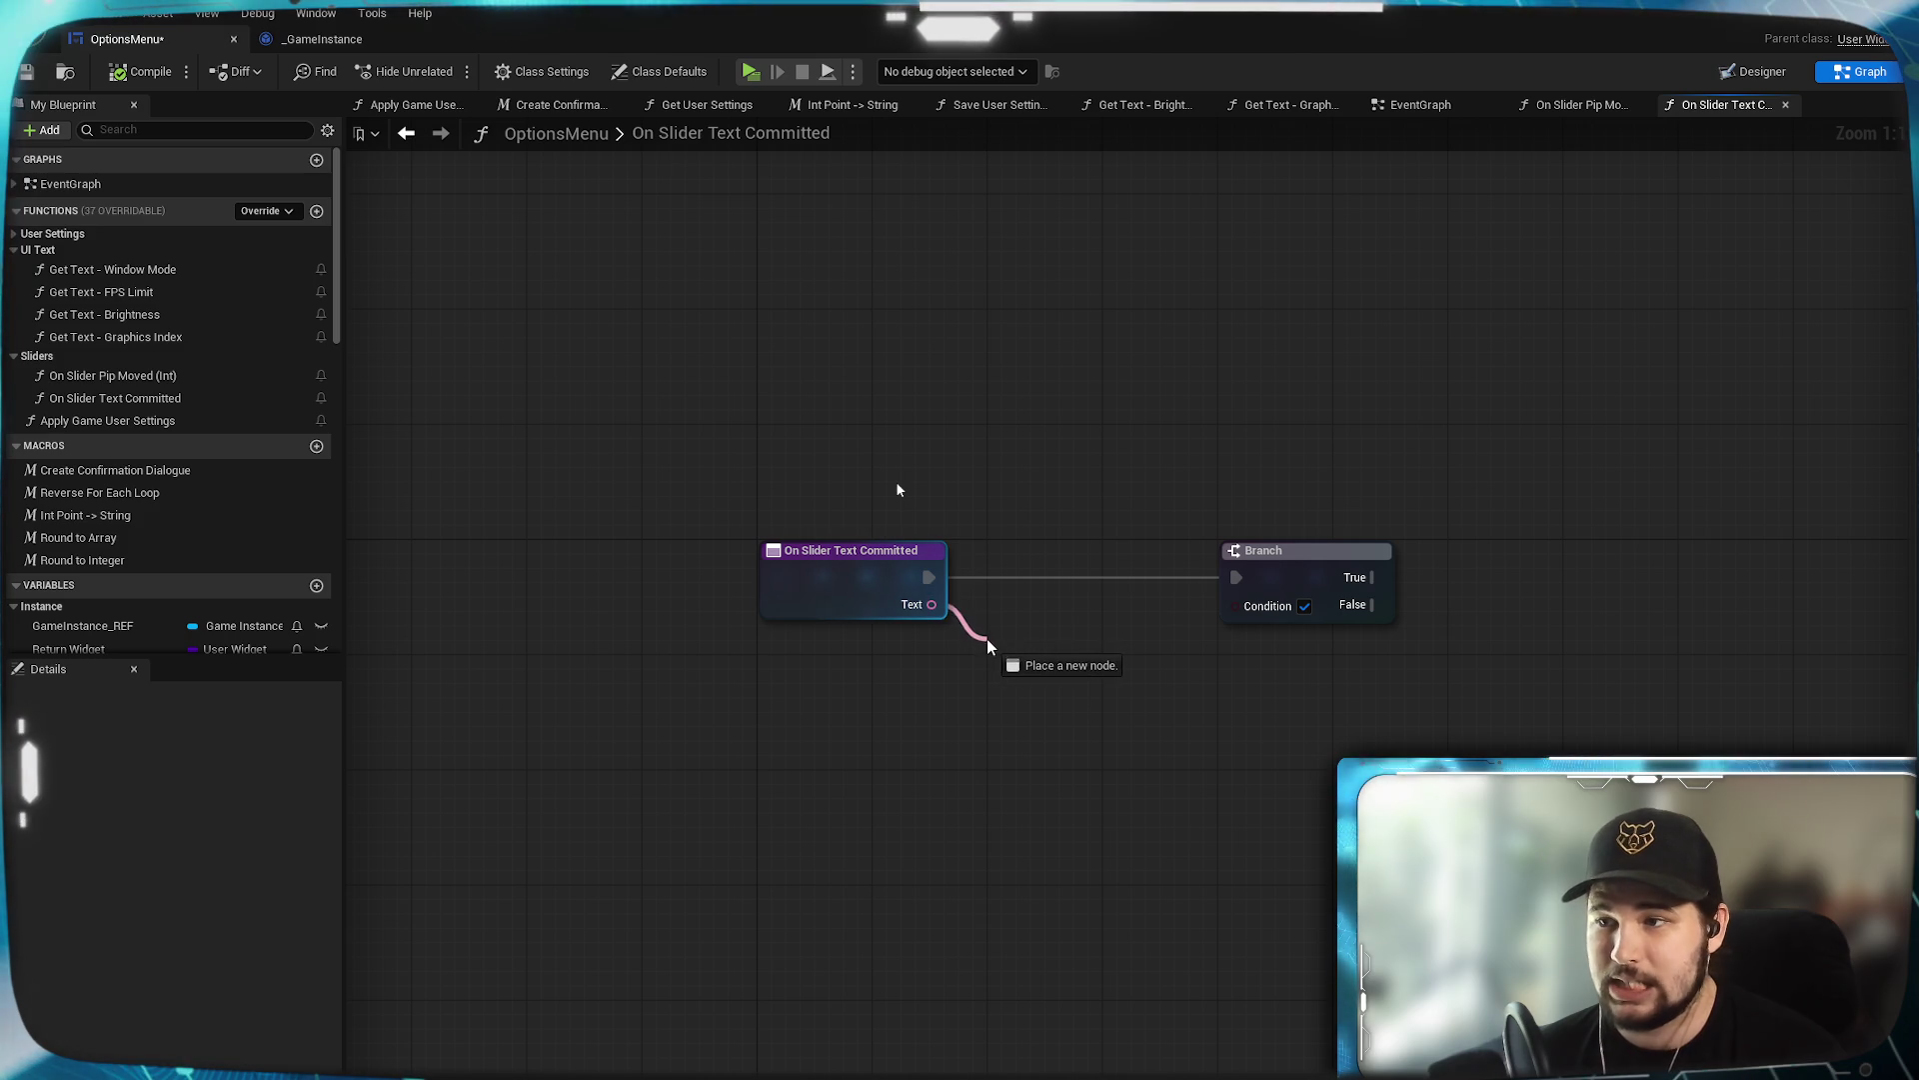
text(to stri)
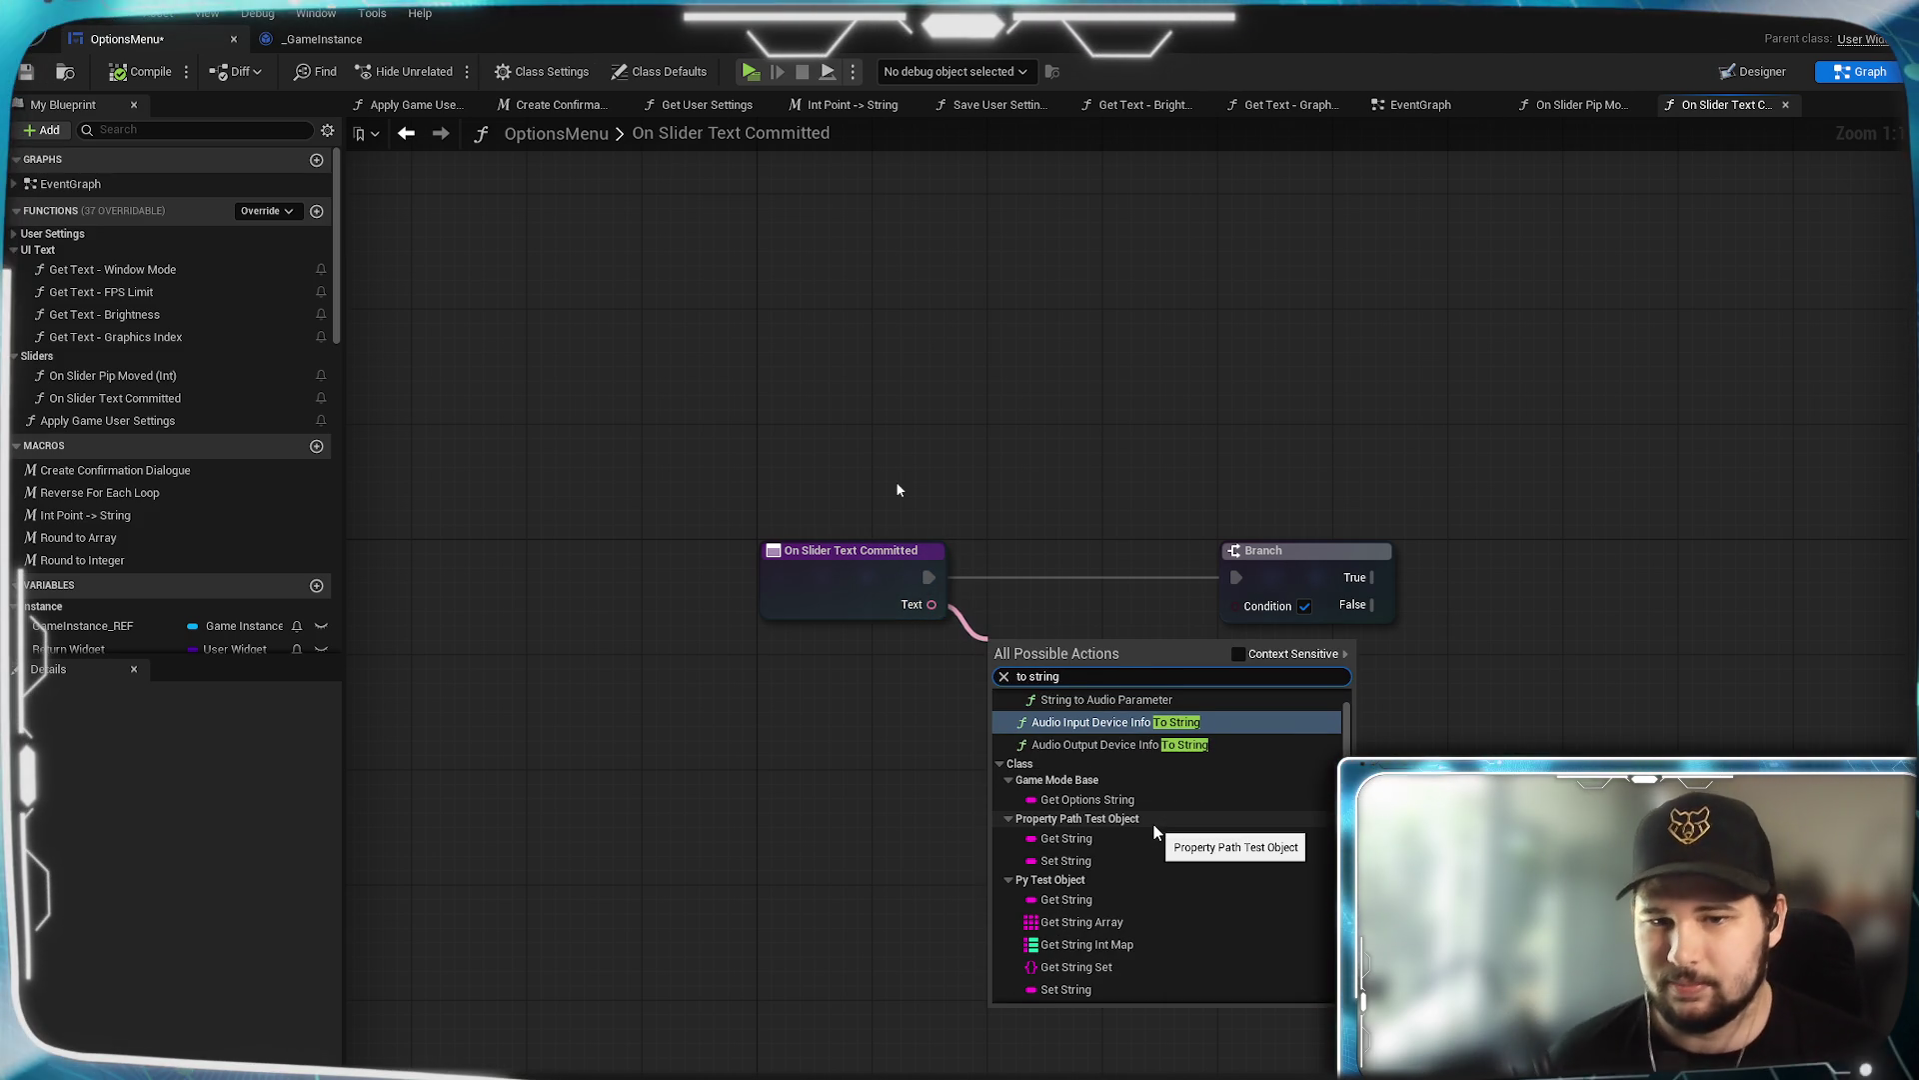
text(ng)
Convert the Text output through To String (Text) and String To Float nodes.
click(1237, 655)
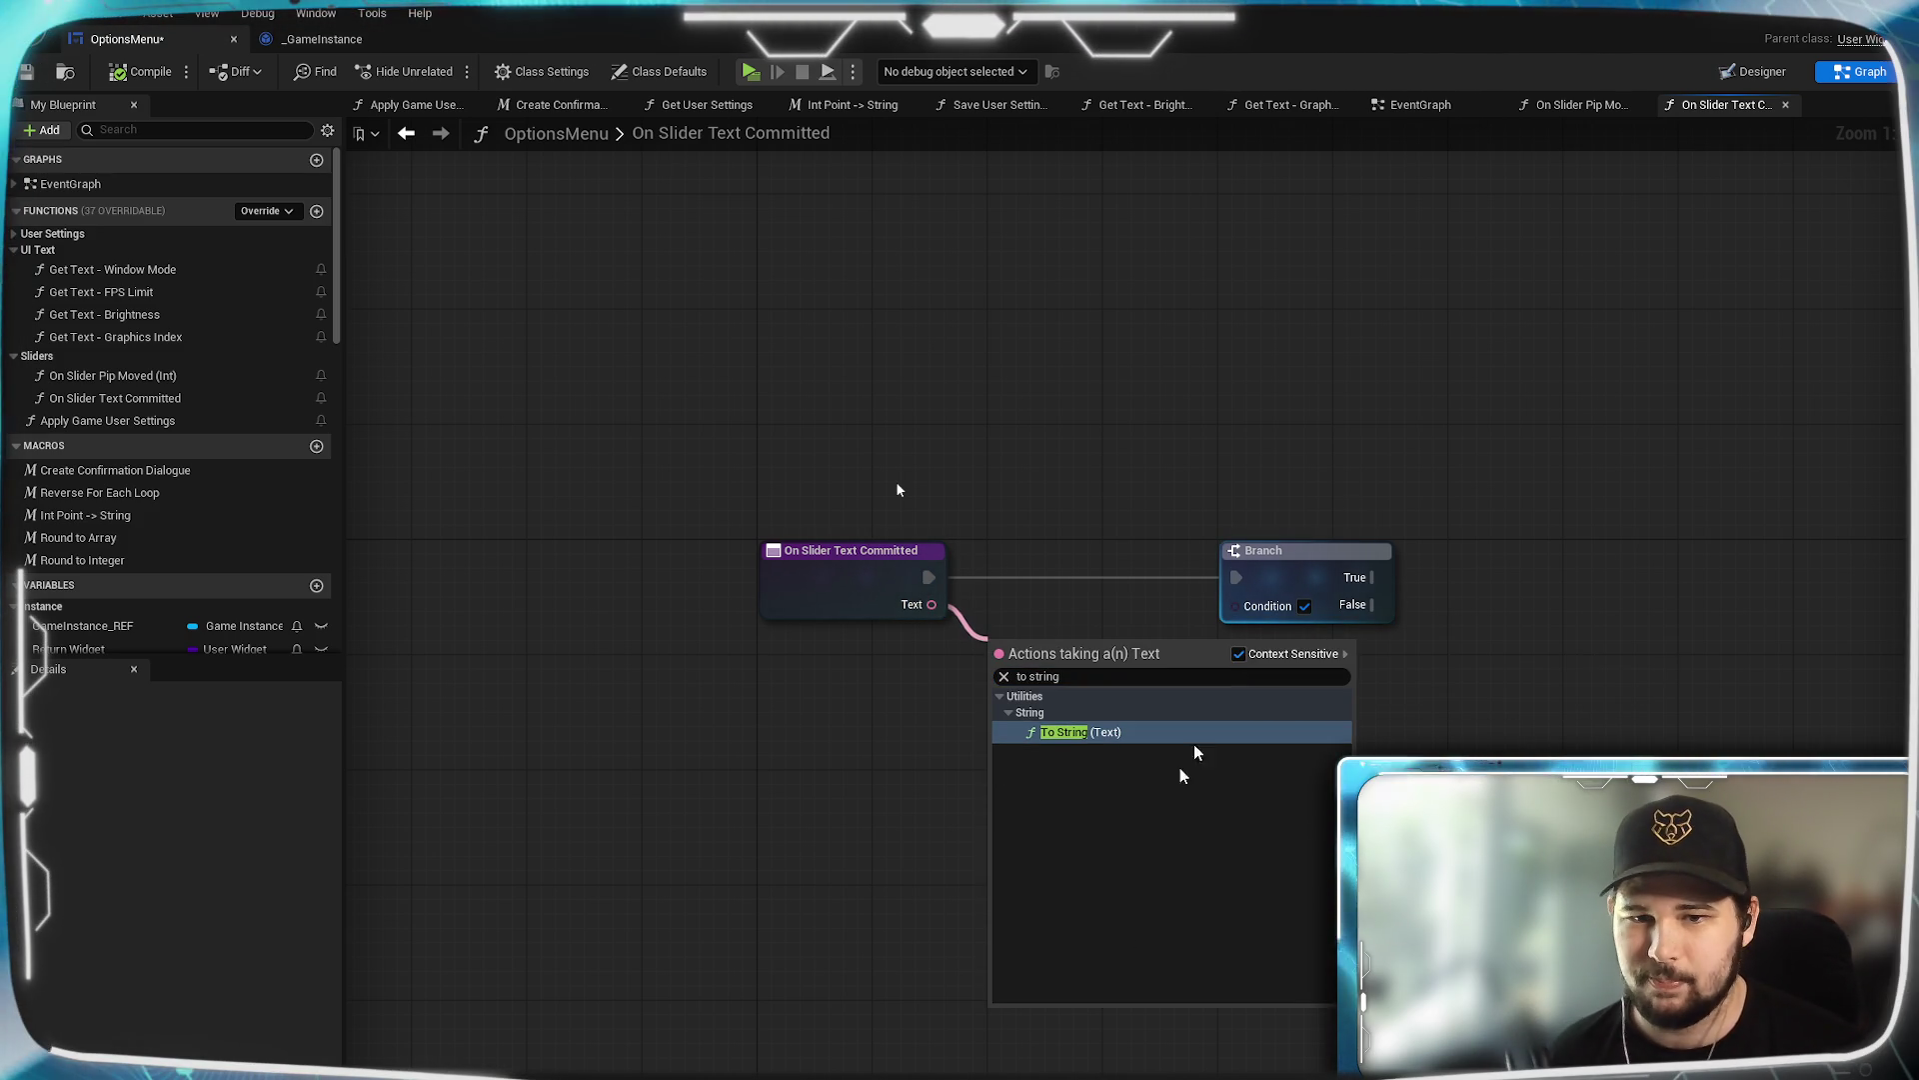
click(1081, 744)
drag(1080, 643, 1145, 698)
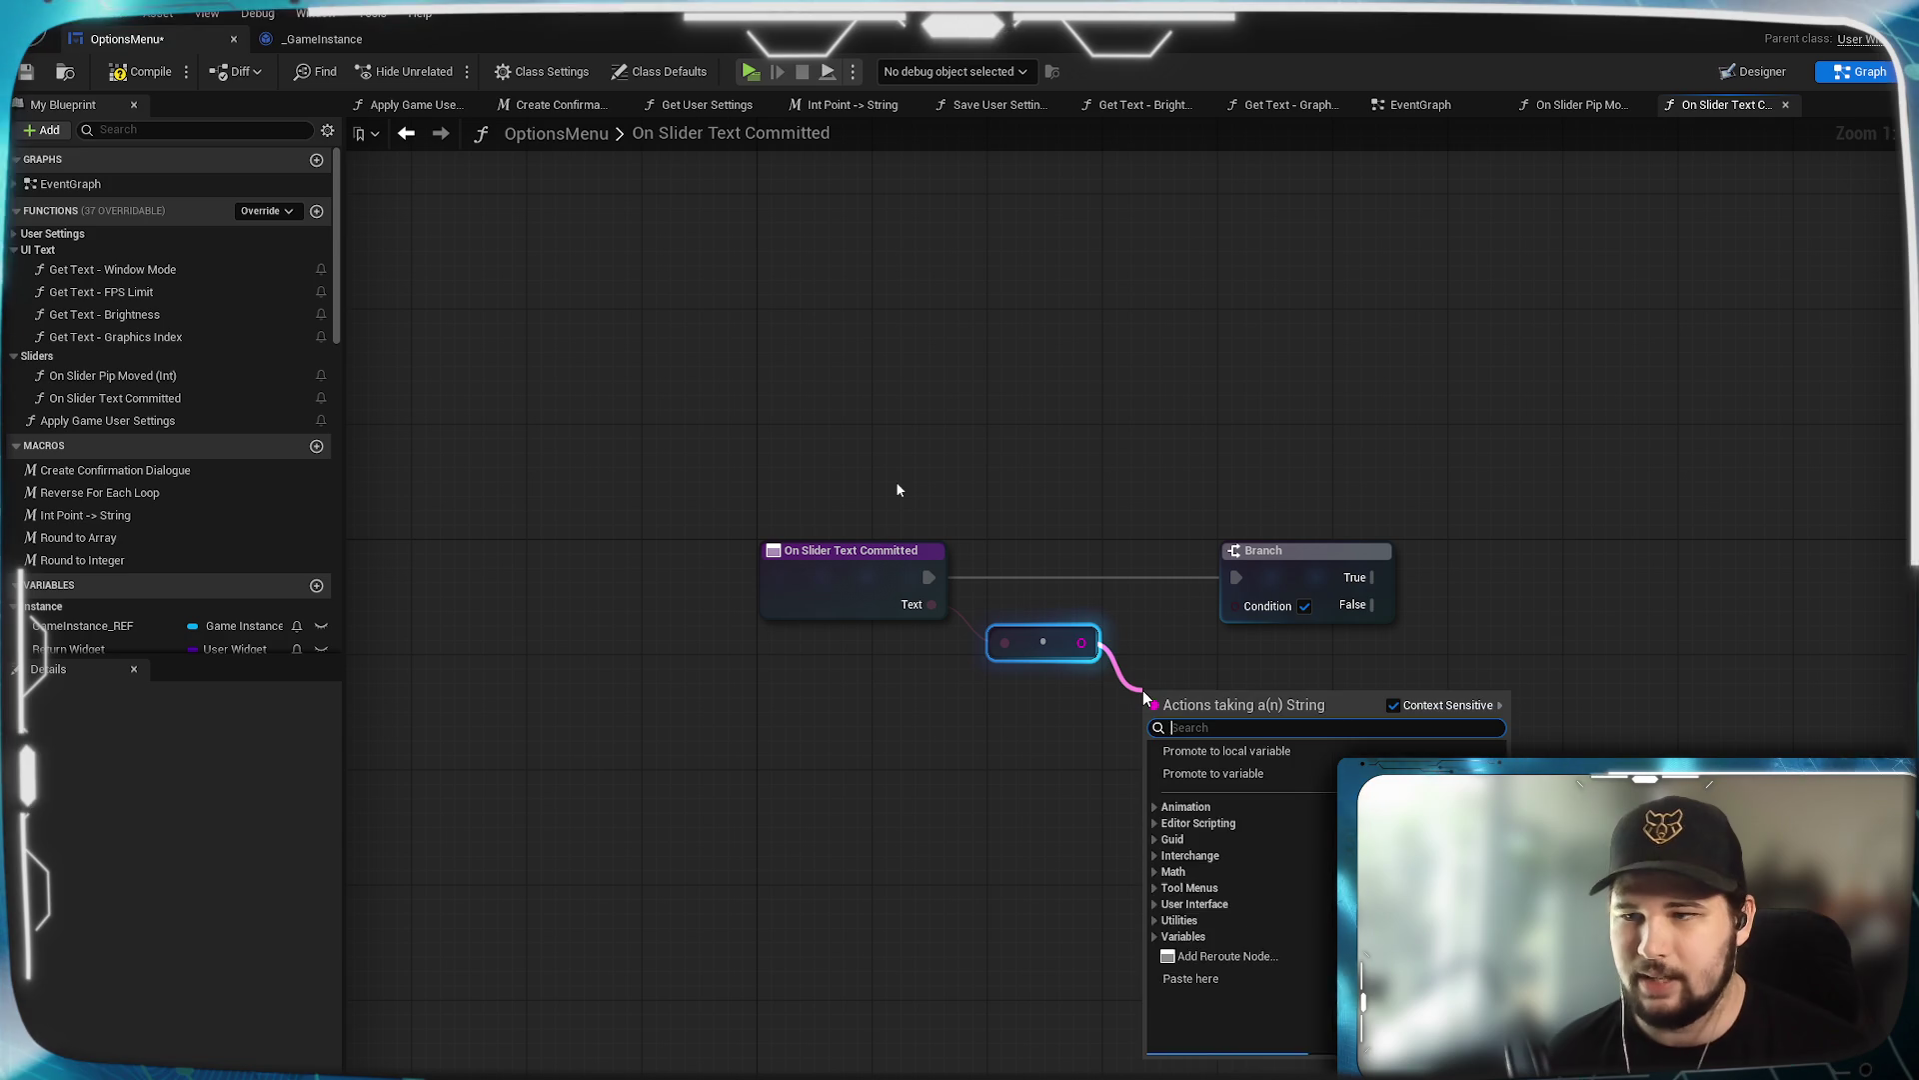
text(to float)
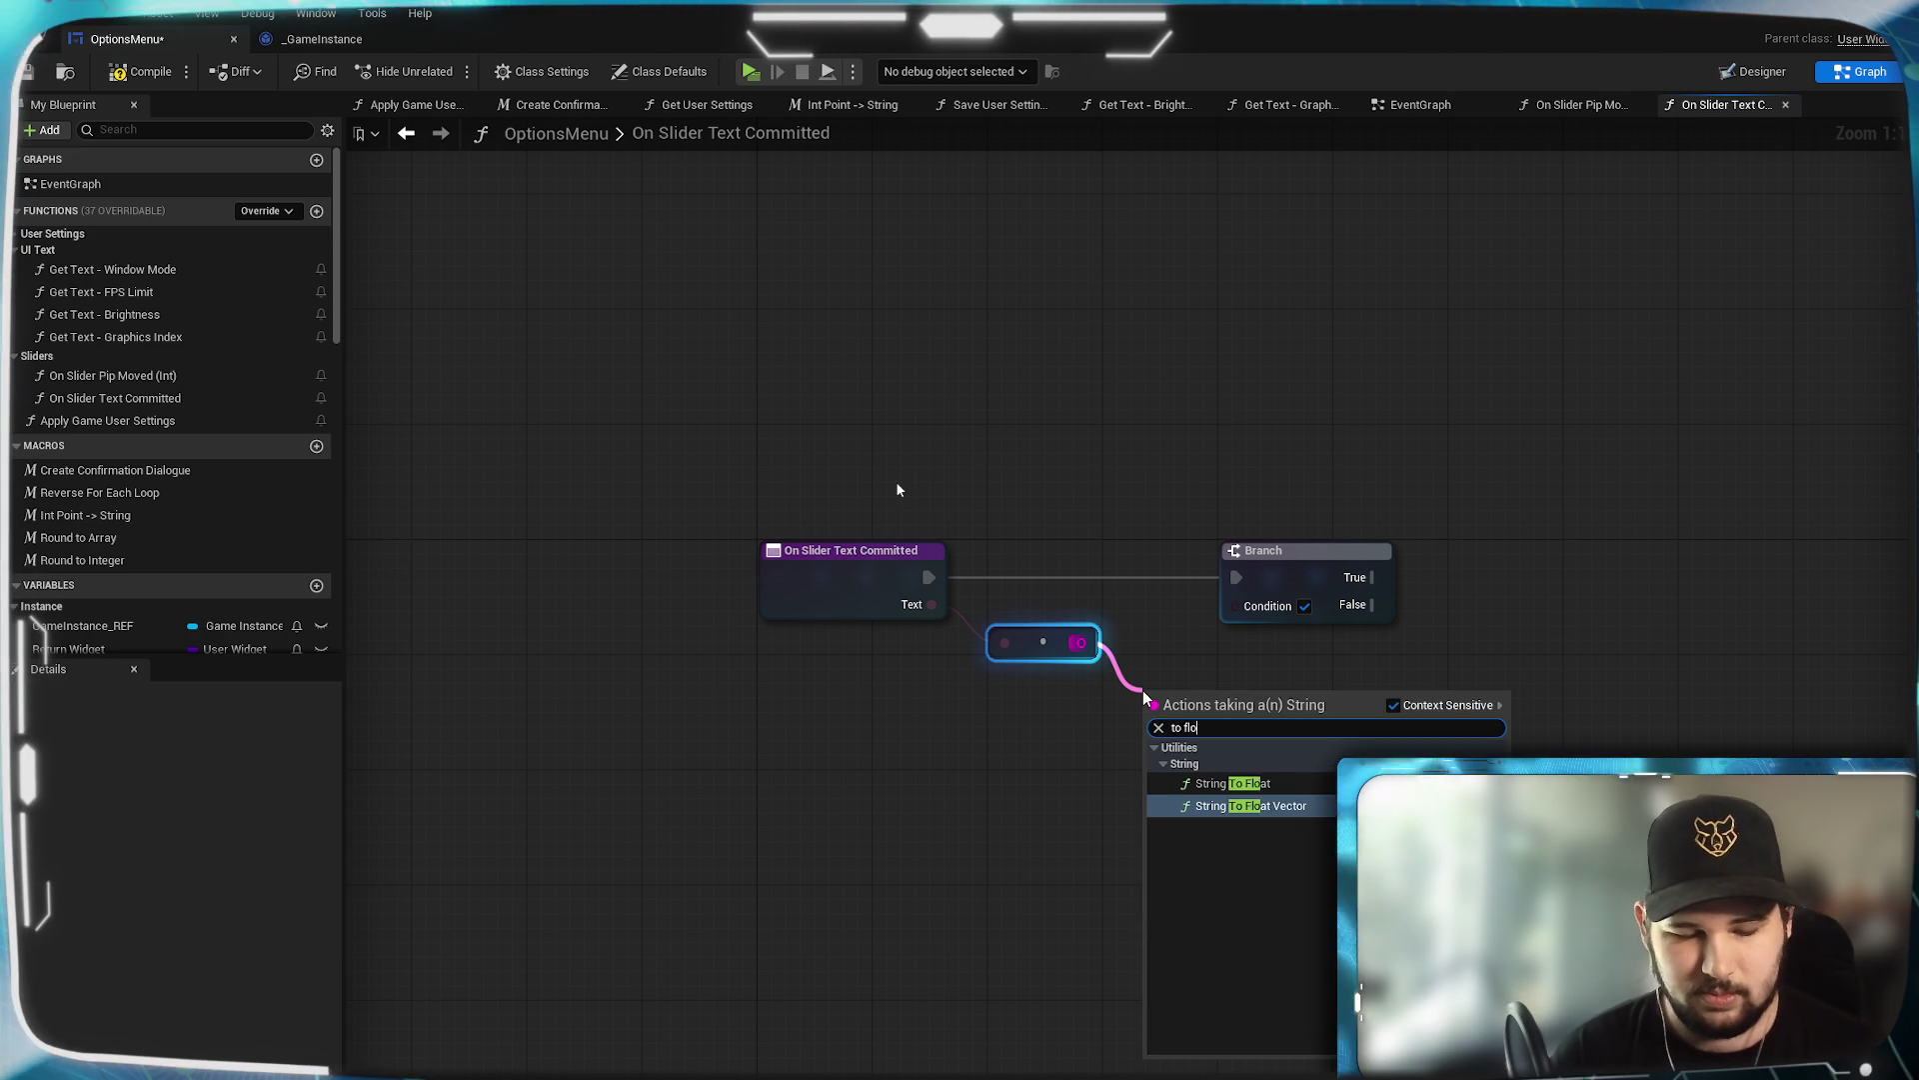
click(1283, 789)
drag(1192, 682, 1160, 643)
Feed the converted float into a new float less-than comparison node.
drag(1290, 551, 1319, 551)
click(1244, 688)
drag(1197, 642, 1305, 704)
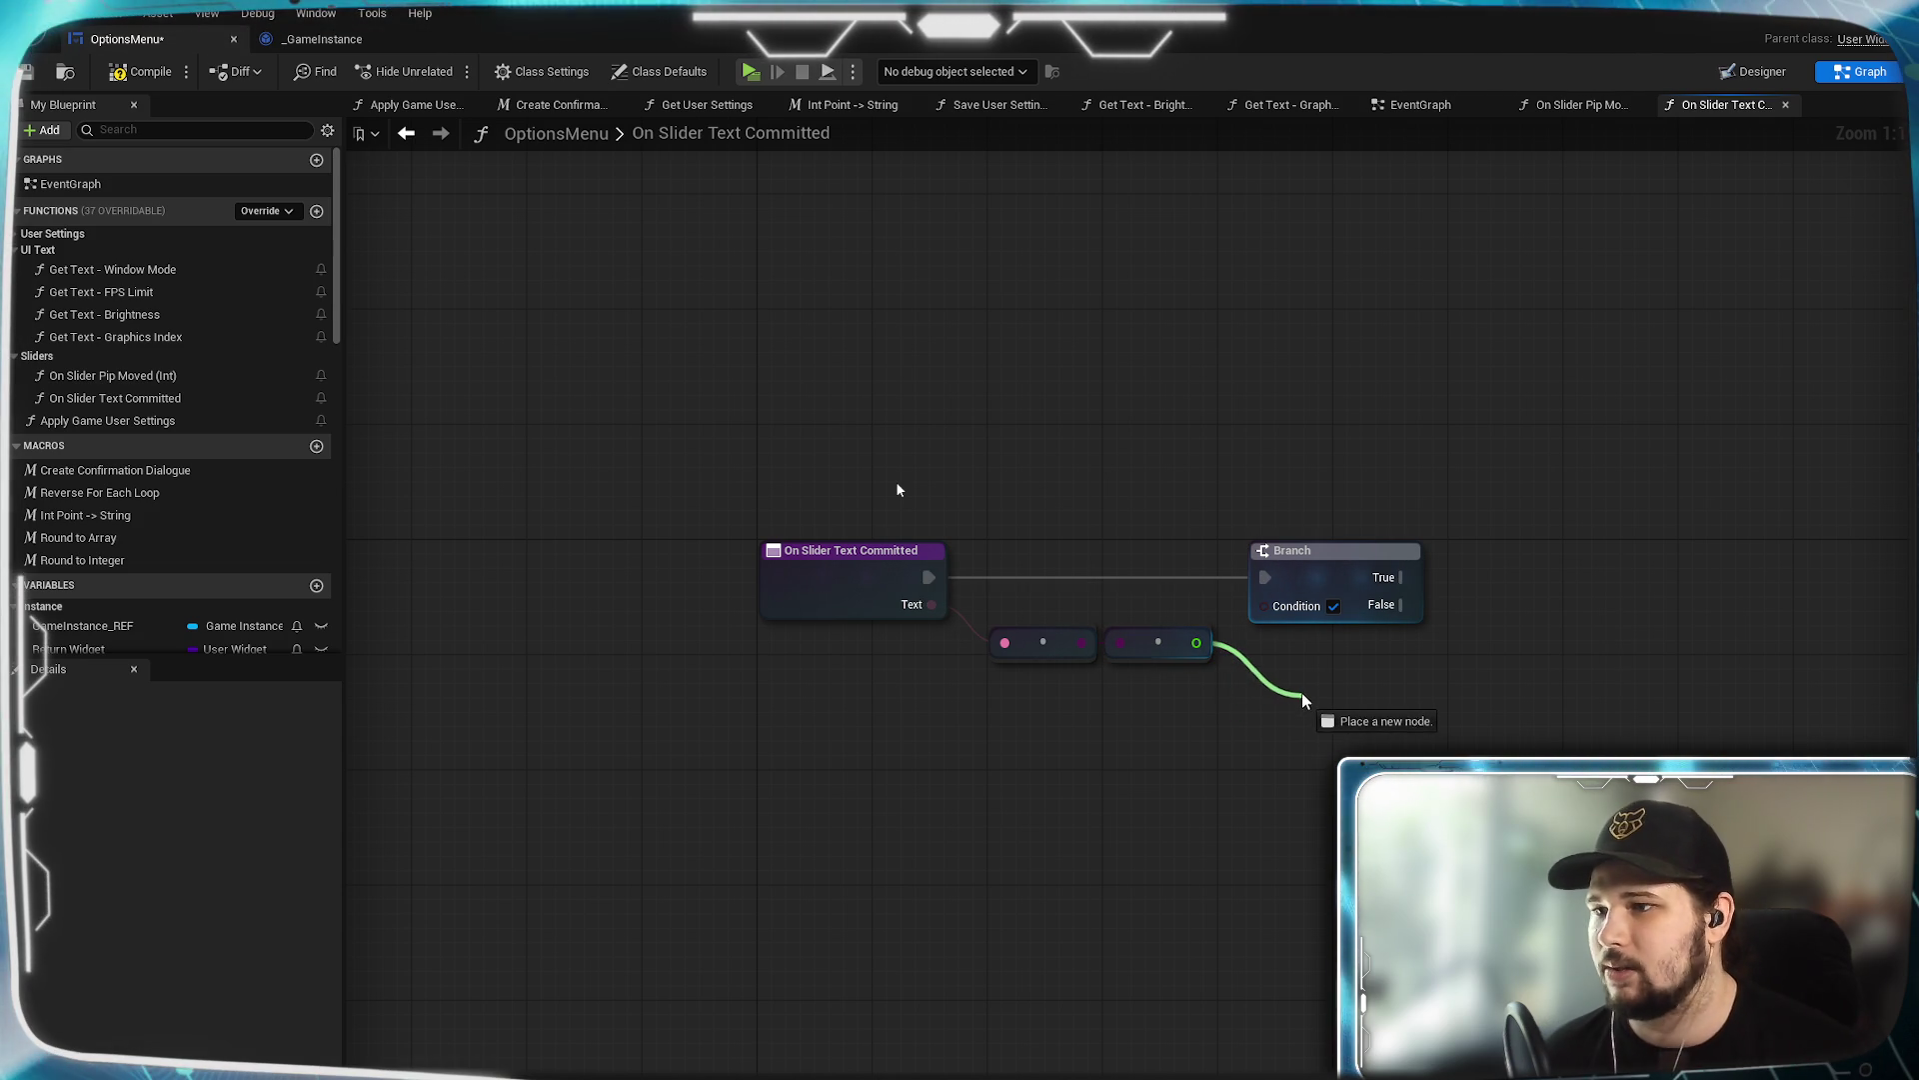
key(Return)
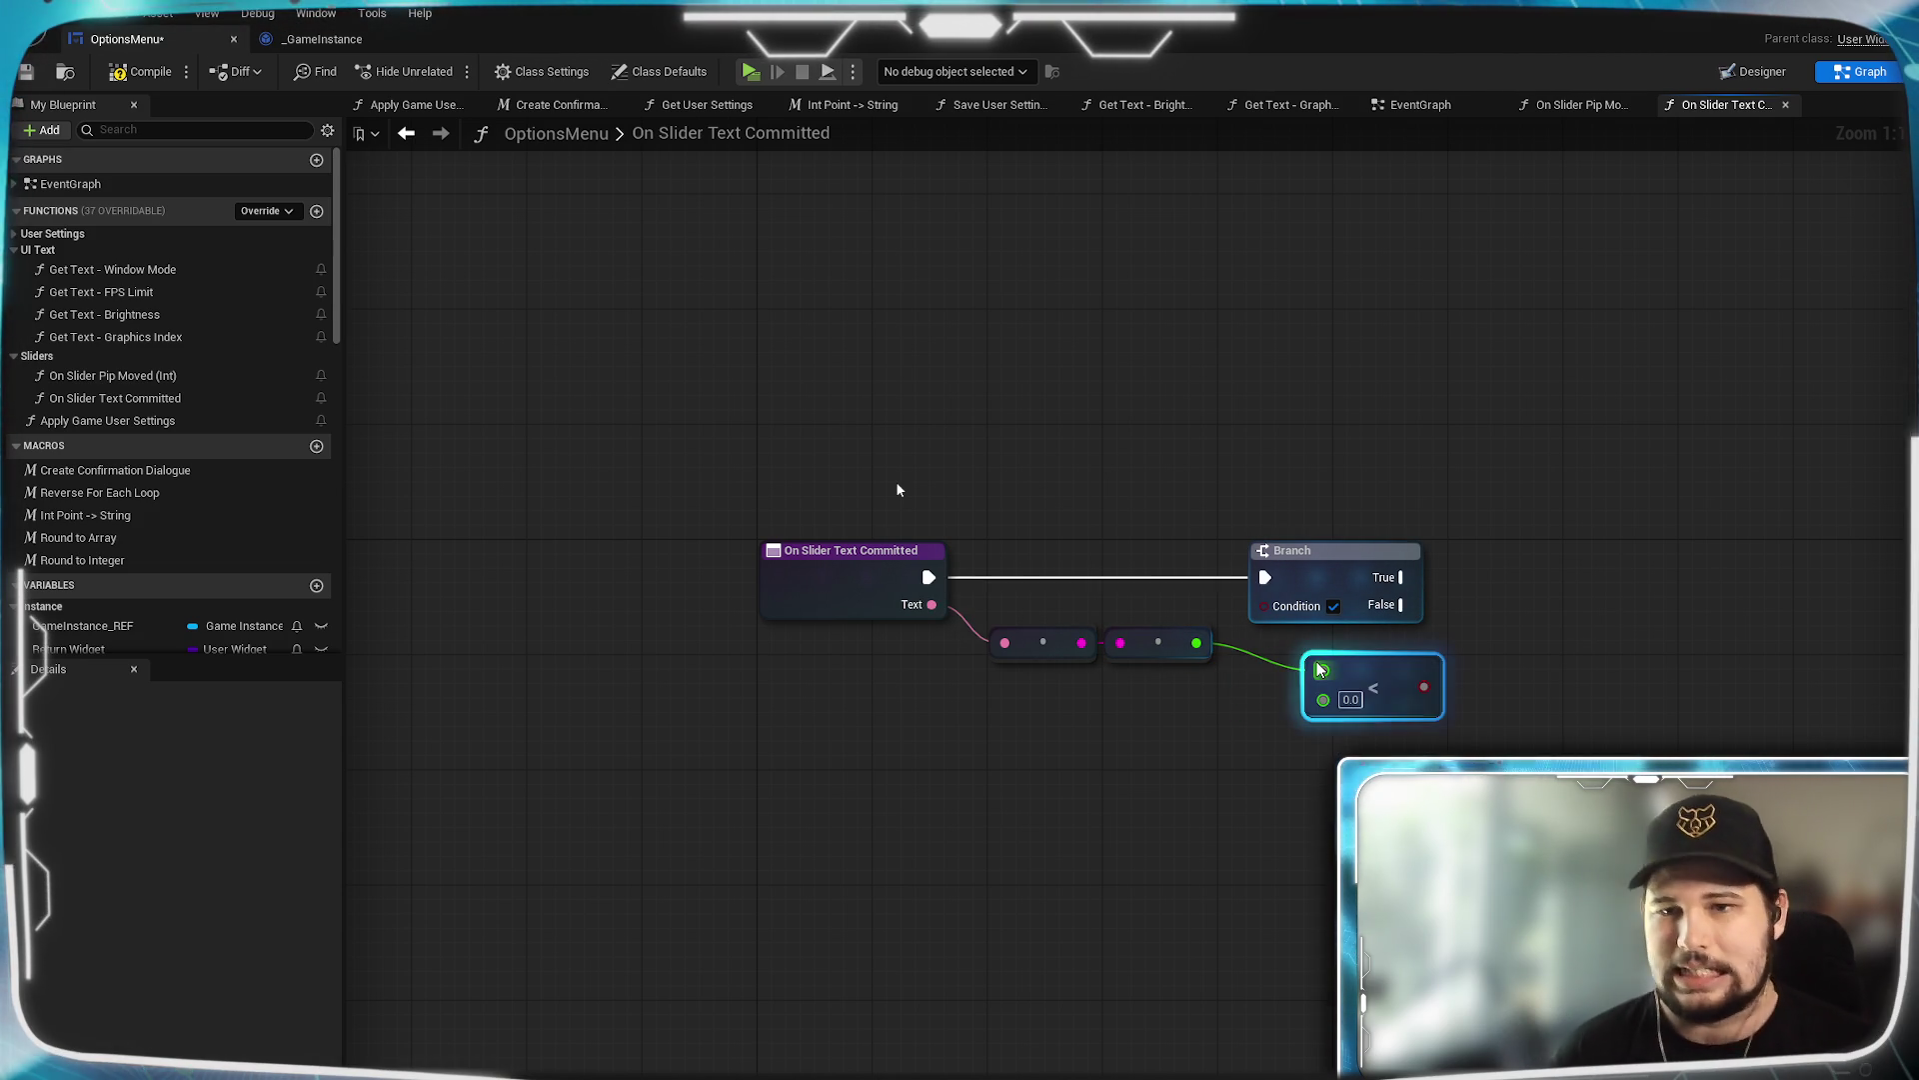
click(1268, 844)
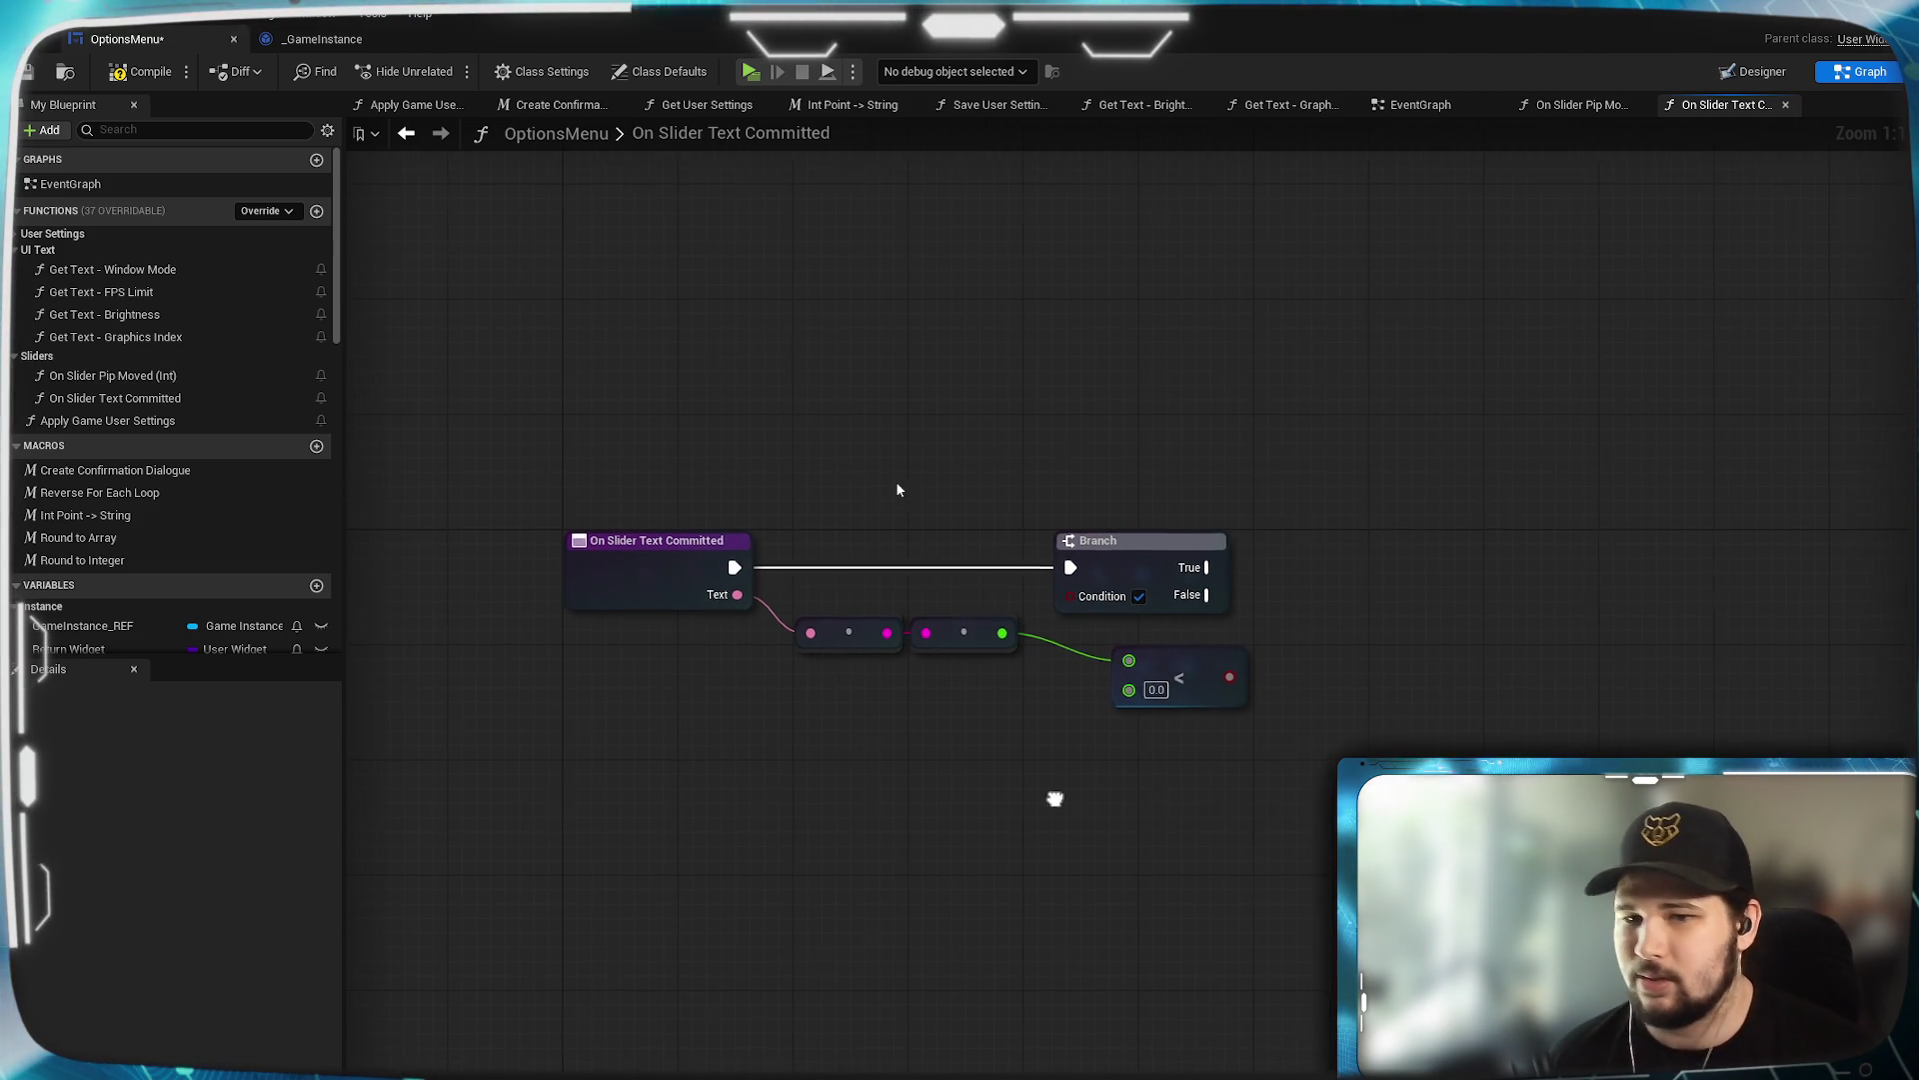
right_click(1228, 843)
Add a slider Set Value node whose target comes from a new Slider function input.
text(set value)
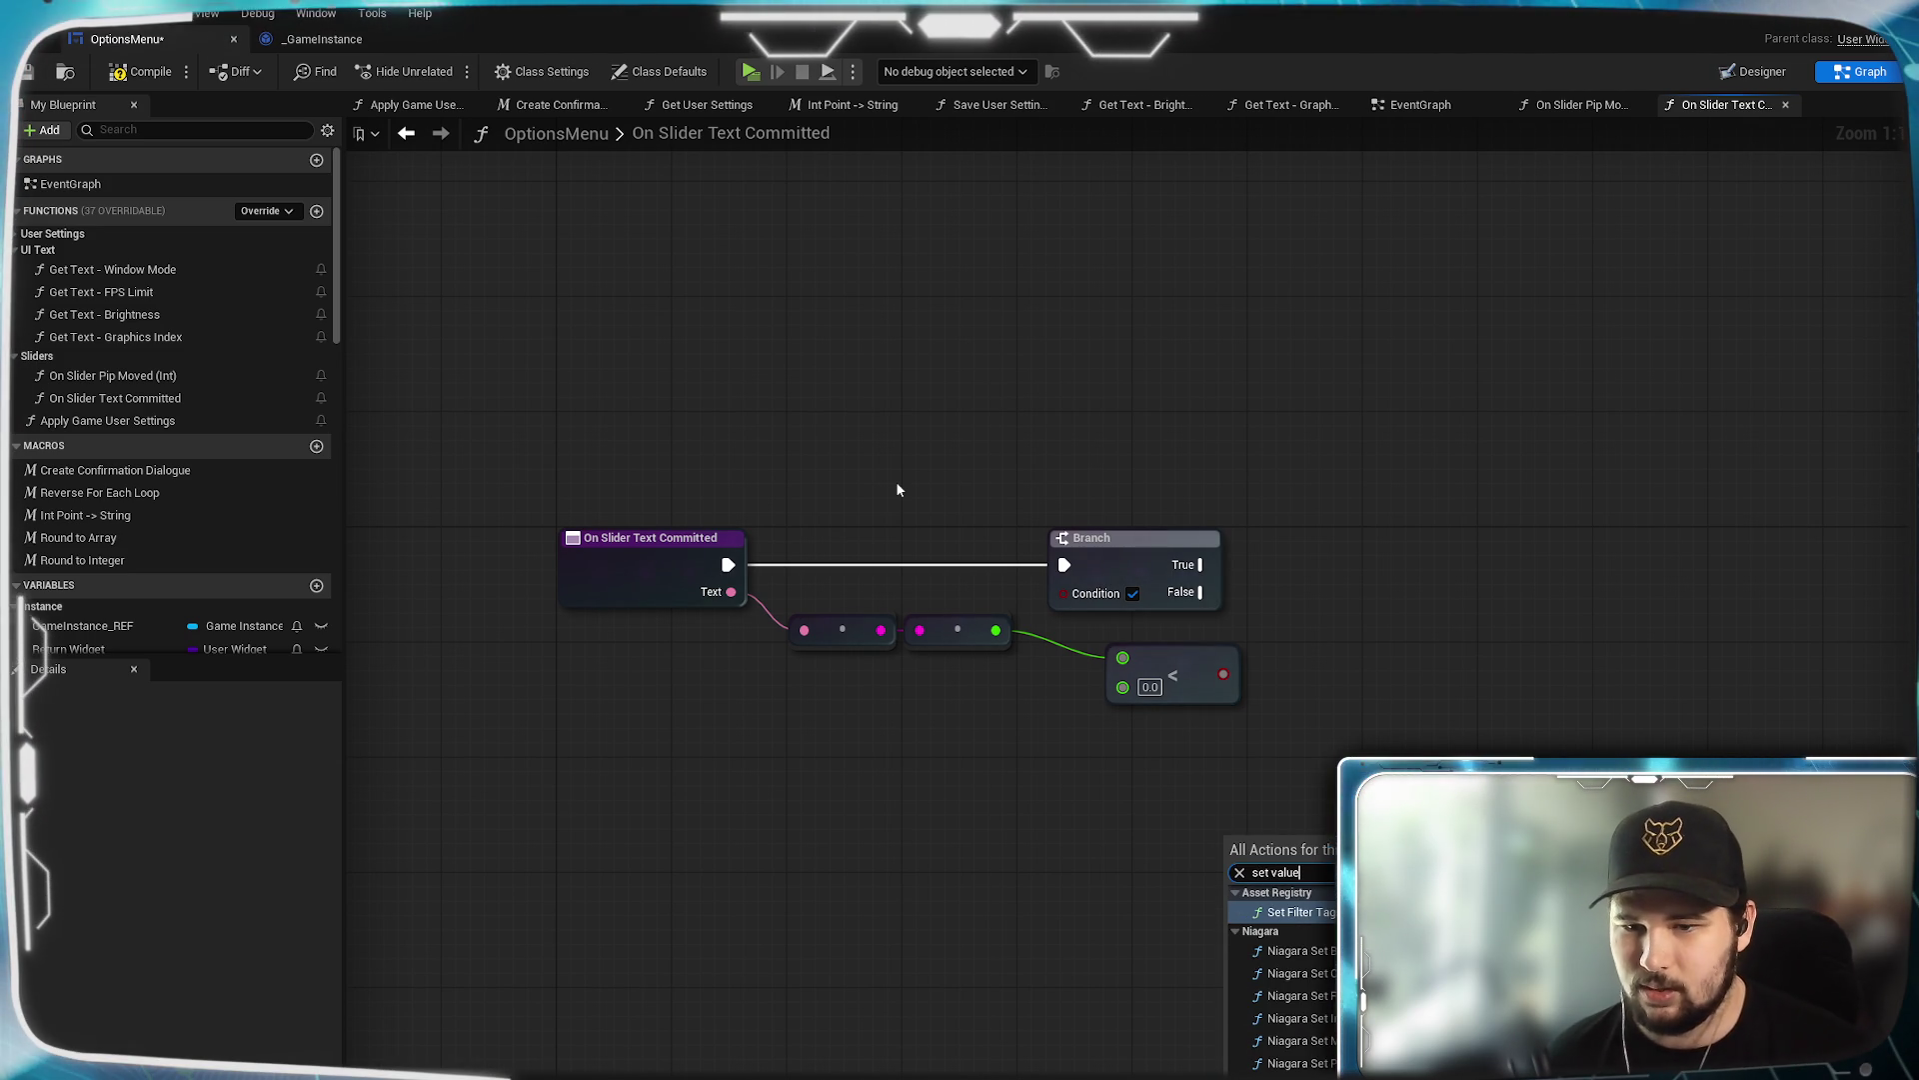
click(1301, 944)
mouse_move(1236, 910)
mouse_down()
mouse_move(823, 883)
mouse_move(645, 591)
mouse_up()
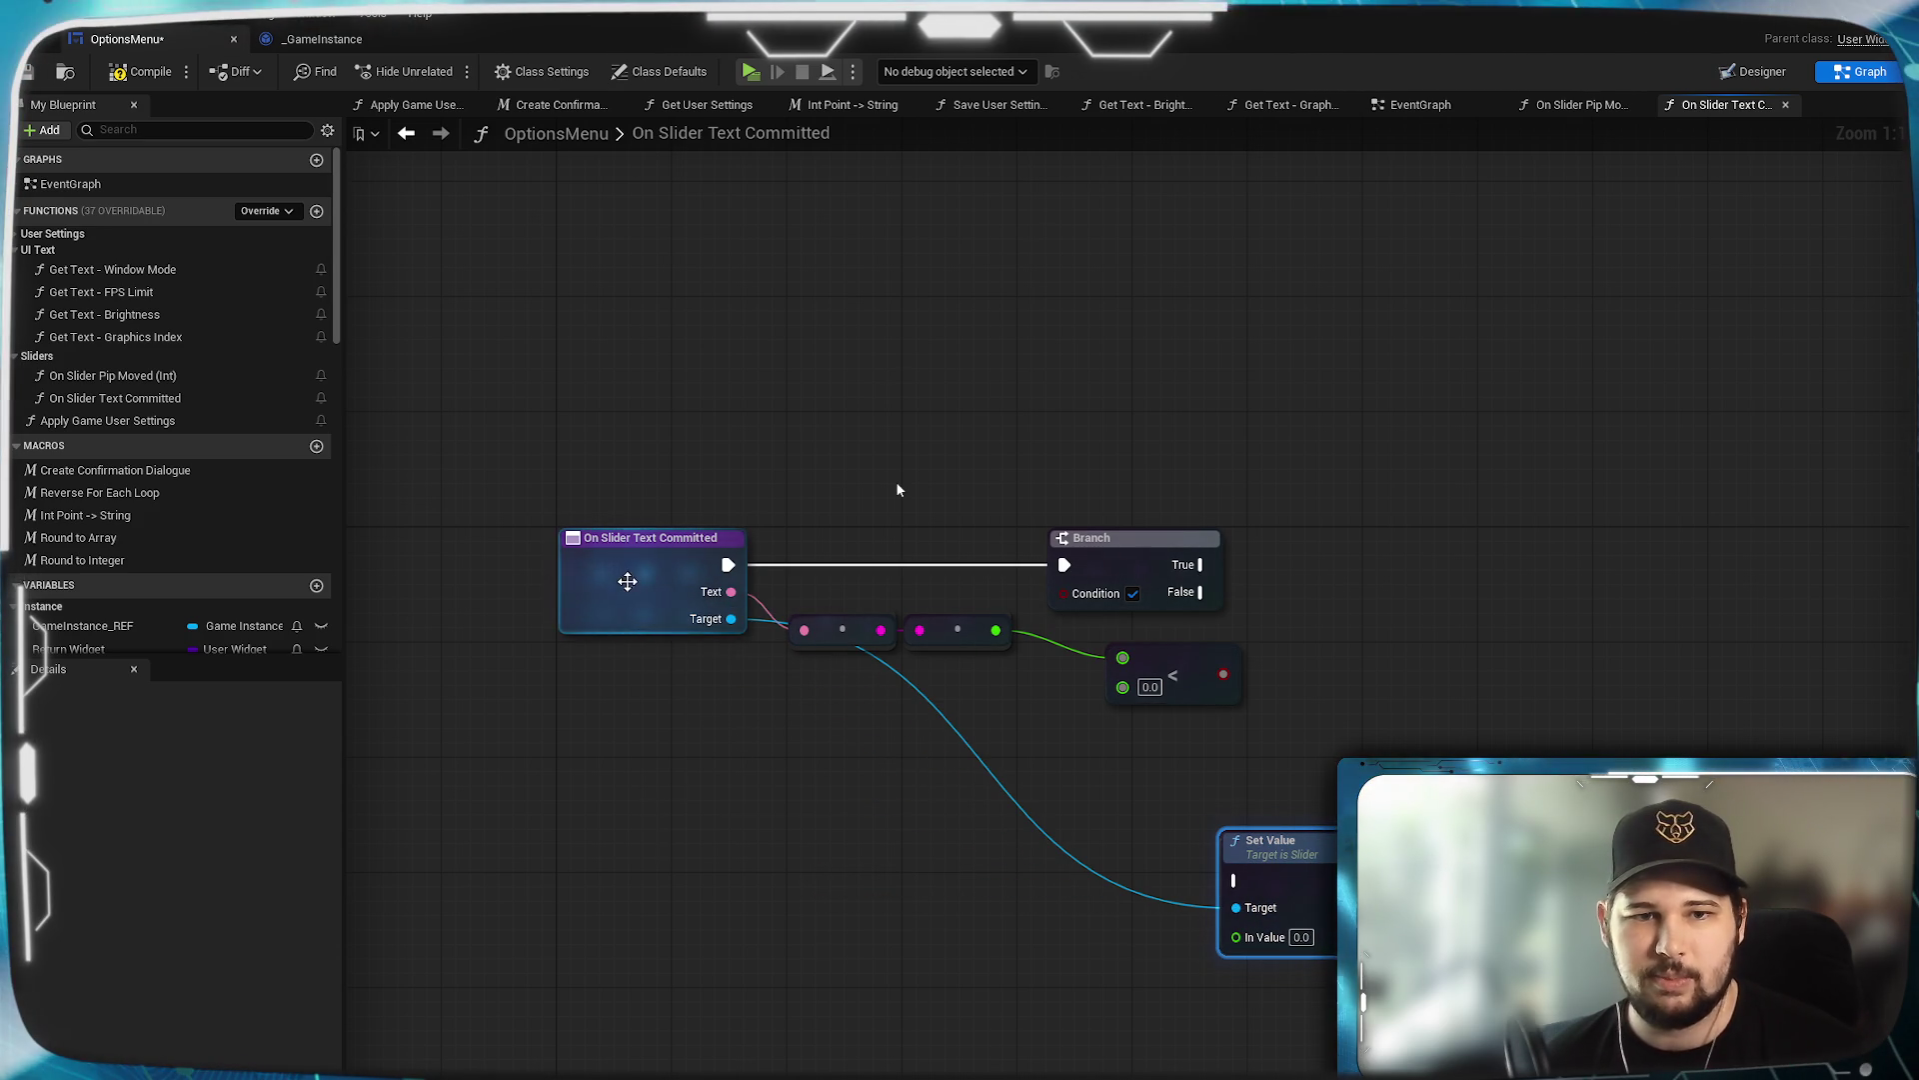
click(650, 580)
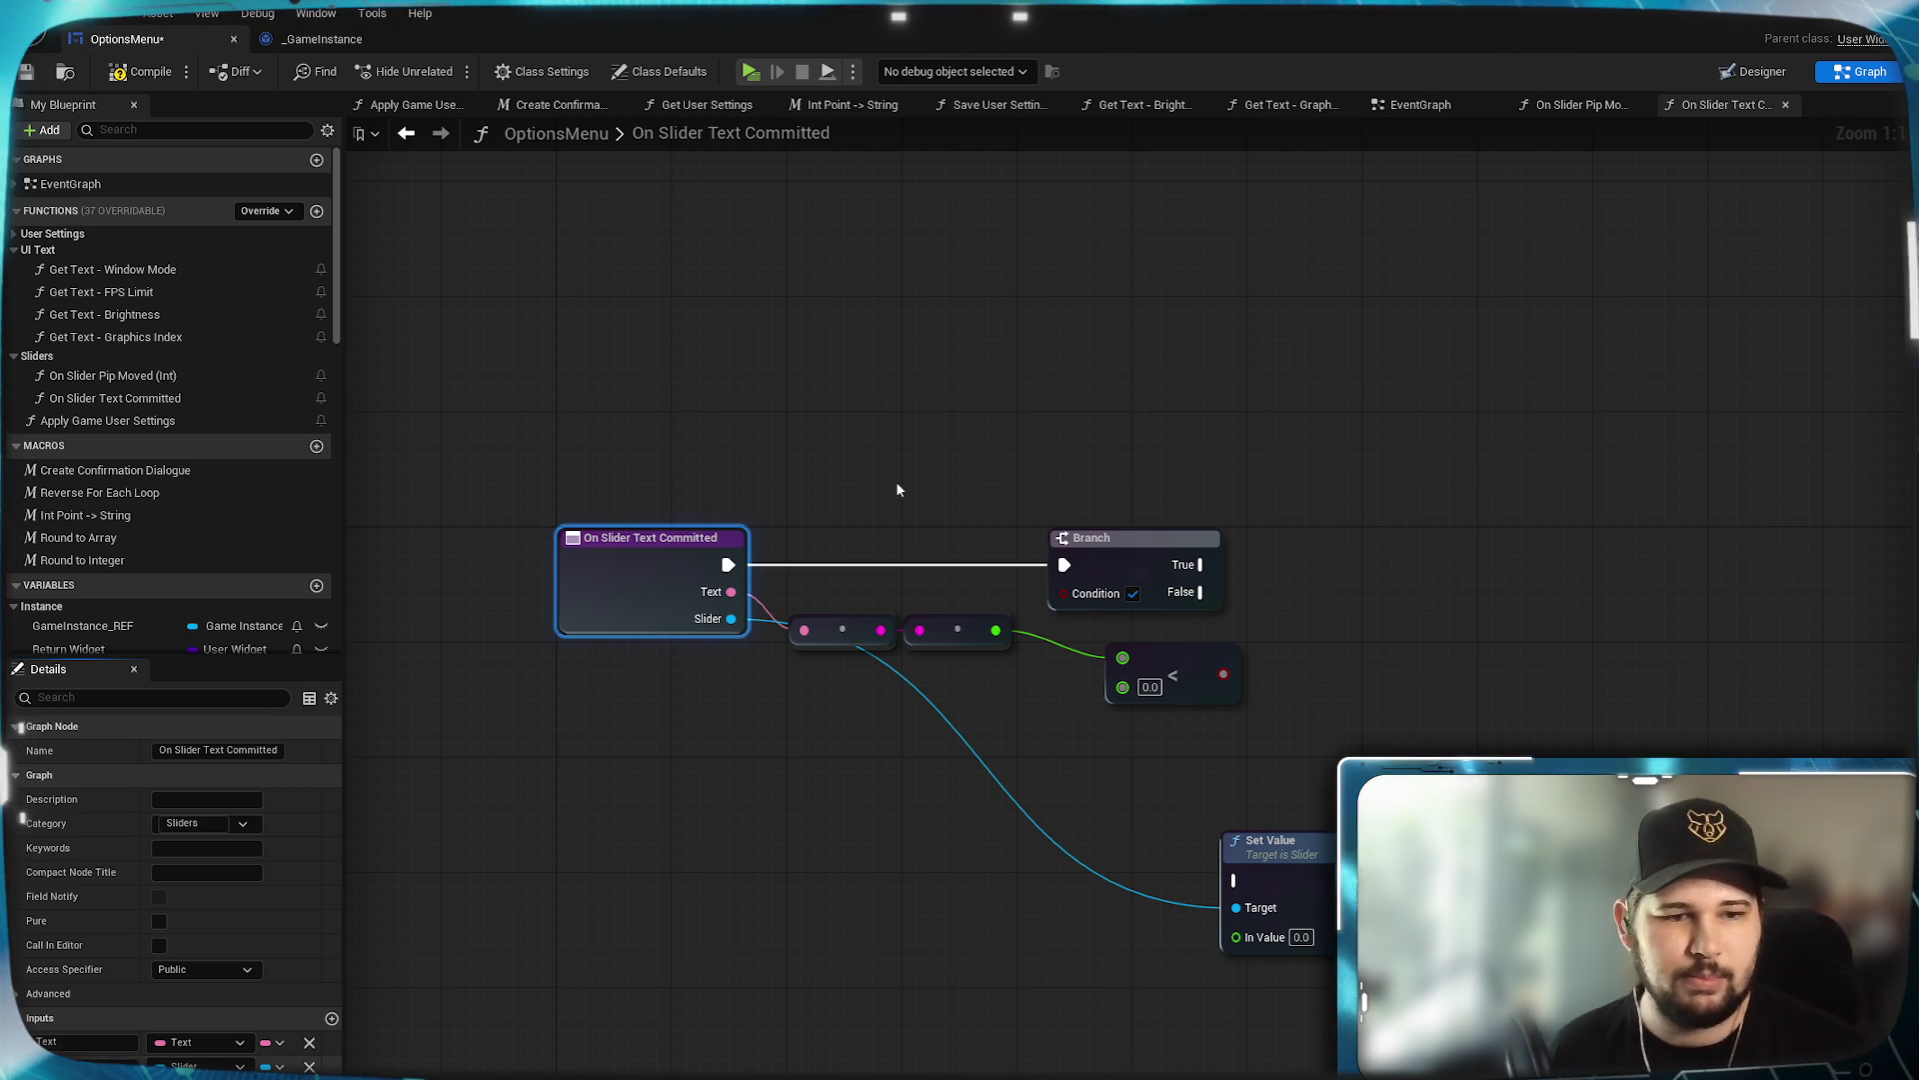
key(Return)
click(709, 839)
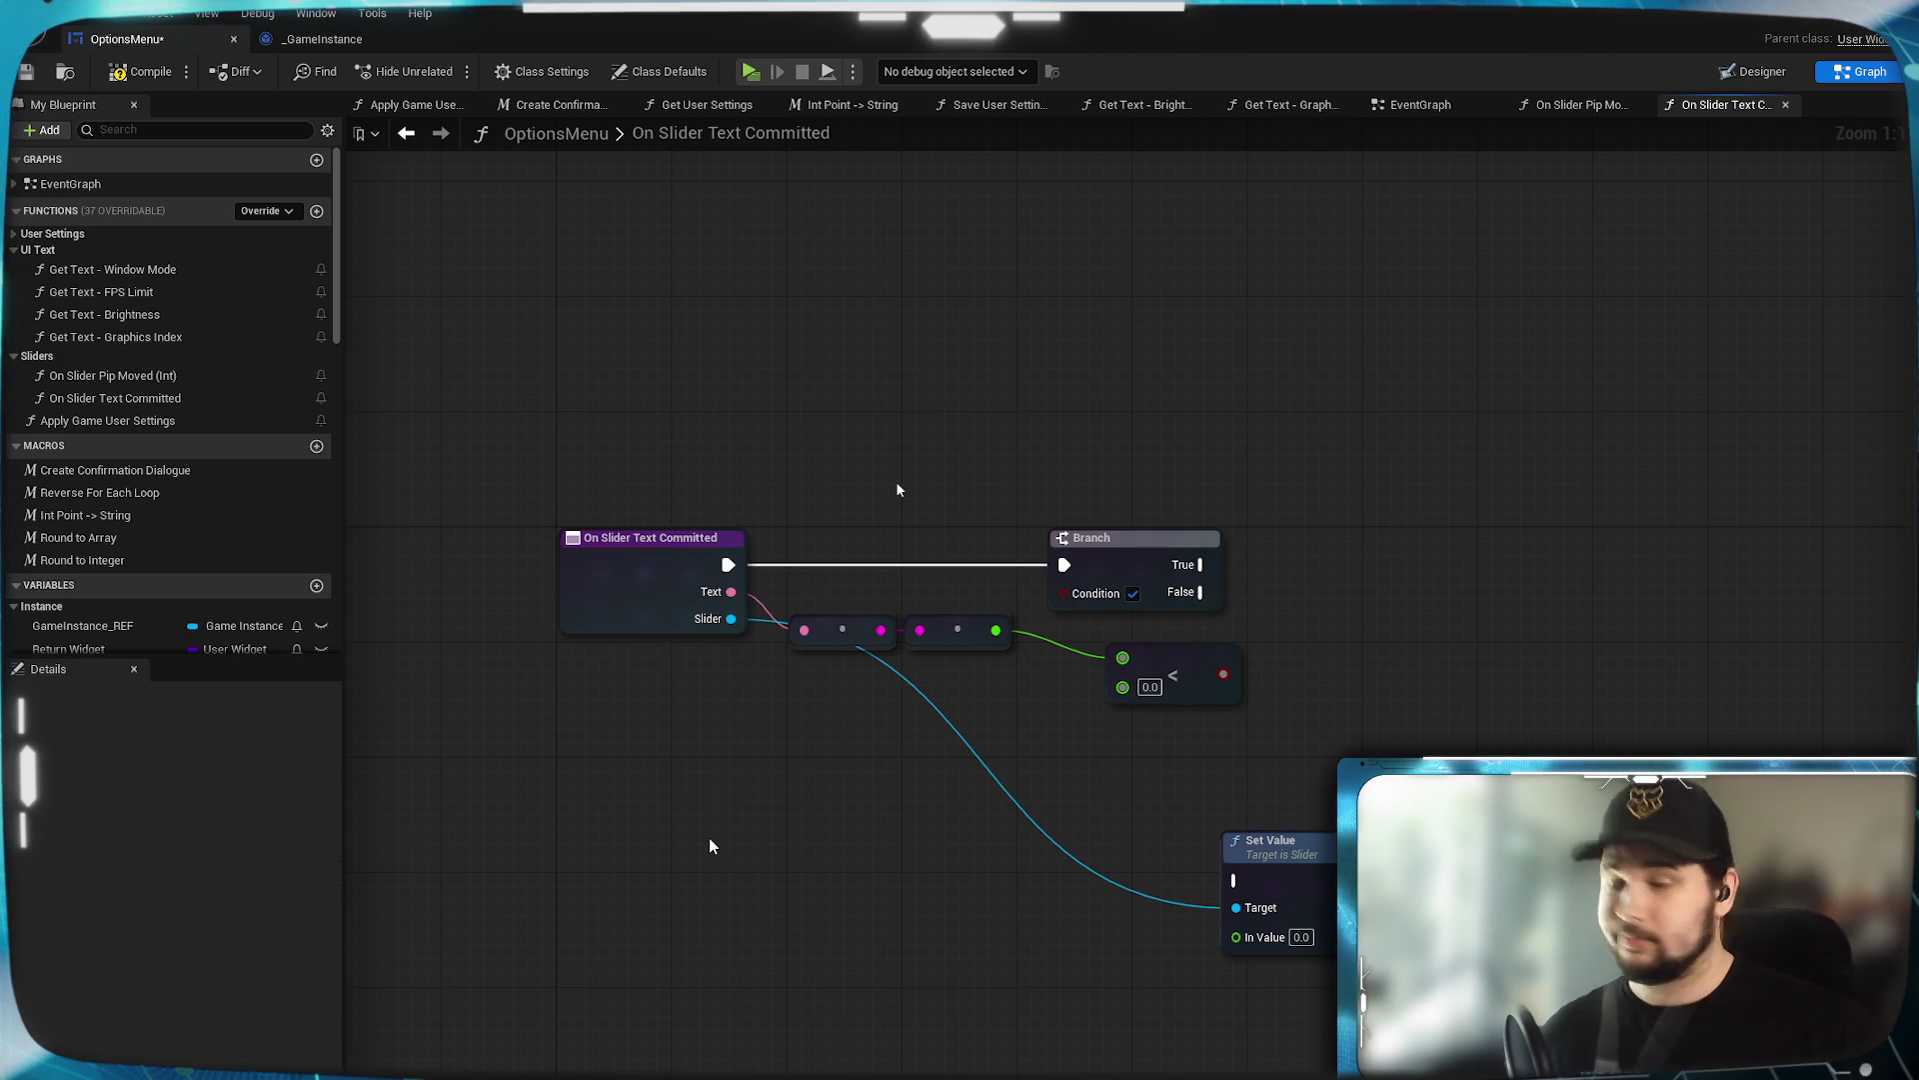
drag(730, 619, 781, 697)
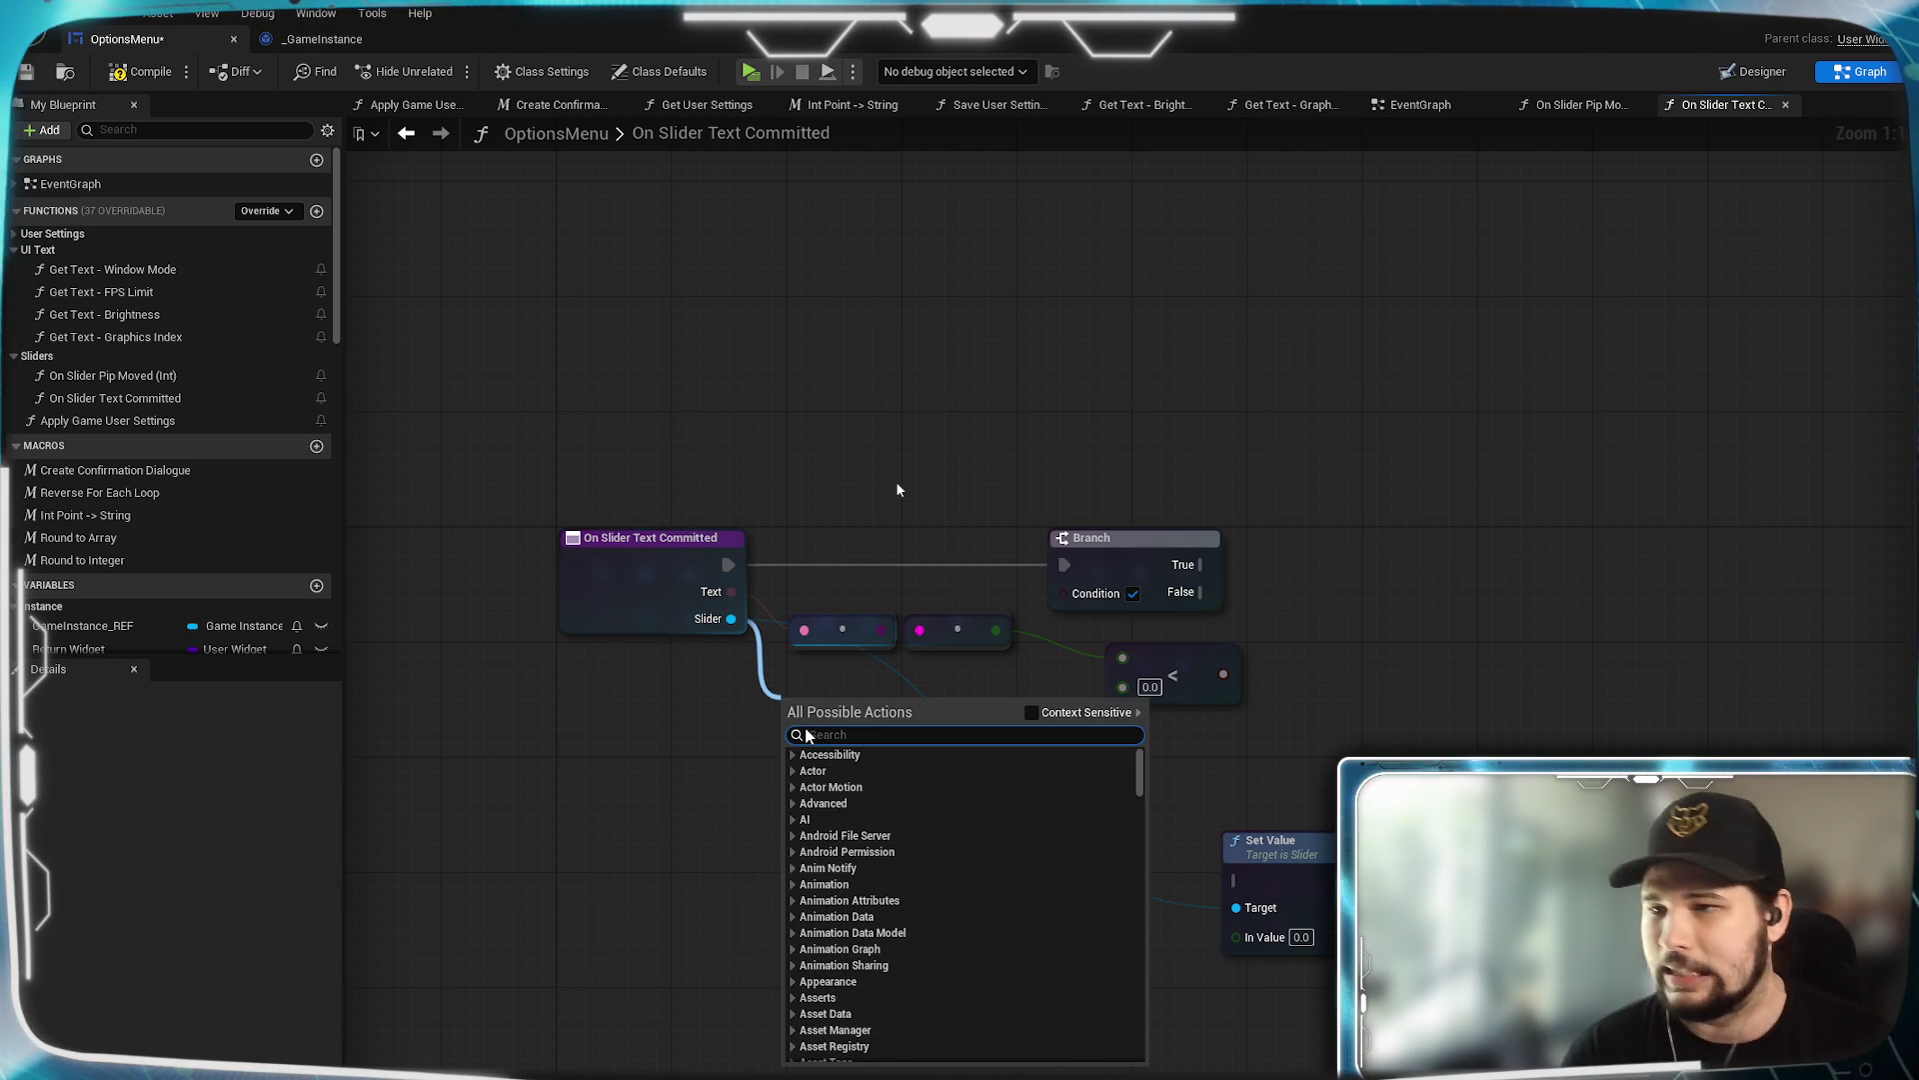
Add a Get Min Value node fed from the Slider pin, with Context Sensitive off.
text(get miun)
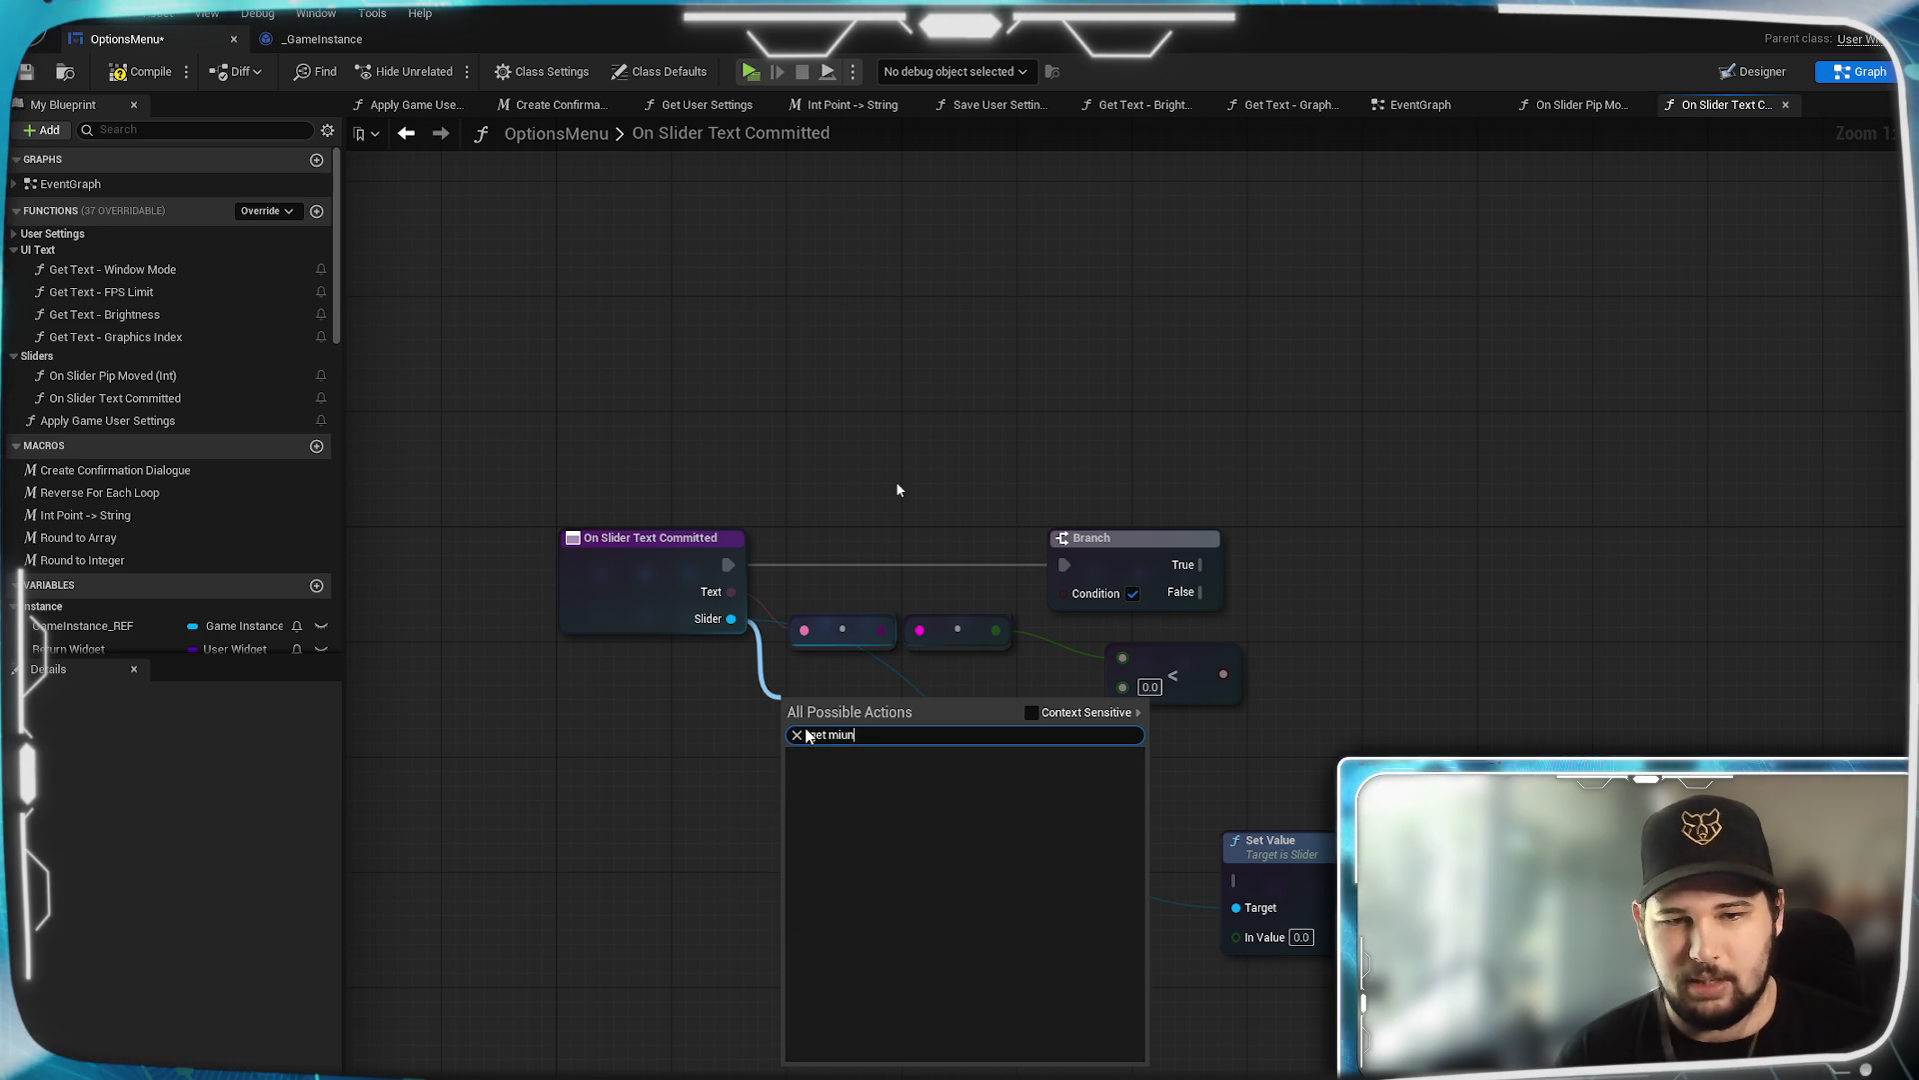
click(796, 735)
text(min)
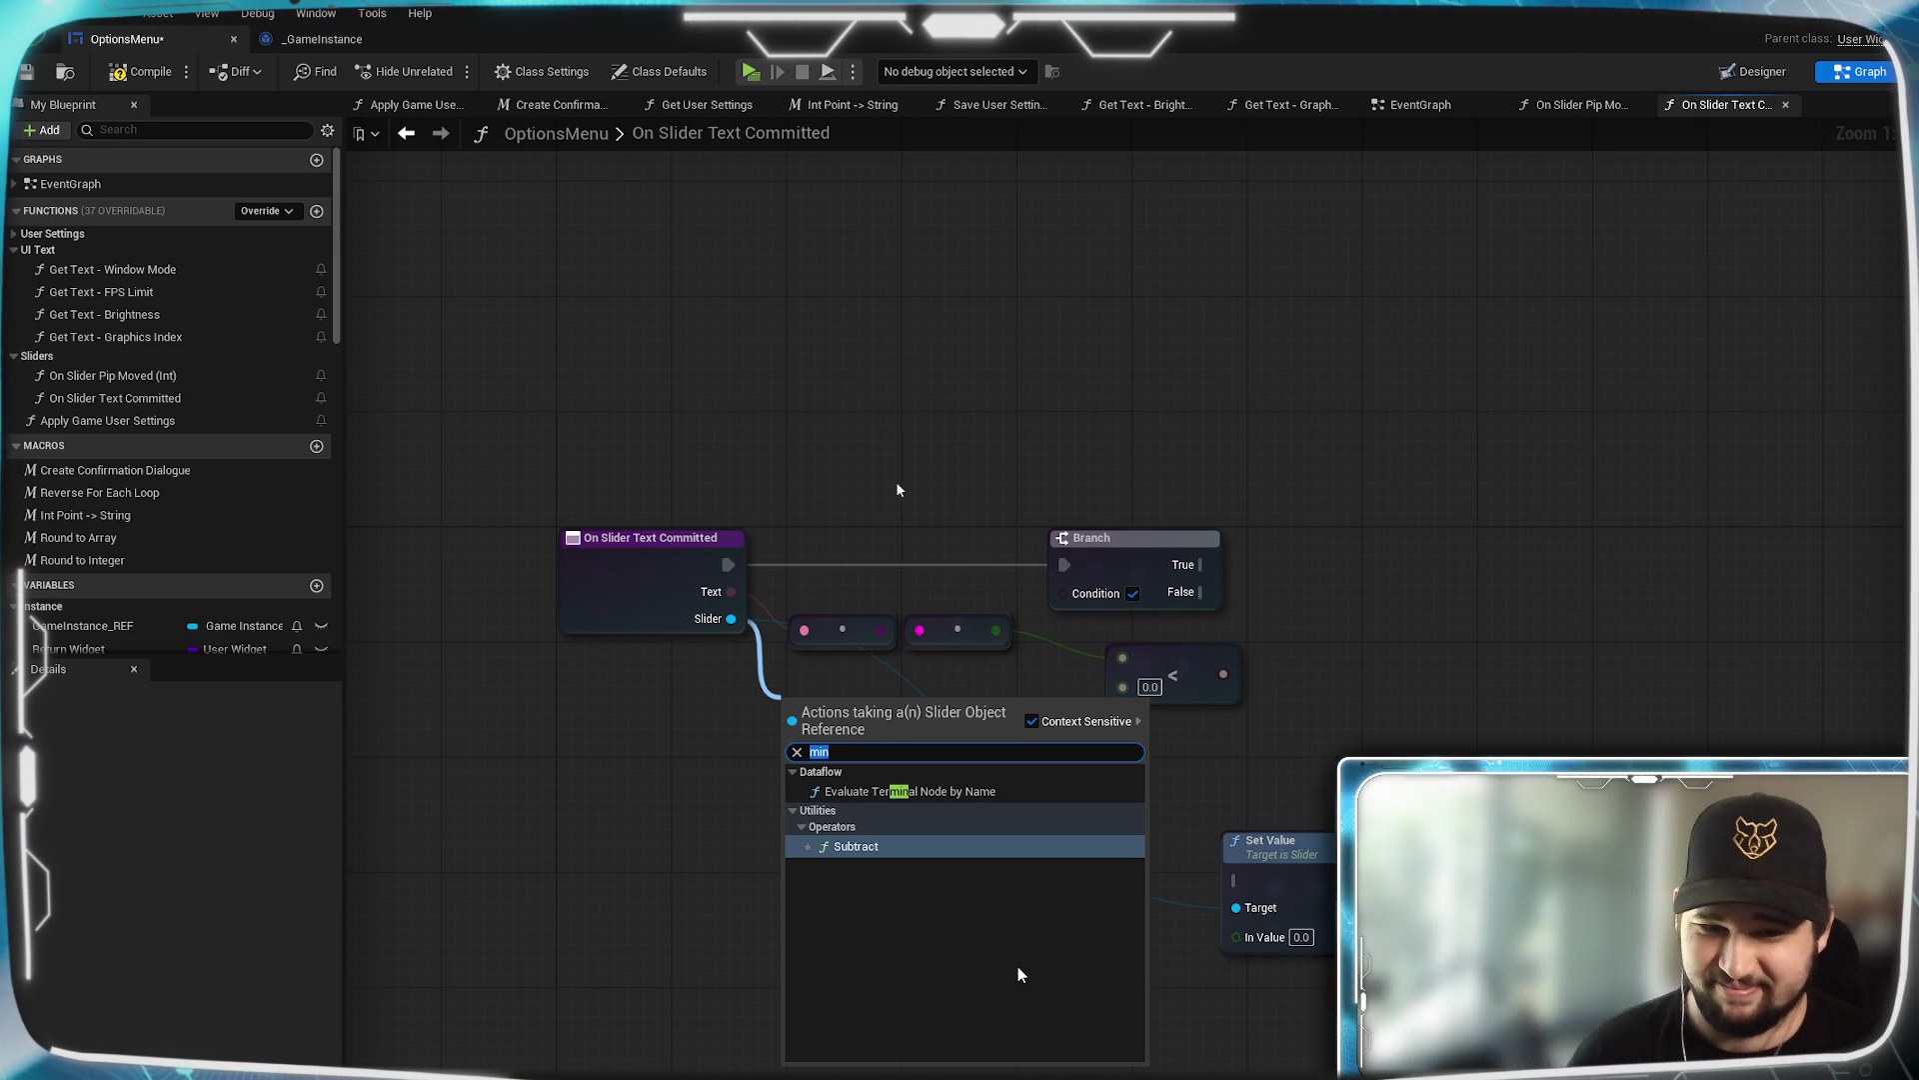
click(1032, 721)
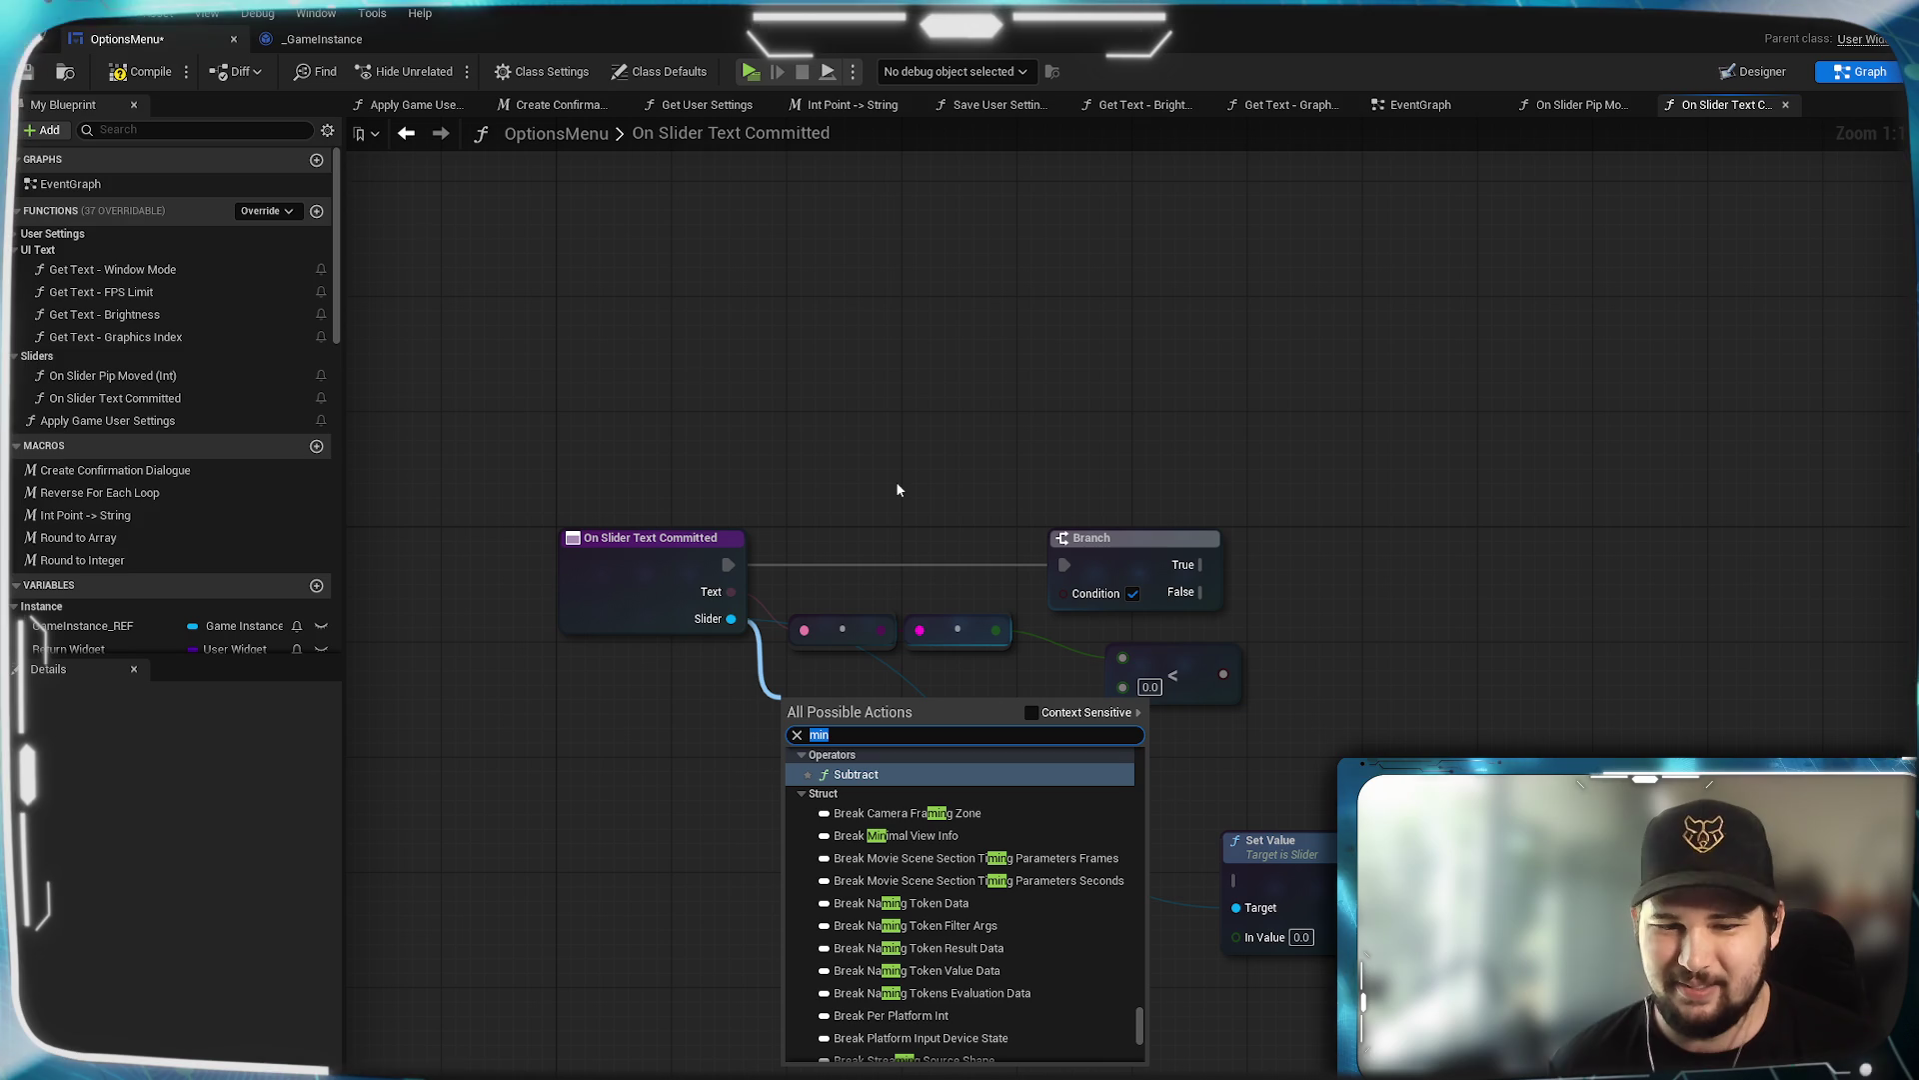
text(valu)
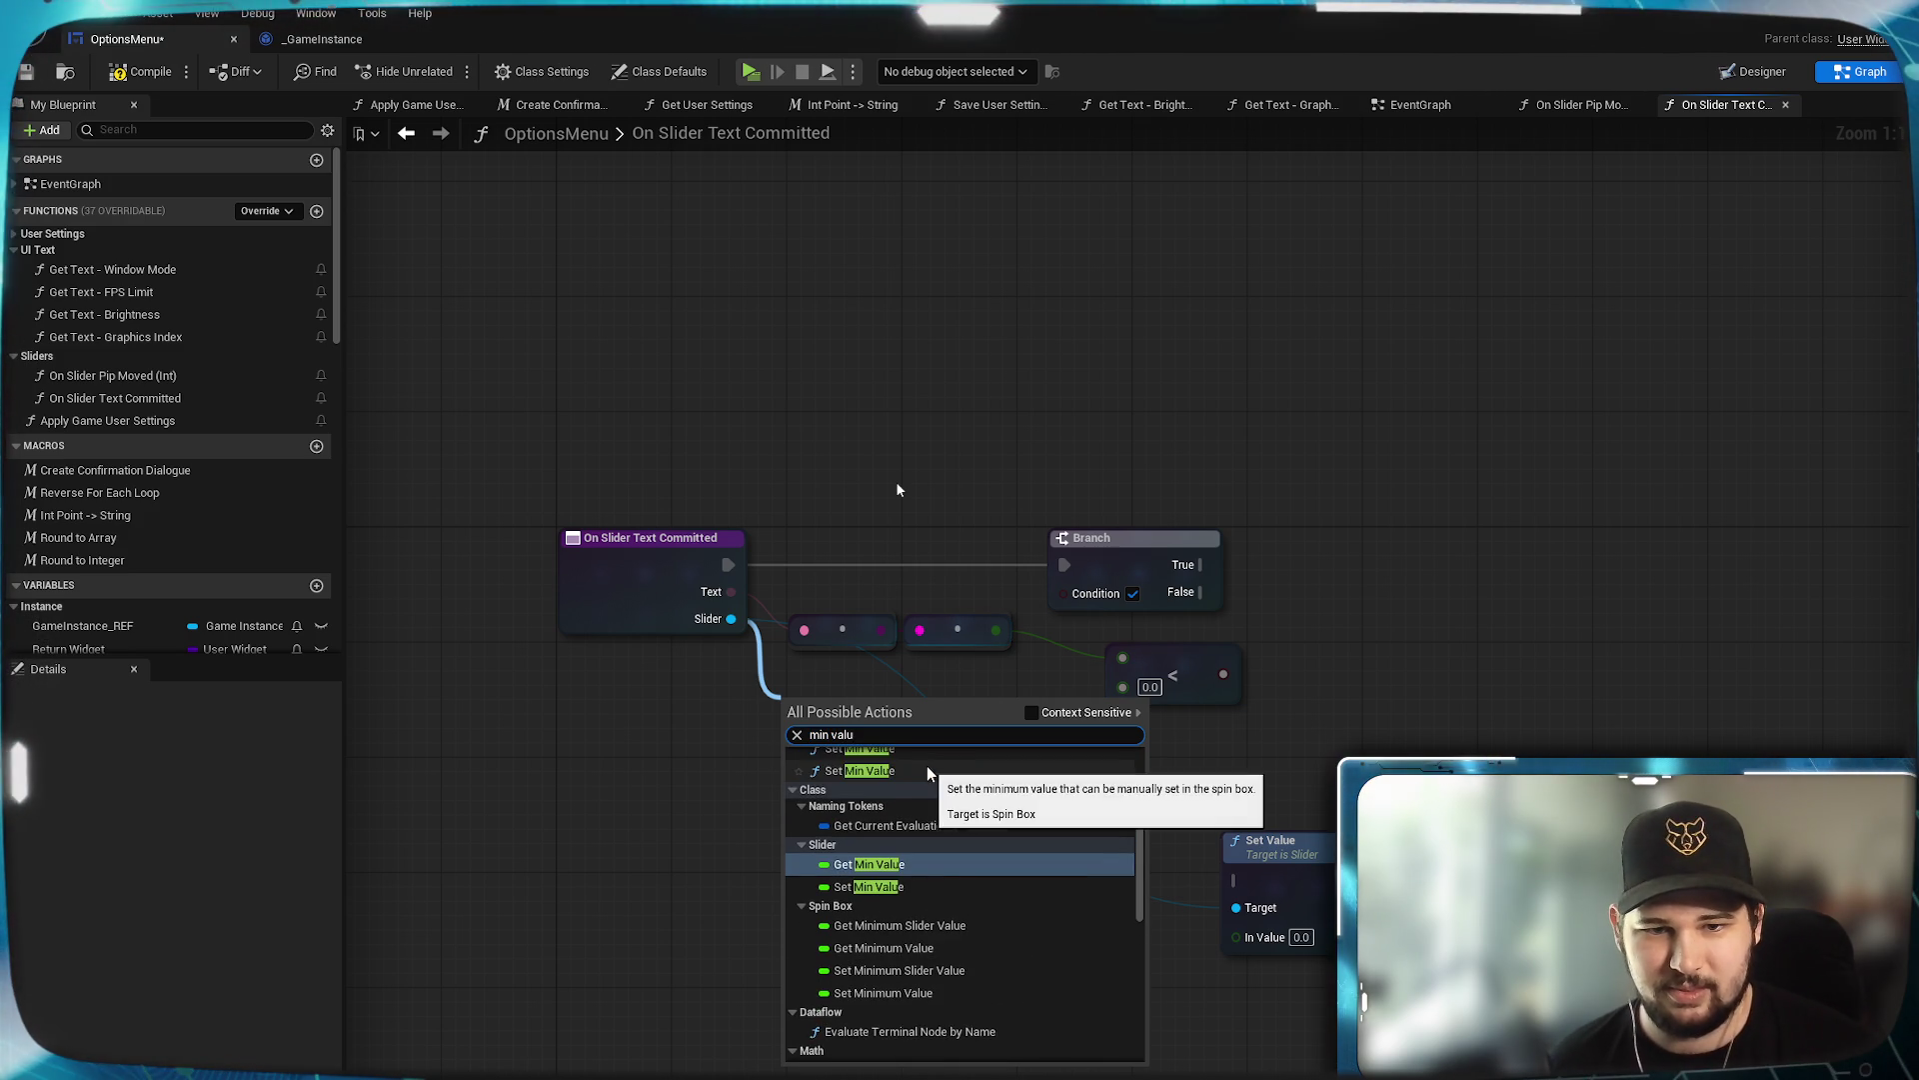
click(868, 836)
Add a Get Max Value node from Slider and stack it under Min Value.
drag(731, 619, 797, 815)
text(max value)
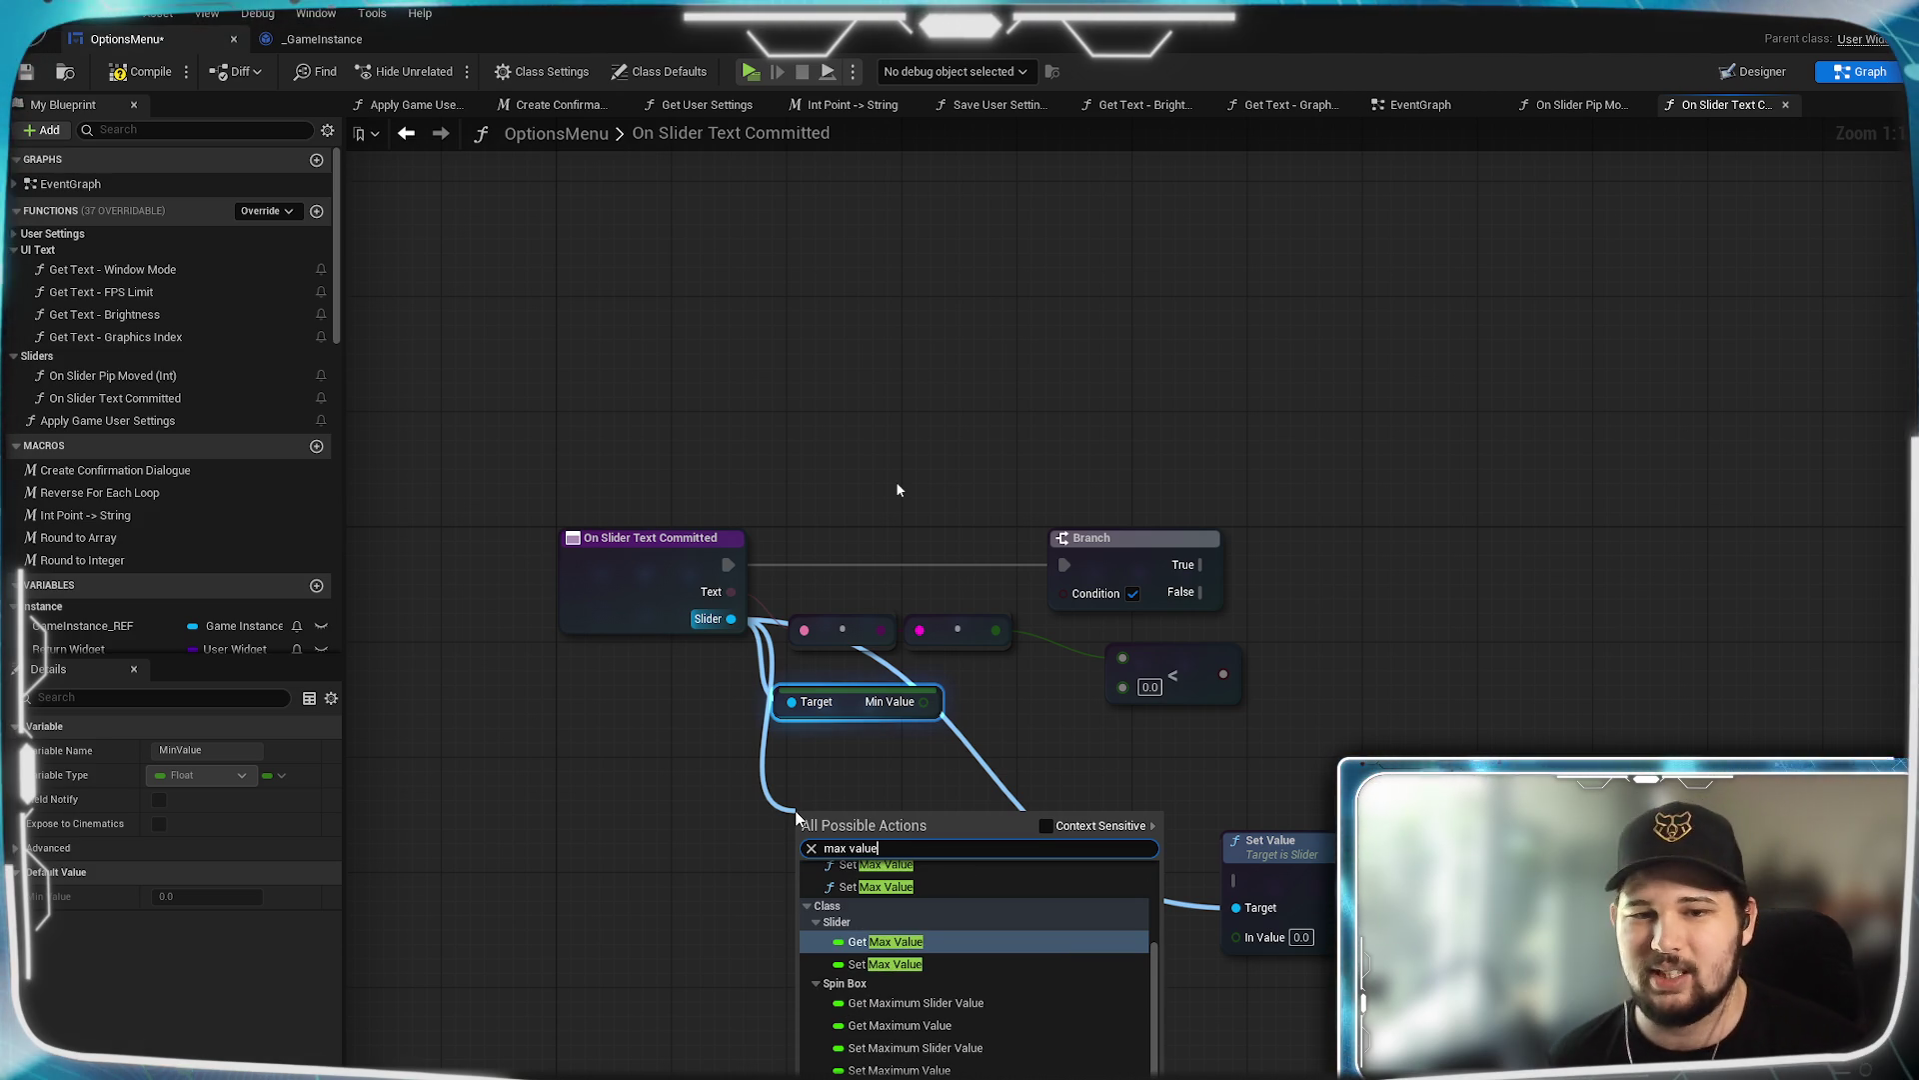
click(933, 940)
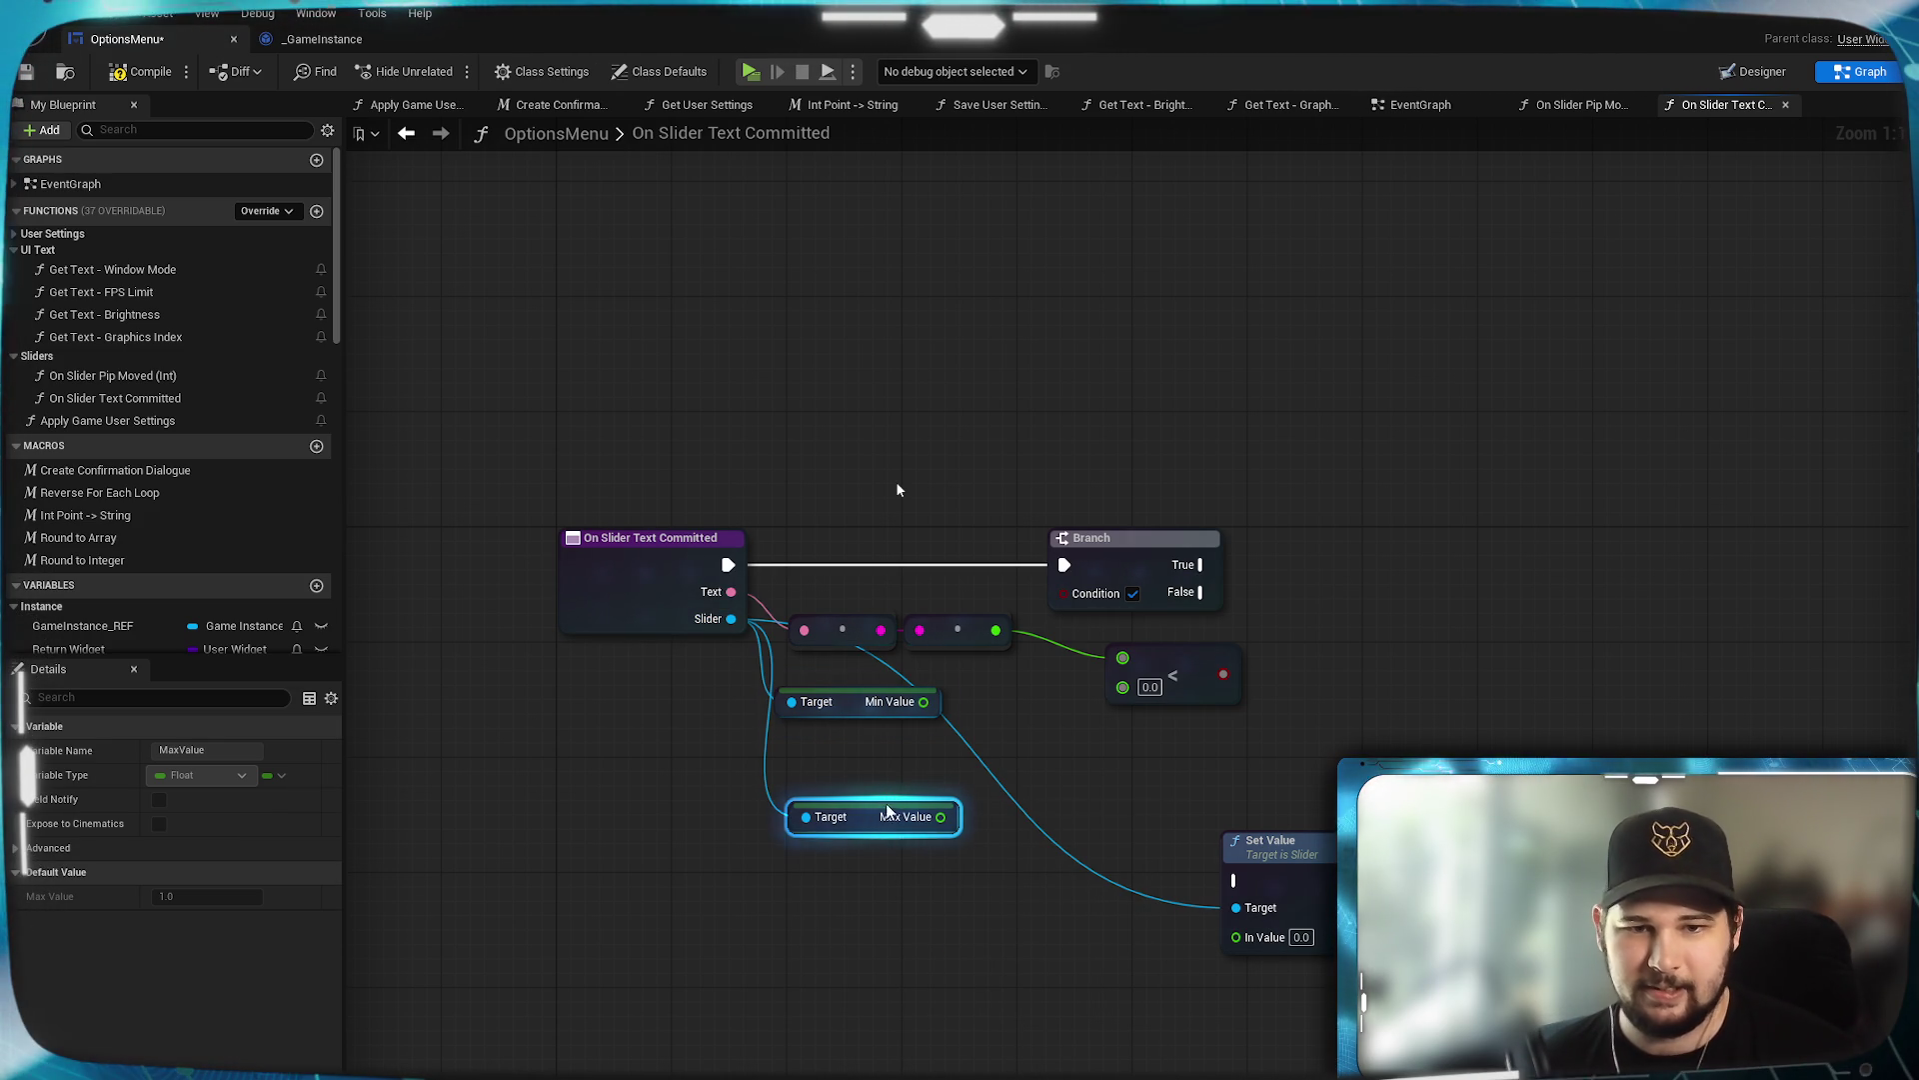
drag(897, 804, 866, 740)
click(879, 800)
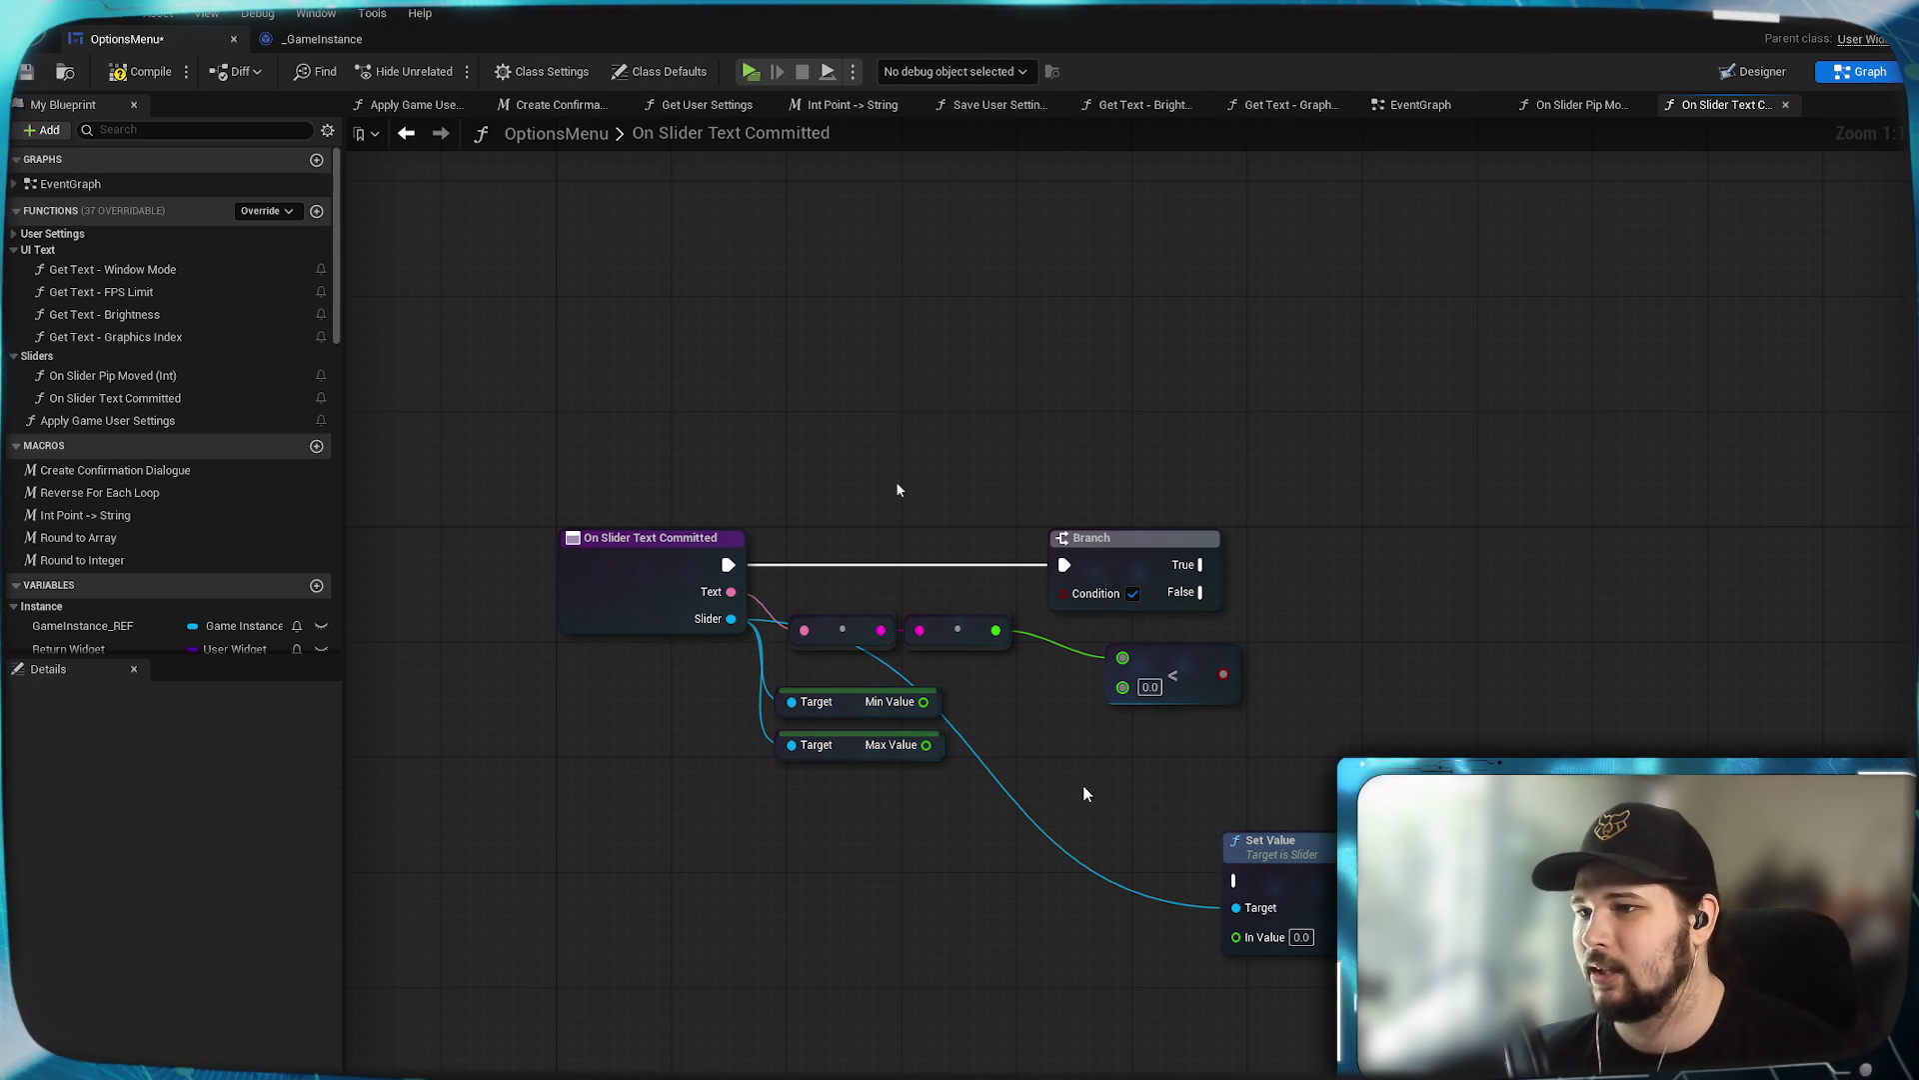
drag(1087, 792, 934, 855)
mouse_move(772, 764)
mouse_down()
mouse_move(970, 752)
mouse_move(1036, 702)
mouse_up()
Delete the Branch and less-than comparison nodes.
click(1093, 786)
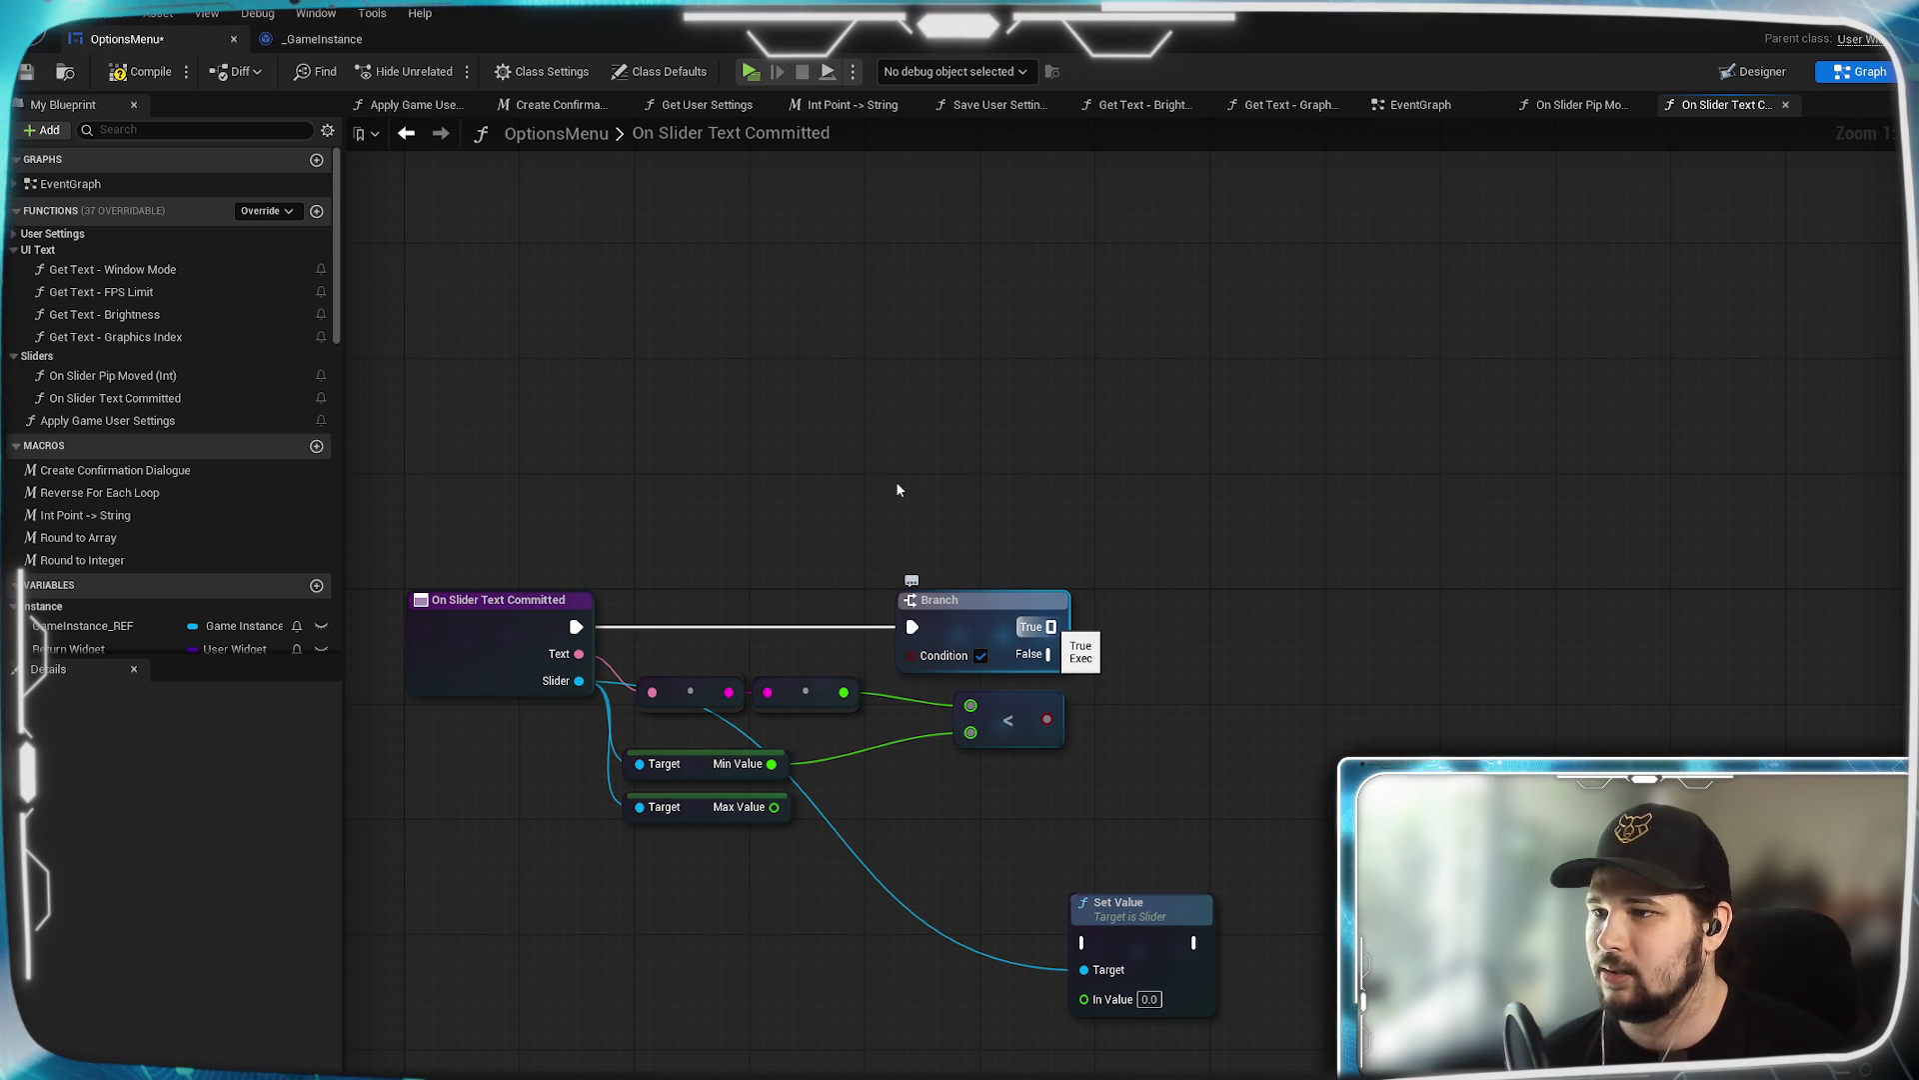
drag(1213, 680, 1140, 678)
drag(1172, 590, 1372, 590)
mouse_move(1162, 683)
mouse_down()
mouse_move(1282, 641)
mouse_move(1215, 683)
mouse_move(1284, 688)
mouse_move(1331, 624)
mouse_up()
drag(1359, 723, 1164, 718)
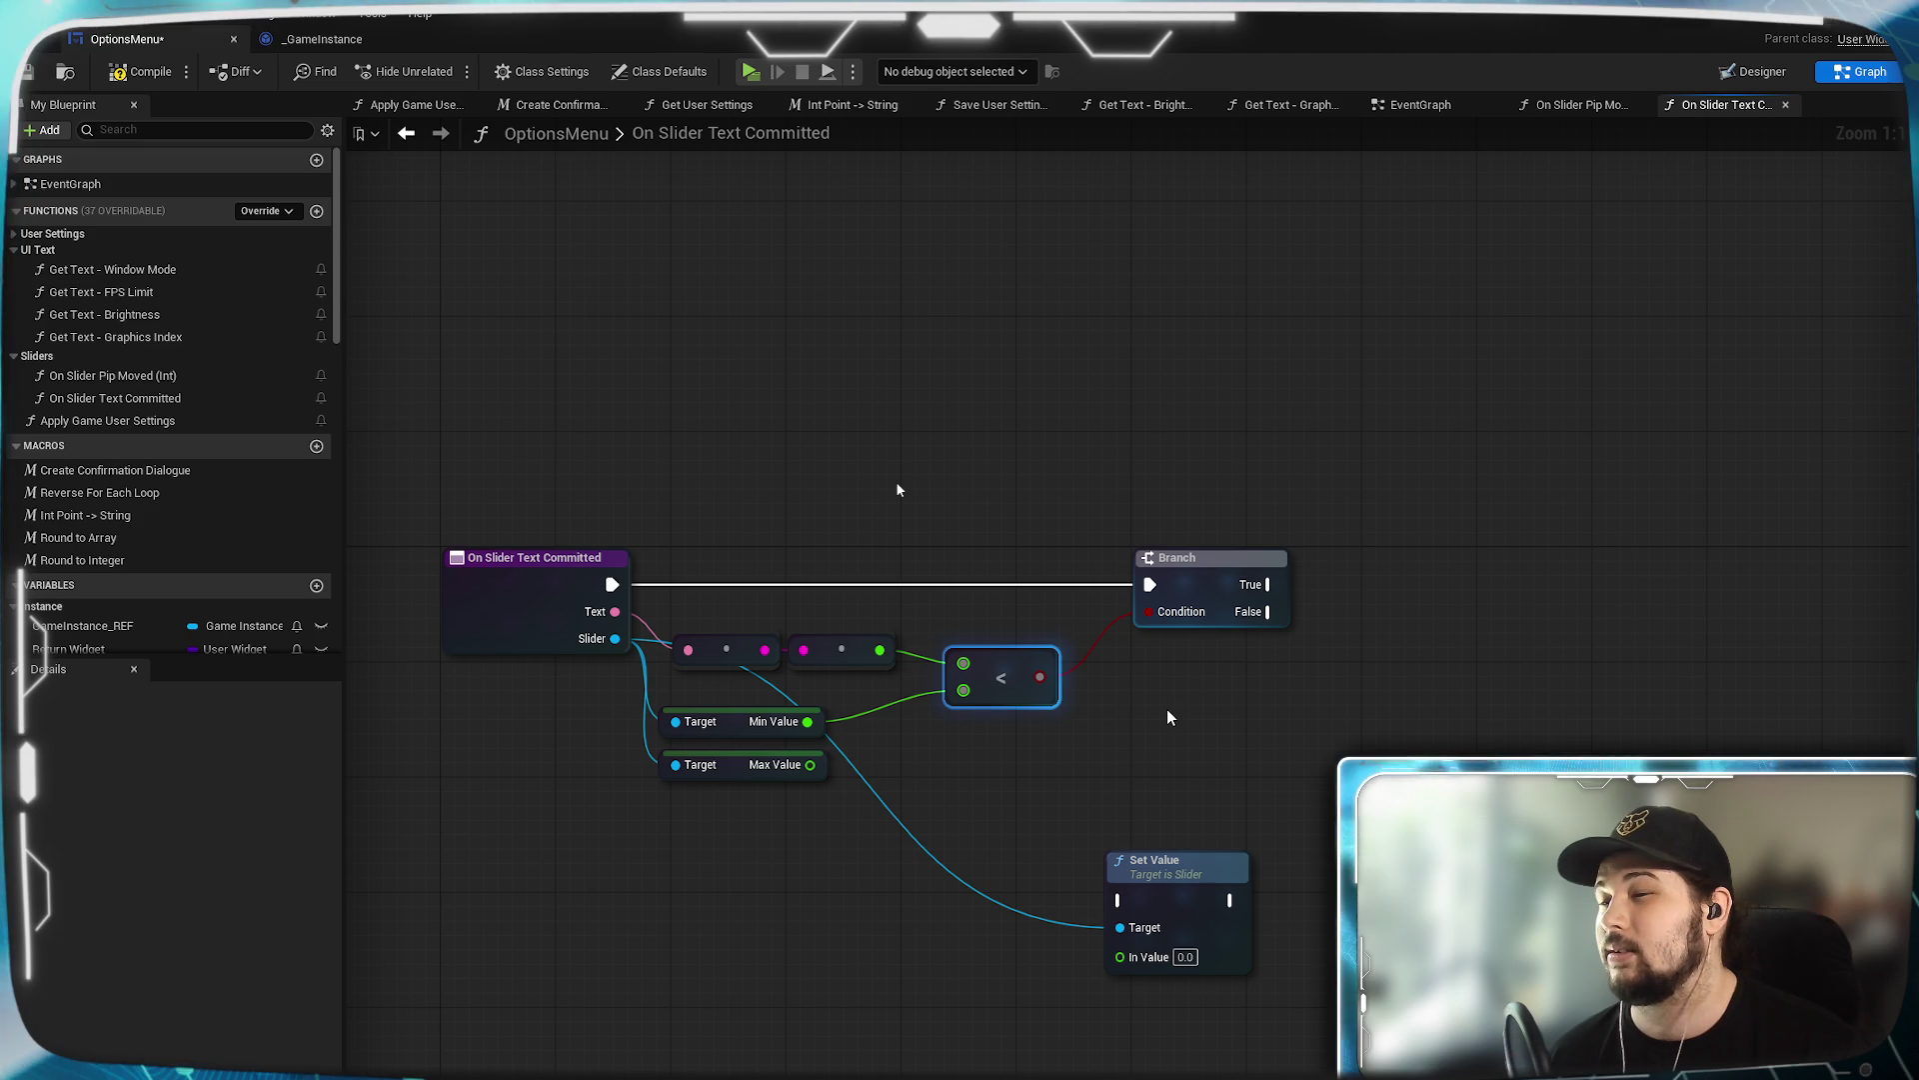
mouse_move(1235, 750)
mouse_down()
mouse_move(1448, 646)
mouse_move(1180, 400)
mouse_up()
click(1420, 455)
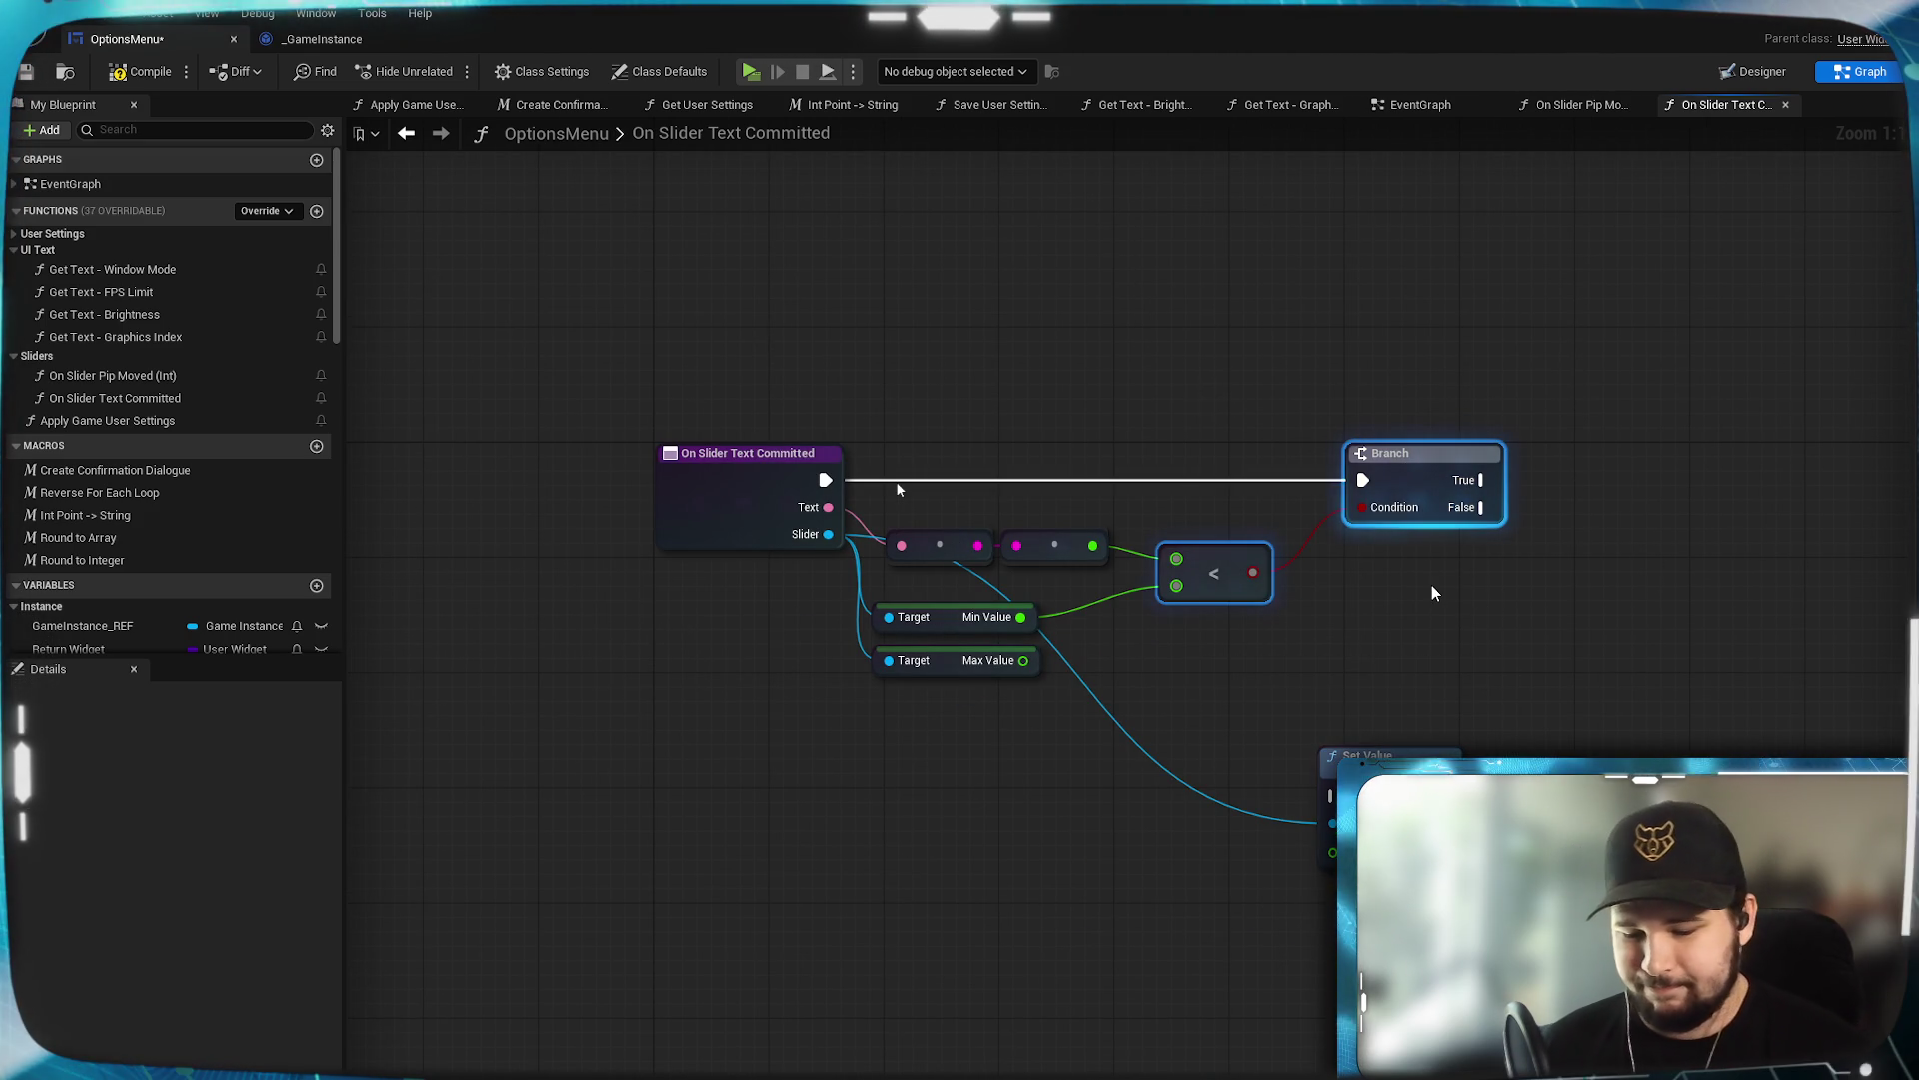
key(Delete)
mouse_move(1145, 582)
mouse_down()
mouse_move(1158, 562)
mouse_move(1197, 715)
mouse_up()
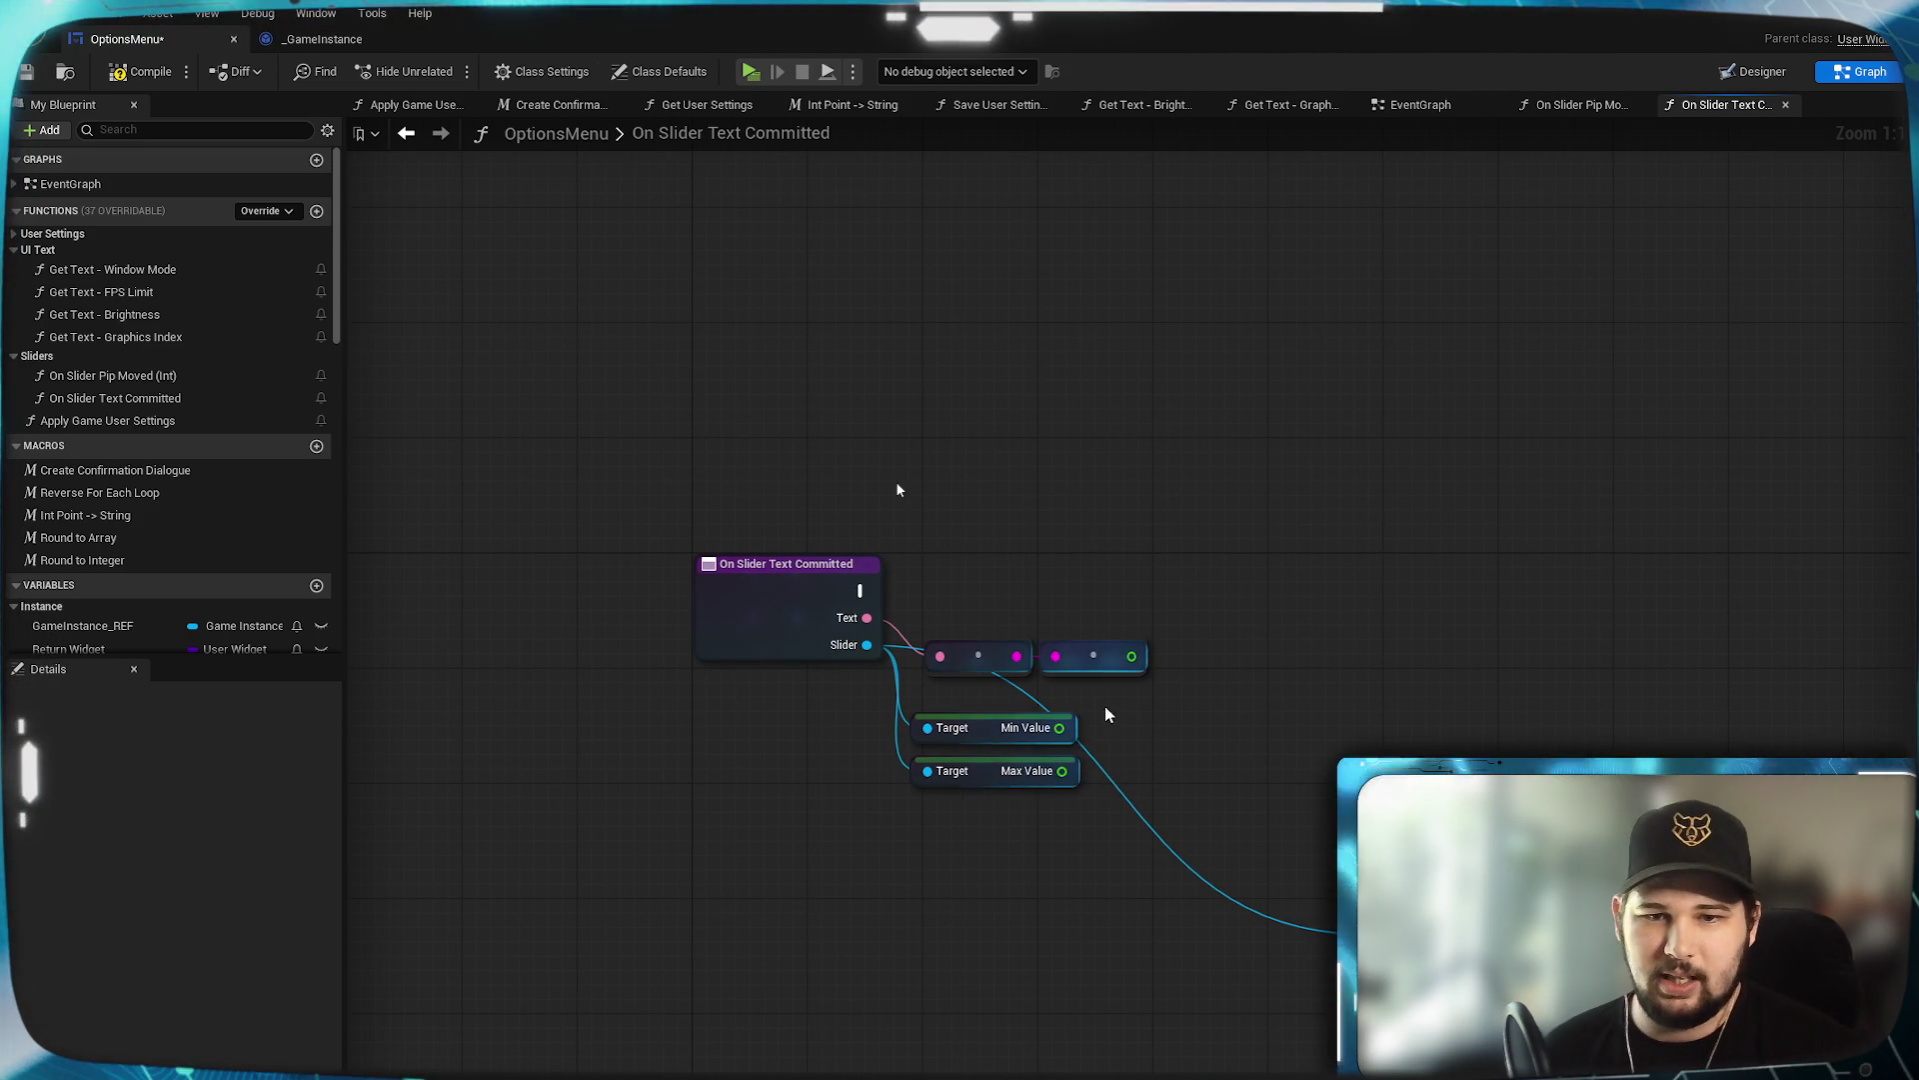
Try Truncate and Clamp (Integer) nodes on the float, then delete both.
mouse_move(1131, 656)
mouse_down()
mouse_move(1289, 690)
mouse_move(1347, 673)
mouse_up()
text(truncate)
key(Return)
text(clamp)
key(Return)
drag(1438, 530, 1307, 771)
key(Delete)
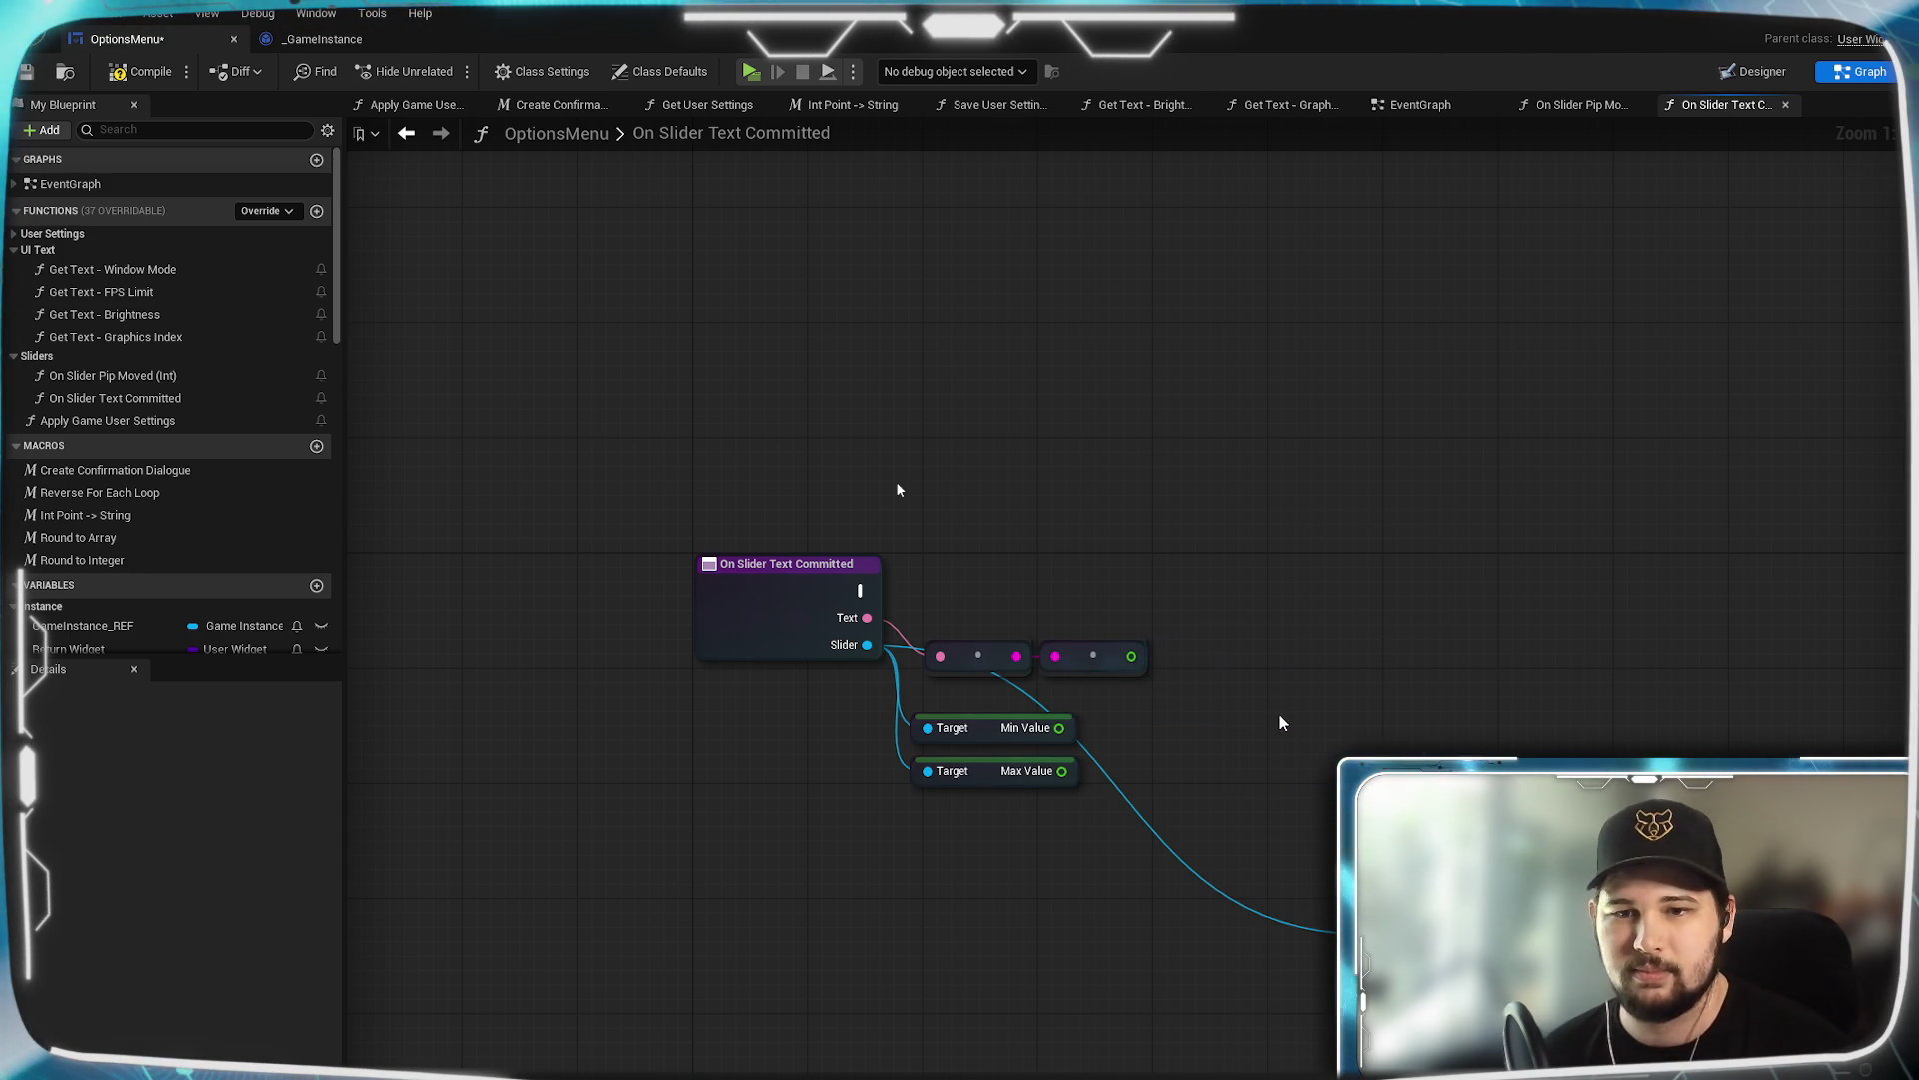
Add a Clamp (Float) on the float output, with Min Value and Max Value as bounds.
drag(1137, 660, 1240, 688)
text(clamp)
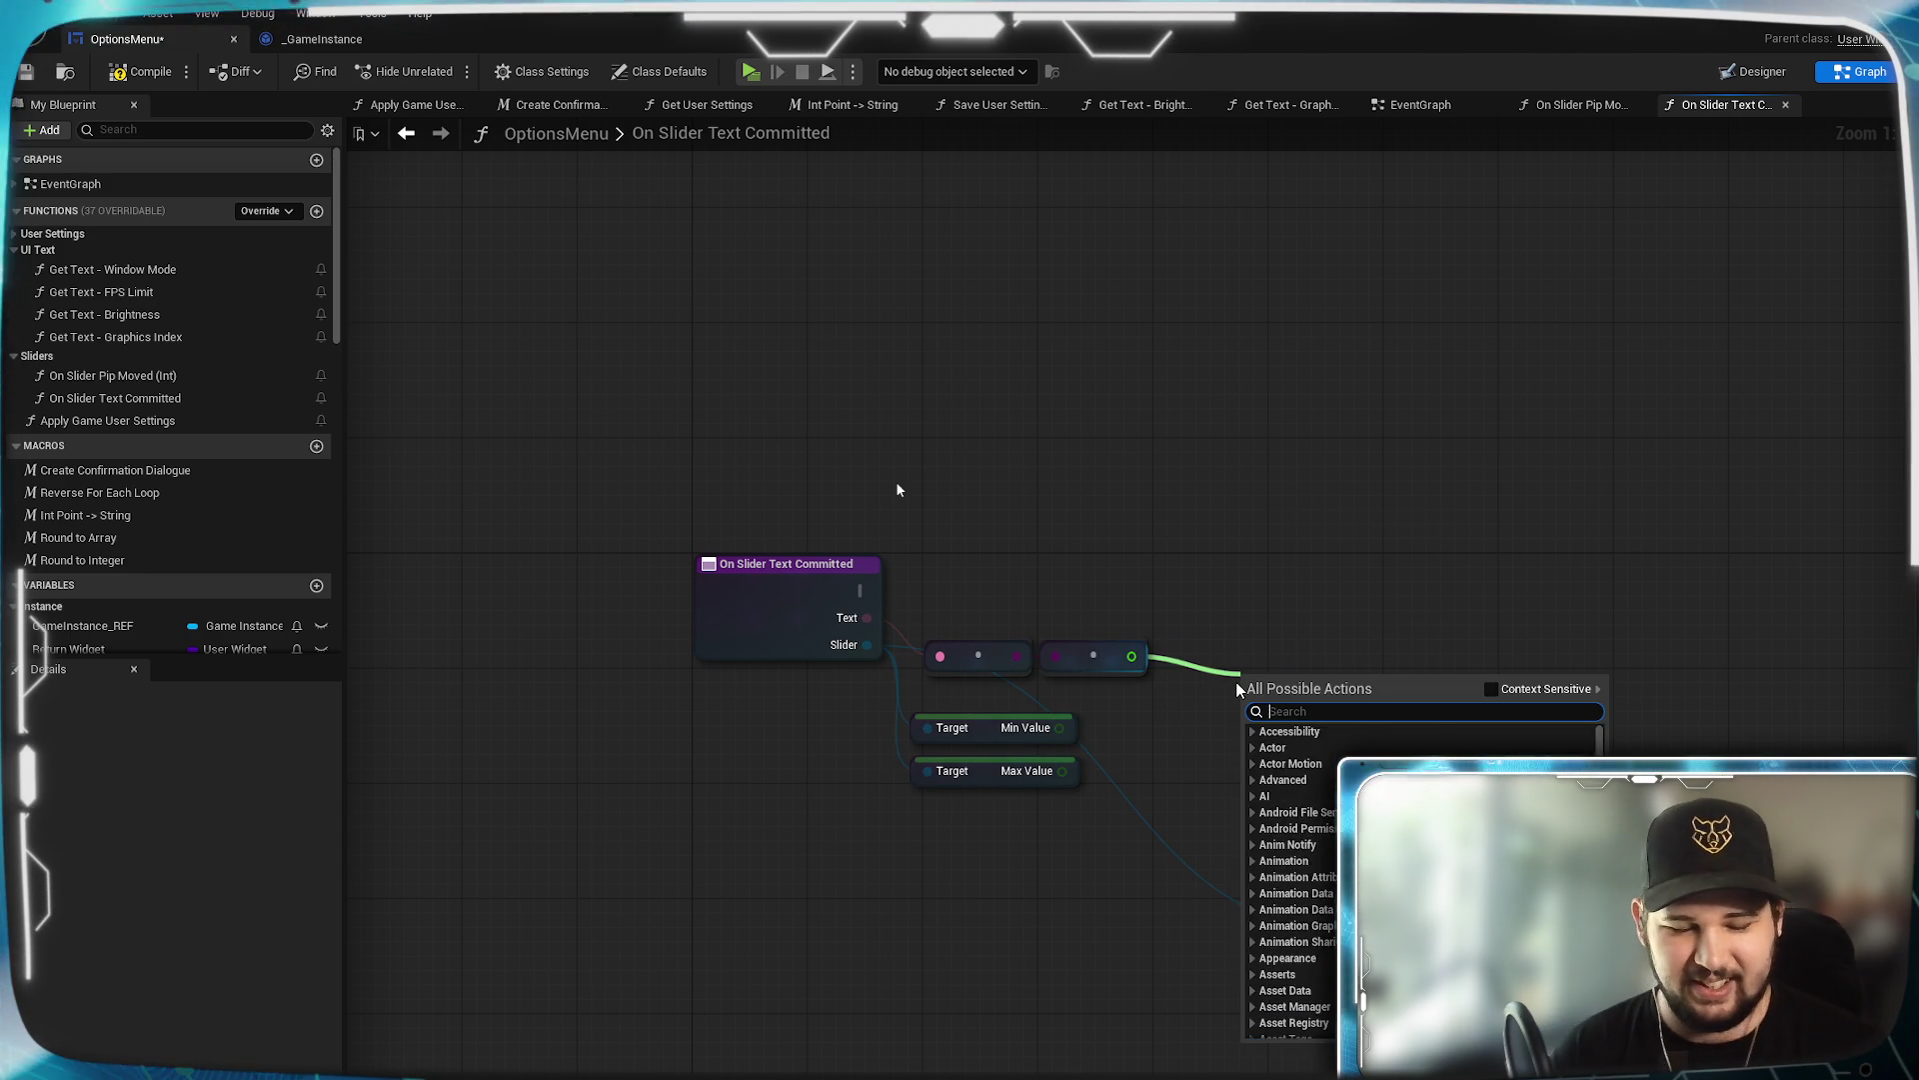
click(1492, 689)
scroll(1330, 767, up, 2)
click(1307, 784)
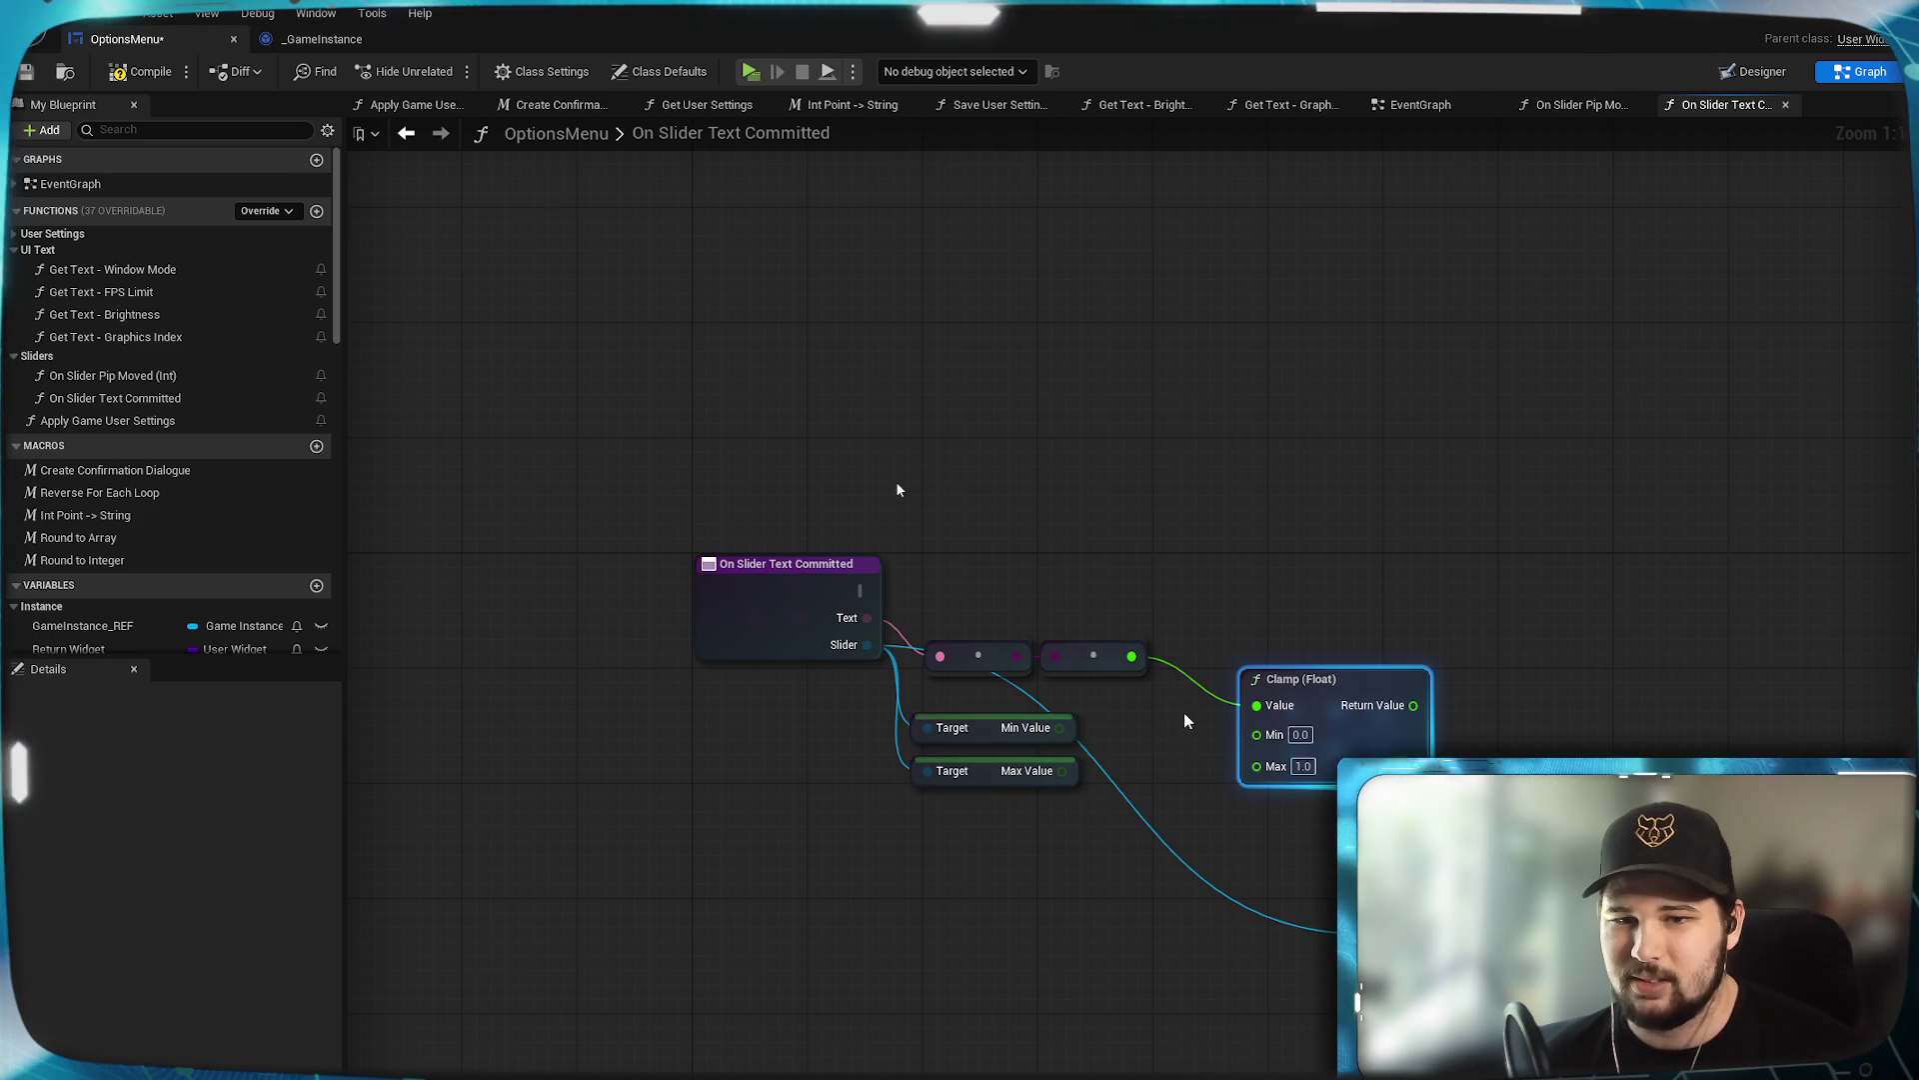
mouse_move(1060, 728)
mouse_down()
mouse_move(1196, 752)
mouse_move(1256, 732)
mouse_up()
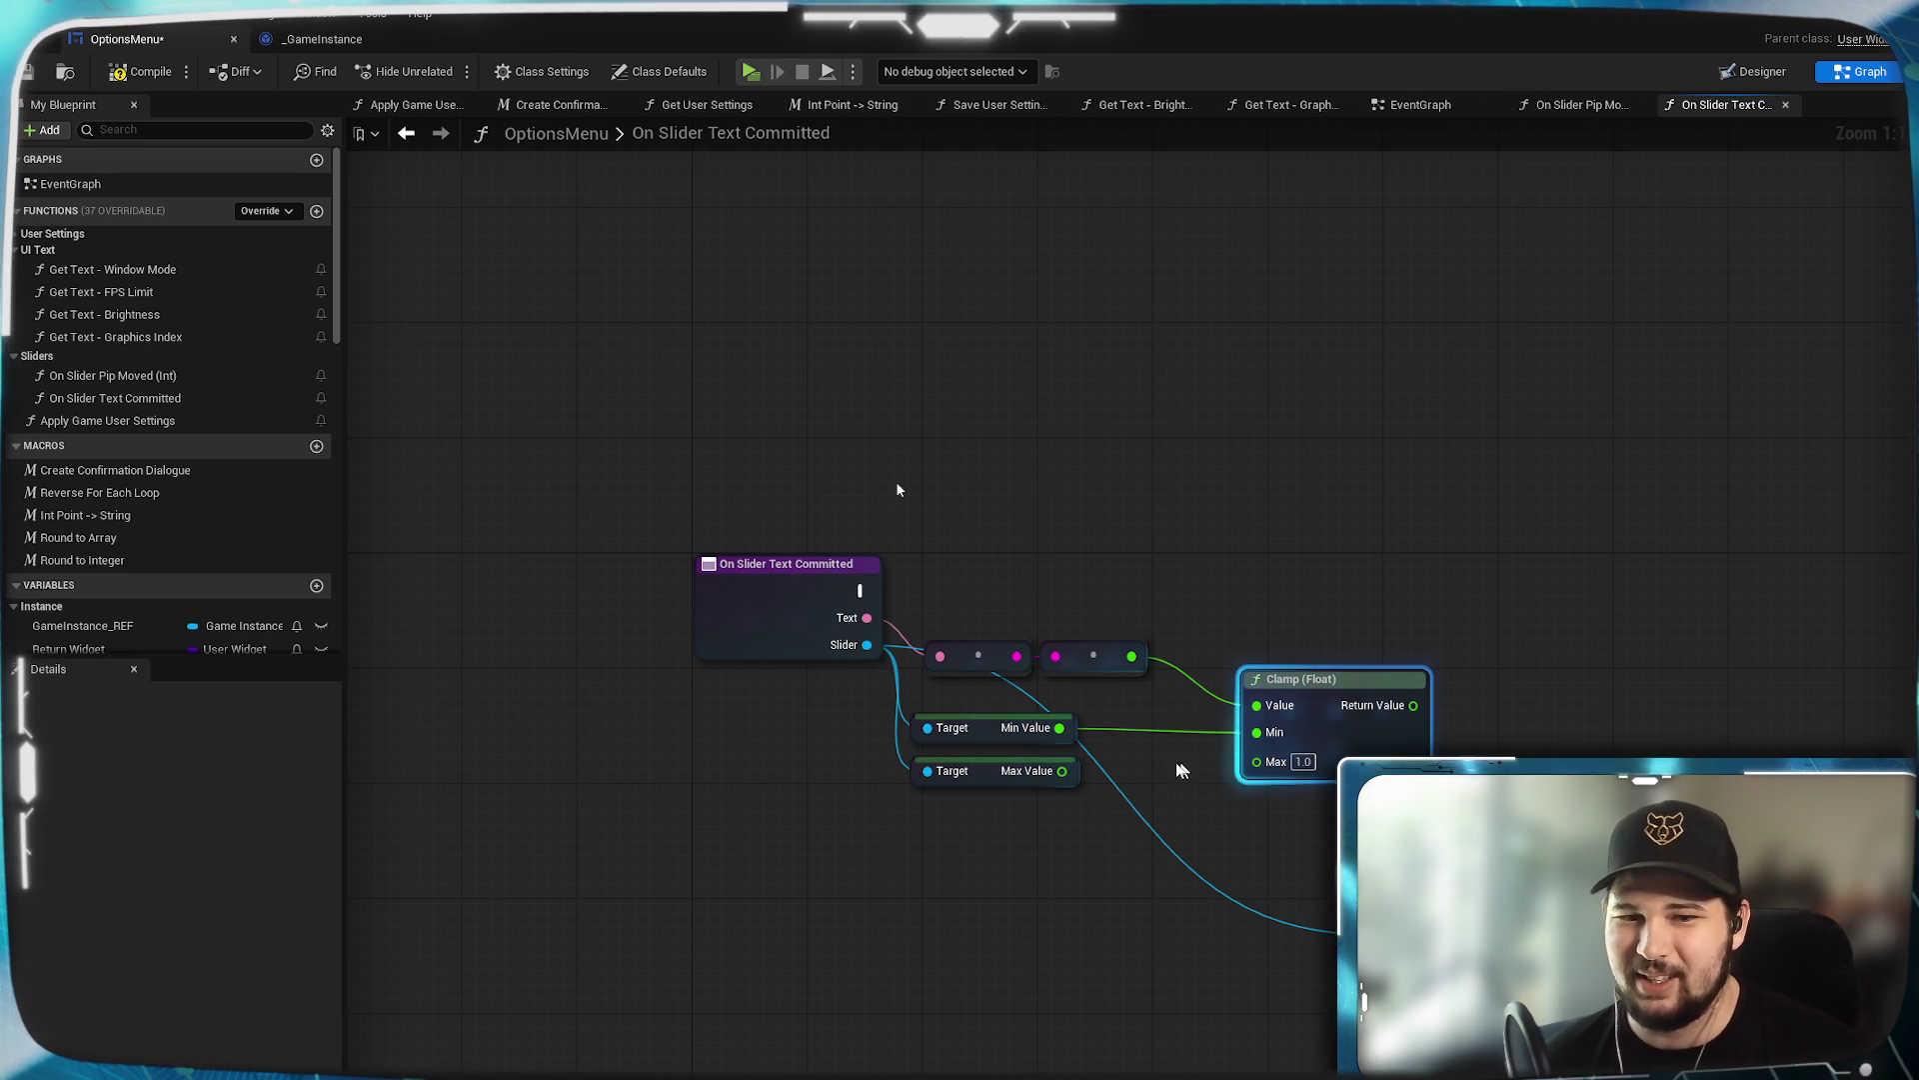
mouse_move(1062, 770)
mouse_down()
mouse_move(1200, 789)
mouse_move(1256, 762)
mouse_up()
Reposition the Clamp (Float) node beside the Min and Max Value nodes.
mouse_move(1325, 684)
mouse_down()
mouse_move(1268, 640)
mouse_move(1272, 660)
mouse_up()
click(1386, 568)
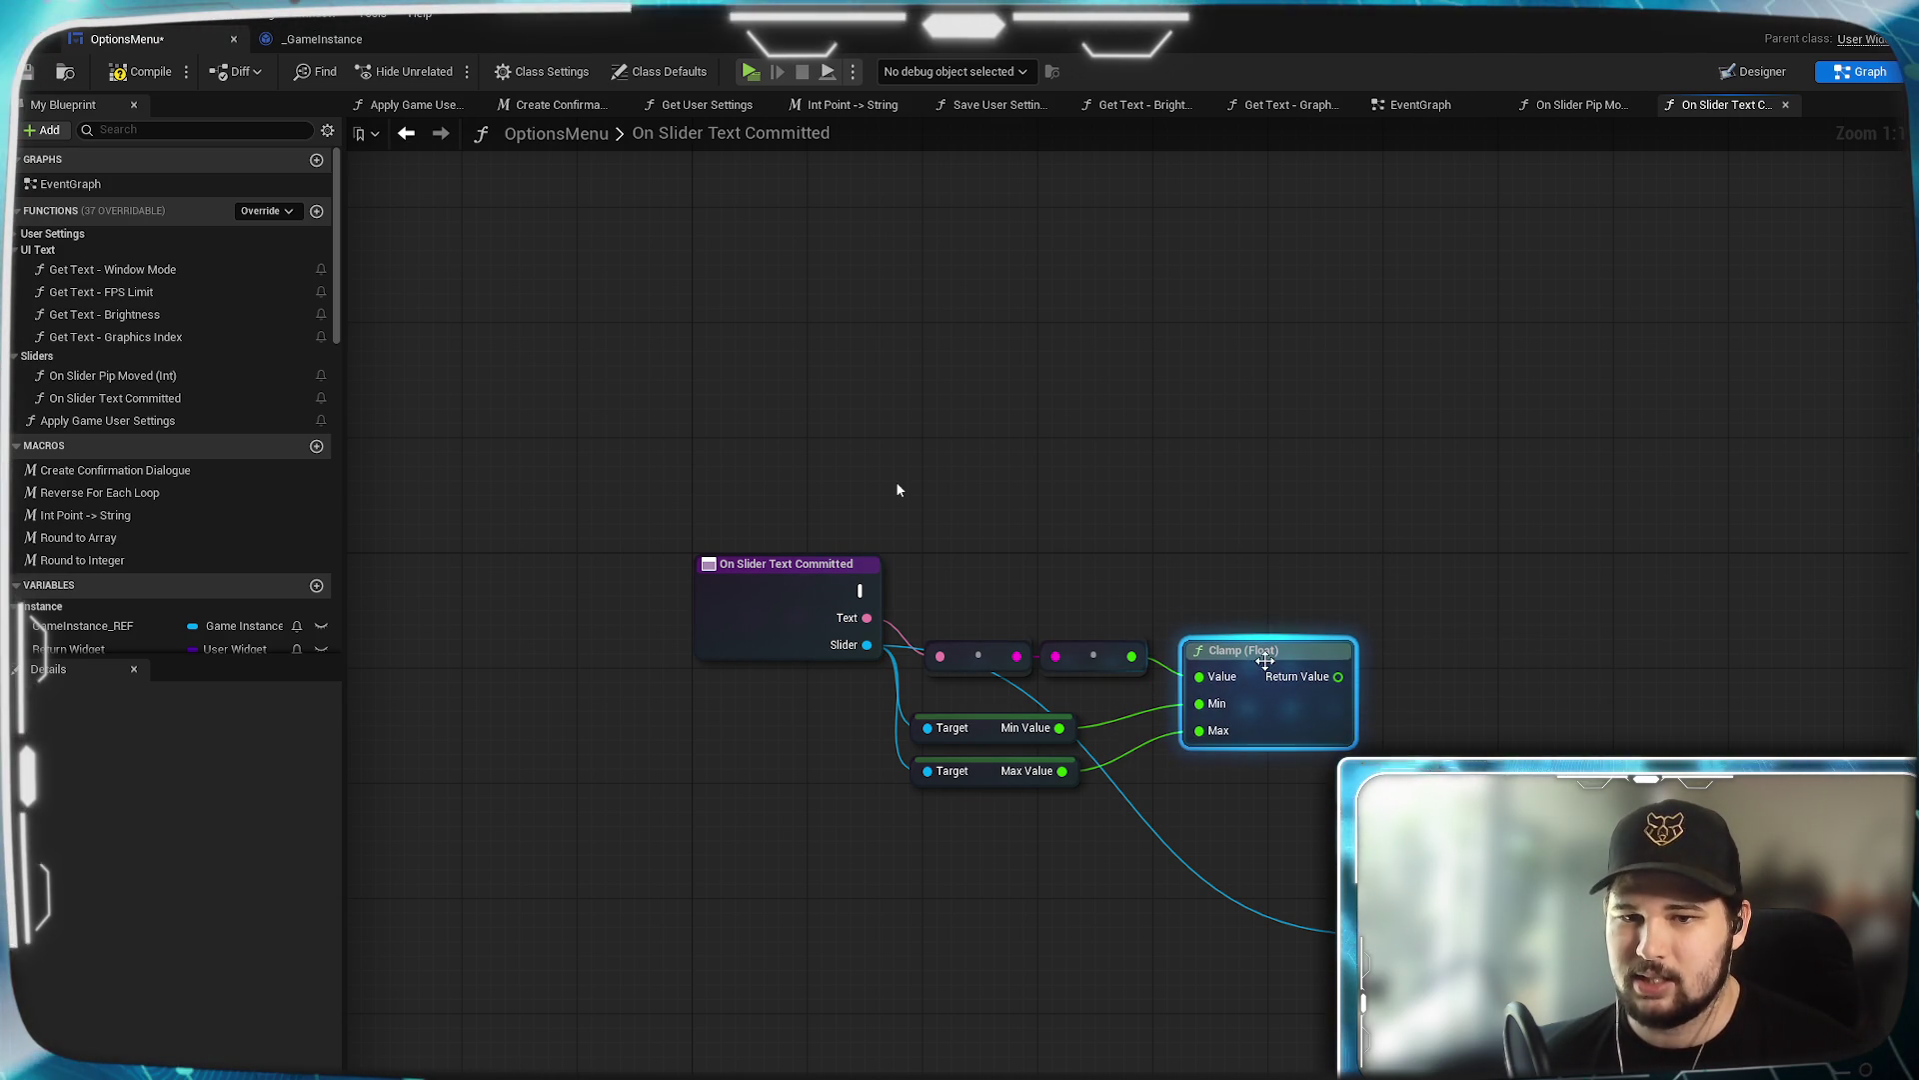
click(1313, 625)
drag(1456, 620, 1316, 685)
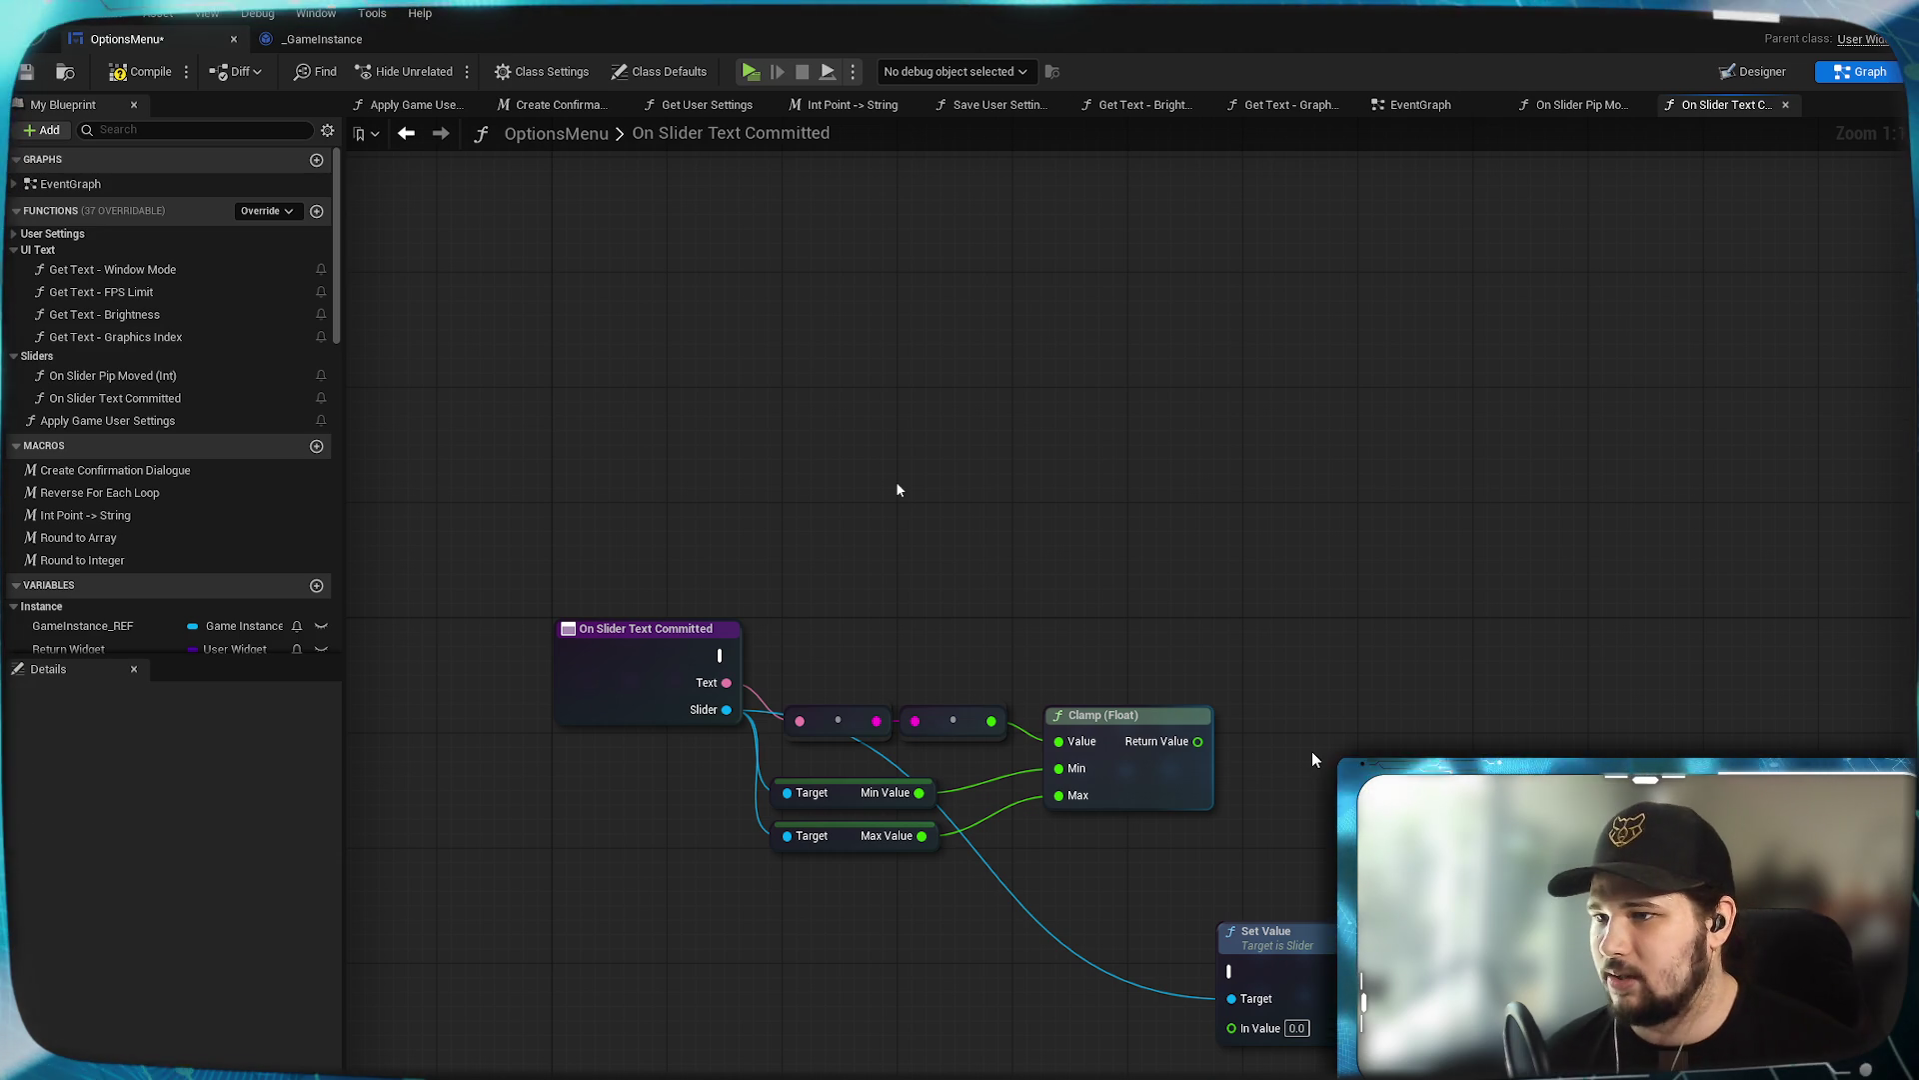
drag(1333, 762, 1427, 687)
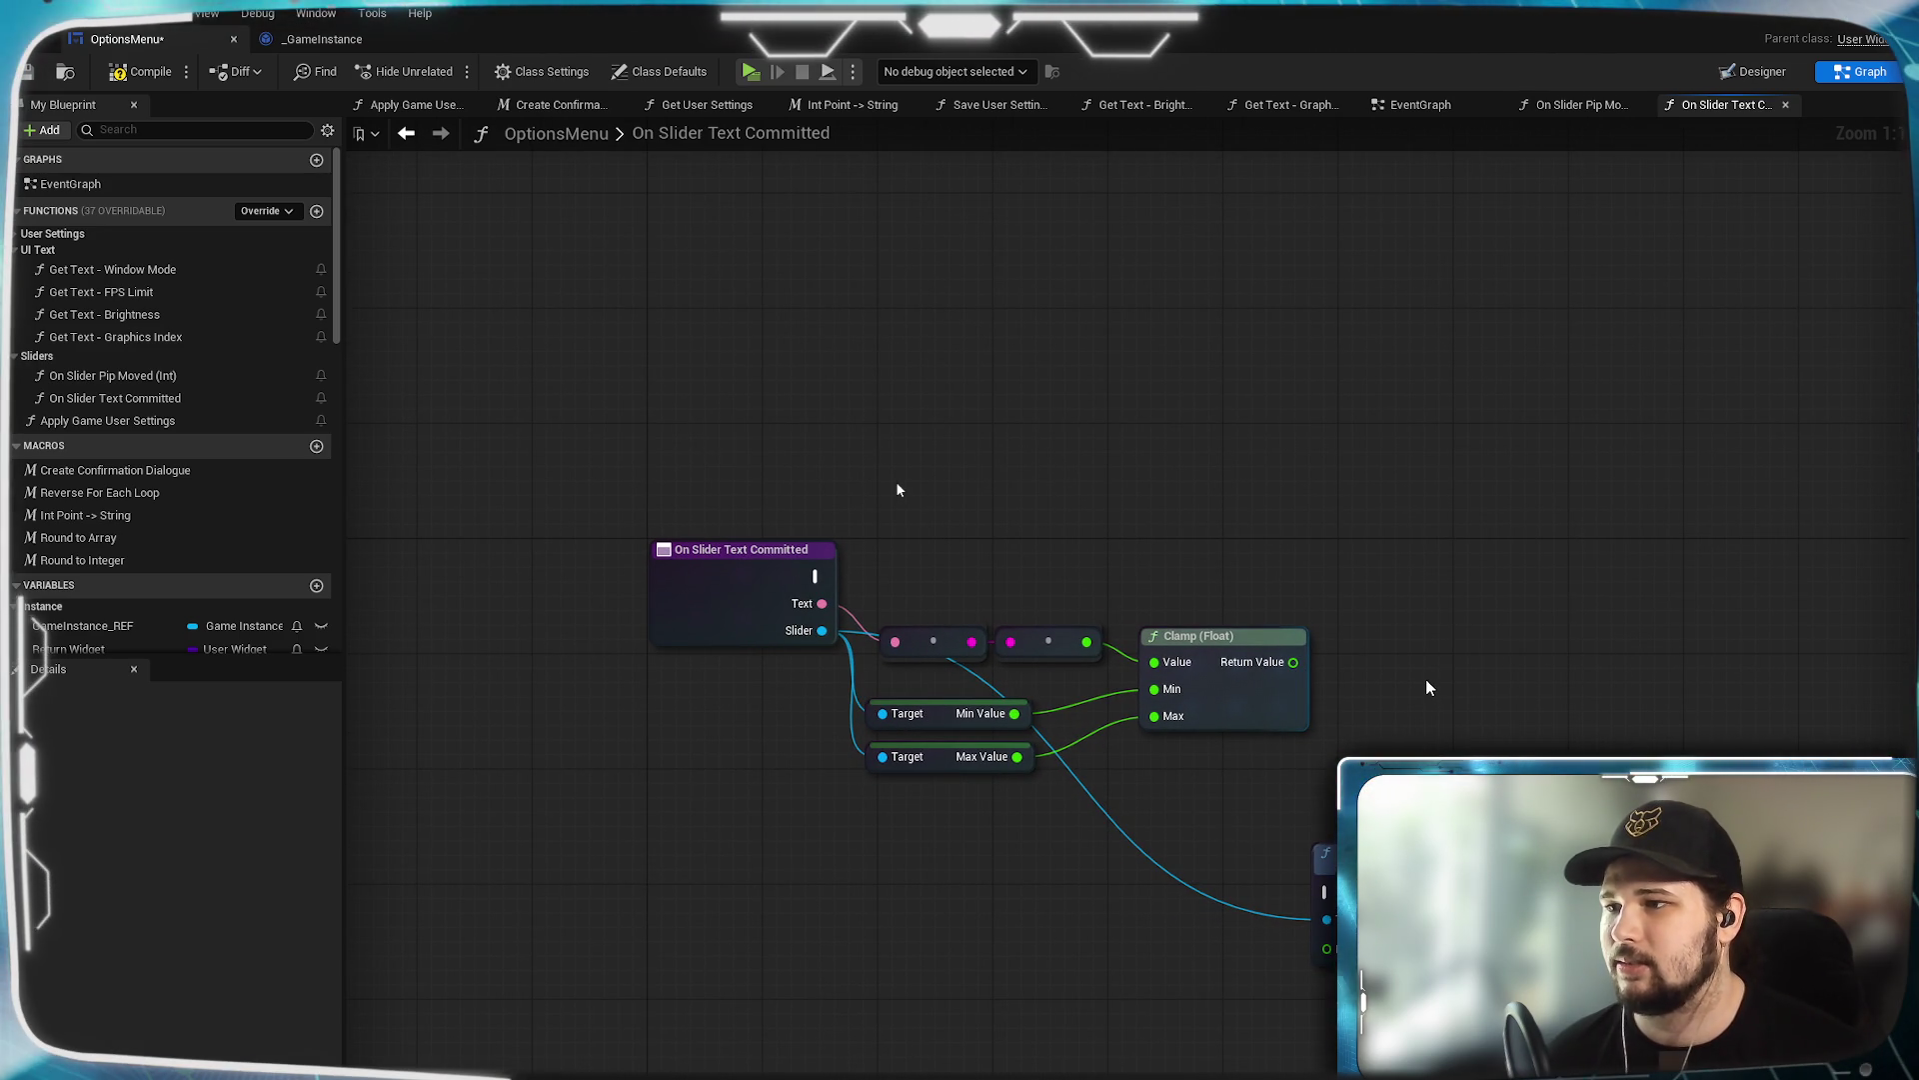
Add a comment box and cancel a dangling wire from Clamp's Return Value.
key(c)
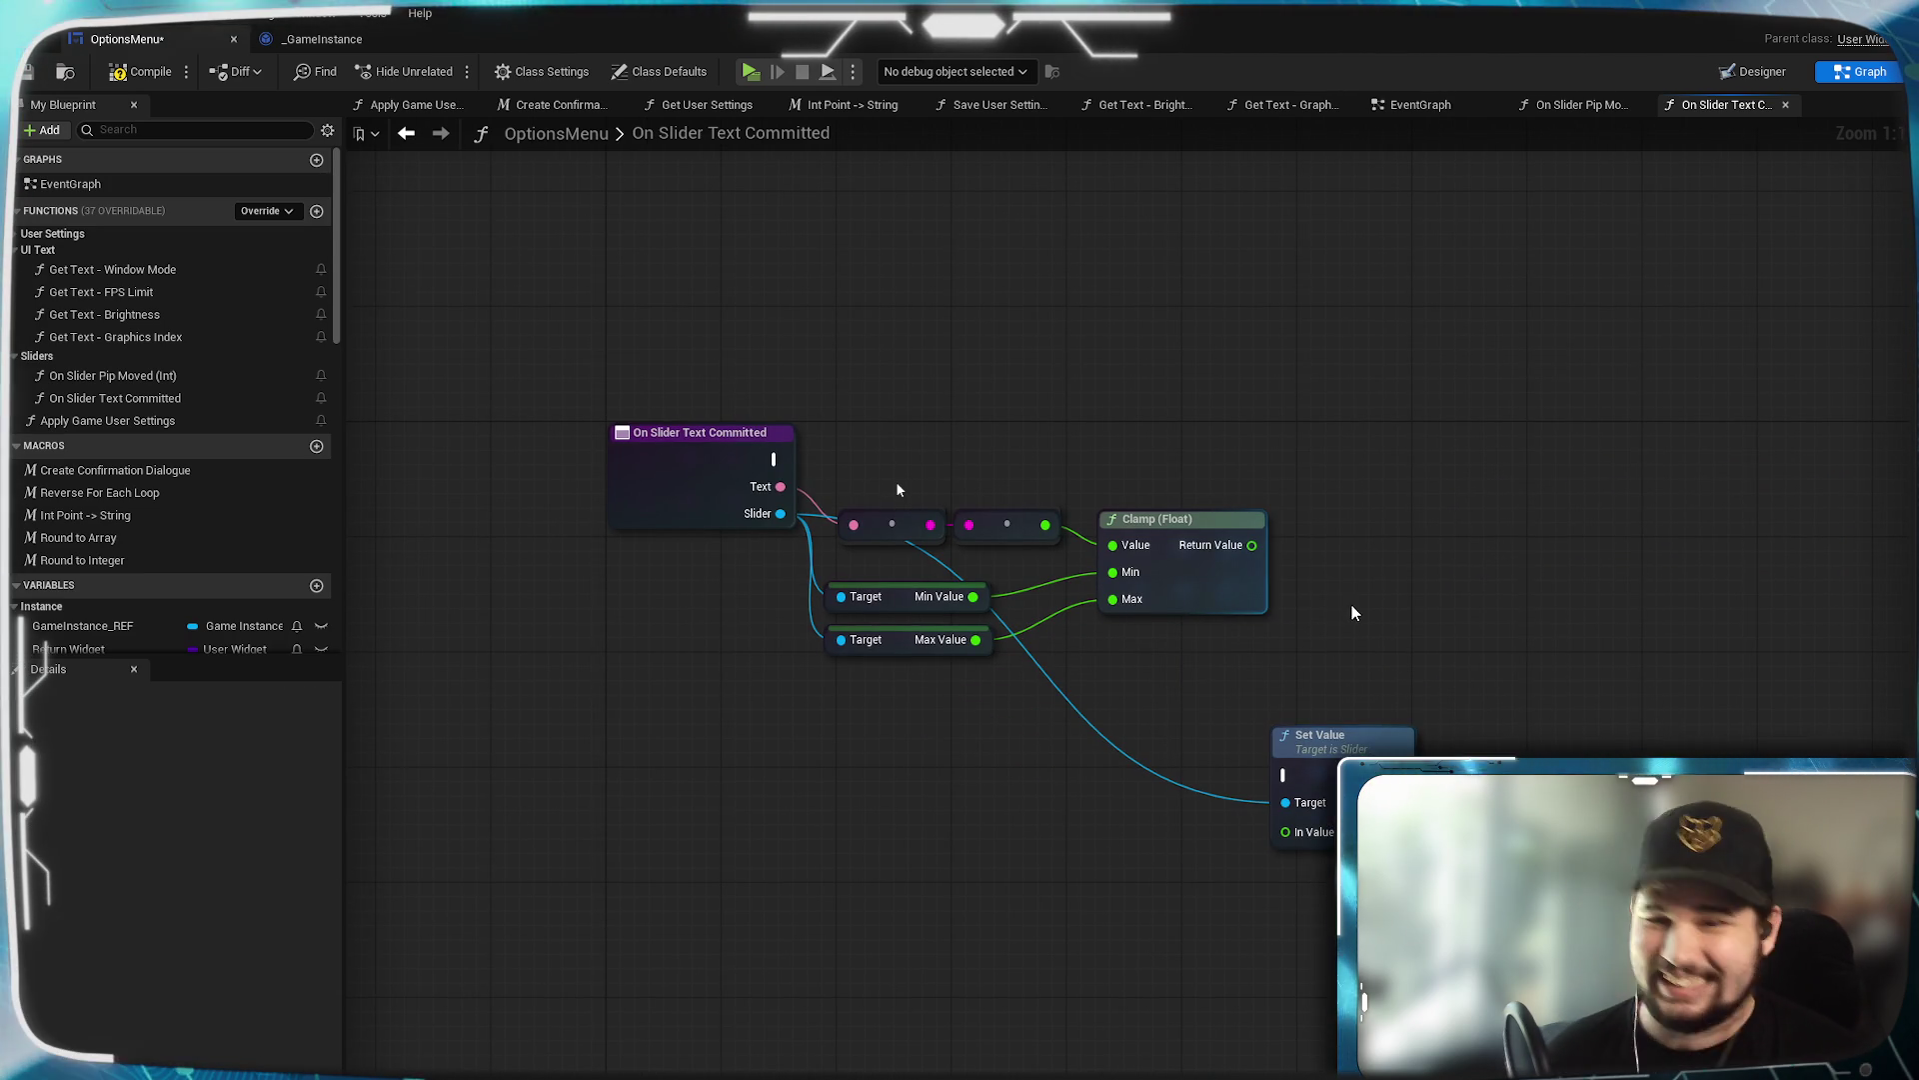
drag(1295, 609, 1262, 643)
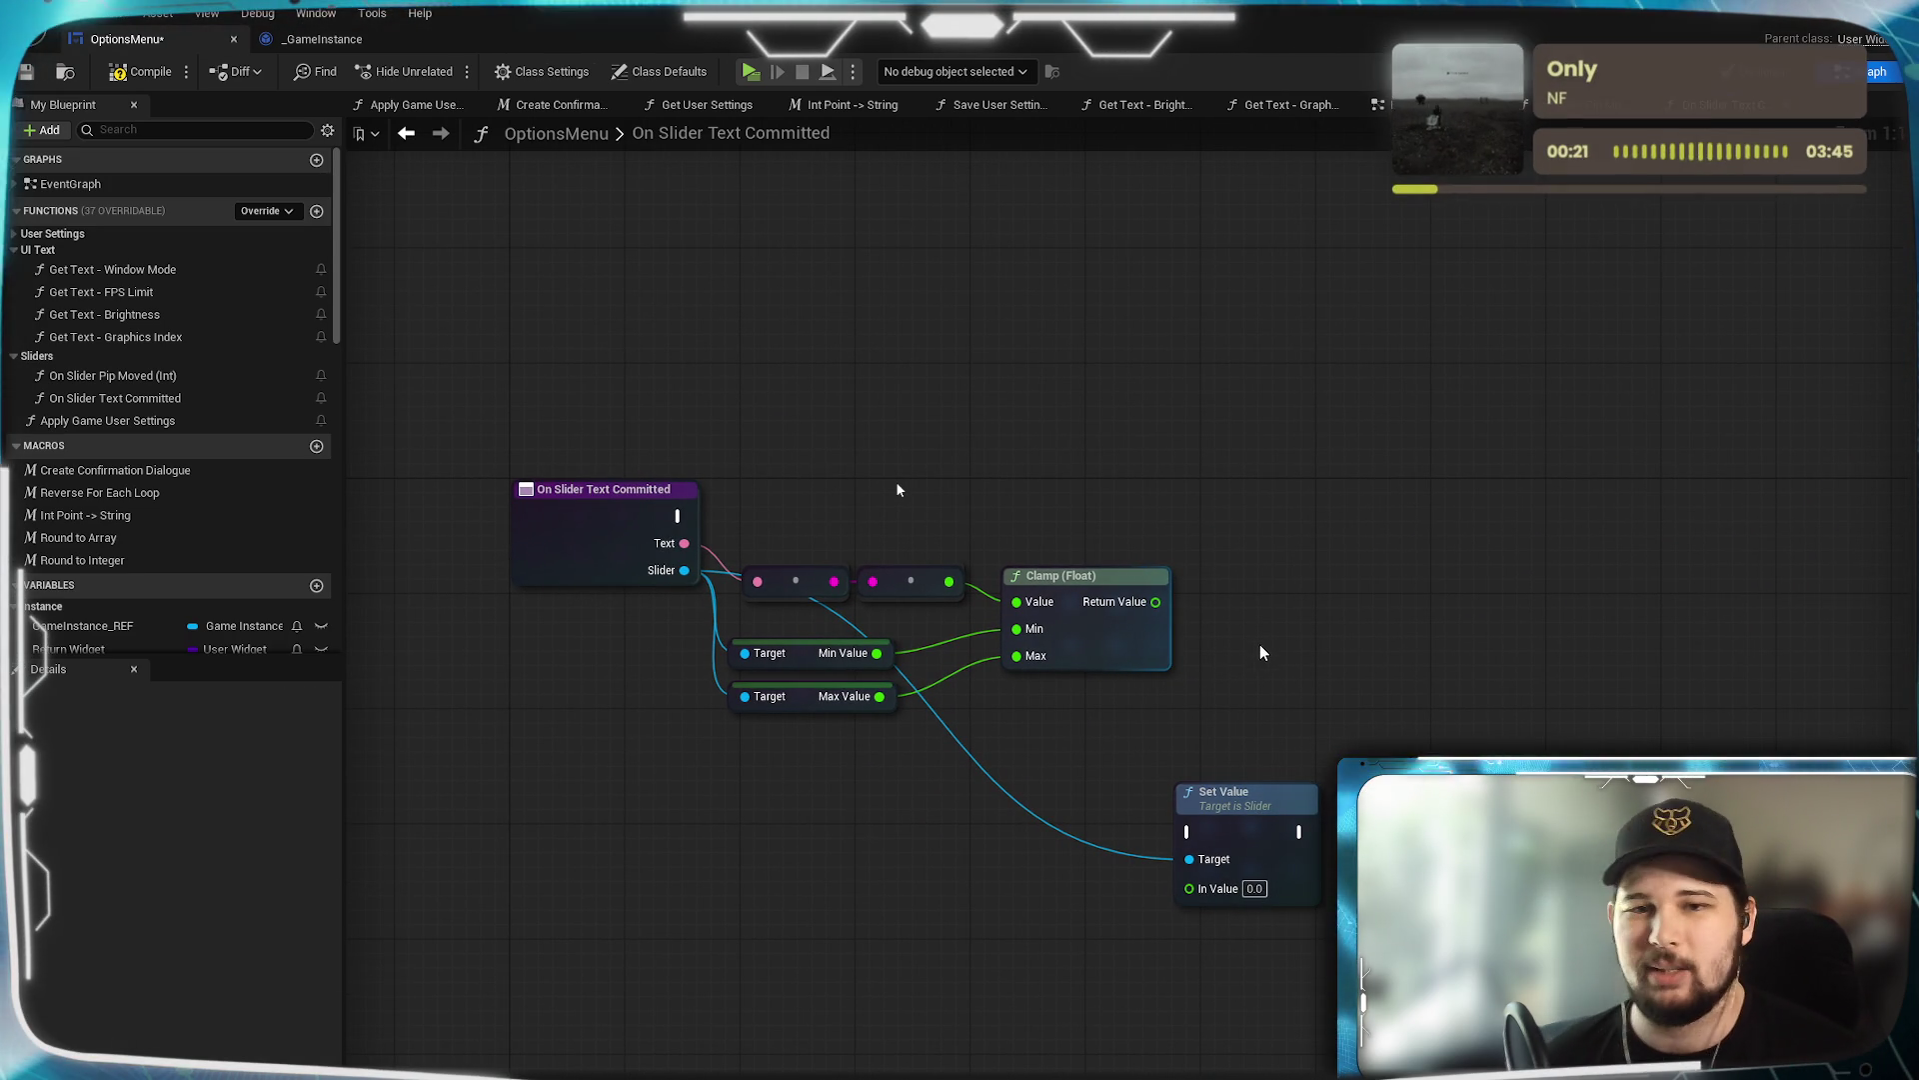
mouse_move(1156, 602)
mouse_down()
mouse_move(1362, 536)
mouse_move(1378, 573)
mouse_up()
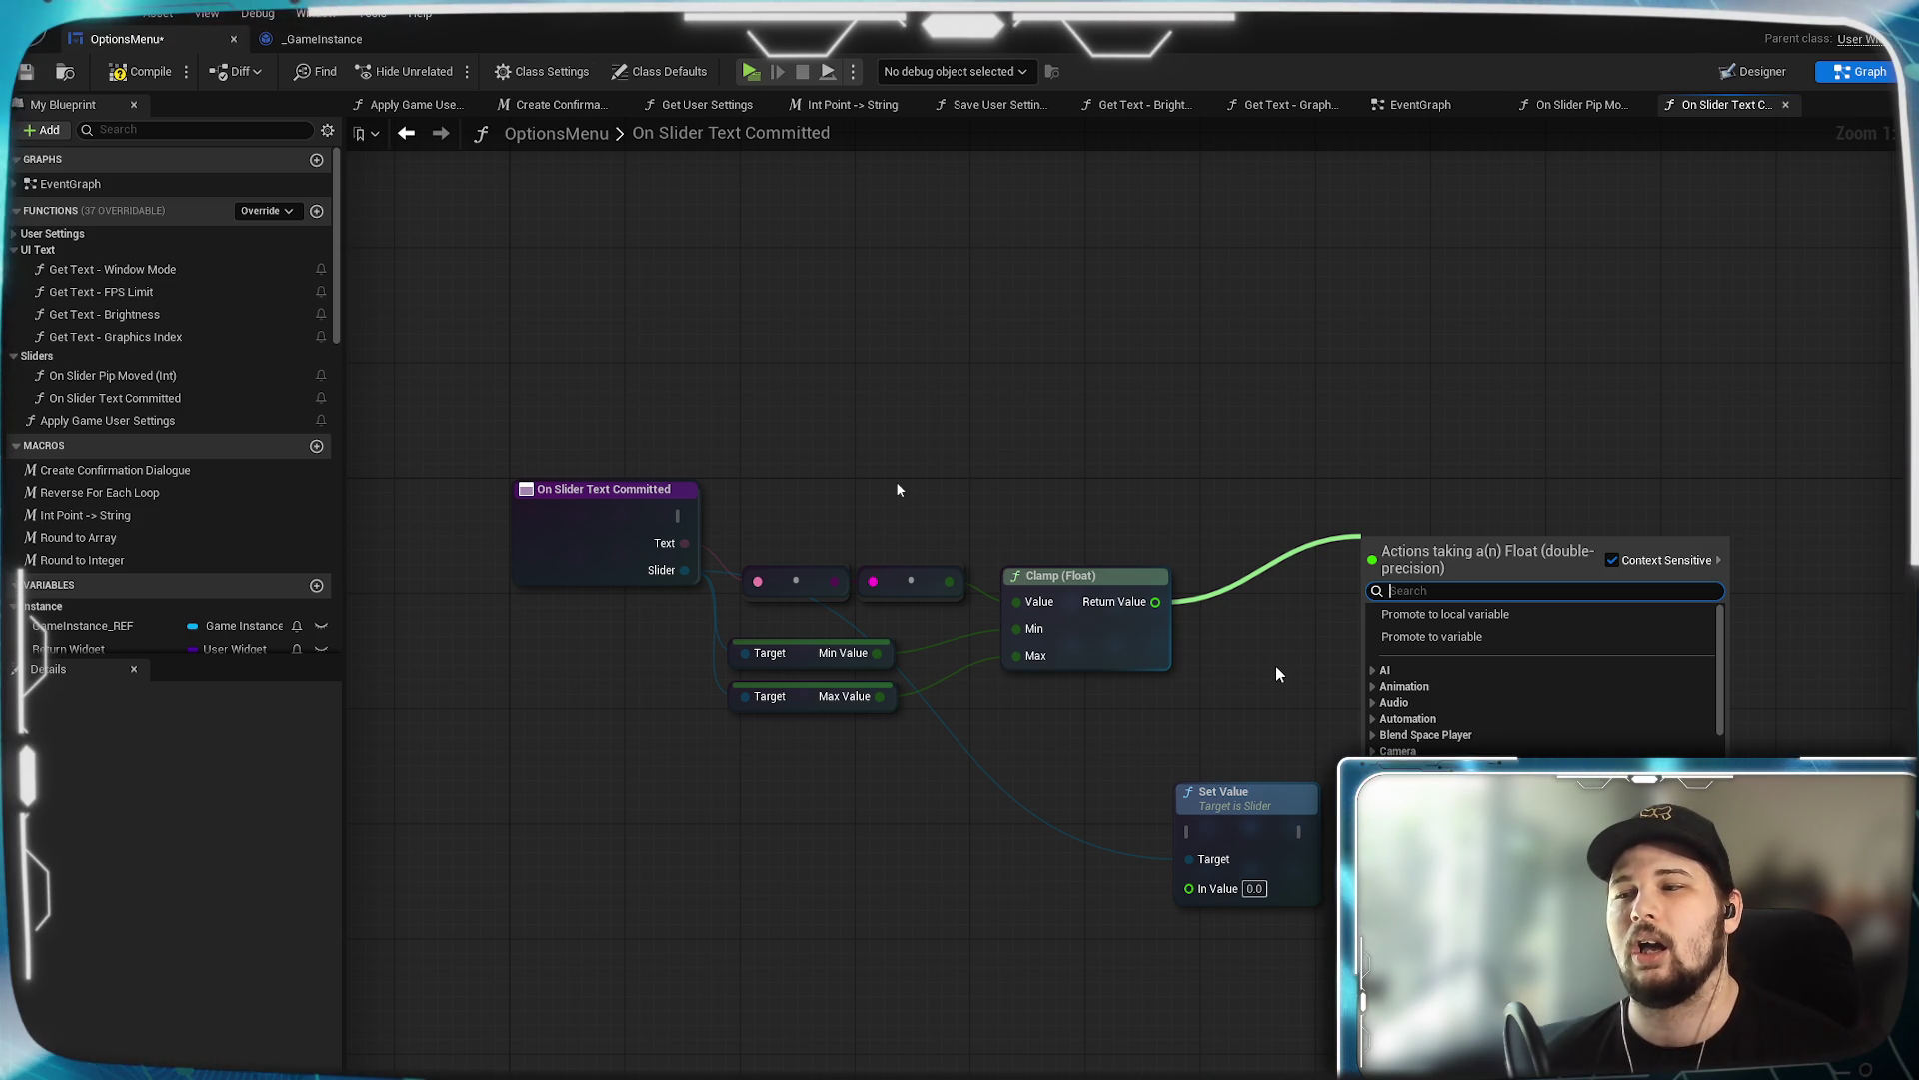
click(1260, 692)
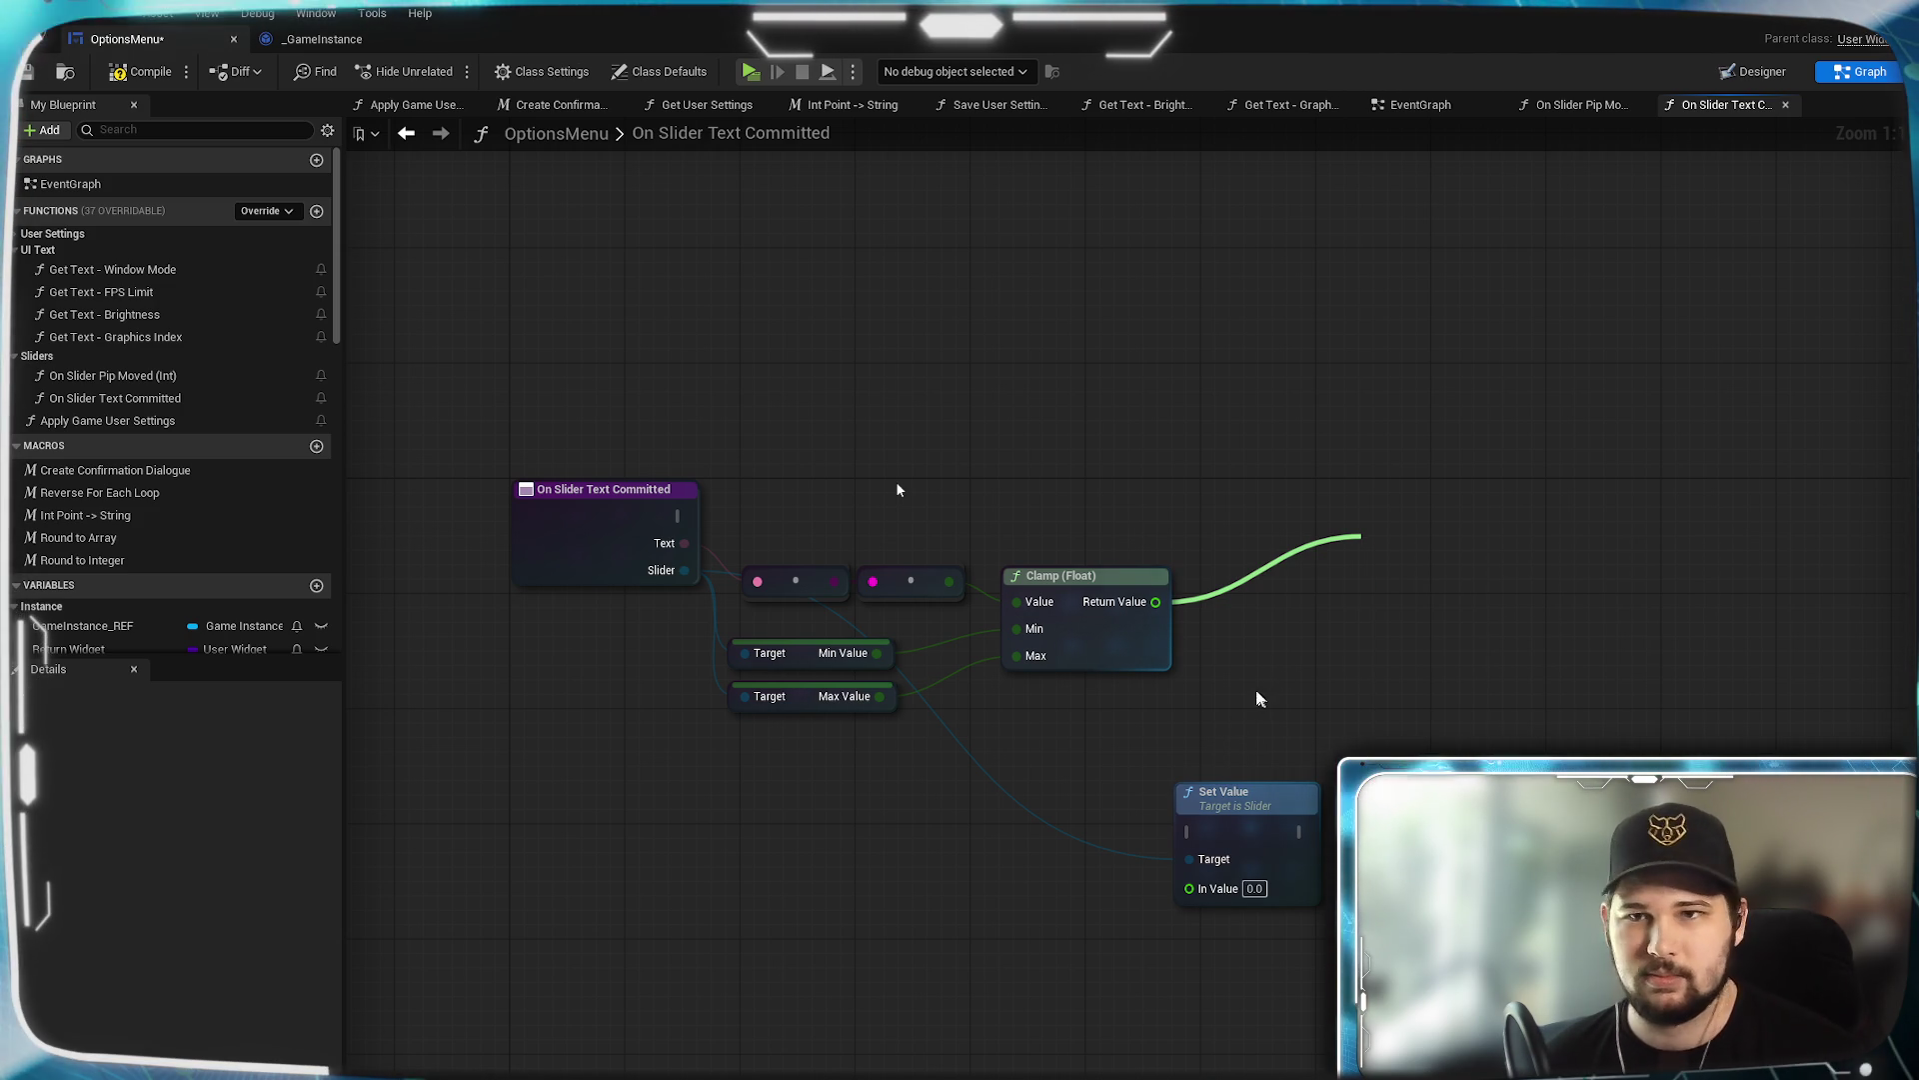
Compile and save the OptionsMenu blueprint.
click(140, 71)
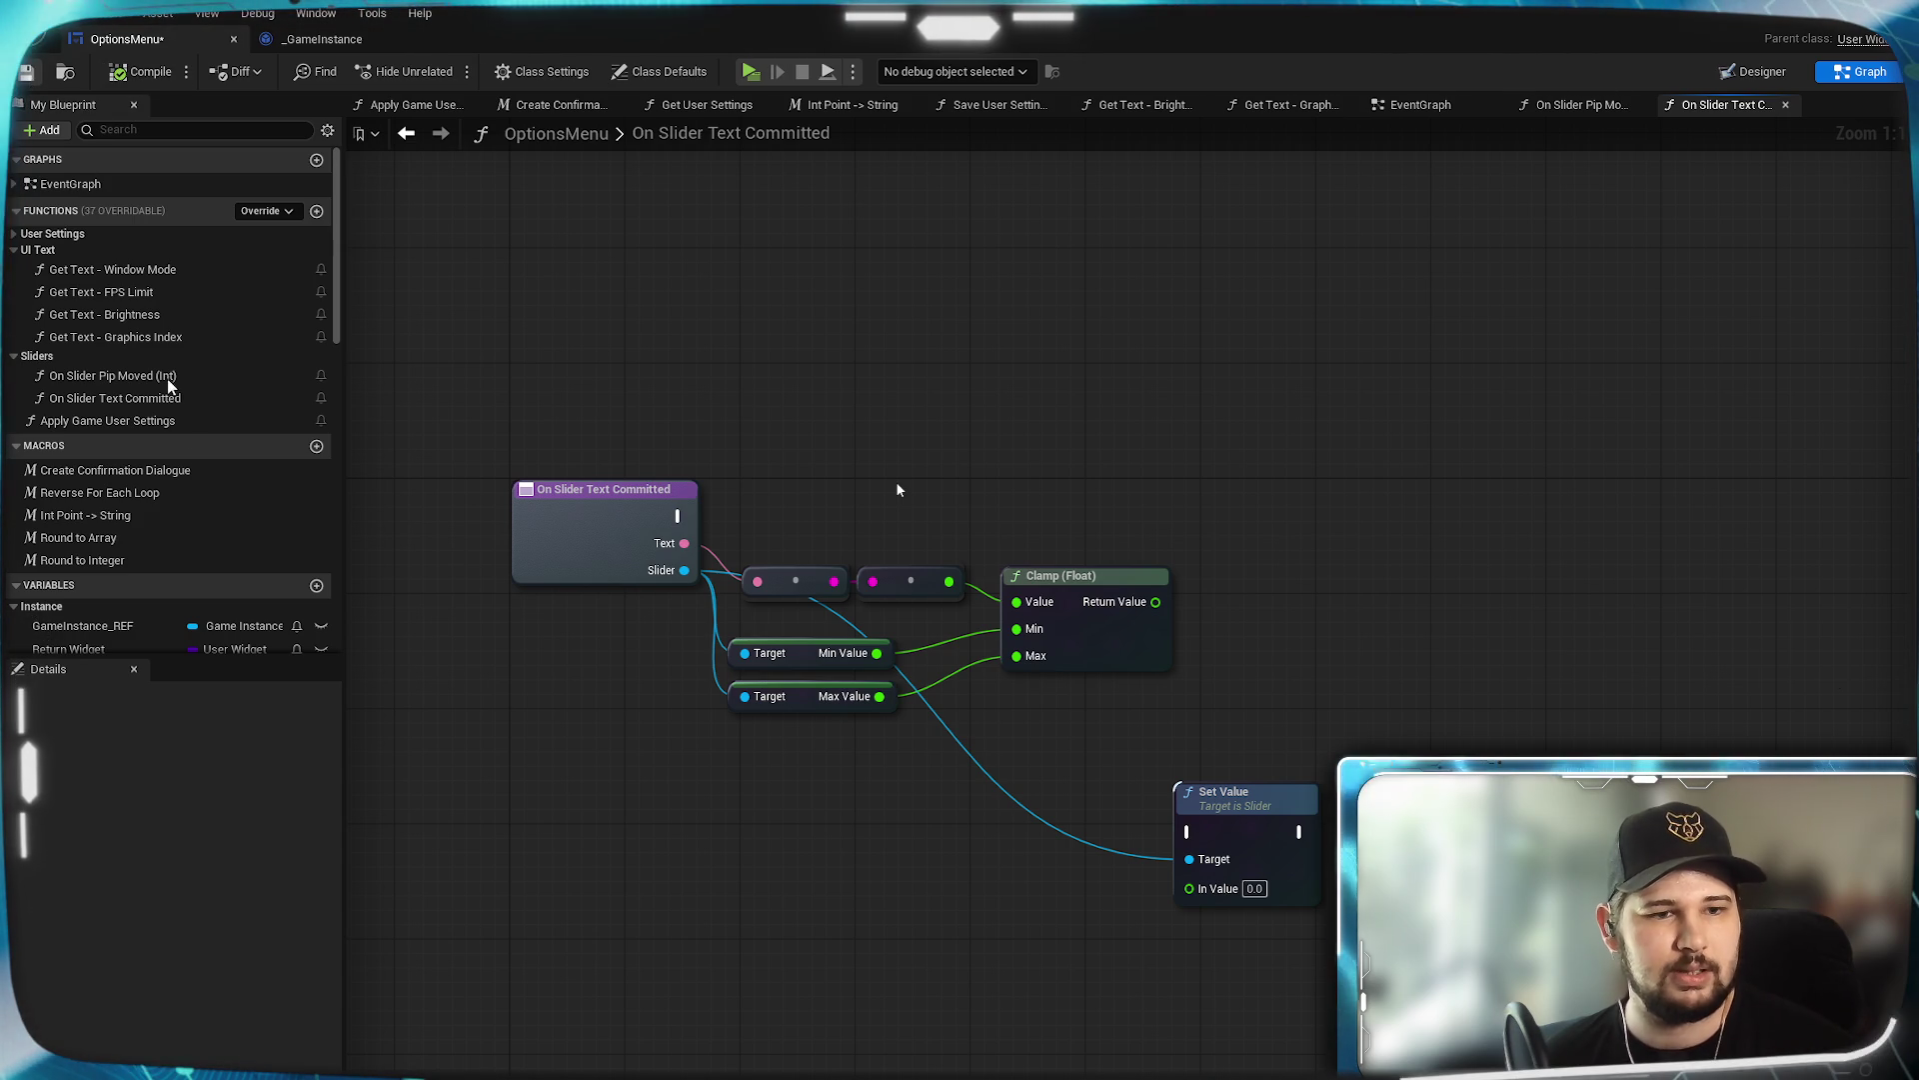
key(ctrl+s)
drag(338, 315, 348, 638)
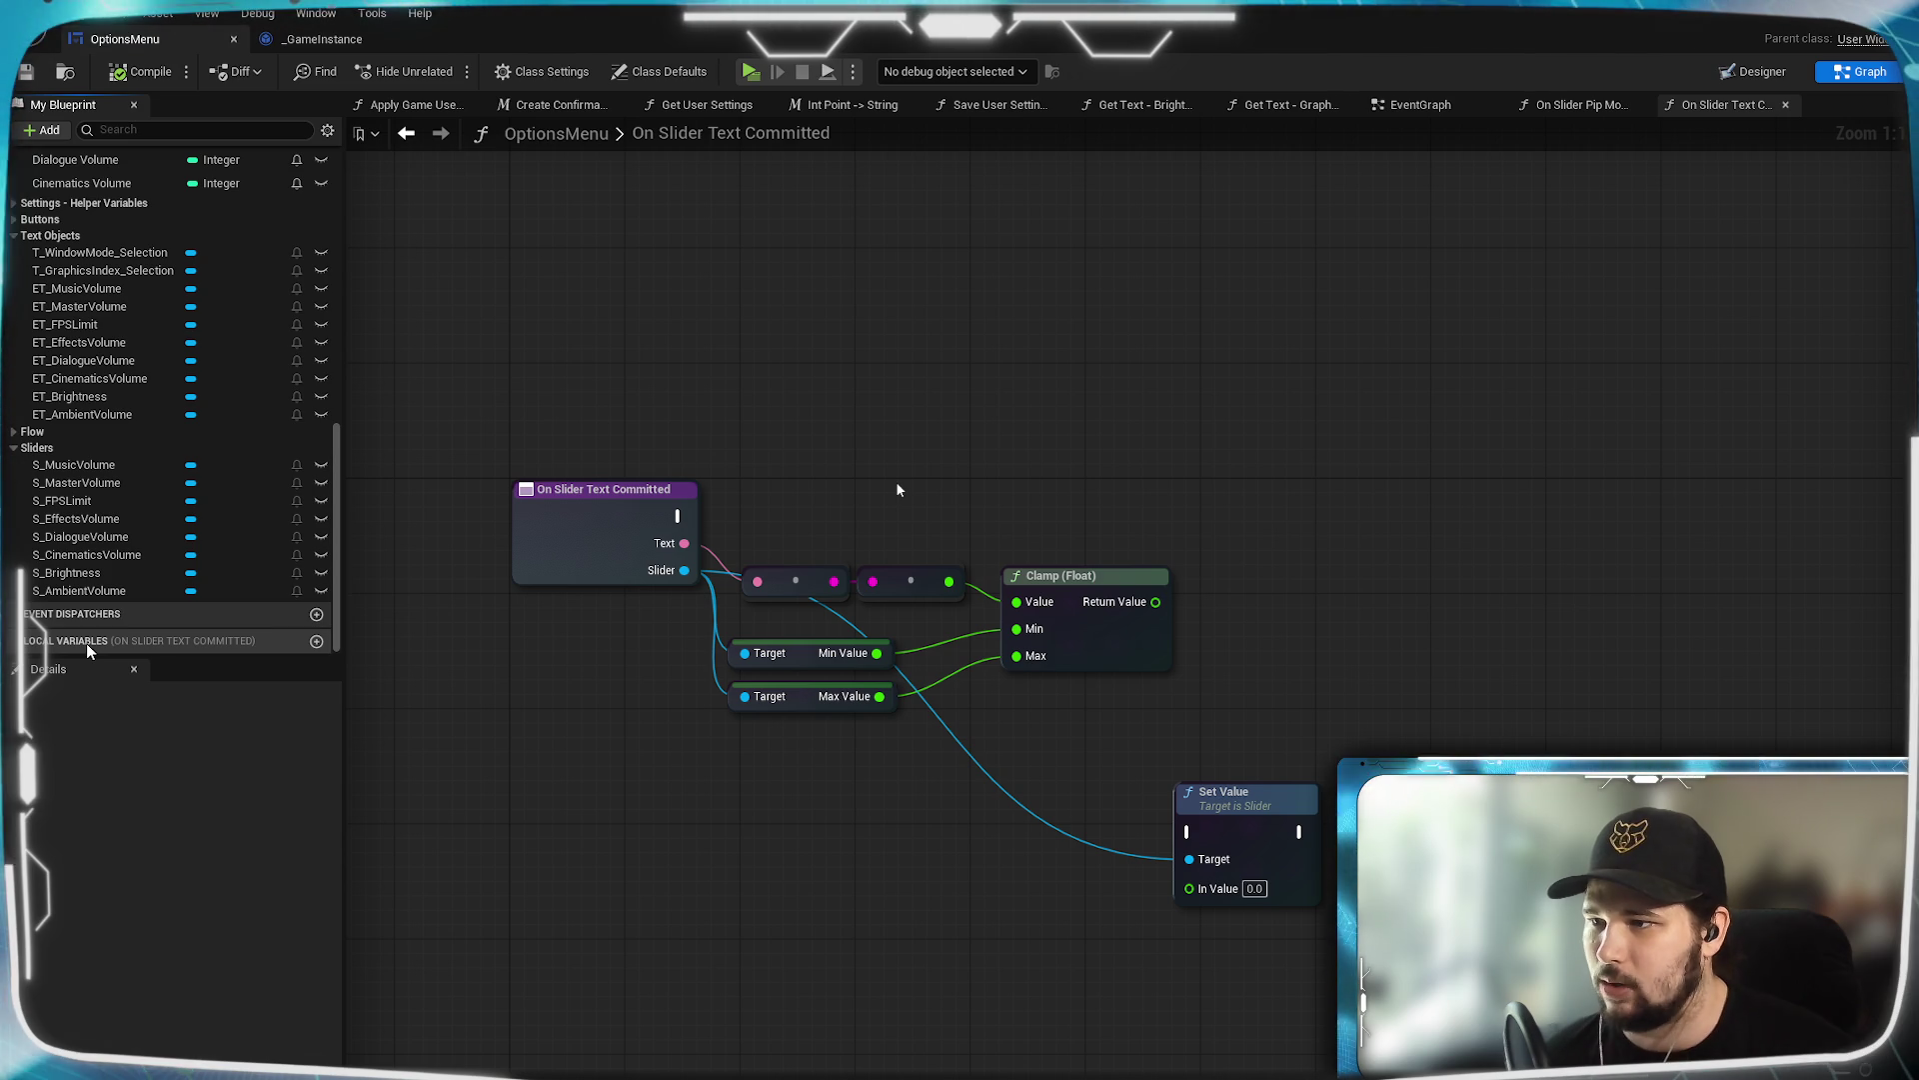
drag(585, 690, 590, 741)
right_click(668, 620)
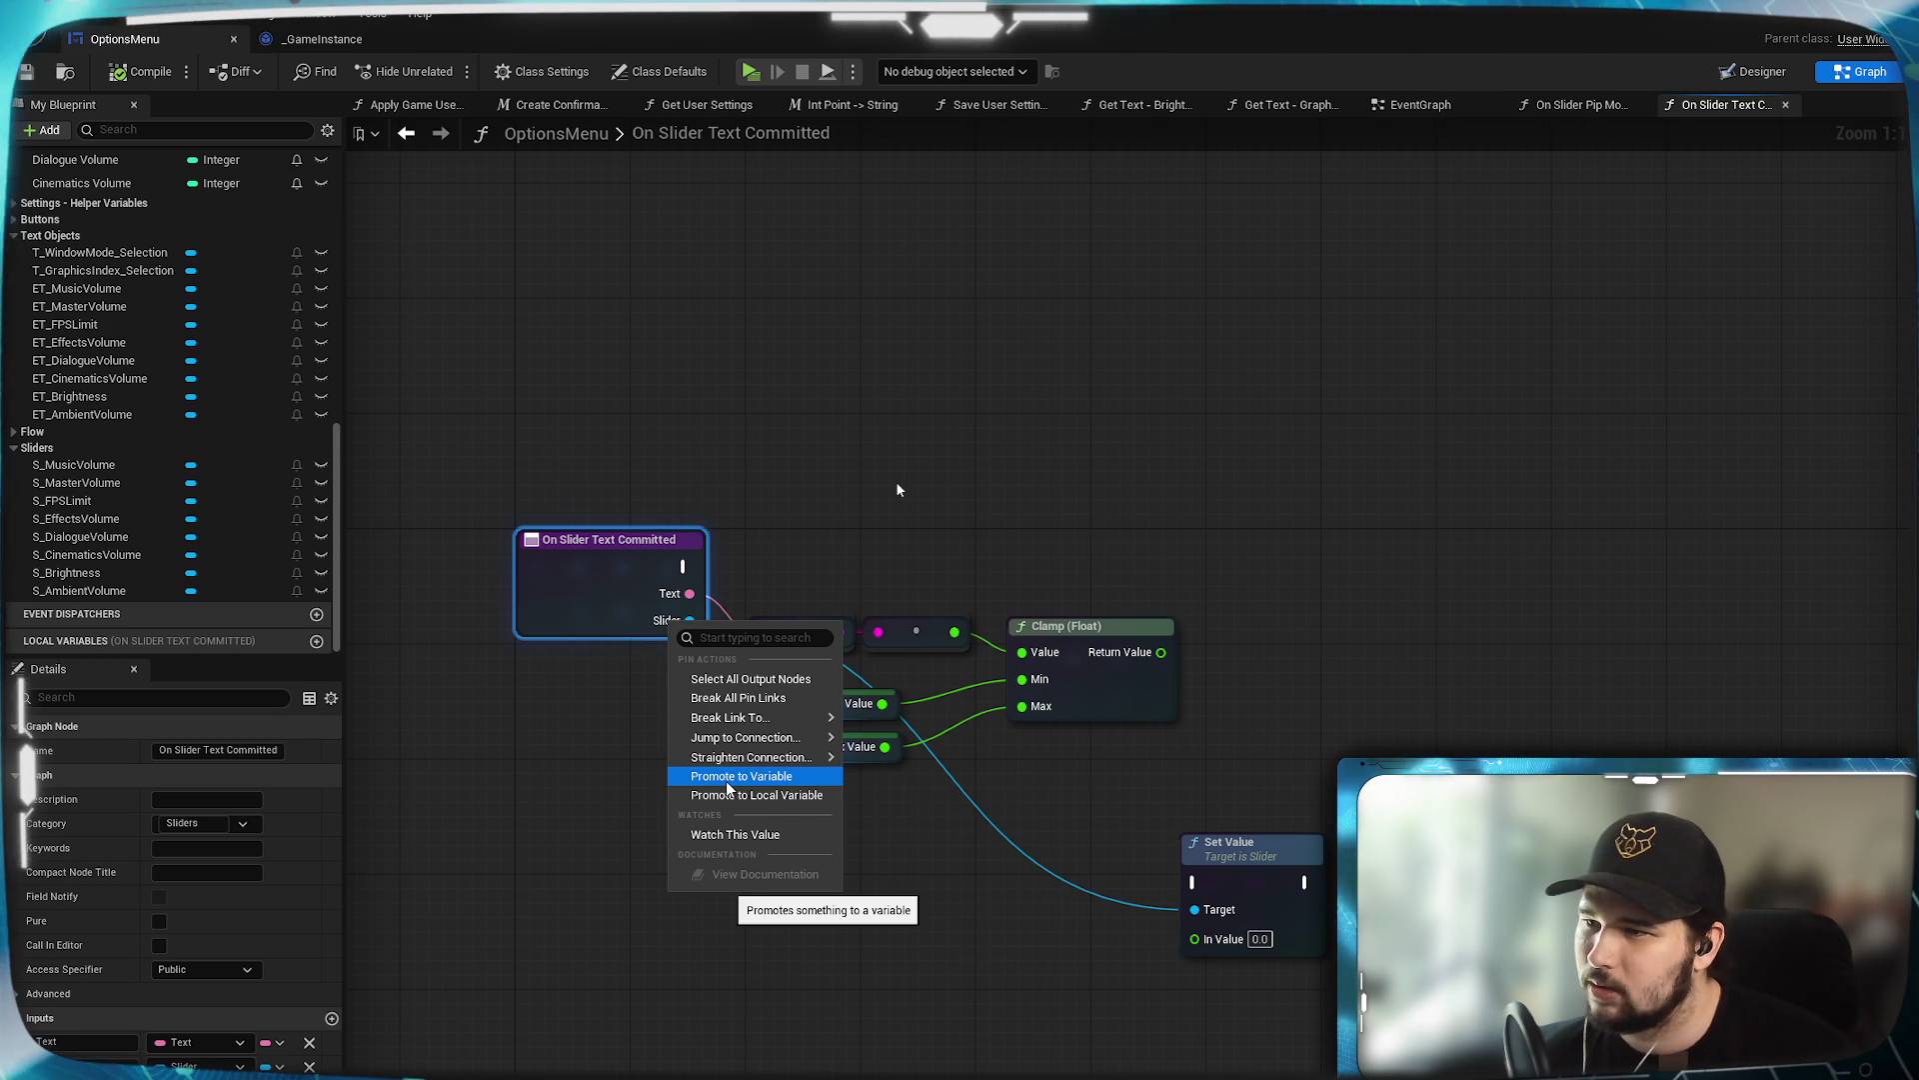
click(796, 921)
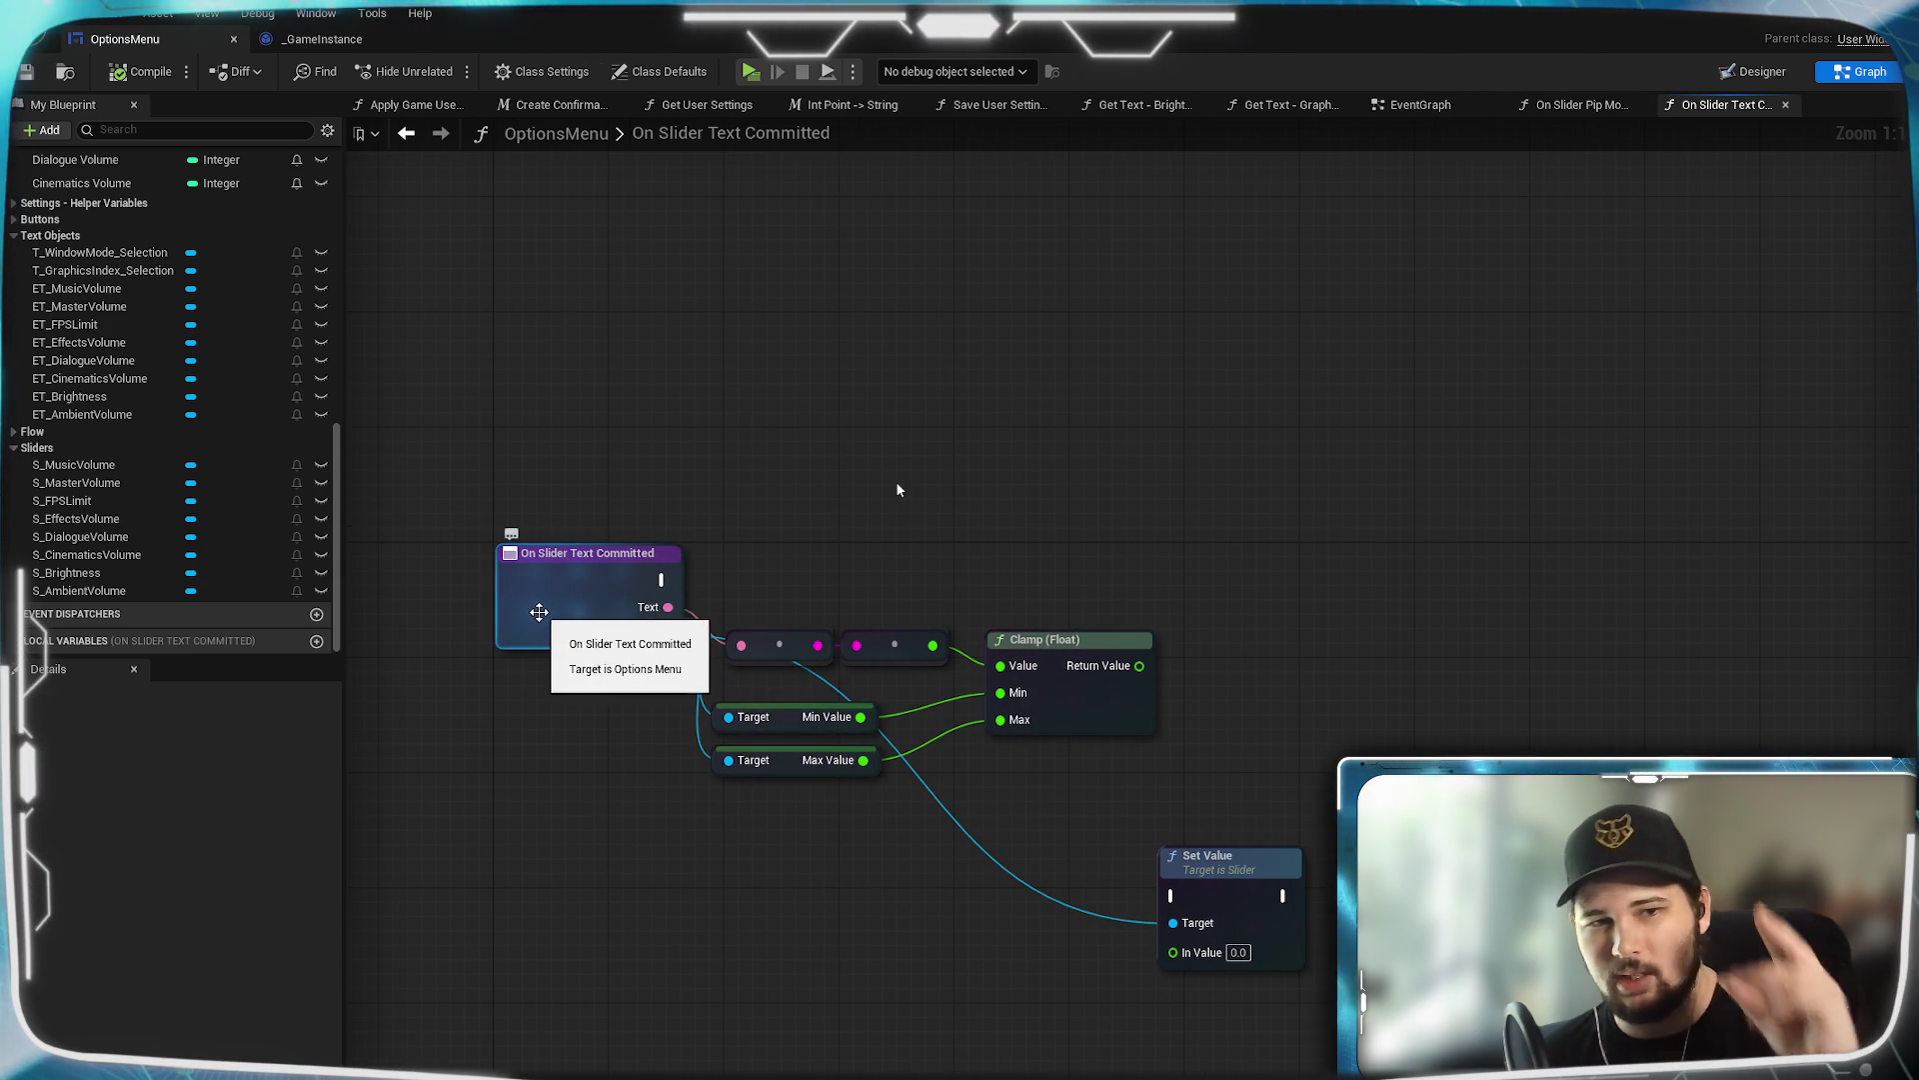
right_click(1298, 604)
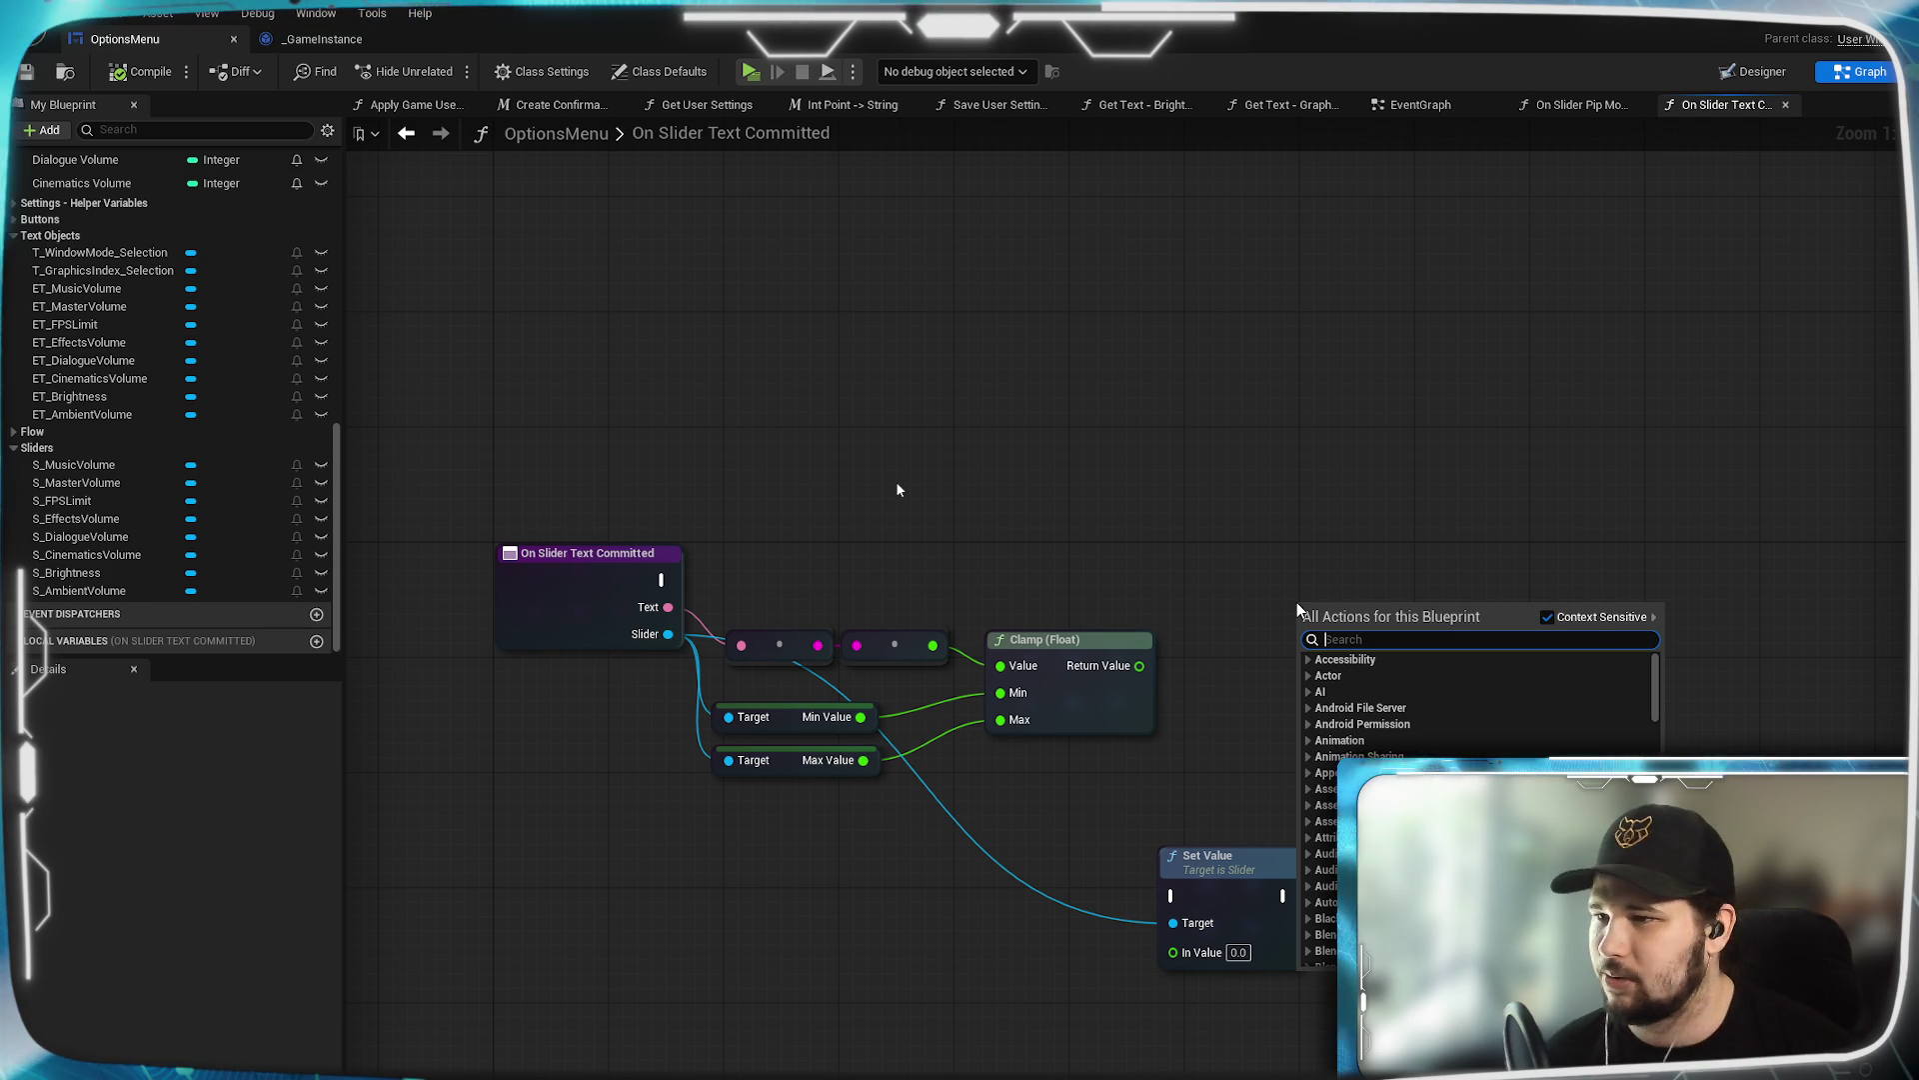
text(fun)
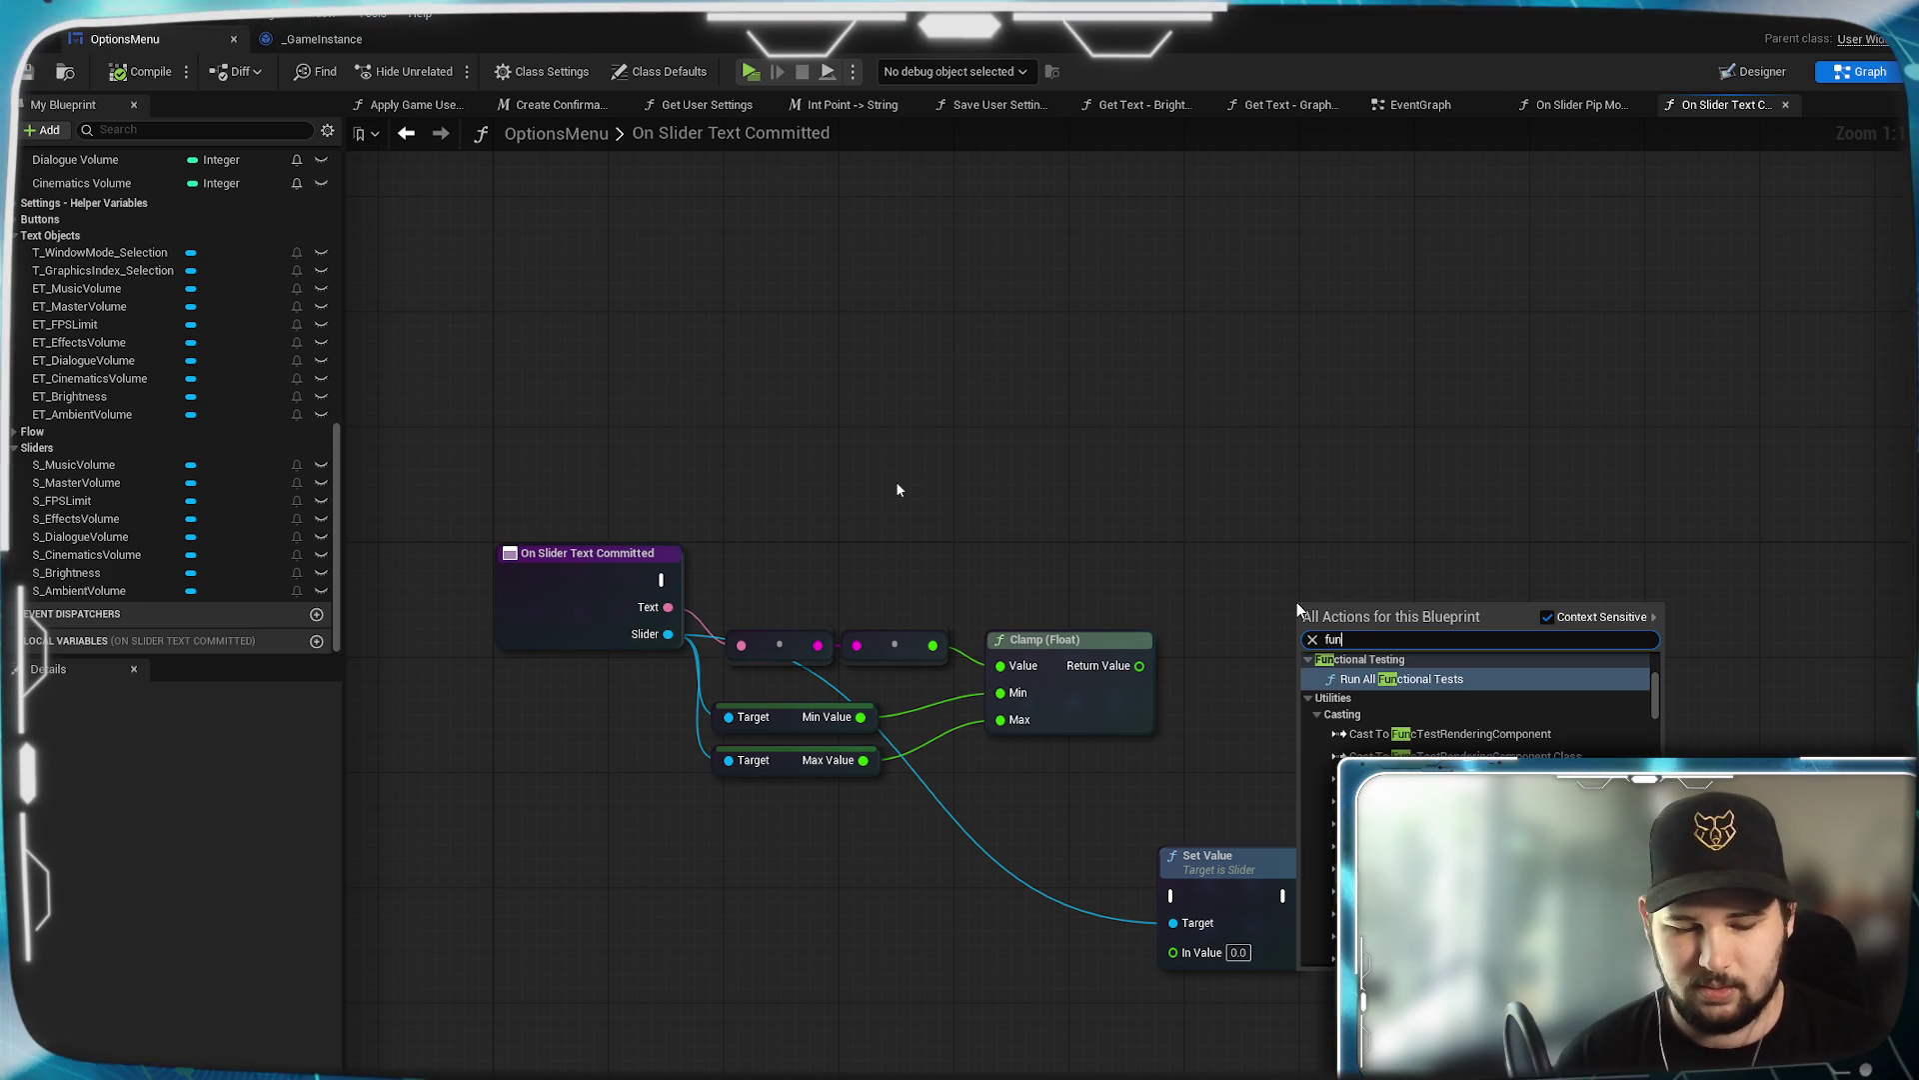
text(ction input)
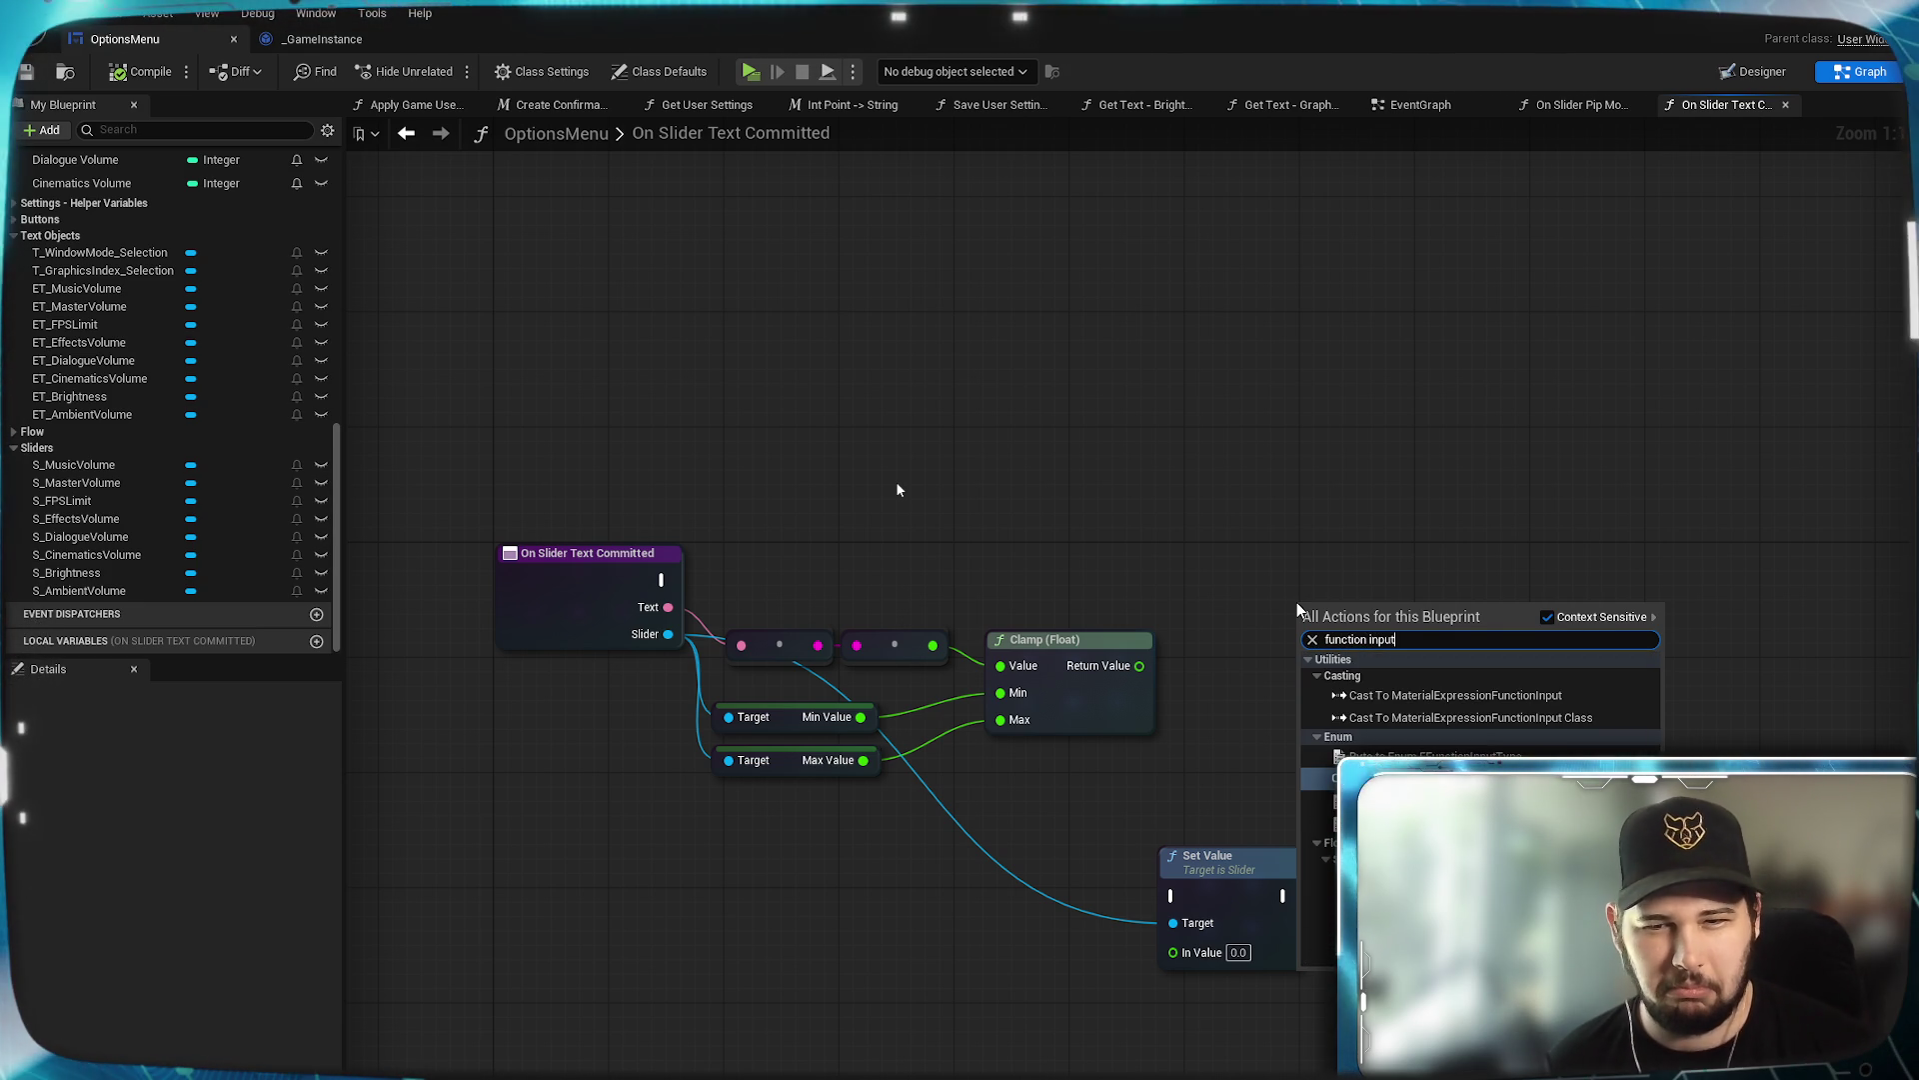
click(1366, 375)
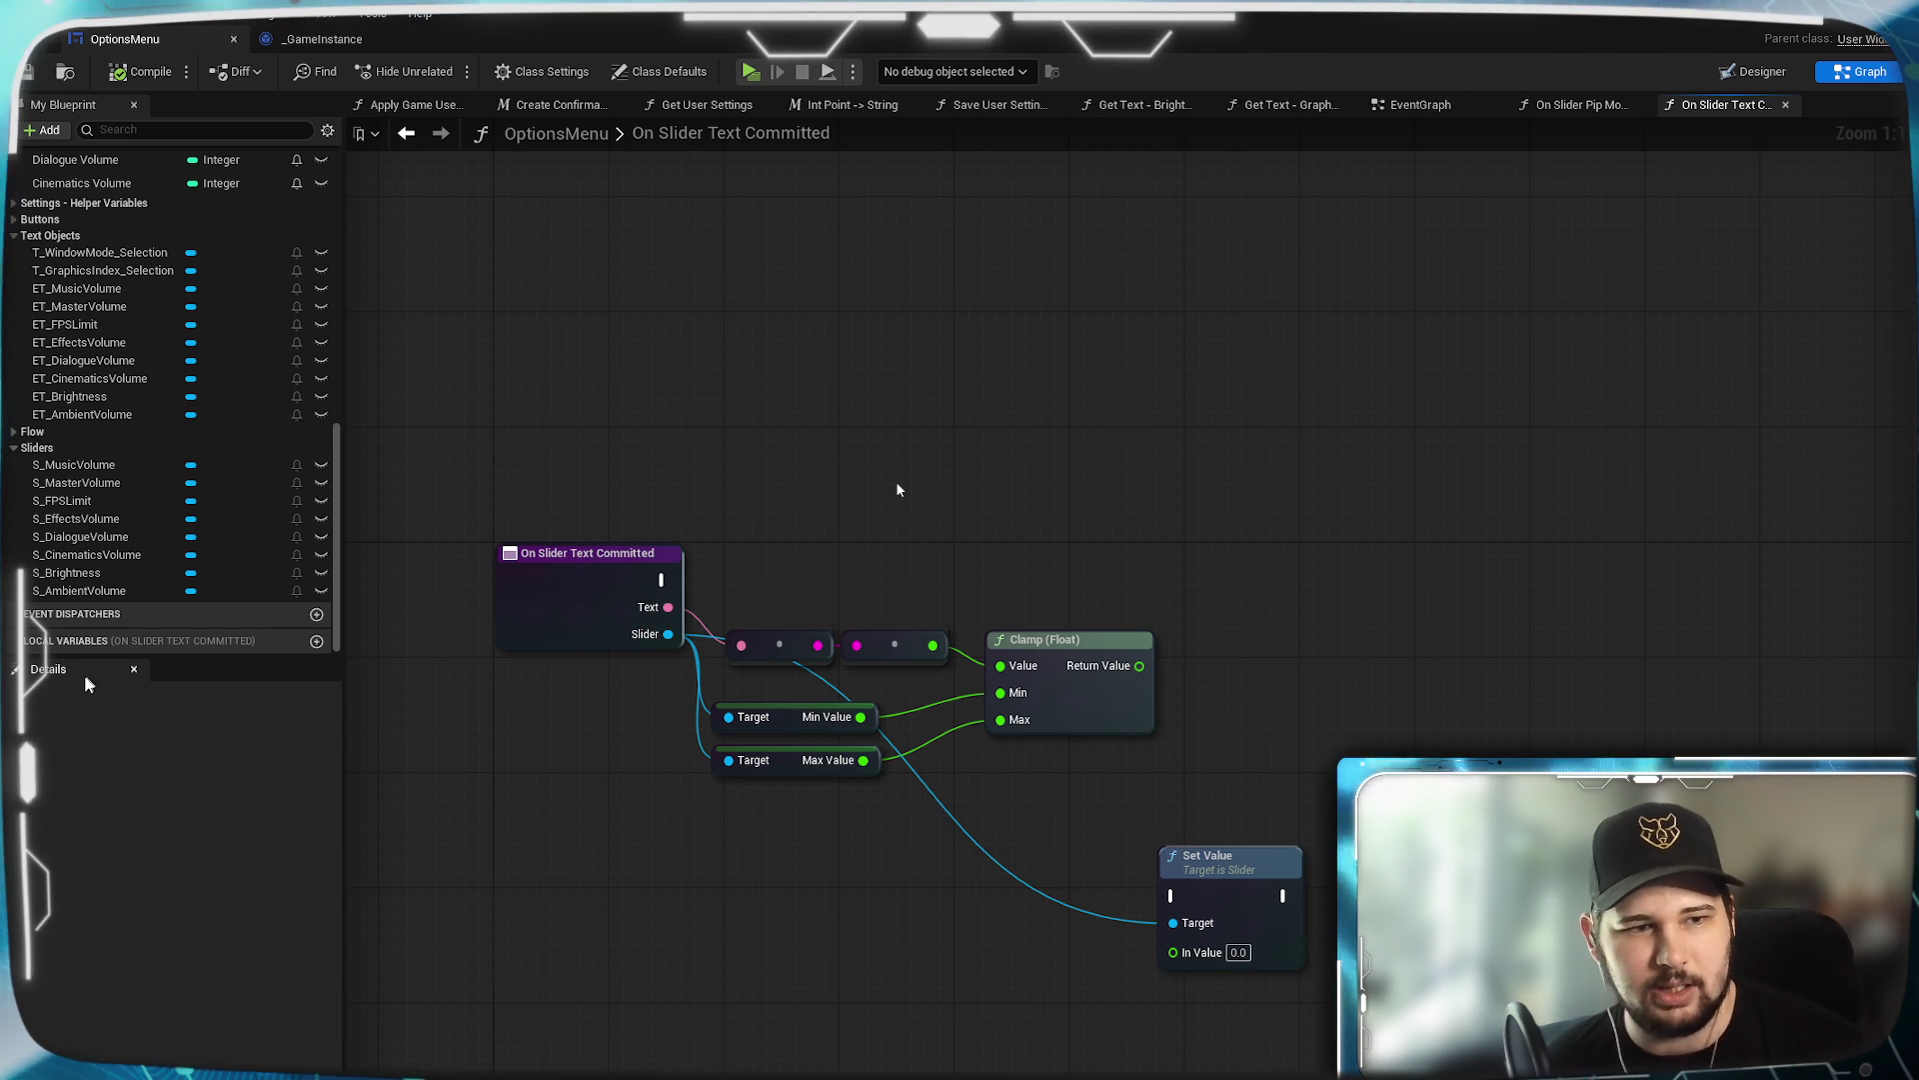
click(535, 592)
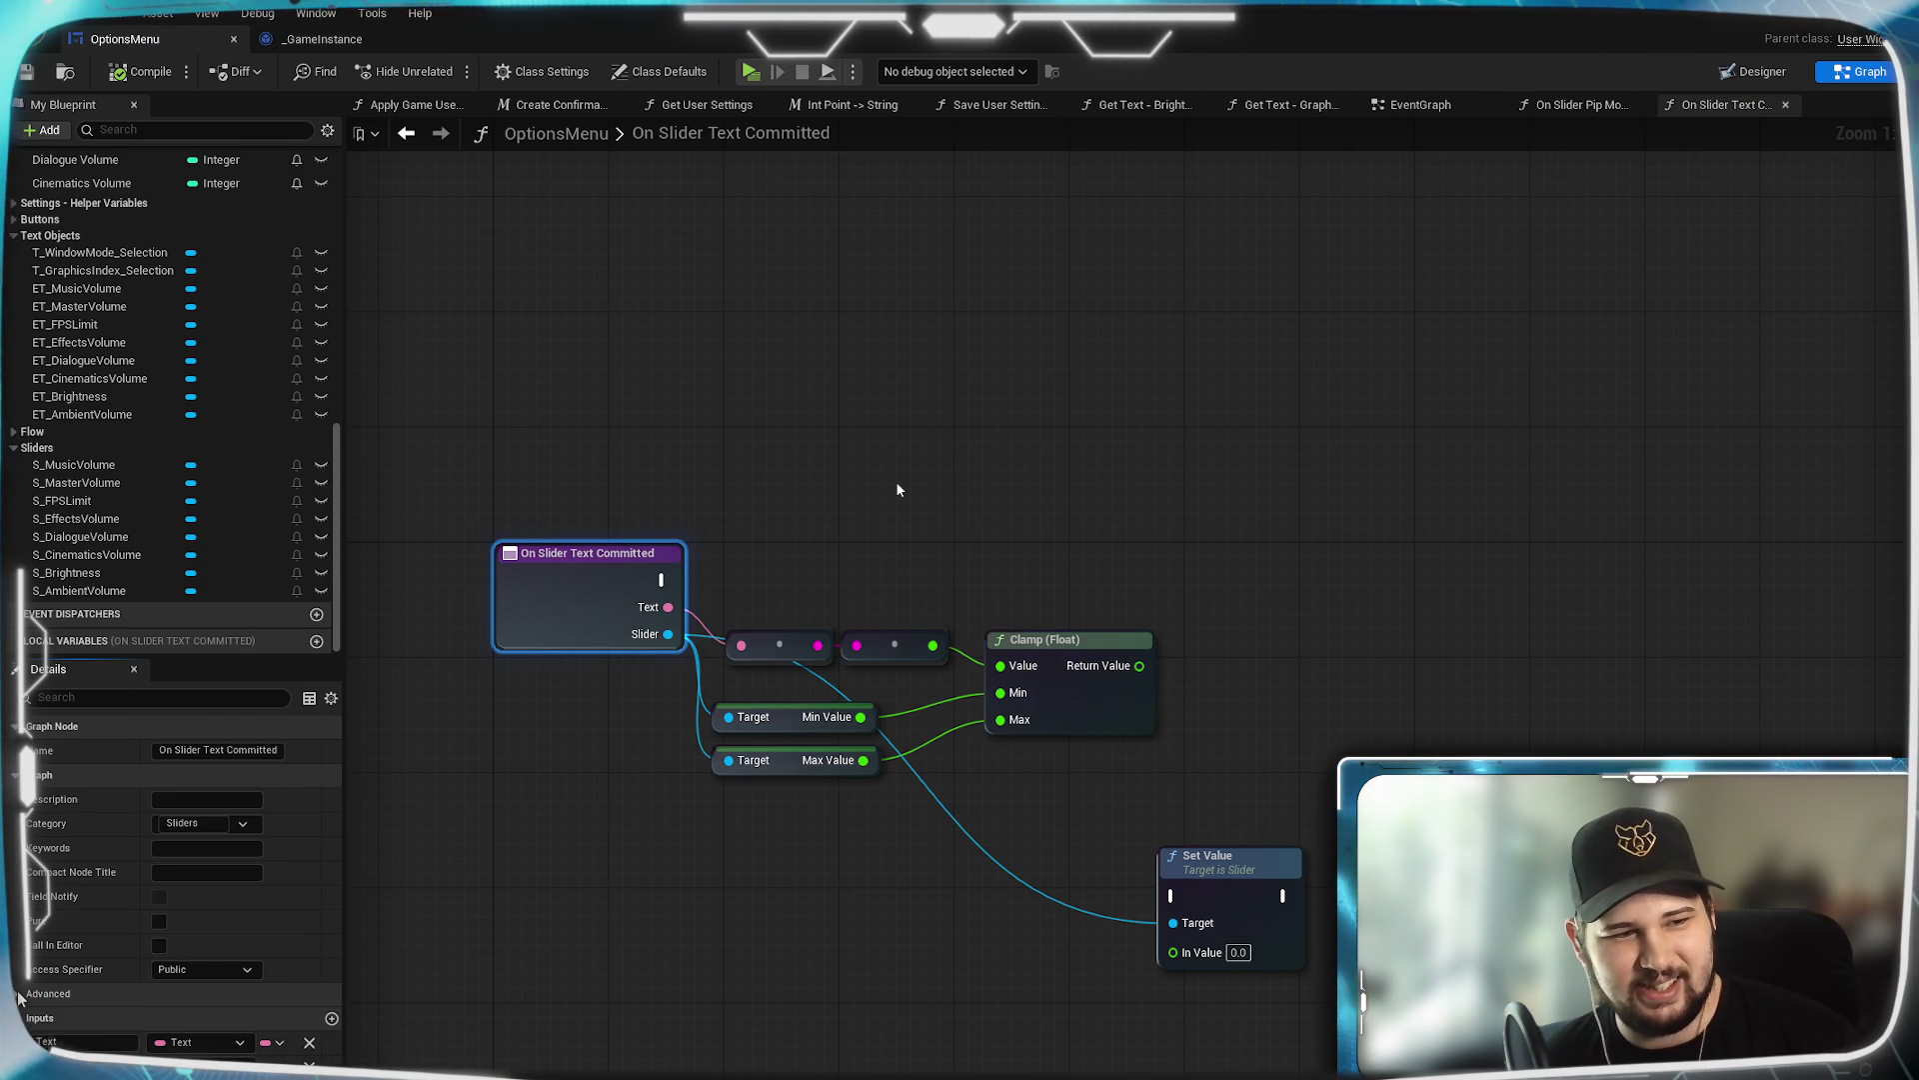
click(1017, 460)
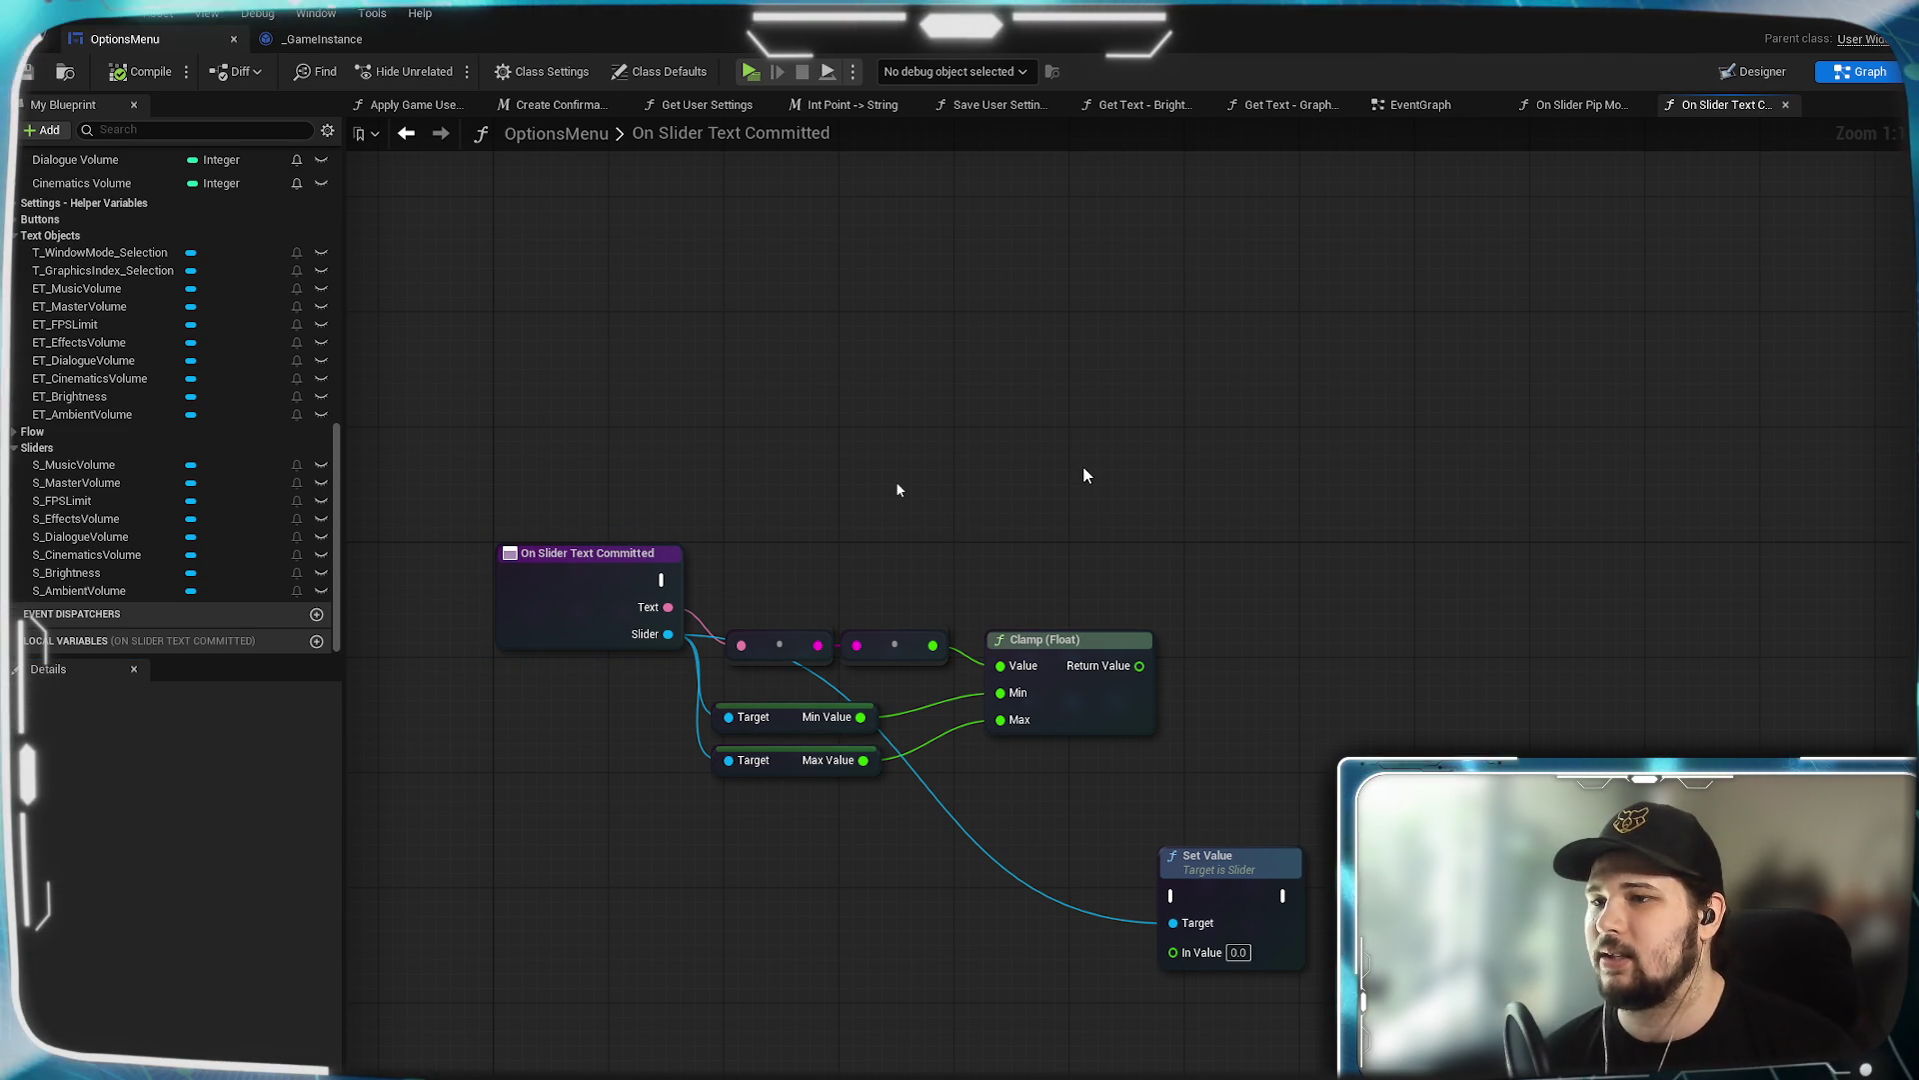
mouse_move(1047, 494)
mouse_down()
mouse_move(1185, 427)
mouse_move(1119, 466)
mouse_up()
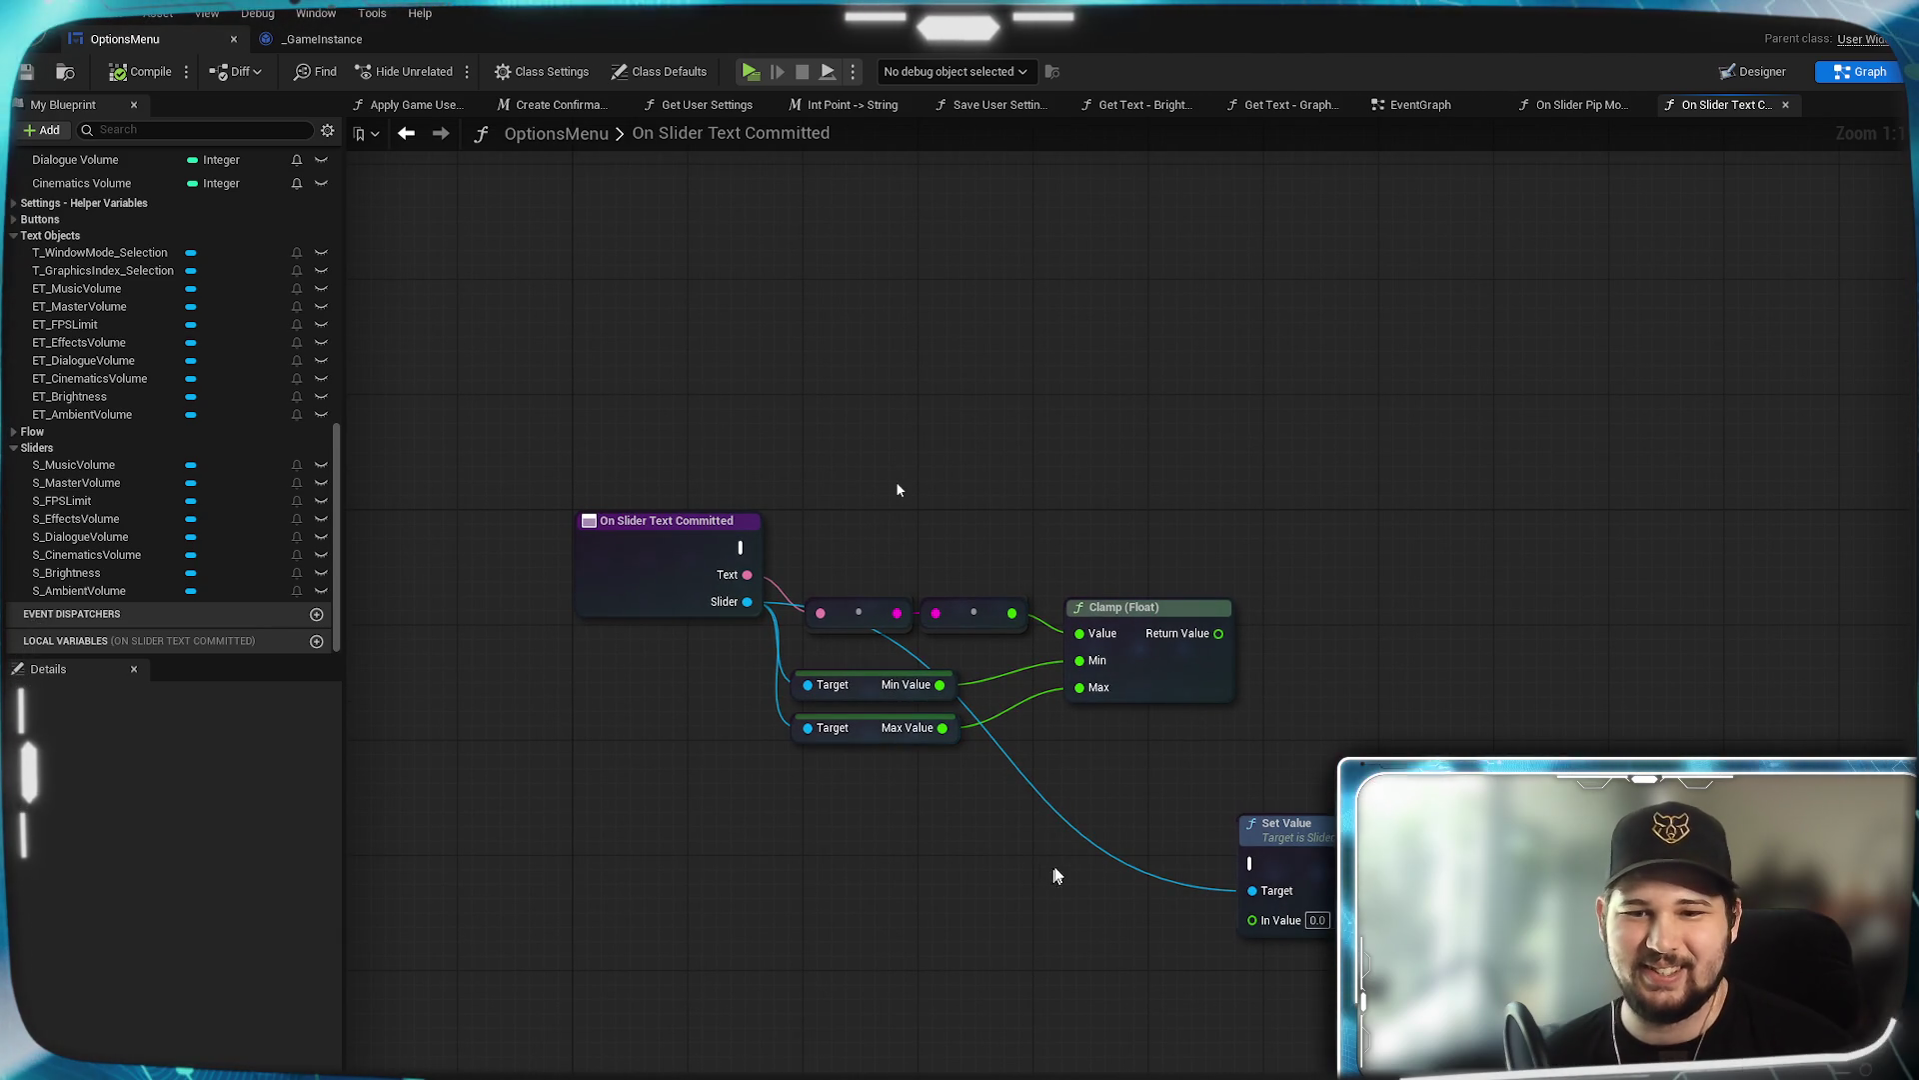
Wire Set Value: event exec, Slider to Target via a reroute, clamped result to In Value.
mouse_move(1310, 860)
mouse_down()
mouse_move(1450, 568)
mouse_move(1422, 769)
mouse_up()
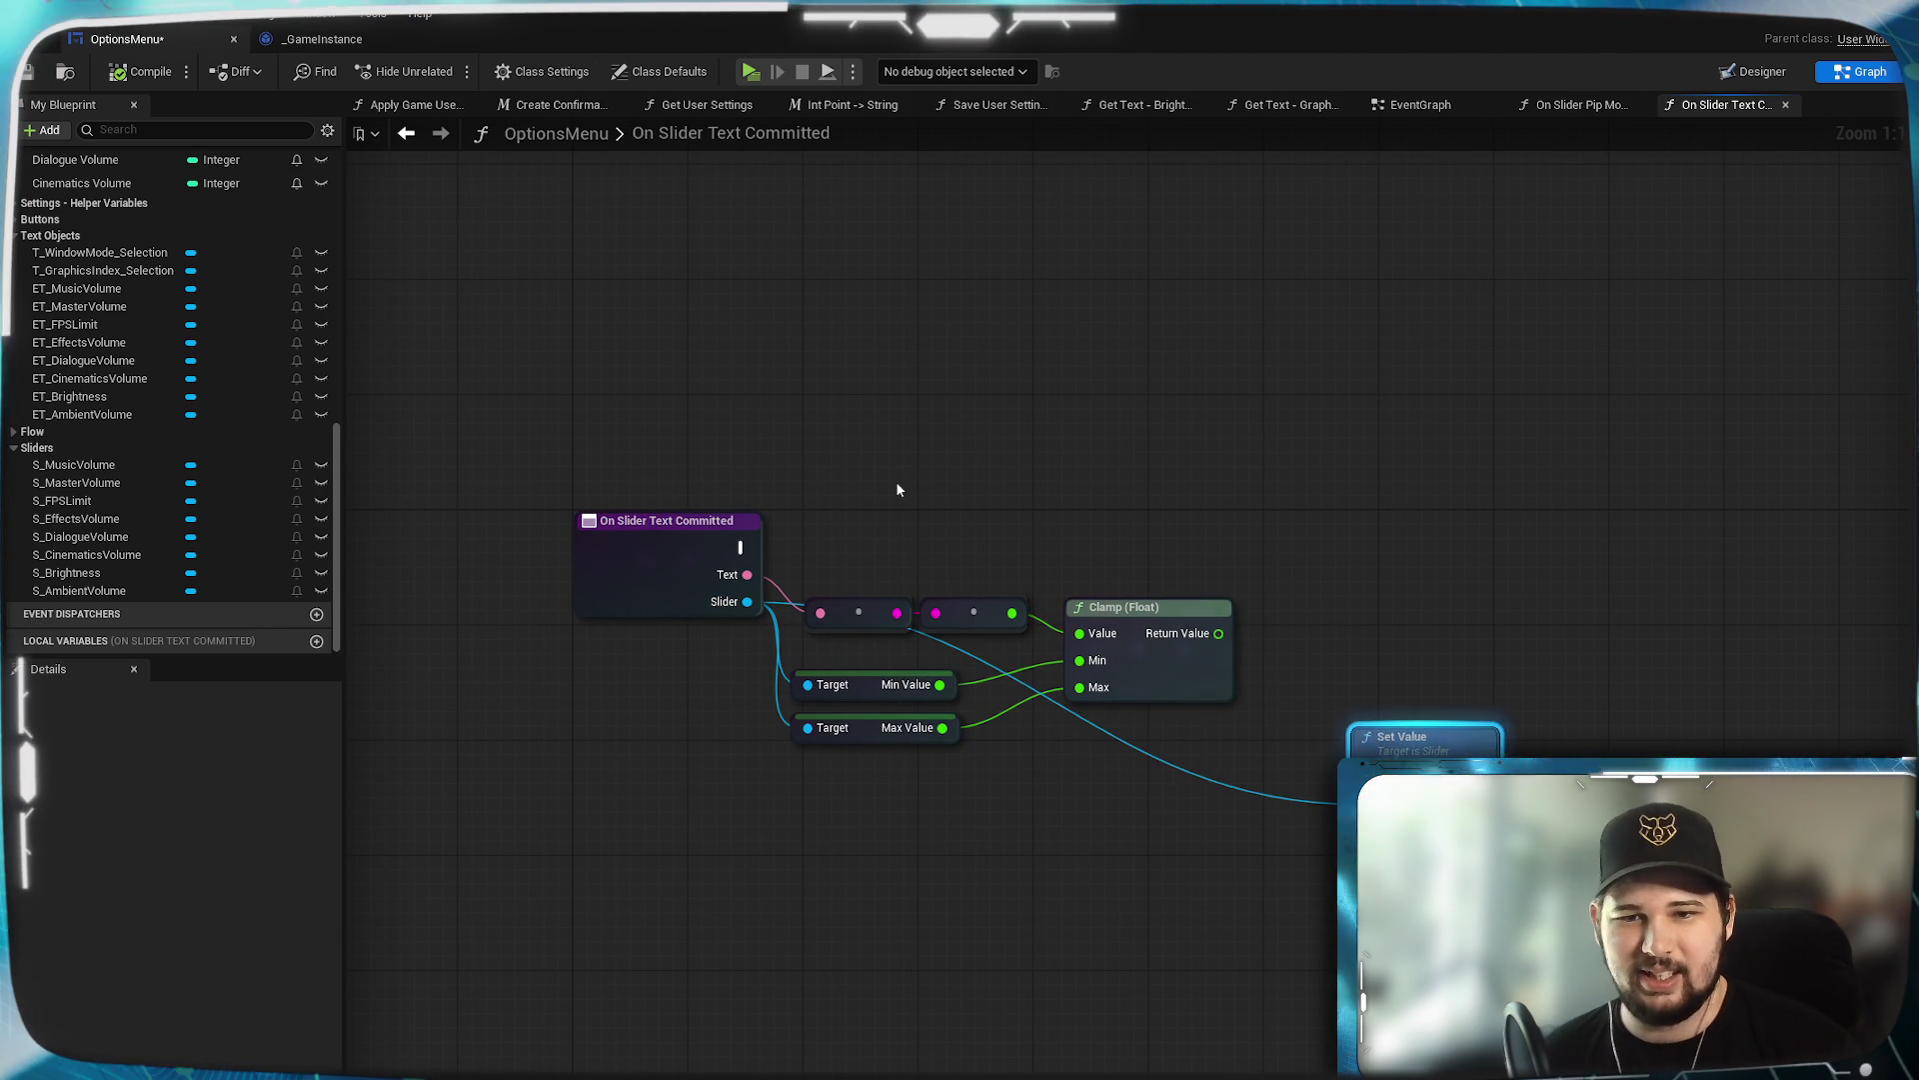
double_click(1208, 780)
mouse_move(1209, 780)
mouse_down()
mouse_move(1201, 845)
mouse_move(645, 834)
mouse_move(760, 821)
mouse_move(778, 800)
mouse_move(813, 818)
mouse_move(823, 777)
mouse_up()
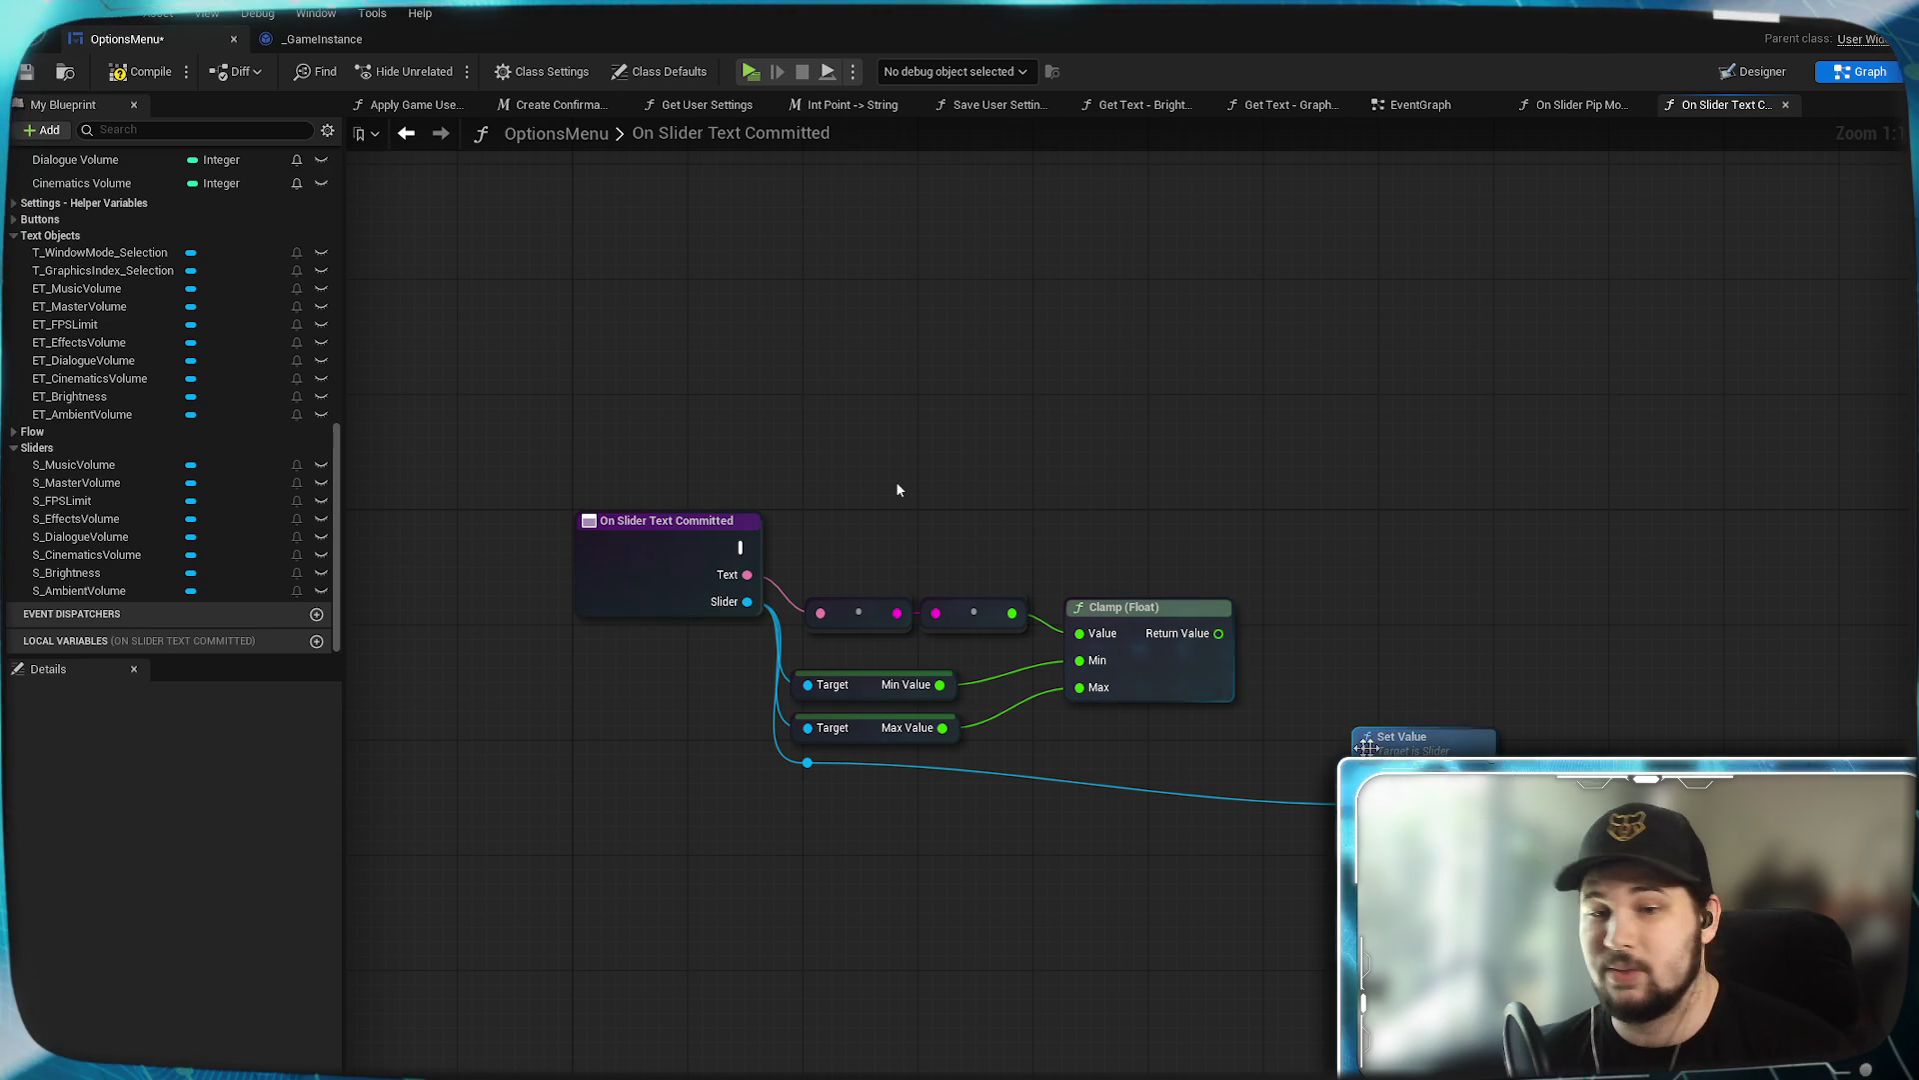
drag(1420, 745, 1429, 704)
drag(1218, 633, 1365, 777)
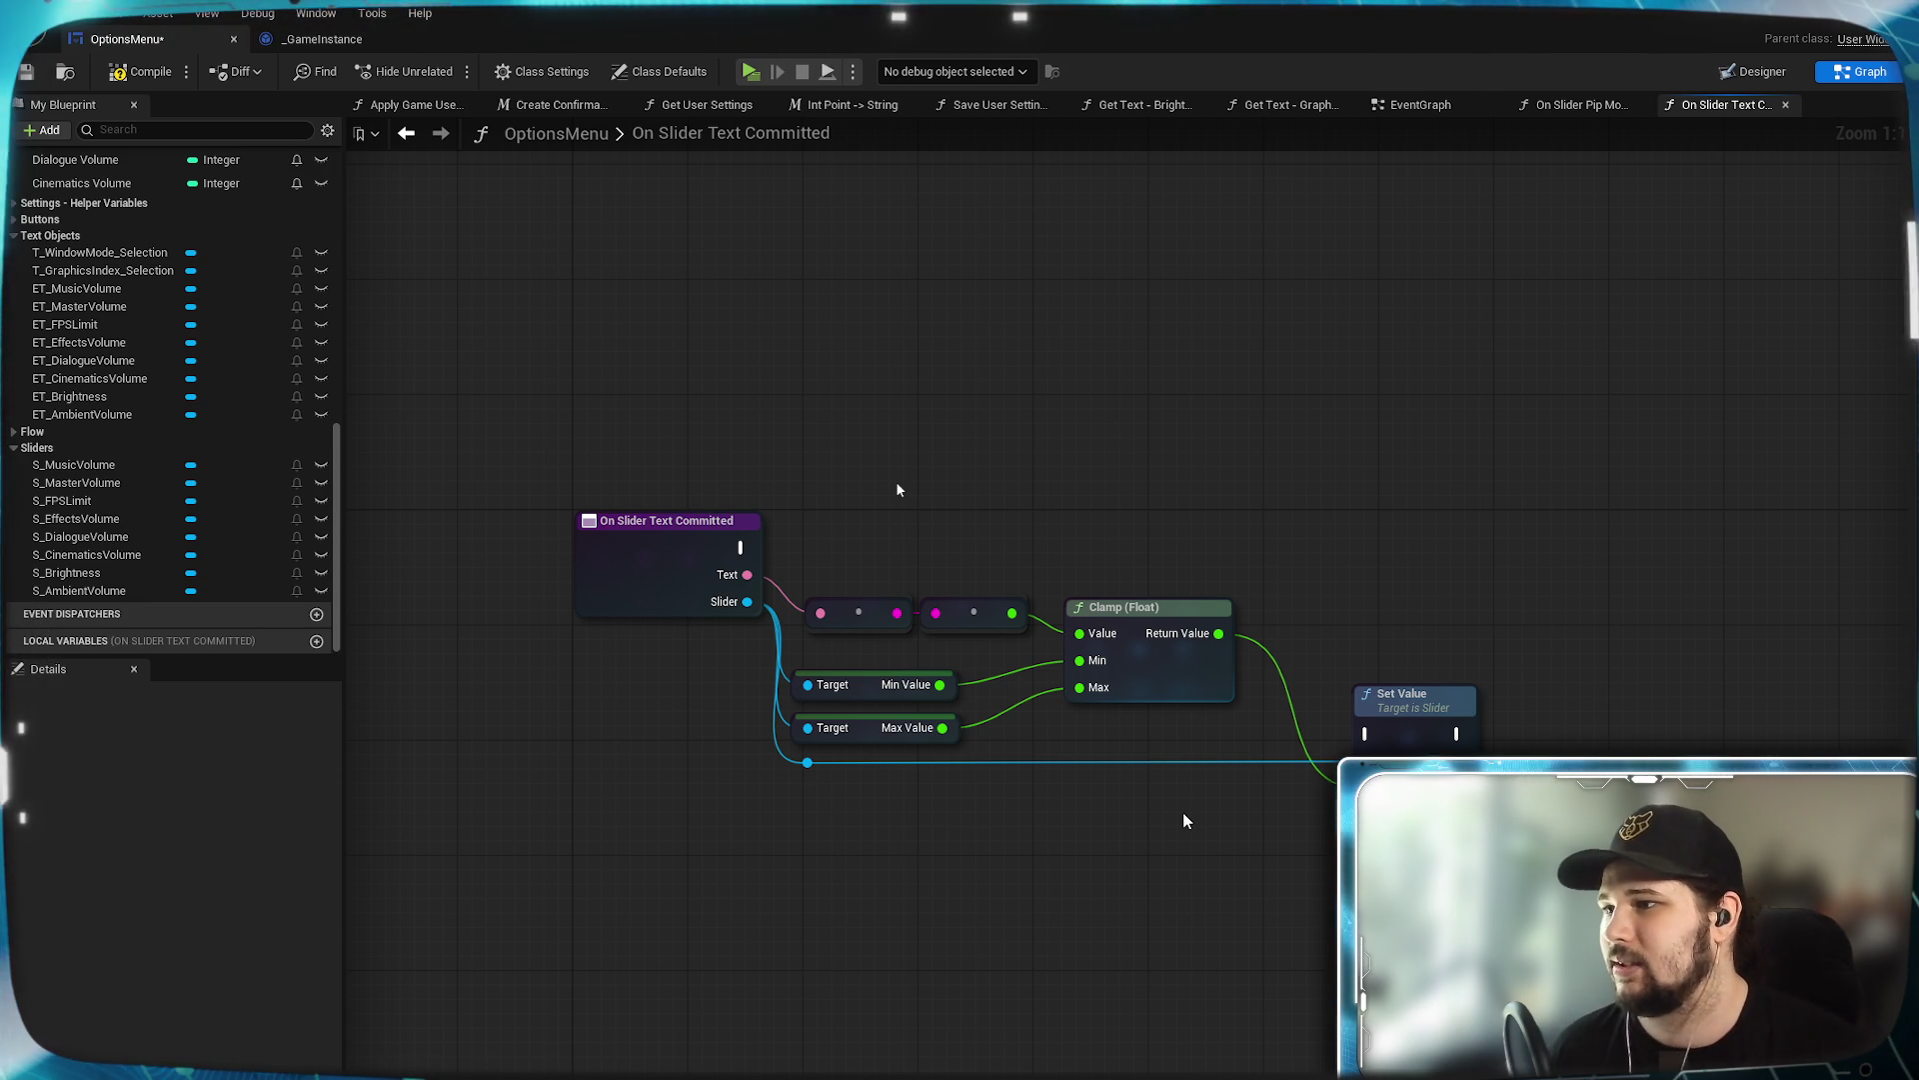
drag(1410, 703, 1405, 555)
mouse_move(739, 547)
mouse_down()
mouse_move(1372, 590)
mouse_move(1464, 560)
mouse_move(1330, 553)
mouse_up()
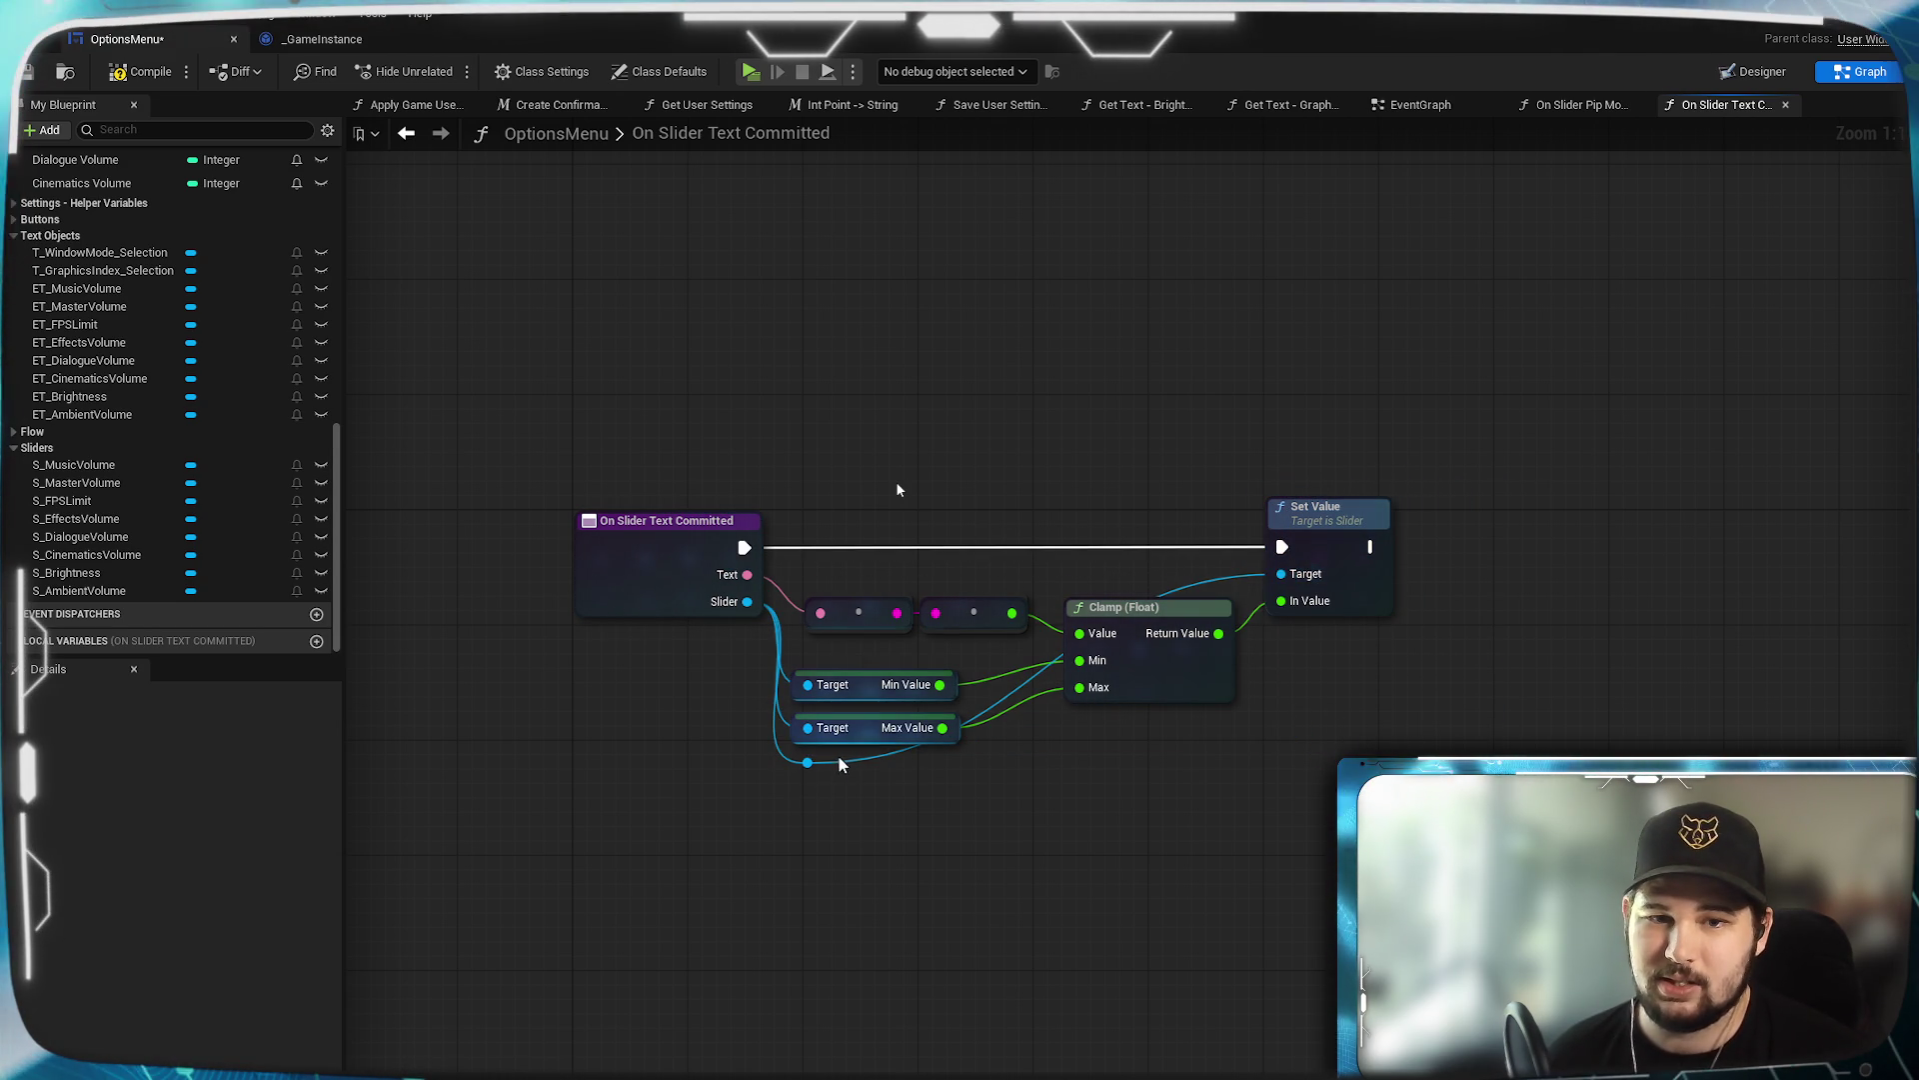
drag(807, 763, 823, 576)
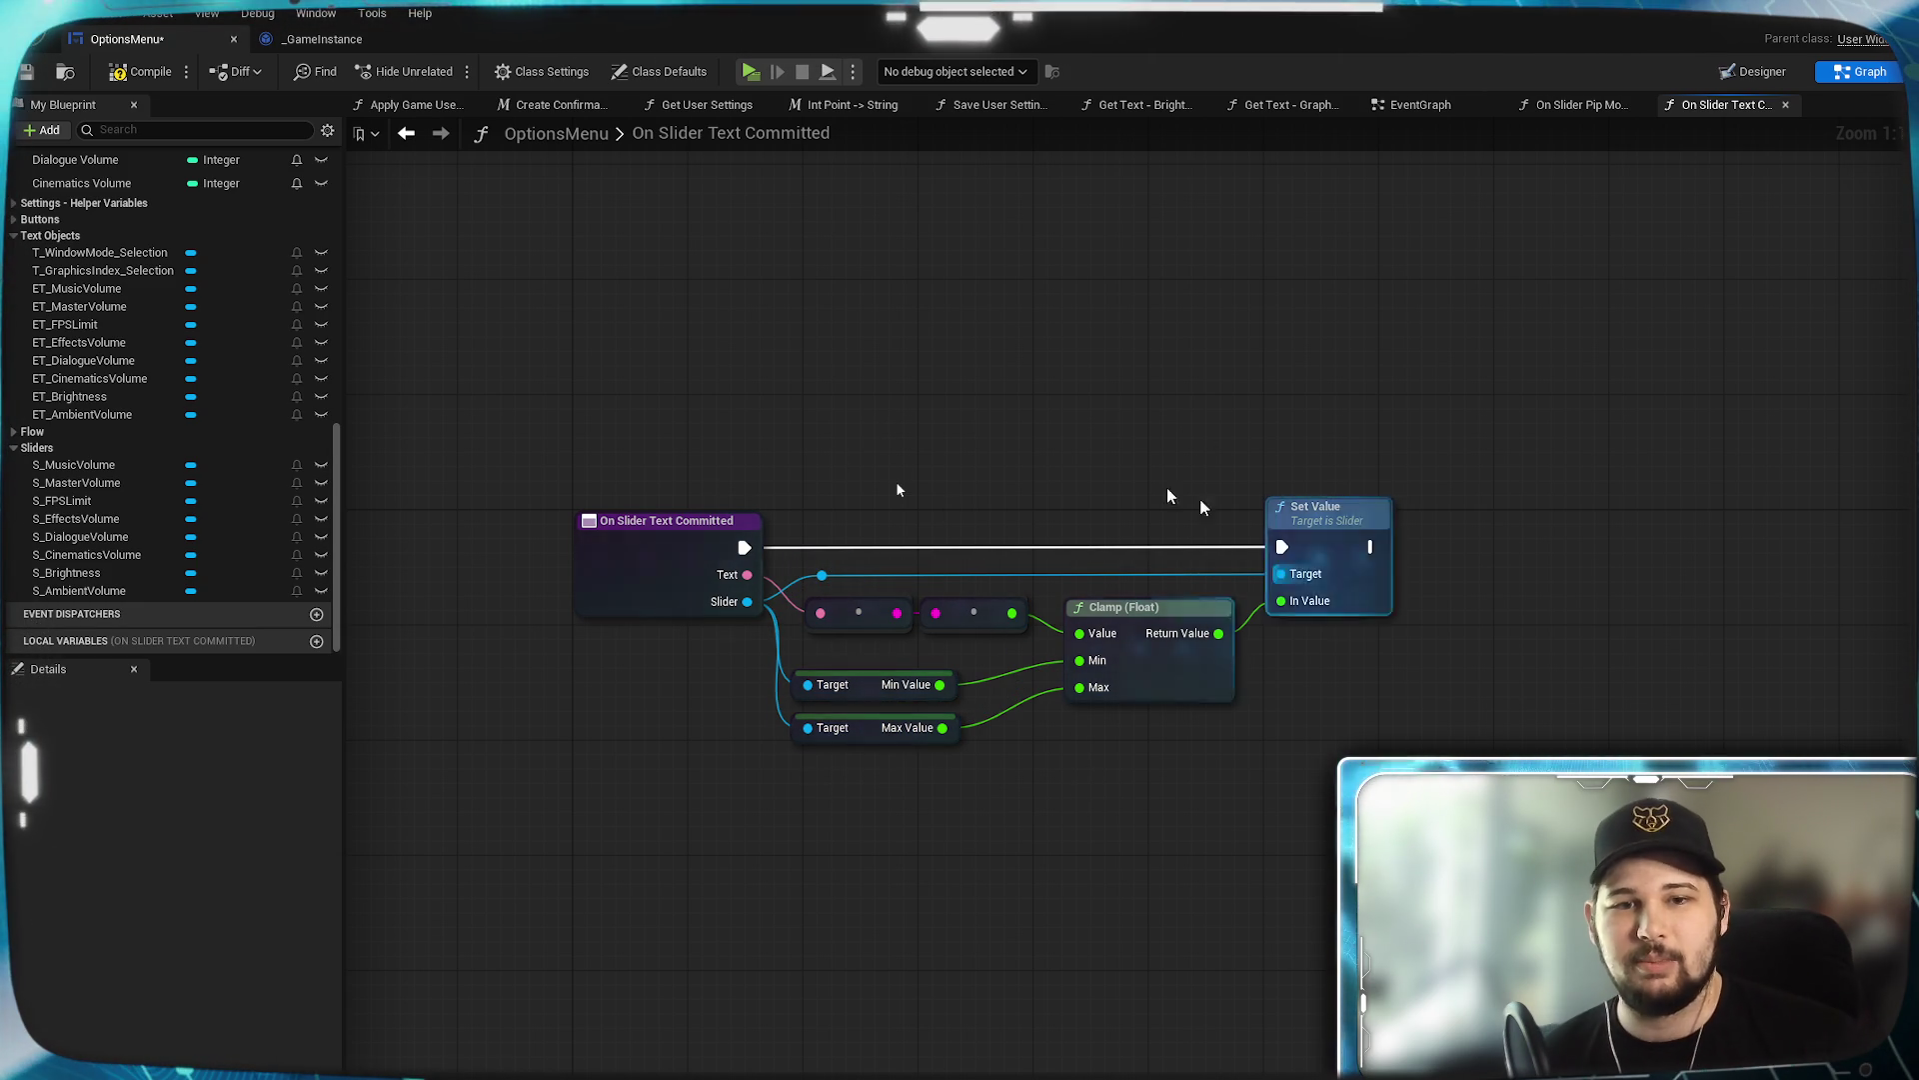
Nudge the Min and Max Value nodes upward and save the blueprint.
click(28, 73)
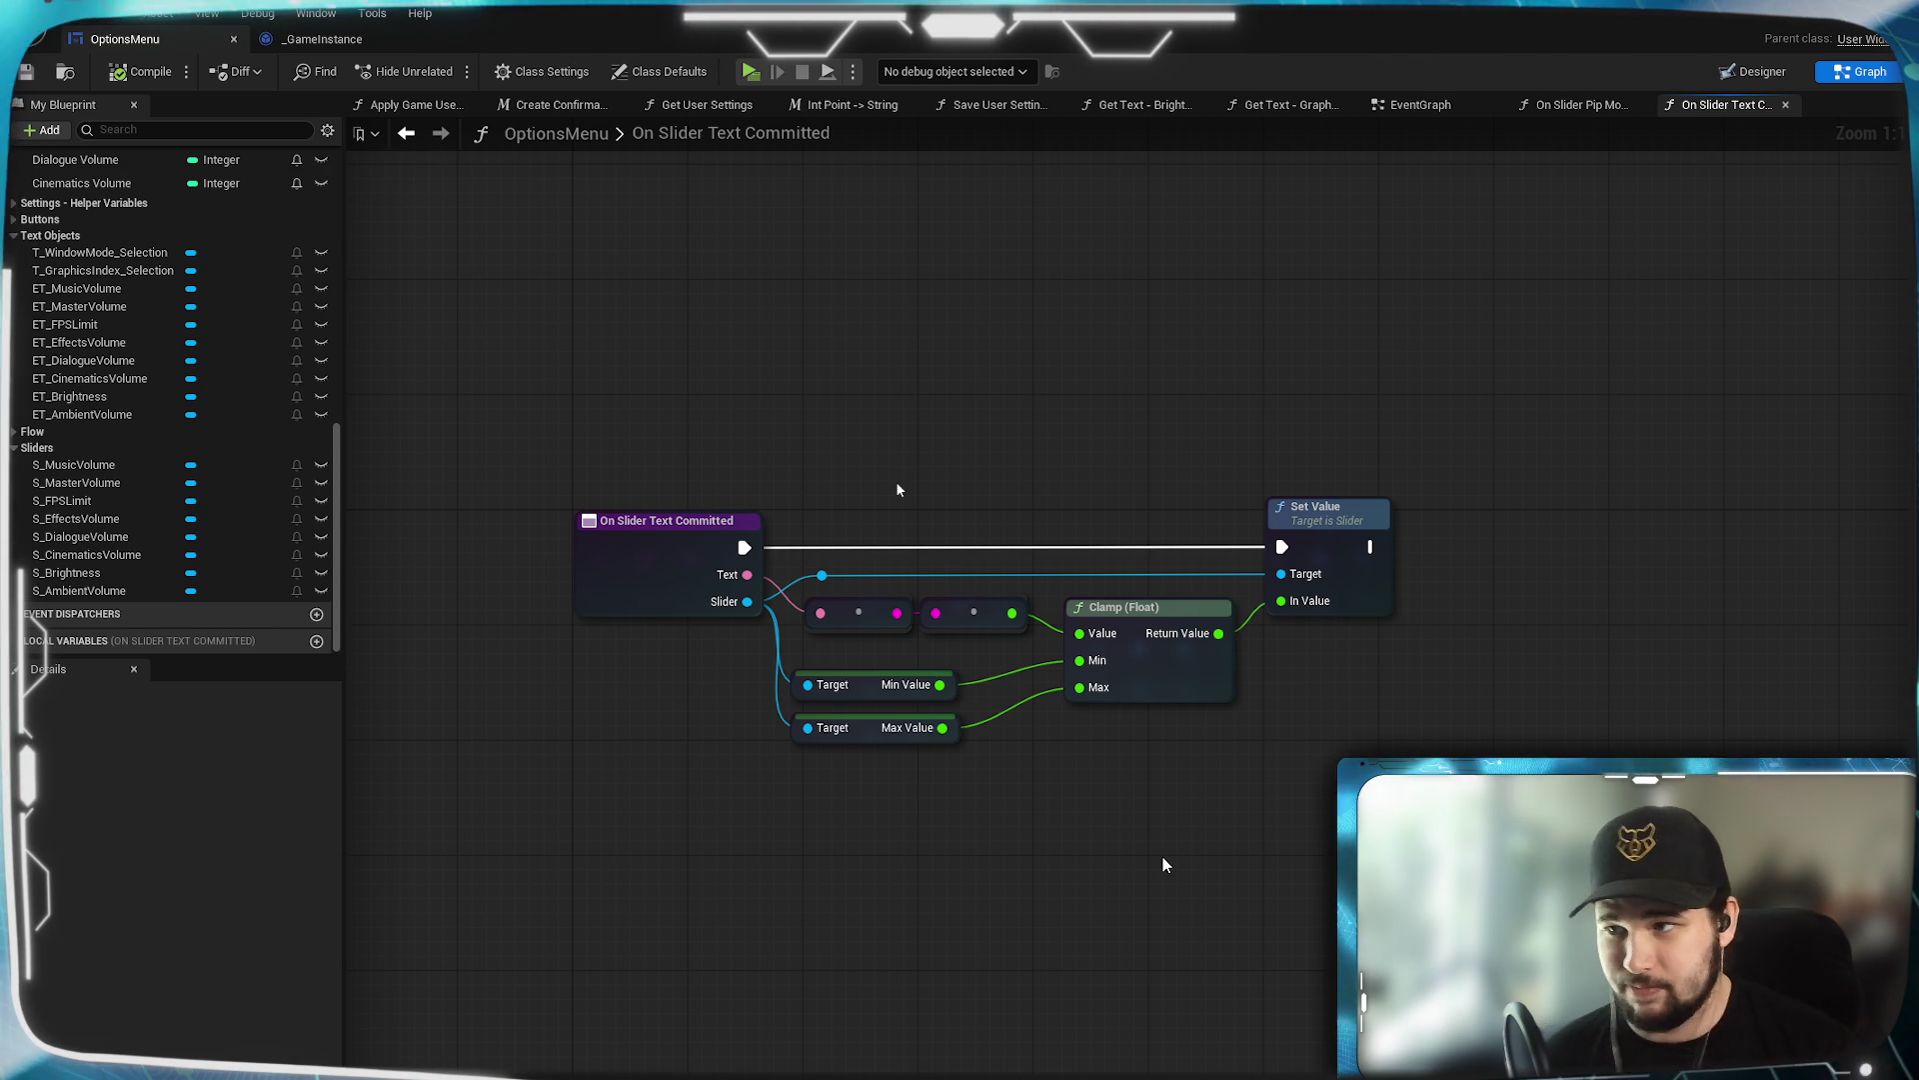
mouse_move(1164, 864)
mouse_down()
mouse_move(1292, 900)
mouse_move(1216, 939)
mouse_up()
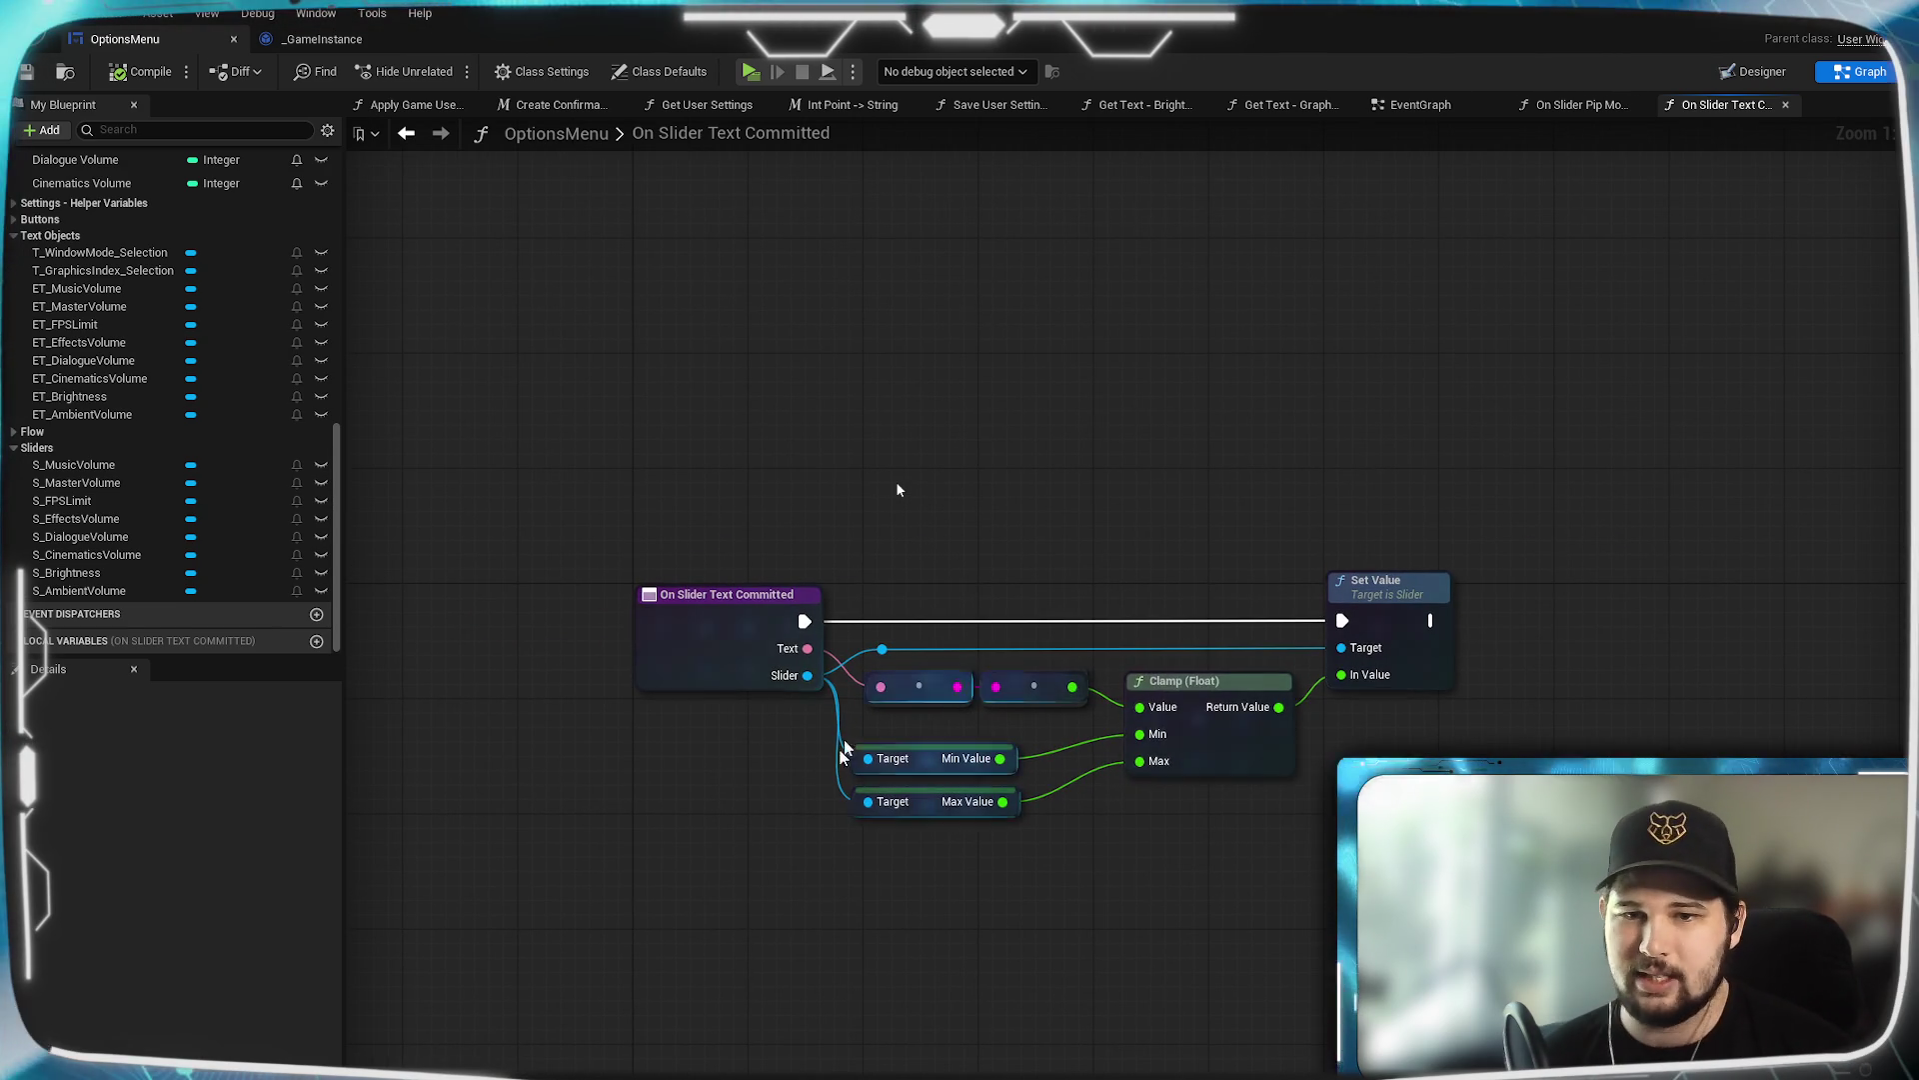
mouse_move(1059, 840)
mouse_down()
mouse_move(927, 757)
mouse_move(942, 728)
mouse_up()
click(1012, 954)
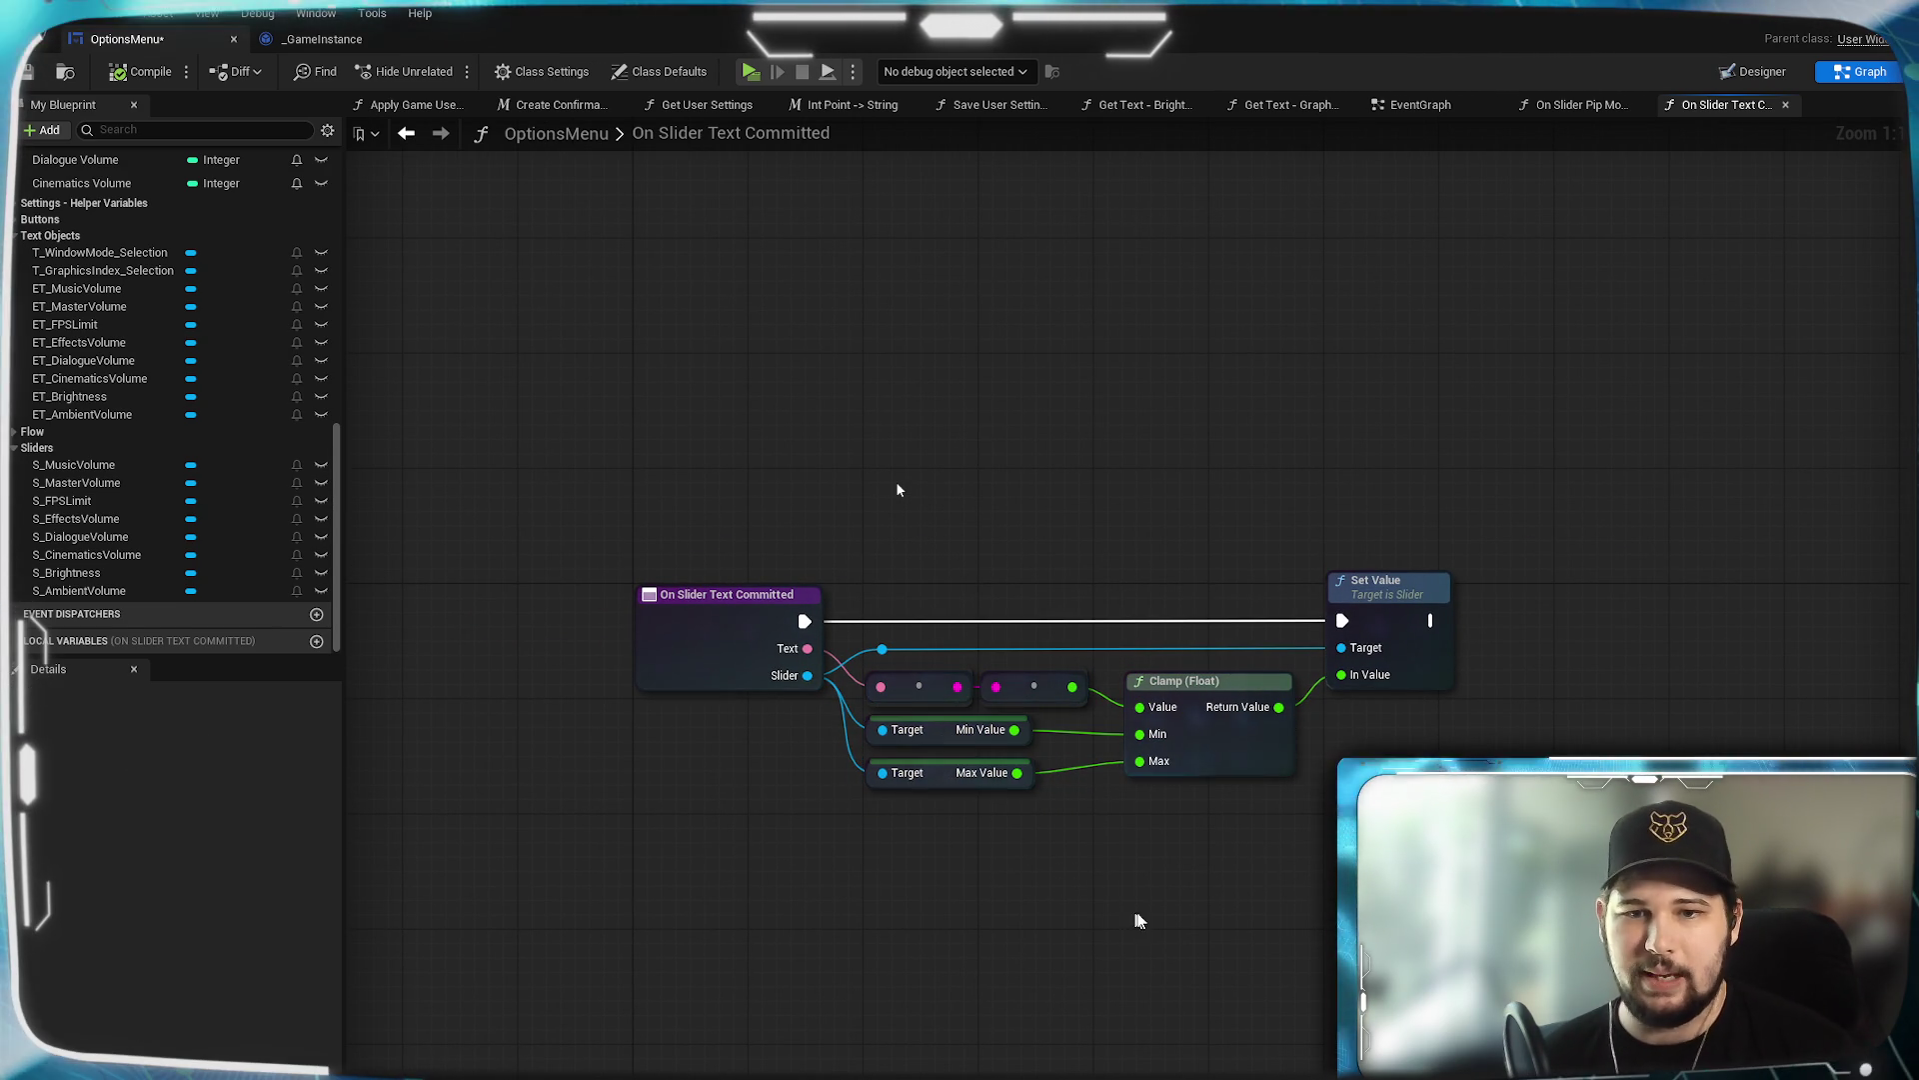
key(ctrl+s)
Call On Slider Text Committed in the EventGraph from ET_MasterVolume's OnTextCommitted, passing its Text.
click(1420, 104)
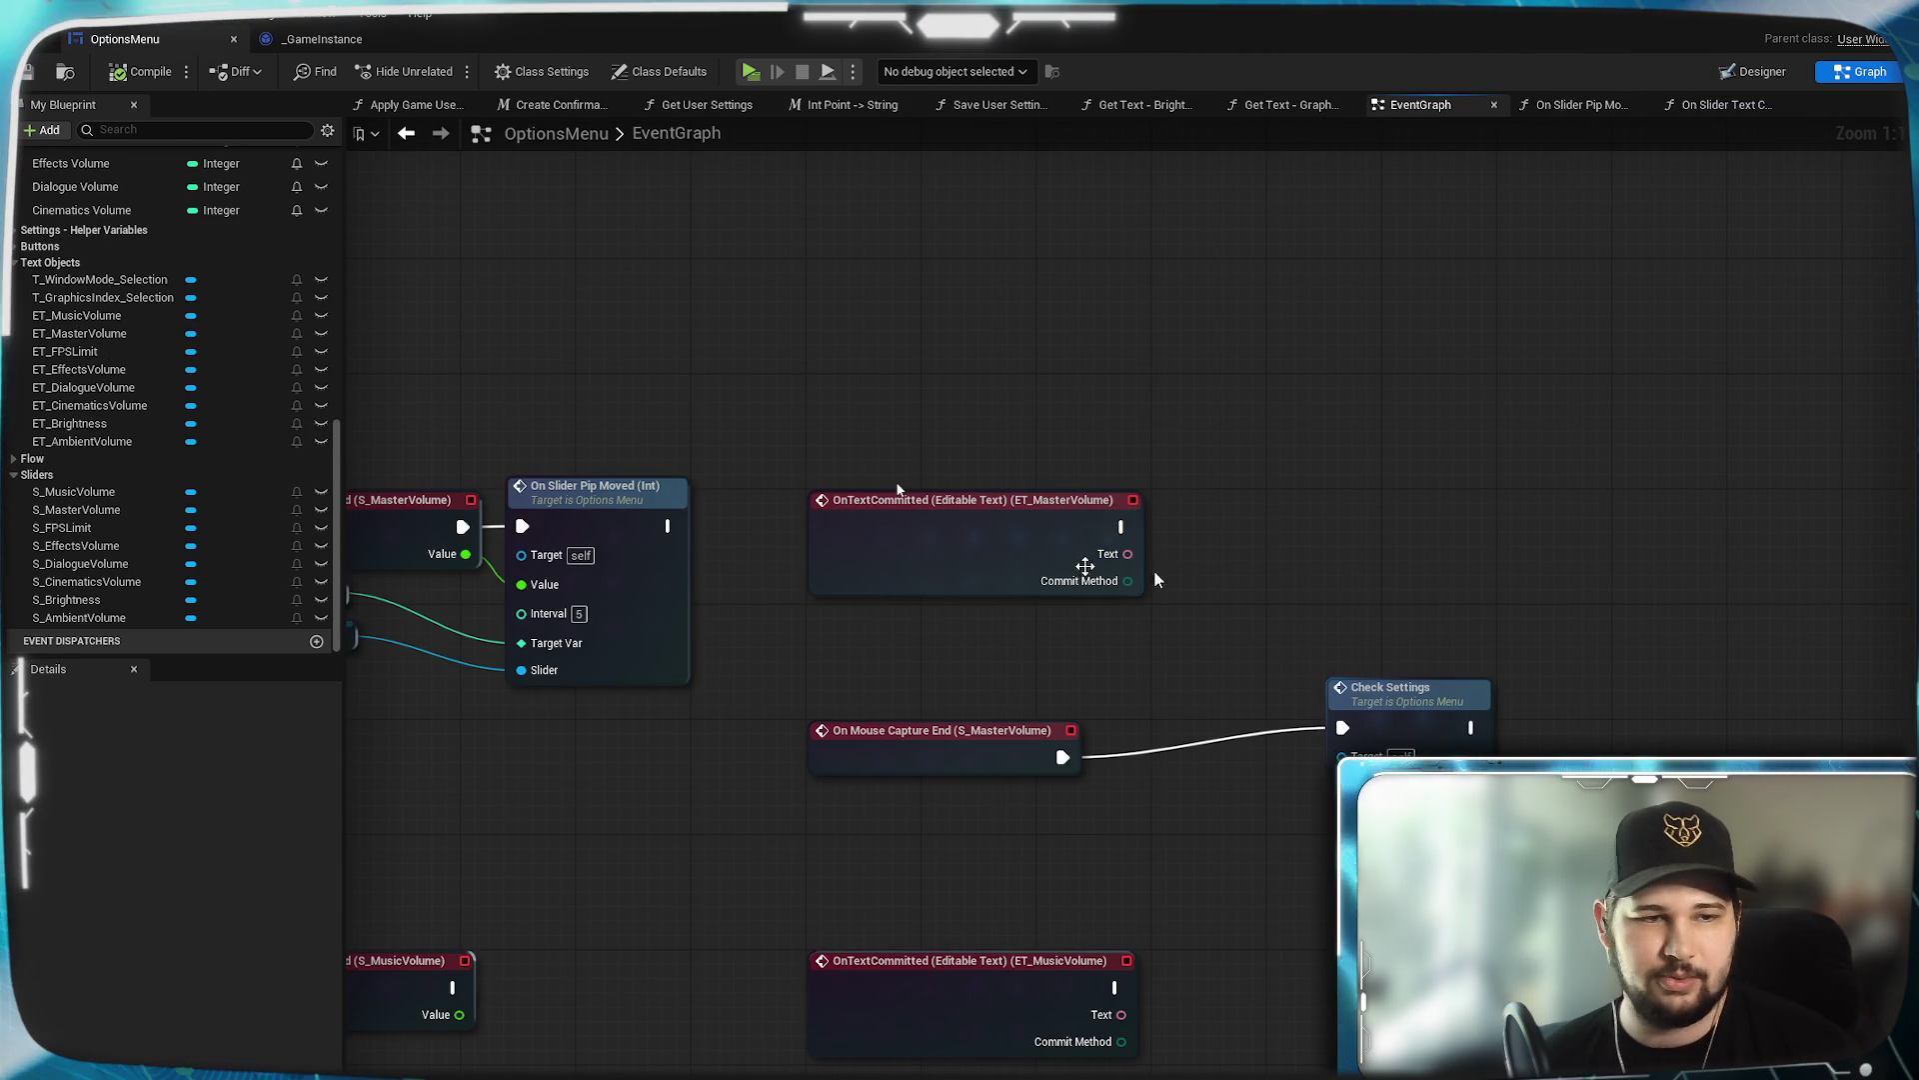
scroll(219, 386, up, 15)
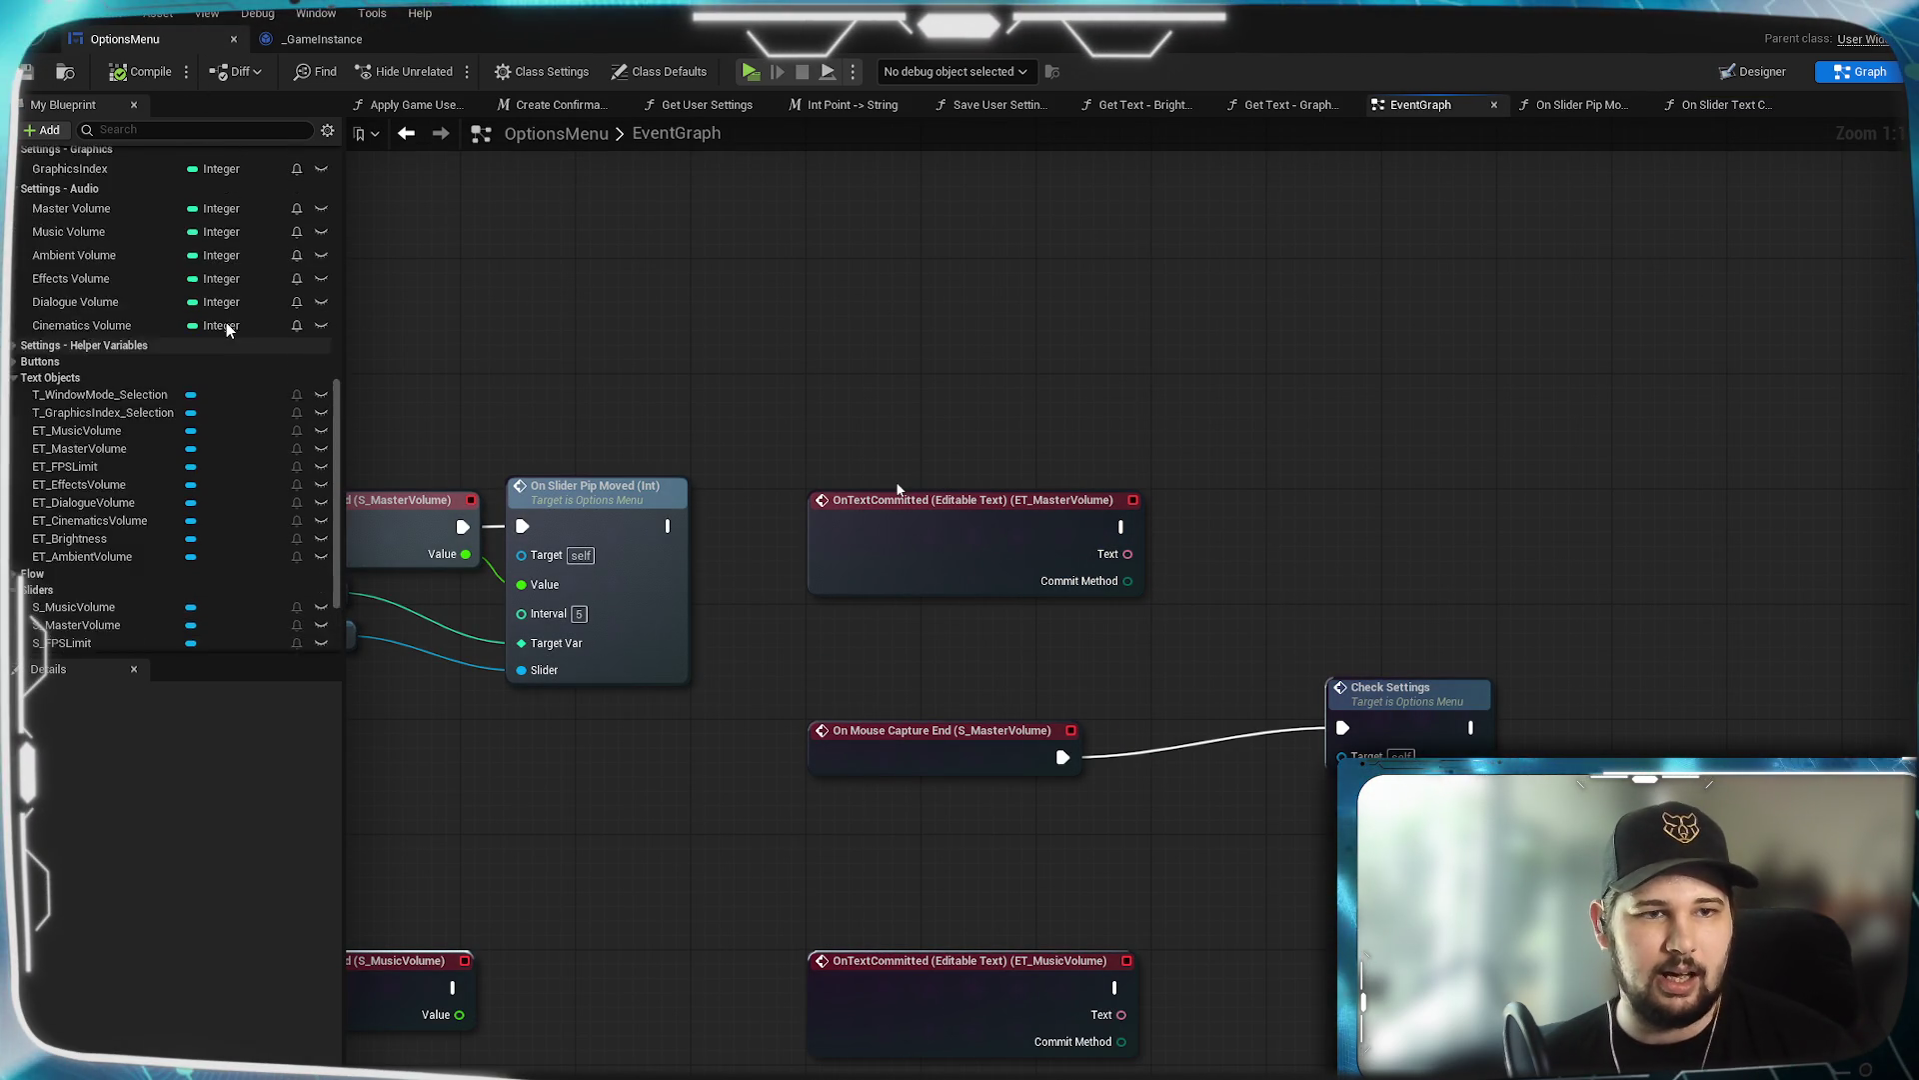
scroll(219, 386, up, 8)
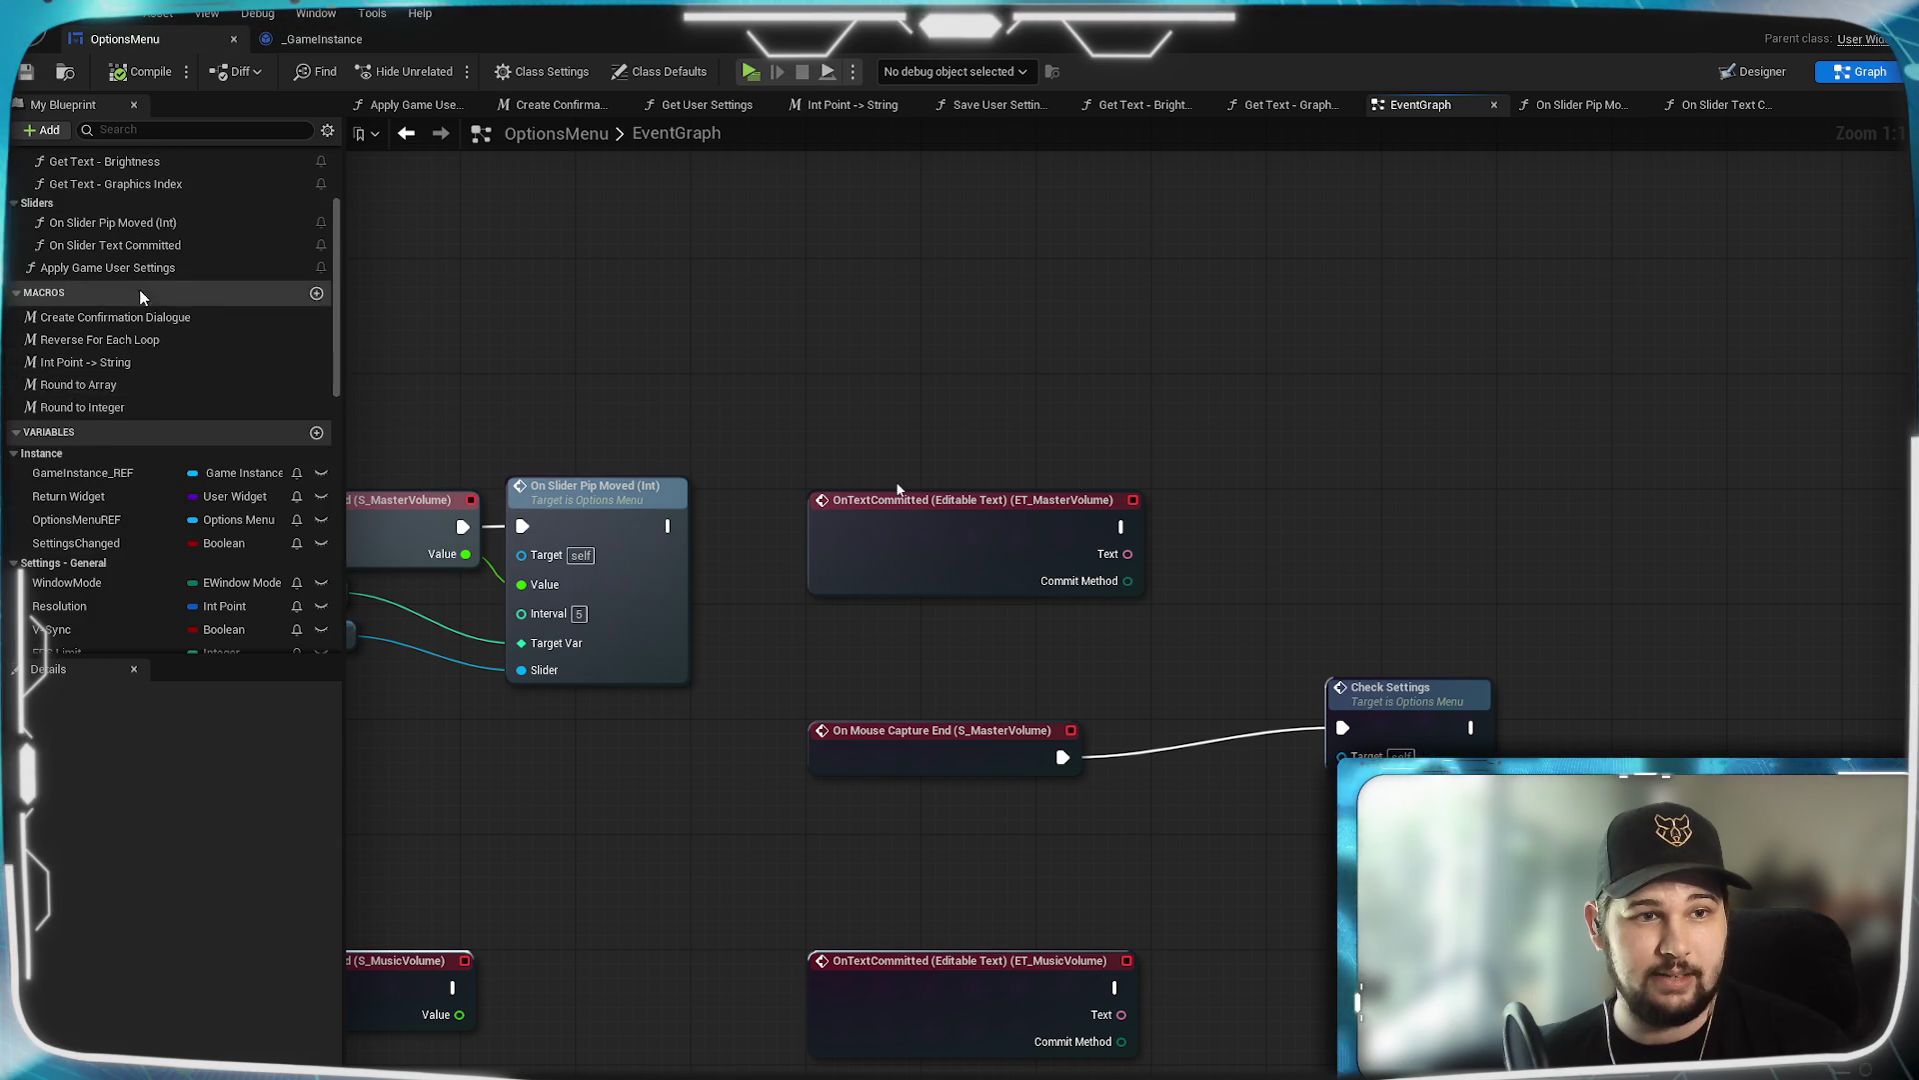
click(113, 335)
mouse_move(113, 335)
mouse_down()
mouse_move(1264, 549)
mouse_move(1250, 545)
mouse_up()
drag(1122, 527, 1241, 512)
drag(1128, 554, 1241, 571)
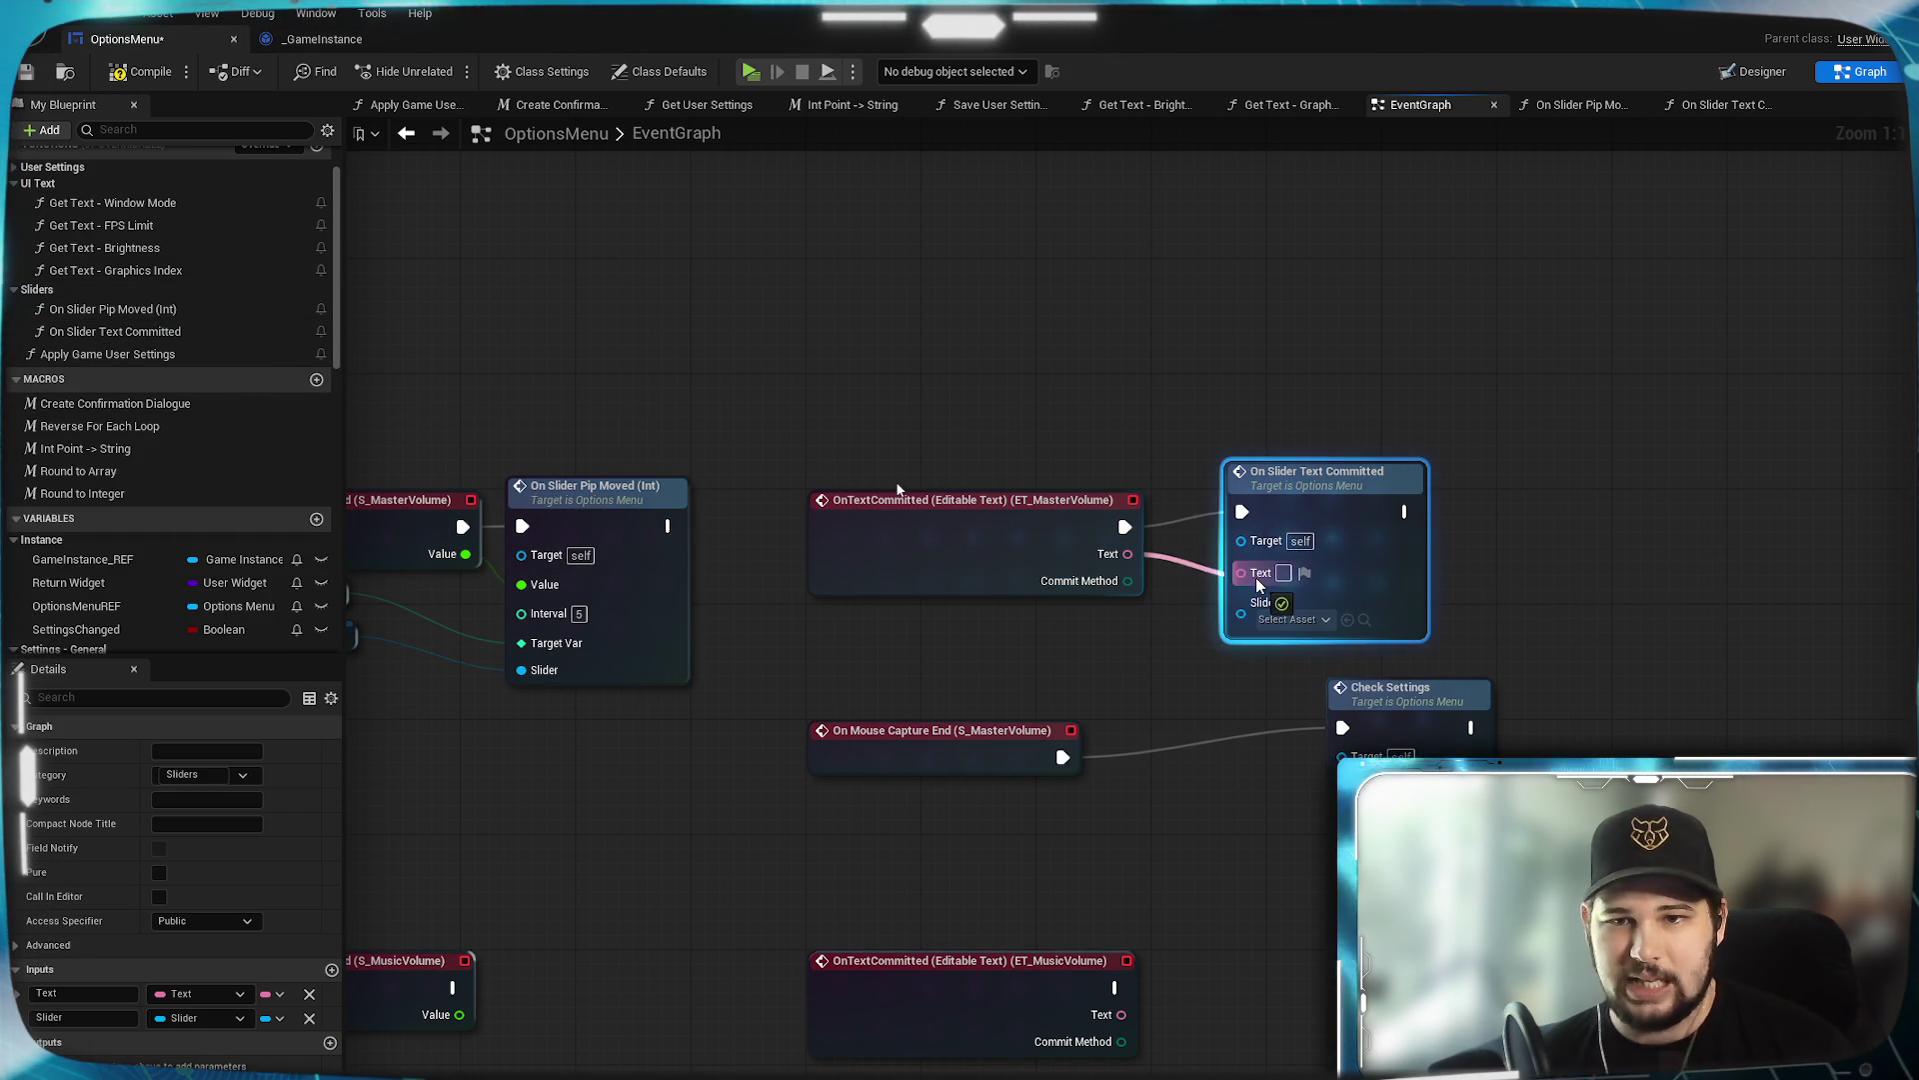
click(1175, 636)
Connect S Master Volume to the call's Slider input, routing the wire through reroute points.
mouse_move(1176, 635)
mouse_down()
mouse_move(1384, 512)
mouse_move(1236, 595)
mouse_move(1416, 574)
mouse_up()
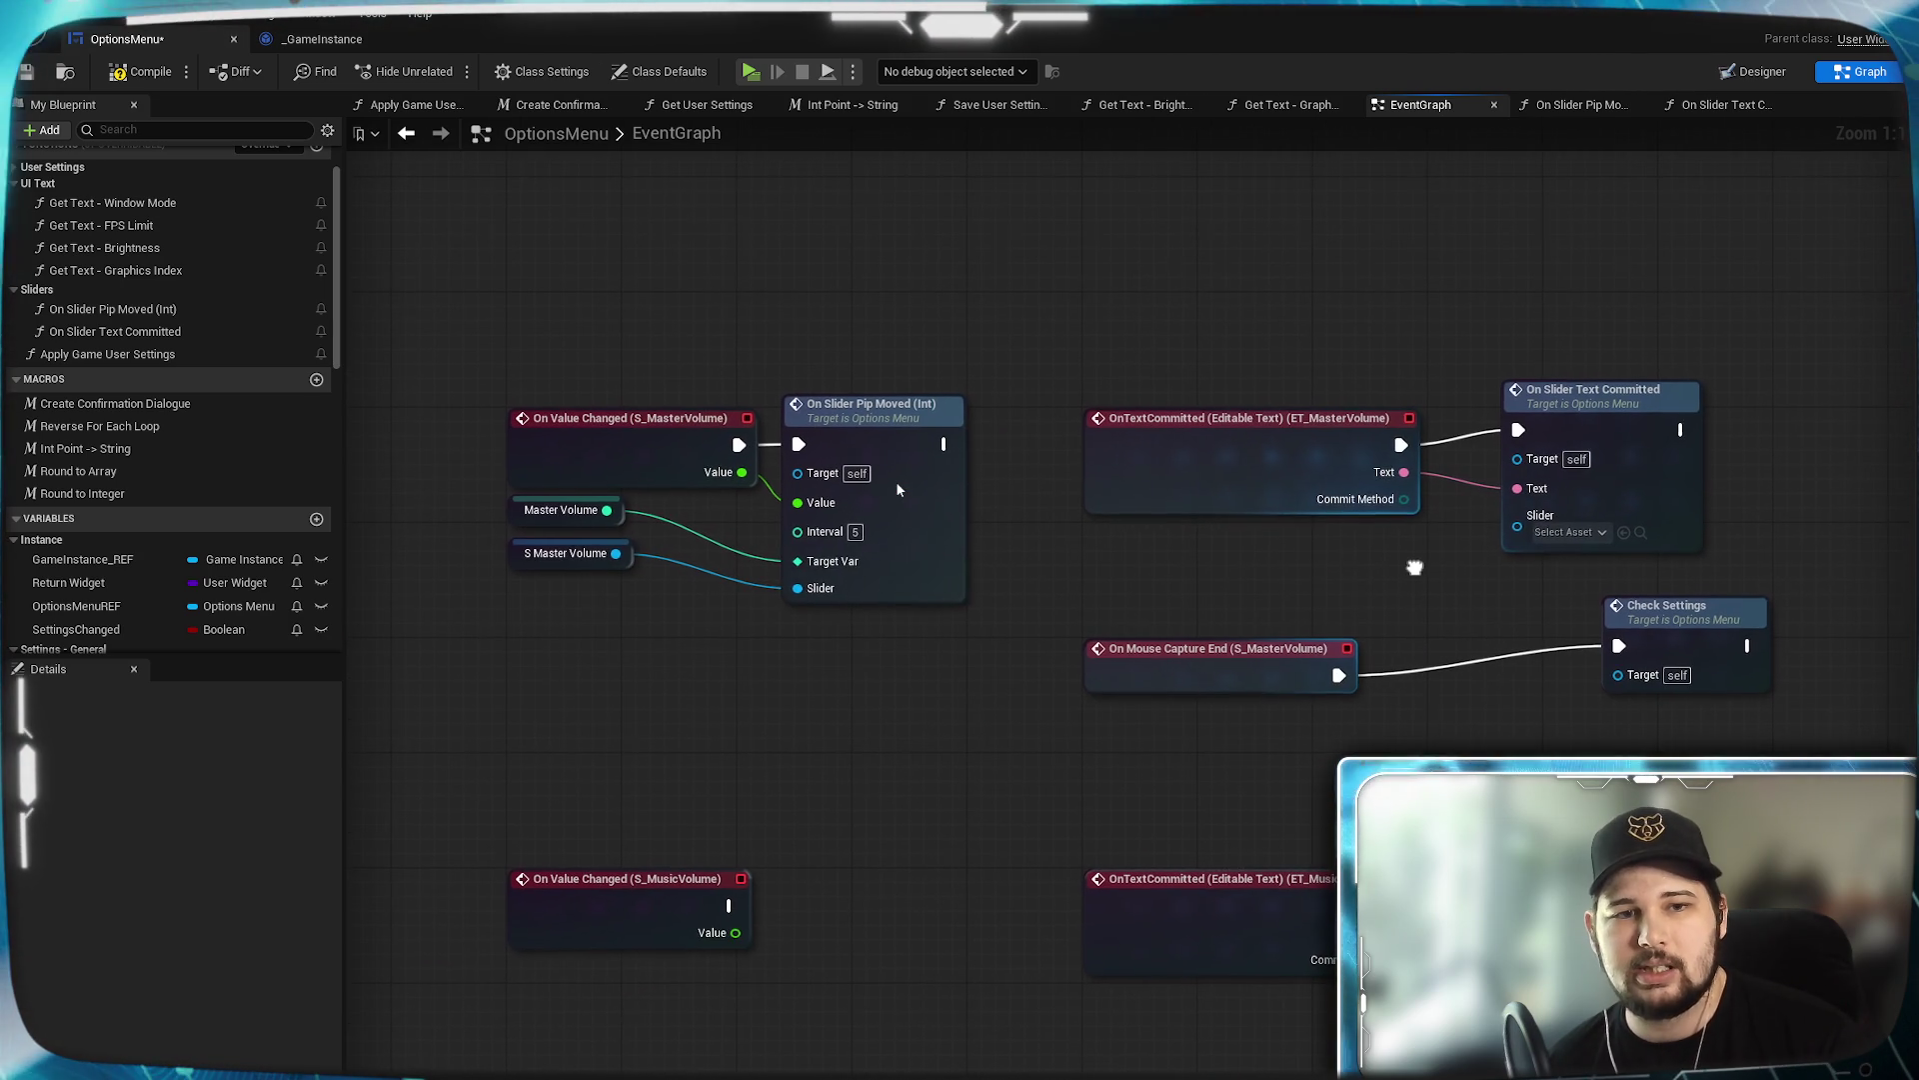
scroll(147, 459, down, 10)
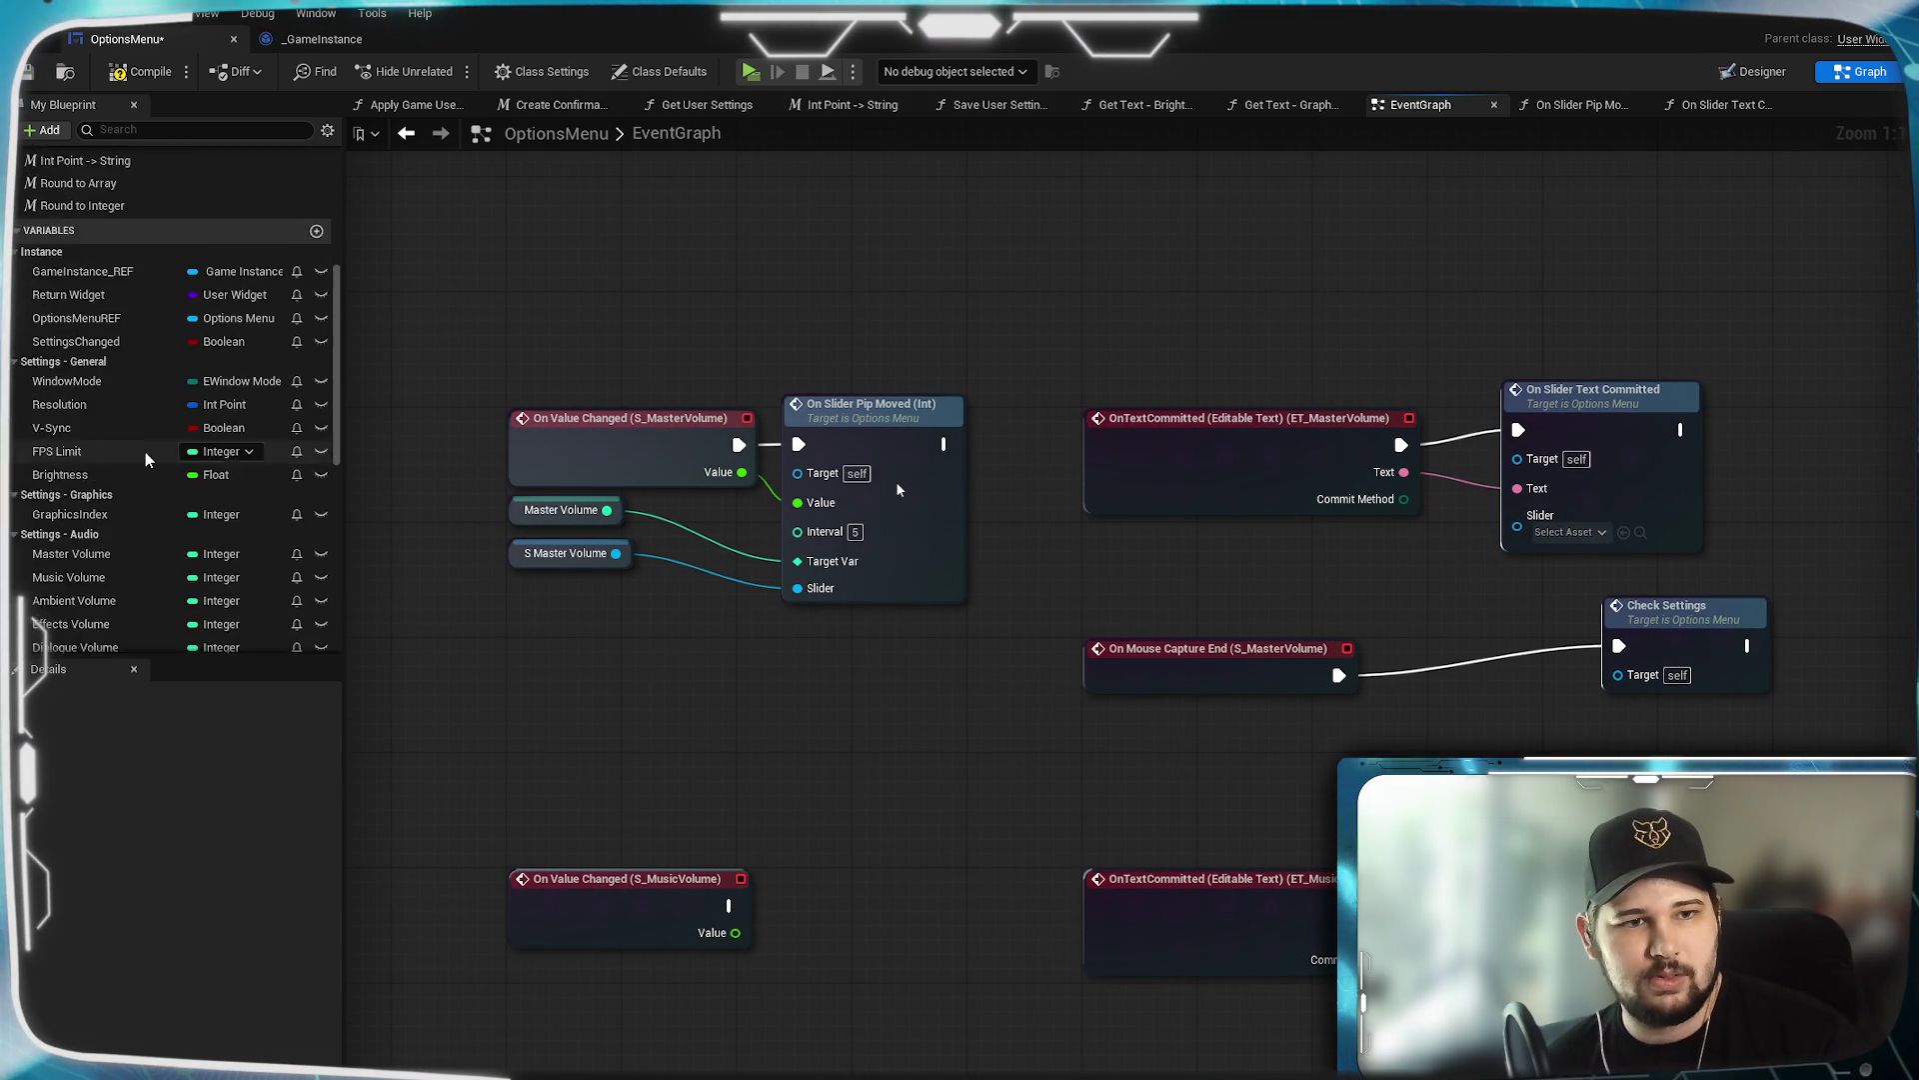
drag(631, 660, 489, 699)
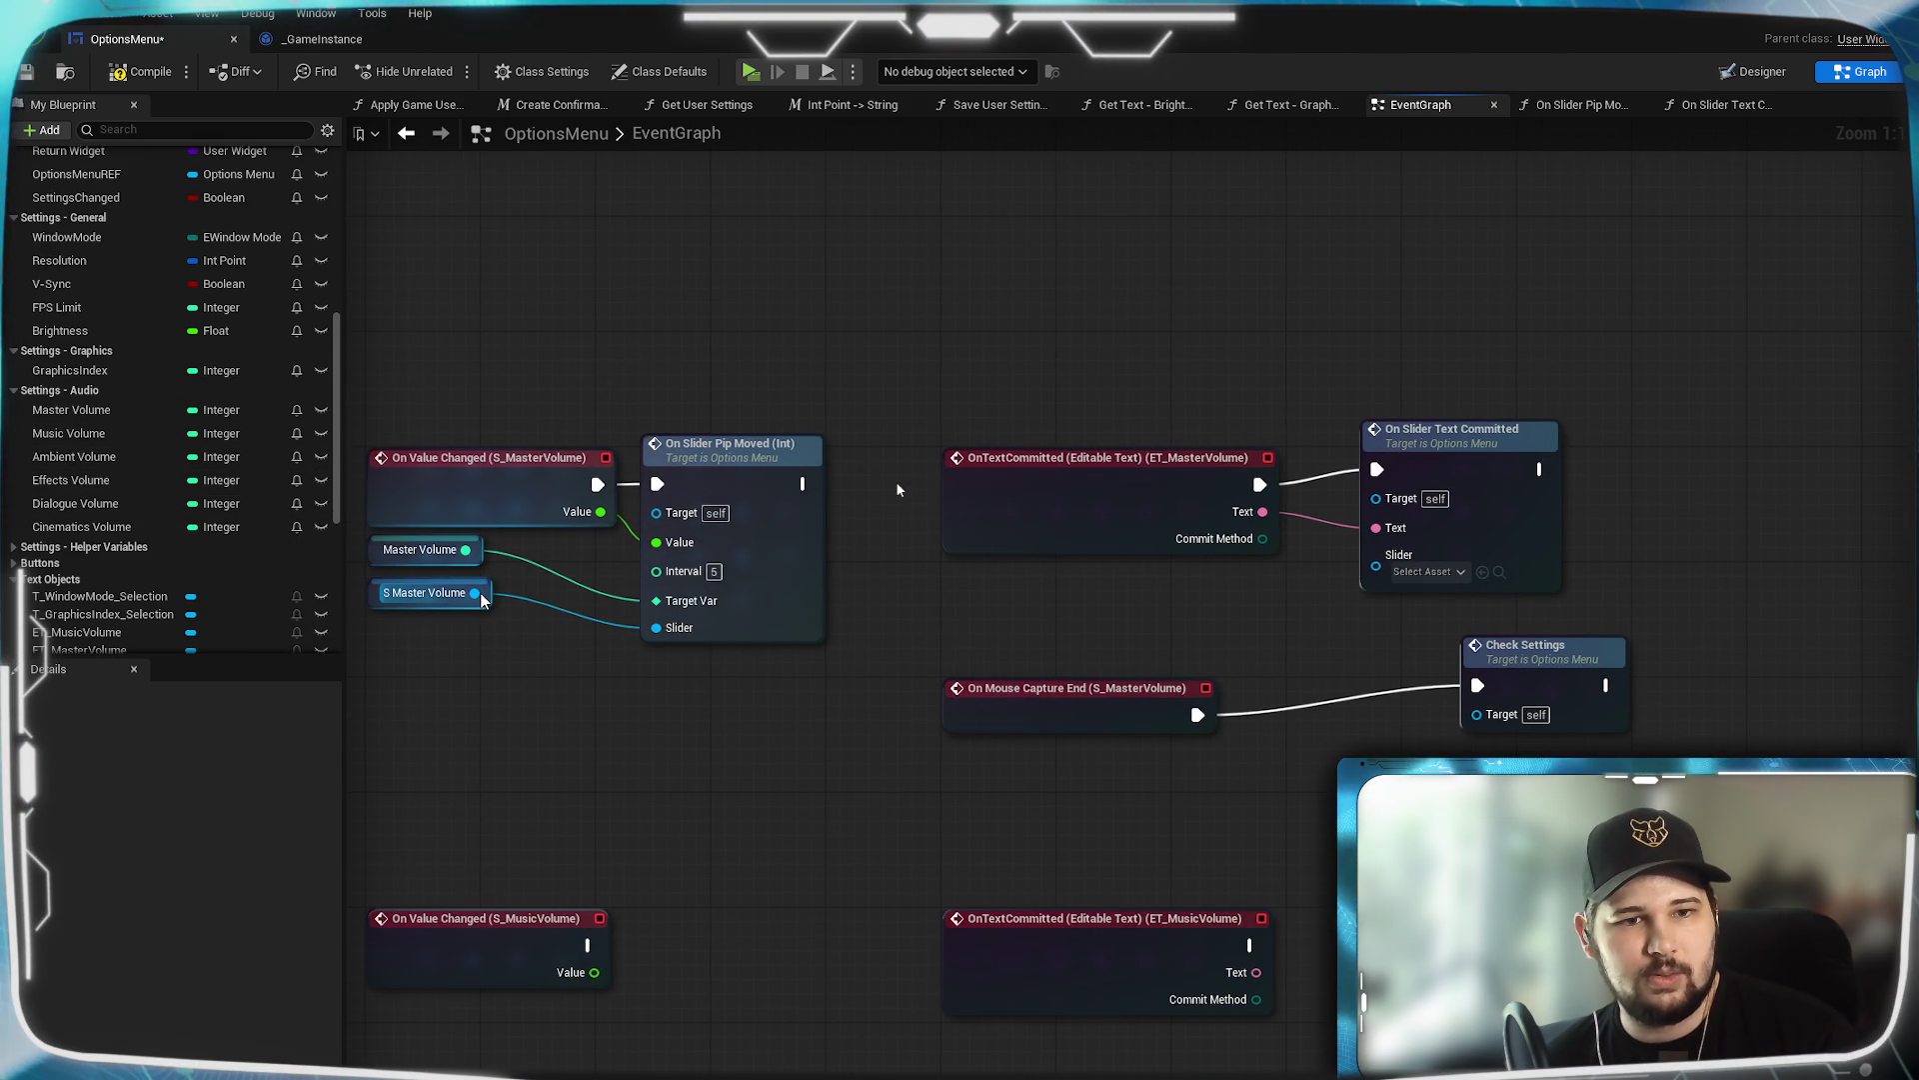
mouse_move(474, 593)
mouse_down()
mouse_move(1478, 662)
mouse_move(1376, 570)
mouse_up()
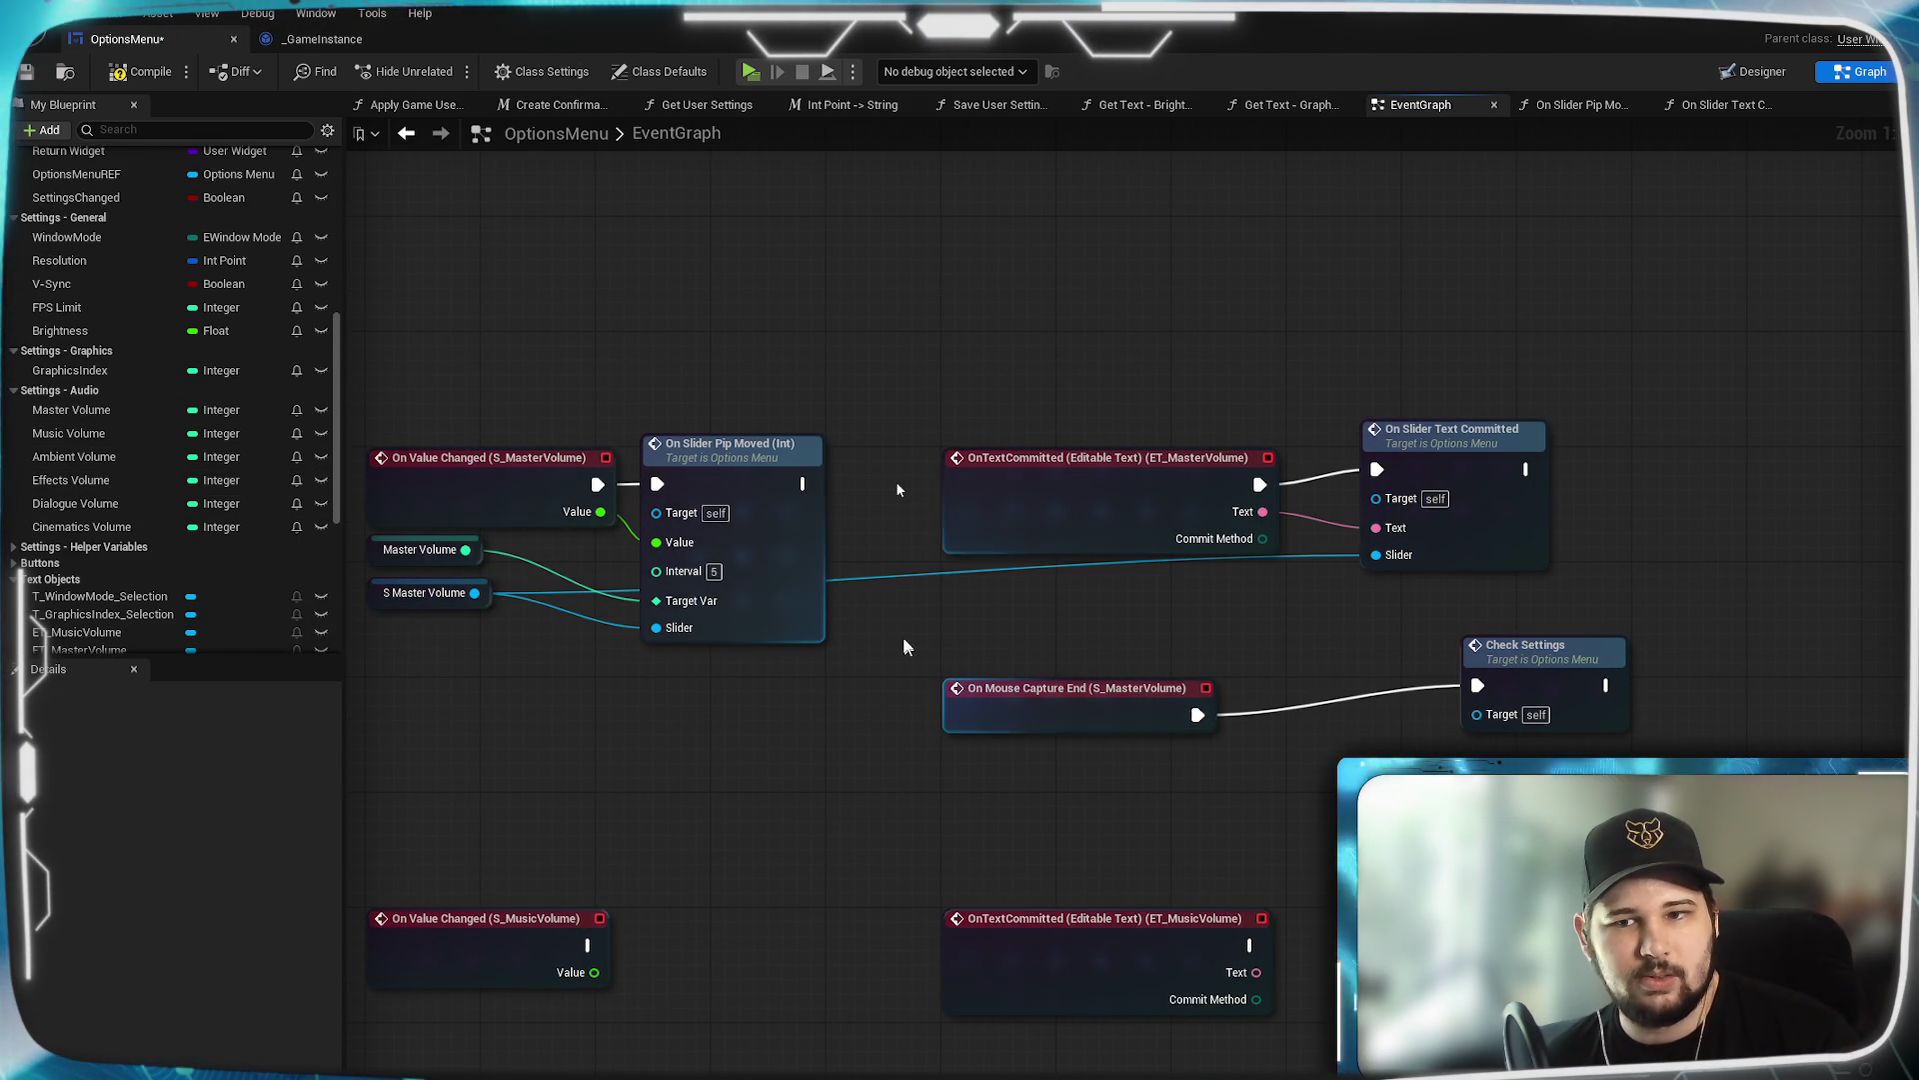
double_click(874, 578)
drag(872, 572, 657, 657)
double_click(1306, 541)
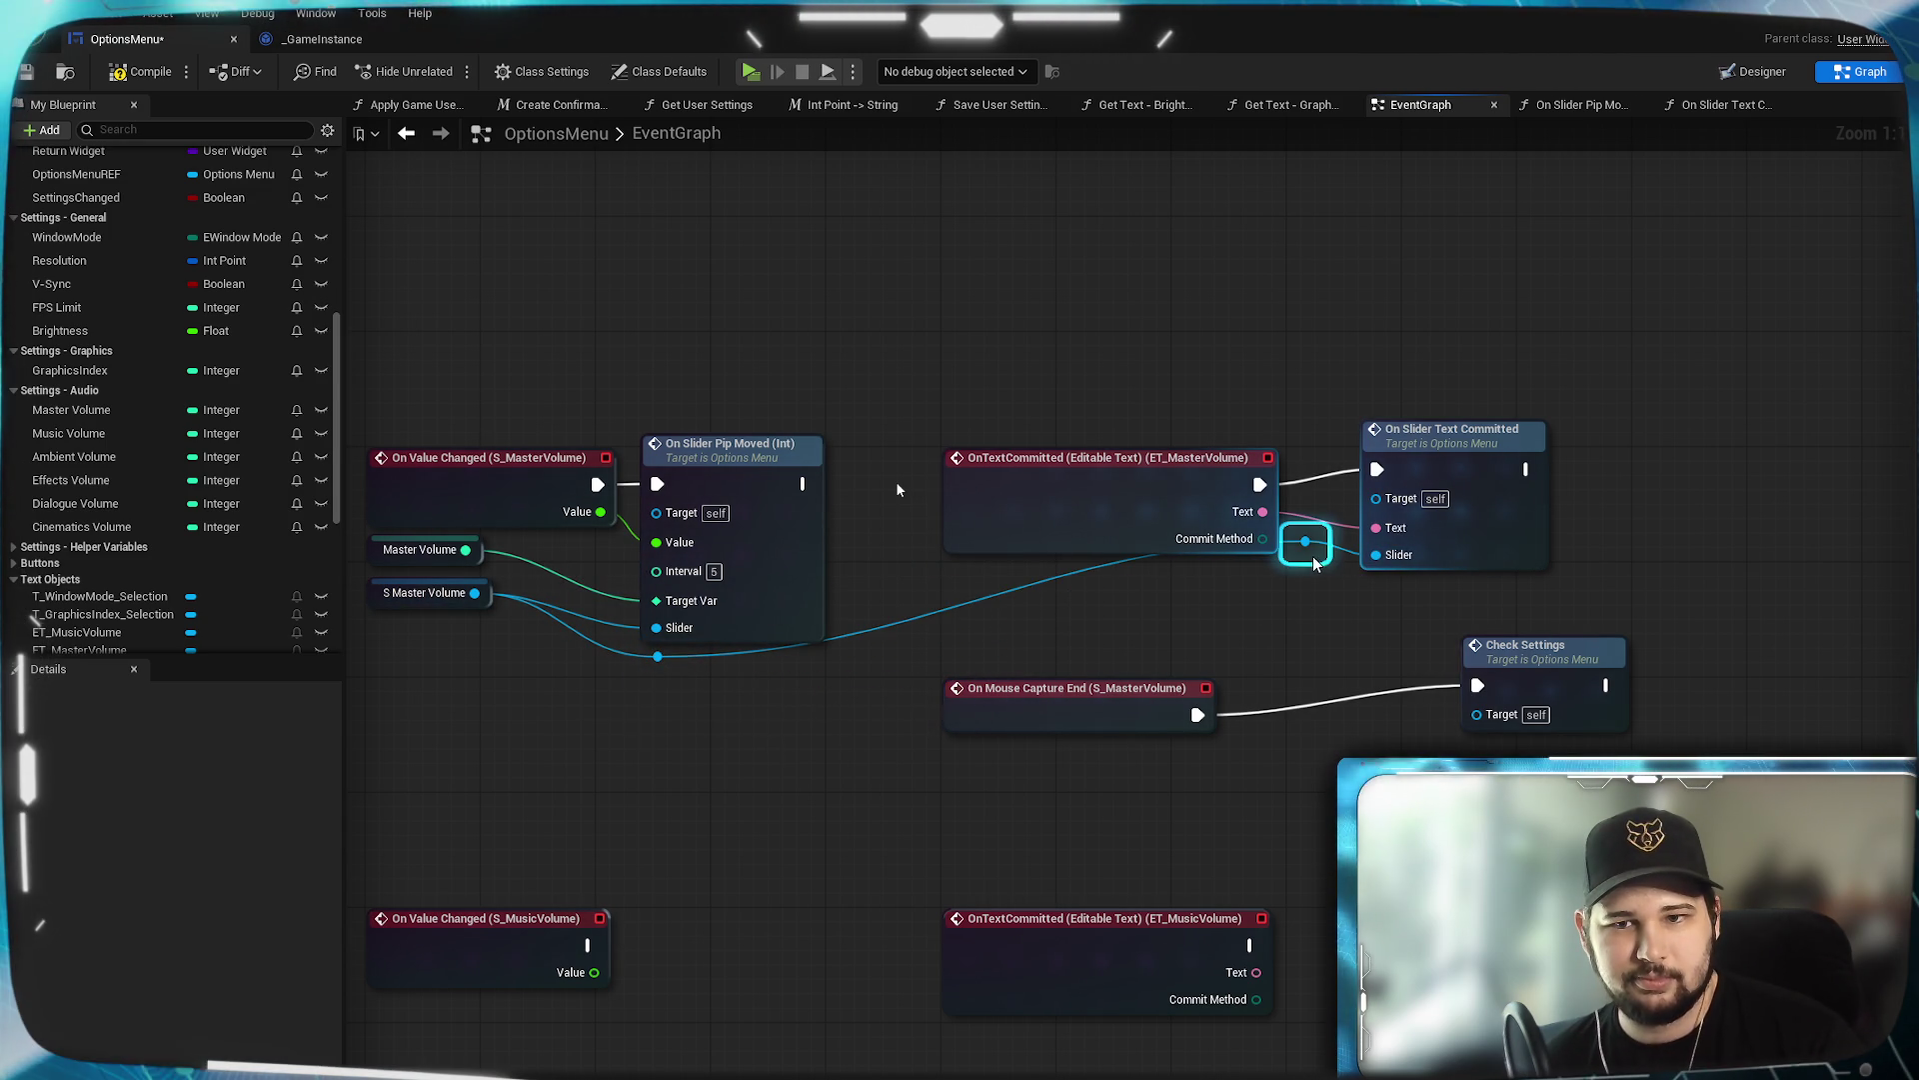
drag(1062, 552, 1384, 514)
mouse_move(1349, 599)
mouse_down()
mouse_move(1423, 620)
mouse_move(1169, 615)
mouse_up()
mouse_move(1358, 606)
mouse_down()
mouse_move(1414, 605)
mouse_move(1436, 447)
mouse_move(866, 658)
mouse_up()
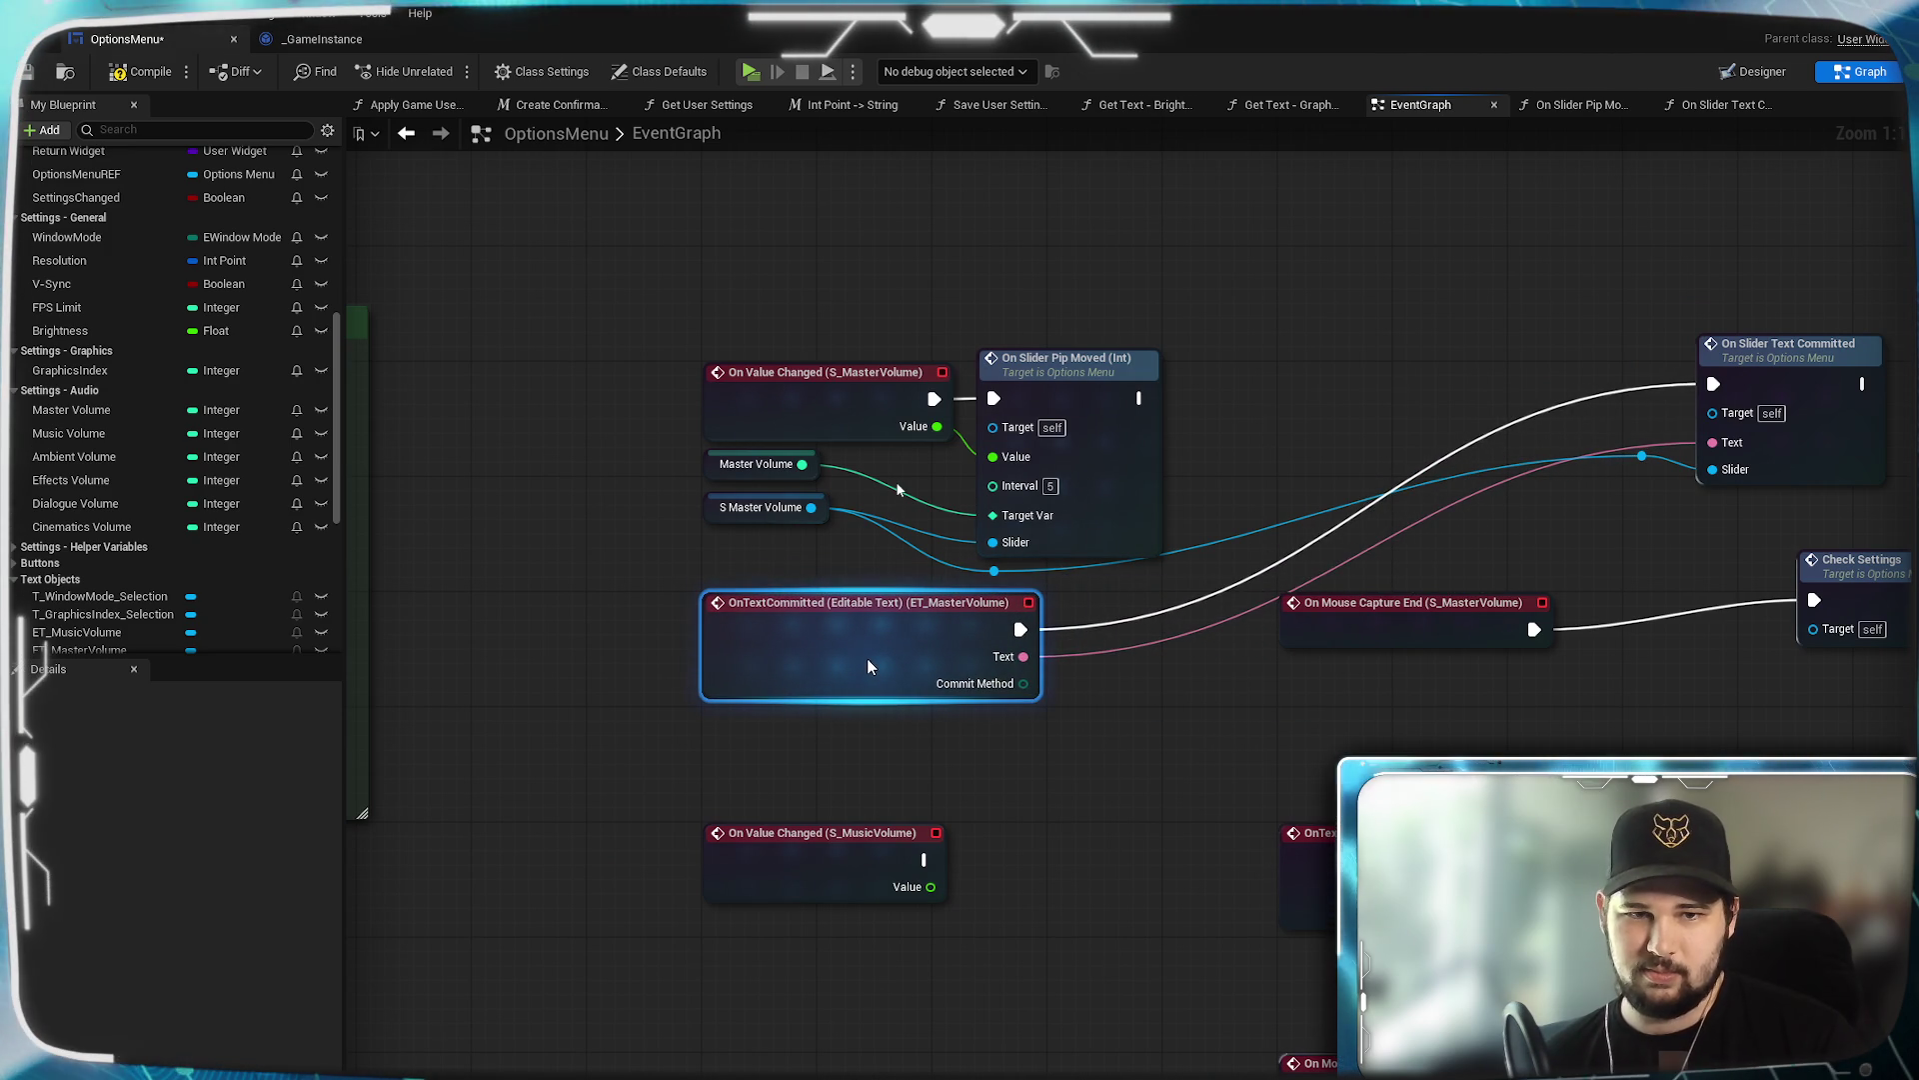
Place the function call beside the commit event, delete the stray reroute, and add one near the Slider input.
click(1042, 779)
mouse_move(1795, 381)
mouse_down()
mouse_move(1291, 641)
mouse_move(1162, 640)
mouse_up()
click(1059, 540)
click(993, 571)
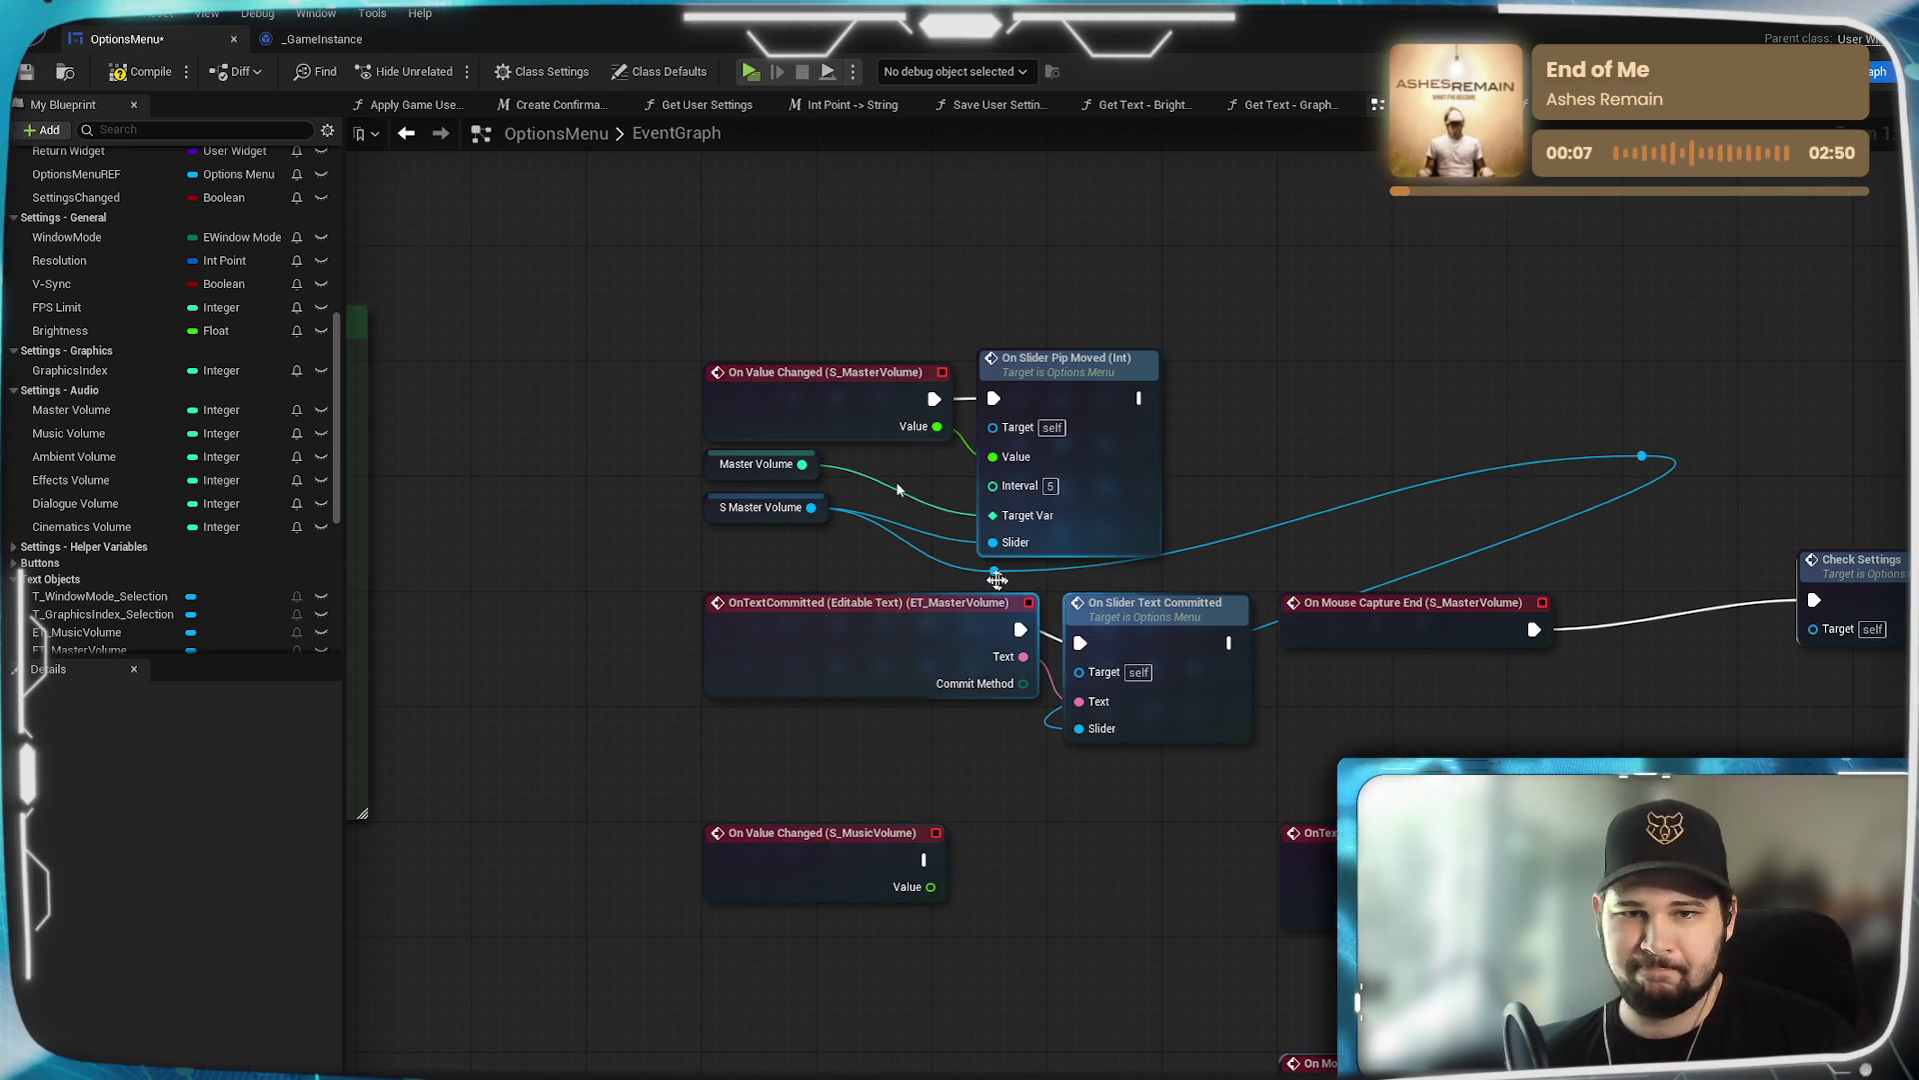
drag(992, 579, 1080, 727)
drag(1663, 476, 1615, 433)
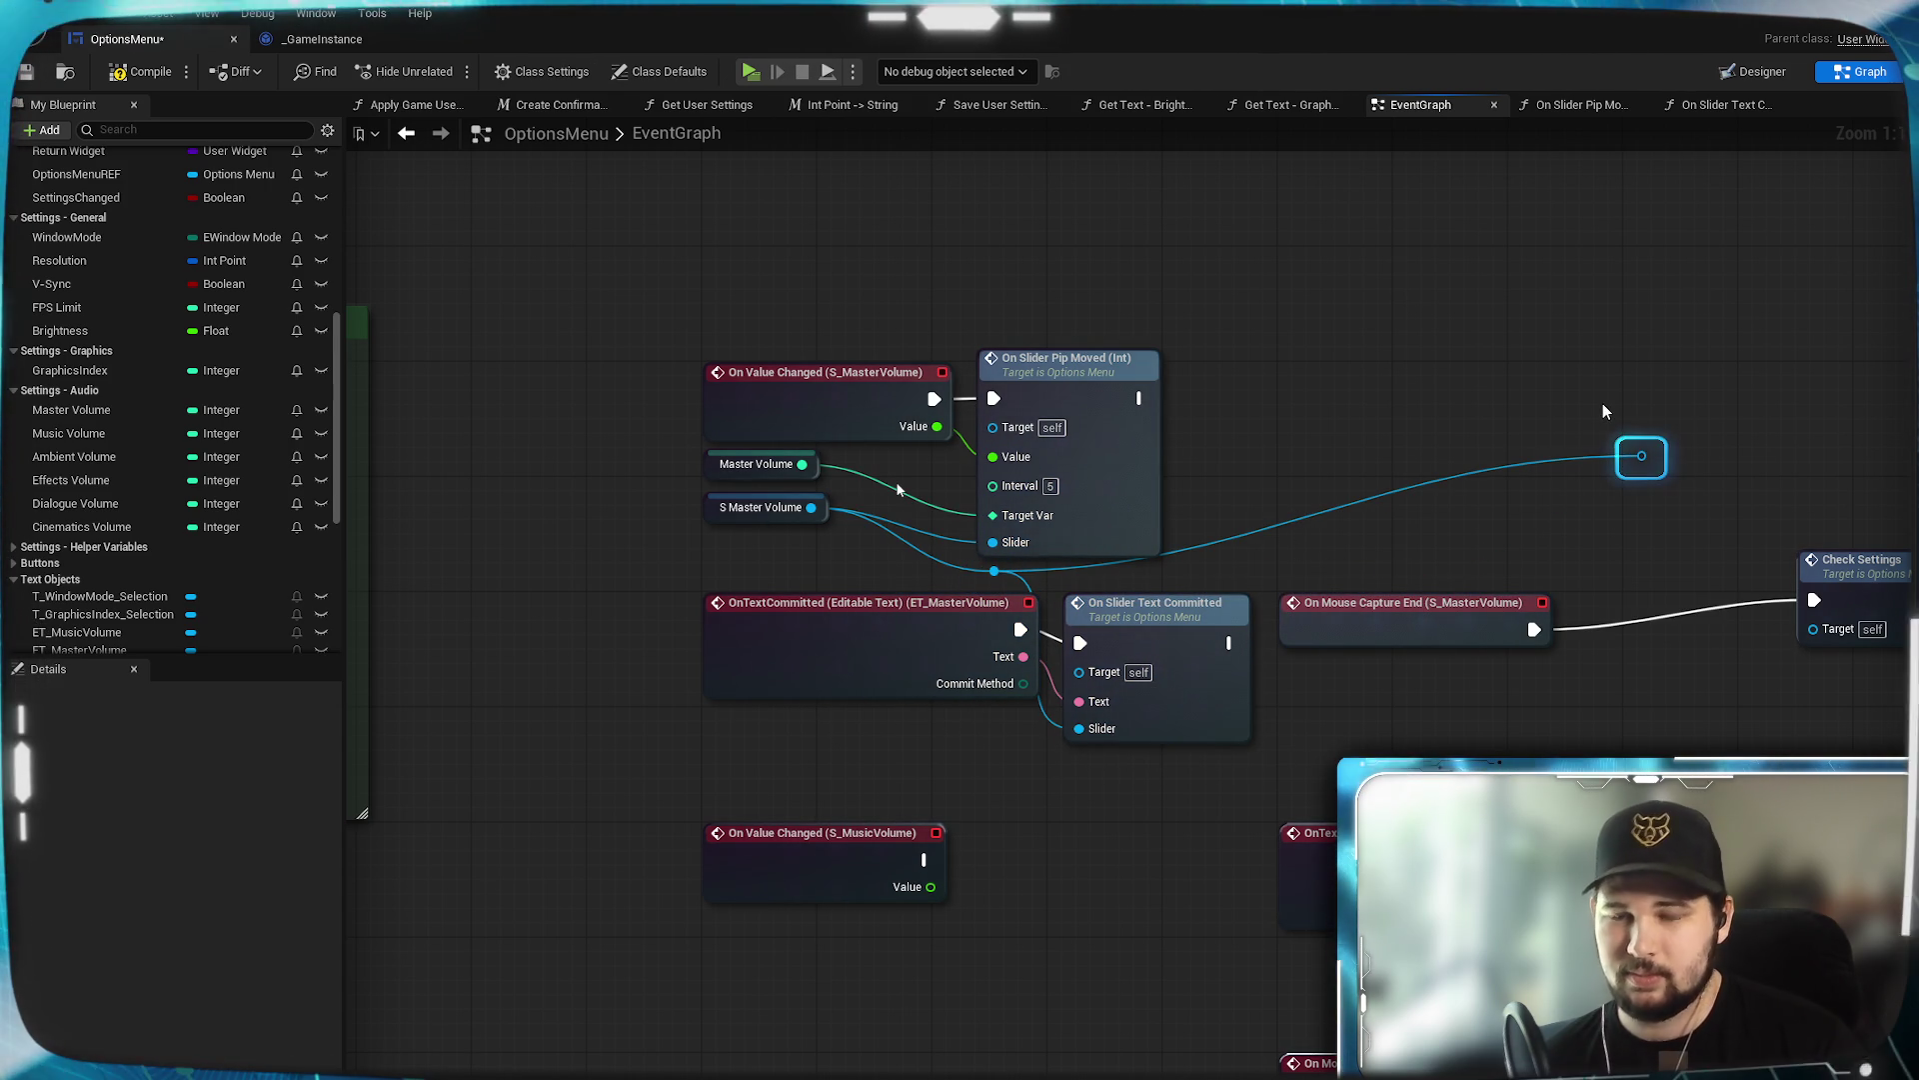
key(Delete)
drag(1379, 492, 1437, 504)
drag(1216, 626, 1229, 624)
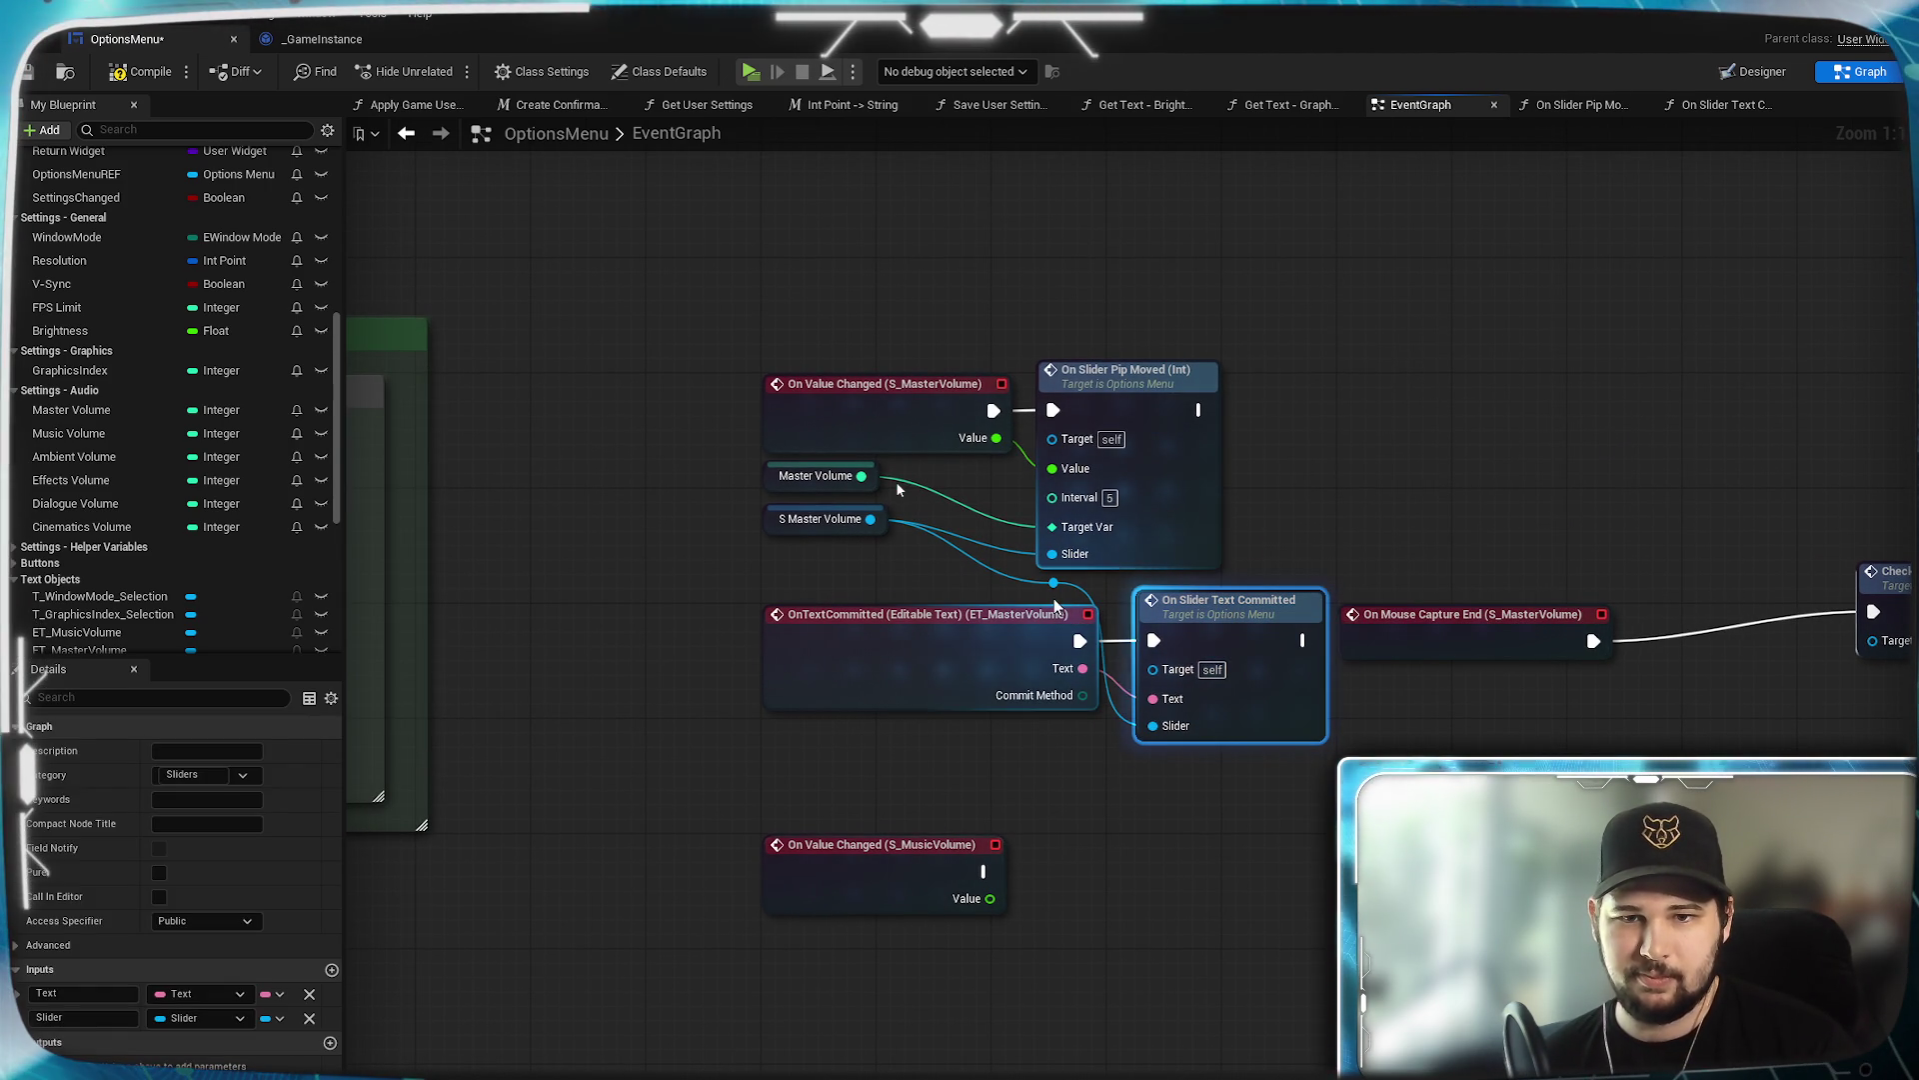
drag(1066, 592, 1021, 594)
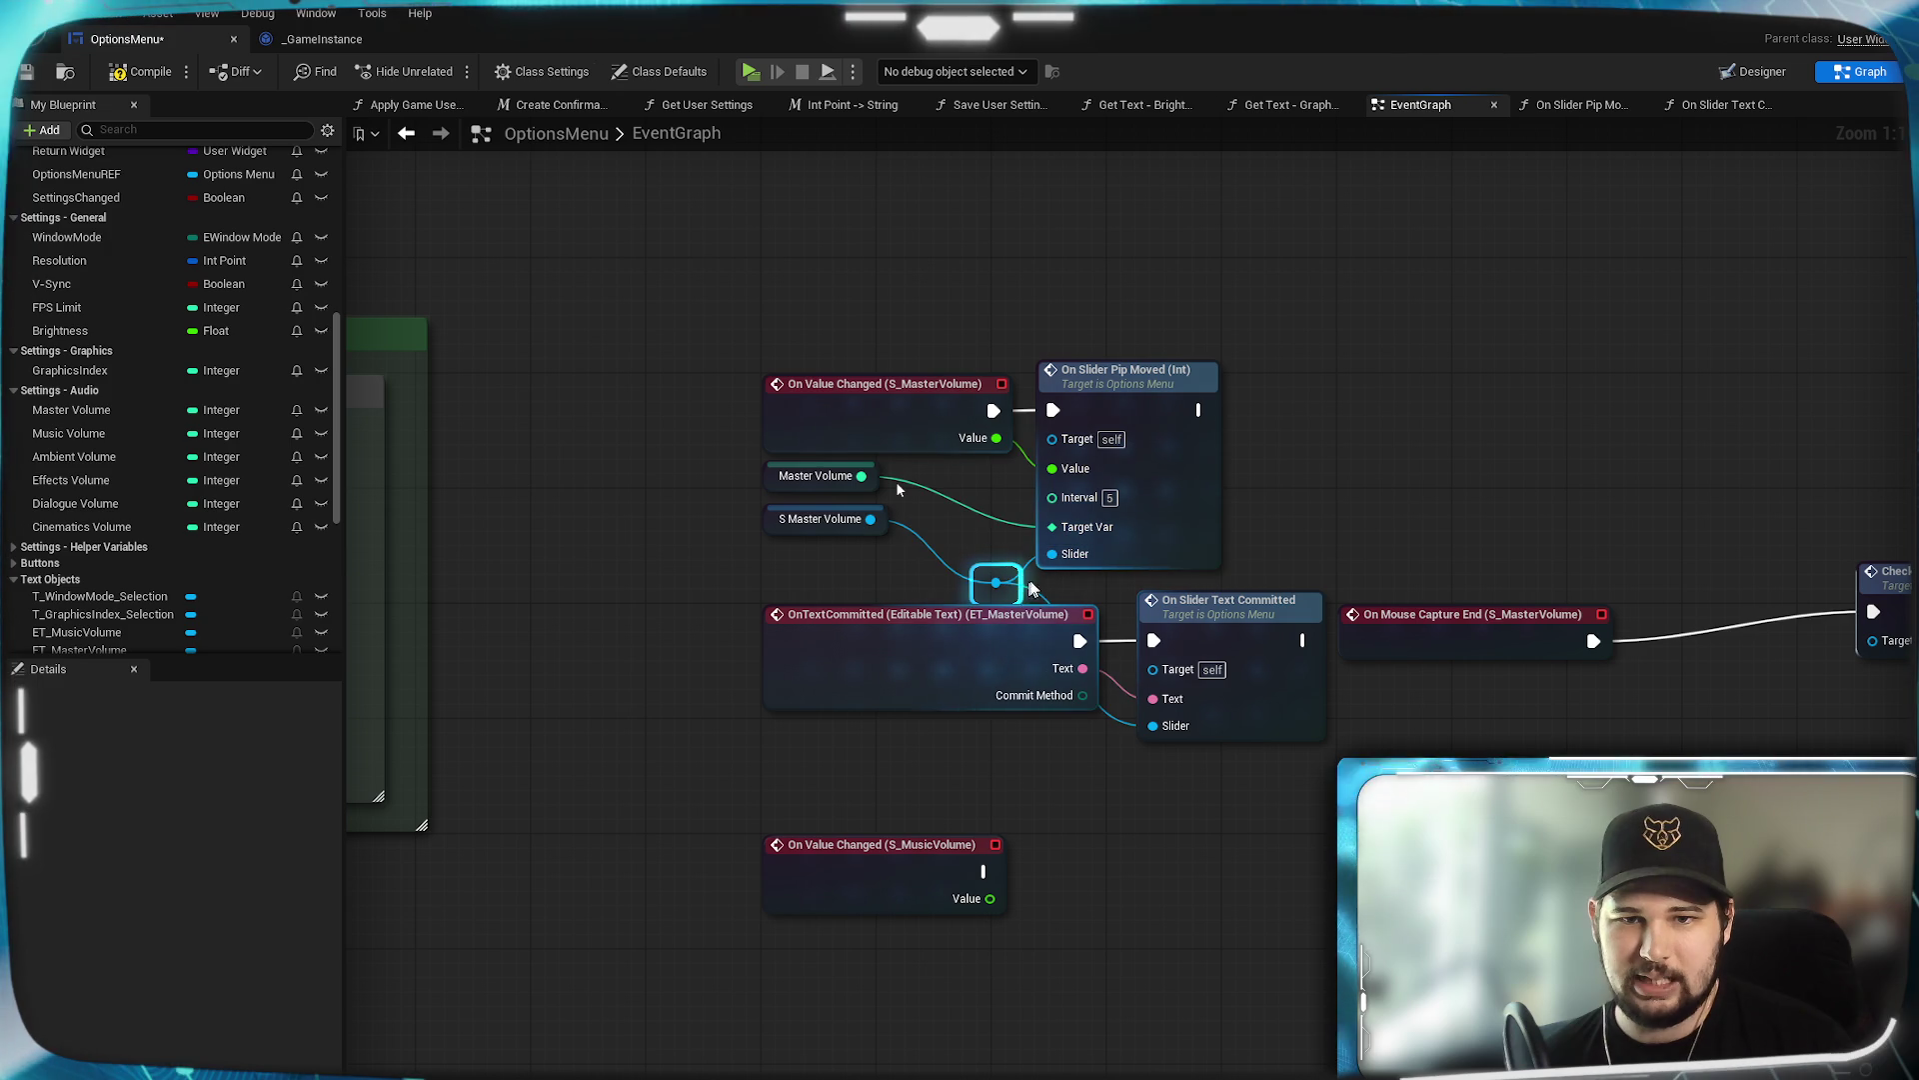
double_click(1046, 600)
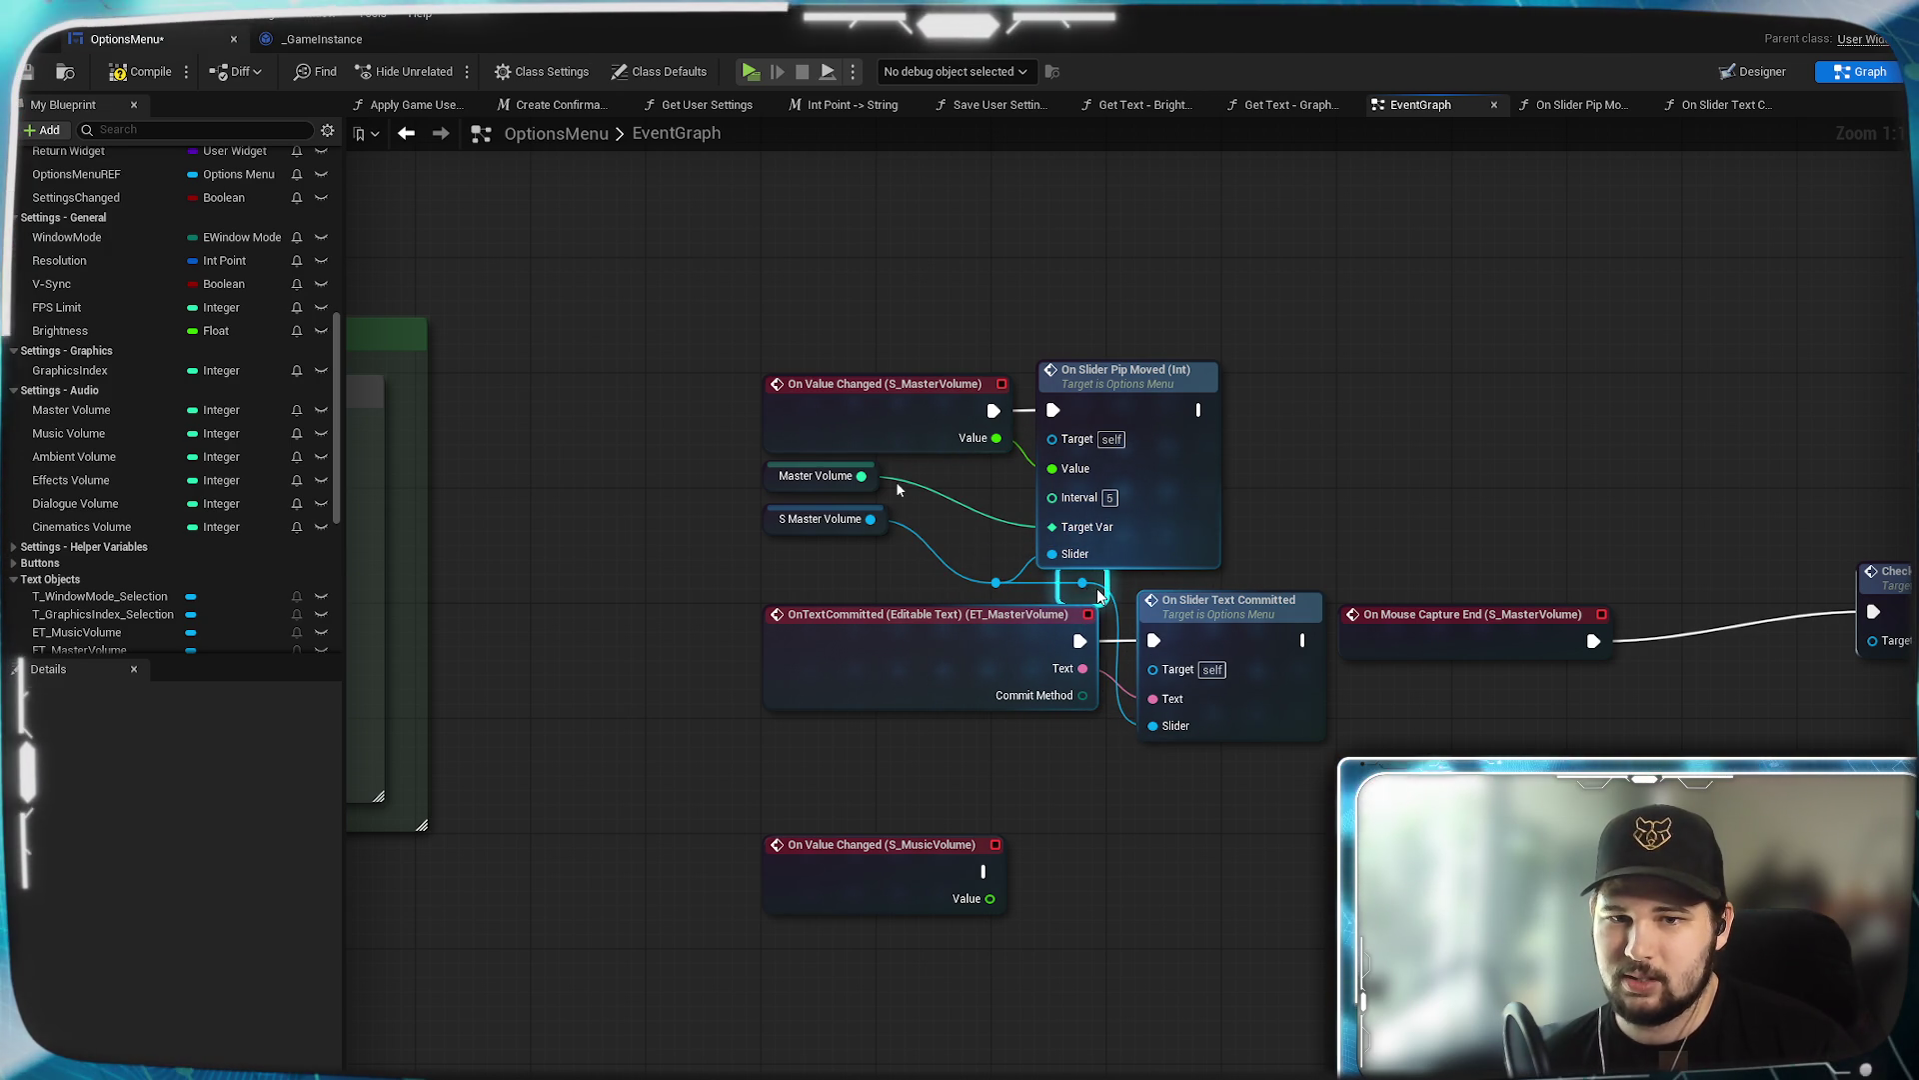
Connect S Master Volume to the Slider pins of both On Slider function calls.
click(1436, 508)
click(1252, 611)
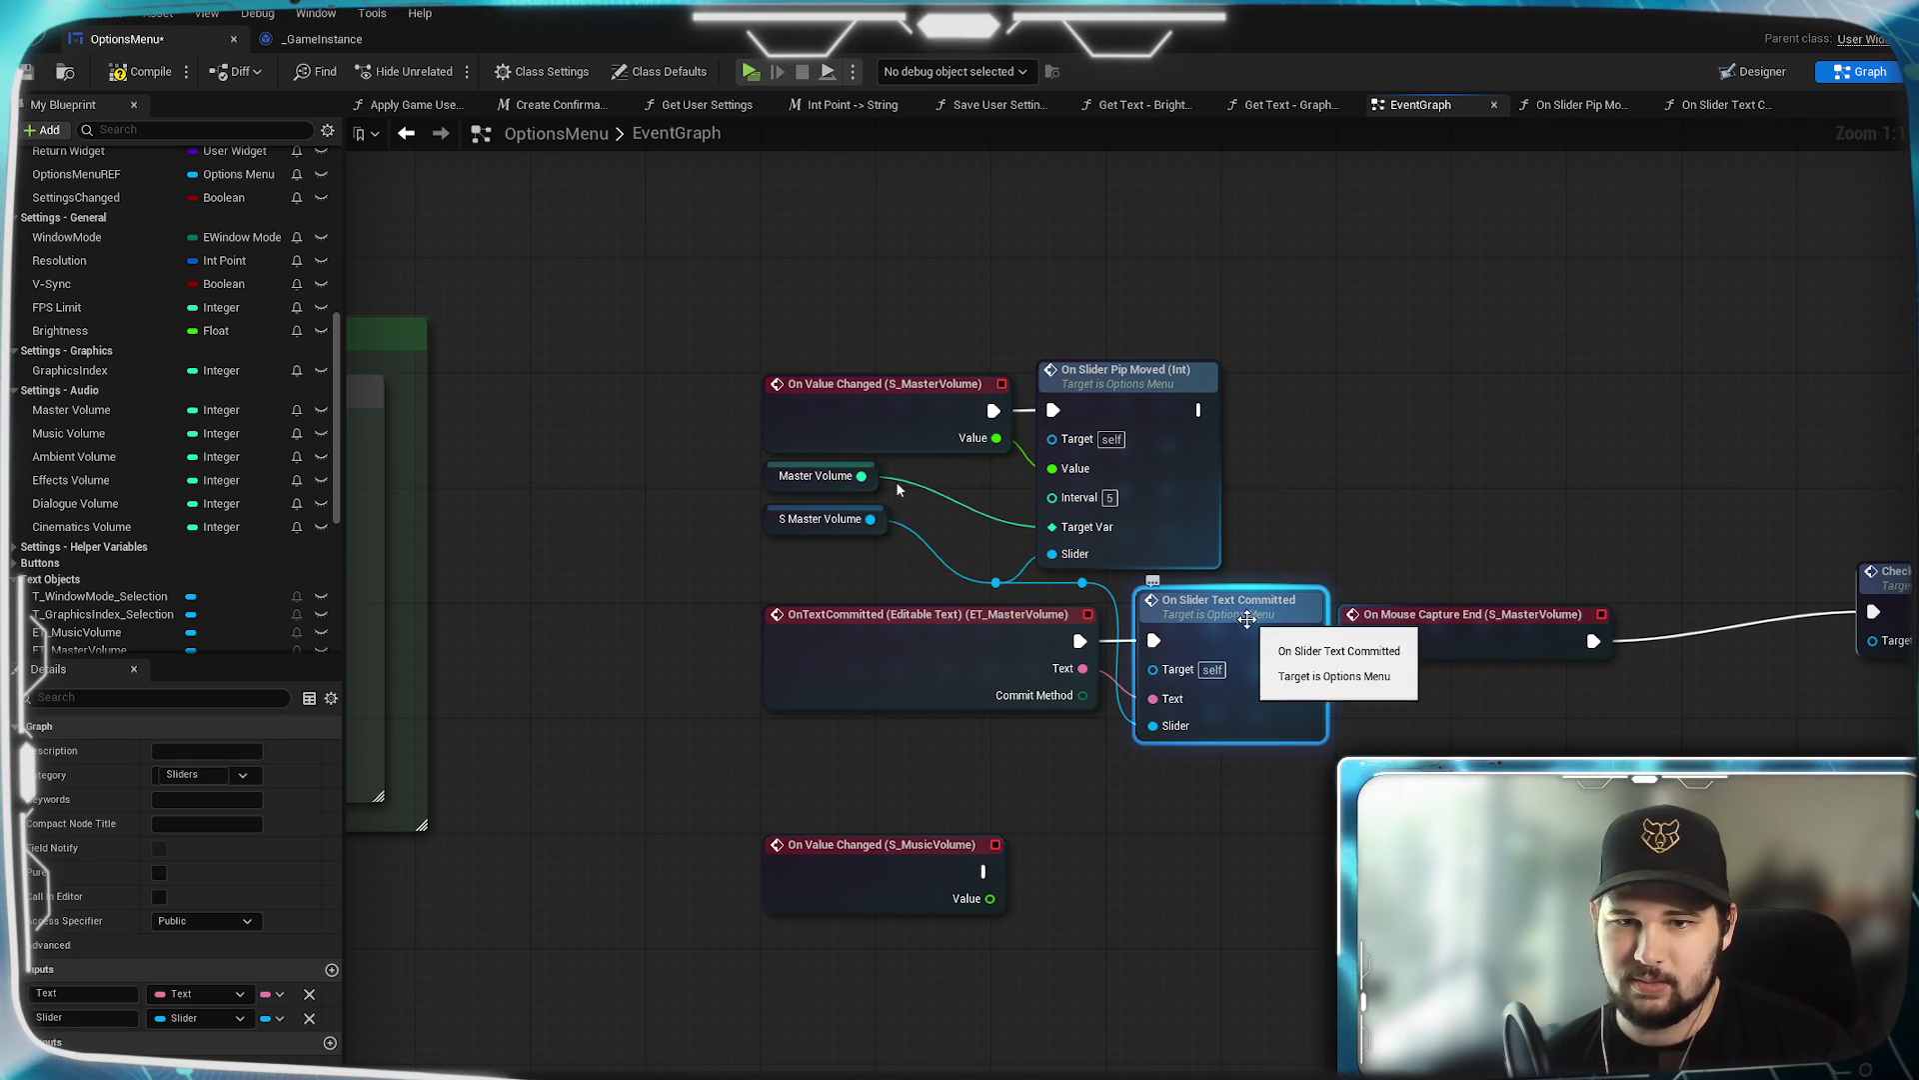
drag(1244, 620, 1332, 624)
mouse_move(1184, 447)
mouse_down()
mouse_move(1371, 449)
mouse_move(1247, 449)
mouse_up()
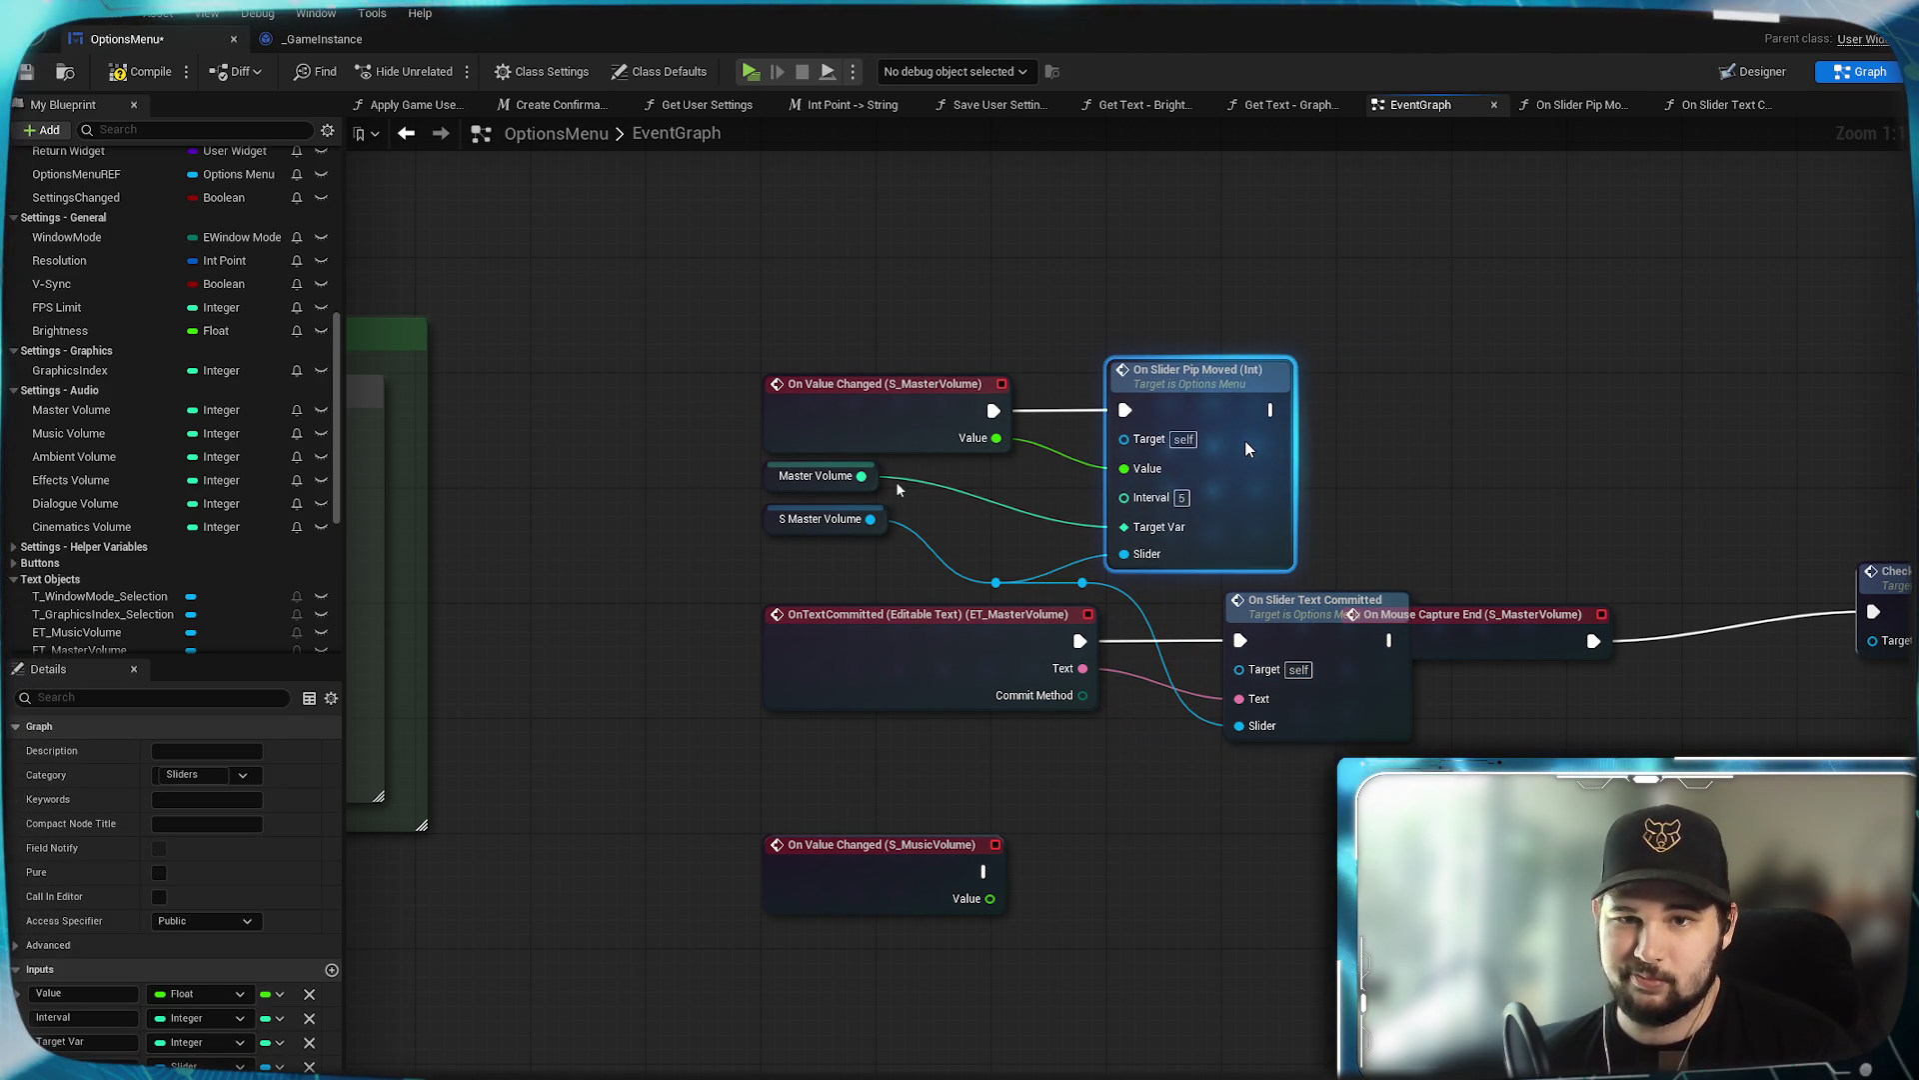
drag(1085, 585, 968, 588)
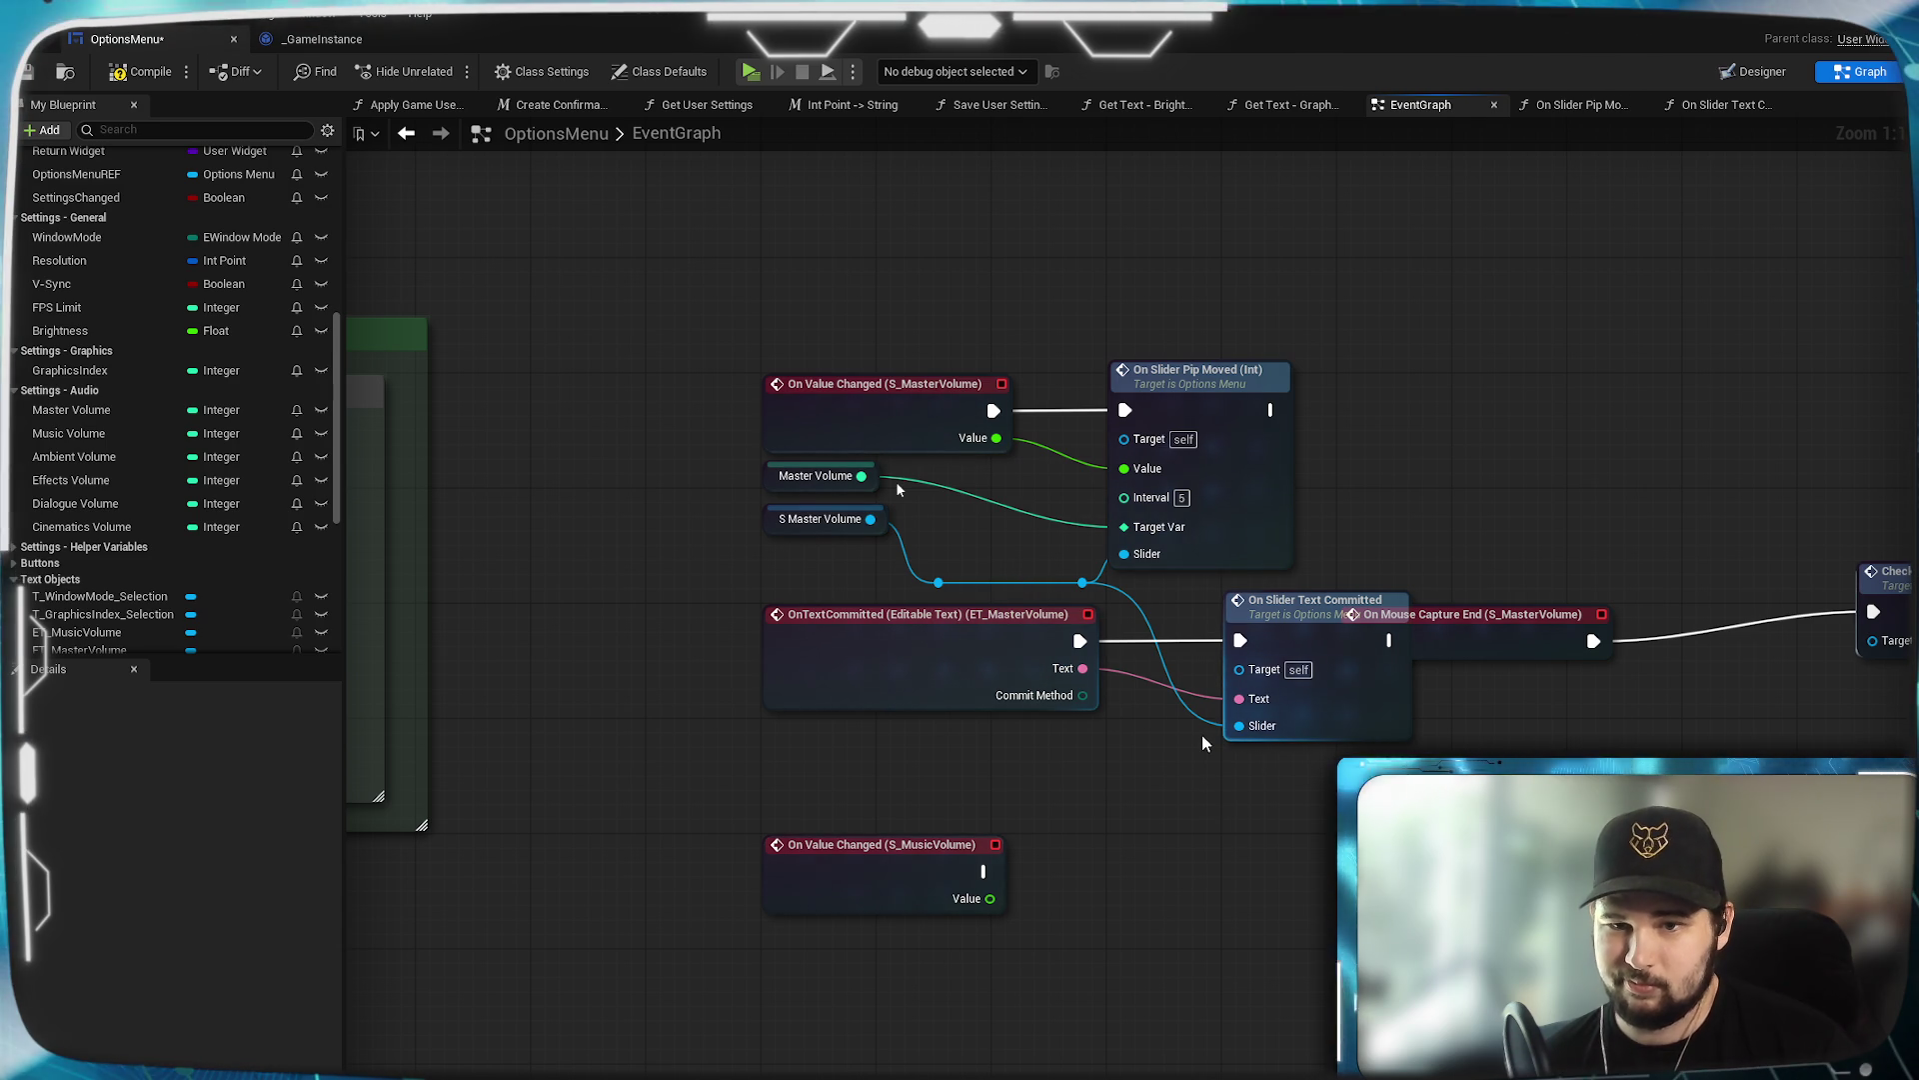
Stack On Slider Text Committed under On Slider Pip Moved and move On Mouse Capture End down.
drag(1317, 640, 1219, 640)
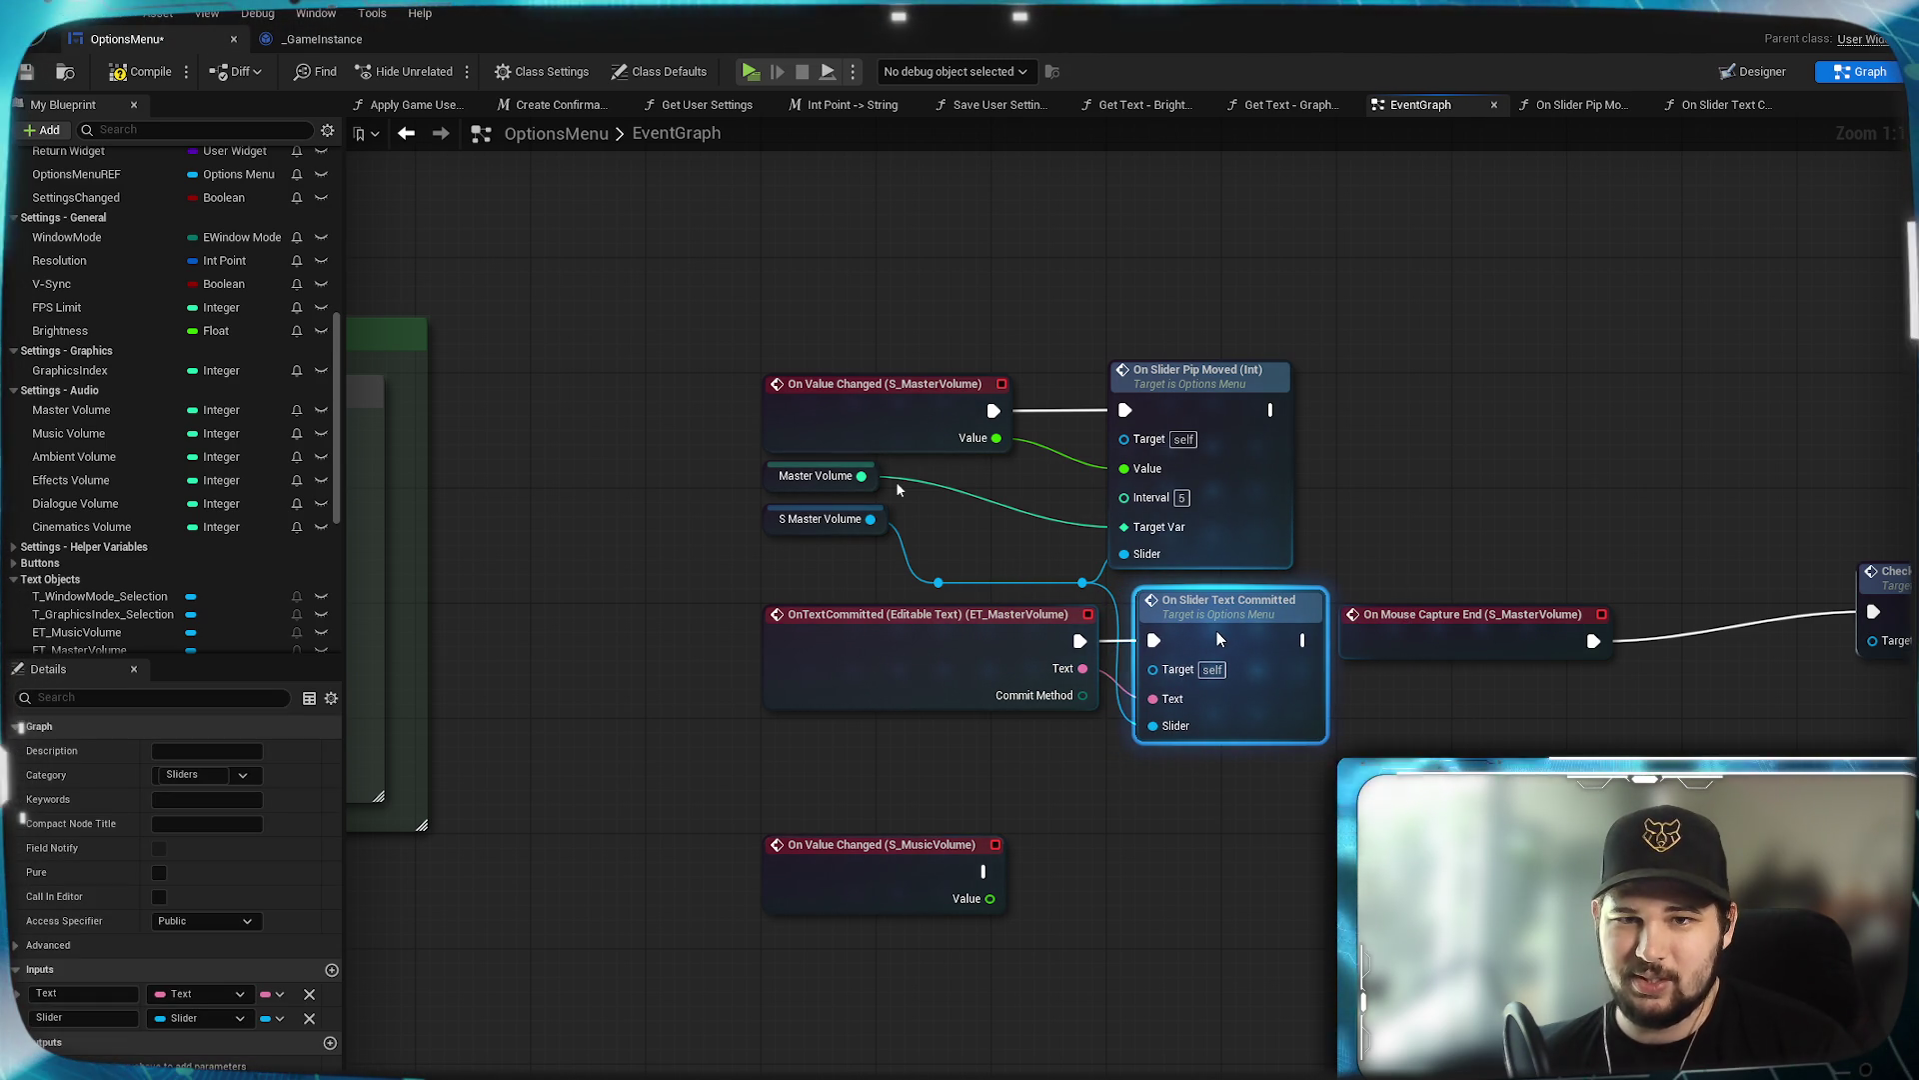
drag(1200, 378, 1225, 378)
click(1446, 412)
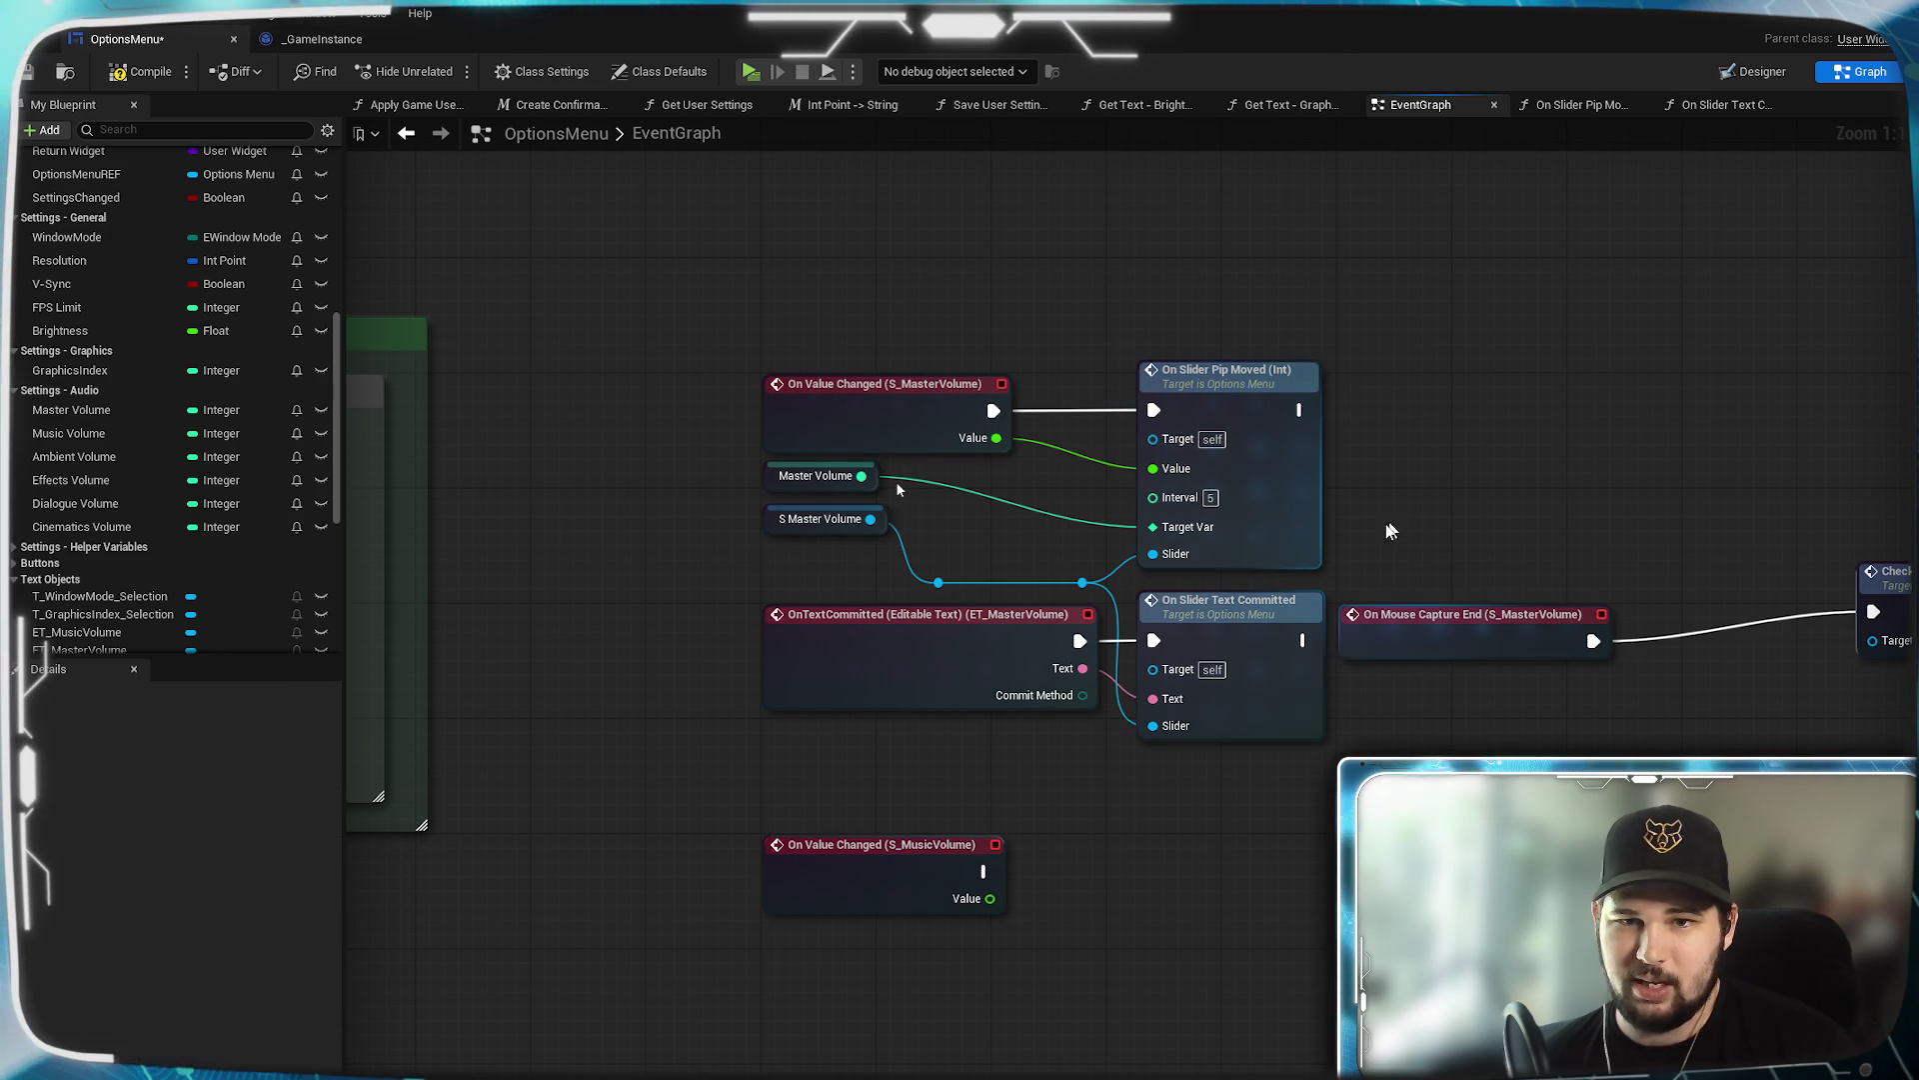
mouse_move(1563, 743)
mouse_down()
mouse_move(1151, 788)
mouse_move(1347, 668)
mouse_move(1359, 741)
mouse_move(1435, 651)
mouse_up()
mouse_move(1410, 531)
mouse_down()
mouse_move(890, 717)
mouse_move(843, 706)
mouse_up()
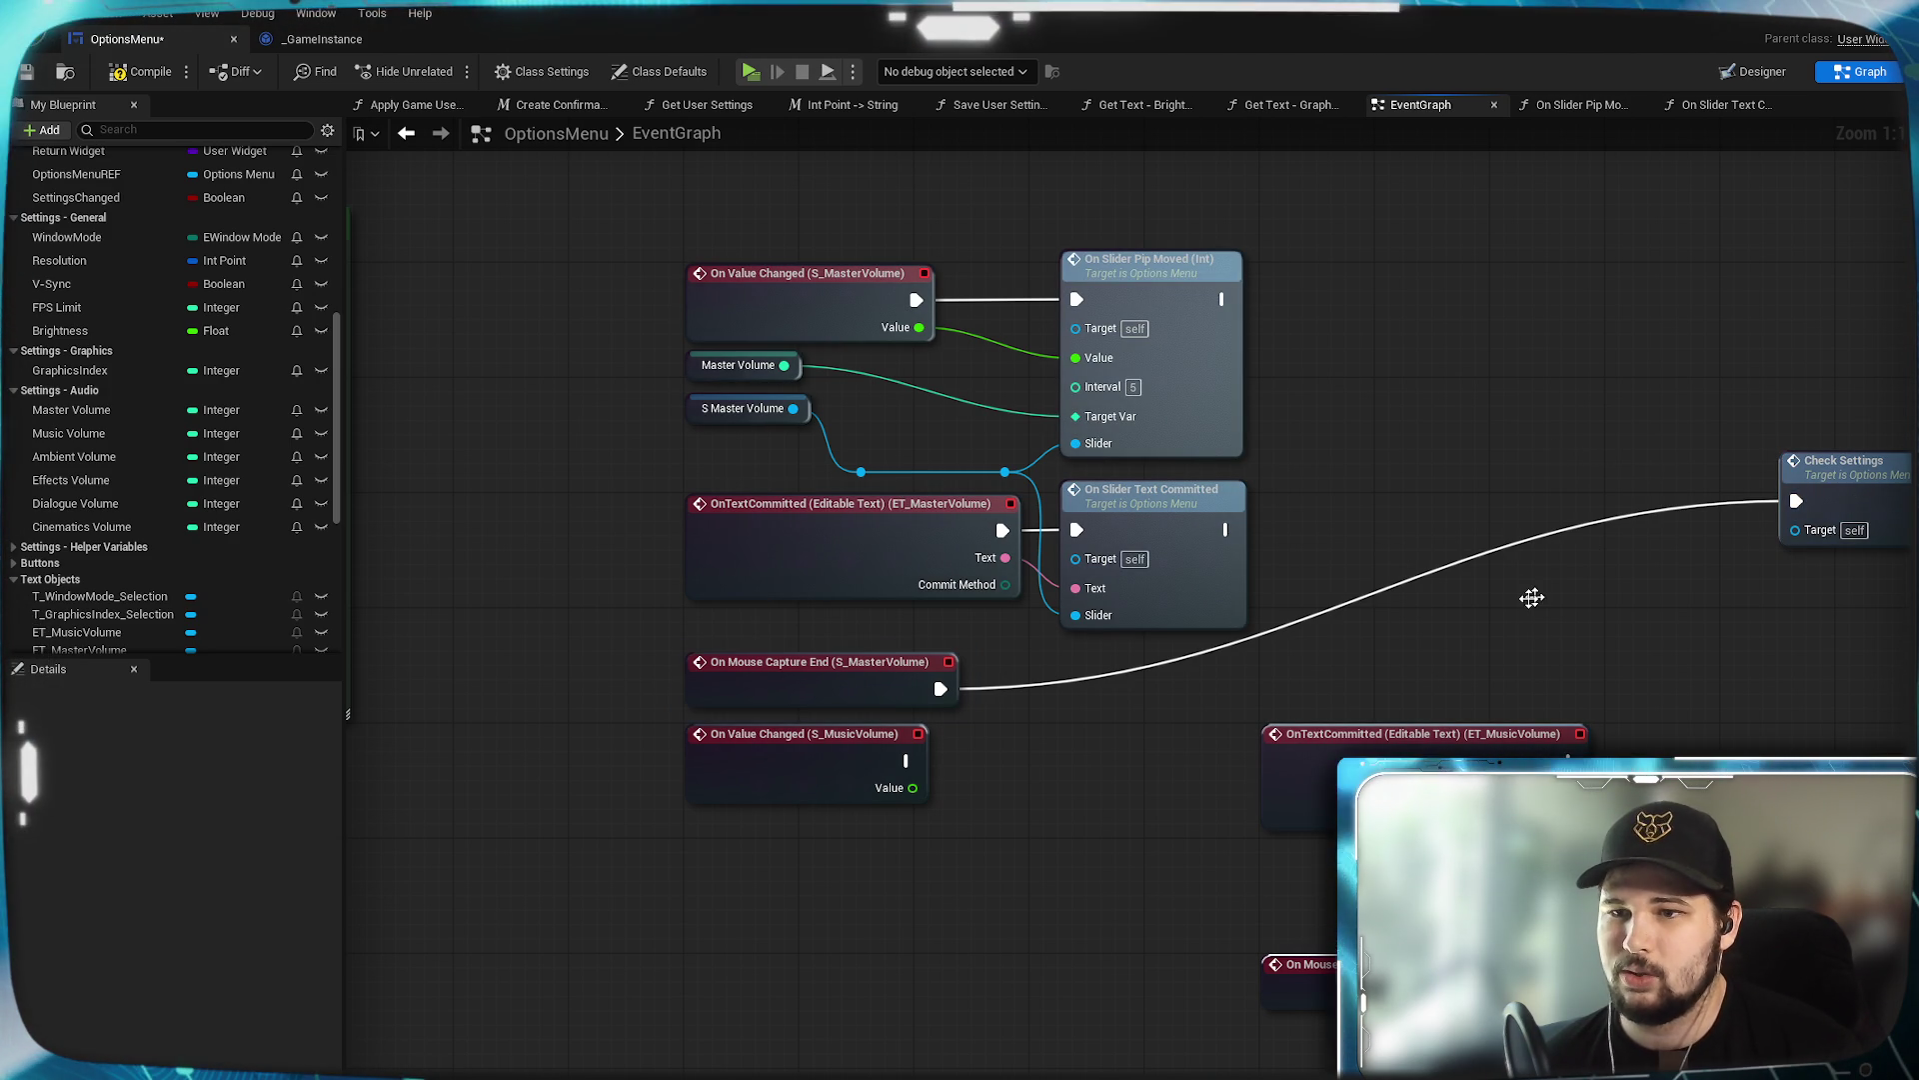
Wire On Slider Text Committed into Check Settings and line it up with On Mouse Capture End.
drag(1852, 497, 1460, 609)
mouse_move(1228, 530)
mouse_down()
mouse_move(1427, 640)
mouse_move(1345, 688)
mouse_move(1416, 482)
mouse_move(1492, 573)
mouse_move(1547, 529)
mouse_up()
mouse_move(841, 686)
mouse_down()
mouse_move(1409, 367)
mouse_move(1439, 333)
mouse_move(1415, 311)
mouse_up()
mouse_move(1602, 526)
mouse_down()
mouse_move(1649, 507)
mouse_move(1712, 336)
mouse_move(1716, 285)
mouse_move(1700, 286)
mouse_up()
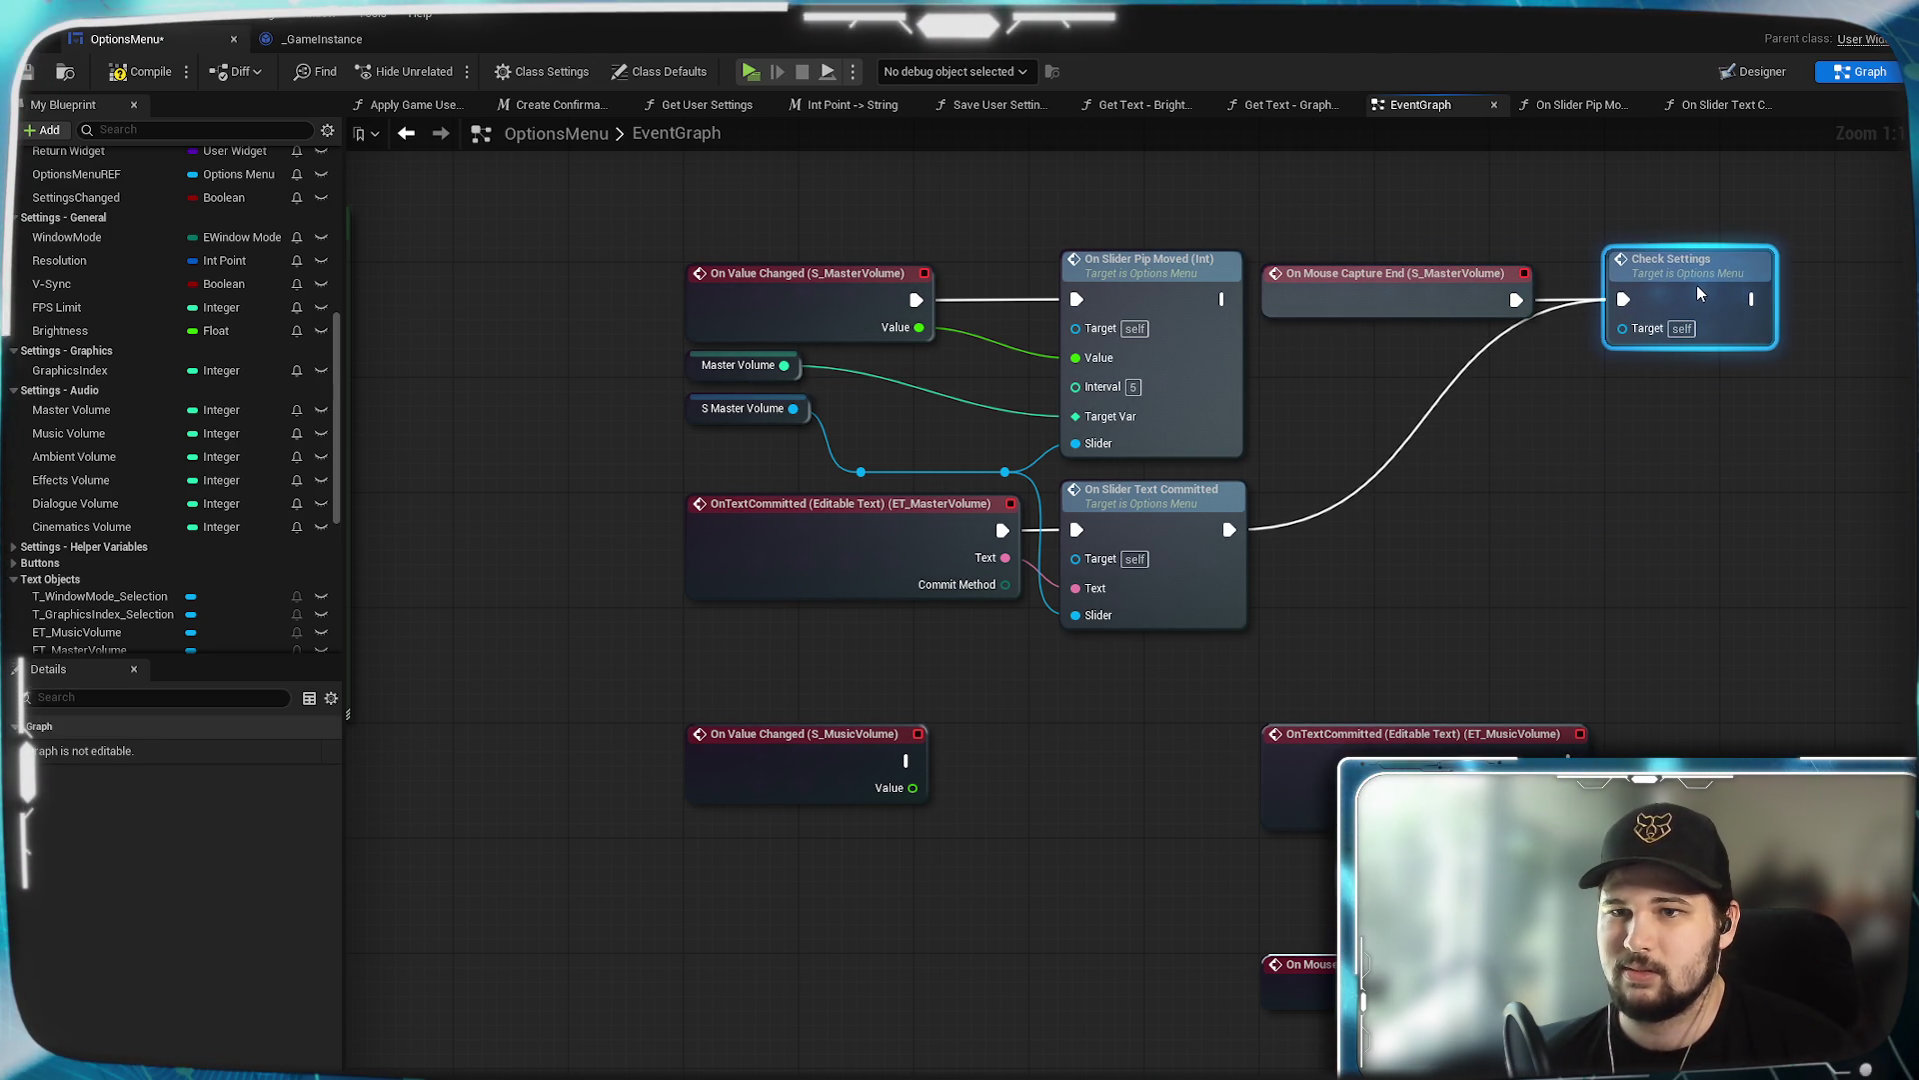
click(1612, 462)
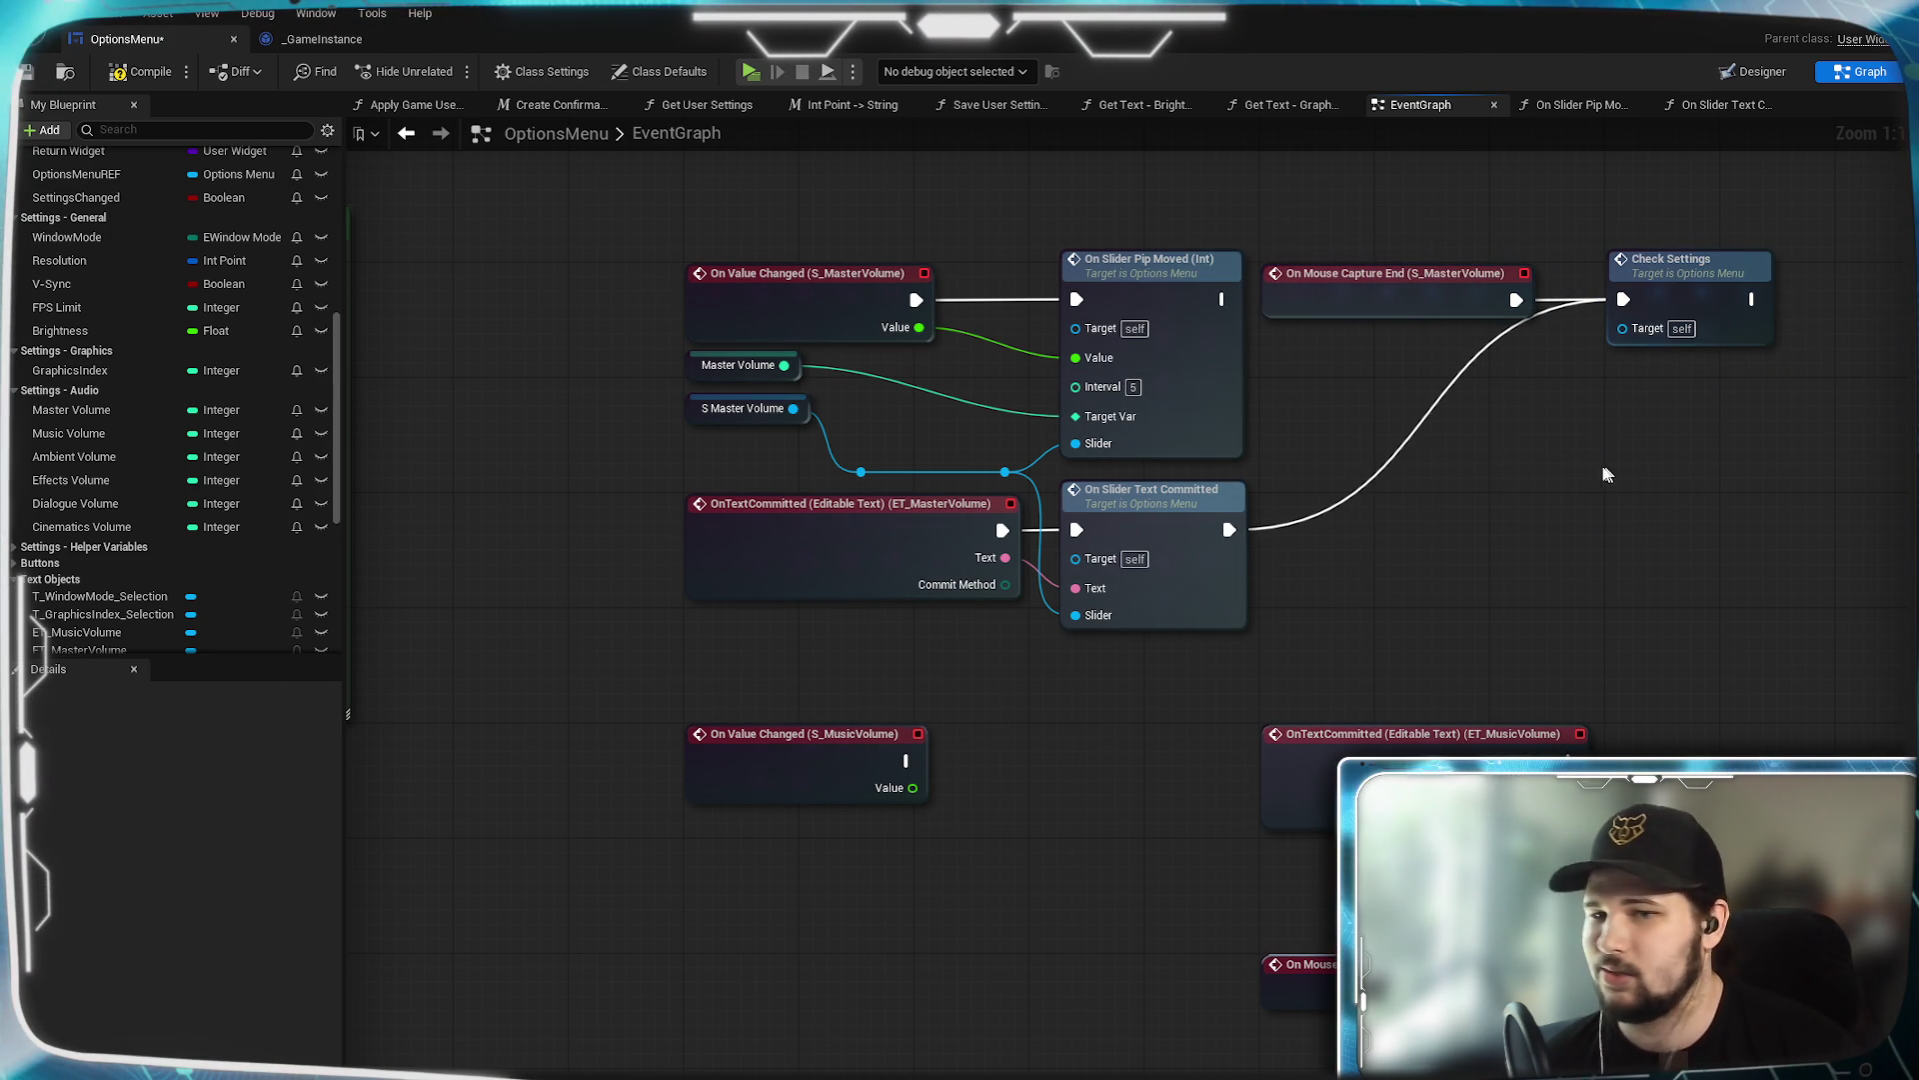
Save the OptionsMenu blueprint and nudge the On Slider Pip Moved node left.
mouse_move(1371, 544)
mouse_down()
mouse_move(1264, 686)
mouse_move(1360, 705)
mouse_up()
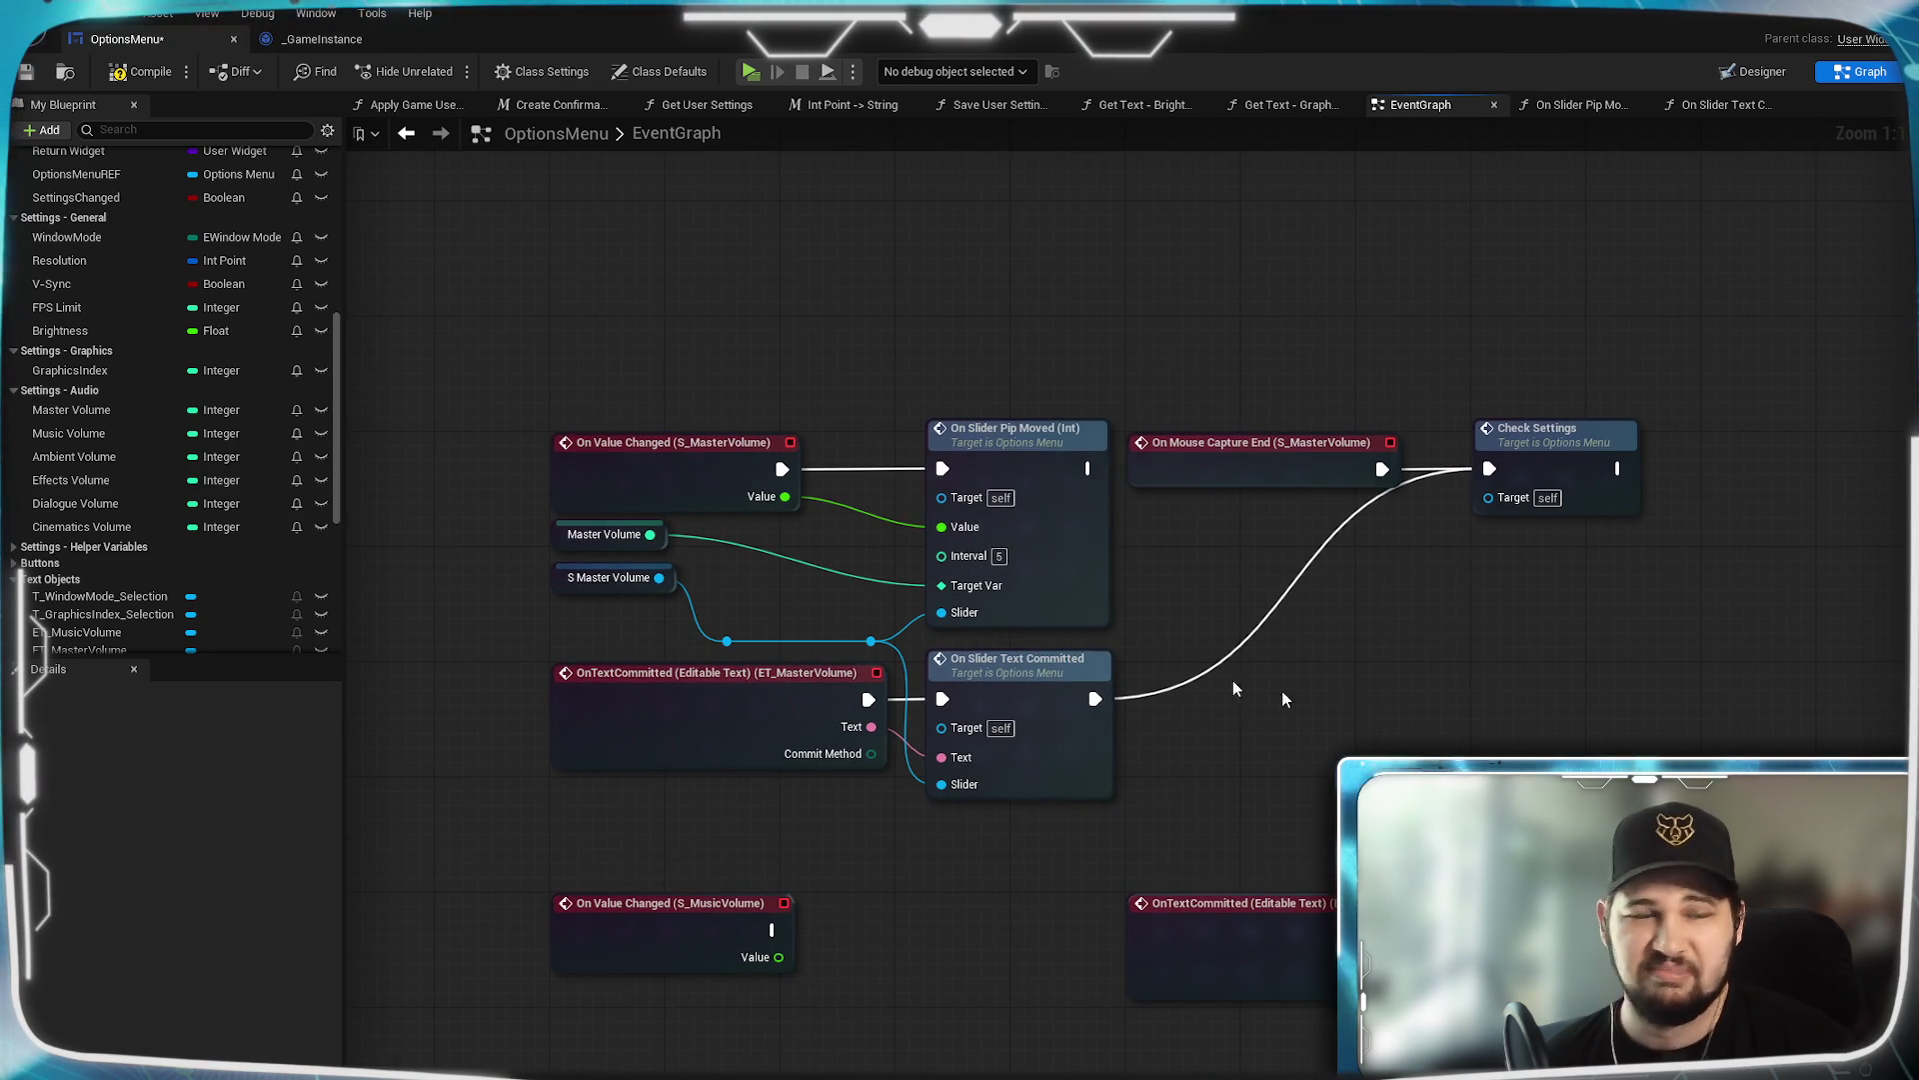
click(28, 73)
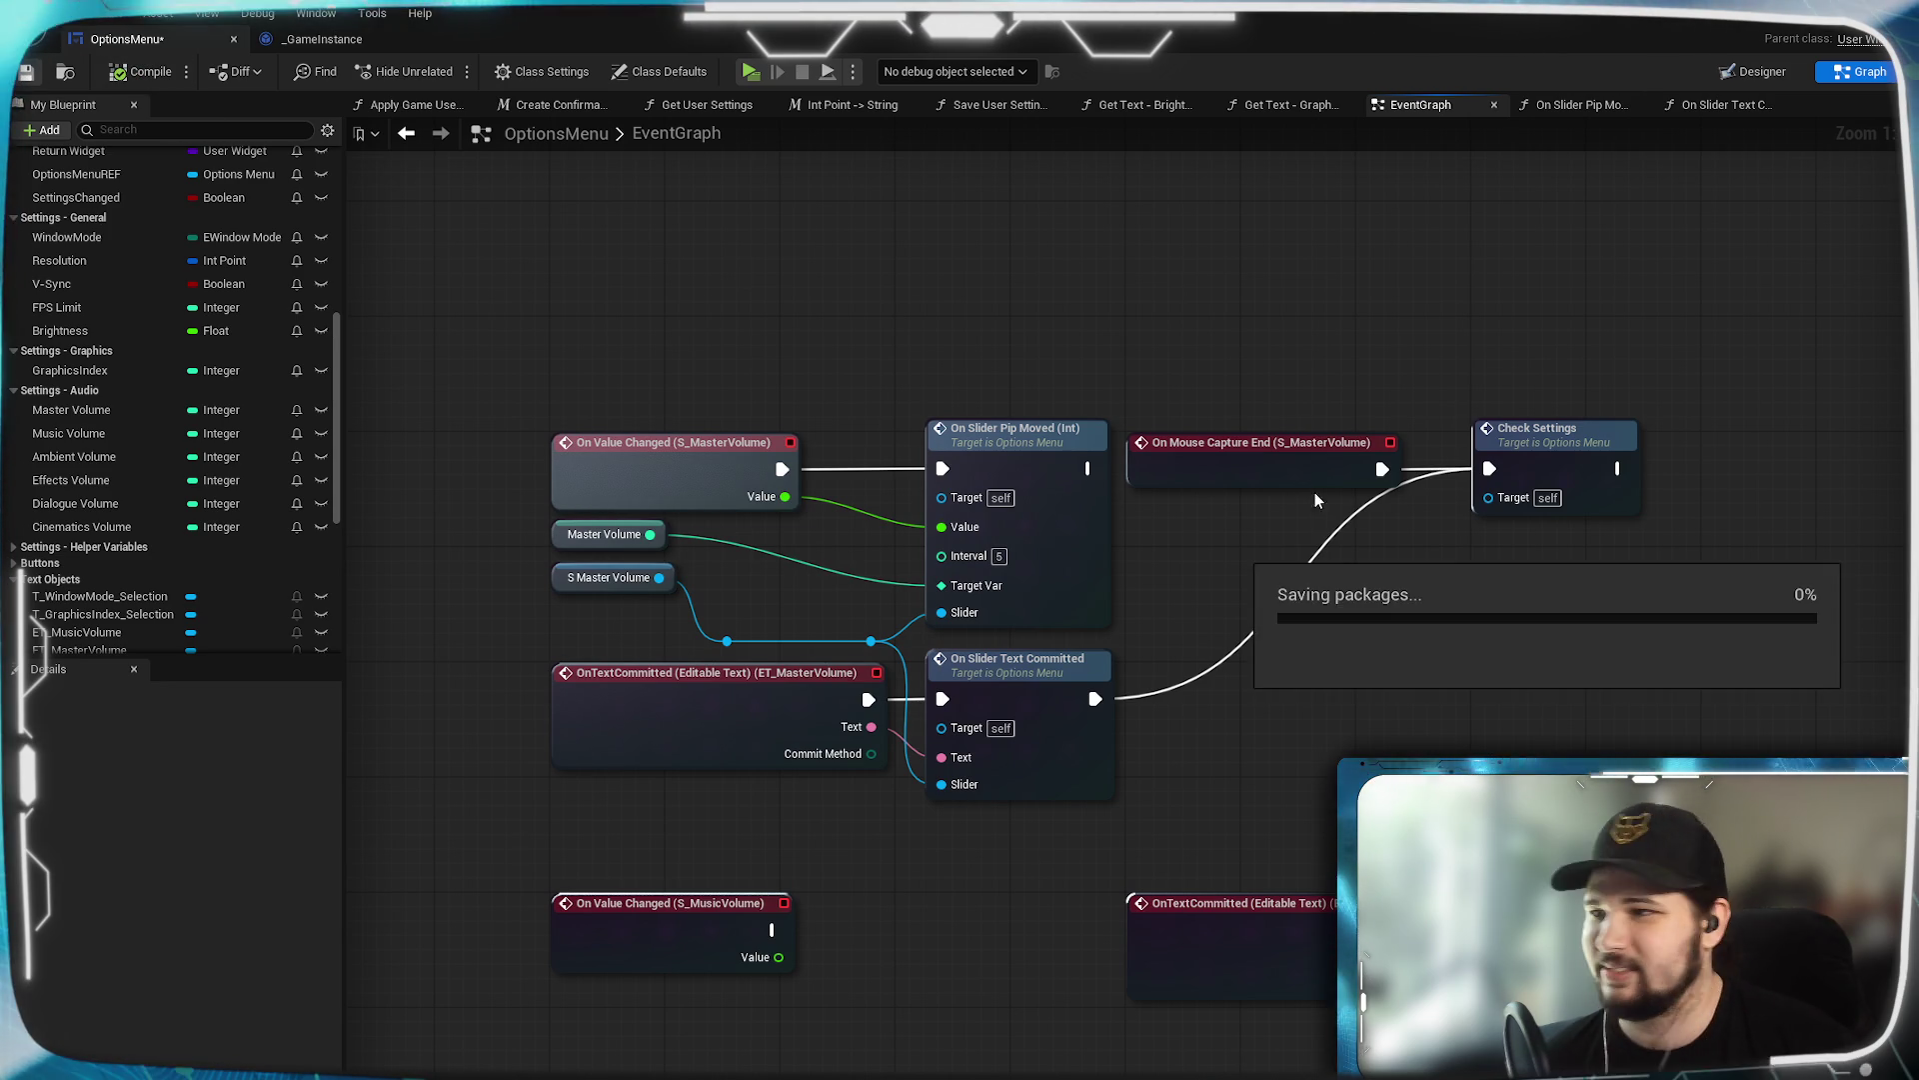
mouse_move(1325, 669)
mouse_down()
mouse_move(1645, 529)
mouse_move(1407, 630)
mouse_move(1466, 679)
mouse_up()
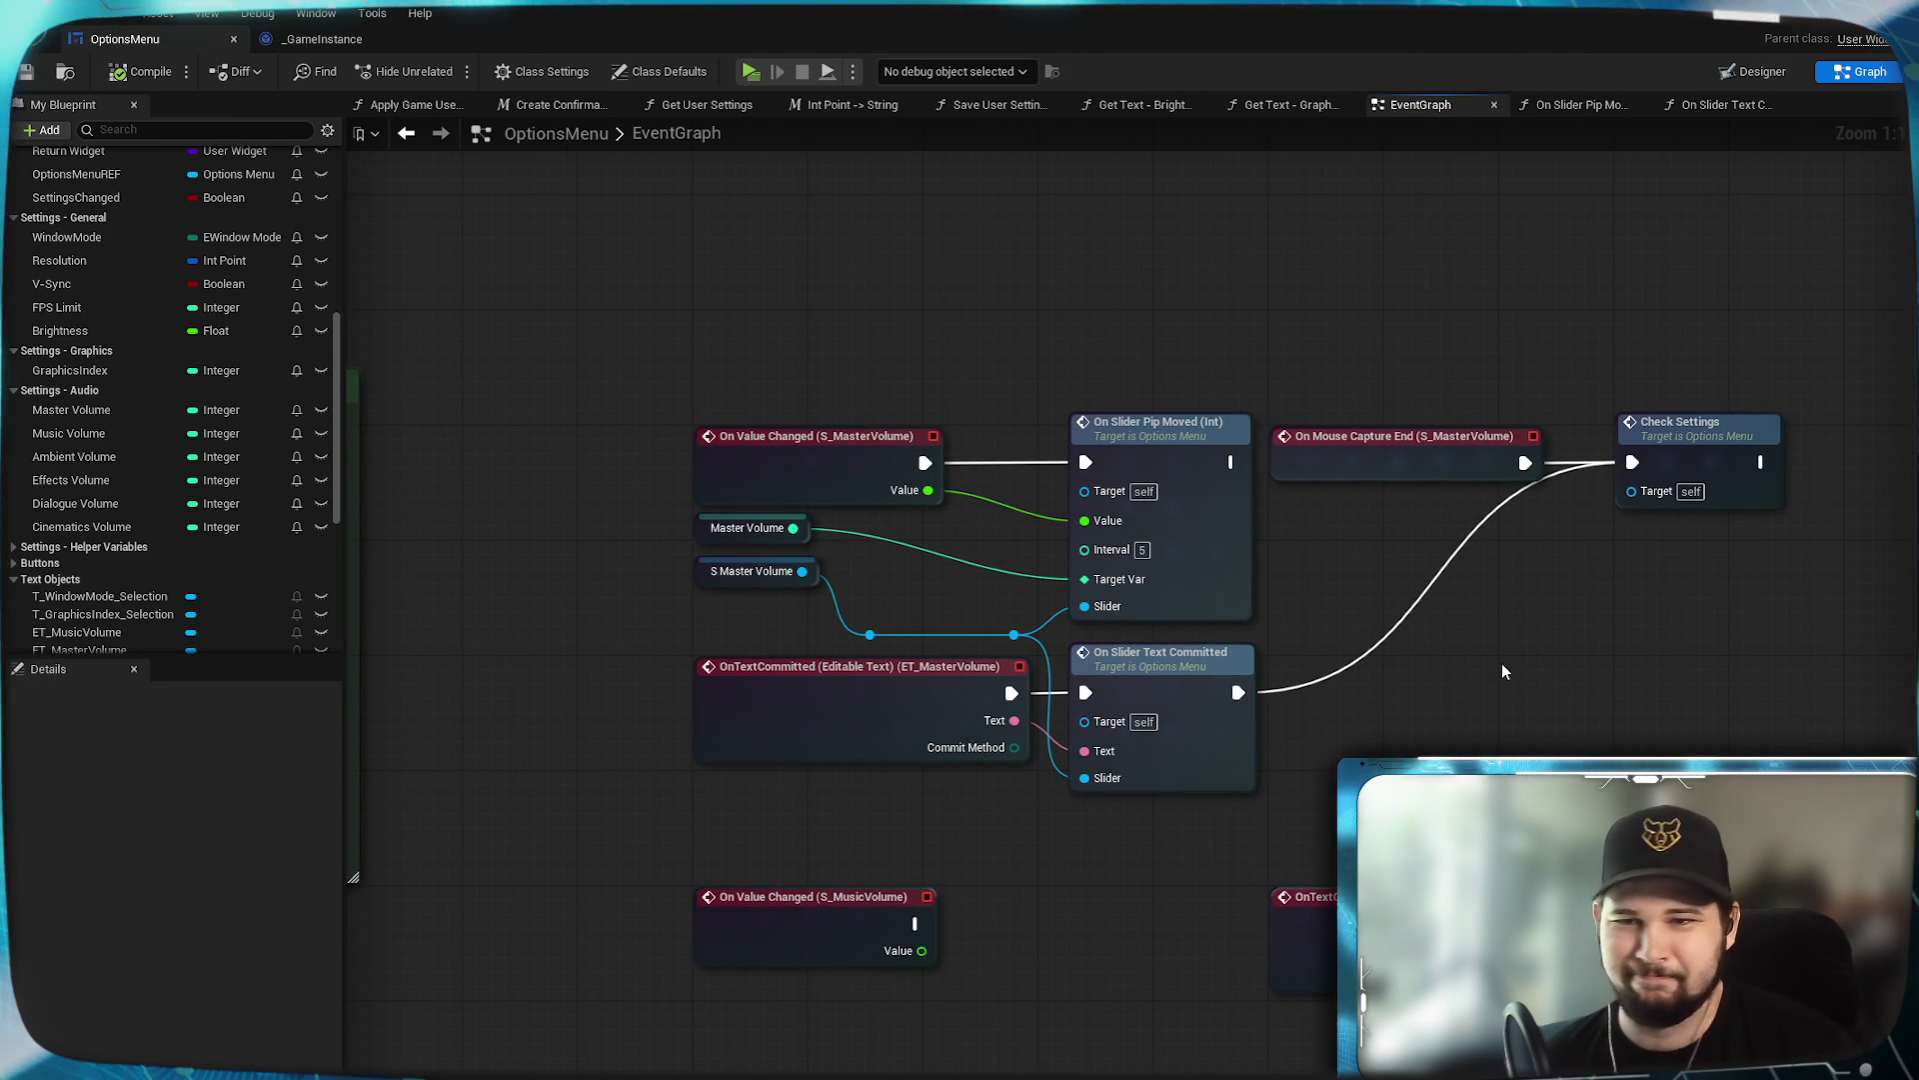
mouse_move(1500, 663)
mouse_down()
mouse_move(1234, 676)
mouse_move(1441, 655)
mouse_up()
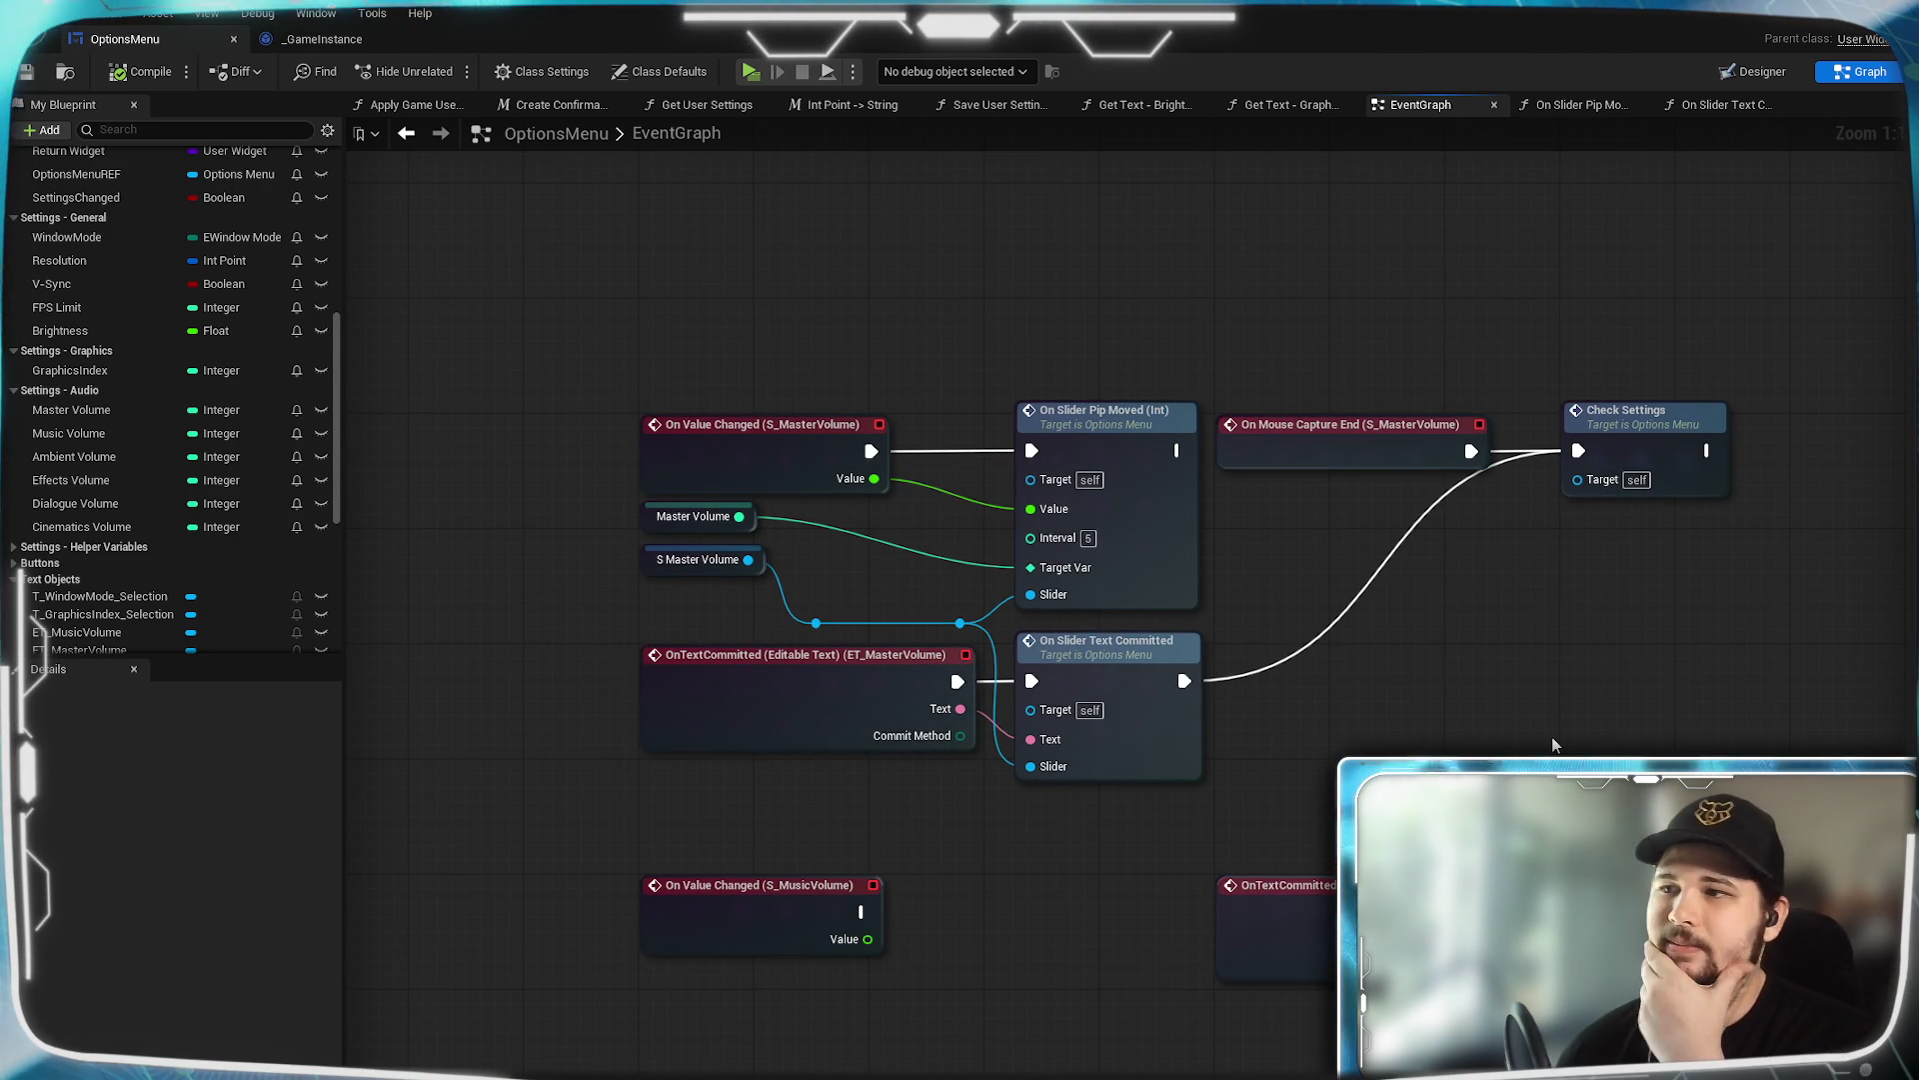
drag(1642, 577, 1565, 642)
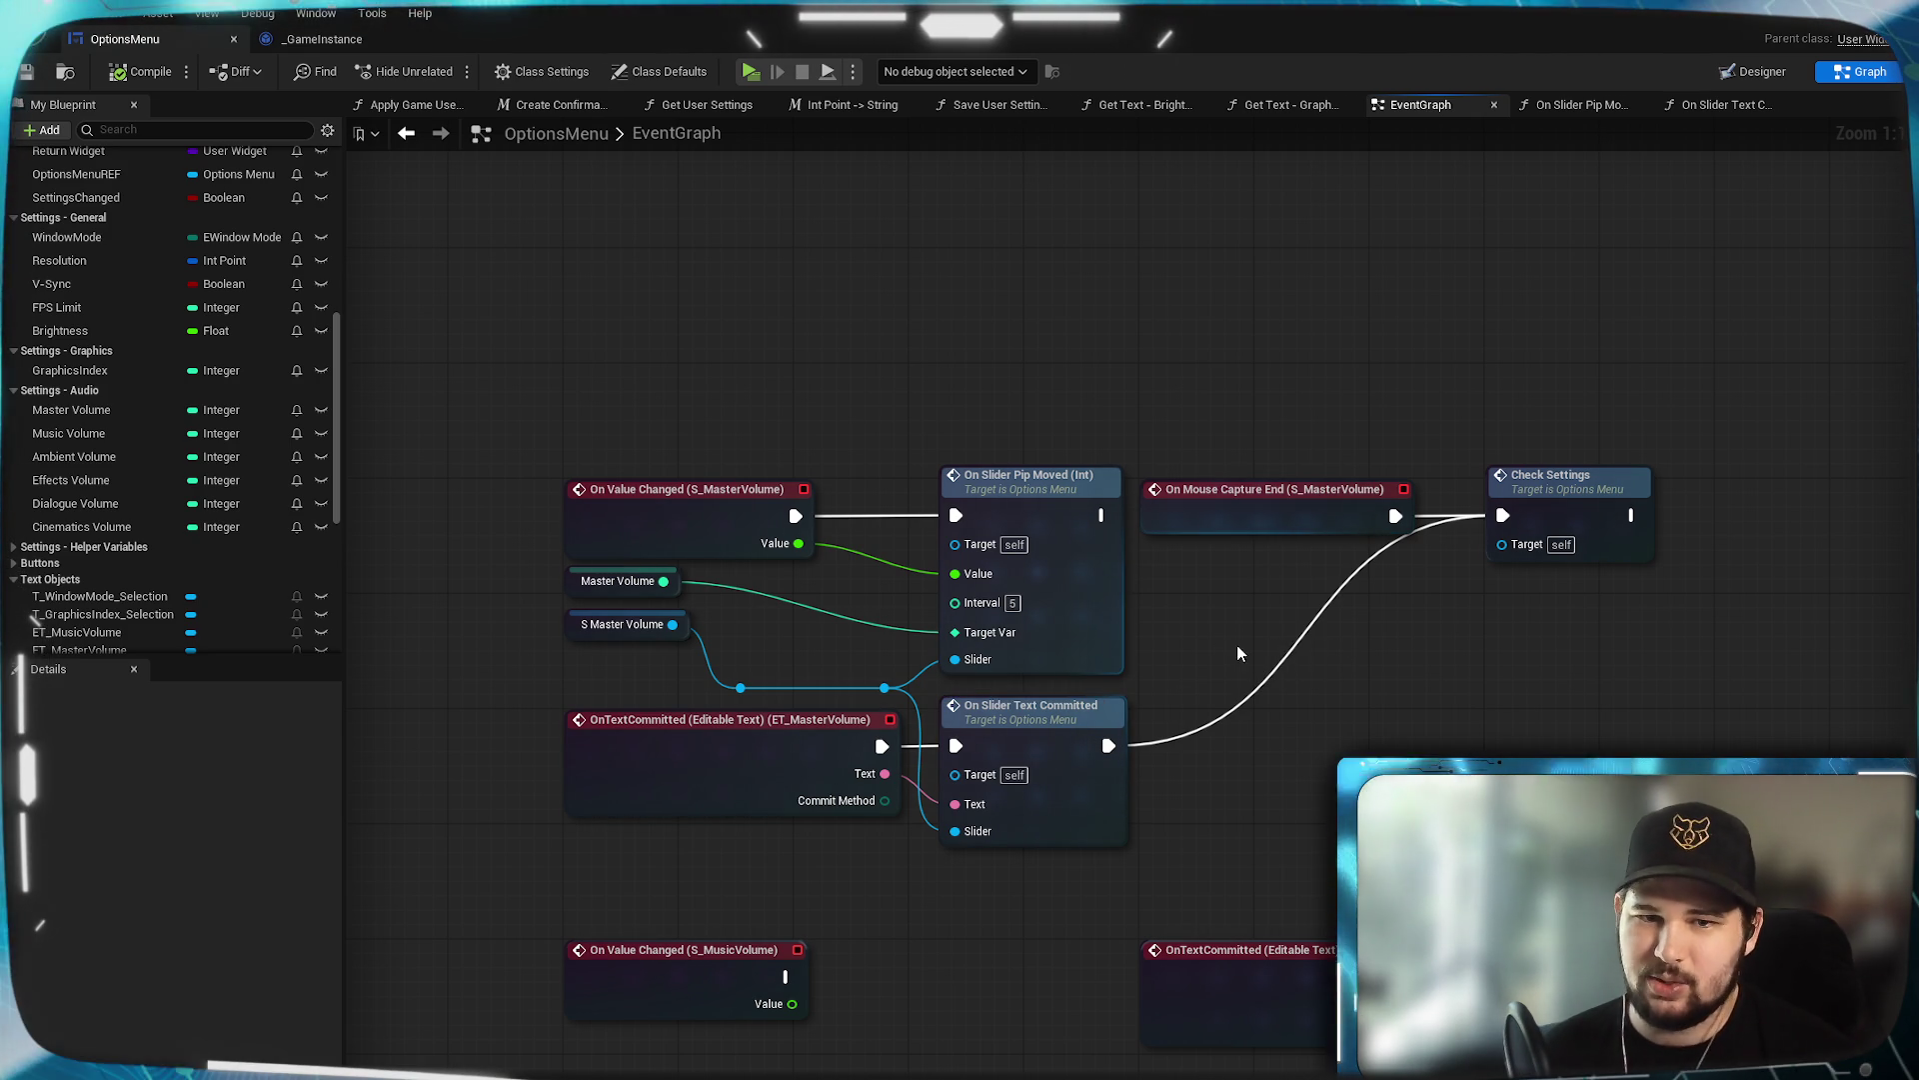
drag(1046, 507, 1031, 507)
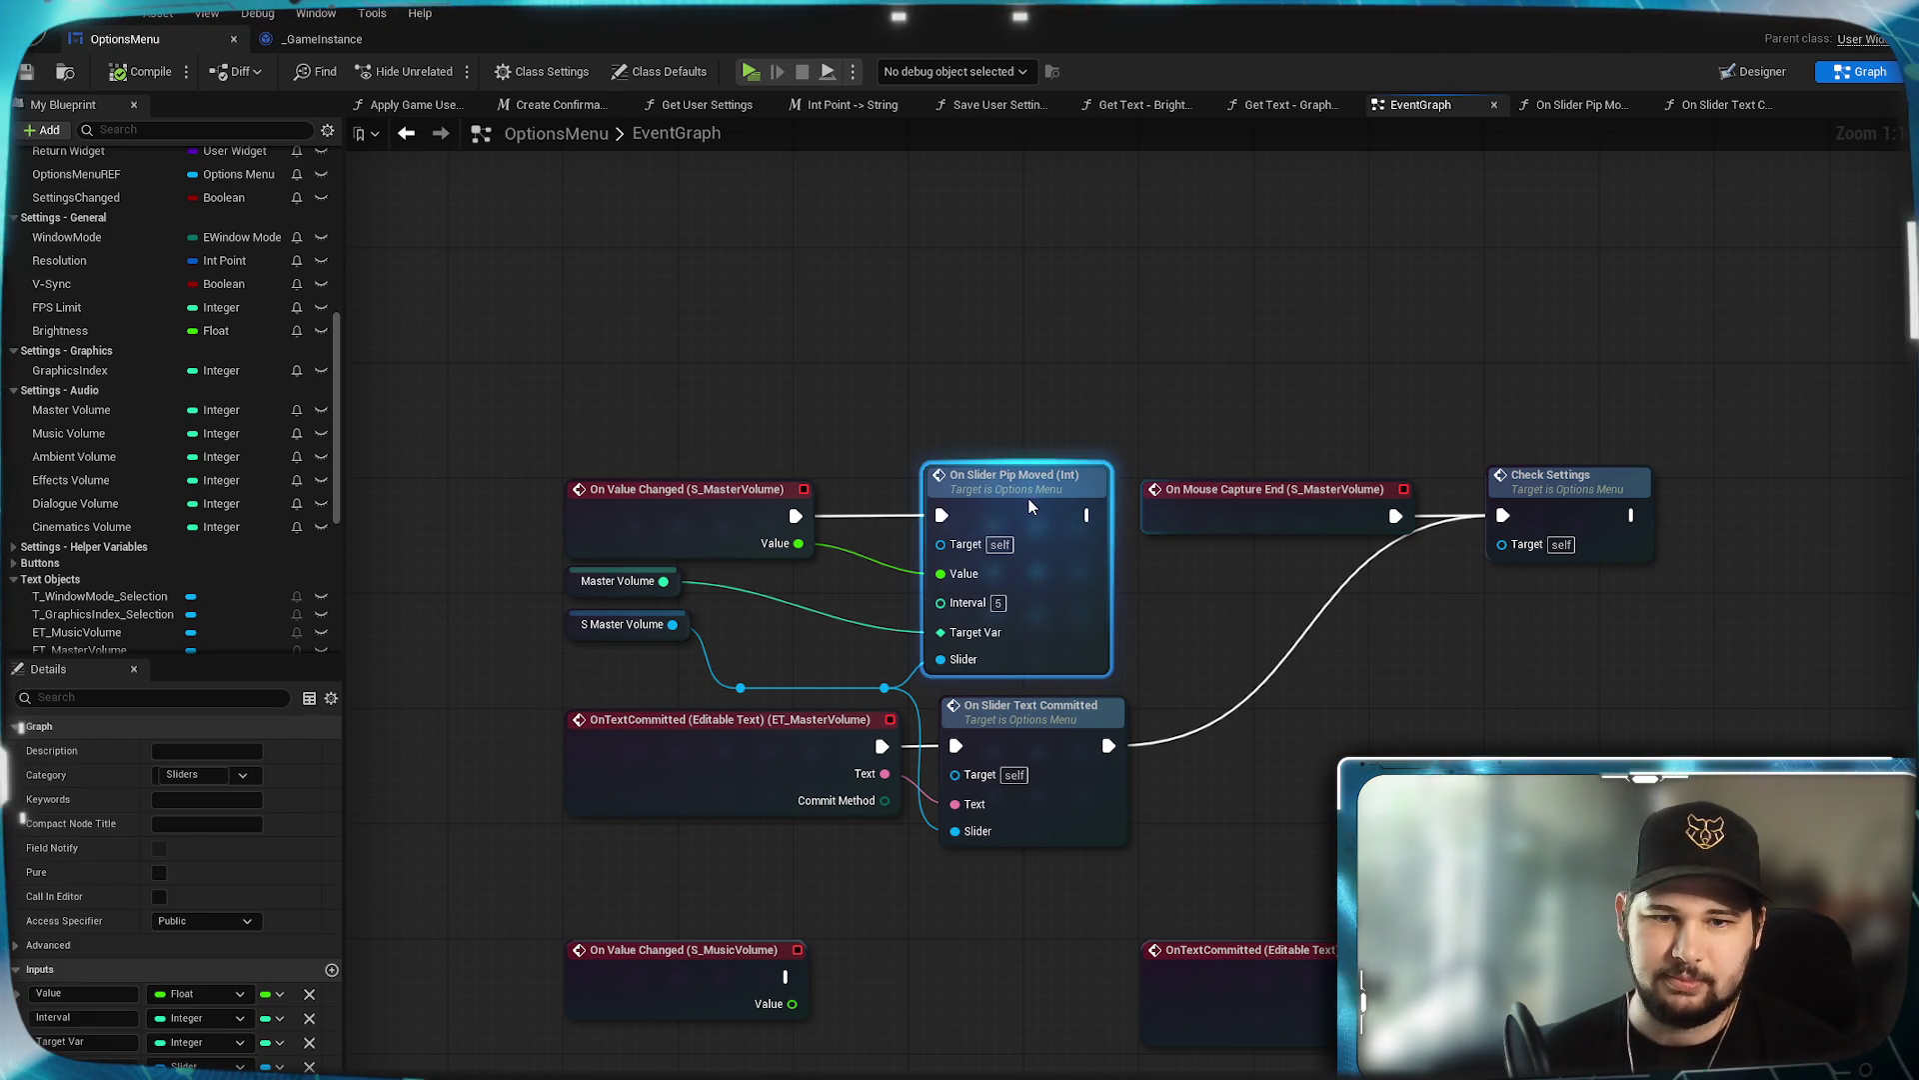
Move both text-committed nodes into the top row and add a reroute point on the Slider wire.
click(1143, 604)
mouse_move(1677, 586)
mouse_down()
mouse_move(1590, 440)
mouse_move(1157, 364)
mouse_move(1446, 681)
mouse_up()
mouse_move(1147, 722)
mouse_down()
mouse_move(545, 625)
mouse_move(1213, 405)
mouse_move(1129, 382)
mouse_move(1118, 397)
mouse_up()
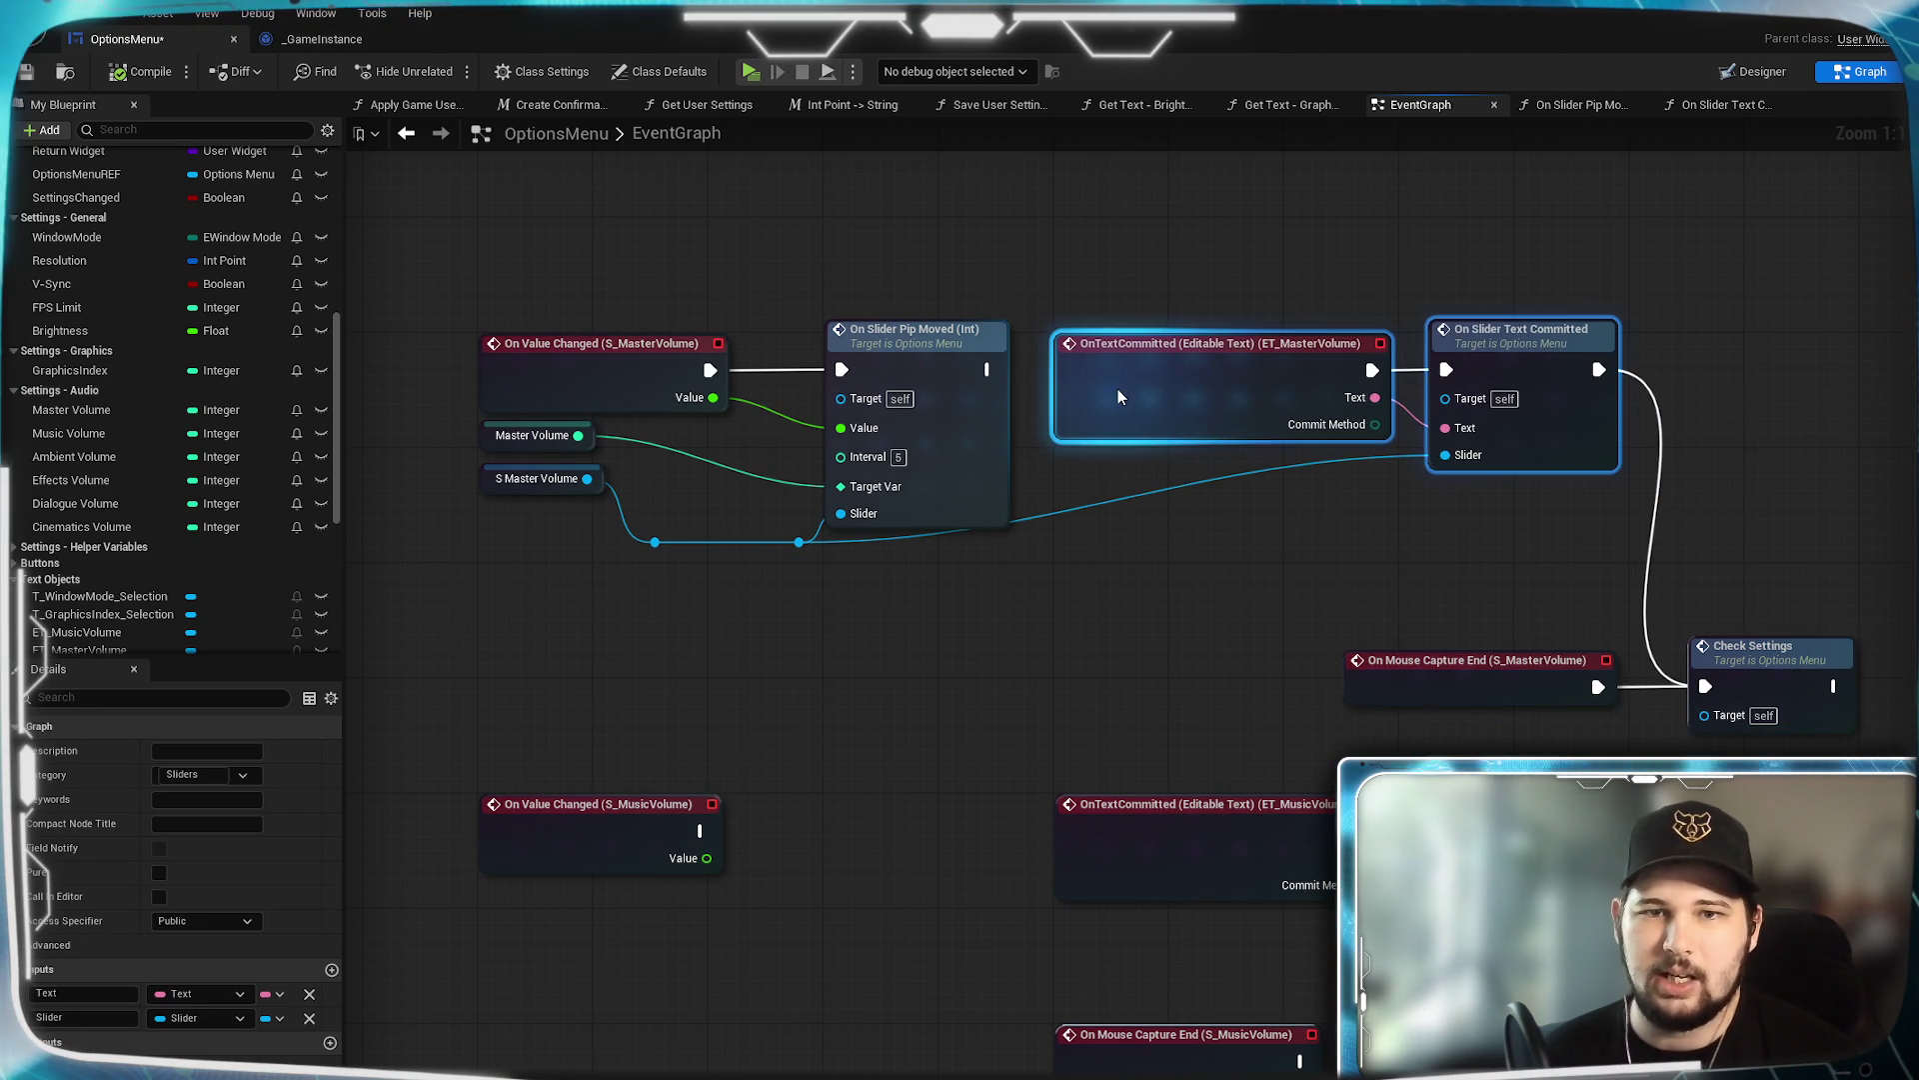
click(1098, 500)
double_click(1089, 510)
mouse_move(1091, 510)
mouse_down()
mouse_move(1103, 564)
mouse_move(1304, 563)
mouse_move(1082, 558)
mouse_up()
Raise On Mouse Capture End and Check Settings into line with the master volume row.
drag(1341, 618, 1823, 752)
drag(1480, 681, 1496, 542)
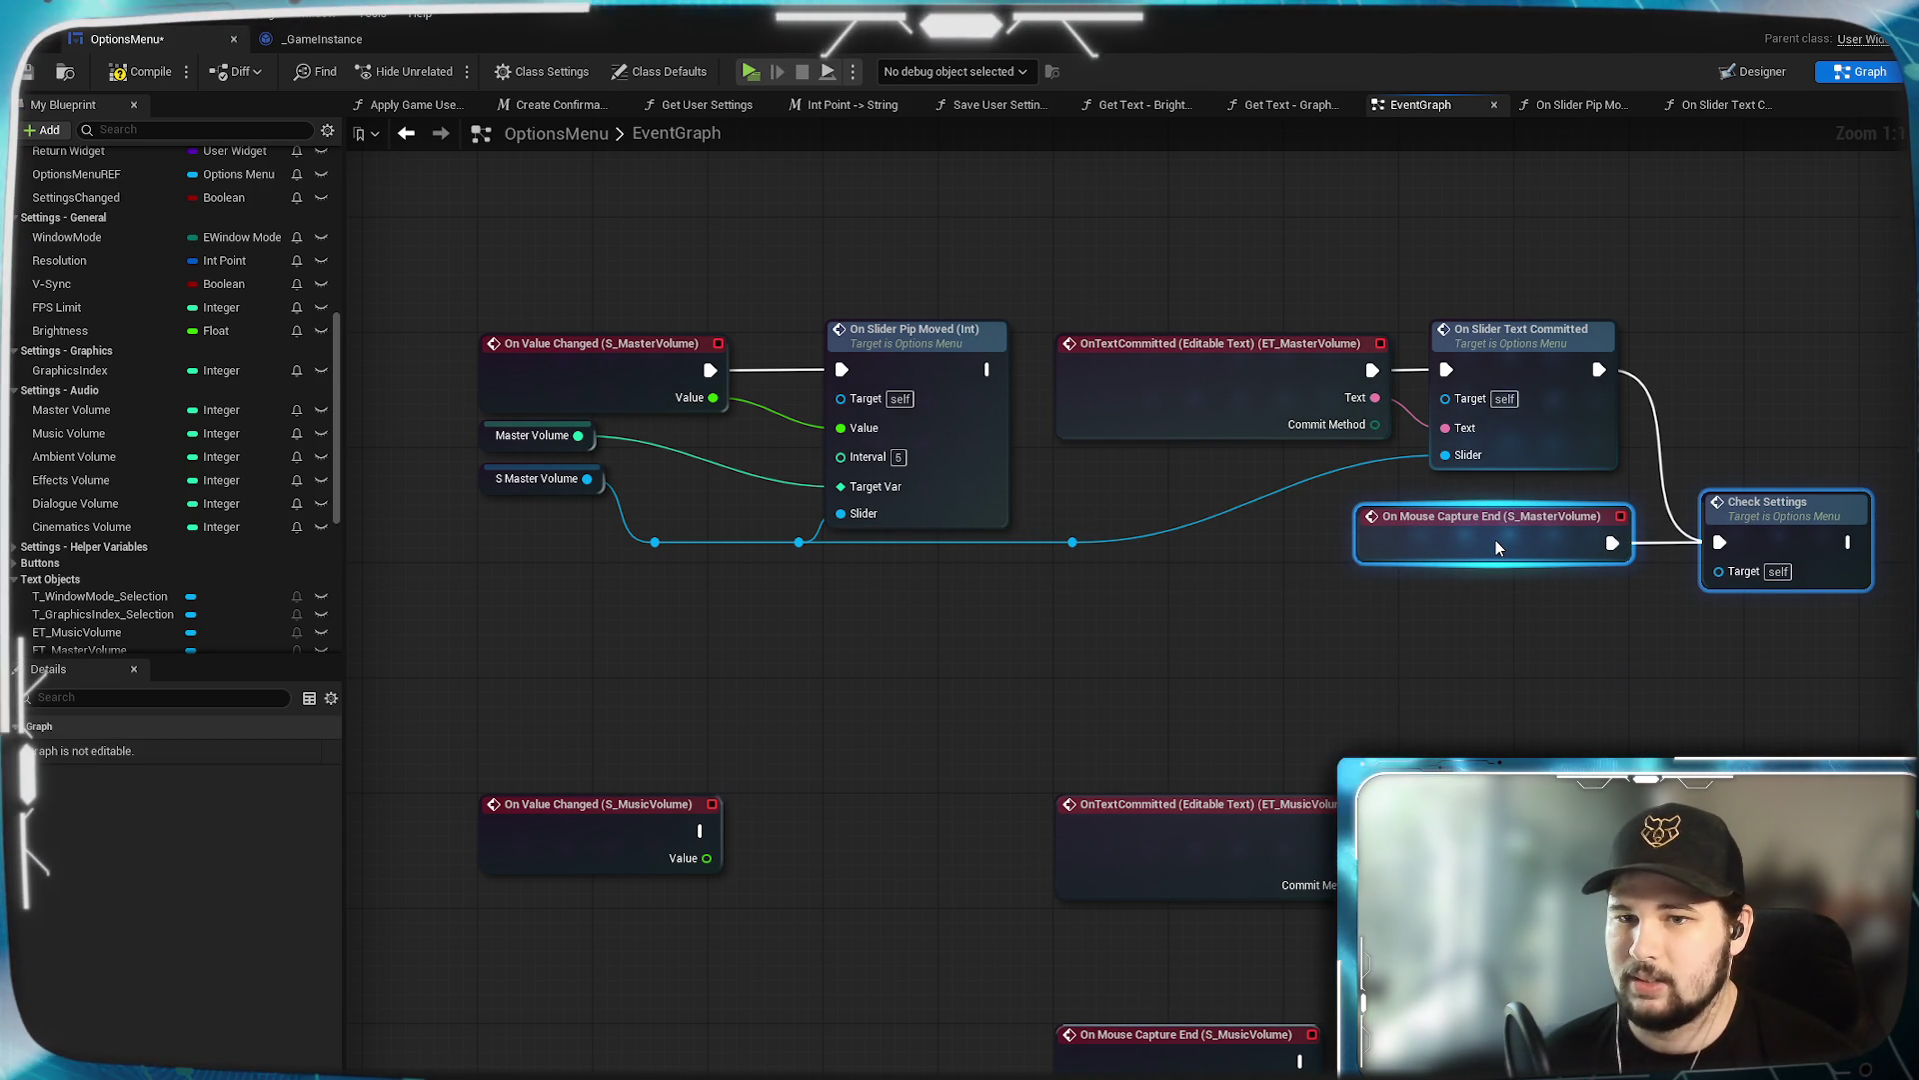
mouse_move(1495, 540)
mouse_down()
mouse_move(1502, 516)
mouse_move(1547, 522)
mouse_move(1468, 520)
mouse_up()
click(1562, 632)
mouse_move(1562, 632)
mouse_down()
mouse_move(1490, 675)
mouse_move(1438, 596)
mouse_move(1429, 542)
mouse_up()
click(1381, 750)
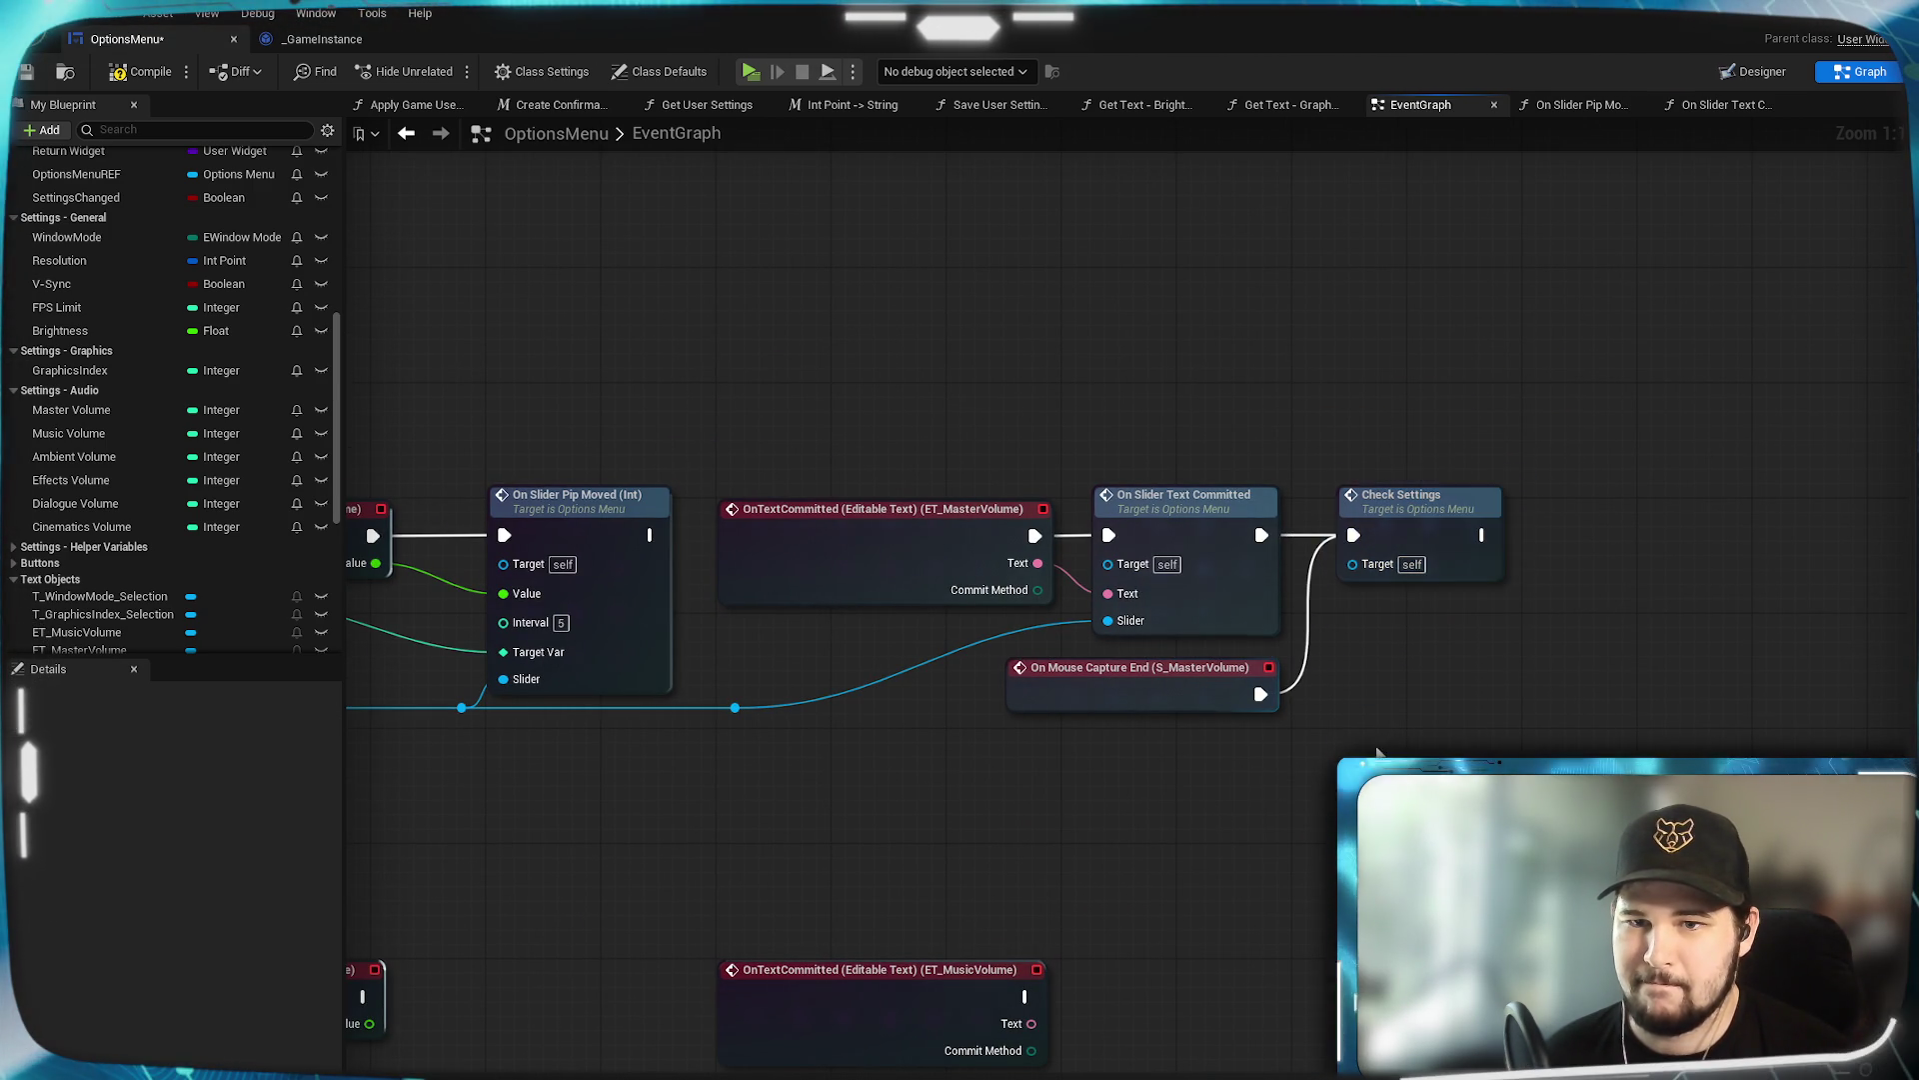
scroll(1381, 751, down, 2)
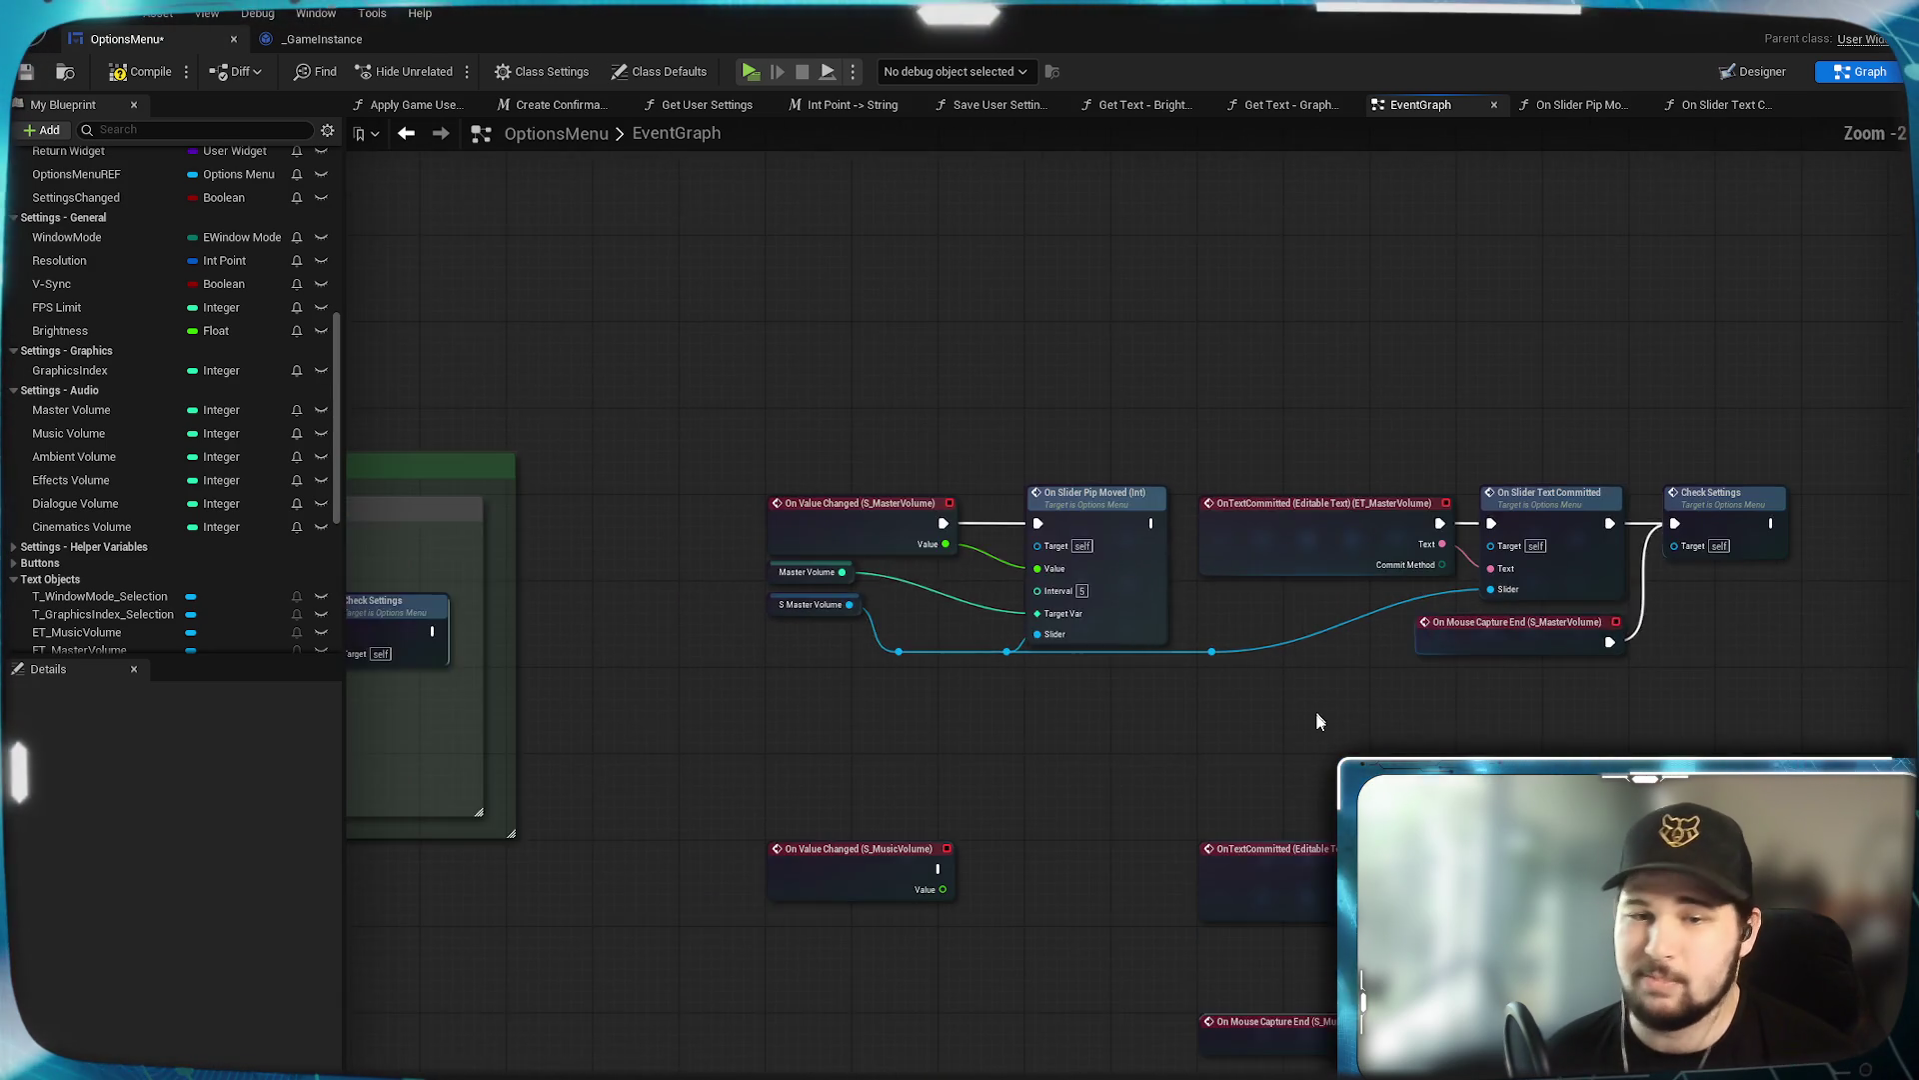
drag(1316, 704, 1217, 714)
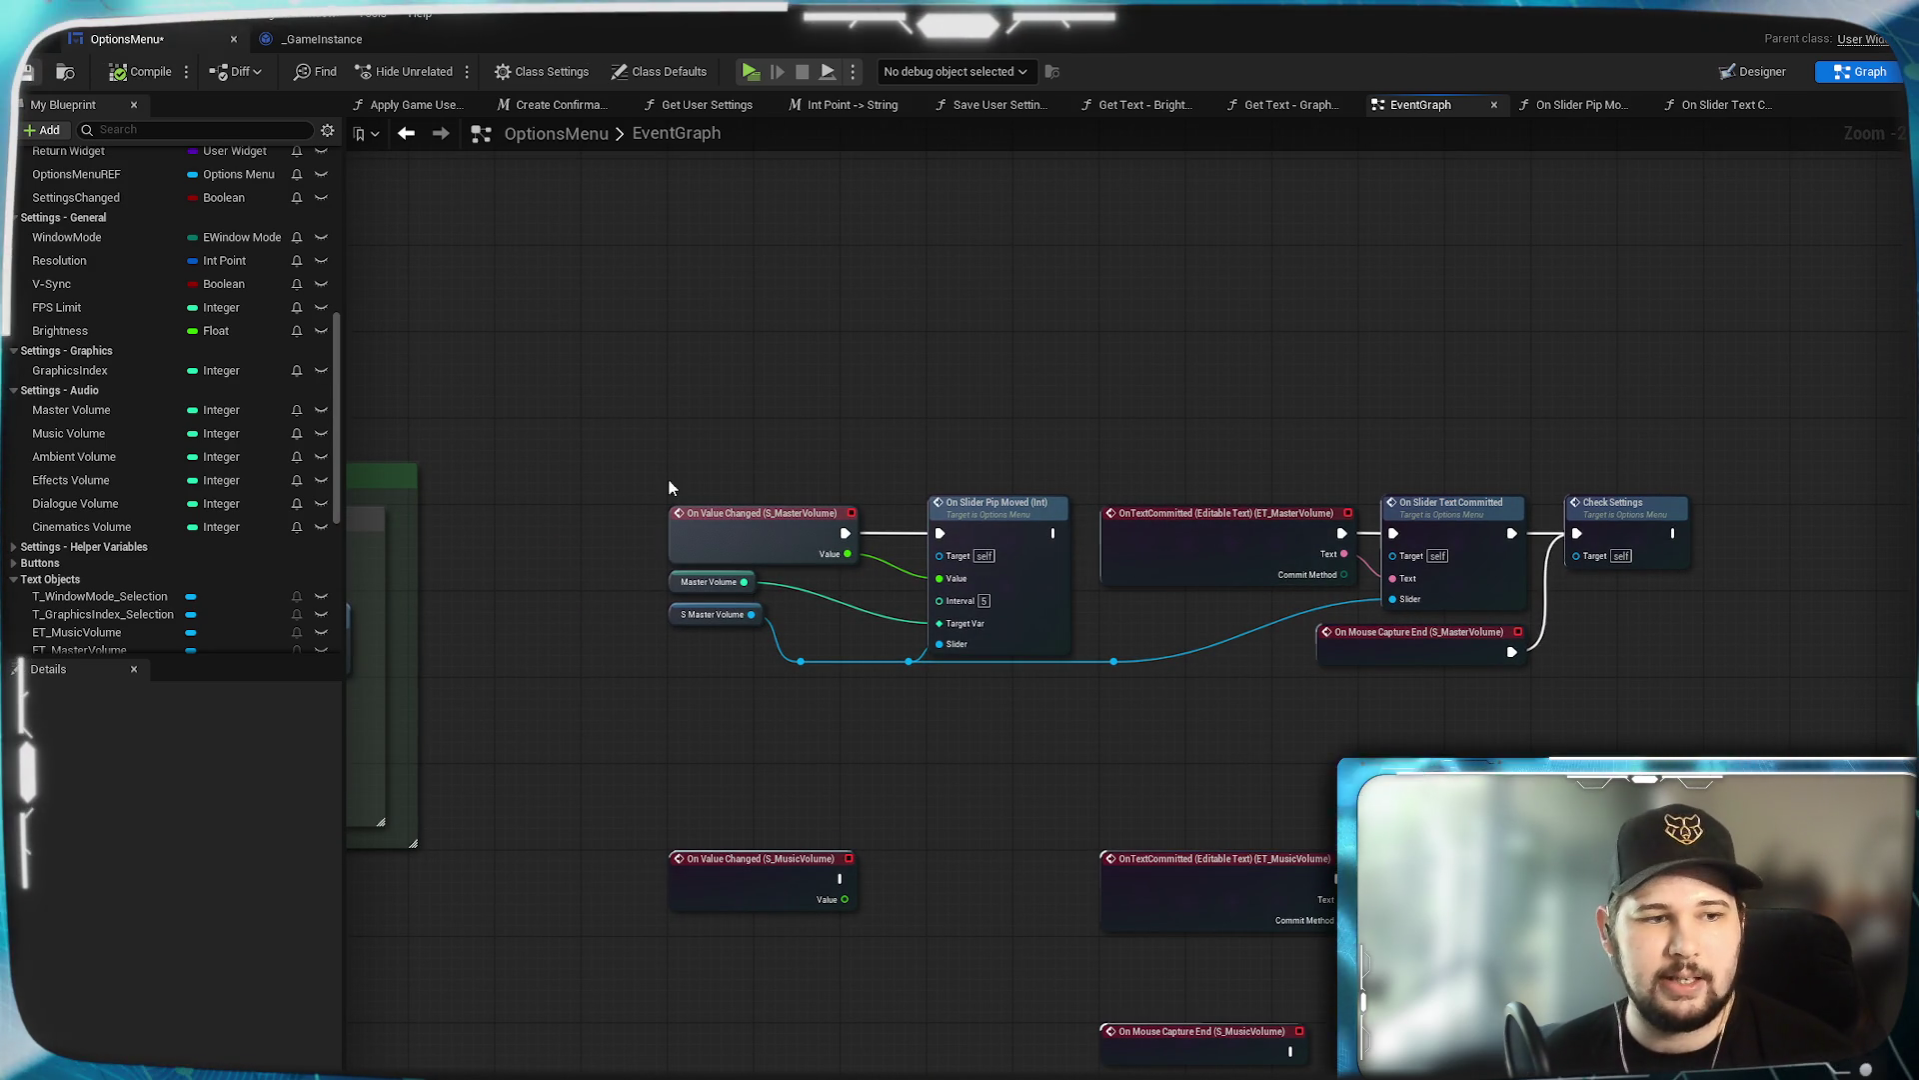
Save the blueprint with Ctrl+S and bring the Ambient Volume nodes into view.
key(ctrl+s)
drag(1012, 446, 889, 369)
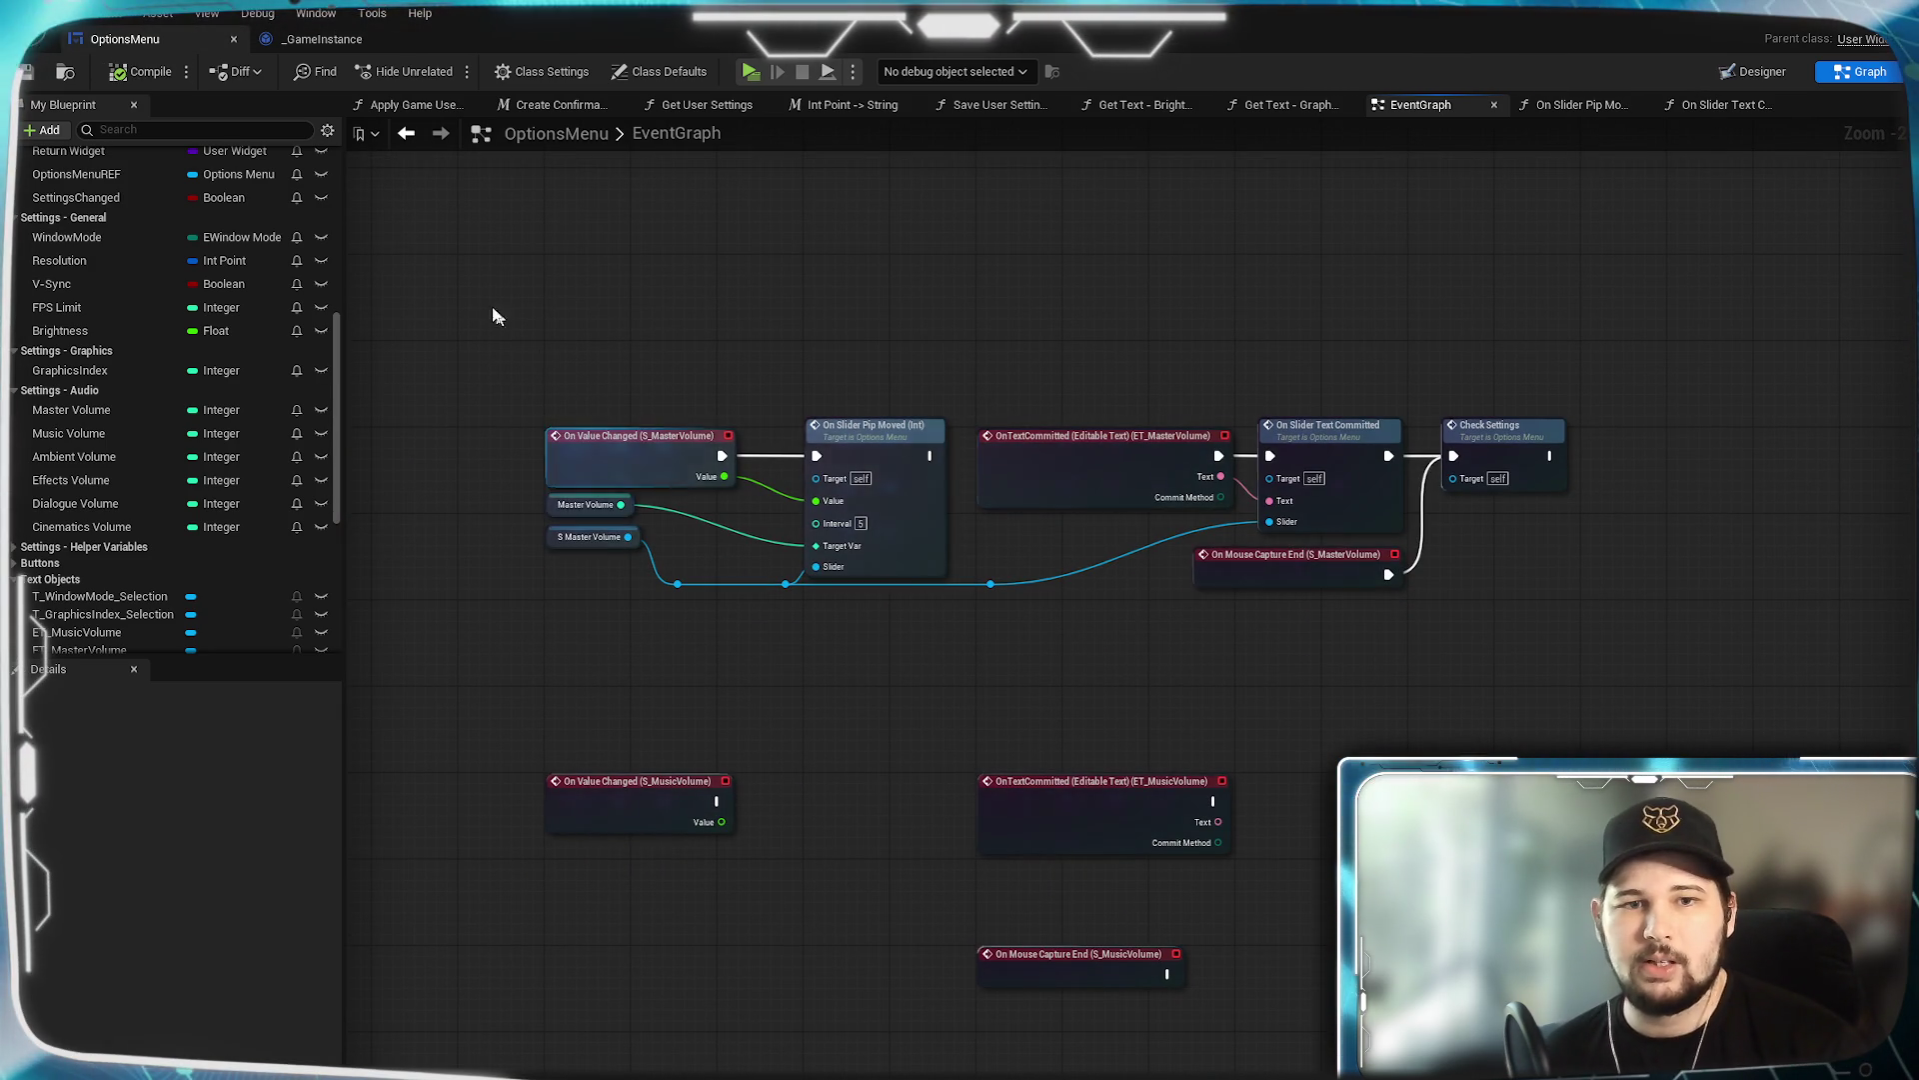
mouse_move(1045, 723)
mouse_down()
mouse_move(1059, 536)
mouse_move(944, 830)
mouse_up()
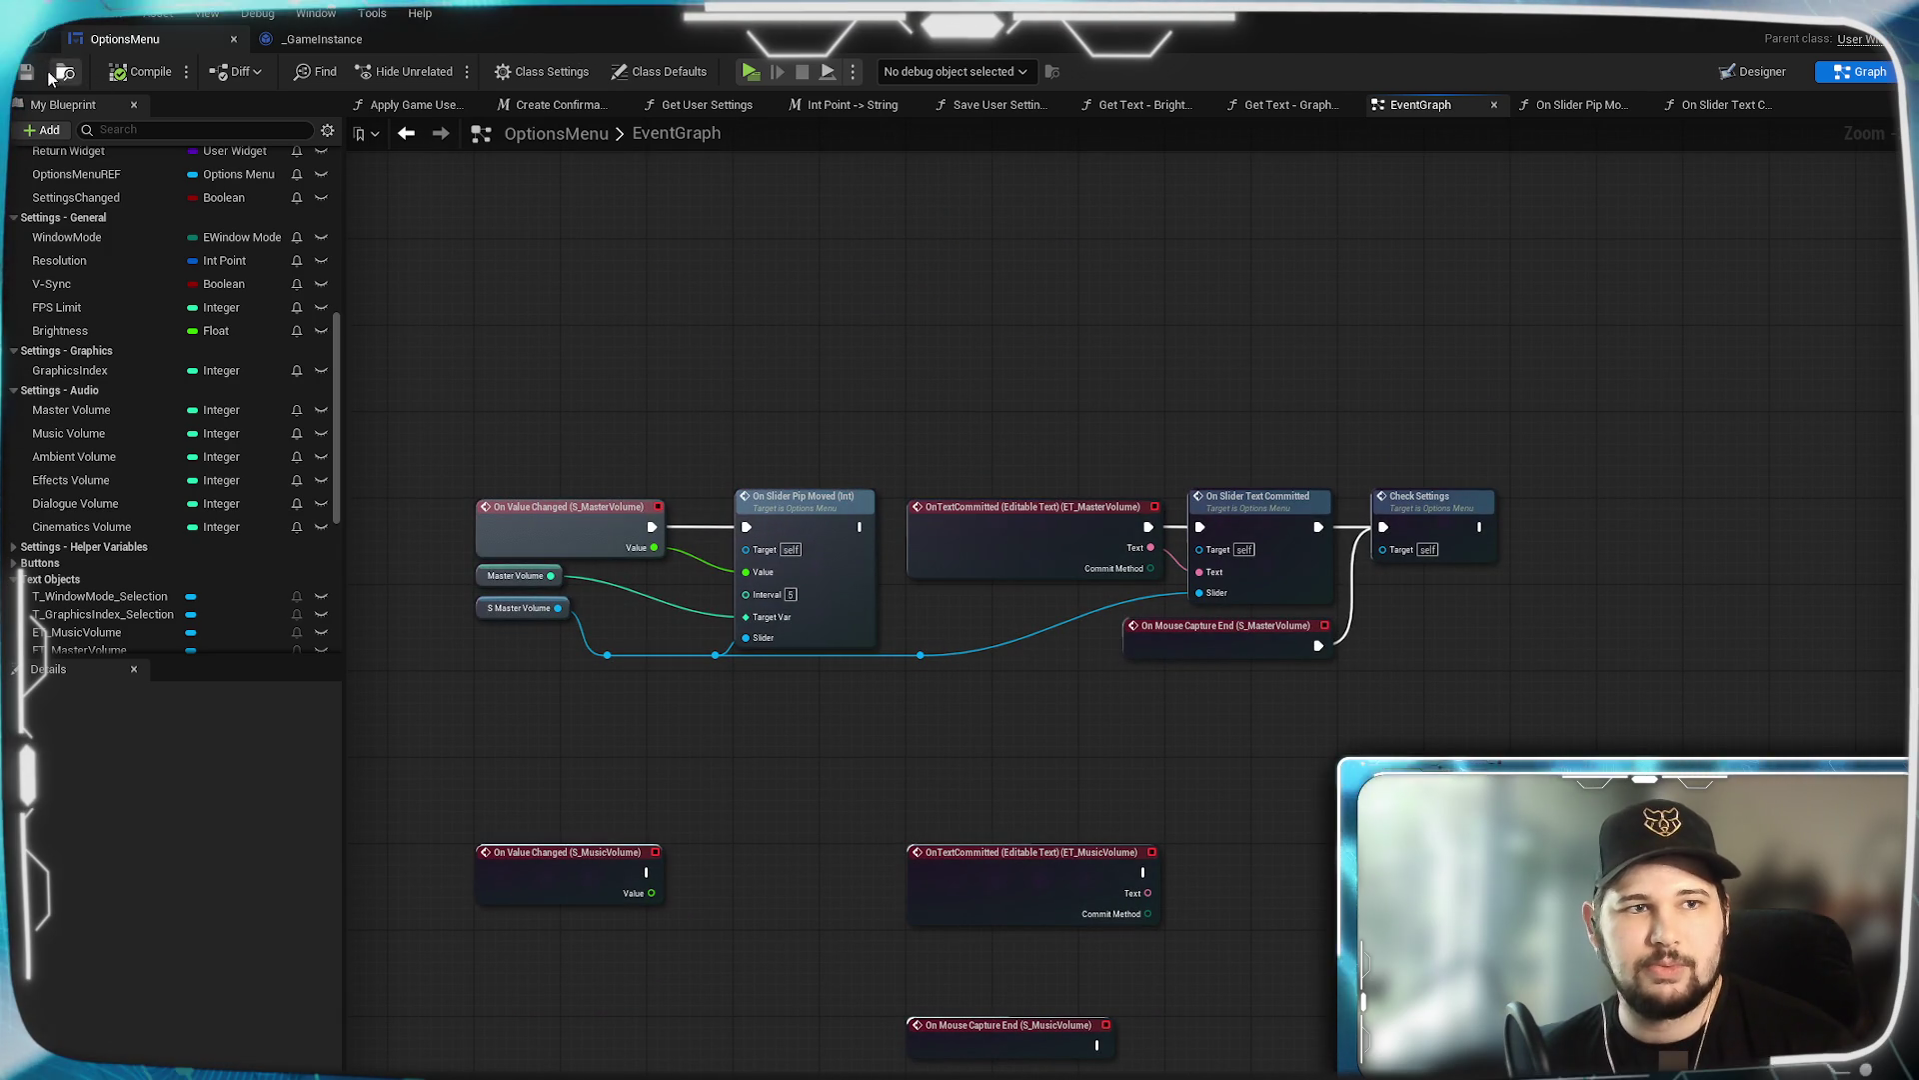
scroll(630, 411, down, 4)
Add a game instance Get Master Volume node beside the Check Settings AND comment box.
drag(613, 493, 947, 600)
scroll(1096, 763, up, 3)
mouse_move(1097, 762)
mouse_down()
mouse_move(1232, 922)
mouse_move(1246, 780)
mouse_up()
scroll(1242, 750, up, 1)
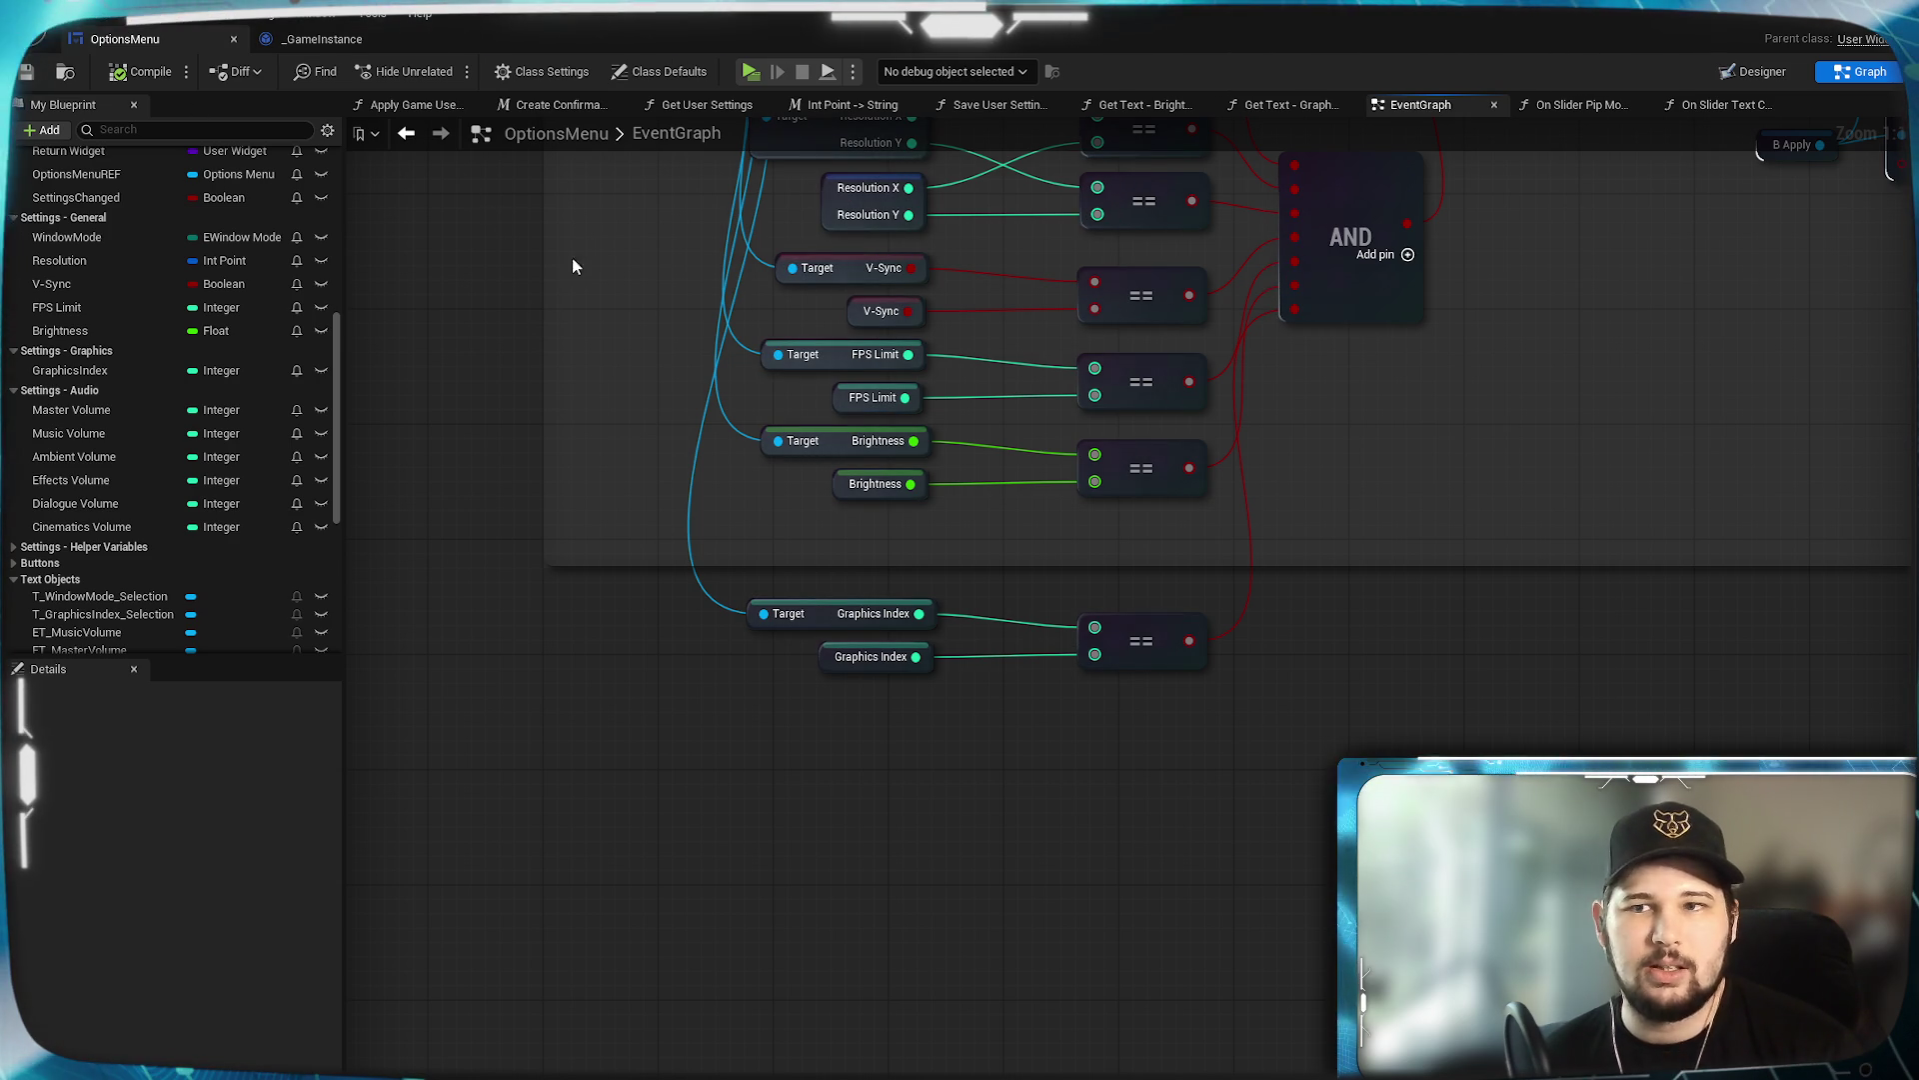
scroll(1433, 540, down, 3)
mouse_move(1425, 559)
mouse_down()
mouse_move(660, 618)
mouse_move(1123, 579)
mouse_up()
scroll(1009, 568, up, 3)
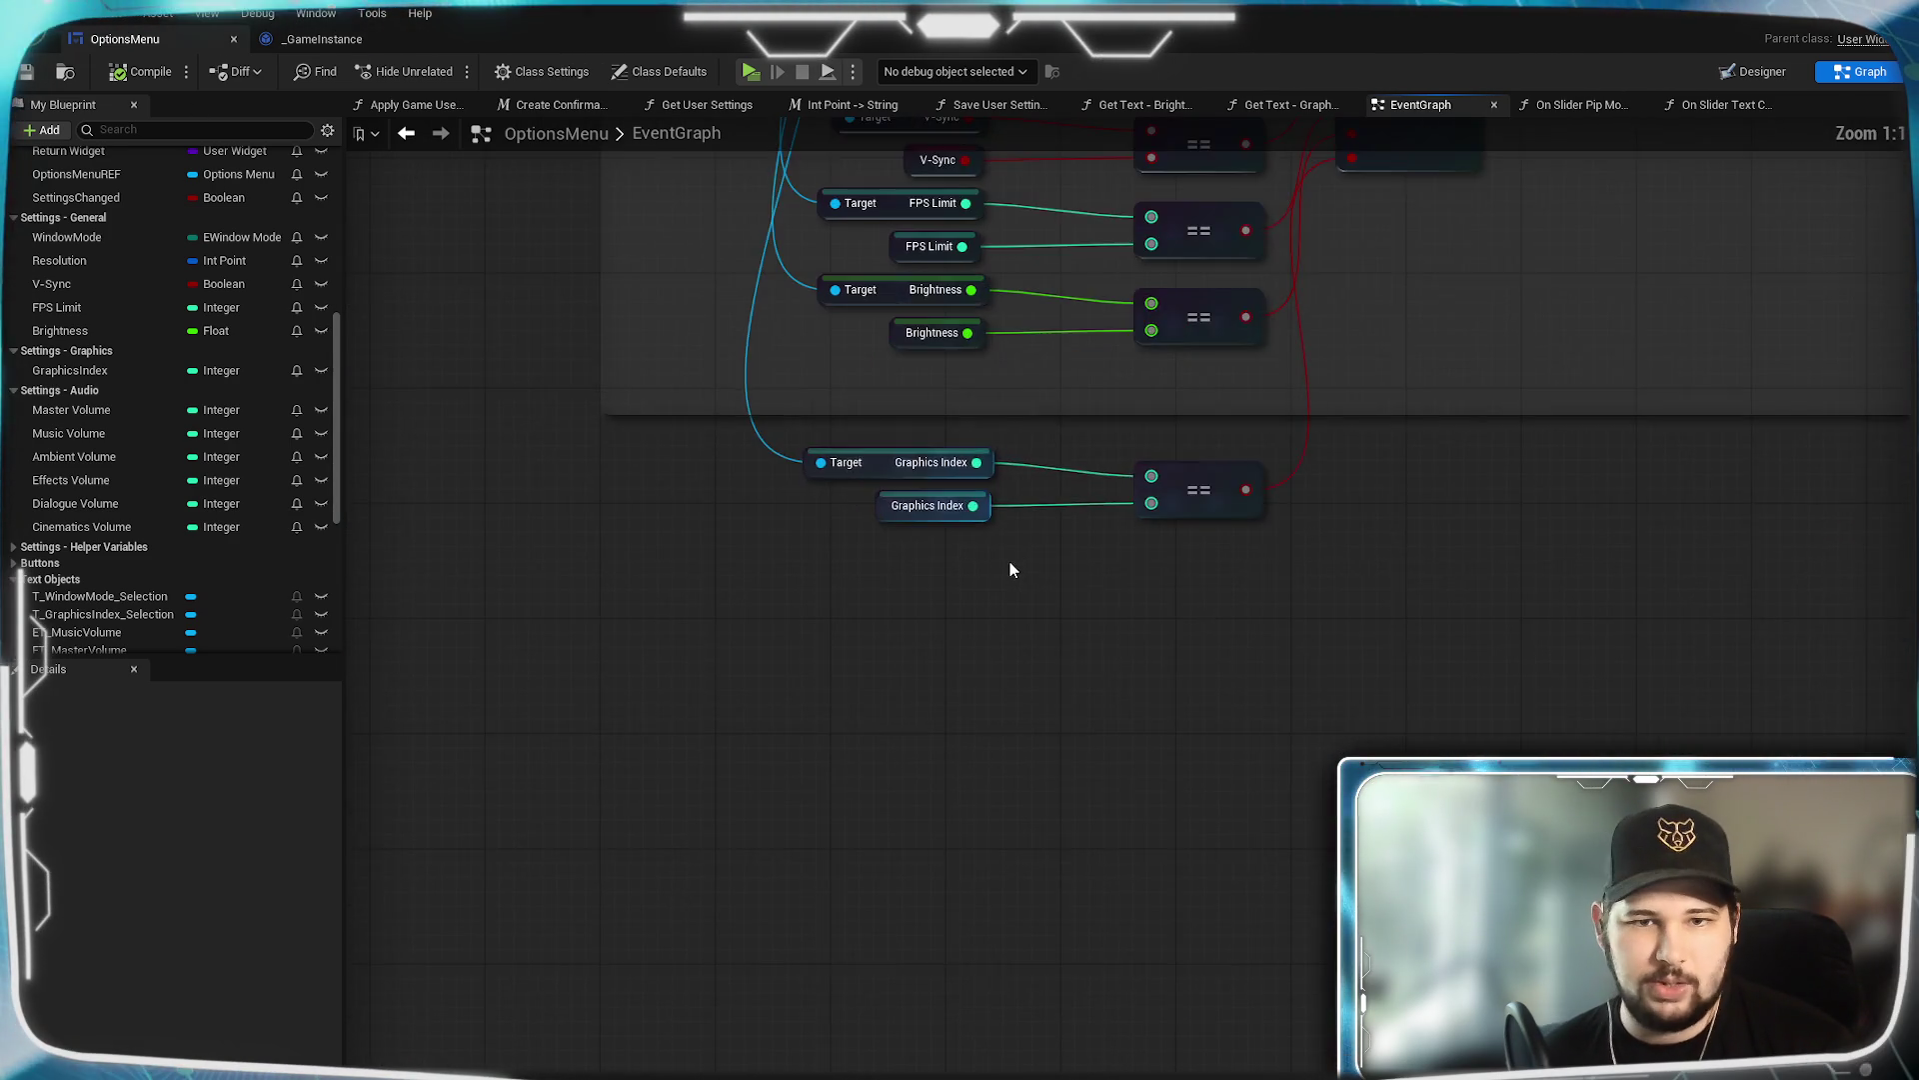
scroll(1009, 567, down, 2)
scroll(712, 309, up, 2)
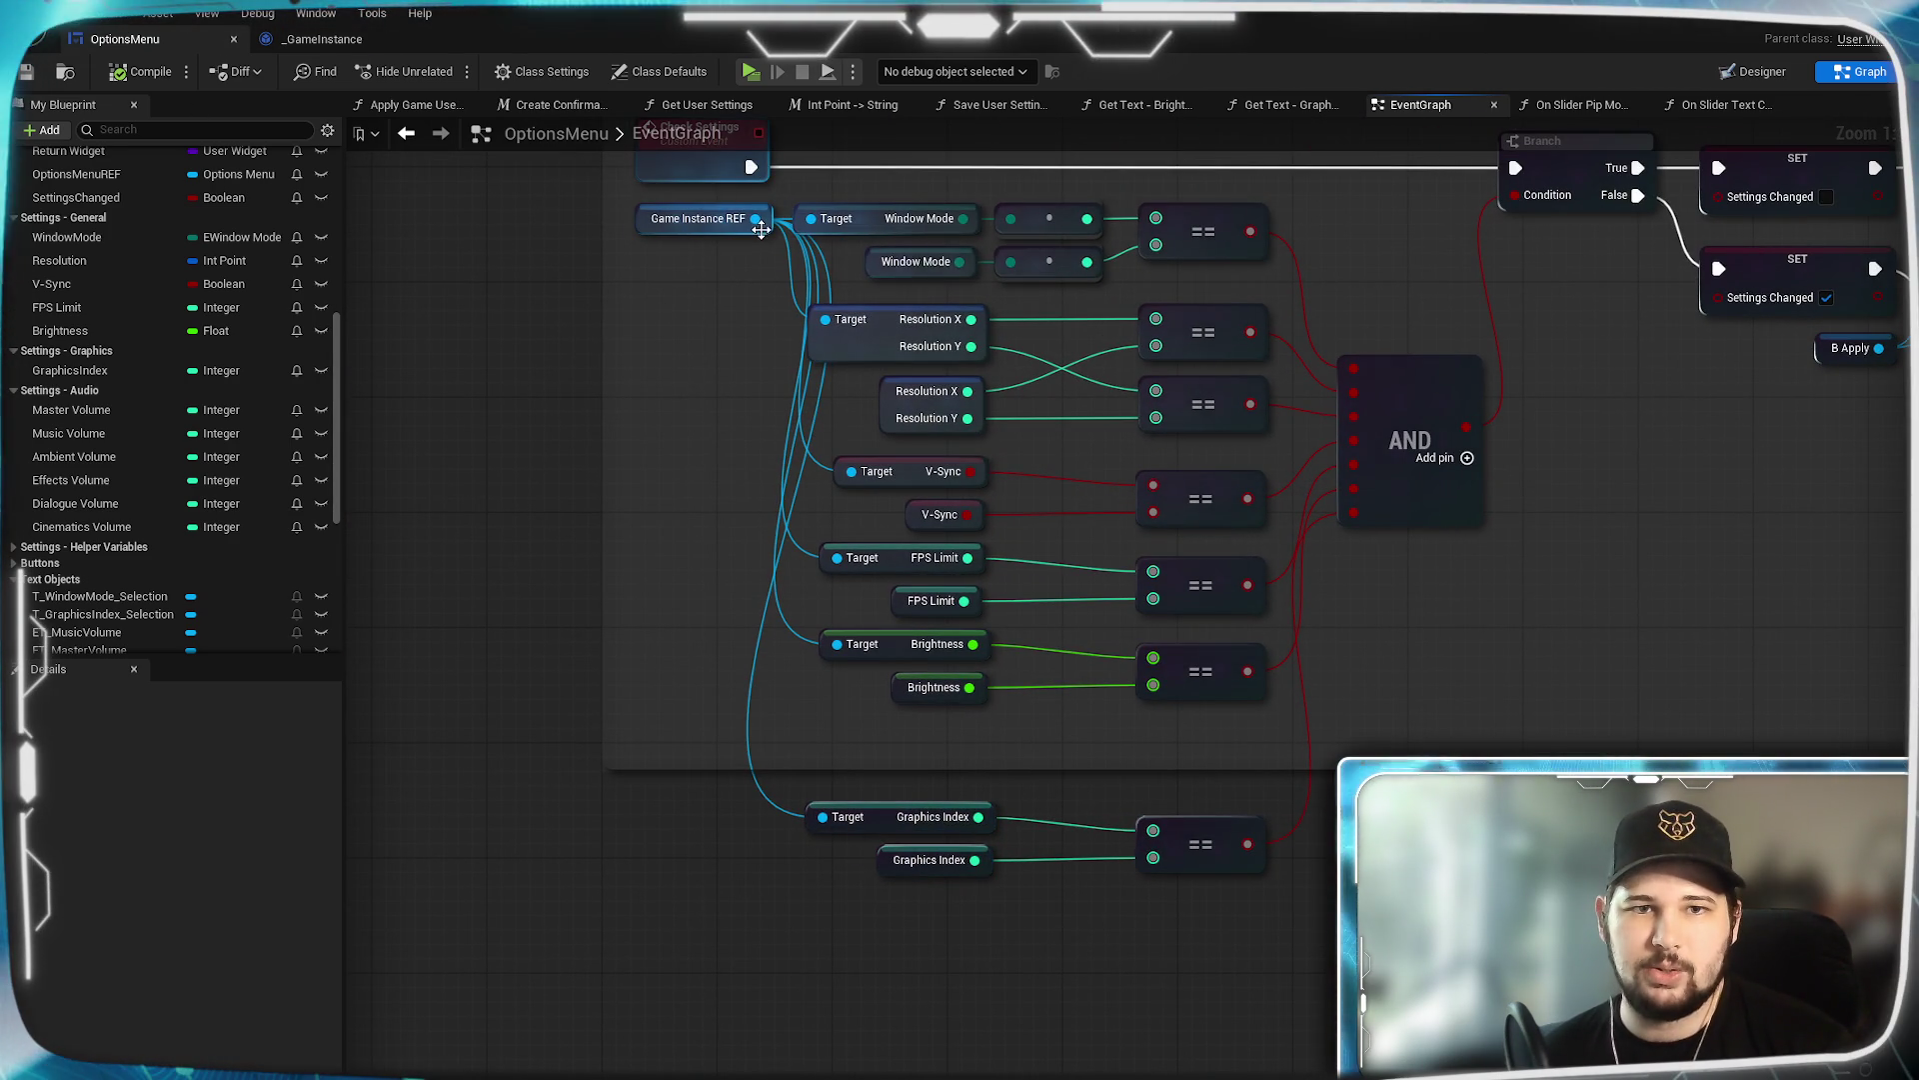
drag(756, 219, 824, 1005)
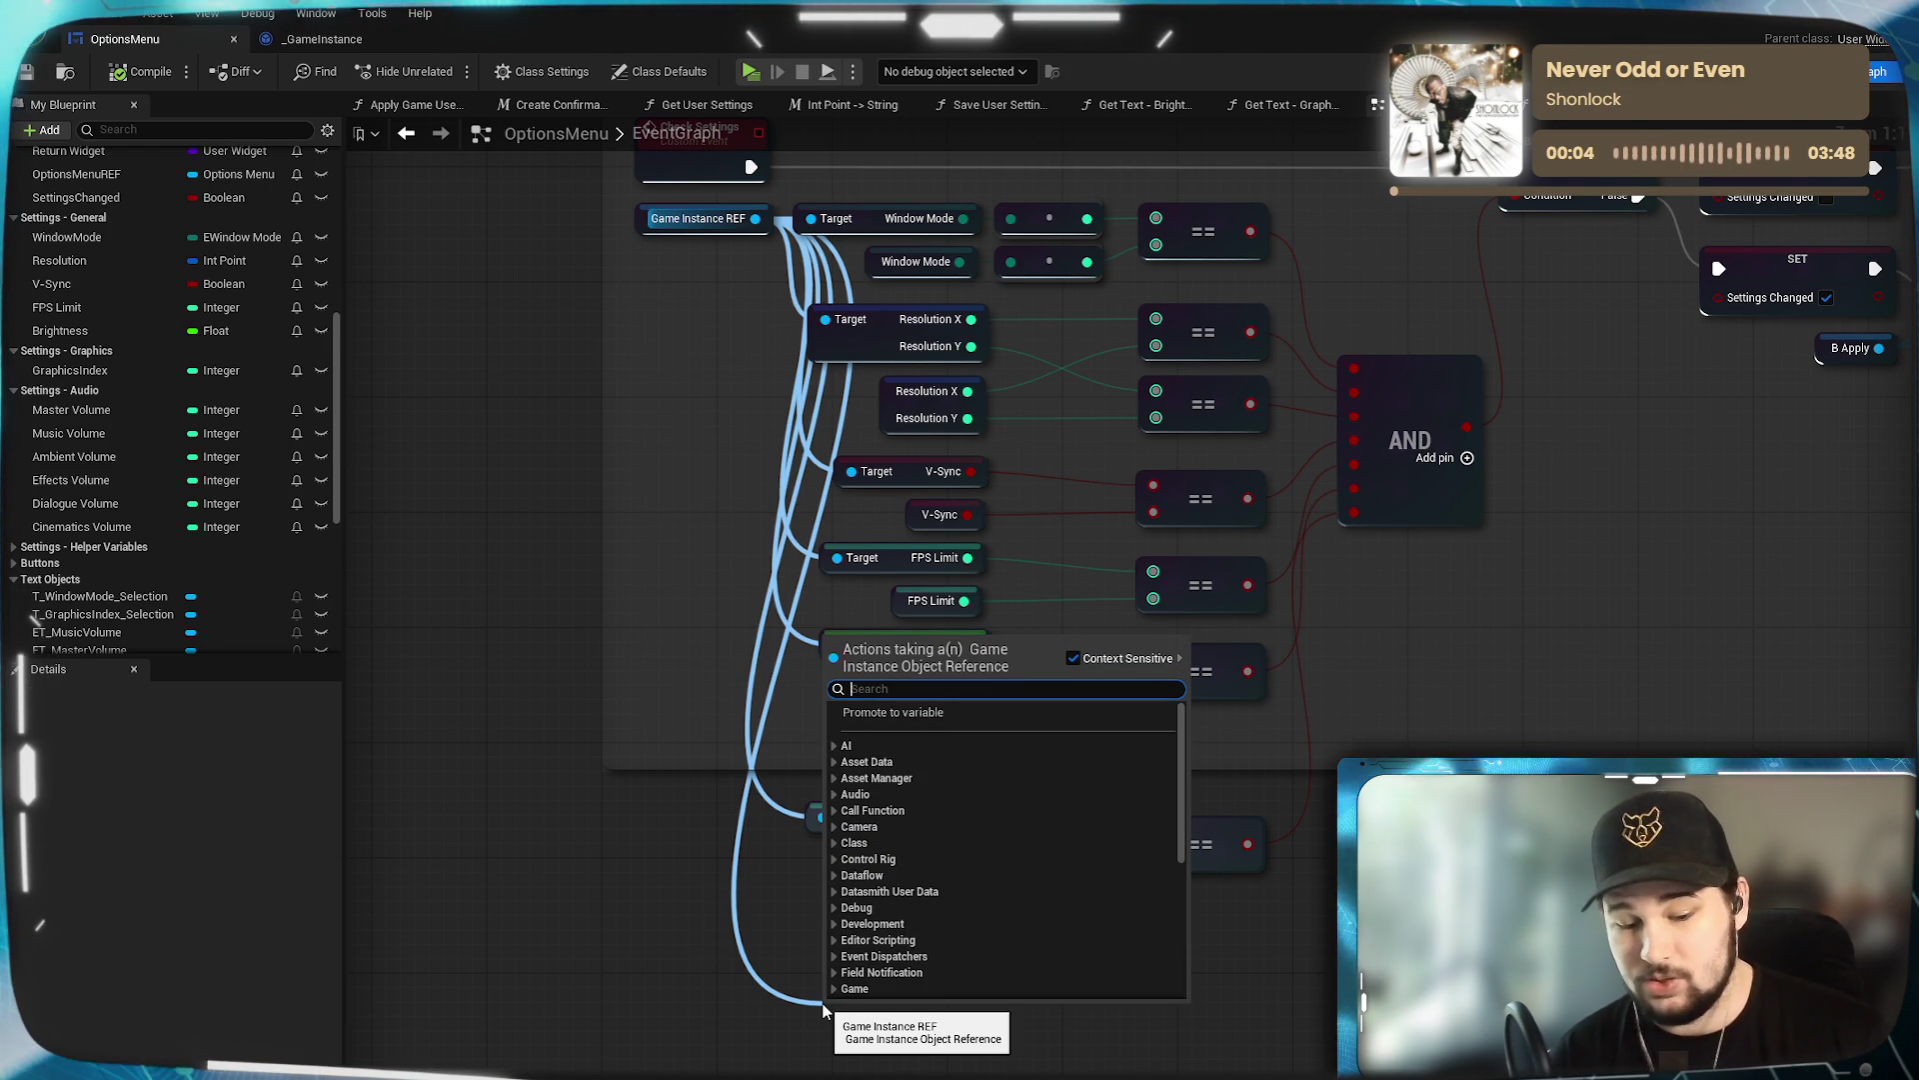
text(g)
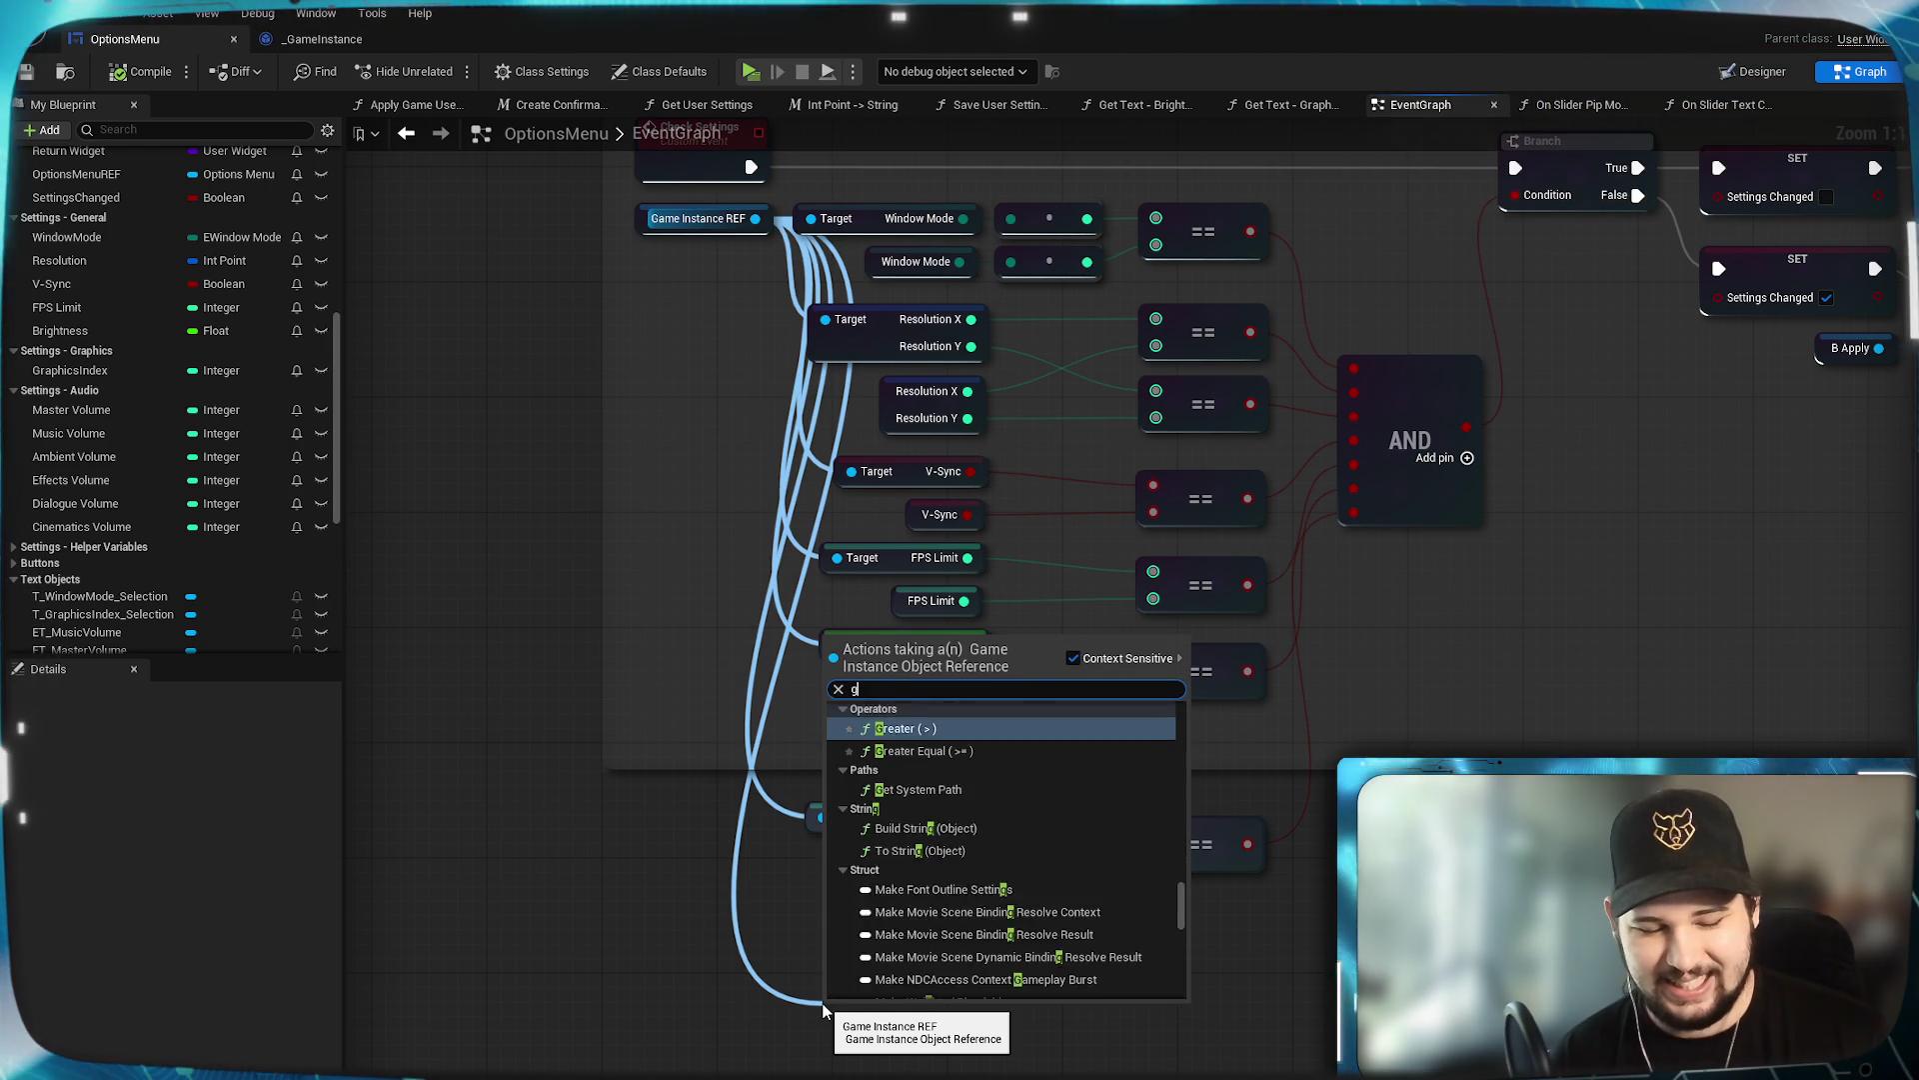
text(et master)
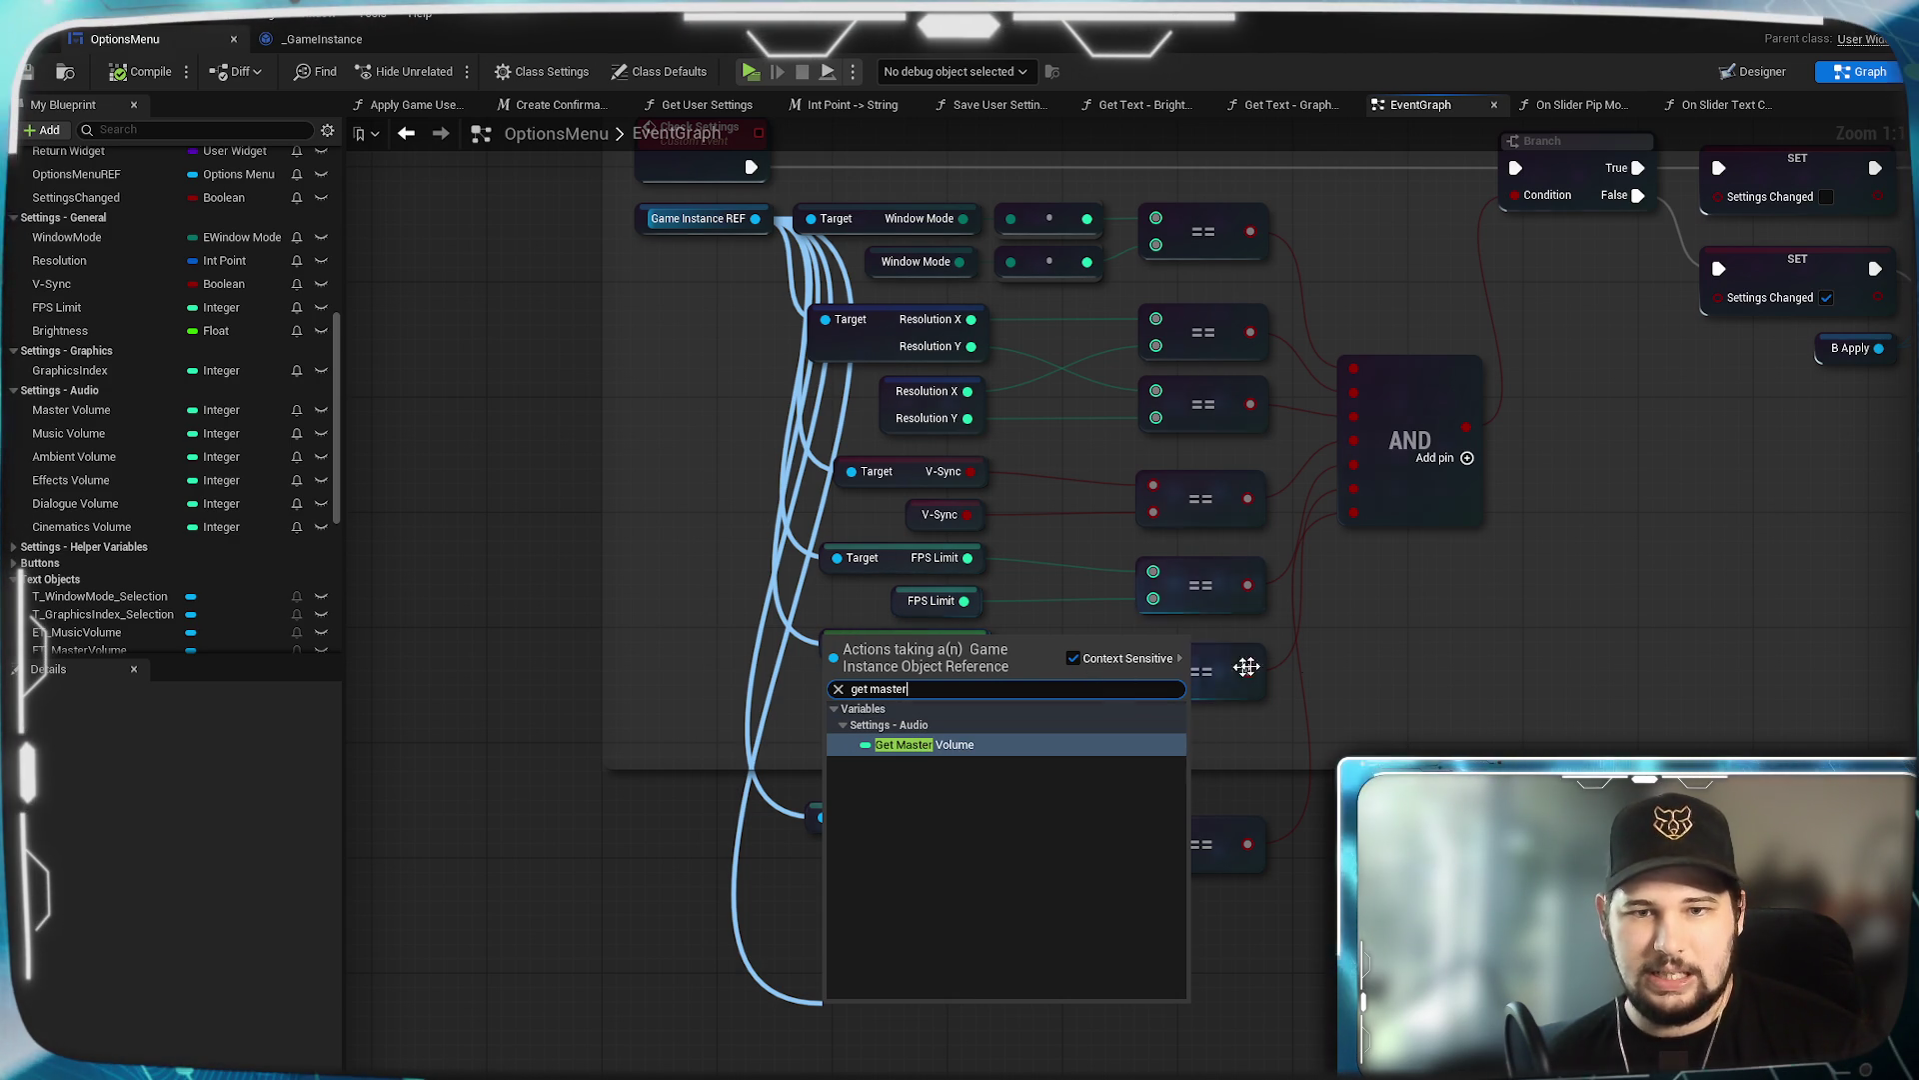
click(1073, 658)
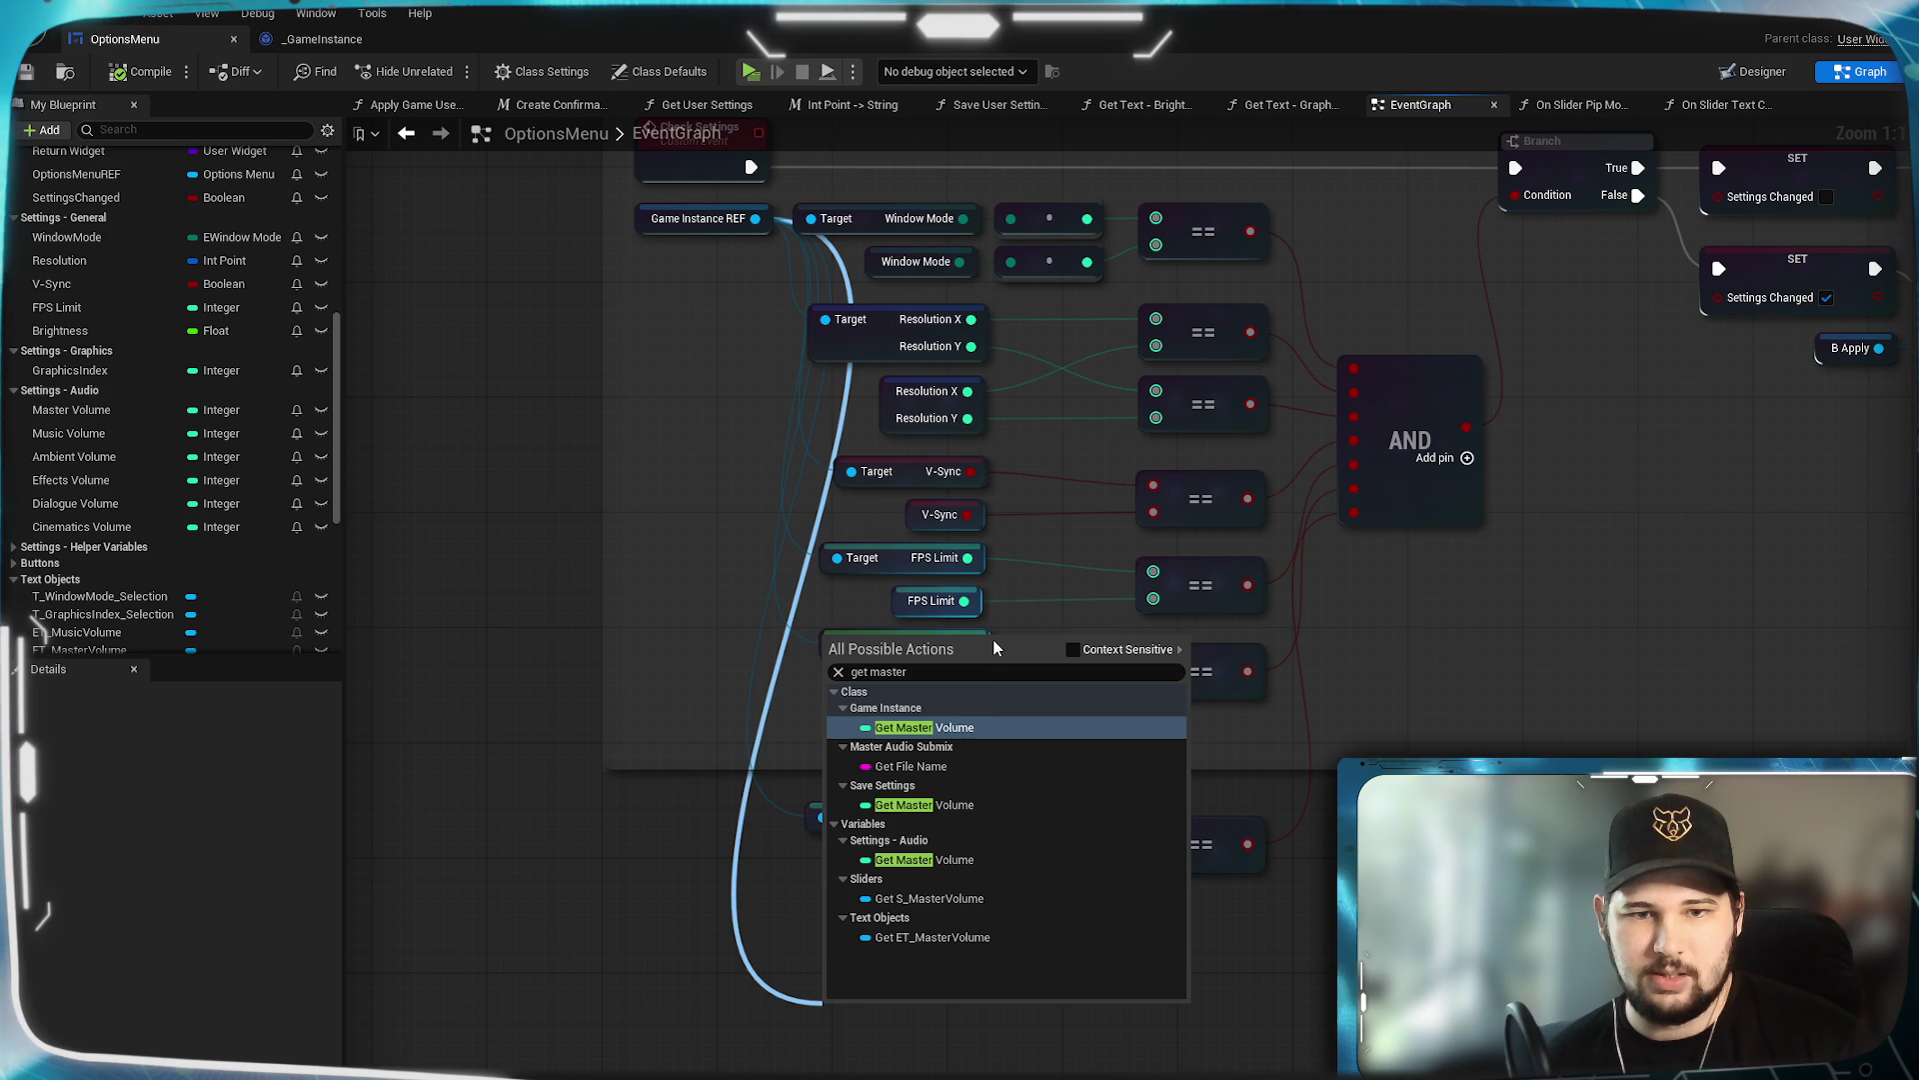
click(975, 737)
drag(957, 1012, 957, 944)
click(960, 990)
Compare both Master Volume values with an == node and feed it into a new AND input.
scroll(964, 970, down, 3)
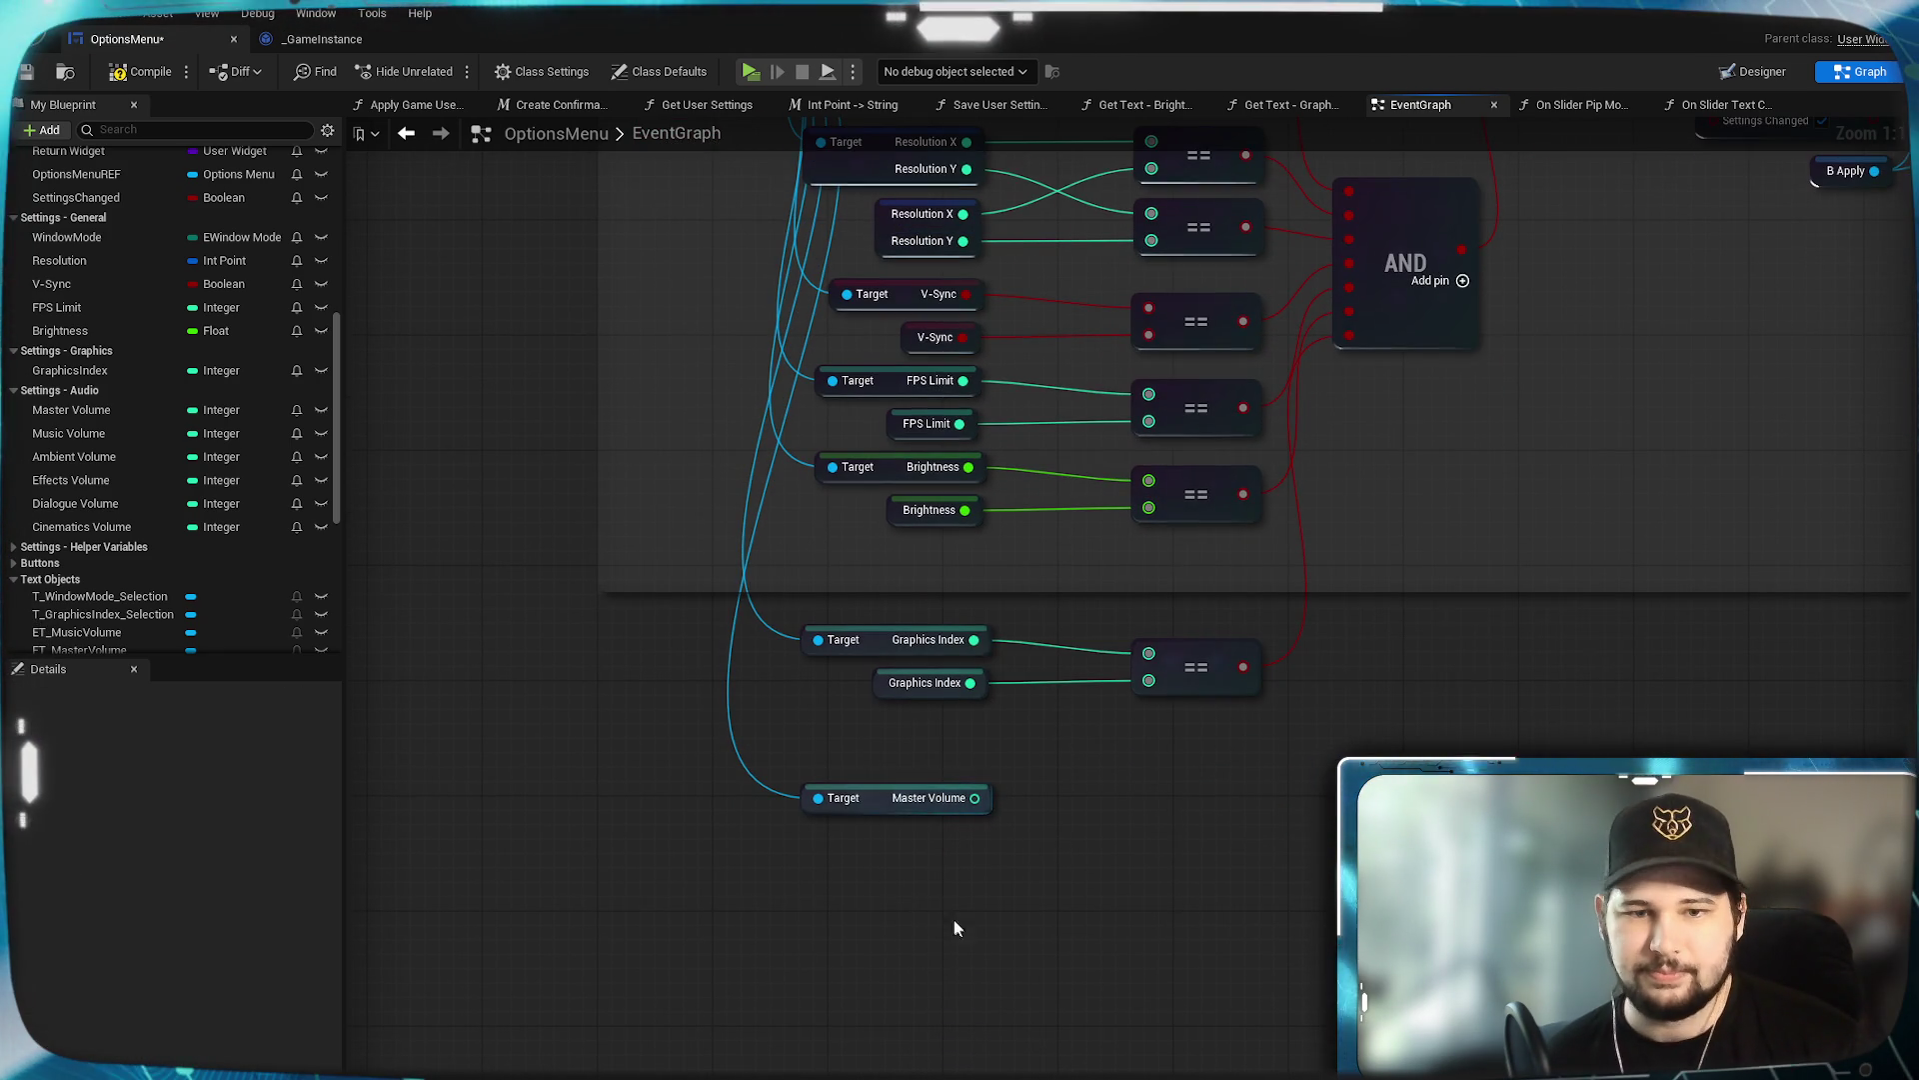
mouse_move(110, 410)
mouse_down()
mouse_move(338, 577)
mouse_move(875, 847)
mouse_up()
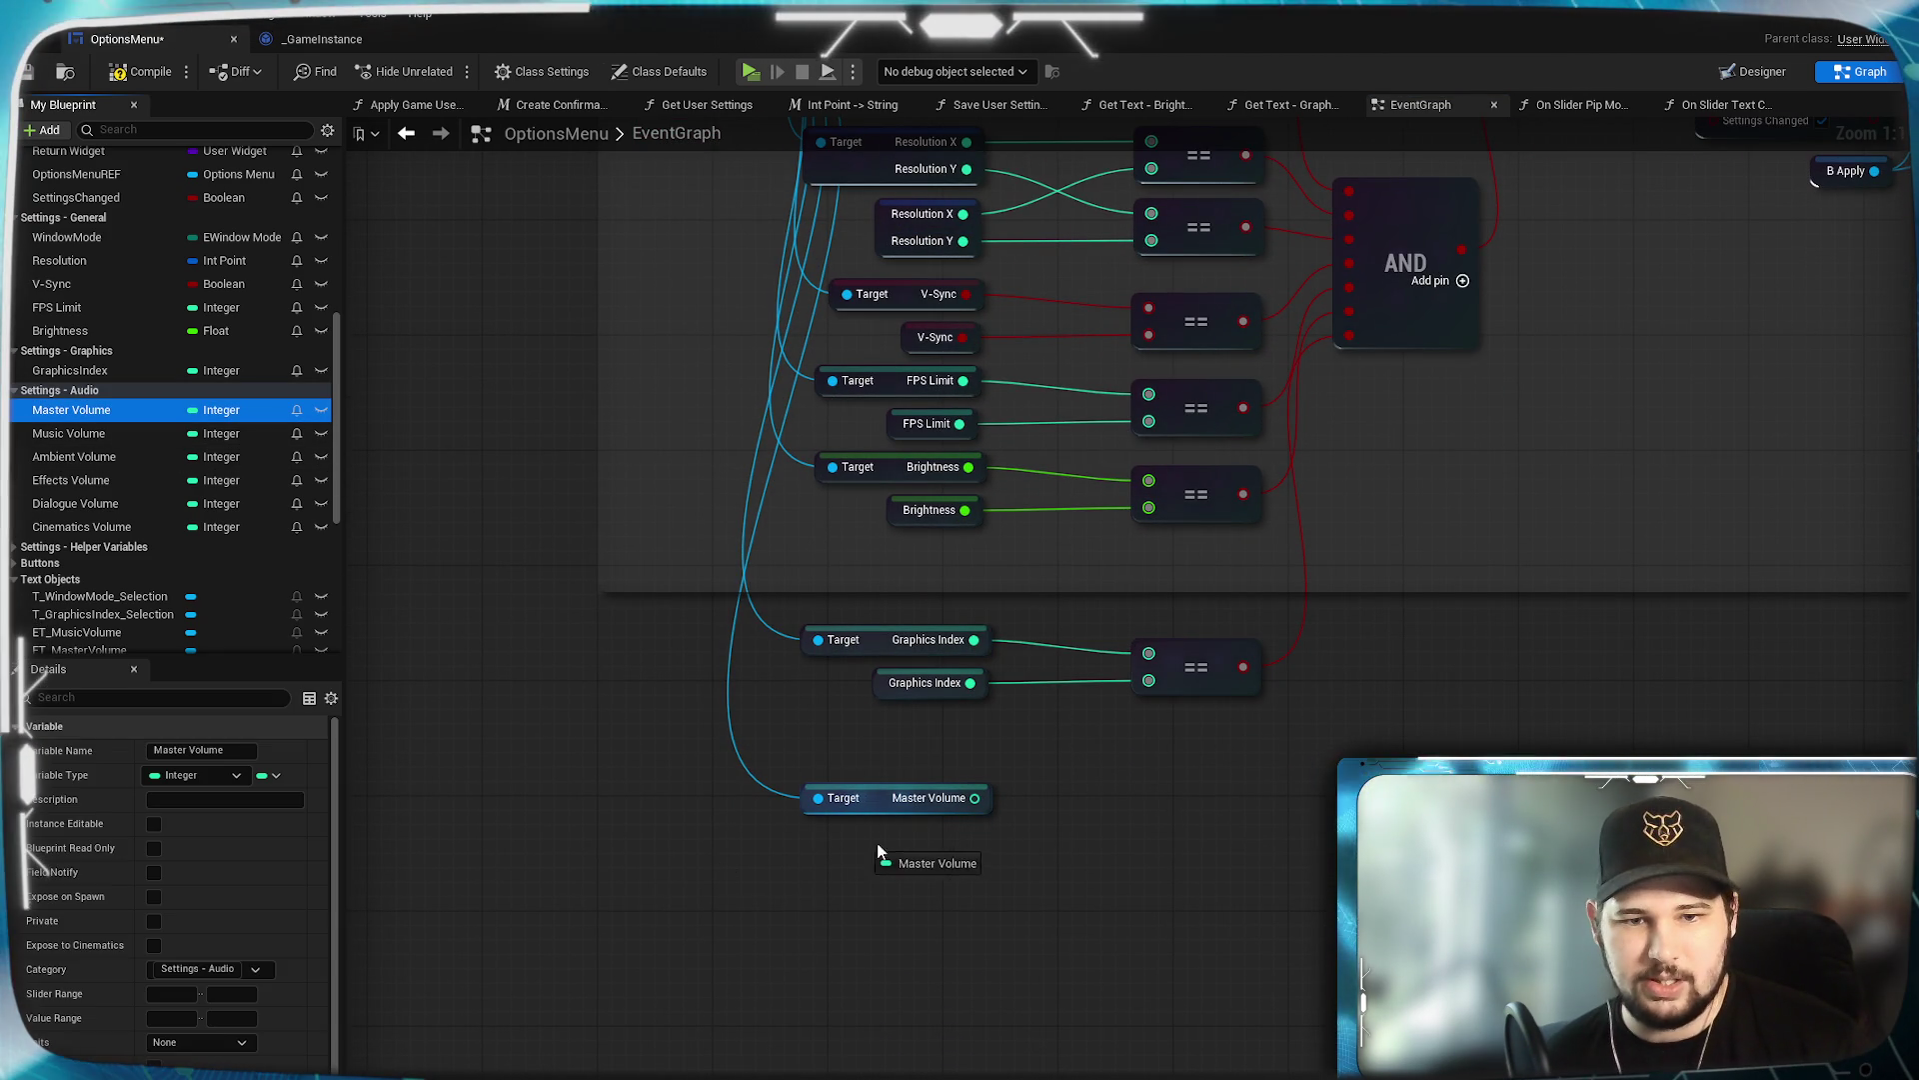
click(902, 869)
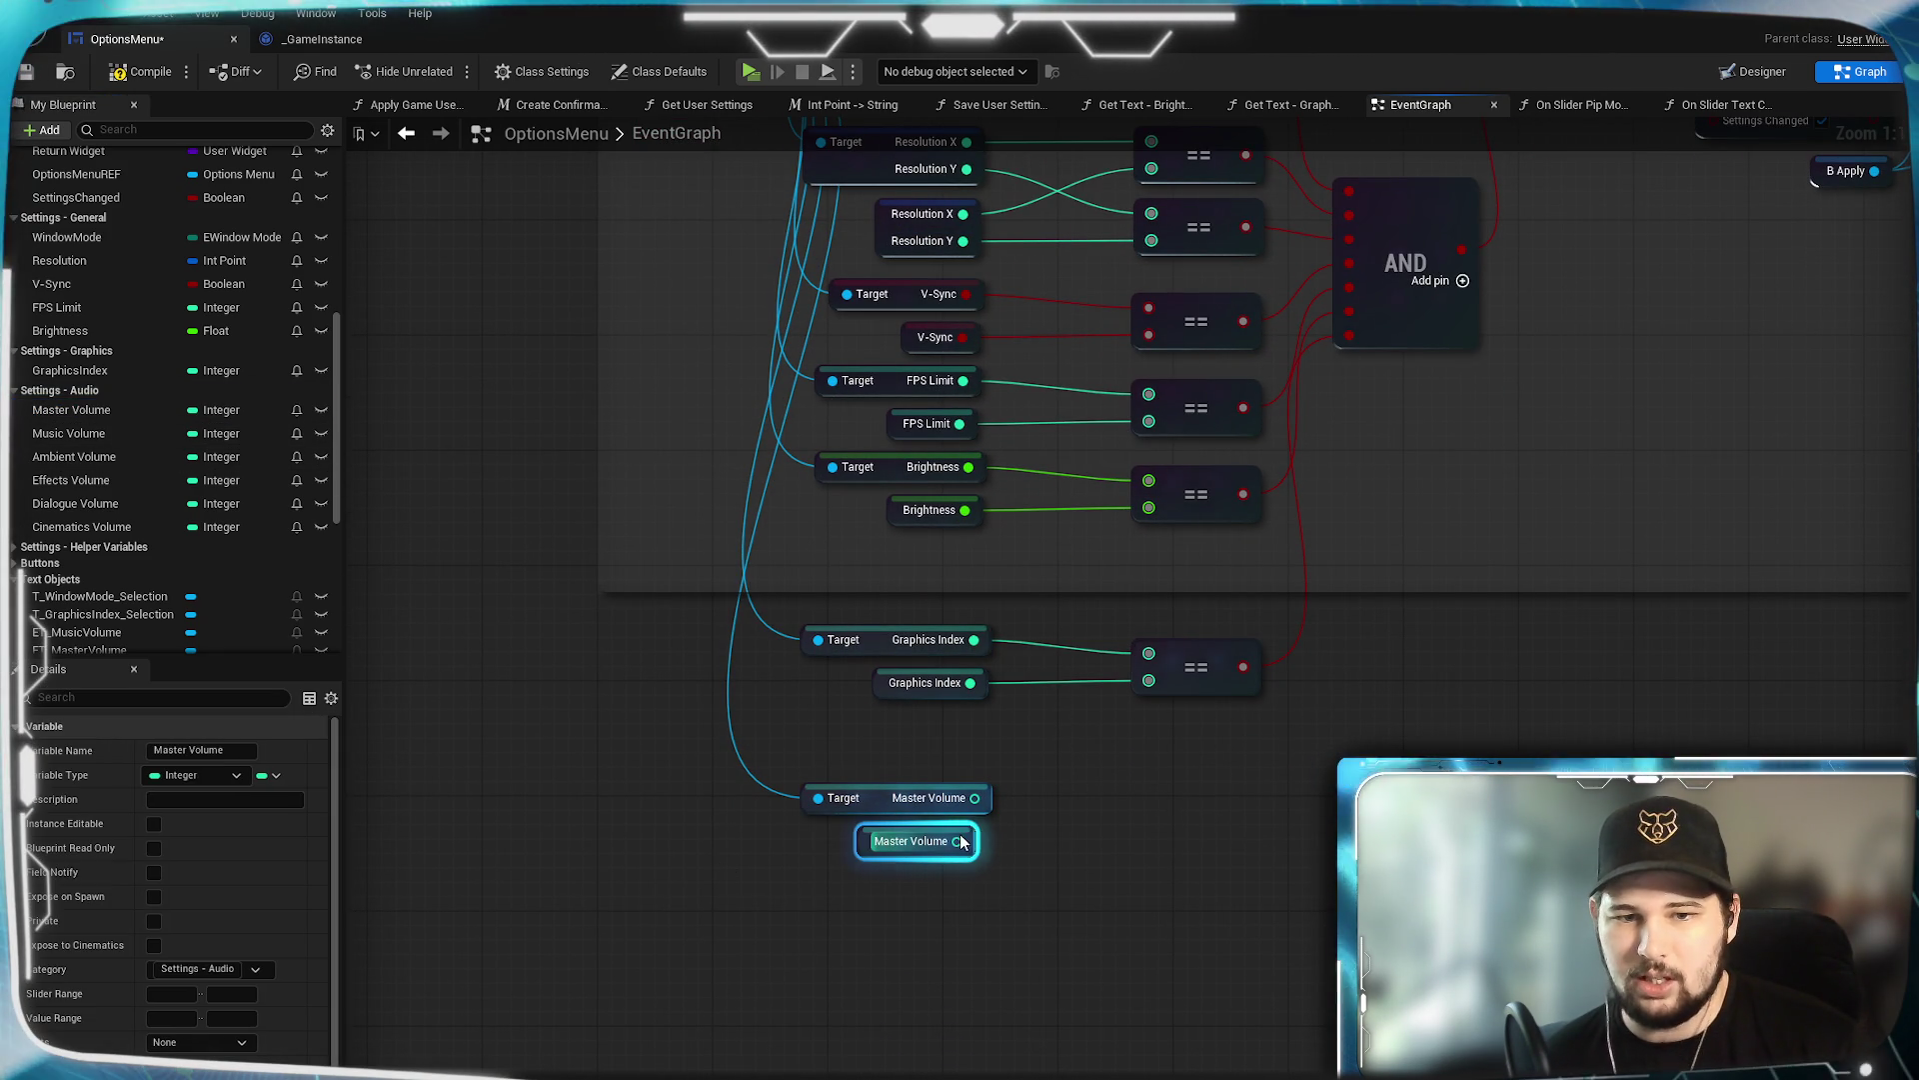
drag(974, 798, 1078, 816)
text(=)
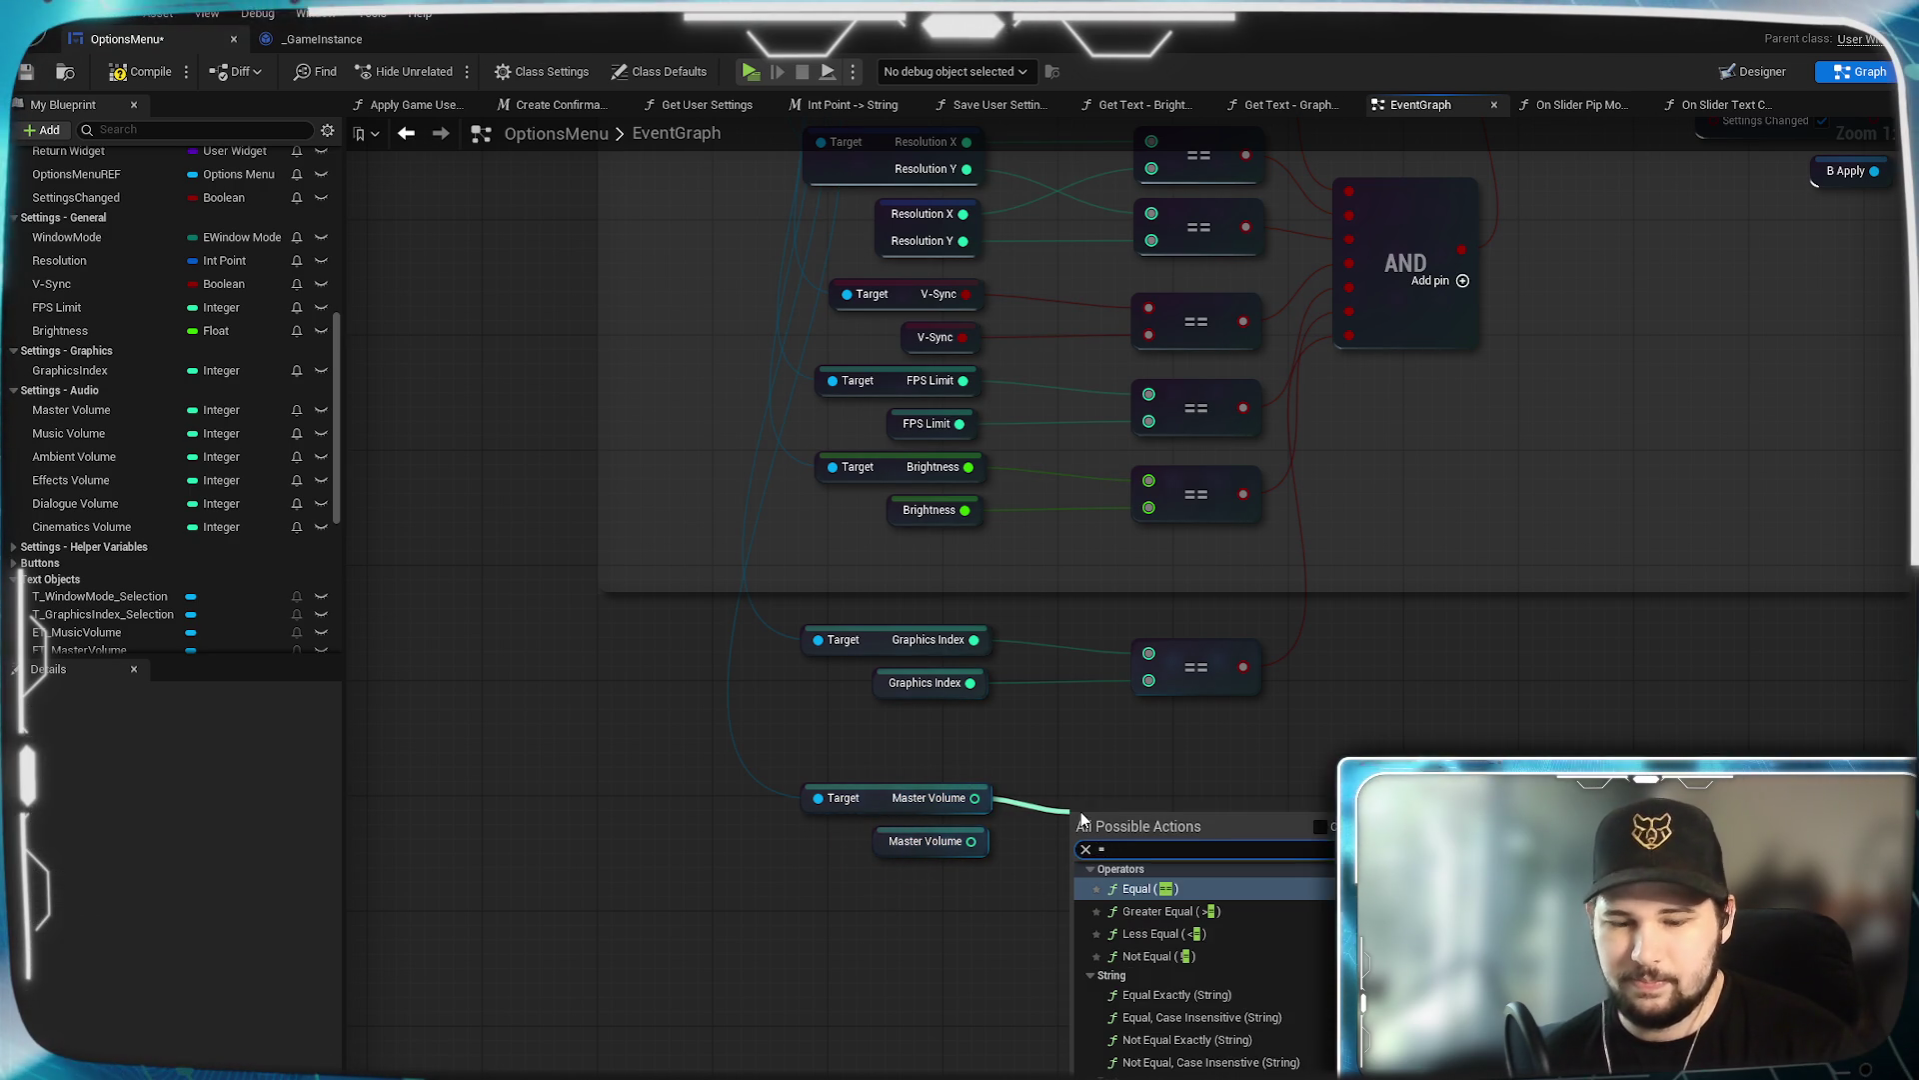
key(Return)
mouse_move(970, 841)
mouse_down()
mouse_move(1076, 853)
mouse_move(1233, 794)
mouse_up()
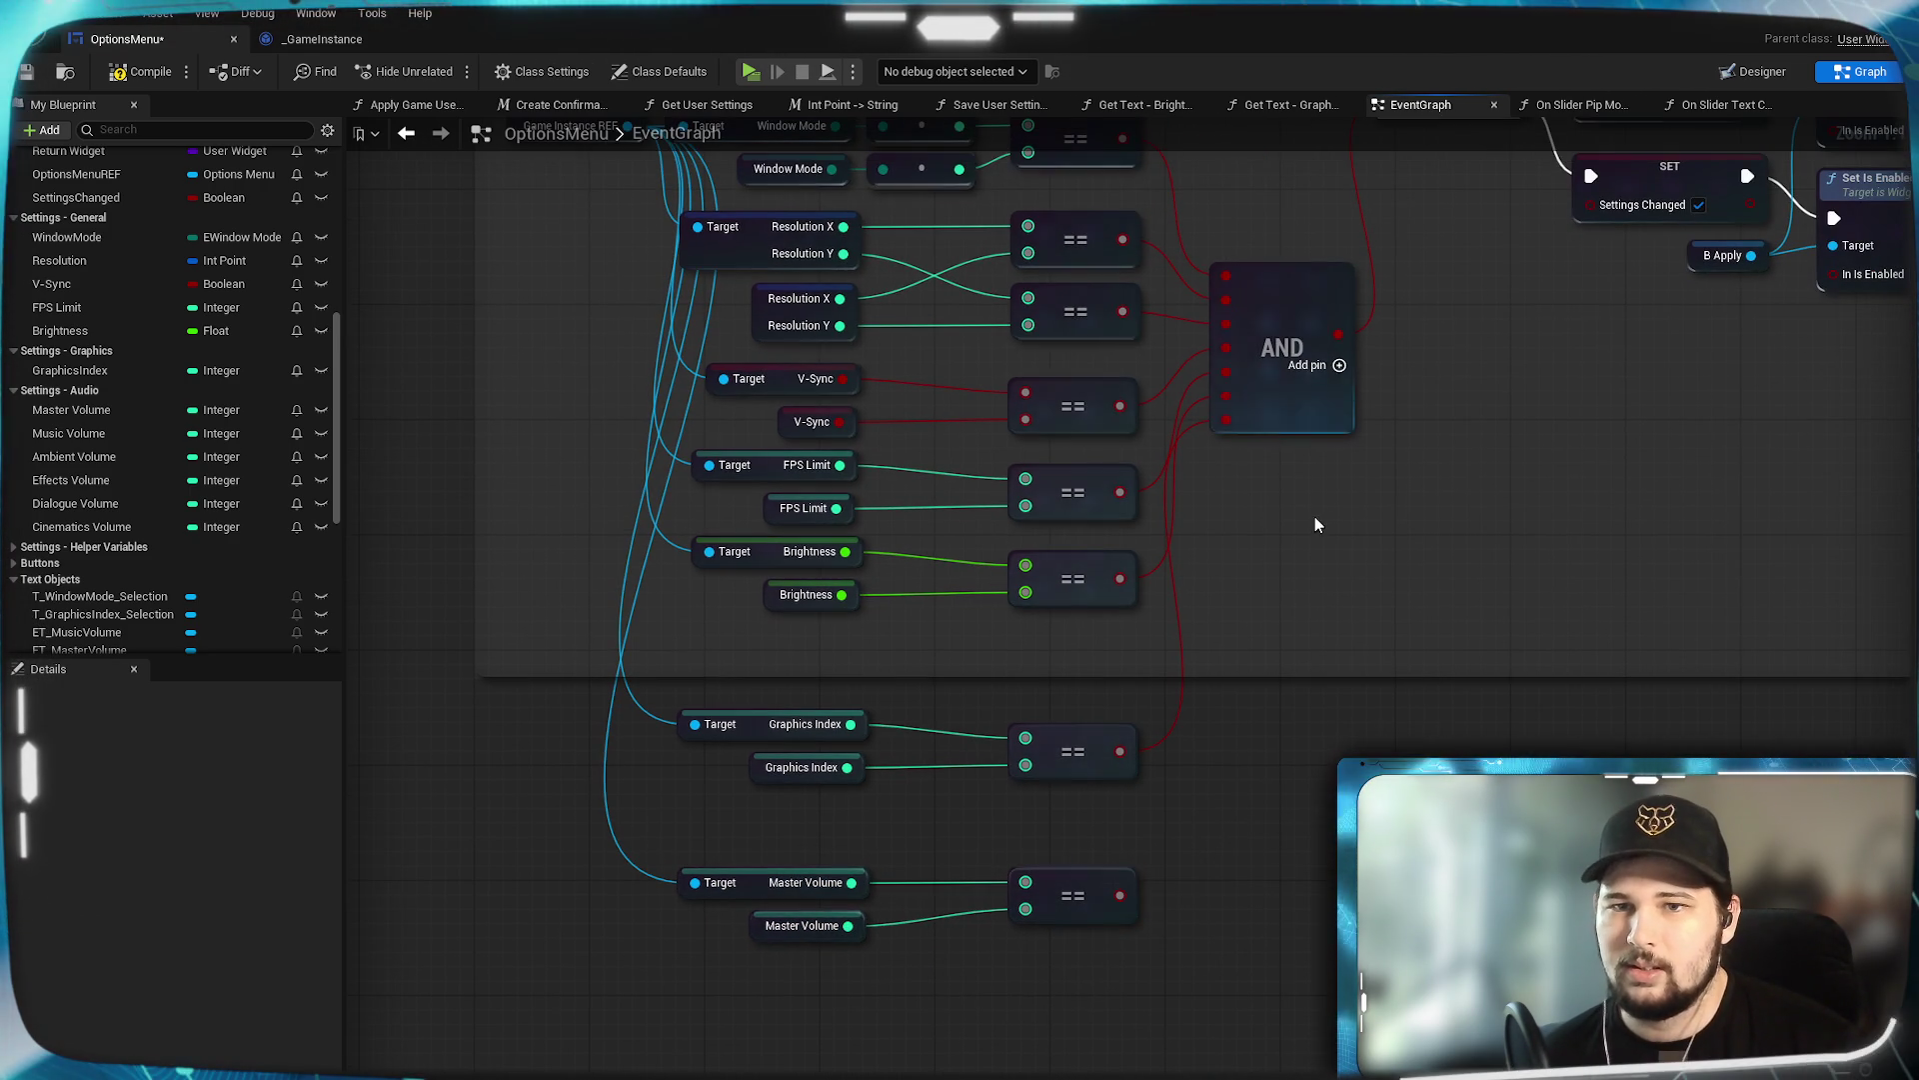
click(1340, 365)
drag(1119, 894, 1239, 452)
drag(1354, 569, 1096, 870)
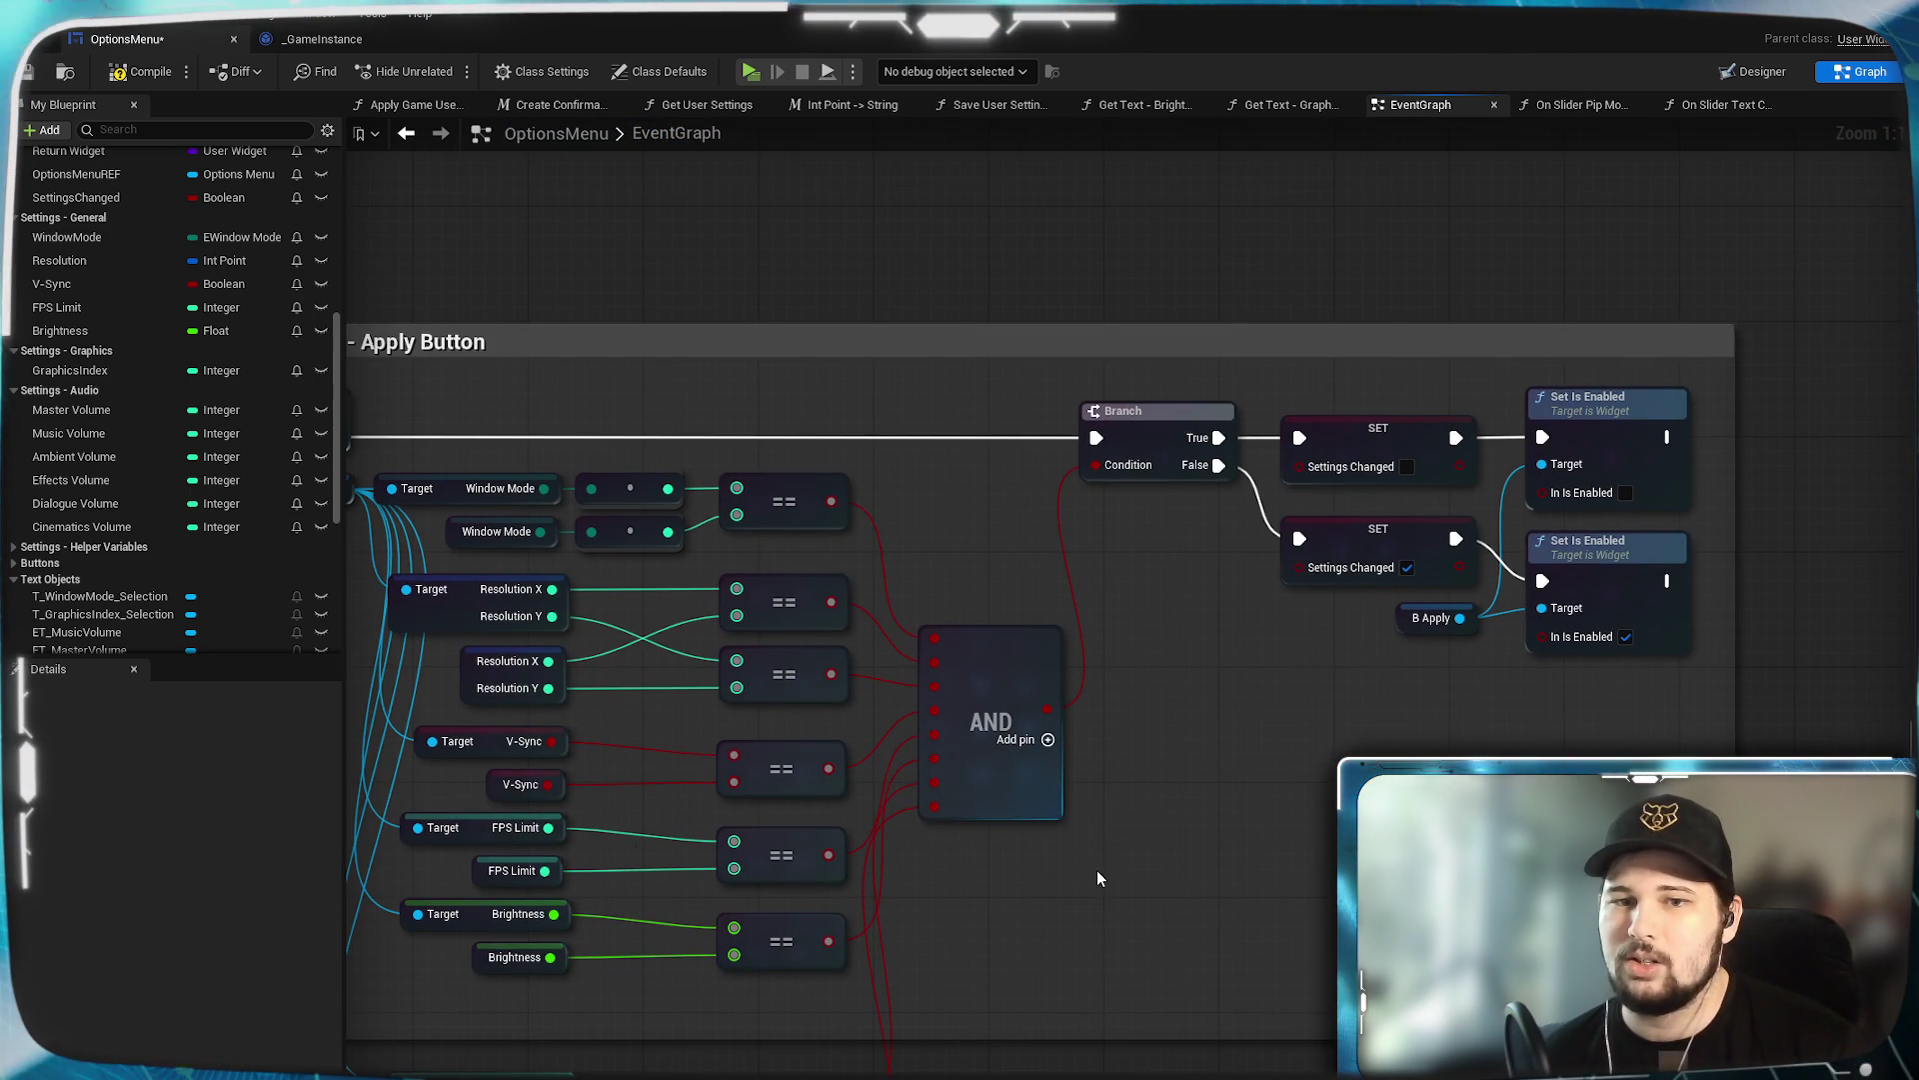
Widen the Load Setting into UI comment box to leave room beside the Brightness Set Value node.
scroll(1165, 794, down, 4)
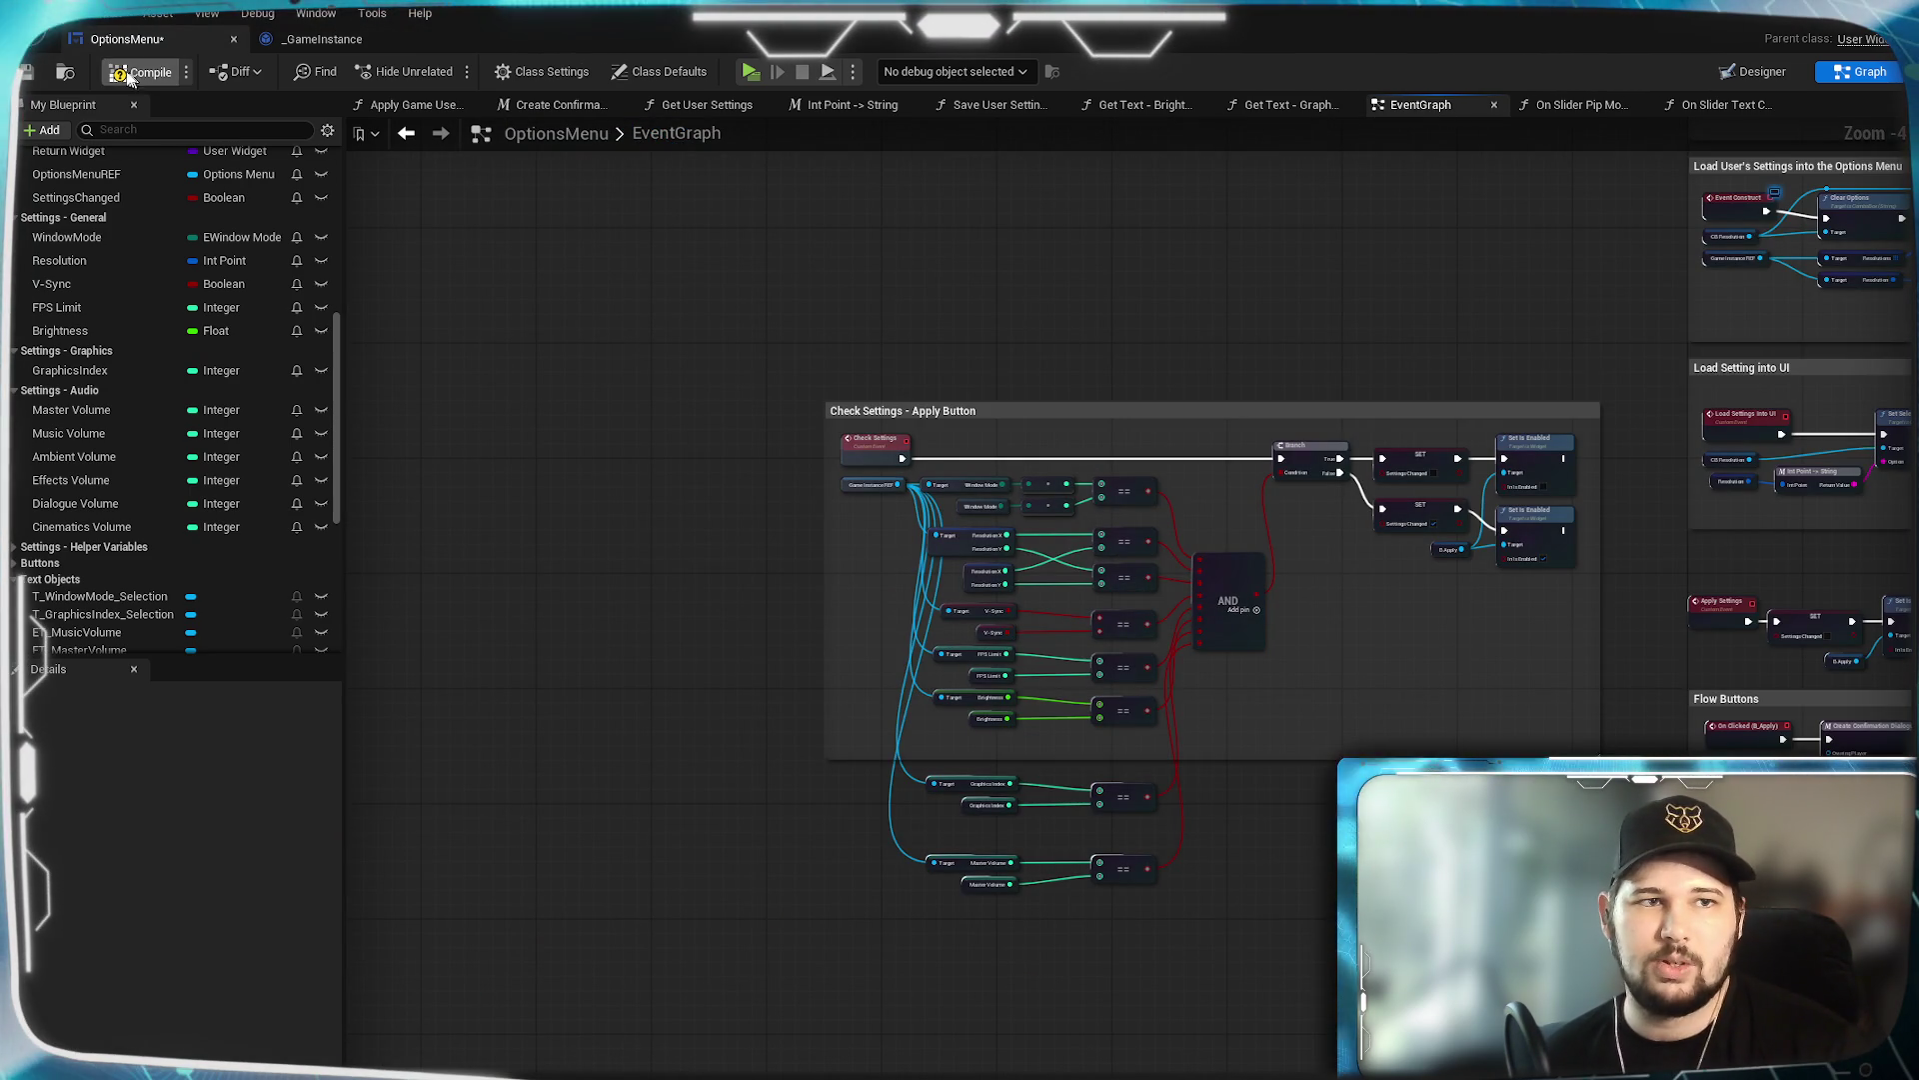
mouse_move(1560, 334)
mouse_down()
mouse_move(1543, 433)
mouse_move(1105, 510)
mouse_move(881, 505)
mouse_up()
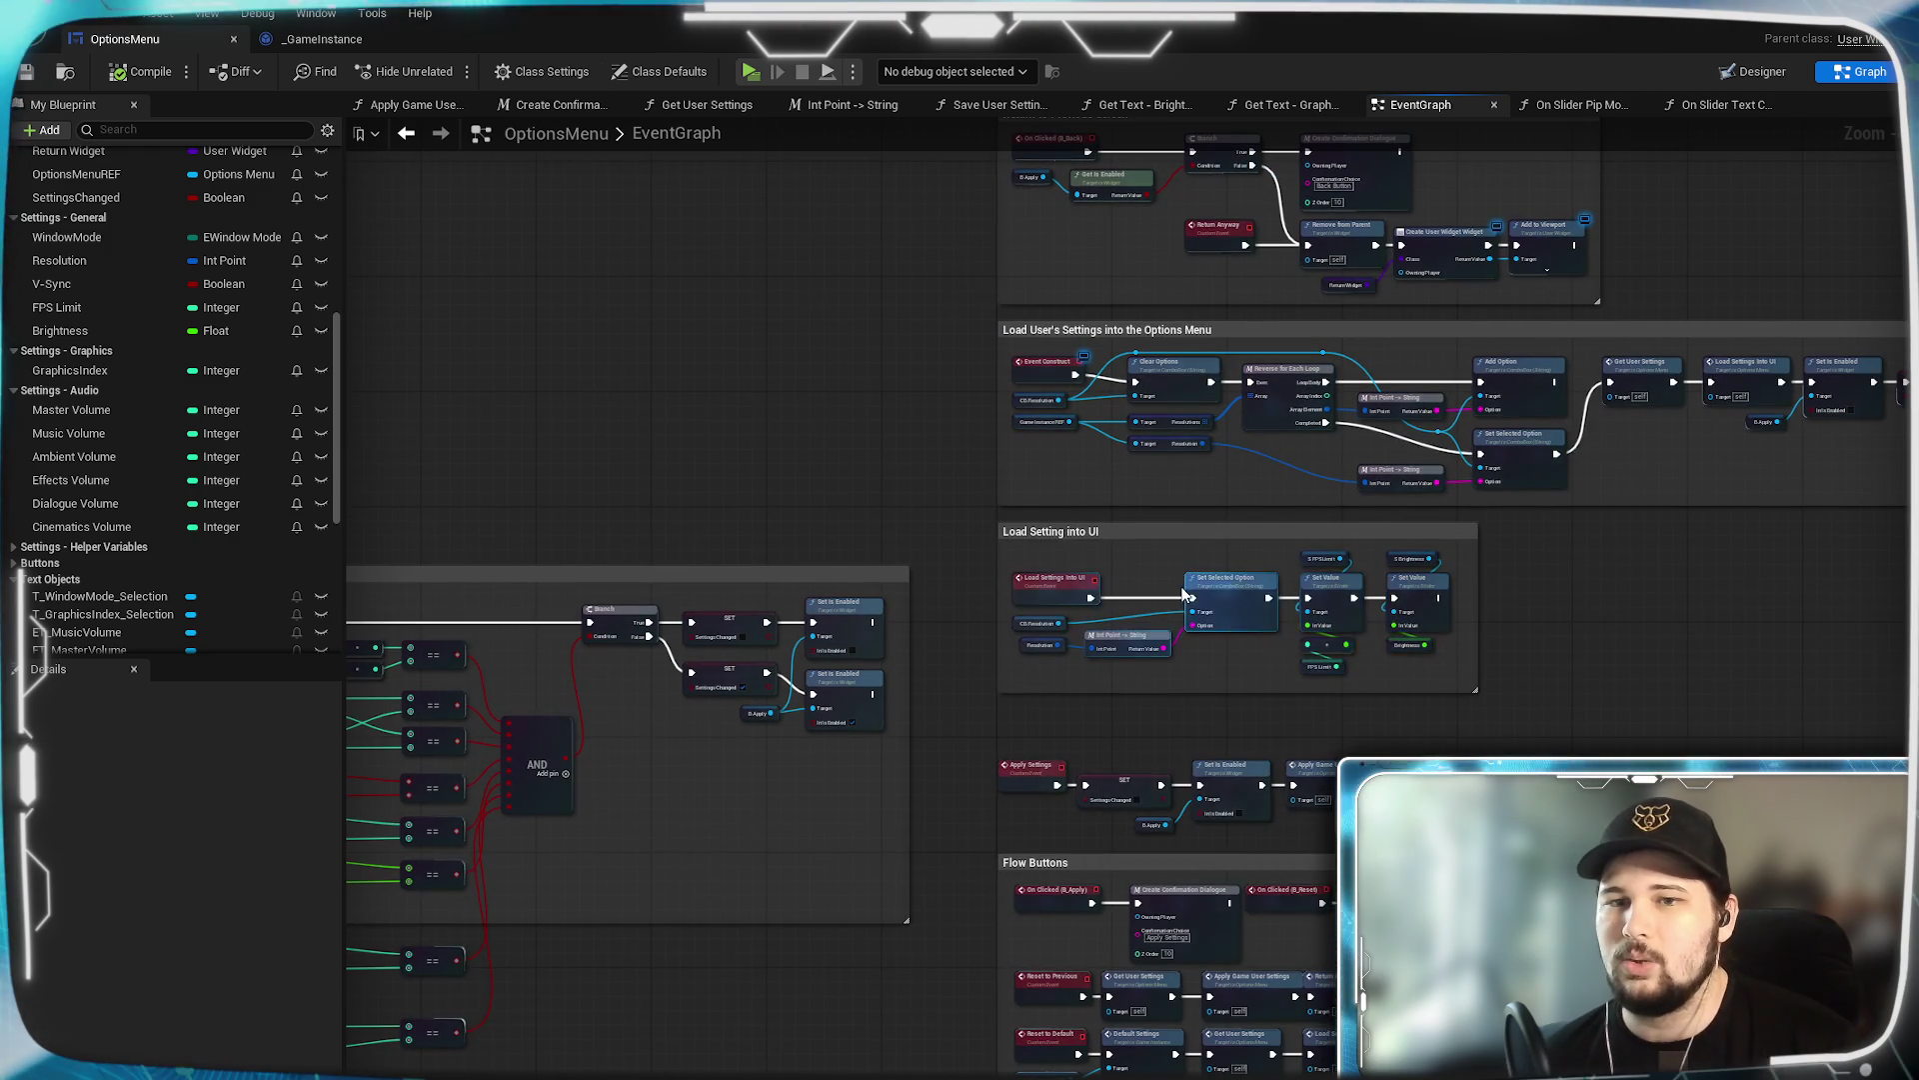
scroll(1453, 670, up, 4)
mouse_move(1539, 770)
mouse_down()
mouse_move(877, 771)
mouse_move(1160, 754)
mouse_up()
drag(1358, 668, 817, 668)
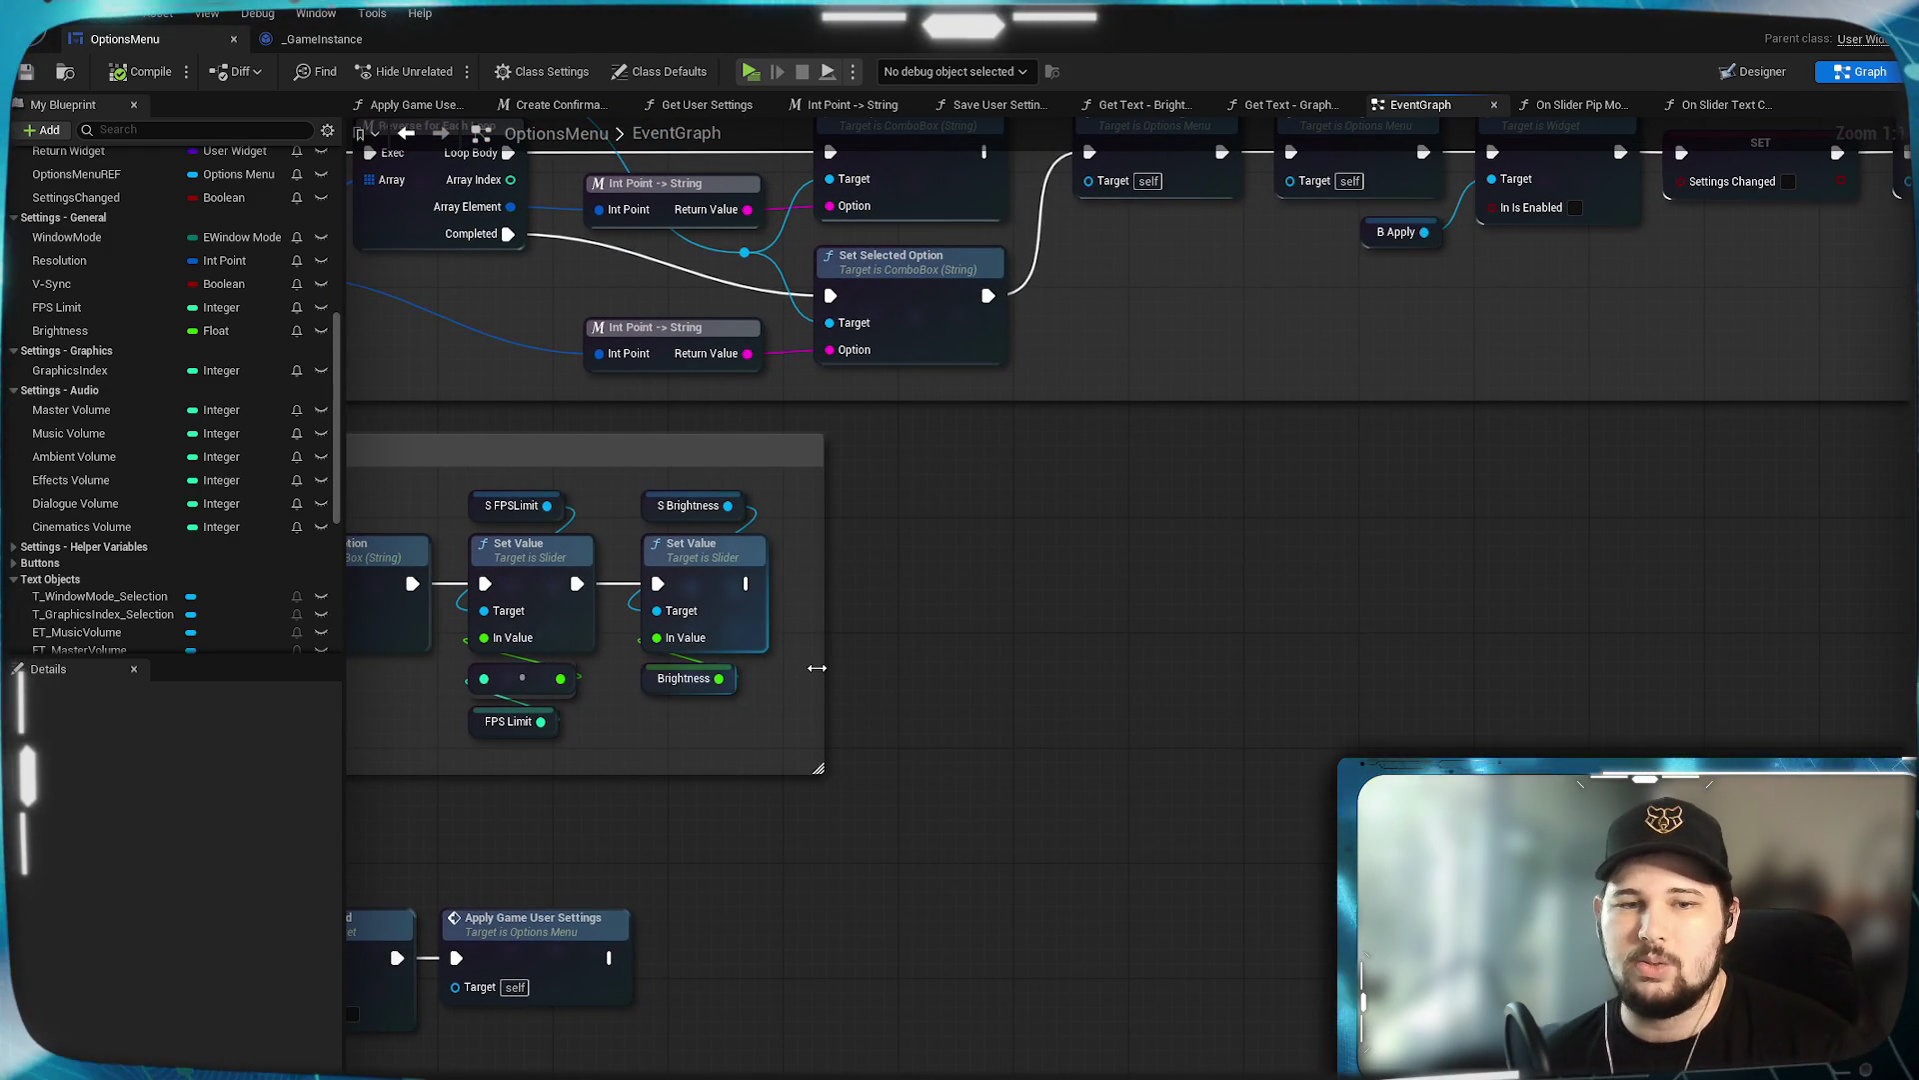
mouse_move(1426, 662)
mouse_down()
mouse_move(818, 645)
mouse_move(1852, 637)
mouse_move(1816, 643)
mouse_up()
mouse_move(1174, 891)
mouse_down()
mouse_move(1182, 797)
mouse_move(1042, 802)
mouse_up()
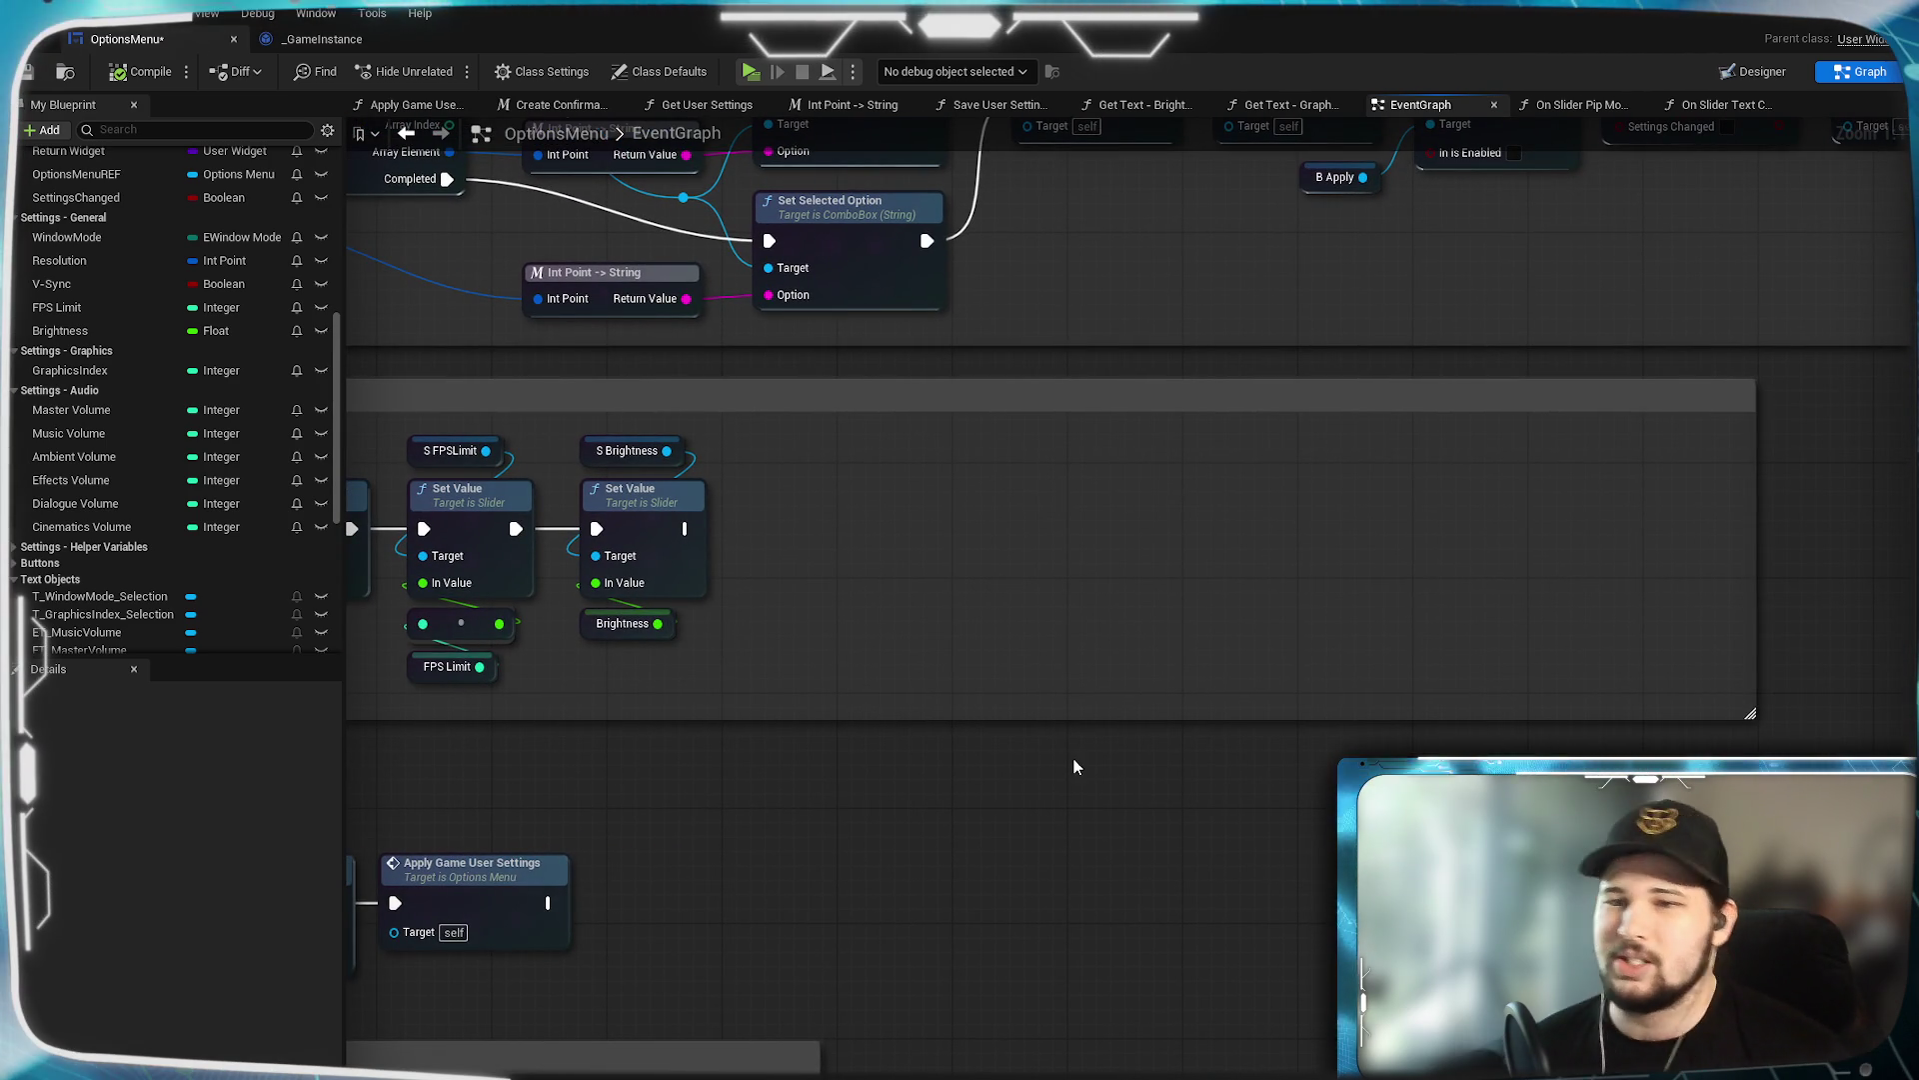
mouse_move(758, 633)
mouse_down()
mouse_move(1093, 673)
mouse_move(1145, 658)
mouse_up()
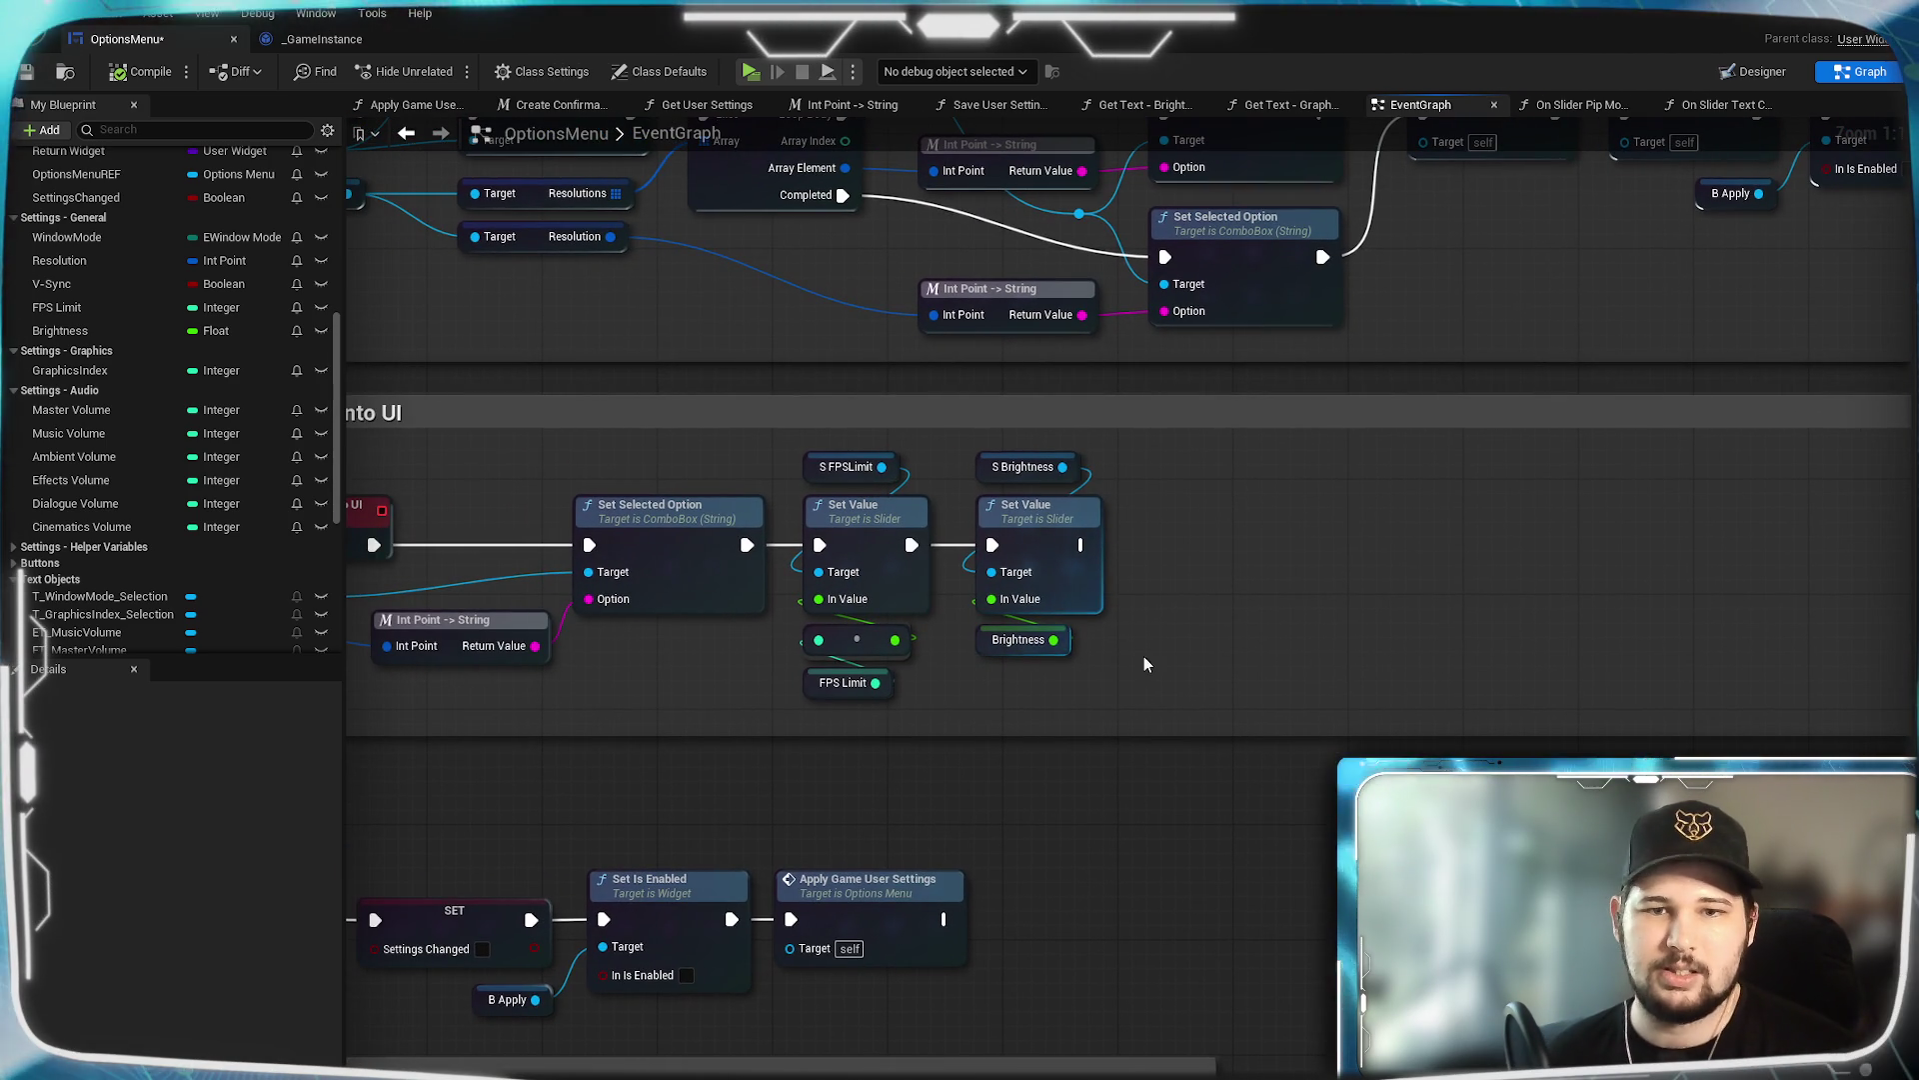
Duplicate the Brightness Set Value node and chain the copy after it.
click(1058, 552)
key(ctrl+c)
key(ctrl+v)
drag(1097, 544, 1252, 544)
click(1183, 702)
scroll(110, 520, down, 3)
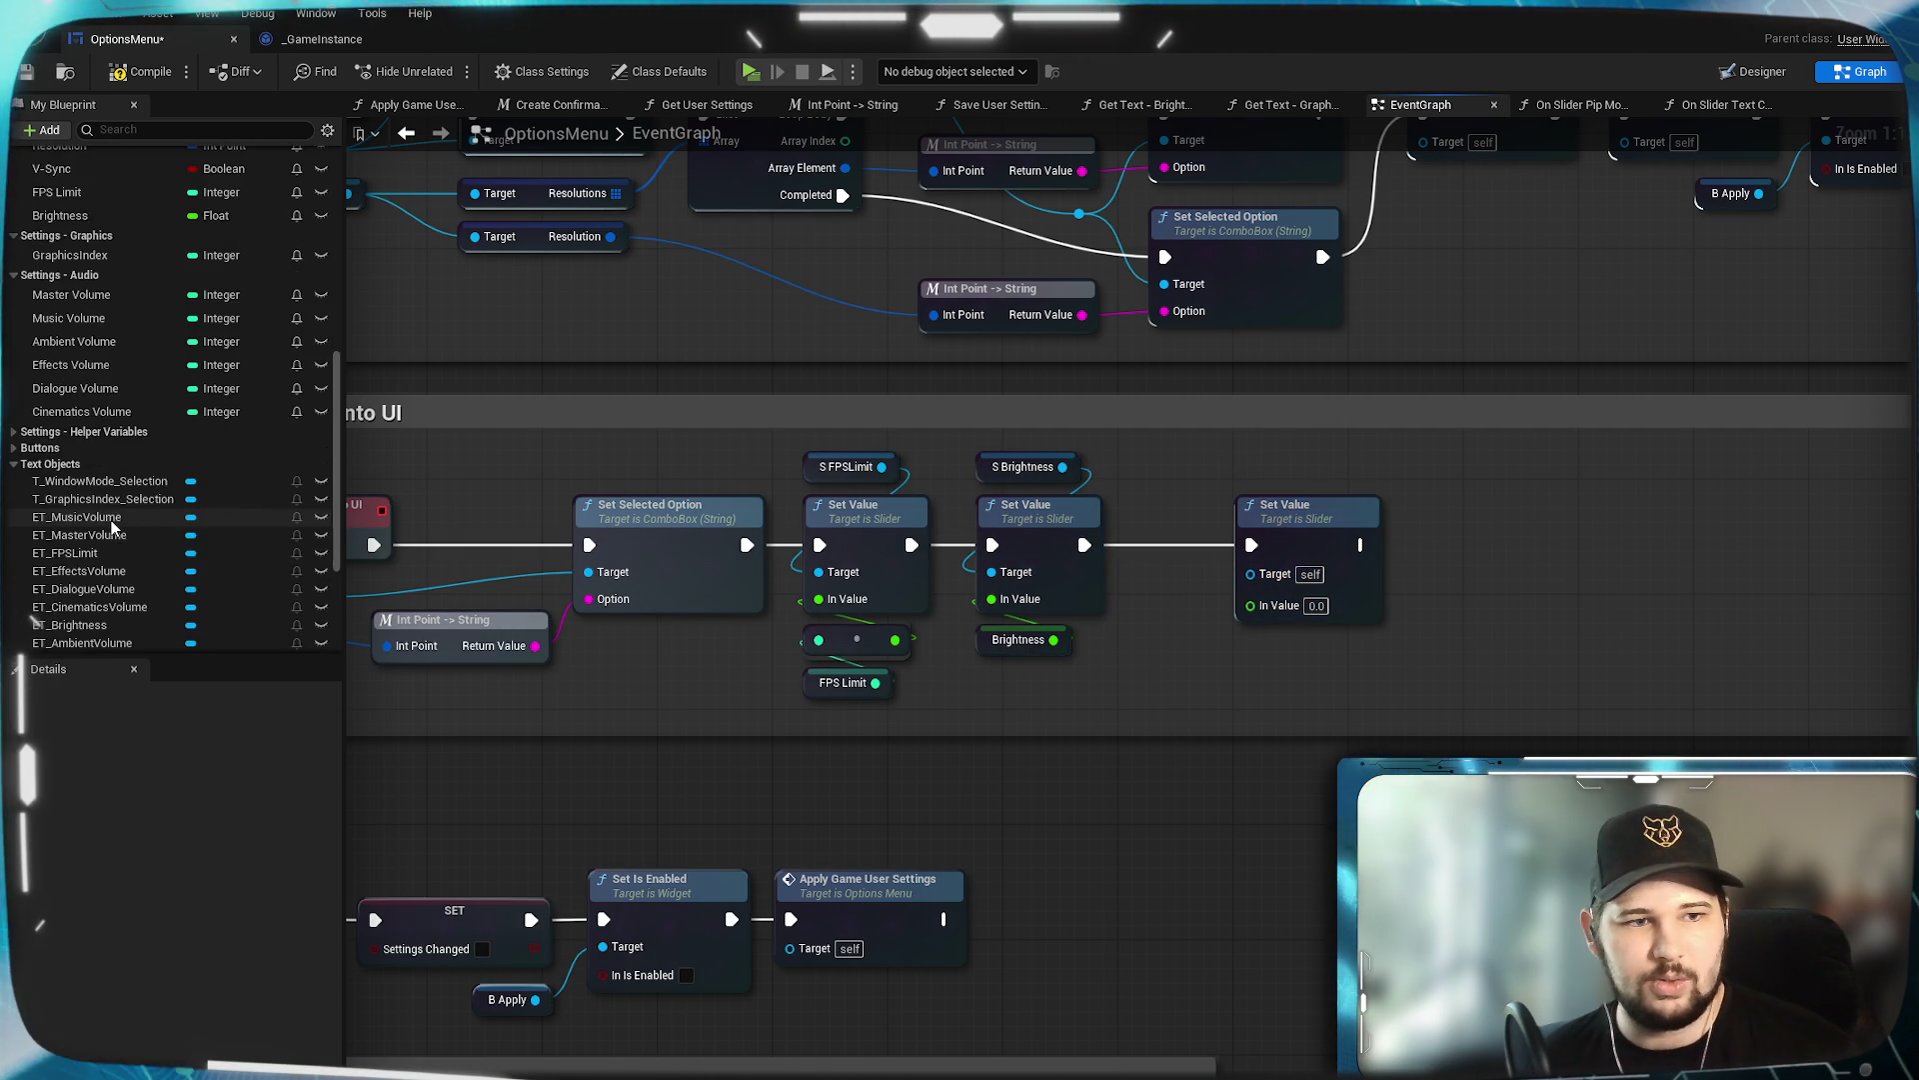
scroll(111, 520, down, 4)
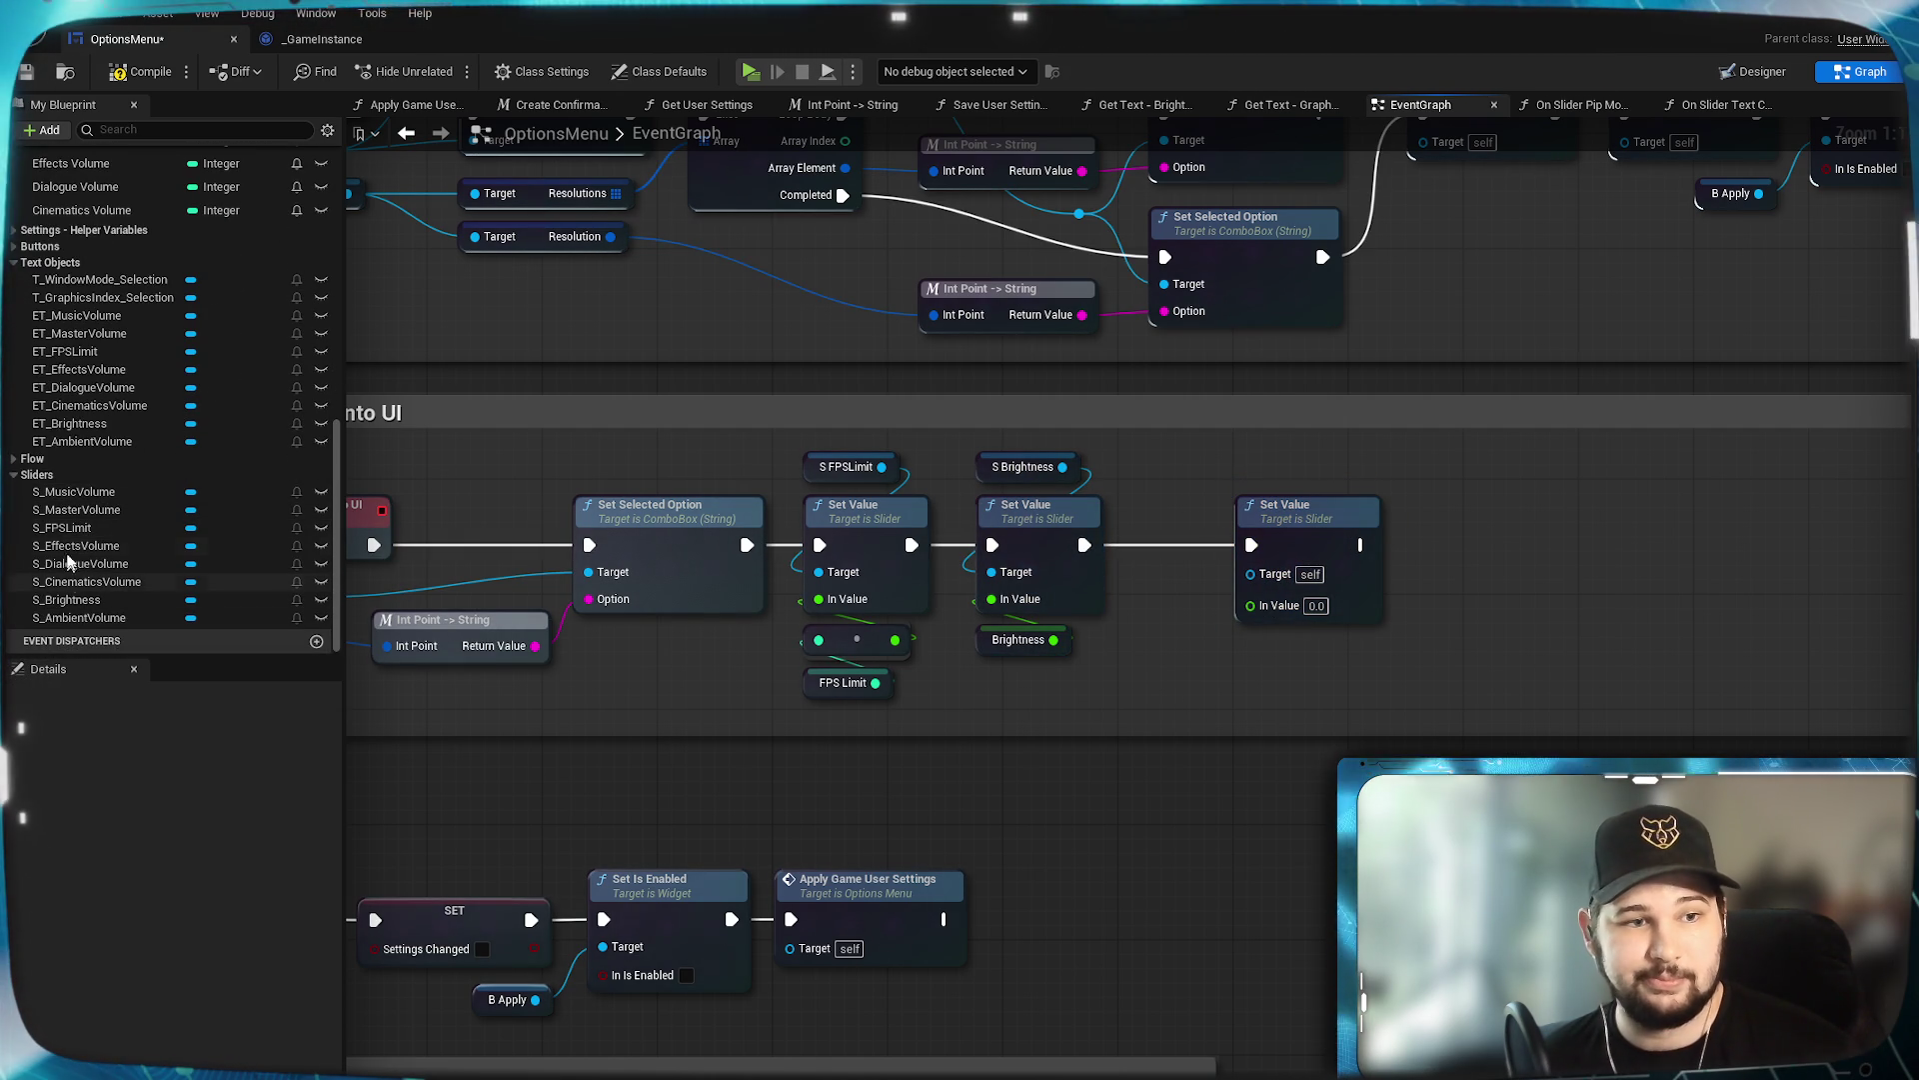
Set the copy's Target to S_MasterVolume and In Value to Master Volume, then compile.
mouse_move(63, 509)
mouse_down()
mouse_move(1436, 578)
mouse_move(1252, 459)
mouse_move(1285, 556)
mouse_move(1251, 573)
mouse_up()
click(1296, 496)
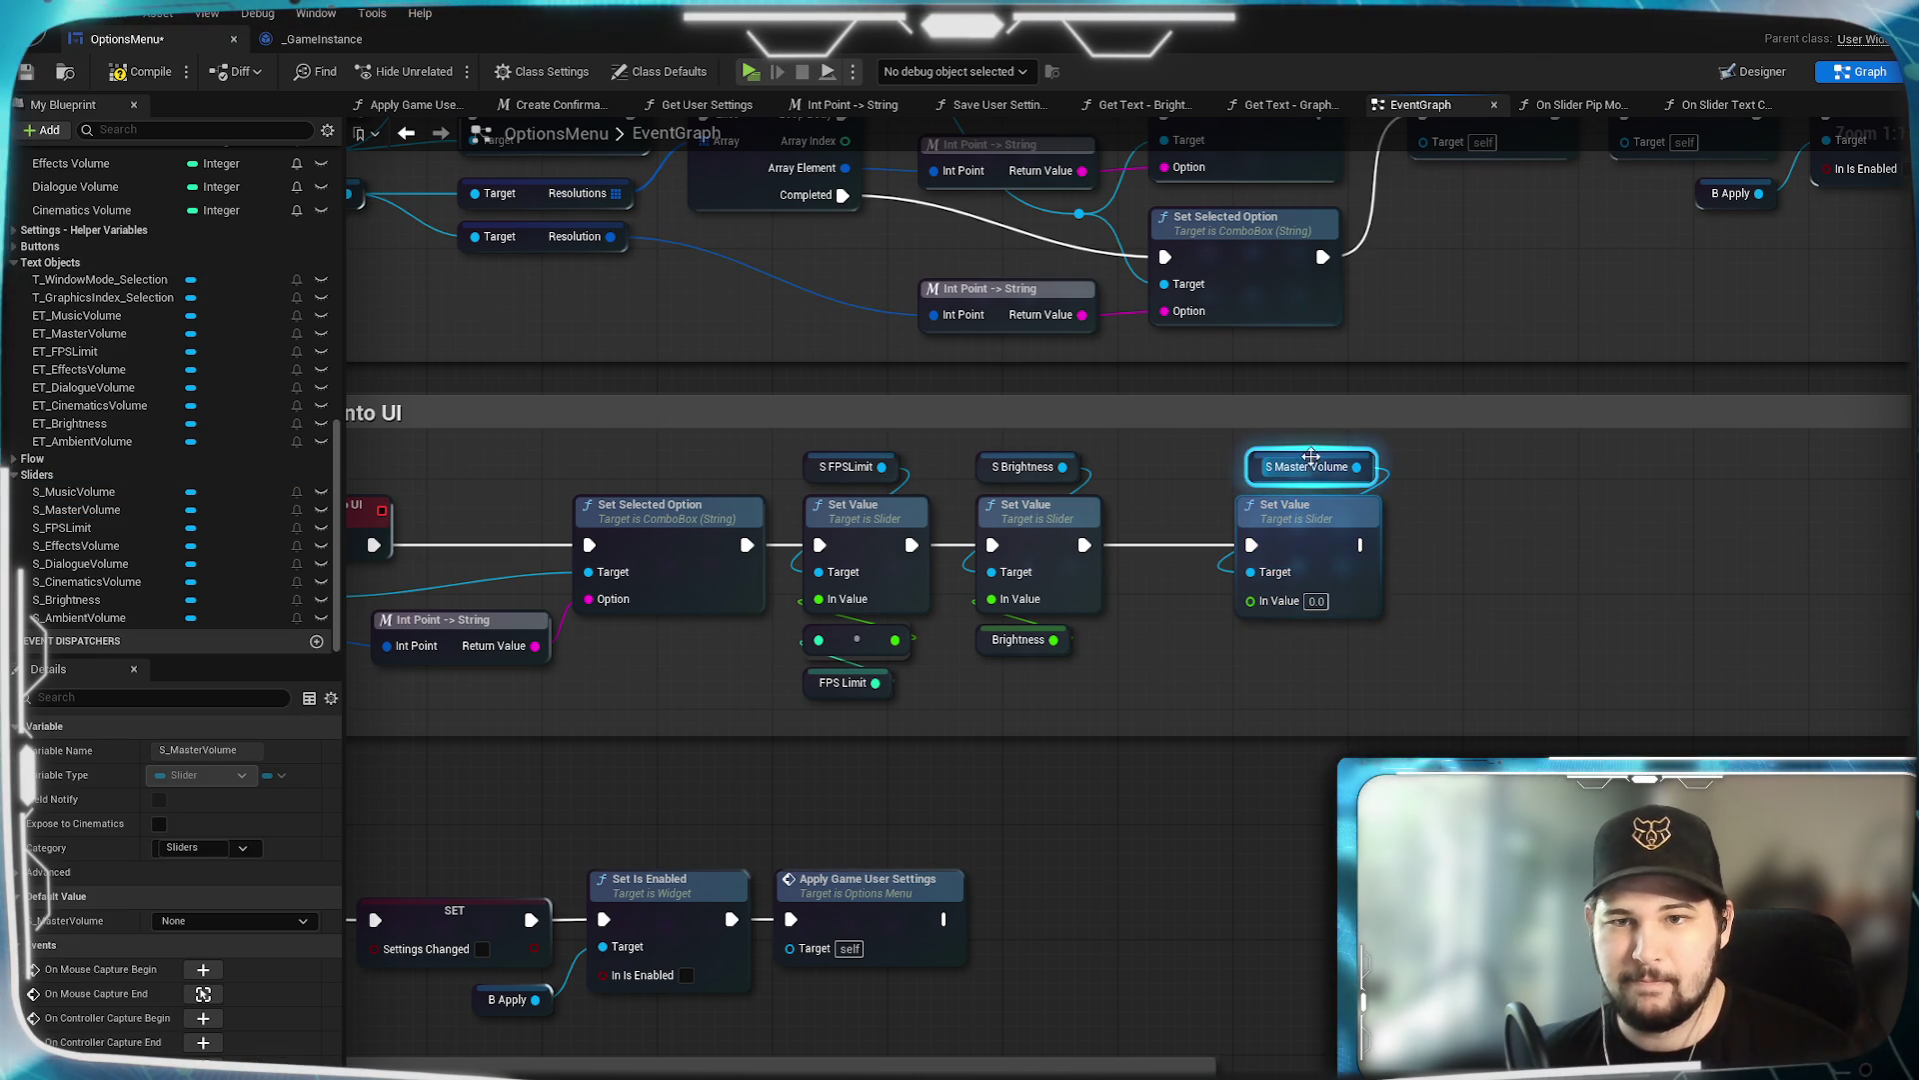
click(1457, 643)
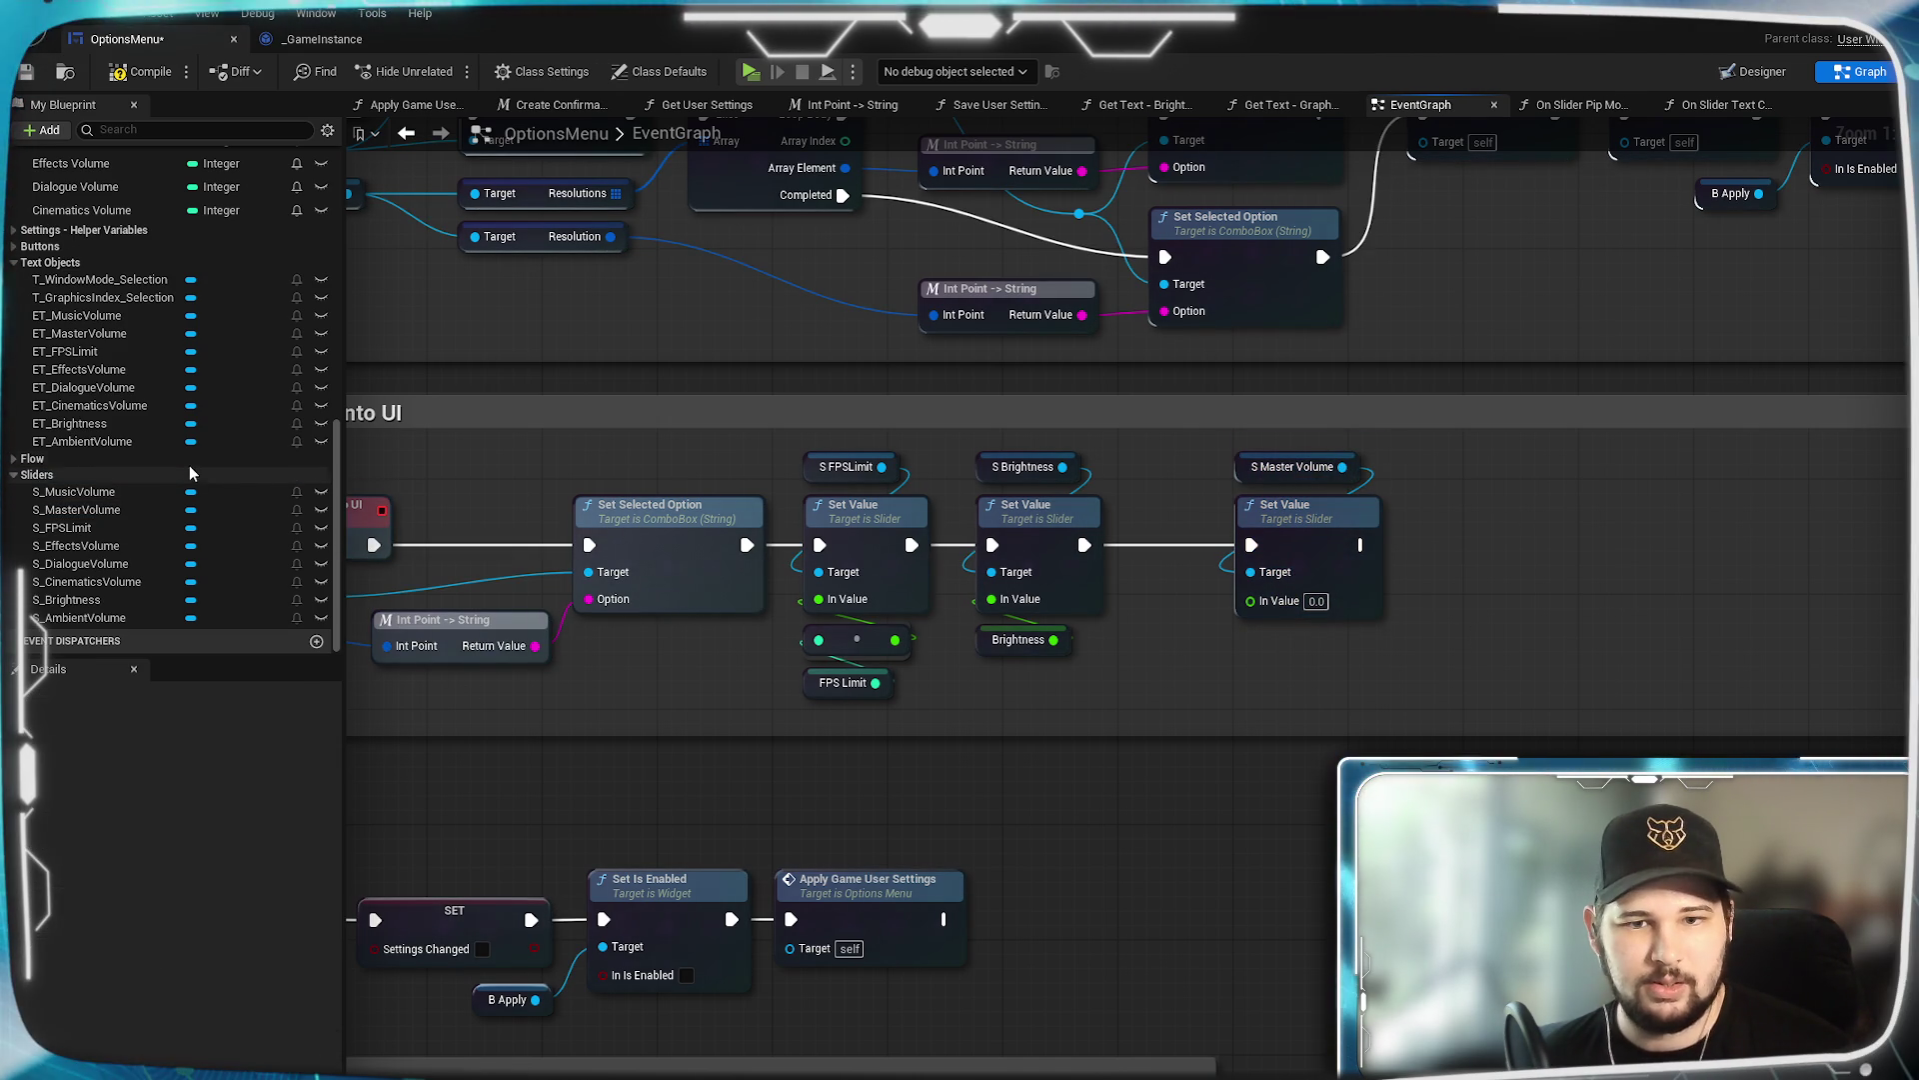
scroll(195, 476, up, 5)
mouse_move(71, 352)
mouse_down()
mouse_move(447, 433)
mouse_move(1270, 684)
mouse_move(1251, 600)
mouse_up()
click(1340, 711)
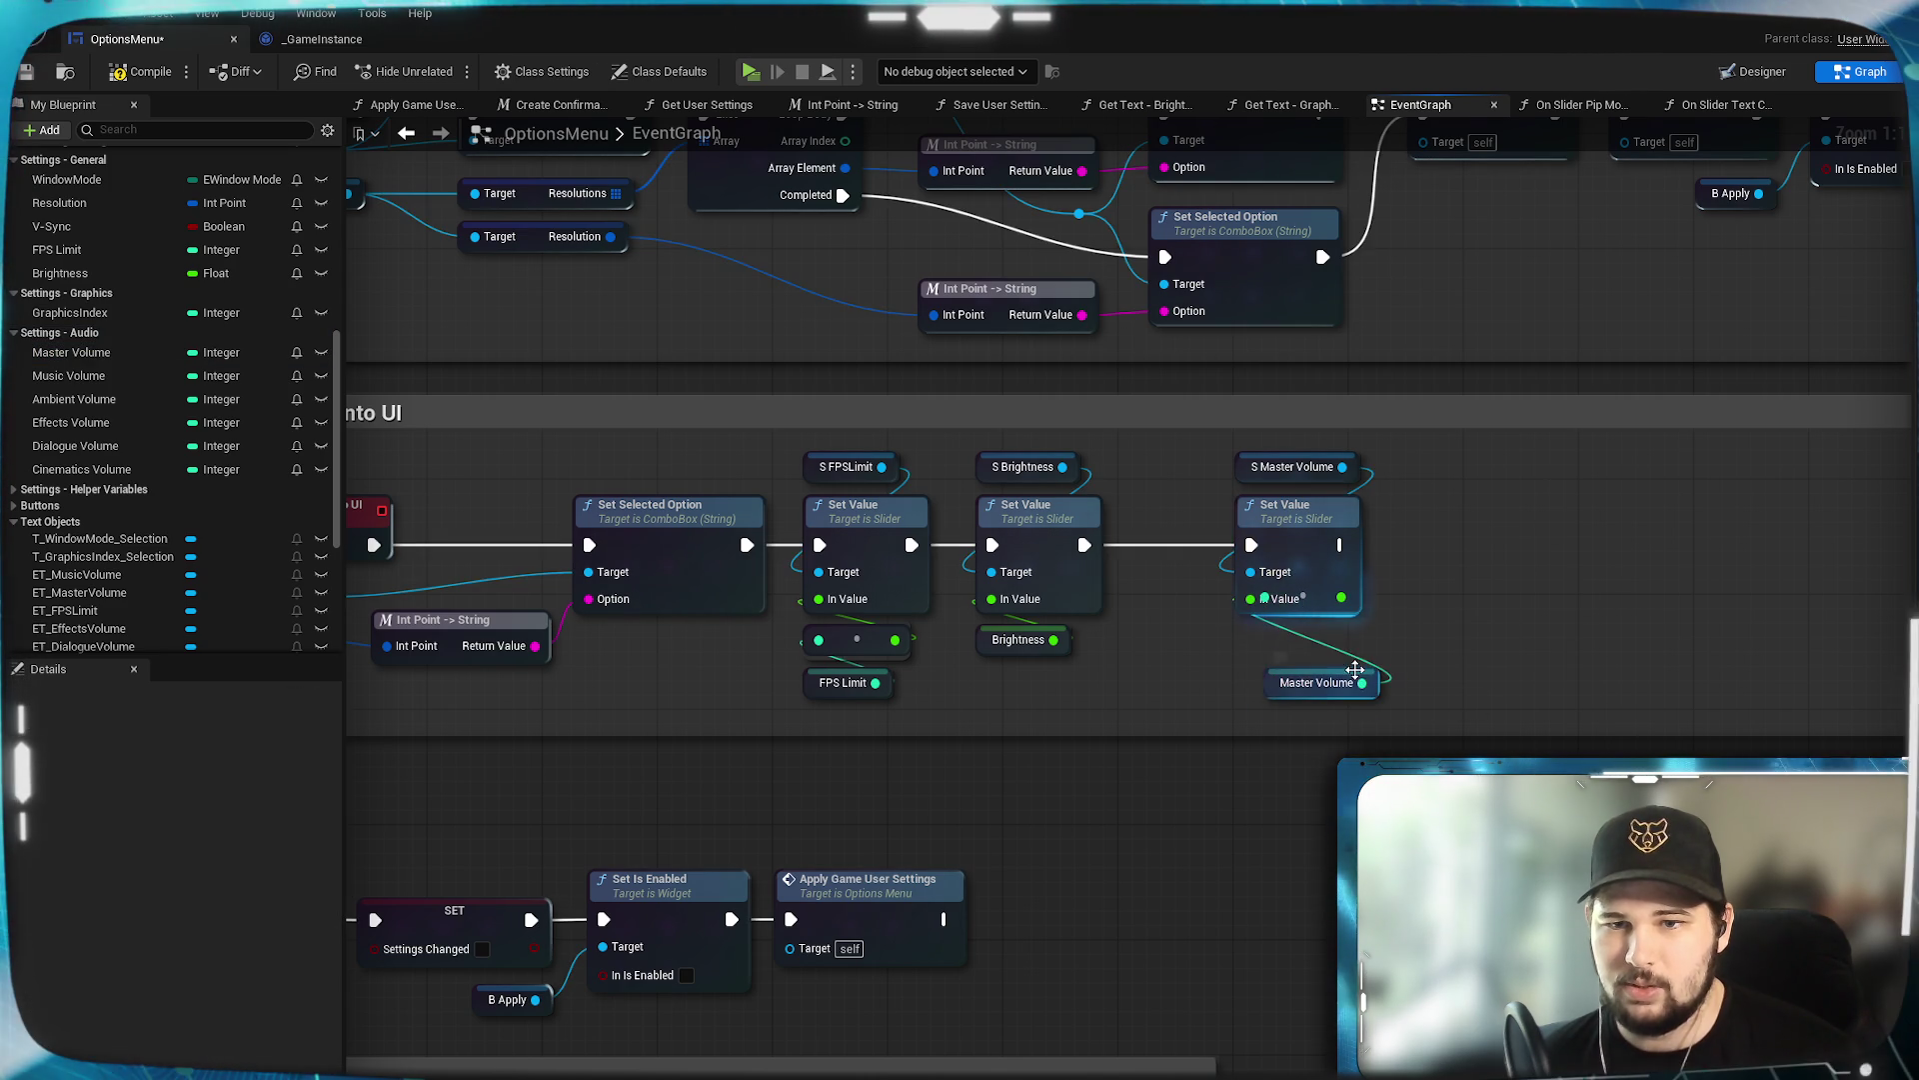
mouse_move(1361, 683)
mouse_down()
mouse_move(1340, 591)
mouse_move(1319, 597)
mouse_up()
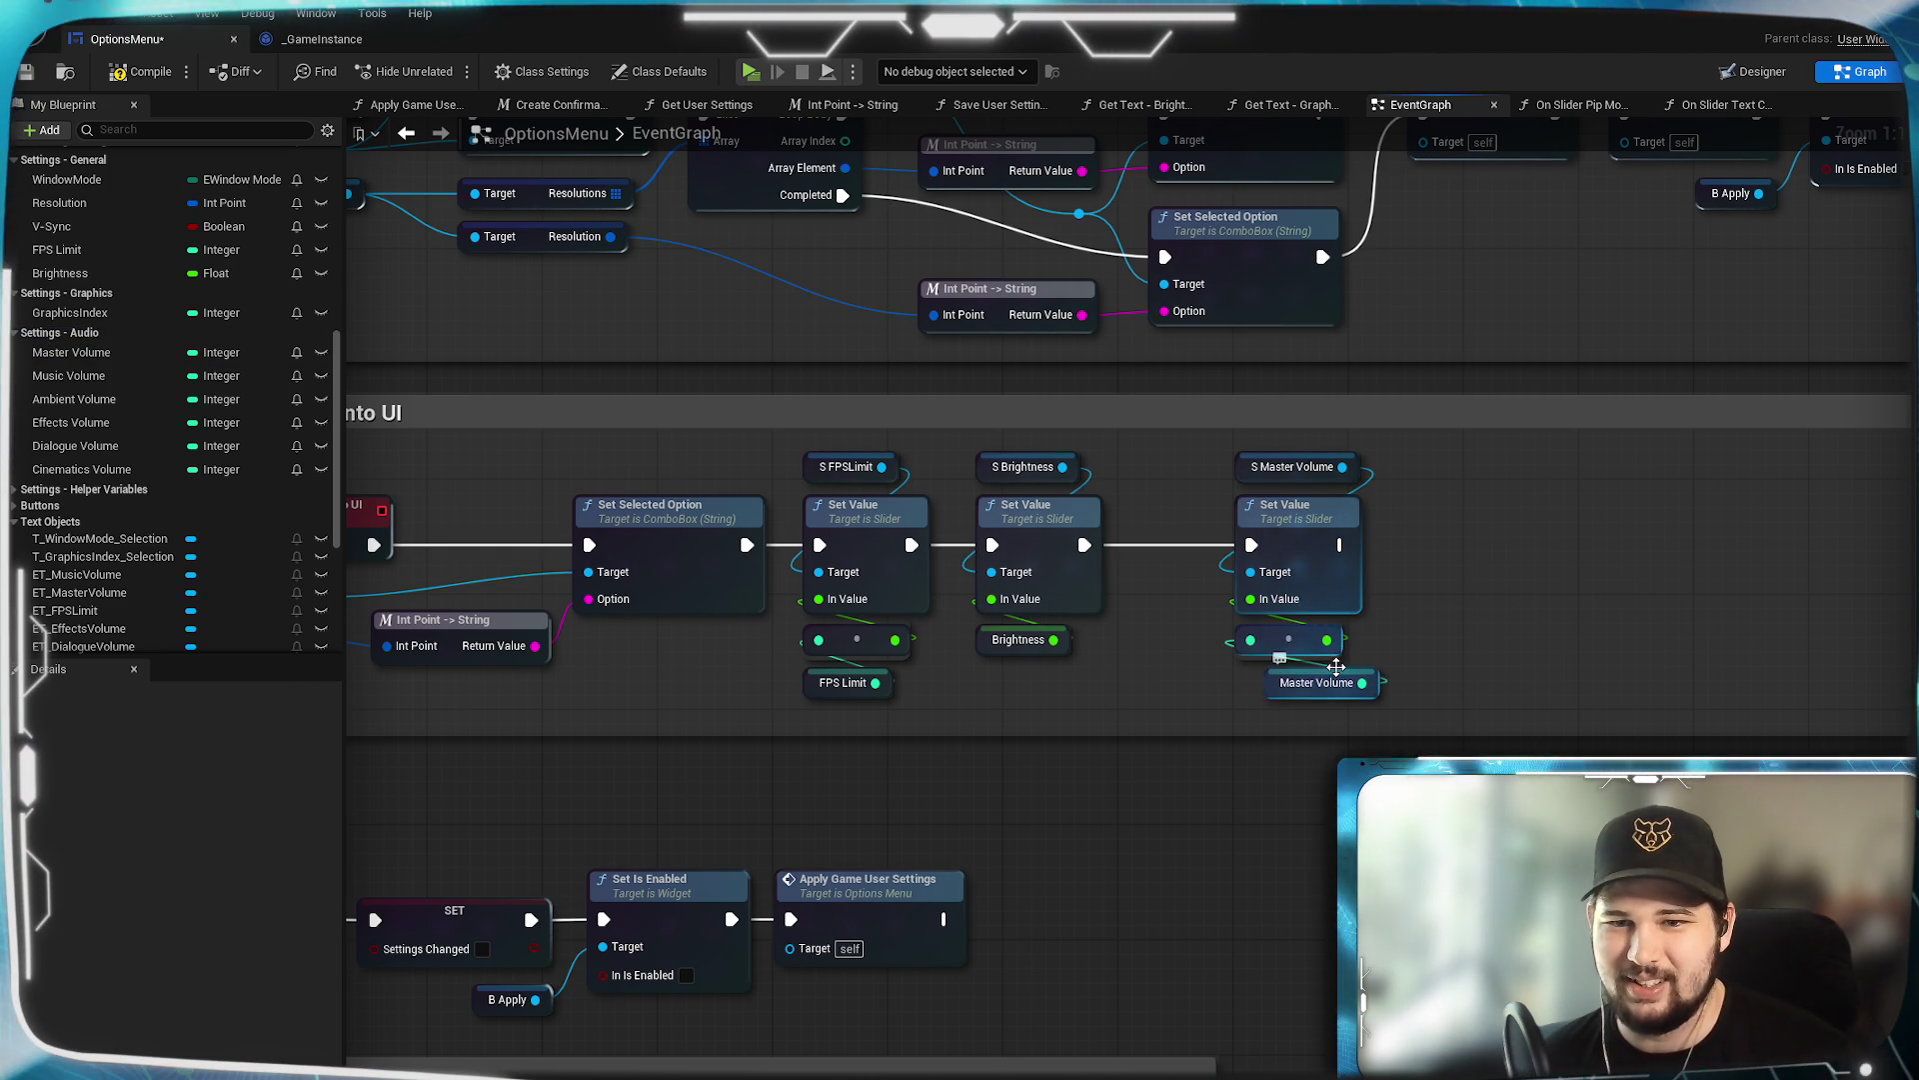
drag(1316, 700, 1287, 700)
click(1450, 620)
click(141, 71)
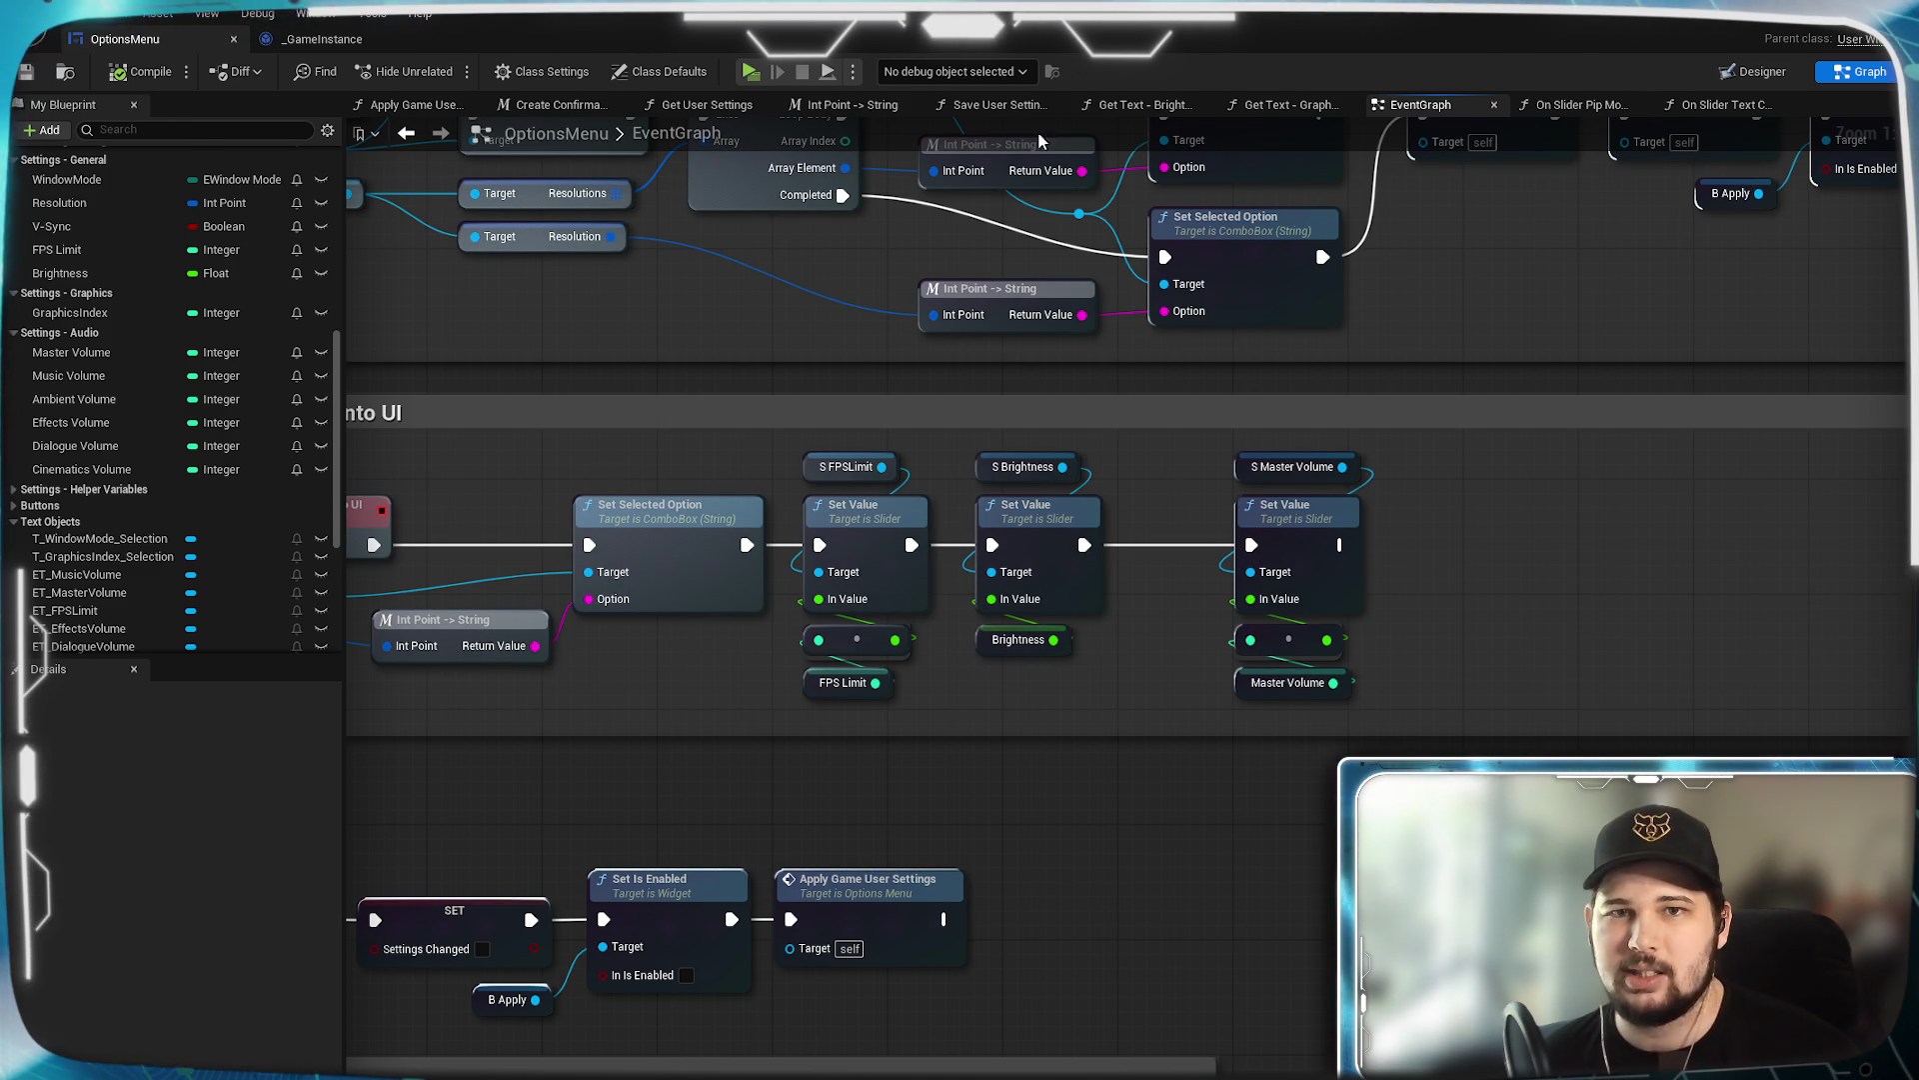
click(680, 112)
Add a game instance Get Master Volume node from the instance Target in Get User Settings.
scroll(1140, 648, down, 1)
mouse_move(1140, 648)
mouse_down()
mouse_move(823, 442)
mouse_move(1391, 415)
mouse_move(1342, 536)
mouse_up()
scroll(1390, 415, up, 1)
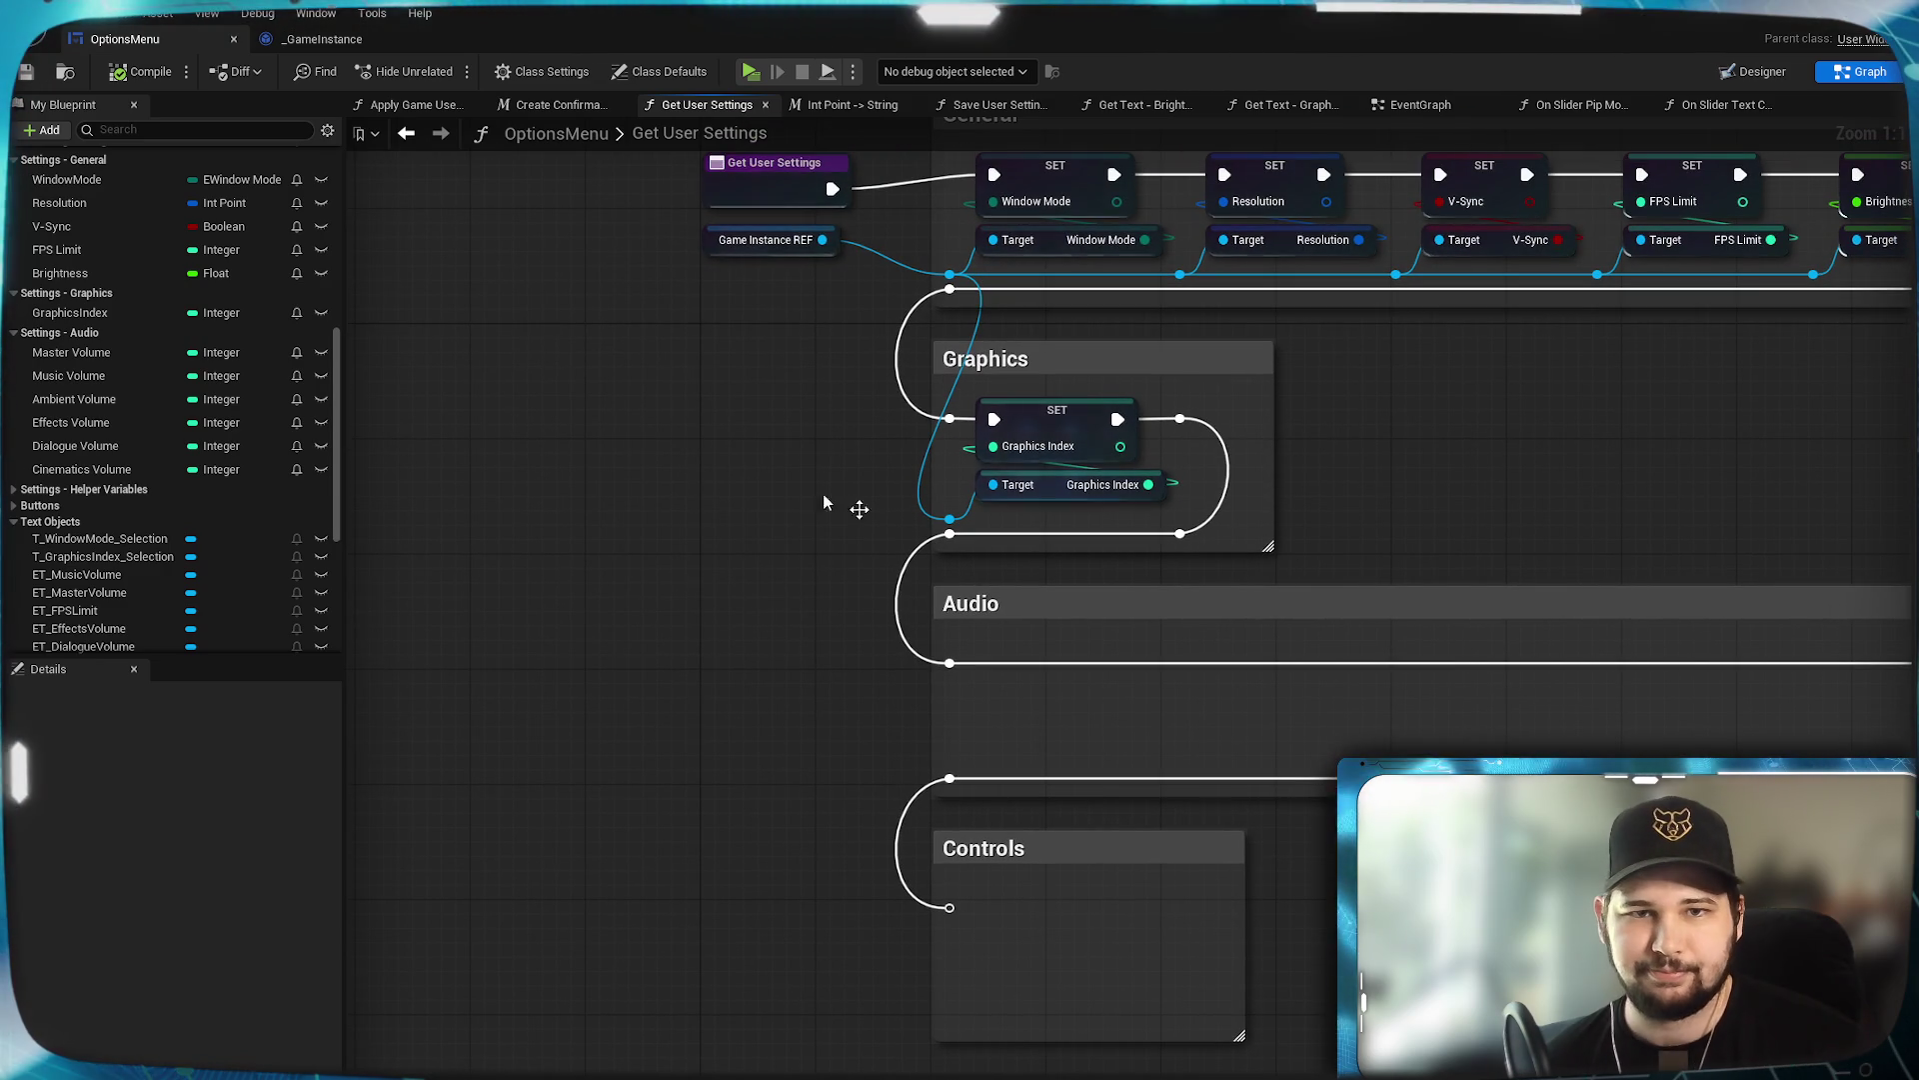
drag(948, 518, 988, 735)
text(get master)
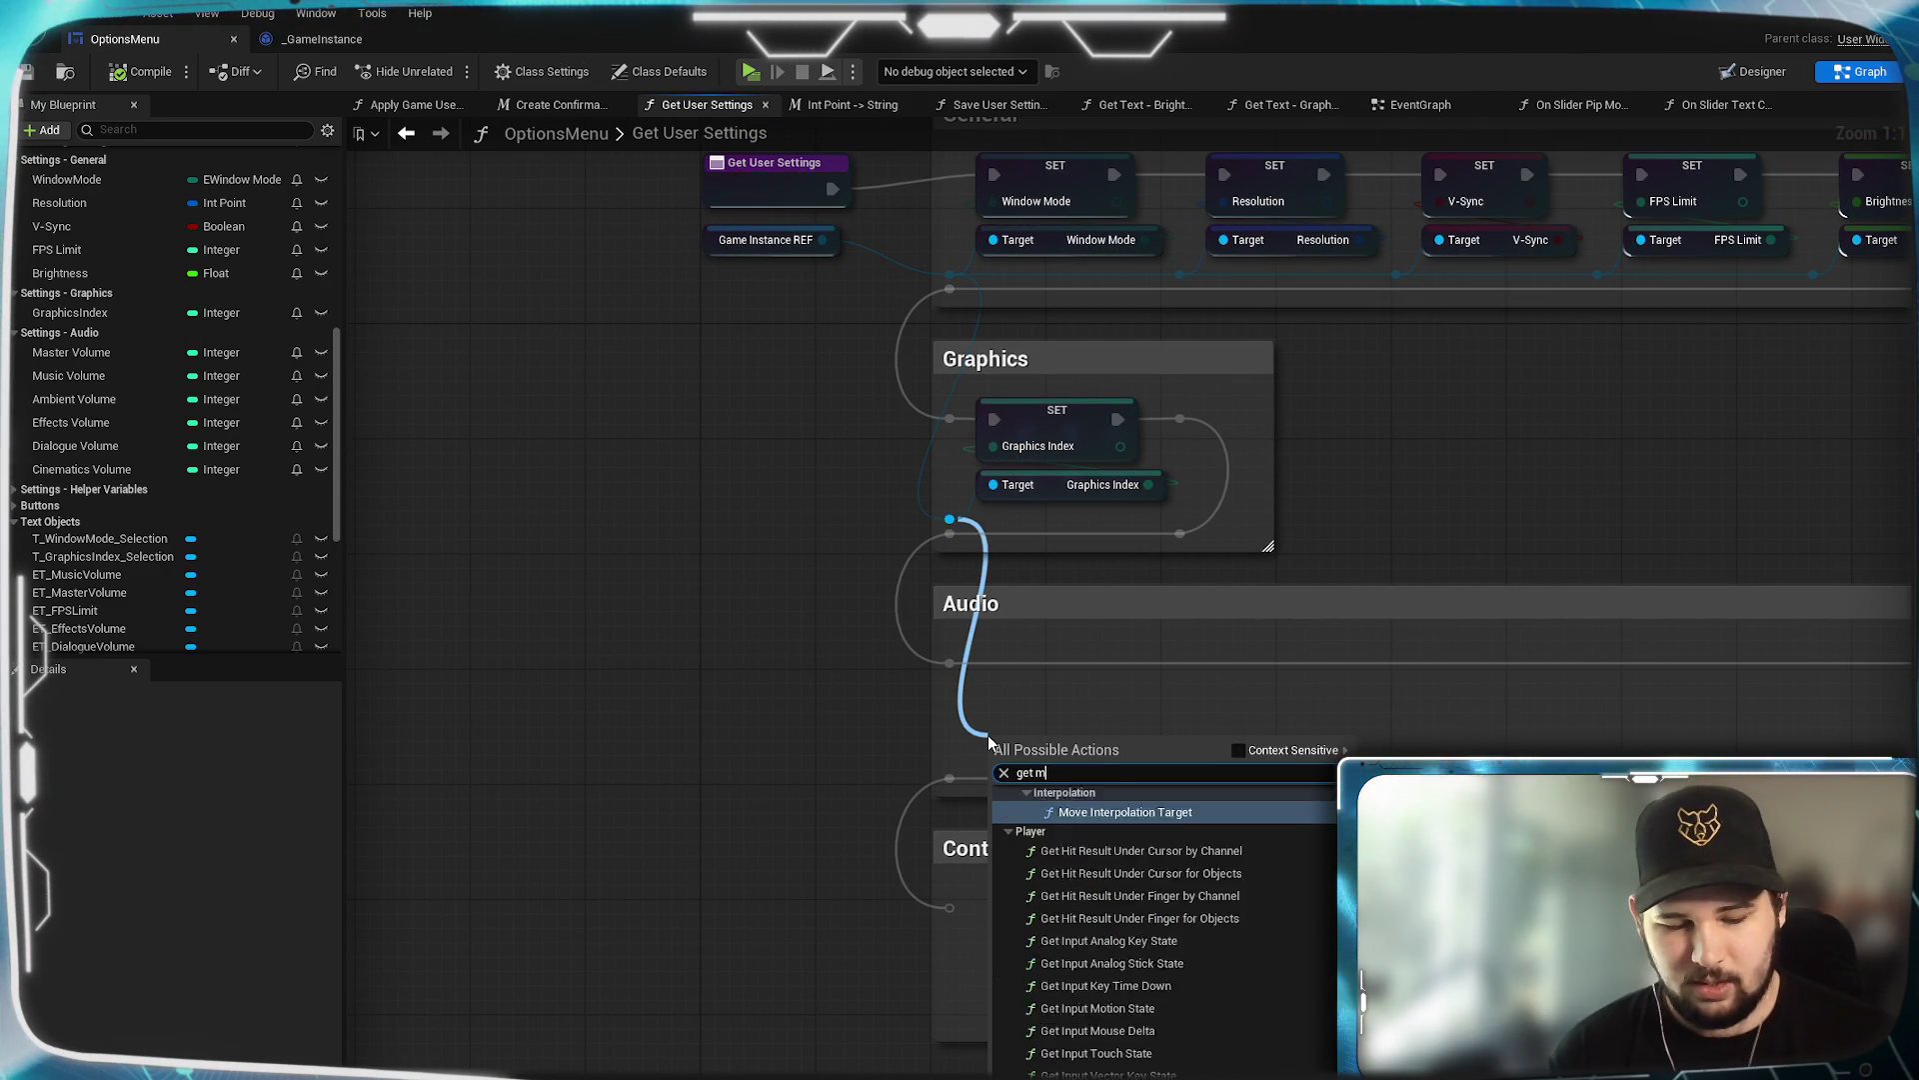
key(Return)
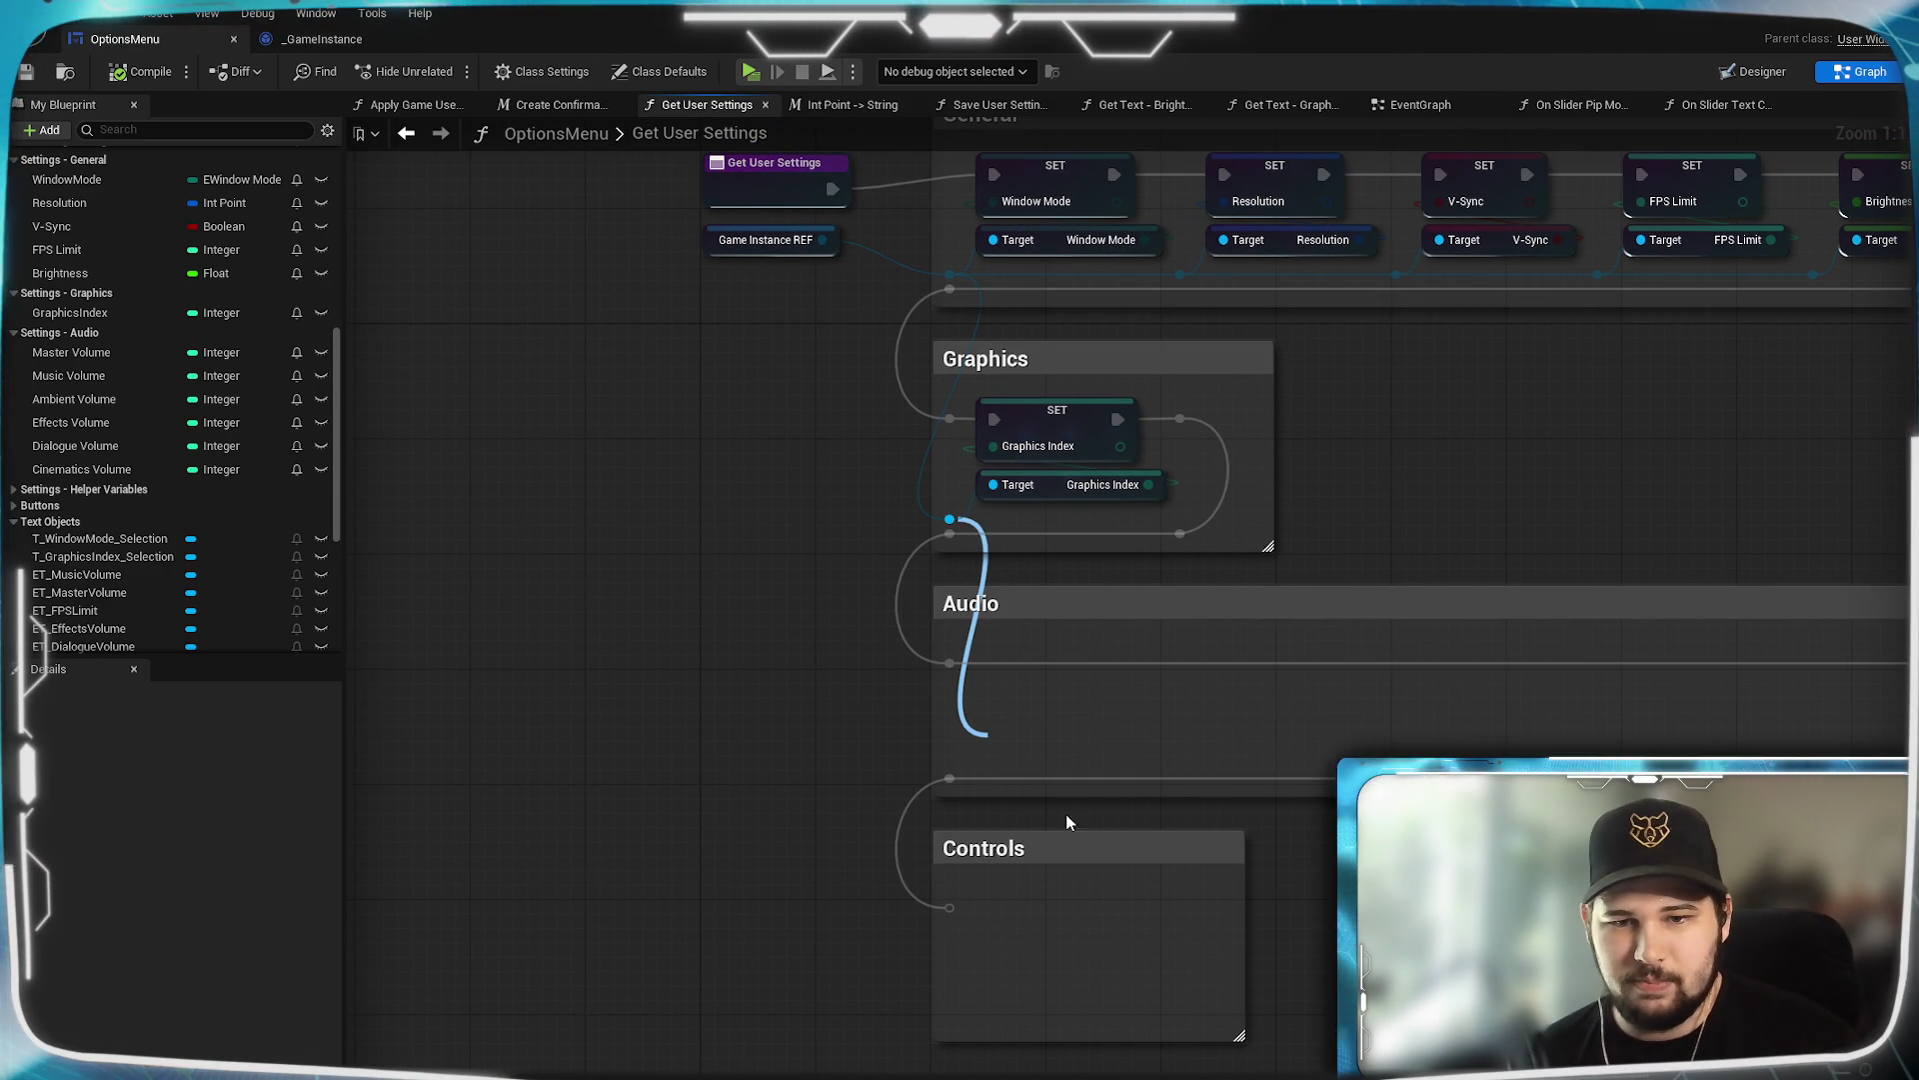
drag(1067, 741, 1054, 756)
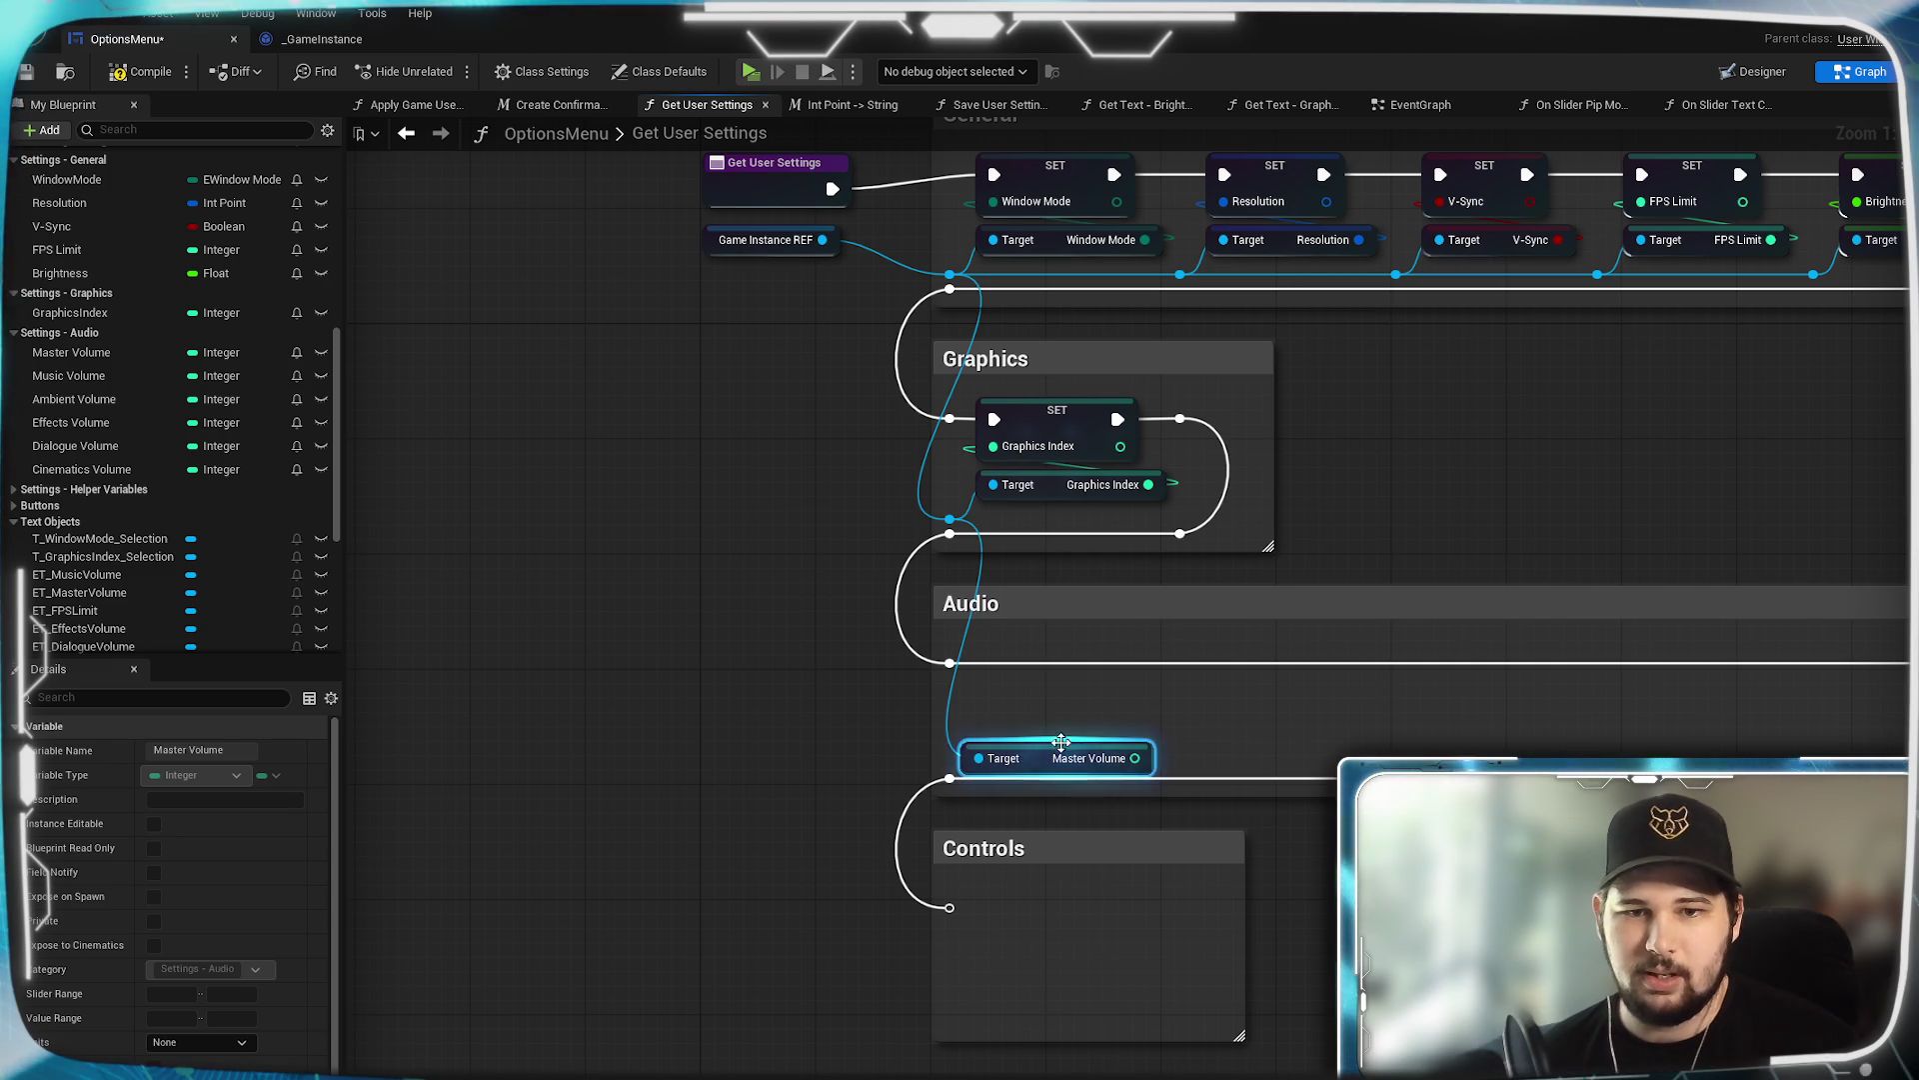
Drop a SET Master Volume node in the Audio section and feed it the getter's value.
mouse_move(65, 358)
mouse_down()
mouse_move(1124, 770)
mouse_move(1010, 665)
mouse_move(1048, 659)
mouse_up()
key(Escape)
click(860, 770)
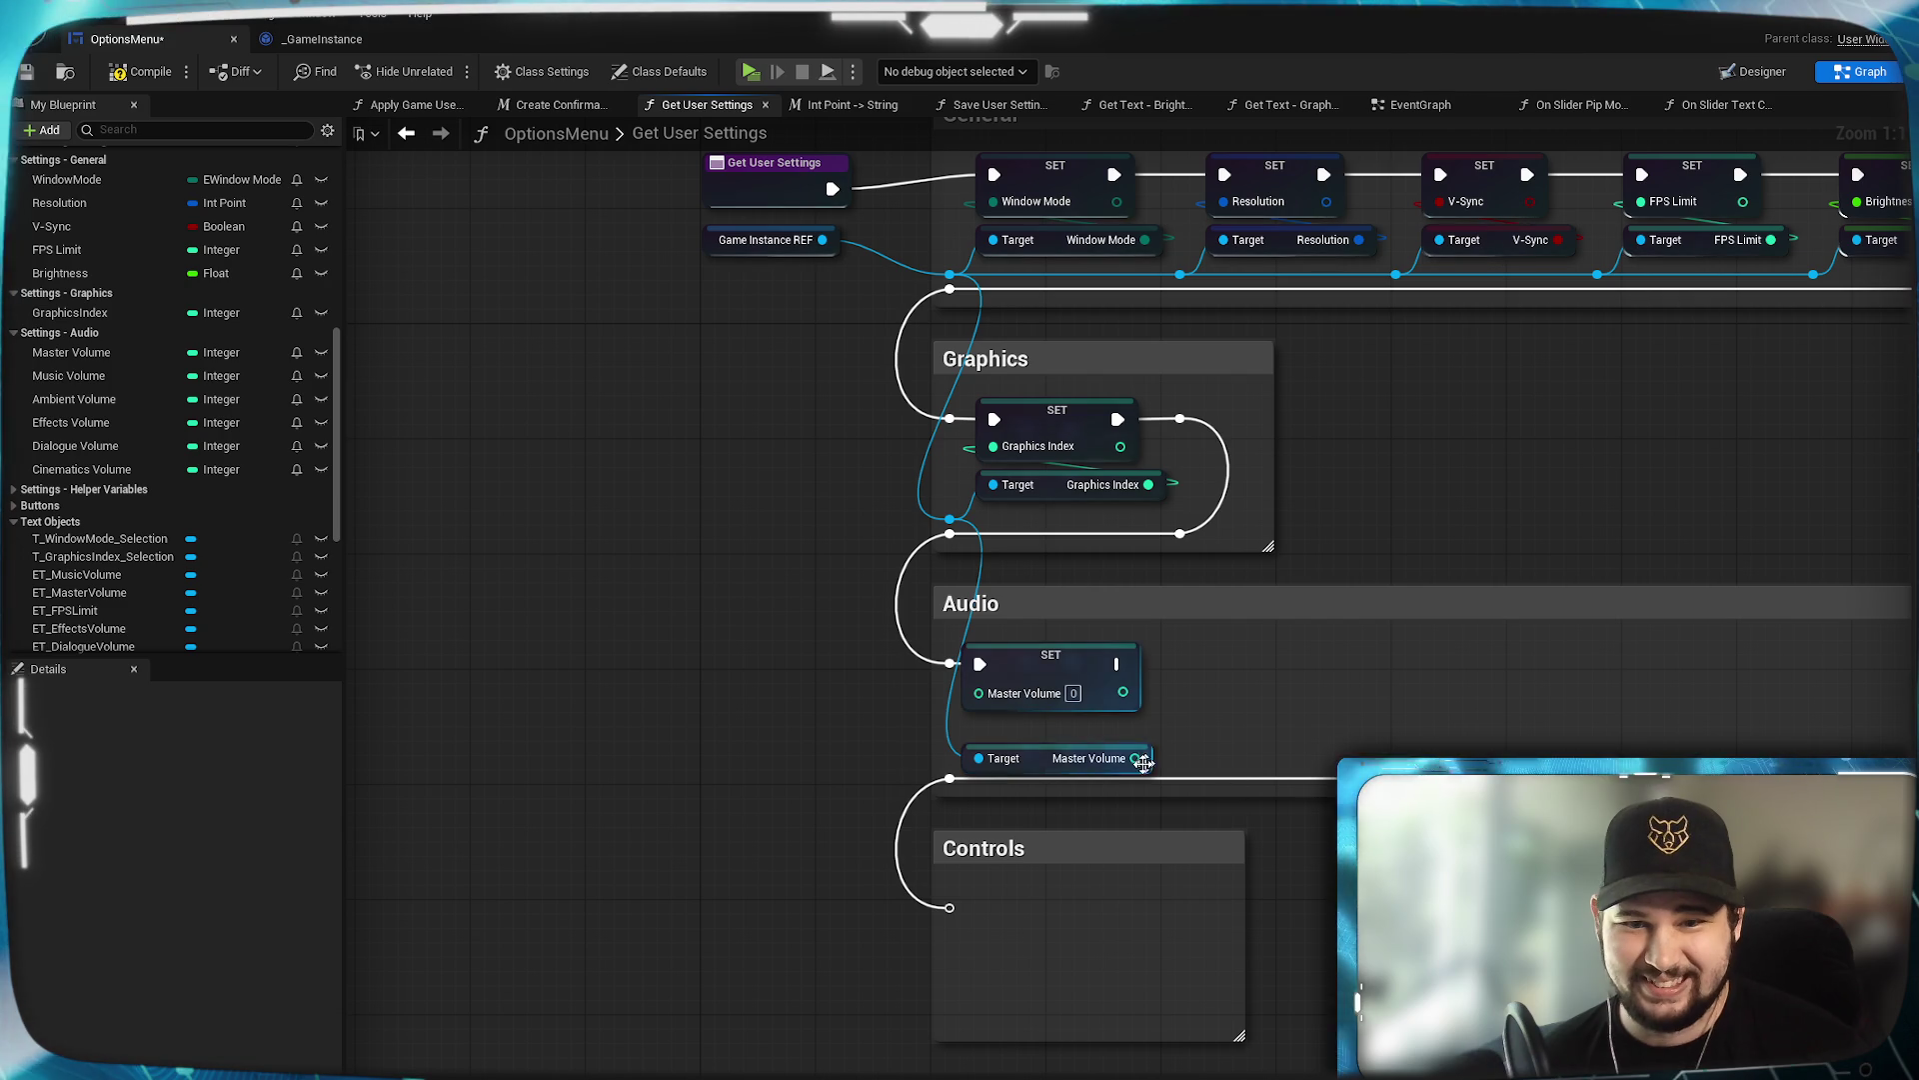
drag(1135, 758, 1118, 759)
drag(990, 694, 992, 693)
click(1050, 757)
click(1208, 896)
mouse_move(1208, 896)
mouse_down()
mouse_move(1020, 889)
mouse_move(1505, 892)
mouse_up()
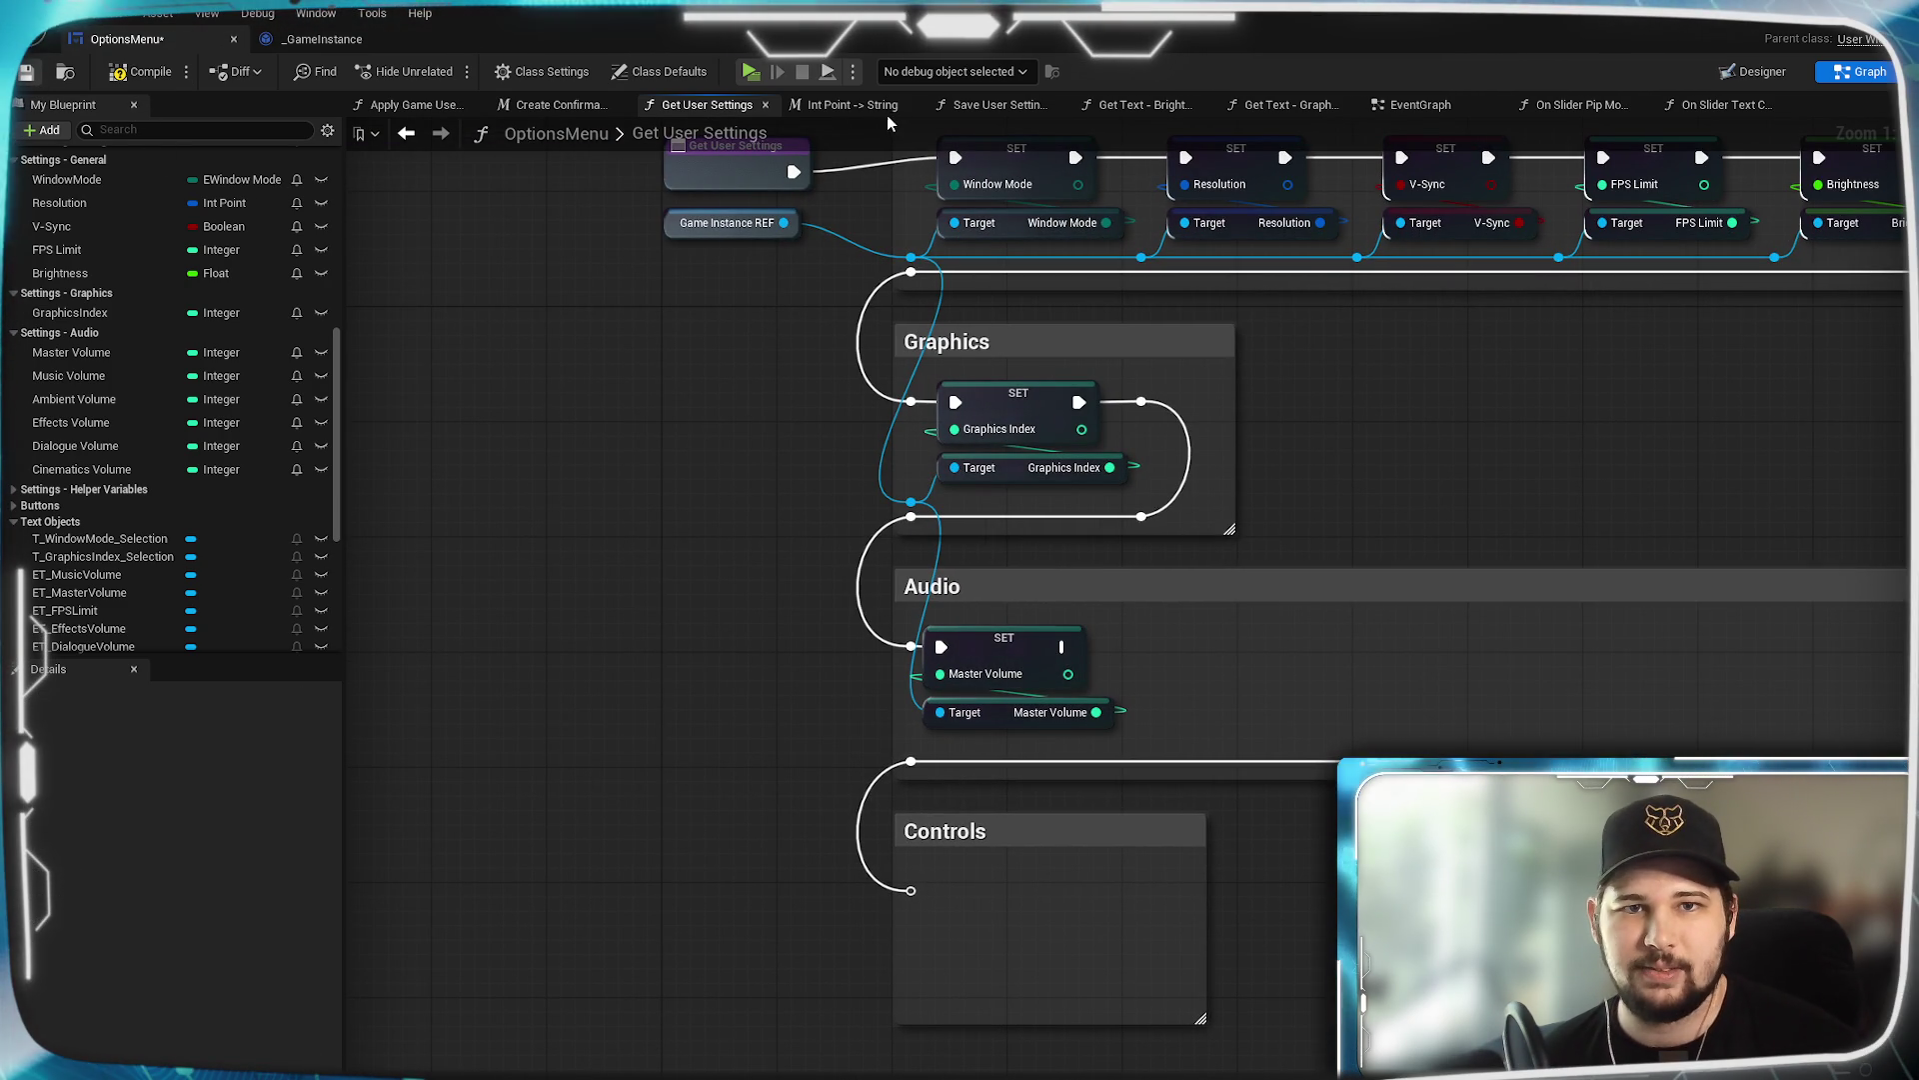
click(995, 104)
mouse_move(990, 853)
mouse_down()
mouse_move(1286, 466)
mouse_move(1276, 344)
mouse_move(1024, 531)
mouse_up()
Widen the Save User Settings Audio comment box and select its two reroute points.
scroll(1041, 549, up, 1)
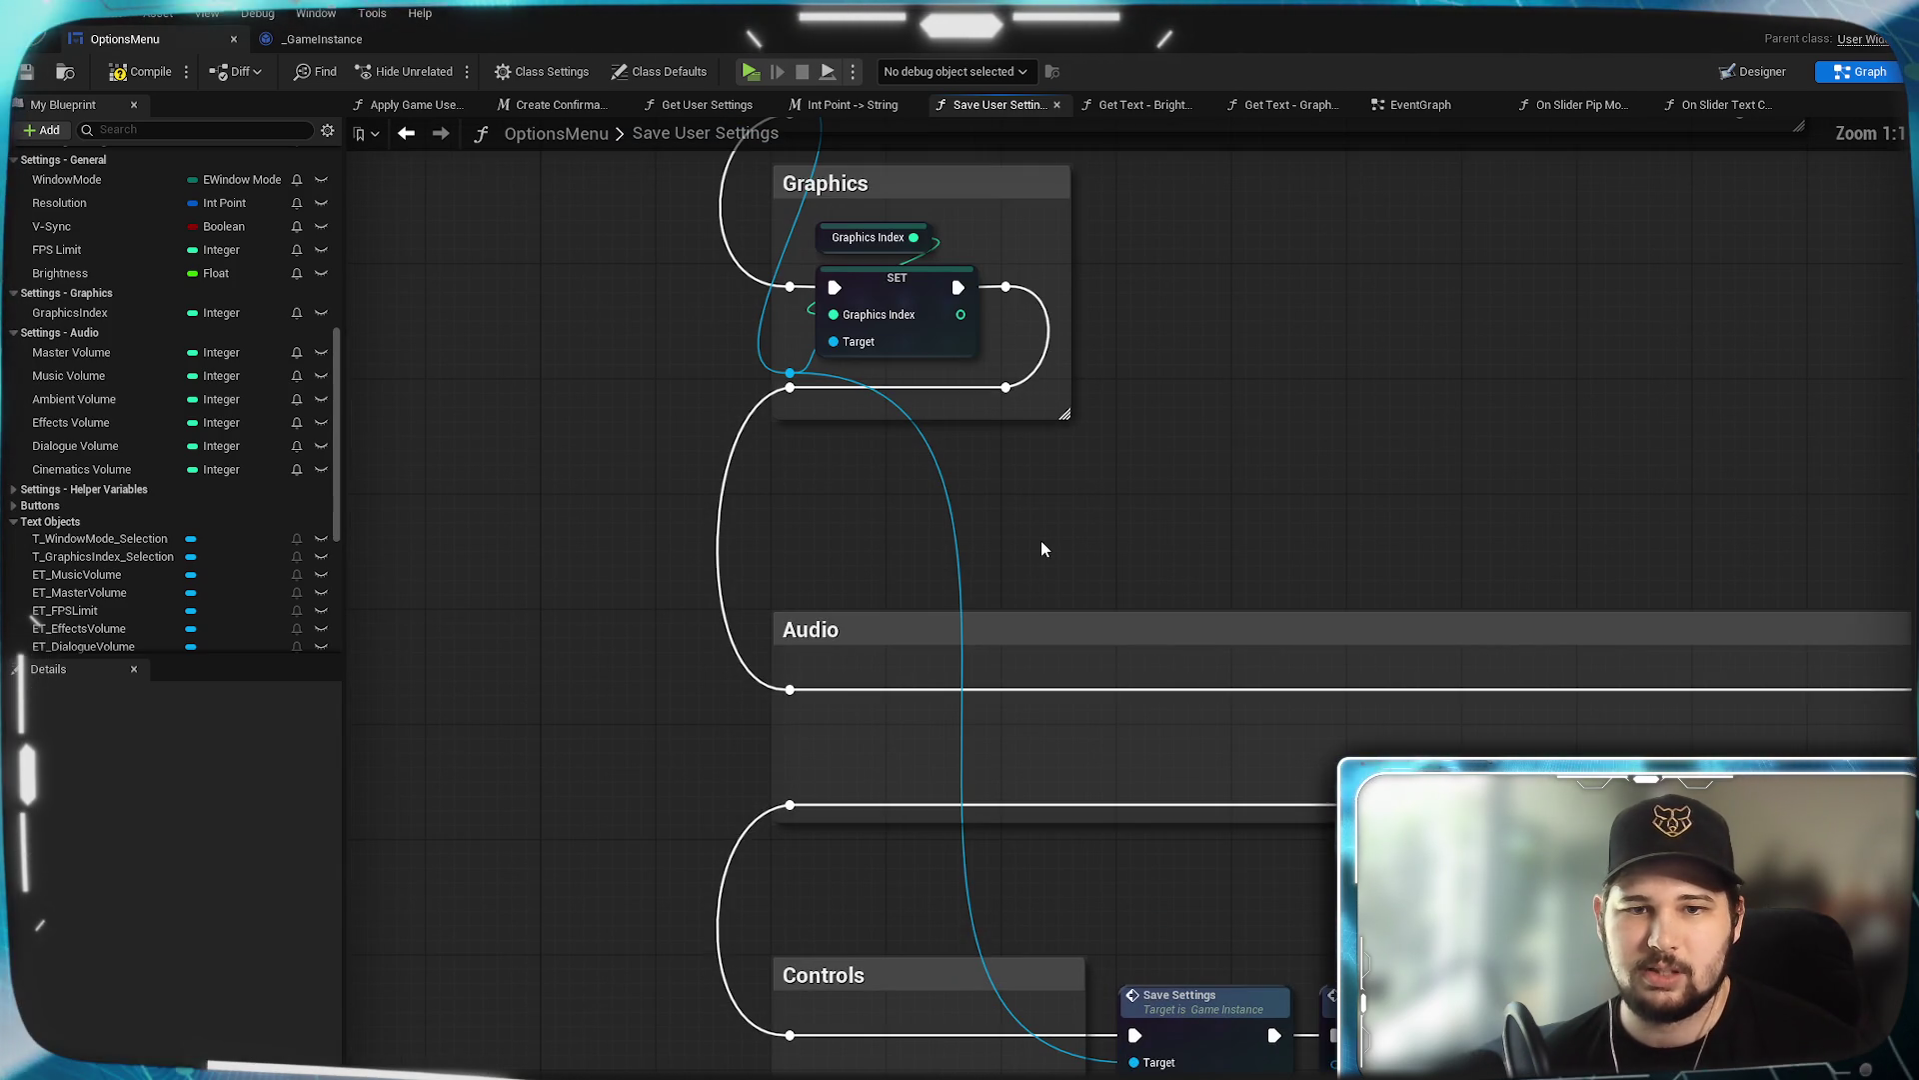
mouse_move(1030, 626)
mouse_down()
mouse_move(1103, 708)
mouse_move(1083, 793)
mouse_up()
scroll(711, 716, down, 1)
mouse_move(711, 716)
mouse_down()
mouse_move(995, 690)
mouse_move(1410, 715)
mouse_move(1303, 717)
mouse_up()
mouse_move(1794, 700)
mouse_down()
mouse_move(620, 555)
mouse_move(522, 591)
mouse_move(529, 698)
mouse_up()
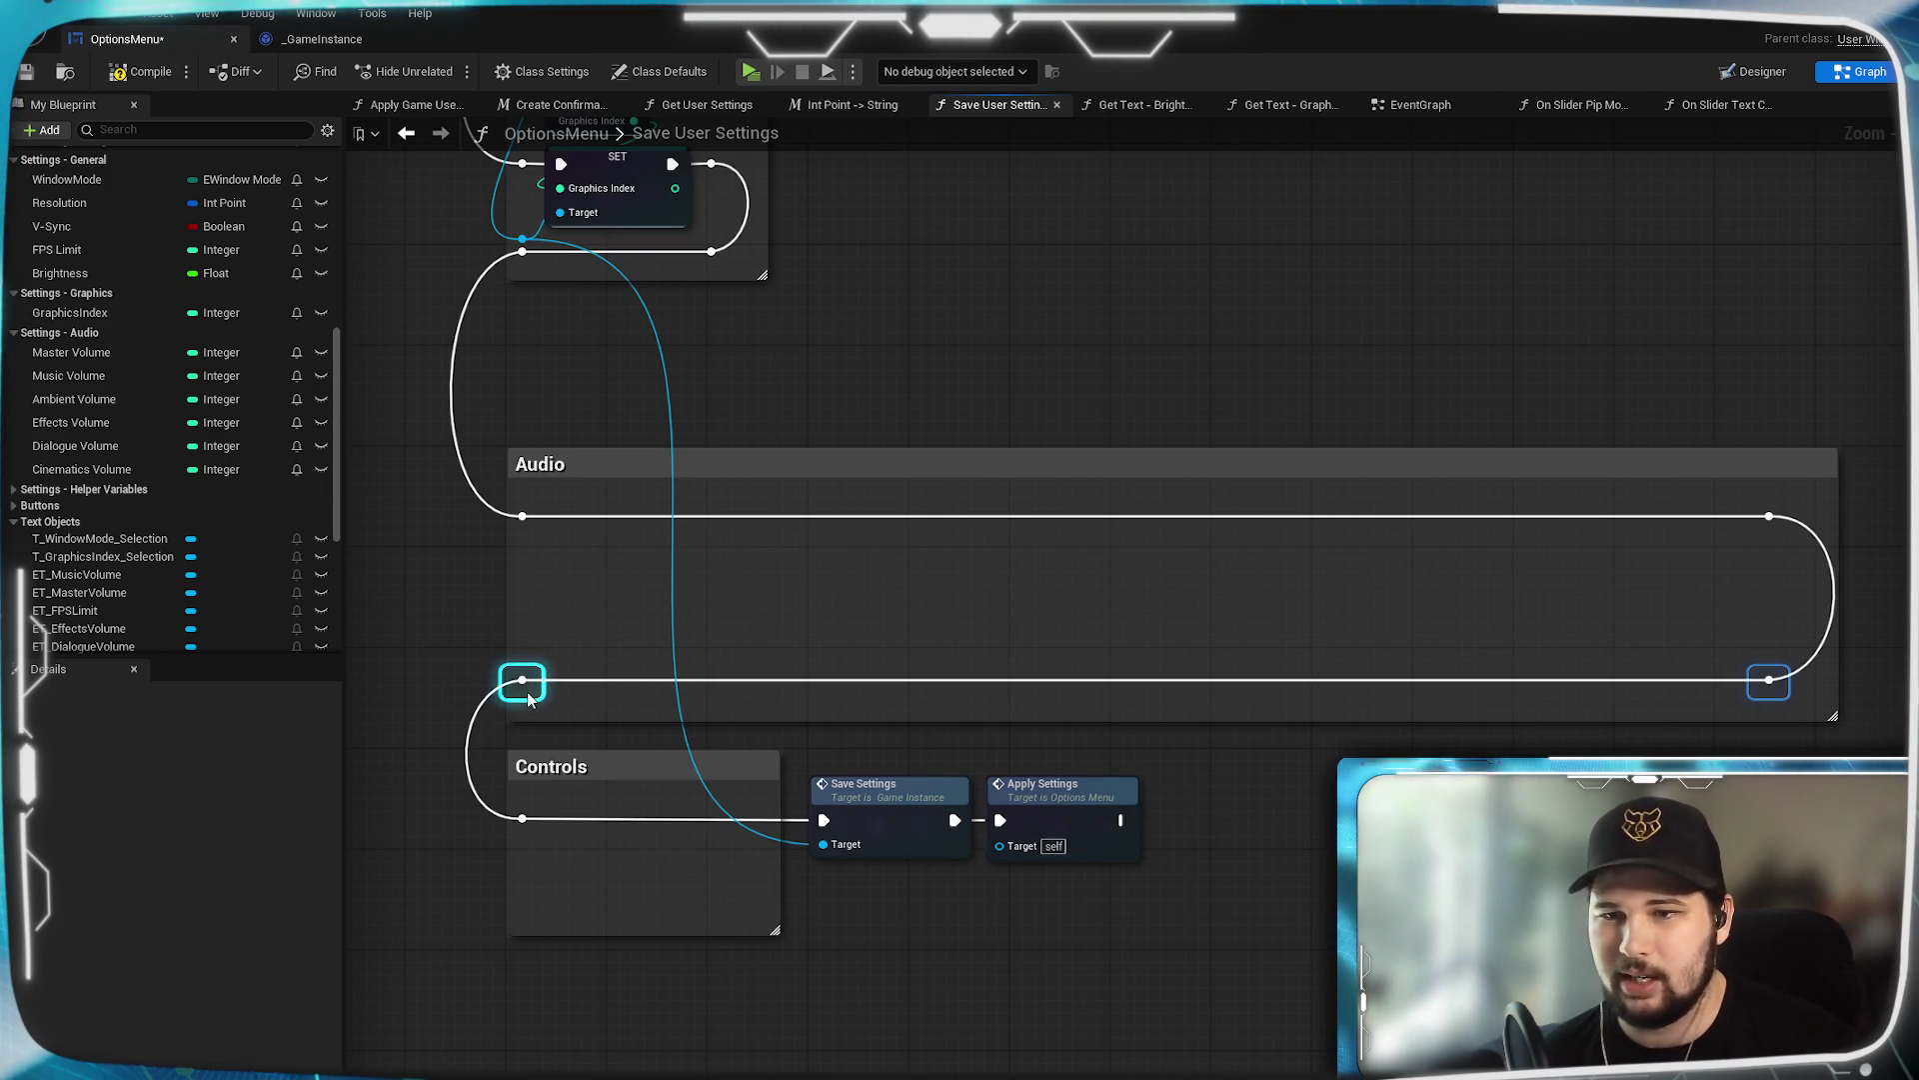
mouse_move(557, 582)
mouse_down()
mouse_move(913, 694)
mouse_move(925, 789)
mouse_up()
scroll(925, 789, up, 2)
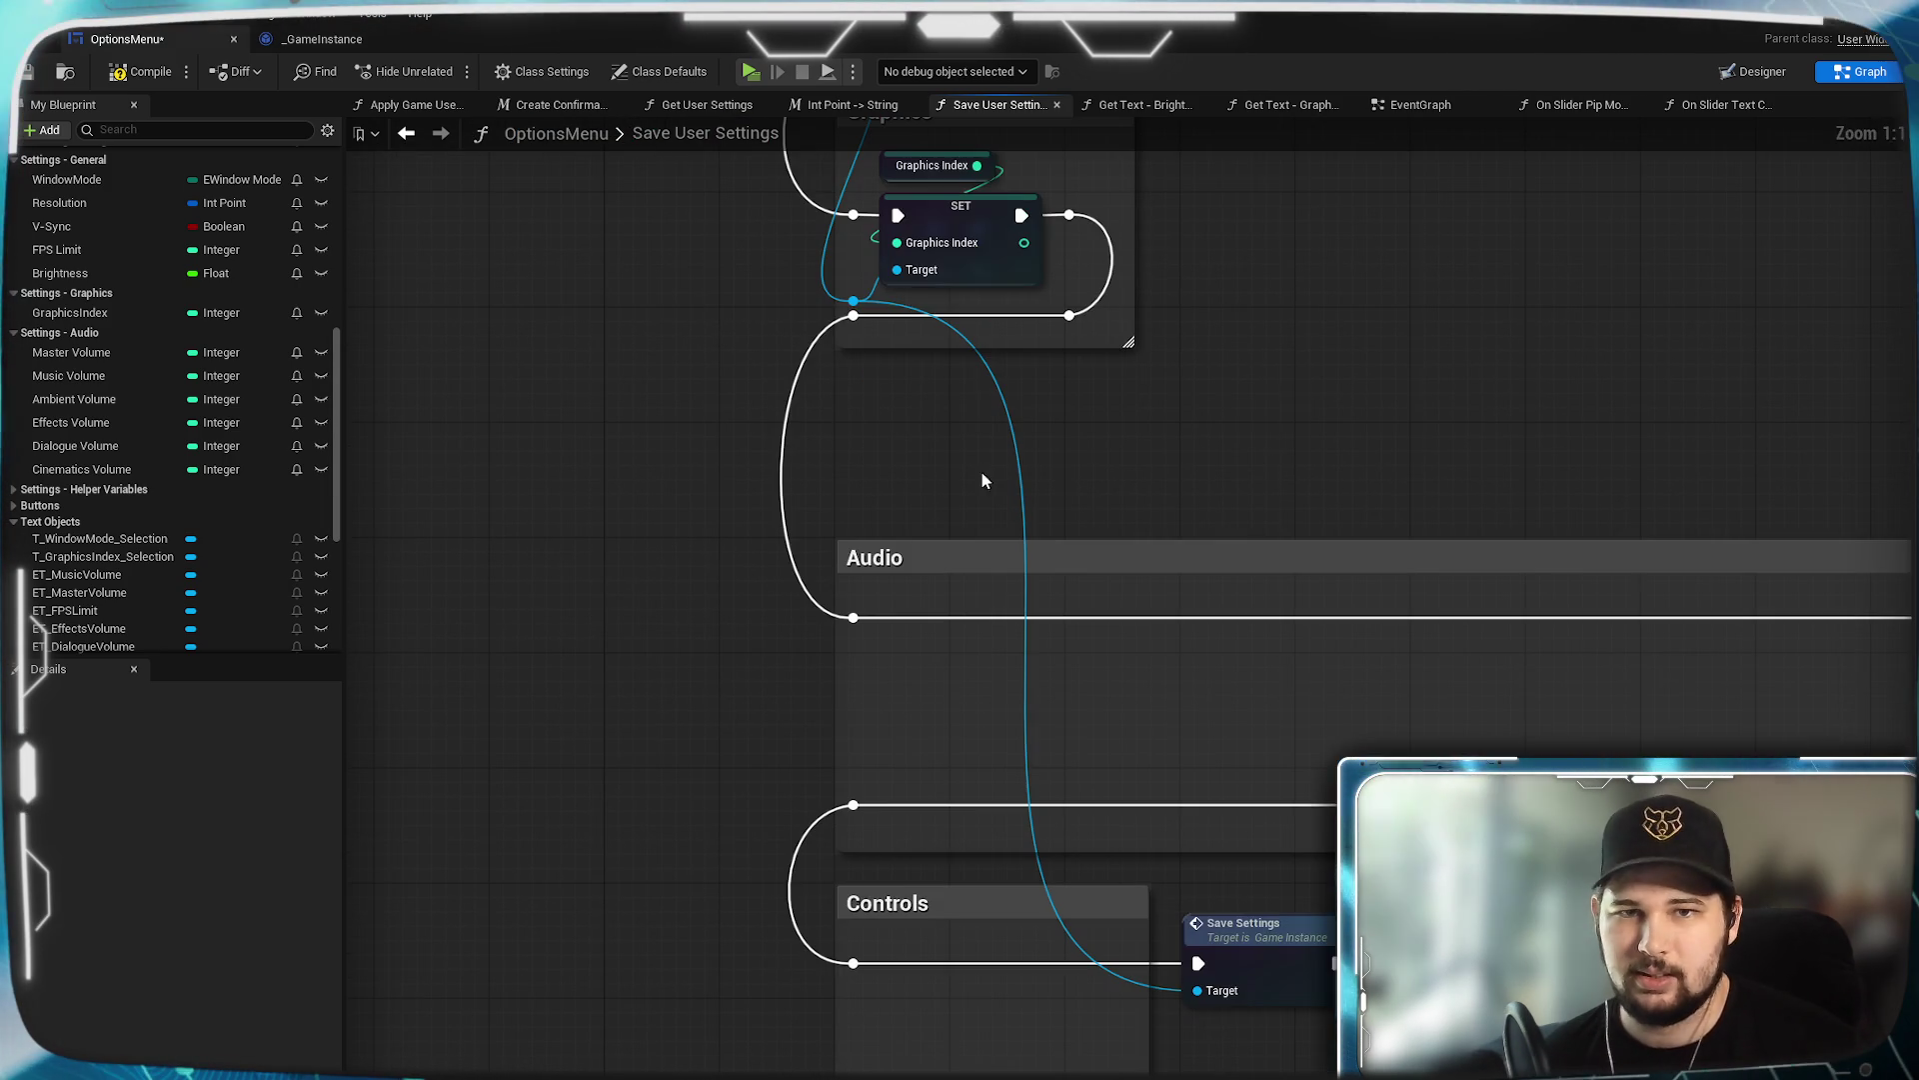
Add a Master Volume getter and a SET Master Volume node from the game instance reference.
mouse_move(70, 358)
mouse_down()
mouse_move(949, 692)
mouse_move(935, 645)
mouse_move(914, 648)
mouse_up()
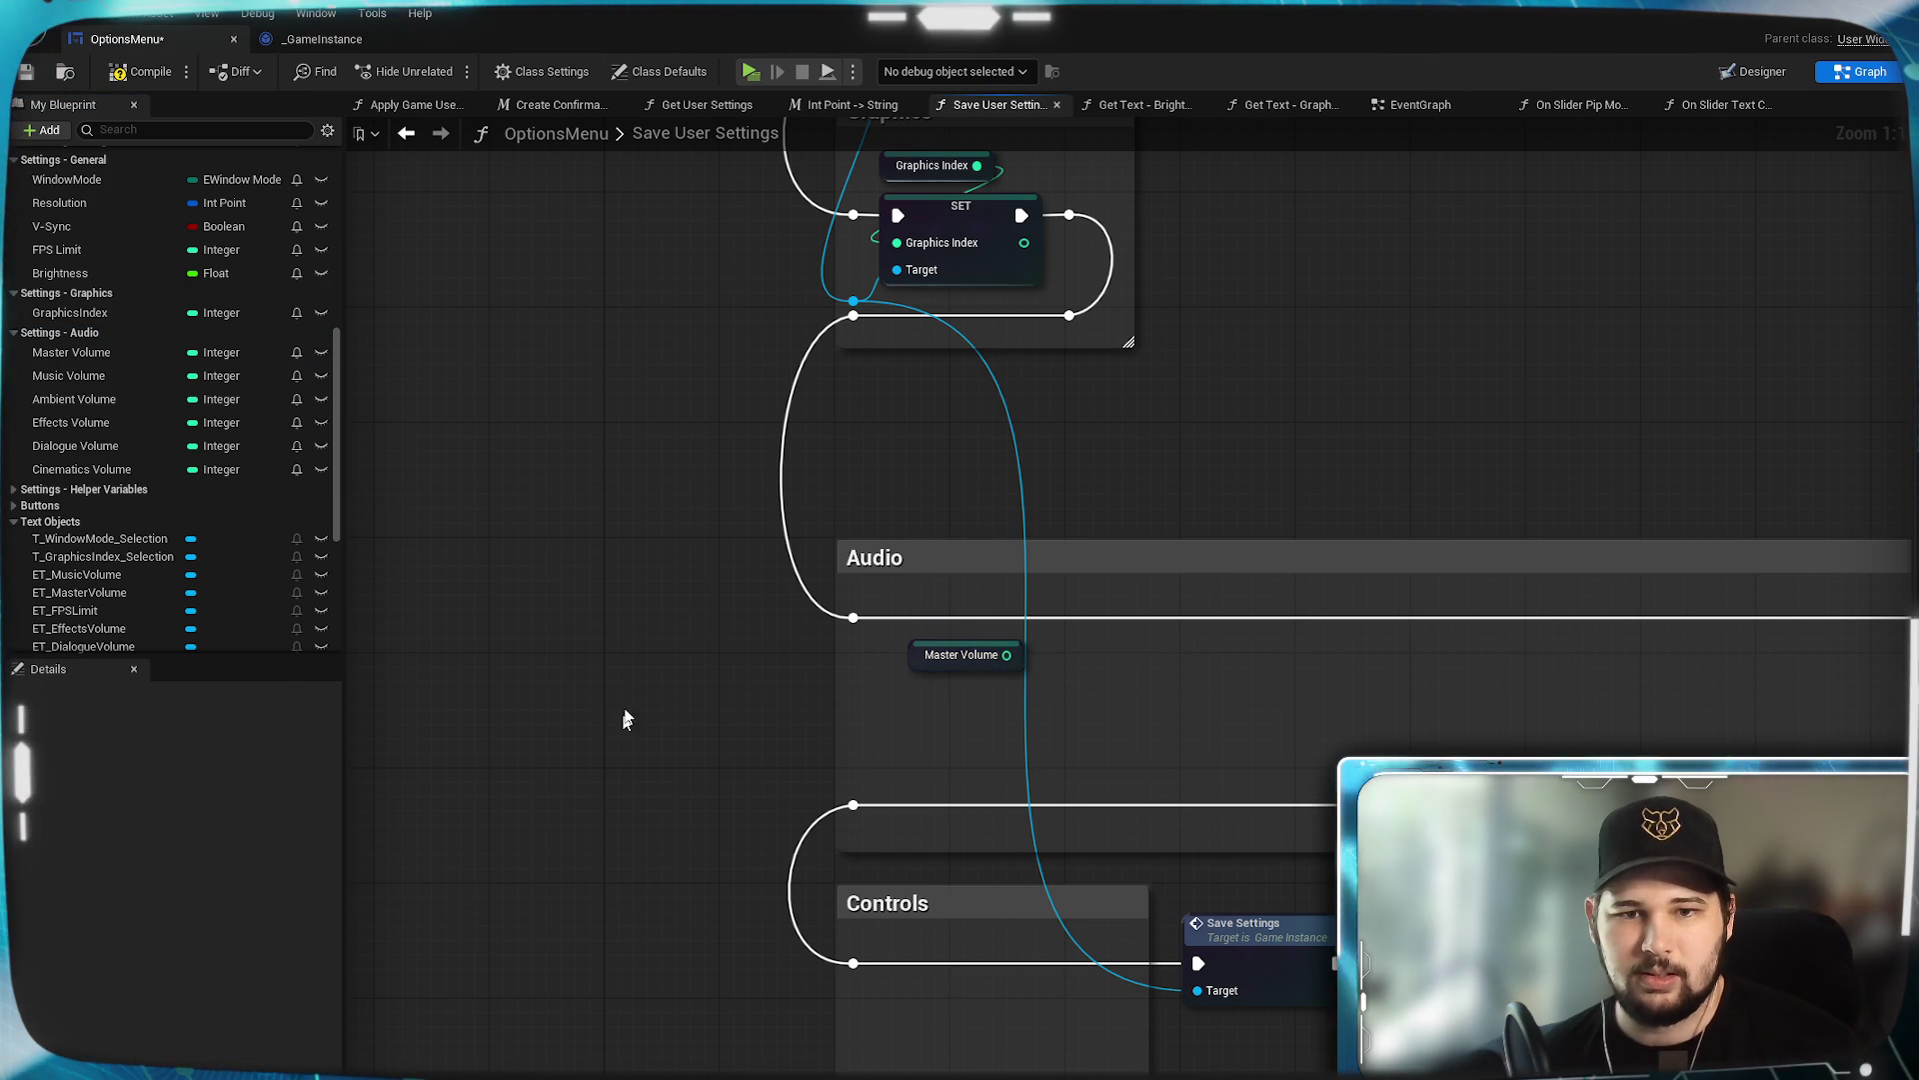
mouse_move(853, 300)
mouse_down()
mouse_move(950, 665)
mouse_move(944, 724)
mouse_up()
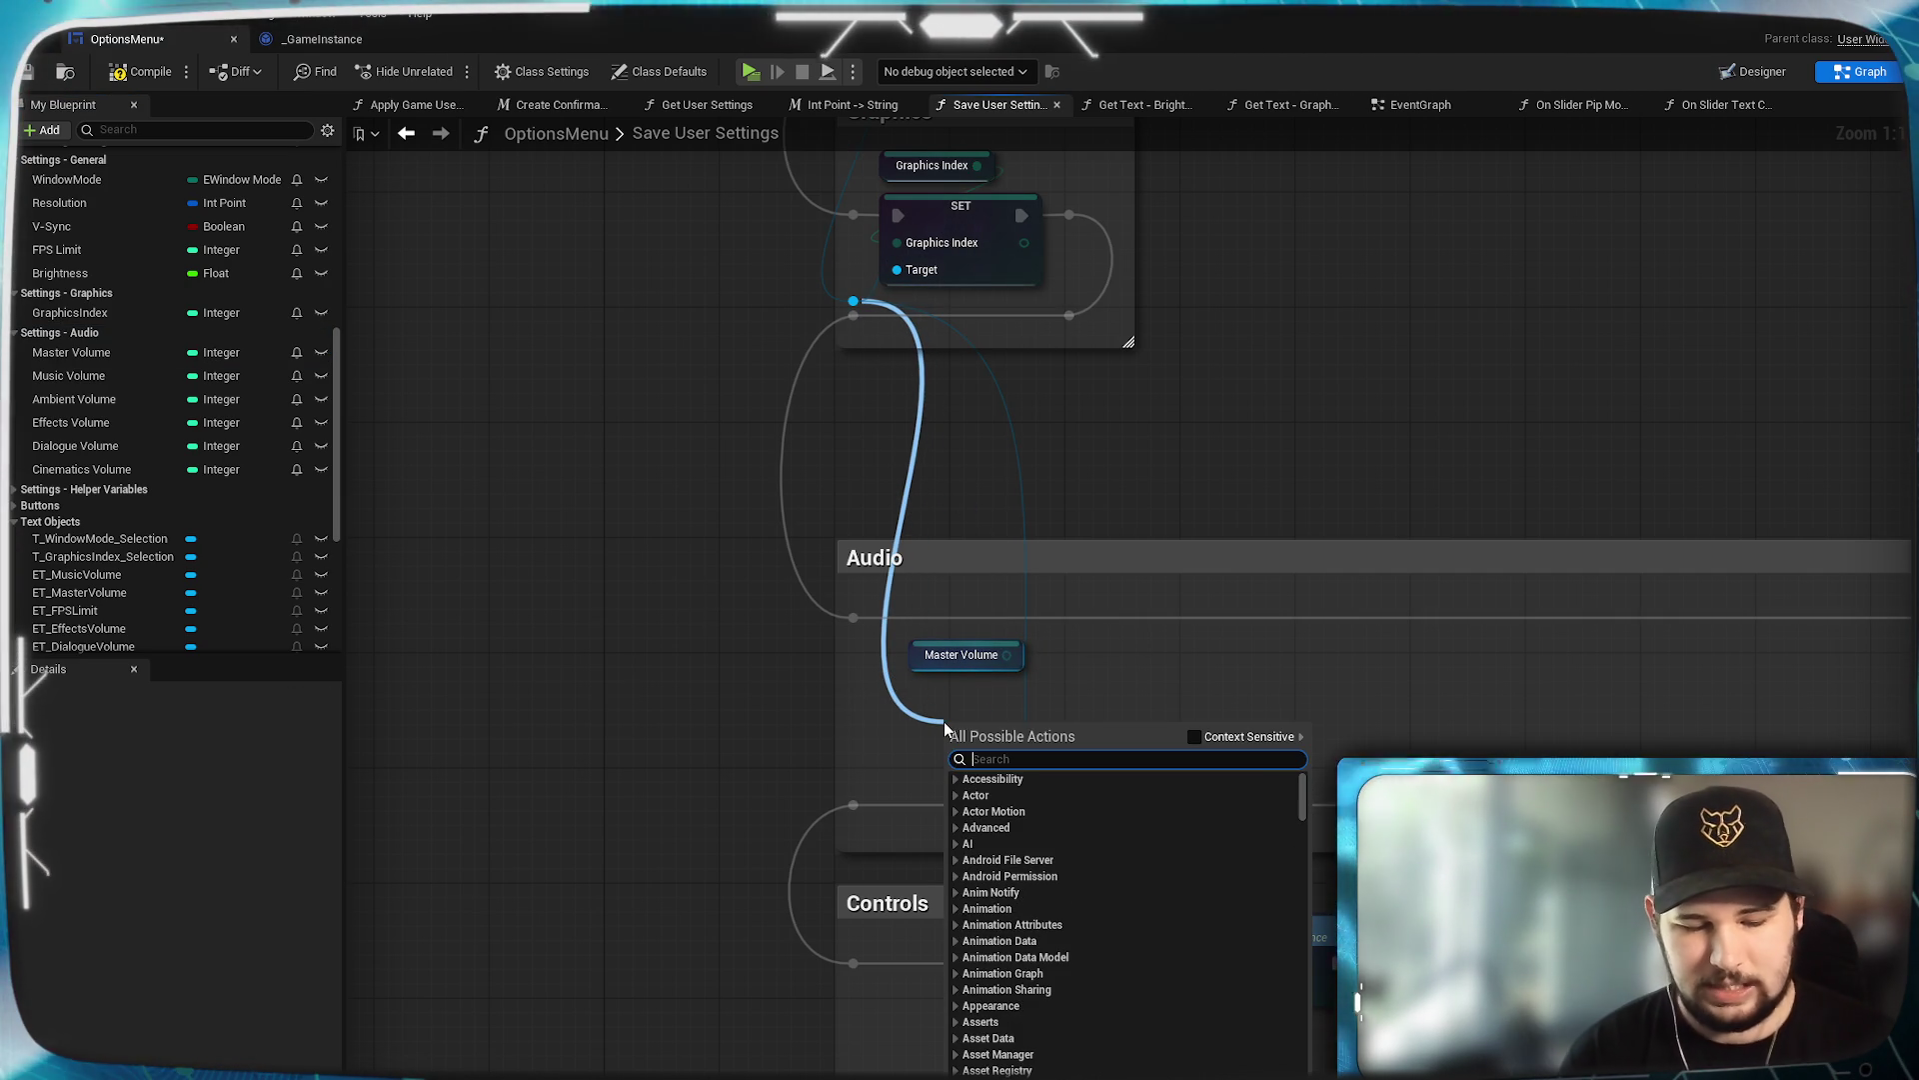
text(set master)
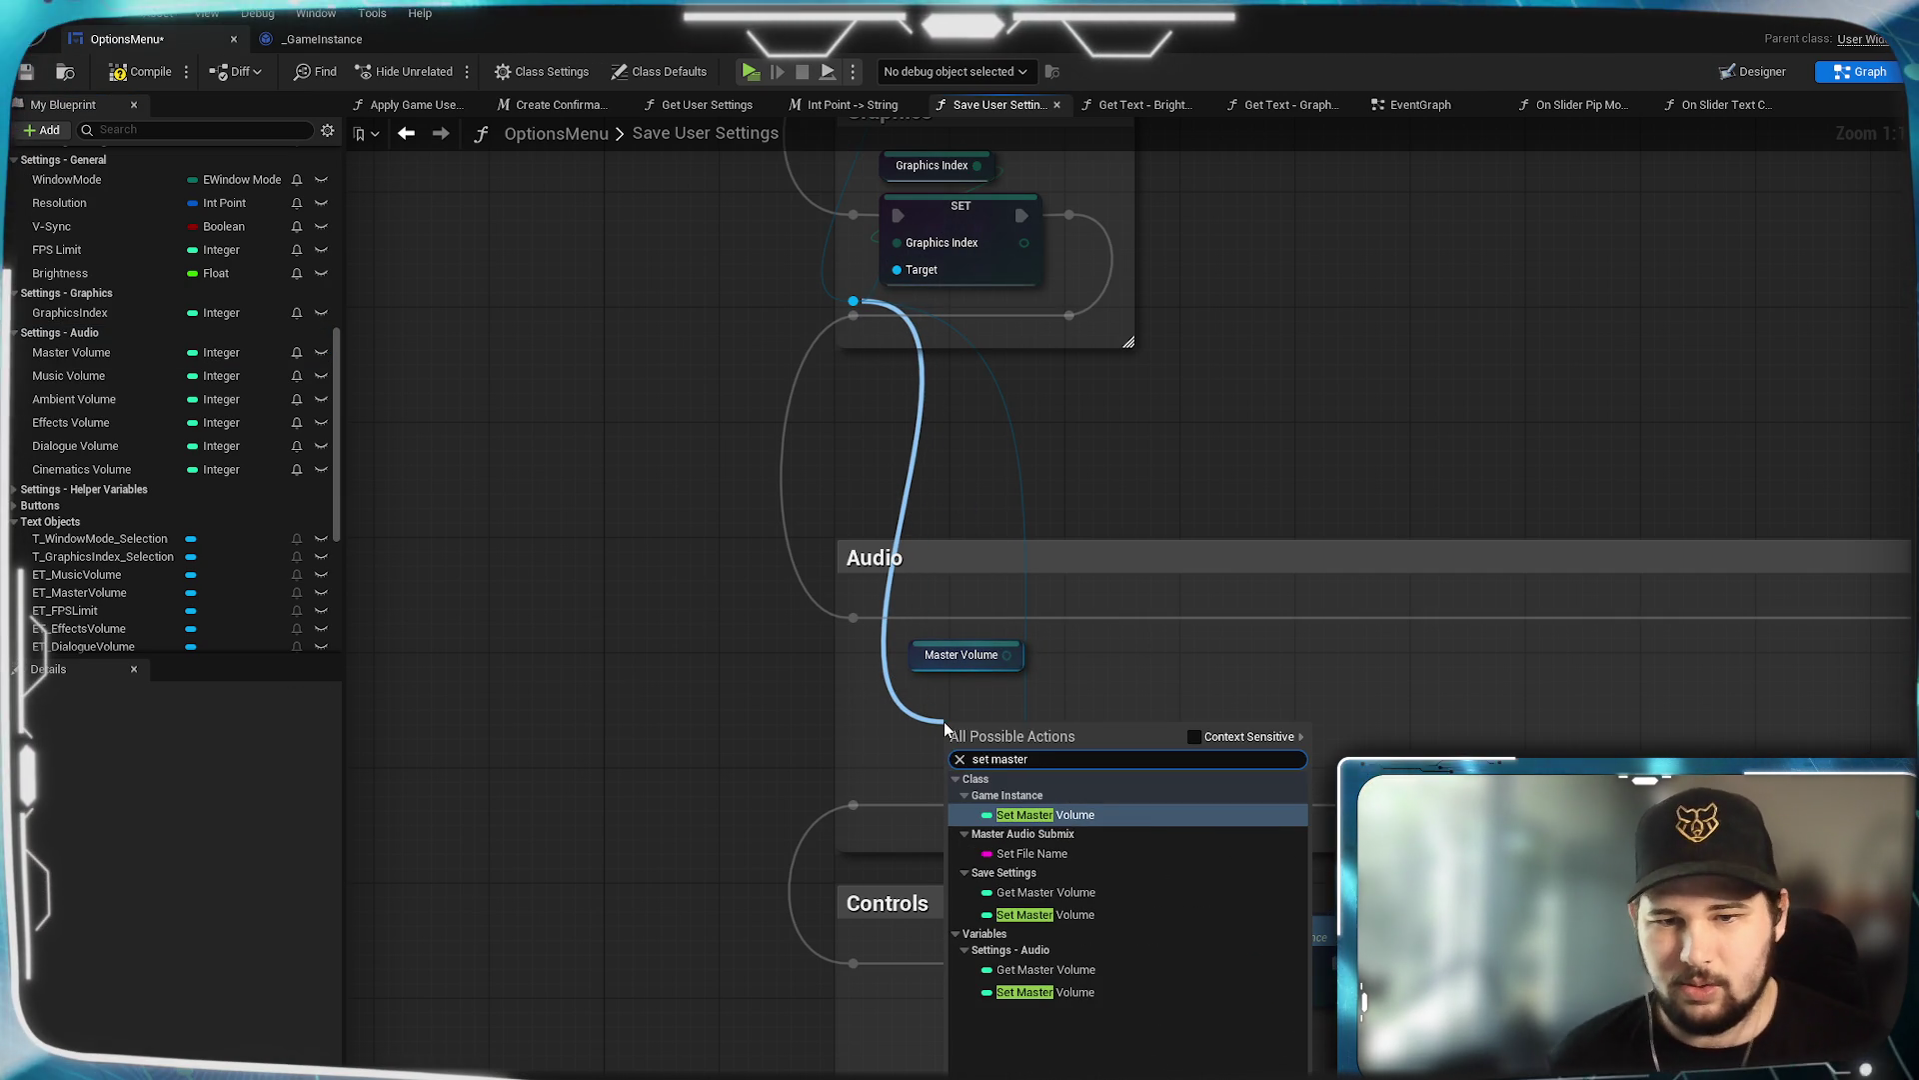
click(1130, 810)
mouse_move(992, 714)
mouse_down()
mouse_move(962, 688)
mouse_move(928, 735)
mouse_up()
click(1125, 681)
mouse_move(853, 616)
mouse_down()
mouse_move(912, 712)
mouse_move(927, 705)
mouse_up()
Route the SET node's wire through the reroute knot, then compile and save the blueprint.
mouse_move(1283, 730)
mouse_down()
mouse_move(915, 622)
mouse_move(1165, 618)
mouse_up()
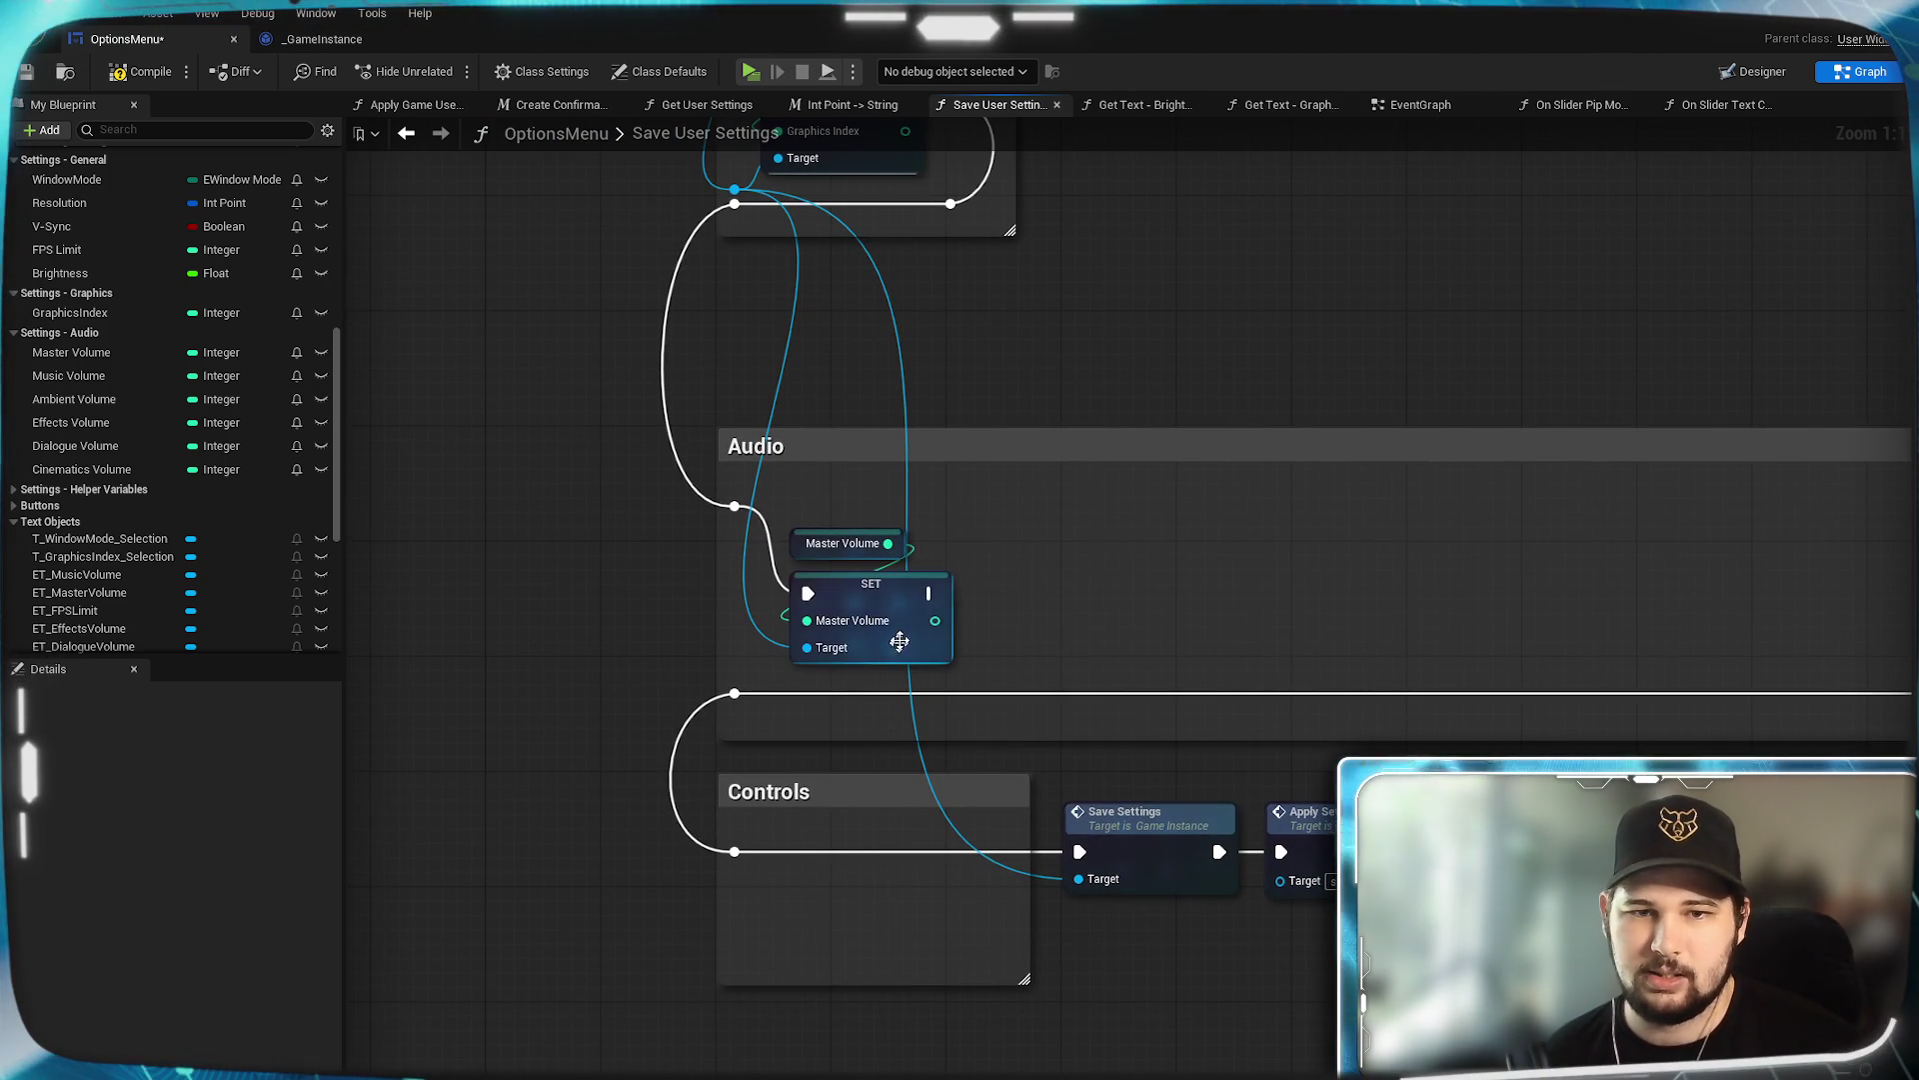
mouse_move(931, 605)
mouse_down()
mouse_move(1910, 569)
mouse_move(1909, 500)
mouse_move(1450, 510)
mouse_up()
drag(587, 664, 1268, 630)
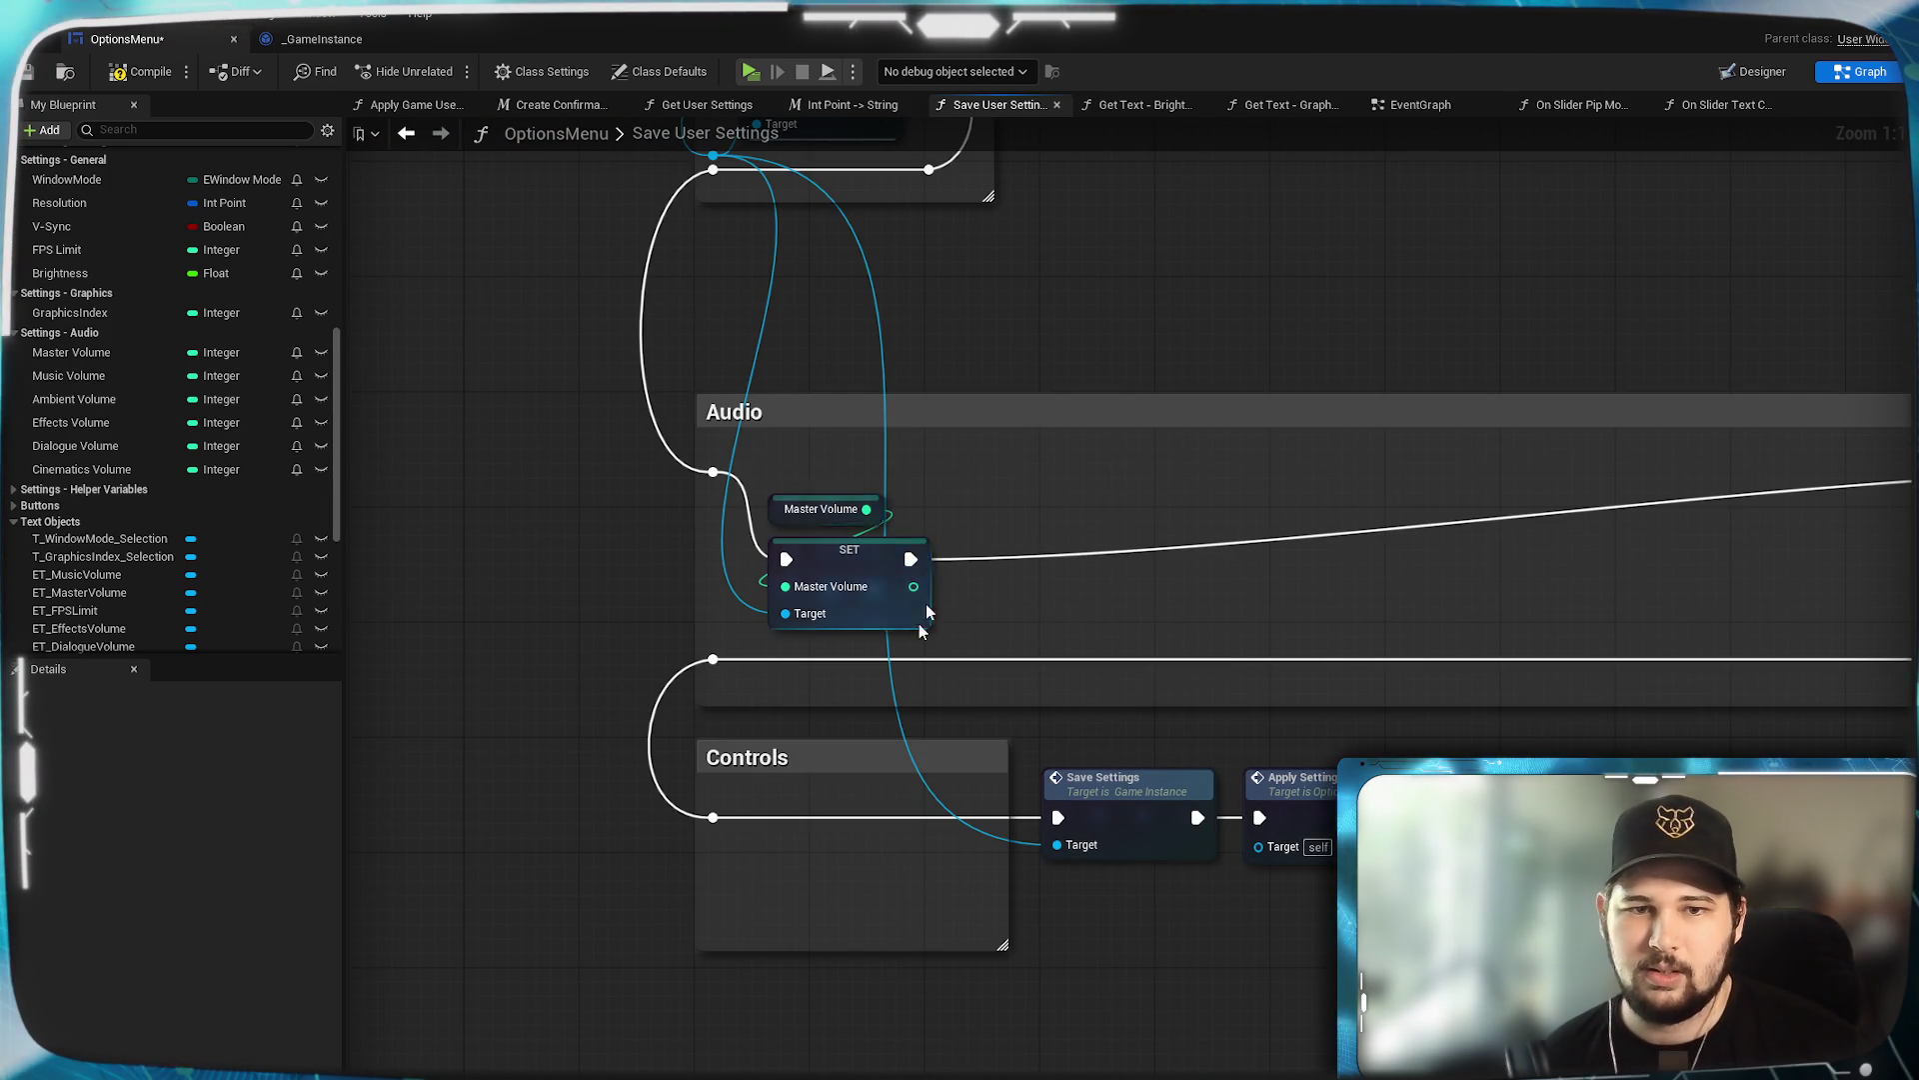
click(140, 72)
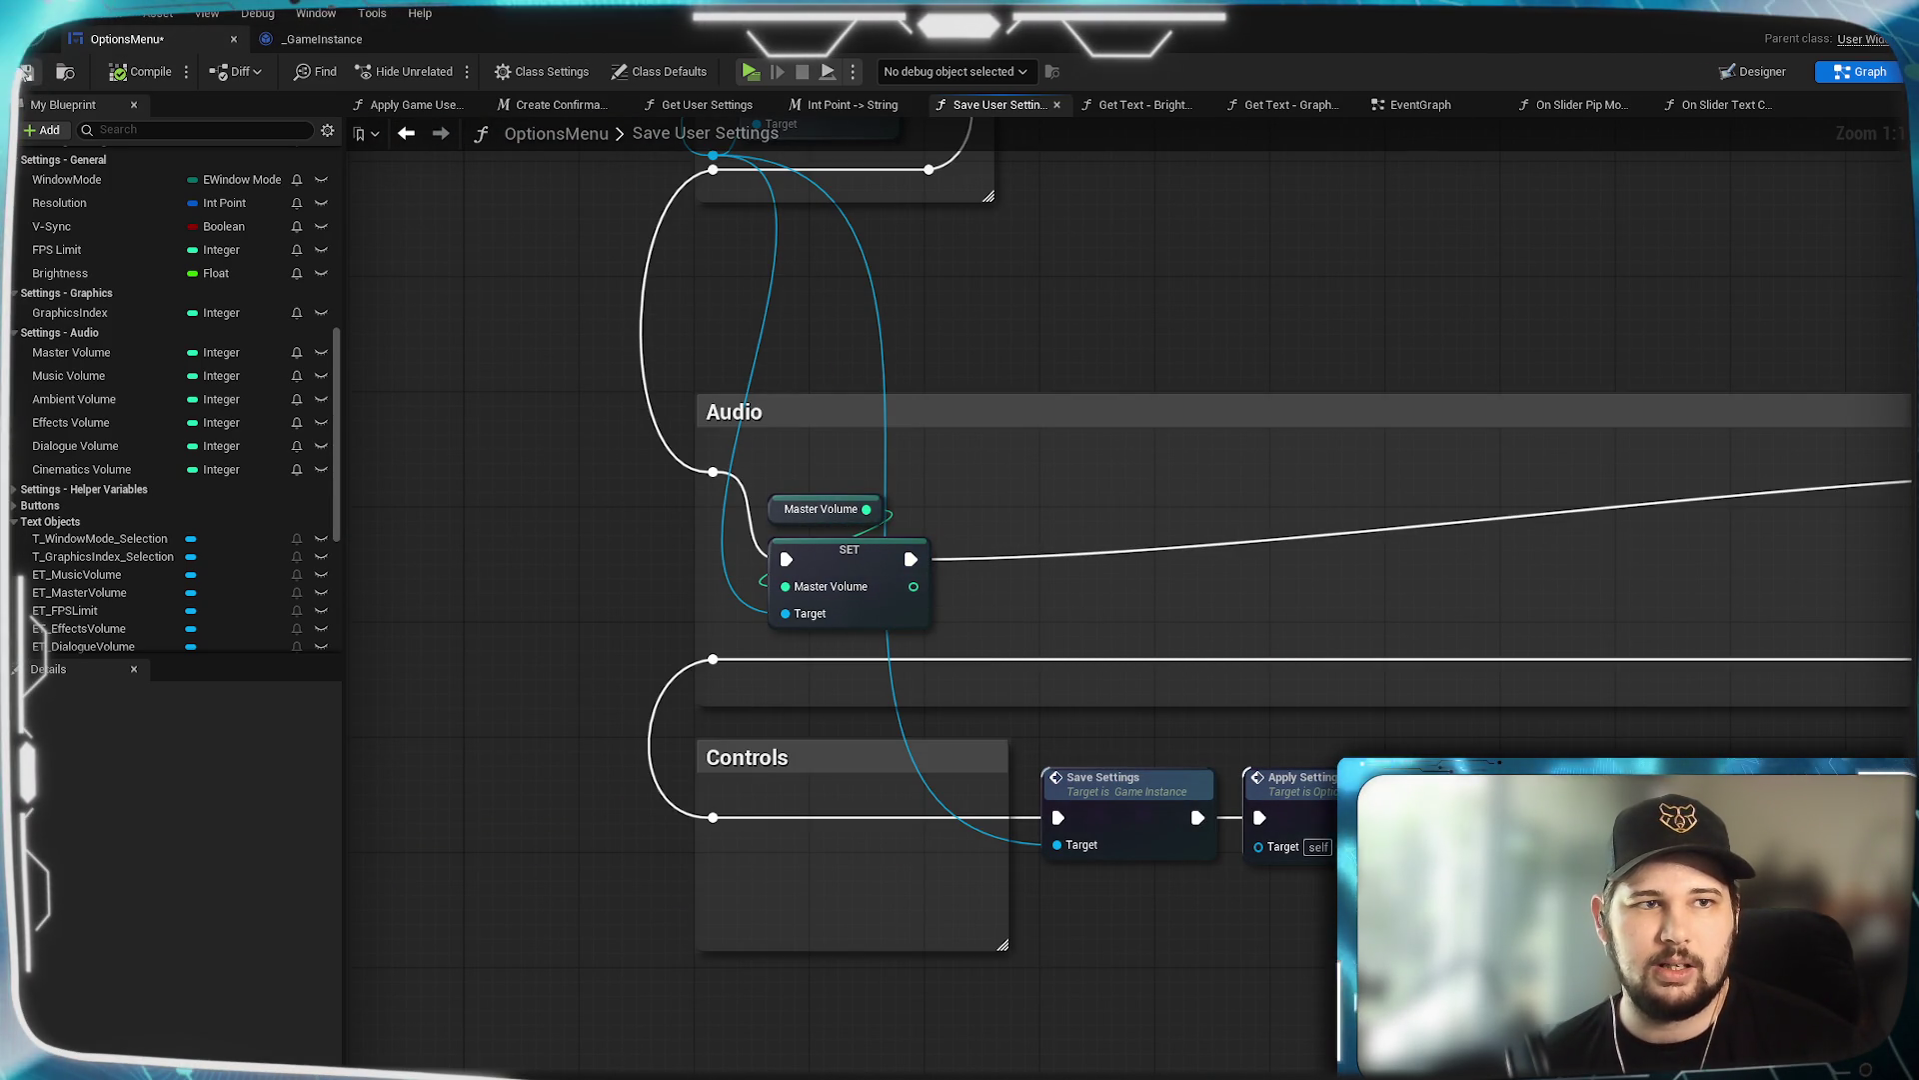
drag(1088, 308, 1054, 339)
key(ctrl+s)
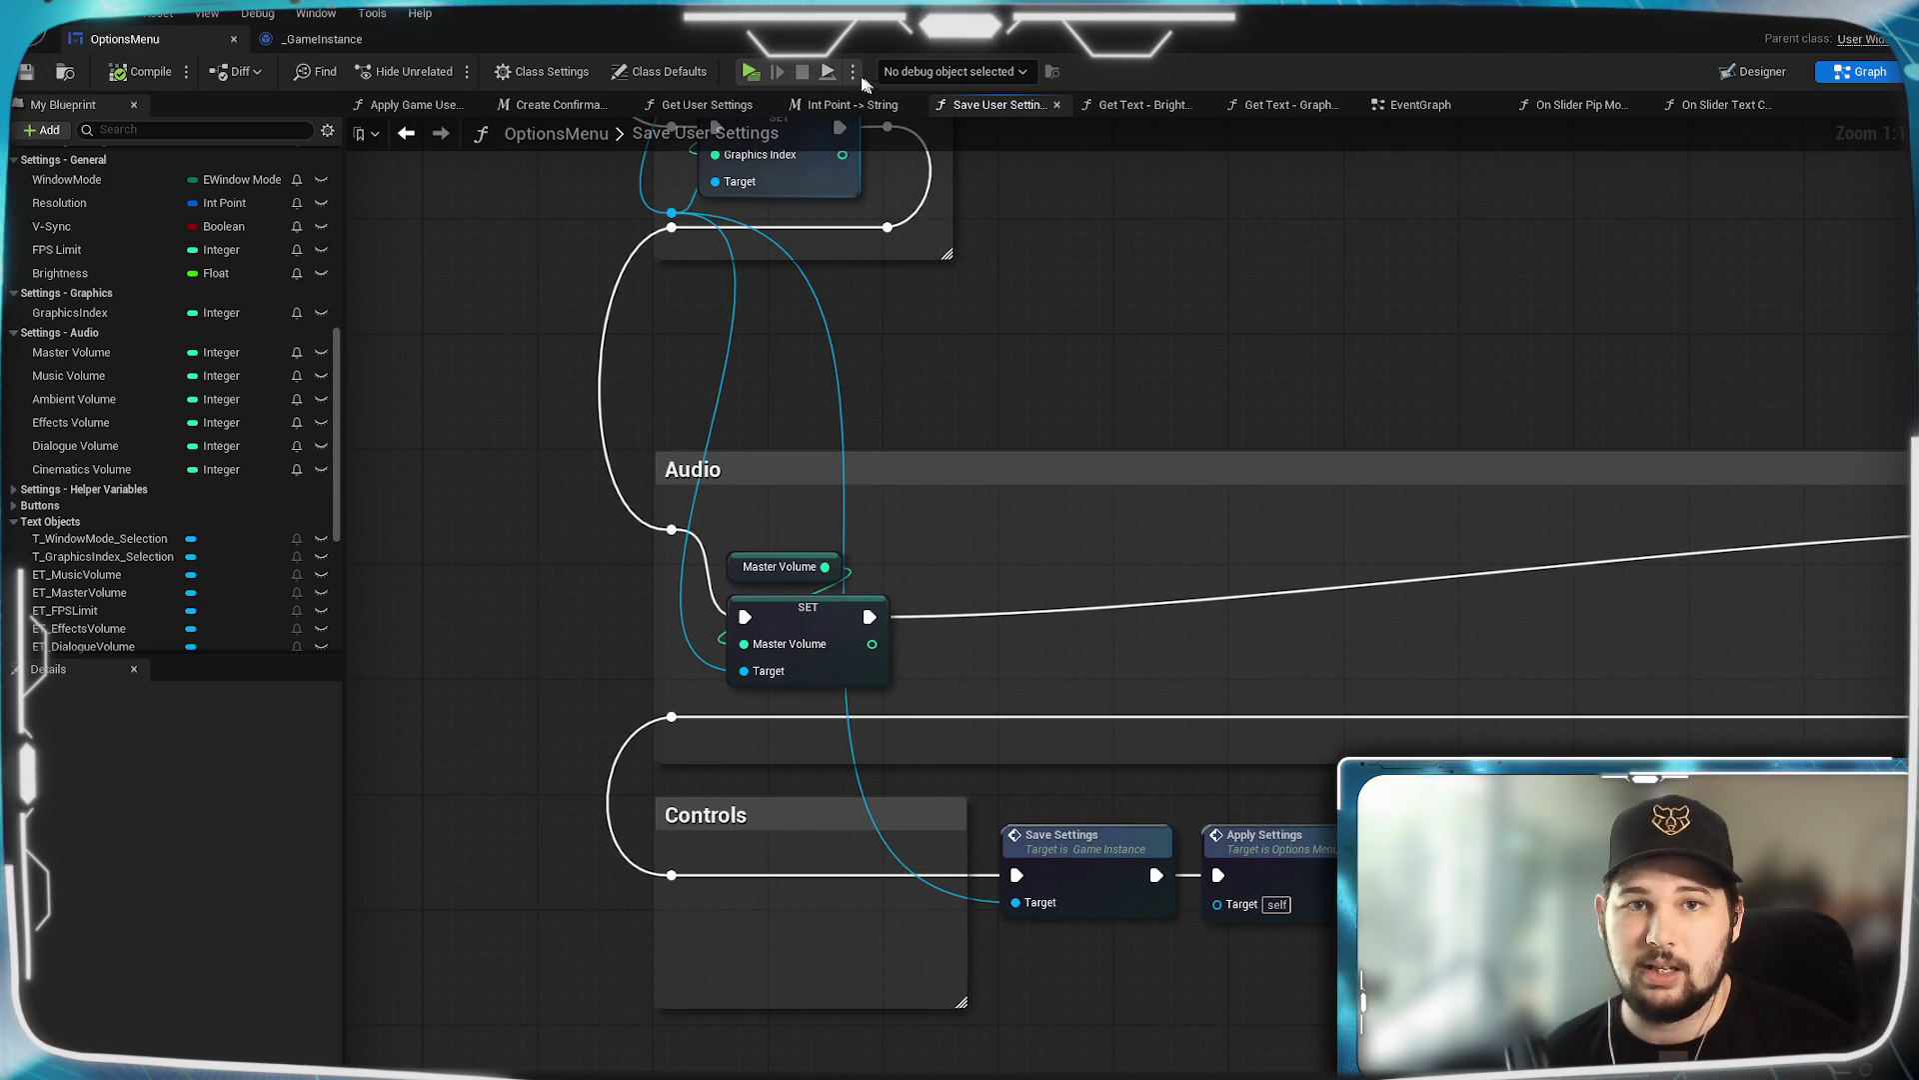
key(alt+p)
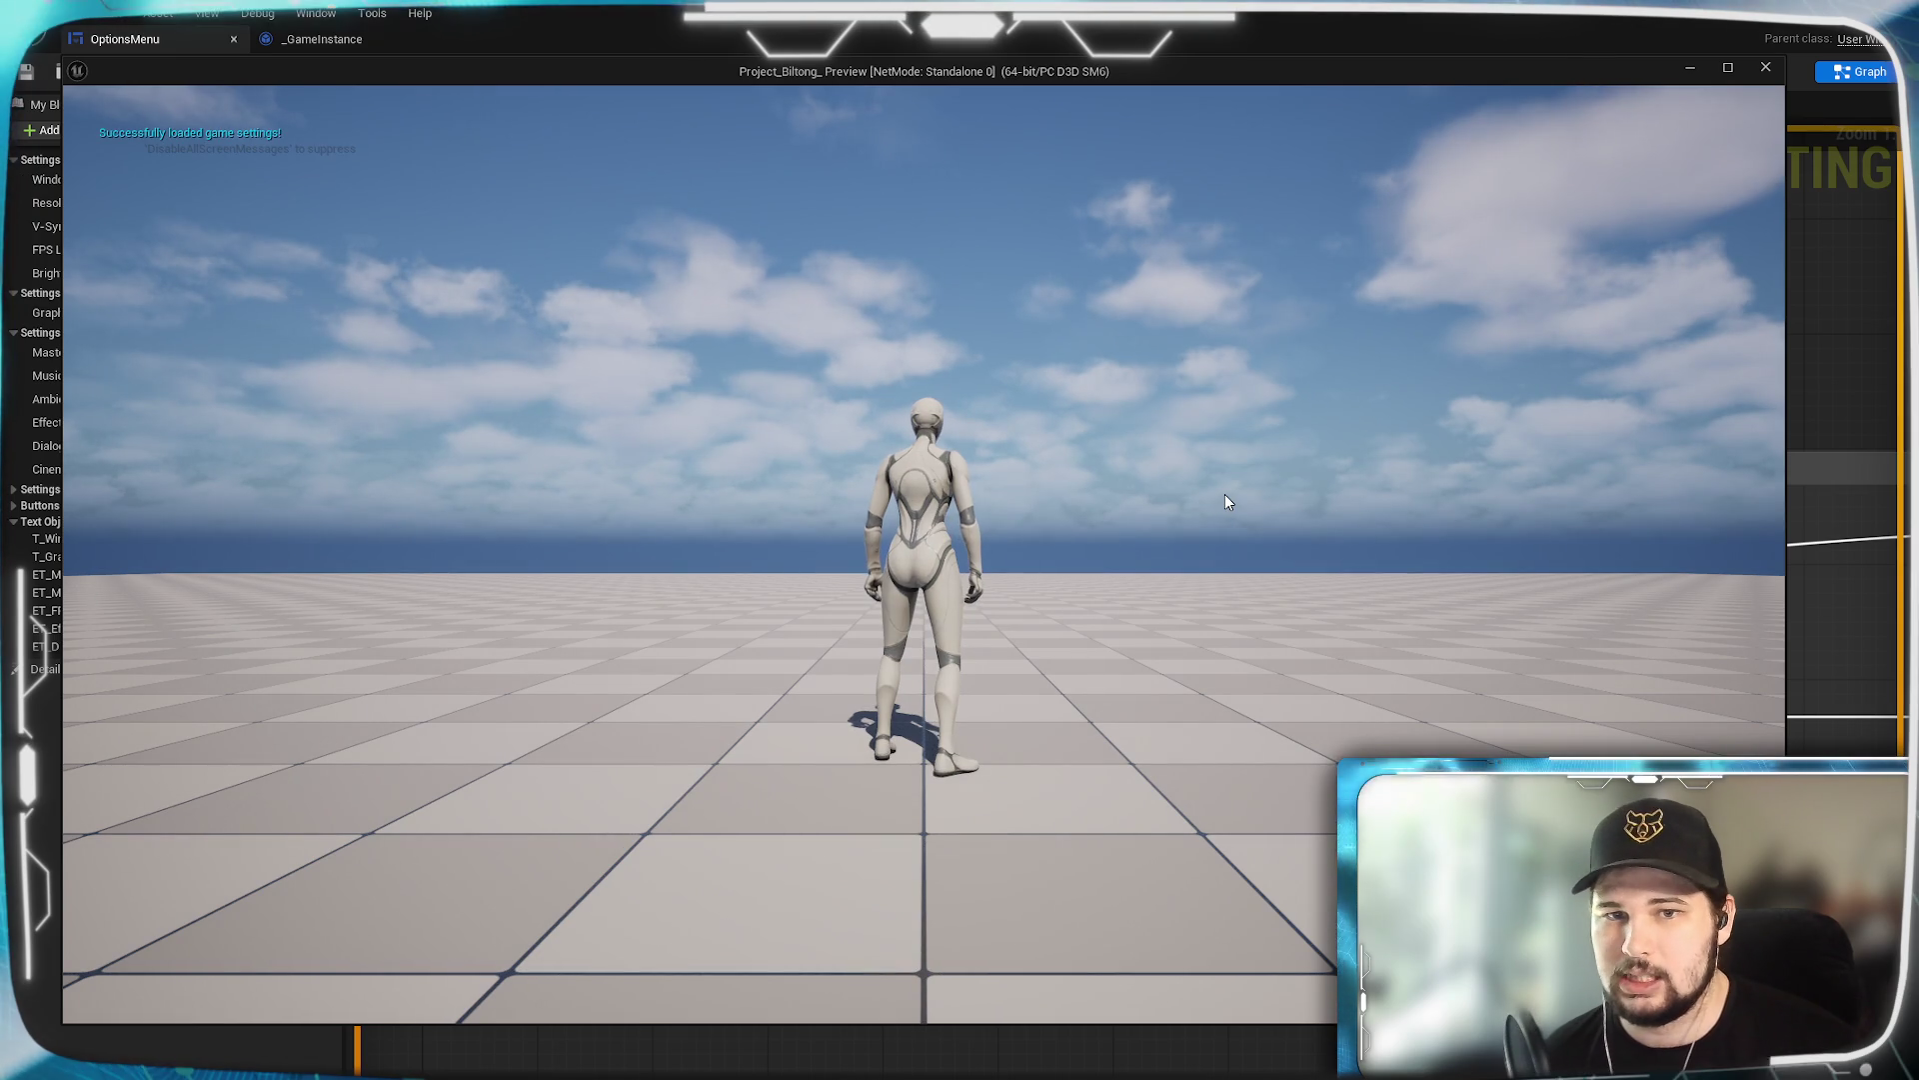
key(Escape)
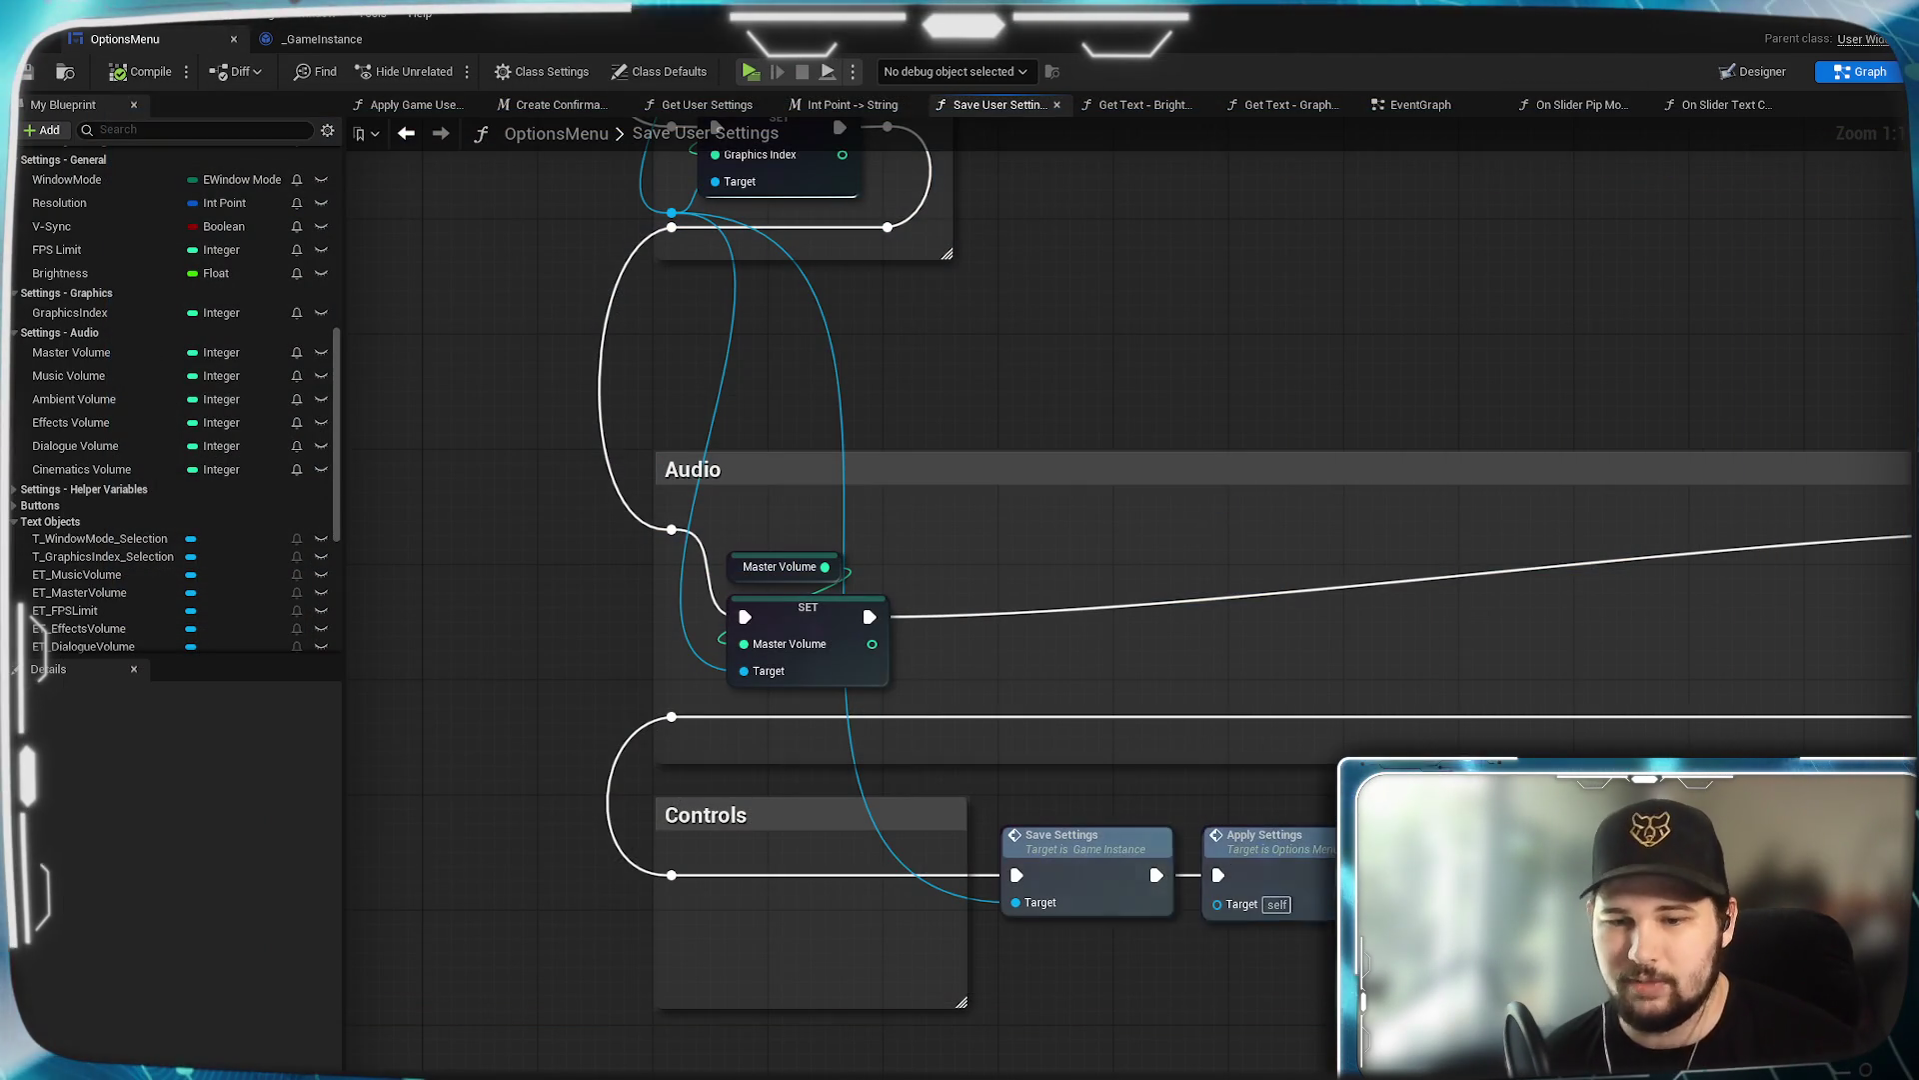
key(ctrl+space)
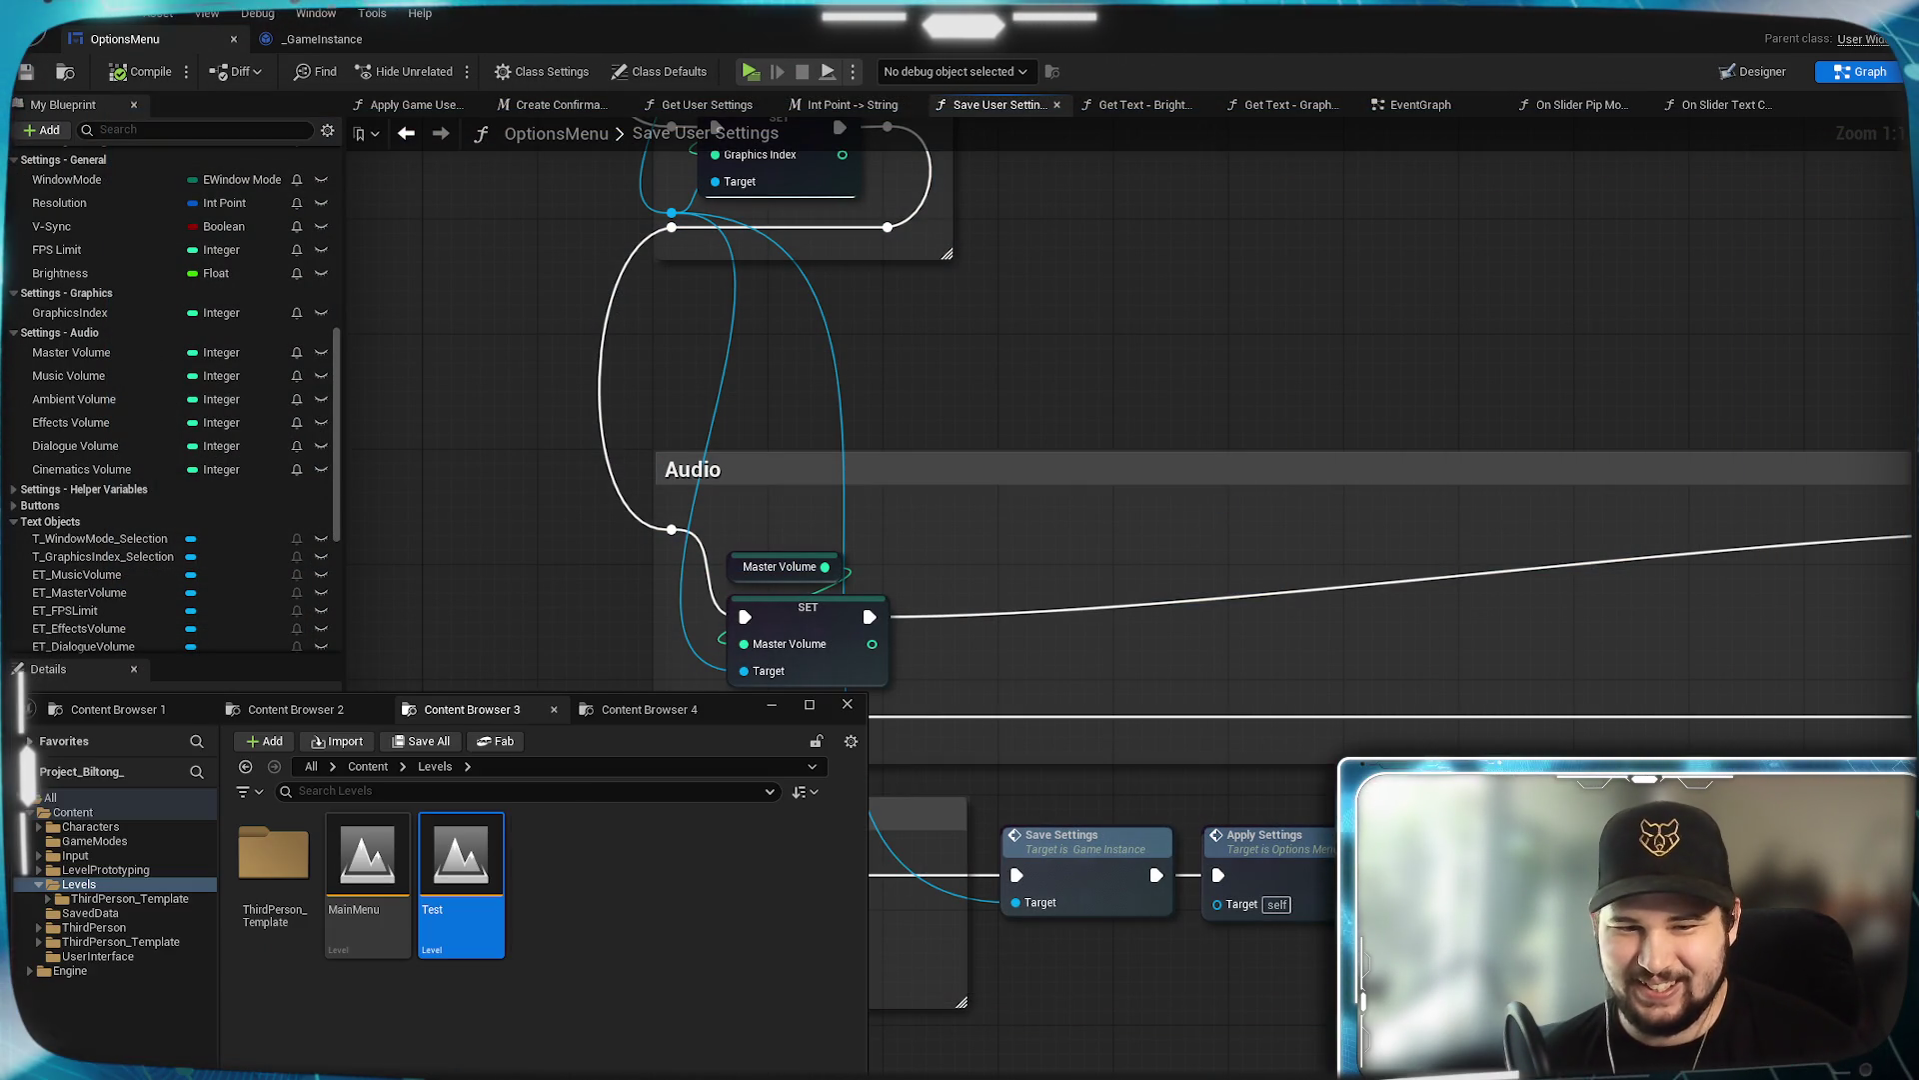
click(364, 869)
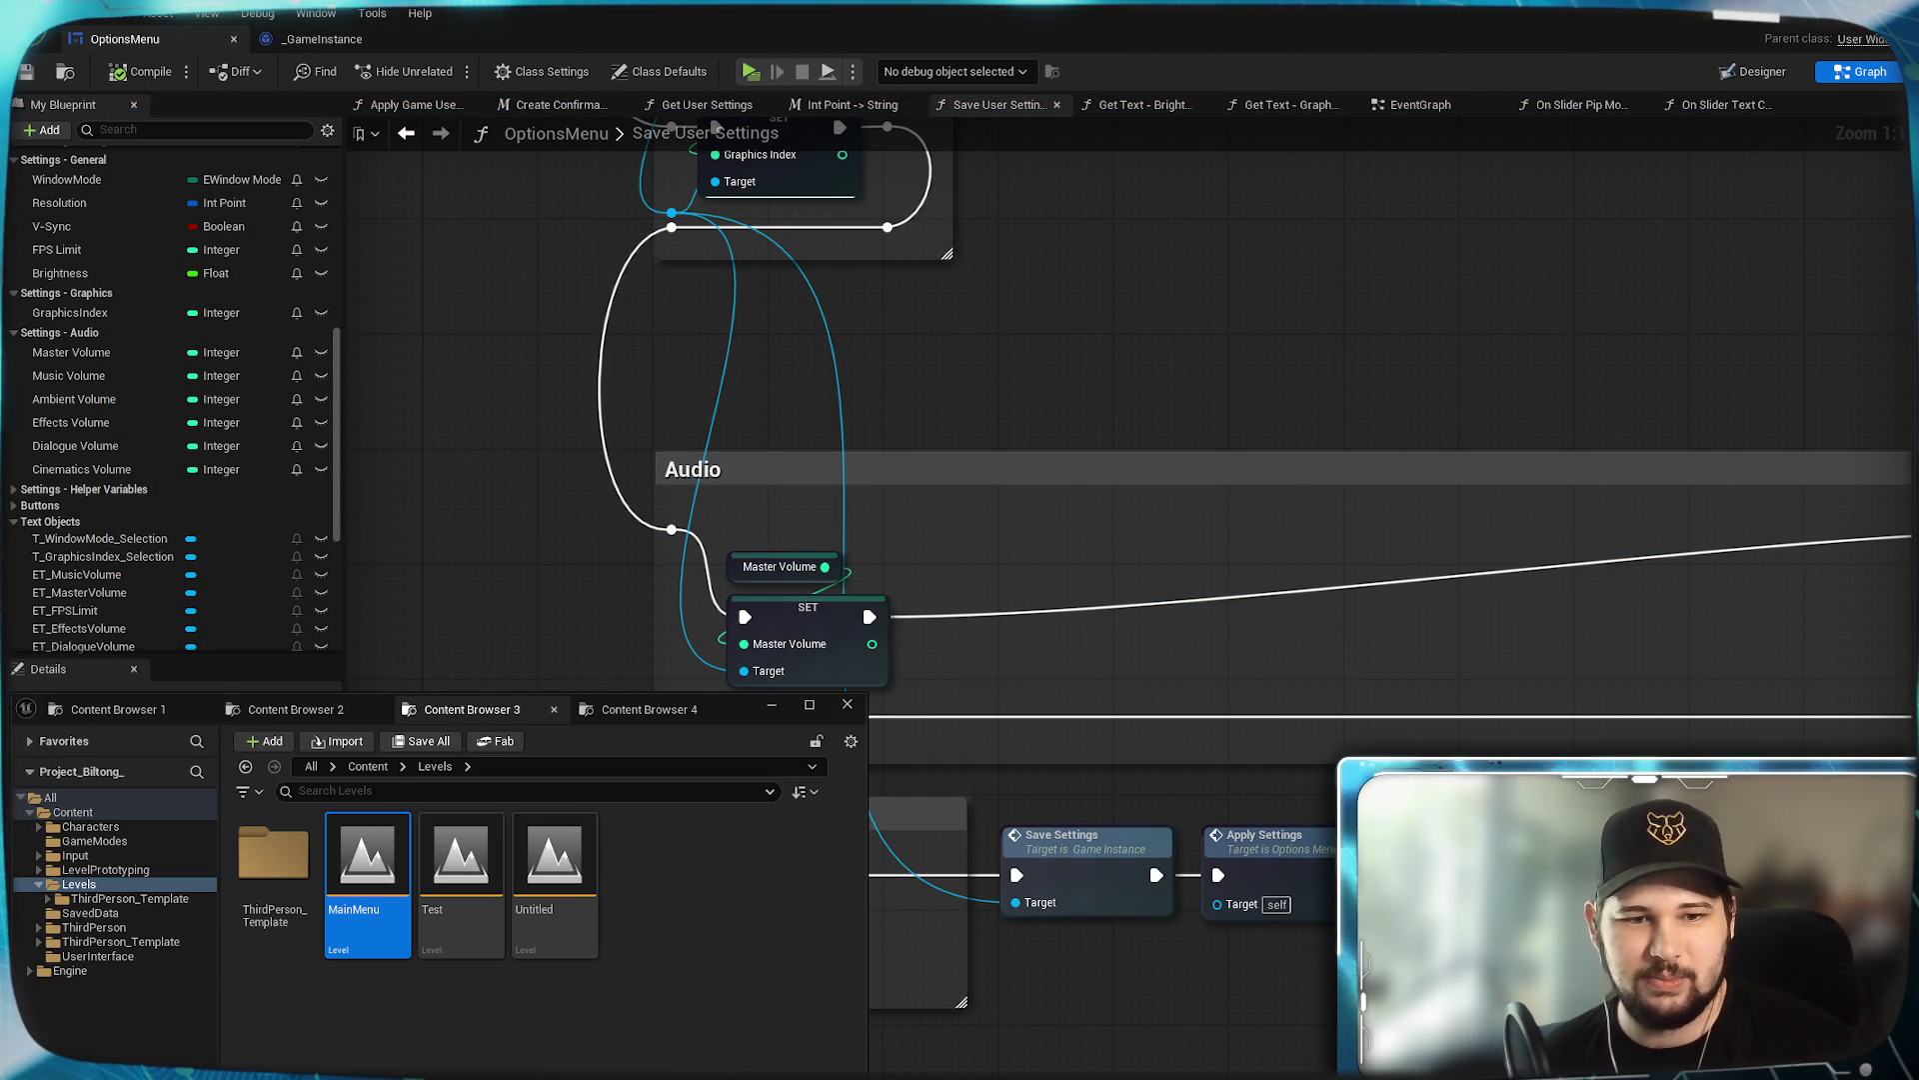
click(1108, 488)
key(alt+p)
click(1000, 618)
mouse_move(1543, 156)
mouse_down()
mouse_move(1173, 131)
mouse_move(1012, 90)
mouse_up()
click(1153, 180)
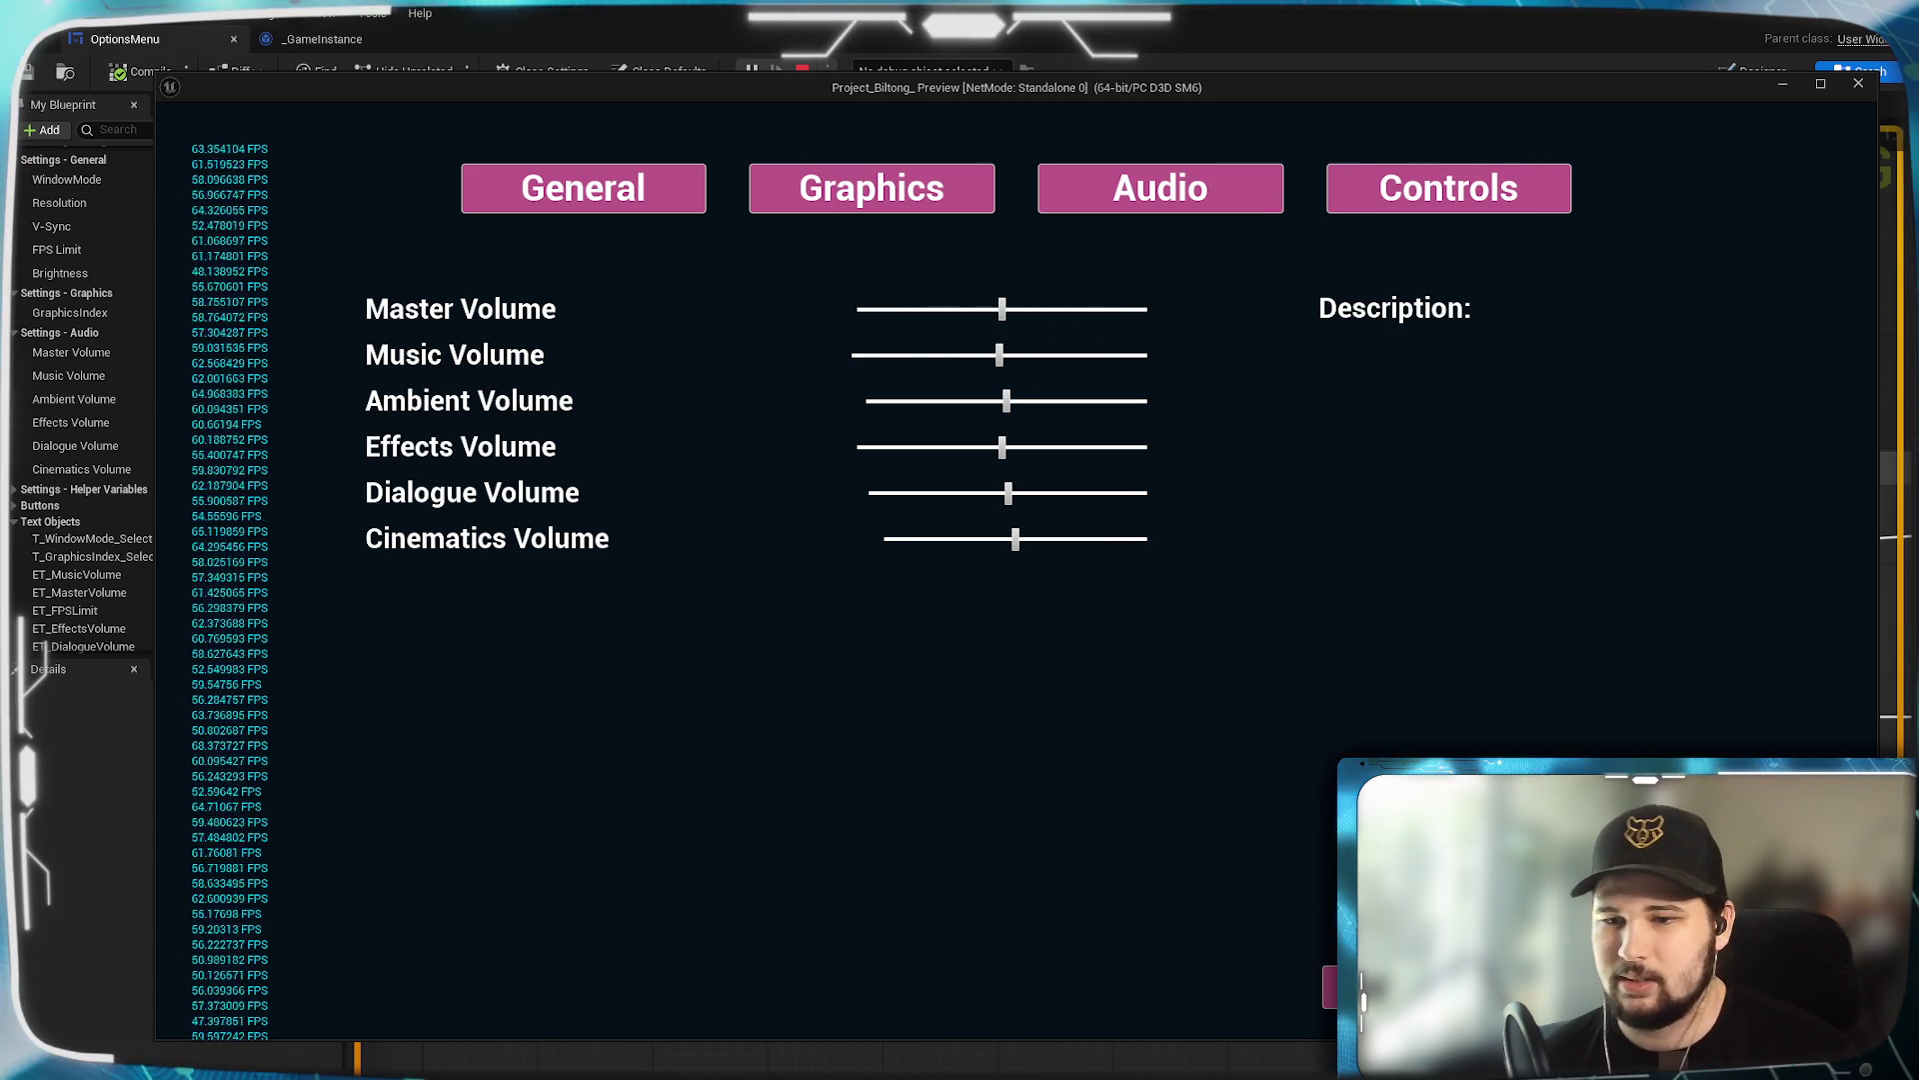
key(Escape)
click(905, 641)
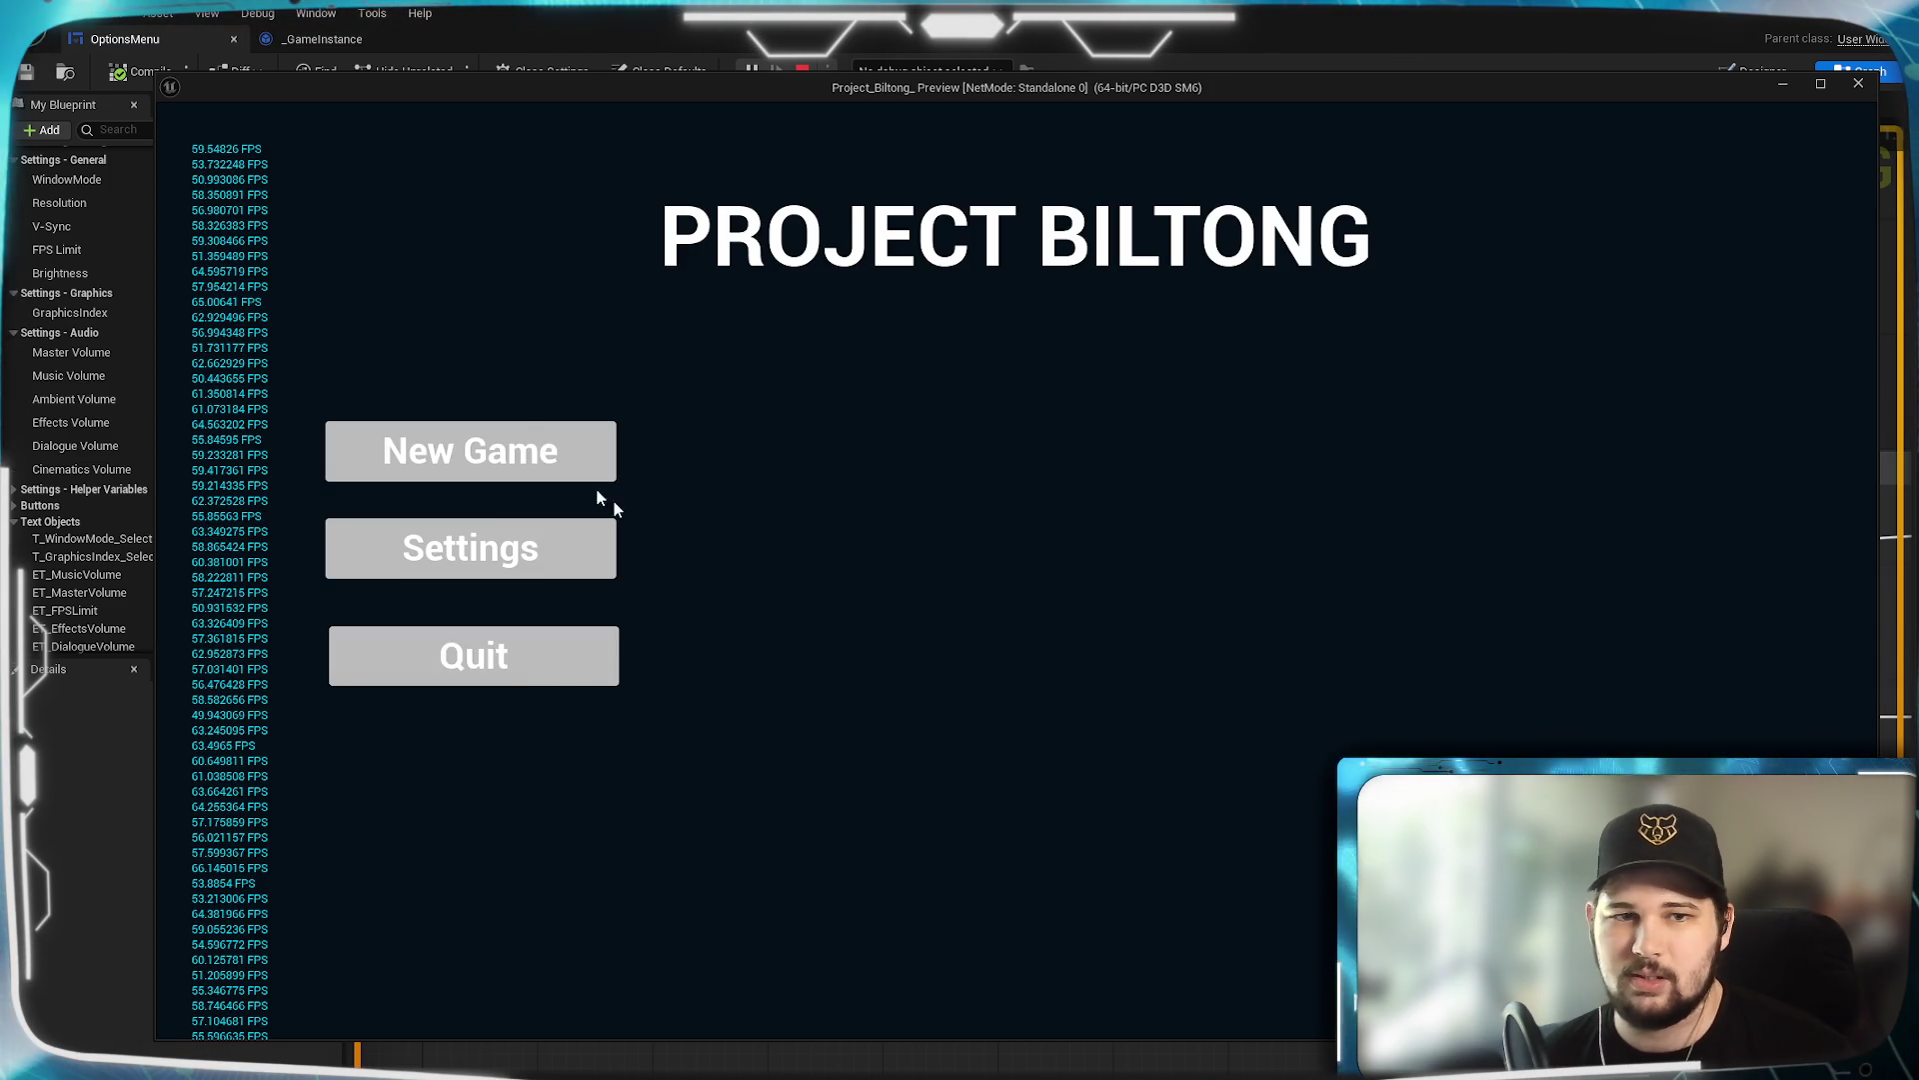
click(460, 665)
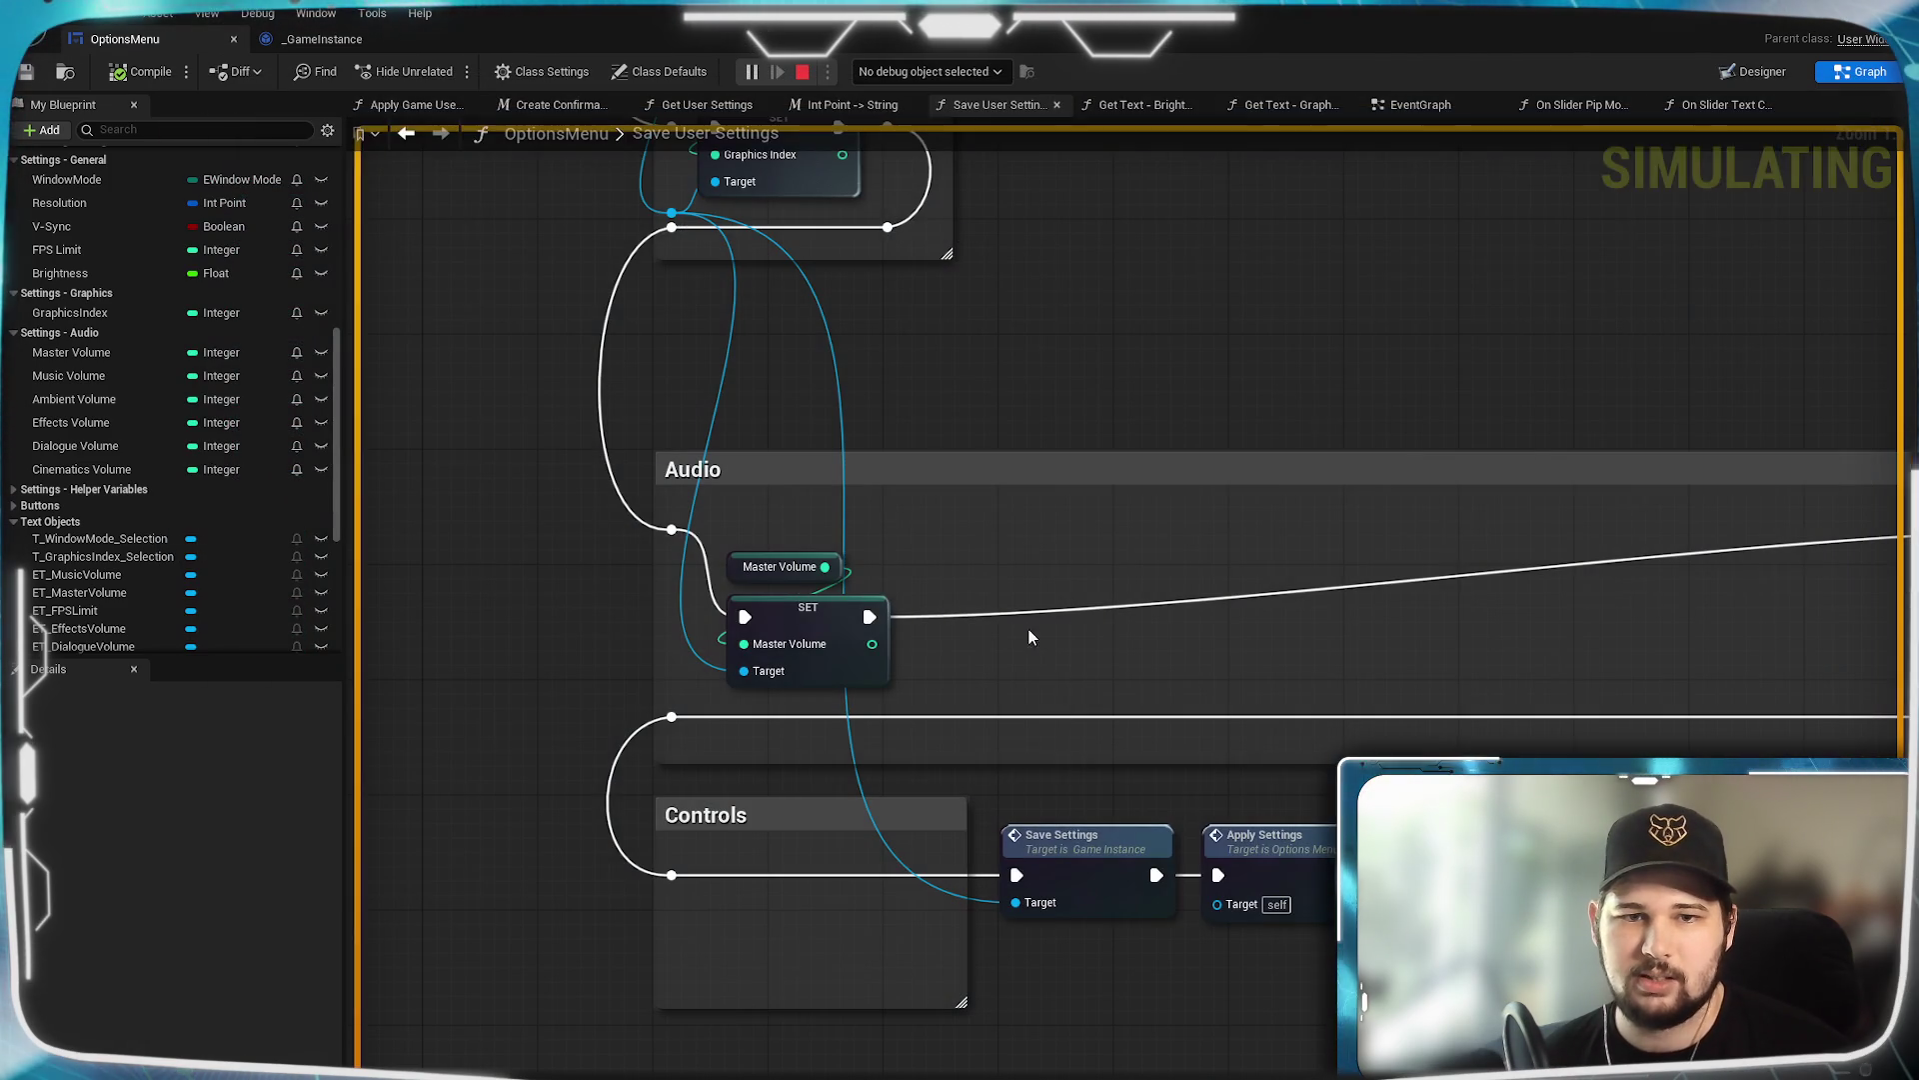
click(1755, 71)
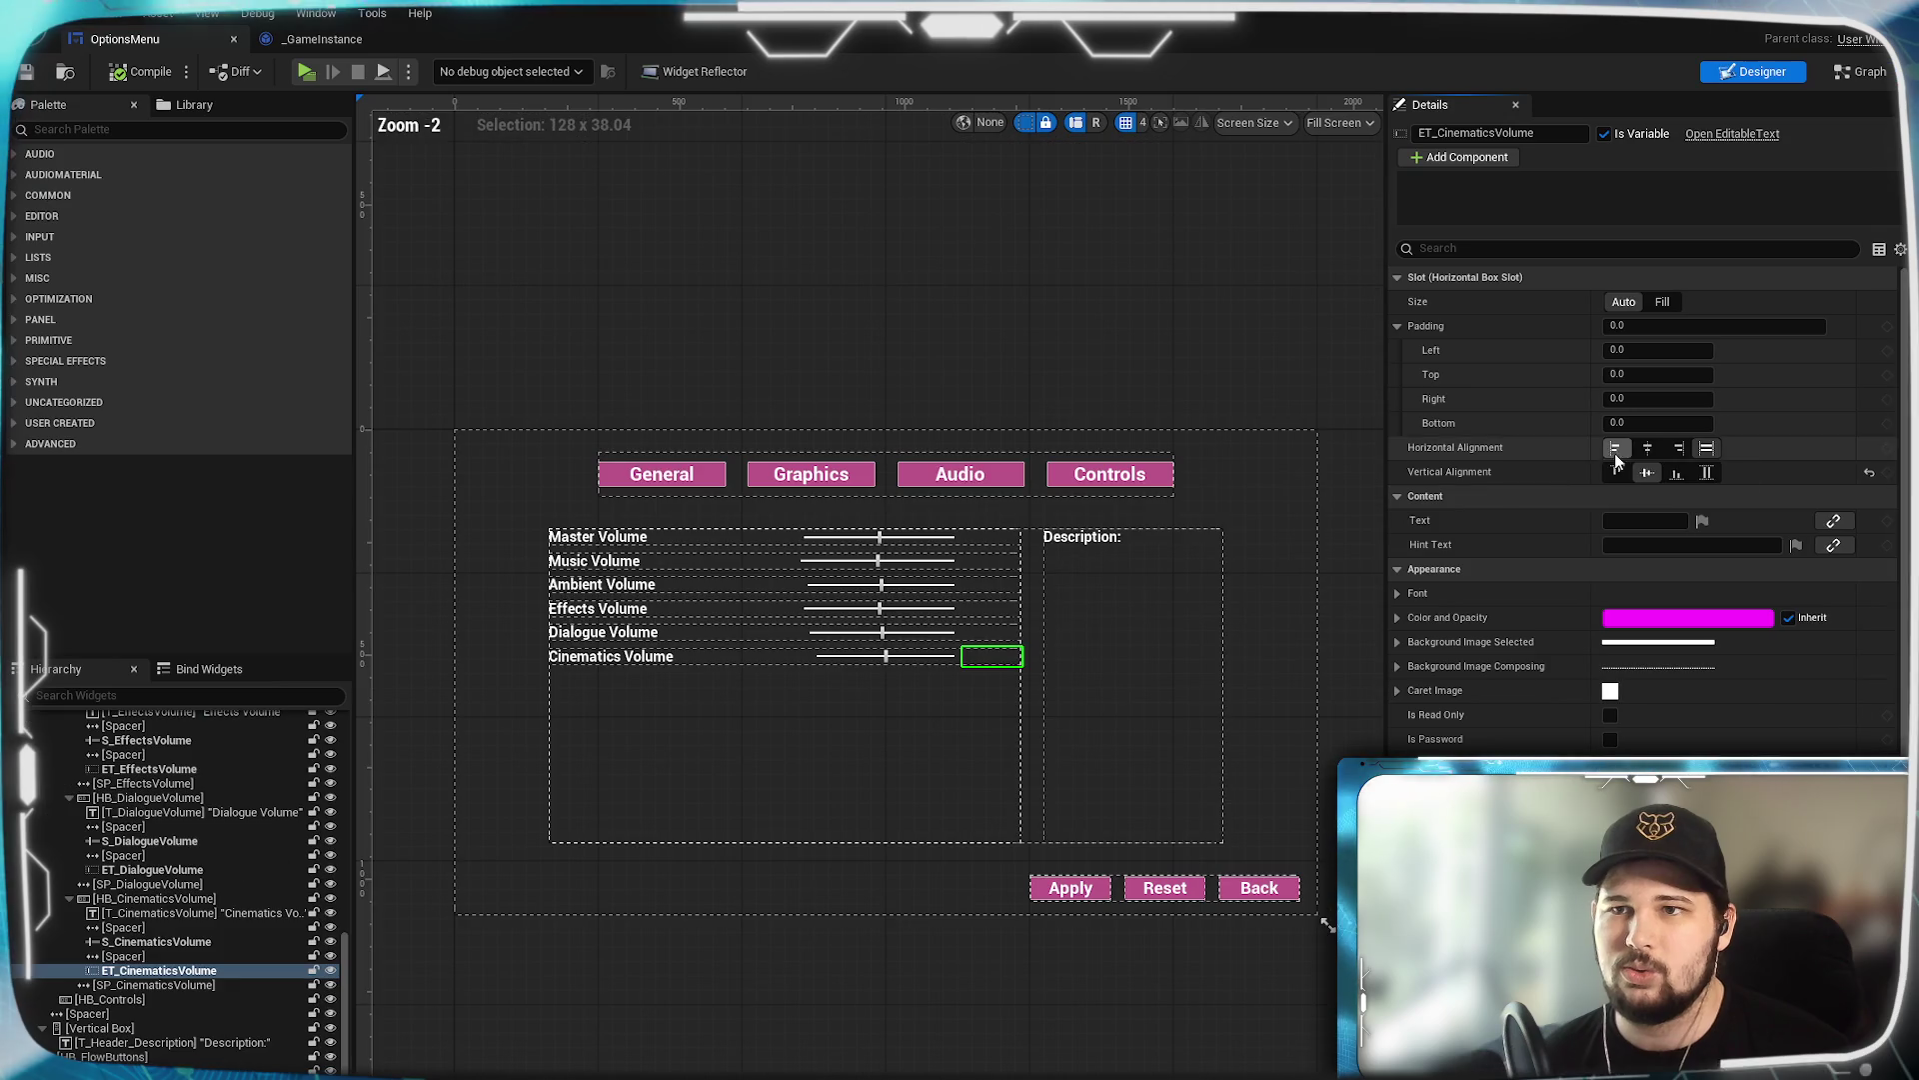
Create a new text binding for ET_MasterVolume and spread its entry and Return nodes apart.
click(993, 545)
scroll(989, 630, up, 4)
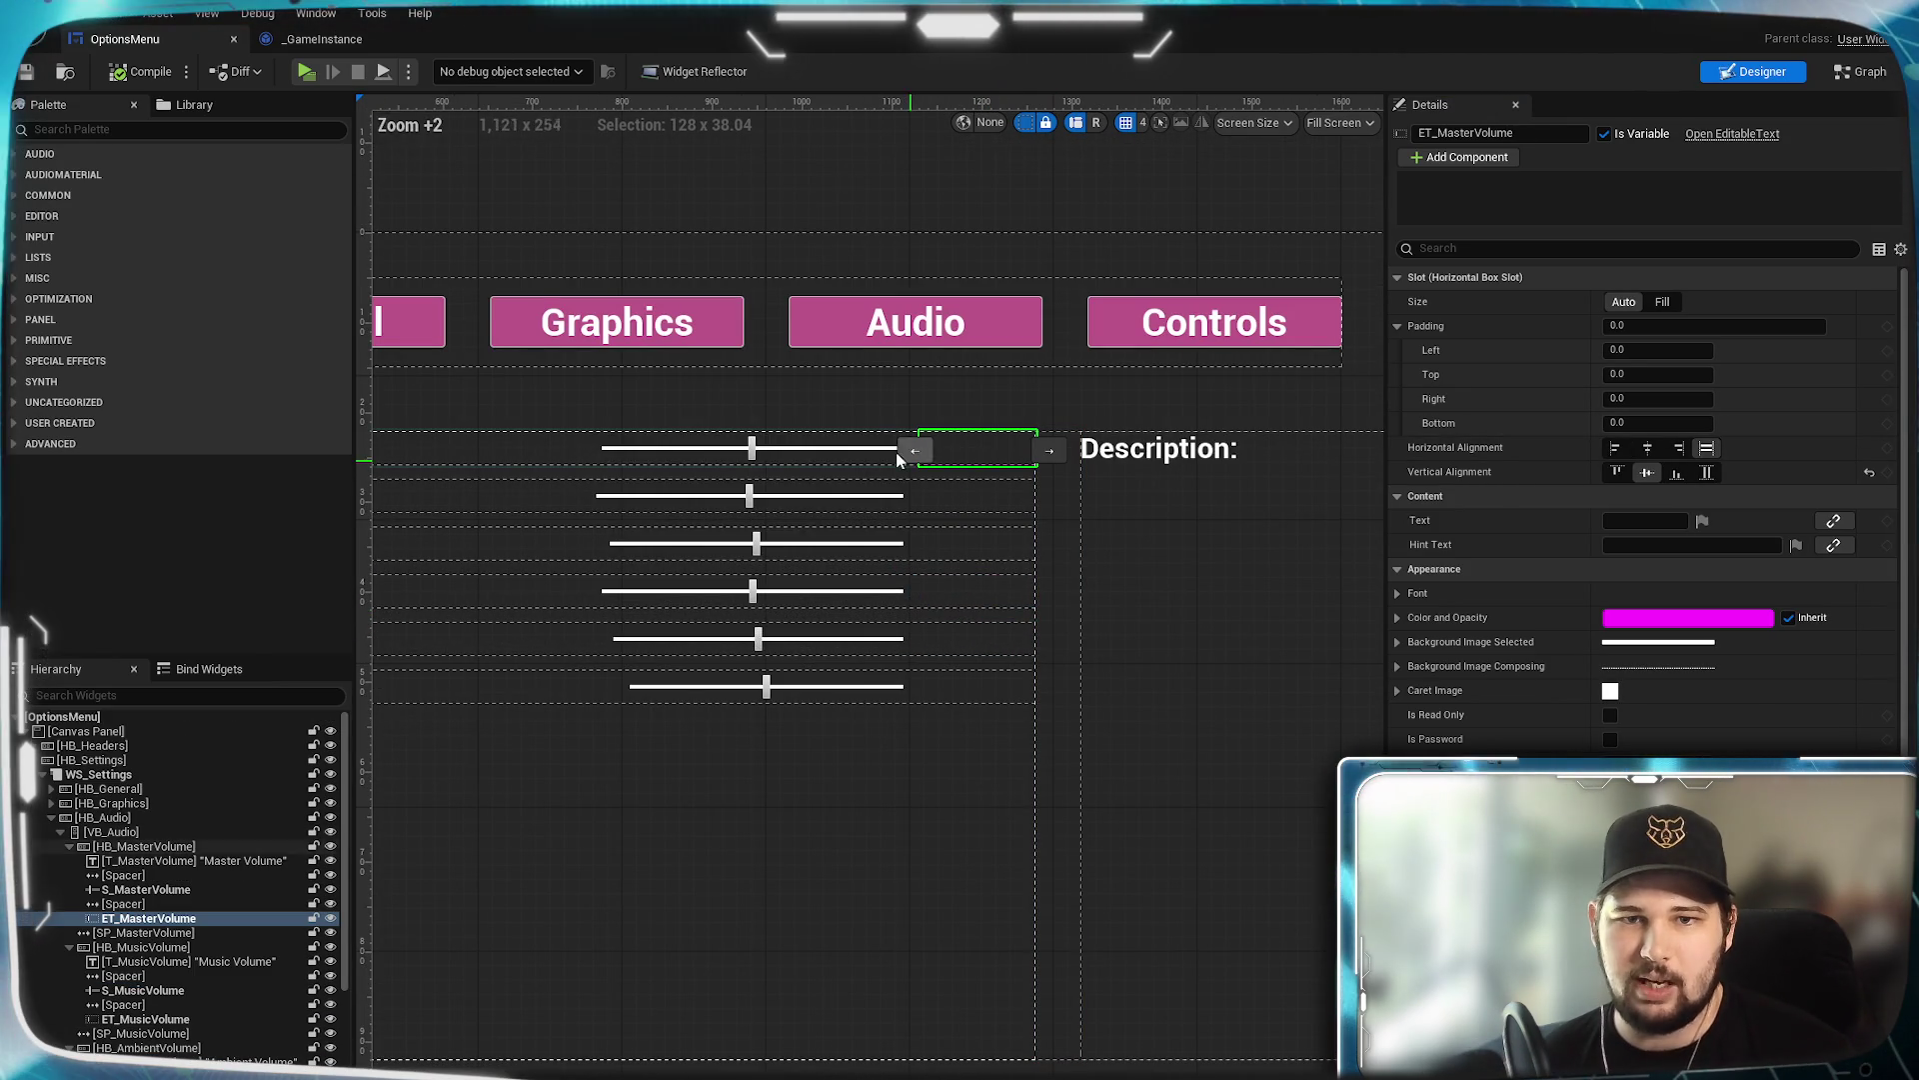
click(1834, 520)
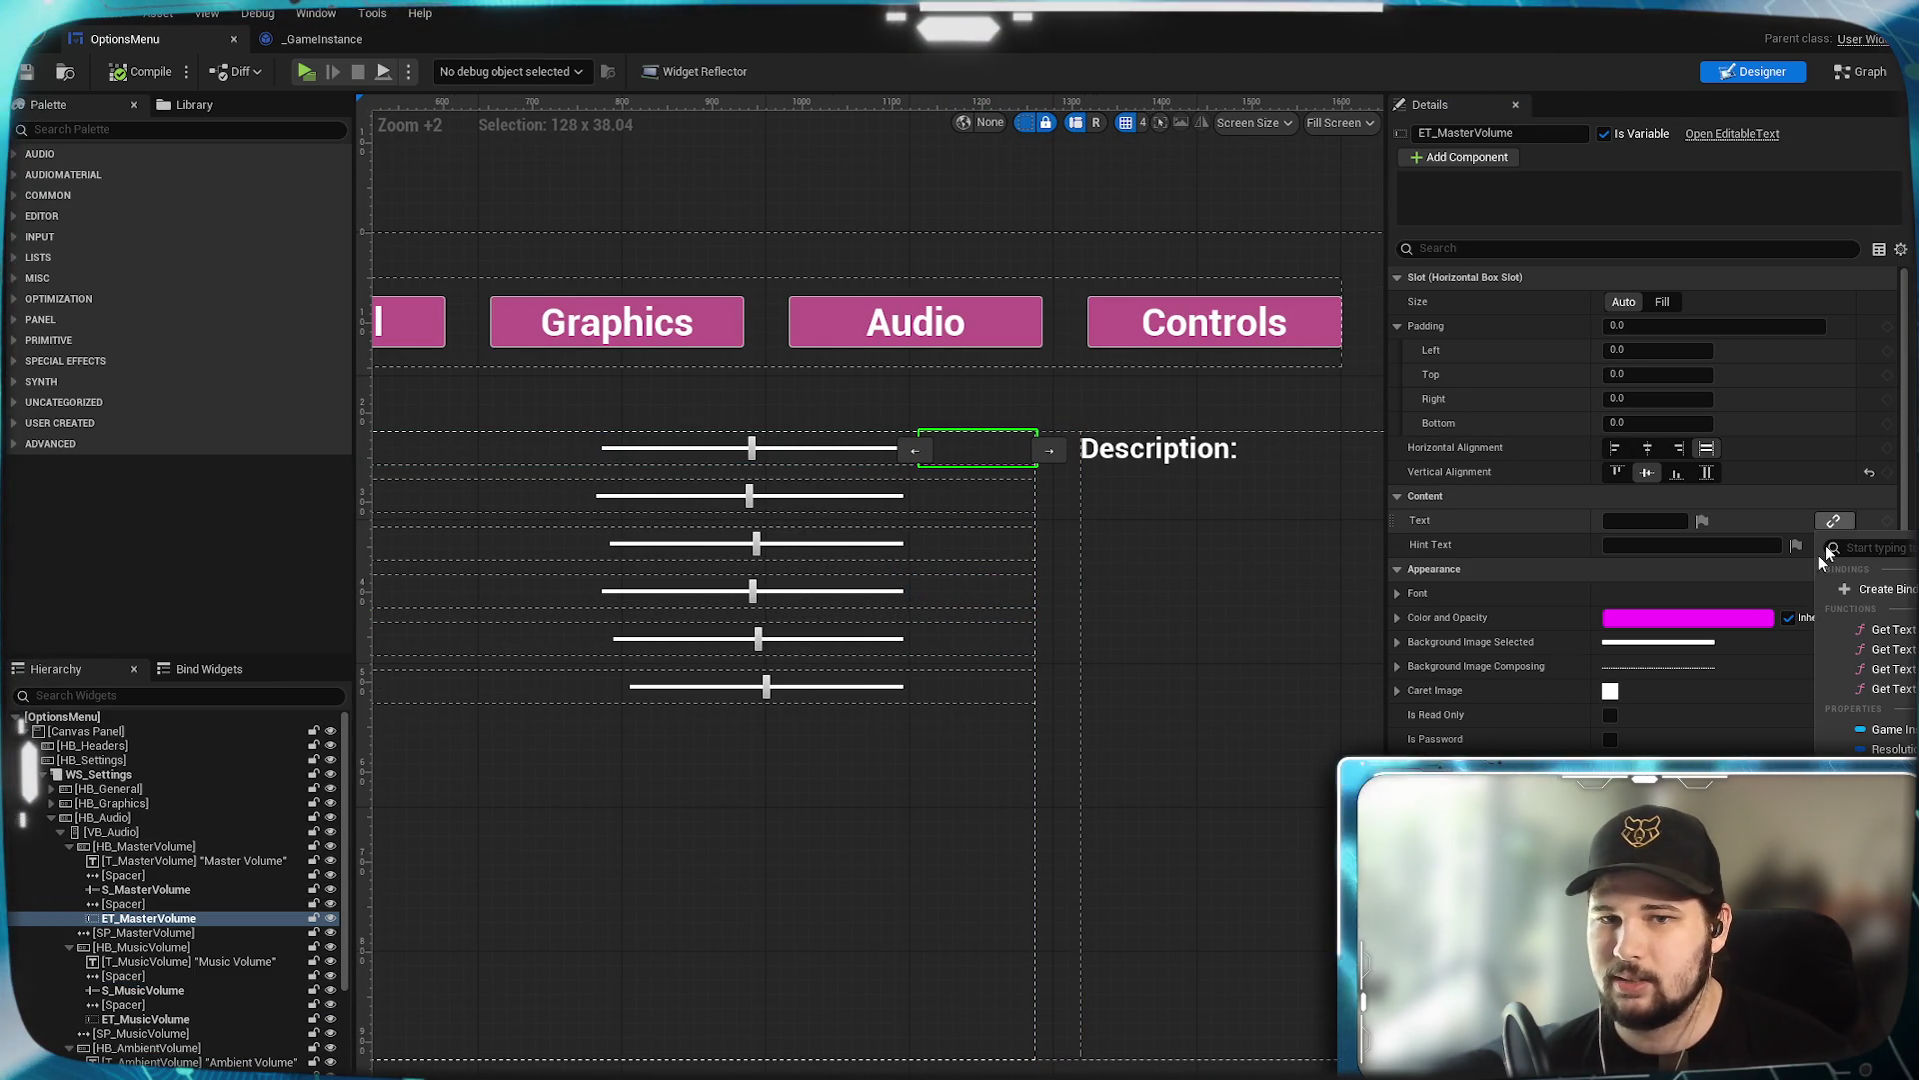
click(1199, 620)
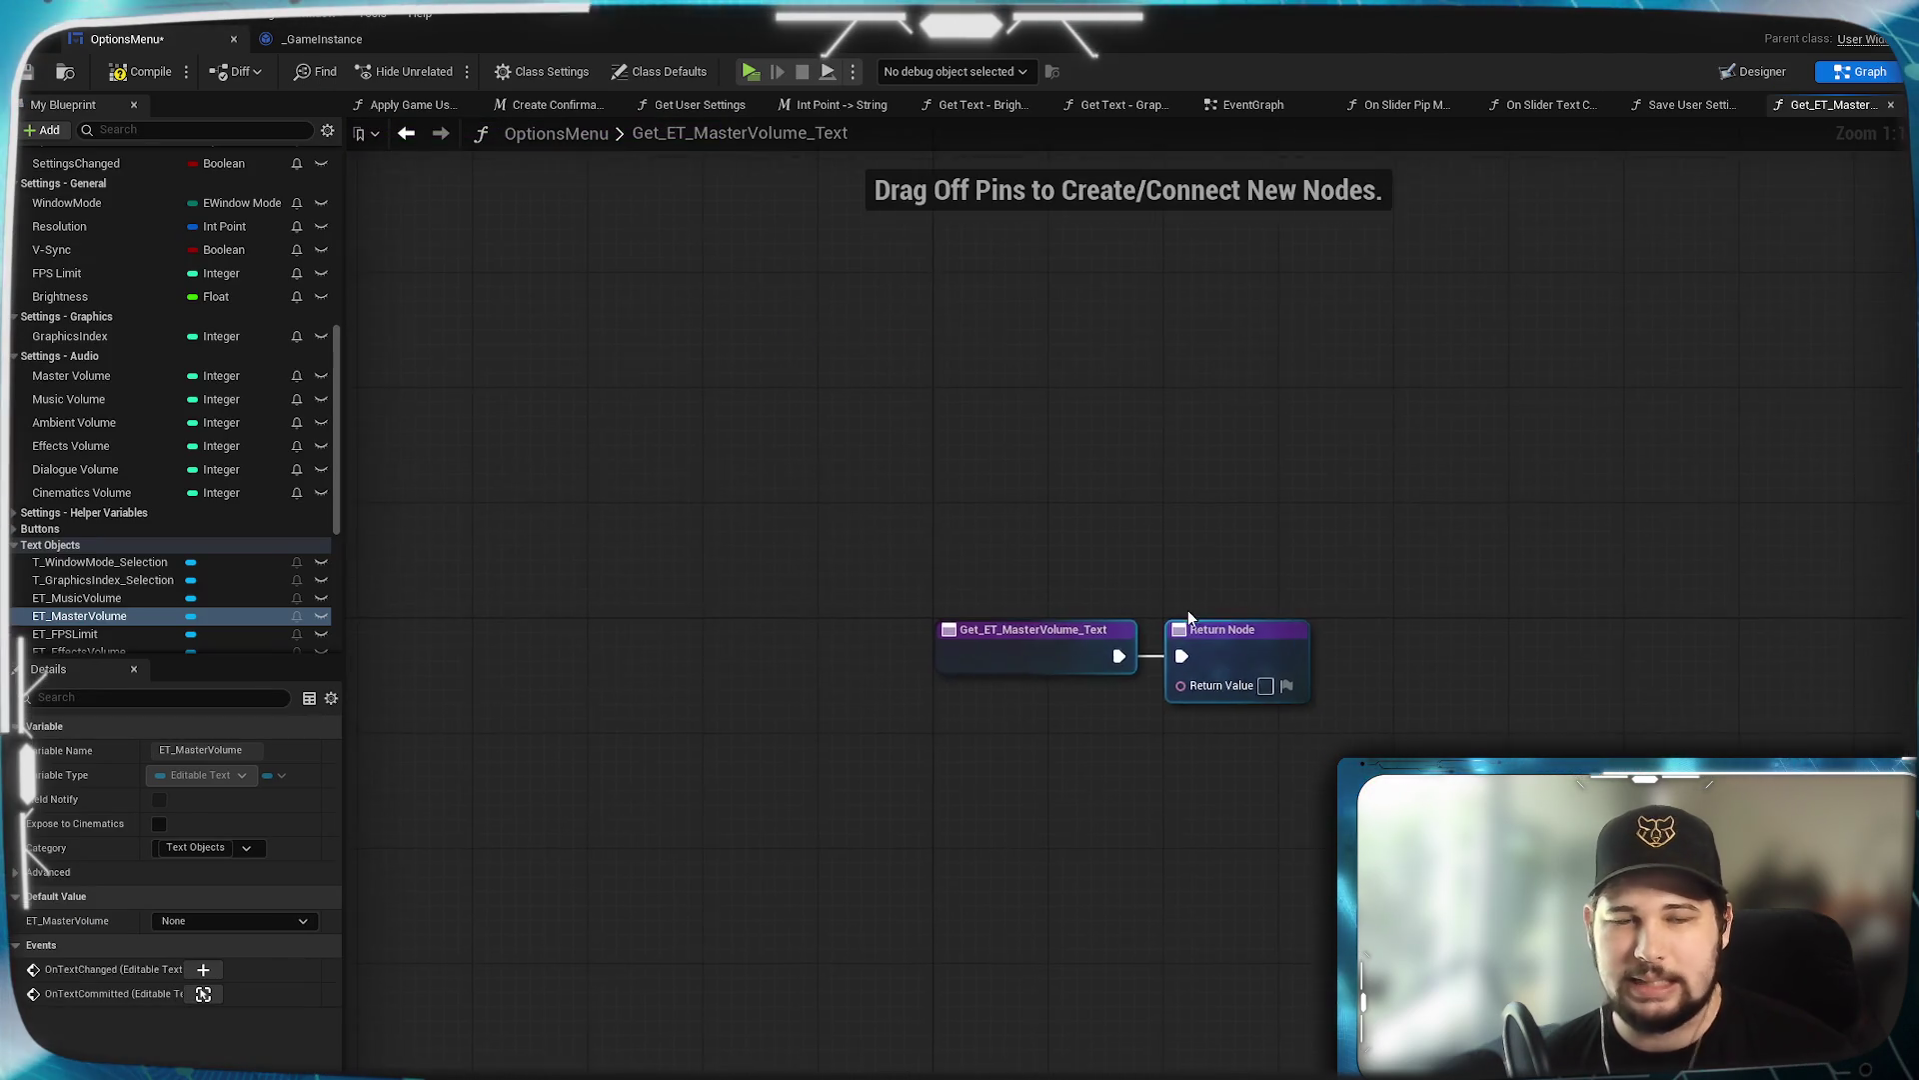
drag(904, 560, 1280, 560)
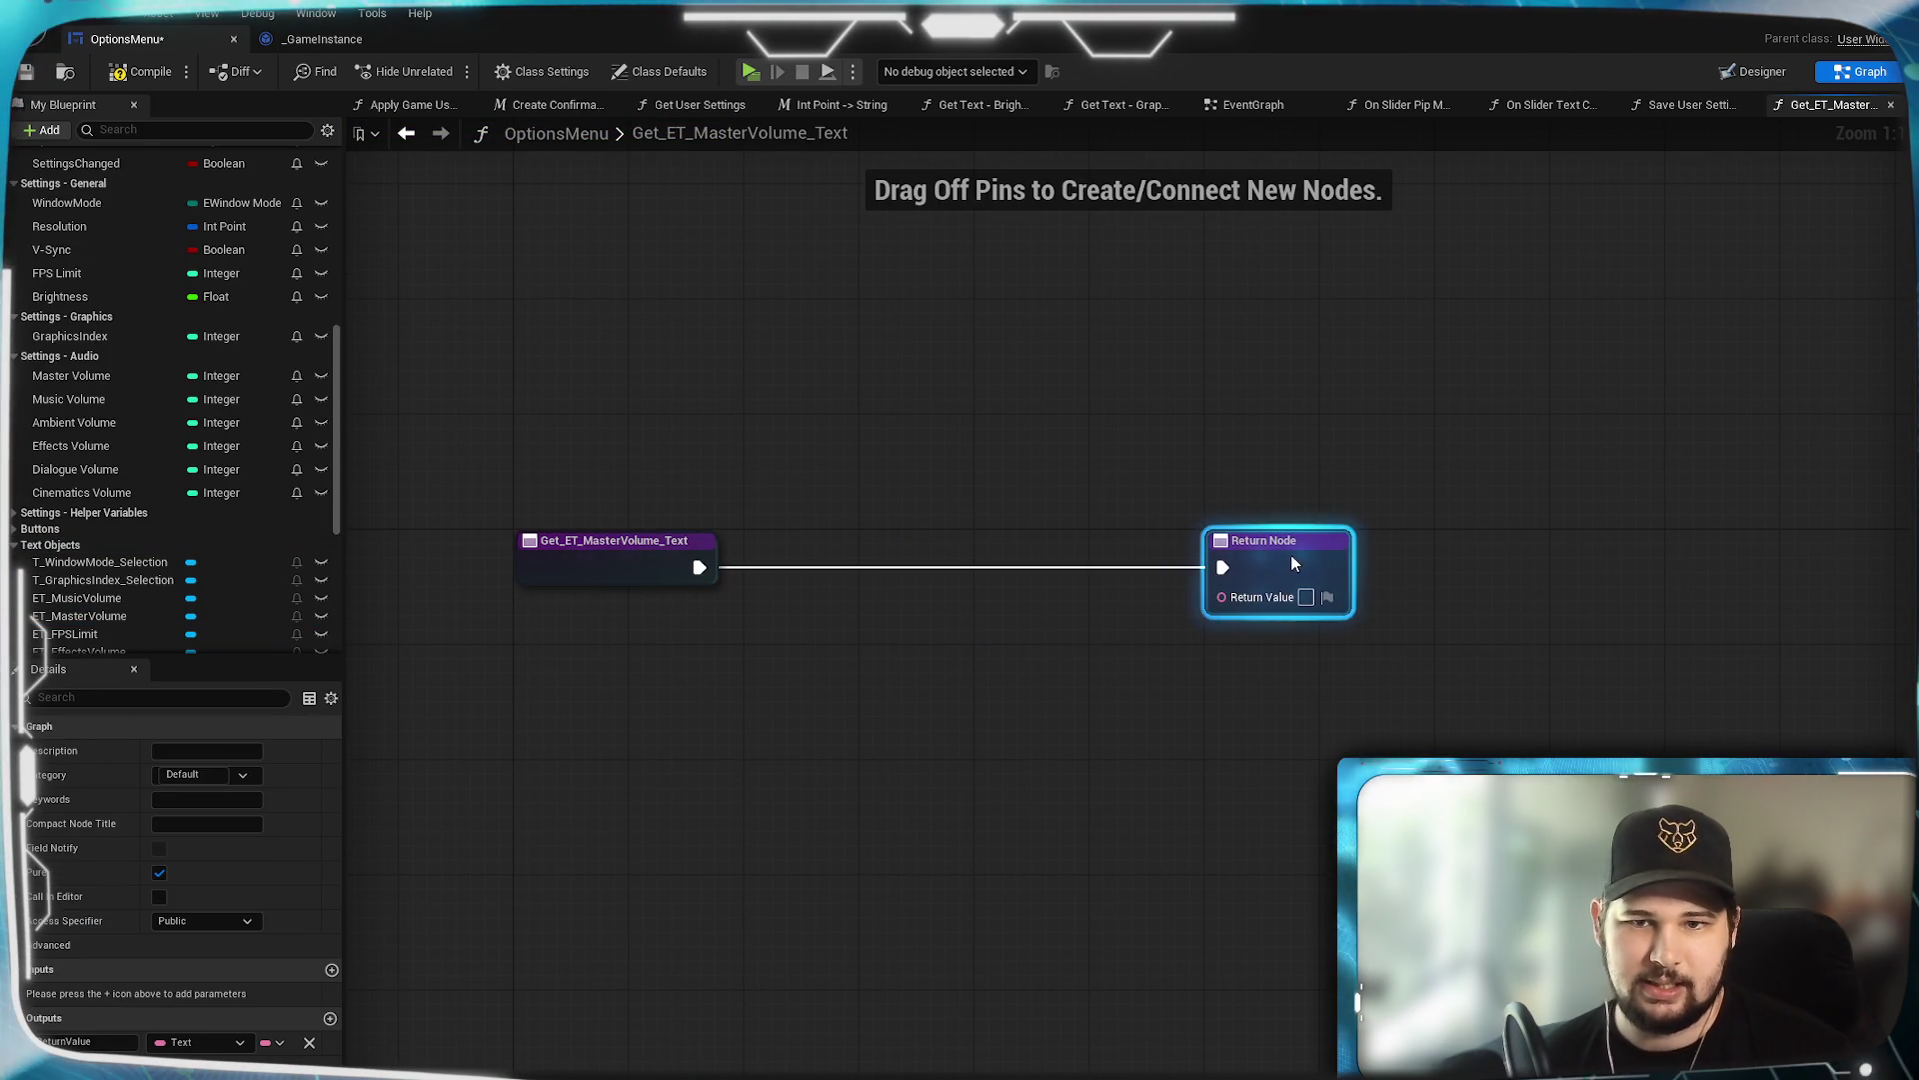
shift+click(651, 578)
drag(651, 578, 801, 584)
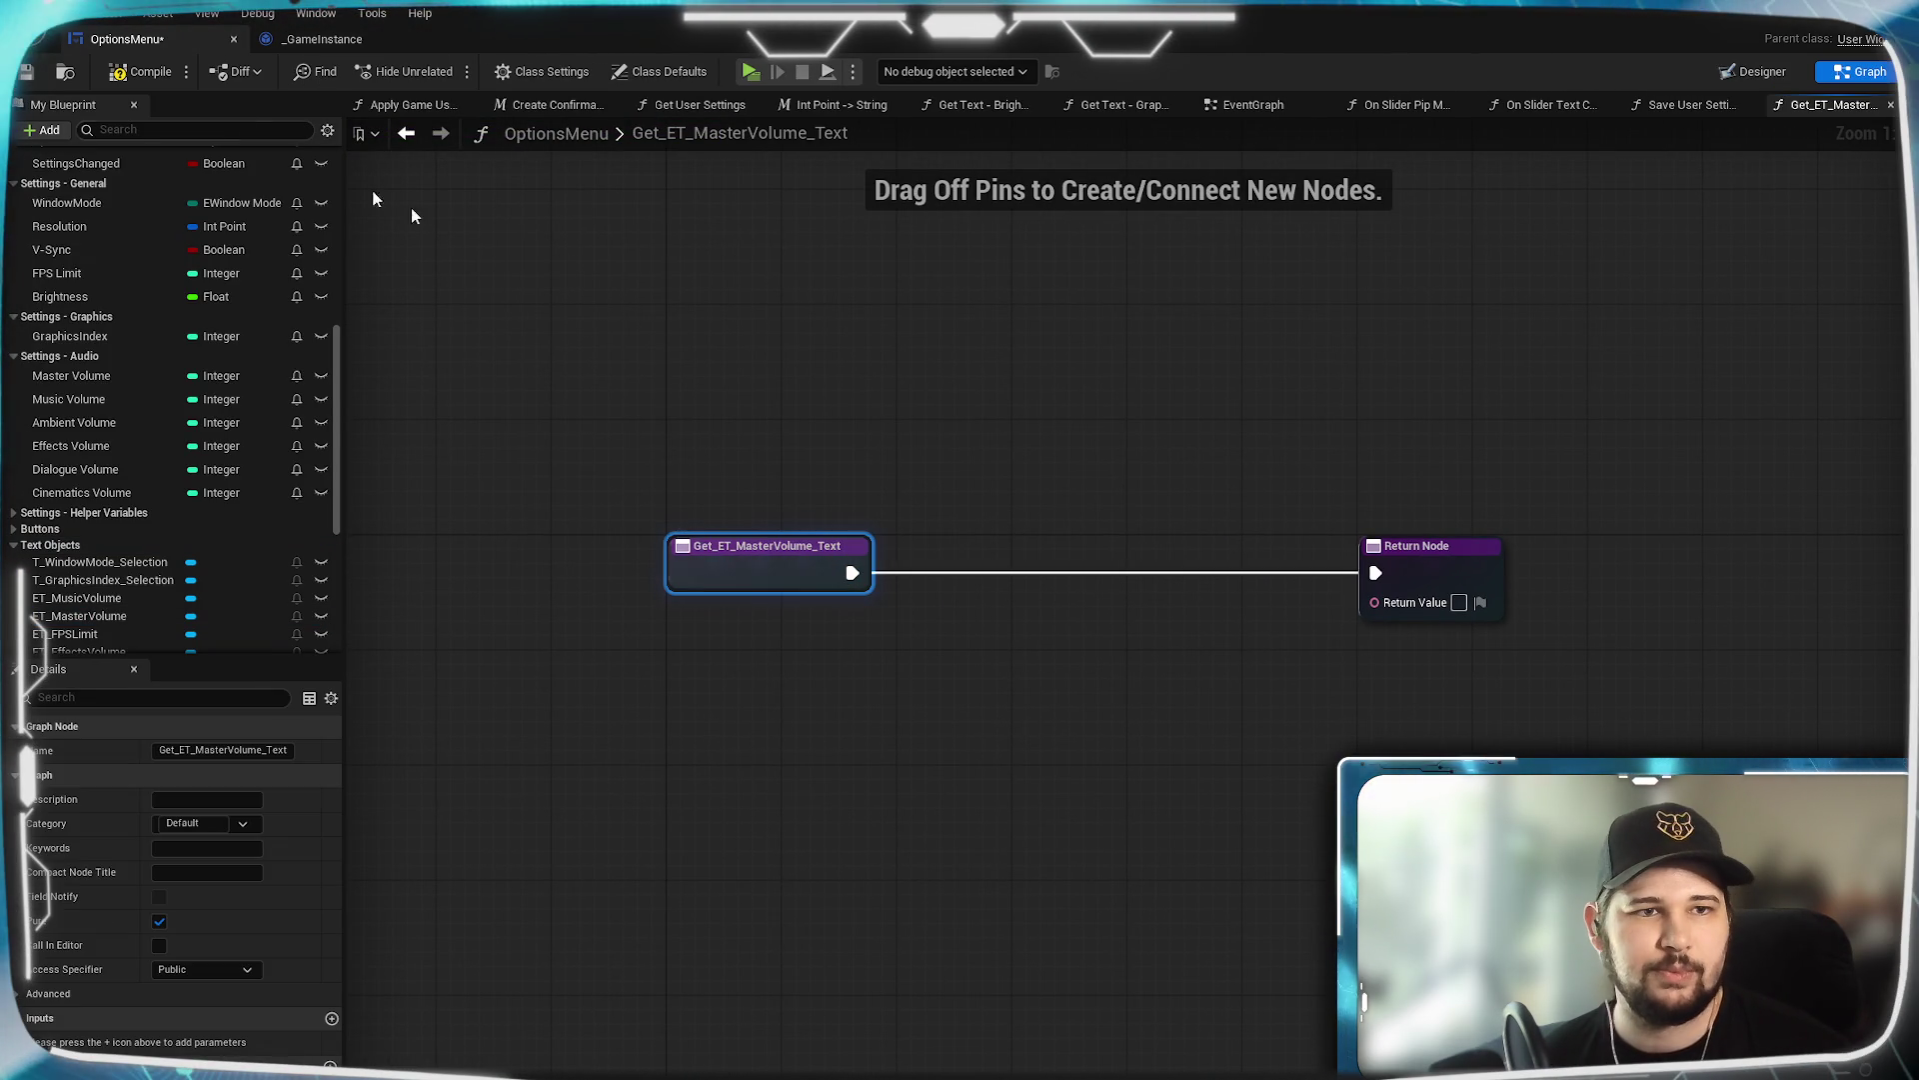
Rename the Get_ET_MasterVolume_Text binding function to 'Get Text - Master Volume'.
scroll(172, 297, up, 3)
scroll(172, 297, up, 5)
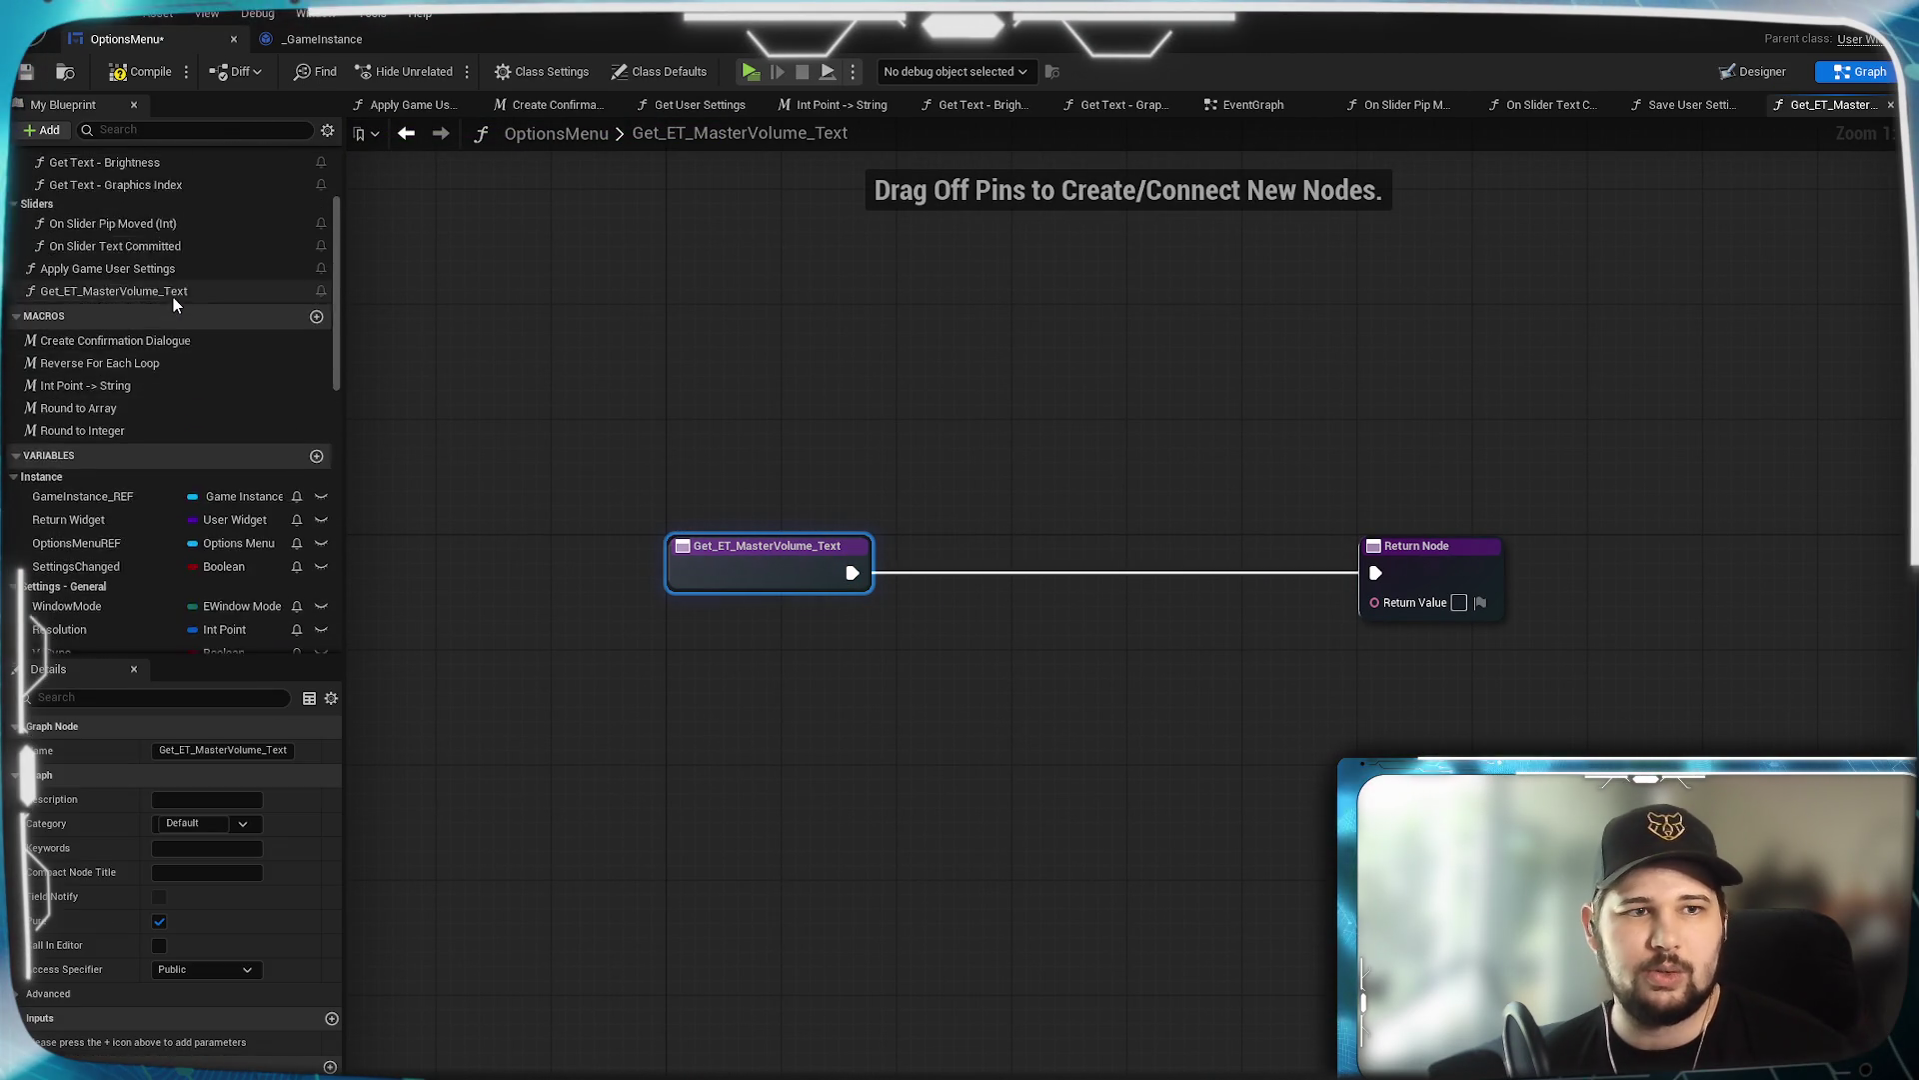
click(104, 443)
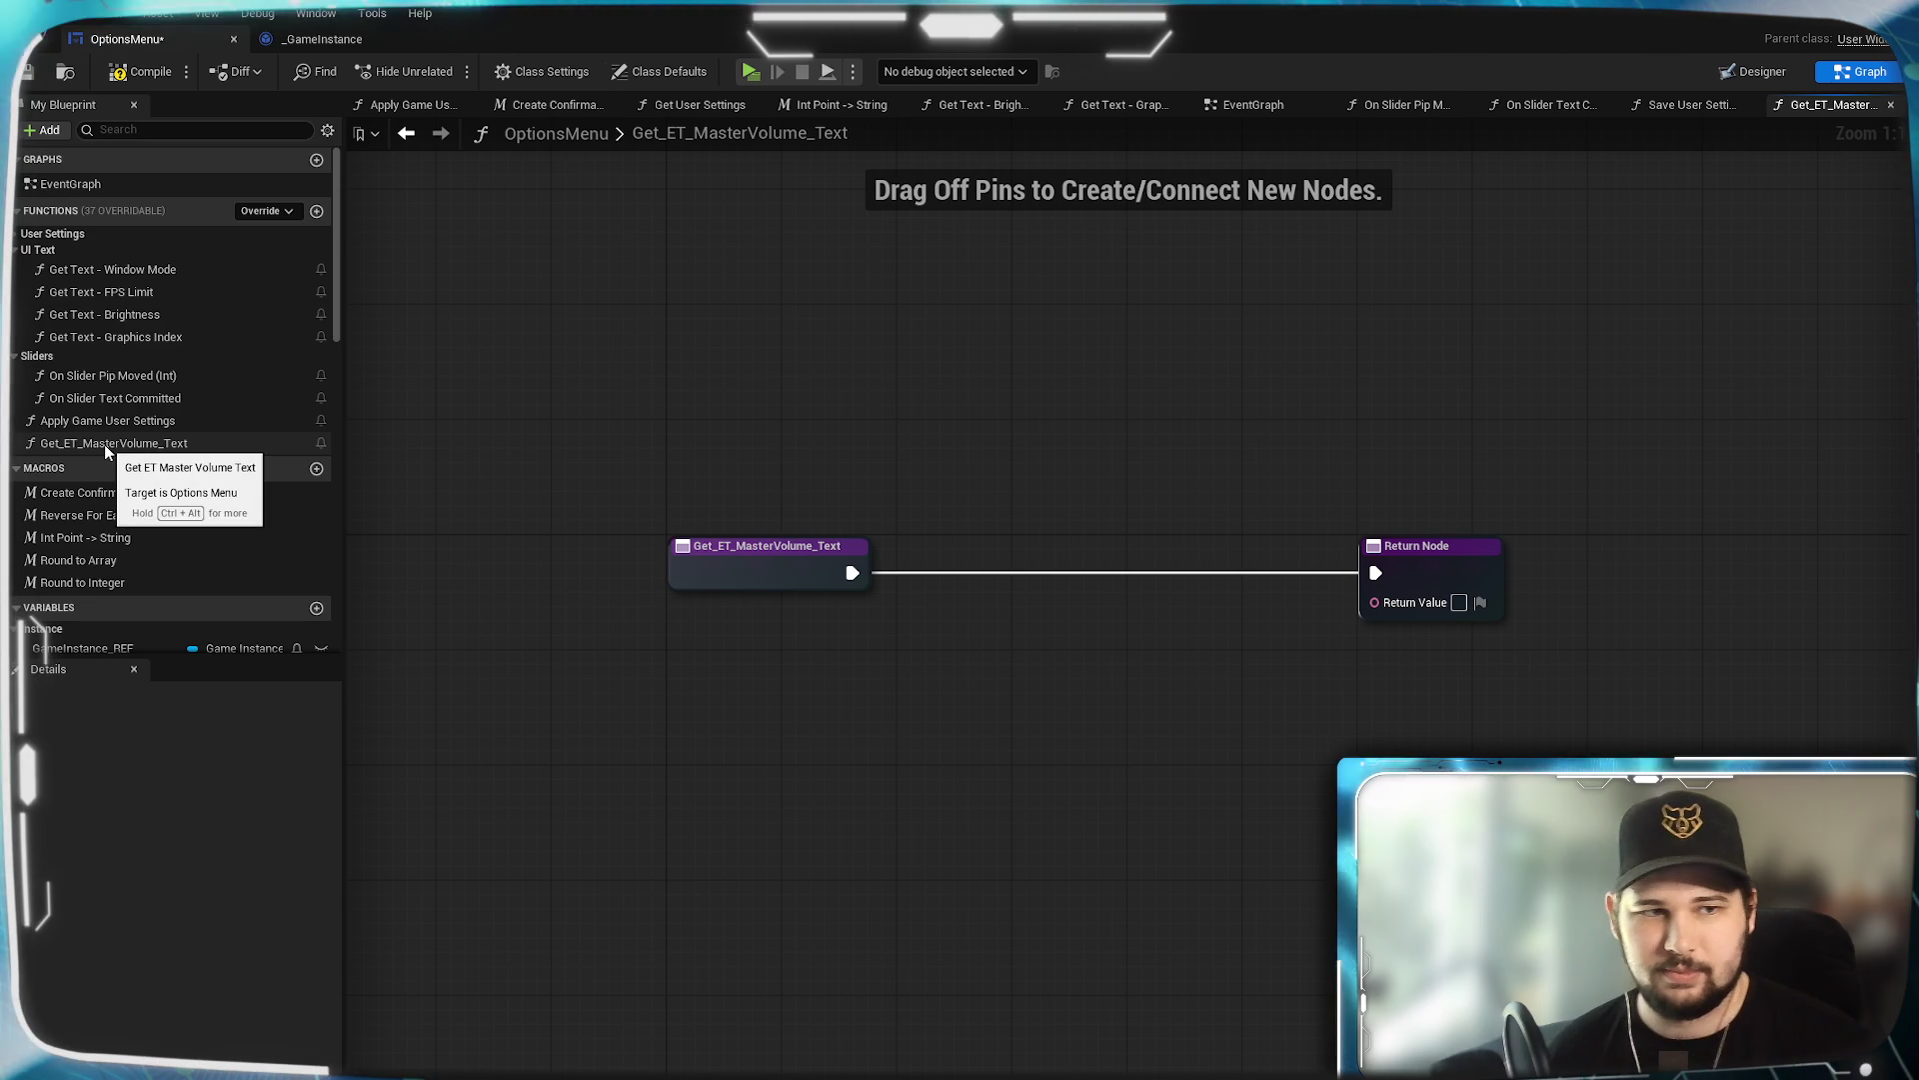
click(121, 446)
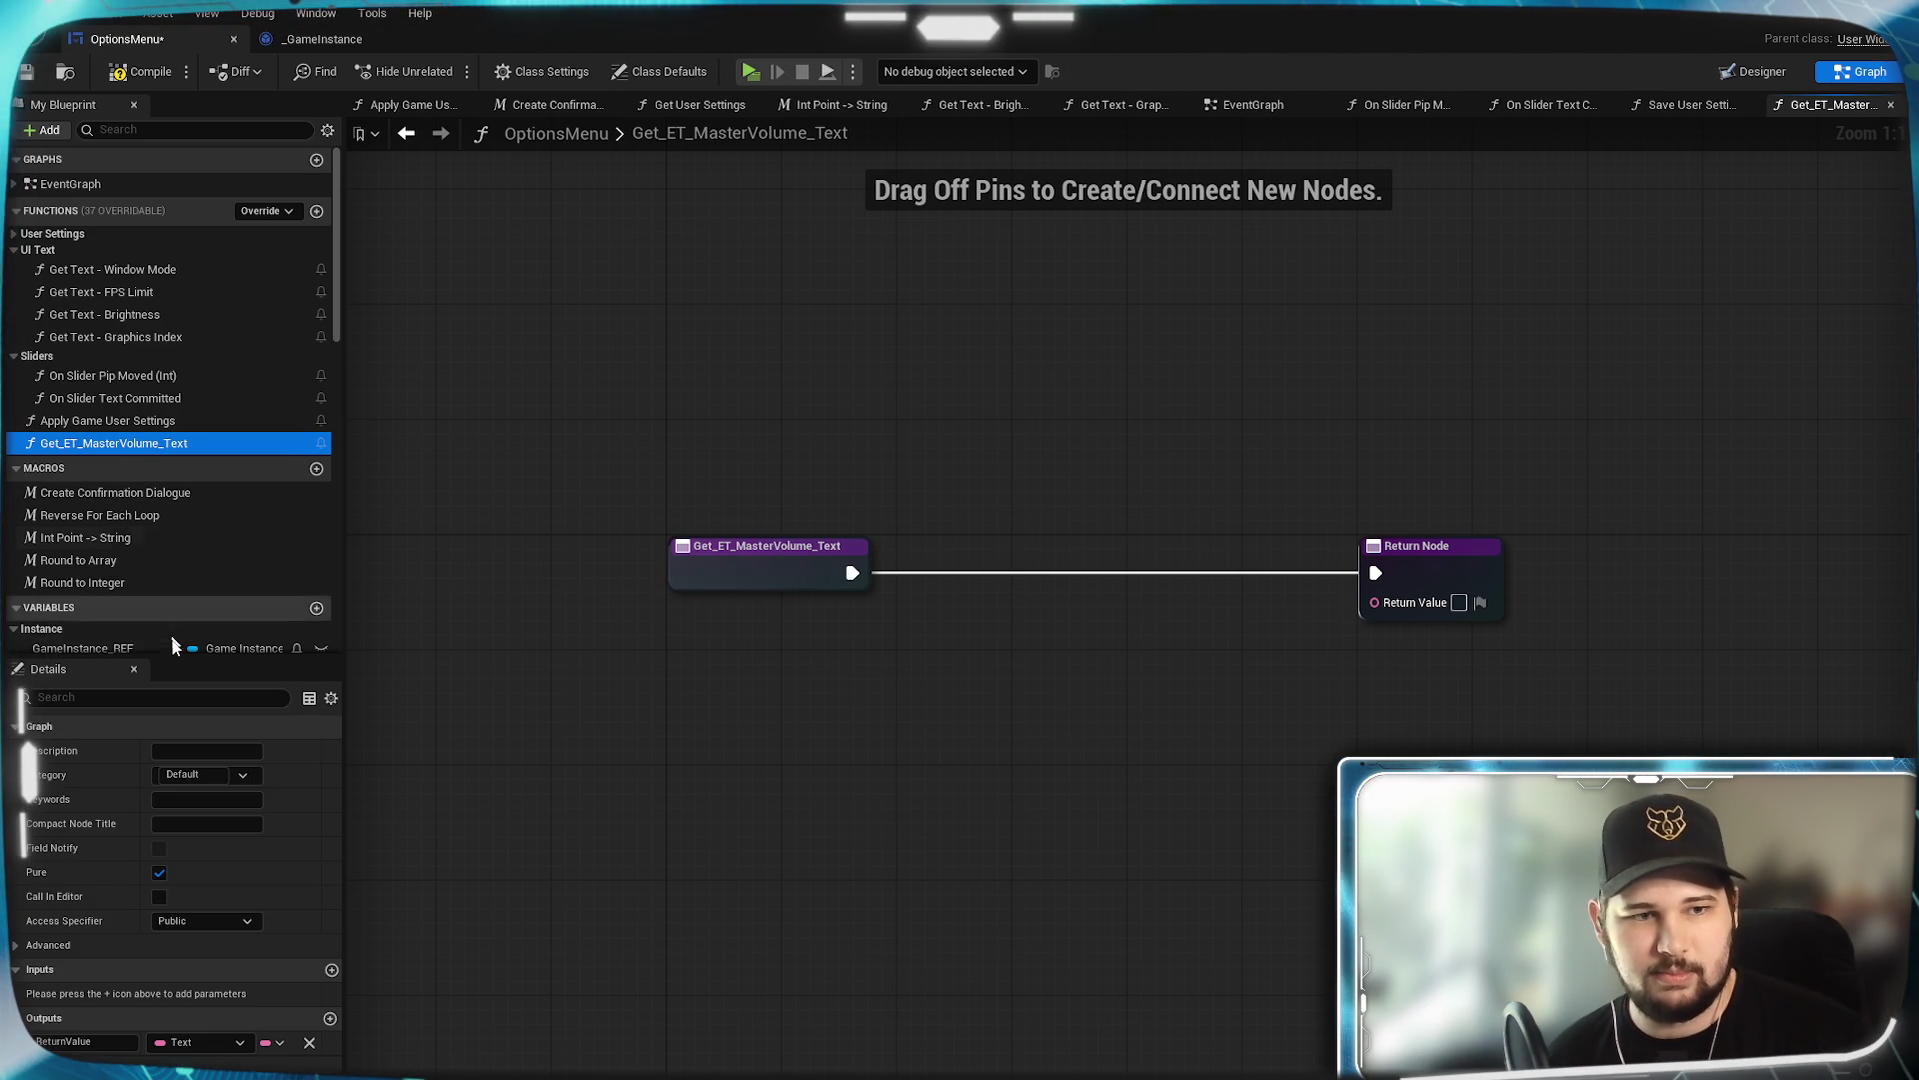
click(88, 445)
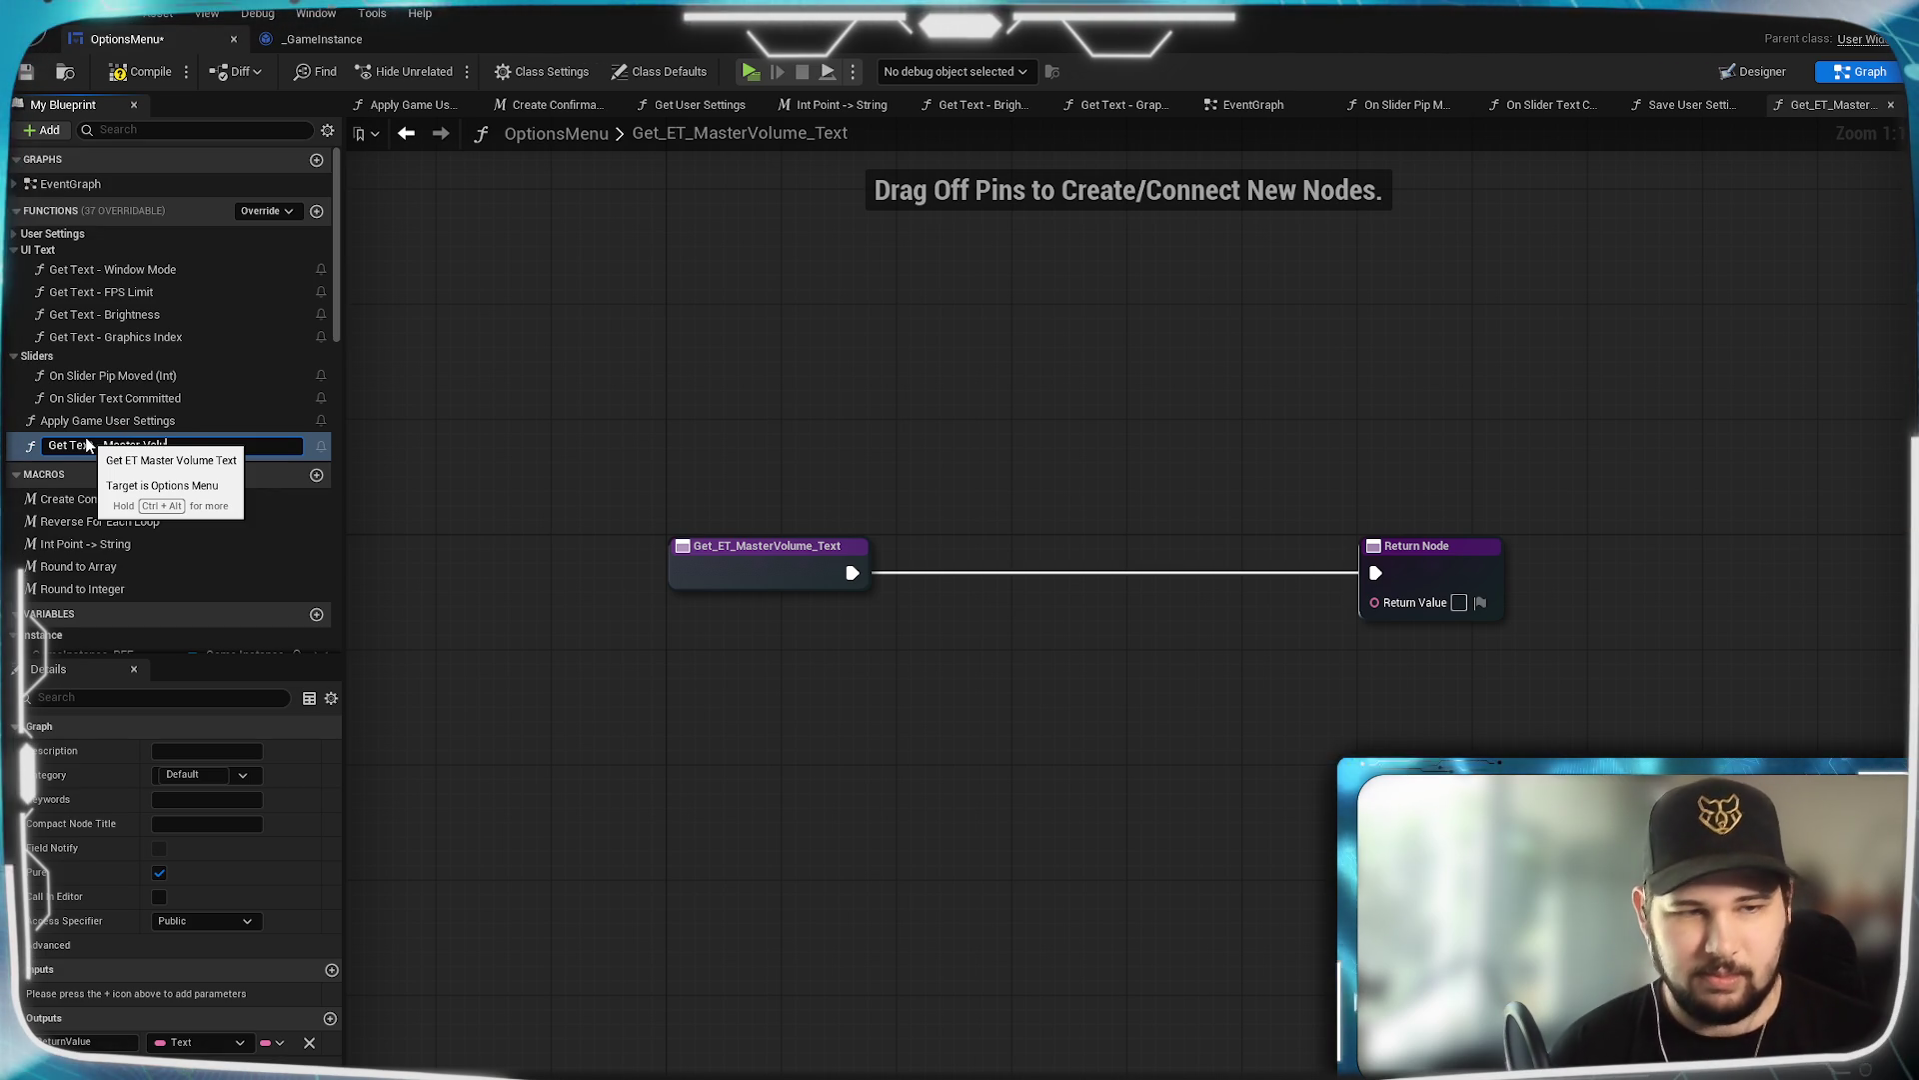
text(me)
key(Return)
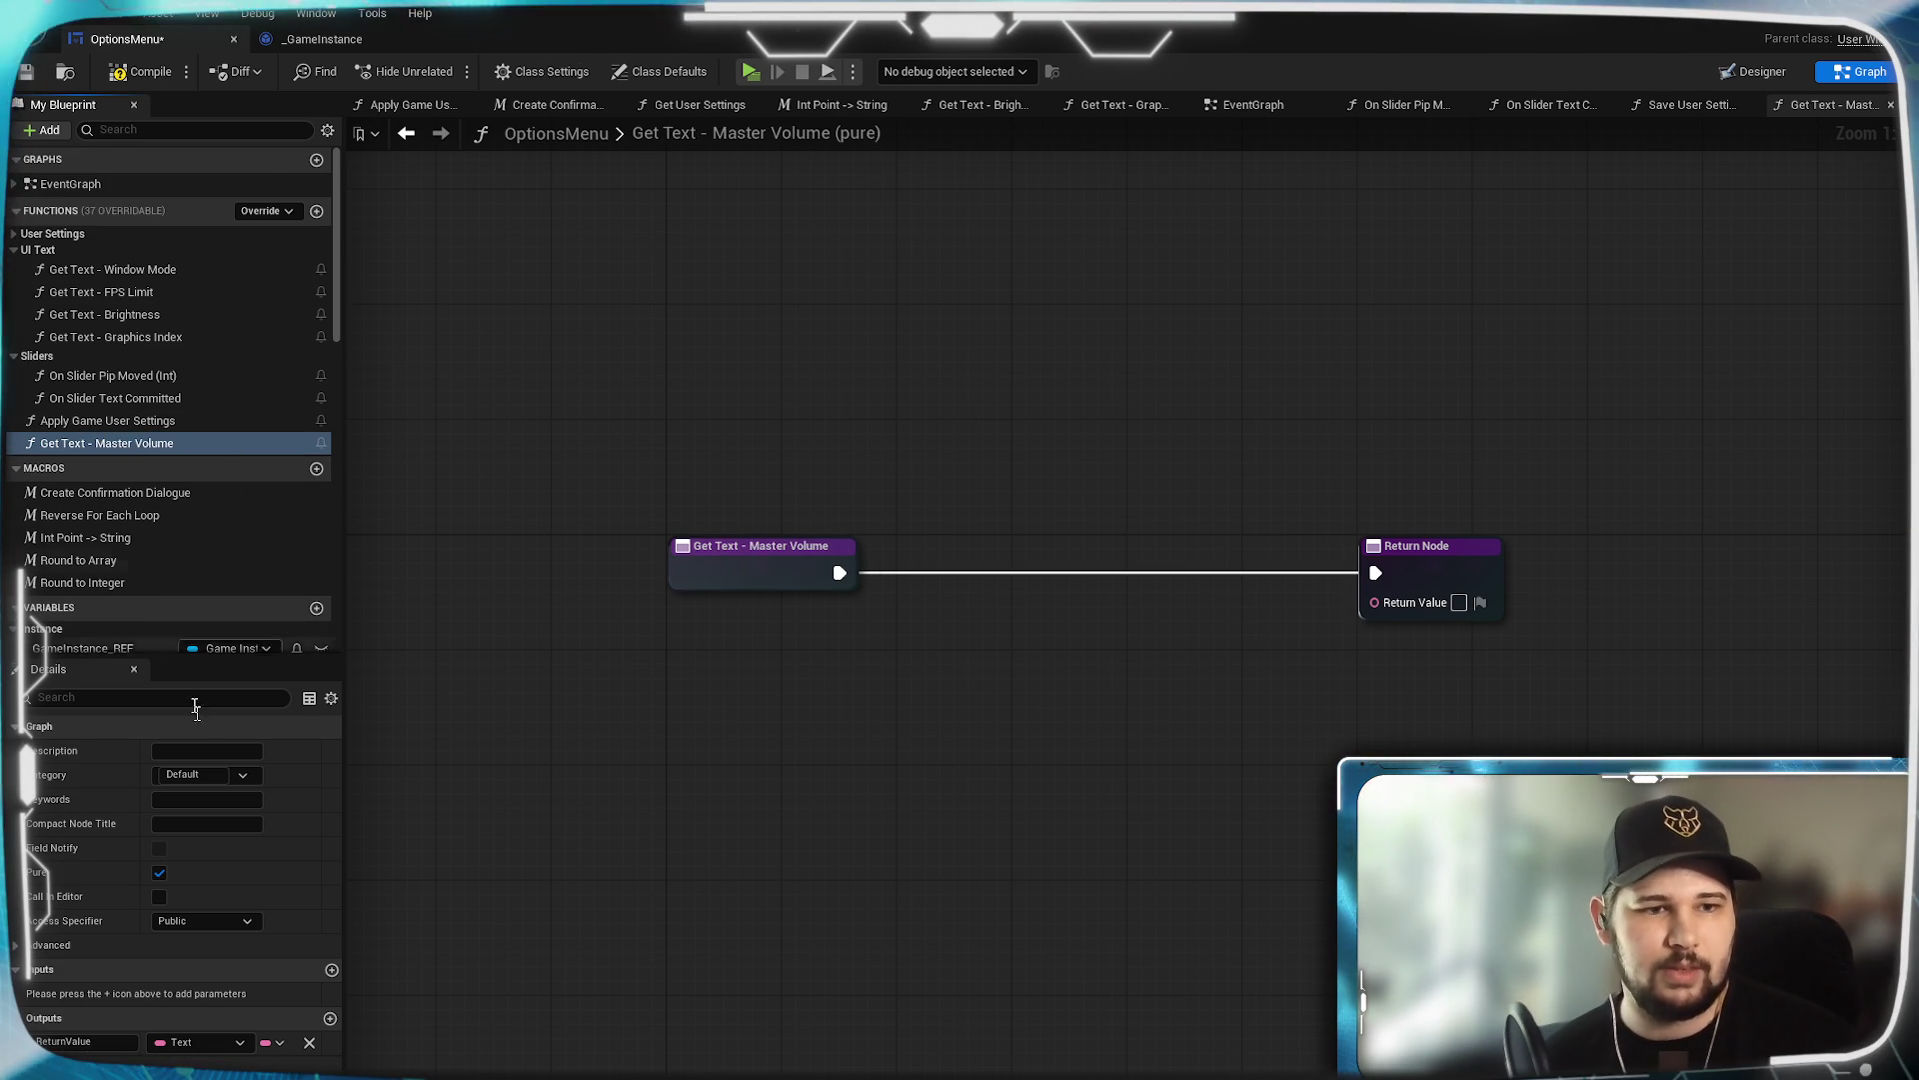
File the function under the UI Text category and place an S_MasterVolume getter in its graph.
click(248, 773)
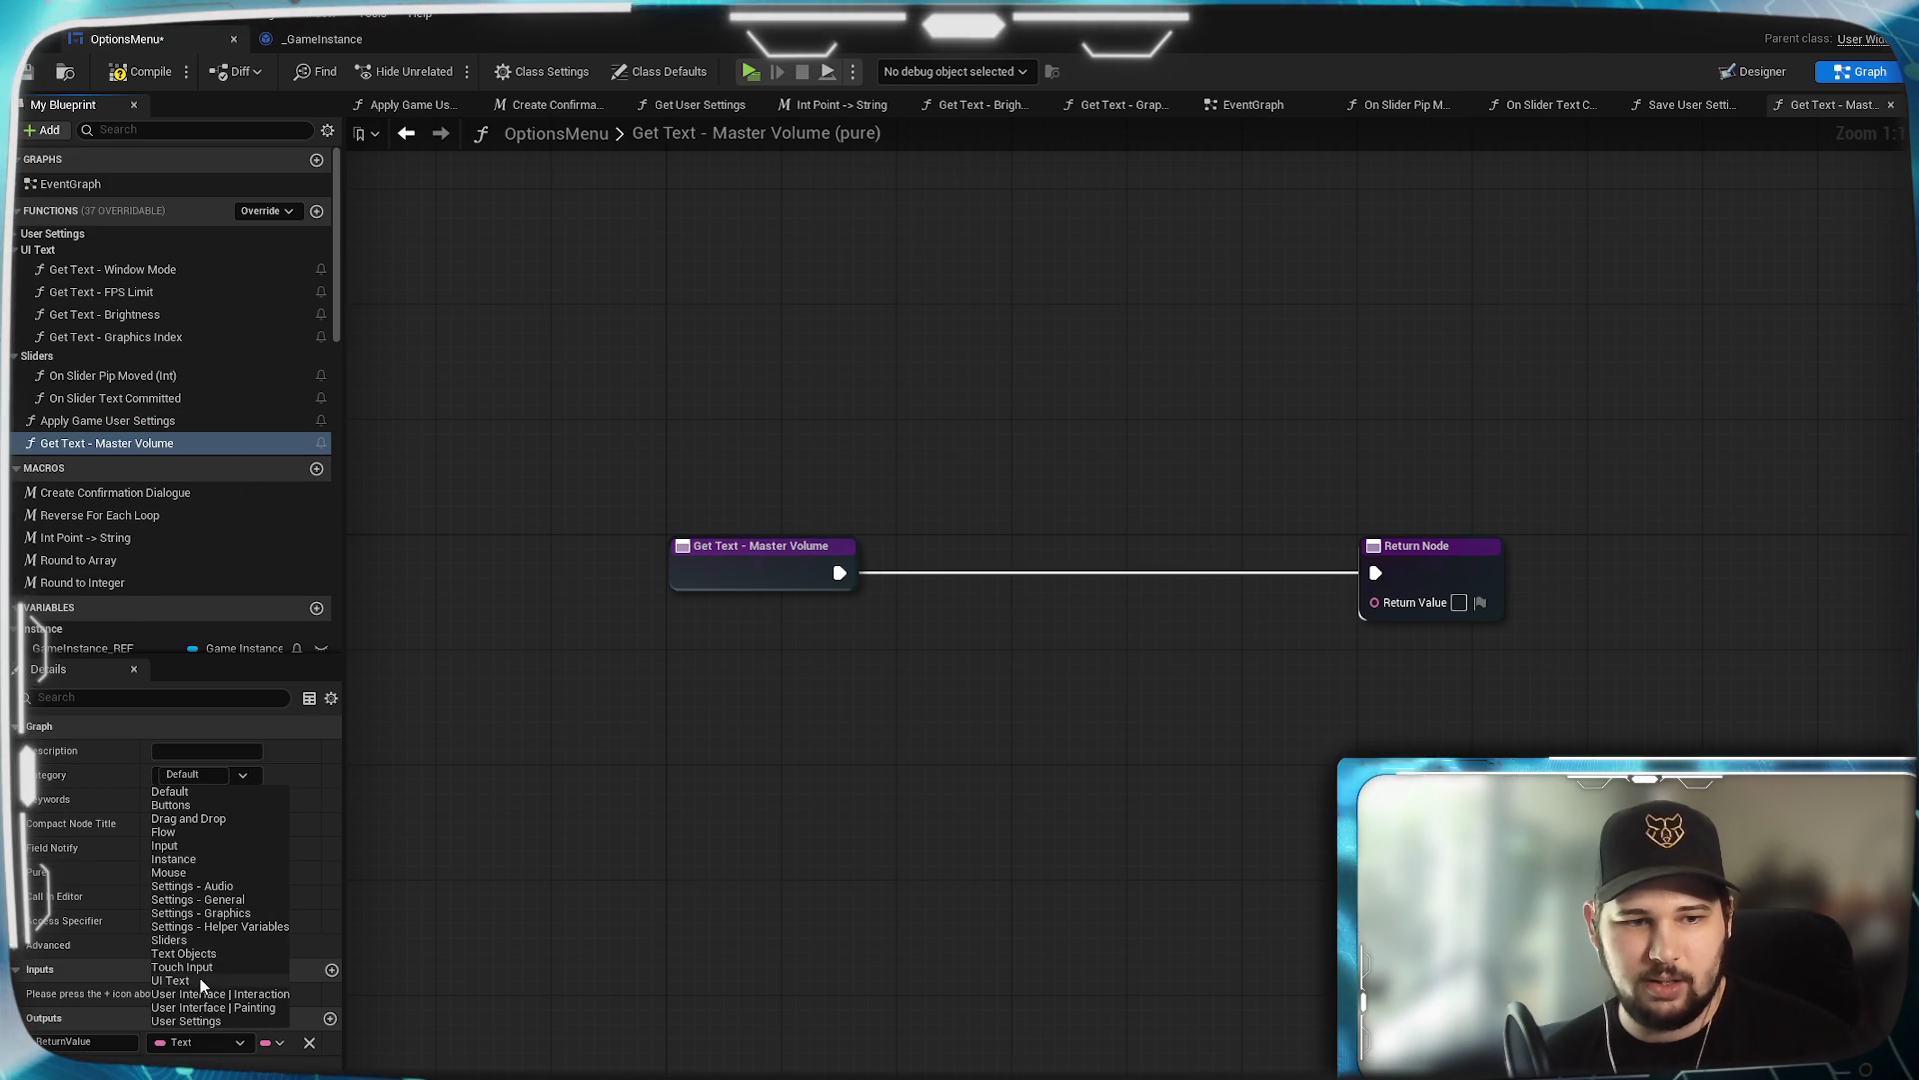
click(727, 826)
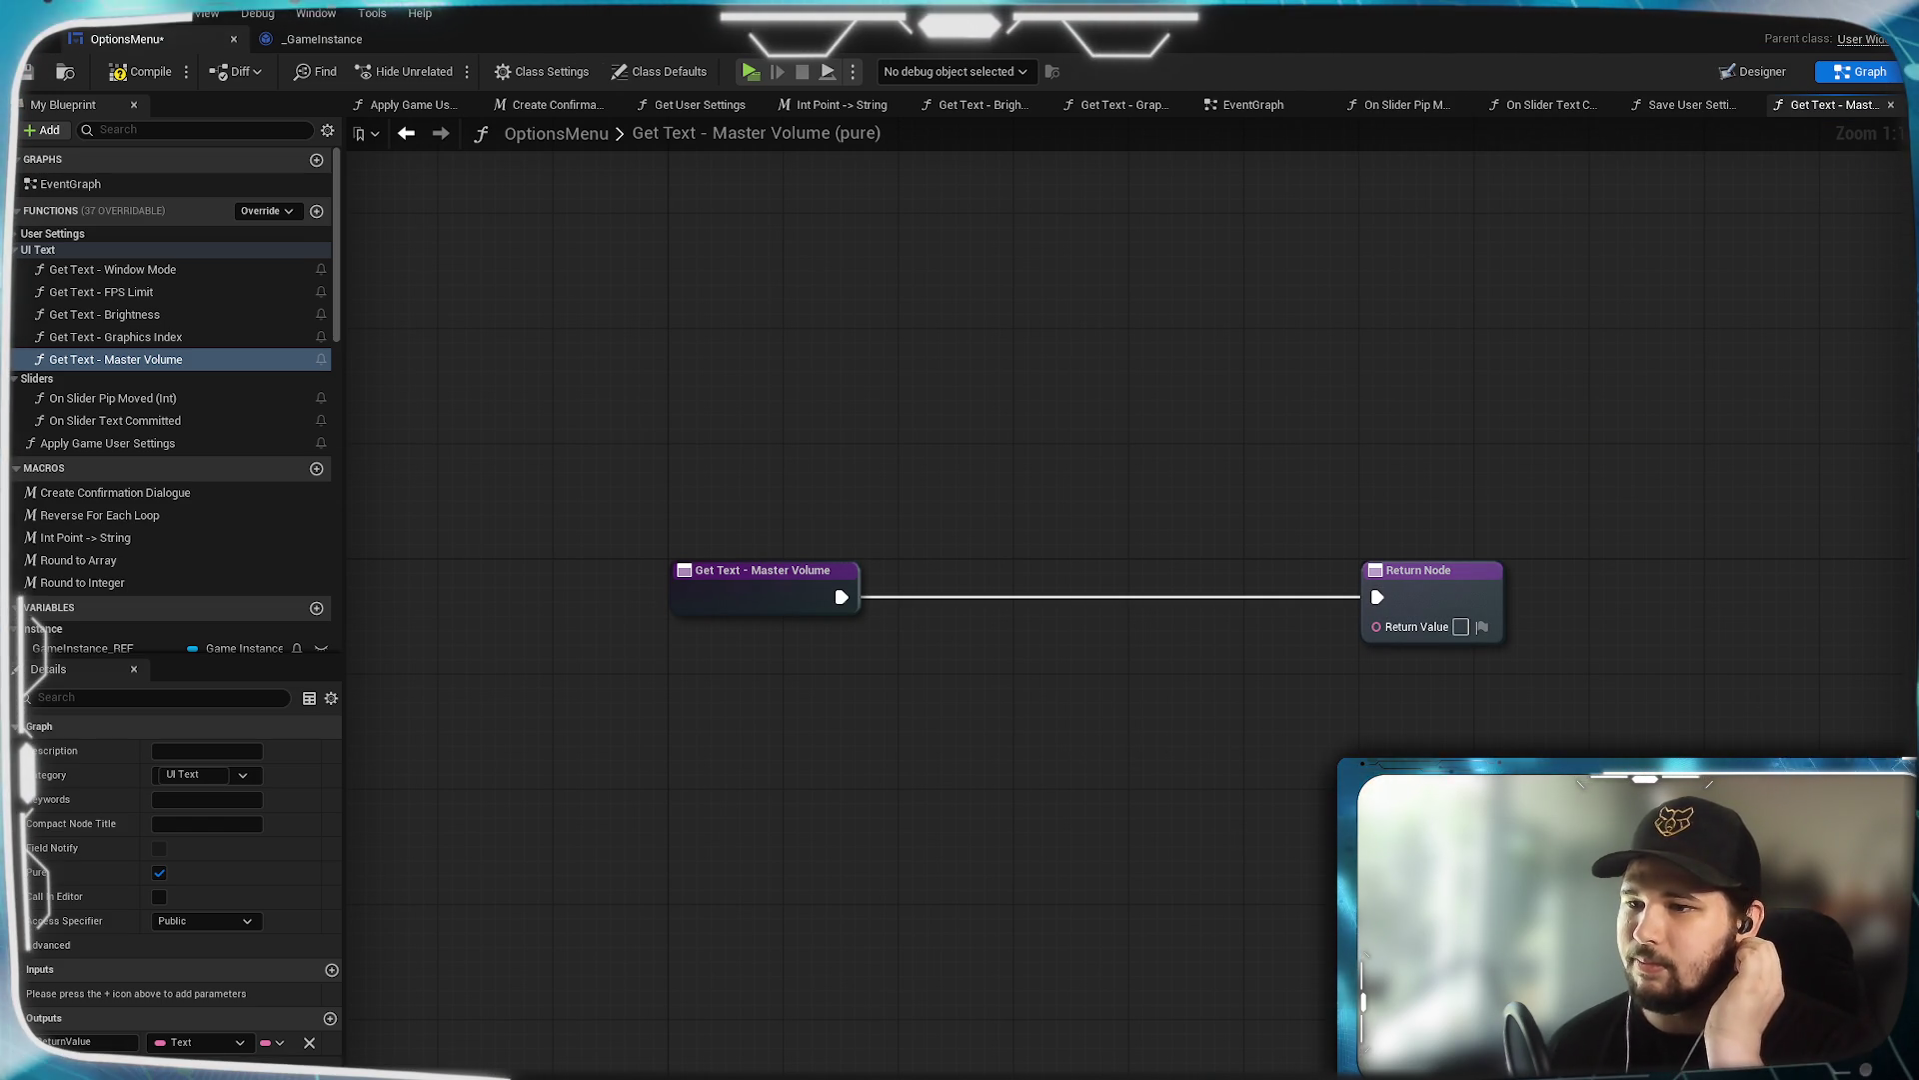
drag(330, 290, 327, 622)
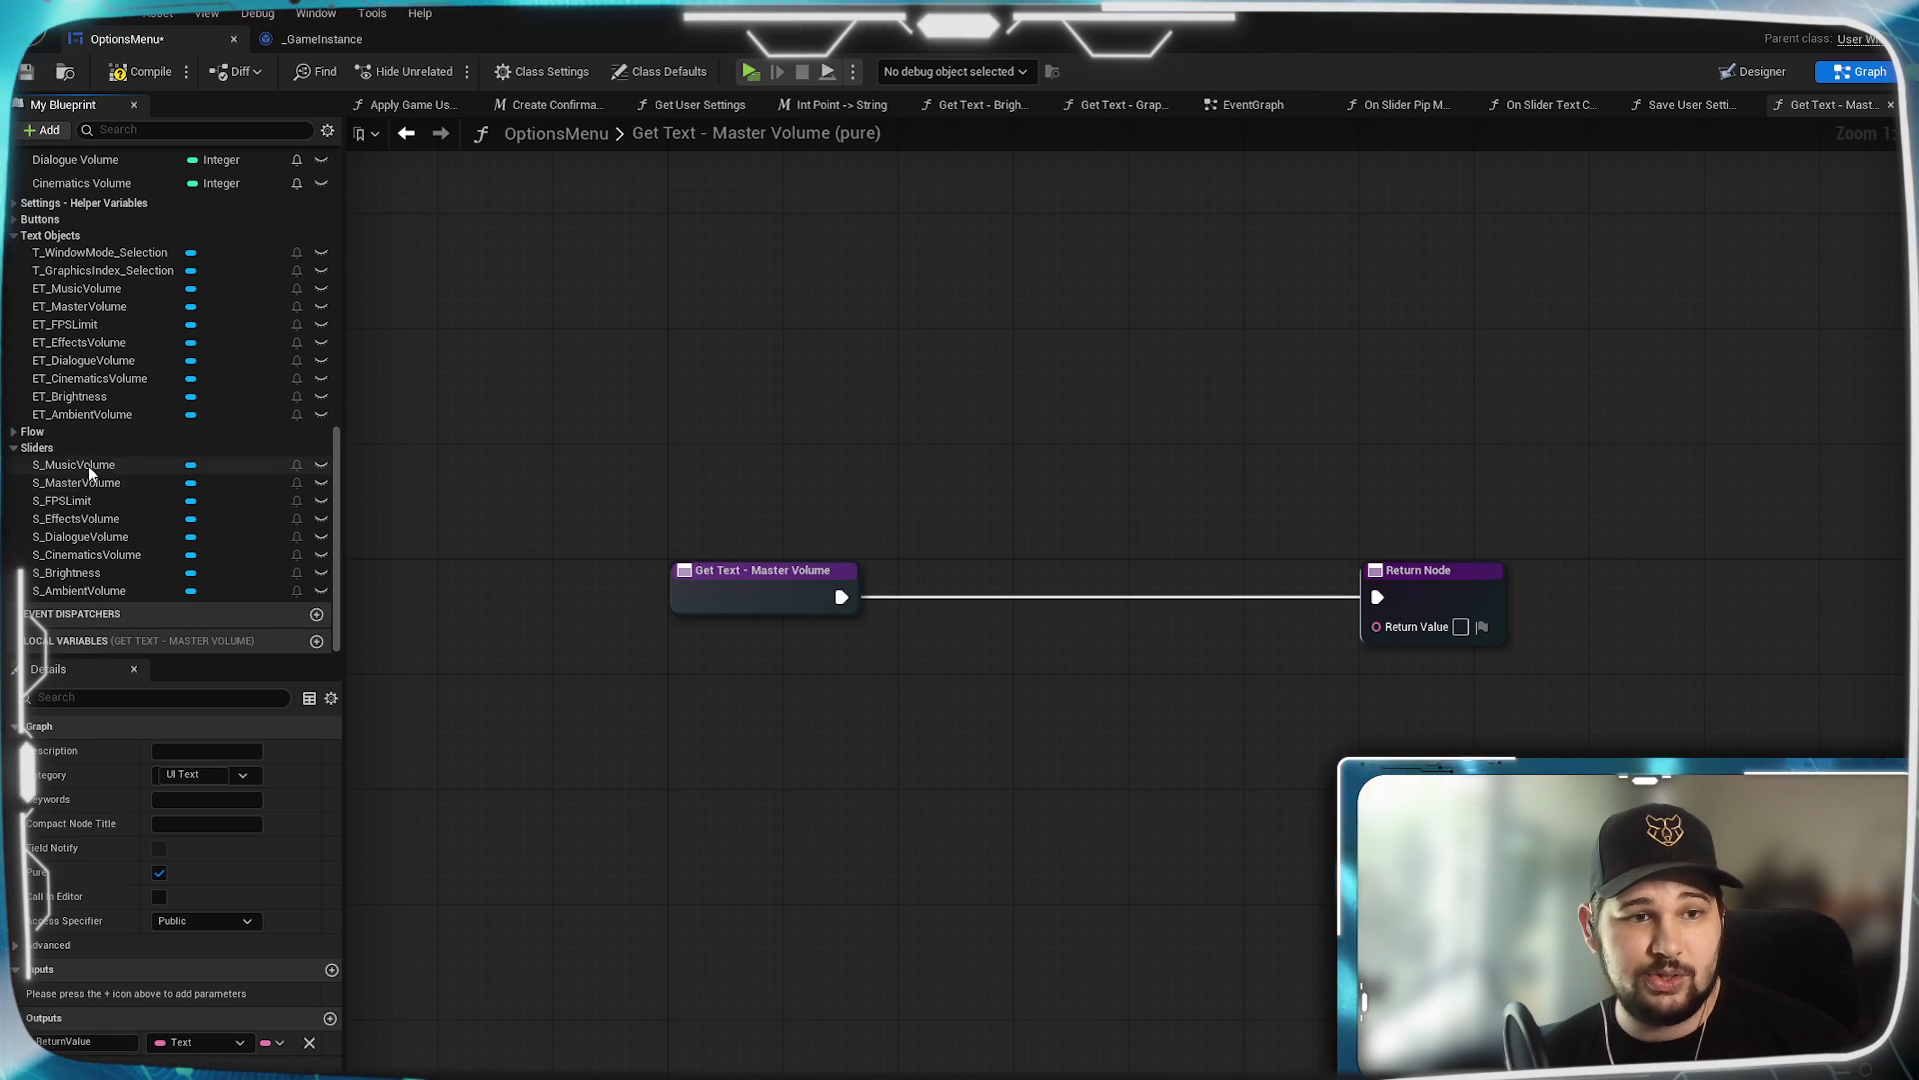
drag(74, 482, 676, 703)
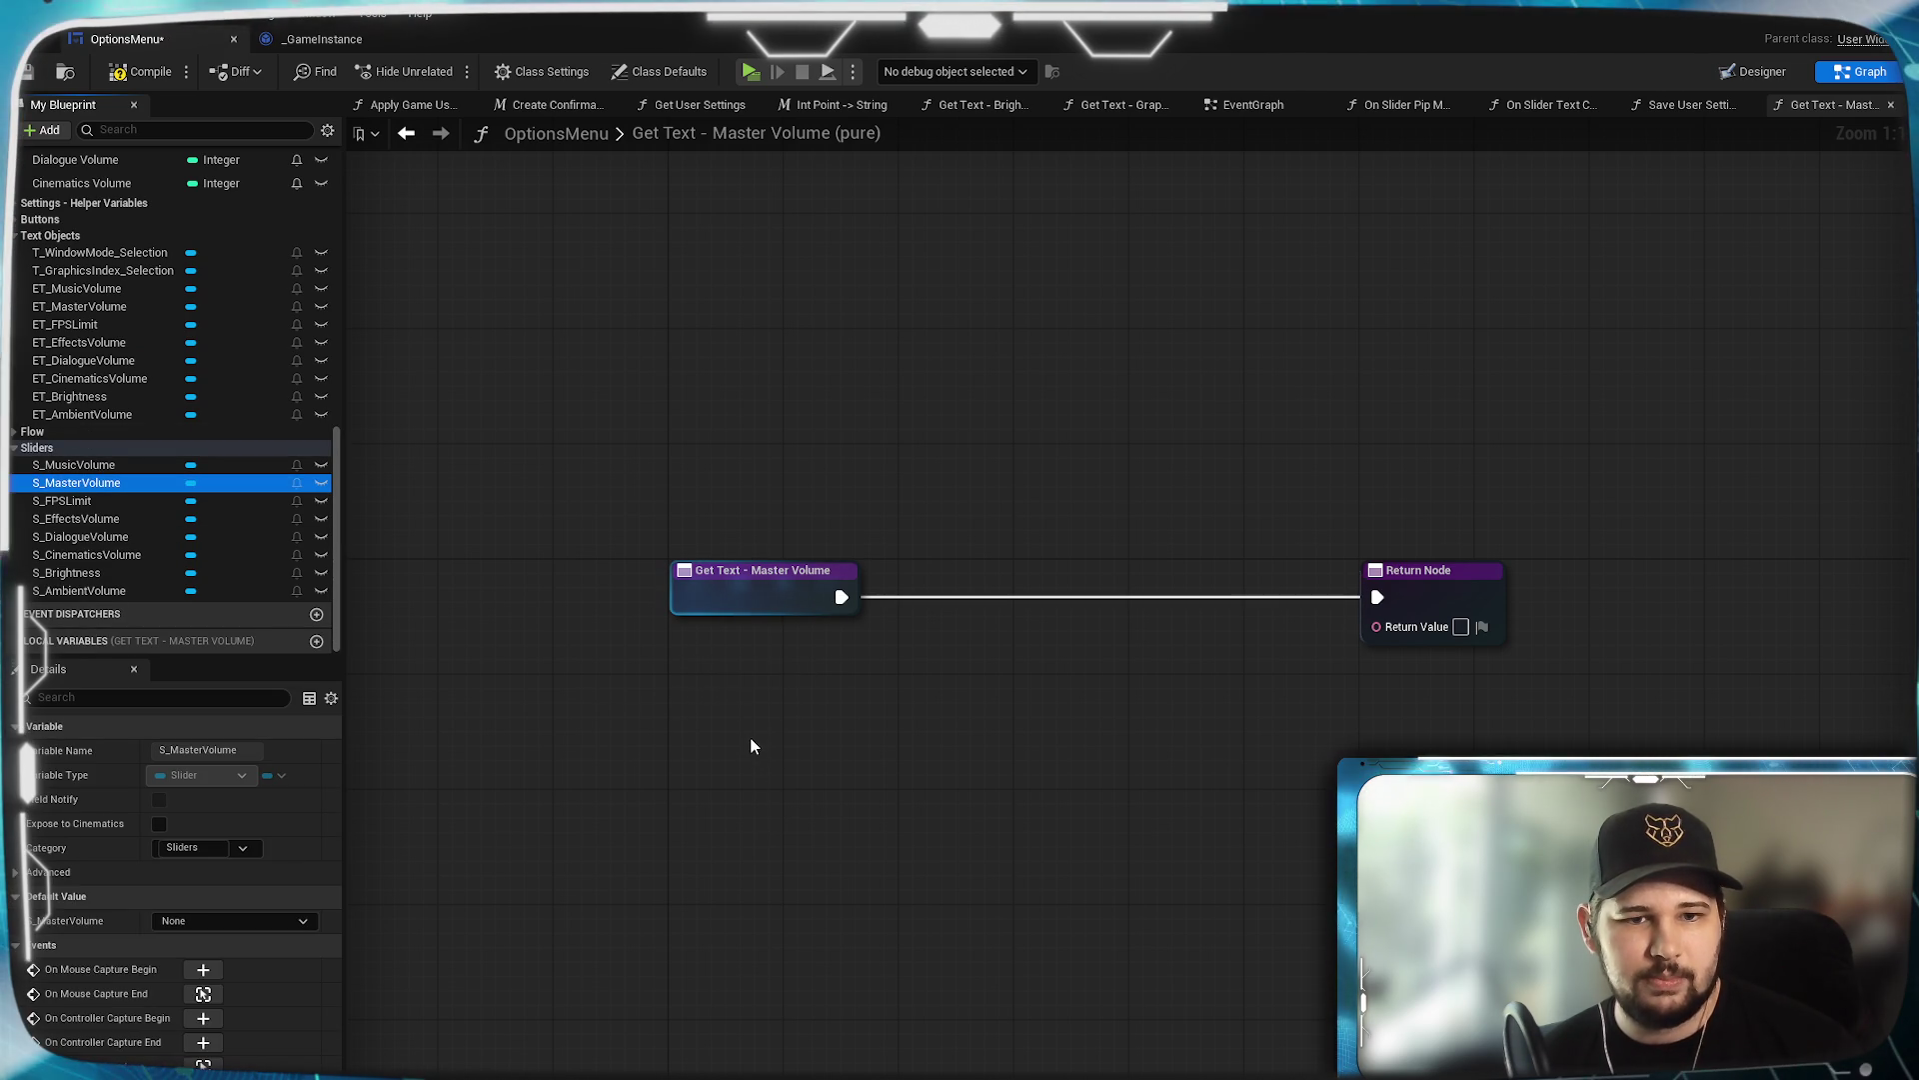
click(750, 693)
Search for Get Value from the slider, then delete the mistaken SpinBox Get Value node.
drag(781, 665, 897, 712)
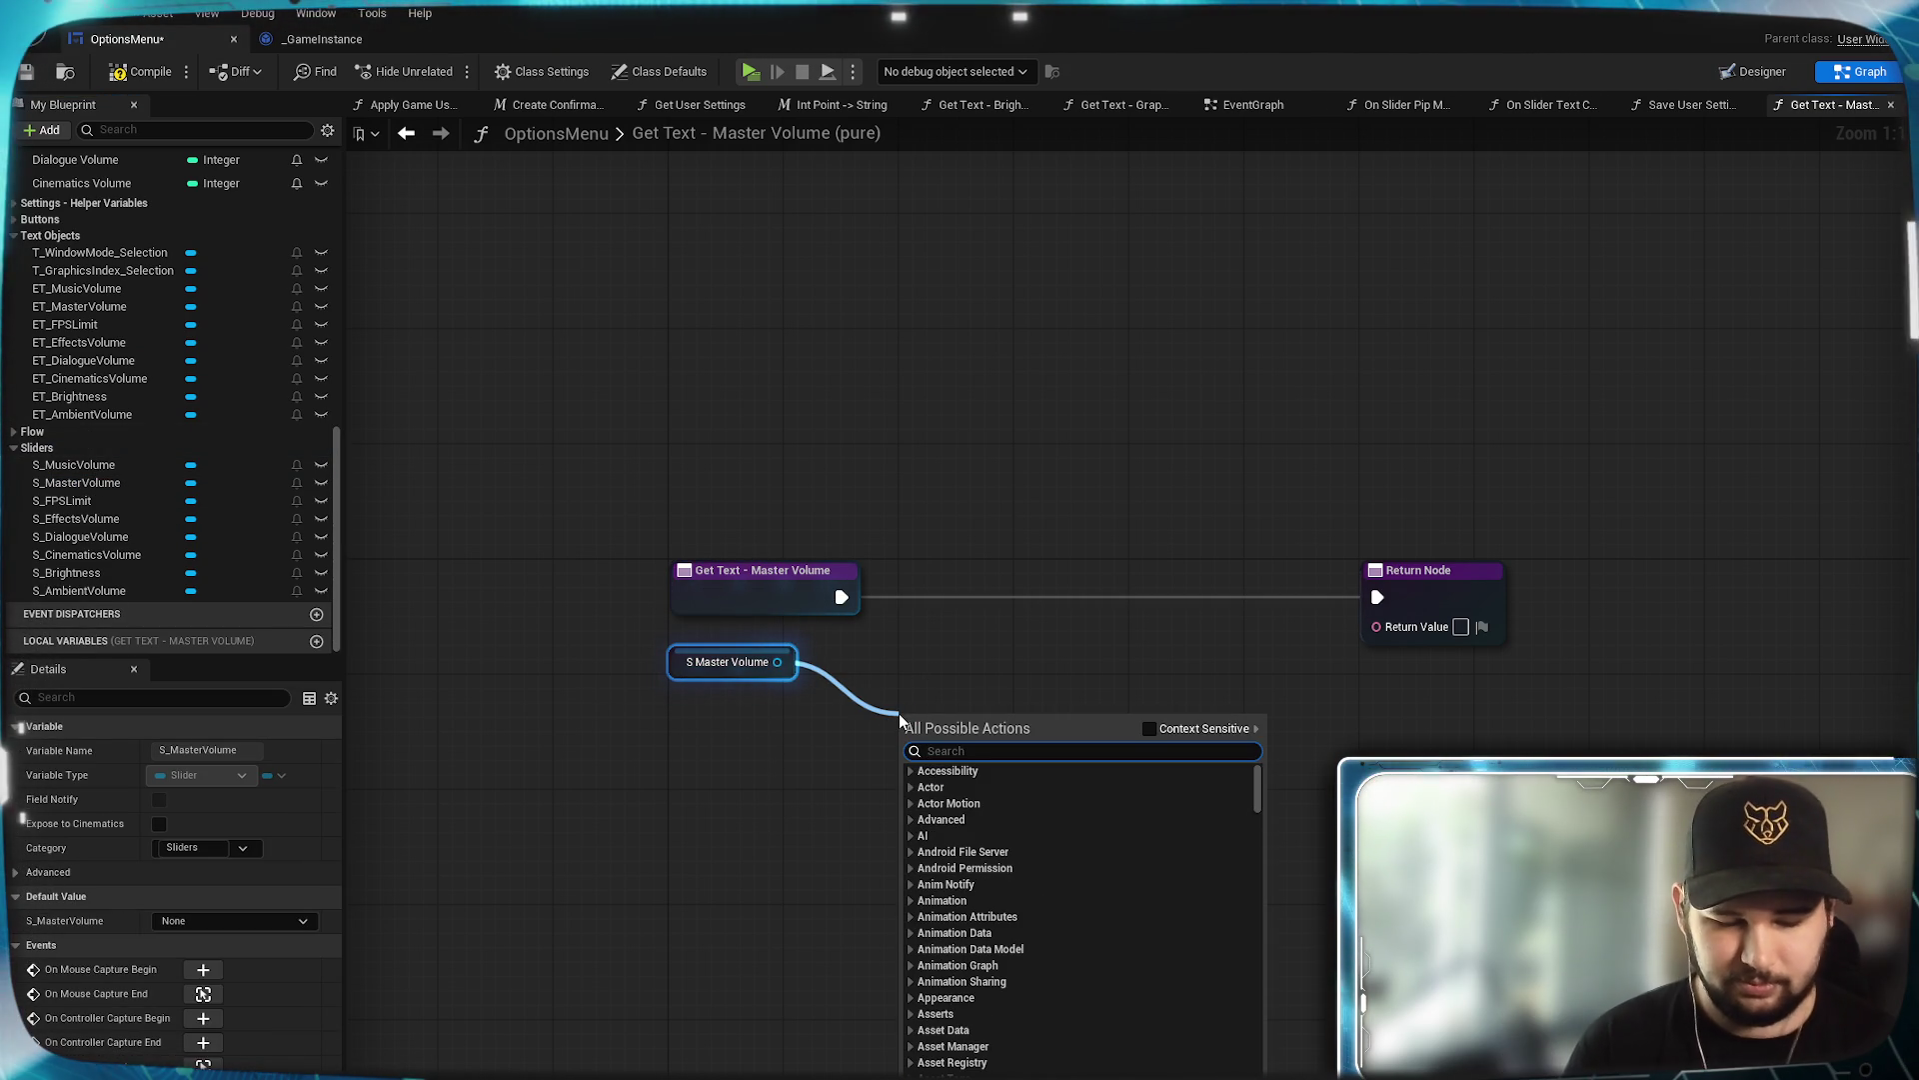
text(value)
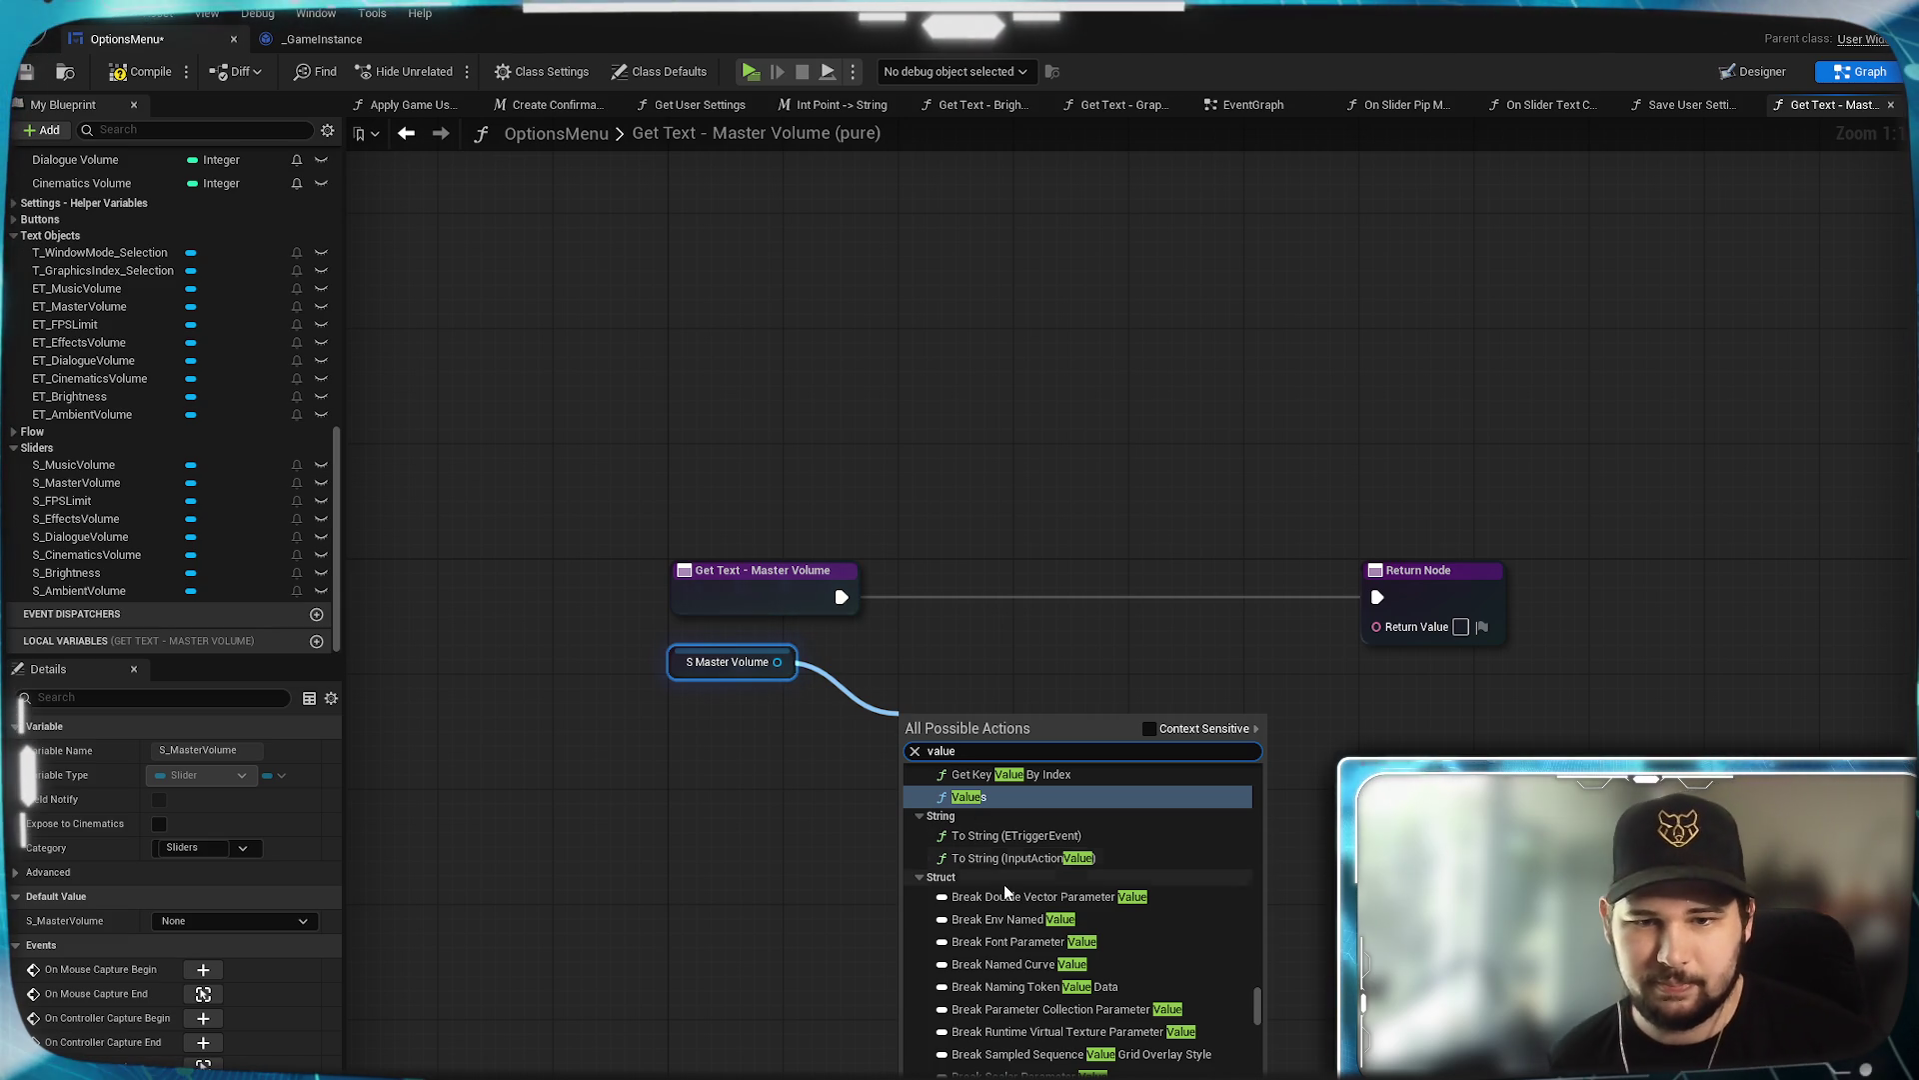
scroll(1004, 883, up, 3)
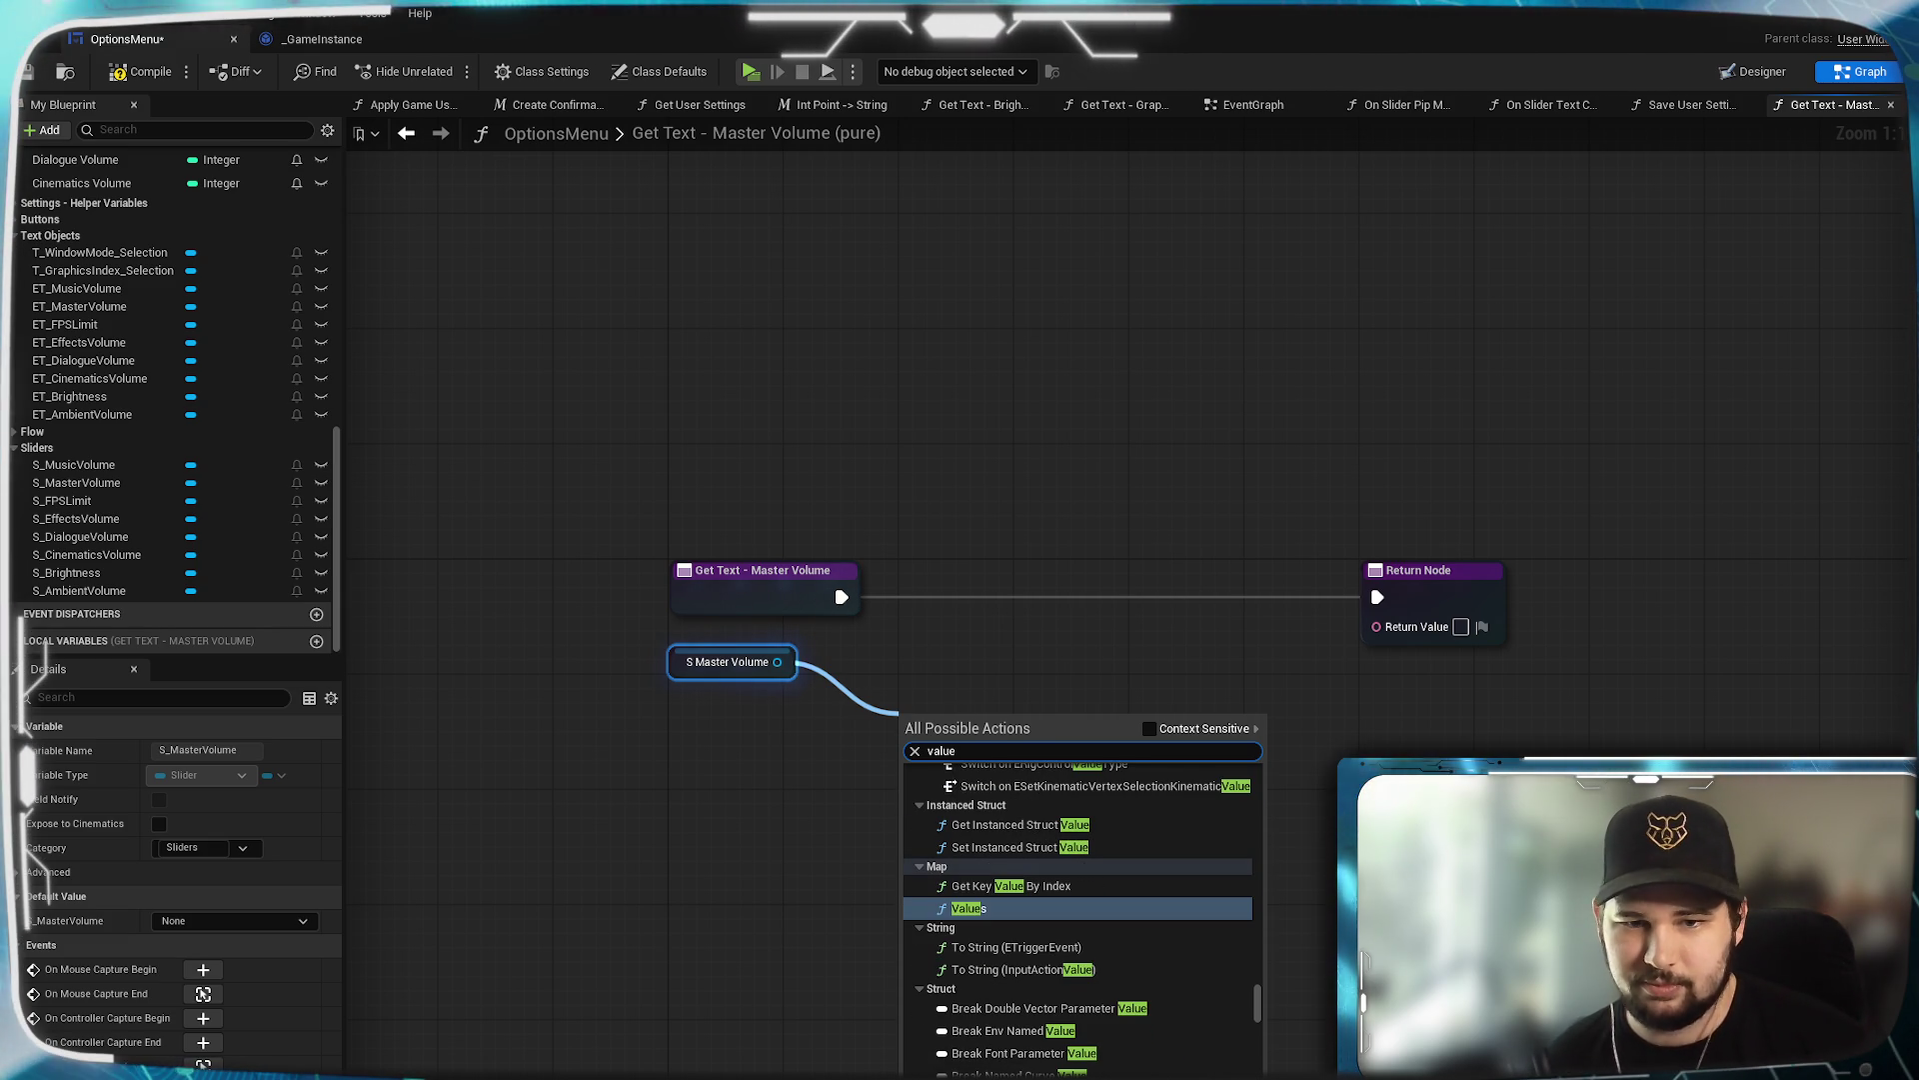
key(Home)
text(get)
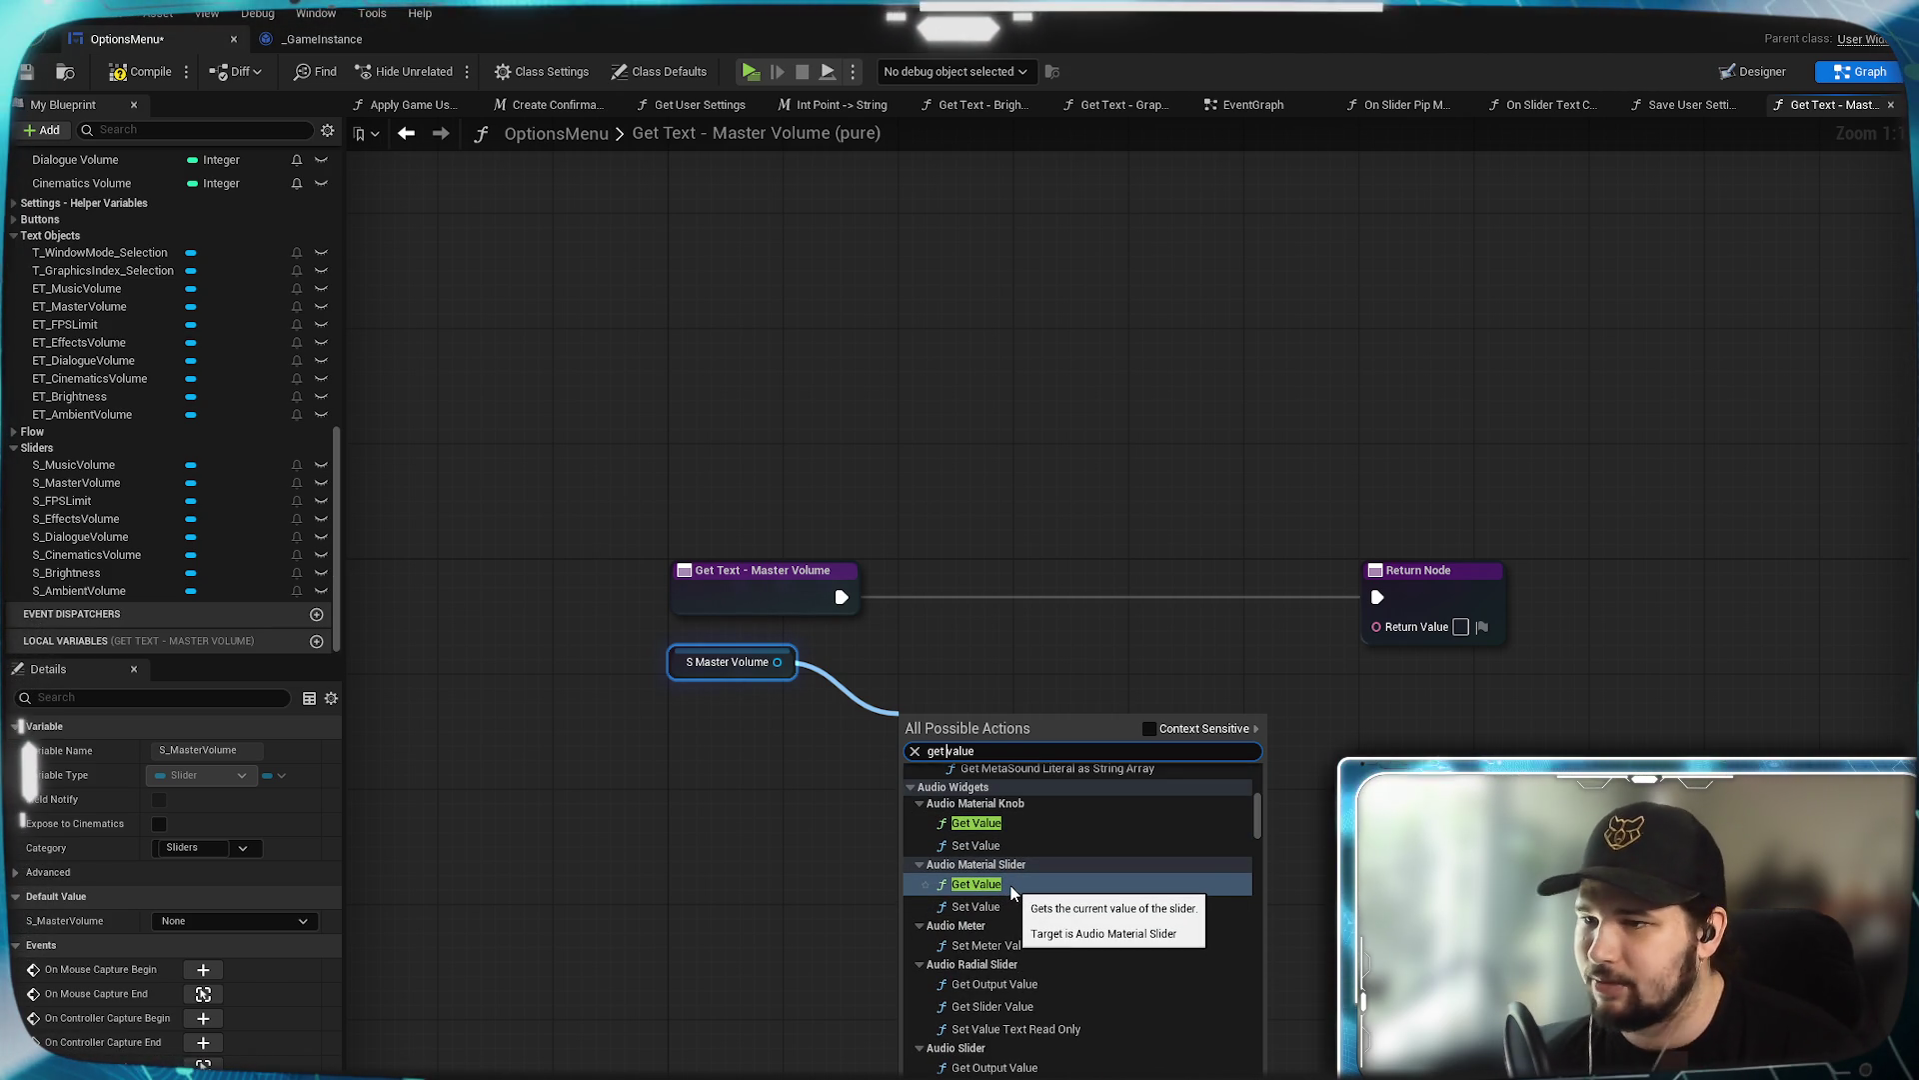
scroll(1012, 891, down, 5)
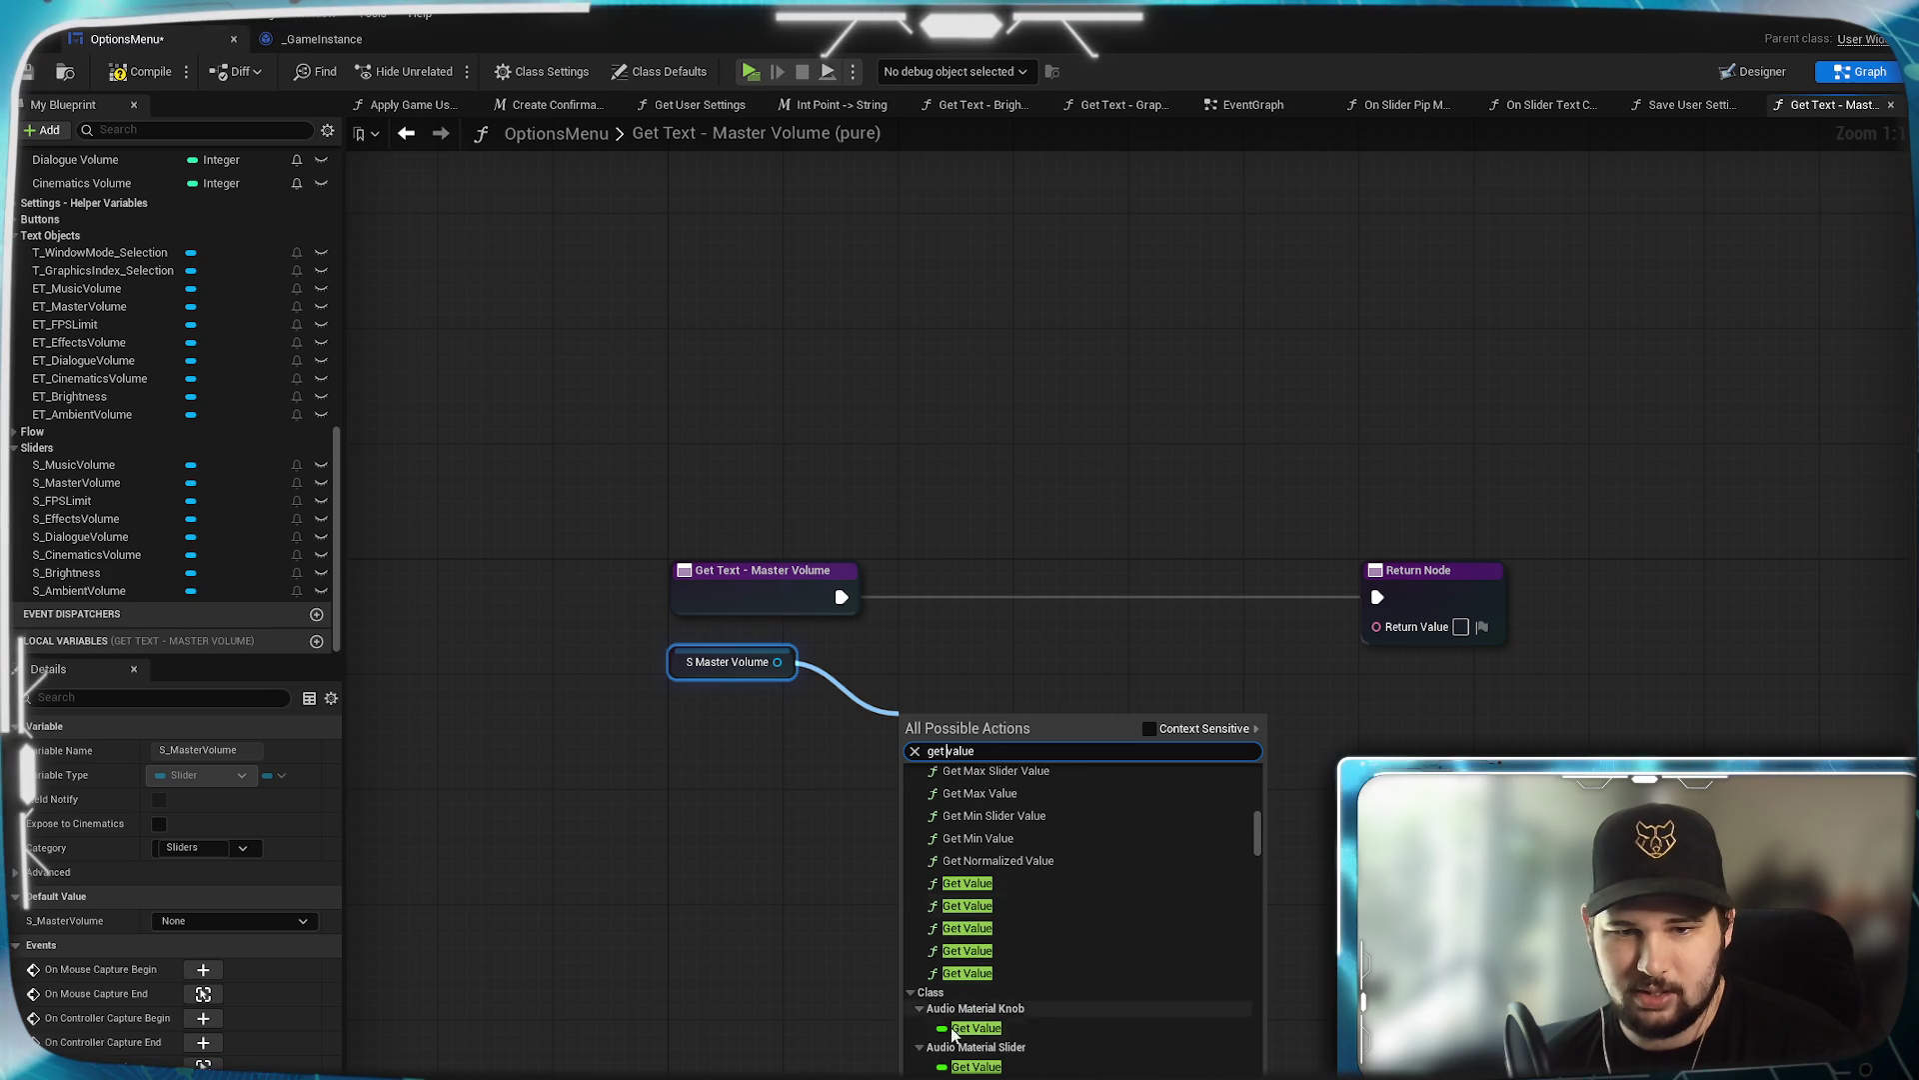
click(988, 899)
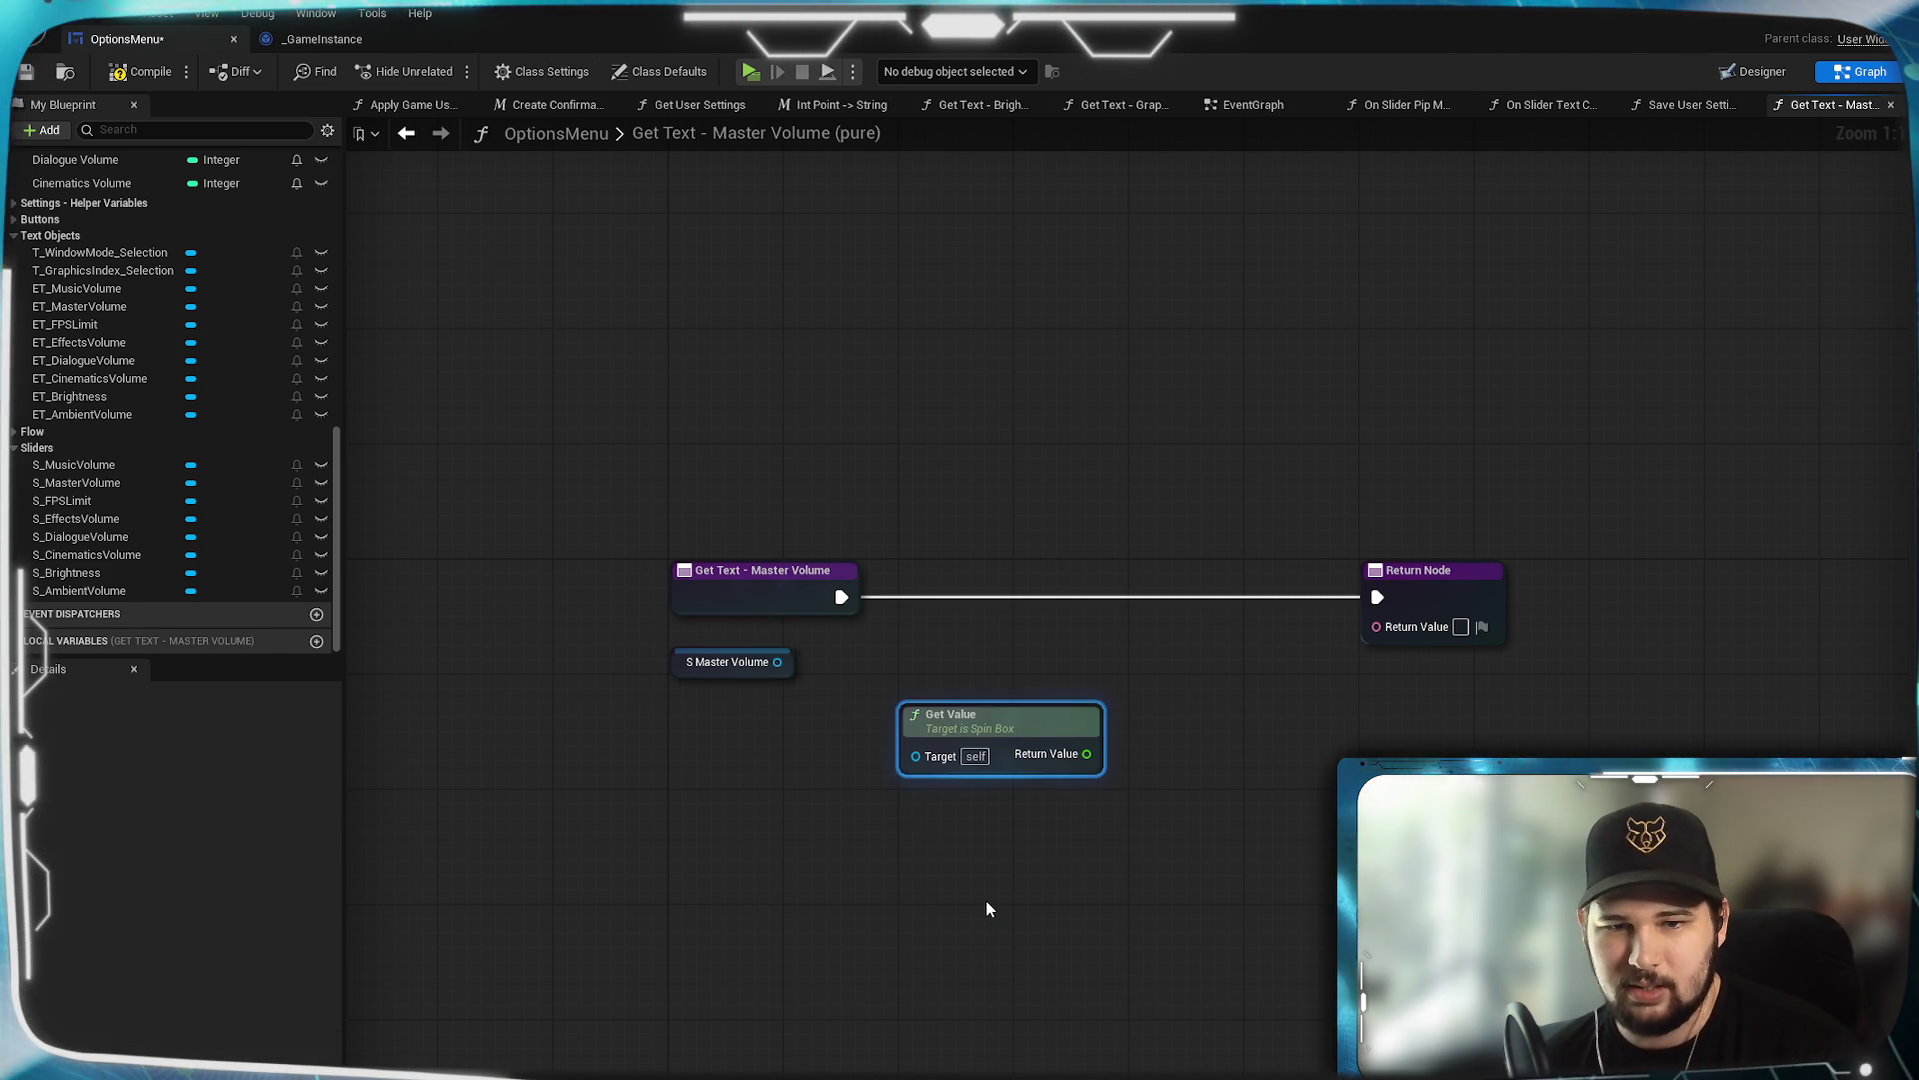
key(Delete)
Add the Slider Get Value node from S_MasterVolume and place it beside the getter.
drag(776, 662, 865, 738)
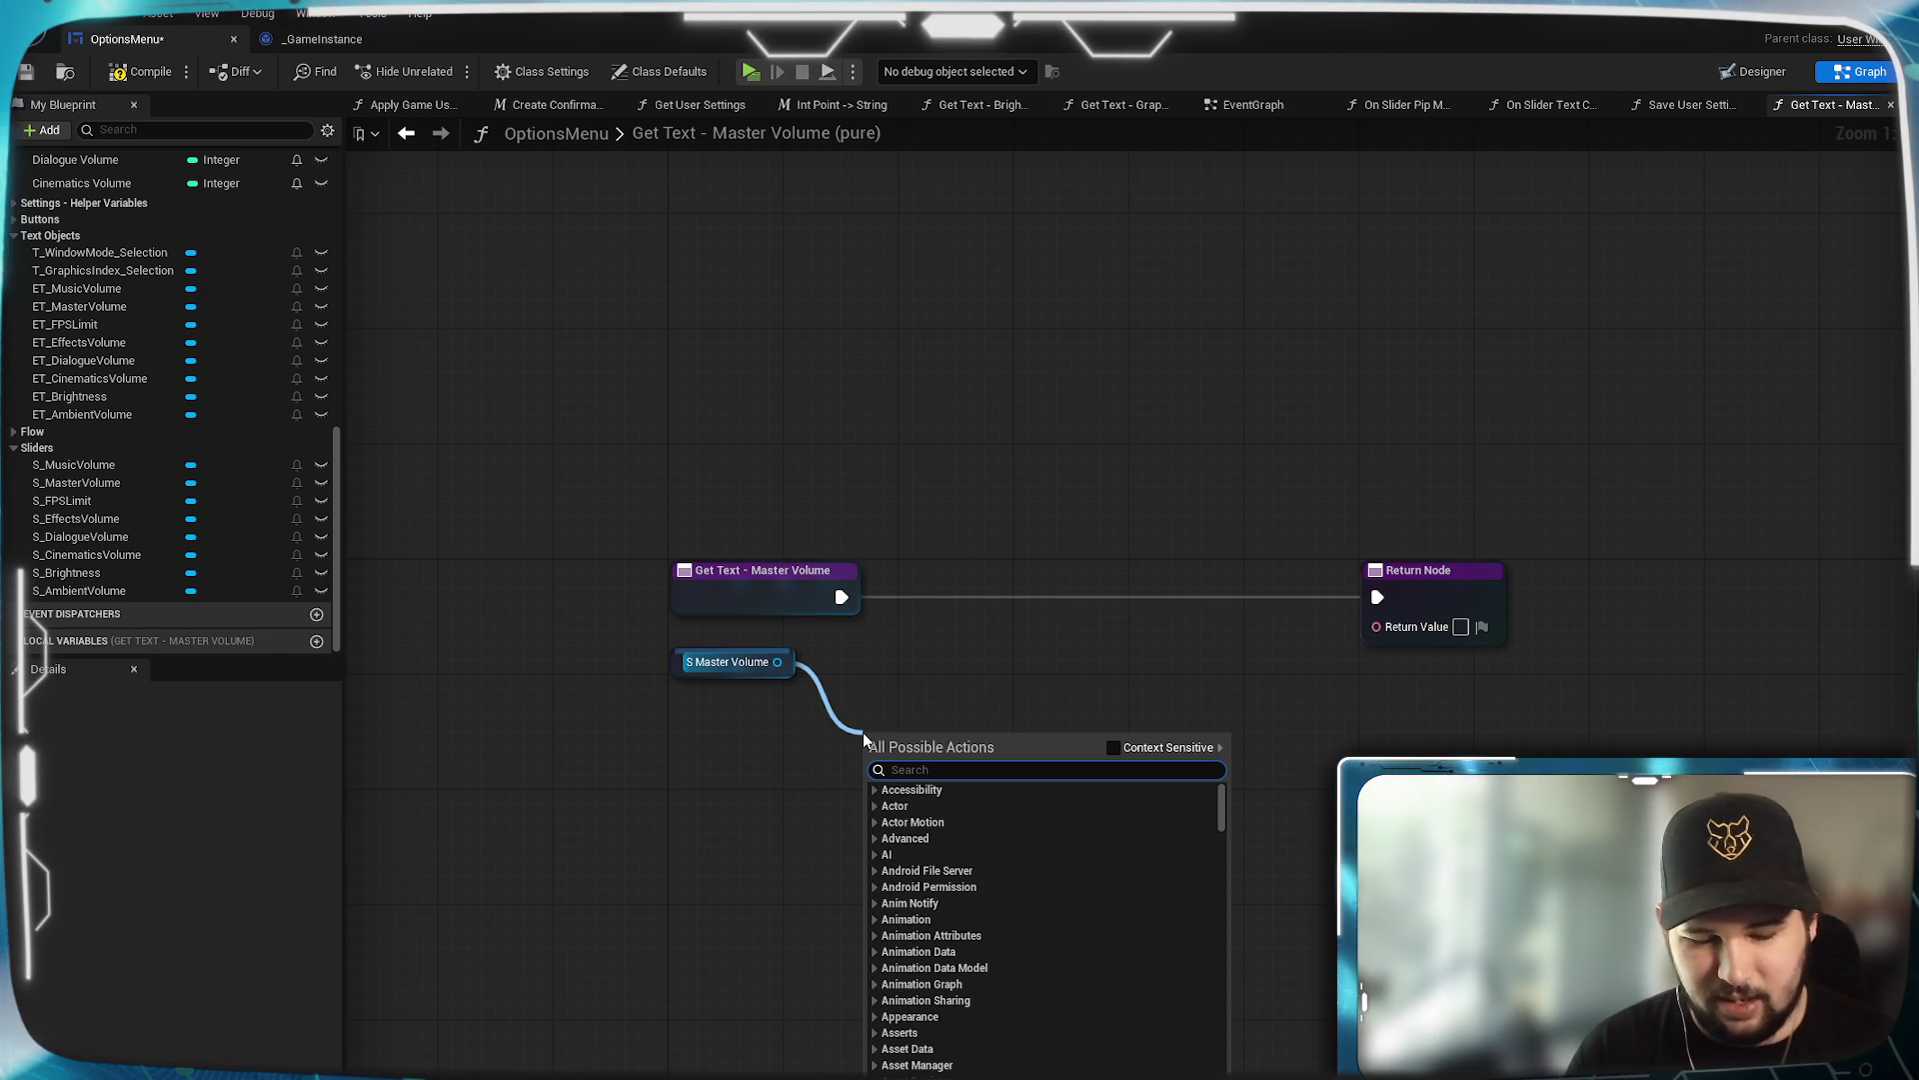
text(get value)
scroll(993, 842, down, 5)
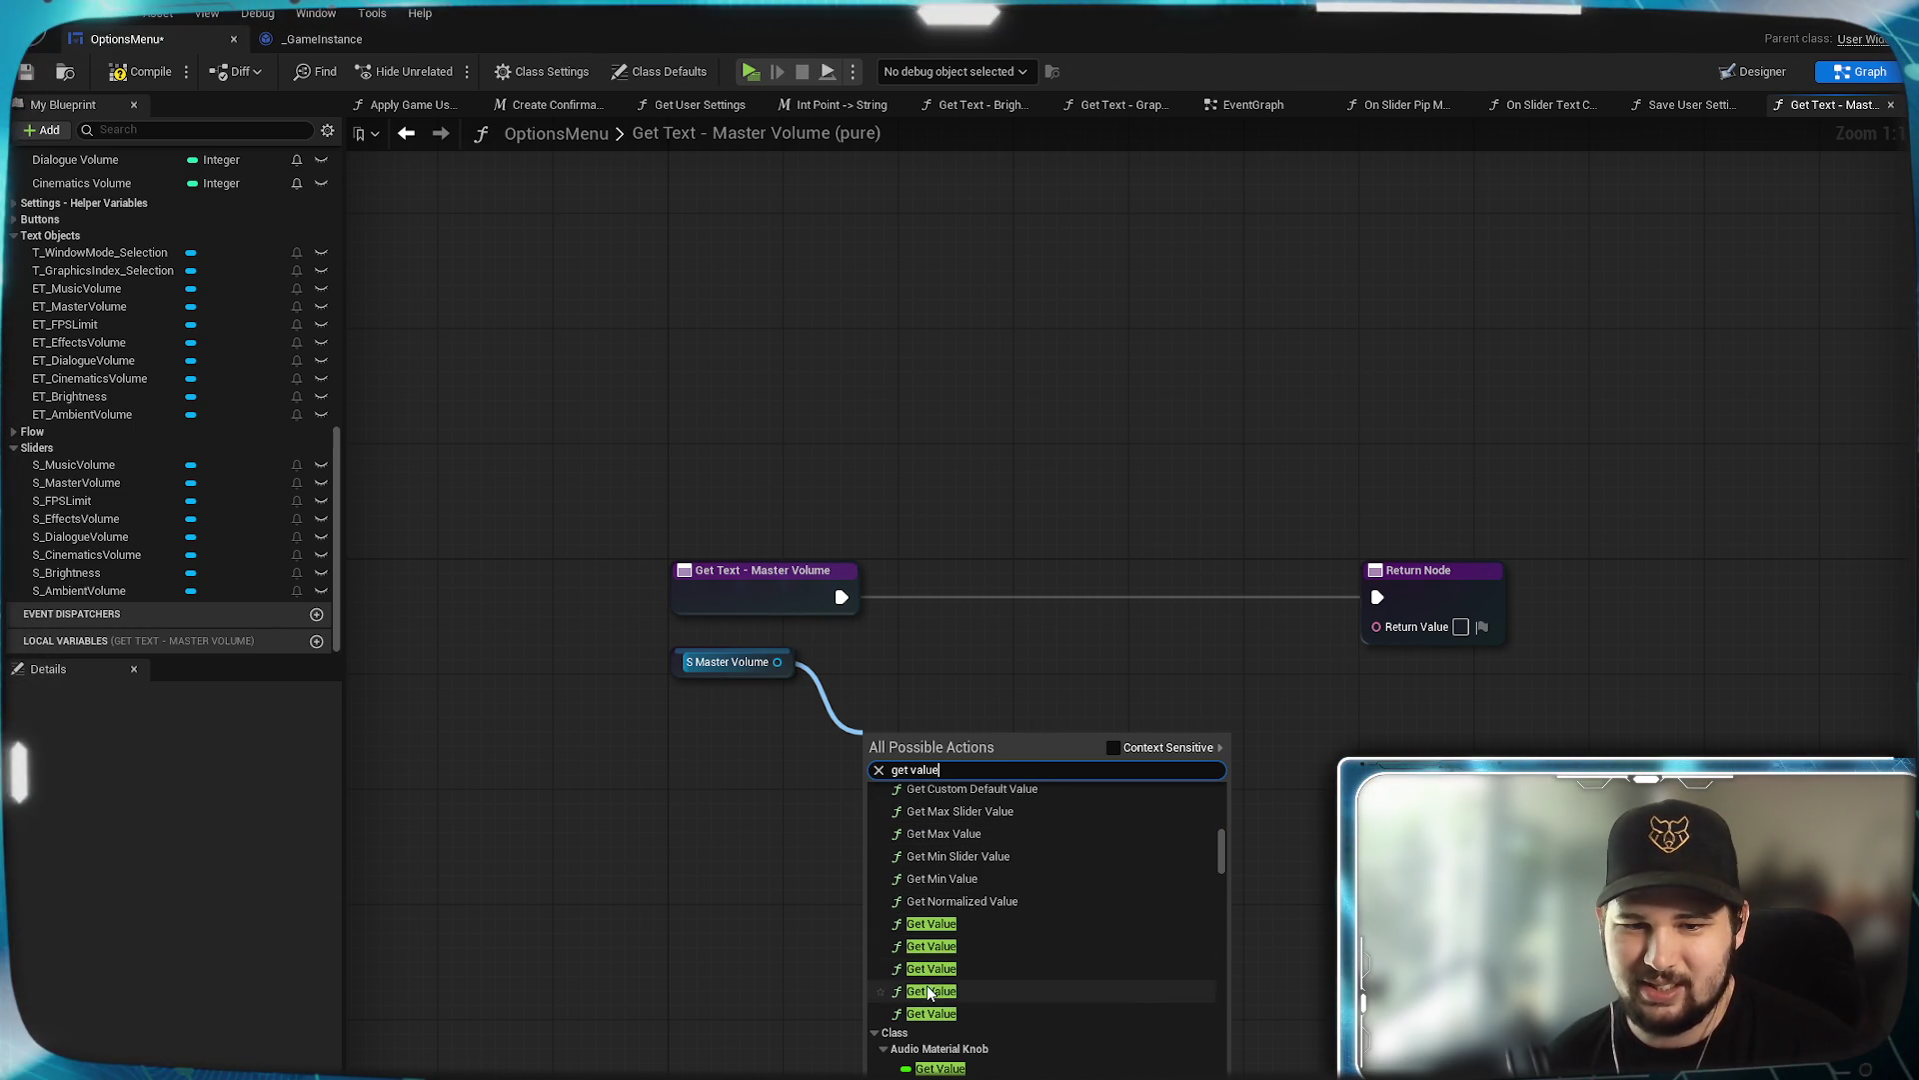
click(935, 967)
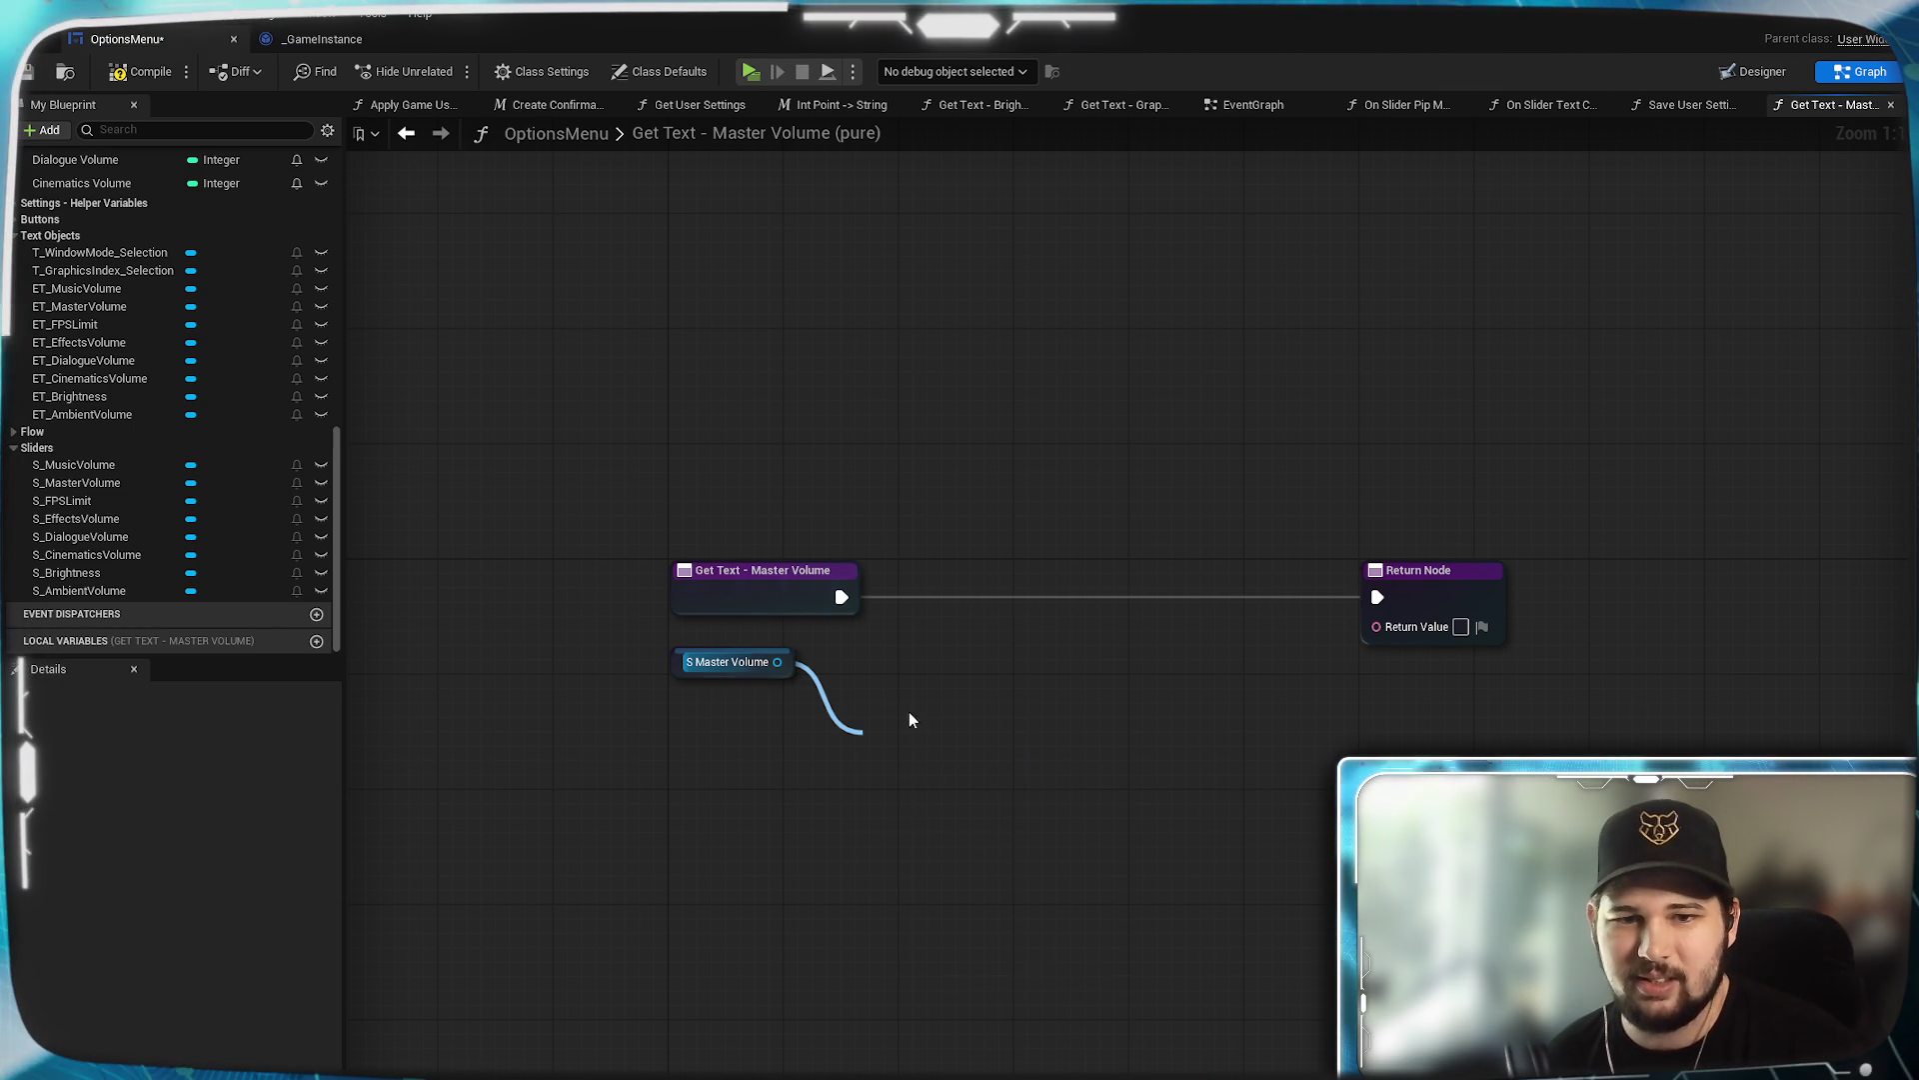
drag(920, 740, 883, 652)
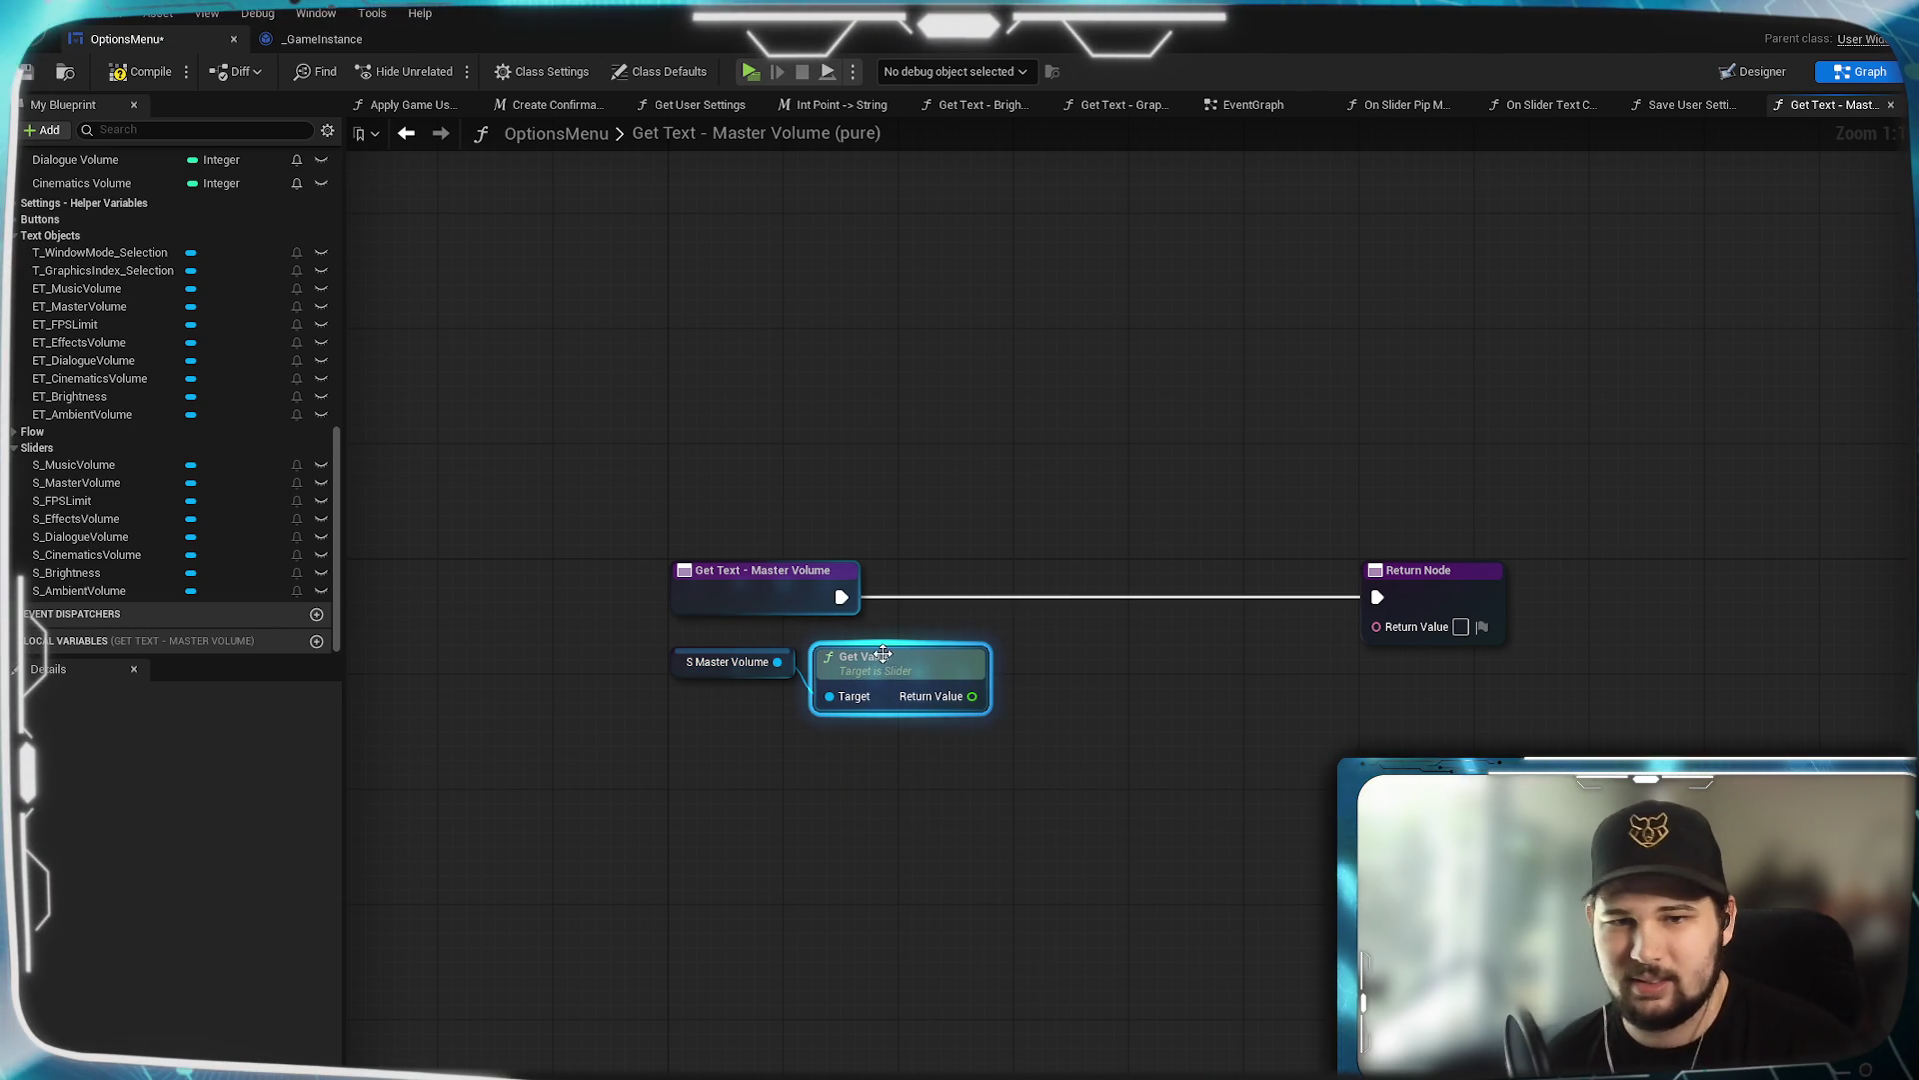
click(922, 800)
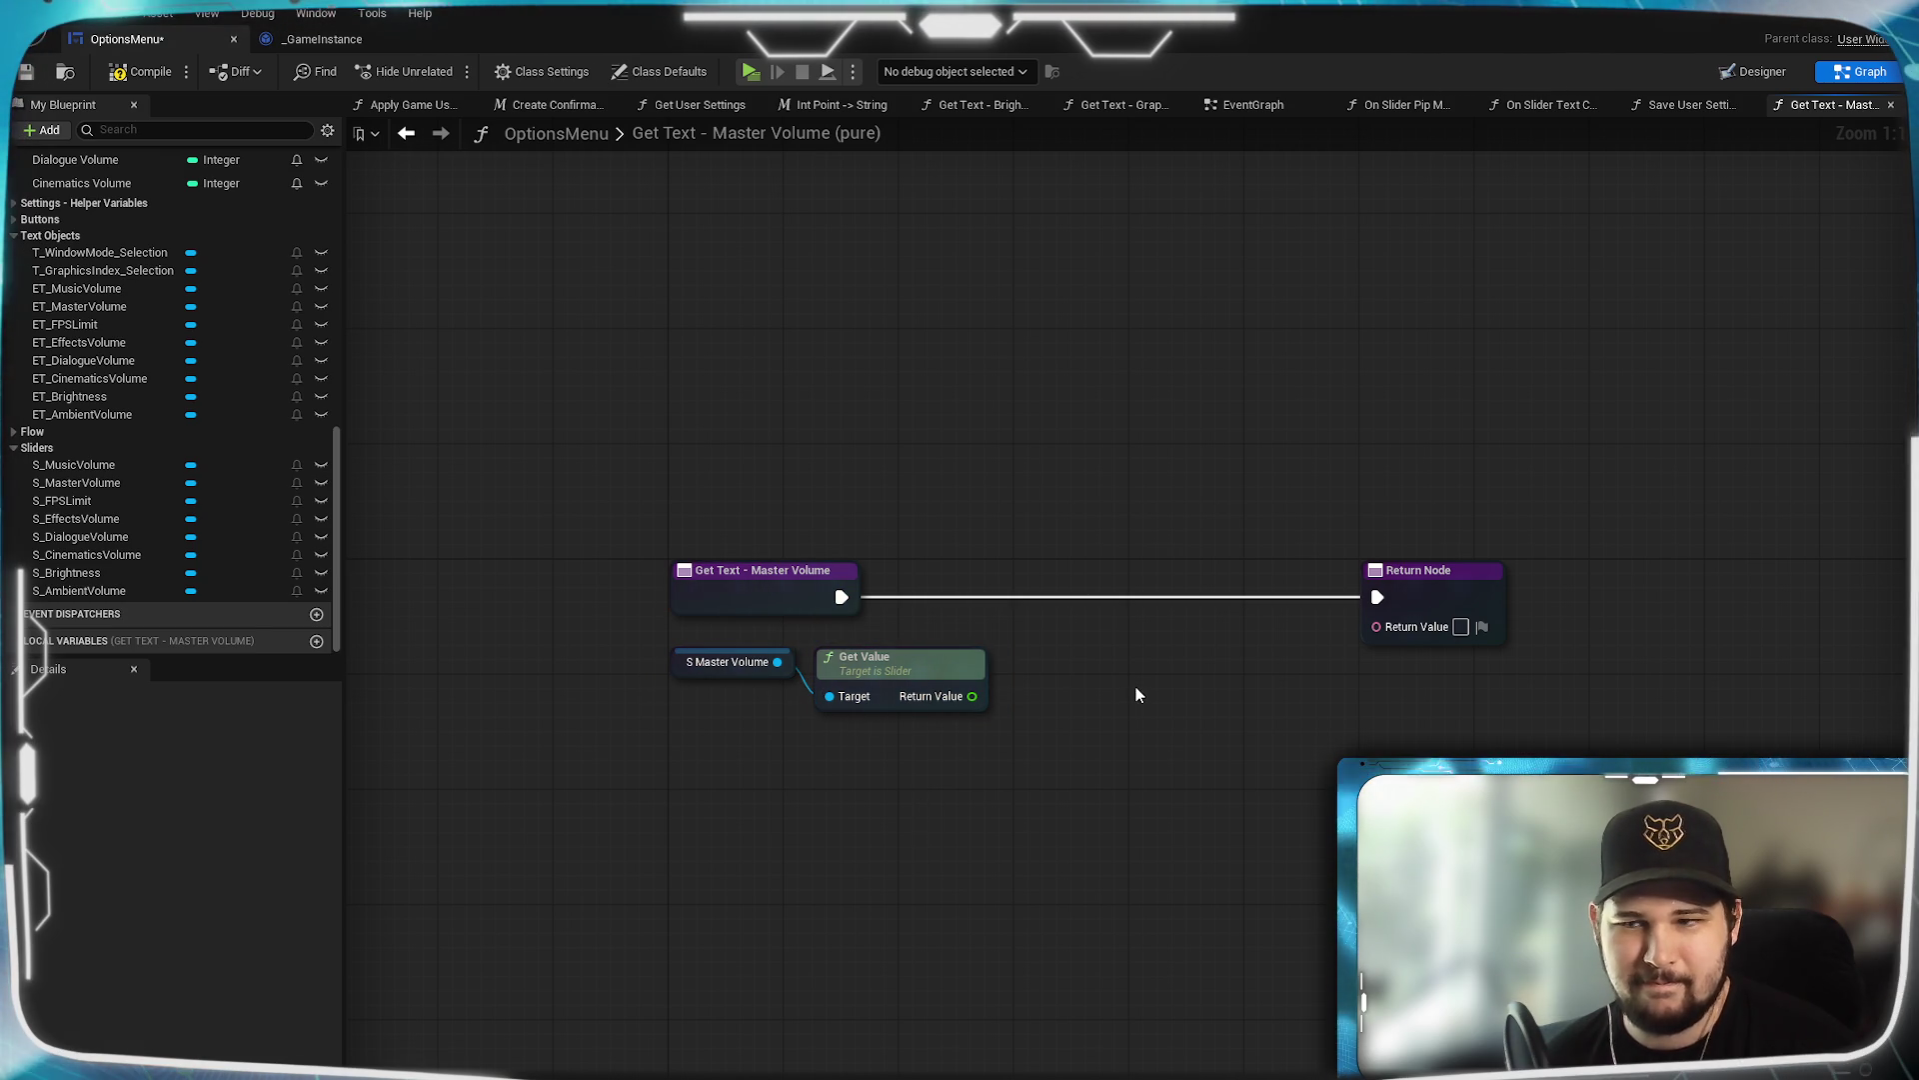
Wire Get Value to Return Value through To Text (Float), tidy the nodes, and save.
mouse_move(972, 696)
mouse_down()
mouse_move(1440, 668)
mouse_move(1378, 625)
mouse_up()
mouse_move(1158, 621)
mouse_down()
mouse_move(1124, 663)
mouse_move(1076, 666)
mouse_up()
click(1072, 883)
drag(1455, 585, 1340, 586)
click(1196, 824)
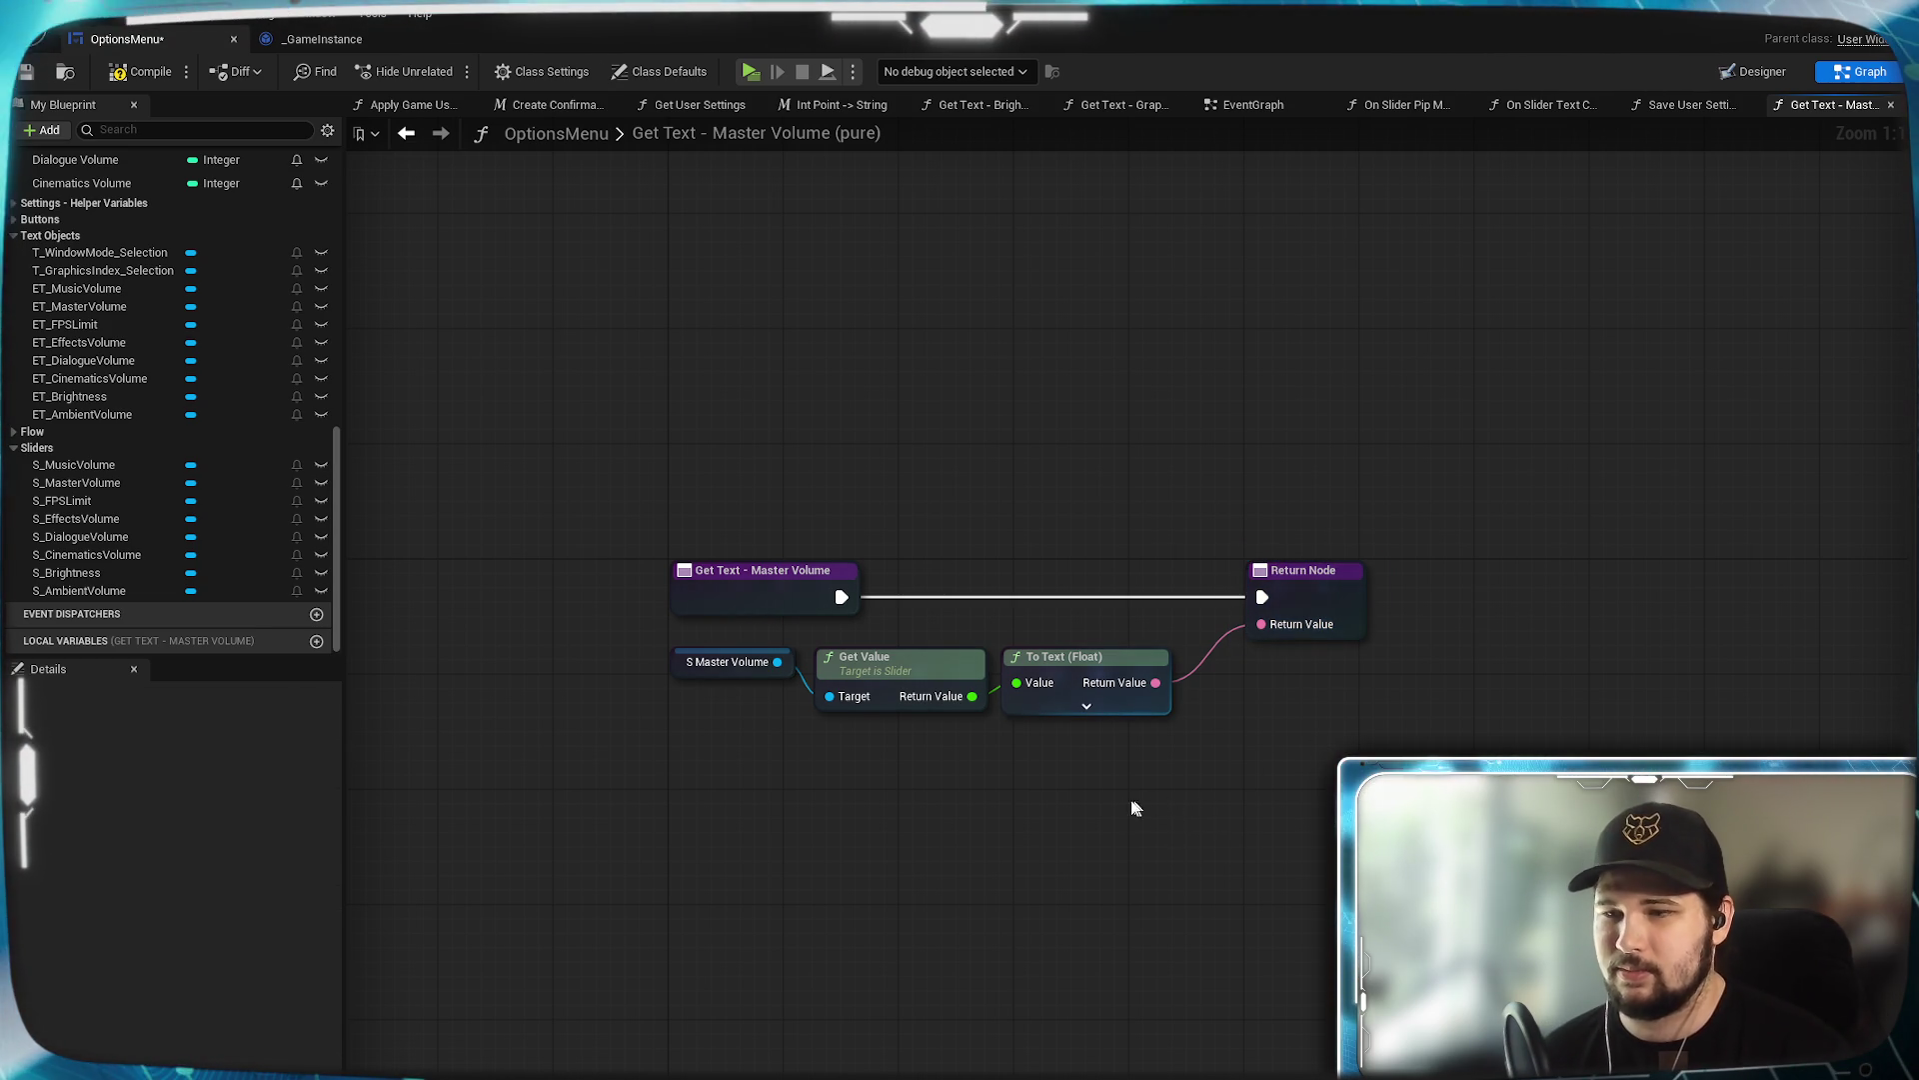
drag(872, 785, 966, 800)
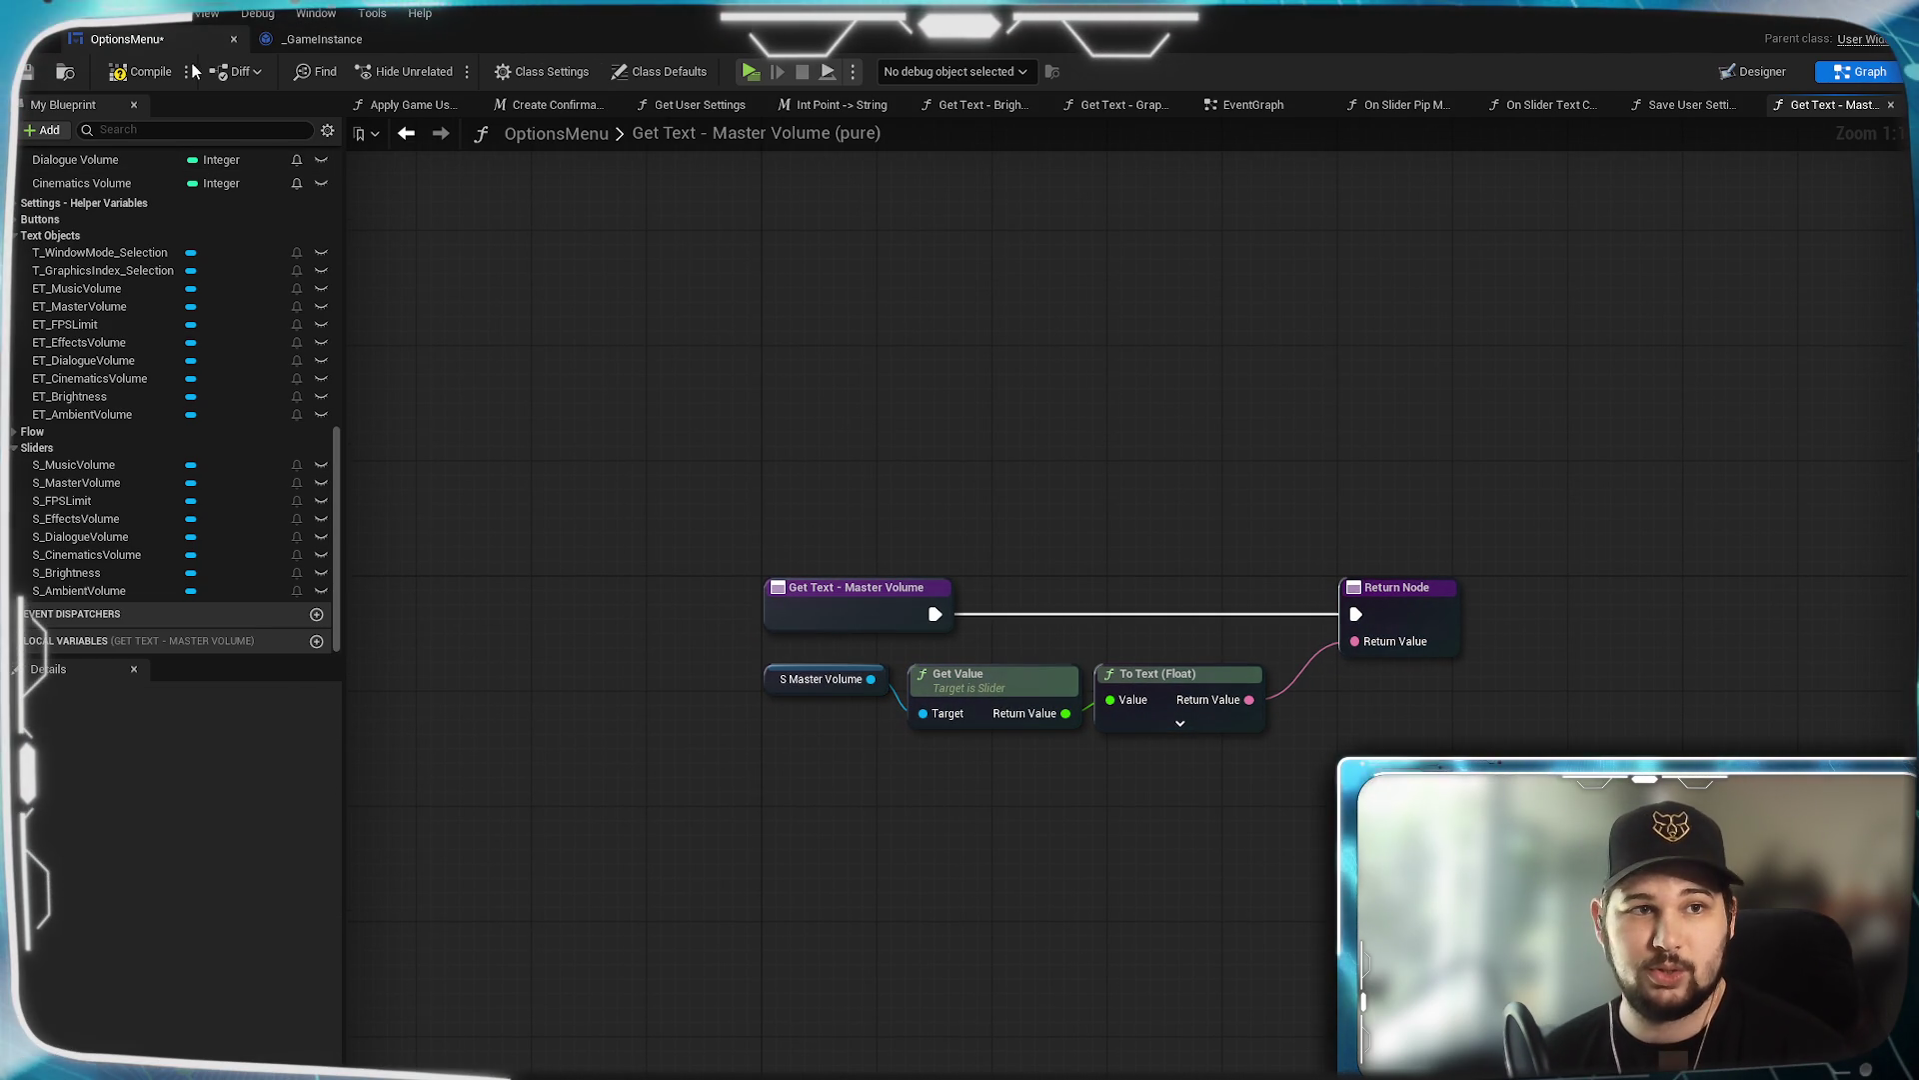
click(29, 72)
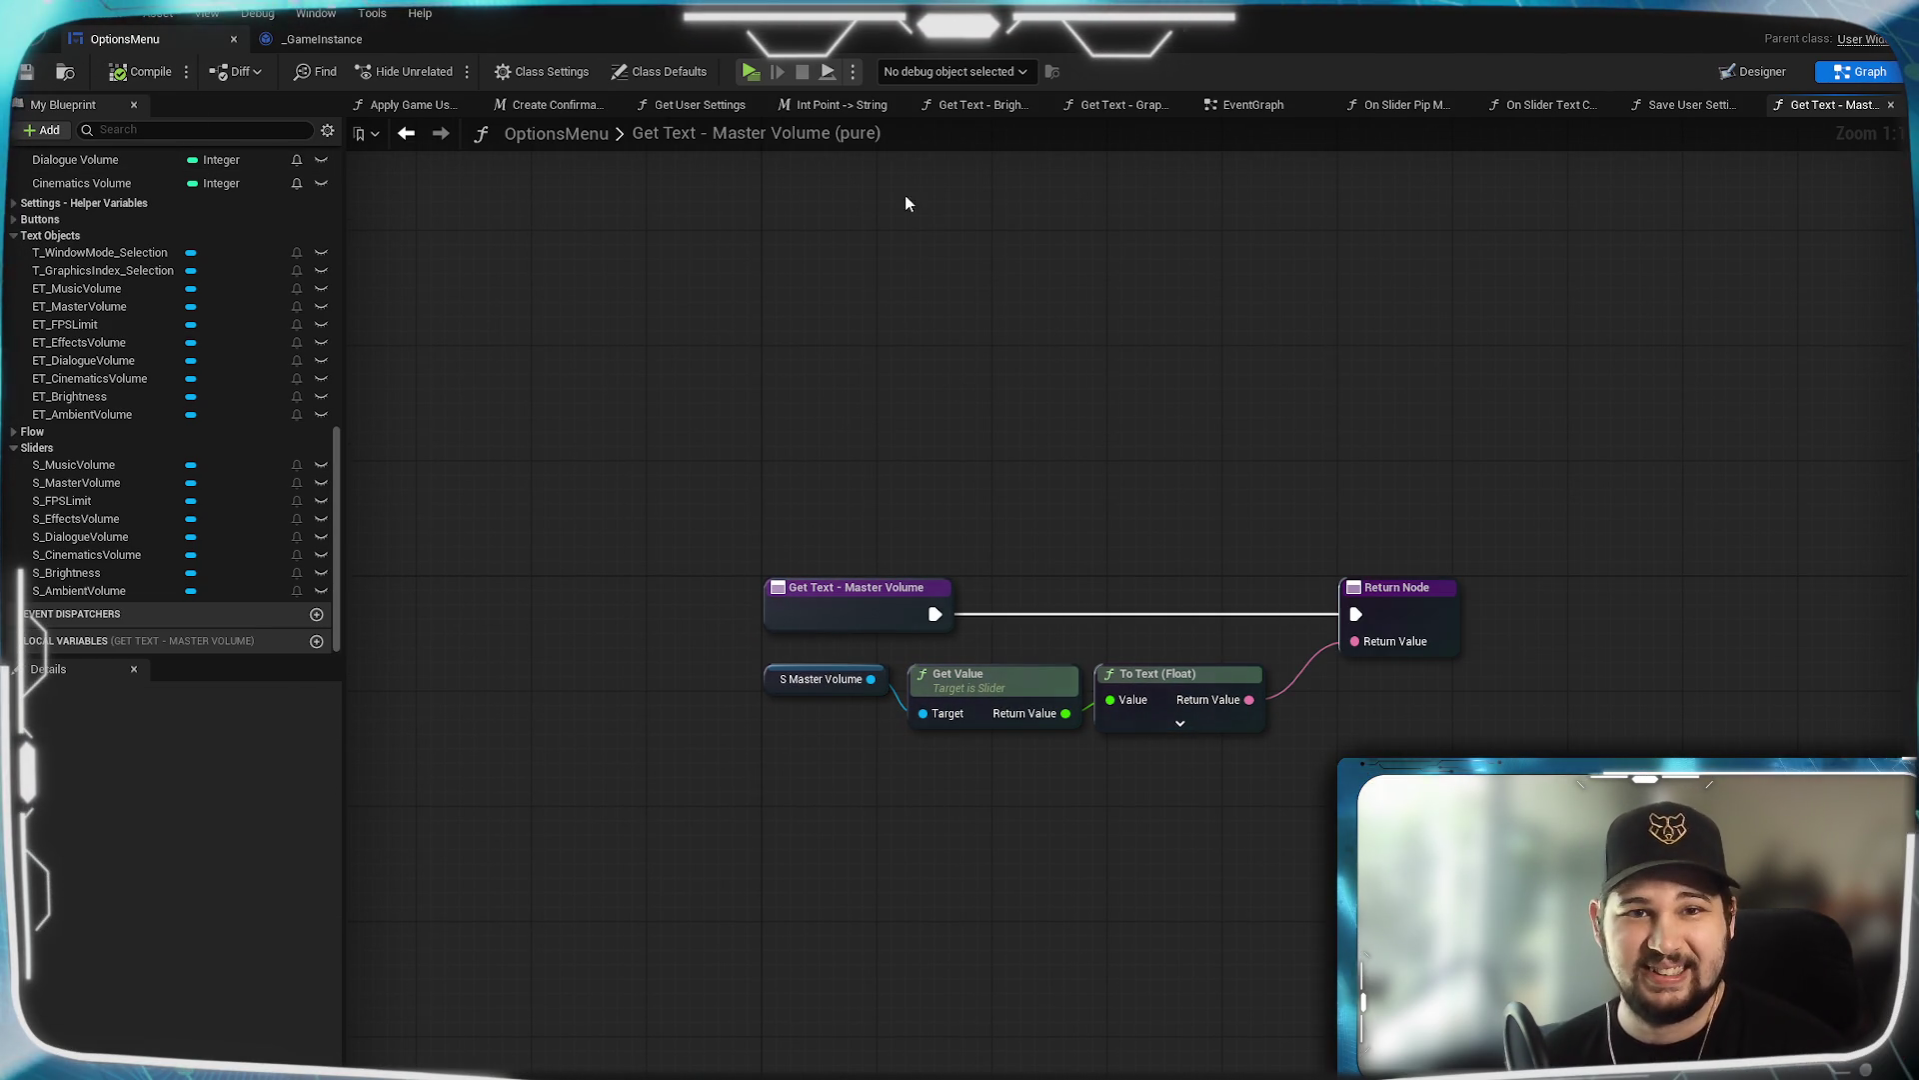
Playtest: set Master Volume to 69 in Audio settings, apply the new settings, and quit.
click(749, 73)
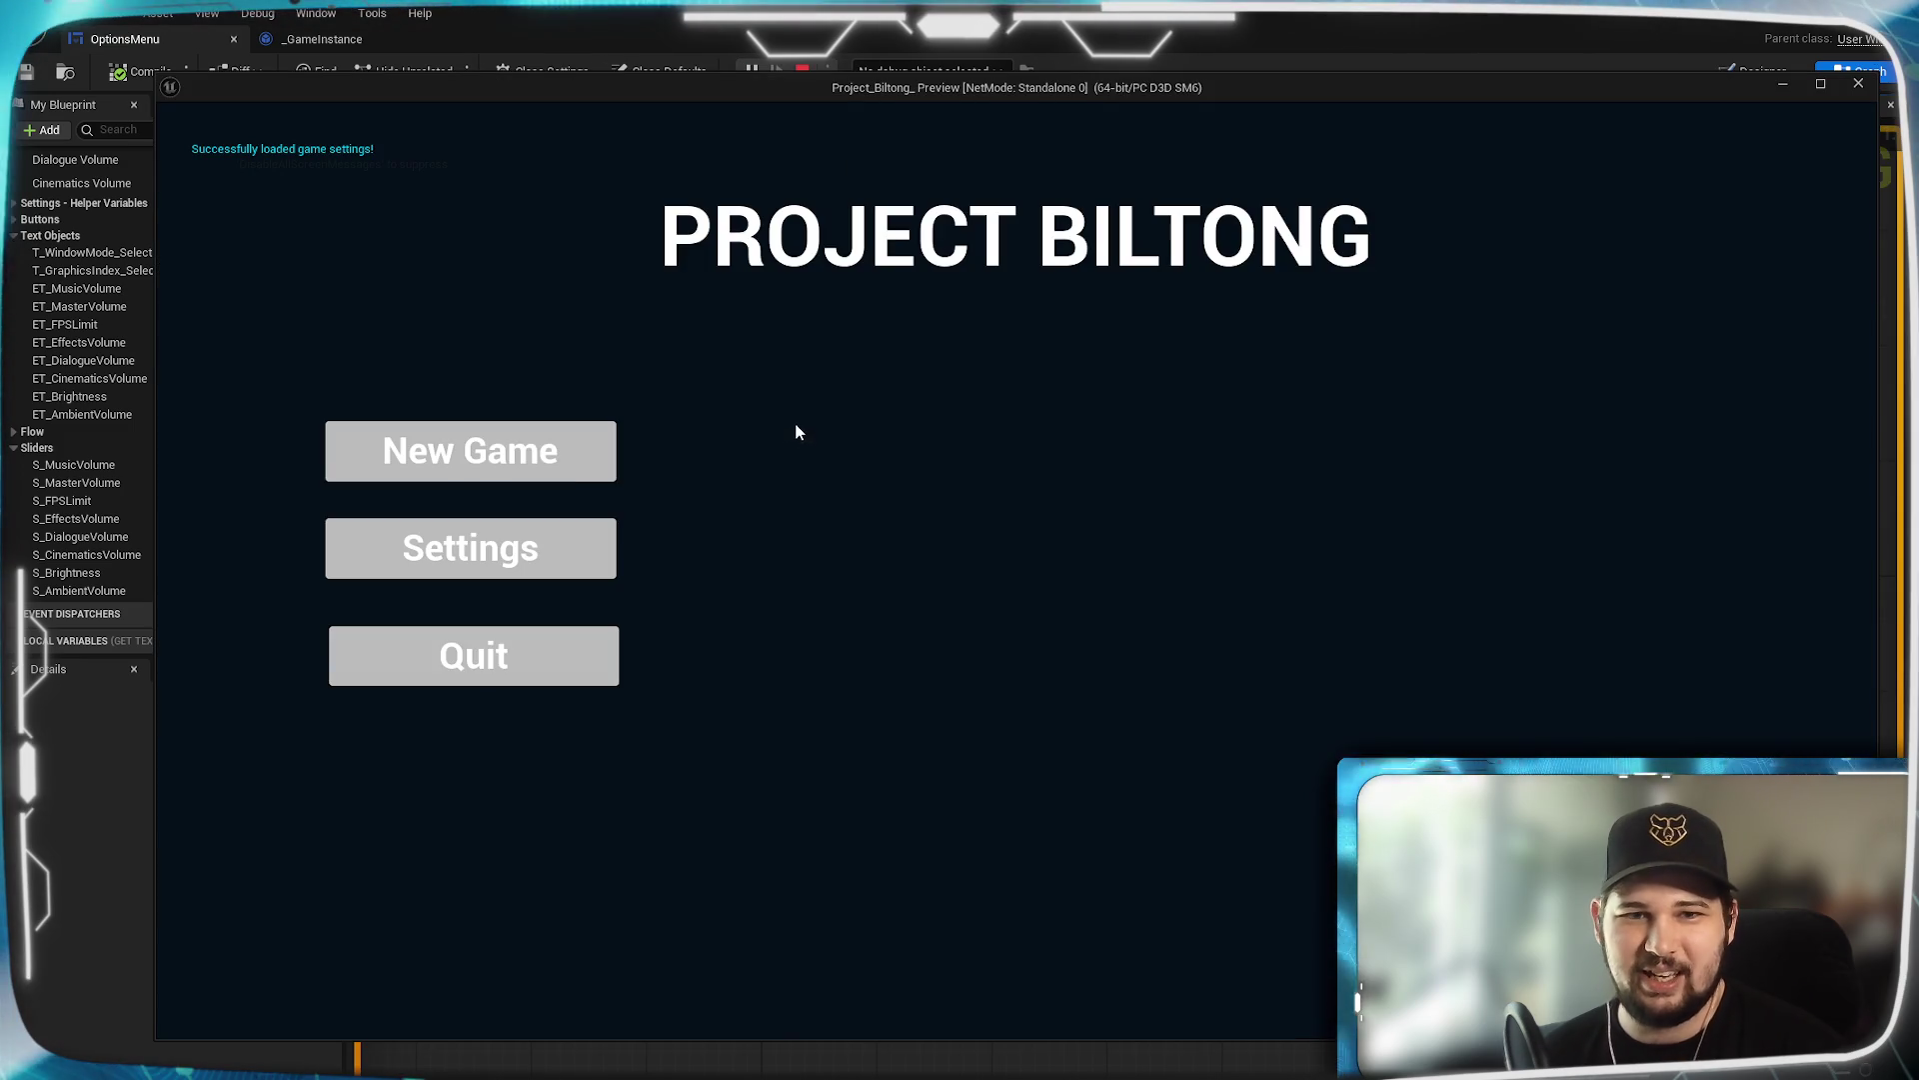
click(462, 547)
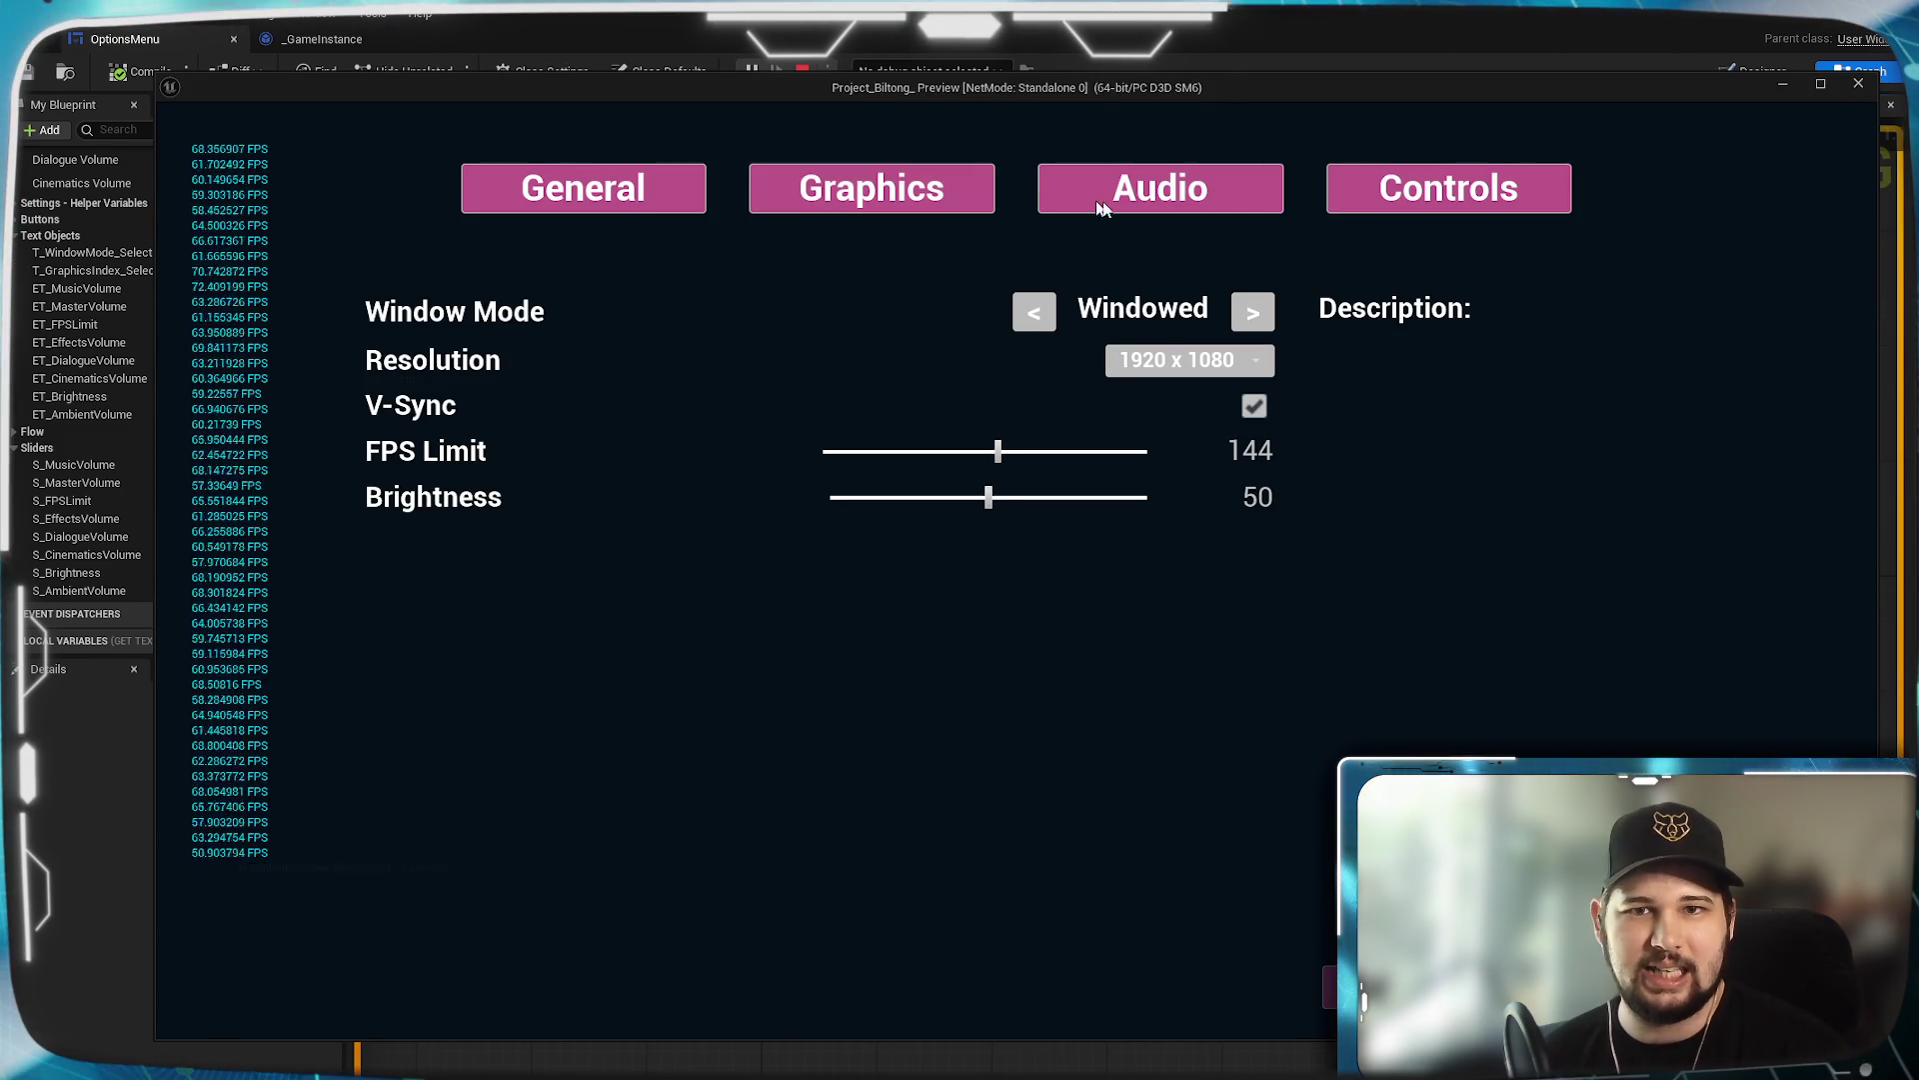
click(1131, 205)
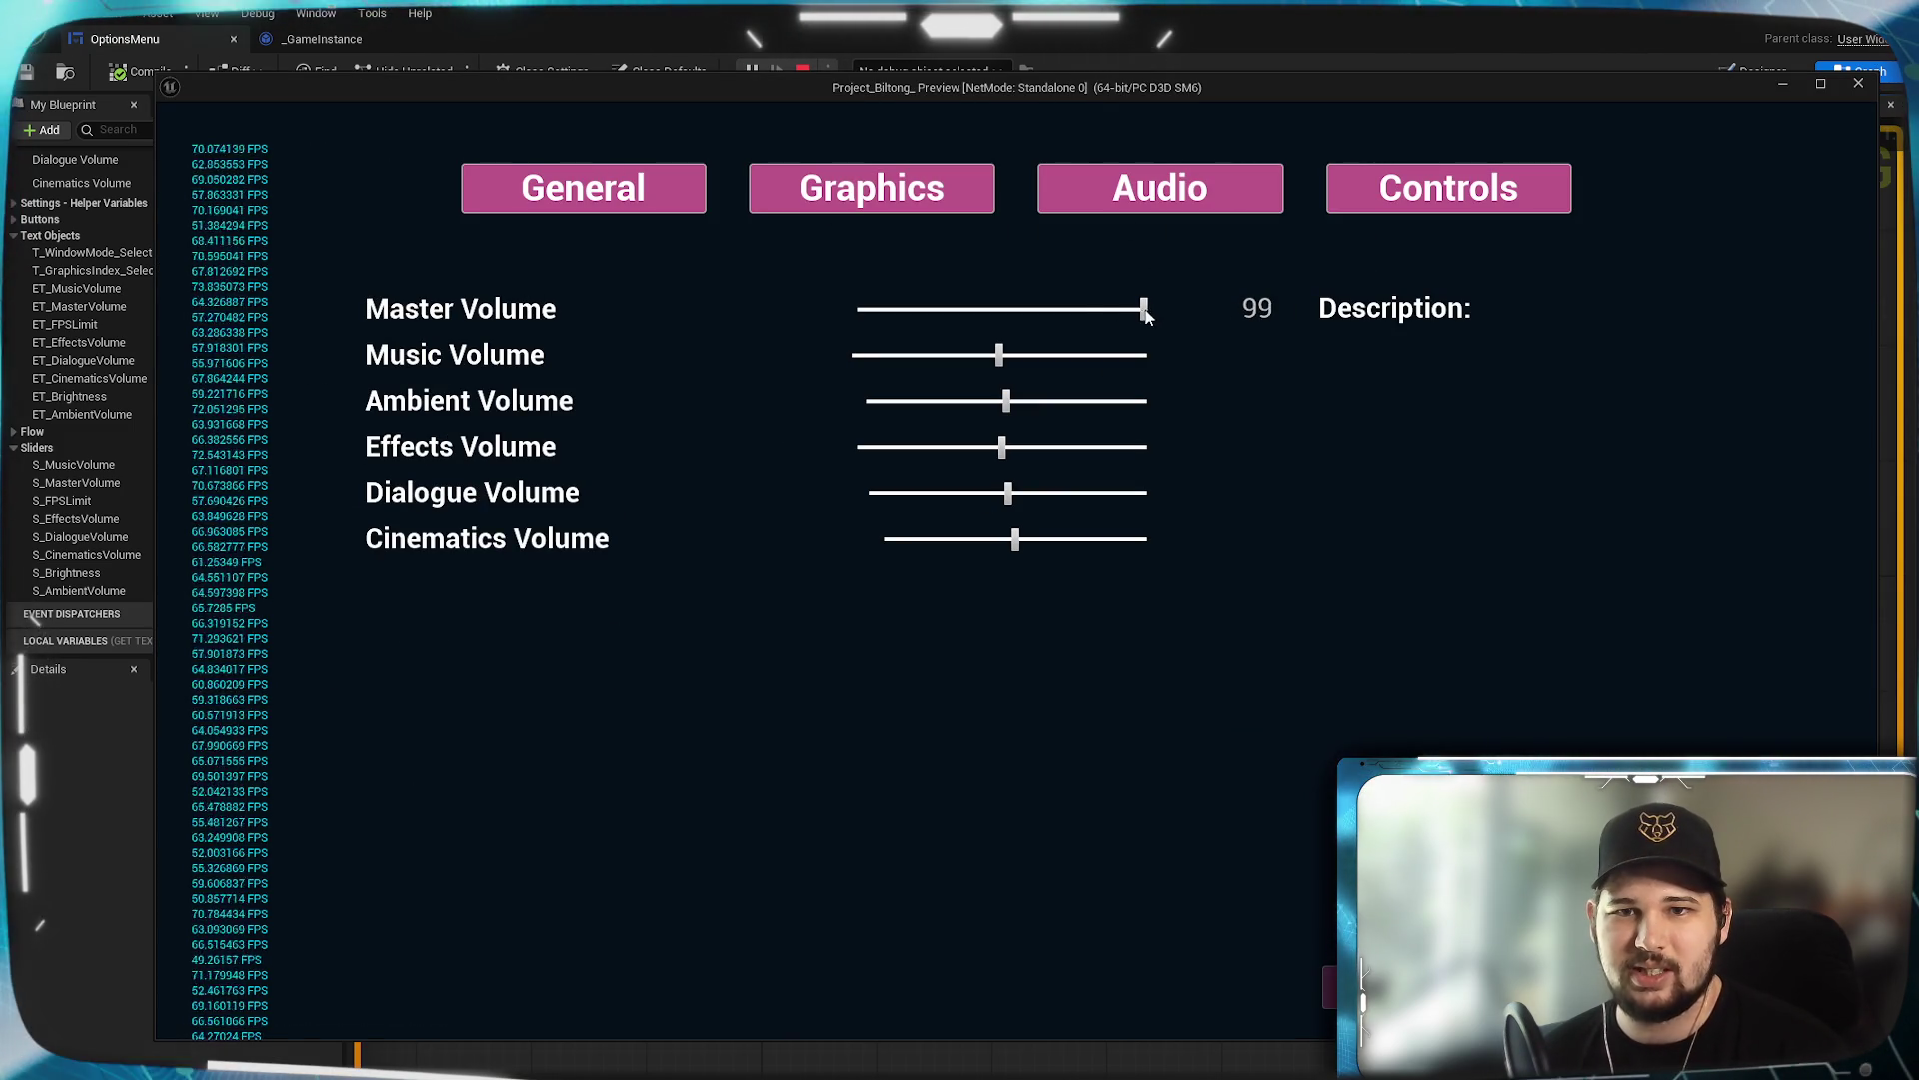
drag(1105, 318, 975, 311)
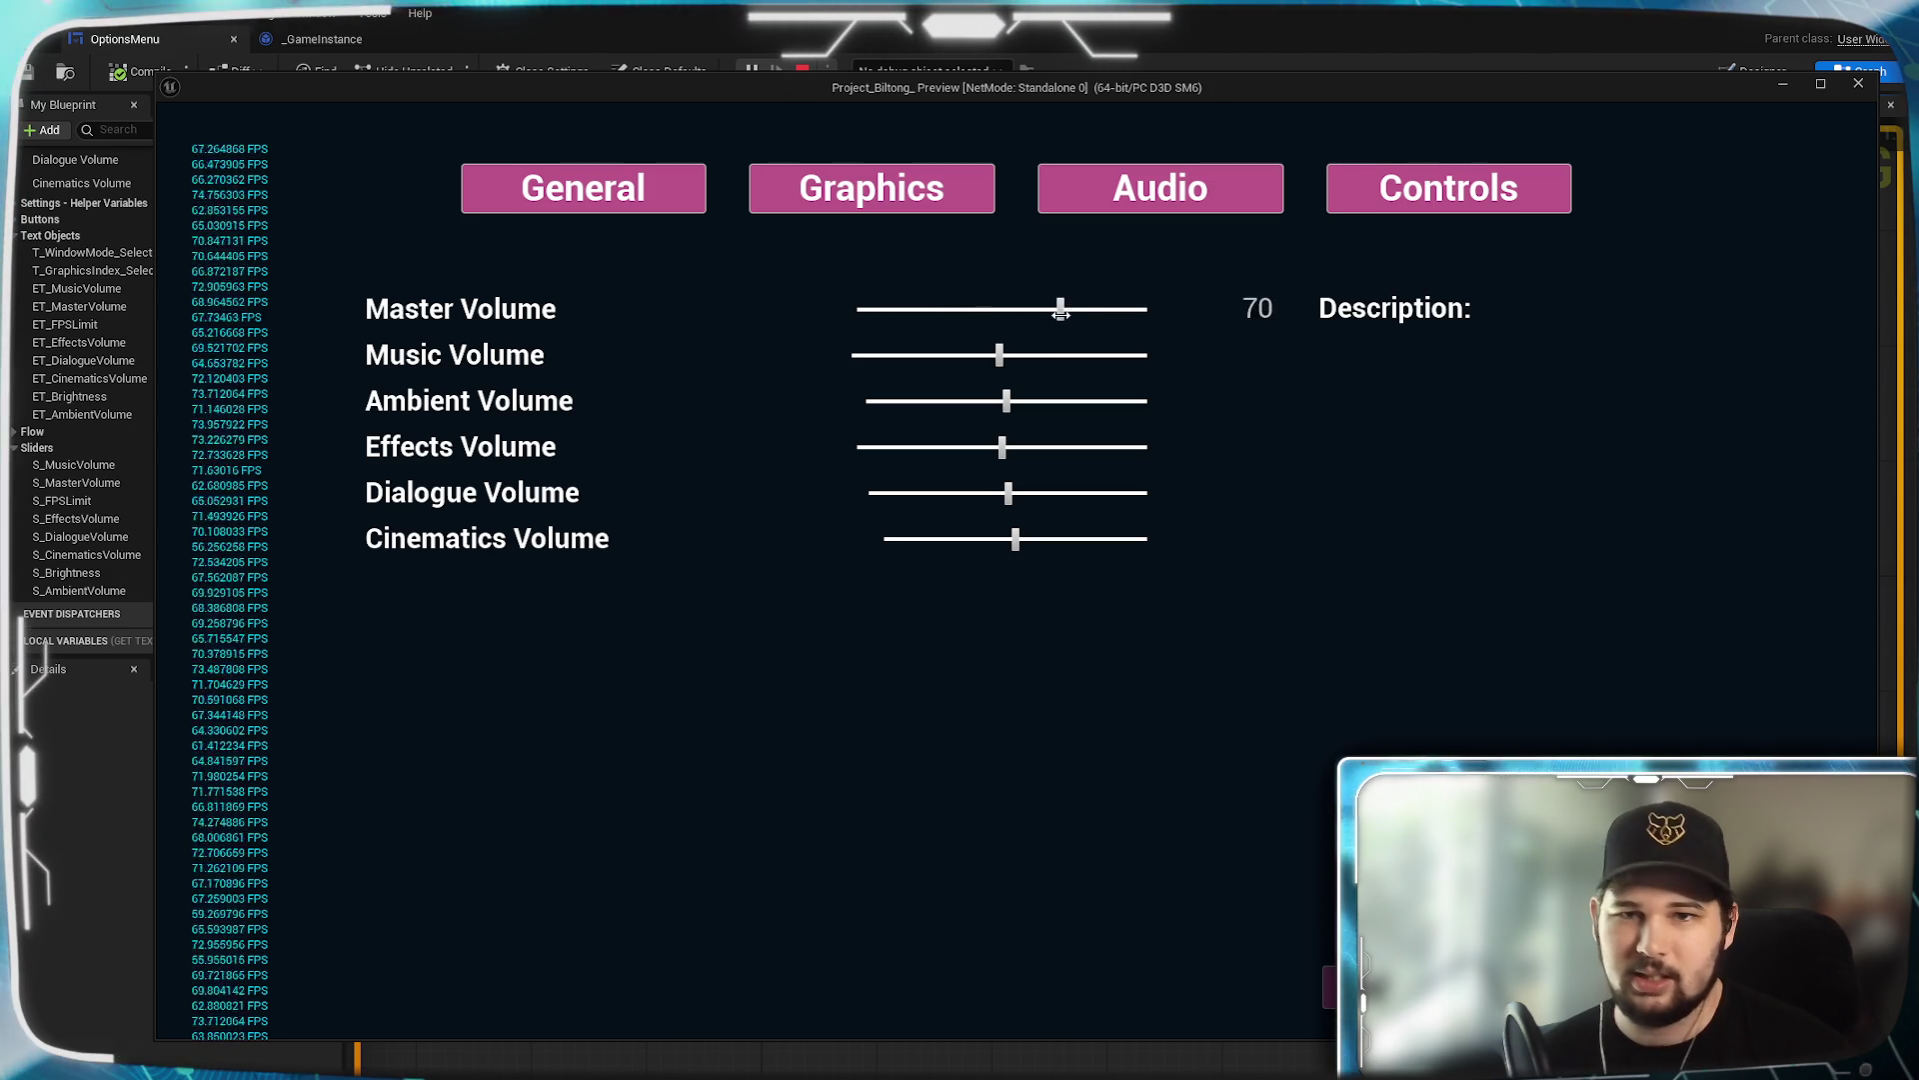
mouse_move(1055, 318)
mouse_down()
mouse_move(886, 311)
mouse_move(1118, 310)
mouse_move(870, 309)
mouse_up()
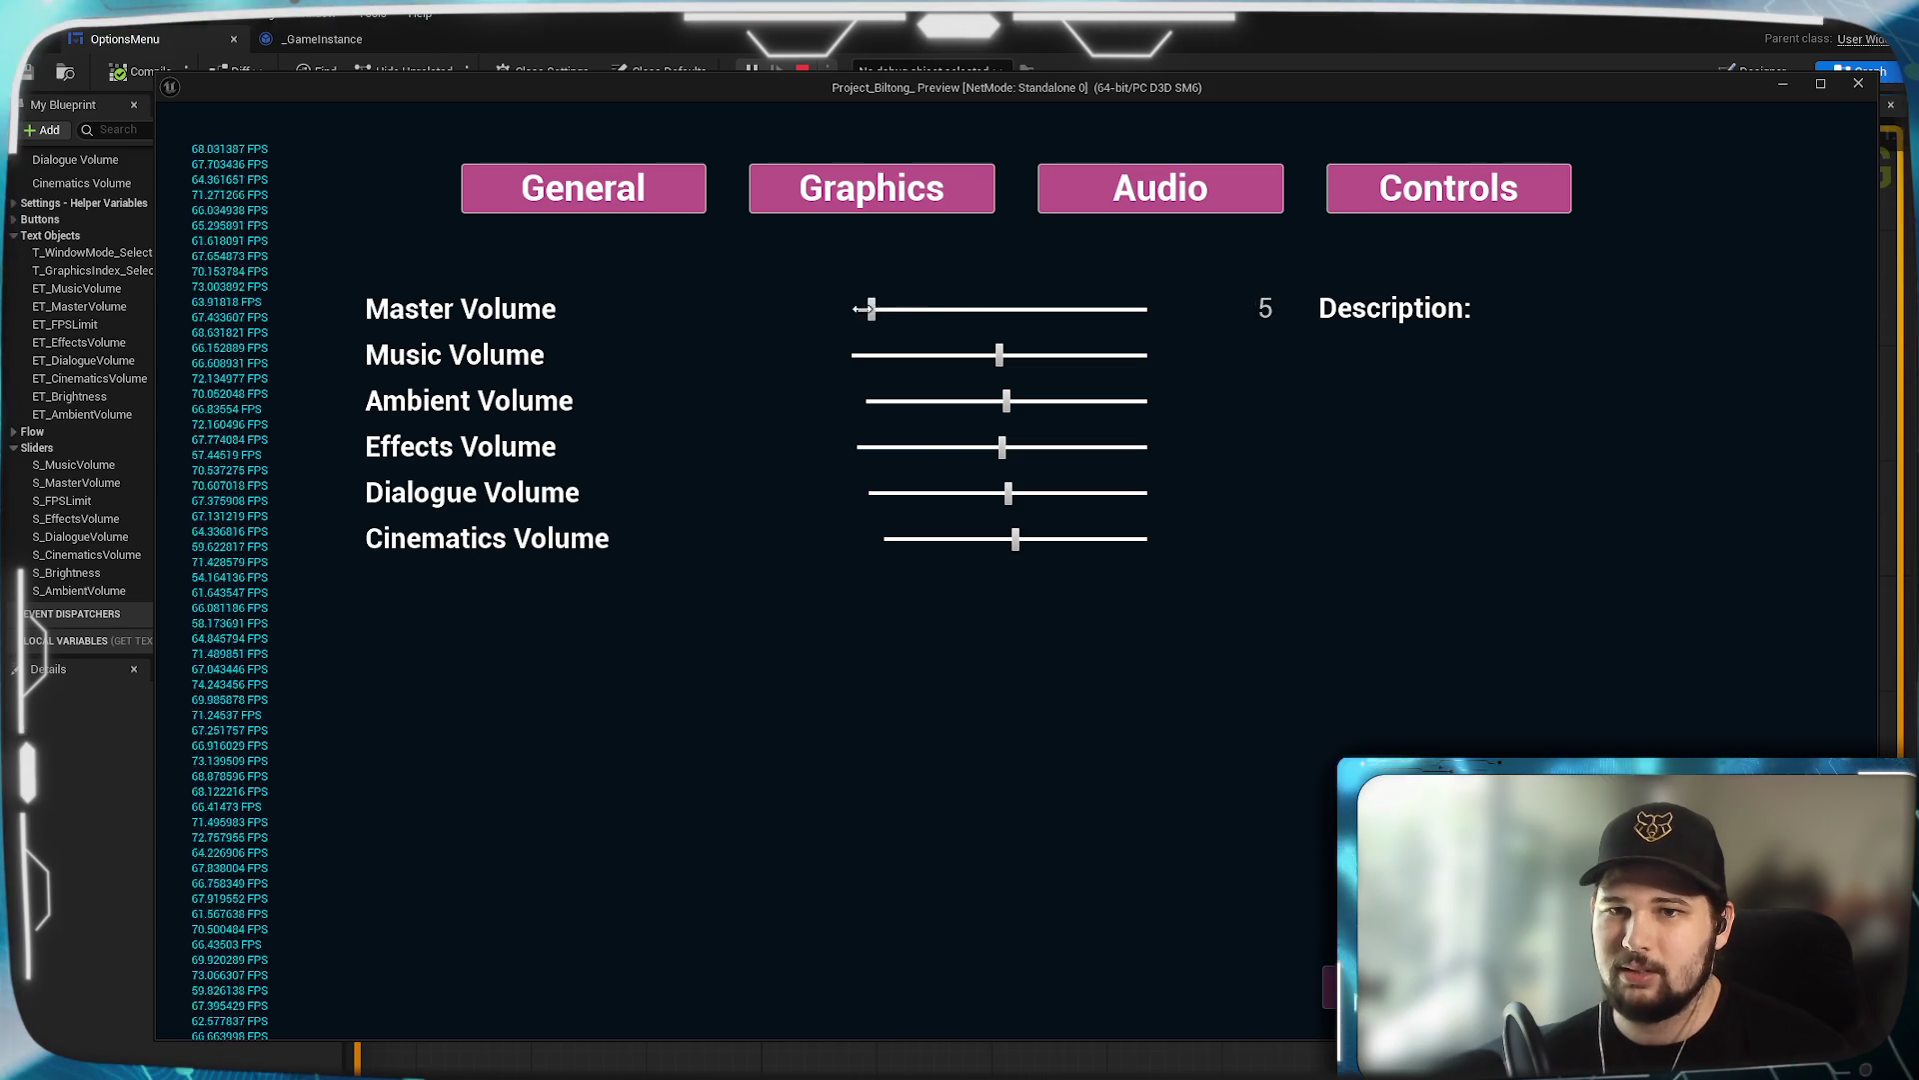
mouse_move(1014, 311)
mouse_down()
mouse_move(1169, 302)
mouse_move(921, 308)
mouse_move(1058, 310)
mouse_up()
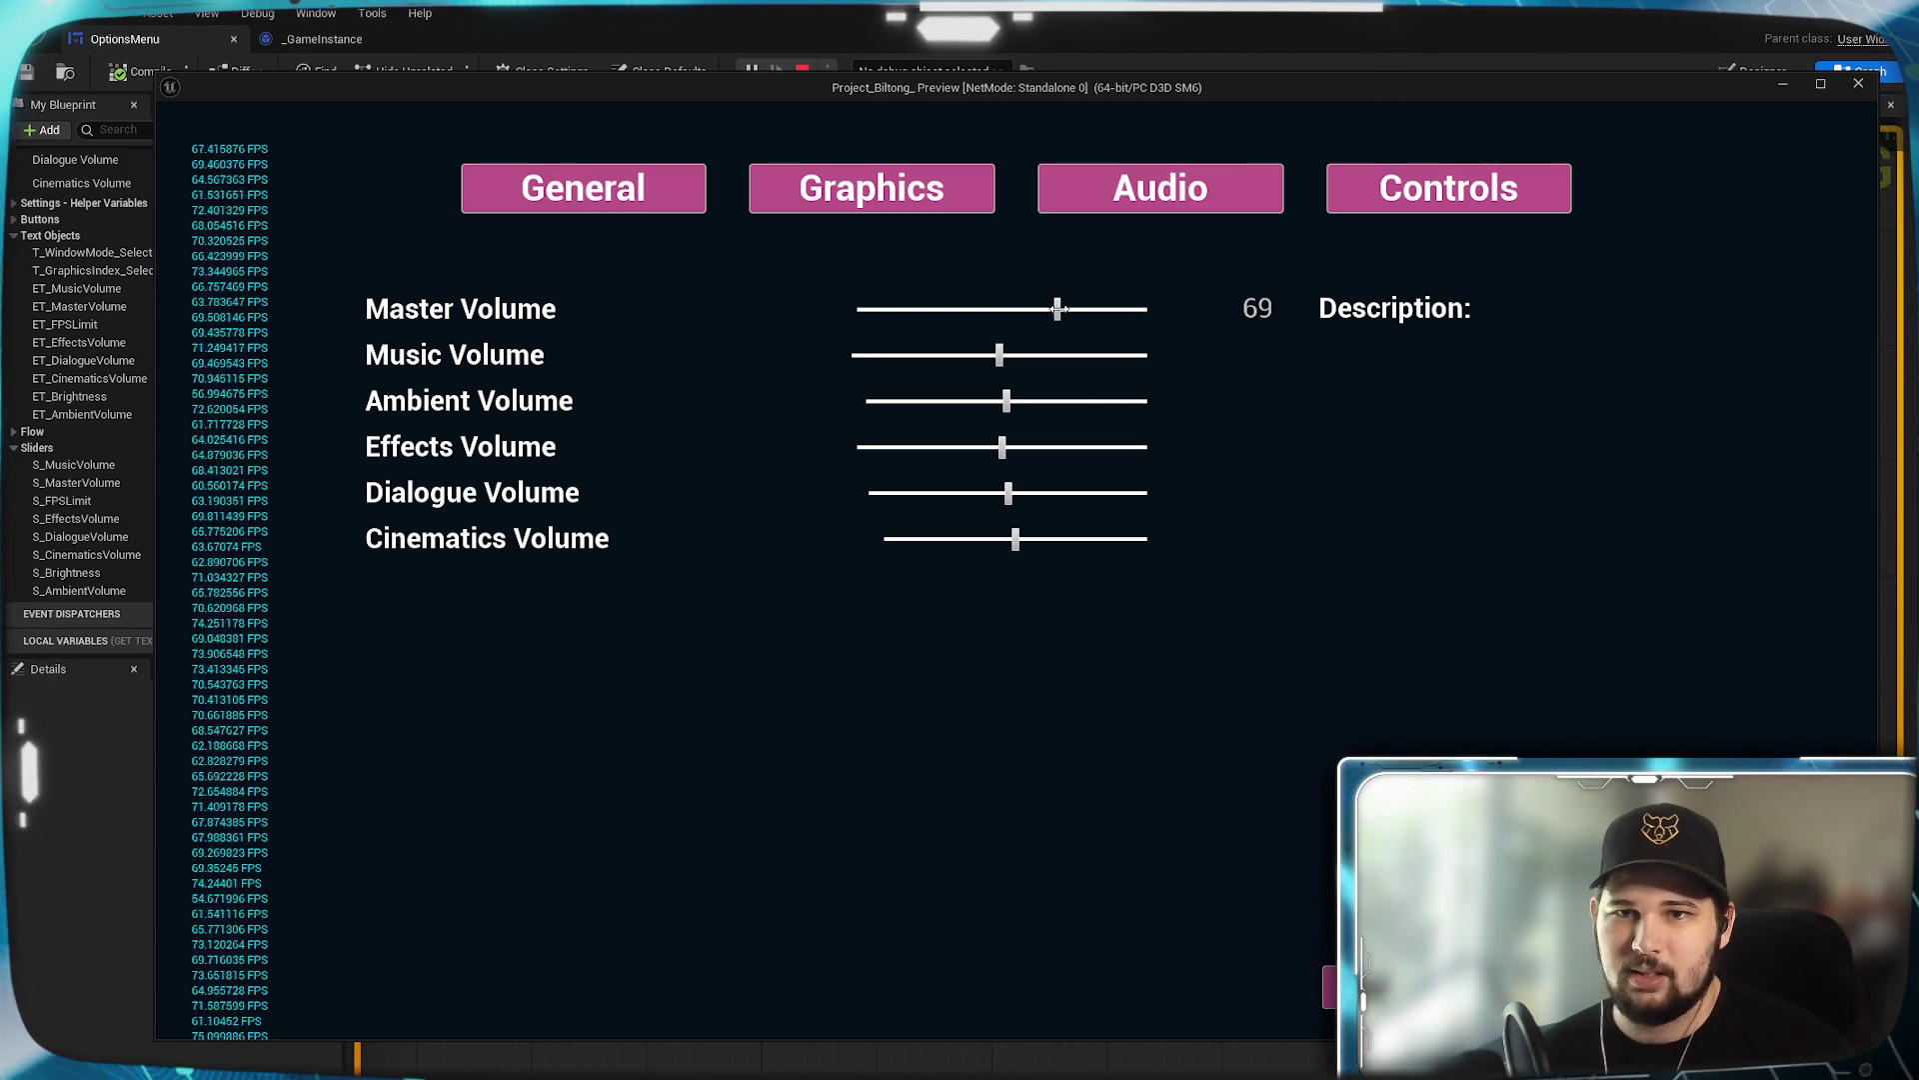
key(Escape)
click(916, 638)
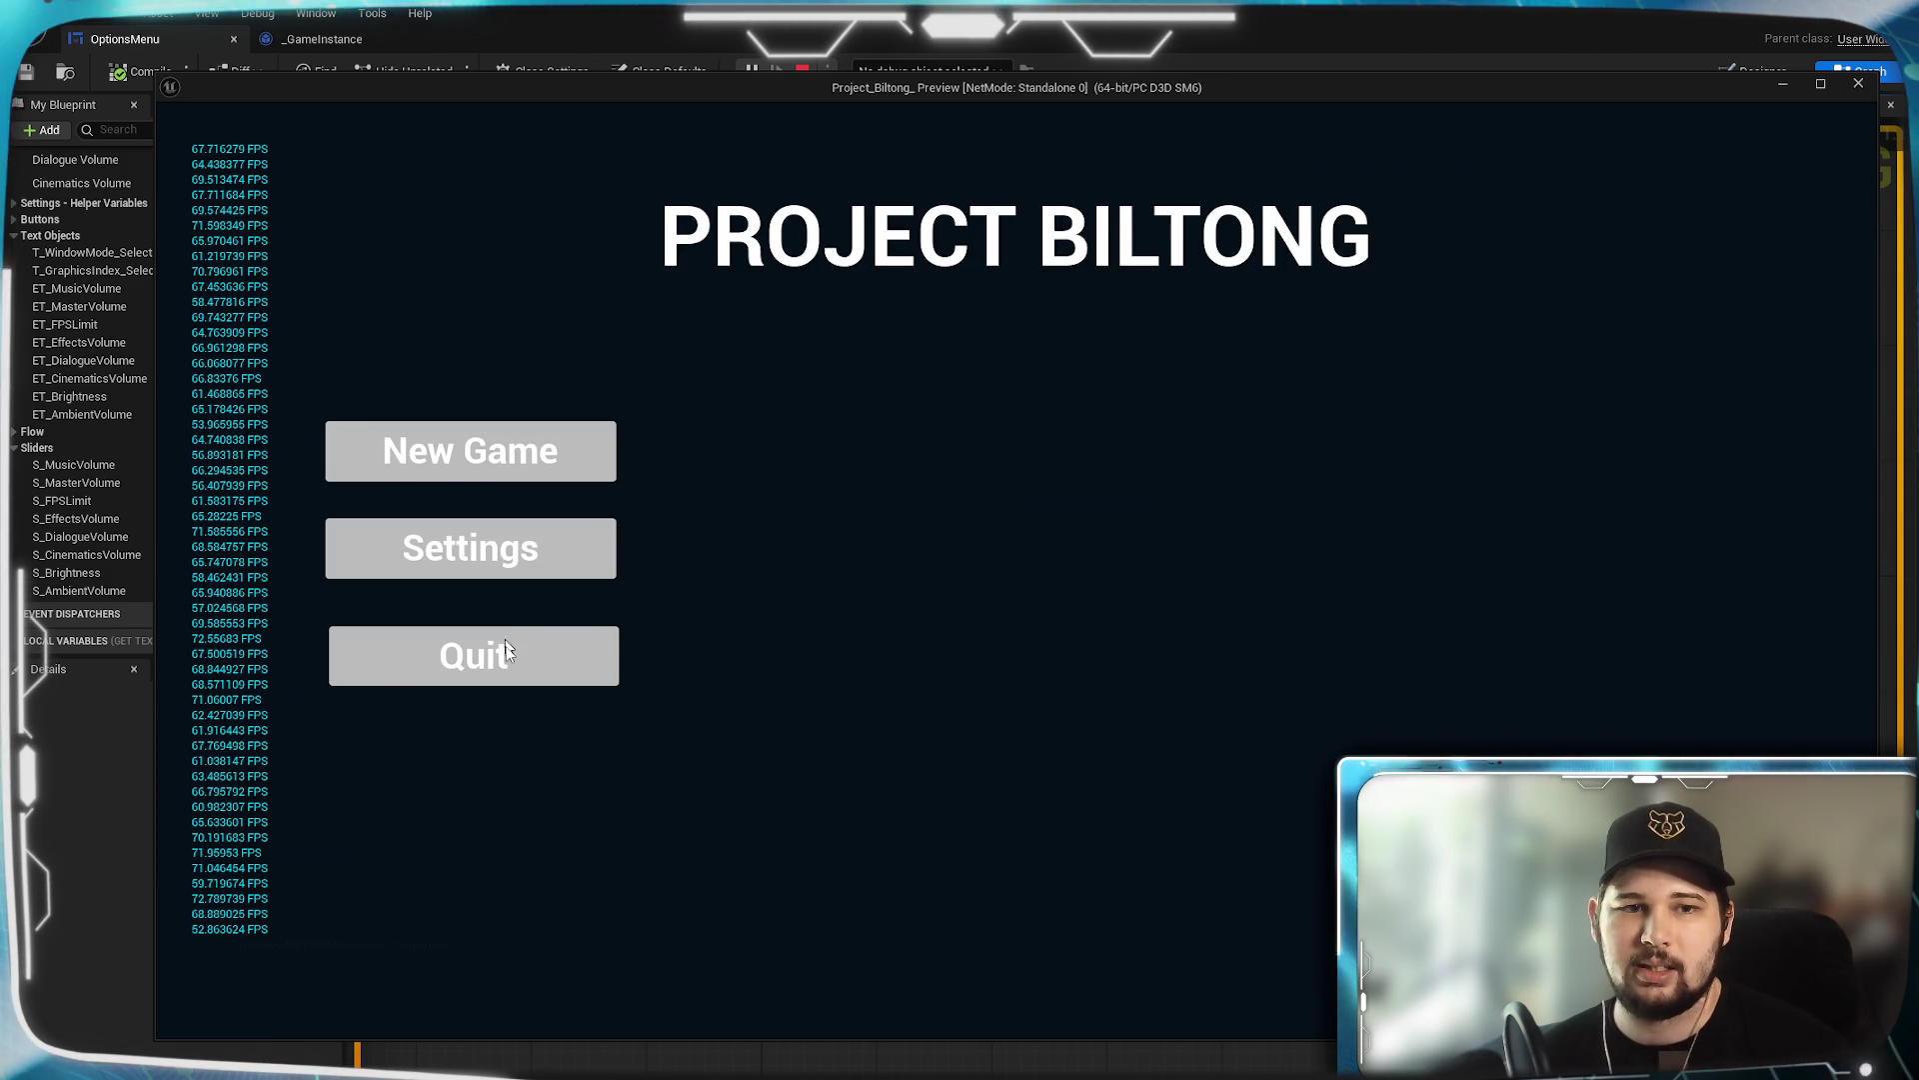
click(474, 656)
Relaunch the preview, confirm Audio settings still show Master Volume 69, and quit.
click(749, 71)
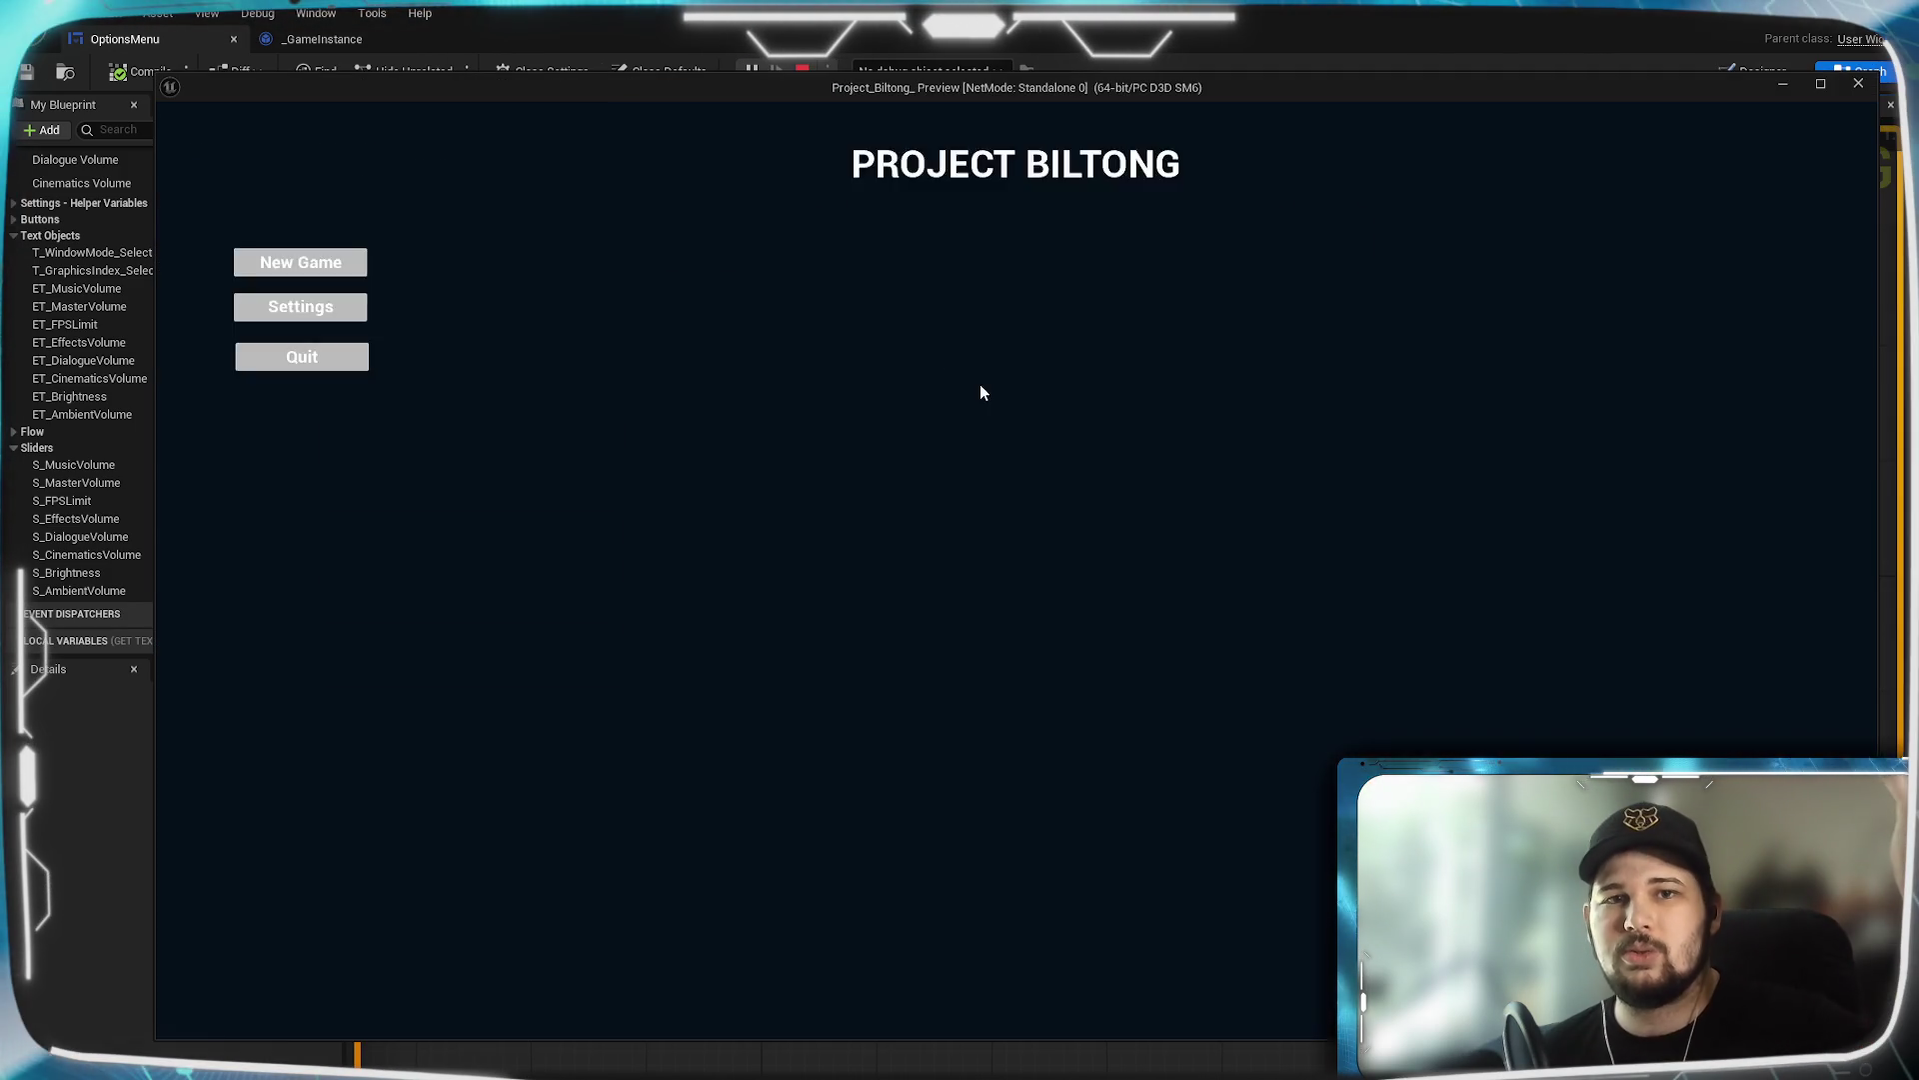
click(507, 560)
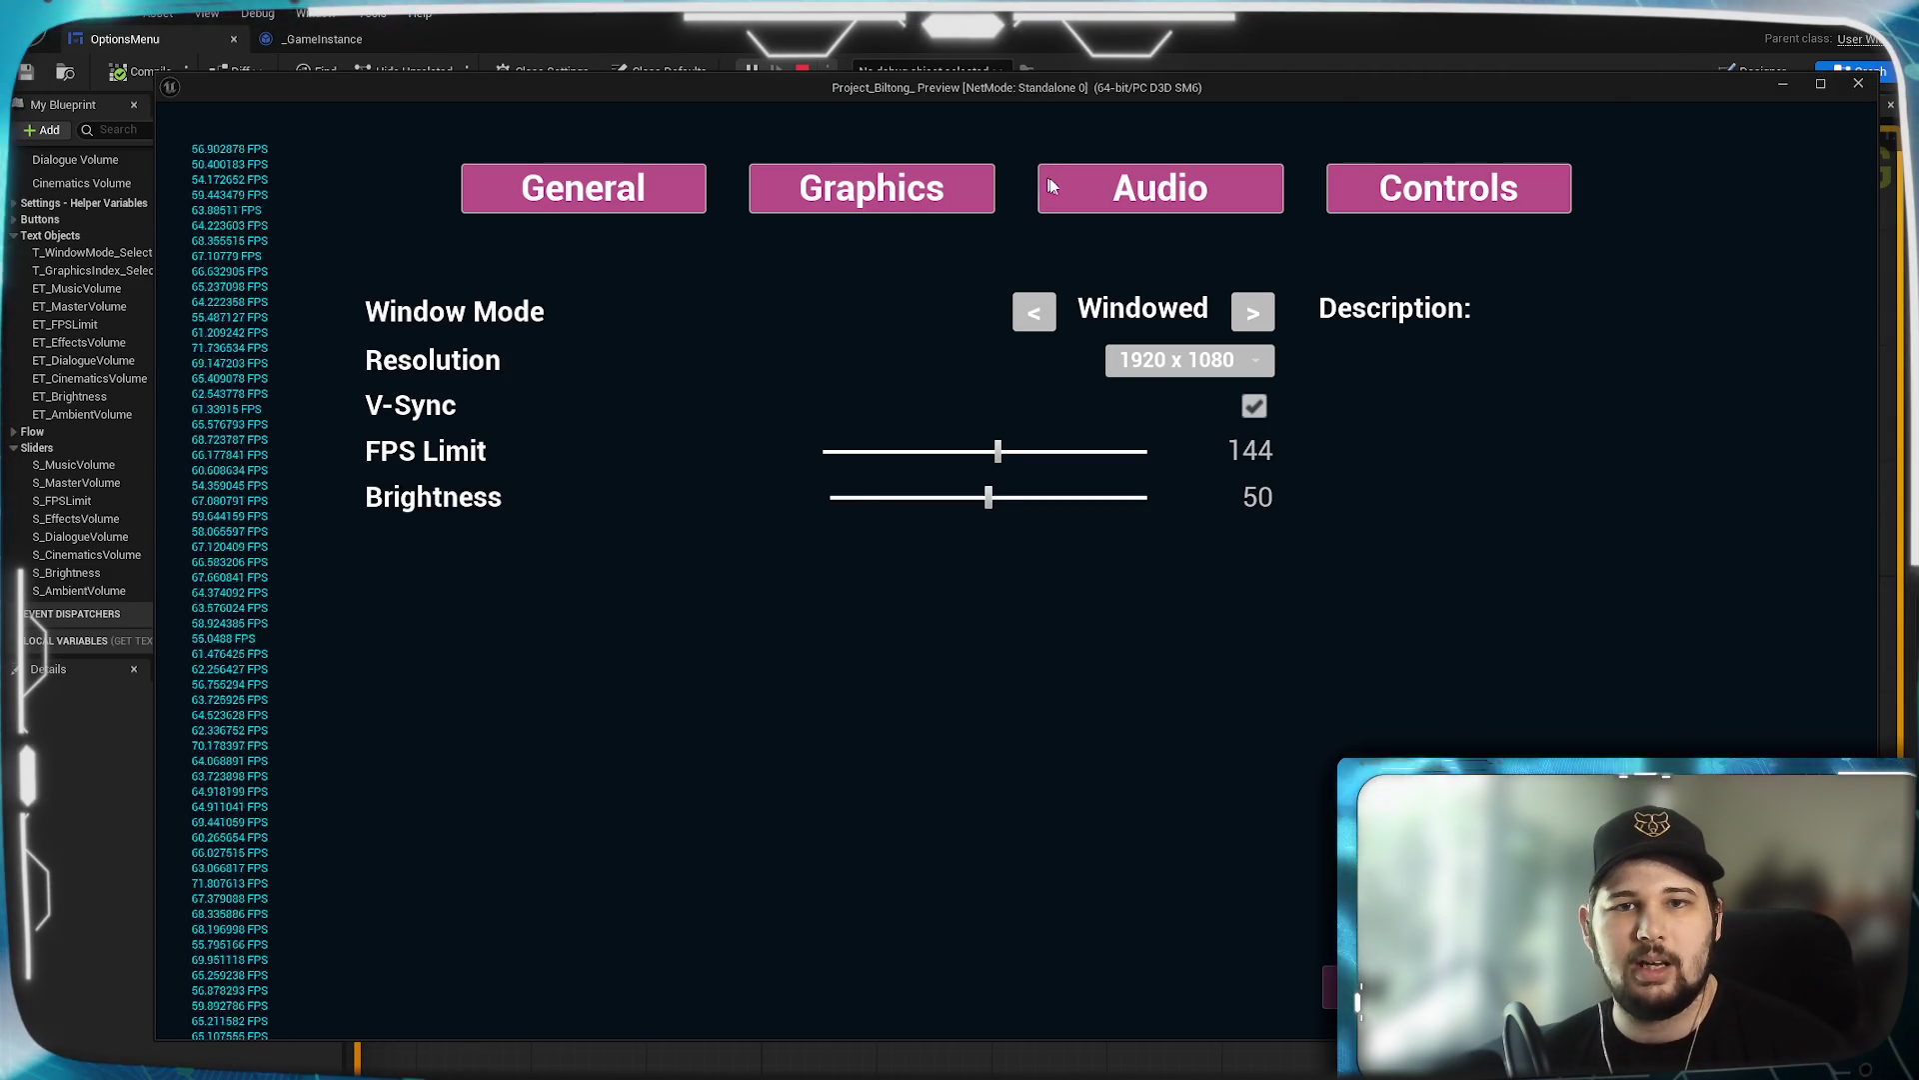
click(1134, 186)
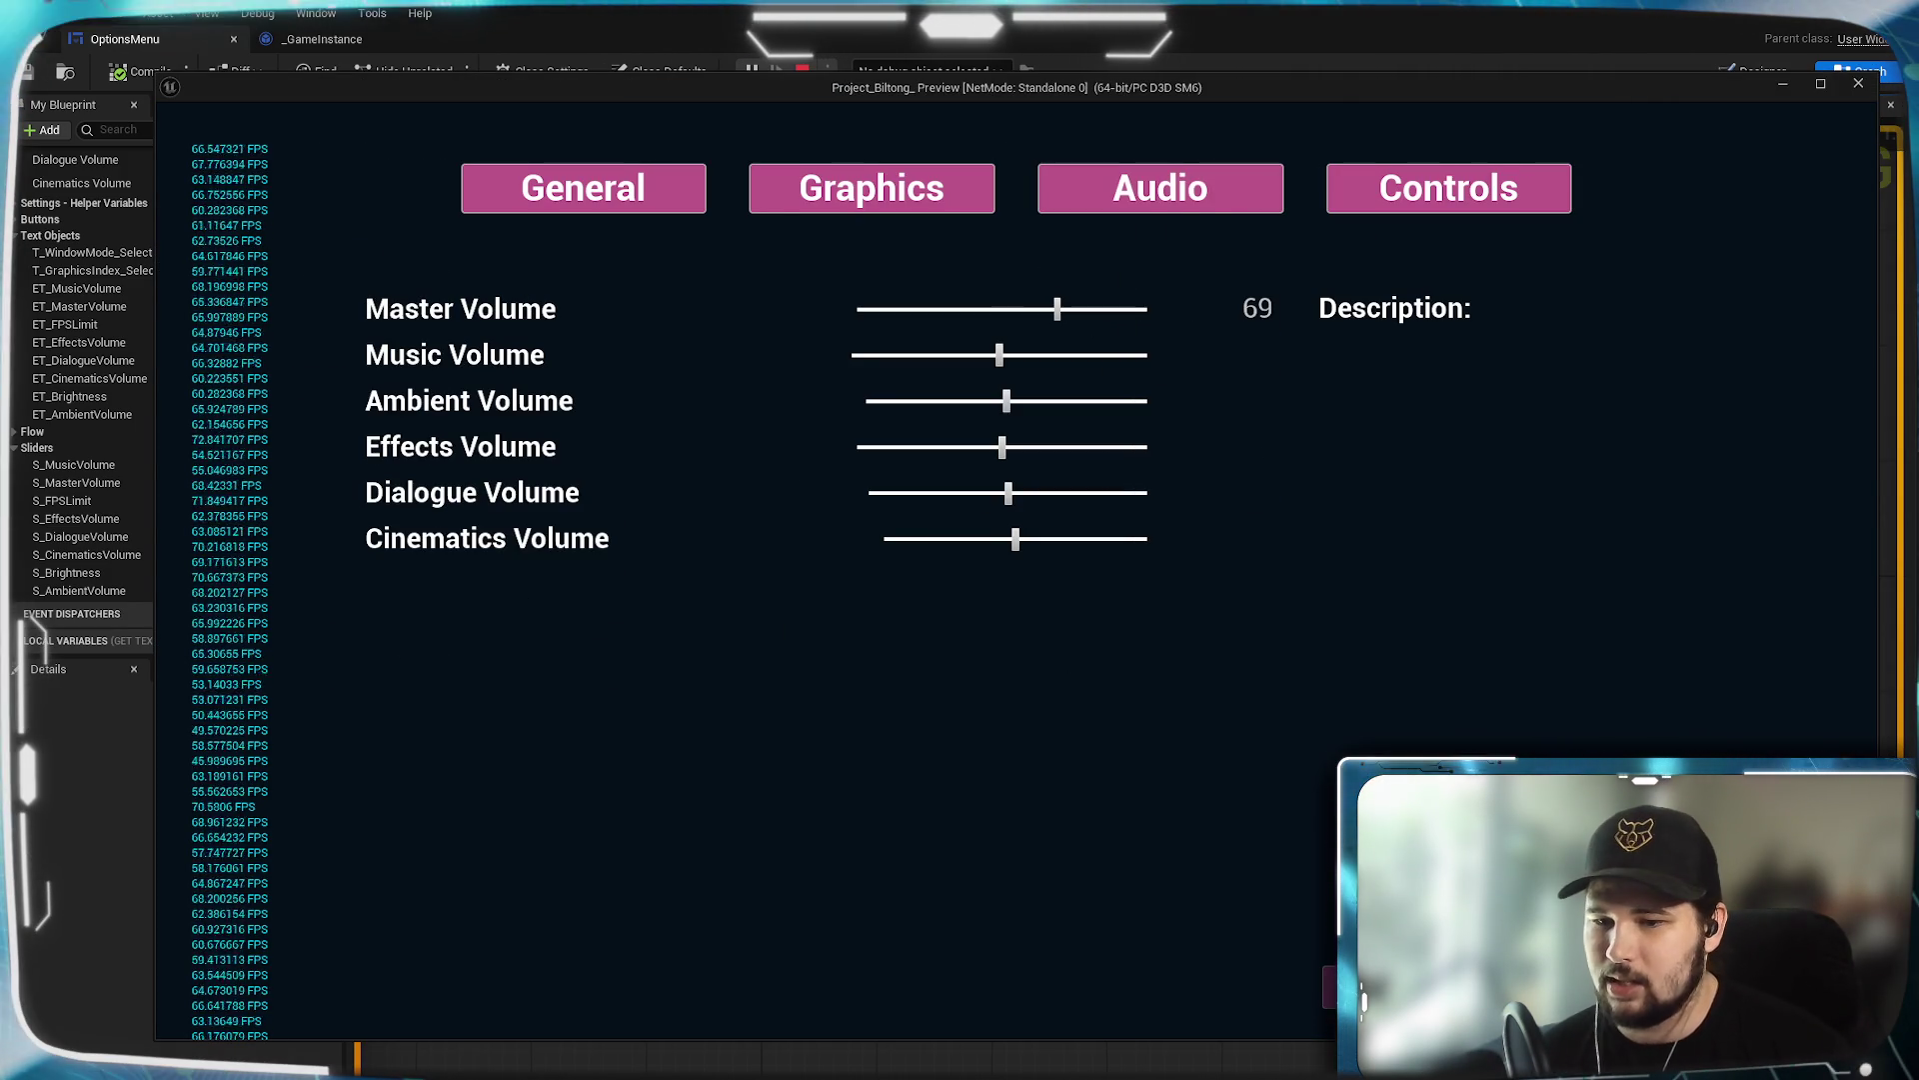
key(Escape)
click(440, 652)
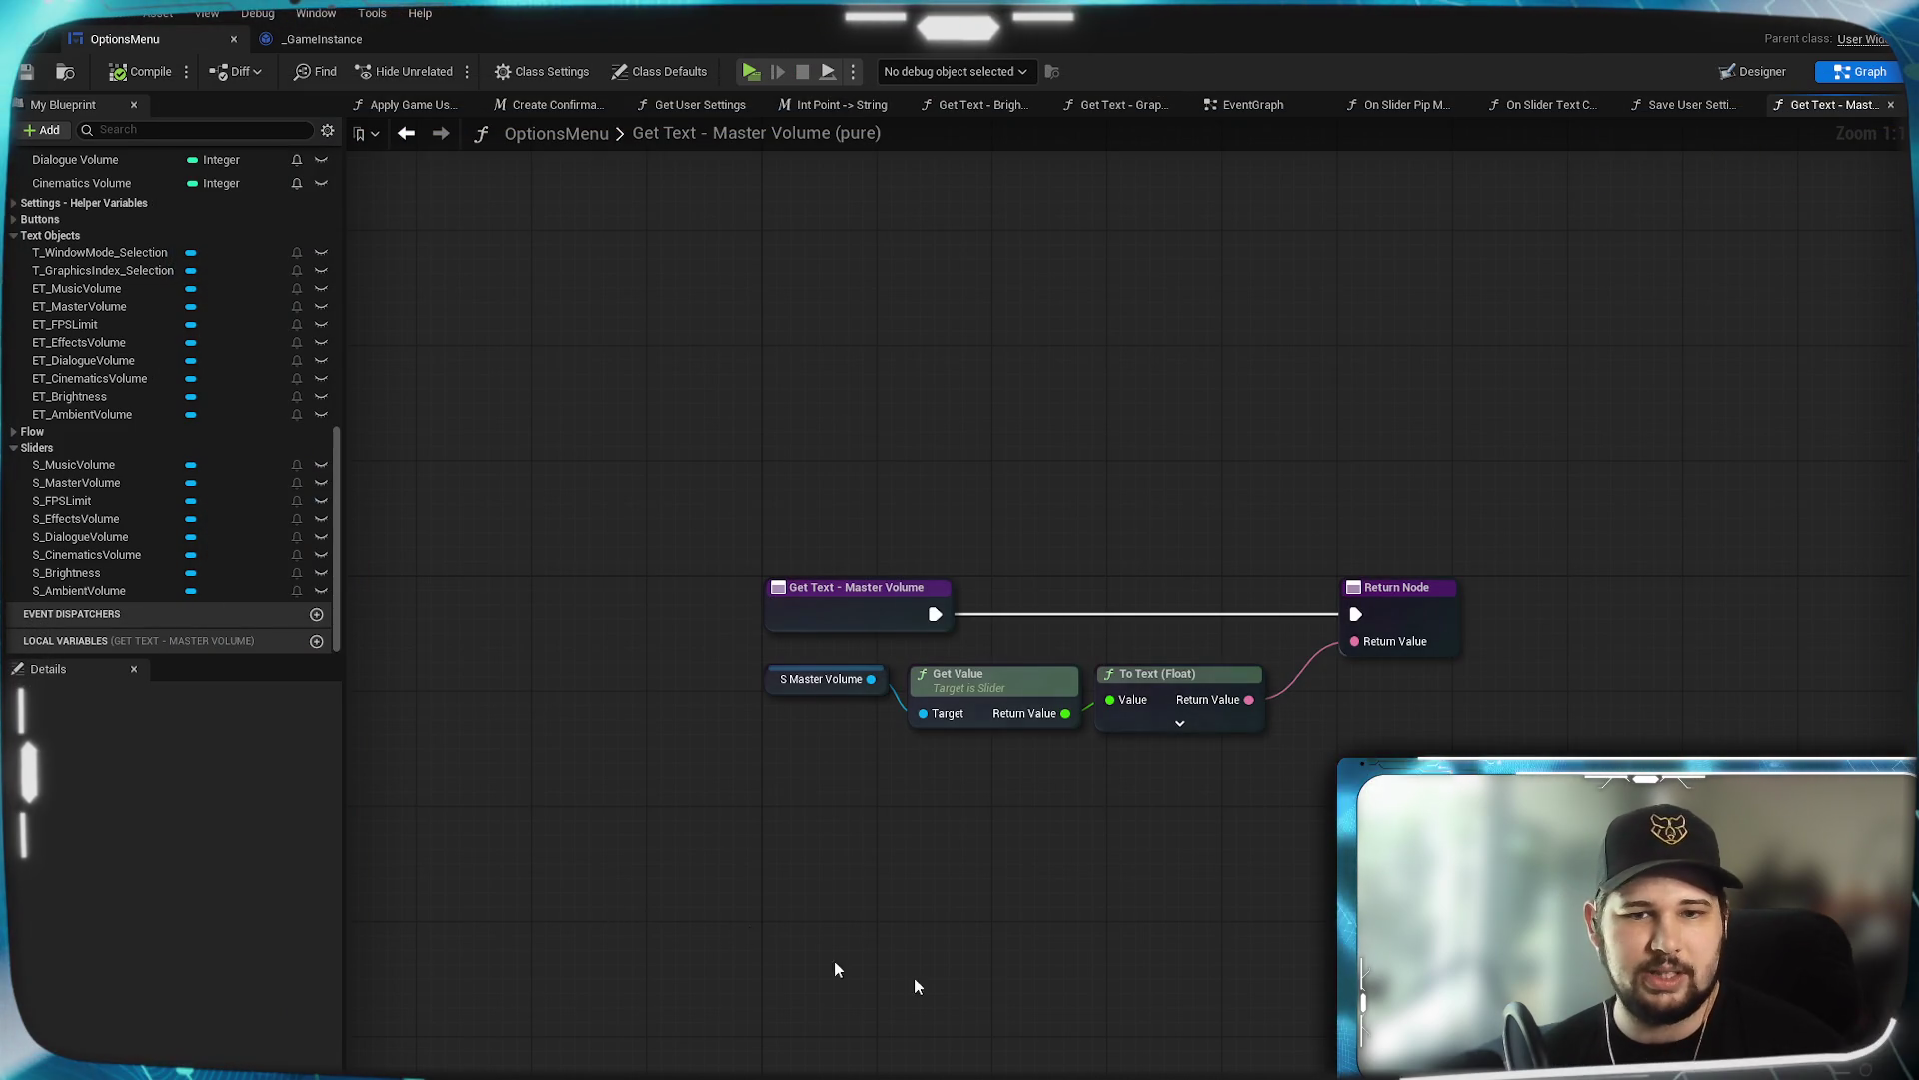
Tidy the three Get Text conversion nodes and switch to the Save User Settings graph.
drag(927, 596, 848, 628)
mouse_move(1244, 862)
mouse_down()
mouse_move(775, 691)
mouse_move(686, 684)
mouse_move(781, 710)
mouse_up()
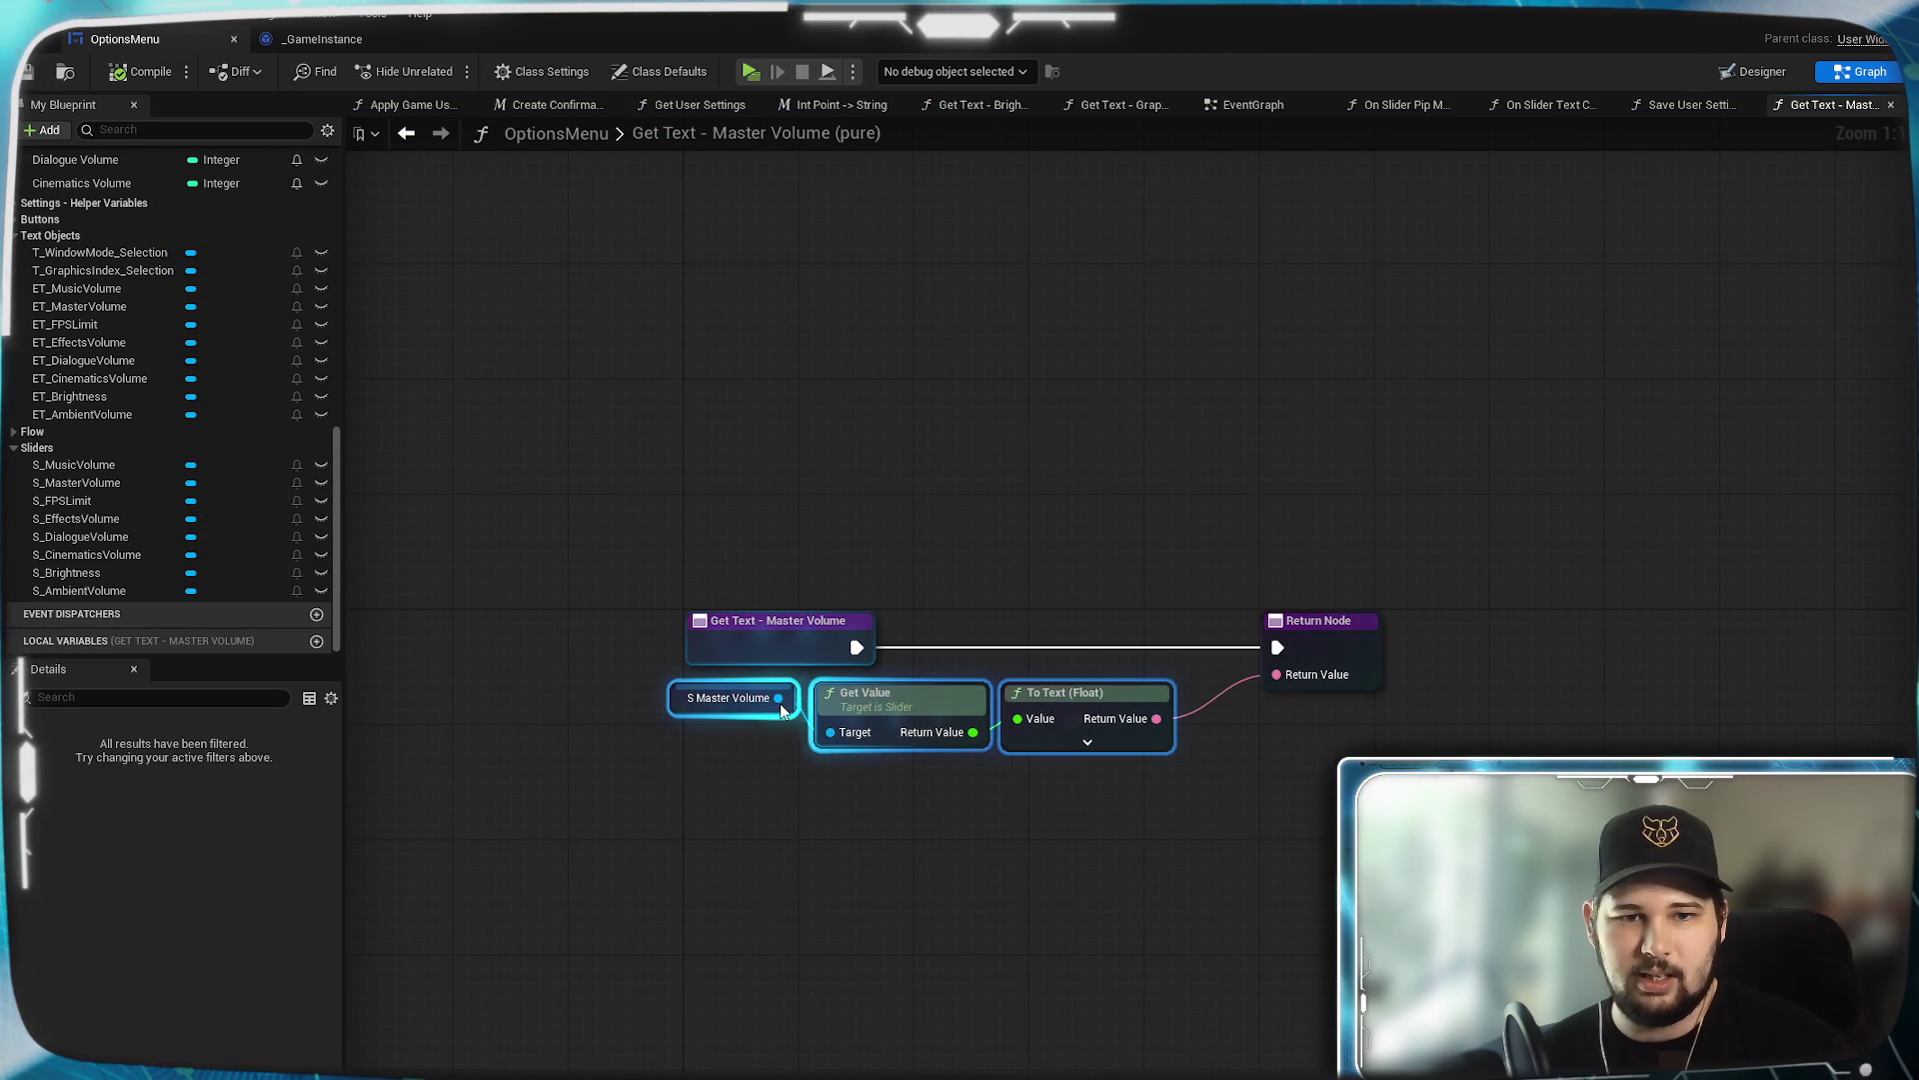
click(1201, 884)
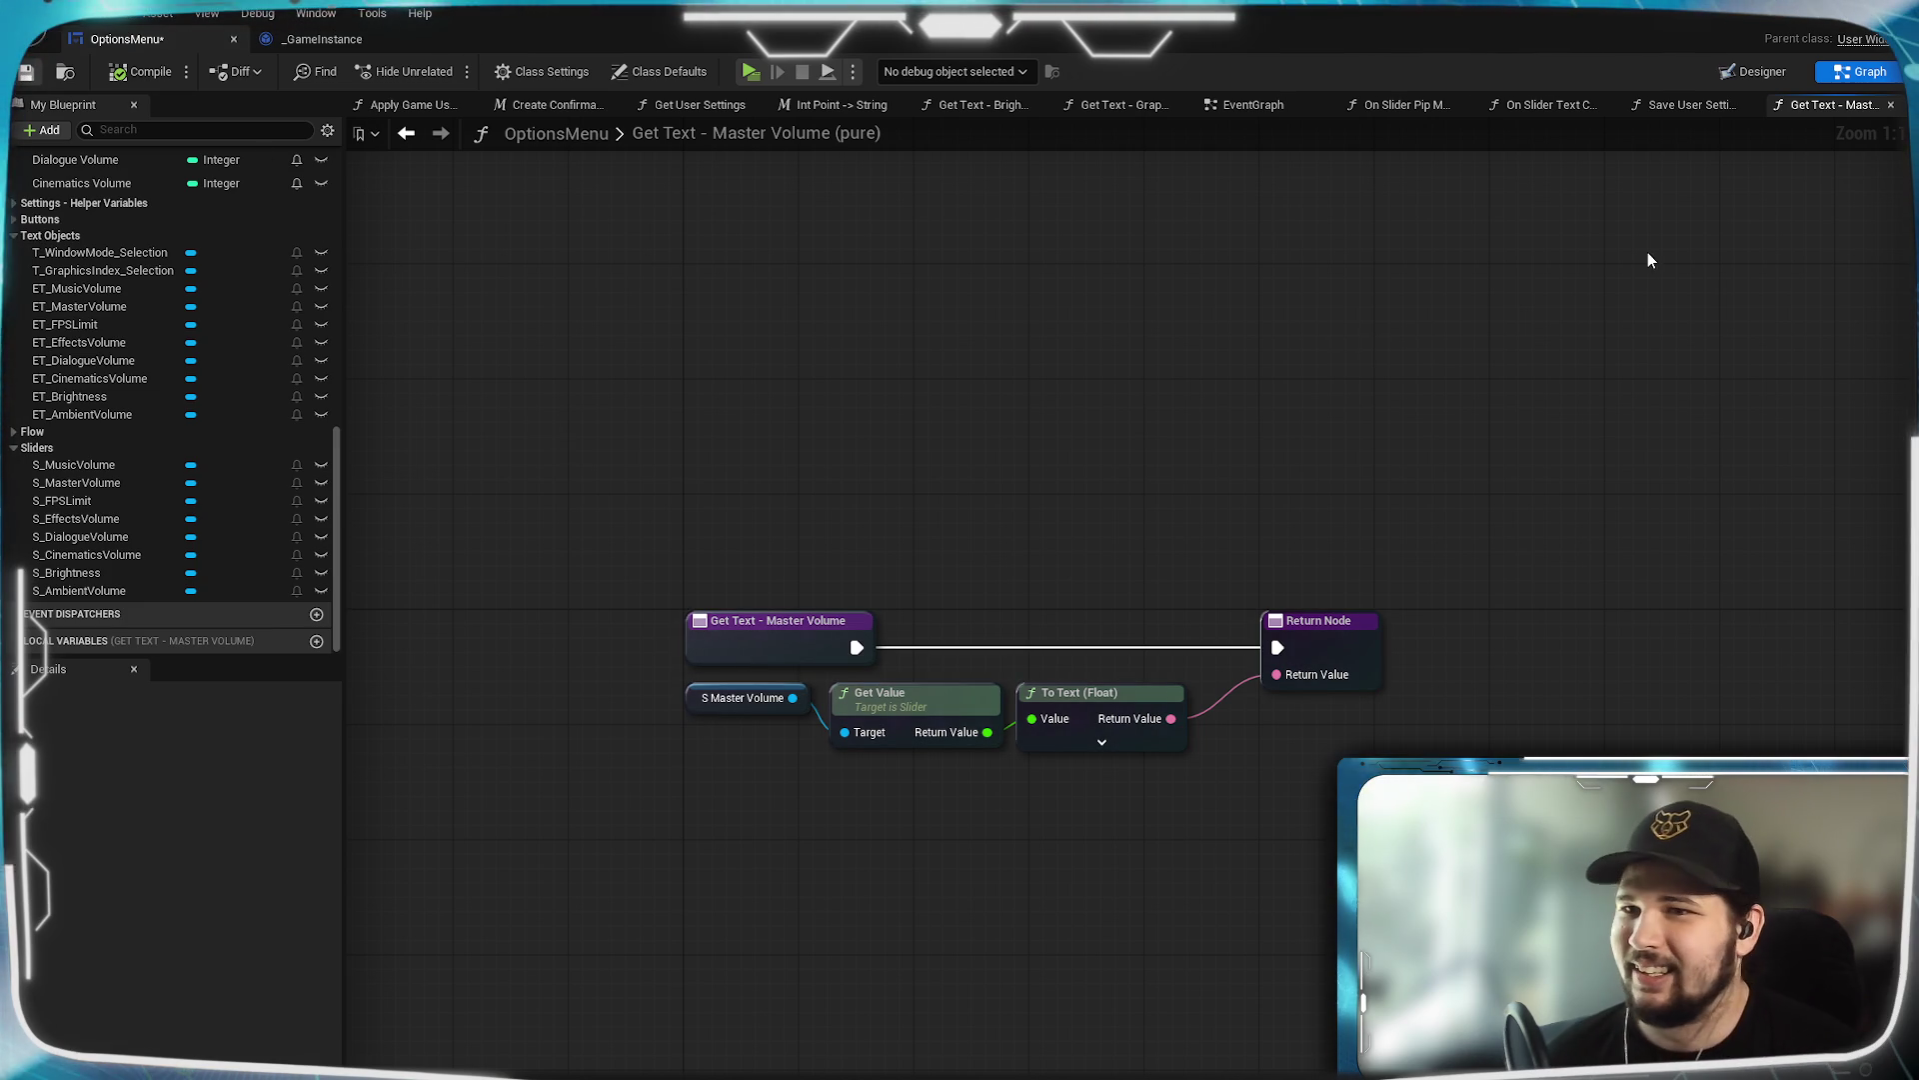
click(1676, 106)
scroll(1117, 646, up, 3)
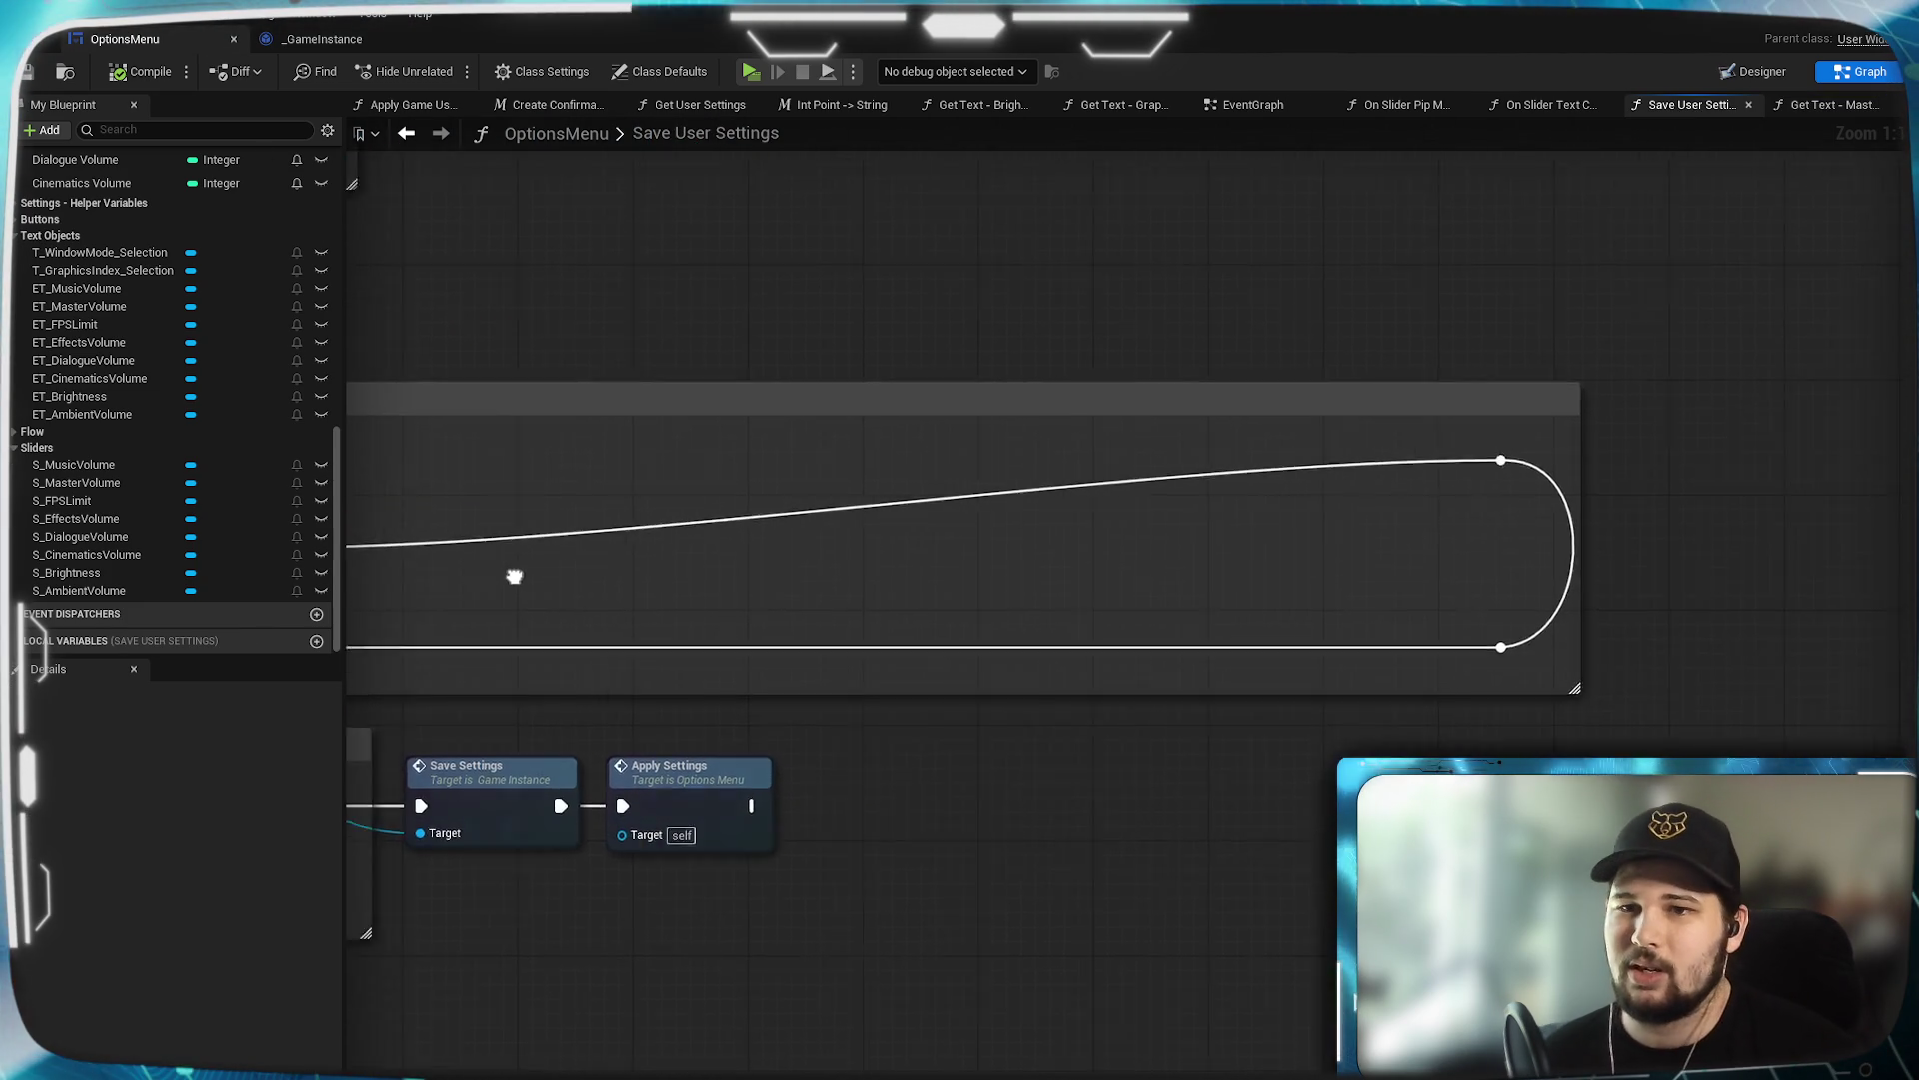
Reposition the Master Volume SET nodes within the Audio section.
scroll(1312, 614, down, 3)
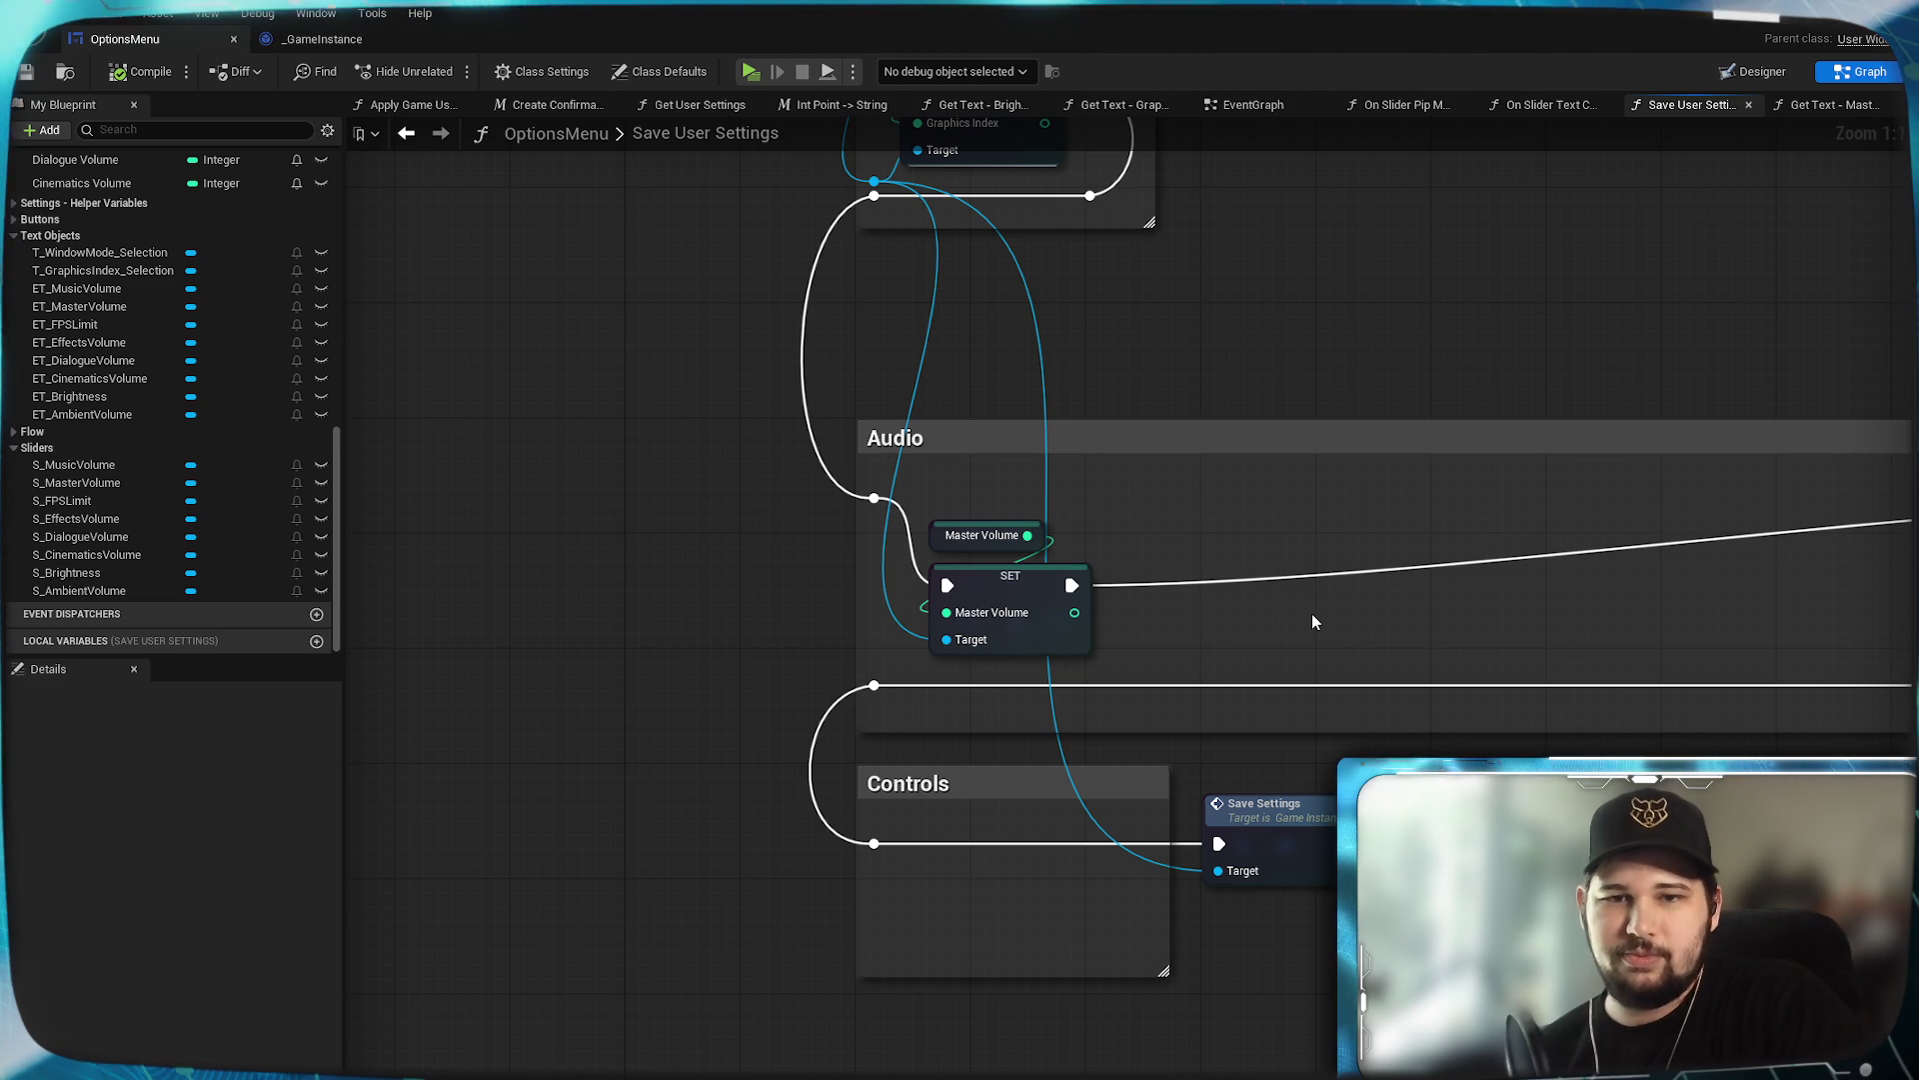
scroll(1261, 588, up, 3)
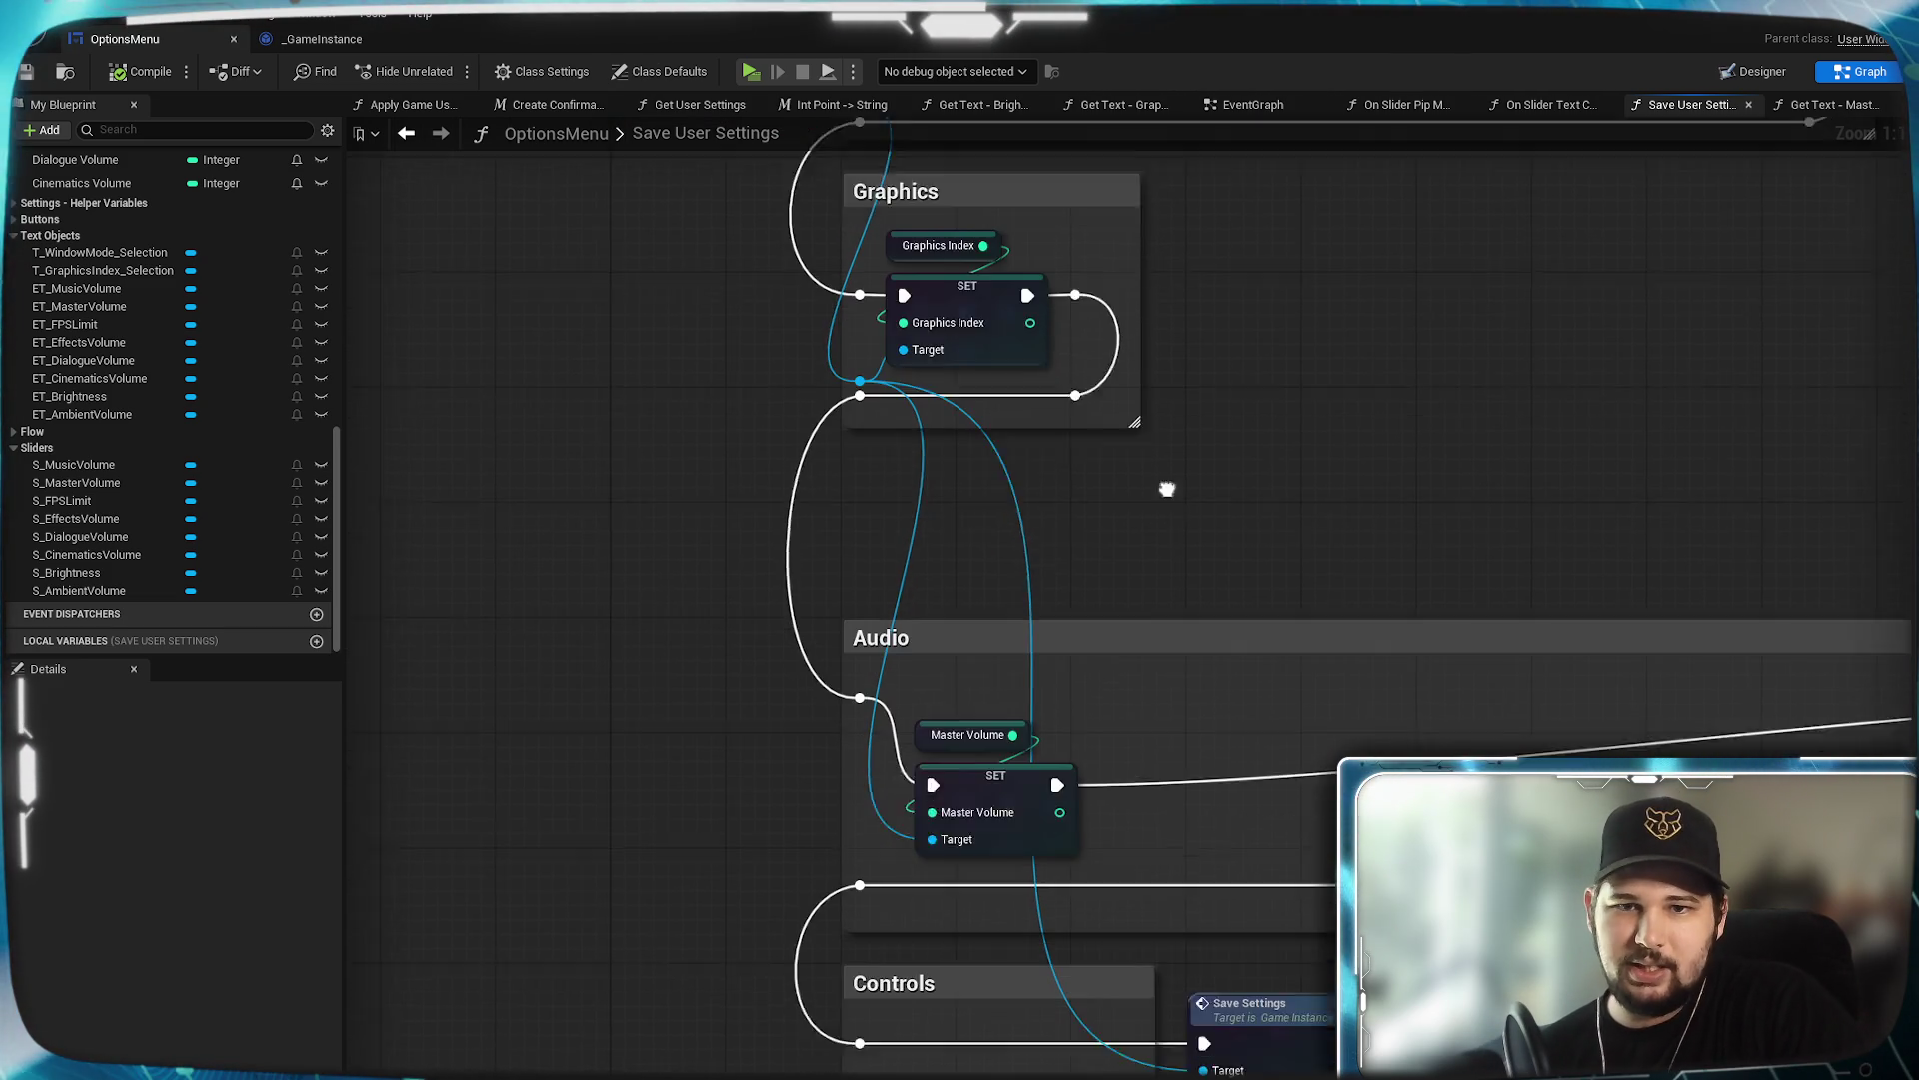
mouse_move(1442, 620)
mouse_down()
mouse_move(1106, 600)
mouse_move(1369, 580)
mouse_up()
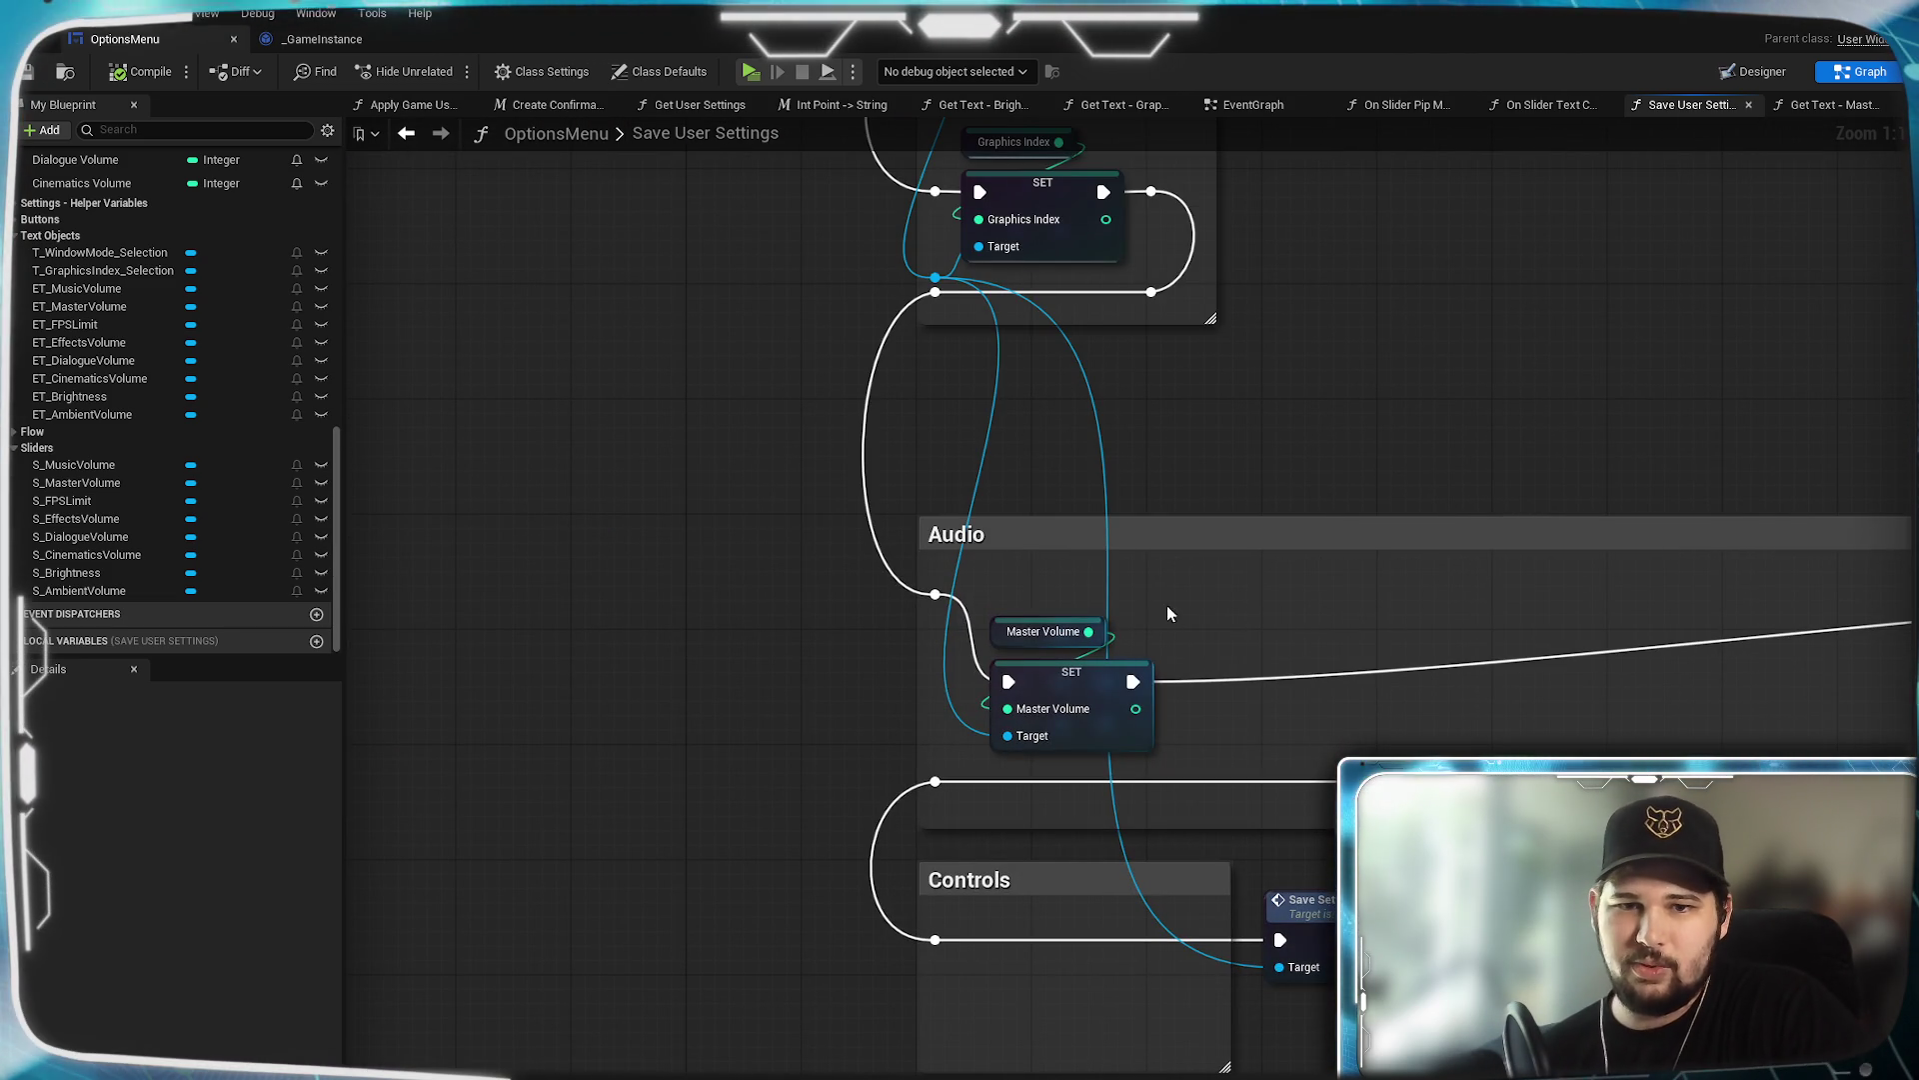
drag(1096, 578, 1185, 744)
mouse_move(1055, 675)
mouse_down()
mouse_move(1055, 618)
mouse_move(1086, 843)
mouse_move(1060, 675)
mouse_move(948, 716)
mouse_up()
click(975, 672)
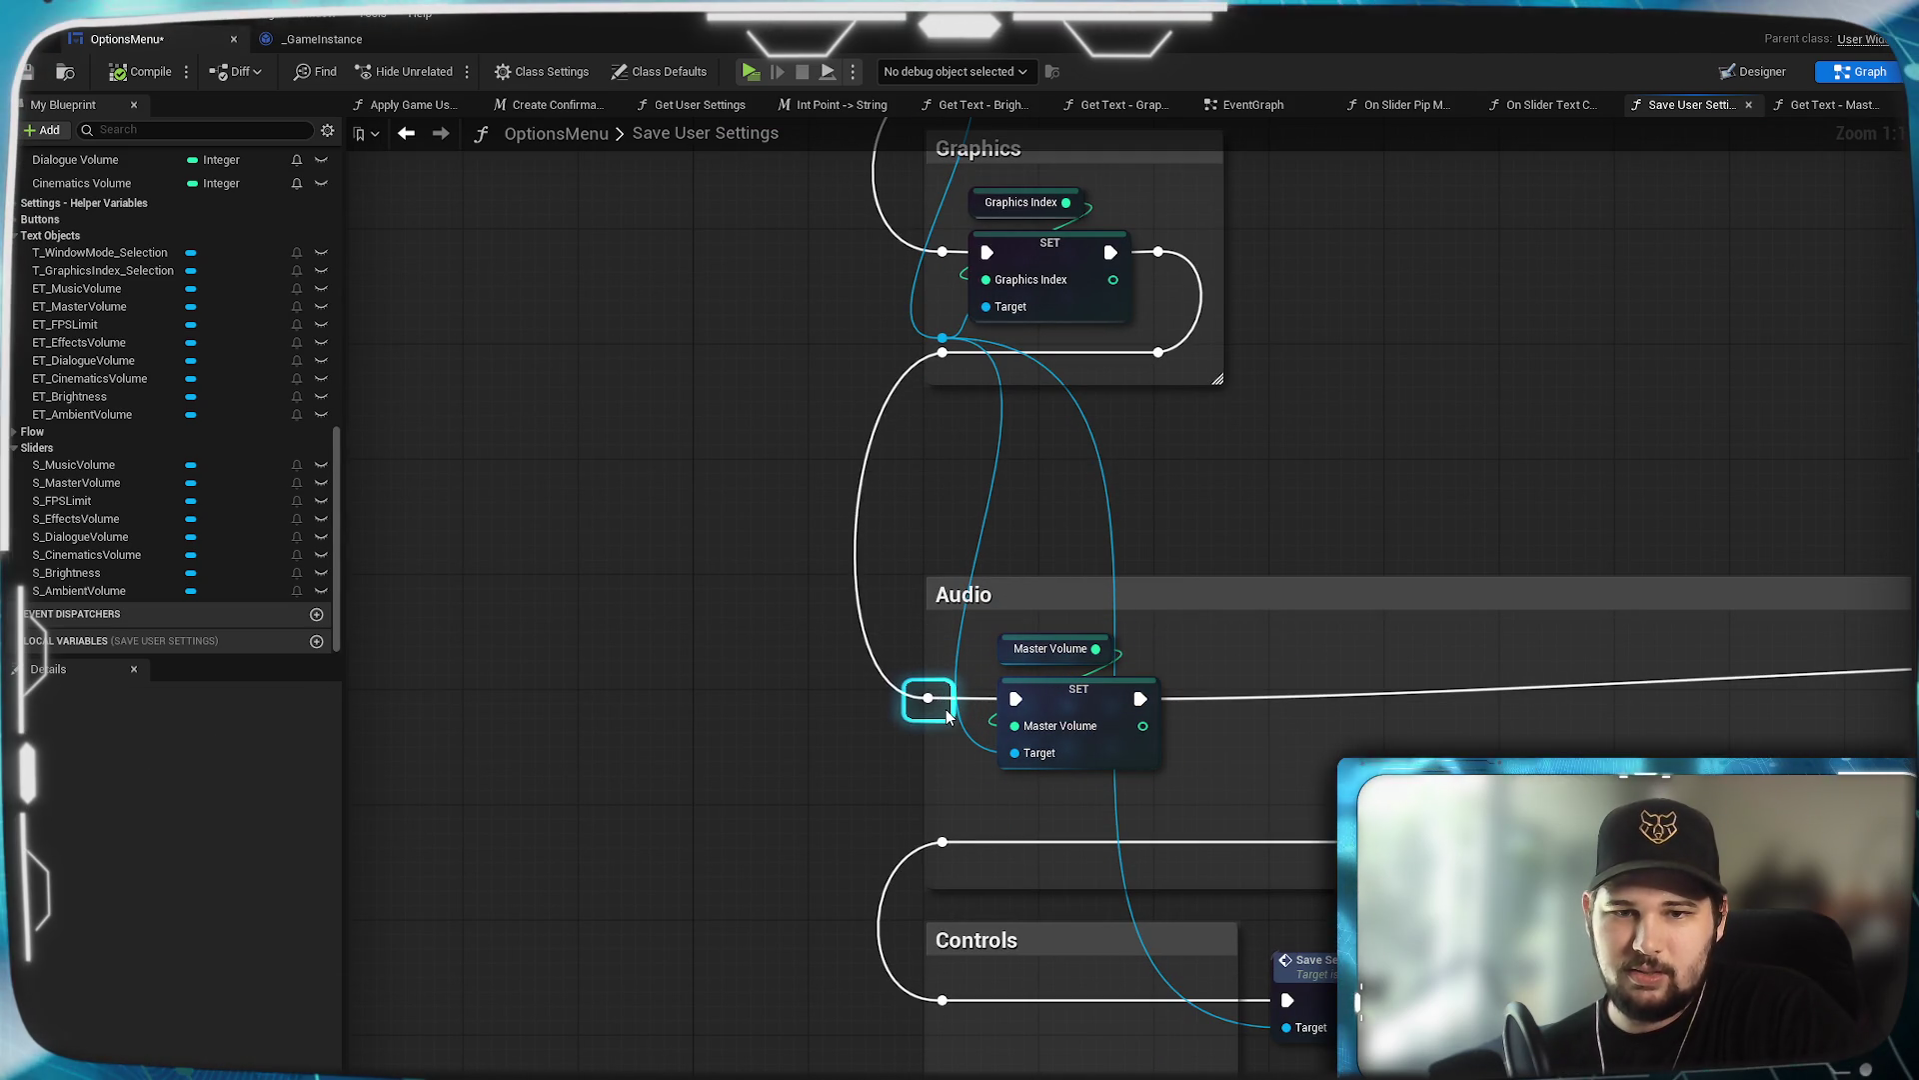
mouse_move(1208, 742)
mouse_down()
mouse_move(1163, 769)
mouse_move(1127, 754)
mouse_move(1199, 793)
mouse_move(1232, 785)
mouse_up()
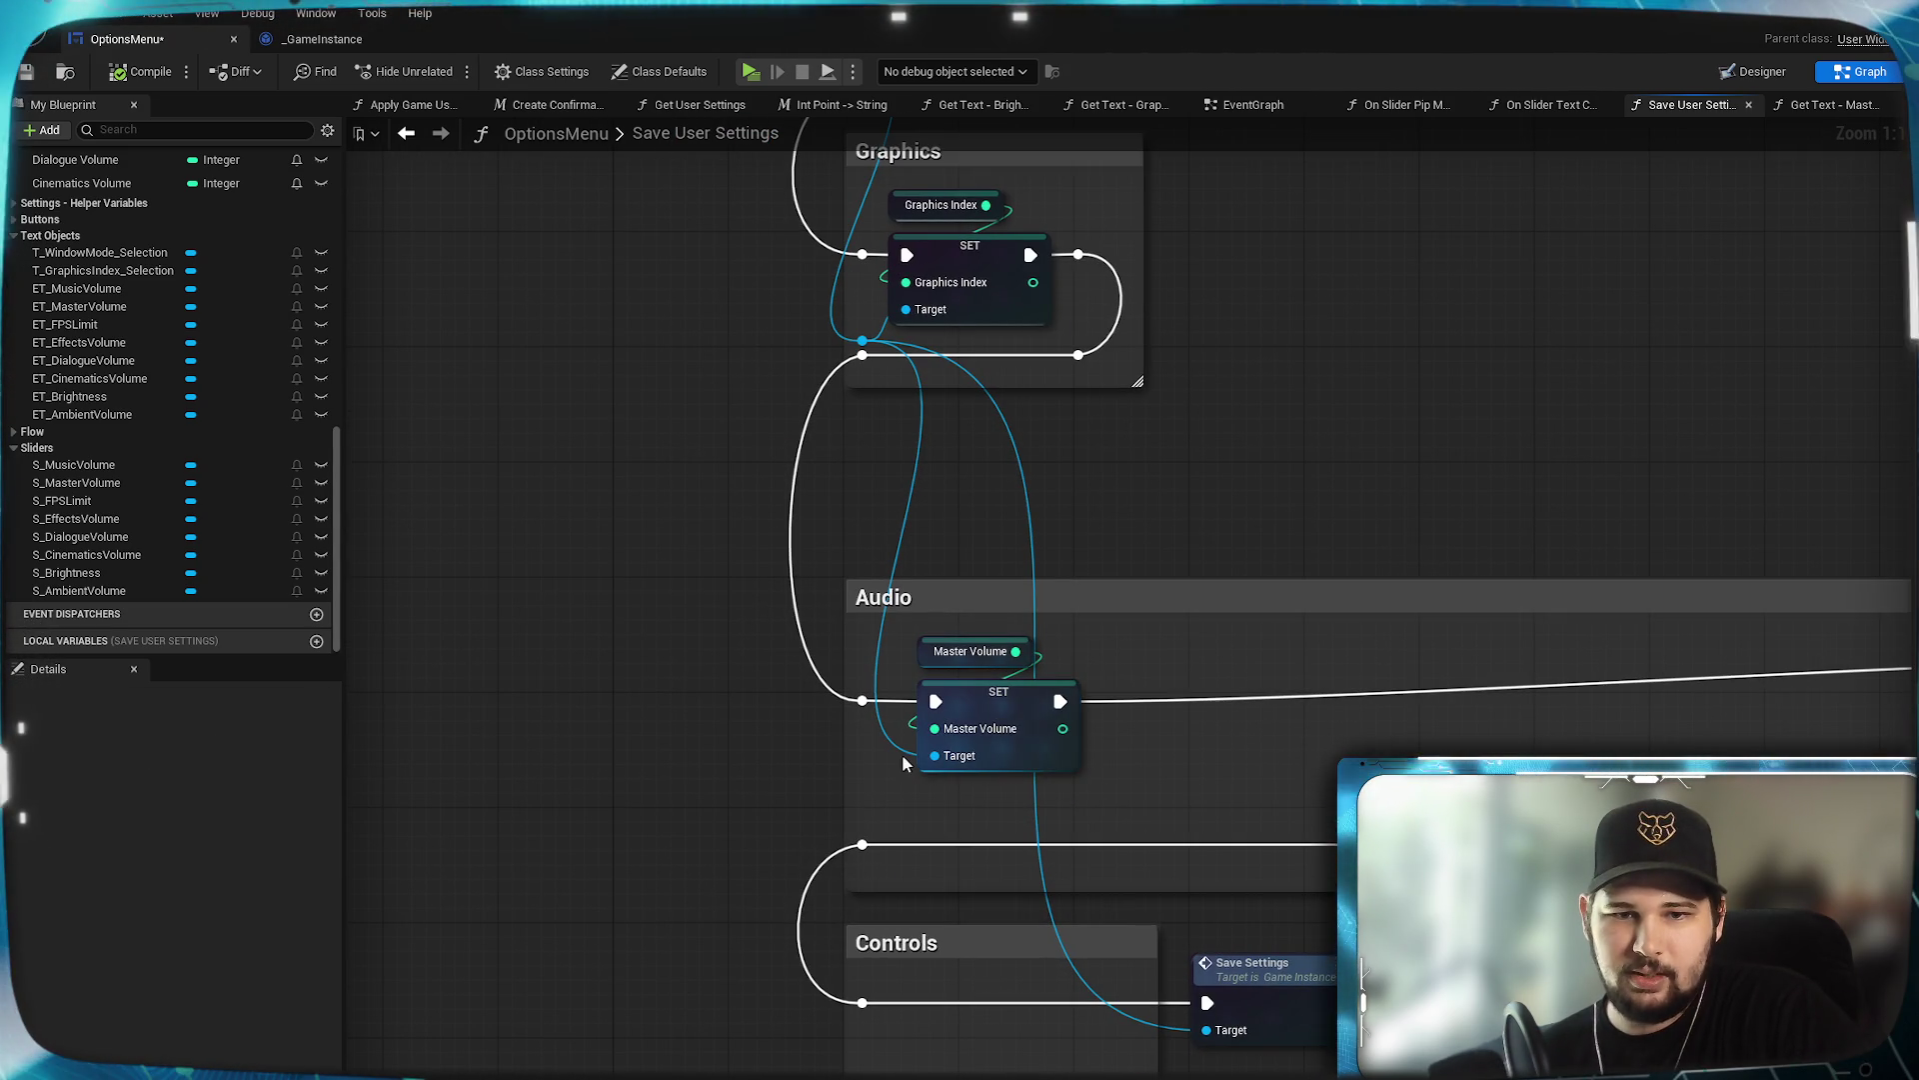
Route the Target and exec wires through reroute knots, then compile and save OptionsMenu.
double_click(891, 731)
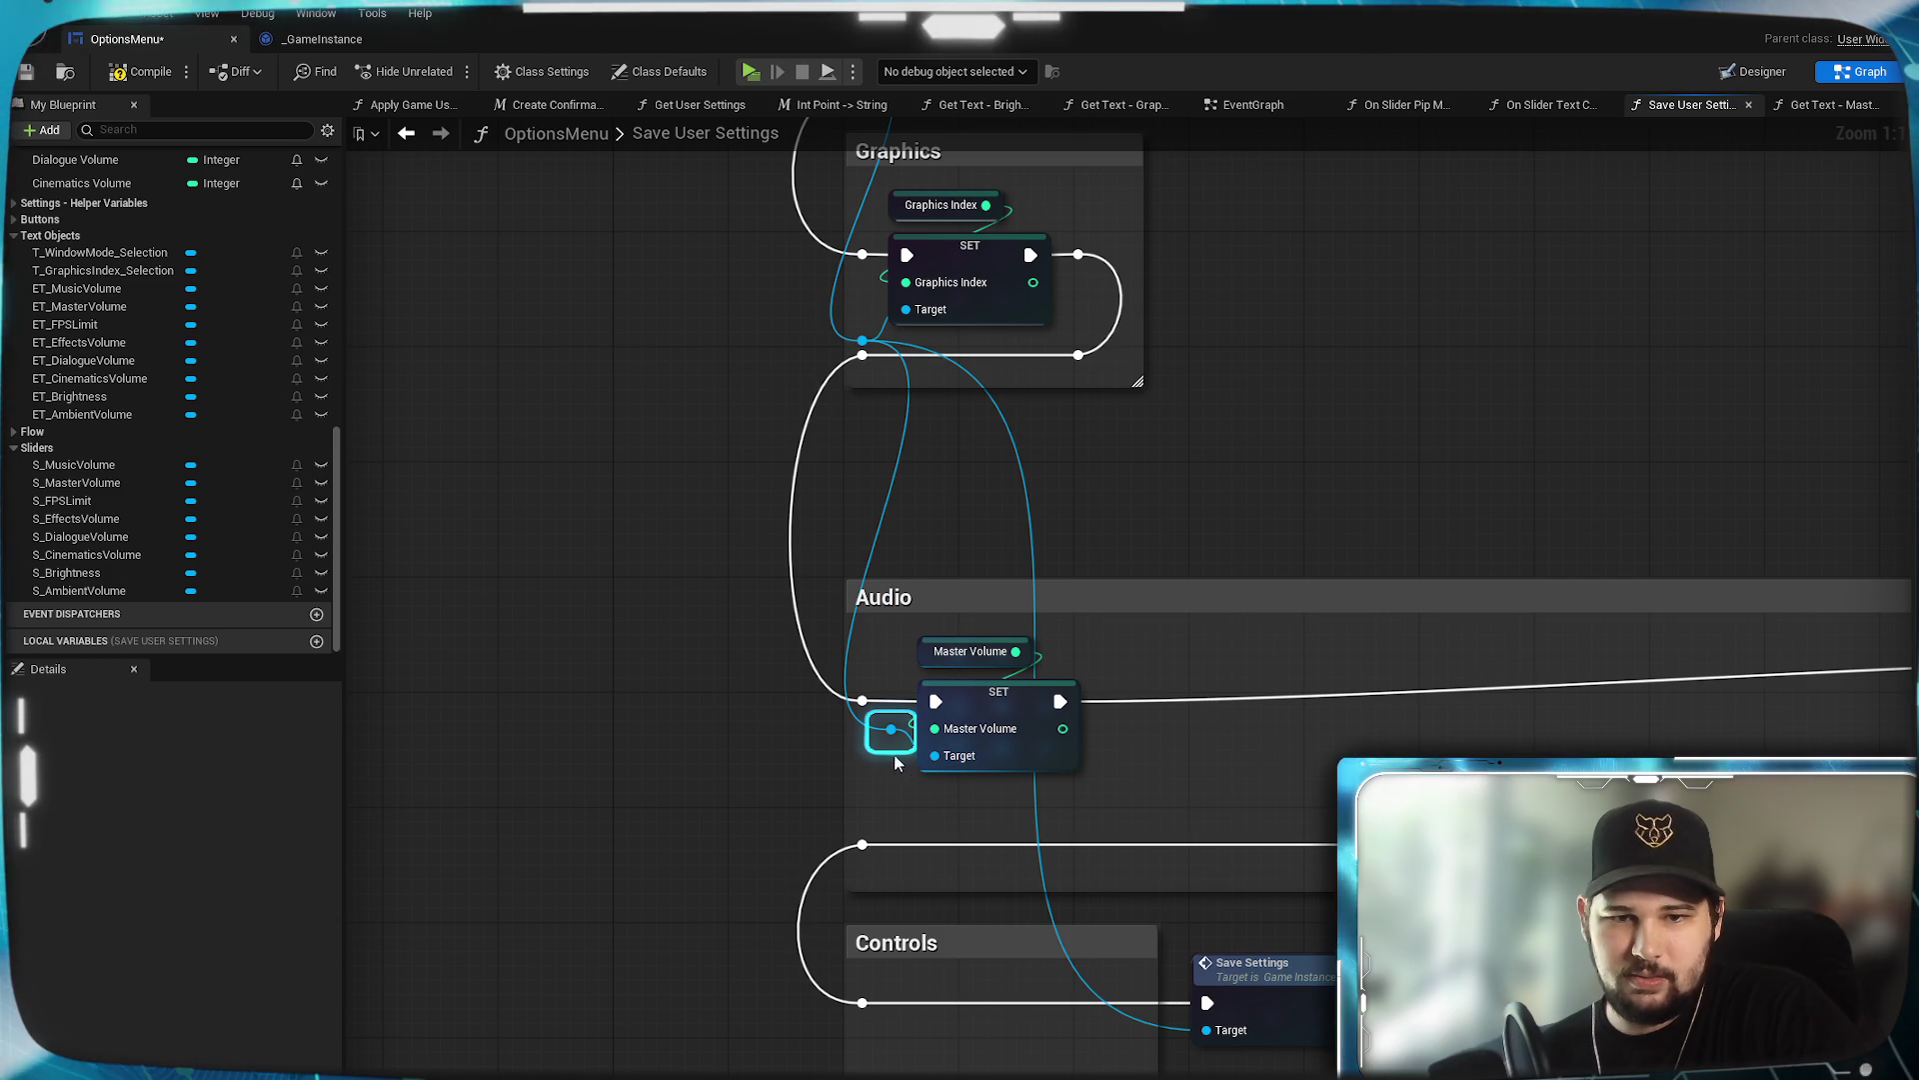
drag(897, 742, 875, 793)
drag(1000, 800, 950, 645)
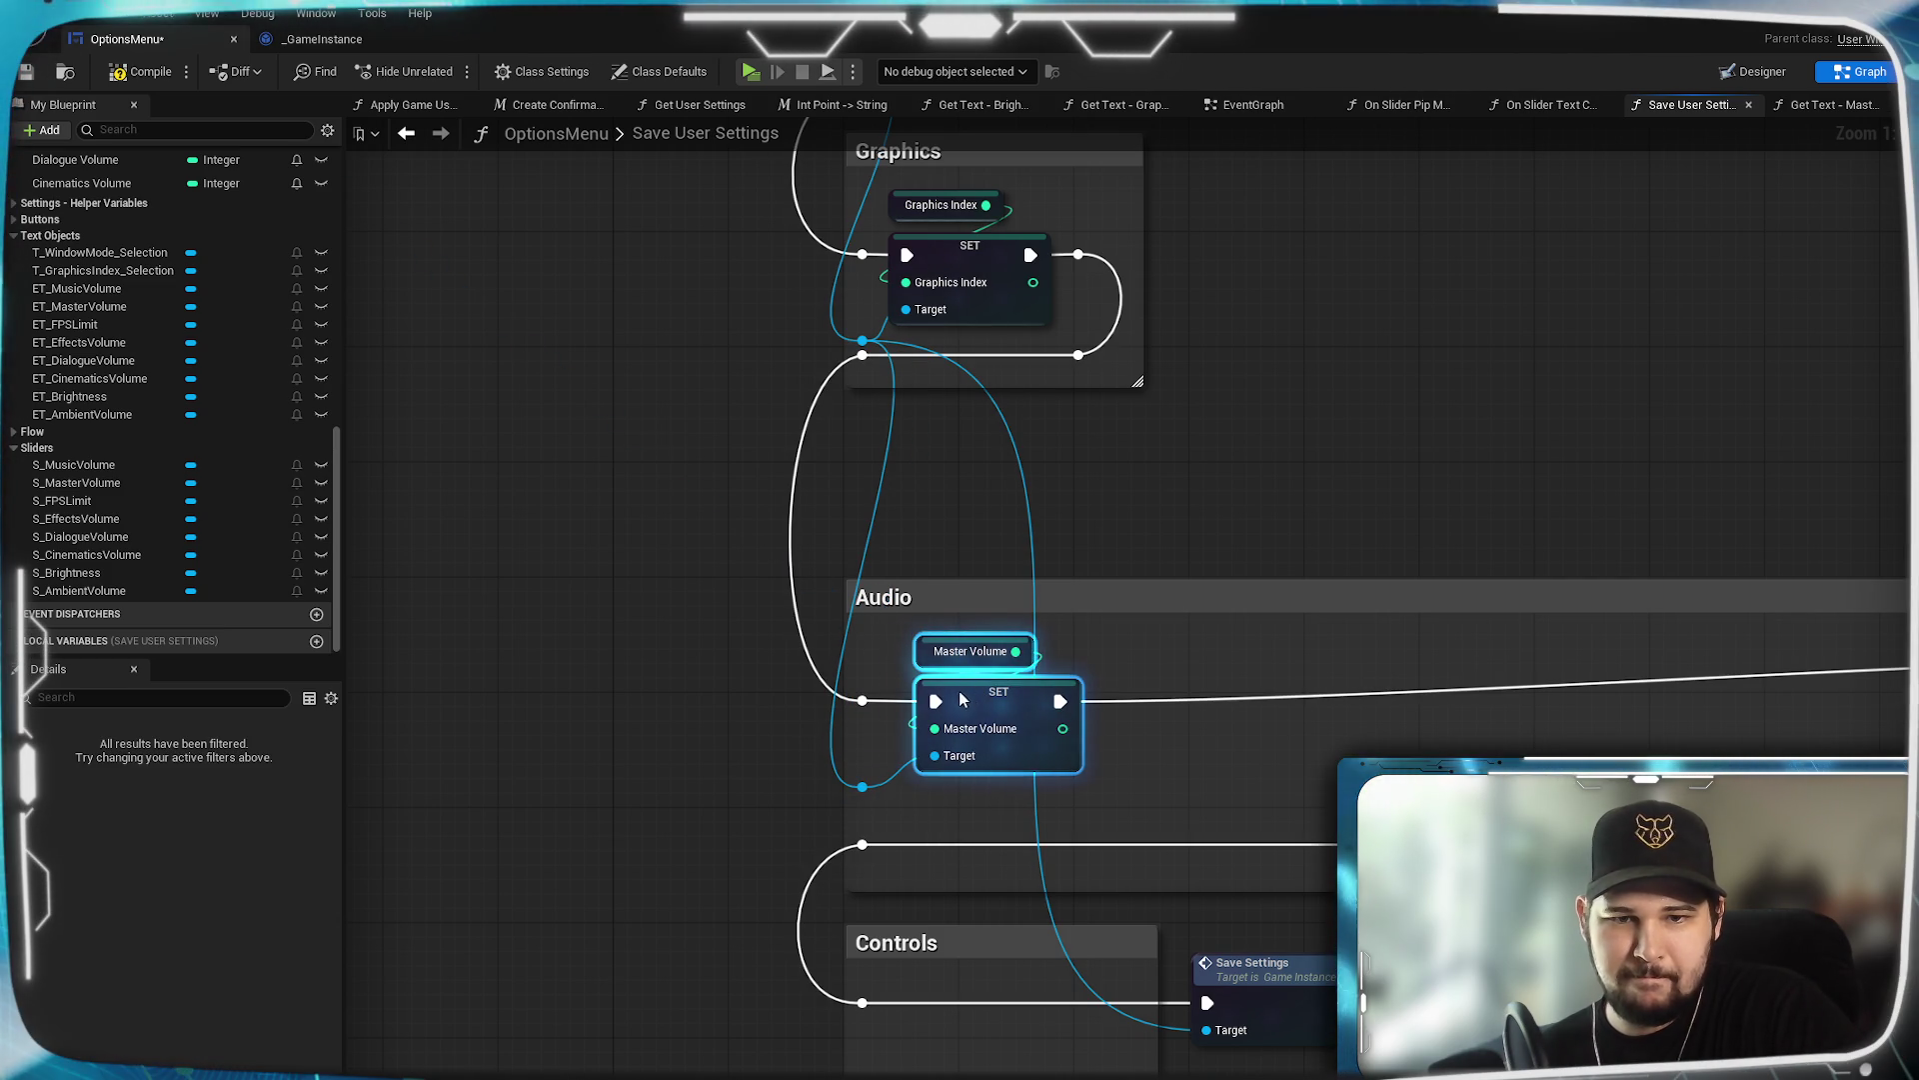
click(955, 801)
drag(1230, 806, 957, 799)
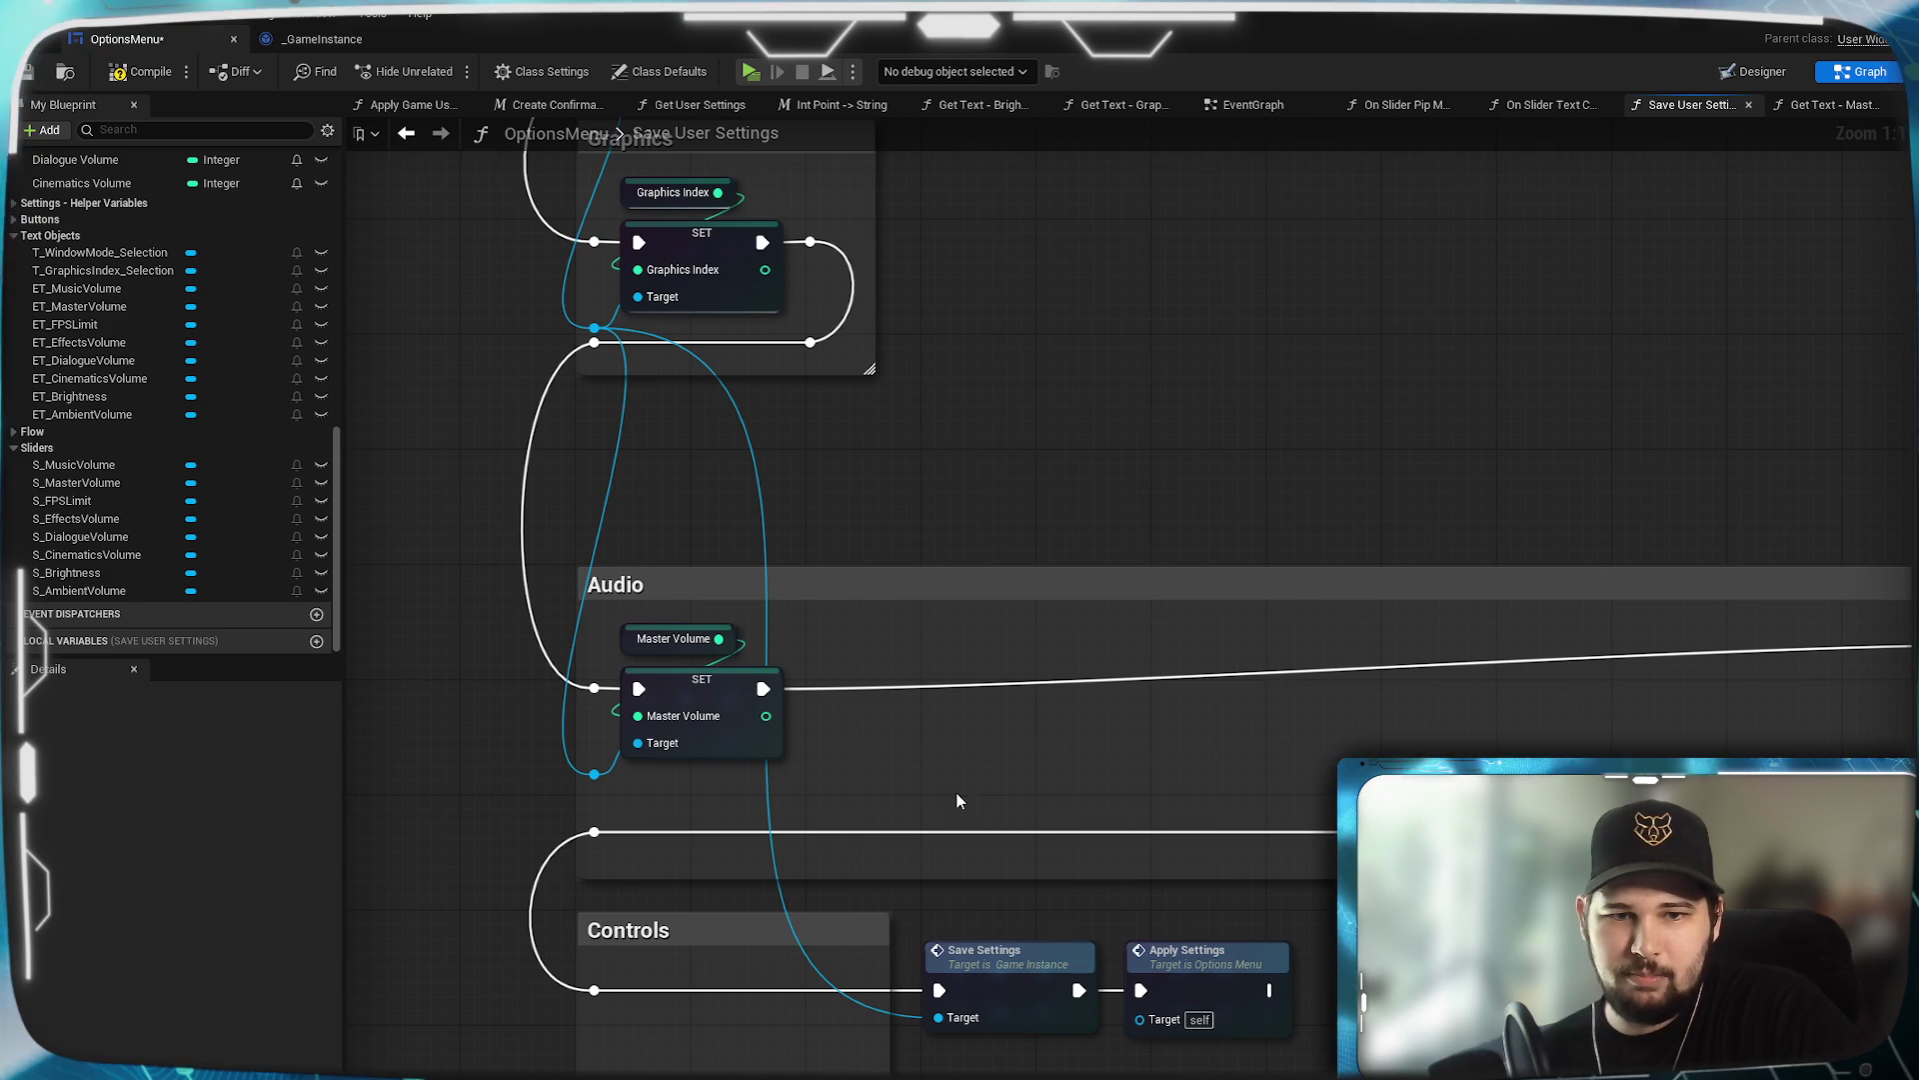
mouse_move(1276, 794)
mouse_down()
mouse_move(1081, 806)
mouse_move(1262, 789)
mouse_move(760, 720)
mouse_up()
mouse_move(1666, 614)
mouse_down()
mouse_move(1666, 643)
mouse_move(1553, 690)
mouse_move(1660, 644)
mouse_up()
drag(660, 767, 1237, 753)
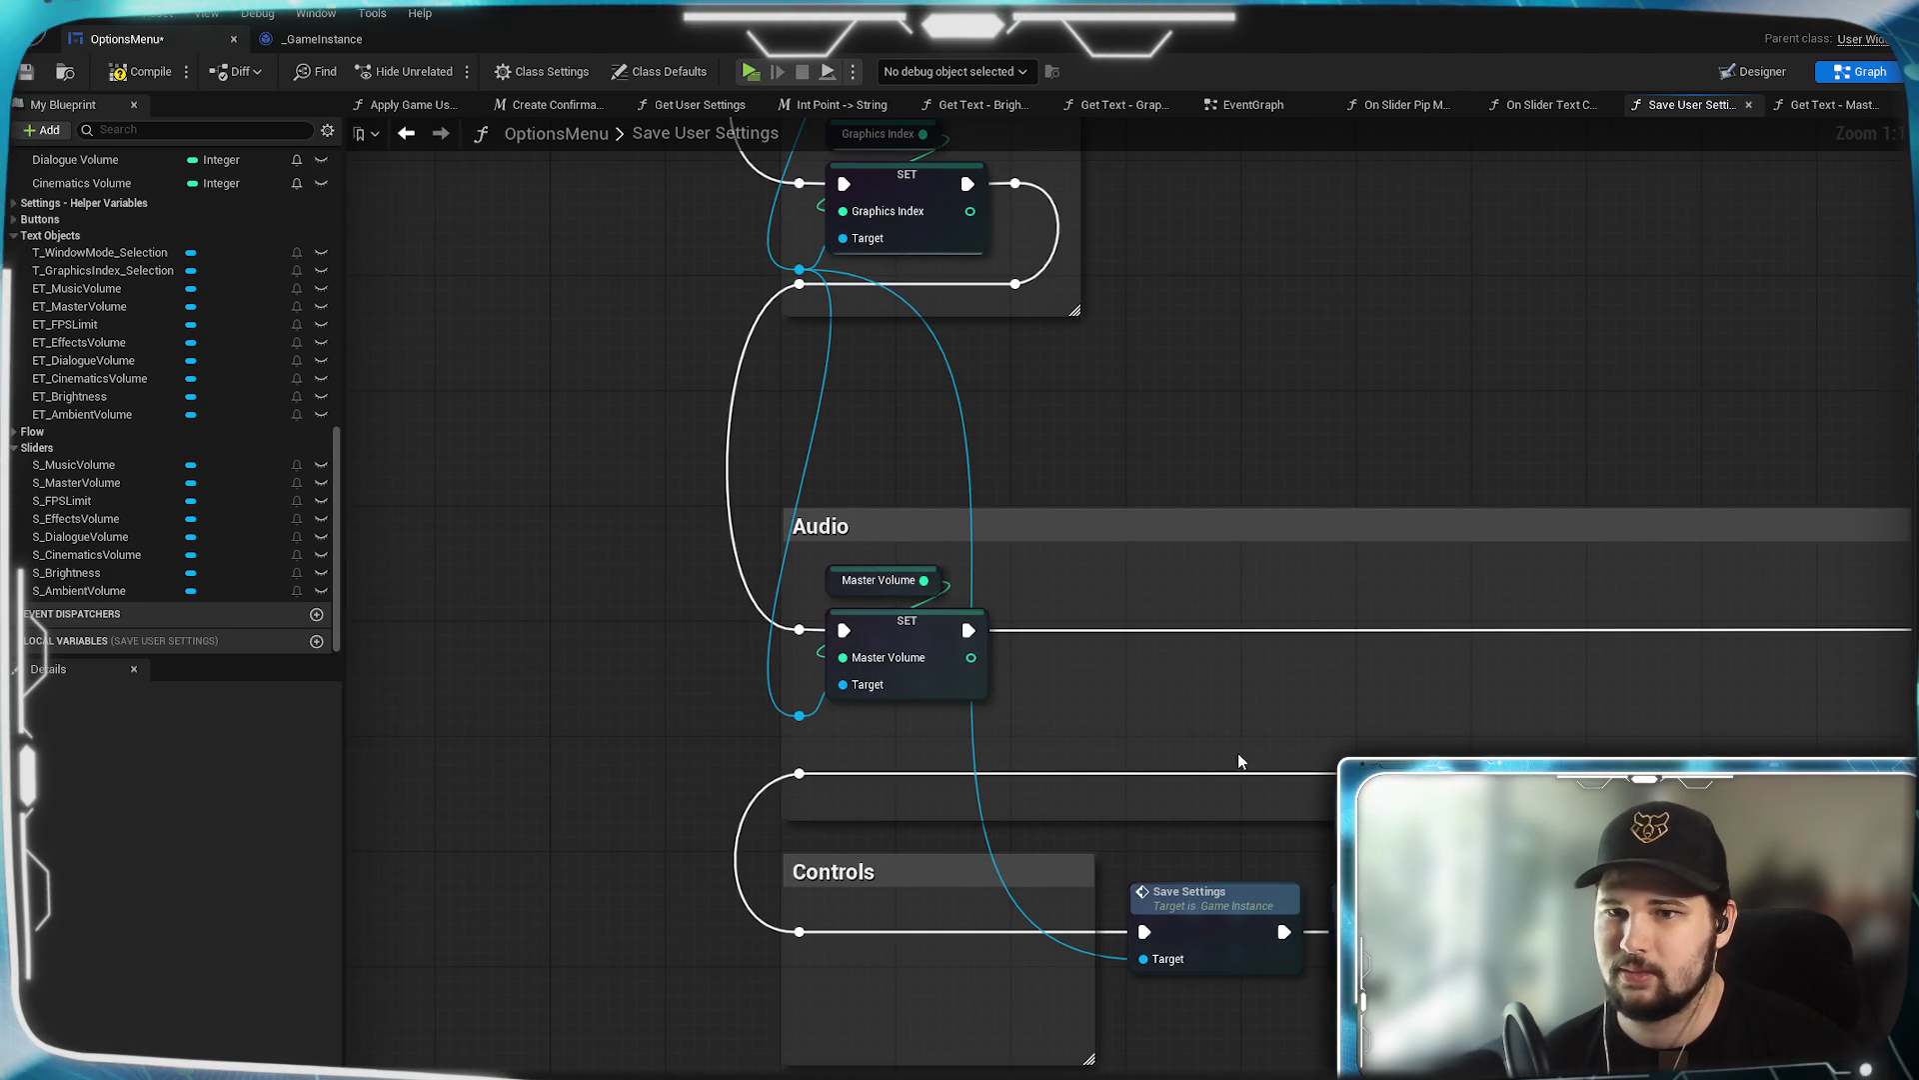
key(F7)
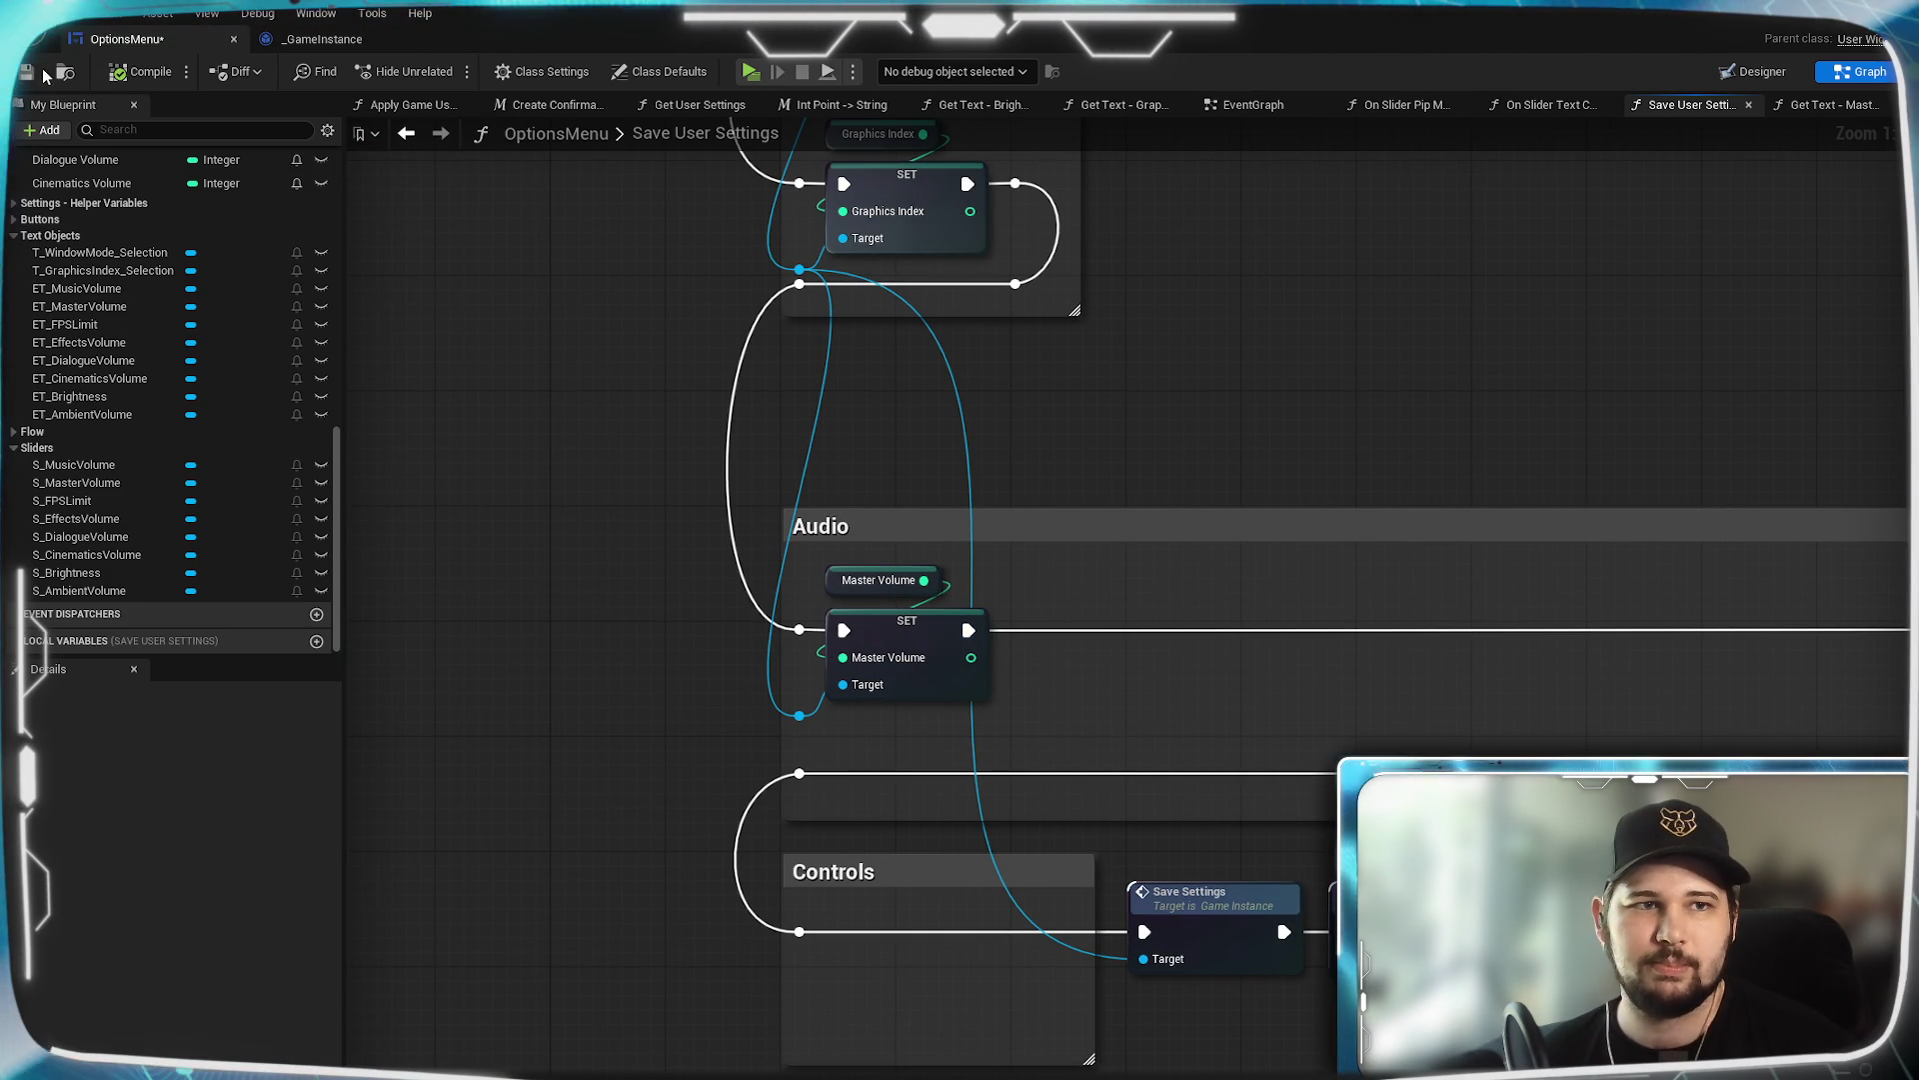
click(27, 72)
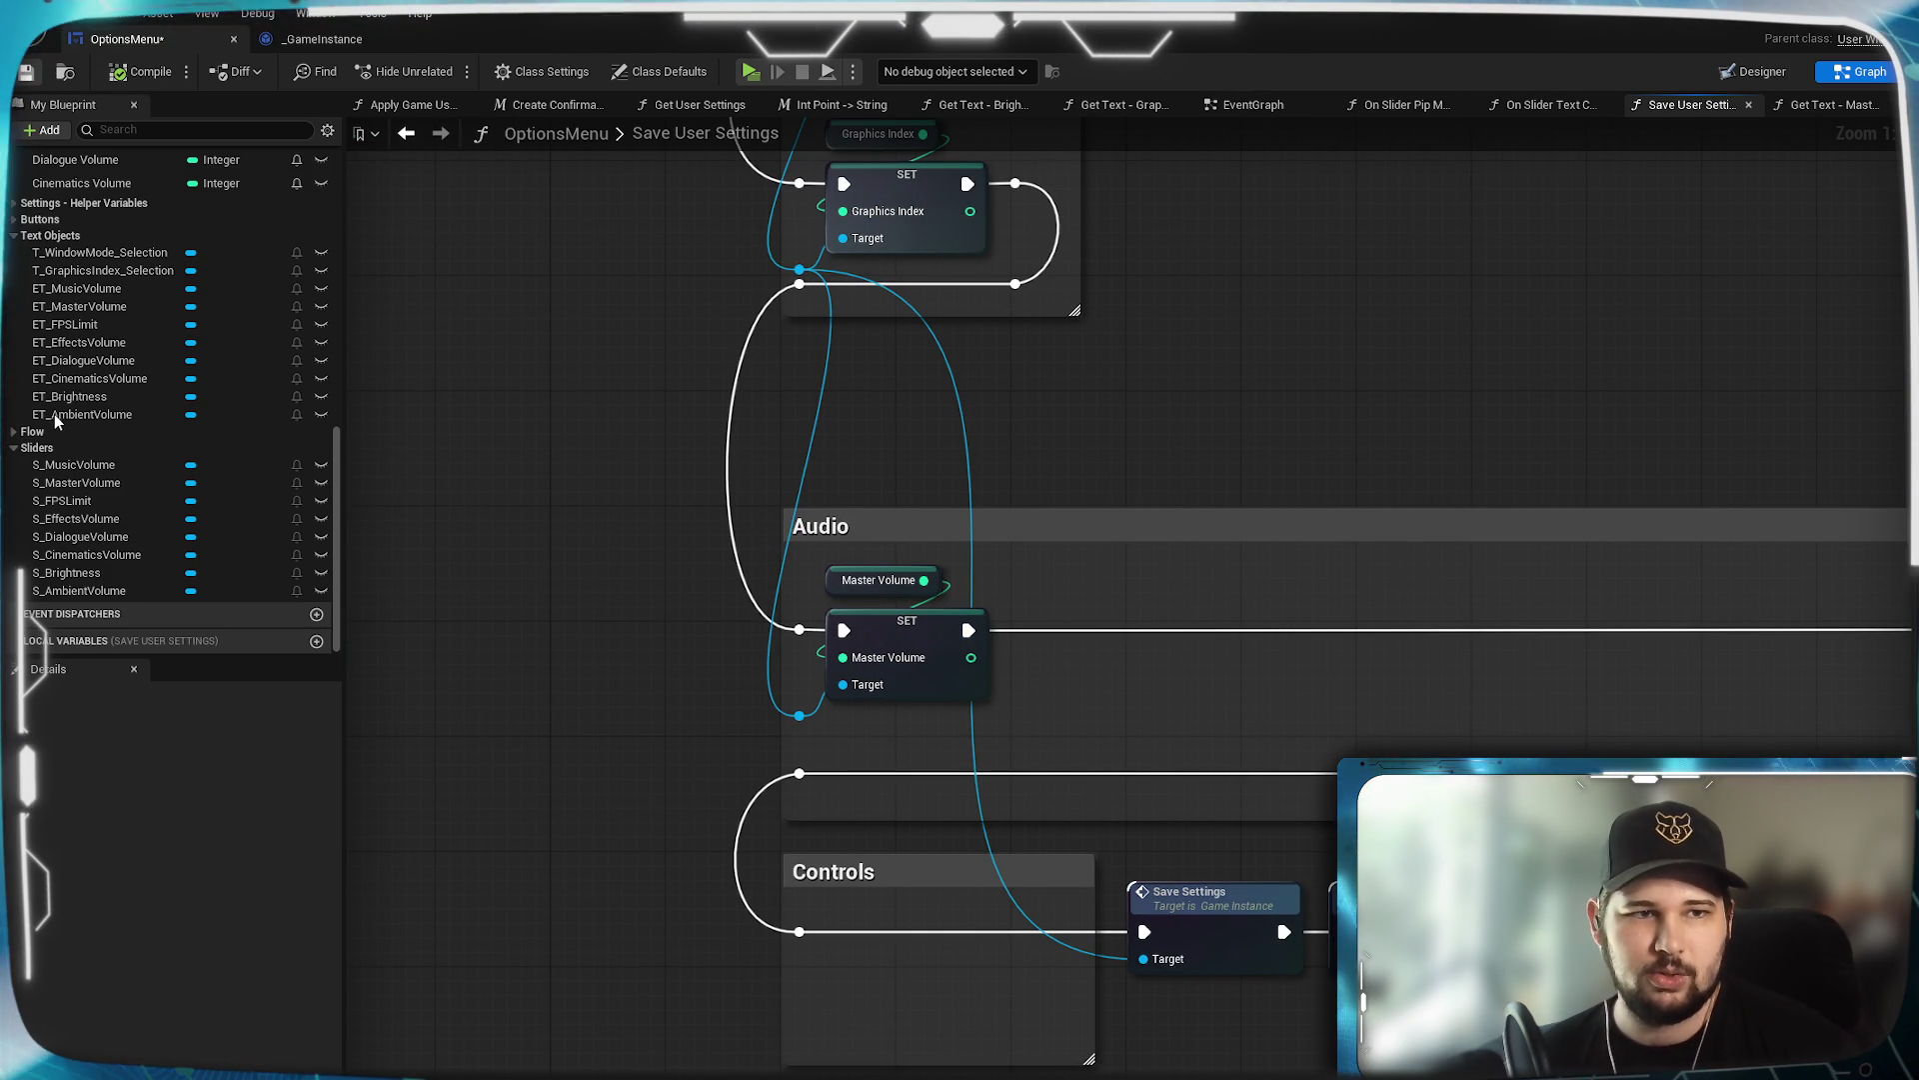
Place Music, Ambient, Effects, Dialogue and Cinematics Volume getters in the Audio section.
scroll(54, 414, up, 6)
mouse_move(80, 399)
mouse_down()
mouse_move(943, 630)
mouse_move(1055, 572)
mouse_move(1040, 607)
mouse_up()
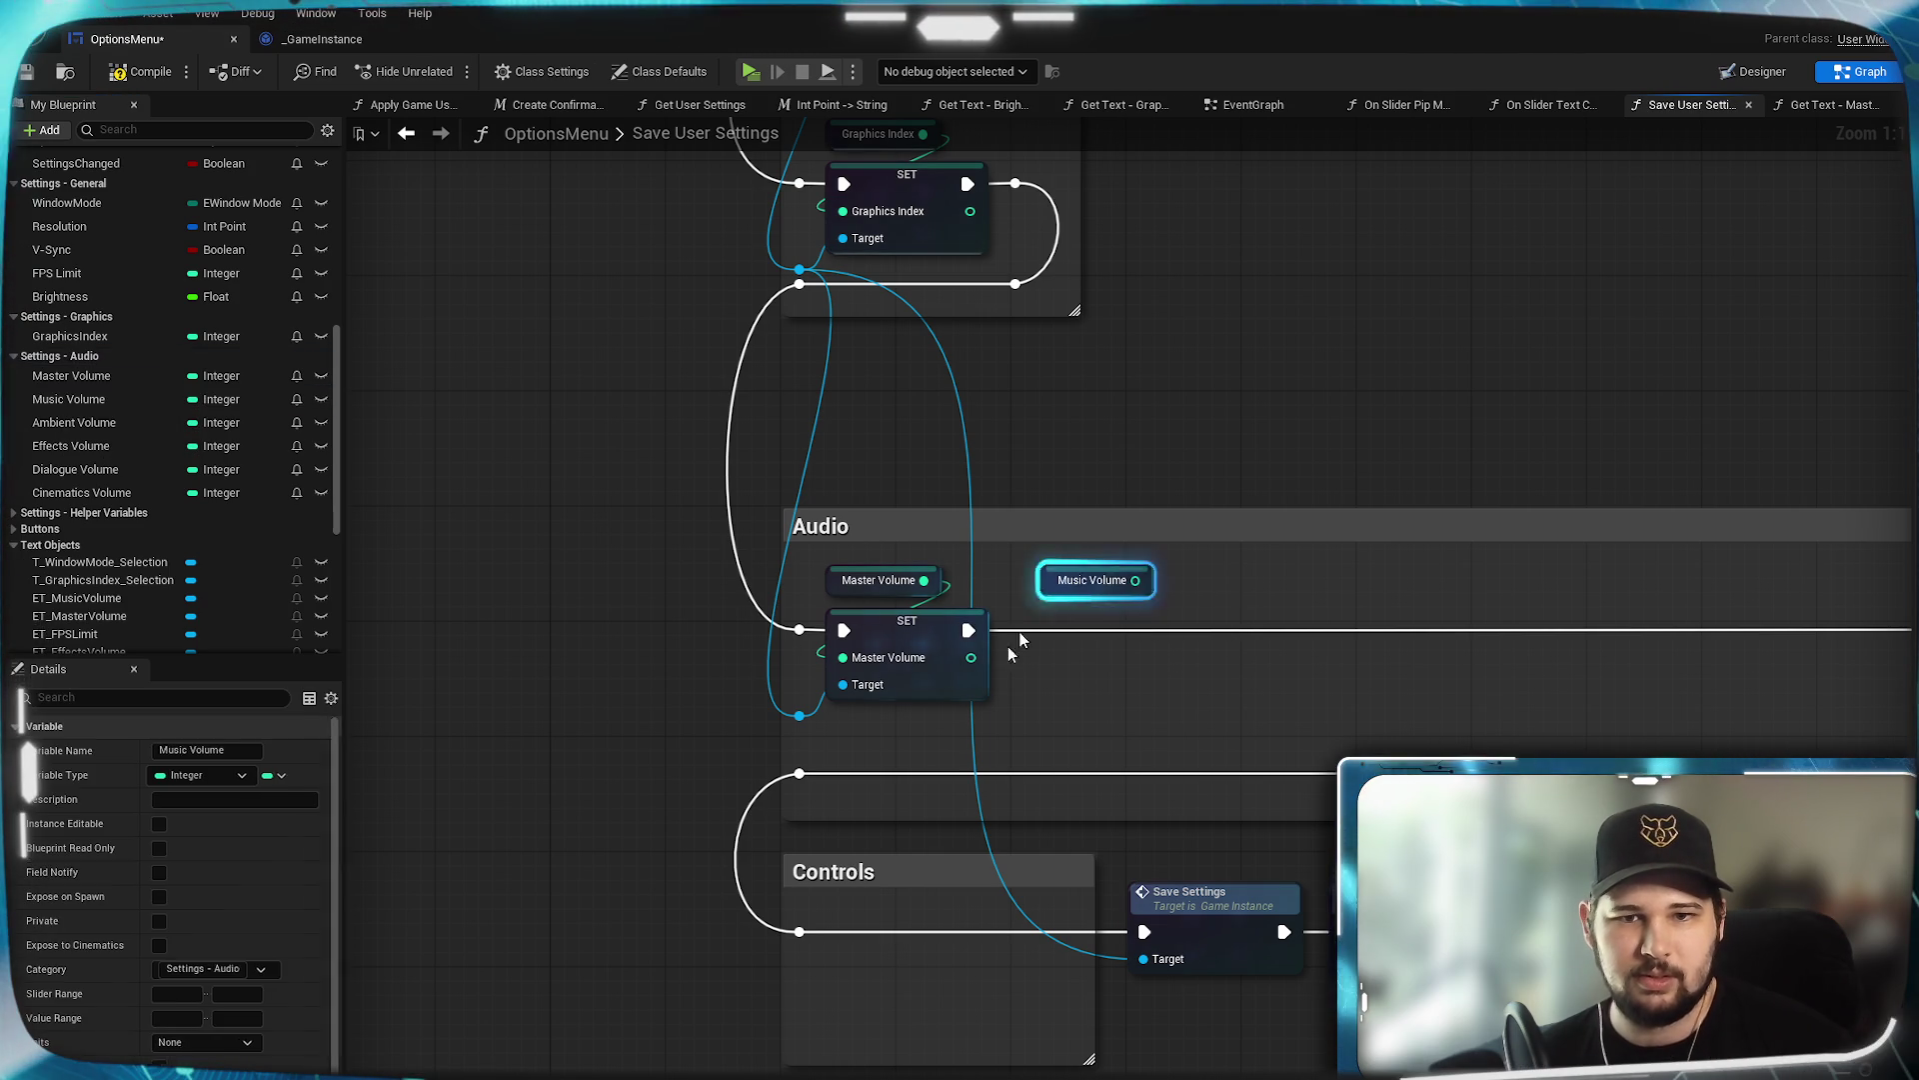
drag(86, 421, 1222, 592)
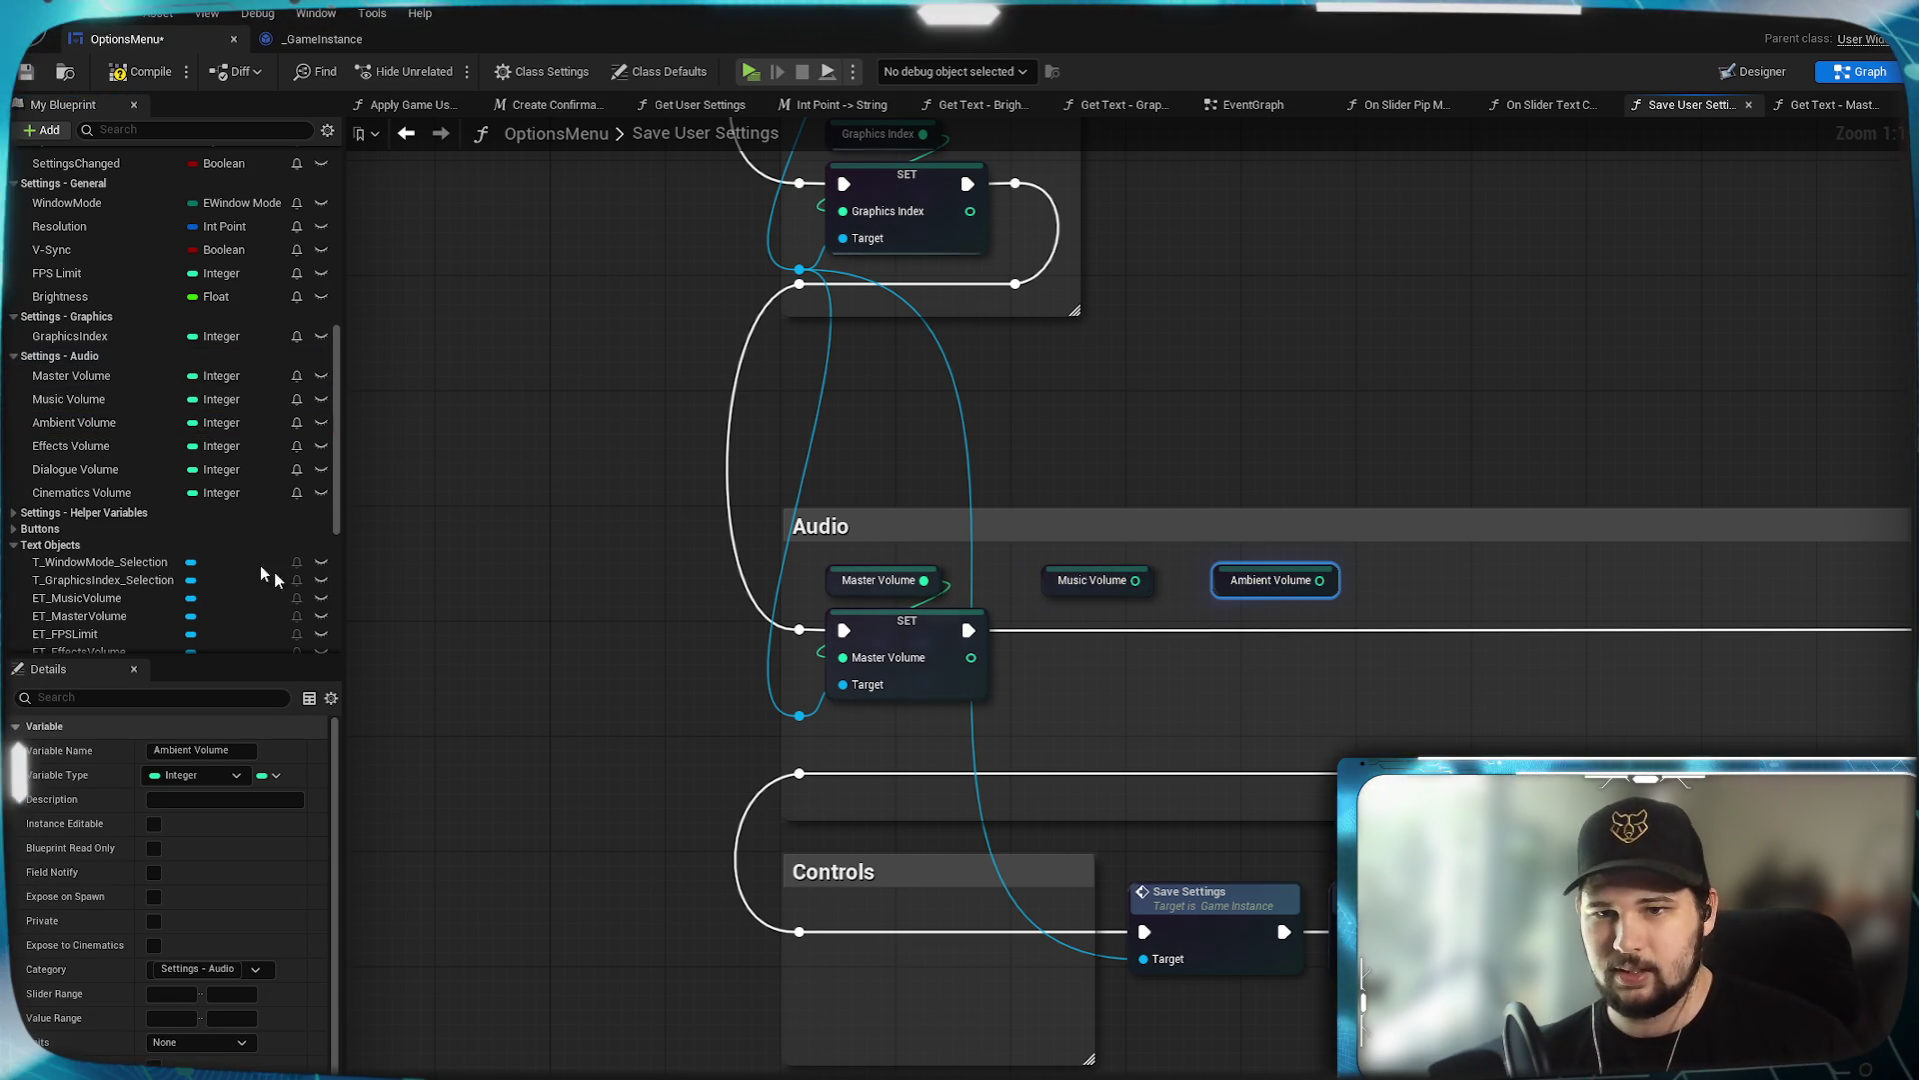
drag(70, 446, 1412, 577)
mouse_move(75, 469)
mouse_down()
mouse_move(1627, 581)
mouse_move(80, 492)
mouse_move(1840, 600)
mouse_move(1828, 576)
mouse_up()
click(1849, 567)
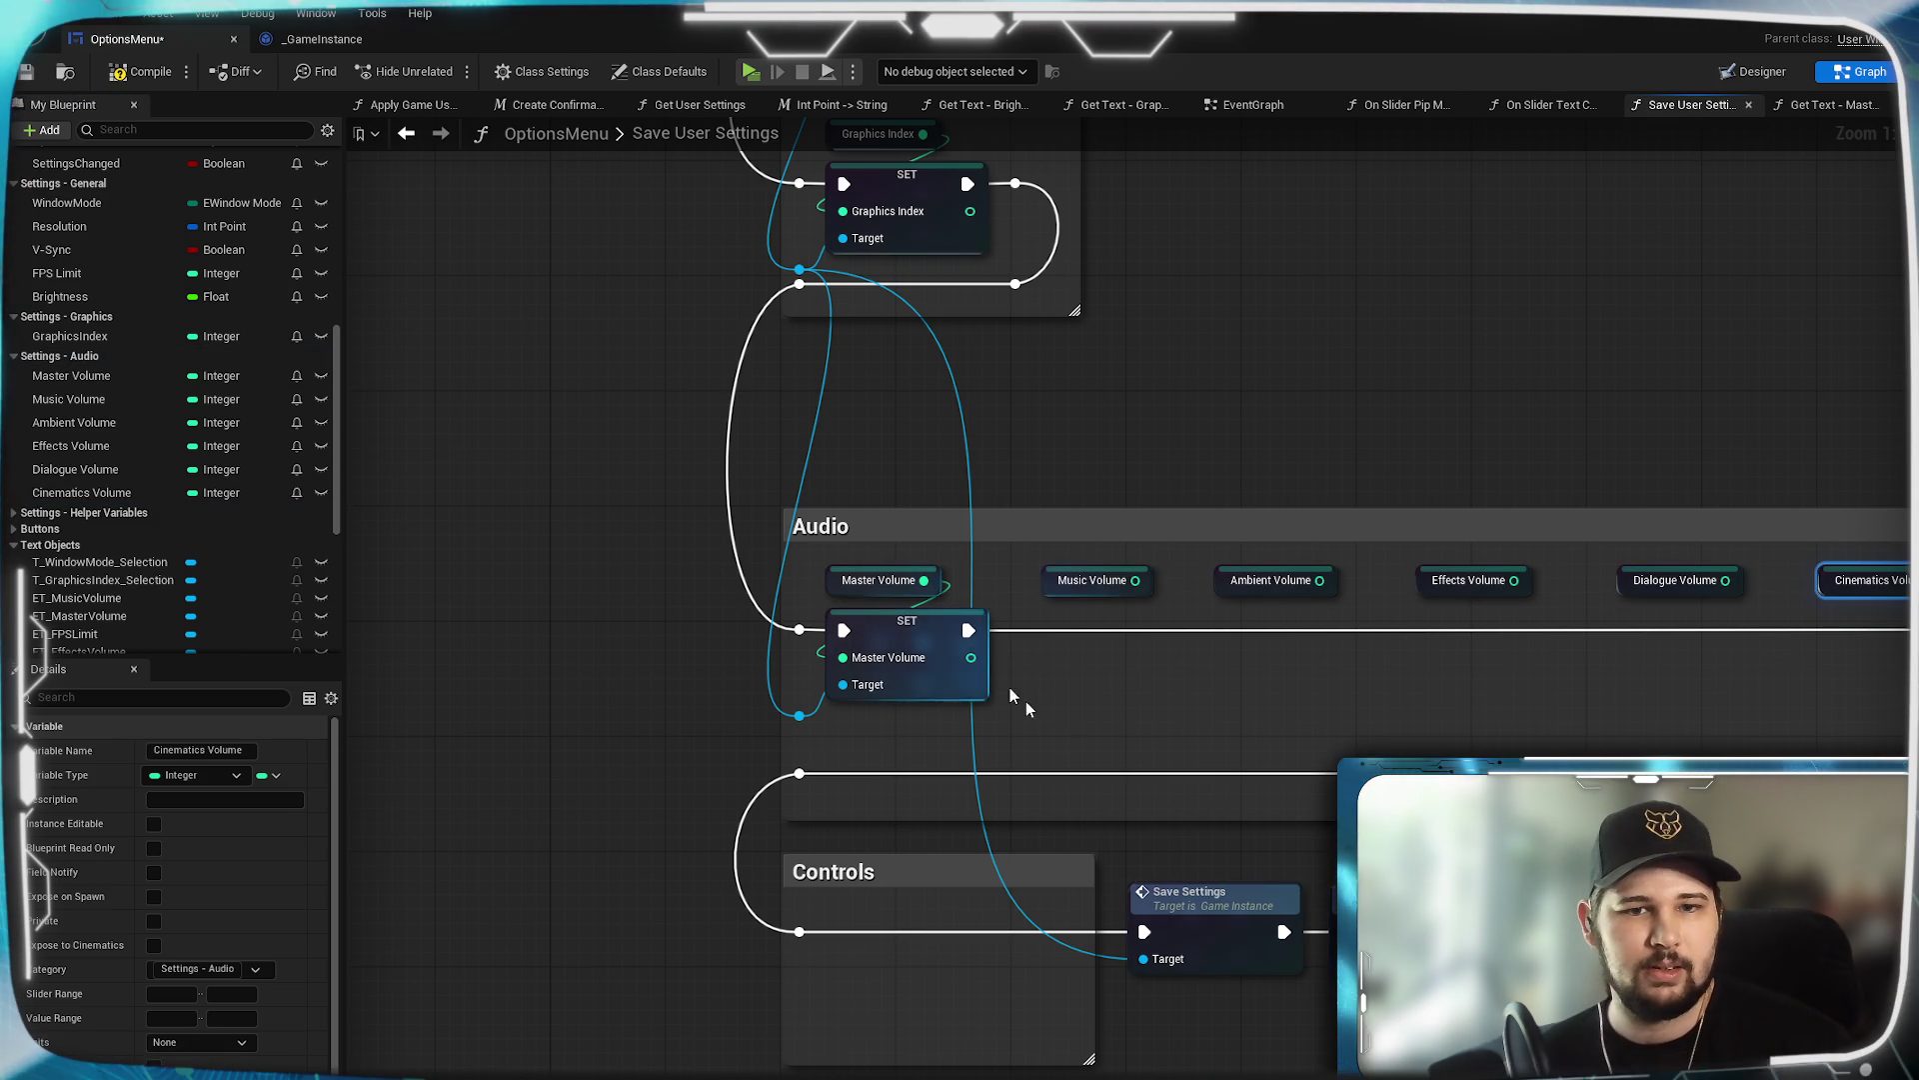
Add a Target-wired SET Music Volume node chained after Master Volume and fed its getter.
drag(798, 716, 1076, 710)
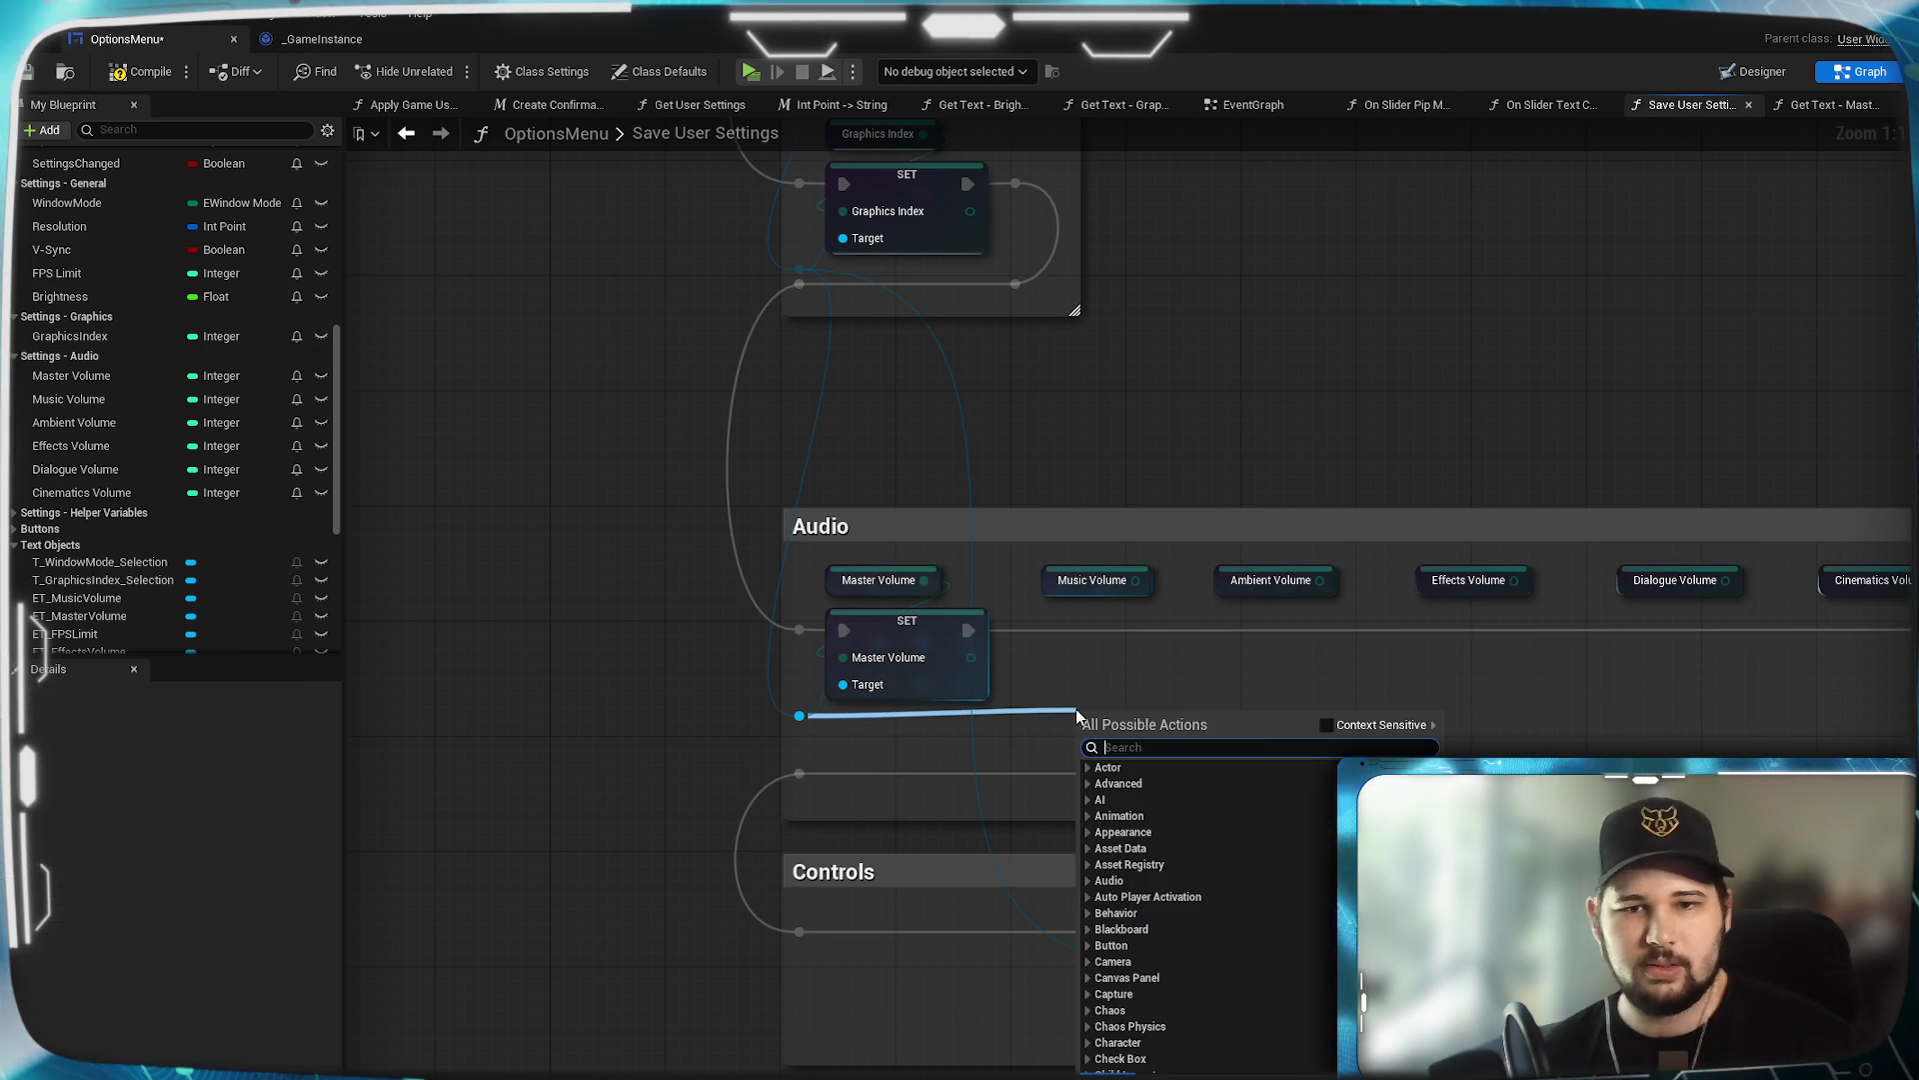
text(set music)
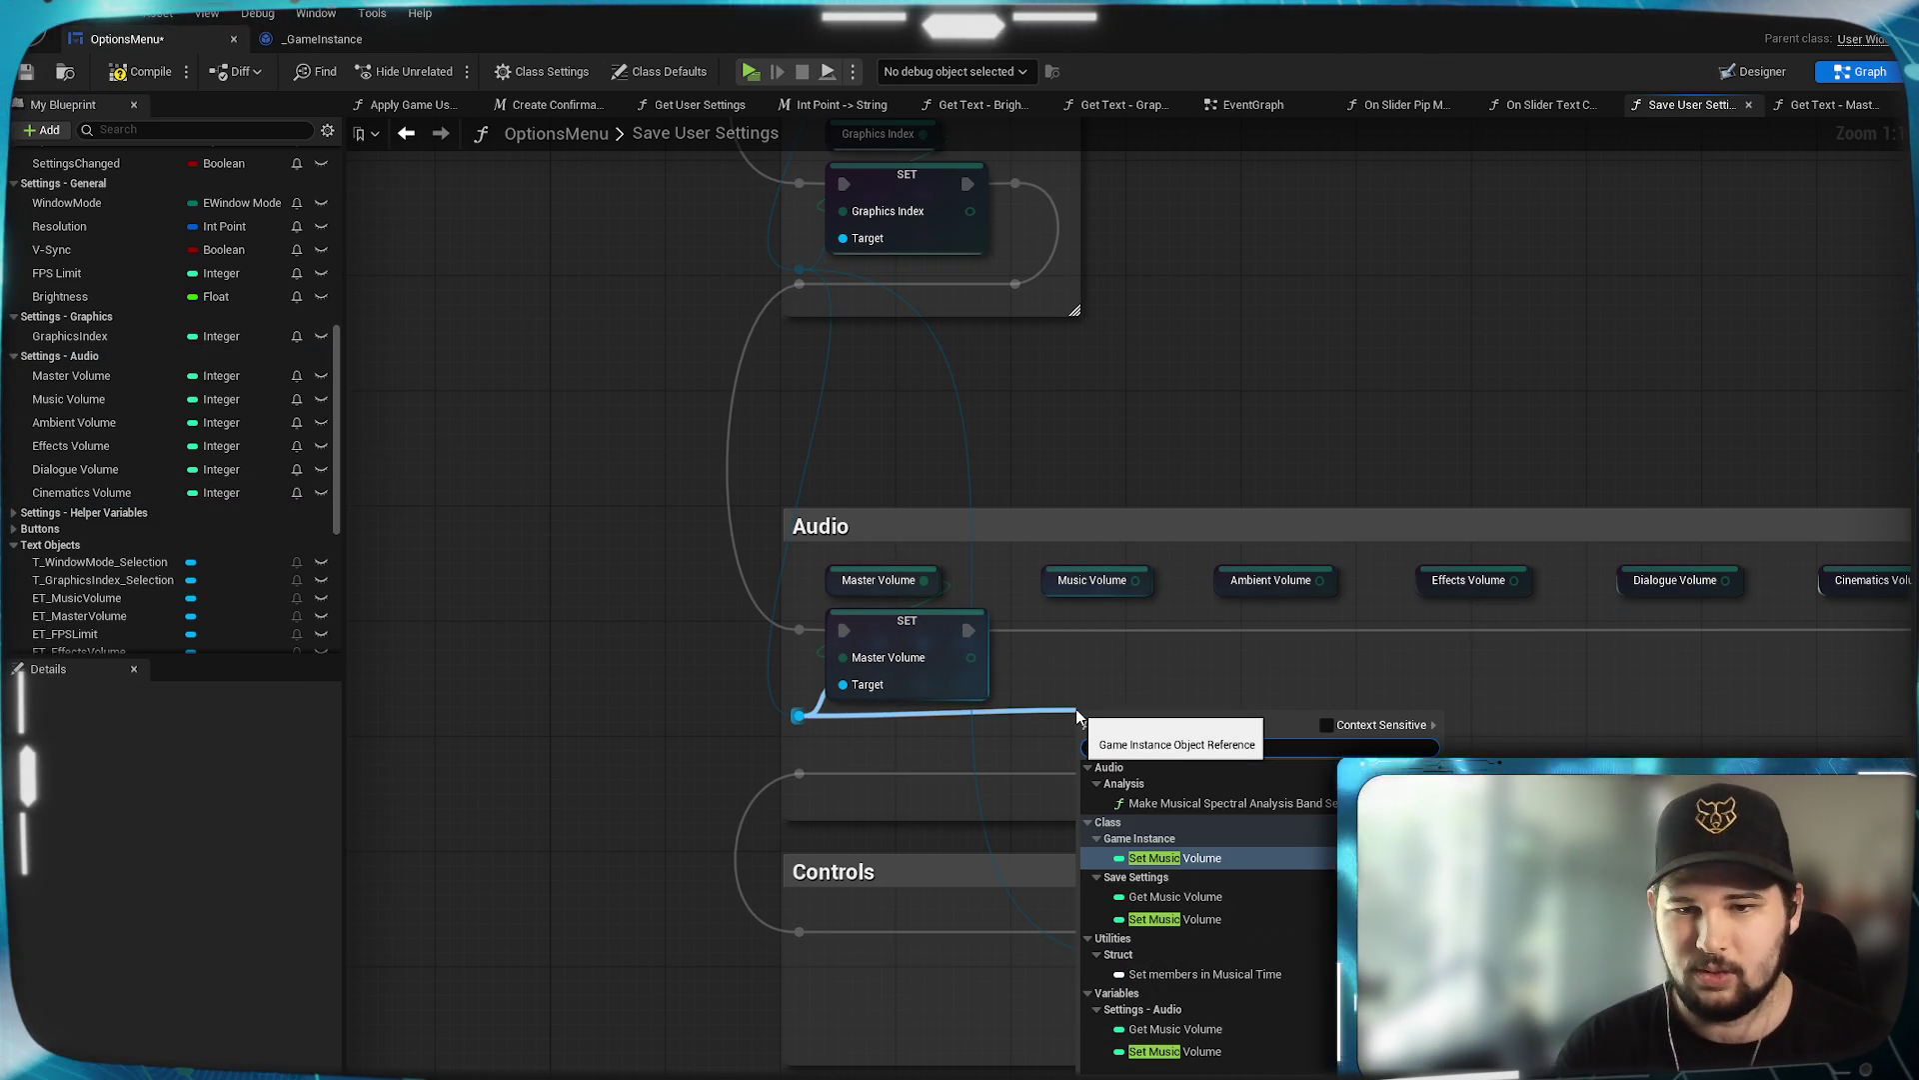
click(1226, 859)
drag(1140, 763, 1110, 663)
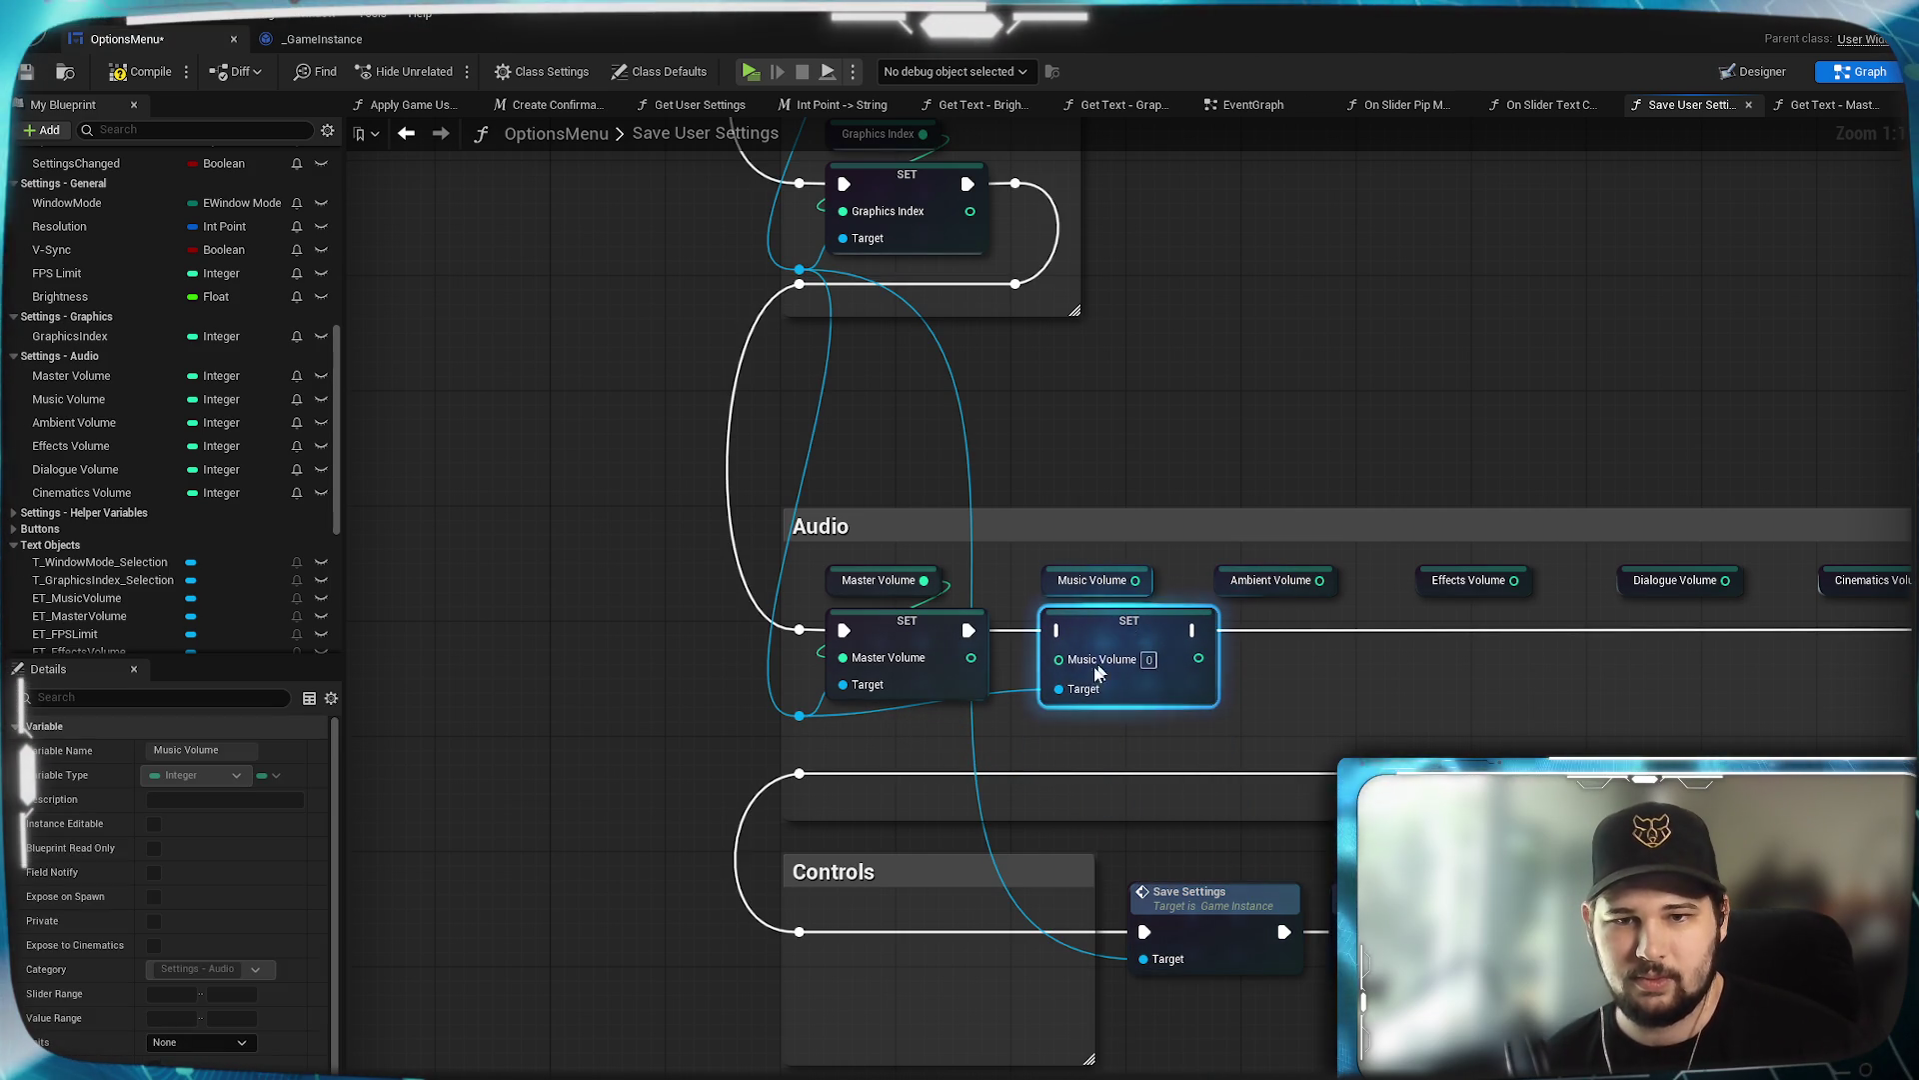
double_click(1004, 697)
drag(1005, 696, 1048, 734)
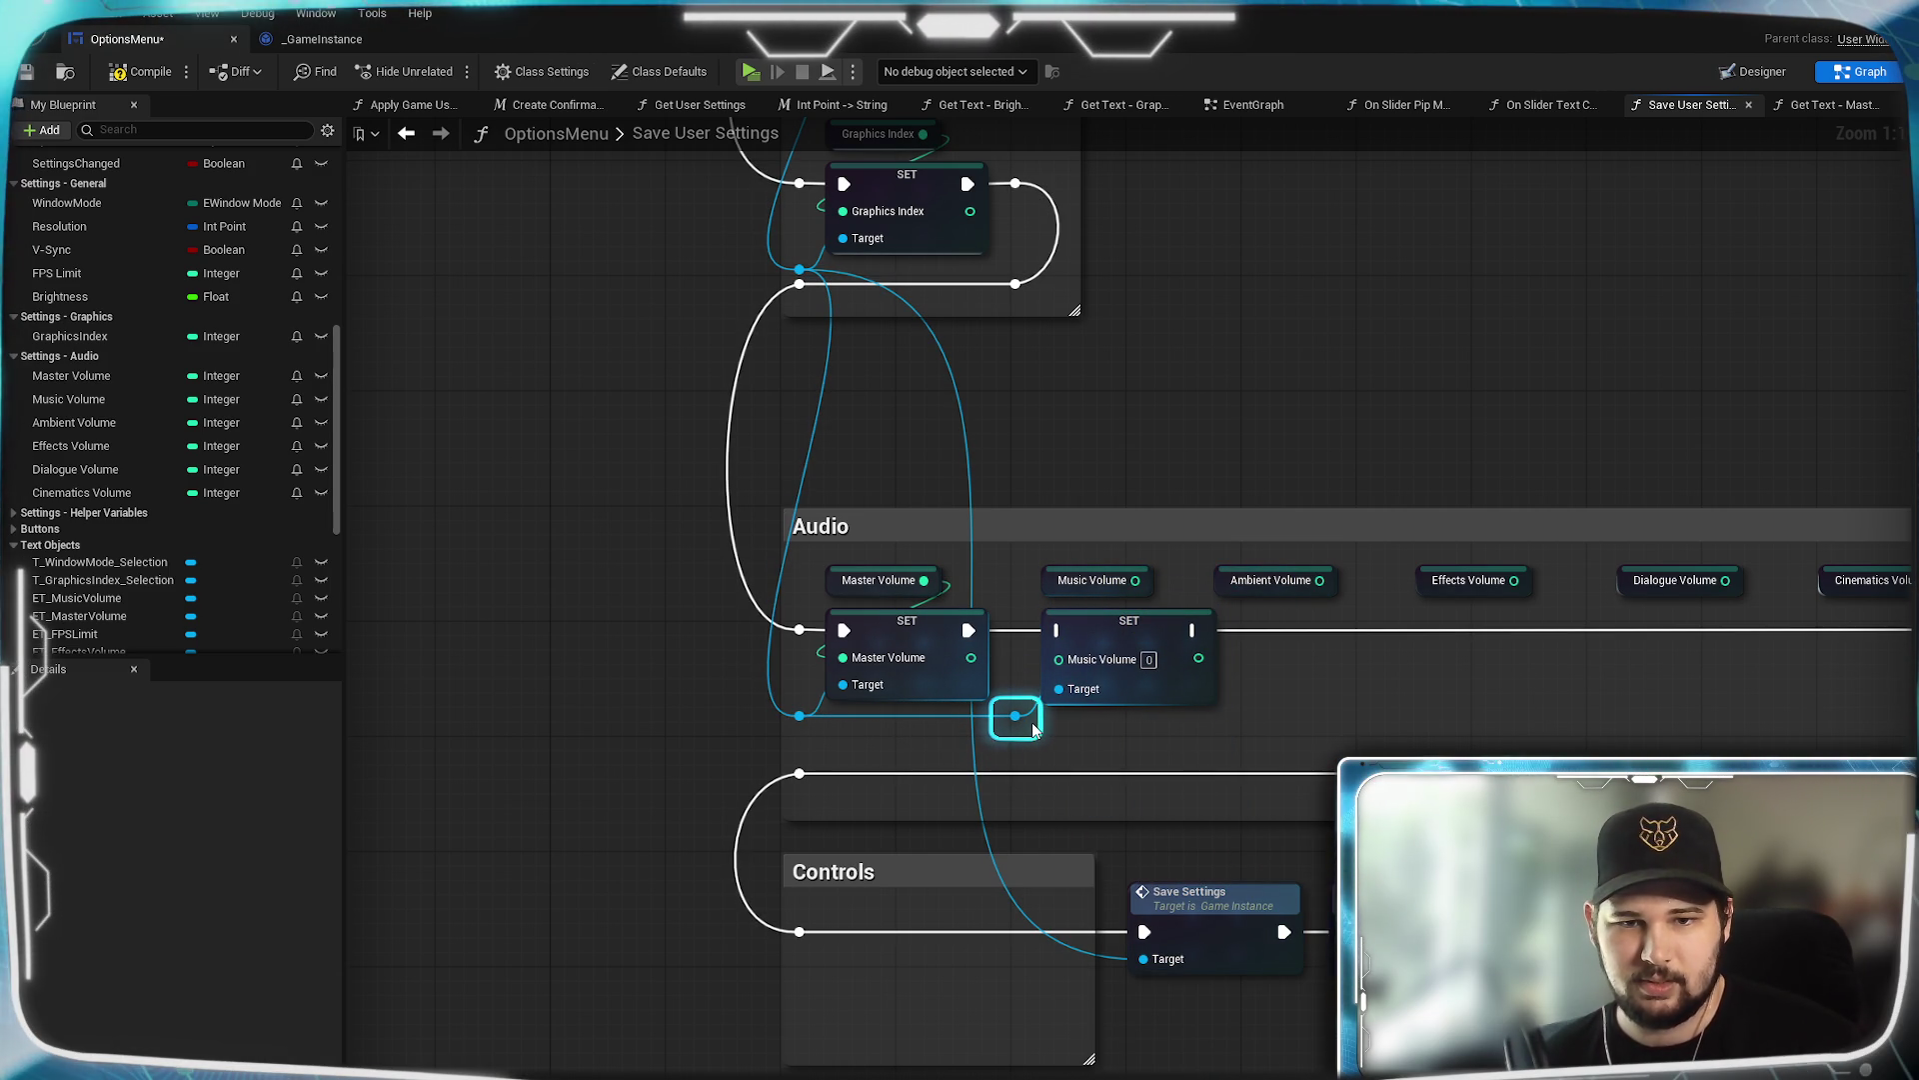
drag(968, 631, 1058, 636)
mouse_move(1136, 580)
mouse_down()
mouse_move(1110, 639)
mouse_move(1060, 668)
mouse_move(1302, 716)
mouse_up()
Add SET Ambient Volume and SET Effects Volume nodes to the row off the Target wire.
text(set)
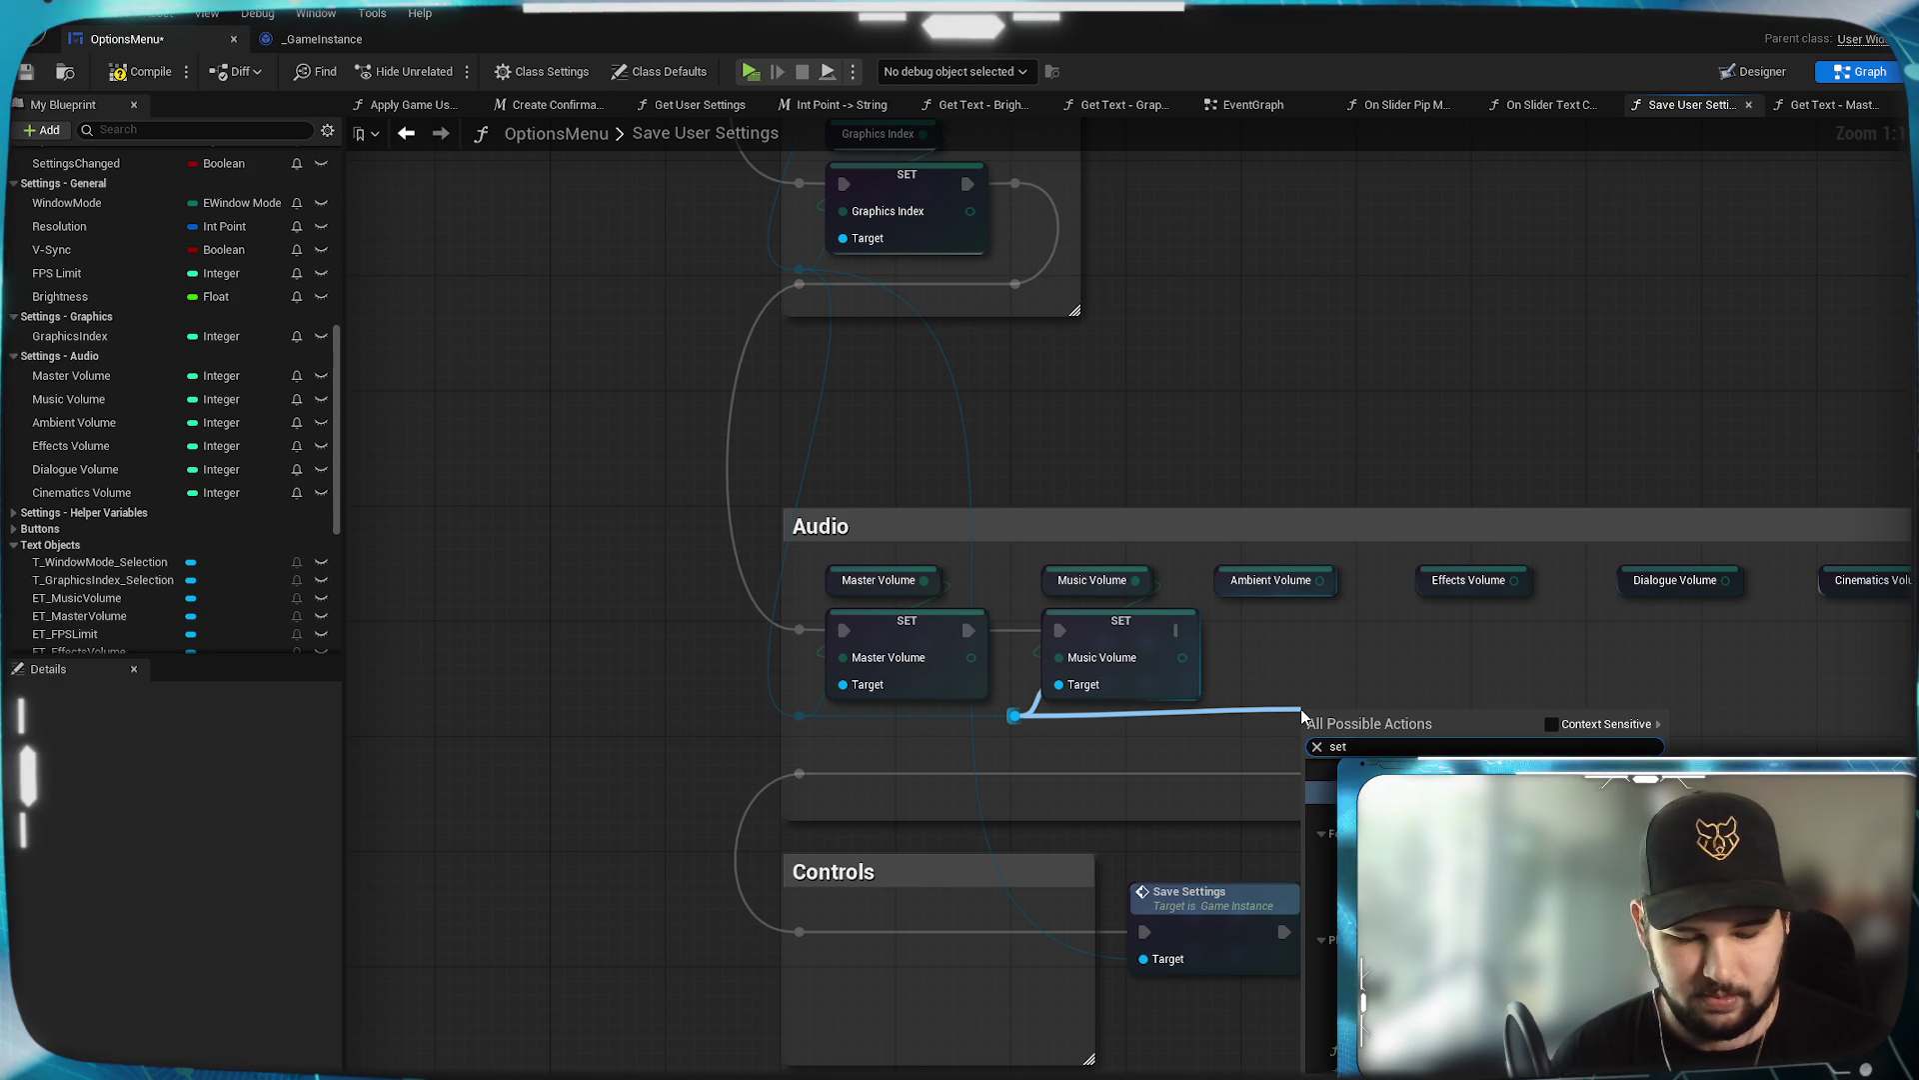
text( ambien)
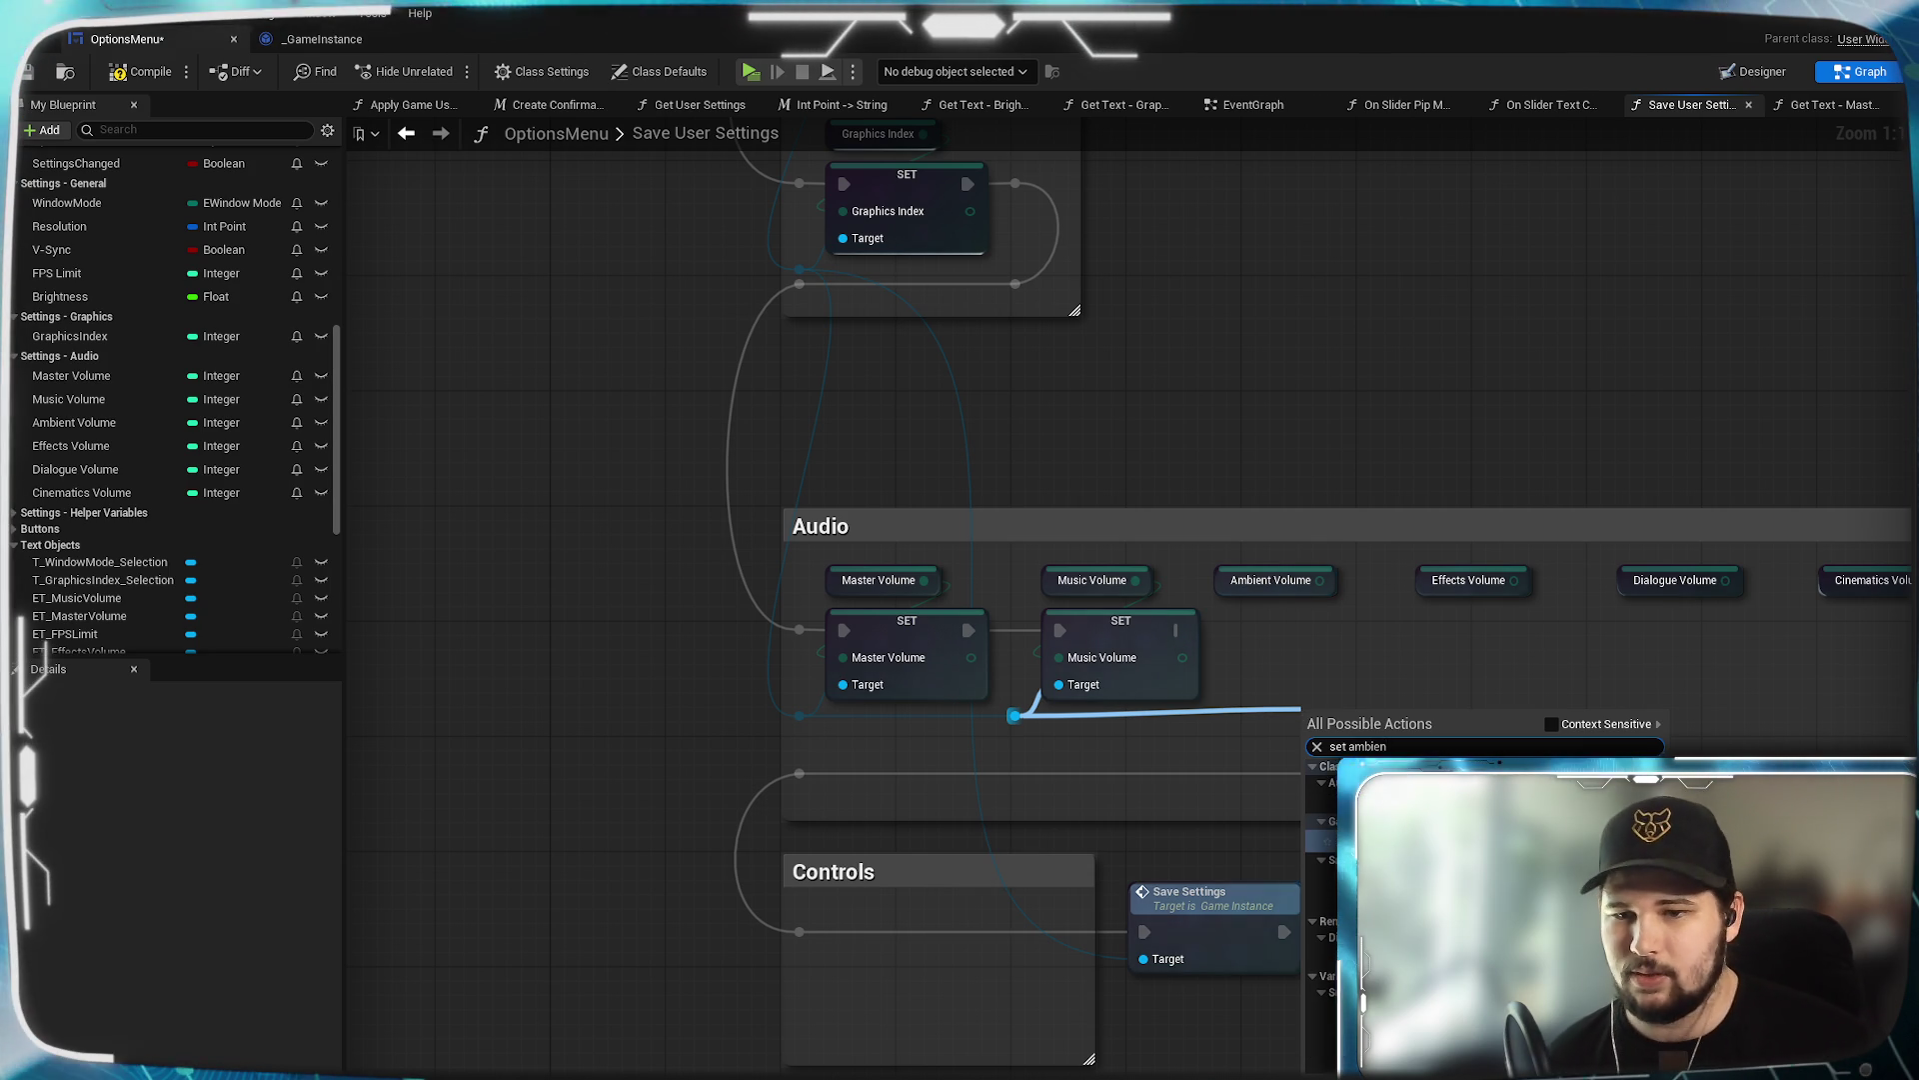
key(Return)
drag(1327, 773, 1267, 675)
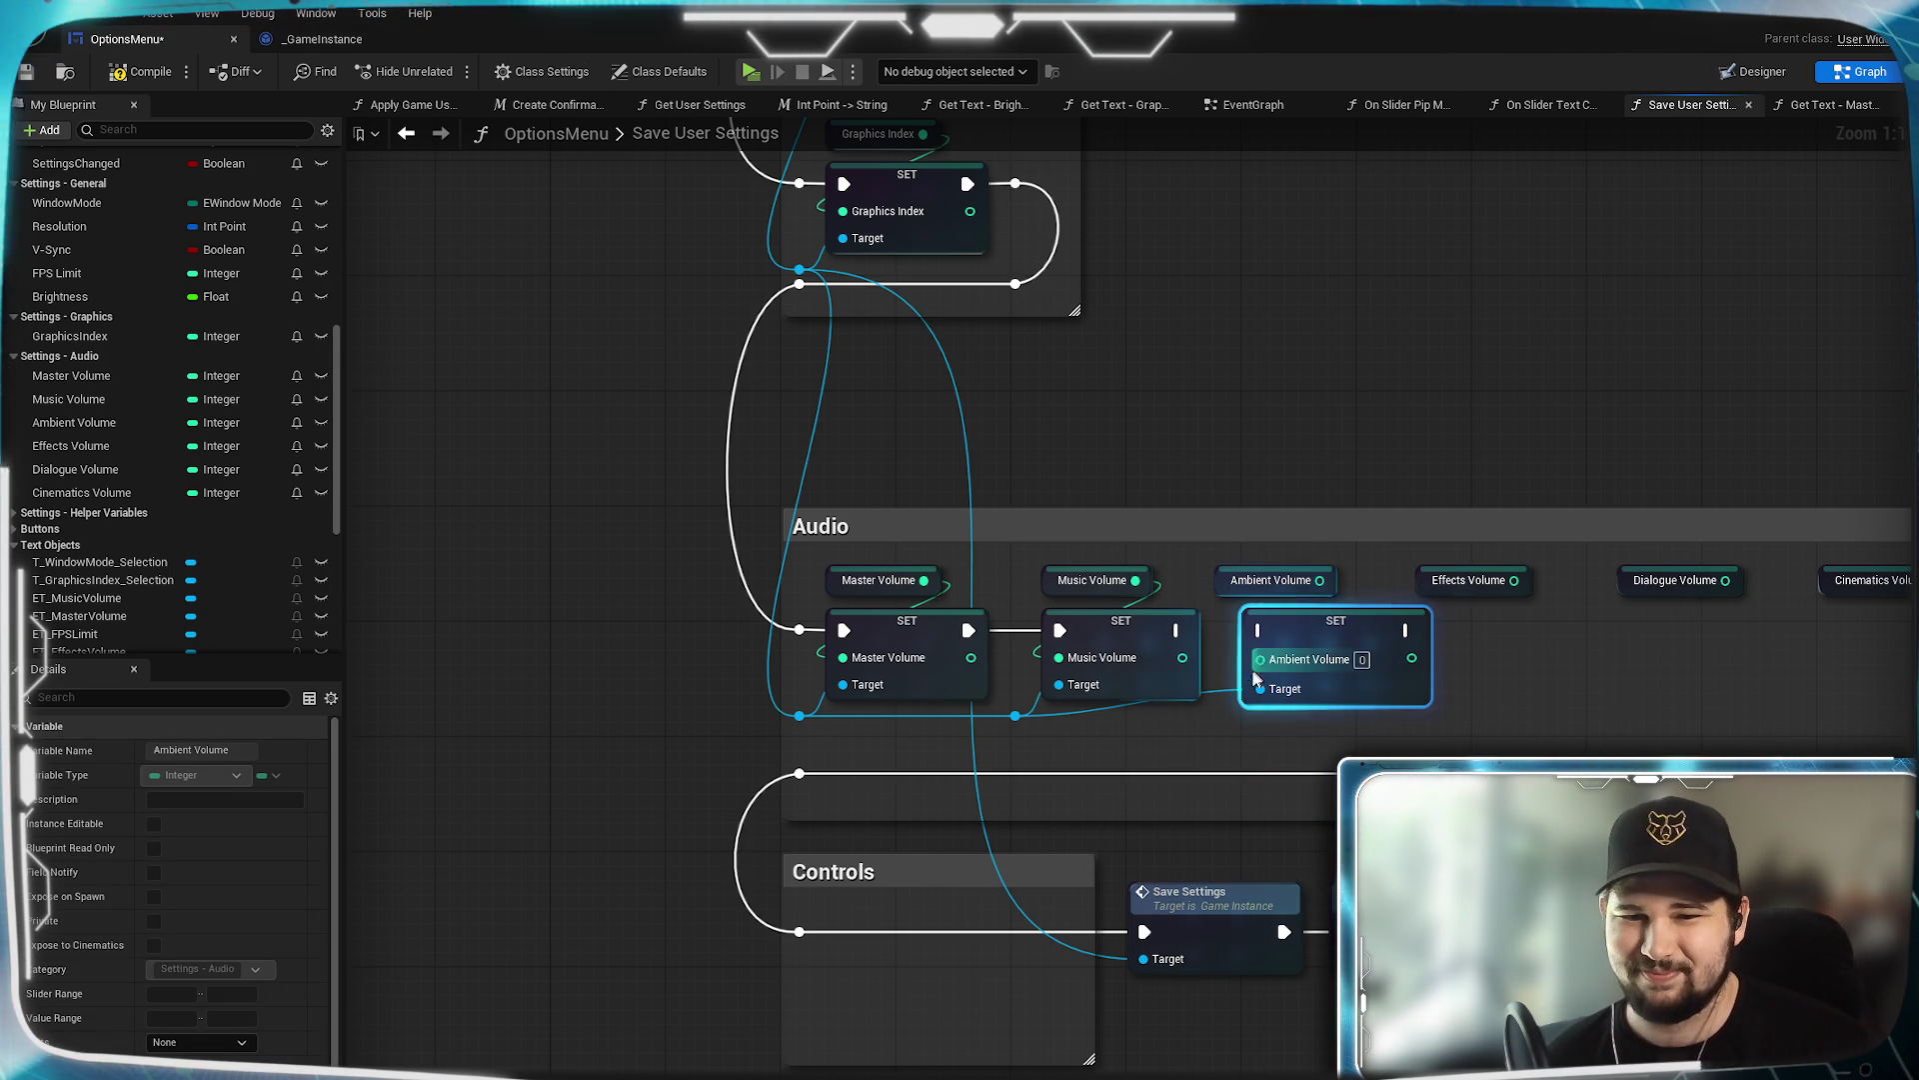
click(1221, 701)
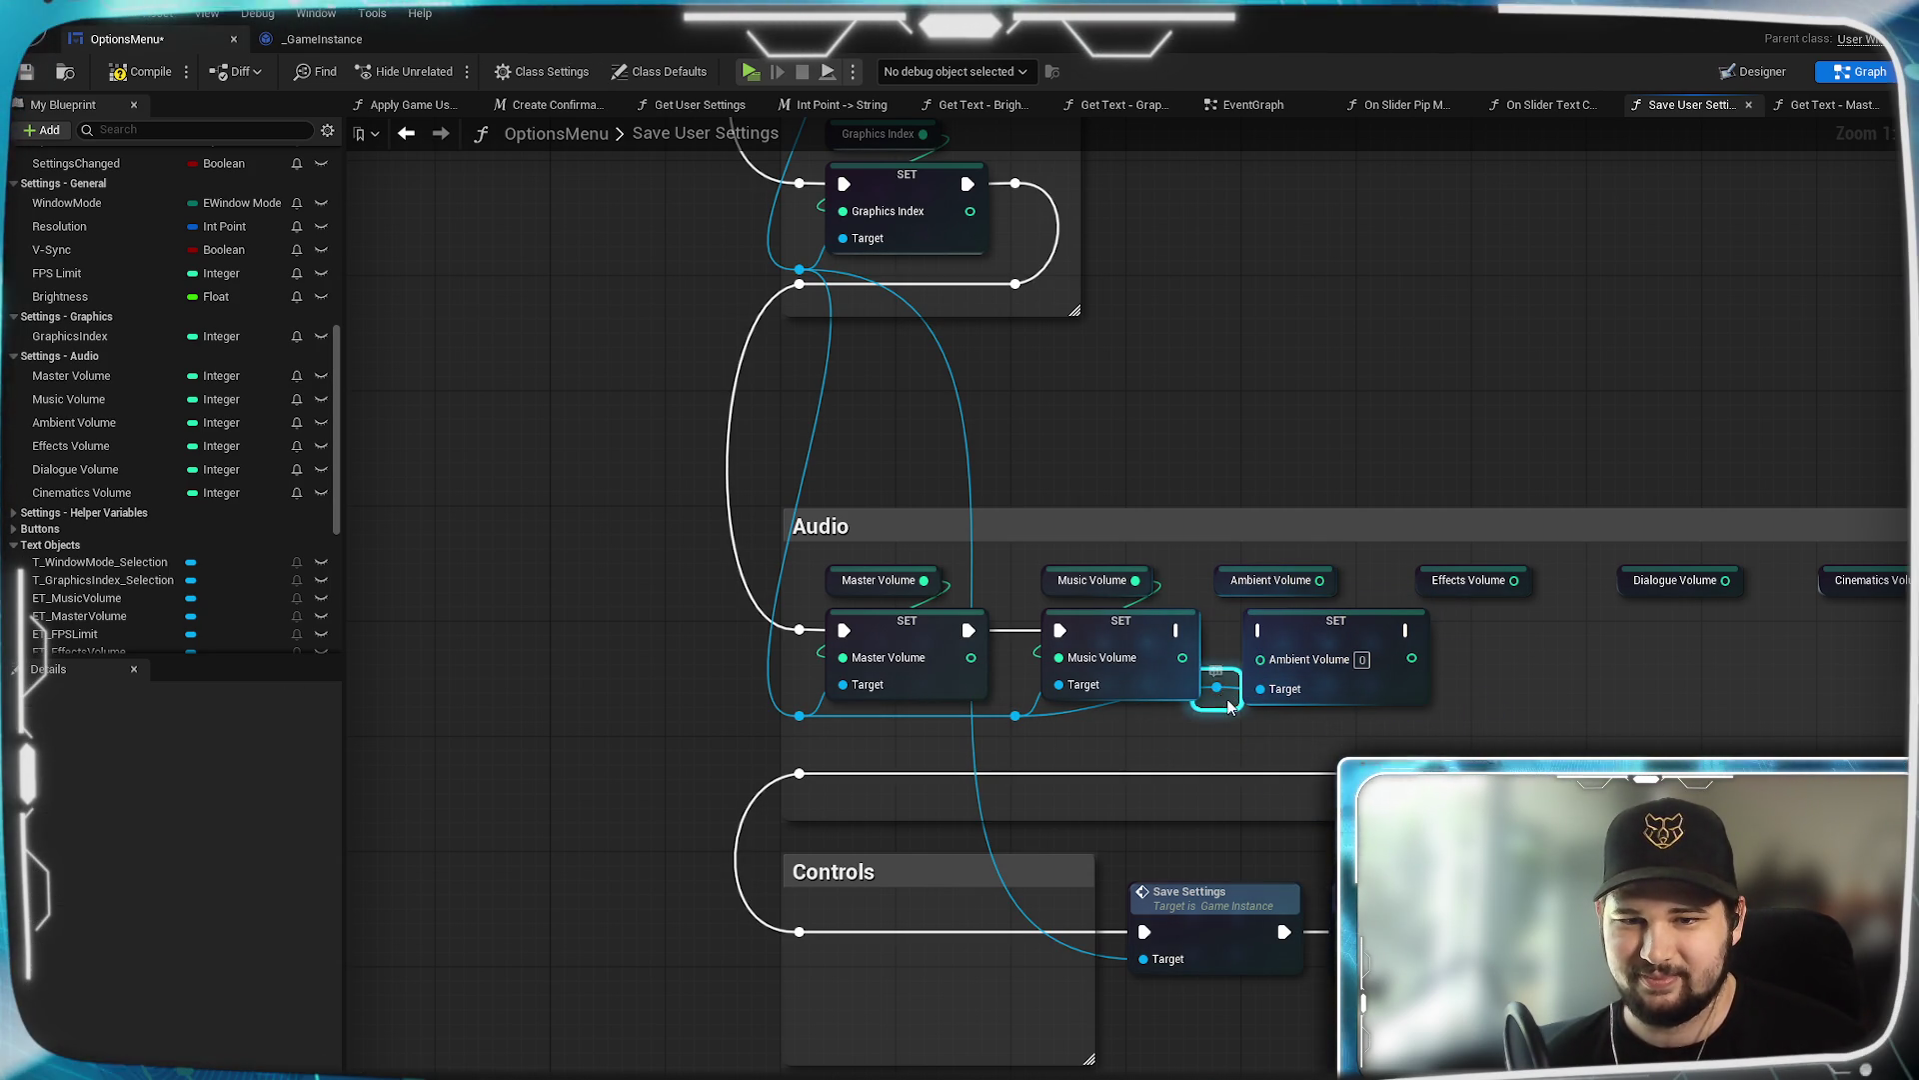
drag(1232, 716, 1502, 688)
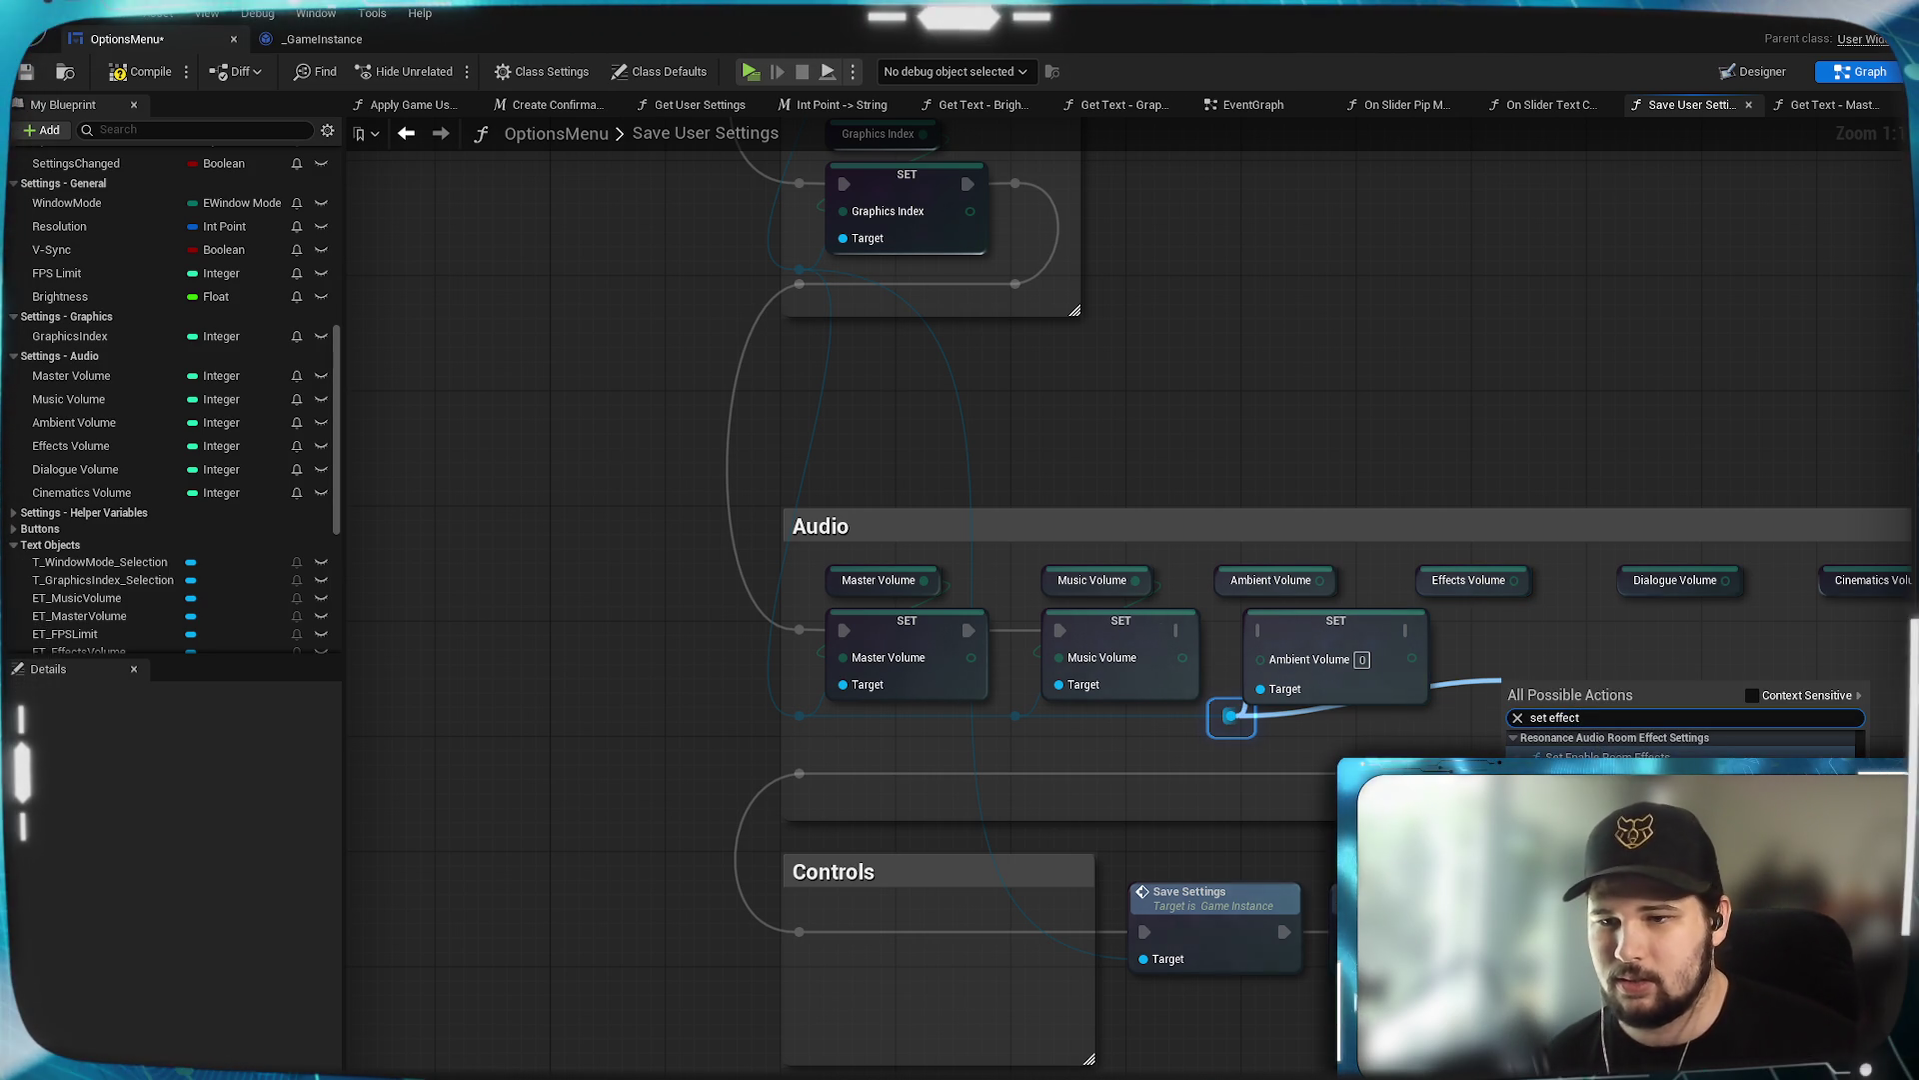
click(1756, 704)
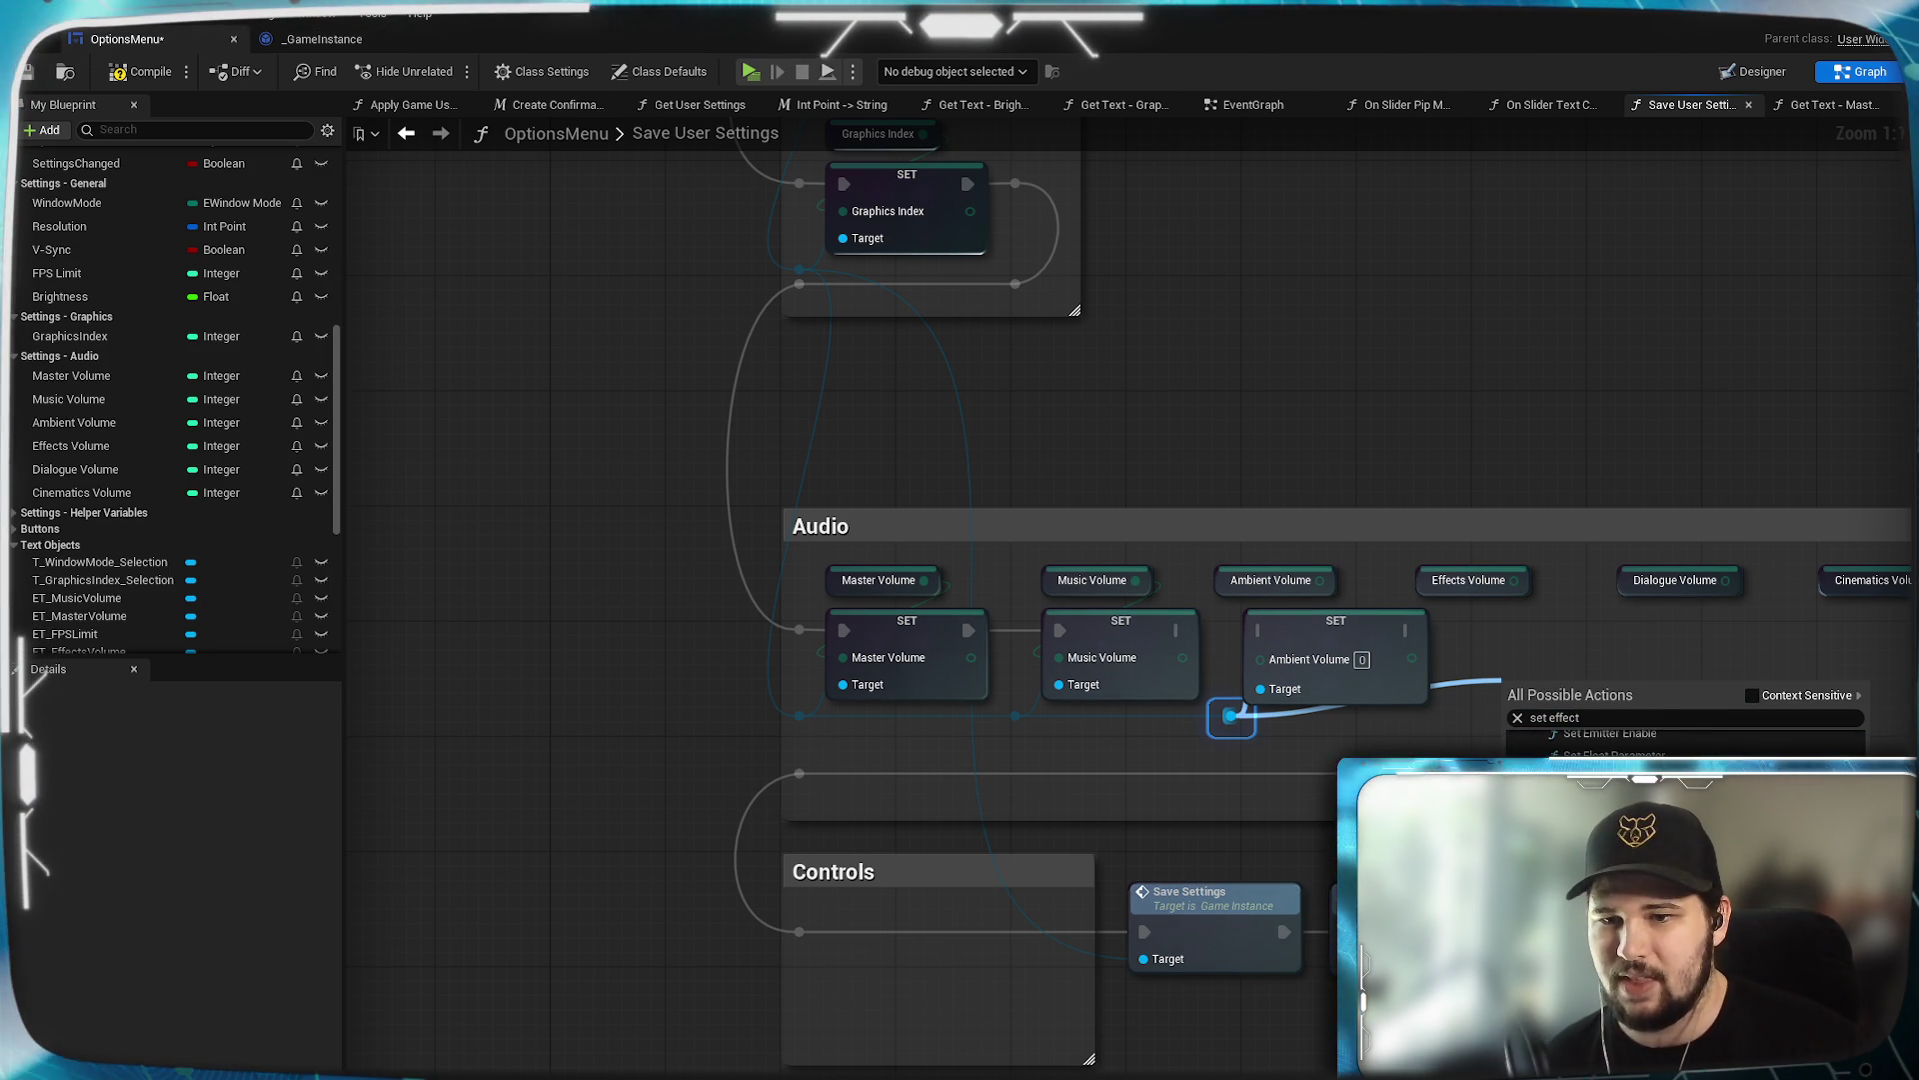
key(ctrl+a)
text(s vo)
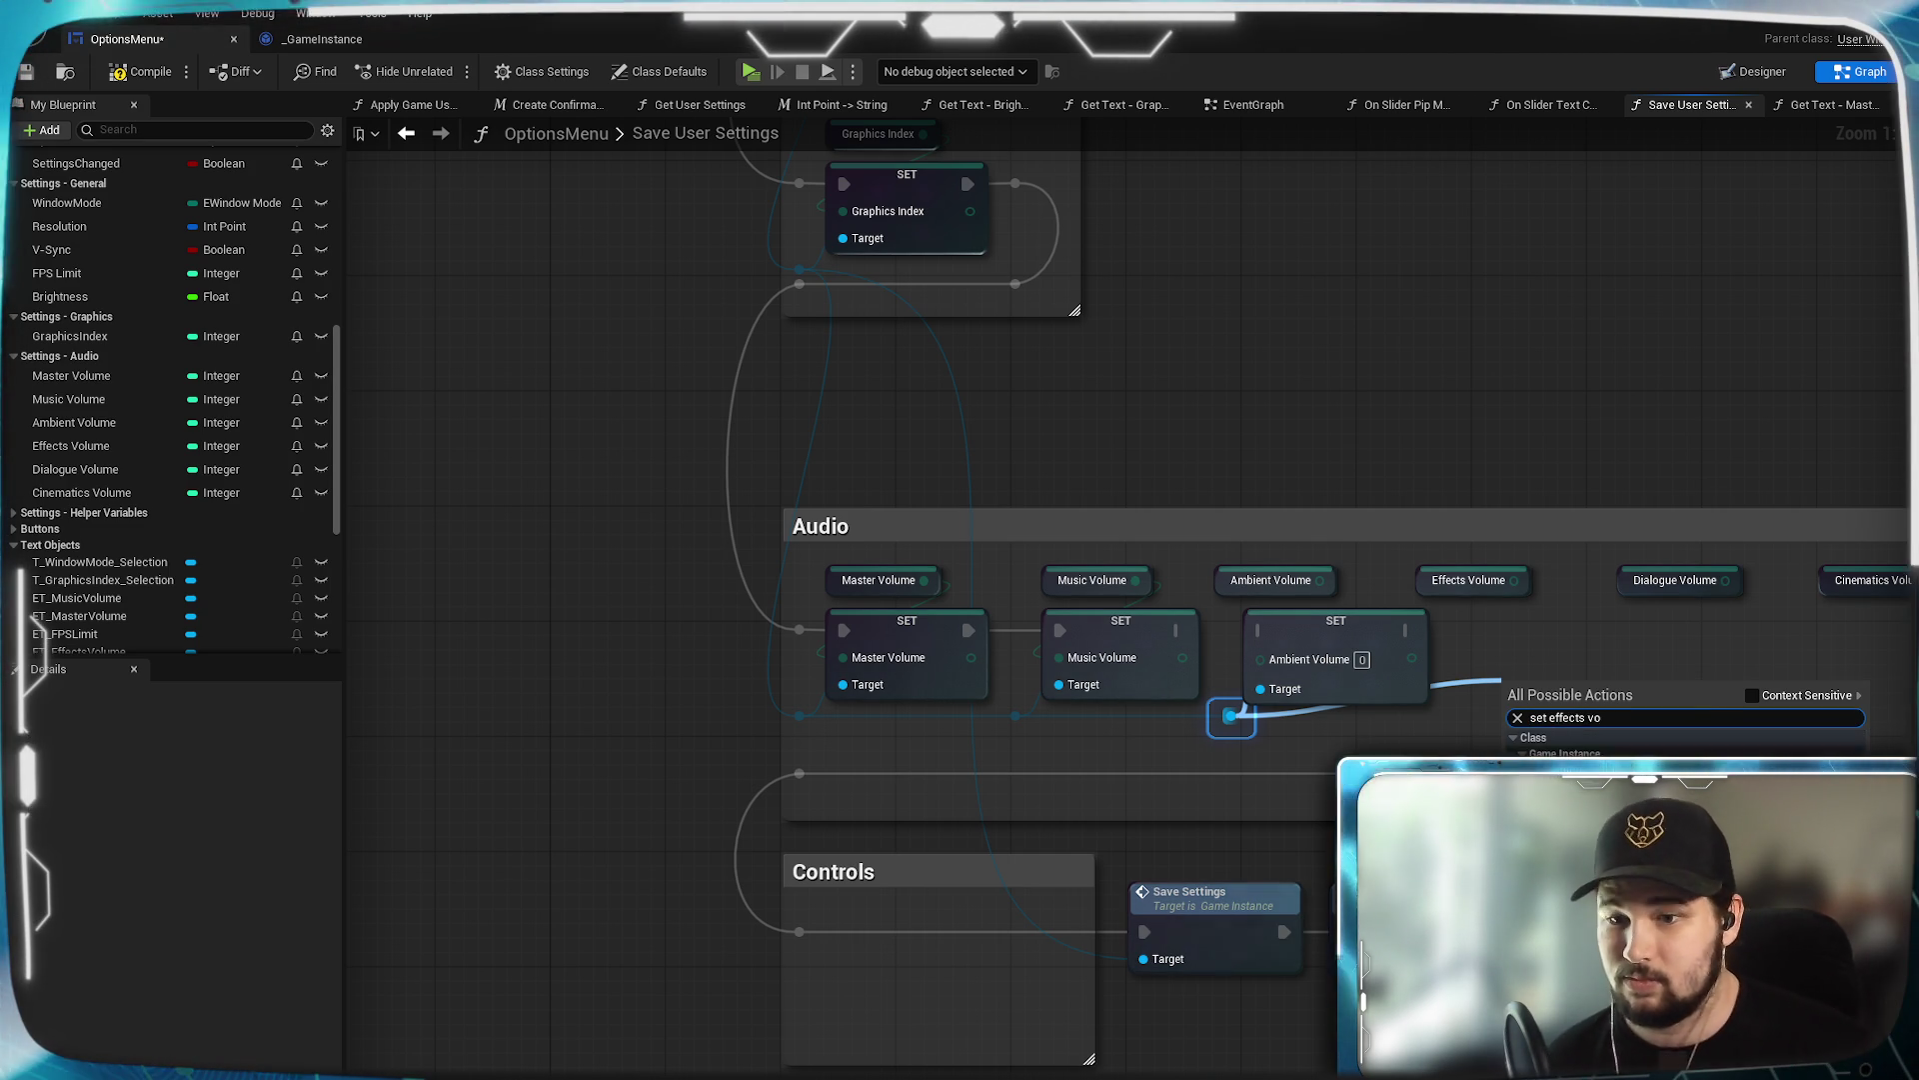
key(Return)
drag(1556, 700, 1541, 635)
double_click(1449, 690)
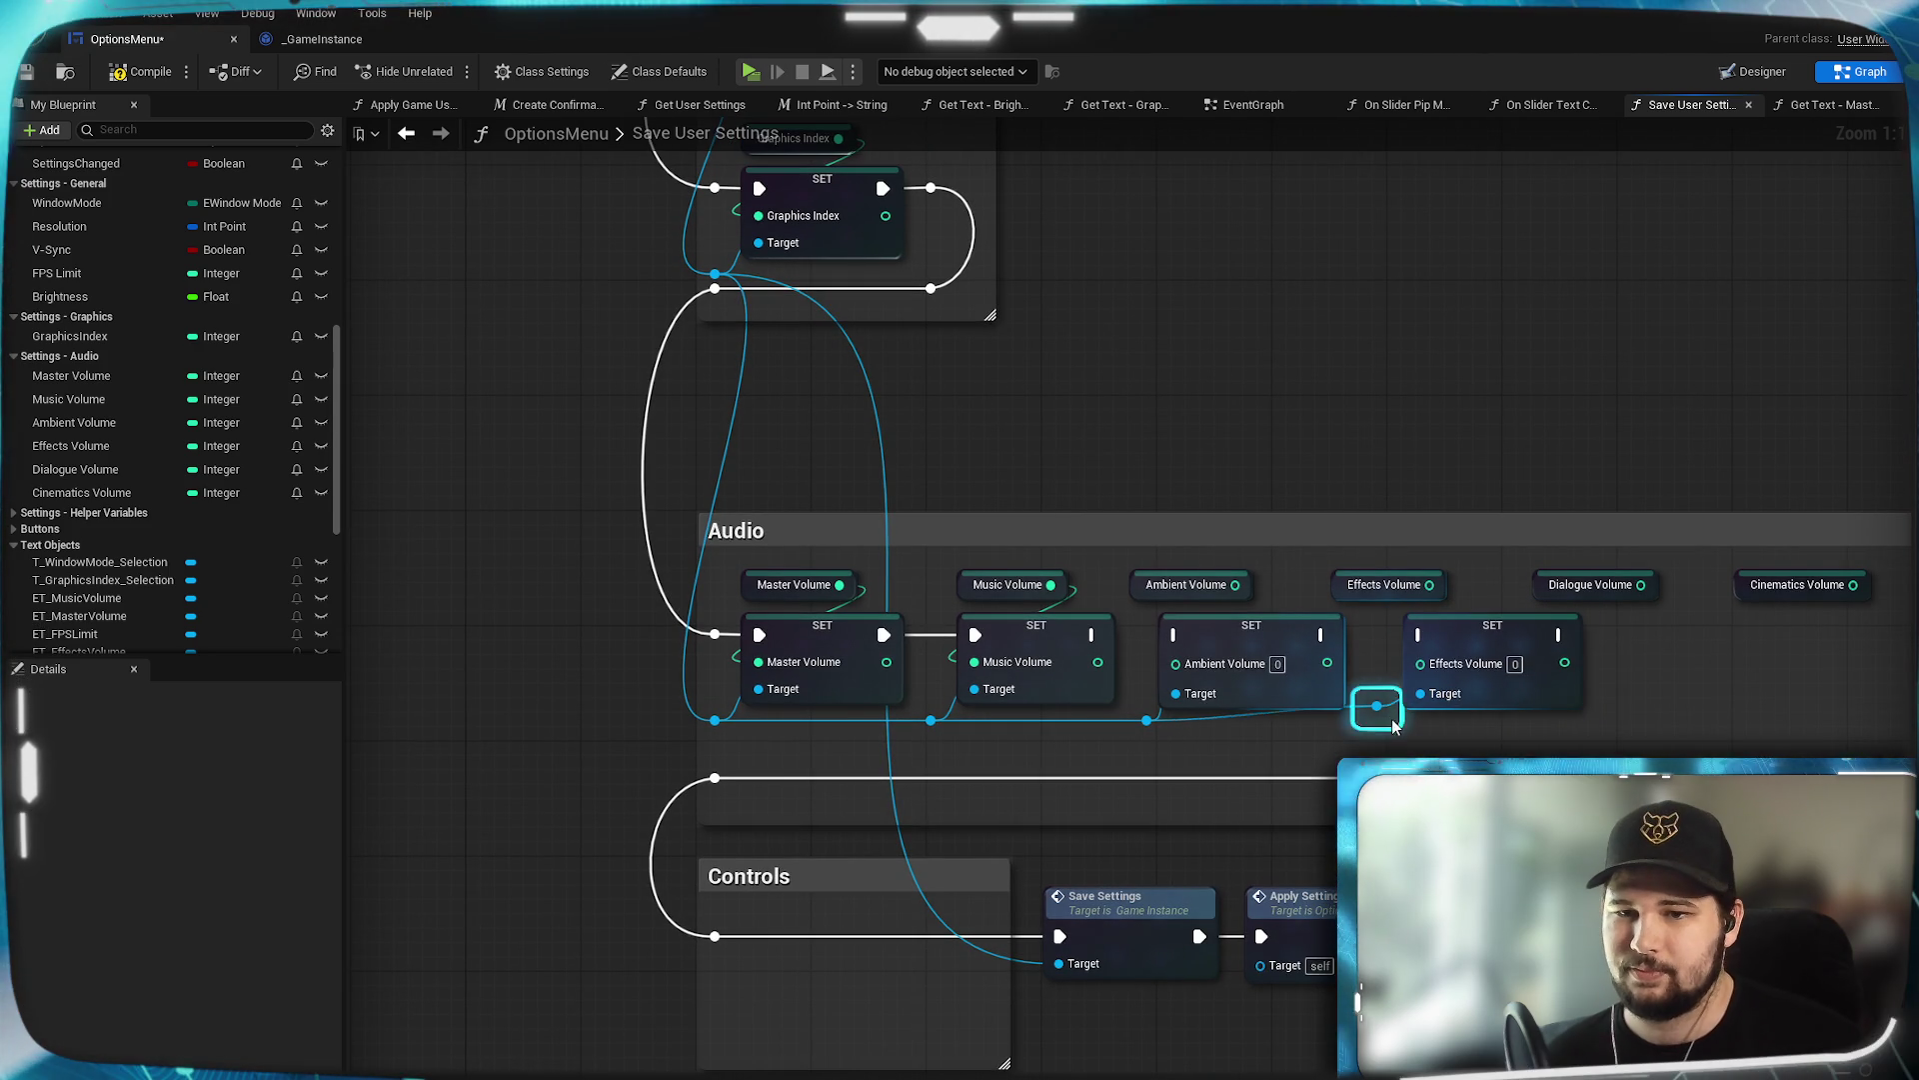
Add a SET Dialogue Volume node next to the Effects Volume SET.
drag(1392, 720, 1677, 673)
text(set)
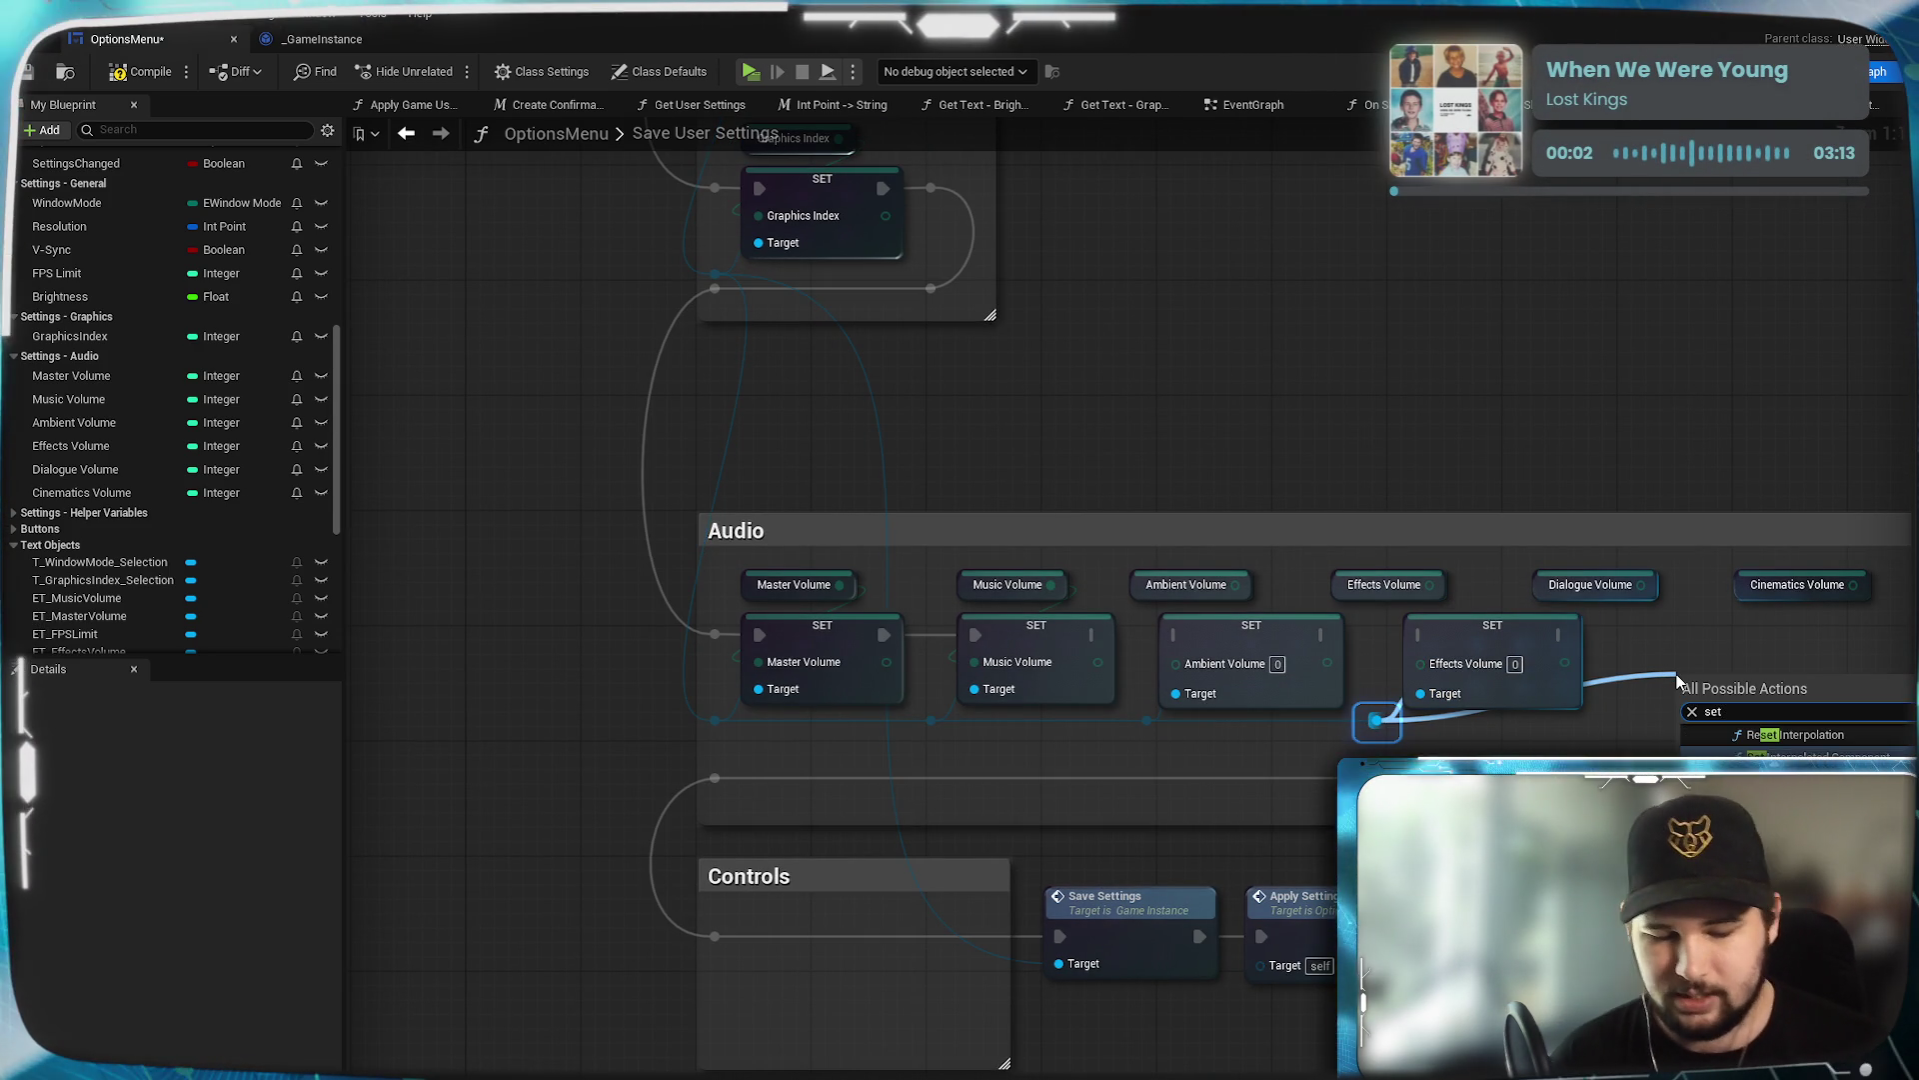
text( dialogue)
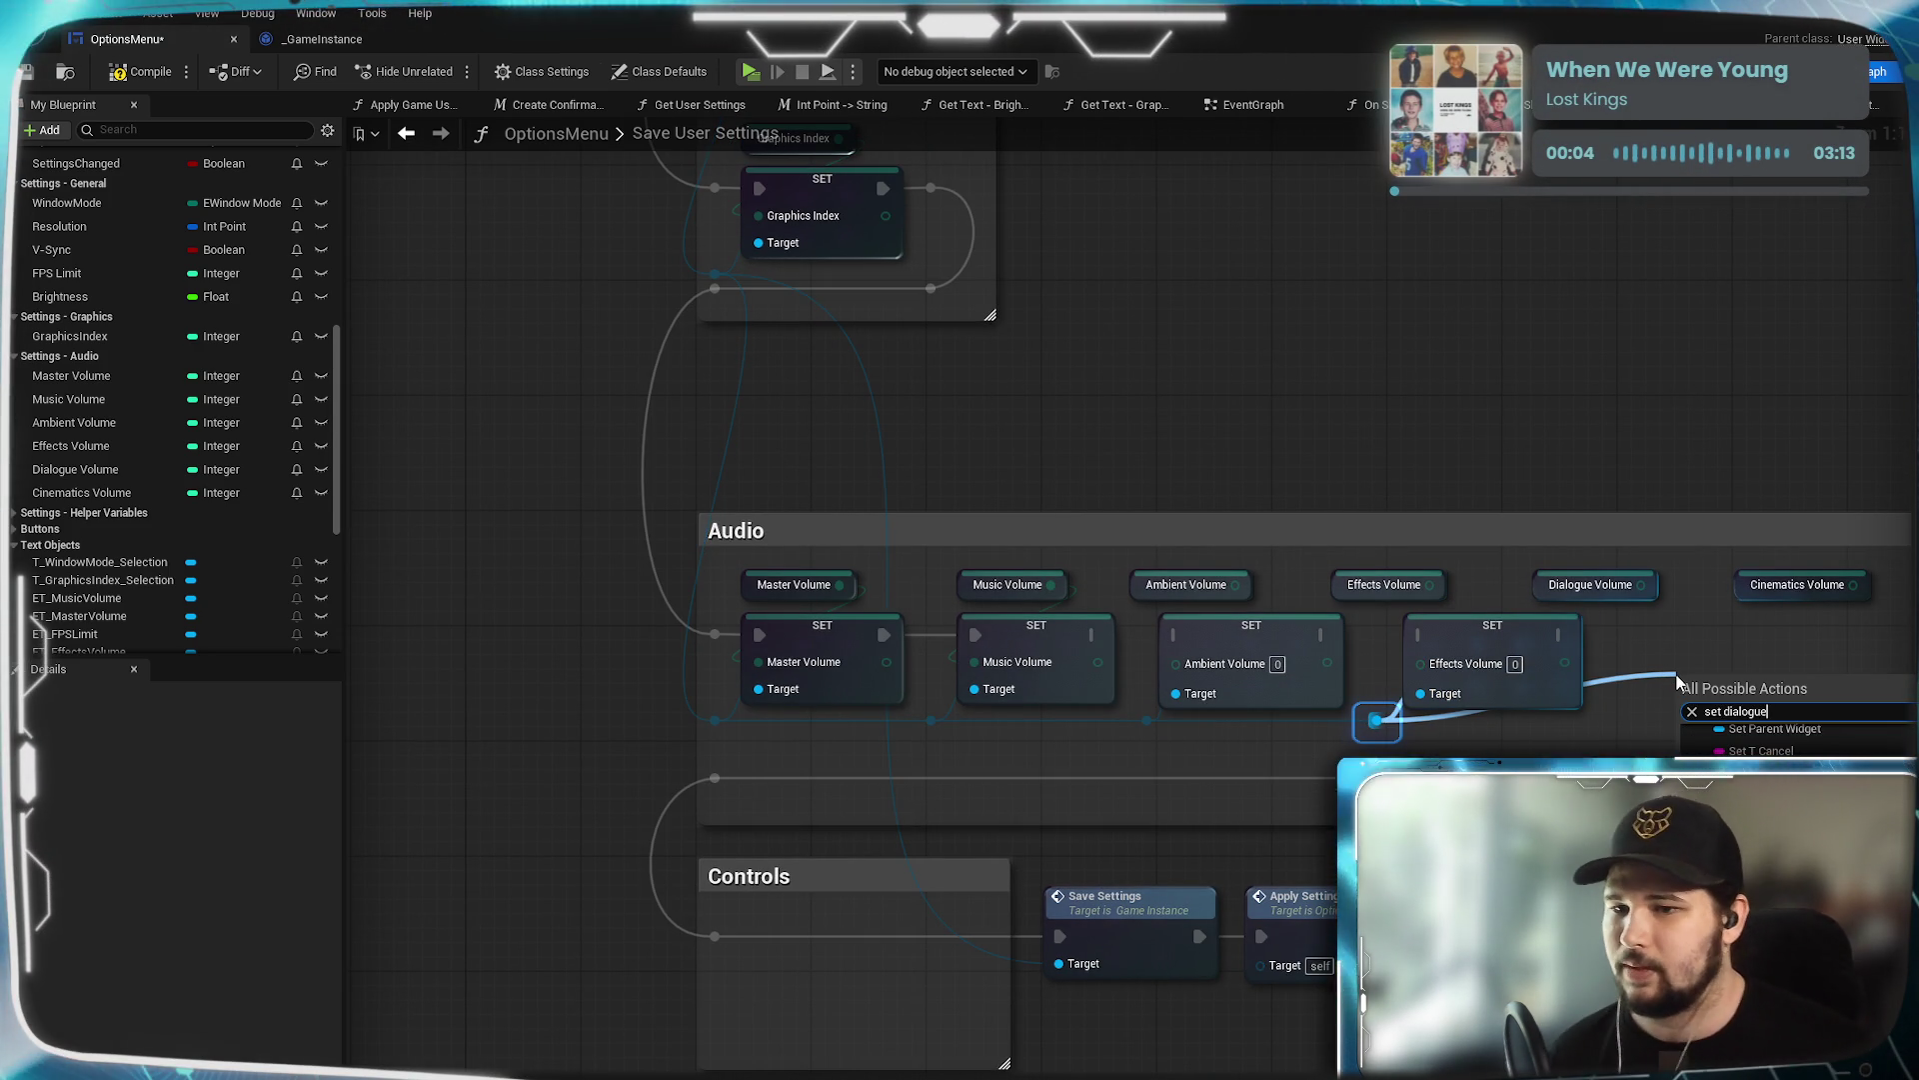
key(Return)
drag(1722, 704, 1665, 704)
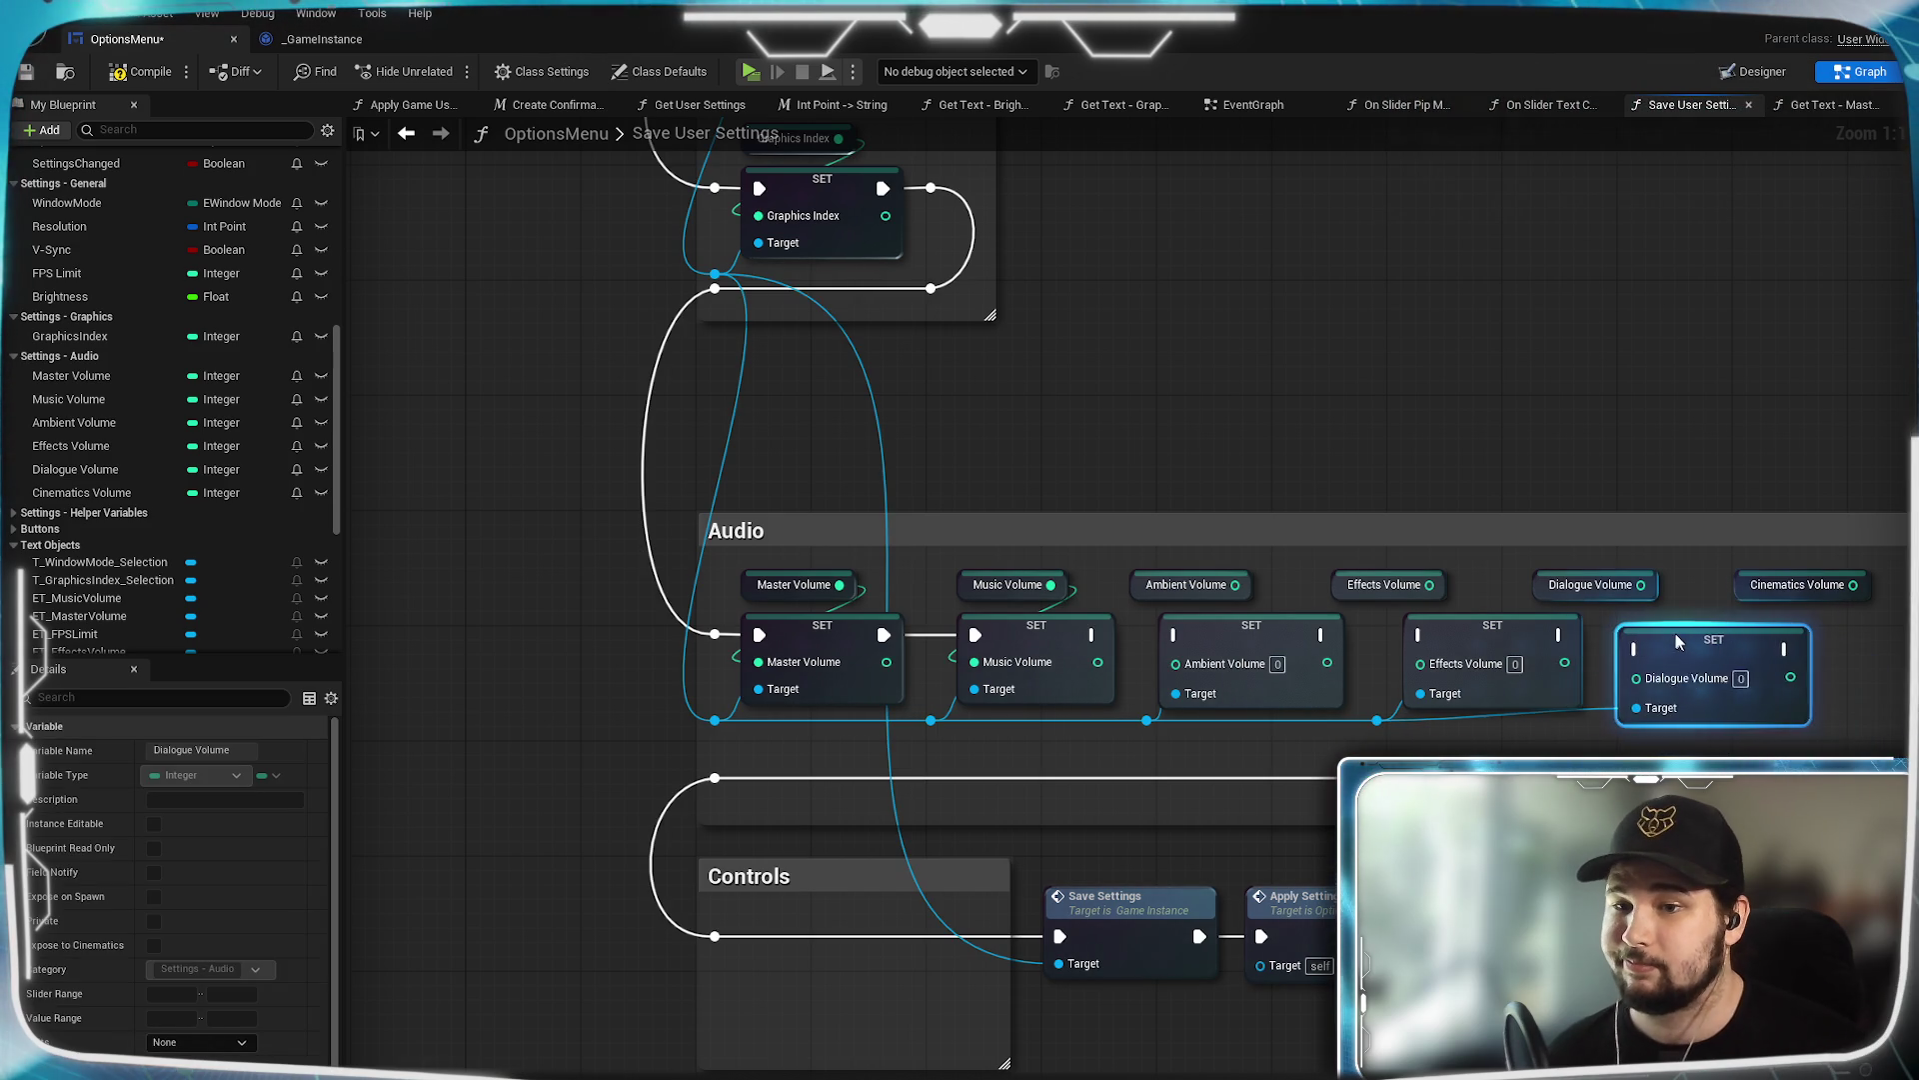
click(1381, 643)
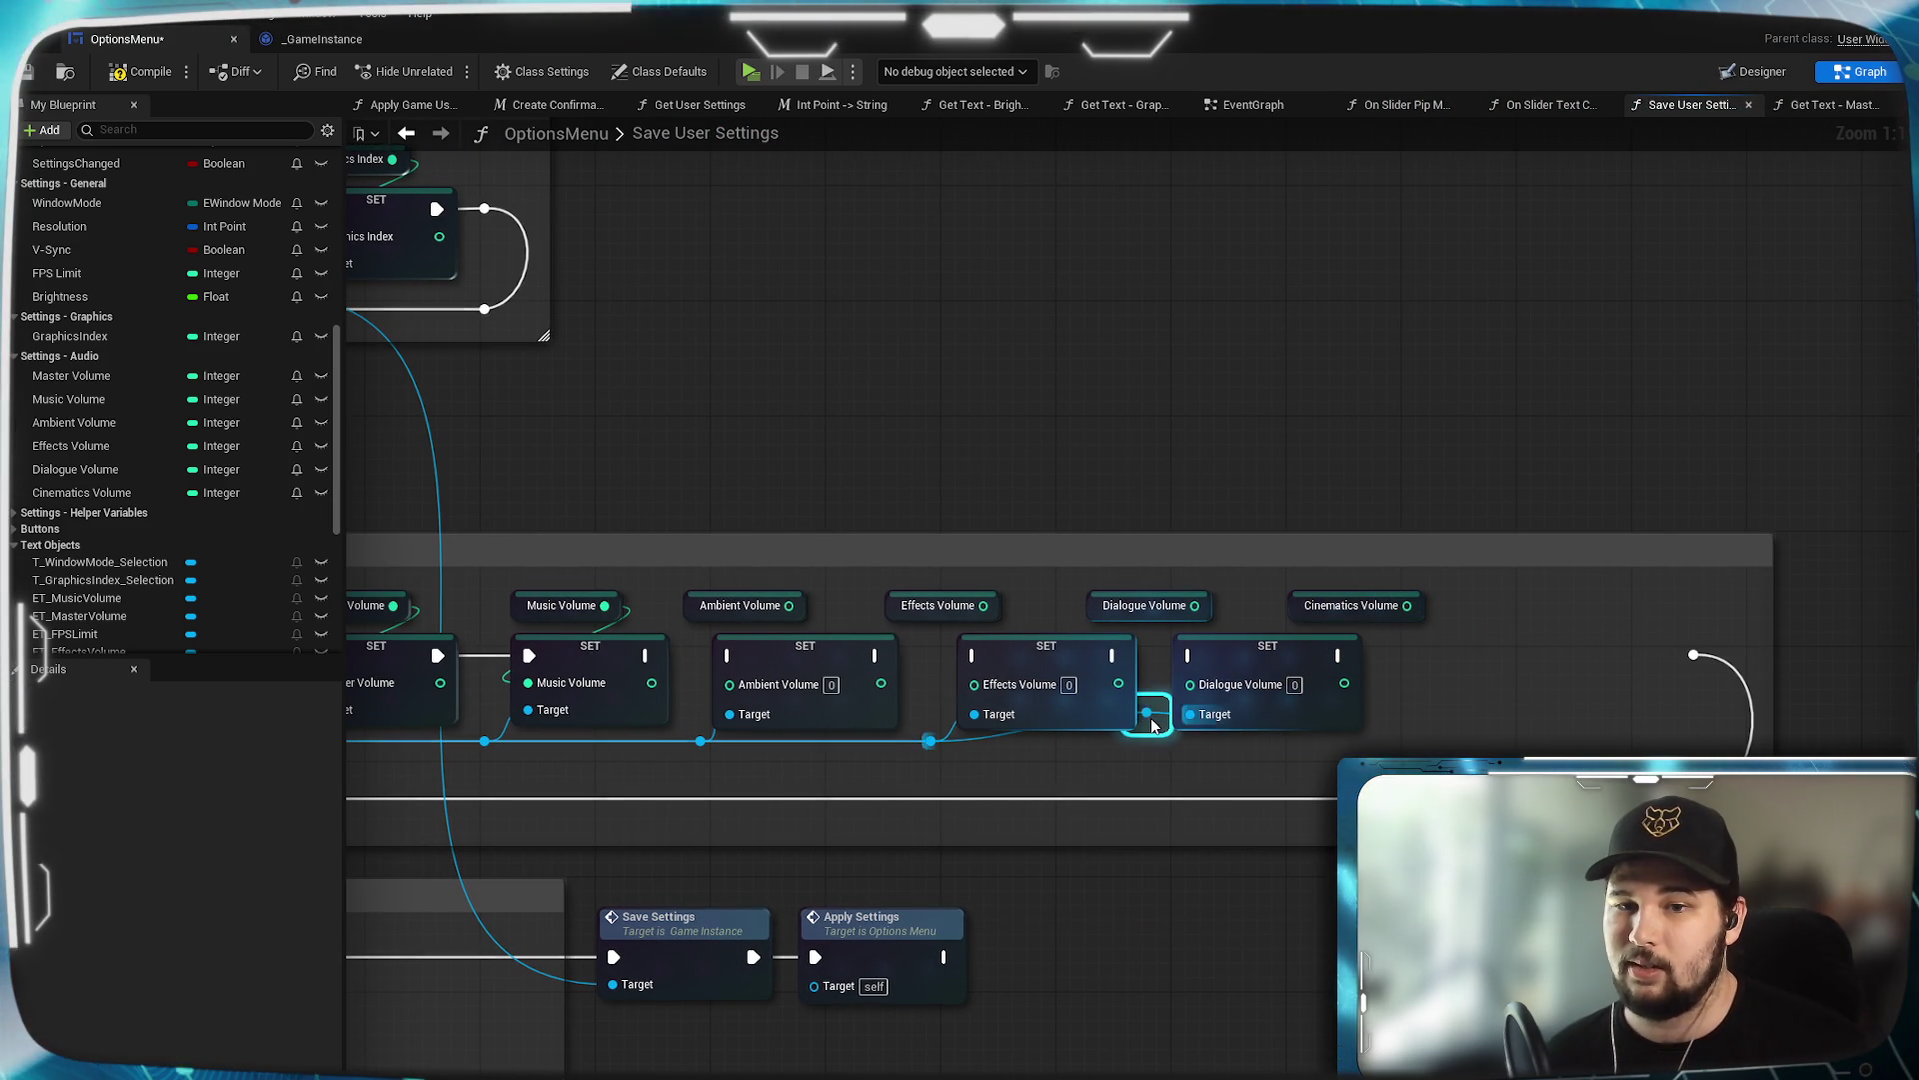
Add a SET Cinematics Volume node from a new Target reroute knot into the row.
double_click(1149, 716)
mouse_move(1157, 747)
mouse_down()
mouse_move(1318, 735)
mouse_move(1503, 686)
mouse_up()
text(set cinemat)
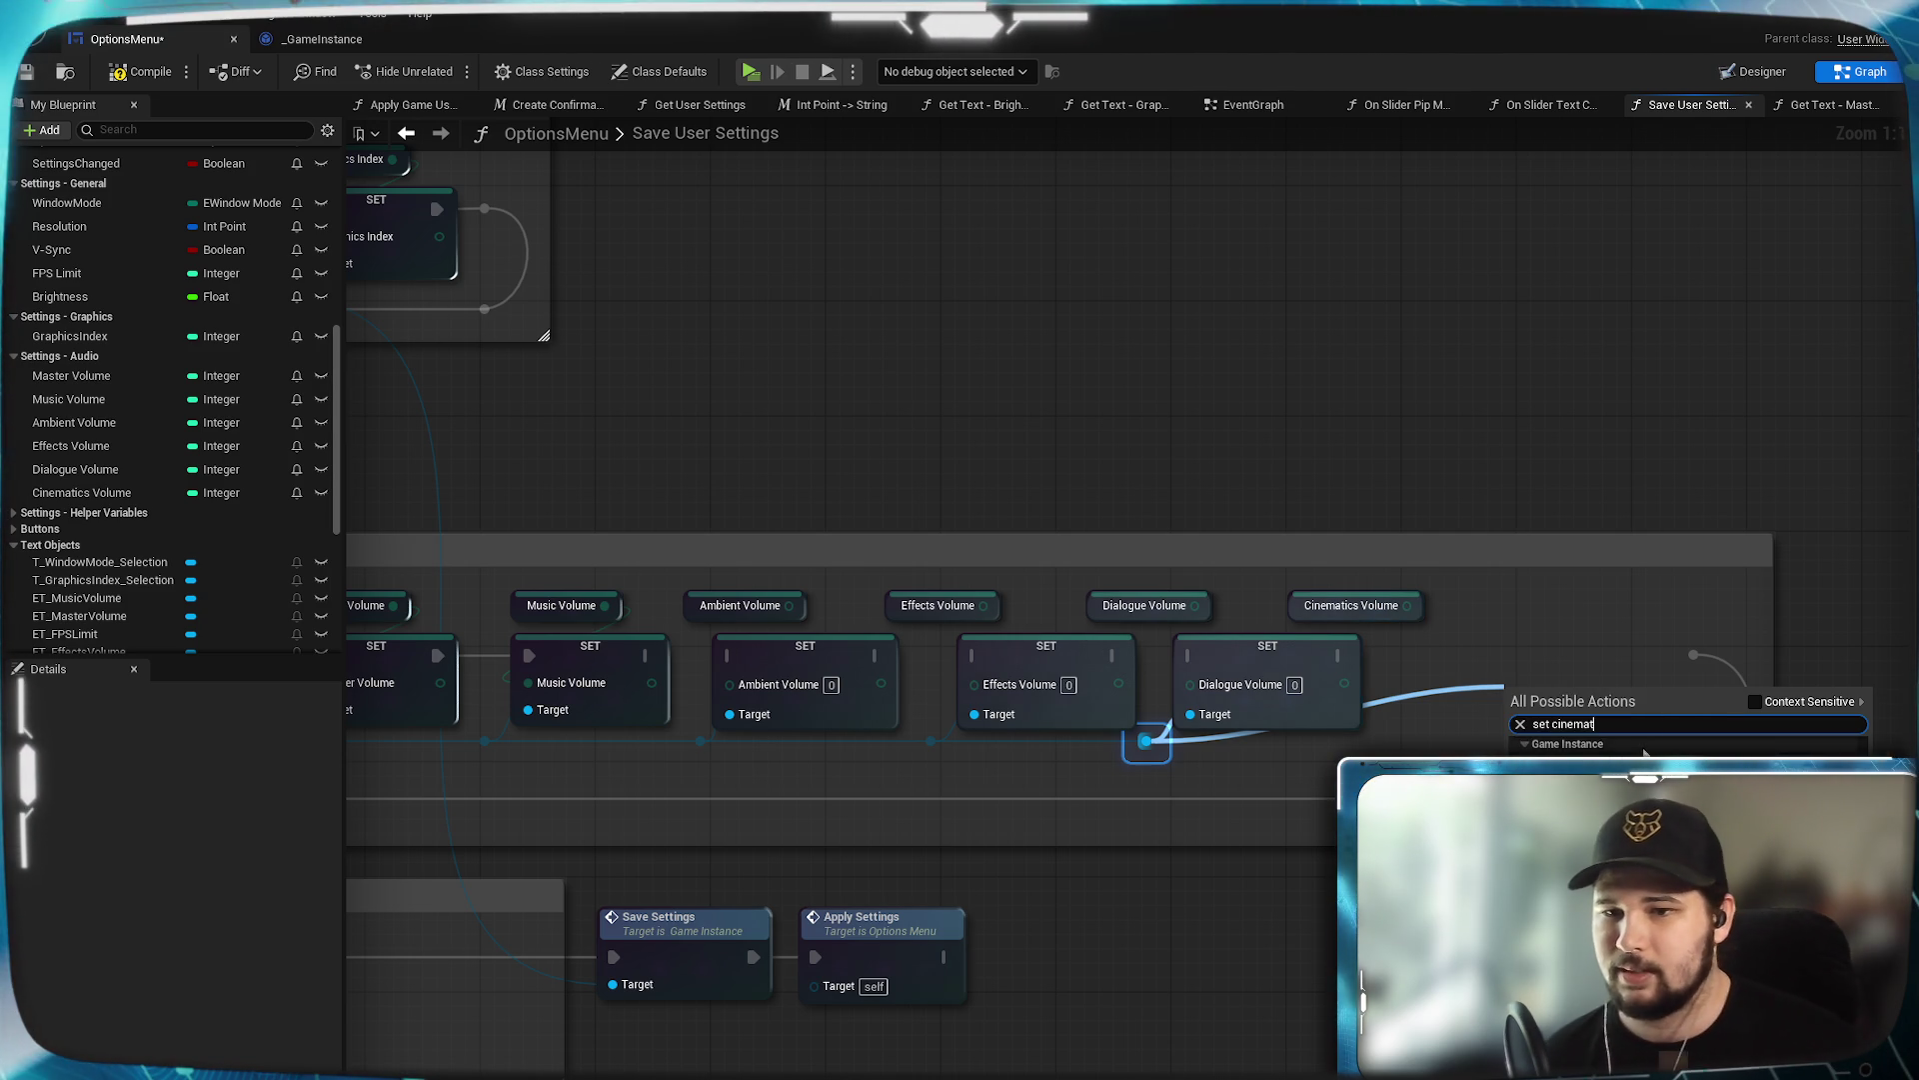
key(Return)
drag(1509, 700, 1409, 710)
click(1380, 728)
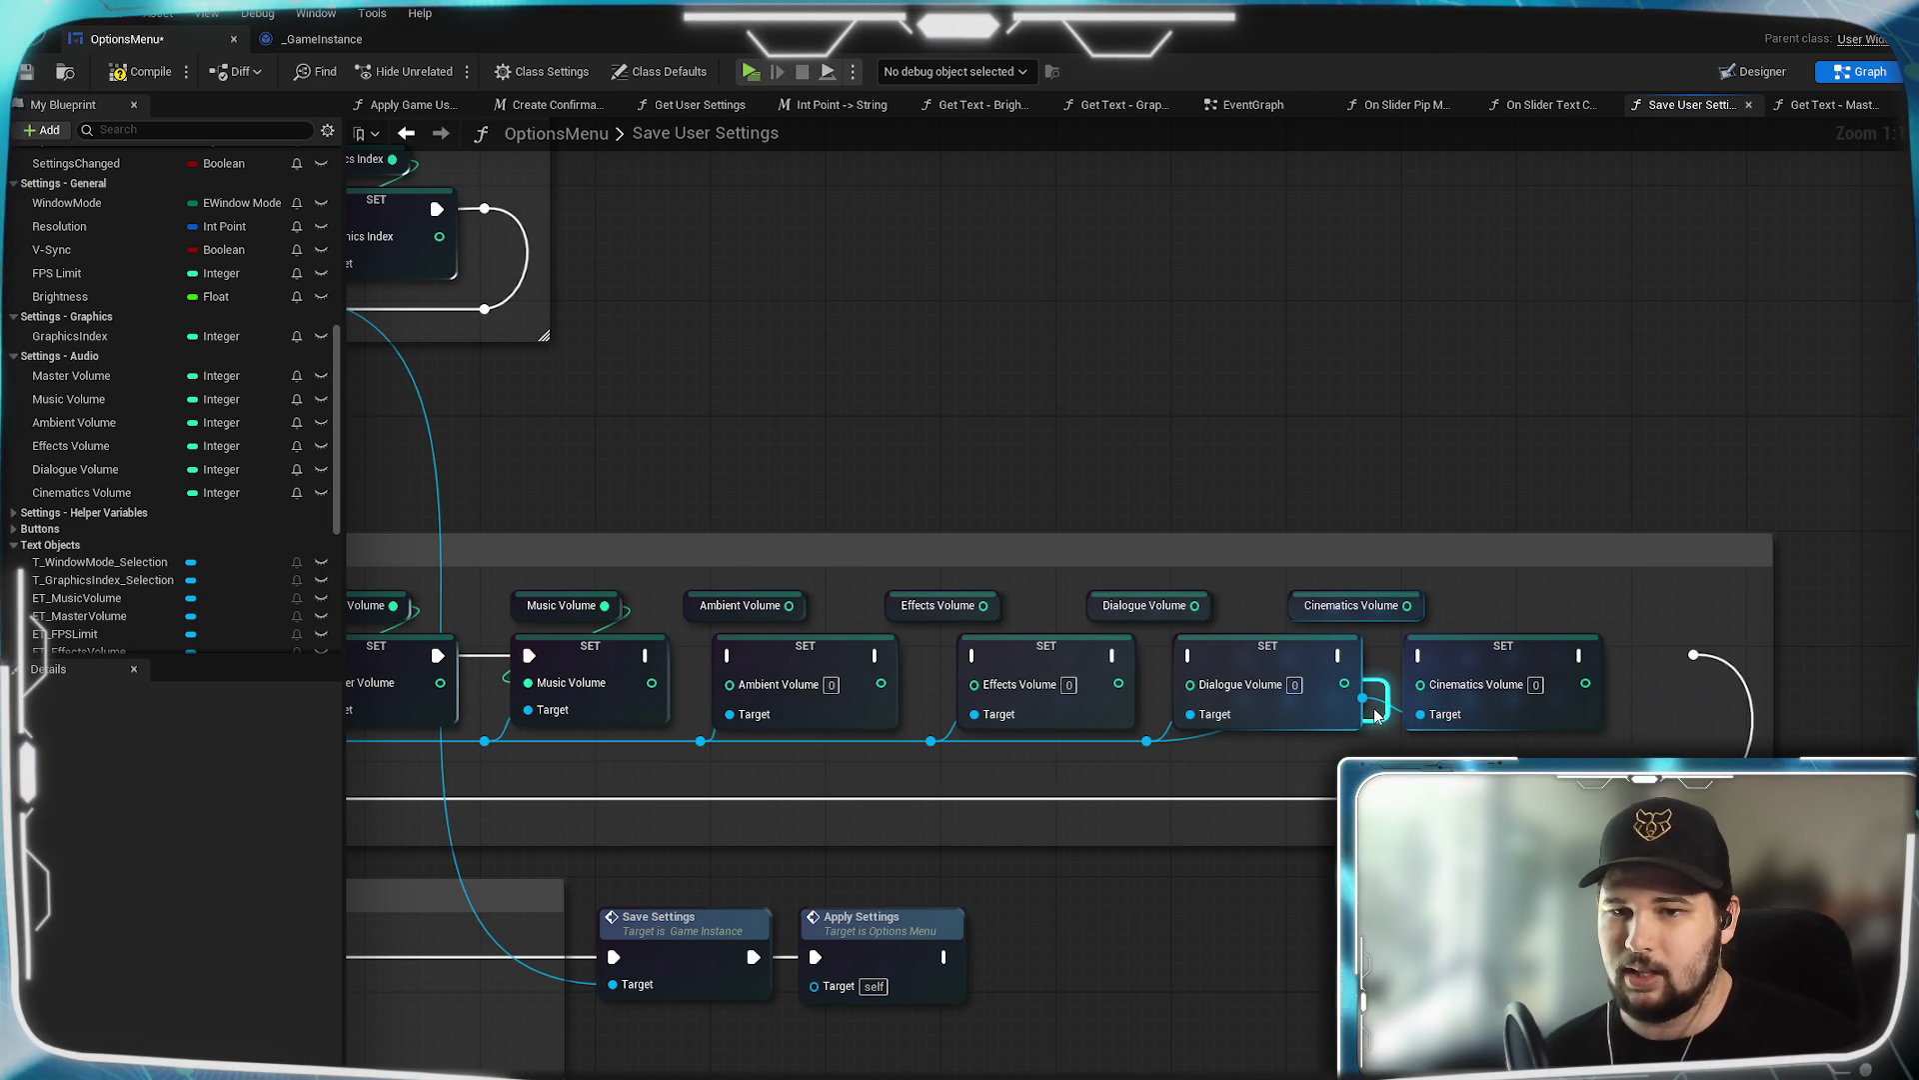
drag(523, 820, 1008, 818)
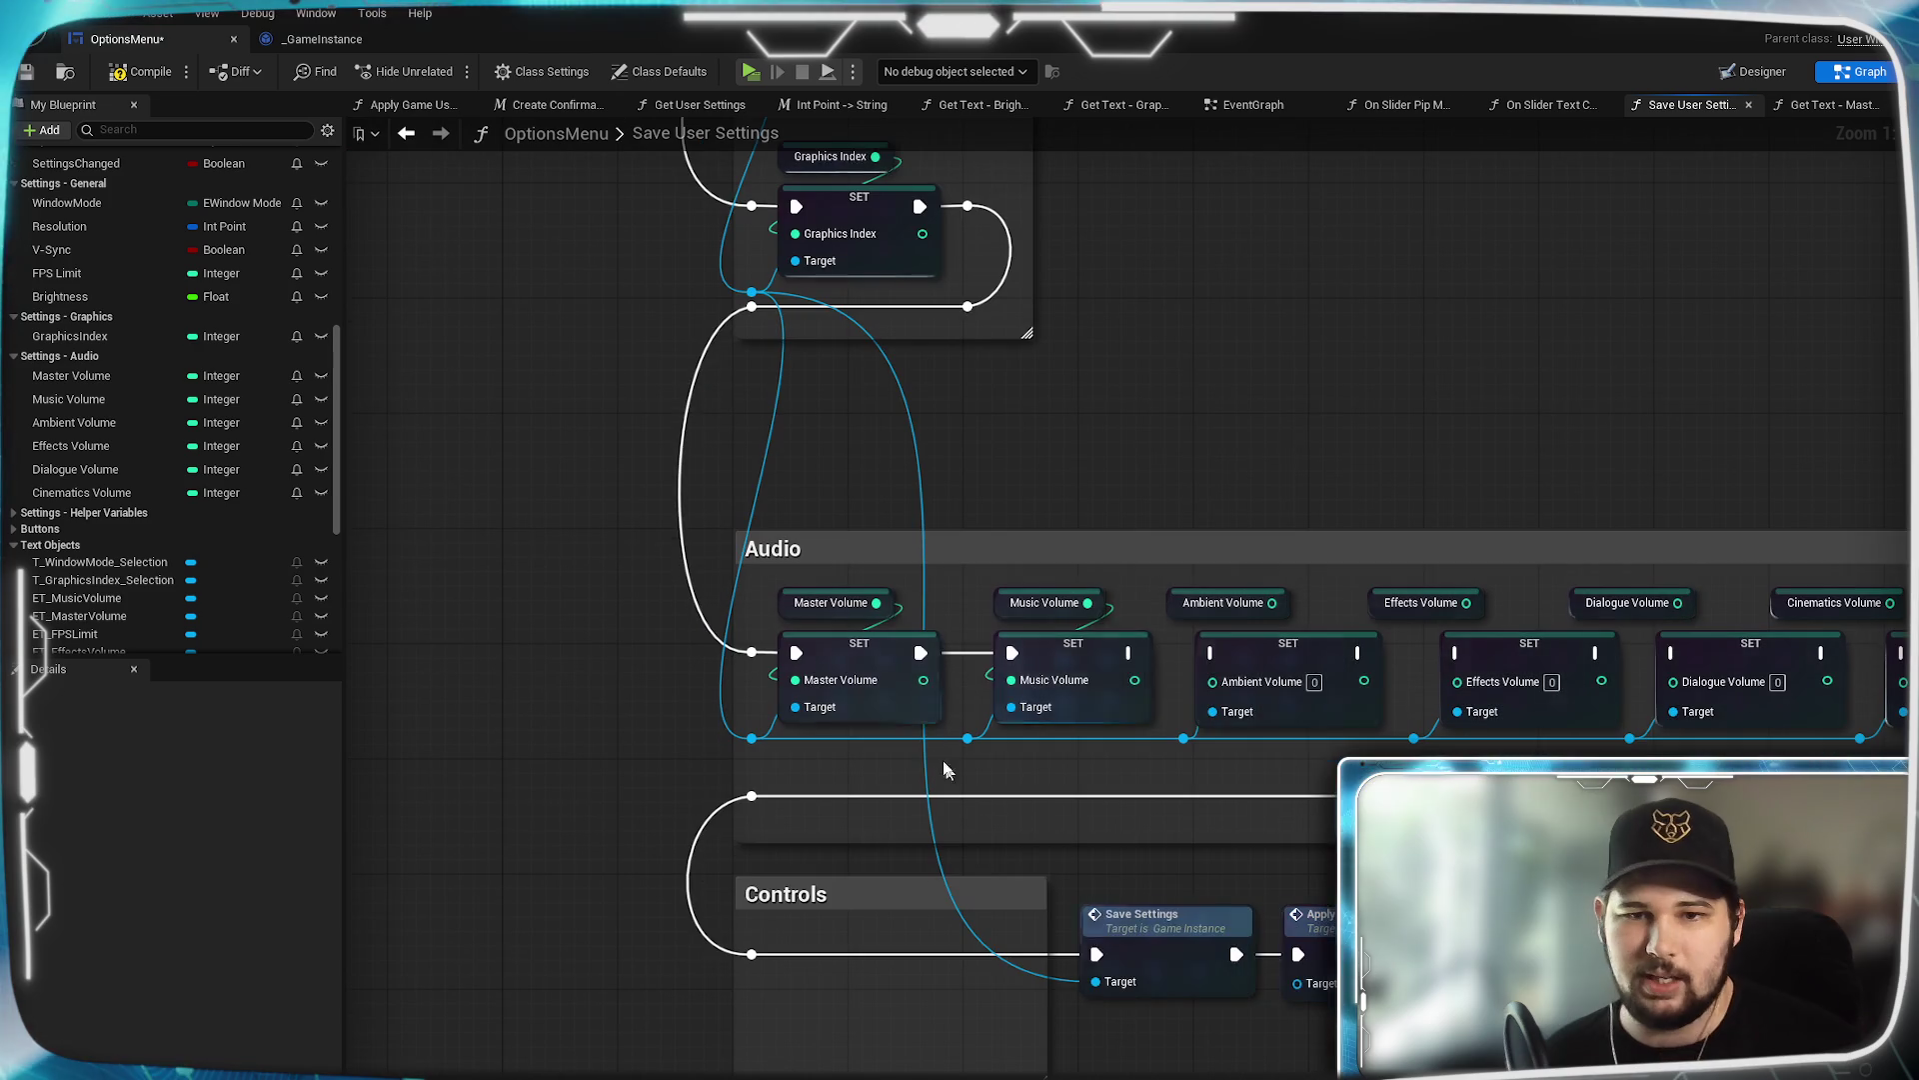
Chain Ambient after Music, Effects after Ambient, and Cinematics after Dialogue Volume SET nodes, and wire the Effects Volume getter.
mouse_move(1130, 652)
mouse_down()
mouse_move(1212, 652)
mouse_move(1212, 680)
mouse_up()
mouse_move(1341, 652)
mouse_down()
mouse_move(1458, 652)
mouse_move(1456, 680)
mouse_up()
mouse_move(1642, 676)
mouse_down()
mouse_move(1391, 664)
mouse_move(1423, 640)
mouse_move(1424, 669)
mouse_up()
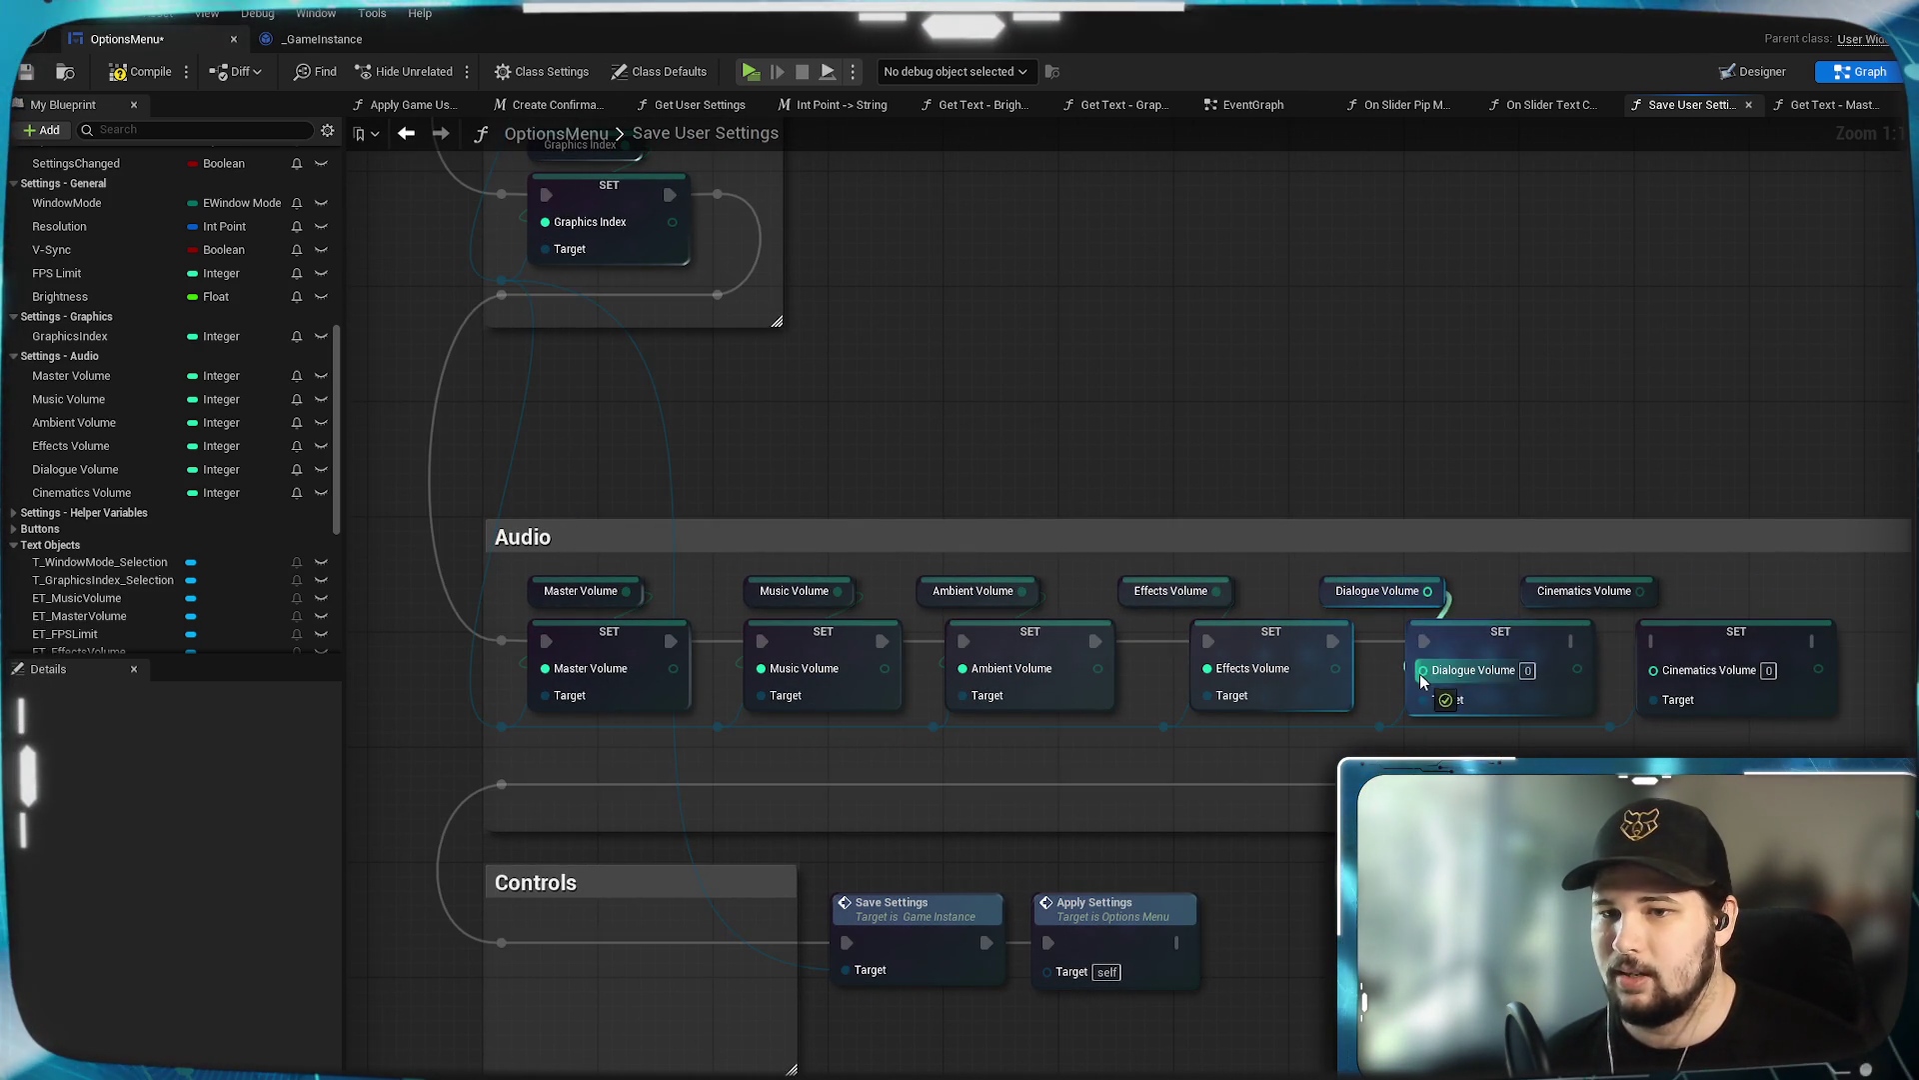
mouse_move(1558, 641)
mouse_down()
mouse_move(1650, 640)
mouse_move(1653, 670)
mouse_up()
Move the Ambient Volume getter and SET left to even their spacing after Music Volume.
mouse_move(887, 724)
mouse_down()
mouse_move(1308, 737)
mouse_move(1167, 620)
mouse_move(1233, 651)
mouse_up()
click(1296, 770)
drag(1380, 771, 1240, 776)
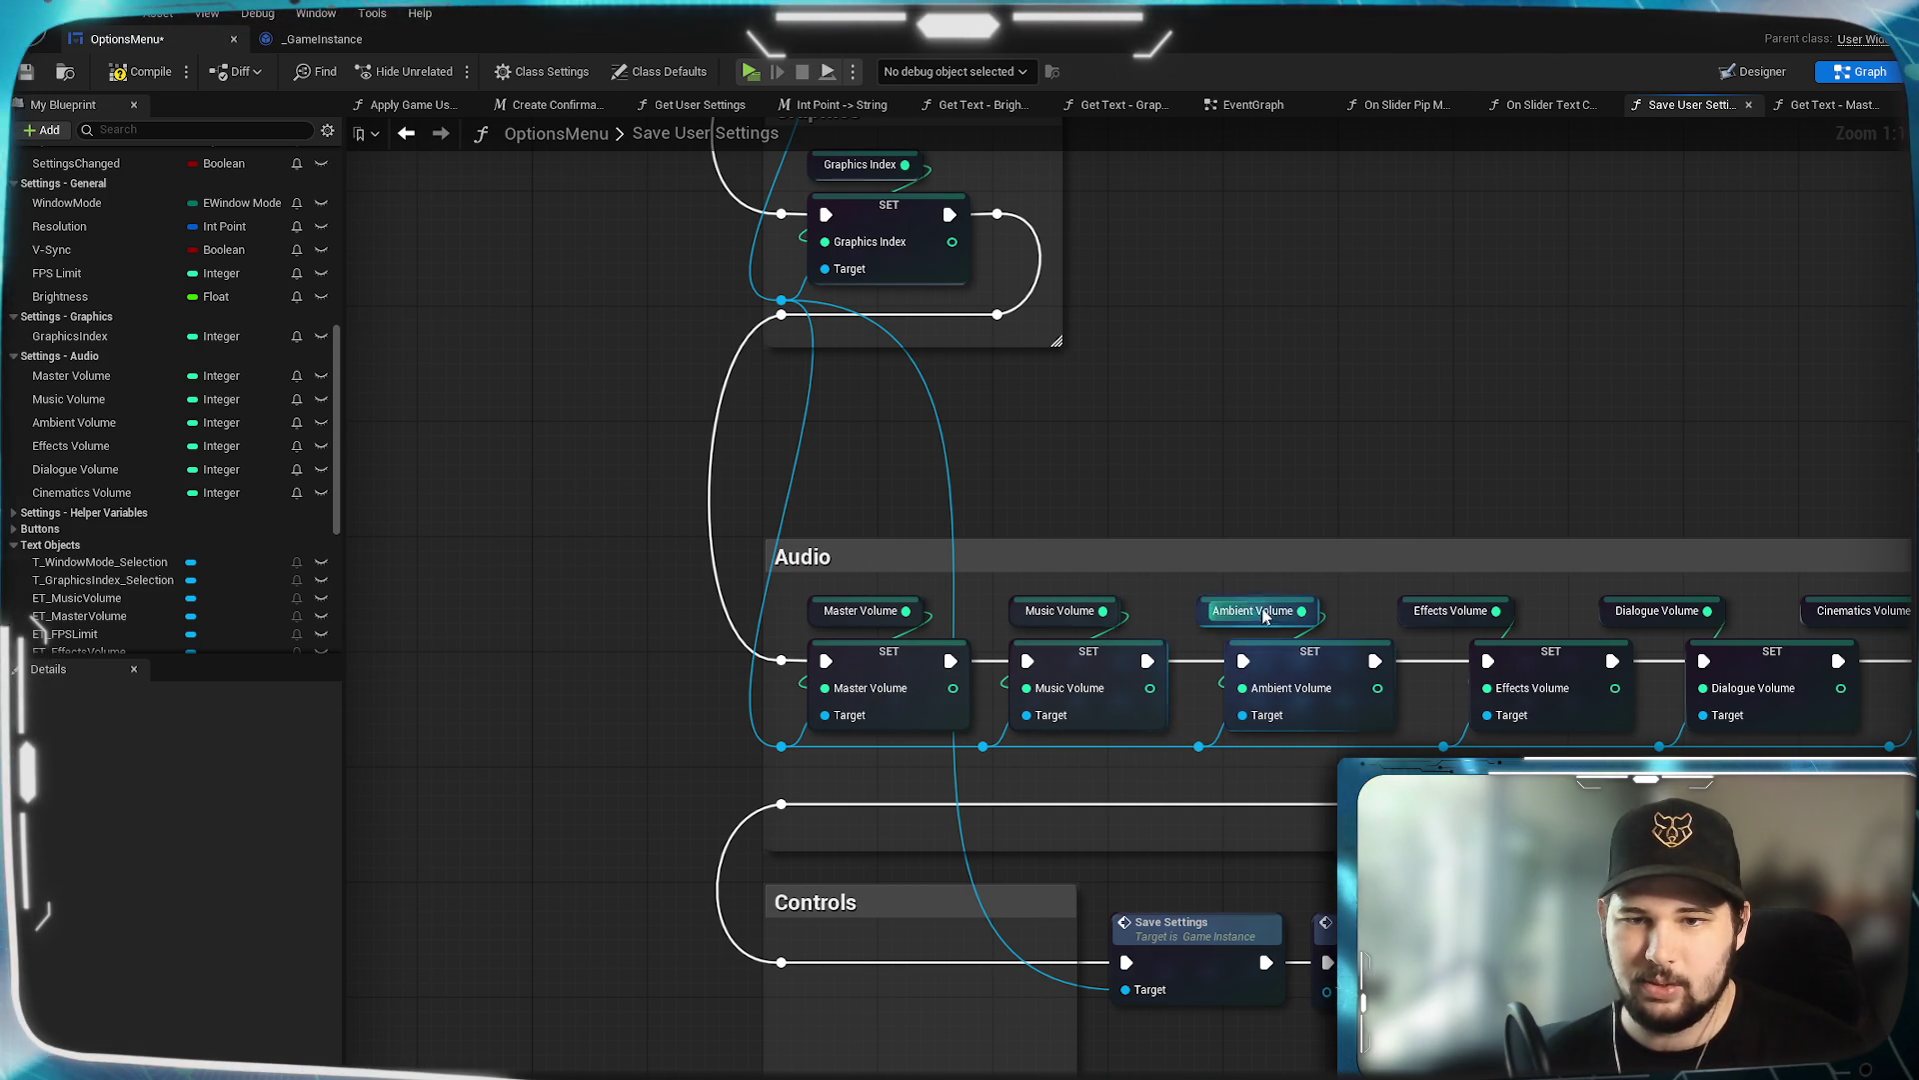
drag(1292, 596, 1315, 608)
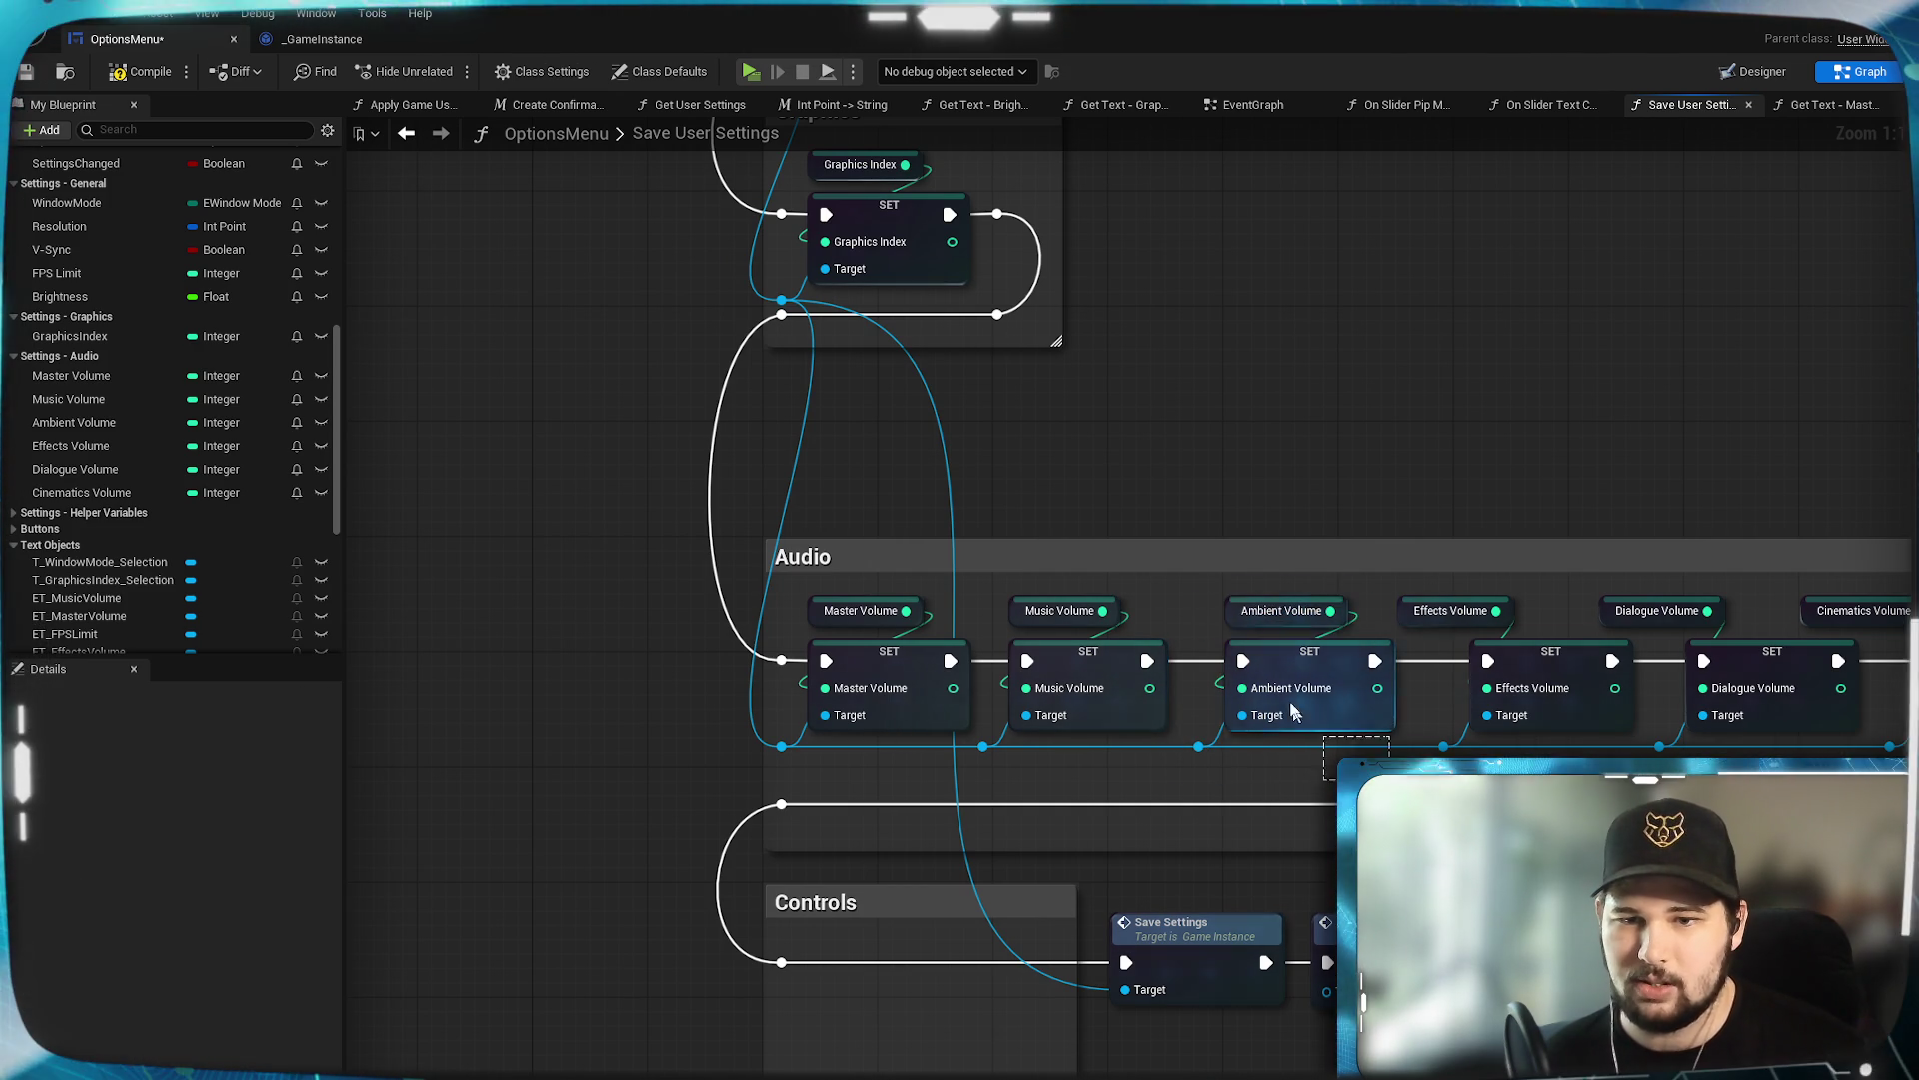
drag(1320, 764, 1195, 590)
drag(1279, 657, 1263, 657)
click(1304, 784)
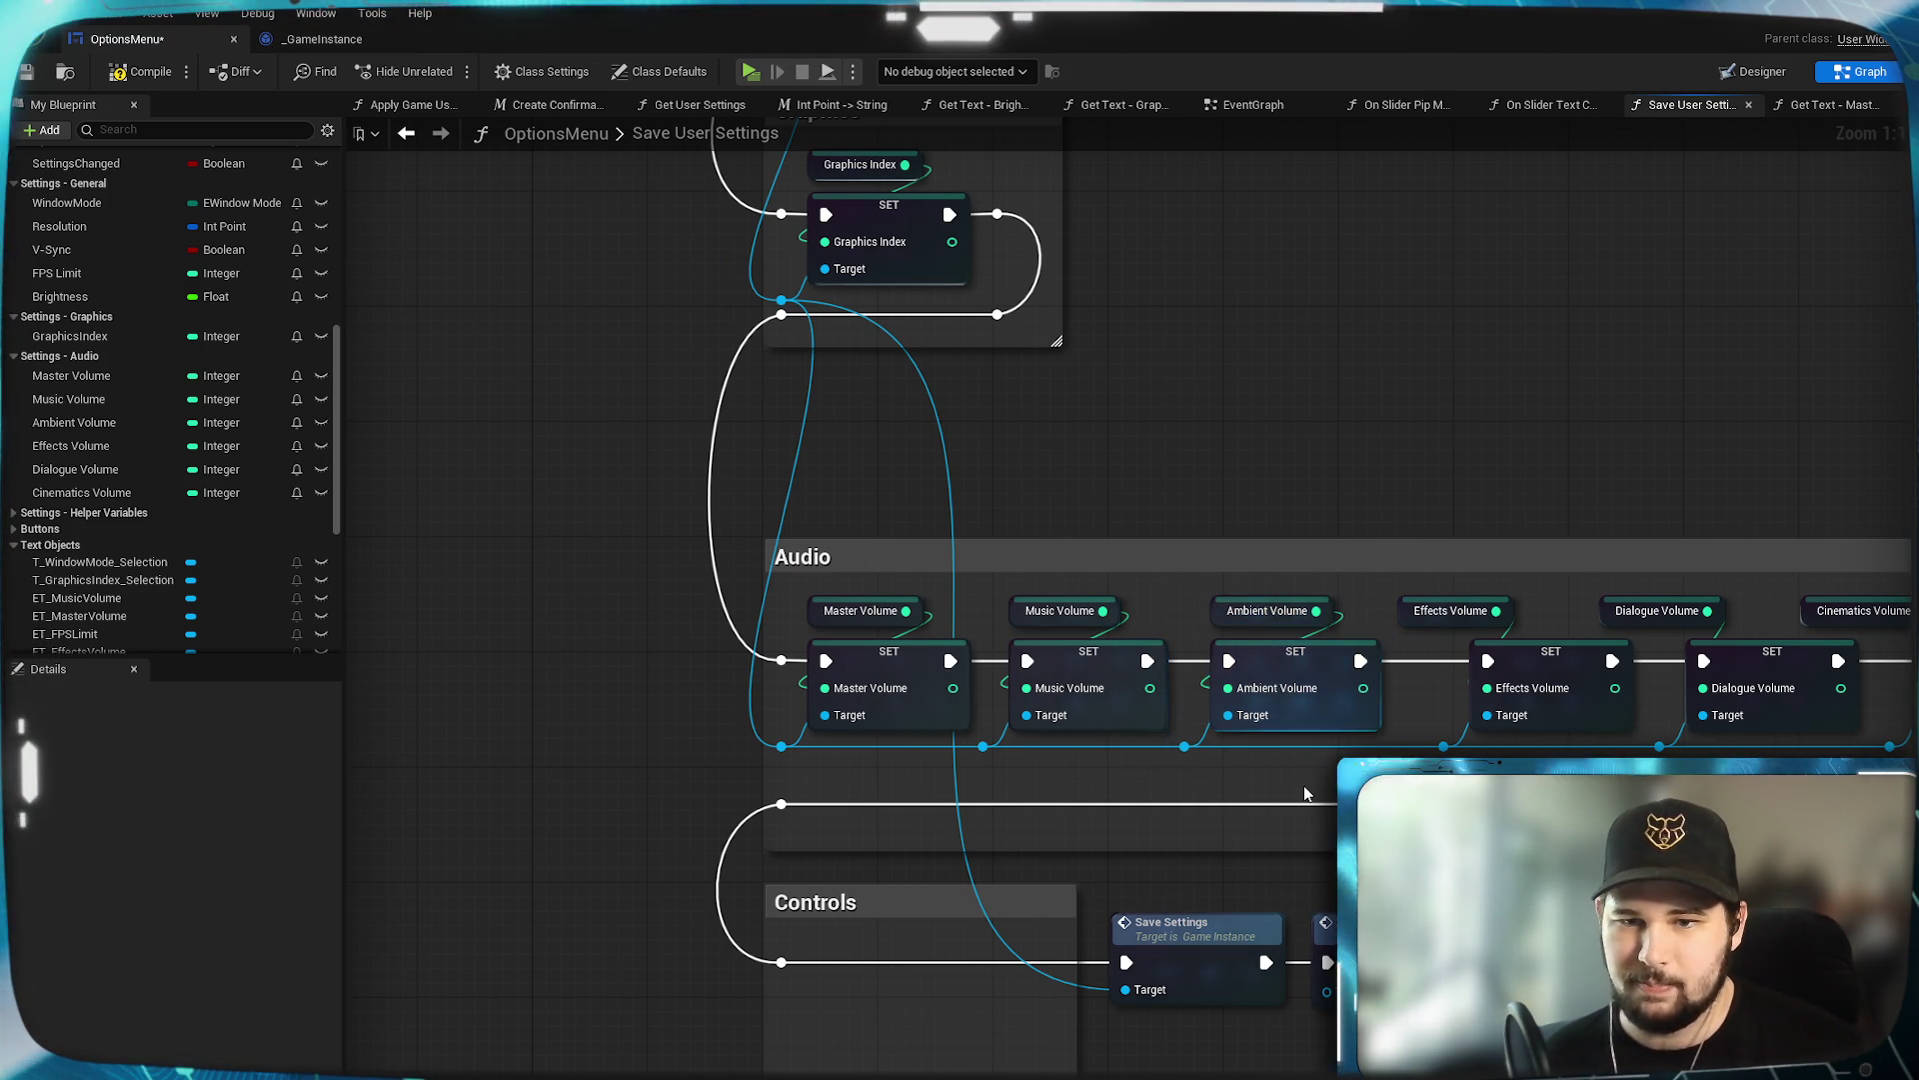
drag(1304, 784, 1288, 778)
Shift the Effects and Dialogue Volume nodes left to close the gaps in the audio row.
mouse_move(1357, 596)
mouse_down()
mouse_move(1419, 598)
mouse_move(1294, 790)
mouse_up()
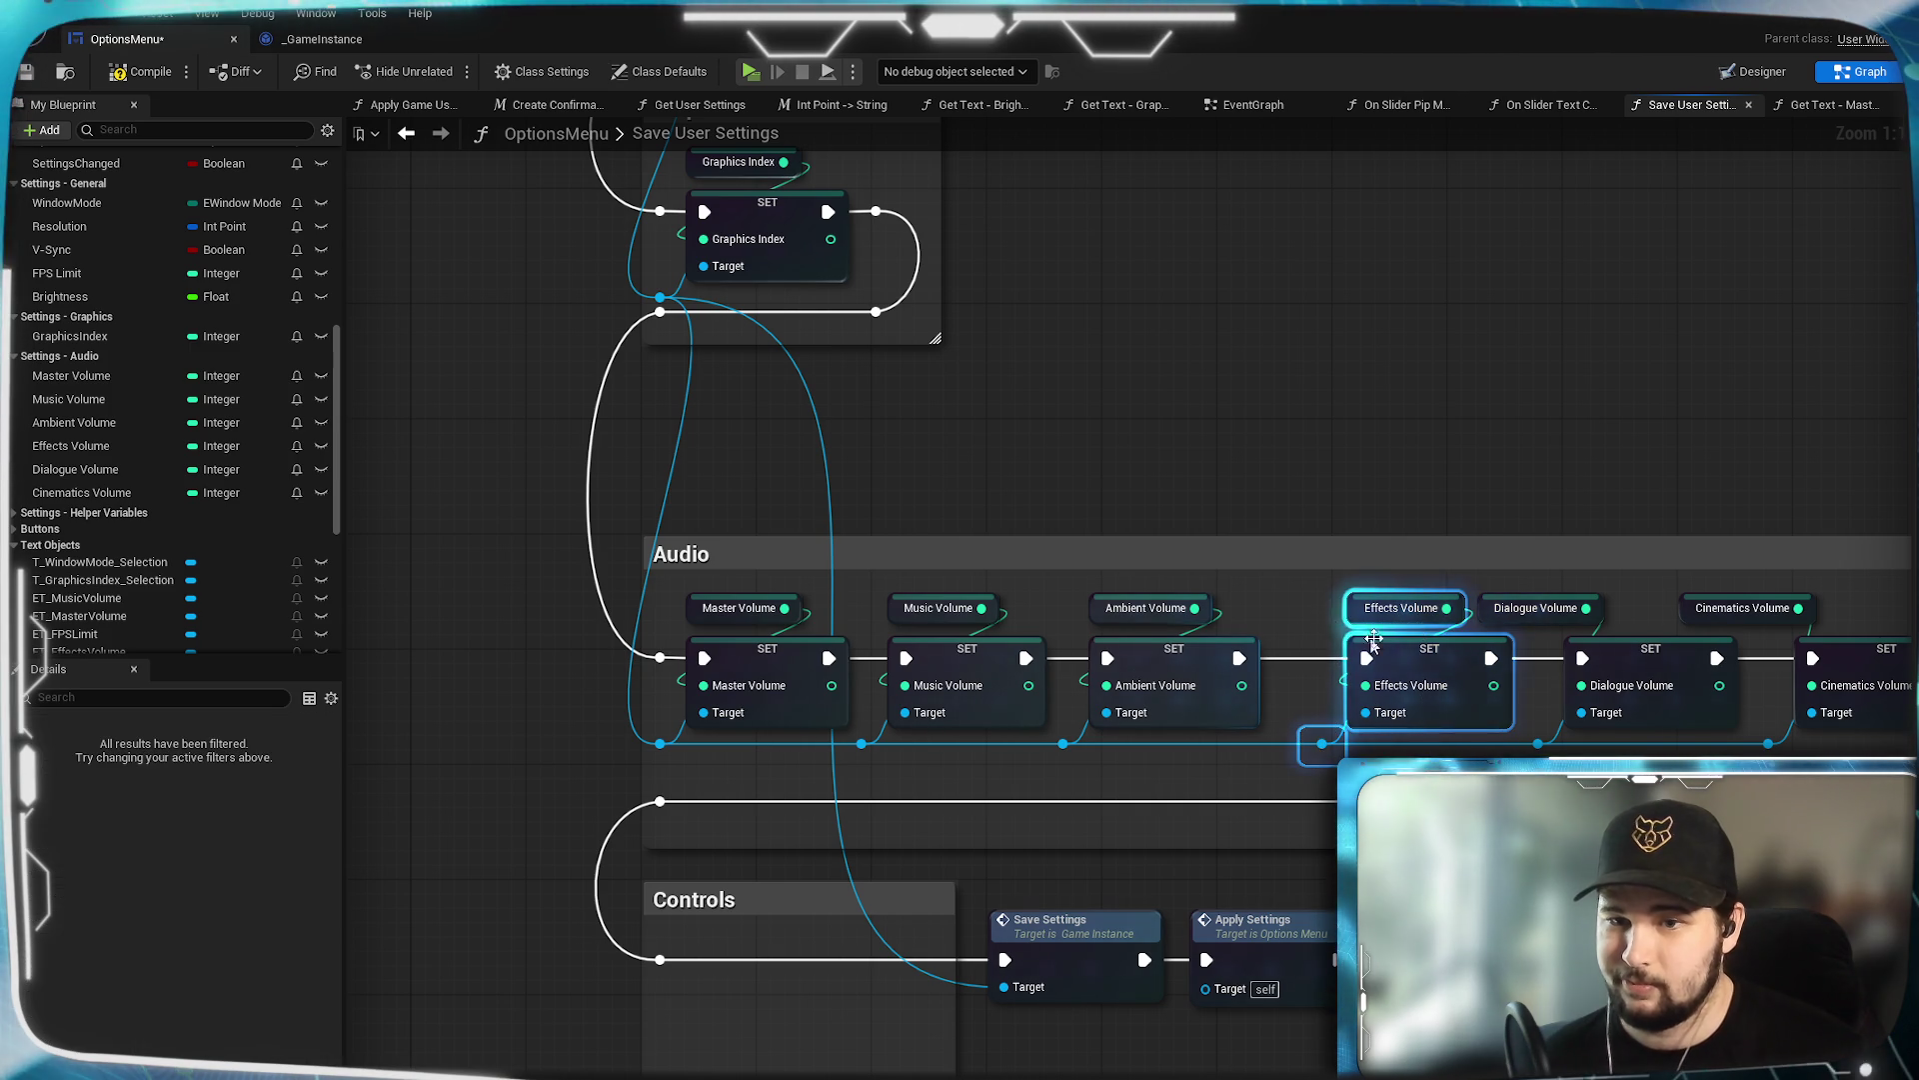
drag(1392, 657, 1348, 654)
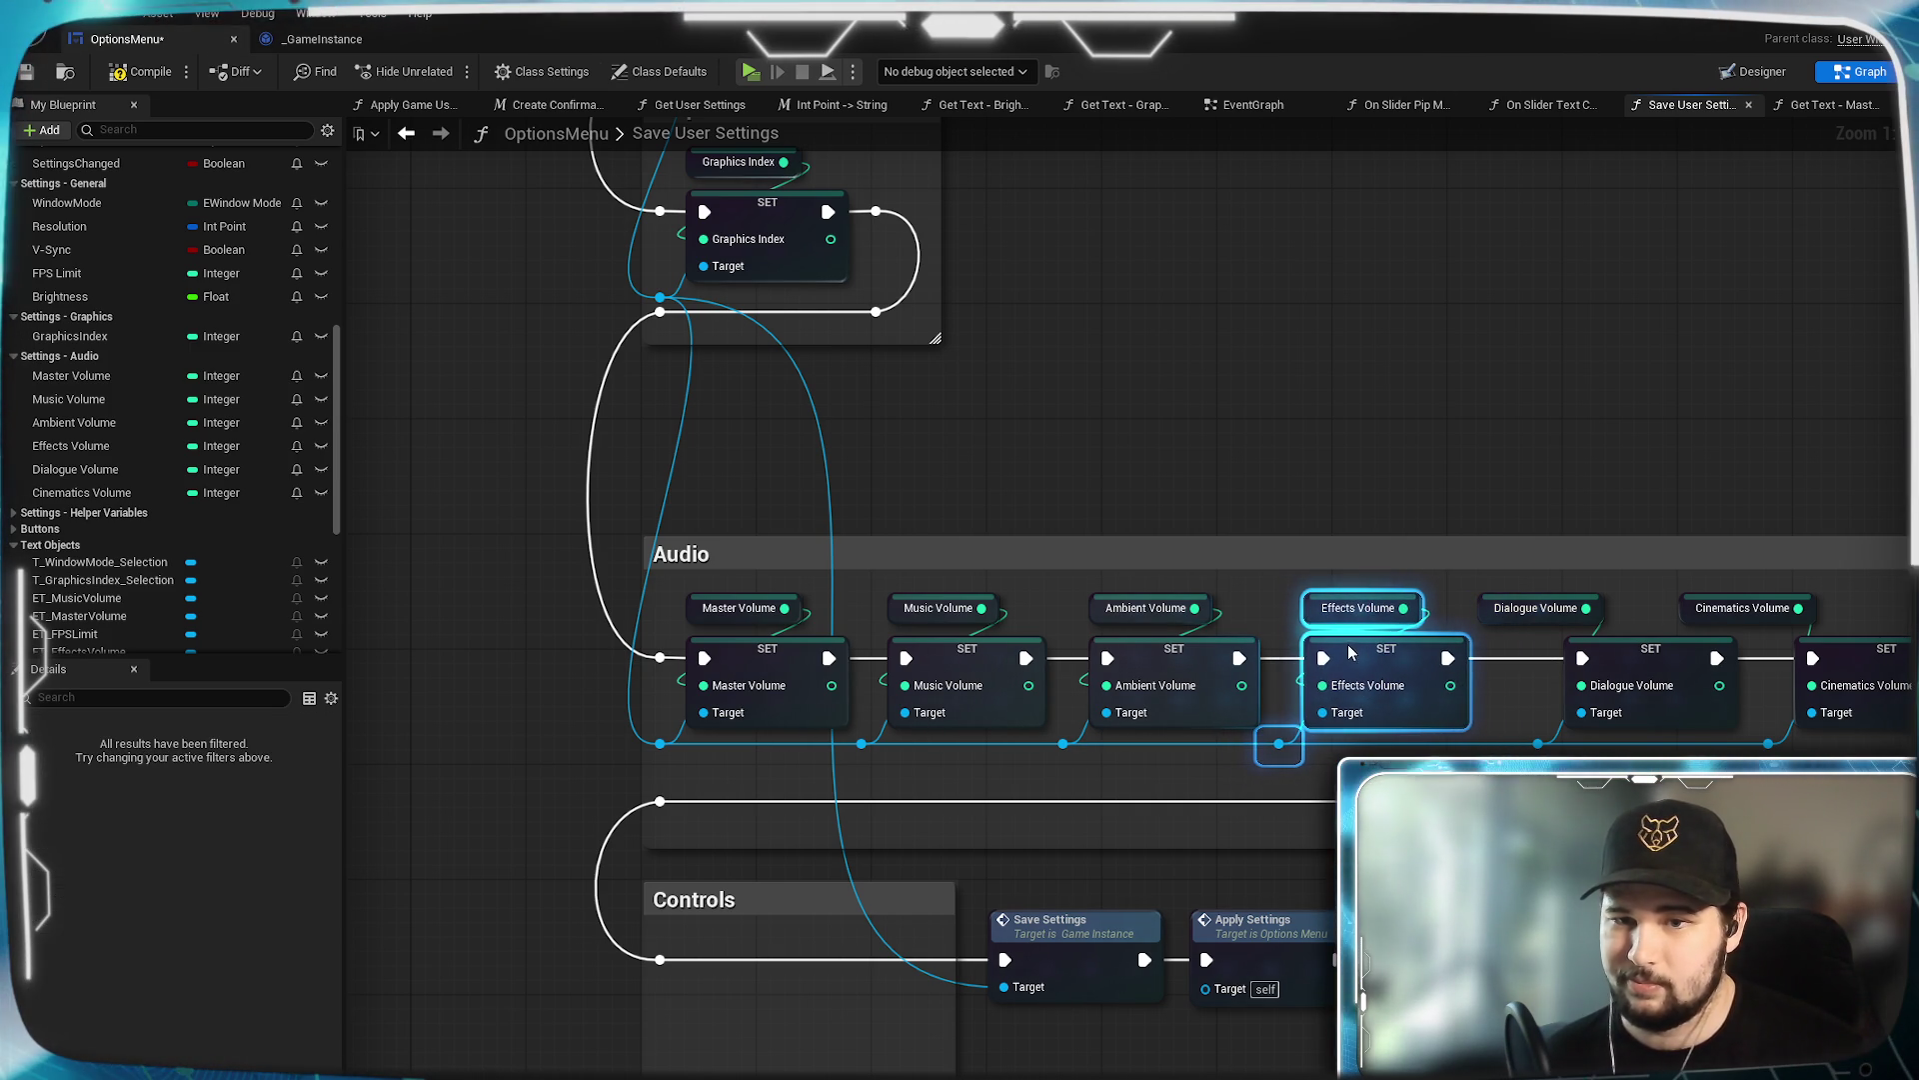
drag(1473, 770, 1225, 794)
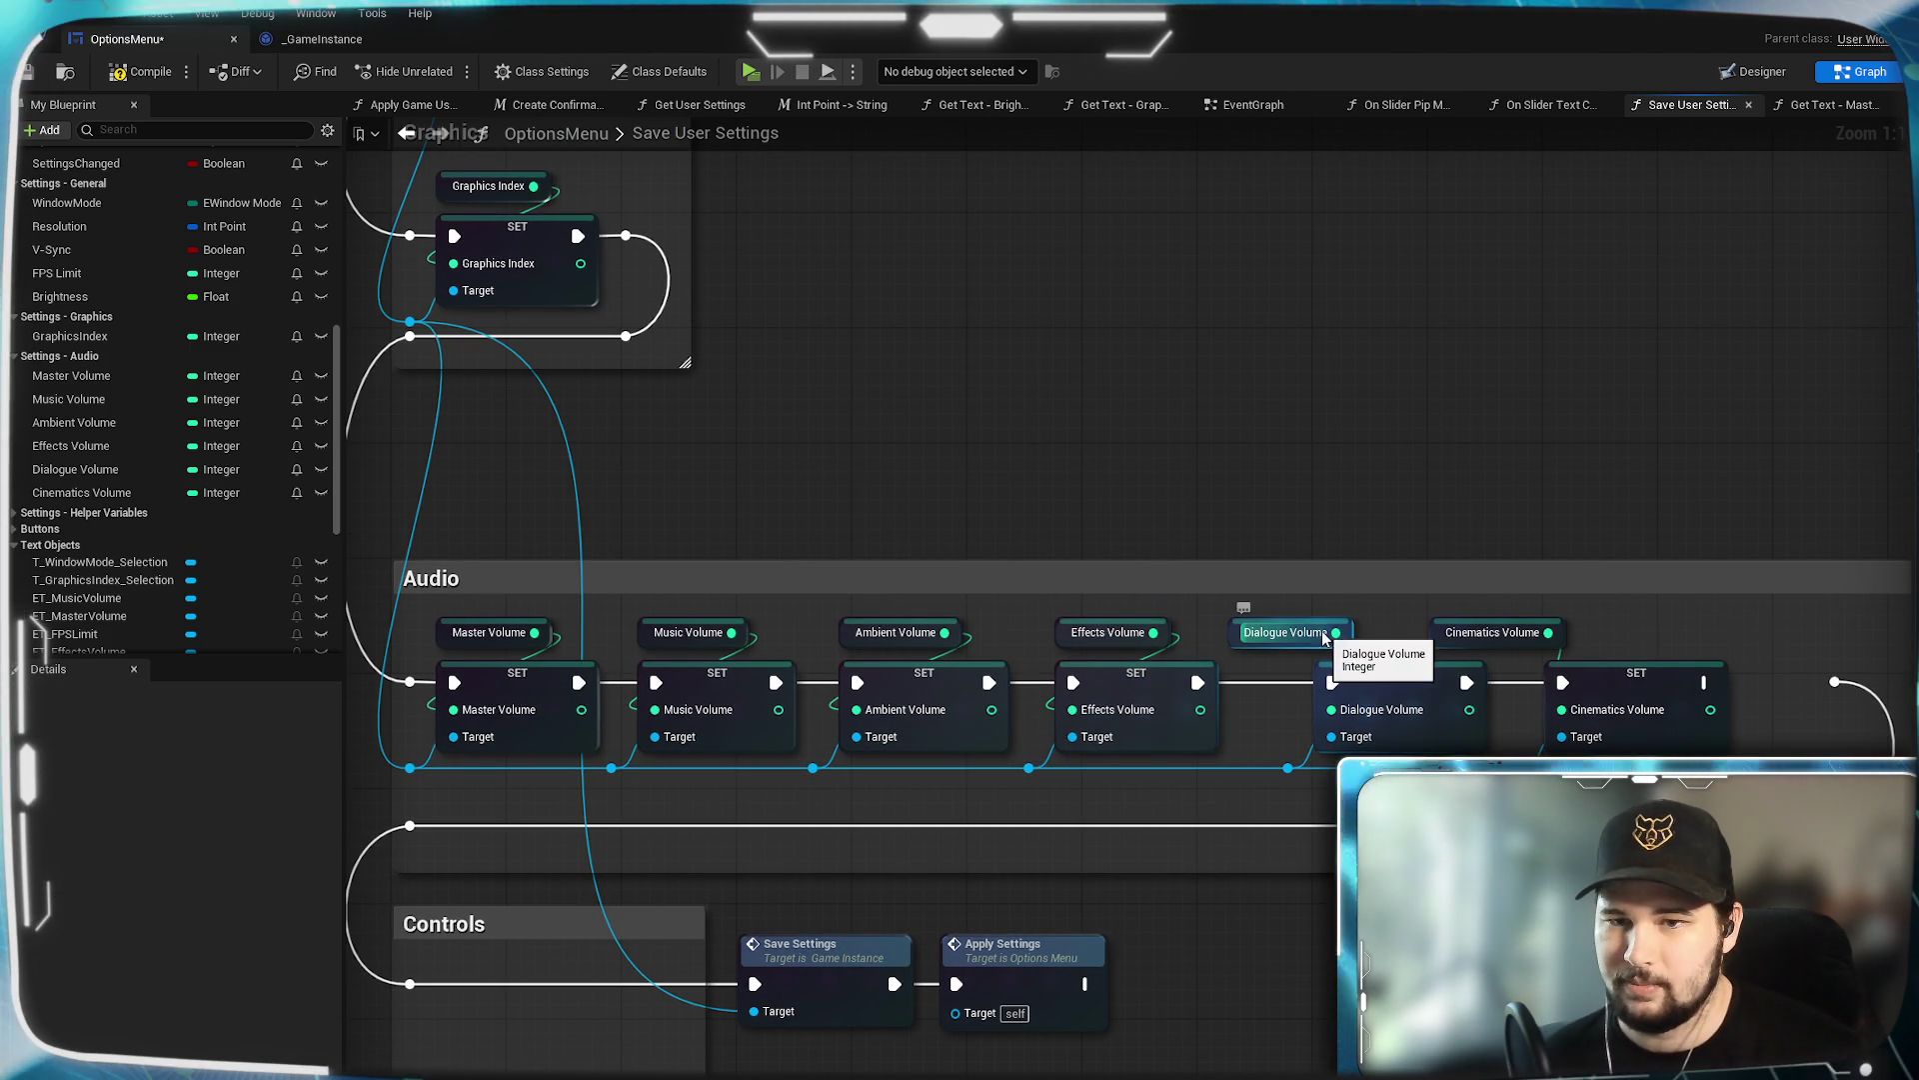
drag(1328, 632, 1412, 624)
click(1322, 797)
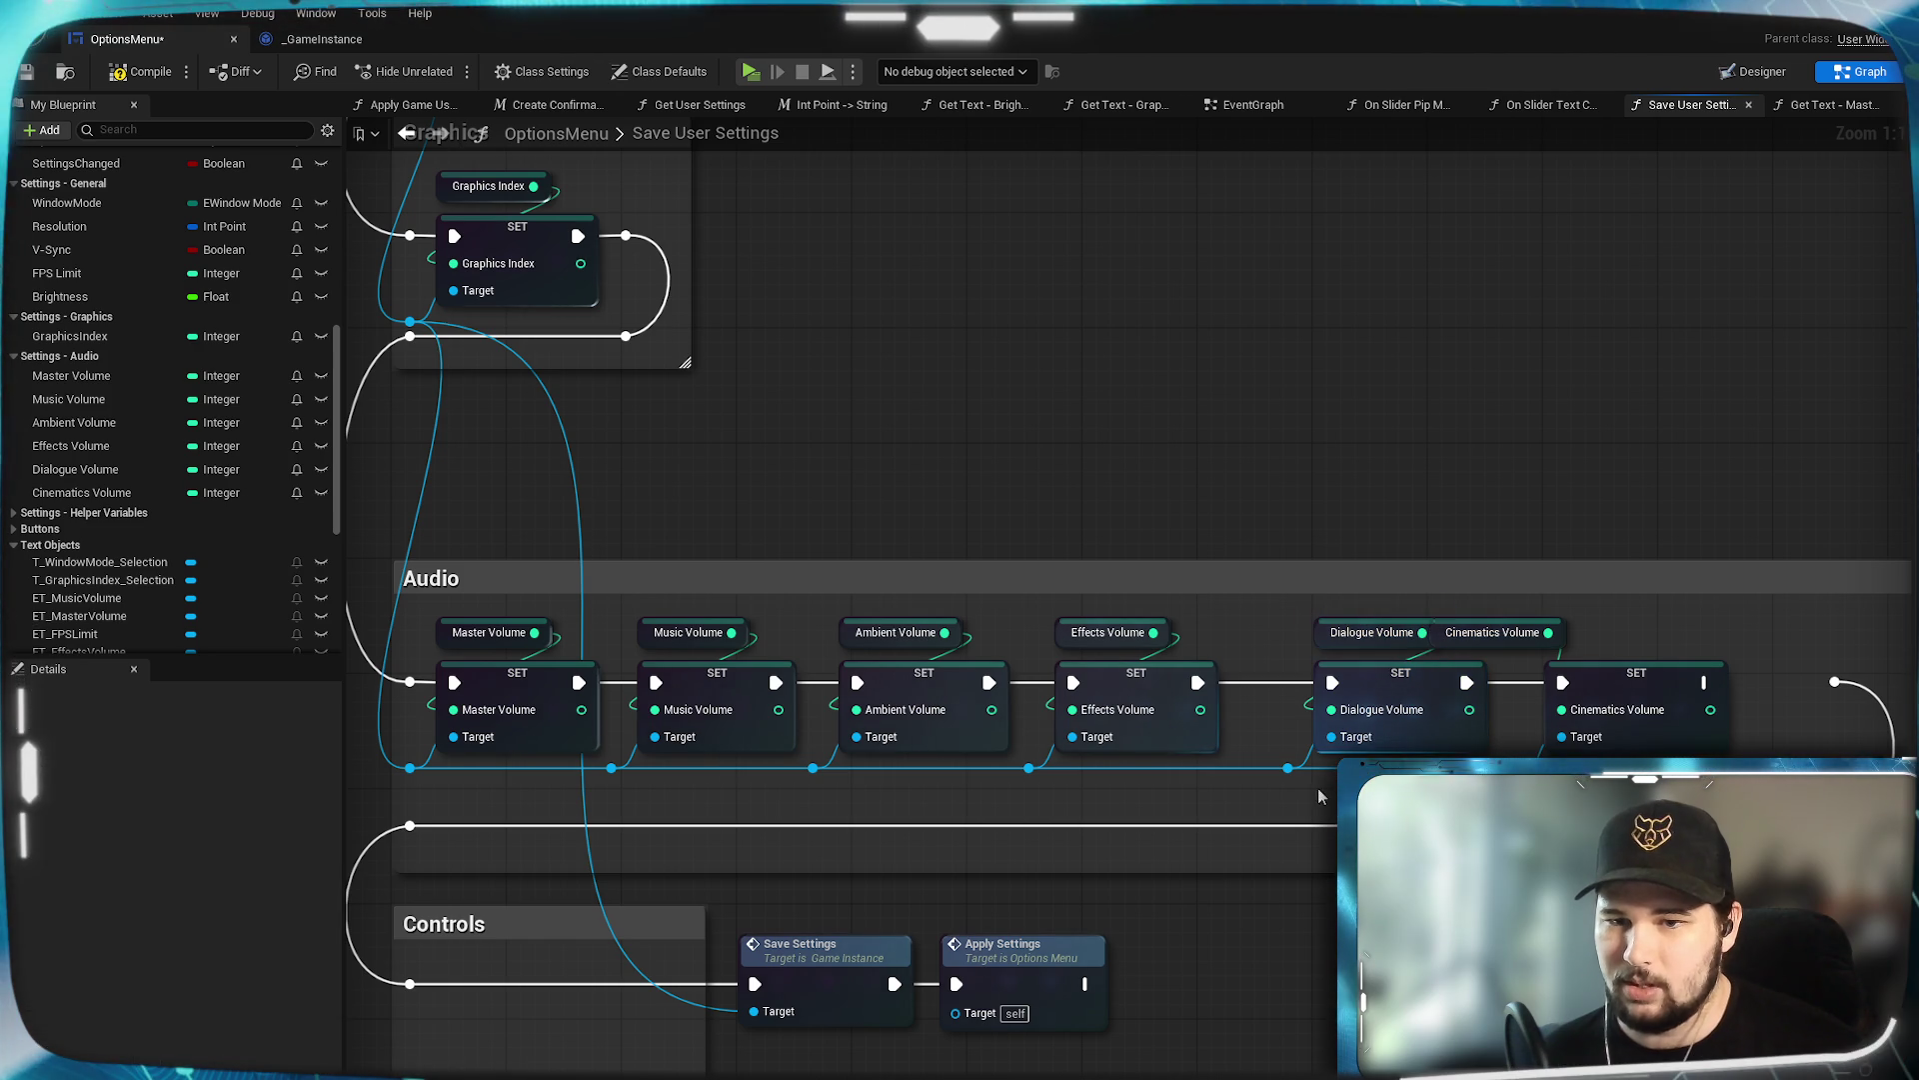
drag(1291, 780, 1419, 618)
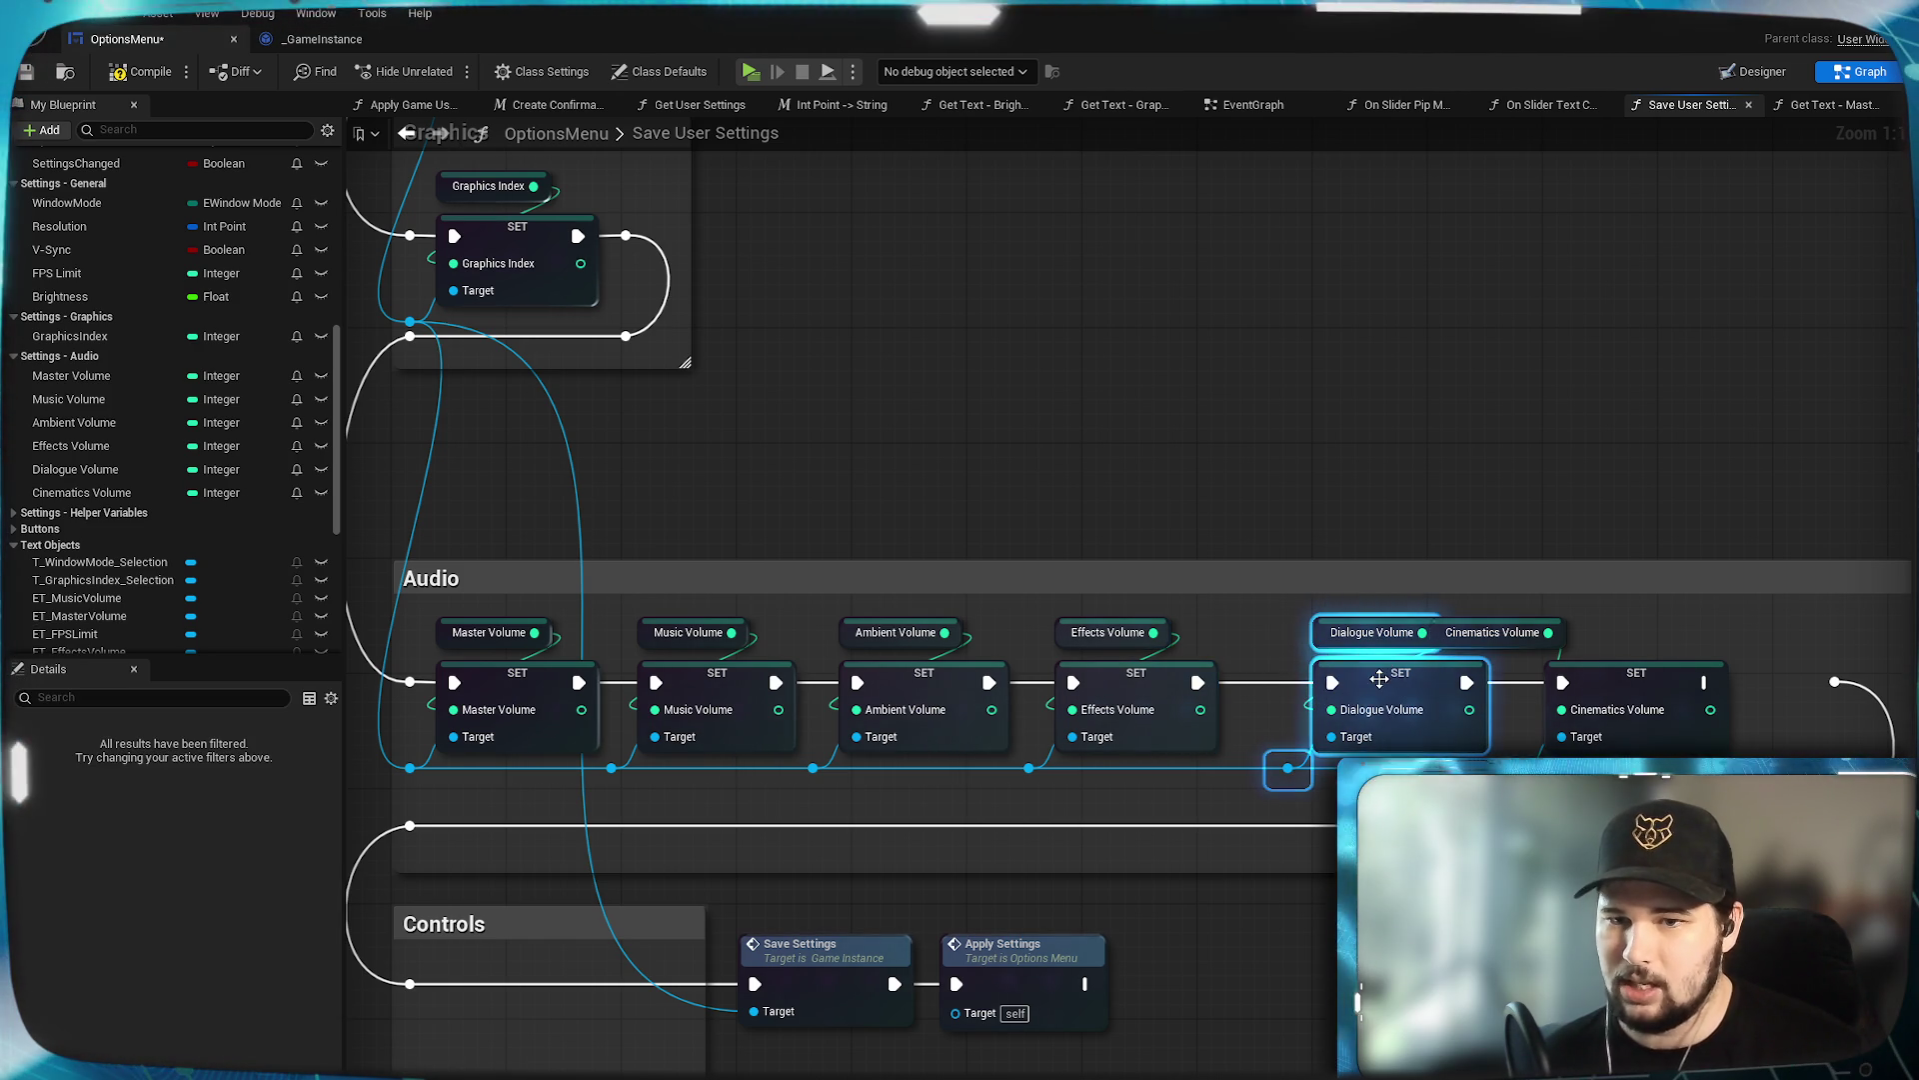
drag(1376, 692, 1334, 692)
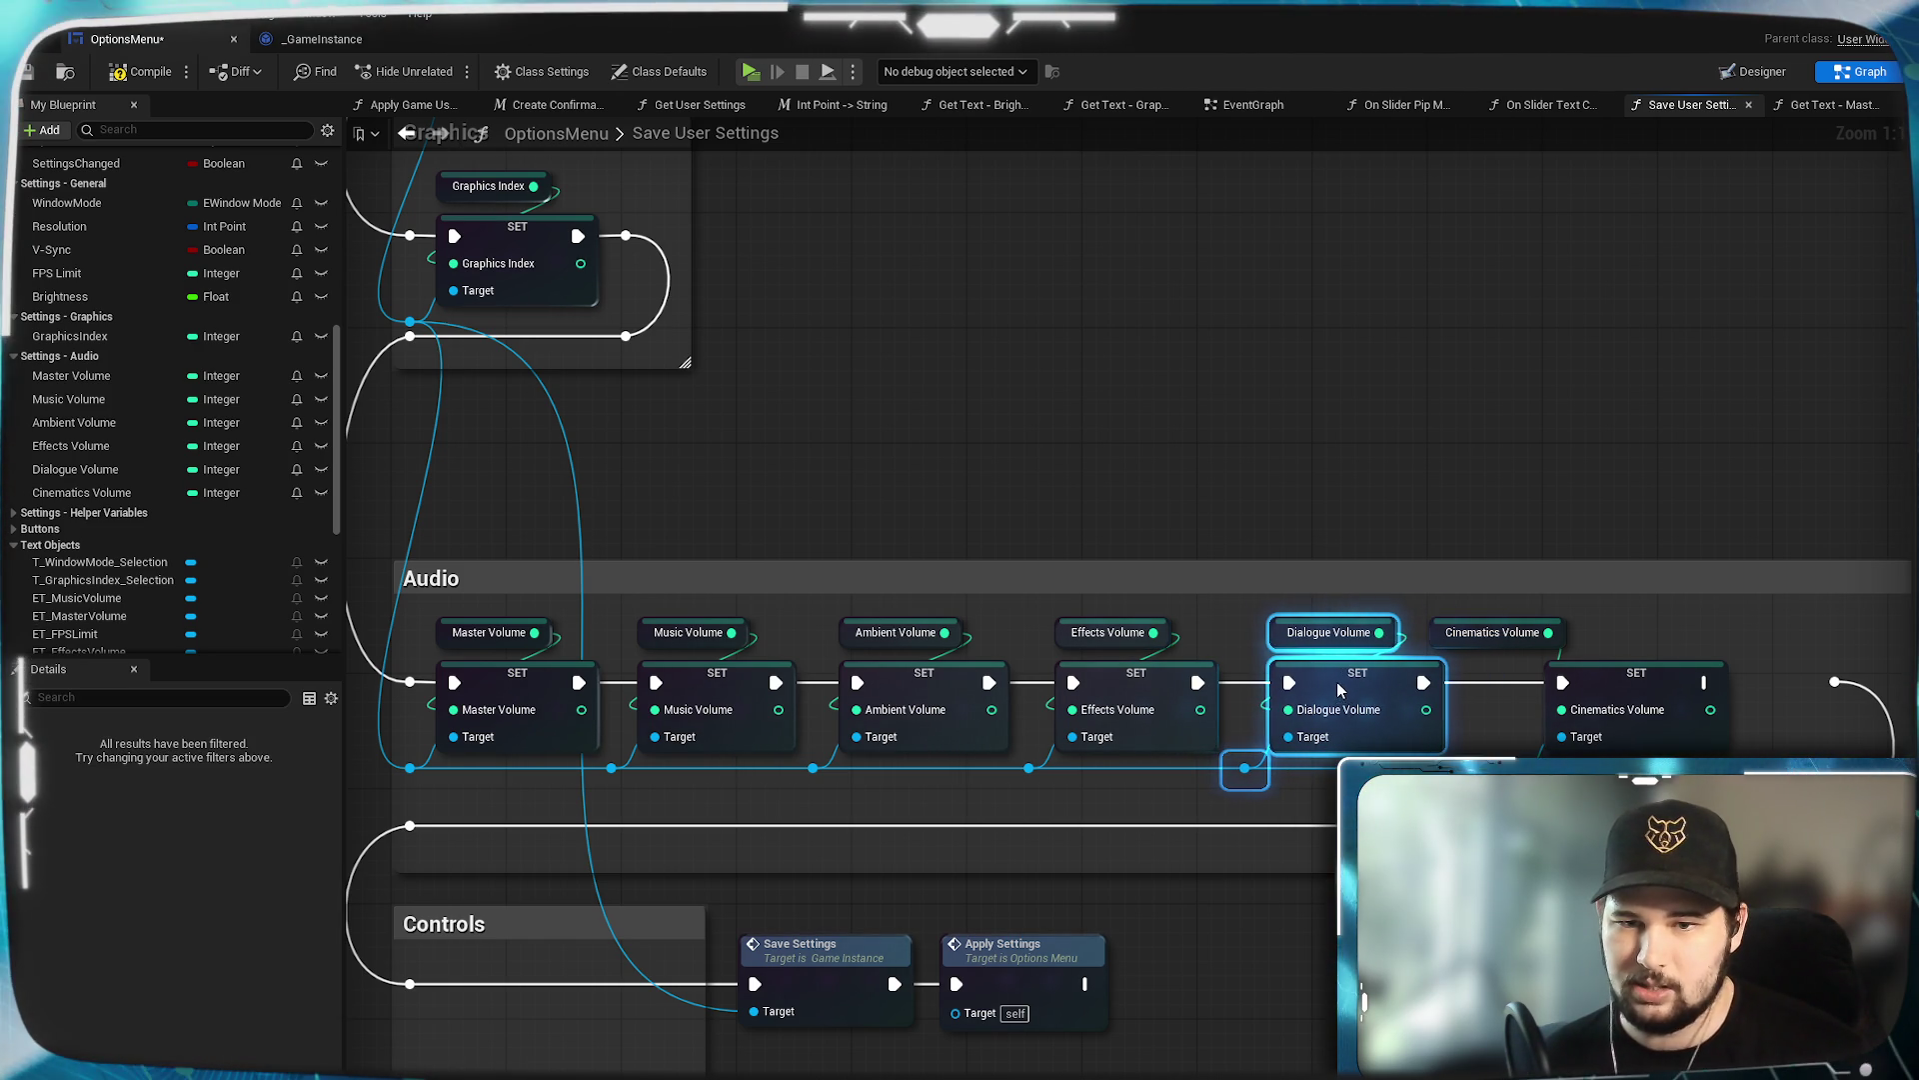
Move the Cinematics Volume nodes left into line and fine-tune the Dialogue Volume position.
mouse_move(1502, 646)
mouse_down()
mouse_move(1206, 660)
mouse_move(1315, 664)
mouse_up()
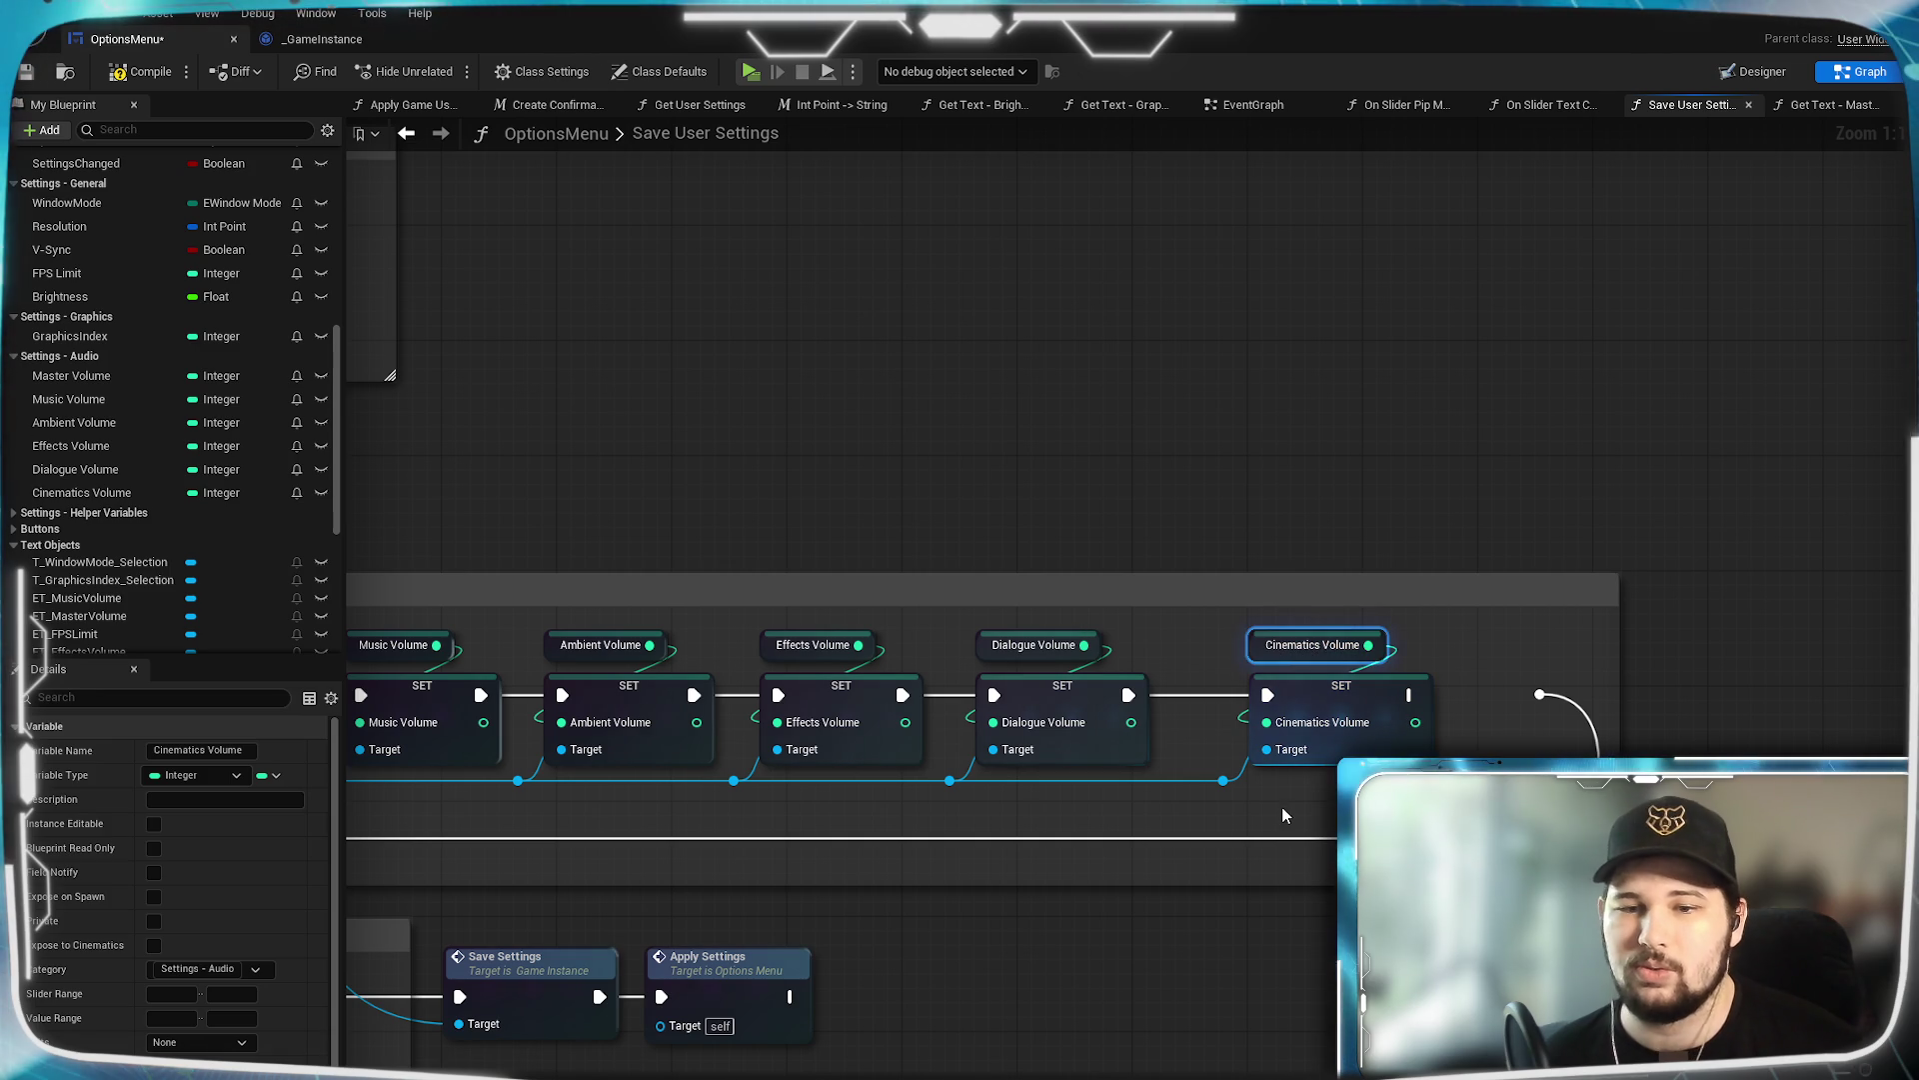
drag(1297, 815, 1209, 630)
drag(1329, 693, 1266, 685)
click(1413, 670)
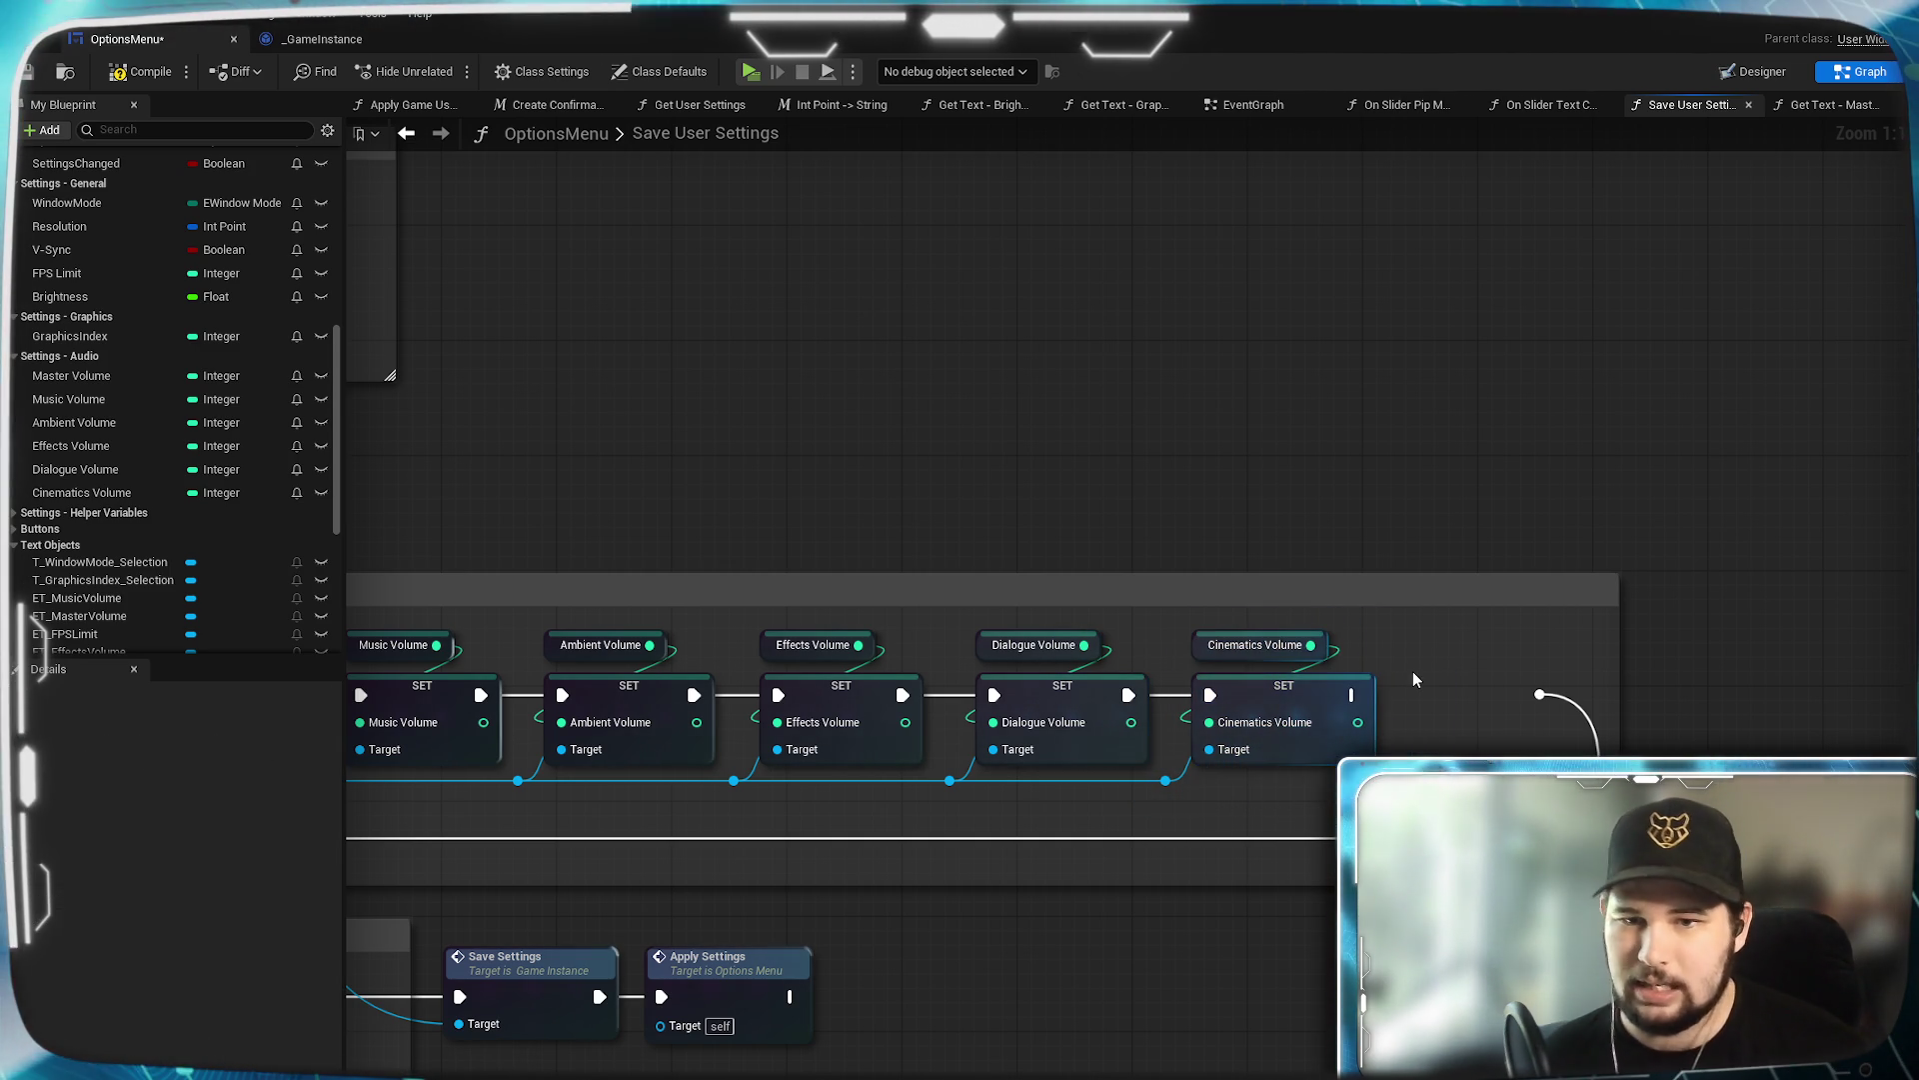
scroll(1429, 742, down, 1)
scroll(1600, 747, up, 1)
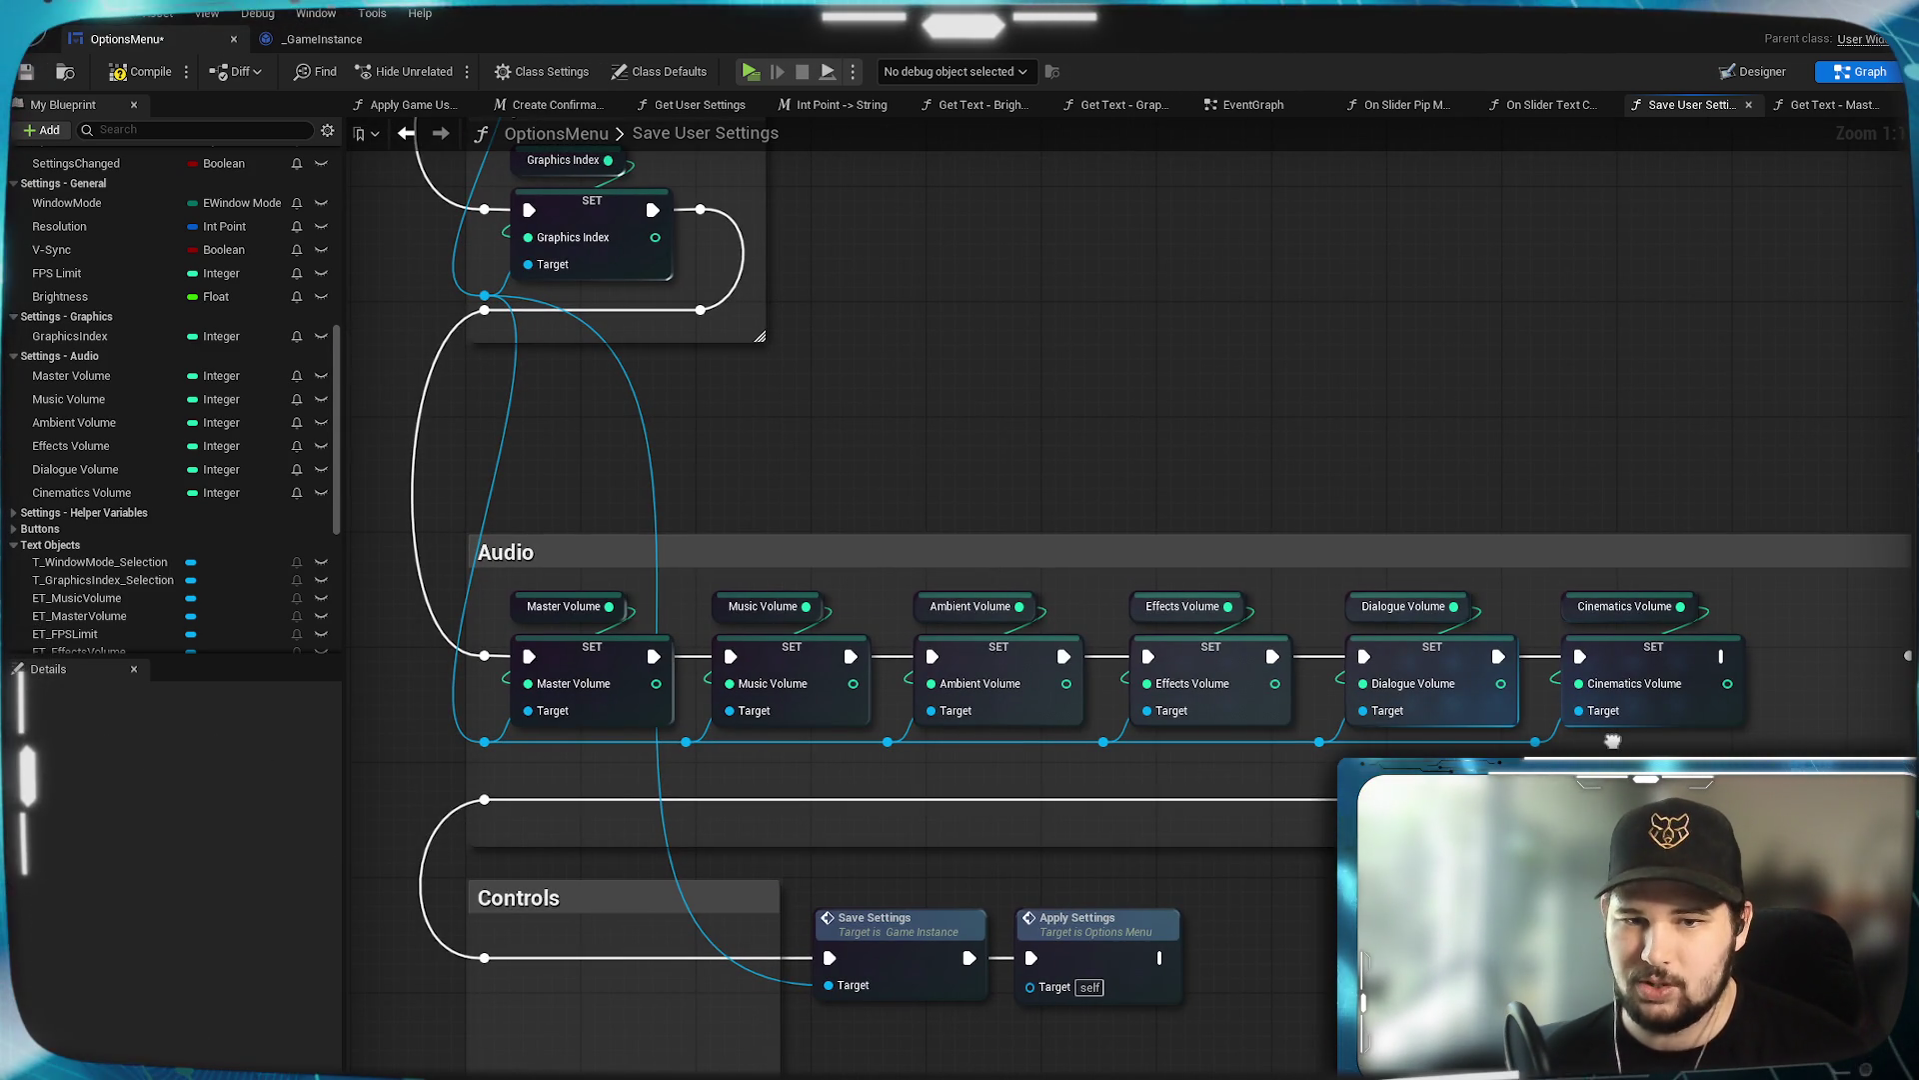
drag(1529, 770, 1300, 590)
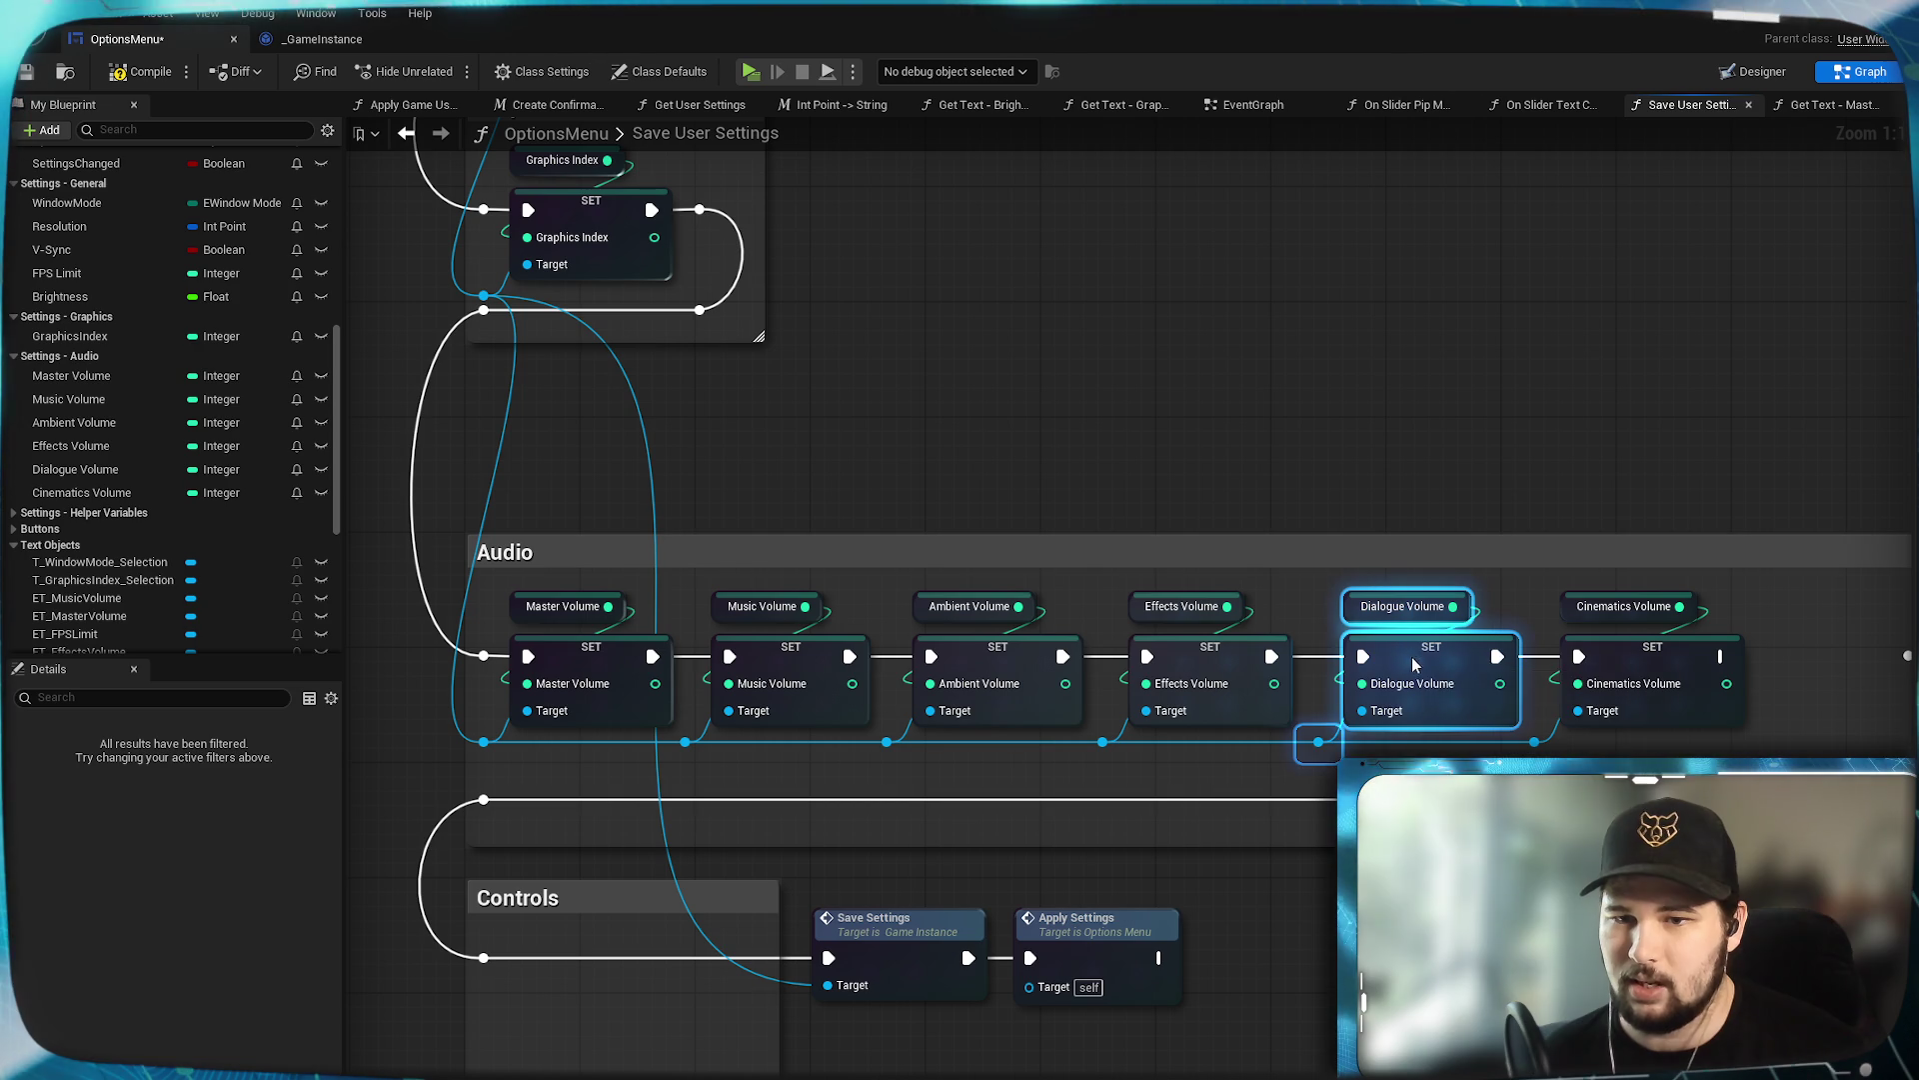
drag(1420, 663, 1406, 663)
drag(1570, 752, 1449, 622)
Check the full audio row alongside Graphics and Controls, then save the OptionsMenu blueprint.
drag(1678, 707, 1593, 719)
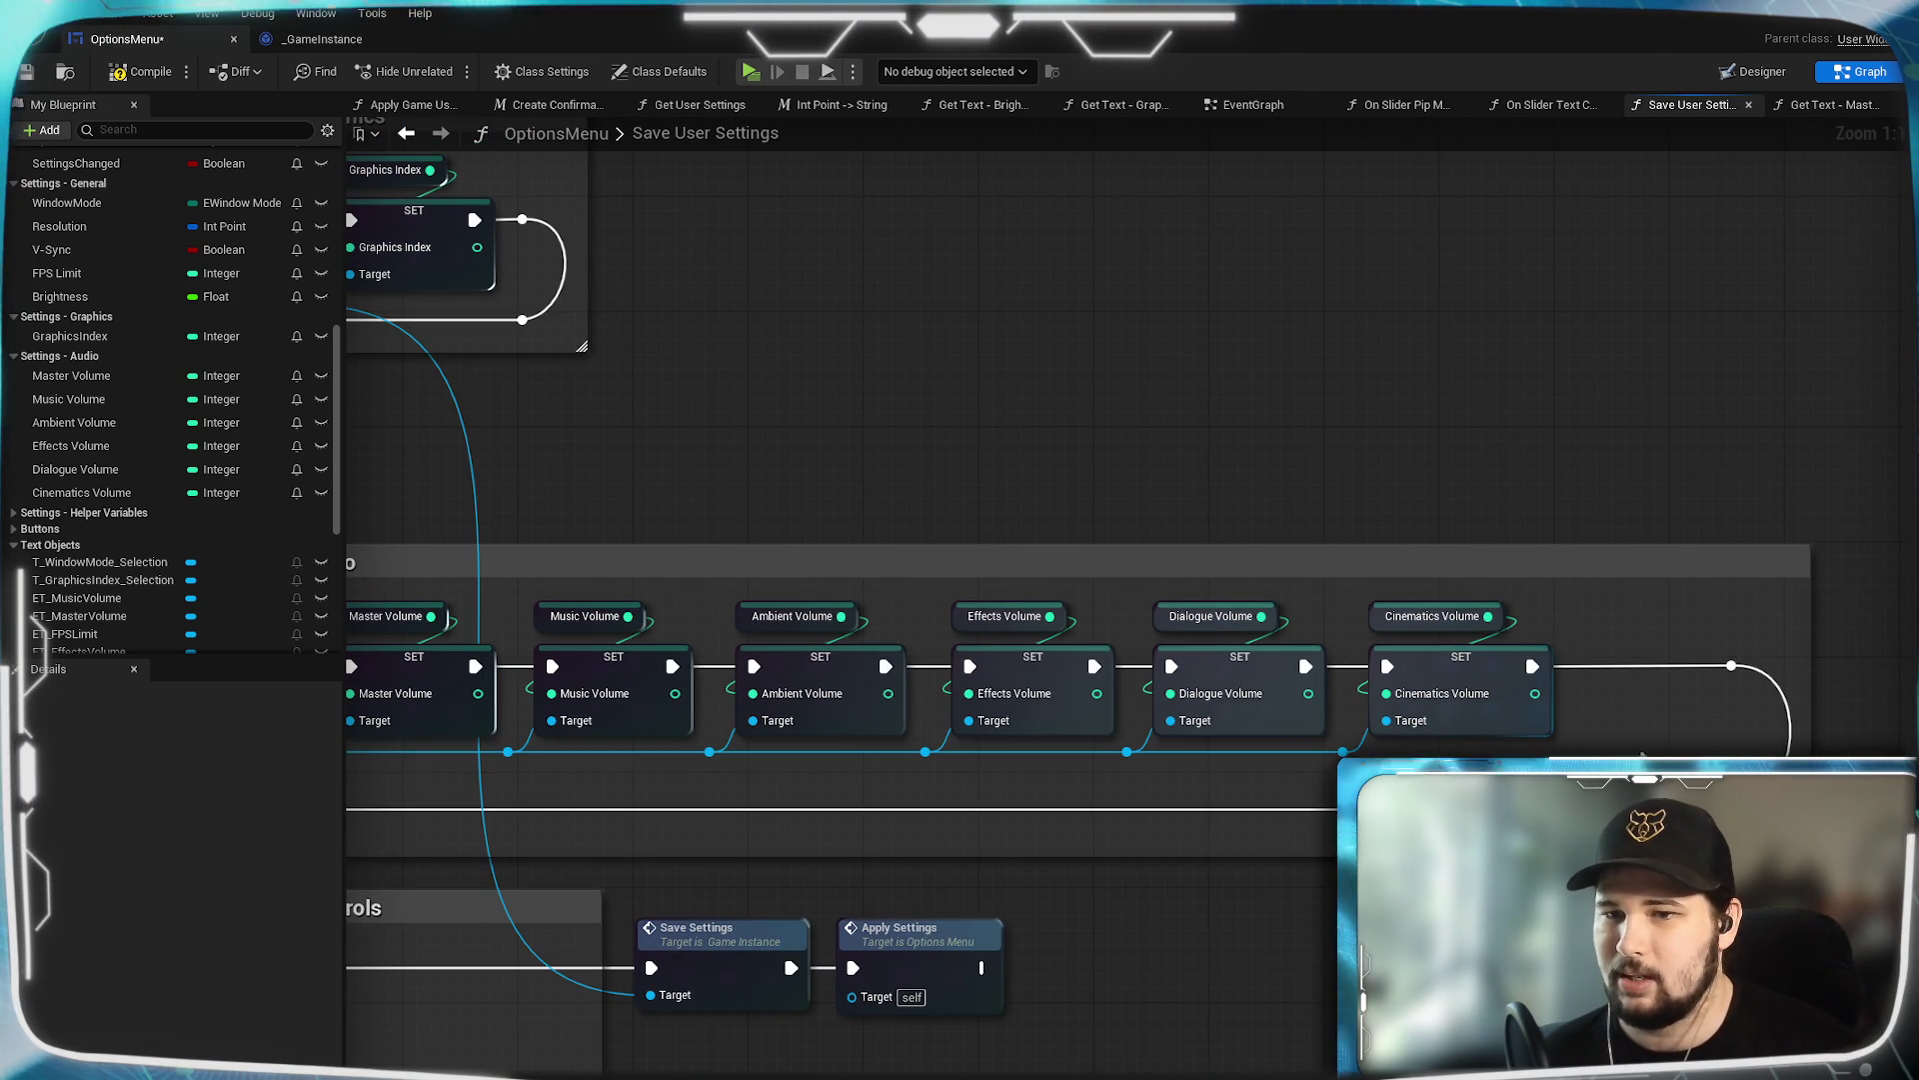
drag(1279, 793, 1425, 738)
scroll(1425, 737, down, 1)
mouse_move(591, 612)
mouse_down()
mouse_move(905, 748)
mouse_move(905, 646)
mouse_move(1052, 803)
mouse_move(1186, 860)
mouse_up()
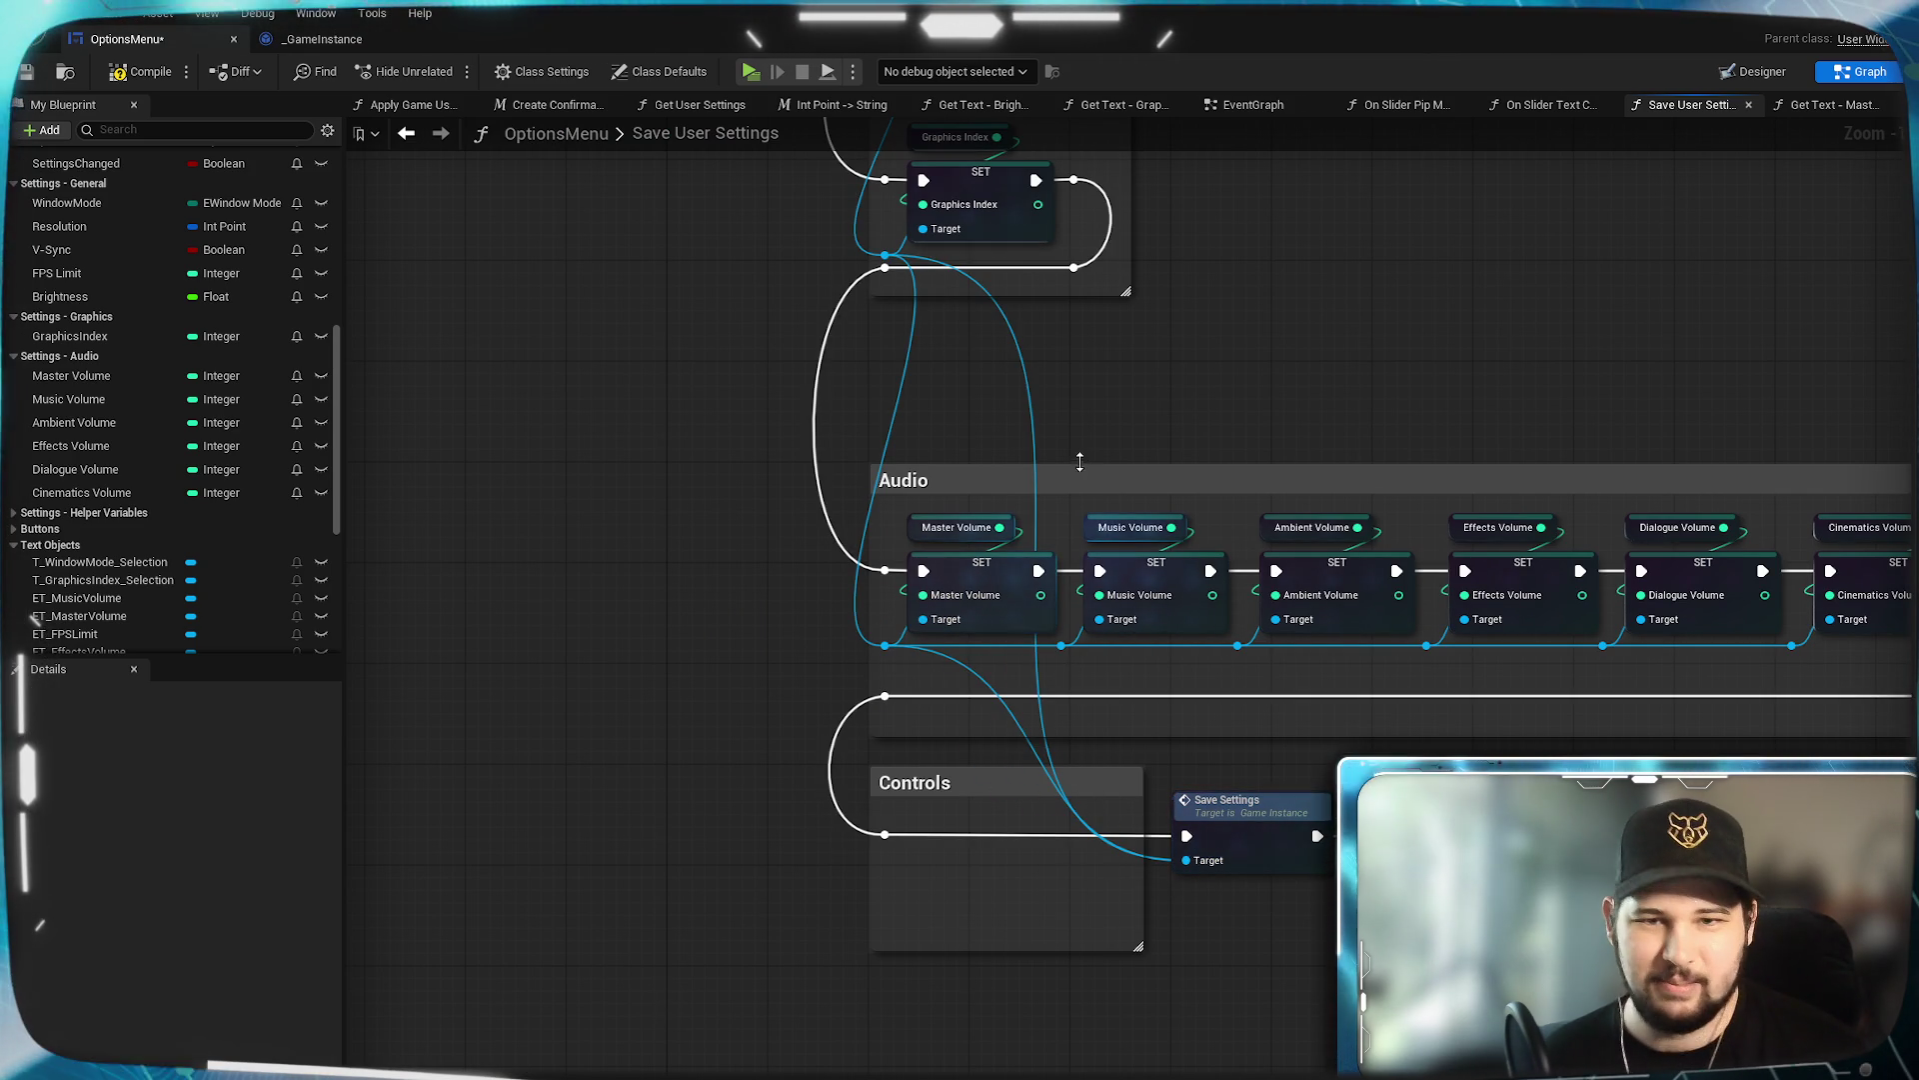
mouse_move(1130, 405)
mouse_down()
mouse_move(1199, 640)
mouse_move(1166, 733)
mouse_move(1041, 462)
mouse_move(990, 402)
mouse_up()
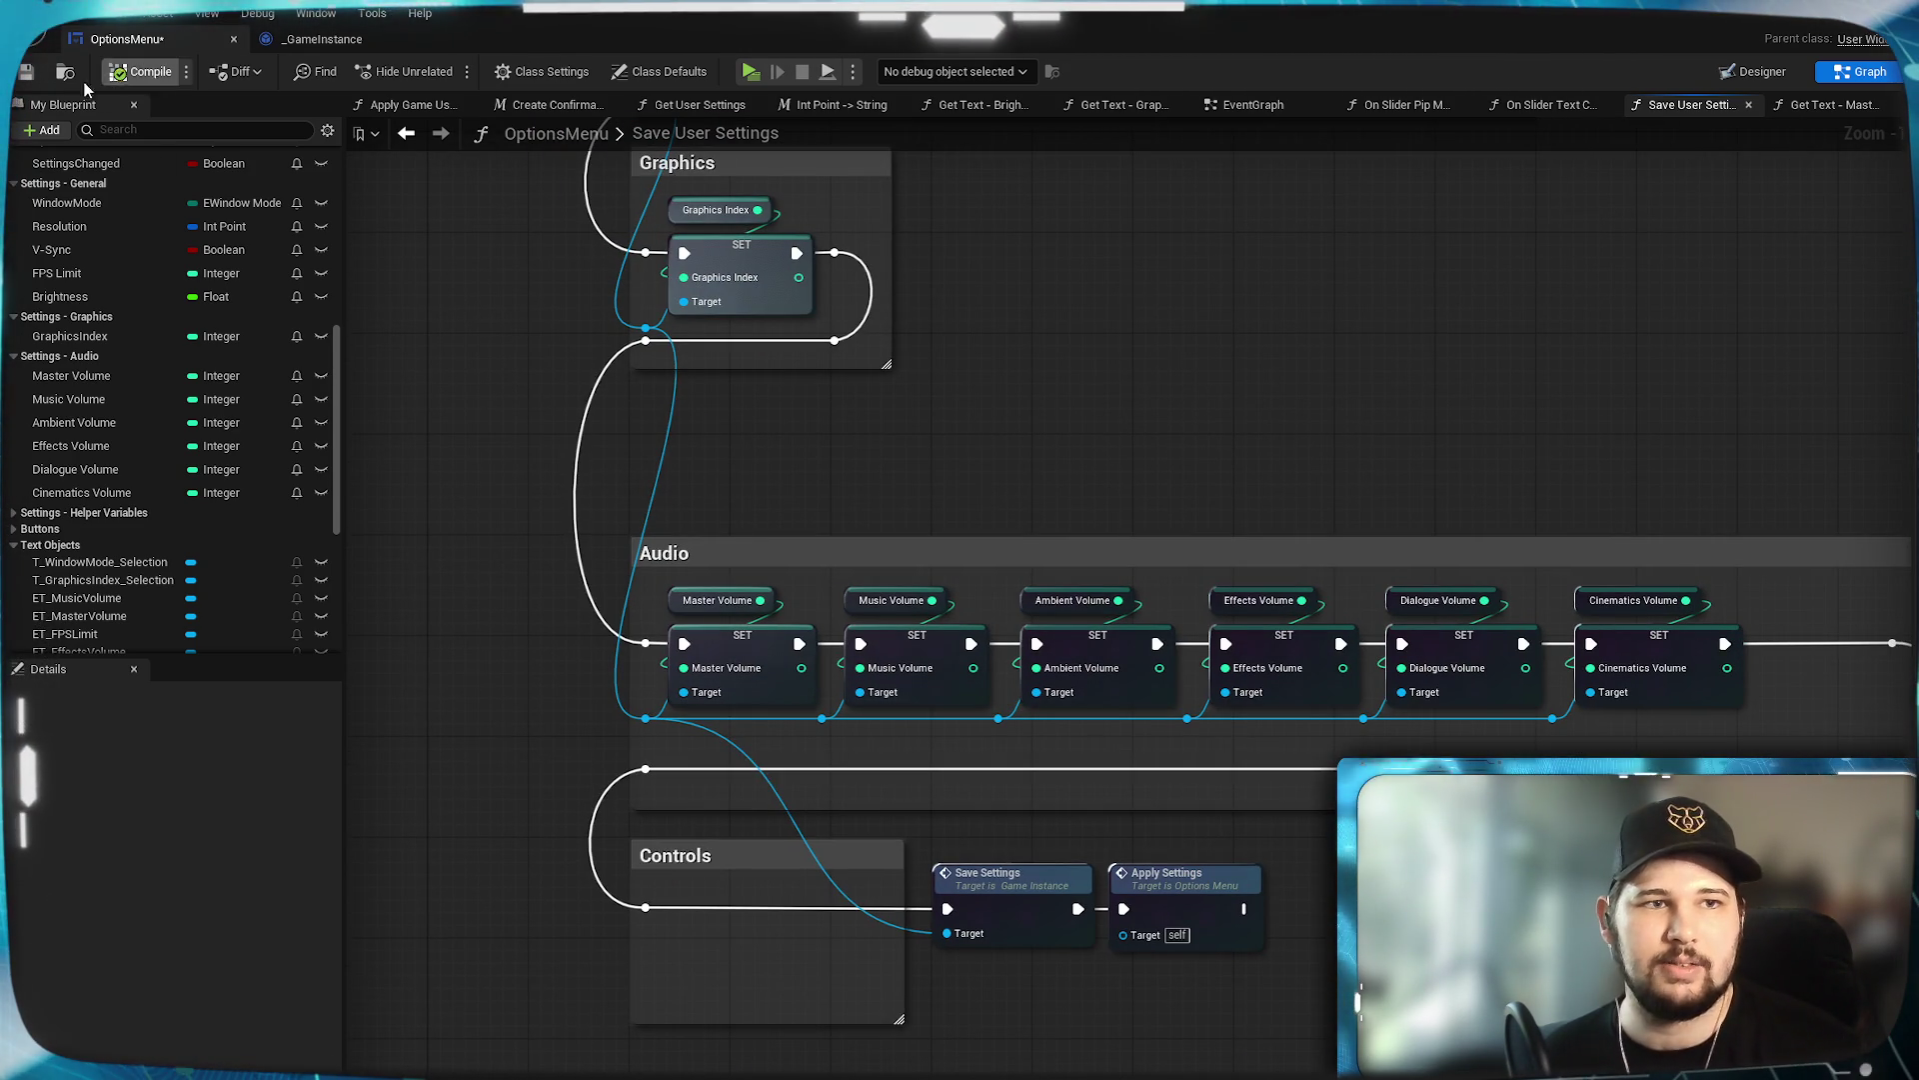
click(33, 77)
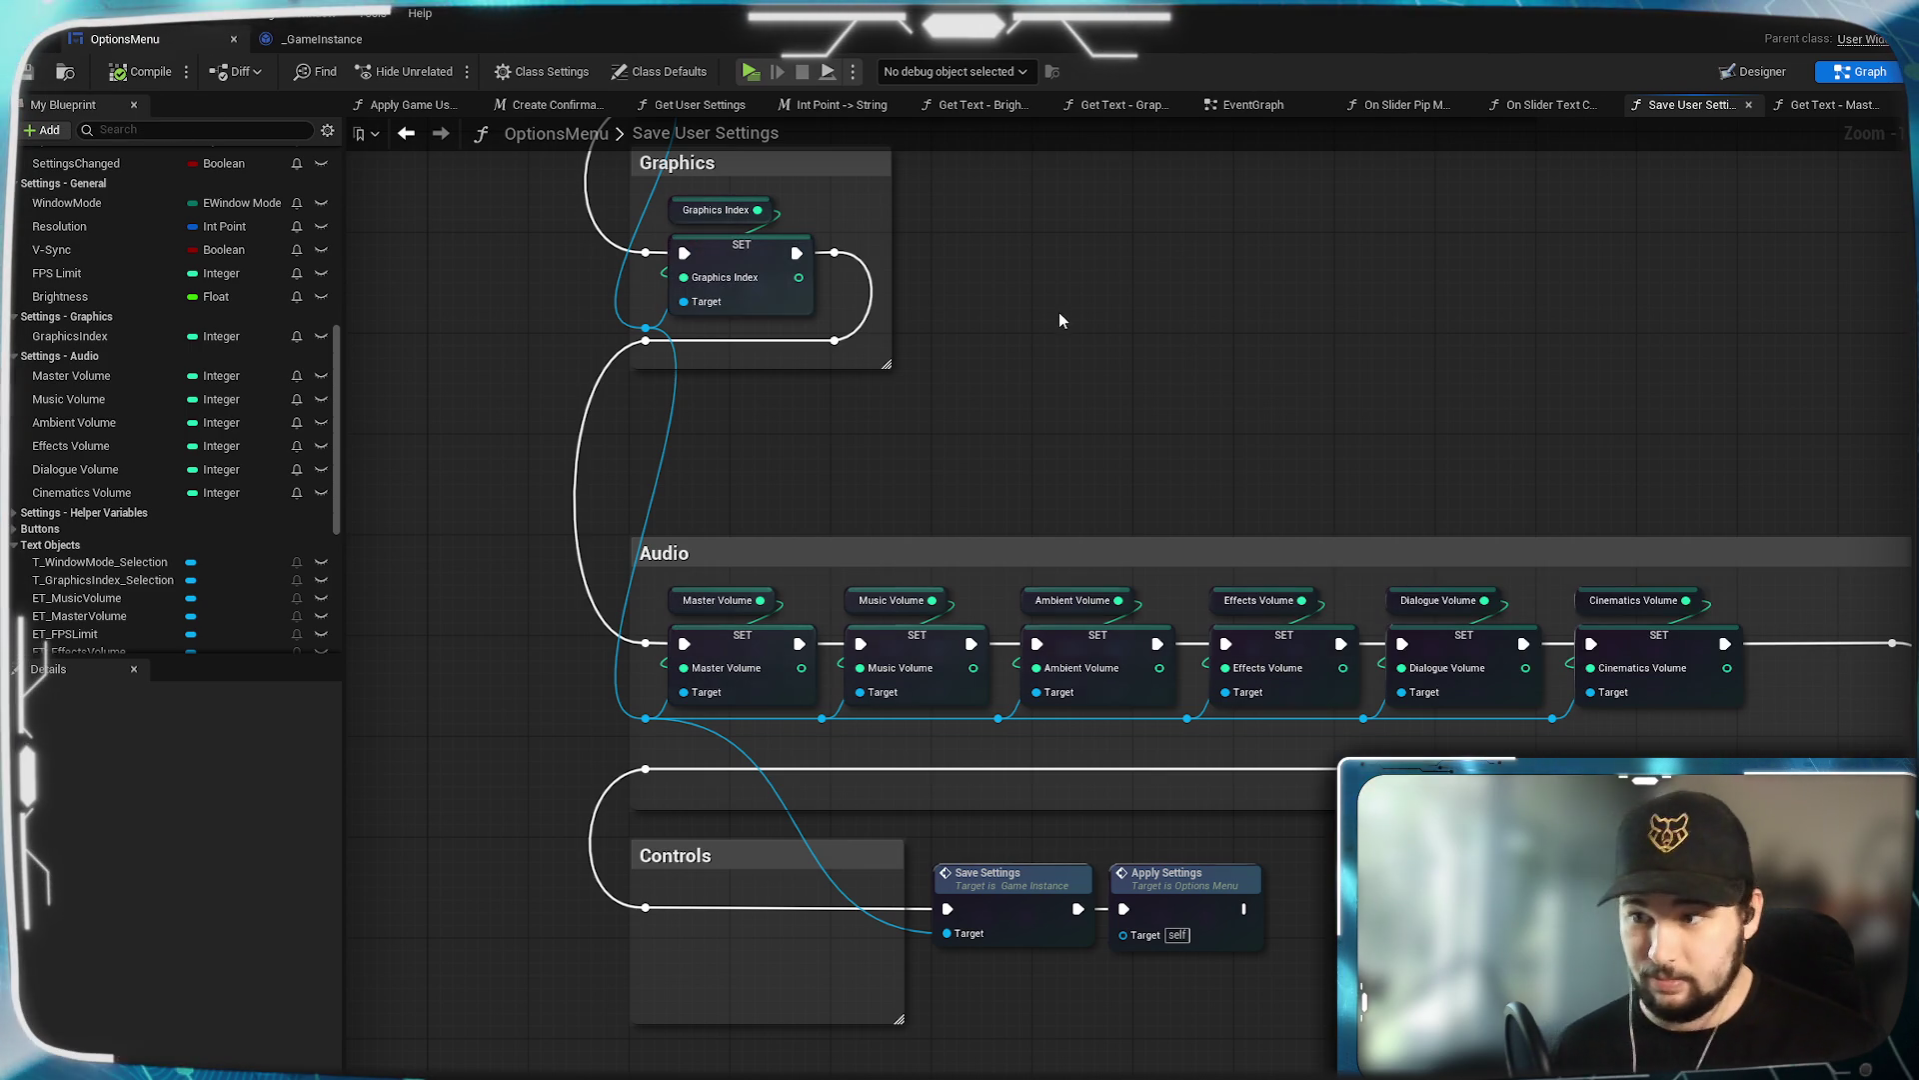
Move the Graphics section up slightly and the Audio section up under it.
drag(823, 366, 1153, 500)
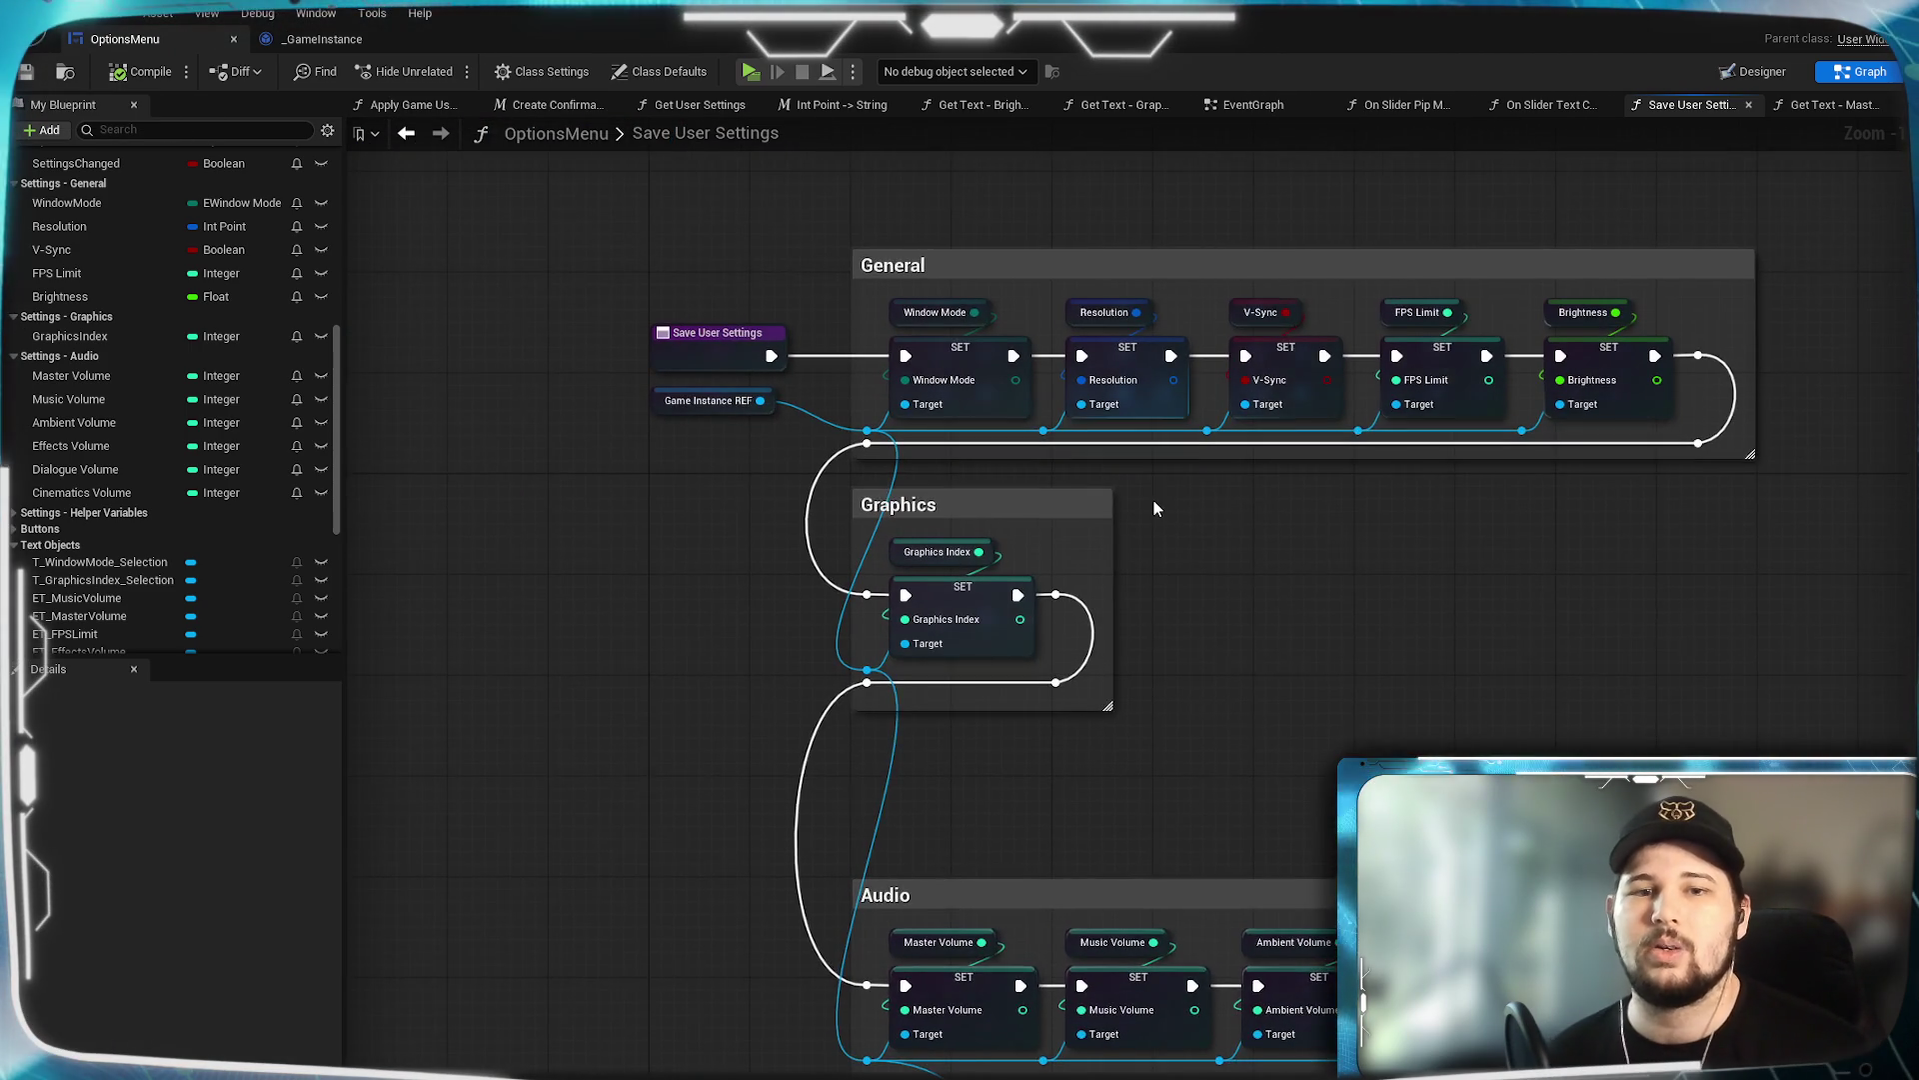
drag(1010, 515, 1009, 501)
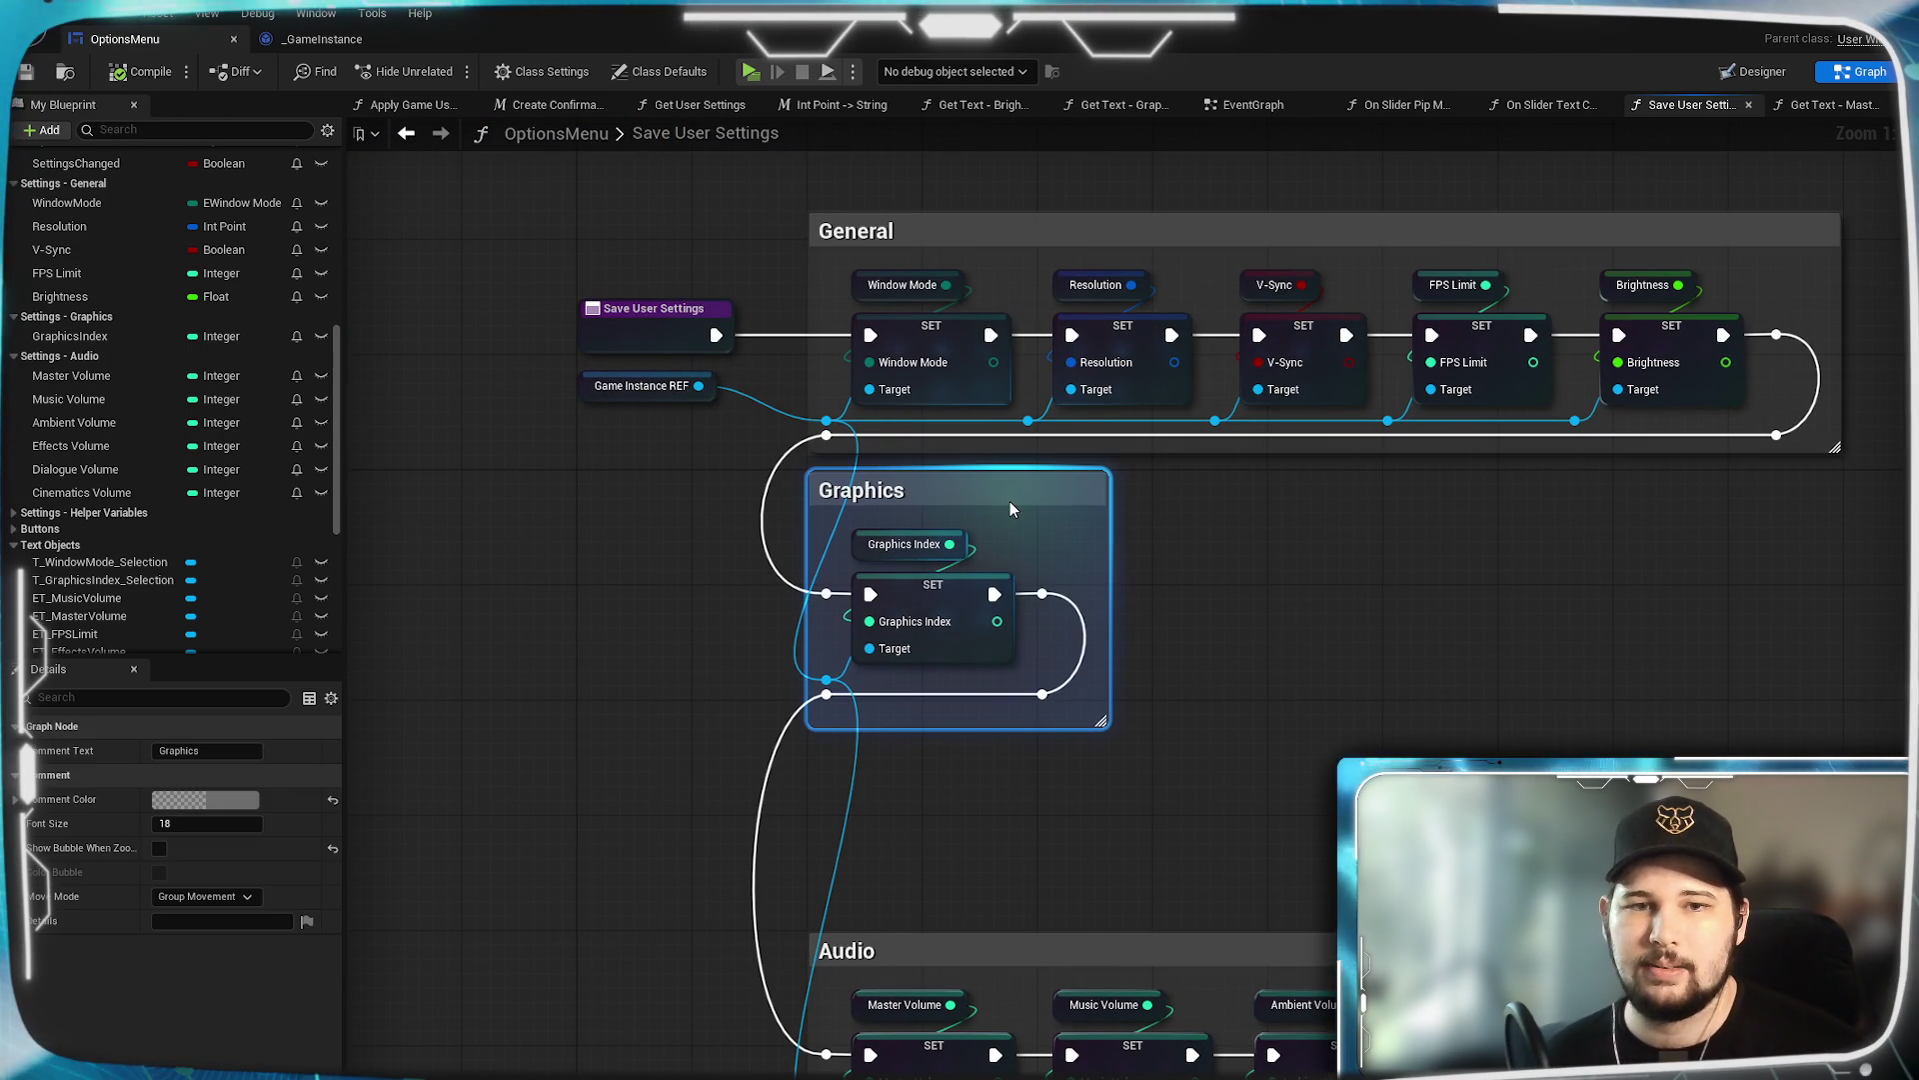
drag(1229, 820, 1215, 670)
drag(1128, 795, 1134, 627)
click(1143, 547)
Move the Controls section up toward Audio and raise the reroute wire closer to the audio row.
drag(1082, 803, 1118, 450)
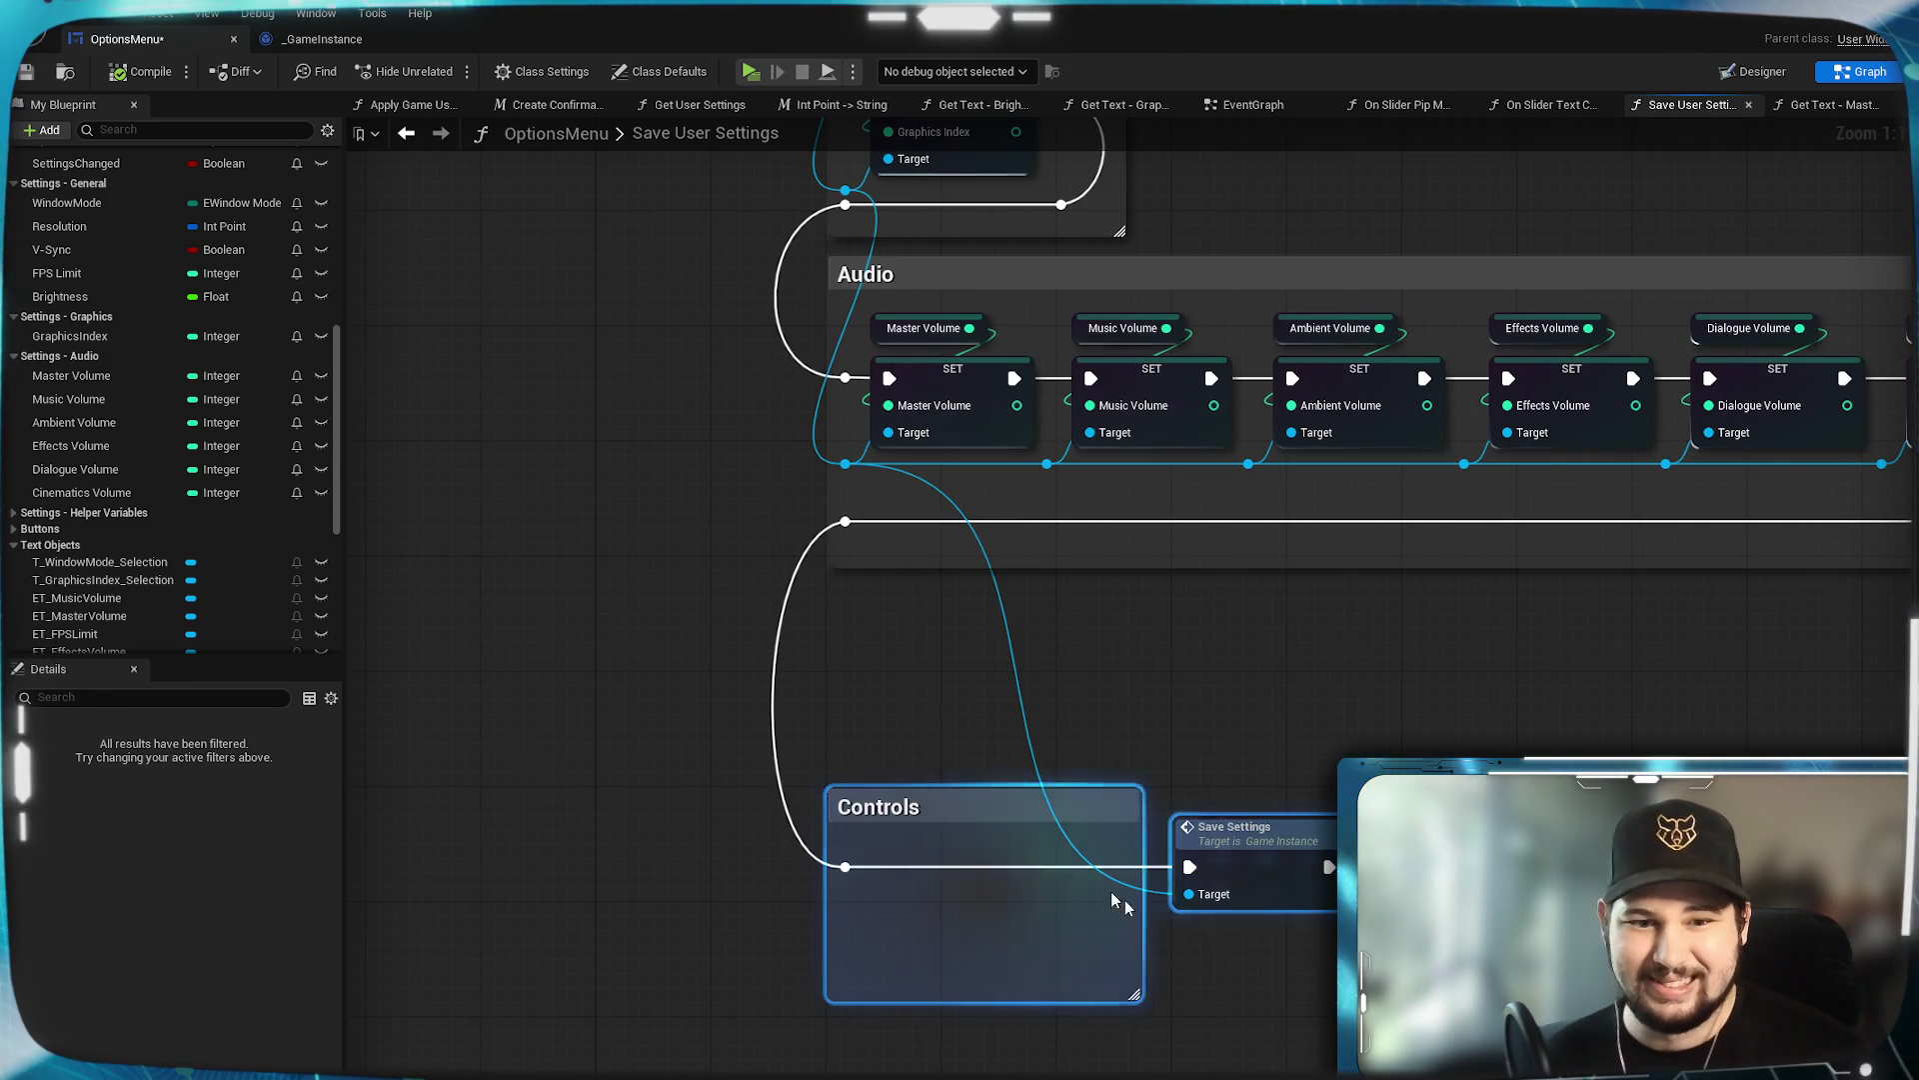
click(949, 860)
drag(962, 862, 963, 604)
scroll(963, 604, down, 3)
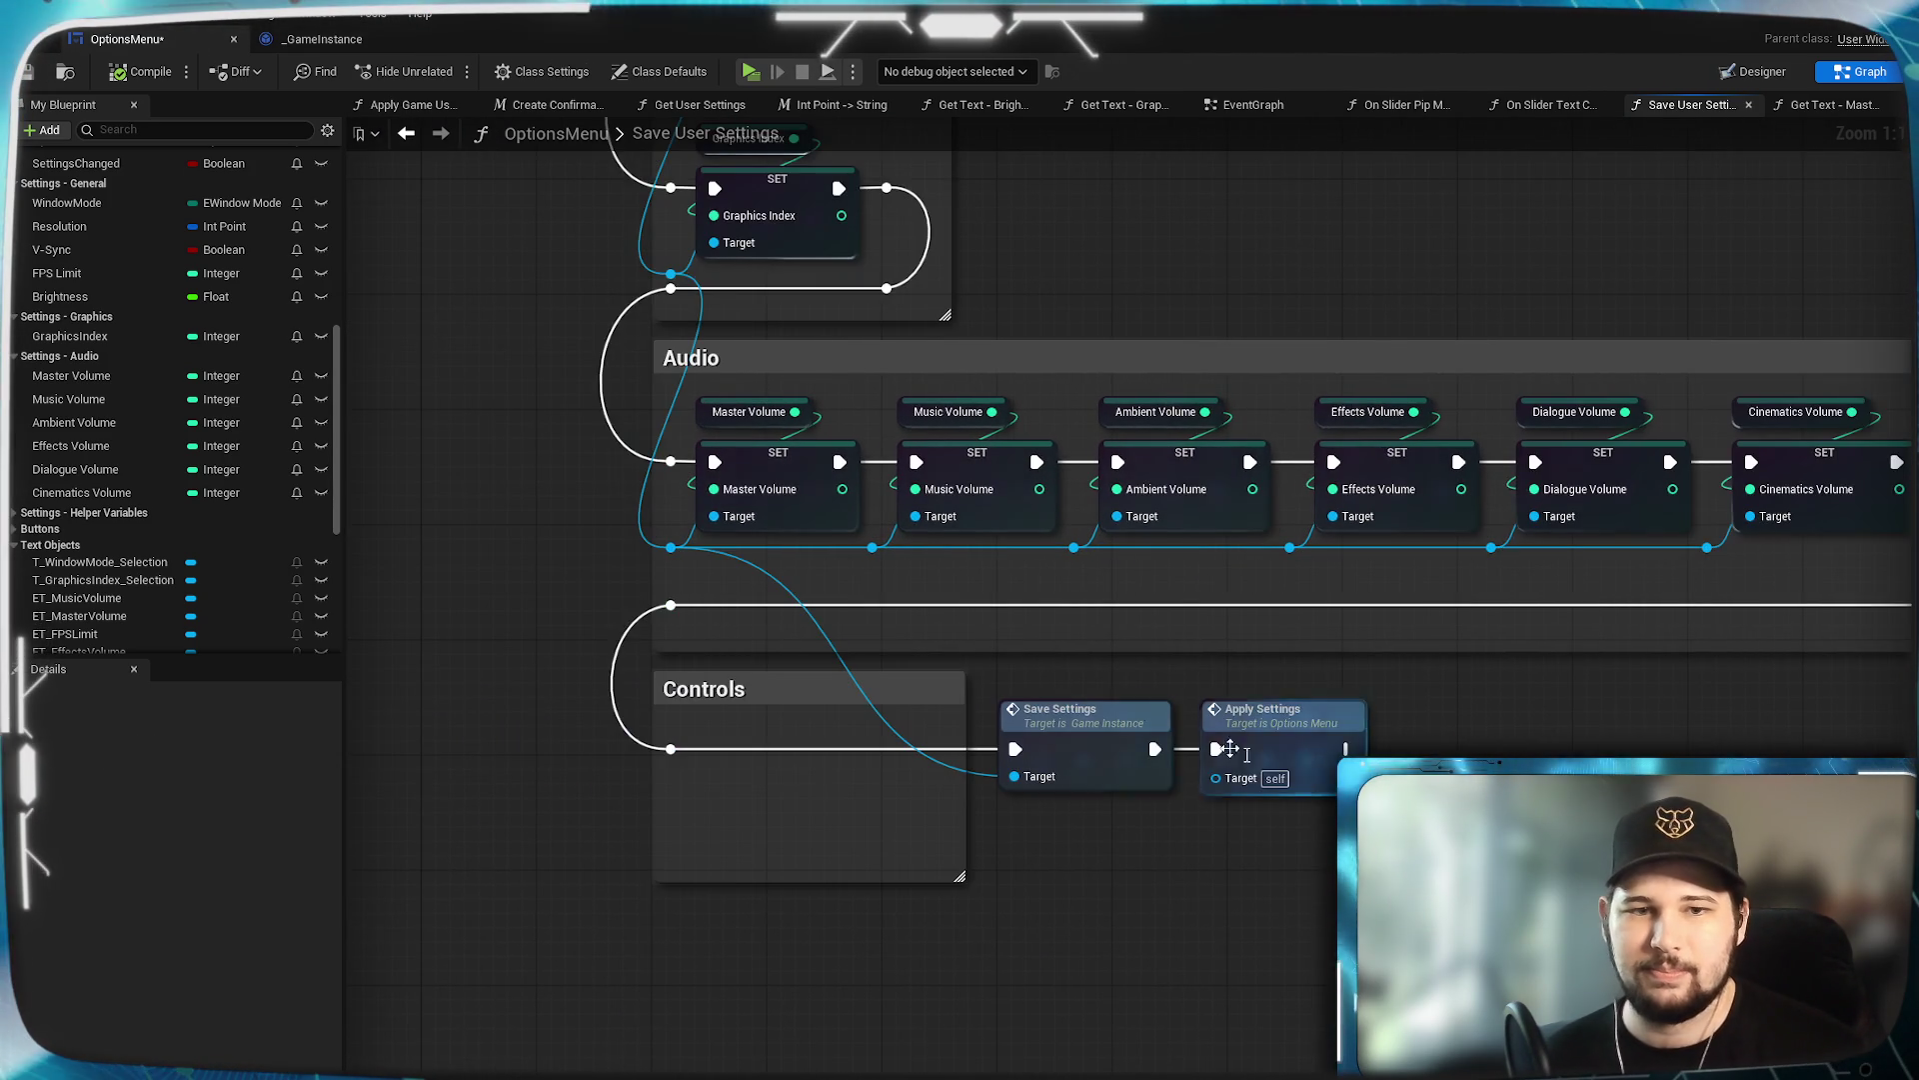
mouse_move(1645, 684)
mouse_down()
mouse_move(622, 668)
mouse_move(567, 628)
mouse_up()
scroll(551, 661, up, 2)
click(977, 737)
Shrink the Audio comment box by trimming its bottom edge.
drag(964, 696, 966, 644)
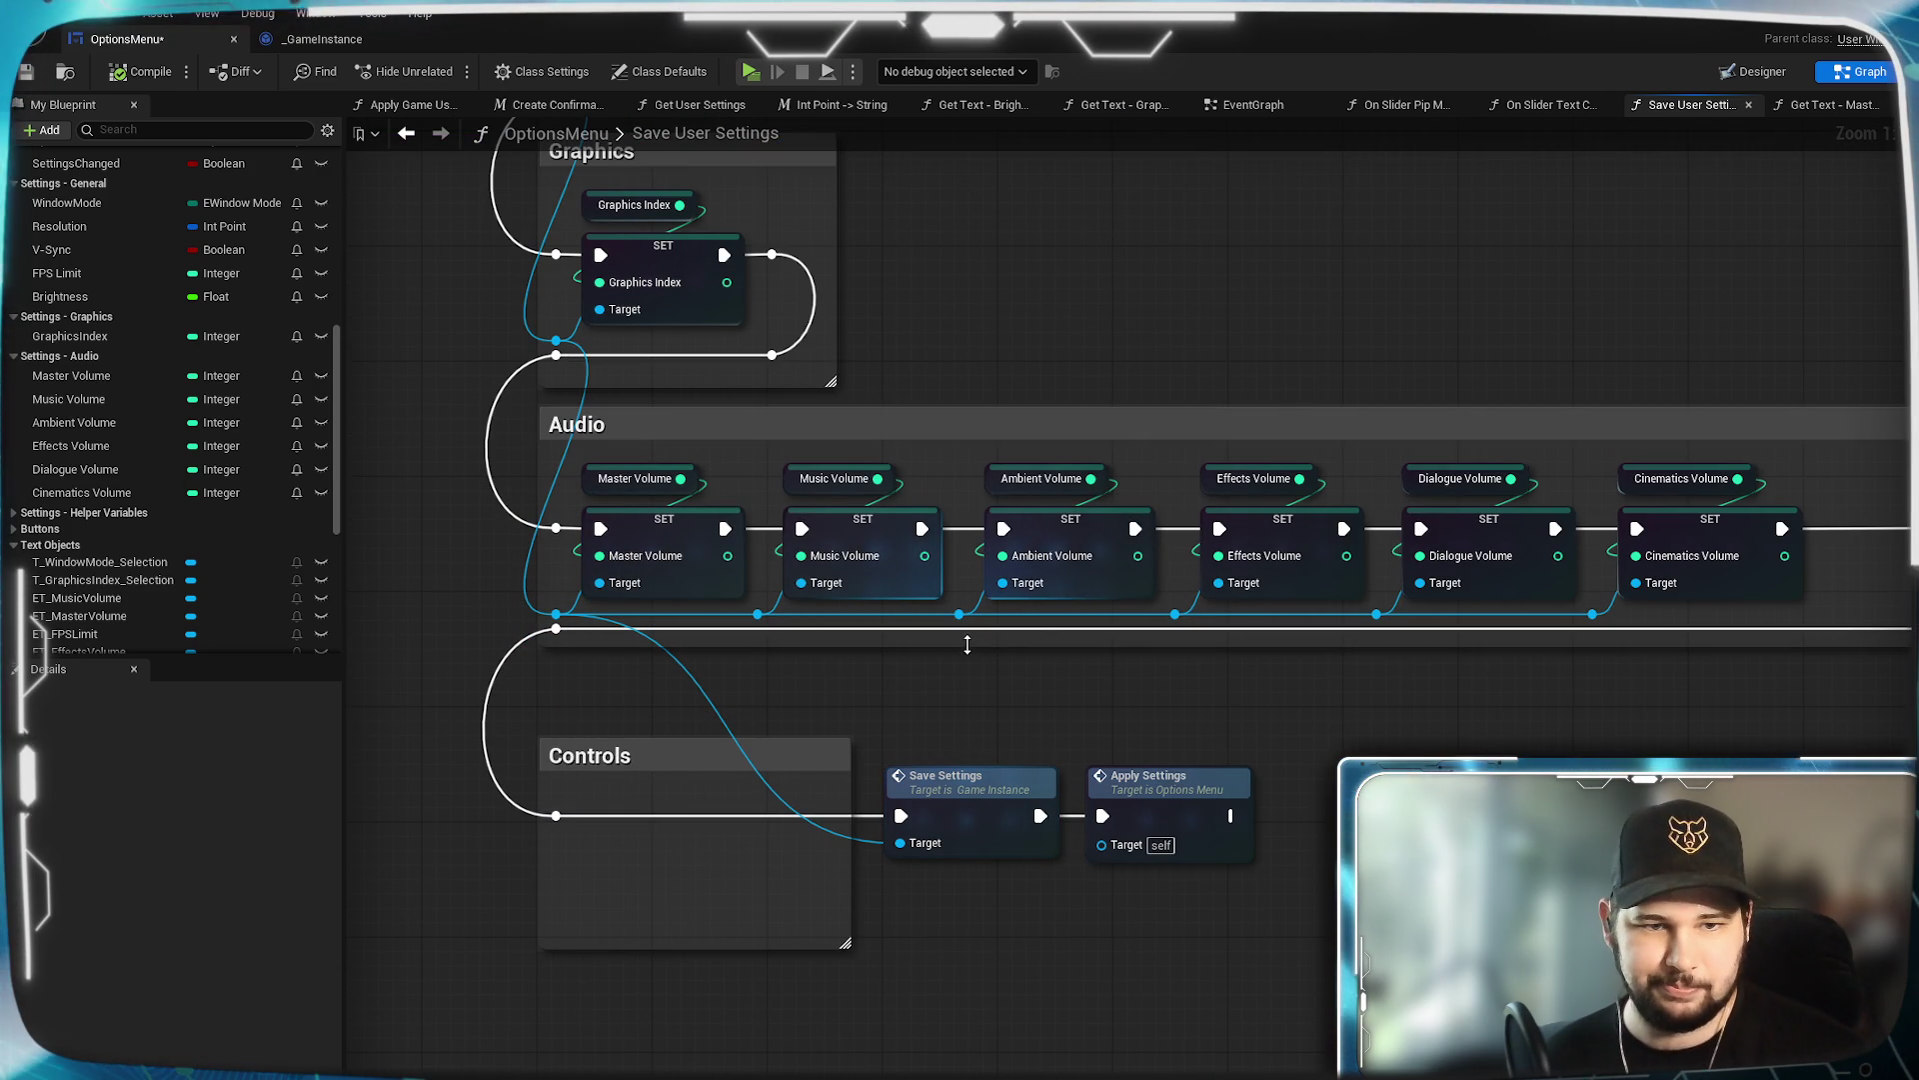
drag(1017, 326, 1033, 506)
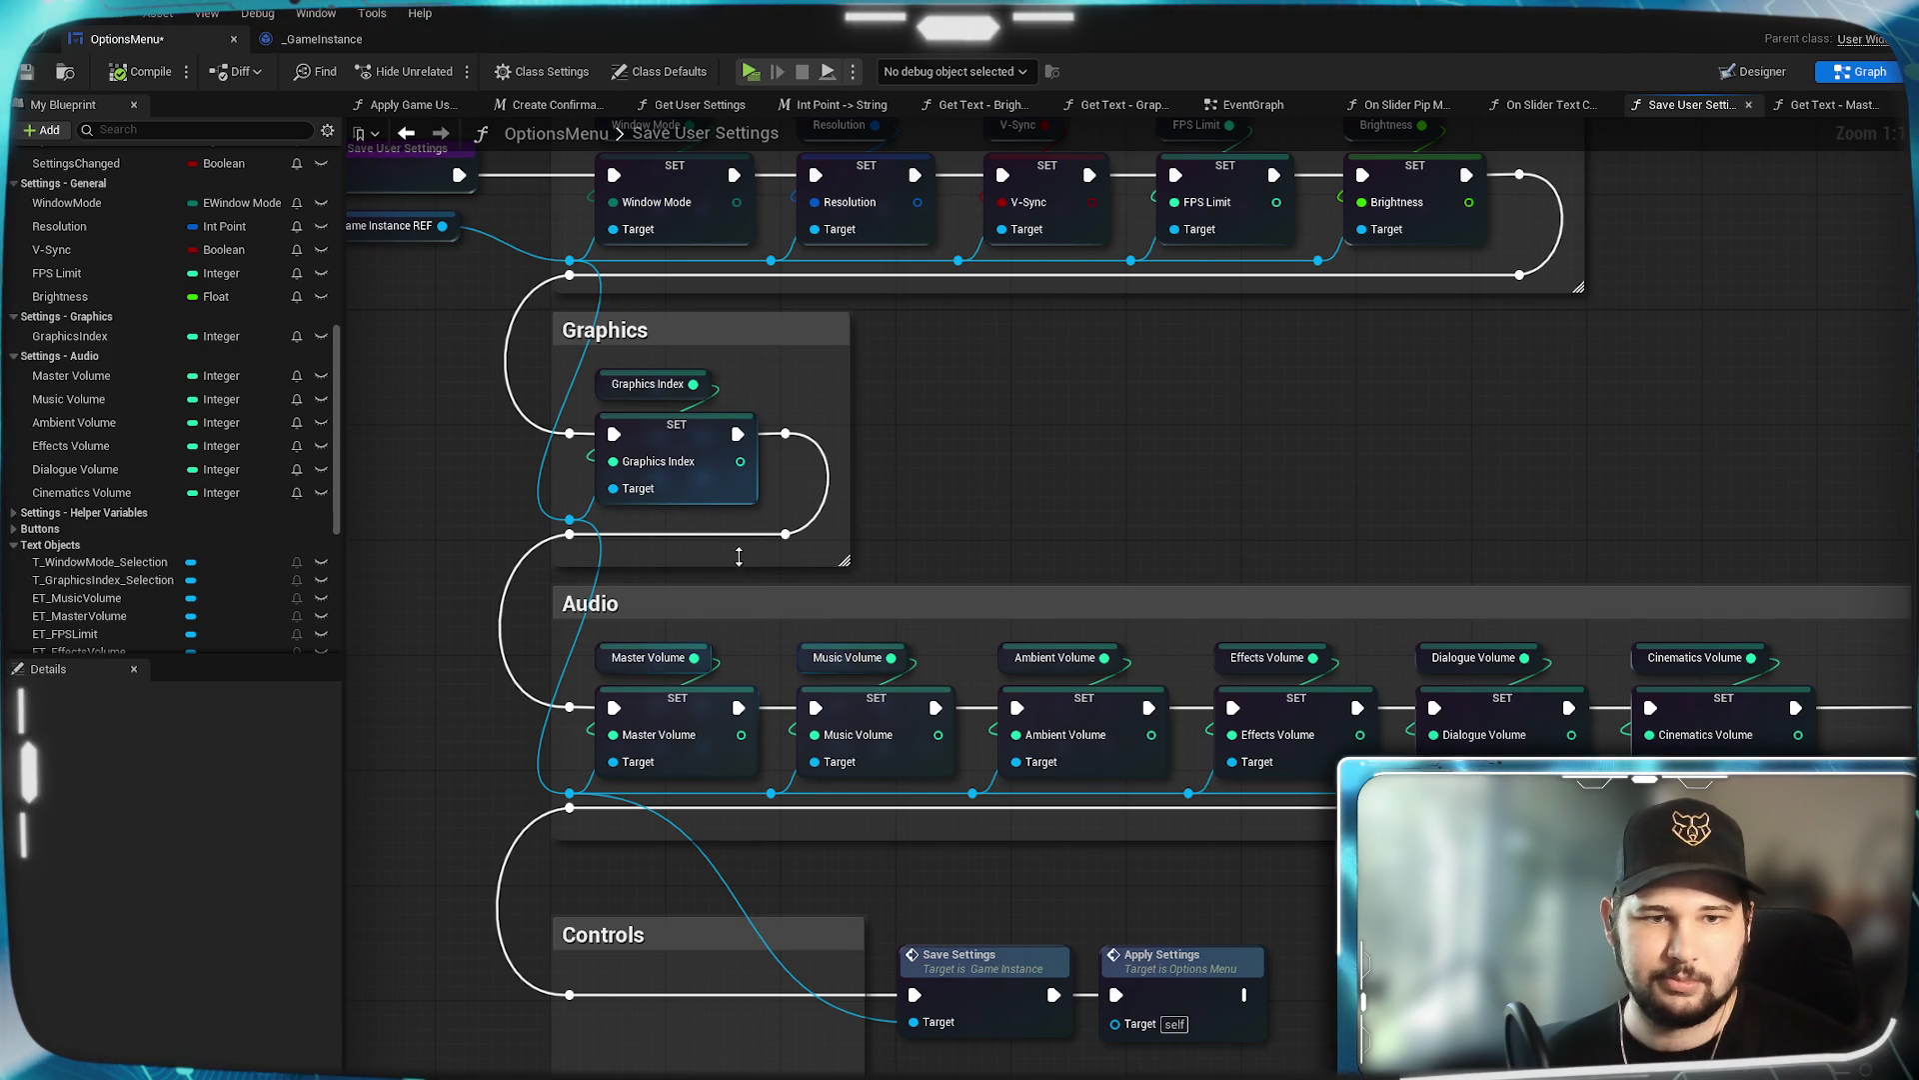
drag(796, 844, 810, 823)
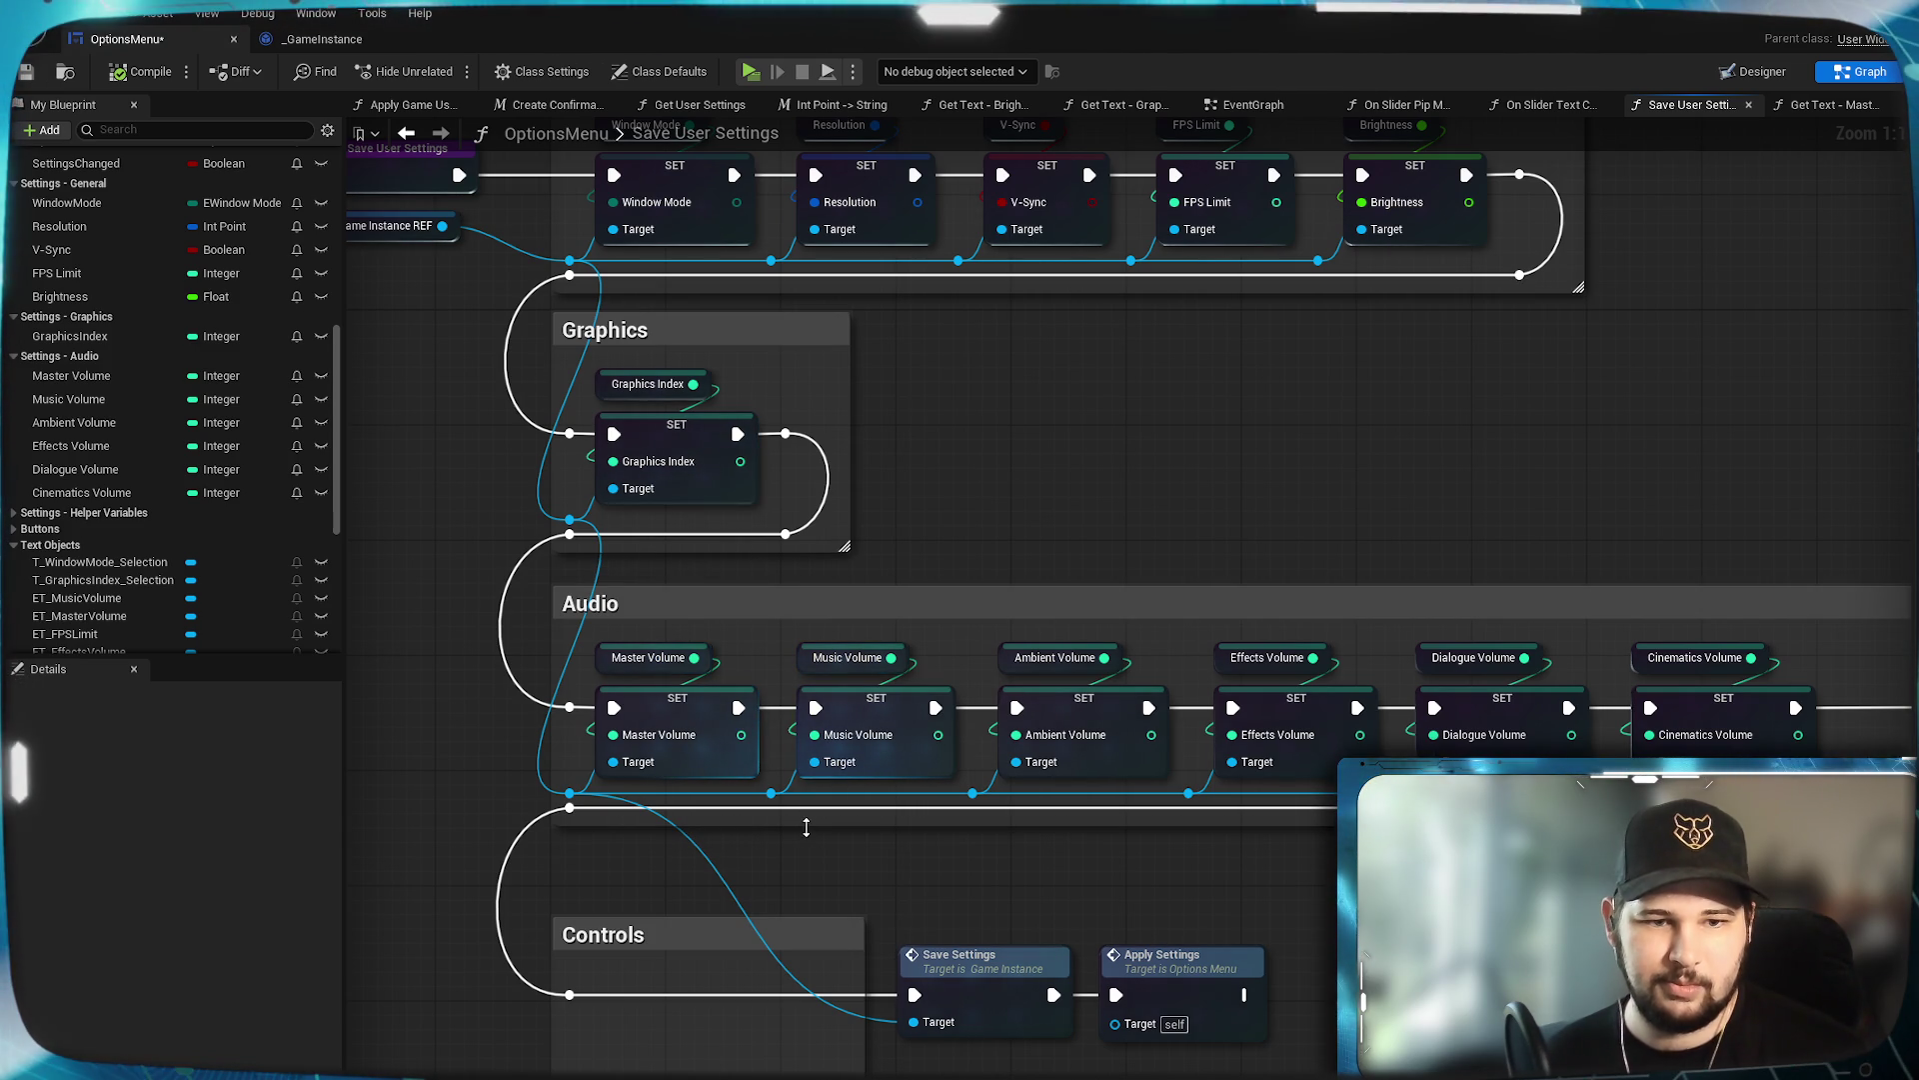
click(709, 601)
Move the Controls section with its Save and Apply Settings nodes directly beneath Audio.
drag(759, 973, 872, 752)
mouse_move(1400, 849)
mouse_down()
mouse_move(1000, 750)
mouse_move(650, 700)
mouse_up()
drag(765, 728, 760, 641)
click(1087, 838)
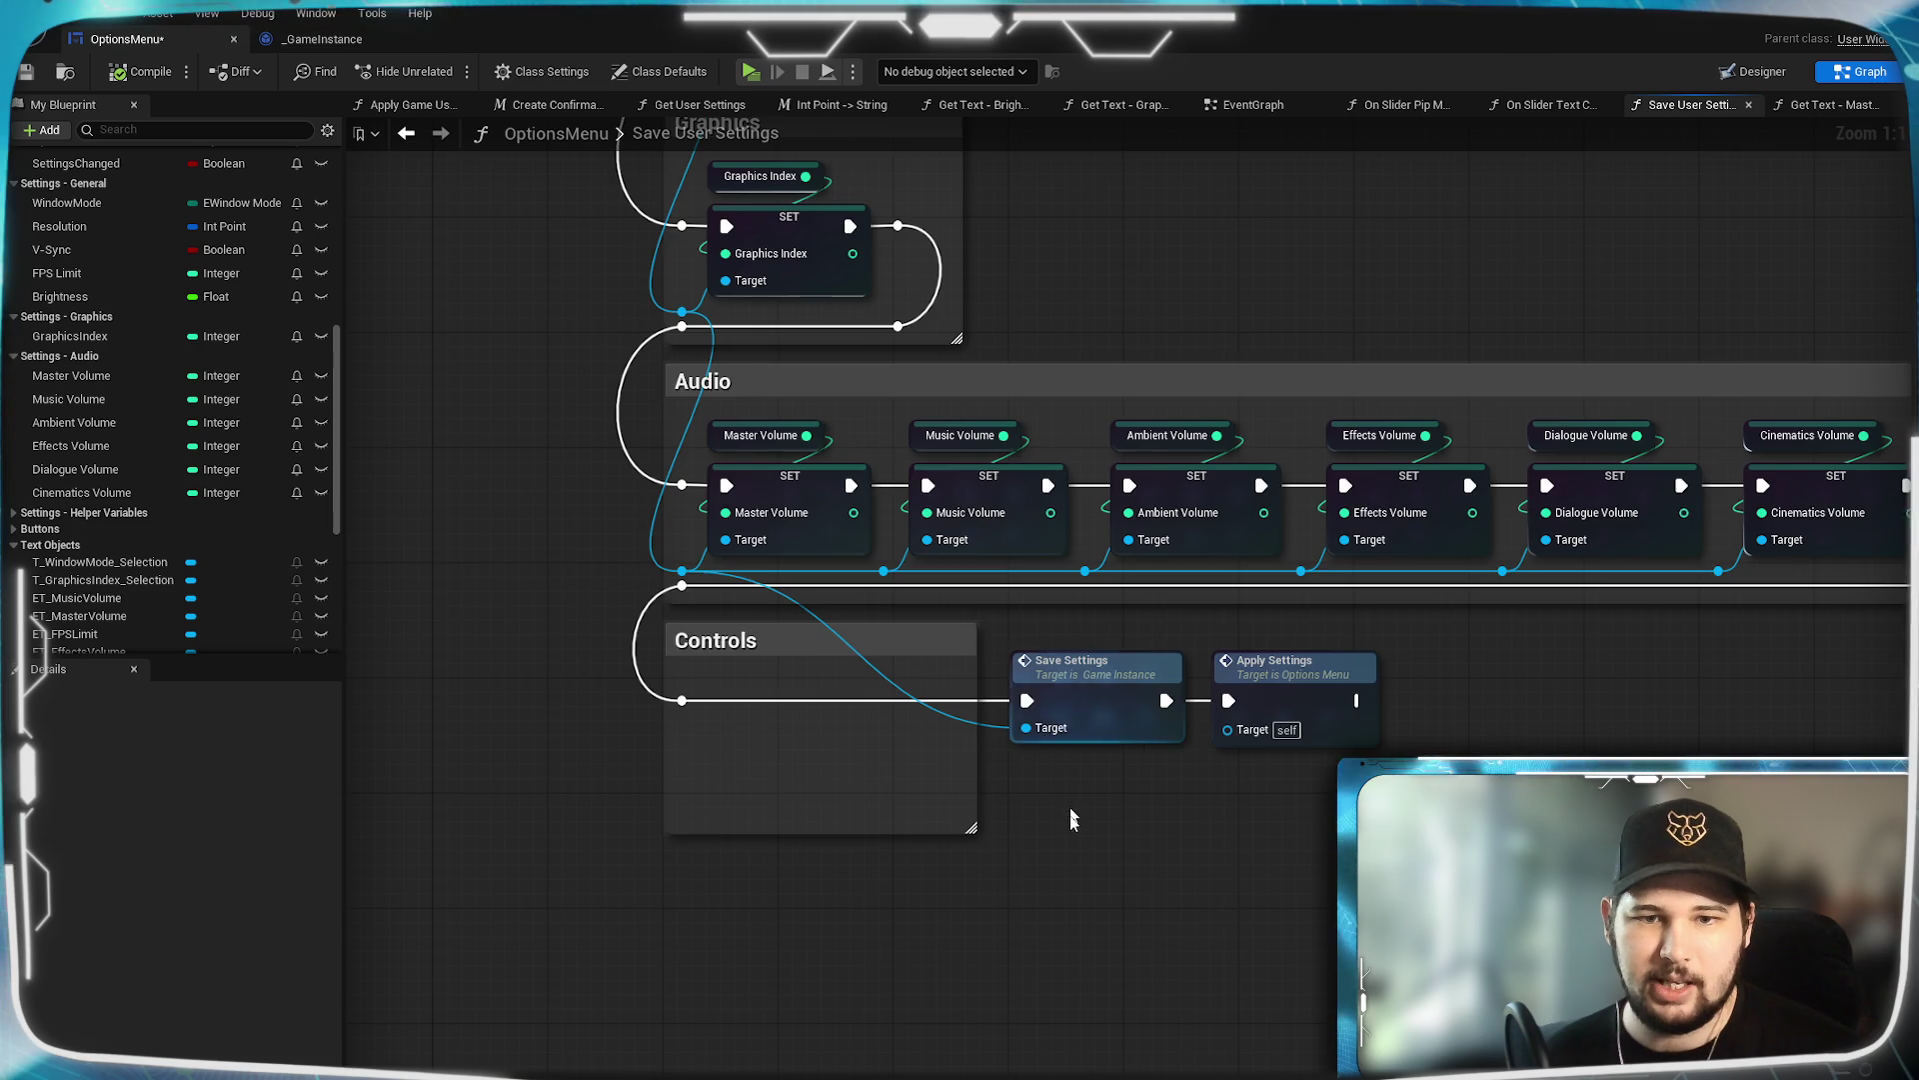
drag(1072, 804, 897, 1017)
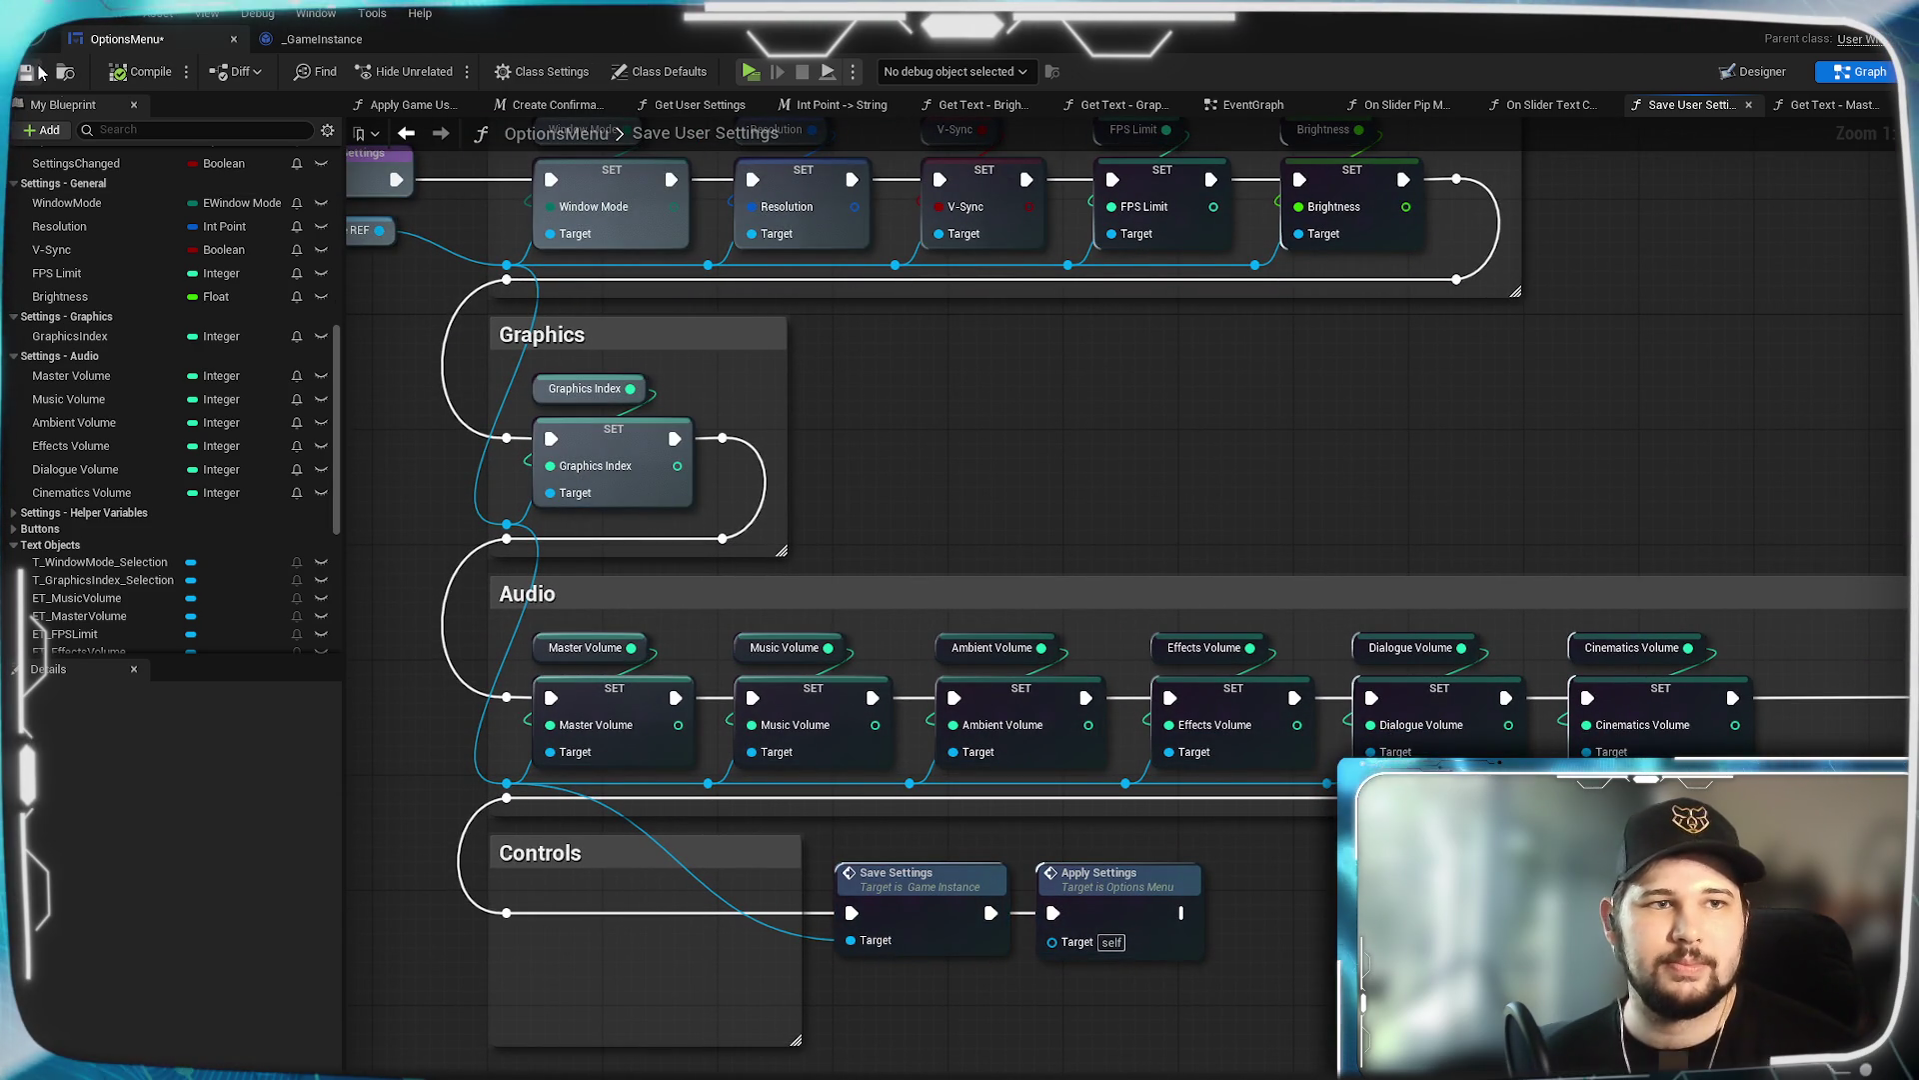